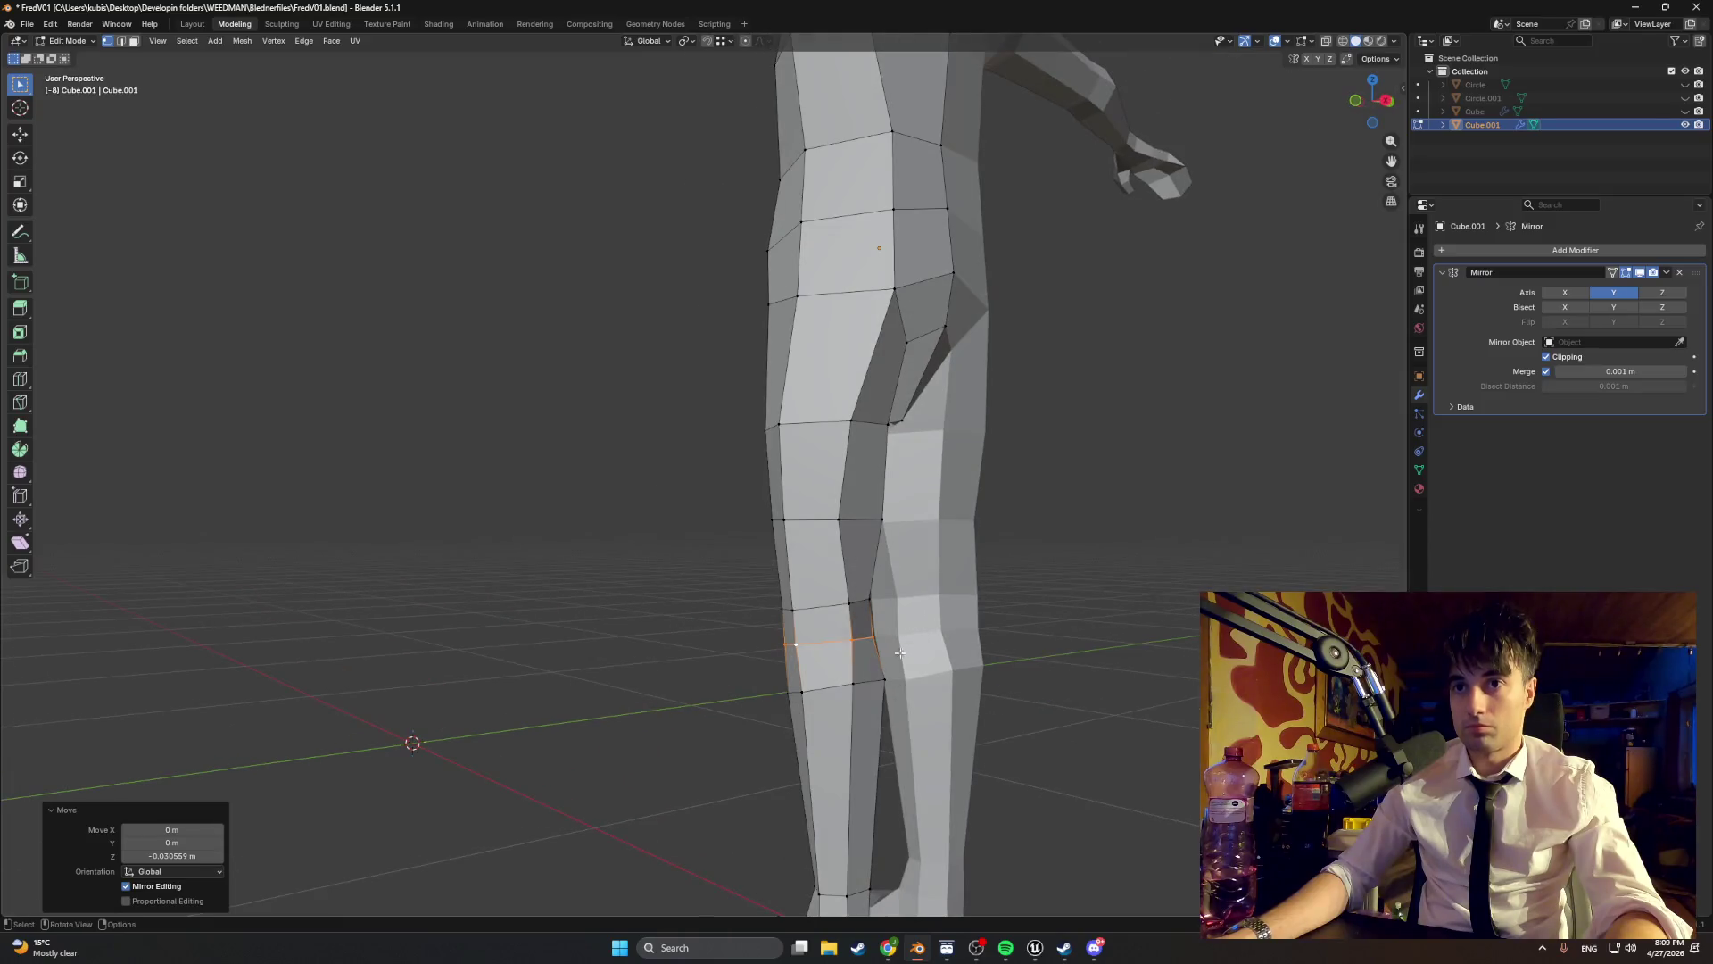
- Nudge a single vertex near the knee to a new position
{"action": "left_click", "coordinate": [877, 636]}
{"action": "key", "text": "g"}
{"action": "left_click", "coordinate": [878, 635]}
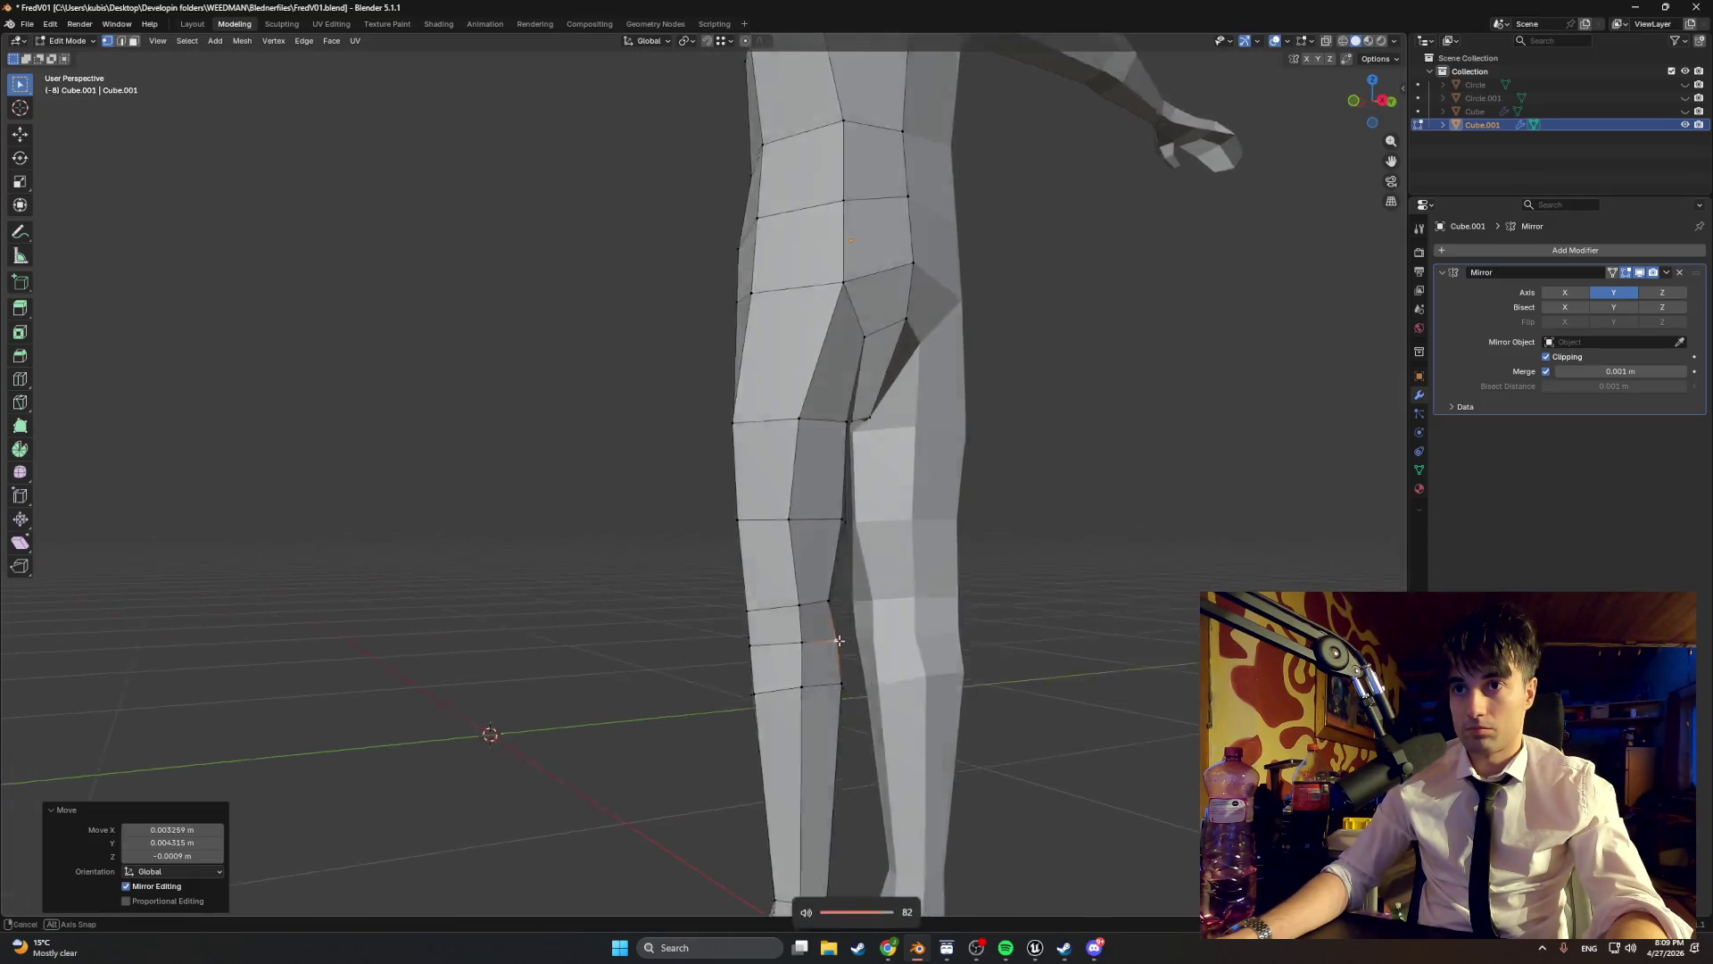
{"action": "scroll", "coordinate": [981, 602], "scroll_direction": "down", "scroll_amount": 5}
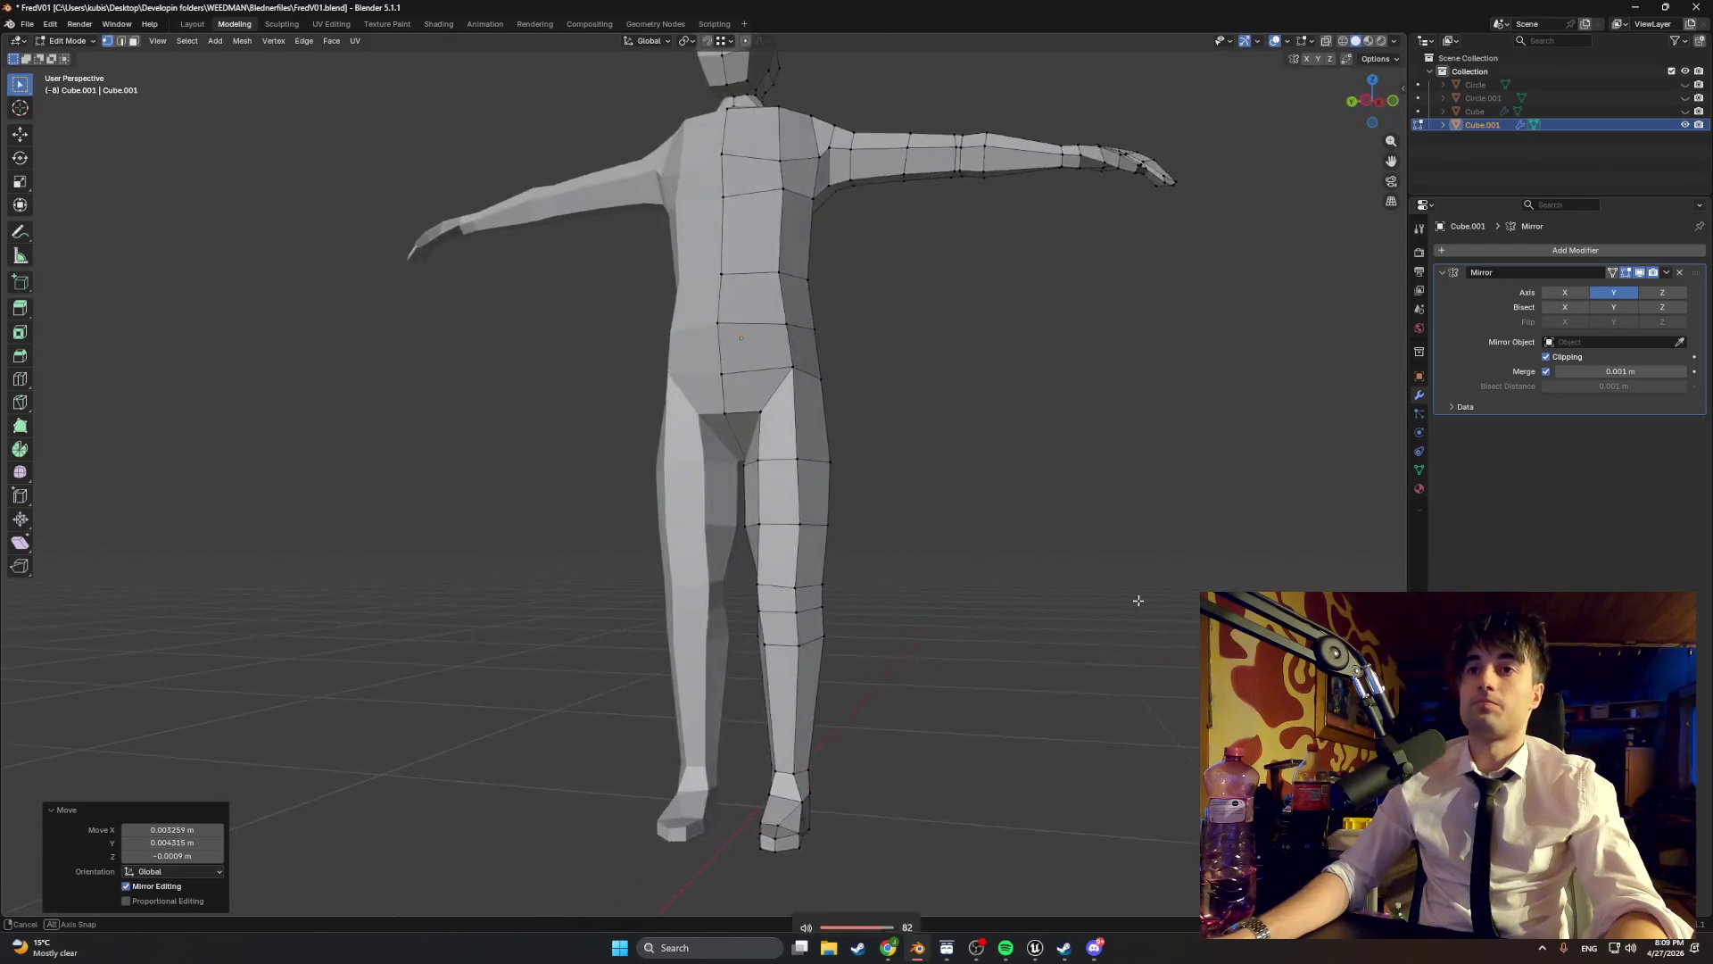
{"action": "scroll", "coordinate": [1160, 607], "scroll_direction": "up", "scroll_amount": 2}
{"action": "scroll", "coordinate": [964, 657], "scroll_direction": "up", "scroll_amount": 6}
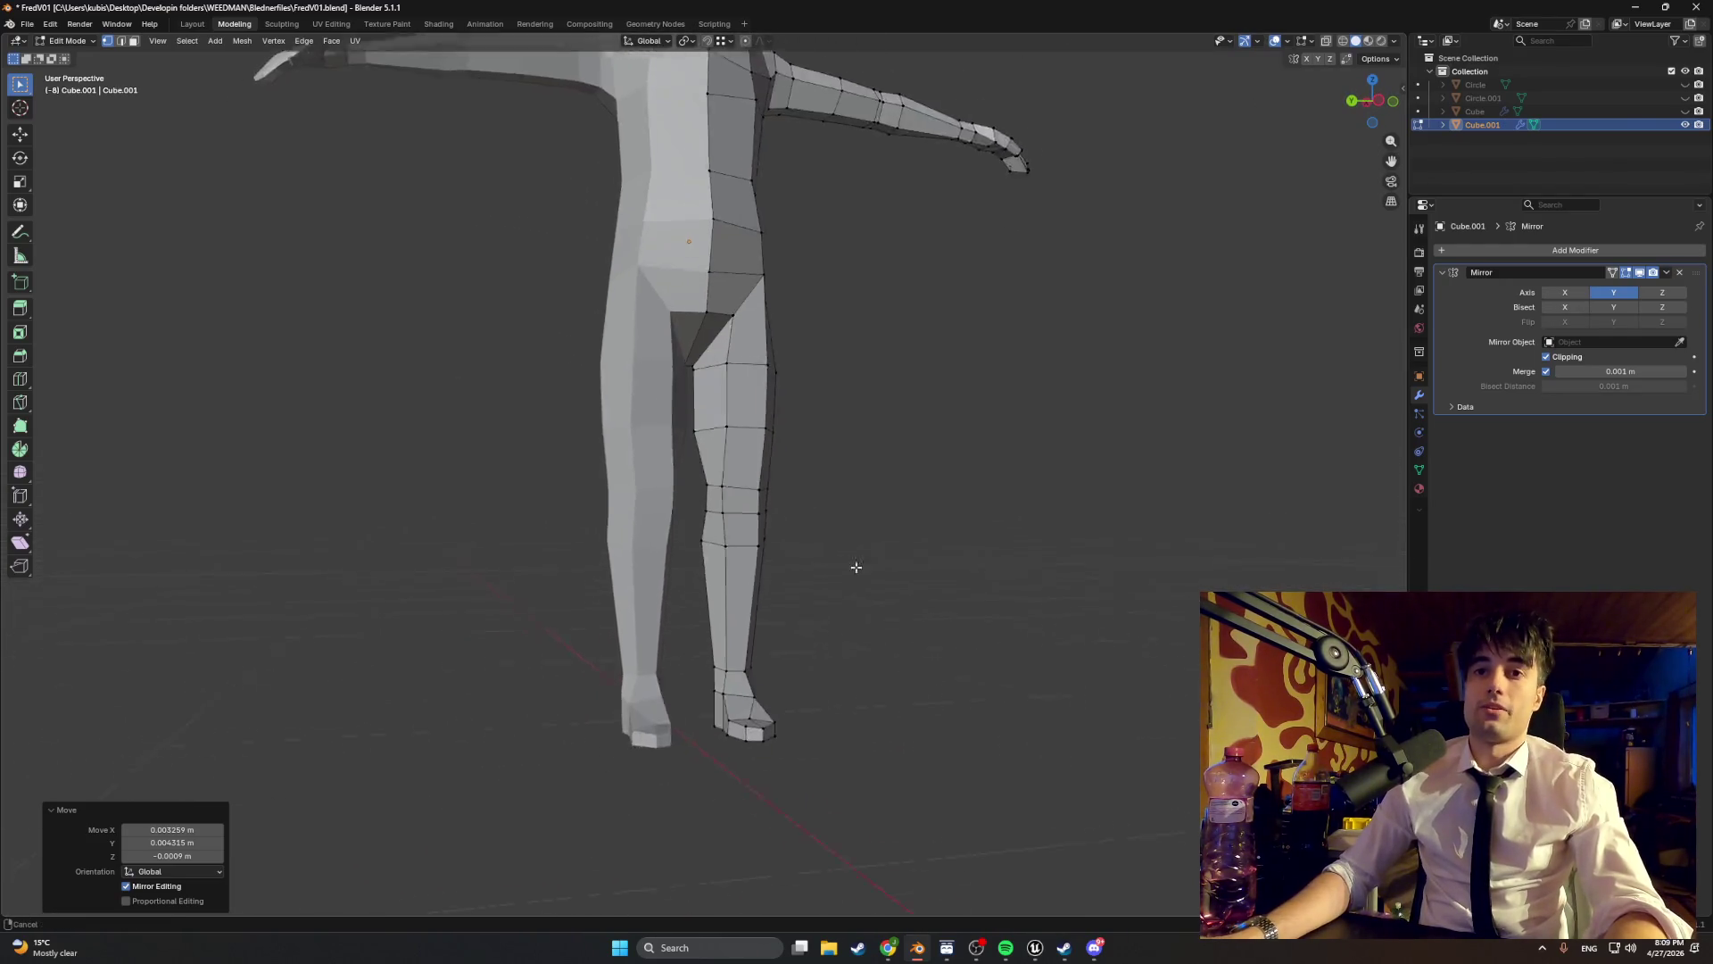
{"action": "scroll", "coordinate": [706, 642], "scroll_direction": "up", "scroll_amount": 3}
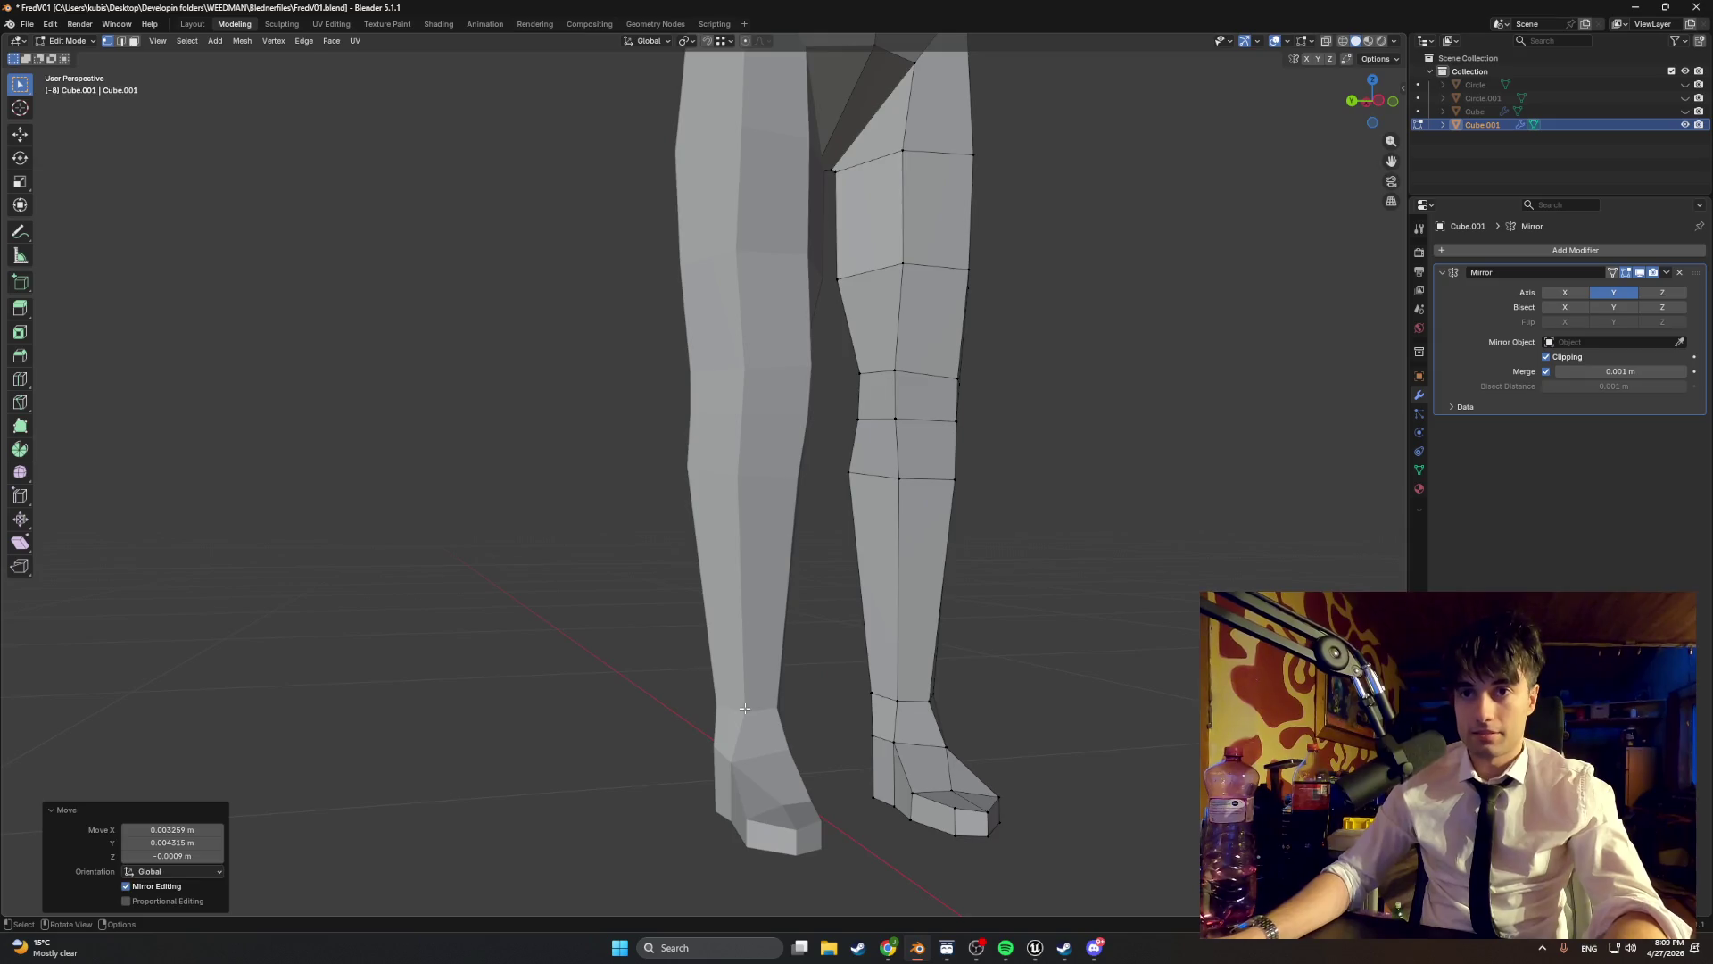
- Try extruding the lower-leg edge loop, then undo the extrusion
{"action": "left_click", "coordinate": [866, 704]}
{"action": "left_click", "coordinate": [910, 702], "text": "alt"}
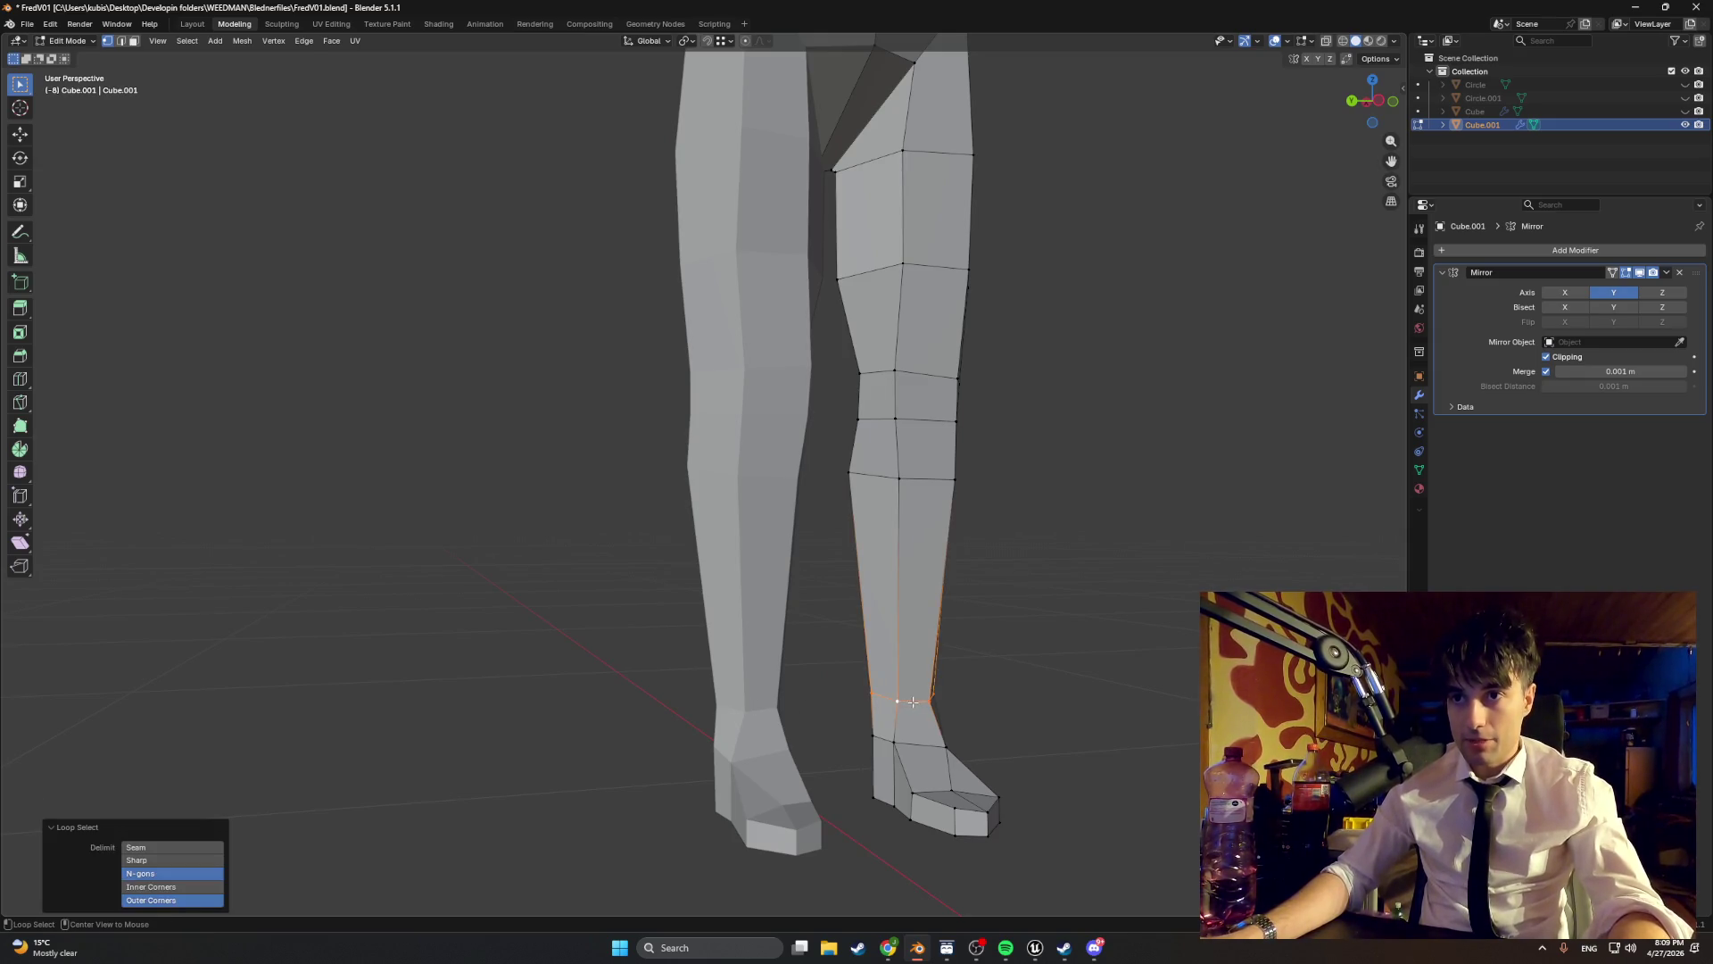
{"action": "key", "text": "g"}
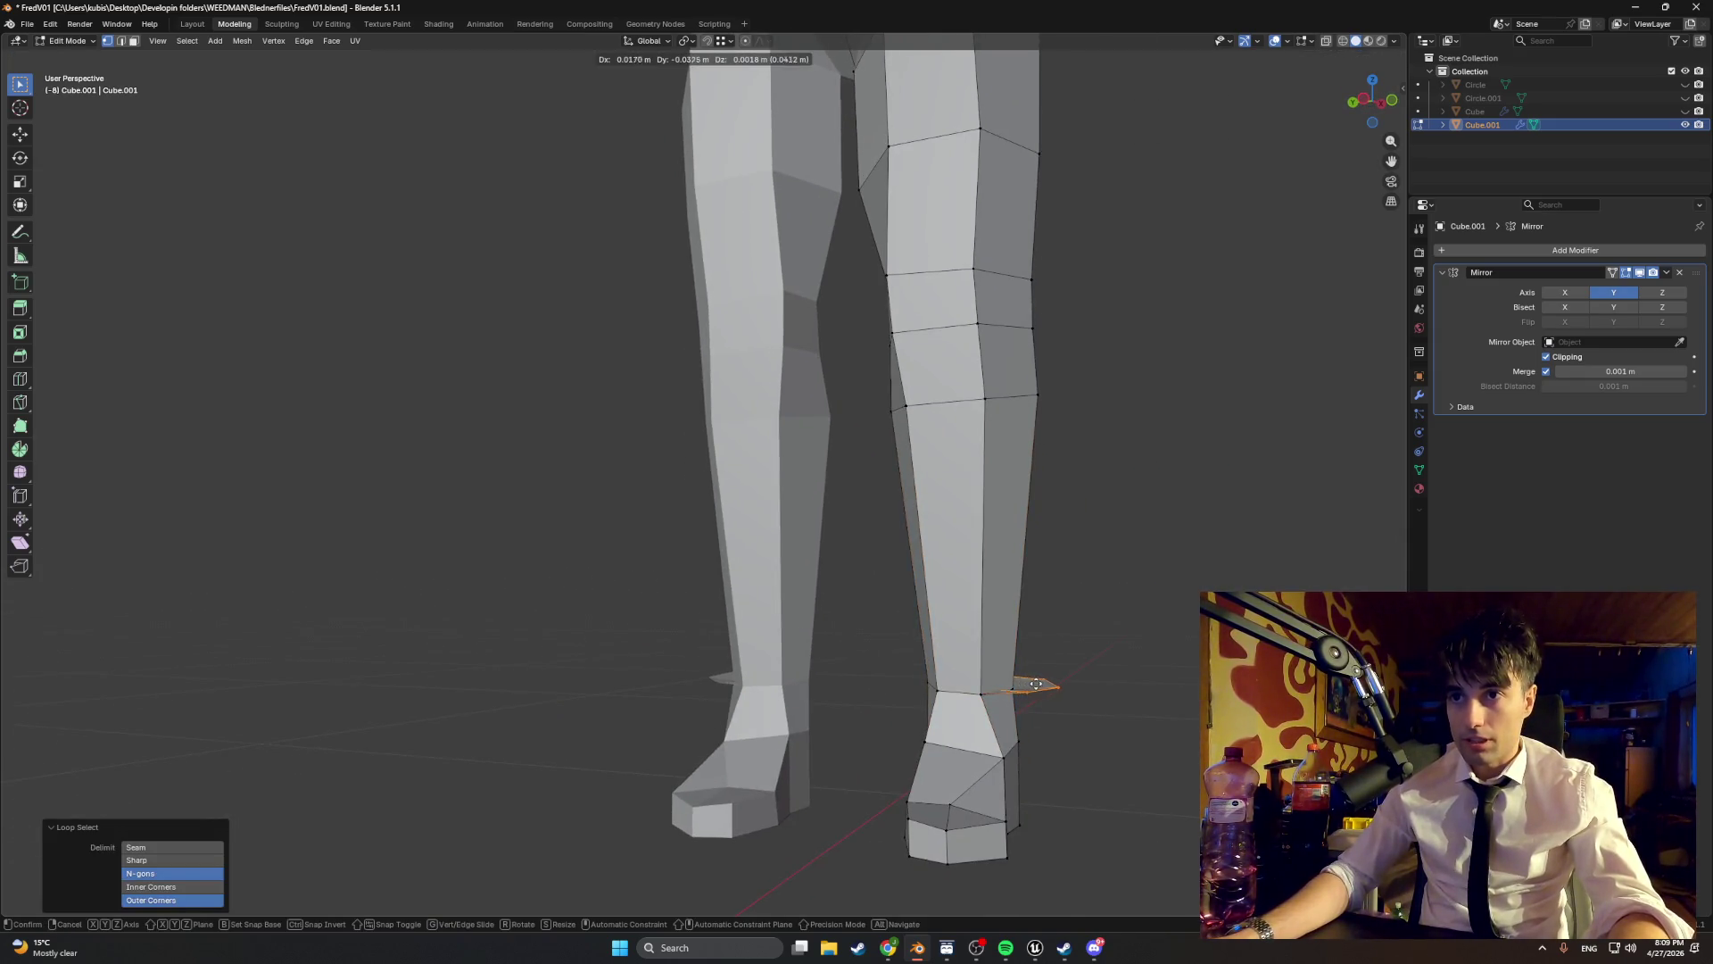
{"action": "key", "text": "Escape"}
{"action": "key", "text": "e"}
{"action": "key", "text": "Escape"}
{"action": "key", "text": "s"}
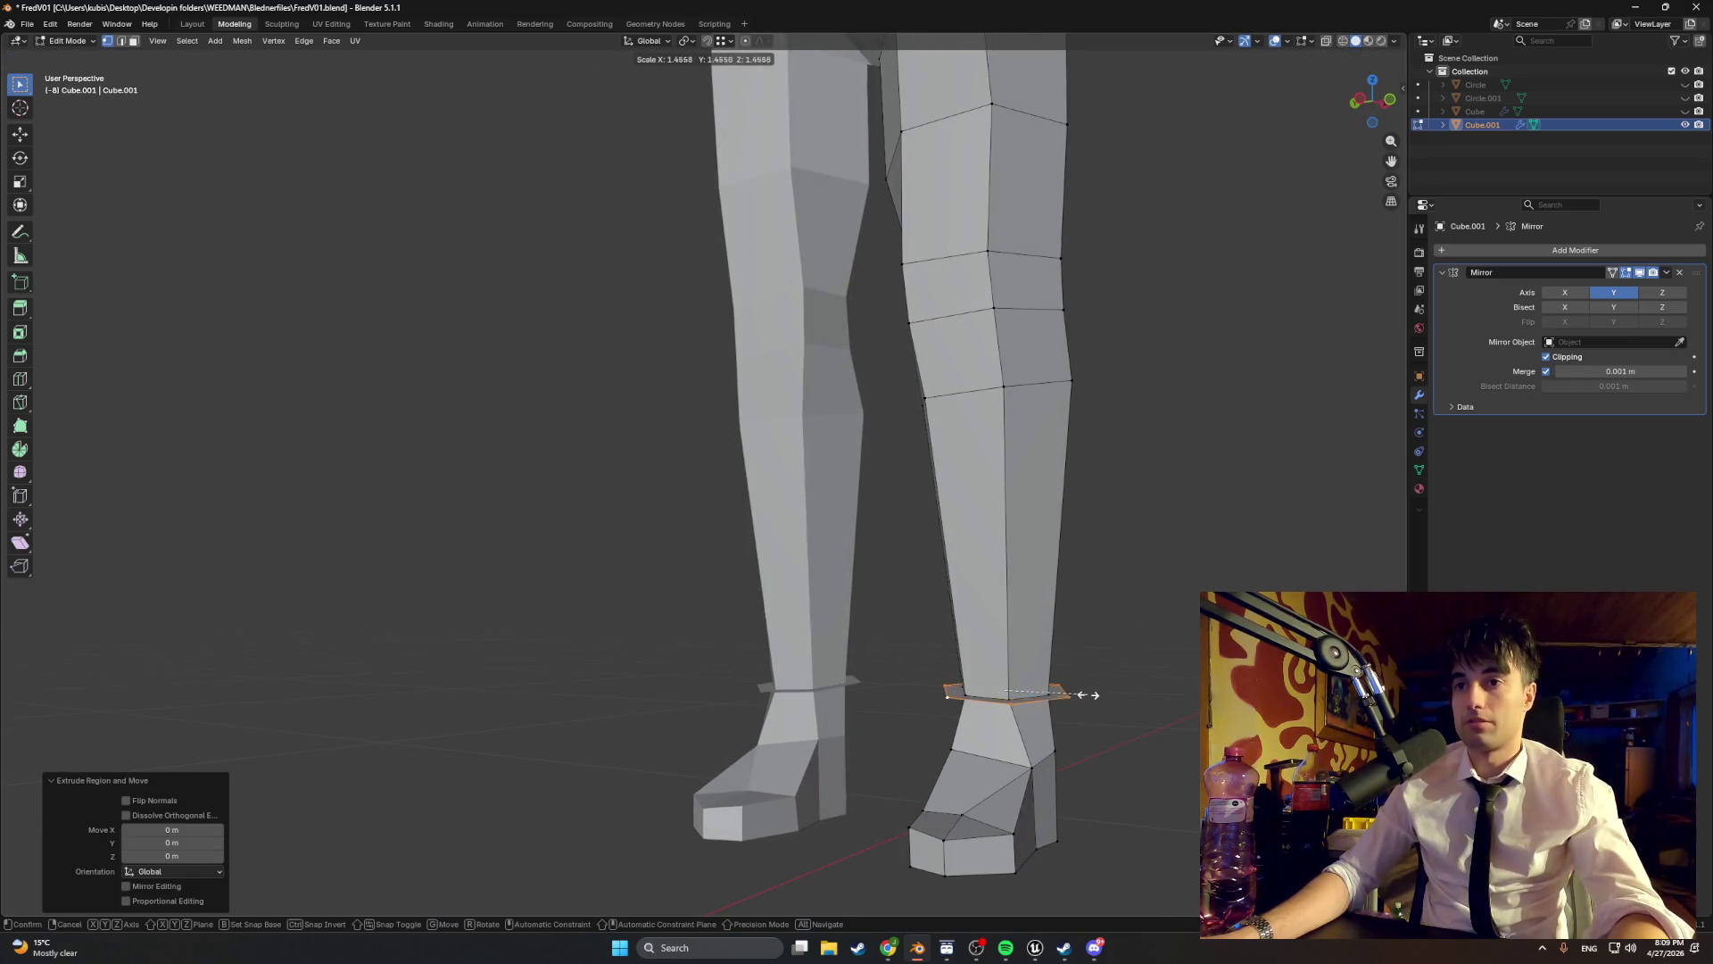
{"action": "key", "text": "Escape"}
{"action": "key", "text": "ctrl+z"}
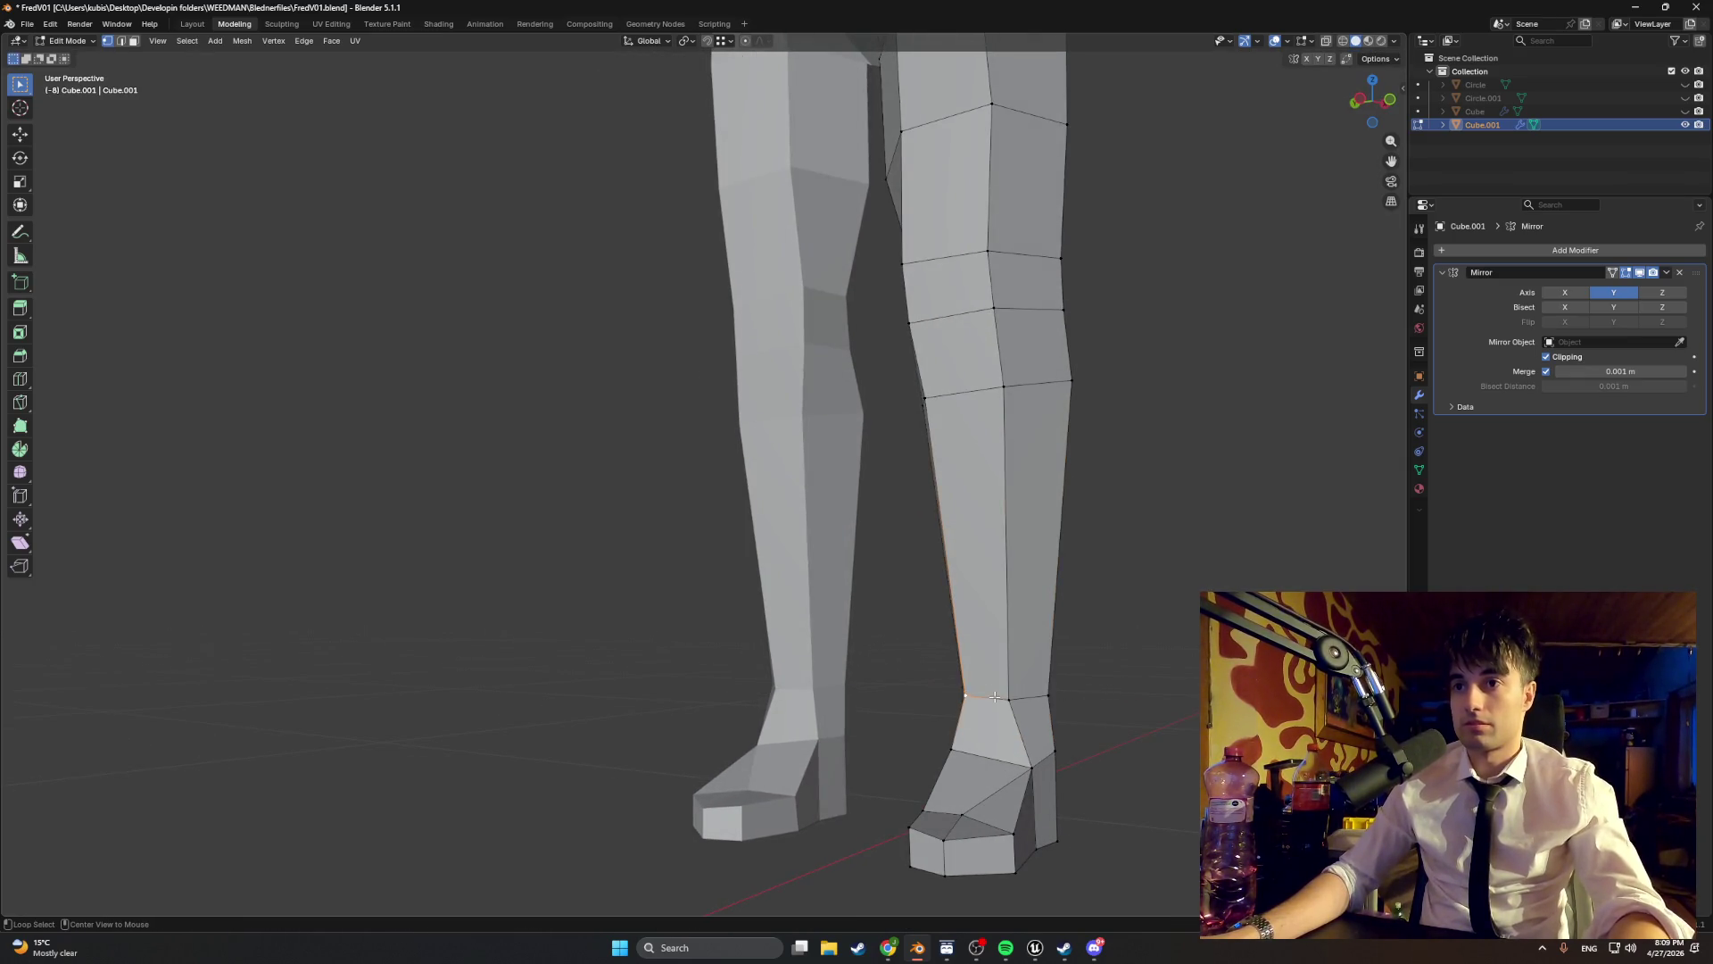
- Add a new edge loop across the ankle with Ctrl+R
{"action": "left_click", "coordinate": [995, 696], "text": "alt"}
{"action": "key", "text": "s"}
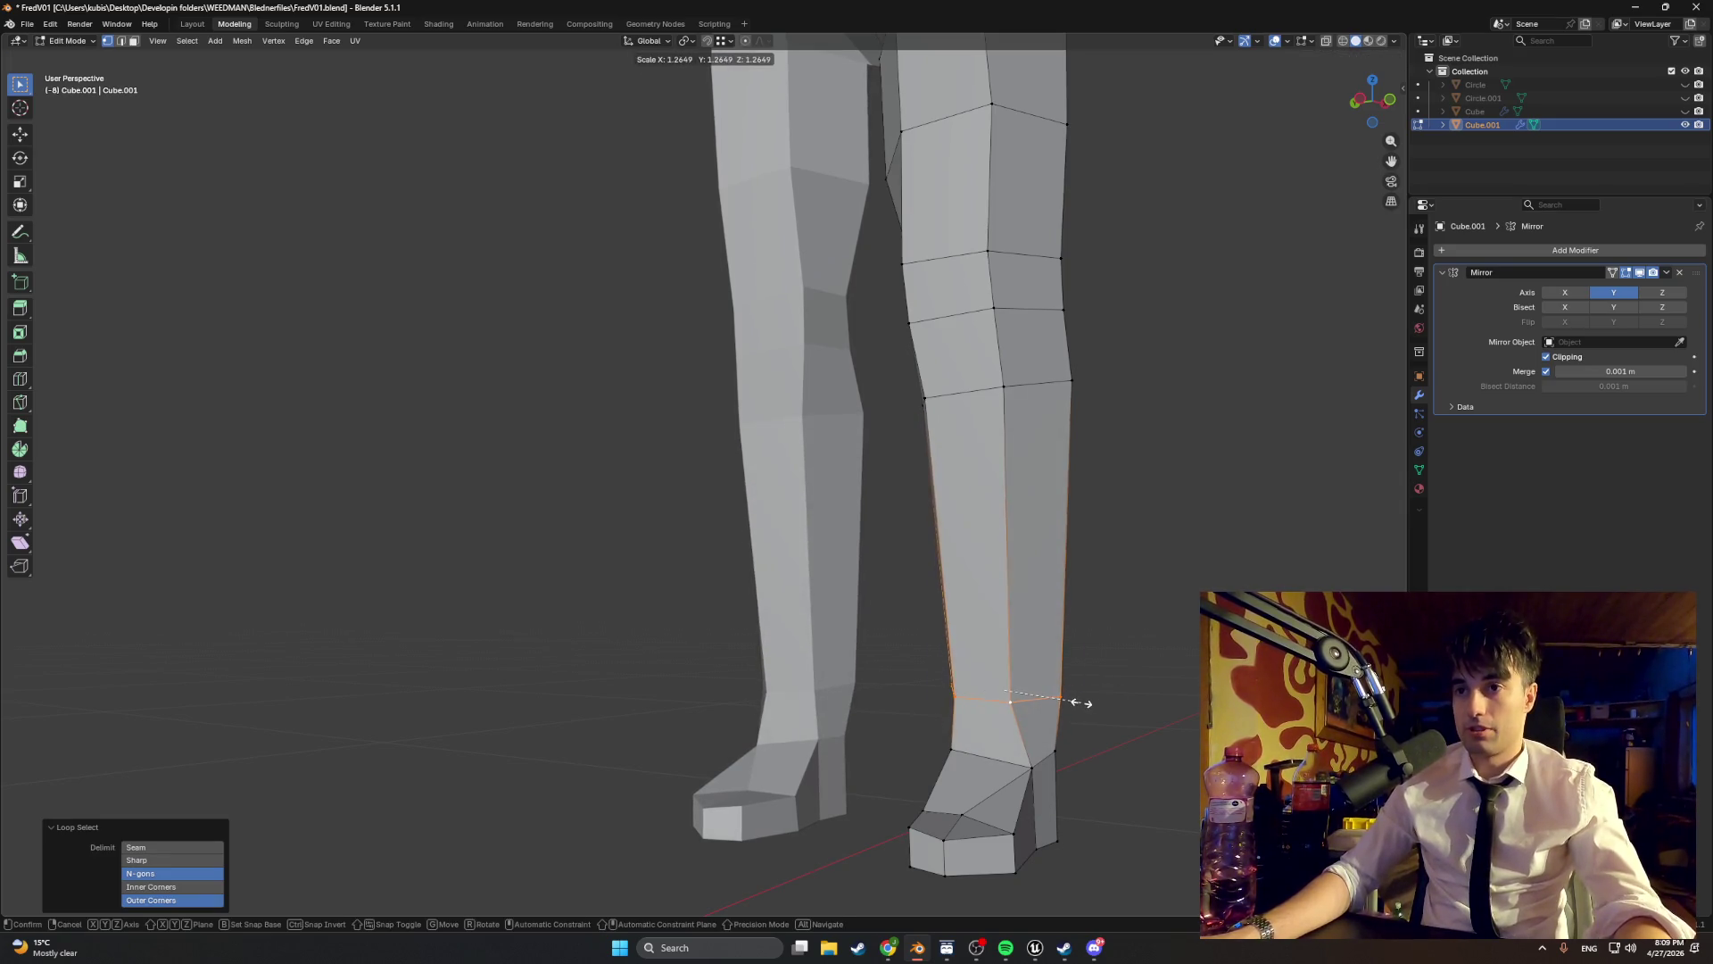
{"action": "key", "text": "Escape"}
{"action": "key", "text": "ctrl+r"}
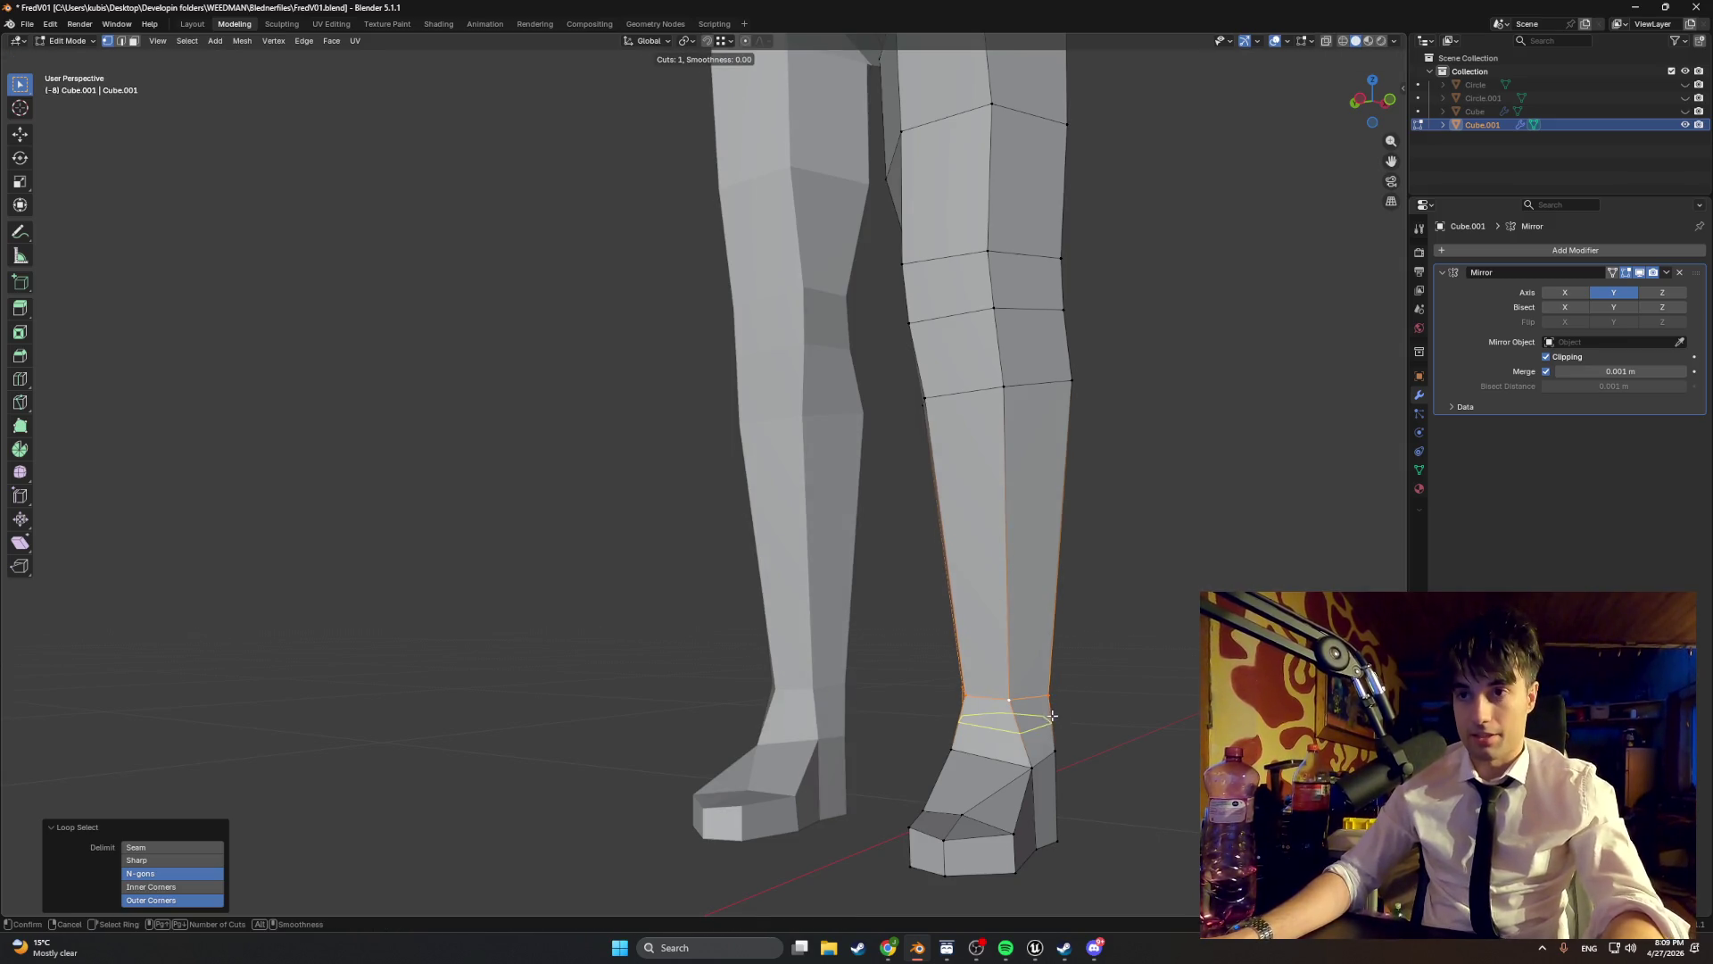
{"action": "left_click", "coordinate": [1053, 713]}
{"action": "left_click", "coordinate": [1053, 687]}
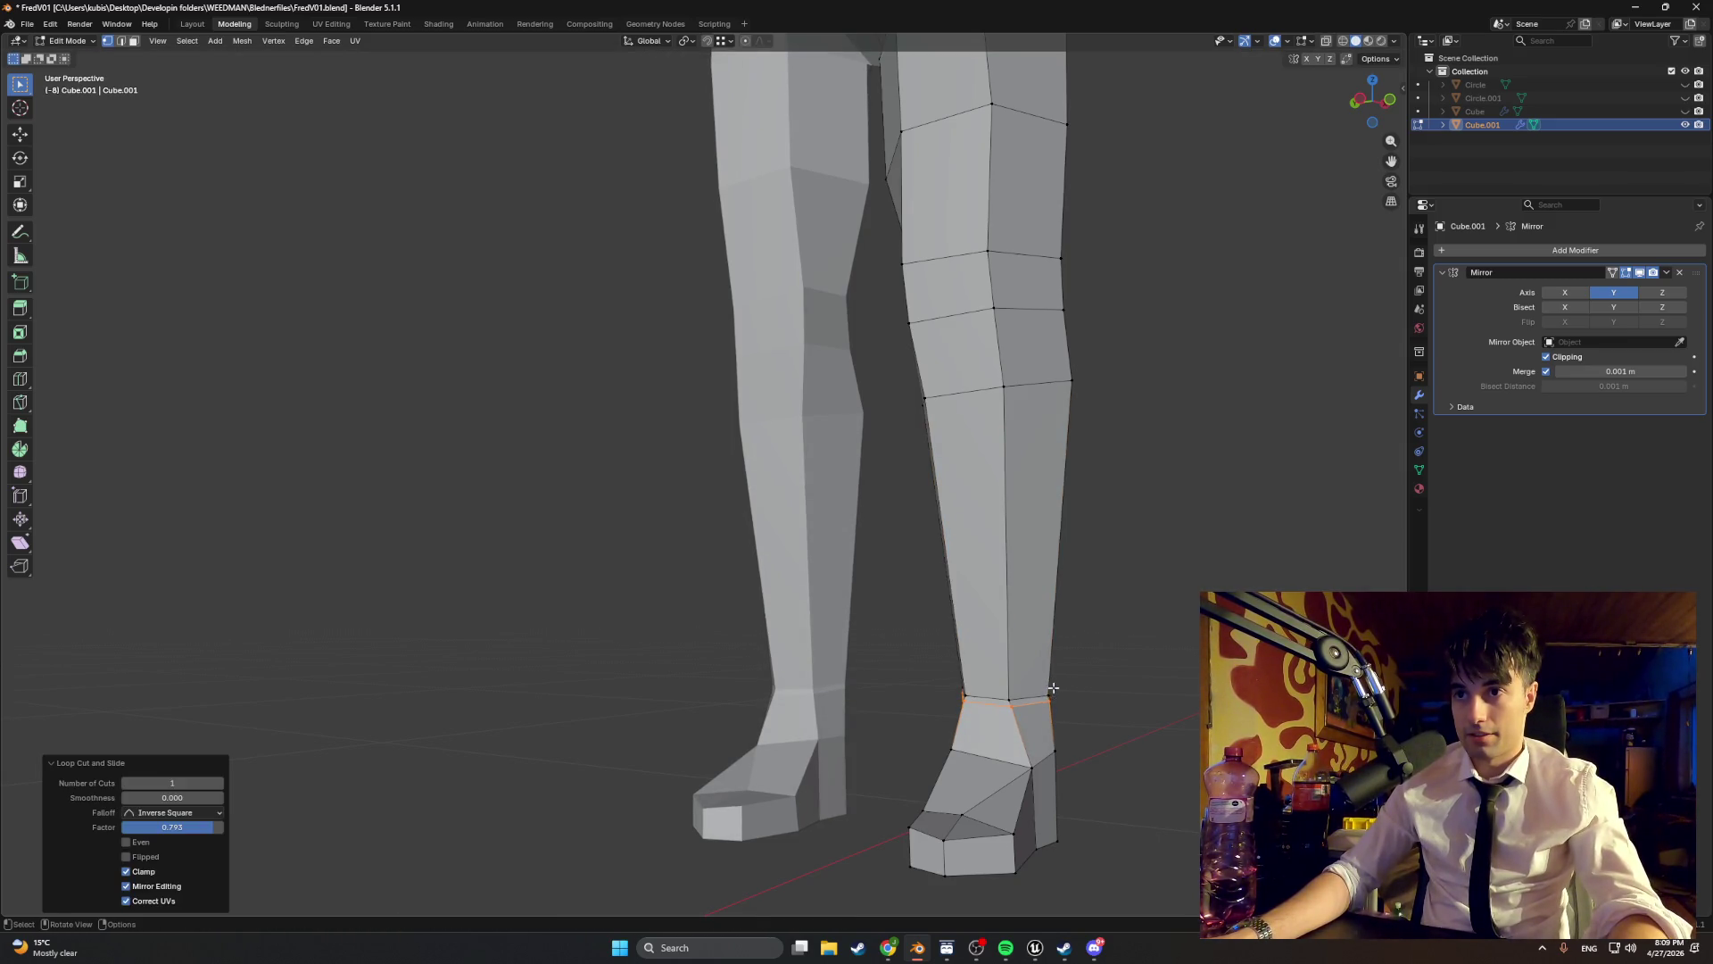
- Flare the shin's bottom loop outward by scaling it to about 1.453
{"action": "left_click", "coordinate": [996, 698]}
{"action": "left_click", "coordinate": [990, 696], "text": "alt"}
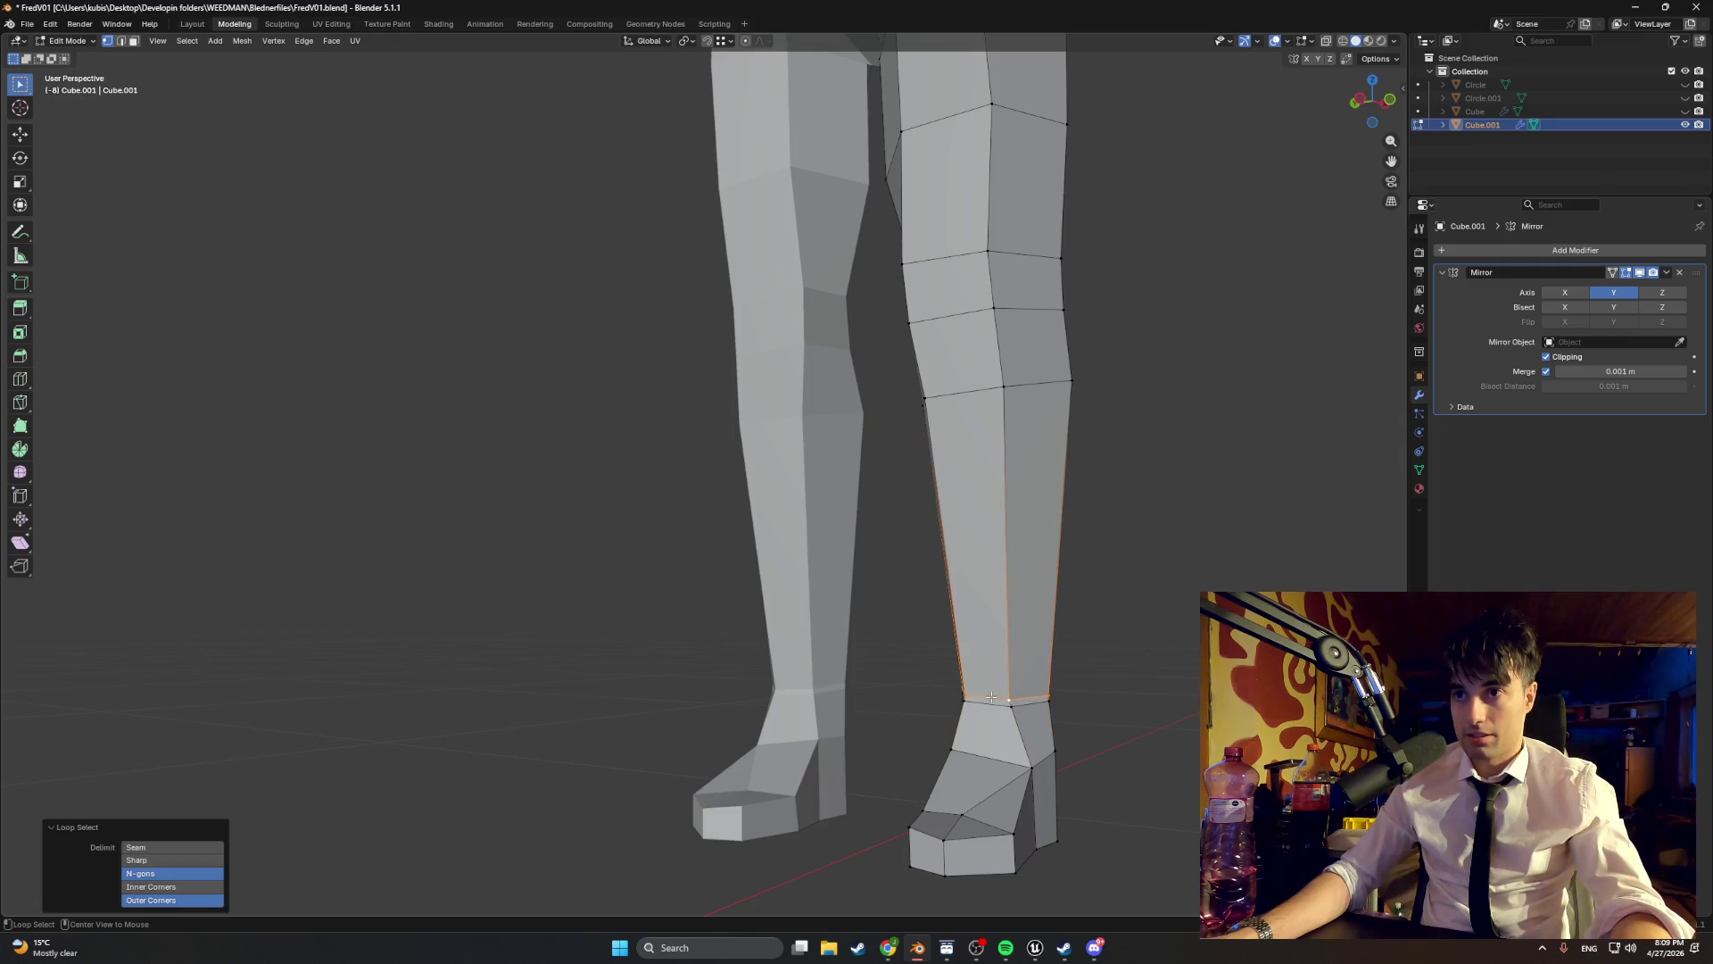
{"action": "key", "text": "s"}
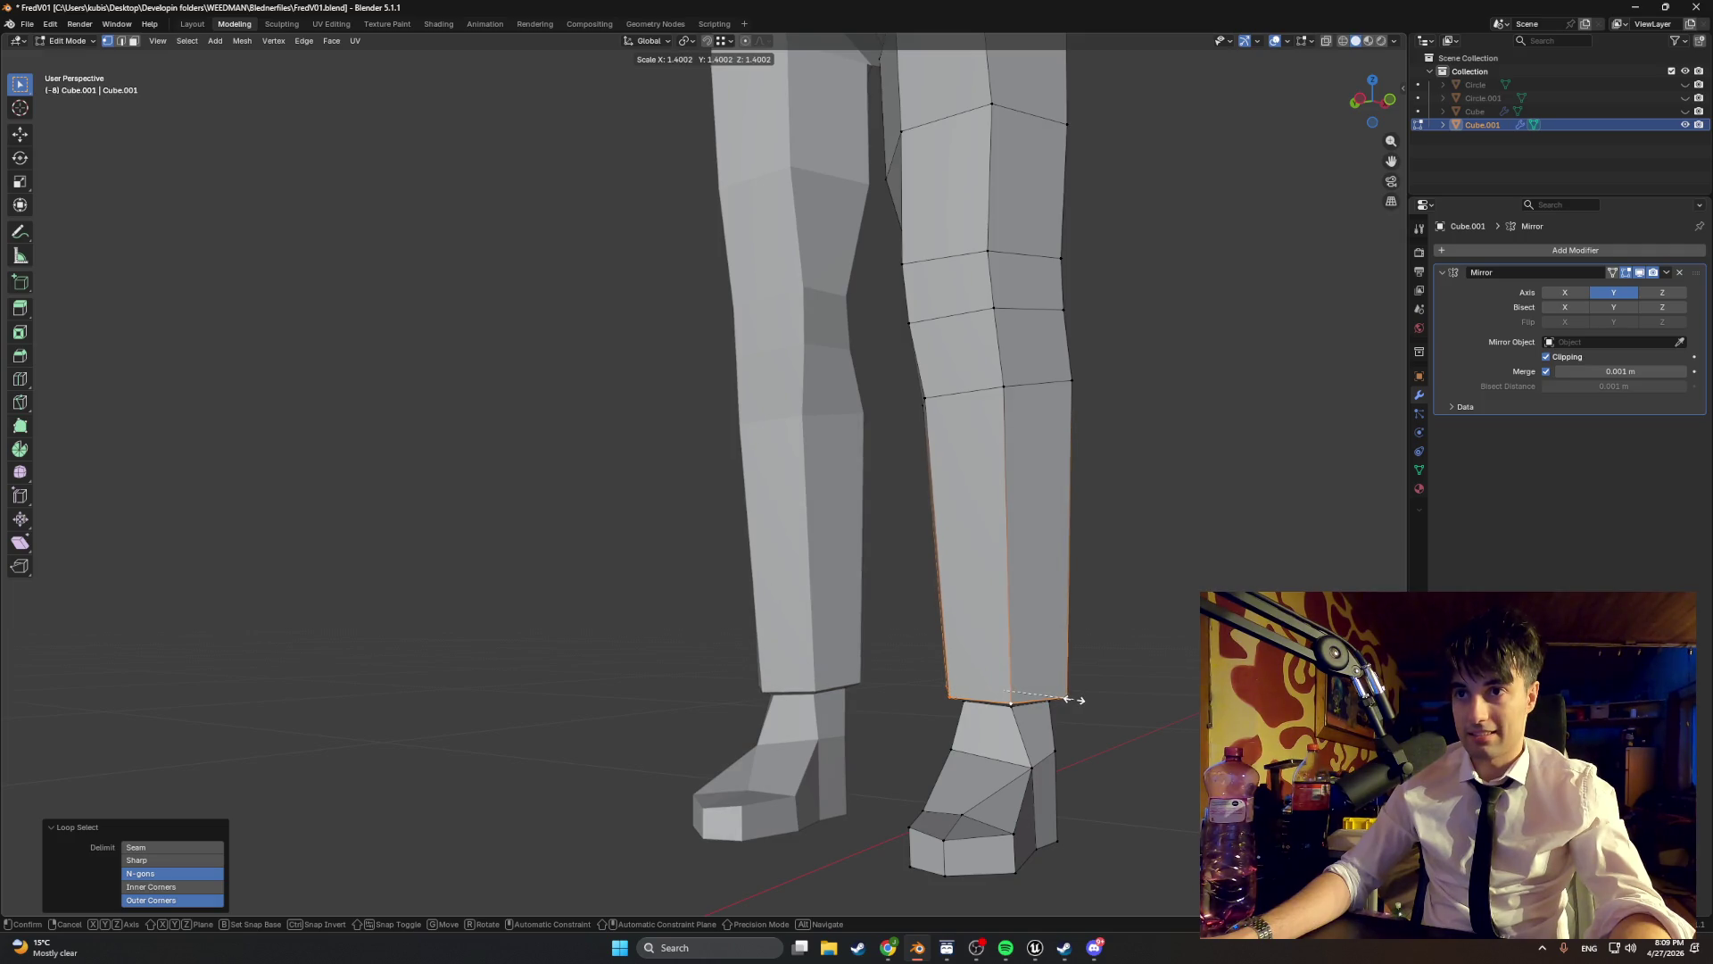
{"action": "left_click", "coordinate": [1082, 700]}
{"action": "mouse_move", "coordinate": [1083, 700]}
{"action": "left_mouse_down"}
{"action": "mouse_move", "coordinate": [1018, 605]}
{"action": "mouse_move", "coordinate": [953, 651]}
{"action": "mouse_move", "coordinate": [879, 636]}
{"action": "mouse_move", "coordinate": [999, 628]}
{"action": "mouse_move", "coordinate": [978, 565]}
{"action": "mouse_move", "coordinate": [1006, 604]}
{"action": "mouse_move", "coordinate": [1063, 536]}
{"action": "mouse_move", "coordinate": [1005, 600]}
{"action": "mouse_move", "coordinate": [996, 534]}
{"action": "left_mouse_up"}
{"action": "scroll", "coordinate": [1006, 604], "scroll_direction": "down", "scroll_amount": 5}
{"action": "scroll", "coordinate": [964, 540], "scroll_direction": "up", "scroll_amount": 5}
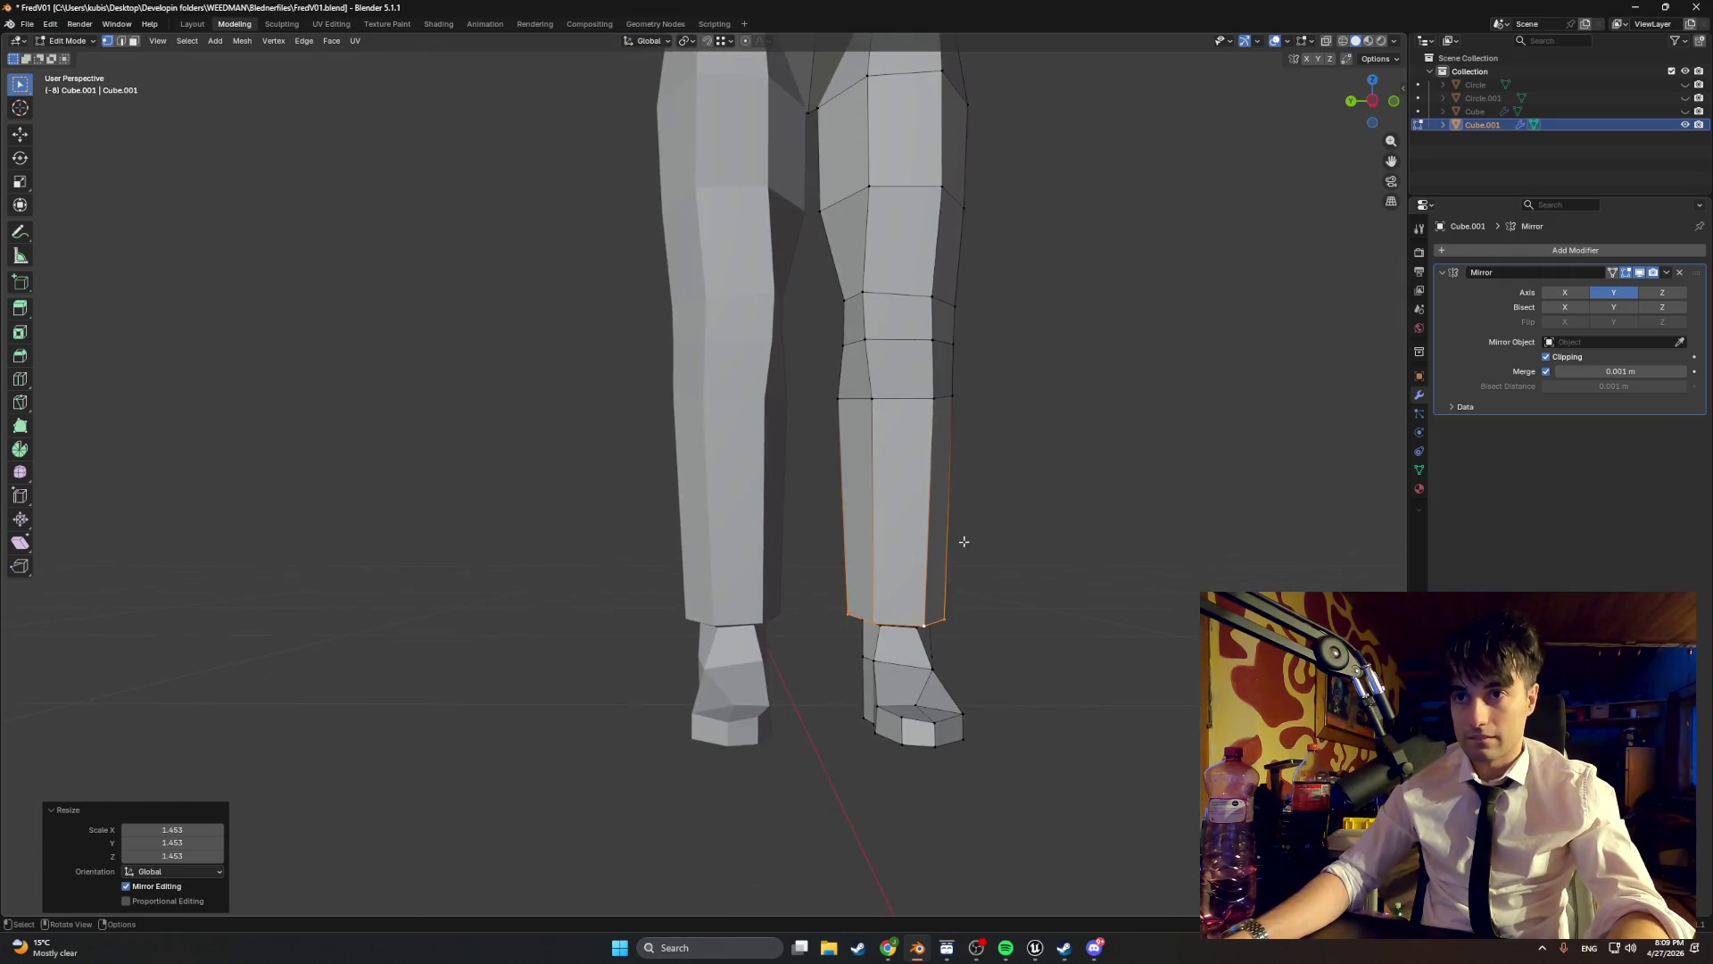
- Lower the flared hem loop slightly along Z, about 0.0055 m
{"action": "key", "text": "g"}
{"action": "key", "text": "z"}
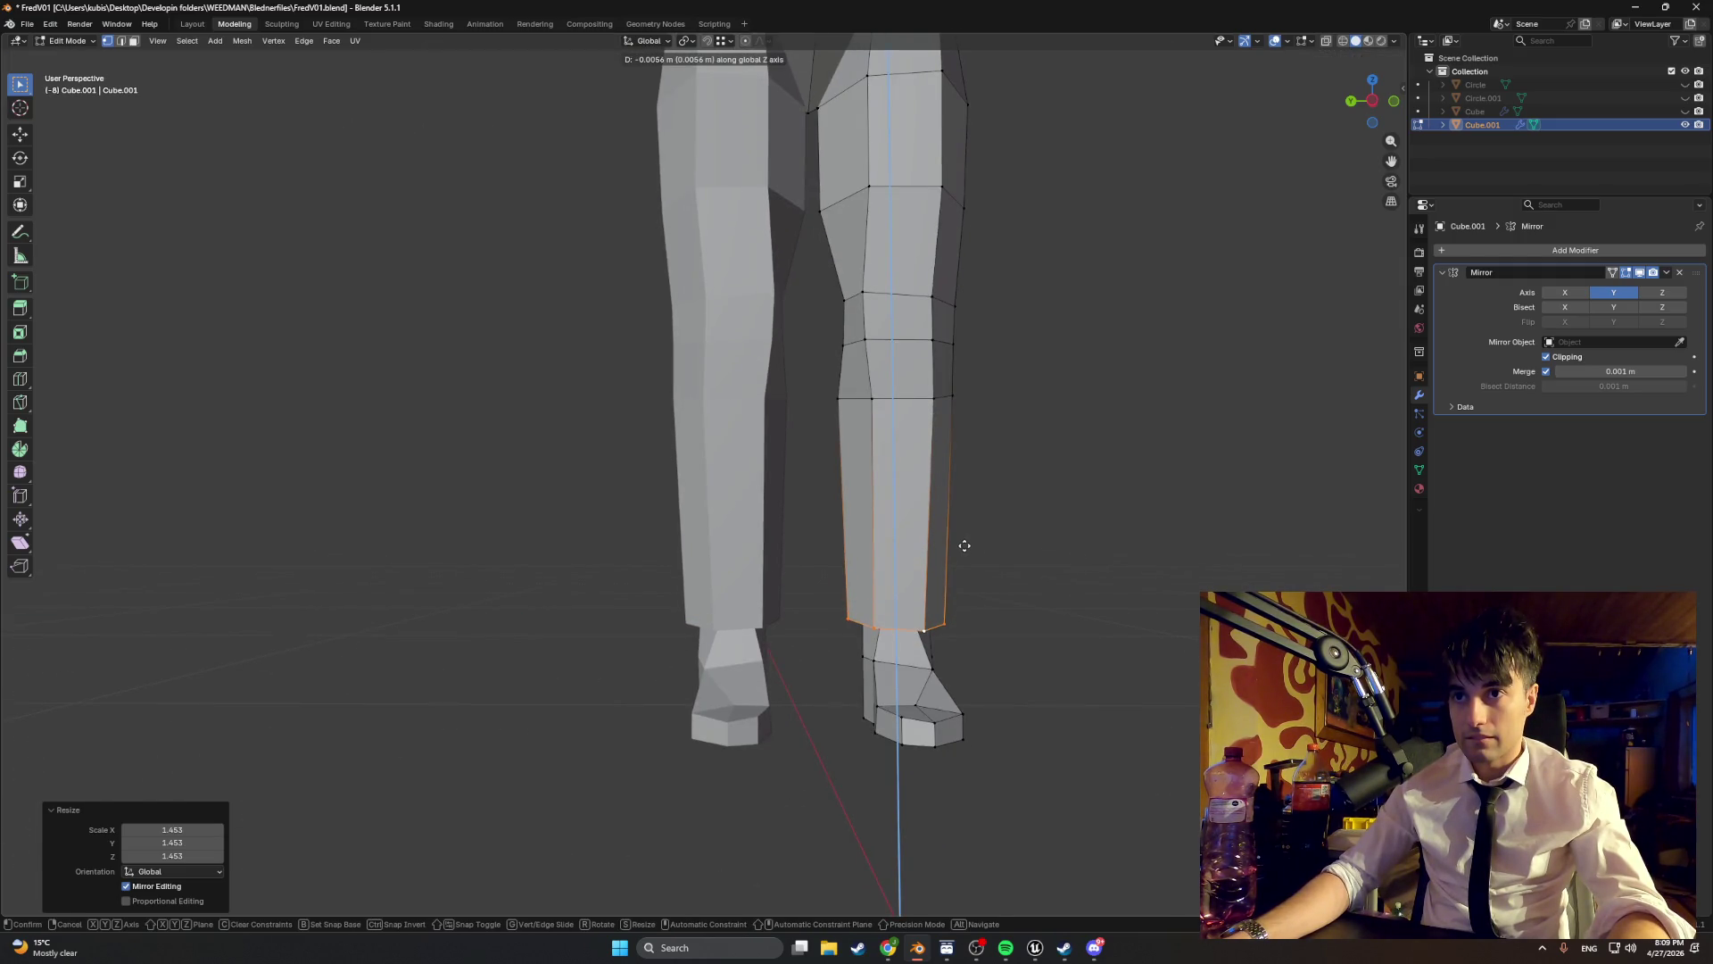
{"action": "left_click", "coordinate": [965, 545]}
{"action": "mouse_move", "coordinate": [960, 550]}
{"action": "left_mouse_down"}
{"action": "mouse_move", "coordinate": [803, 535]}
{"action": "mouse_move", "coordinate": [883, 555]}
{"action": "mouse_move", "coordinate": [841, 522]}
{"action": "mouse_move", "coordinate": [1074, 603]}
{"action": "left_mouse_up"}
{"action": "key", "text": "g"}
{"action": "key", "text": "z"}
{"action": "left_click", "coordinate": [893, 559]}
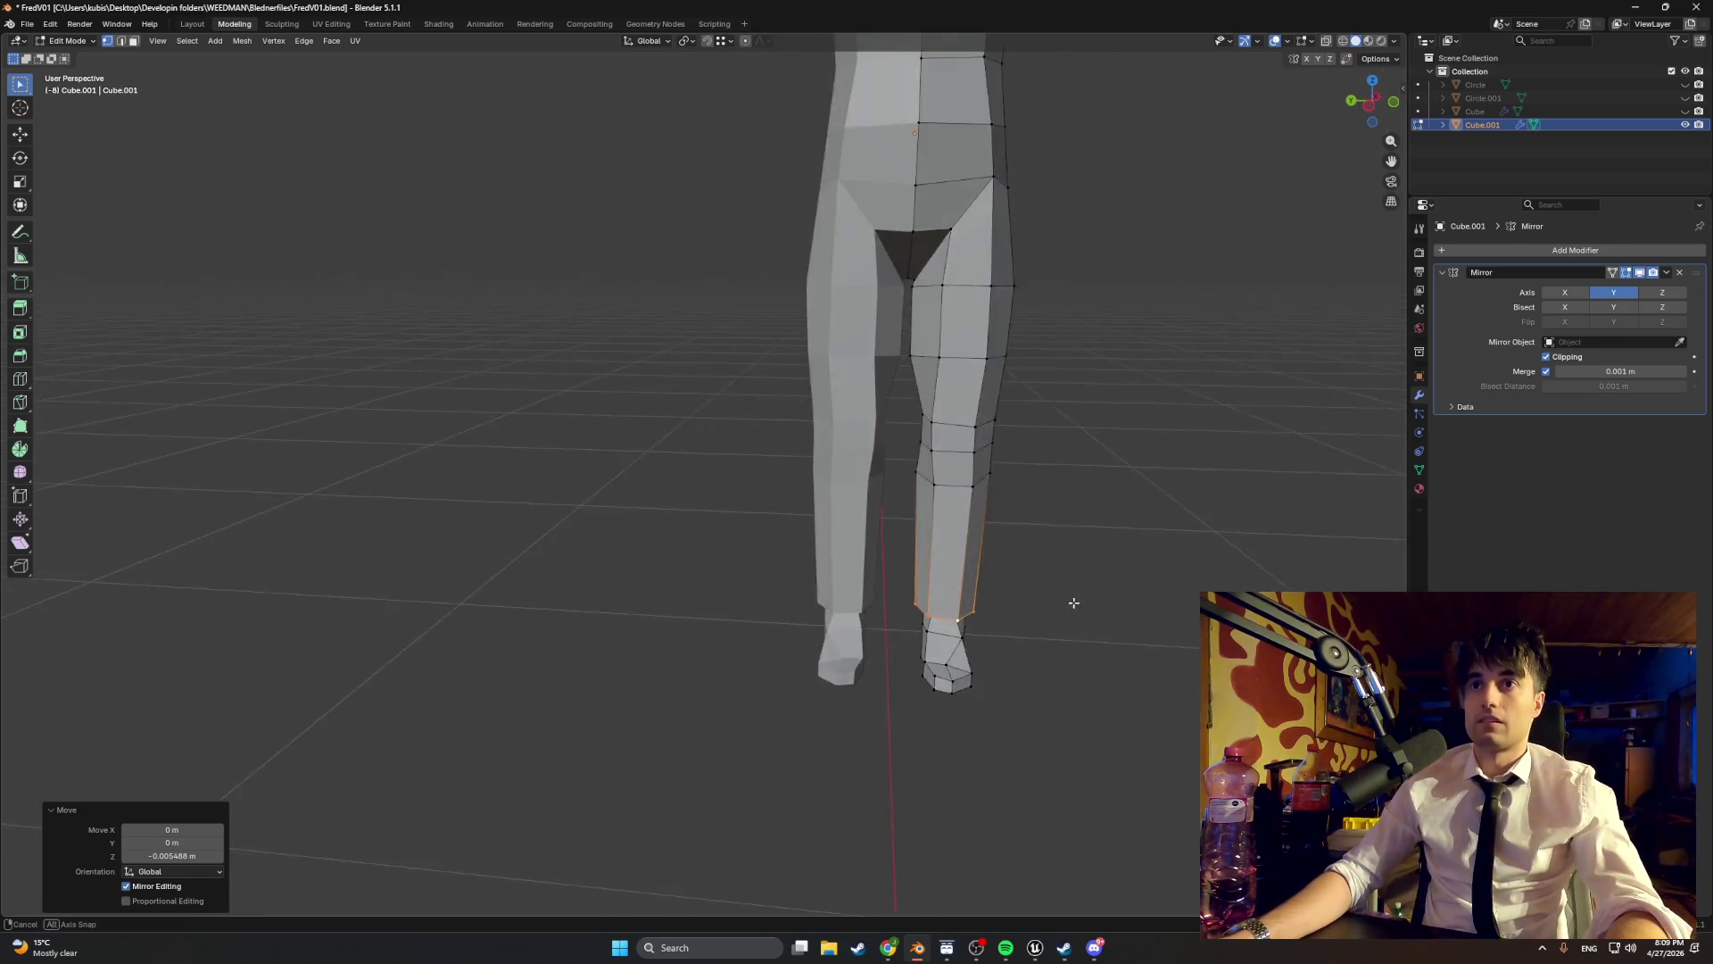
- Move the waist edge loop to a new position from a three-quarter view
{"action": "scroll", "coordinate": [998, 490], "scroll_direction": "down", "scroll_amount": 5}
{"action": "mouse_move", "coordinate": [990, 499]}
{"action": "left_mouse_down"}
{"action": "mouse_move", "coordinate": [955, 527]}
{"action": "mouse_move", "coordinate": [870, 538]}
{"action": "mouse_move", "coordinate": [675, 521]}
{"action": "mouse_move", "coordinate": [843, 512]}
{"action": "left_mouse_up"}
{"action": "scroll", "coordinate": [723, 528], "scroll_direction": "up", "scroll_amount": 4}
{"action": "scroll", "coordinate": [675, 520], "scroll_direction": "down", "scroll_amount": 4}
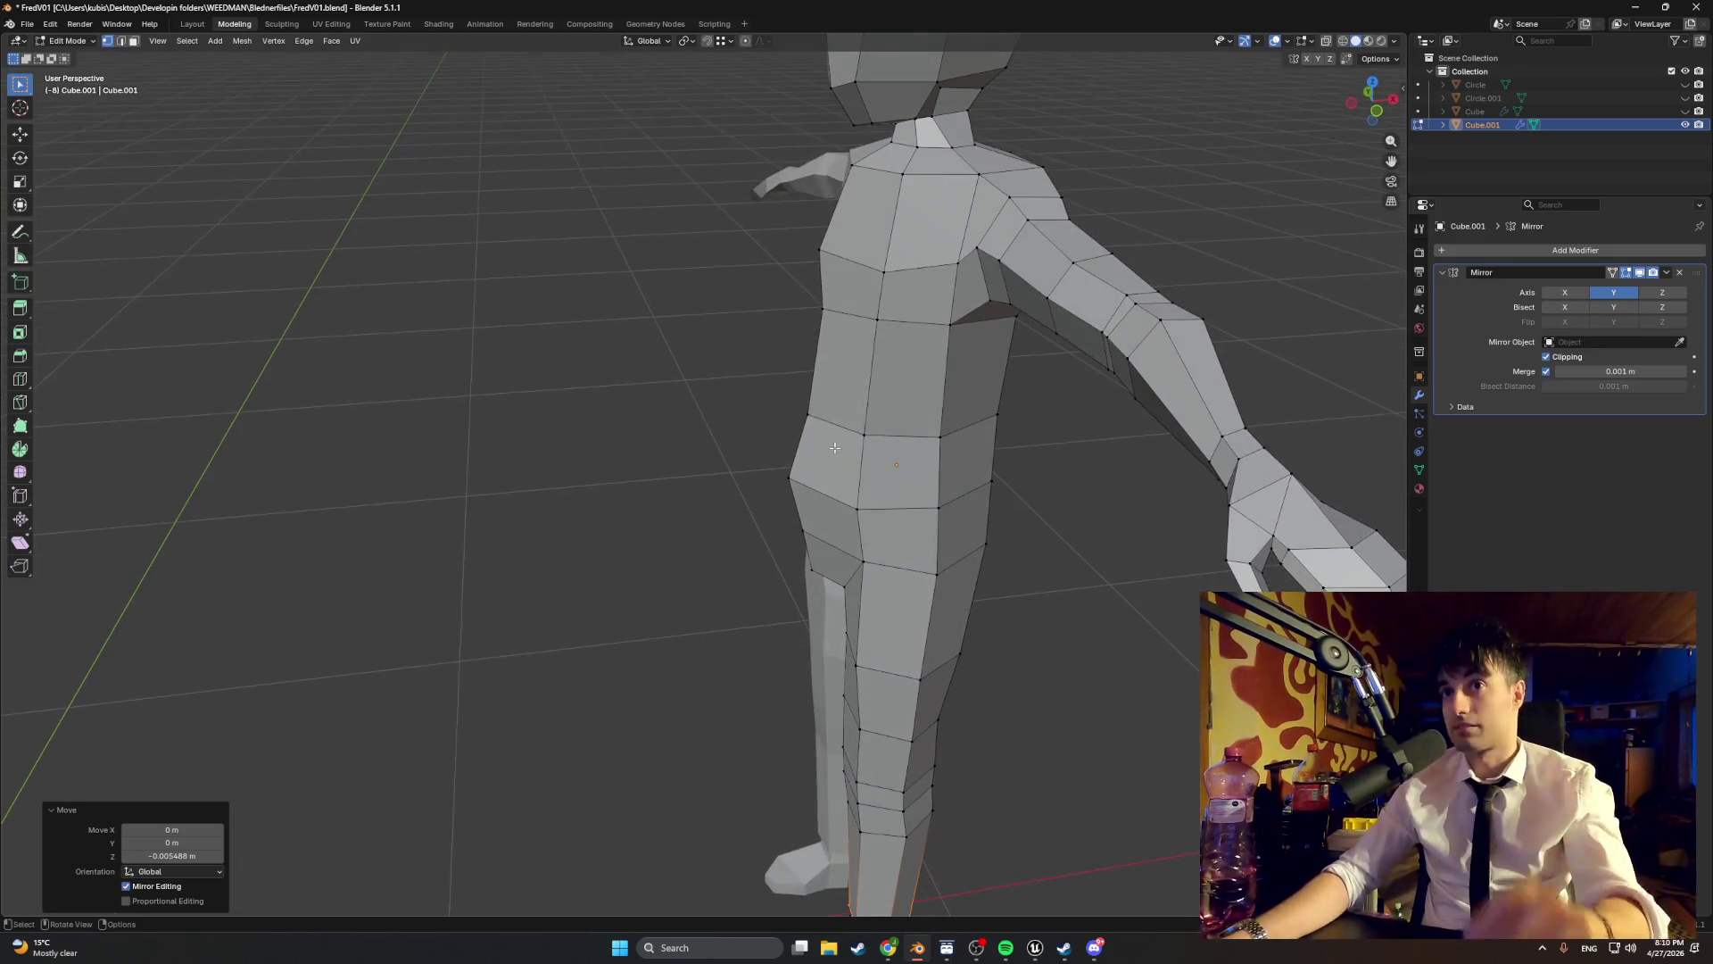
{"action": "scroll", "coordinate": [866, 431], "scroll_direction": "up", "scroll_amount": 4}
{"action": "scroll", "coordinate": [866, 432], "scroll_direction": "down", "scroll_amount": 4}
{"action": "scroll", "coordinate": [877, 440], "scroll_direction": "up", "scroll_amount": 4}
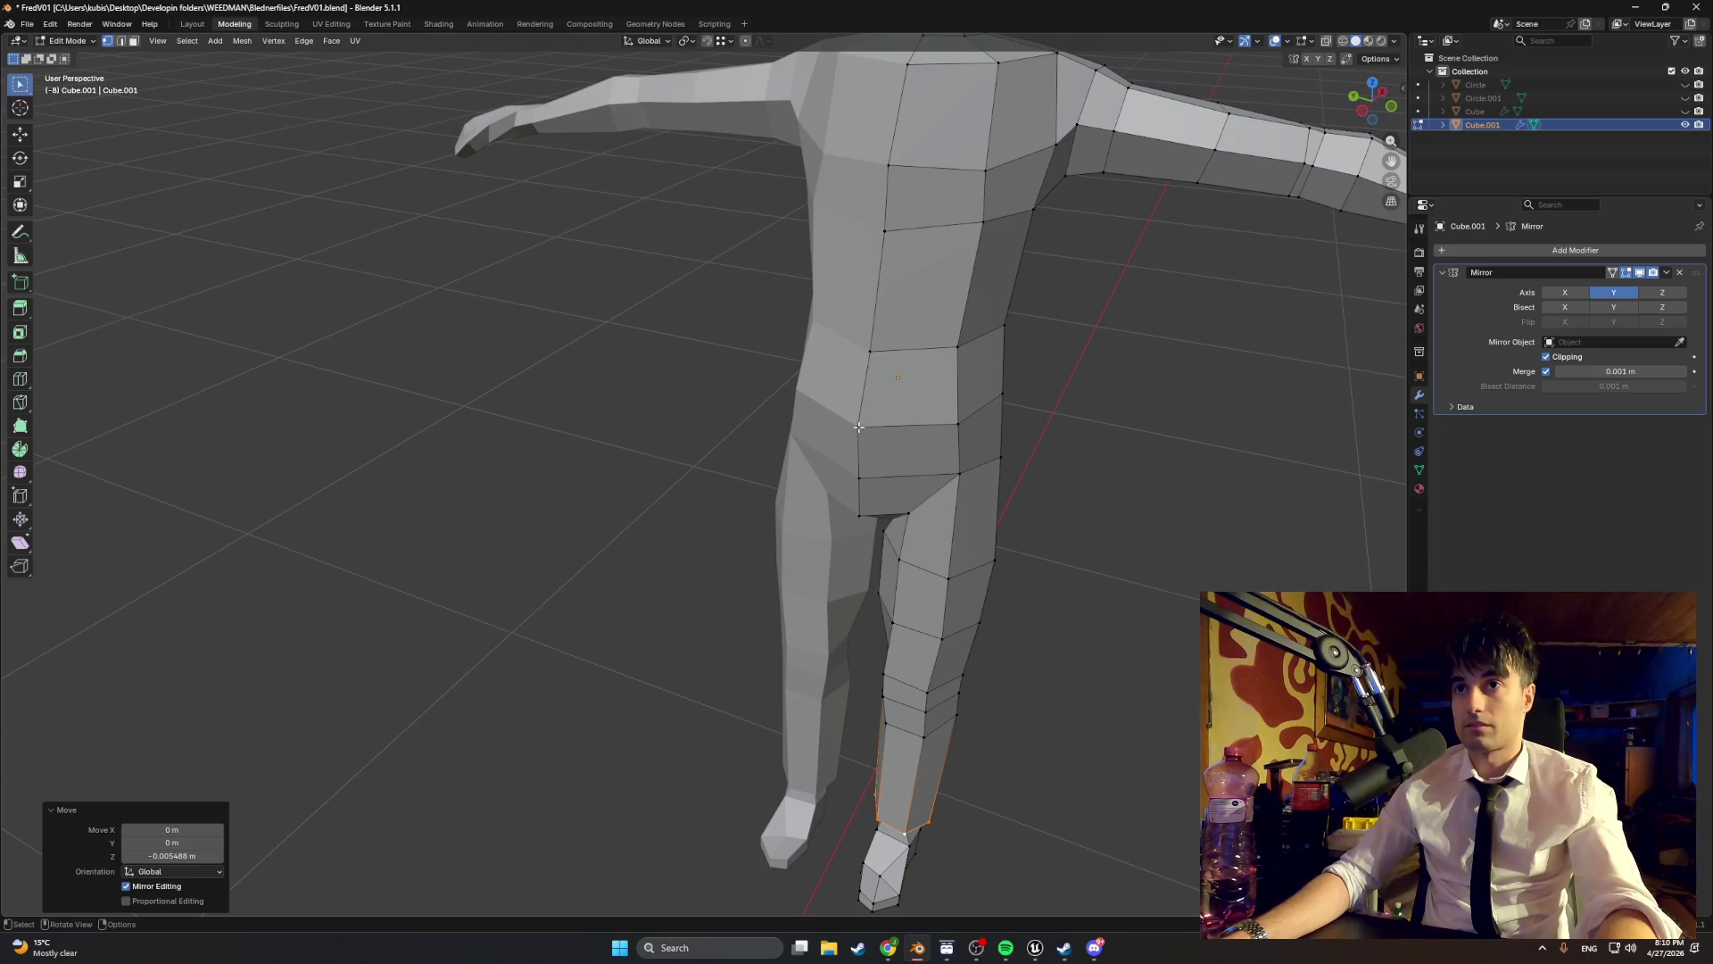
{"action": "left_click", "coordinate": [944, 426], "text": "alt"}
{"action": "key", "text": "g"}
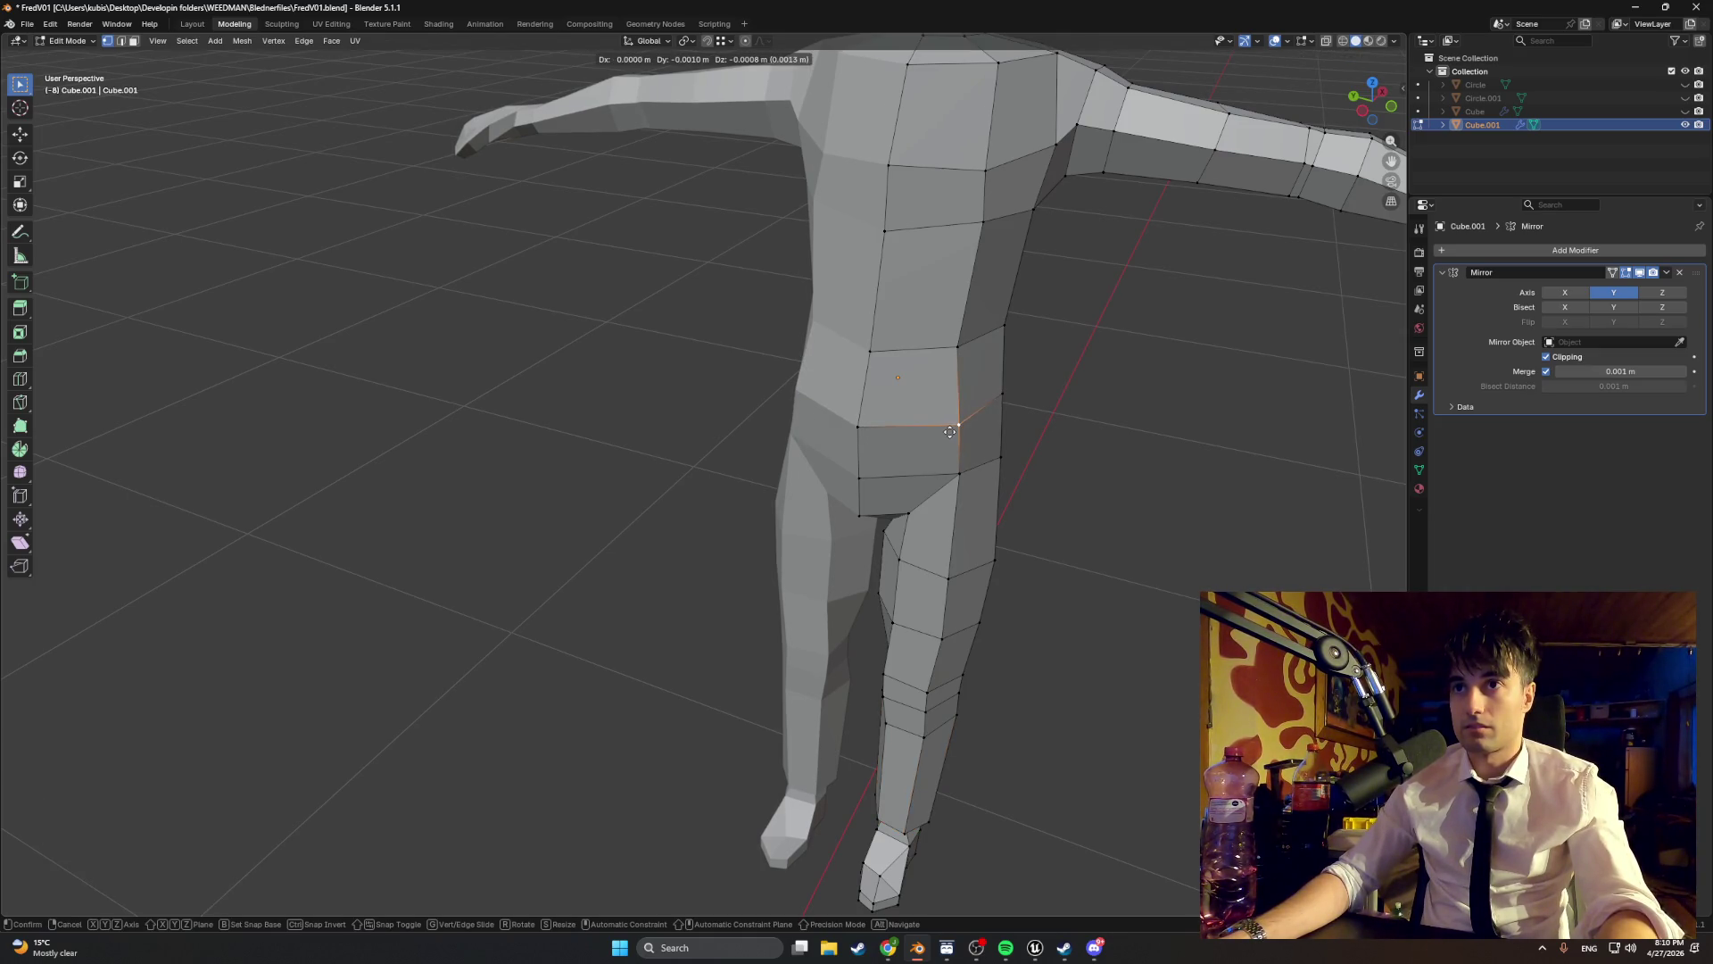
{"action": "left_click", "coordinate": [955, 432]}
- Pull an upper hip vertex into a new position from the front view
{"action": "scroll", "coordinate": [955, 432], "scroll_direction": "down", "scroll_amount": 4}
{"action": "scroll", "coordinate": [910, 357], "scroll_direction": "up", "scroll_amount": 4}
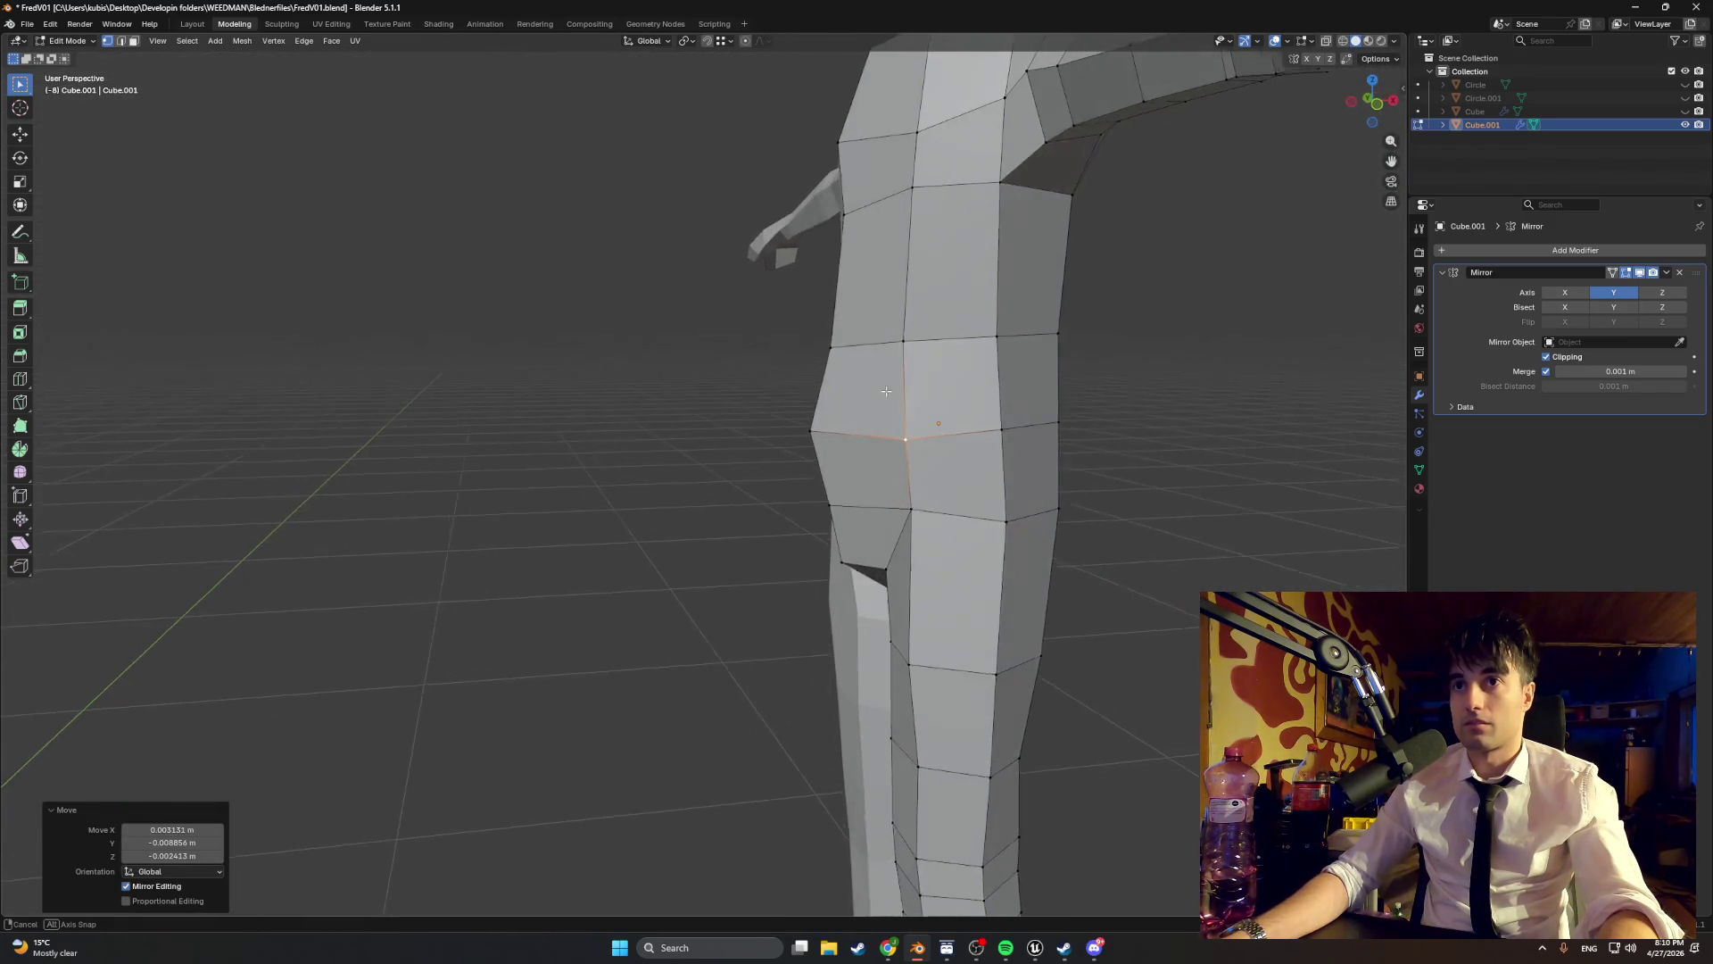
{"action": "left_click", "coordinate": [903, 339]}
{"action": "key", "text": "KP_1"}
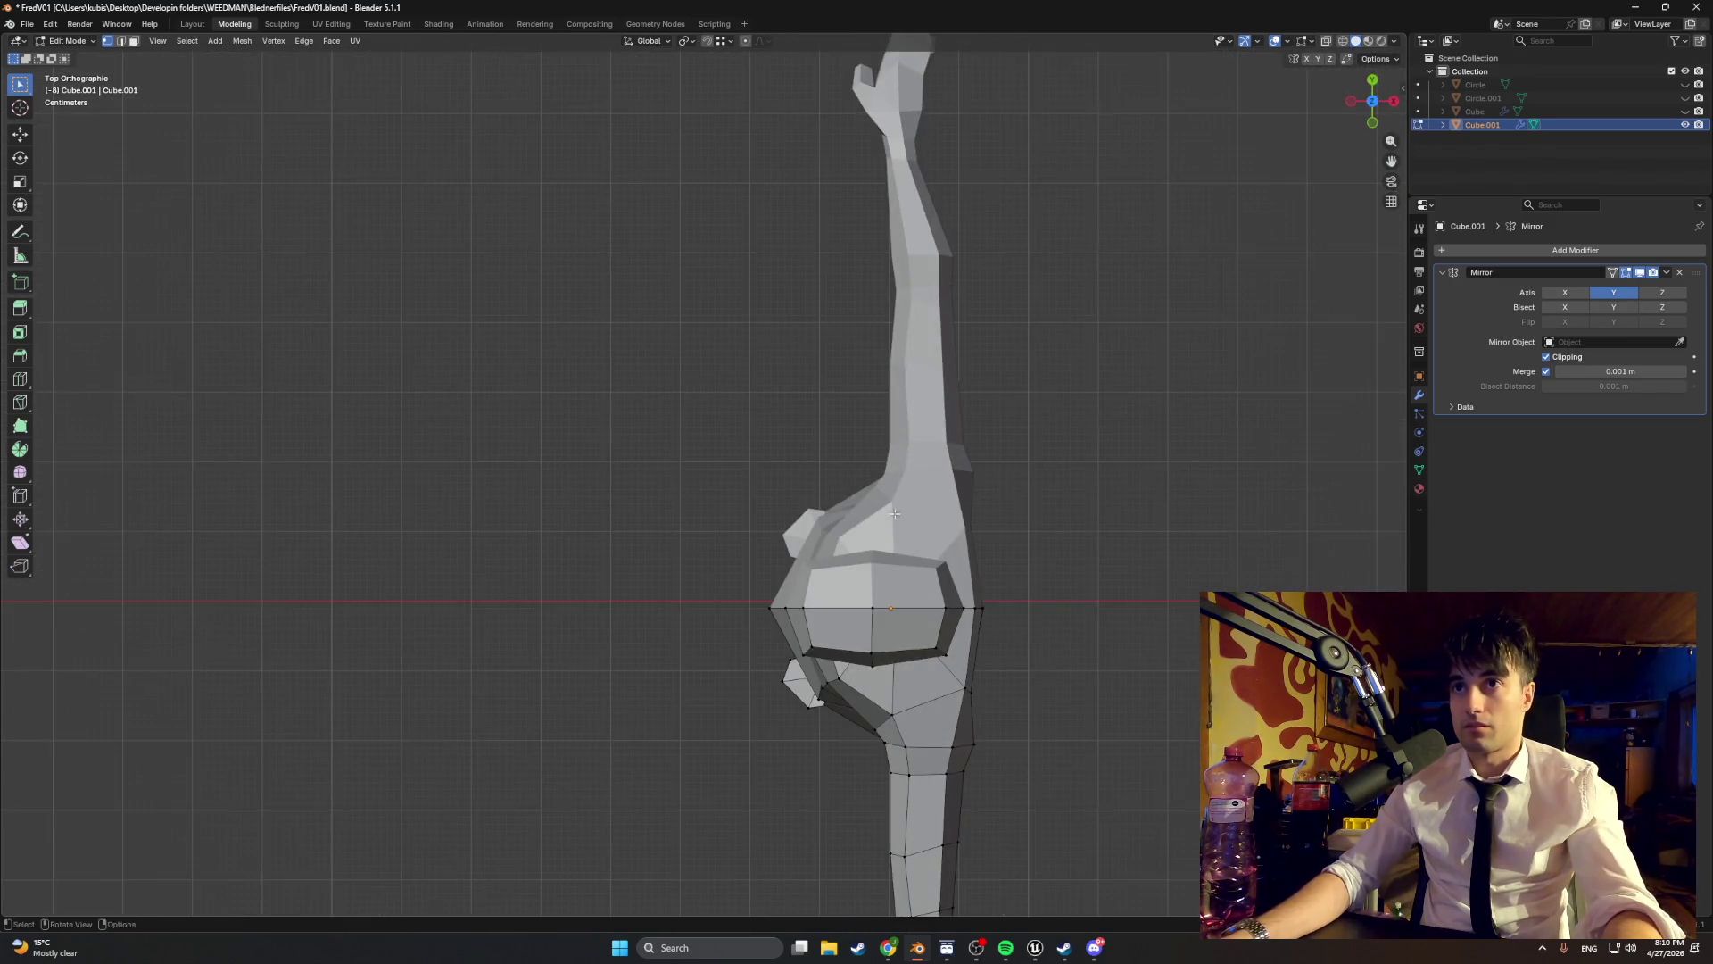
{"action": "left_click_drag", "start_coordinate": [916, 347], "coordinate": [1018, 284]}
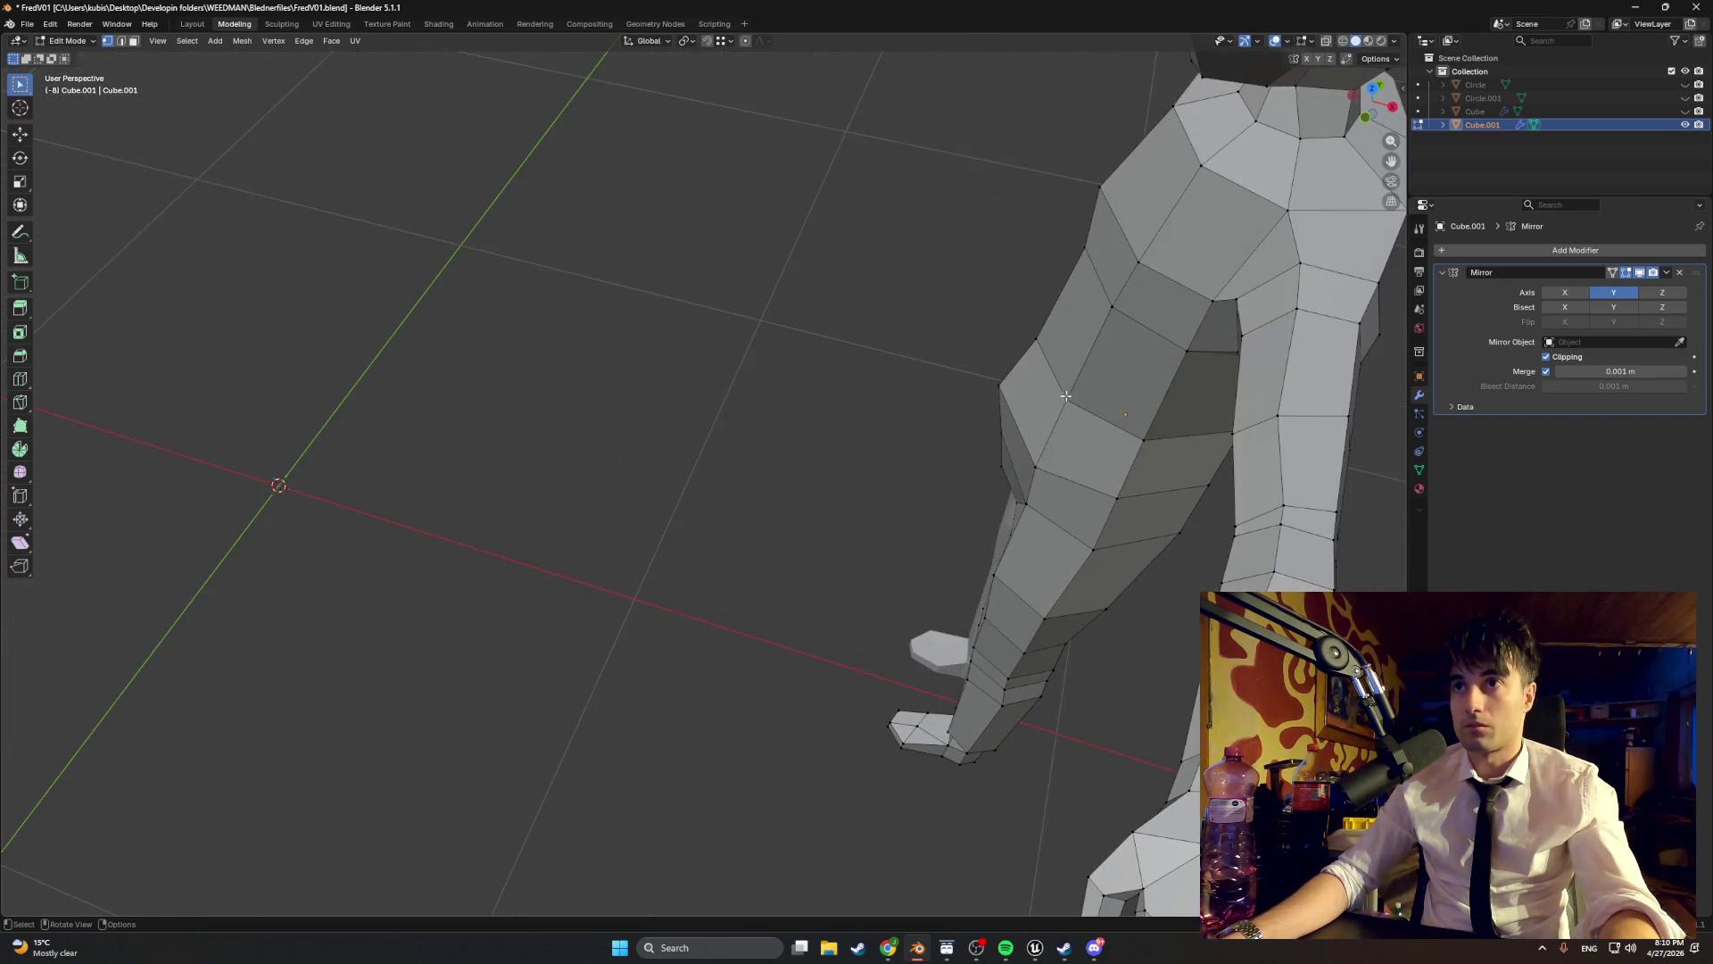
{"action": "left_click_drag", "start_coordinate": [1066, 395], "coordinate": [1056, 396]}
{"action": "scroll", "coordinate": [1055, 374], "scroll_direction": "down", "scroll_amount": 5}
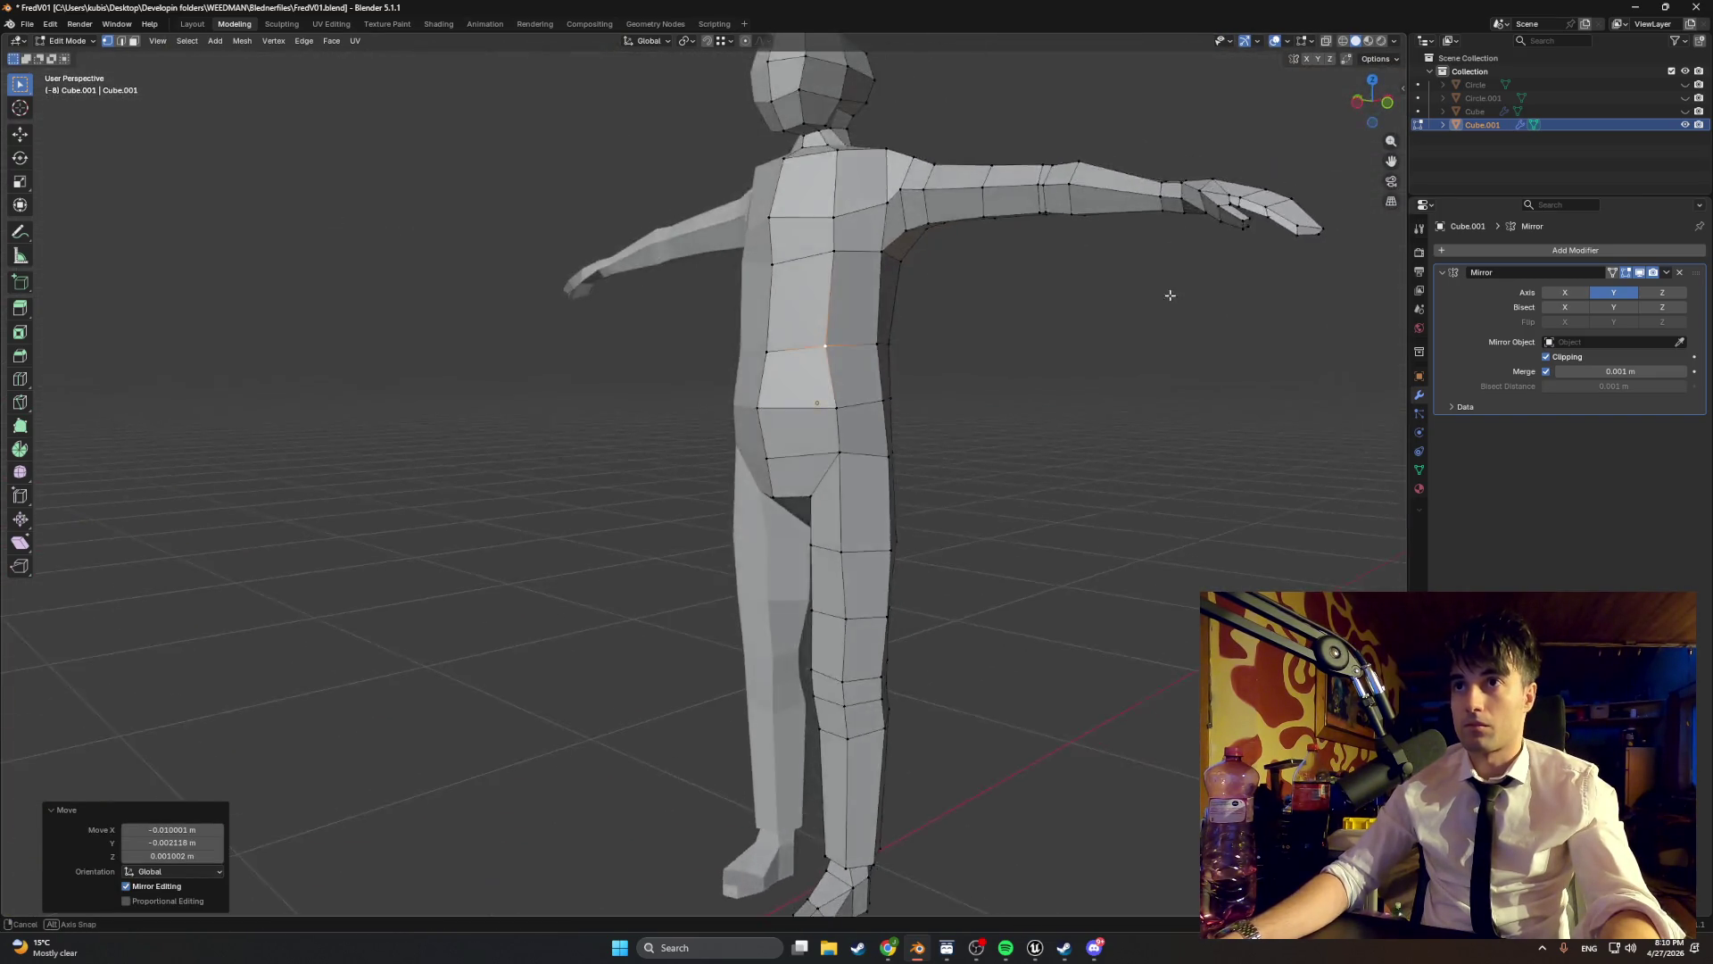
{"action": "scroll", "coordinate": [1055, 342], "scroll_direction": "up", "scroll_amount": 5}
- Adjust the side hip vertex and the torso vertices above it to slim the waist
{"action": "mouse_move", "coordinate": [902, 384]}
{"action": "left_mouse_down"}
{"action": "mouse_move", "coordinate": [949, 398]}
{"action": "mouse_move", "coordinate": [933, 406]}
{"action": "left_mouse_up"}
{"action": "mouse_move", "coordinate": [1027, 352]}
{"action": "left_mouse_down"}
{"action": "mouse_move", "coordinate": [1017, 339]}
{"action": "mouse_move", "coordinate": [1125, 318]}
{"action": "mouse_move", "coordinate": [922, 322]}
{"action": "mouse_move", "coordinate": [883, 340]}
{"action": "left_mouse_up"}
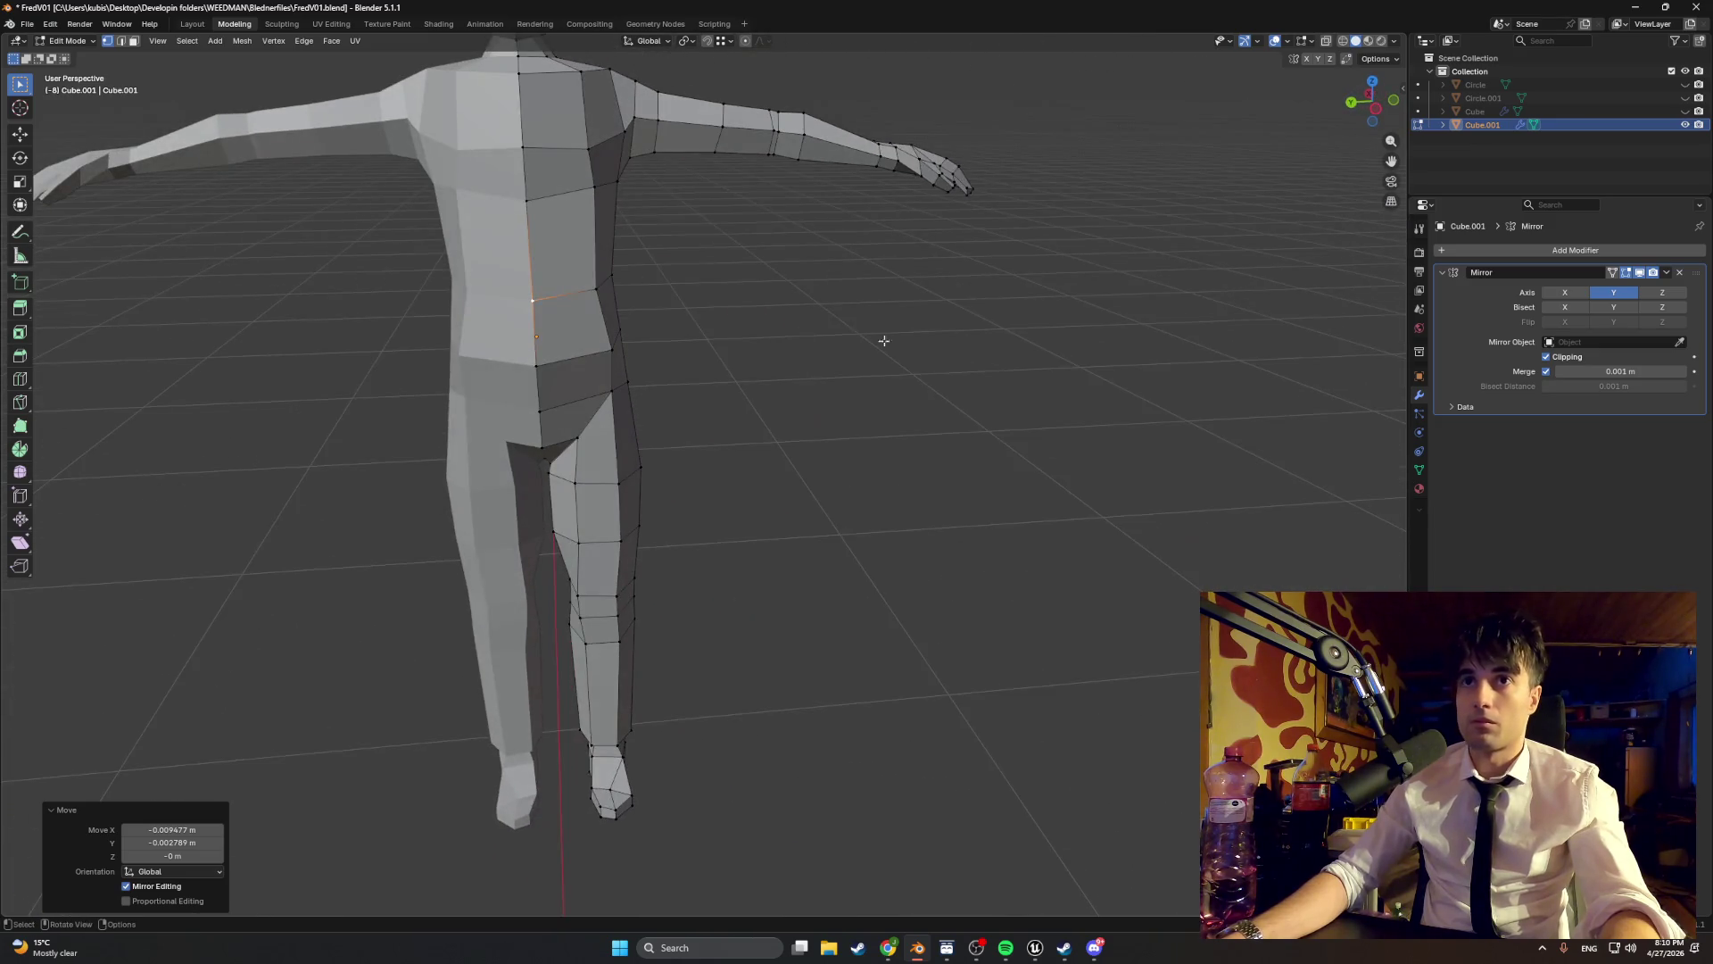
{"action": "mouse_move", "coordinate": [598, 290]}
{"action": "left_mouse_down"}
{"action": "mouse_move", "coordinate": [501, 271]}
{"action": "mouse_move", "coordinate": [558, 245]}
{"action": "mouse_move", "coordinate": [712, 256]}
{"action": "mouse_move", "coordinate": [754, 288]}
{"action": "mouse_move", "coordinate": [660, 264]}
{"action": "left_mouse_up"}
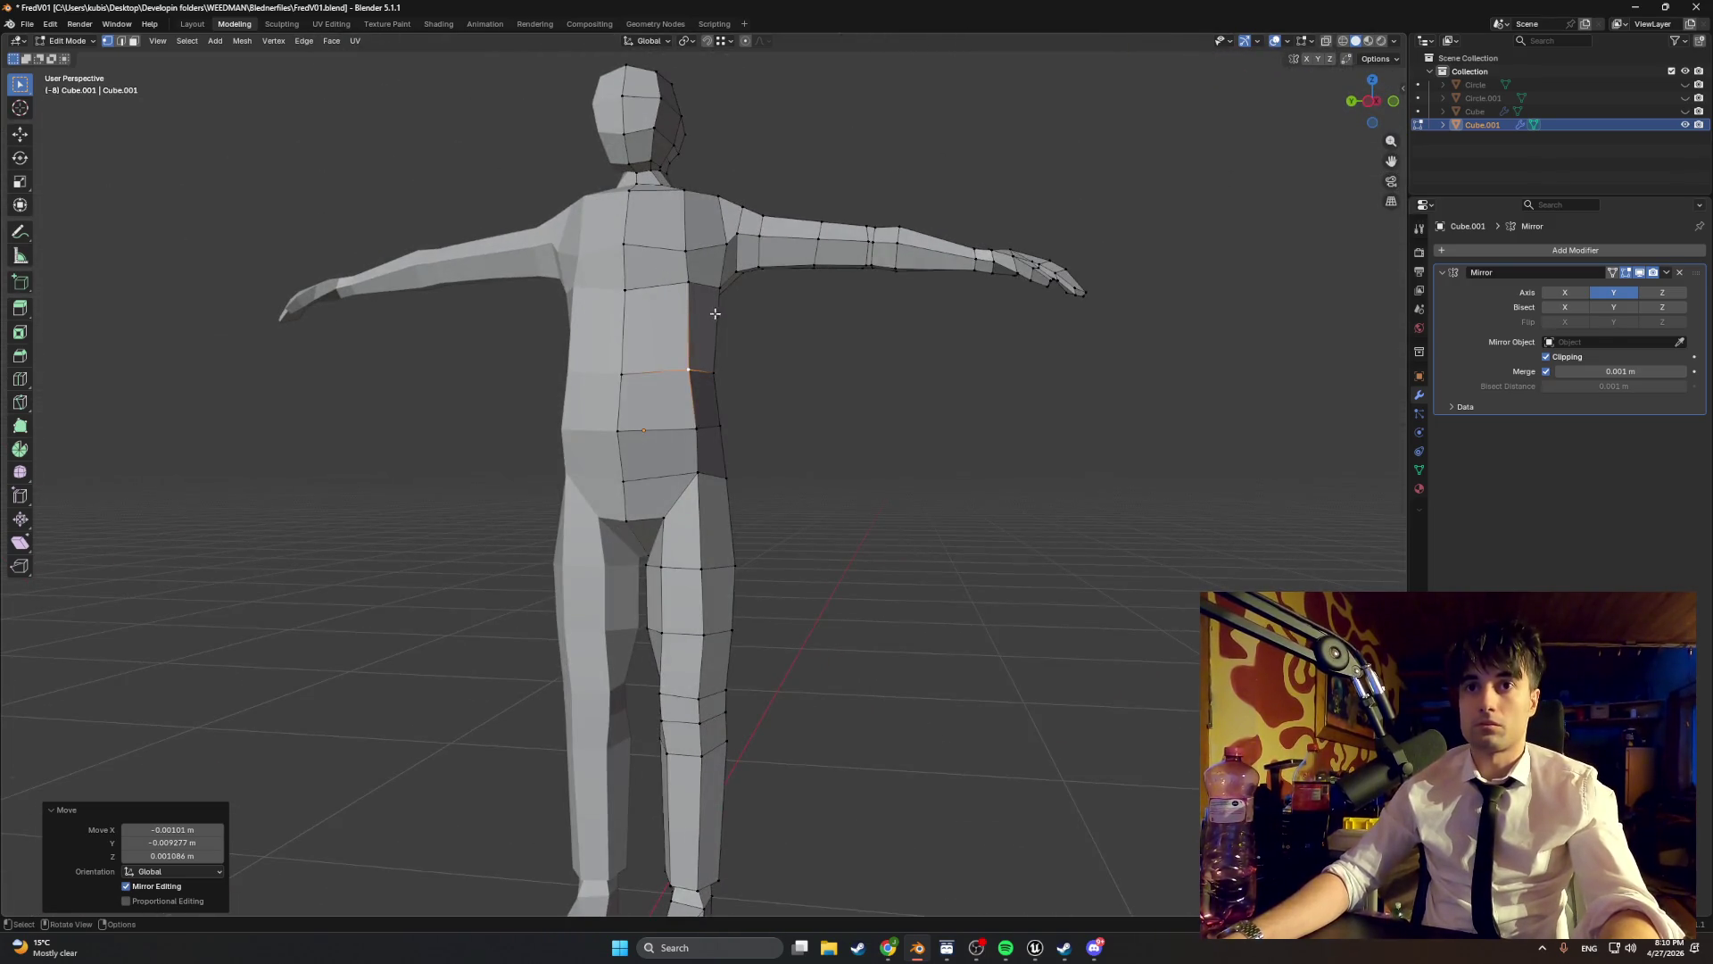
{"action": "left_click_drag", "start_coordinate": [715, 313], "coordinate": [913, 412]}
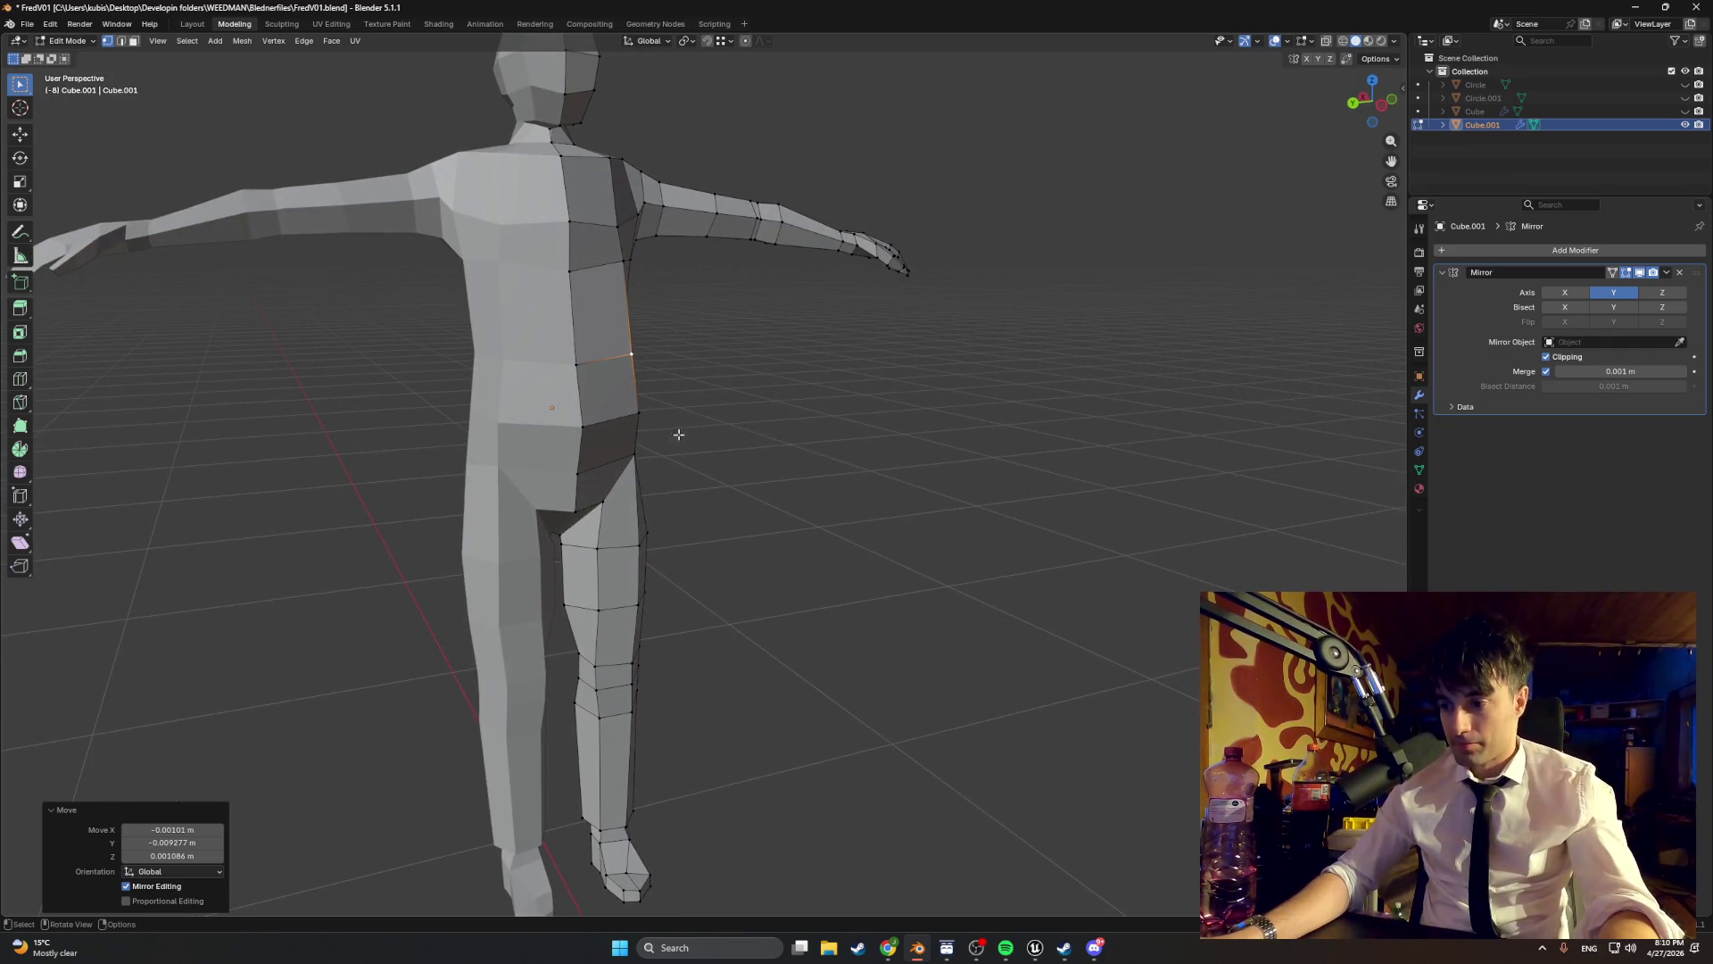
{"action": "mouse_move", "coordinate": [679, 434]}
{"action": "left_mouse_down"}
{"action": "mouse_move", "coordinate": [642, 428]}
{"action": "mouse_move", "coordinate": [666, 451]}
{"action": "mouse_move", "coordinate": [512, 413]}
{"action": "mouse_move", "coordinate": [771, 365]}
{"action": "mouse_move", "coordinate": [731, 360]}
{"action": "left_mouse_up"}
{"action": "left_click", "coordinate": [757, 591]}
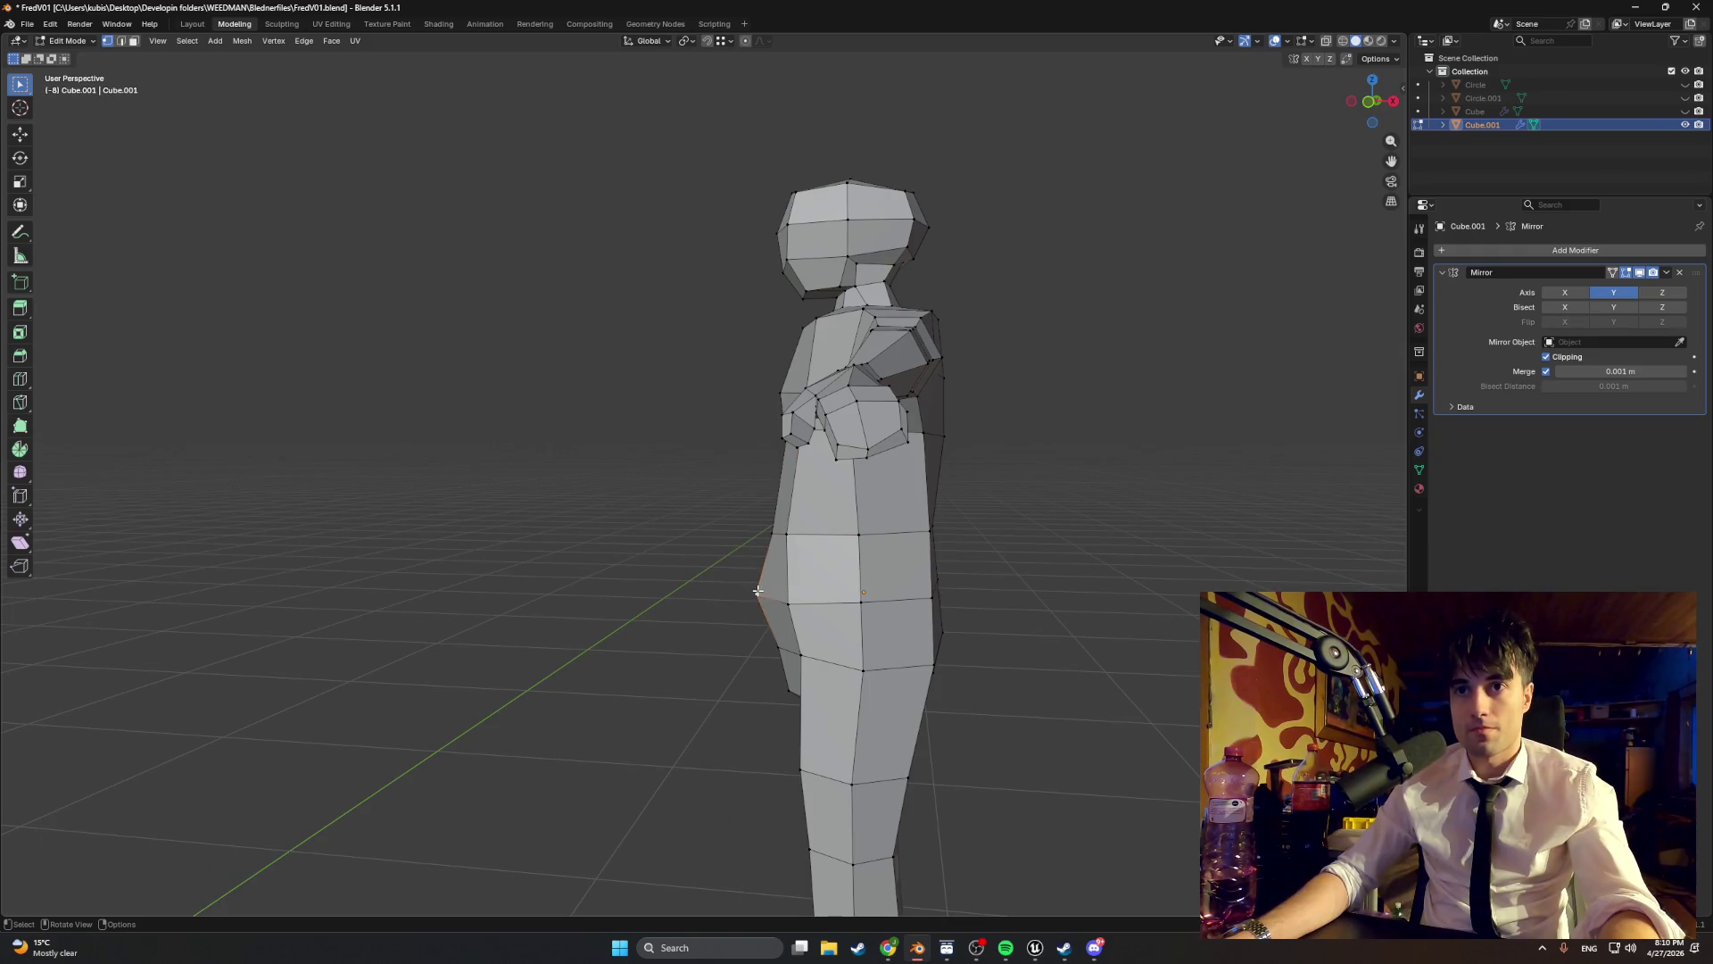
- Shift the hip vertex about 0.0106 m in X and 0.0021 m in Y
{"action": "key", "text": "g"}
{"action": "left_click", "coordinate": [764, 592]}
{"action": "left_click_drag", "start_coordinate": [764, 591], "coordinate": [789, 603]}
- Preview a torso loop cut, cancel it, and orbit around the body
{"action": "key", "text": "ctrl+r"}
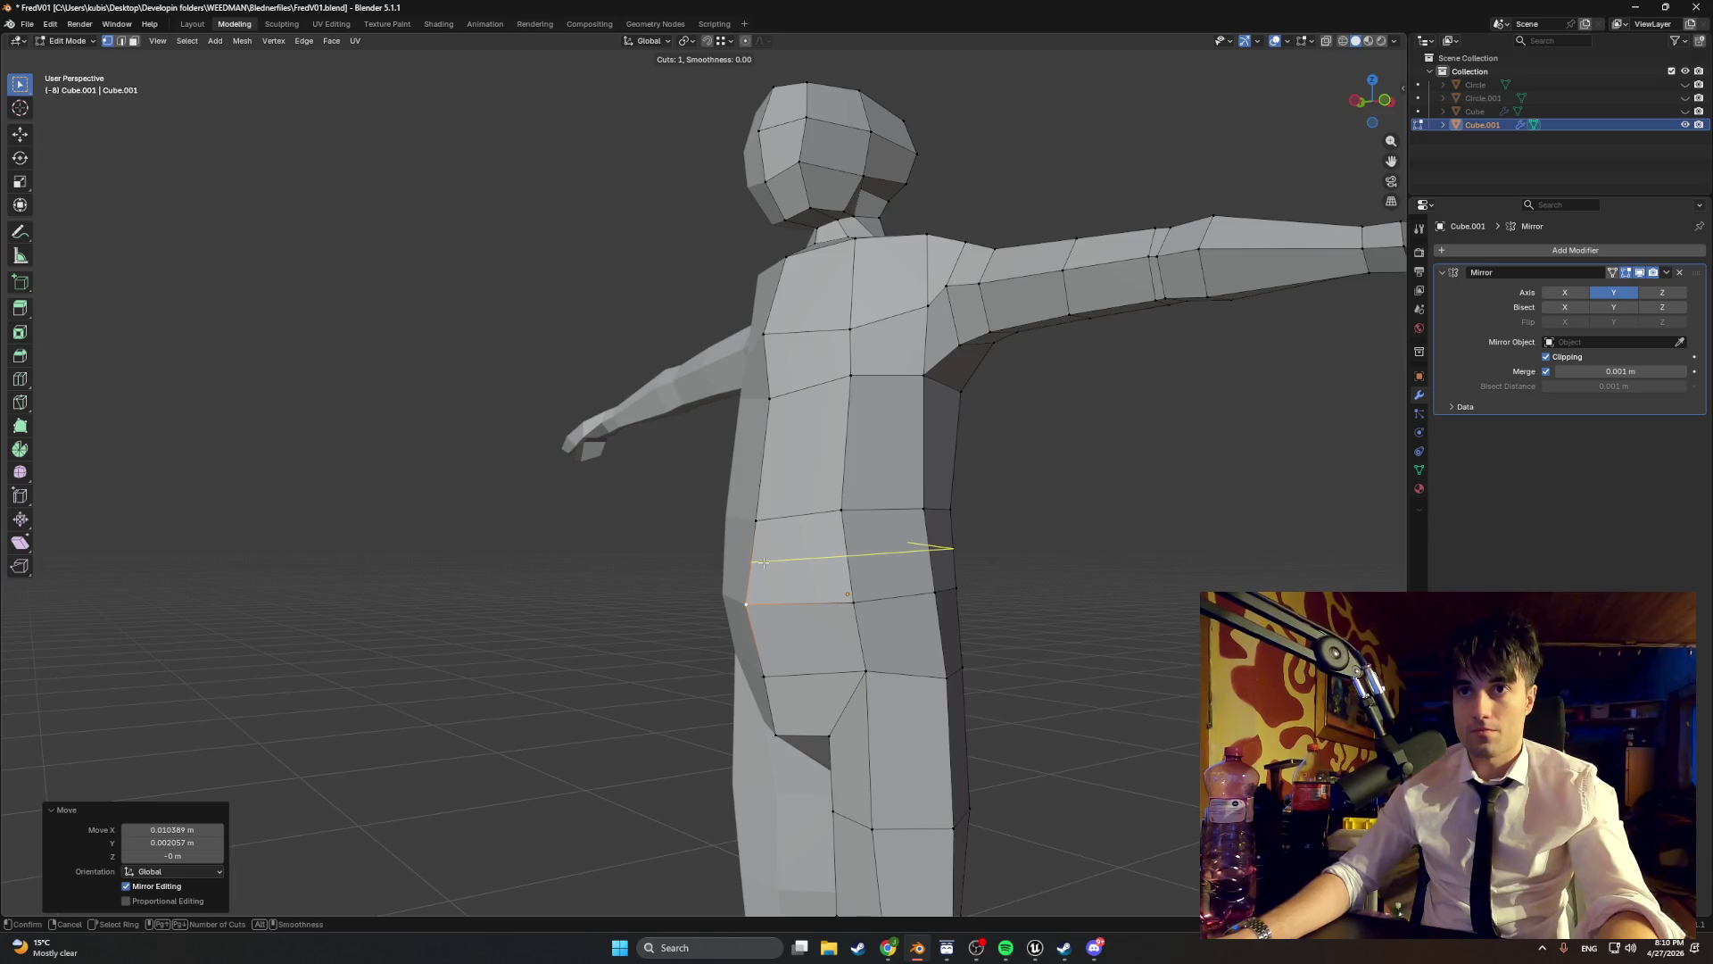
{"action": "key", "text": "Escape"}
{"action": "left_click_drag", "start_coordinate": [786, 580], "coordinate": [852, 602]}
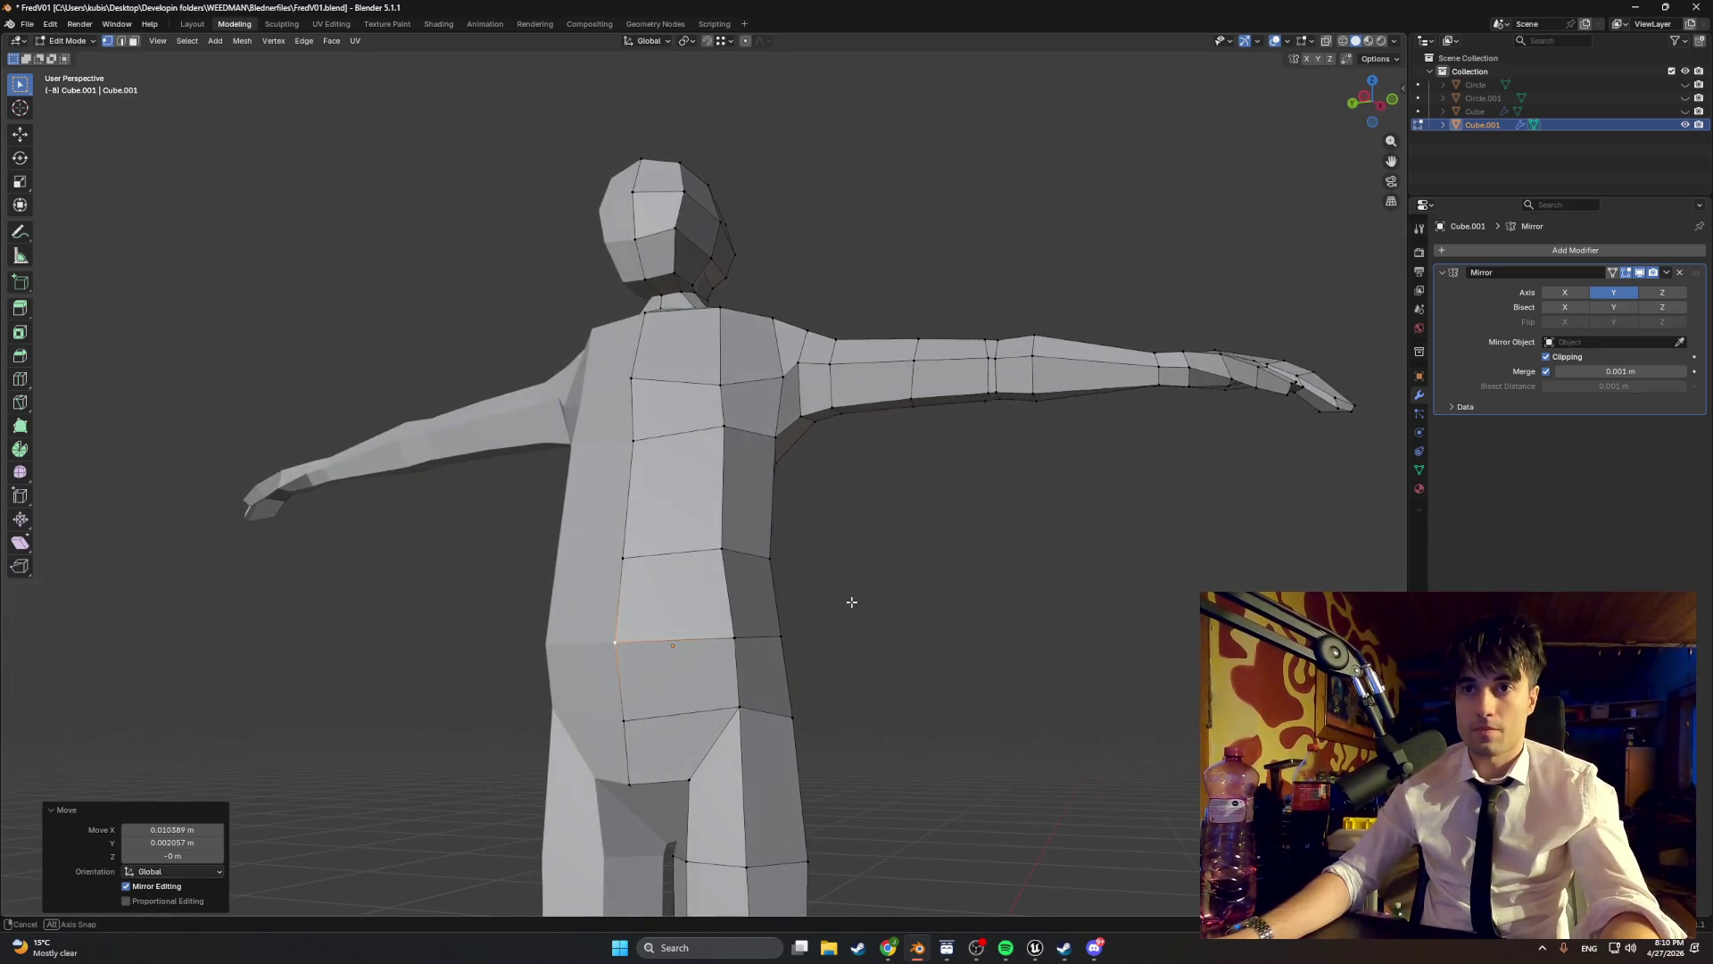
{"action": "mouse_move", "coordinate": [744, 618]}
{"action": "left_mouse_down"}
{"action": "mouse_move", "coordinate": [803, 642]}
{"action": "mouse_move", "coordinate": [728, 606]}
{"action": "left_mouse_up"}
{"action": "mouse_move", "coordinate": [709, 549]}
{"action": "left_mouse_down"}
{"action": "mouse_move", "coordinate": [758, 559]}
{"action": "mouse_move", "coordinate": [696, 589]}
{"action": "mouse_move", "coordinate": [589, 563]}
{"action": "mouse_move", "coordinate": [667, 572]}
{"action": "mouse_move", "coordinate": [732, 553]}
{"action": "mouse_move", "coordinate": [884, 435]}
{"action": "mouse_move", "coordinate": [681, 505]}
{"action": "left_mouse_up"}
- Add a new centred edge loop at the wrist
{"action": "left_click", "coordinate": [821, 464], "text": "alt"}
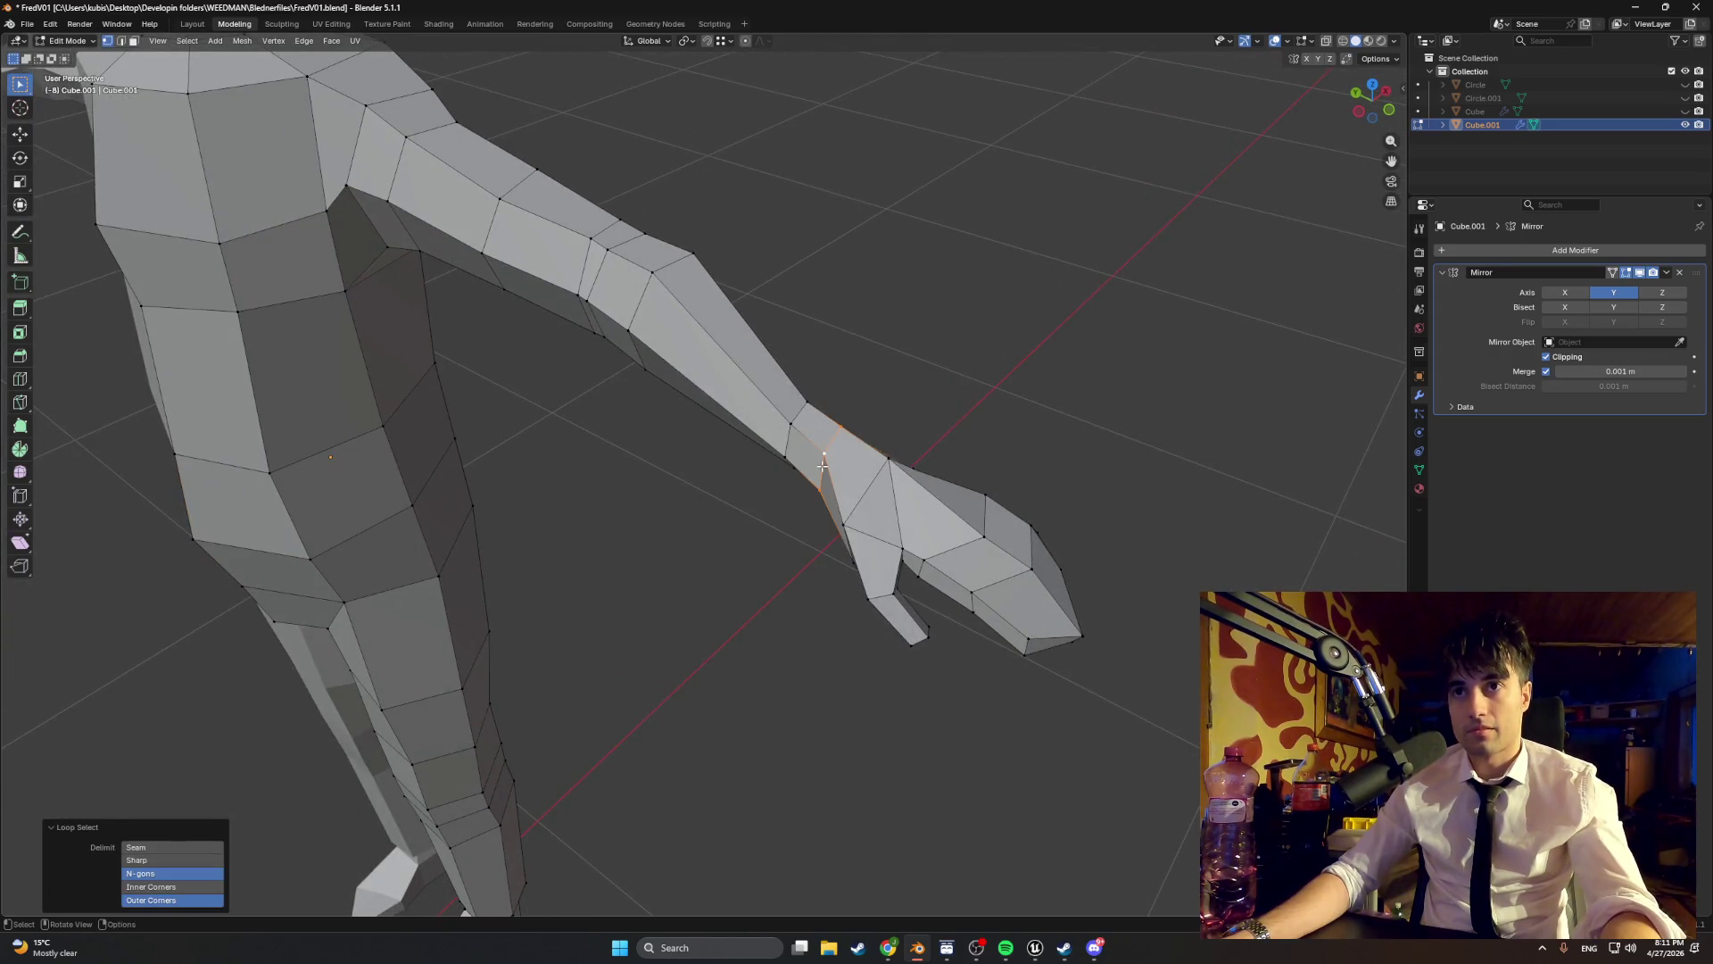
{"action": "key", "text": "ctrl+r"}
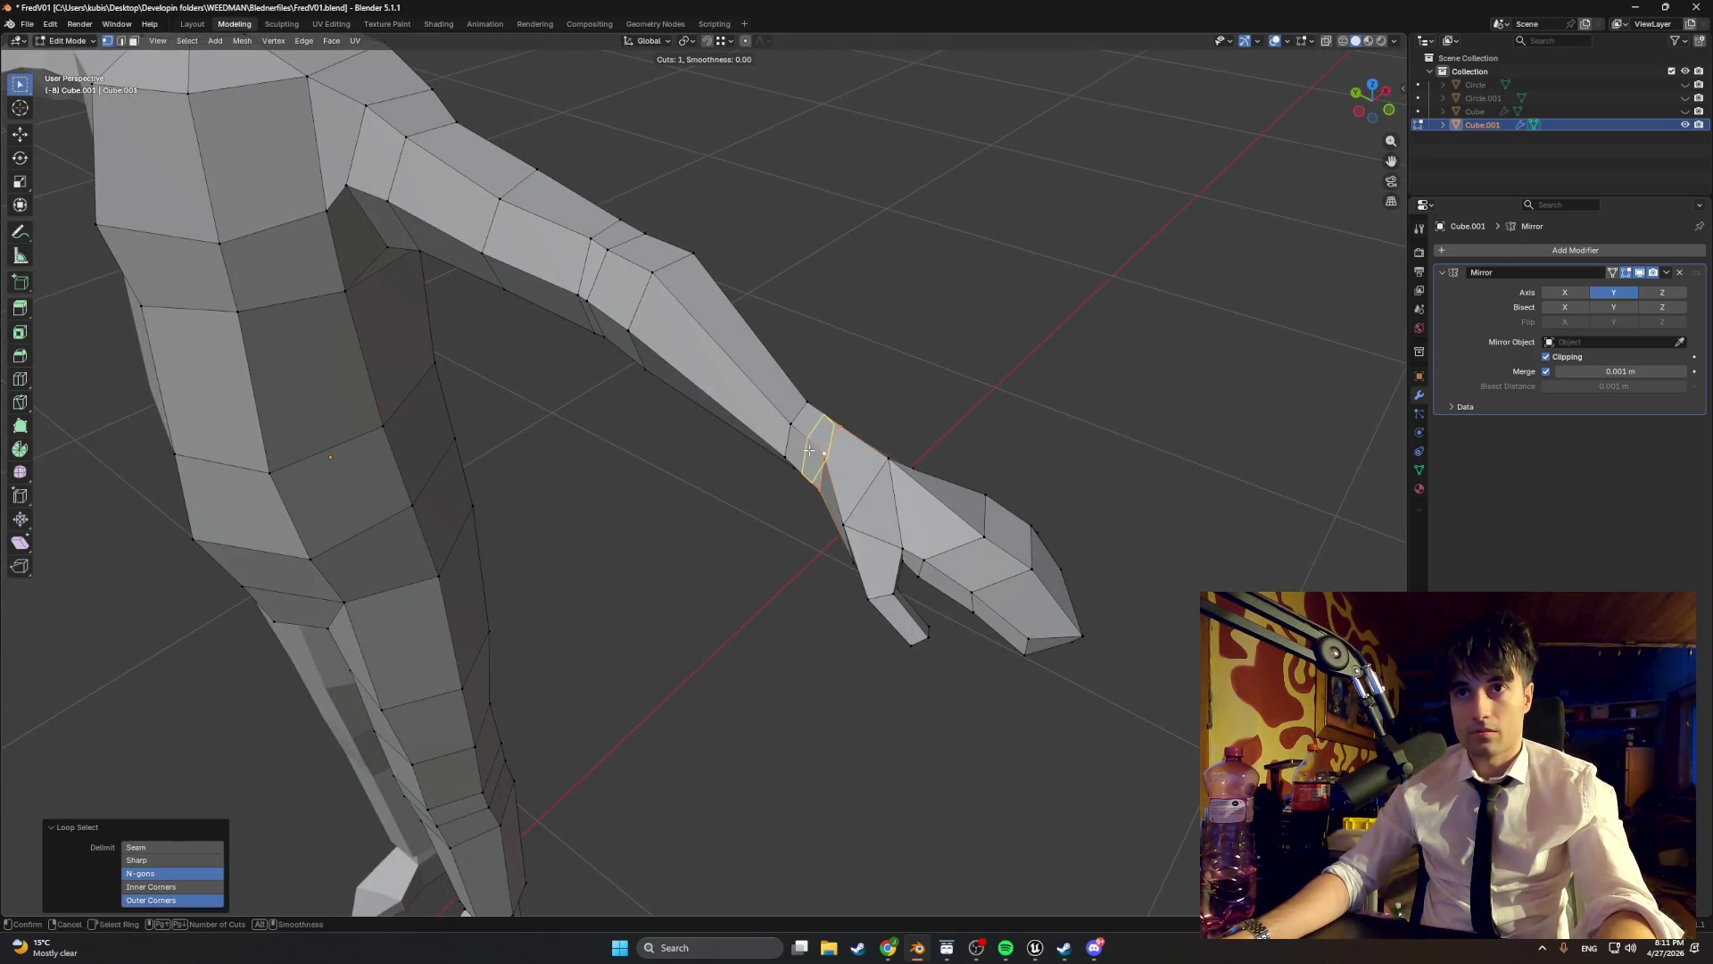
{"action": "left_click", "coordinate": [812, 454]}
{"action": "right_click", "coordinate": [811, 452]}
{"action": "left_click_drag", "start_coordinate": [811, 453], "coordinate": [831, 437]}
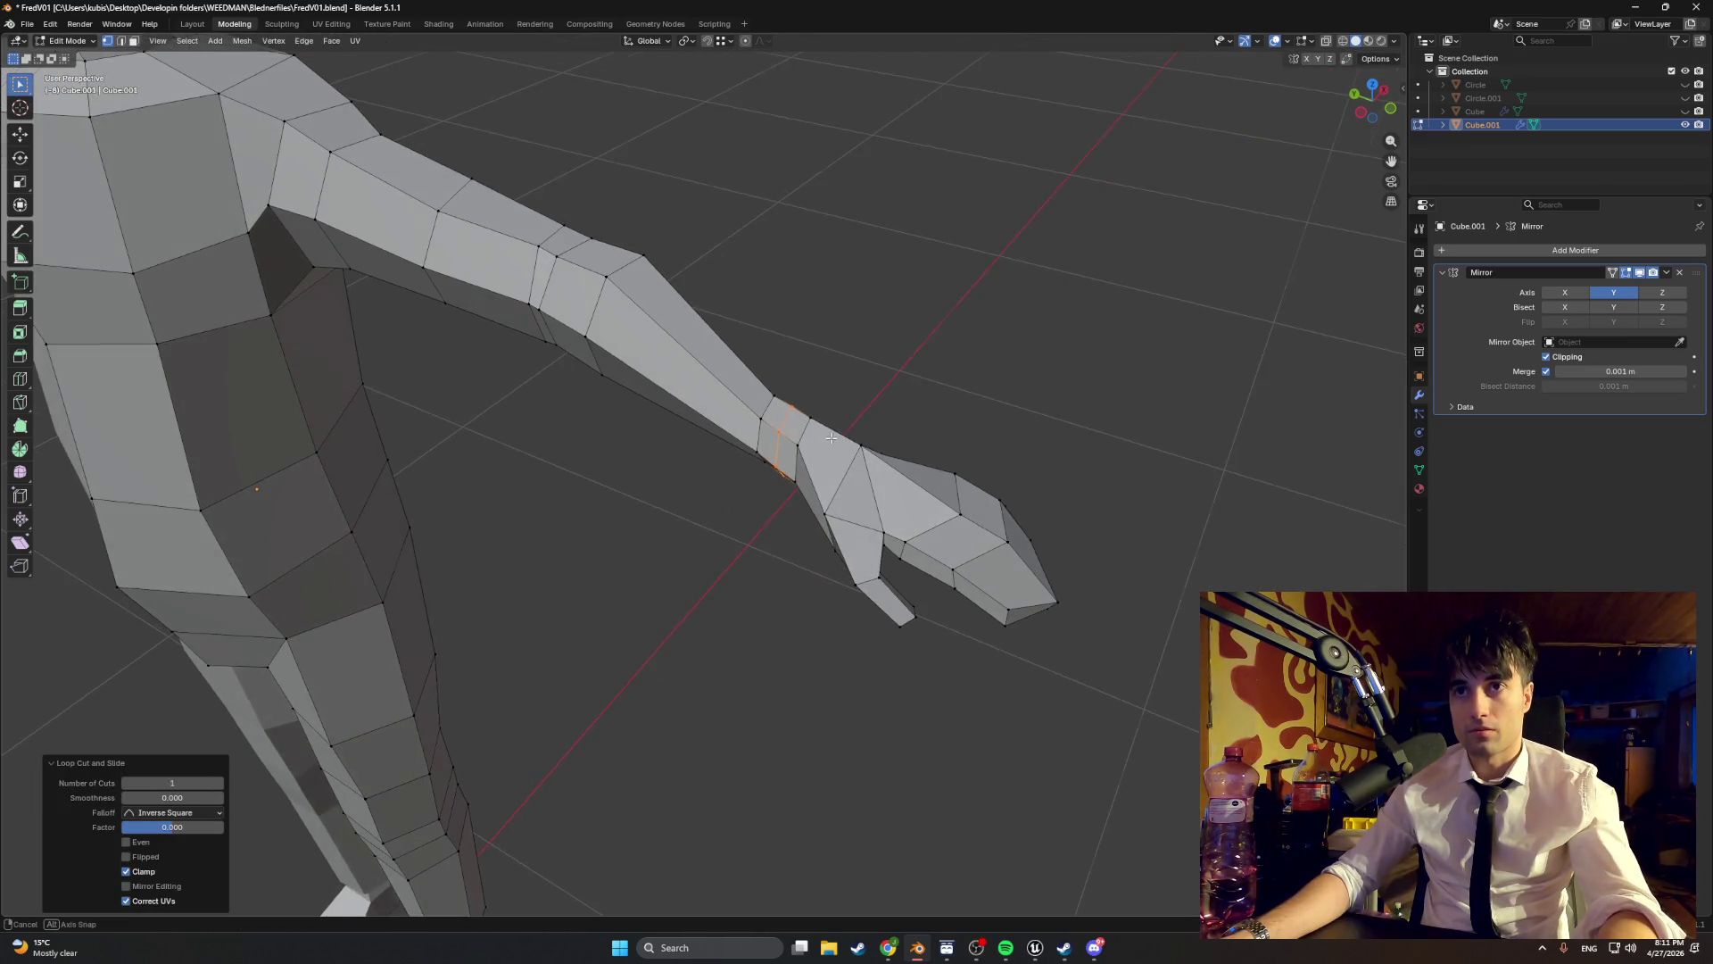
- Slide the wrist loop along the forearm, enlarge it, and shift it along Y
{"action": "left_click", "coordinate": [831, 437]}
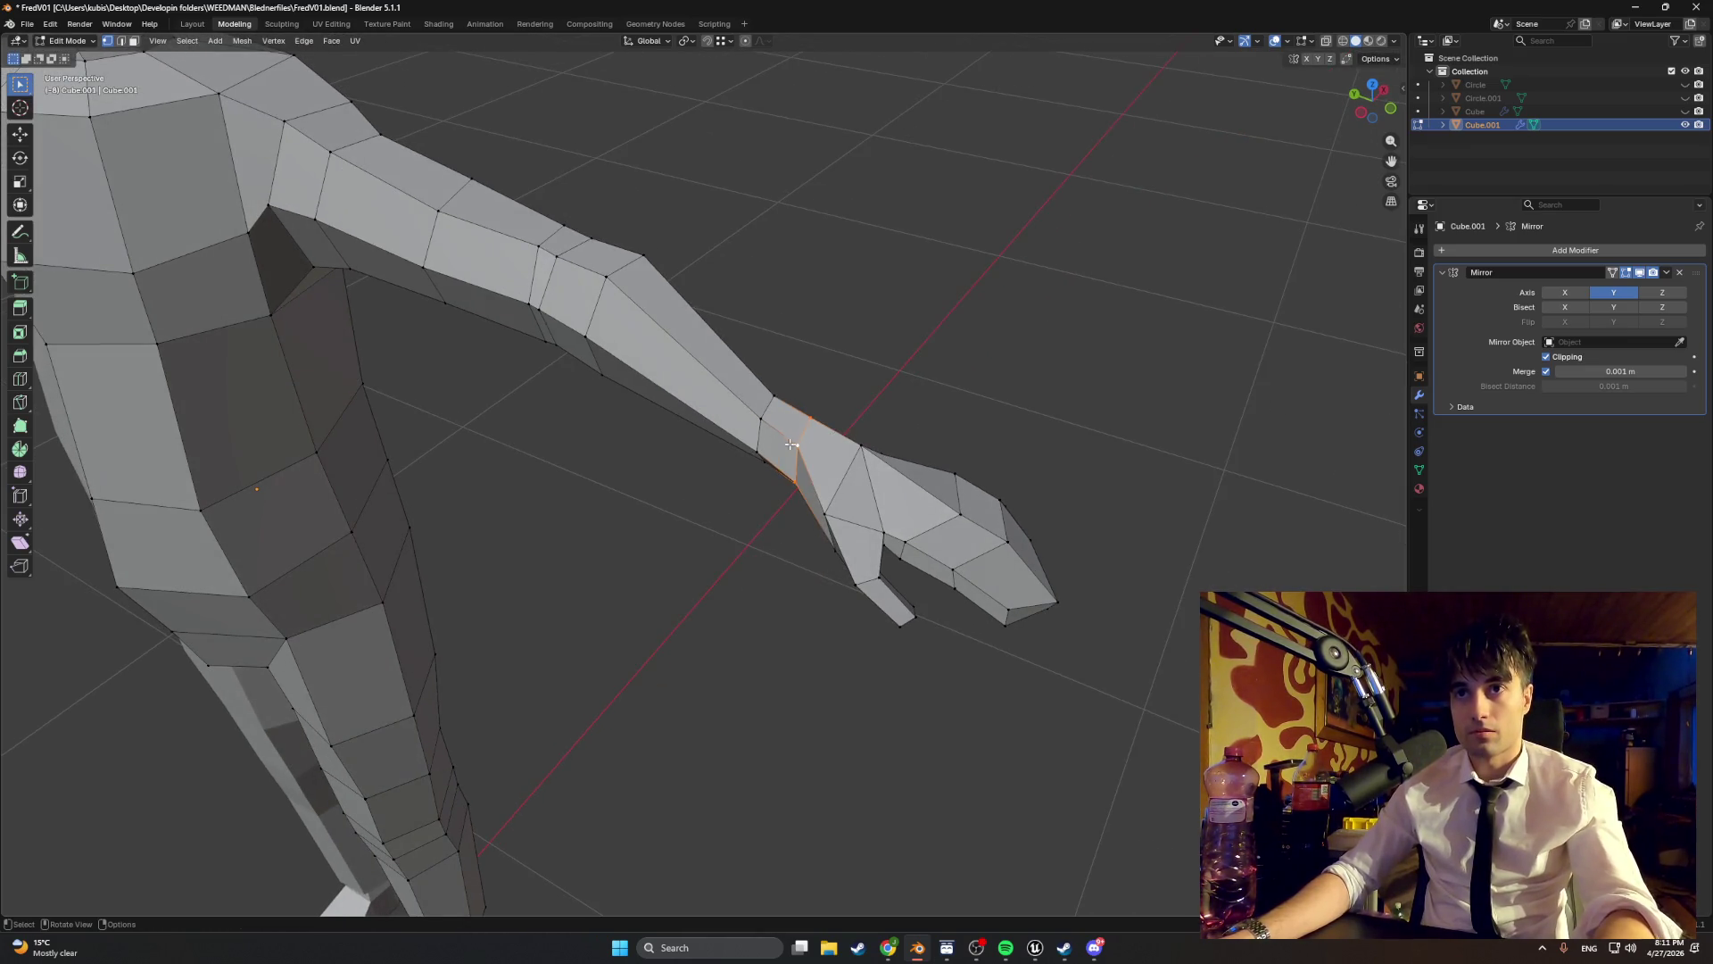
{"action": "key", "text": "g"}
{"action": "key", "text": "g"}
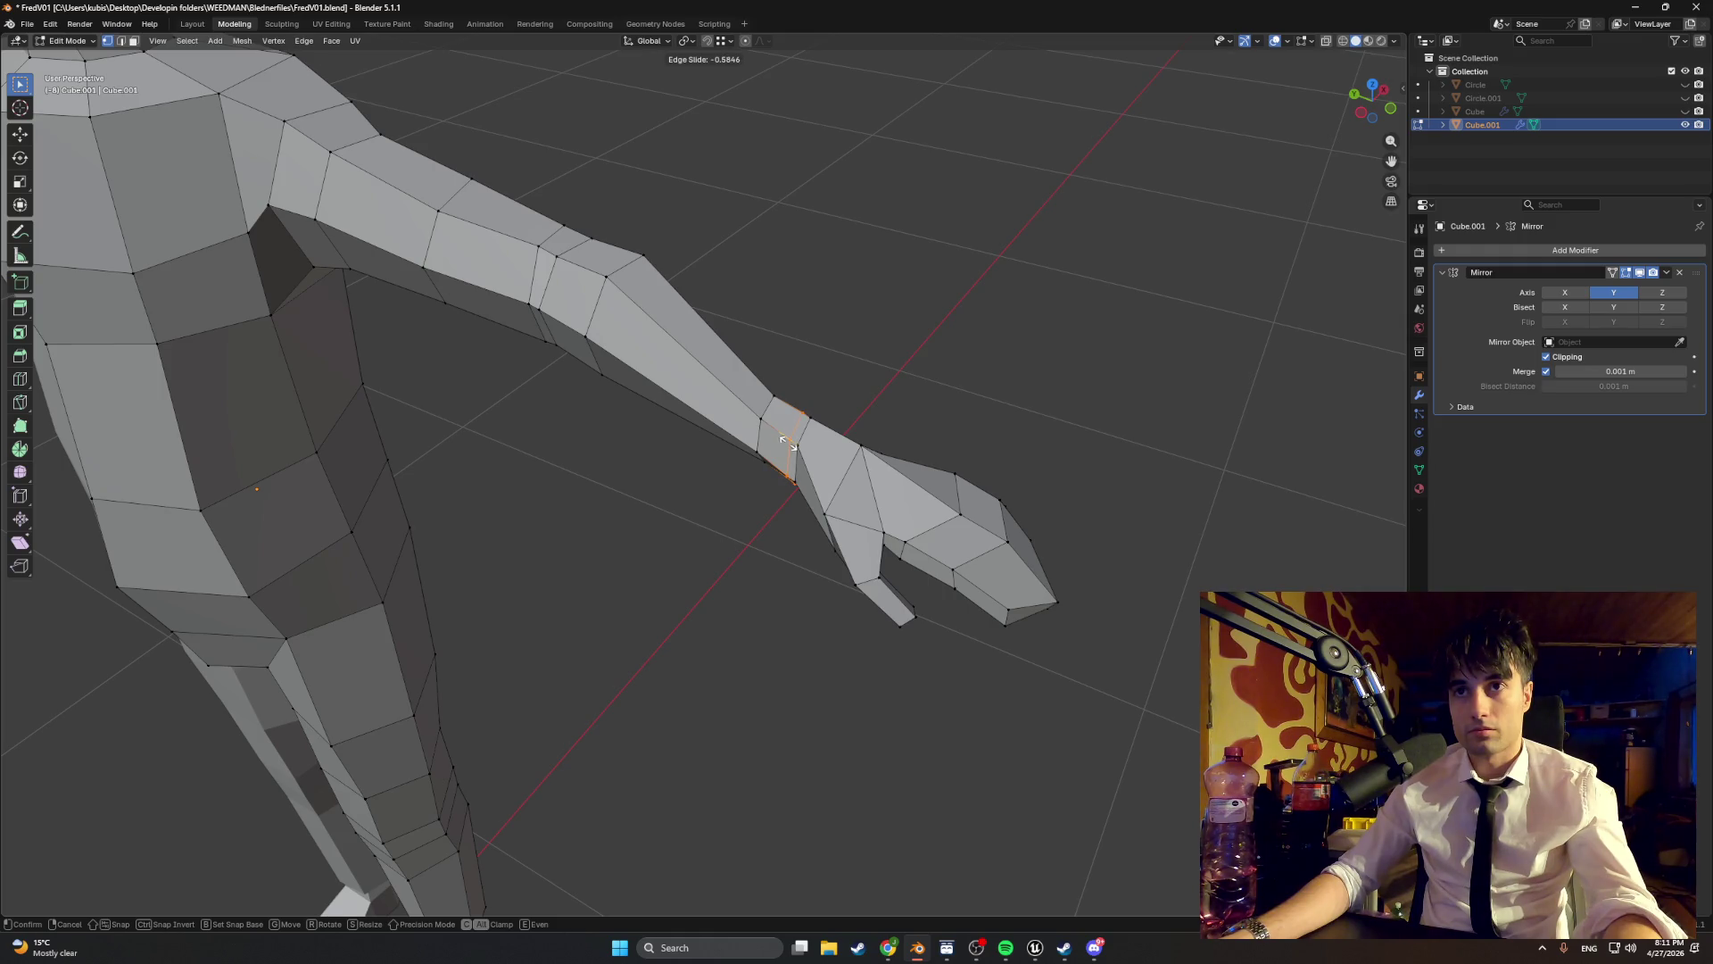
{"action": "left_click", "coordinate": [788, 443]}
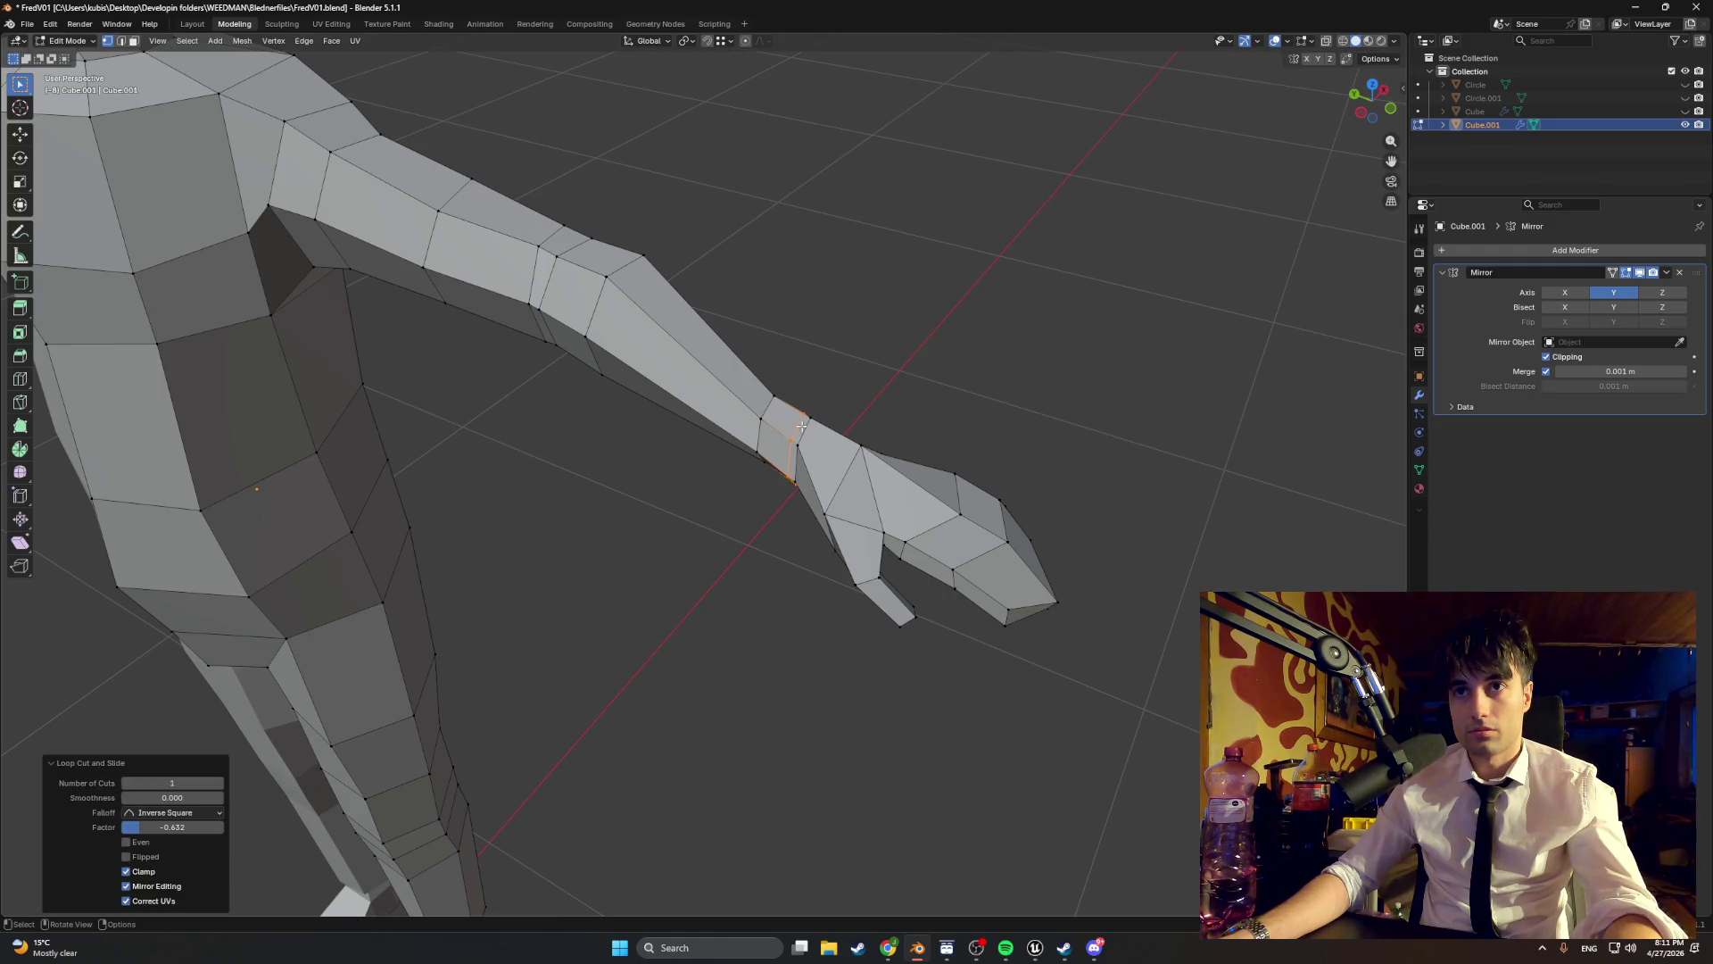
{"action": "key", "text": "s"}
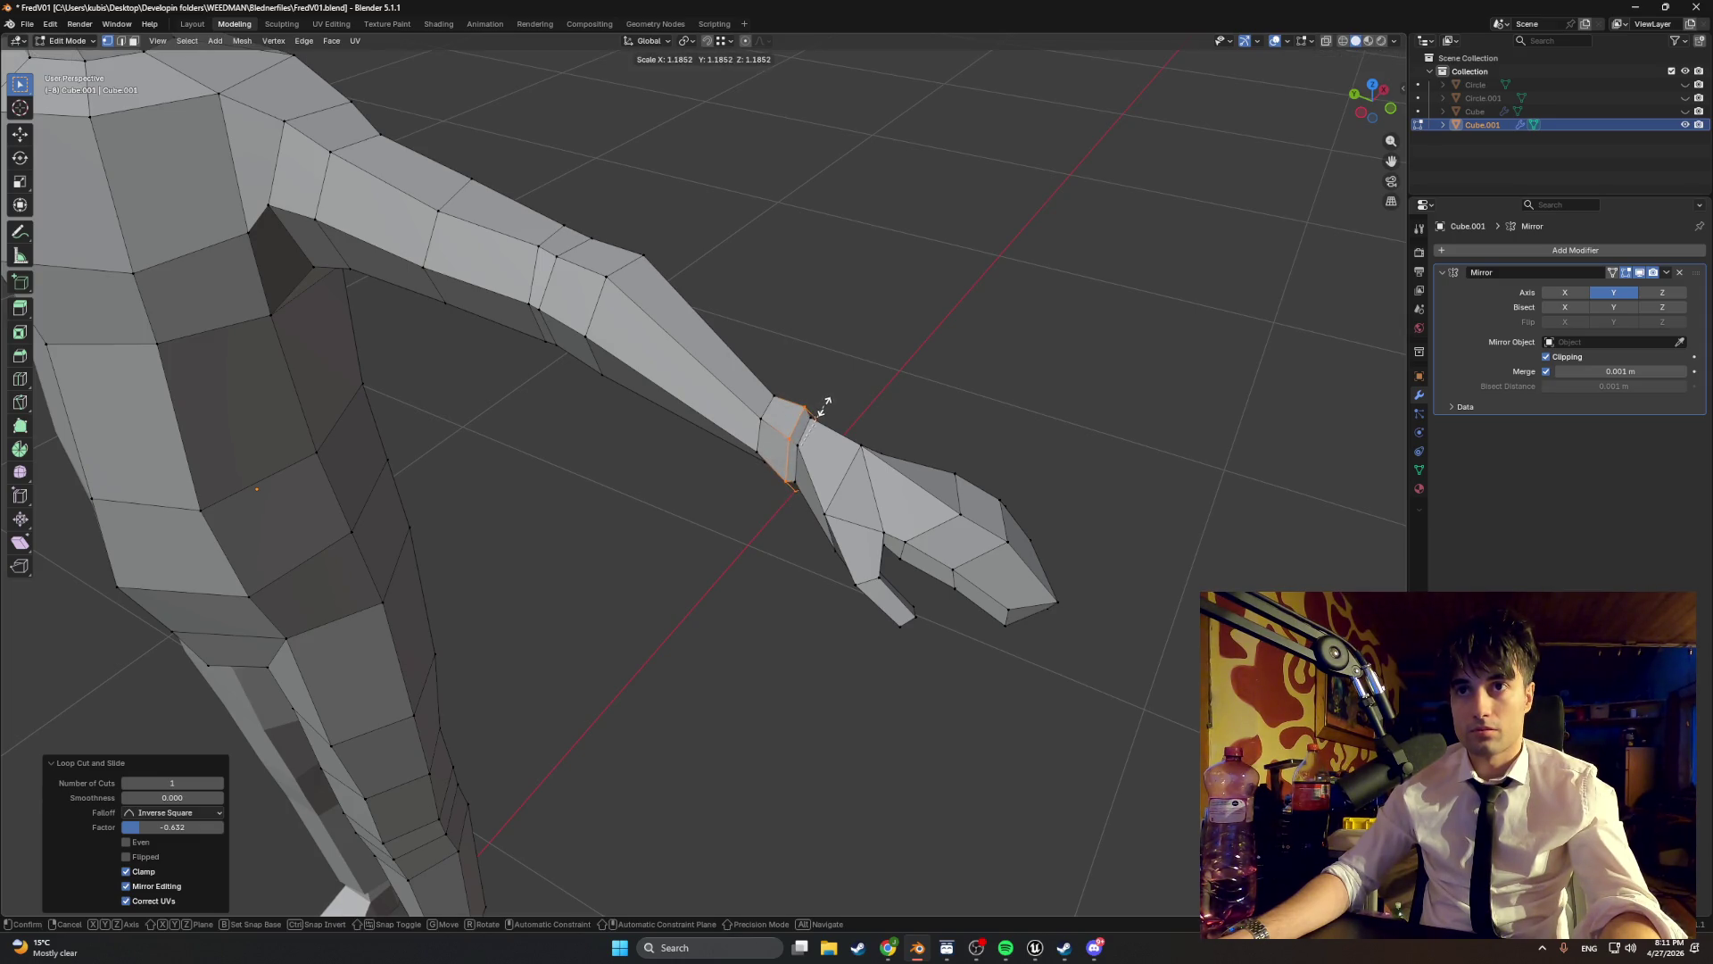
{"action": "left_click", "coordinate": [823, 407]}
{"action": "key", "text": "g"}
{"action": "key", "text": "y"}
{"action": "left_click", "coordinate": [820, 420]}
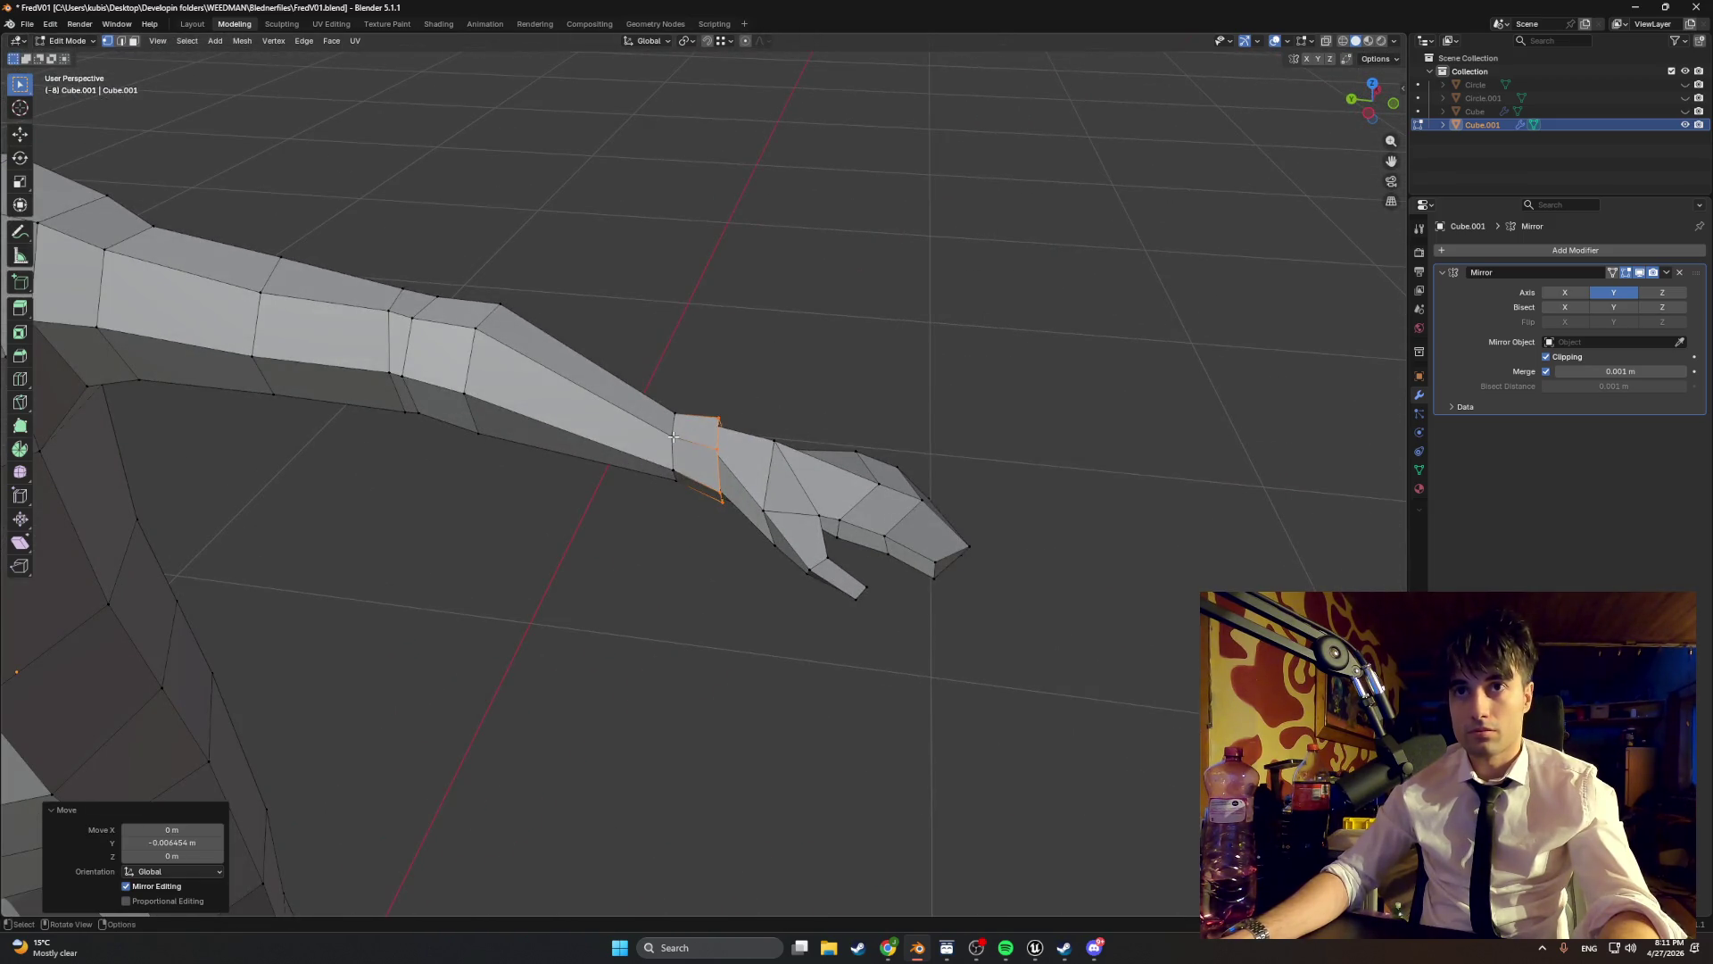
- Enlarge the neighbouring wrist loop to 1.318, then scale it up further
{"action": "left_click", "coordinate": [674, 439], "text": "alt"}
{"action": "key", "text": "s"}
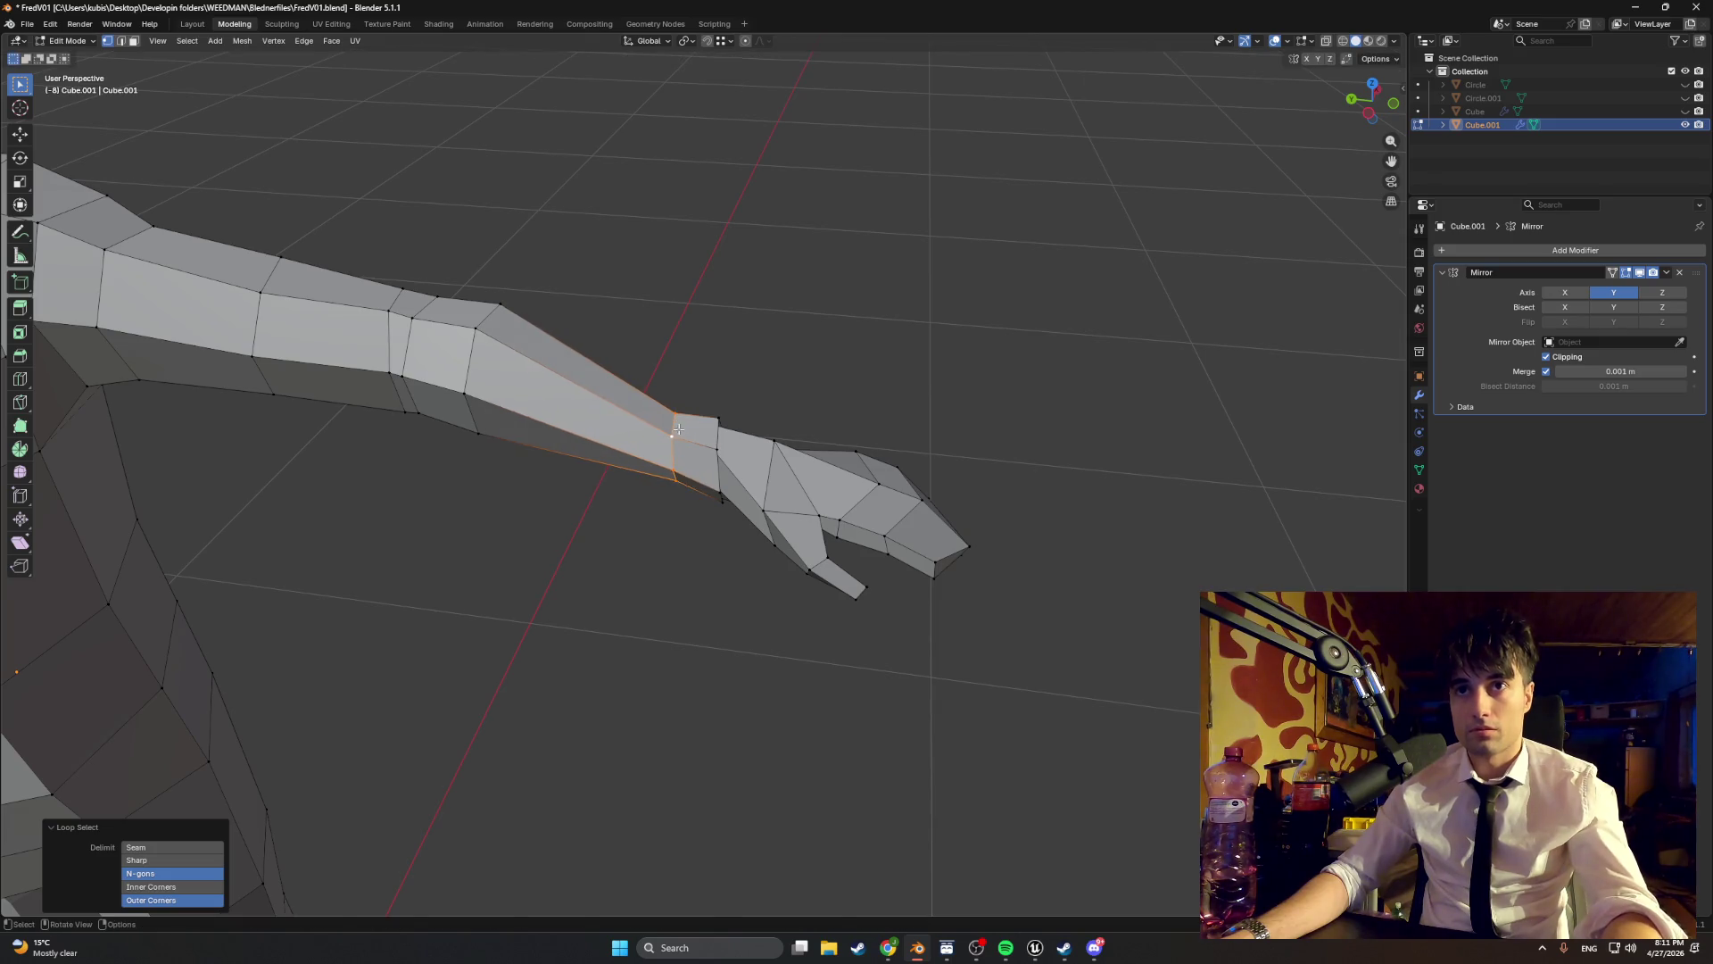
{"action": "left_click", "coordinate": [678, 421]}
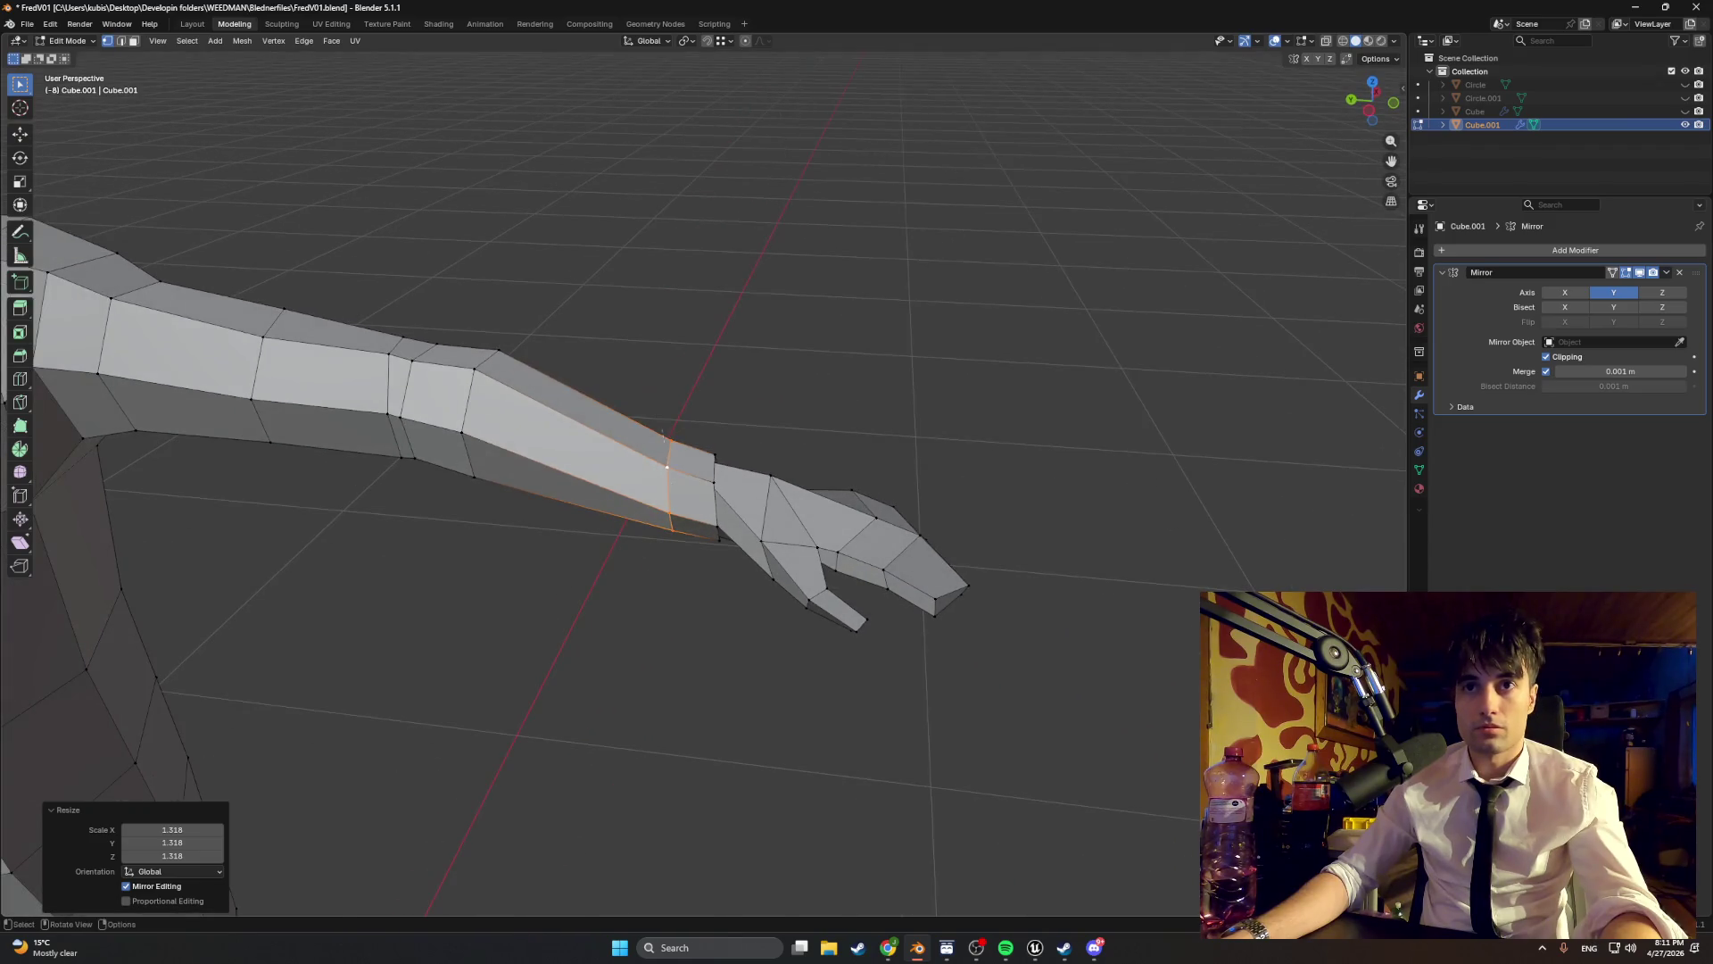
{"action": "key", "text": "s"}
{"action": "left_click", "coordinate": [661, 403]}
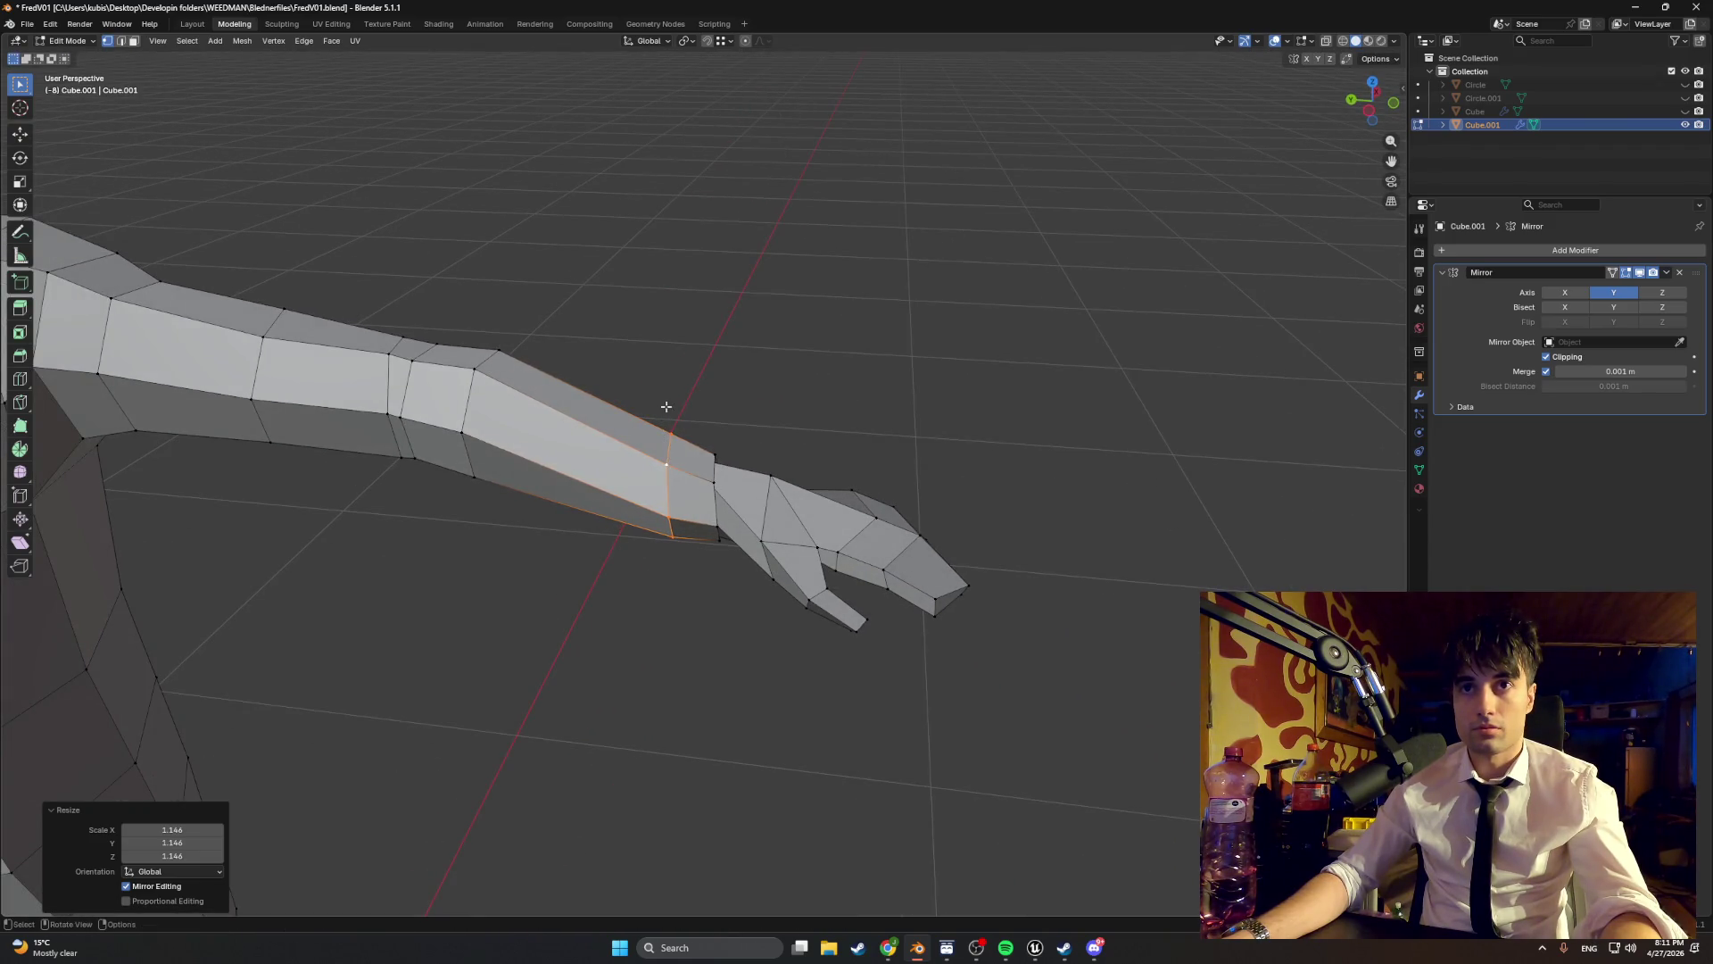
{"action": "left_click_drag", "start_coordinate": [651, 409], "coordinate": [884, 458]}
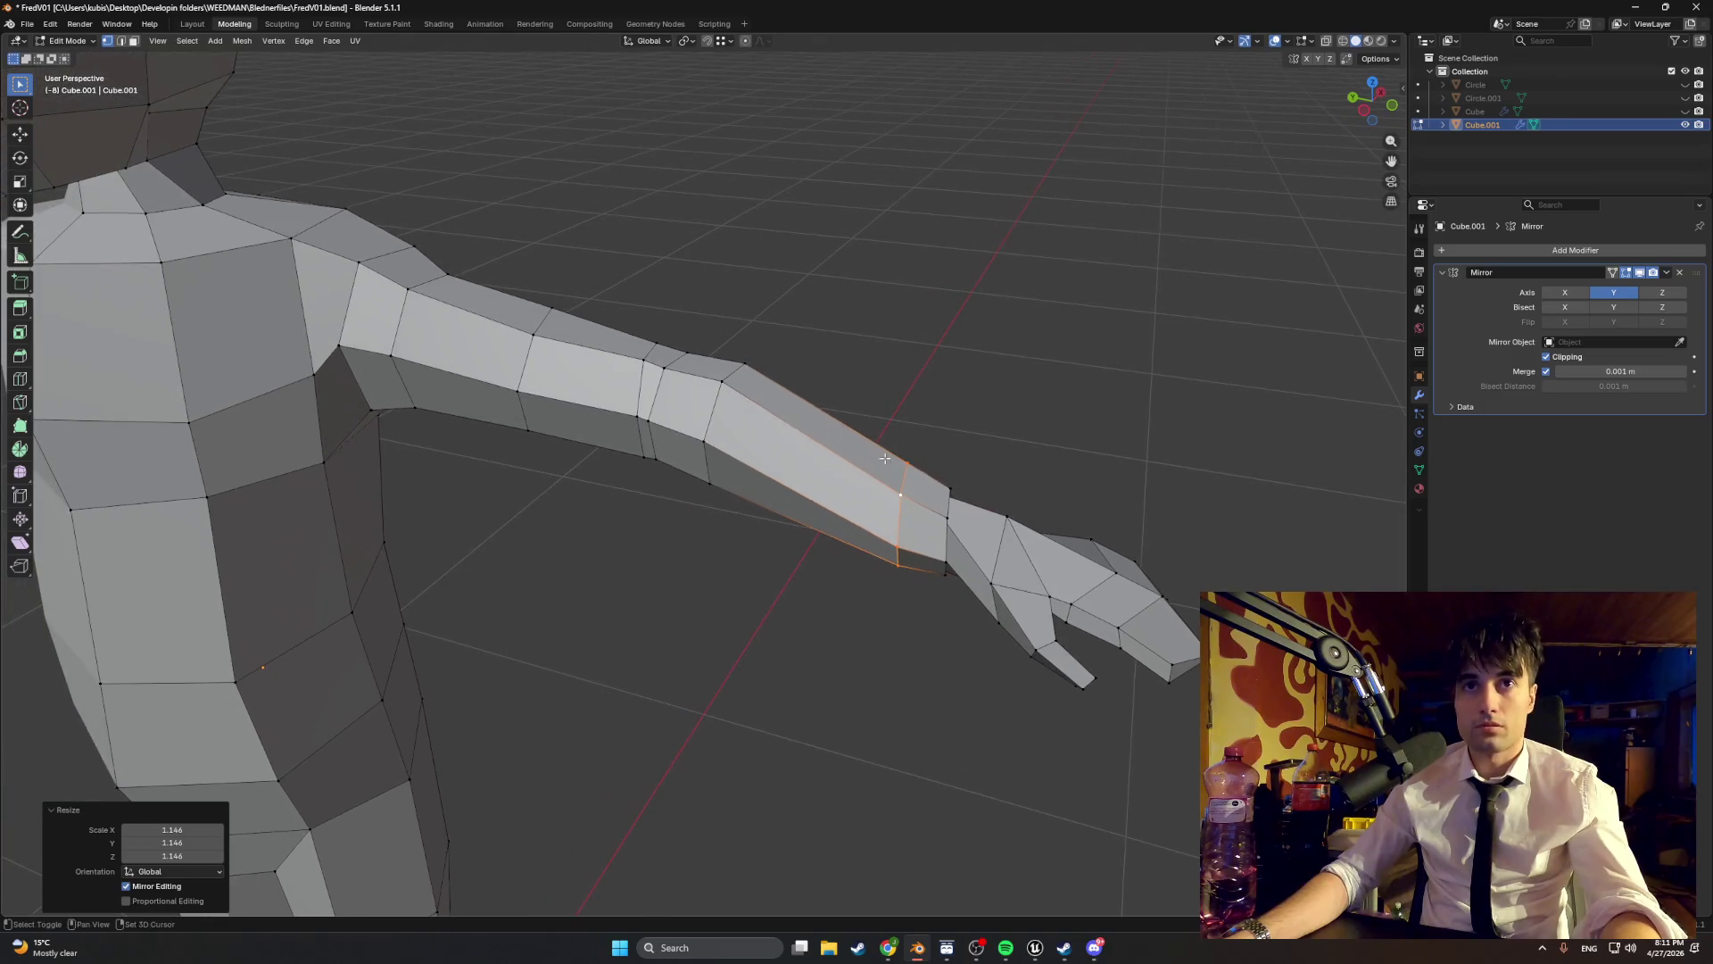
- Scale the upper-arm loop to 1.190 and the next loop down to 1.277
{"action": "left_click", "coordinate": [398, 329], "text": "alt"}
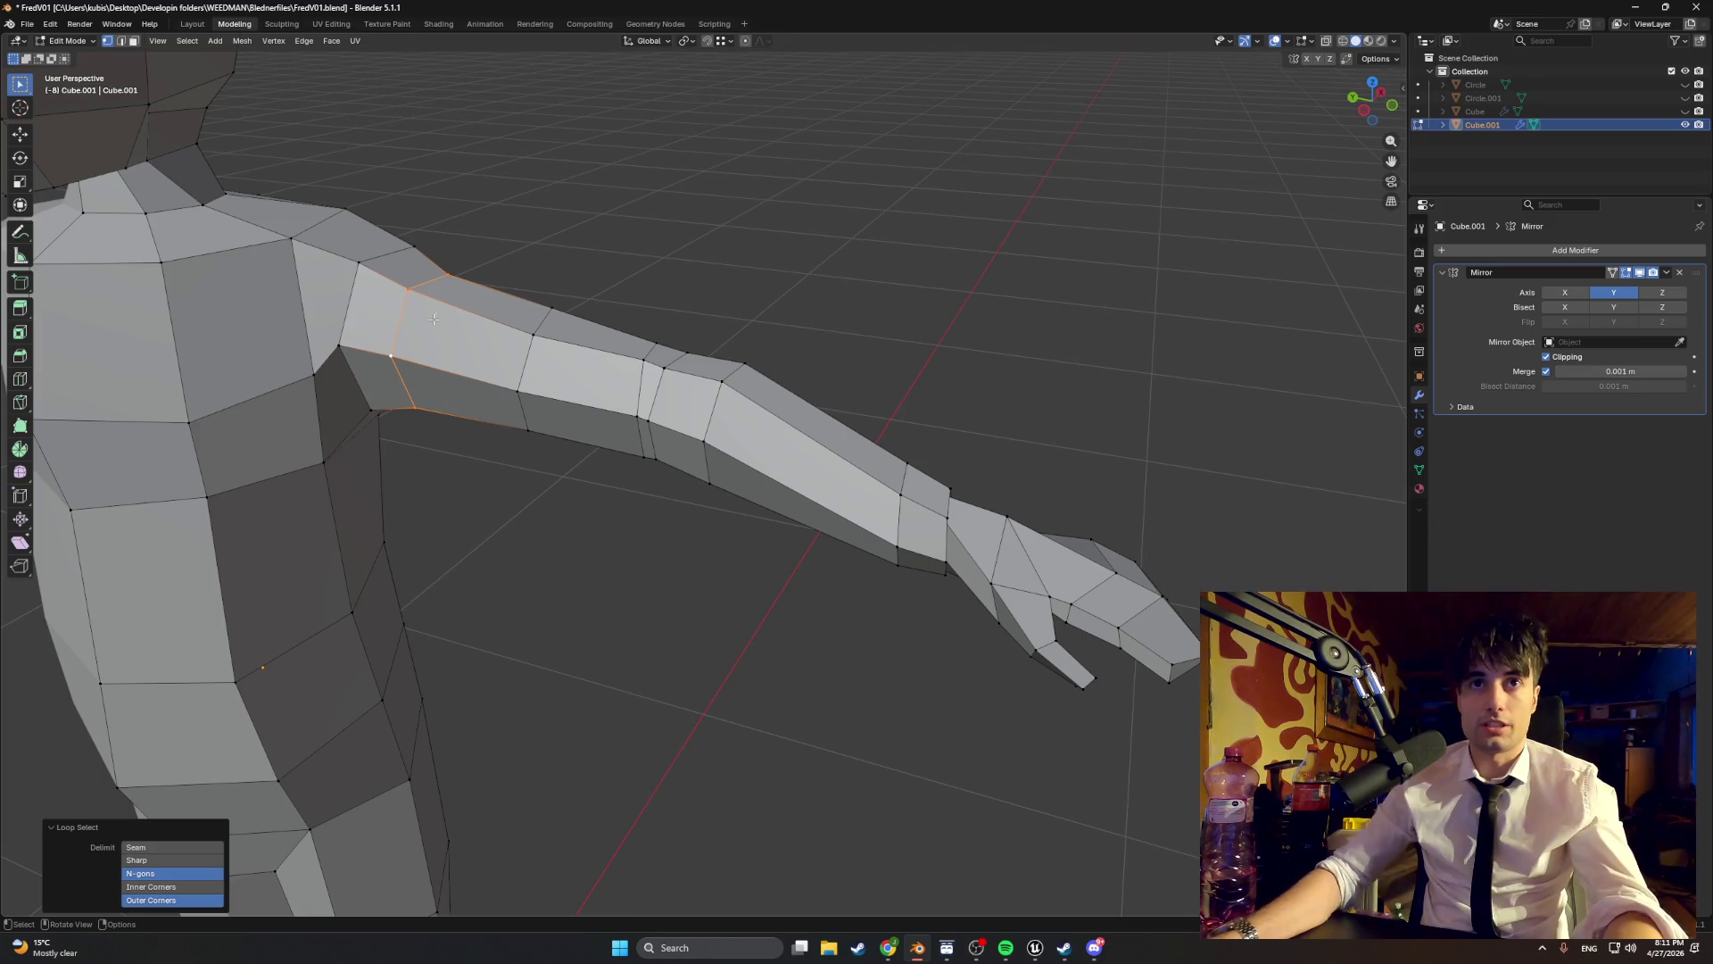
{"action": "key", "text": "s"}
{"action": "left_click", "coordinate": [508, 312]}
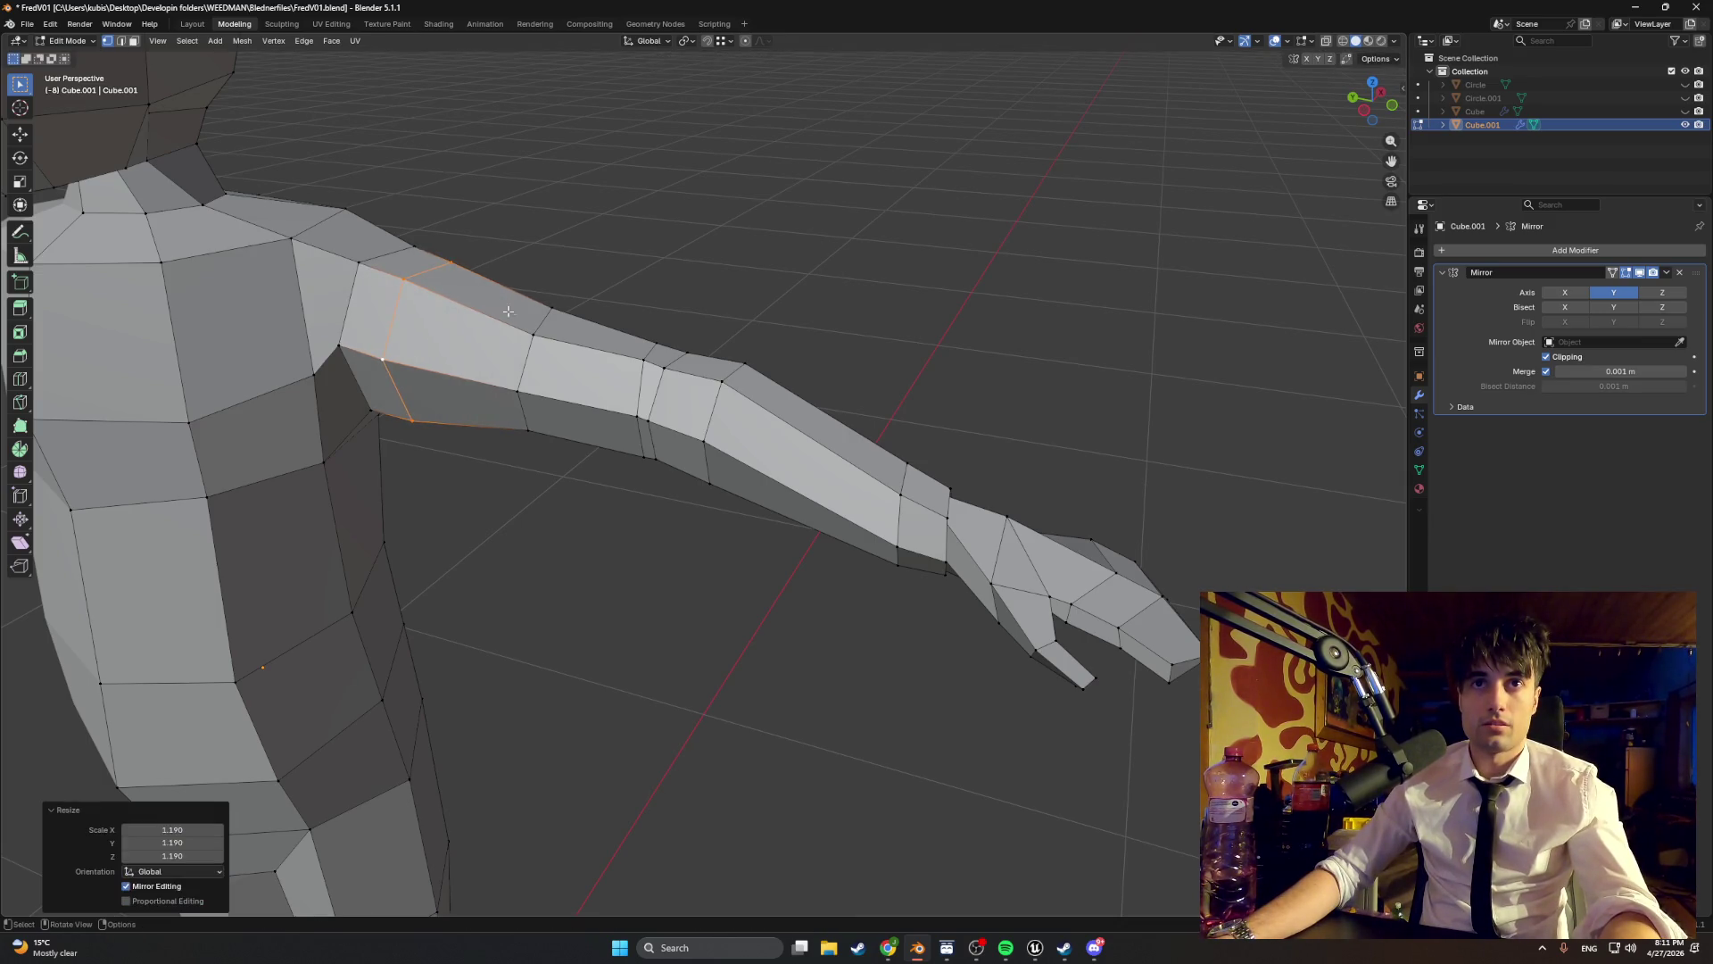
{"action": "left_click", "coordinate": [530, 355], "text": "alt"}
{"action": "key", "text": "s"}
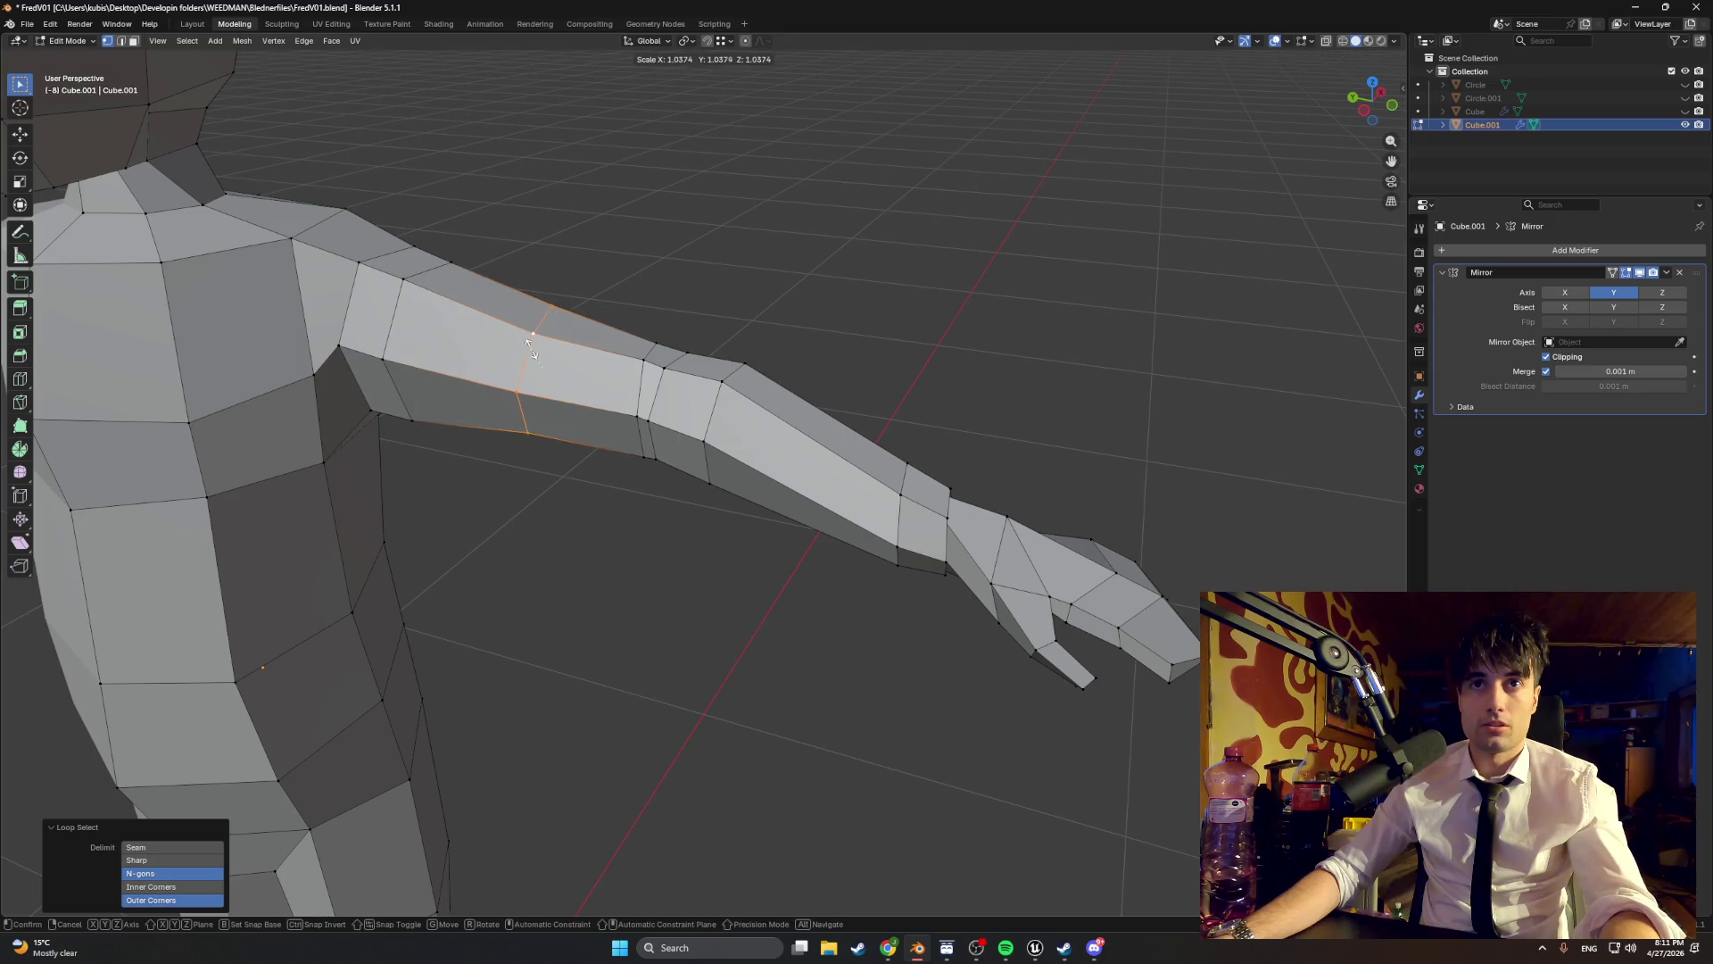
{"action": "left_click", "coordinate": [536, 343]}
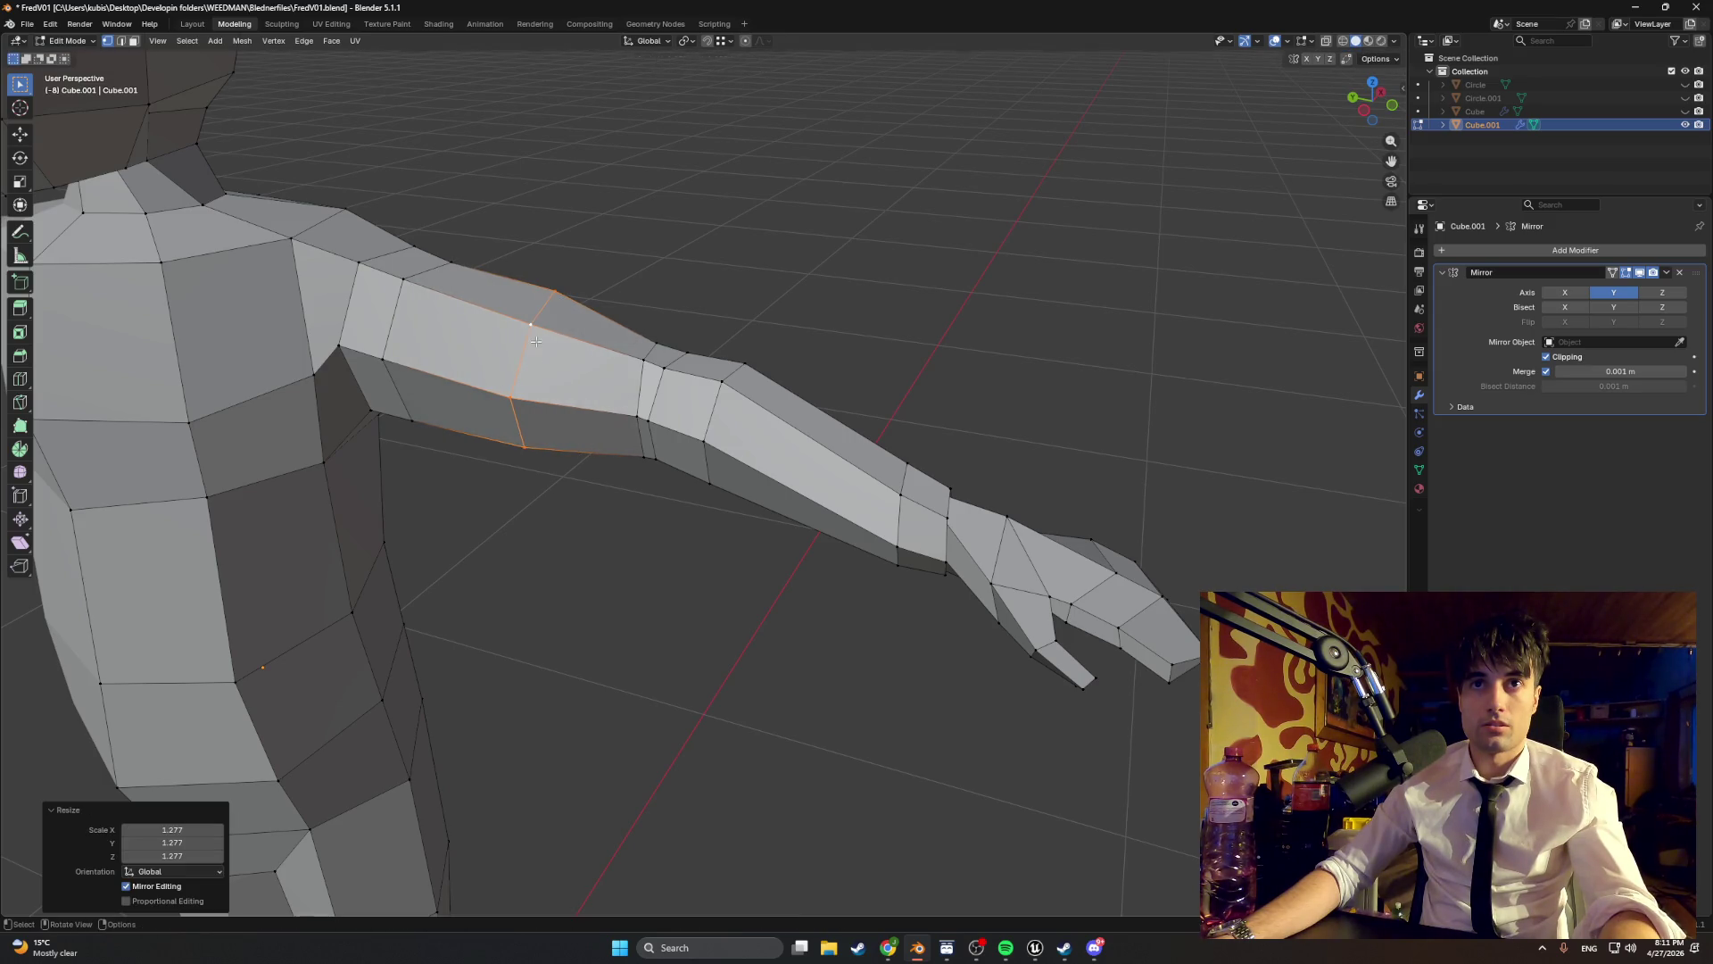
- Enlarge the two arm loops toward the elbow, the second to 1.106
{"action": "left_click", "coordinate": [637, 383], "text": "alt"}
{"action": "key", "text": "s"}
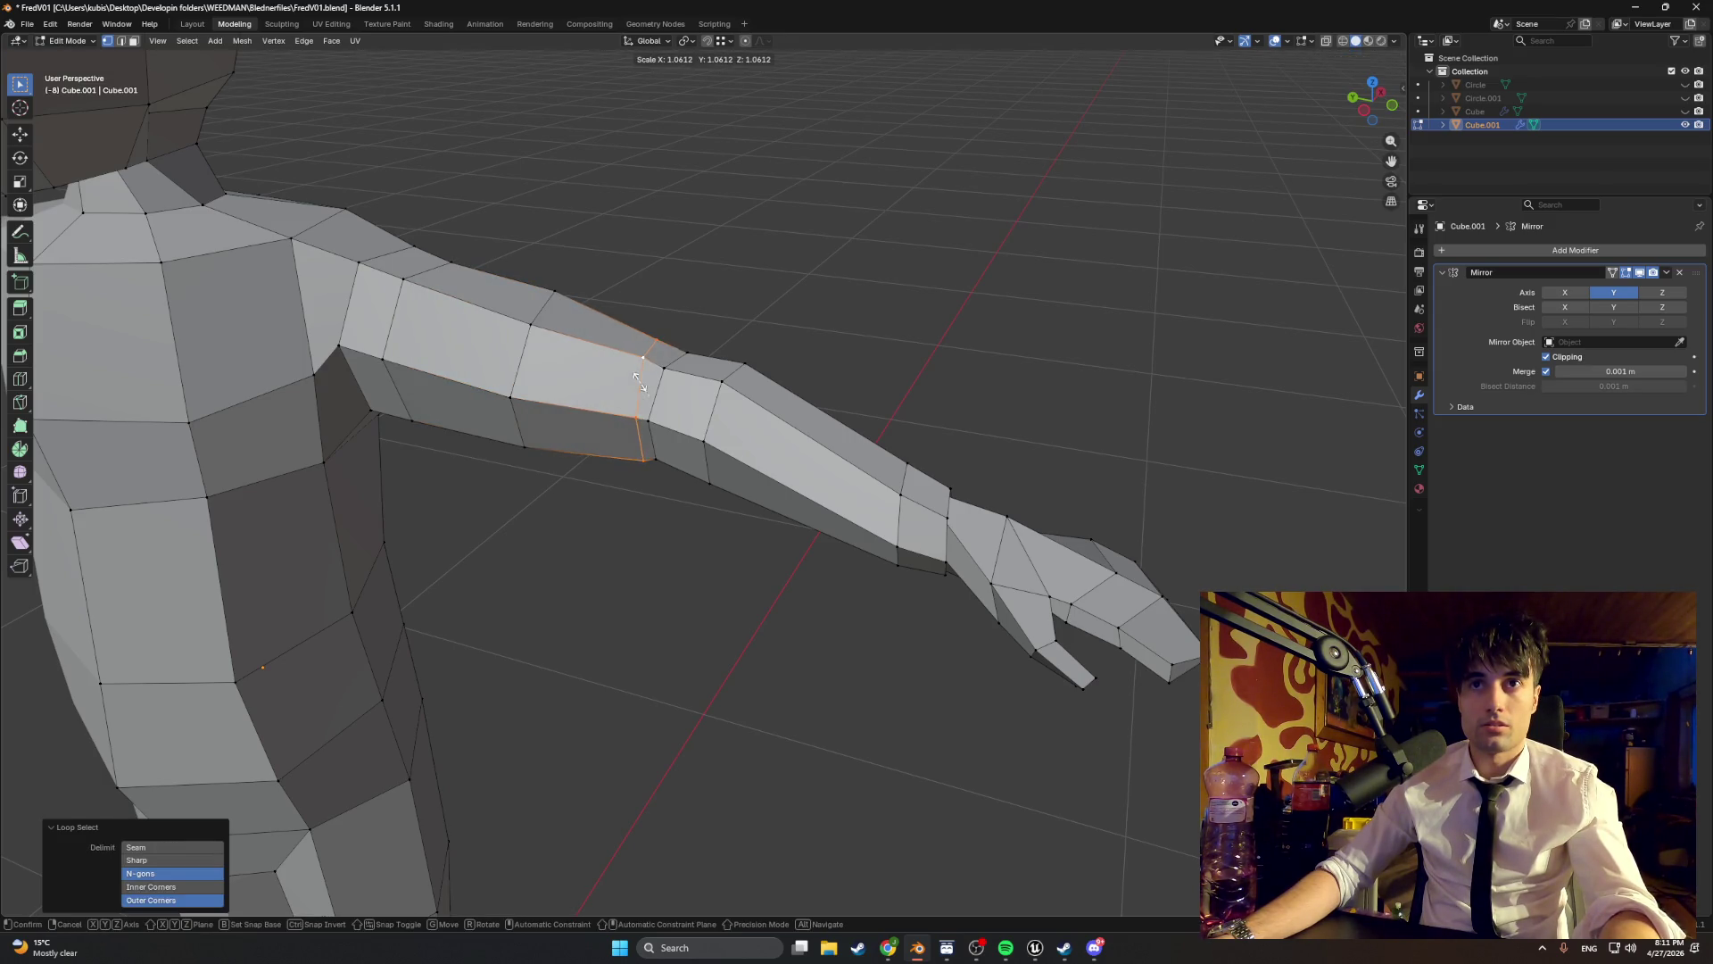
{"action": "left_click", "coordinate": [639, 381]}
{"action": "left_click", "coordinate": [656, 393], "text": "alt"}
{"action": "key", "text": "s"}
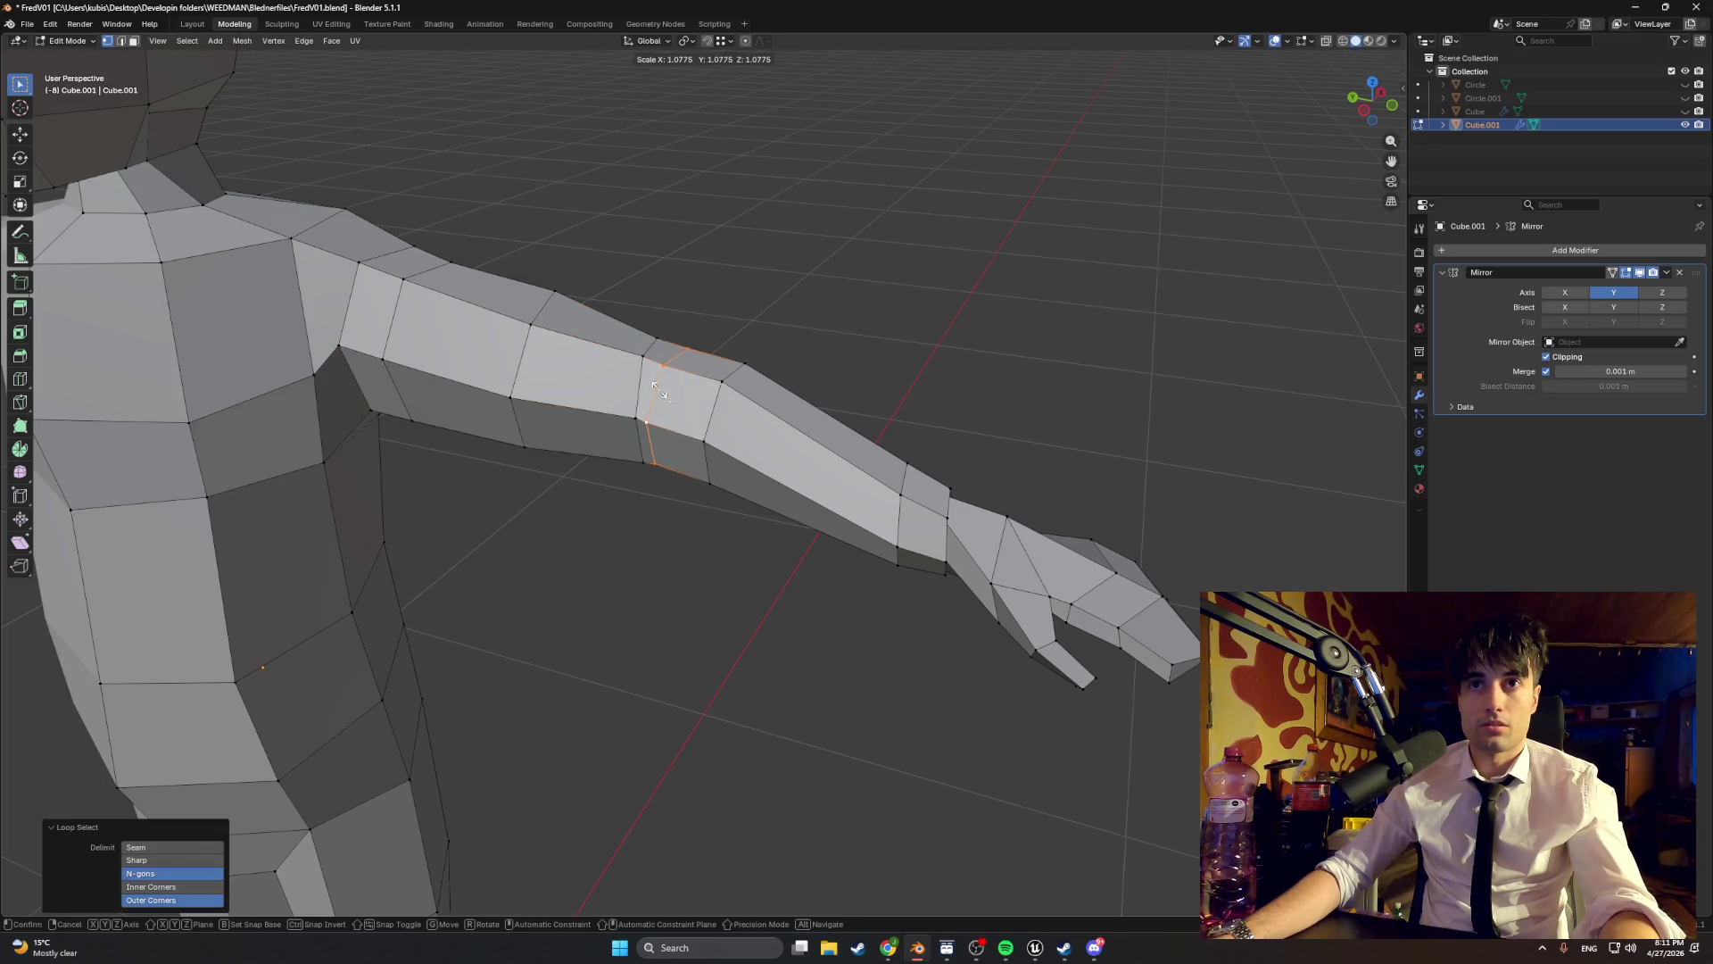
{"action": "left_click", "coordinate": [658, 391]}
- Check the arms from several angles and move a chest vertex to reshape the shoulder
{"action": "scroll", "coordinate": [649, 393], "scroll_direction": "down", "scroll_amount": 3}
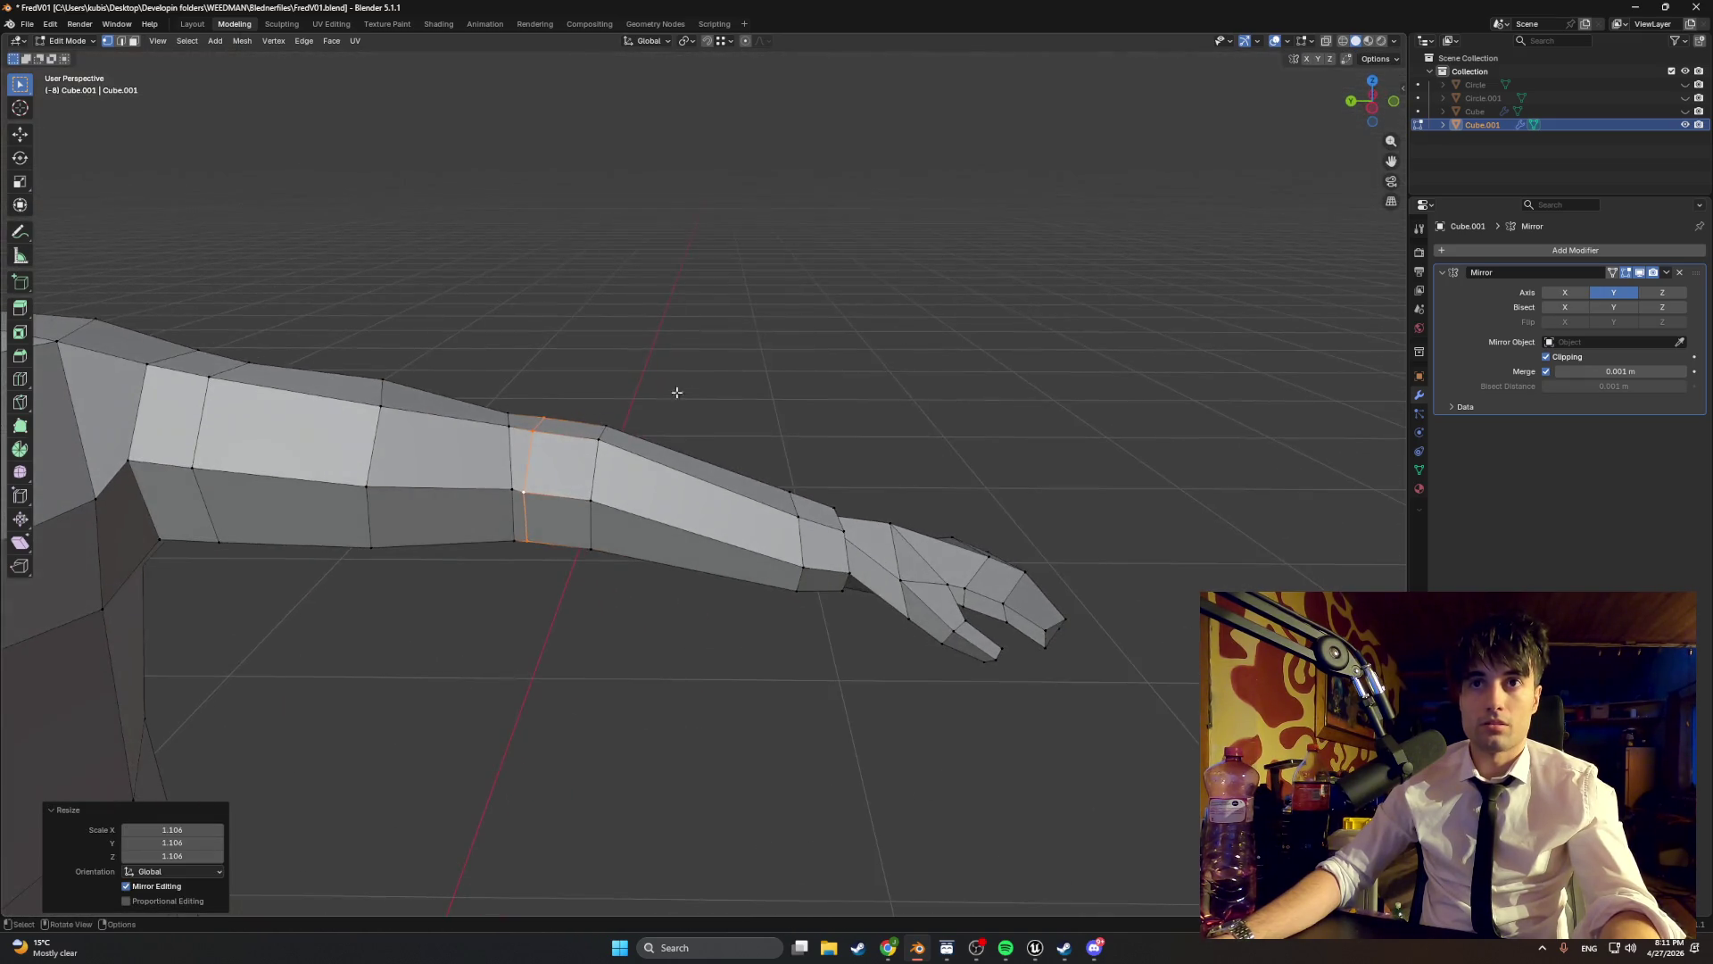
{"action": "mouse_move", "coordinate": [676, 387]}
{"action": "left_mouse_down"}
{"action": "mouse_move", "coordinate": [631, 420]}
{"action": "mouse_move", "coordinate": [509, 424]}
{"action": "mouse_move", "coordinate": [581, 433]}
{"action": "mouse_move", "coordinate": [443, 386]}
{"action": "mouse_move", "coordinate": [700, 406]}
{"action": "mouse_move", "coordinate": [607, 444]}
{"action": "mouse_move", "coordinate": [704, 475]}
{"action": "left_mouse_up"}
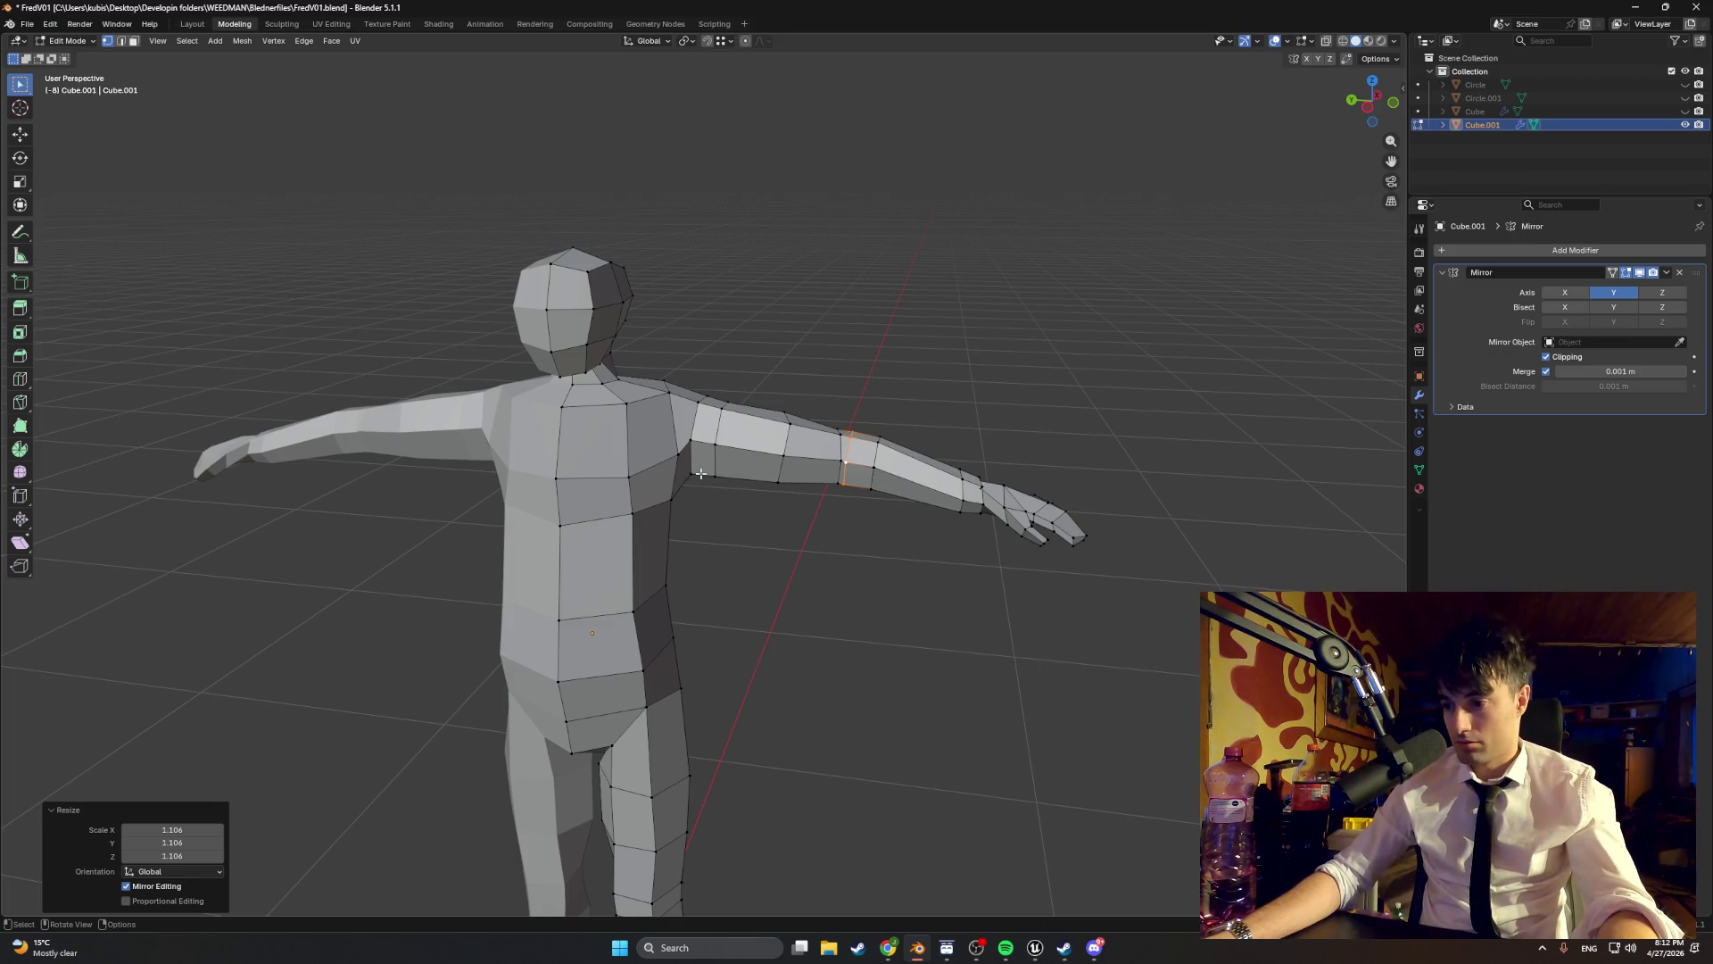
{"action": "mouse_move", "coordinate": [857, 488]}
{"action": "left_mouse_down"}
{"action": "mouse_move", "coordinate": [839, 491]}
{"action": "mouse_move", "coordinate": [886, 476]}
{"action": "left_mouse_up"}
{"action": "mouse_move", "coordinate": [680, 496]}
{"action": "left_mouse_down"}
{"action": "mouse_move", "coordinate": [601, 486]}
{"action": "mouse_move", "coordinate": [778, 470]}
{"action": "left_mouse_up"}
{"action": "scroll", "coordinate": [778, 470], "scroll_direction": "up", "scroll_amount": 4}
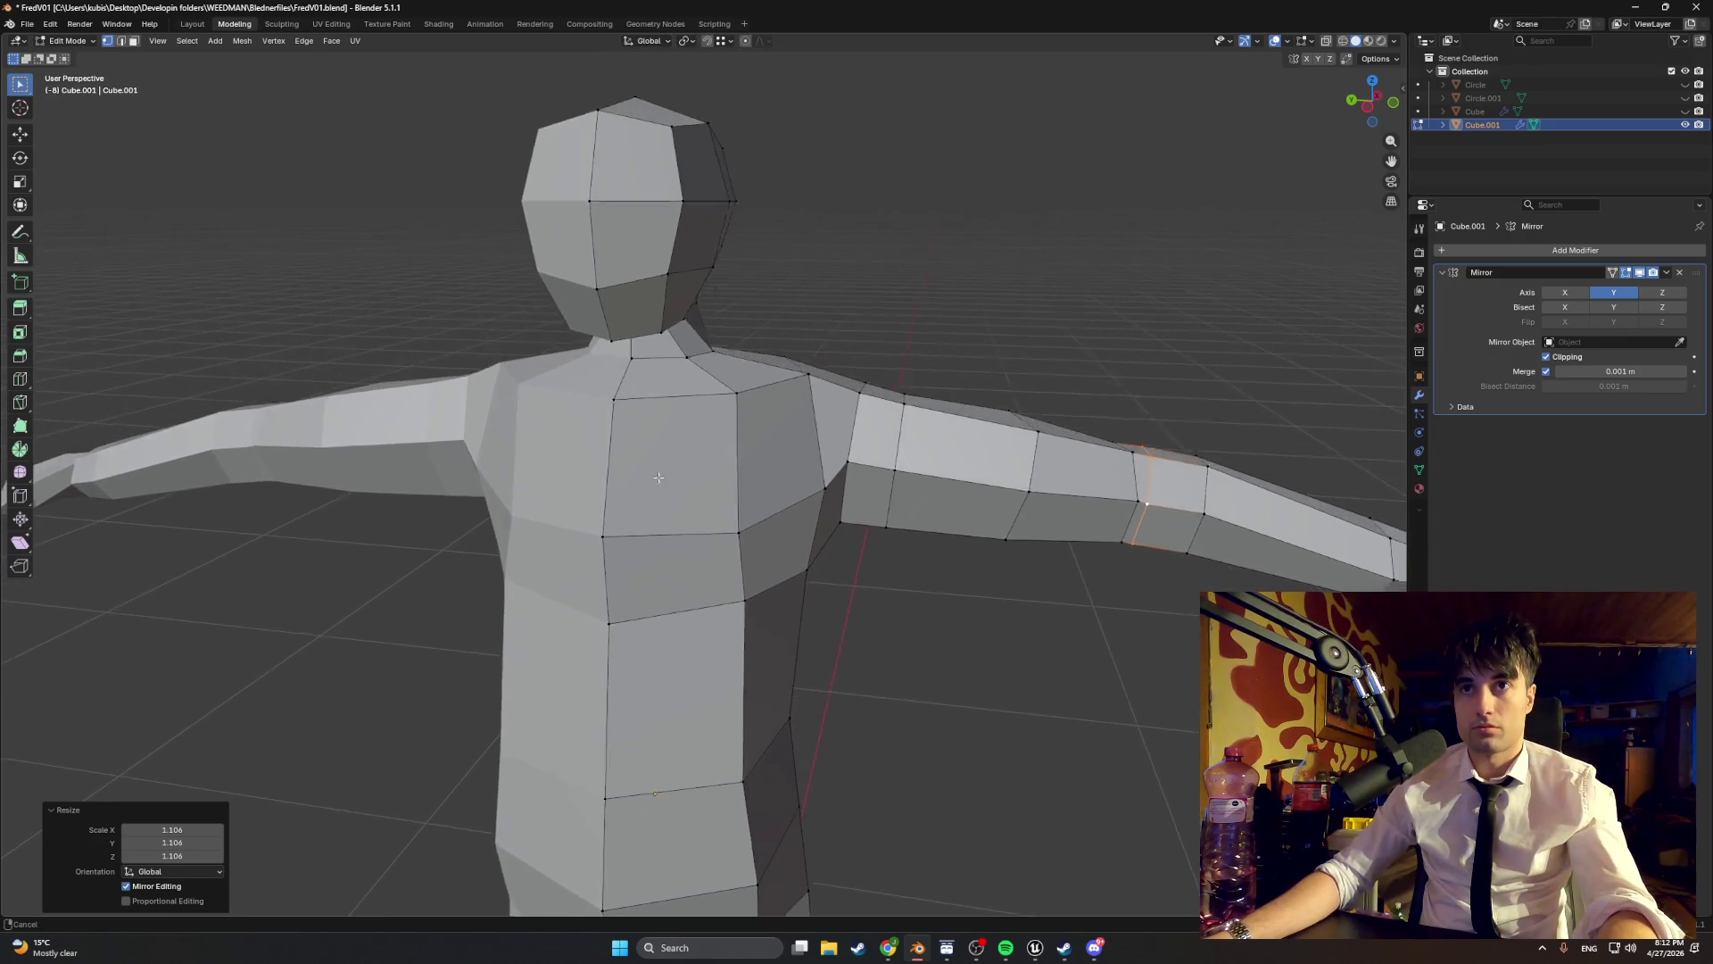
{"action": "scroll", "coordinate": [663, 375], "scroll_direction": "up", "scroll_amount": 2}
{"action": "mouse_move", "coordinate": [667, 352]}
{"action": "left_mouse_down"}
{"action": "mouse_move", "coordinate": [624, 357]}
{"action": "mouse_move", "coordinate": [839, 446]}
{"action": "mouse_move", "coordinate": [943, 455]}
{"action": "mouse_move", "coordinate": [952, 479]}
{"action": "mouse_move", "coordinate": [642, 426]}
{"action": "left_mouse_up"}
- Reposition two shoulder vertices to reshape the shoulder
{"action": "left_click_drag", "start_coordinate": [643, 426], "coordinate": [683, 418]}
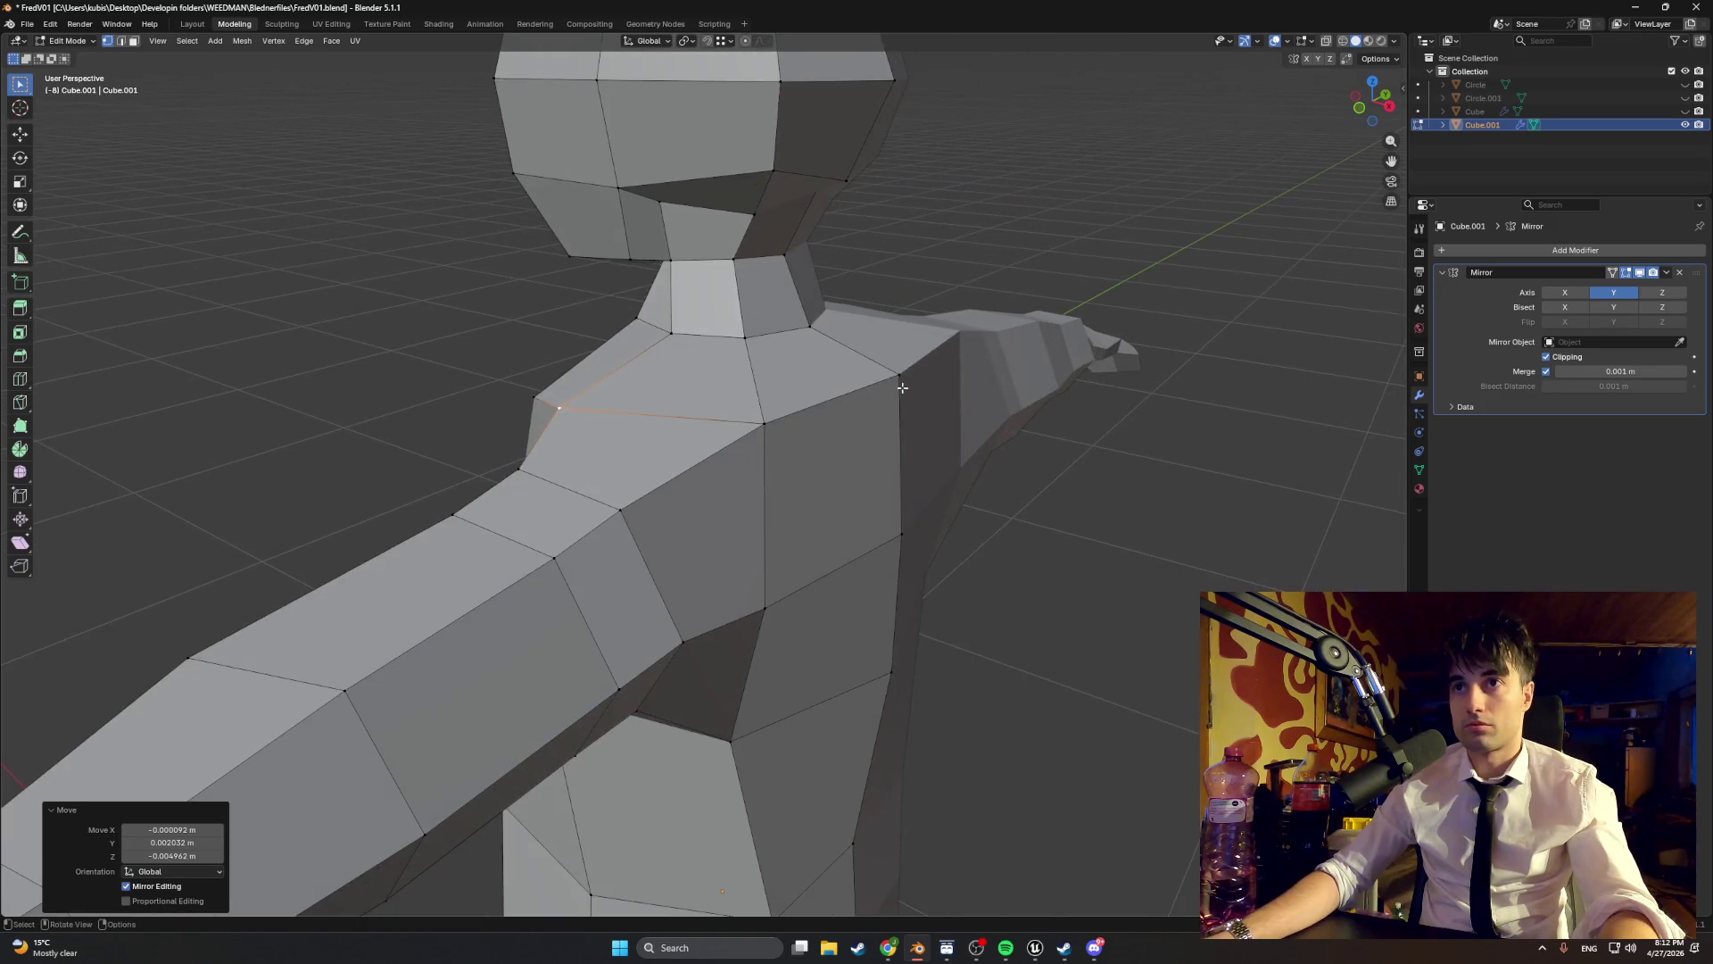
{"action": "left_click", "coordinate": [895, 379]}
{"action": "key", "text": "g"}
{"action": "left_click", "coordinate": [864, 403]}
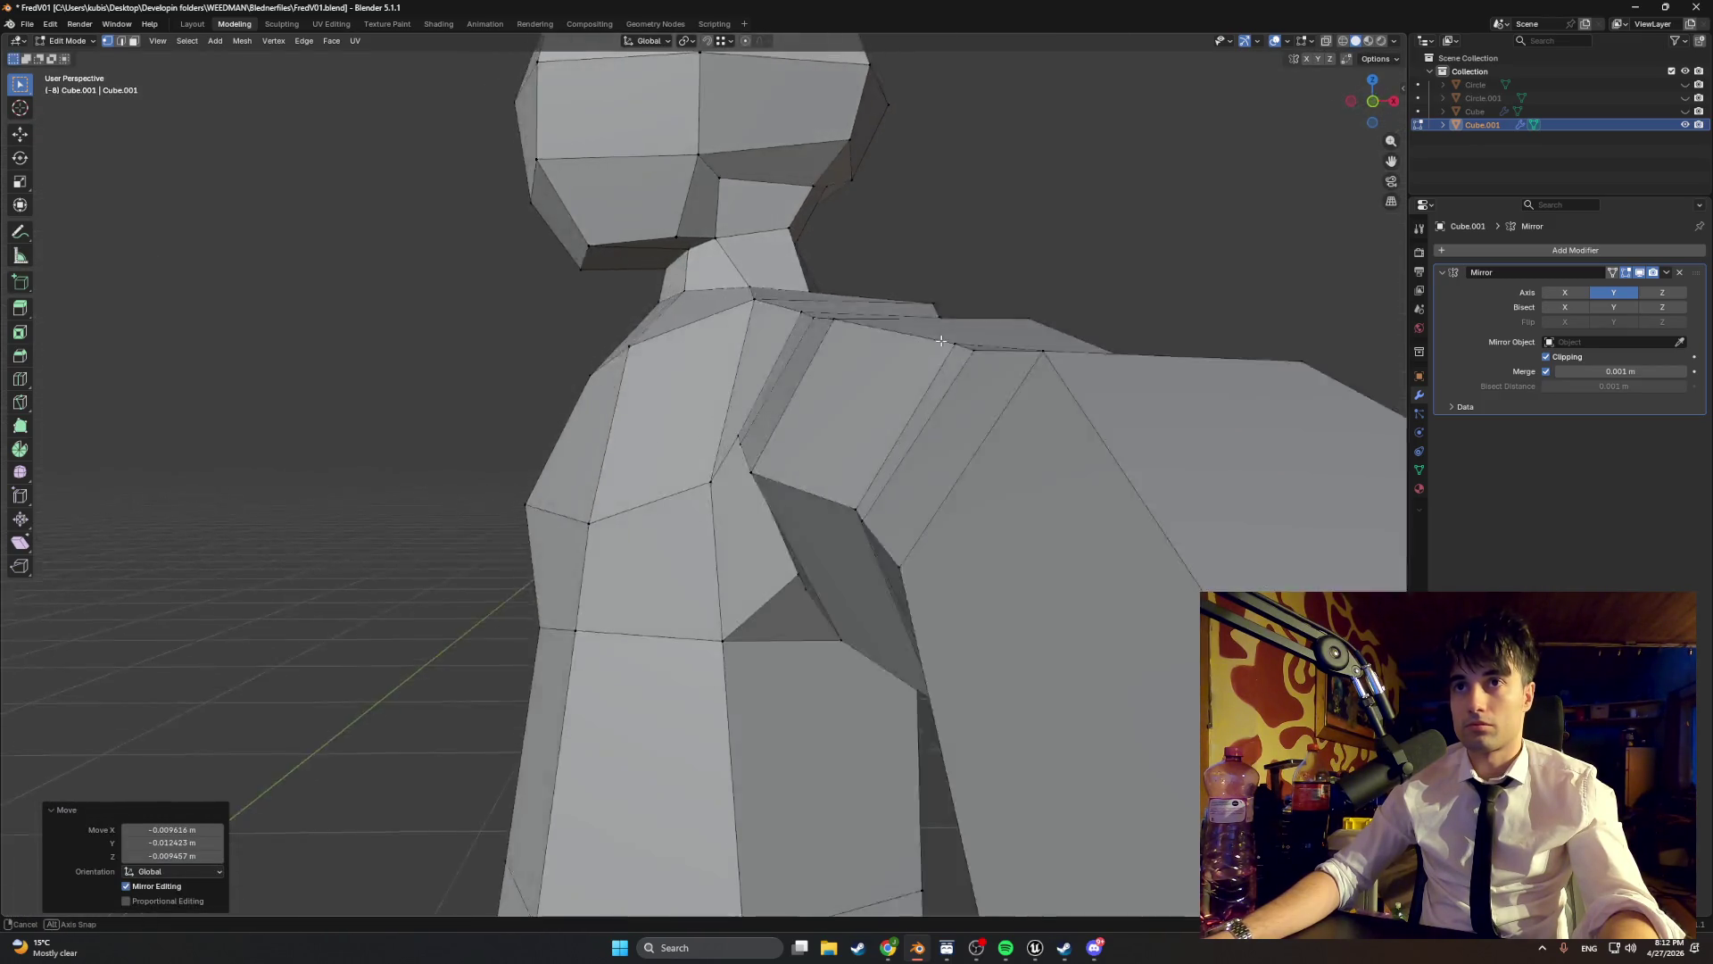
{"action": "left_click", "coordinate": [843, 399]}
{"action": "key", "text": "g"}
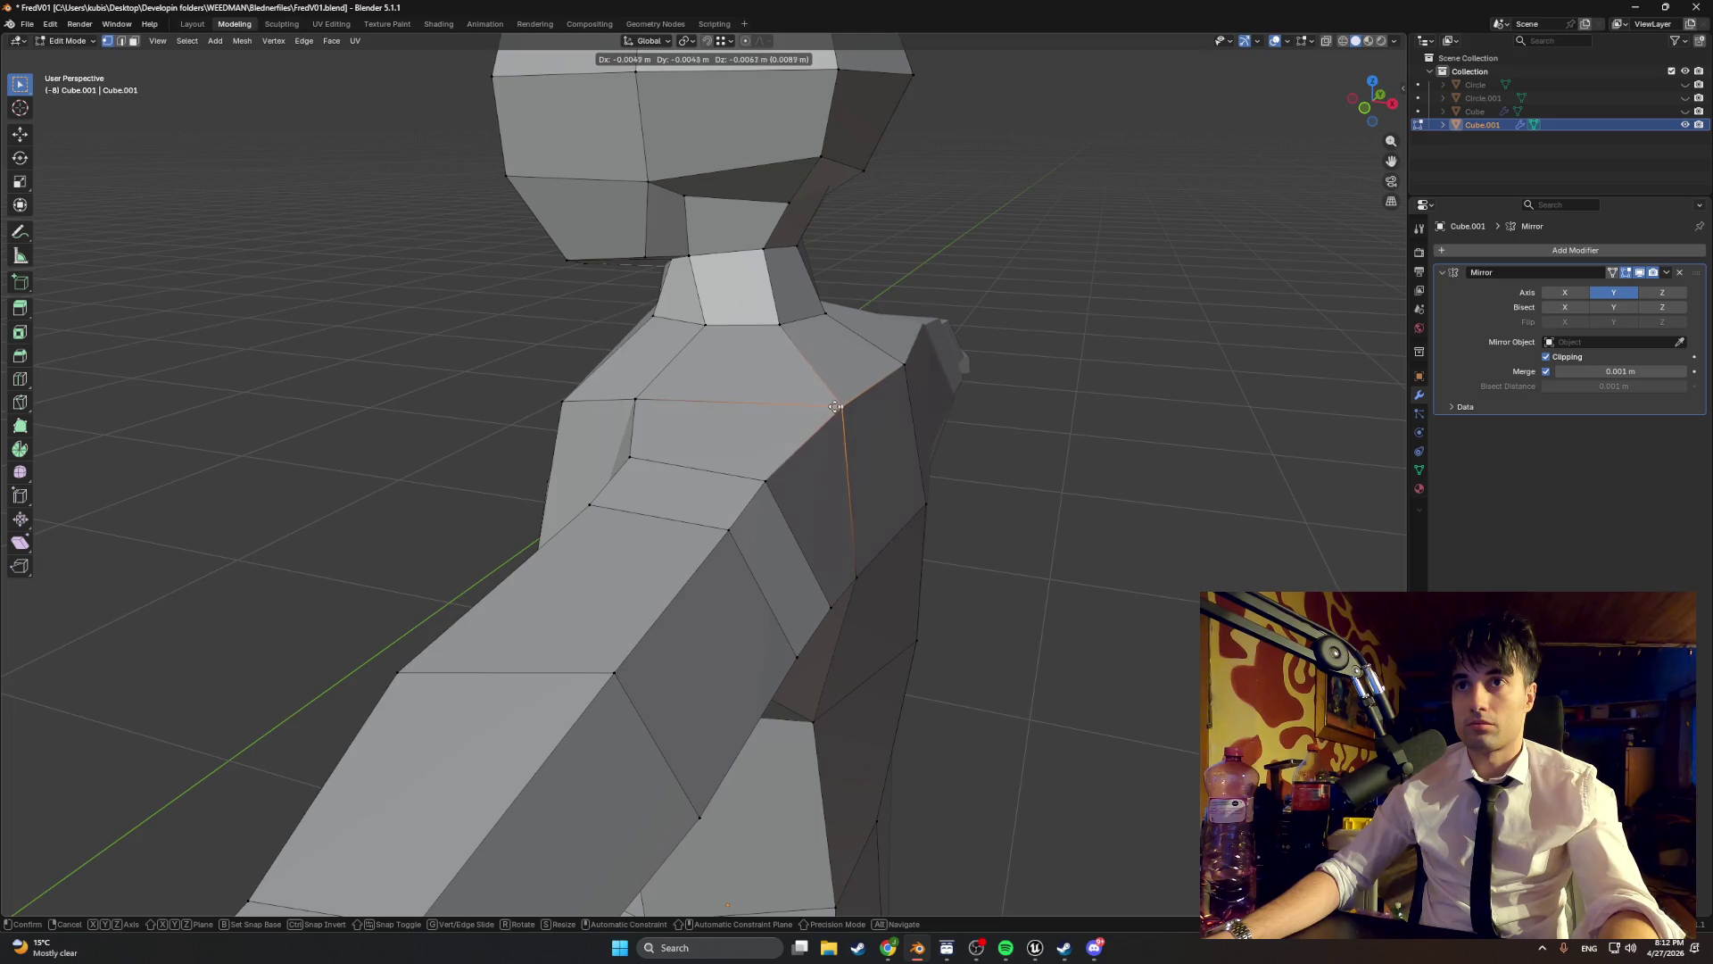
{"action": "left_click", "coordinate": [835, 406]}
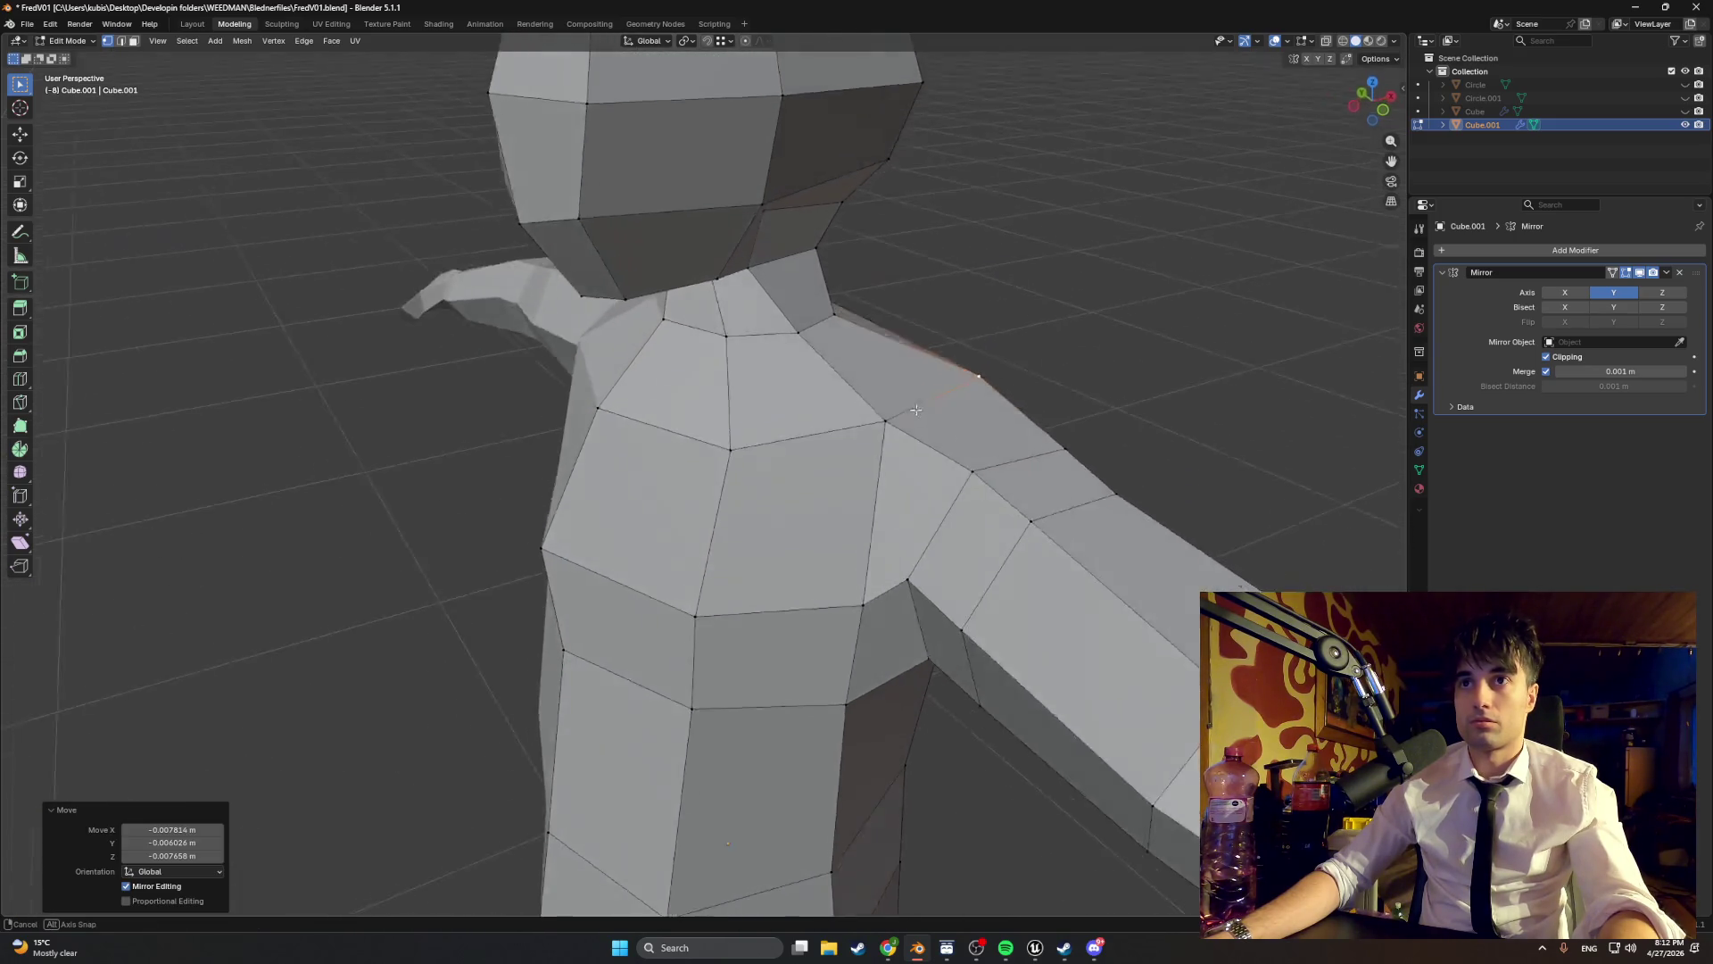
- Add a loop cut near the neck base, slide it toward the neck and shrink it slightly
{"action": "key", "text": "ctrl+r"}
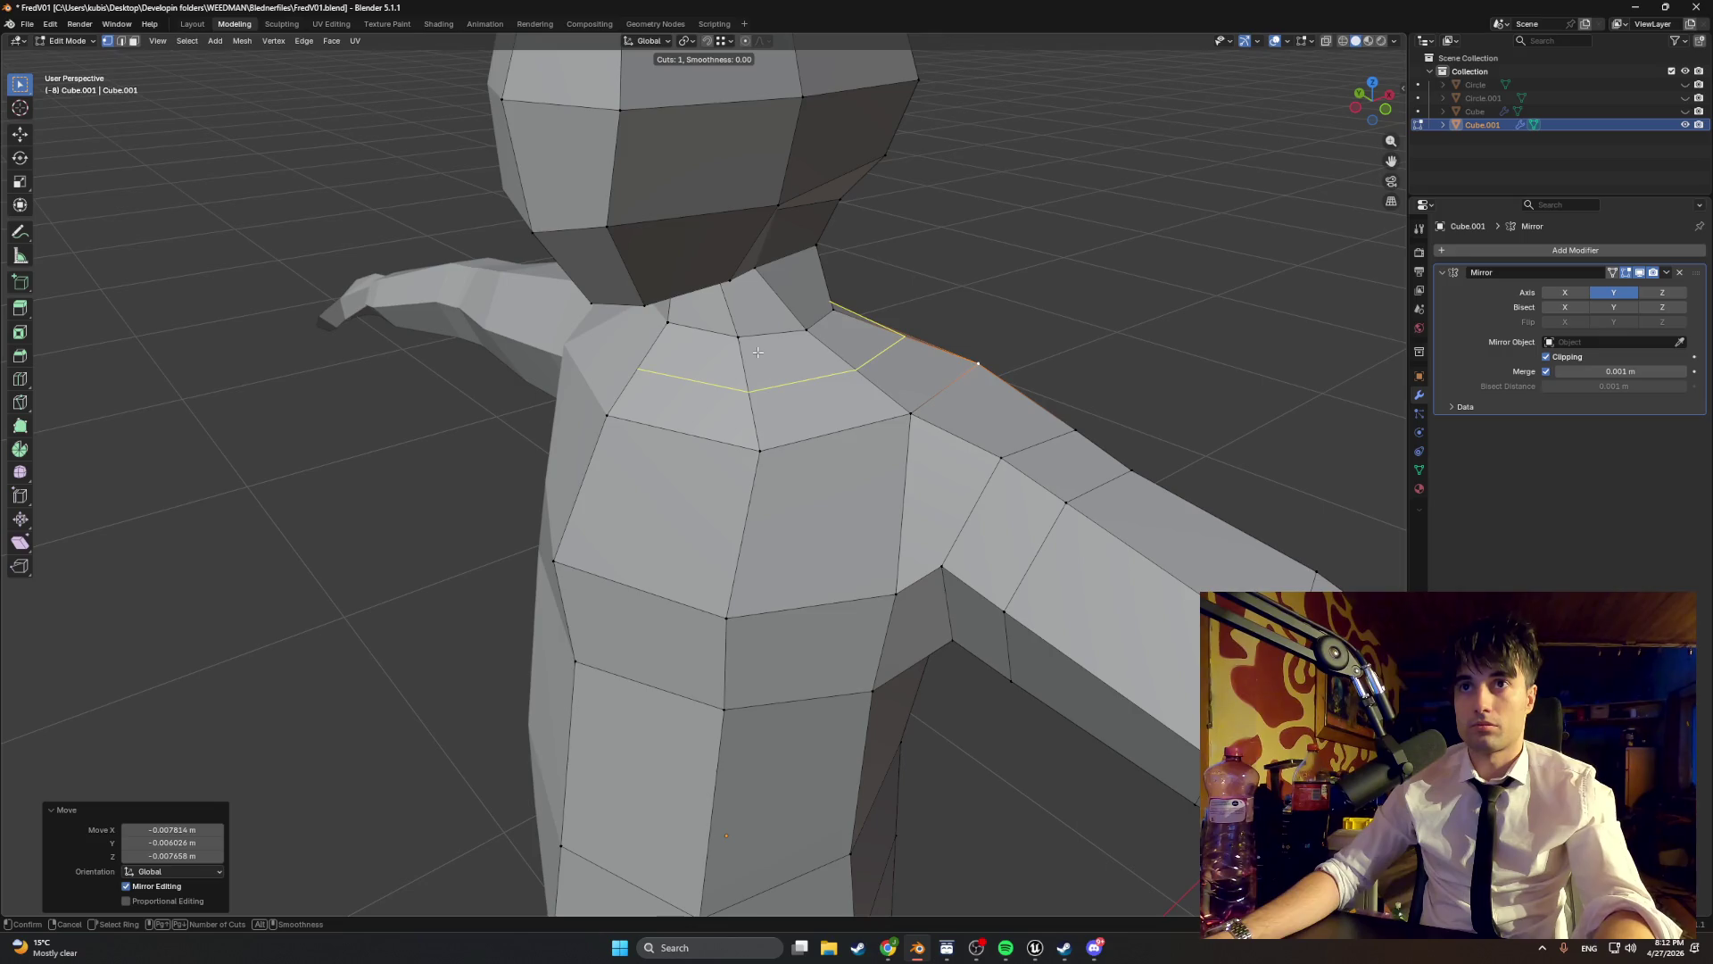
{"action": "left_click", "coordinate": [749, 305]}
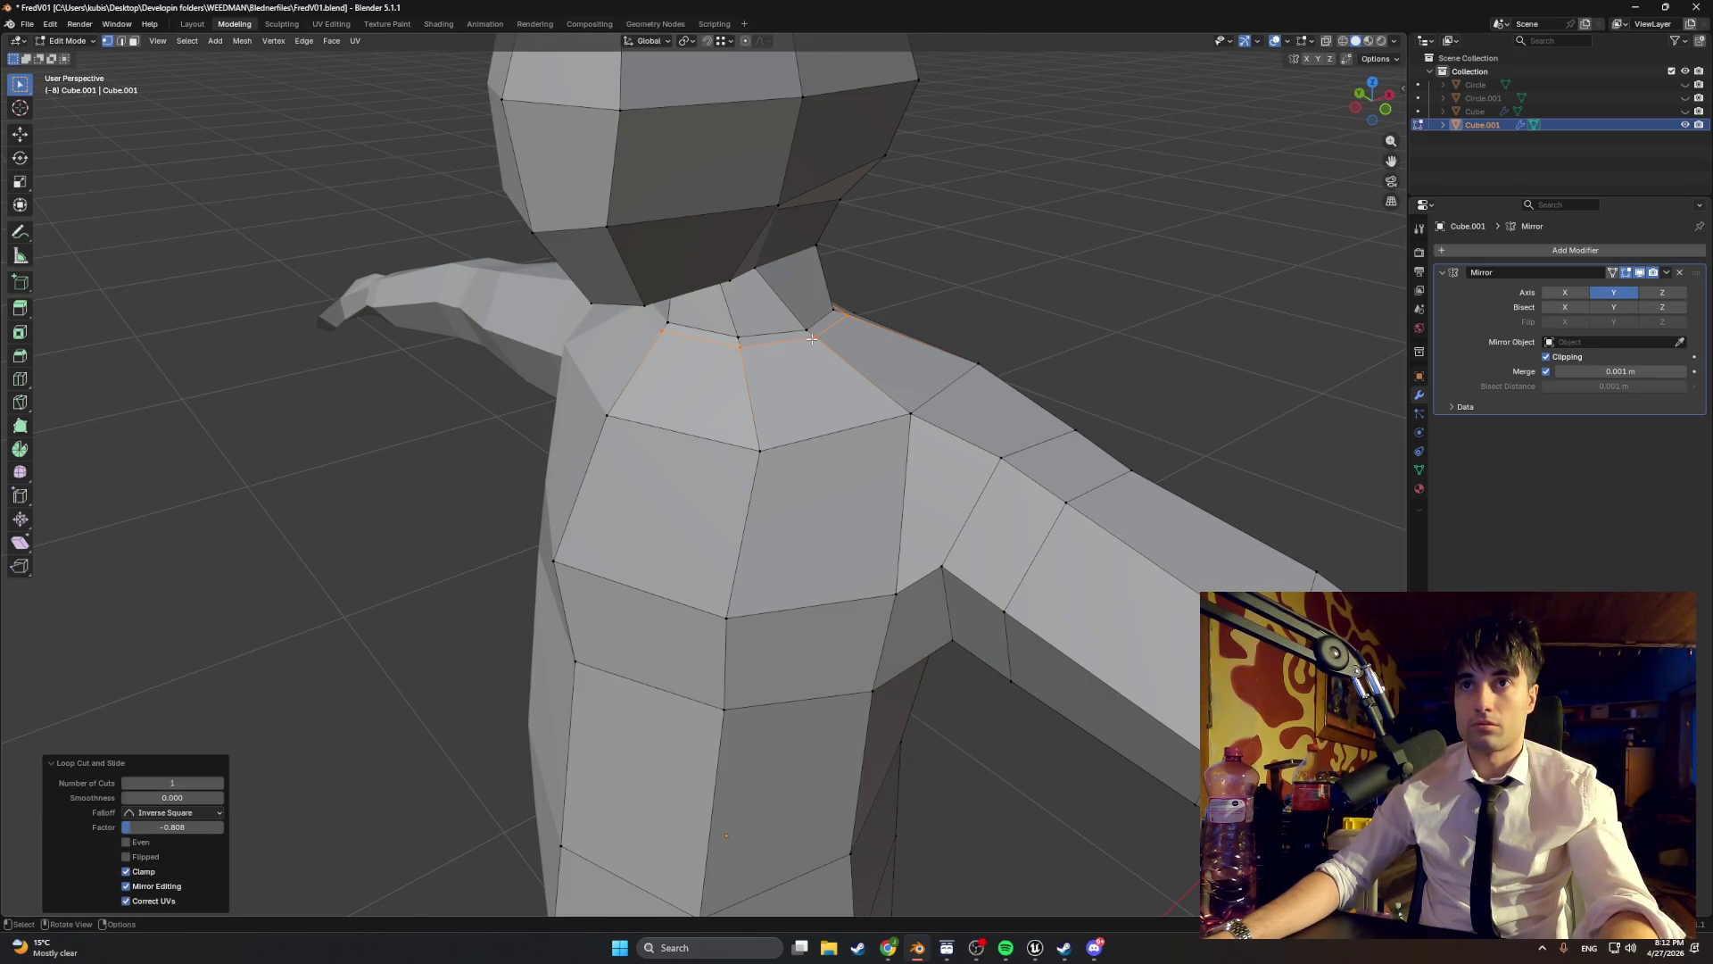
{"action": "key", "text": "g"}
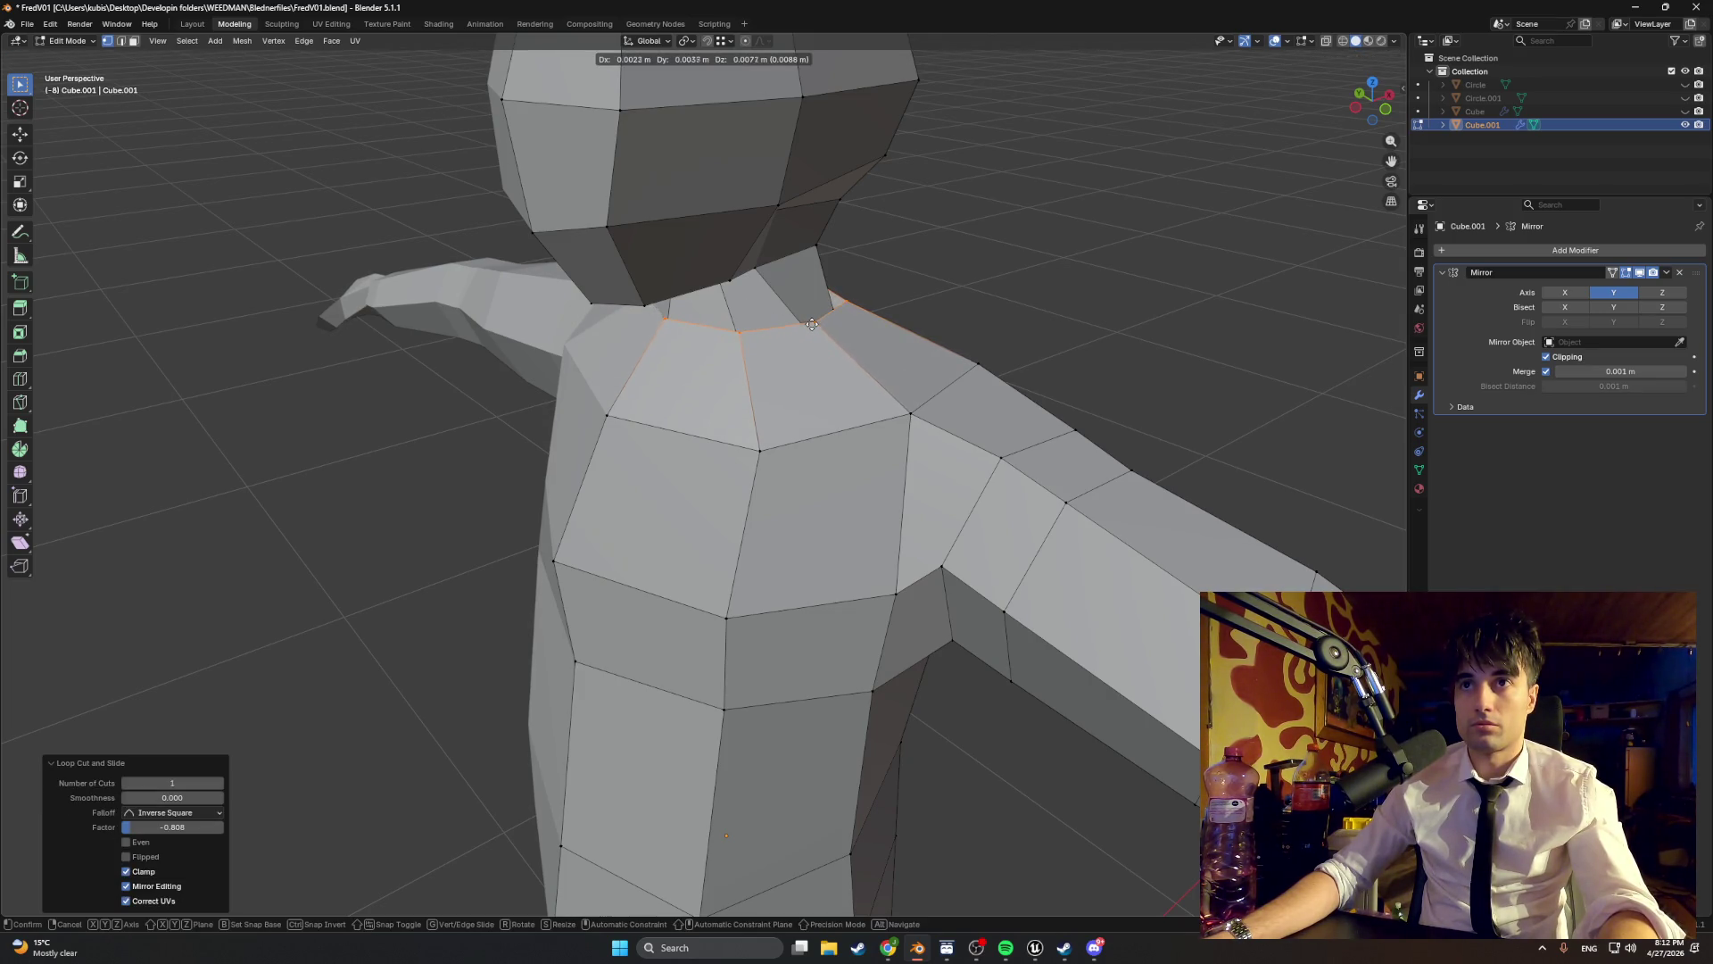
{"action": "left_click", "coordinate": [836, 327]}
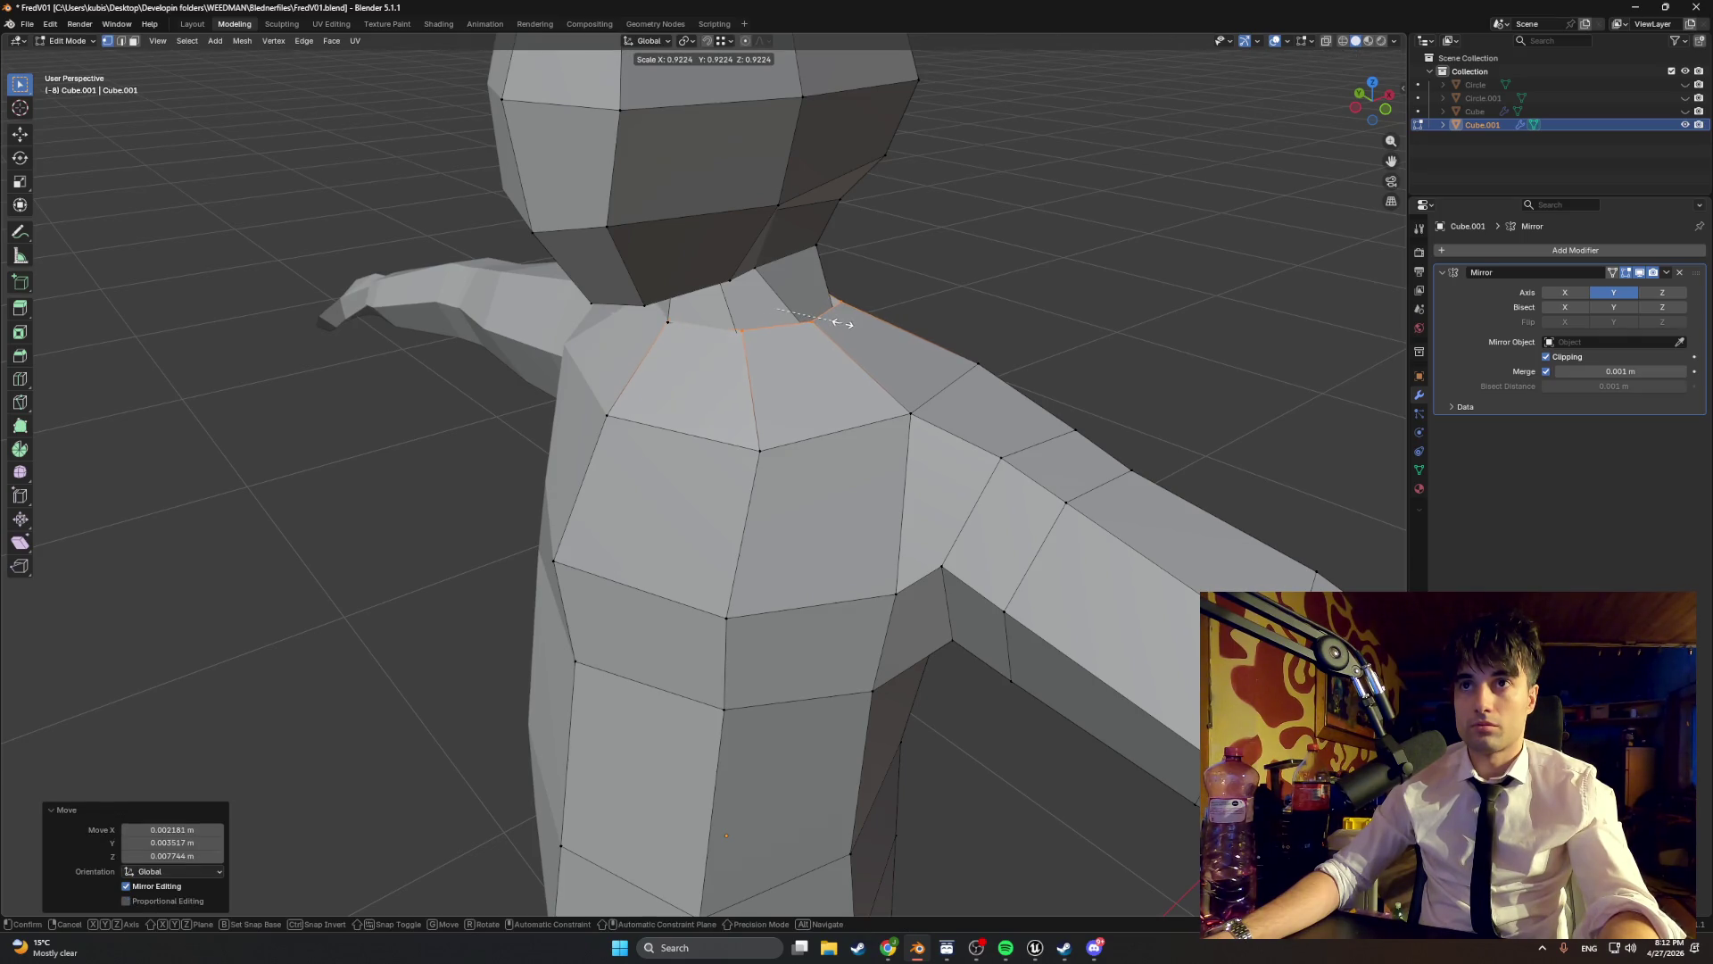
{"action": "left_click", "coordinate": [842, 324]}
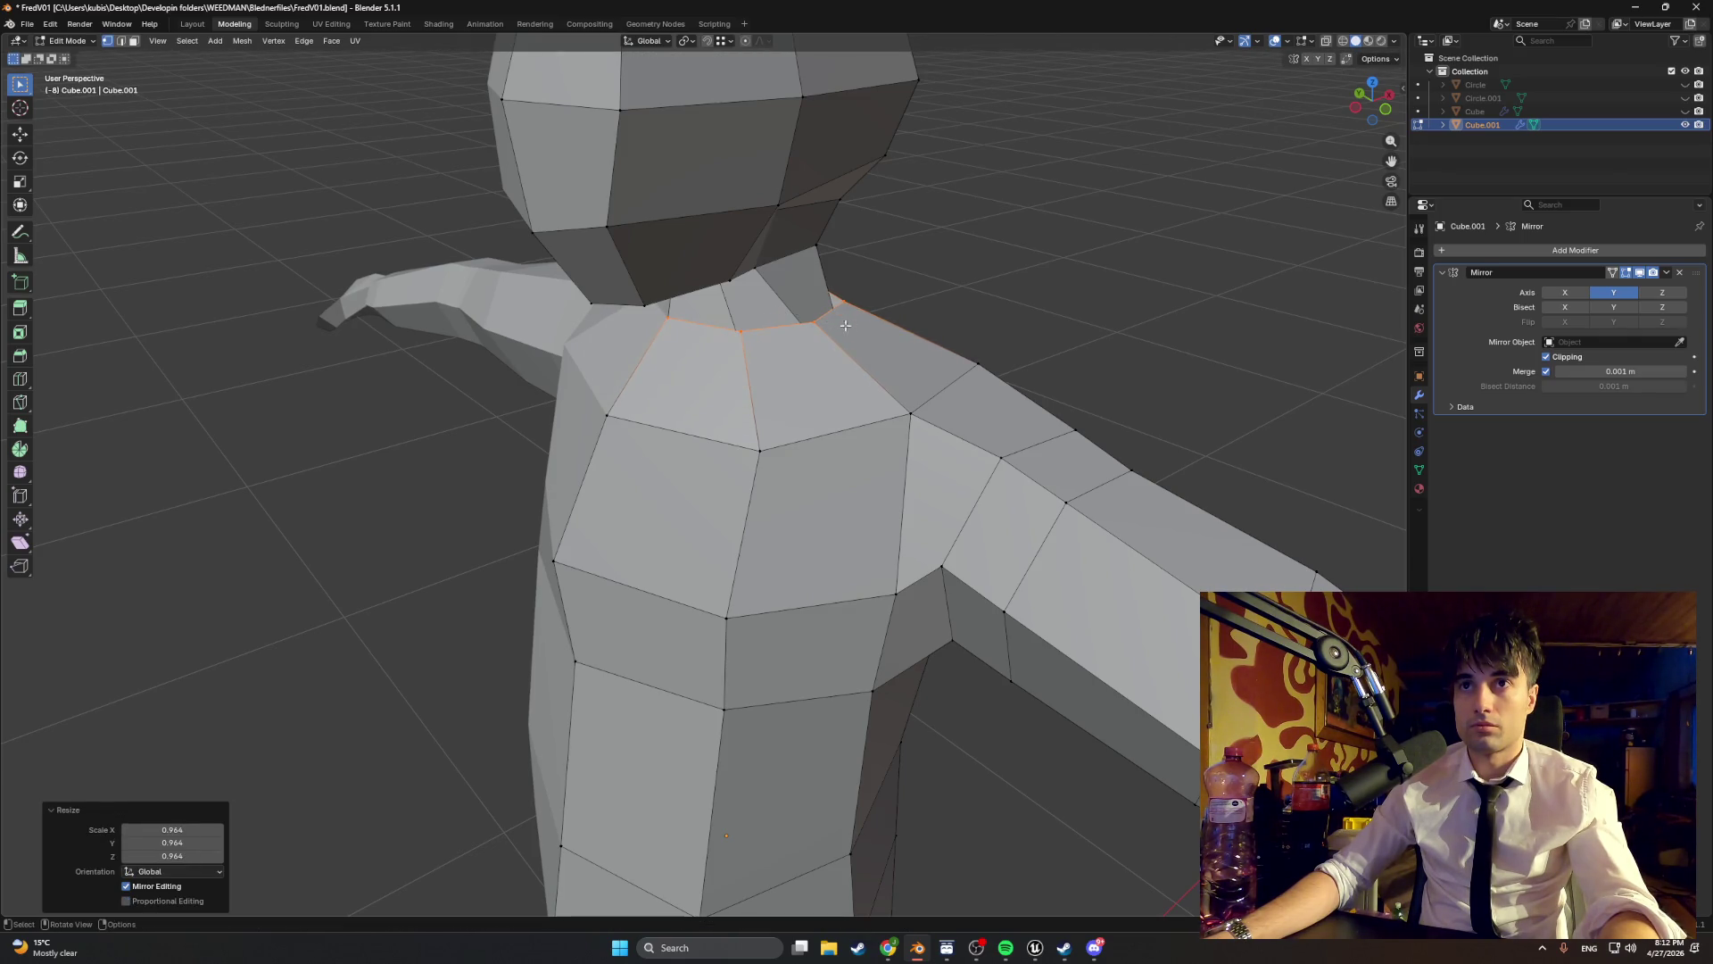
{"action": "scroll", "coordinate": [877, 331], "scroll_direction": "down", "scroll_amount": 6}
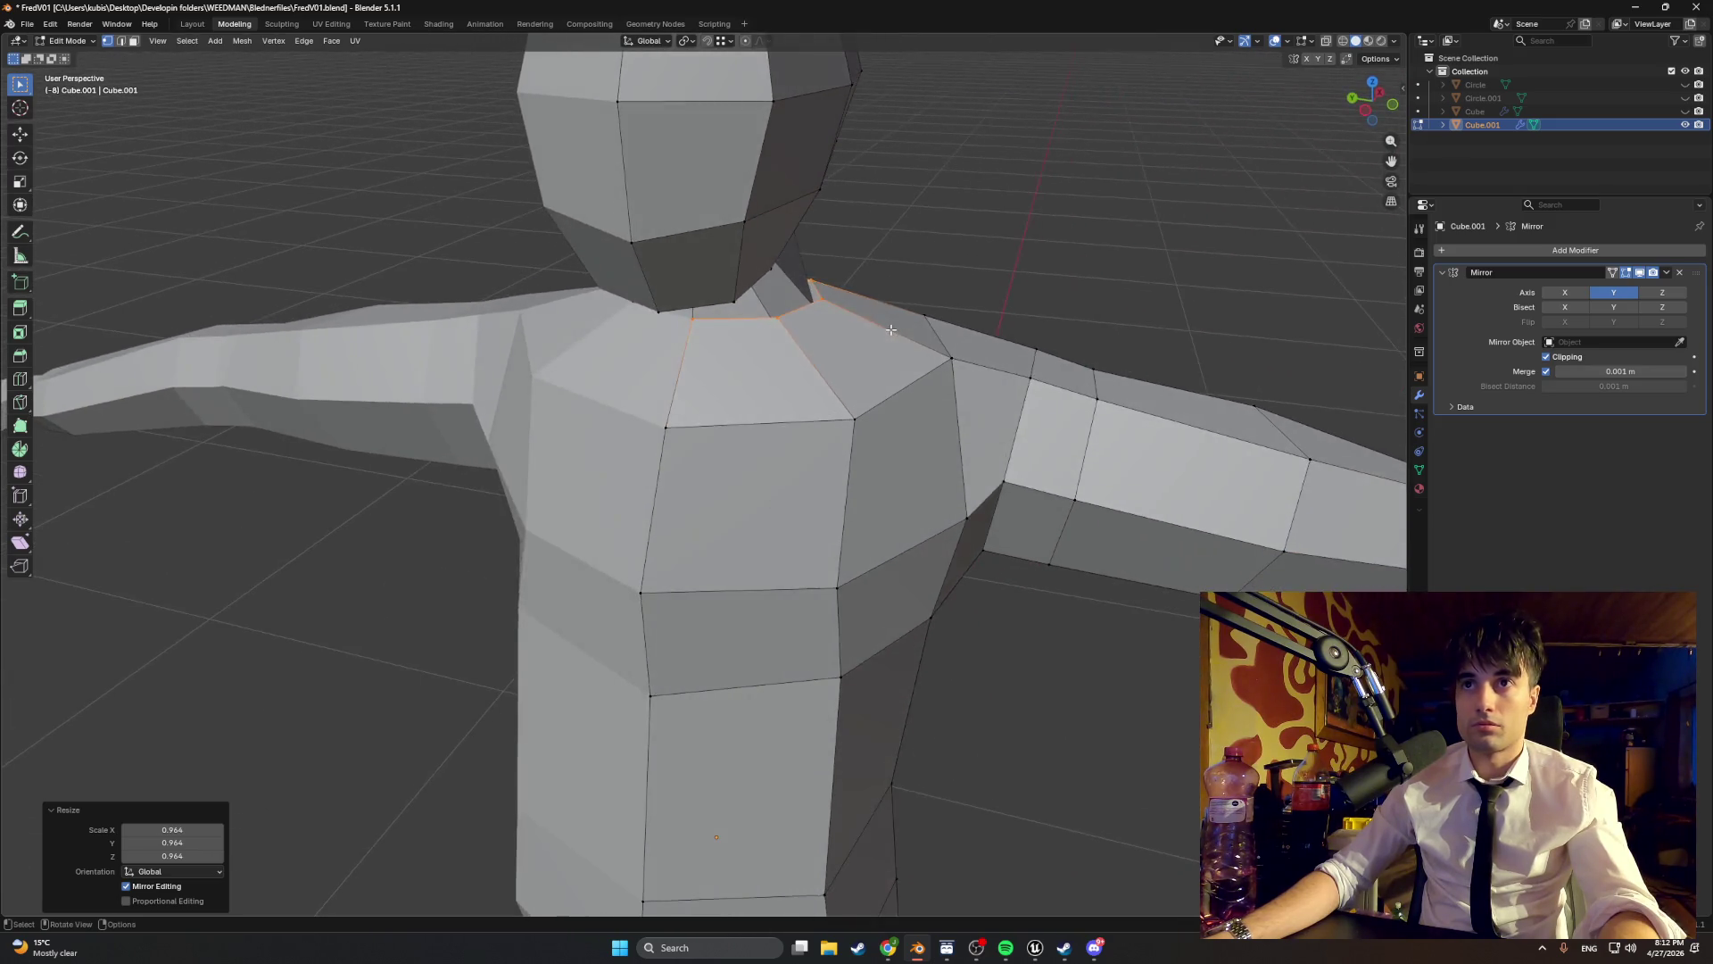
- Cut a new edge loop around the hips and widen it to 1.047
{"action": "scroll", "coordinate": [699, 458], "scroll_direction": "up", "scroll_amount": 5}
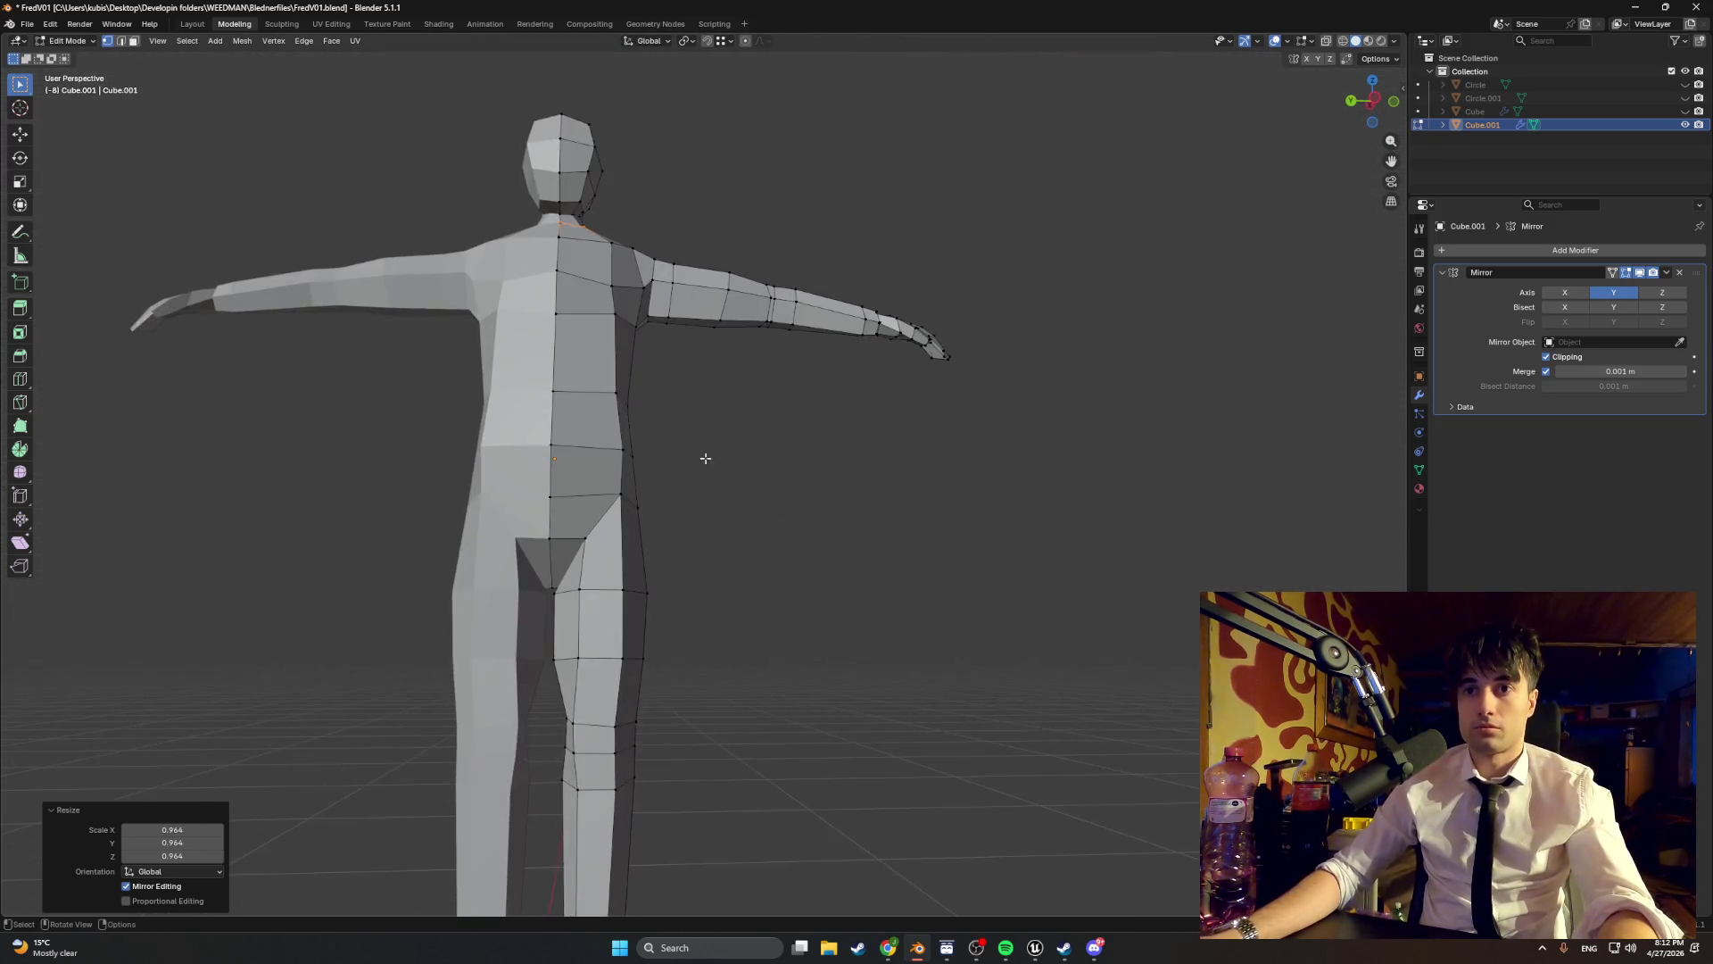
{"action": "left_click_drag", "start_coordinate": [636, 497], "coordinate": [630, 499]}
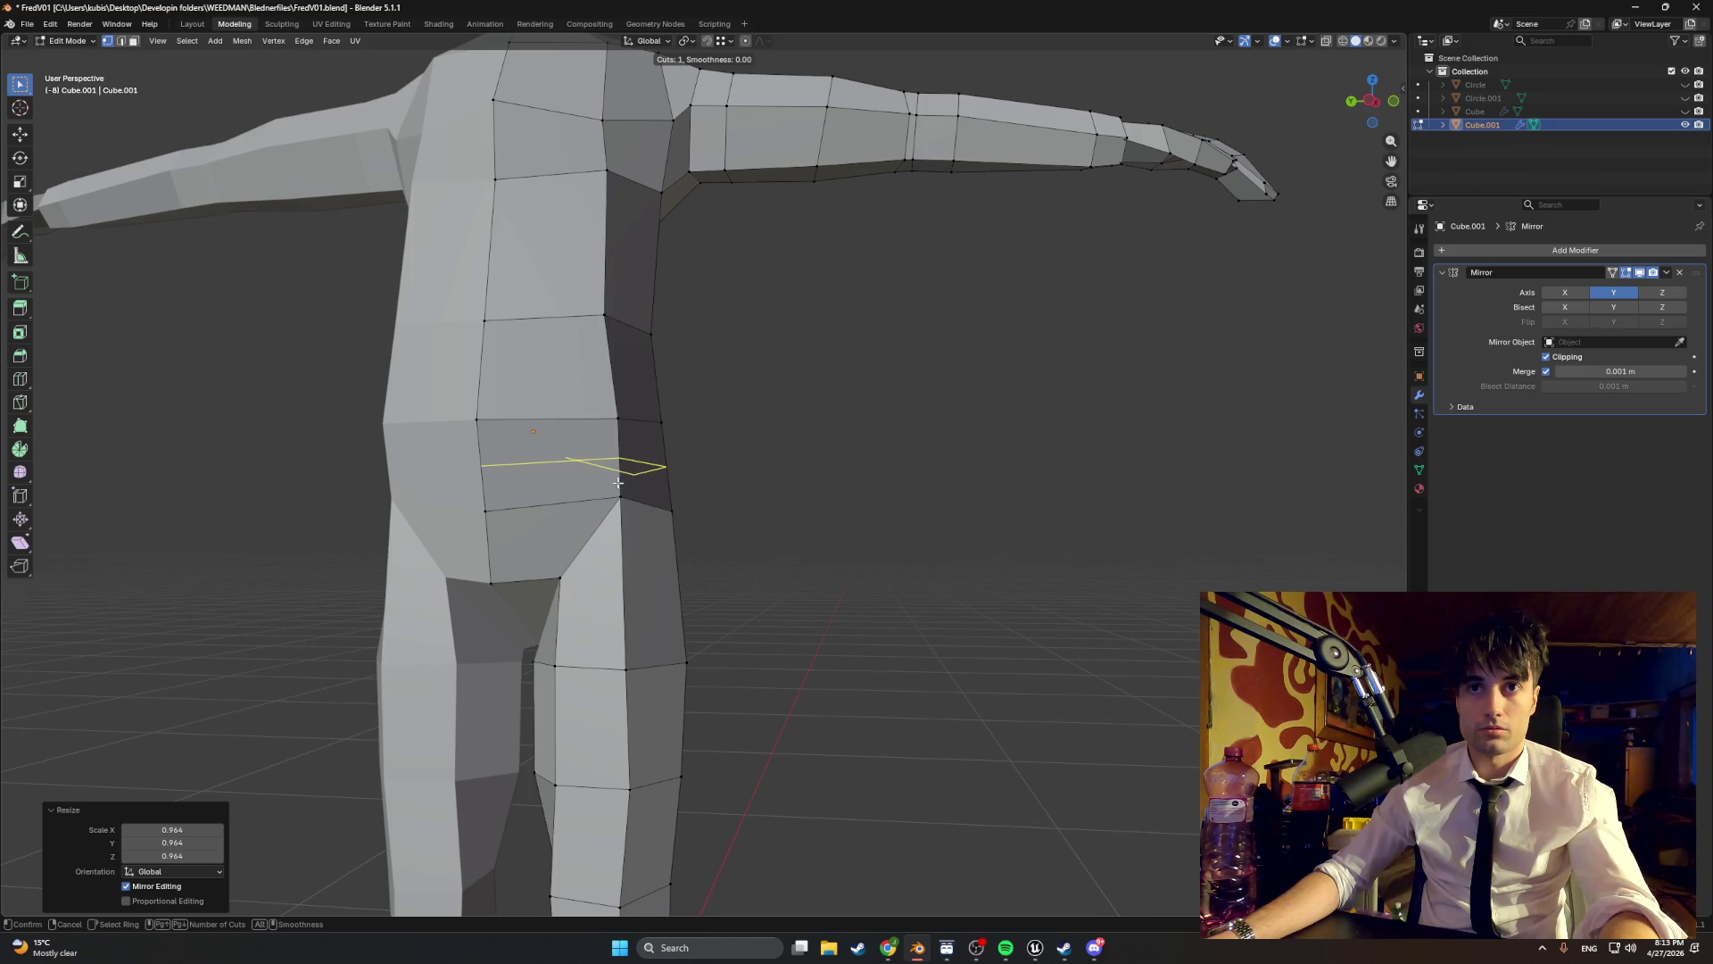
{"action": "left_click", "coordinate": [620, 514]}
{"action": "scroll", "coordinate": [619, 513], "scroll_direction": "up", "scroll_amount": 3}
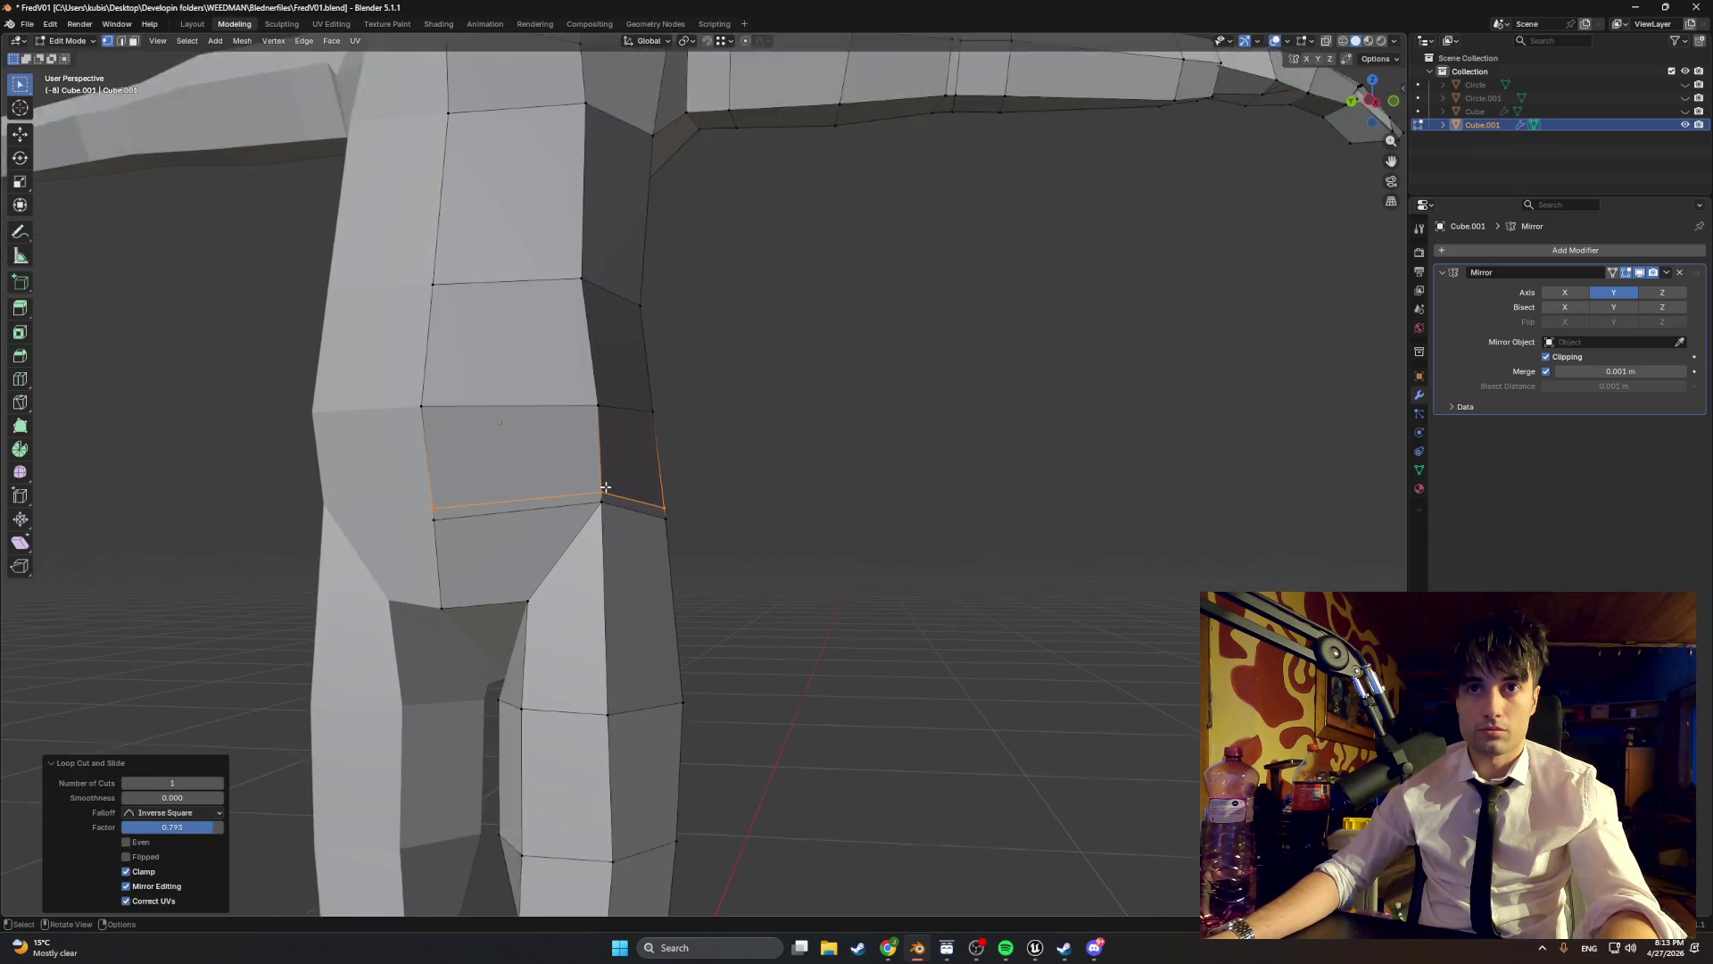
{"action": "key", "text": "s"}
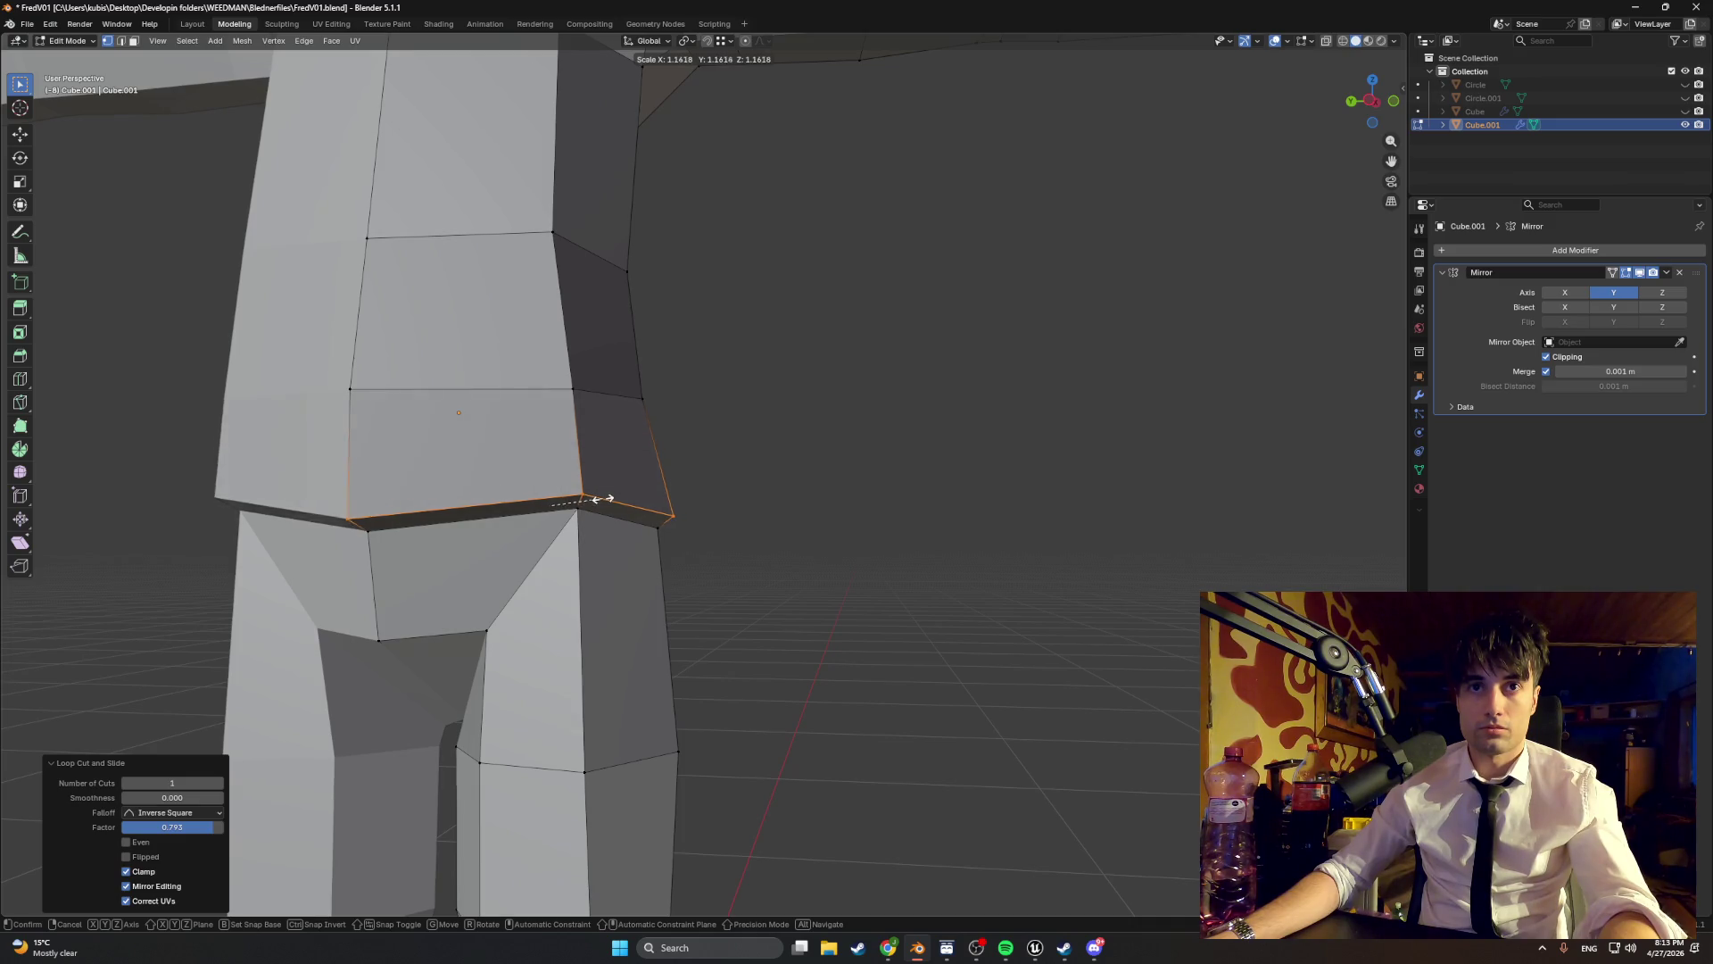
{"action": "left_click", "coordinate": [592, 499]}
- Lower the hip loop about 0.011 m along Z
{"action": "key", "text": "g"}
{"action": "key", "text": "z"}
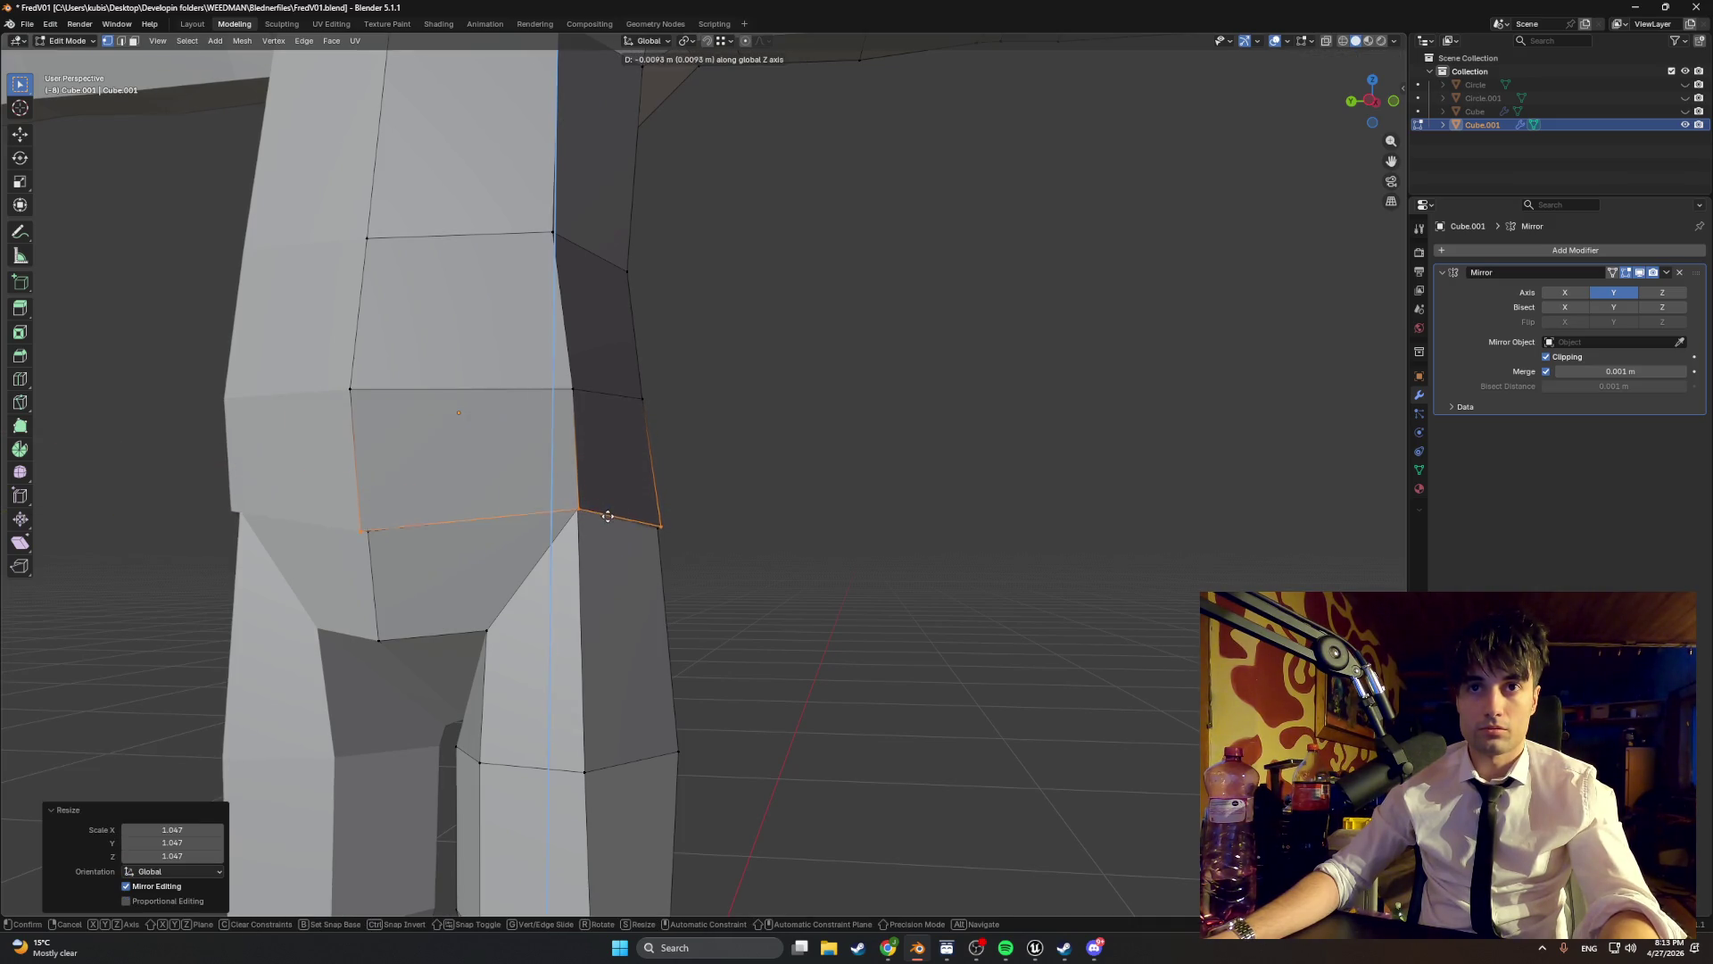
{"action": "left_click", "coordinate": [609, 518]}
{"action": "scroll", "coordinate": [609, 517], "scroll_direction": "down", "scroll_amount": 4}
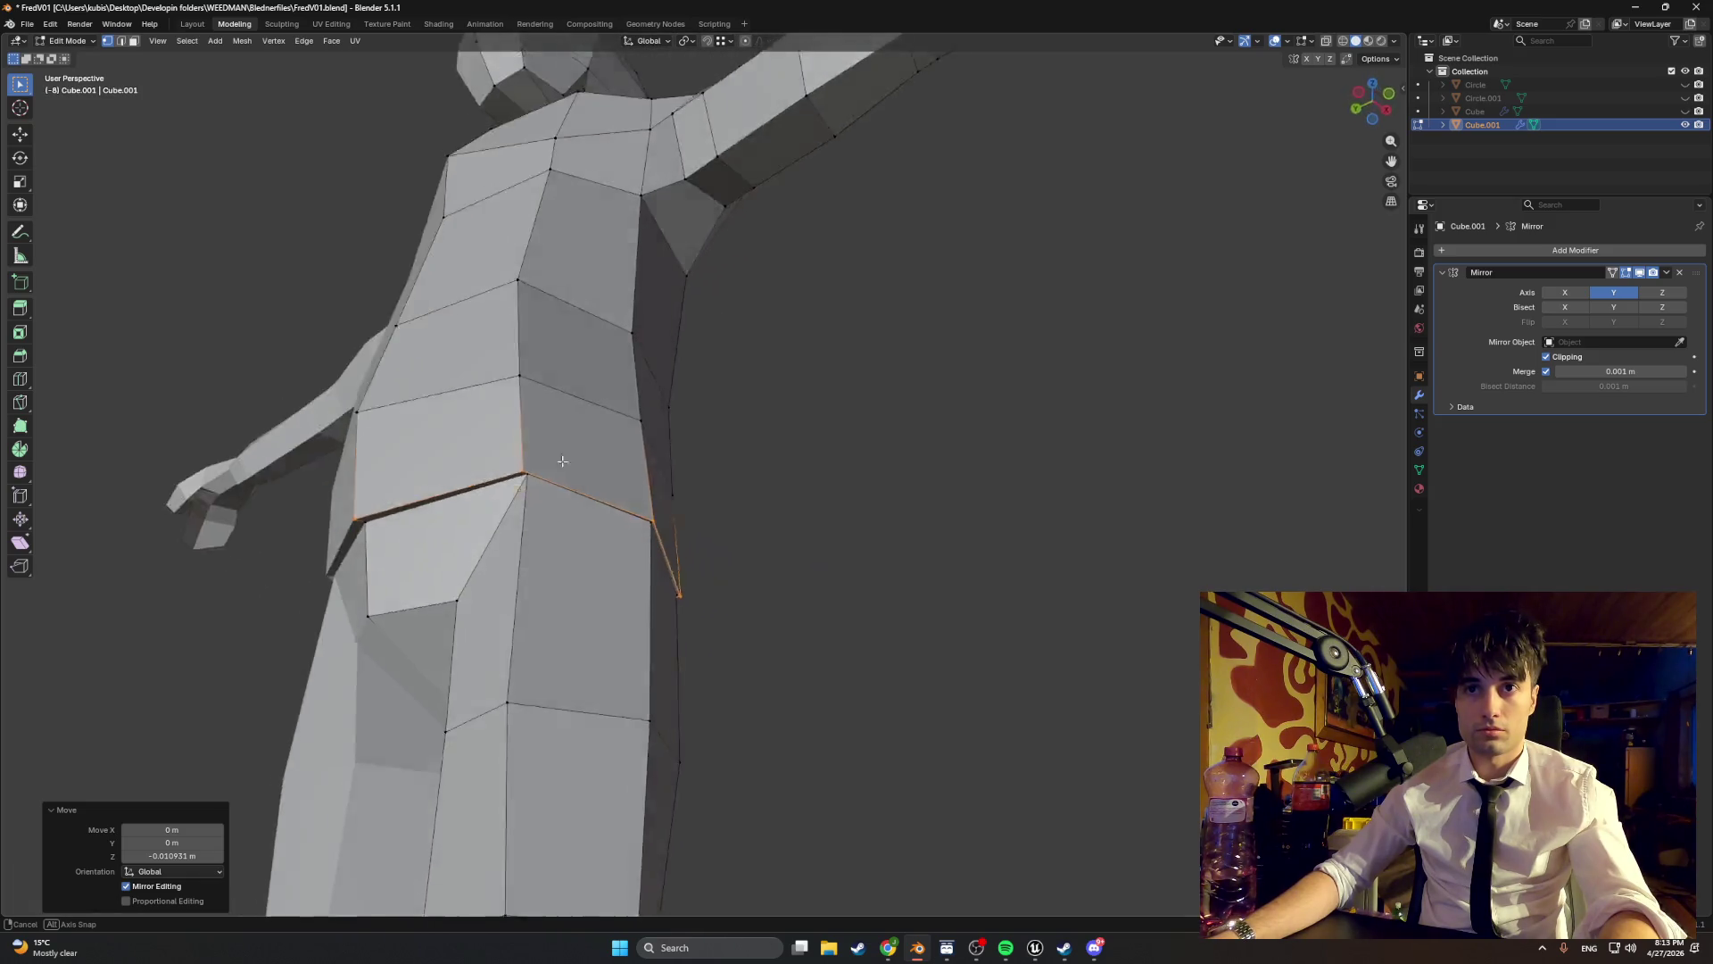
{"action": "mouse_move", "coordinate": [615, 483]}
{"action": "left_mouse_down"}
{"action": "mouse_move", "coordinate": [568, 539]}
{"action": "mouse_move", "coordinate": [719, 470]}
{"action": "mouse_move", "coordinate": [799, 401]}
{"action": "mouse_move", "coordinate": [789, 386]}
{"action": "mouse_move", "coordinate": [787, 457]}
{"action": "mouse_move", "coordinate": [750, 470]}
{"action": "mouse_move", "coordinate": [731, 446]}
{"action": "mouse_move", "coordinate": [678, 473]}
{"action": "mouse_move", "coordinate": [828, 590]}
{"action": "left_mouse_up"}
- Nudge several selected shoulder vertices into new positions, checking them from different angles
{"action": "scroll", "coordinate": [627, 434], "scroll_direction": "up", "scroll_amount": 3}
{"action": "scroll", "coordinate": [828, 590], "scroll_direction": "up", "scroll_amount": 2}
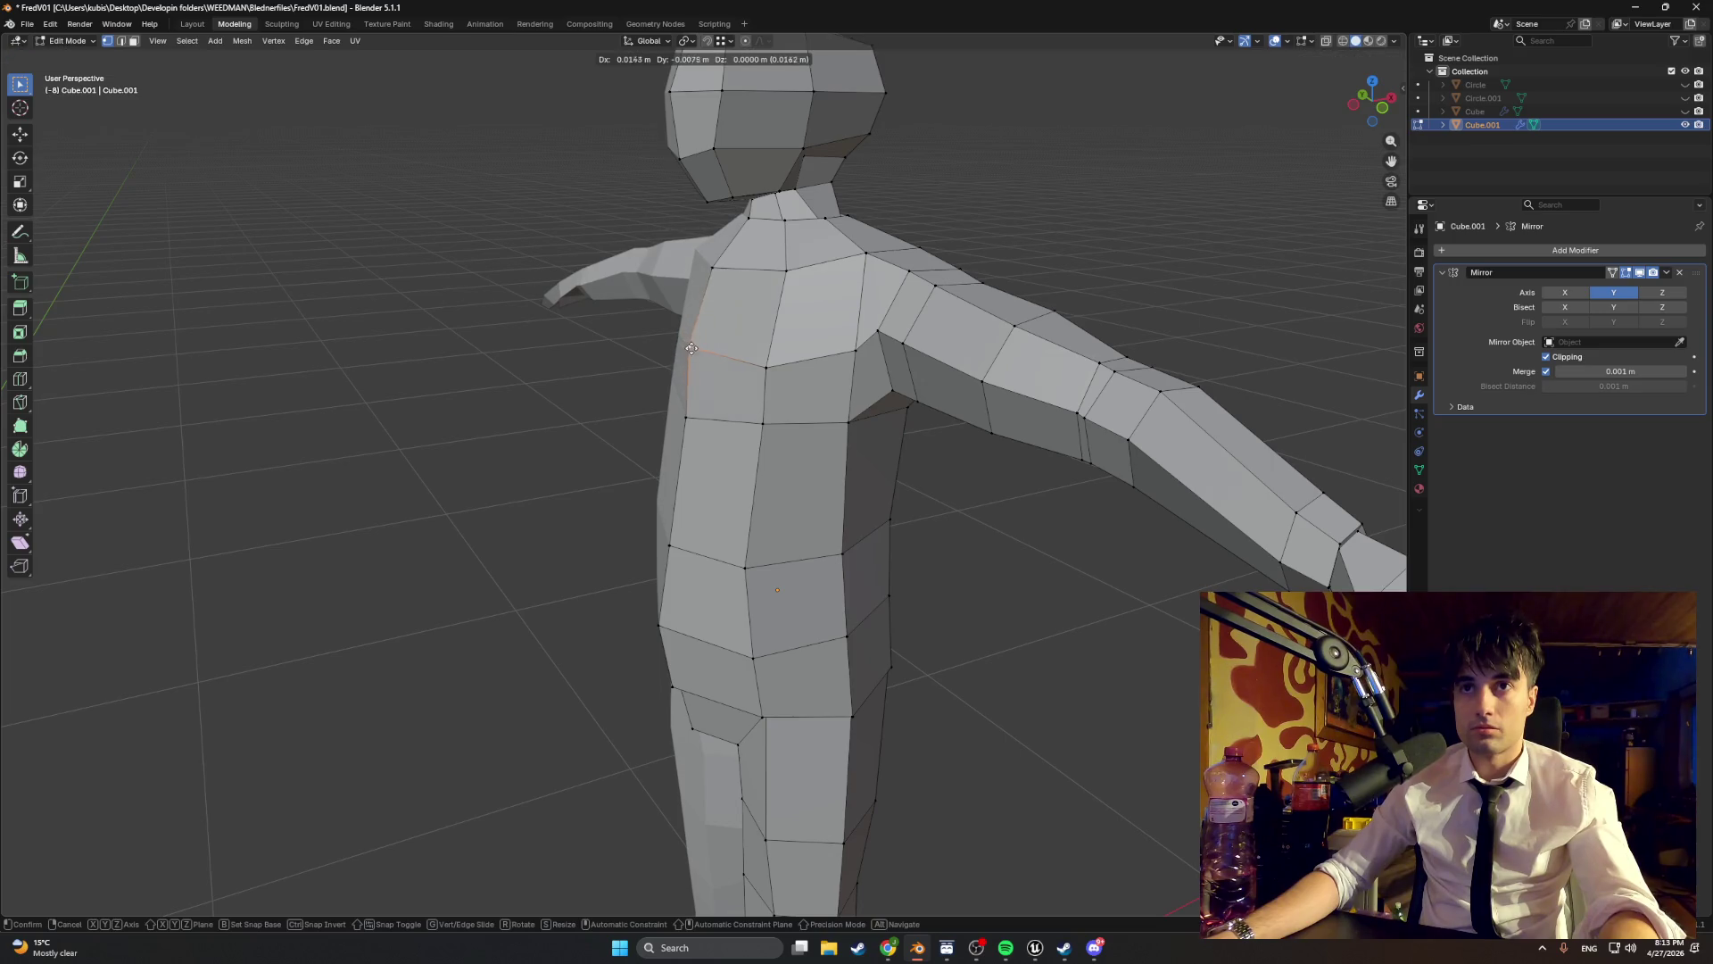
{"action": "mouse_move", "coordinate": [681, 347]}
{"action": "left_mouse_down"}
{"action": "mouse_move", "coordinate": [711, 359]}
{"action": "mouse_move", "coordinate": [760, 293]}
{"action": "left_mouse_up"}
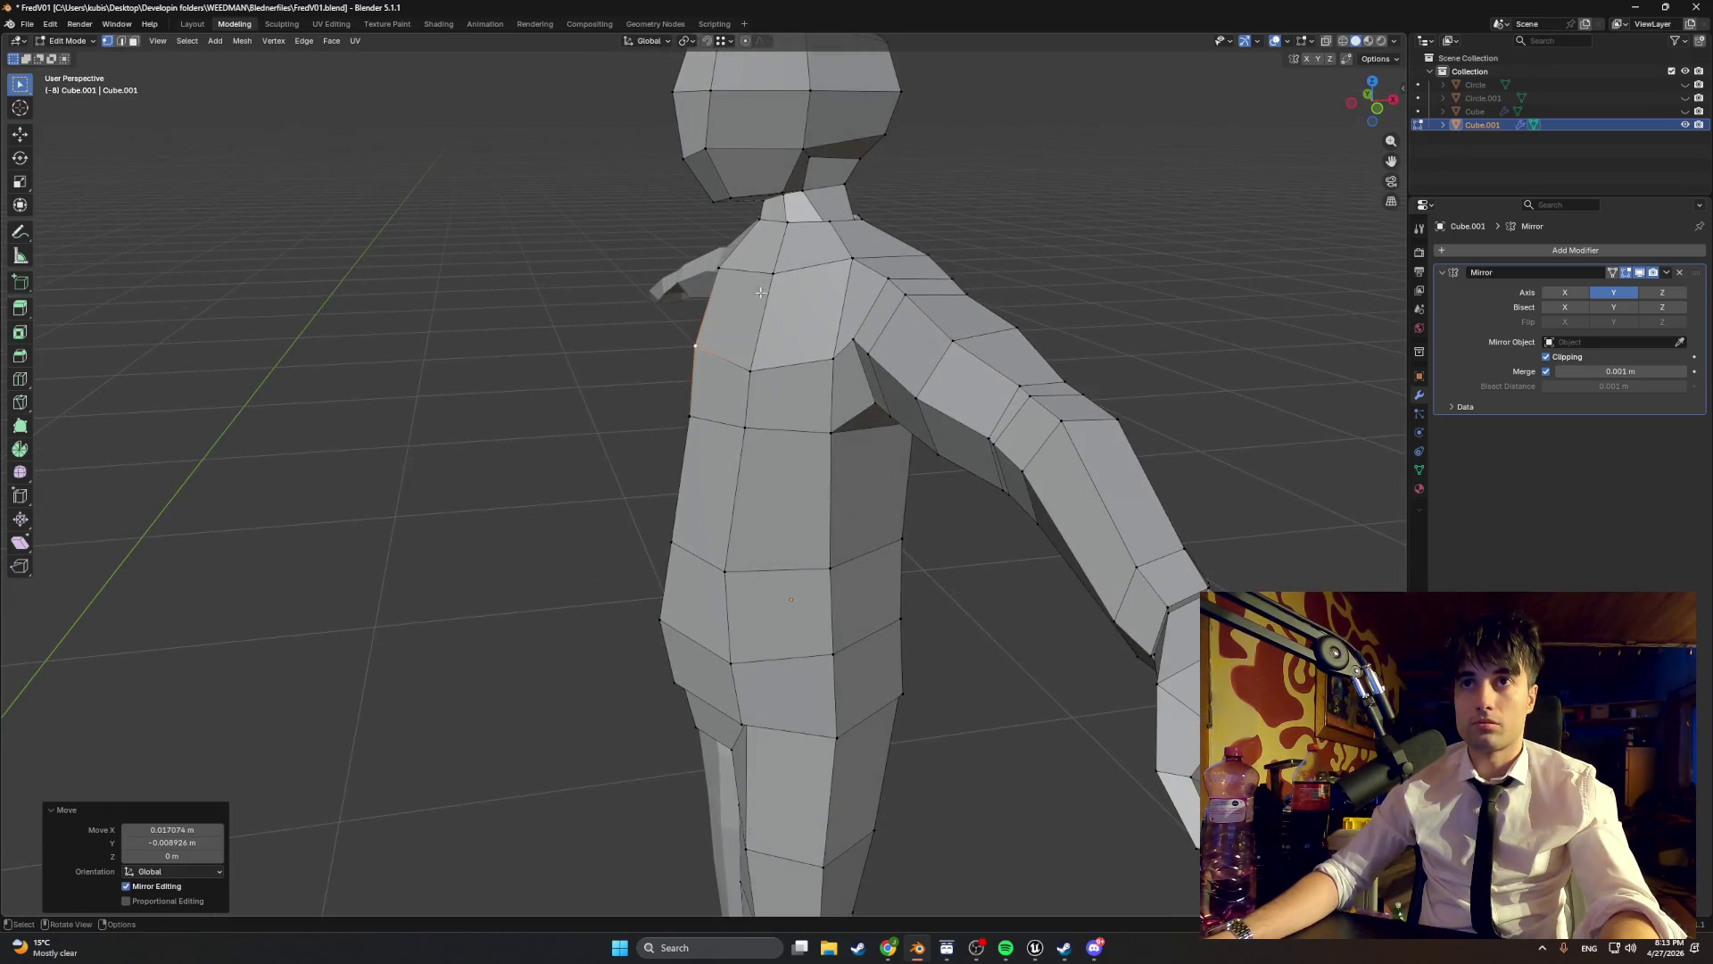
{"action": "mouse_move", "coordinate": [763, 221]}
{"action": "left_mouse_down"}
{"action": "mouse_move", "coordinate": [796, 334]}
{"action": "mouse_move", "coordinate": [630, 359]}
{"action": "mouse_move", "coordinate": [690, 347]}
{"action": "left_mouse_up"}
{"action": "key", "text": "g"}
{"action": "left_click", "coordinate": [620, 357]}
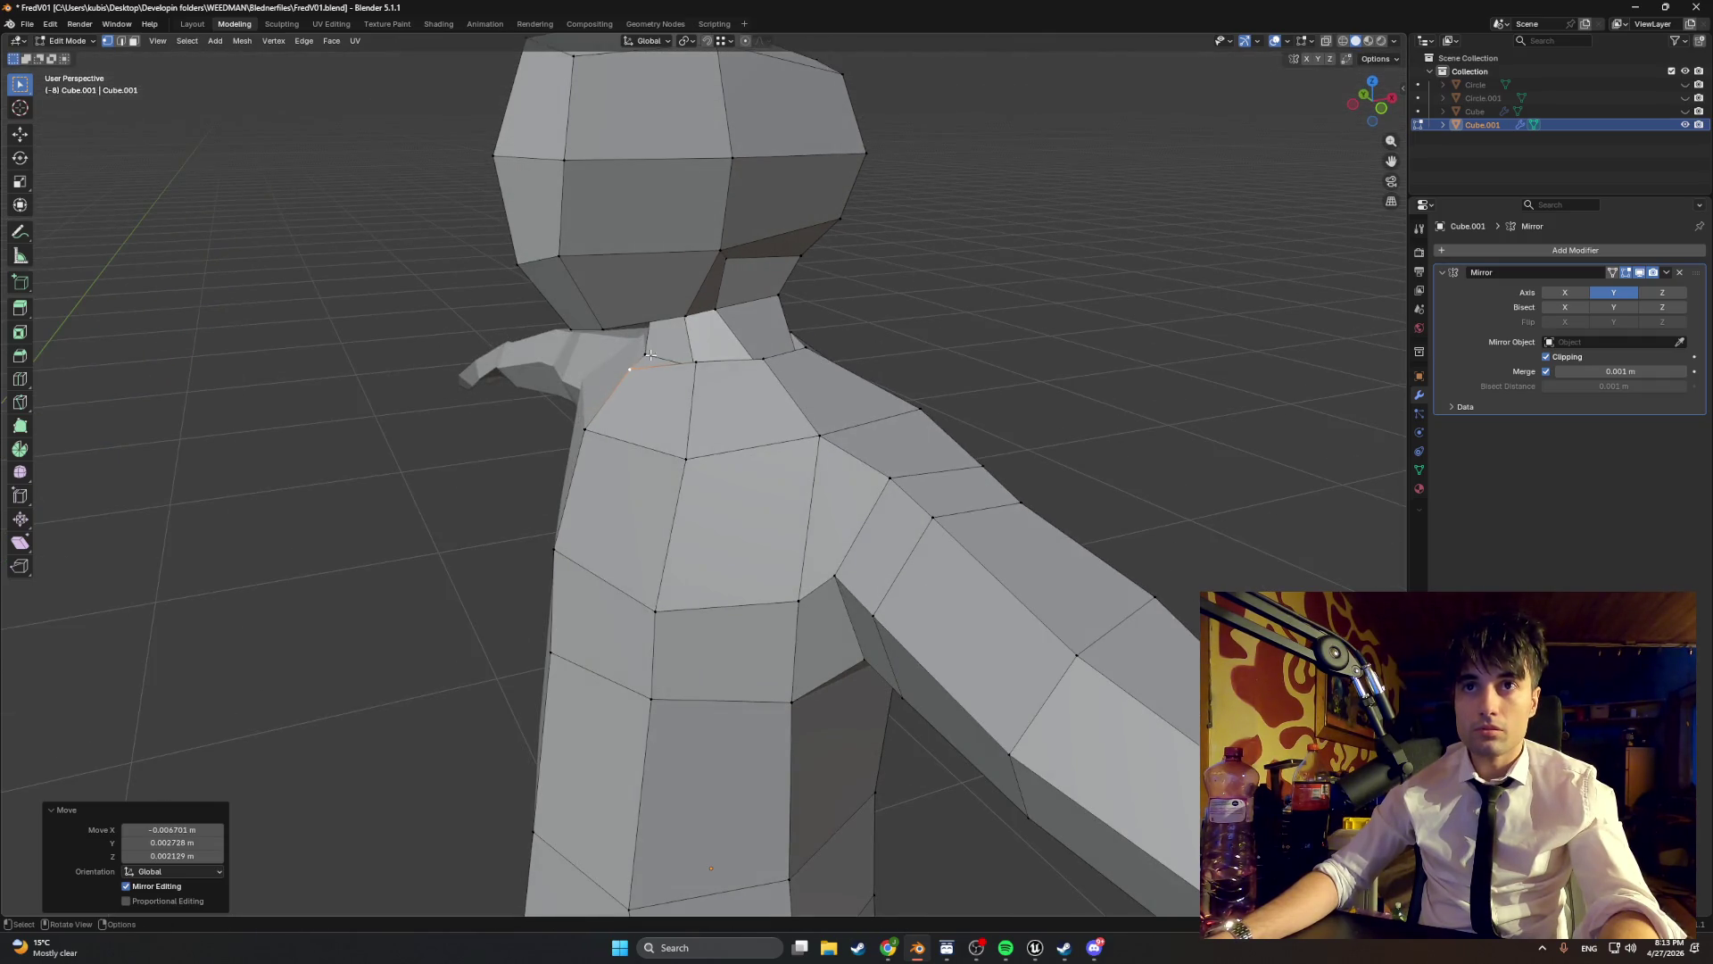
{"action": "key", "text": "g"}
{"action": "left_click", "coordinate": [651, 363]}
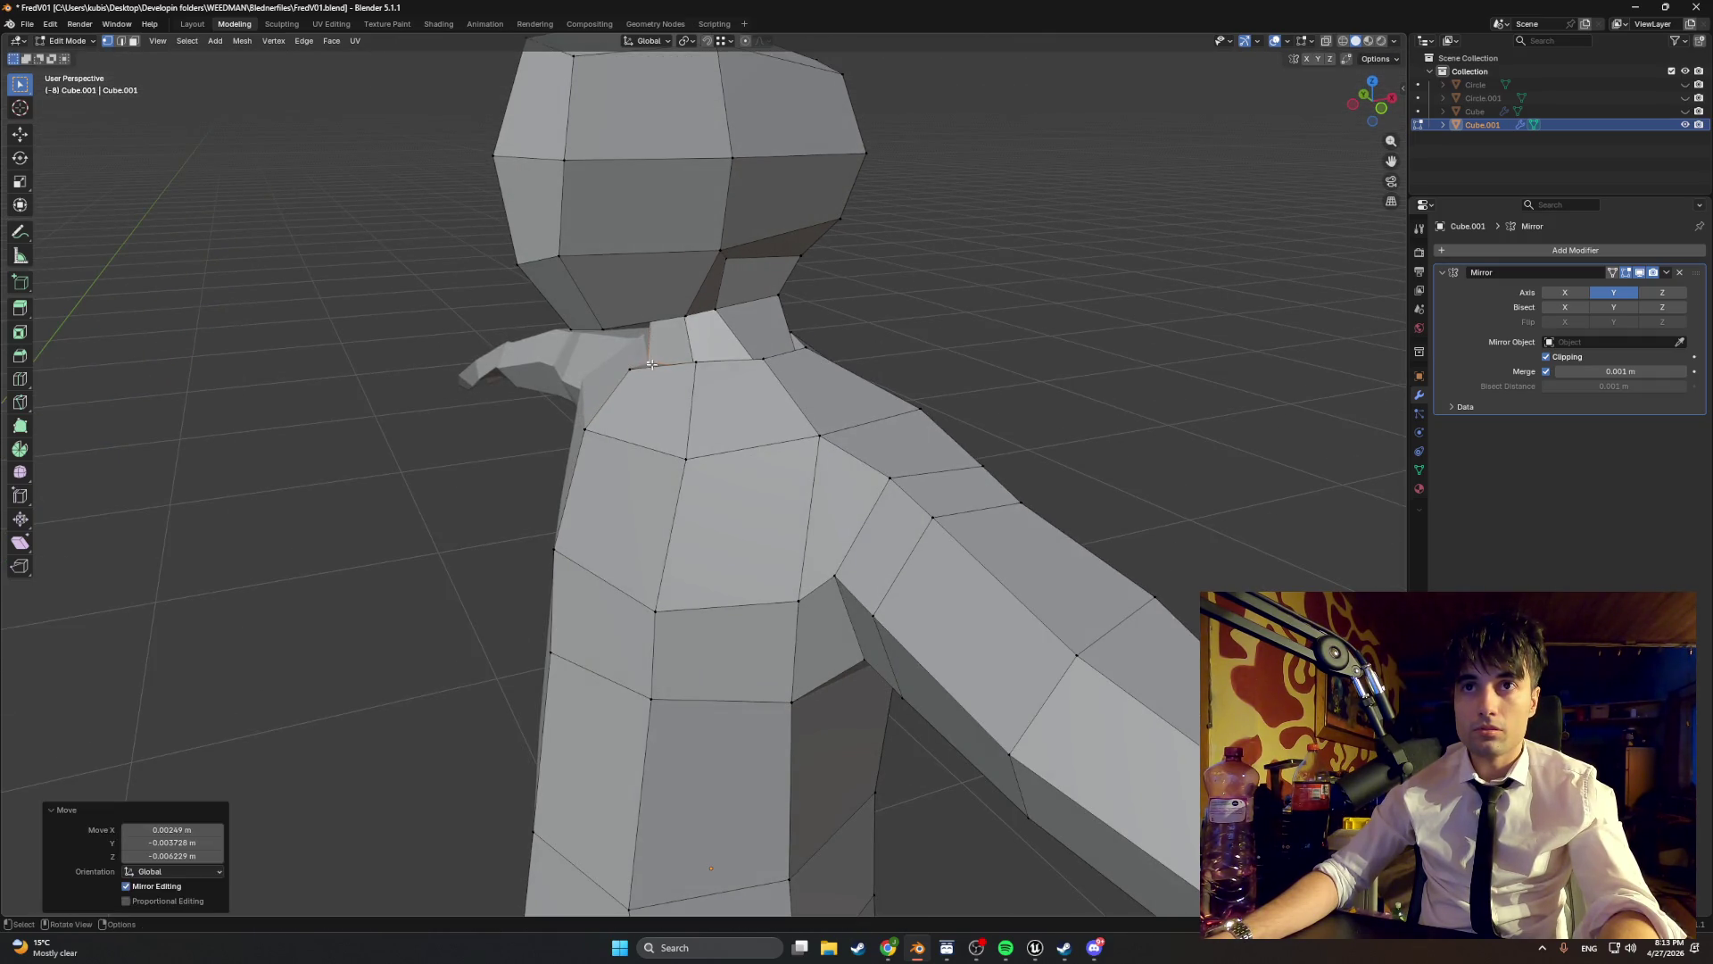
{"action": "left_click_drag", "start_coordinate": [651, 363], "coordinate": [672, 368]}
{"action": "key", "text": "g"}
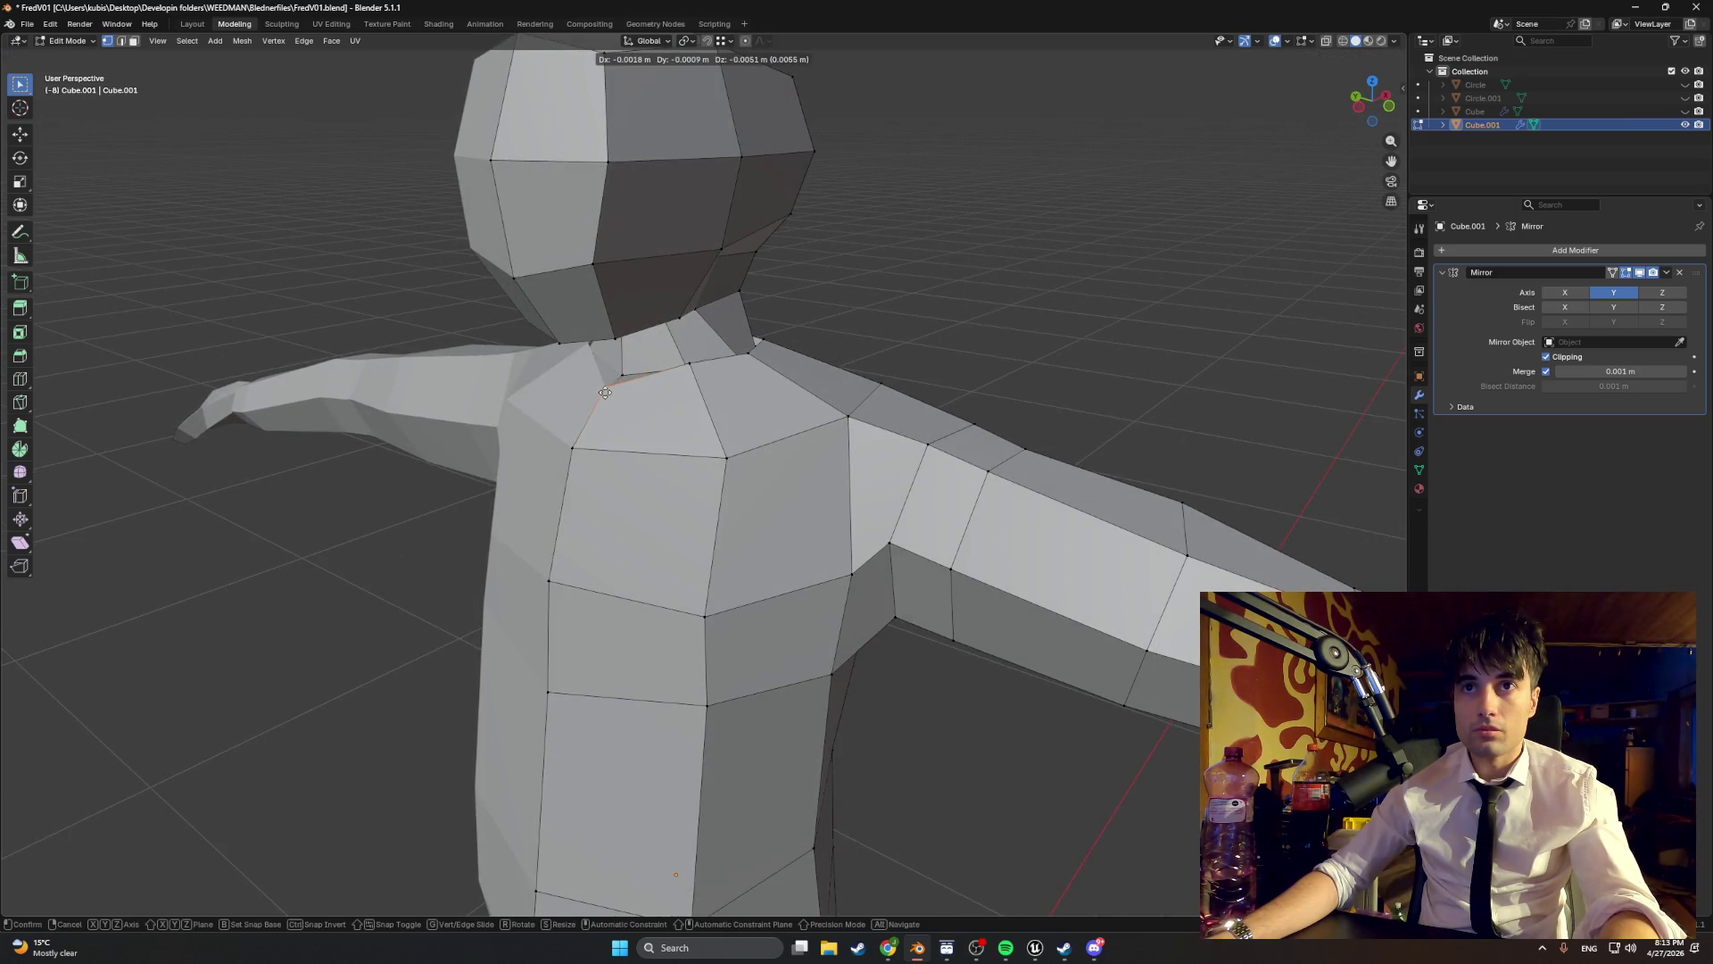
{"action": "left_click", "coordinate": [610, 386]}
{"action": "left_click_drag", "start_coordinate": [610, 385], "coordinate": [667, 380]}
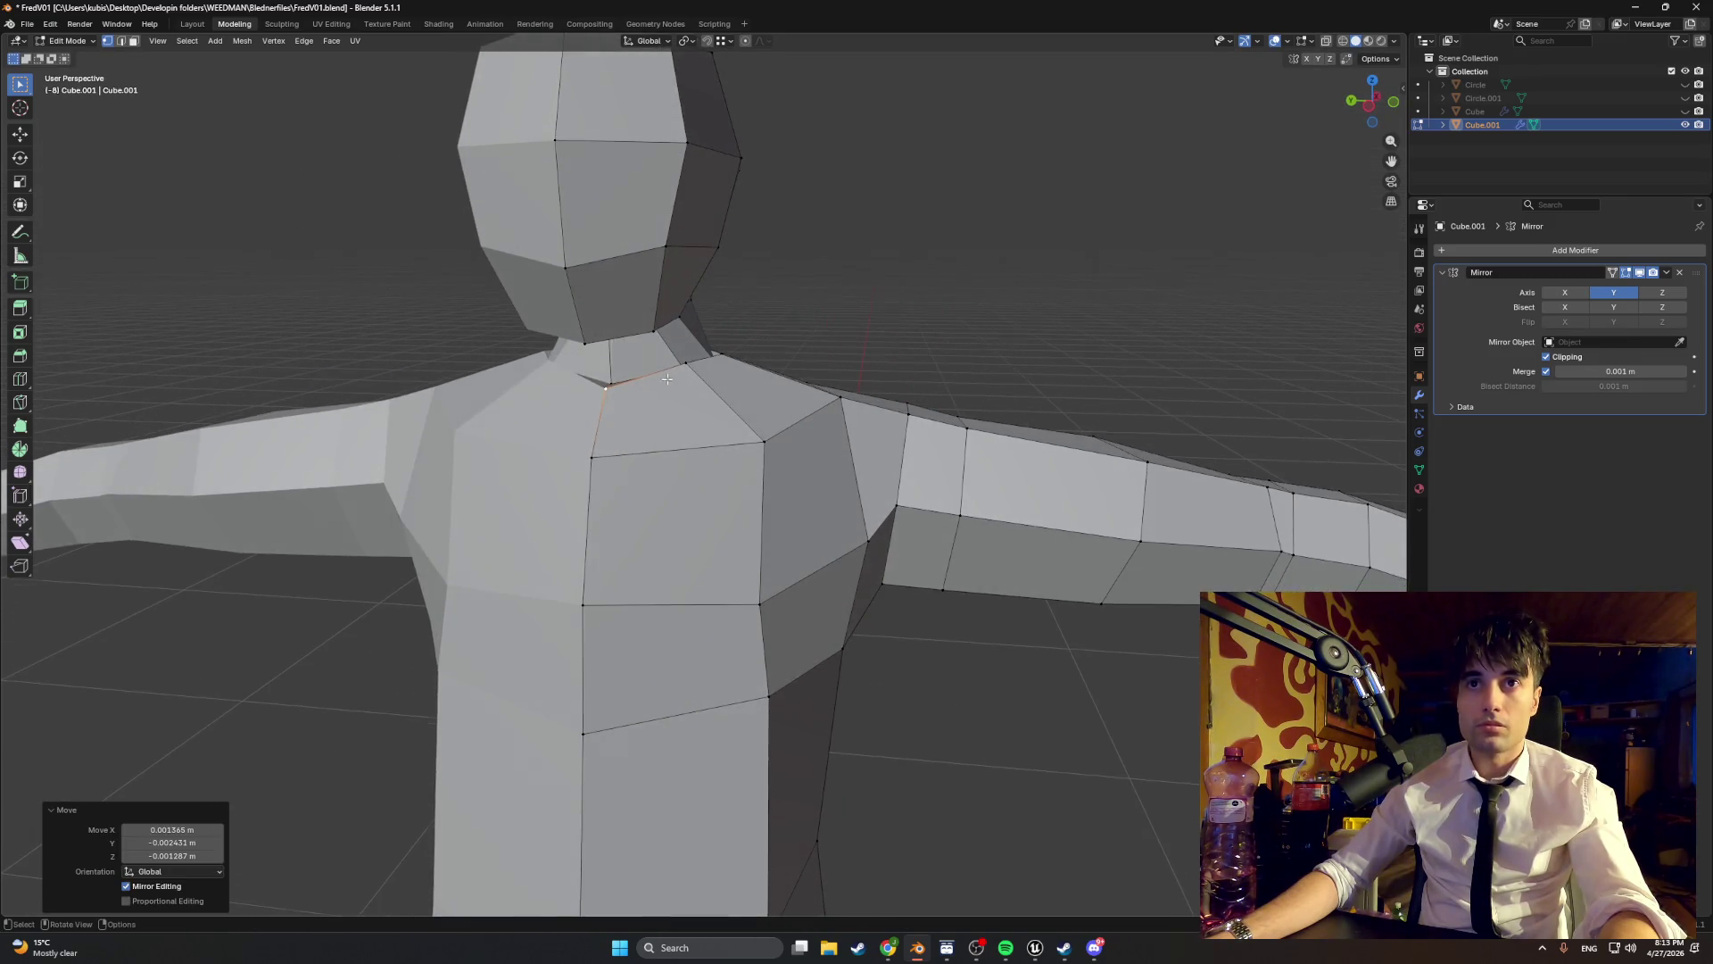
- Reposition vertices near the neck, on the left shoulder and along the torso side
{"action": "left_click", "coordinate": [755, 445]}
{"action": "key", "text": "g"}
{"action": "left_click", "coordinate": [740, 447]}
{"action": "left_click_drag", "start_coordinate": [739, 447], "coordinate": [609, 434]}
{"action": "left_click", "coordinate": [609, 435]}
{"action": "key", "text": "g"}
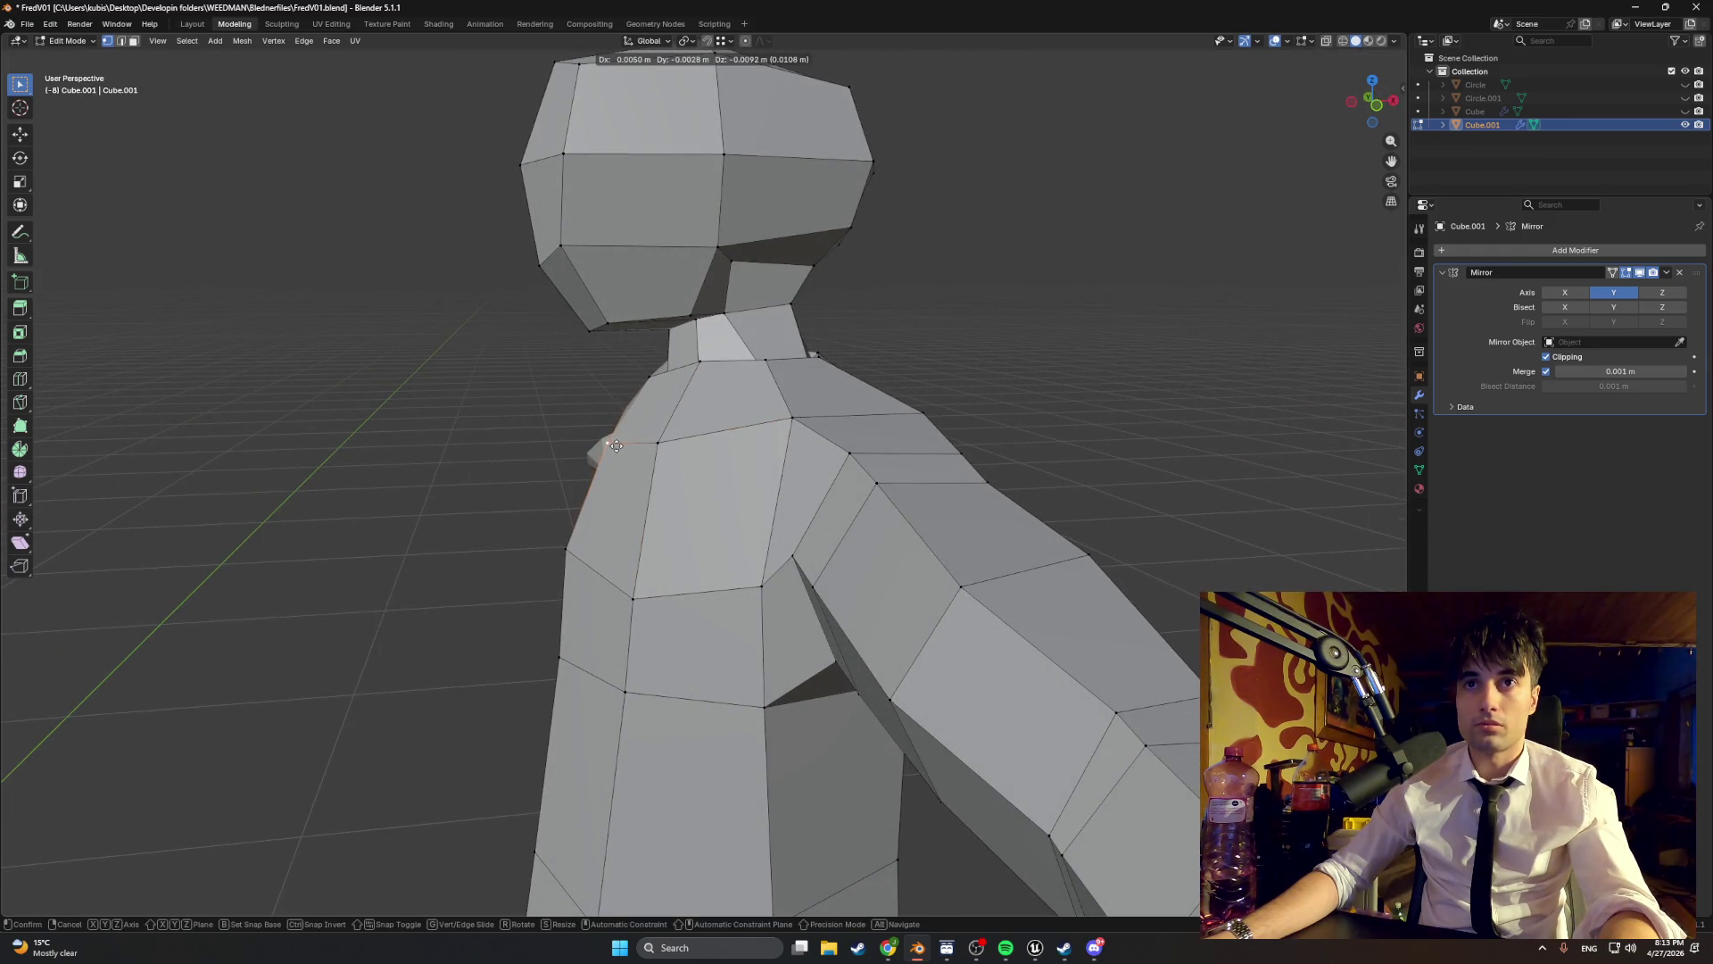
{"action": "left_click", "coordinate": [617, 446]}
{"action": "left_click", "coordinate": [572, 546]}
{"action": "key", "text": "g"}
{"action": "left_click", "coordinate": [582, 565]}
{"action": "mouse_move", "coordinate": [582, 566]}
{"action": "left_mouse_down"}
{"action": "mouse_move", "coordinate": [617, 522]}
{"action": "mouse_move", "coordinate": [603, 688]}
{"action": "mouse_move", "coordinate": [763, 634]}
{"action": "mouse_move", "coordinate": [615, 600]}
{"action": "mouse_move", "coordinate": [687, 559]}
{"action": "mouse_move", "coordinate": [624, 558]}
{"action": "mouse_move", "coordinate": [785, 642]}
{"action": "mouse_move", "coordinate": [805, 669]}
{"action": "mouse_move", "coordinate": [791, 688]}
{"action": "left_mouse_up"}
{"action": "left_click", "coordinate": [603, 693]}
{"action": "key", "text": "g"}
{"action": "left_click", "coordinate": [598, 694]}
{"action": "scroll", "coordinate": [763, 634], "scroll_direction": "down", "scroll_amount": 3}
- Widen the lower torso edge loop to 1.033 scale and move it slightly down
{"action": "scroll", "coordinate": [761, 699], "scroll_direction": "up", "scroll_amount": 3}
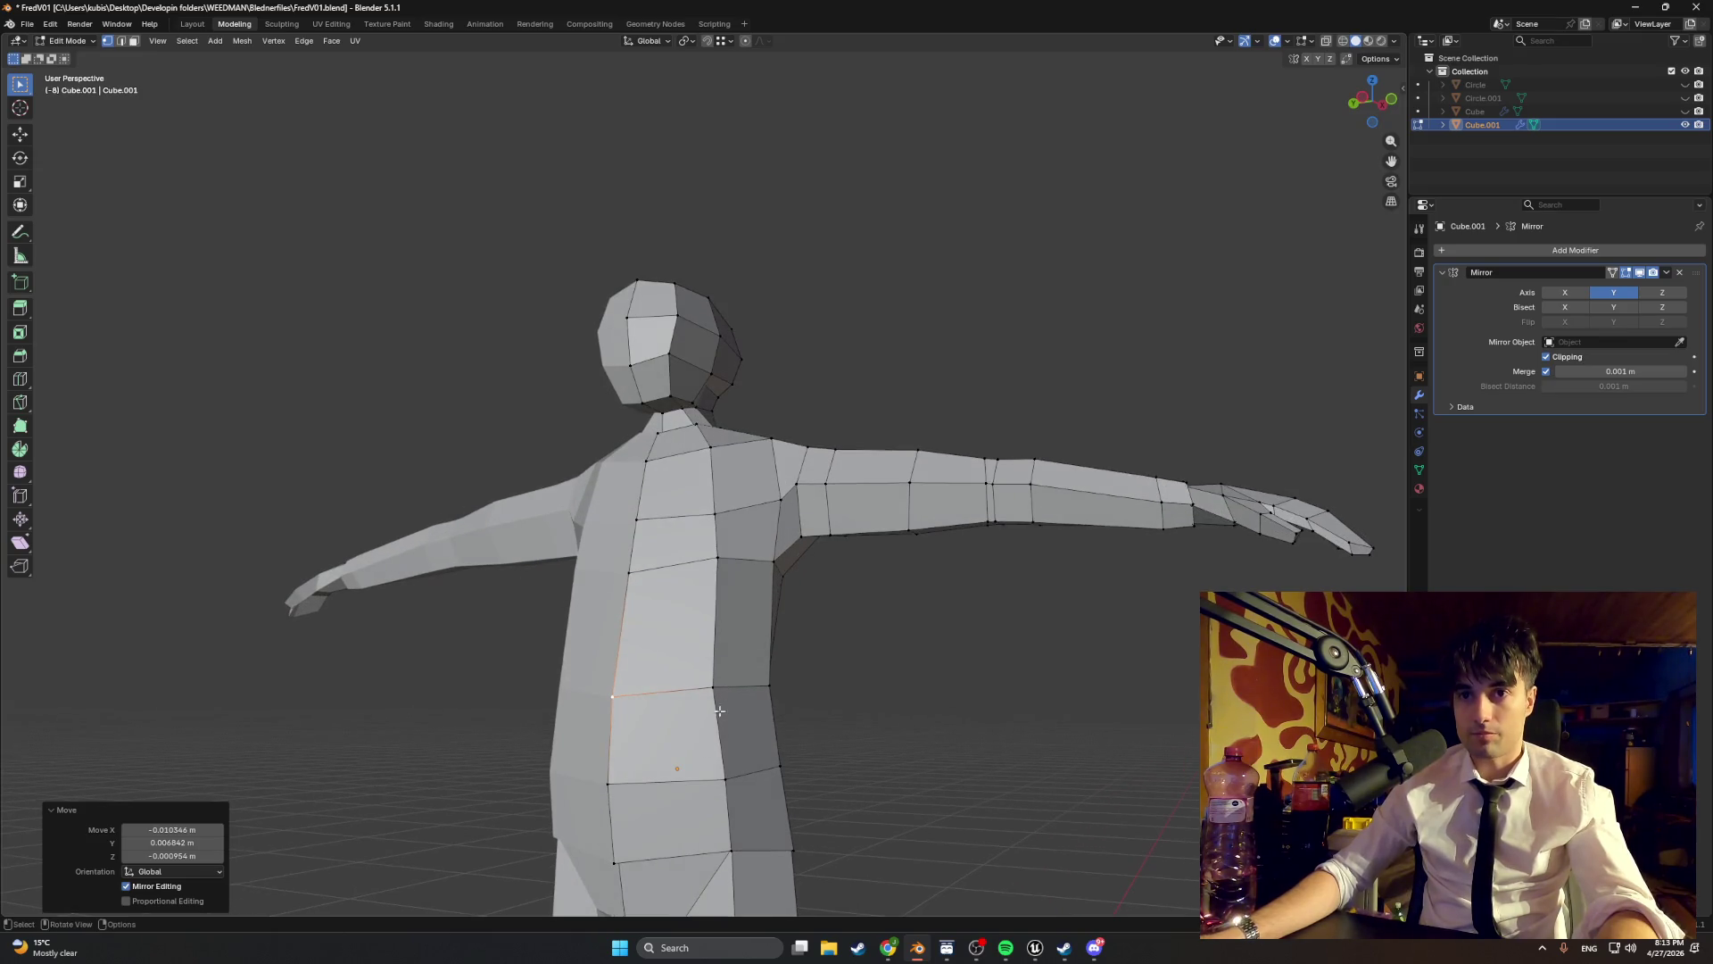
{"action": "left_click", "coordinate": [687, 855], "text": "alt"}
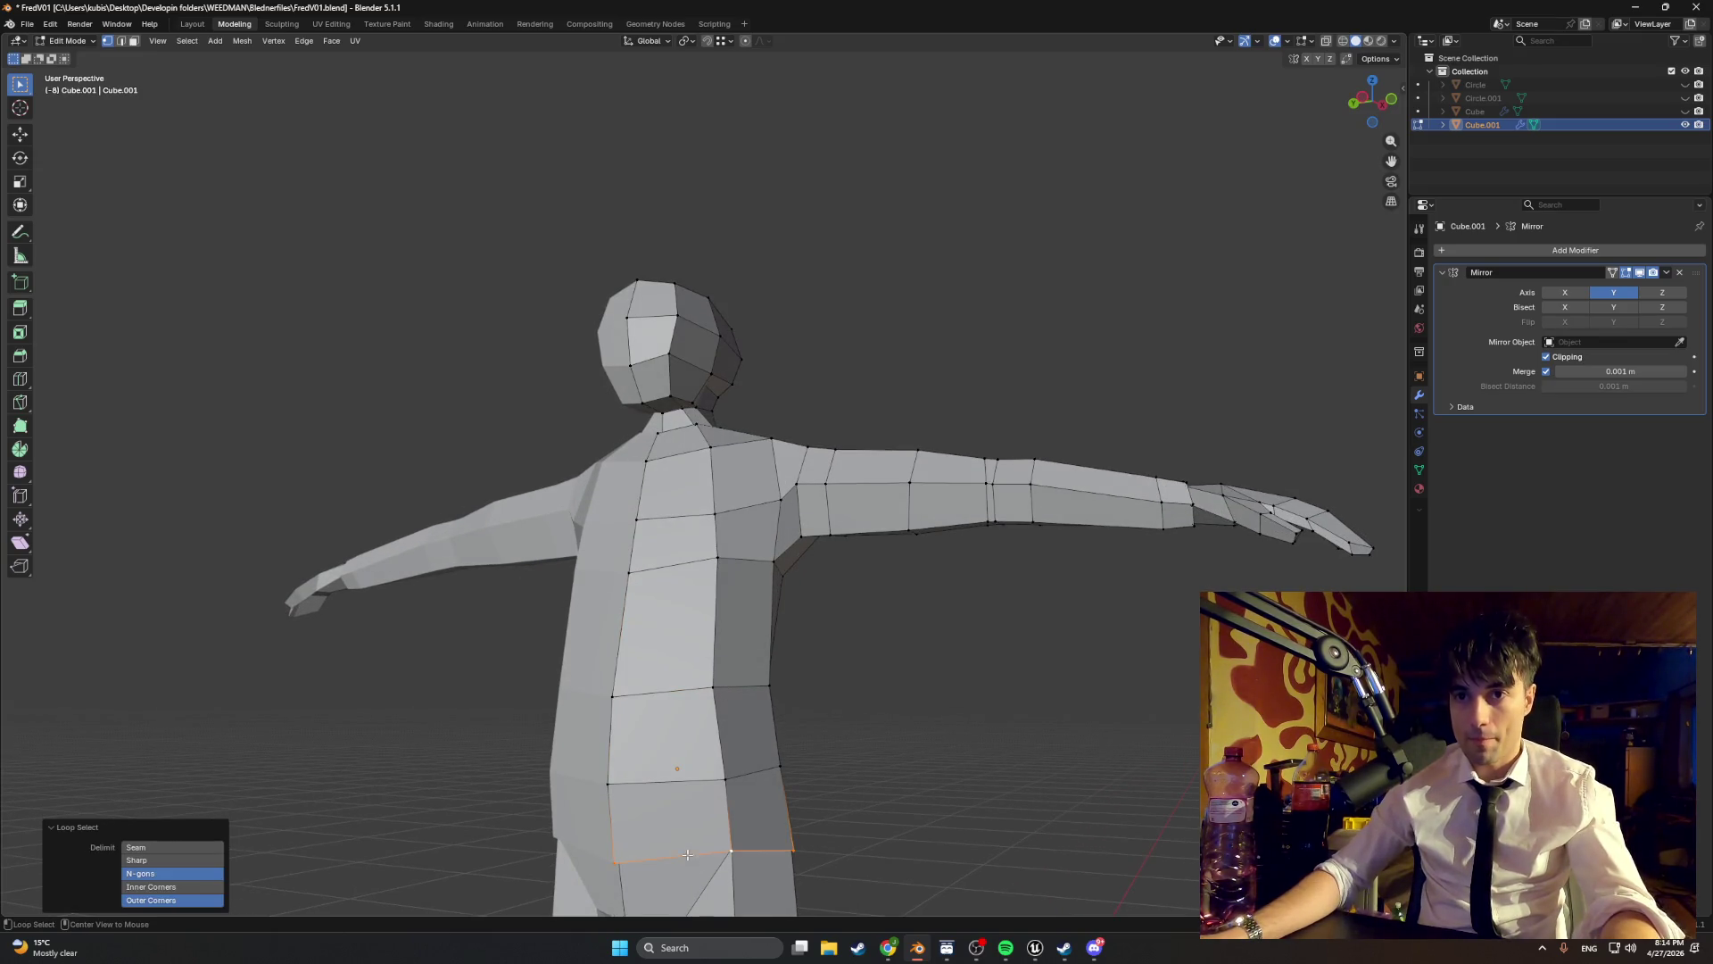
{"action": "left_click", "coordinate": [812, 835]}
{"action": "mouse_move", "coordinate": [812, 835]}
{"action": "left_mouse_down"}
{"action": "mouse_move", "coordinate": [696, 776]}
{"action": "mouse_move", "coordinate": [696, 739]}
{"action": "mouse_move", "coordinate": [722, 732]}
{"action": "left_mouse_up"}
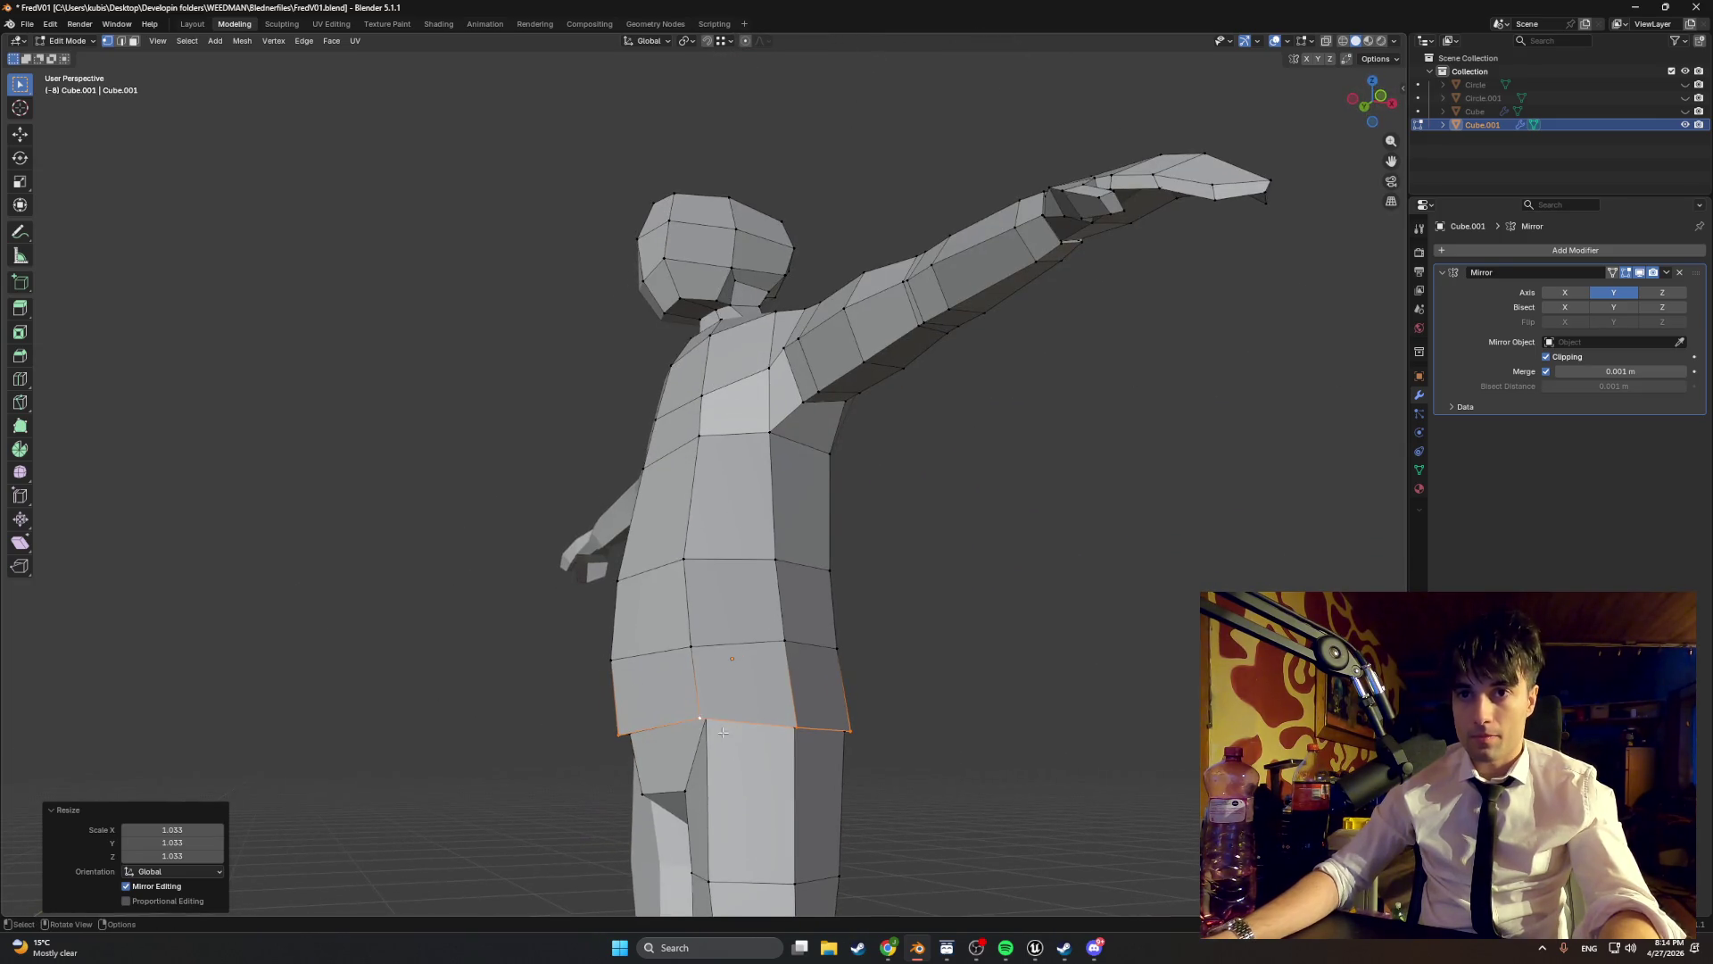
{"action": "key", "text": "g"}
{"action": "key", "text": "x"}
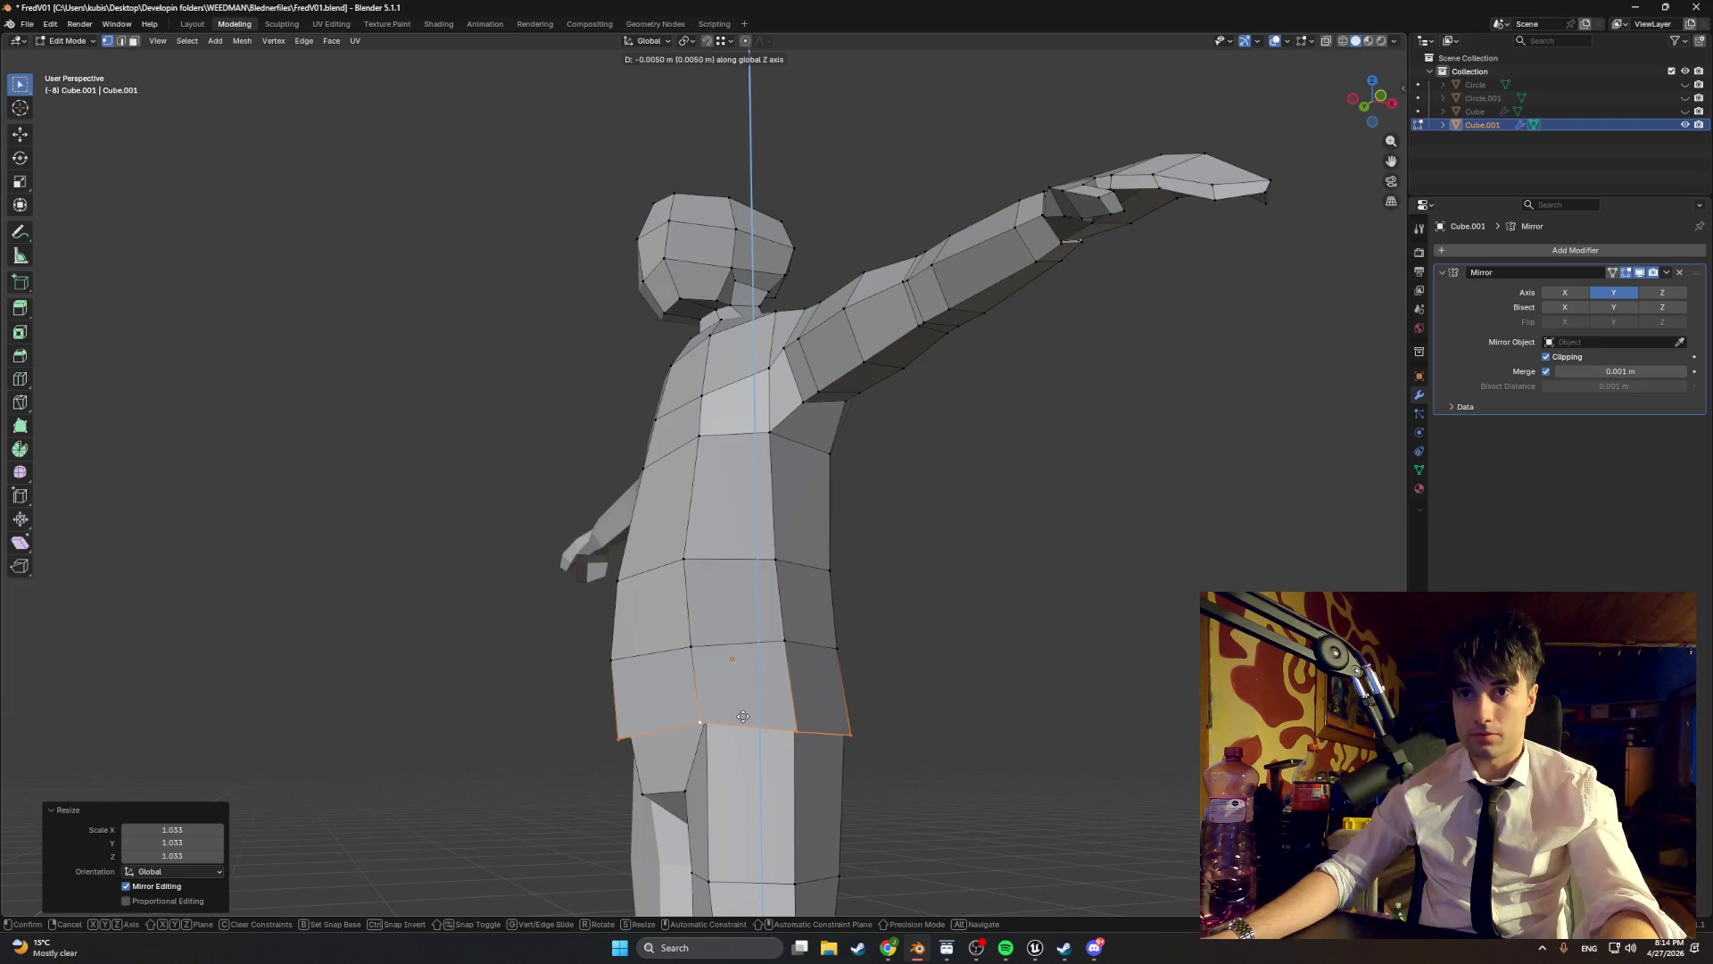
{"action": "left_click", "coordinate": [744, 717]}
- Orbit to a low view of the character and select an edge loop on the arm
{"action": "mouse_move", "coordinate": [743, 717]}
{"action": "left_mouse_down"}
{"action": "mouse_move", "coordinate": [814, 669]}
{"action": "mouse_move", "coordinate": [945, 692]}
{"action": "mouse_move", "coordinate": [833, 623]}
{"action": "mouse_move", "coordinate": [600, 650]}
{"action": "mouse_move", "coordinate": [651, 680]}
{"action": "mouse_move", "coordinate": [791, 643]}
{"action": "mouse_move", "coordinate": [754, 438]}
{"action": "left_mouse_up"}
{"action": "scroll", "coordinate": [779, 637], "scroll_direction": "up", "scroll_amount": 5}
{"action": "scroll", "coordinate": [779, 637], "scroll_direction": "down", "scroll_amount": 3}
{"action": "scroll", "coordinate": [746, 444], "scroll_direction": "up", "scroll_amount": 5}
{"action": "left_click", "coordinate": [783, 417], "text": "alt"}
- Shrink an arm loop and shift it along Y, then scale the elbow loop to 0.811
{"action": "key", "text": "s"}
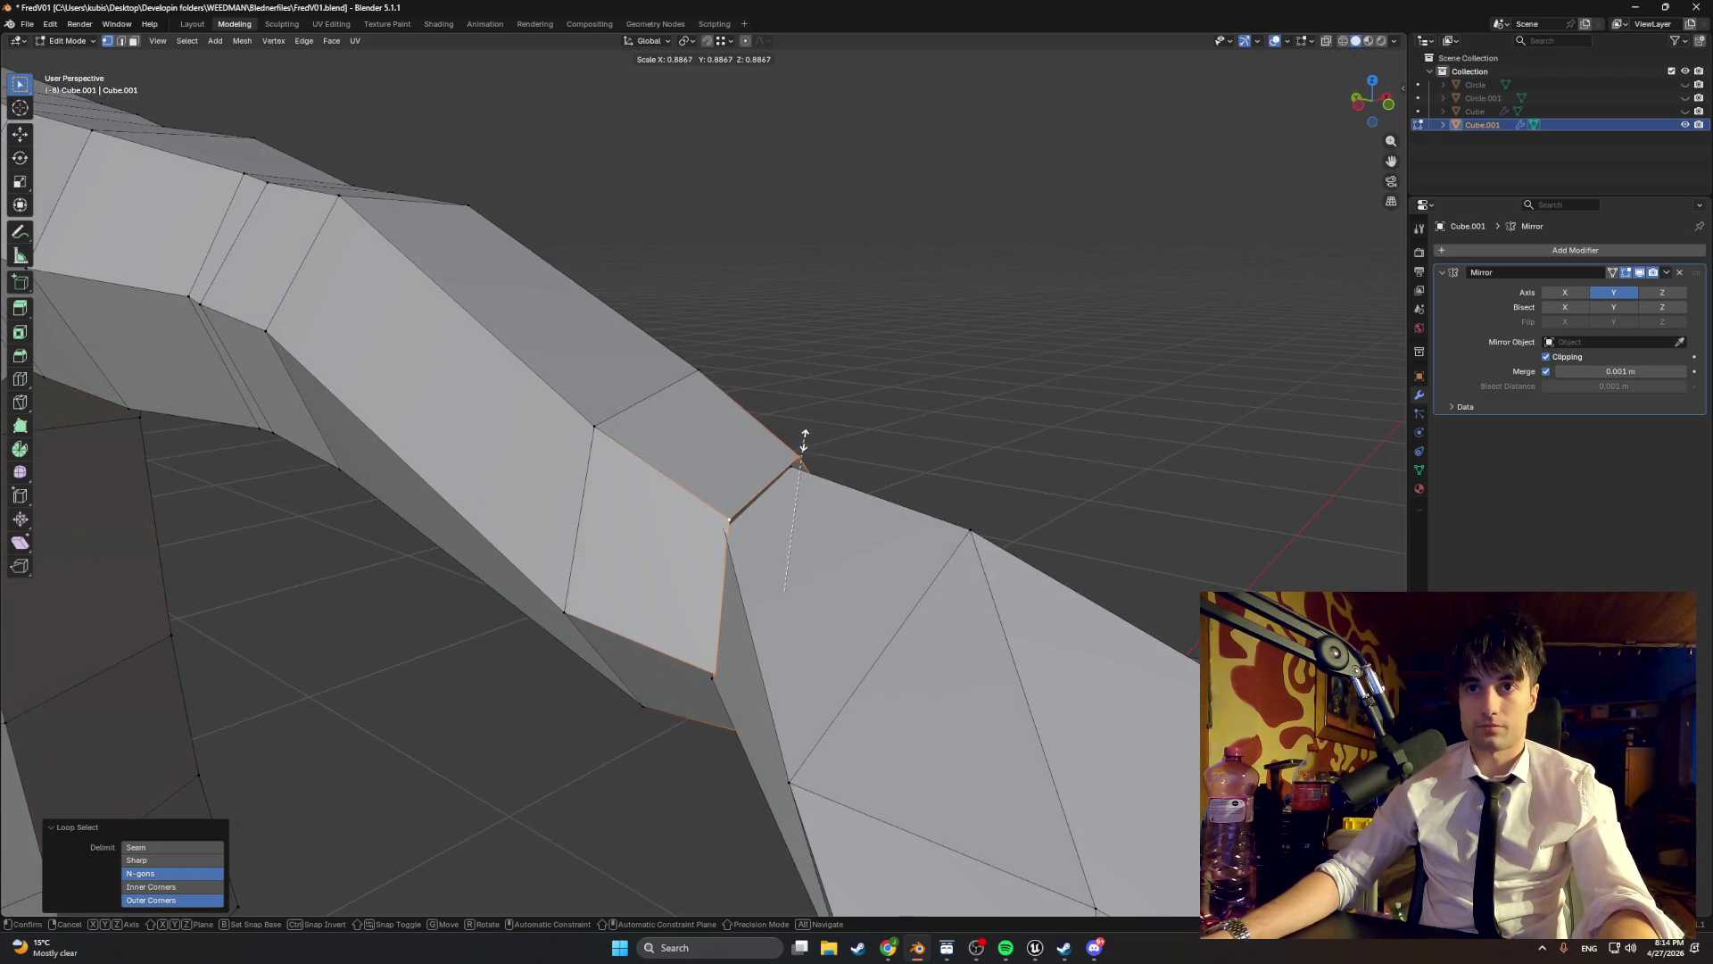
{"action": "left_click", "coordinate": [804, 440]}
{"action": "key", "text": "g"}
{"action": "key", "text": "y"}
{"action": "left_click", "coordinate": [768, 432]}
{"action": "left_click_drag", "start_coordinate": [768, 431], "coordinate": [678, 403]}
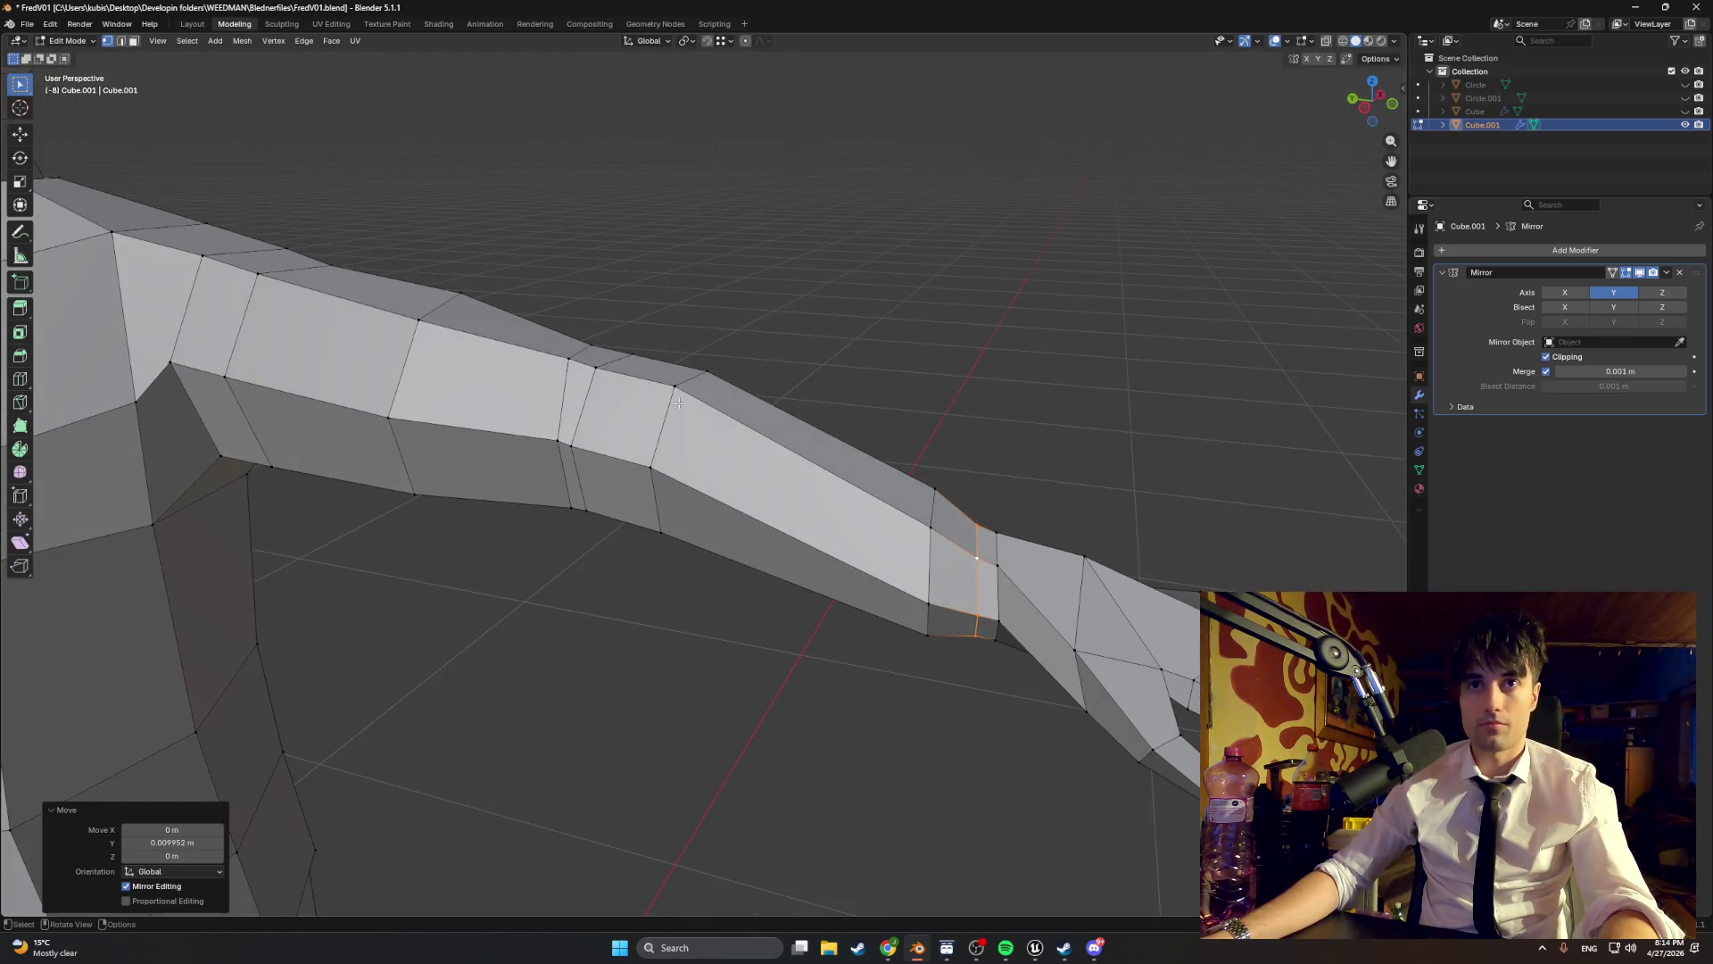
{"action": "left_click", "coordinate": [929, 529], "text": "alt"}
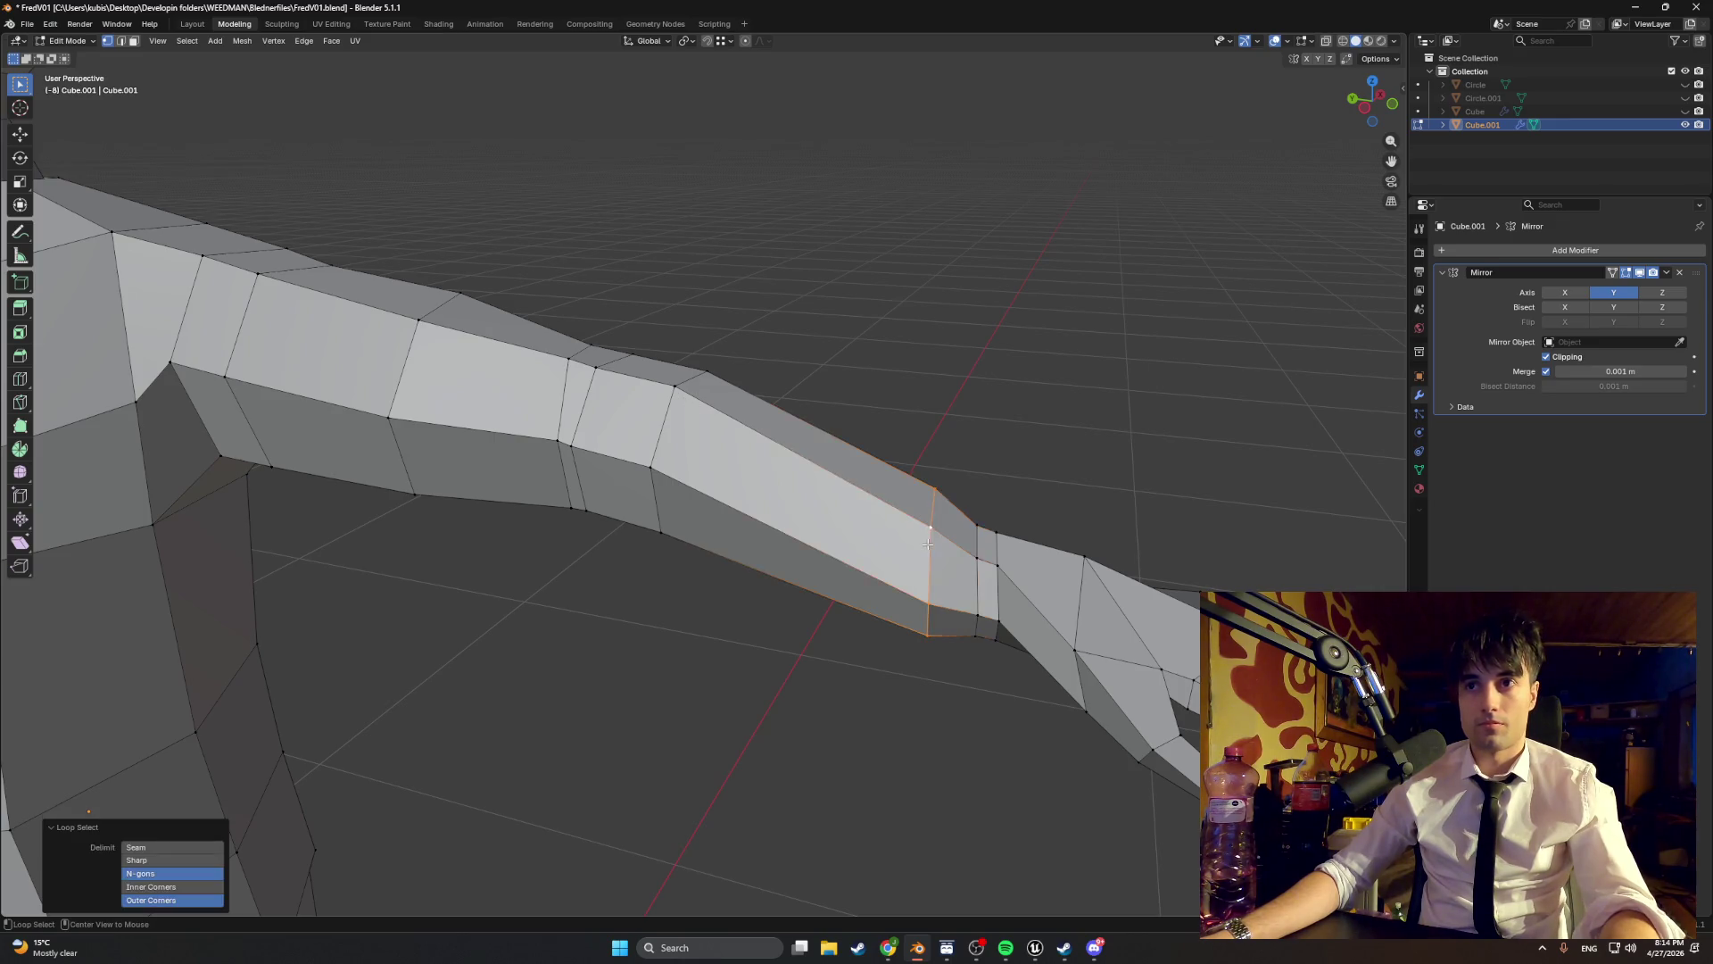
{"action": "key", "text": "s"}
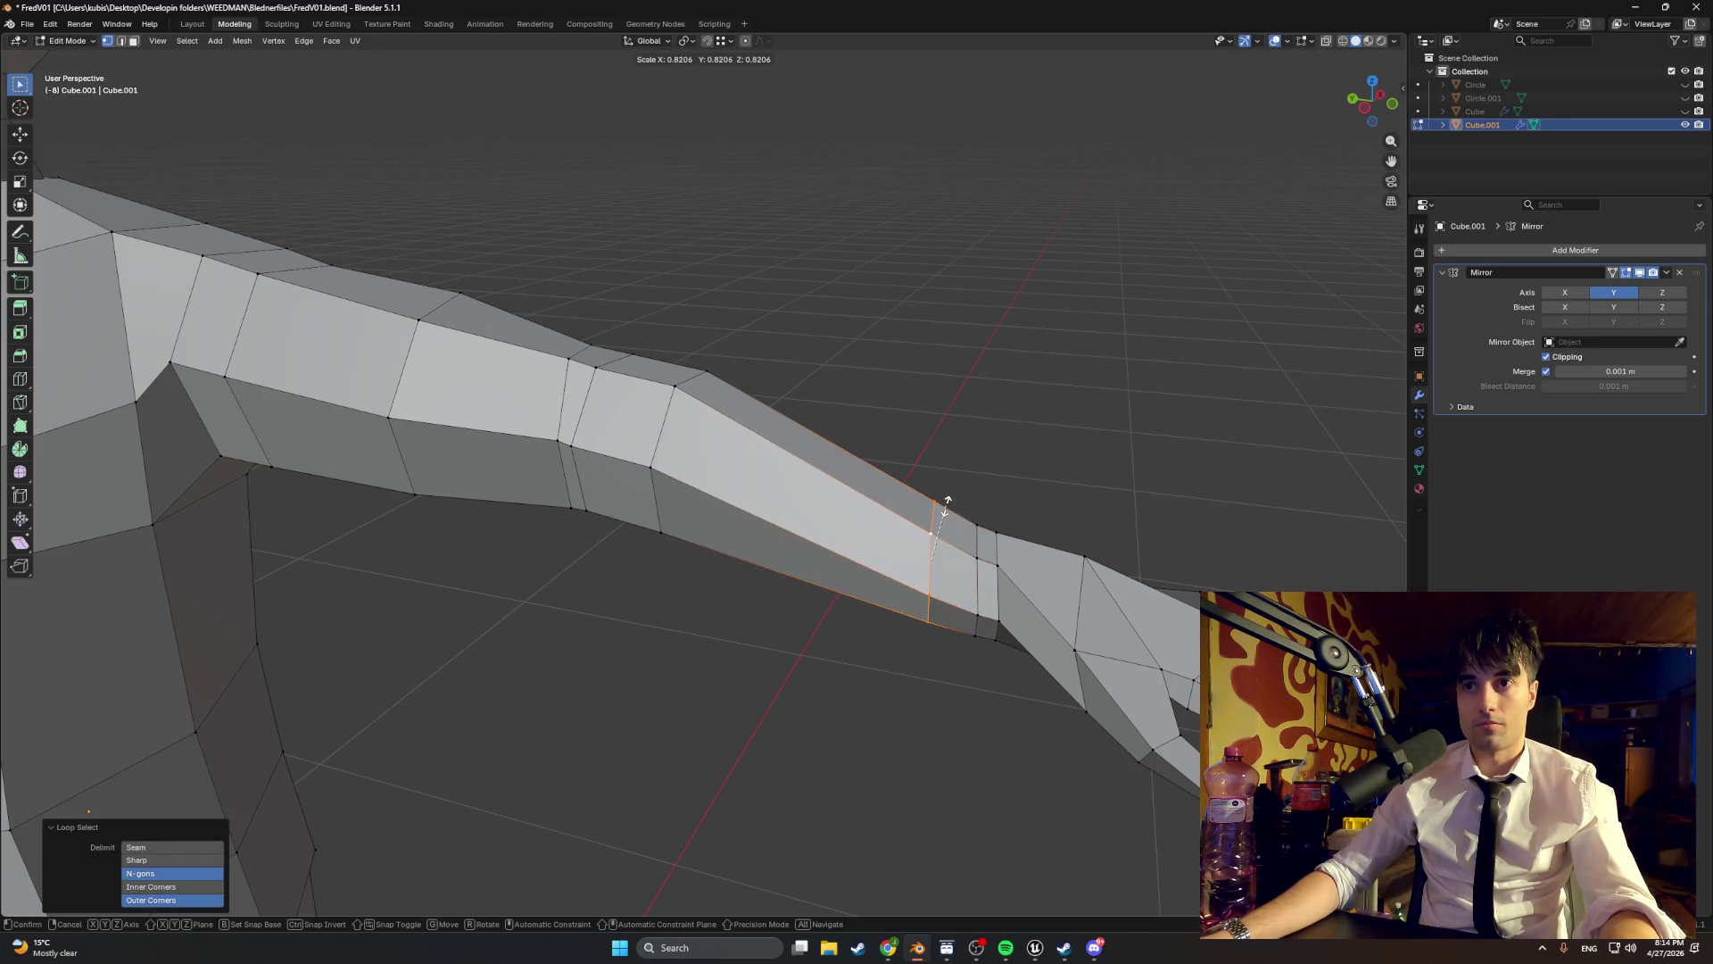
{"action": "left_click", "coordinate": [946, 506]}
{"action": "left_click_drag", "start_coordinate": [803, 464], "coordinate": [656, 424]}
- Insert a new upper-arm edge loop, widen it to 1.126 and shift it along Y
{"action": "key", "text": "ctrl+r"}
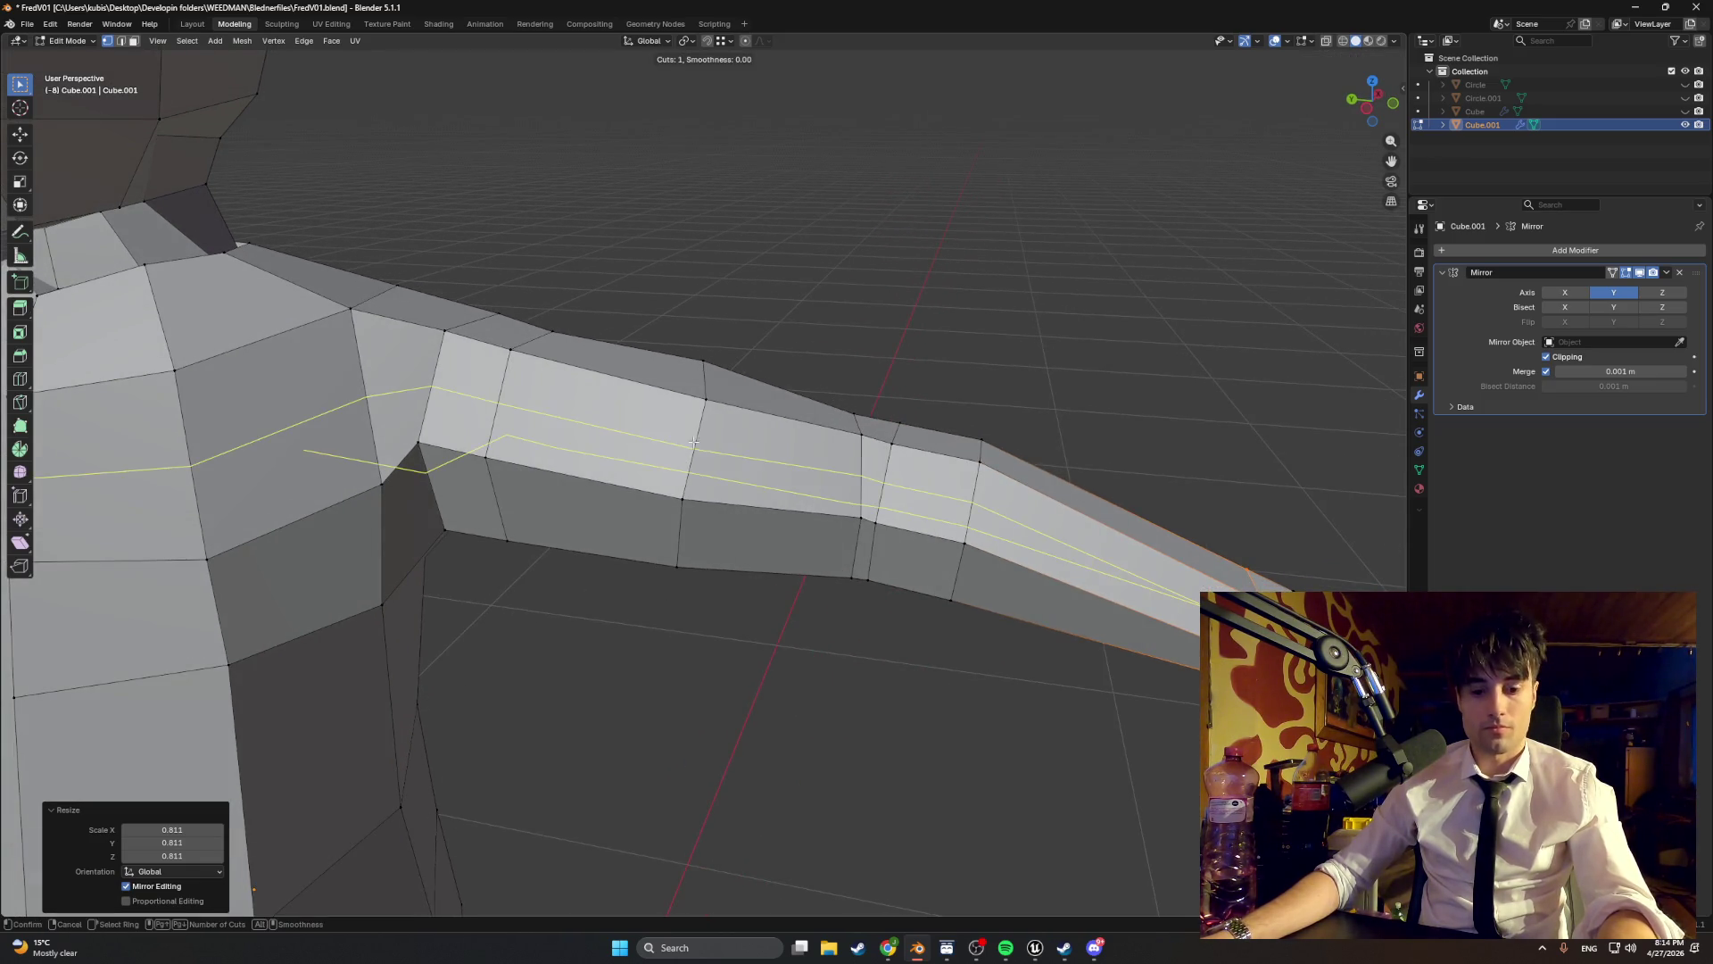
{"action": "left_click", "coordinate": [759, 484]}
{"action": "key", "text": "s"}
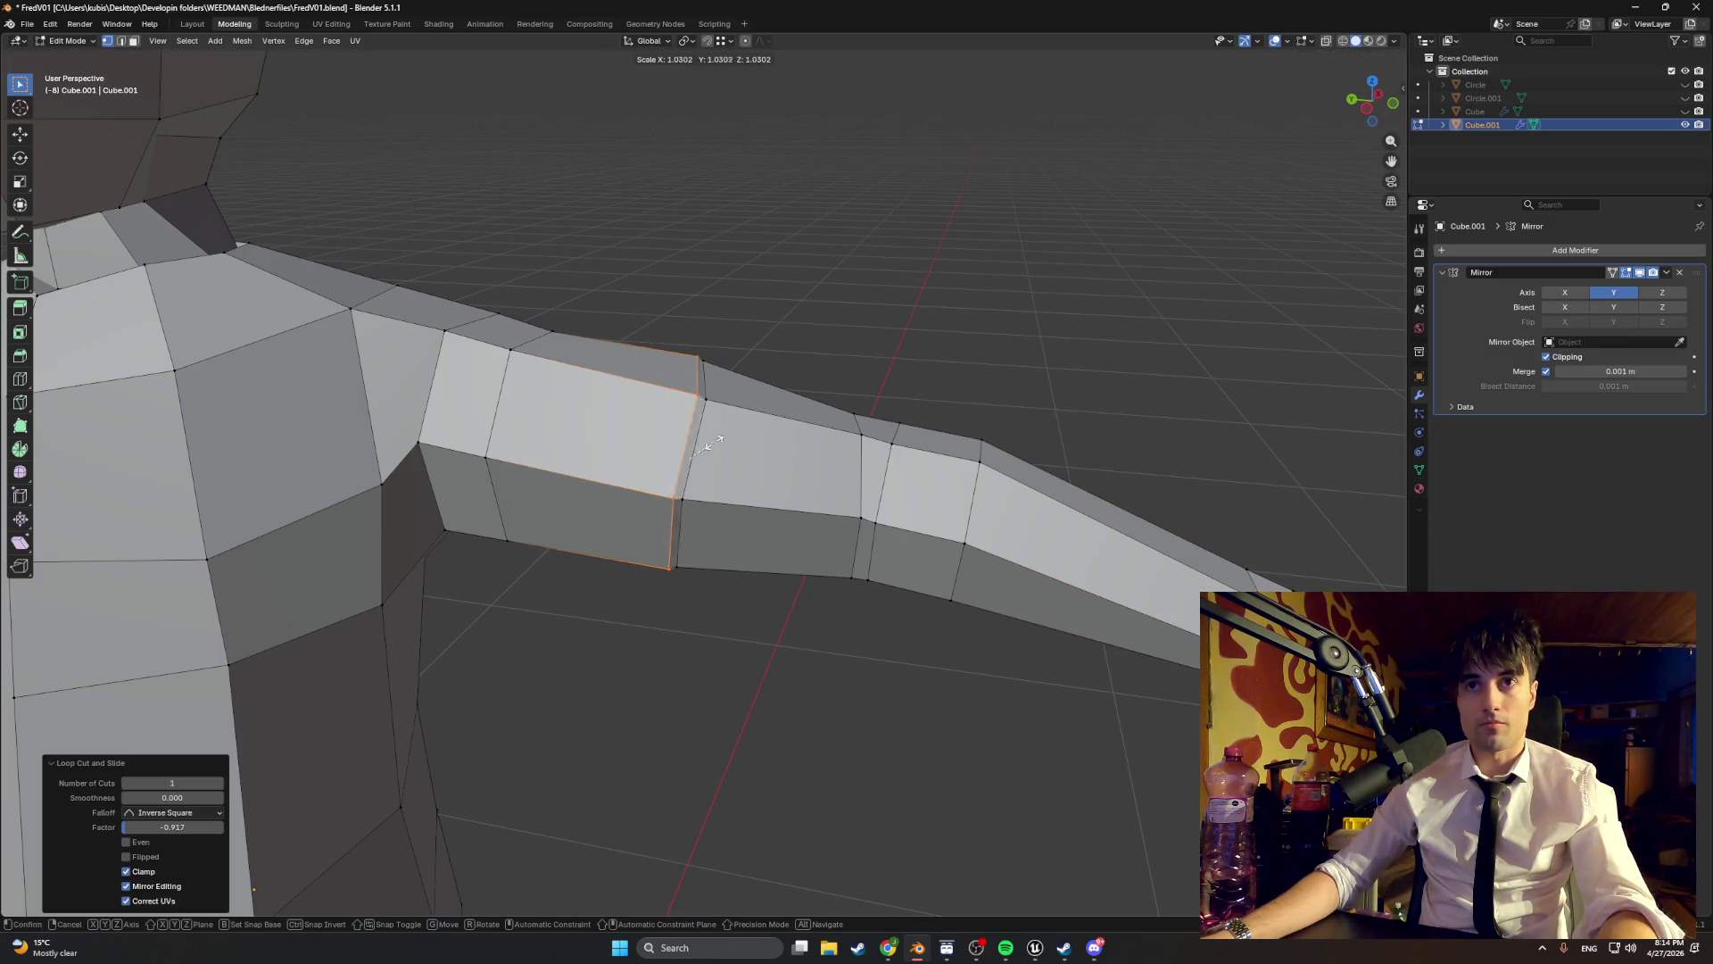
{"action": "left_click", "coordinate": [714, 442]}
{"action": "key", "text": "g"}
{"action": "key", "text": "y"}
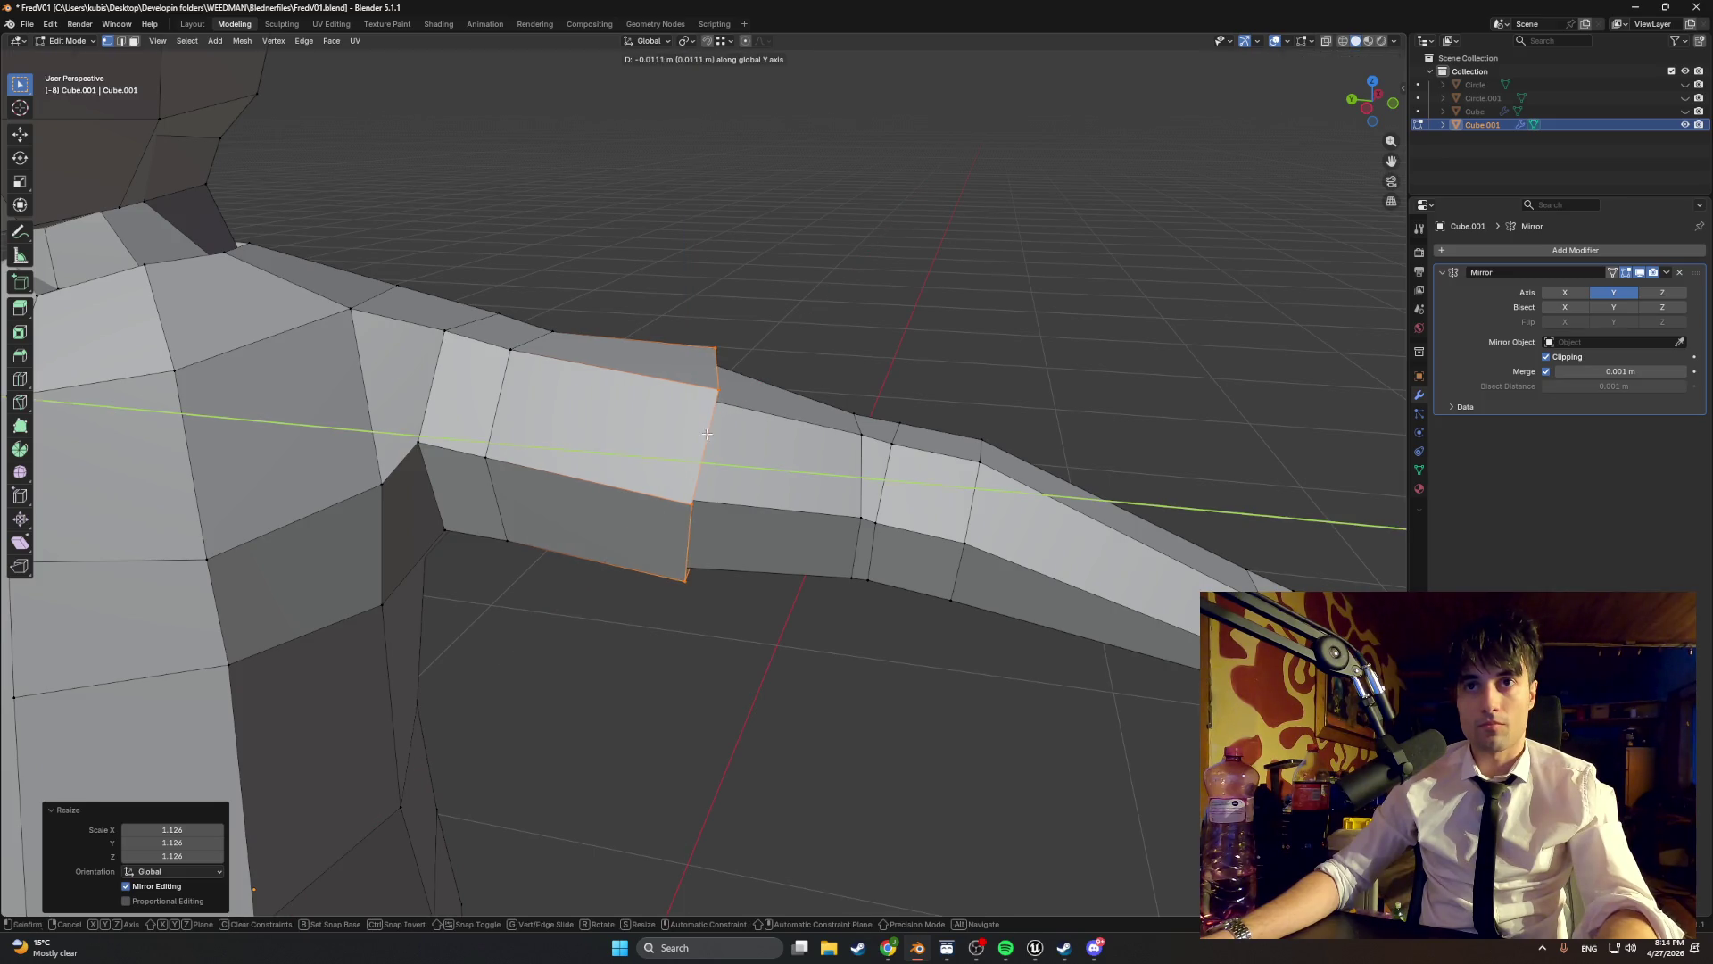
{"action": "left_click", "coordinate": [707, 434]}
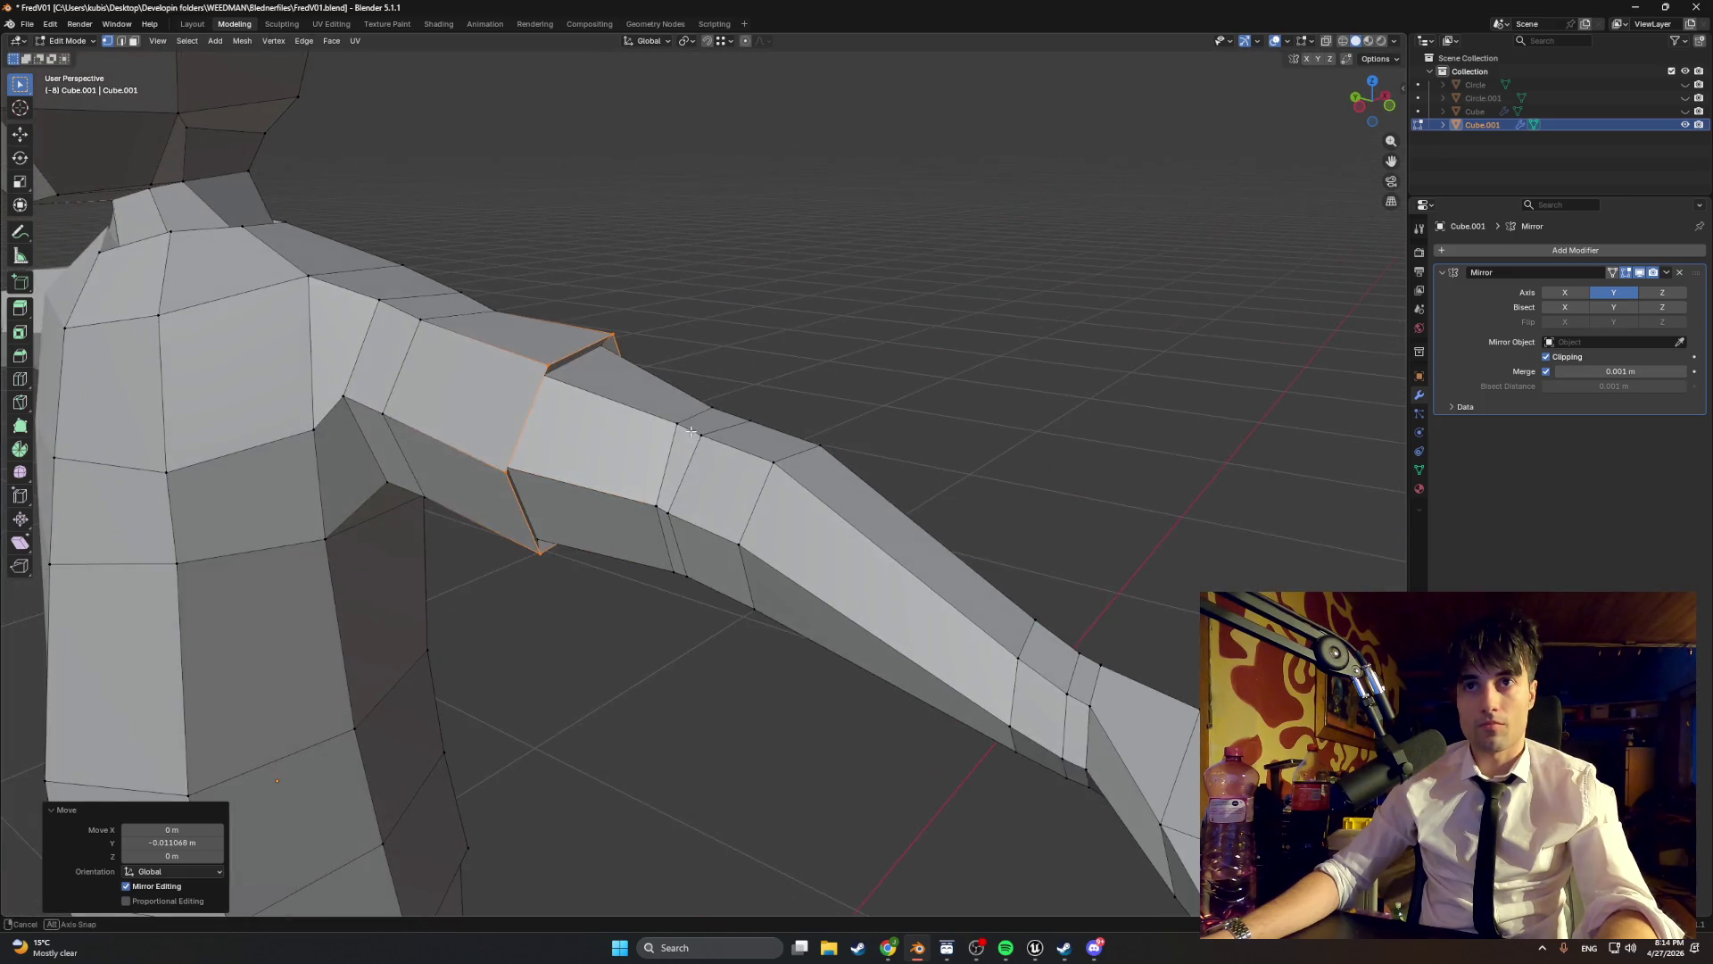
{"action": "left_click", "coordinate": [733, 390]}
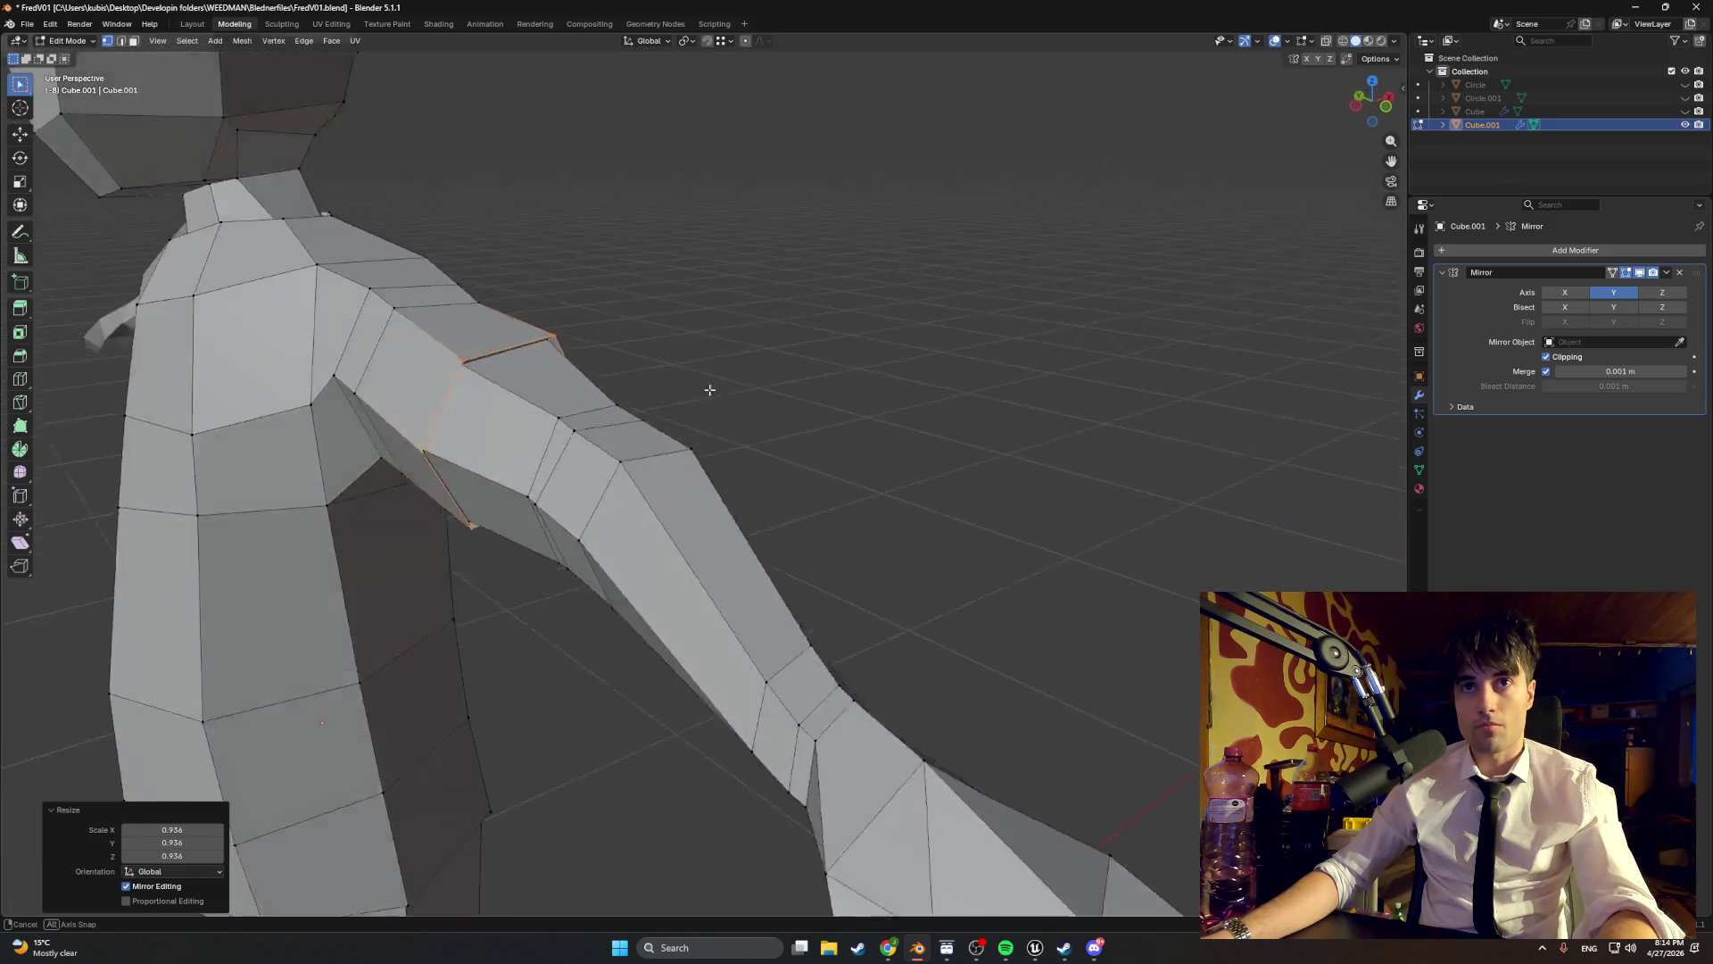
{"action": "mouse_move", "coordinate": [789, 417]}
{"action": "left_mouse_down"}
{"action": "mouse_move", "coordinate": [597, 425]}
{"action": "mouse_move", "coordinate": [654, 375]}
{"action": "mouse_move", "coordinate": [708, 367]}
{"action": "mouse_move", "coordinate": [684, 357]}
{"action": "mouse_move", "coordinate": [785, 371]}
{"action": "mouse_move", "coordinate": [612, 356]}
{"action": "mouse_move", "coordinate": [668, 357]}
{"action": "left_mouse_up"}
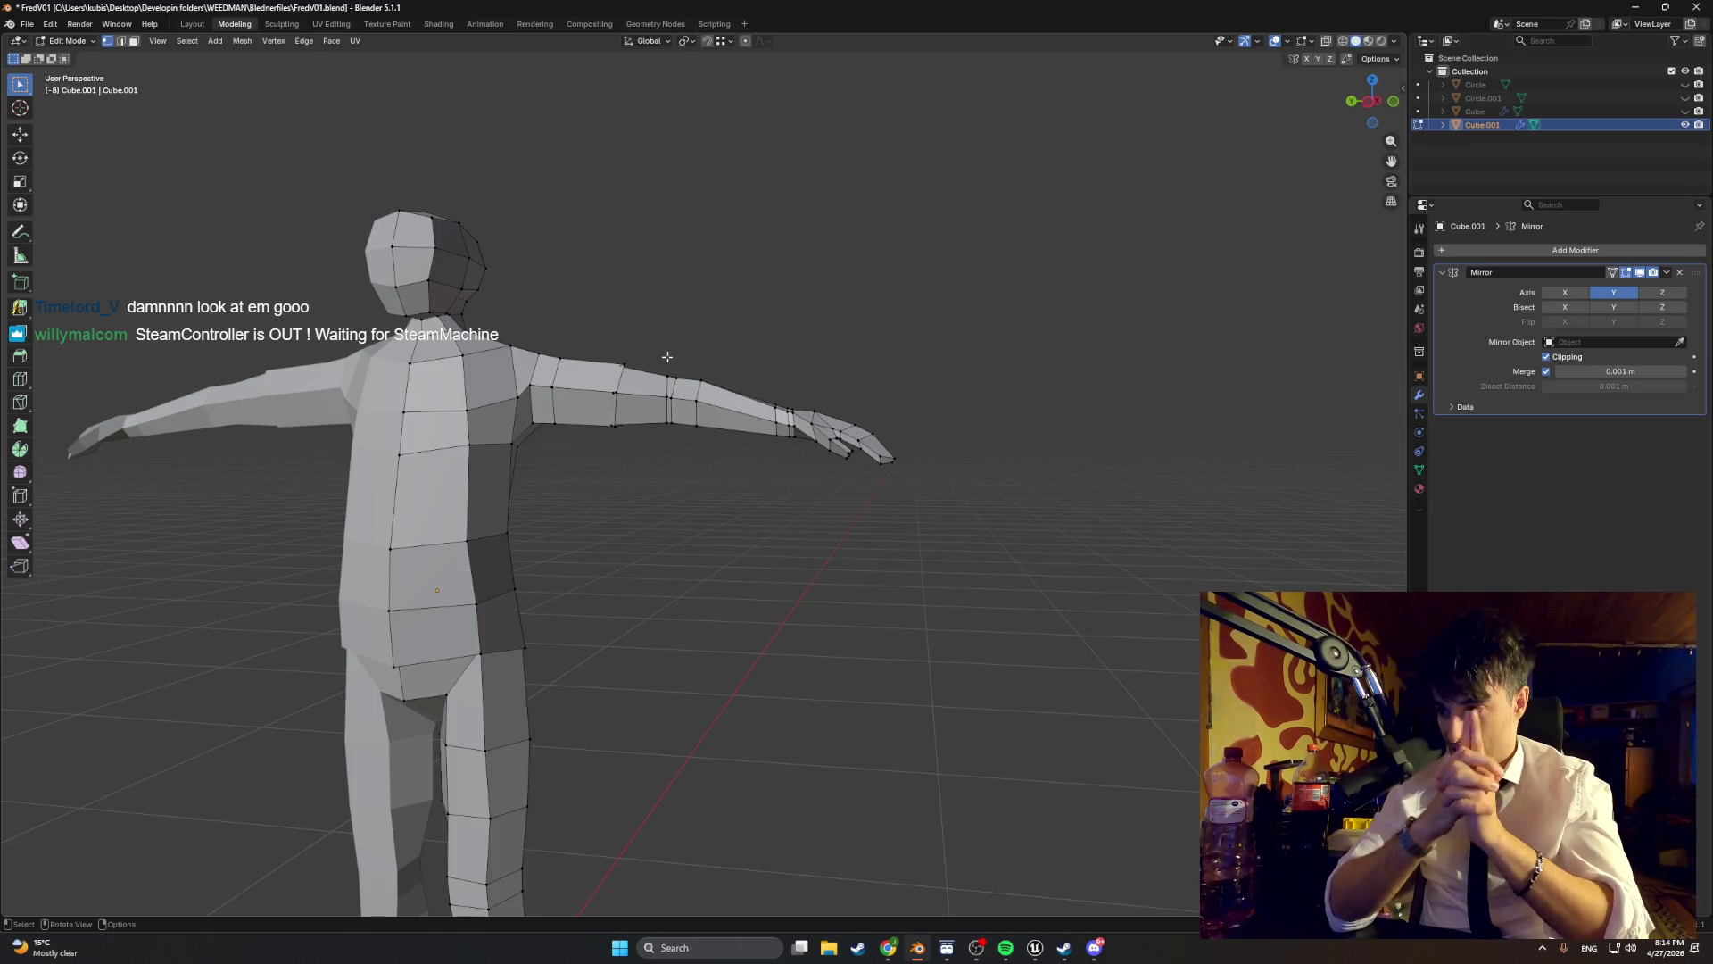
- Switch to Steam and search the store for 'steam co' to reach the Steam Controller page
{"action": "left_click", "coordinate": [855, 949]}
{"action": "left_click", "coordinate": [84, 38]}
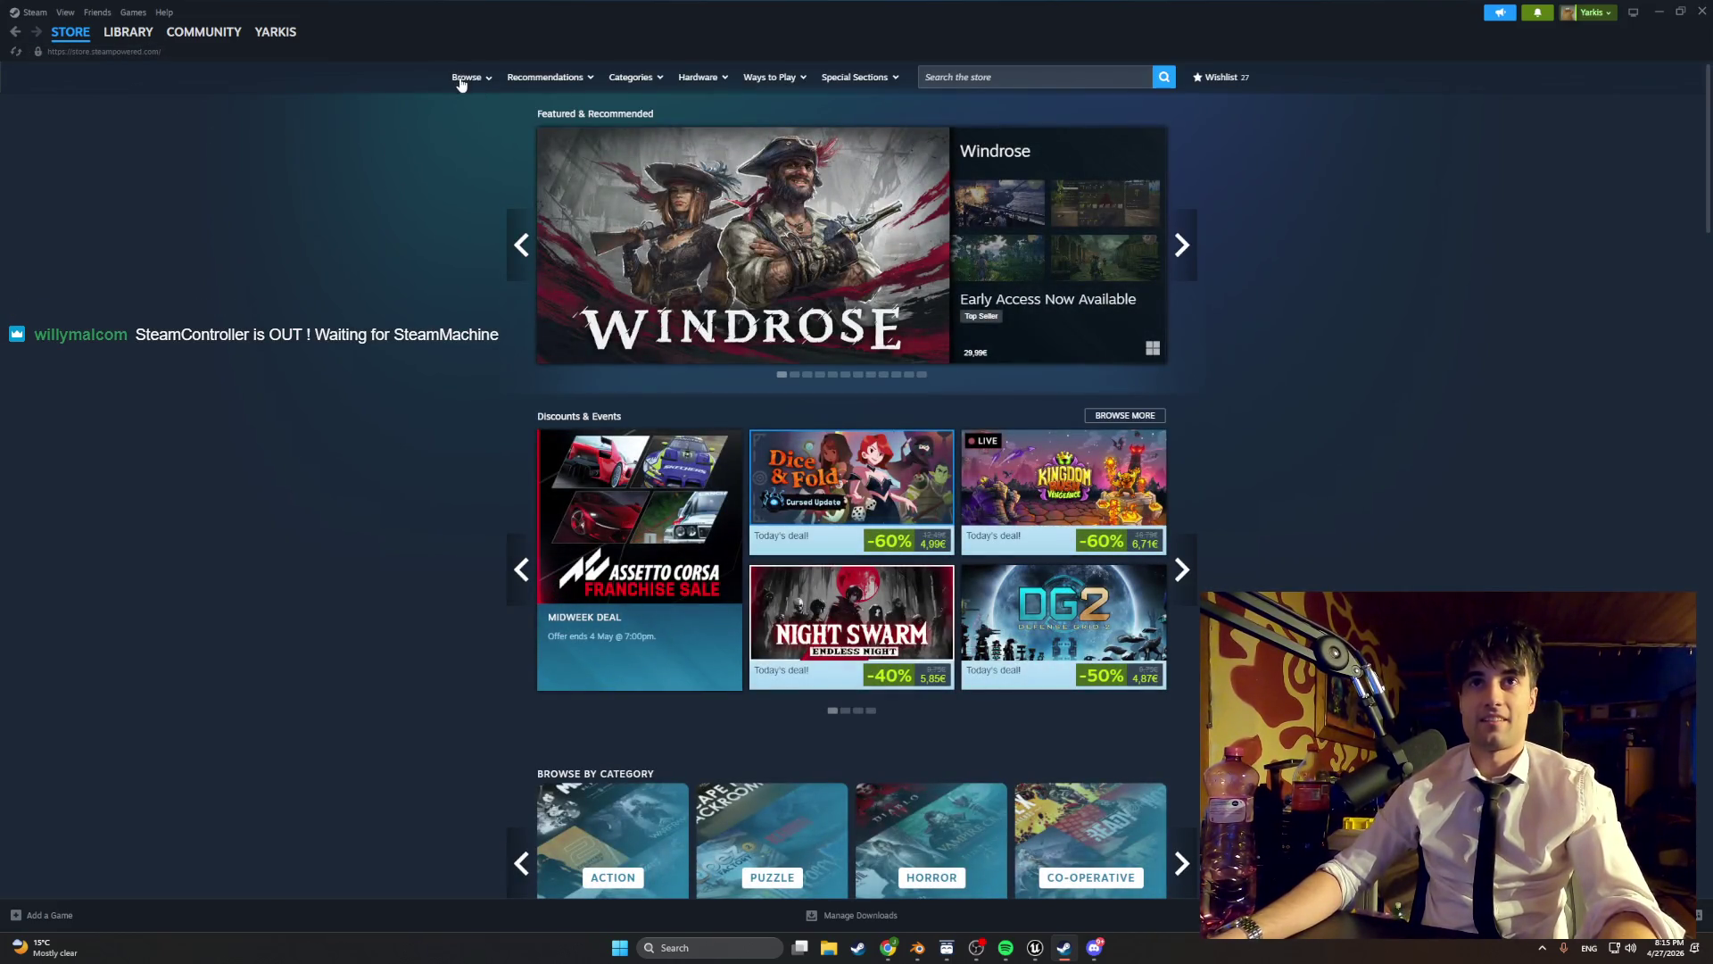
{"action": "type", "text": "steam co"}
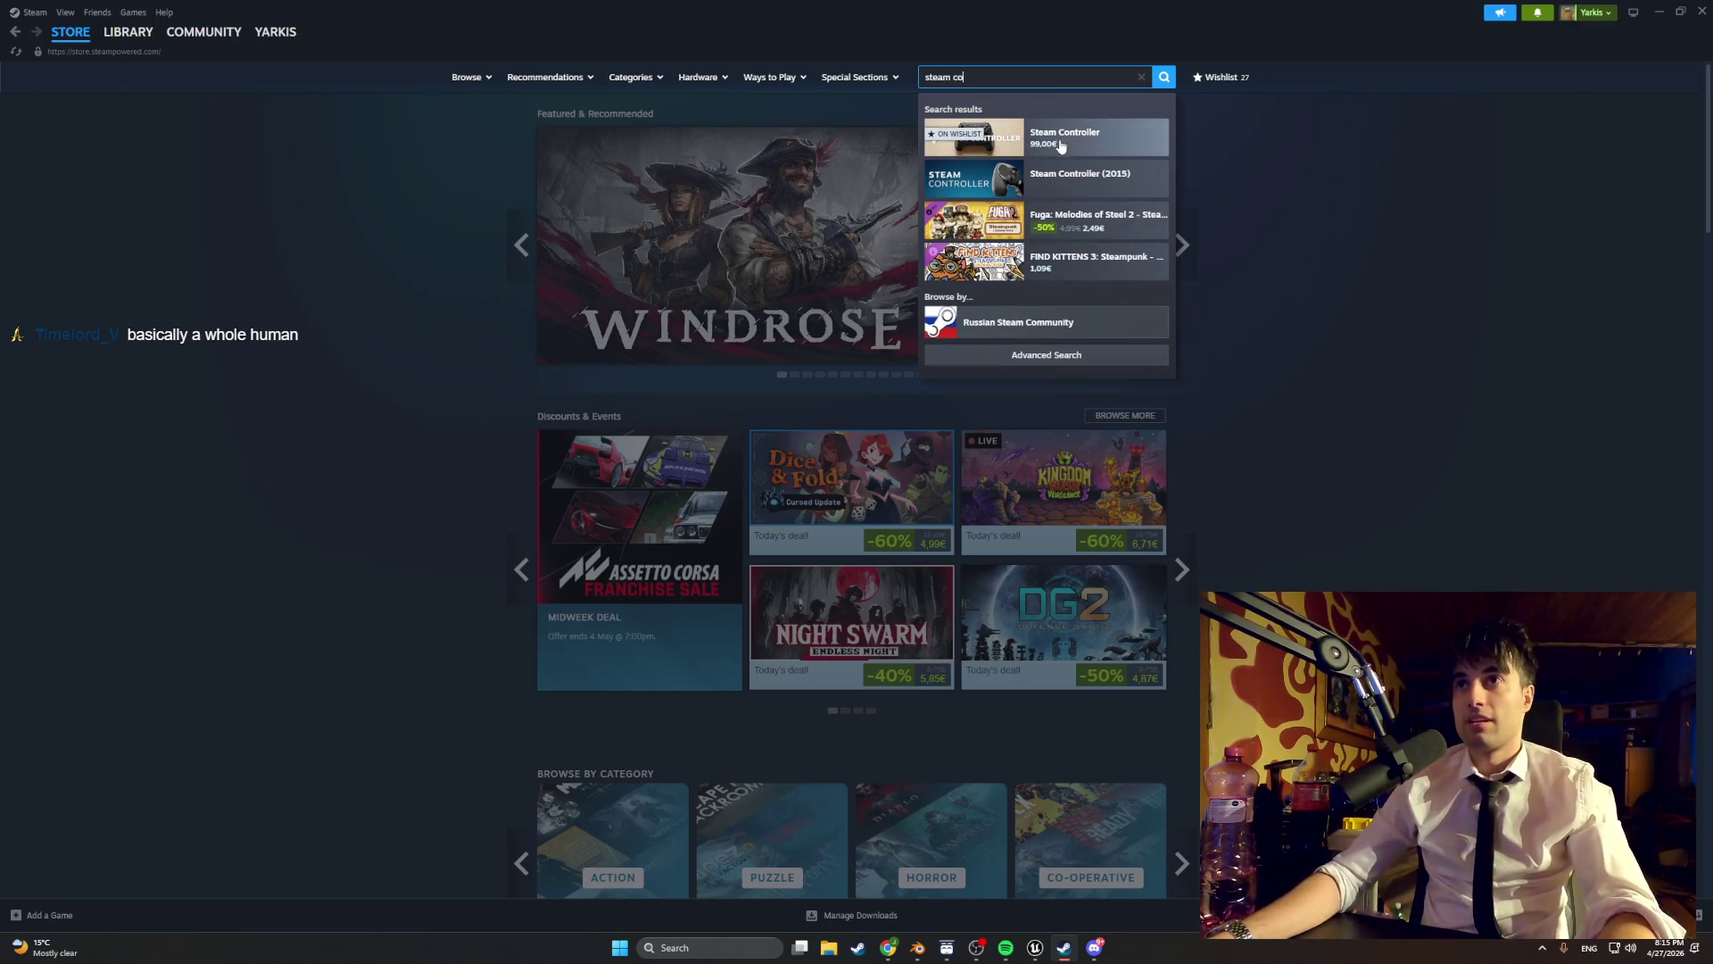
{"action": "left_click", "coordinate": [1062, 145]}
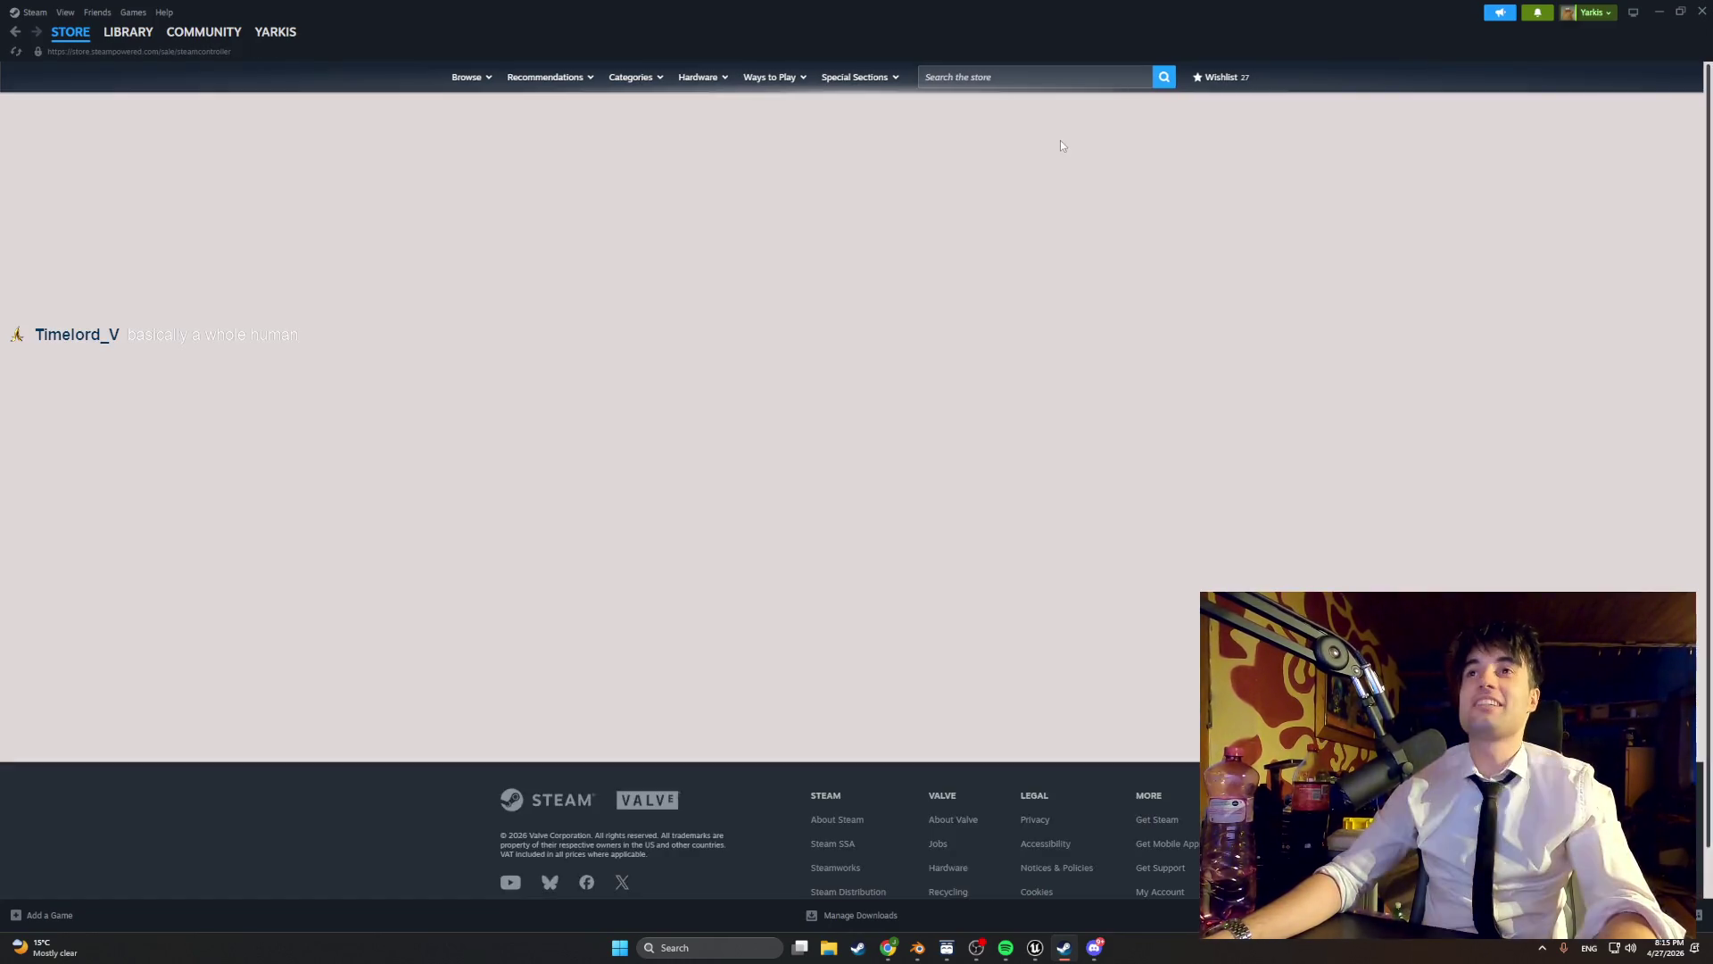
- Browse the Steam Controller page's €99 price and May 4th availability, then open Steam Frame
{"action": "scroll", "coordinate": [910, 293], "scroll_direction": "down", "scroll_amount": 2}
{"action": "scroll", "coordinate": [911, 292], "scroll_direction": "down", "scroll_amount": 1}
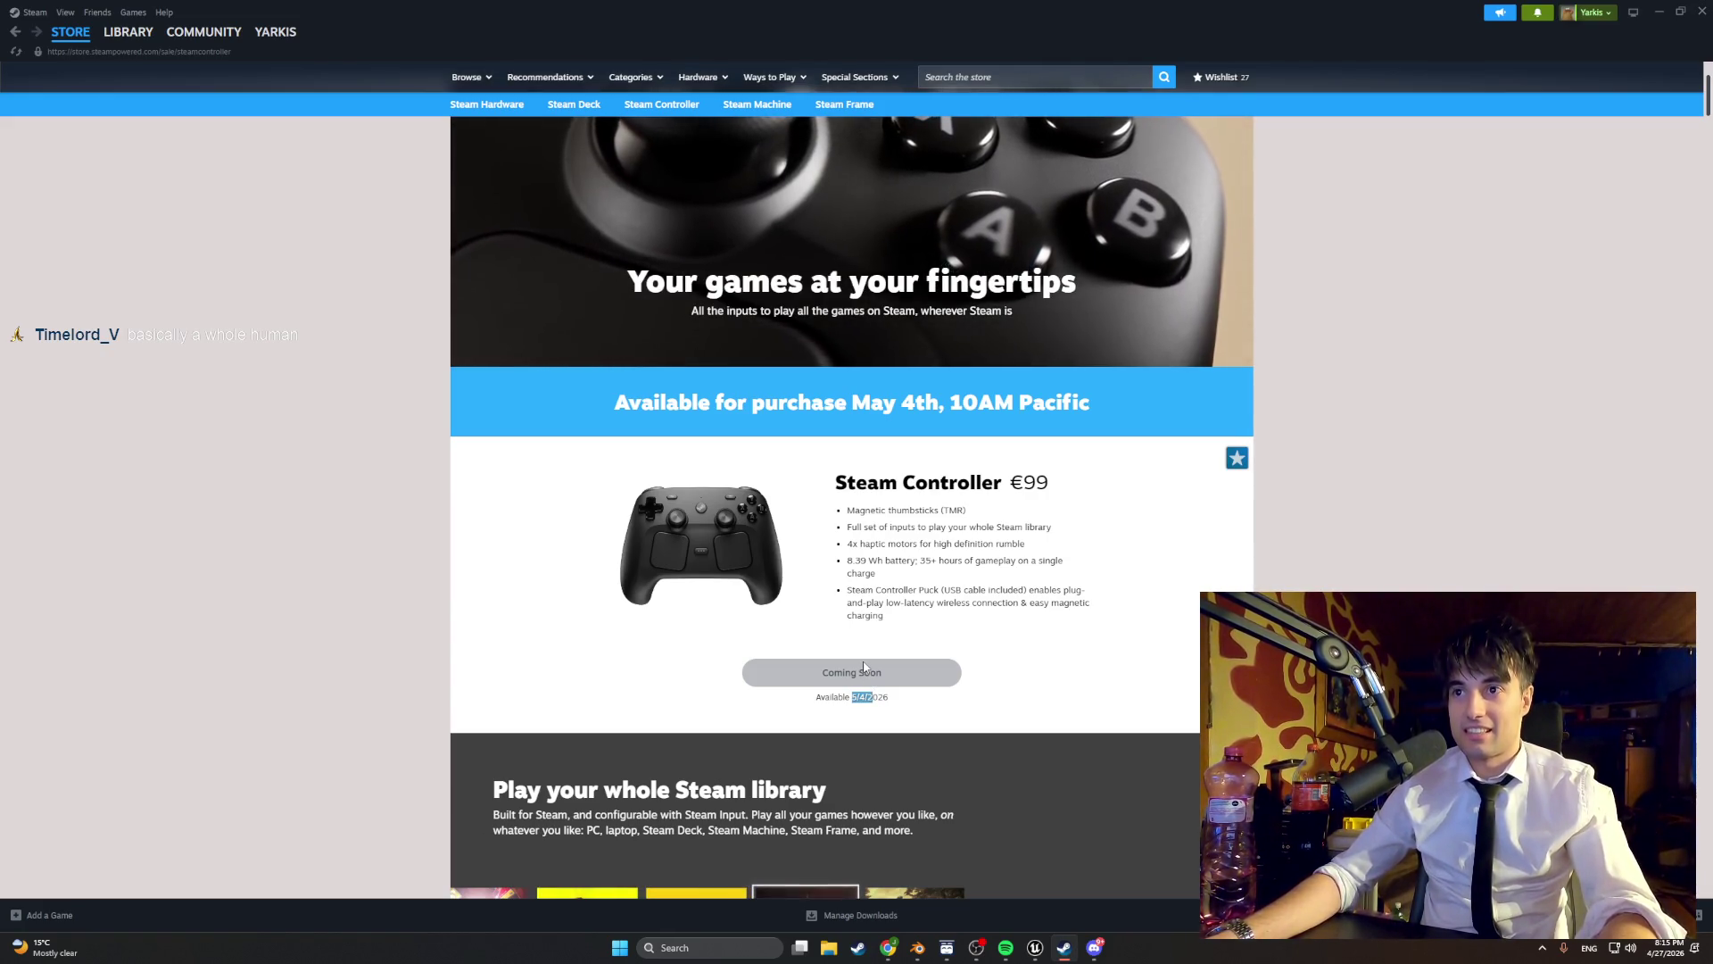
{"action": "scroll", "coordinate": [863, 665], "scroll_direction": "down", "scroll_amount": 10}
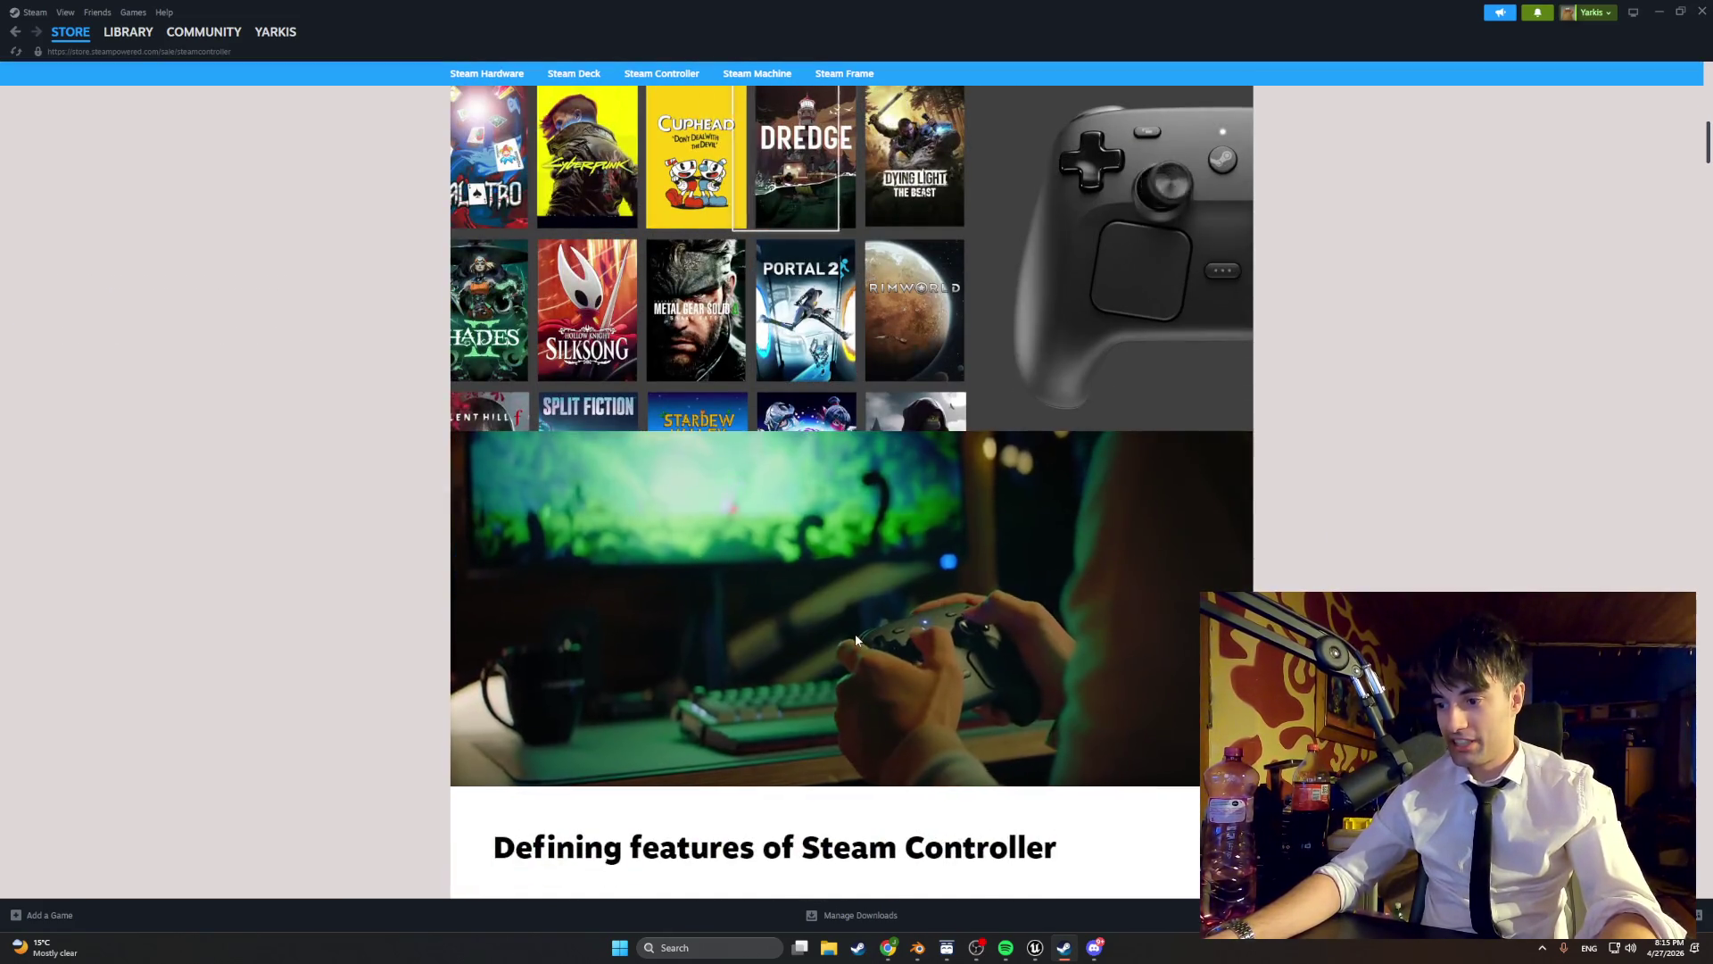
{"action": "scroll", "coordinate": [855, 638], "scroll_direction": "down", "scroll_amount": 1}
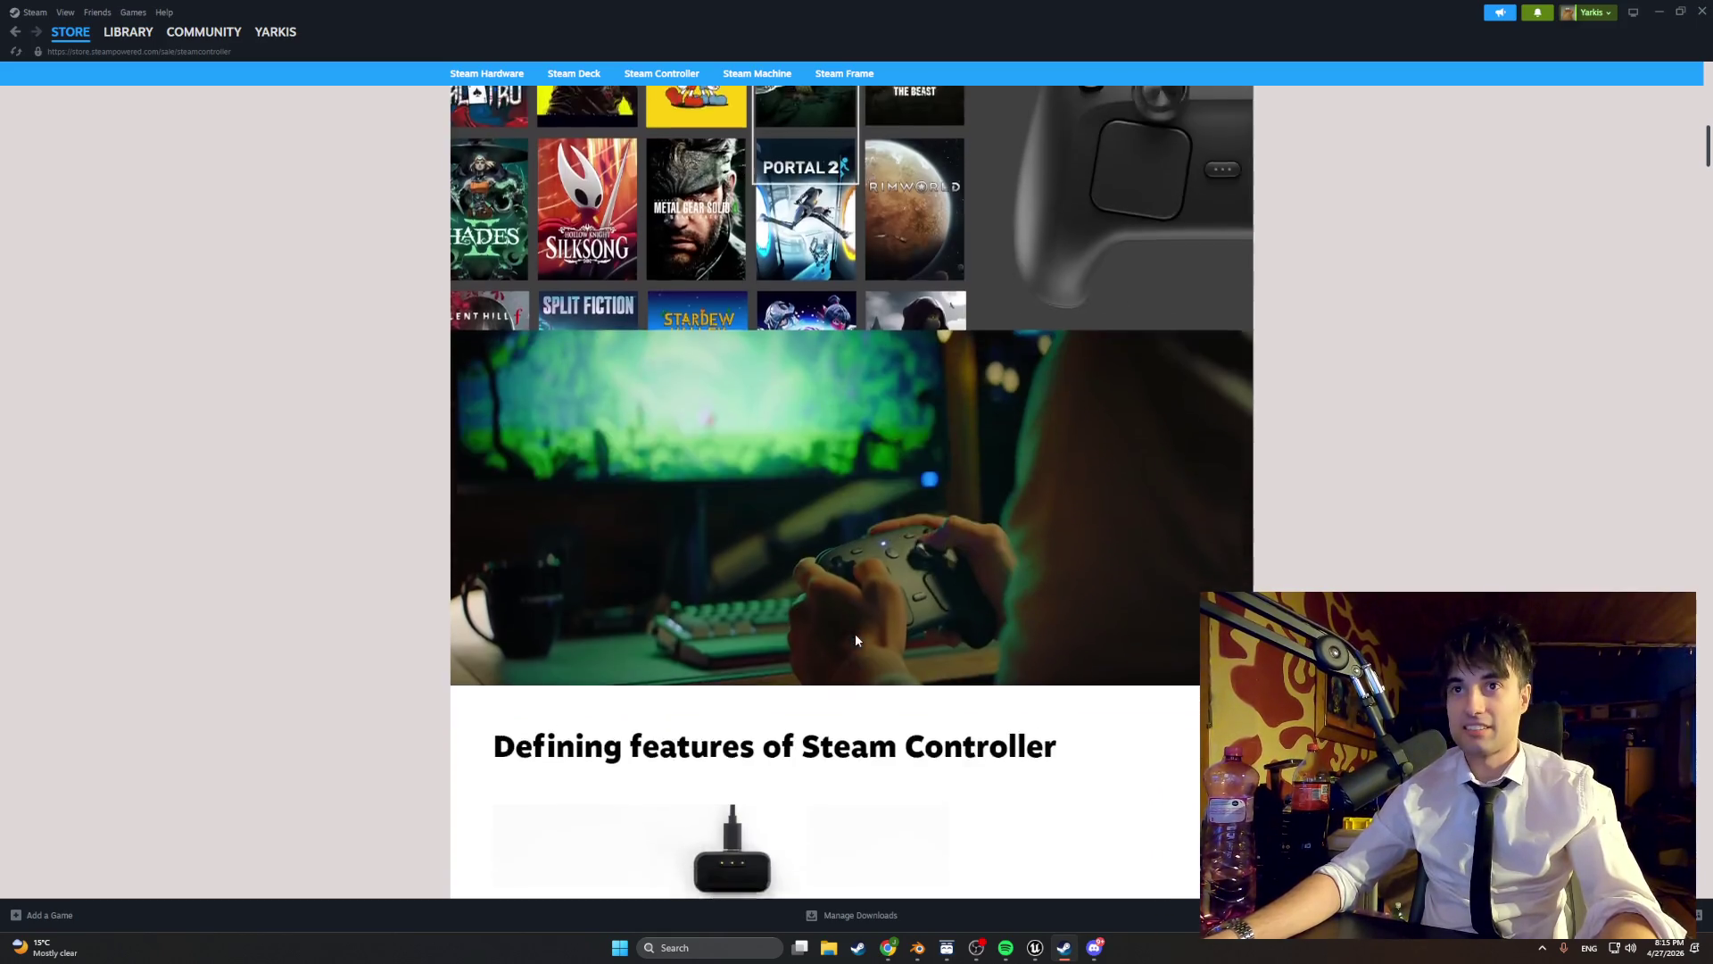
{"action": "scroll", "coordinate": [855, 639], "scroll_direction": "down", "scroll_amount": 12}
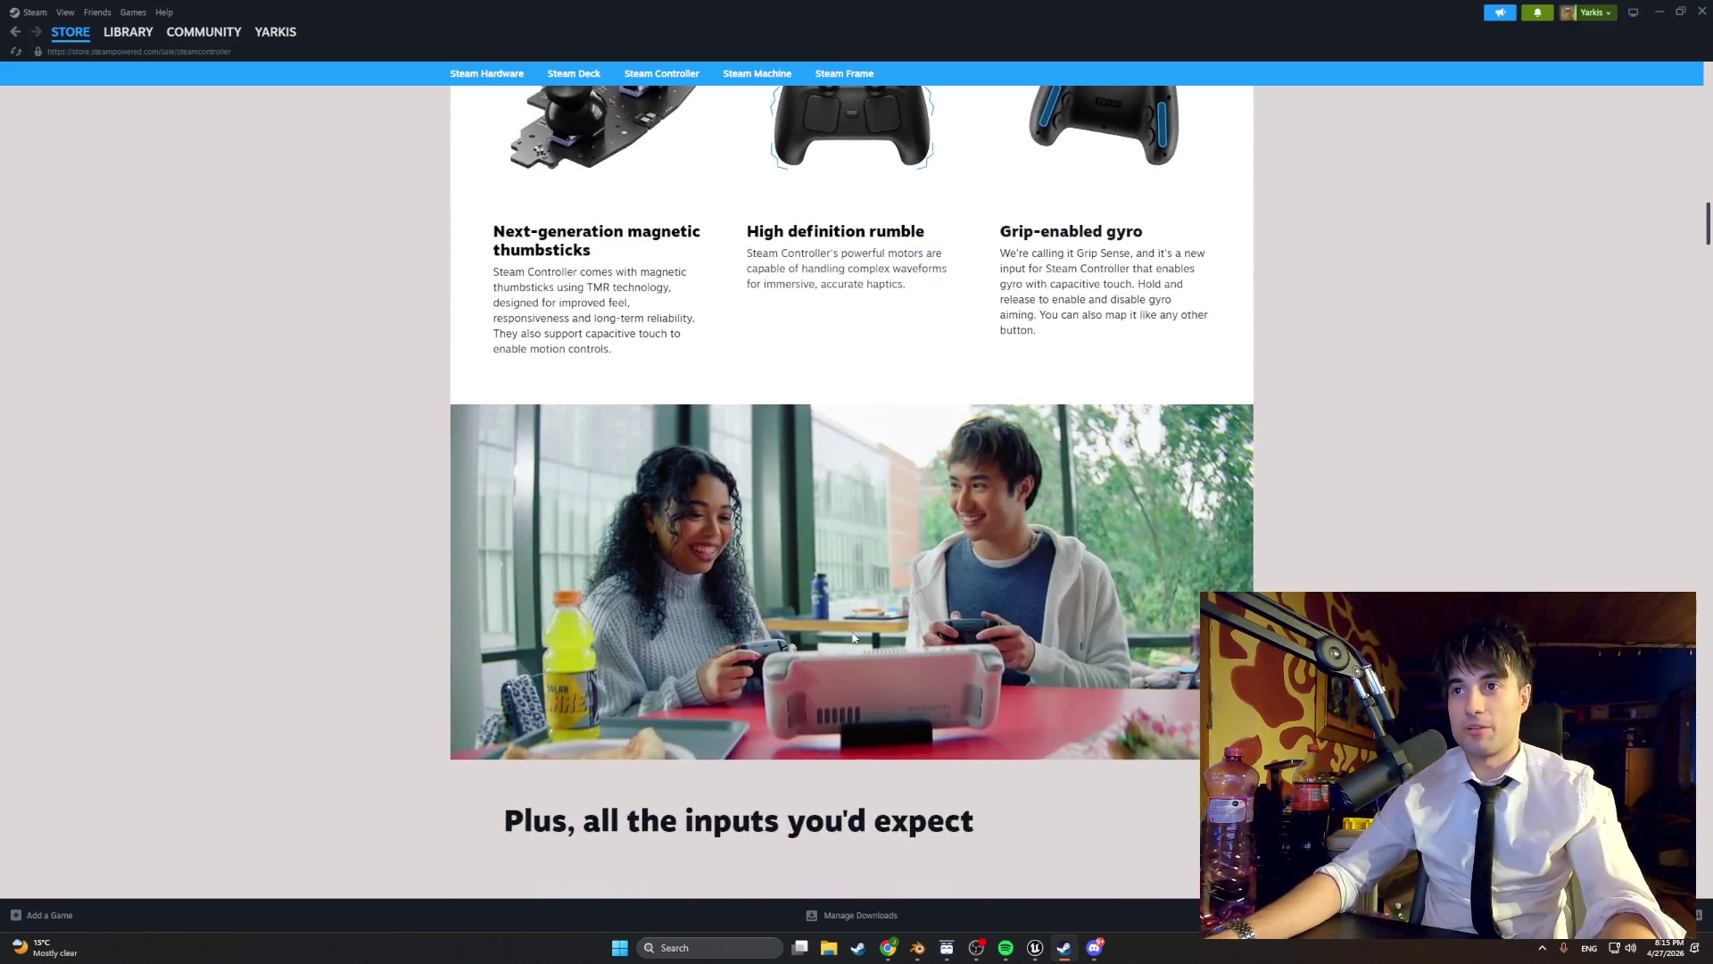
{"action": "scroll", "coordinate": [859, 571], "scroll_direction": "up", "scroll_amount": 15}
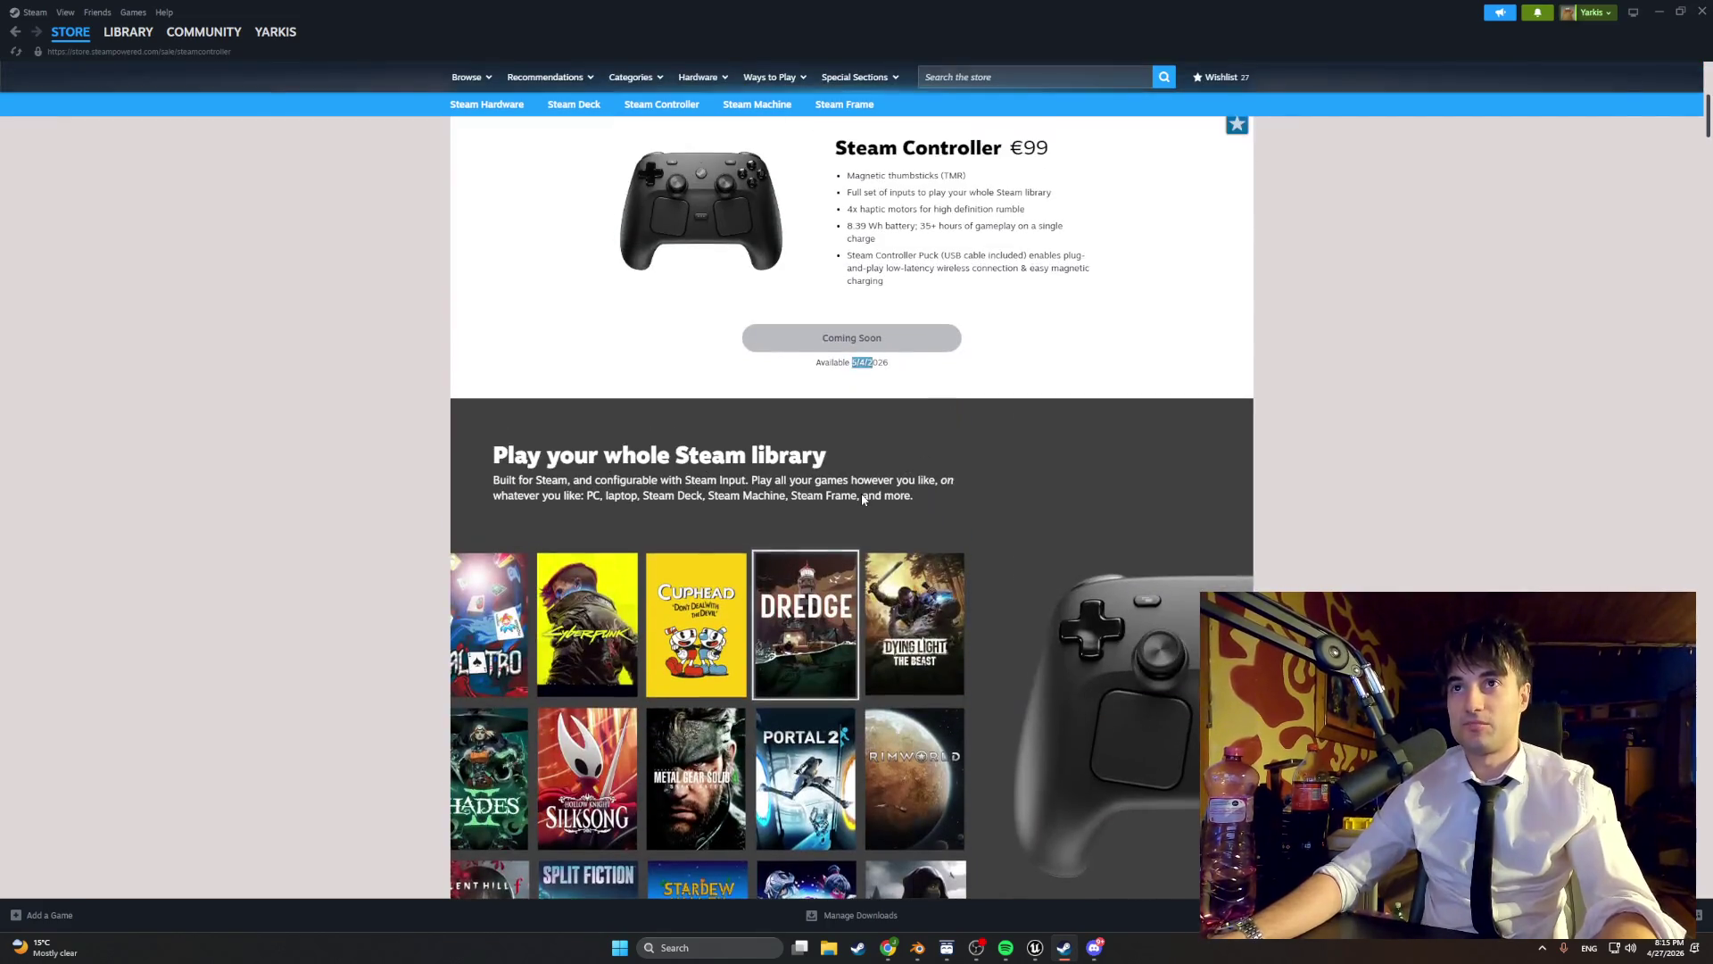
{"action": "scroll", "coordinate": [862, 498], "scroll_direction": "up", "scroll_amount": 3}
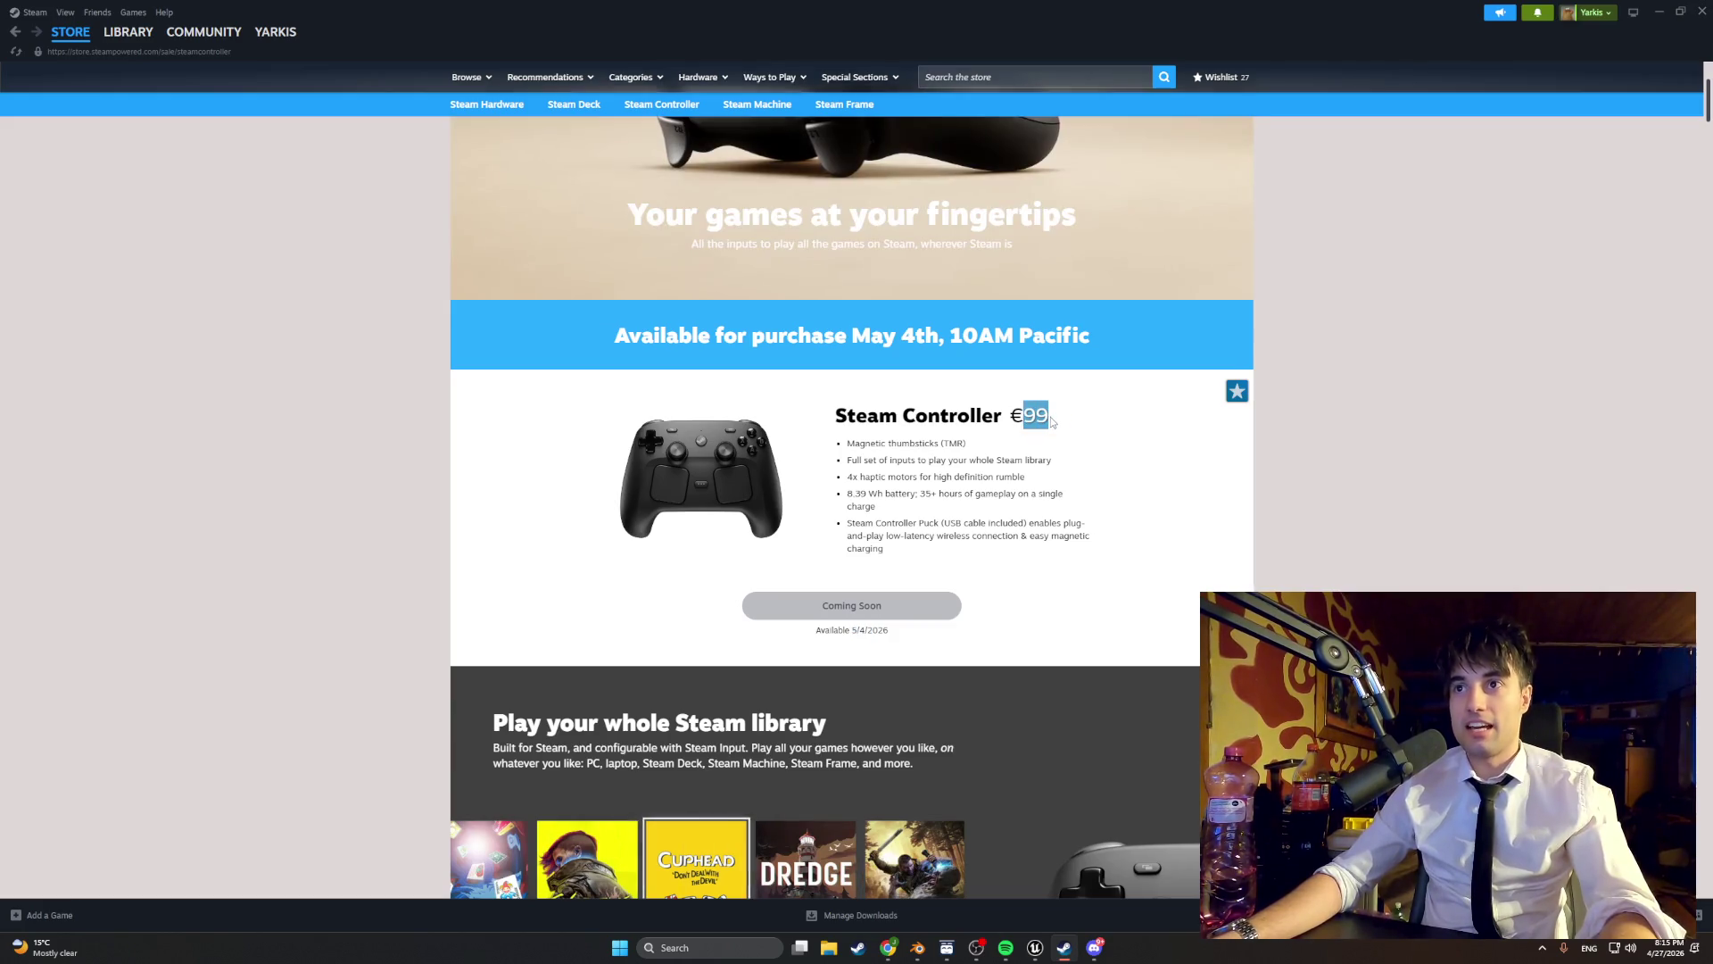
{"action": "scroll", "coordinate": [1044, 426], "scroll_direction": "up", "scroll_amount": 3}
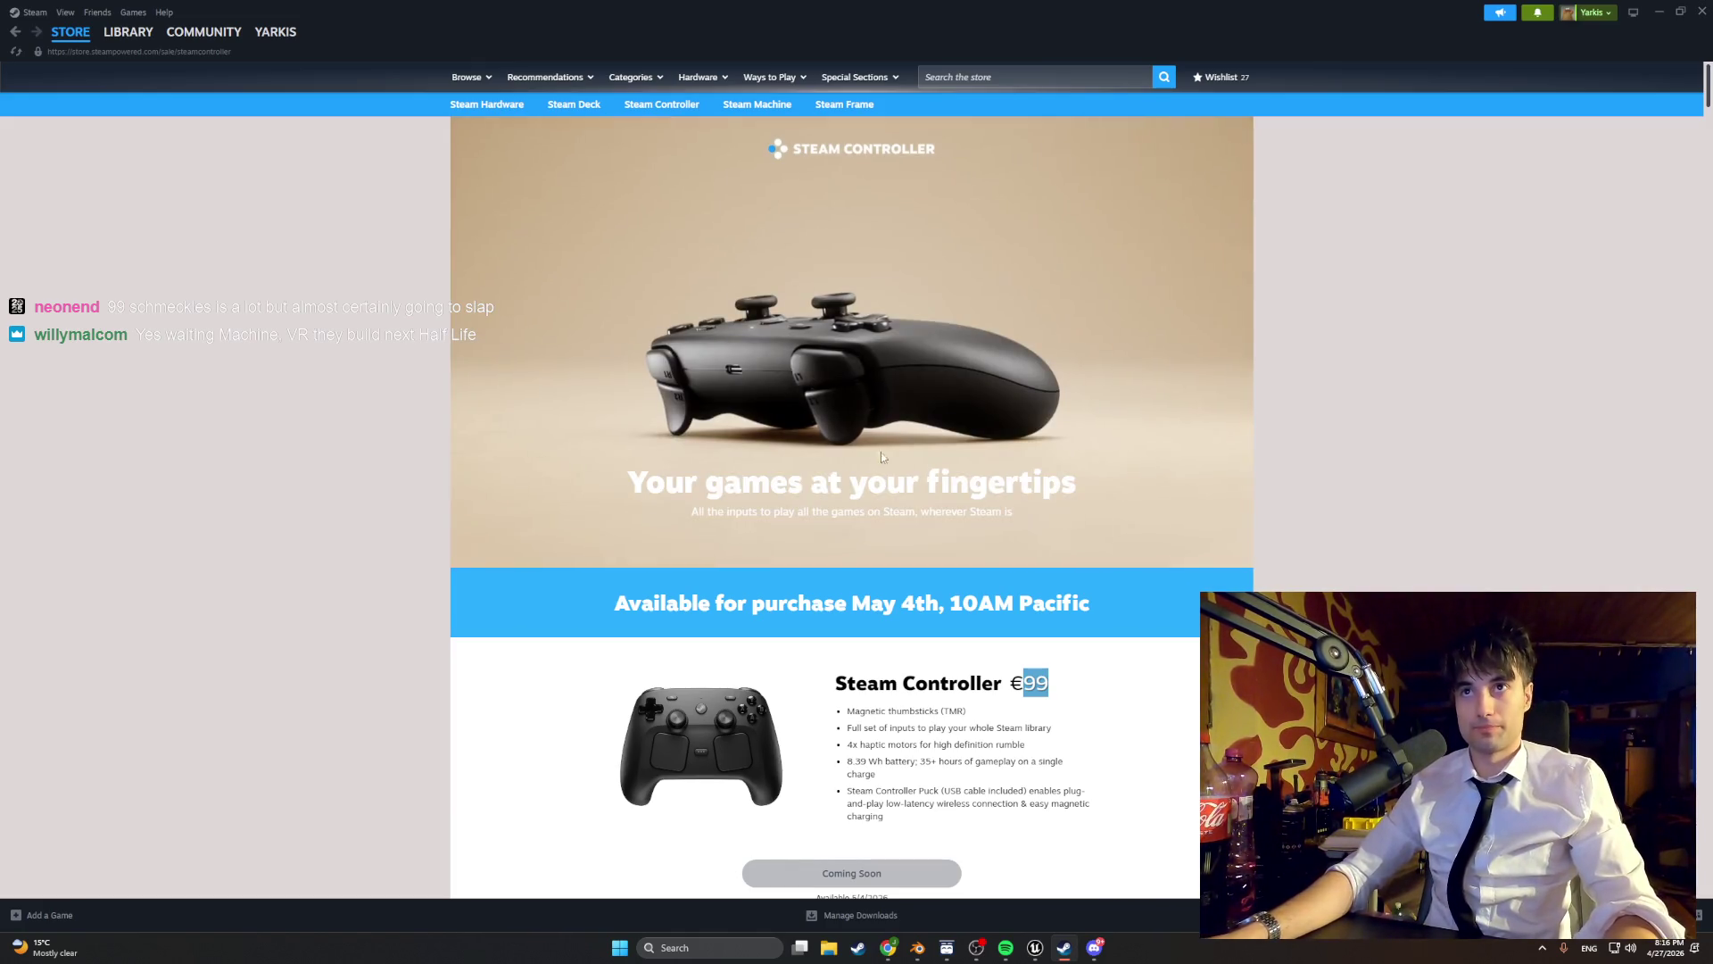
{"action": "mouse_move", "coordinate": [755, 98]}
{"action": "left_click", "coordinate": [837, 121]}
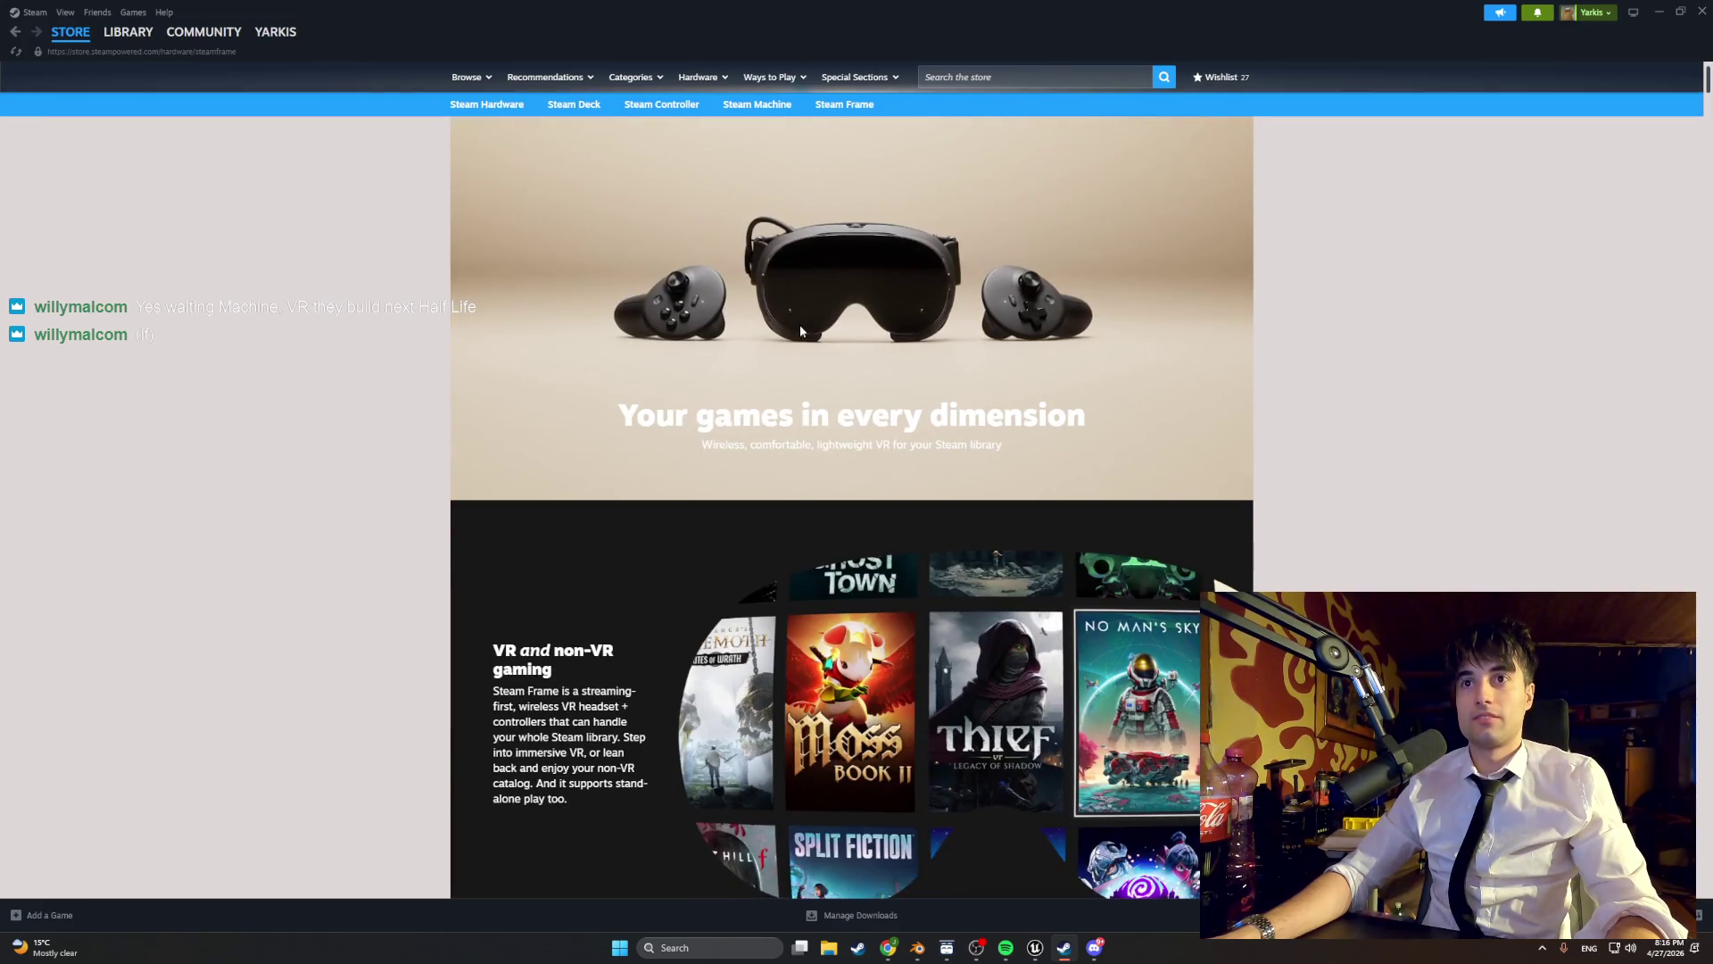
- Look over the Steam Frame headset page and reload it
{"action": "scroll", "coordinate": [830, 223], "scroll_direction": "down", "scroll_amount": 4}
{"action": "scroll", "coordinate": [825, 161], "scroll_direction": "up", "scroll_amount": 5}
{"action": "mouse_move", "coordinate": [820, 88]}
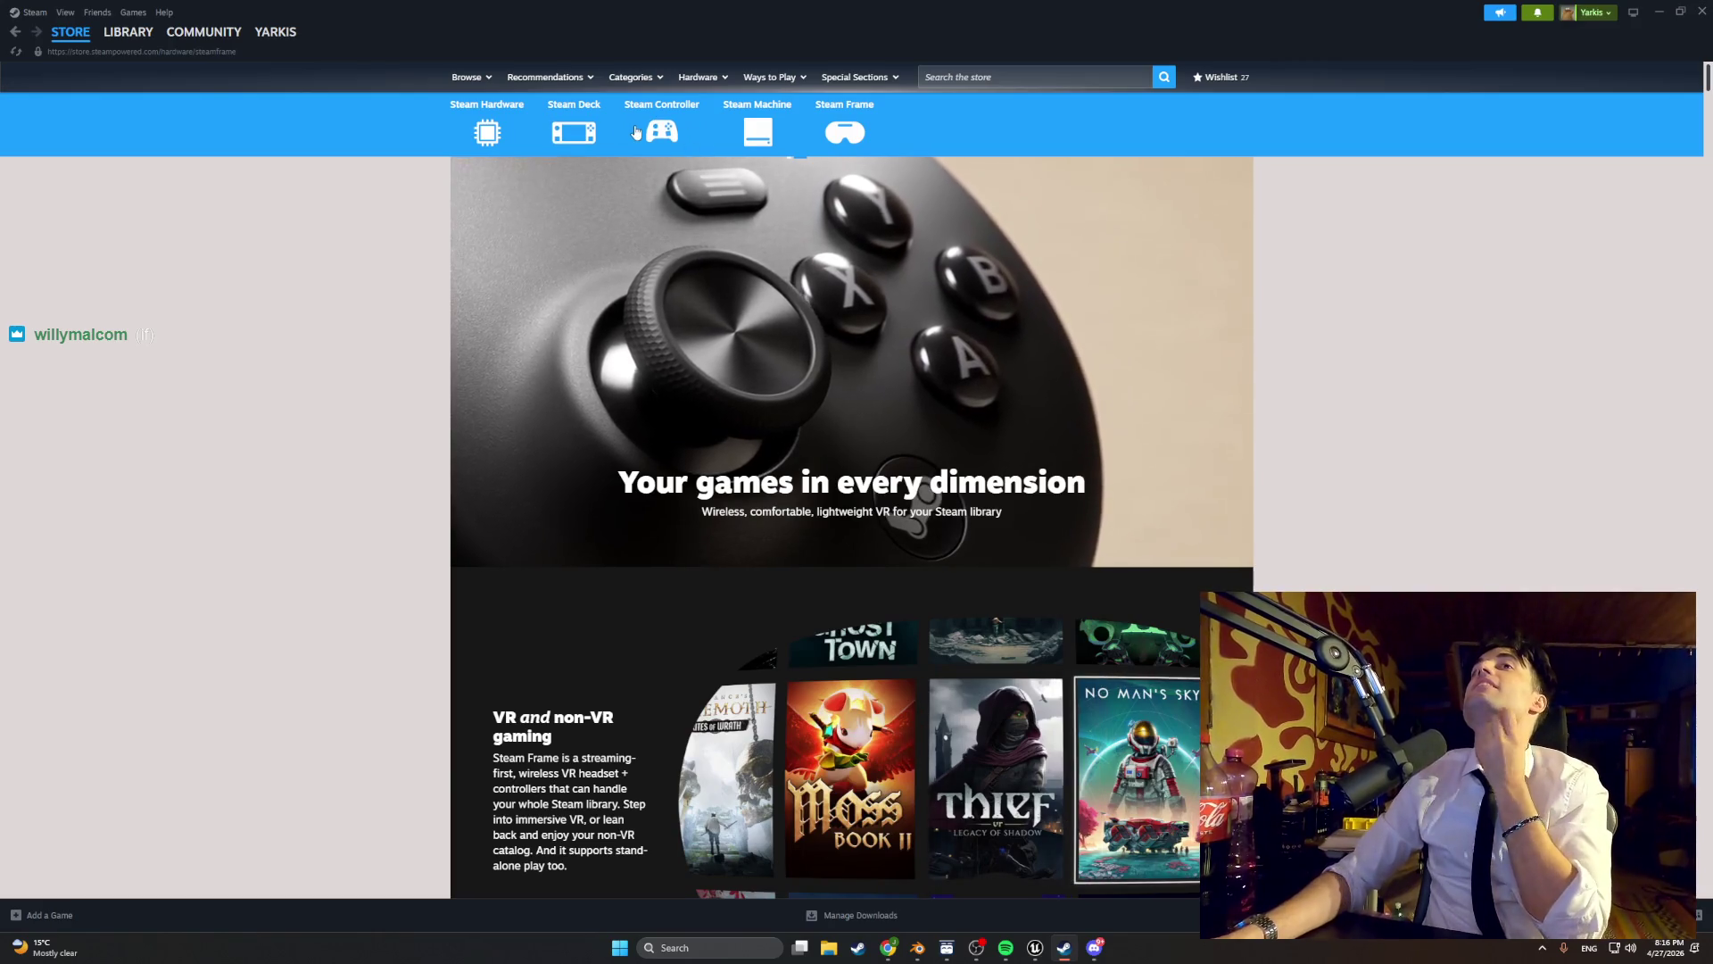
{"action": "left_click", "coordinate": [848, 129]}
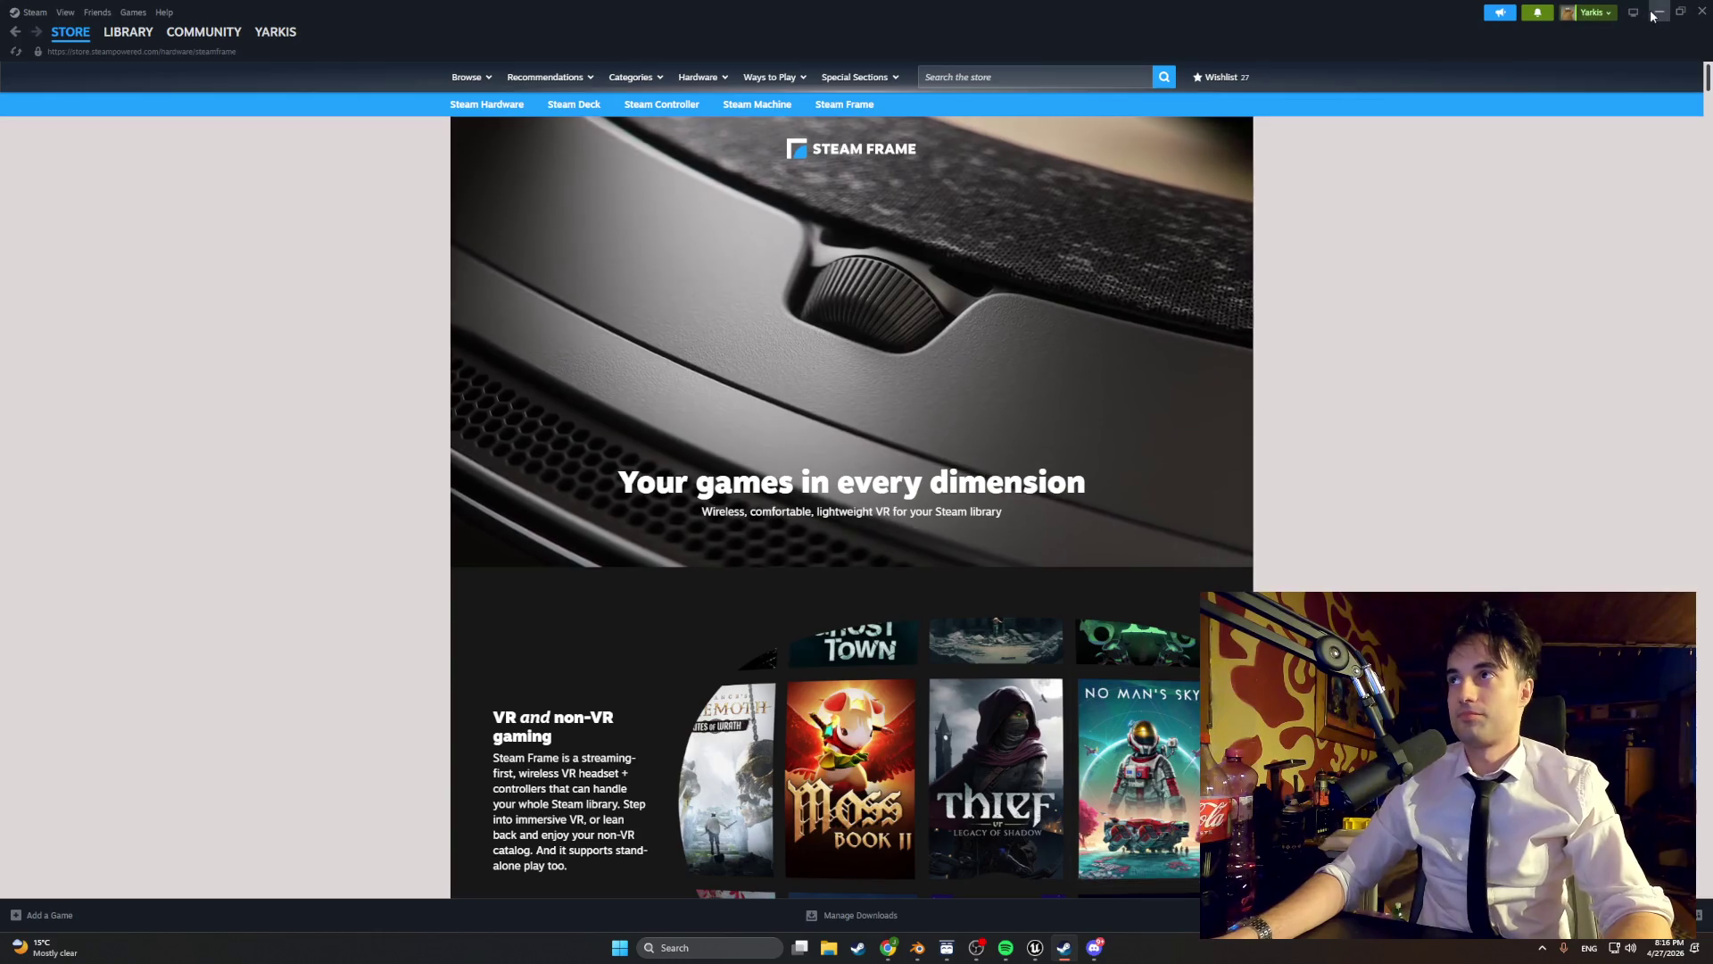
- Return to Blender and orbit the character to a three-quarter front view
{"action": "key", "text": "alt+Tab"}
{"action": "mouse_move", "coordinate": [866, 359]}
{"action": "left_mouse_down"}
{"action": "mouse_move", "coordinate": [758, 381]}
{"action": "mouse_move", "coordinate": [906, 351]}
{"action": "mouse_move", "coordinate": [919, 410]}
{"action": "mouse_move", "coordinate": [879, 450]}
{"action": "mouse_move", "coordinate": [1086, 325]}
{"action": "mouse_move", "coordinate": [1025, 402]}
{"action": "mouse_move", "coordinate": [1078, 401]}
{"action": "mouse_move", "coordinate": [911, 331]}
{"action": "mouse_move", "coordinate": [929, 324]}
{"action": "mouse_move", "coordinate": [839, 333]}
{"action": "mouse_move", "coordinate": [870, 426]}
{"action": "left_mouse_up"}
{"action": "scroll", "coordinate": [920, 627], "scroll_direction": "up", "scroll_amount": 4}
- Nudge the foot vertices, one along Y and the shoe-tip corner slightly in X and Z
{"action": "left_click_drag", "start_coordinate": [920, 627], "coordinate": [714, 366]}
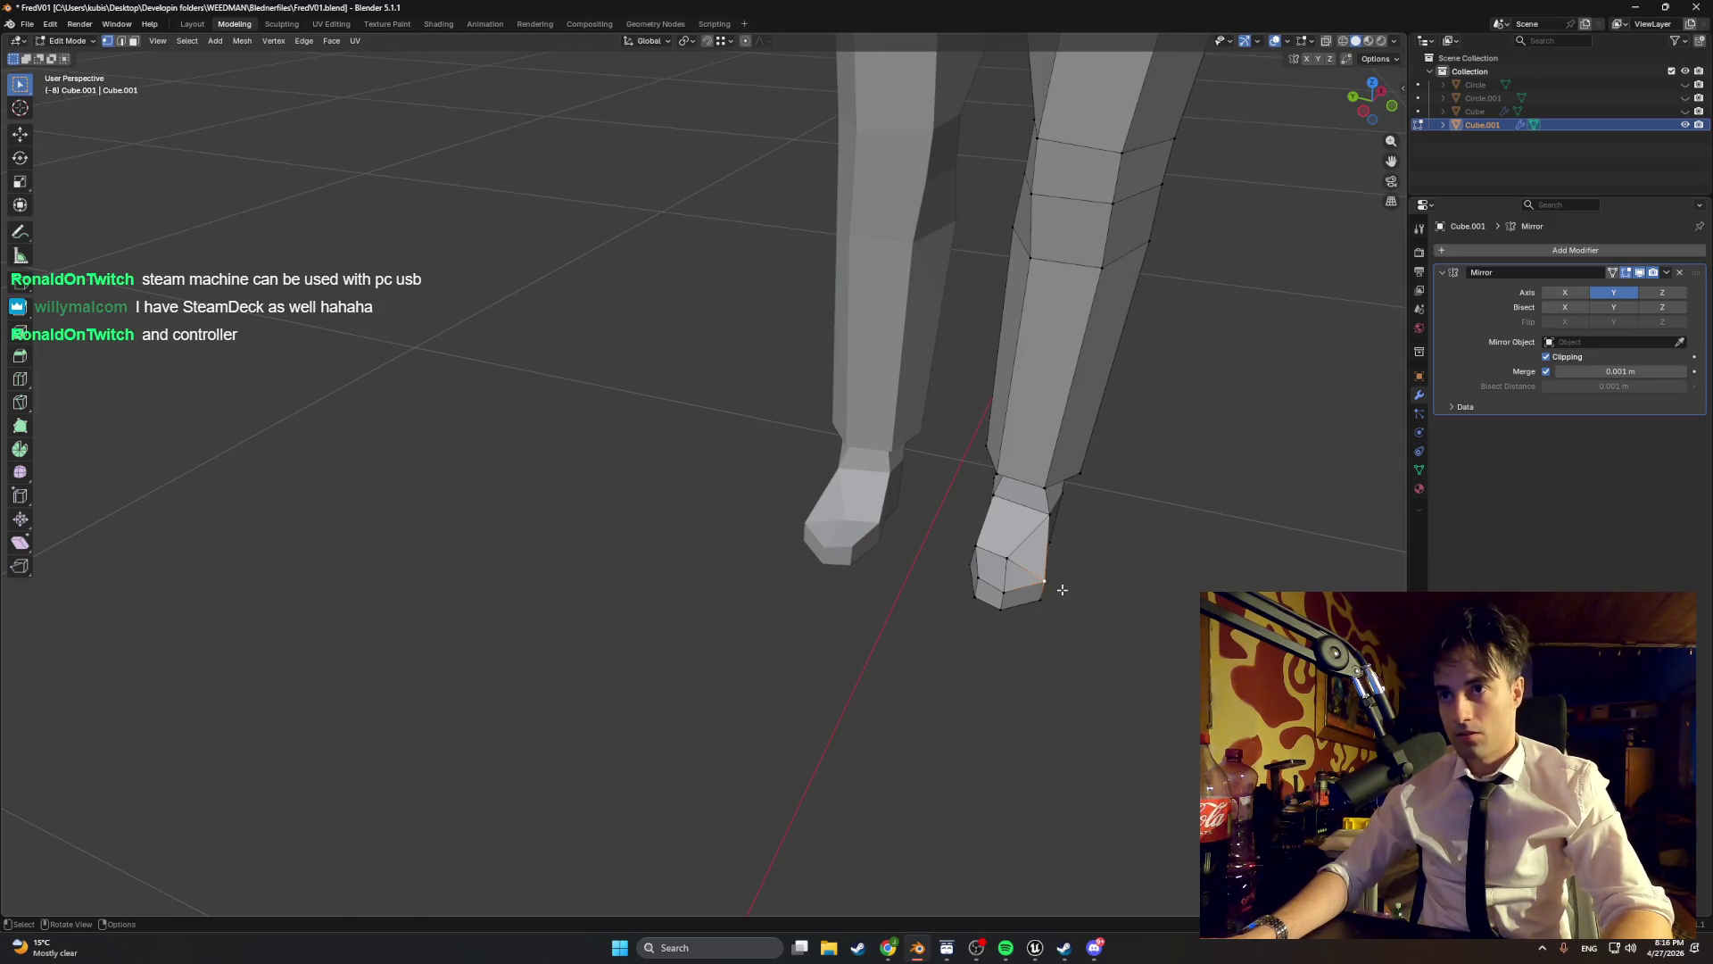
{"action": "key", "text": "g"}
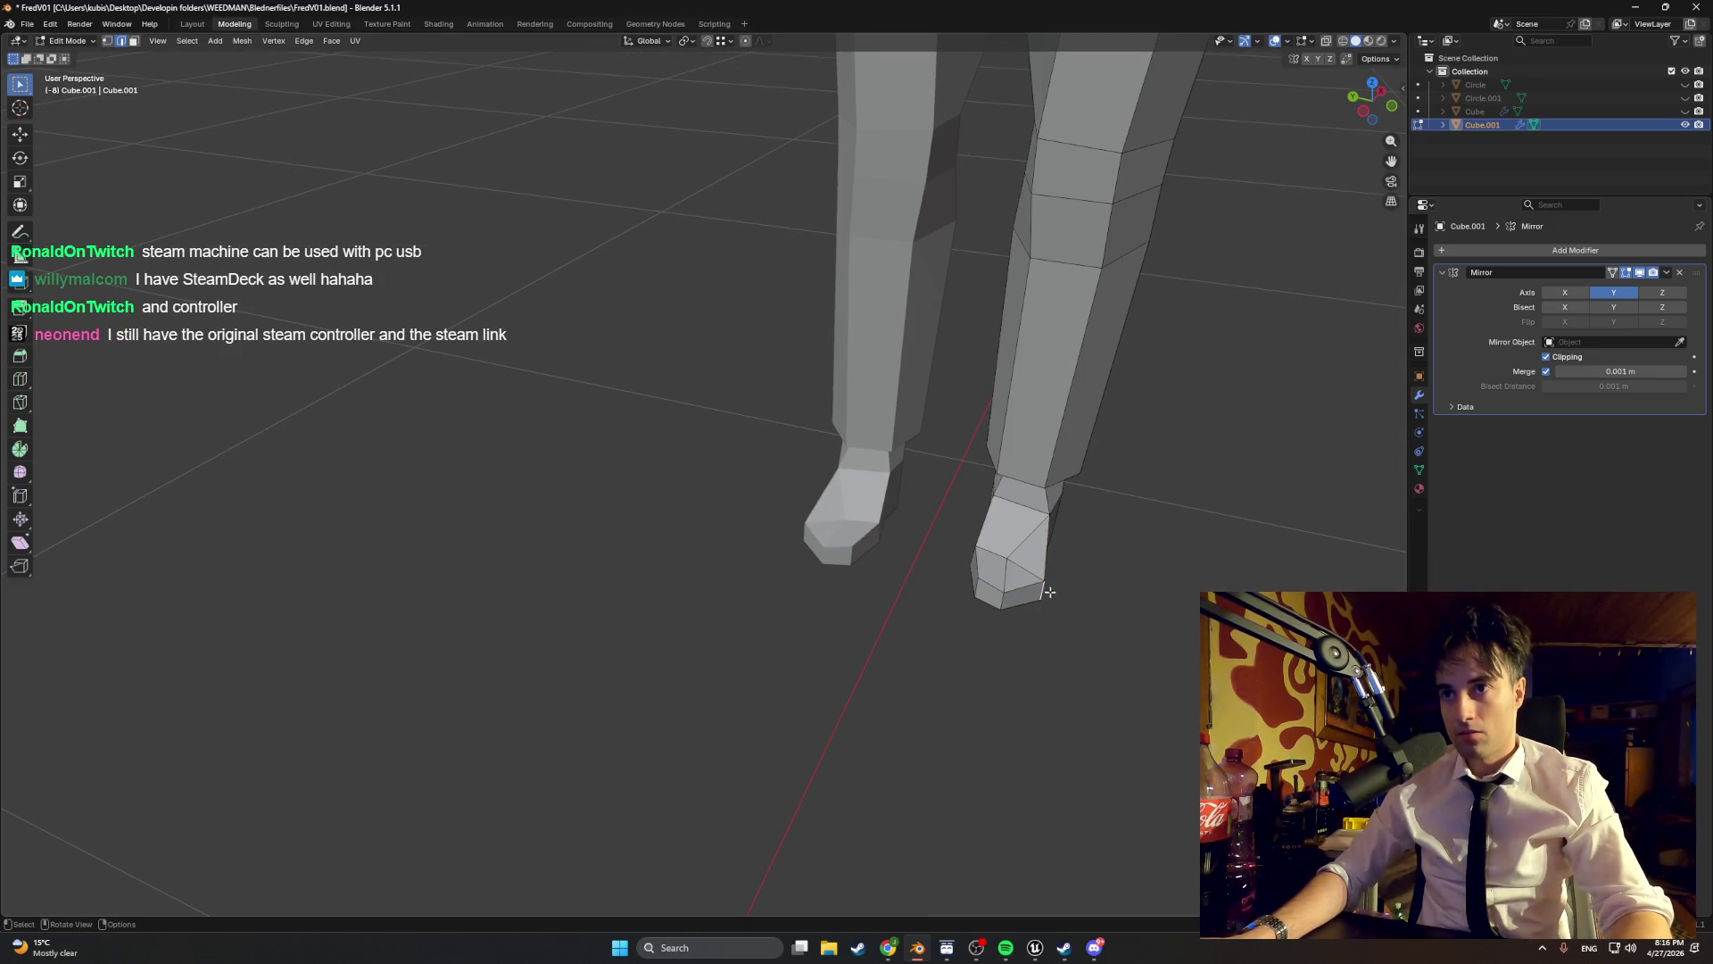
{"action": "key", "text": "y"}
{"action": "left_click", "coordinate": [1064, 593]}
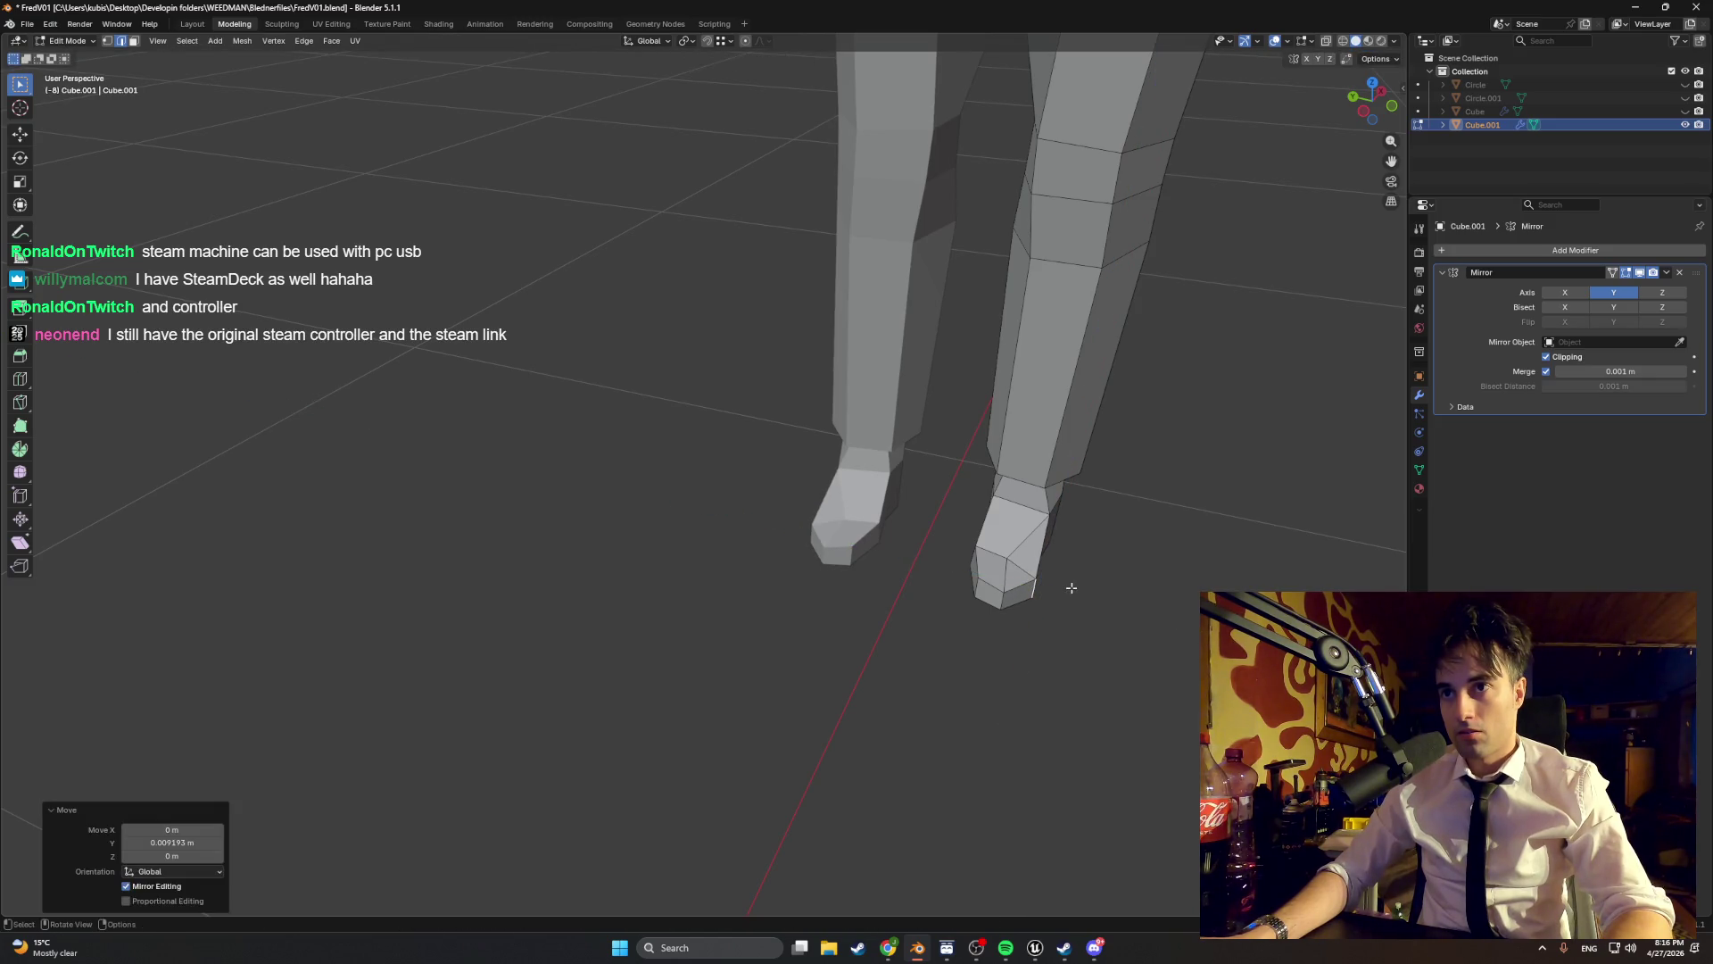
{"action": "left_click", "coordinate": [939, 594]}
{"action": "key", "text": "g"}
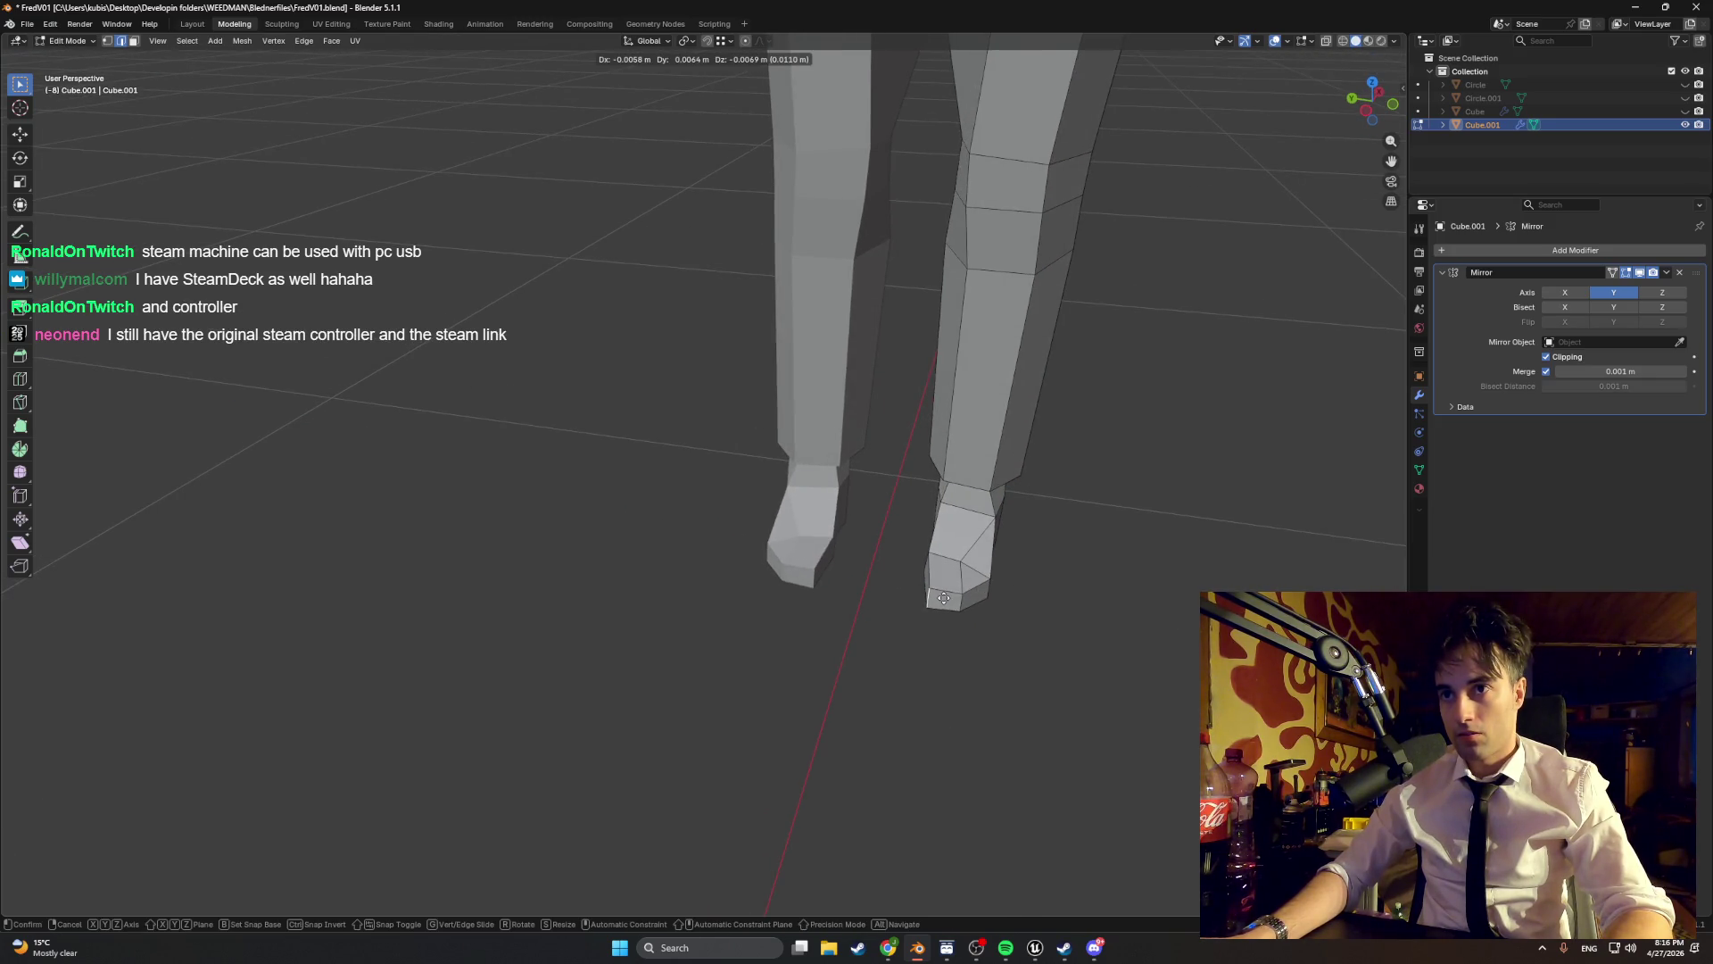
{"action": "left_click", "coordinate": [950, 596]}
{"action": "key", "text": "g"}
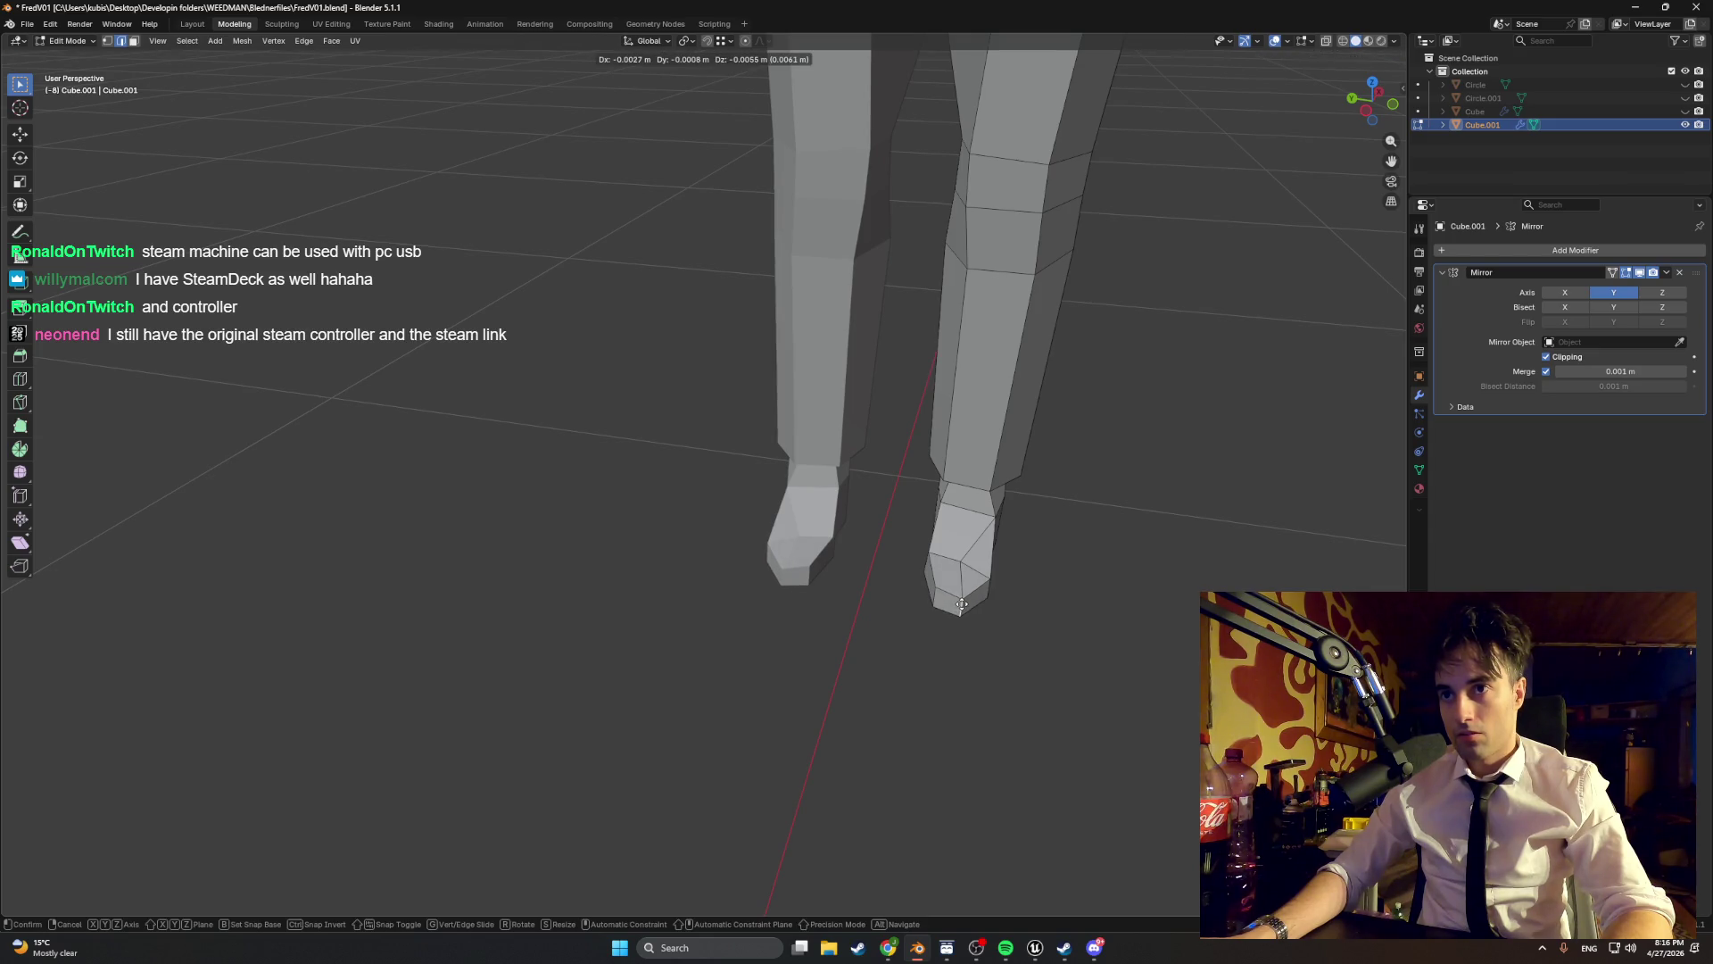
{"action": "left_click", "coordinate": [961, 604]}
{"action": "scroll", "coordinate": [964, 600], "scroll_direction": "down", "scroll_amount": 10}
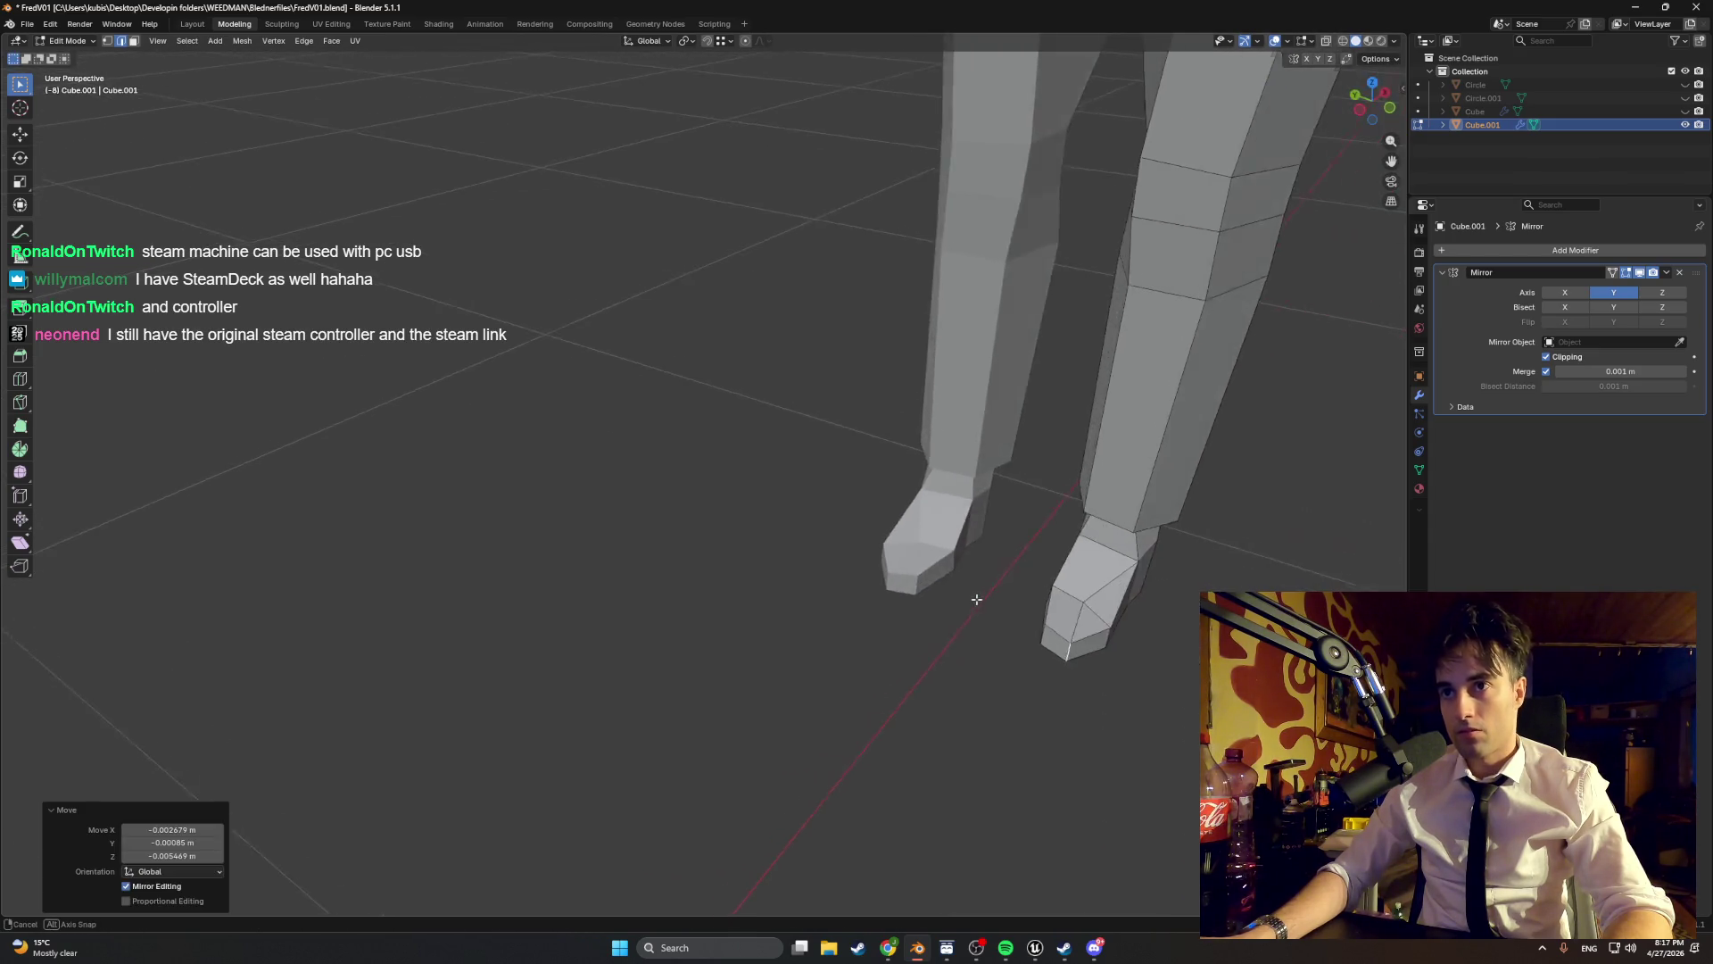
{"action": "mouse_move", "coordinate": [875, 444]}
{"action": "left_mouse_down"}
{"action": "mouse_move", "coordinate": [803, 460]}
{"action": "mouse_move", "coordinate": [941, 474]}
{"action": "mouse_move", "coordinate": [918, 485]}
{"action": "mouse_move", "coordinate": [951, 473]}
{"action": "left_mouse_up"}
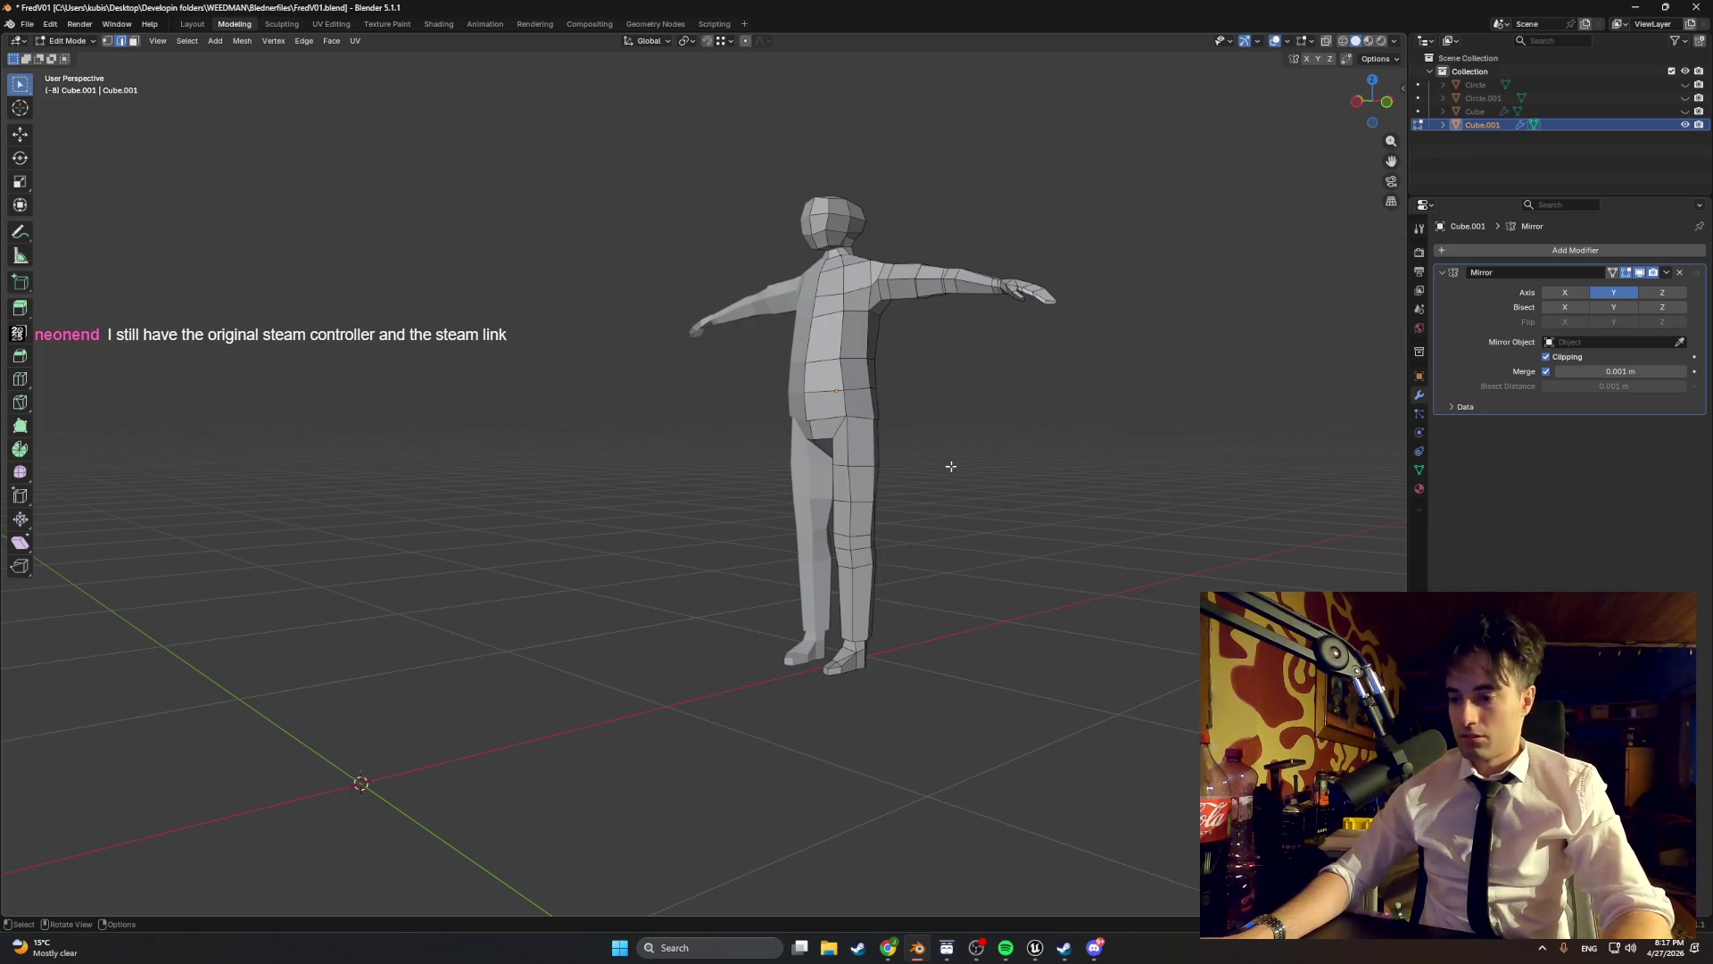
{"action": "scroll", "coordinate": [951, 465], "scroll_direction": "up", "scroll_amount": 6}
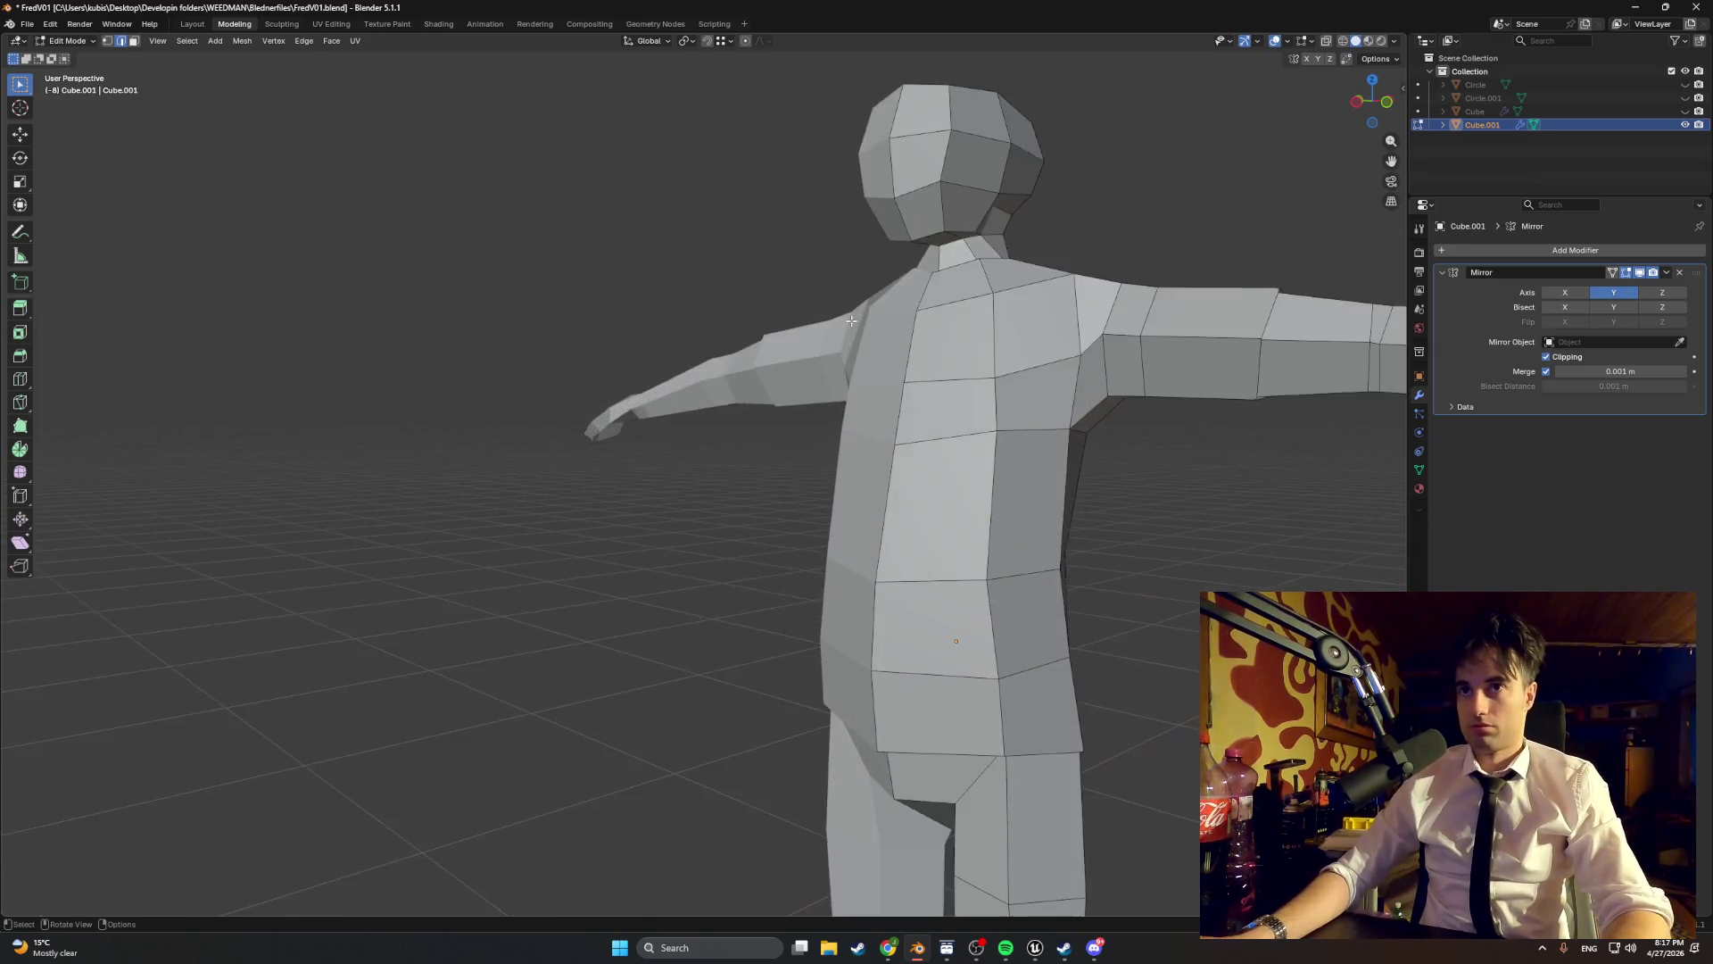
- Reshape the head by moving its top, top-right and left vertices, one along X
{"action": "mouse_move", "coordinate": [951, 466]}
{"action": "left_mouse_down"}
{"action": "mouse_move", "coordinate": [702, 462]}
{"action": "mouse_move", "coordinate": [951, 386]}
{"action": "left_mouse_up"}
{"action": "key", "text": "g"}
{"action": "key", "text": "x"}
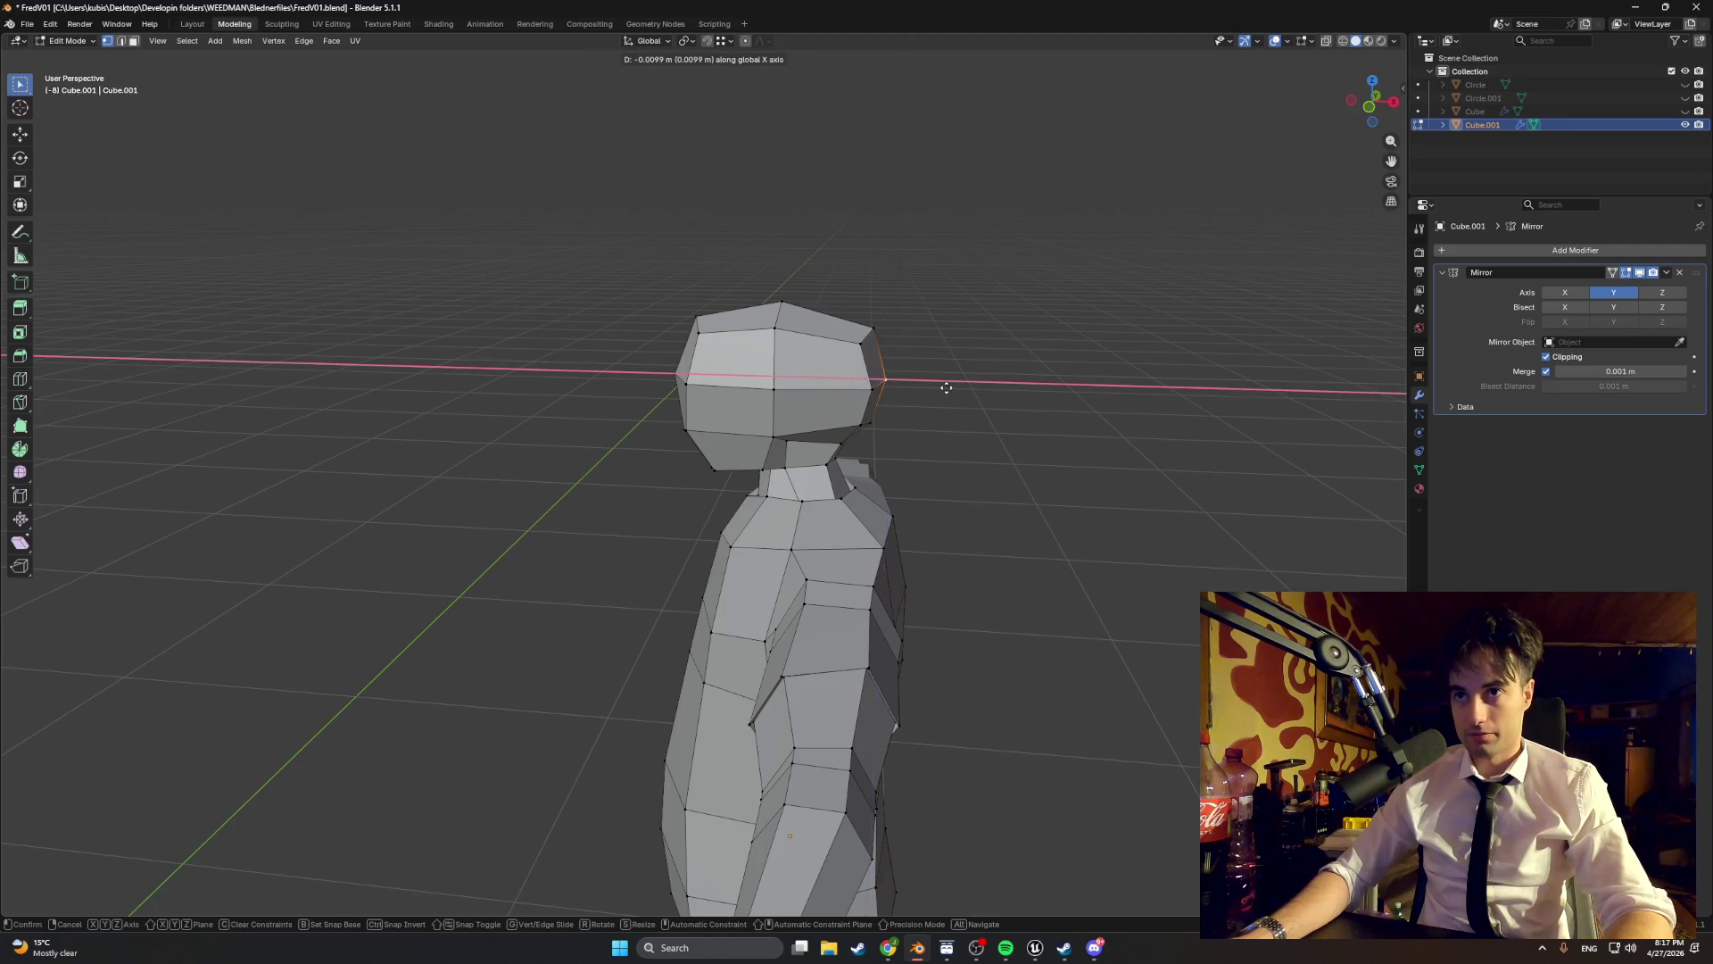
{"action": "left_click", "coordinate": [945, 387]}
{"action": "left_click", "coordinate": [870, 334]}
{"action": "key", "text": "g"}
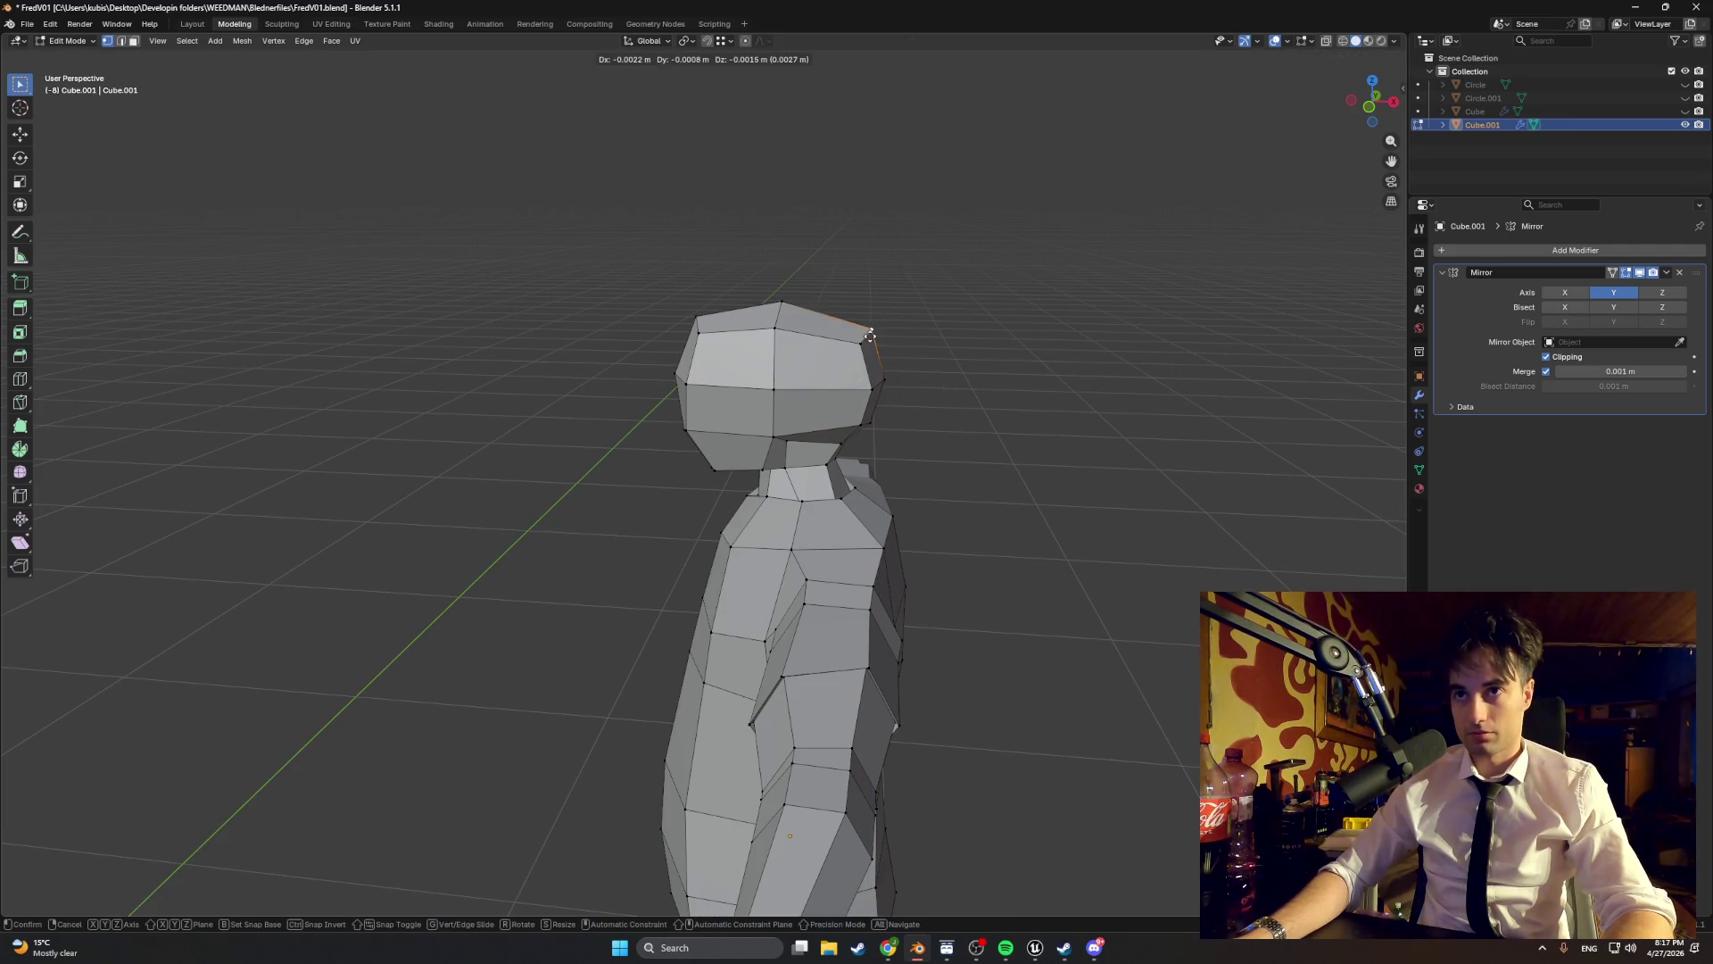
{"action": "left_click", "coordinate": [868, 337]}
{"action": "key", "text": "g"}
{"action": "left_click", "coordinate": [774, 306]}
{"action": "left_click", "coordinate": [696, 320]}
{"action": "key", "text": "g"}
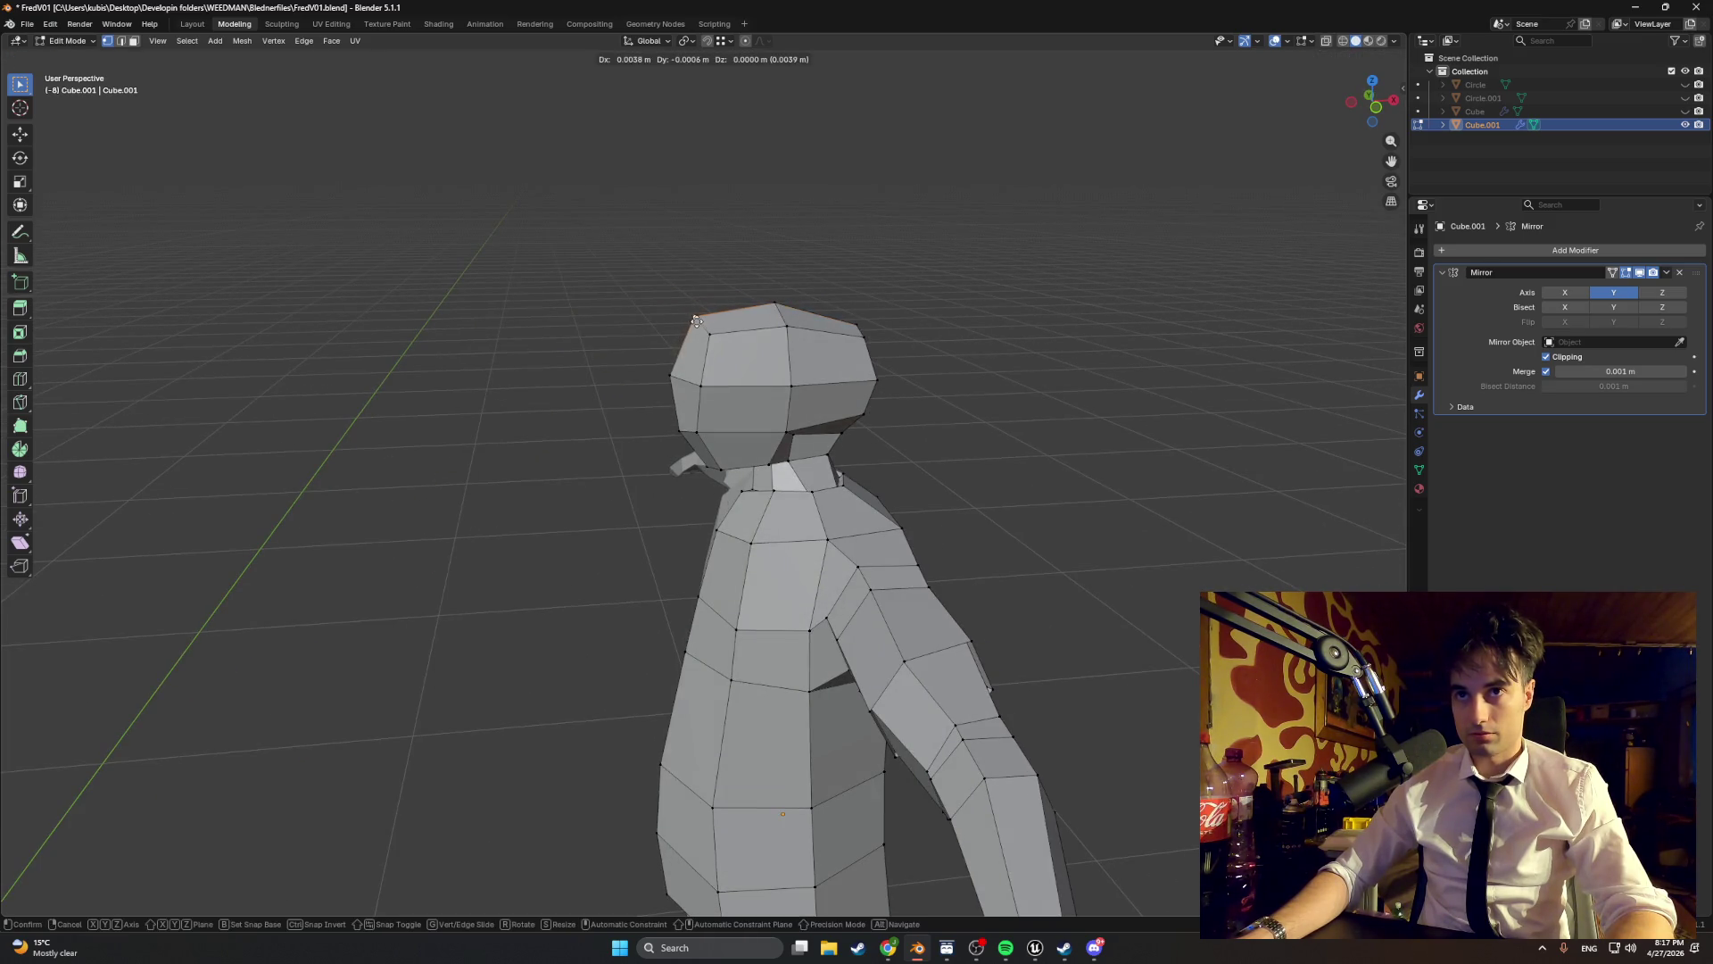
{"action": "left_click", "coordinate": [697, 323]}
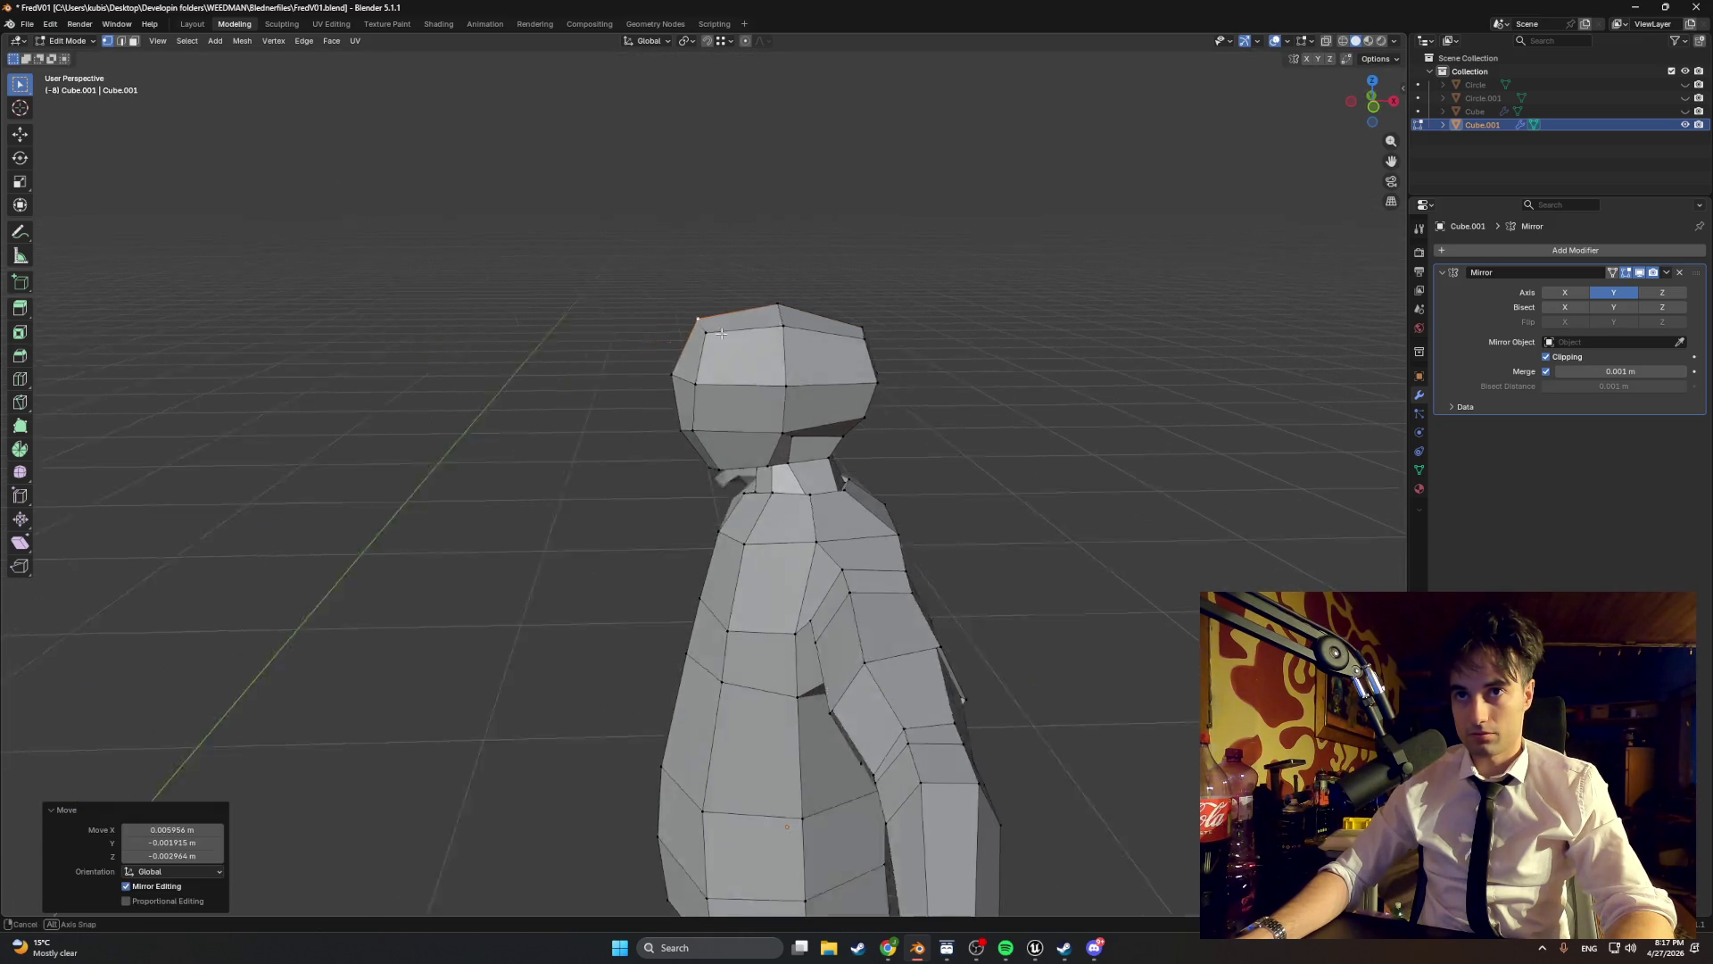
- Nudge the neck vertex and the vertex beside the neck
{"action": "left_click", "coordinate": [792, 437]}
{"action": "key", "text": "g"}
{"action": "left_click", "coordinate": [805, 446]}
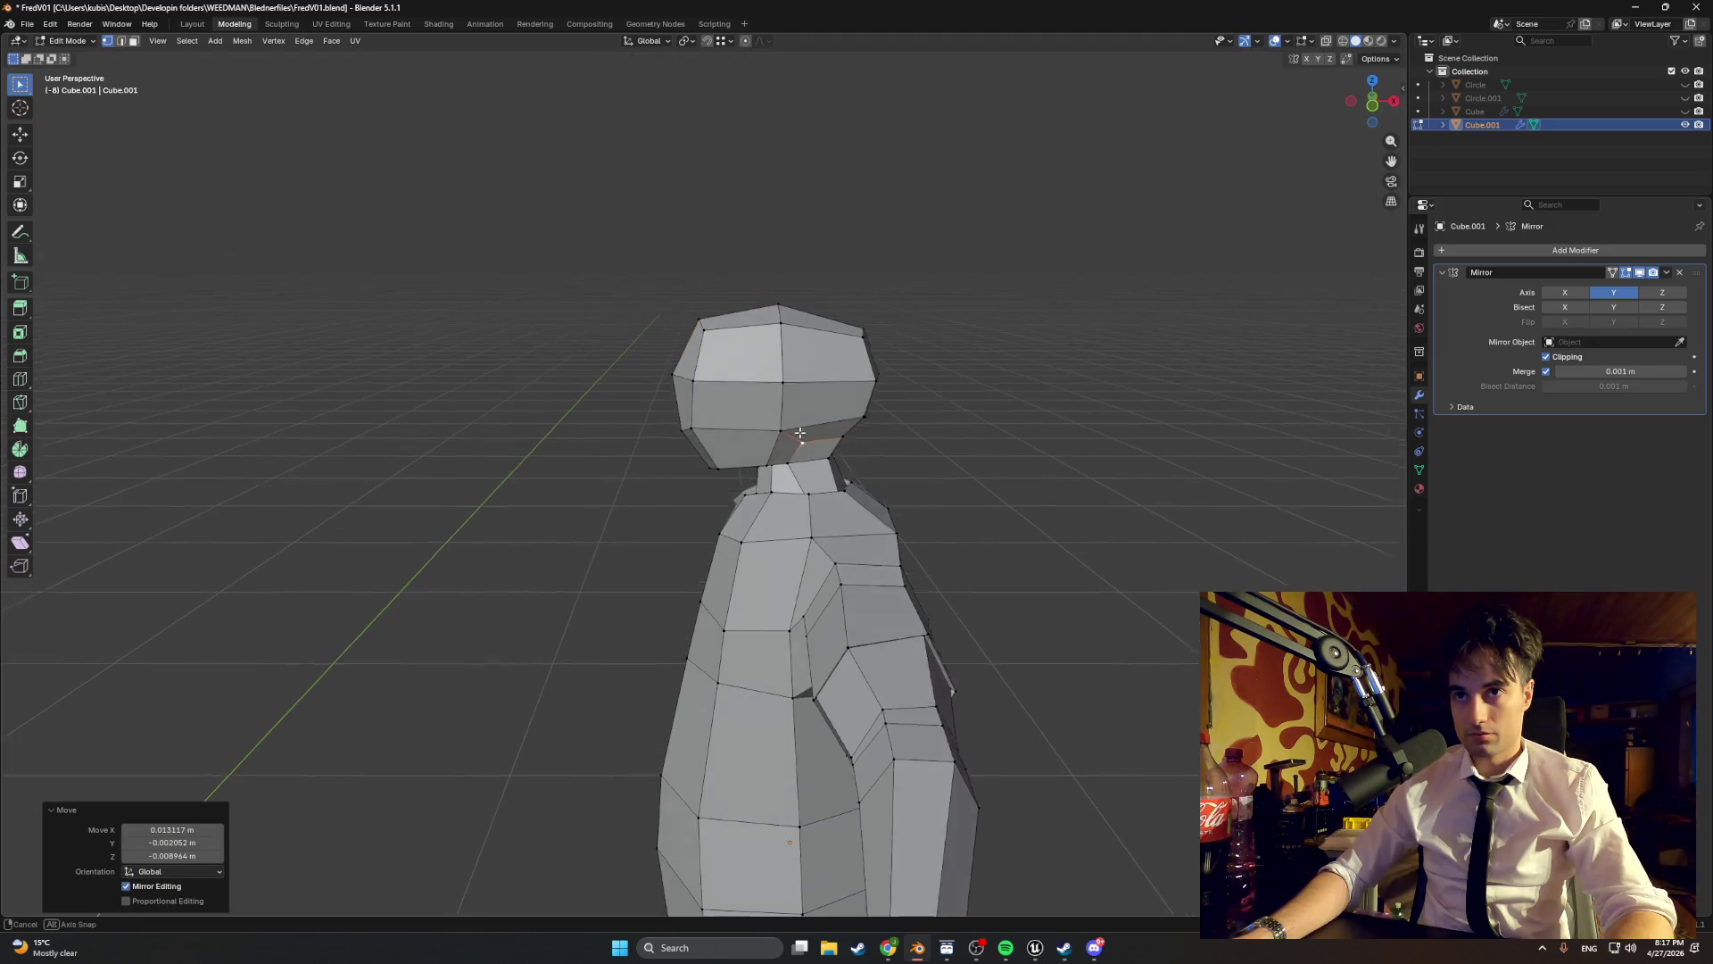
{"action": "key", "text": "g"}
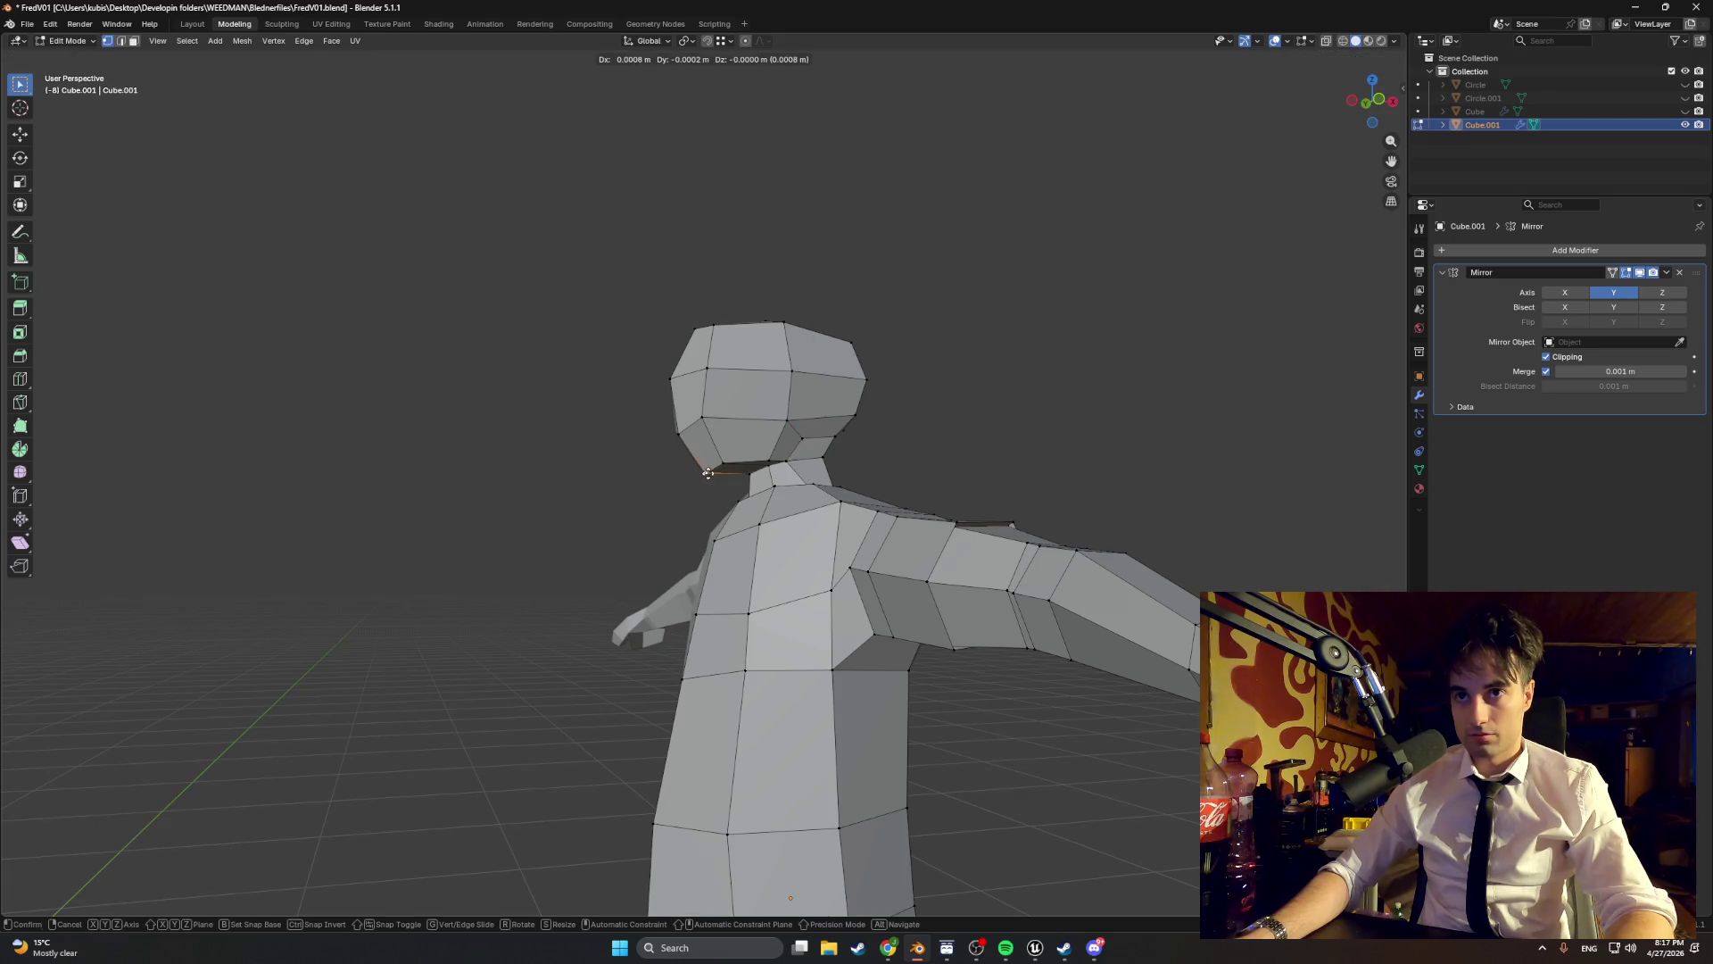
{"action": "left_click", "coordinate": [710, 471]}
- Save FredV01.blend and view the finished character from a front three-quarter angle
{"action": "mouse_move", "coordinate": [939, 471]}
{"action": "left_mouse_down"}
{"action": "mouse_move", "coordinate": [745, 463]}
{"action": "mouse_move", "coordinate": [913, 467]}
{"action": "mouse_move", "coordinate": [803, 461]}
{"action": "mouse_move", "coordinate": [842, 436]}
{"action": "mouse_move", "coordinate": [860, 459]}
{"action": "mouse_move", "coordinate": [743, 458]}
{"action": "mouse_move", "coordinate": [822, 453]}
{"action": "left_mouse_up"}
{"action": "mouse_move", "coordinate": [702, 462]}
{"action": "left_mouse_down"}
{"action": "mouse_move", "coordinate": [806, 463]}
{"action": "mouse_move", "coordinate": [521, 386]}
{"action": "mouse_move", "coordinate": [535, 395]}
{"action": "left_mouse_up"}
{"action": "key", "text": "ctrl+s"}
{"action": "scroll", "coordinate": [722, 573], "scroll_direction": "up", "scroll_amount": 5}
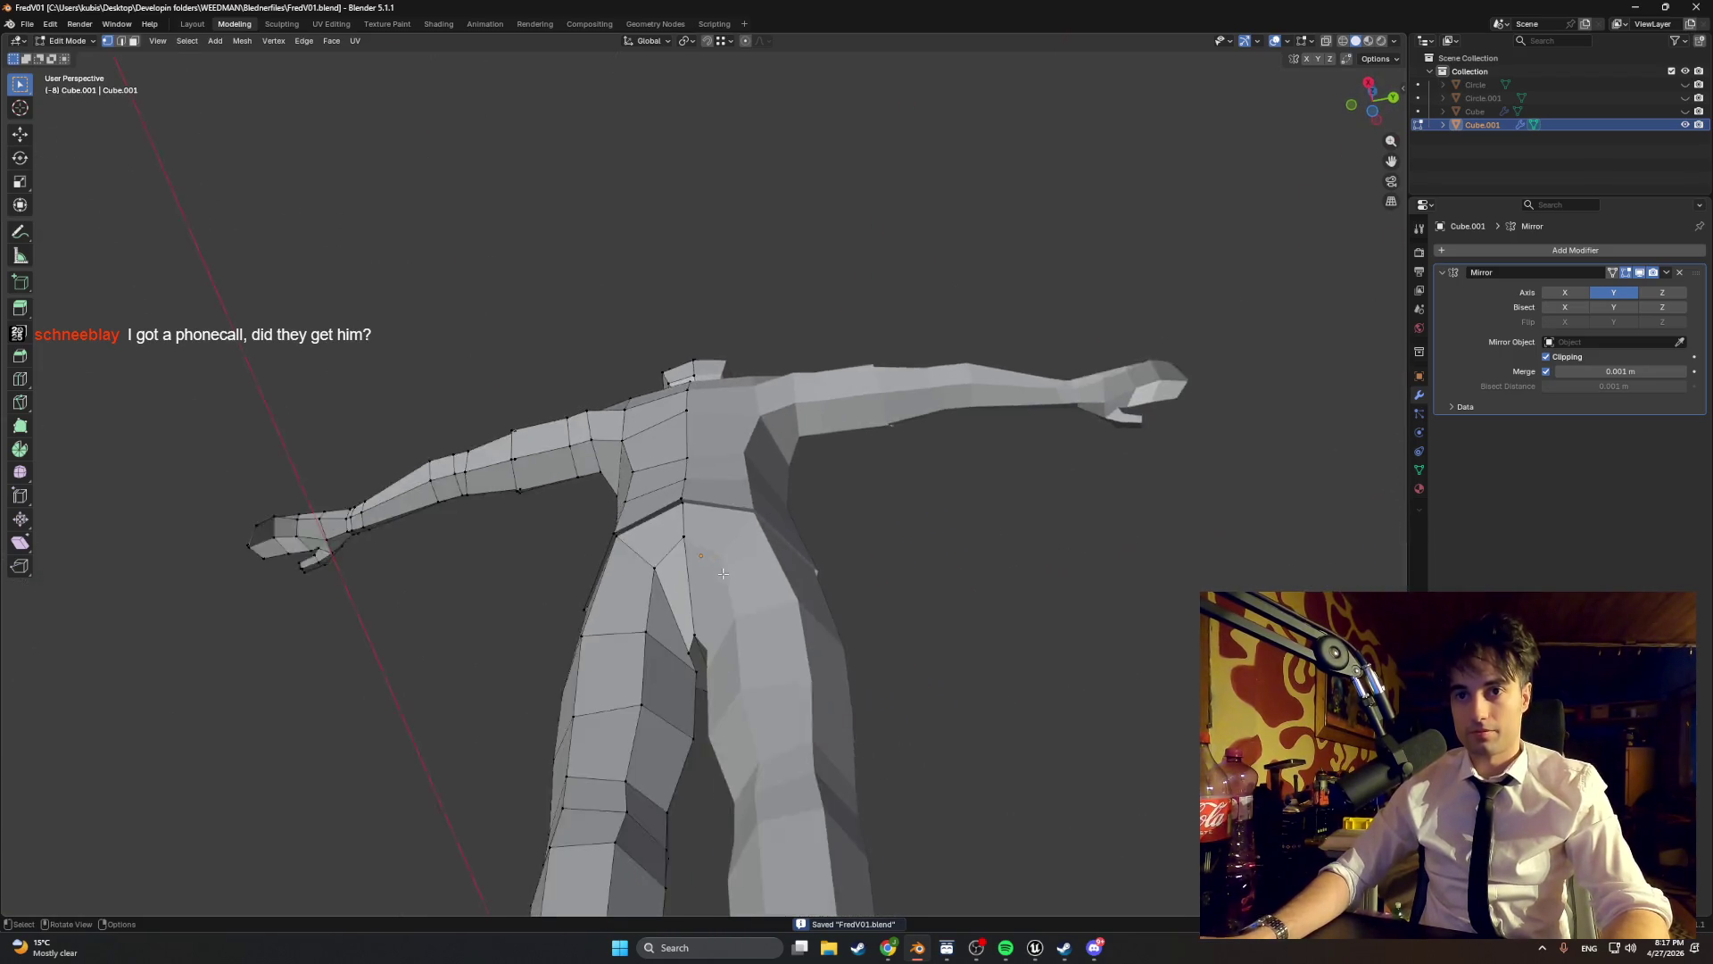
{"action": "scroll", "coordinate": [723, 574], "scroll_direction": "down", "scroll_amount": 5}
{"action": "mouse_move", "coordinate": [723, 574]}
{"action": "left_mouse_down"}
{"action": "mouse_move", "coordinate": [557, 641]}
{"action": "mouse_move", "coordinate": [537, 618]}
{"action": "left_mouse_up"}
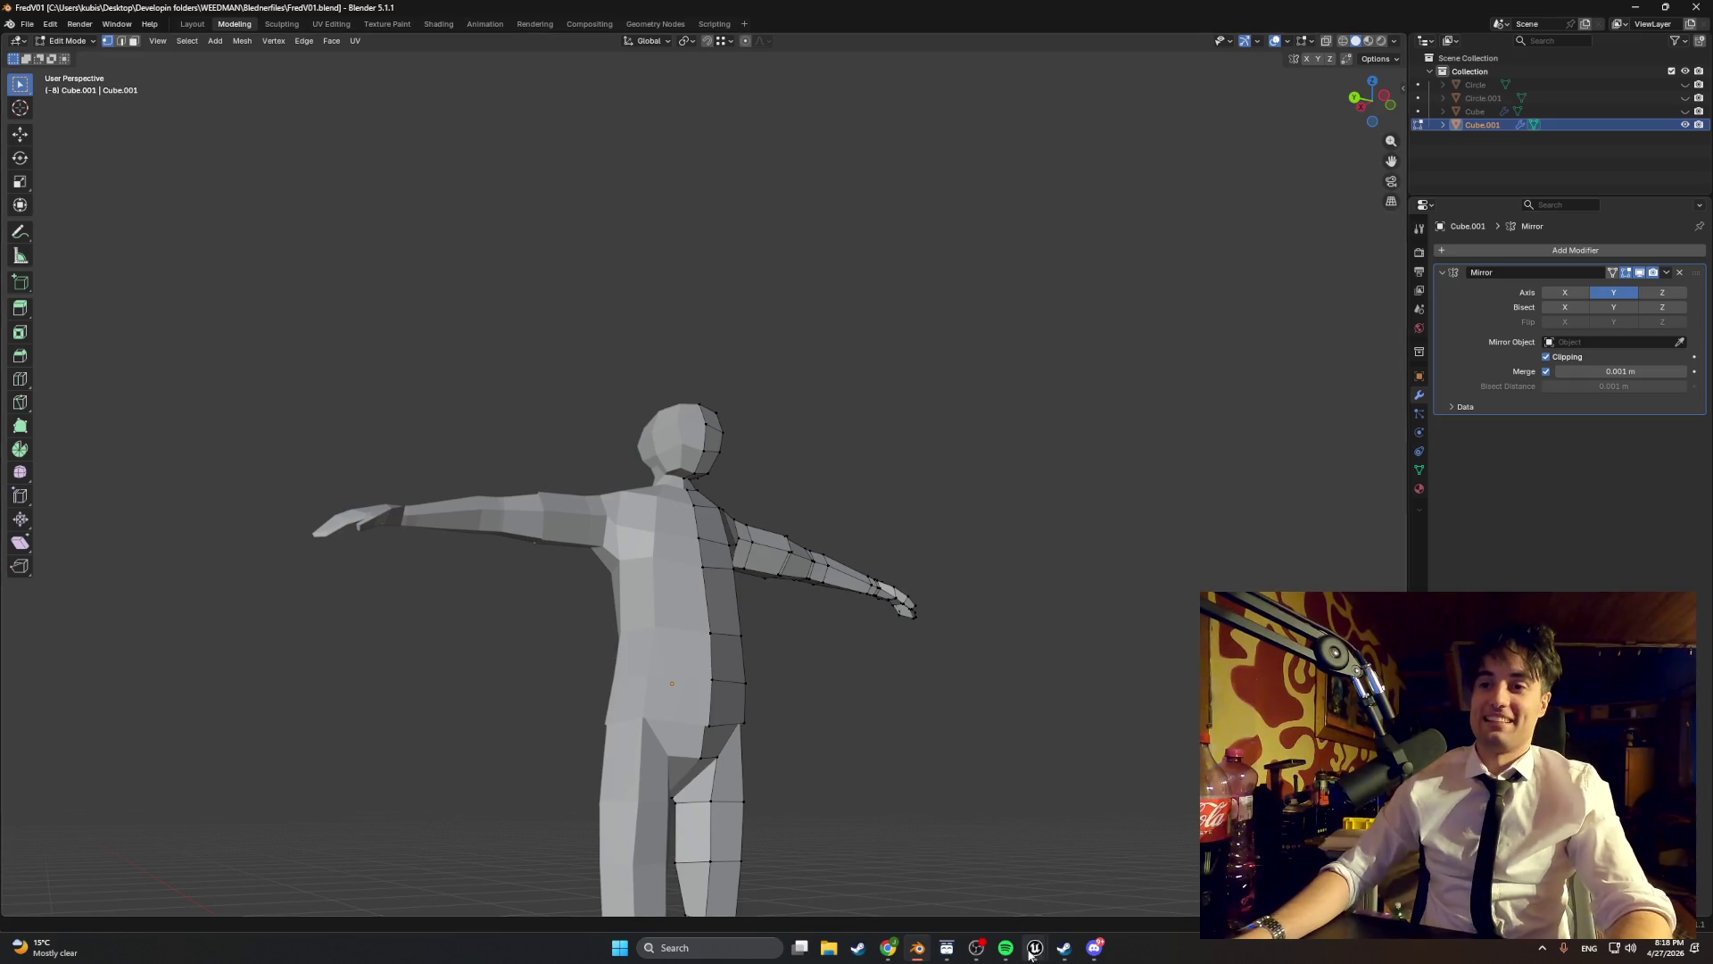
{"action": "mouse_move", "coordinate": [1033, 951]}
{"action": "left_click", "coordinate": [959, 867]}
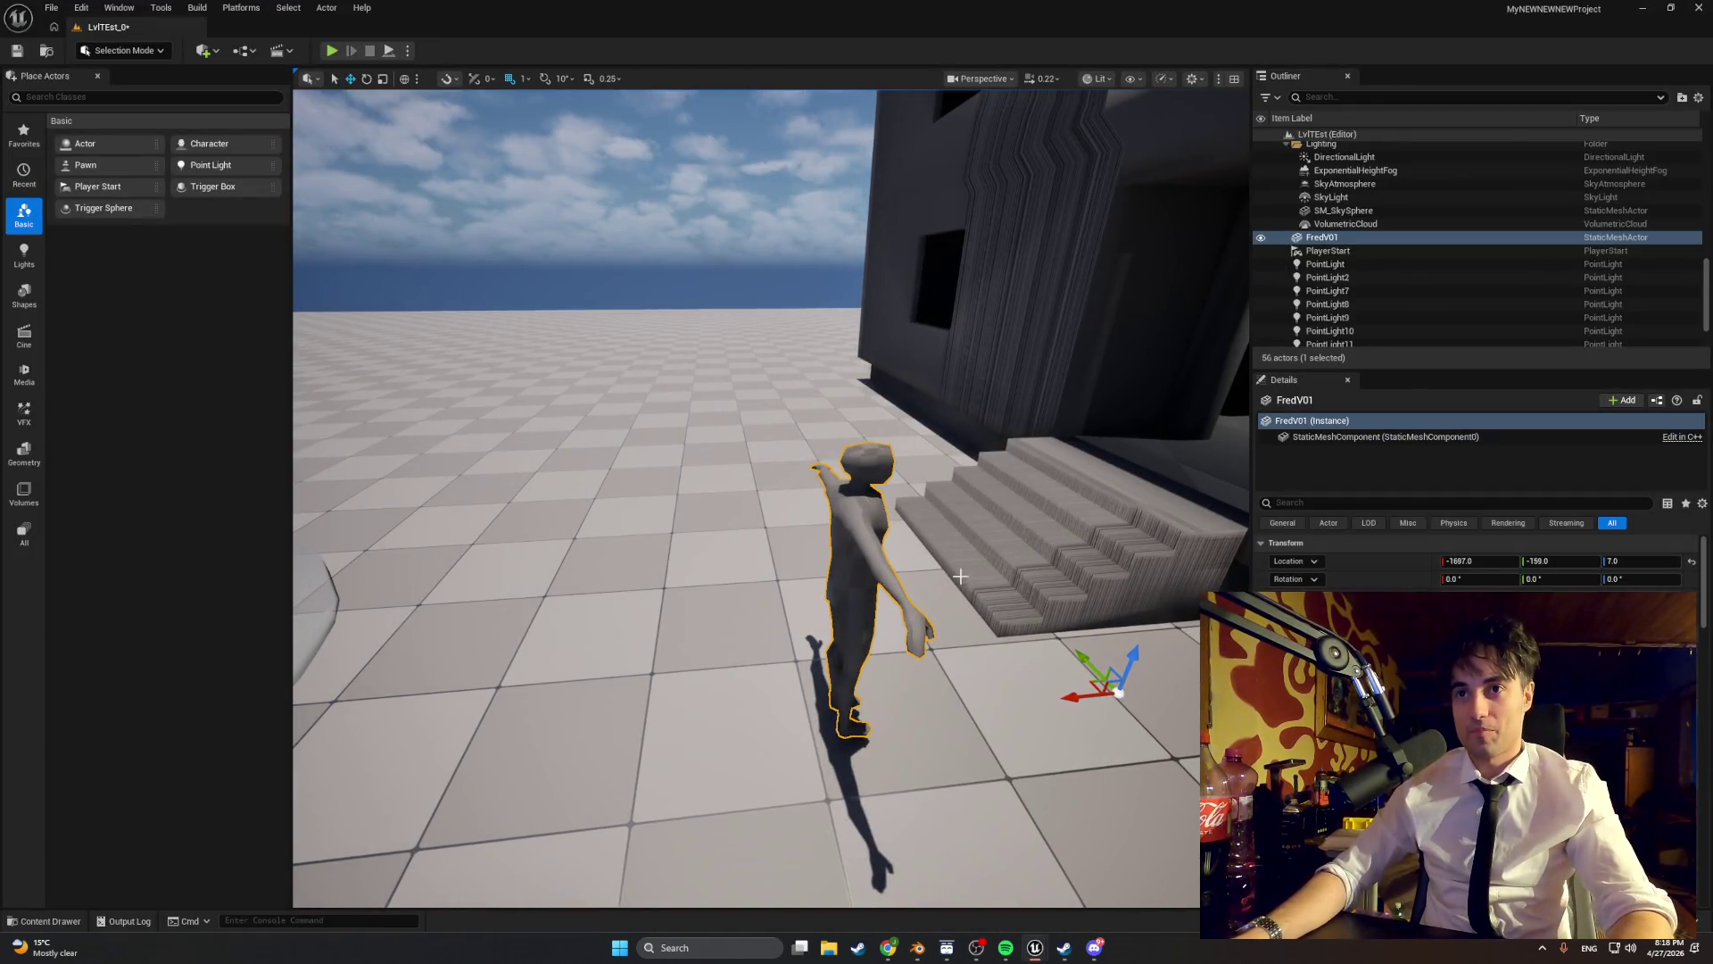
- Play the LvlTEst level and walk in first person past the window and fridge to the sink
{"action": "left_click", "coordinate": [331, 50]}
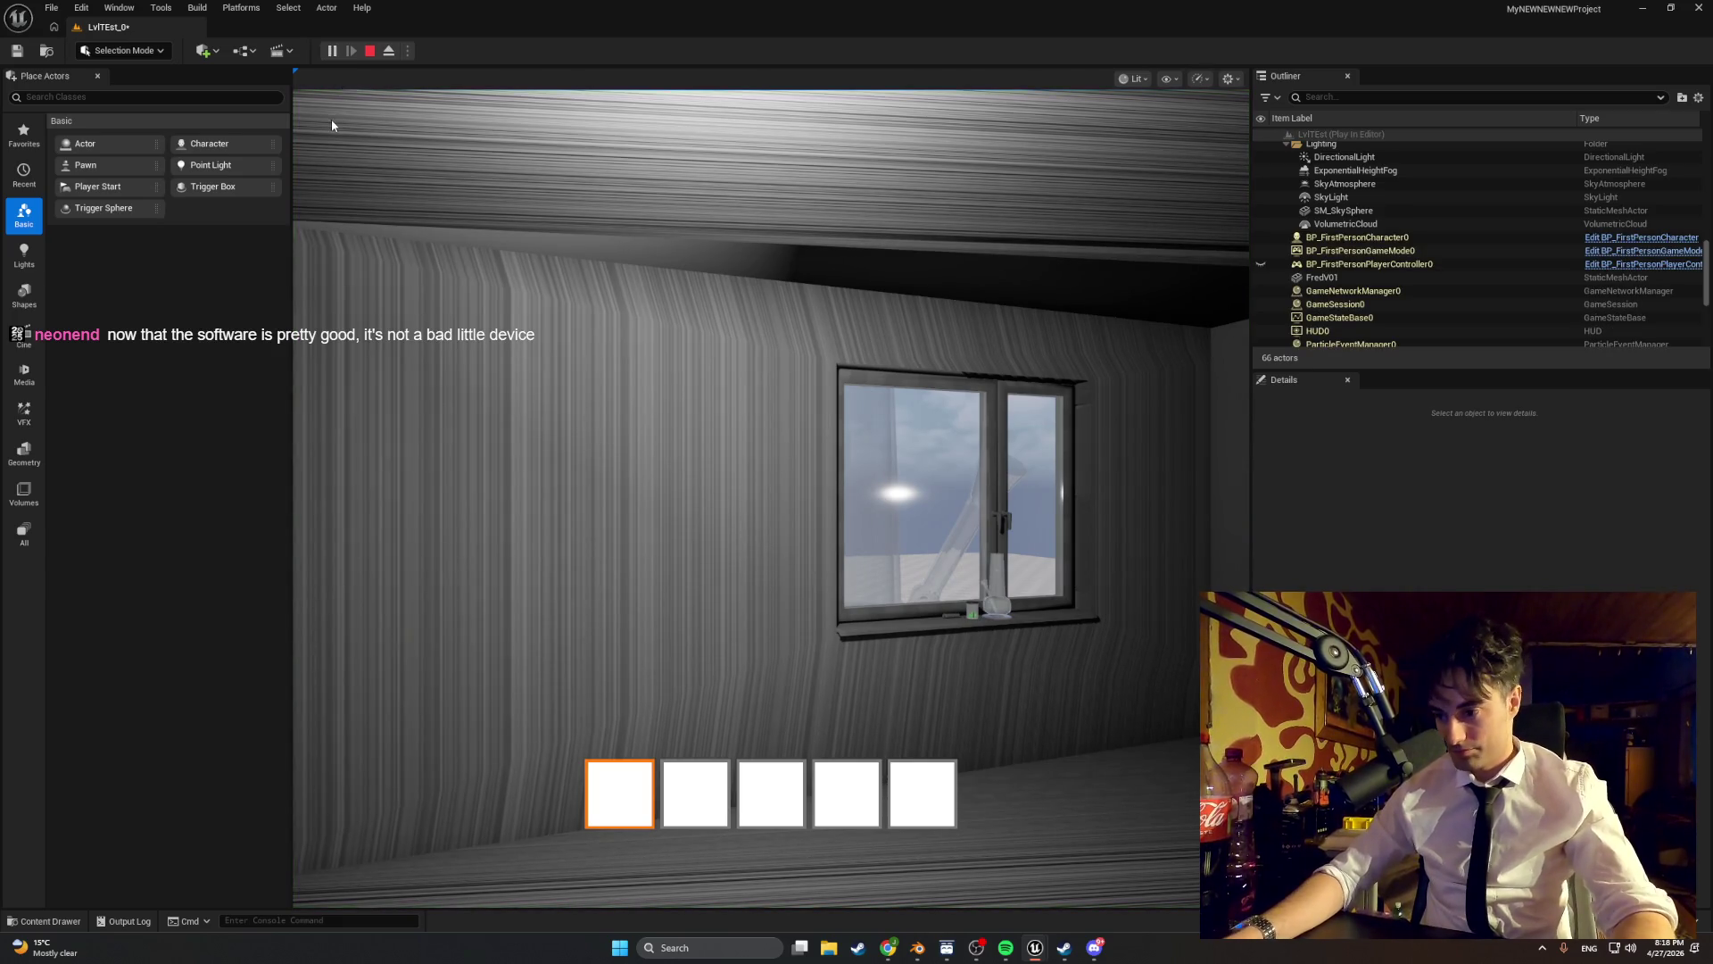
{"action": "left_click", "coordinate": [460, 190]}
{"action": "key", "text": "w"}
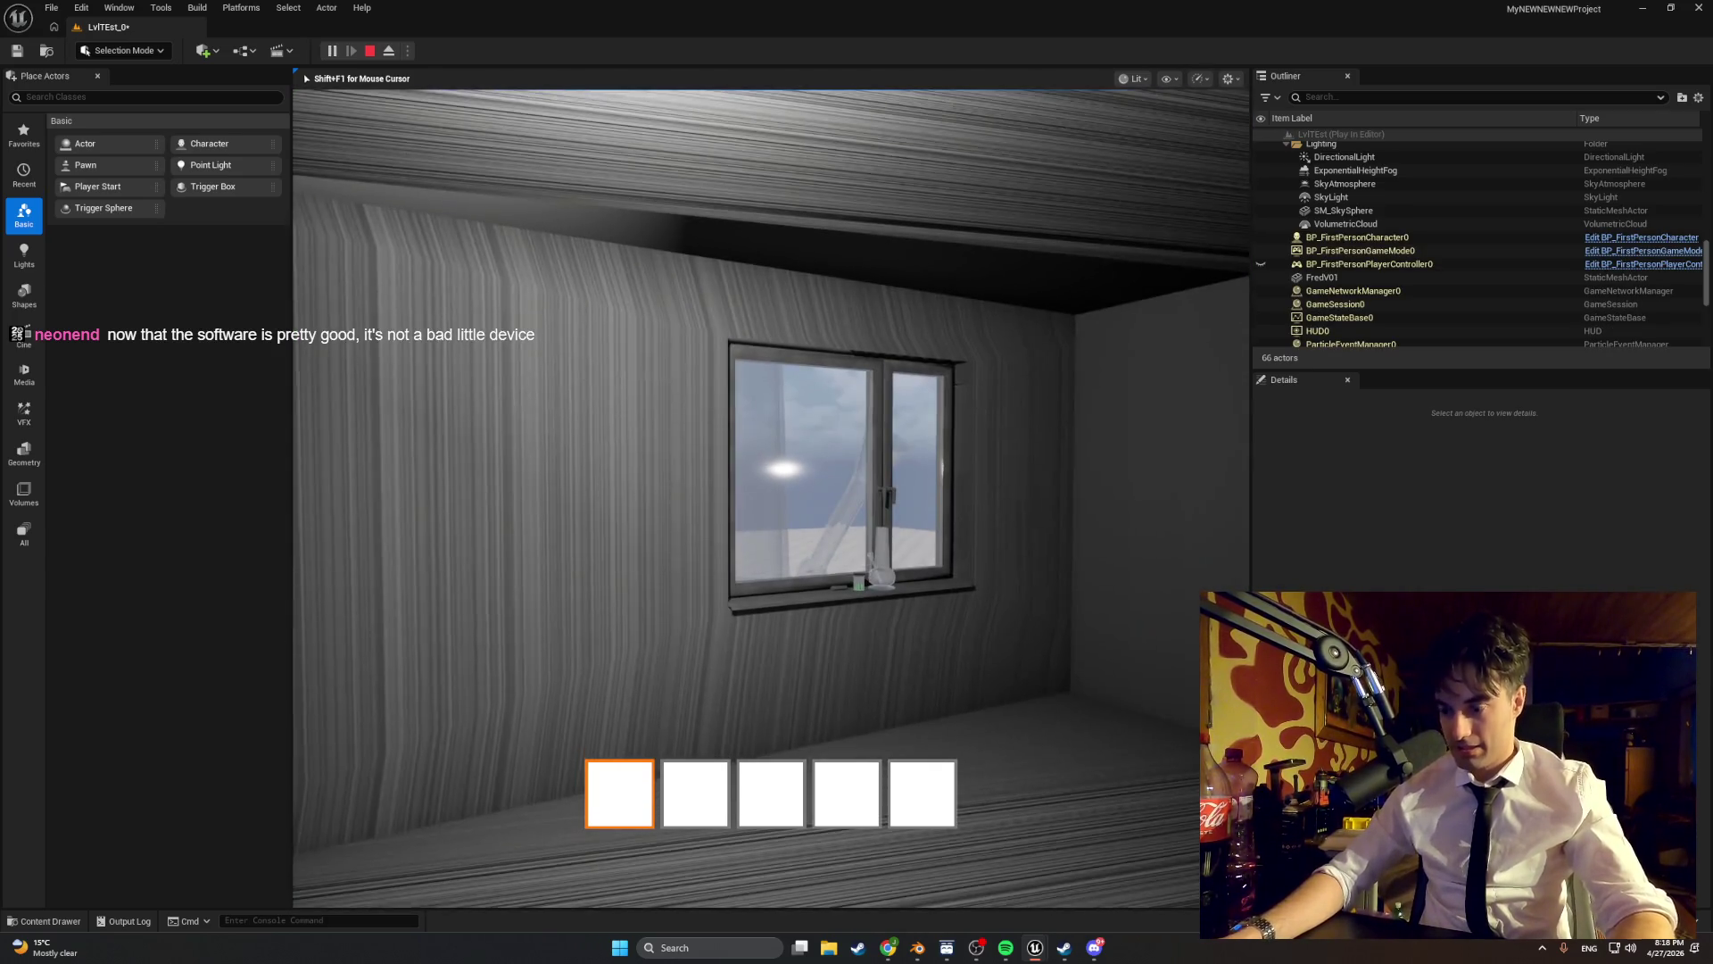
{"action": "key", "text": "w"}
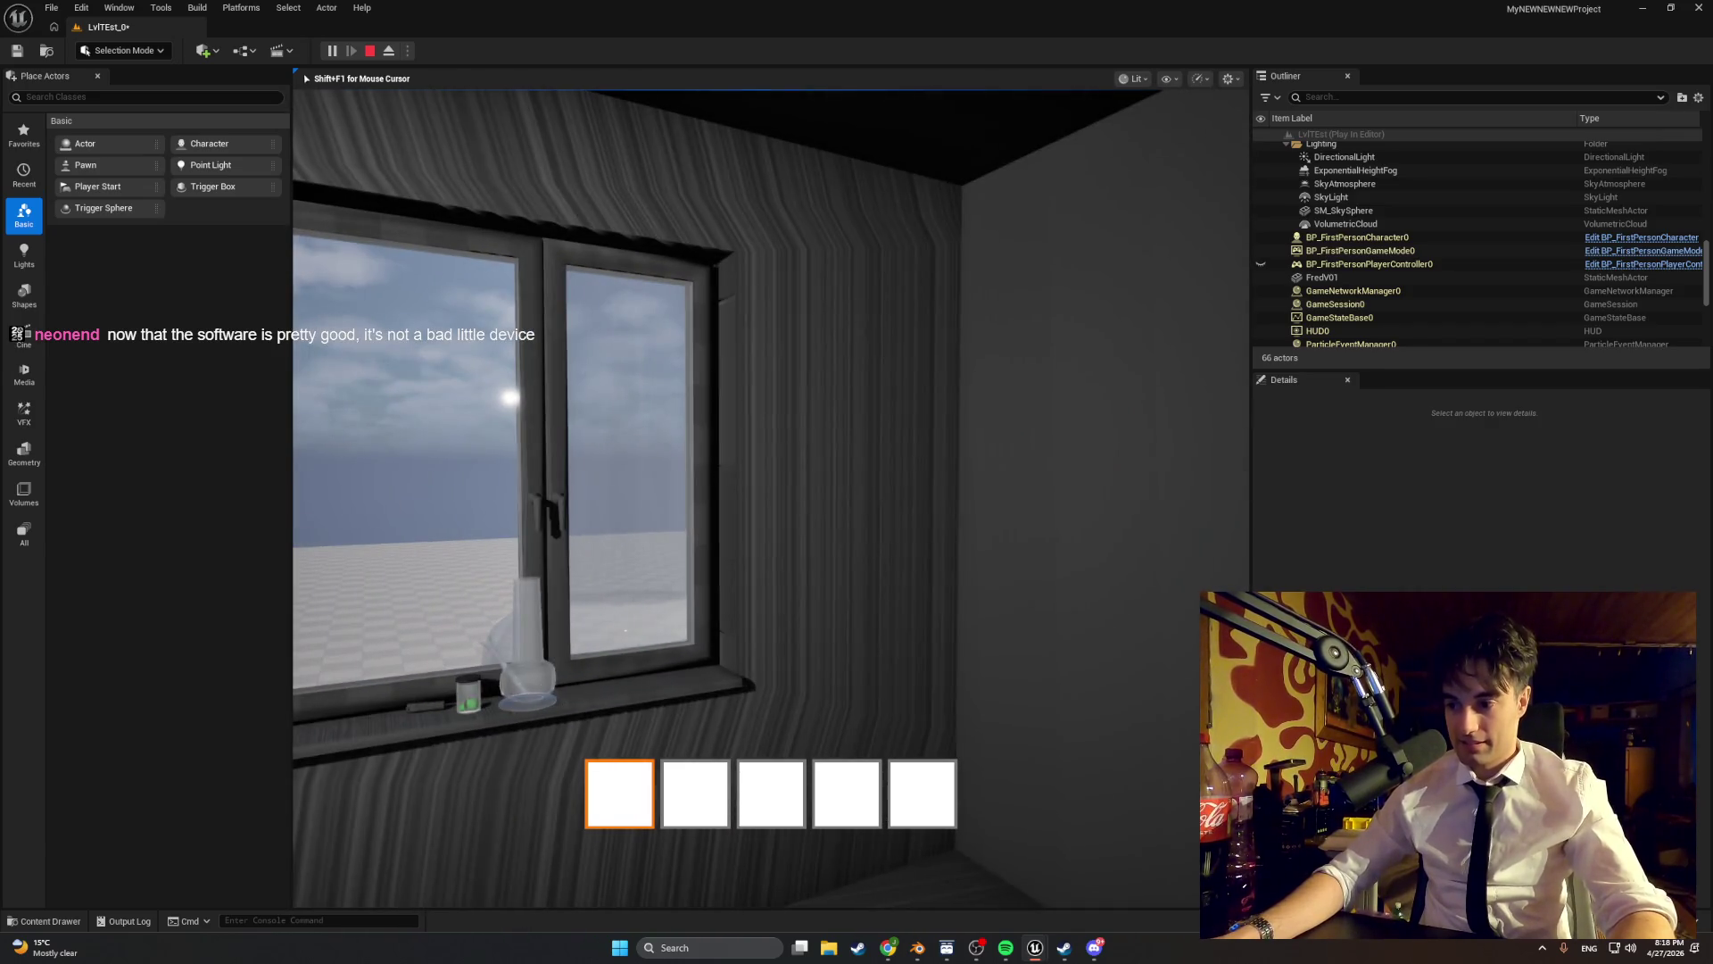
{"action": "key", "text": "w"}
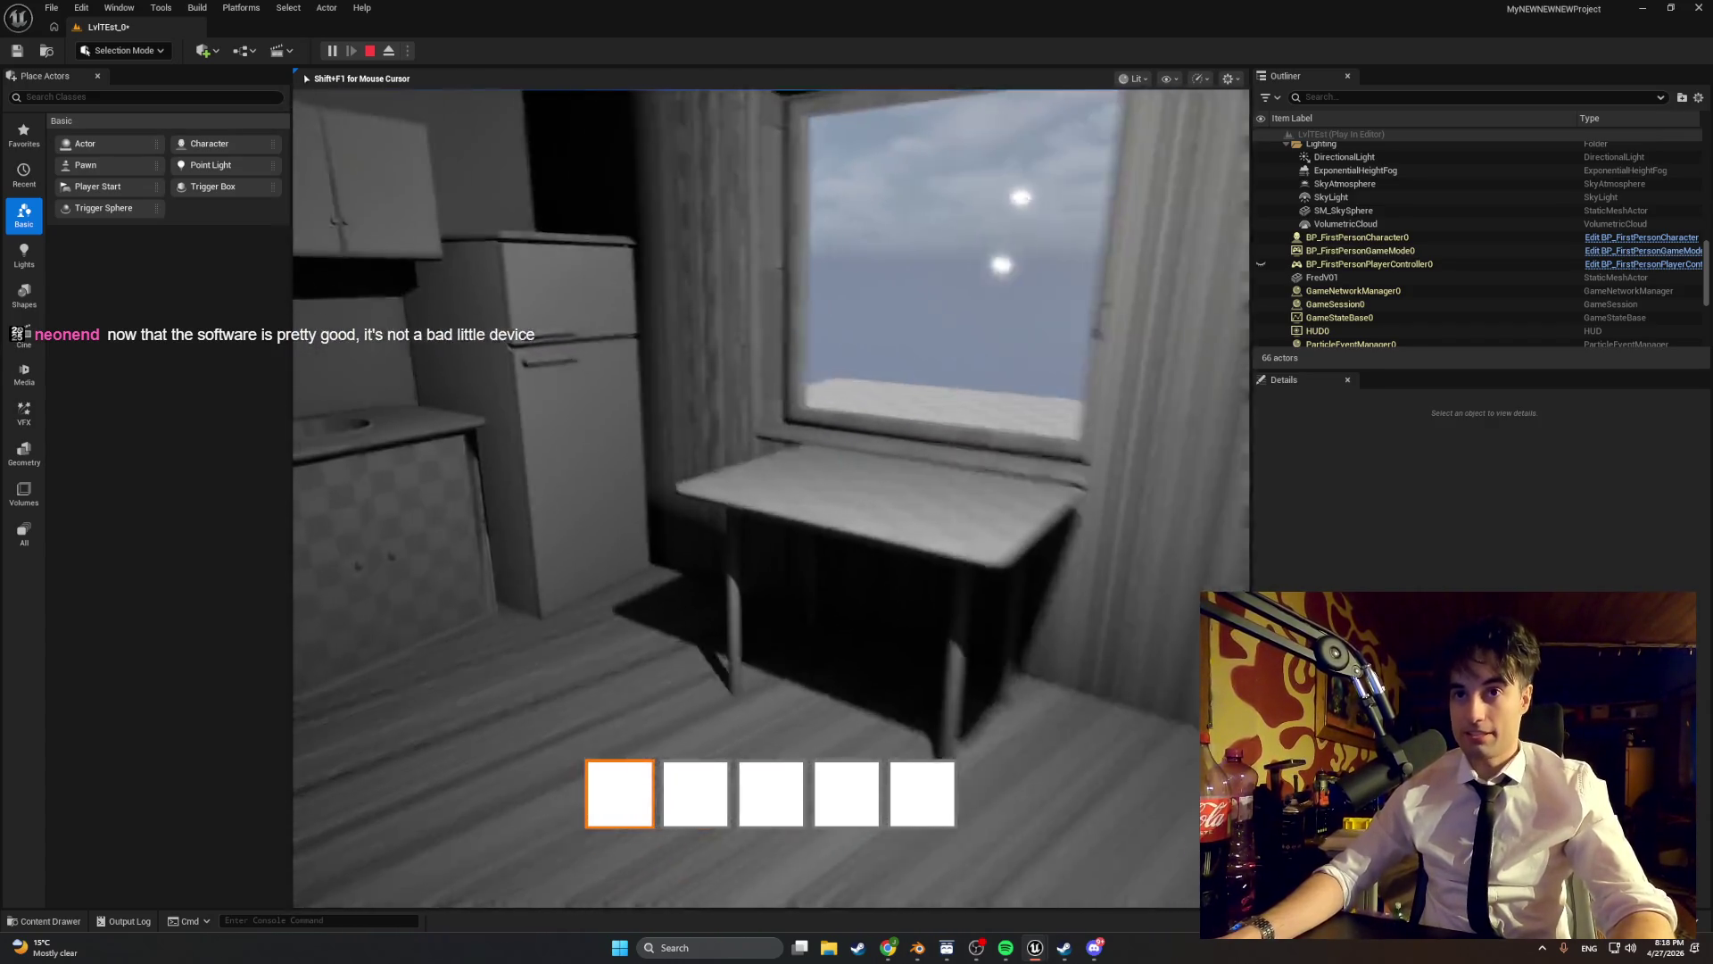
{"action": "key", "text": "w"}
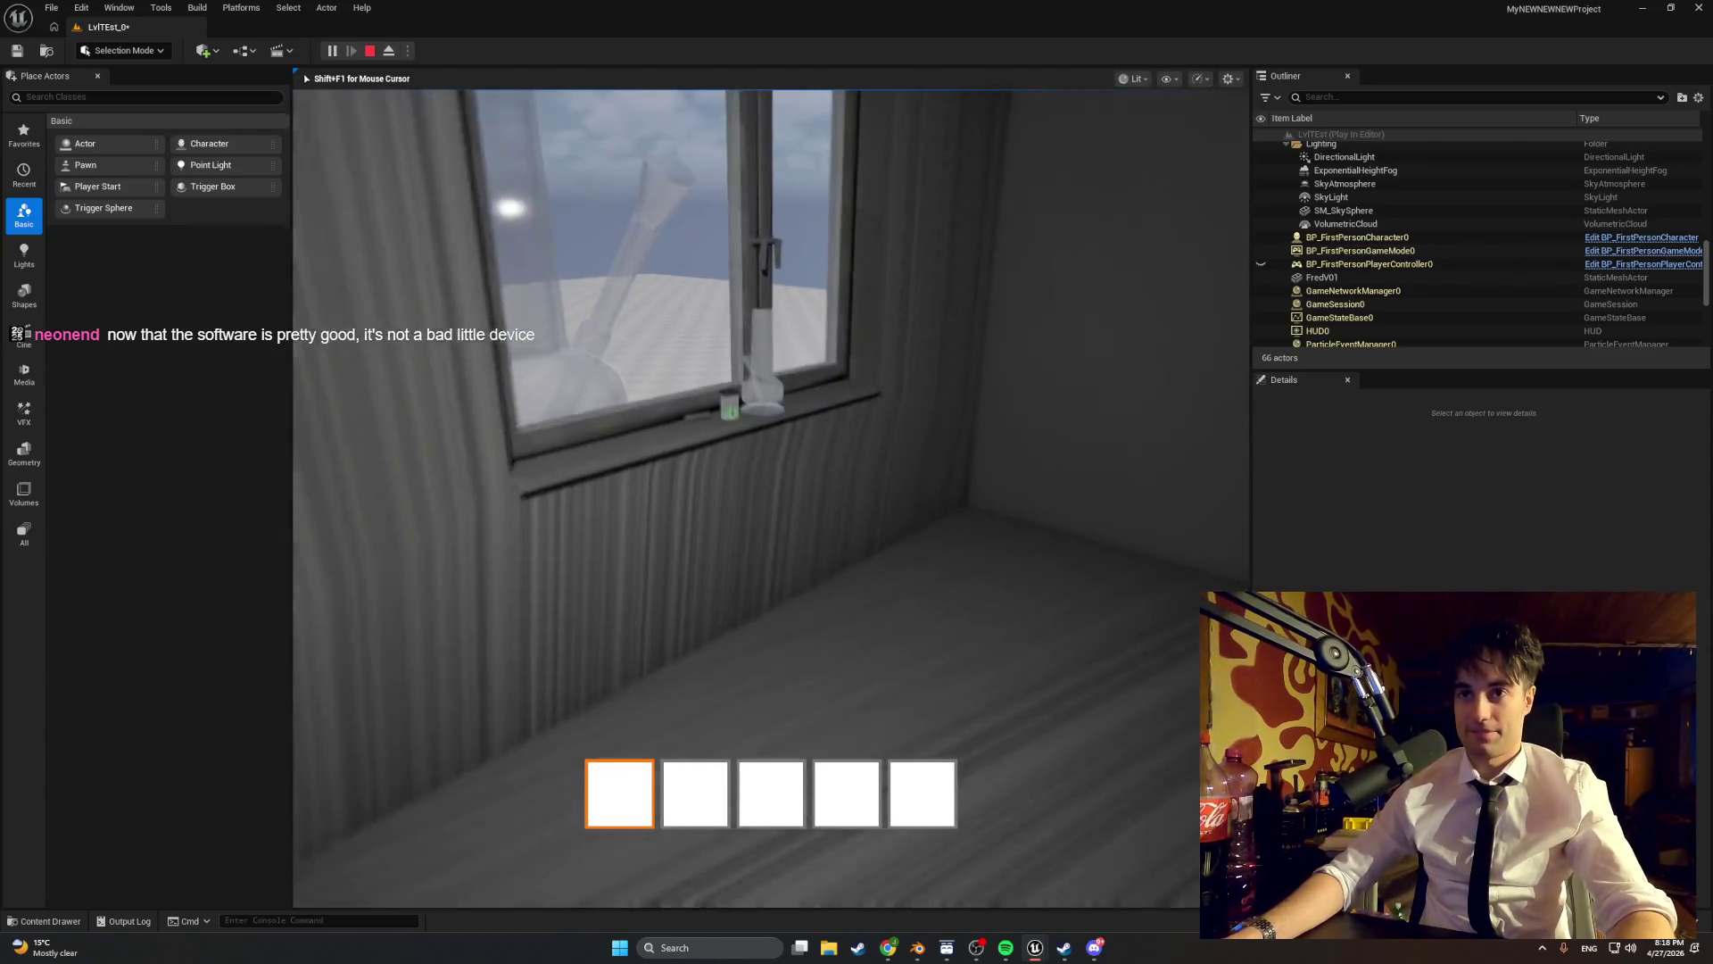
{"action": "key", "text": "w"}
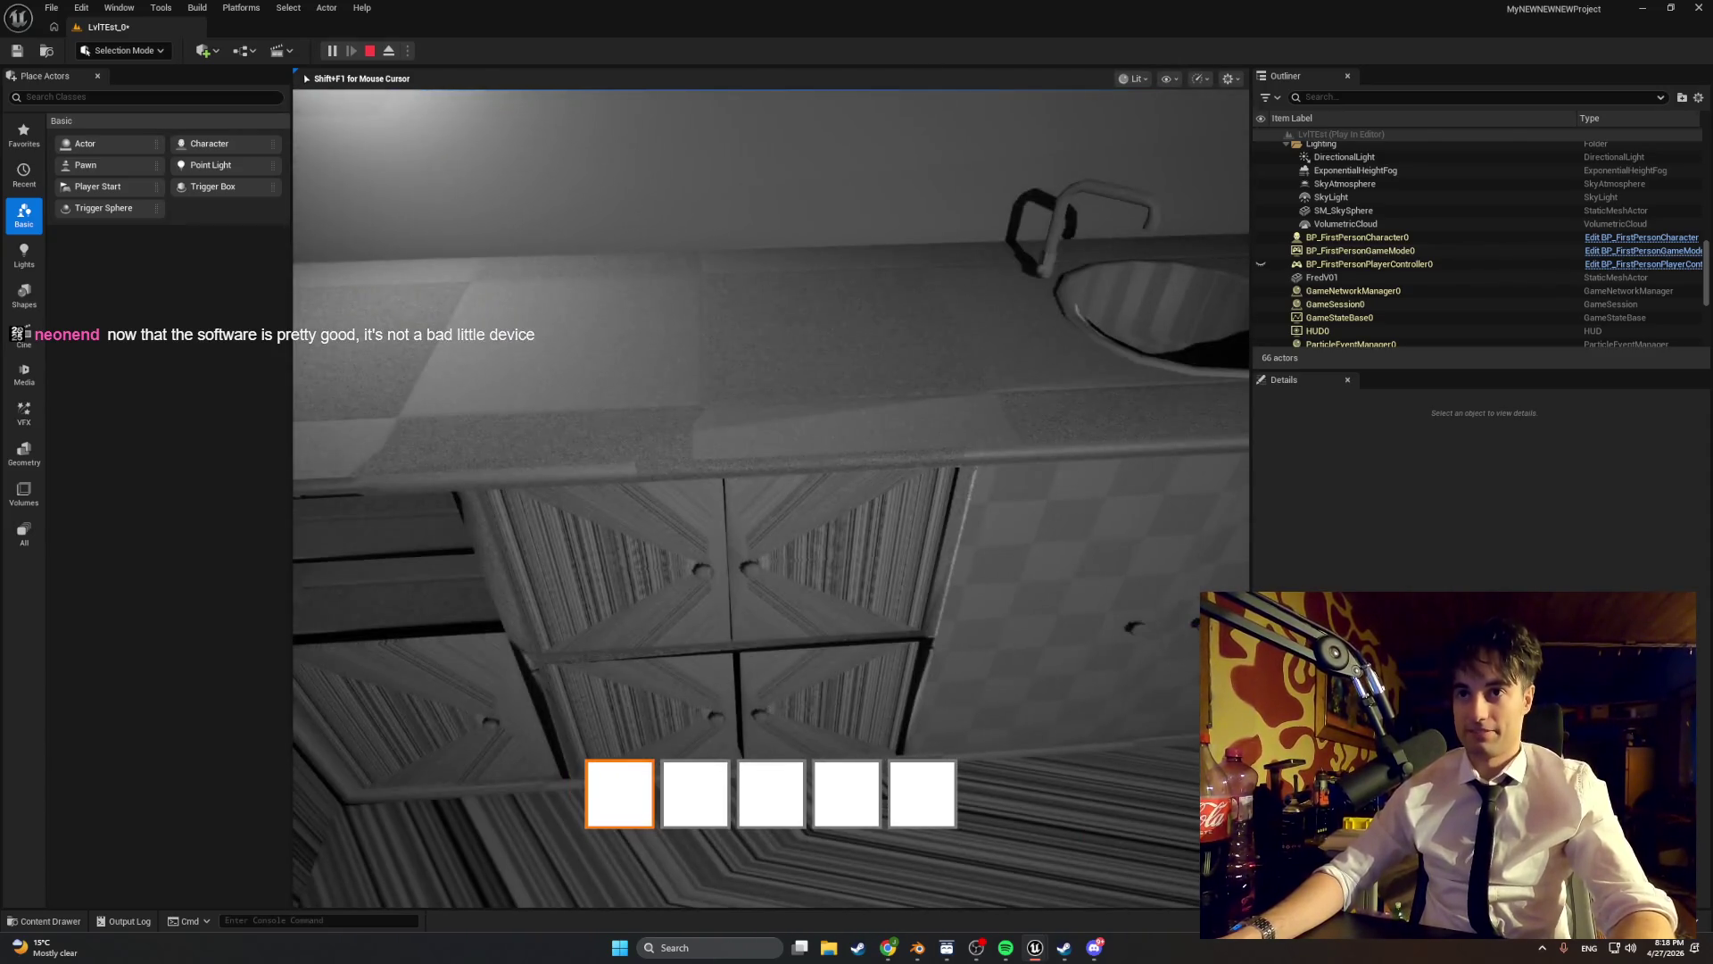
{"action": "key", "text": "w"}
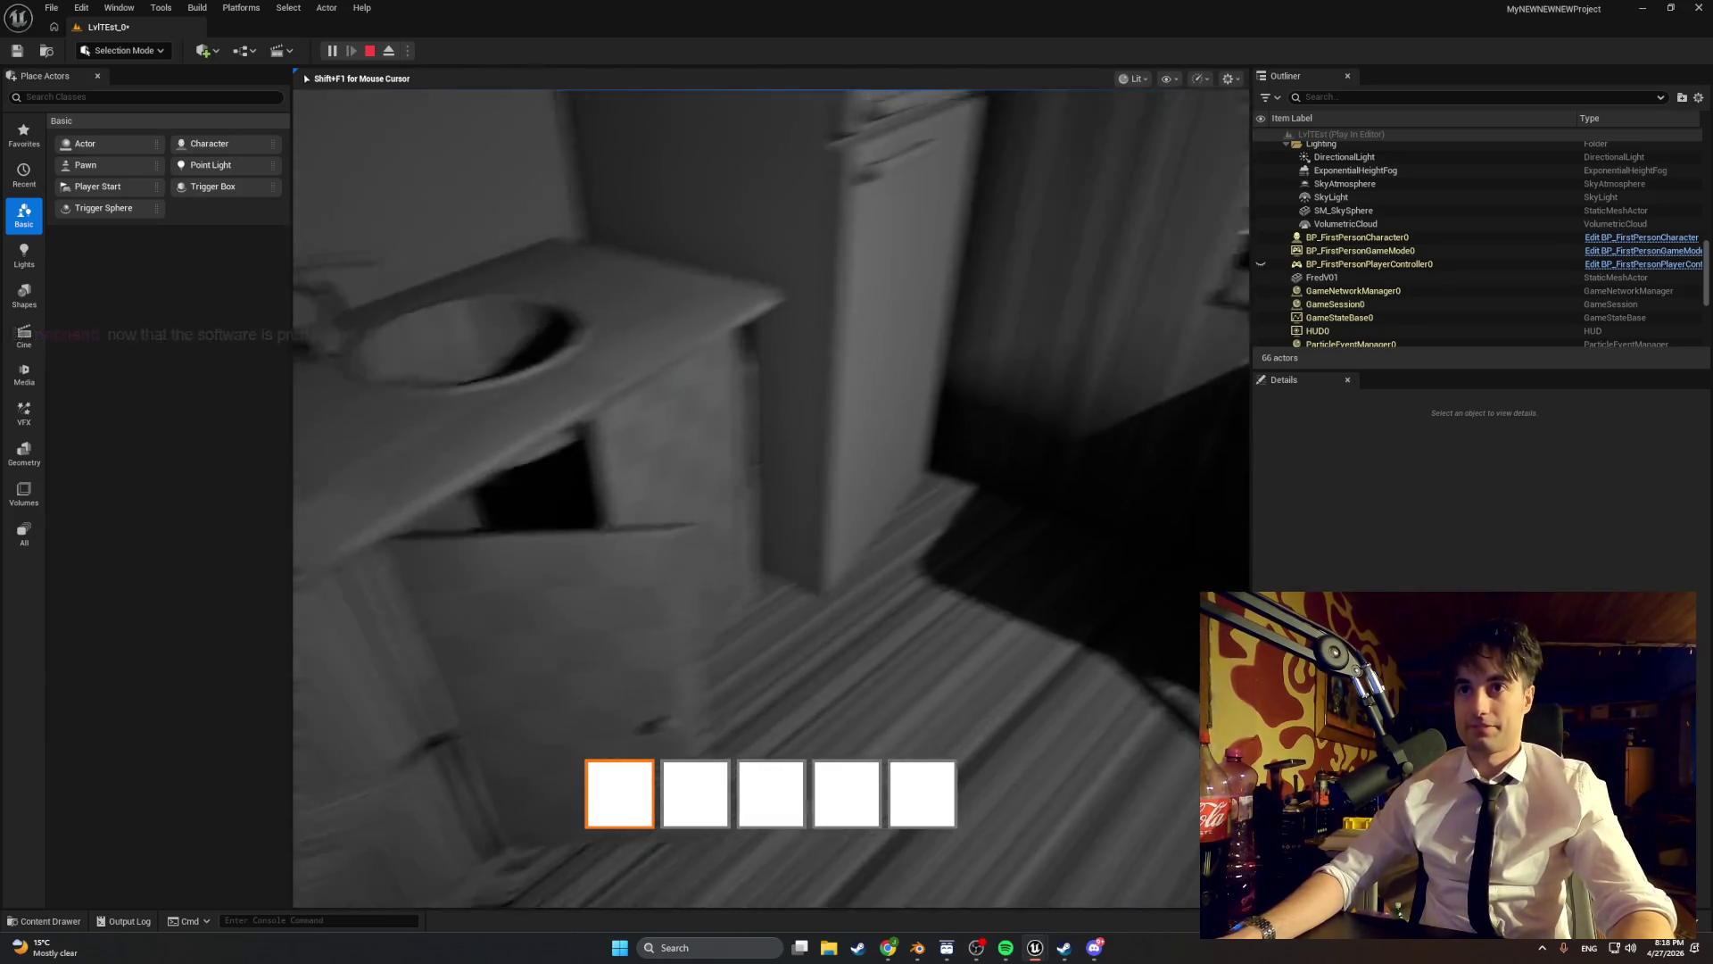
{"action": "key", "text": "s"}
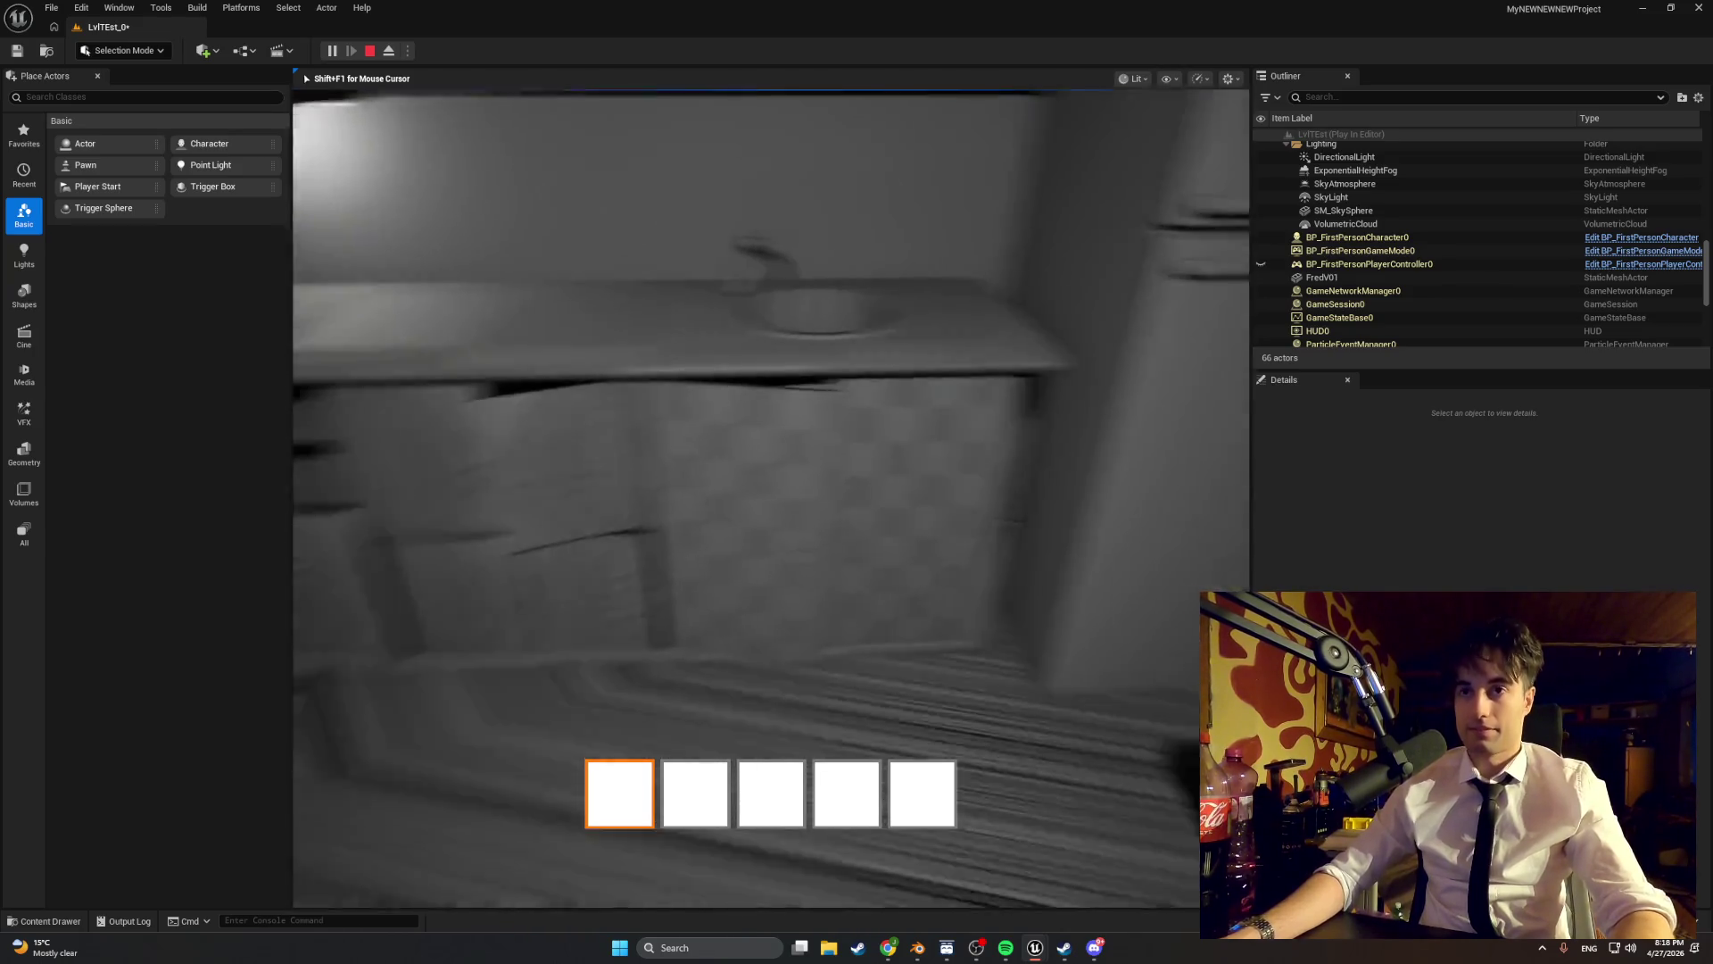
{"action": "key", "text": "Escape"}
- Locate the sink door asset and open Kitchen_Counter_Doors_Sink in the full Blueprint editor
{"action": "right_click", "coordinate": [712, 466]}
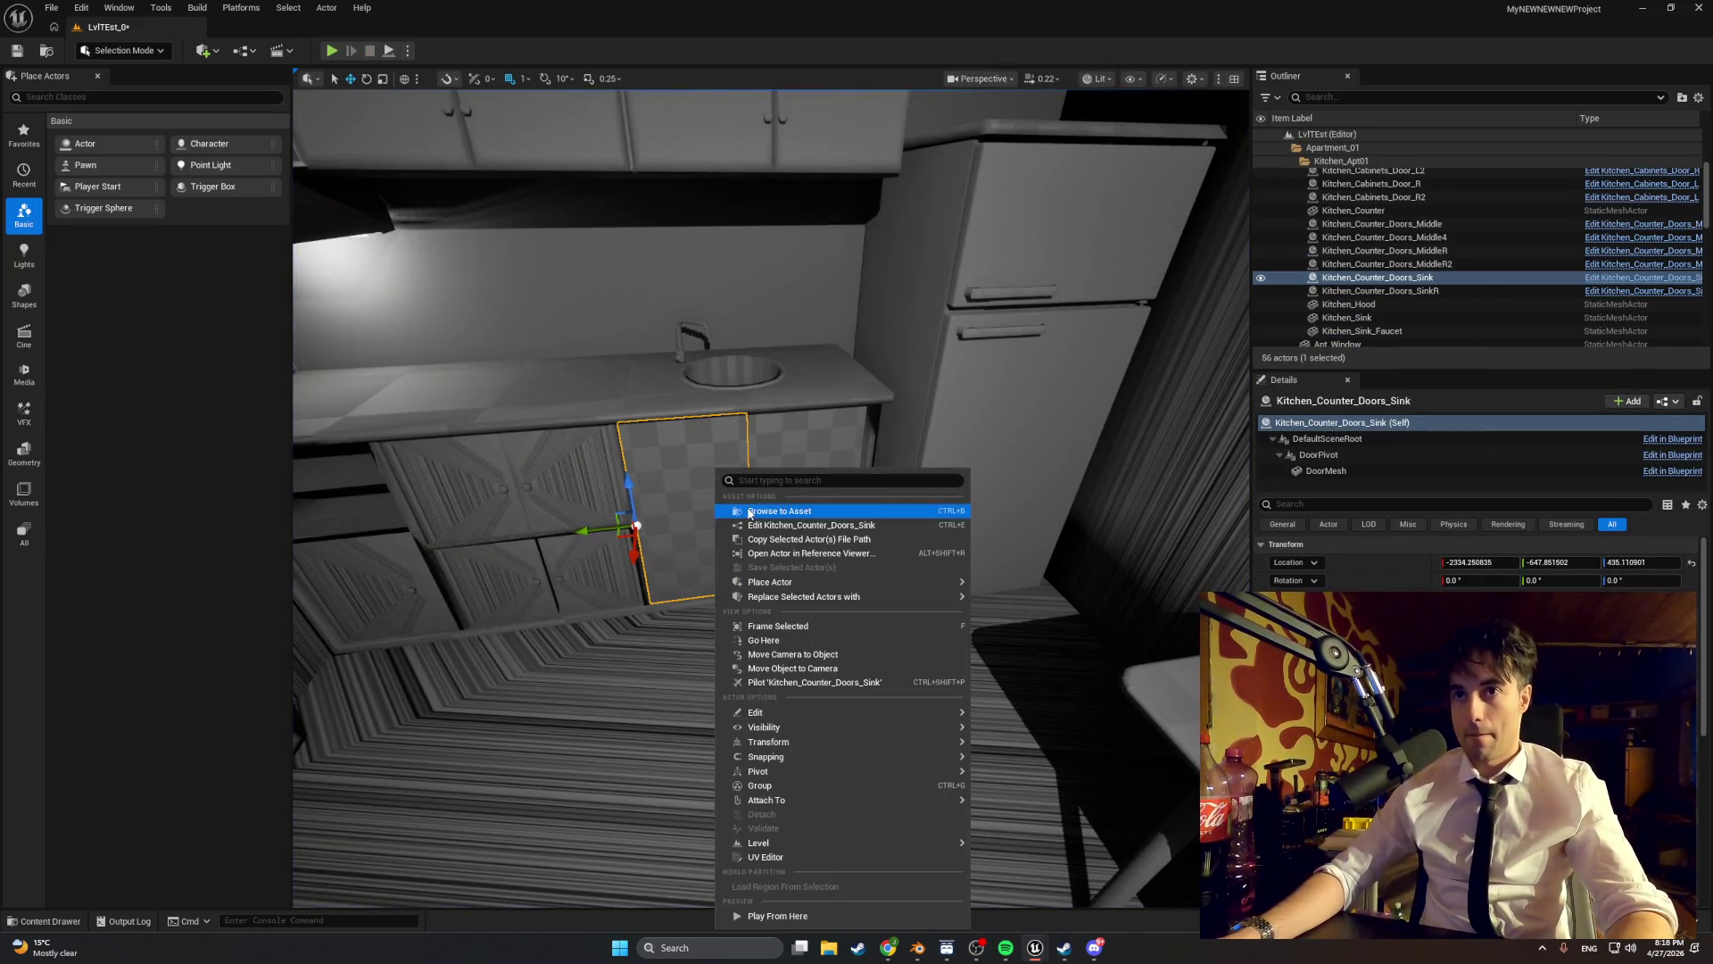
{"action": "left_click", "coordinate": [748, 513]}
{"action": "double_click", "coordinate": [680, 673]}
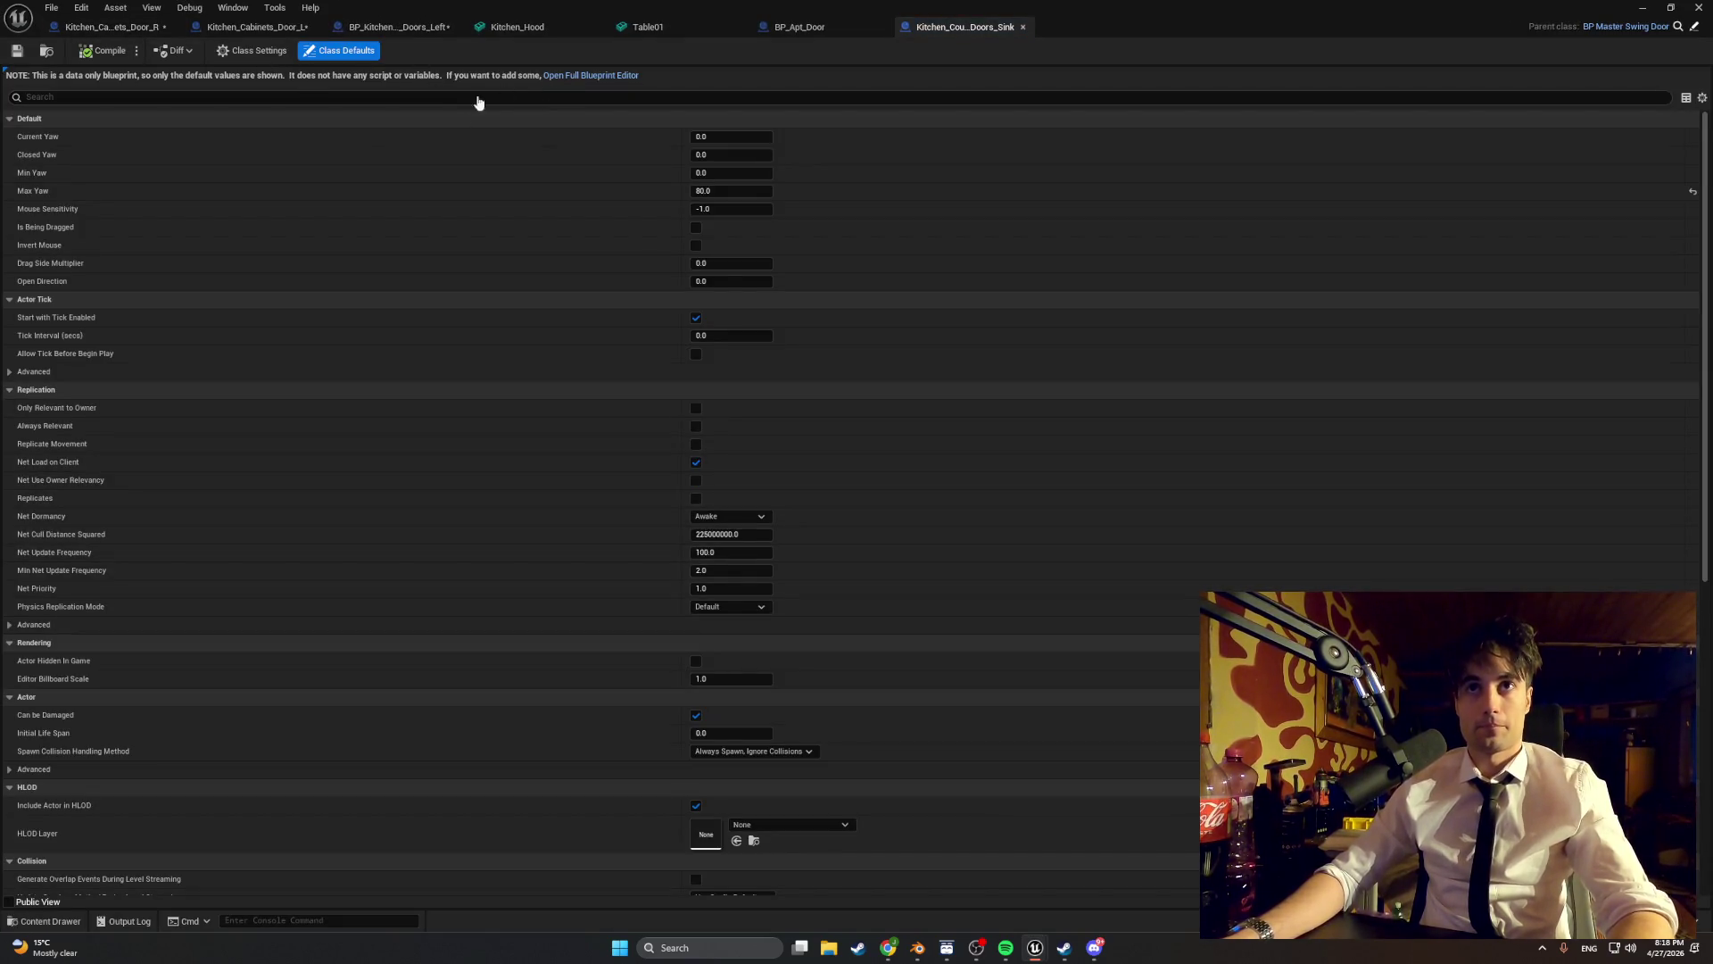
{"action": "left_click", "coordinate": [590, 75]}
{"action": "left_click", "coordinate": [296, 75]}
- Rotate the DoorMesh 90° in yaw around its hinge and compile the blueprint
{"action": "left_click", "coordinate": [765, 410]}
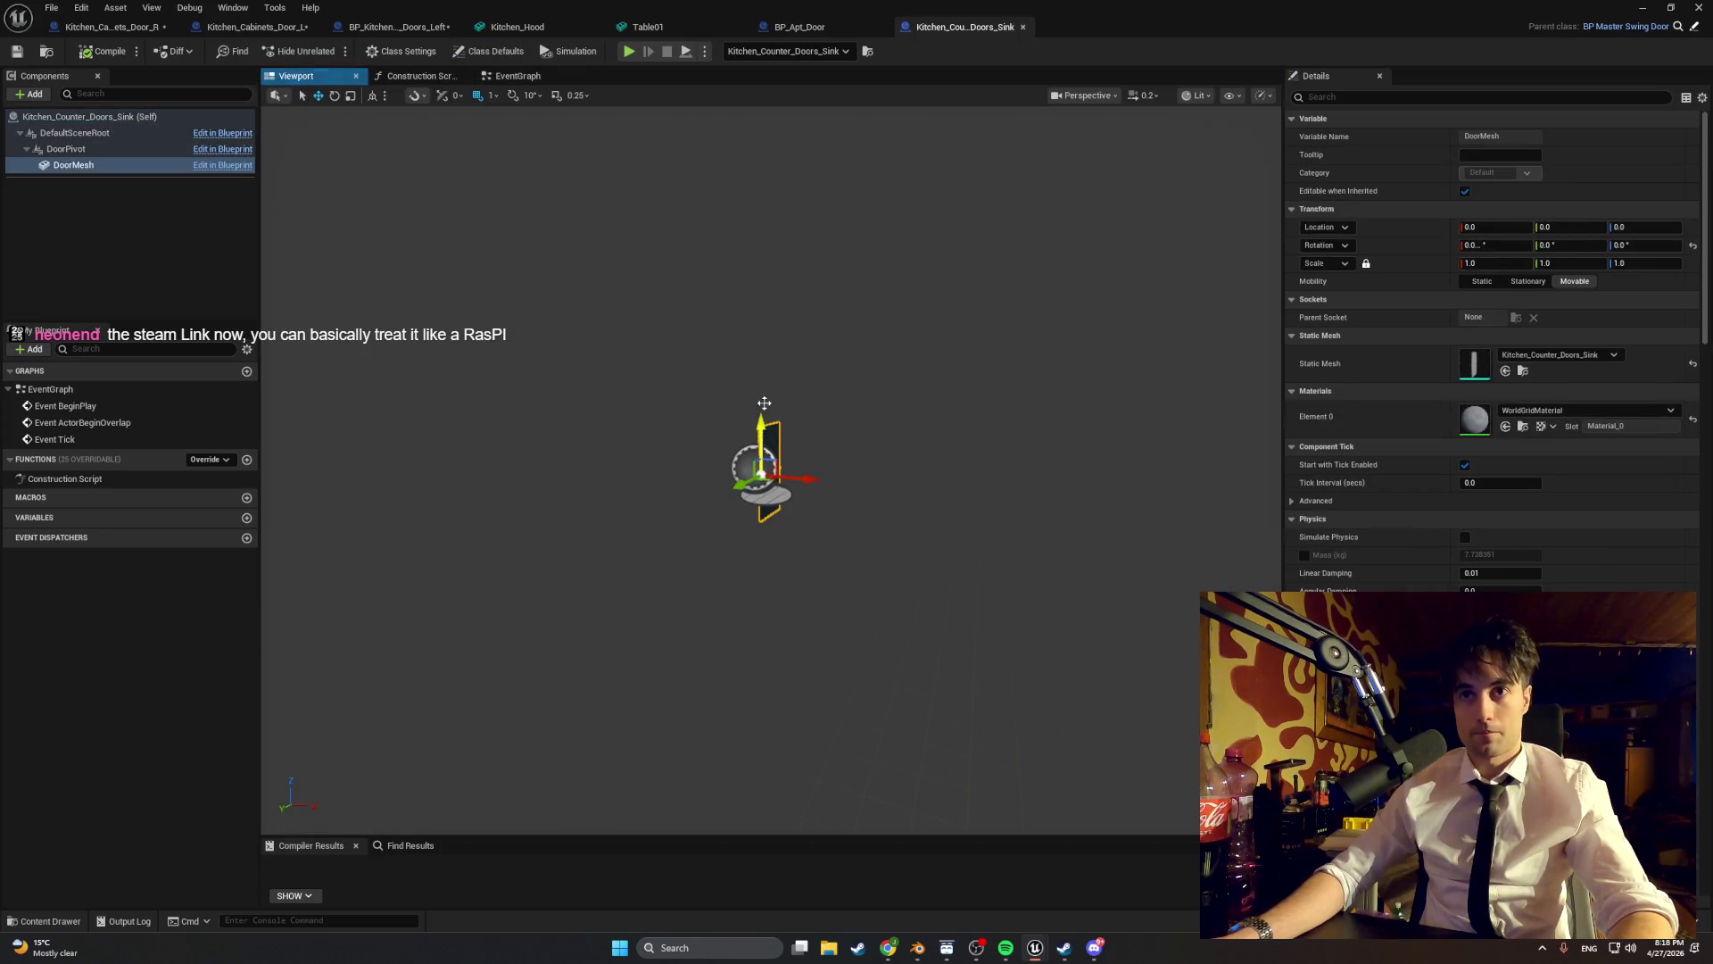
{"action": "key", "text": "f"}
{"action": "scroll", "coordinate": [779, 368], "scroll_direction": "down", "scroll_amount": 3}
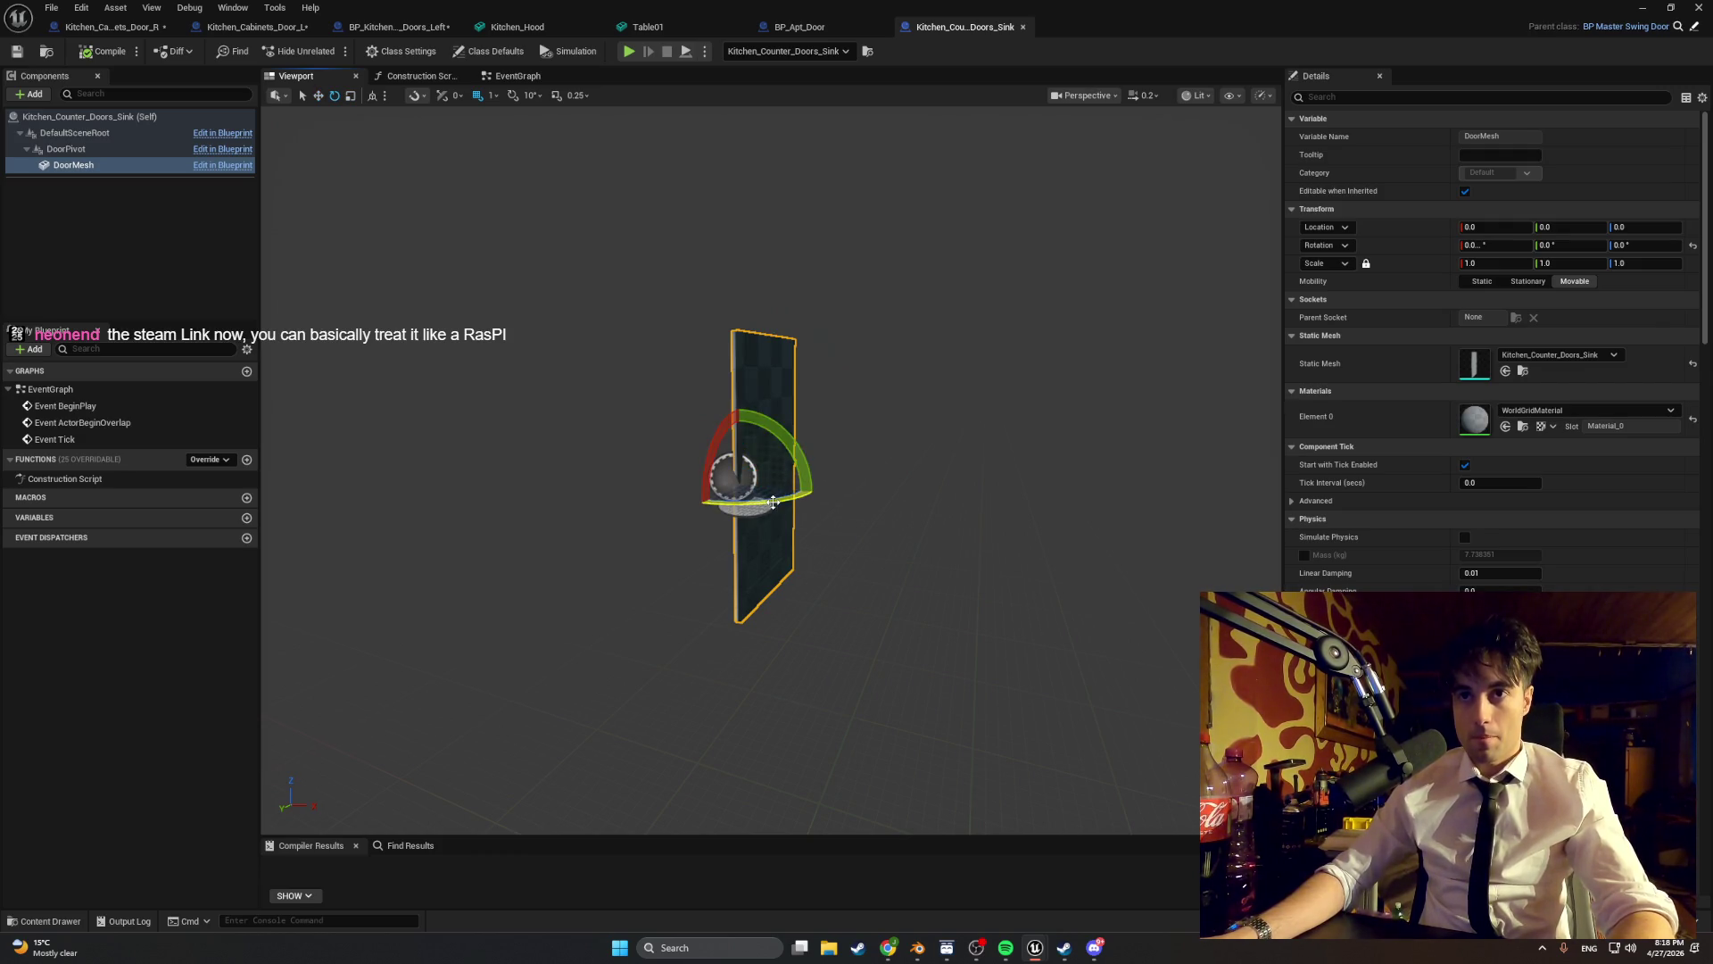
{"action": "left_click_drag", "start_coordinate": [773, 502], "coordinate": [867, 504]}
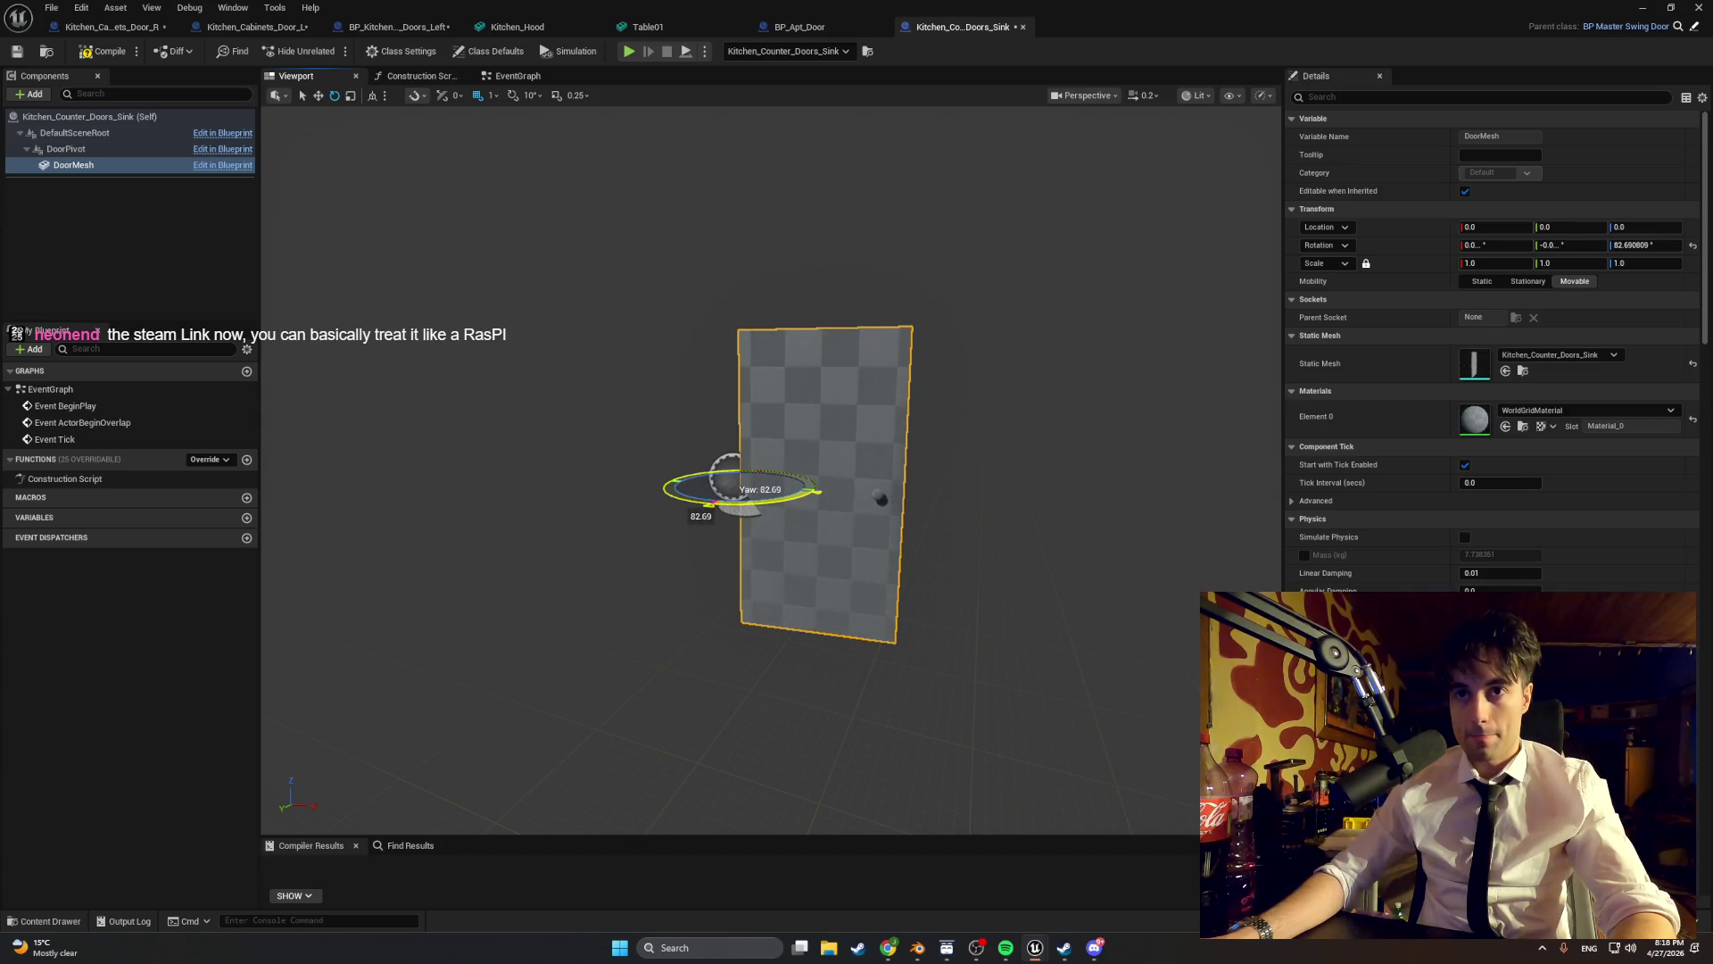
{"action": "key", "text": "ctrl+z"}
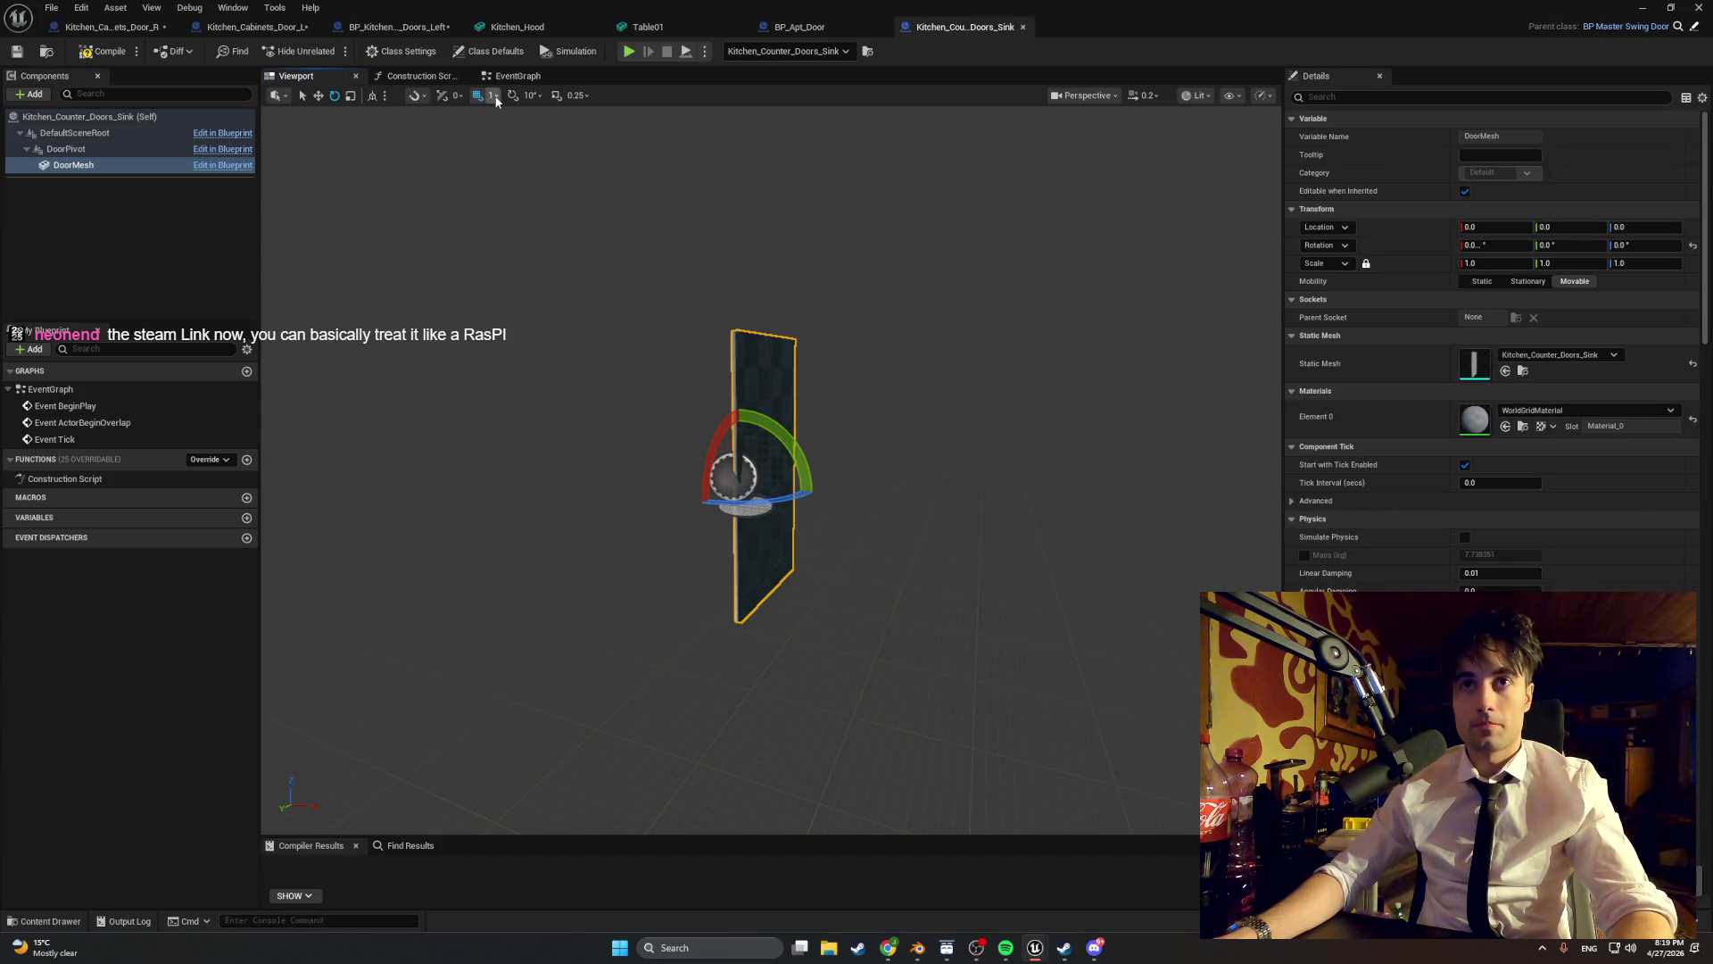
{"action": "left_click_drag", "start_coordinate": [754, 507], "coordinate": [852, 504]}
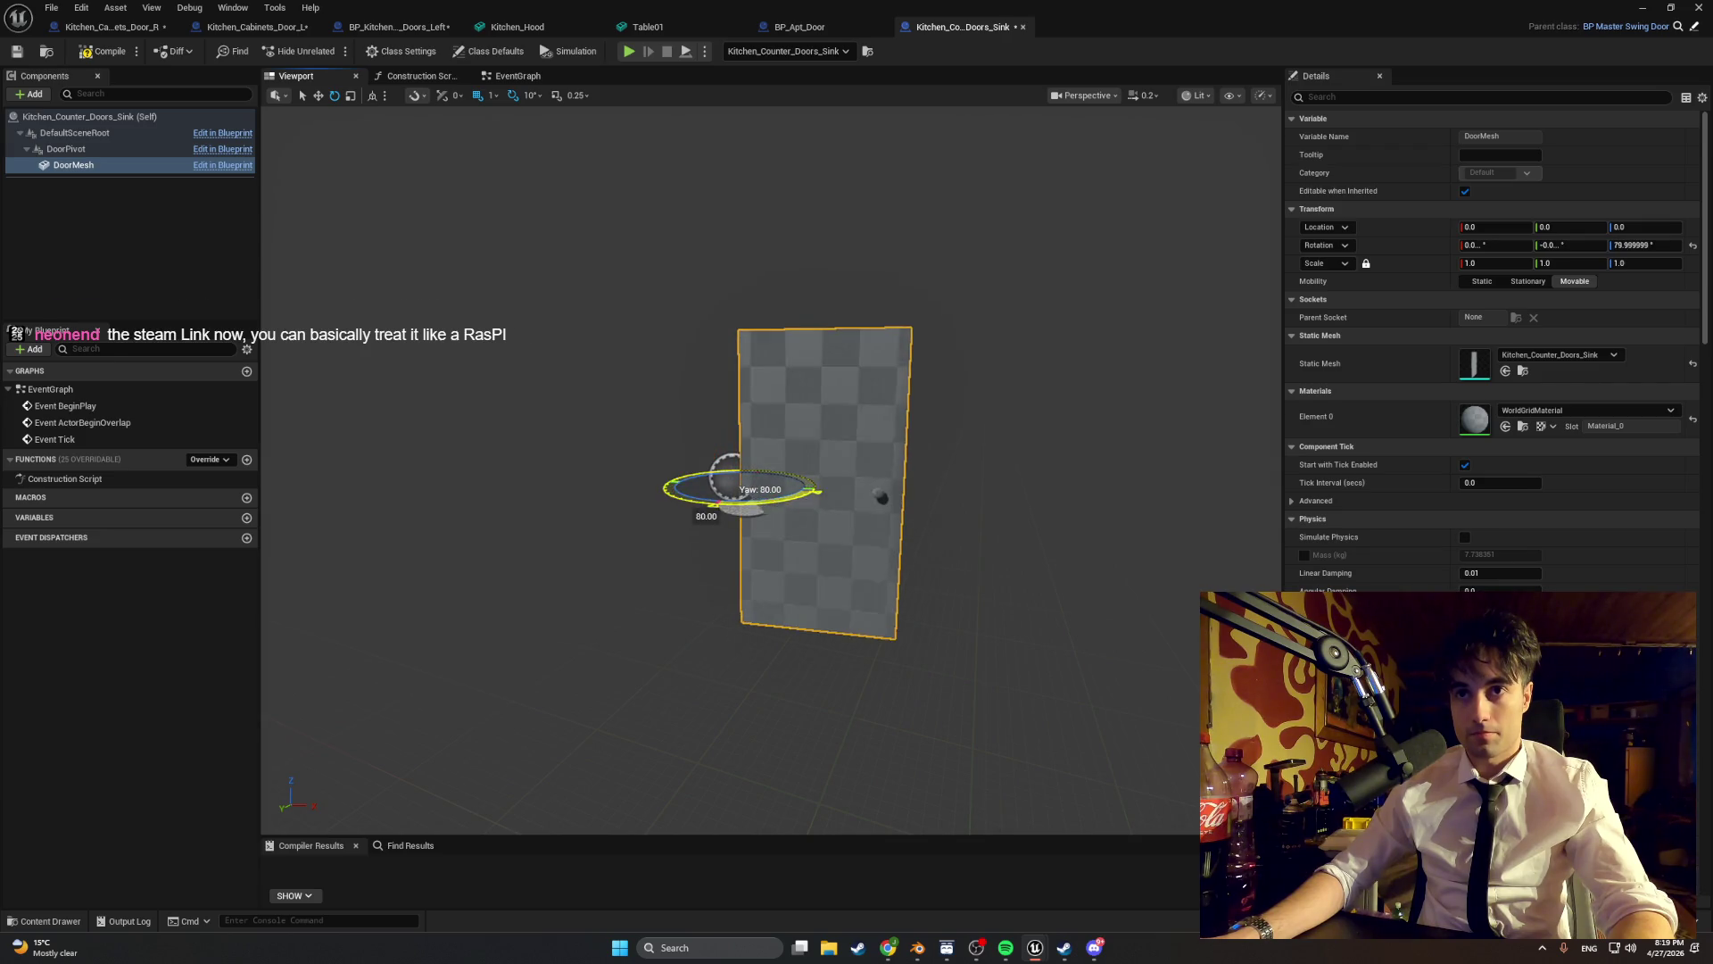
{"action": "left_click", "coordinate": [102, 51]}
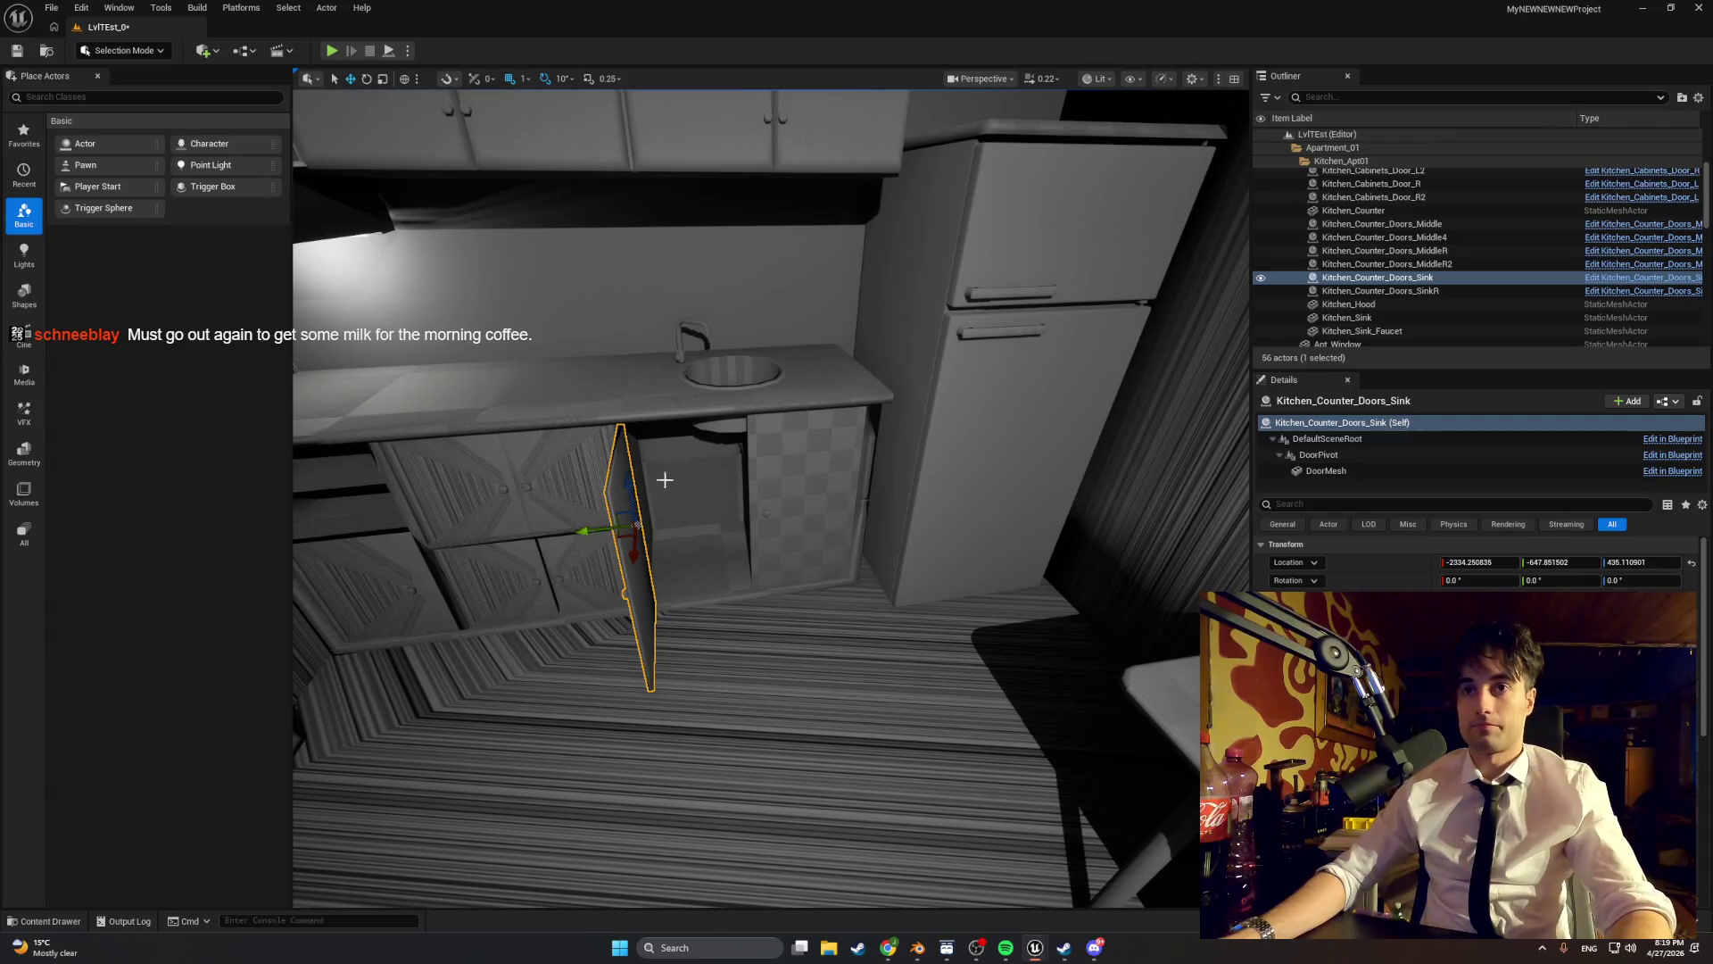
{"action": "left_click_drag", "start_coordinate": [664, 480], "coordinate": [678, 526]}
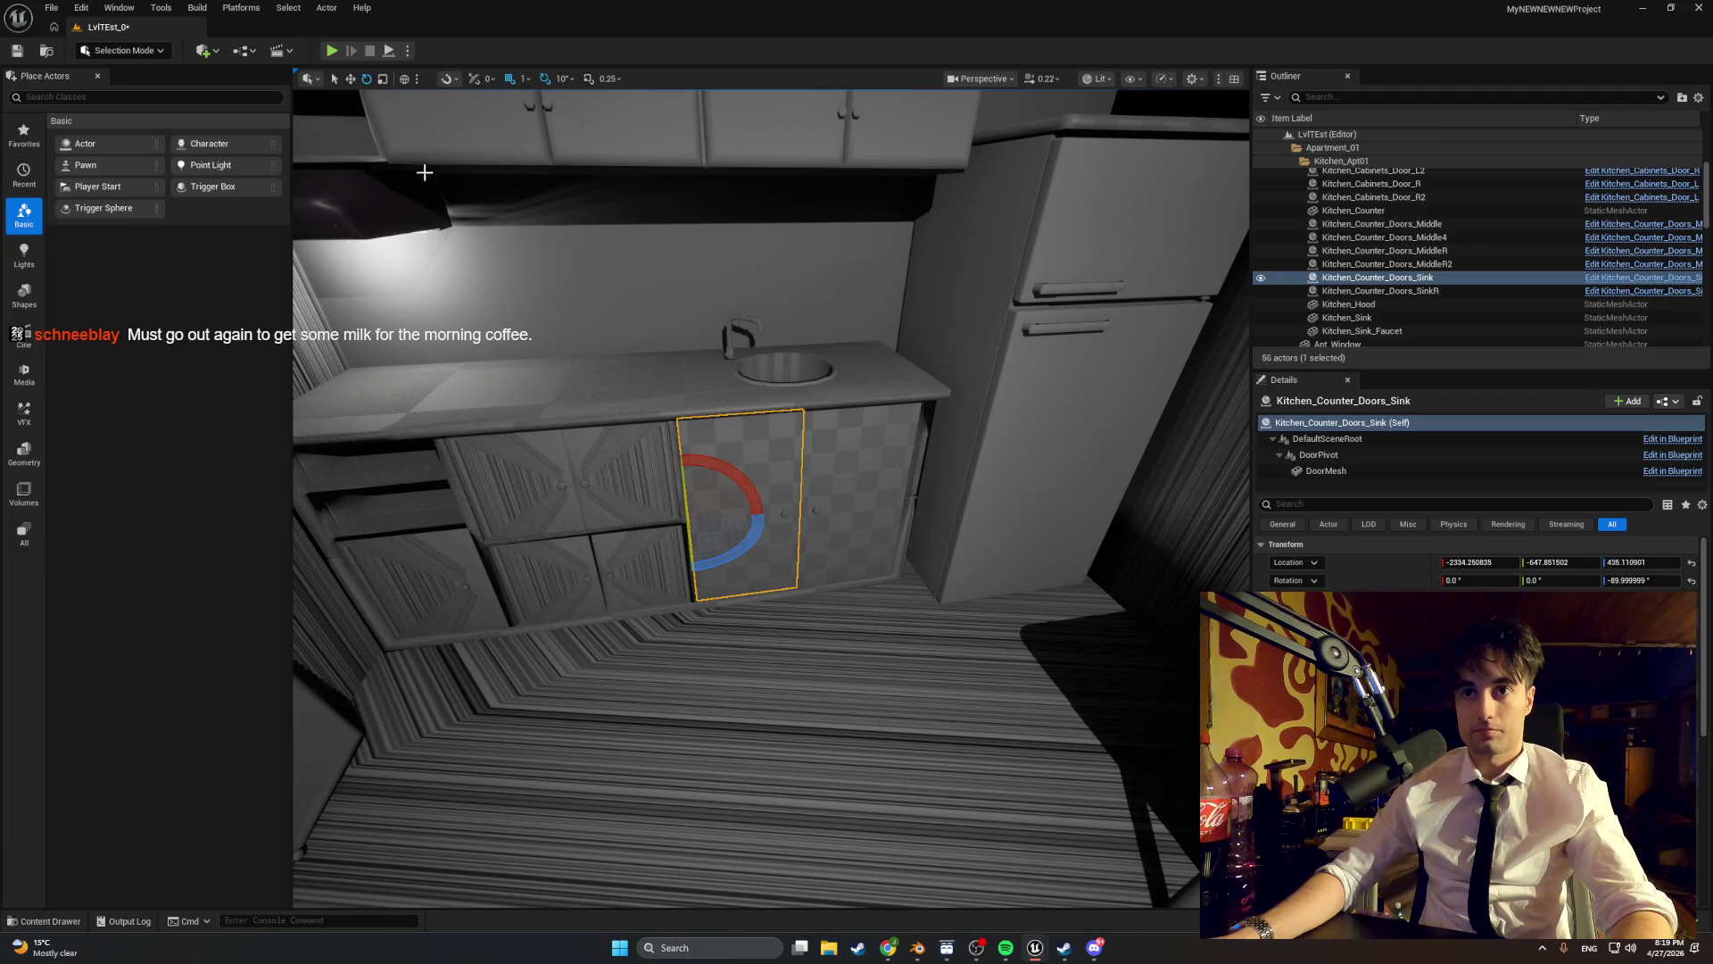
{"action": "key", "text": "f"}
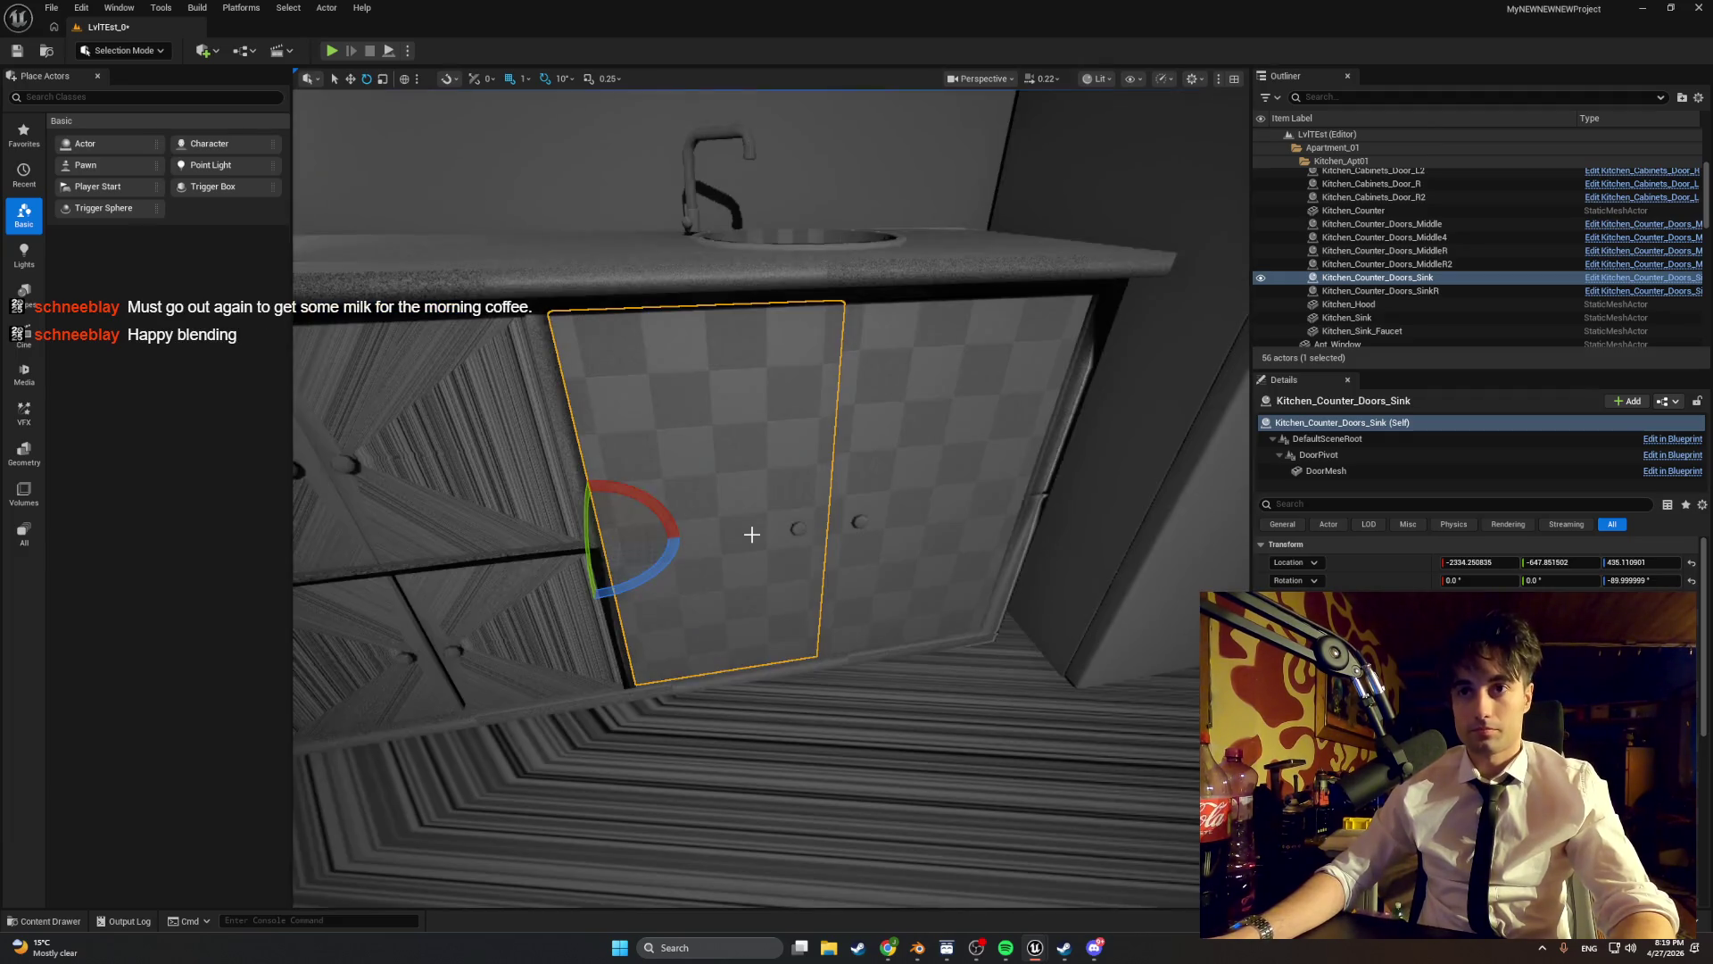
{"action": "left_click", "coordinate": [331, 51]}
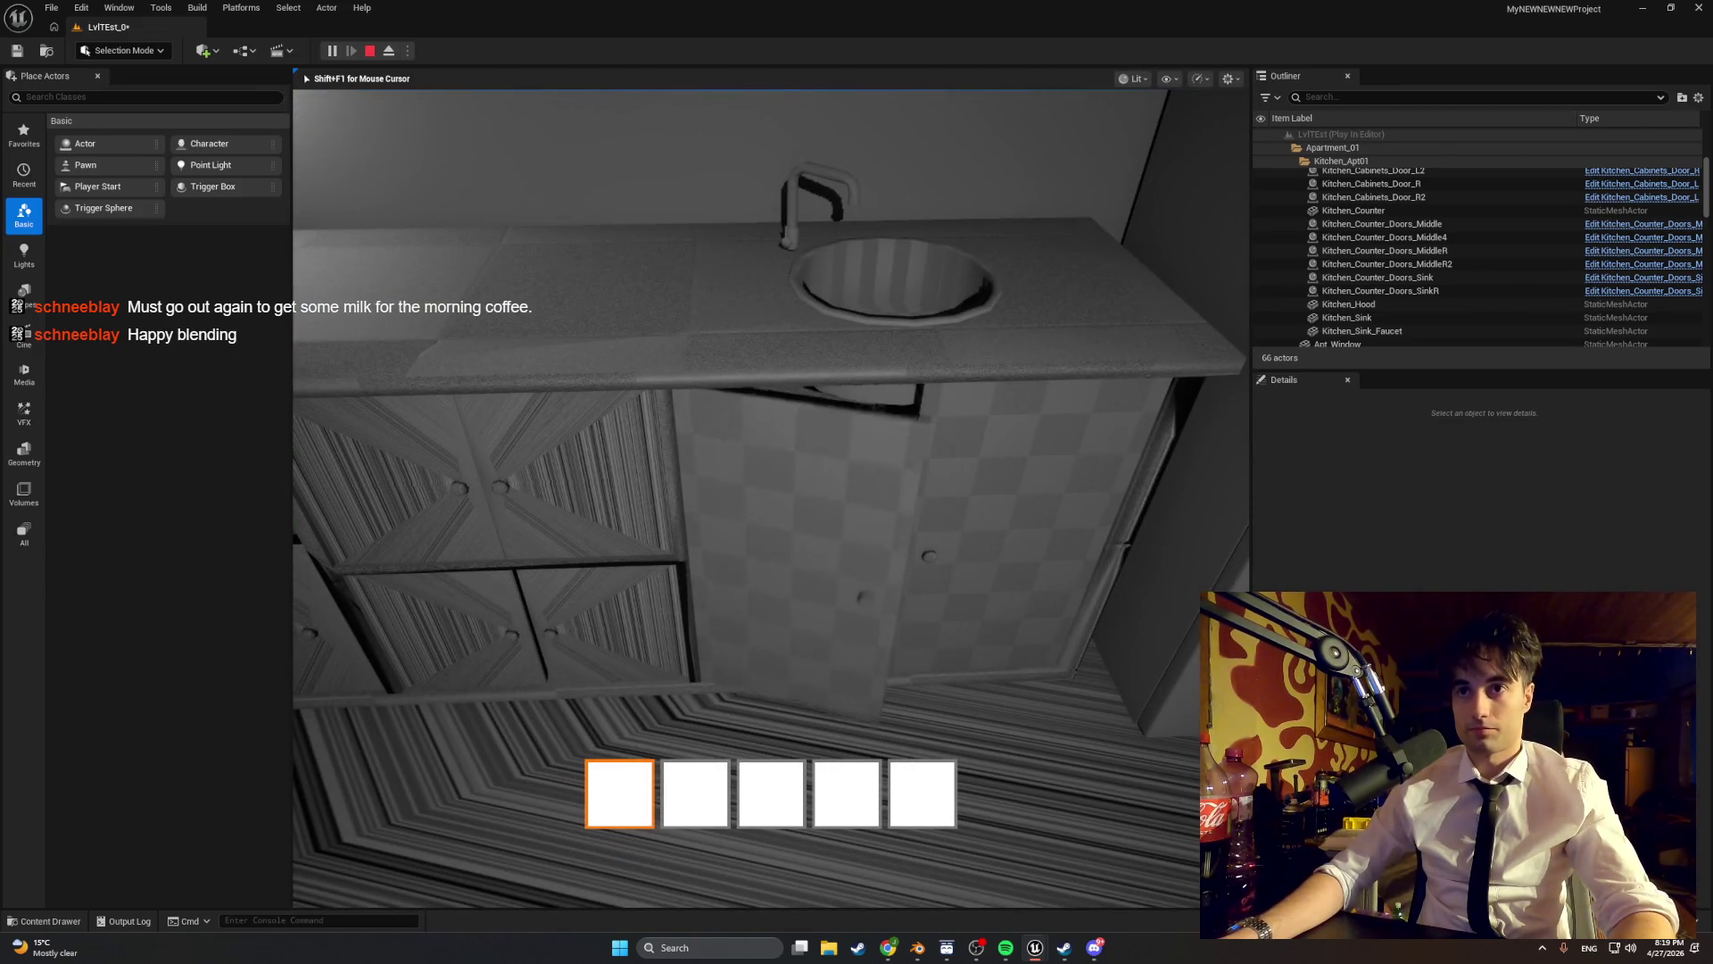
{"action": "key", "text": "e"}
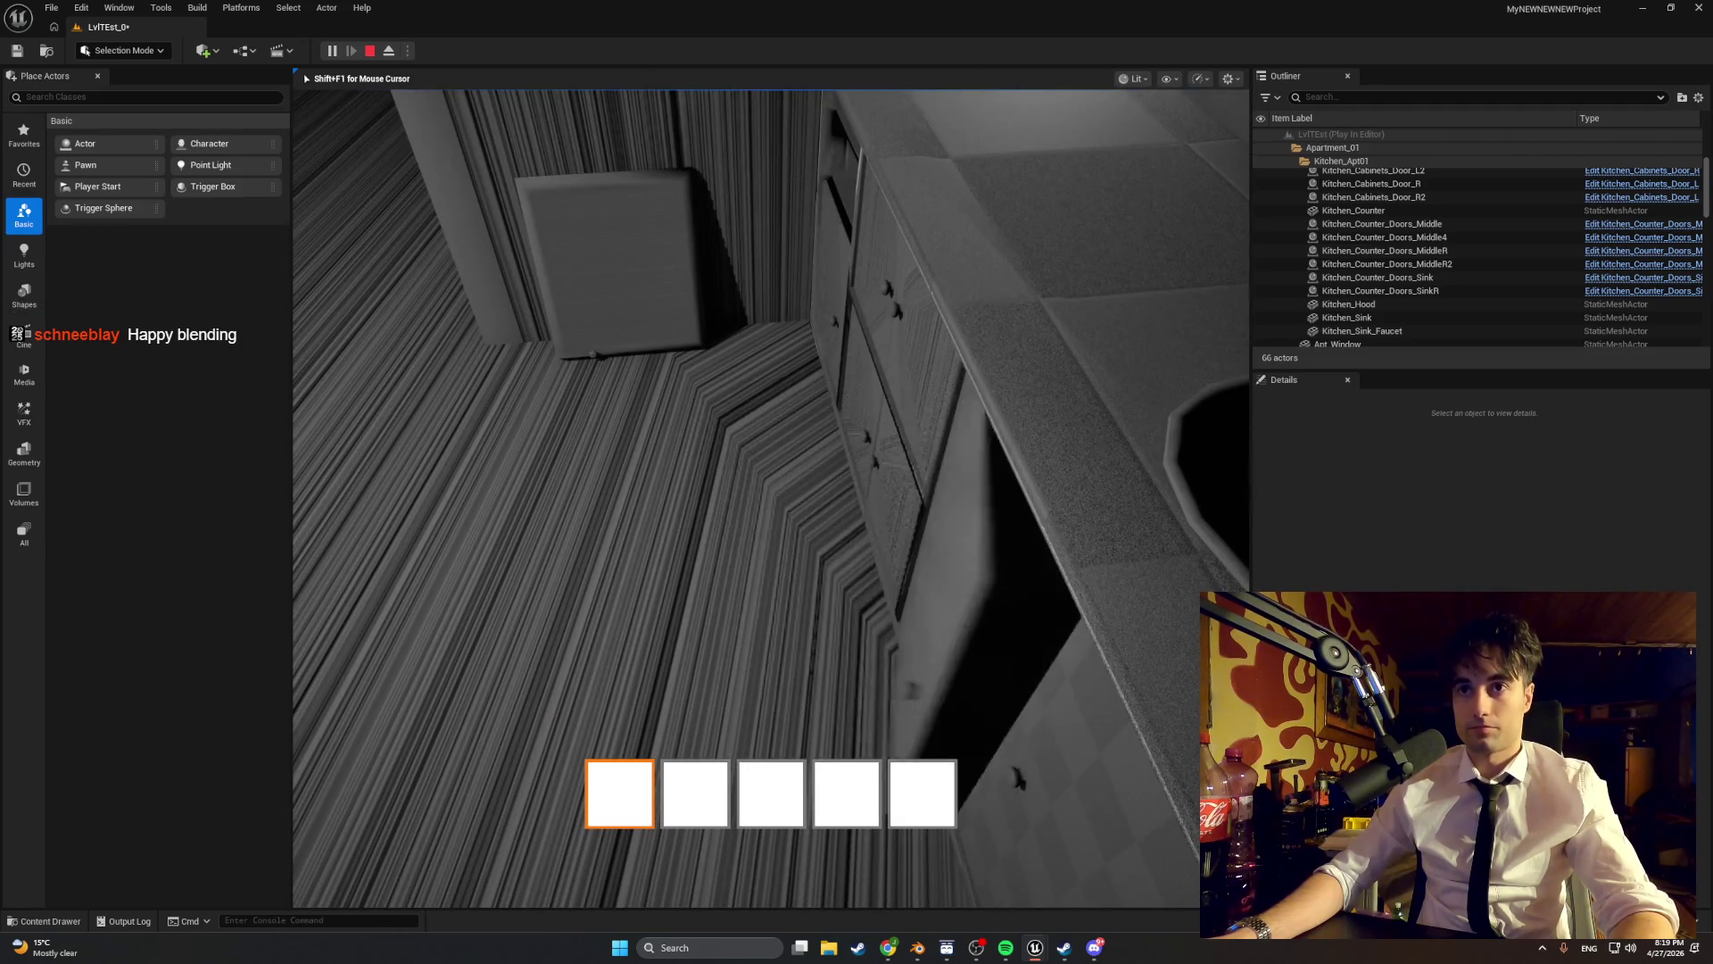
{"action": "key", "text": "Escape"}
{"action": "left_click", "coordinate": [734, 430]}
{"action": "right_click", "coordinate": [661, 436]}
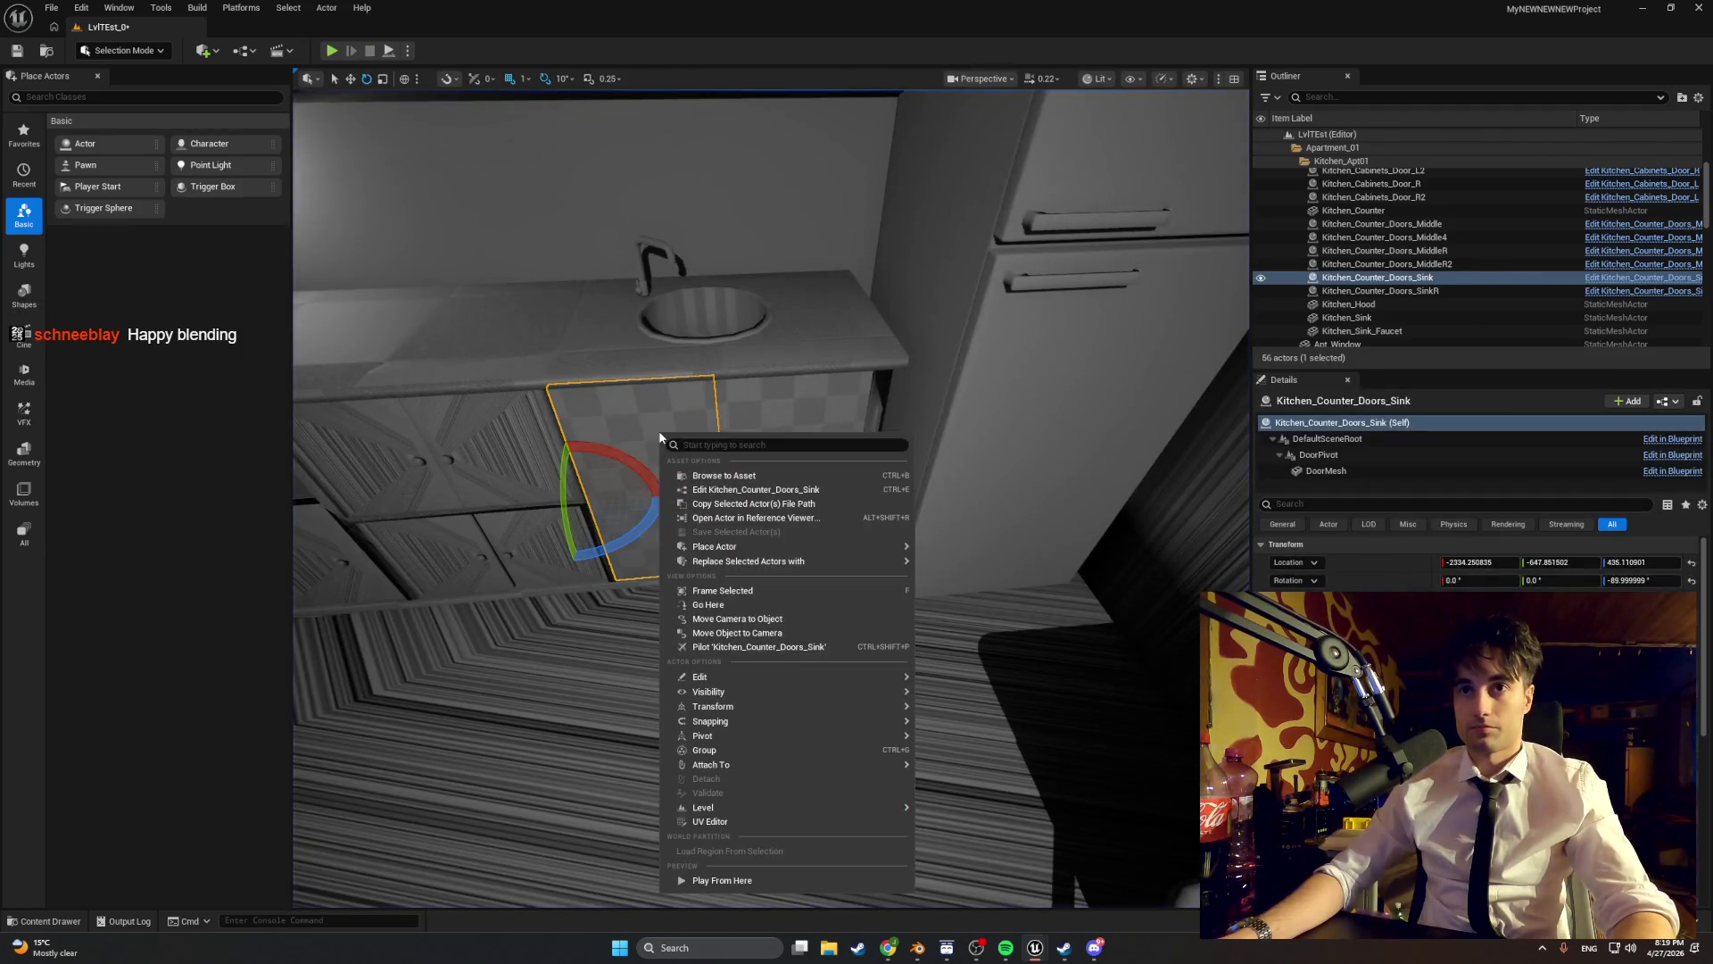
- Open the Kitchen_Counter_Doors_Sink blueprint and set Min Yaw to -80 and Max Yaw to 0
{"action": "left_click", "coordinate": [718, 474]}
{"action": "double_click", "coordinate": [694, 668]}
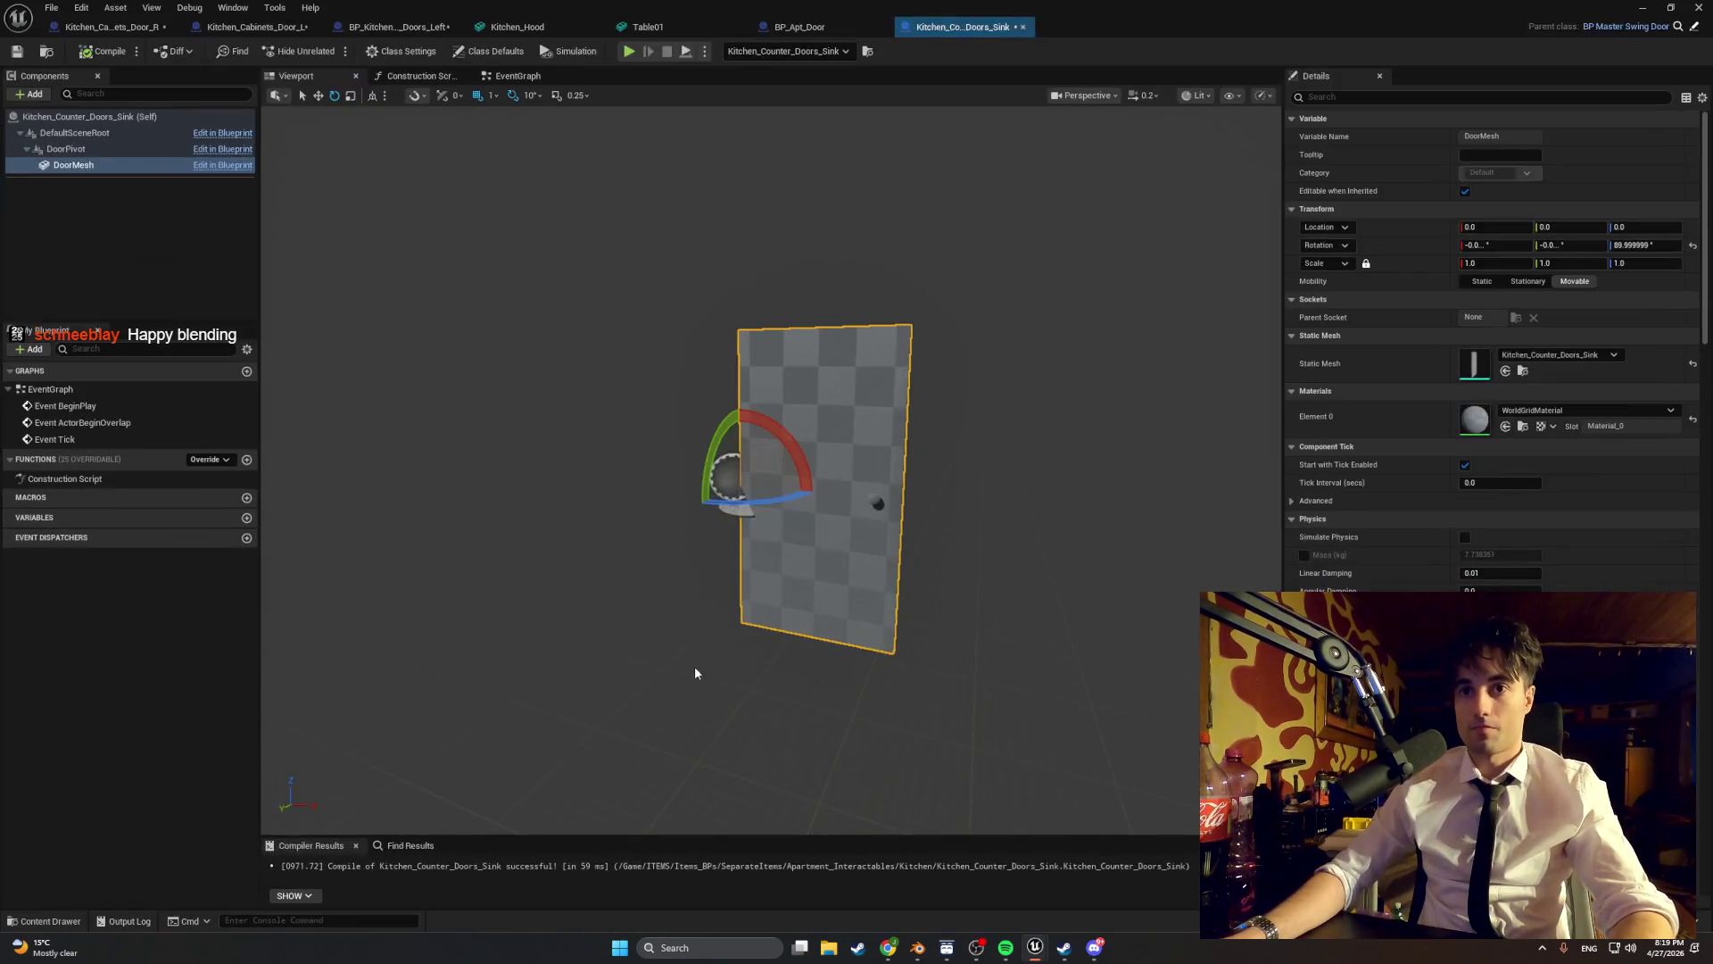
{"action": "left_click", "coordinate": [489, 51]}
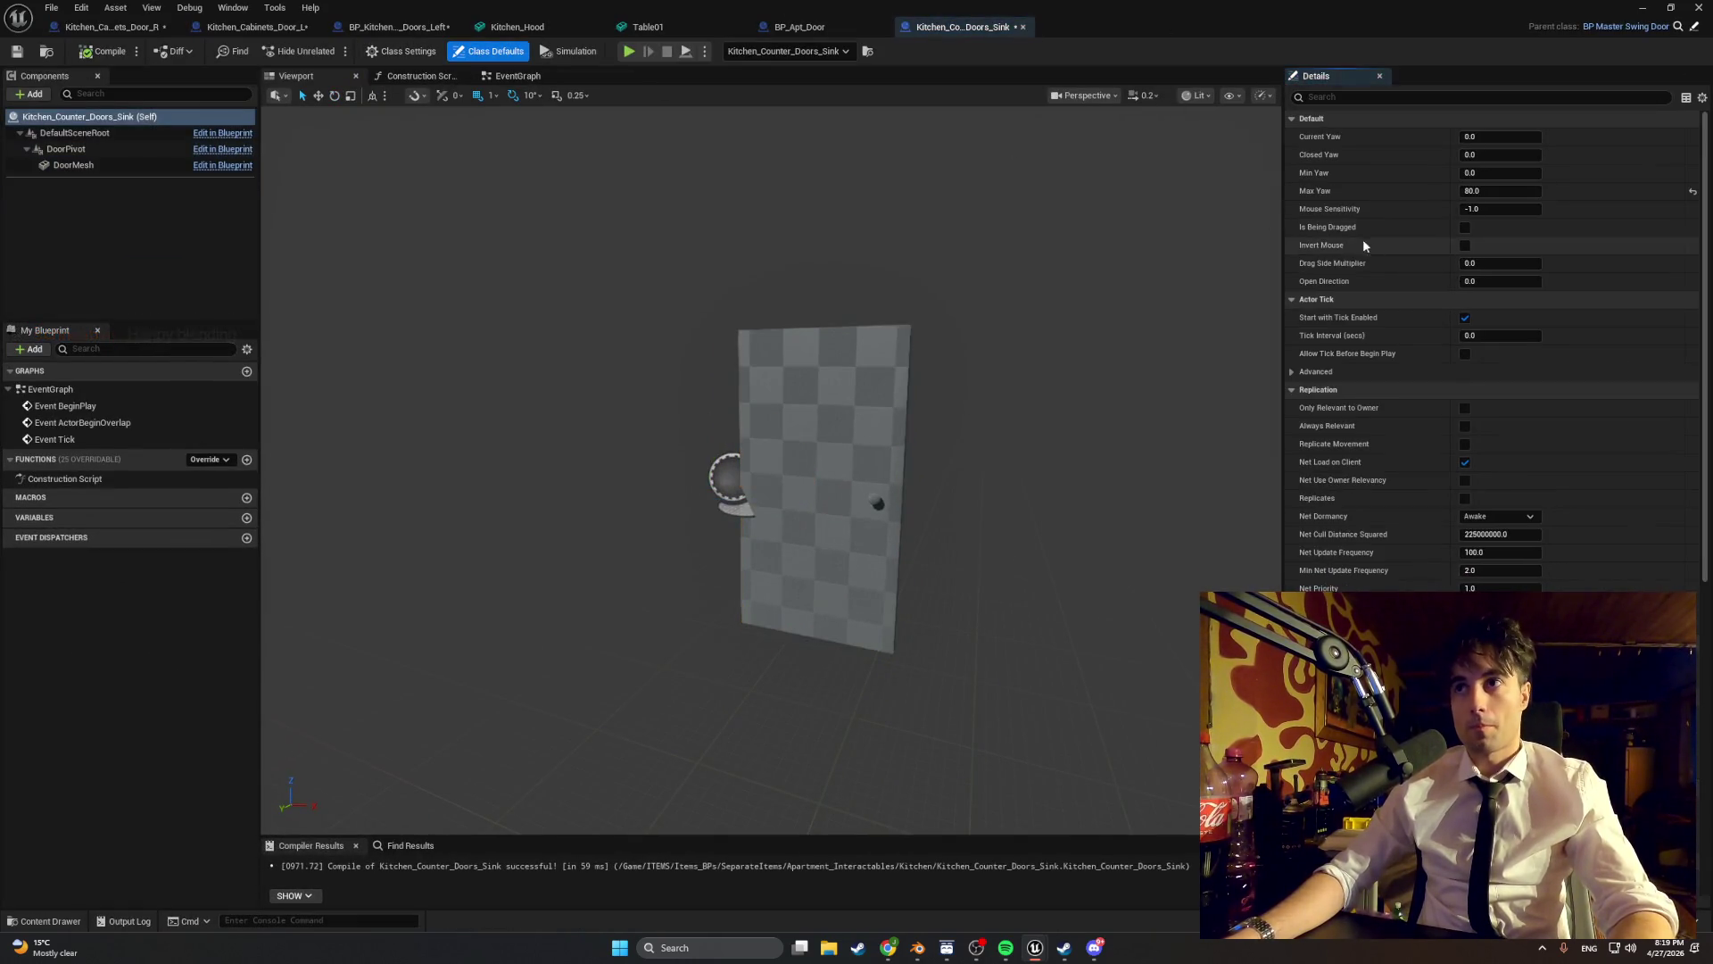
{"action": "left_click", "coordinate": [1490, 173]}
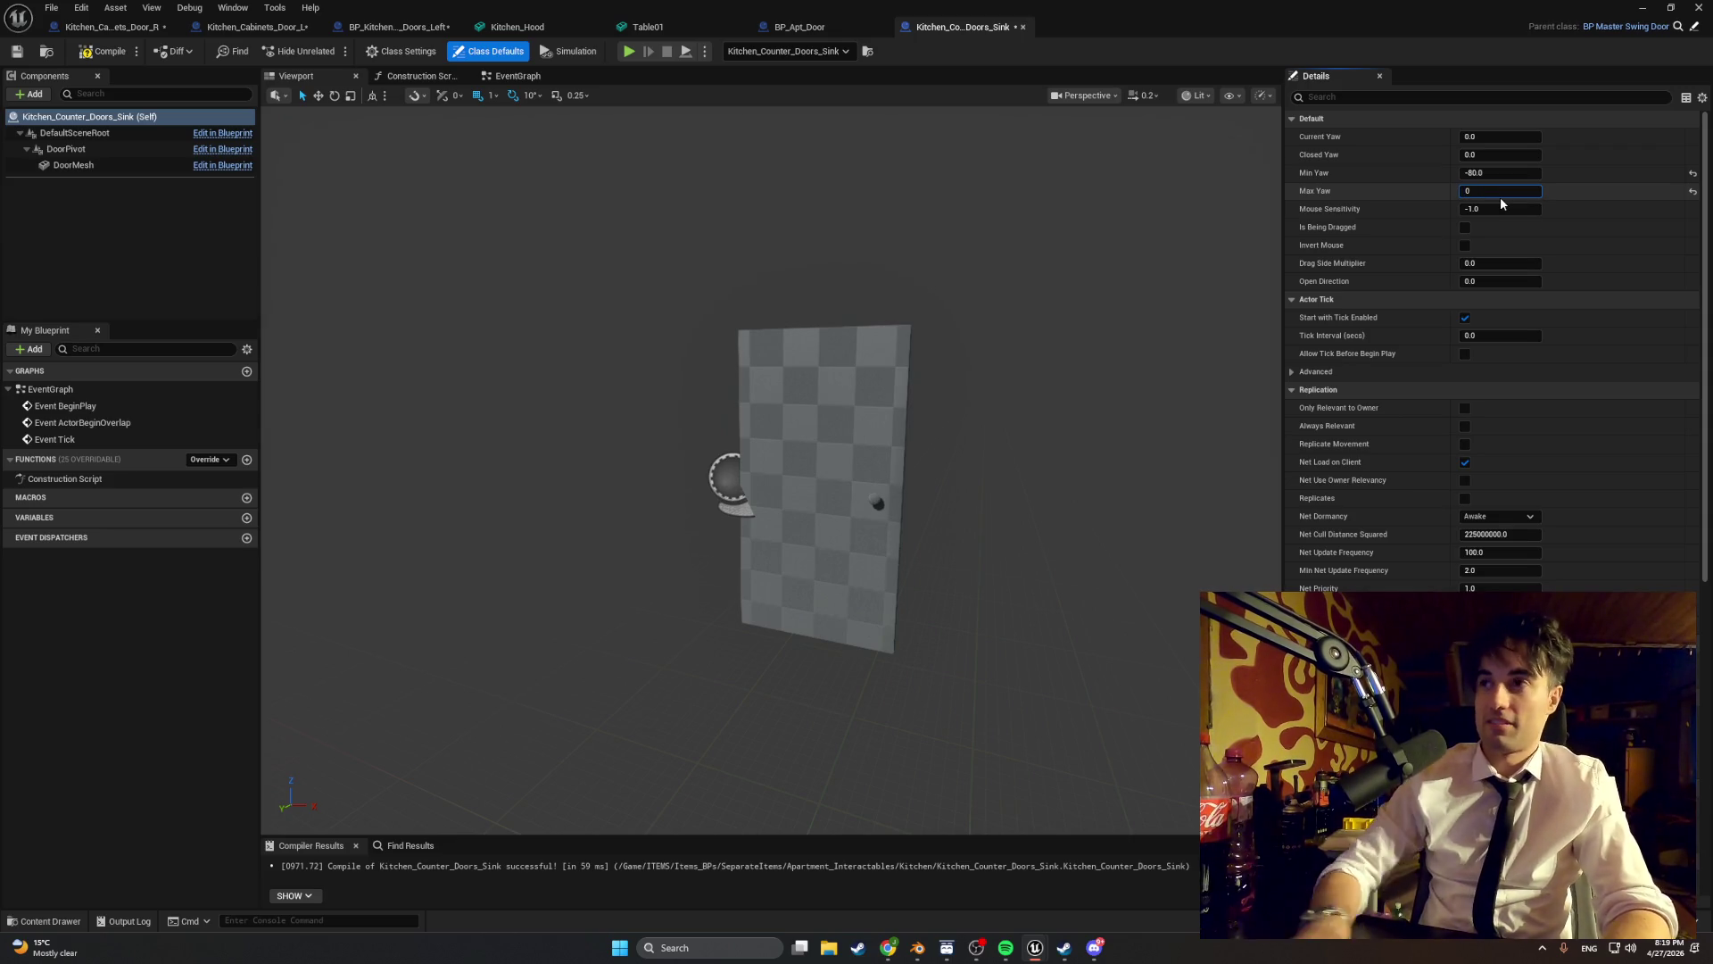
{"action": "left_click", "coordinate": [1106, 280]}
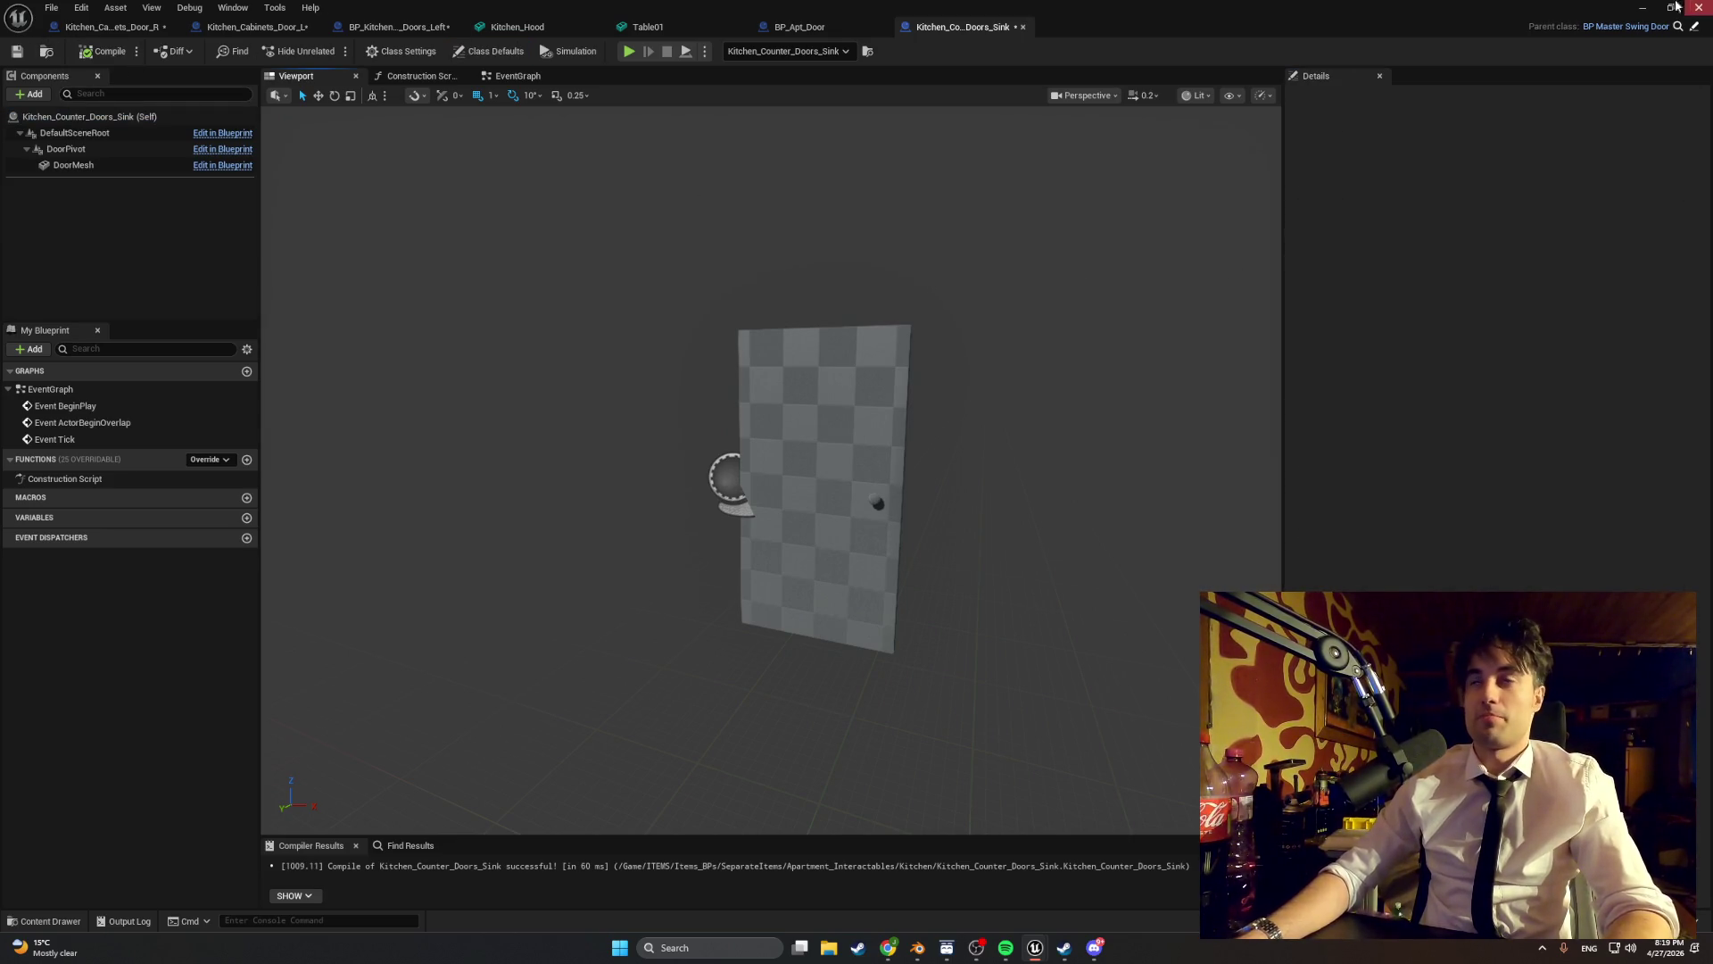
- Play the level to test the sink door's swing, then stop the test
{"action": "left_click", "coordinate": [1642, 8]}
{"action": "left_click", "coordinate": [324, 51]}
{"action": "left_click", "coordinate": [511, 228]}
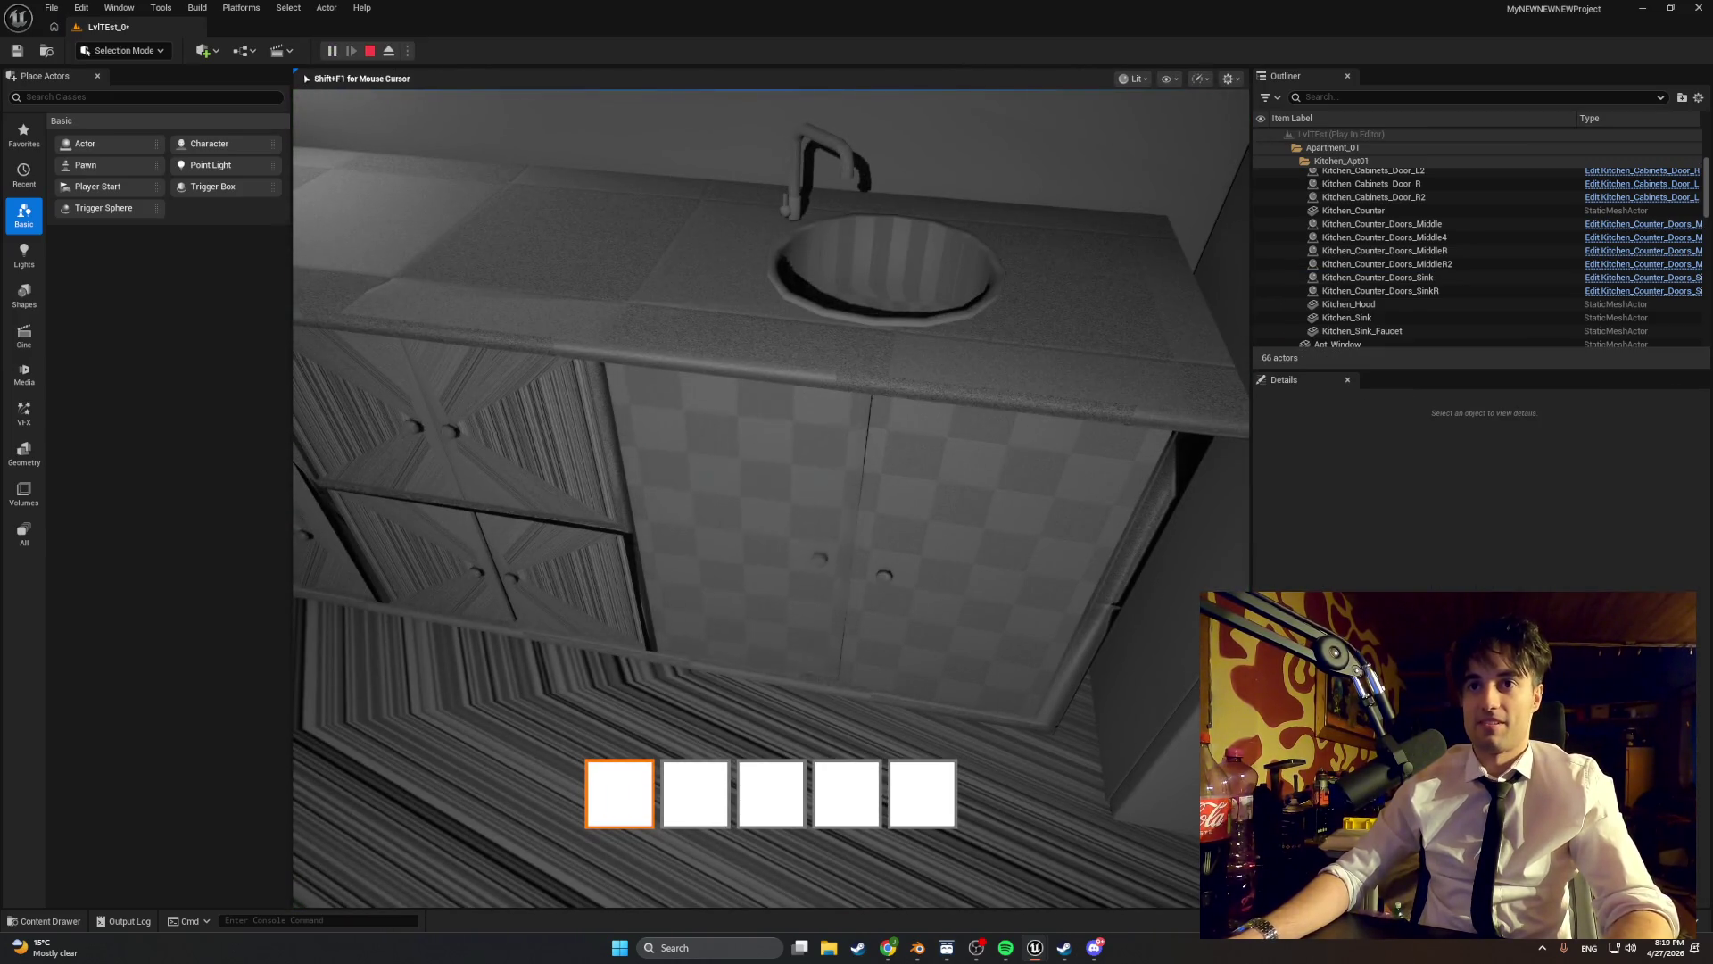
{"action": "key", "text": "Escape"}
{"action": "right_click", "coordinate": [806, 455]}
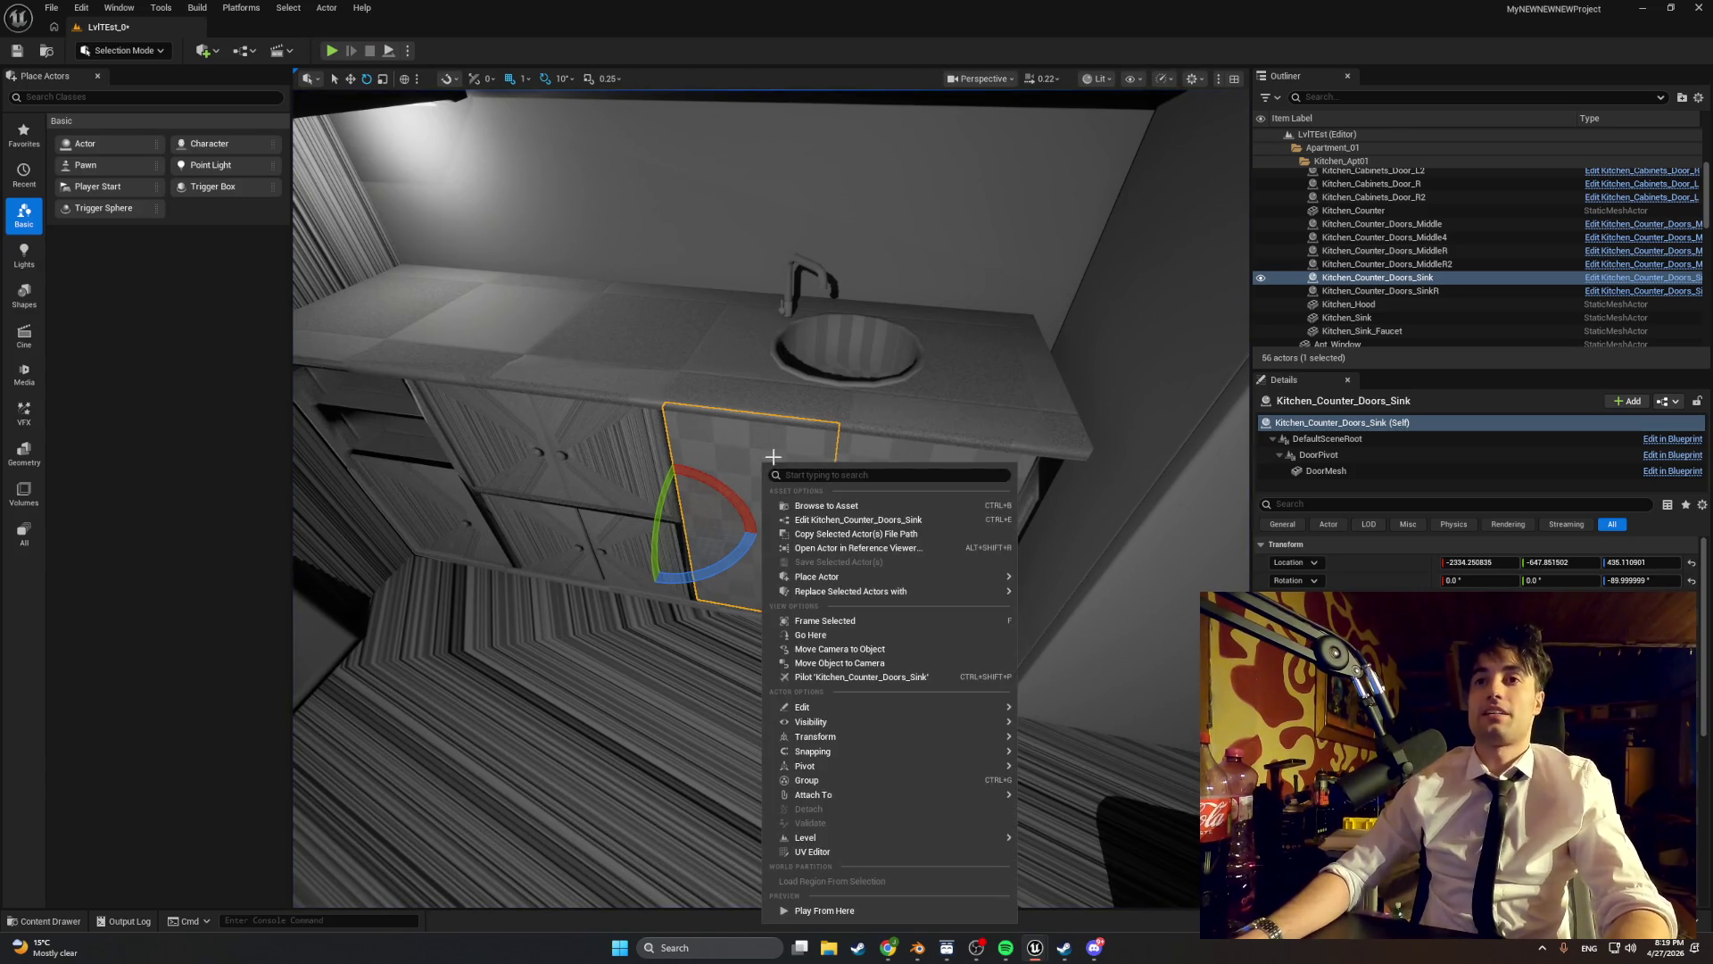
- Reopen the sink door blueprint and set Min Yaw to 0 and Max Yaw to 80
{"action": "left_click", "coordinate": [803, 531]}
{"action": "double_click", "coordinate": [692, 724]}
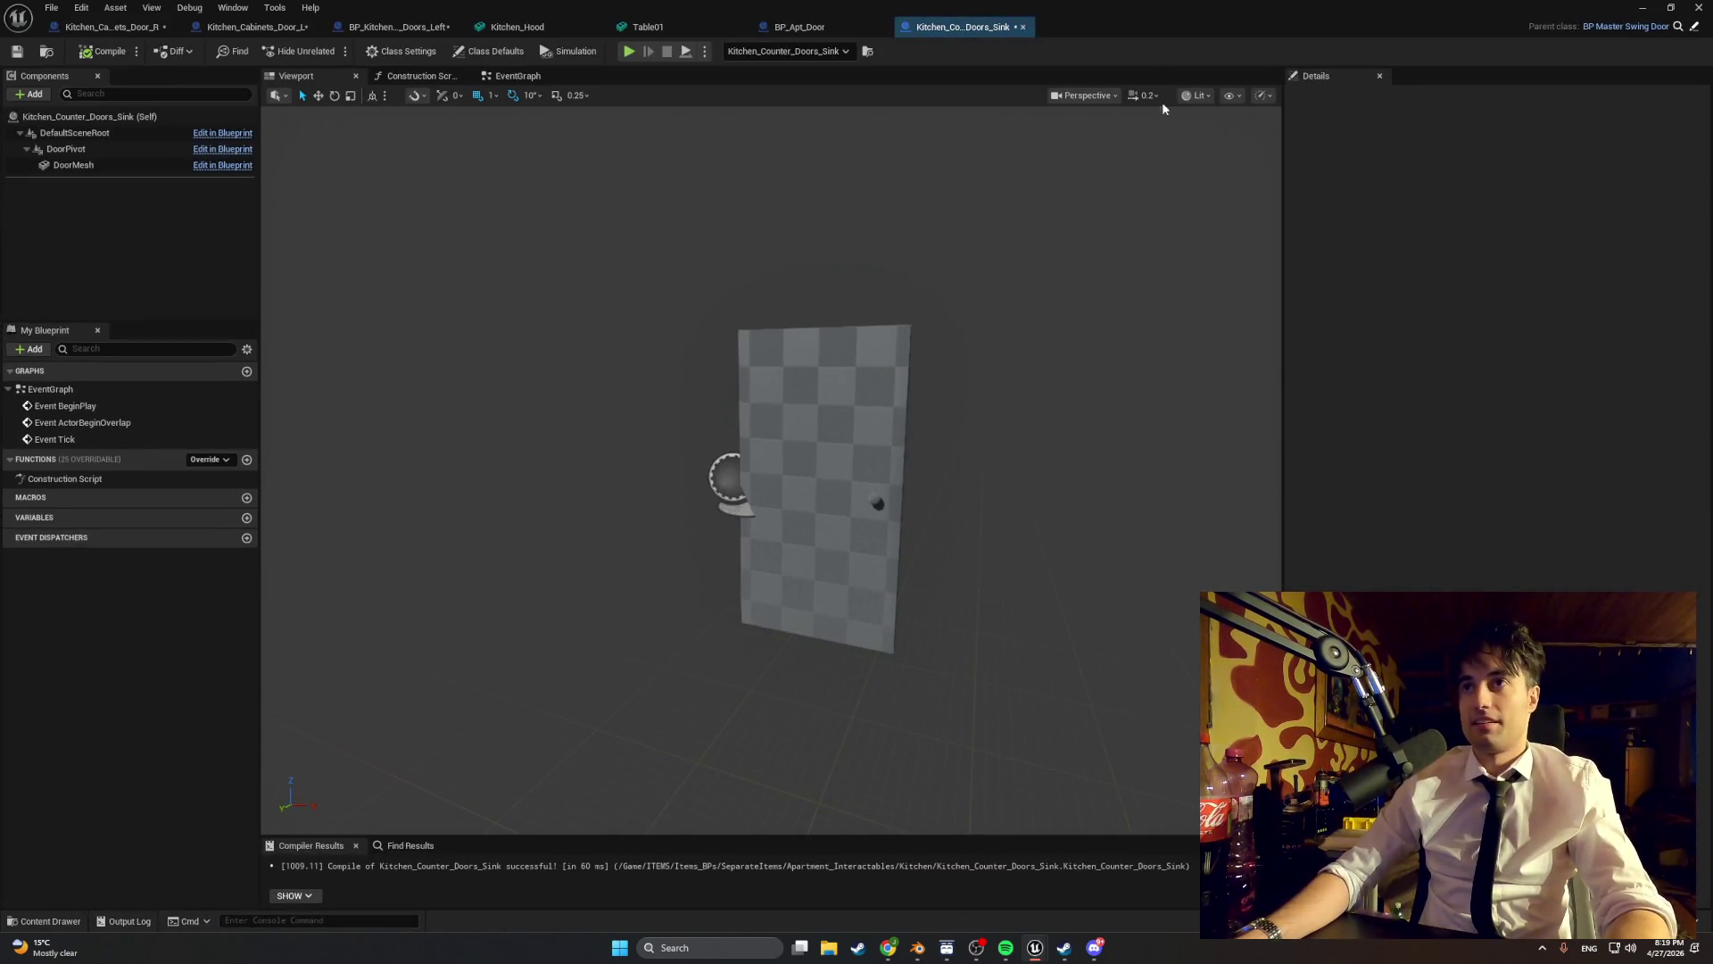
{"action": "left_click", "coordinate": [462, 54]}
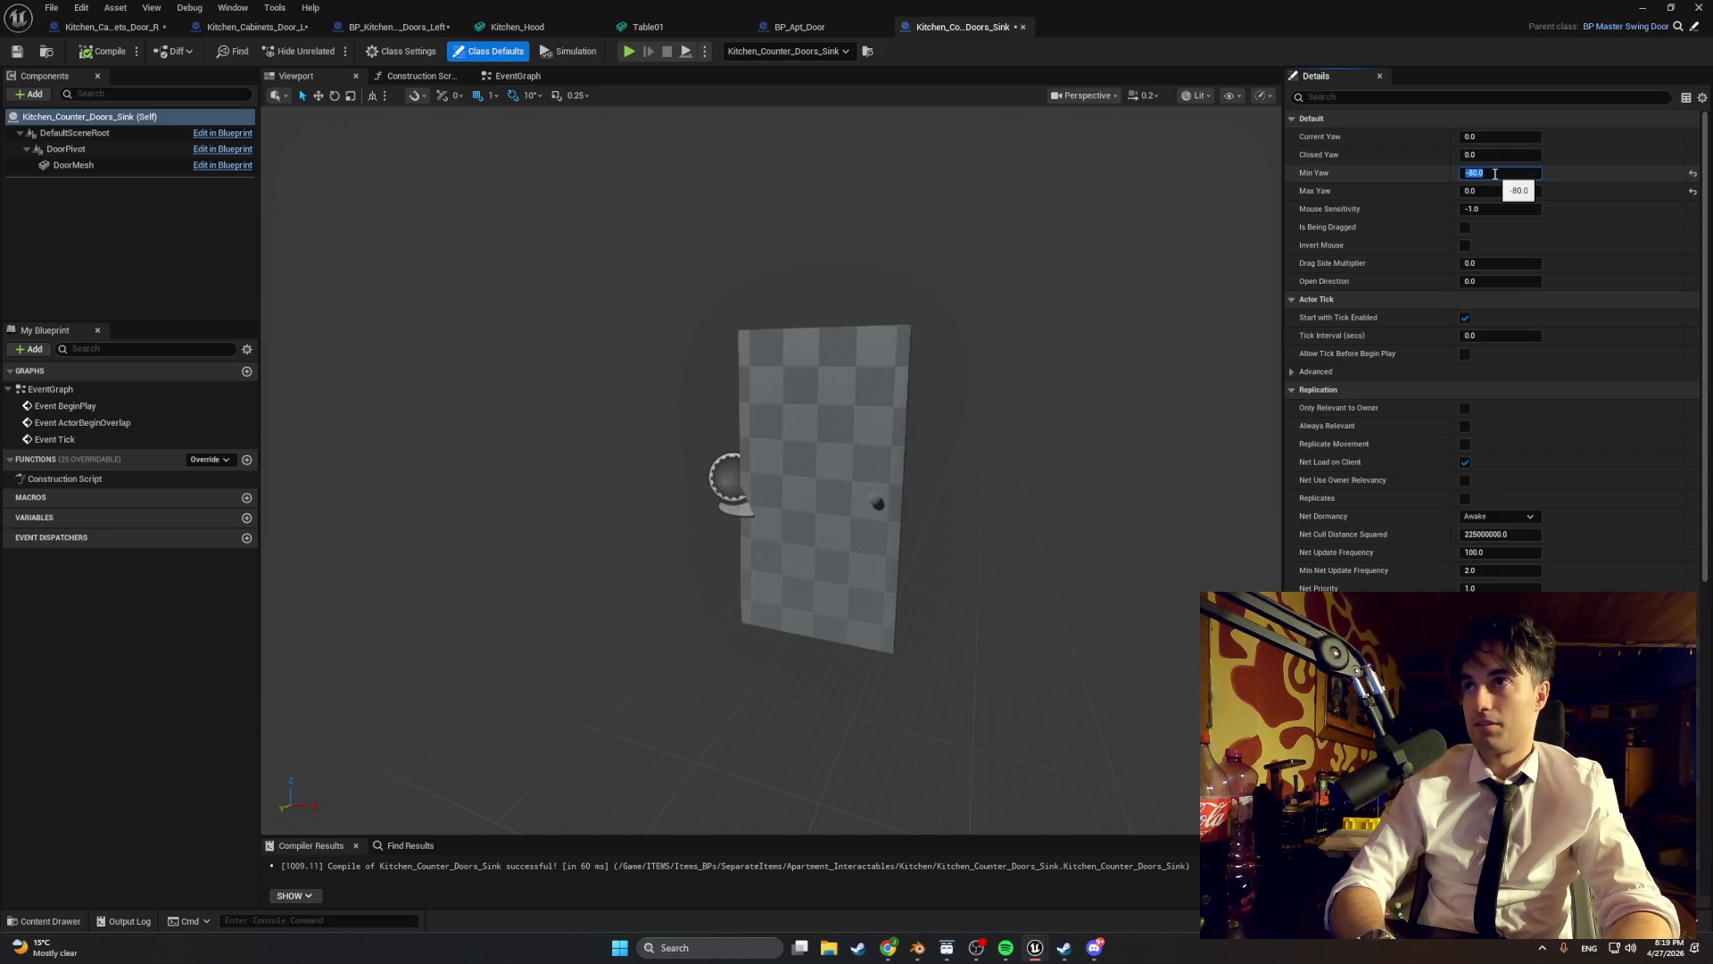
{"action": "left_click", "coordinate": [1126, 306]}
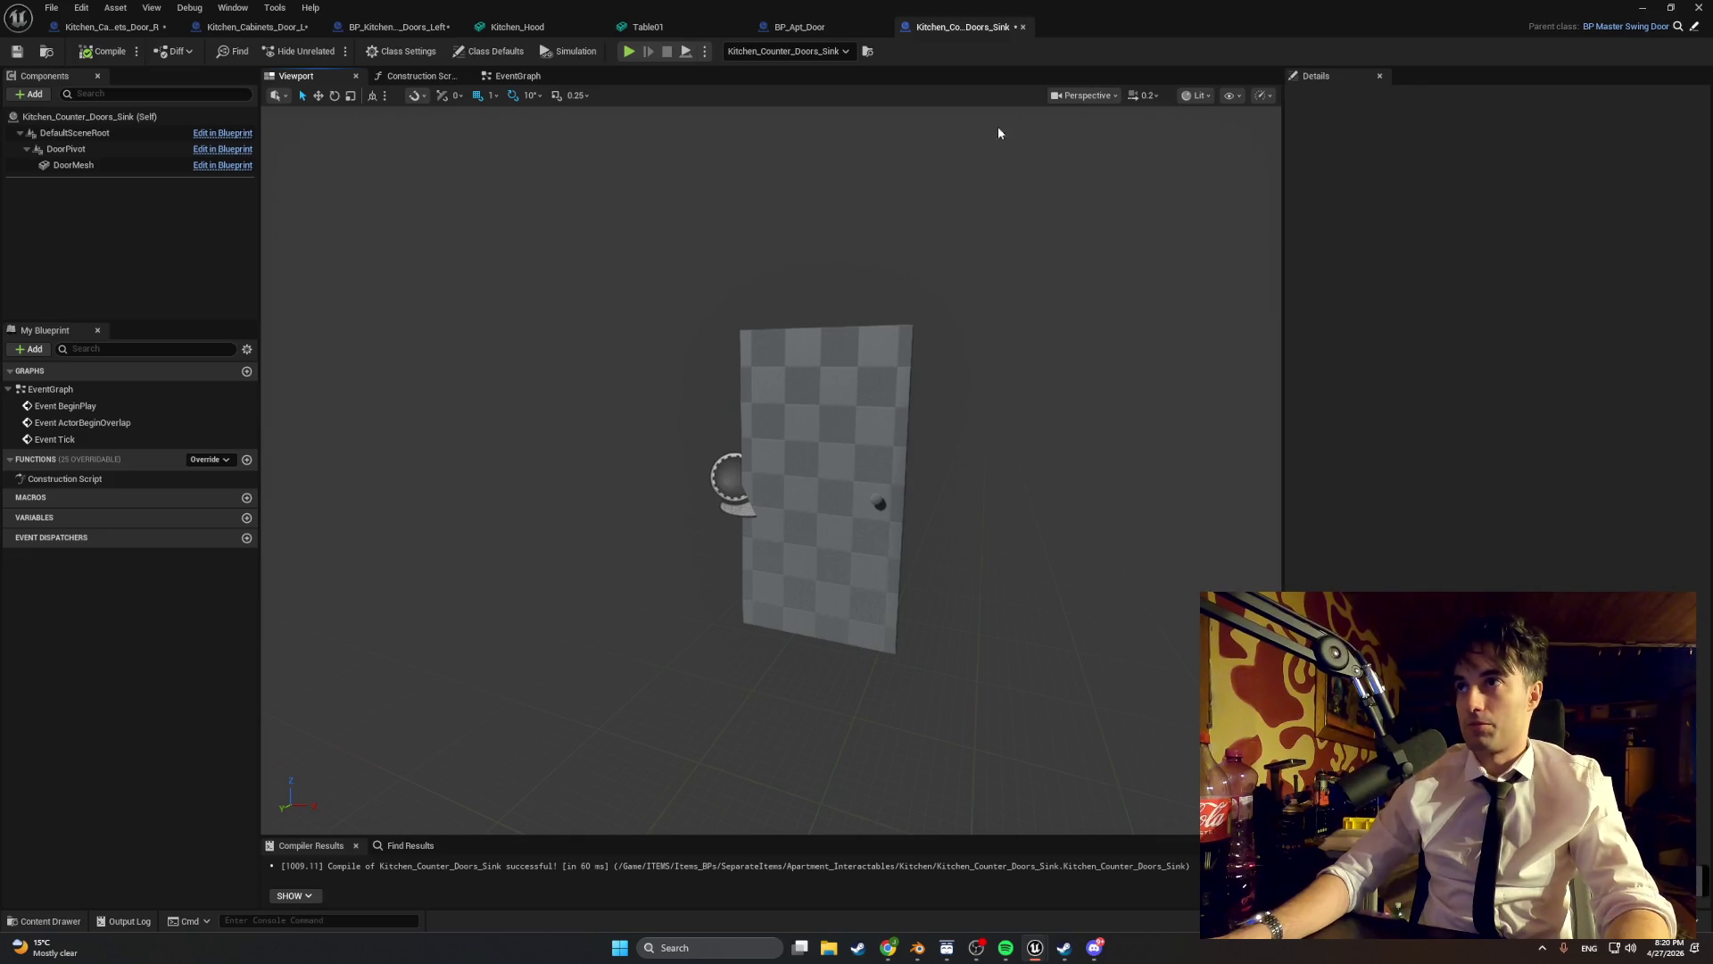
{"action": "left_click", "coordinate": [489, 51]}
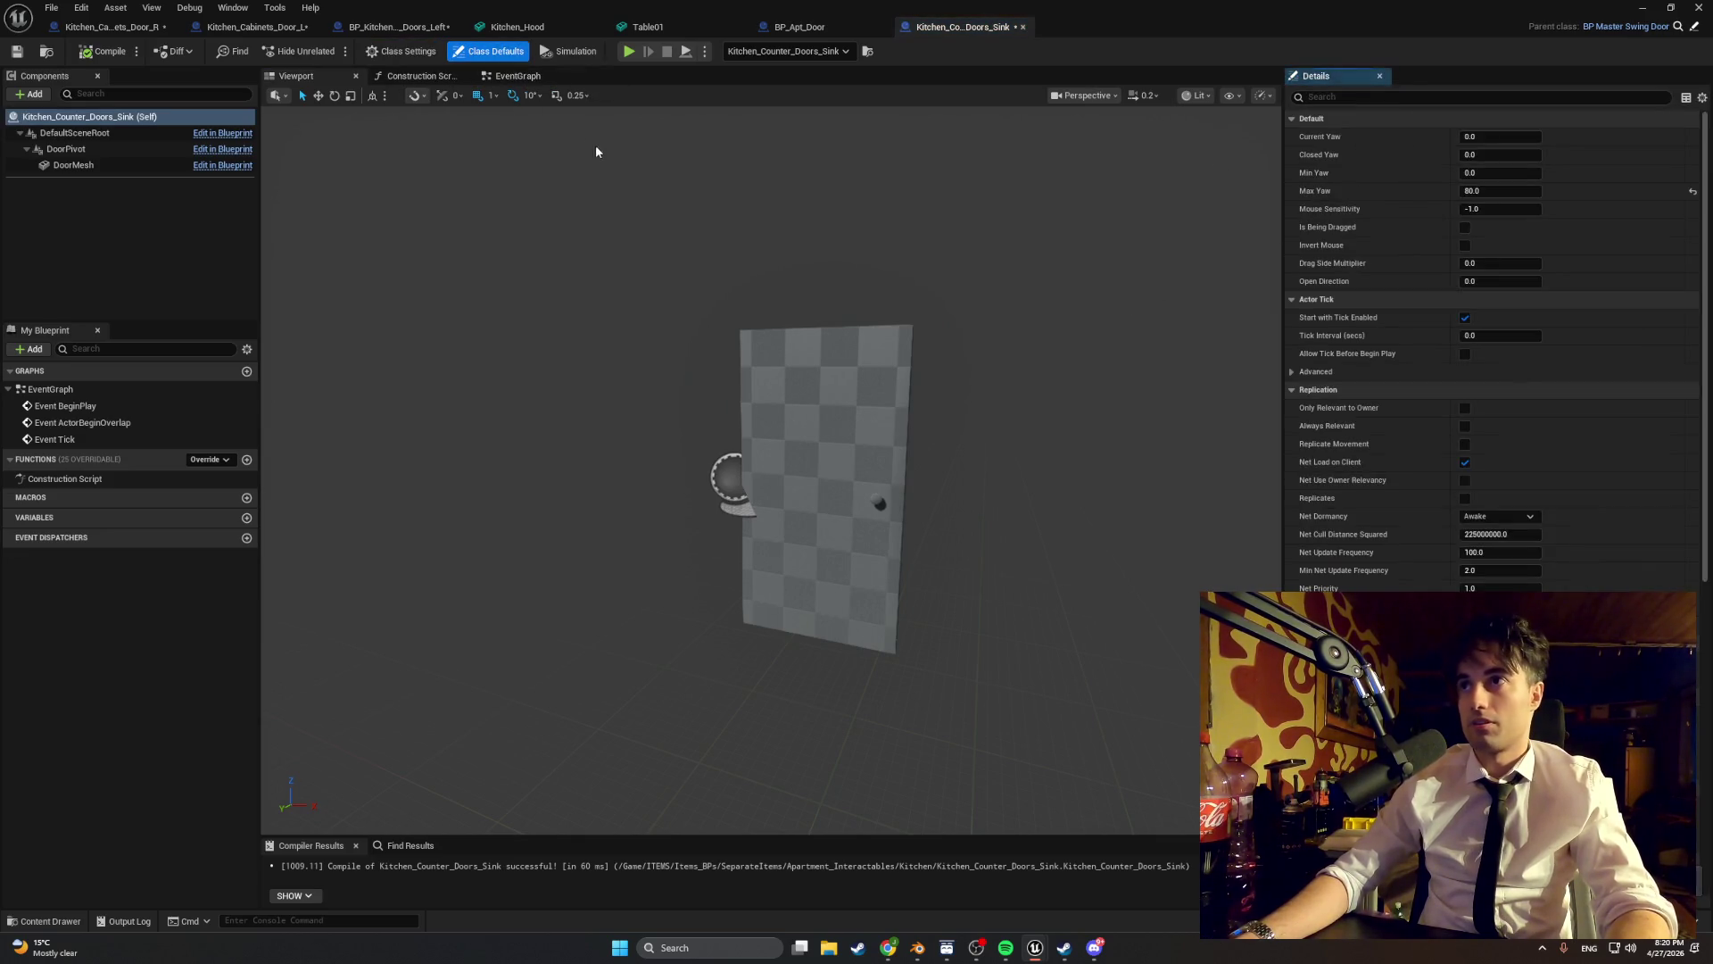
- Select the DoorMesh in the blueprint preview and reposition the view around it
{"action": "left_click", "coordinate": [881, 373]}
{"action": "left_click_drag", "start_coordinate": [807, 355], "coordinate": [805, 363]}
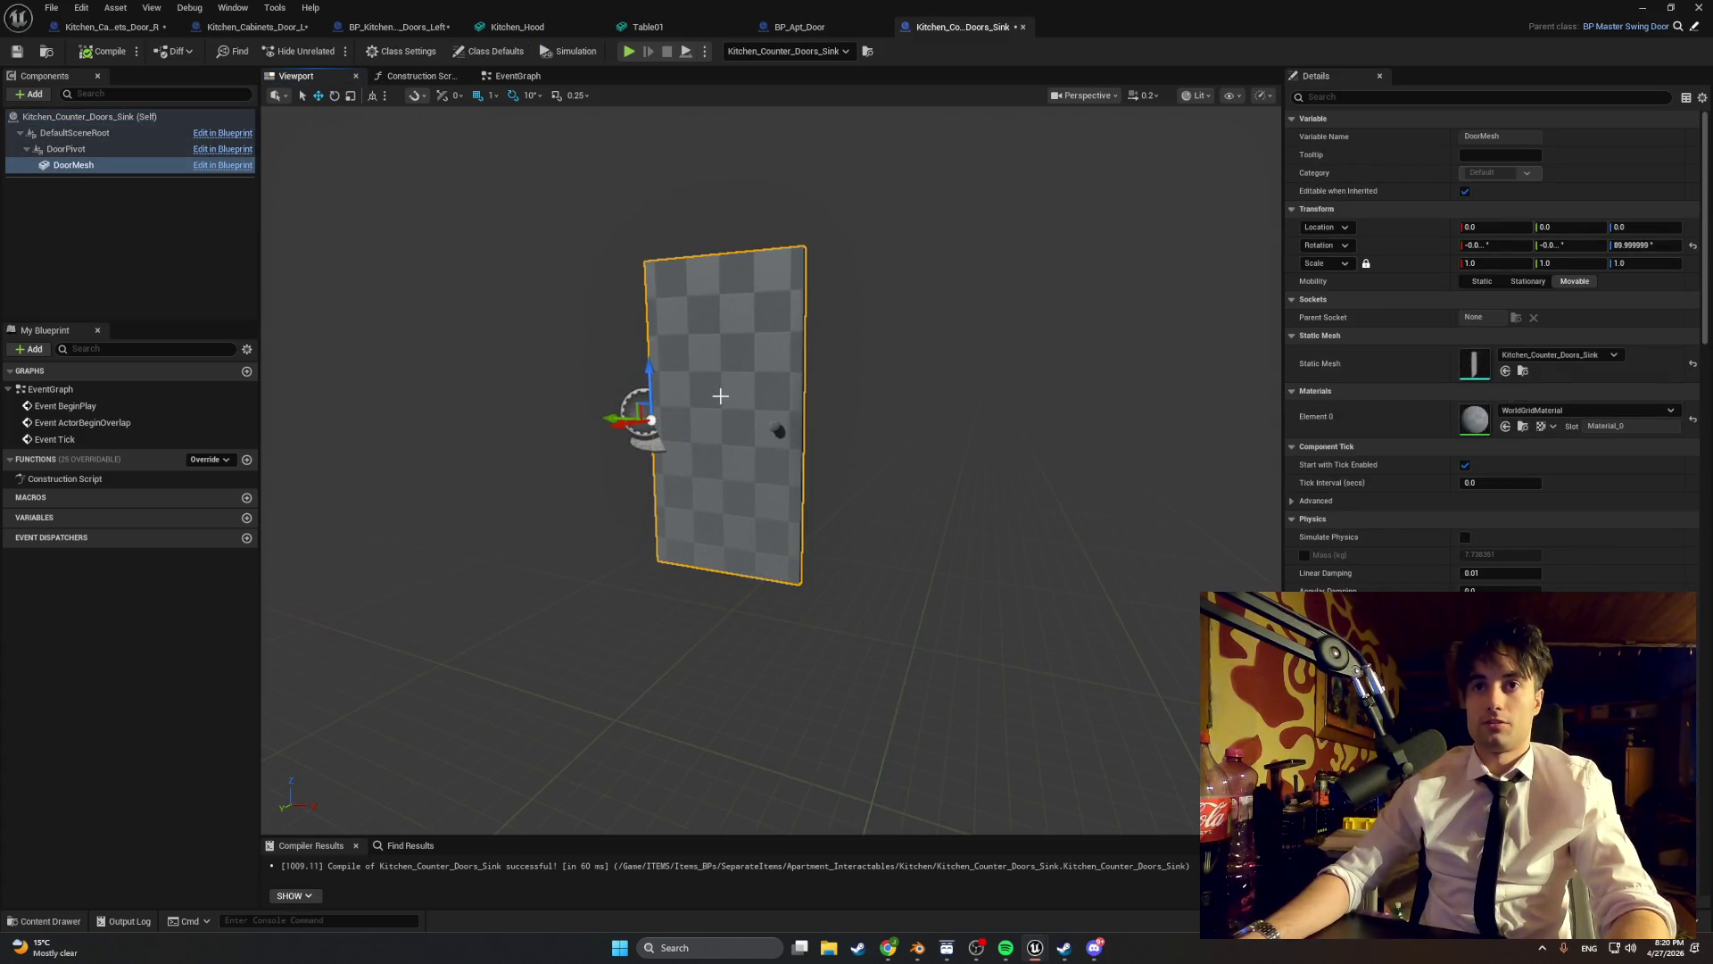
{"action": "key", "text": "w"}
{"action": "scroll", "coordinate": [738, 413], "scroll_direction": "down", "scroll_amount": 3}
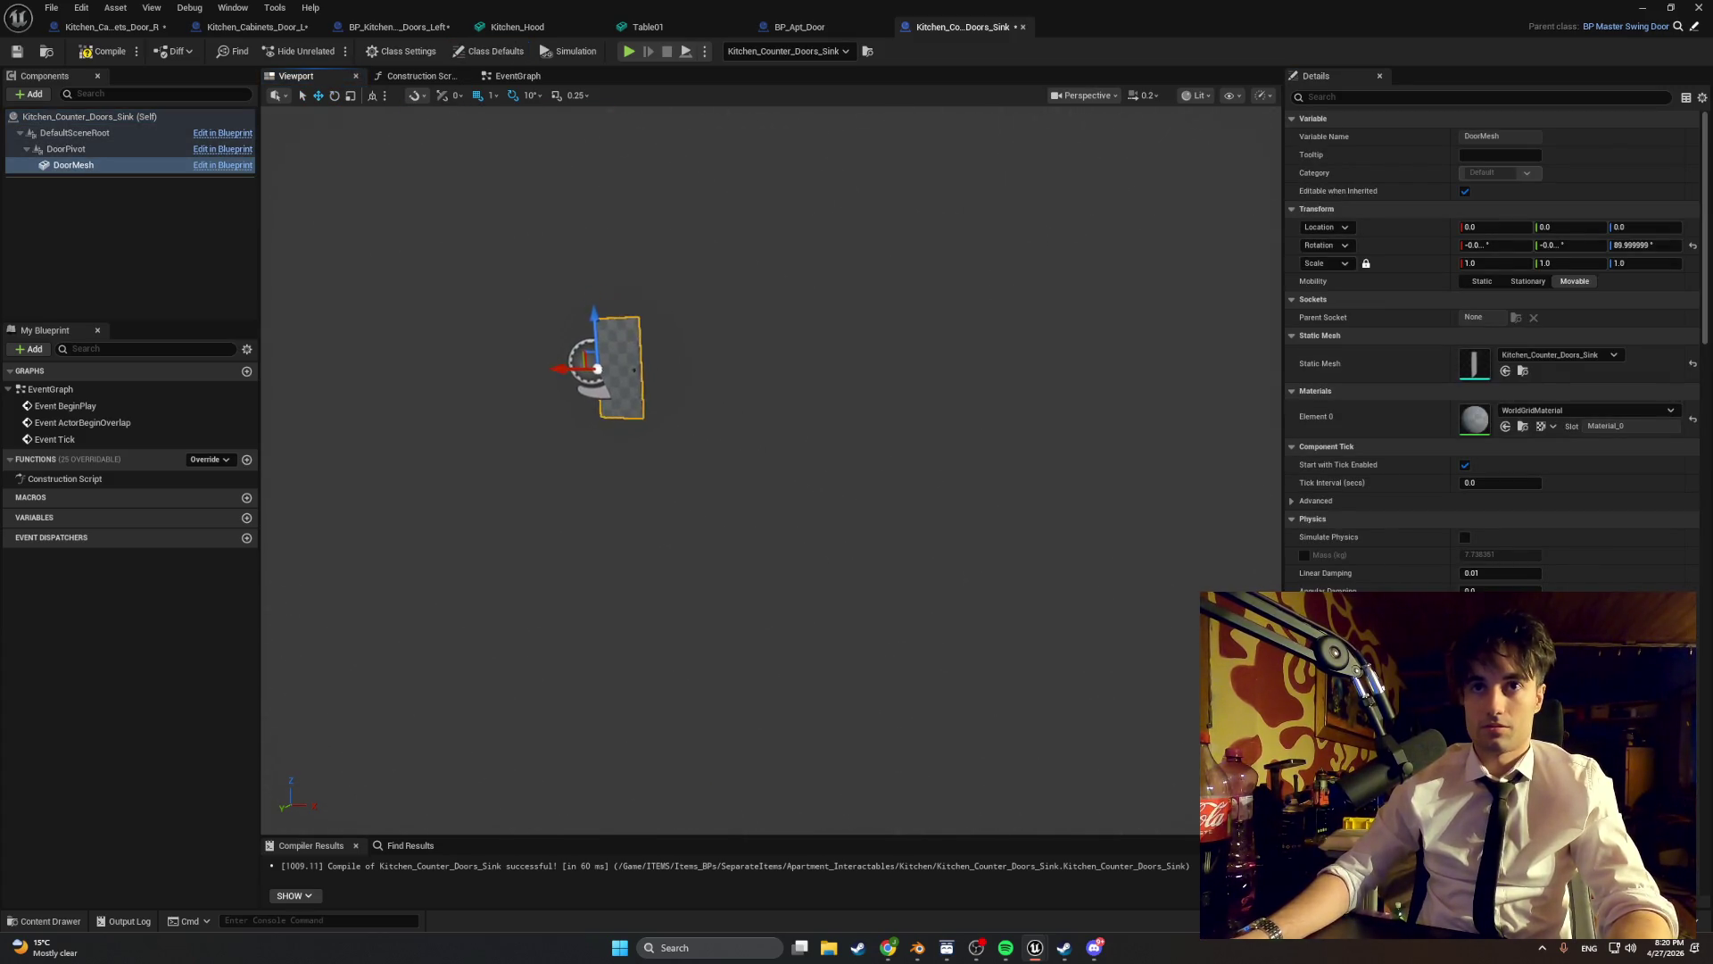
{"action": "scroll", "coordinate": [609, 368], "scroll_direction": "up", "scroll_amount": 3}
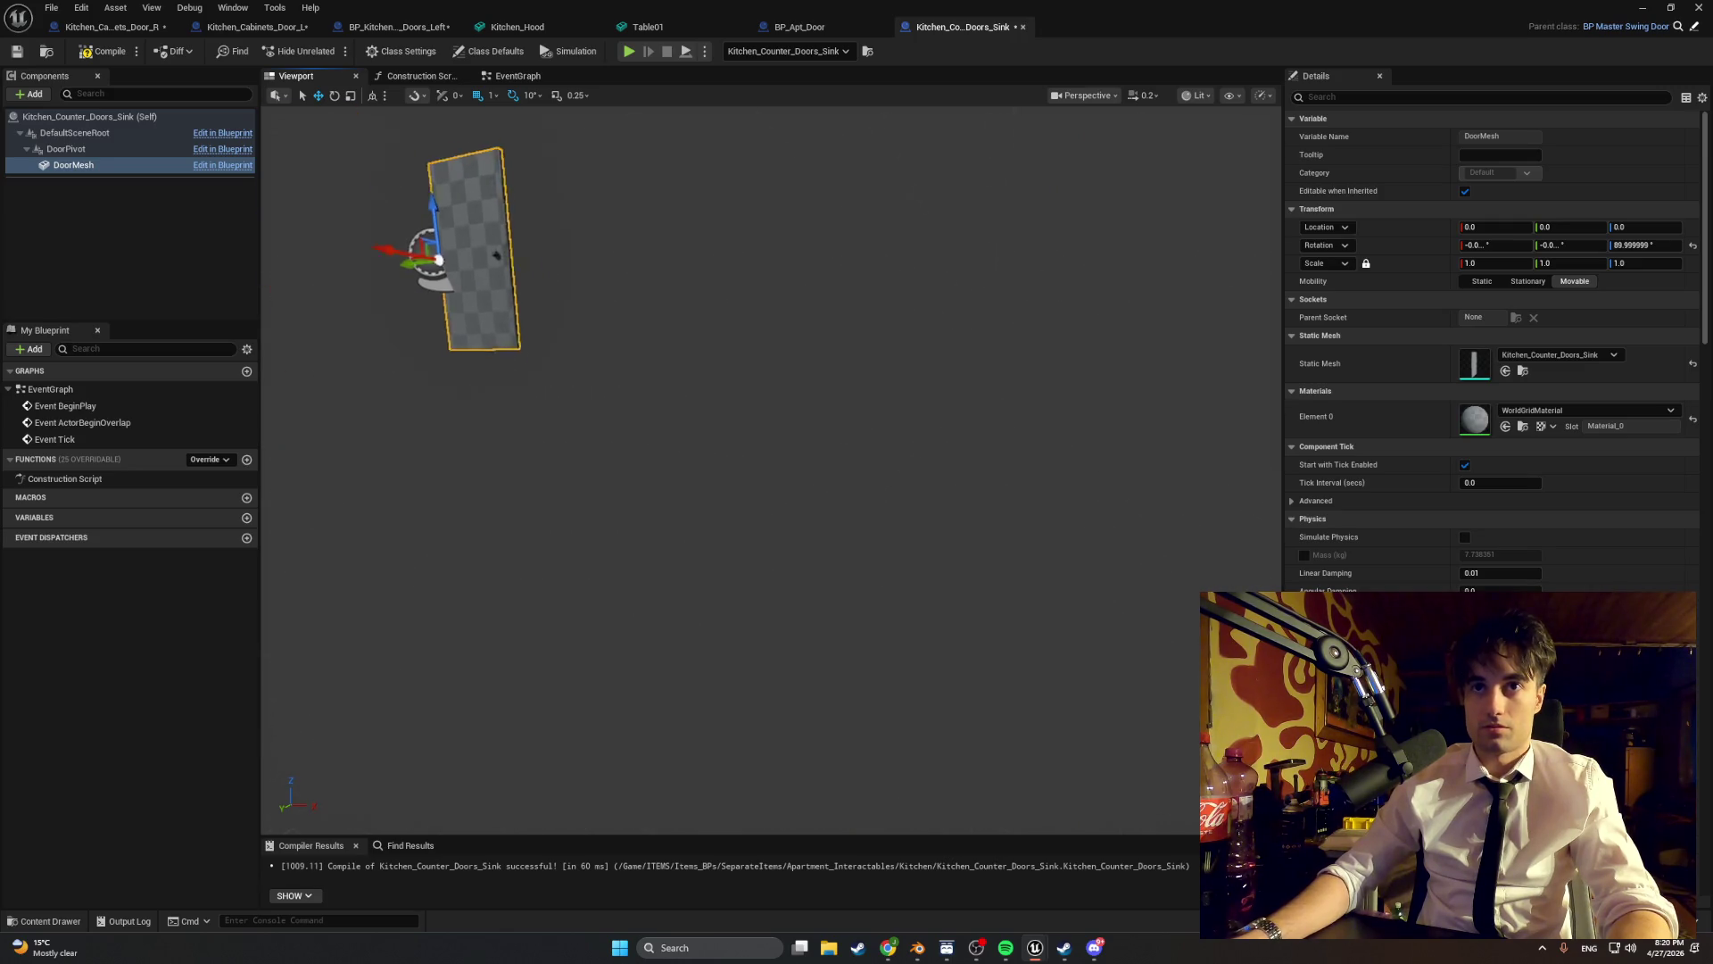
{"action": "mouse_move", "coordinate": [482, 177]}
{"action": "left_mouse_down"}
{"action": "mouse_move", "coordinate": [678, 406]}
{"action": "mouse_move", "coordinate": [876, 539]}
{"action": "mouse_move", "coordinate": [830, 500]}
{"action": "mouse_move", "coordinate": [928, 526]}
{"action": "left_mouse_up"}
{"action": "left_click", "coordinate": [1640, 8]}
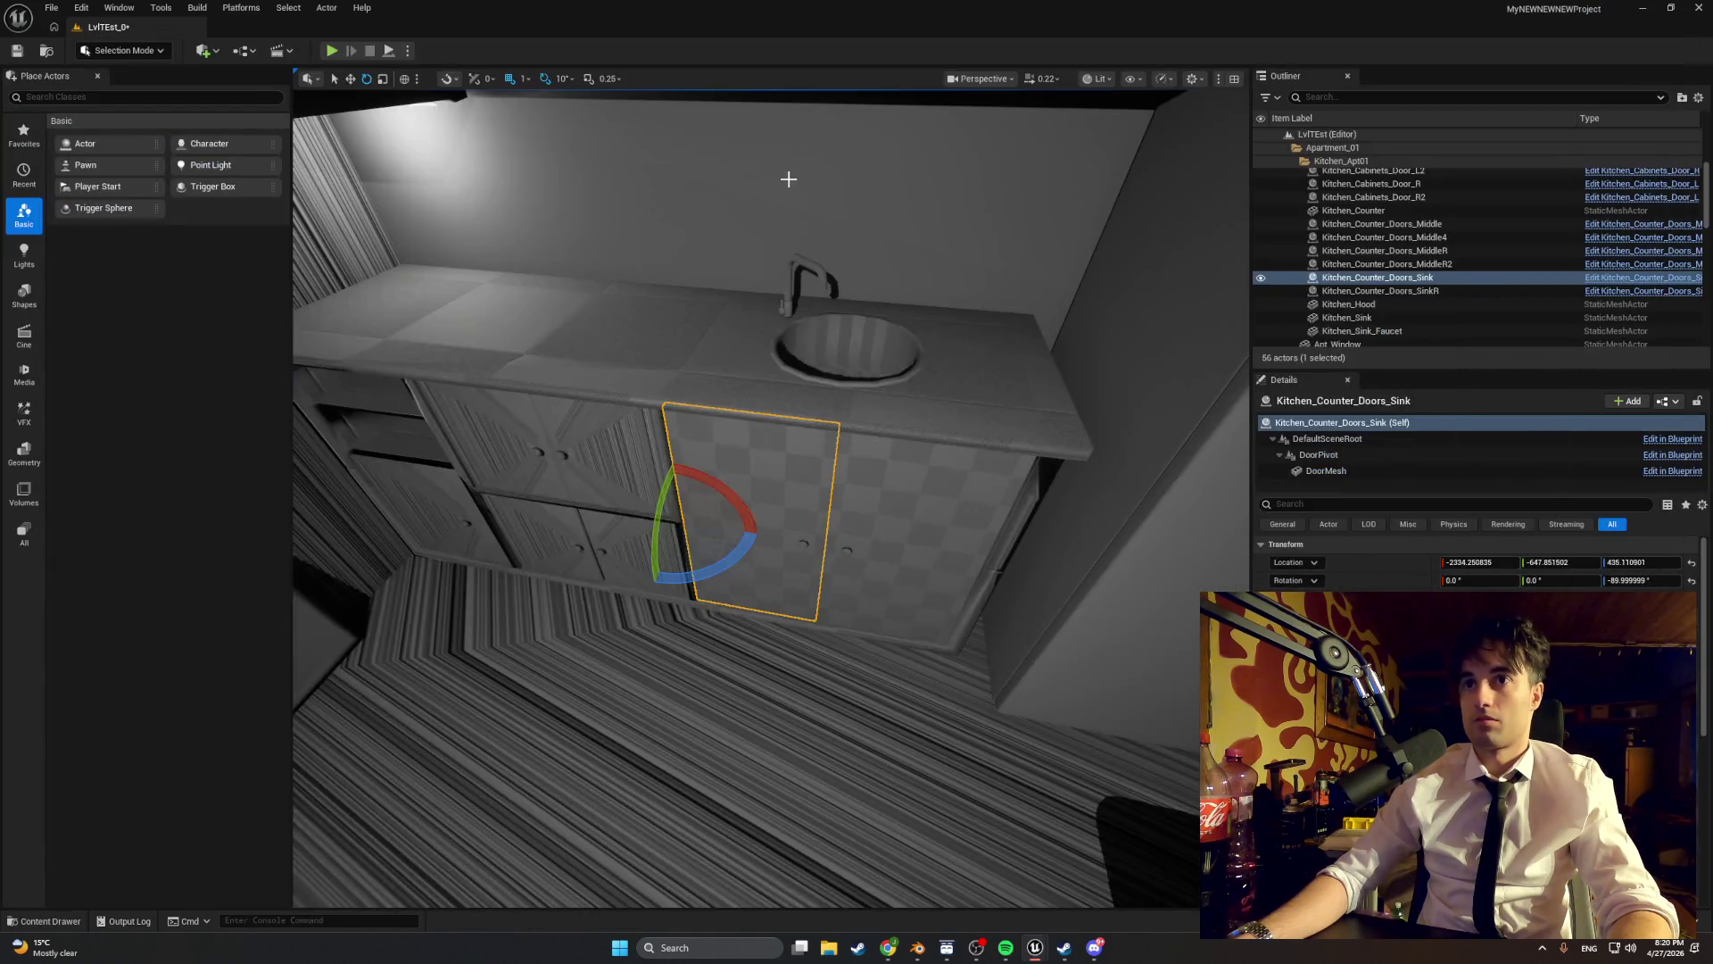
{"action": "left_click", "coordinate": [330, 51]}
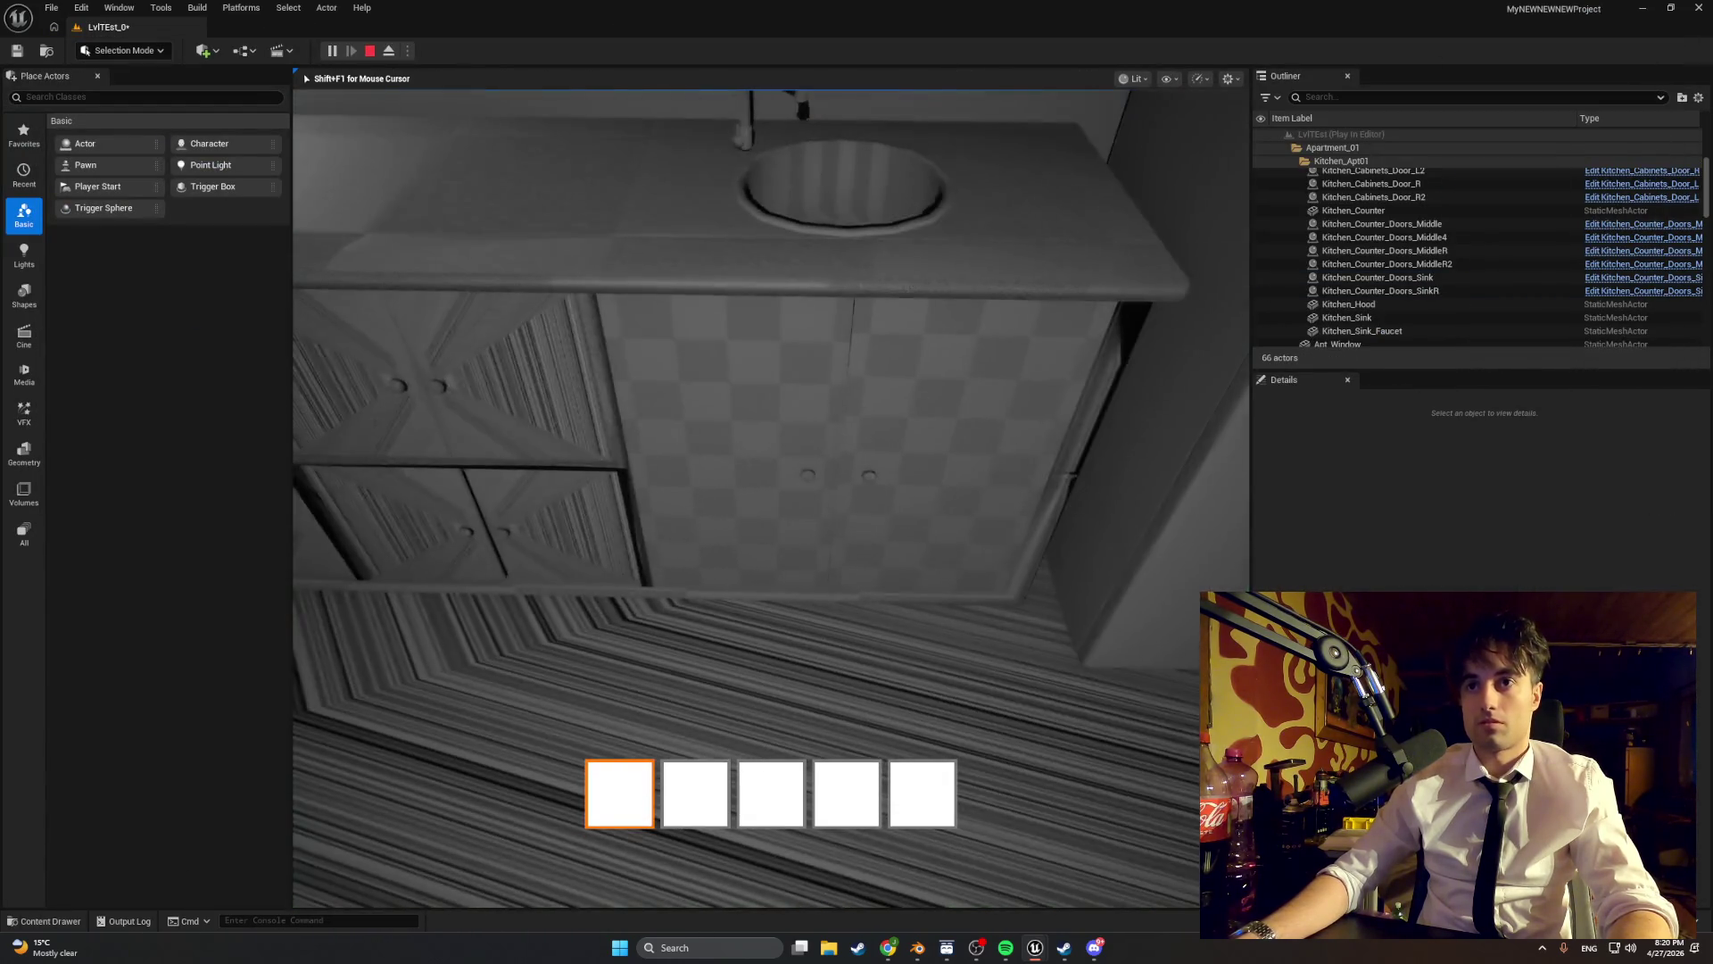
{"action": "key", "text": "e"}
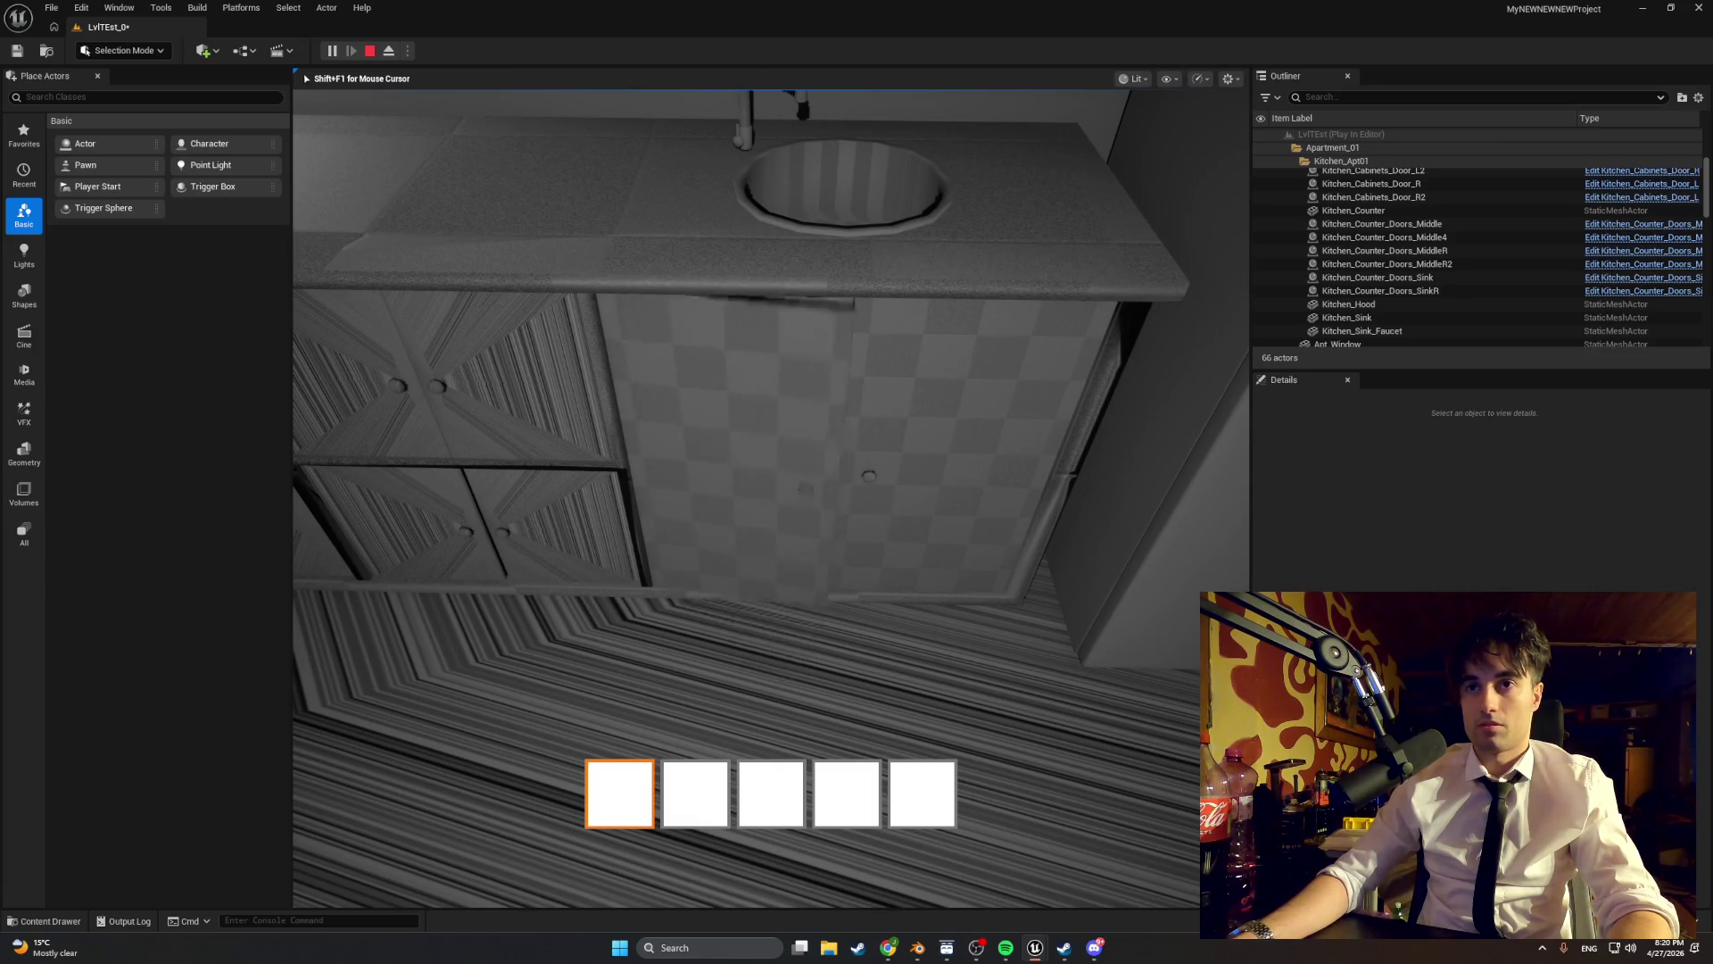
{"action": "key", "text": "s"}
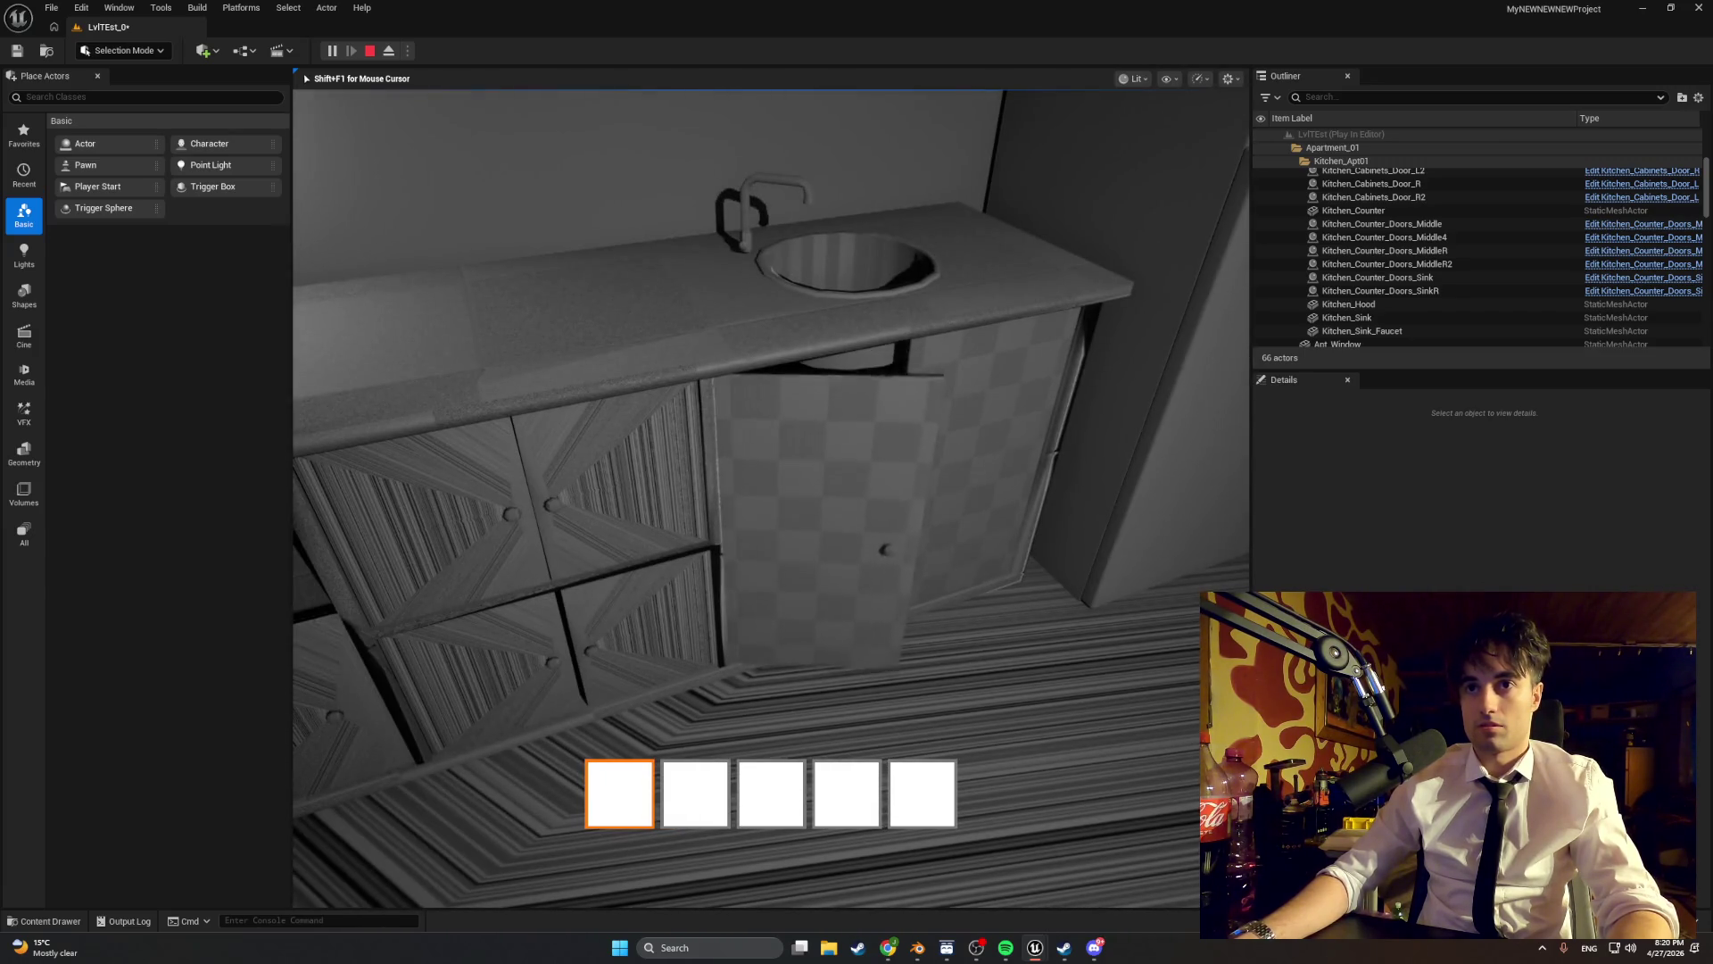
{"action": "key", "text": "e"}
{"action": "key", "text": "Escape"}
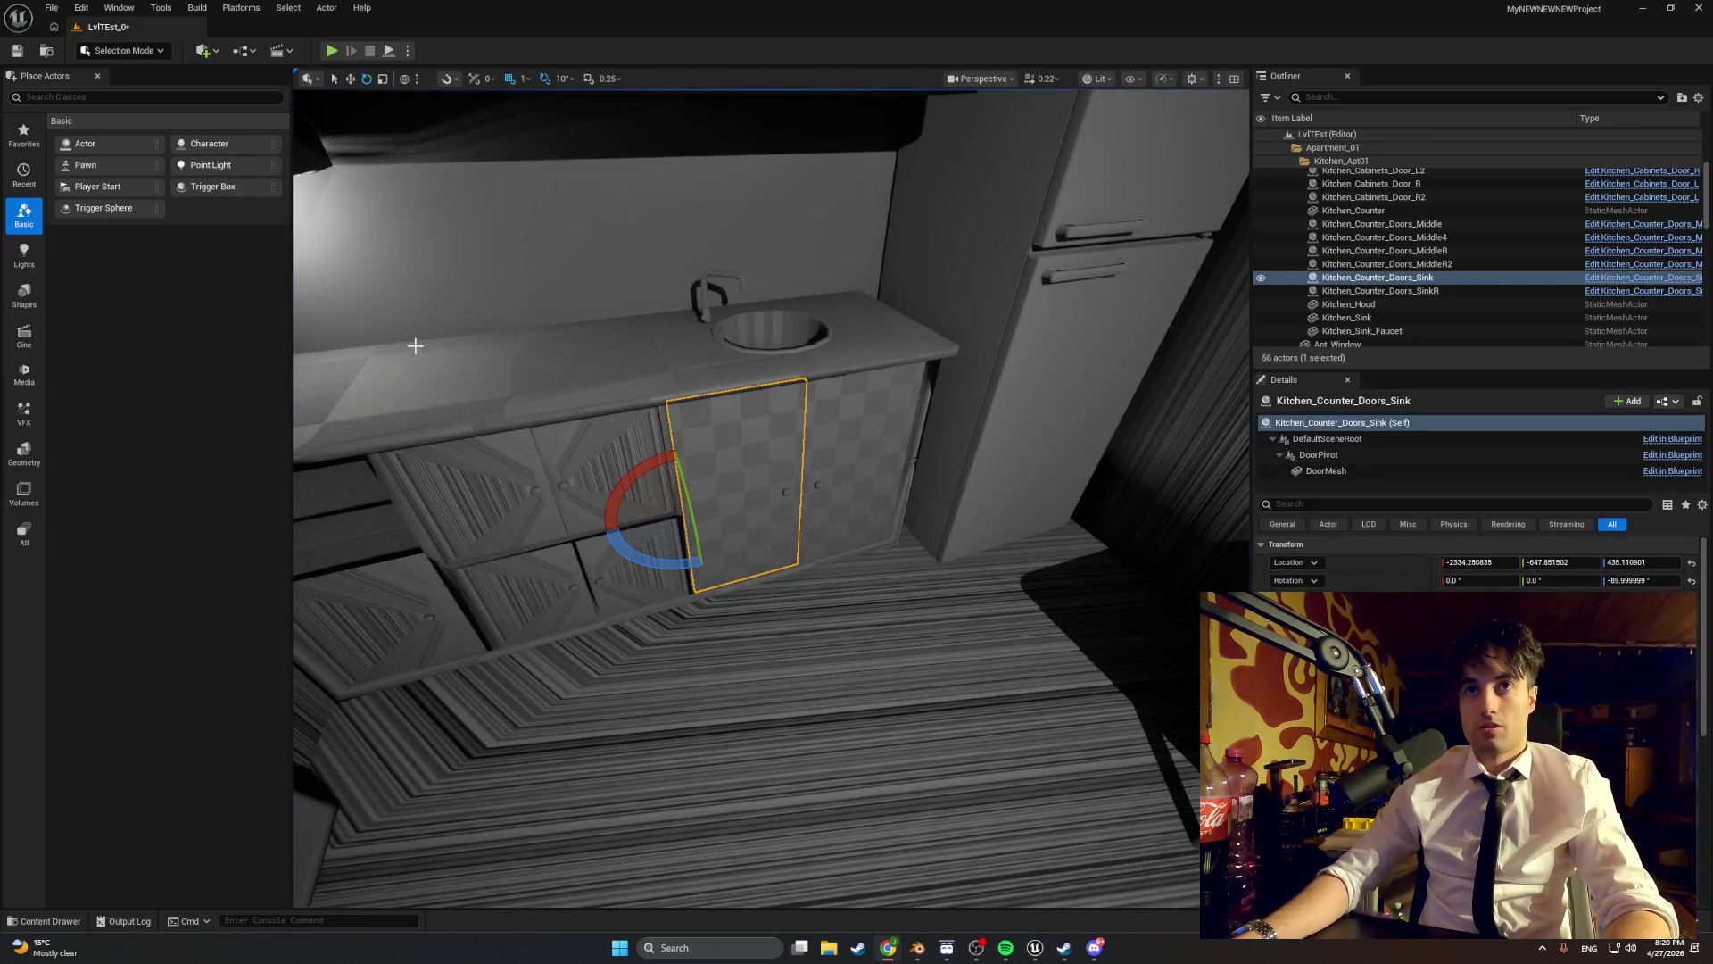
{"action": "right_click", "coordinate": [740, 531]}
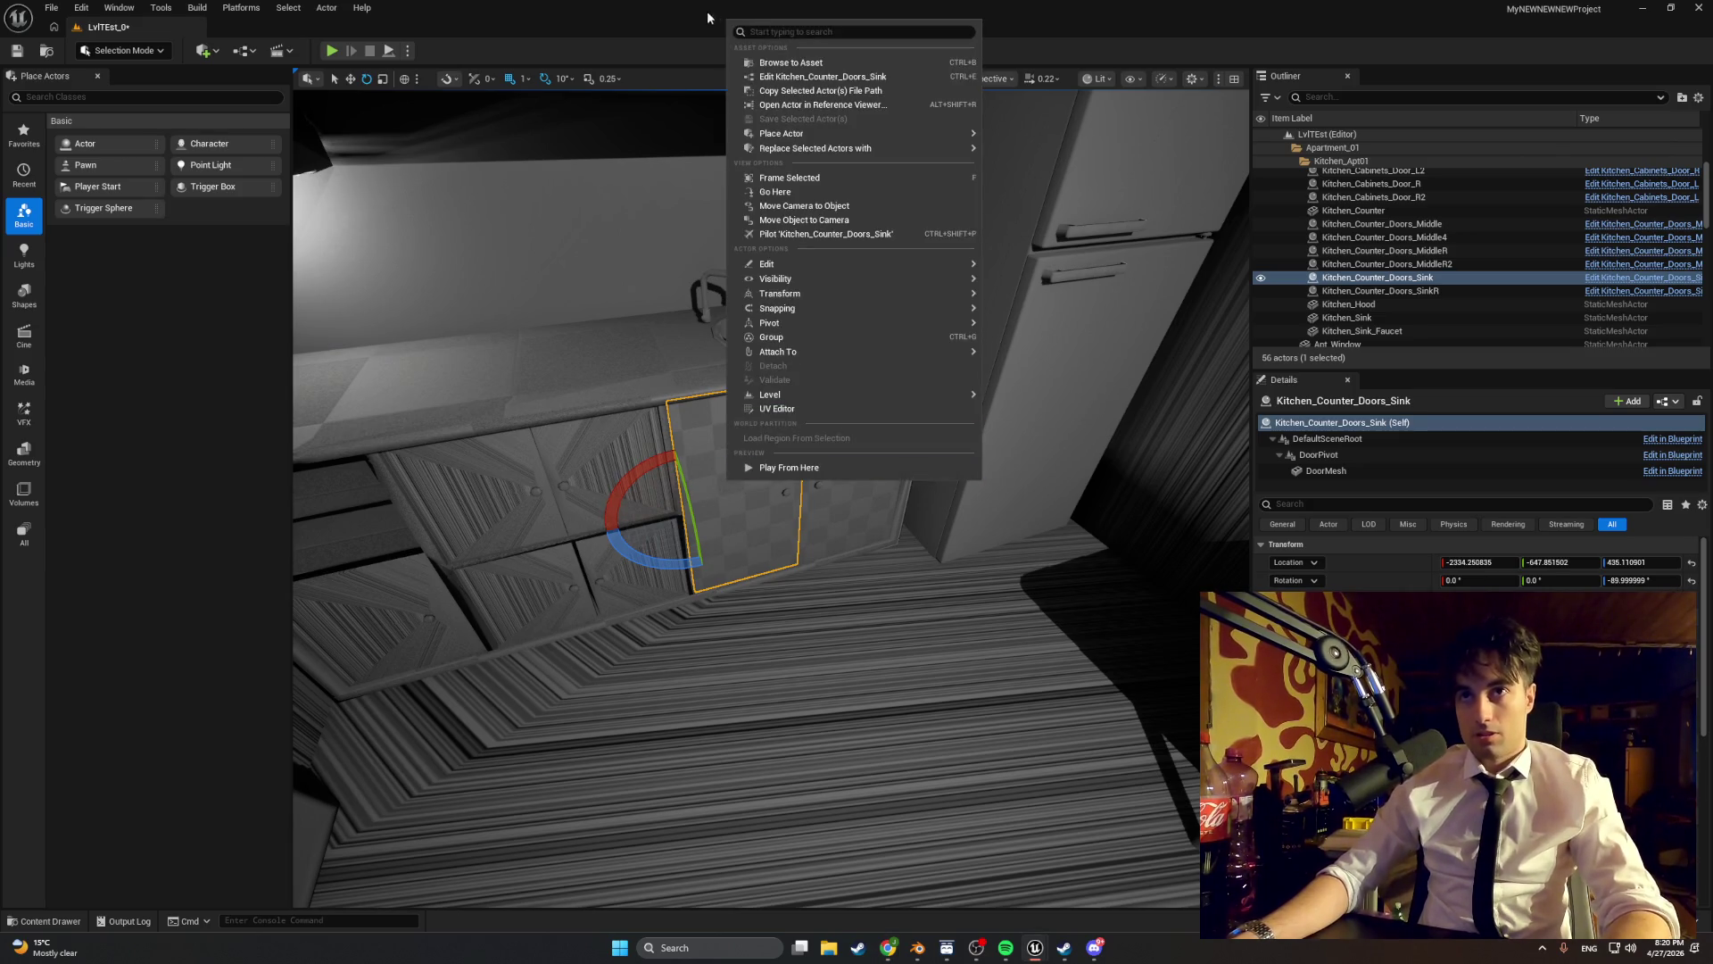
- Turn the sink door mesh in its blueprint, swing the placed door shut, and play-test it
{"action": "left_click", "coordinate": [803, 65]}
{"action": "double_click", "coordinate": [690, 687]}
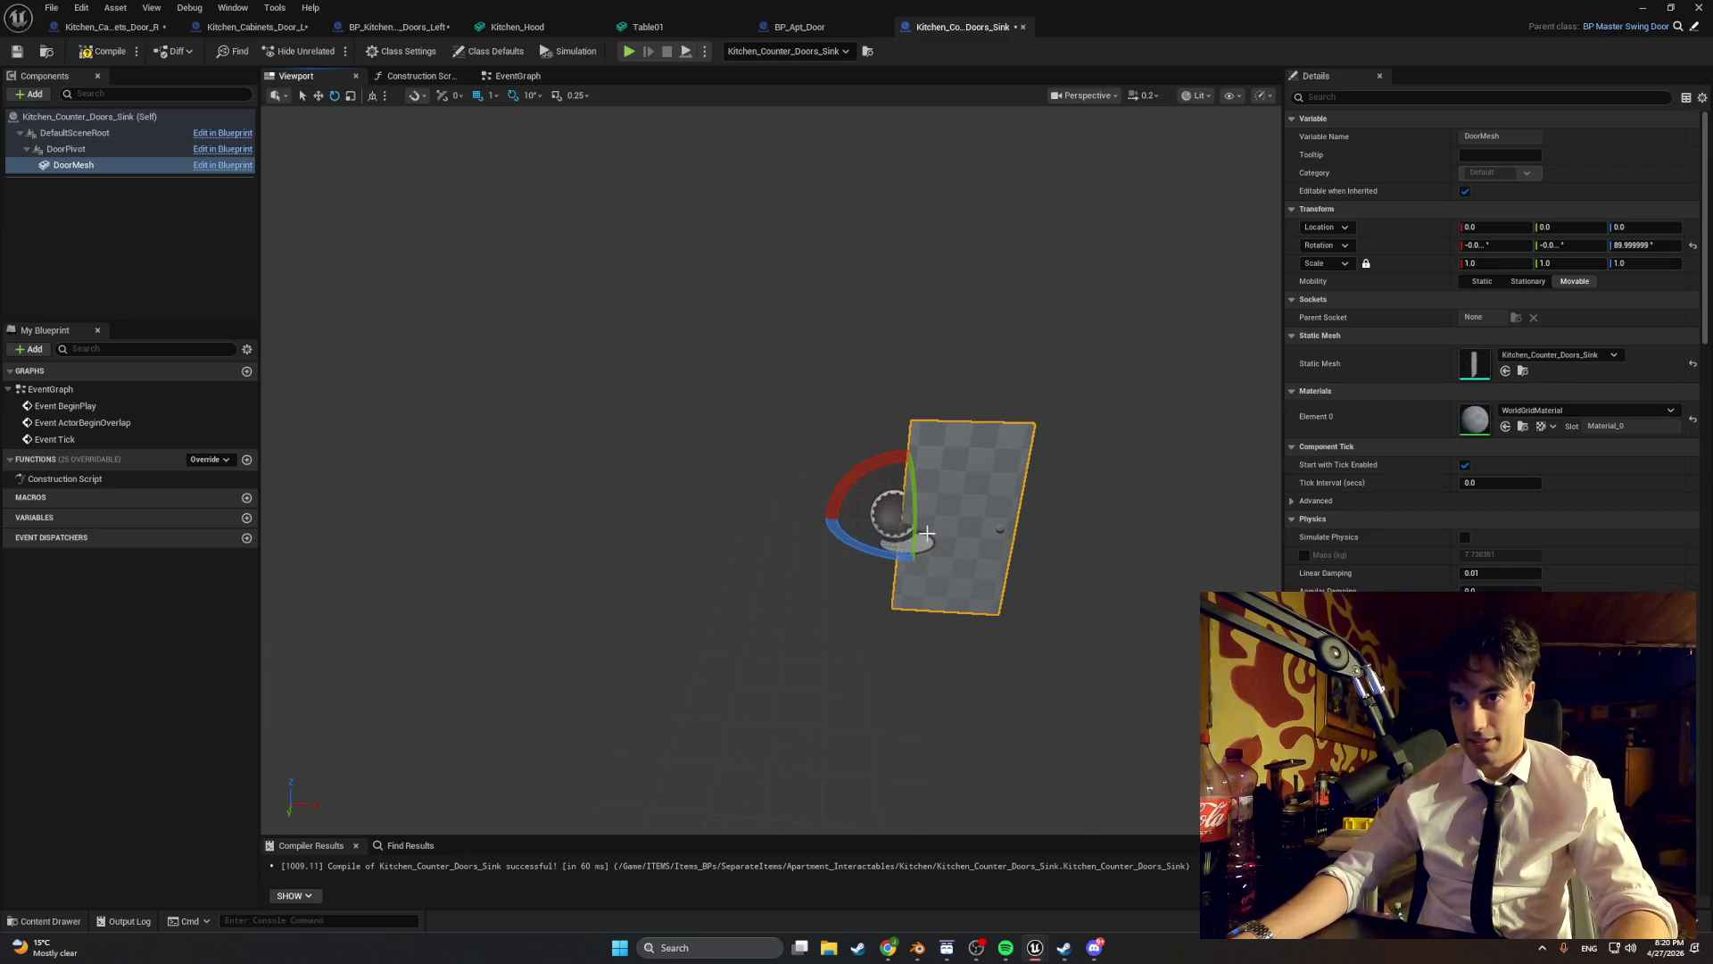
{"action": "mouse_move", "coordinate": [901, 555]}
{"action": "left_mouse_down"}
{"action": "mouse_move", "coordinate": [834, 549]}
{"action": "mouse_move", "coordinate": [866, 544]}
{"action": "left_mouse_up"}
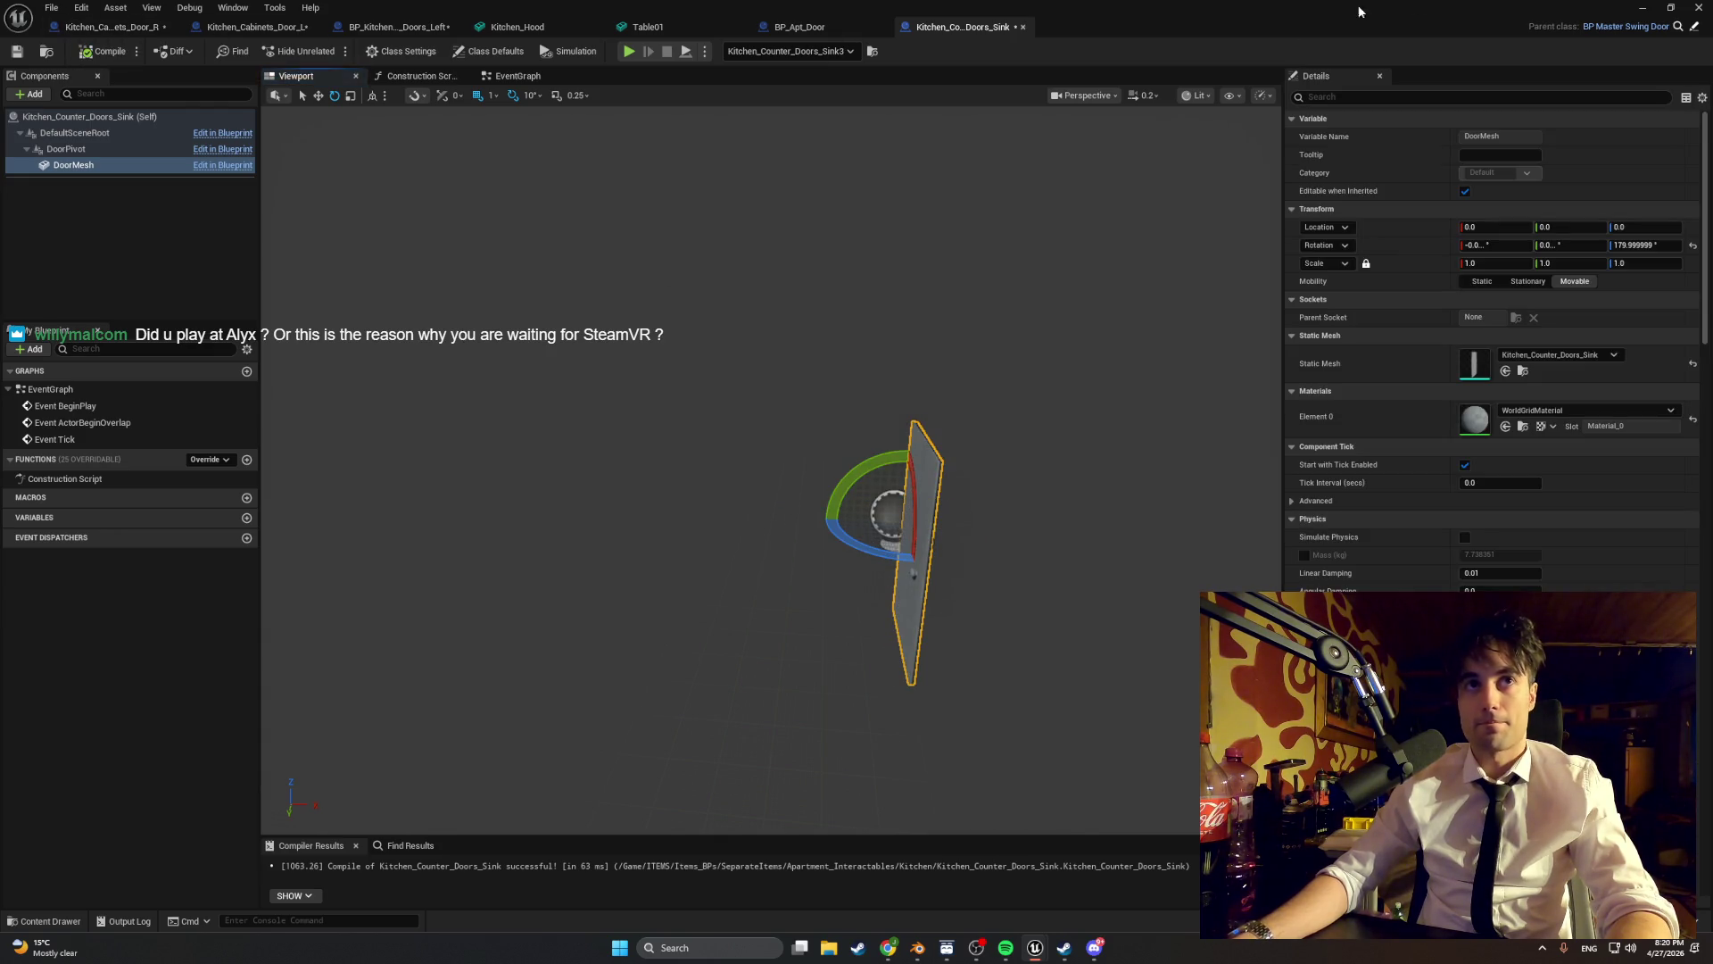
{"action": "left_click", "coordinate": [1641, 7]}
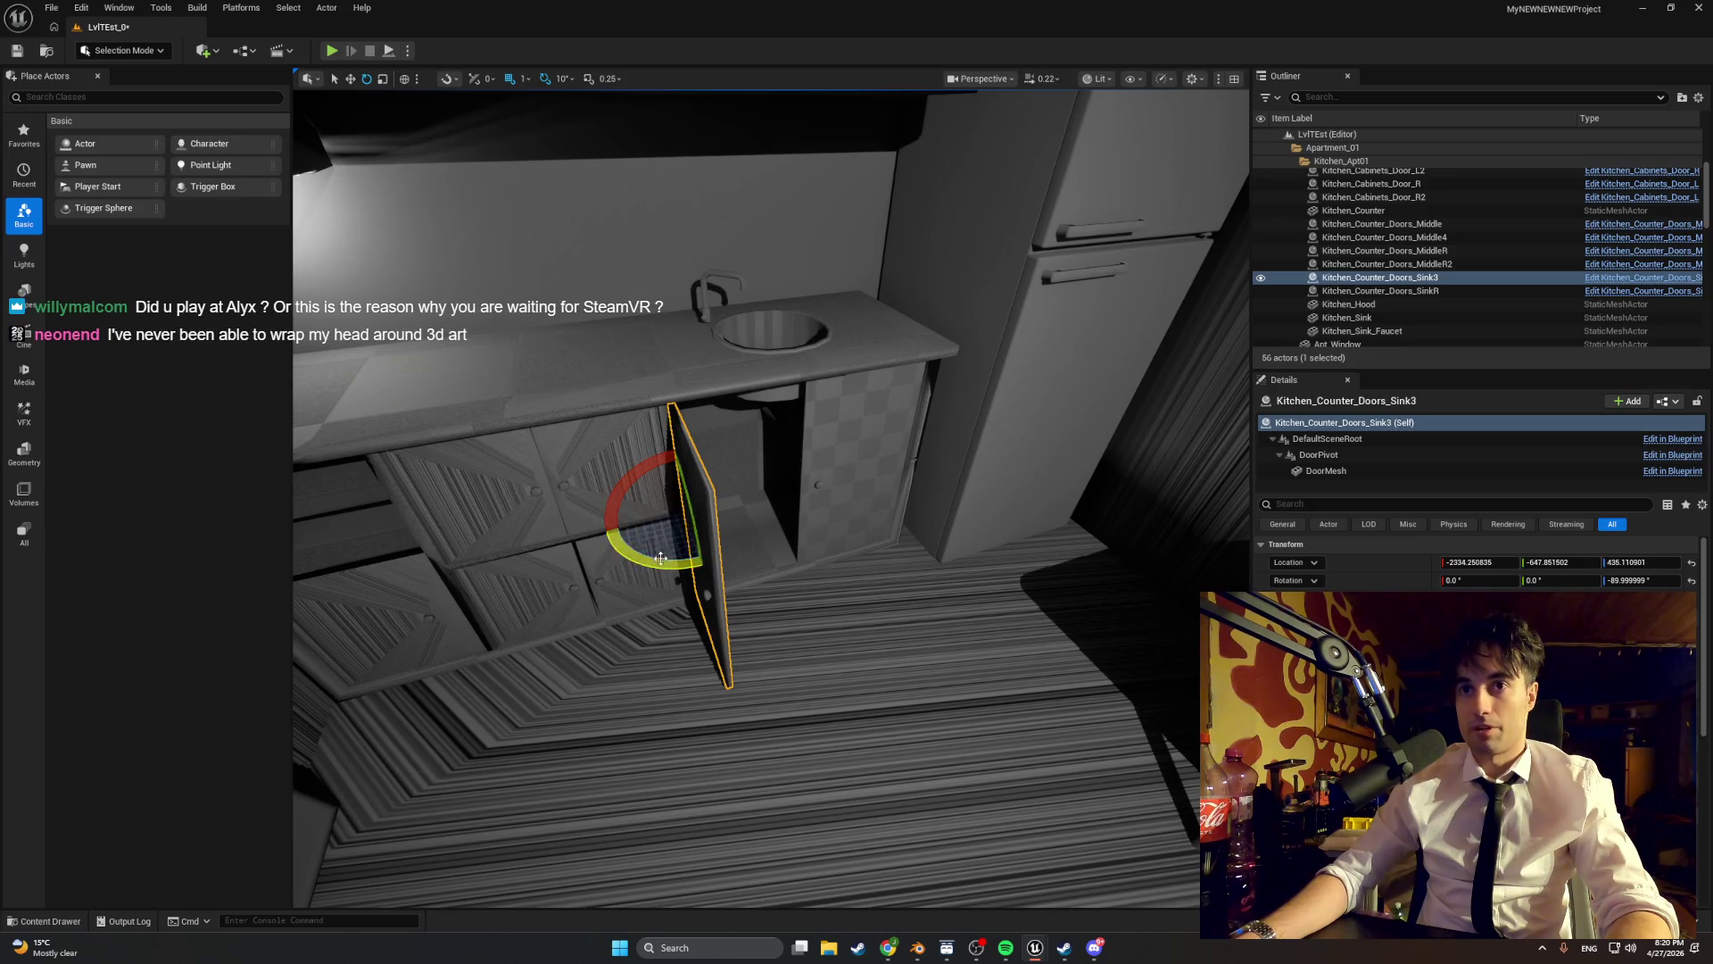
{"action": "mouse_move", "coordinate": [687, 564]}
{"action": "left_mouse_down"}
{"action": "mouse_move", "coordinate": [768, 500]}
{"action": "mouse_move", "coordinate": [624, 402]}
{"action": "left_mouse_up"}
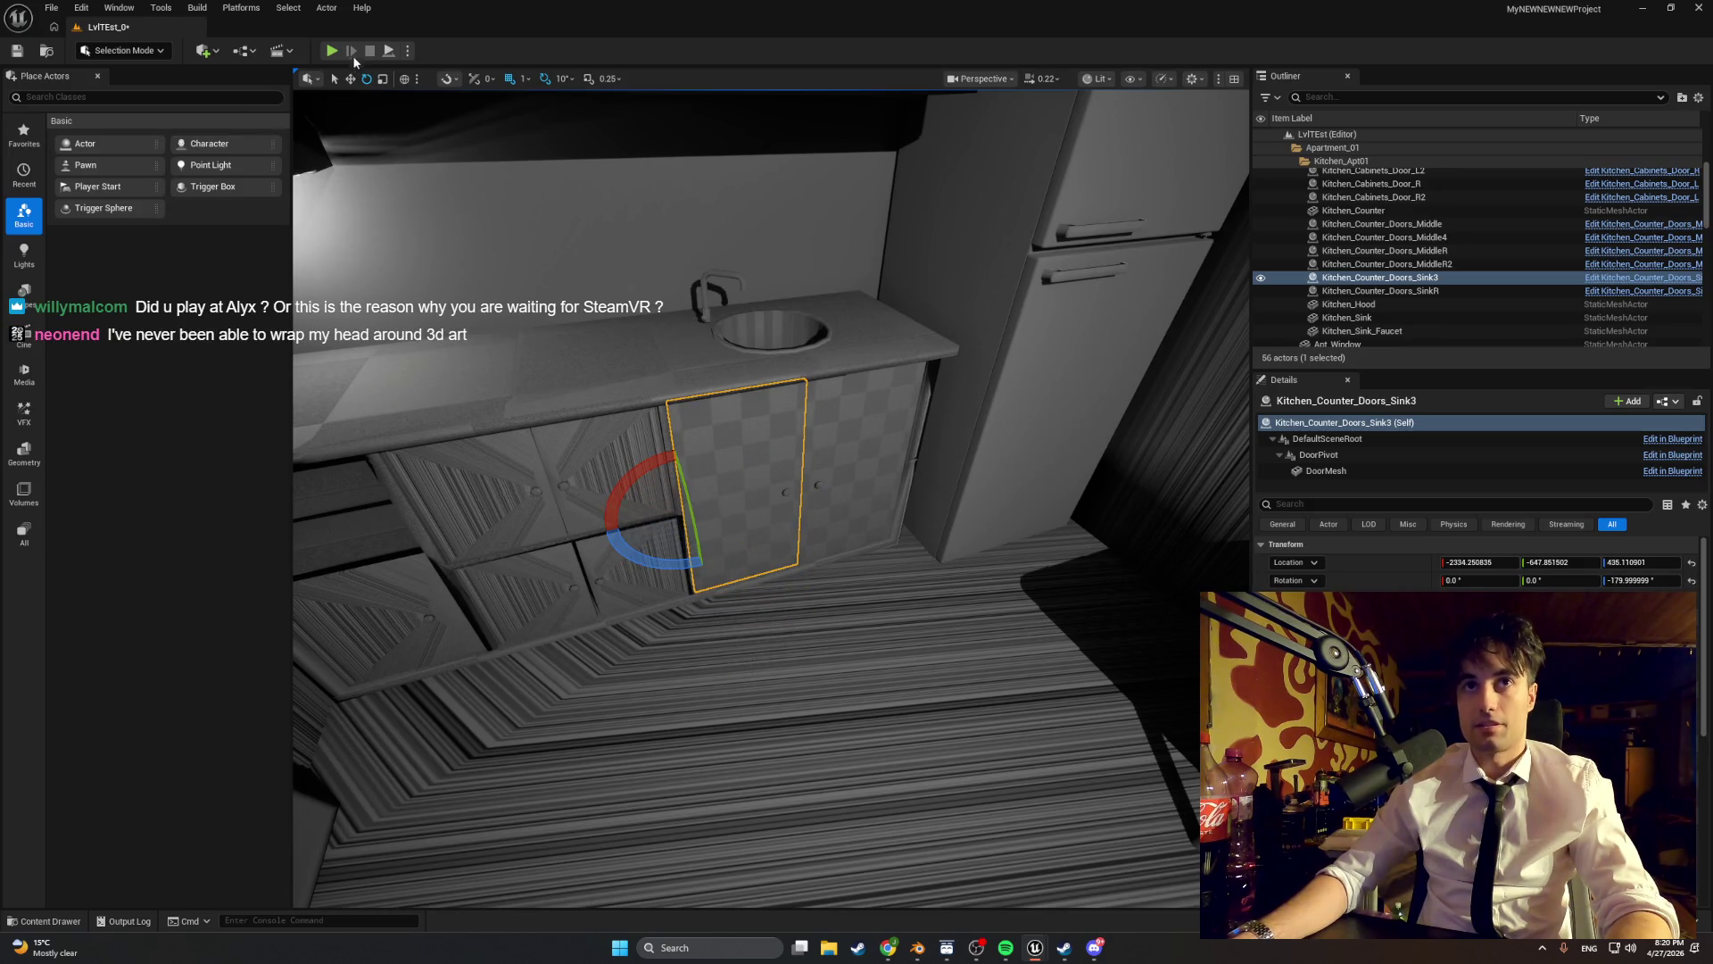
{"action": "left_click", "coordinate": [331, 51]}
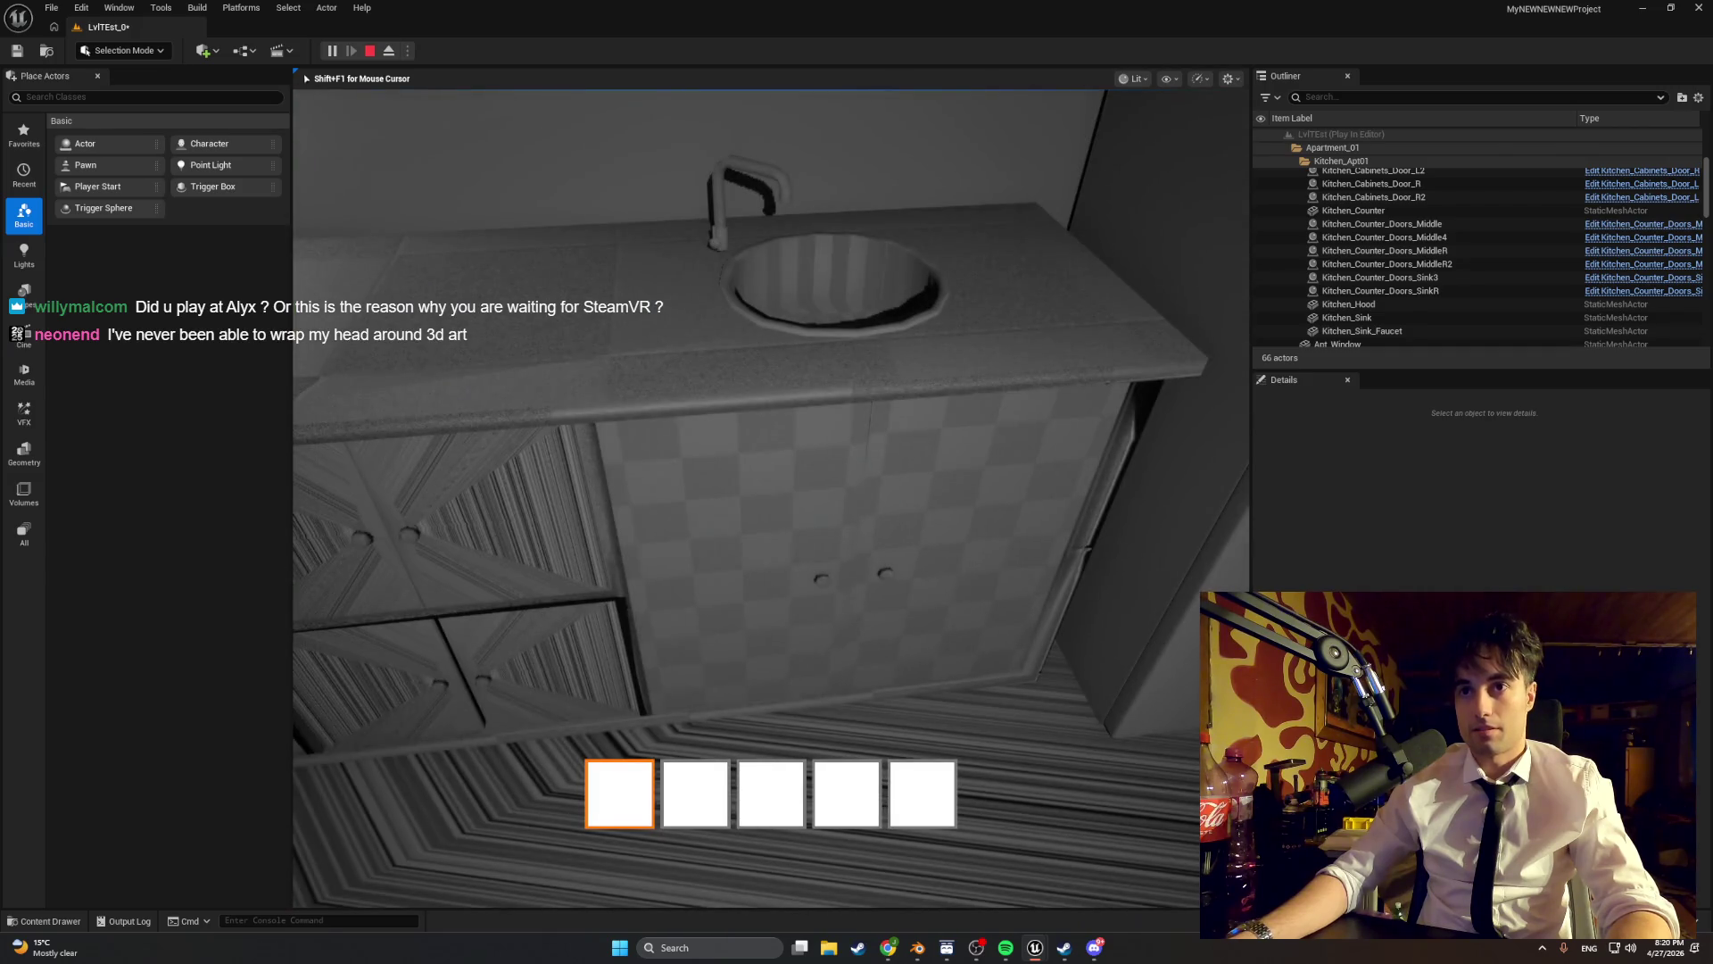
{"action": "key", "text": "e"}
{"action": "key", "text": "Escape"}
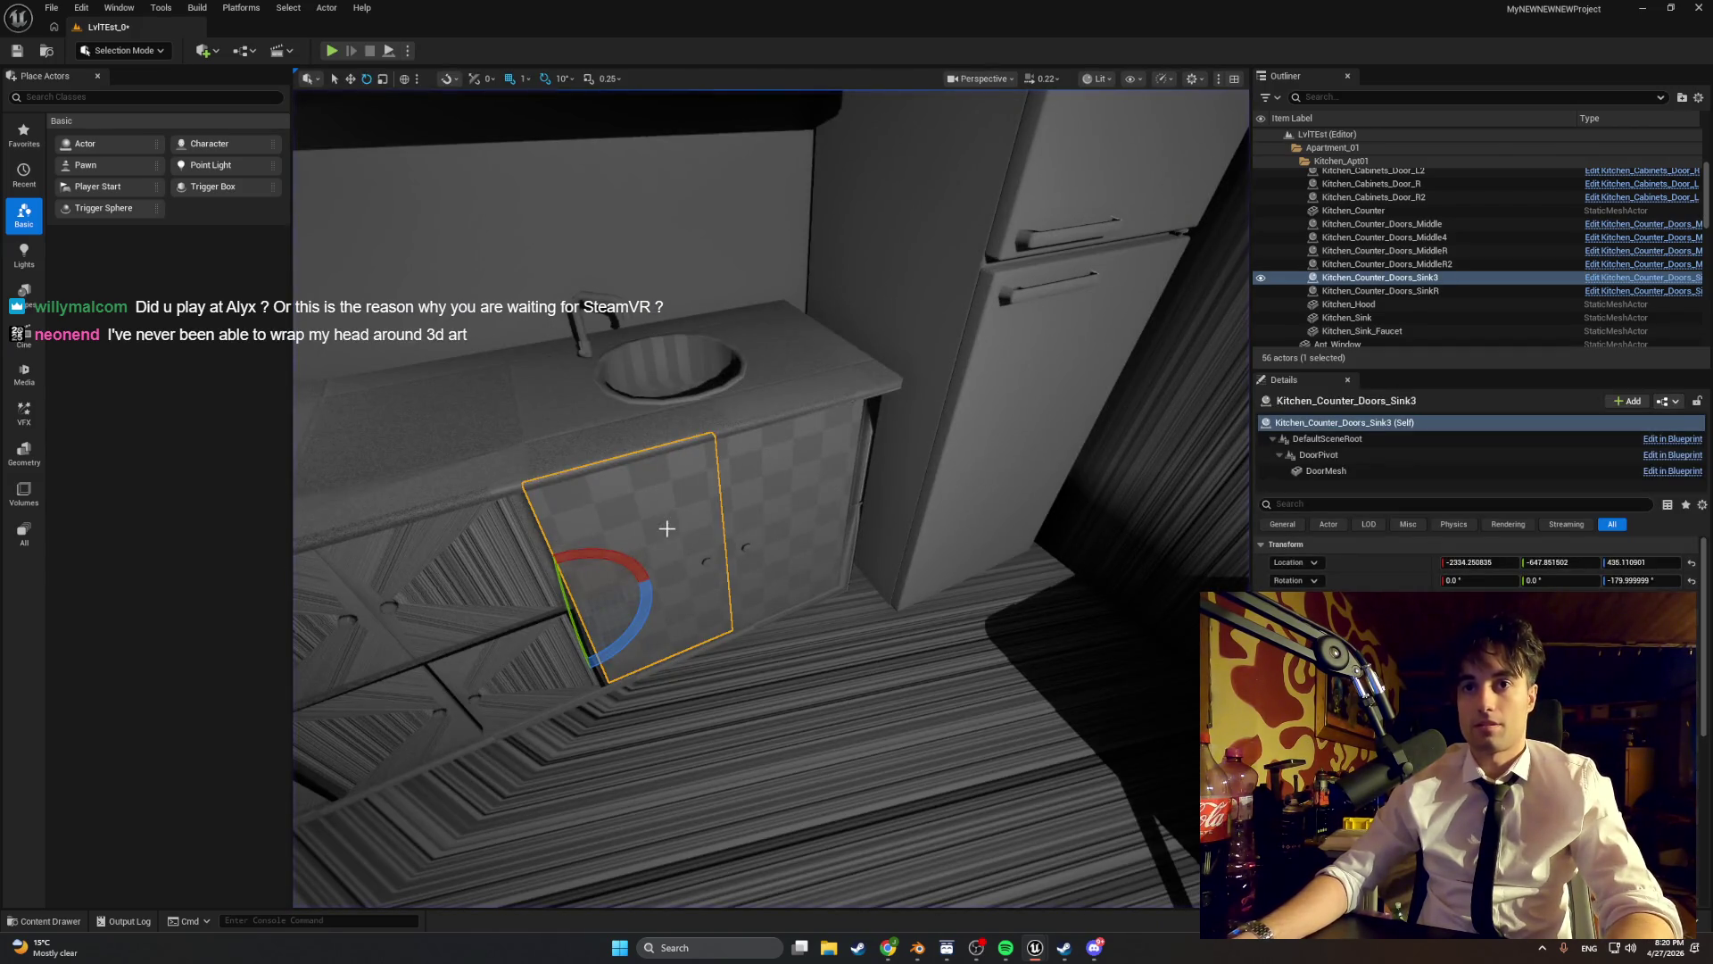
- Rotate the sink blueprint's DoorMesh to 270° yaw, compile, and rotate the placed door to 90°
{"action": "right_click", "coordinate": [669, 524]}
{"action": "mouse_move", "coordinate": [719, 400]}
{"action": "left_click", "coordinate": [731, 111]}
{"action": "double_click", "coordinate": [689, 693]}
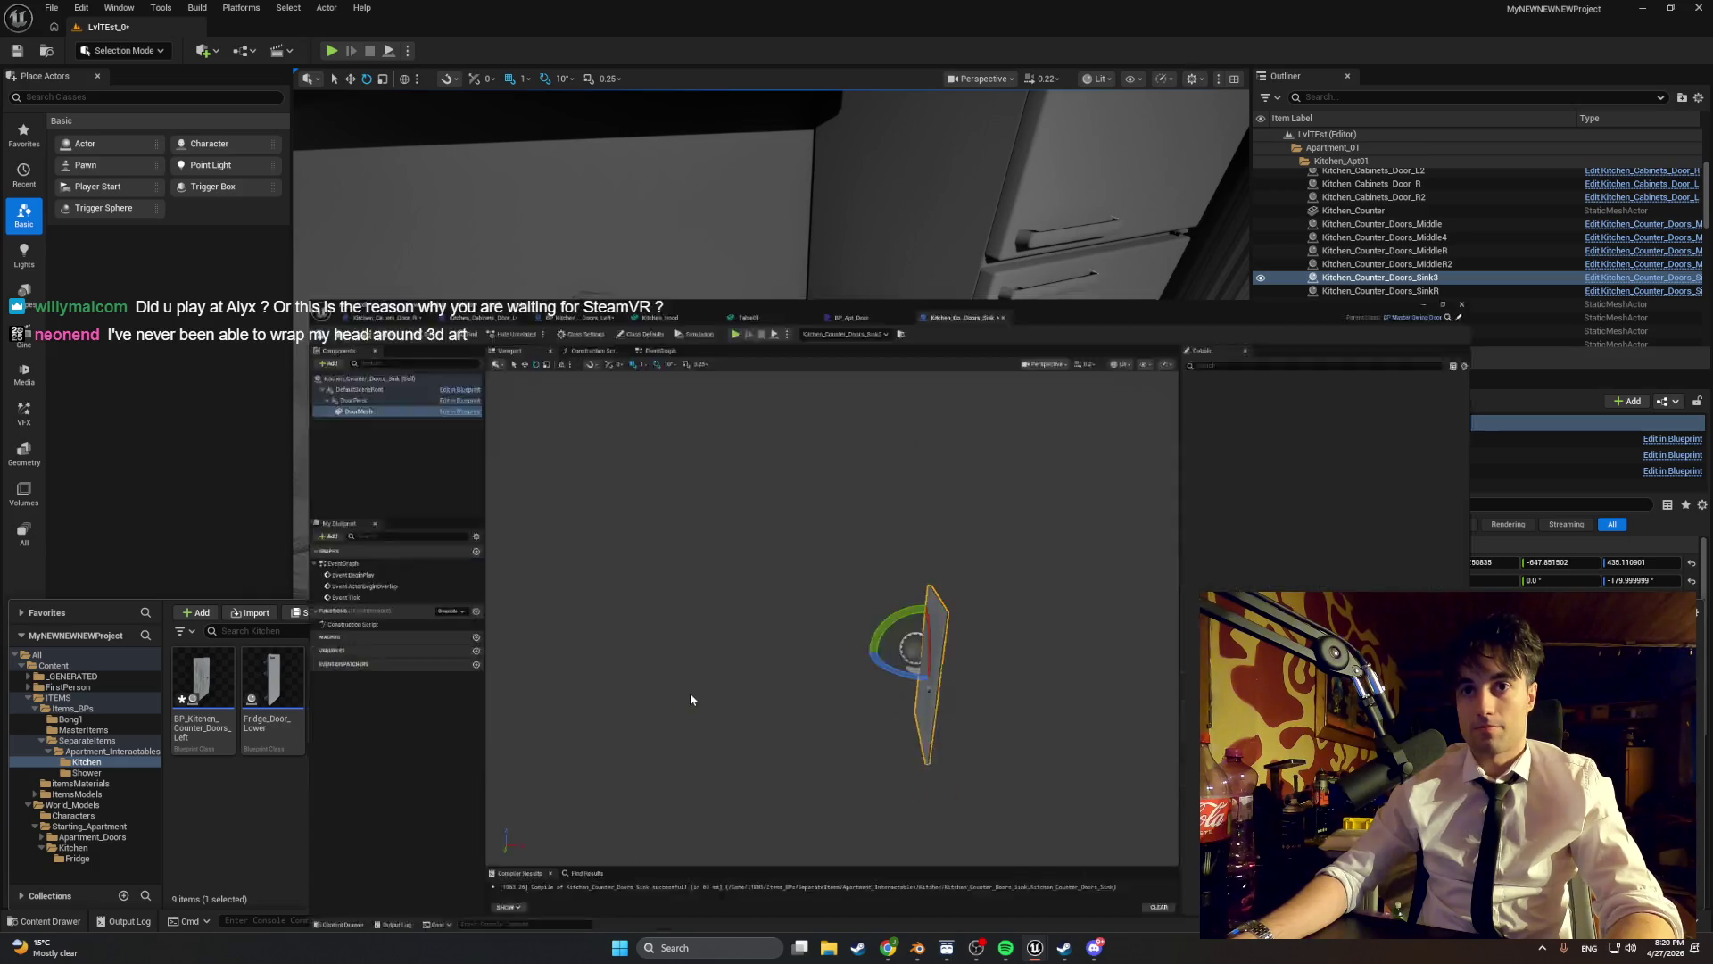
{"action": "left_click_drag", "start_coordinate": [849, 562], "coordinate": [884, 582]}
{"action": "left_click", "coordinate": [98, 57]}
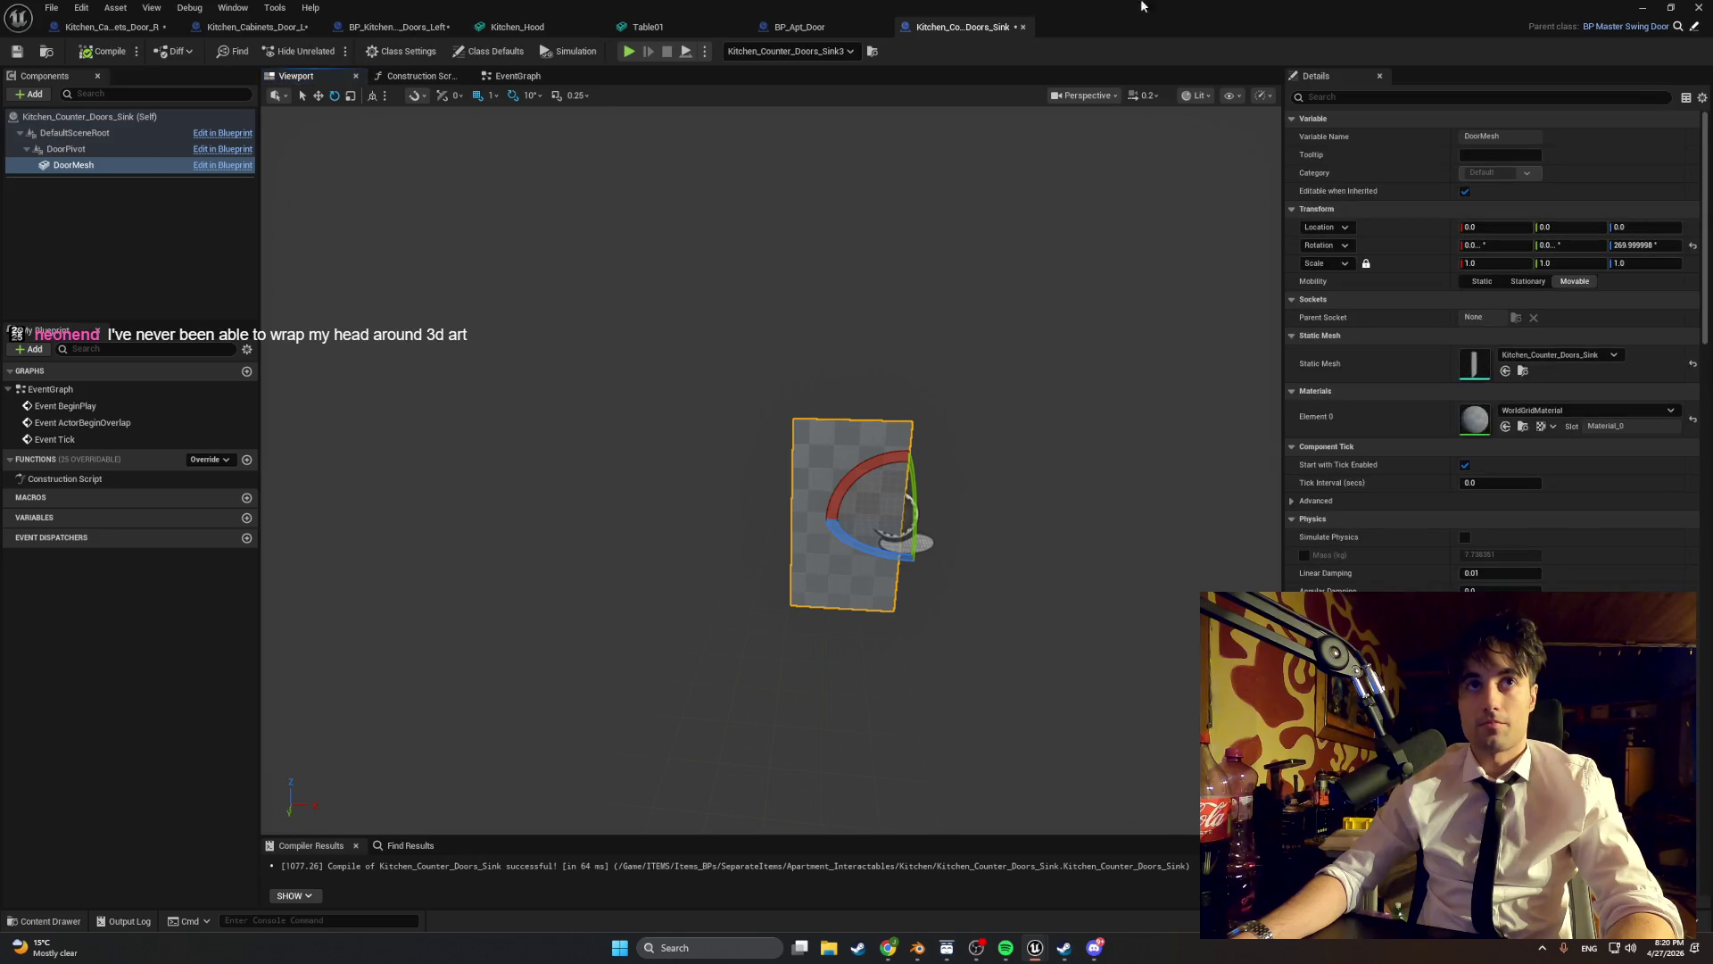
{"action": "left_click", "coordinate": [1642, 8]}
{"action": "mouse_move", "coordinate": [581, 631]}
{"action": "left_mouse_down"}
{"action": "mouse_move", "coordinate": [657, 644]}
{"action": "mouse_move", "coordinate": [674, 576]}
{"action": "left_mouse_up"}
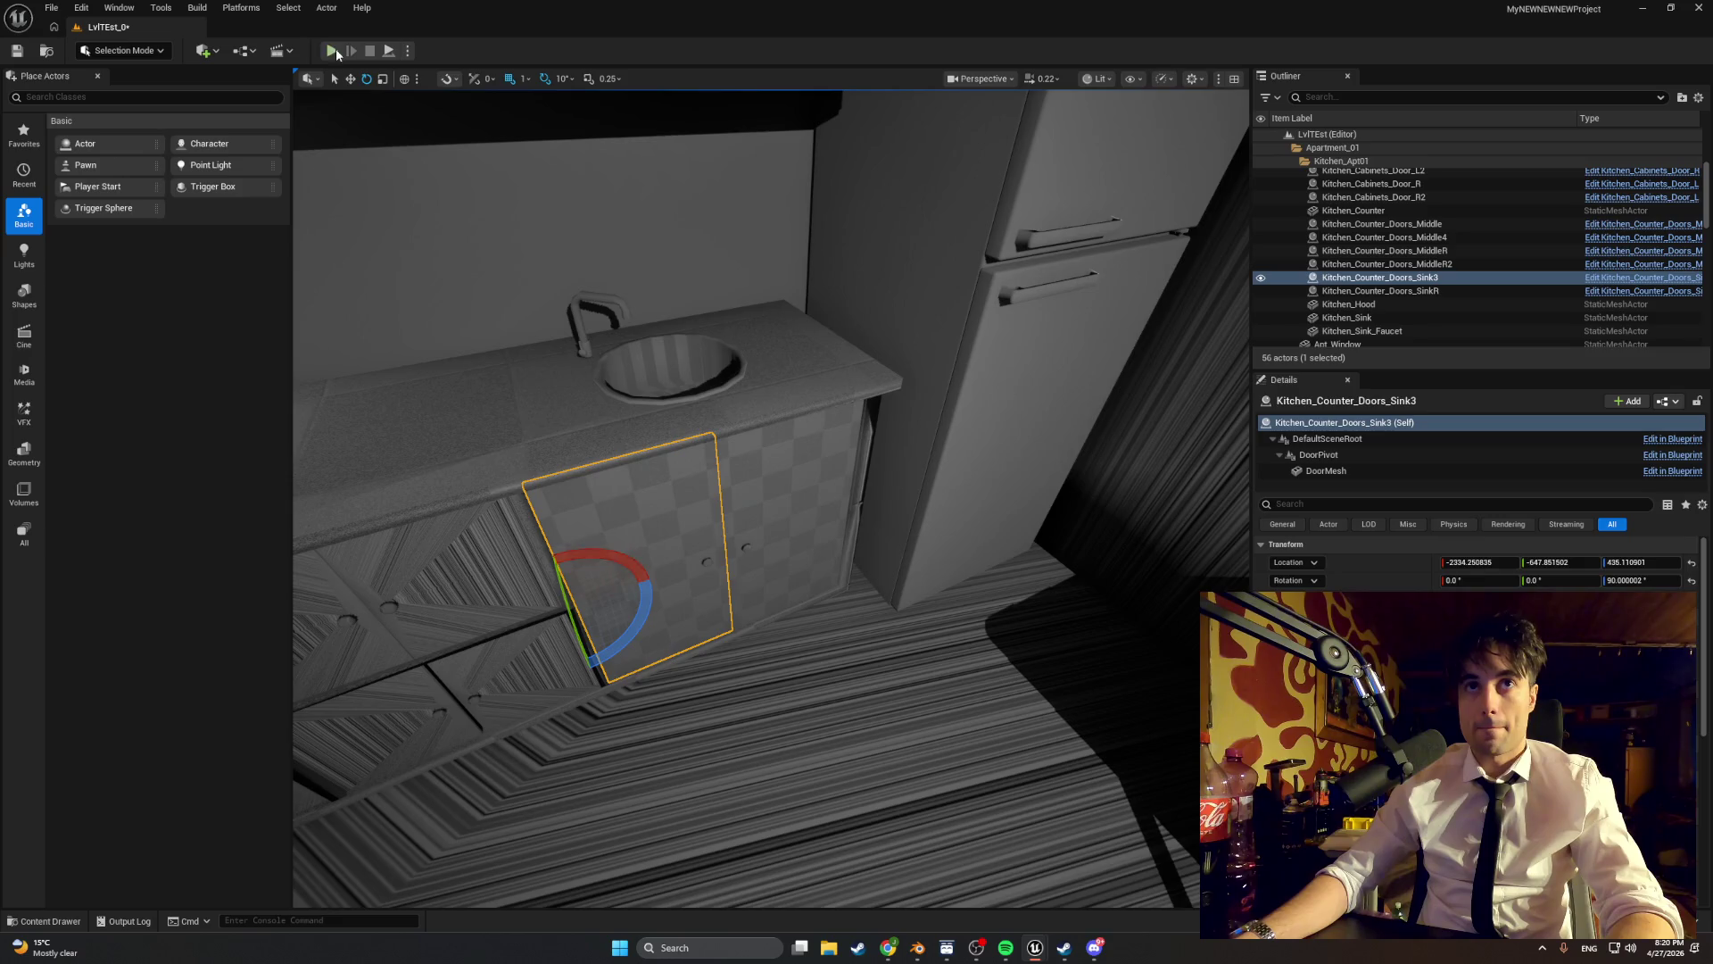
- Play the level and open and close the sink cabinet door twice with E, then stop
{"action": "left_click", "coordinate": [331, 51]}
{"action": "key", "text": "e"}
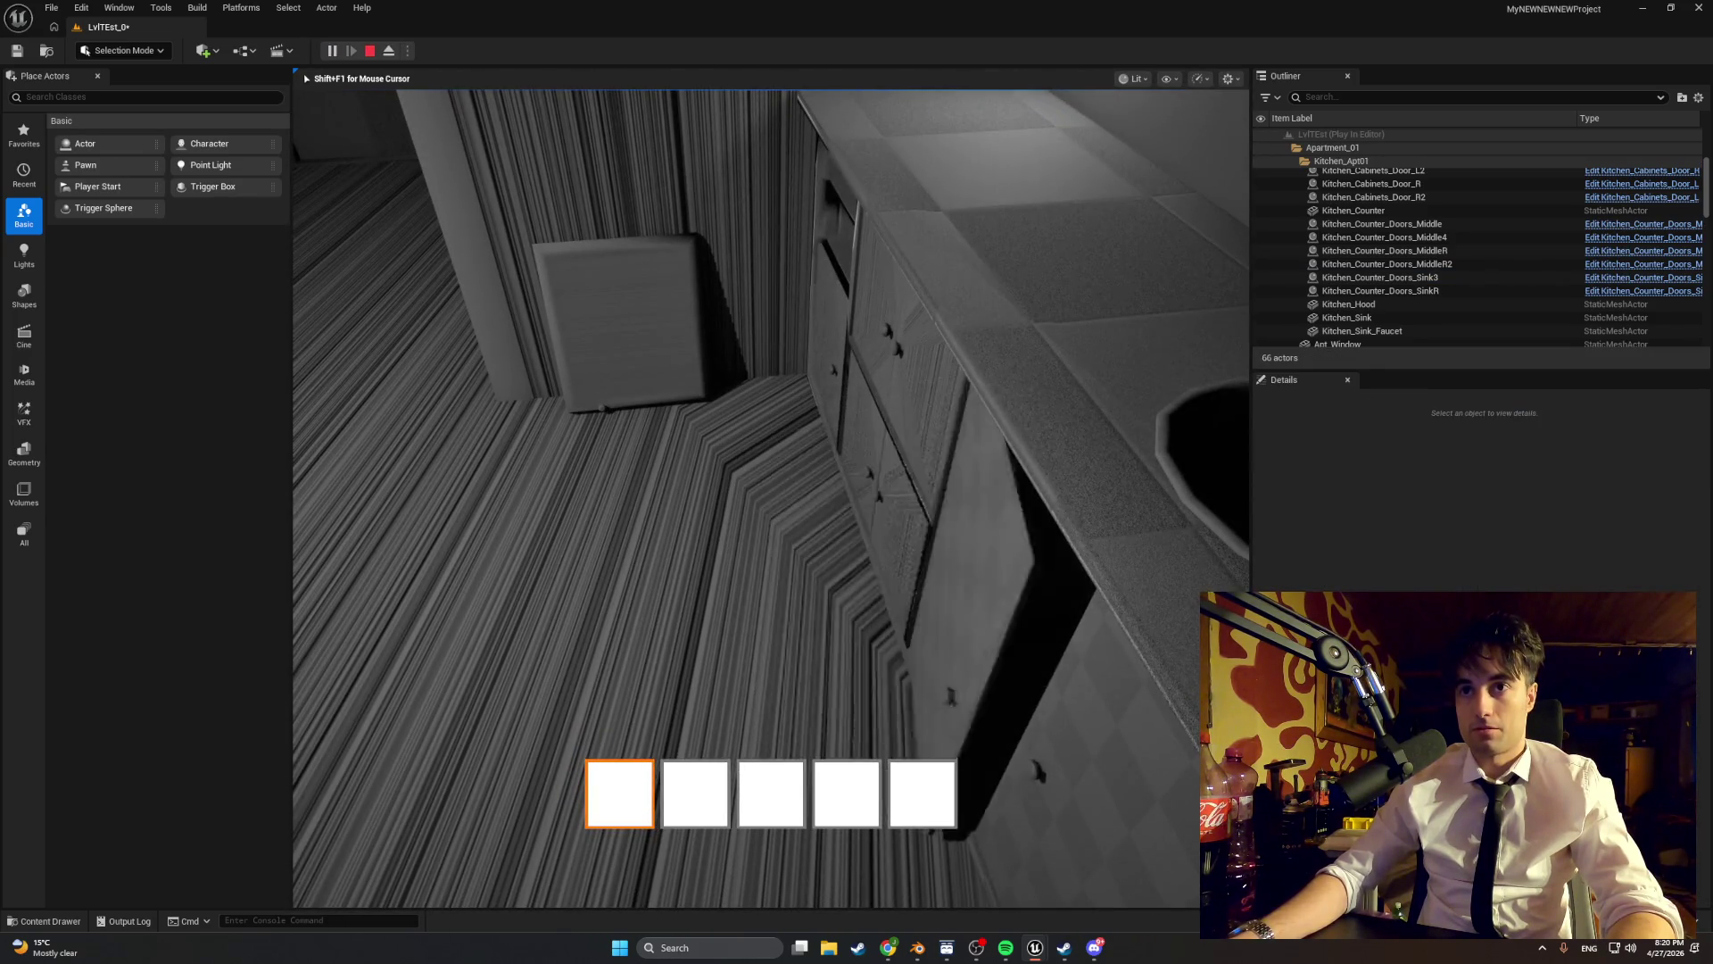
{"action": "key", "text": "e"}
{"action": "key", "text": "e"}
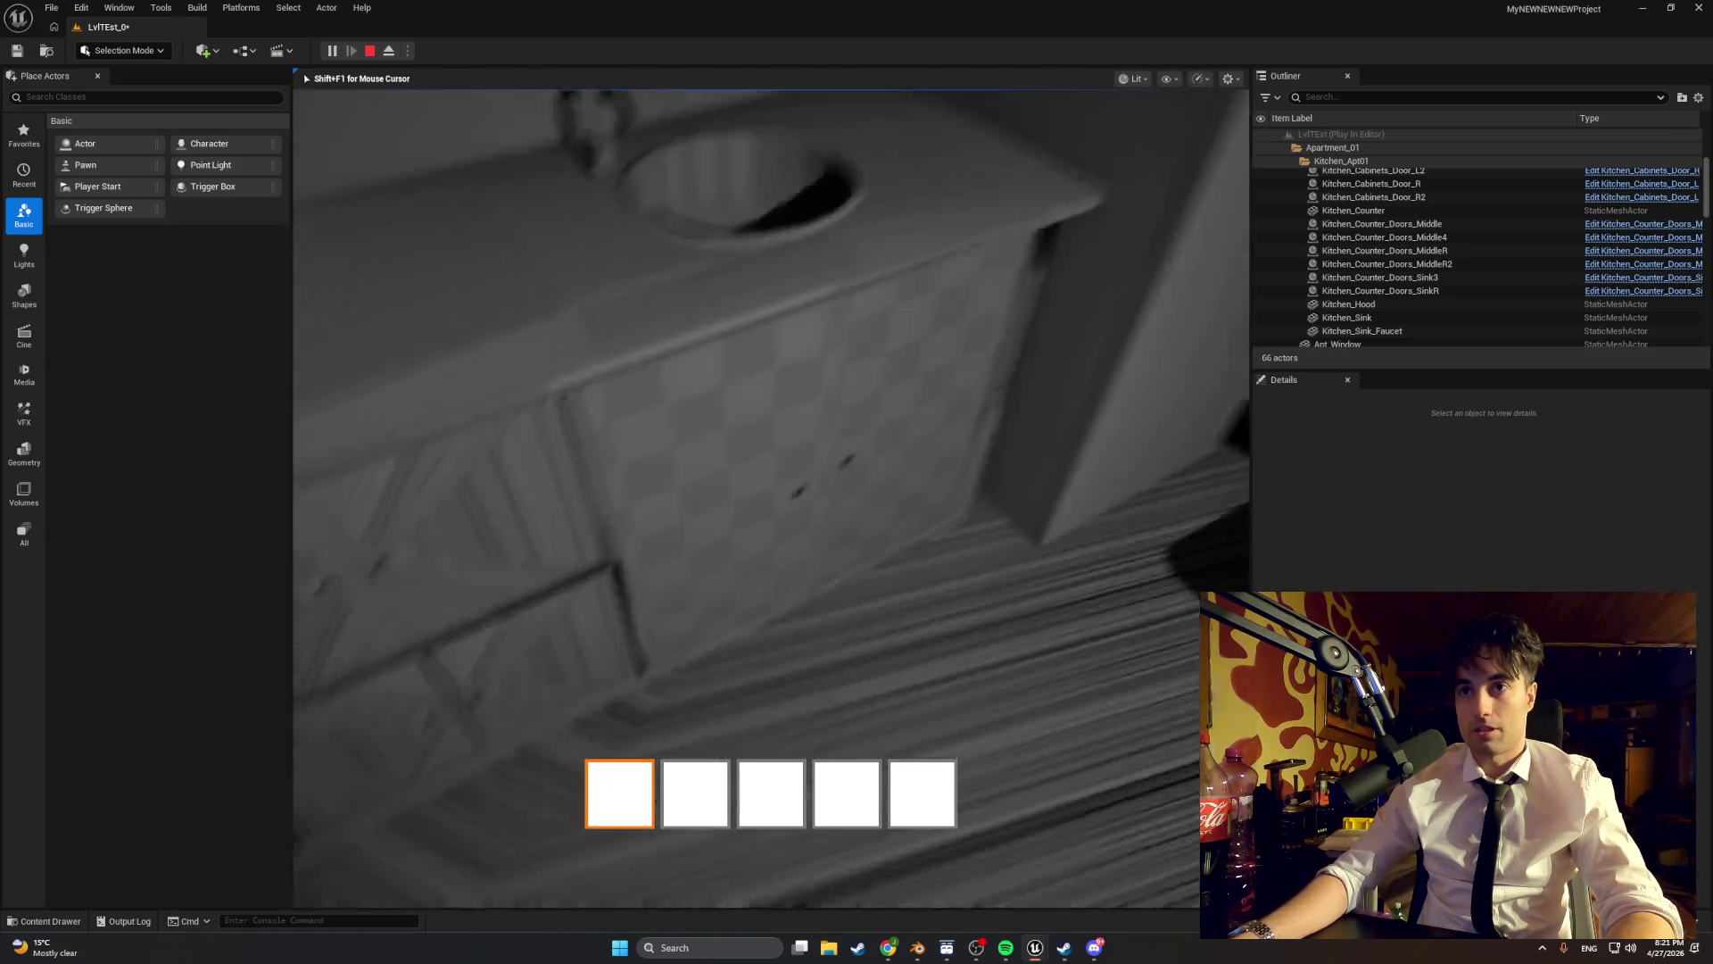
{"action": "key", "text": "e"}
{"action": "key", "text": "e"}
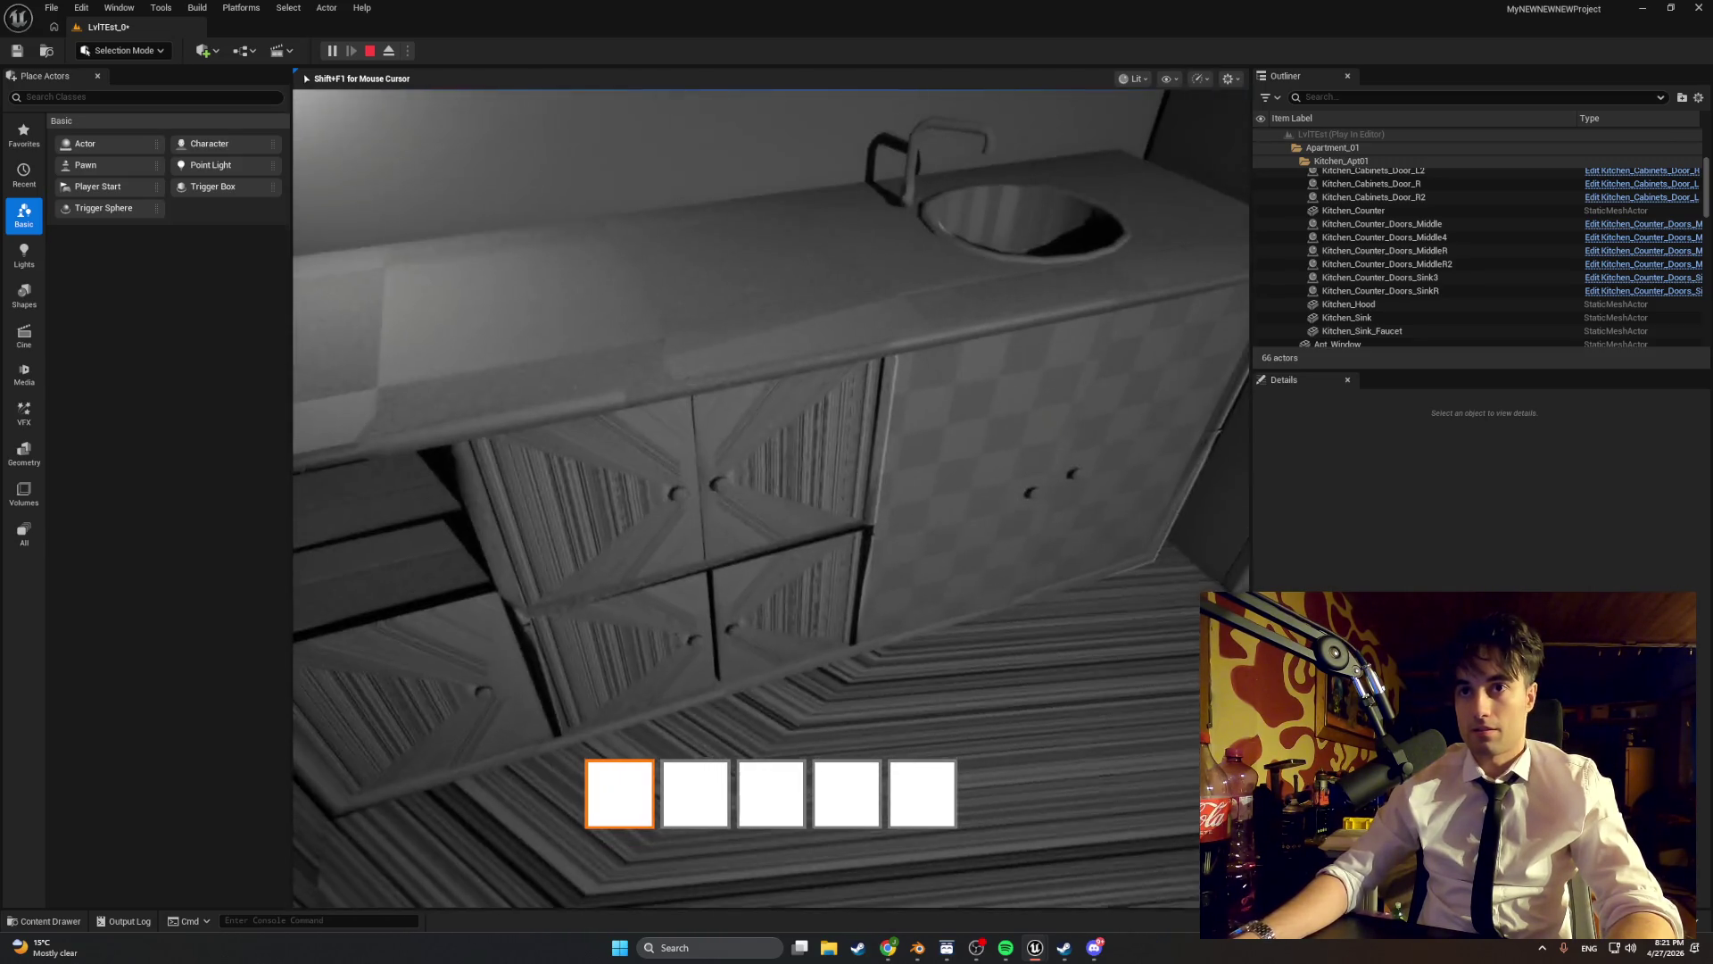
{"action": "key", "text": "e"}
{"action": "key", "text": "e"}
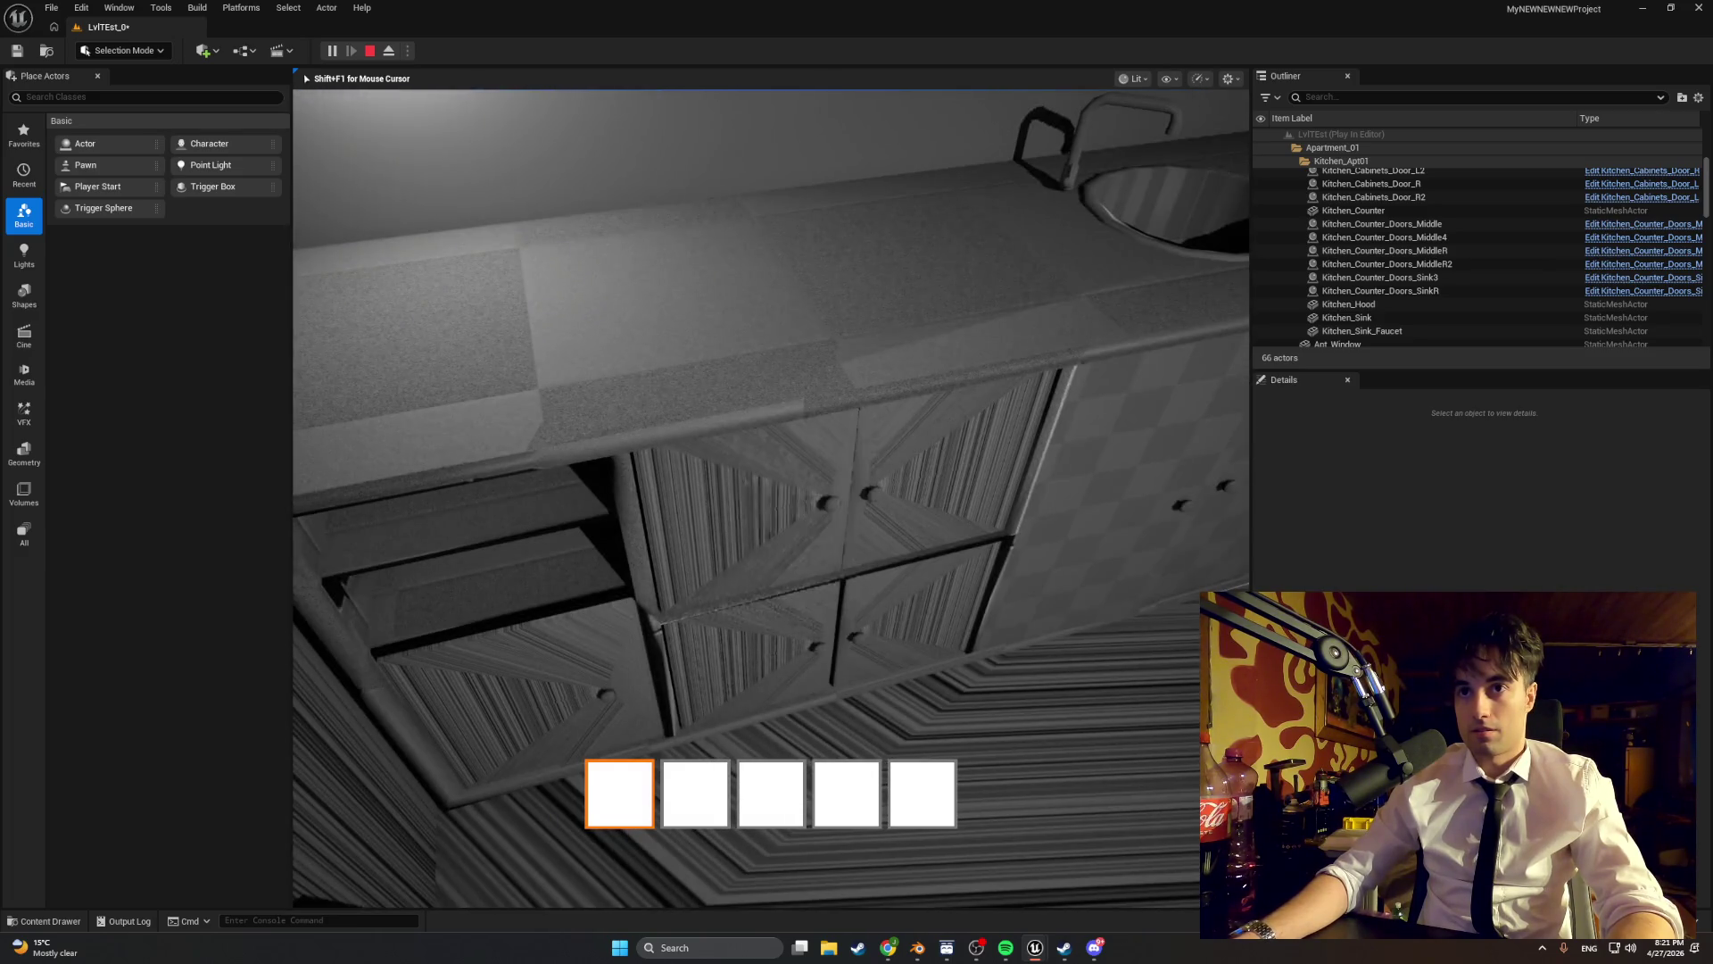
{"action": "key", "text": "e"}
{"action": "key", "text": "e"}
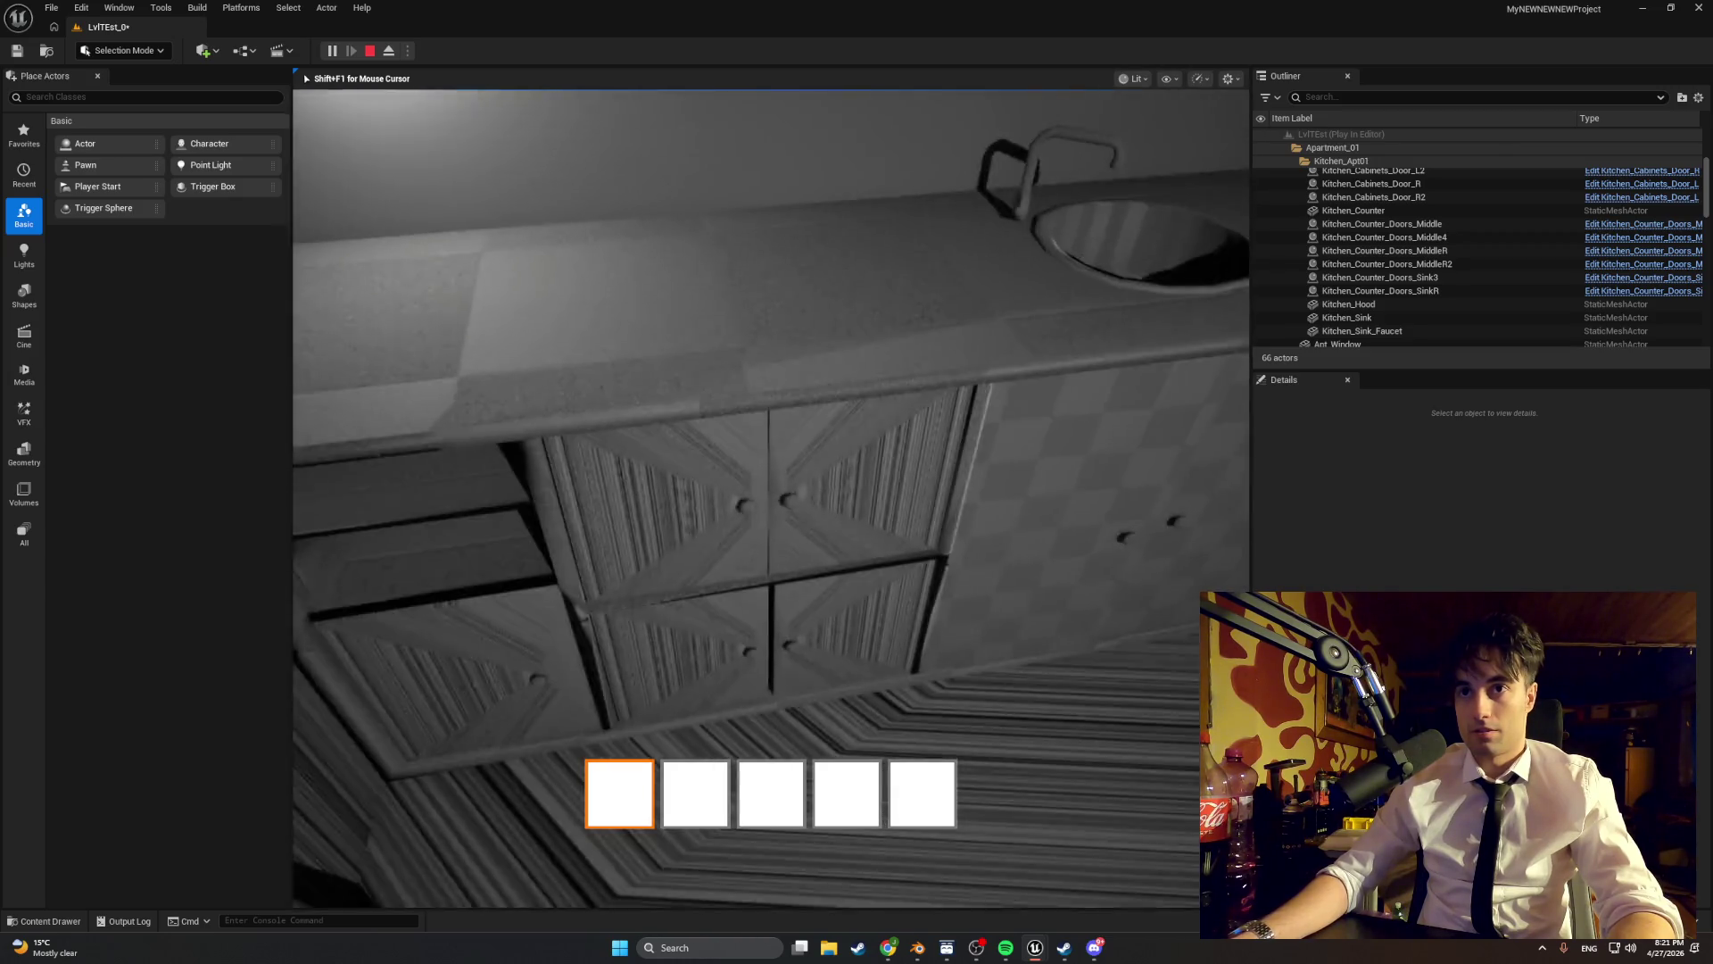
{"action": "key", "text": "Escape"}
- In the Kitchen_Counter_Doors_Middle blueprint, rotate DoorMesh to 90° yaw and compile
{"action": "right_click", "coordinate": [701, 40]}
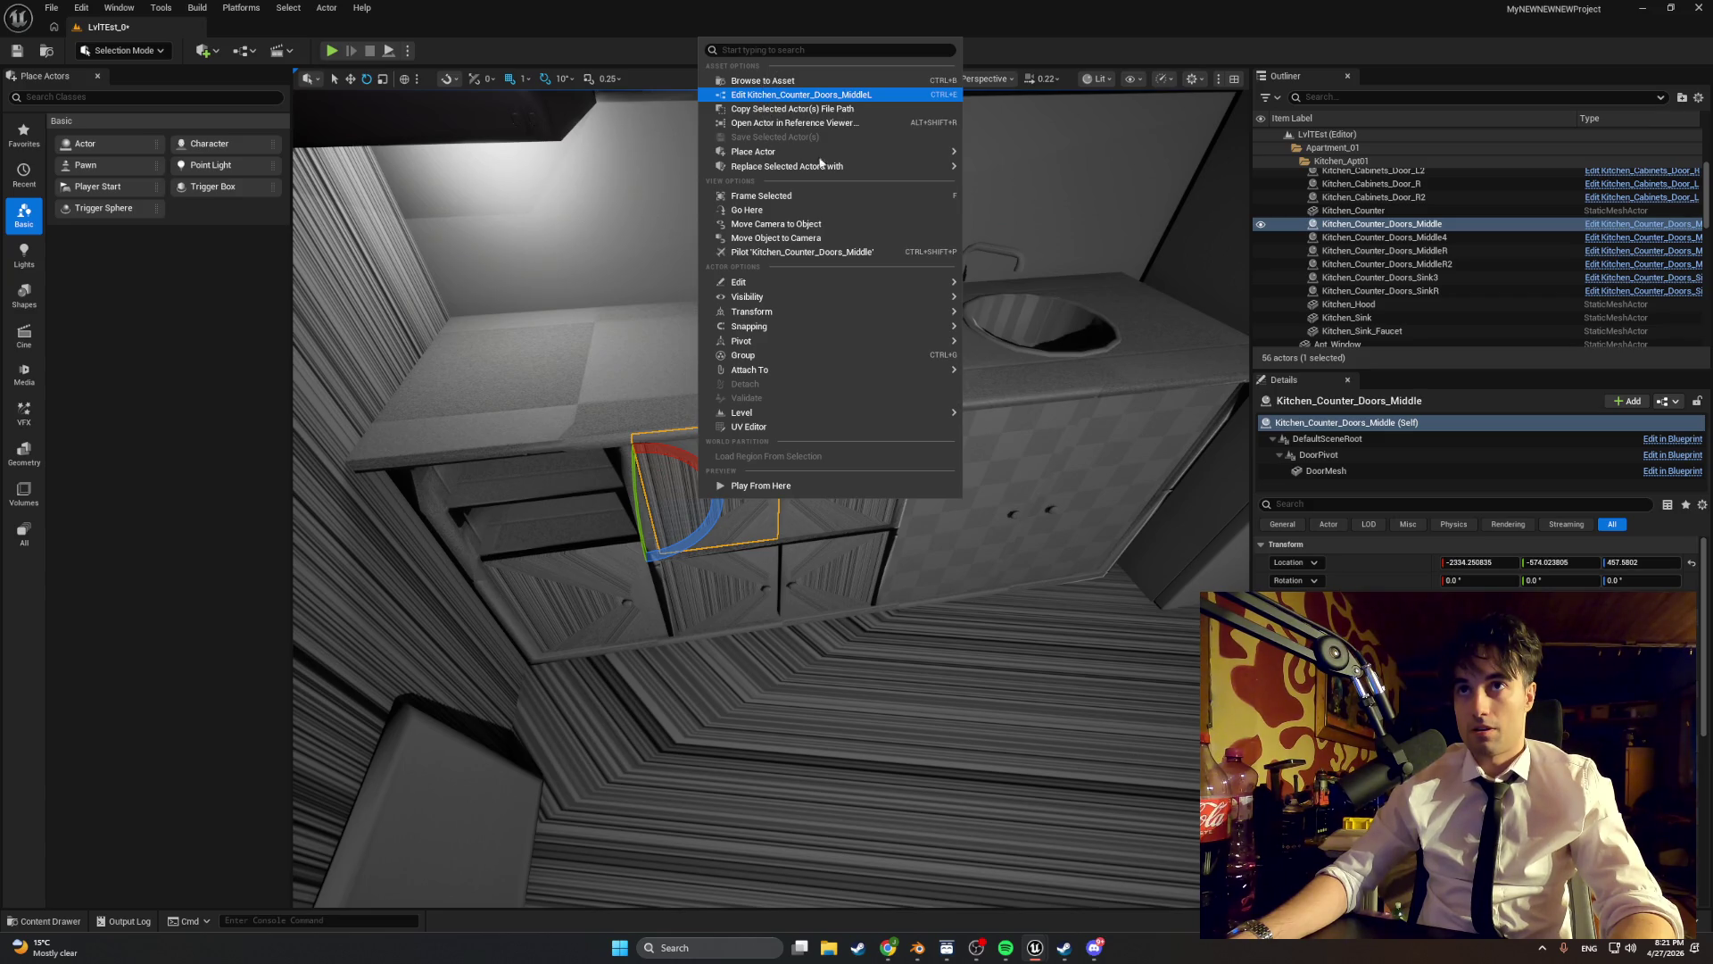
{"action": "left_click", "coordinate": [762, 90]}
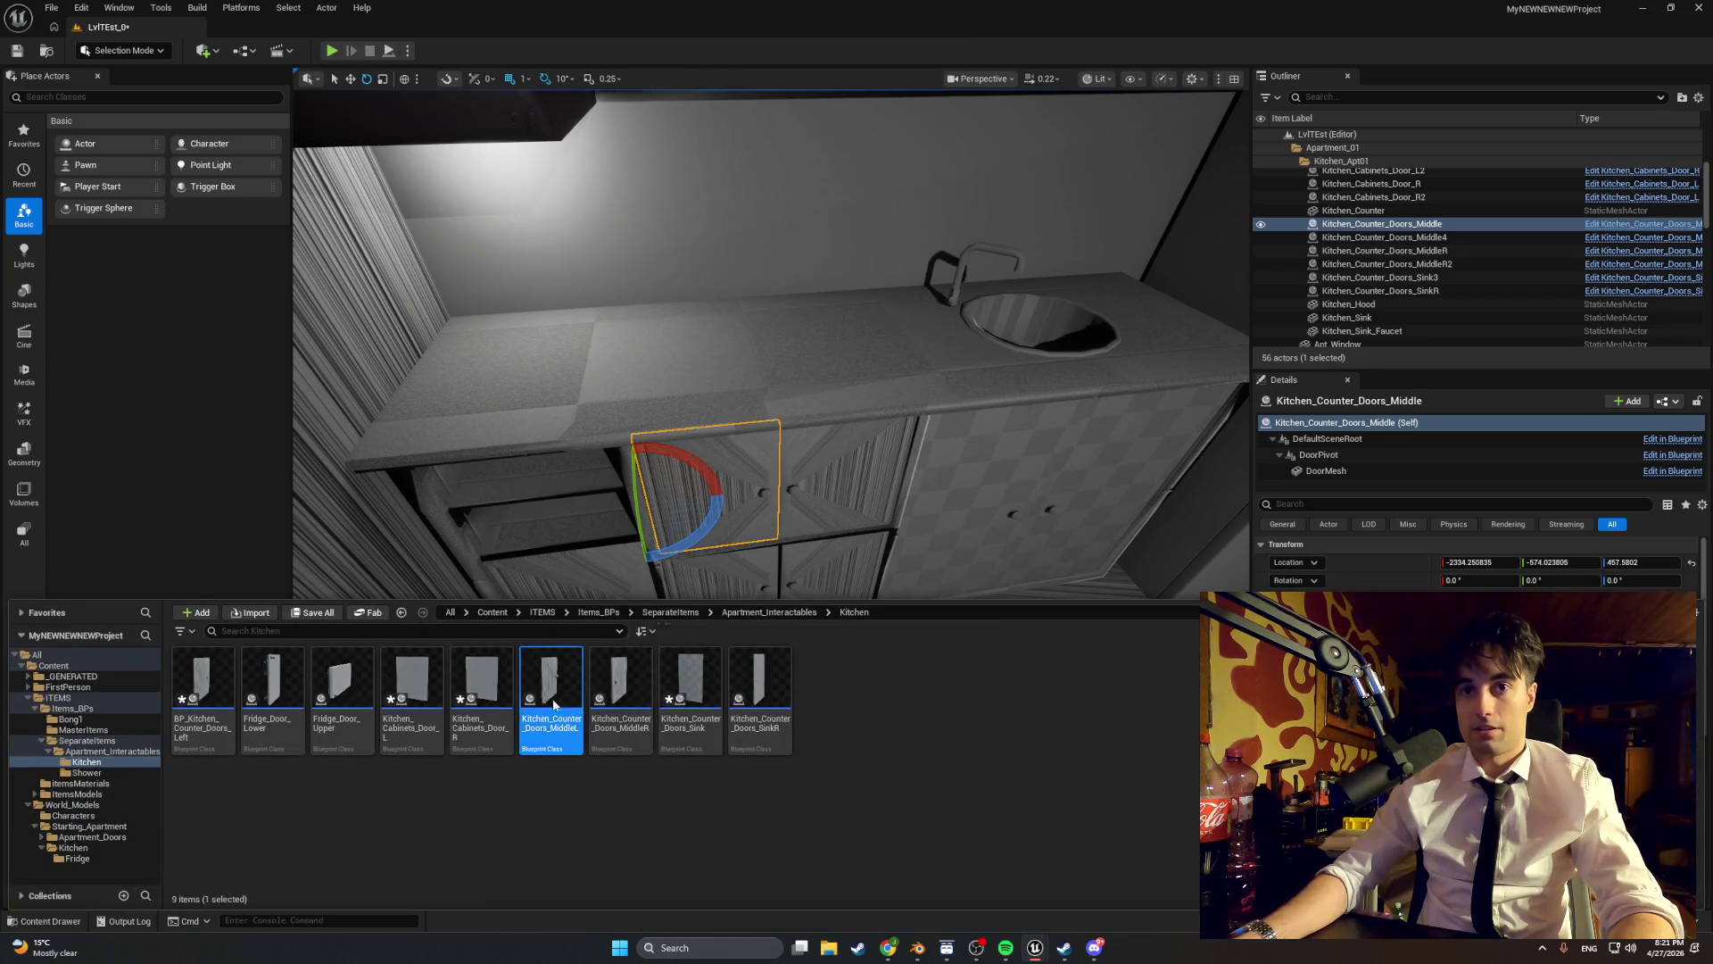
{"action": "double_click", "coordinate": [553, 699]}
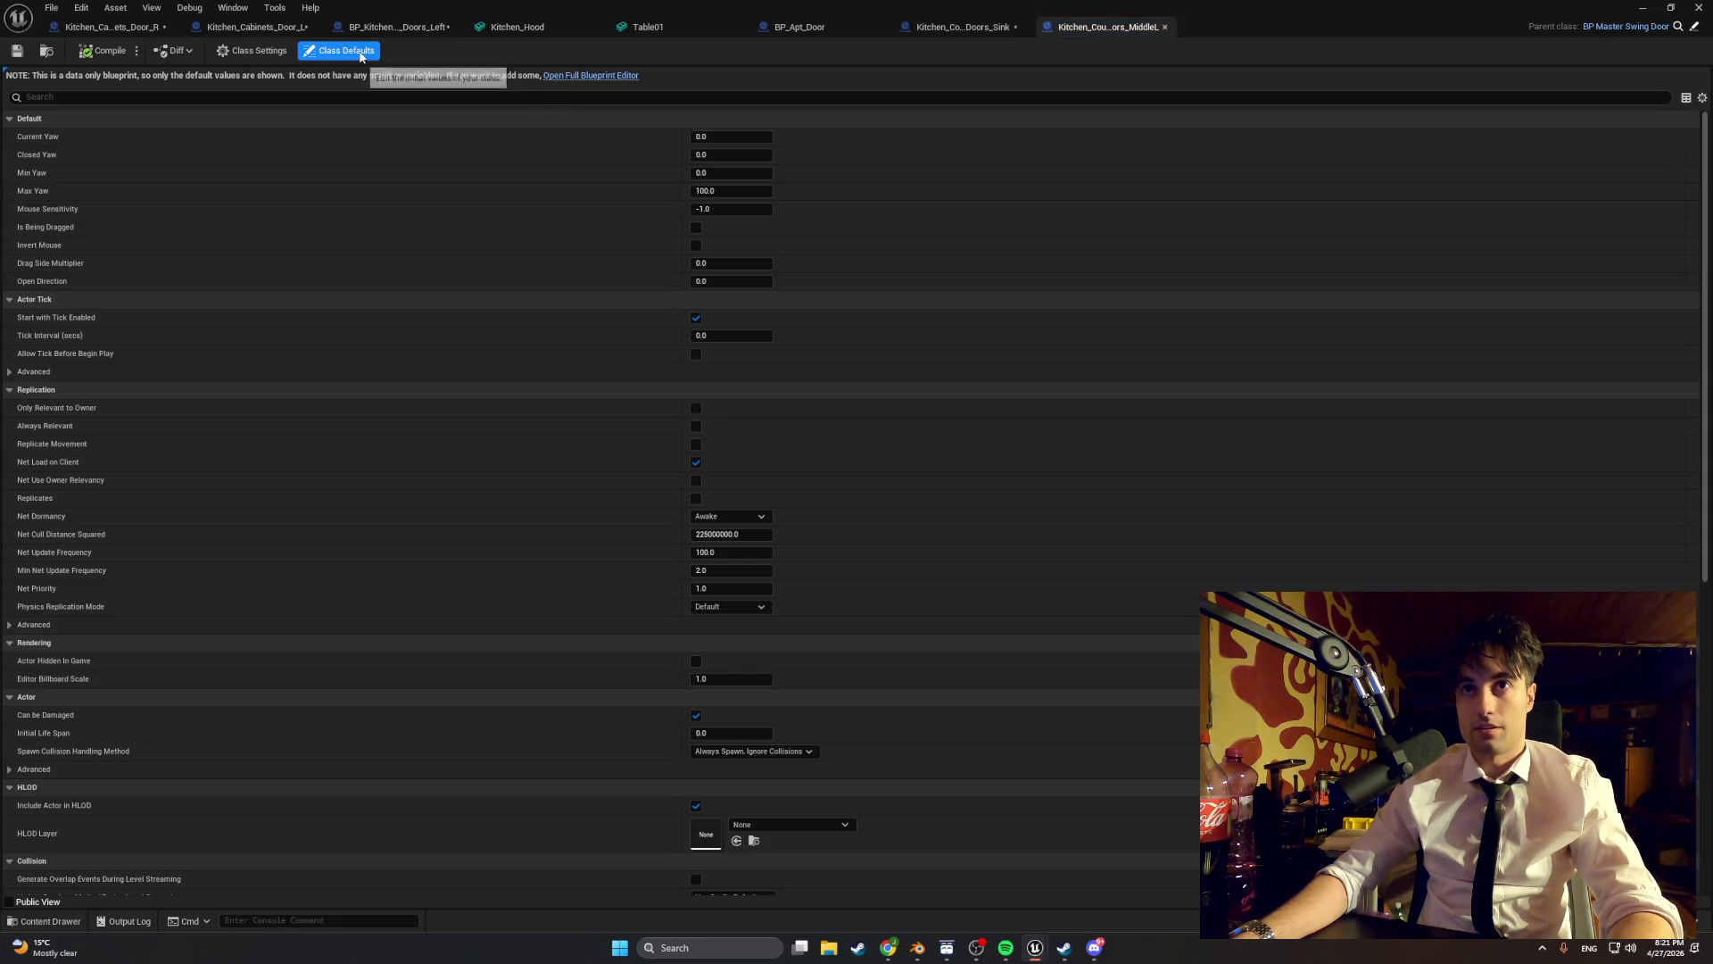
{"action": "left_click", "coordinate": [590, 77]}
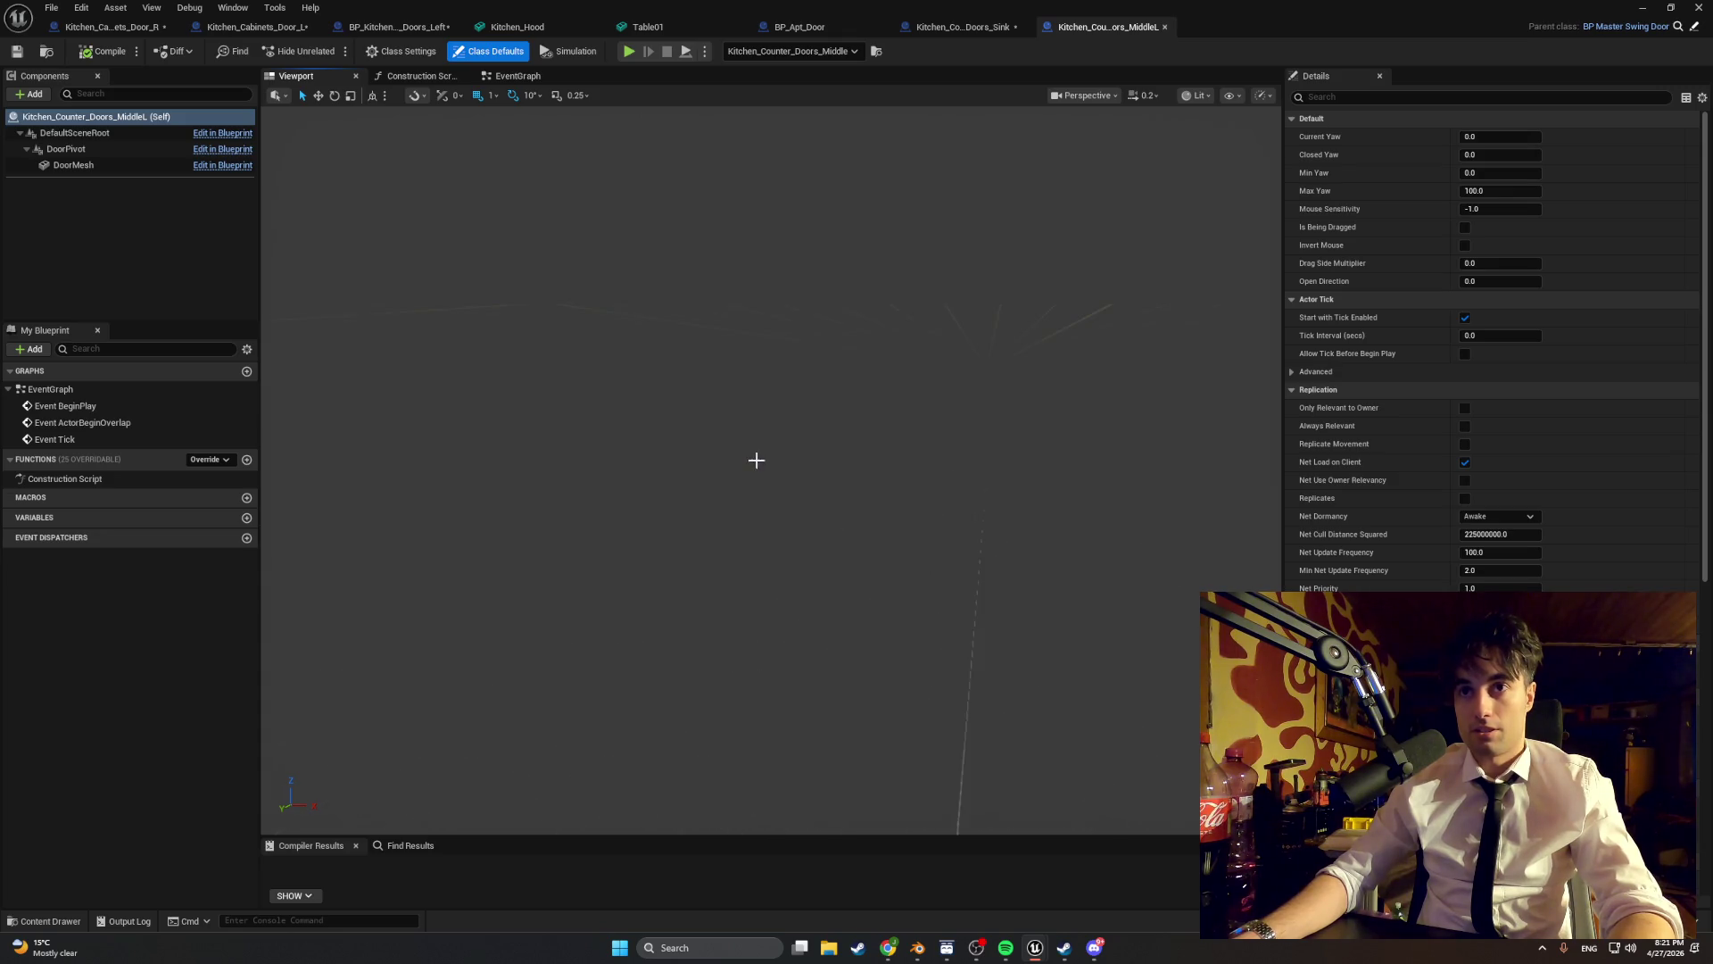
{"action": "left_click", "coordinate": [758, 450]}
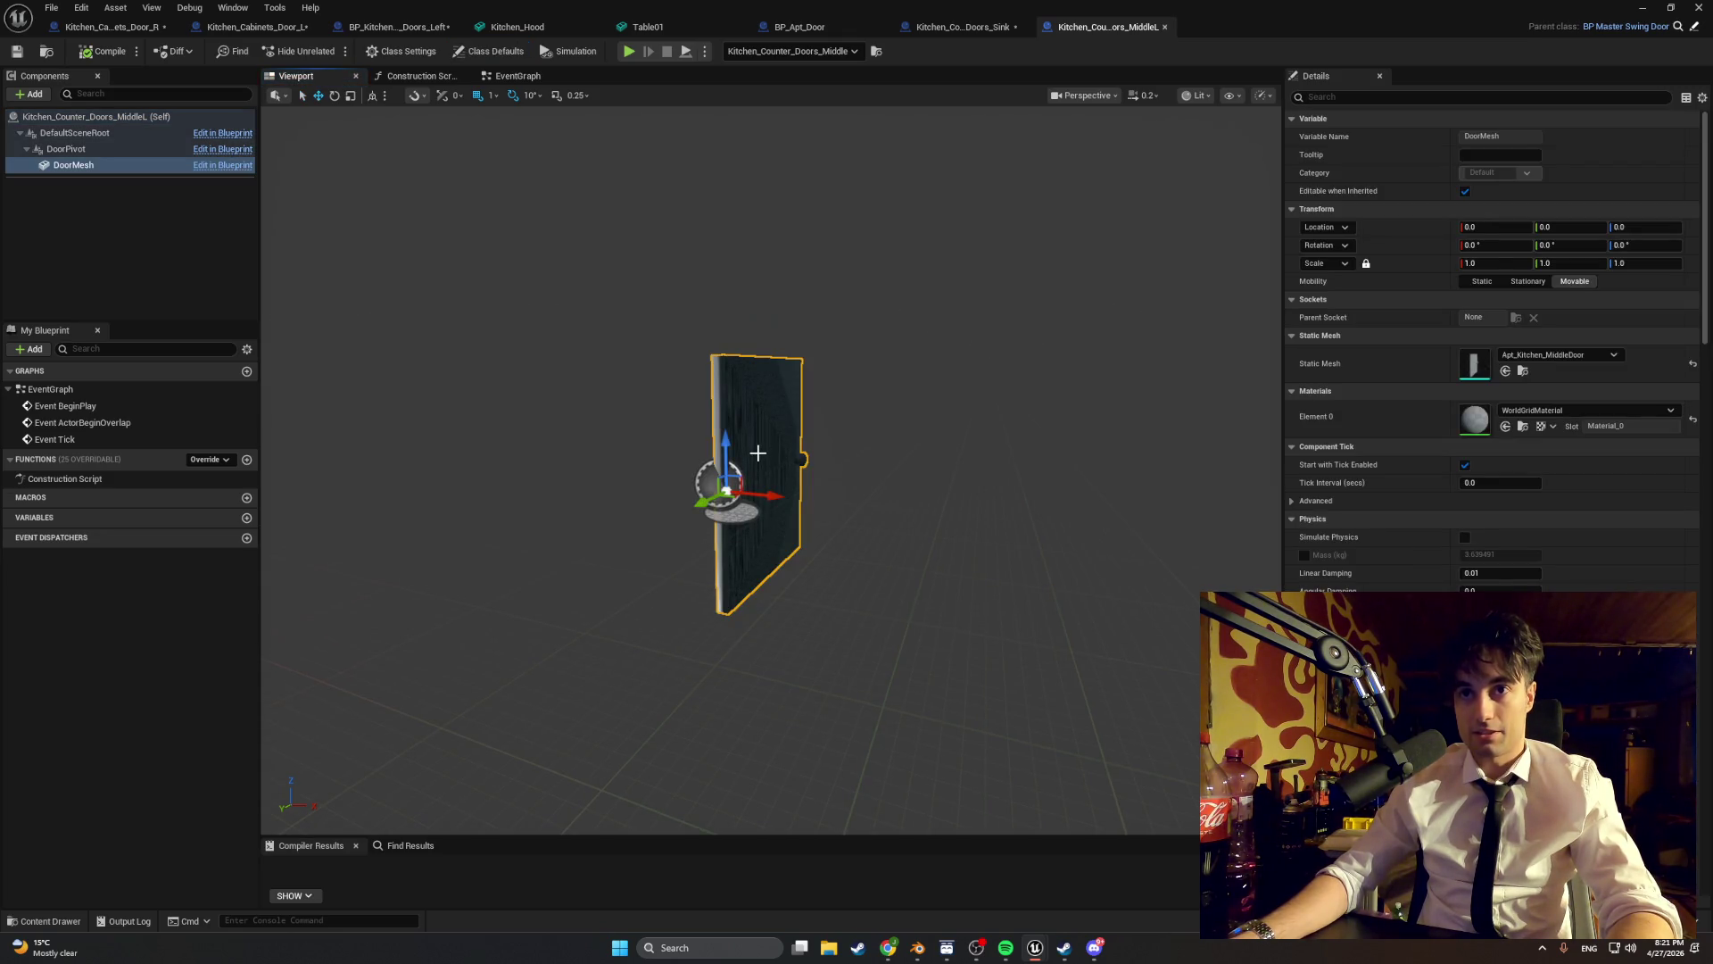
{"action": "key", "text": "e"}
{"action": "mouse_move", "coordinate": [758, 505]}
{"action": "left_mouse_down"}
{"action": "mouse_move", "coordinate": [803, 497]}
{"action": "mouse_move", "coordinate": [751, 509]}
{"action": "left_mouse_up"}
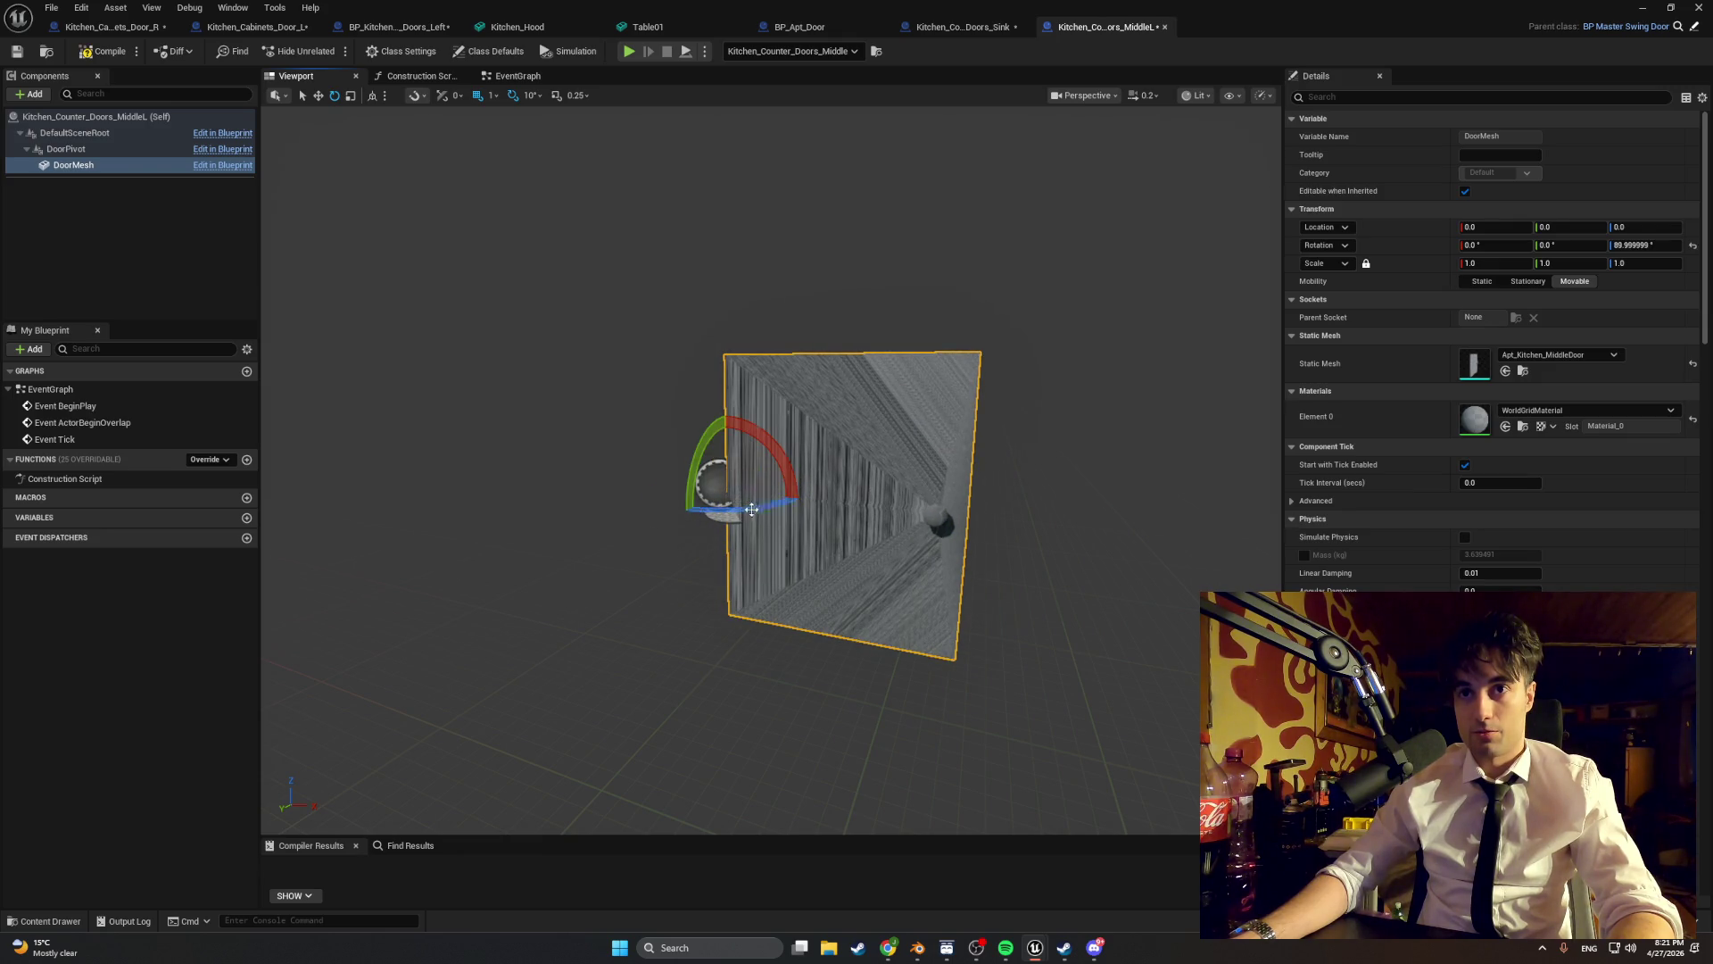
{"action": "left_click", "coordinate": [106, 51]}
- Rotate the placed middle door to -90° and start a play test
{"action": "left_click", "coordinate": [1642, 7]}
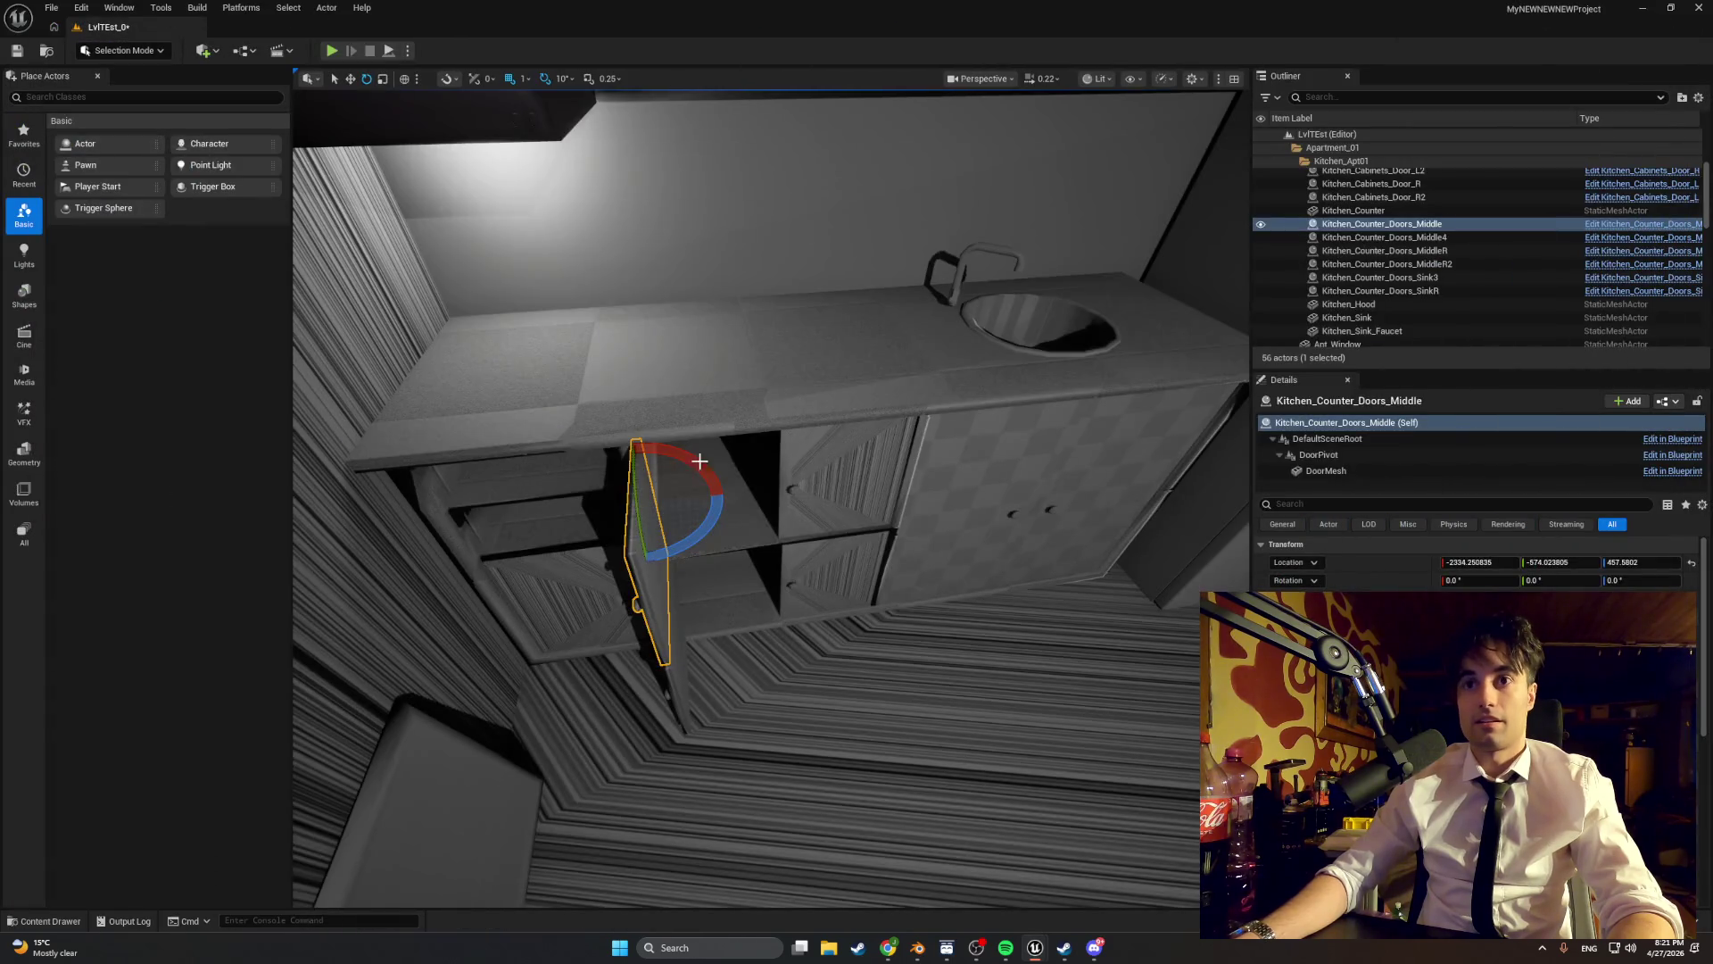
{"action": "left_click_drag", "start_coordinate": [699, 462], "coordinate": [732, 517]}
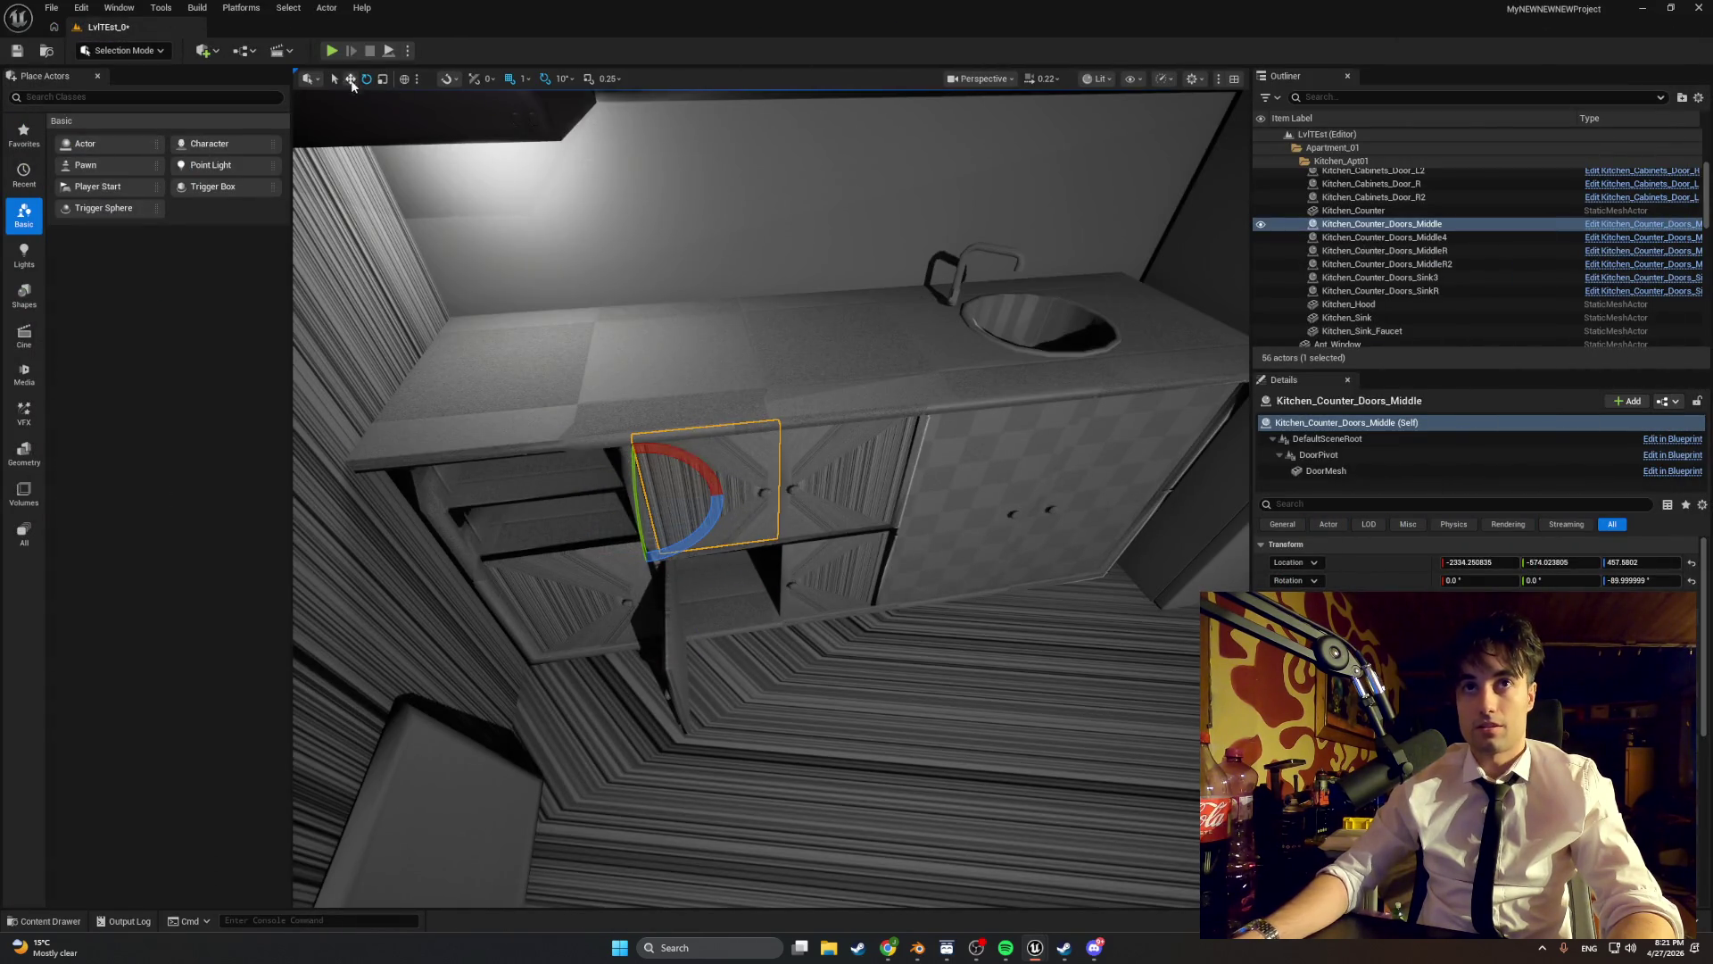
{"action": "left_click", "coordinate": [334, 50]}
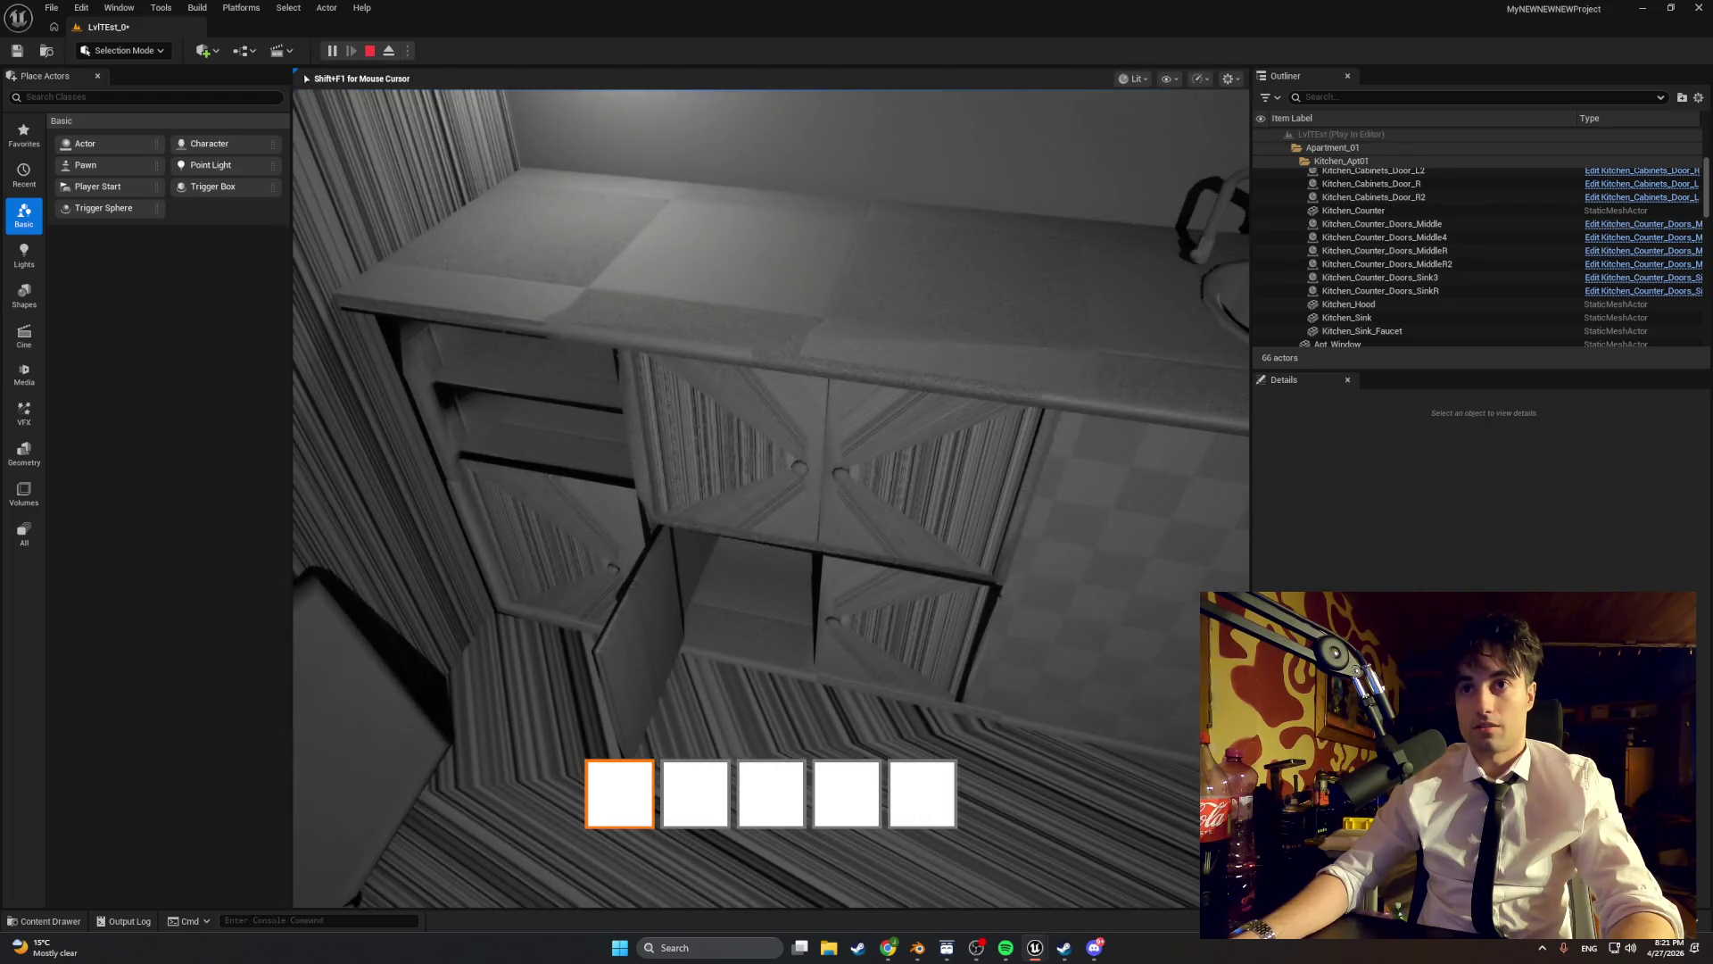
- Turn the middle door mesh another quarter turn, rotate the placed door, and play-test it
{"action": "key", "text": "Escape"}
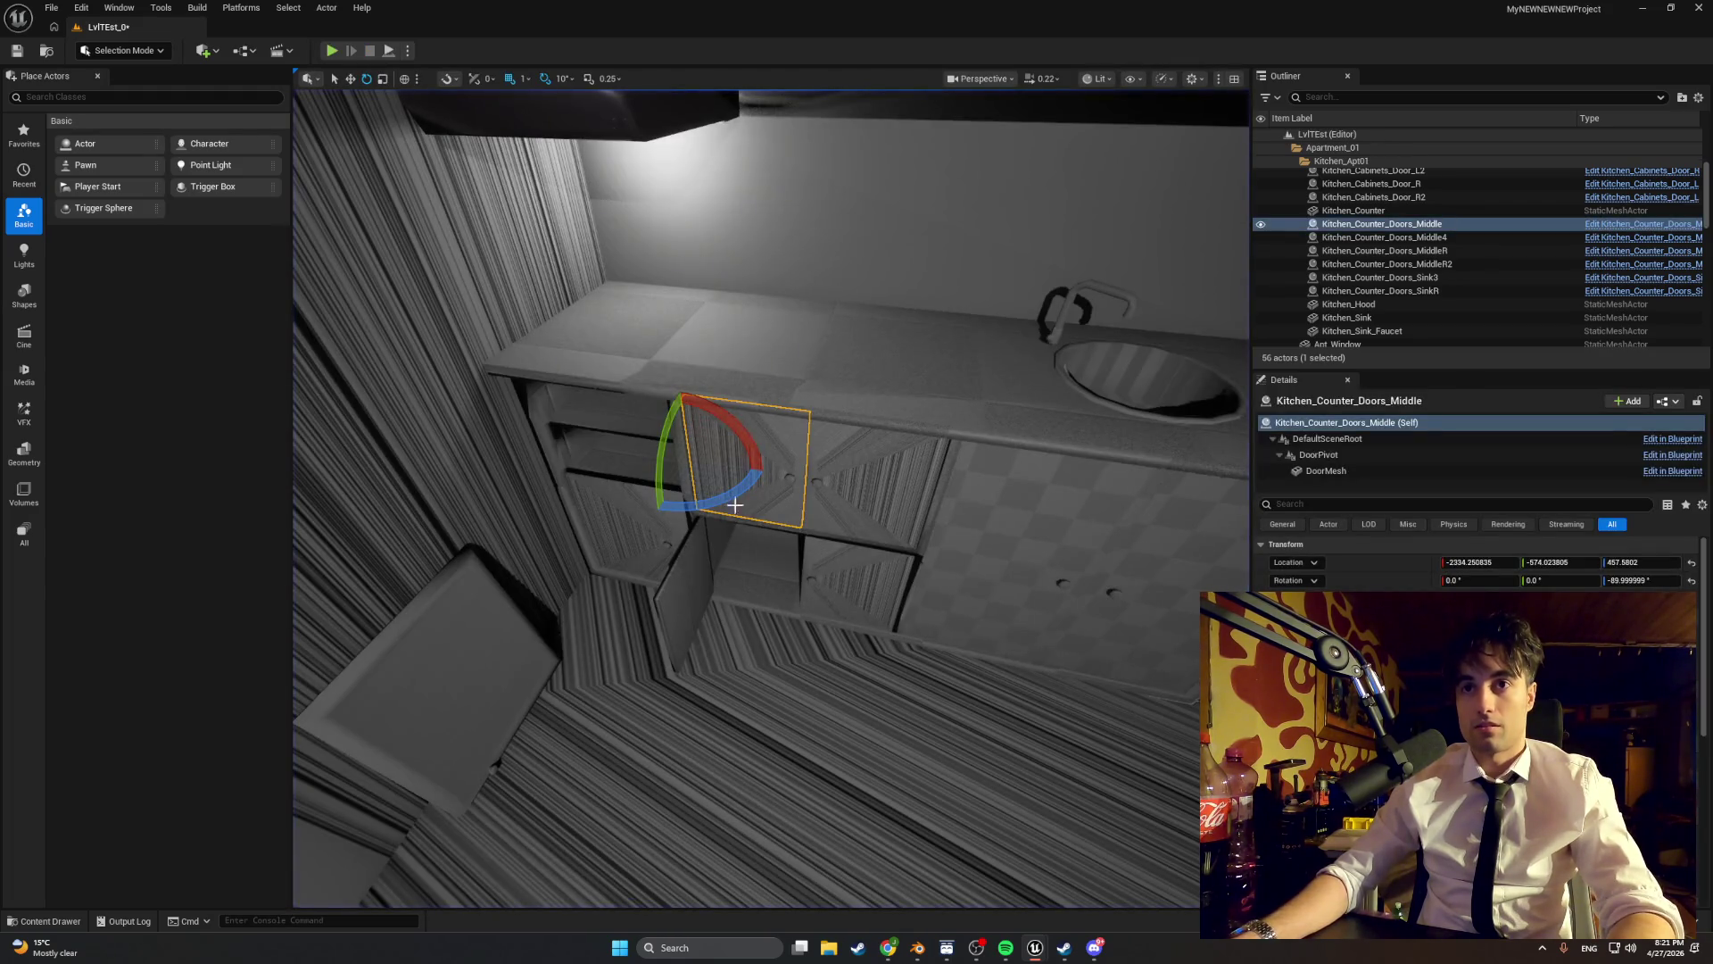
{"action": "key", "text": "ctrl+b"}
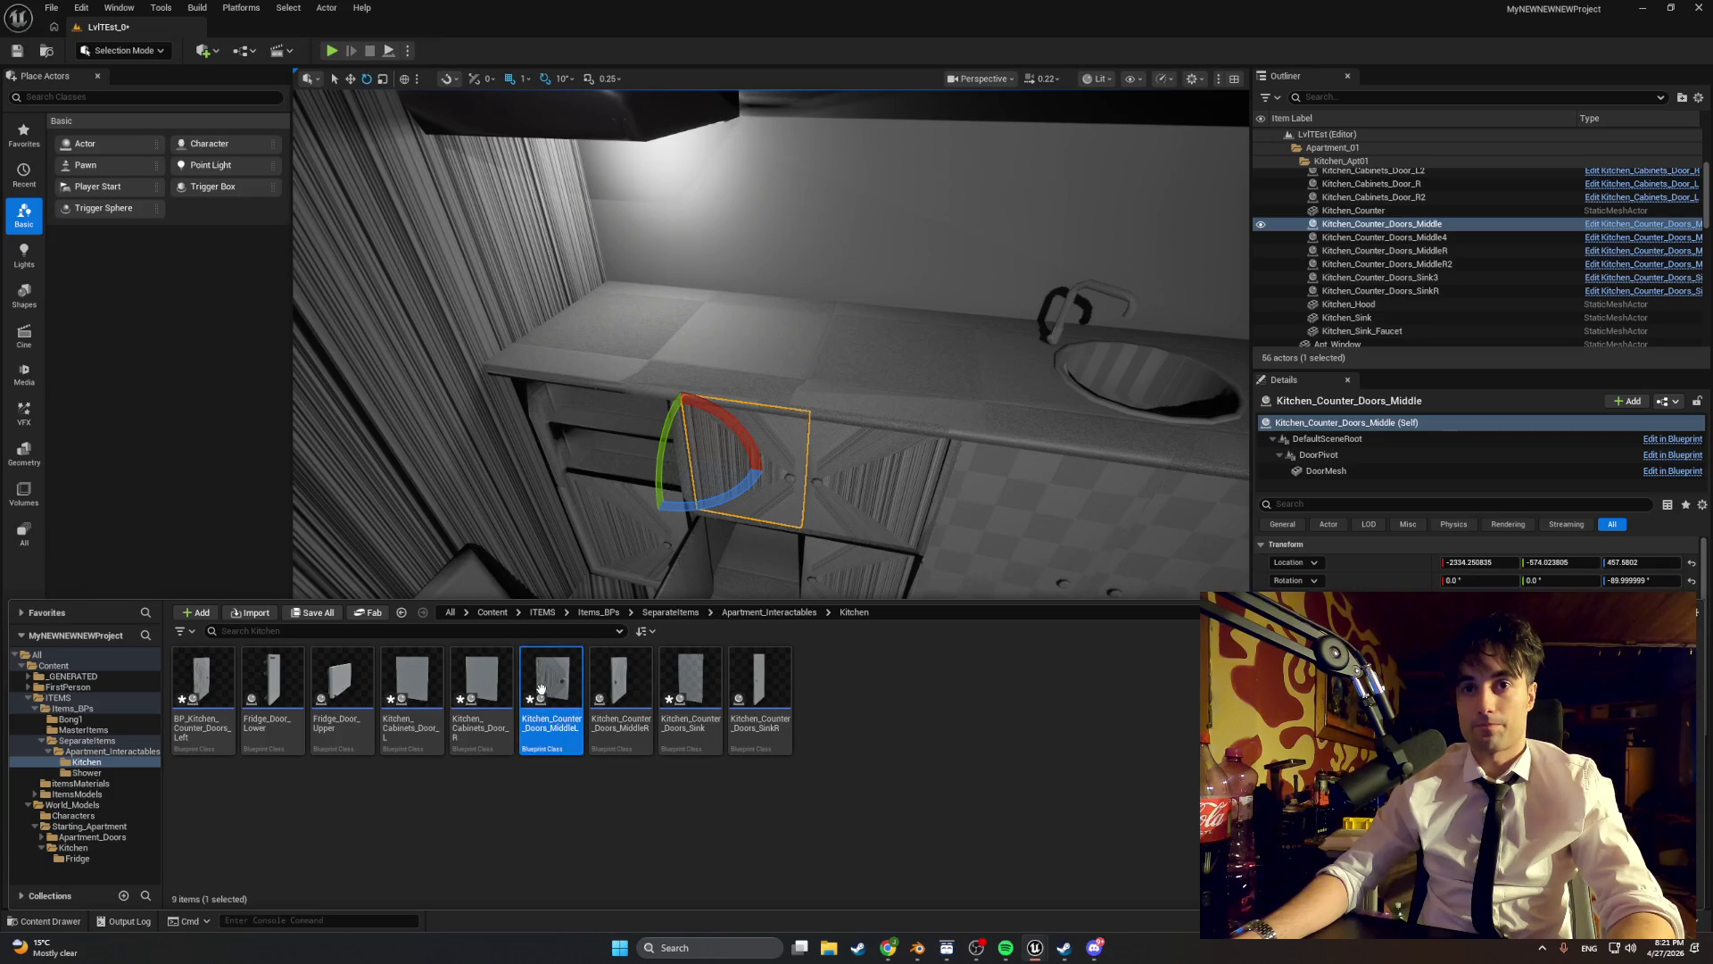
{"action": "double_click", "coordinate": [544, 689]}
{"action": "mouse_move", "coordinate": [756, 517]}
{"action": "left_mouse_down"}
{"action": "mouse_move", "coordinate": [623, 503]}
{"action": "mouse_move", "coordinate": [746, 489]}
{"action": "mouse_move", "coordinate": [947, 245]}
{"action": "left_mouse_up"}
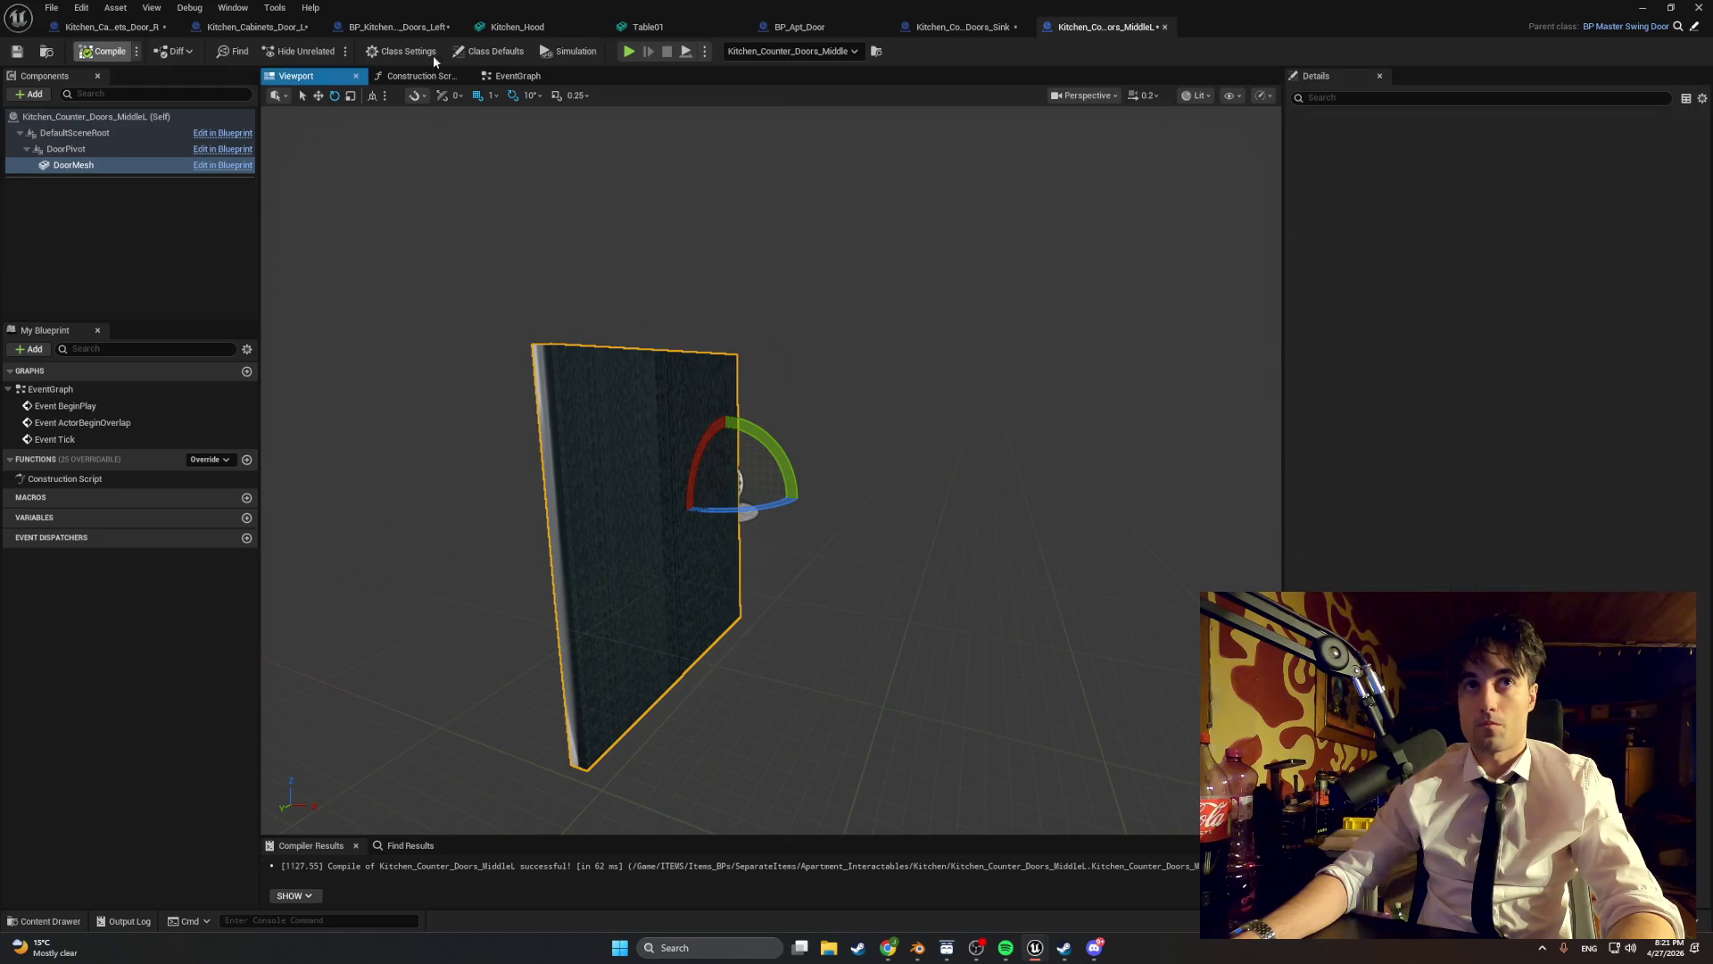
{"action": "key", "text": "alt+Tab"}
{"action": "mouse_move", "coordinate": [660, 498]}
{"action": "left_mouse_down"}
{"action": "mouse_move", "coordinate": [696, 509]}
{"action": "mouse_move", "coordinate": [758, 482]}
{"action": "left_mouse_up"}
{"action": "left_click", "coordinate": [331, 50]}
{"action": "left_click", "coordinate": [471, 284]}
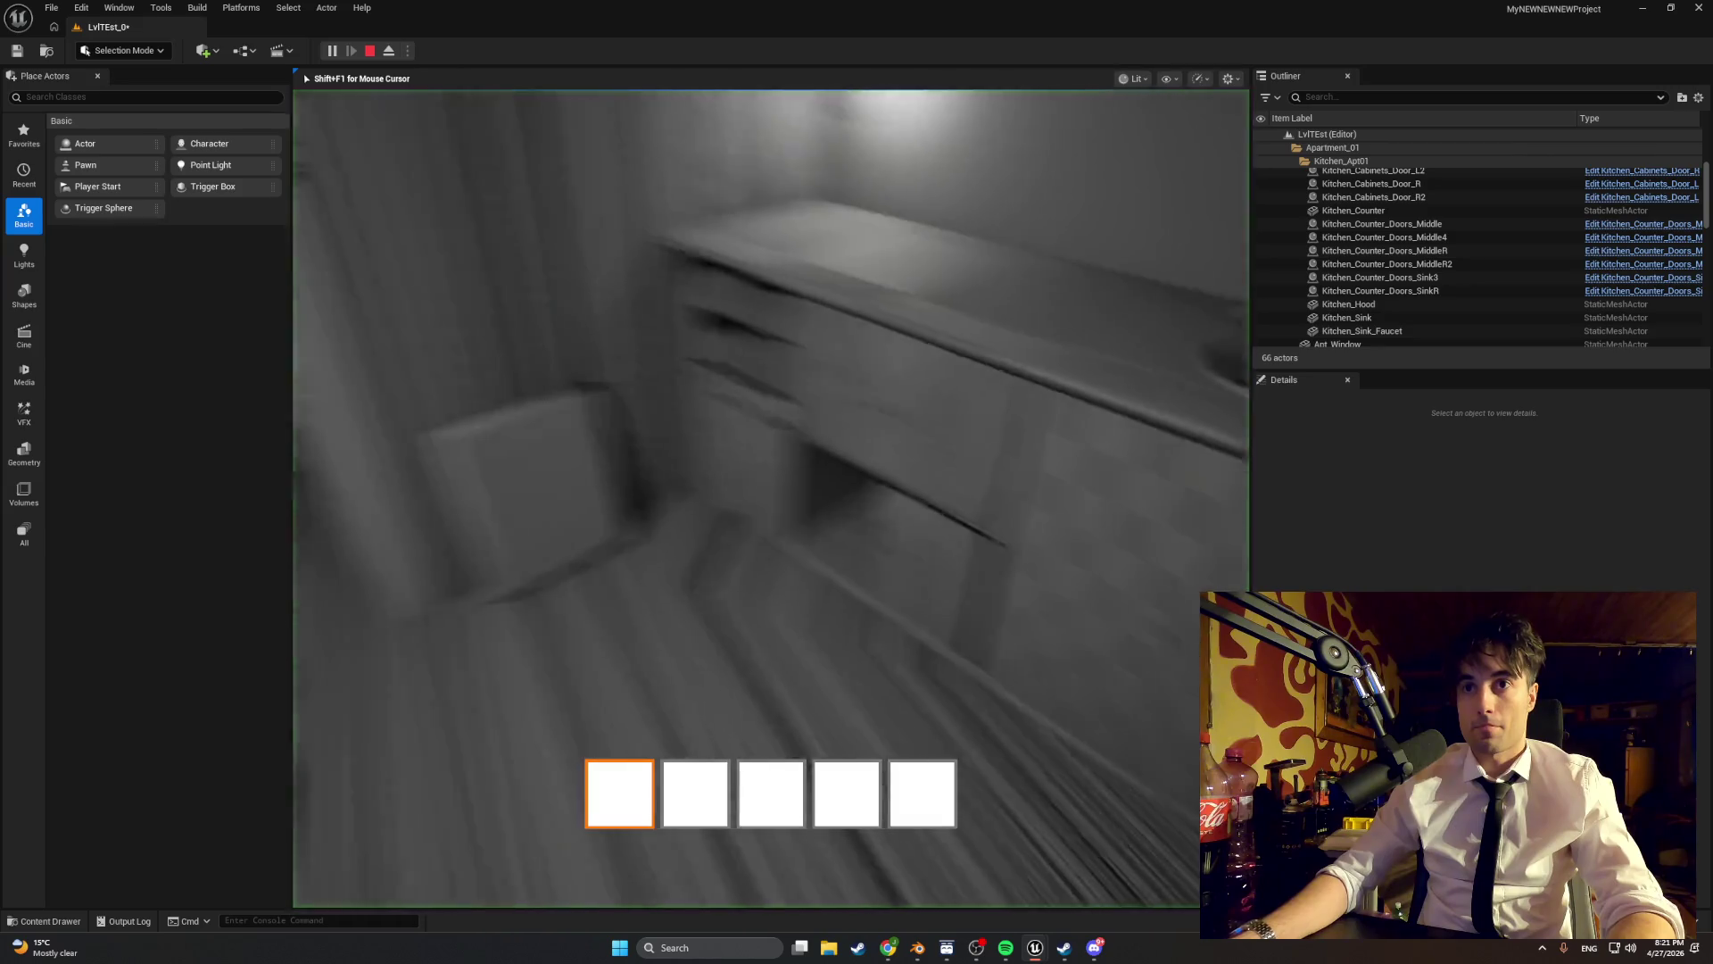
{"action": "key", "text": "Escape"}
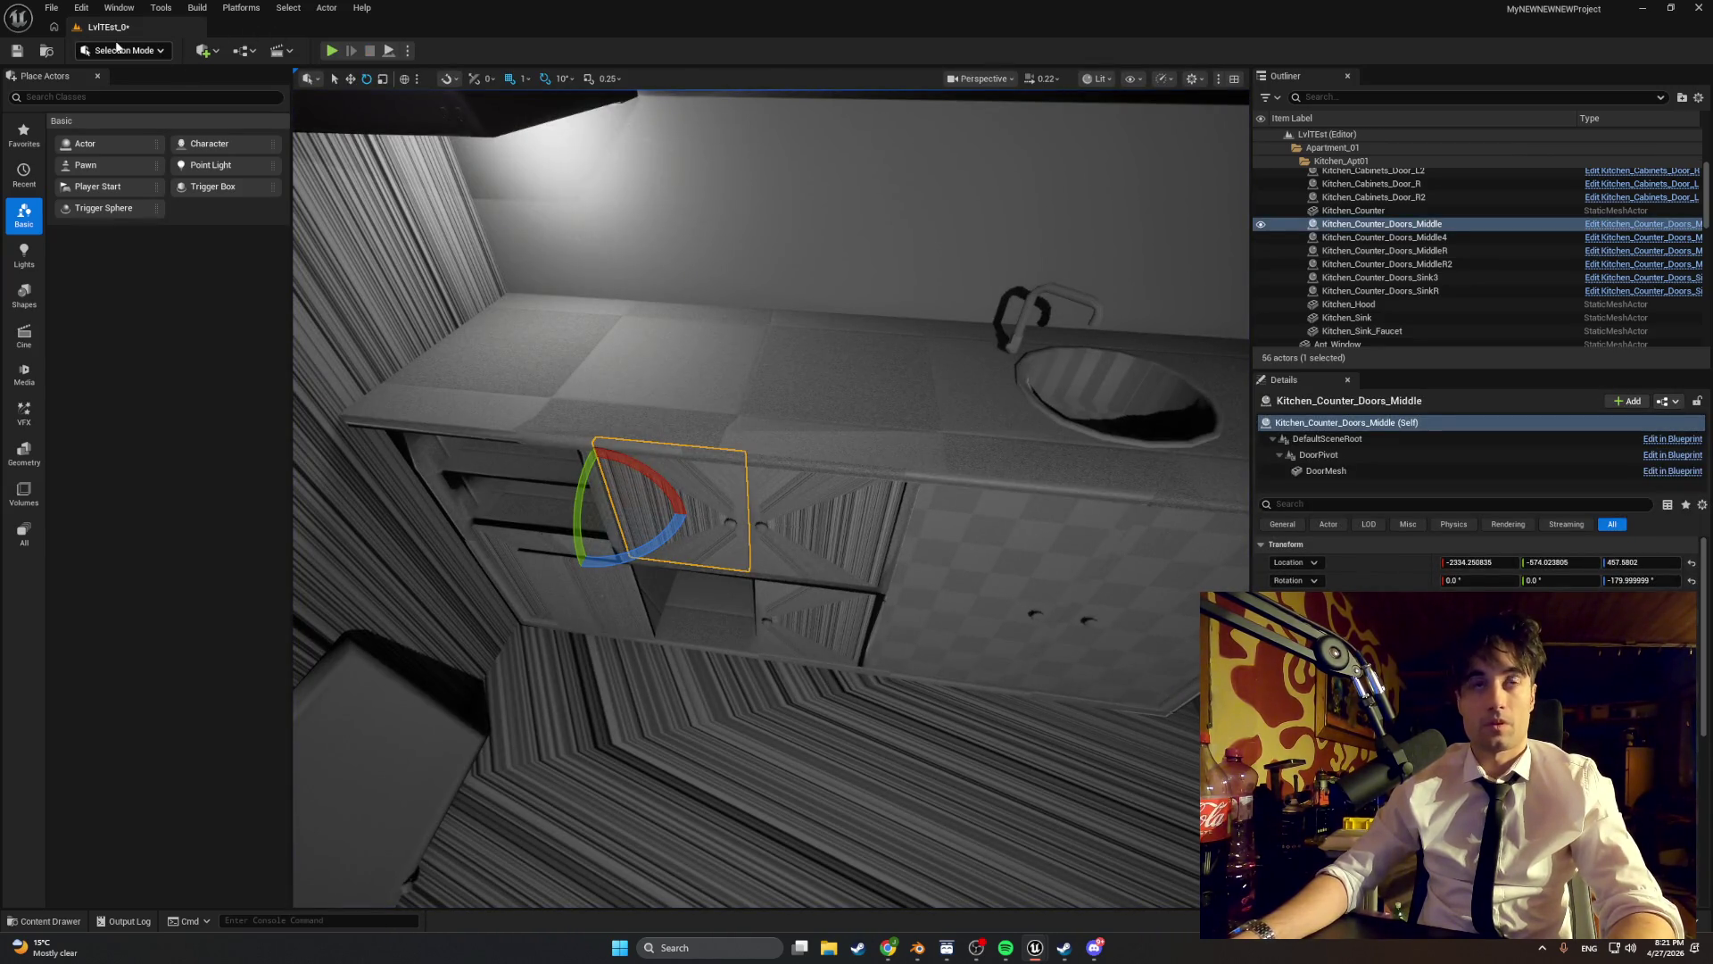
- Rotate the lower door Kitchen_Counter_Doors_Middle4 to 90° yaw
{"action": "left_click", "coordinate": [553, 570]}
{"action": "mouse_move", "coordinate": [645, 663]}
{"action": "left_mouse_down"}
{"action": "mouse_move", "coordinate": [571, 670]}
{"action": "mouse_move", "coordinate": [865, 663]}
{"action": "left_mouse_up"}
{"action": "left_click_drag", "start_coordinate": [653, 651], "coordinate": [653, 651]}
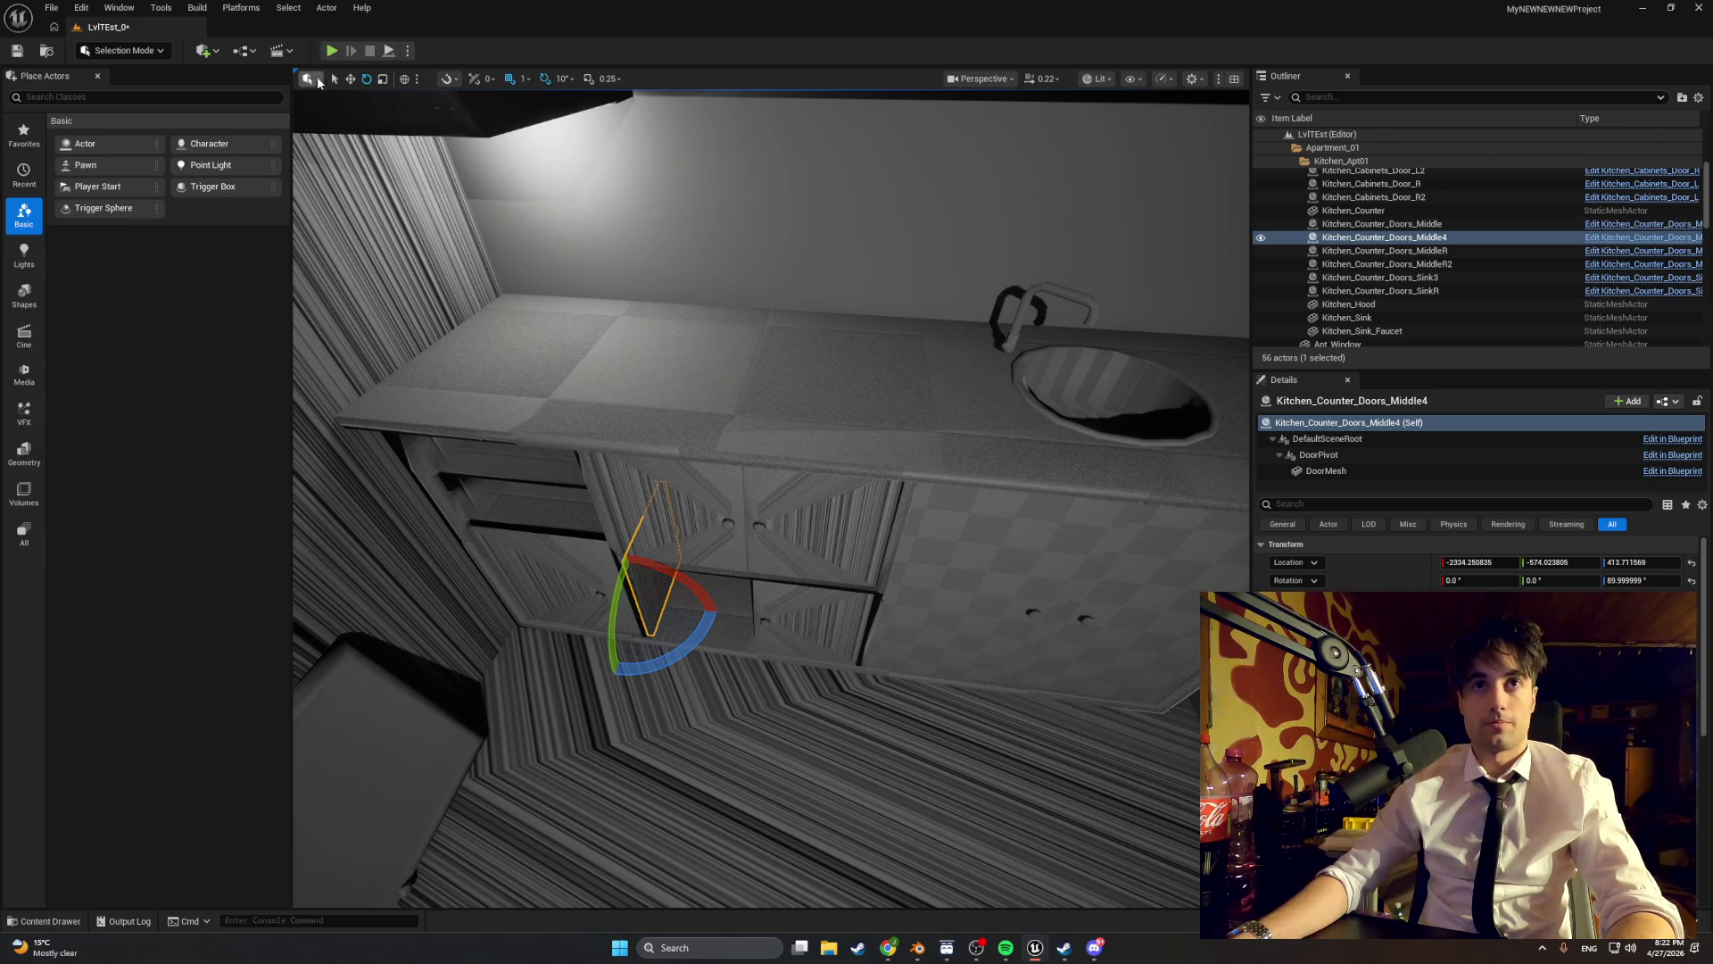
- Turn the middle door mesh to about 270° yaw, compile, and play-test the swing
{"action": "key", "text": "ctrl+b"}
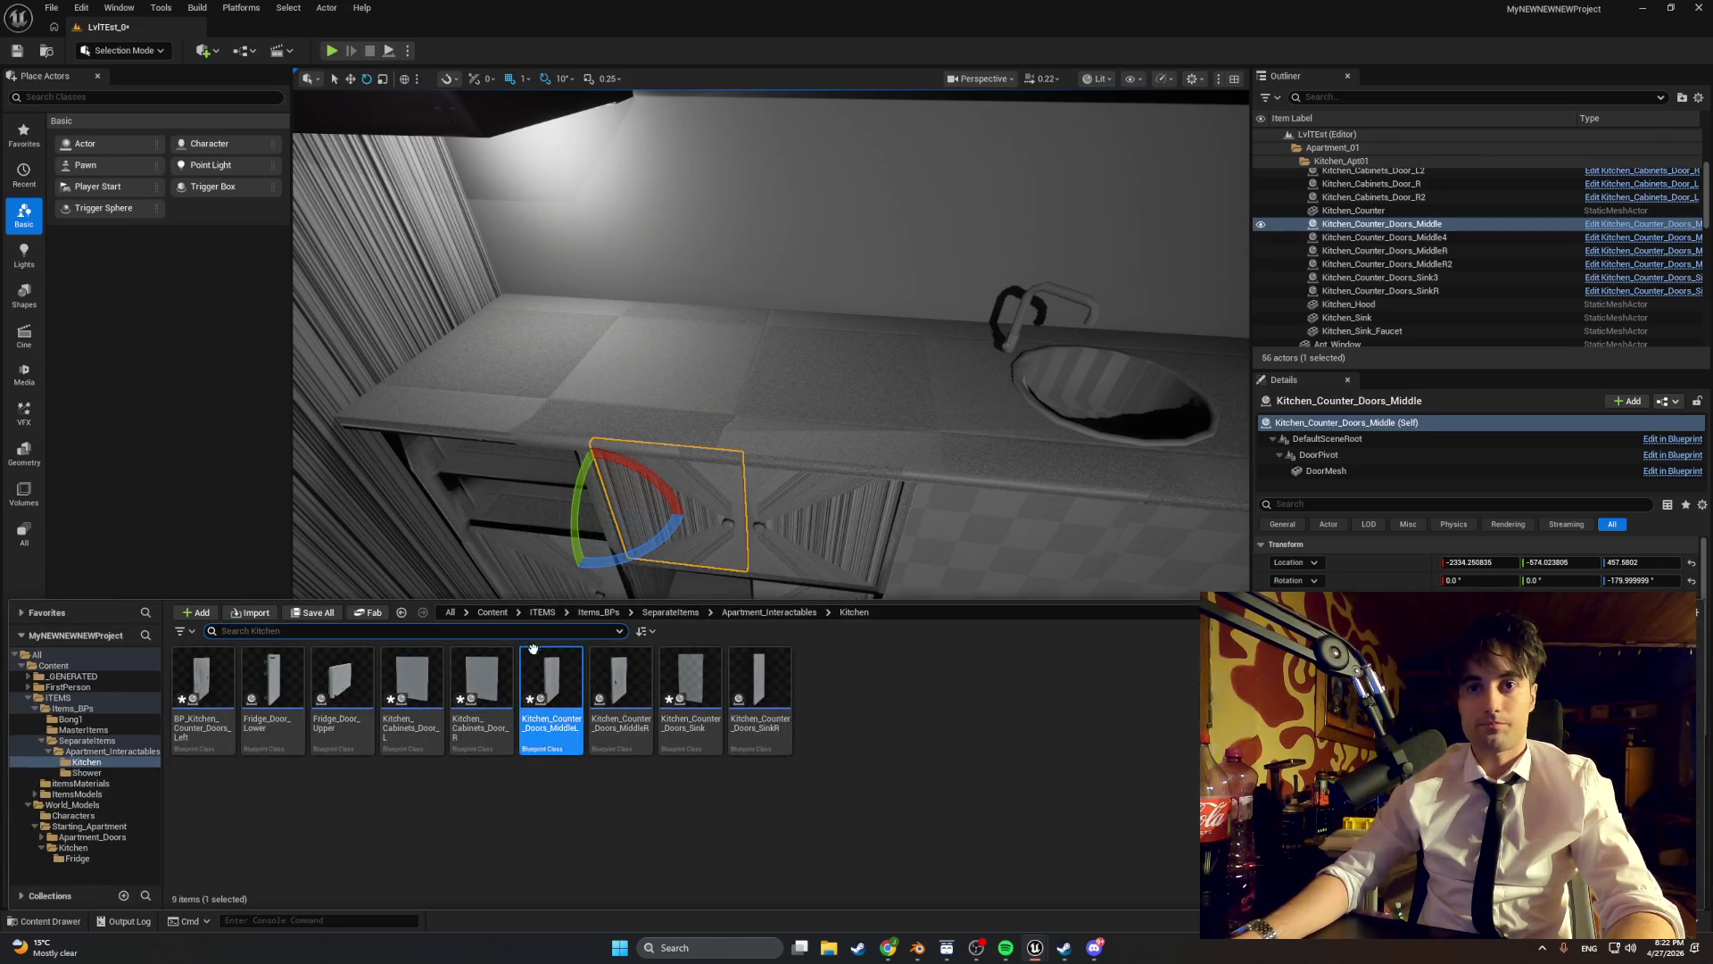
{"action": "double_click", "coordinate": [547, 705]}
{"action": "left_click_drag", "start_coordinate": [751, 508], "coordinate": [668, 355]}
{"action": "left_click", "coordinate": [81, 55]}
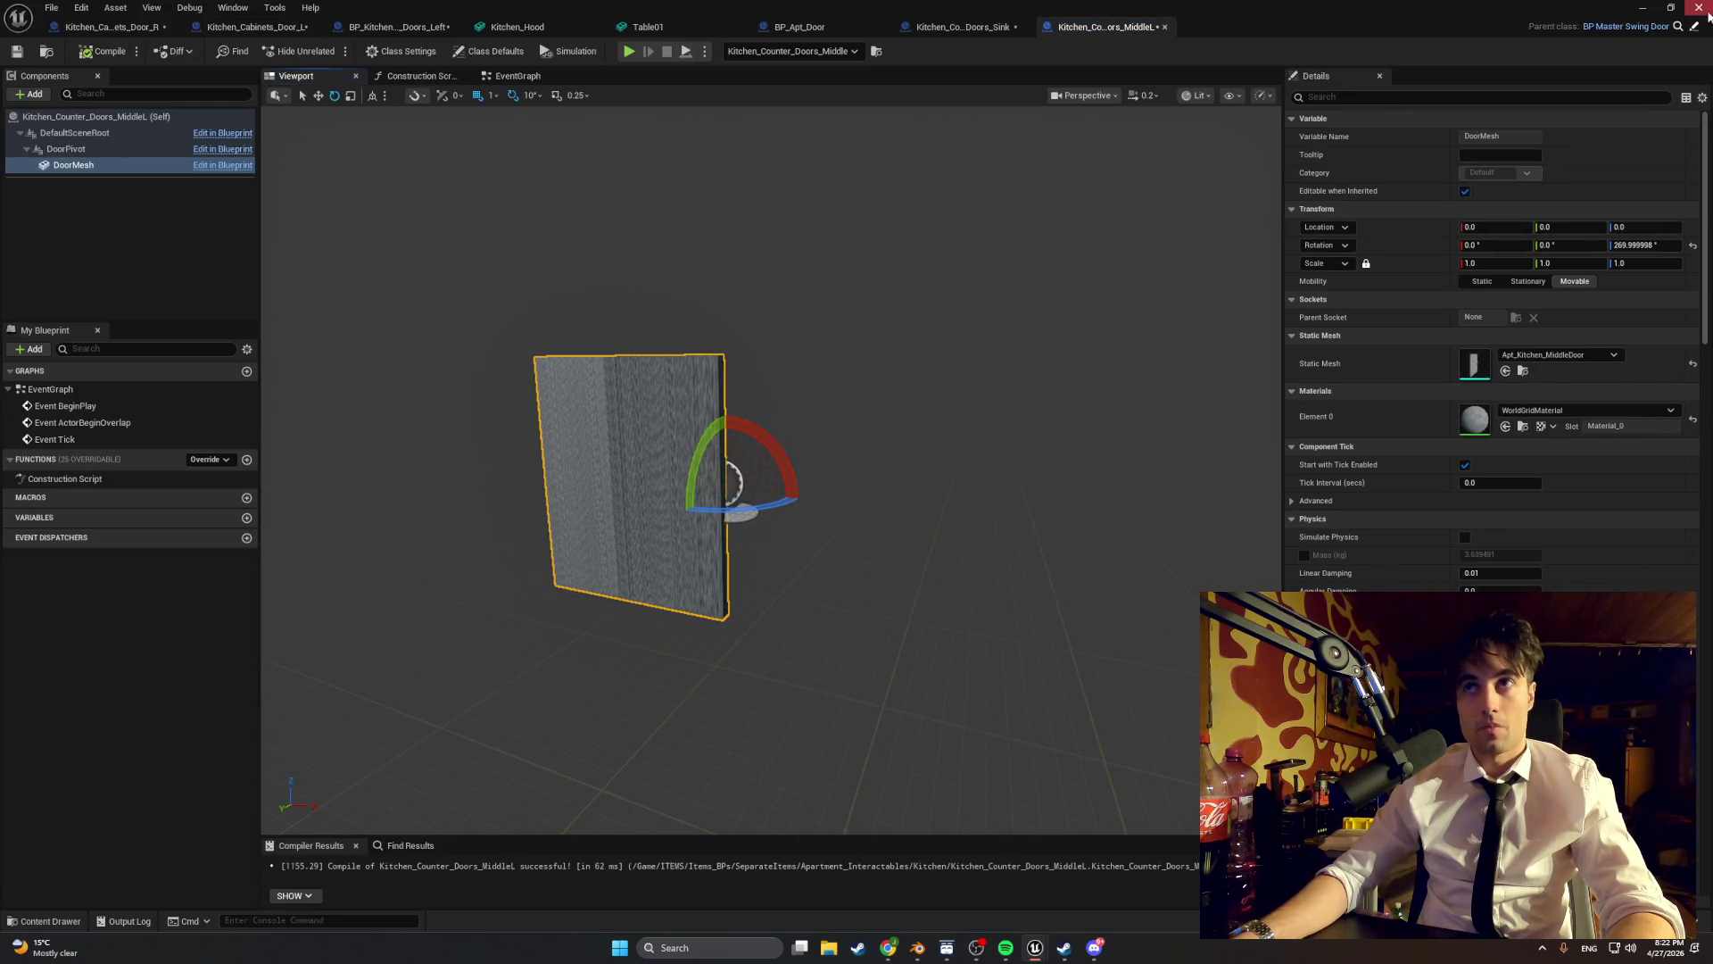
{"action": "left_click", "coordinate": [628, 51]}
{"action": "left_click", "coordinate": [462, 167]}
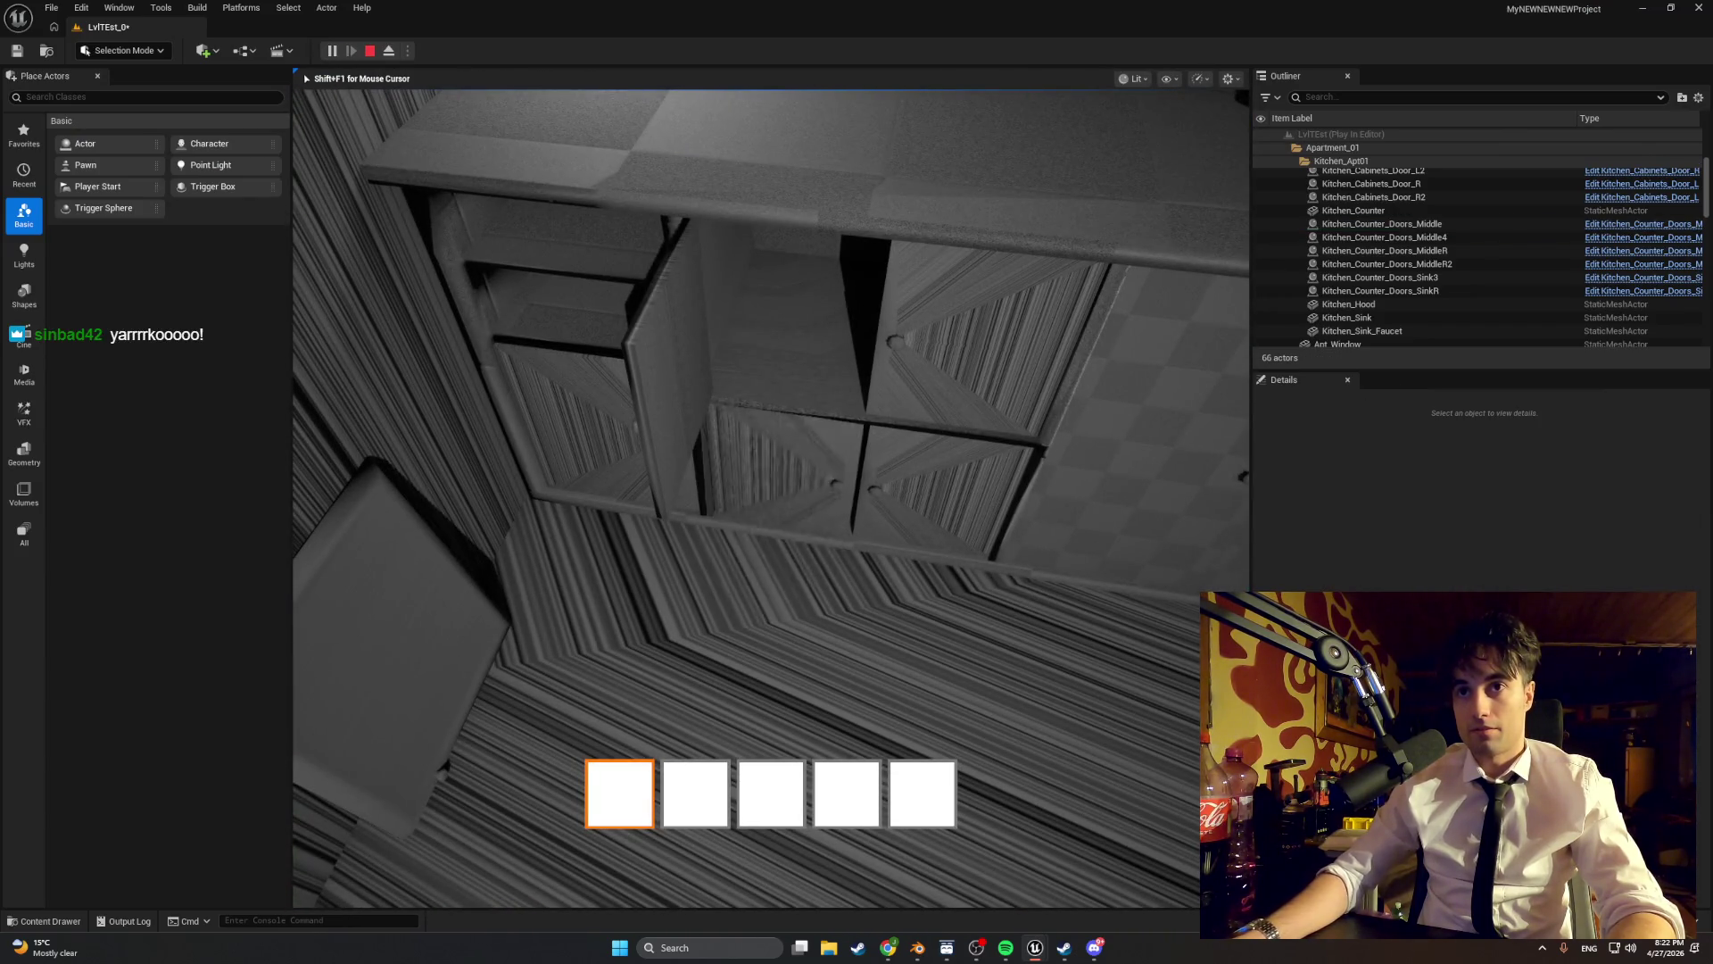
{"action": "key", "text": "Escape"}
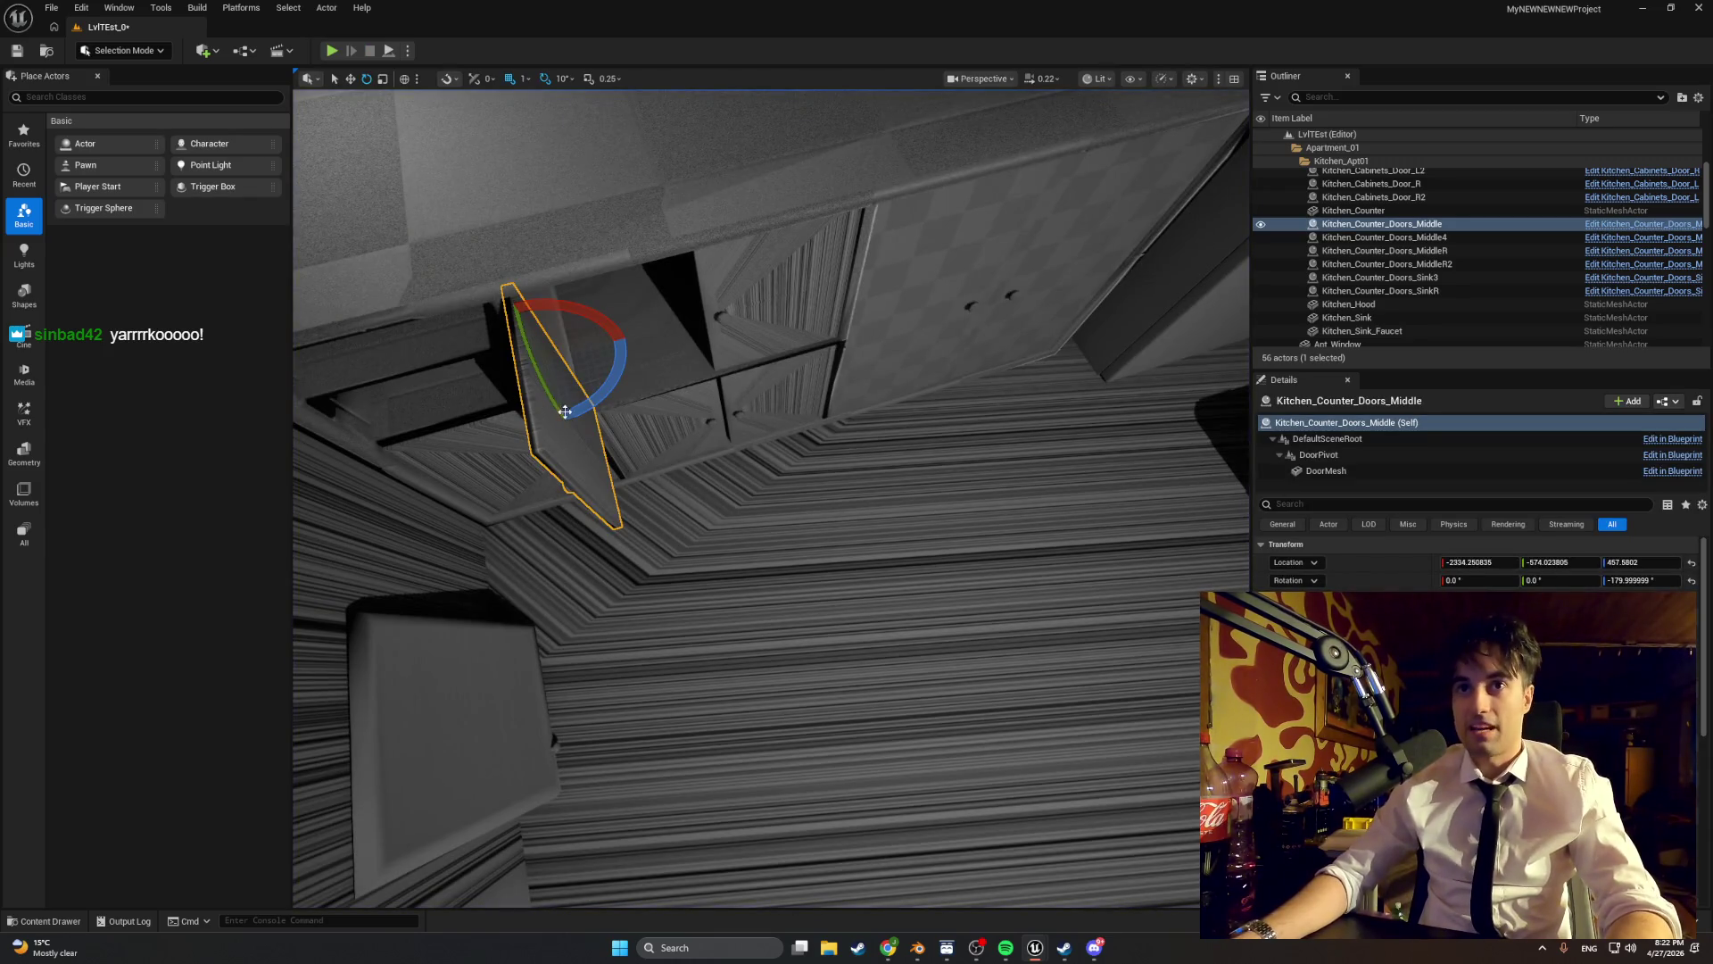
- Rotate the placed middle door to 90°, then play-test the fridge and windowsill jar interactions
{"action": "mouse_move", "coordinate": [564, 412]}
{"action": "left_mouse_down"}
{"action": "mouse_move", "coordinate": [527, 426]}
{"action": "mouse_move", "coordinate": [590, 404]}
{"action": "left_mouse_up"}
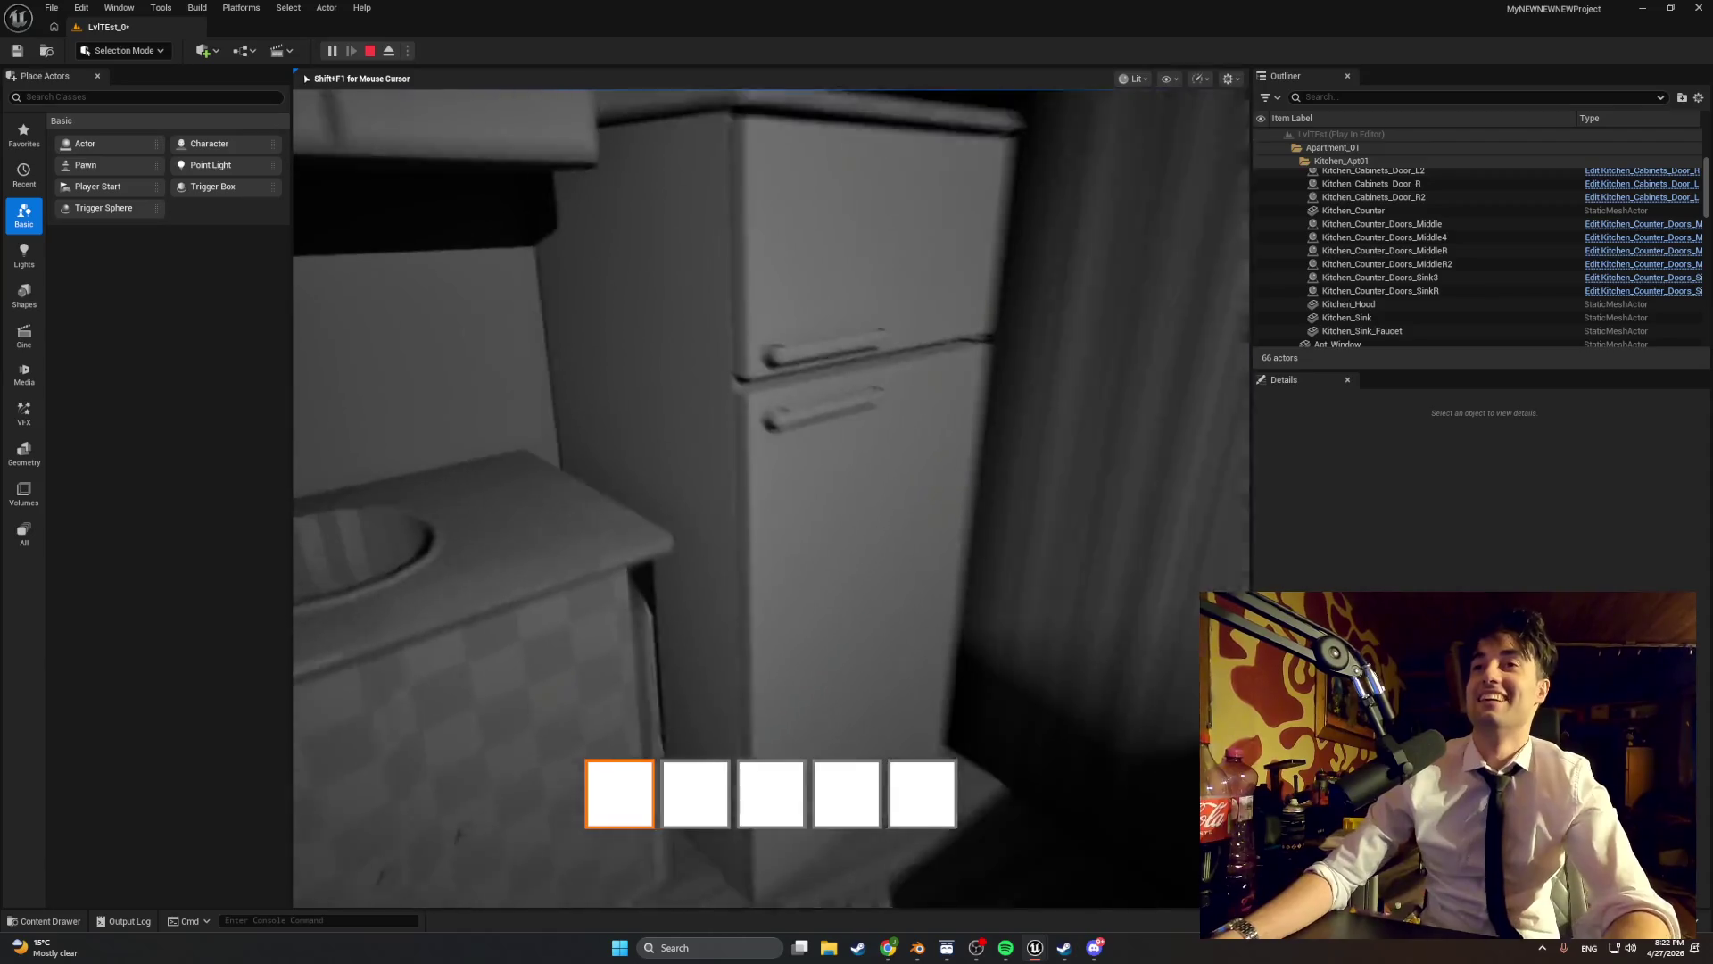
{"action": "key", "text": "e"}
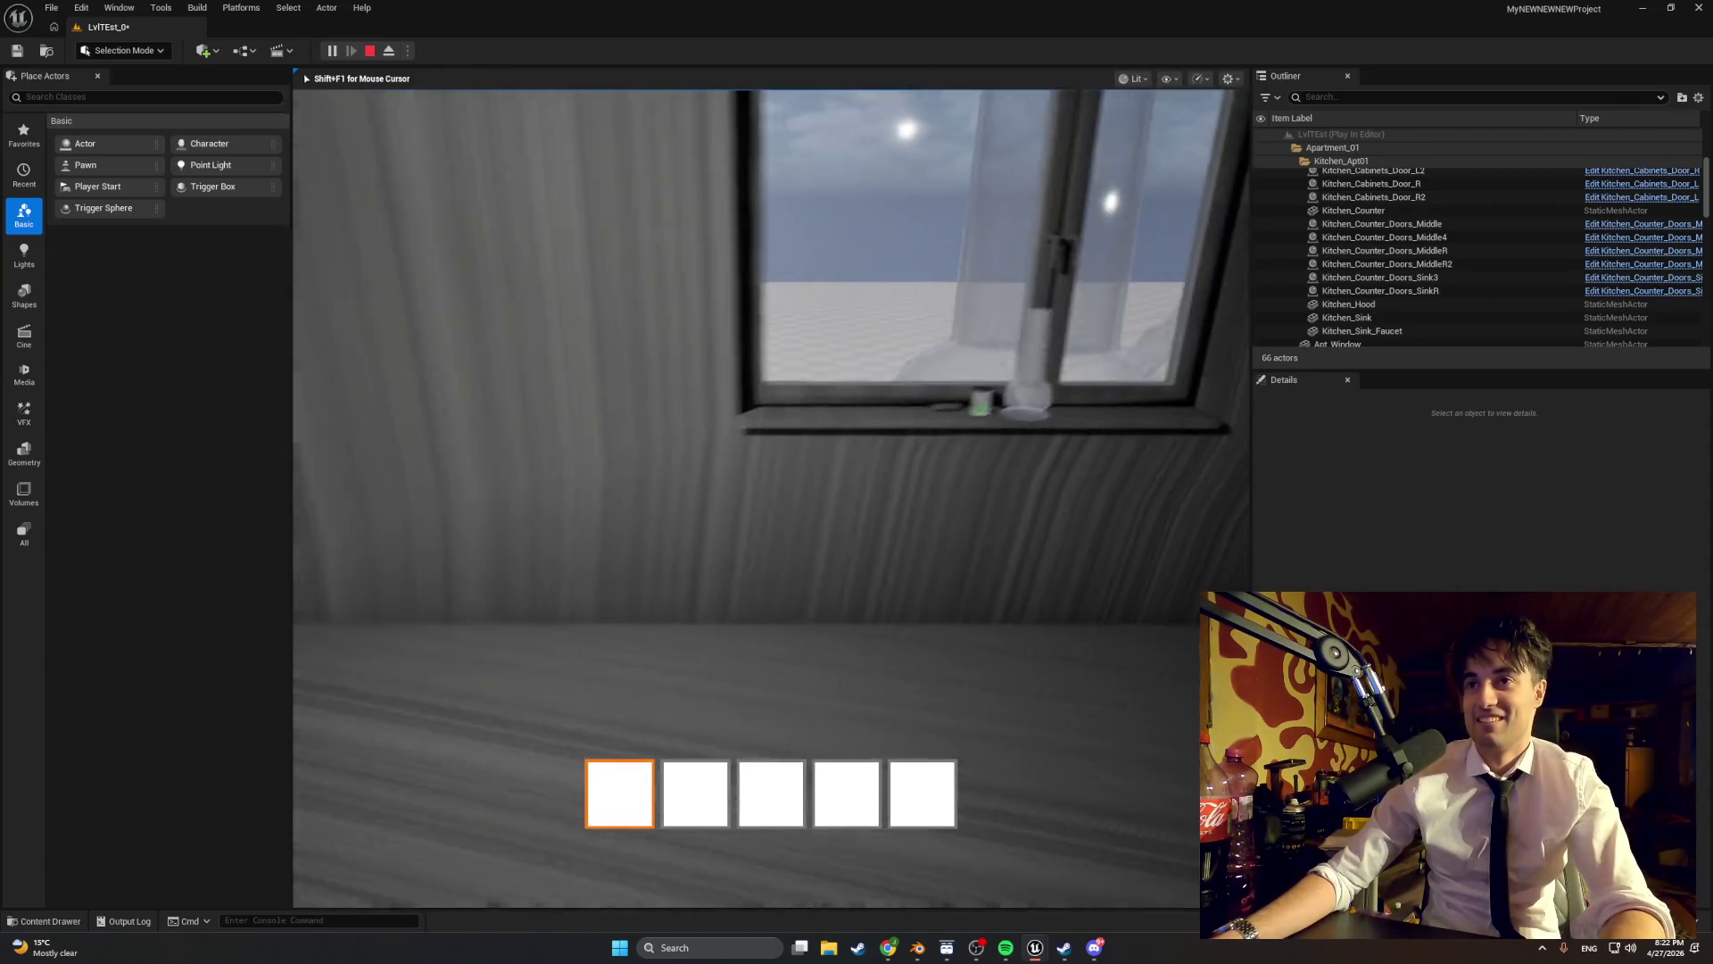
{"action": "key", "text": "e"}
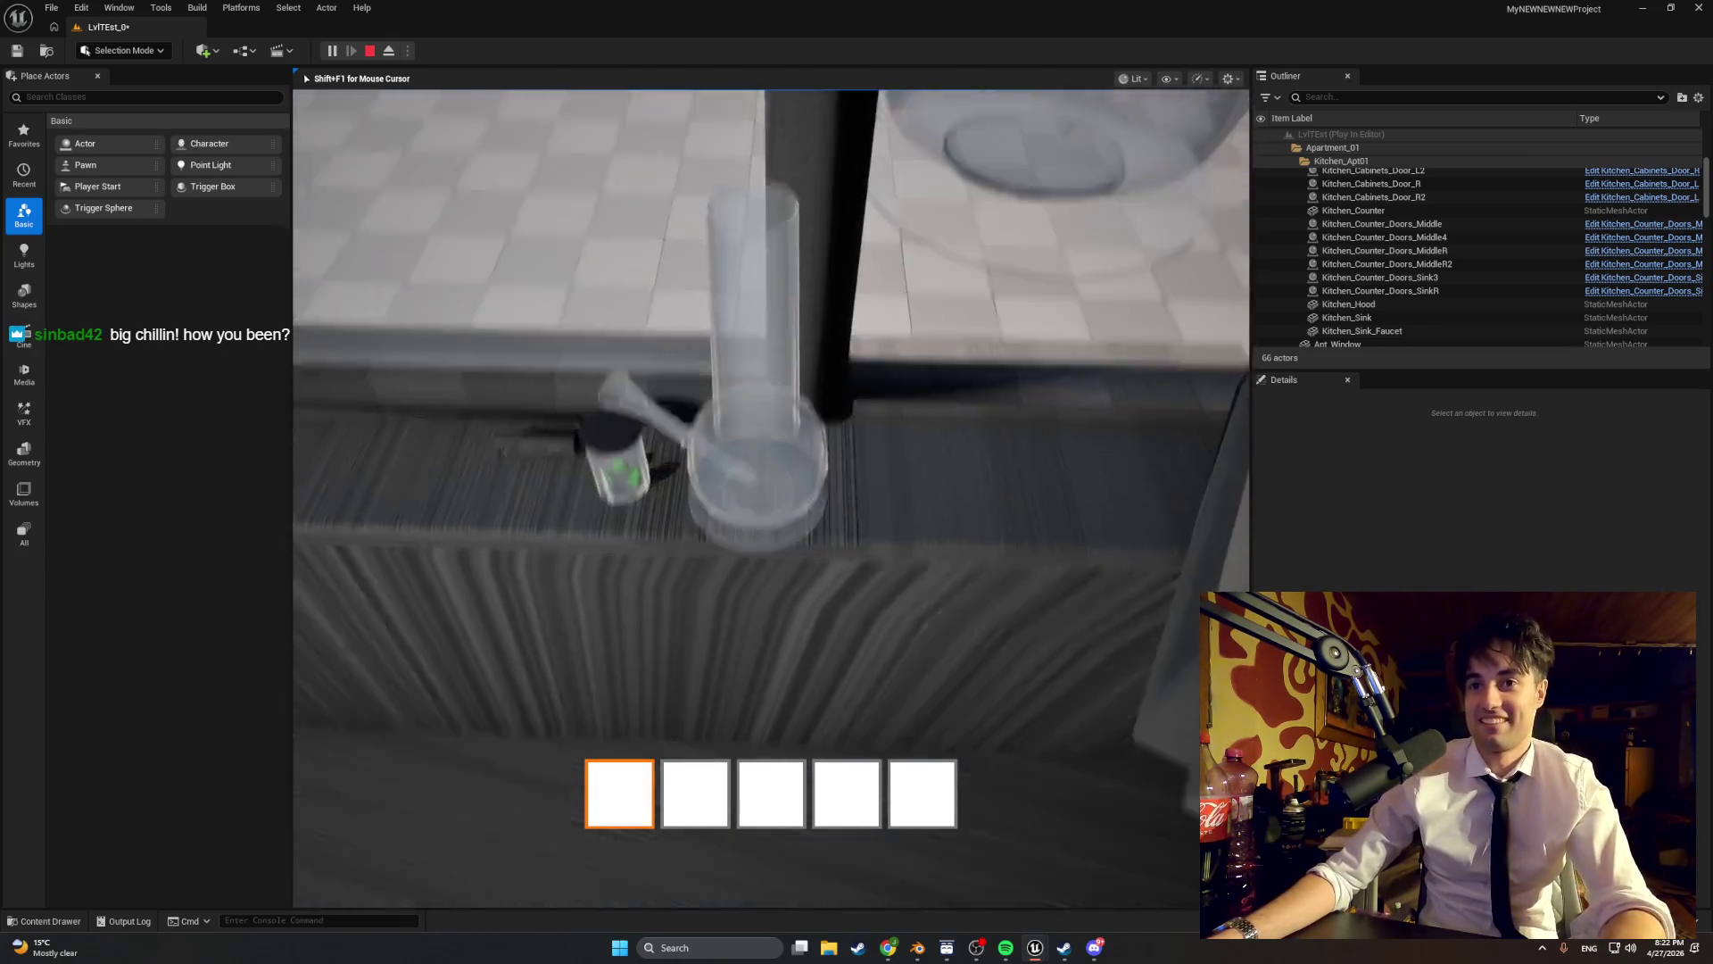
{"action": "key", "text": "e"}
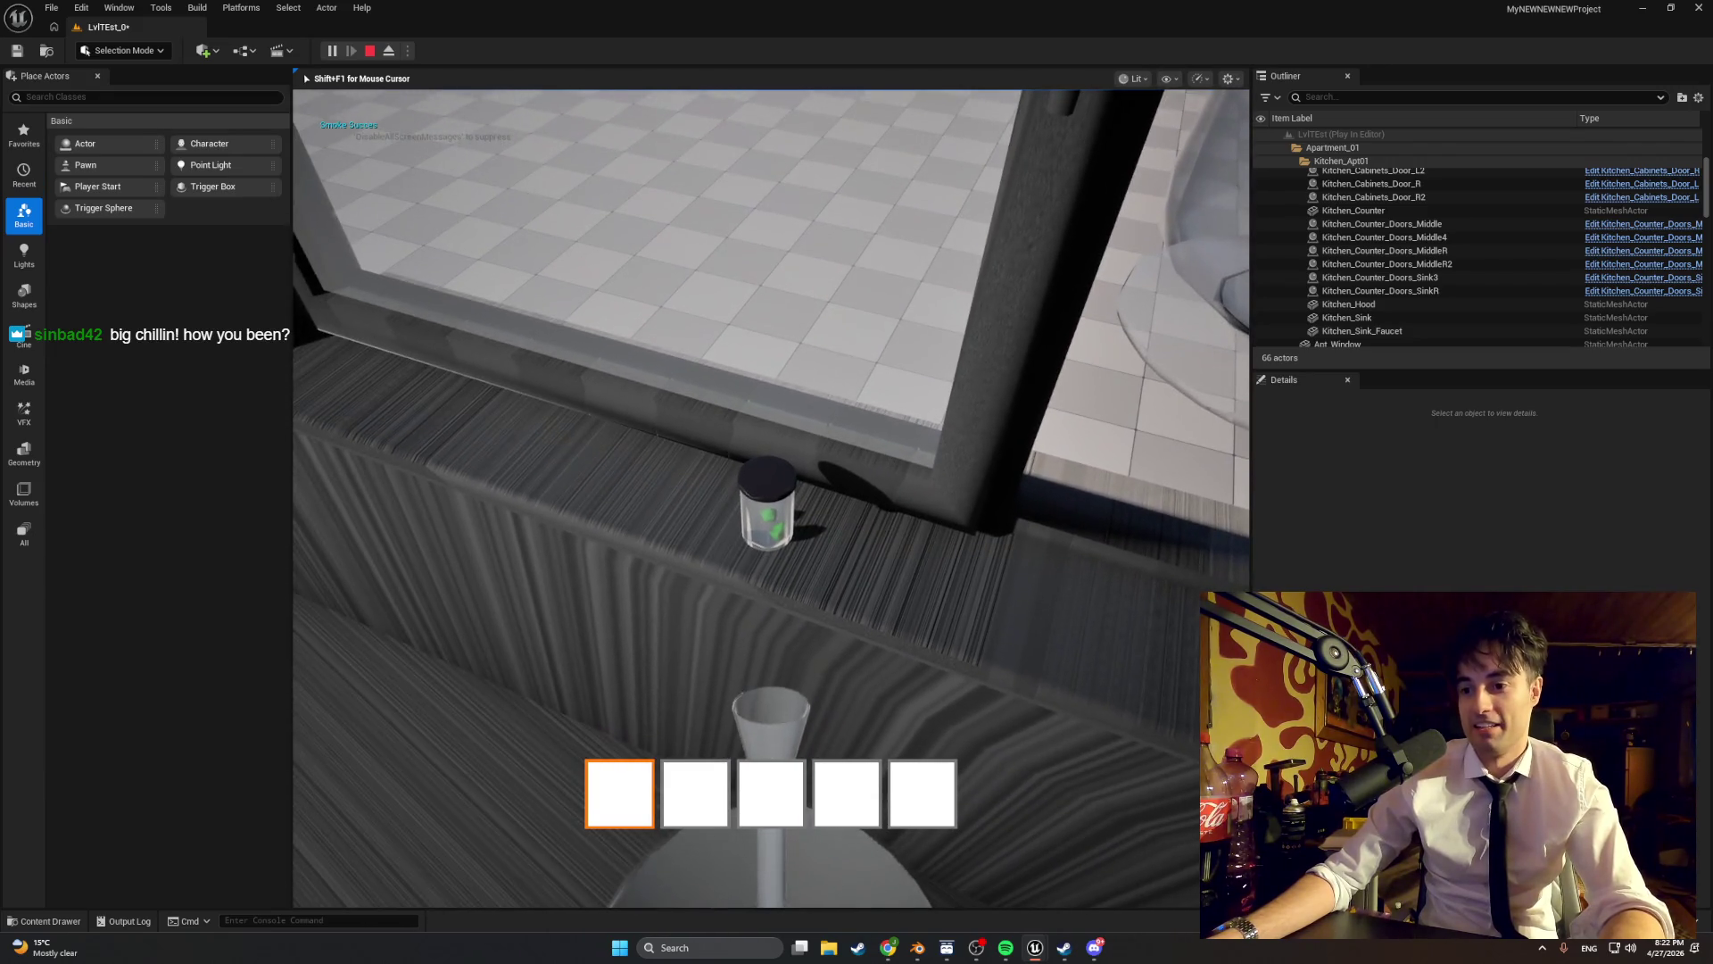
{"action": "key", "text": "e"}
{"action": "key", "text": "e"}
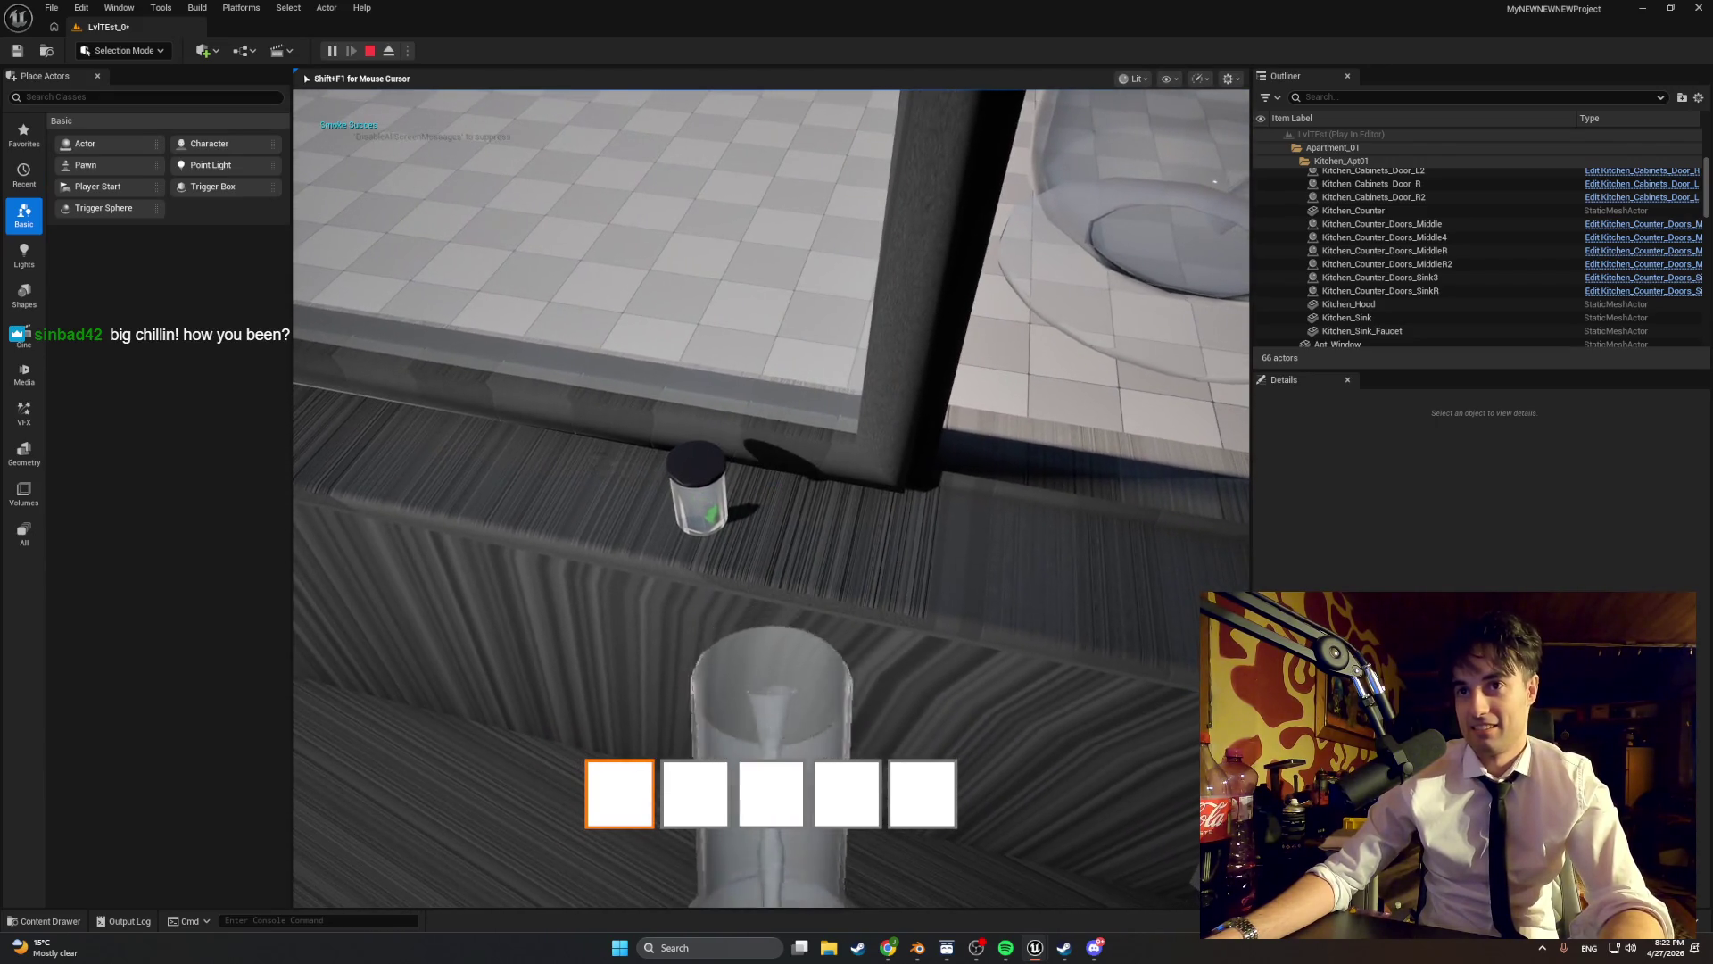
{"action": "key", "text": "Escape"}
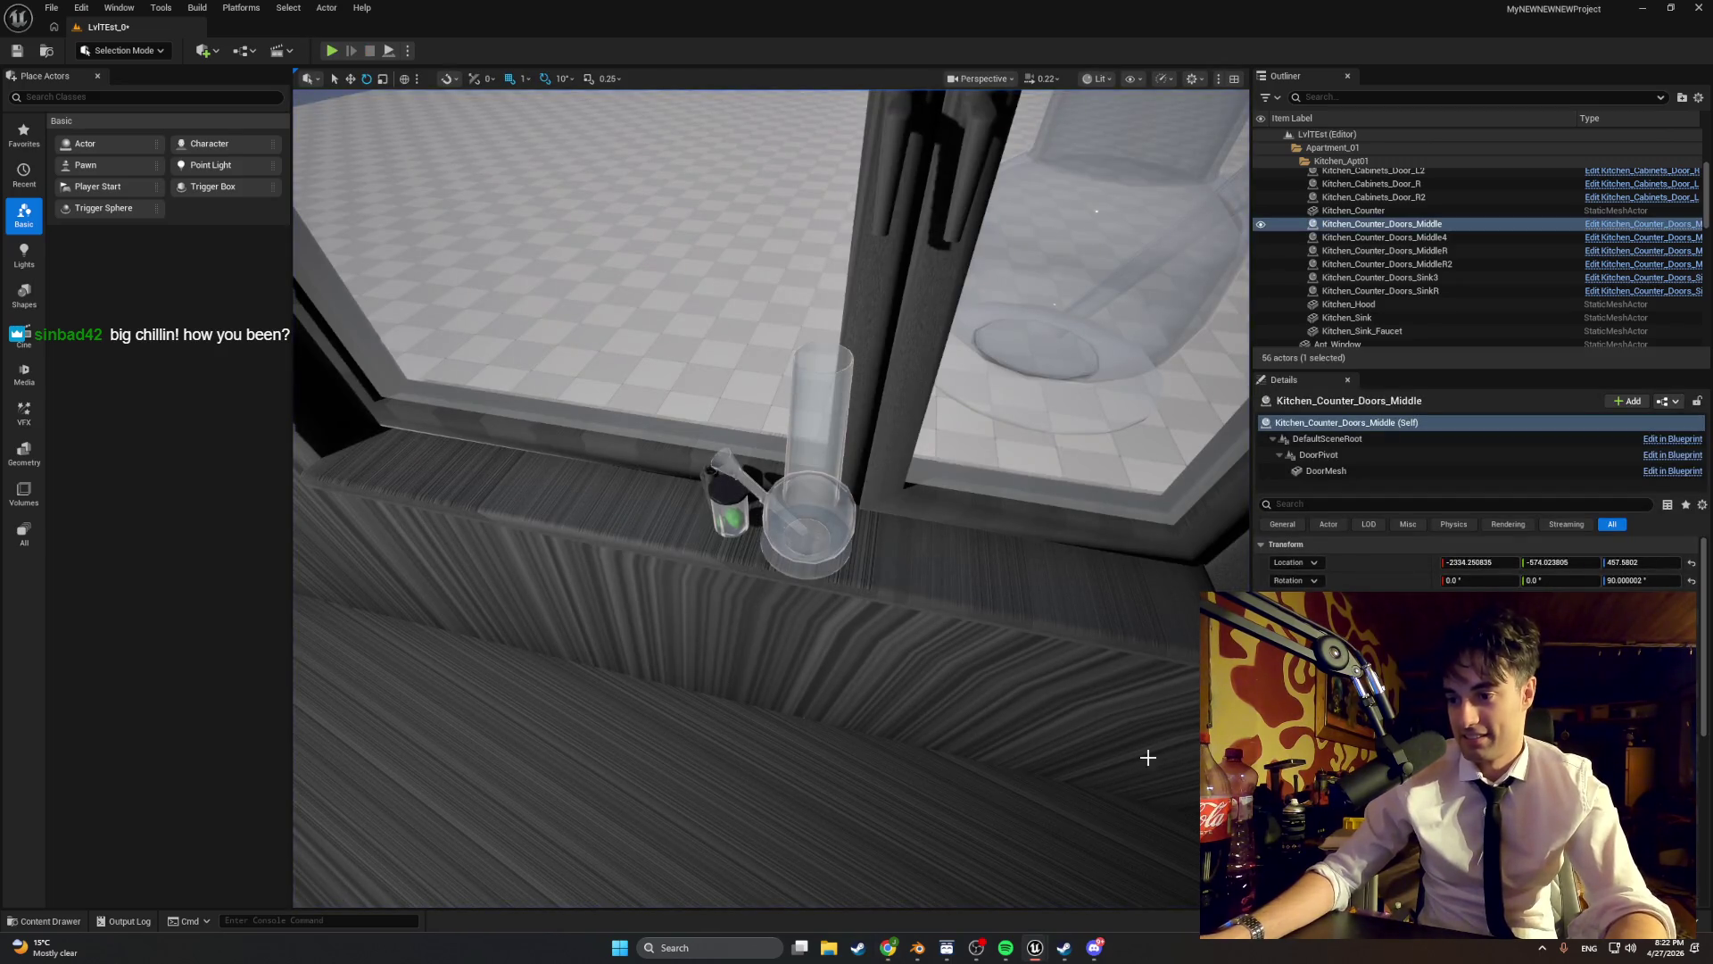
- Play-test walking to the kitchen window and opening it
{"action": "left_click", "coordinate": [327, 56]}
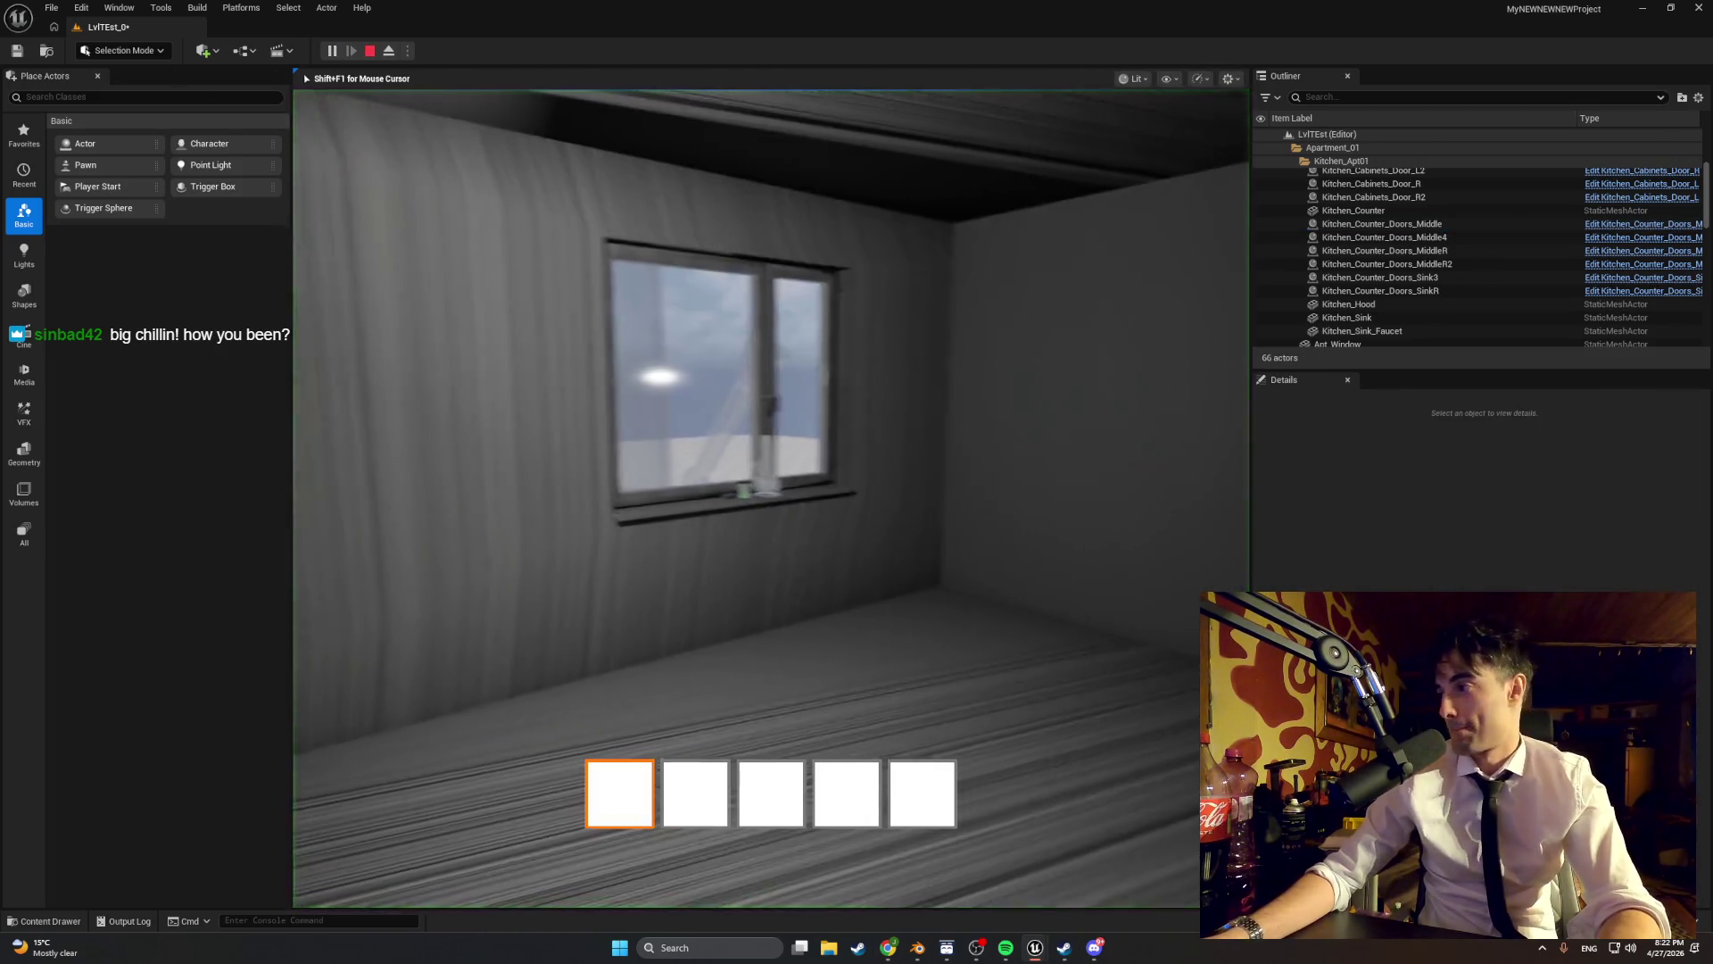
{"action": "key", "text": "w"}
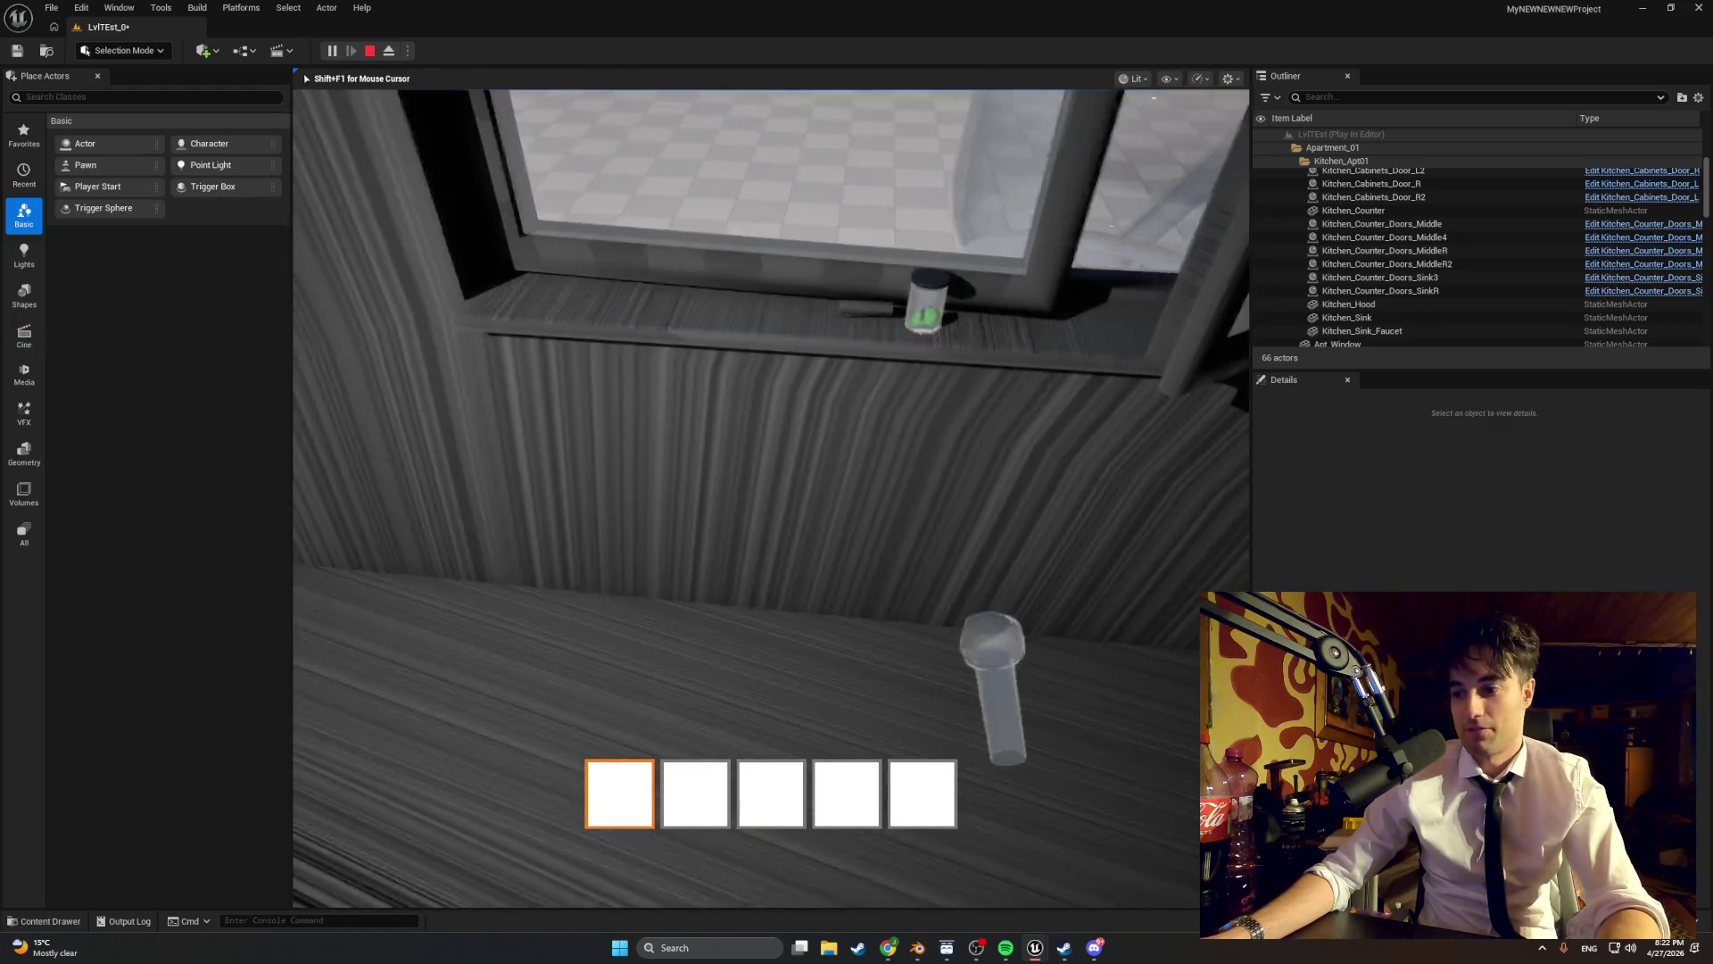
{"action": "key", "text": "Escape"}
{"action": "left_click", "coordinate": [901, 673]}
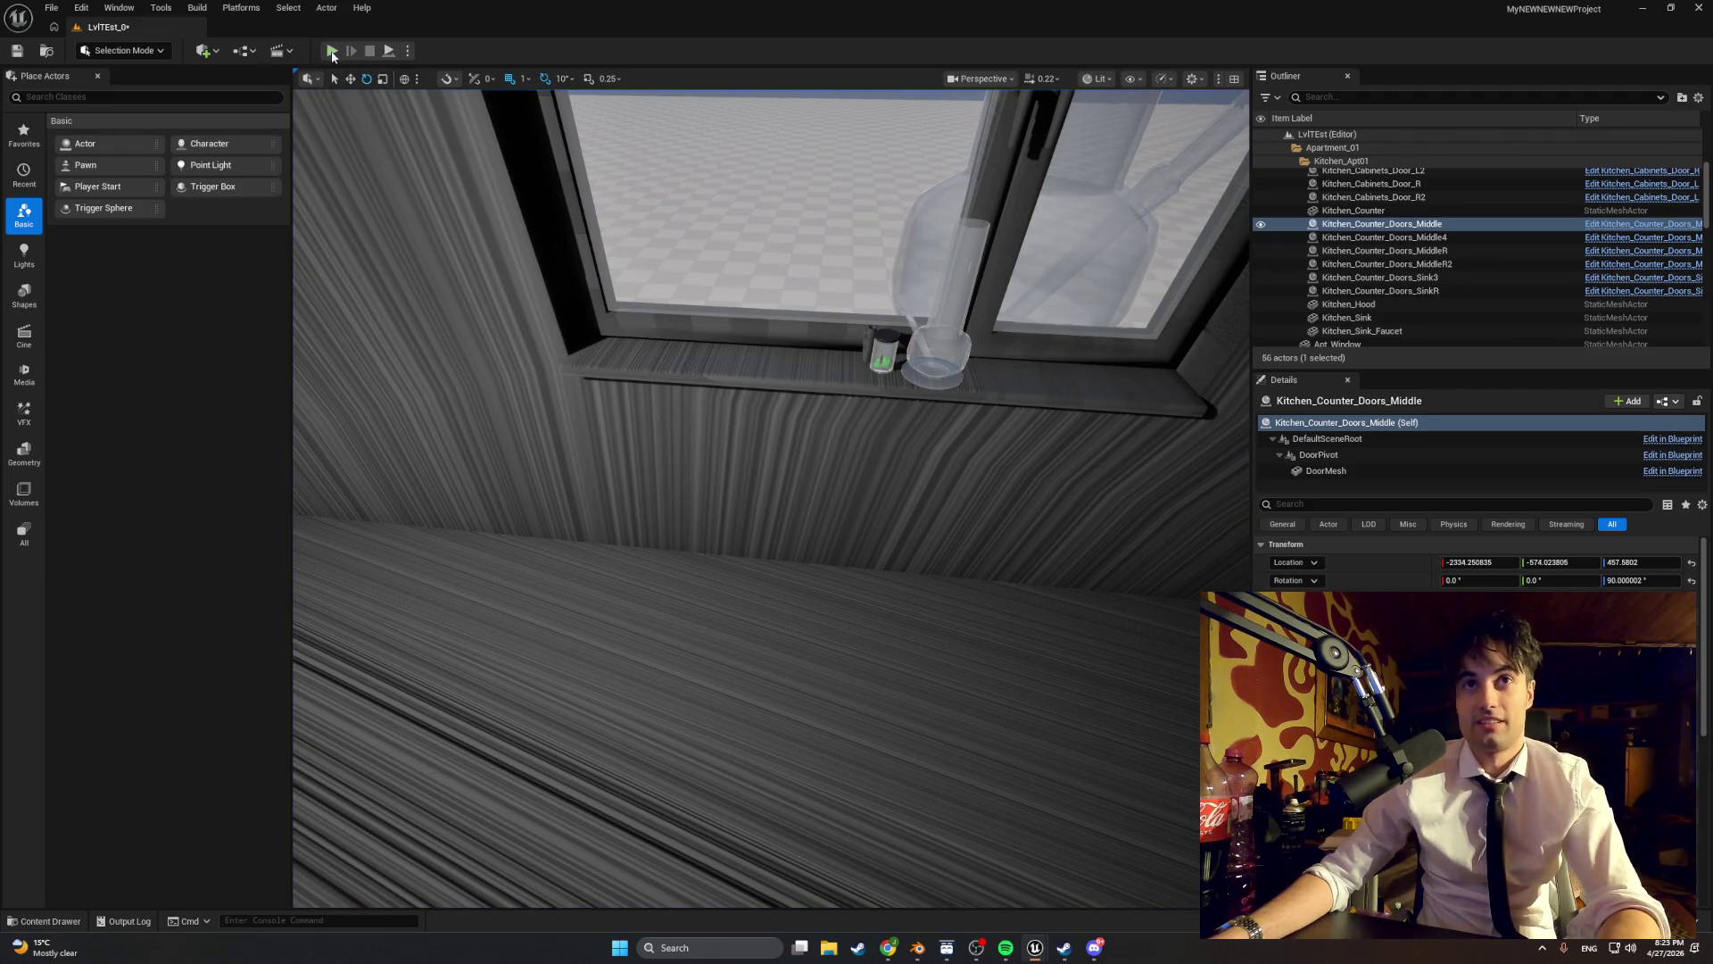
- Play-test opening the fridge, left wall cabinet and sink counter doors
{"action": "left_click", "coordinate": [331, 50]}
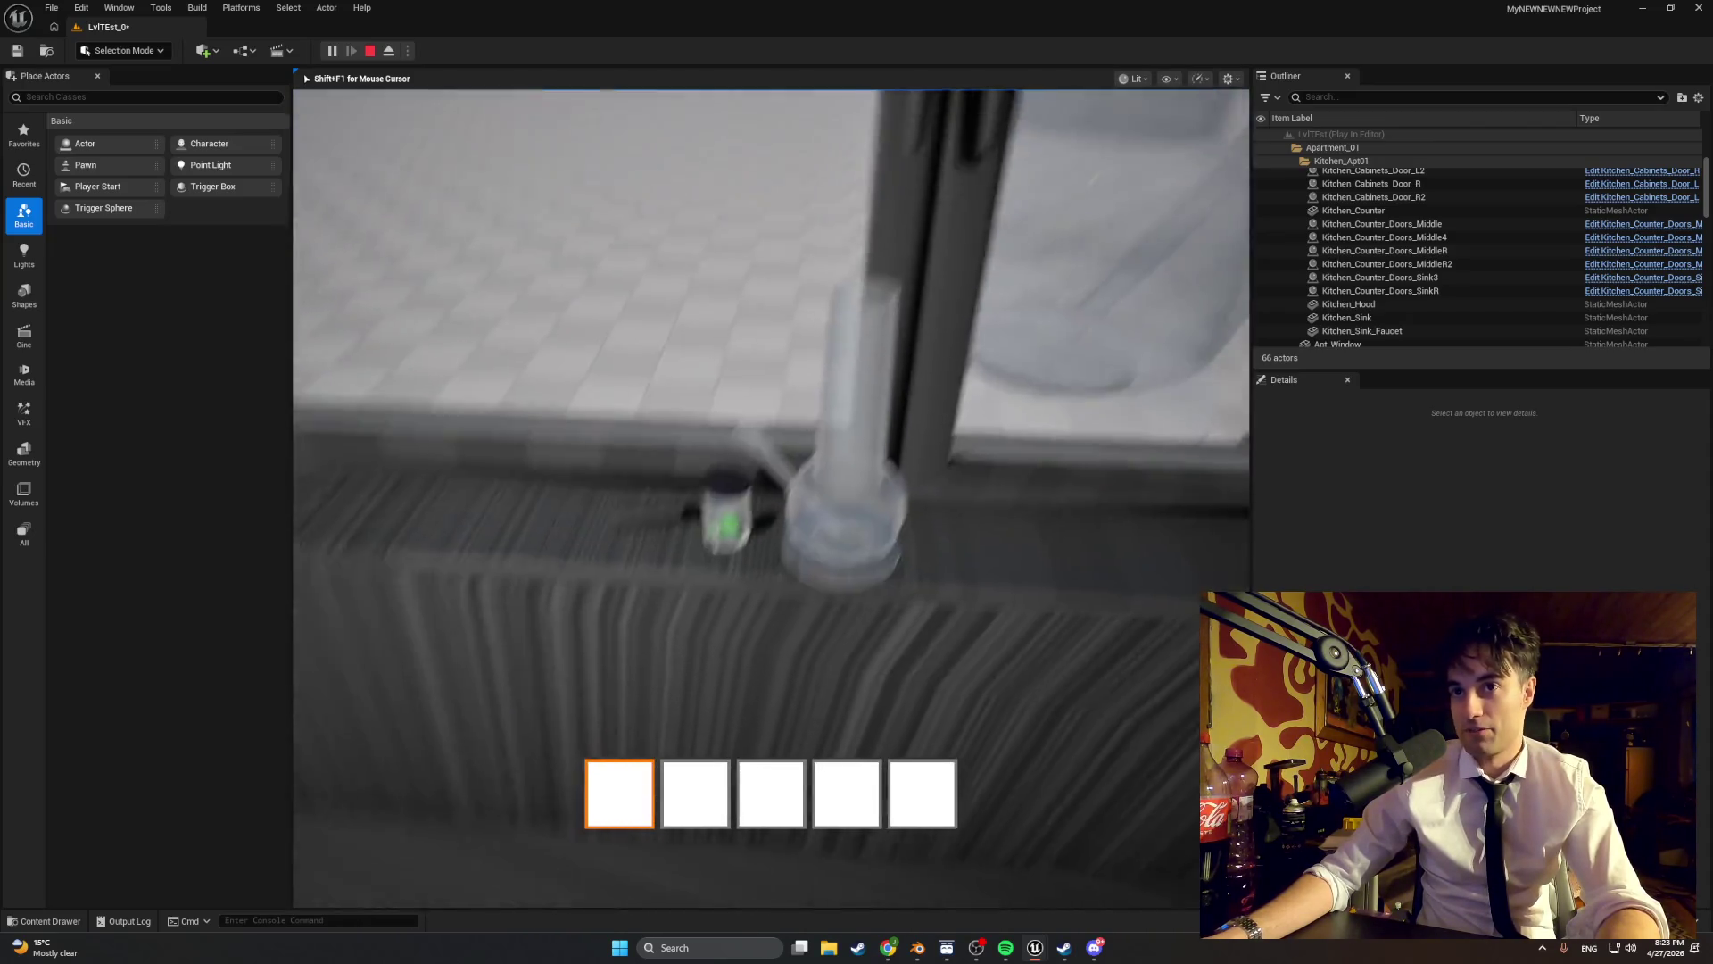
{"action": "key", "text": "w"}
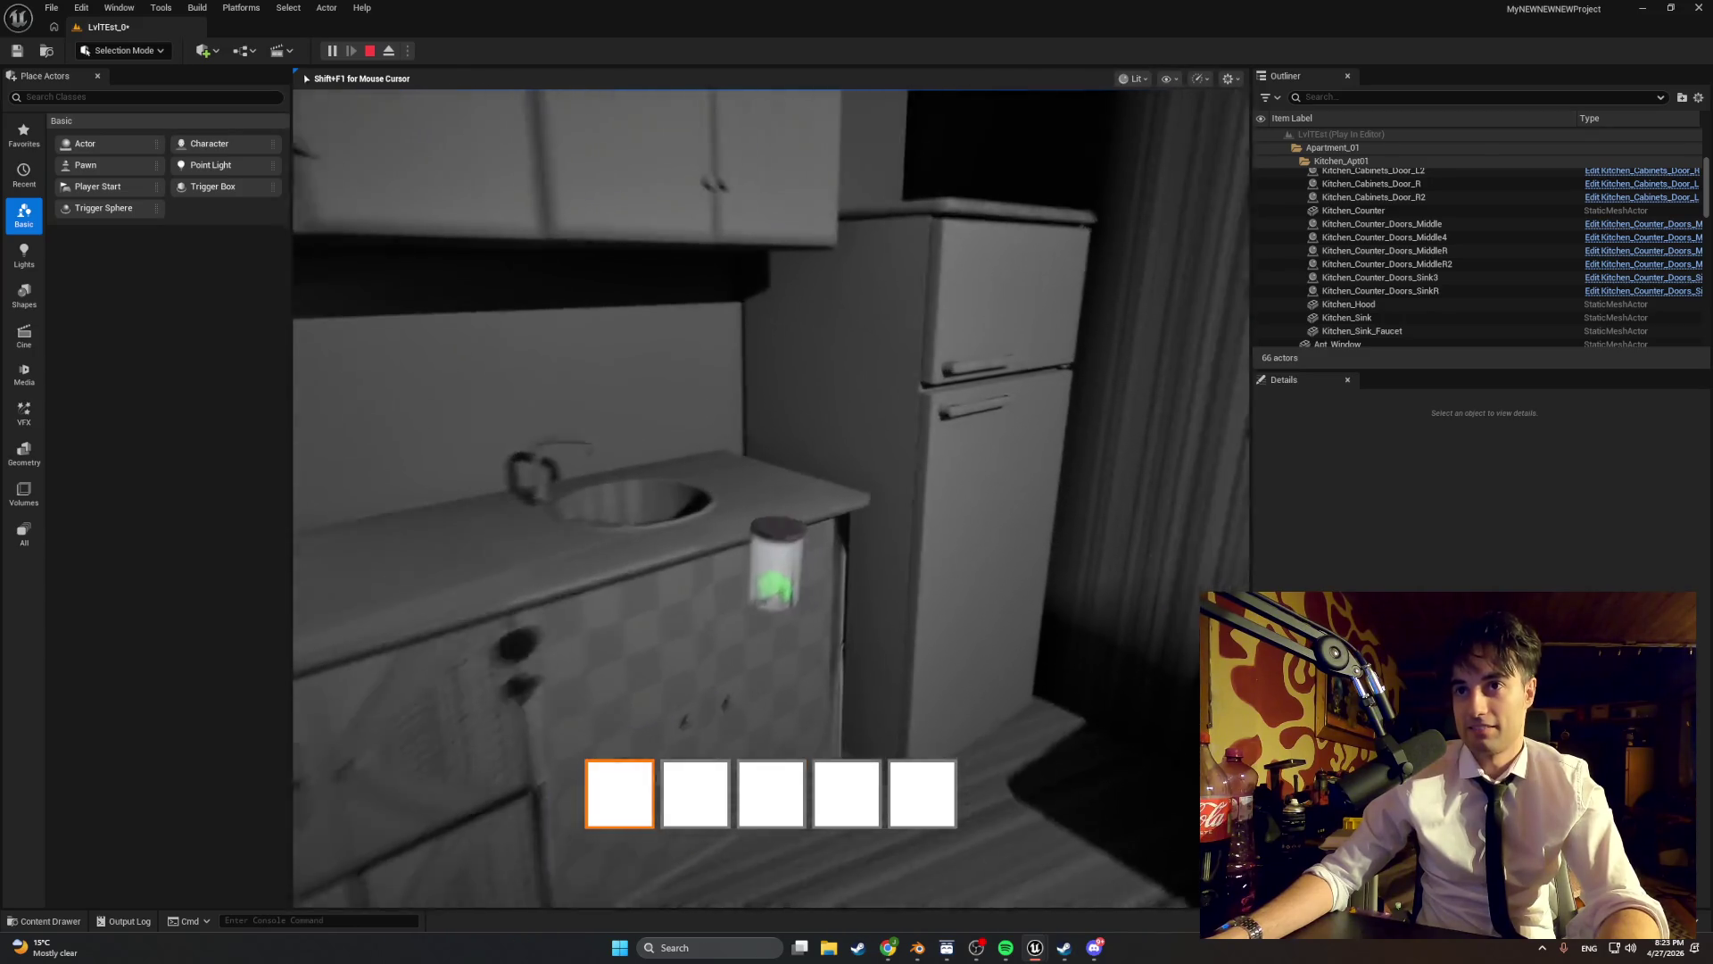
{"action": "key", "text": "e"}
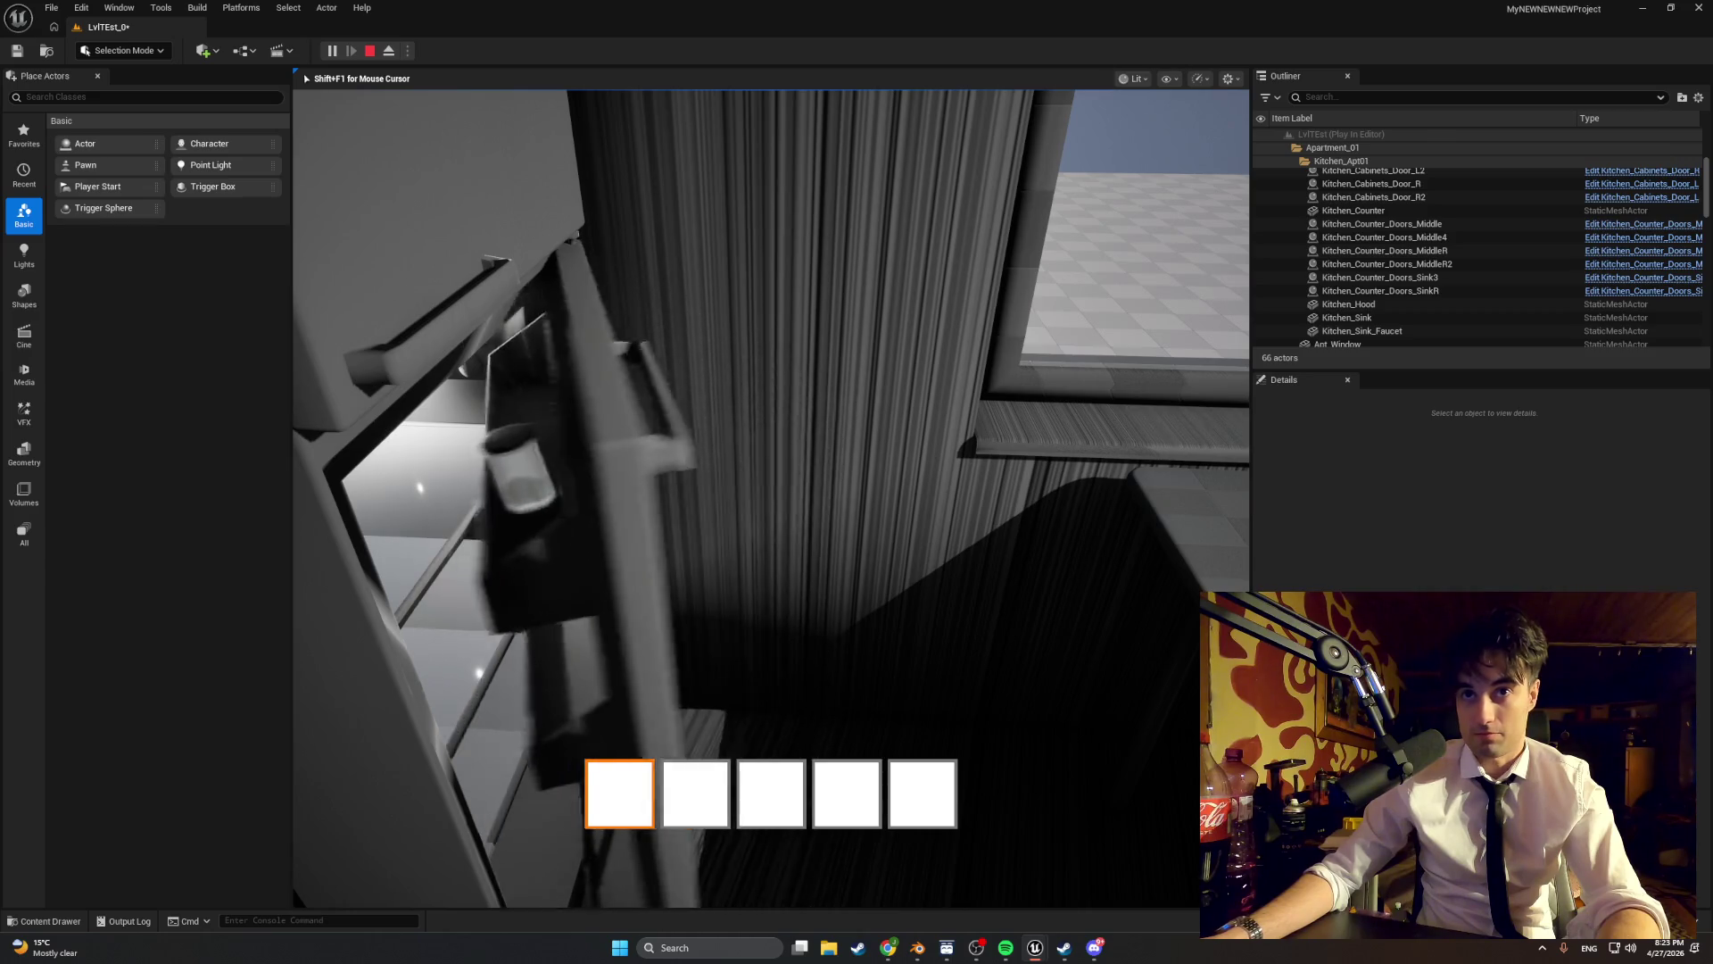
{"action": "key", "text": "e"}
{"action": "key", "text": "e"}
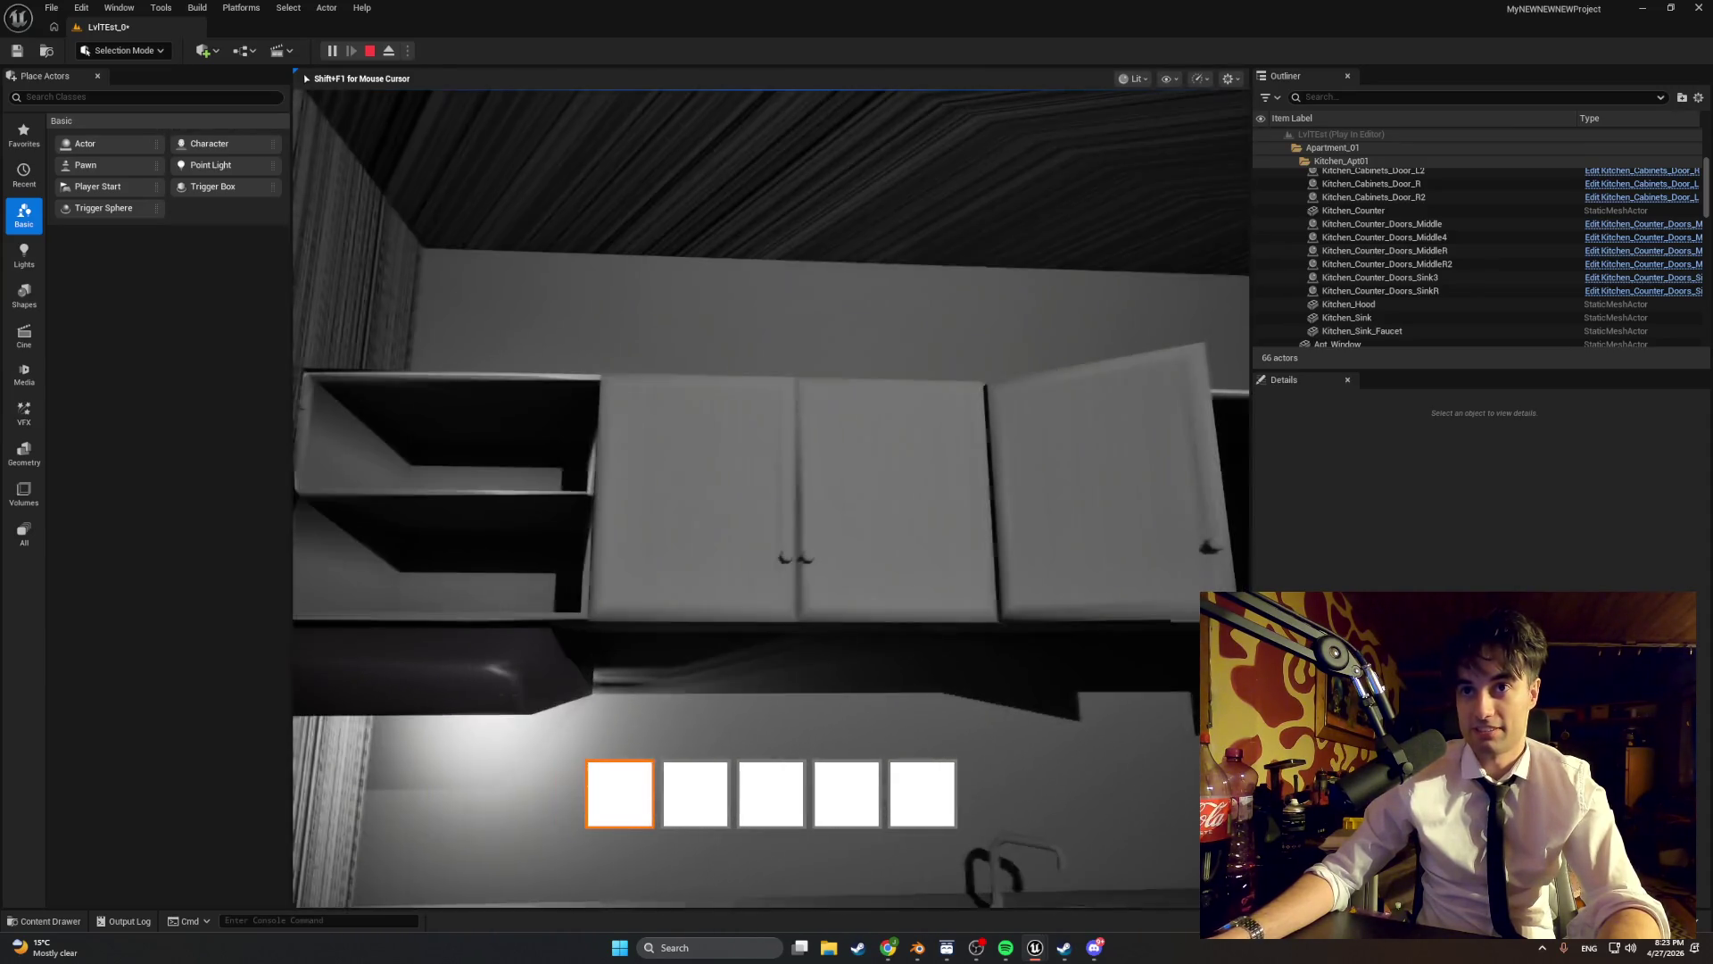
{"action": "key", "text": "e"}
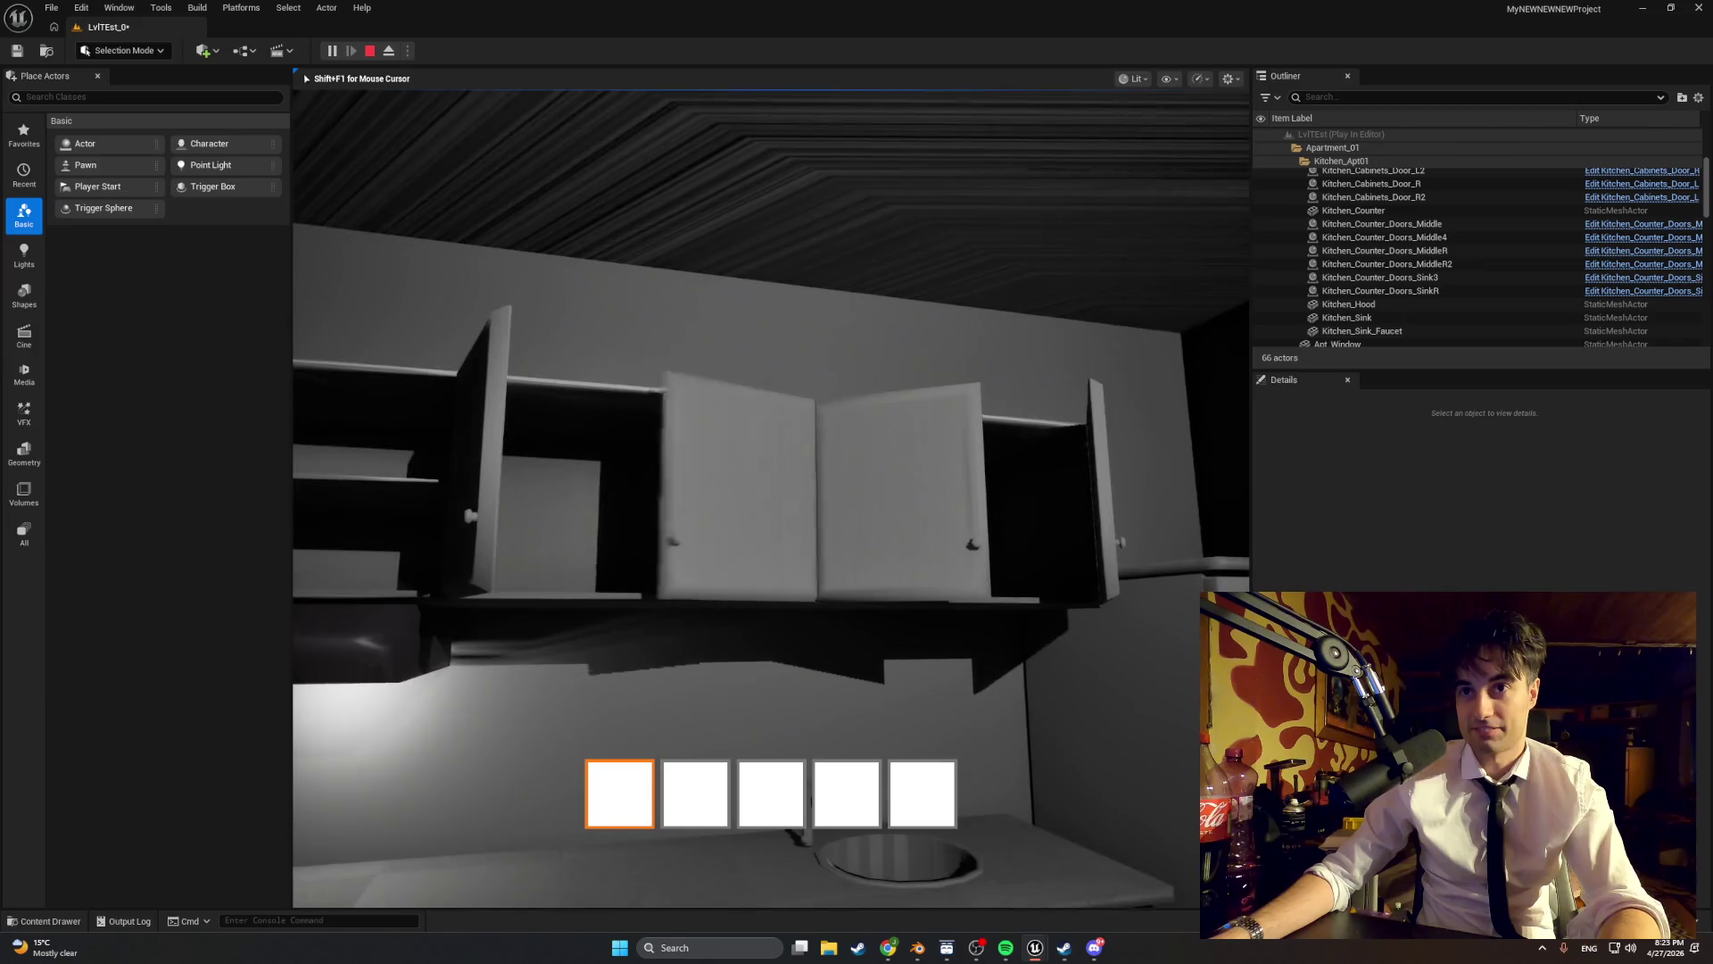
{"action": "key", "text": "e"}
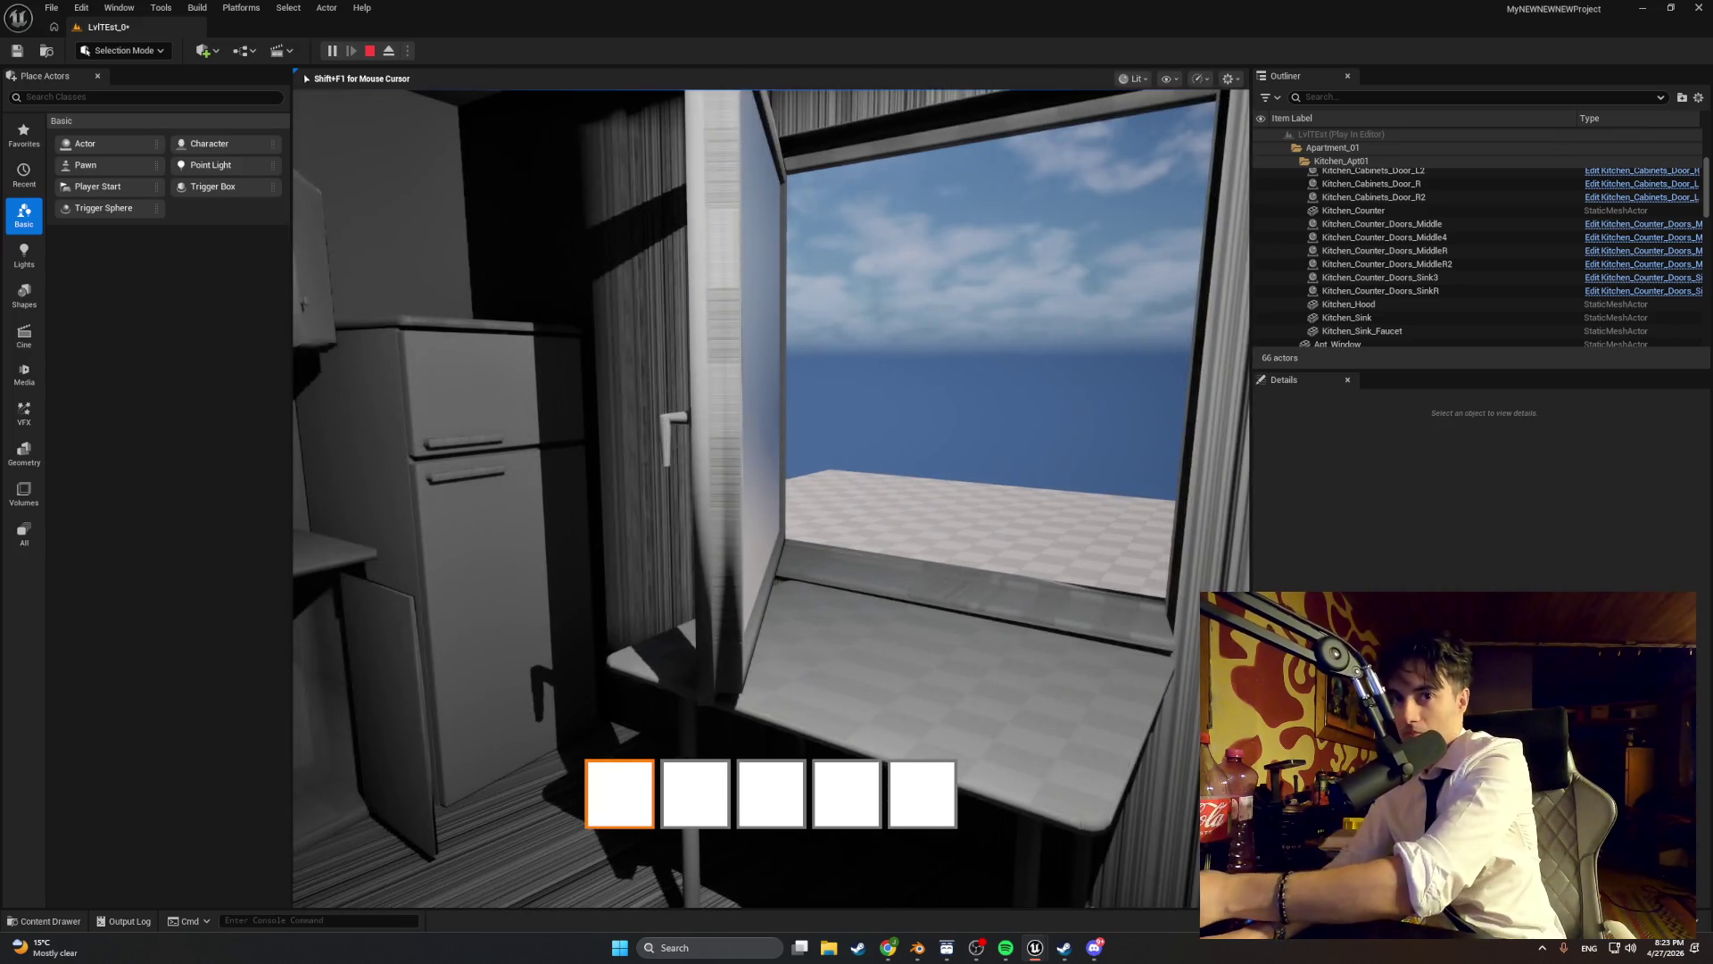
{"action": "key", "text": "Escape"}
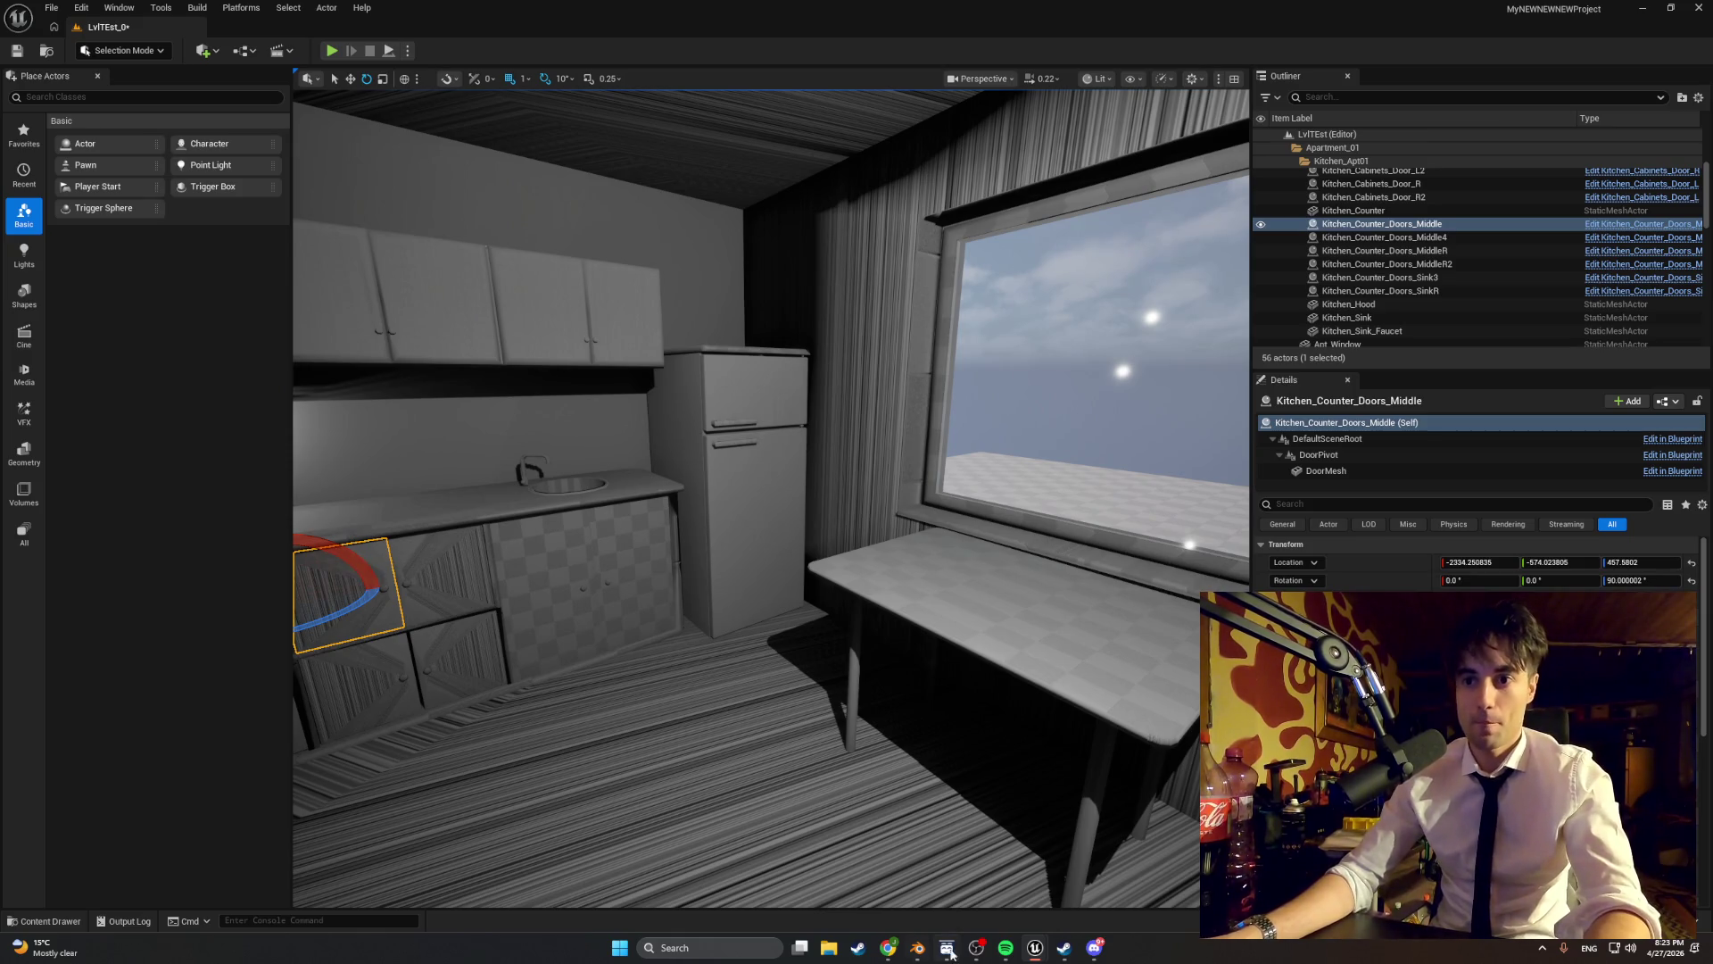
- Load StartingAparatmentBASE1 from Blender's recent files, then switch back to Unreal Engine
{"action": "key", "text": "alt+Tab"}
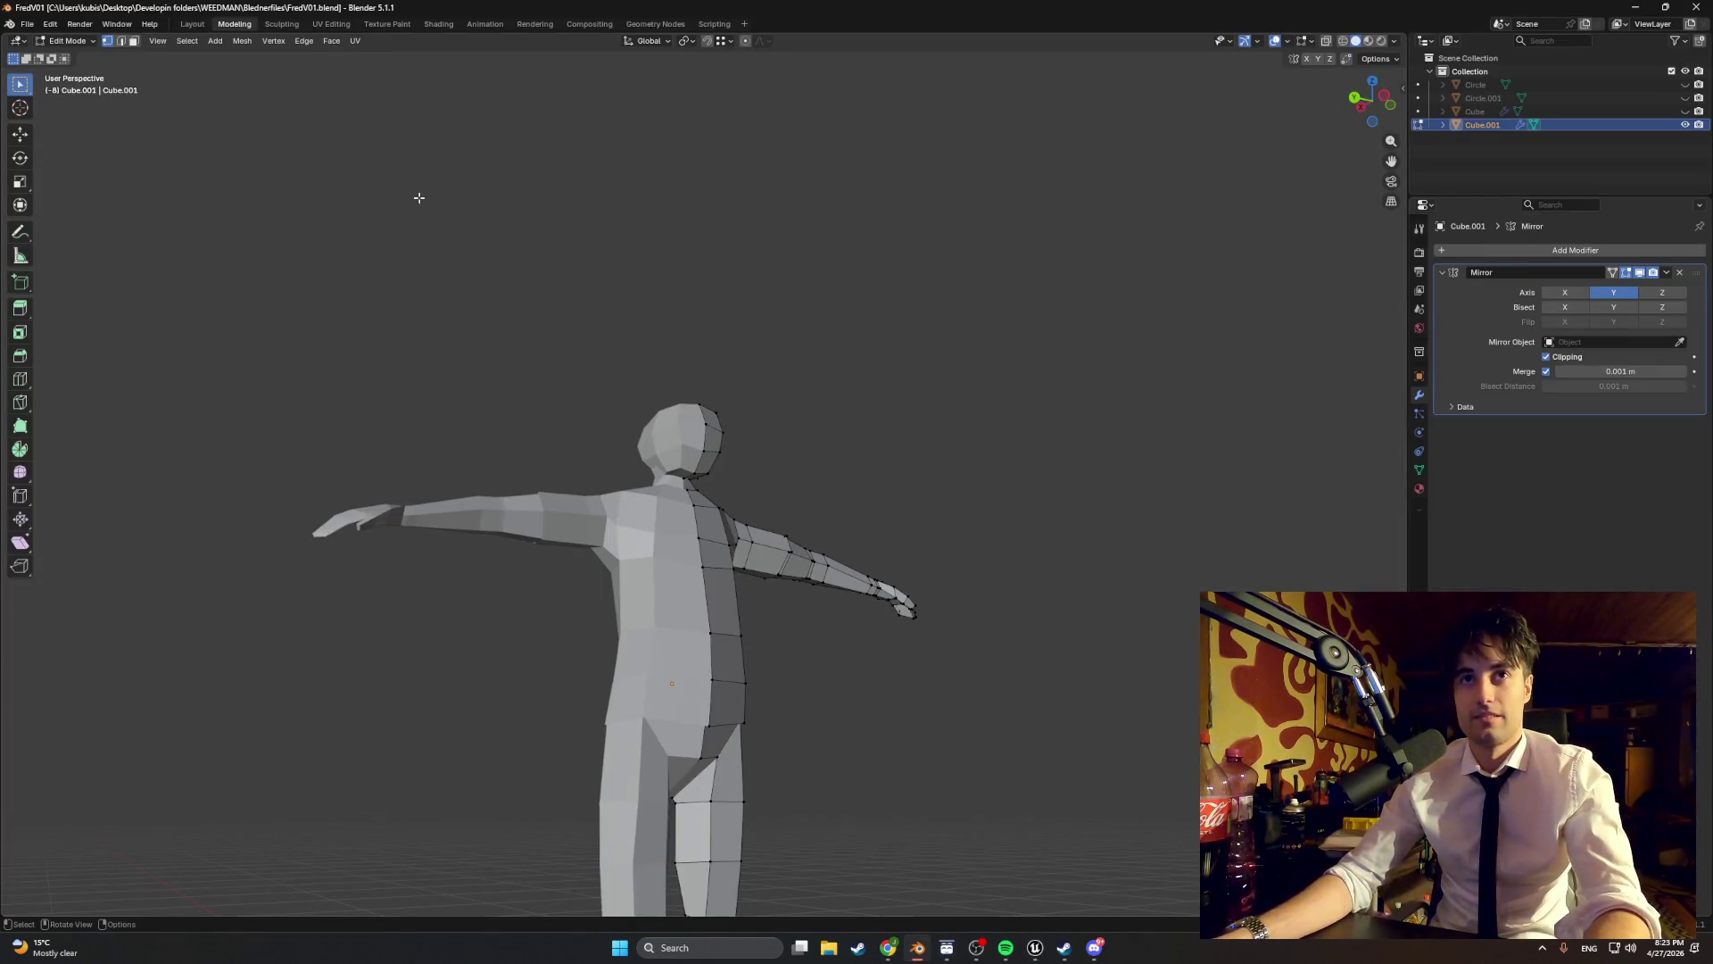
{"action": "left_click", "coordinate": [27, 24]}
{"action": "mouse_move", "coordinate": [62, 105]}
{"action": "left_click", "coordinate": [196, 89]}
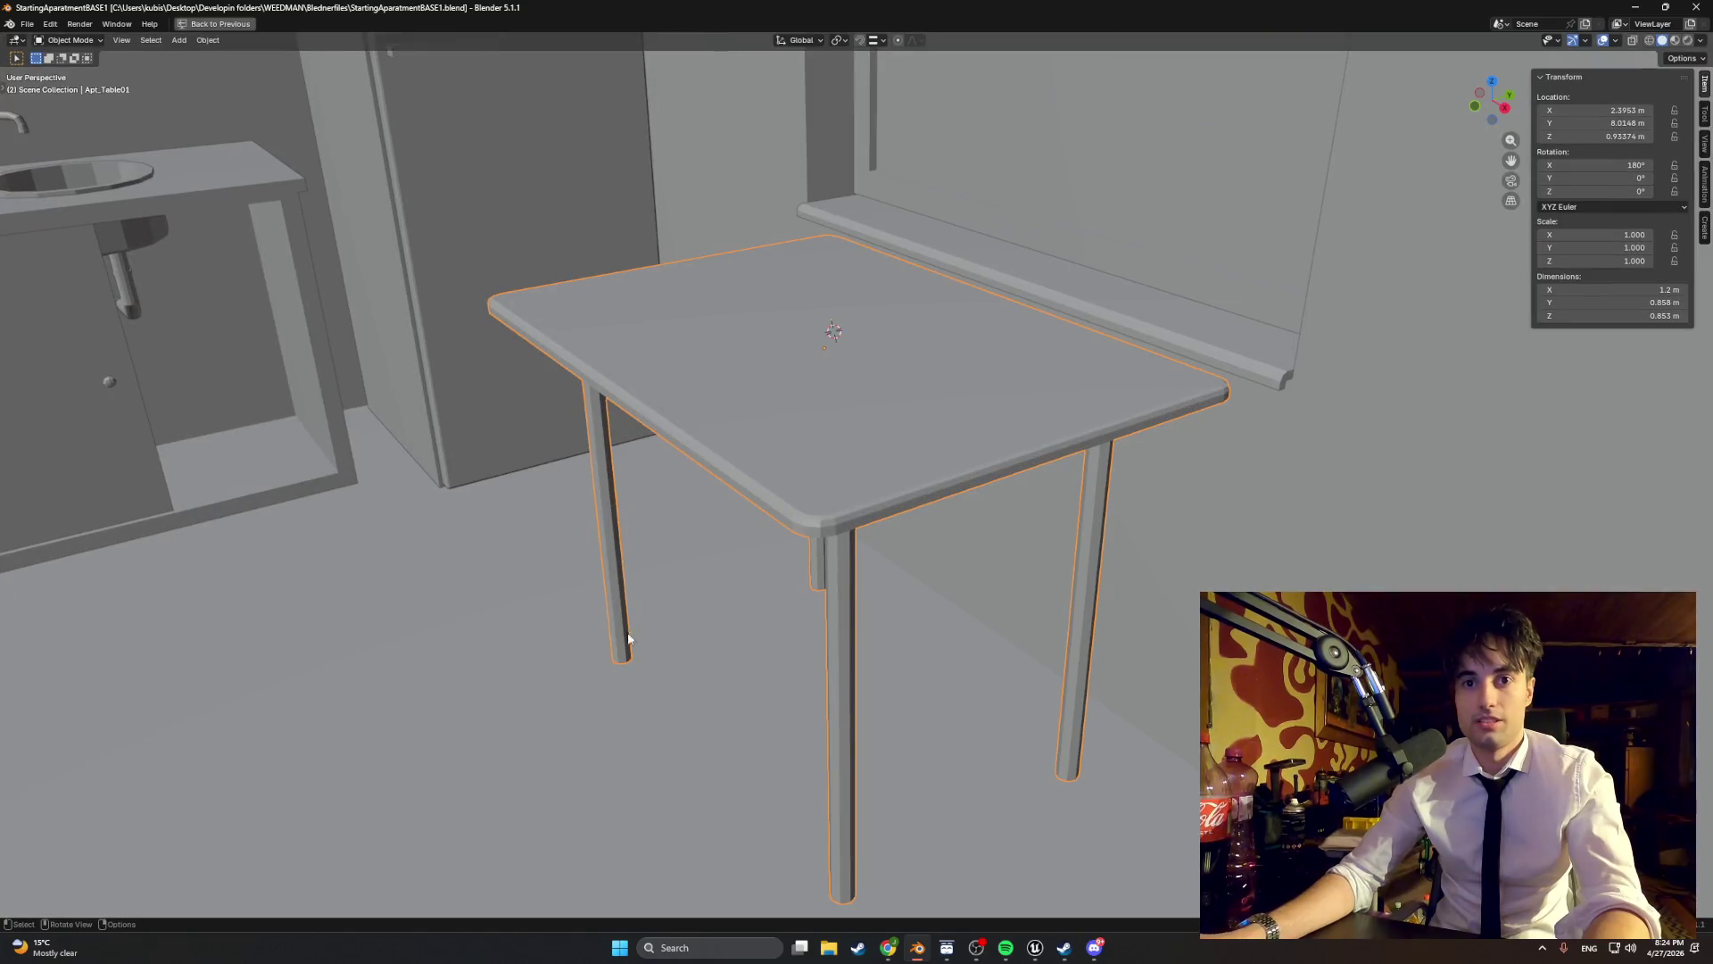
{"action": "key", "text": "ctrl+space"}
{"action": "left_click", "coordinate": [1035, 947]}
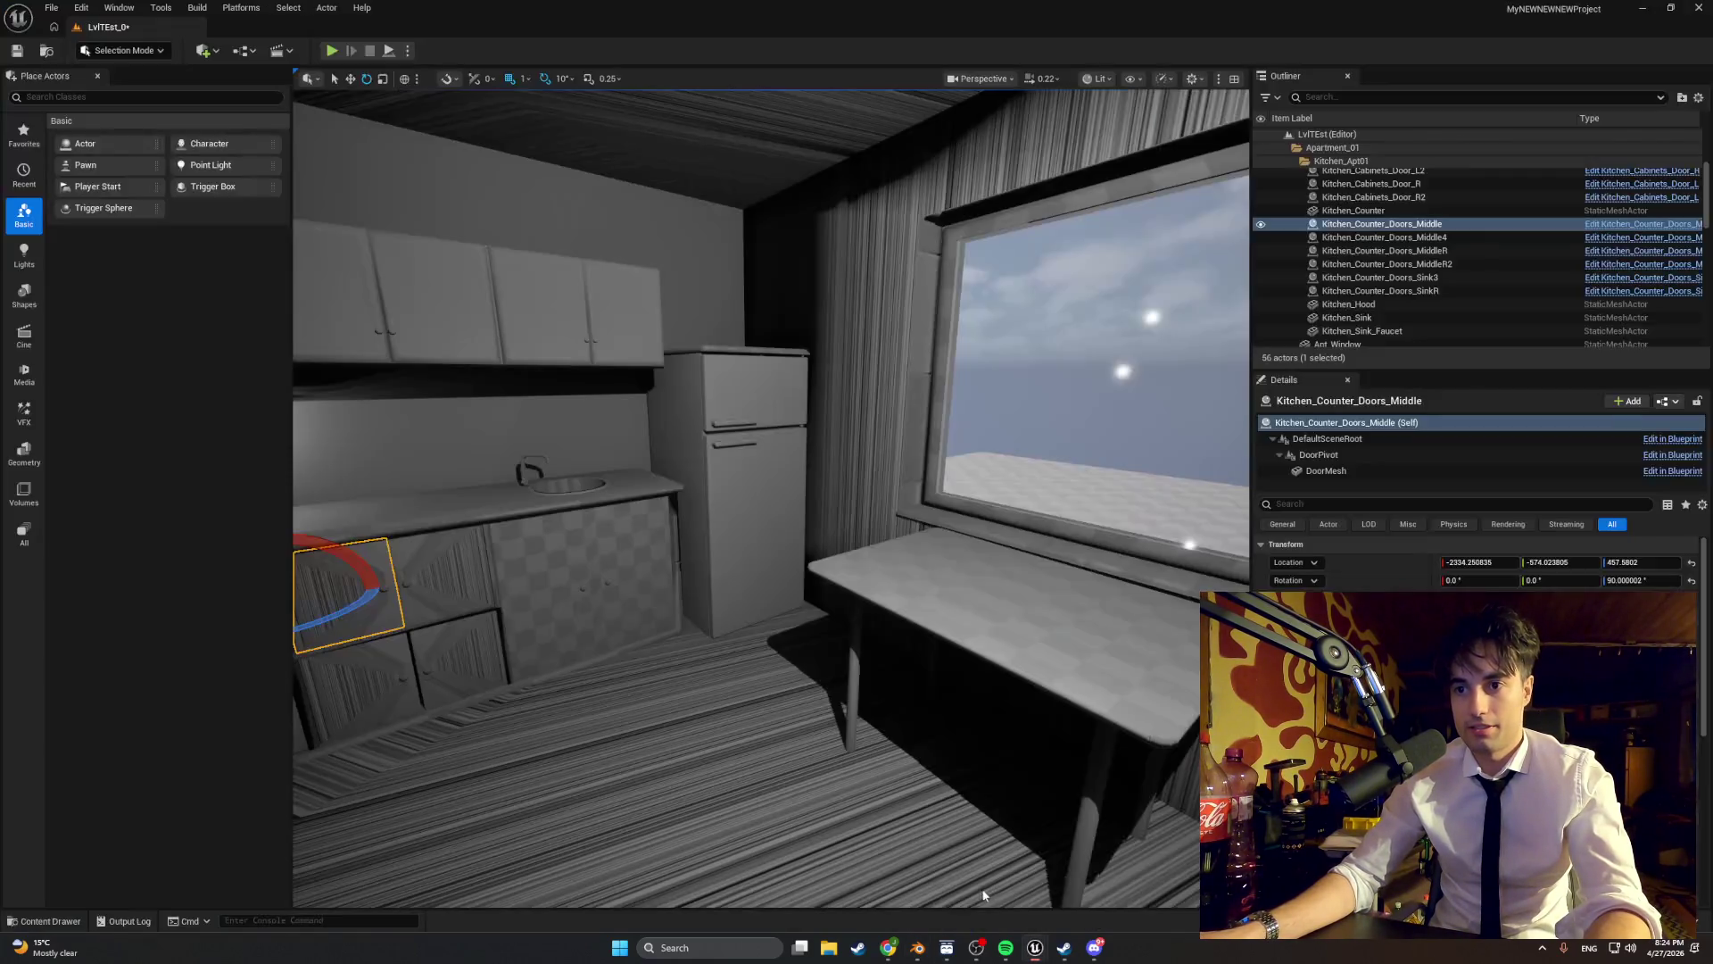
- Drag Kitchen_Counter_Shelf into the kitchen beside the counter and move it to X -2277
{"action": "key", "text": "ctrl+space"}
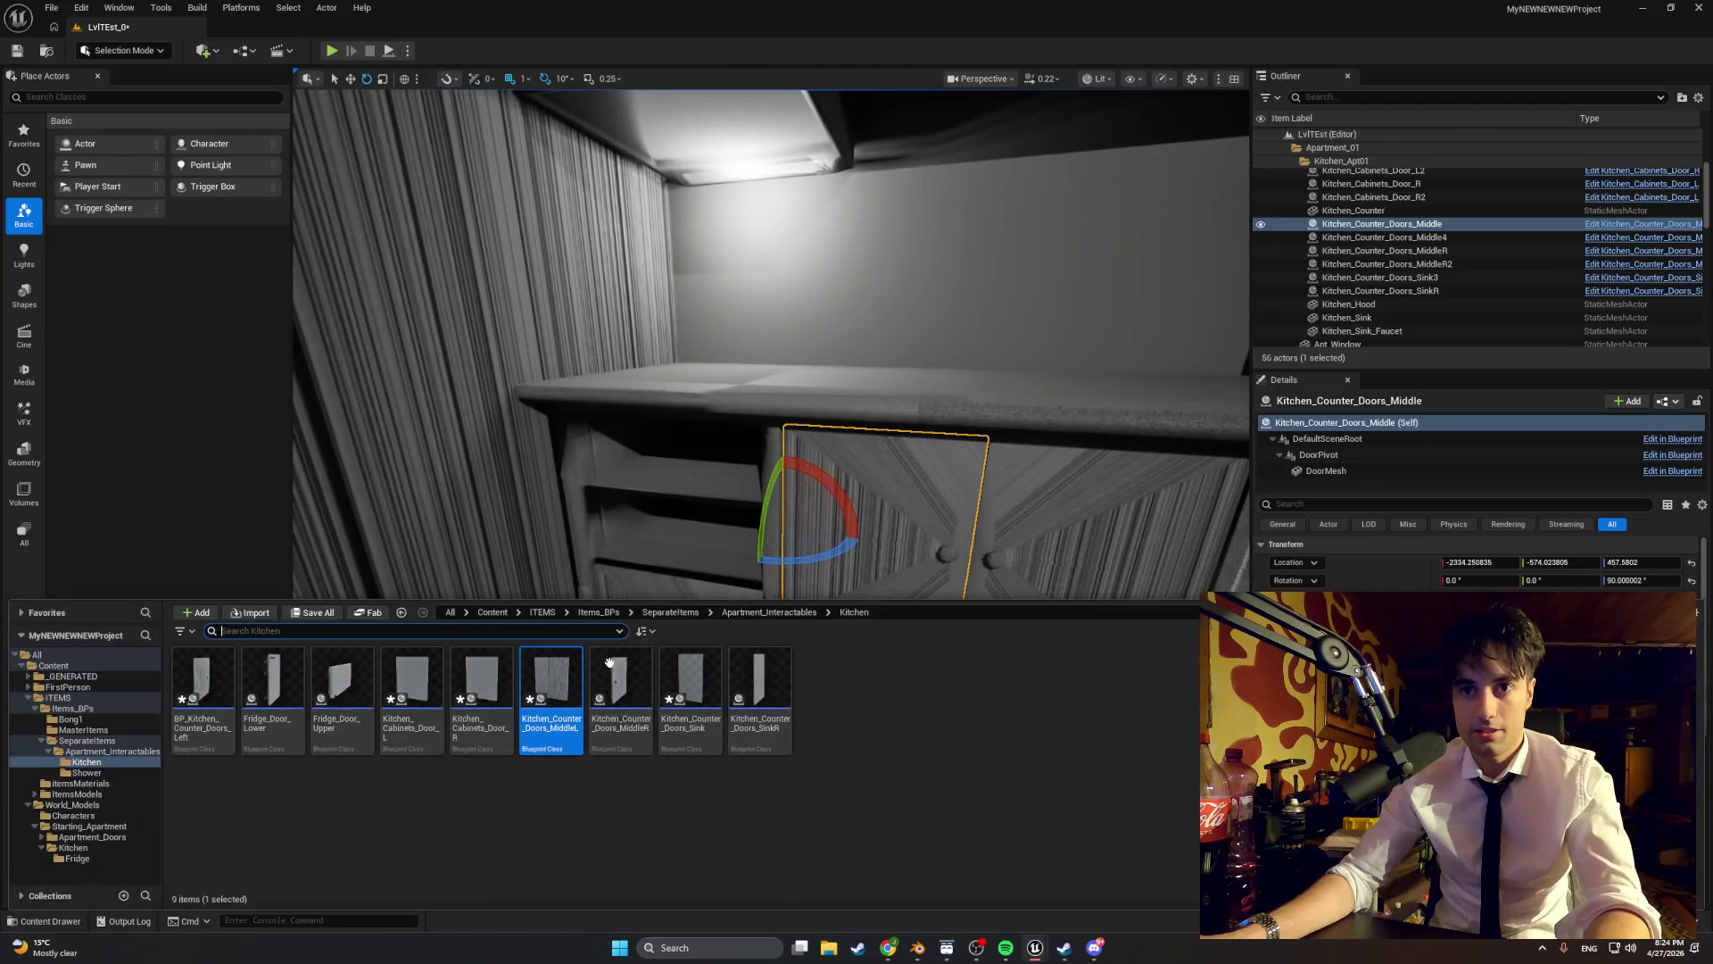
{"action": "right_click", "coordinate": [773, 394]}
{"action": "left_click", "coordinate": [789, 426]}
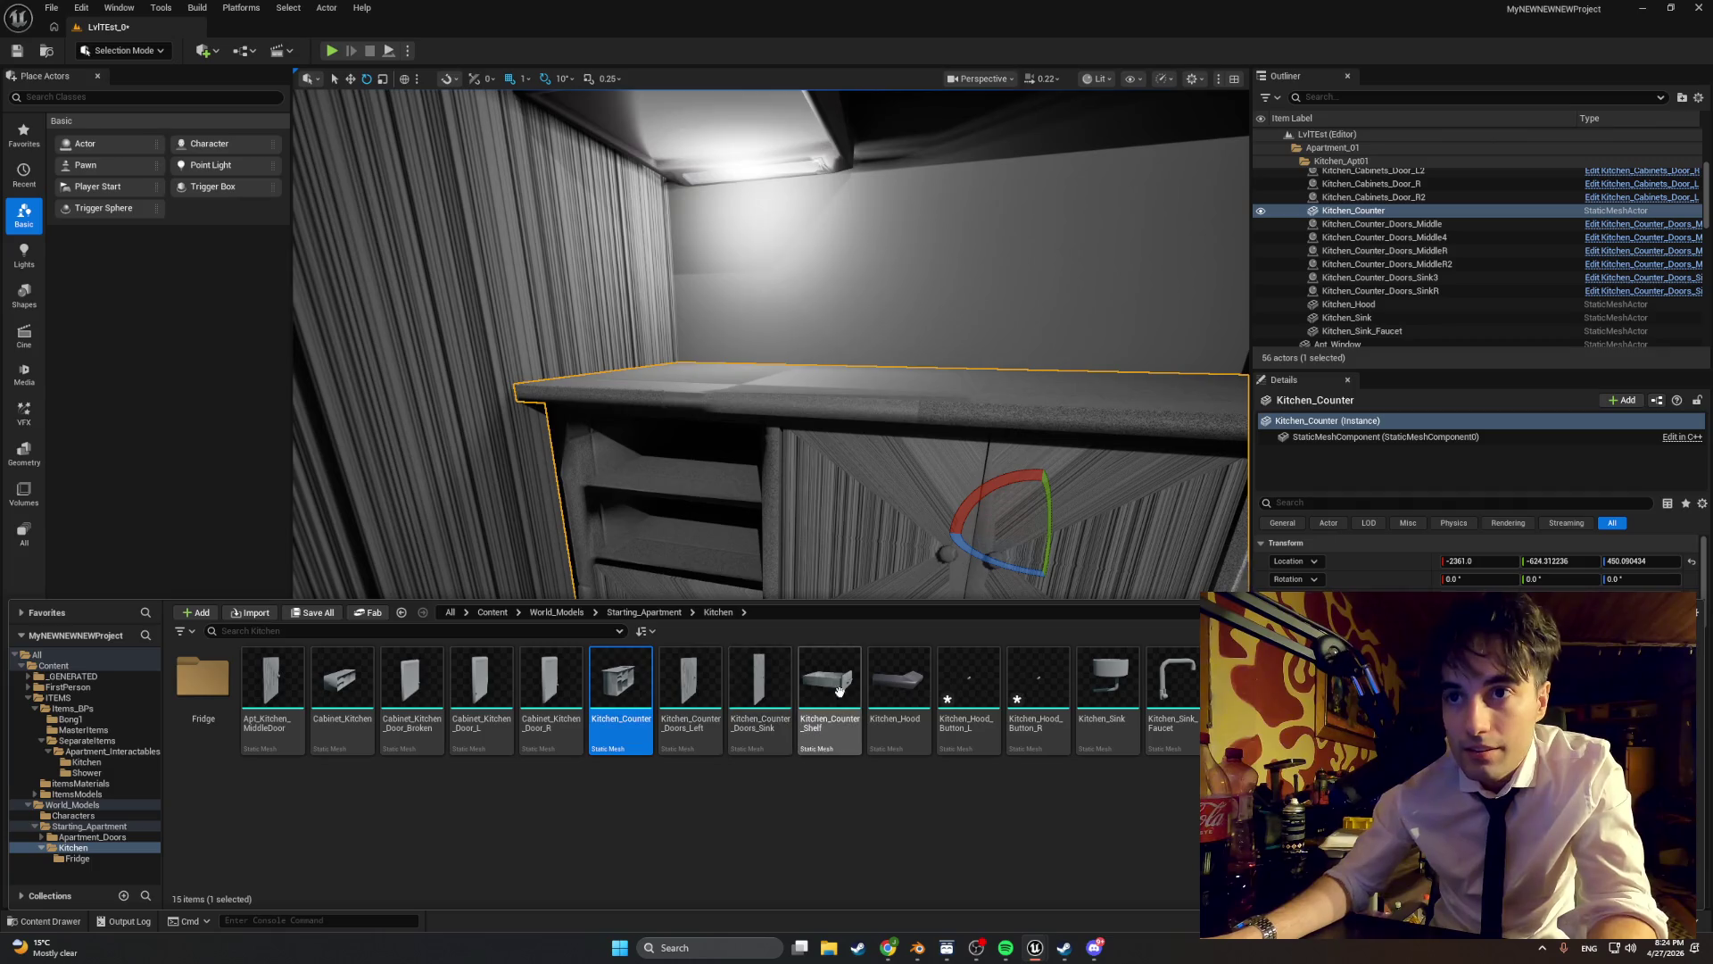
{"action": "mouse_move", "coordinate": [829, 683]}
{"action": "left_mouse_down"}
{"action": "mouse_move", "coordinate": [639, 554]}
{"action": "mouse_move", "coordinate": [612, 589]}
{"action": "mouse_move", "coordinate": [651, 539]}
{"action": "mouse_move", "coordinate": [669, 856]}
{"action": "mouse_move", "coordinate": [671, 834]}
{"action": "left_mouse_up"}
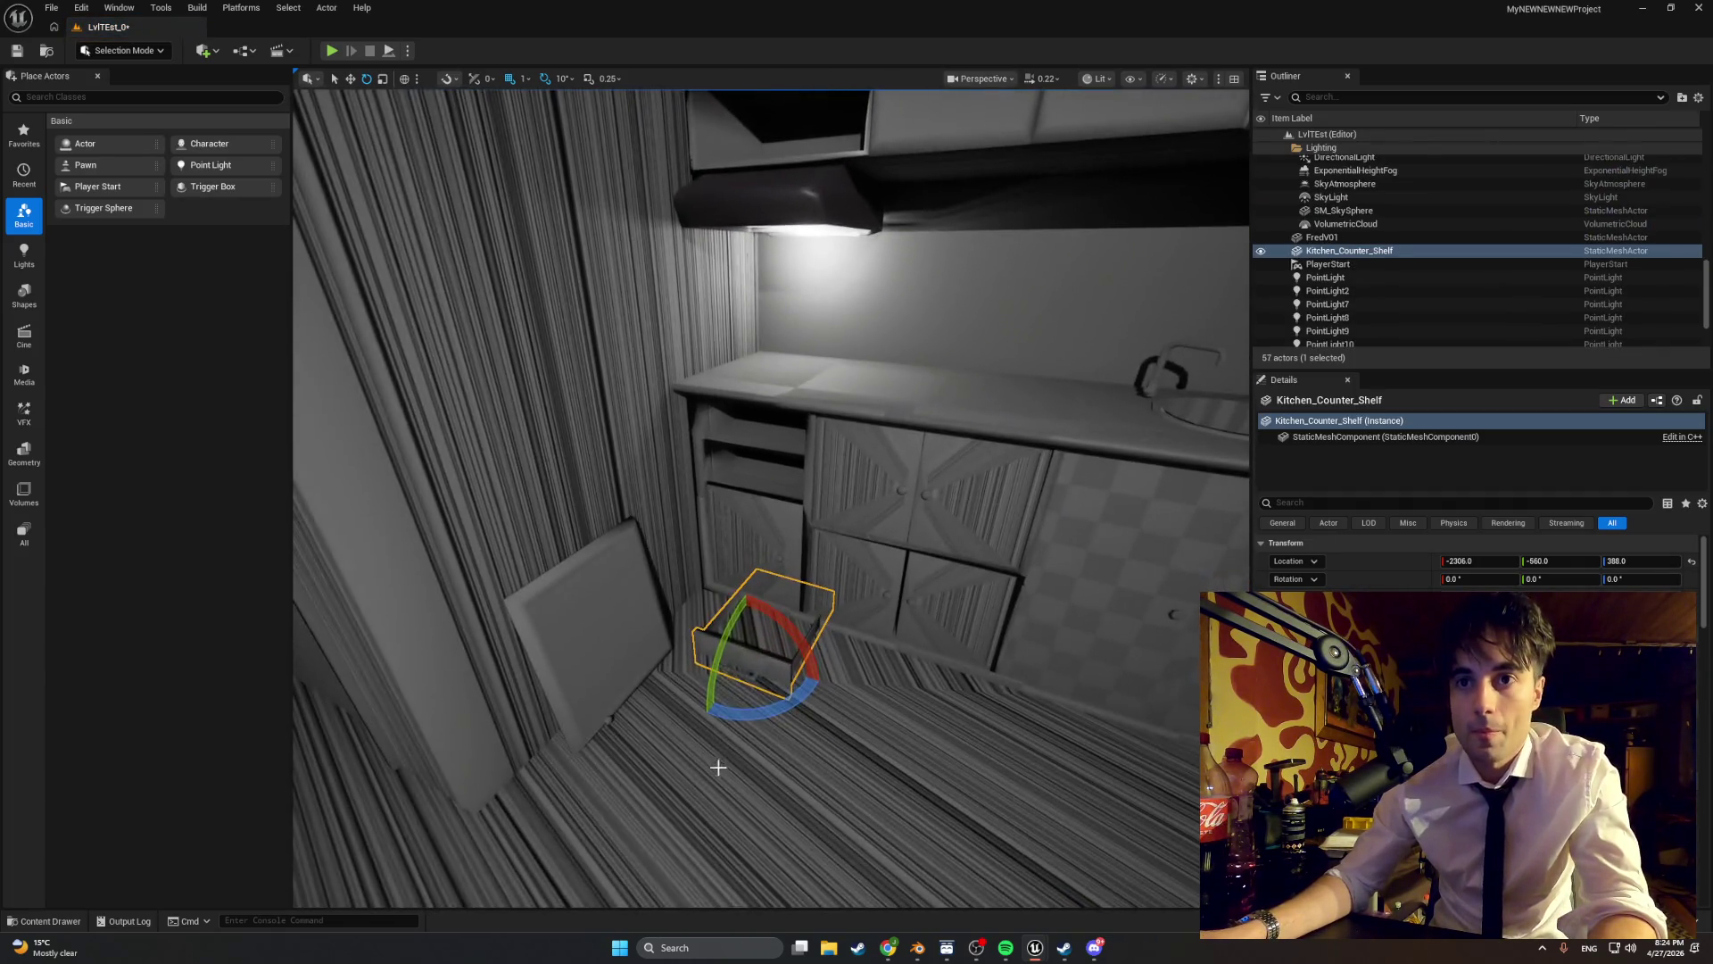
{"action": "left_click_drag", "start_coordinate": [728, 692], "coordinate": [692, 737]}
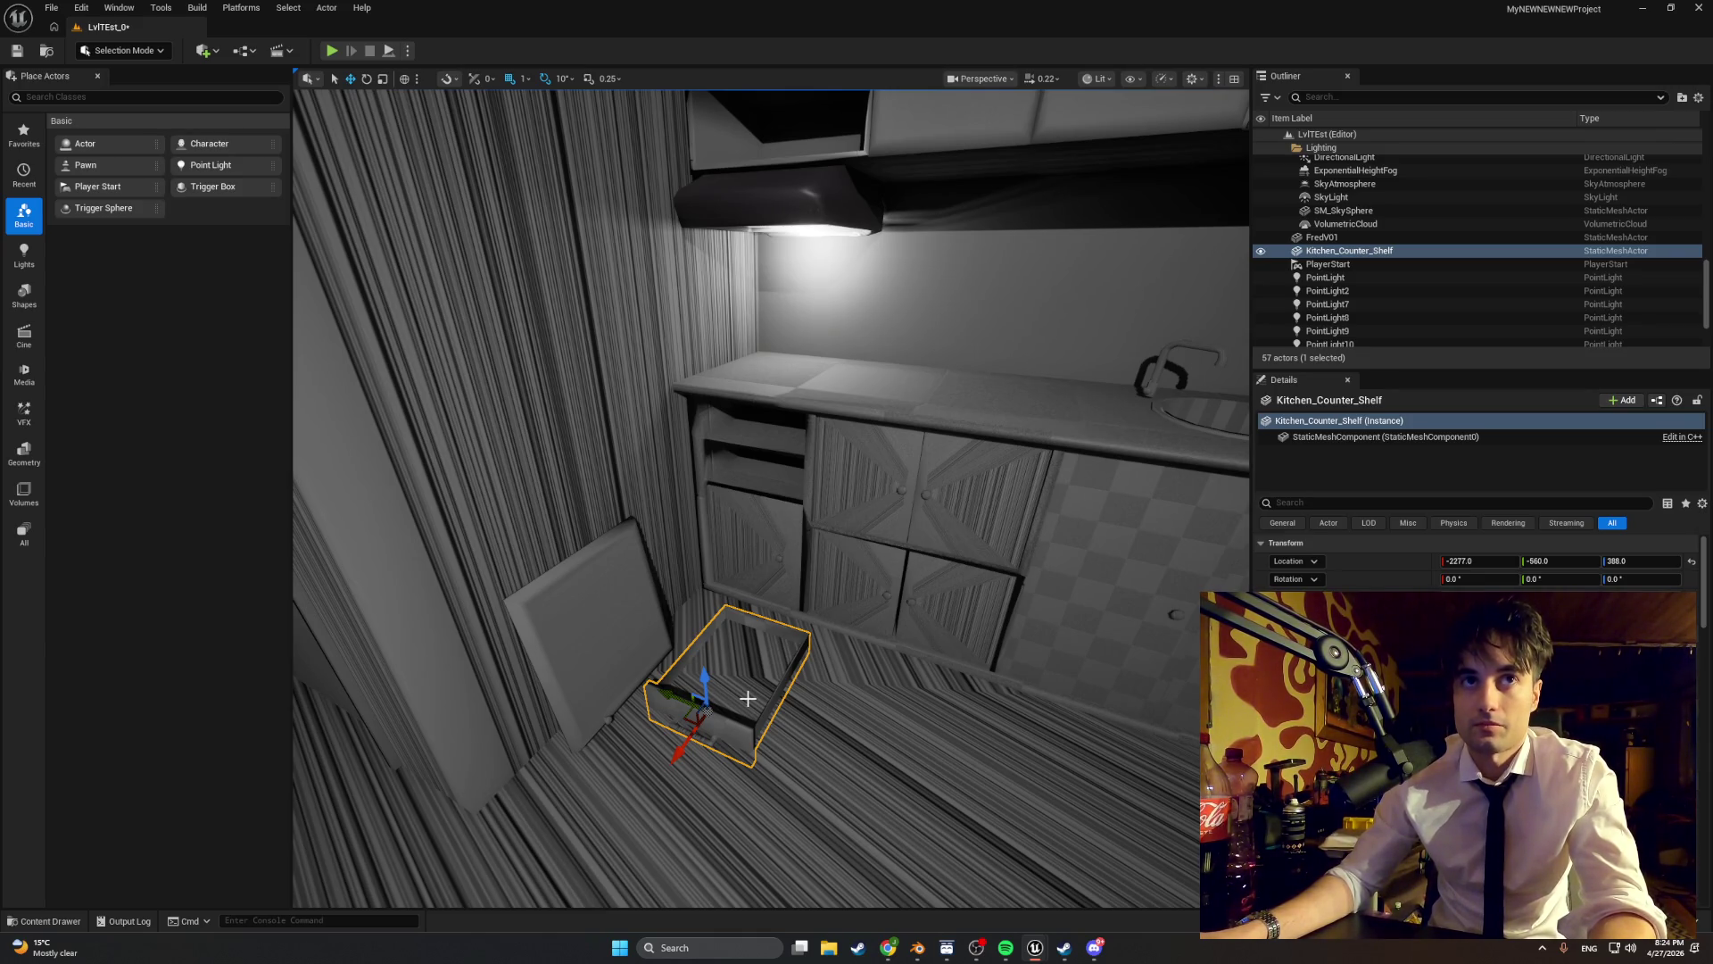
{"action": "left_click_drag", "start_coordinate": [748, 698], "coordinate": [748, 738]}
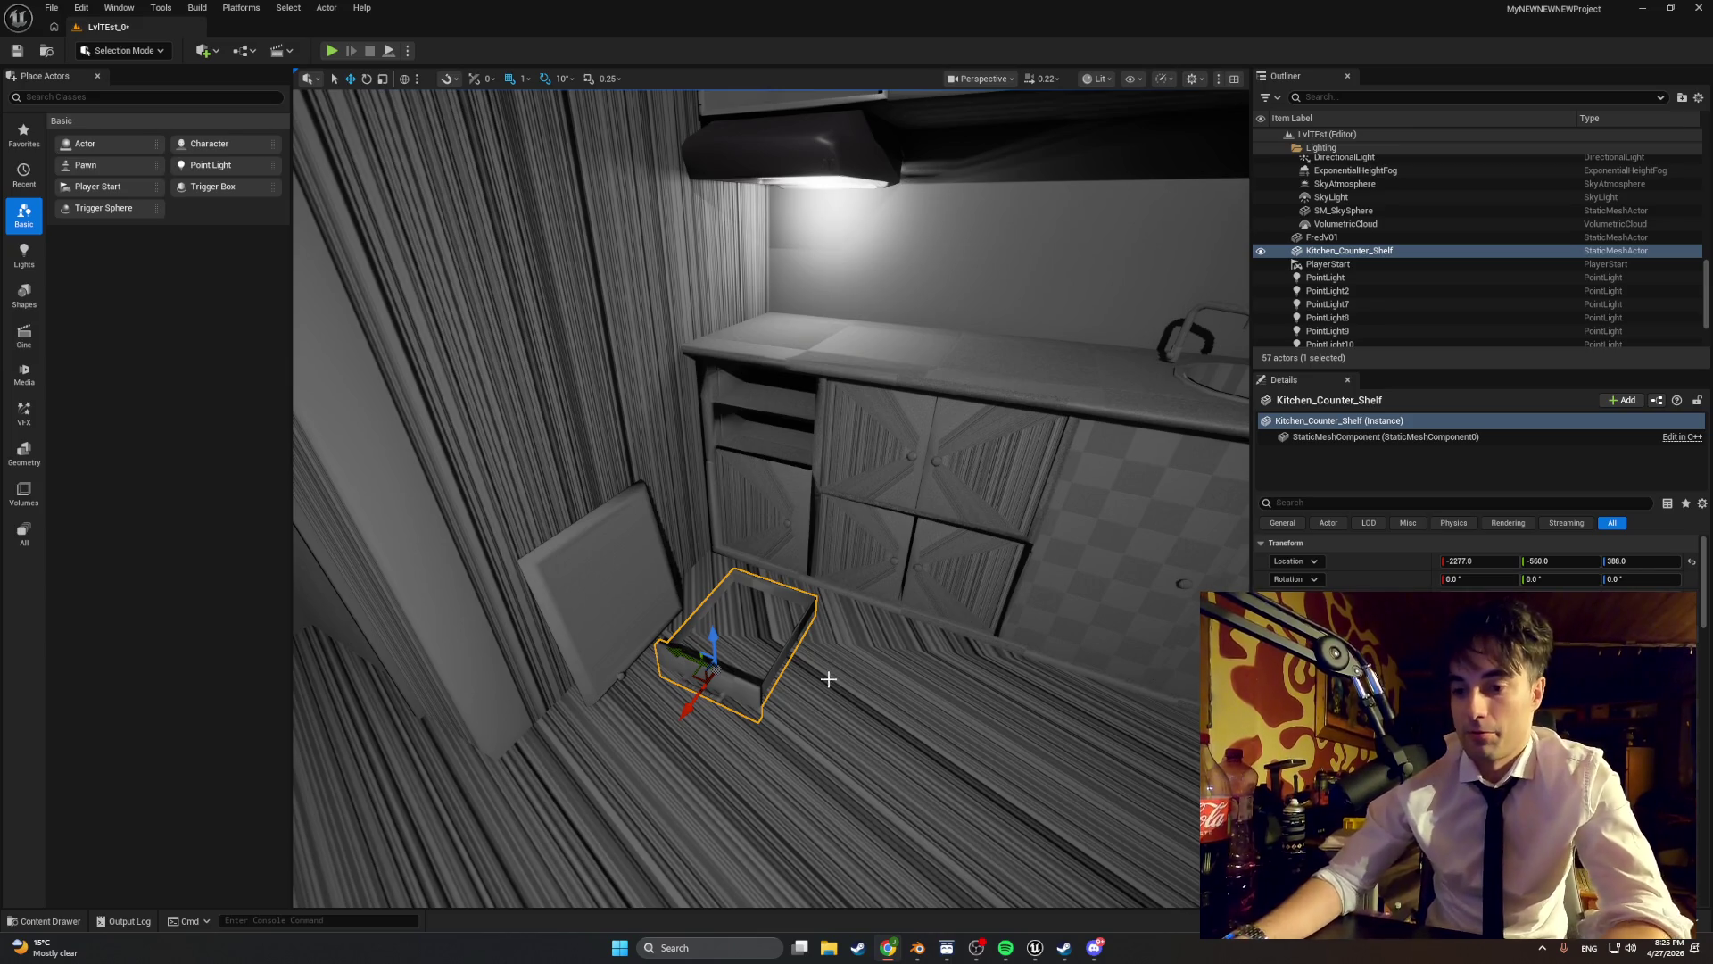
{"action": "mouse_move", "coordinate": [828, 679]}
{"action": "left_mouse_down"}
{"action": "mouse_move", "coordinate": [803, 714]}
{"action": "mouse_move", "coordinate": [743, 692]}
{"action": "left_mouse_up"}
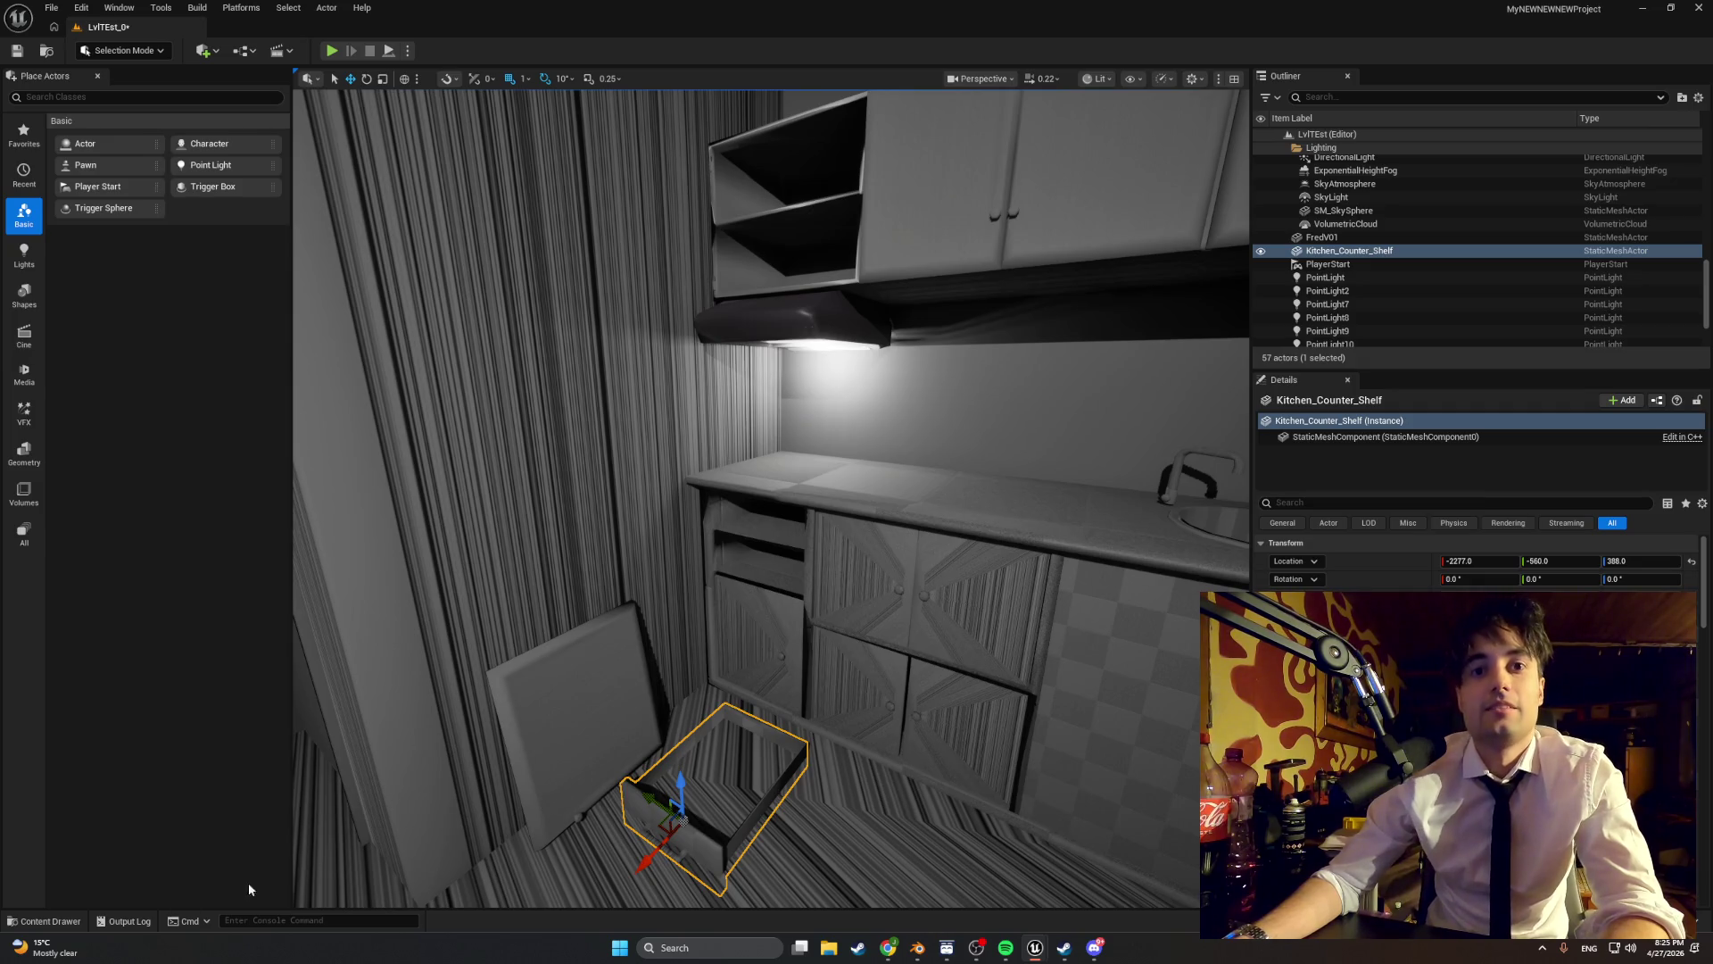
{"action": "key", "text": "ctrl+space"}
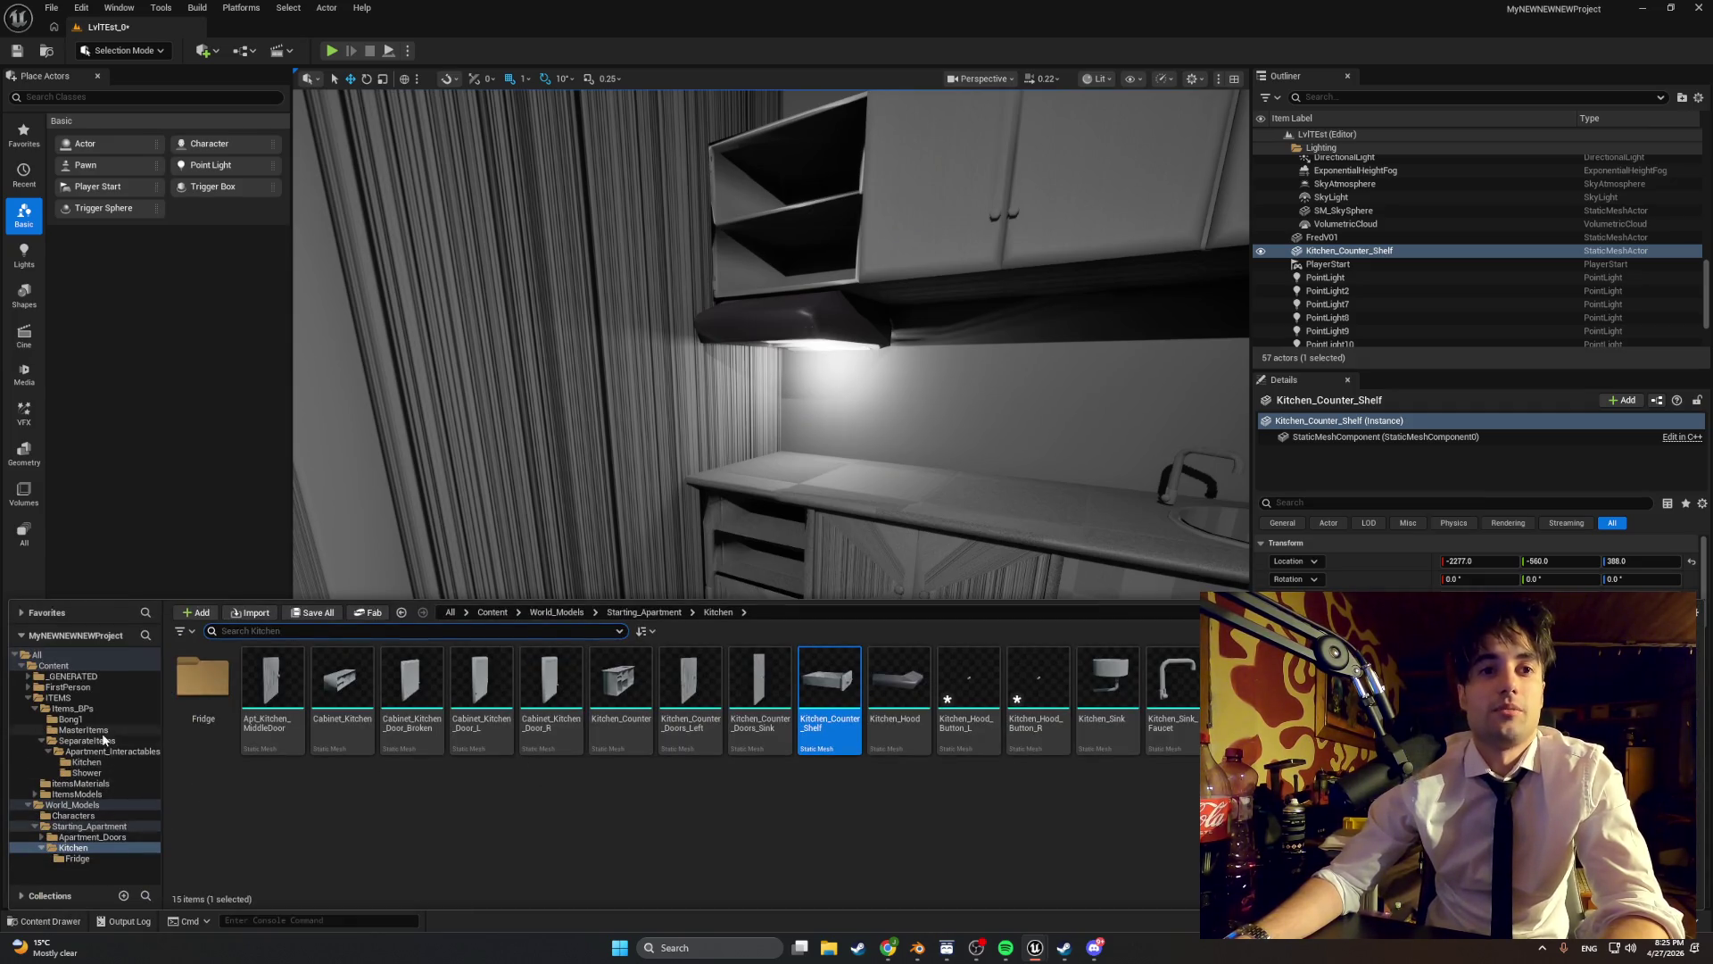
- In MasterItems, create an Actor Blueprint Class named BP_MasterSlidingObject and open it
{"action": "left_click", "coordinate": [93, 730]}
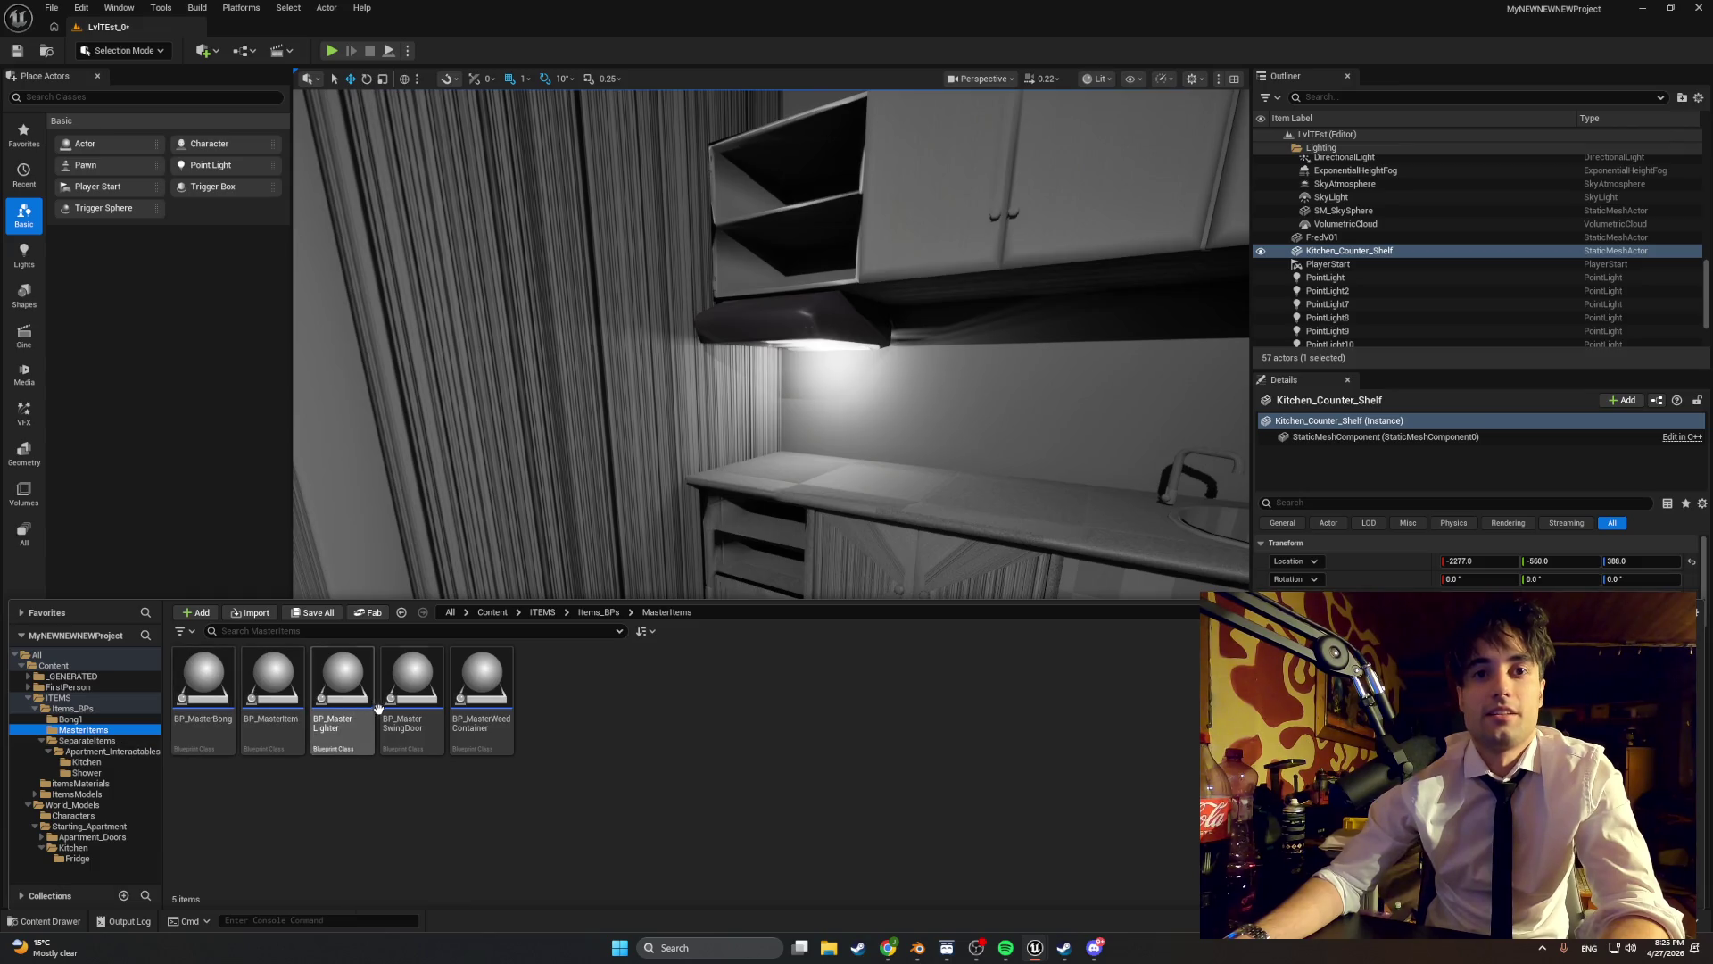
{"action": "mouse_move", "coordinate": [429, 705]}
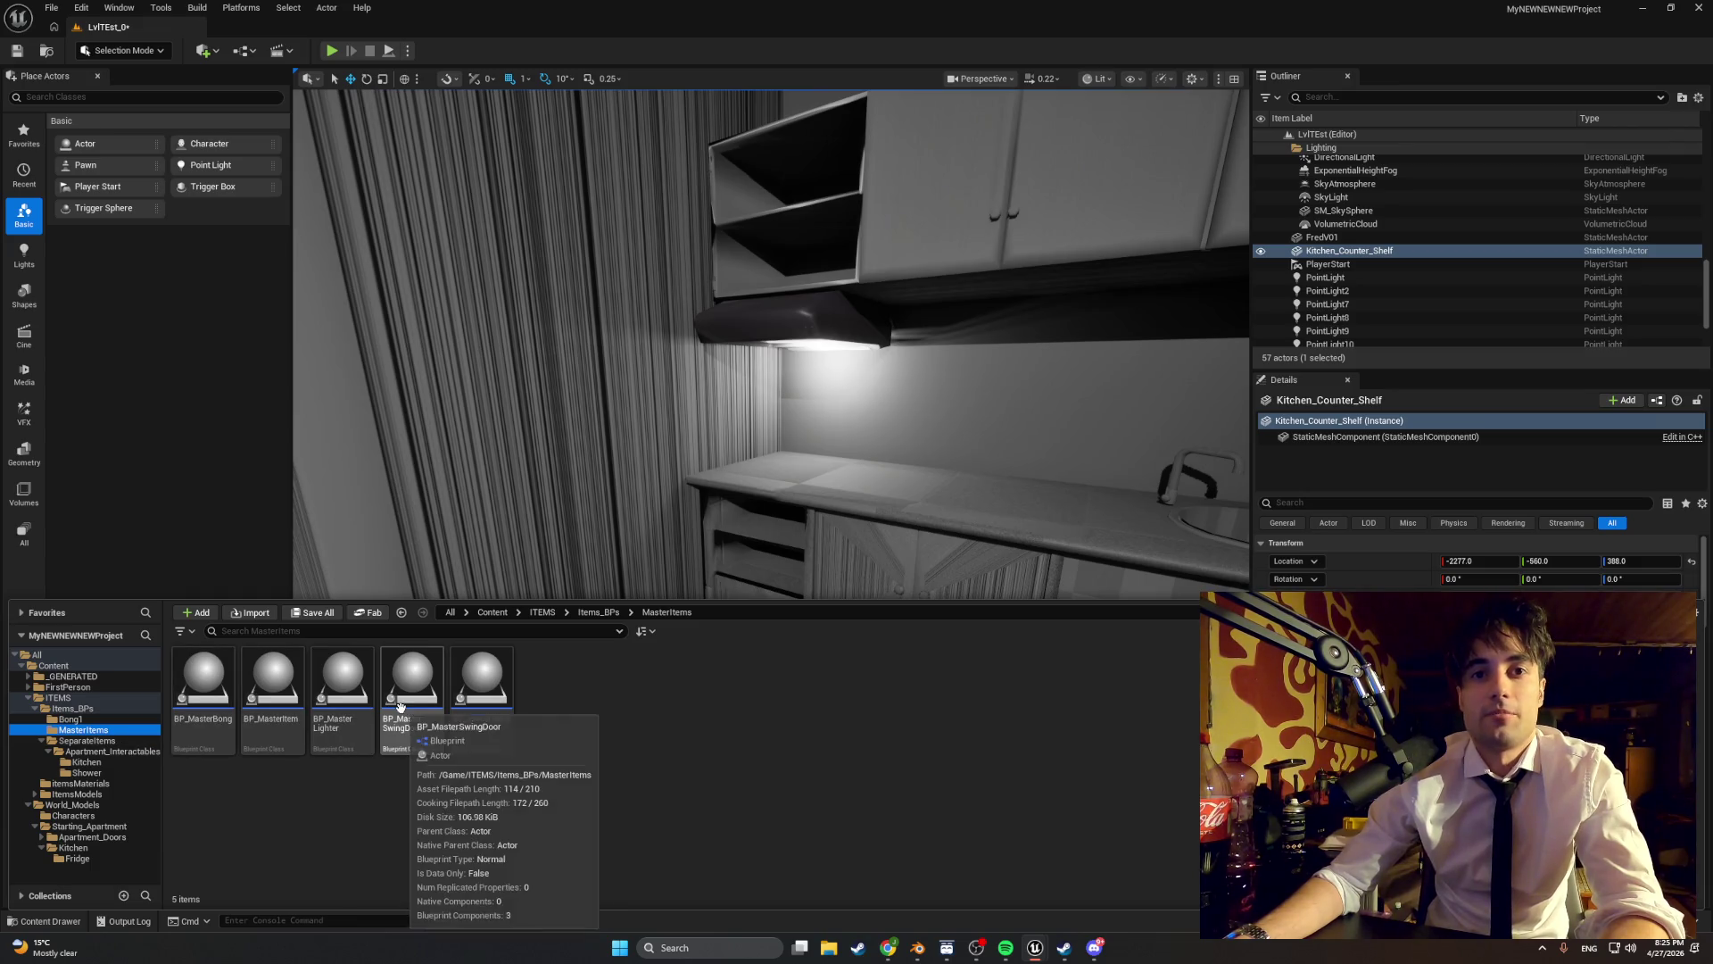
{"action": "right_click", "coordinate": [550, 700]}
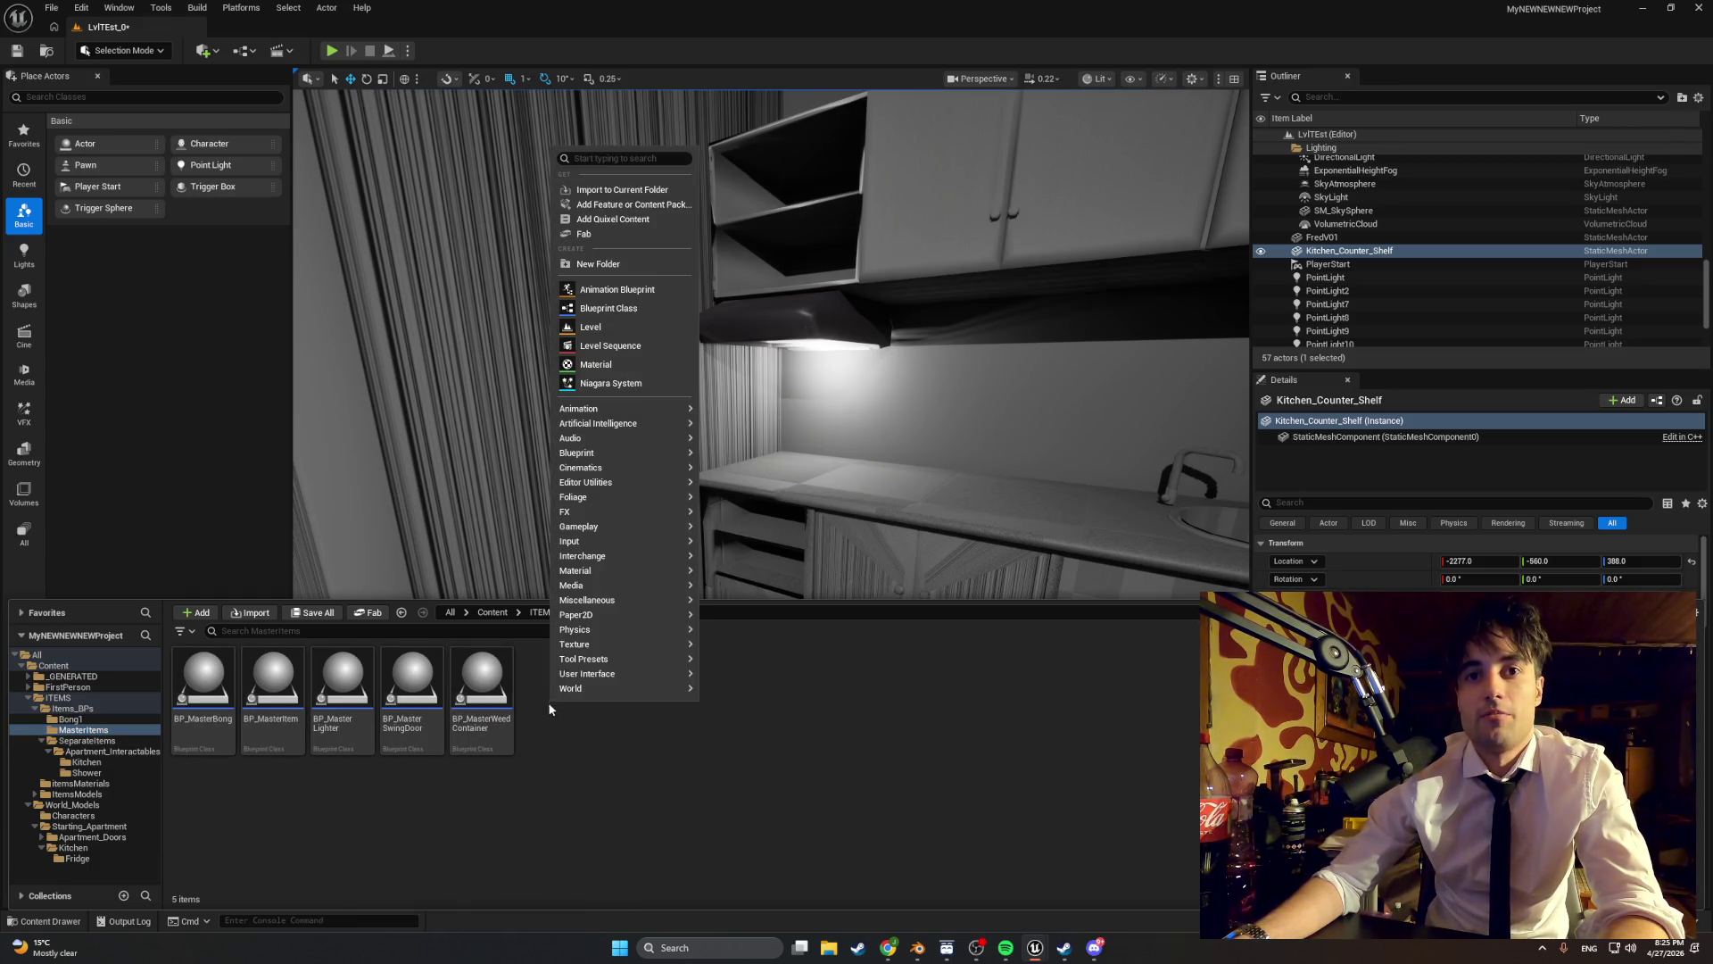
{"action": "left_click", "coordinate": [639, 309]}
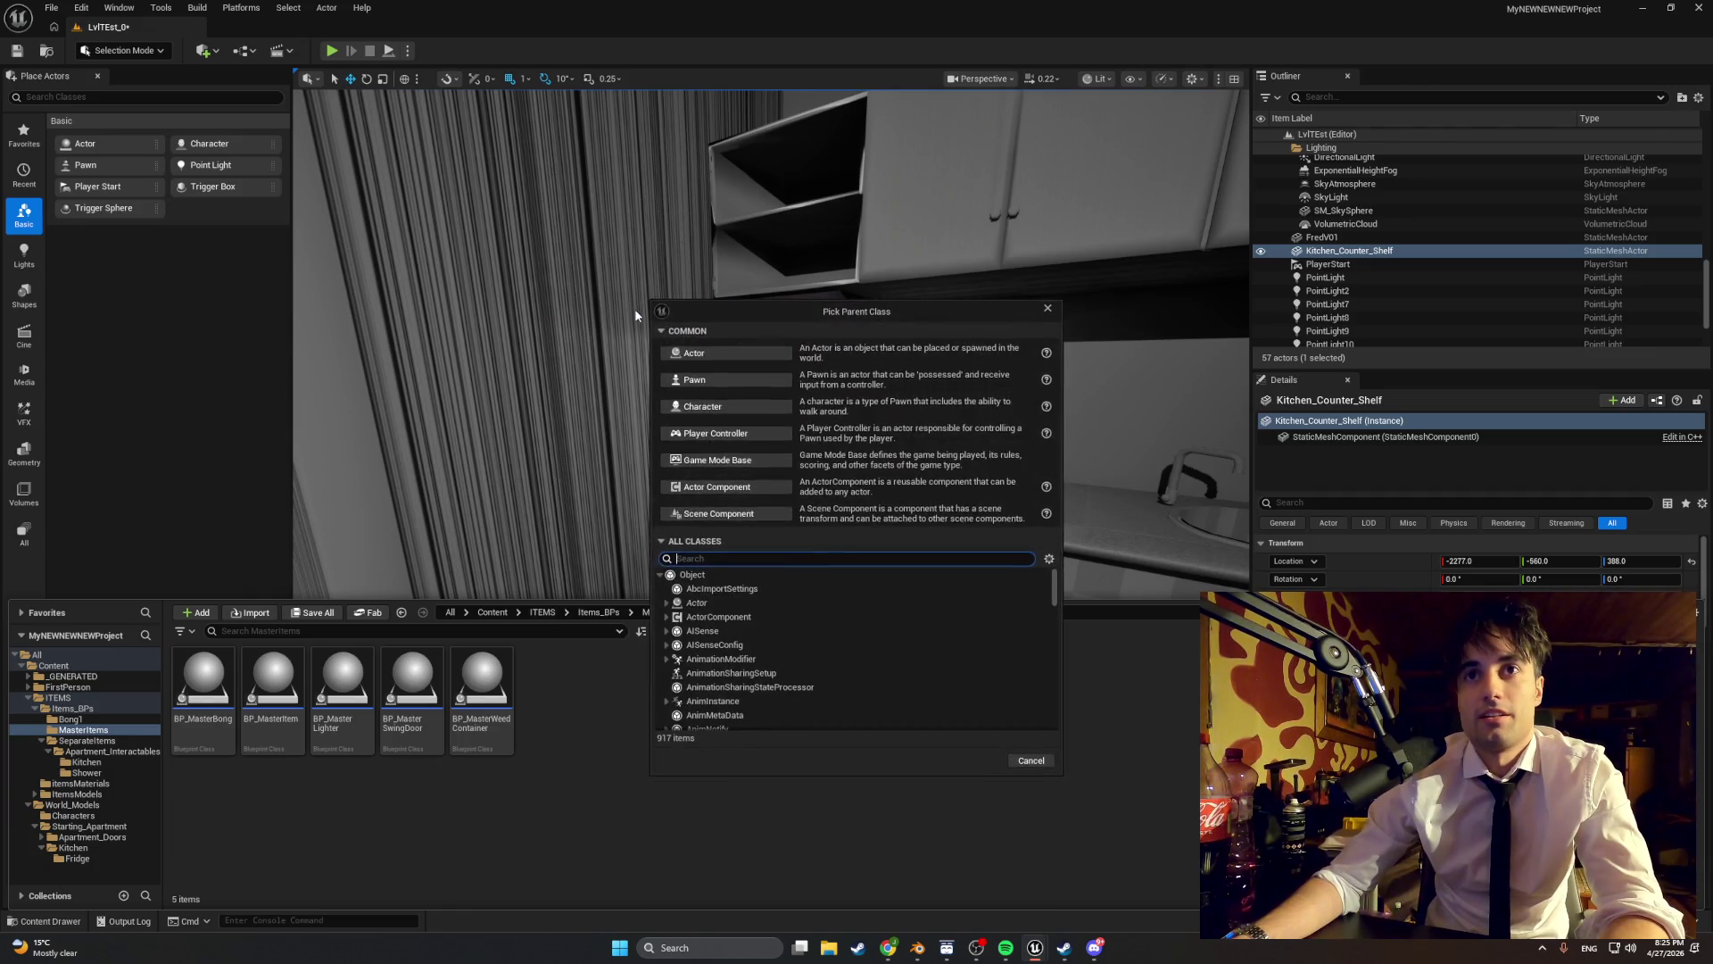
{"action": "left_click", "coordinate": [713, 351]}
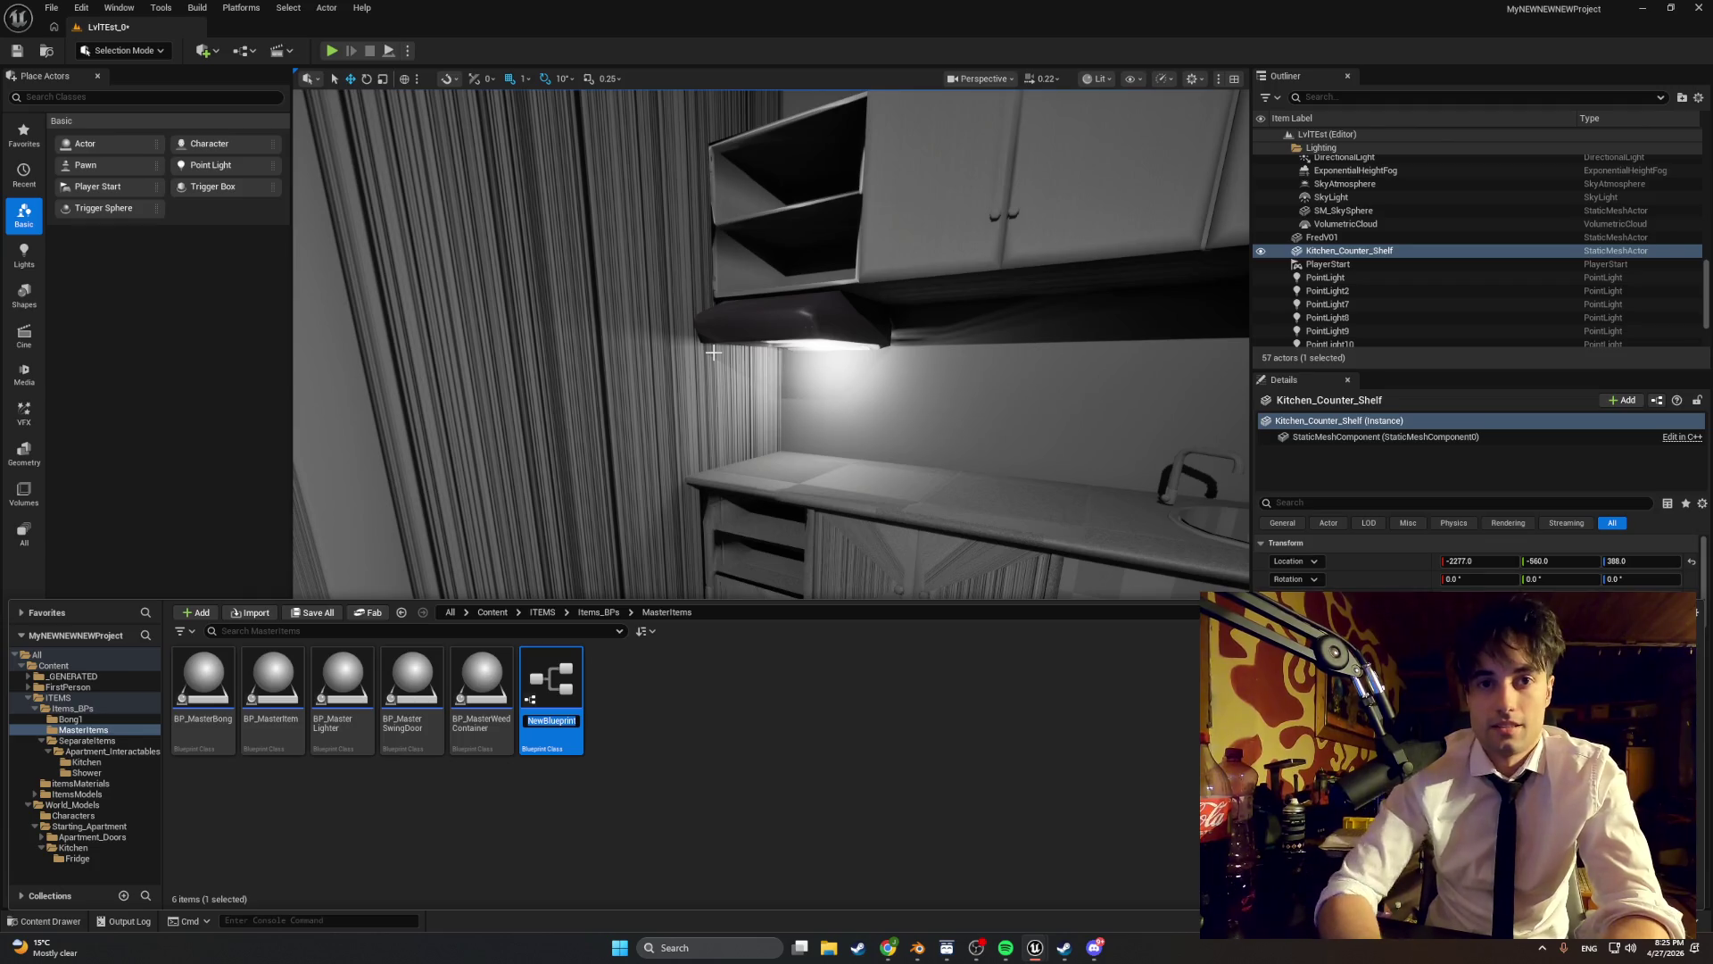
{"action": "type", "text": "BP_MasterS"}
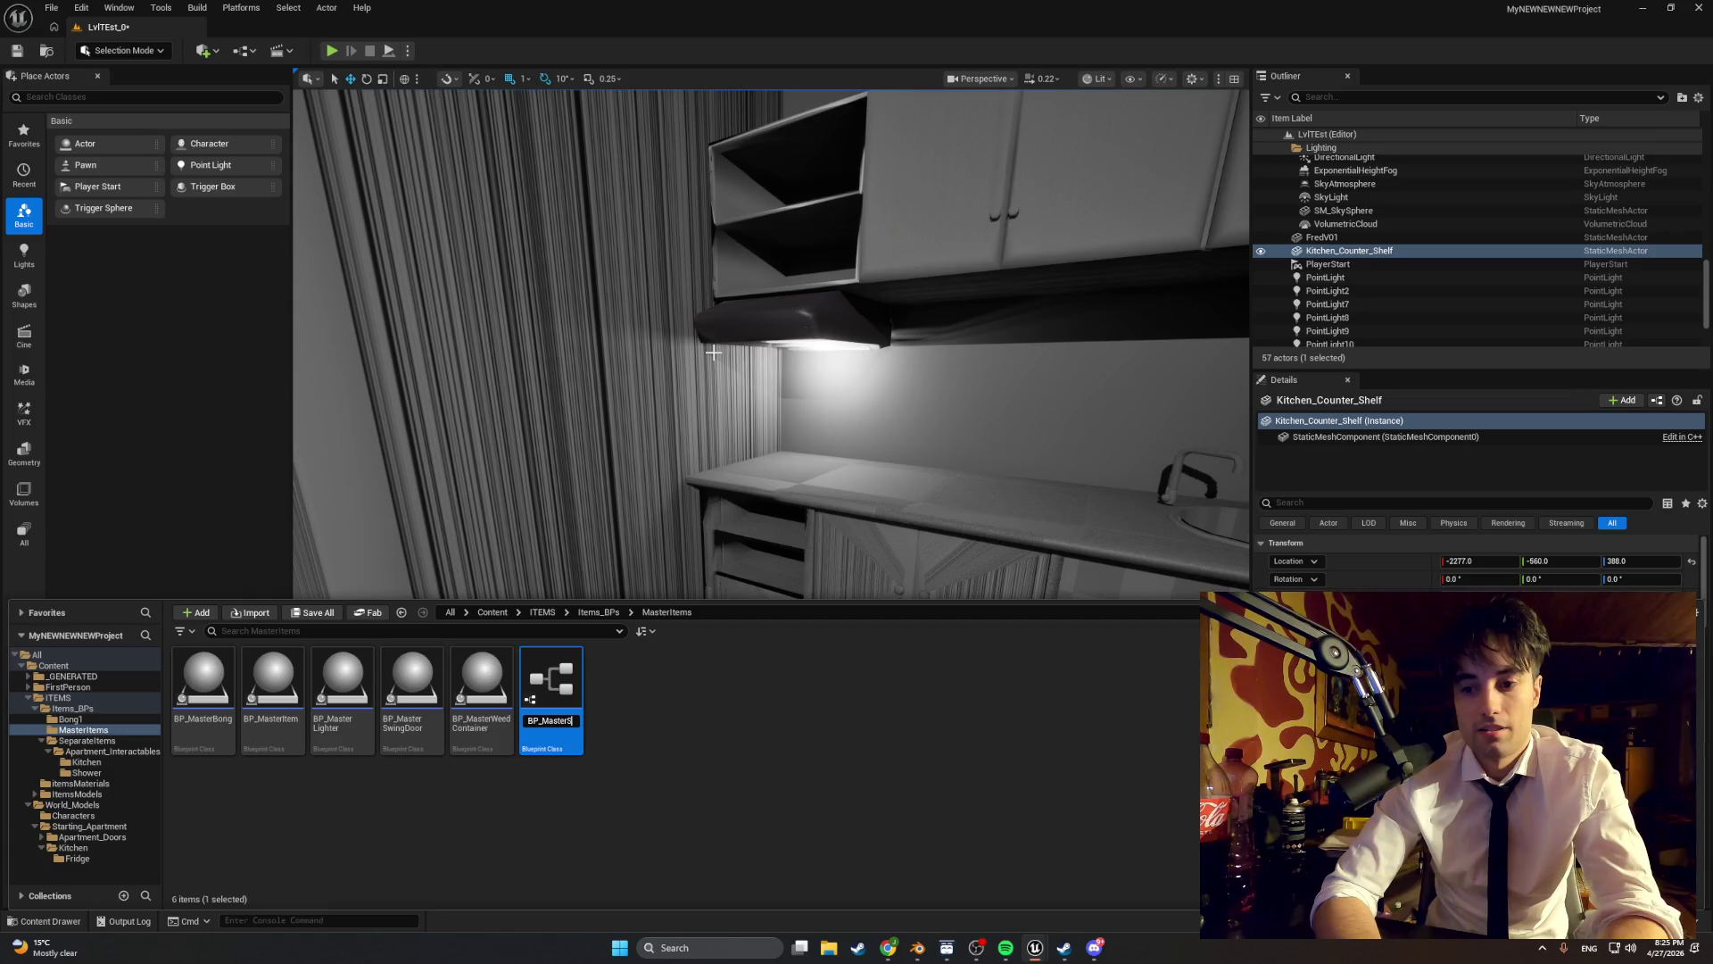
{"action": "type", "text": "dingObjec"}
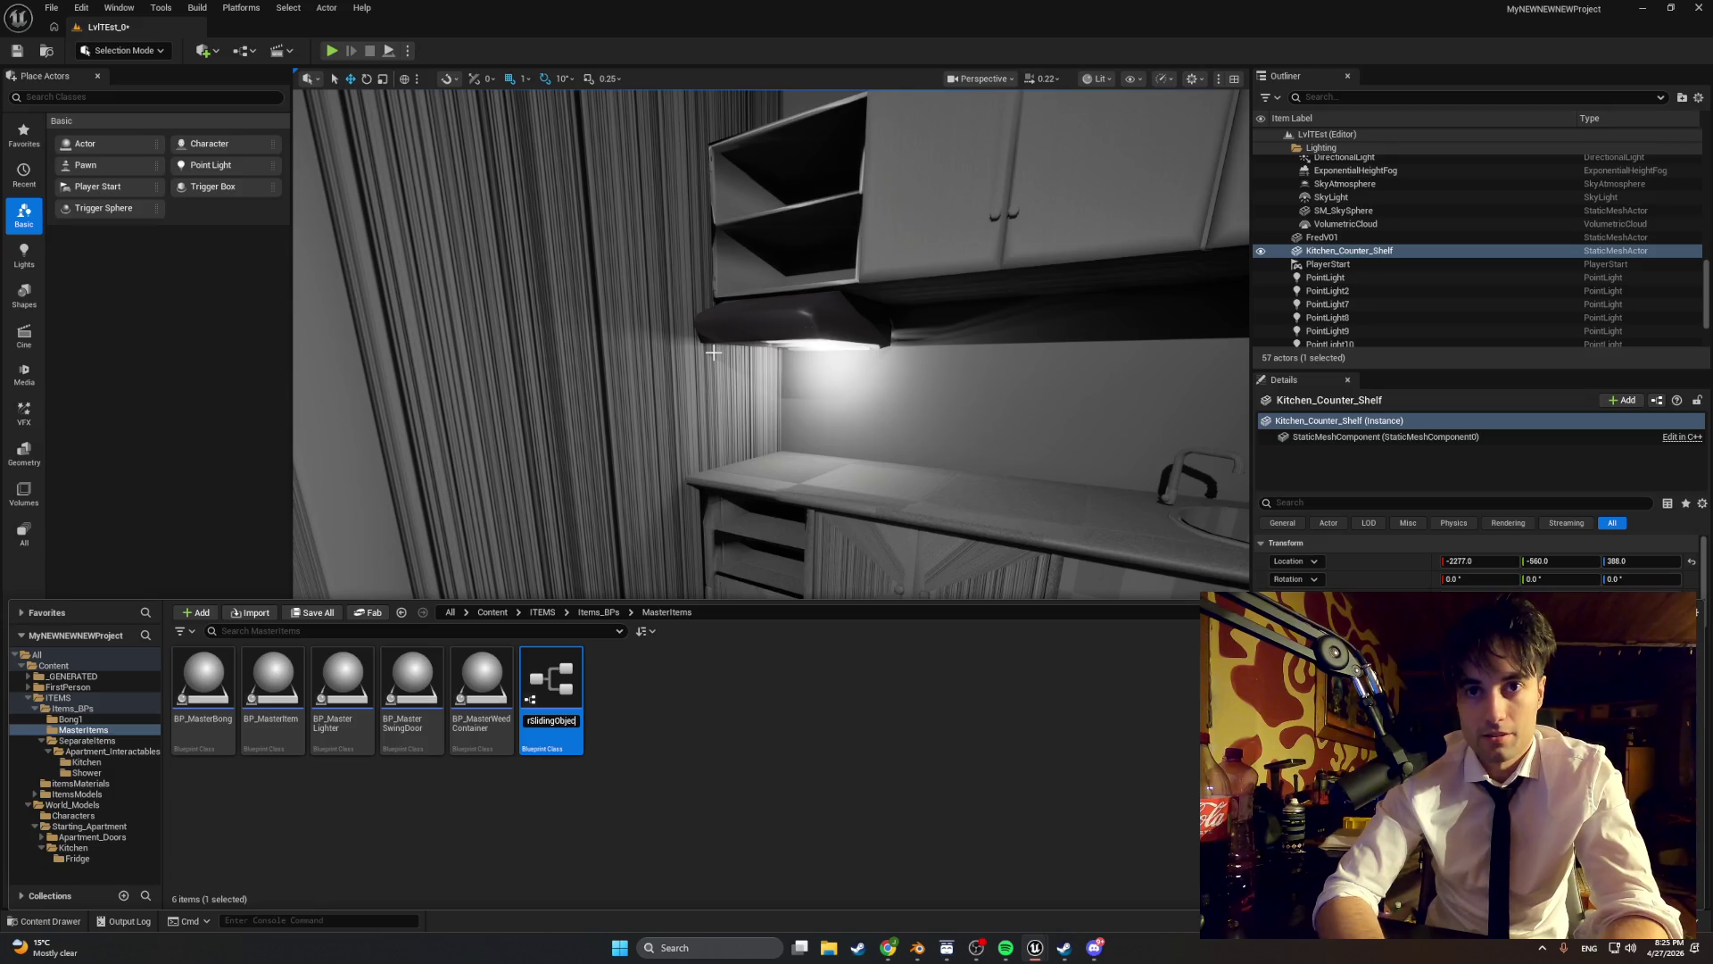
{"action": "key", "text": "Return"}
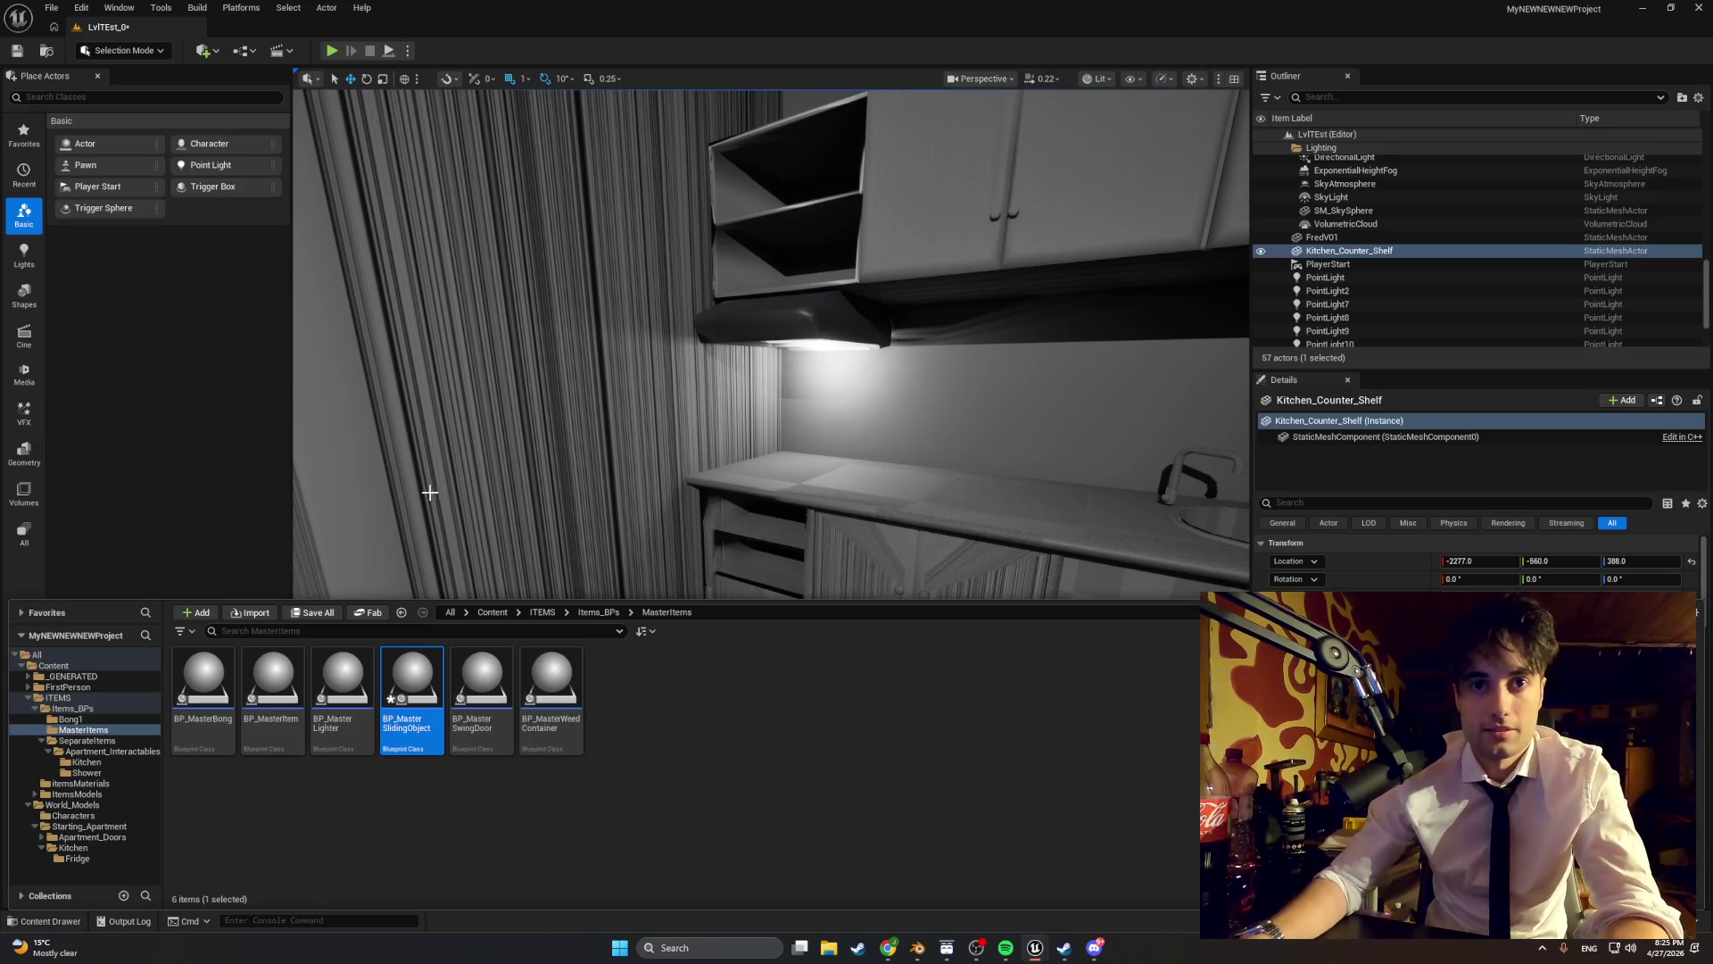
{"action": "double_click", "coordinate": [412, 703]}
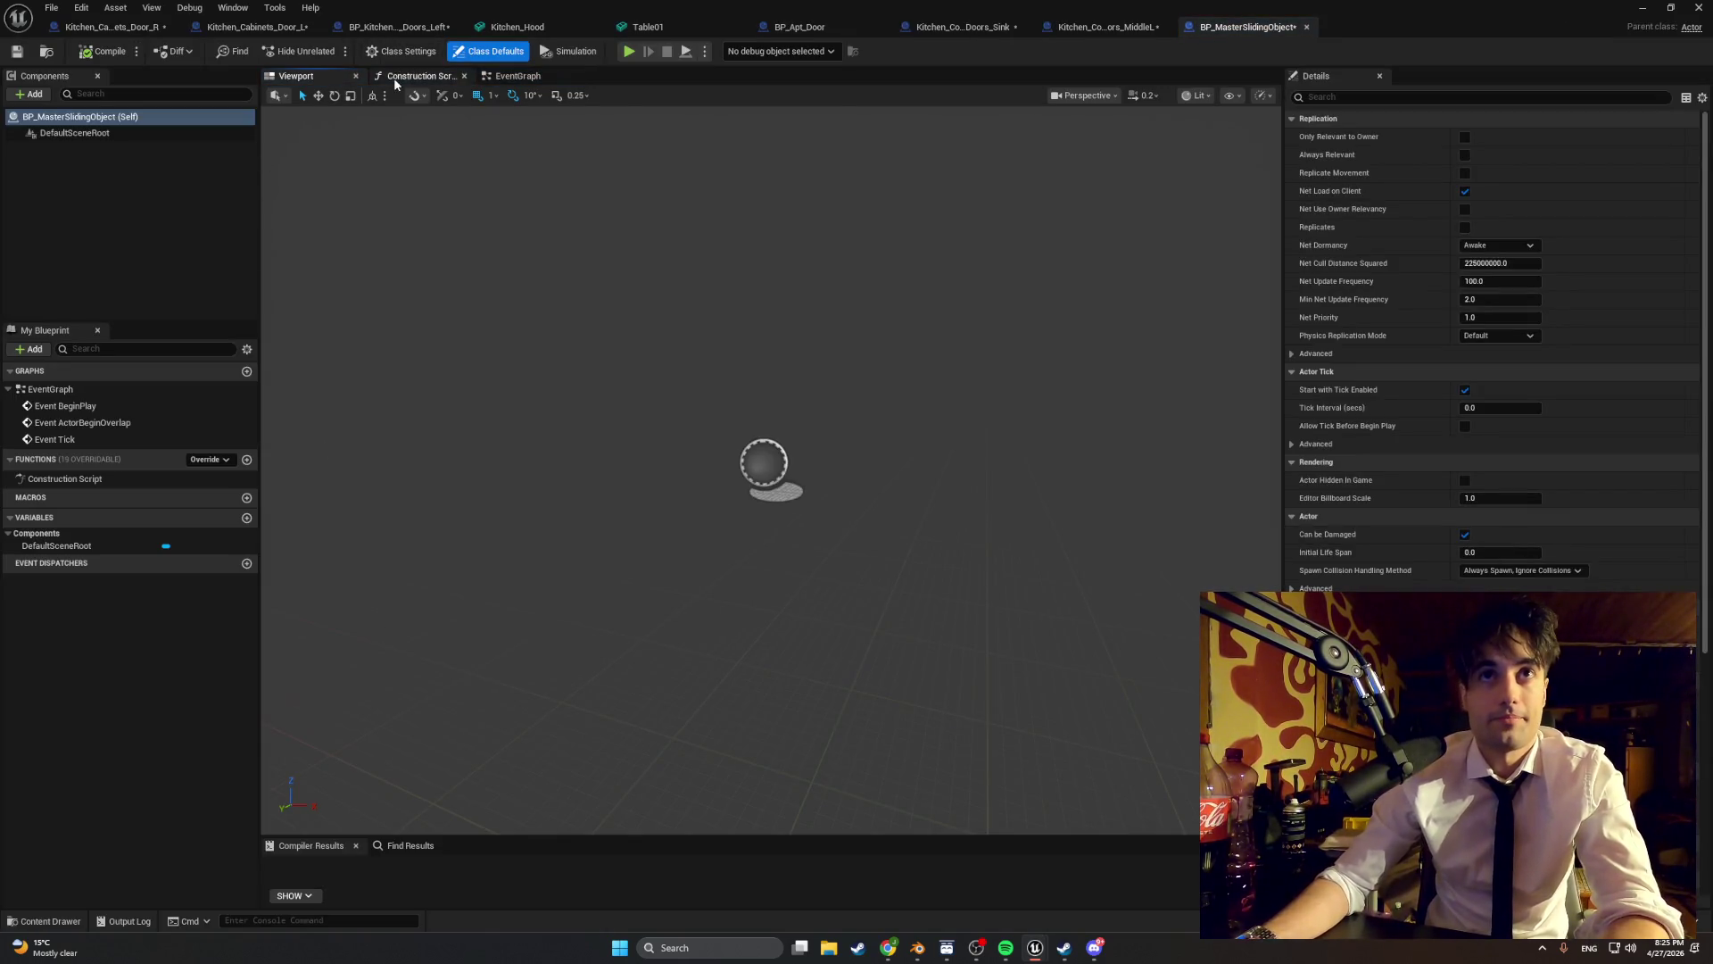
- Compile the blueprint, then add a StaticMesh component and delete it again
{"action": "left_click", "coordinate": [103, 56]}
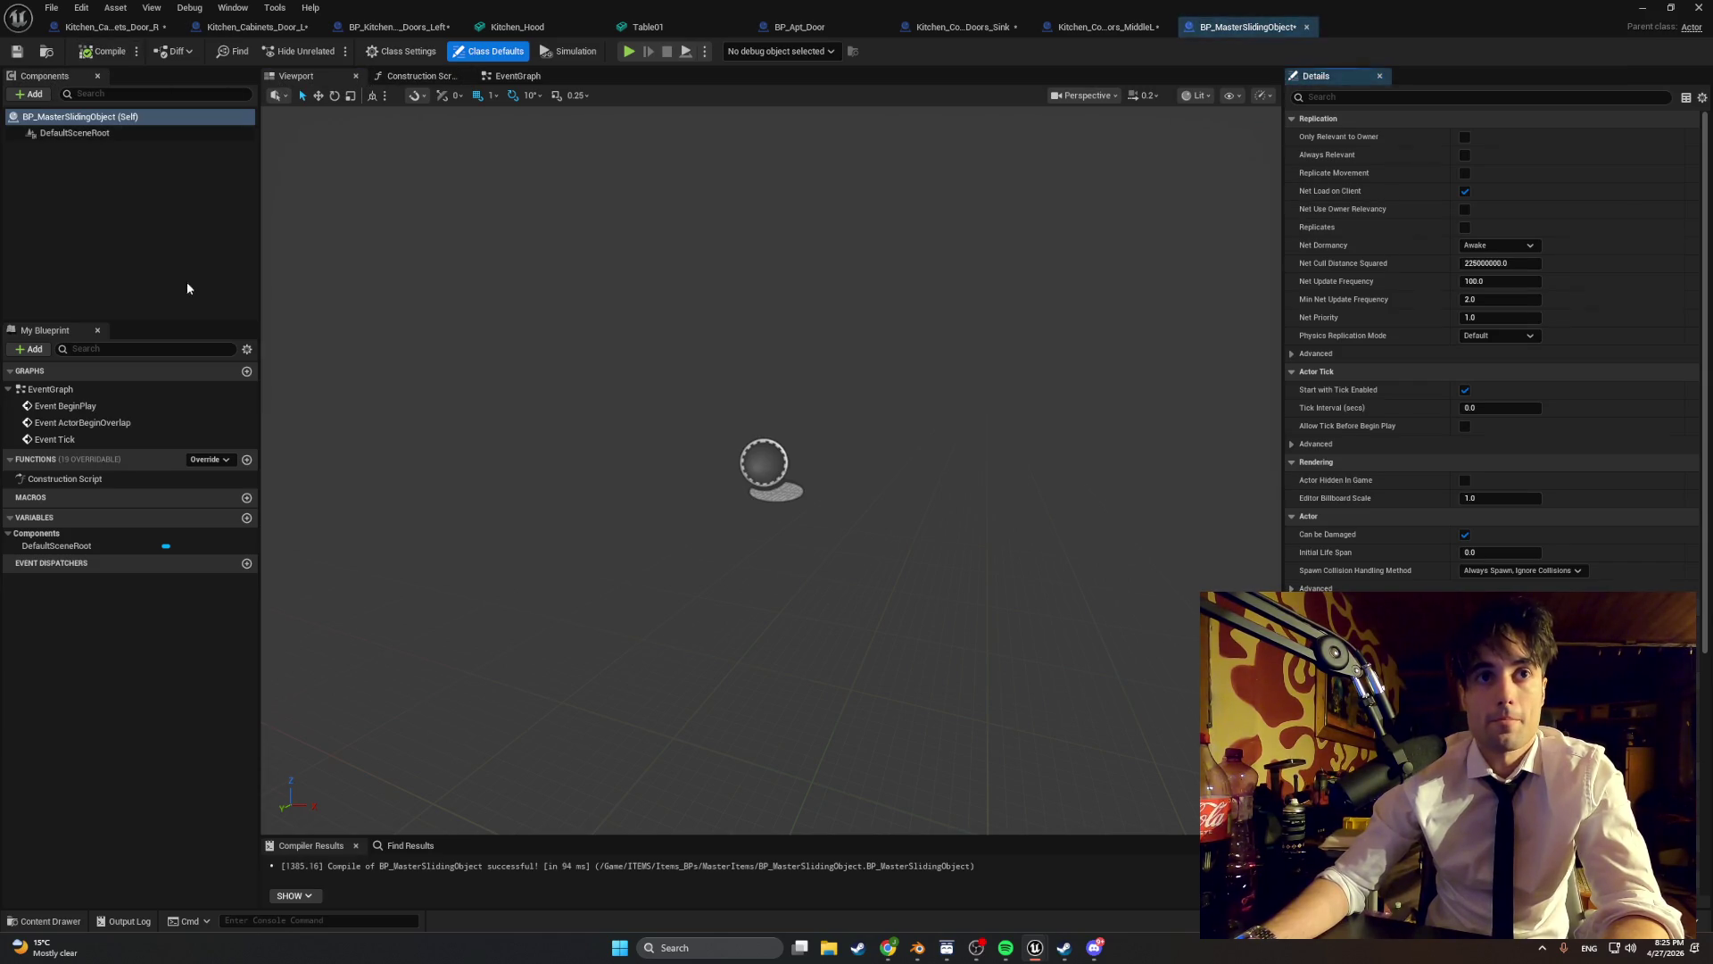
{"action": "left_click", "coordinate": [25, 95]}
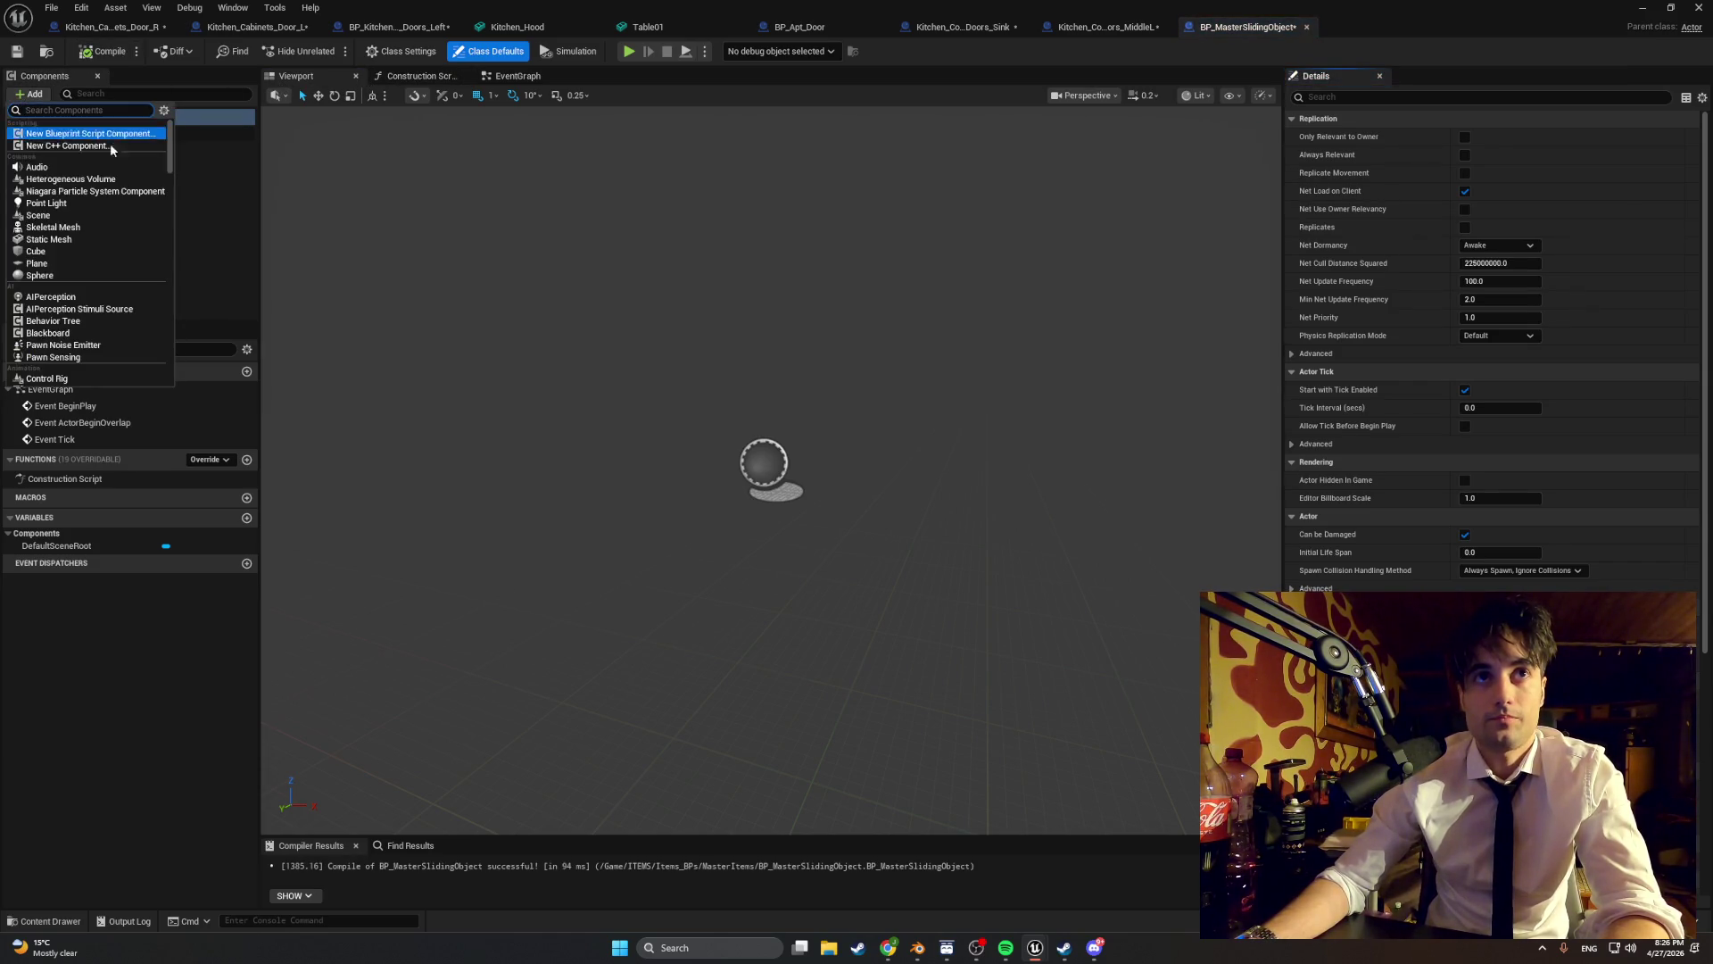
{"action": "left_click", "coordinate": [106, 239]}
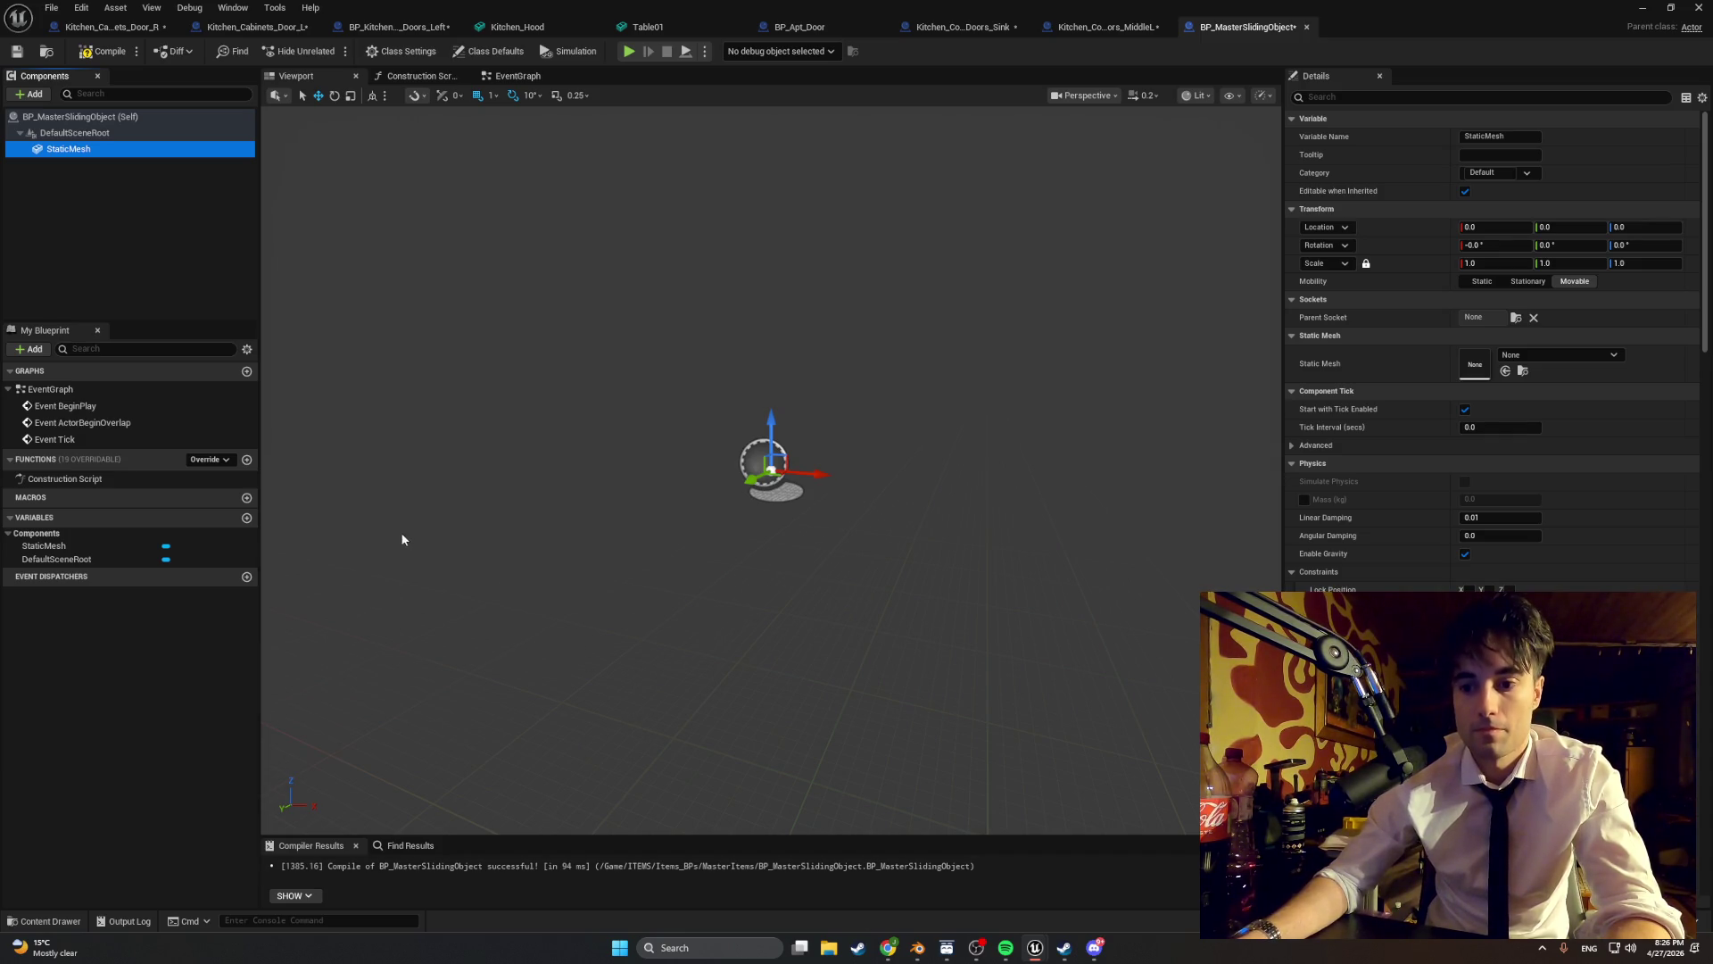
{"action": "left_click", "coordinate": [78, 152]}
{"action": "key", "text": "BackSpace"}
{"action": "key", "text": "Escape"}
{"action": "key", "text": "Delete"}
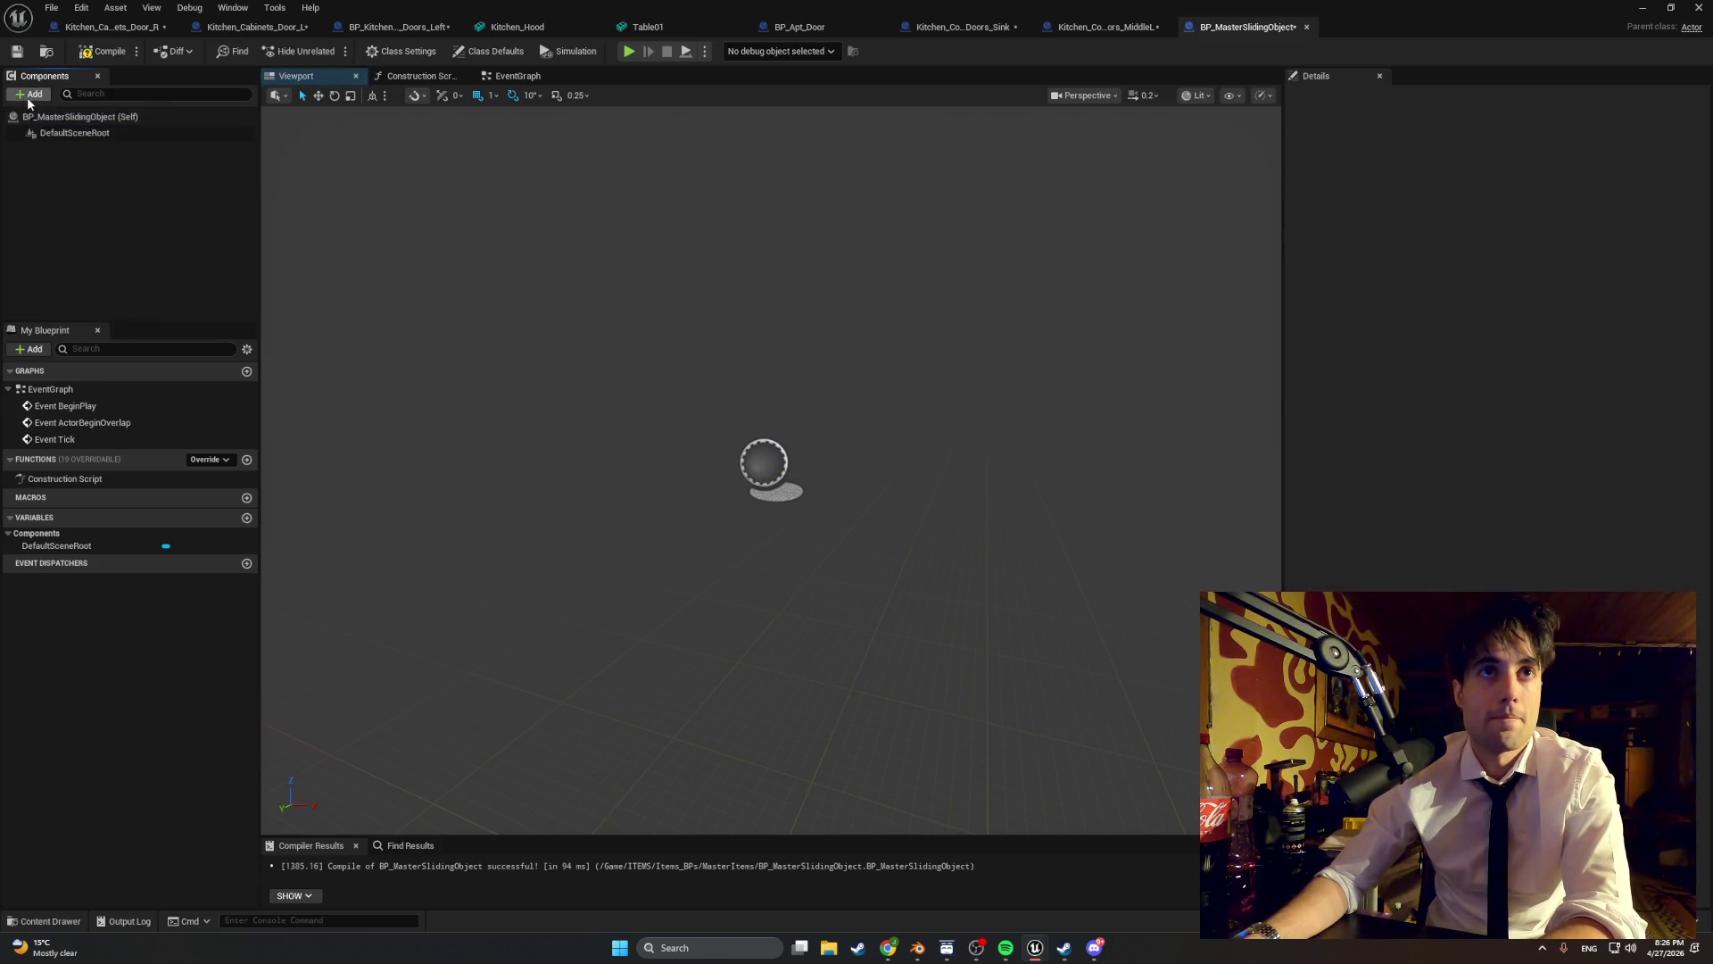
- Add a Scene component named SlideRoot
{"action": "left_click", "coordinate": [28, 96]}
{"action": "type", "text": "s"}
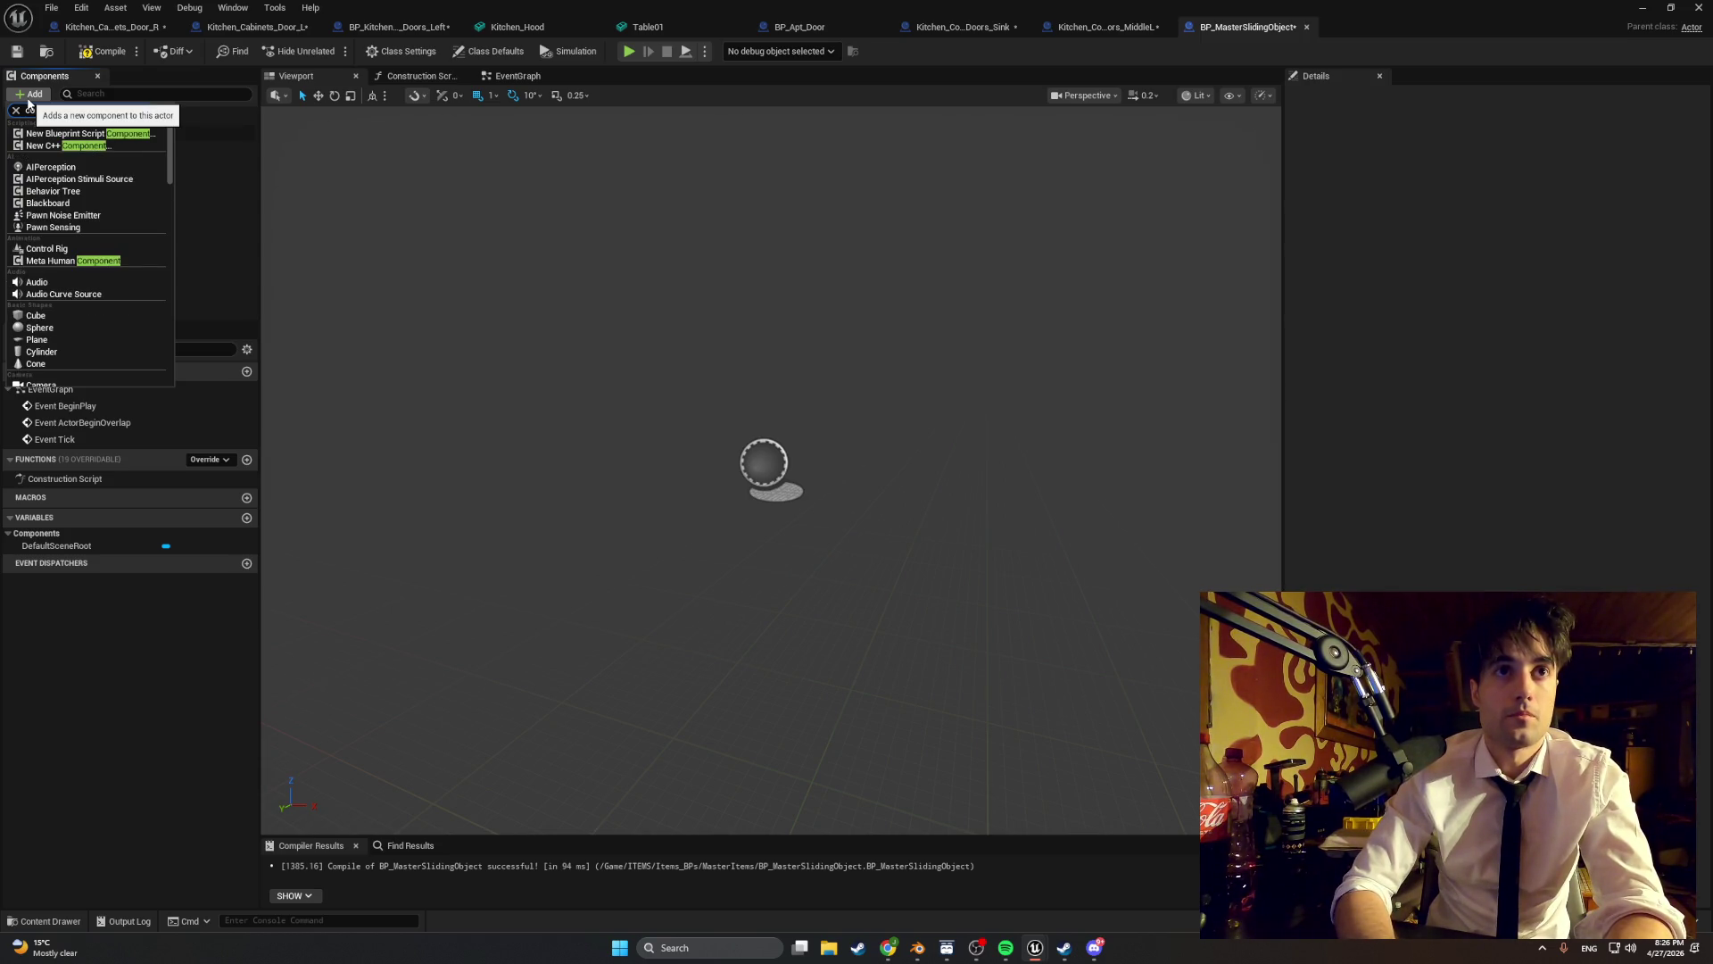
{"action": "key", "text": "BackSpace"}
{"action": "key", "text": "BackSpace"}
{"action": "key", "text": "BackSpace"}
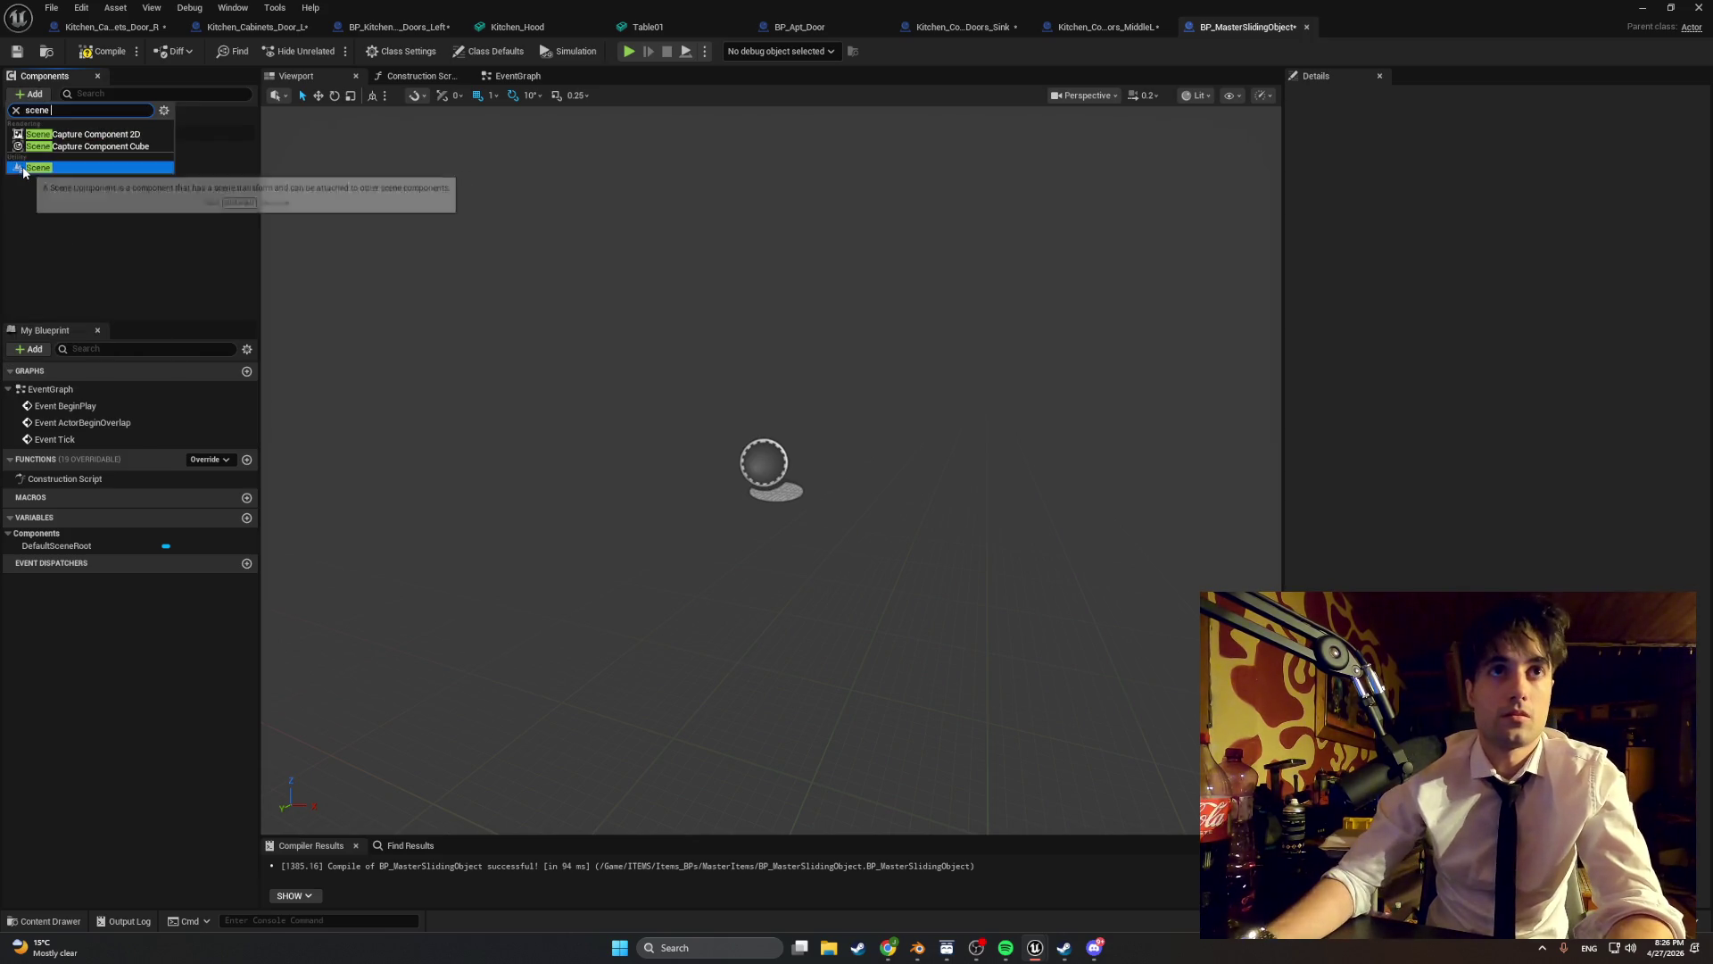
{"action": "left_click", "coordinate": [38, 168]}
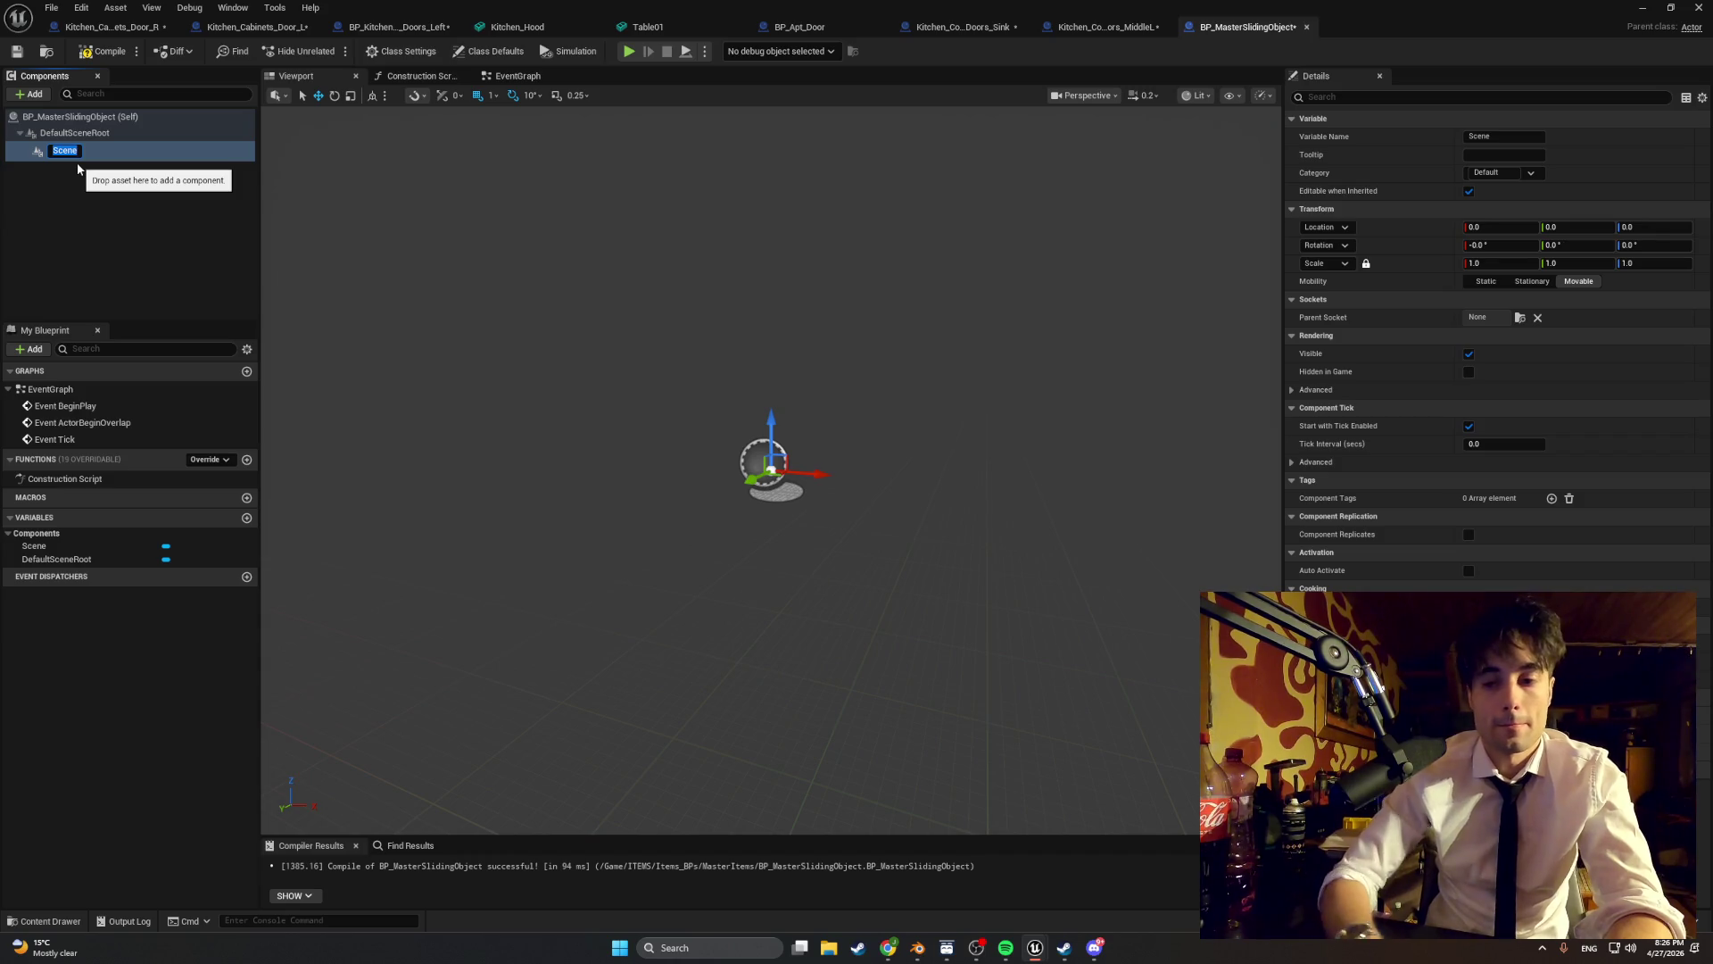
{"action": "type", "text": "SlideRoot"}
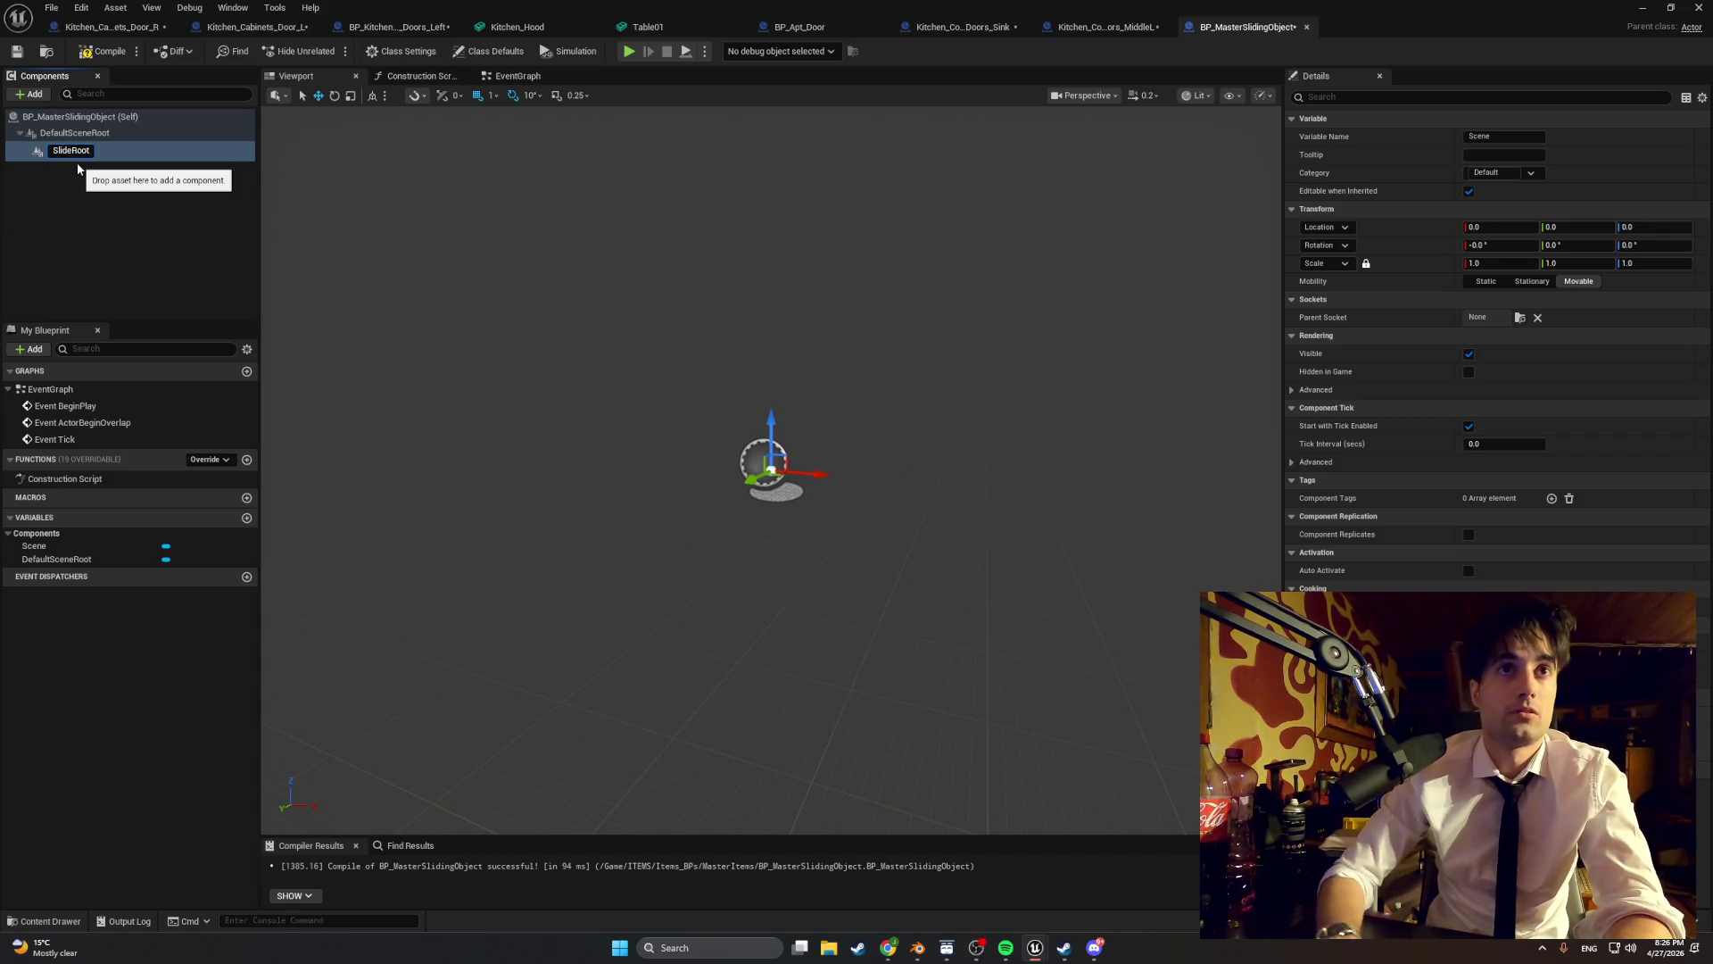
{"action": "key", "text": "Return"}
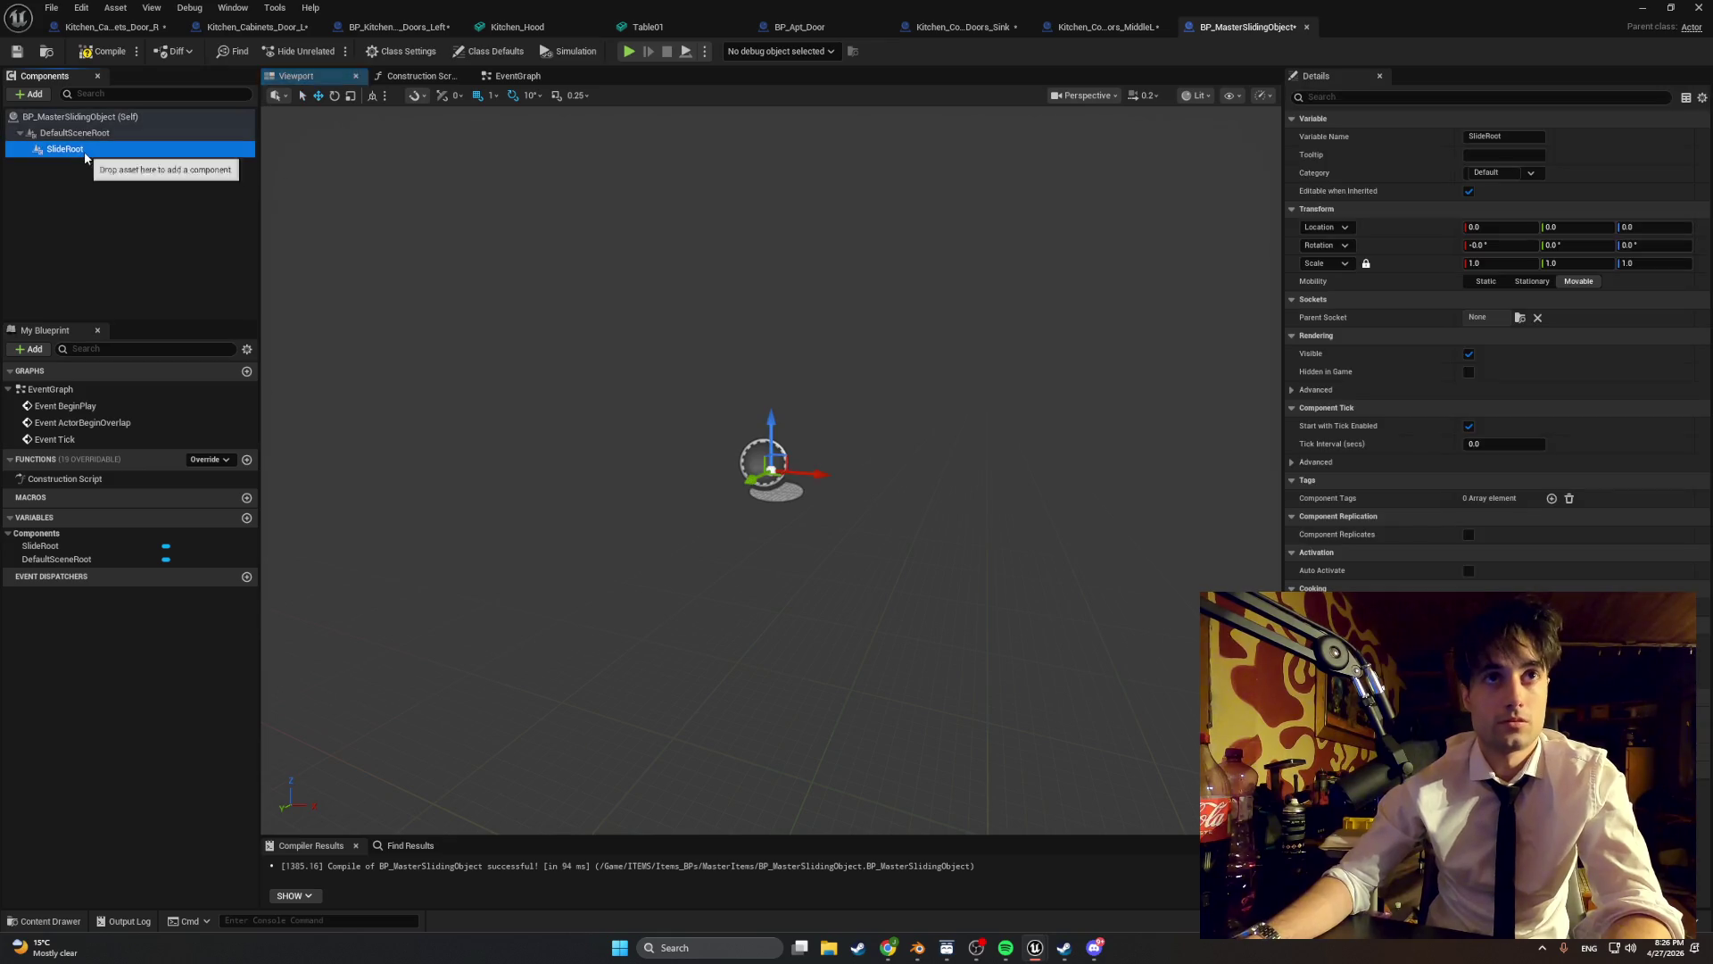
- Add a StaticMesh under SlideRoot, compile and save, then add a new variable in the Event Graph
{"action": "left_click", "coordinate": [34, 94]}
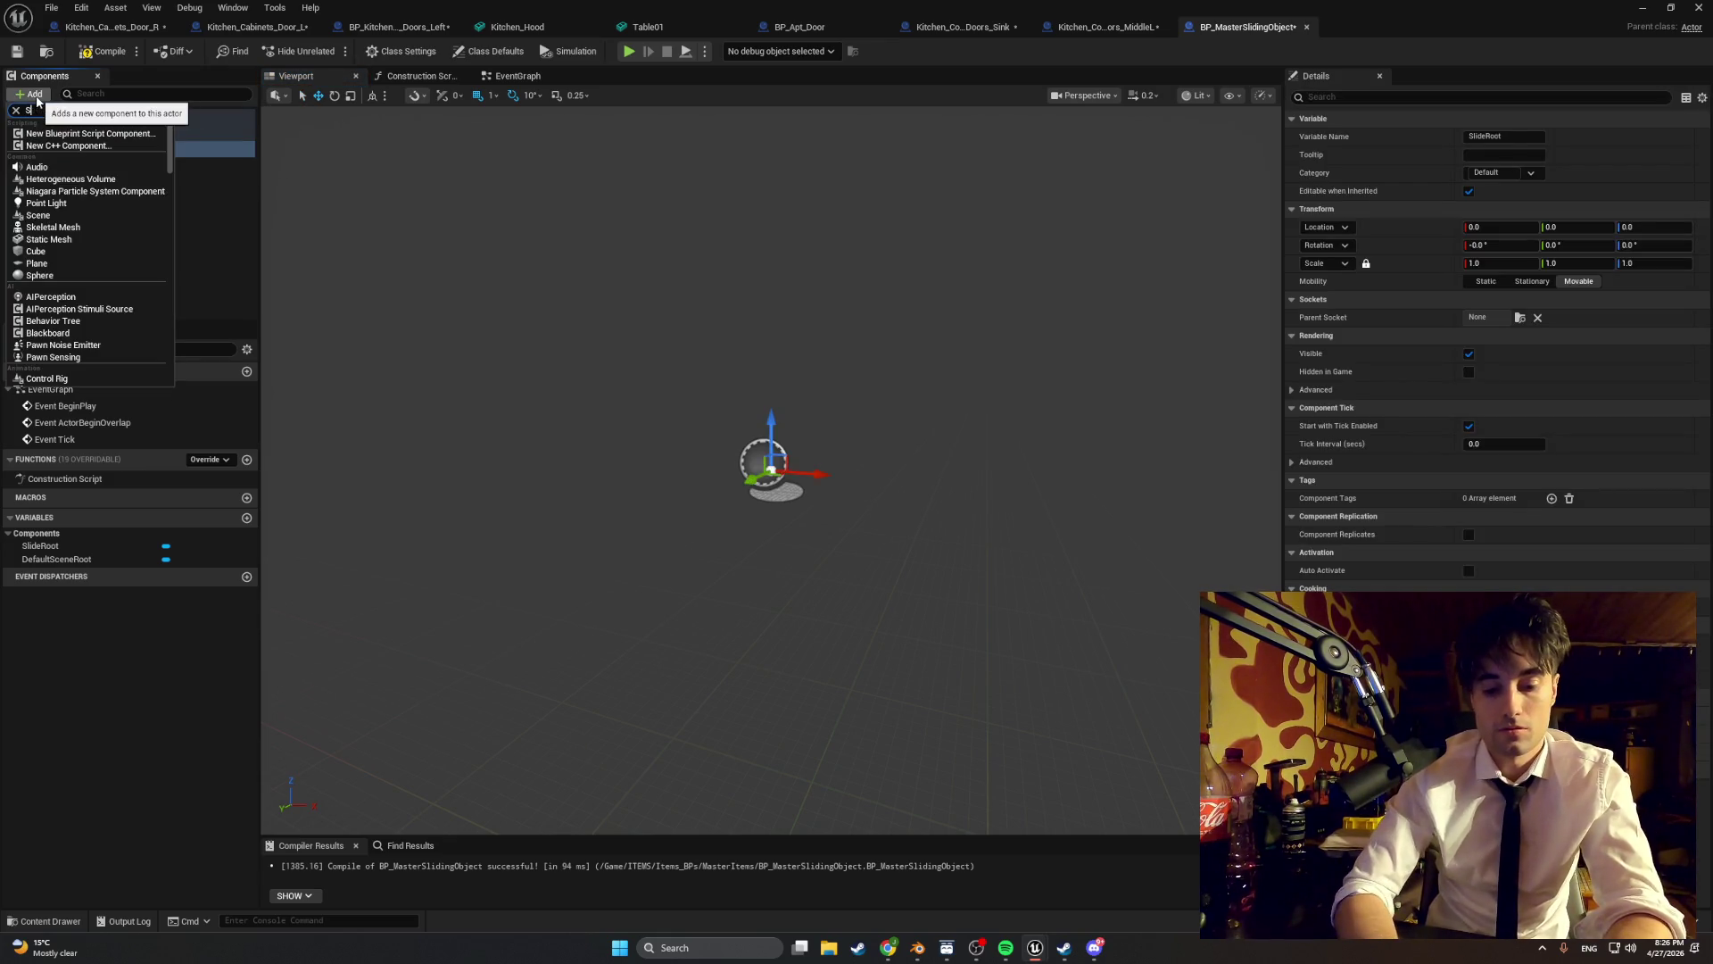
{"action": "type", "text": "ati"}
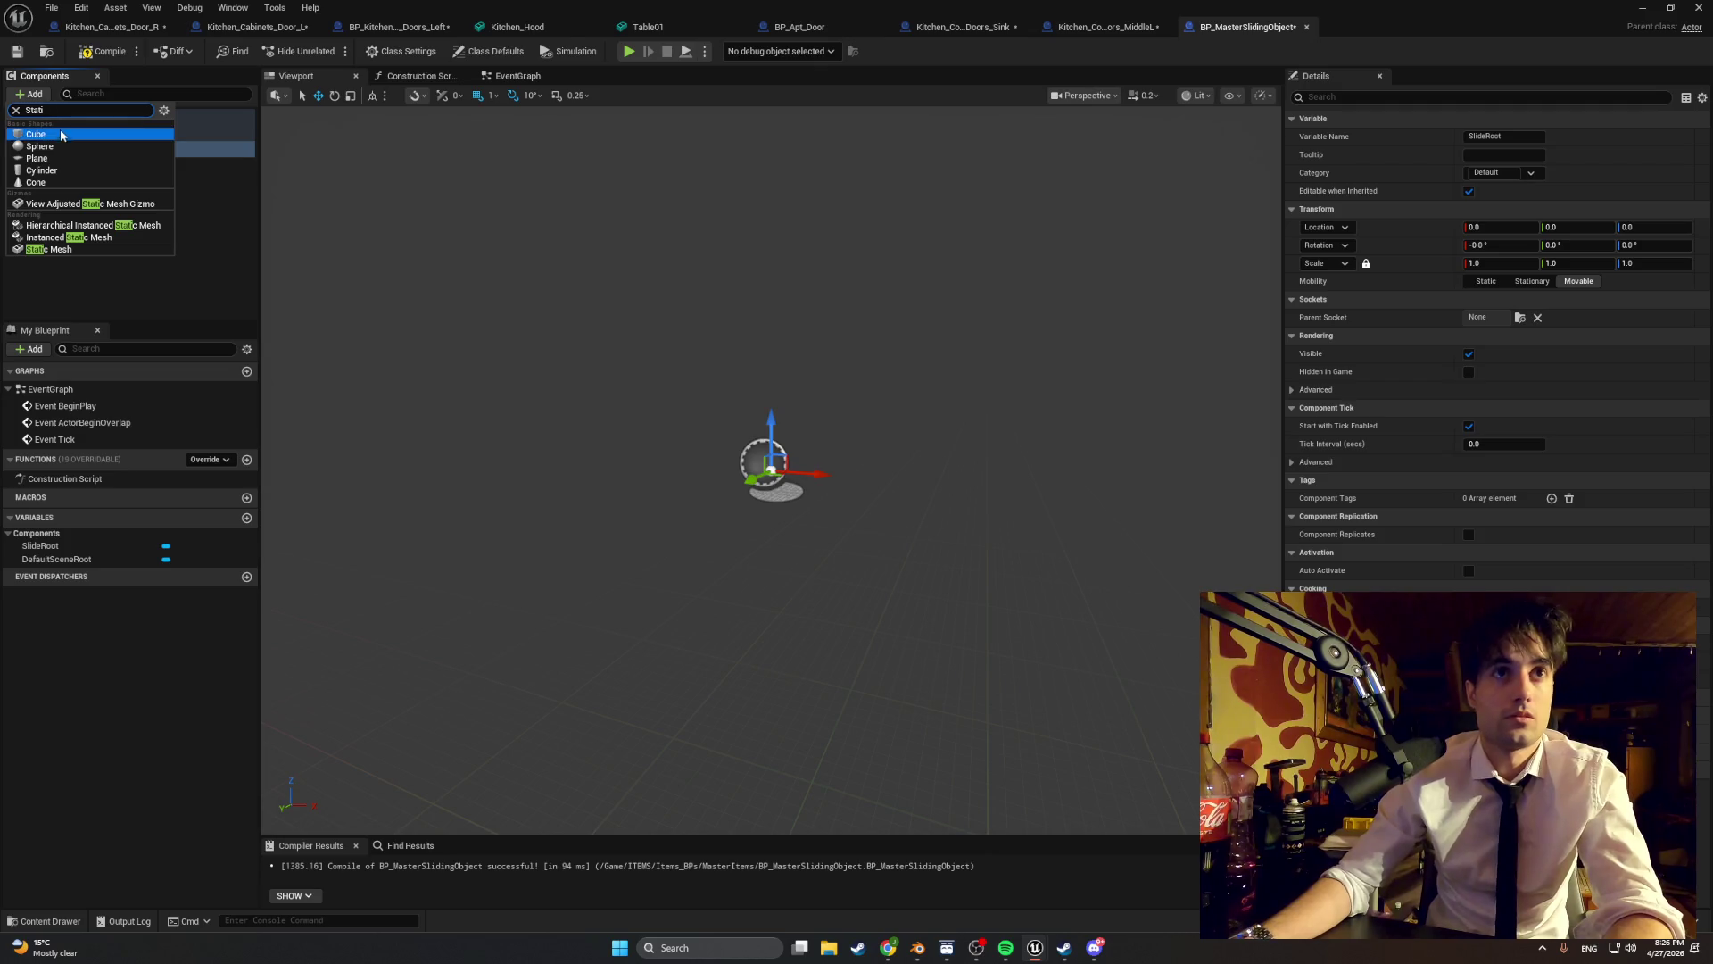
{"action": "left_click", "coordinate": [63, 249]}
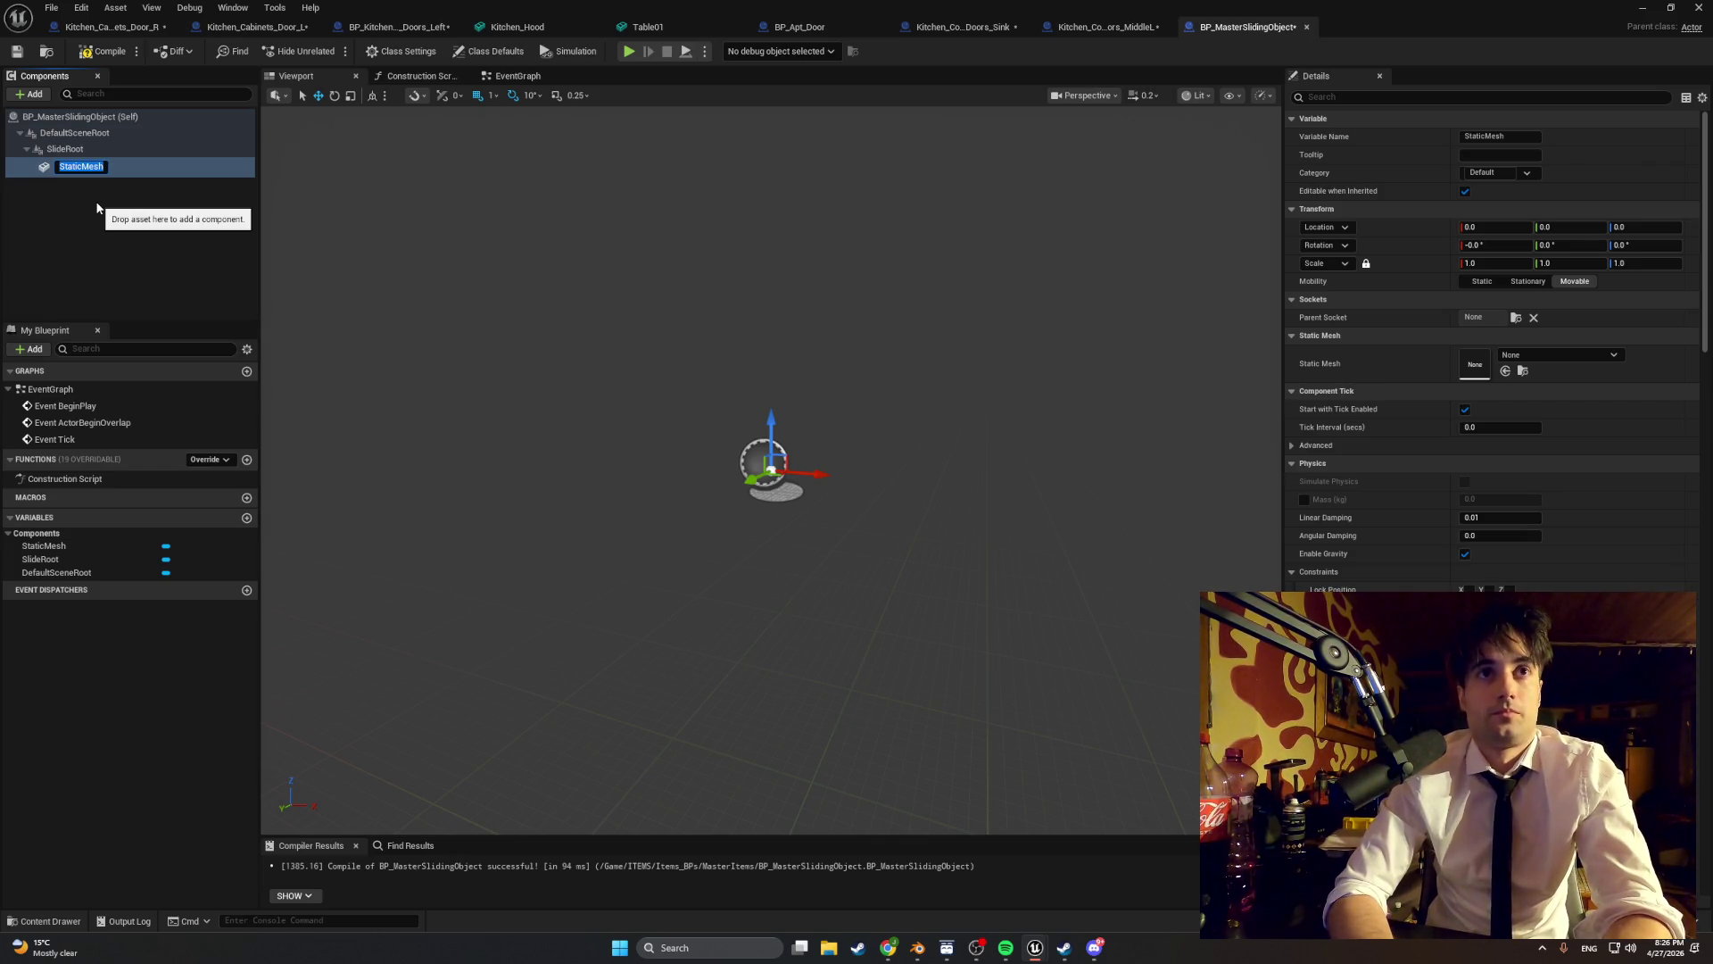
{"action": "left_click", "coordinate": [98, 207]}
{"action": "left_click", "coordinate": [103, 51]}
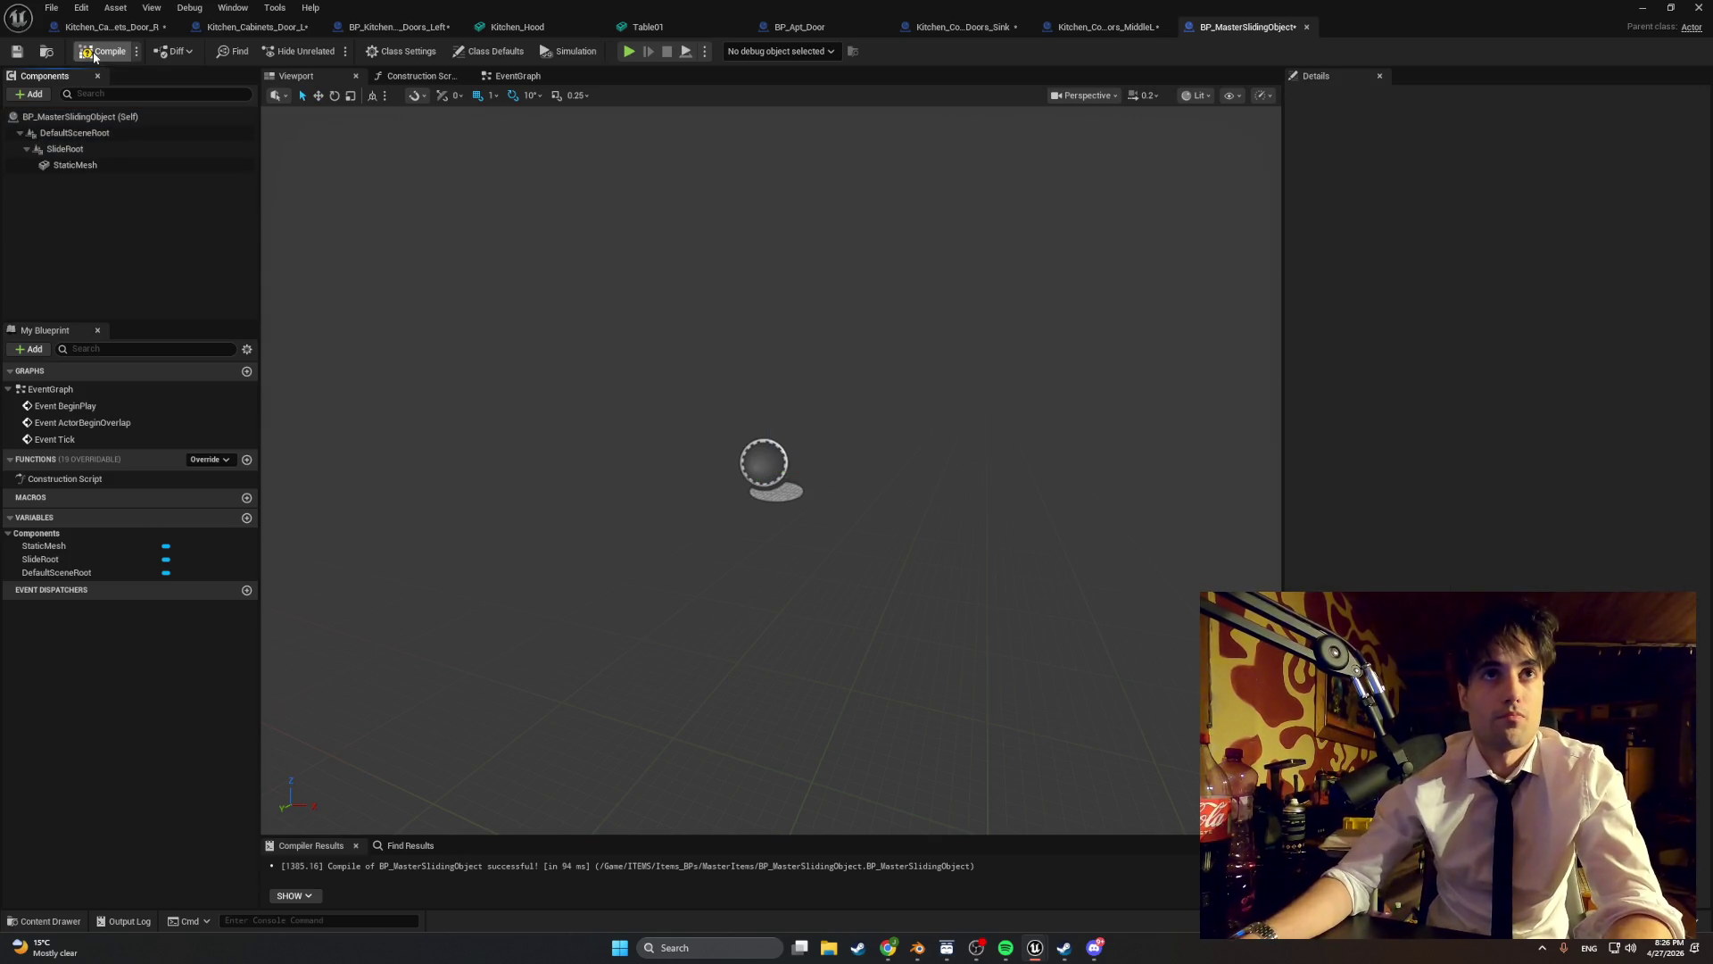
{"action": "left_click", "coordinate": [19, 53]}
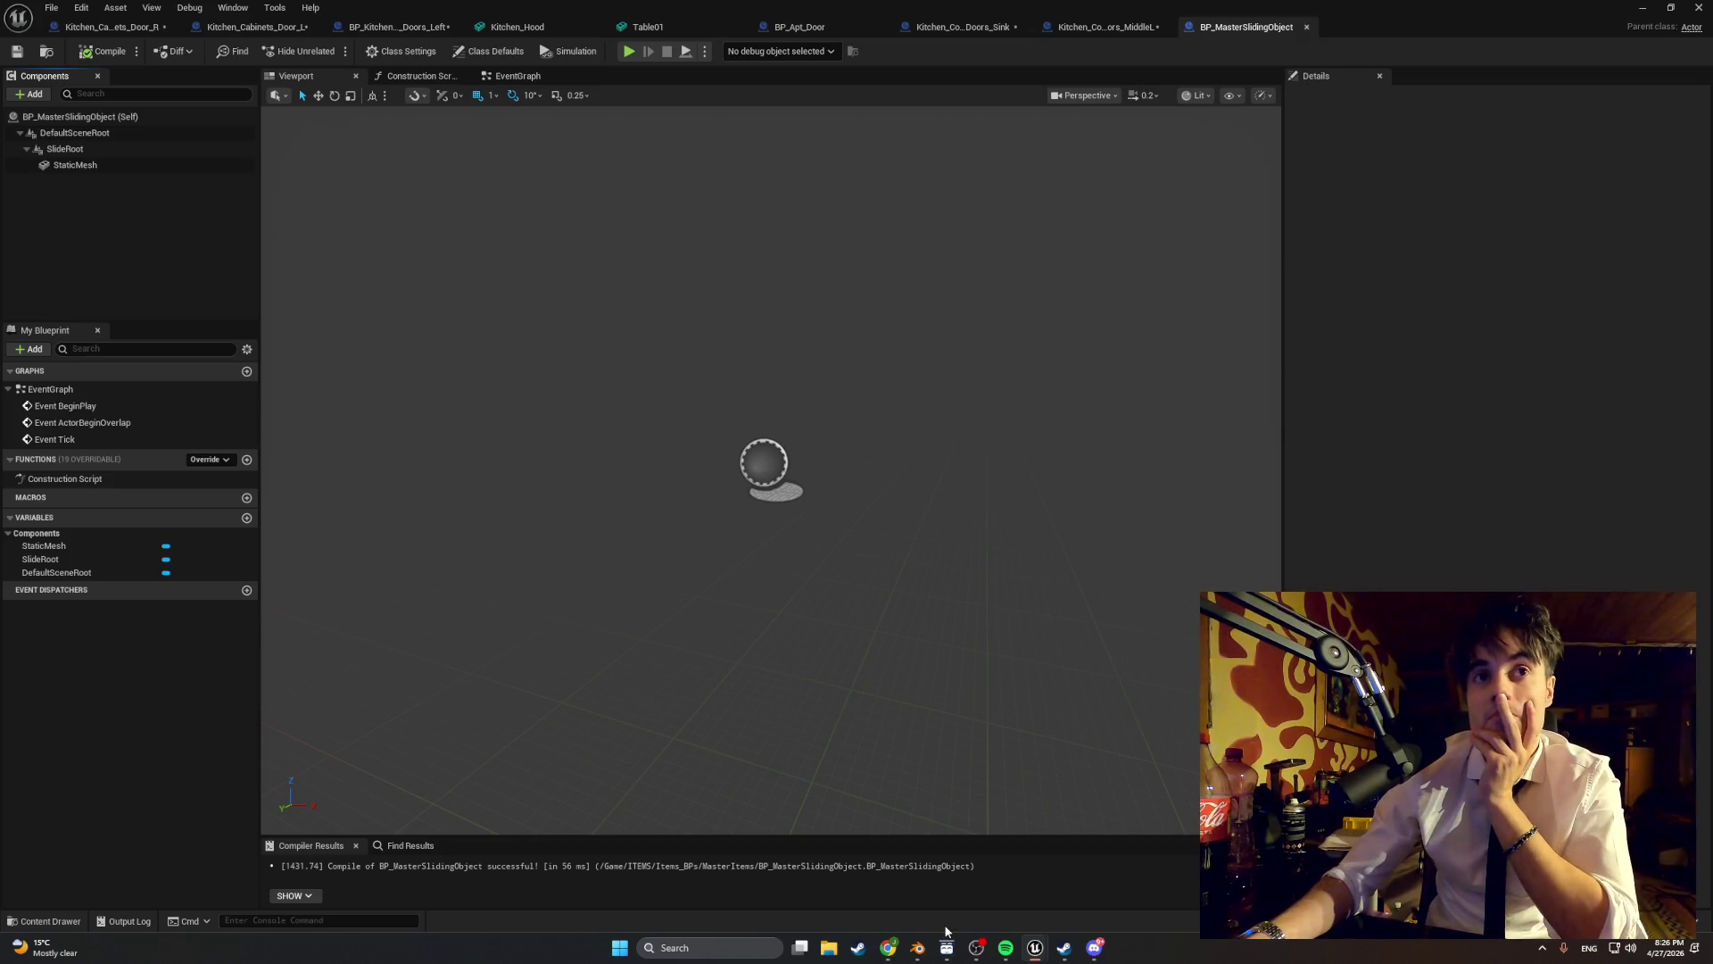
{"action": "left_click", "coordinate": [510, 76]}
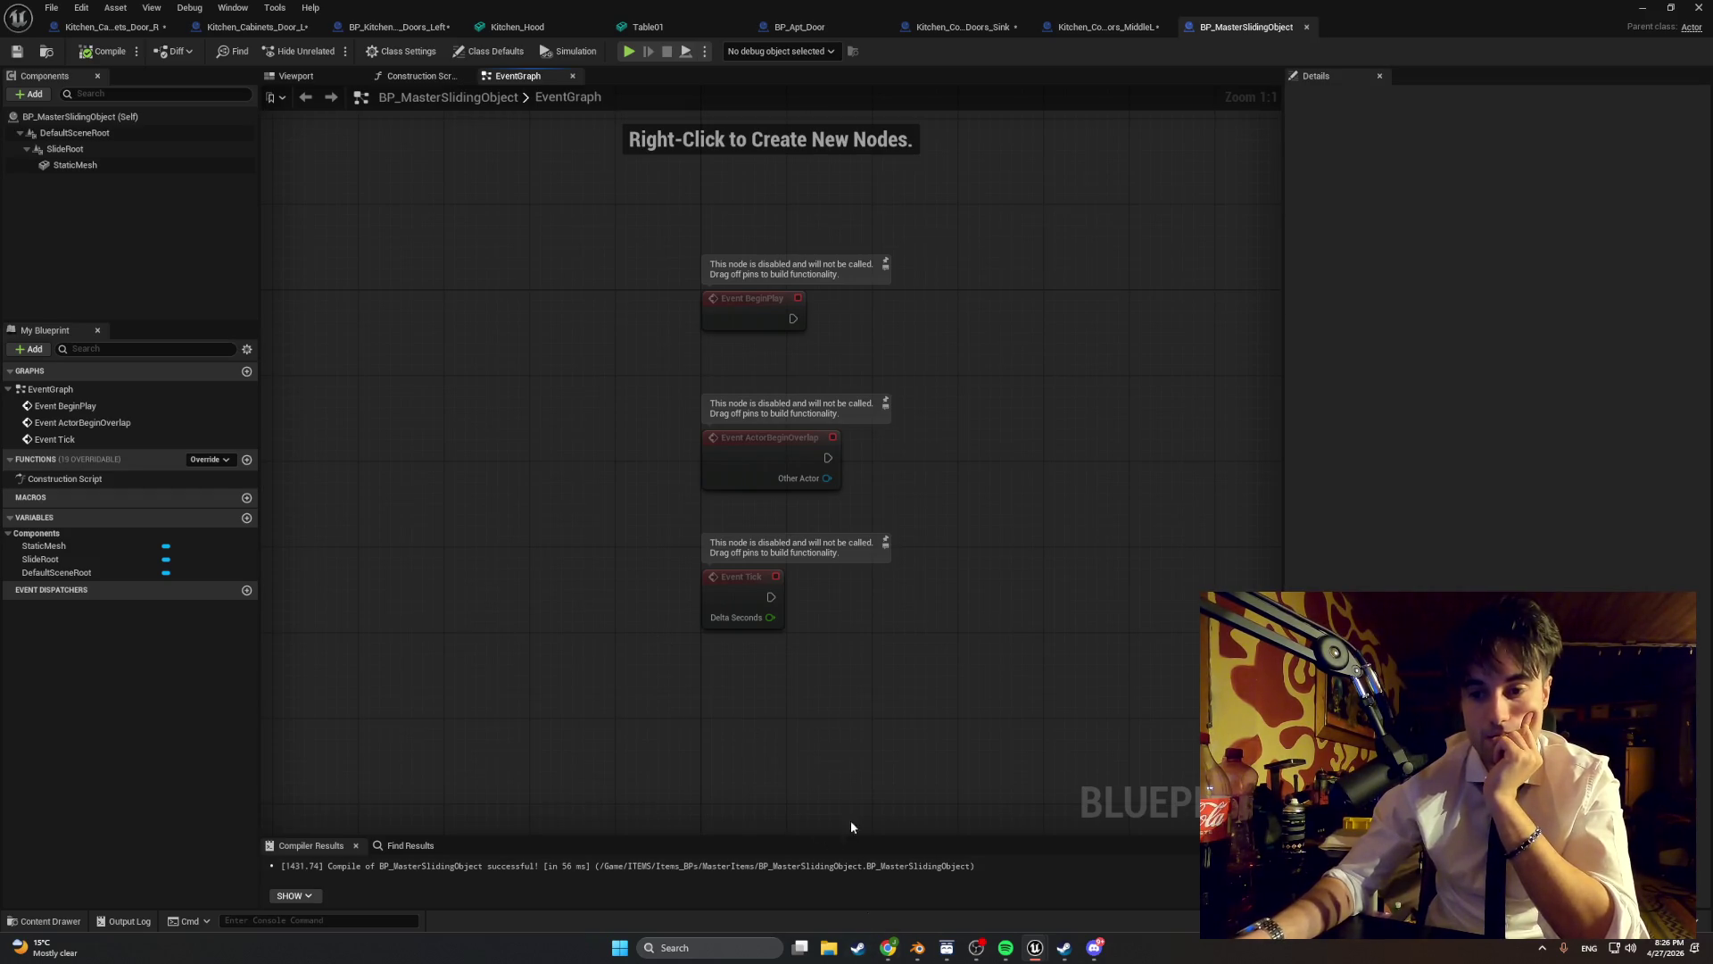
{"action": "left_click", "coordinate": [247, 518]}
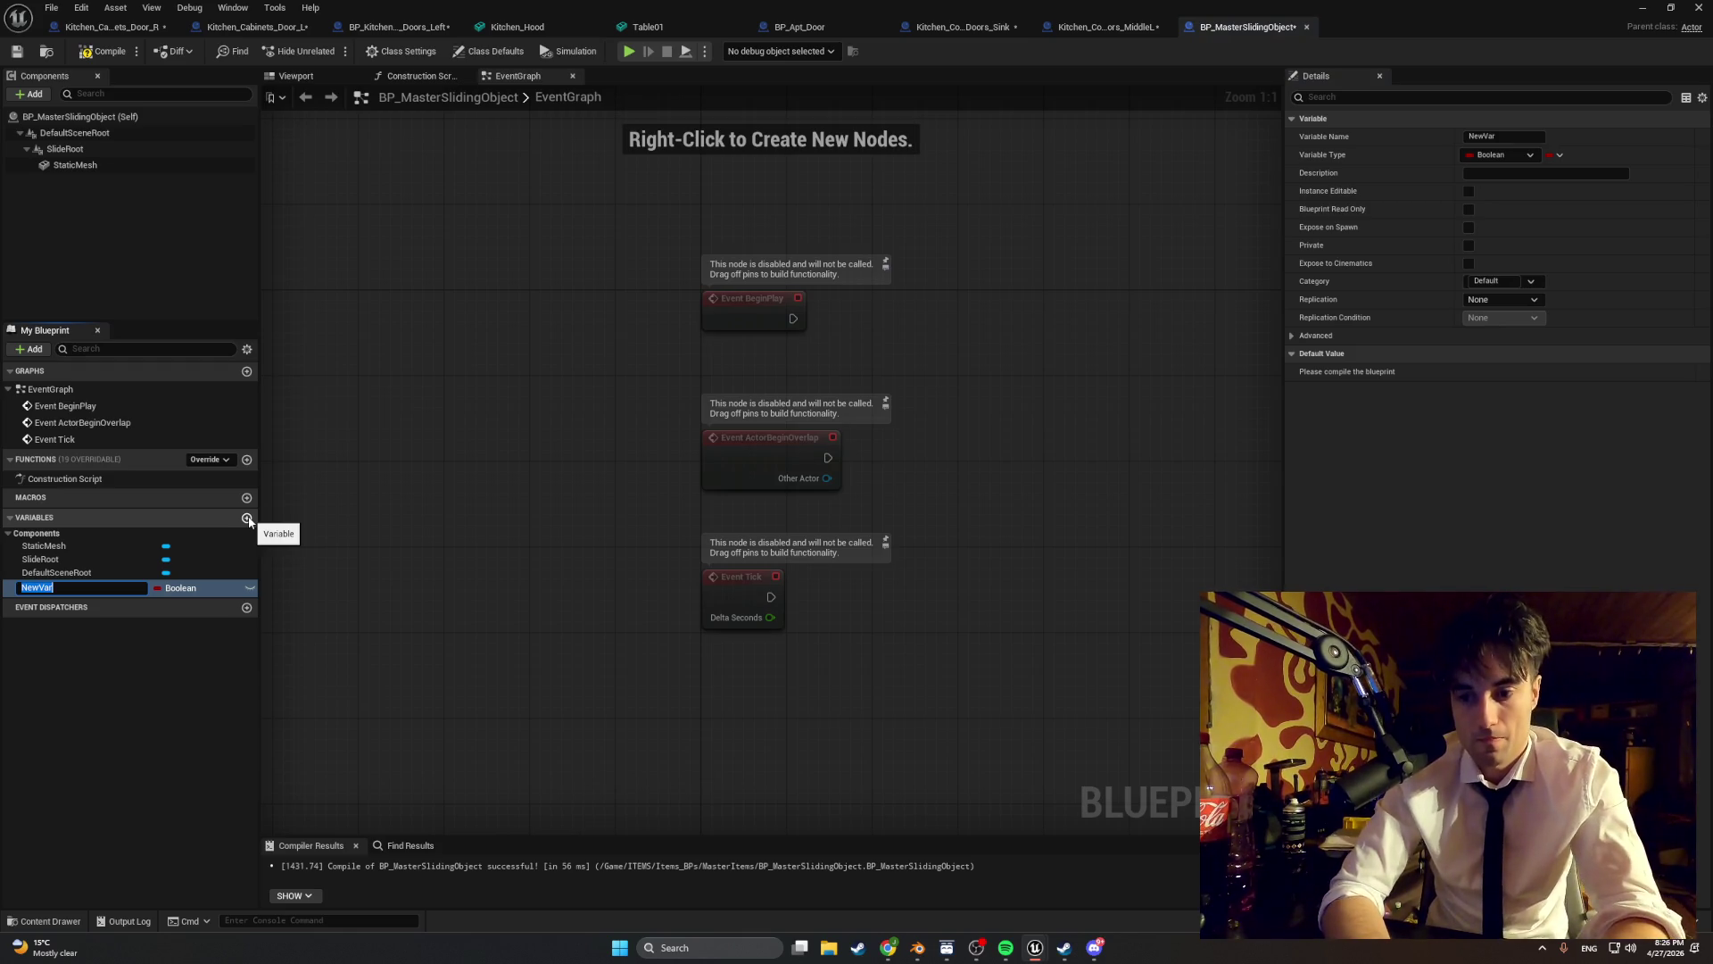
- Add a CurrentSlide variable and set its type to Float
{"action": "type", "text": "CurrentSlide"}
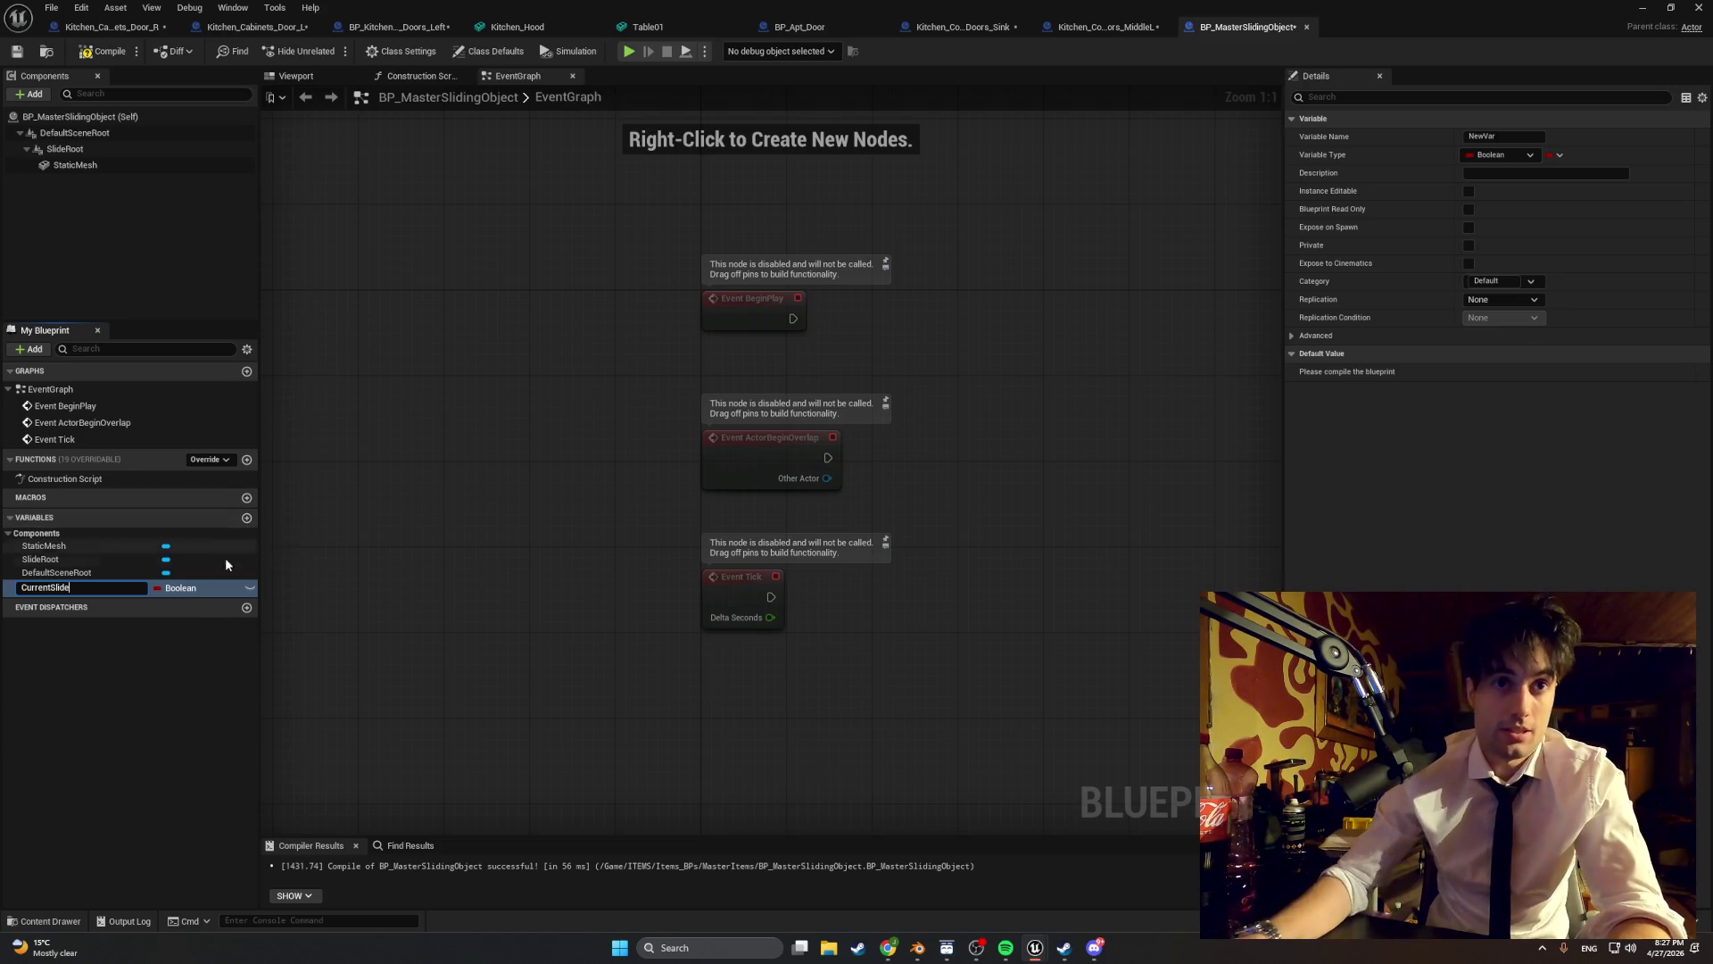
{"action": "left_click", "coordinate": [205, 587]}
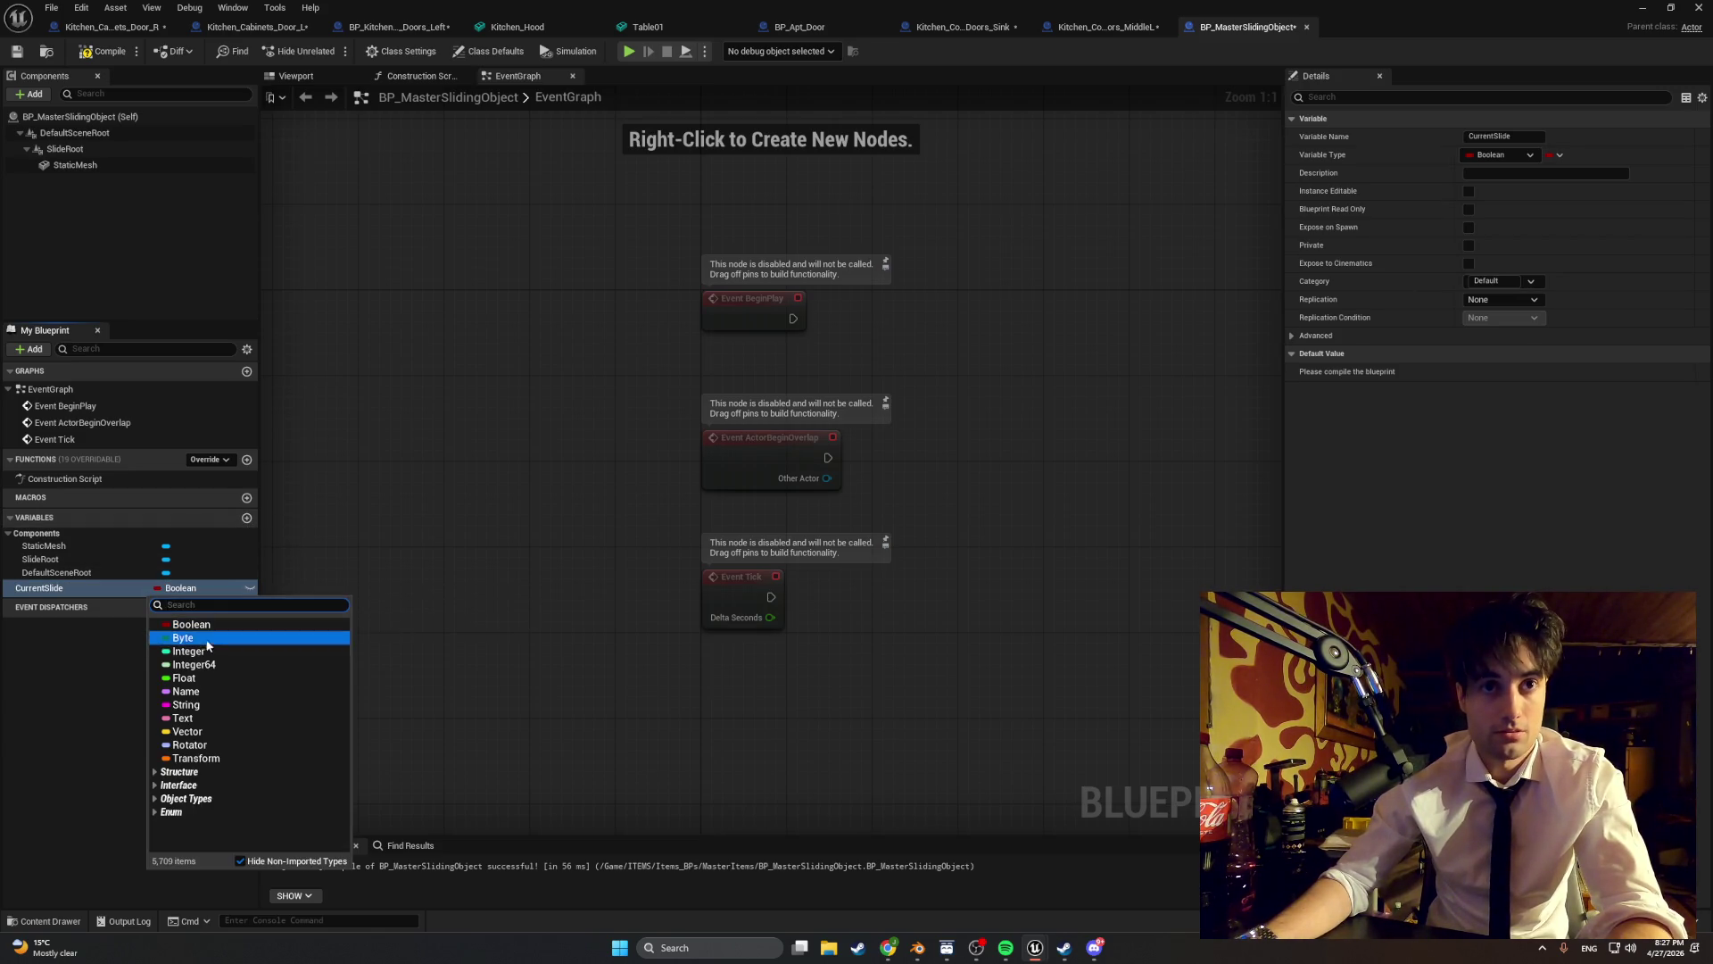
{"action": "left_click", "coordinate": [208, 676]}
{"action": "left_click", "coordinate": [196, 685]}
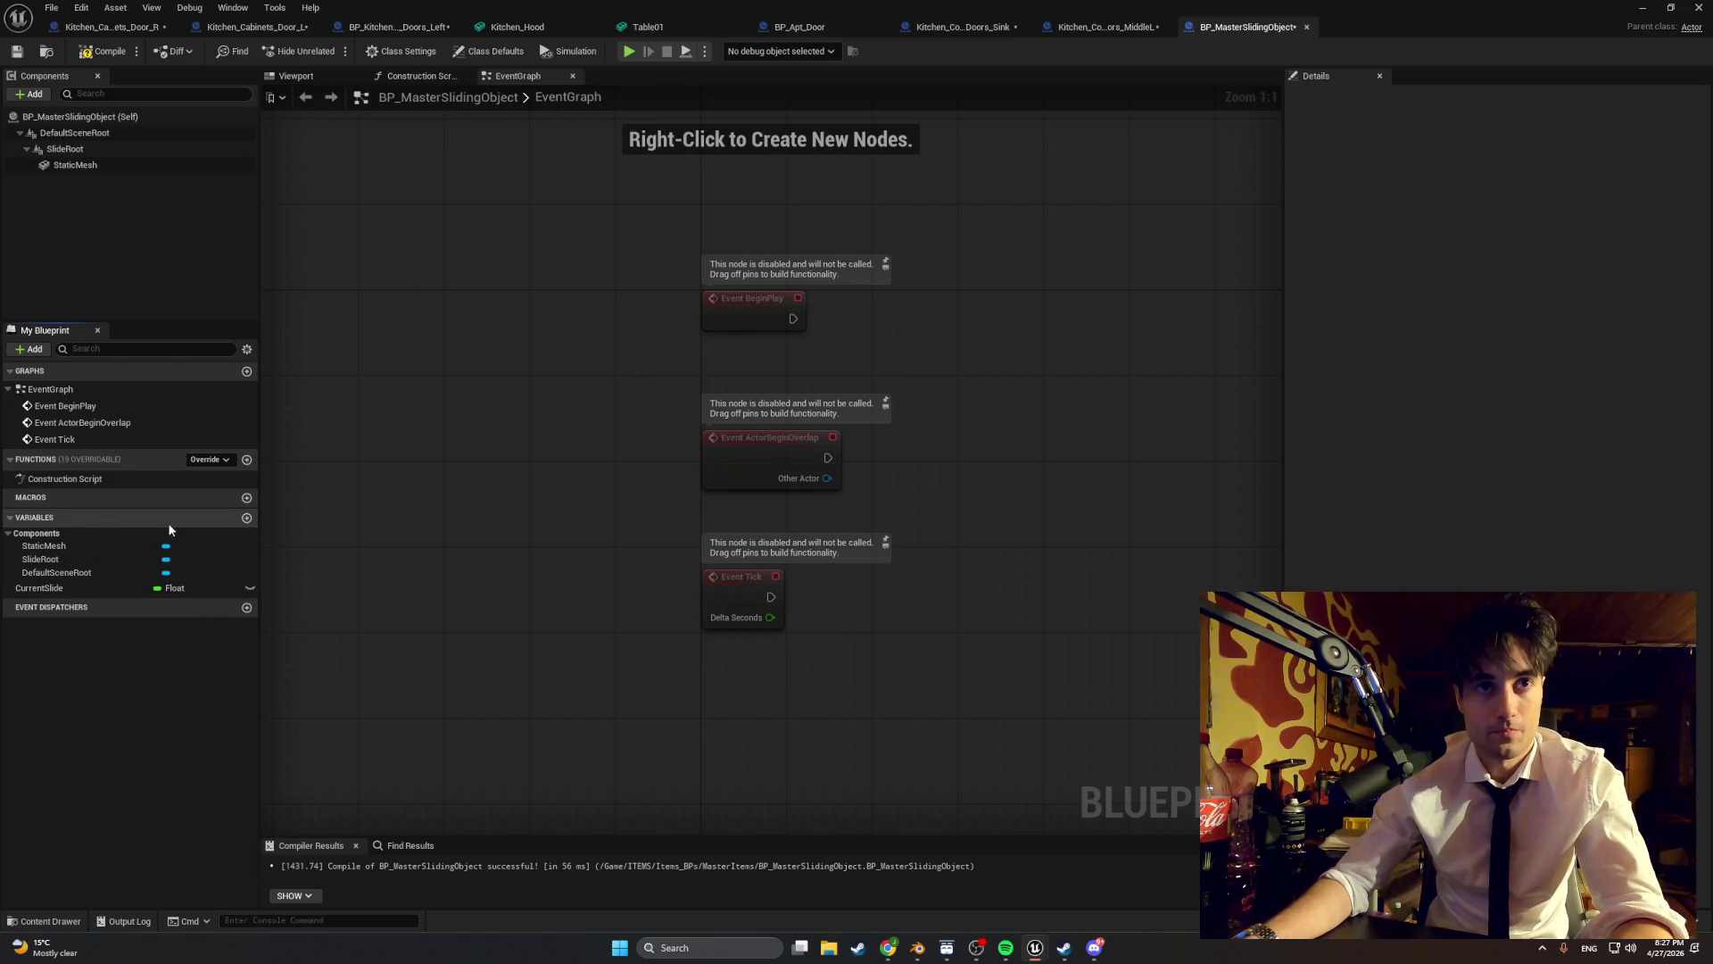
- Add float variables MinSlide, MaxSlide and SlideSensitivity
{"action": "left_click", "coordinate": [246, 519]}
{"action": "type", "text": "MinSlide"}
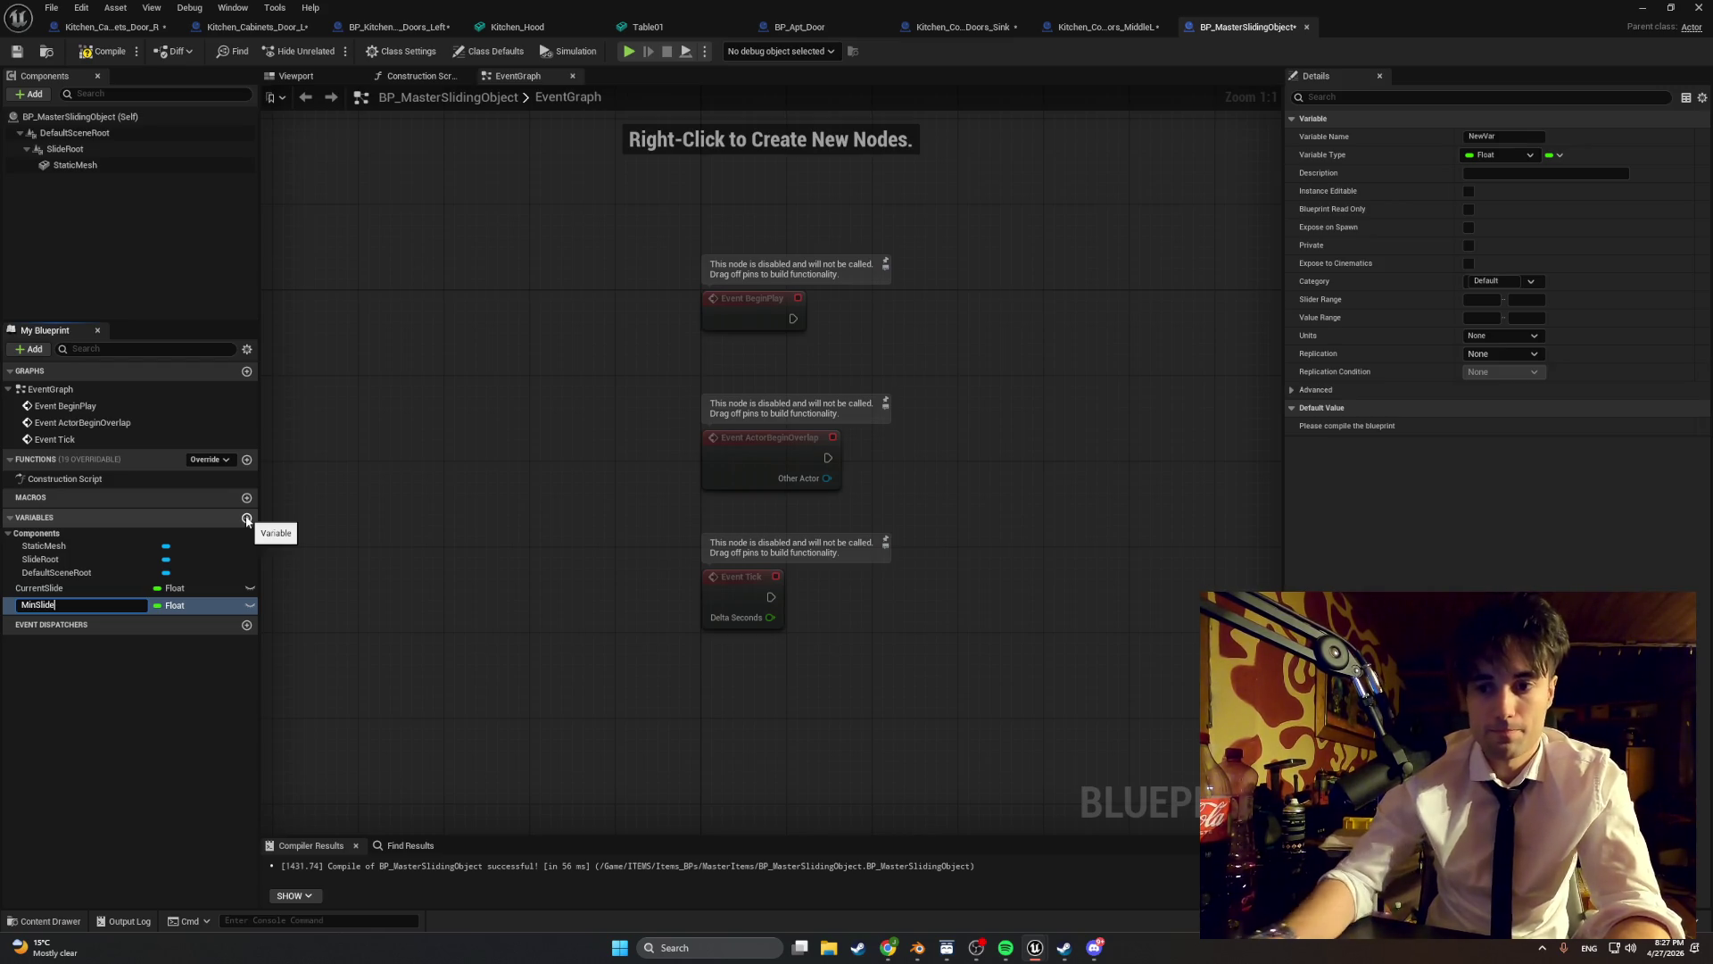
{"action": "key", "text": "Return"}
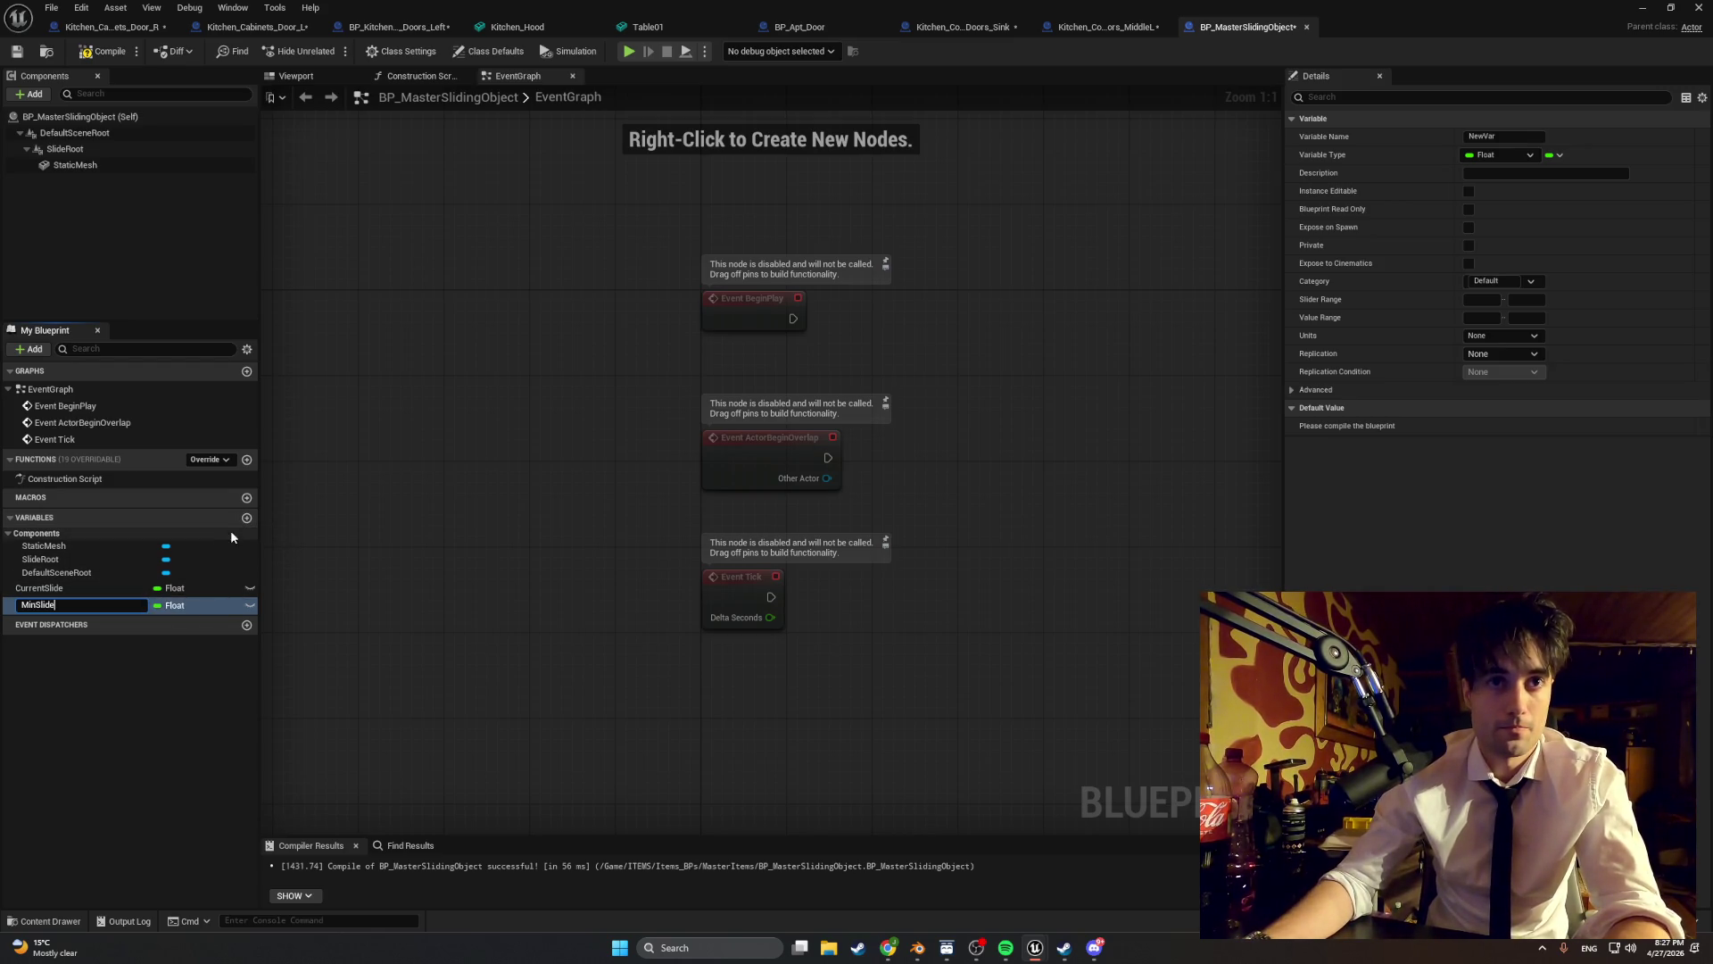
{"action": "left_click", "coordinate": [246, 517]}
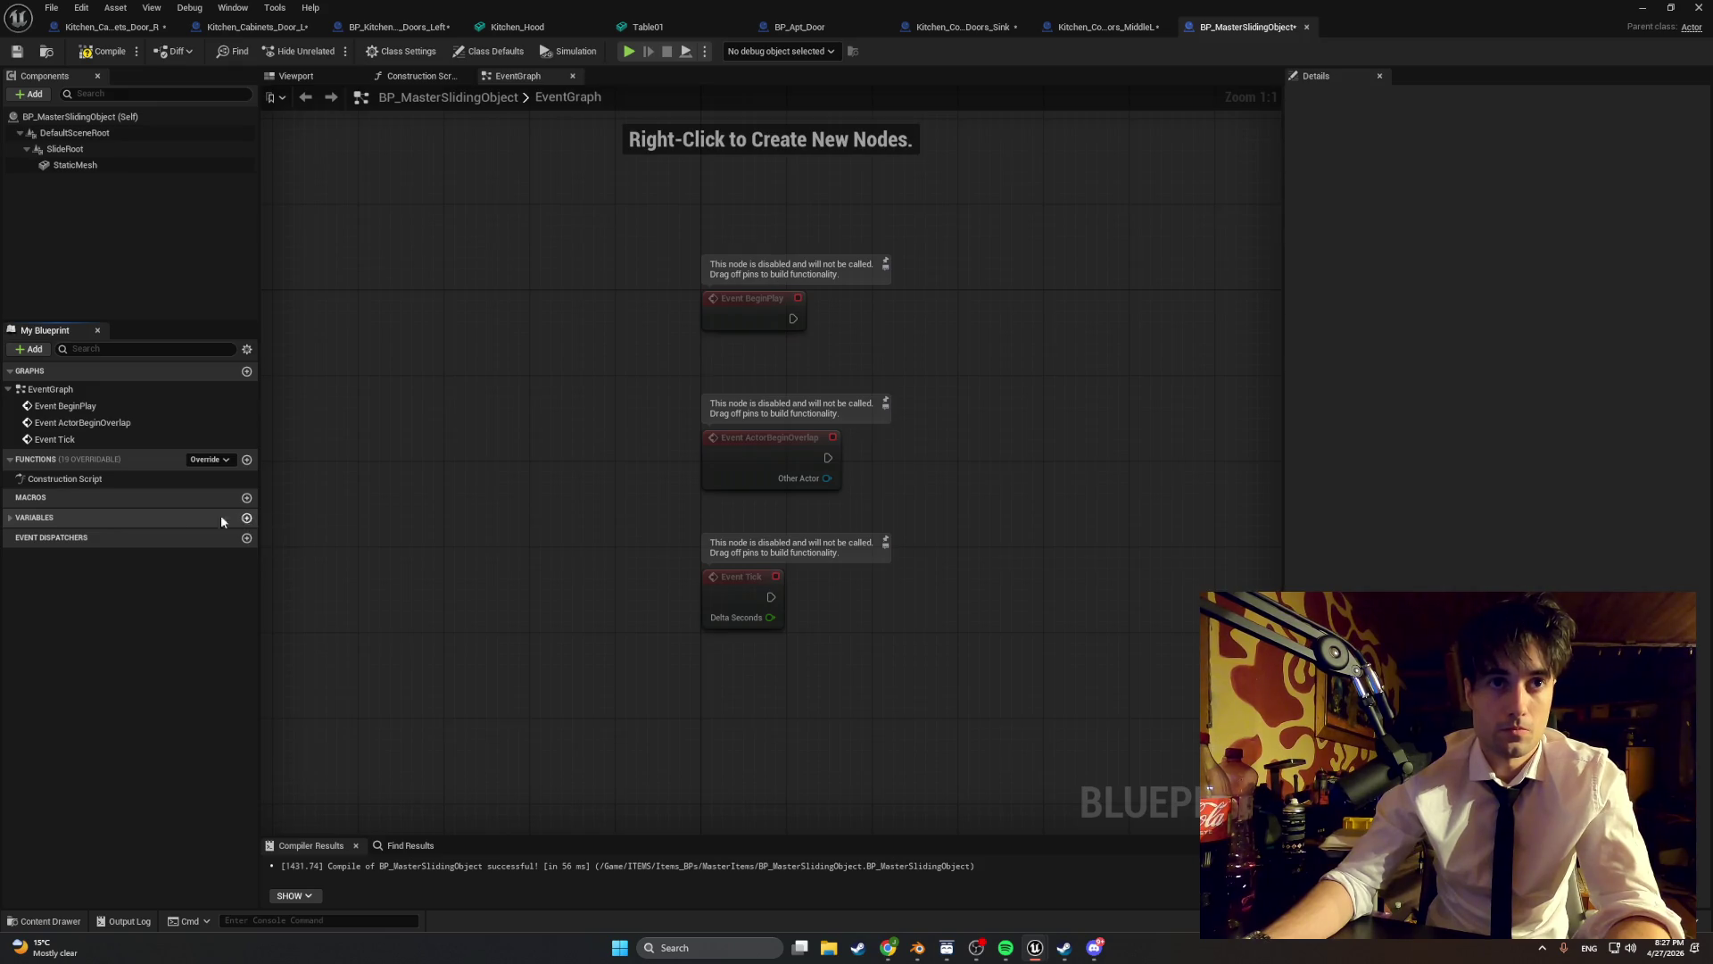
{"action": "left_click", "coordinate": [5, 520]}
{"action": "left_click", "coordinate": [246, 518]}
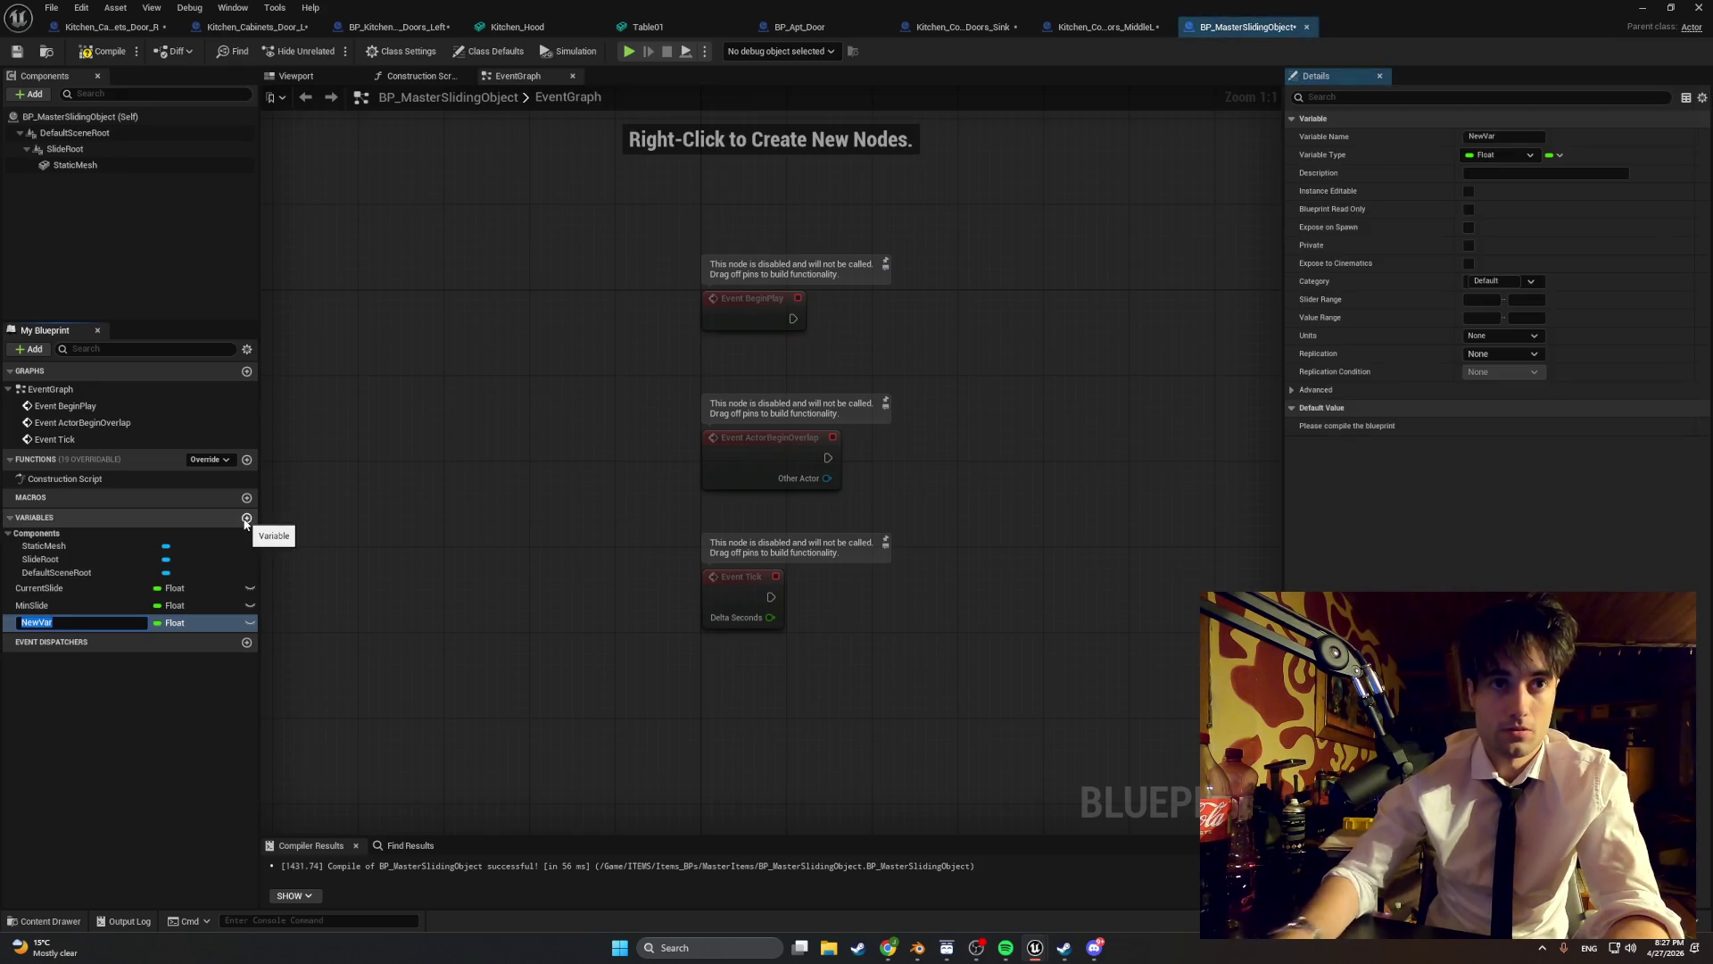
{"action": "type", "text": "MaxSlide"}
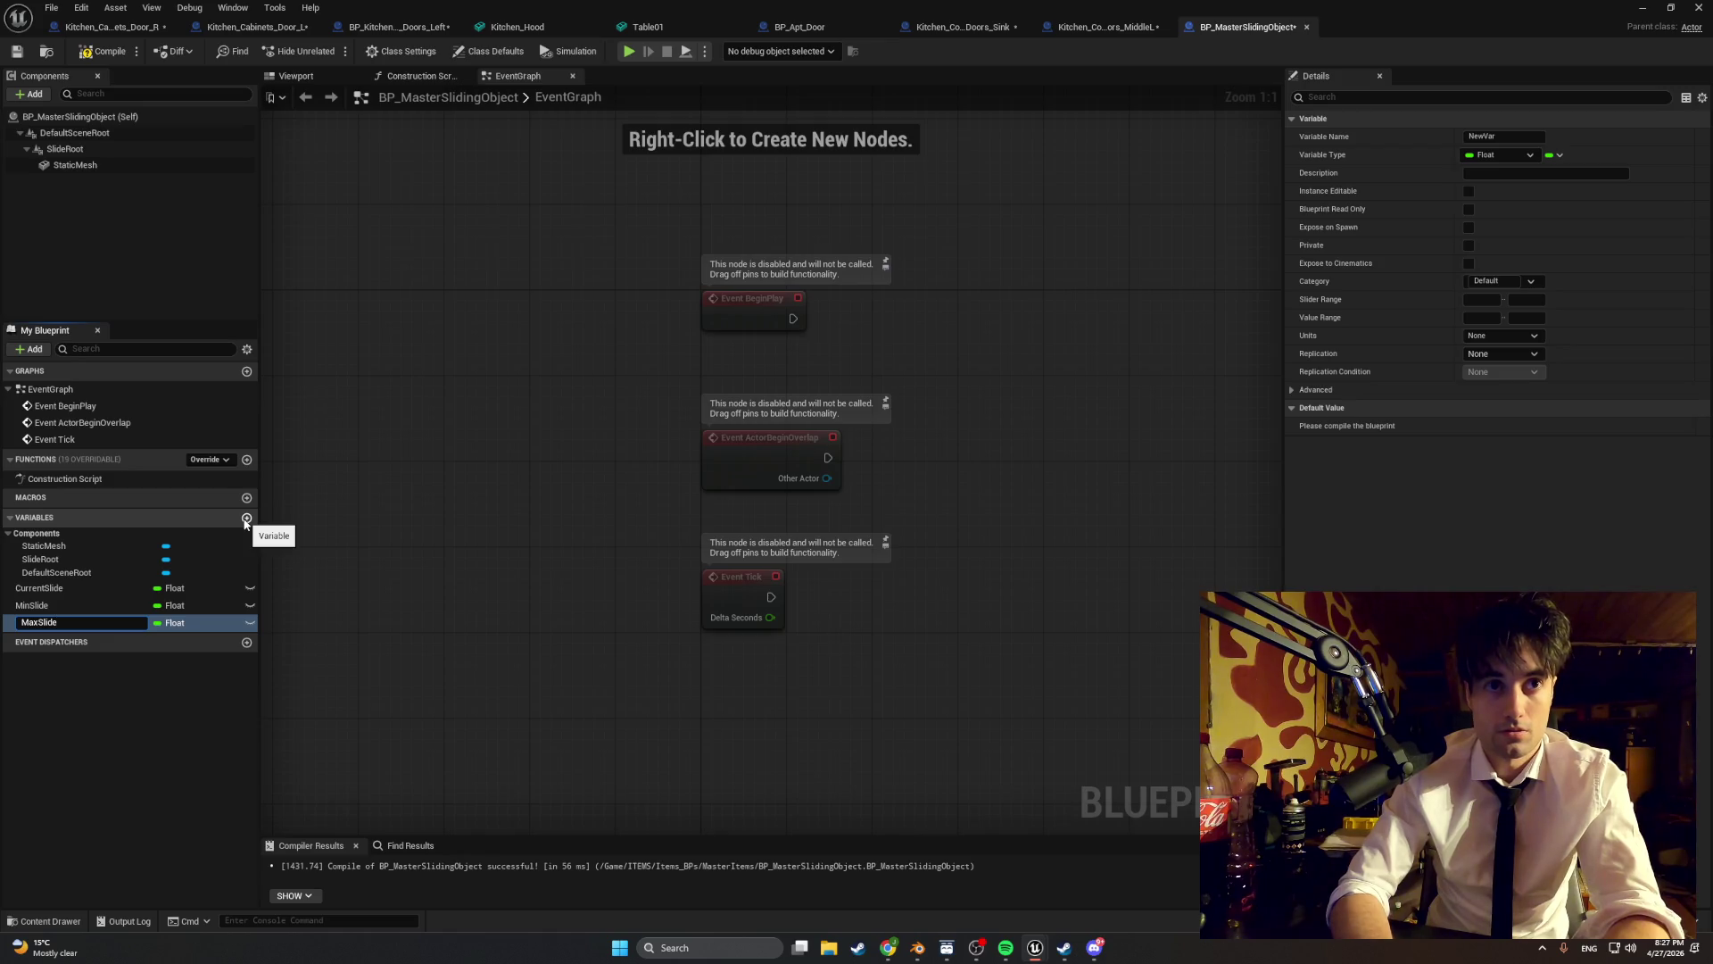
{"action": "key", "text": "Return"}
{"action": "left_click", "coordinate": [247, 518]}
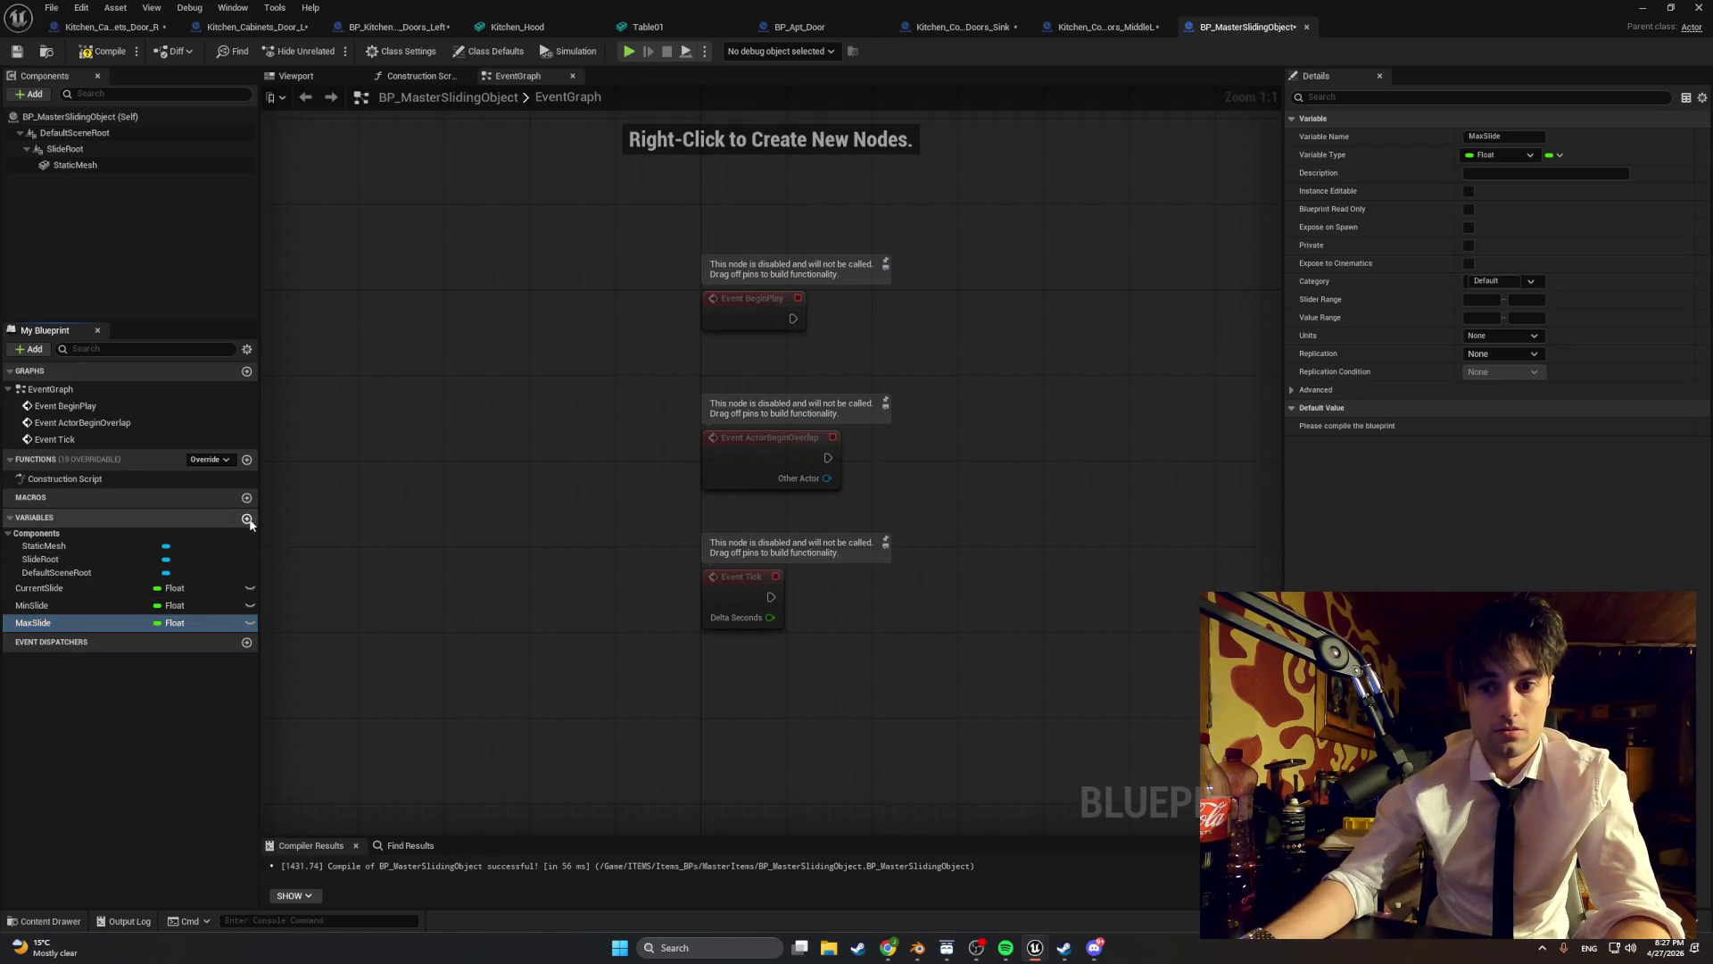
{"action": "type", "text": "SlideSensitivity"}
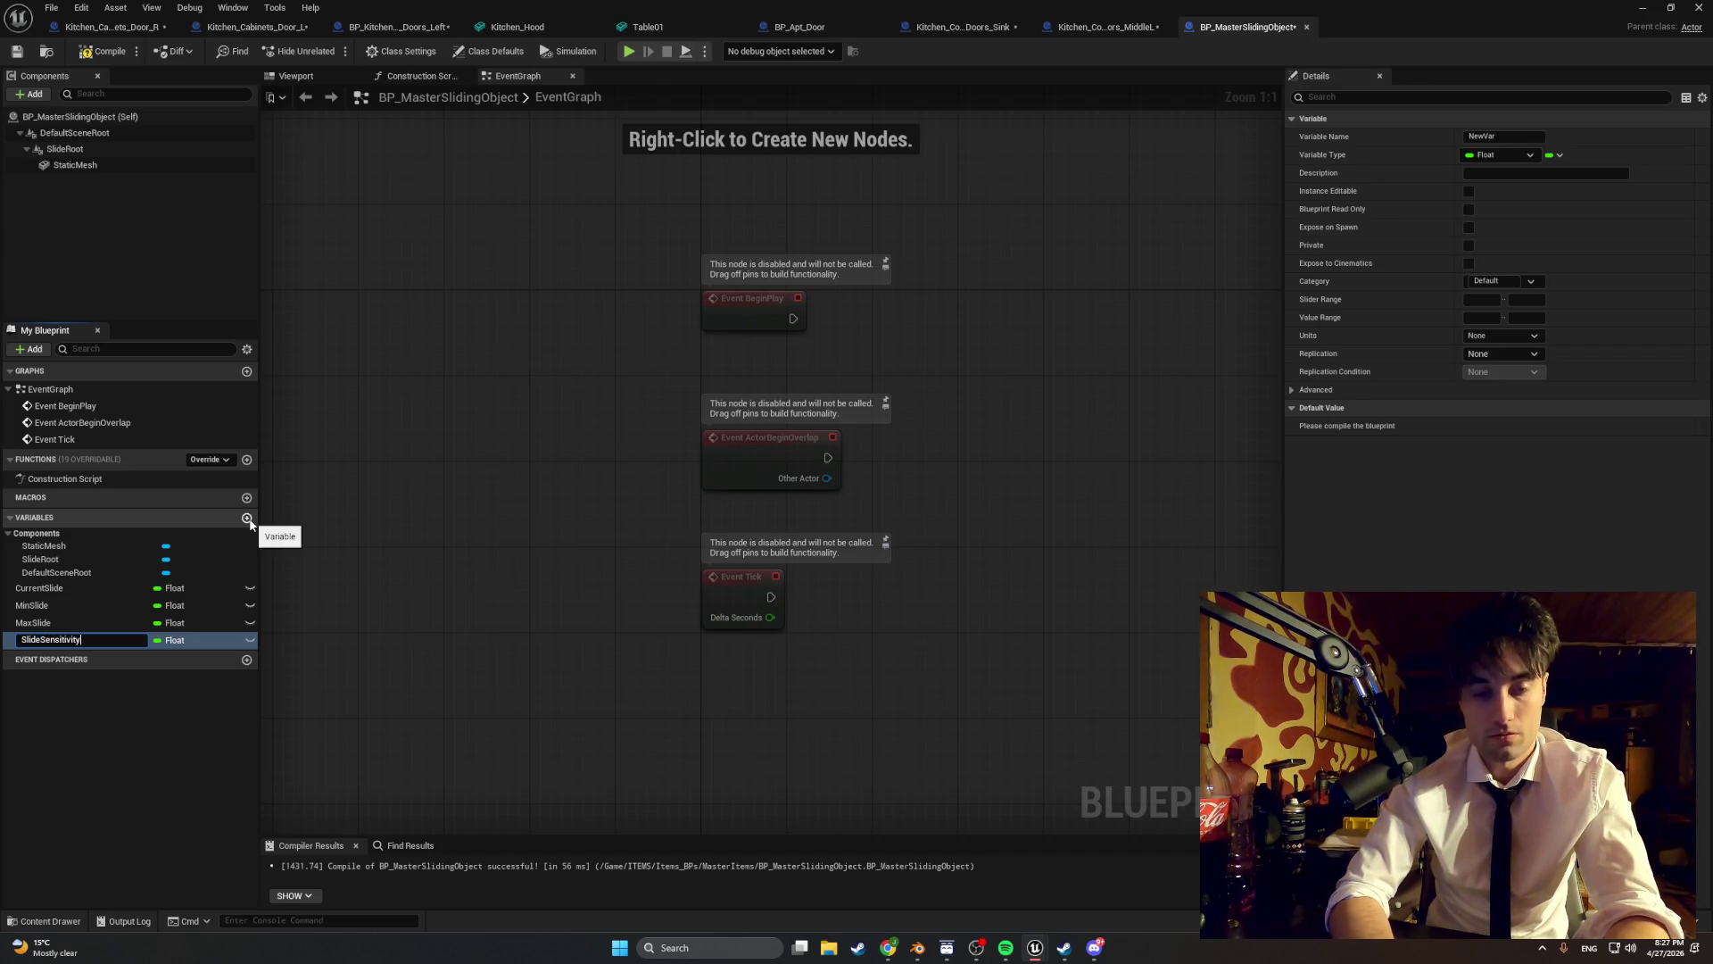
{"action": "key", "text": "Return"}
- Add a SlideAxis variable, compile, and change its type to Vector
{"action": "left_click", "coordinate": [248, 518]}
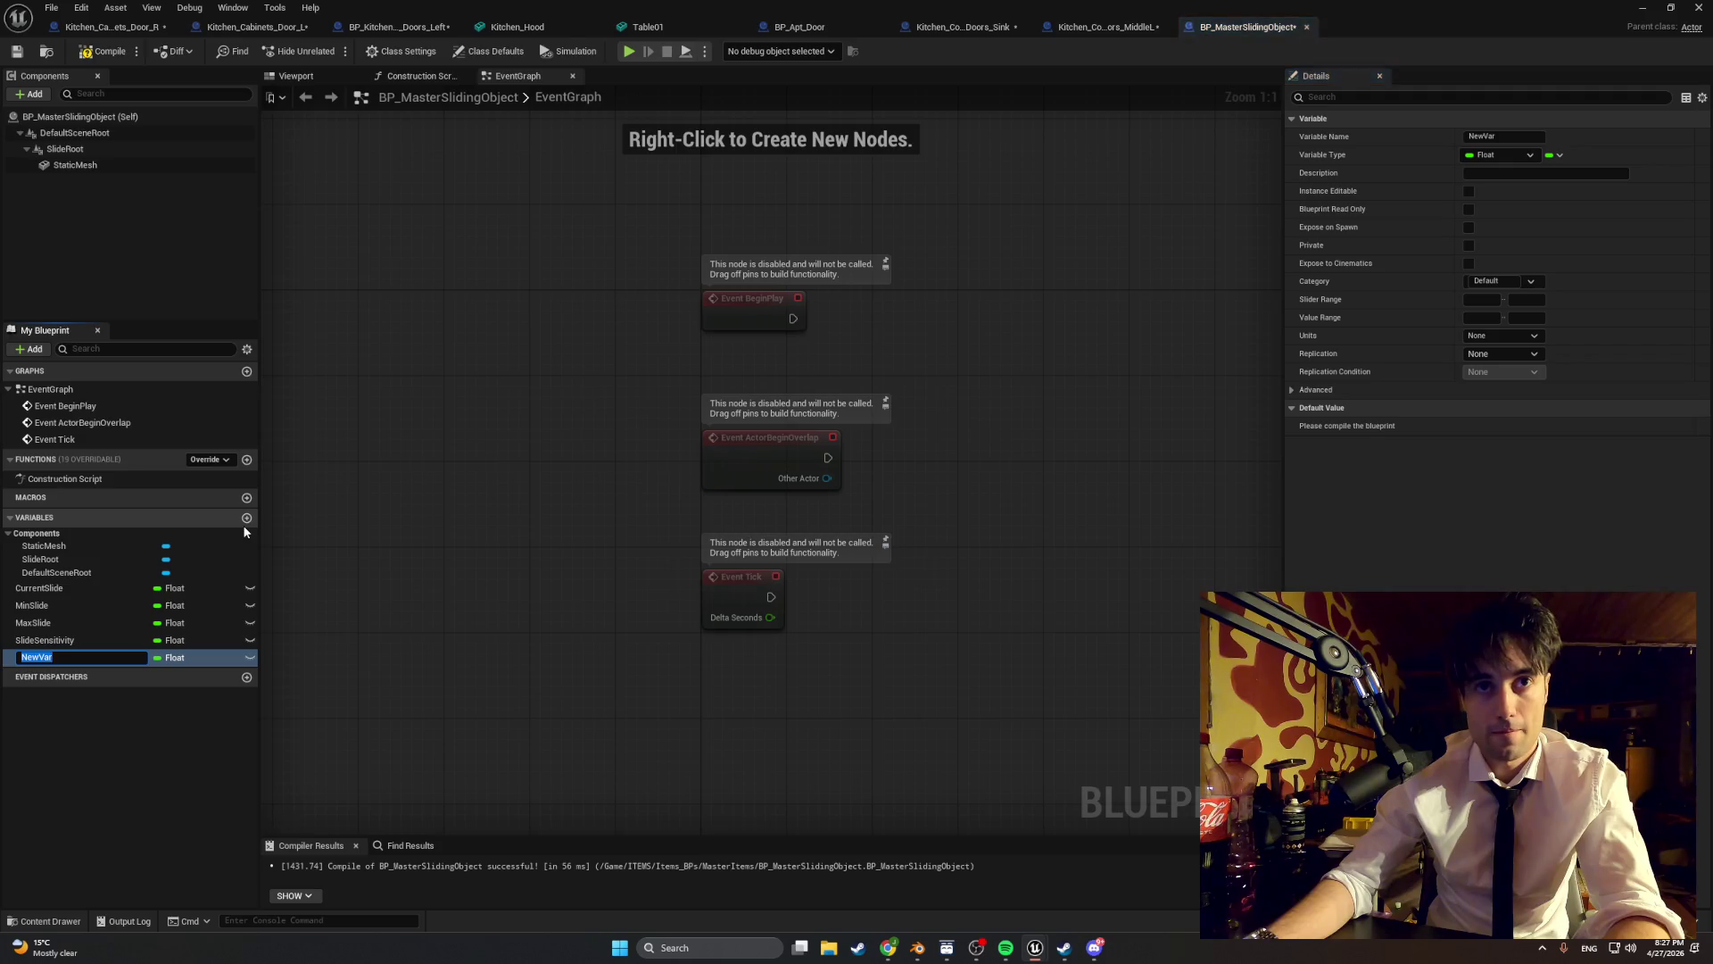
{"action": "type", "text": "Slide"}
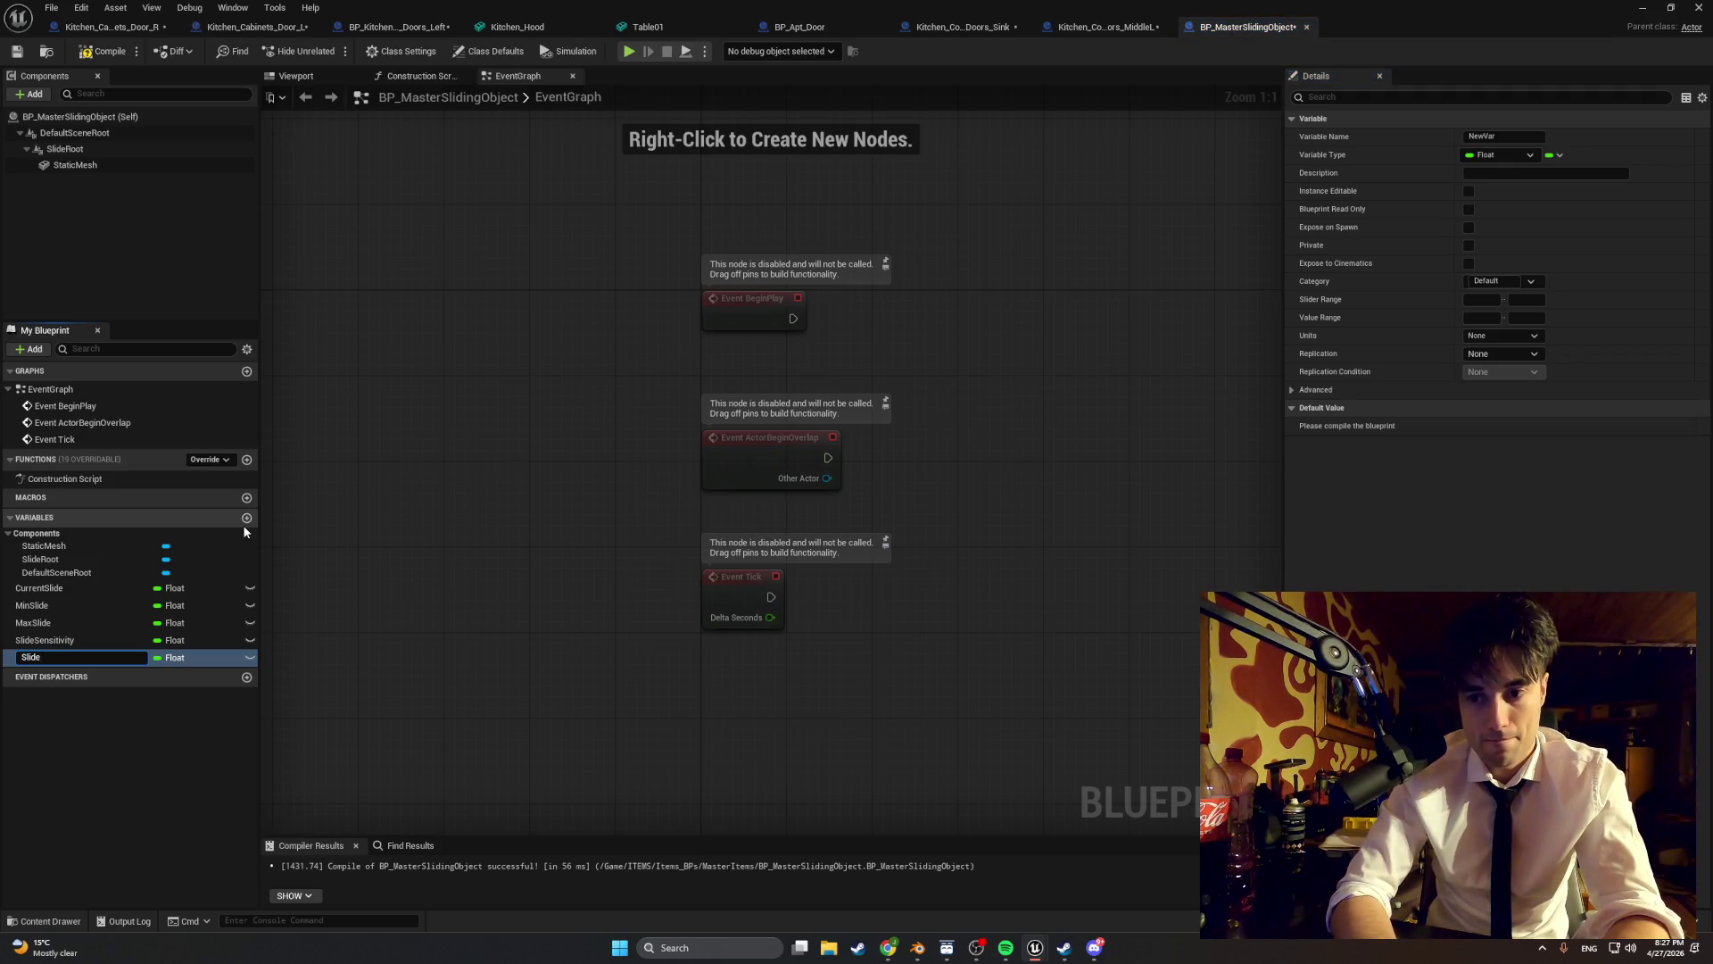
{"action": "type", "text": "Axis"}
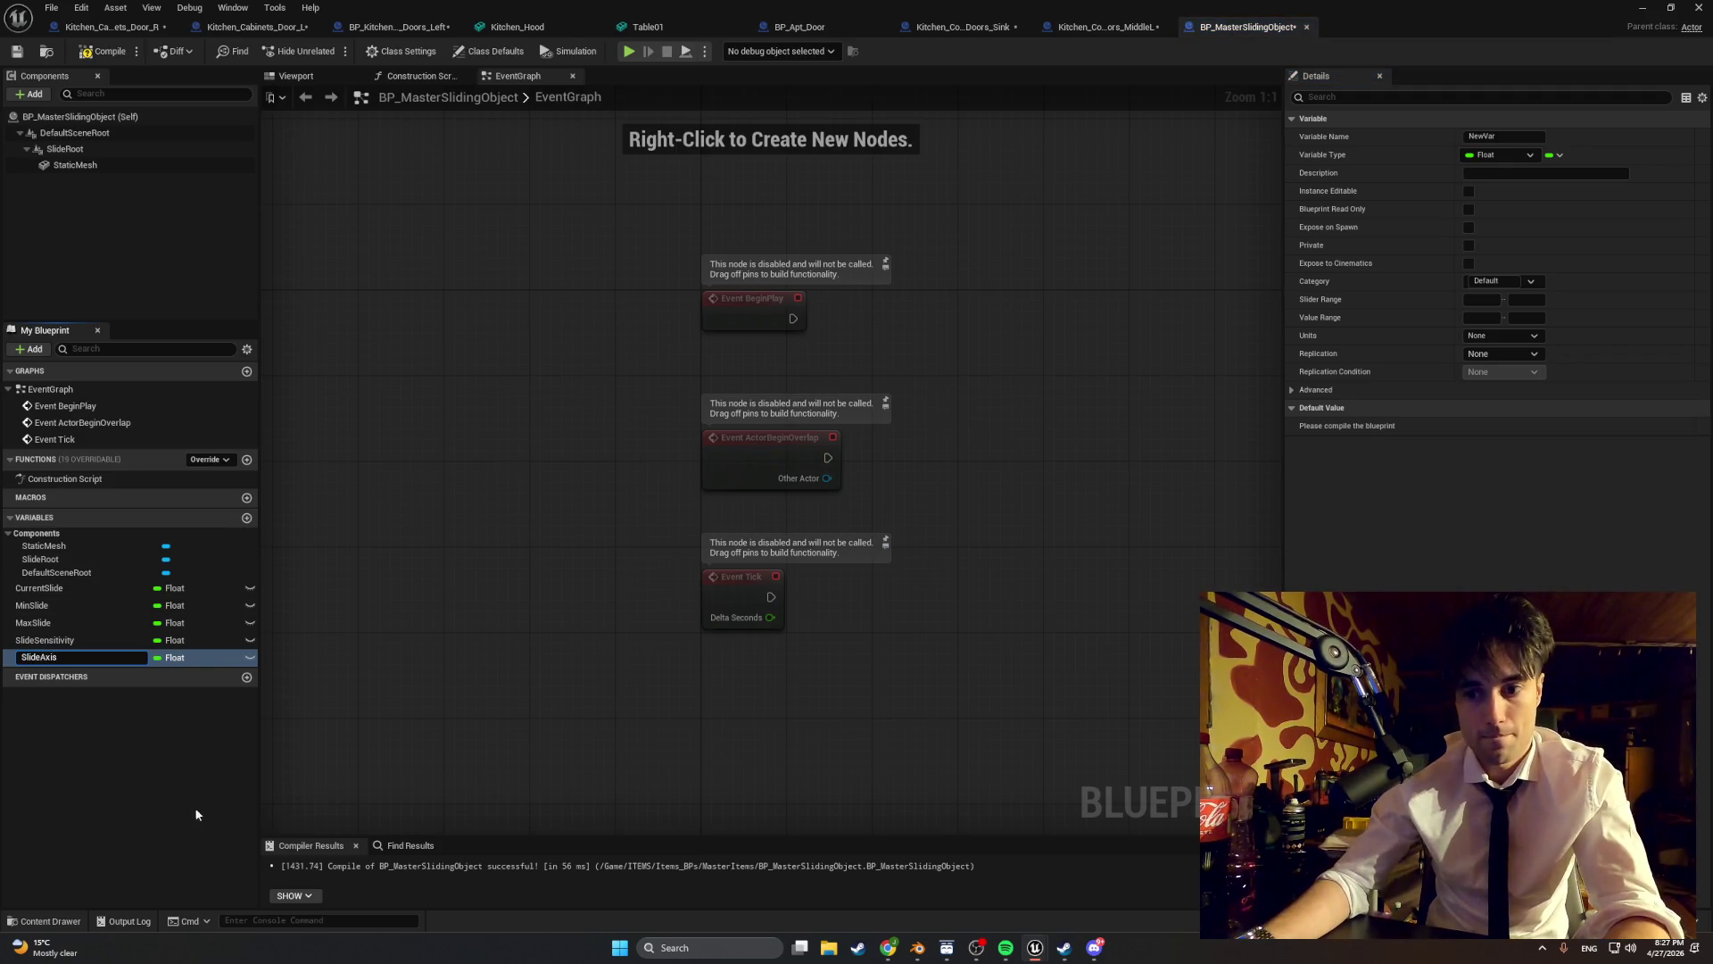
{"action": "key", "text": "Return"}
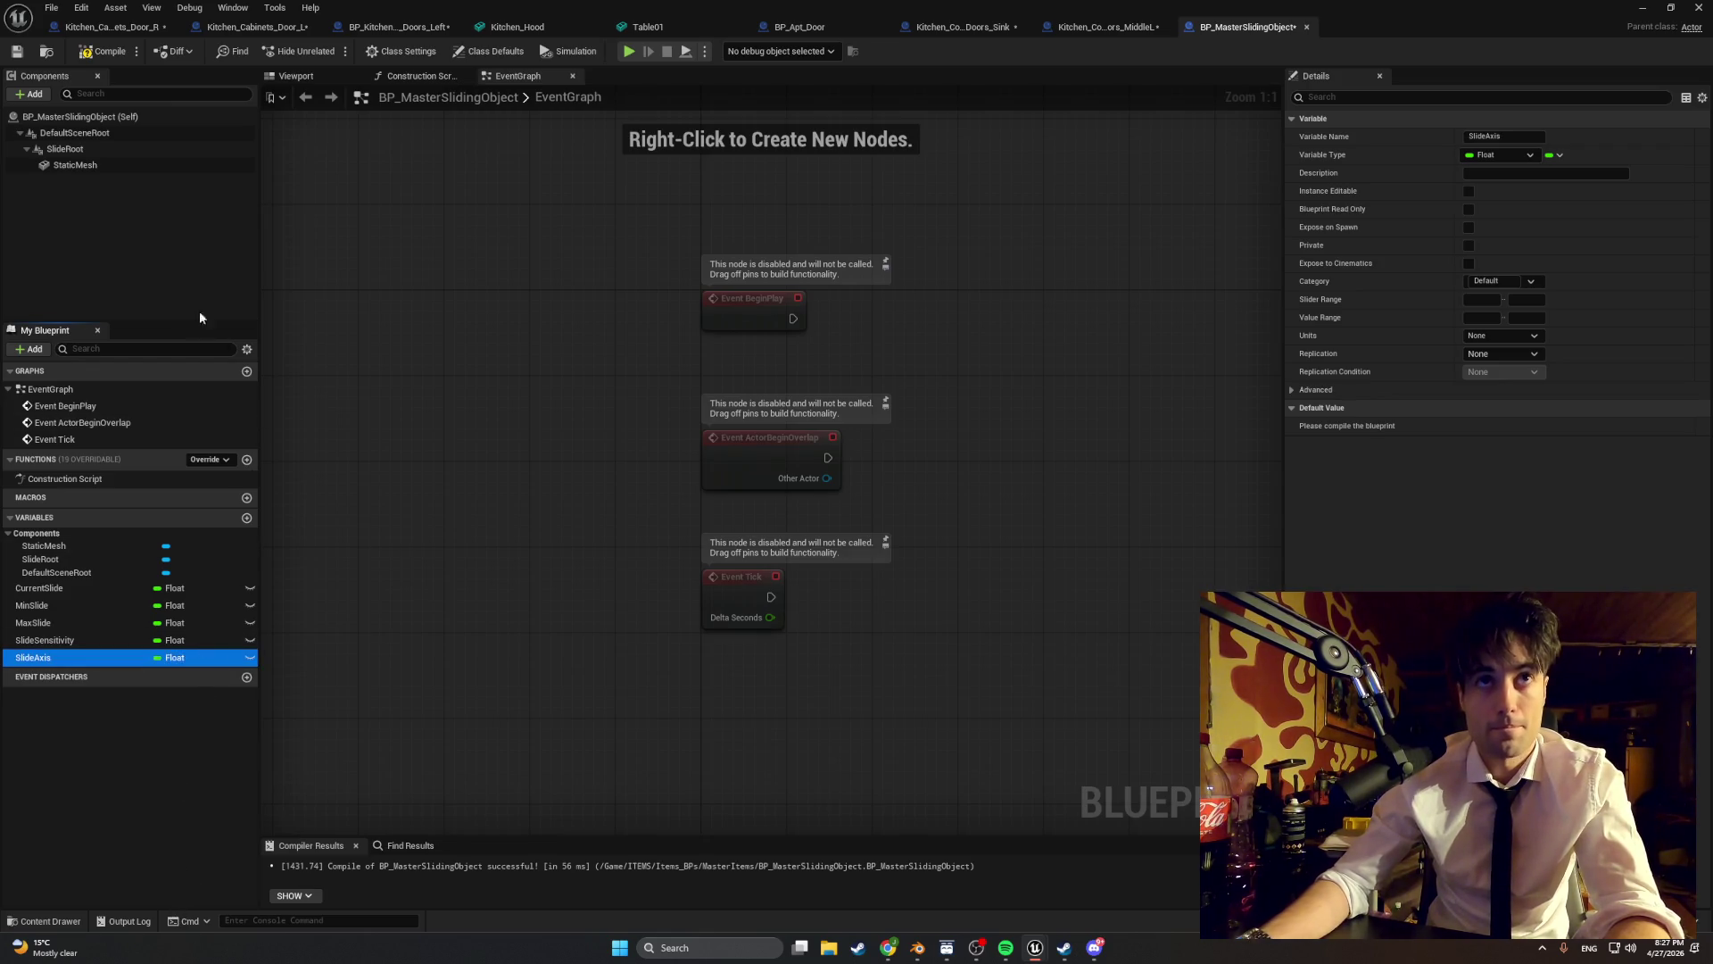
{"action": "left_click", "coordinate": [105, 56]}
{"action": "left_click", "coordinate": [173, 658]}
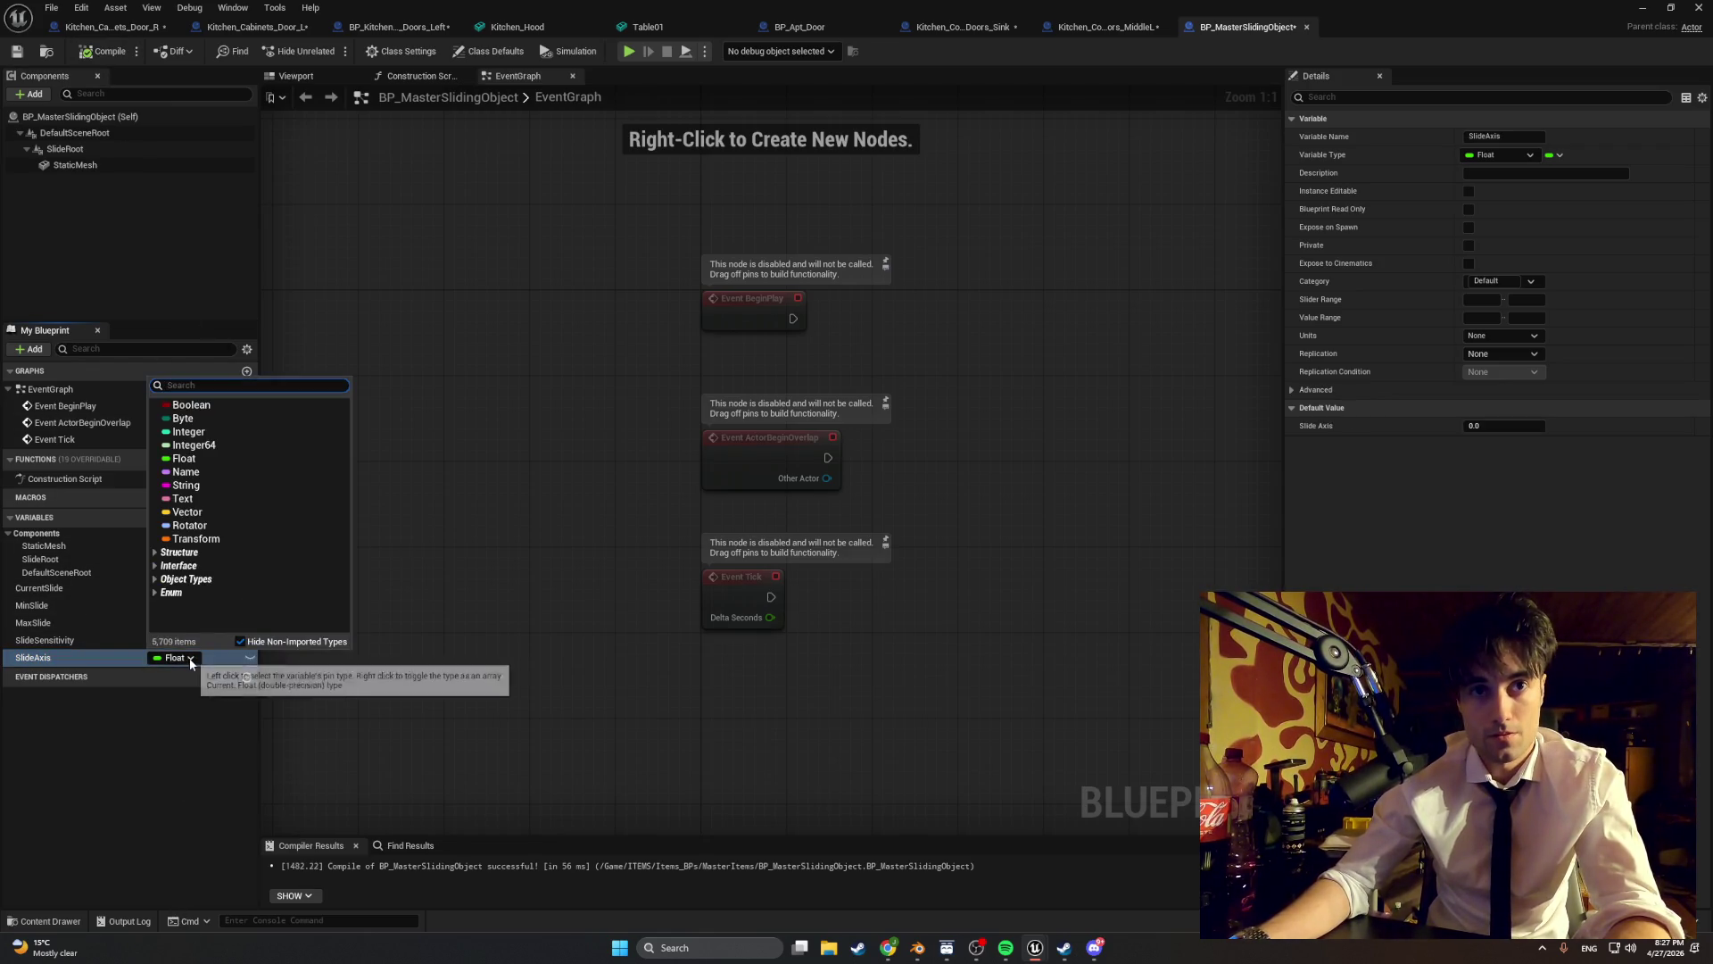
{"action": "left_click", "coordinate": [189, 512]}
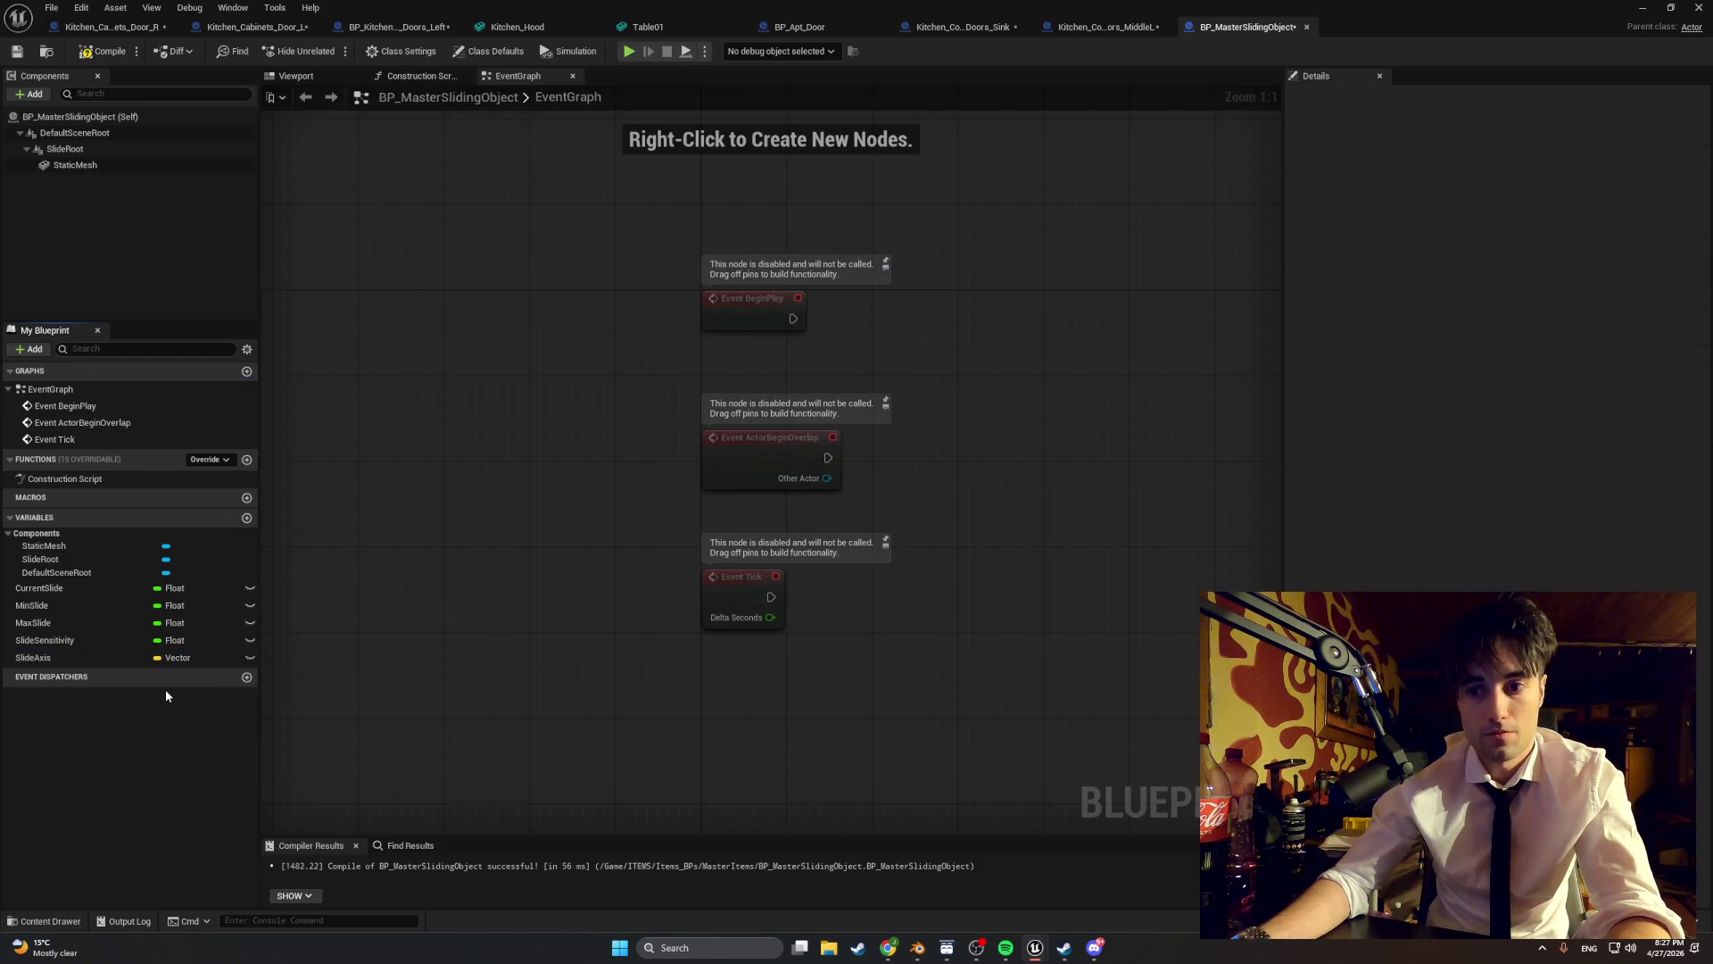
- Set MaxSlide's default value to 40 and compile
{"action": "left_click", "coordinate": [131, 623]}
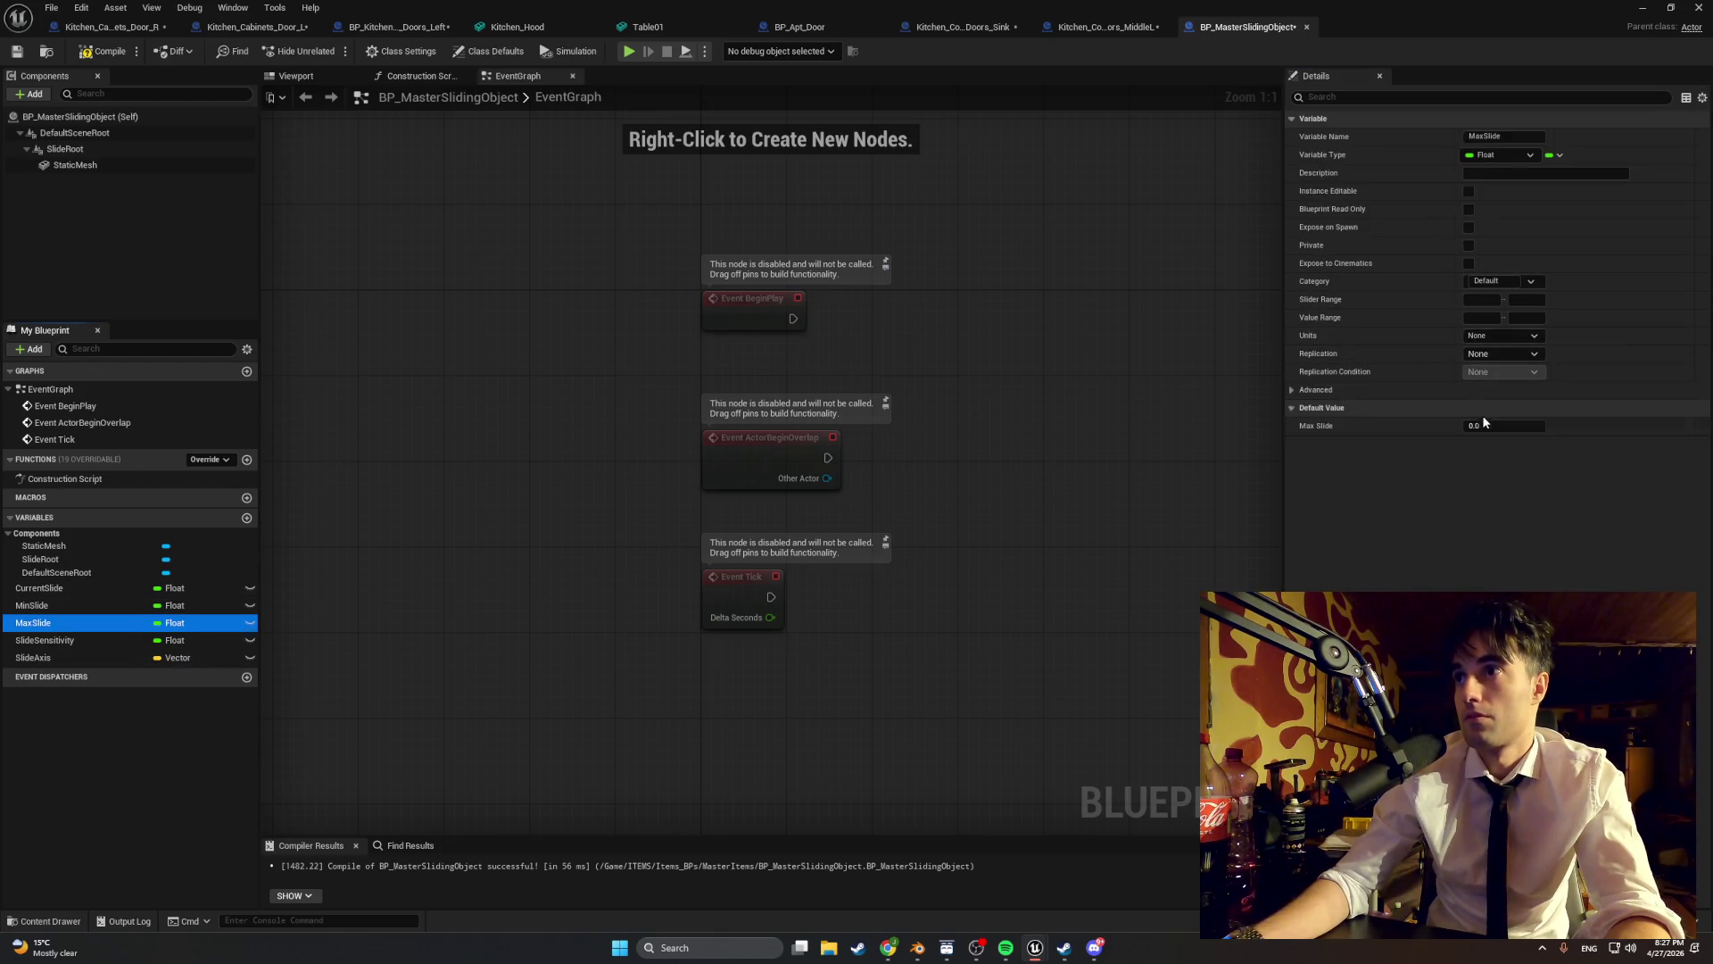
{"action": "left_click", "coordinate": [1446, 409]}
{"action": "left_click", "coordinate": [1447, 410]}
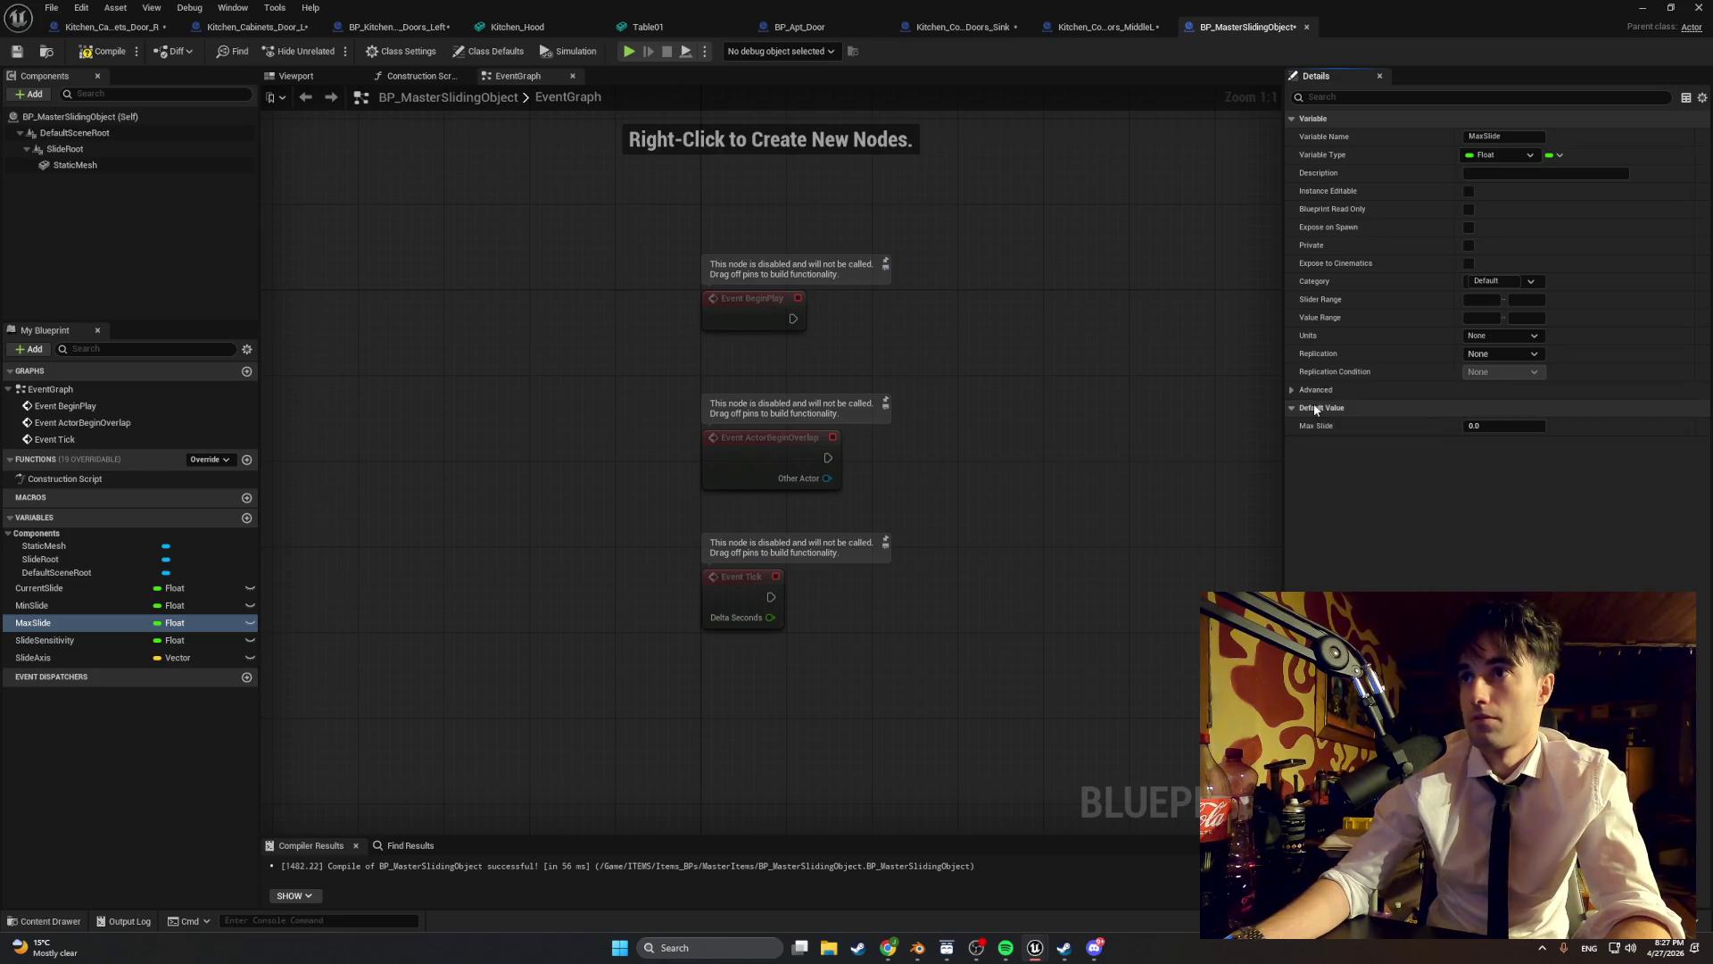
{"action": "left_click", "coordinate": [1514, 427]}
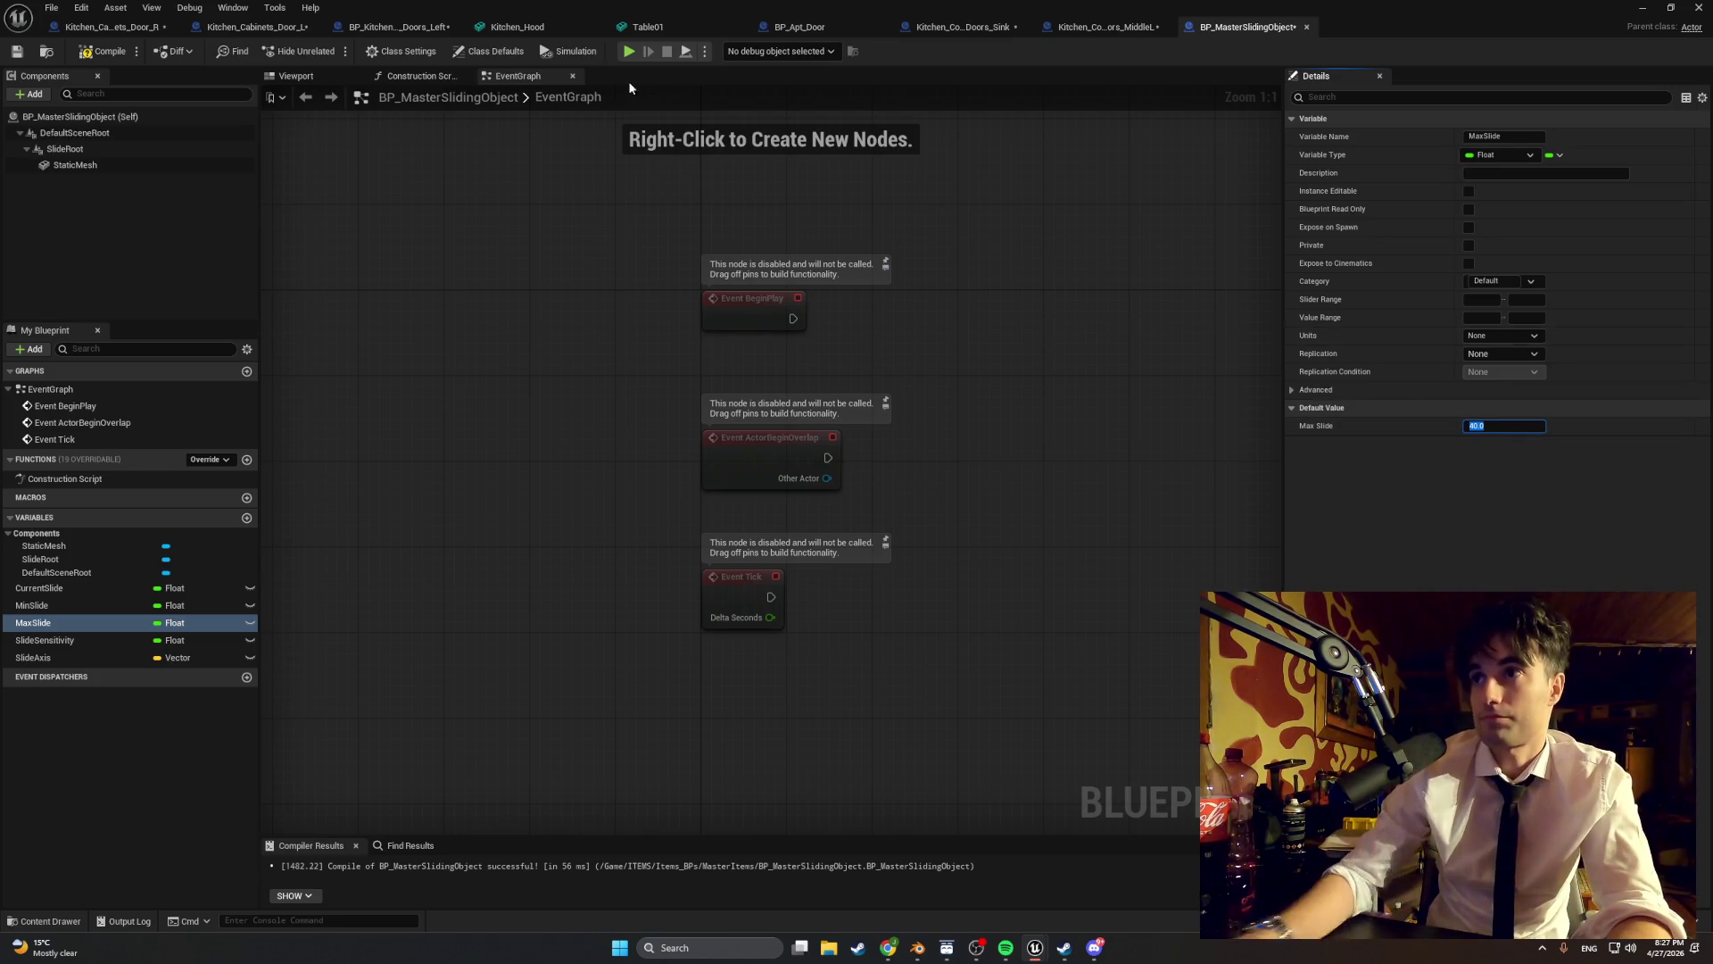
{"action": "left_click", "coordinate": [105, 50]}
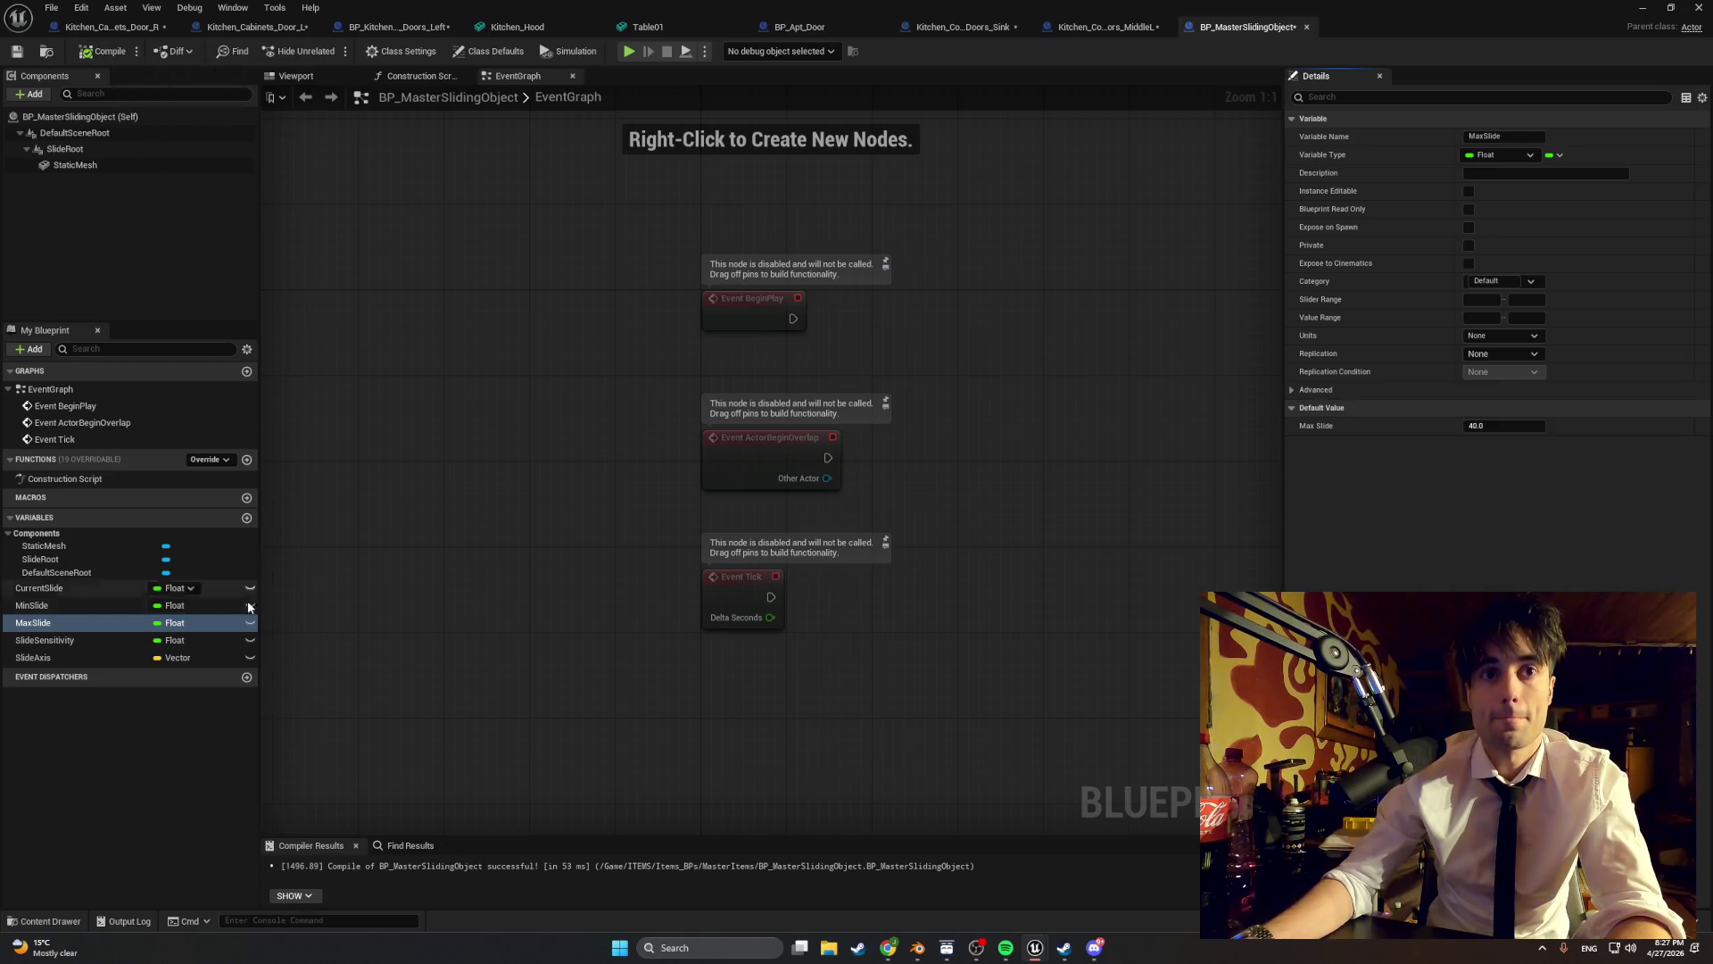
- Set SlideSensitivity's default value to 1 and compile
{"action": "left_click", "coordinate": [214, 641]}
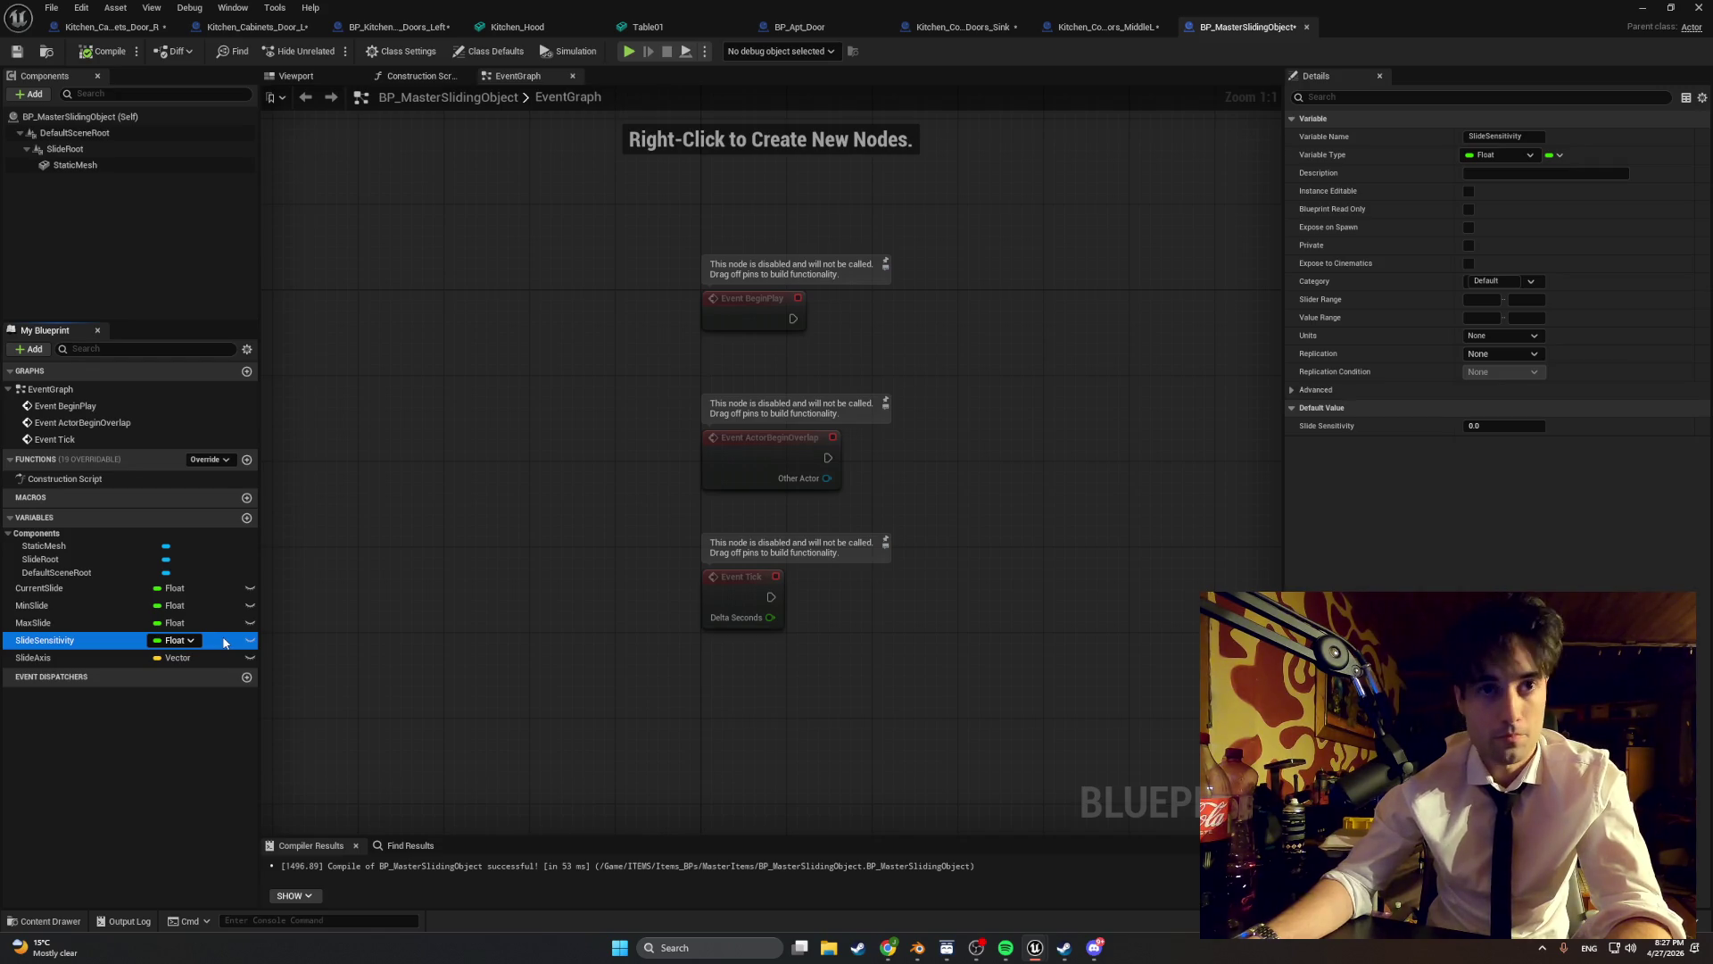
{"action": "left_click", "coordinate": [1487, 425]}
{"action": "type", "text": "1"}
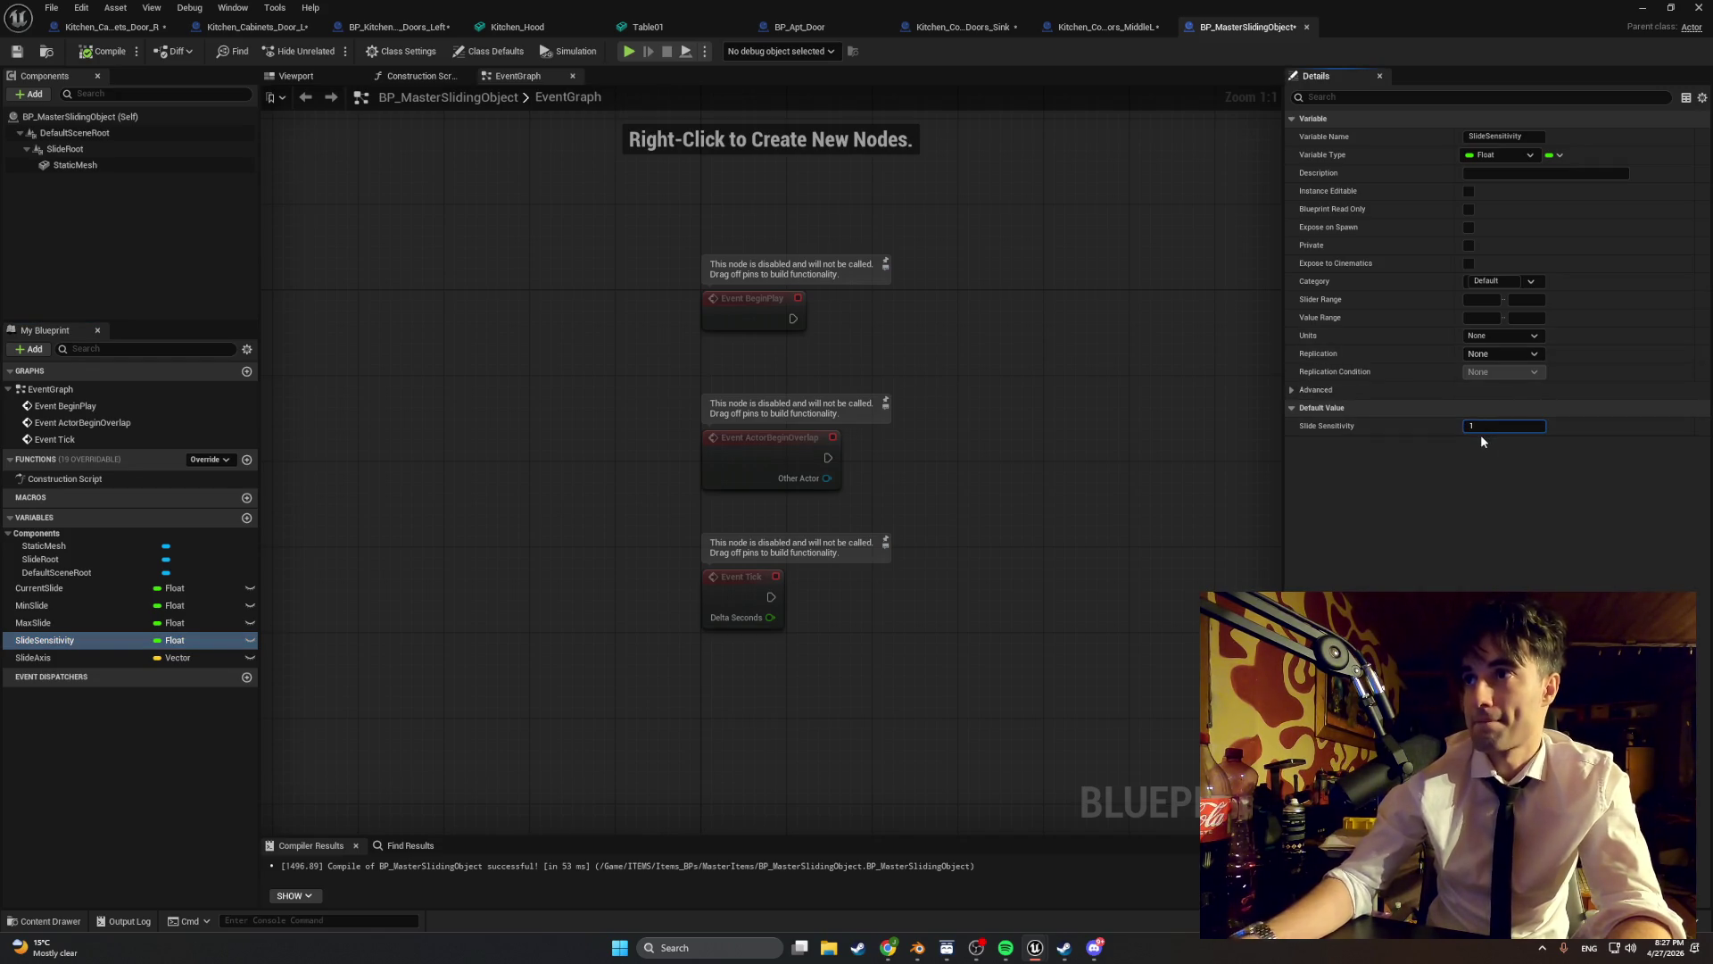
{"action": "key", "text": "Return"}
{"action": "left_click", "coordinate": [98, 52]}
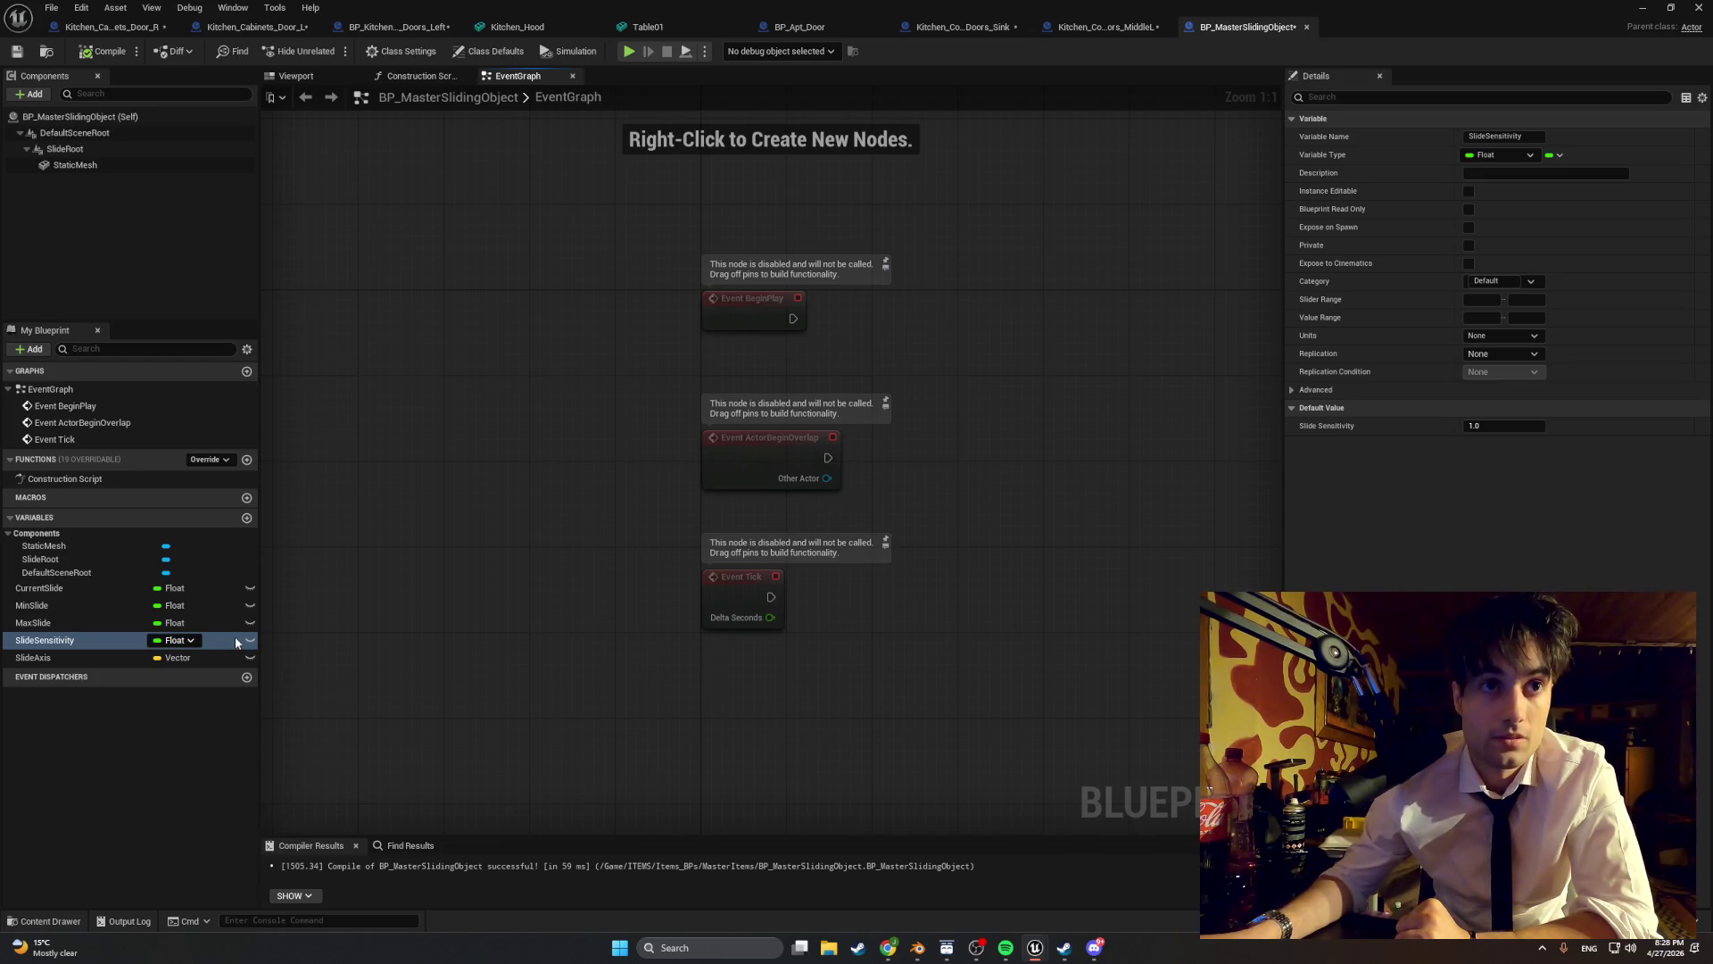
- Set SlideAxis default X component to 1 and compile
{"action": "left_click", "coordinate": [120, 659]}
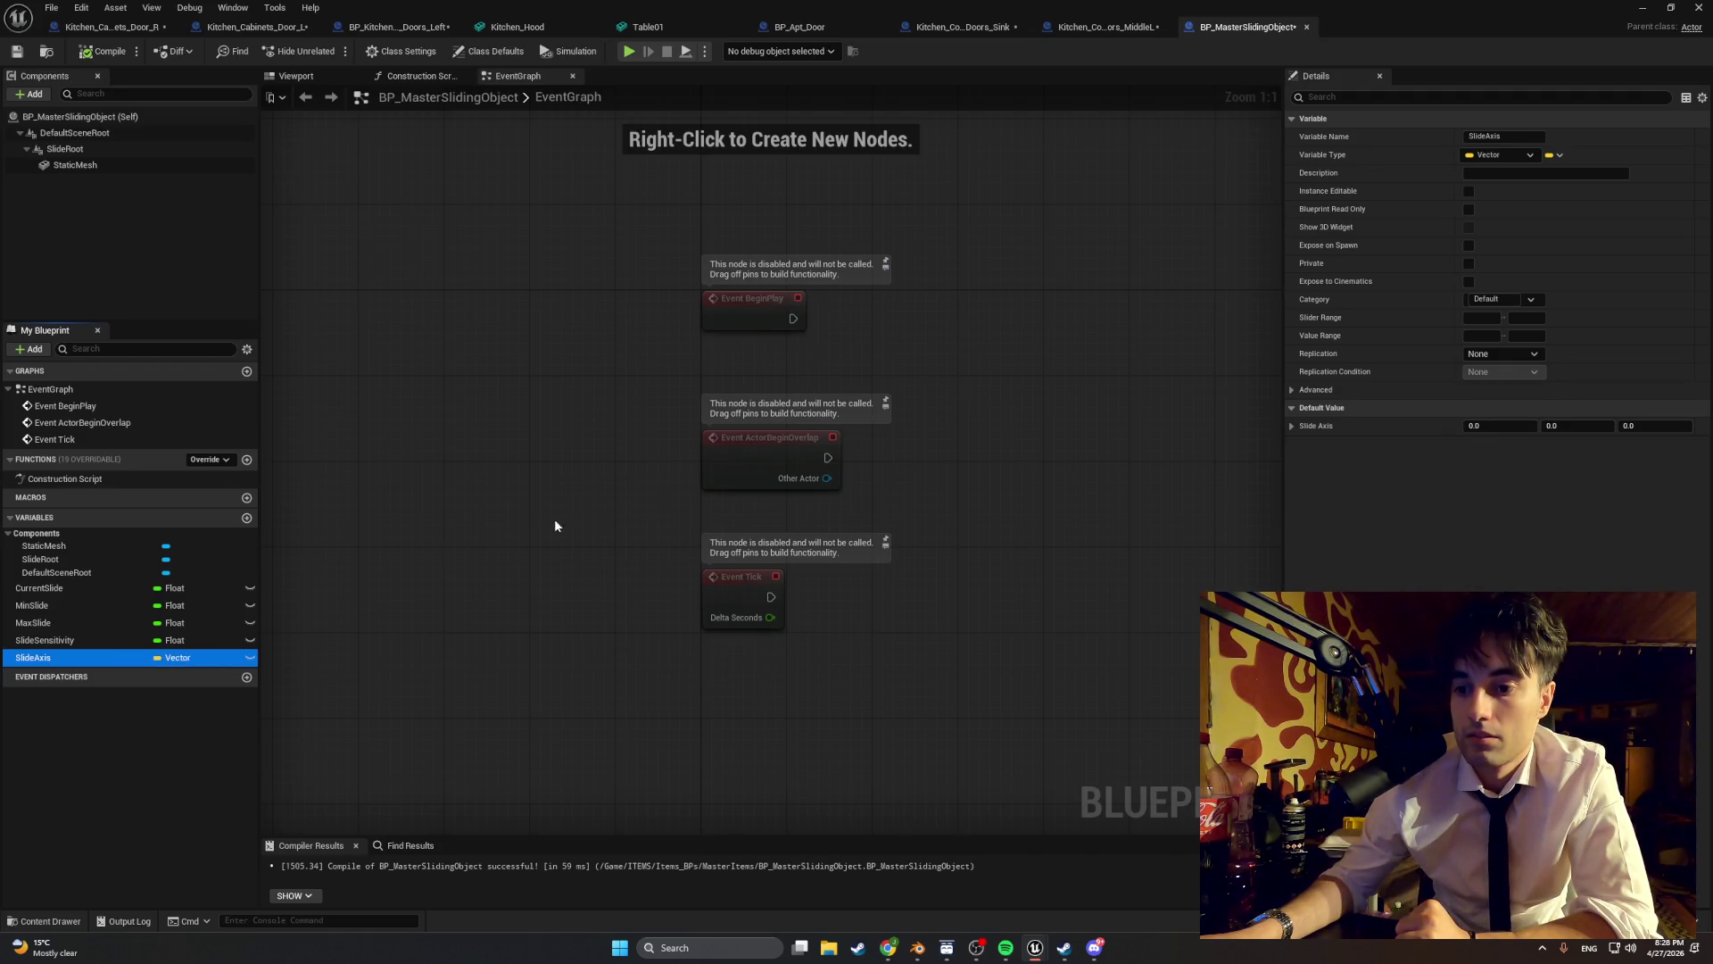
{"action": "left_click", "coordinate": [1480, 425]}
{"action": "type", "text": "1"}
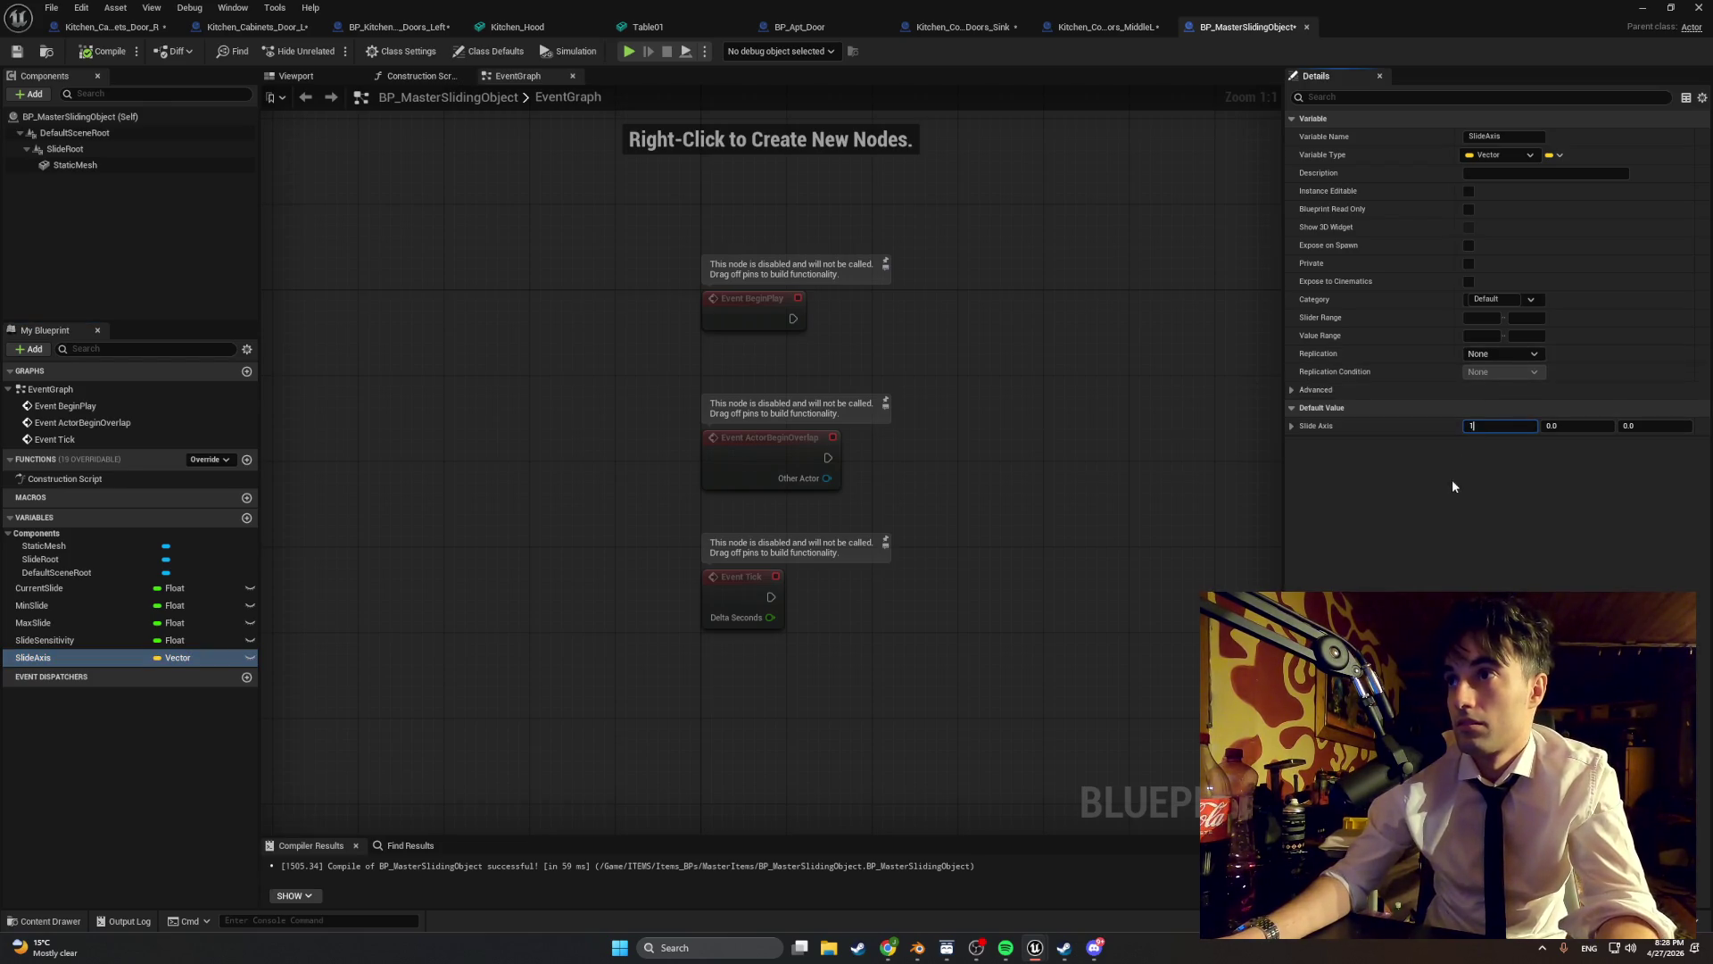
{"action": "left_click", "coordinate": [90, 57]}
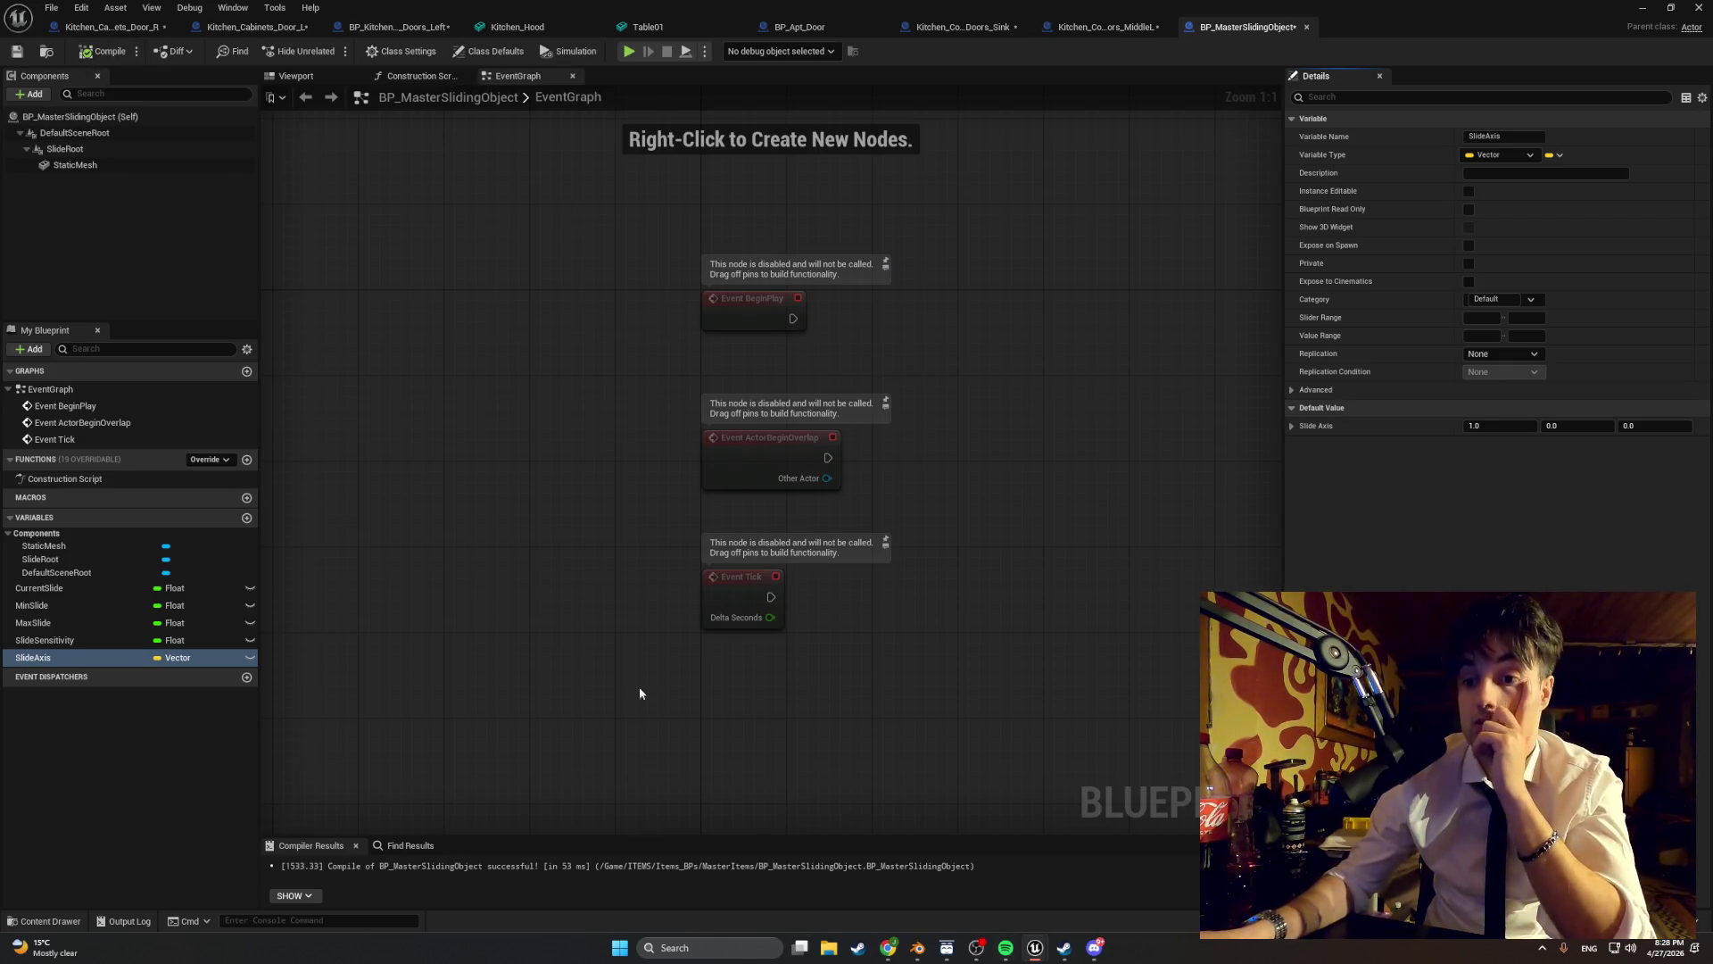
- Create a new function named DragSlide
{"action": "left_click", "coordinate": [247, 460]}
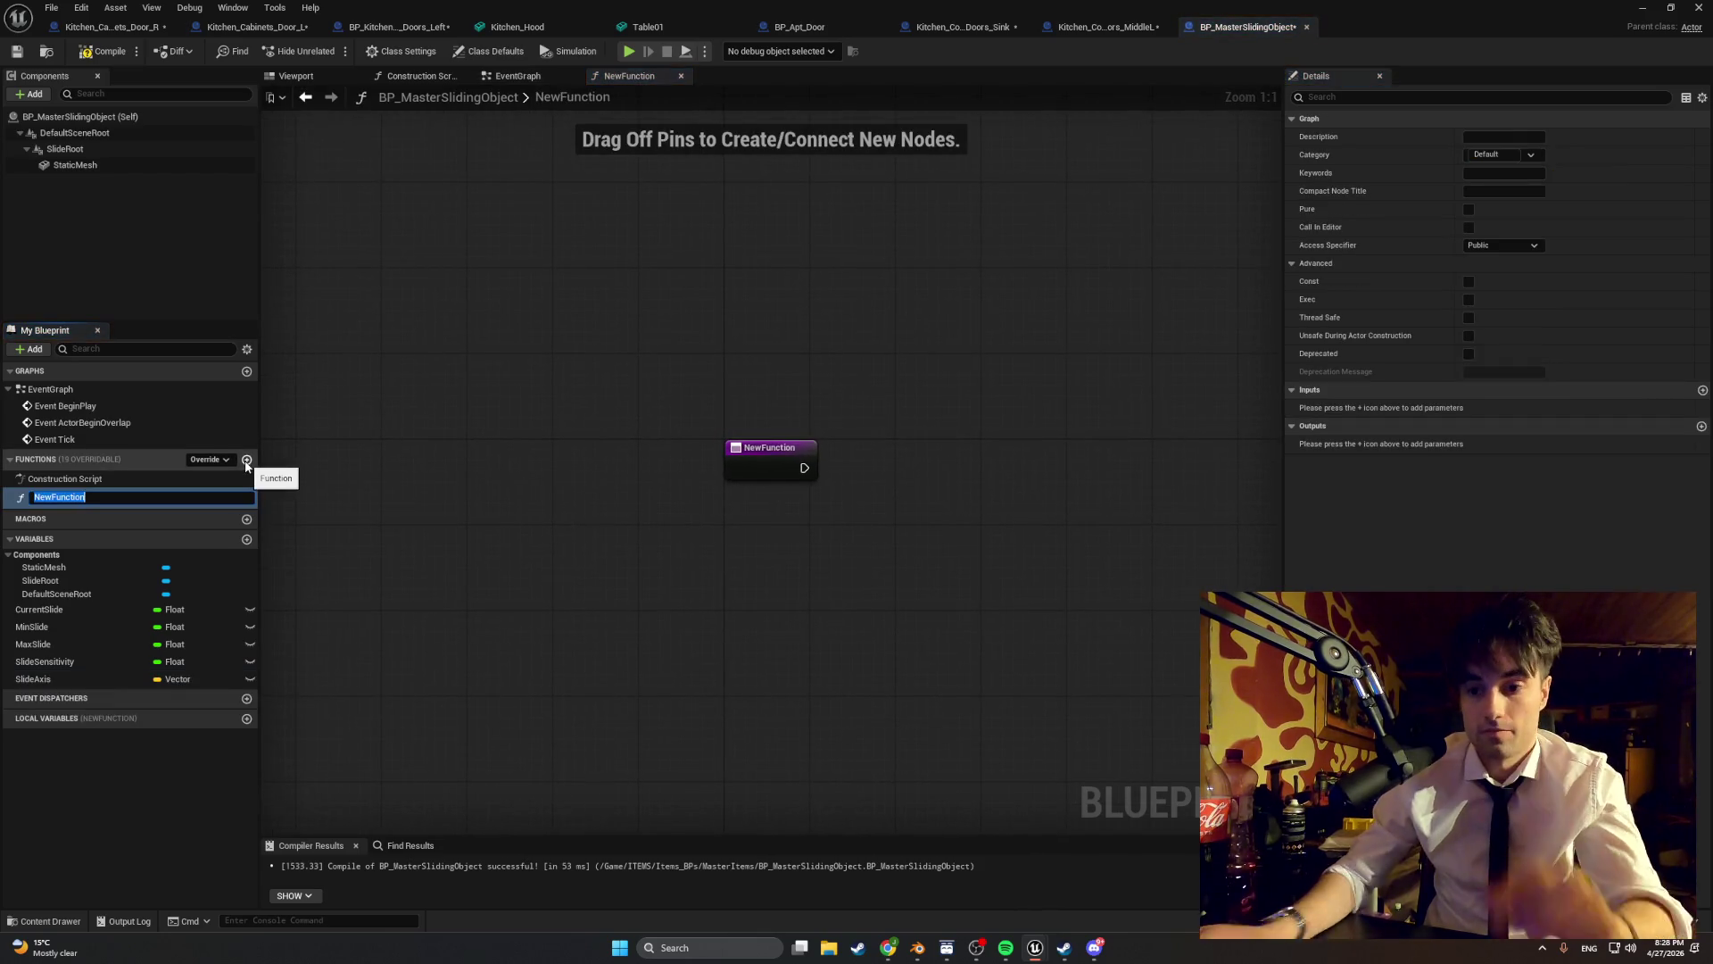
{"action": "type", "text": "DragSli"}
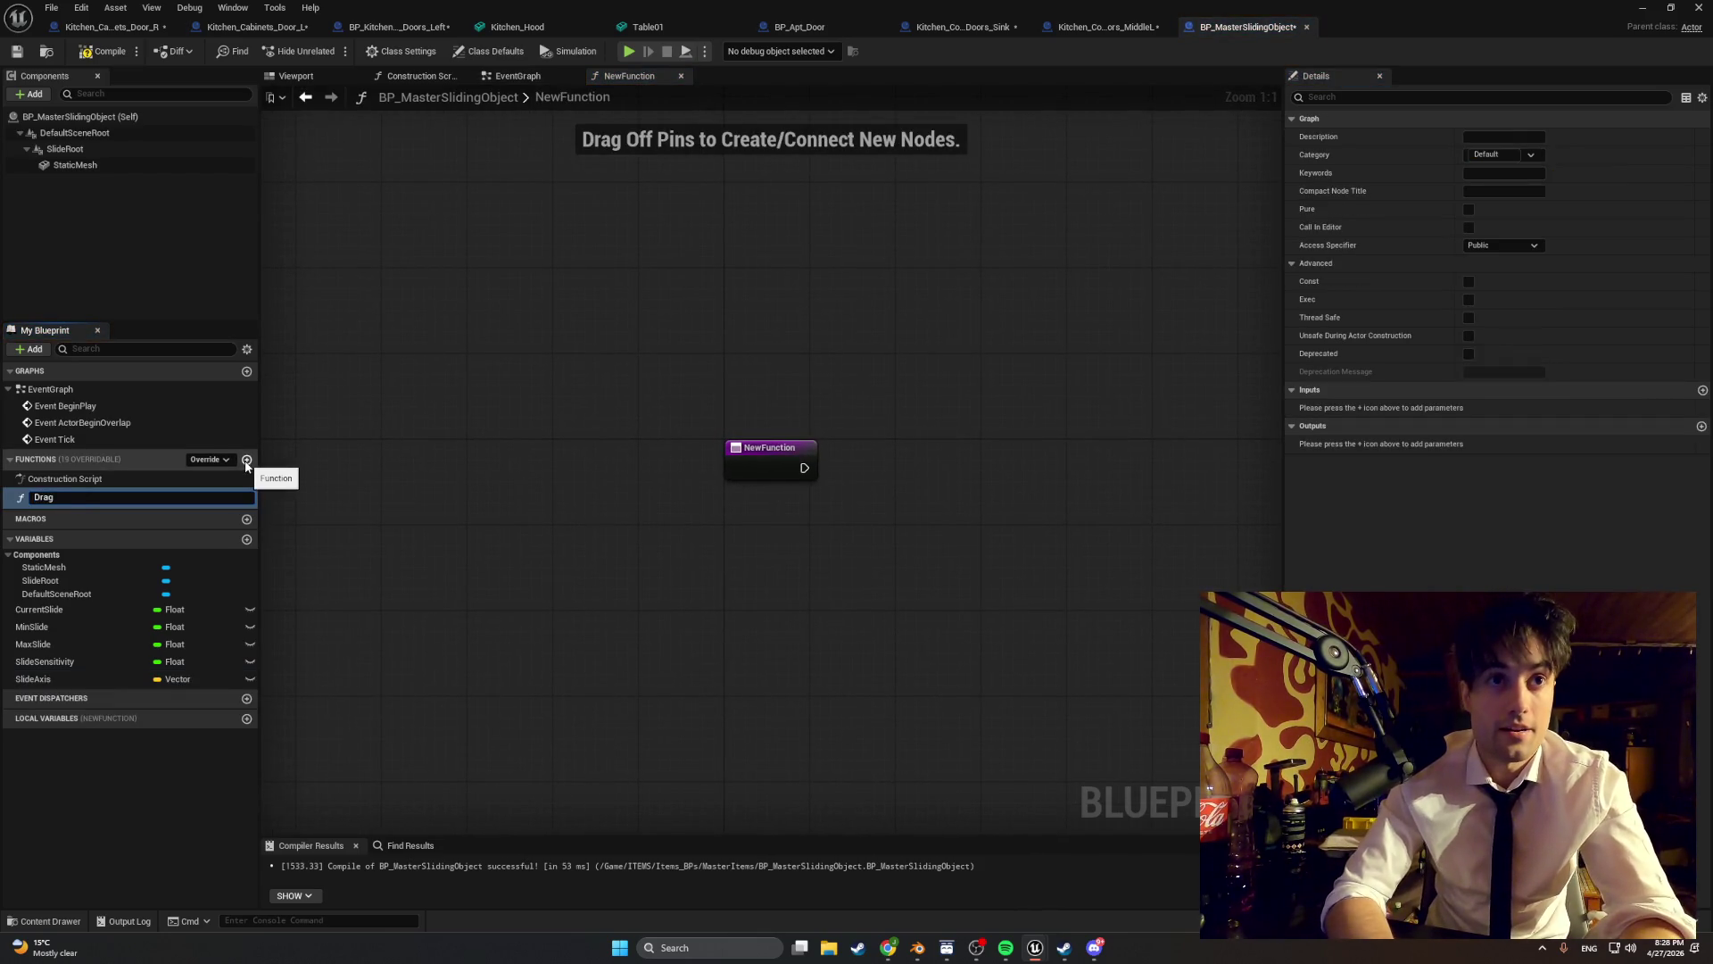
{"action": "type", "text": "de"}
{"action": "key", "text": "Return"}
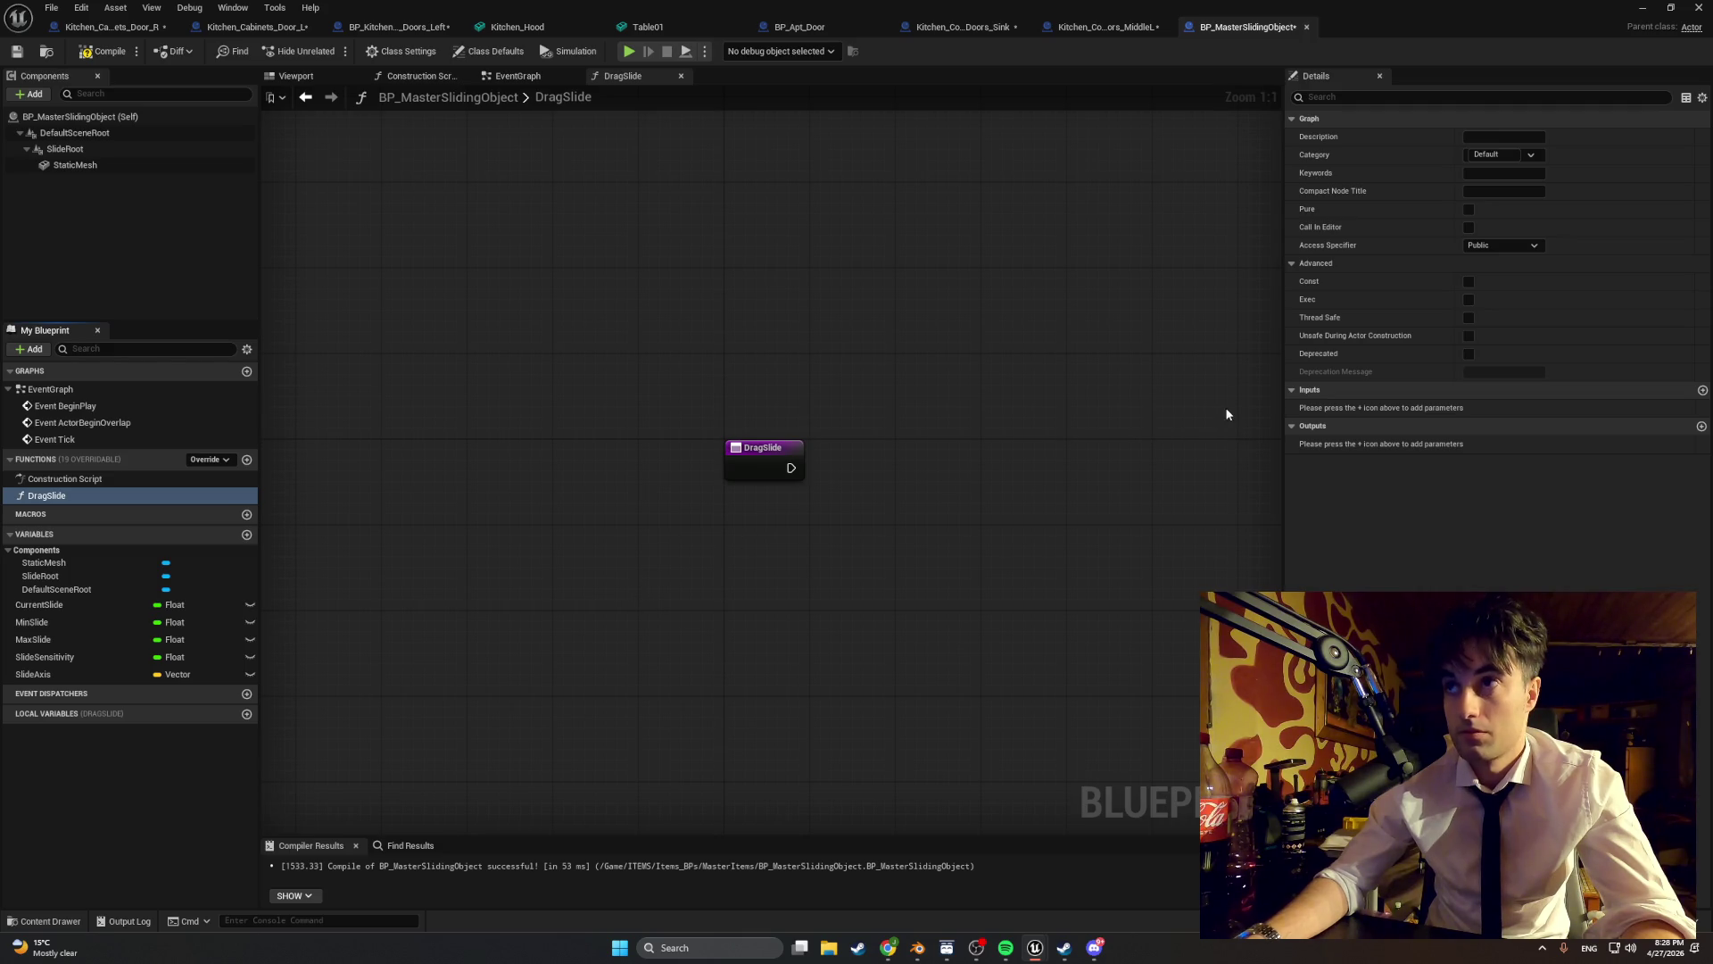
- Give DragSlide a Float input parameter named MouseX and compile
{"action": "left_click", "coordinate": [1702, 390]}
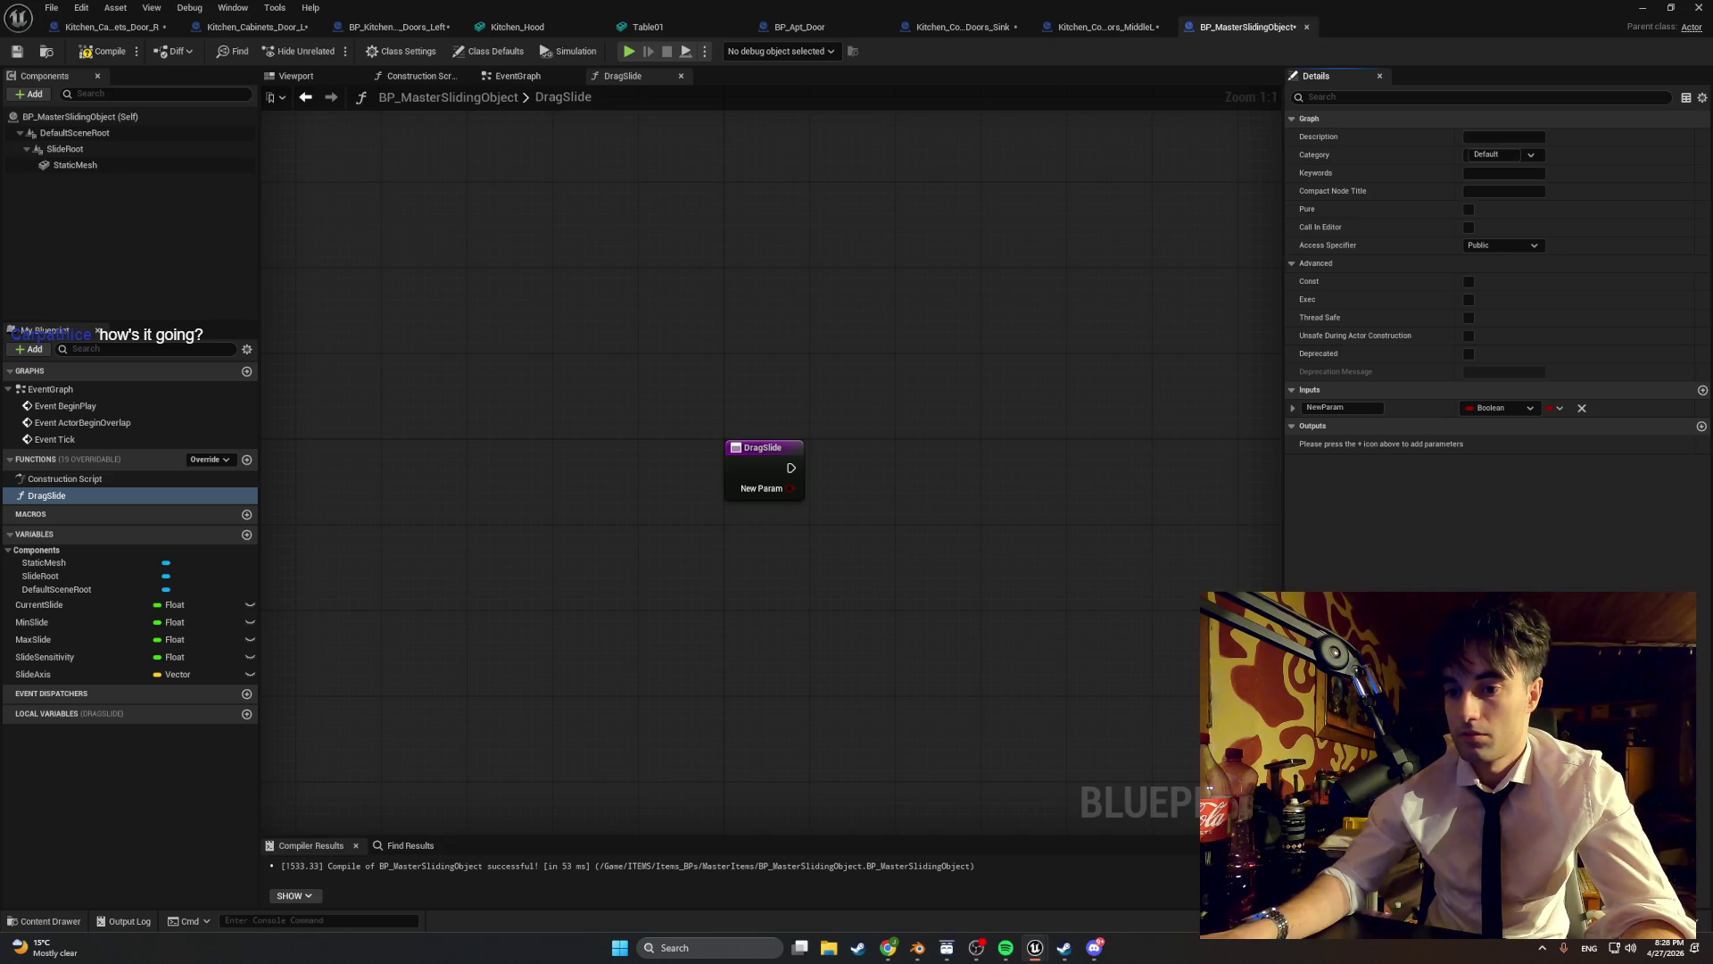
{"action": "key", "text": "alt+Tab"}
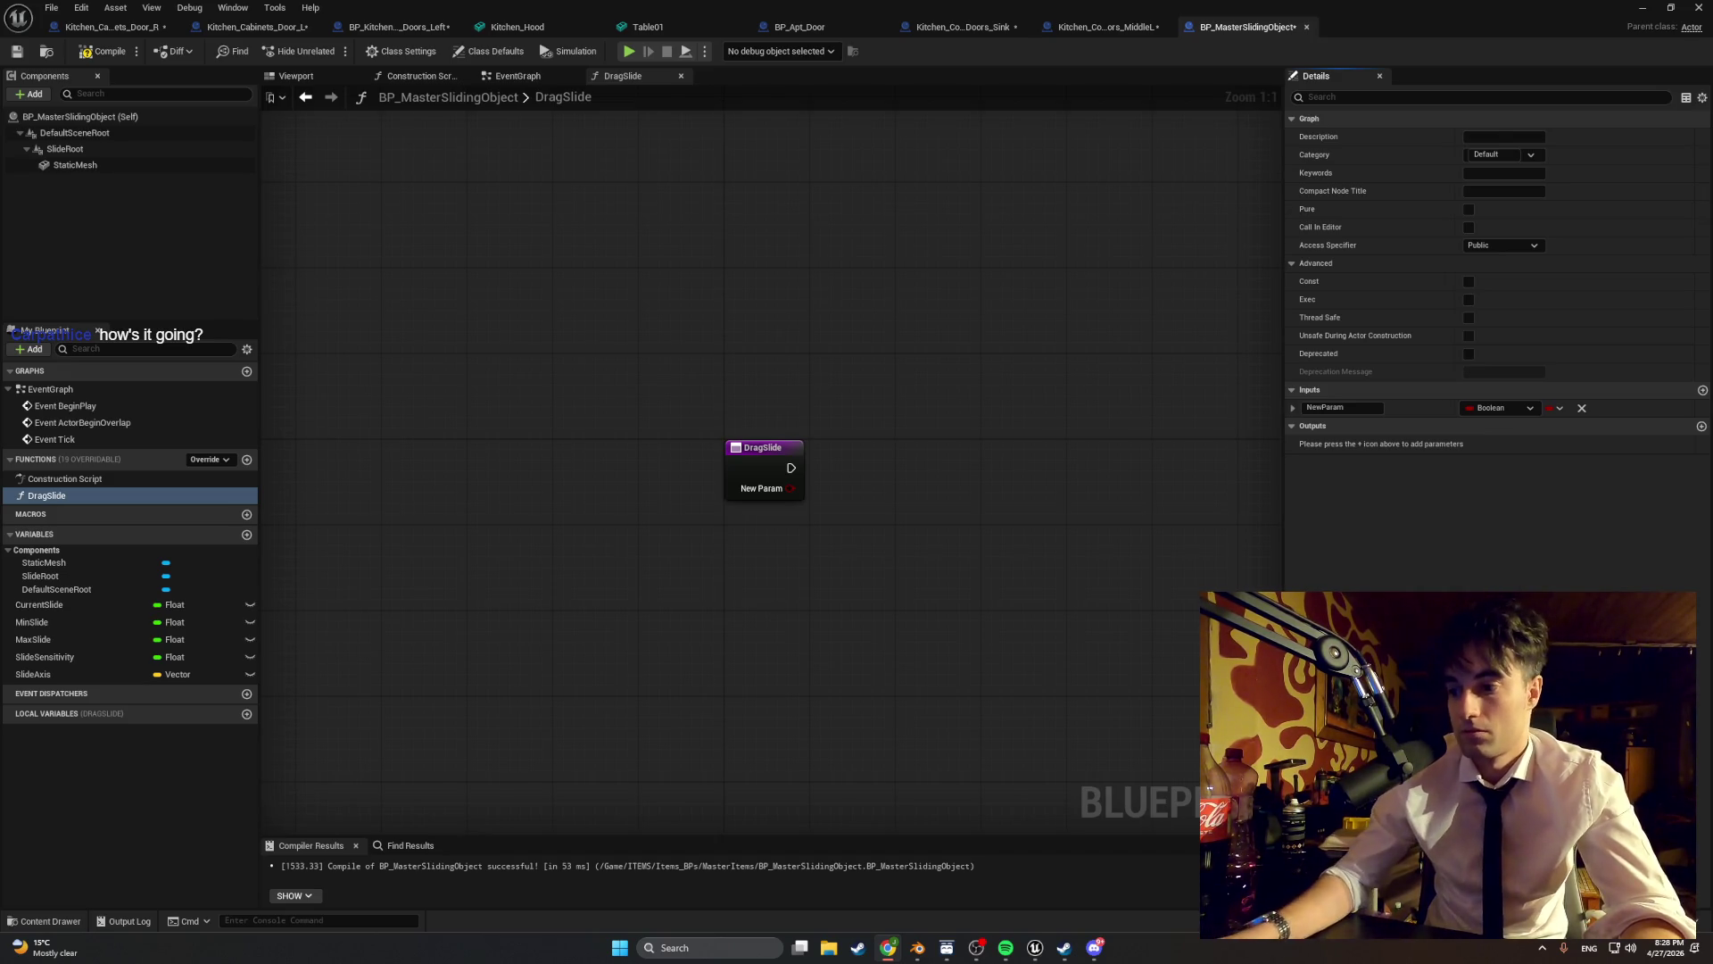
{"action": "left_click", "coordinate": [1011, 695]}
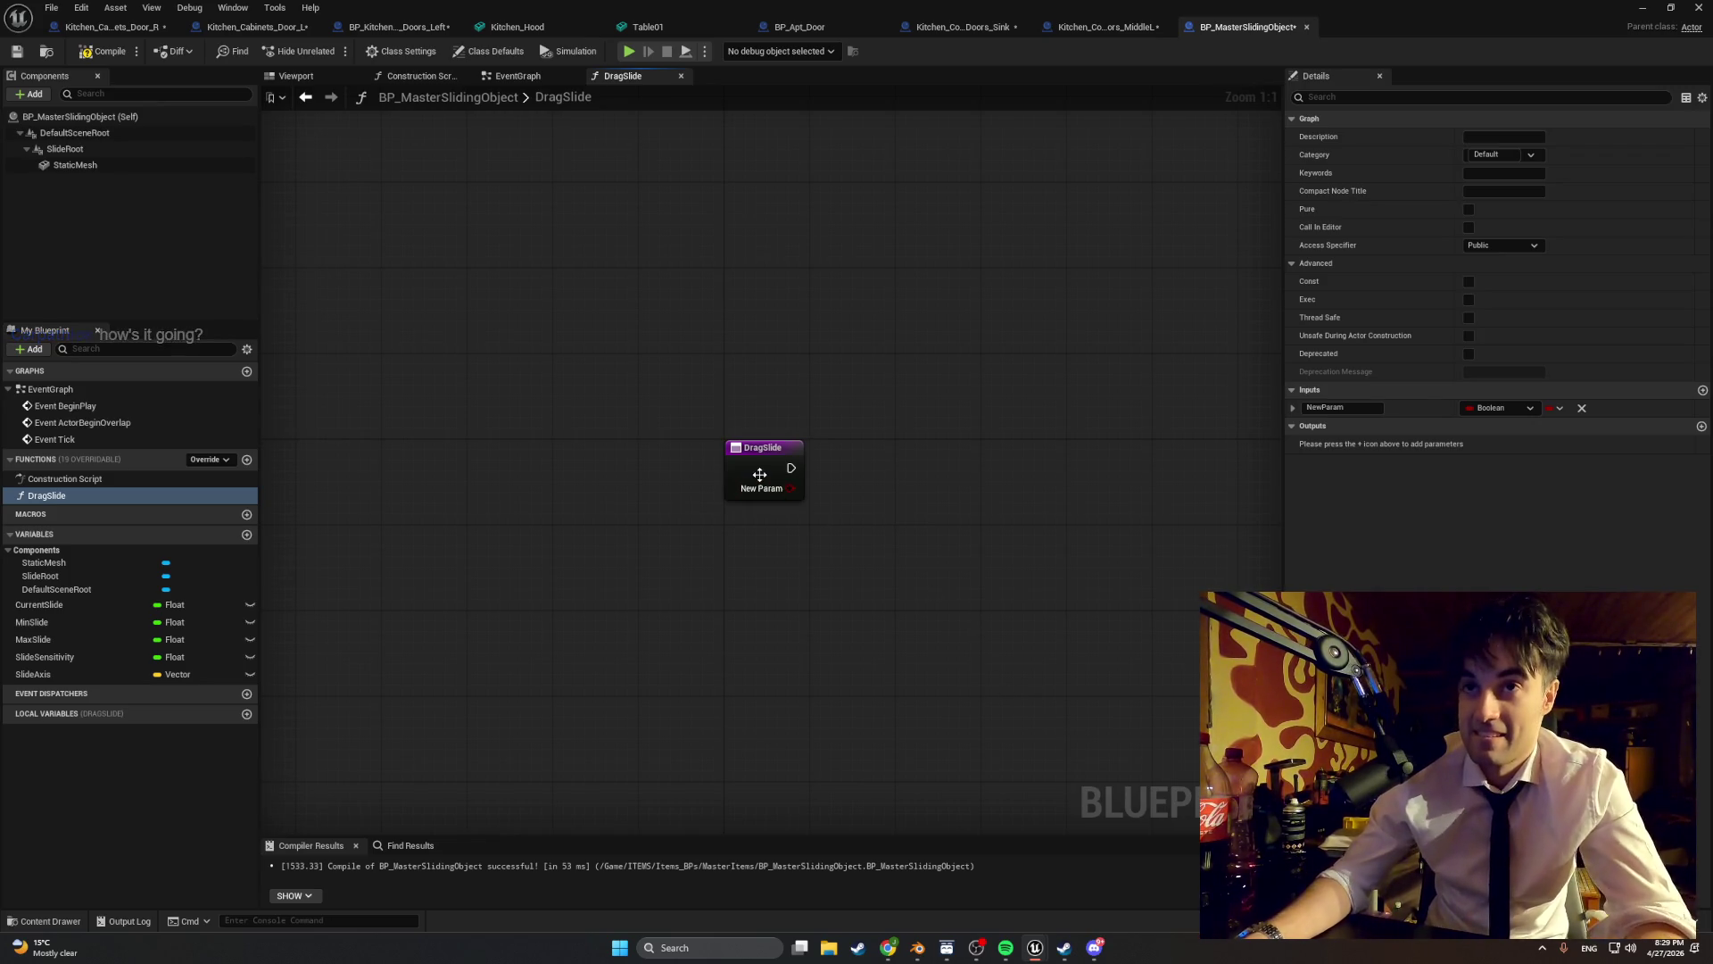
{"action": "left_click", "coordinate": [1332, 406]}
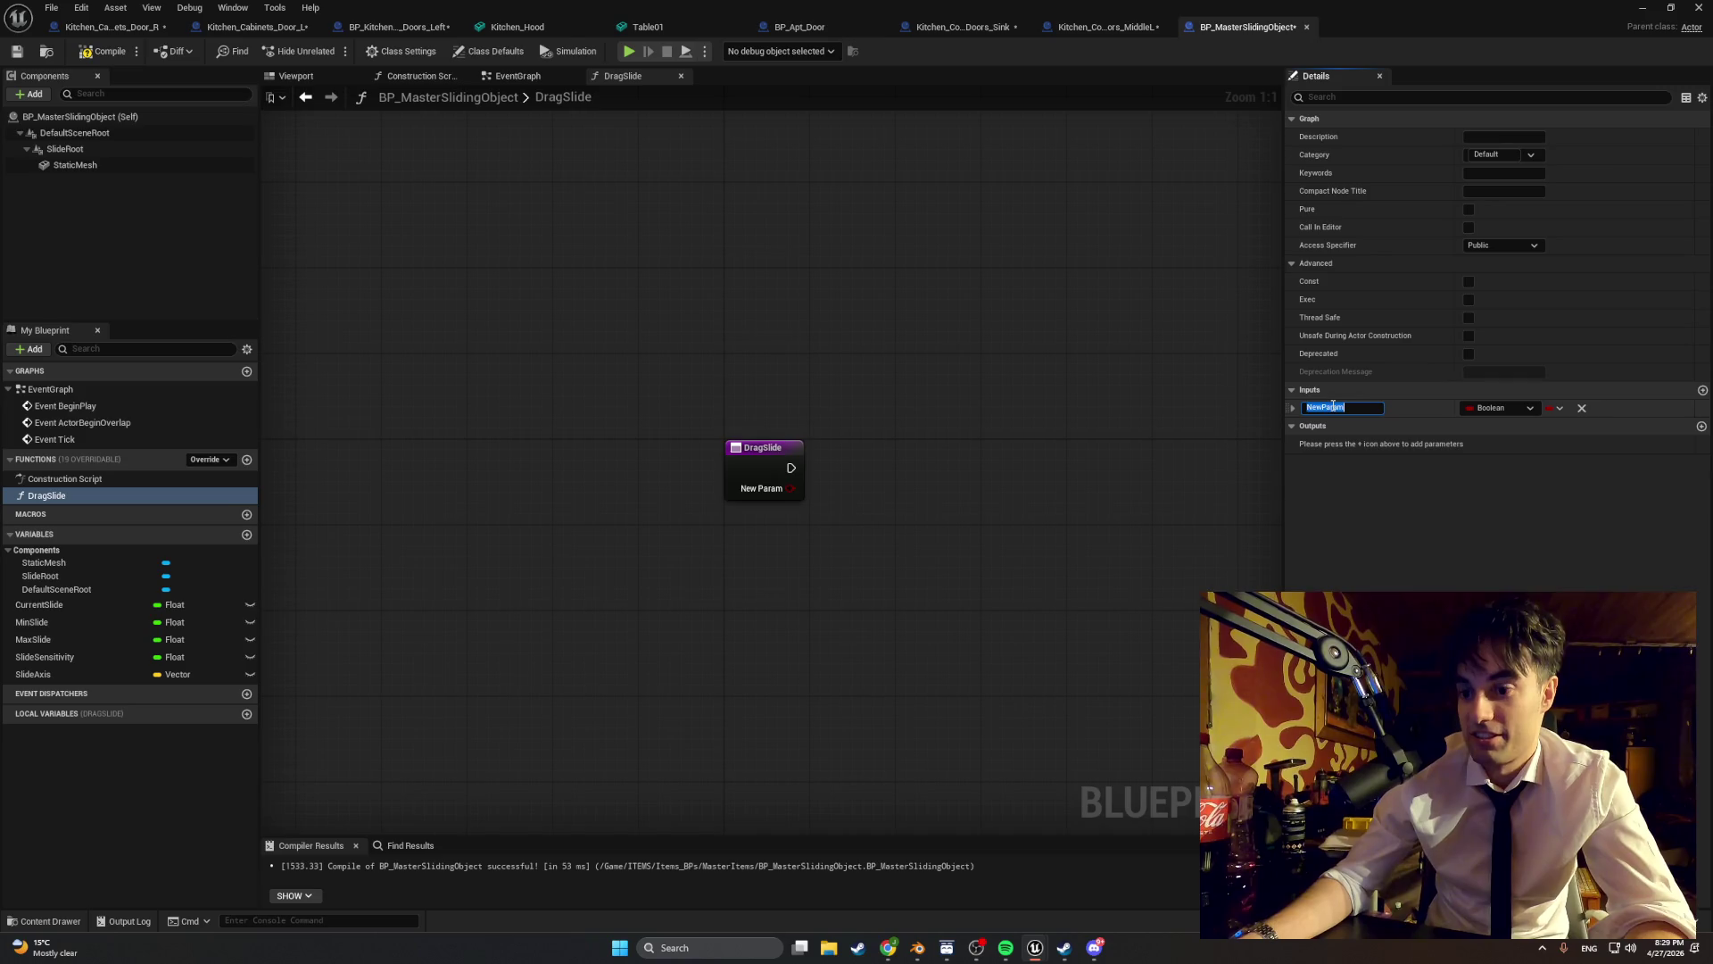
{"action": "type", "text": "M"}
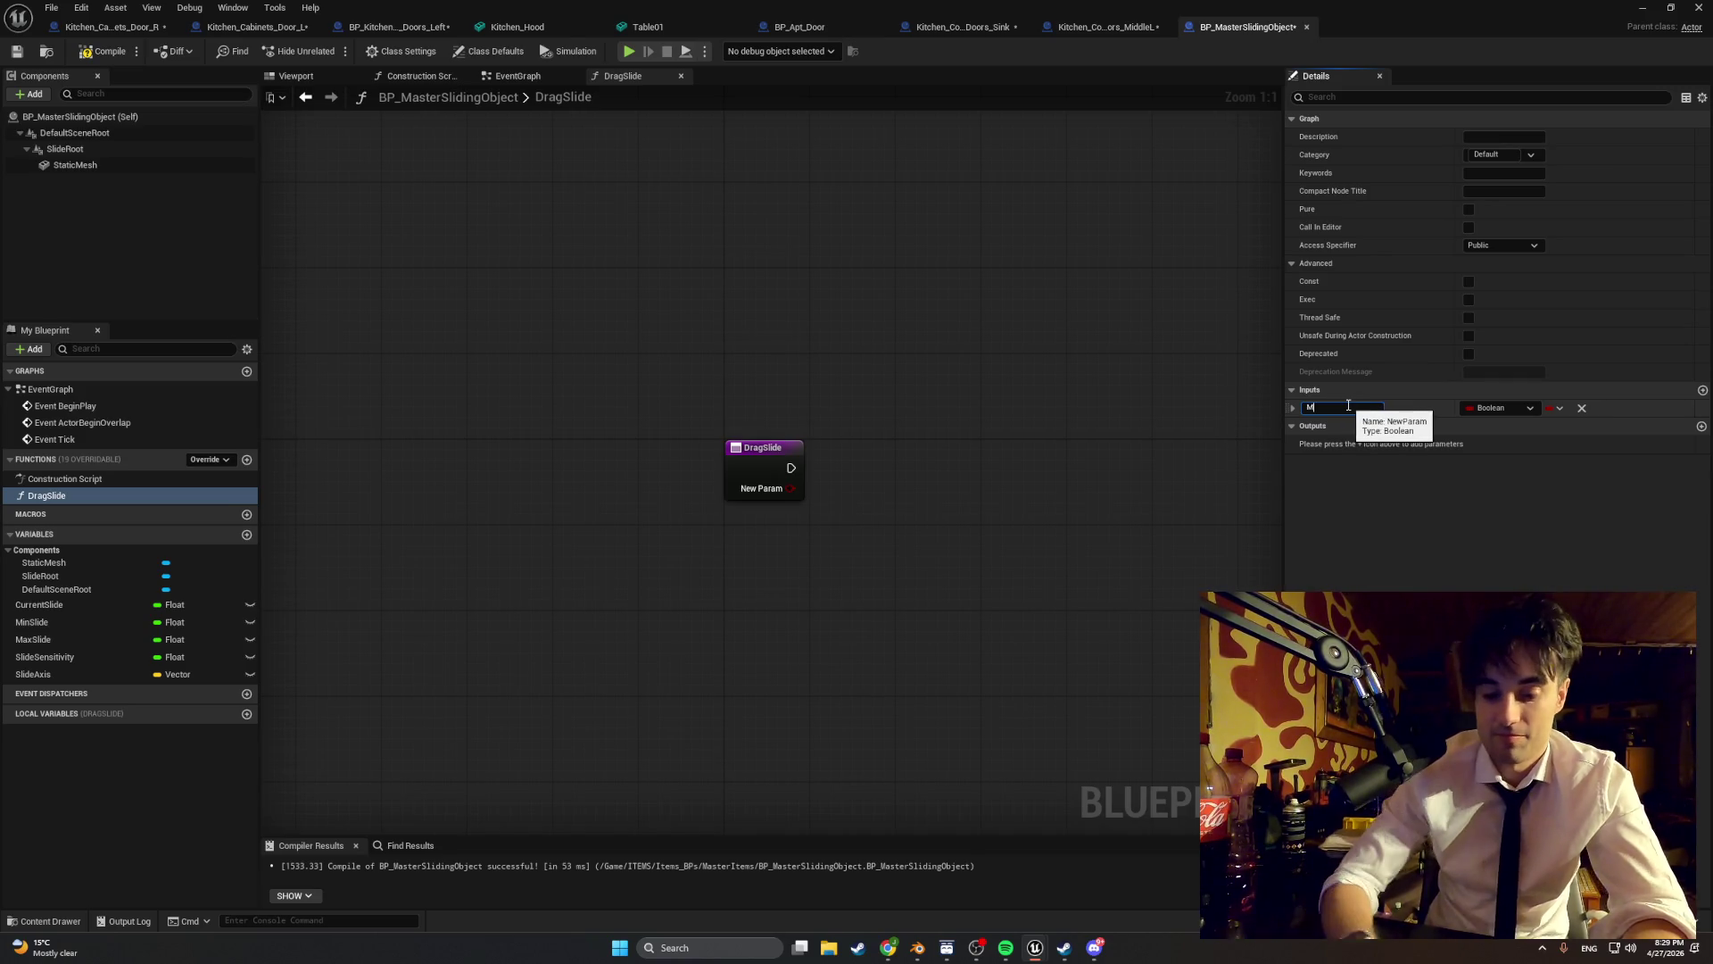
{"action": "type", "text": "ouseX"}
{"action": "key", "text": "Return"}
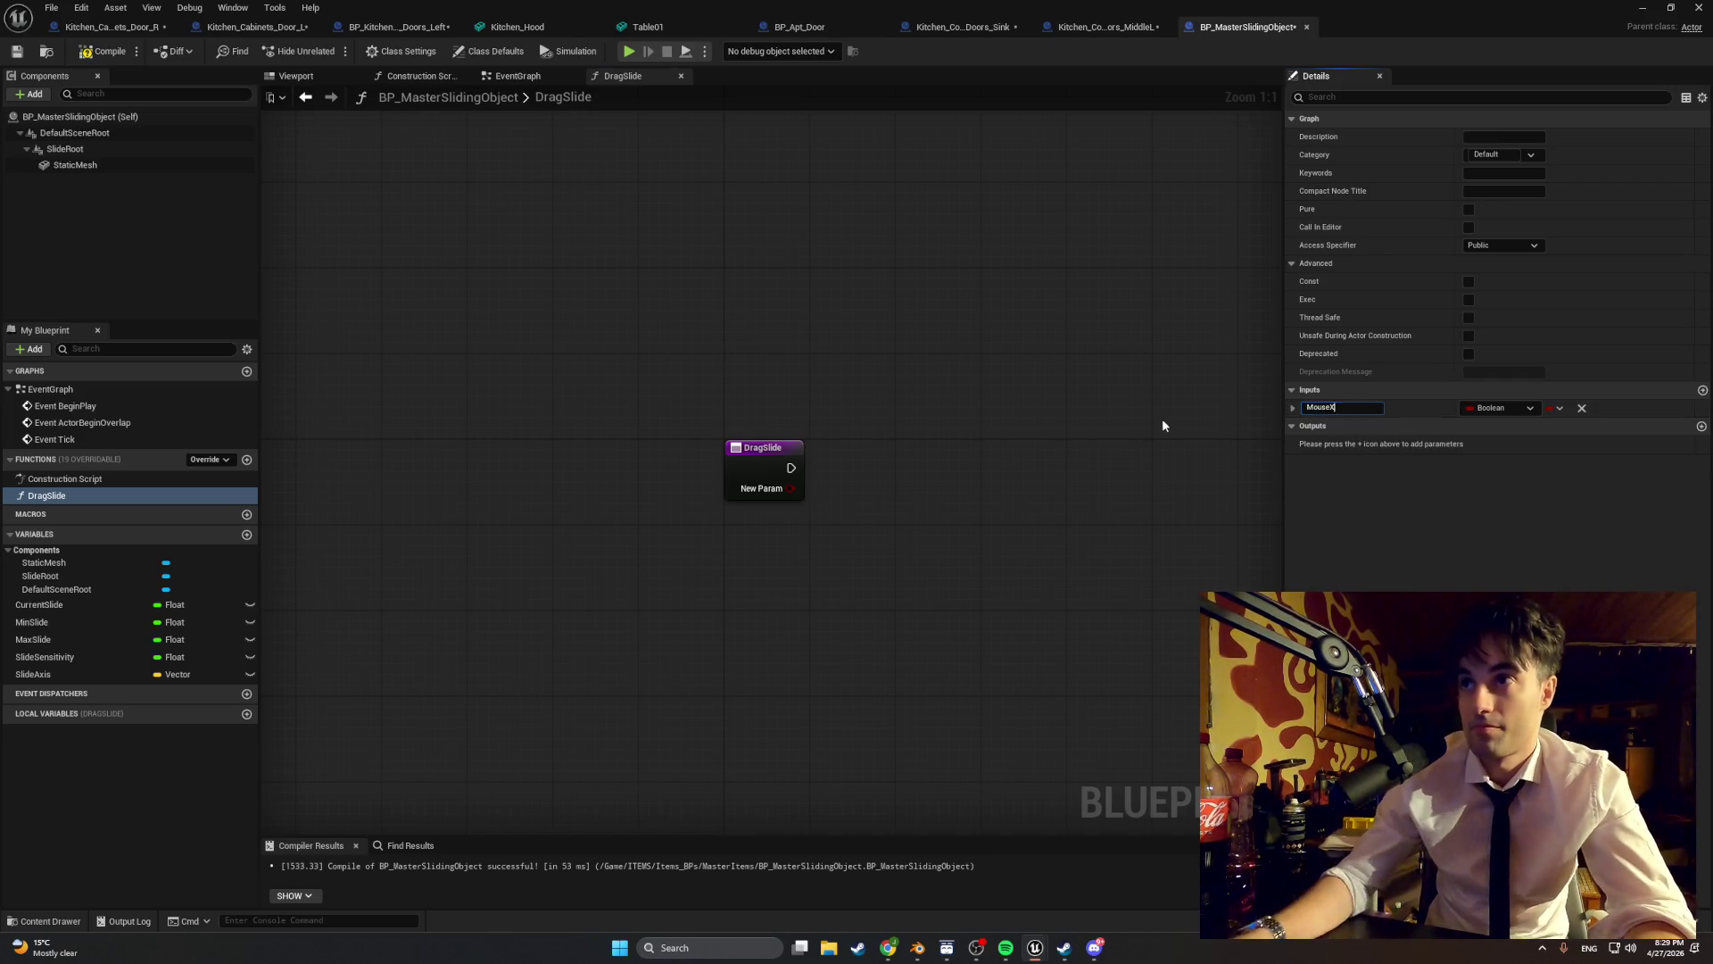
{"action": "left_click", "coordinate": [1533, 406]}
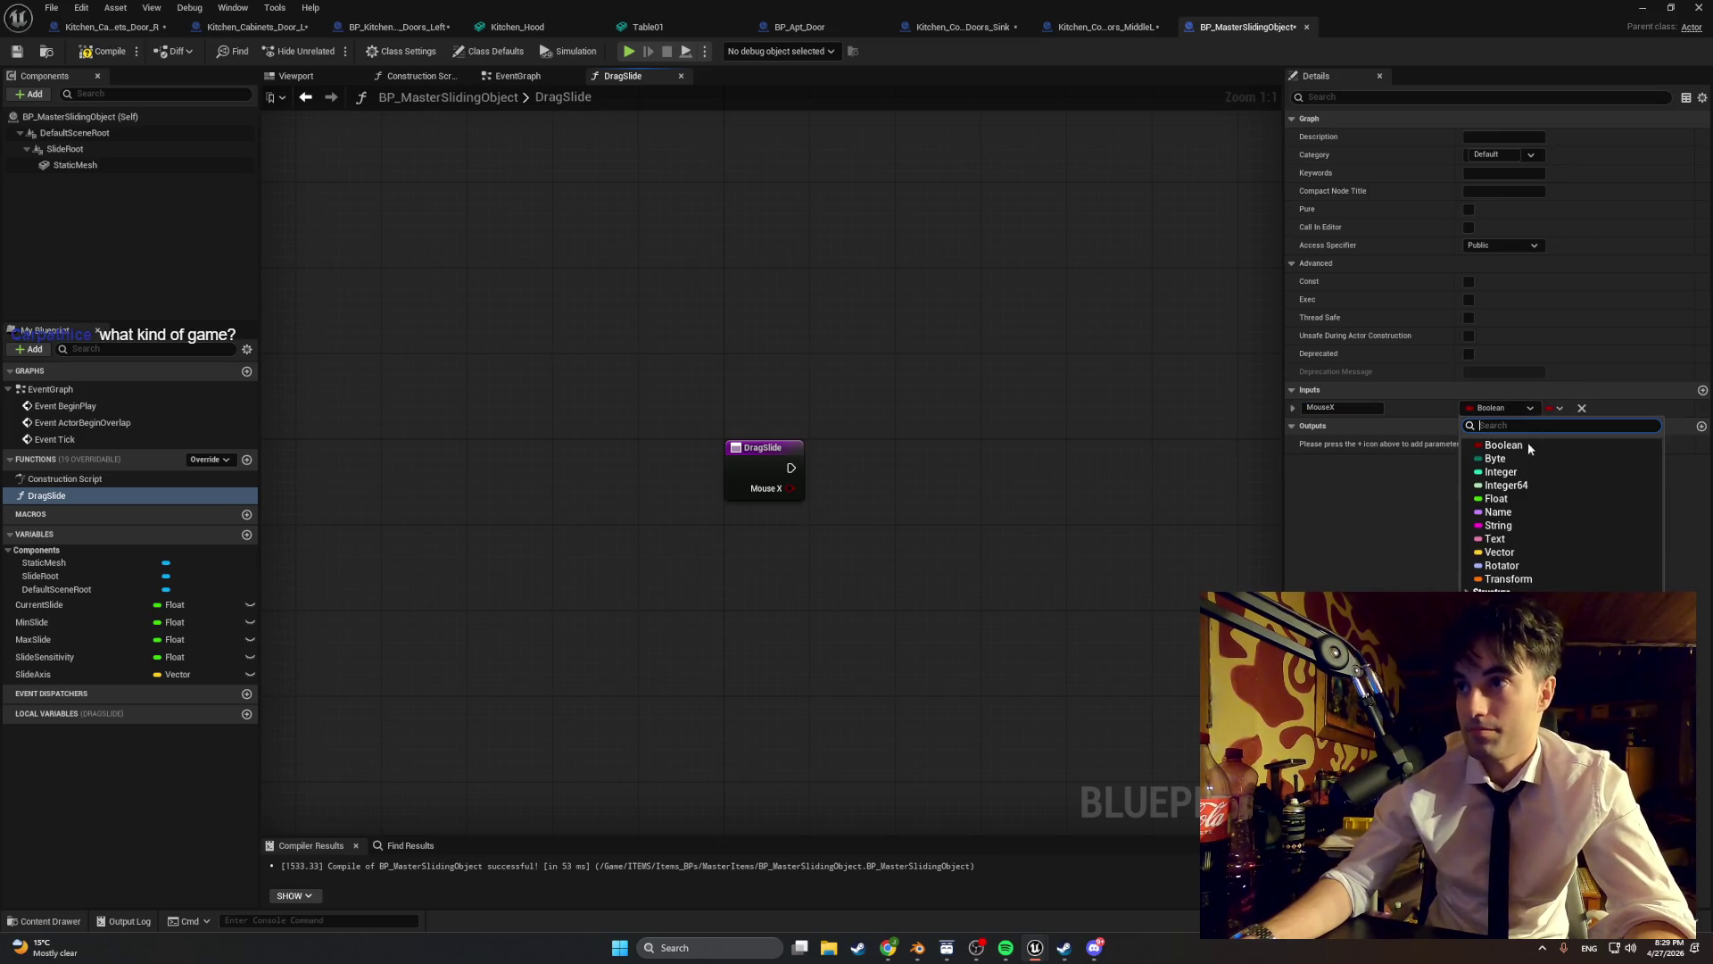
{"action": "left_click", "coordinate": [1524, 499]}
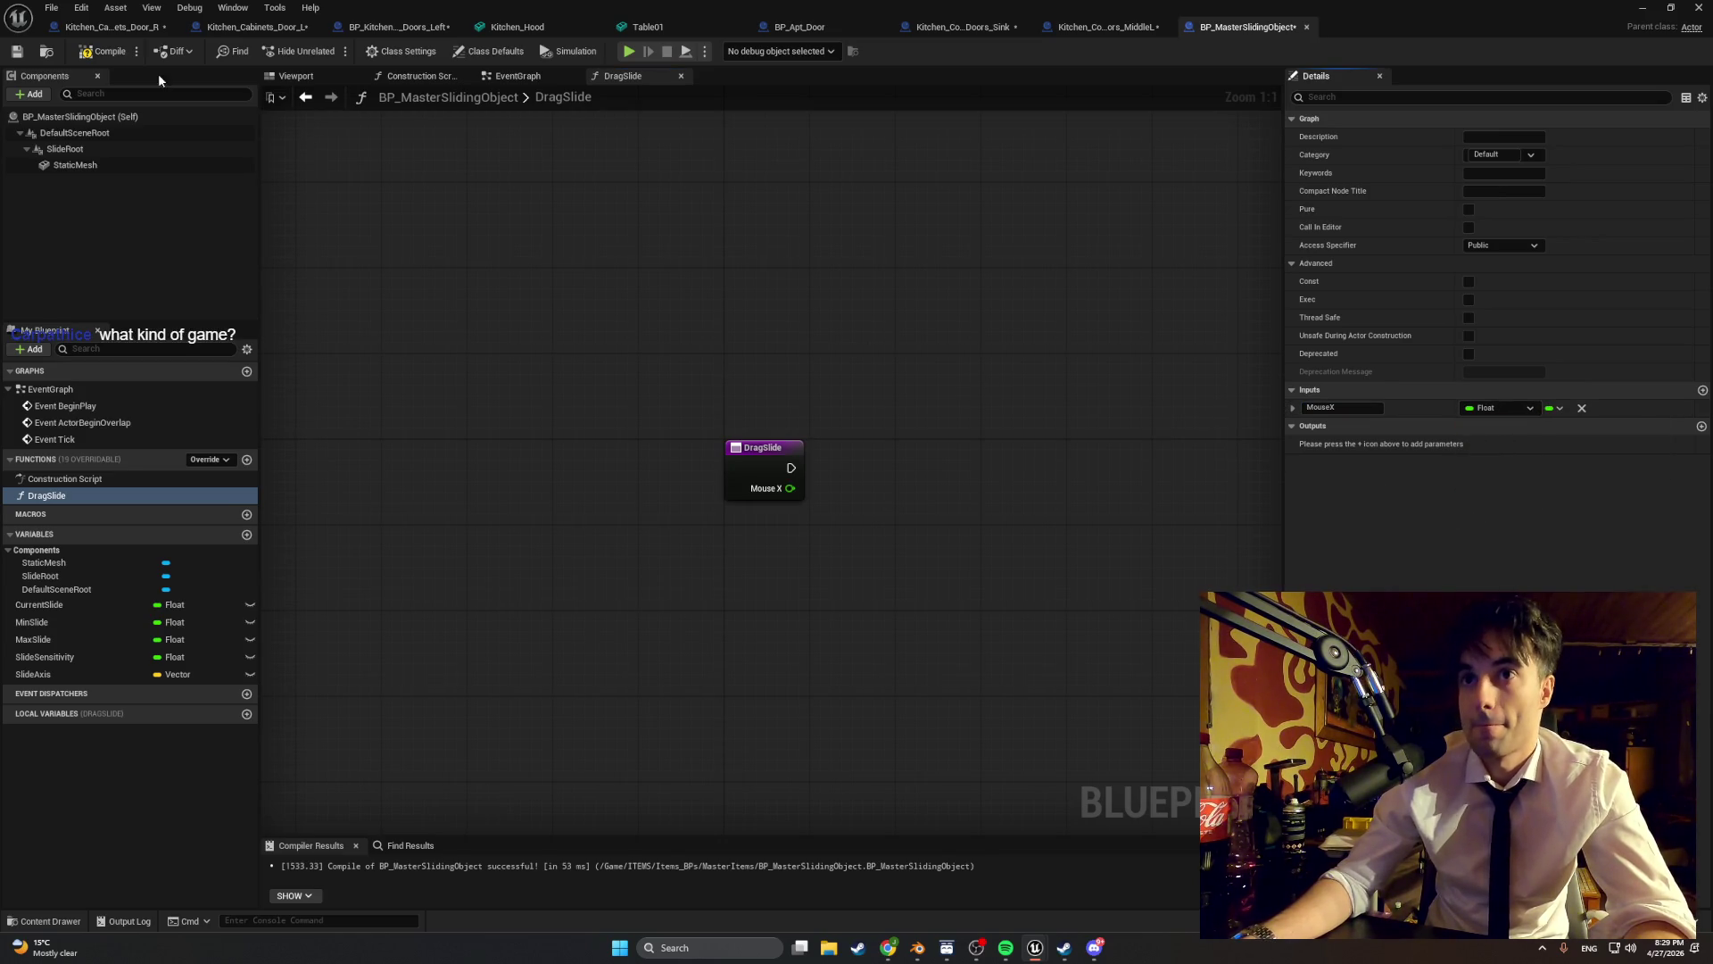
{"action": "left_click", "coordinate": [105, 50]}
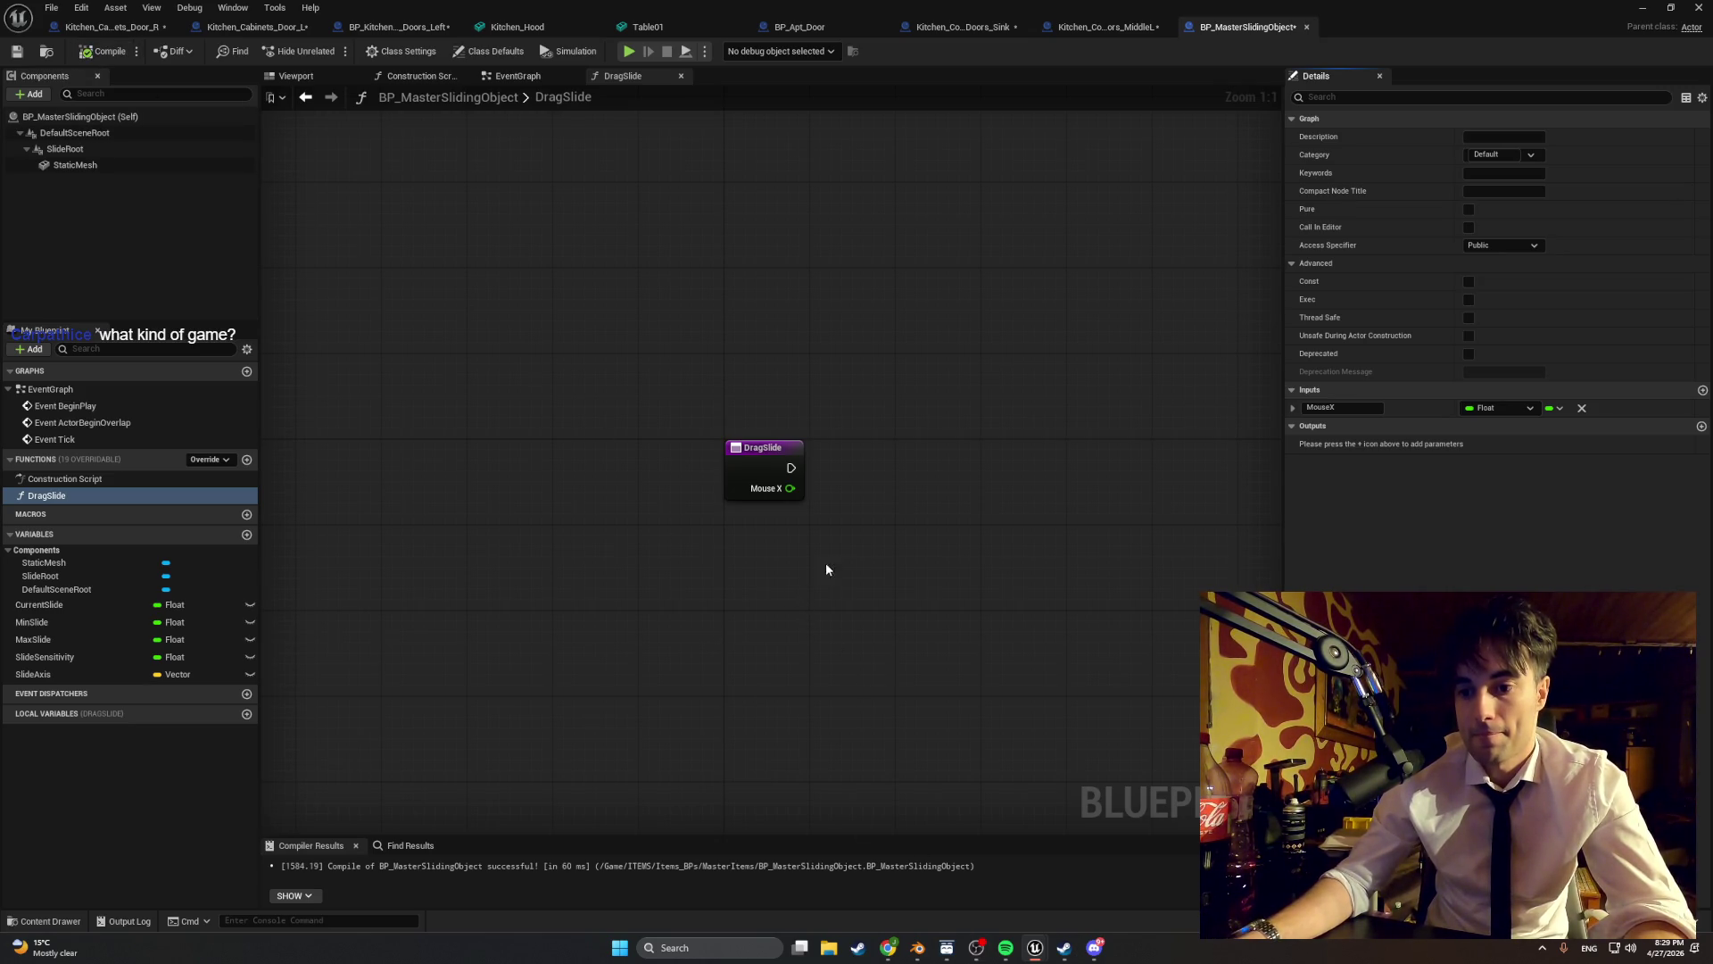
- Place a CurrentSlide getter and an Add node in the DragSlide graph
{"action": "mouse_move", "coordinate": [827, 563]}
{"action": "left_mouse_down"}
{"action": "mouse_move", "coordinate": [830, 547]}
{"action": "mouse_move", "coordinate": [742, 543]}
{"action": "left_mouse_up"}
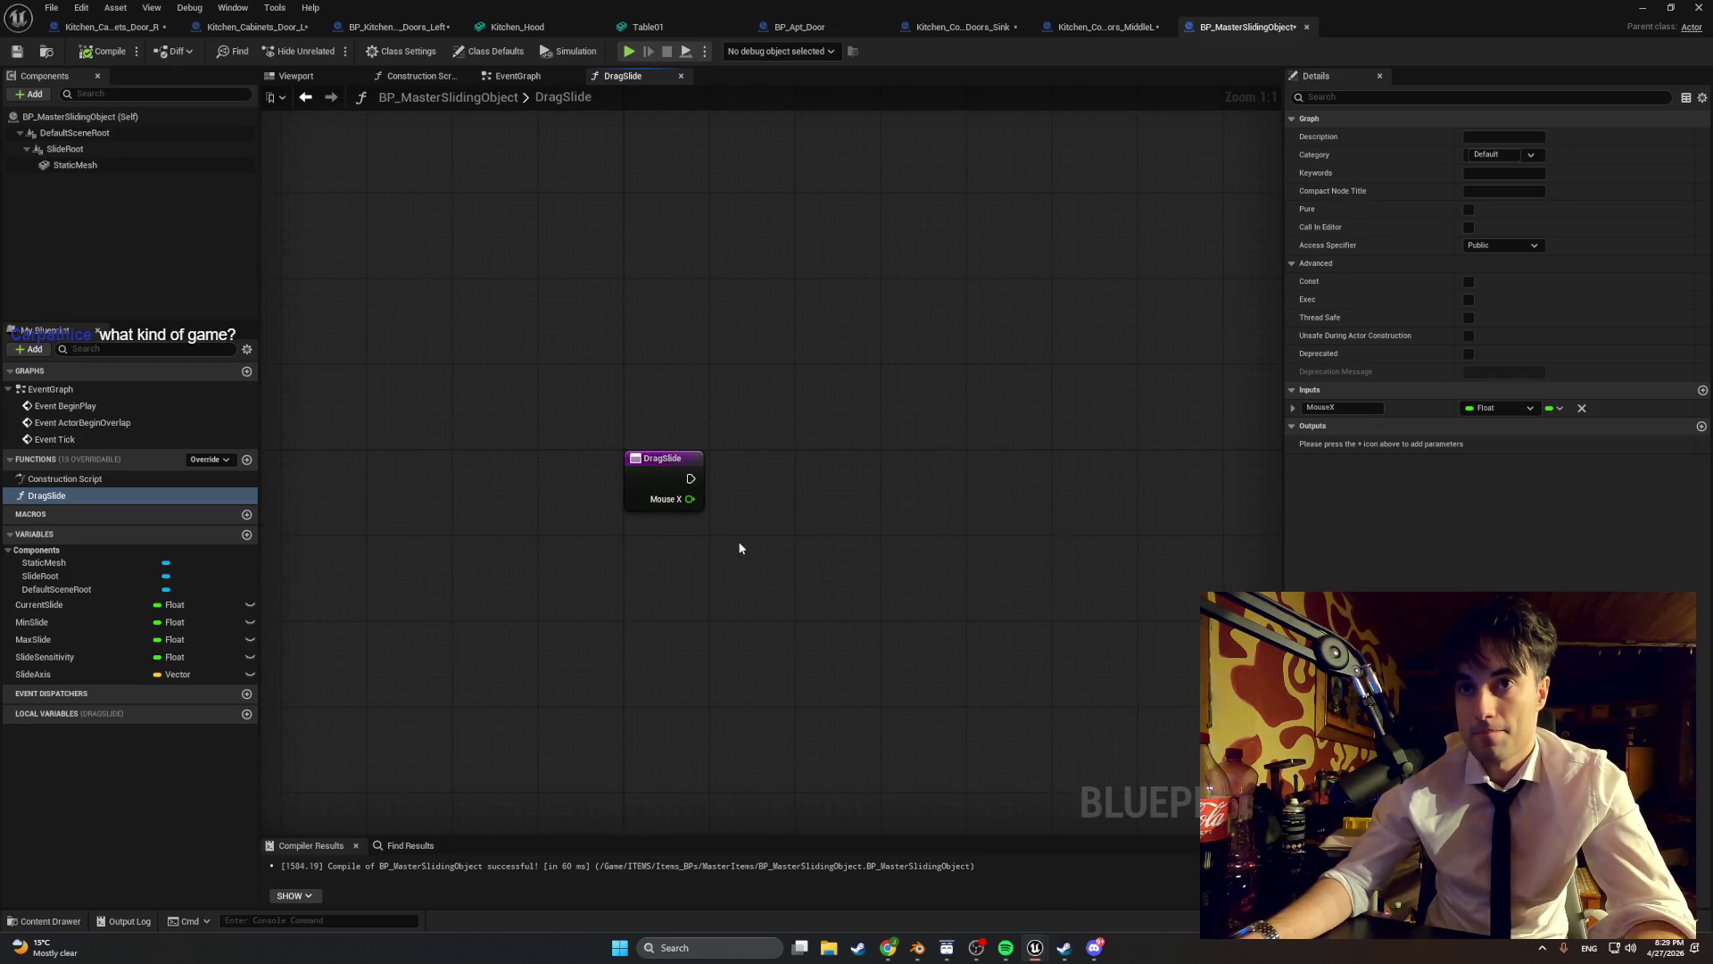
{"action": "left_click_drag", "start_coordinate": [152, 604], "coordinate": [608, 580]}
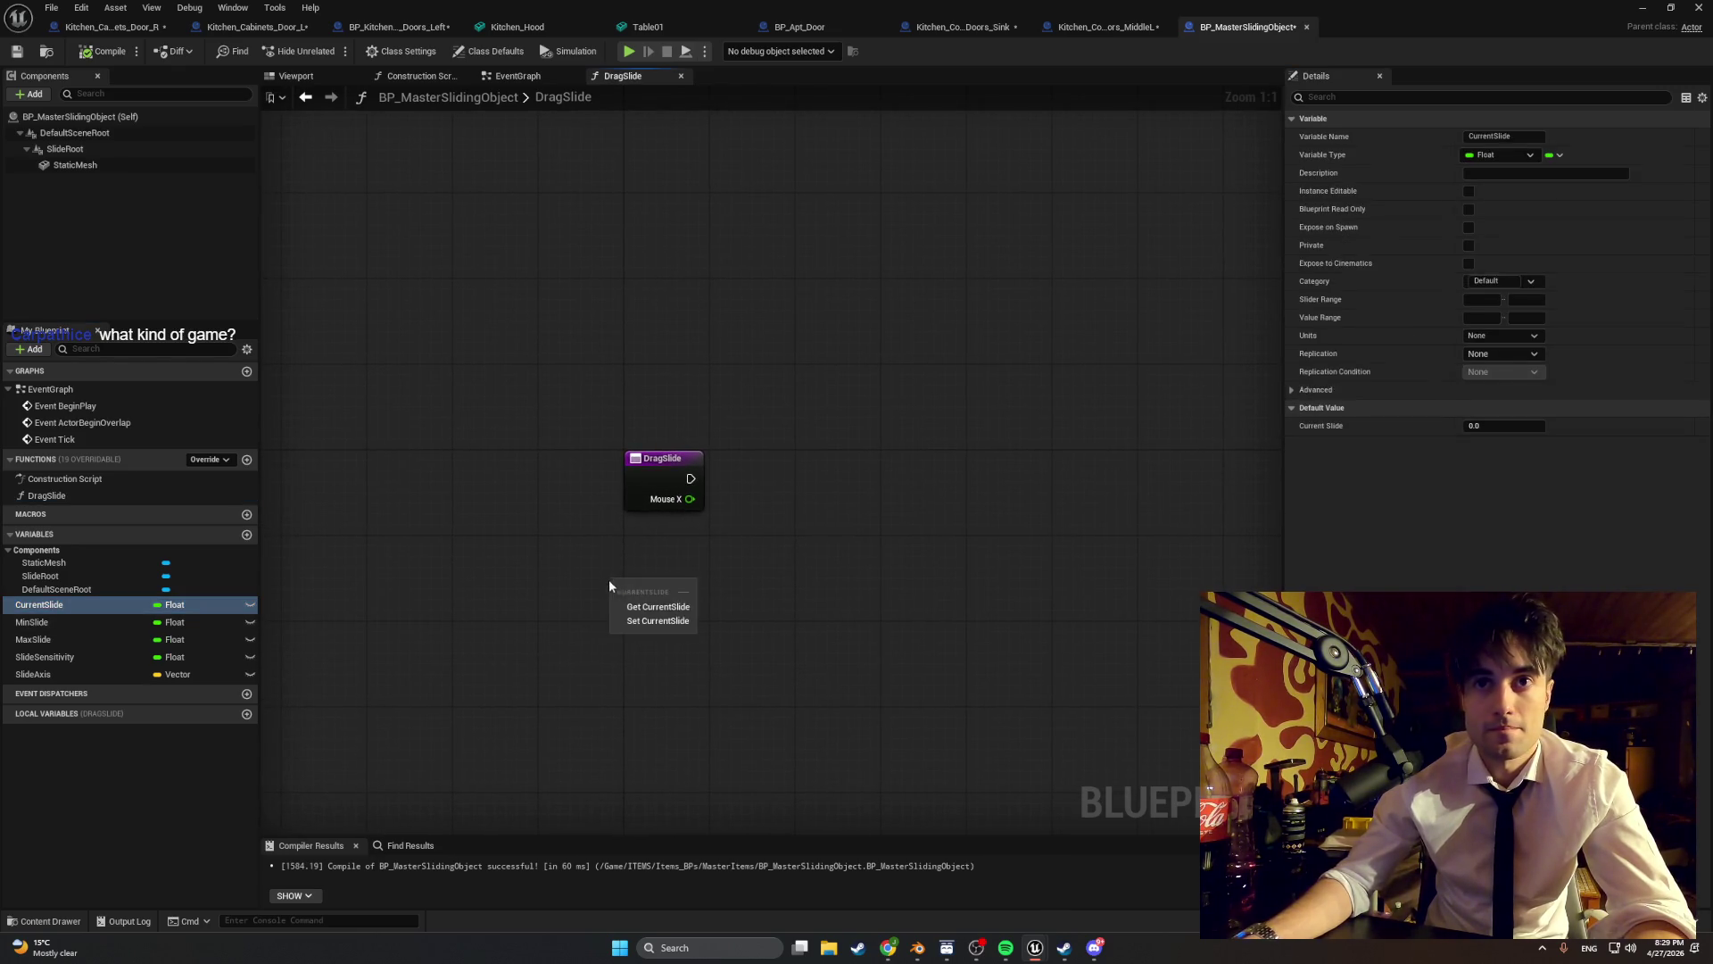
{"action": "left_click", "coordinate": [627, 603]}
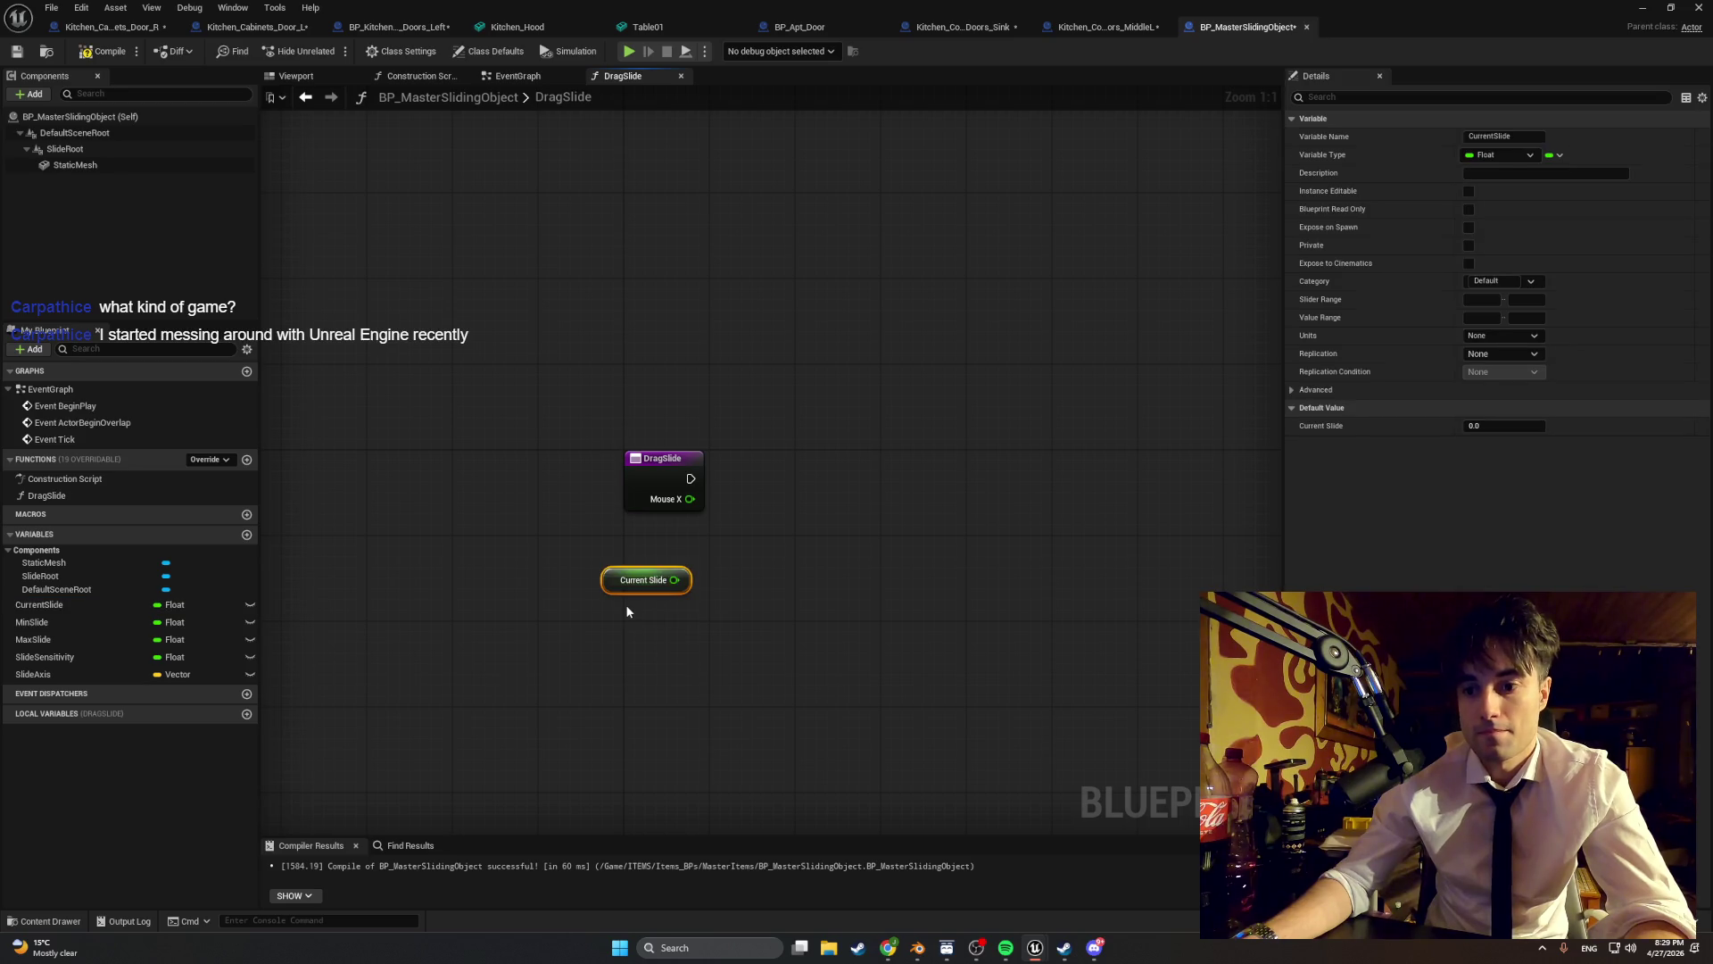
{"action": "right_click", "coordinate": [794, 569]}
{"action": "type", "text": "+"}
{"action": "key", "text": "Return"}
{"action": "left_click_drag", "start_coordinate": [794, 570], "coordinate": [816, 516]}
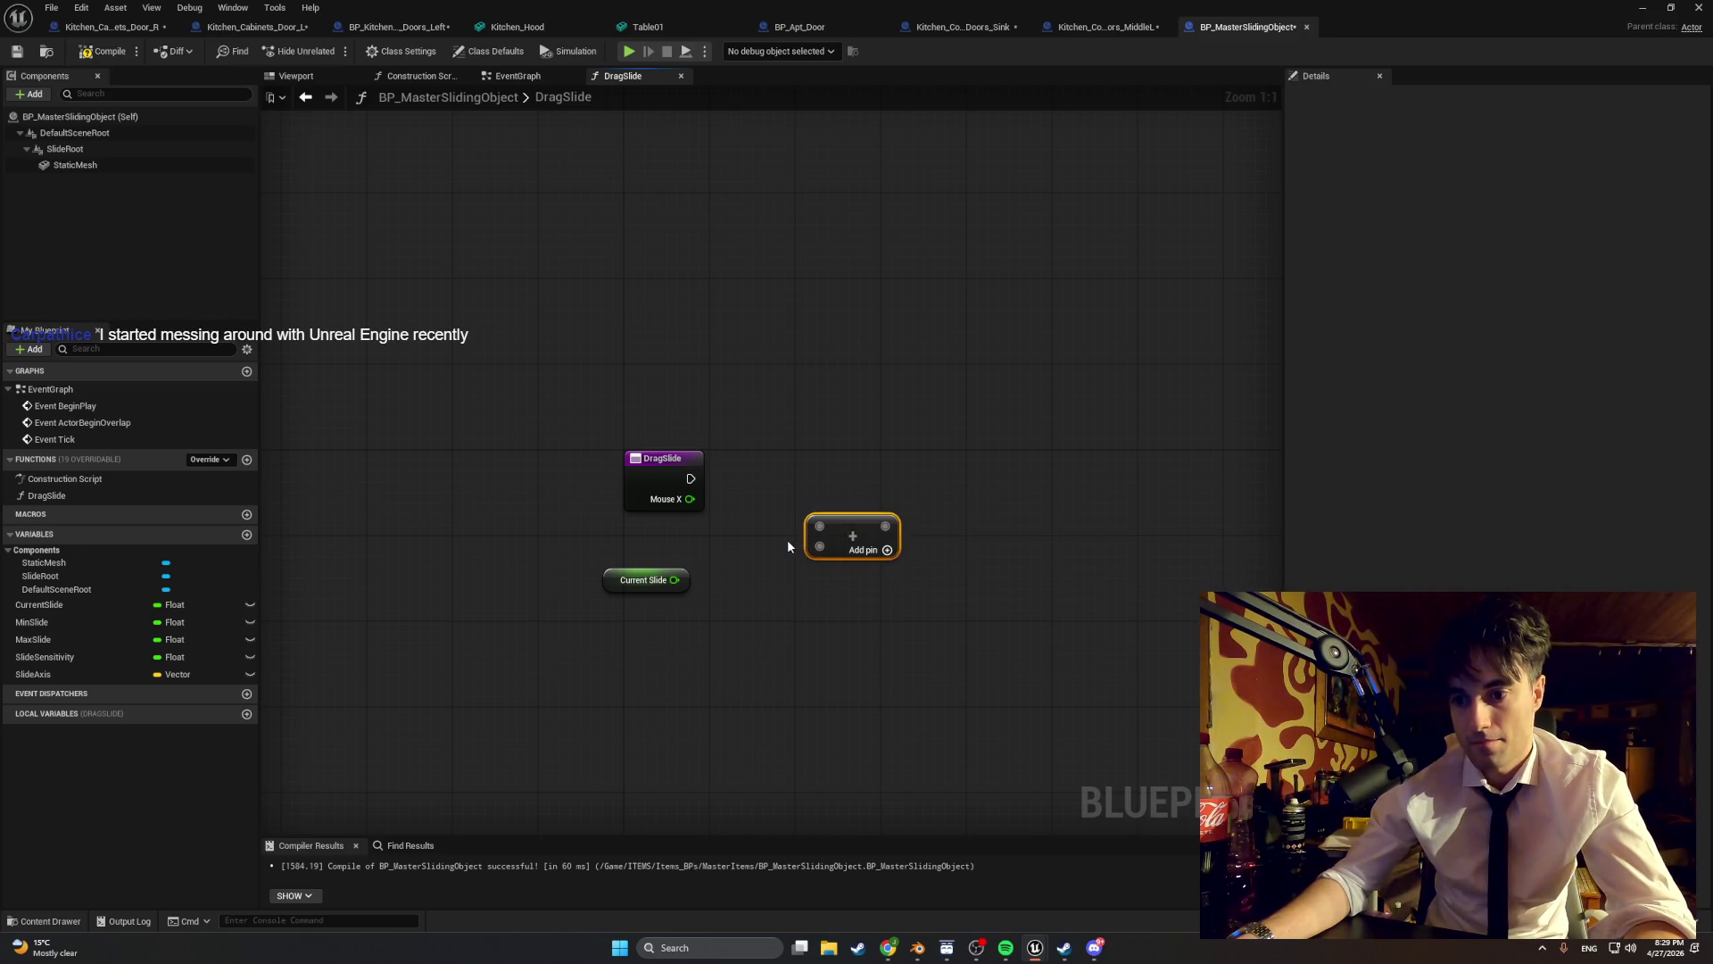
- Wire Mouse X into the Add node's first input, leaving Current Slide unconnected
{"action": "left_click_drag", "start_coordinate": [690, 499], "coordinate": [819, 529]}
{"action": "left_click_drag", "start_coordinate": [675, 580], "coordinate": [821, 555]}
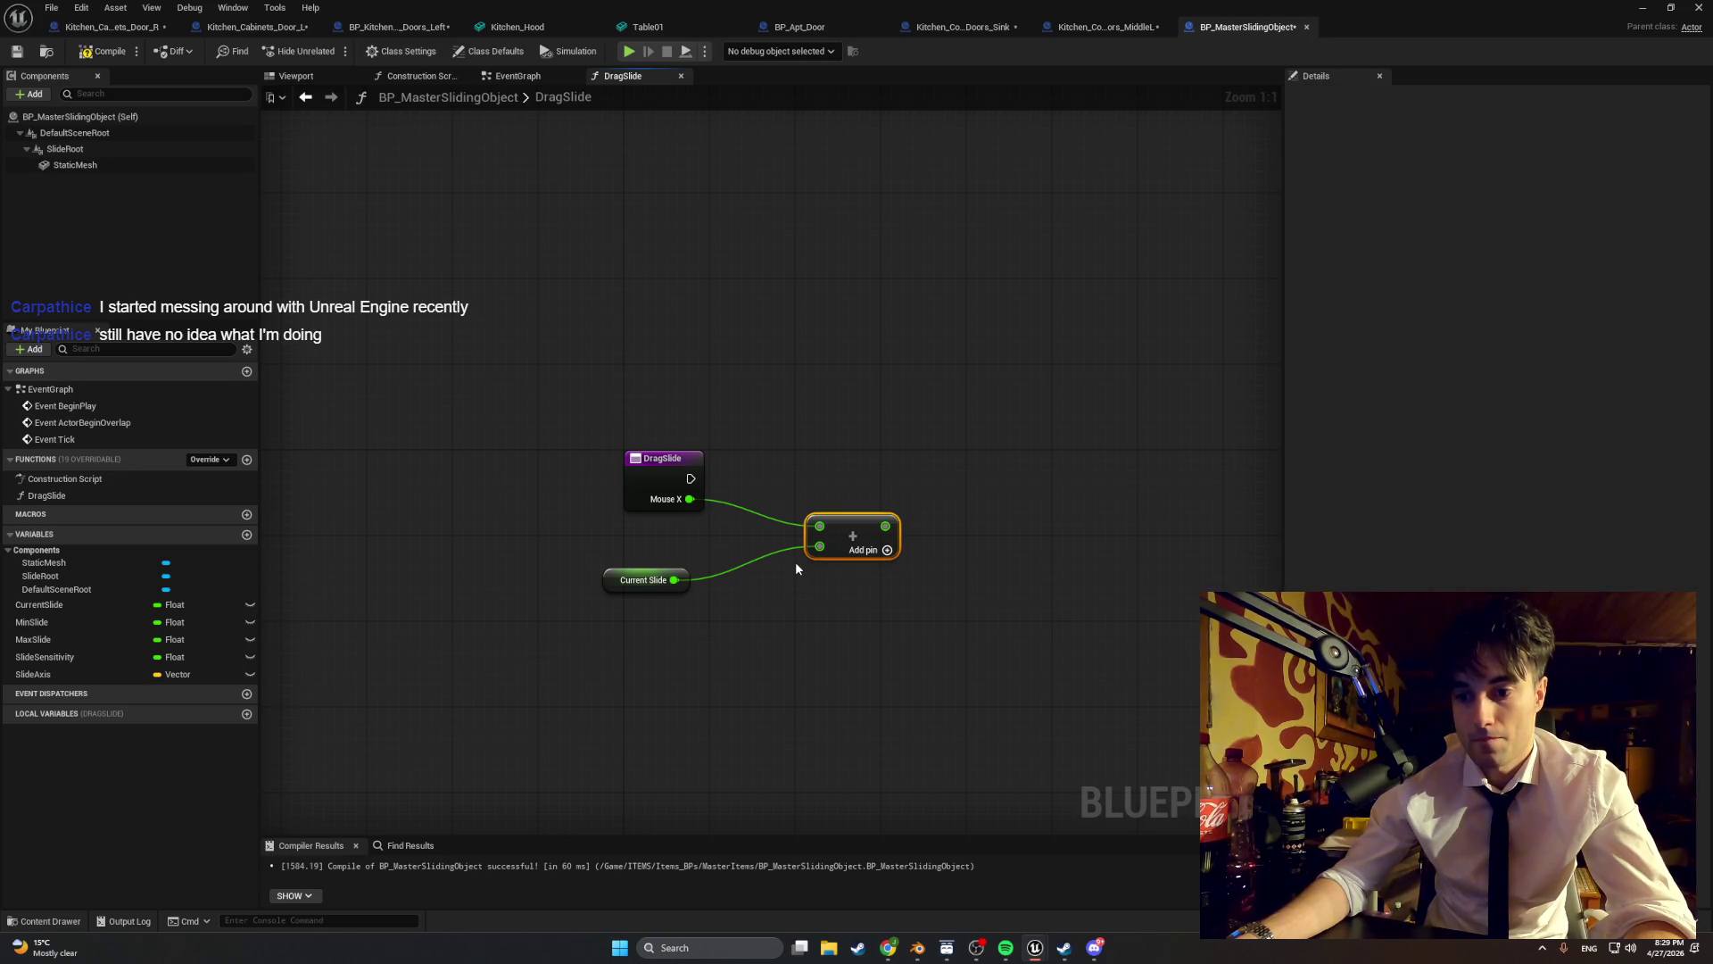
{"action": "left_click", "coordinate": [732, 561]}
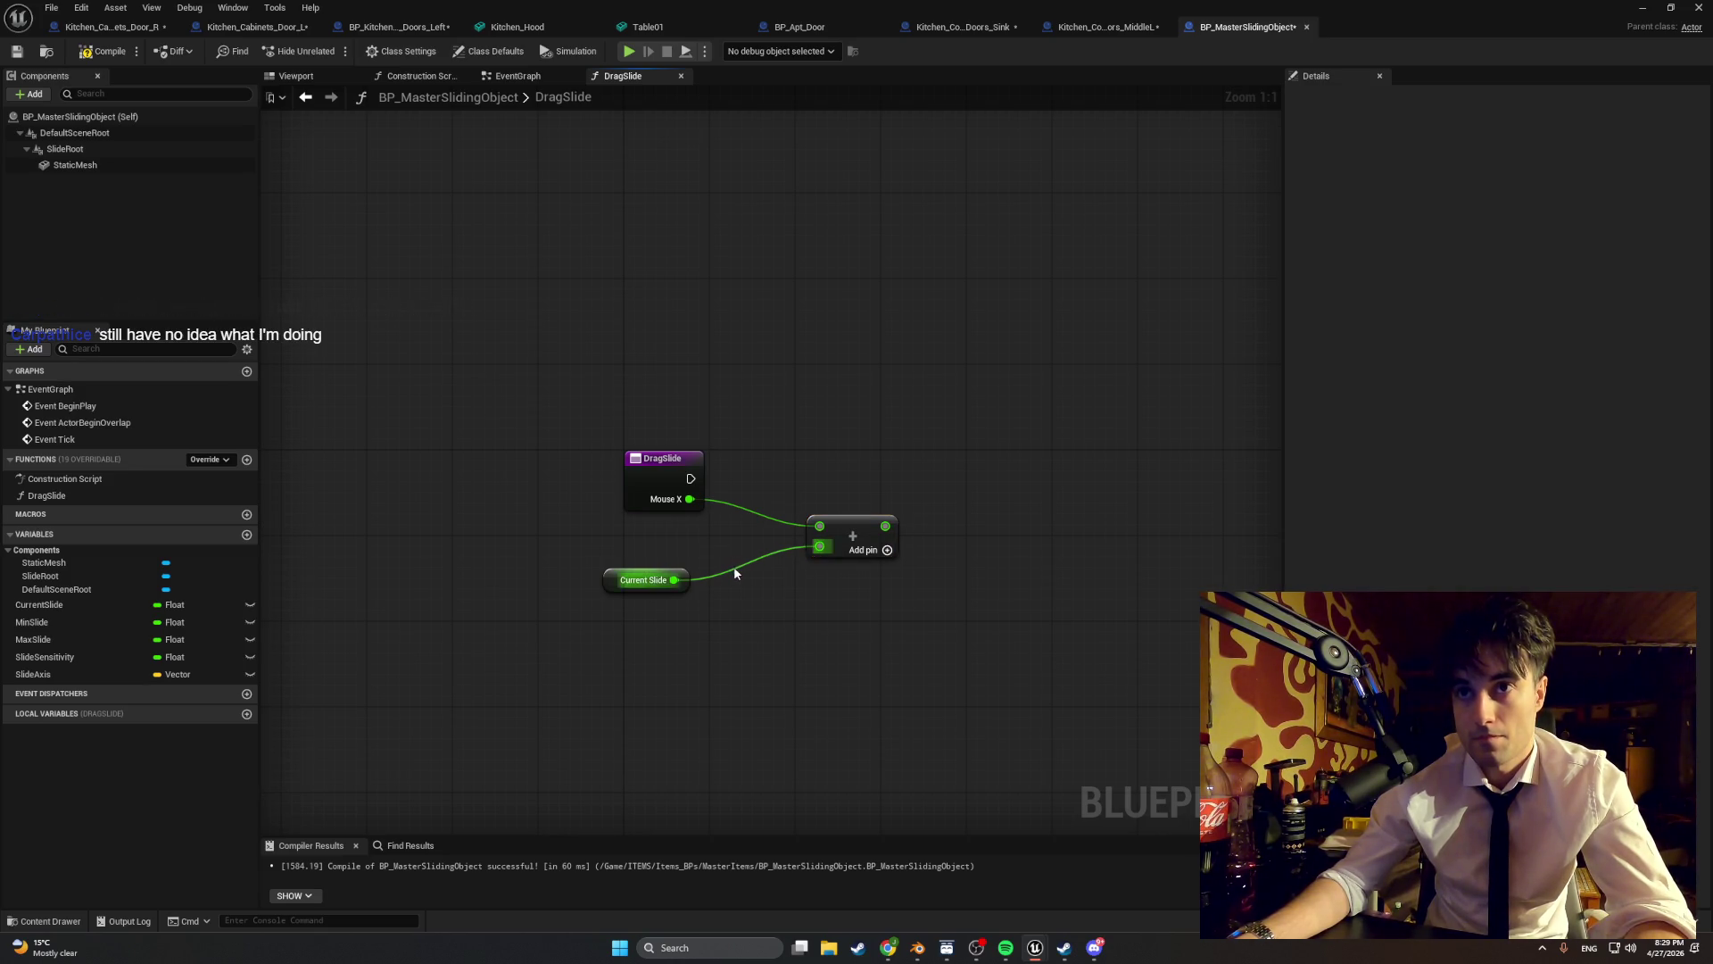
{"action": "left_click", "coordinate": [734, 565], "text": "alt"}
{"action": "left_click_drag", "start_coordinate": [877, 521], "coordinate": [942, 507]}
{"action": "left_click", "coordinate": [761, 593]}
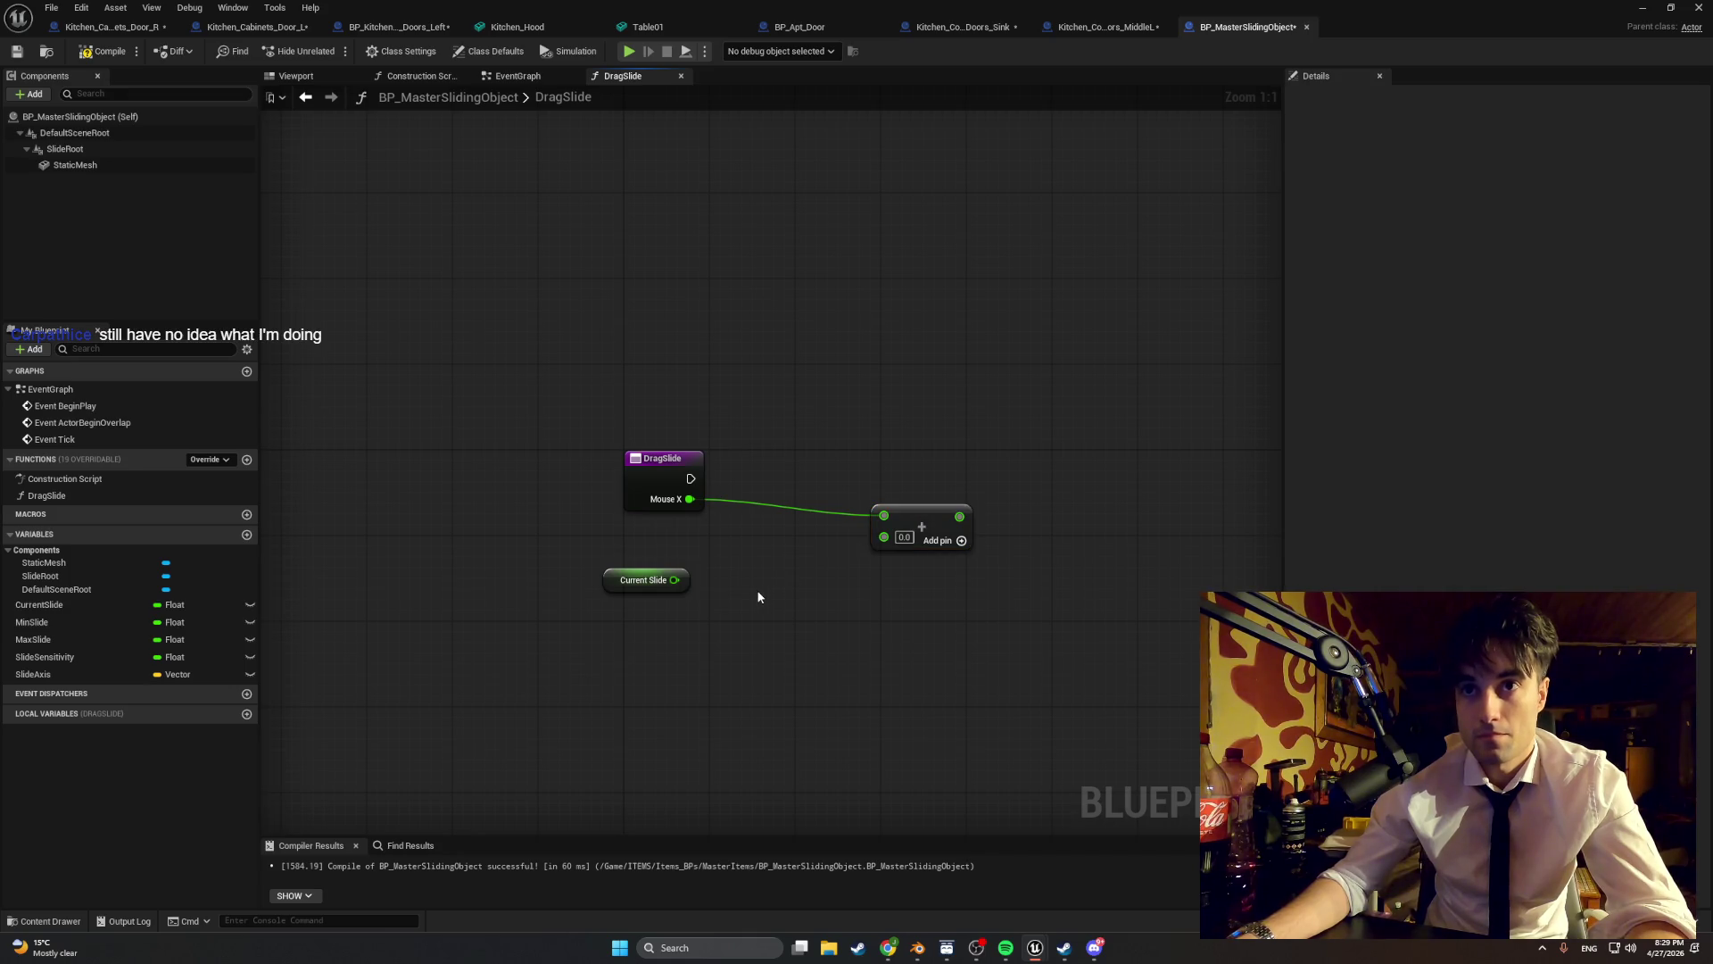
- Add a Multiply node to the graph
{"action": "right_click", "coordinate": [759, 597]}
{"action": "type", "text": "multiply"}
{"action": "key", "text": "Return"}
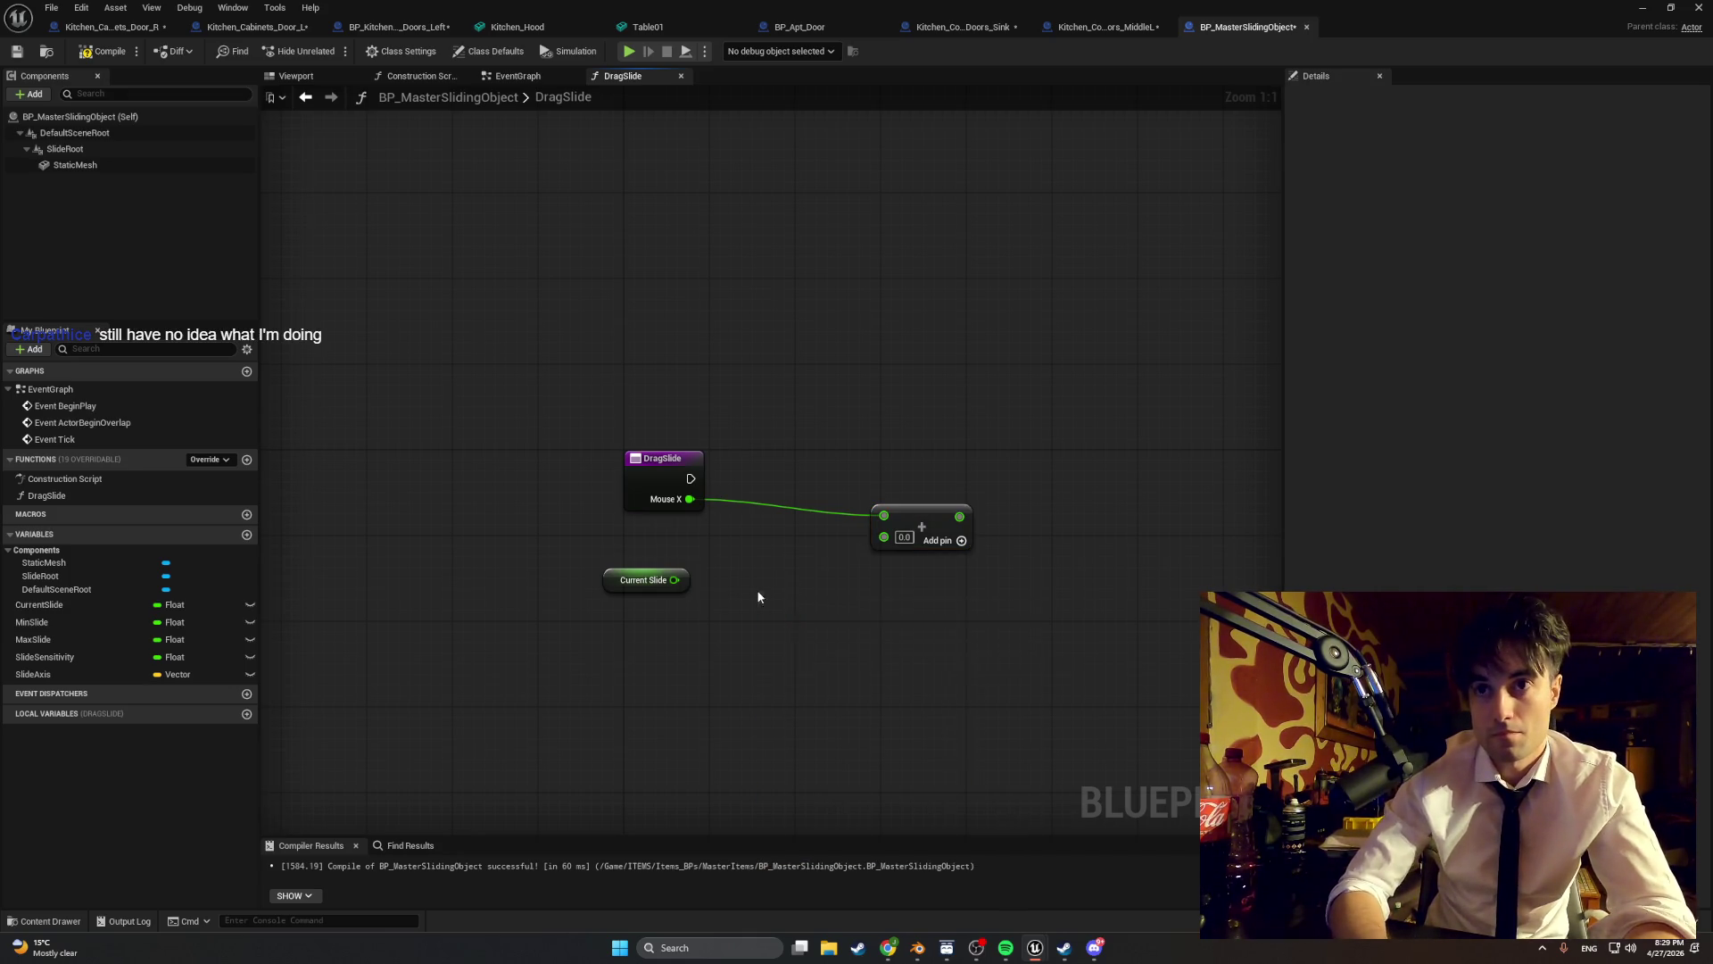
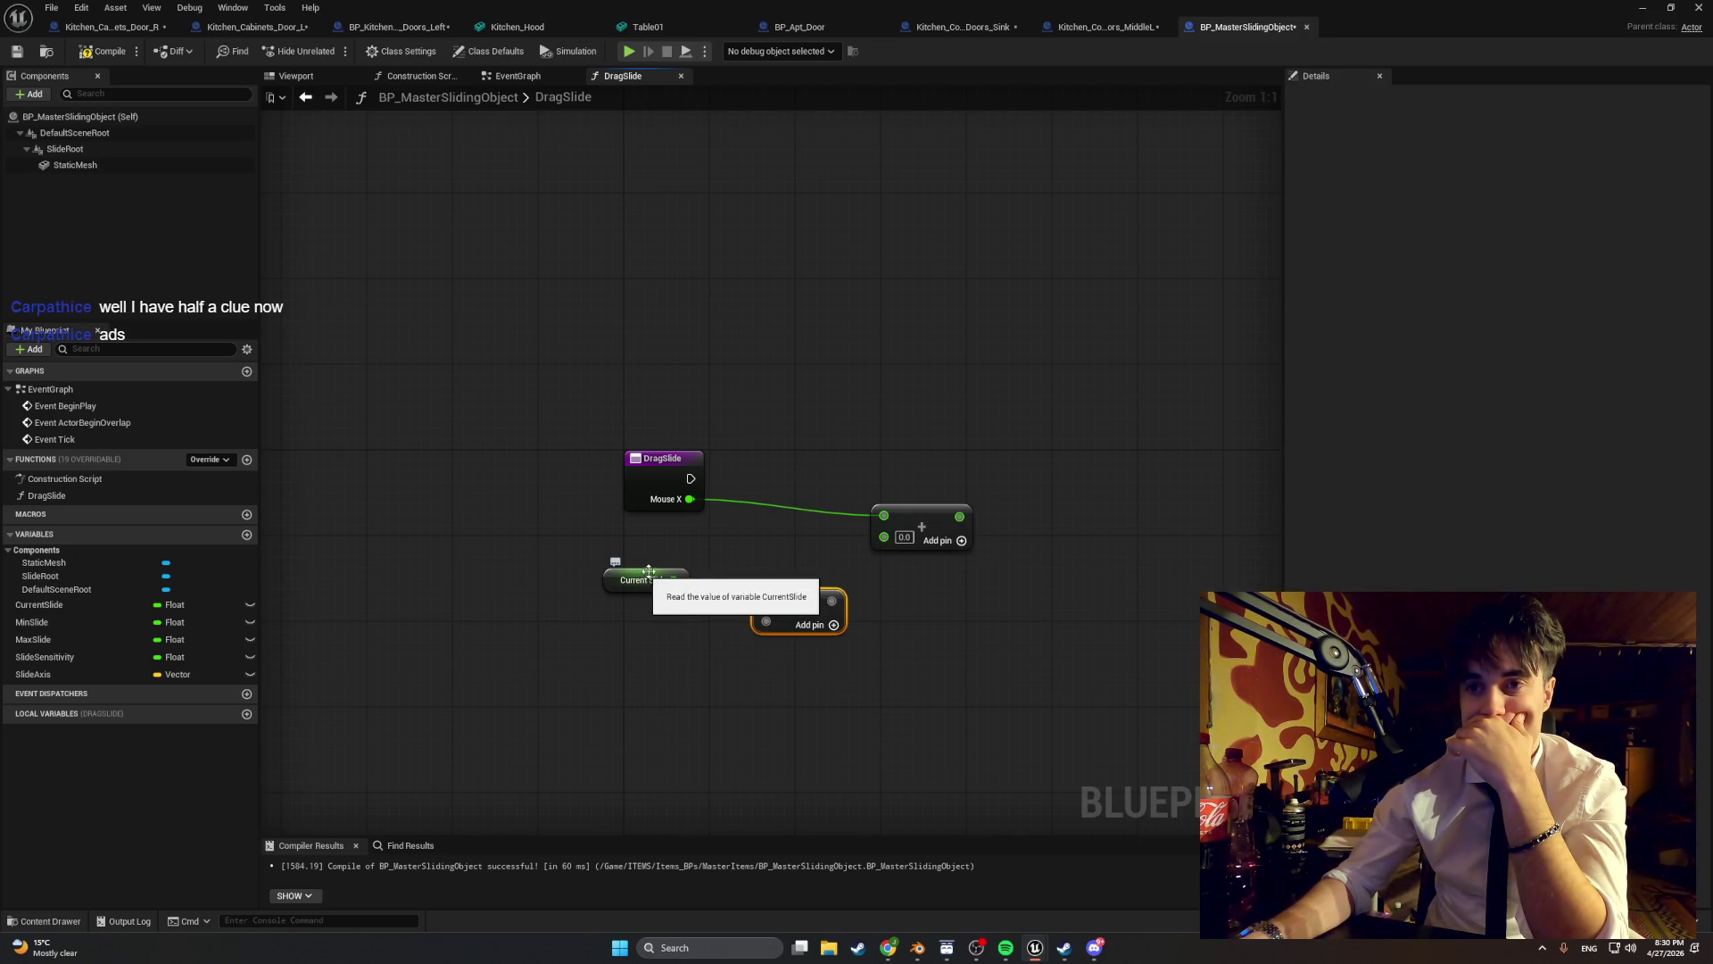
- Multiply Mouse X by a Slide Sensitivity getter in the DragSlide graph
{"action": "mouse_move", "coordinate": [767, 511]}
{"action": "left_mouse_down"}
{"action": "mouse_move", "coordinate": [738, 532]}
{"action": "mouse_move", "coordinate": [765, 601]}
{"action": "mouse_move", "coordinate": [773, 526]}
{"action": "left_mouse_up"}
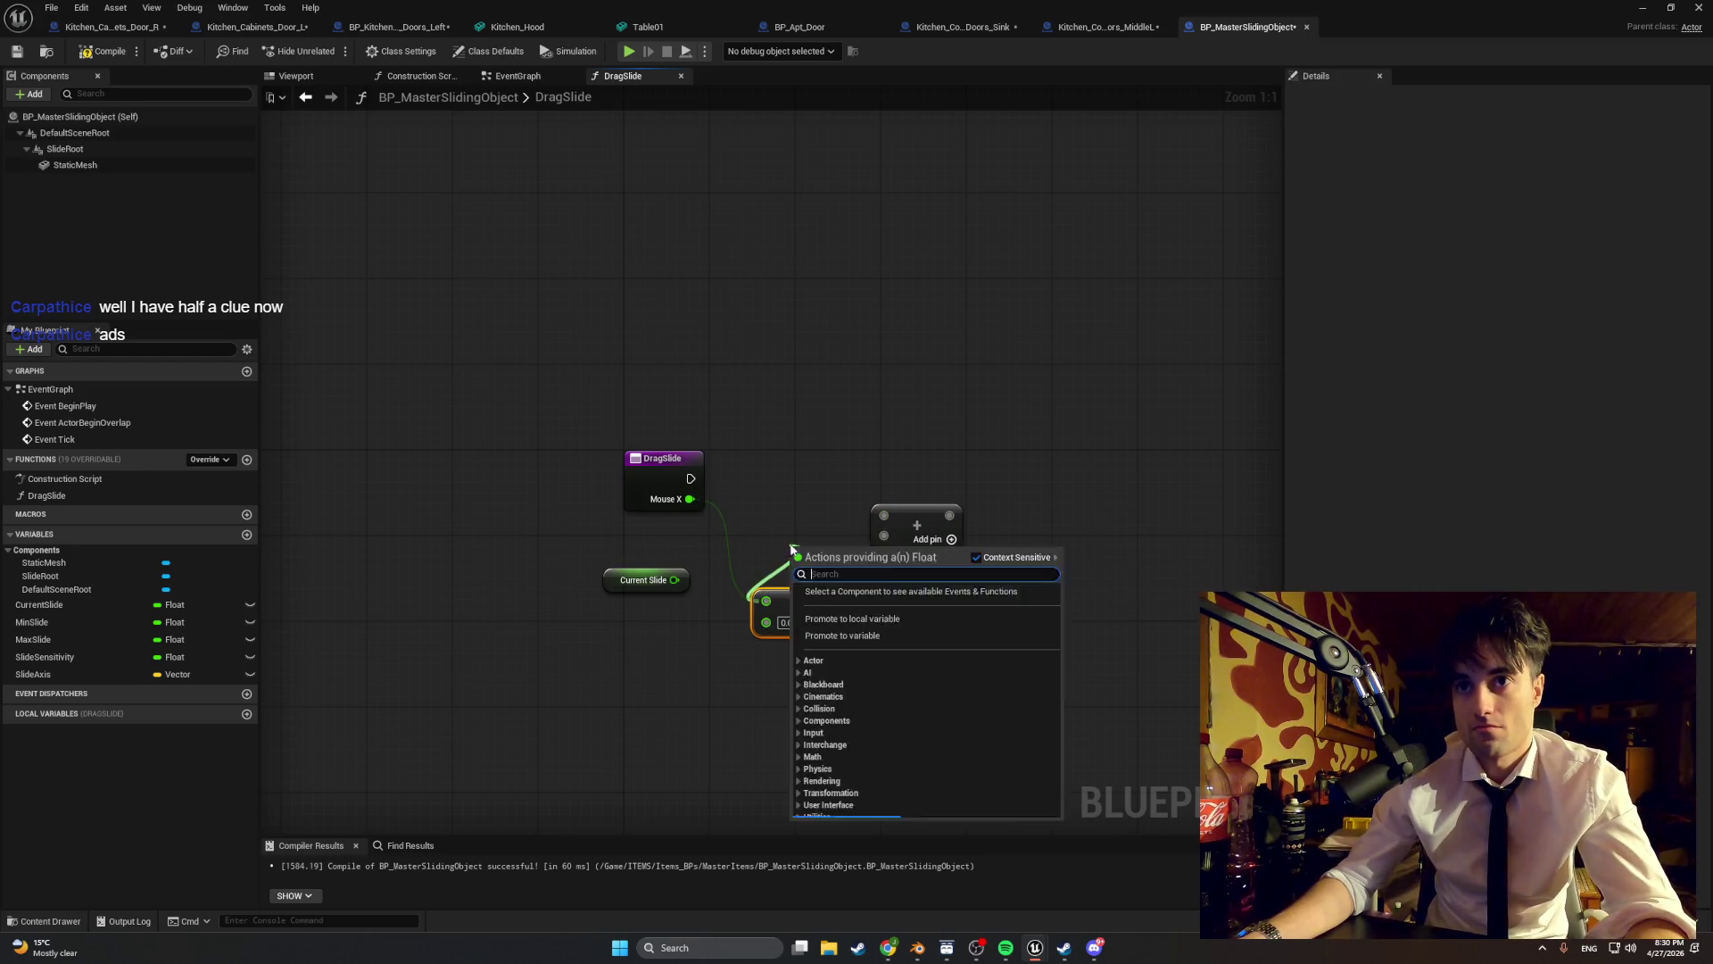
{"action": "left_click", "coordinate": [755, 566]}
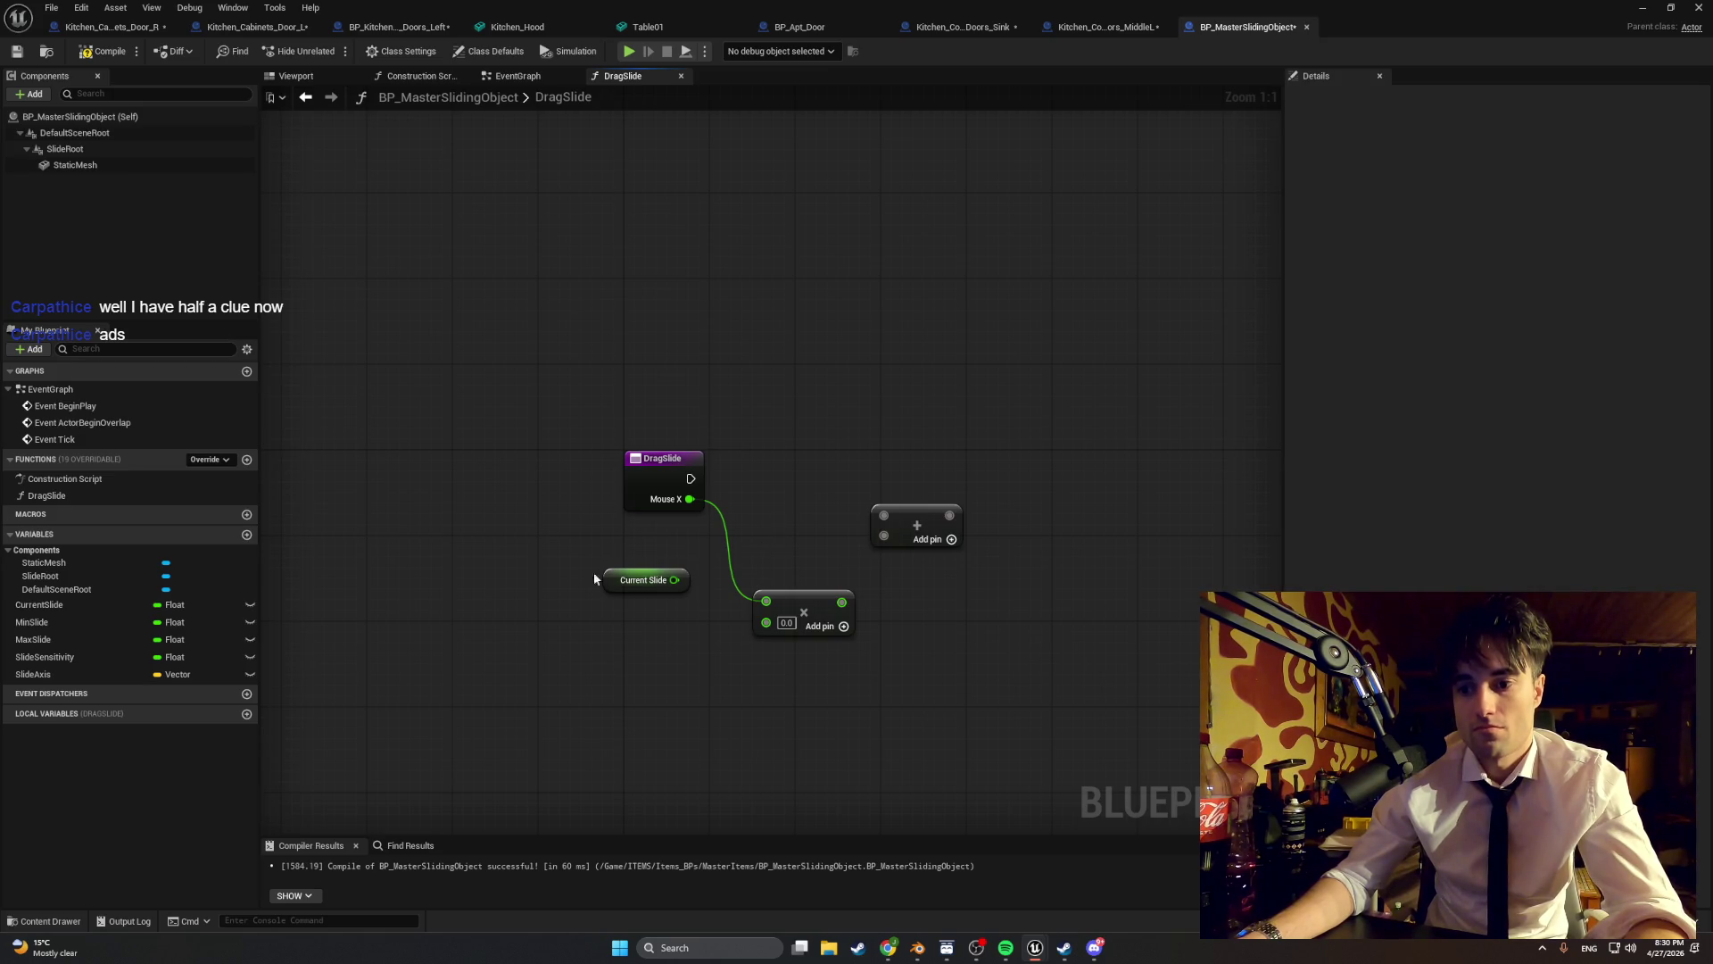
{"action": "left_click", "coordinate": [99, 657]}
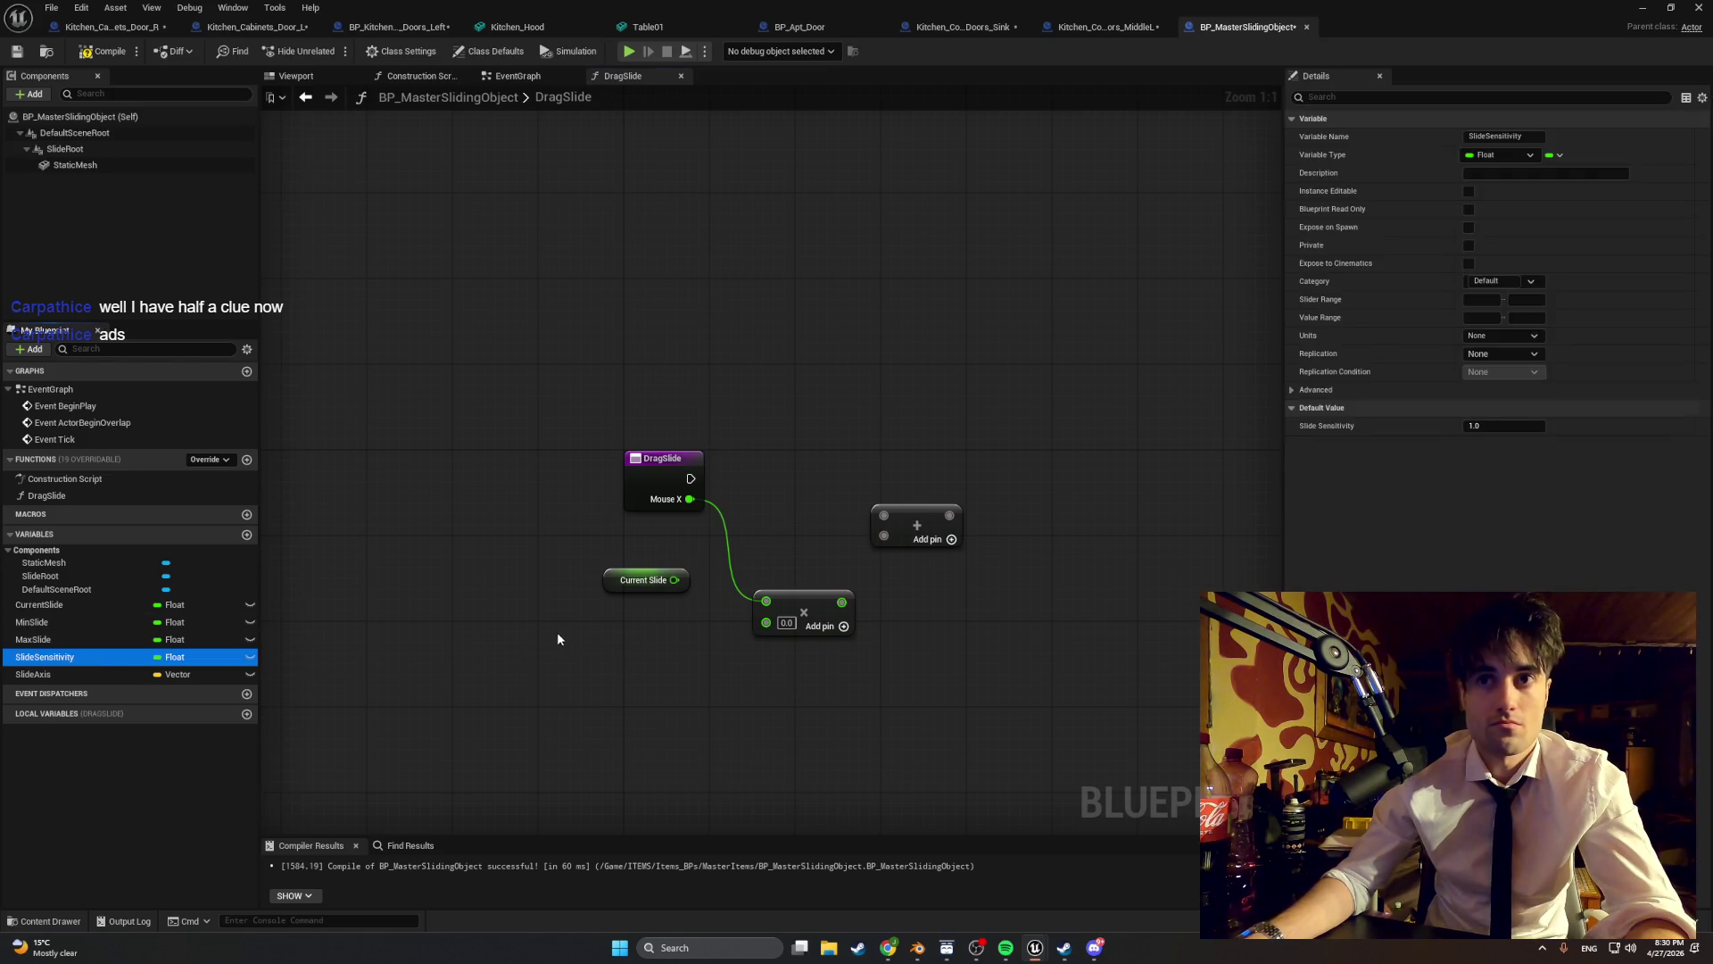
{"action": "mouse_move", "coordinate": [558, 635]}
{"action": "left_mouse_down"}
{"action": "mouse_move", "coordinate": [764, 628]}
{"action": "mouse_move", "coordinate": [790, 518]}
{"action": "left_mouse_up"}
{"action": "left_click", "coordinate": [606, 644]}
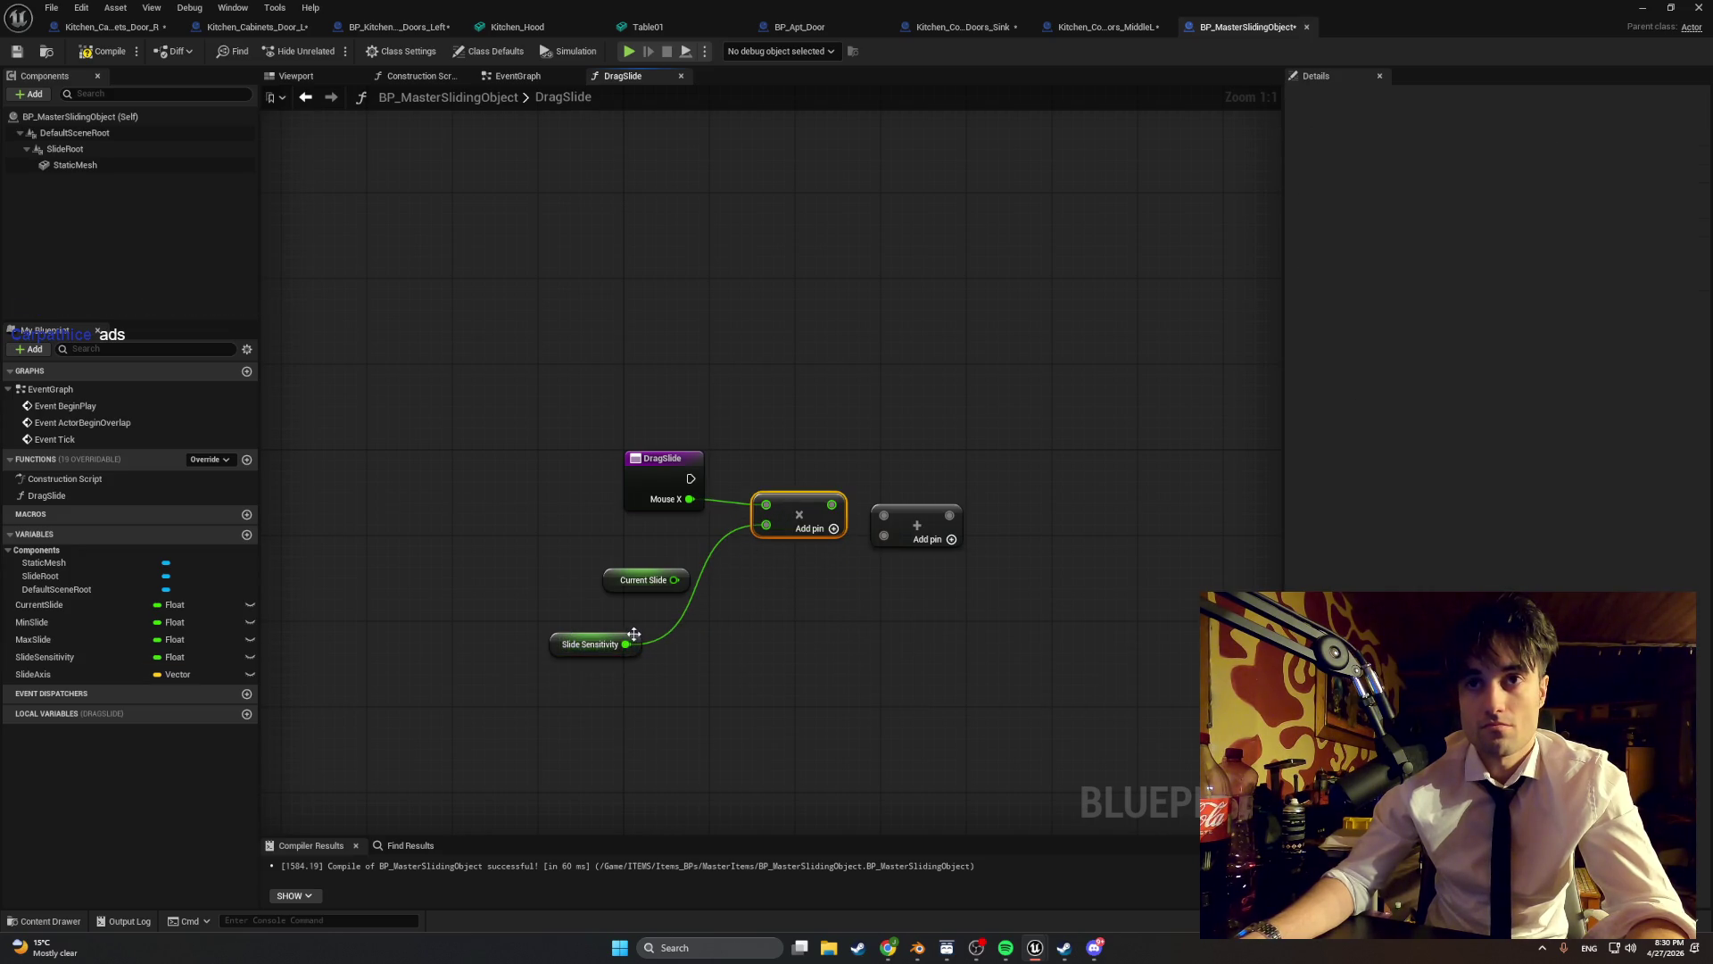
{"action": "left_click_drag", "start_coordinate": [632, 636], "coordinate": [718, 528]}
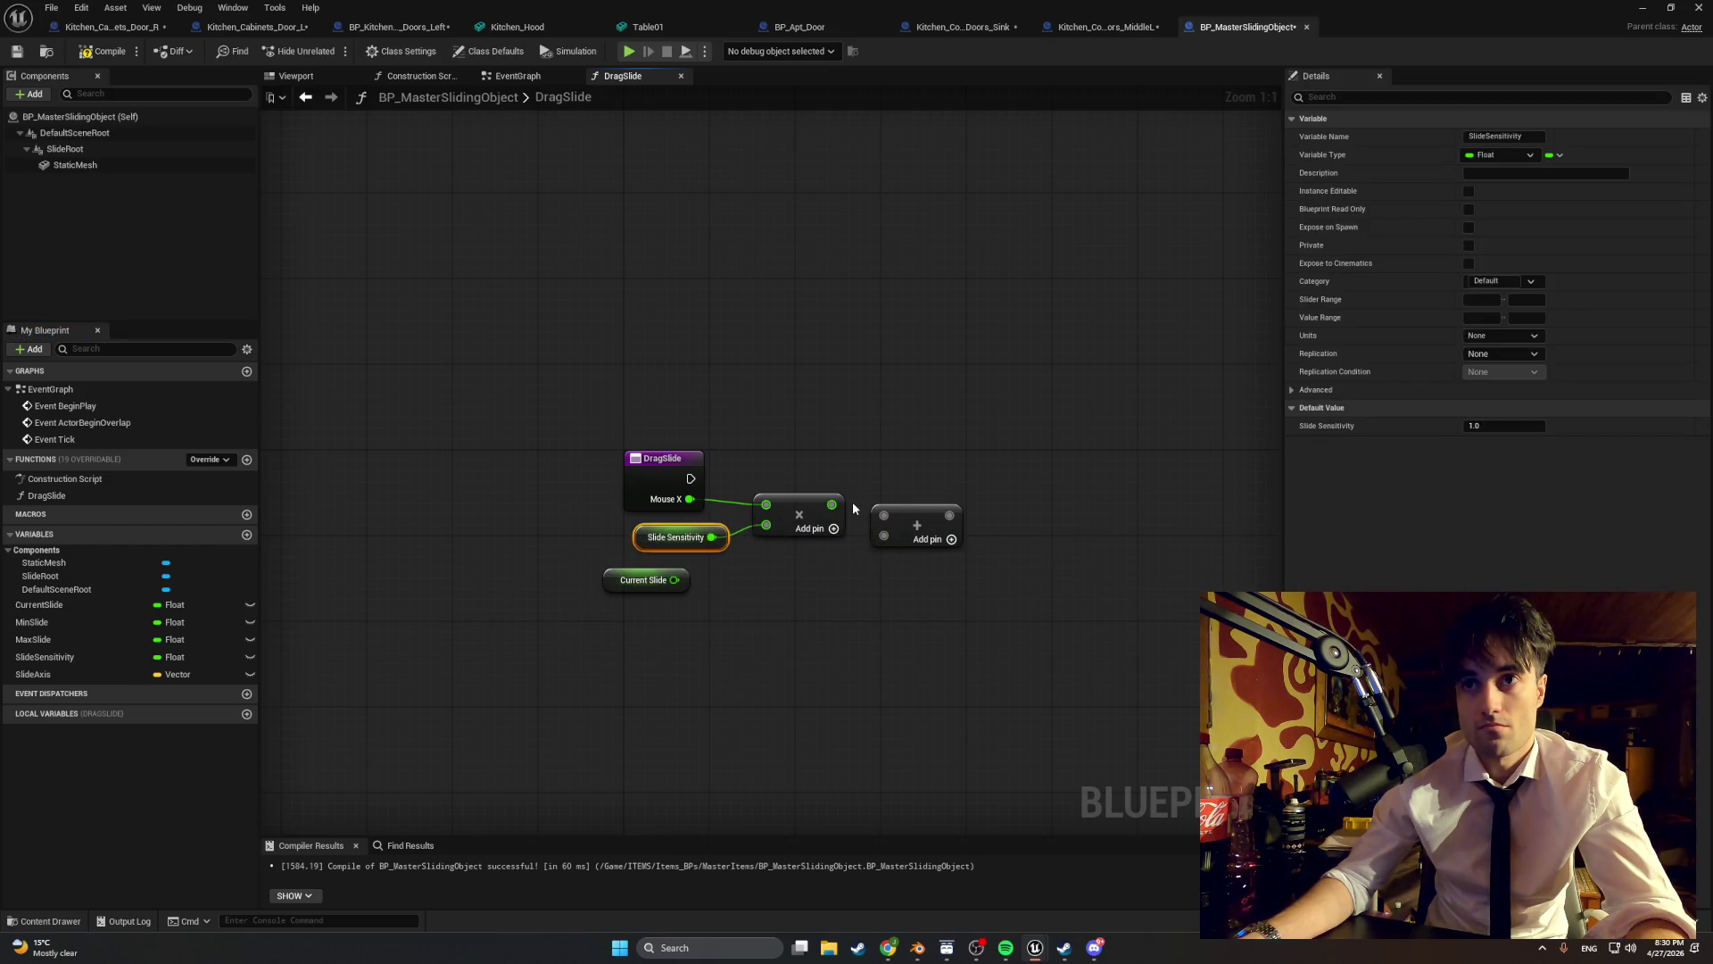
- Add Current Slide to the product and place a Set Current Slide node
{"action": "left_click_drag", "start_coordinate": [831, 505], "coordinate": [883, 515]}
{"action": "left_click_drag", "start_coordinate": [676, 579], "coordinate": [920, 542]}
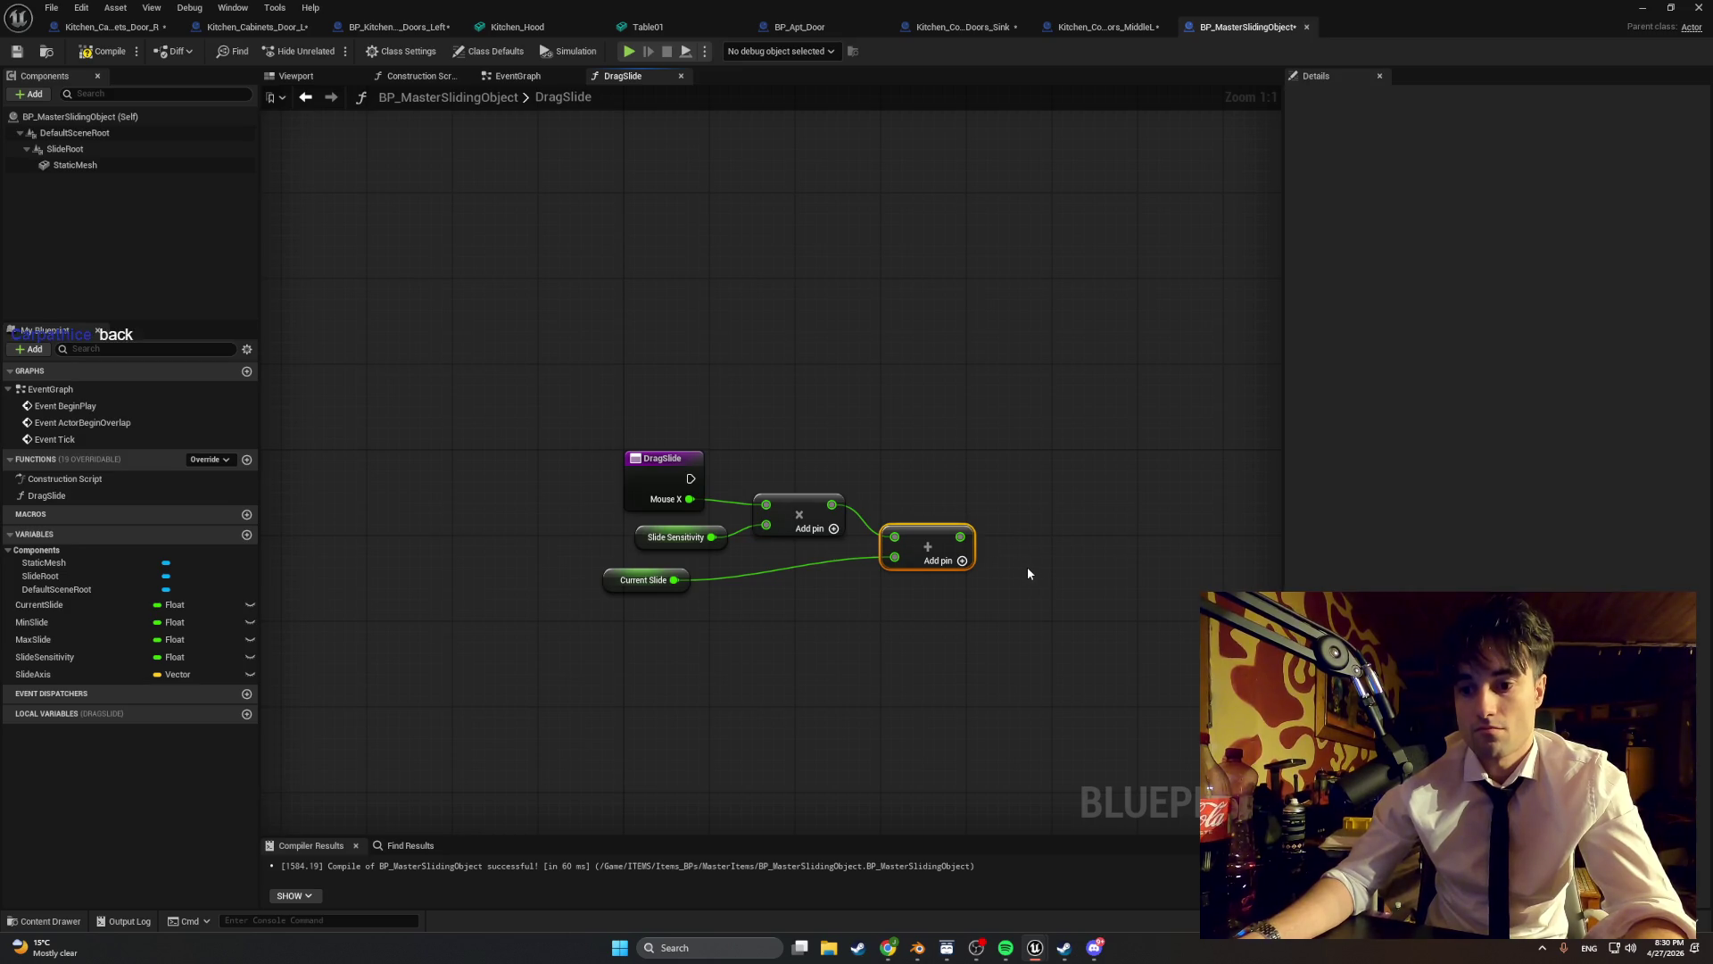
{"action": "right_click", "coordinate": [1030, 566]}
{"action": "left_click", "coordinate": [1003, 607]}
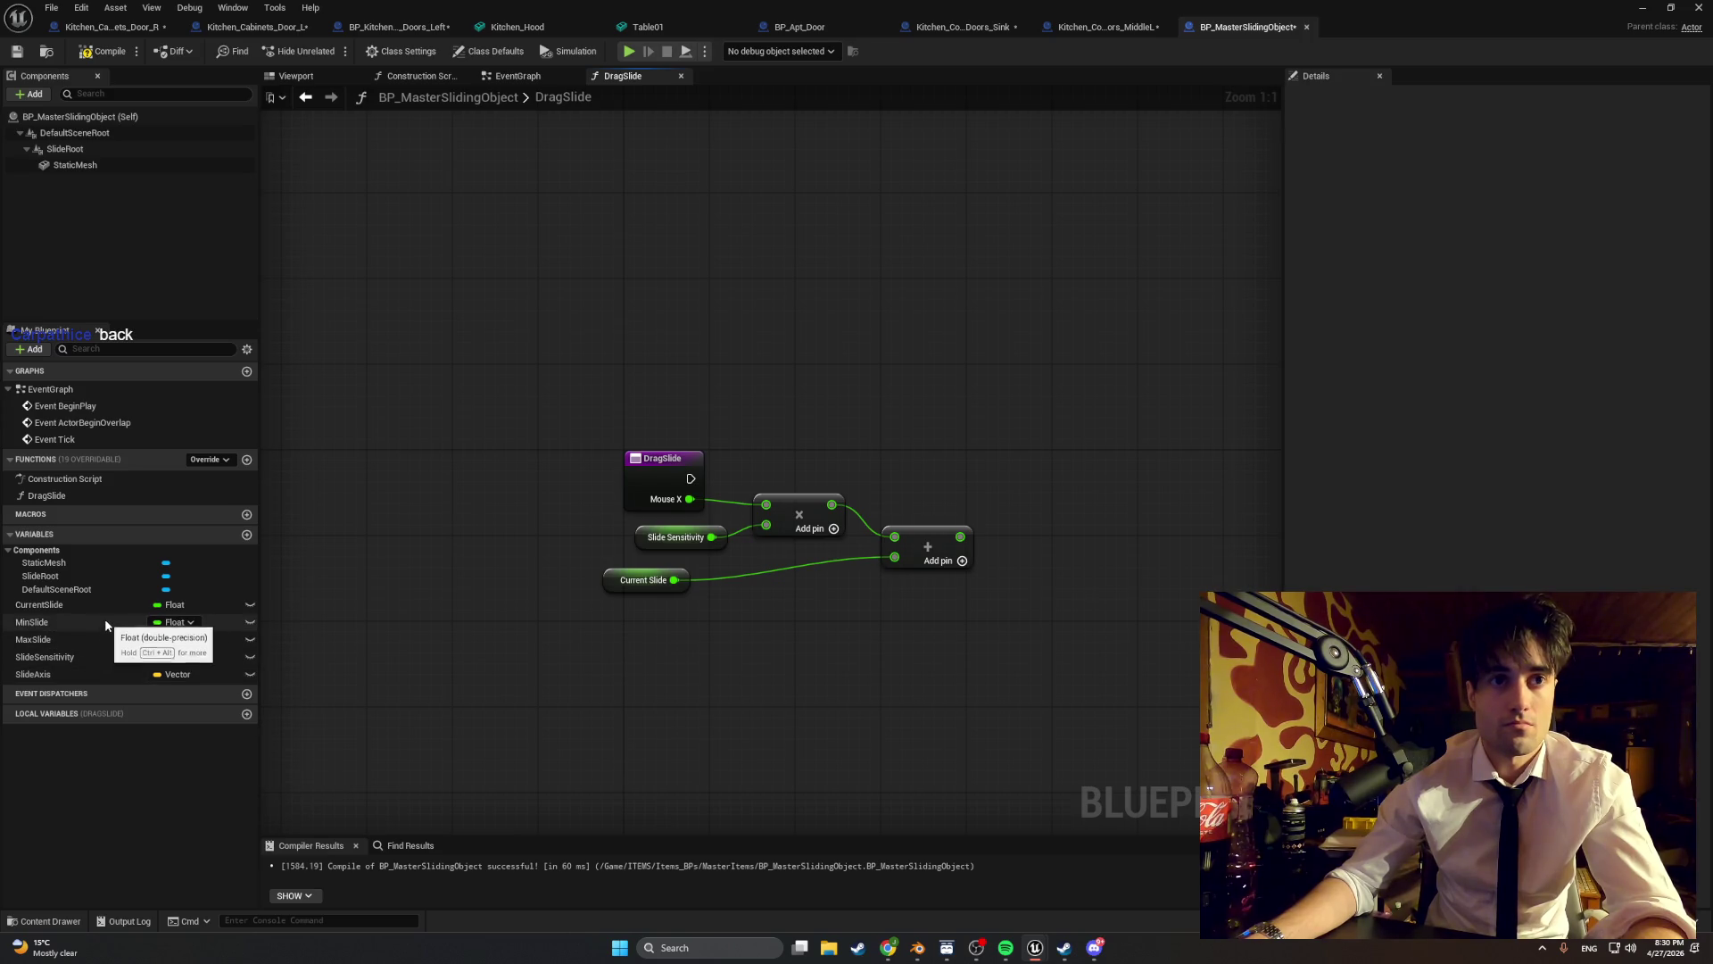
{"action": "mouse_move", "coordinate": [40, 604]}
{"action": "left_mouse_down"}
{"action": "mouse_move", "coordinate": [1075, 529]}
{"action": "mouse_move", "coordinate": [1088, 471]}
{"action": "left_mouse_up"}
{"action": "left_click", "coordinate": [1106, 571]}
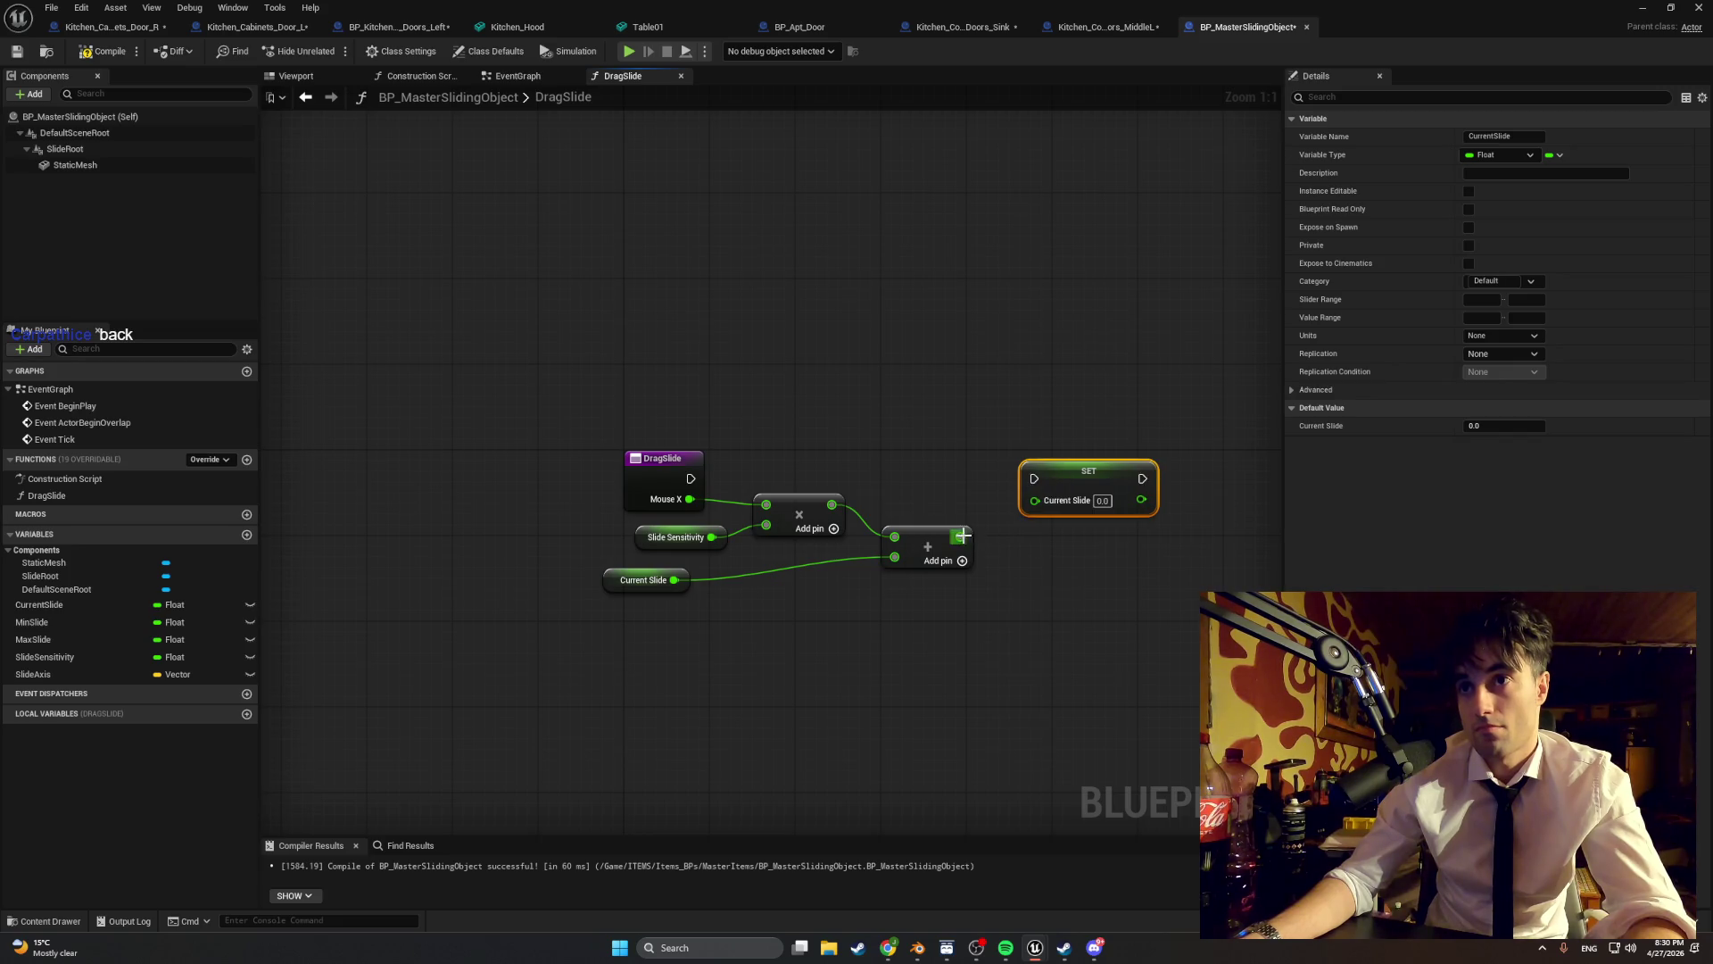
- Feed the sum into Set Current Slide and run it from DragSlide's exec pin
{"action": "left_click_drag", "start_coordinate": [960, 536], "coordinate": [1036, 505]}
{"action": "mouse_move", "coordinate": [704, 480]}
{"action": "left_mouse_down"}
{"action": "mouse_move", "coordinate": [1035, 479]}
{"action": "mouse_move", "coordinate": [1047, 493]}
{"action": "left_mouse_up"}
{"action": "left_click", "coordinate": [1056, 482]}
- Align the Add, getter and setter nodes, then compile the blueprint
{"action": "left_click_drag", "start_coordinate": [922, 538], "coordinate": [922, 517]}
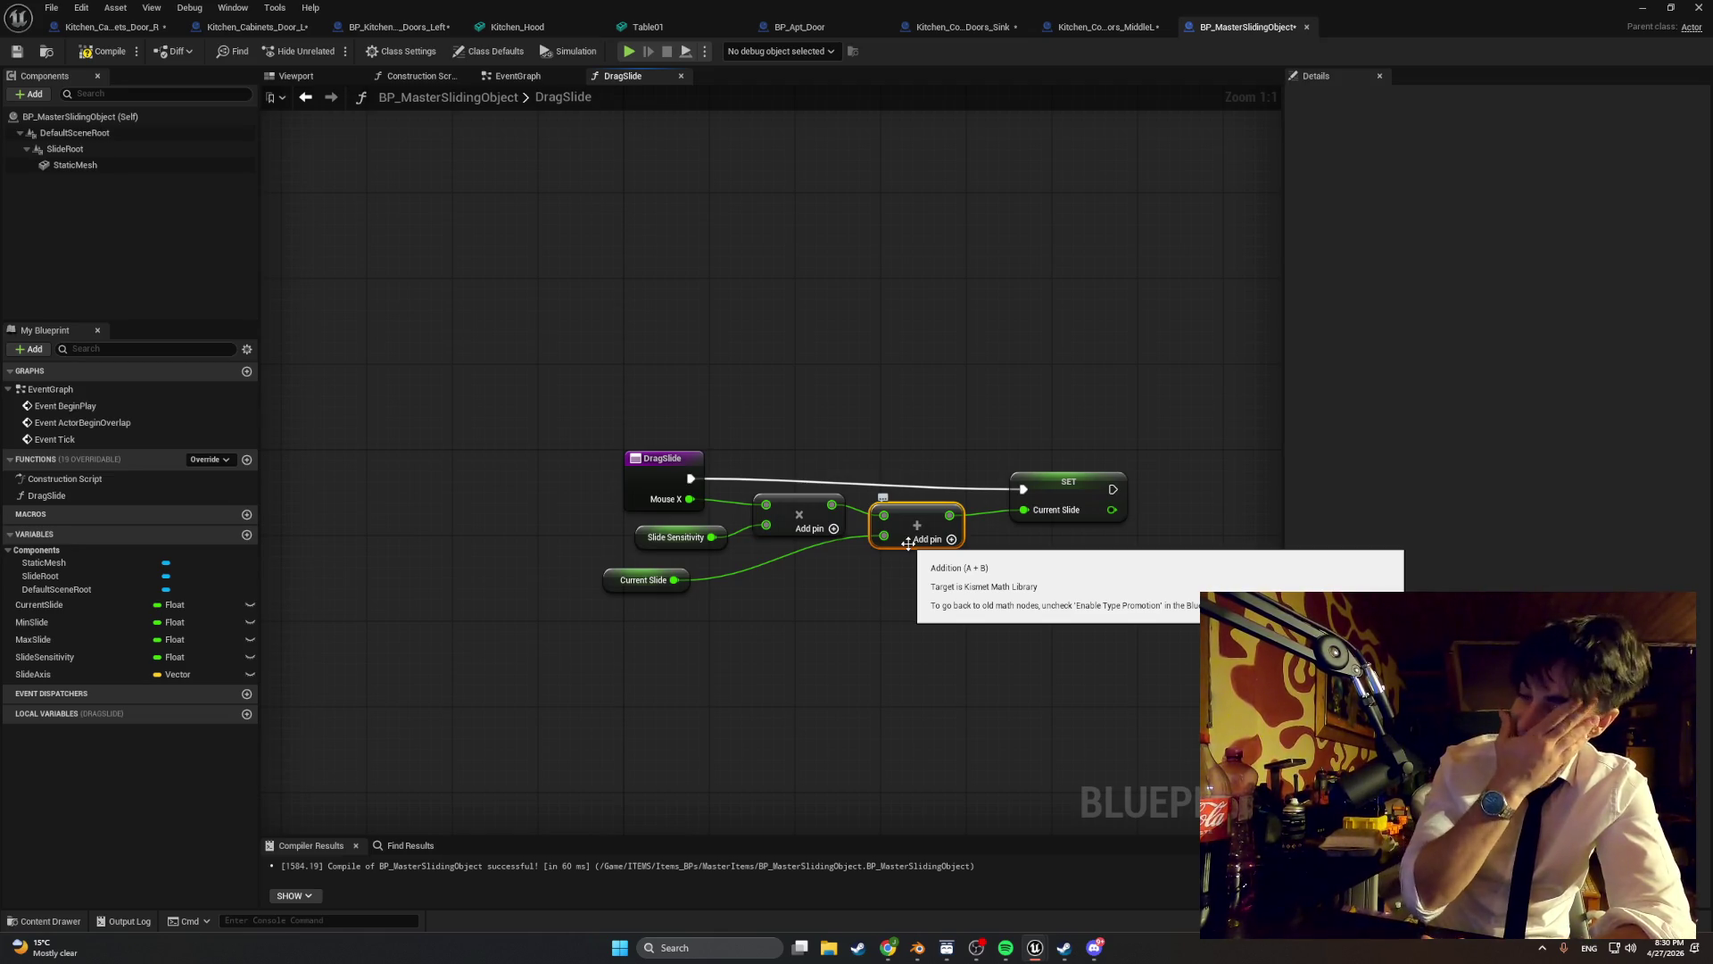
{"action": "left_click_drag", "start_coordinate": [907, 542], "coordinate": [924, 509]}
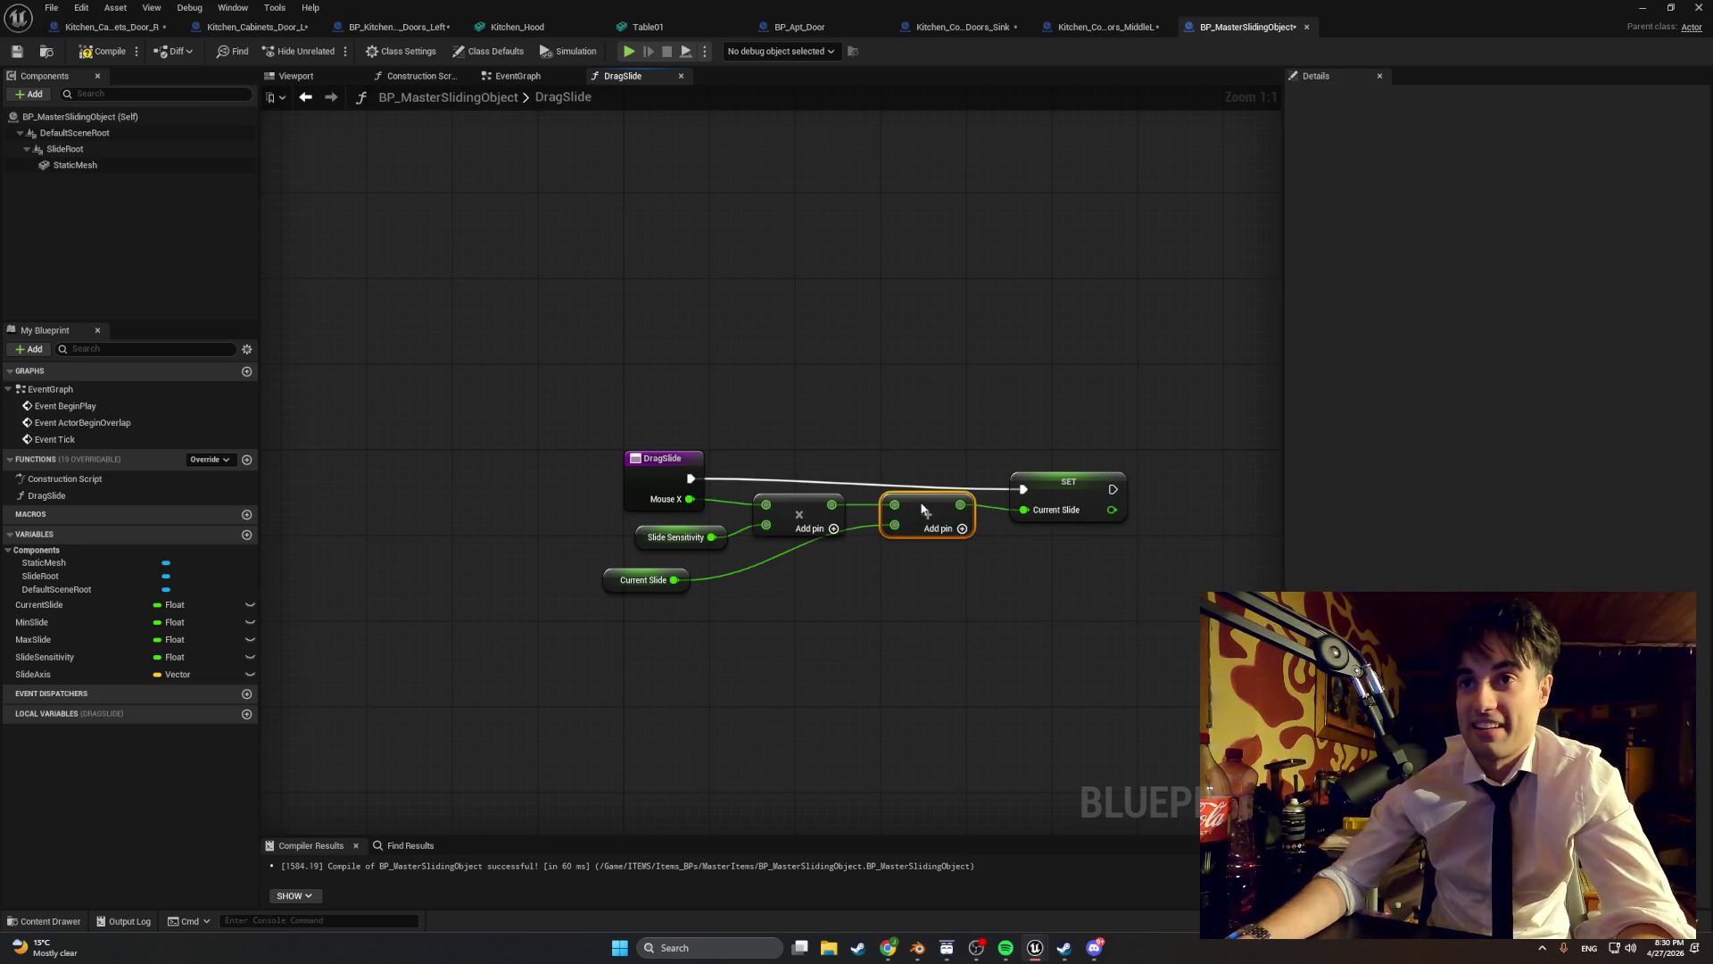
{"action": "left_click_drag", "start_coordinate": [611, 589], "coordinate": [779, 581]}
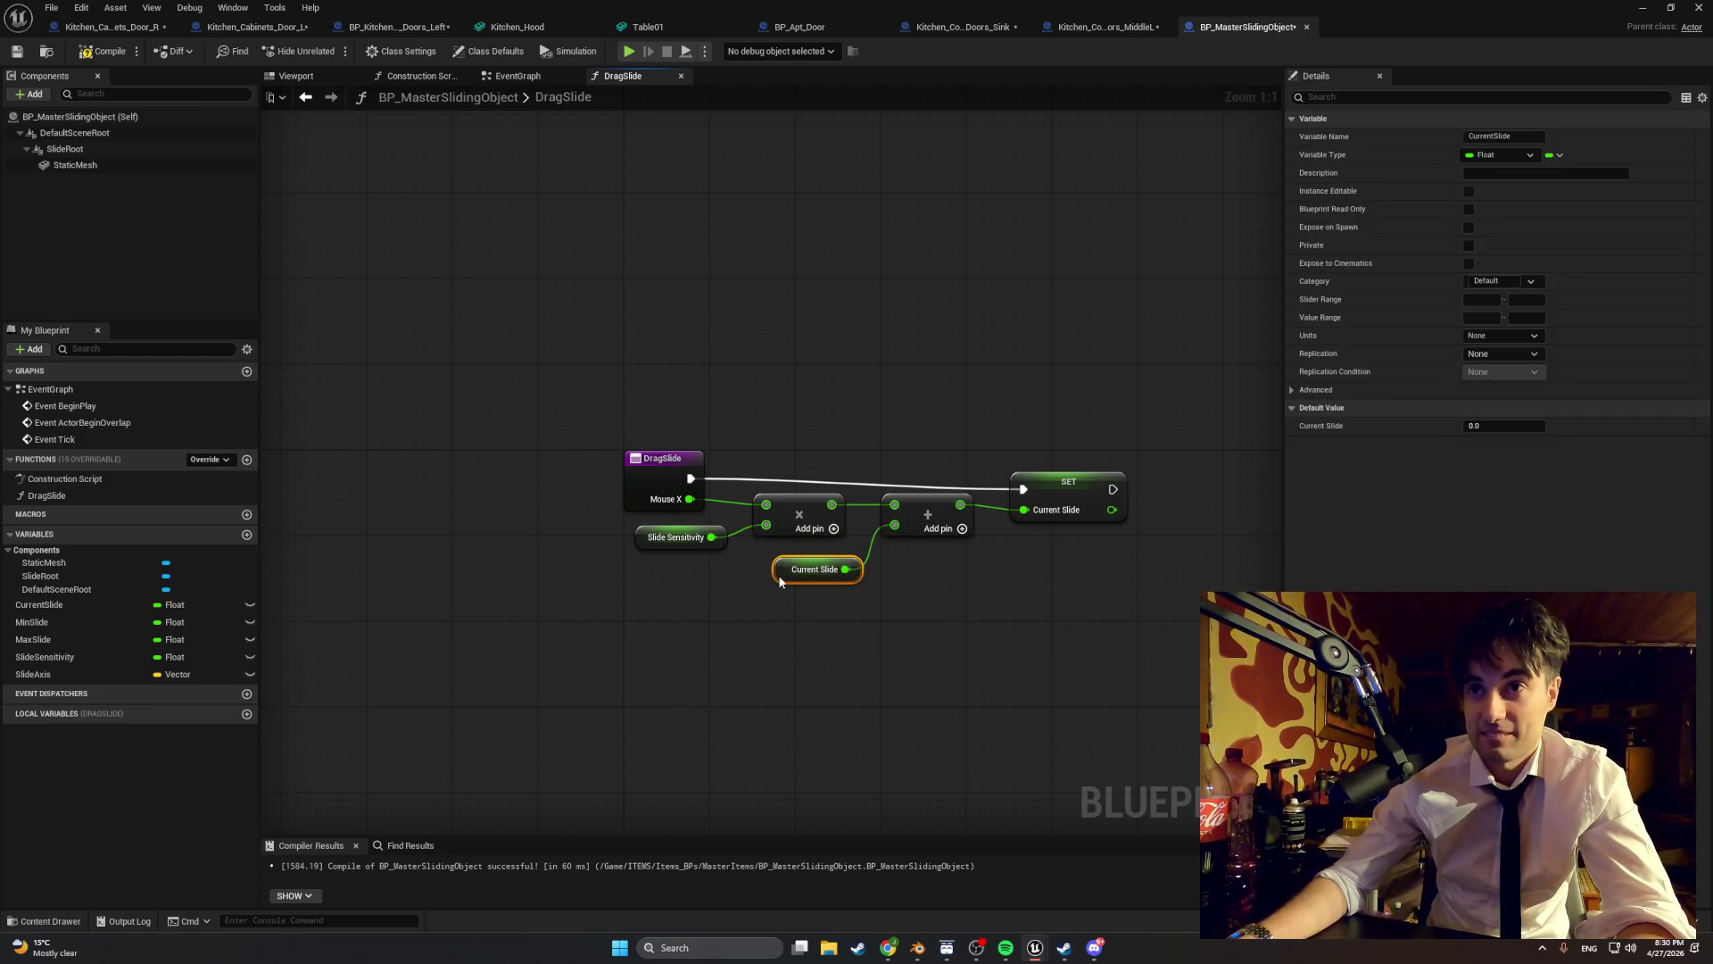
{"action": "left_click_drag", "start_coordinate": [639, 541], "coordinate": [647, 541]}
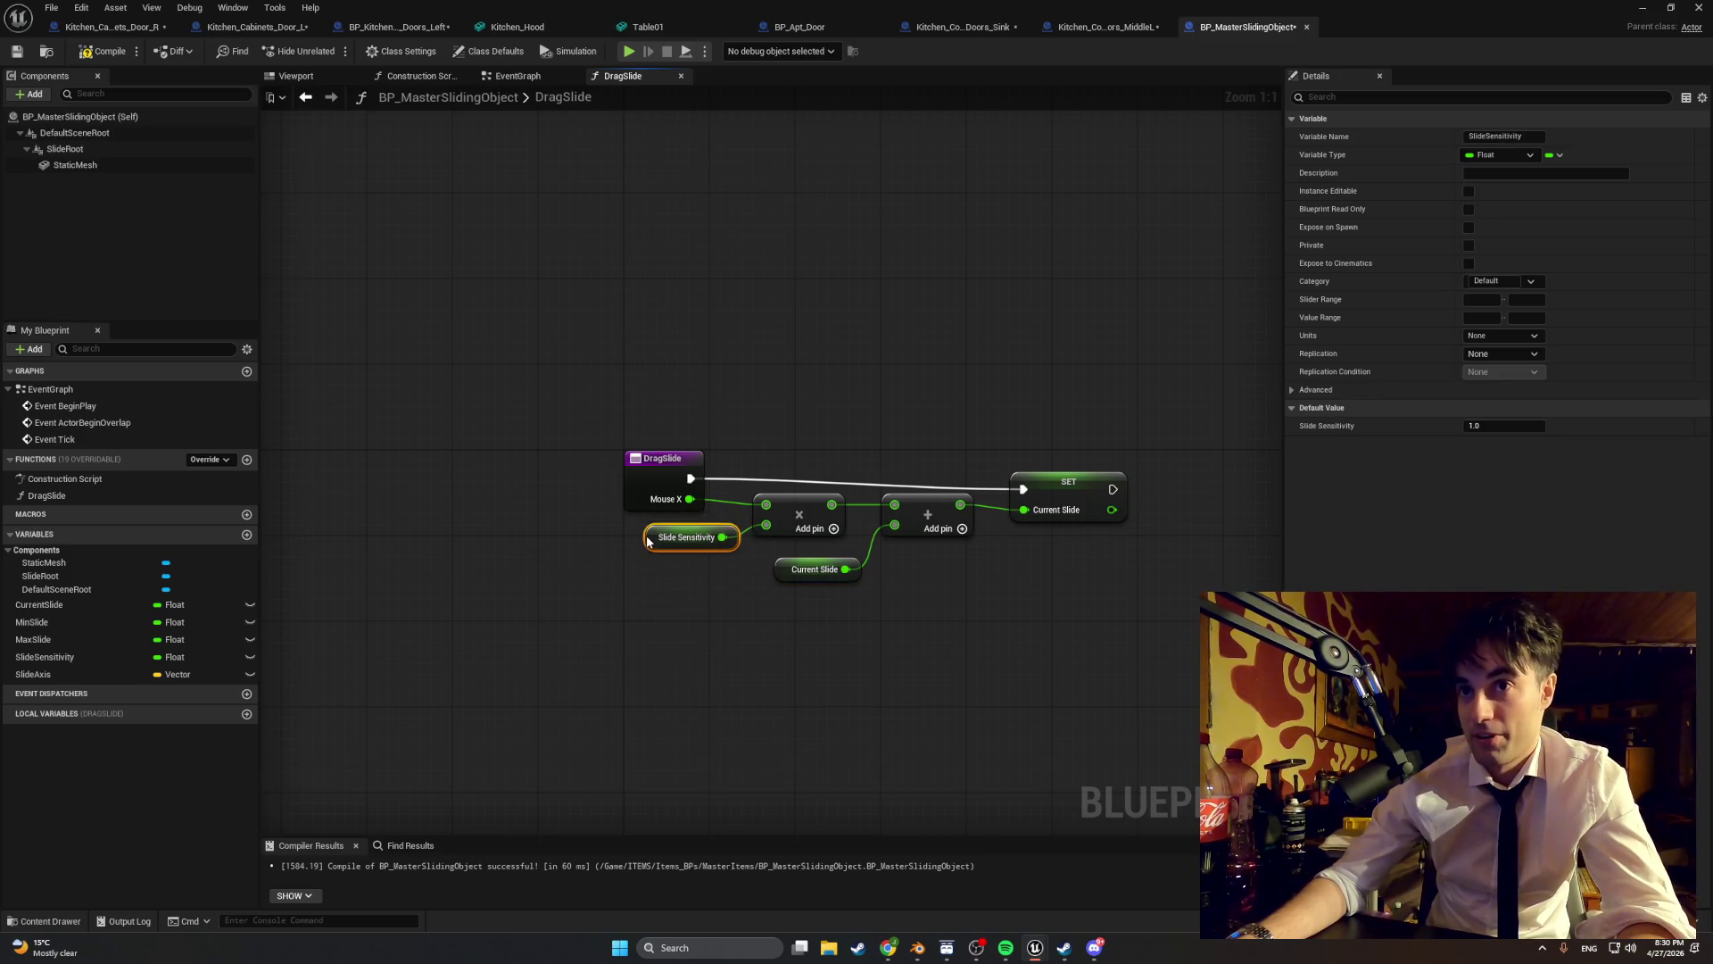
{"action": "left_click_drag", "start_coordinate": [1053, 483], "coordinate": [1042, 471]}
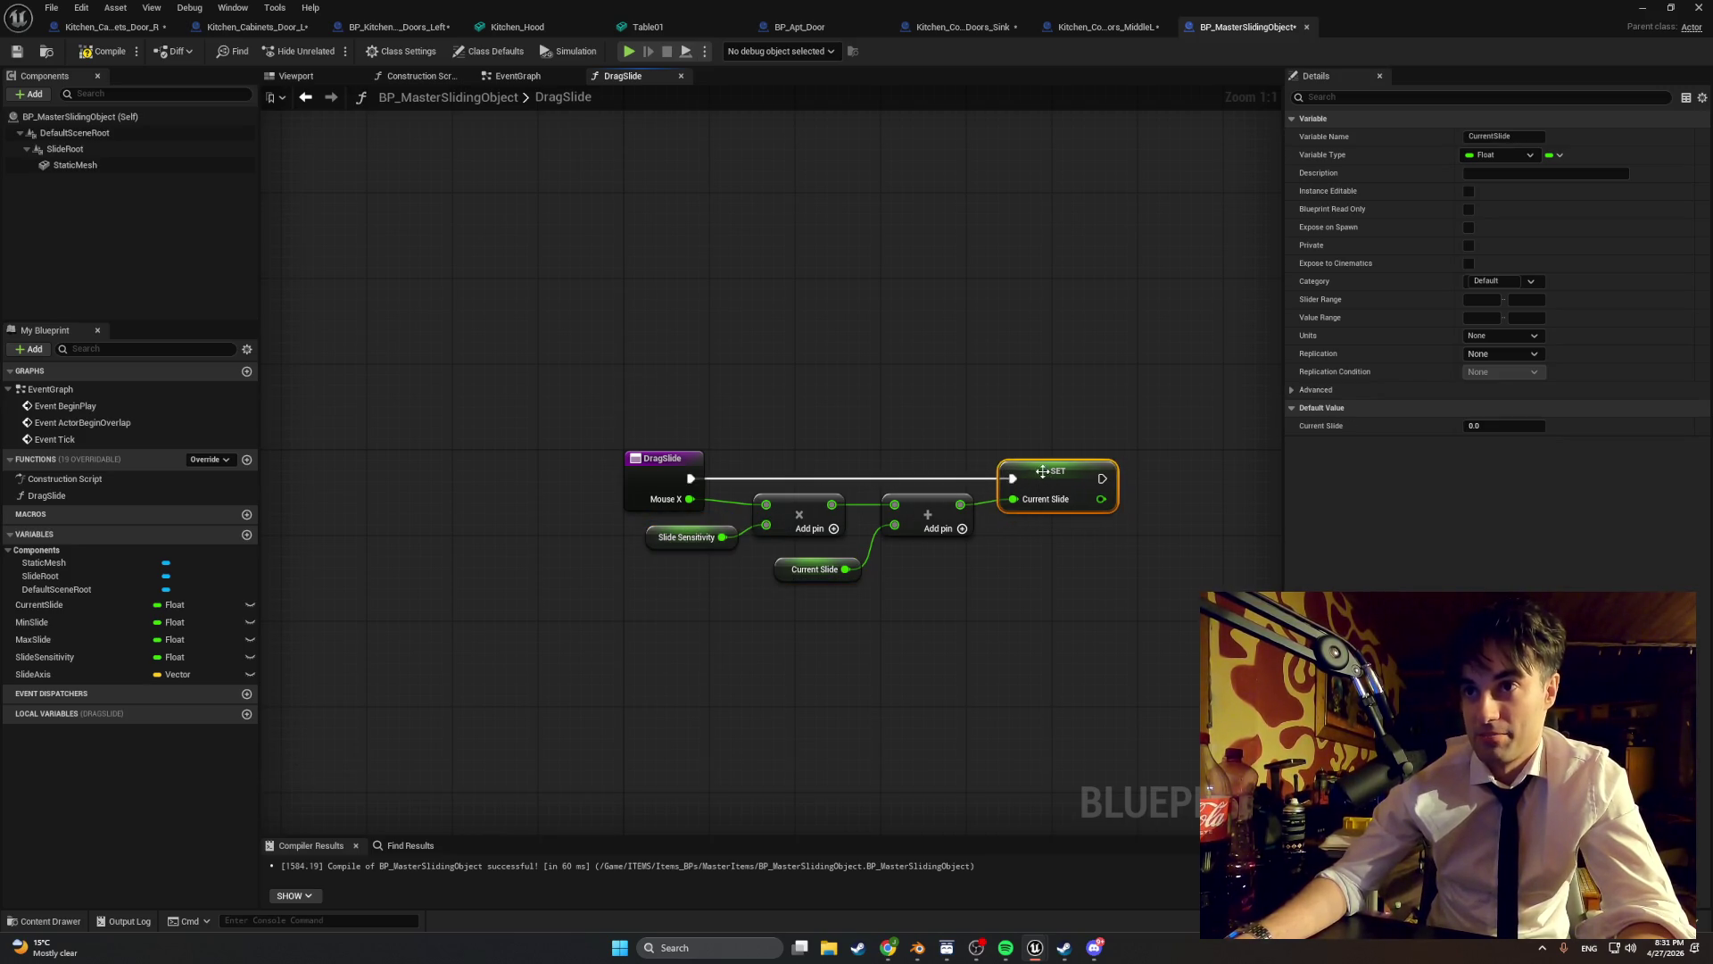
{"action": "left_click", "coordinate": [104, 51]}
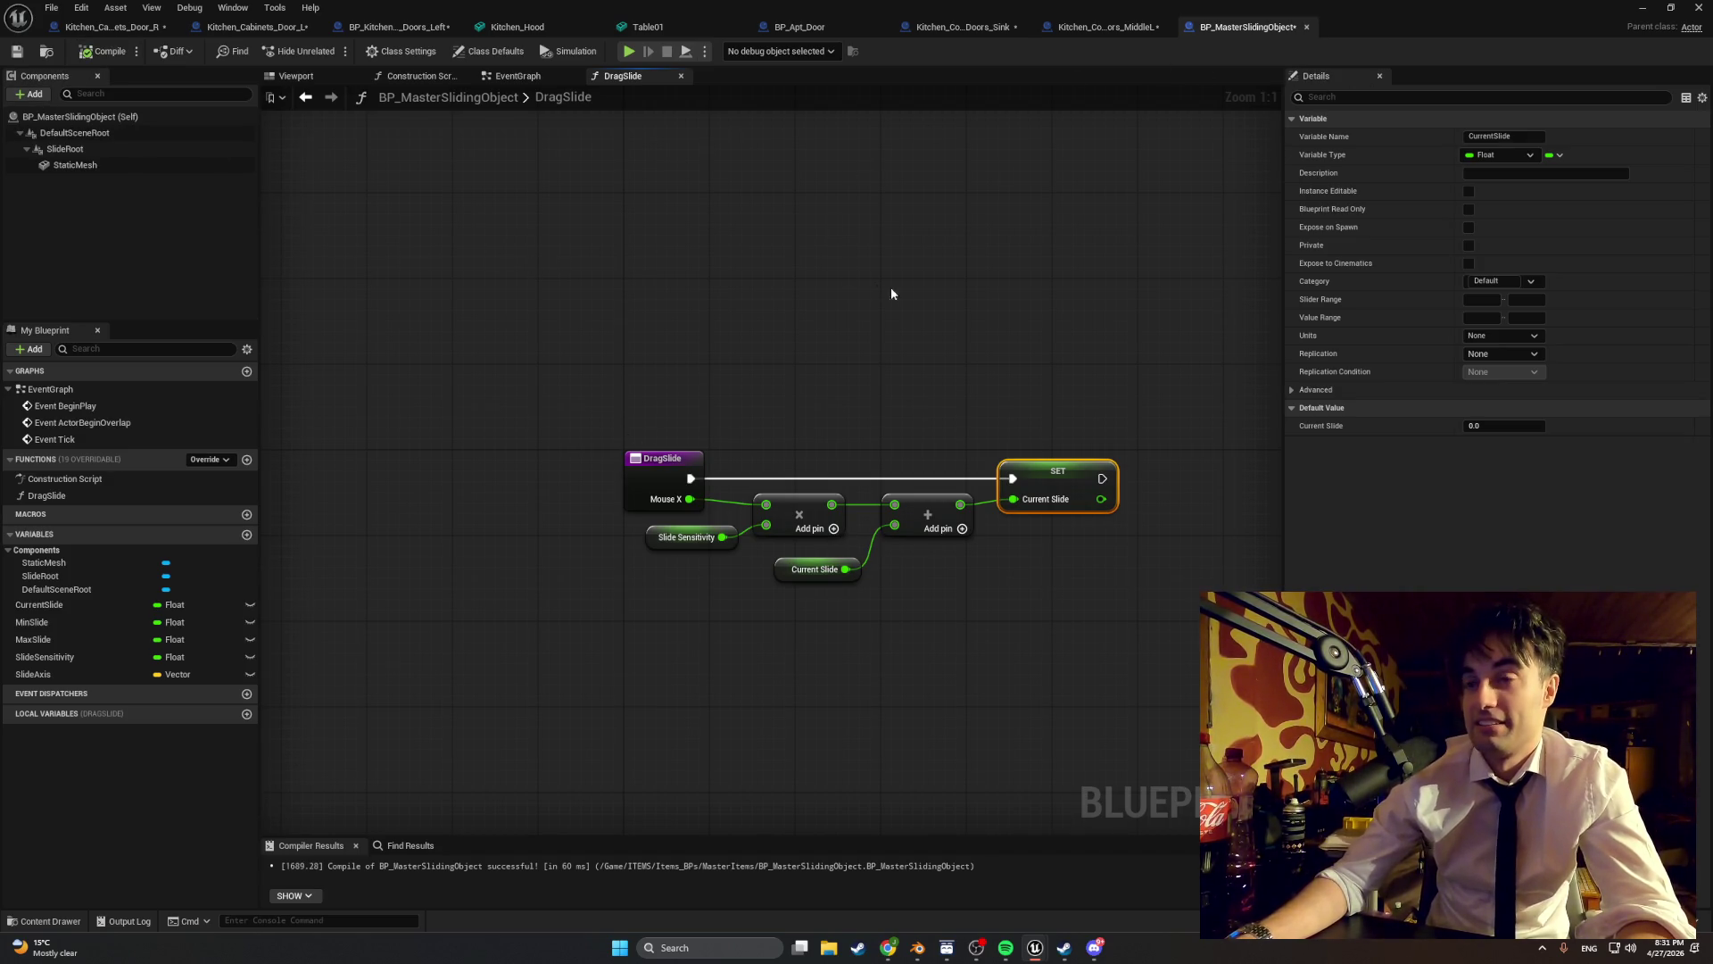
{"action": "left_click_drag", "start_coordinate": [890, 294], "coordinate": [726, 301]}
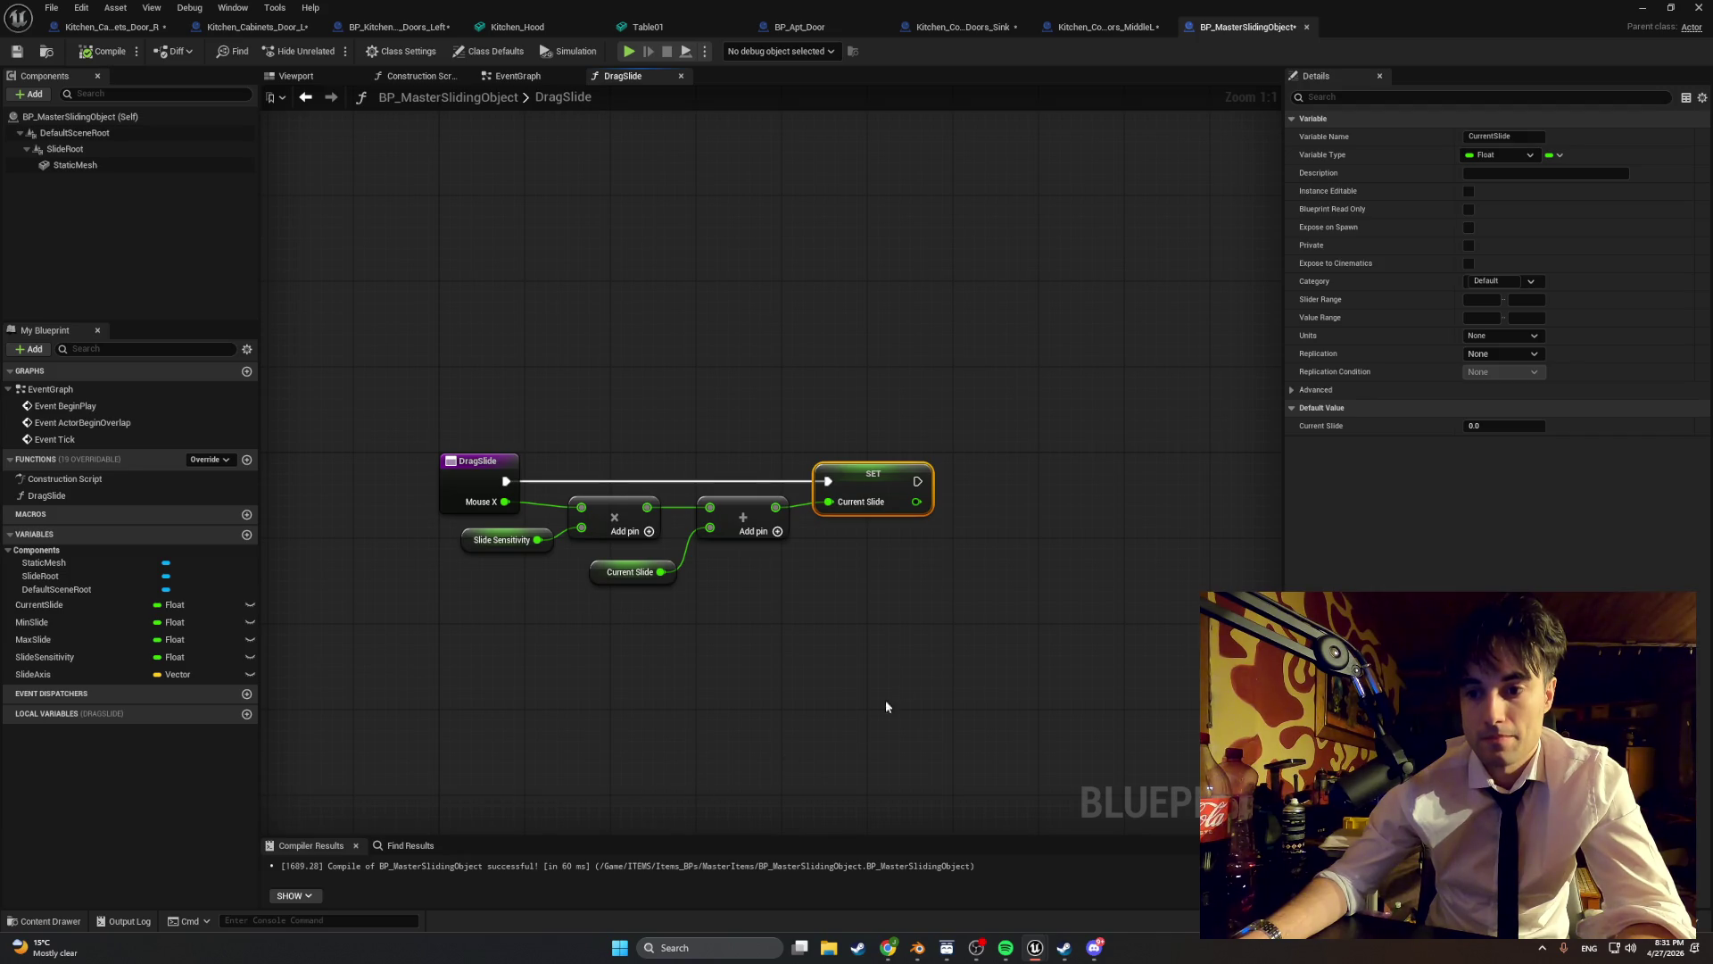
- Add a Set Relative Location node on Slide Root after the Current Slide setter
{"action": "right_click", "coordinate": [958, 615]}
{"action": "type", "text": "set"}
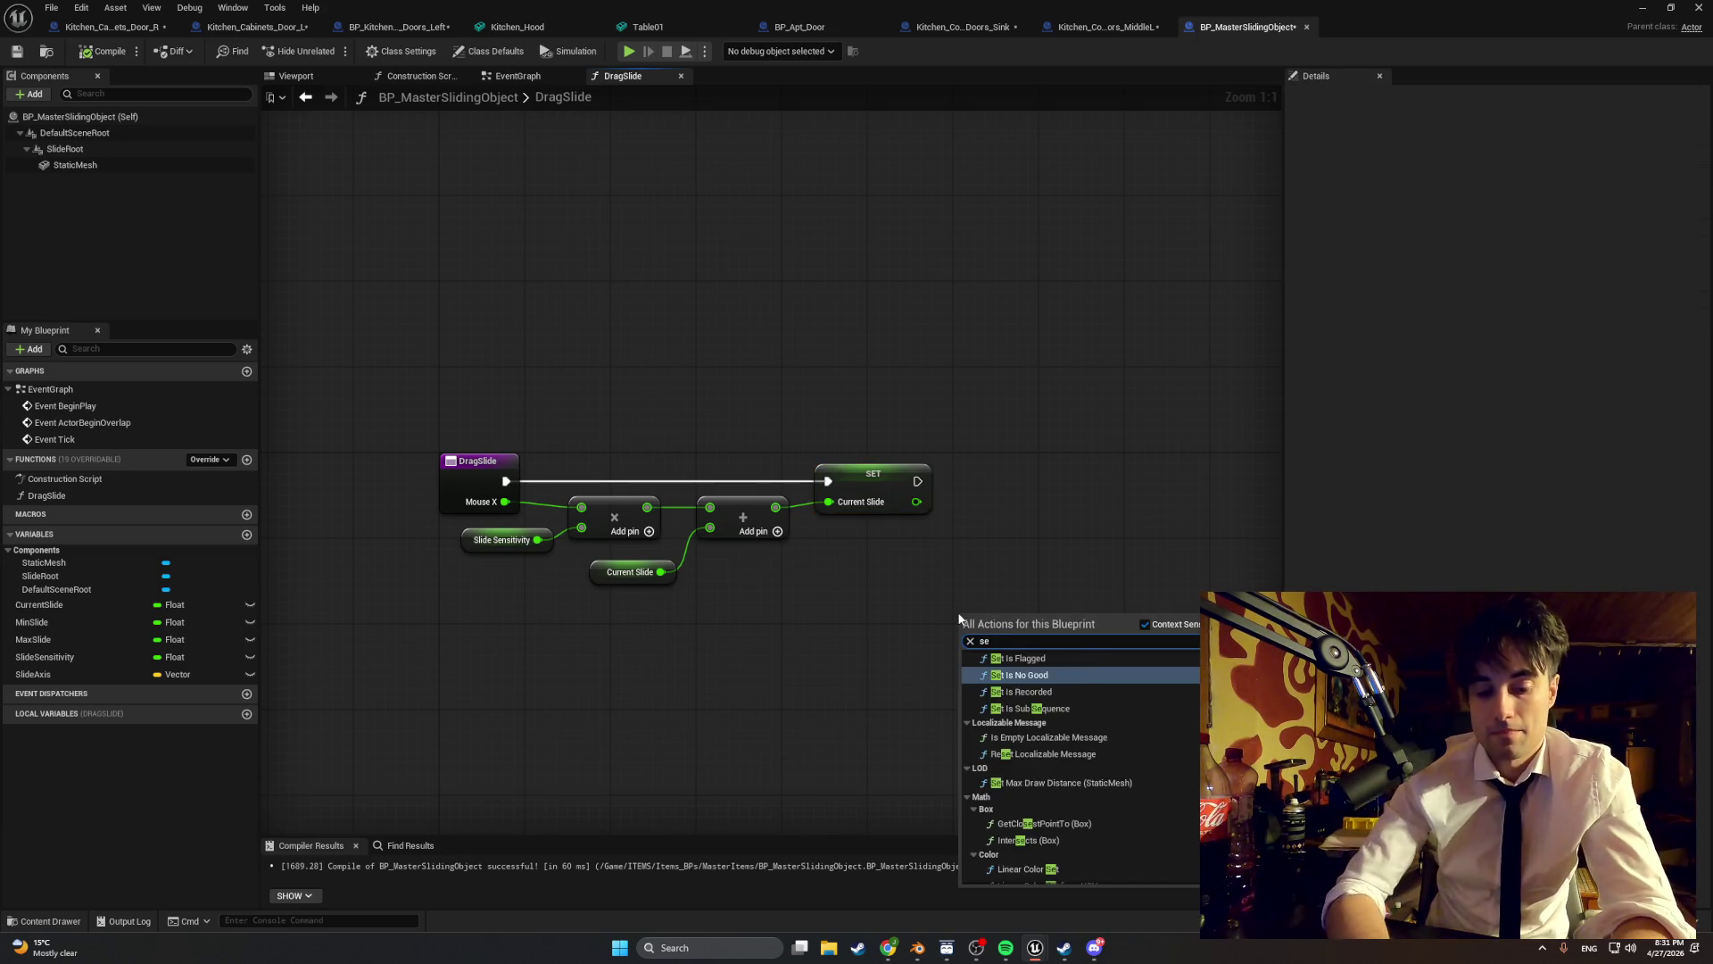
{"action": "key", "text": "Escape"}
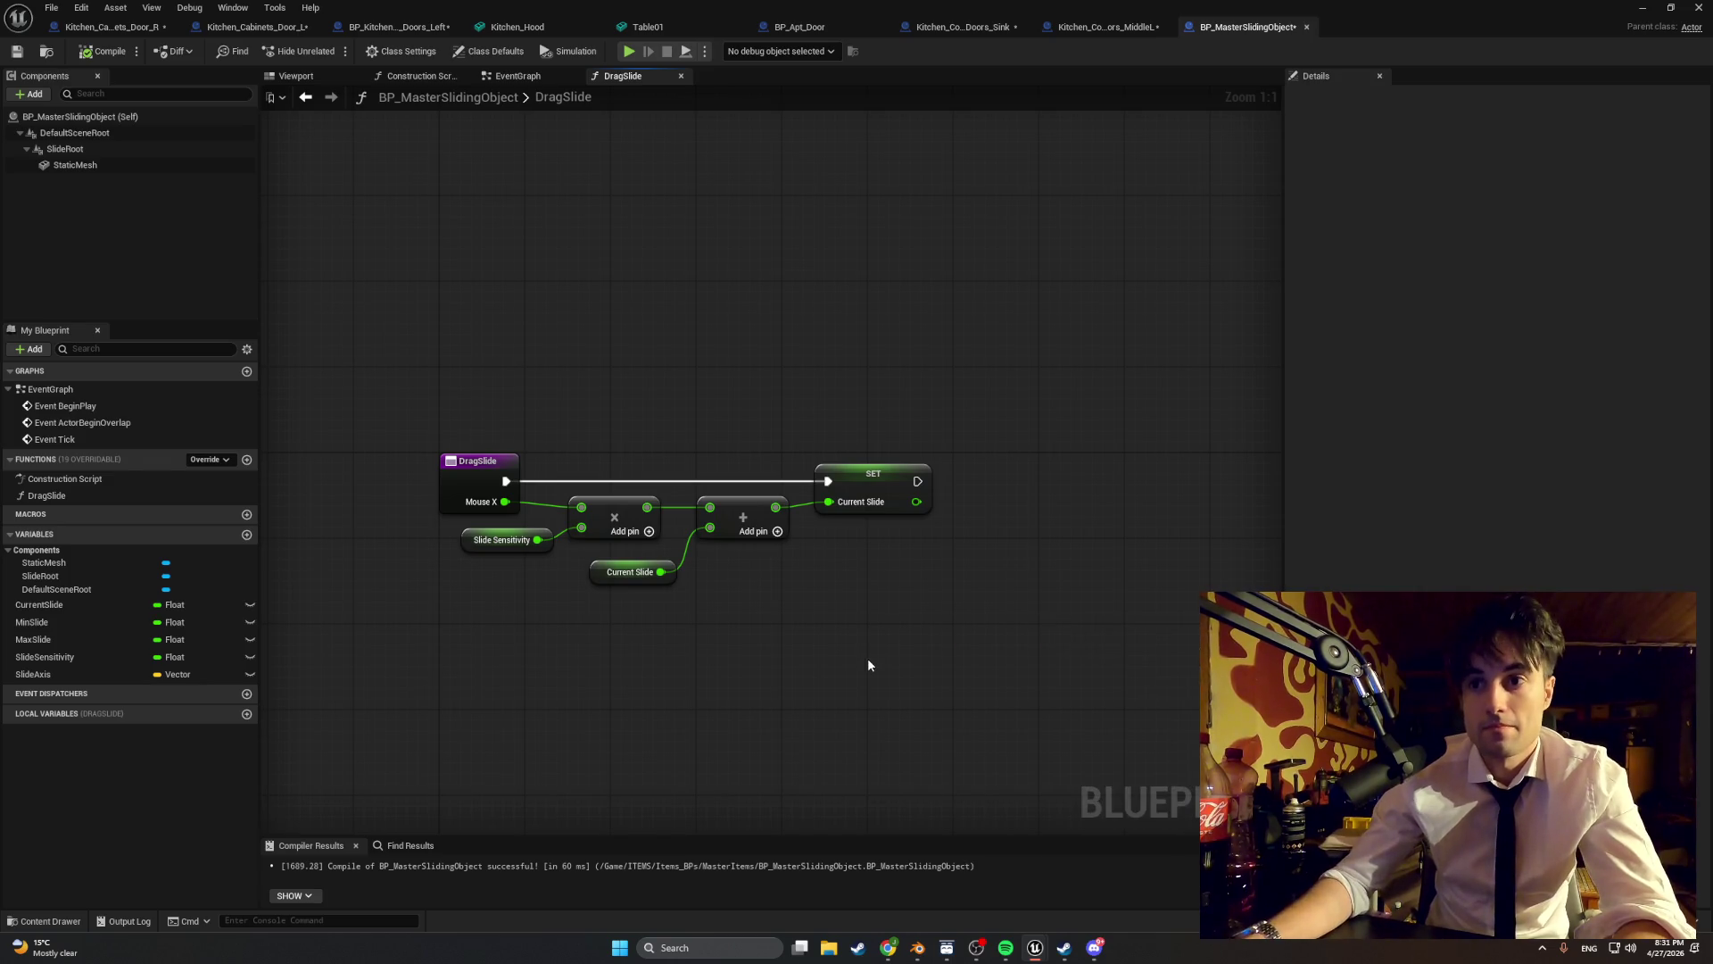
{"action": "mouse_move", "coordinate": [64, 149]}
{"action": "left_mouse_down"}
{"action": "mouse_move", "coordinate": [870, 633]}
{"action": "mouse_move", "coordinate": [883, 658]}
{"action": "mouse_move", "coordinate": [1055, 637]}
{"action": "left_mouse_up"}
{"action": "type", "text": "se"}
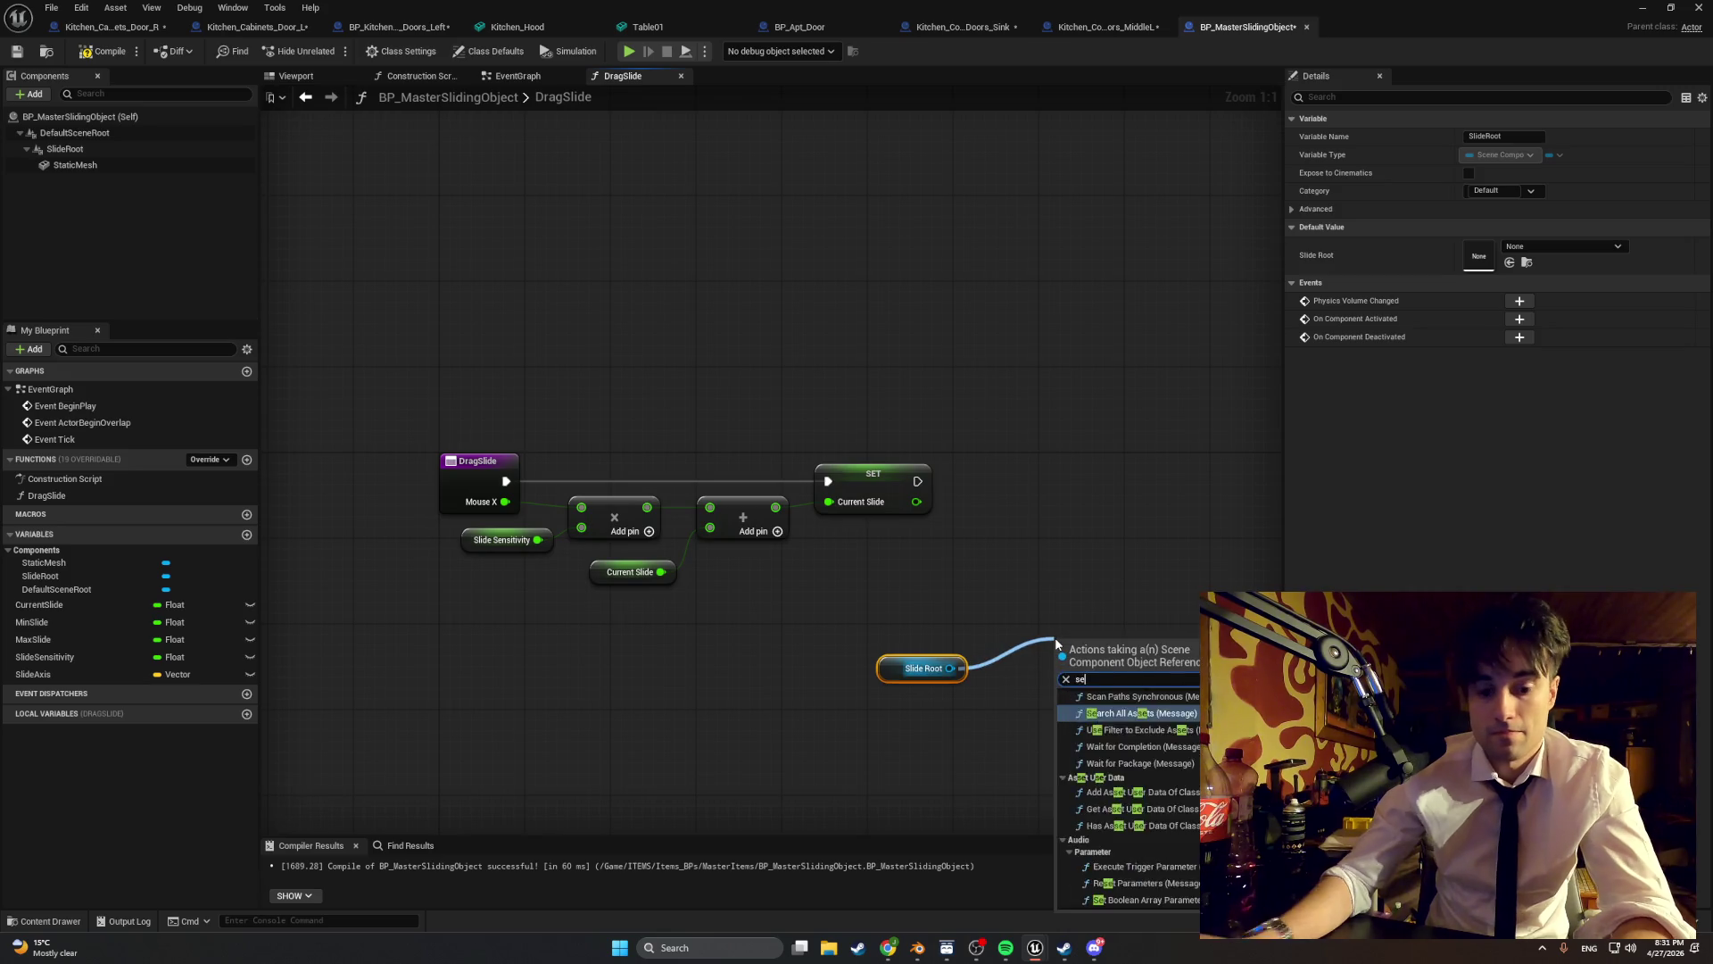
{"action": "type", "text": "t relative loc"}
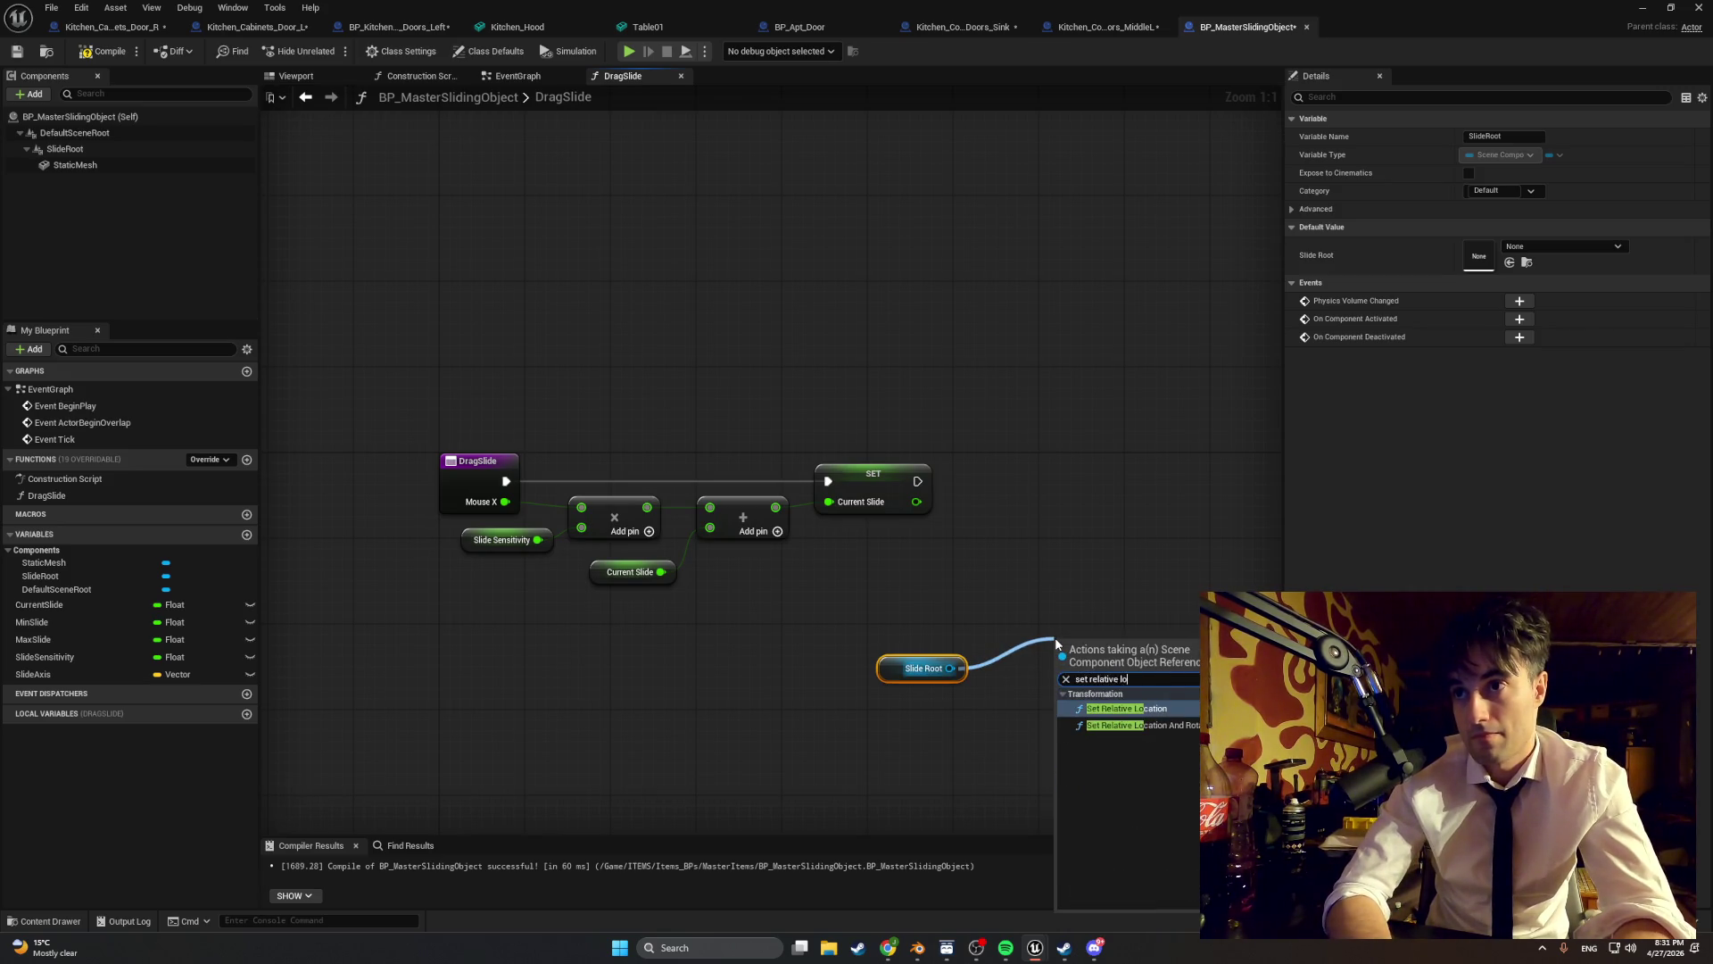
{"action": "key", "text": "Return"}
{"action": "mouse_move", "coordinate": [1055, 638]}
{"action": "left_mouse_down"}
{"action": "mouse_move", "coordinate": [990, 443]}
{"action": "mouse_move", "coordinate": [979, 482]}
{"action": "mouse_move", "coordinate": [1072, 491]}
{"action": "left_mouse_up"}
- Place Slide Root beside Set Relative Location and bring Slide Axis into the graph
{"action": "left_click_drag", "start_coordinate": [901, 665], "coordinate": [890, 541]}
{"action": "left_click_drag", "start_coordinate": [875, 676], "coordinate": [764, 651]}
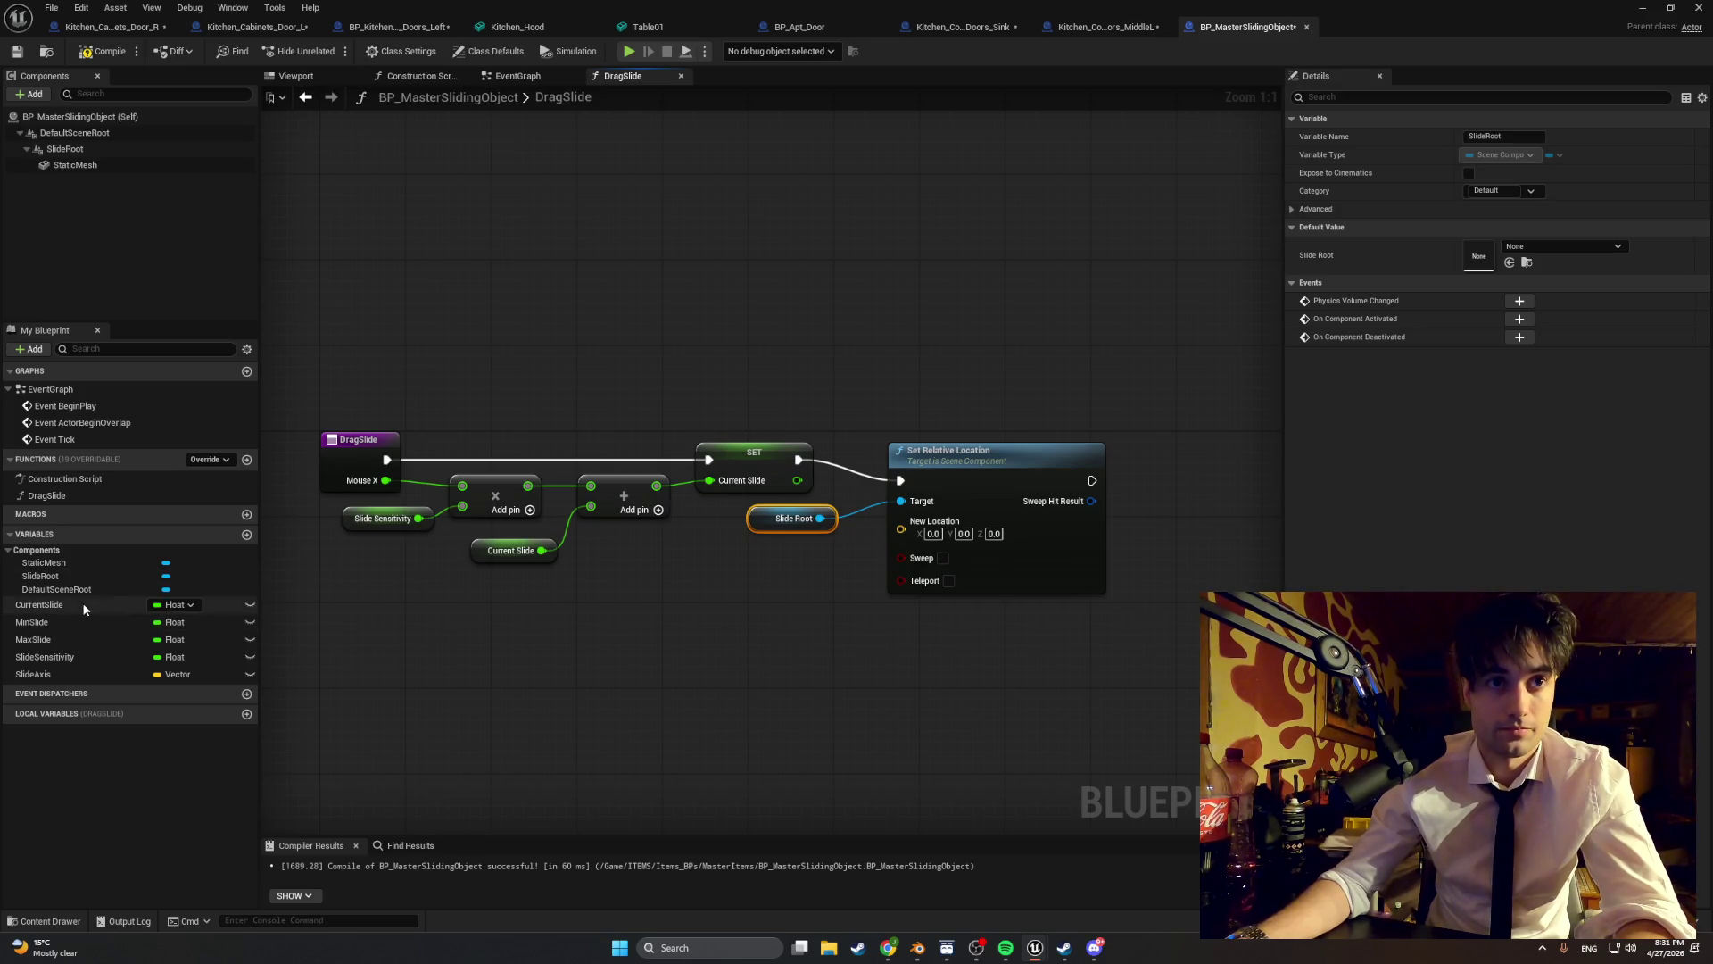
{"action": "left_click_drag", "start_coordinate": [89, 672], "coordinate": [632, 608]}
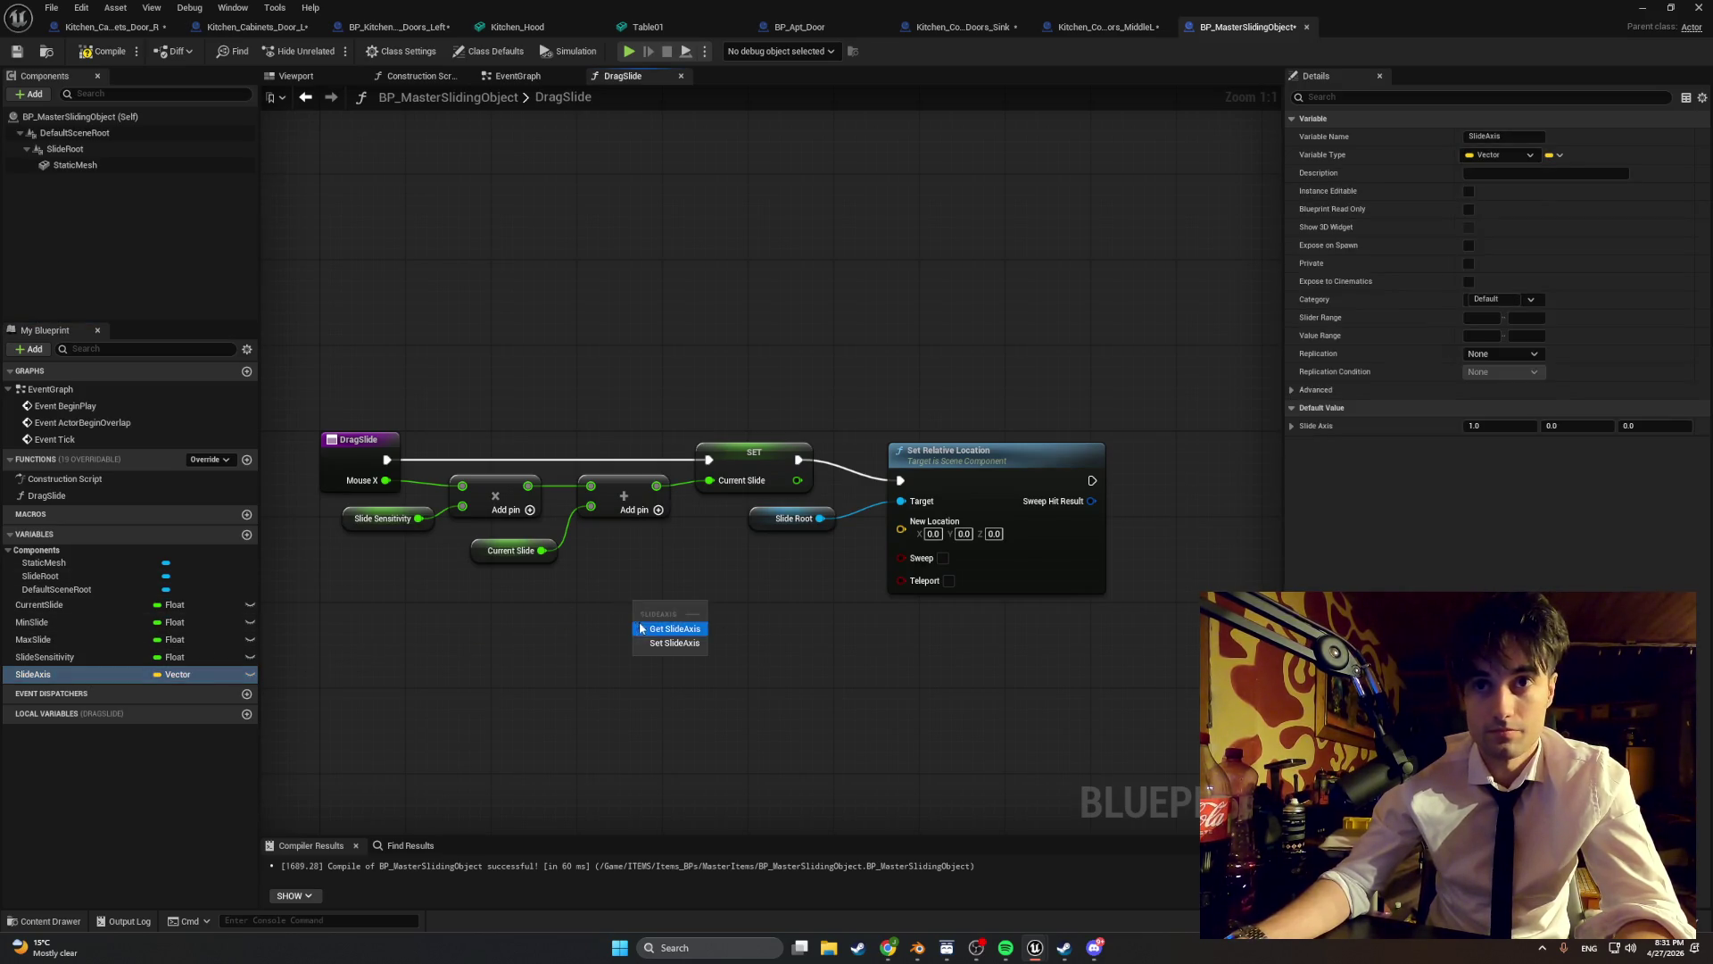
- Add Slide Axis and Current Slide getters to the DragSlide graph
{"action": "left_click", "coordinate": [661, 629]}
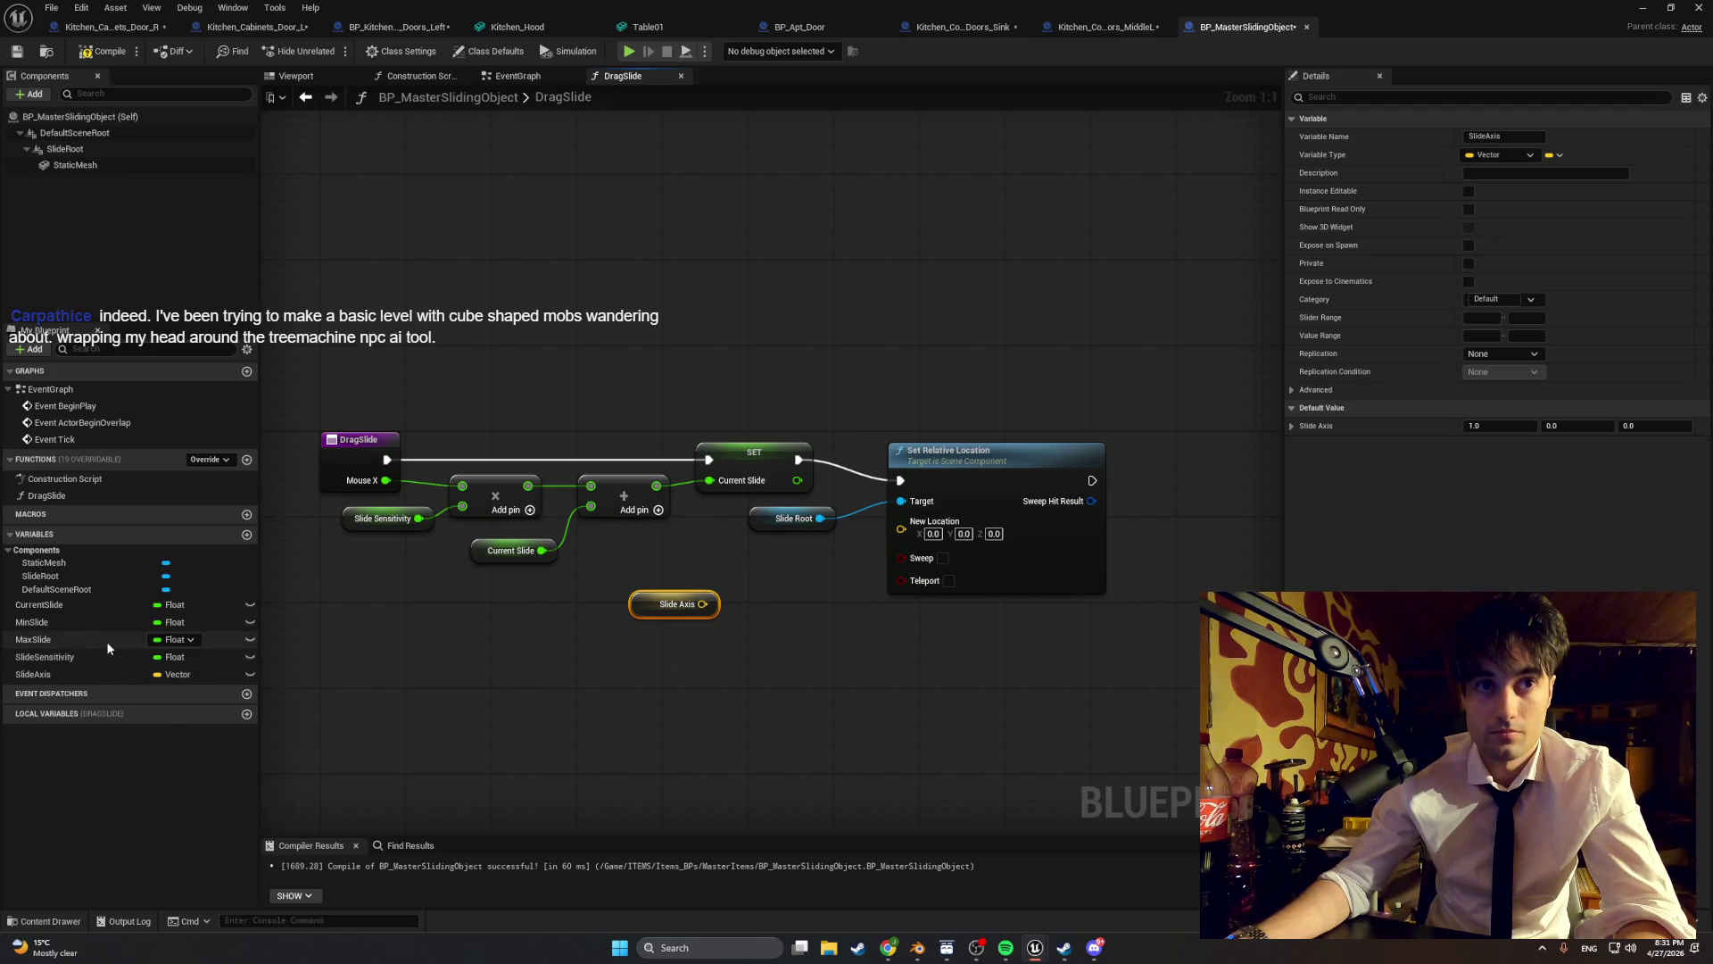
{"action": "left_click_drag", "start_coordinate": [103, 603], "coordinate": [563, 653]}
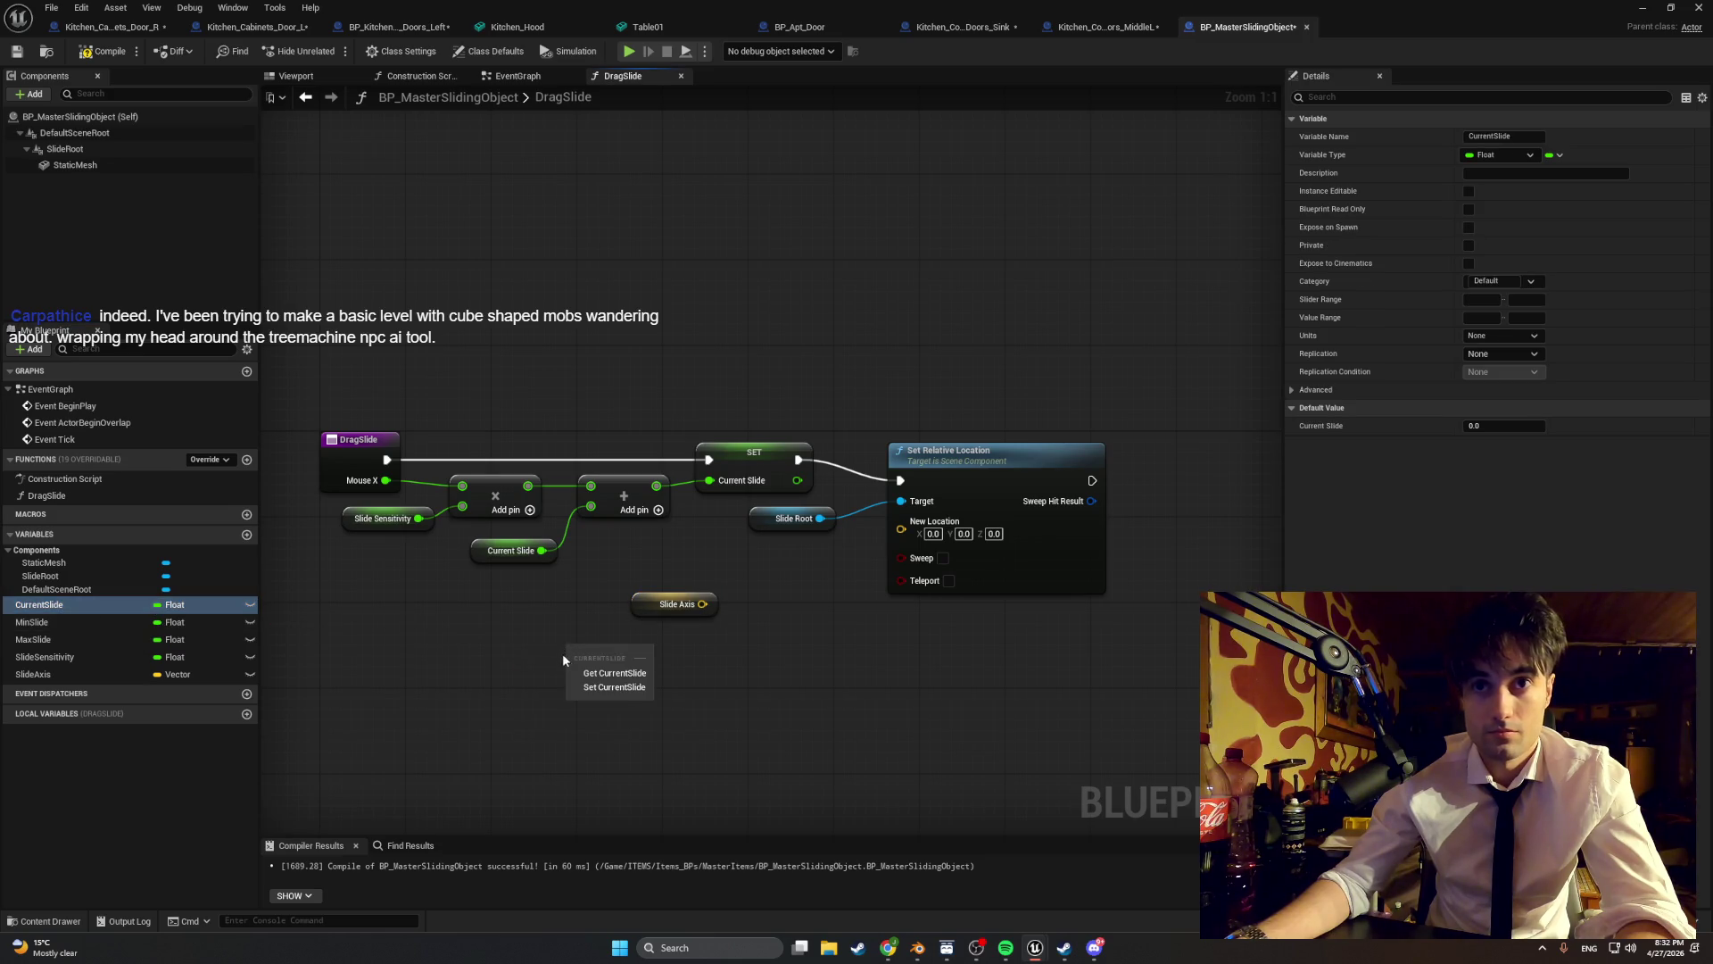
{"action": "left_click", "coordinate": [587, 673]}
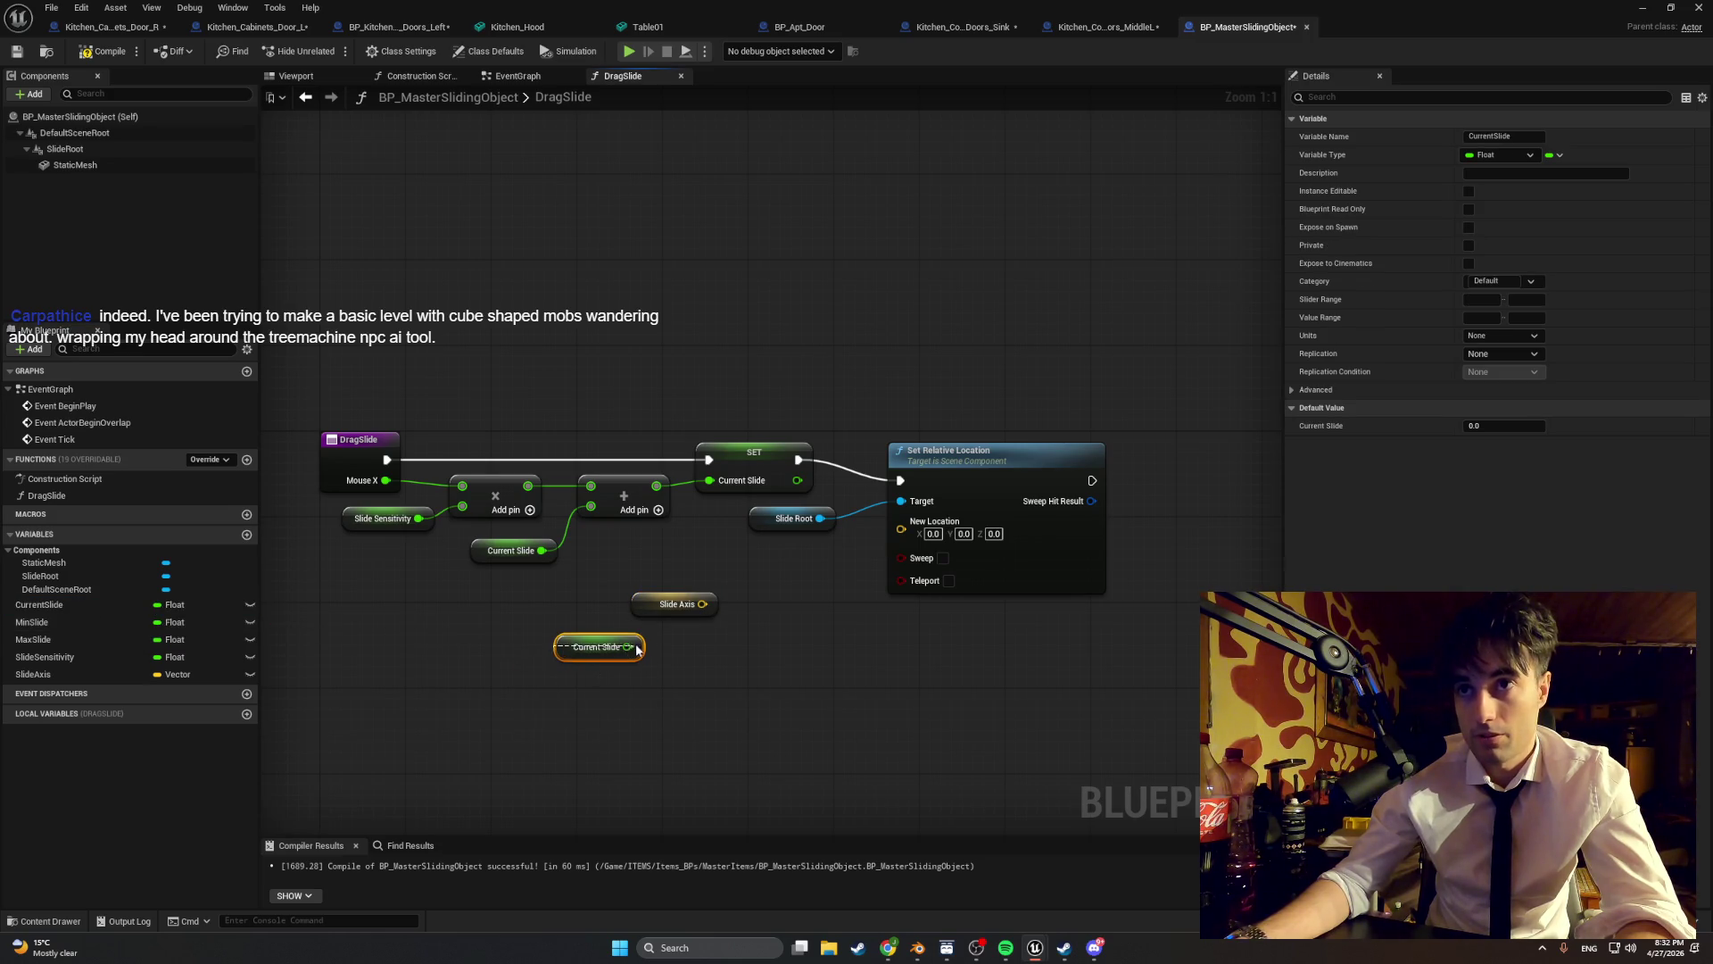
{"action": "left_click_drag", "start_coordinate": [522, 638], "coordinate": [665, 640]}
- Multiply Slide Axis by Current Slide and arrange the Multiply node beside its inputs
{"action": "right_click", "coordinate": [745, 649]}
{"action": "left_click", "coordinate": [746, 650]}
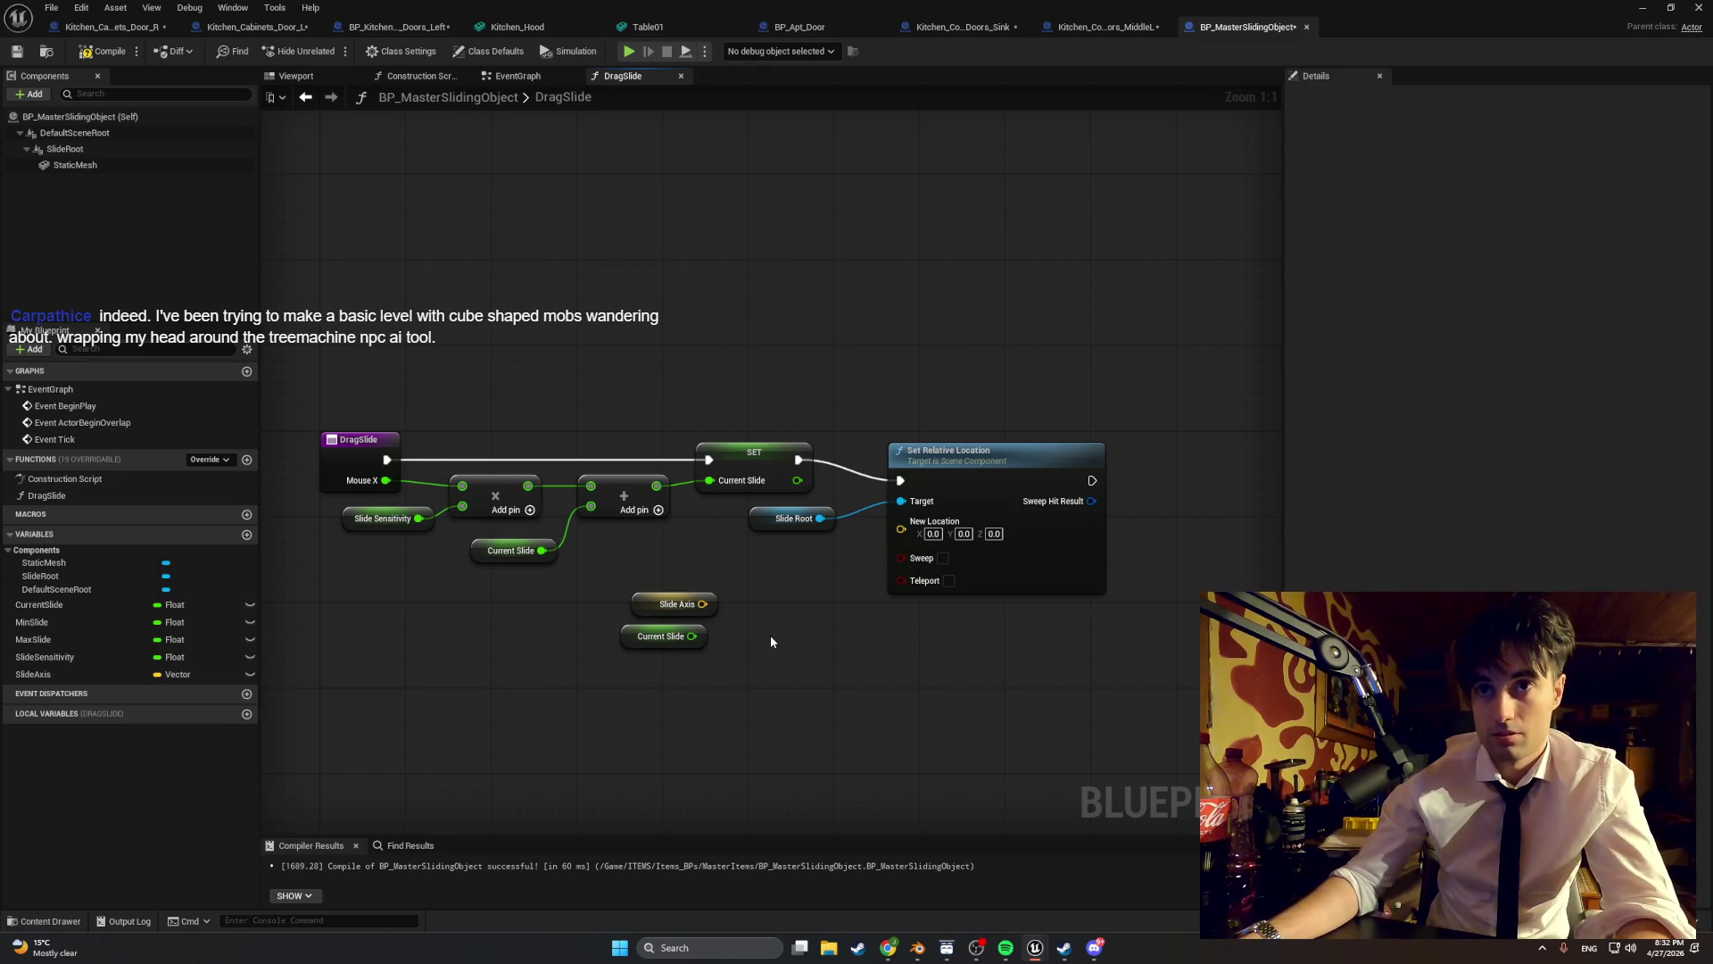
{"action": "right_click", "coordinate": [769, 650]}
{"action": "type", "text": "multiply"}
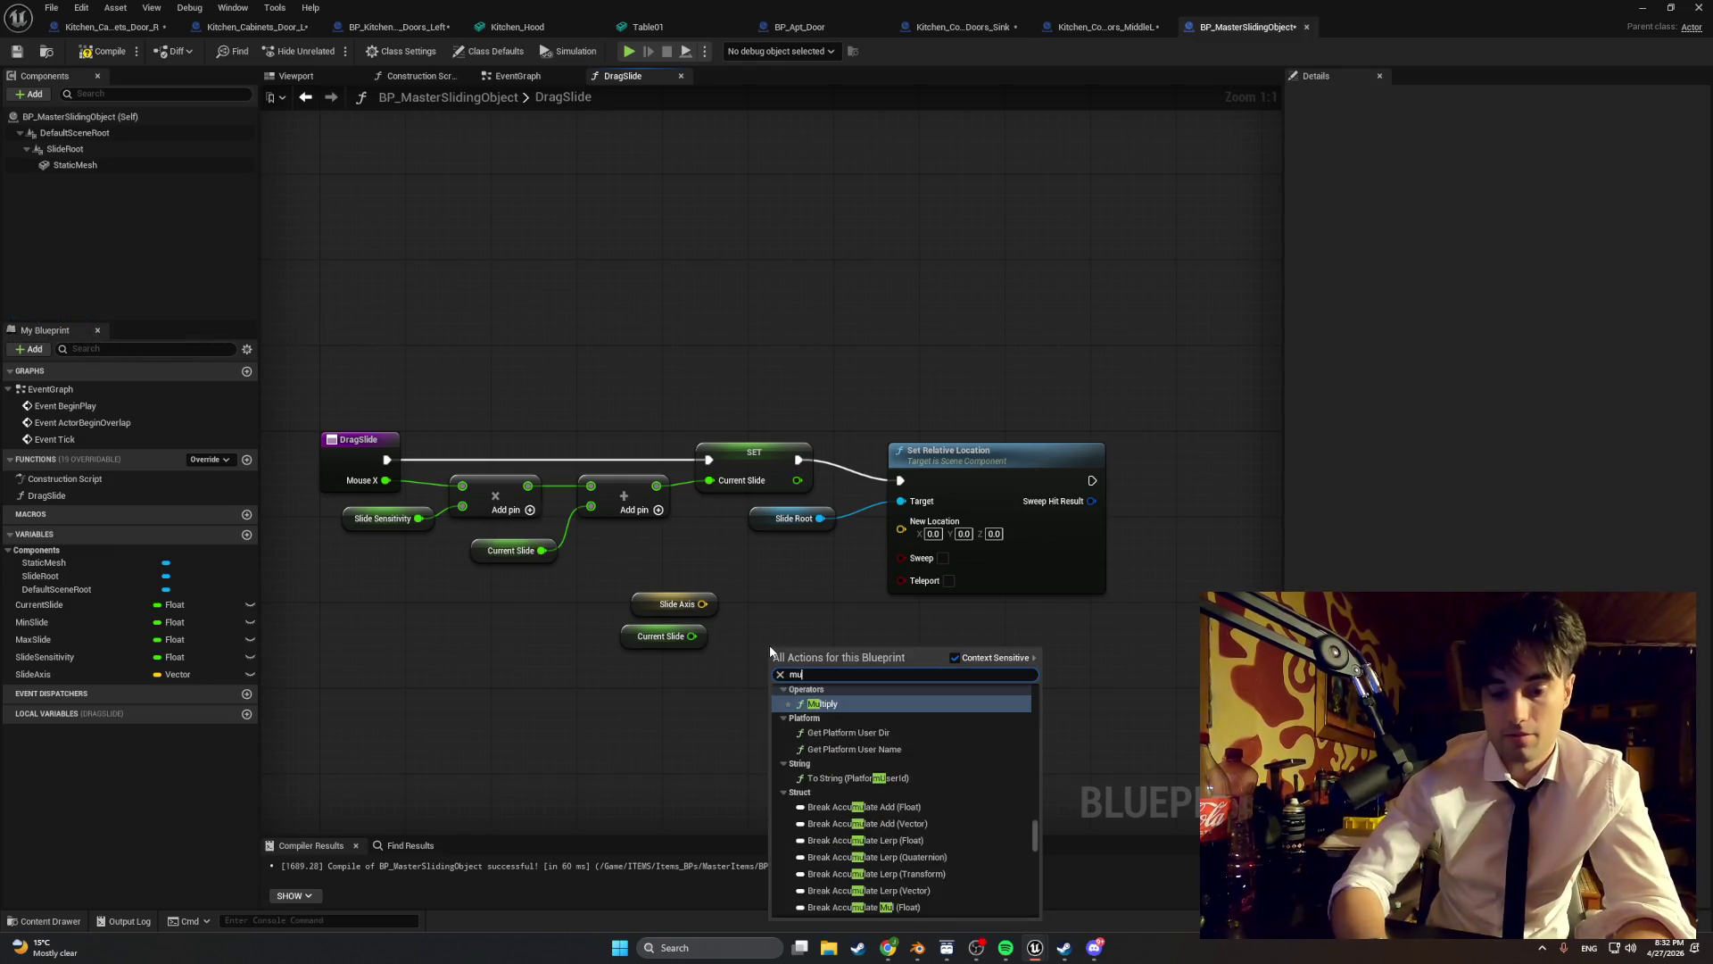
{"action": "key", "text": "Return"}
{"action": "left_click_drag", "start_coordinate": [770, 646], "coordinate": [758, 583]}
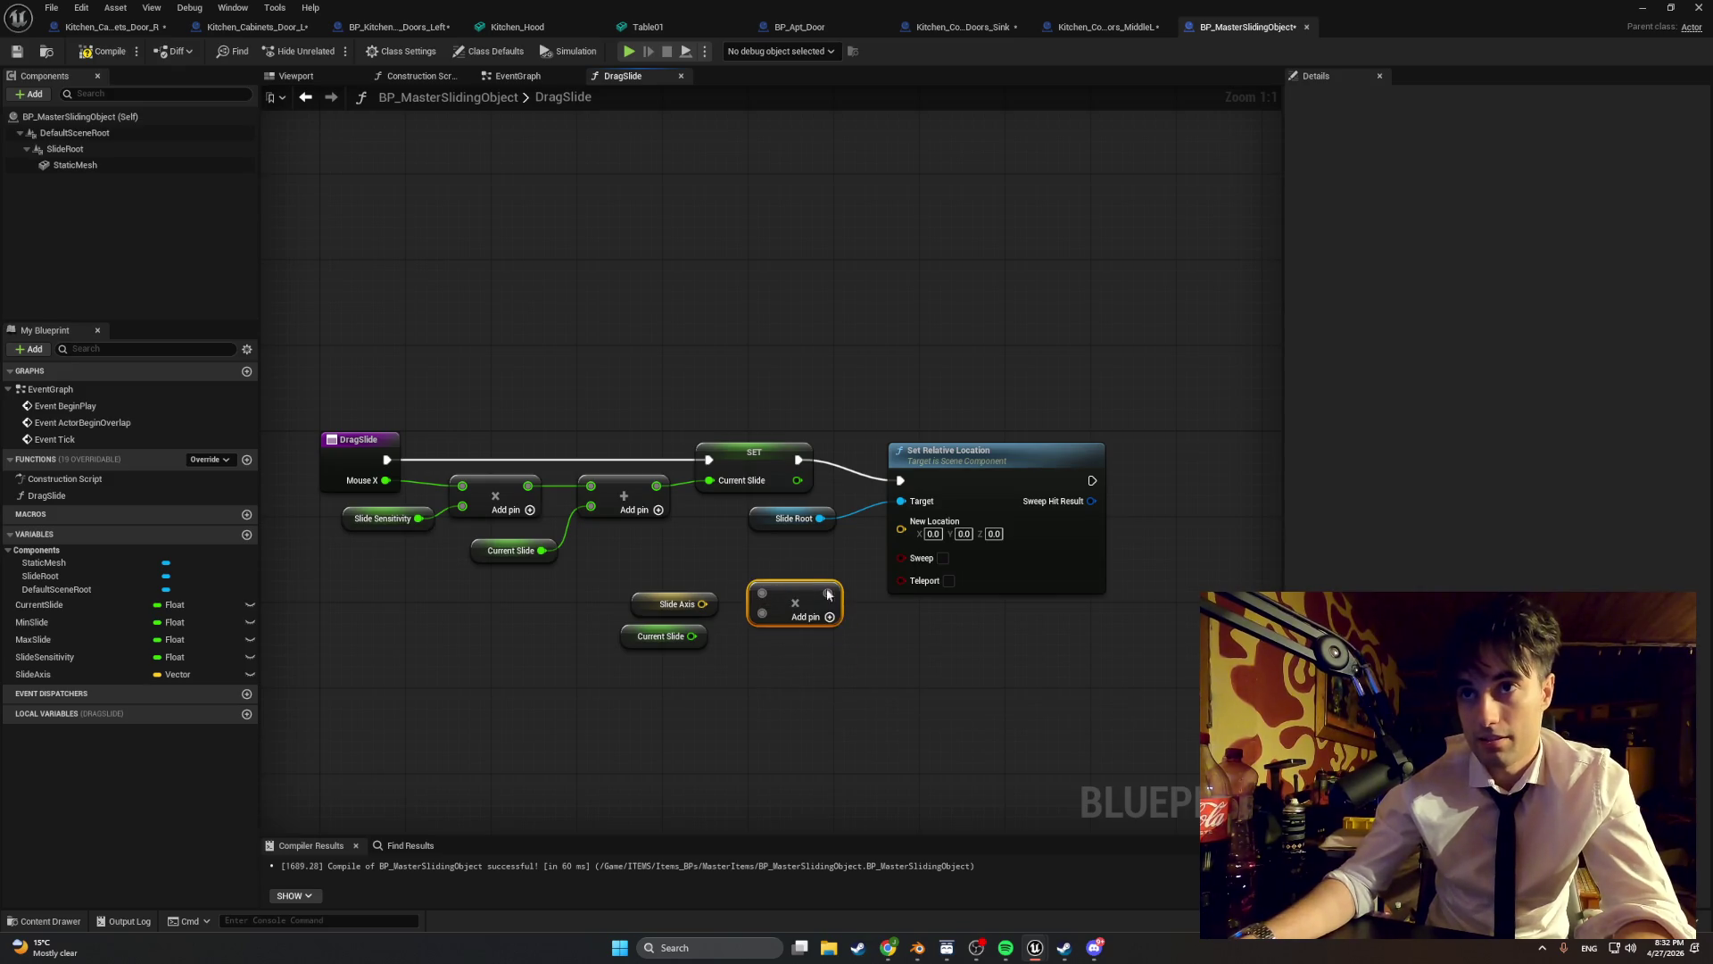
{"action": "mouse_move", "coordinate": [700, 636]}
{"action": "left_mouse_down"}
{"action": "mouse_move", "coordinate": [762, 614]}
{"action": "mouse_move", "coordinate": [758, 598]}
{"action": "mouse_move", "coordinate": [861, 603]}
{"action": "mouse_move", "coordinate": [901, 525]}
{"action": "left_mouse_up"}
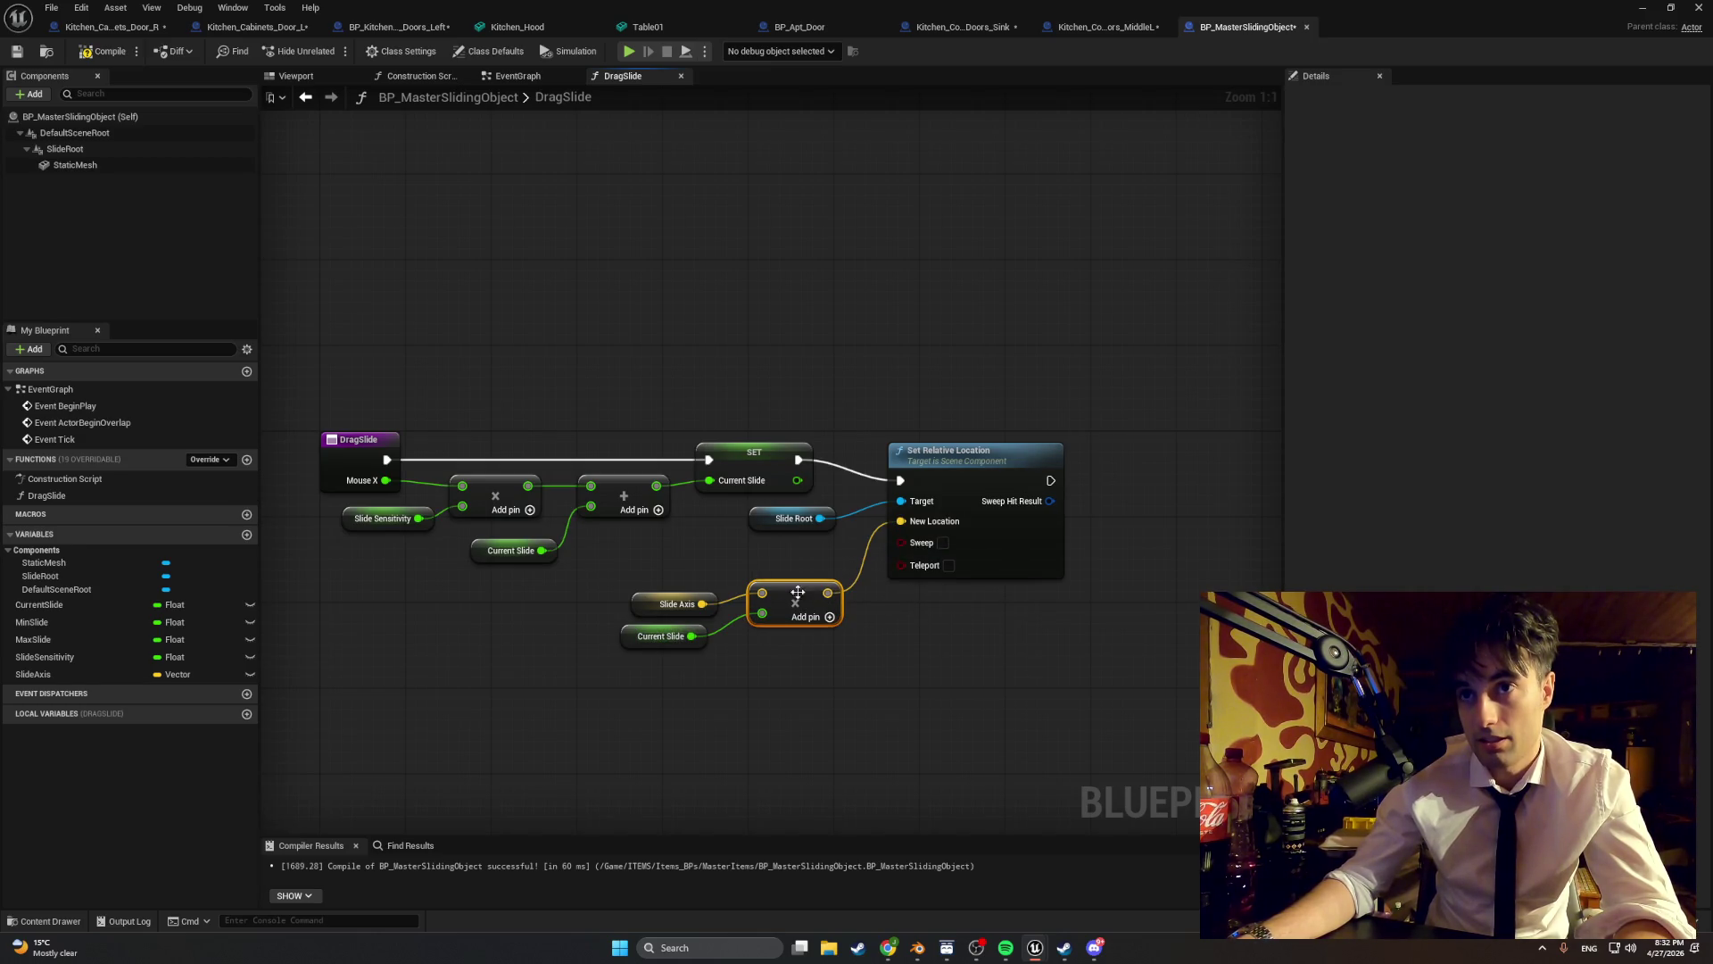
{"action": "mouse_move", "coordinate": [642, 605]}
{"action": "left_mouse_down"}
{"action": "mouse_move", "coordinate": [639, 590]}
{"action": "mouse_move", "coordinate": [637, 607]}
{"action": "left_mouse_up"}
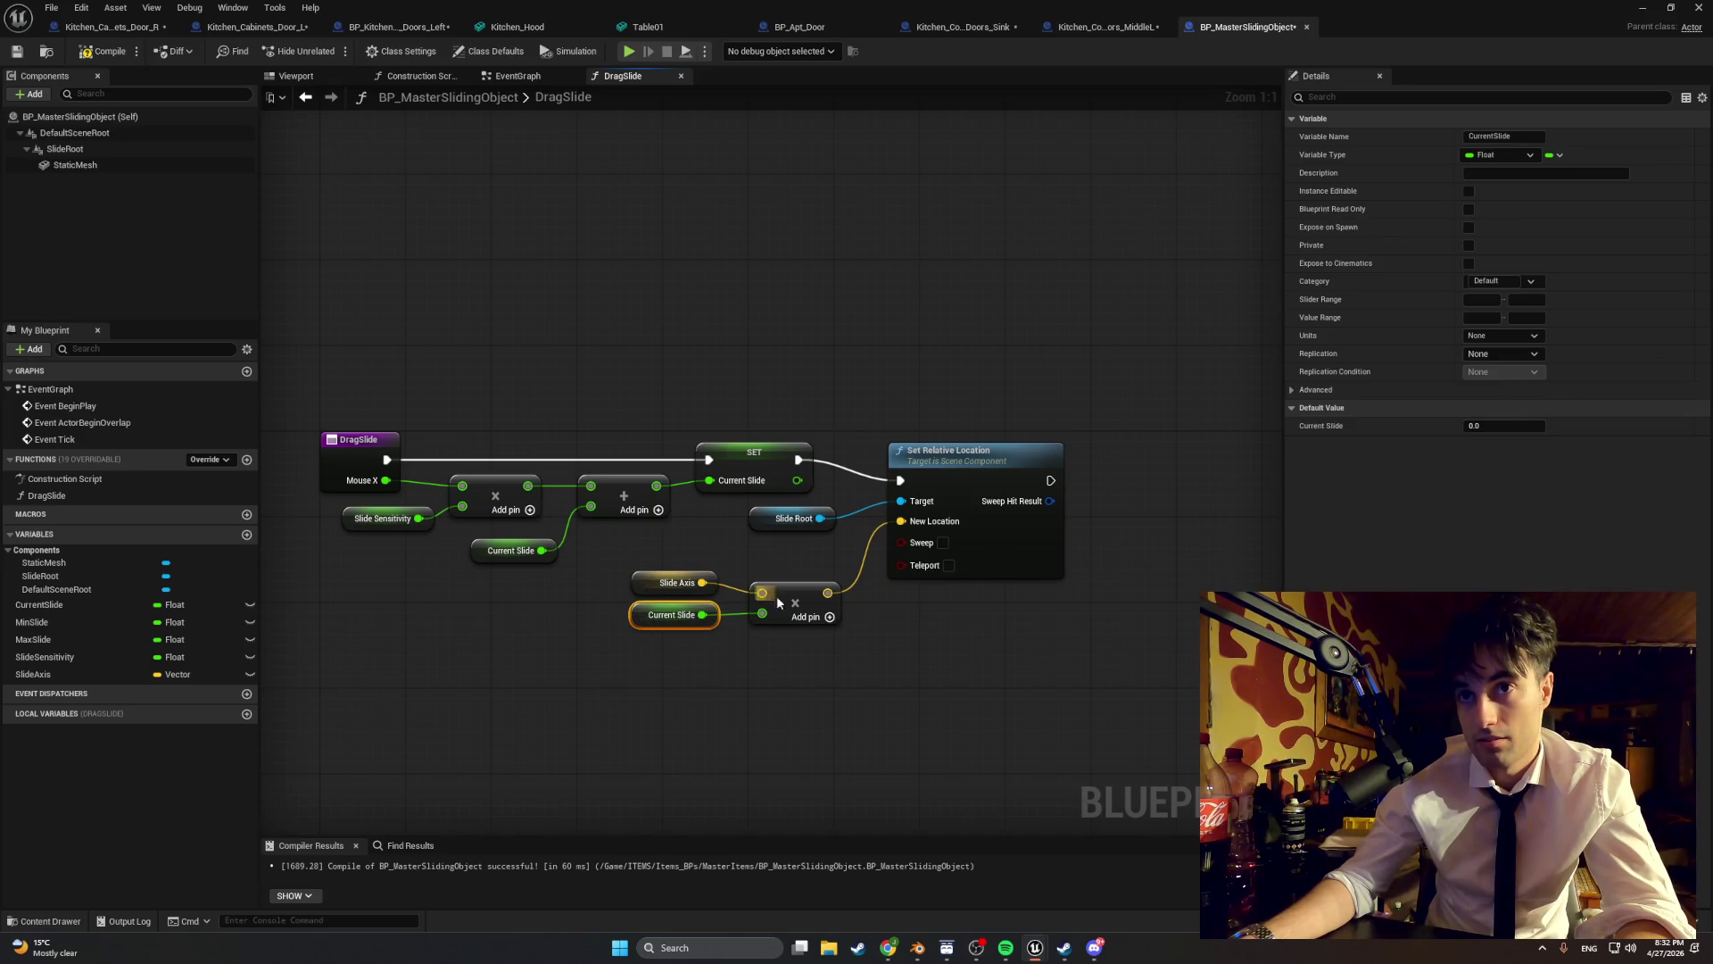
{"action": "left_click_drag", "start_coordinate": [778, 603], "coordinate": [789, 561]}
{"action": "mouse_move", "coordinate": [636, 583]}
{"action": "left_mouse_down"}
{"action": "mouse_move", "coordinate": [648, 567]}
{"action": "mouse_move", "coordinate": [653, 592]}
{"action": "left_mouse_up"}
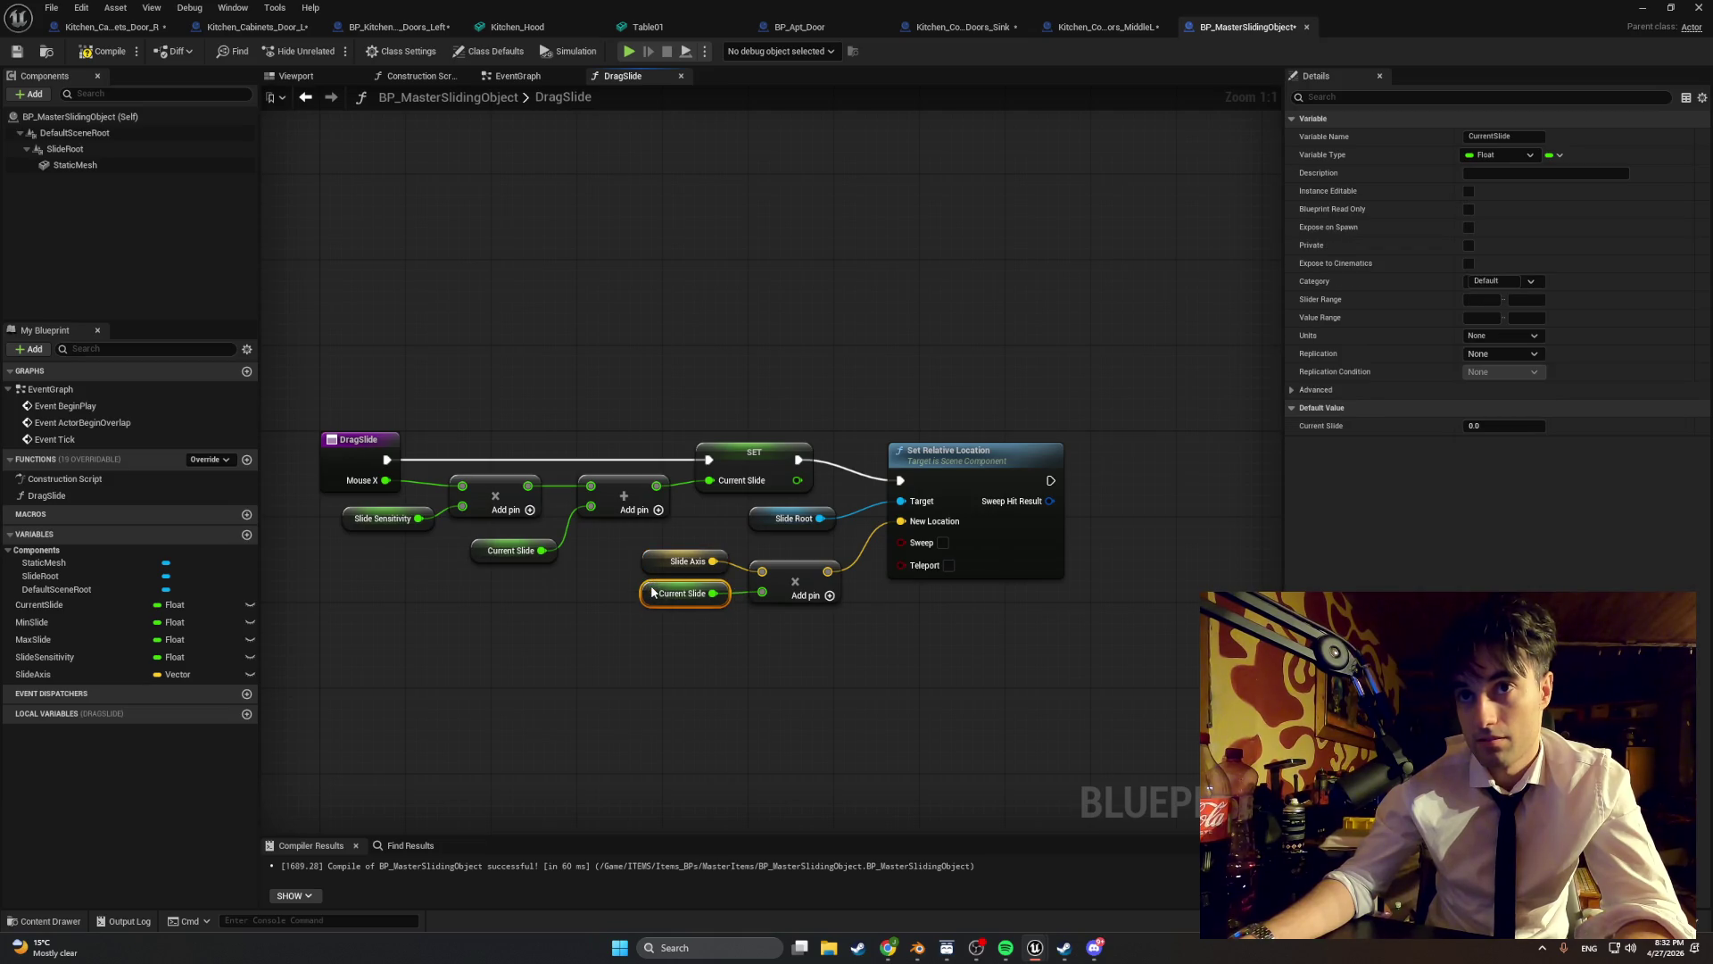
- Recompile, nudge Set Relative Location up slightly, and return to the level editor
{"action": "left_click", "coordinate": [102, 51]}
{"action": "left_click_drag", "start_coordinate": [874, 696], "coordinate": [779, 695]}
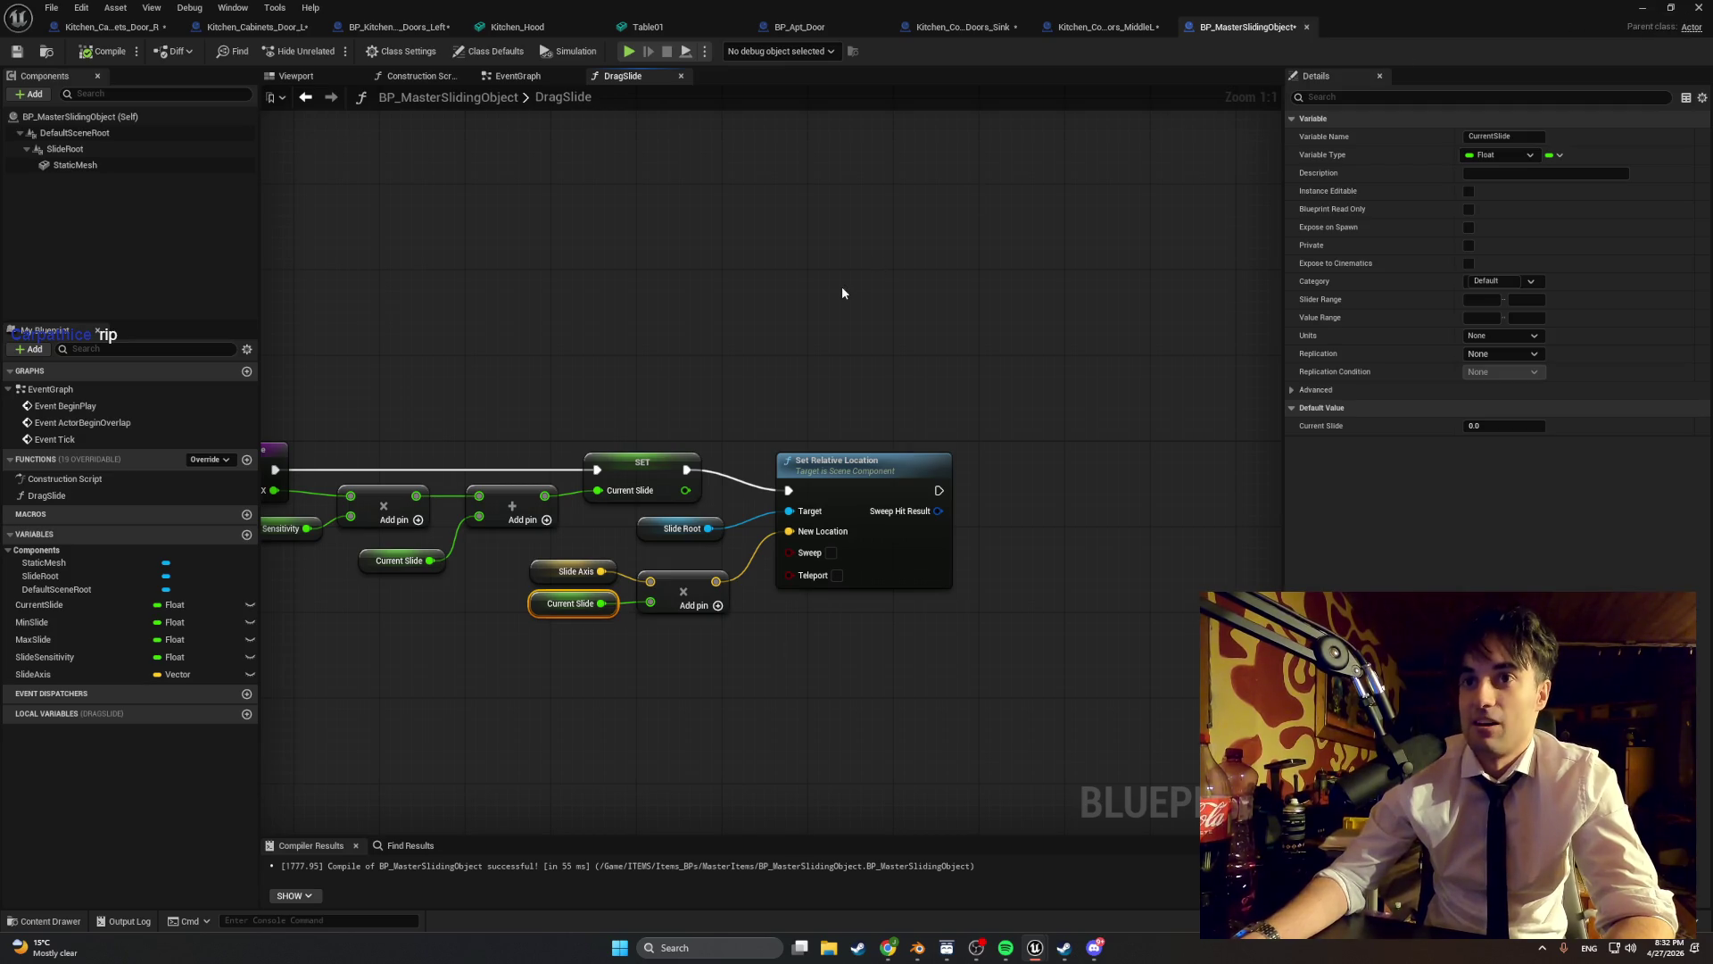
{"action": "left_click_drag", "start_coordinate": [842, 286], "coordinate": [935, 284]}
{"action": "left_click_drag", "start_coordinate": [962, 465], "coordinate": [963, 444]}
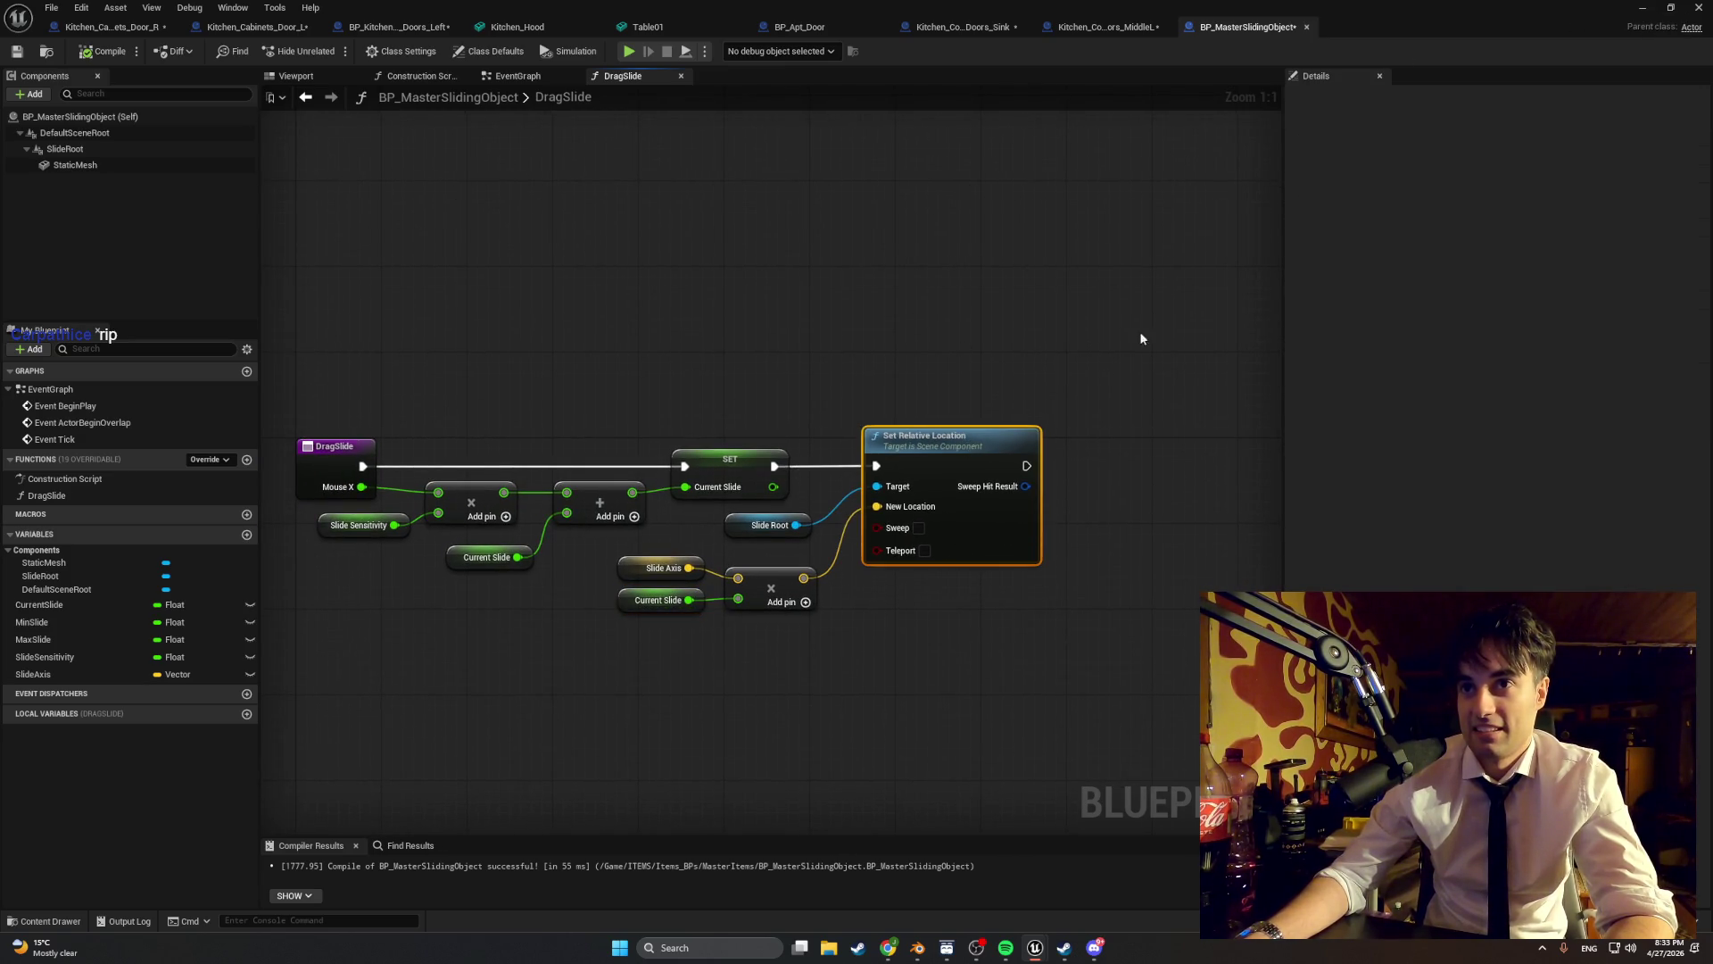
{"action": "left_click", "coordinate": [1641, 9]}
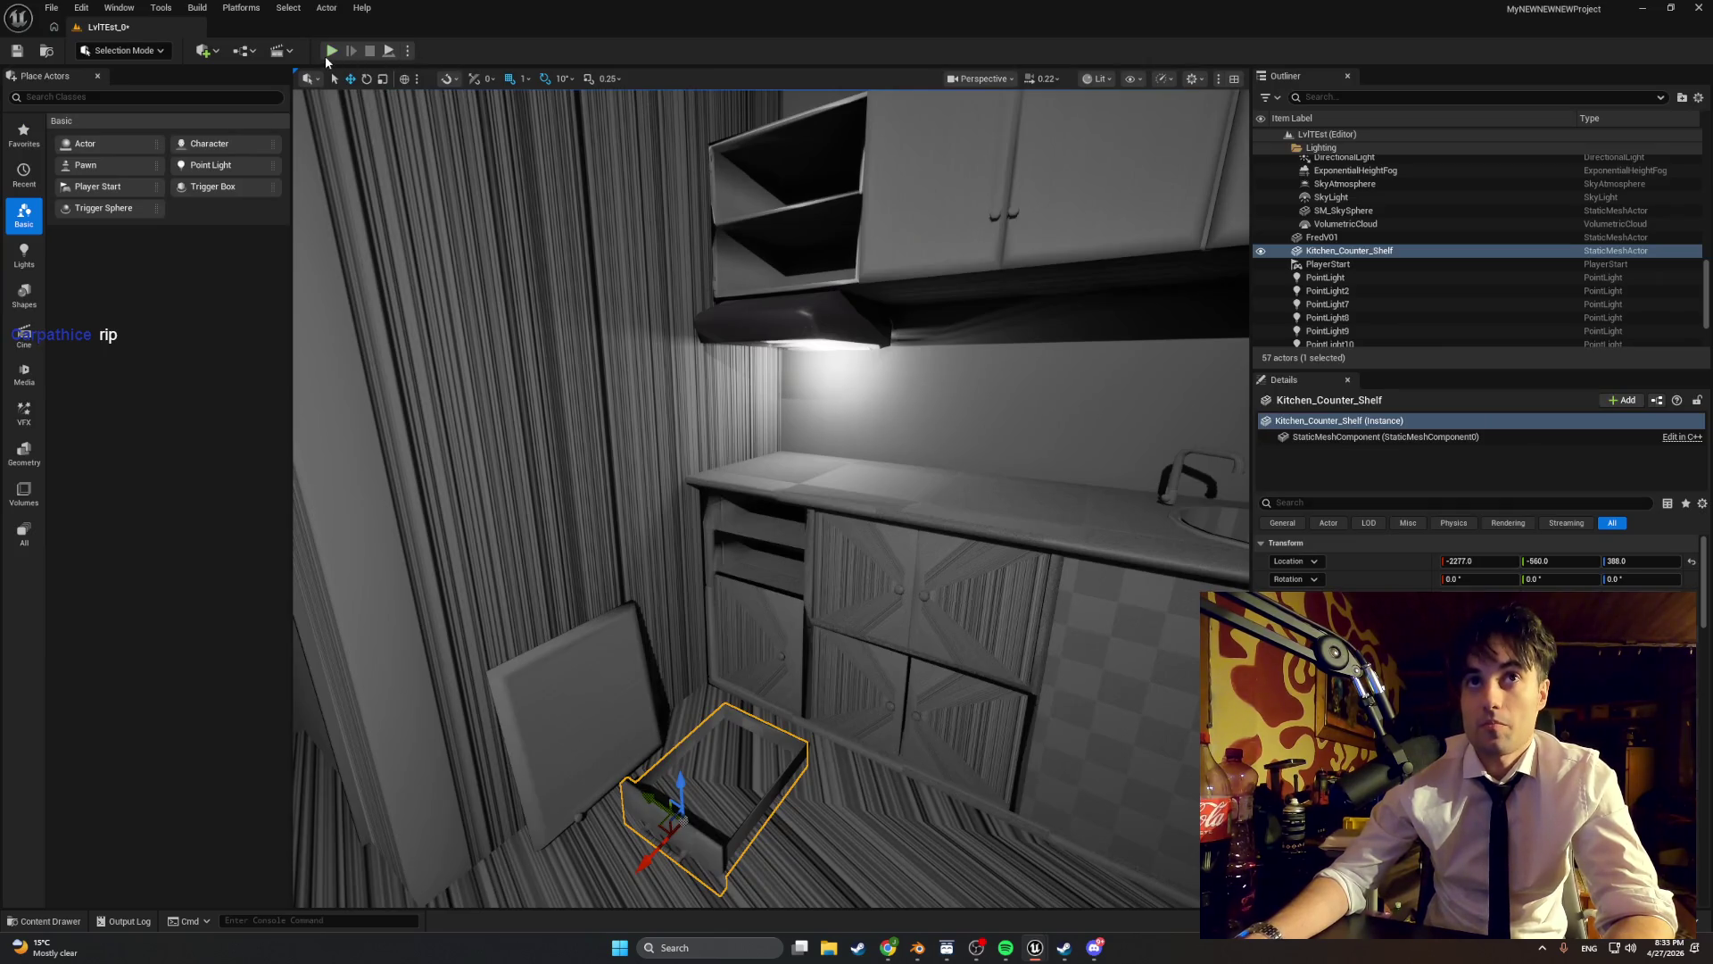
{"action": "left_click", "coordinate": [330, 50]}
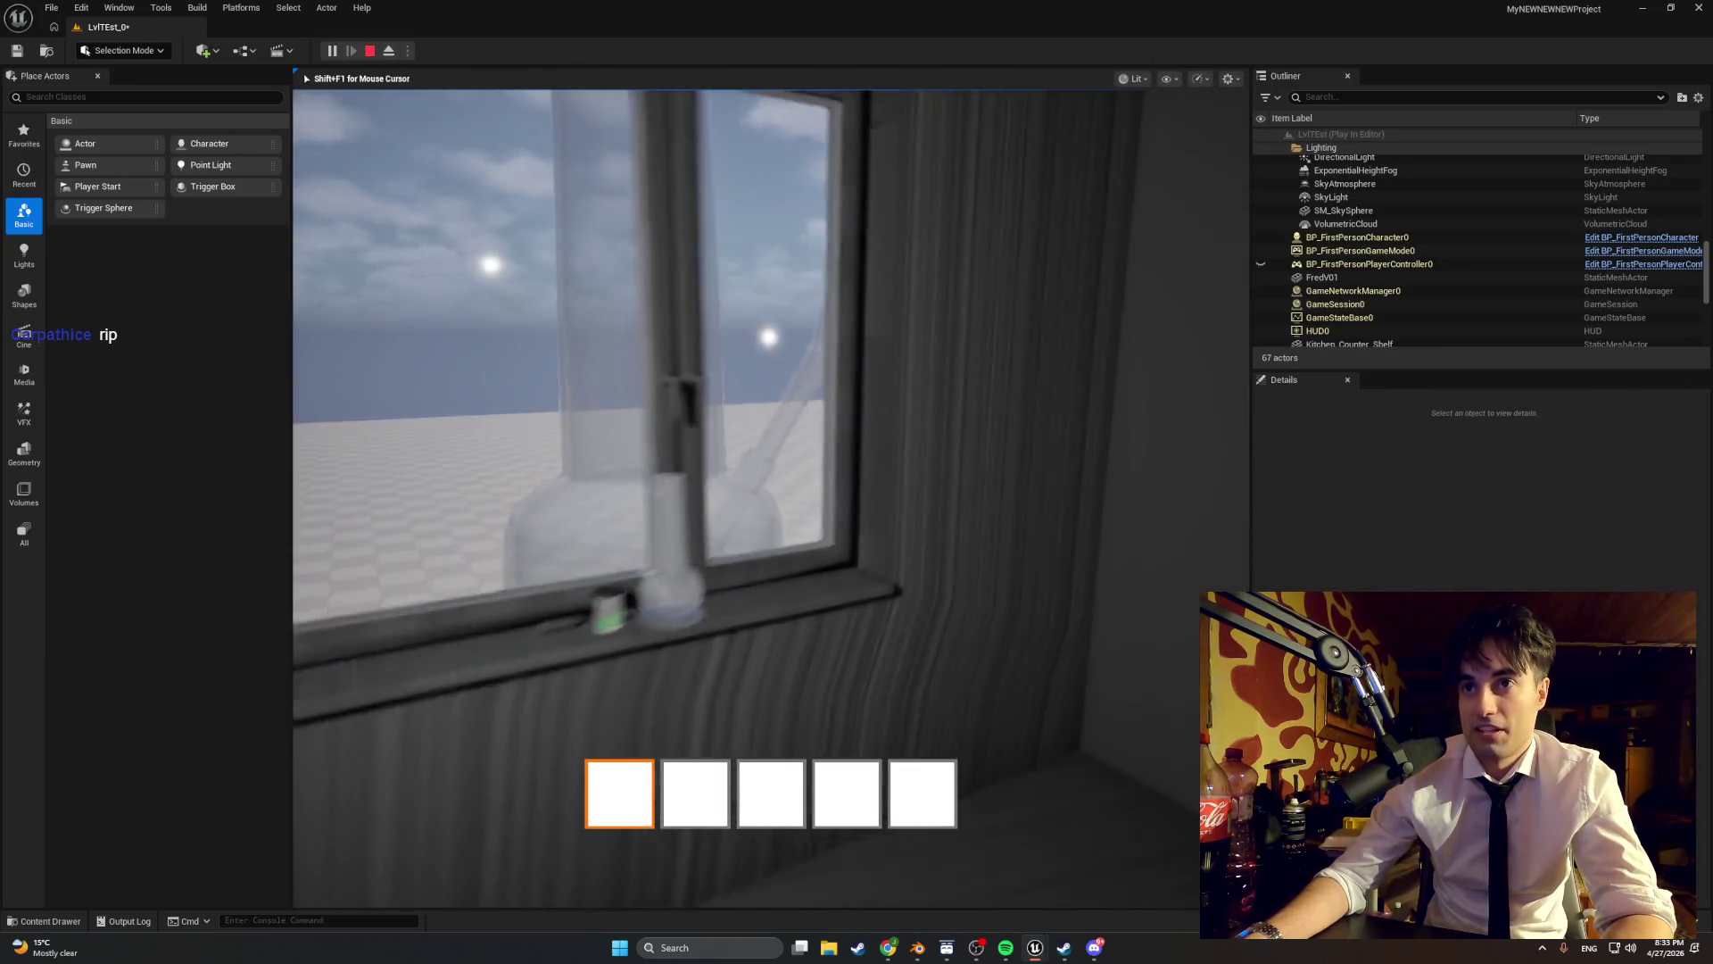
{"action": "key", "text": "w"}
{"action": "key", "text": "e"}
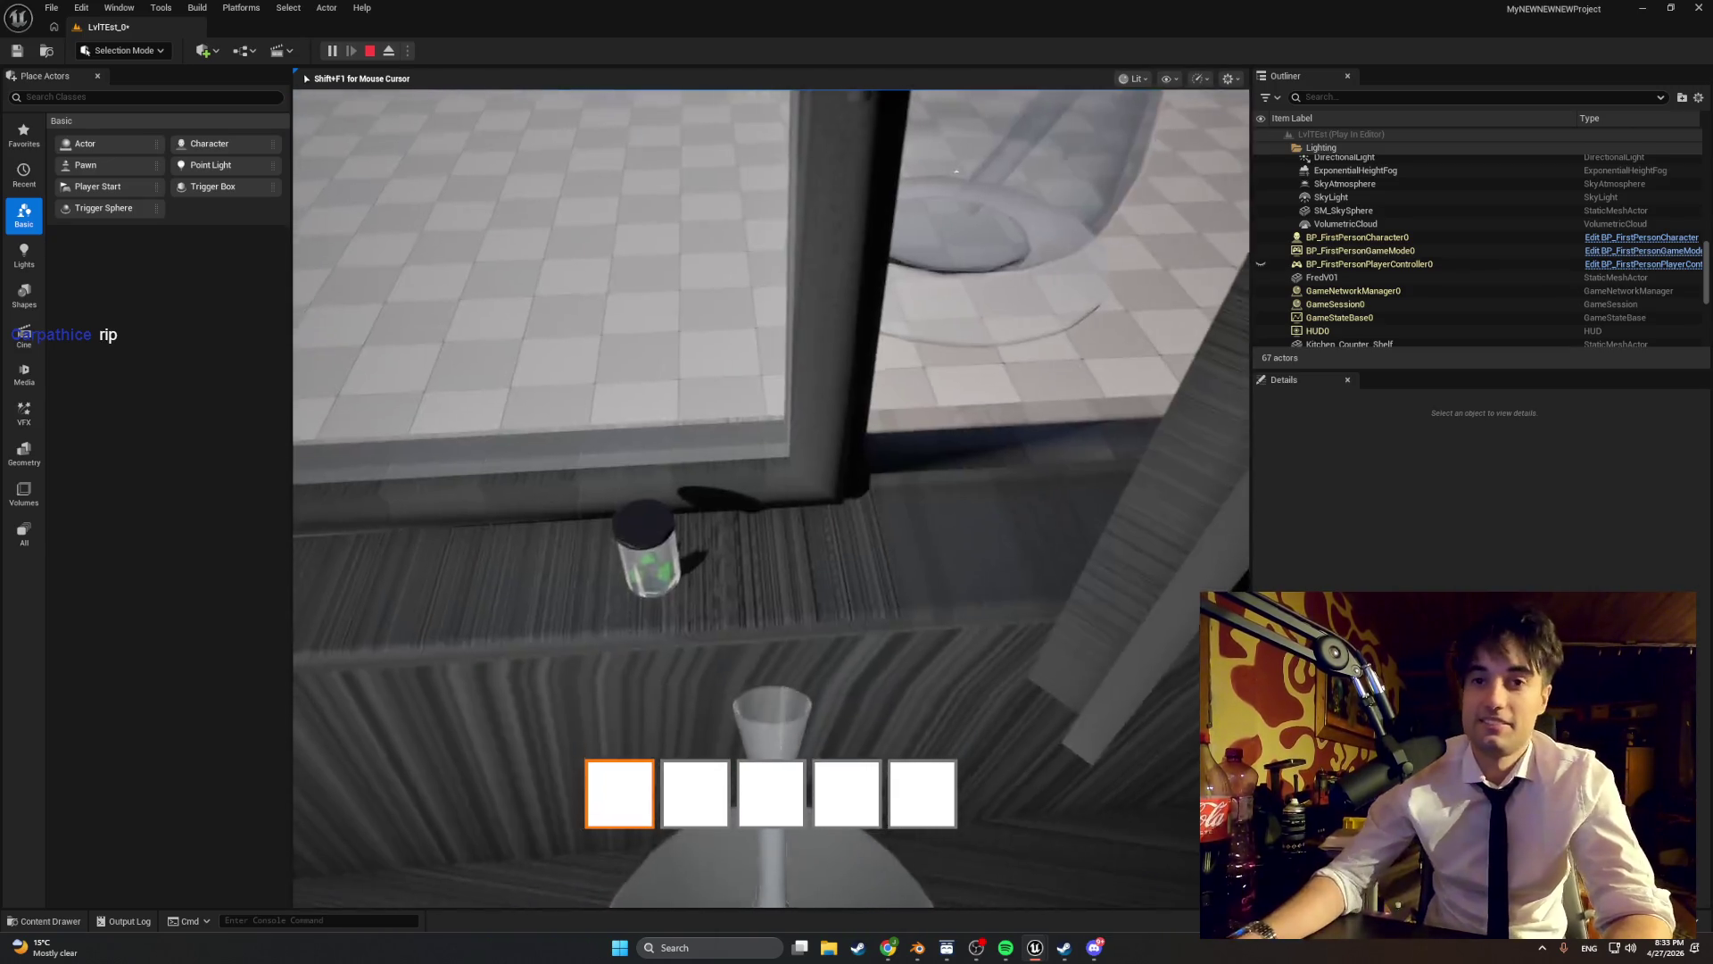
{"action": "key", "text": "e"}
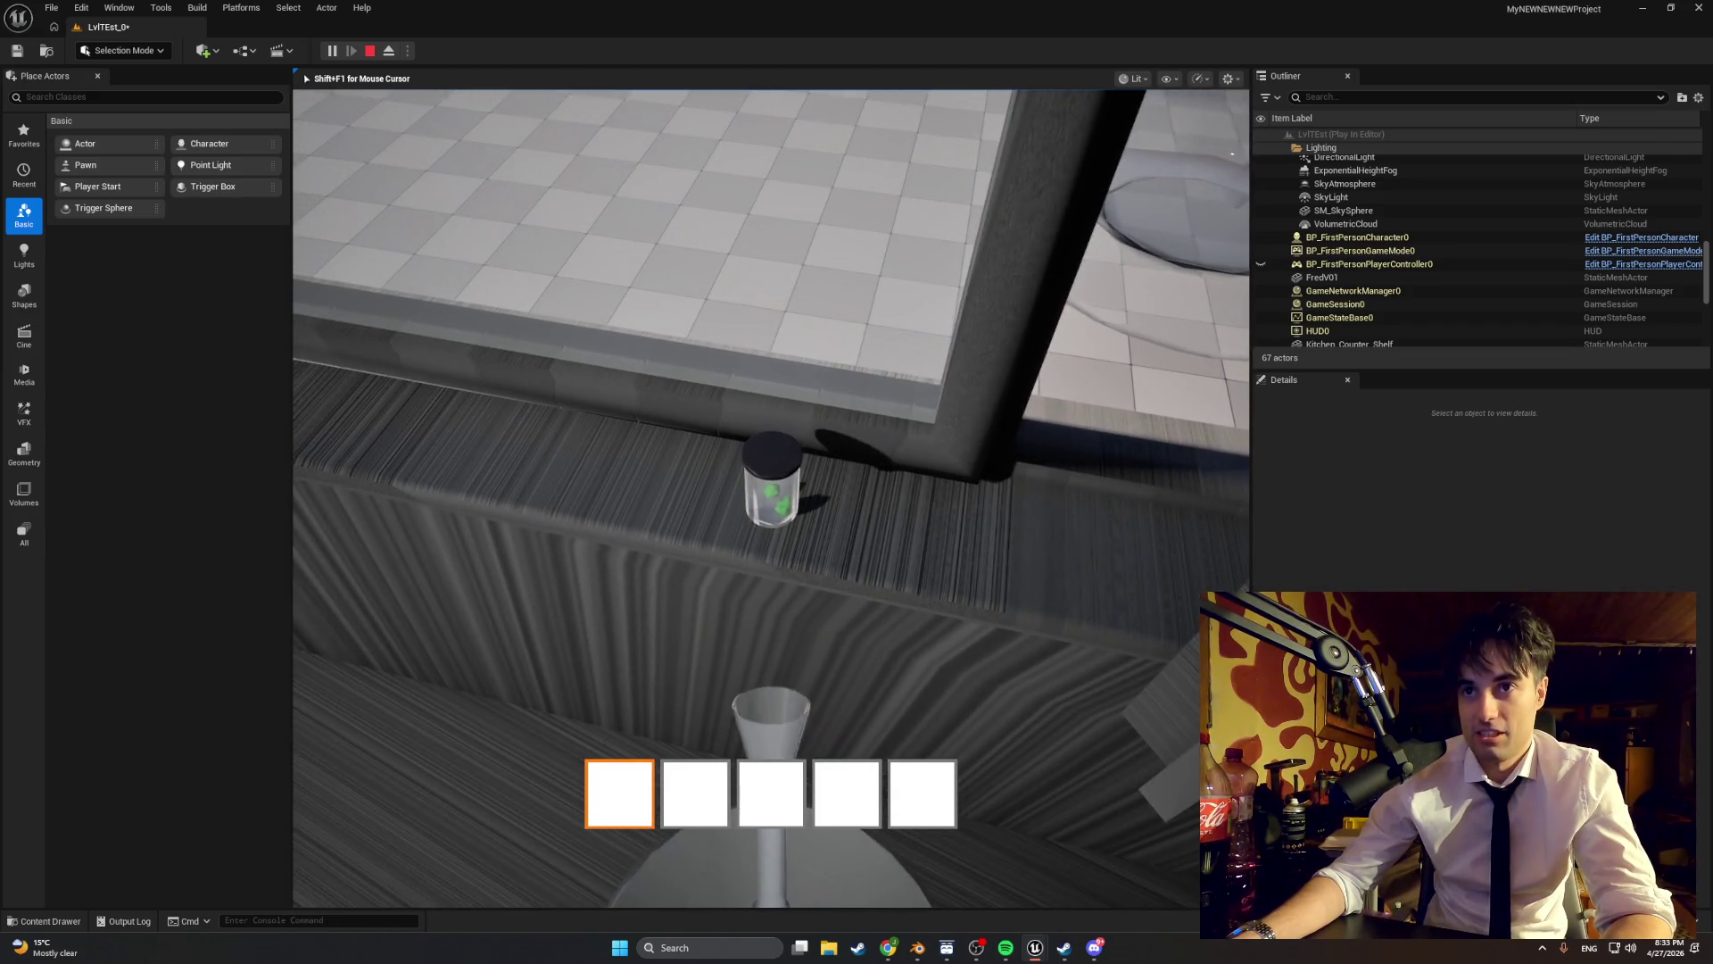
{"action": "key", "text": "e"}
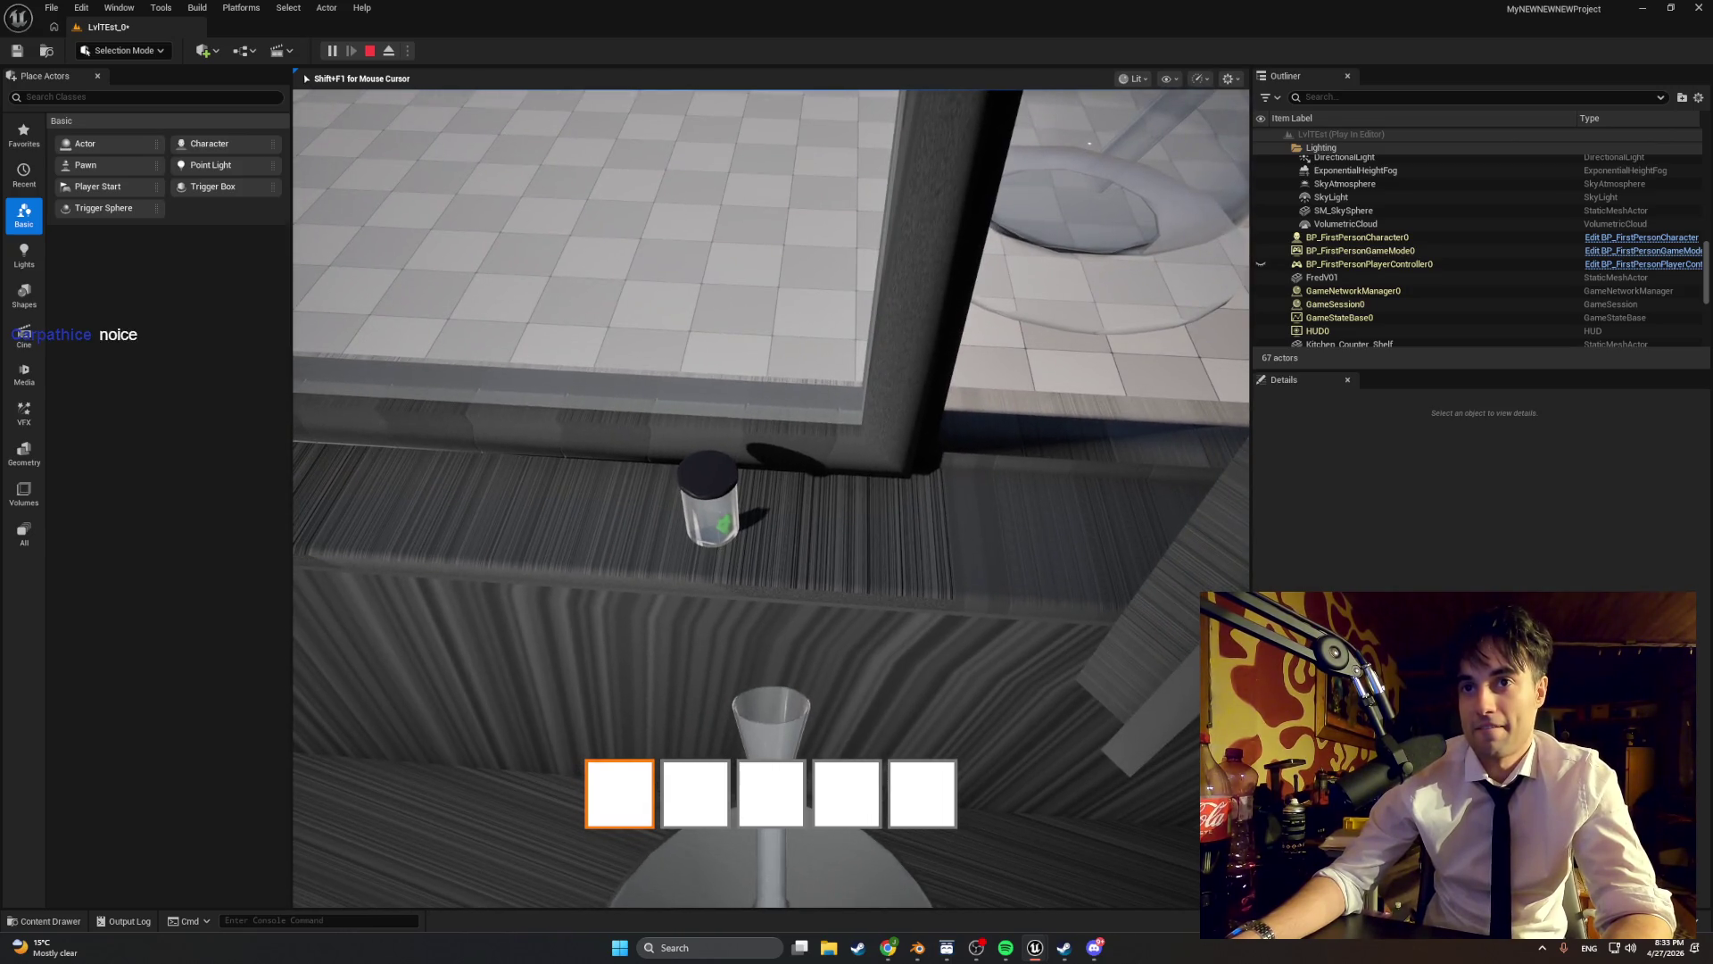
{"action": "key", "text": "e"}
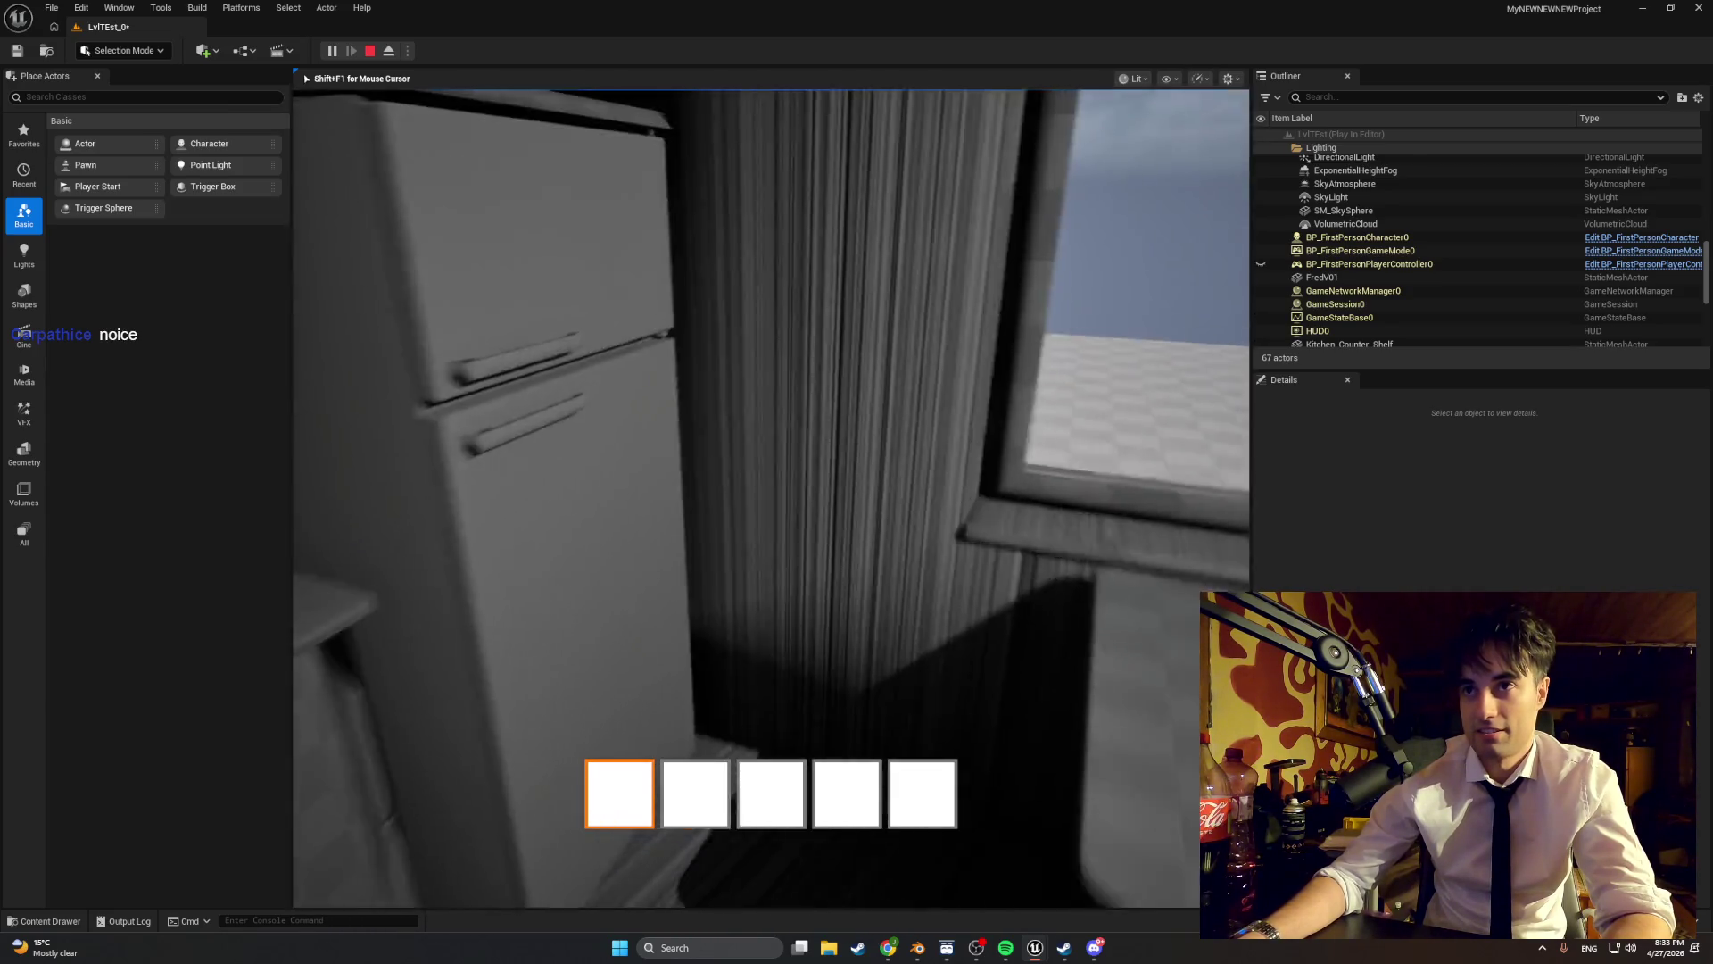
{"action": "key", "text": "e"}
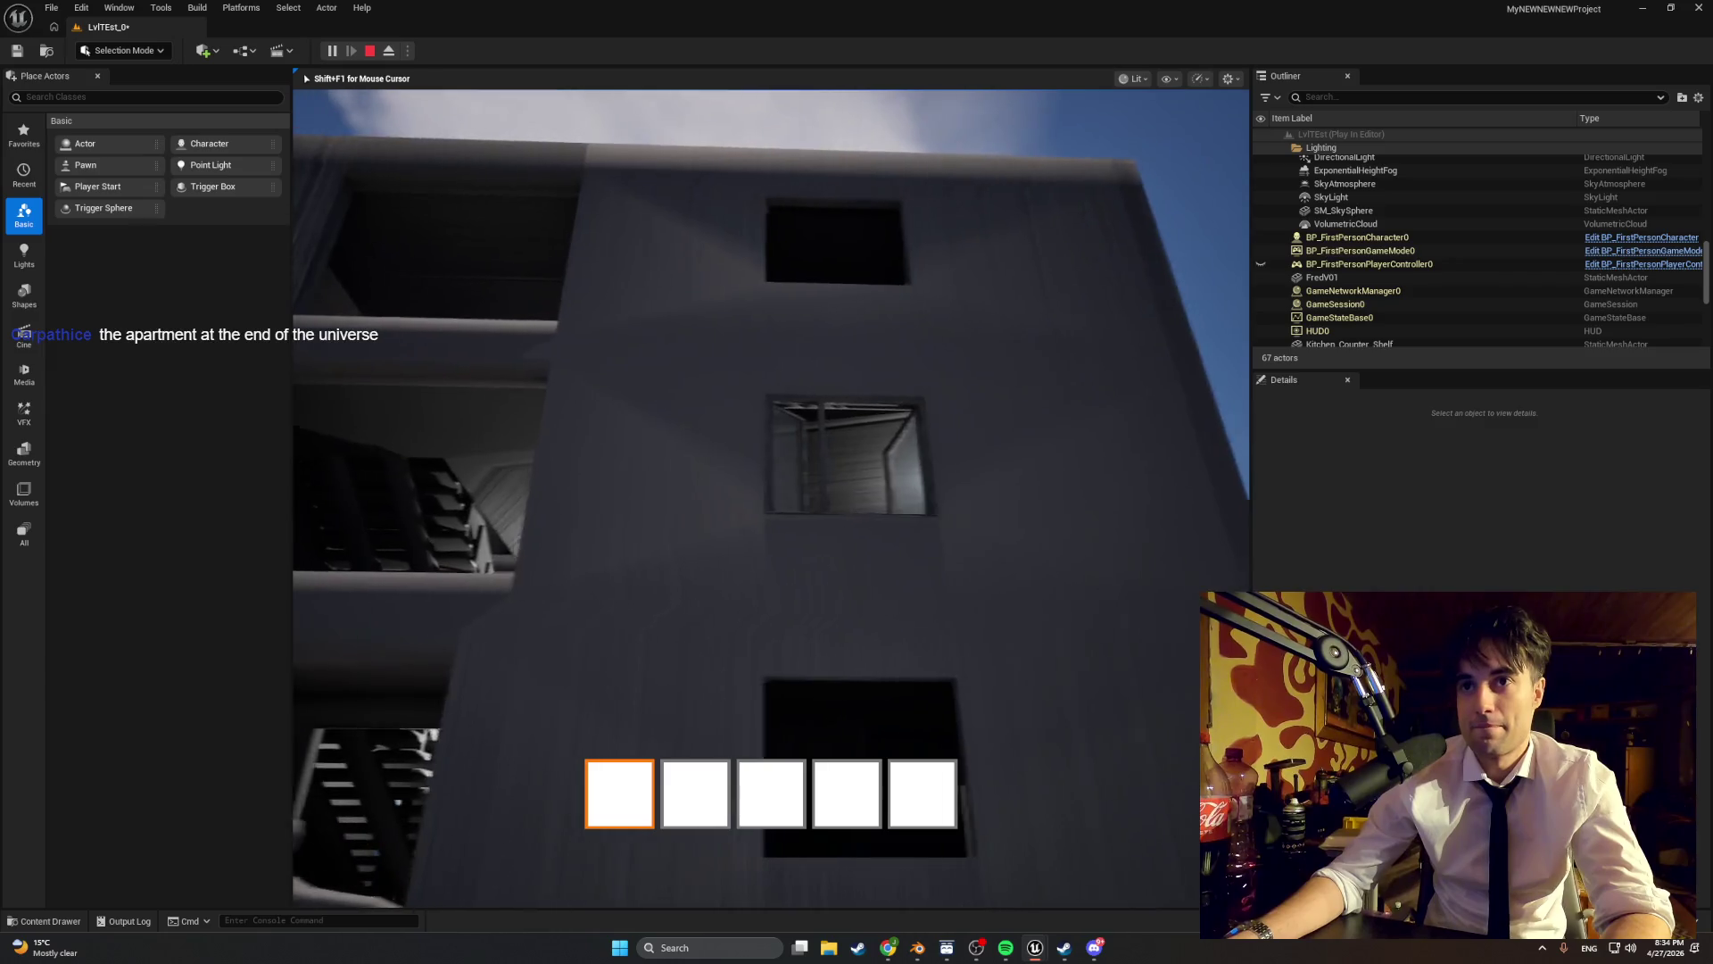
{"action": "key", "text": "Escape"}
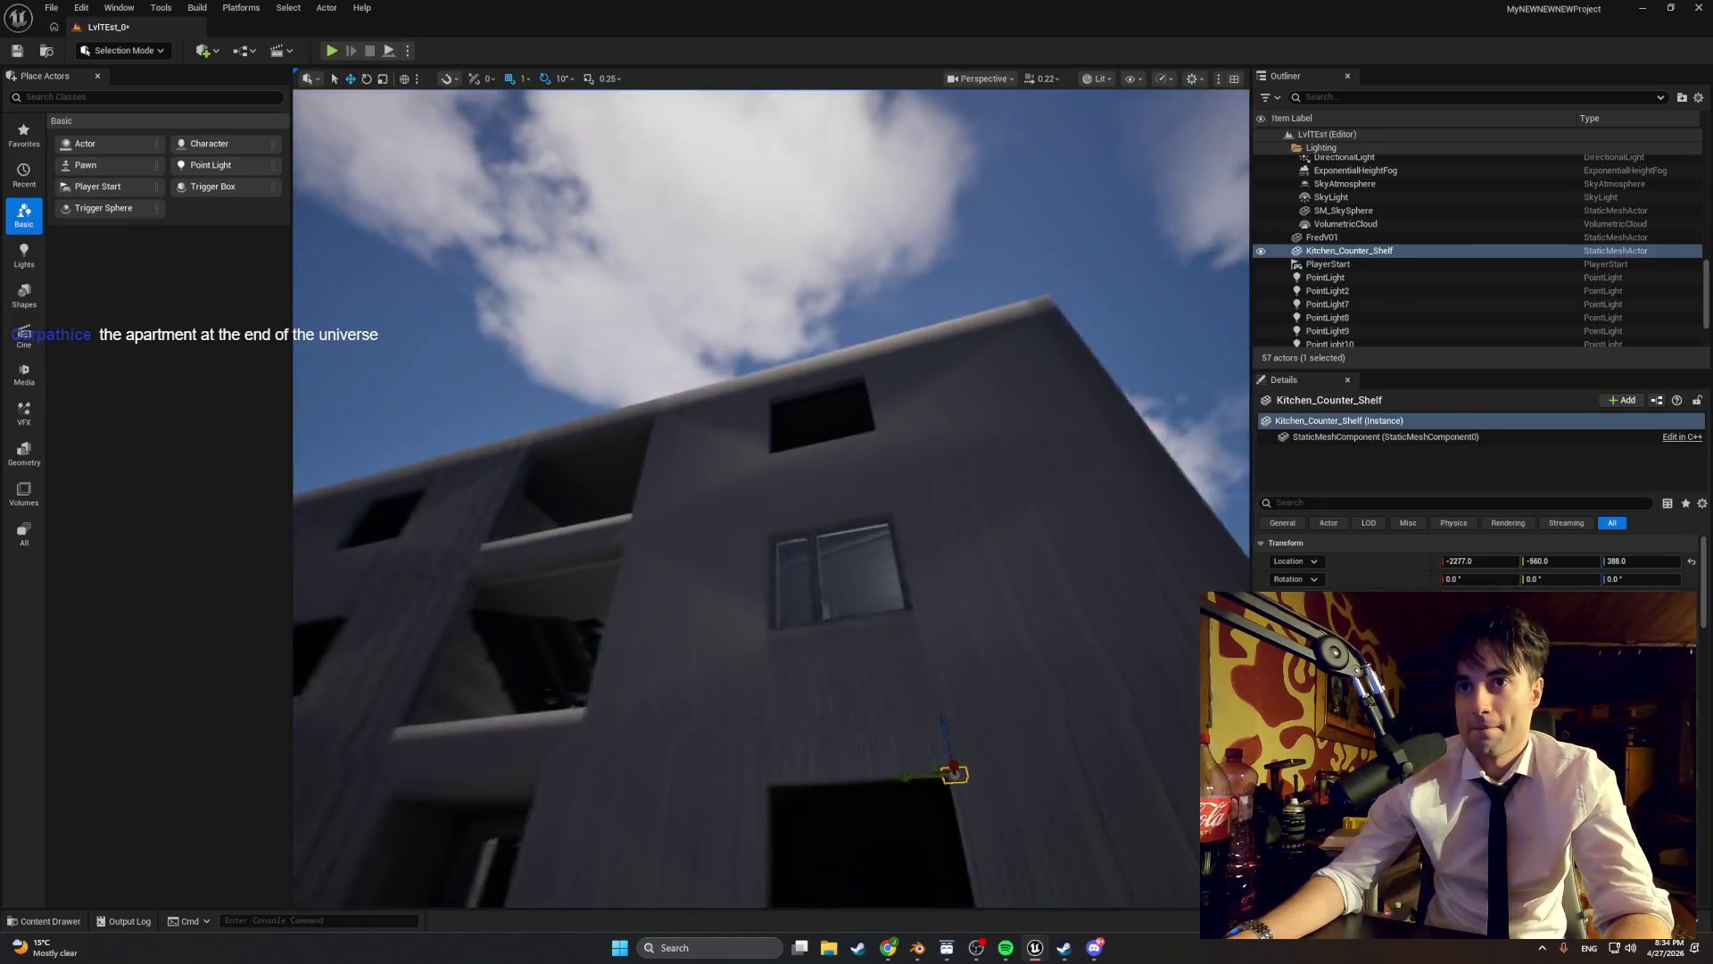
{"action": "key", "text": "w"}
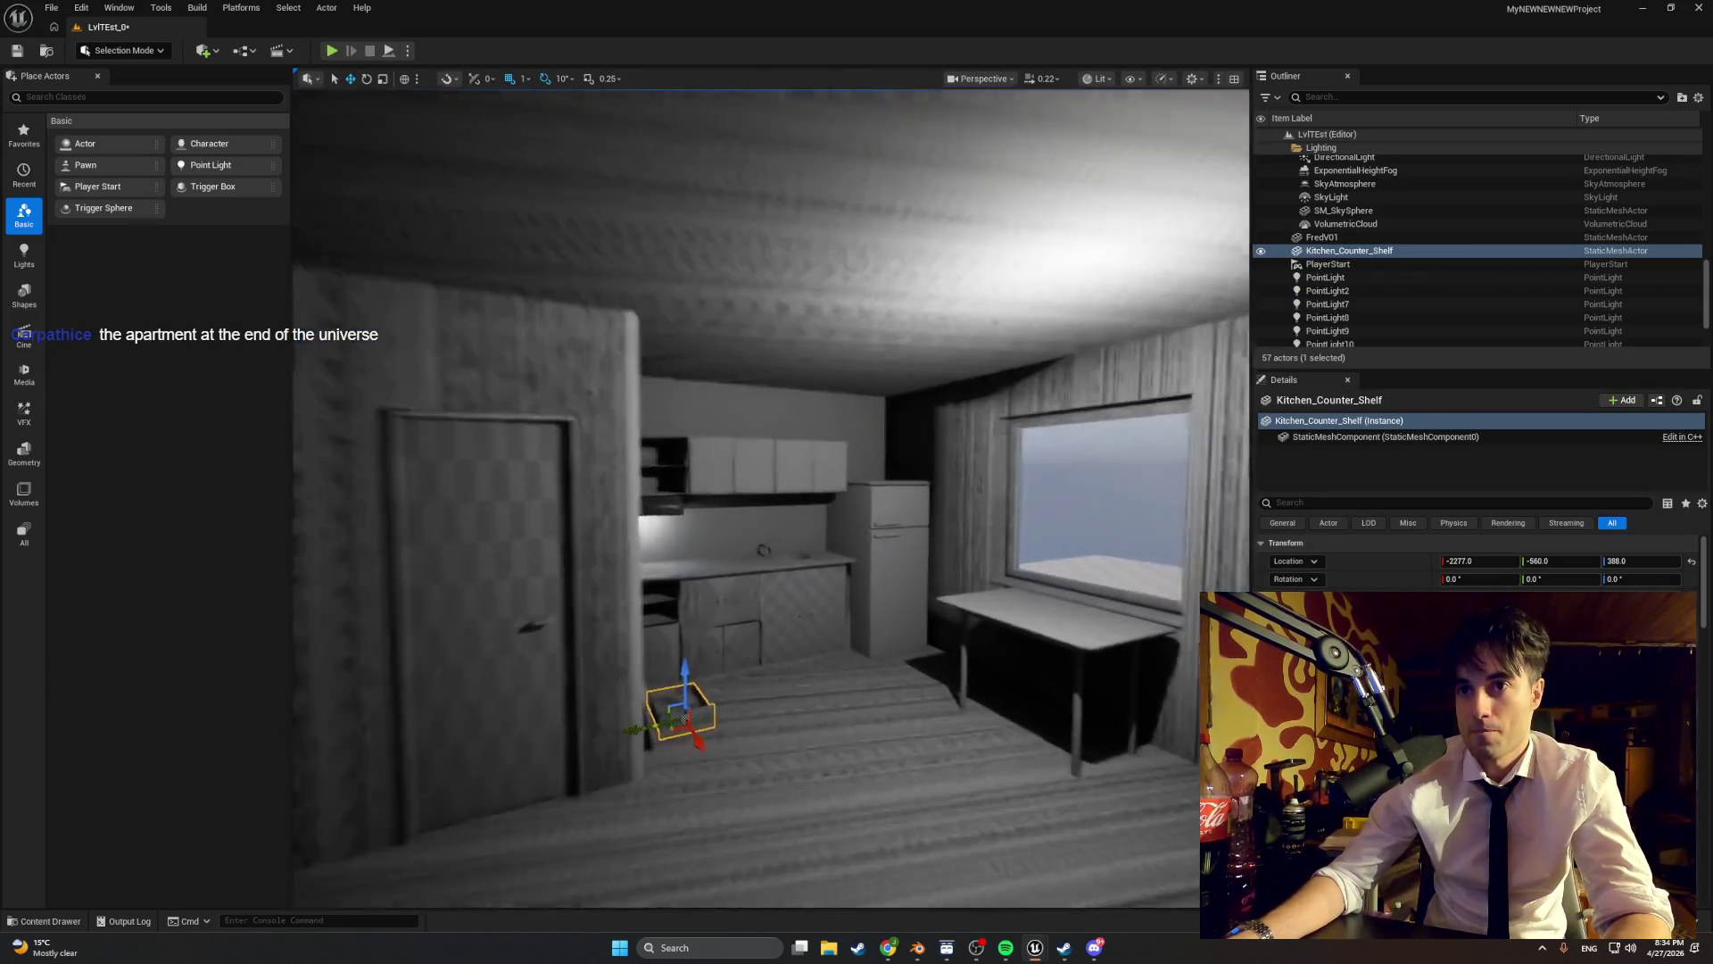
{"action": "key", "text": "w"}
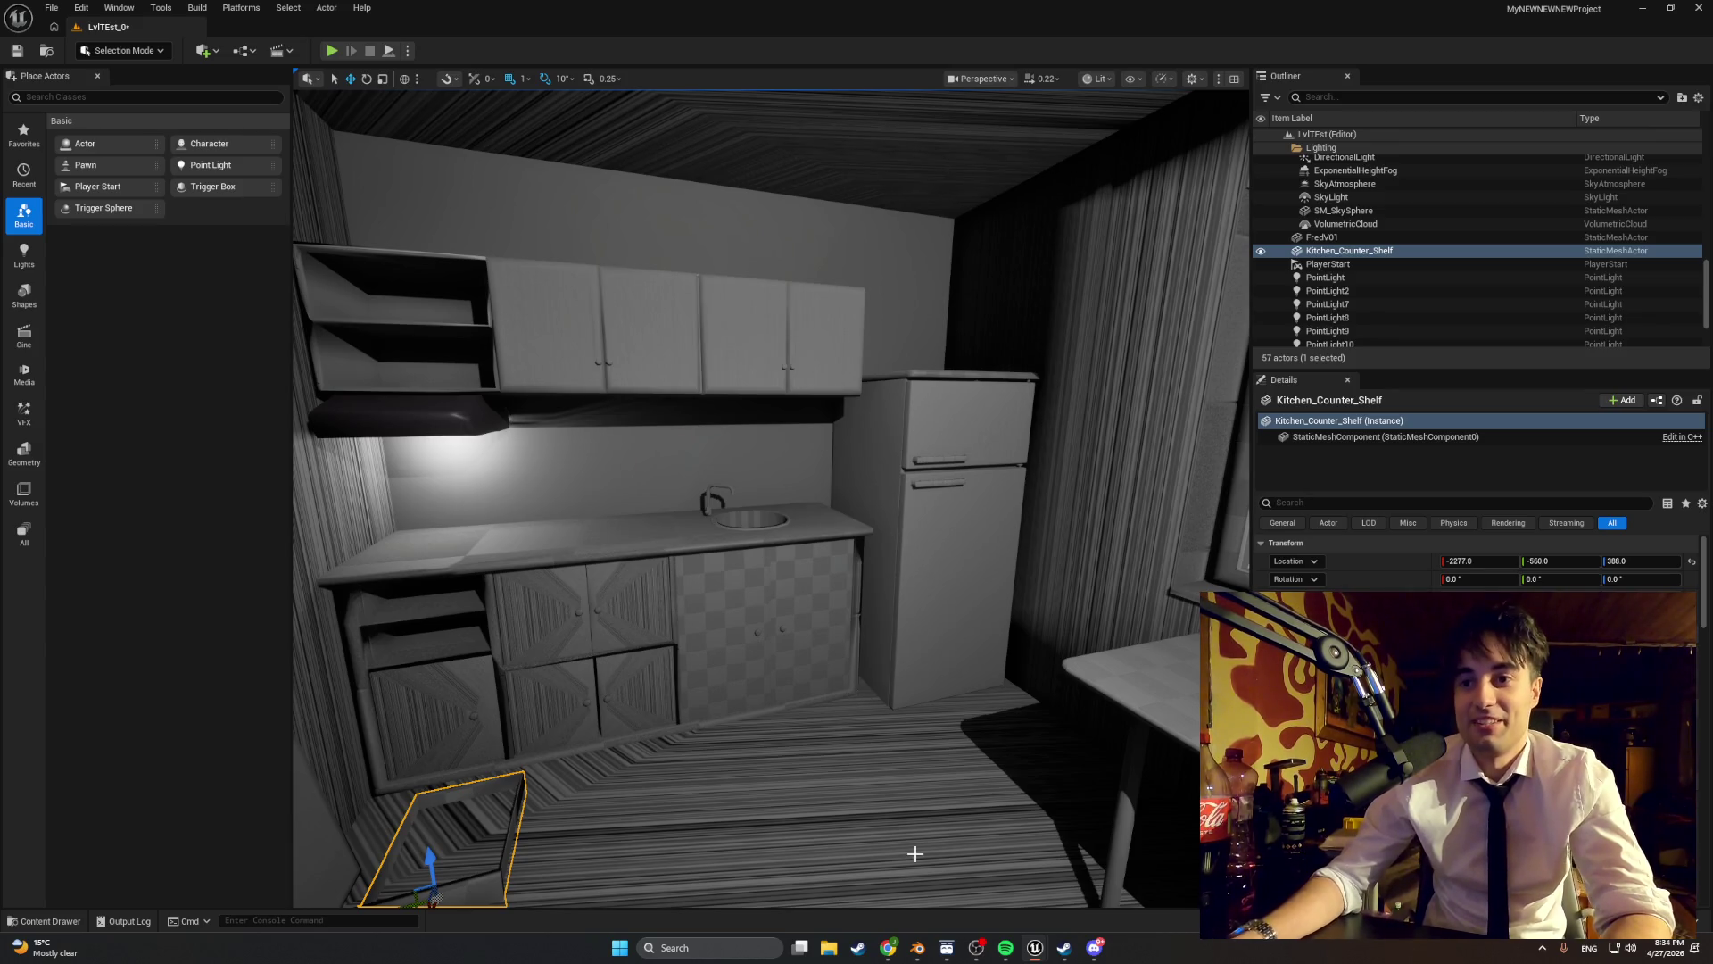
{"action": "mouse_move", "coordinate": [876, 719]}
{"action": "left_mouse_down"}
{"action": "mouse_move", "coordinate": [963, 719]}
{"action": "mouse_move", "coordinate": [990, 678]}
{"action": "mouse_move", "coordinate": [999, 624]}
{"action": "mouse_move", "coordinate": [973, 544]}
{"action": "mouse_move", "coordinate": [1053, 555]}
{"action": "mouse_move", "coordinate": [1027, 625]}
{"action": "mouse_move", "coordinate": [937, 714]}
{"action": "mouse_move", "coordinate": [815, 792]}
{"action": "left_mouse_up"}
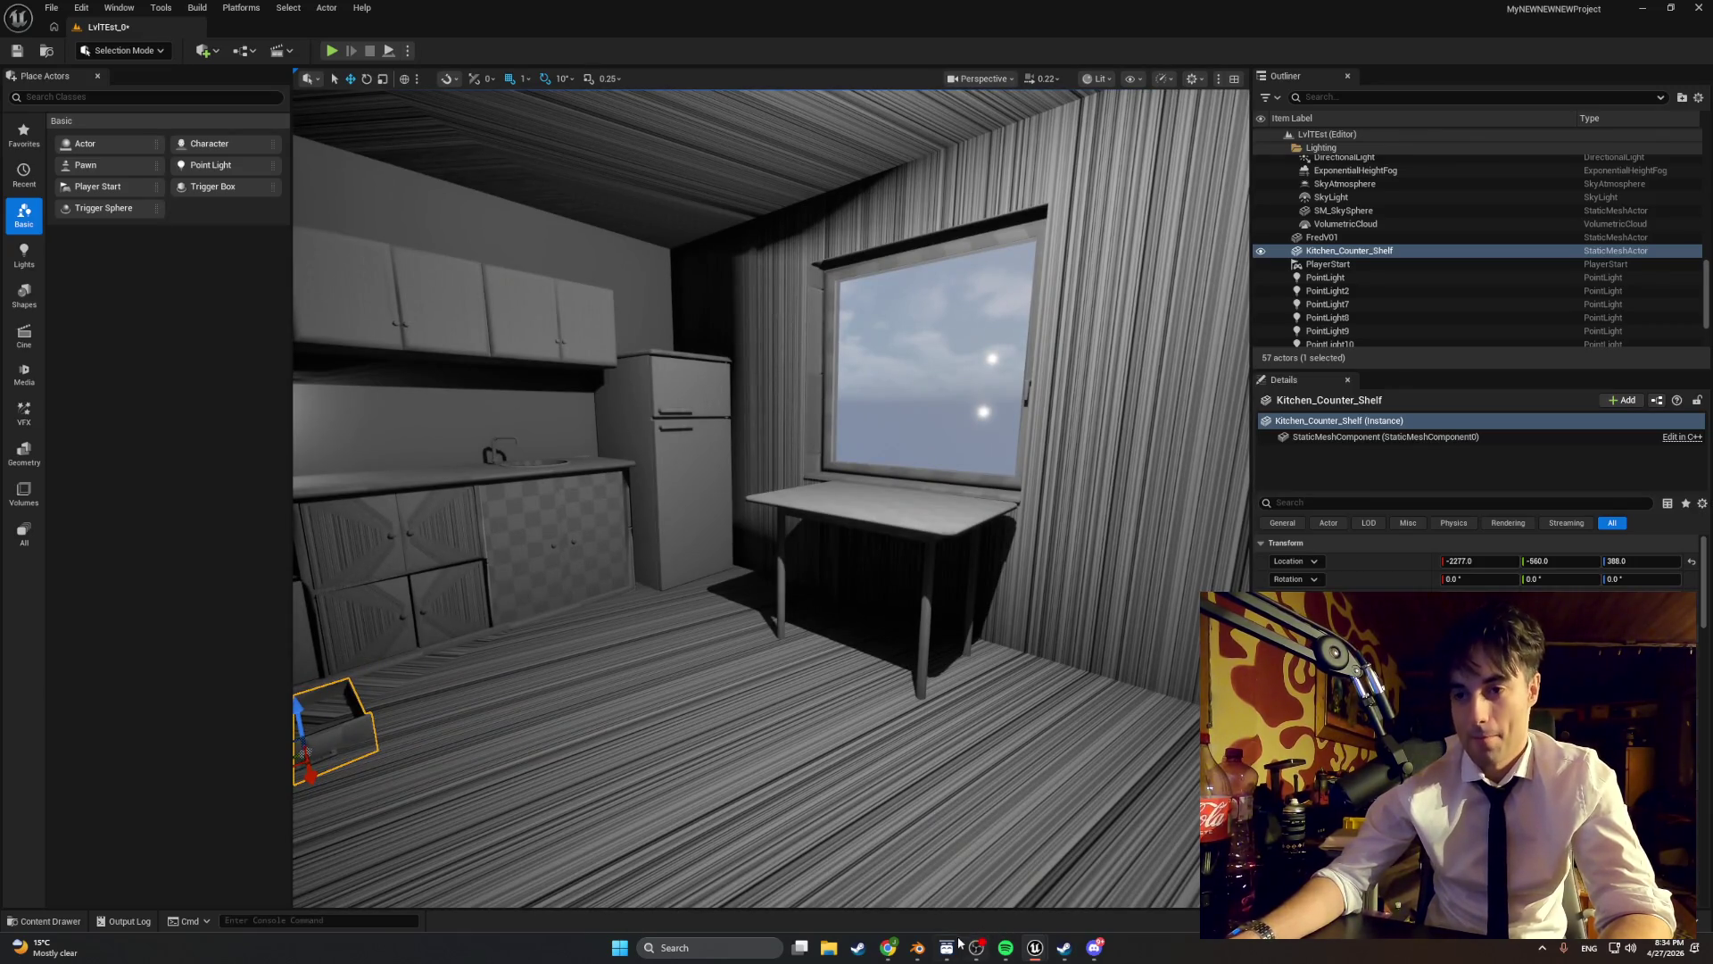
{"action": "mouse_move", "coordinate": [977, 947]}
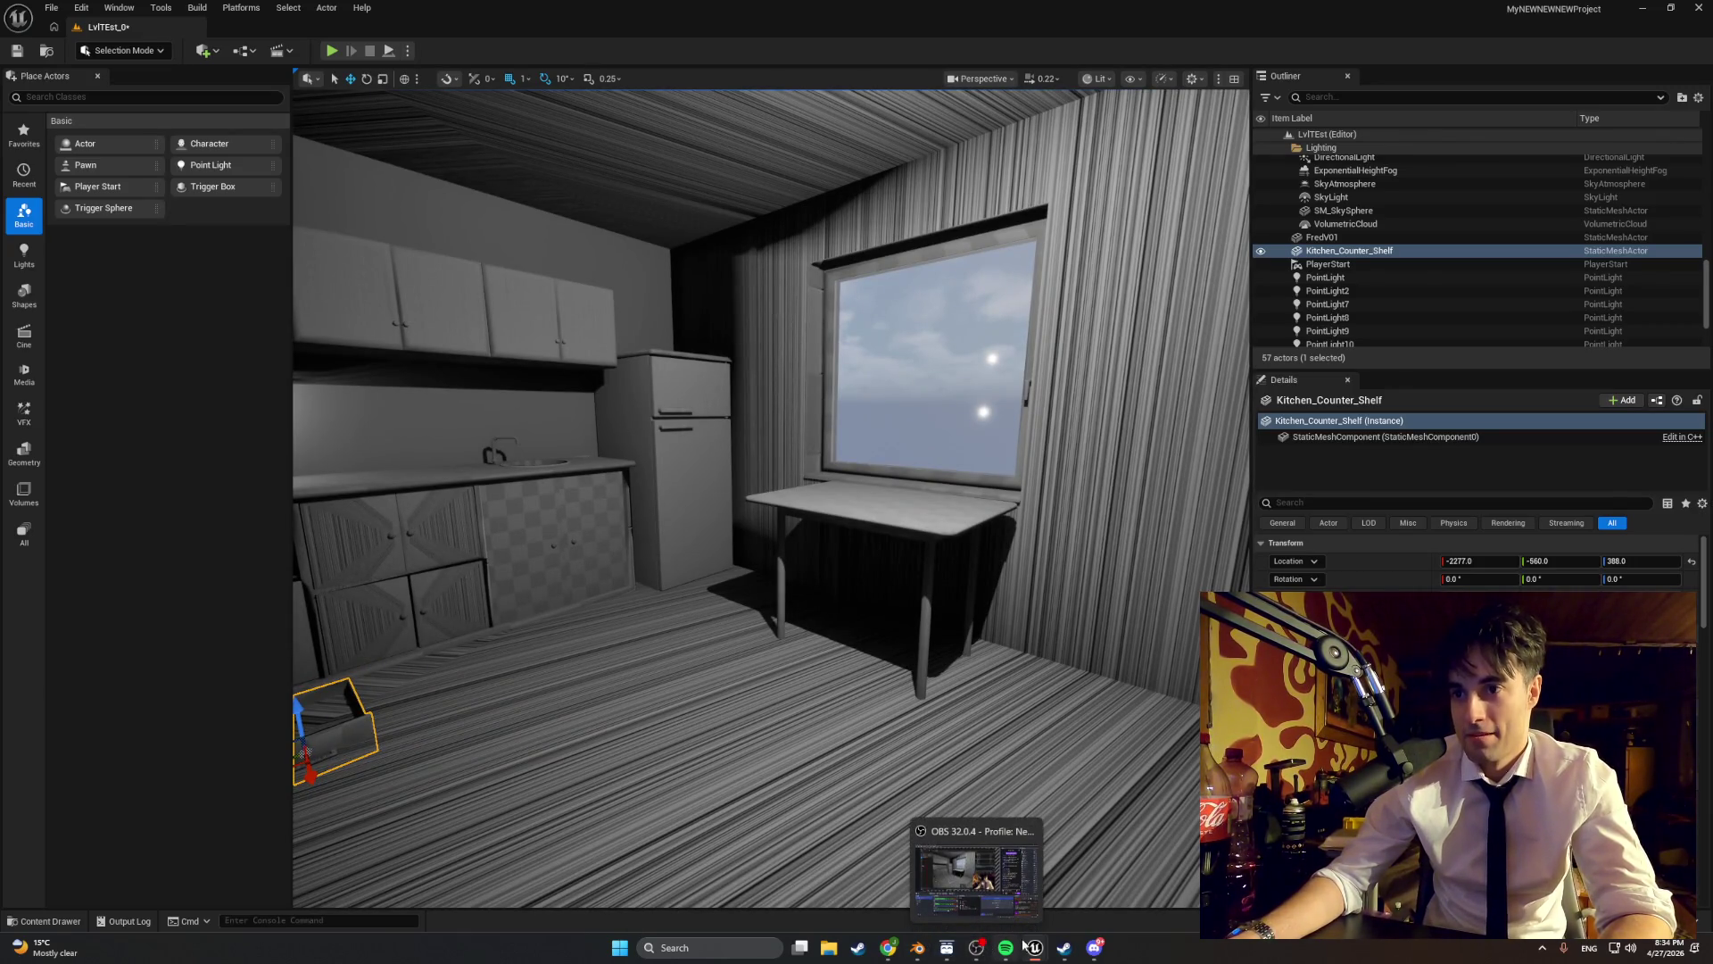
{"action": "mouse_move", "coordinate": [1035, 948]}
{"action": "left_click", "coordinate": [1056, 881]}
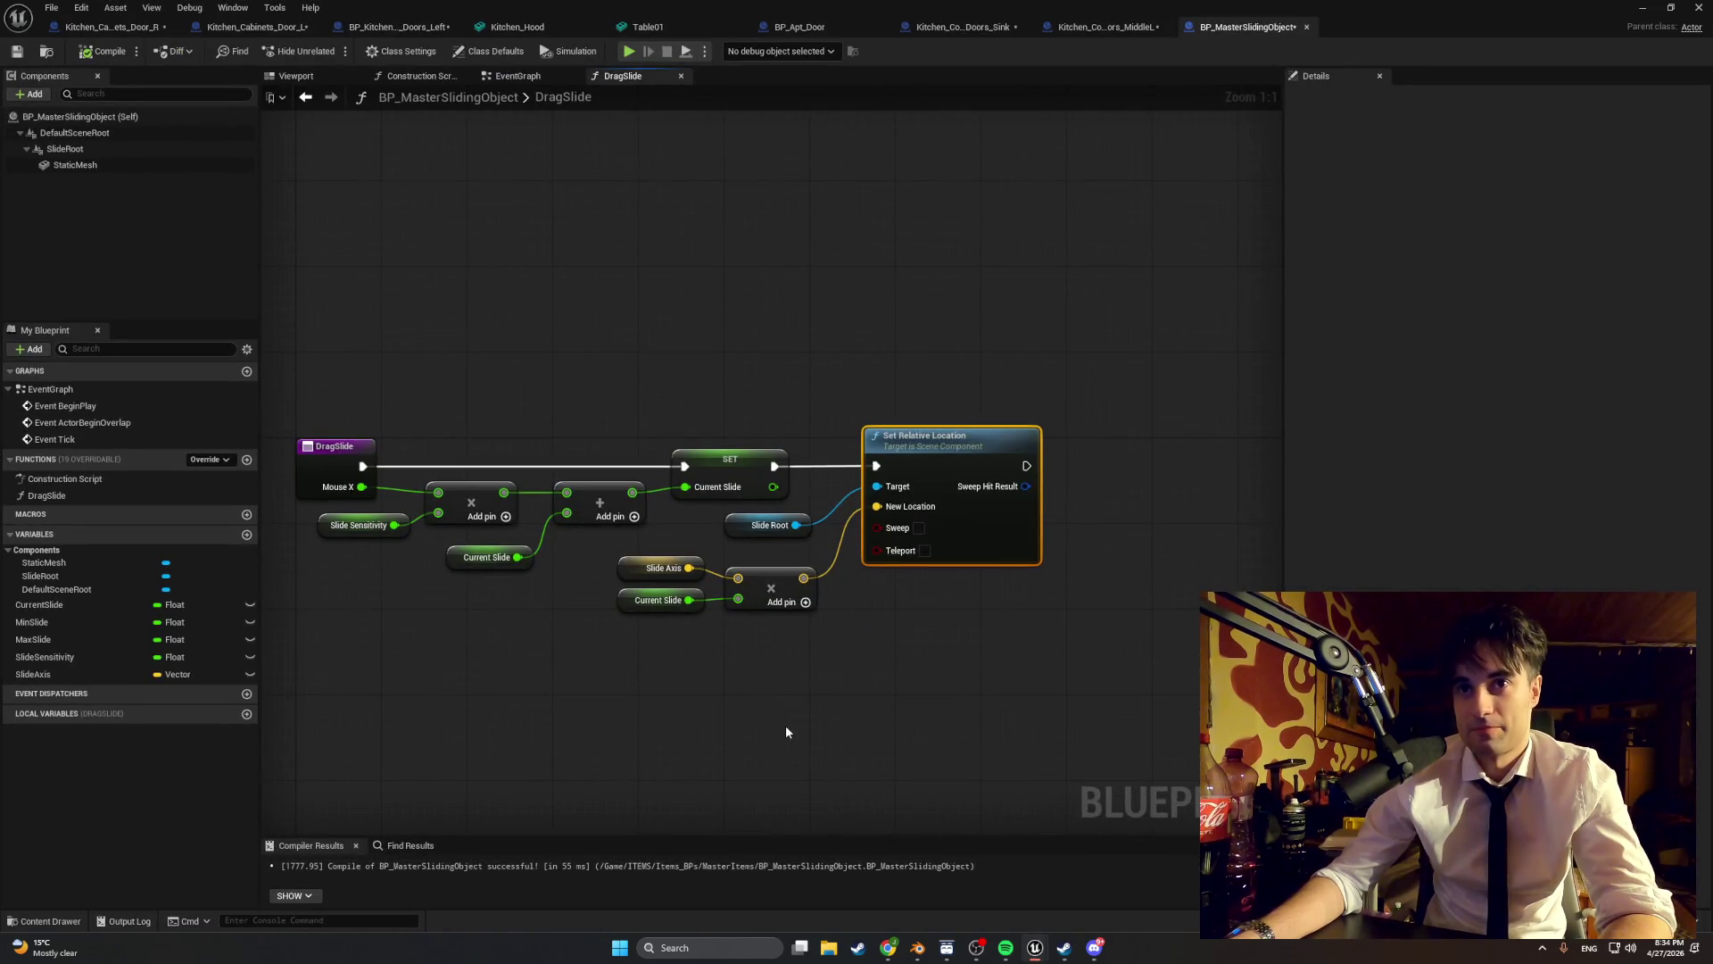
{"action": "left_click_drag", "start_coordinate": [786, 731], "coordinate": [941, 741]}
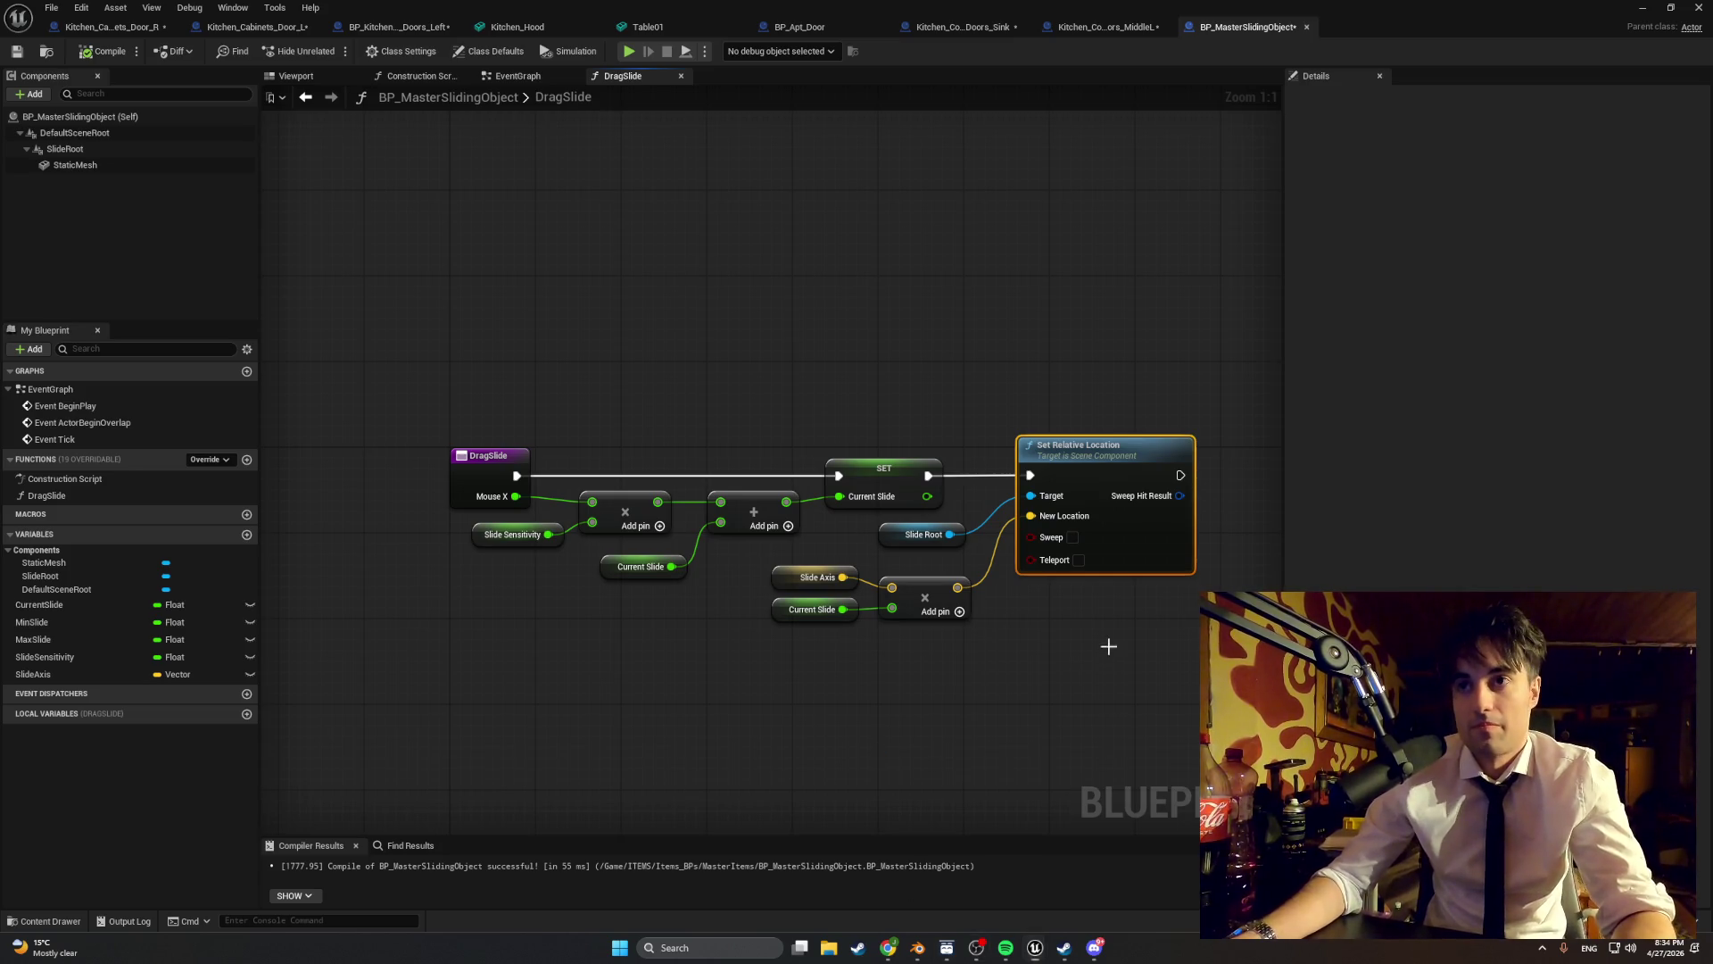
{"action": "key", "text": "super+shift+s"}
{"action": "left_click_drag", "start_coordinate": [1196, 720], "coordinate": [440, 356]}
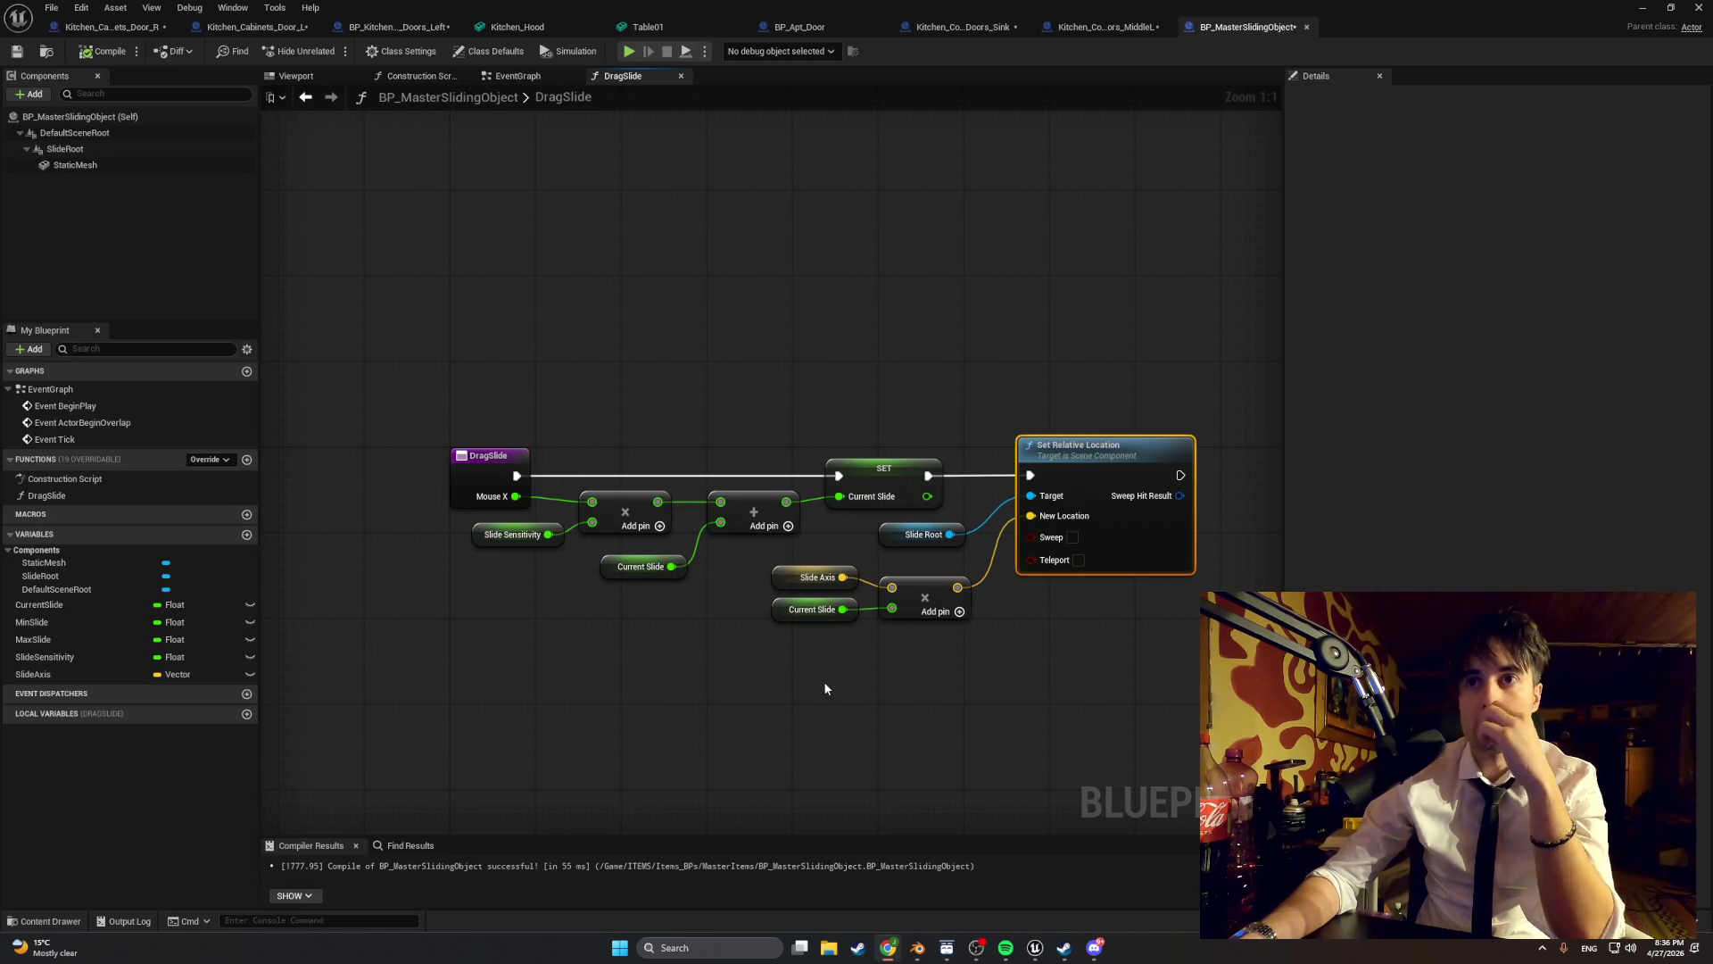
{"action": "mouse_move", "coordinate": [1012, 693]}
{"action": "left_mouse_down"}
{"action": "mouse_move", "coordinate": [766, 652]}
{"action": "mouse_move", "coordinate": [758, 474]}
{"action": "mouse_move", "coordinate": [611, 368]}
{"action": "left_mouse_up"}
- Move the Slide Axis and Current Slide nodes right to make room, removing a stray comment
{"action": "left_click", "coordinate": [464, 527], "text": "ctrl"}
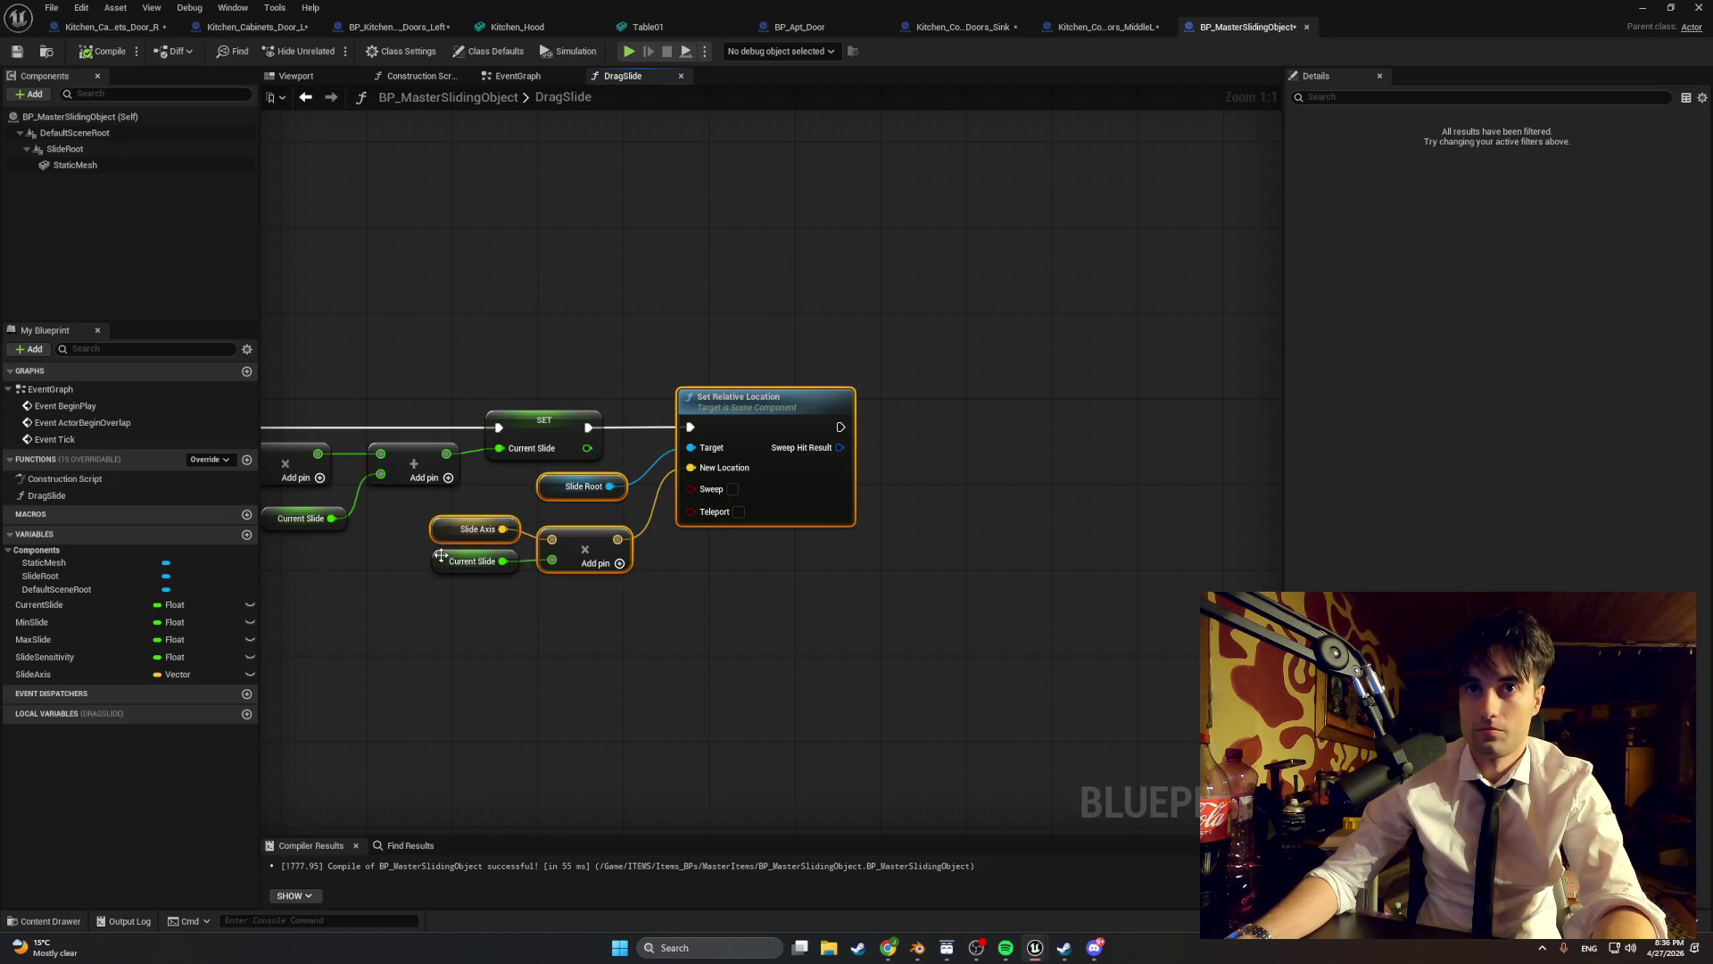
{"action": "left_click", "coordinate": [473, 561], "text": "ctrl"}
{"action": "left_click_drag", "start_coordinate": [725, 412], "coordinate": [960, 411]}
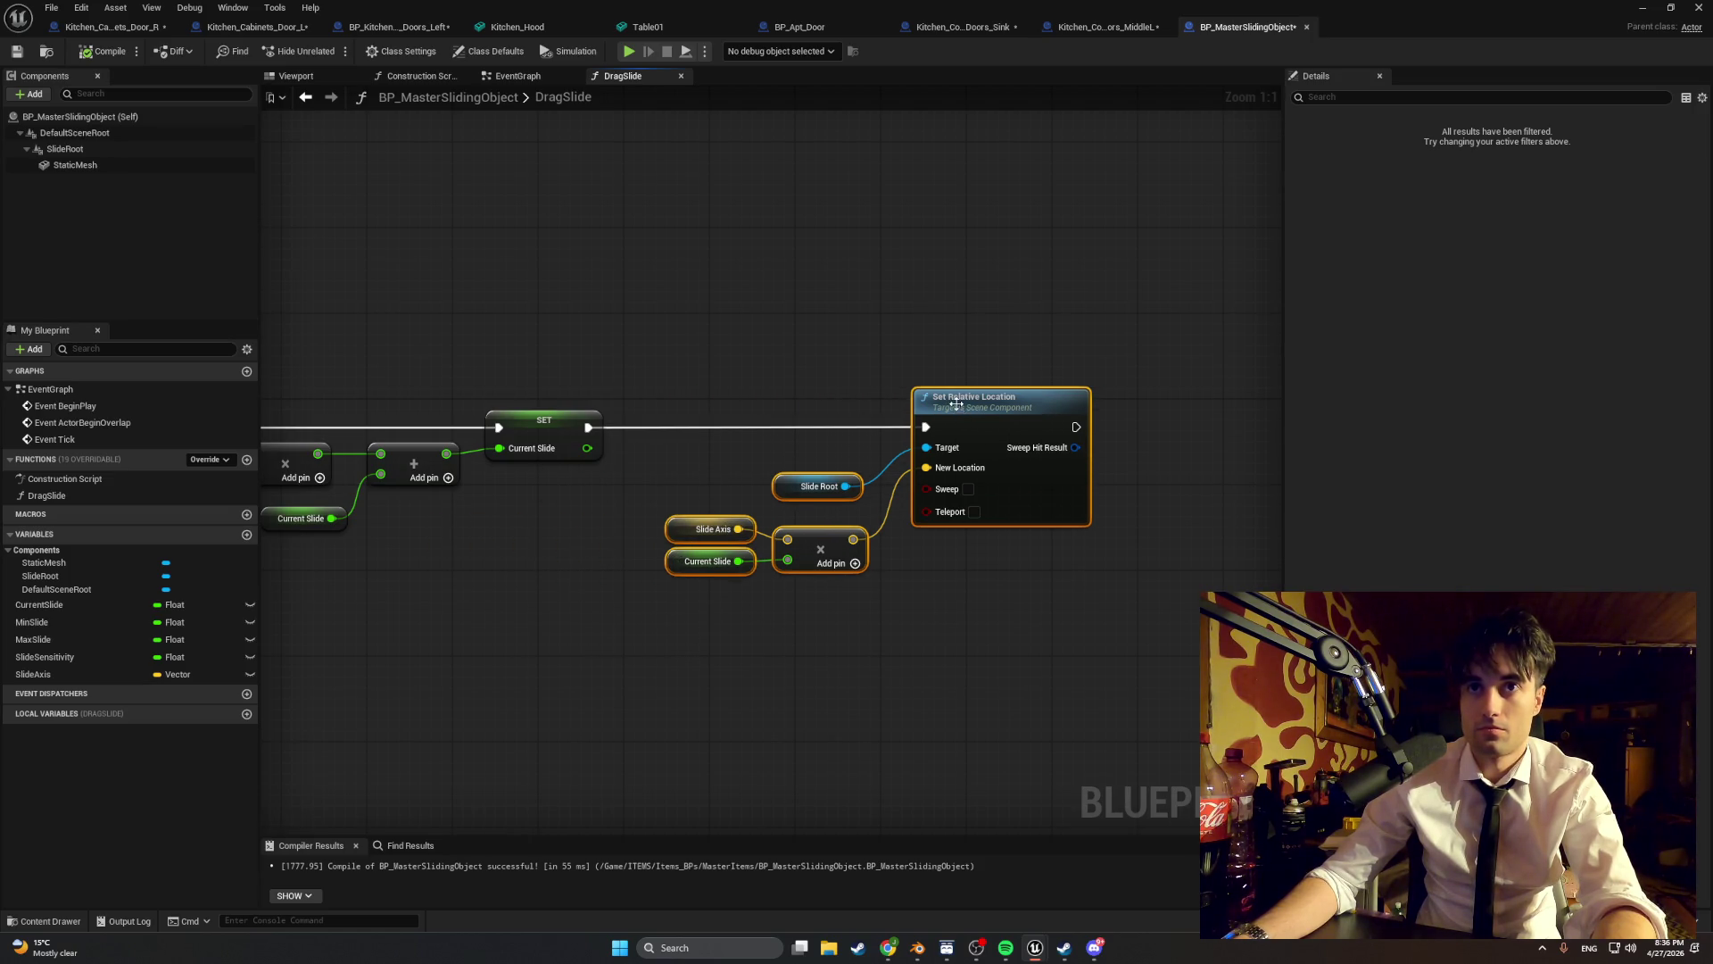
{"action": "left_click", "coordinate": [496, 333]}
{"action": "left_click_drag", "start_coordinate": [496, 333], "coordinate": [645, 350]}
{"action": "key", "text": "c"}
{"action": "left_click", "coordinate": [686, 331]}
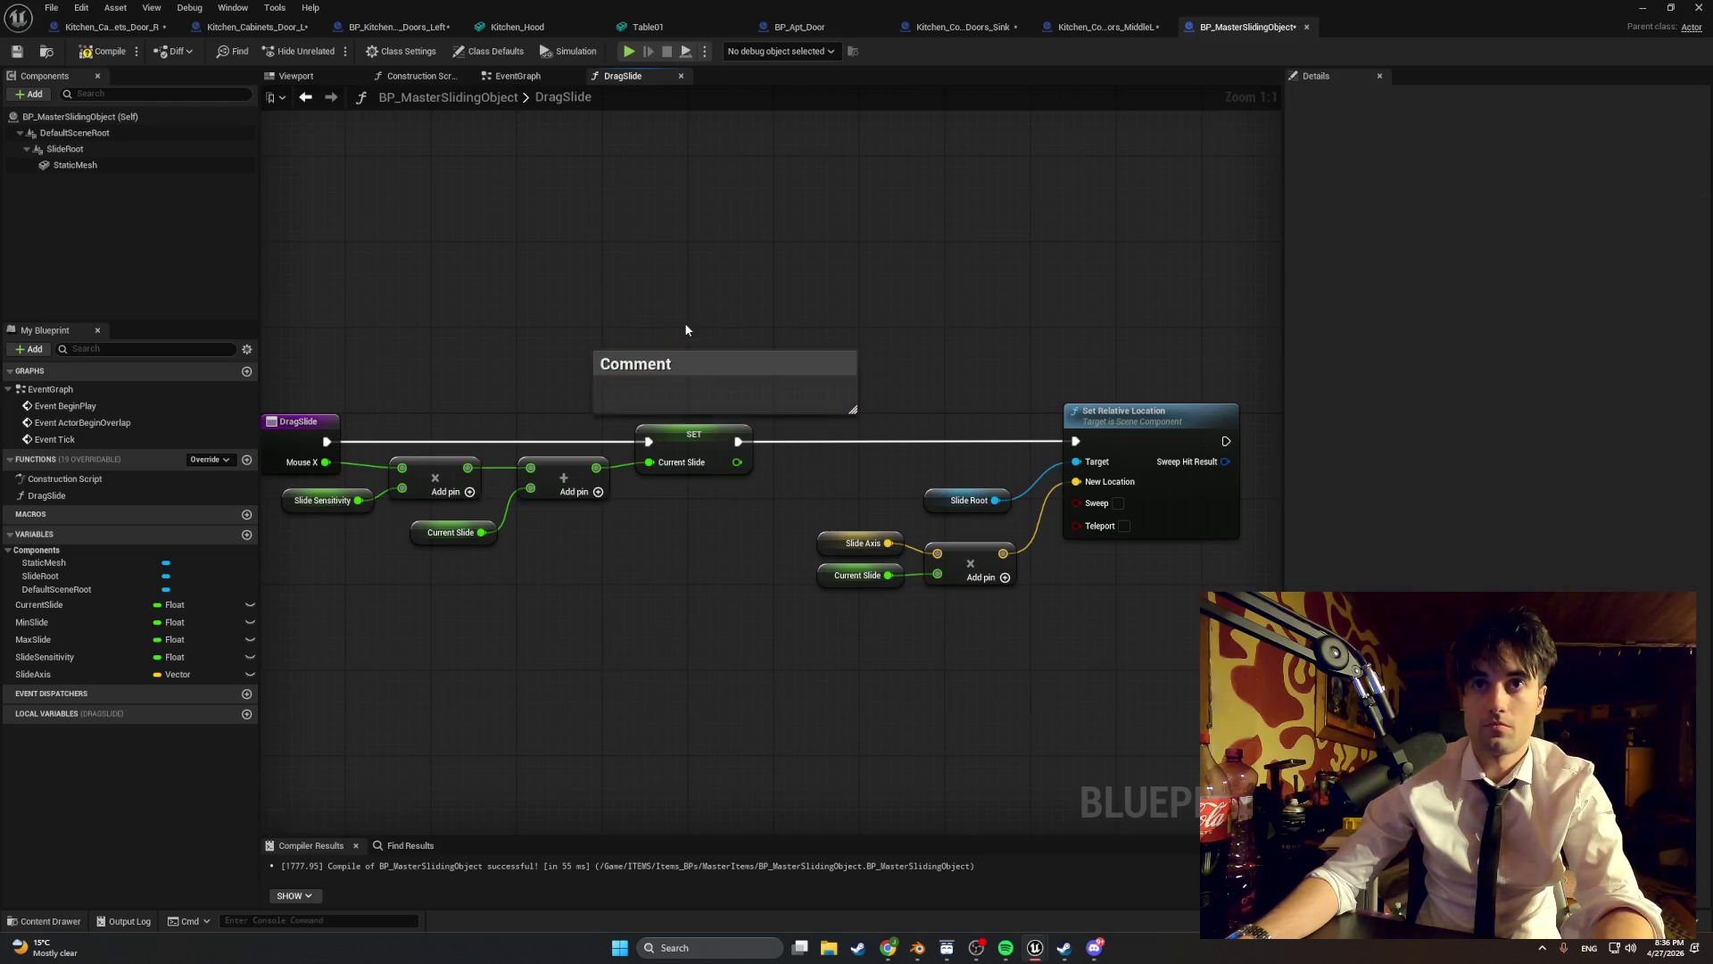
{"action": "left_click", "coordinate": [656, 366]}
{"action": "key", "text": "Delete"}
- Add a Clamp (Float) node, replacing the mistakenly placed Clamp (Integer)
{"action": "right_click", "coordinate": [650, 362]}
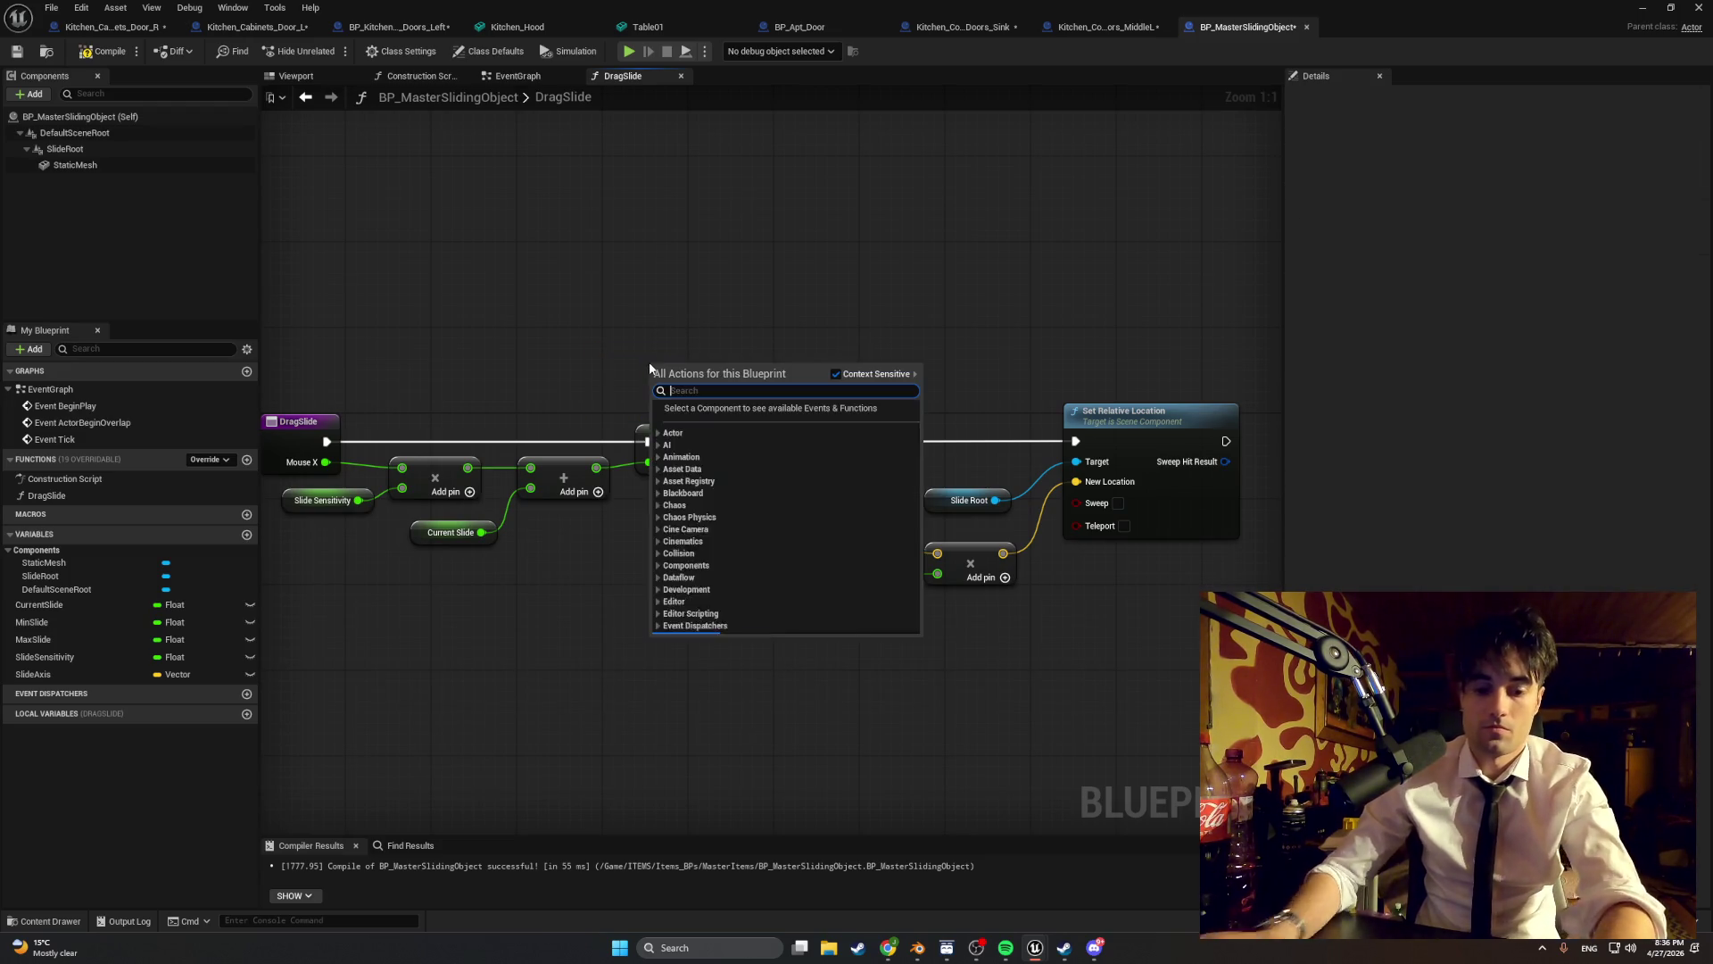
{"action": "type", "text": "clamp"}
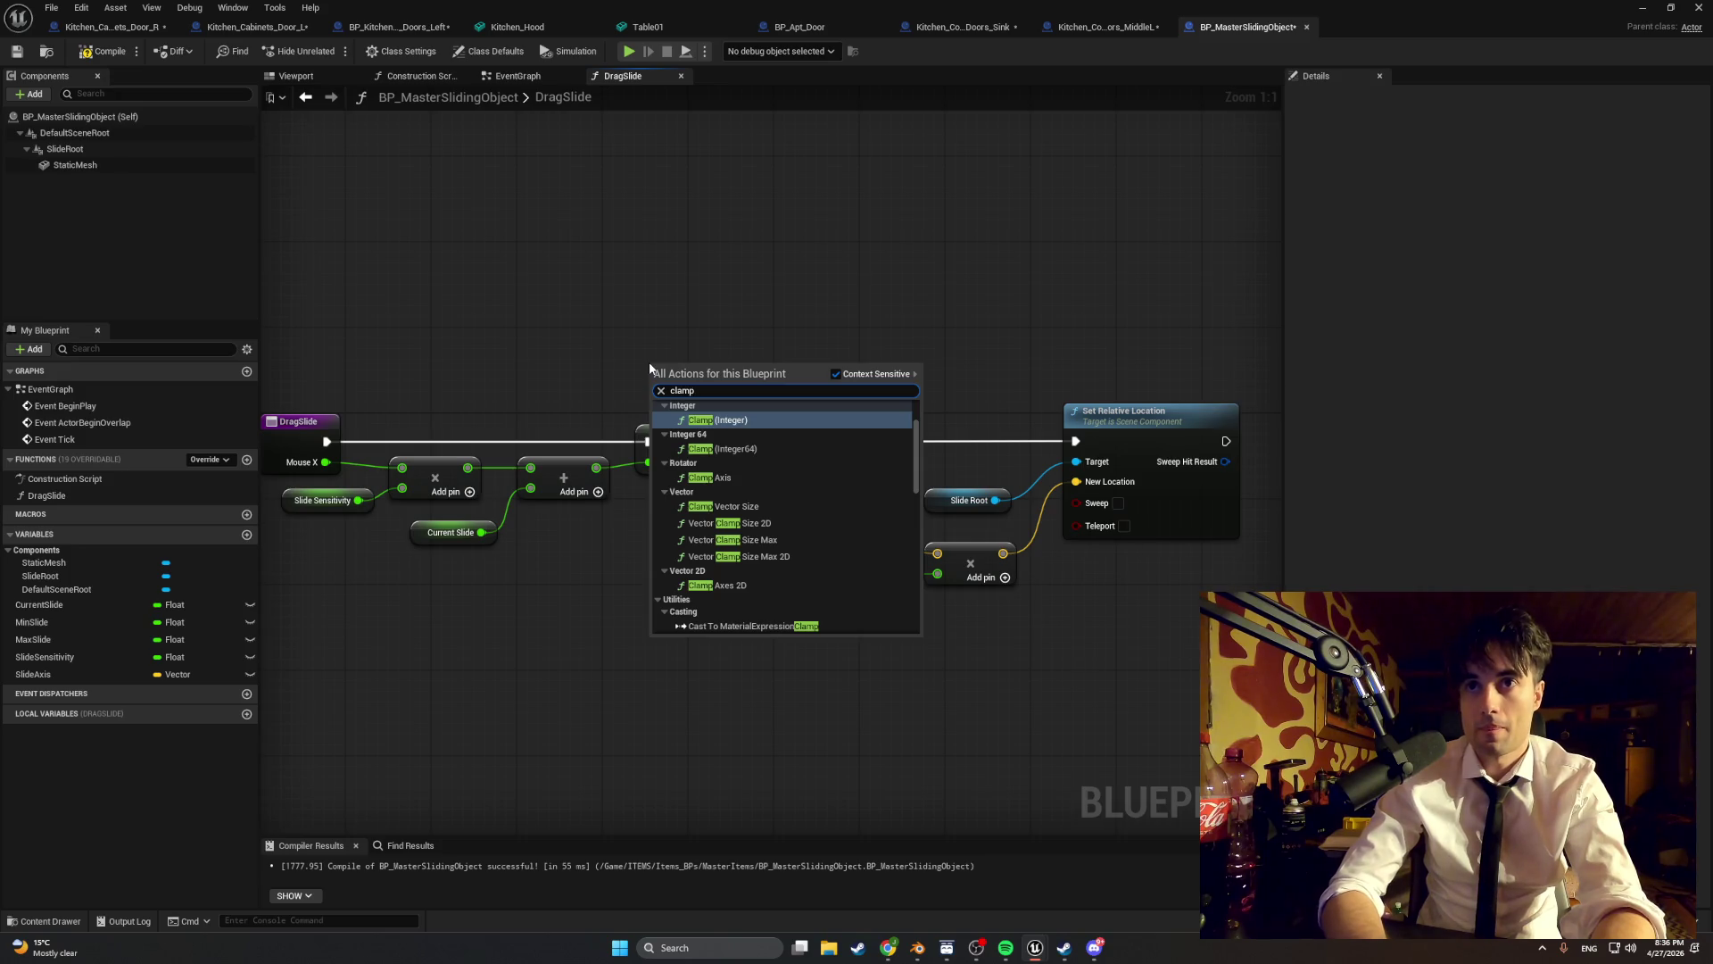
{"action": "key", "text": "Return"}
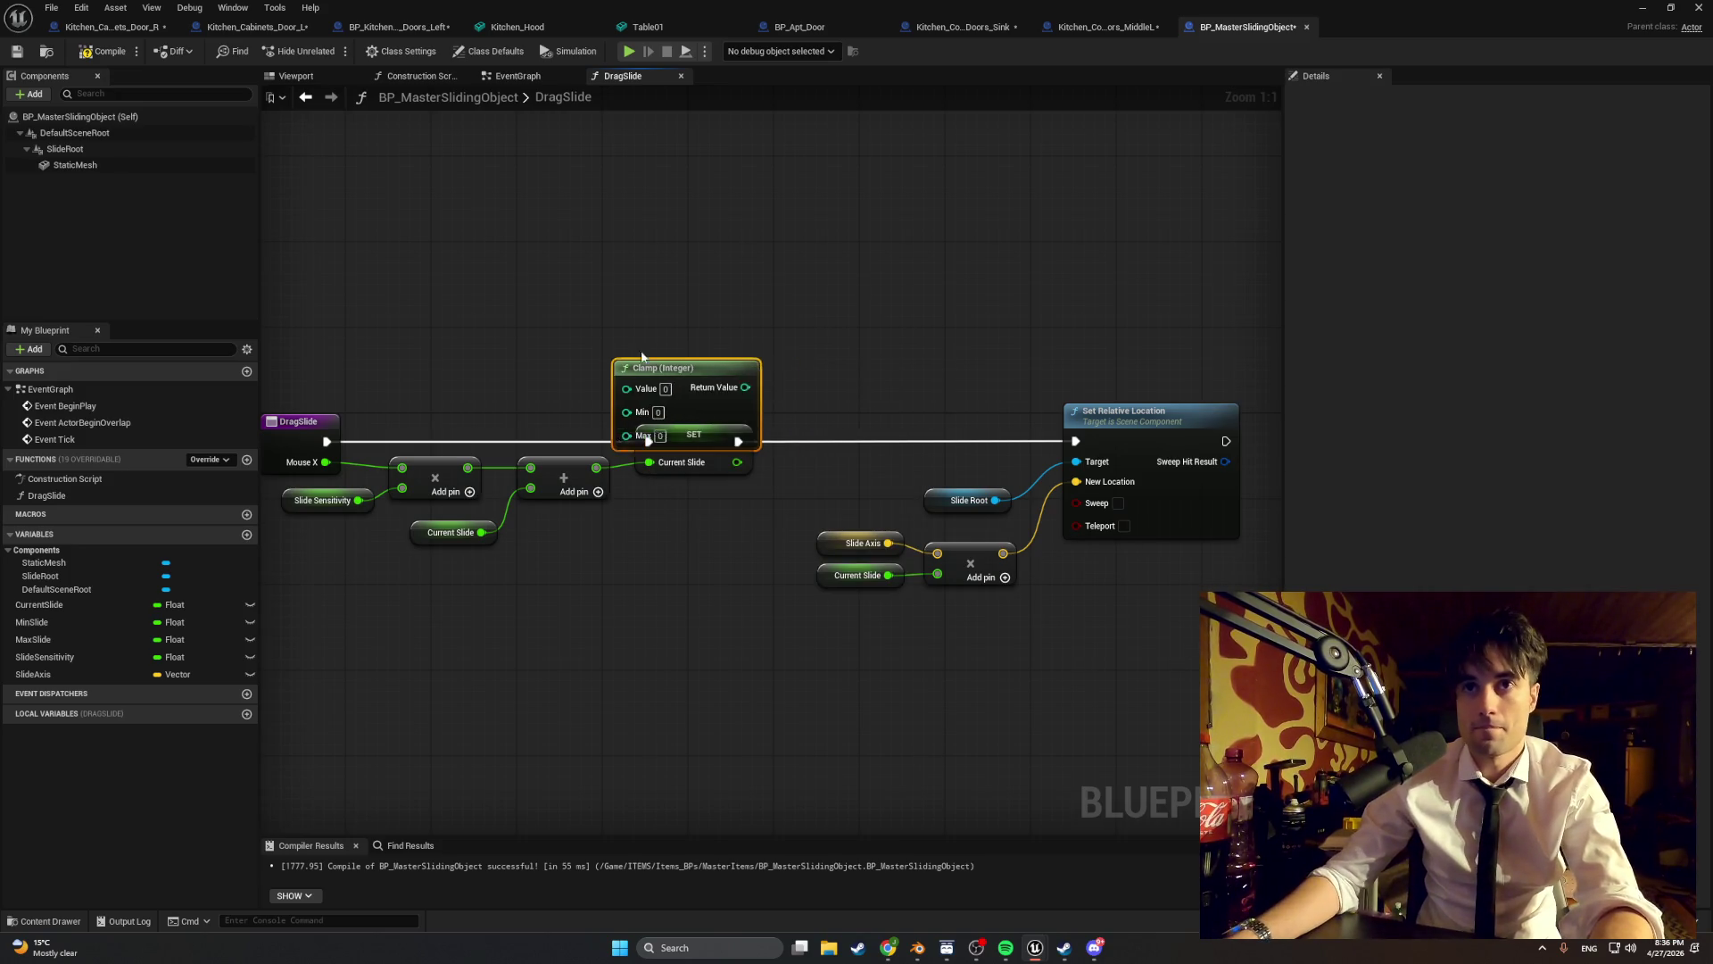
{"action": "left_click_drag", "start_coordinate": [642, 361], "coordinate": [602, 335]}
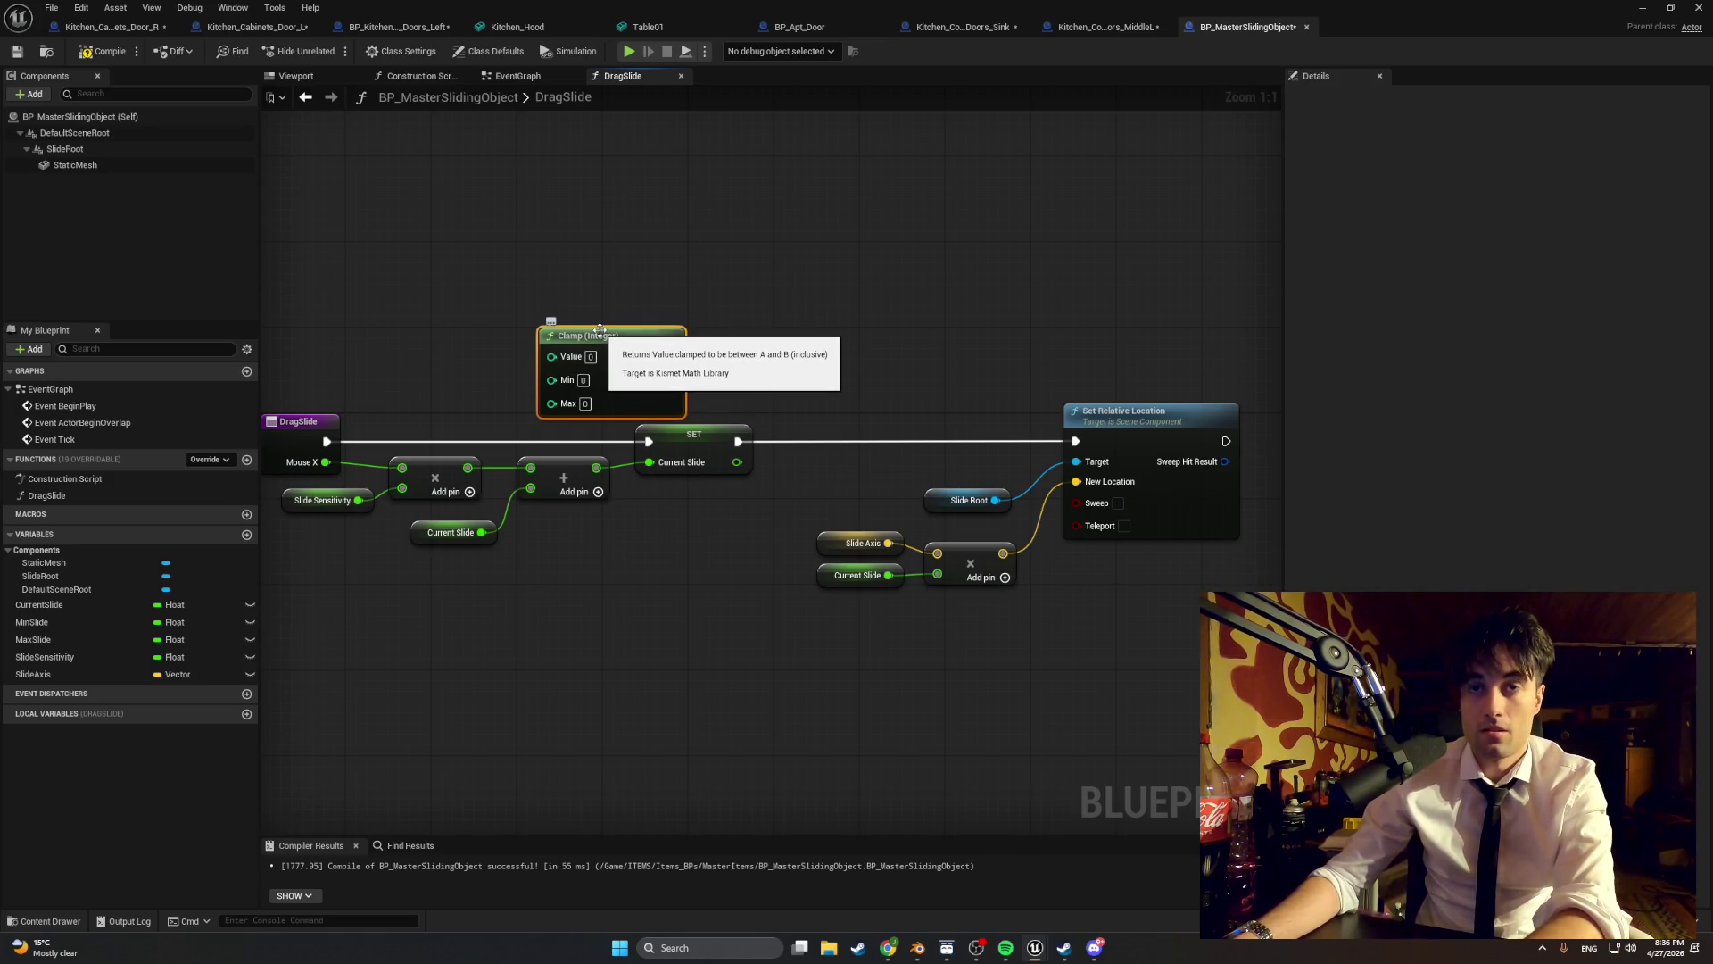
{"action": "key", "text": "Delete"}
{"action": "right_click", "coordinate": [587, 327]}
{"action": "type", "text": "cl"}
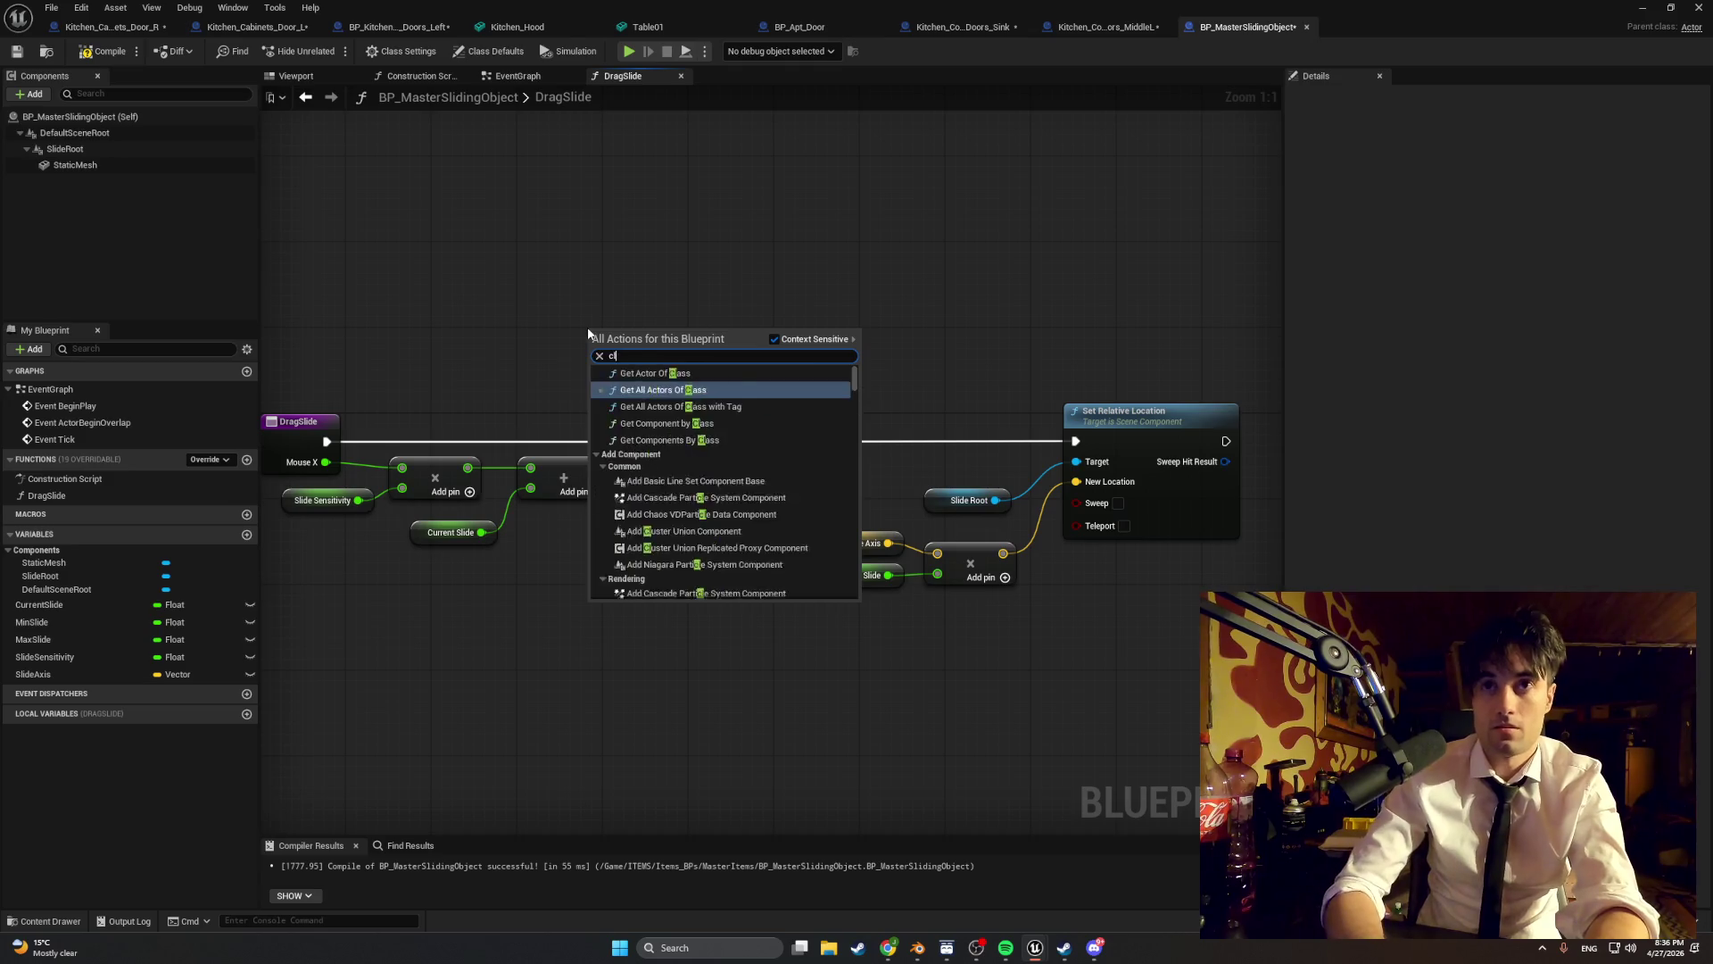
{"action": "type", "text": "amp"}
{"action": "key", "text": "Return"}
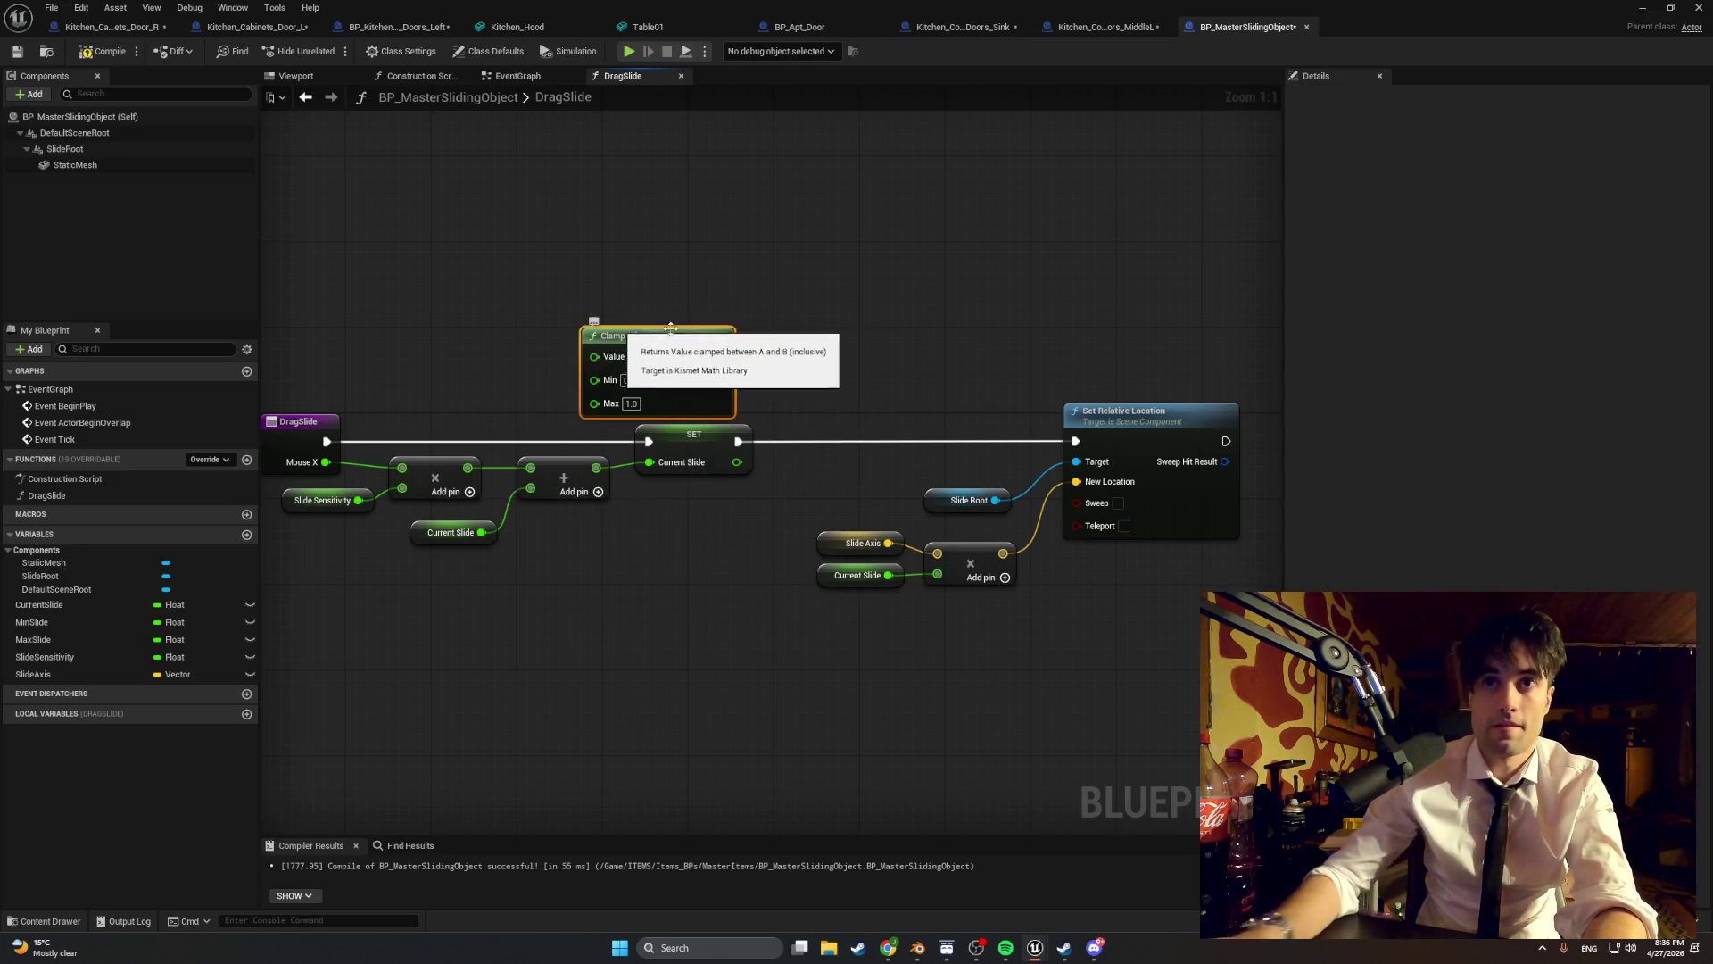
{"action": "left_click", "coordinate": [798, 354]}
{"action": "left_click_drag", "start_coordinate": [801, 350], "coordinate": [1010, 349]}
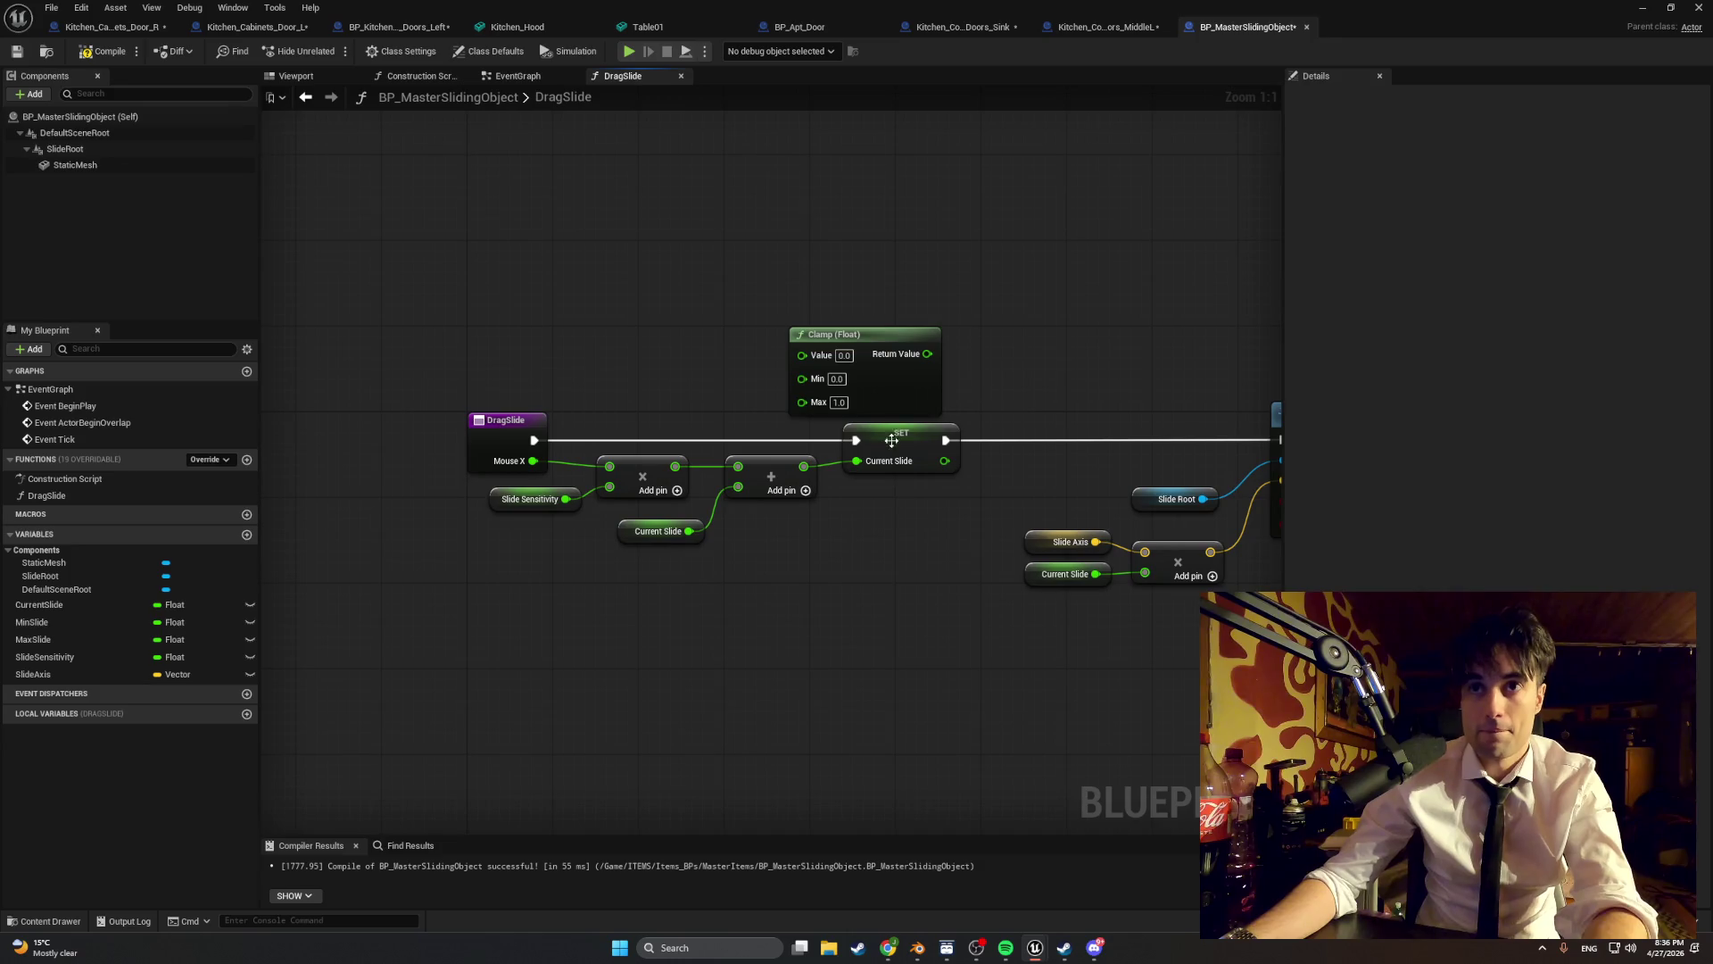
- Insert Clamp between Add and Set Current Slide, with the sum feeding its Value
{"action": "mouse_move", "coordinate": [791, 573]}
{"action": "left_mouse_down"}
{"action": "mouse_move", "coordinate": [436, 419]}
{"action": "mouse_move", "coordinate": [358, 422]}
{"action": "left_mouse_up"}
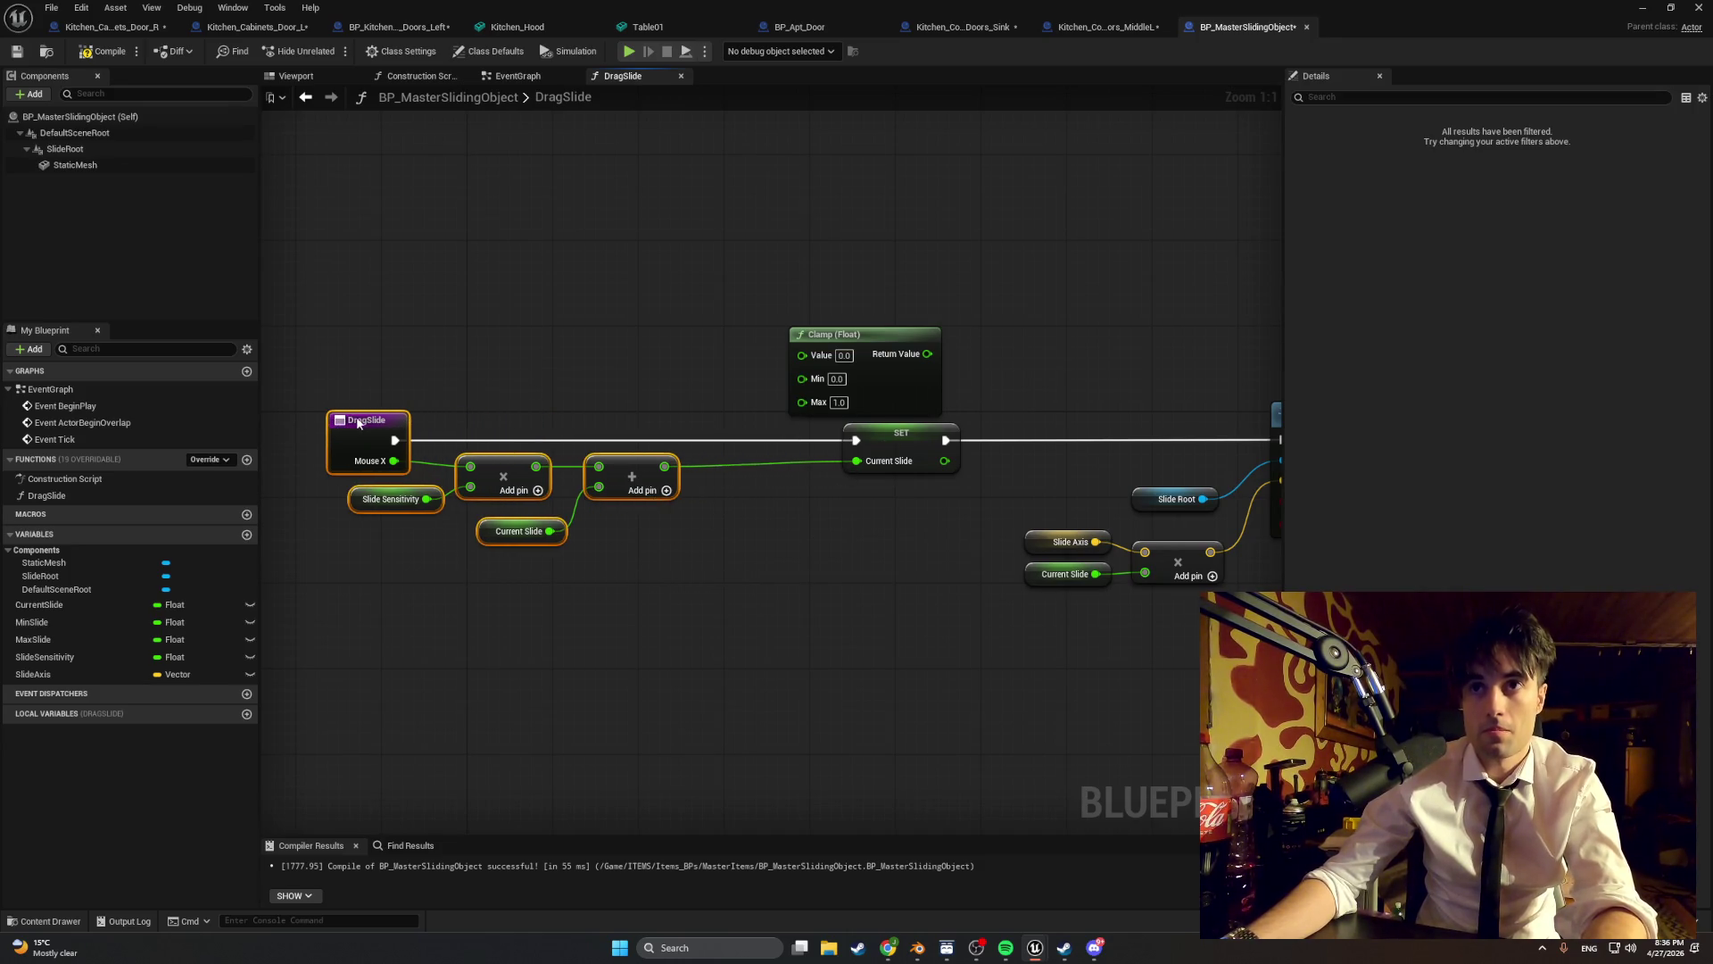
{"action": "left_click_drag", "start_coordinate": [850, 426], "coordinate": [914, 429]}
{"action": "left_click", "coordinate": [839, 432]}
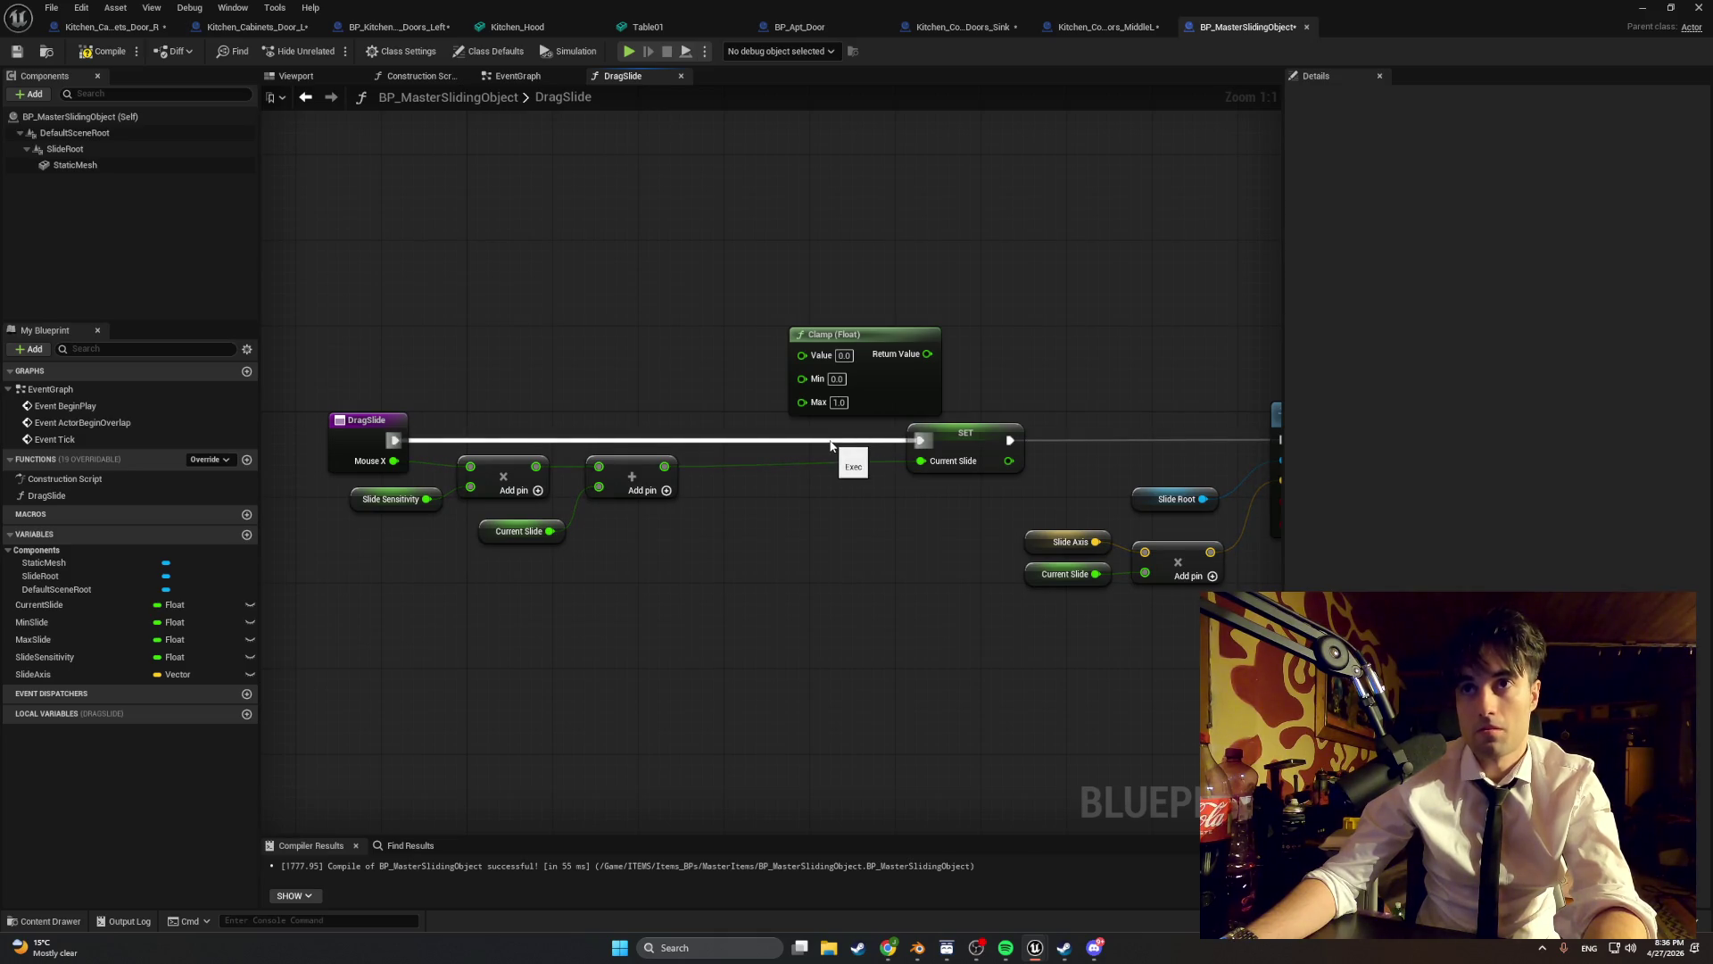
{"action": "mouse_move", "coordinate": [885, 353]}
{"action": "left_mouse_down"}
{"action": "mouse_move", "coordinate": [810, 460]}
{"action": "mouse_move", "coordinate": [814, 505]}
{"action": "mouse_move", "coordinate": [919, 462]}
{"action": "left_mouse_up"}
{"action": "left_click", "coordinate": [870, 458], "text": "alt"}
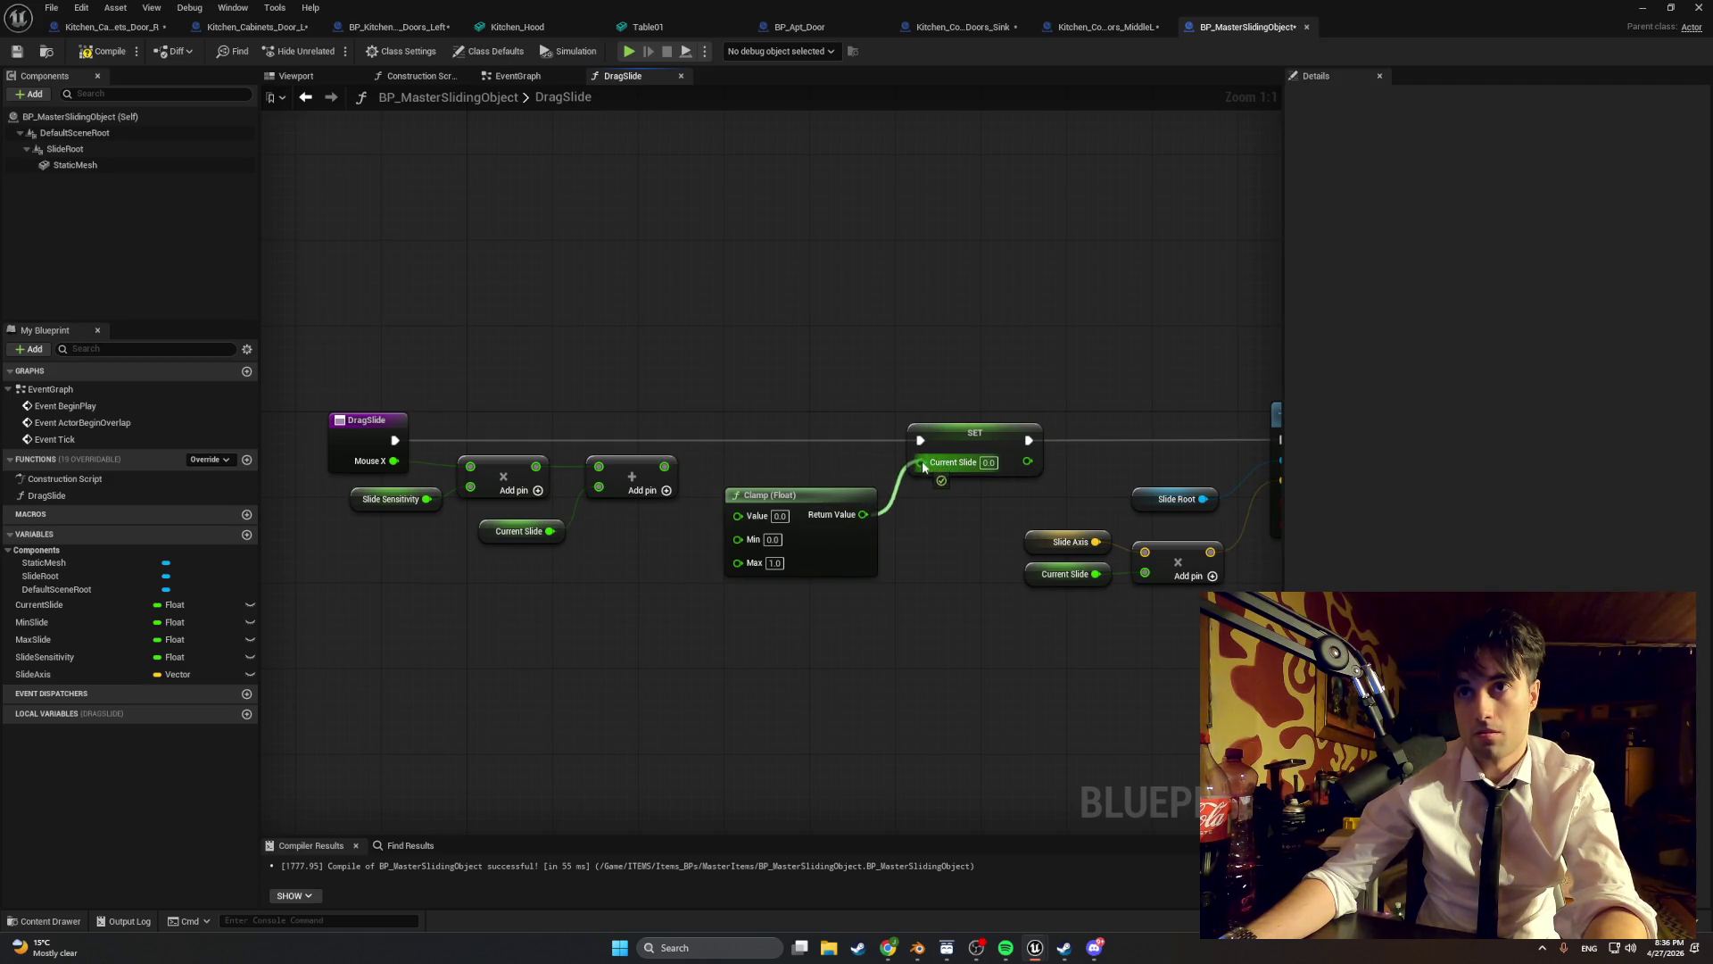
{"action": "left_click_drag", "start_coordinate": [828, 498], "coordinate": [837, 466]}
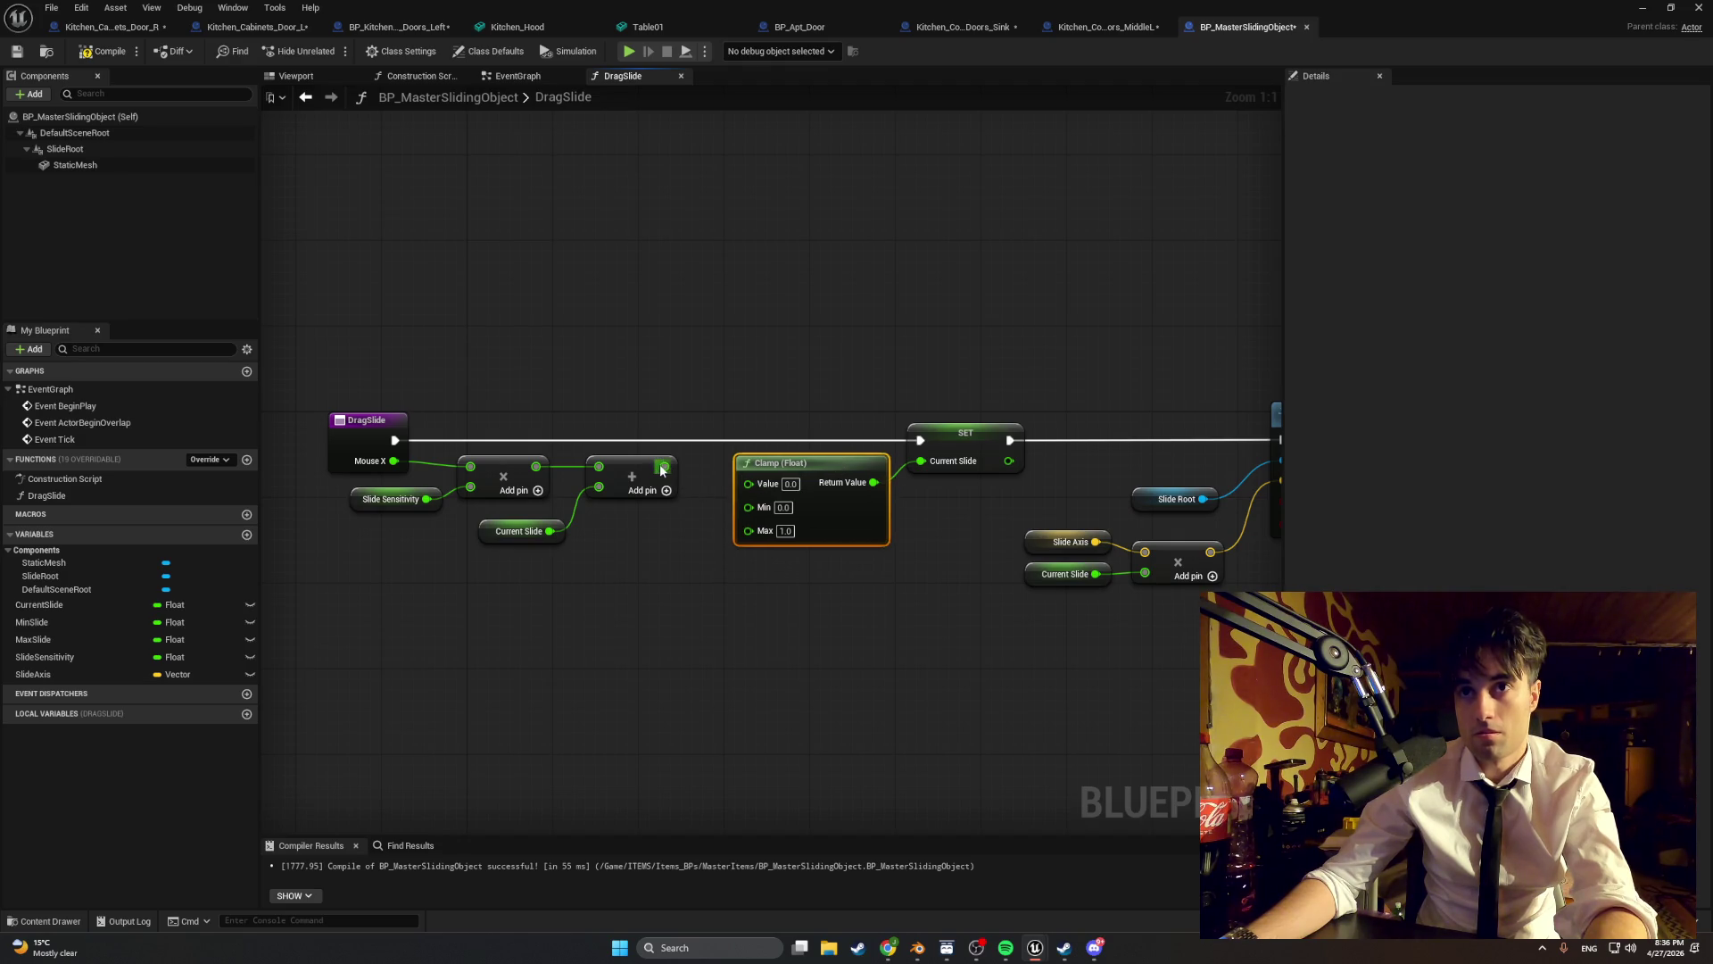
{"action": "left_click_drag", "start_coordinate": [662, 470], "coordinate": [748, 482]}
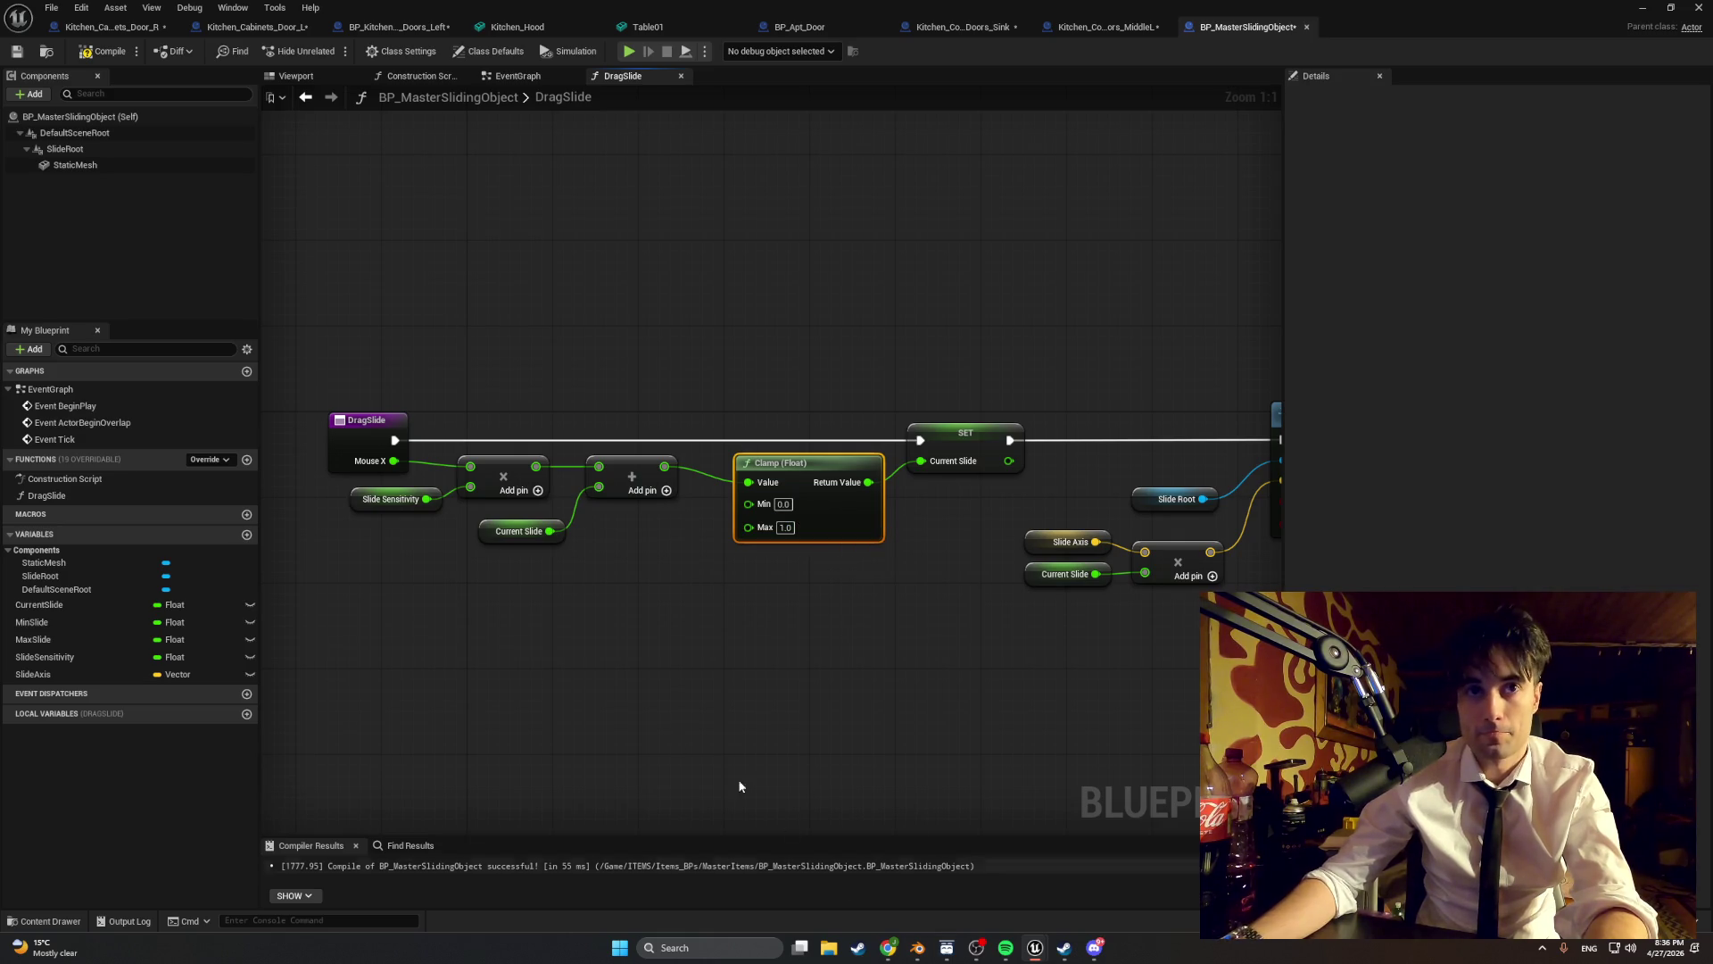
- Connect Min Slide and Max Slide getters to Clamp's Min and Max inputs
{"action": "mouse_move", "coordinate": [89, 639]}
{"action": "left_mouse_down"}
{"action": "mouse_move", "coordinate": [687, 596]}
{"action": "mouse_move", "coordinate": [749, 526]}
{"action": "left_mouse_up"}
{"action": "left_click", "coordinate": [652, 623]}
{"action": "left_click", "coordinate": [66, 622]}
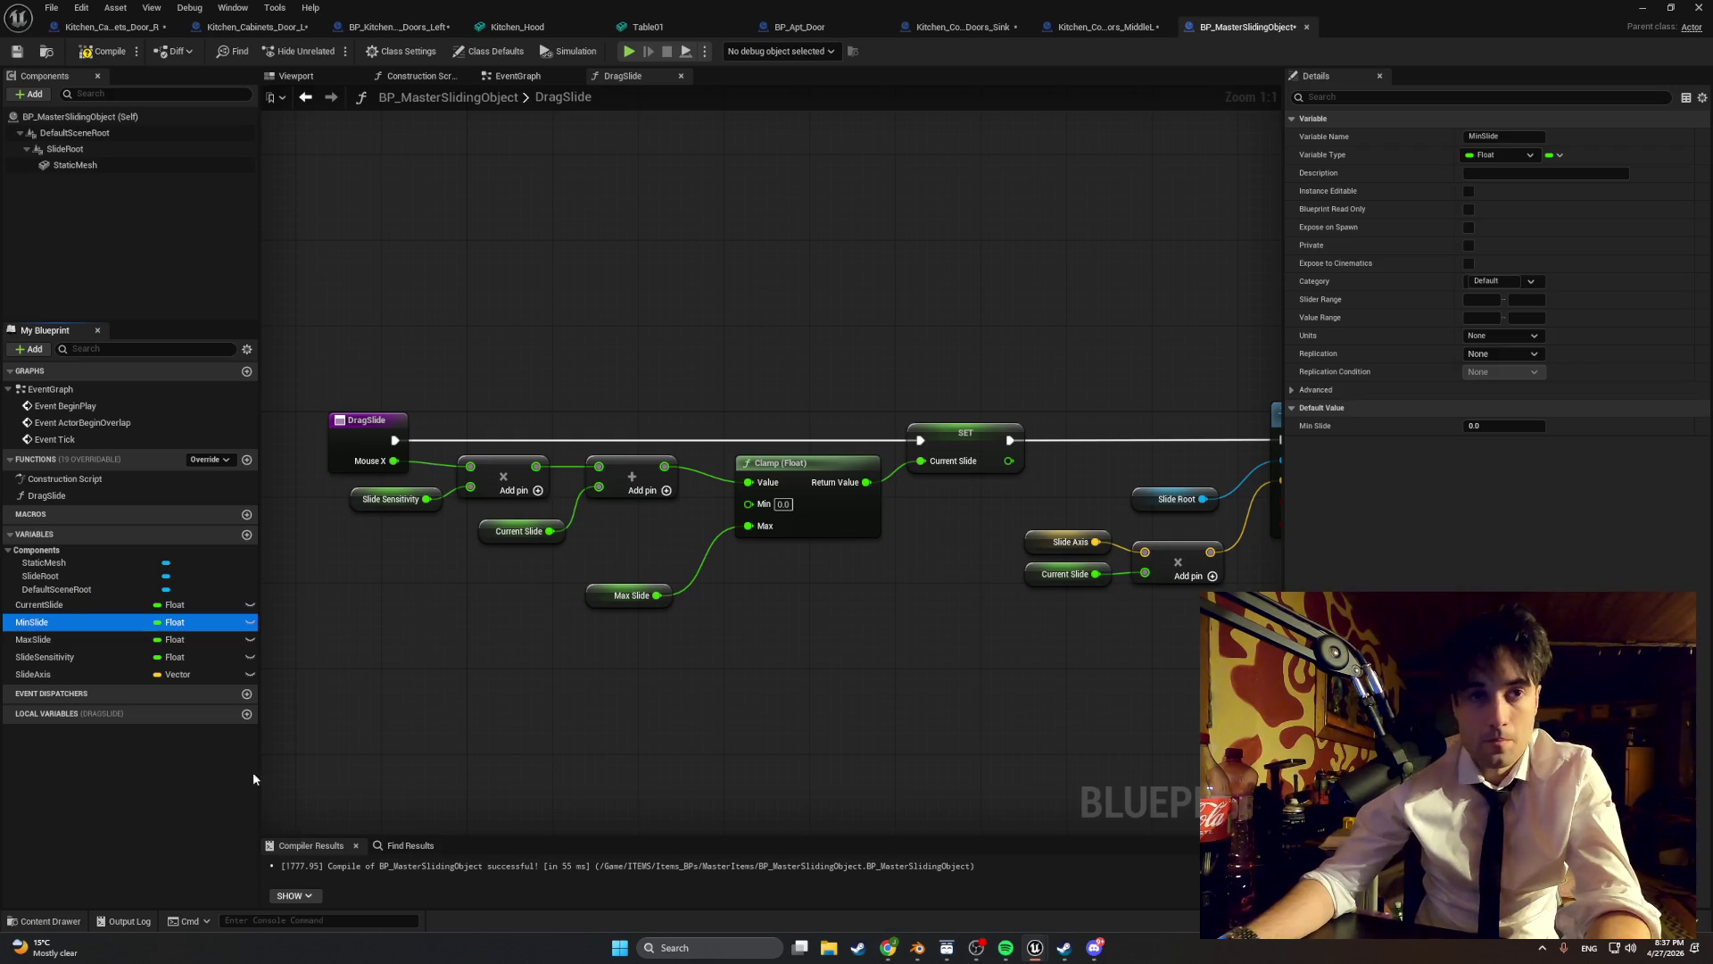
{"action": "mouse_move", "coordinate": [101, 625]}
{"action": "left_mouse_down"}
{"action": "mouse_move", "coordinate": [607, 553]}
{"action": "mouse_move", "coordinate": [748, 503]}
{"action": "left_mouse_up"}
{"action": "left_click", "coordinate": [650, 562]}
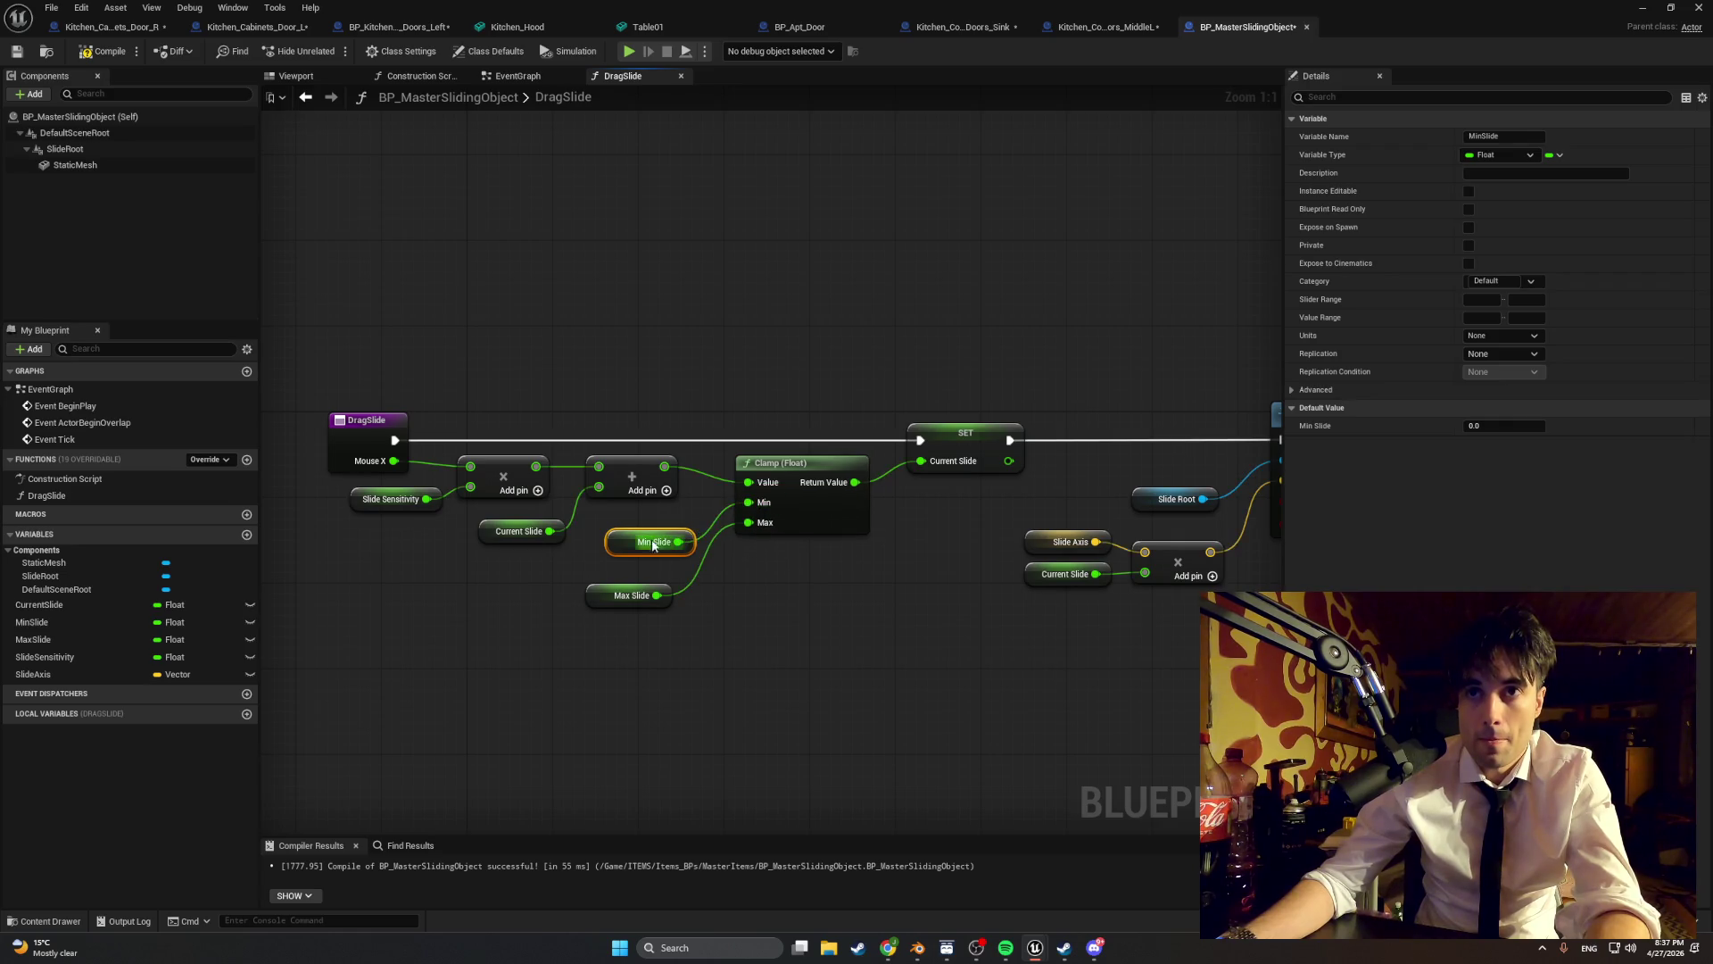
{"action": "left_click_drag", "start_coordinate": [612, 540], "coordinate": [601, 519]}
{"action": "left_click_drag", "start_coordinate": [589, 598], "coordinate": [597, 555]}
- Compile and rearrange the Slide Root, location and Slide Axis multiply nodes
{"action": "left_click", "coordinate": [91, 49]}
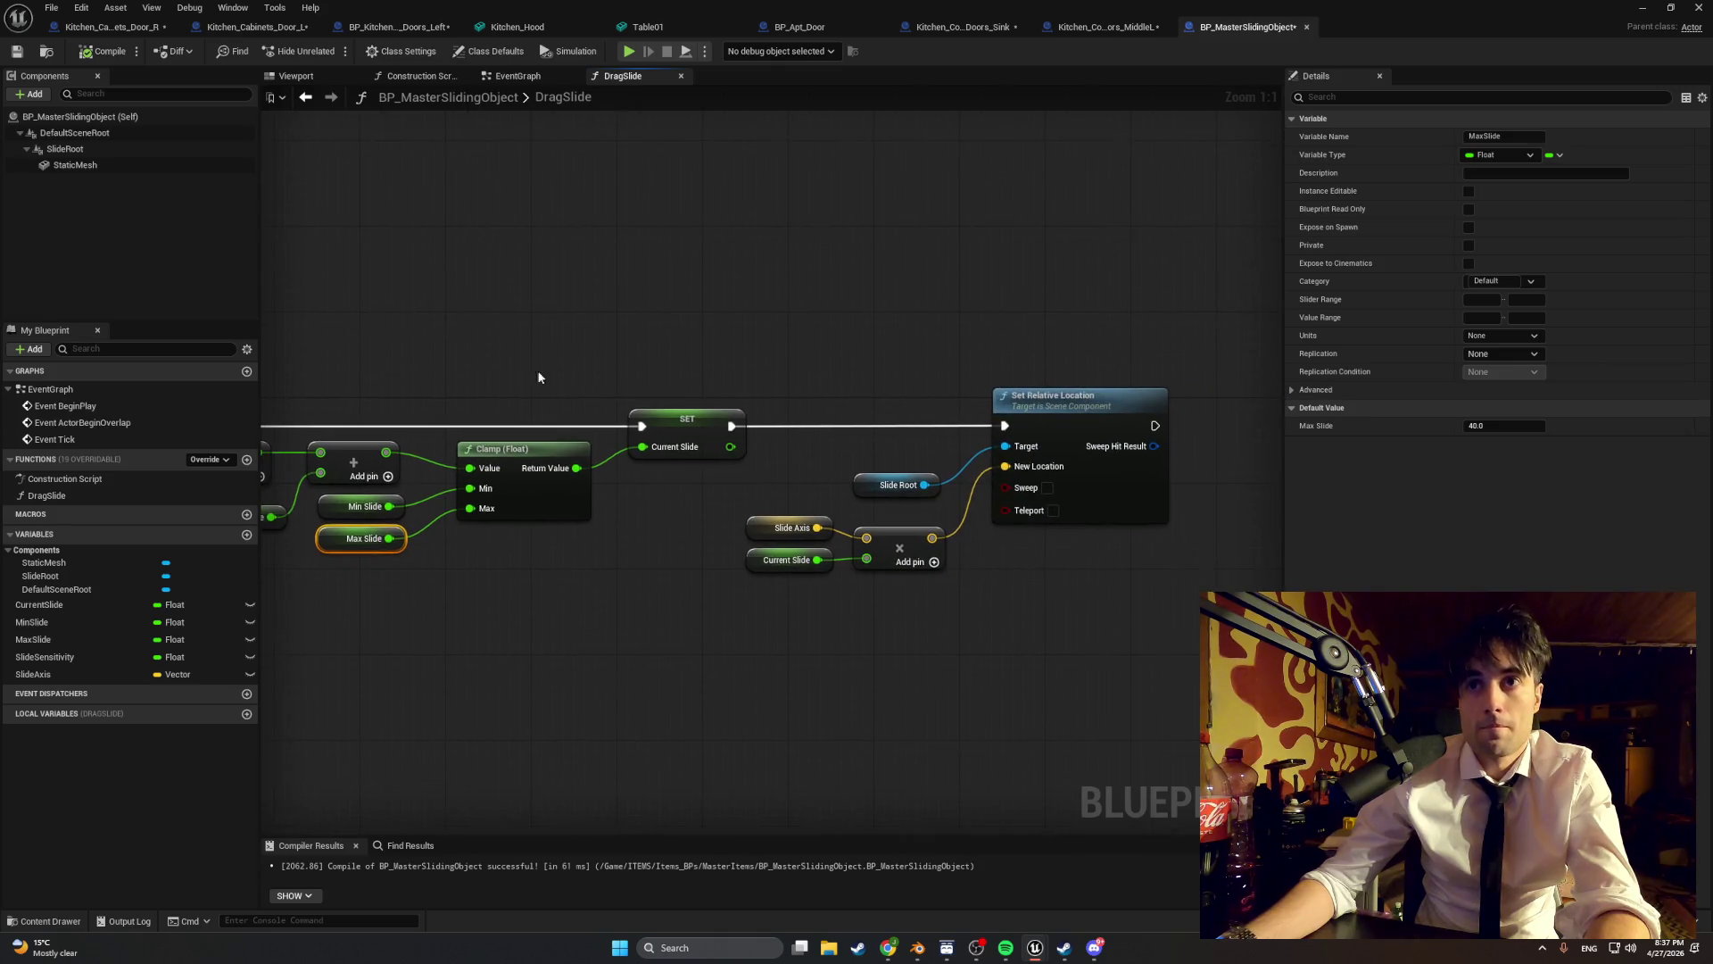
{"action": "mouse_move", "coordinate": [1192, 650]}
{"action": "left_mouse_down"}
{"action": "mouse_move", "coordinate": [879, 396]}
{"action": "mouse_move", "coordinate": [742, 406]}
{"action": "left_mouse_up"}
{"action": "left_click_drag", "start_coordinate": [1028, 408], "coordinate": [797, 409]}
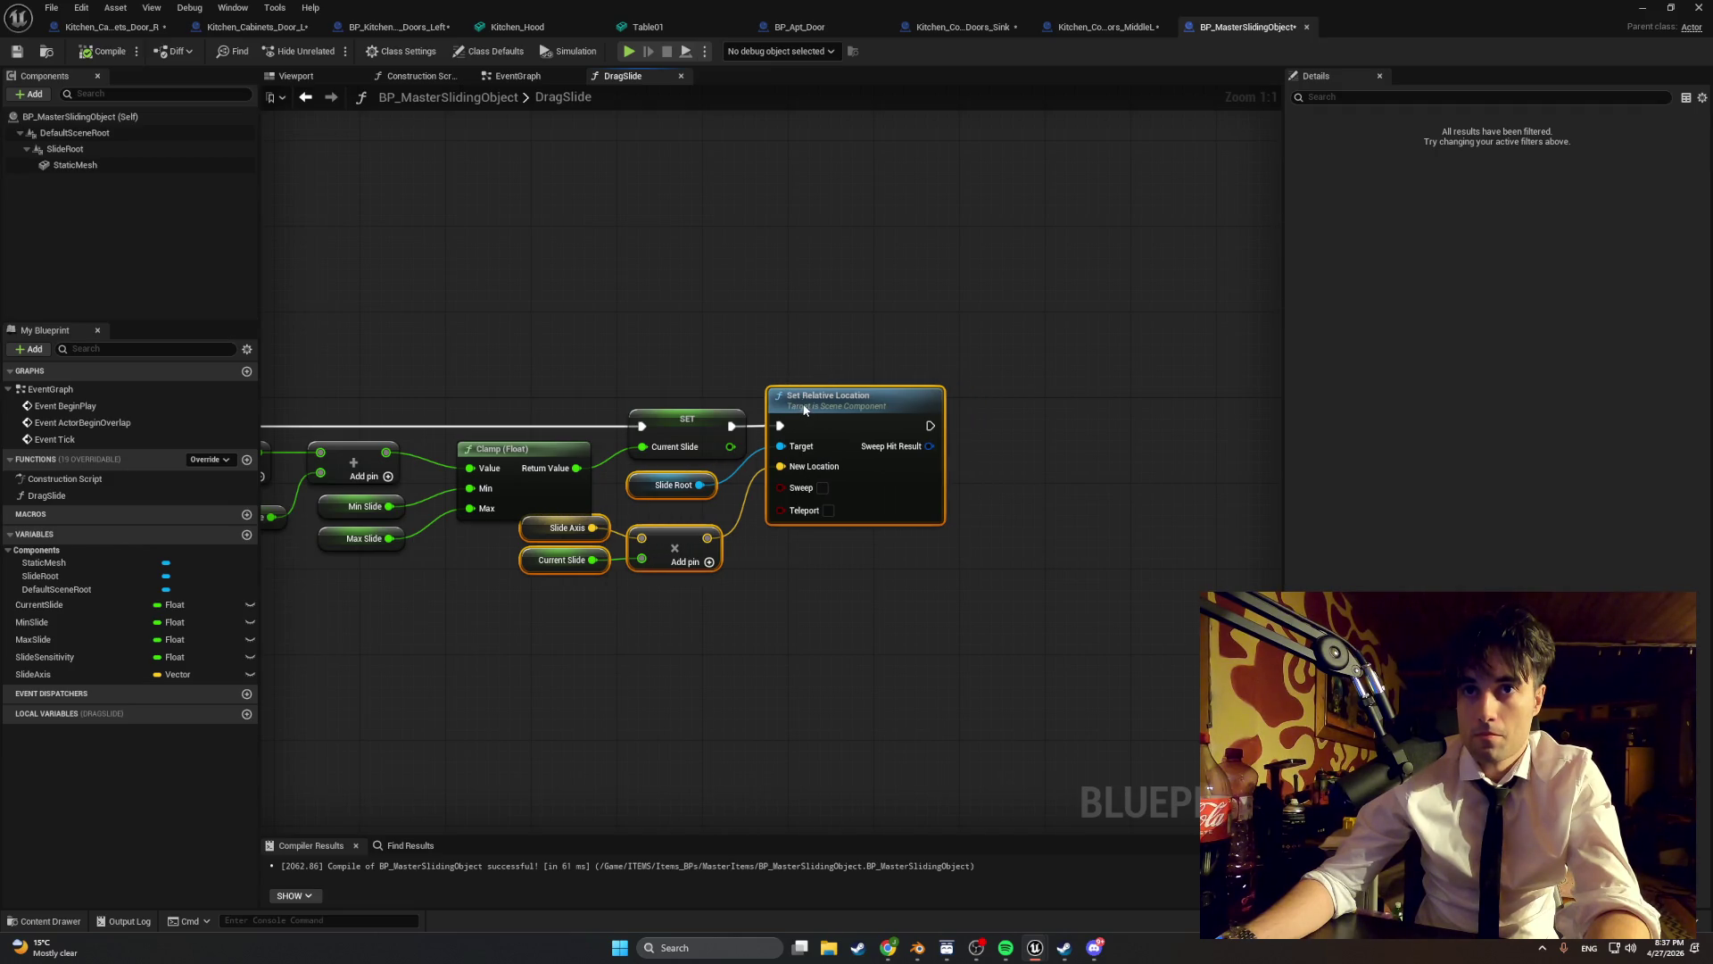
{"action": "mouse_move", "coordinate": [696, 631]}
{"action": "left_mouse_down"}
{"action": "mouse_move", "coordinate": [656, 580]}
{"action": "mouse_move", "coordinate": [518, 513]}
{"action": "left_mouse_up"}
{"action": "left_click_drag", "start_coordinate": [678, 544], "coordinate": [654, 555]}
{"action": "mouse_move", "coordinate": [800, 593]}
{"action": "left_mouse_down"}
{"action": "mouse_move", "coordinate": [974, 610]}
{"action": "mouse_move", "coordinate": [848, 624]}
{"action": "mouse_move", "coordinate": [940, 621]}
{"action": "left_mouse_up"}
{"action": "left_click", "coordinate": [853, 628]}
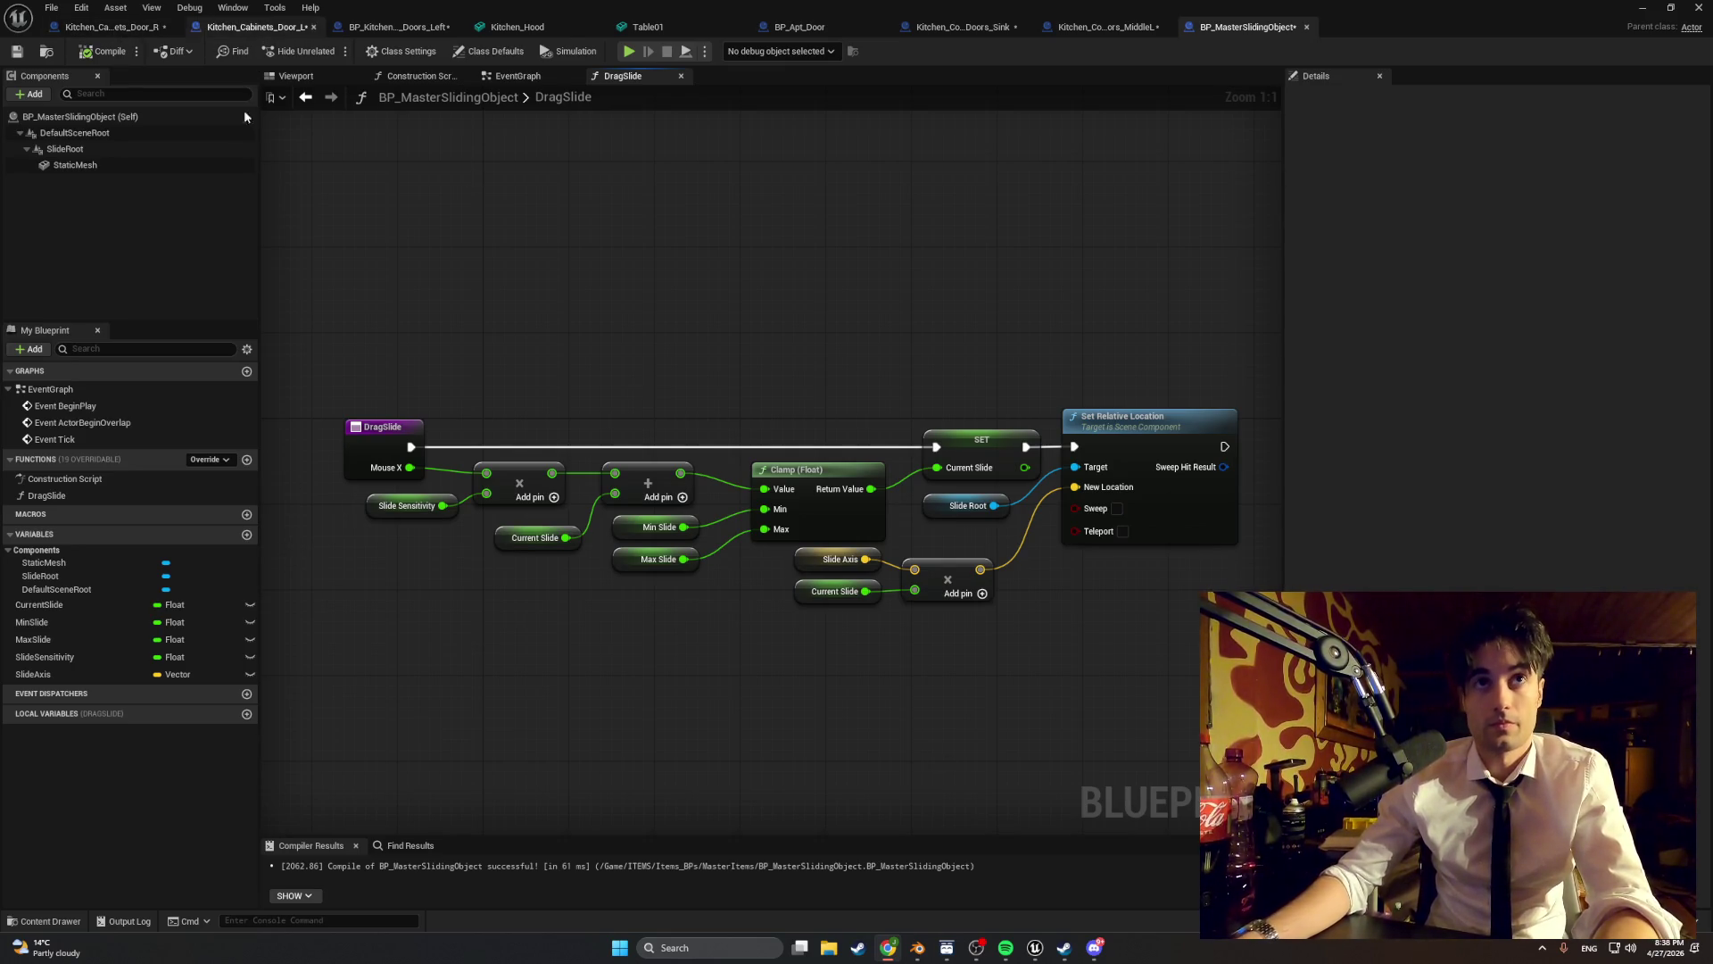
- Close the kitchen door tabs and open BP_FirstPersonCharacter from the Content Drawer
{"action": "key", "text": "ctrl+space"}
{"action": "left_click", "coordinate": [171, 27]}
{"action": "left_click", "coordinate": [172, 27]}
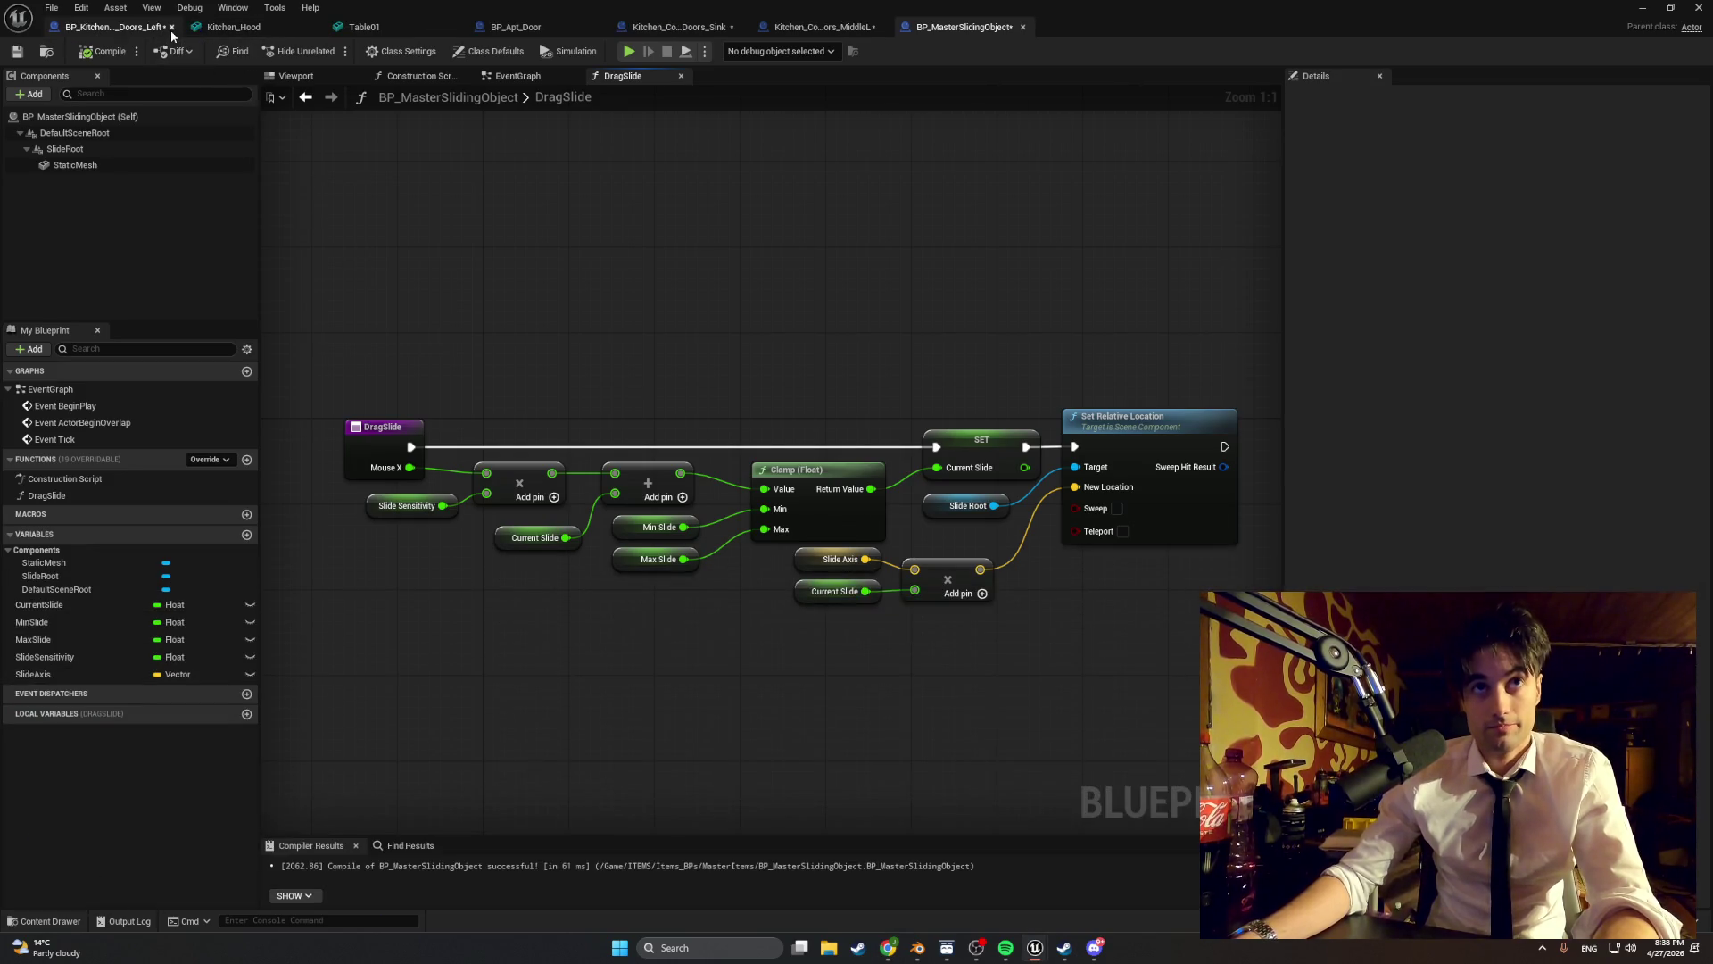
{"action": "left_click", "coordinate": [171, 26]}
{"action": "key", "text": "ctrl+space"}
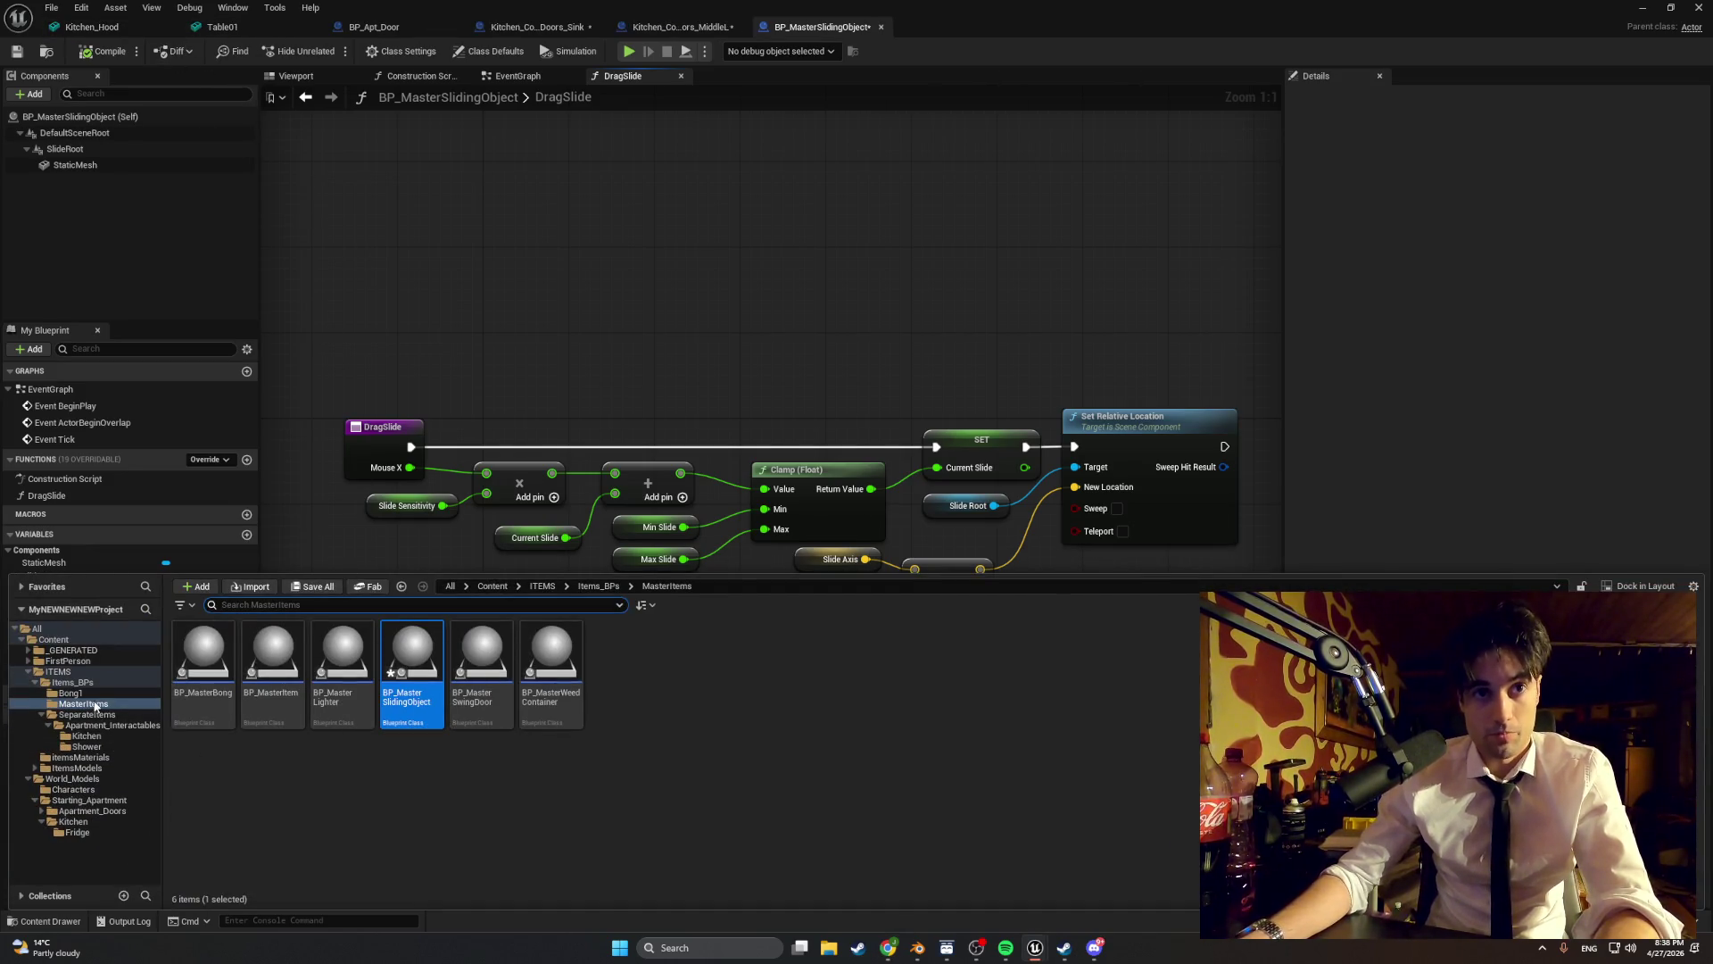
{"action": "left_click", "coordinate": [89, 683]}
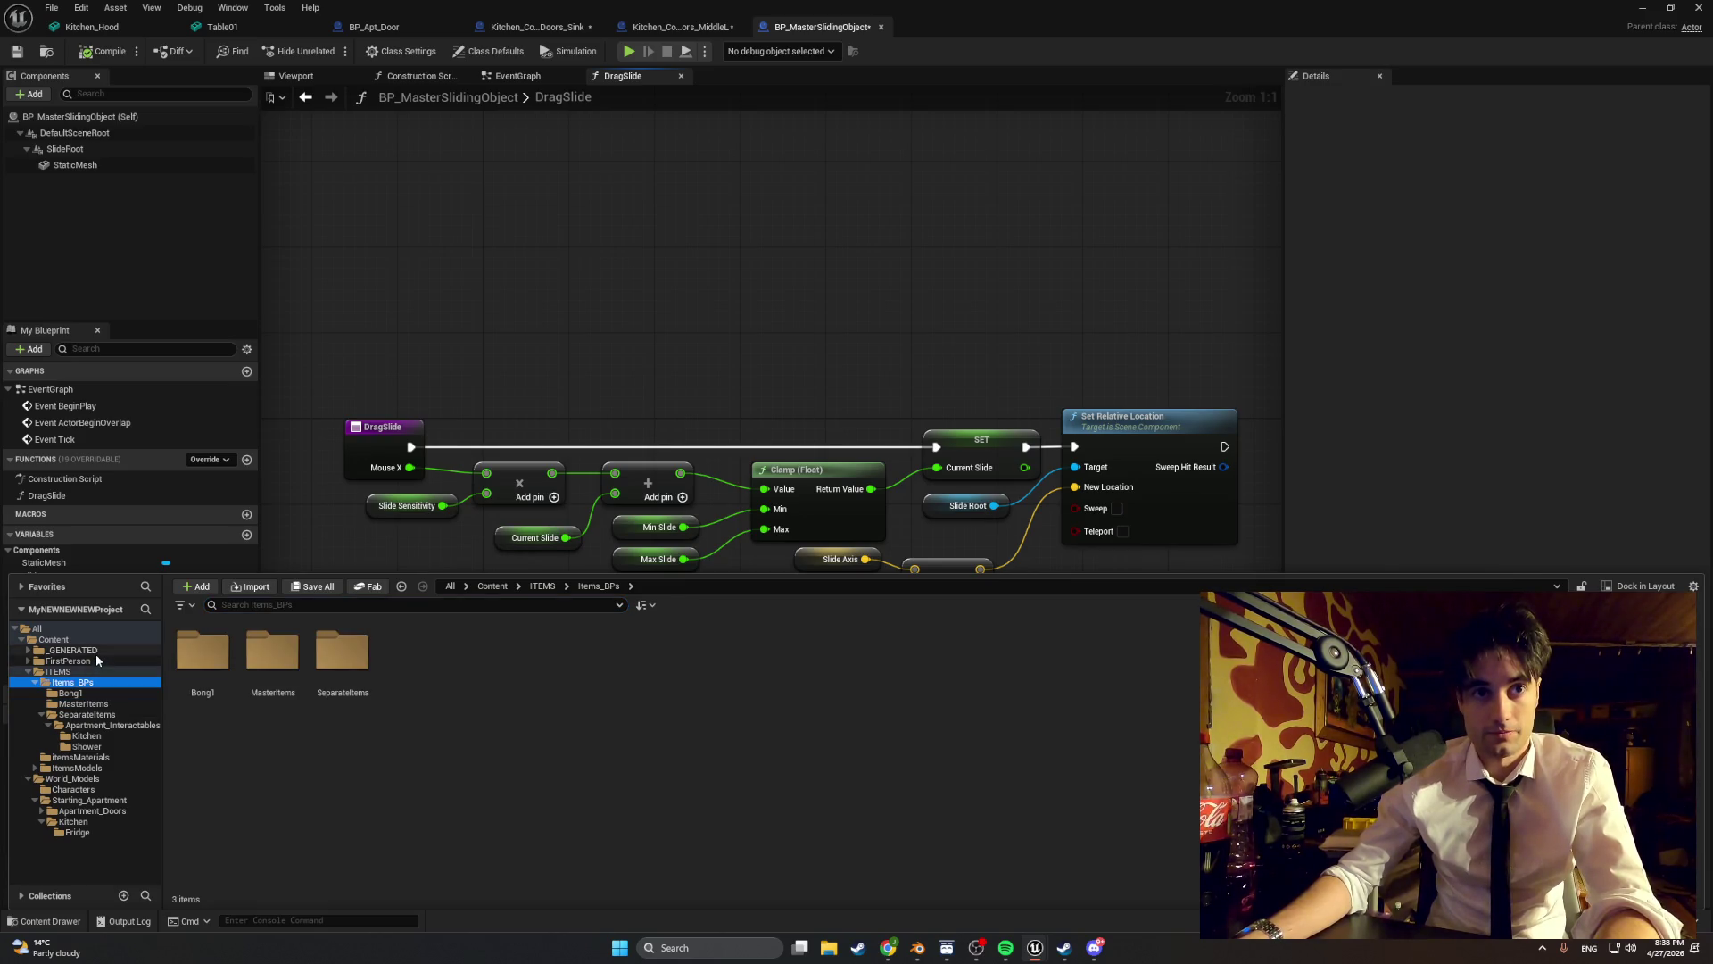
{"action": "left_click", "coordinate": [89, 661]}
{"action": "double_click", "coordinate": [204, 652]}
{"action": "left_click", "coordinate": [426, 678]}
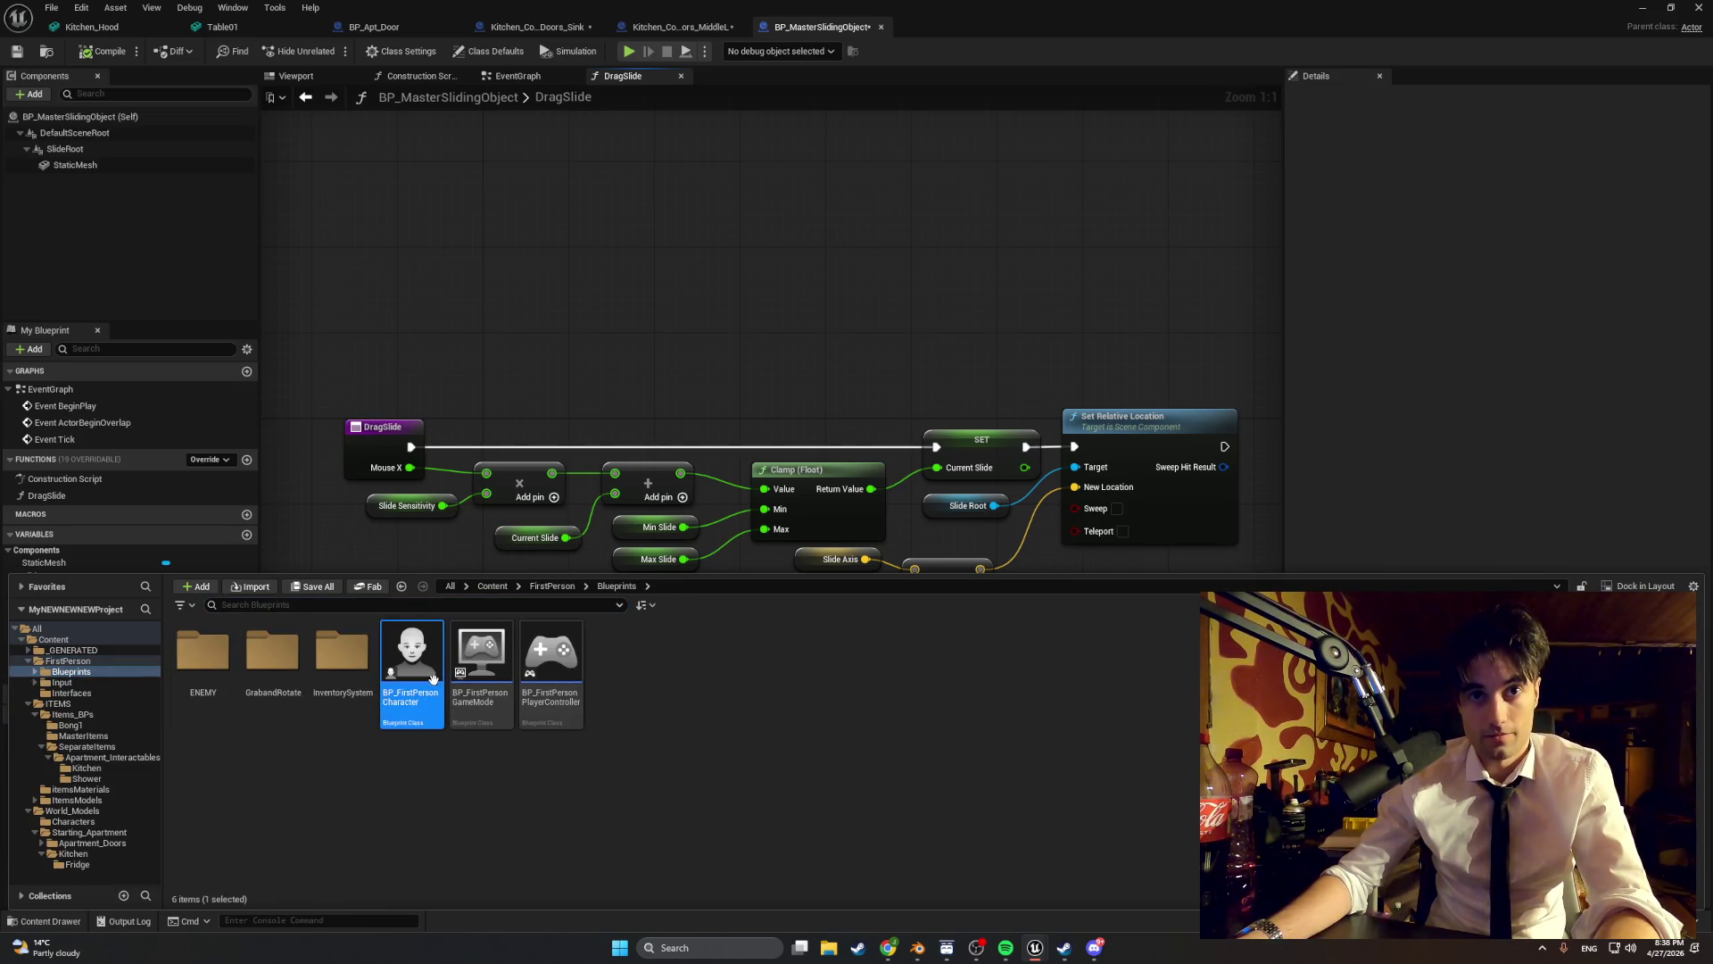
{"action": "double_click", "coordinate": [428, 669]}
- Delete the unused bHasRifle variable from the character blueprint
{"action": "scroll", "coordinate": [305, 607], "scroll_direction": "down", "scroll_amount": 1}
{"action": "scroll", "coordinate": [195, 593], "scroll_direction": "down", "scroll_amount": 1}
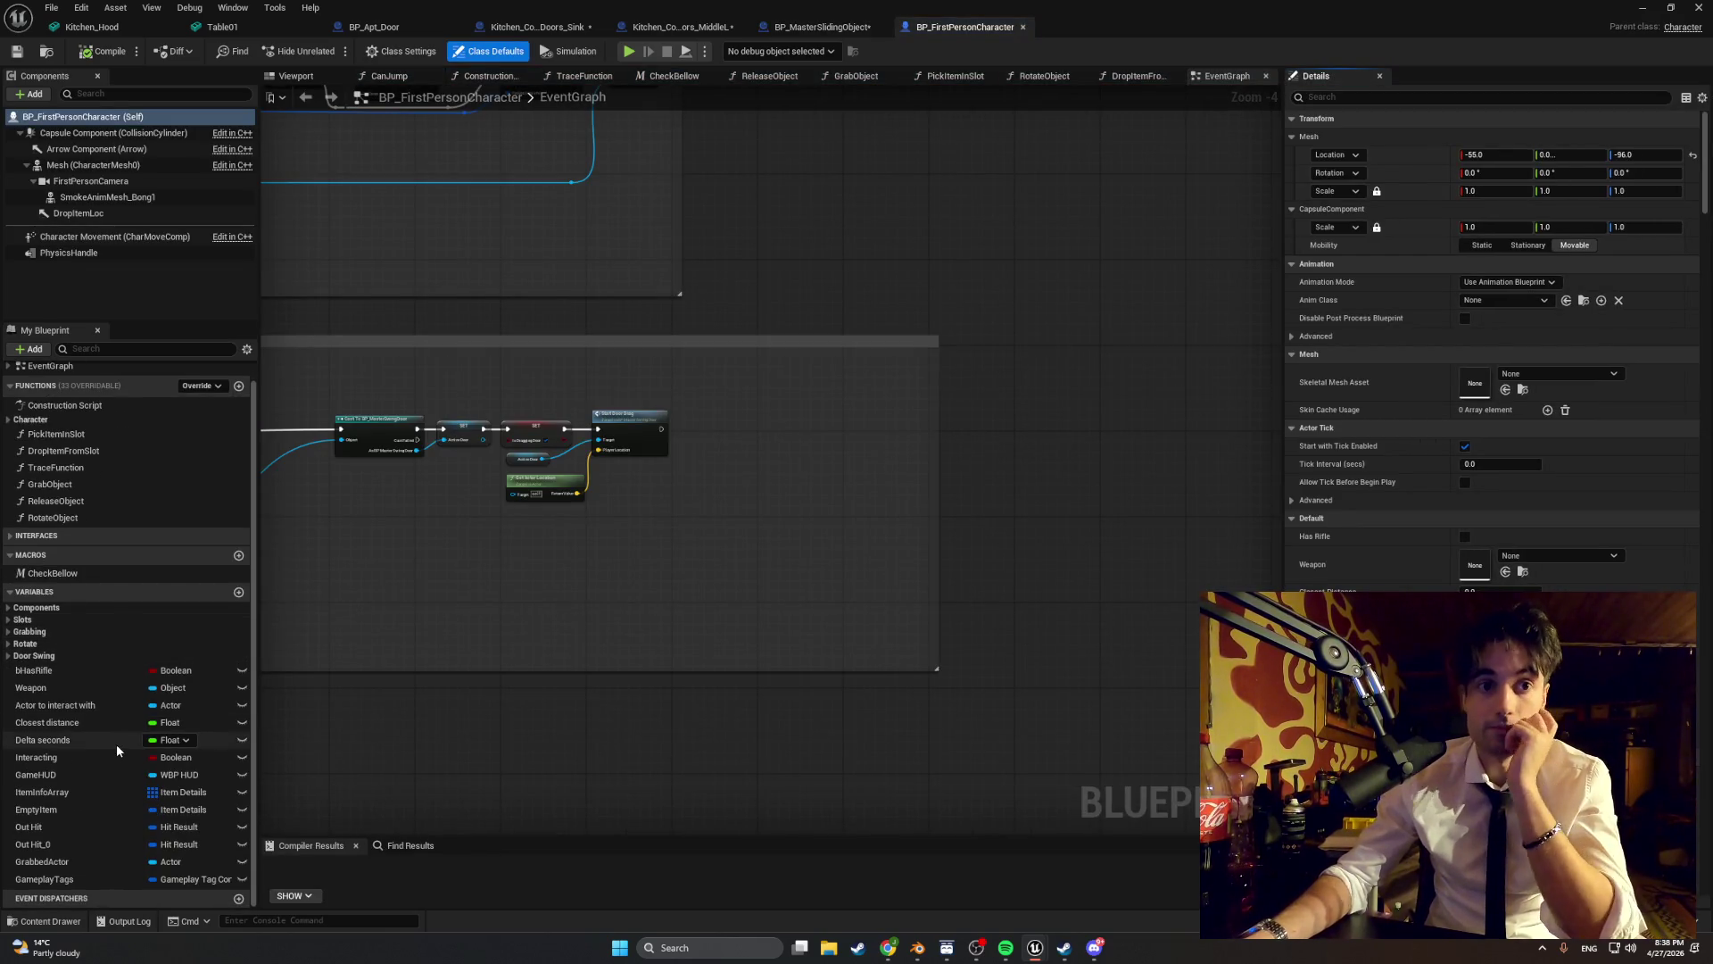
{"action": "left_click", "coordinate": [114, 676]}
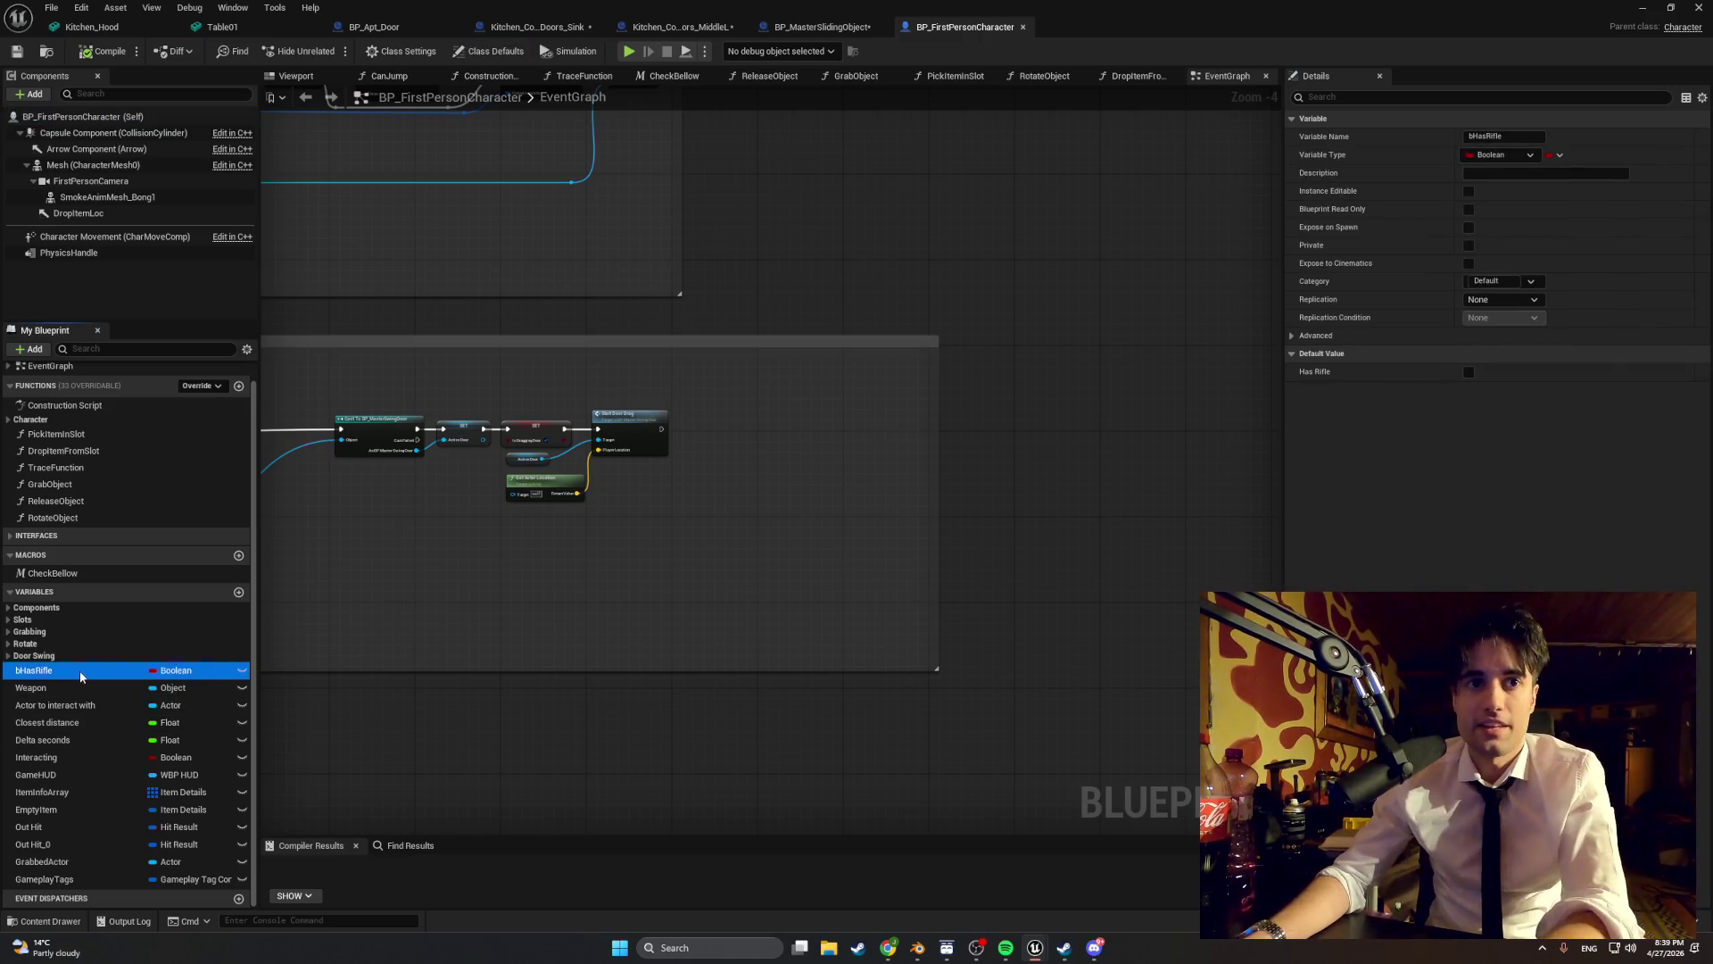
{"action": "left_click", "coordinate": [103, 671]}
{"action": "key", "text": "Return"}
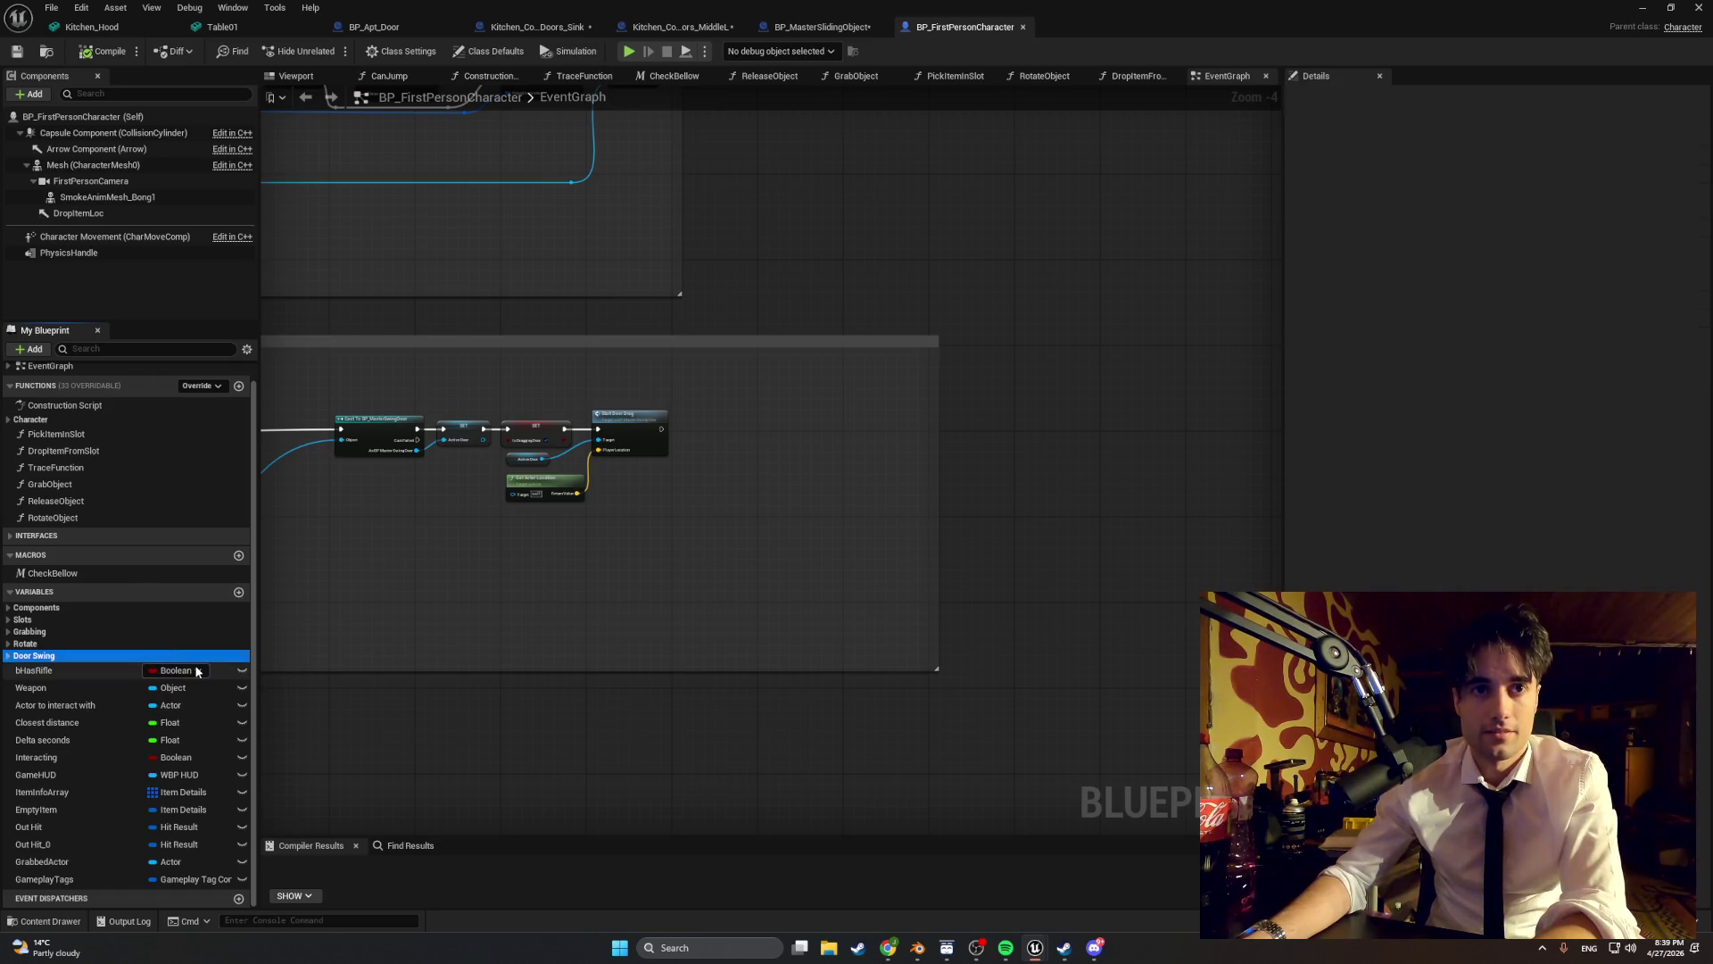
{"action": "left_click", "coordinate": [178, 670]}
{"action": "left_click", "coordinate": [107, 676]}
{"action": "key", "text": "Delete"}
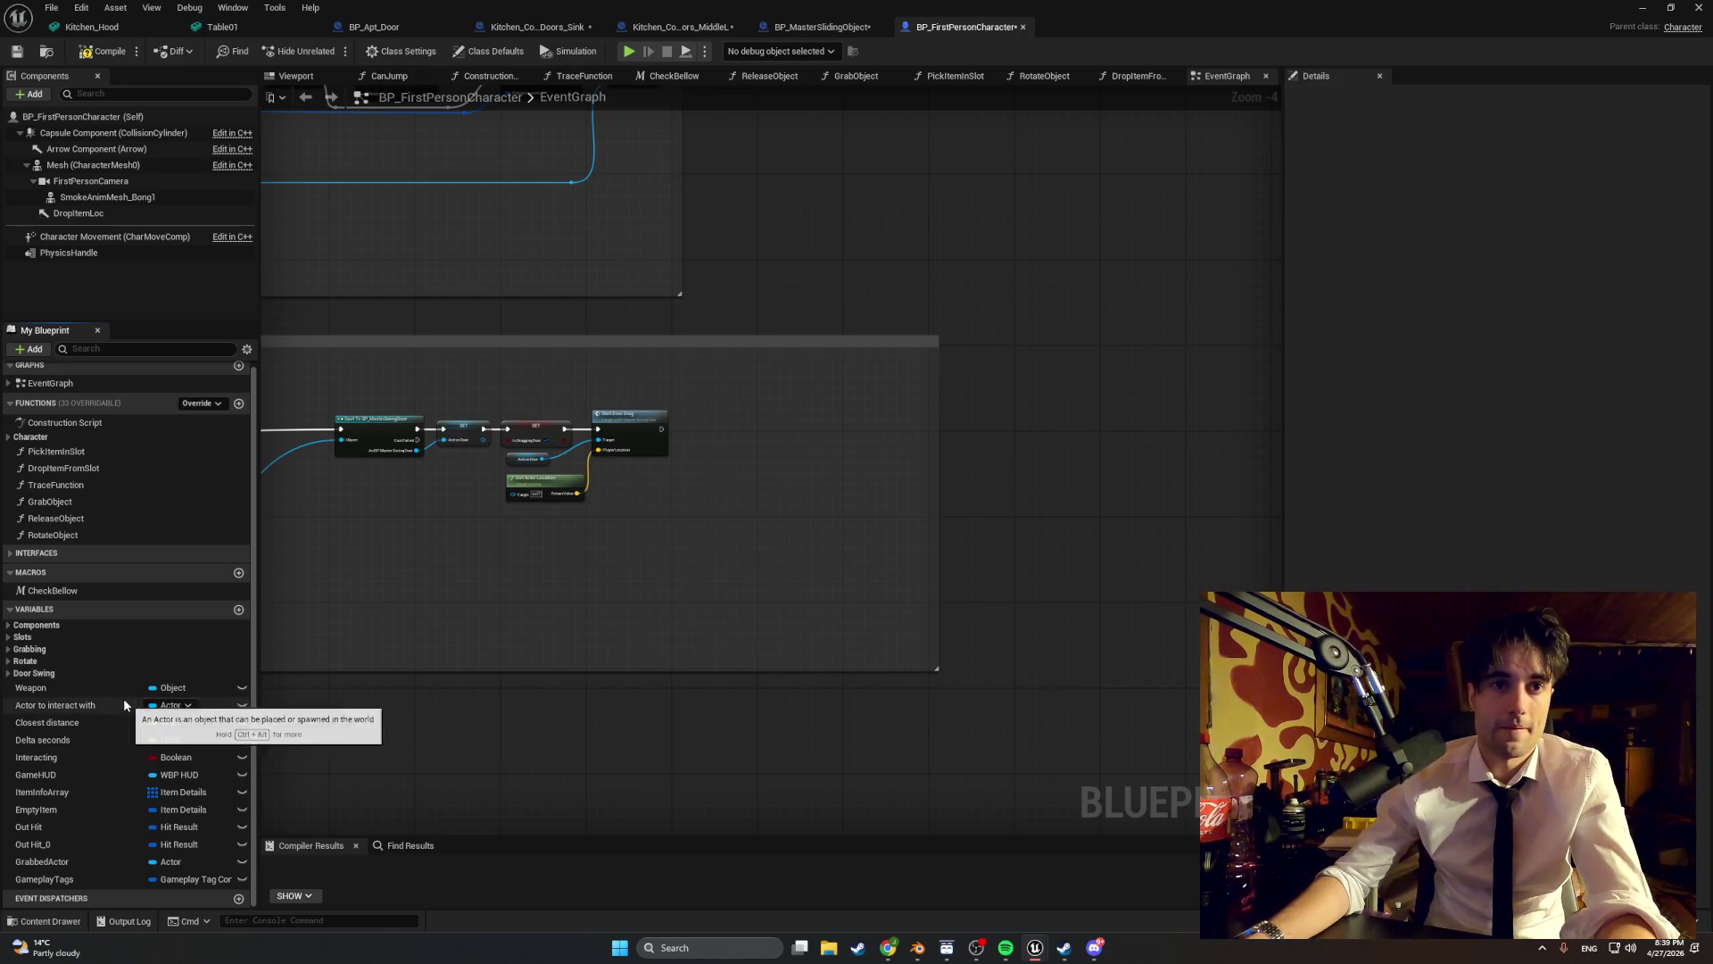
- Add a new variable named ActiveSlideObject
{"action": "right_click", "coordinate": [159, 613]}
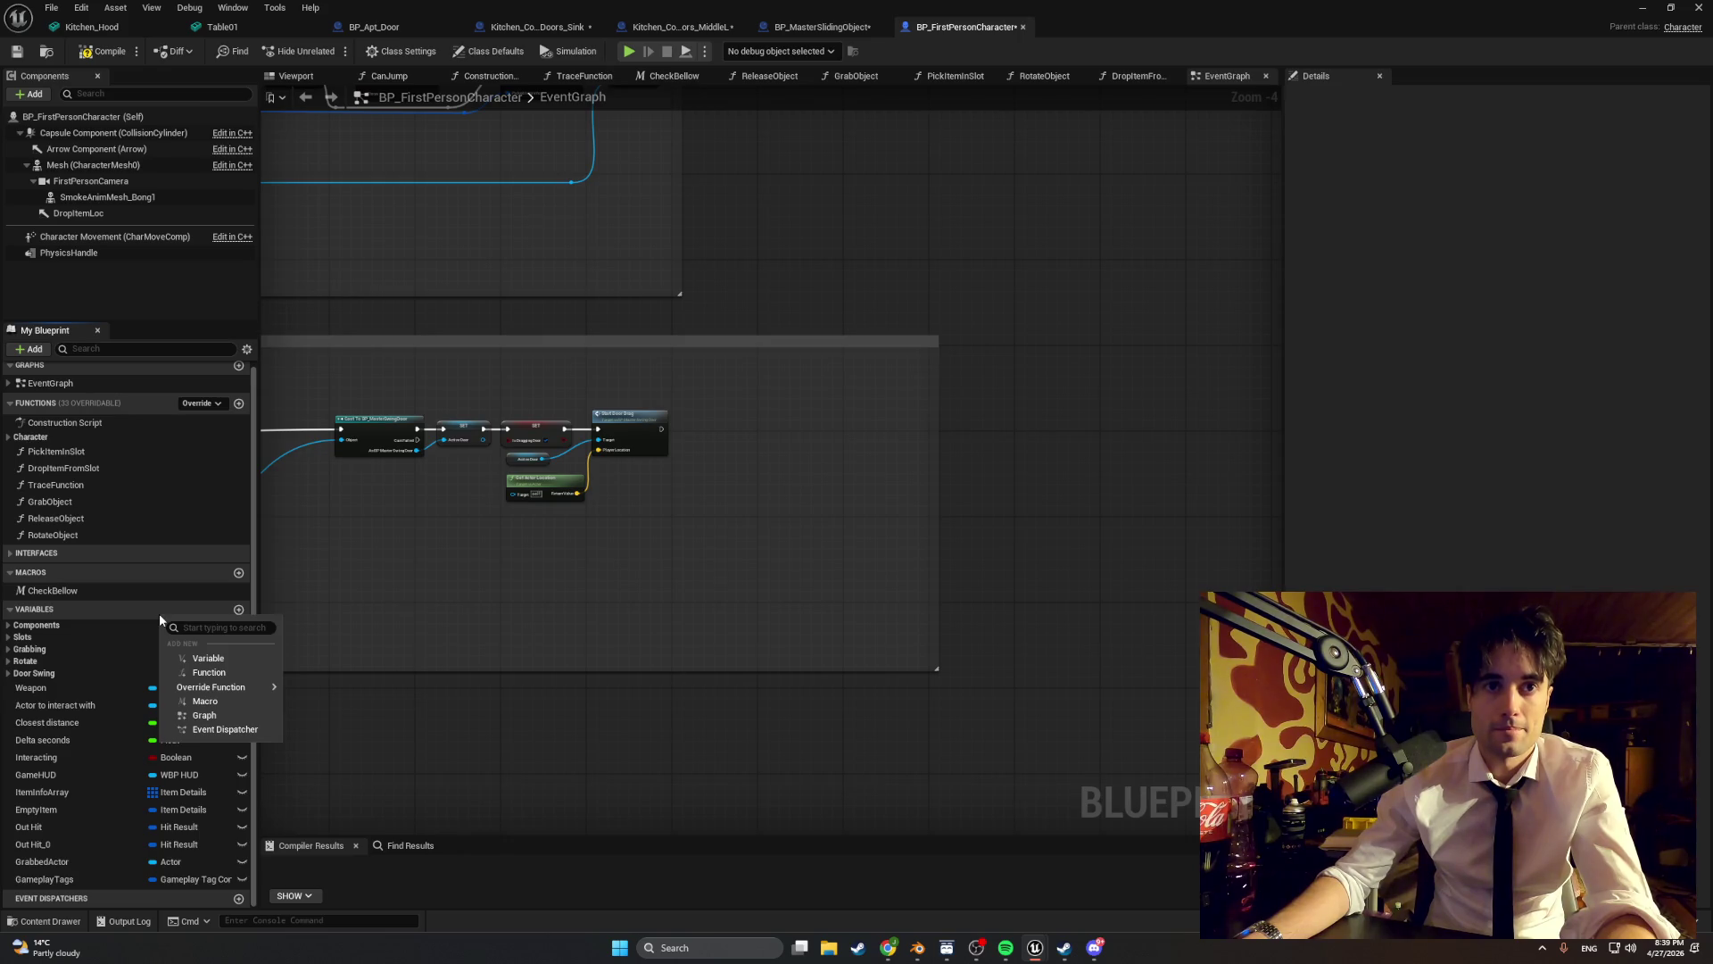
{"action": "left_click", "coordinate": [125, 613]}
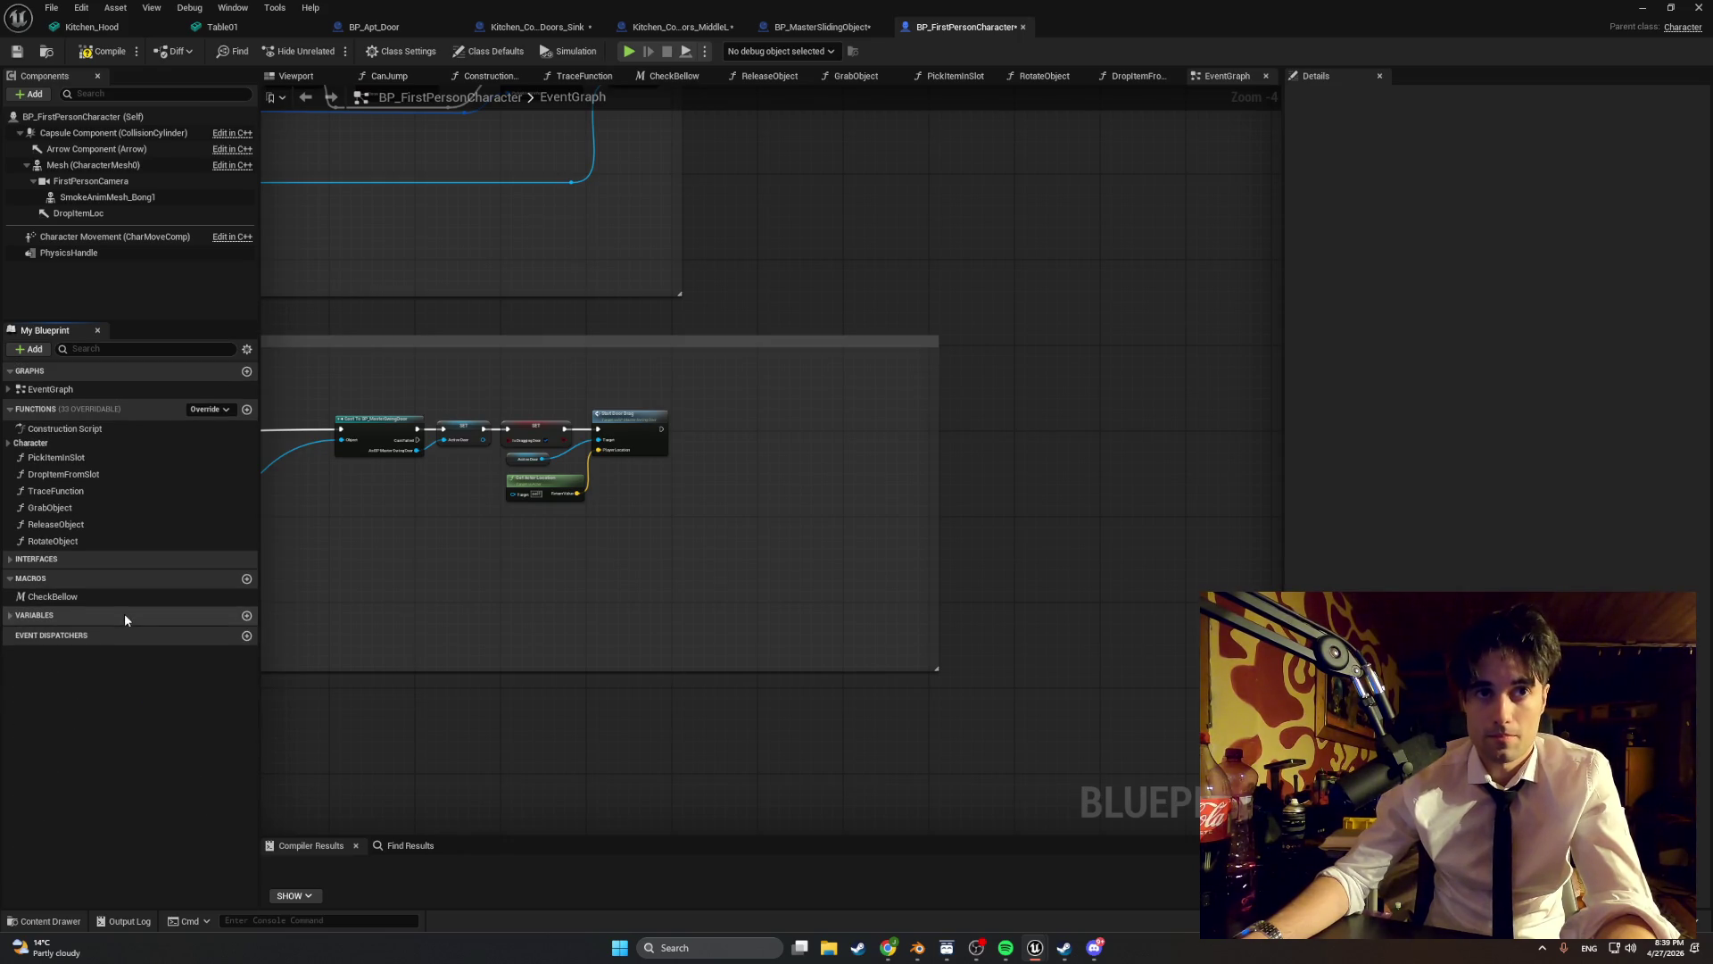
{"action": "left_click", "coordinate": [13, 617]}
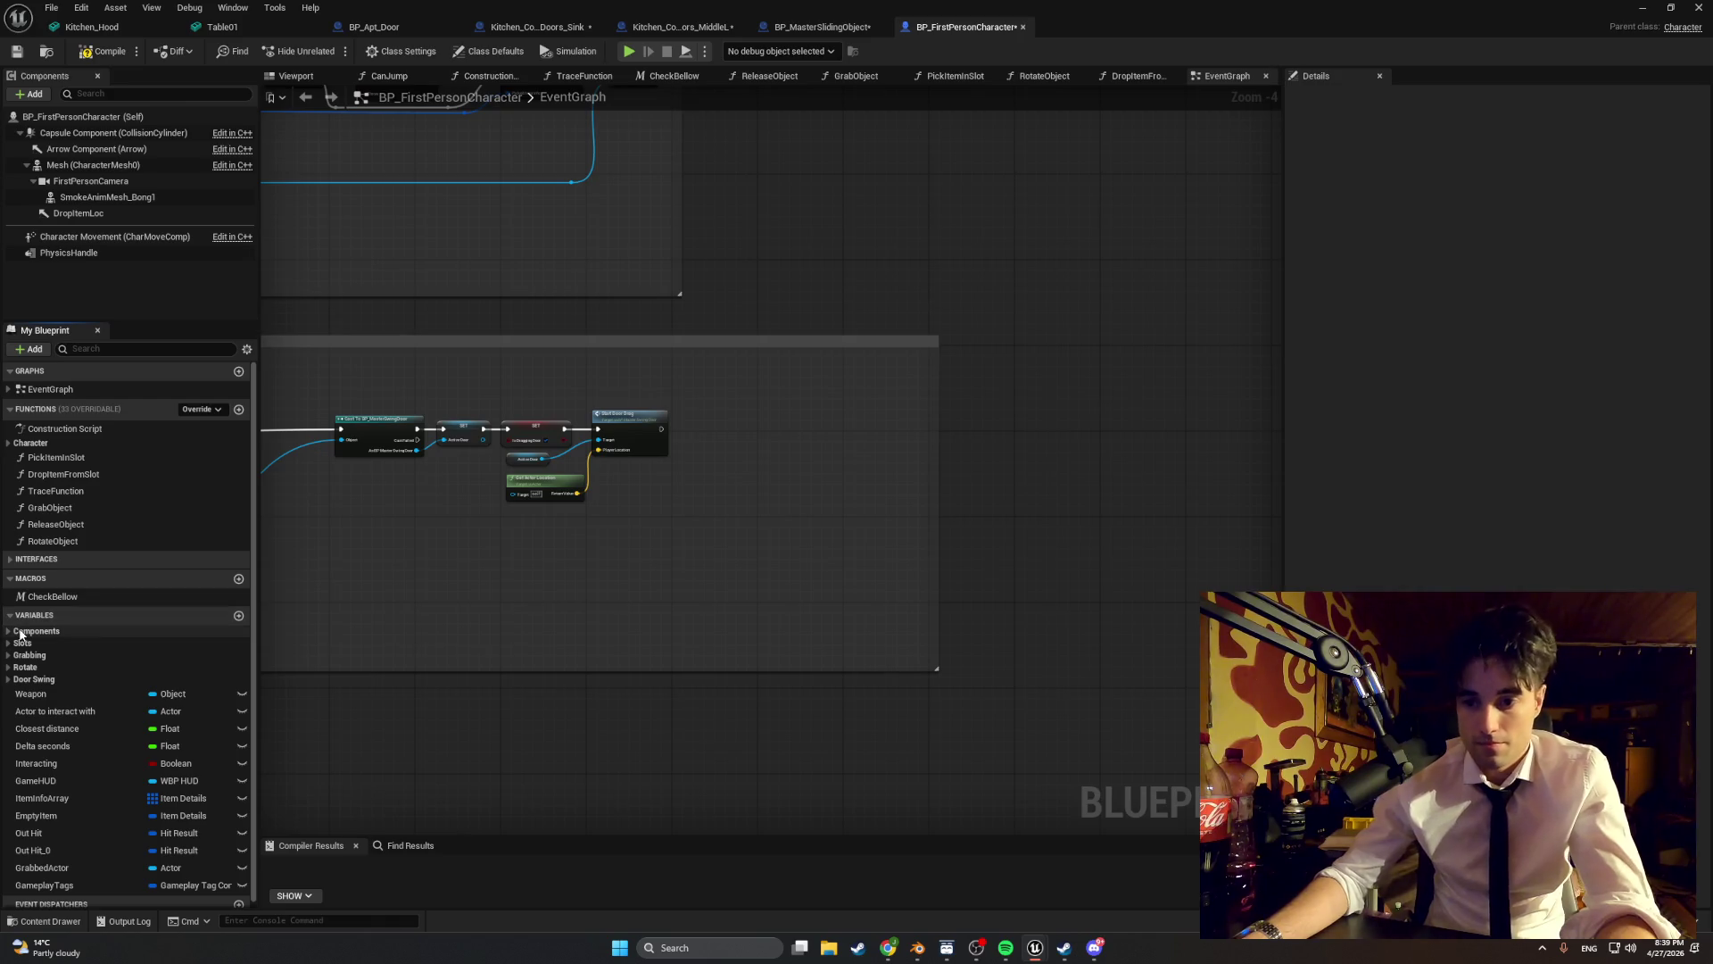
{"action": "left_click", "coordinate": [238, 616]}
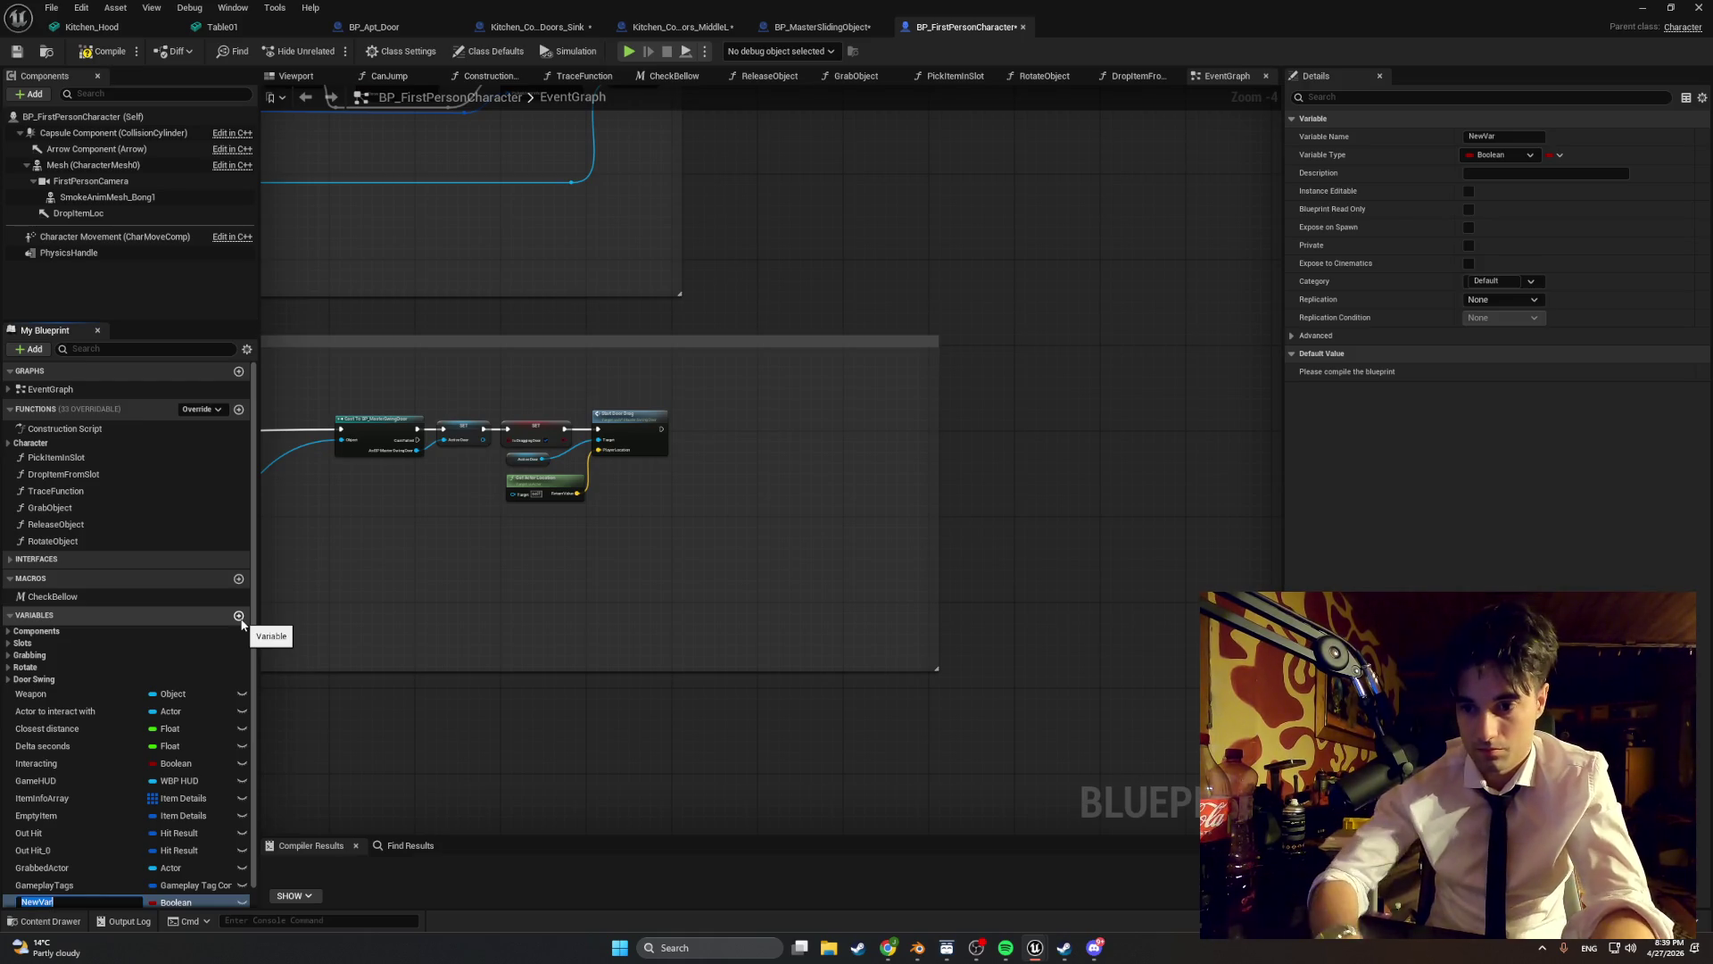
{"action": "type", "text": "Acqt"}
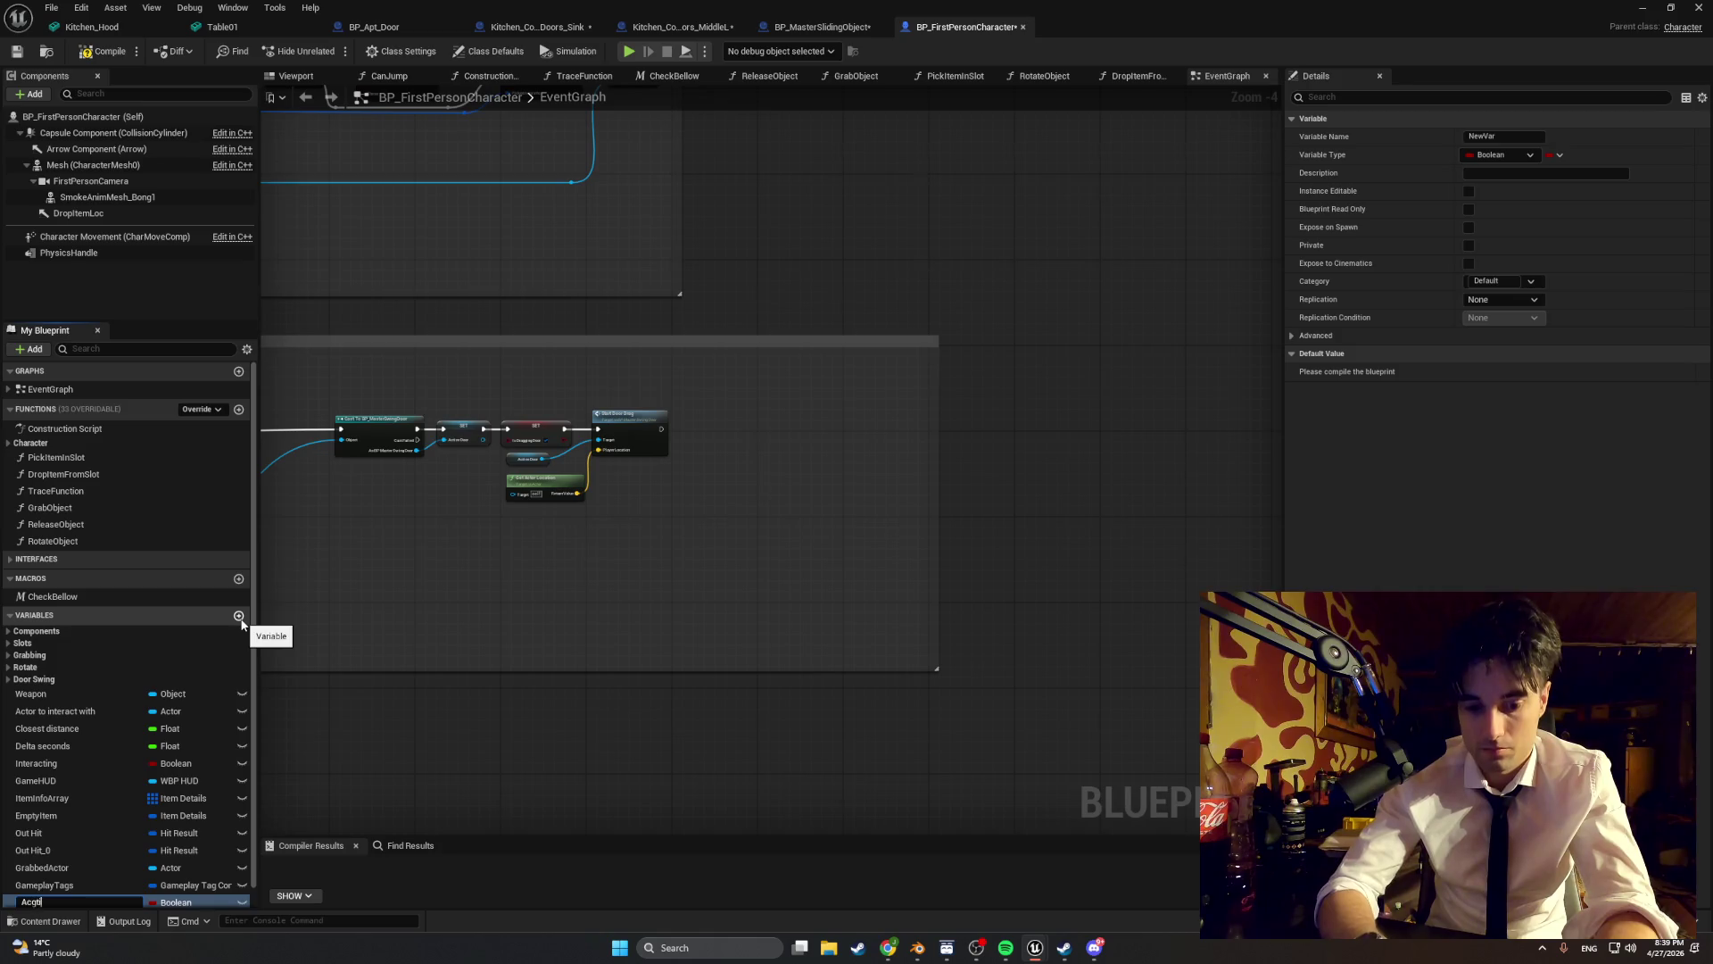
{"action": "key", "text": "BackSpace"}
{"action": "key", "text": "BackSpace"}
{"action": "type", "text": "tiveSl"}
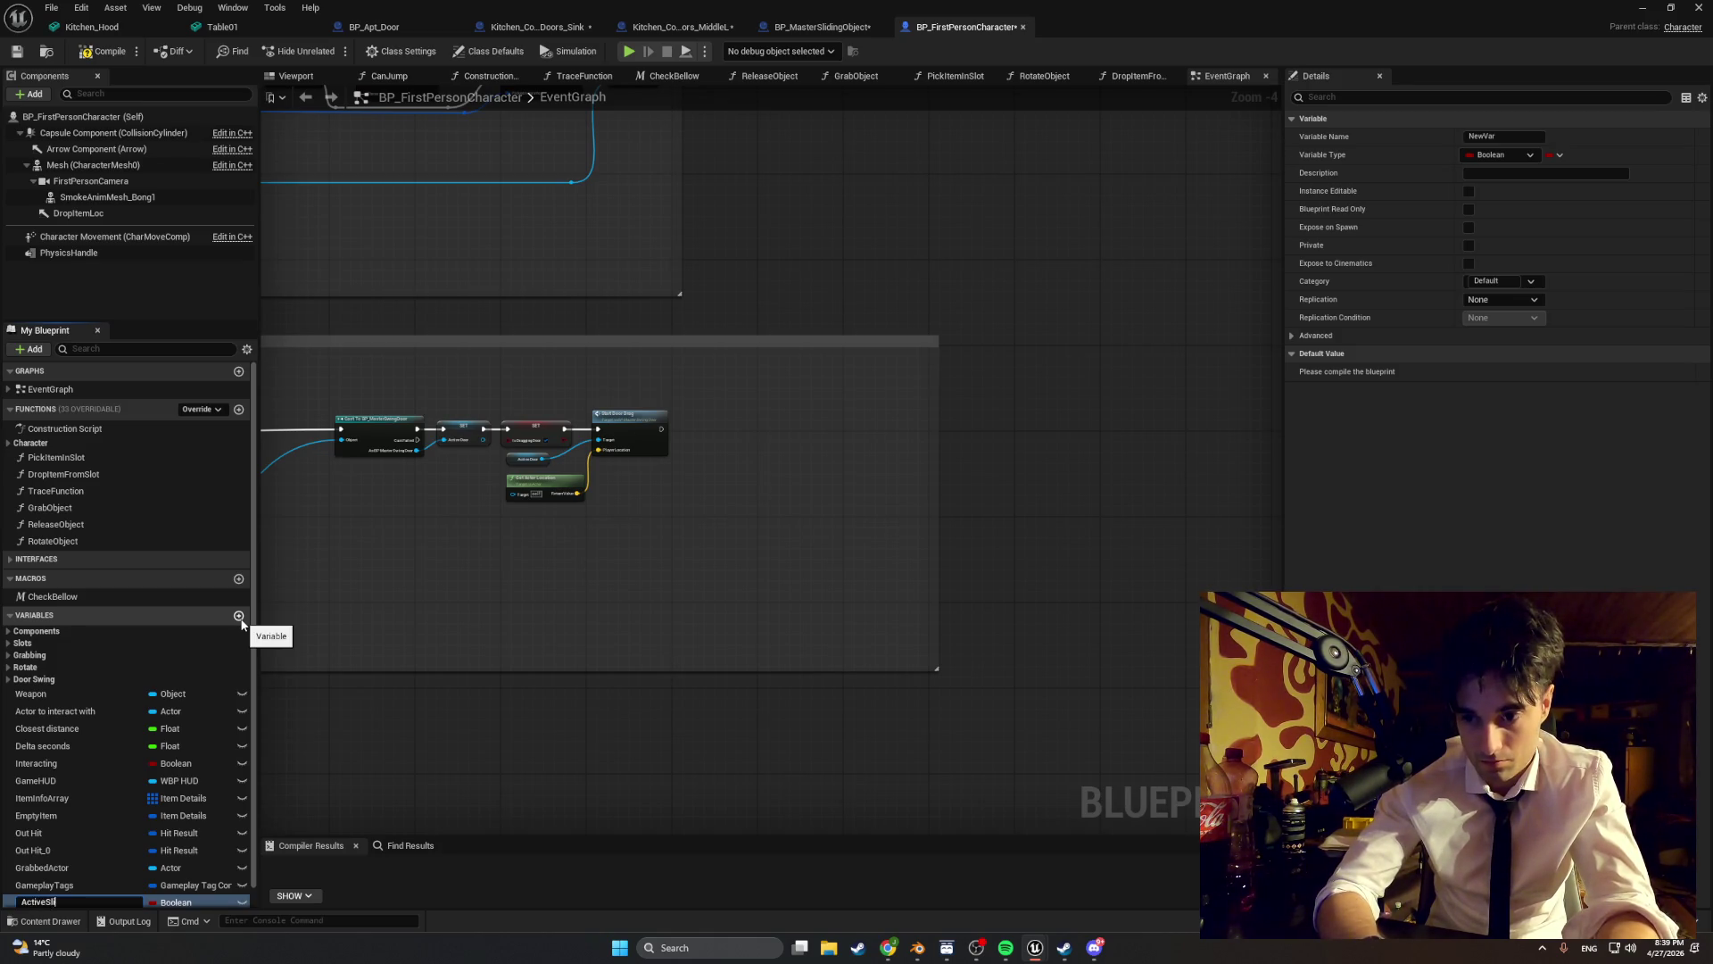
{"action": "type", "text": "deObject"}
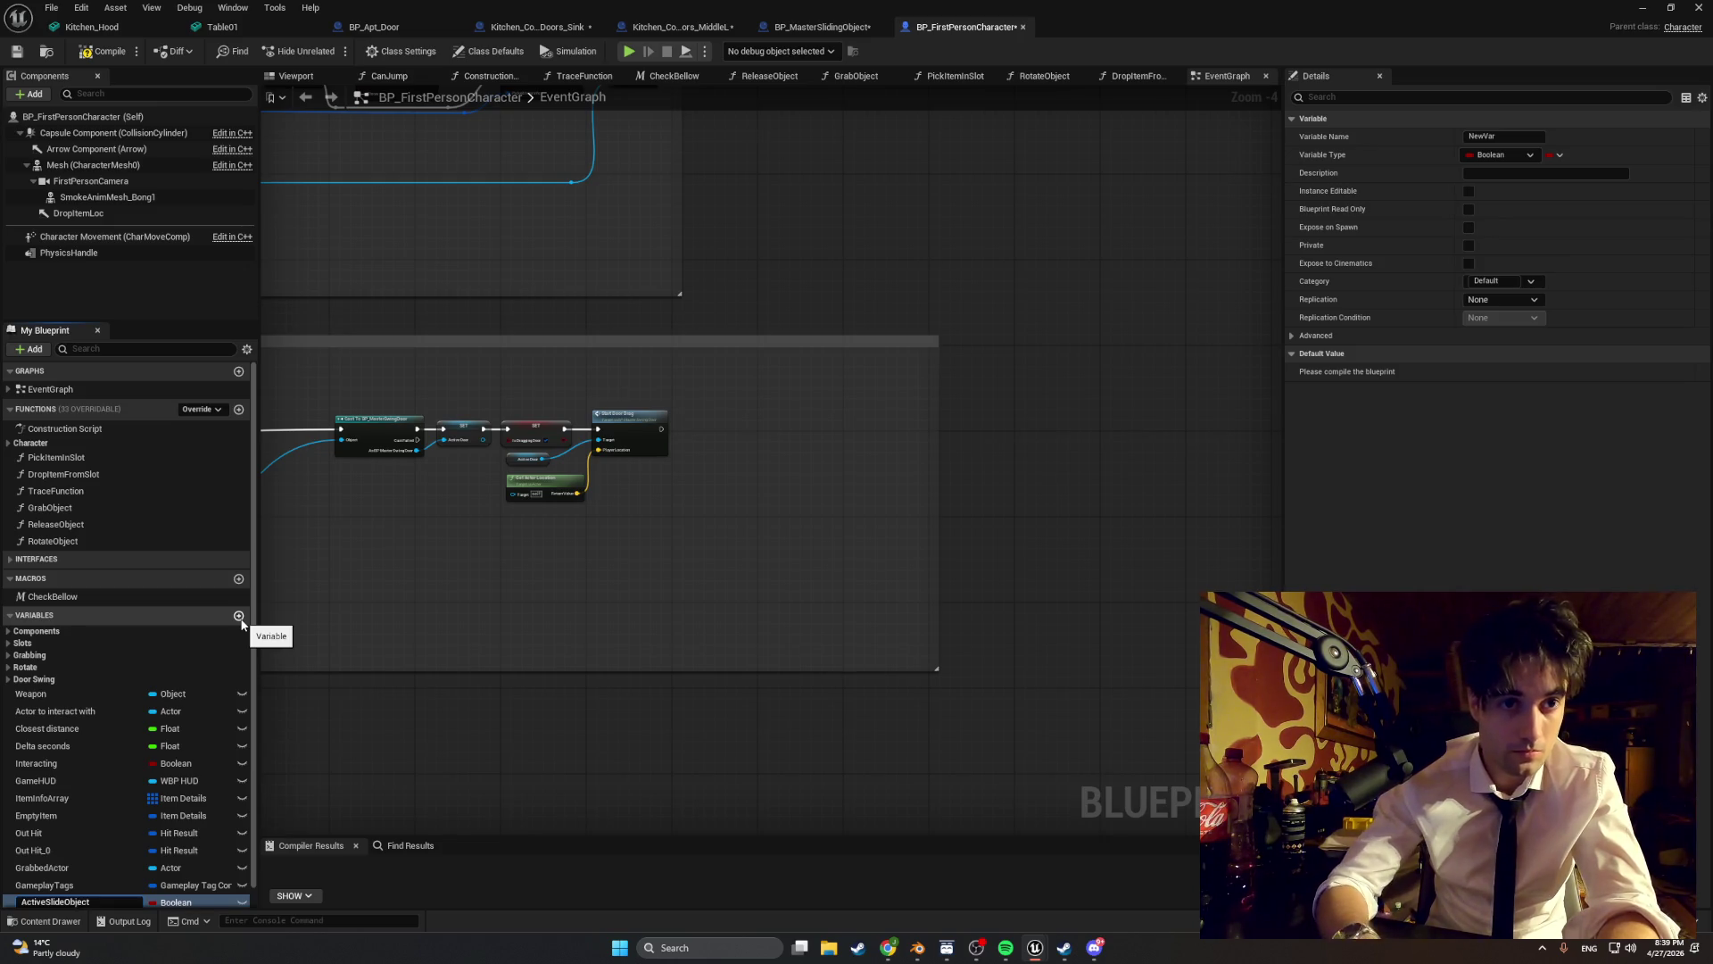
{"action": "key", "text": "Return"}
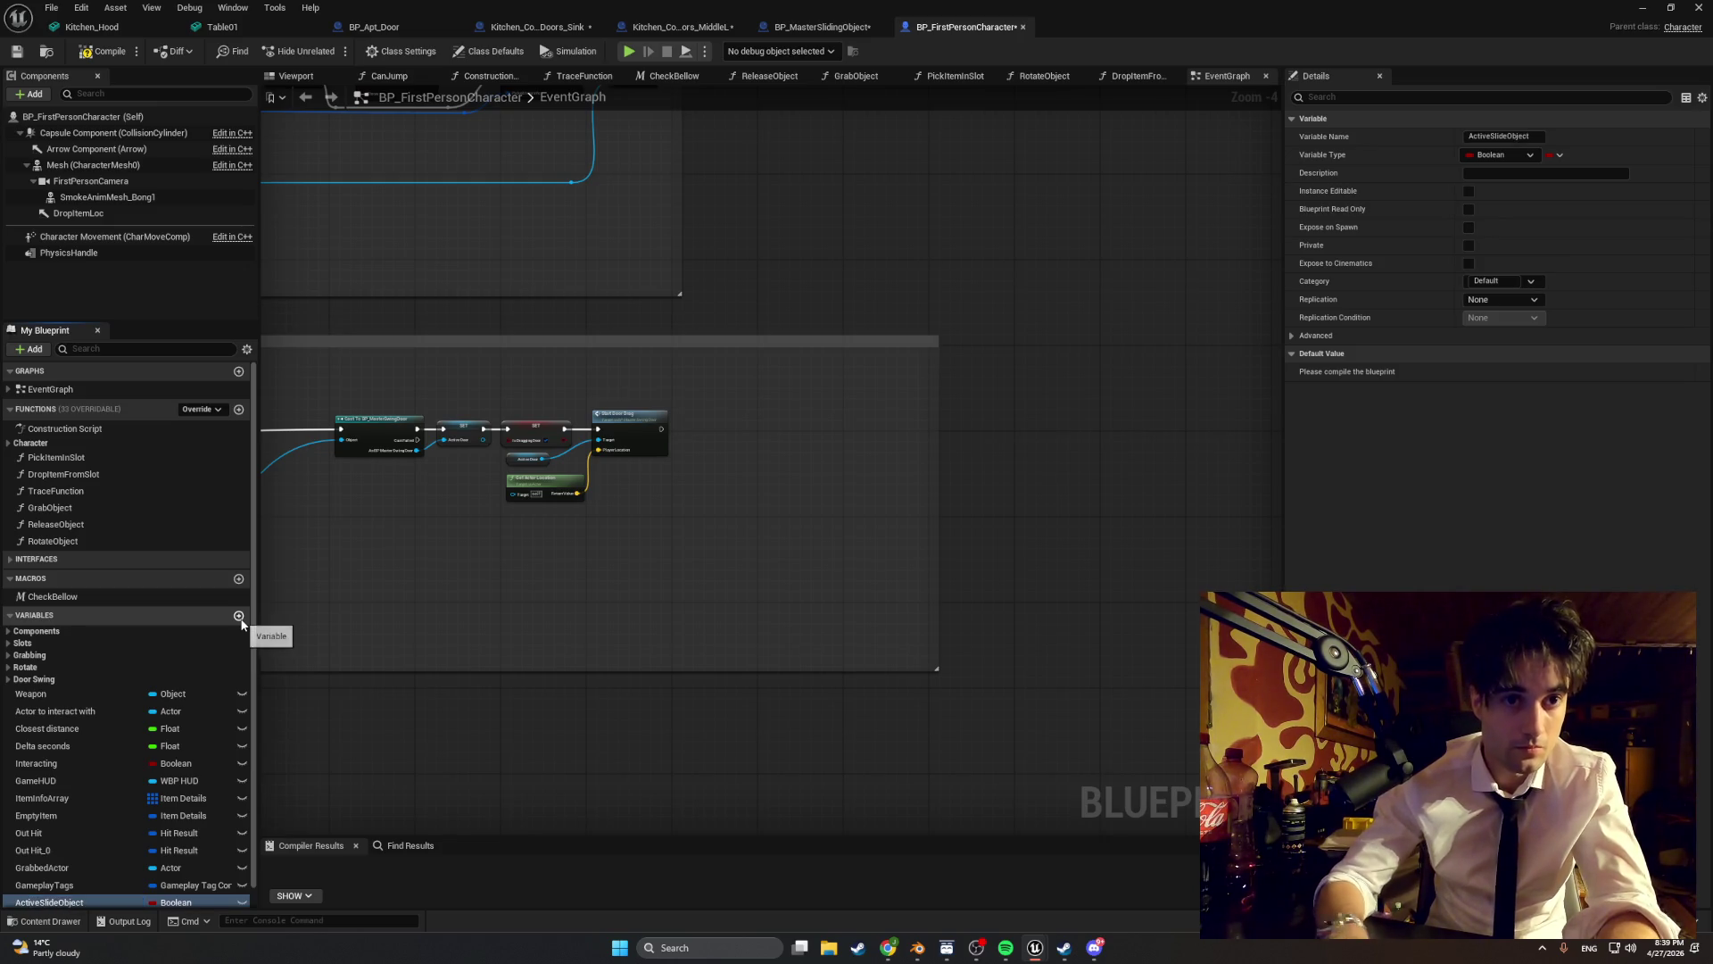
- Type ActiveSlideObject as a BP Master Sliding Object reference, then add a NewVar variable
{"action": "left_click", "coordinate": [199, 902]}
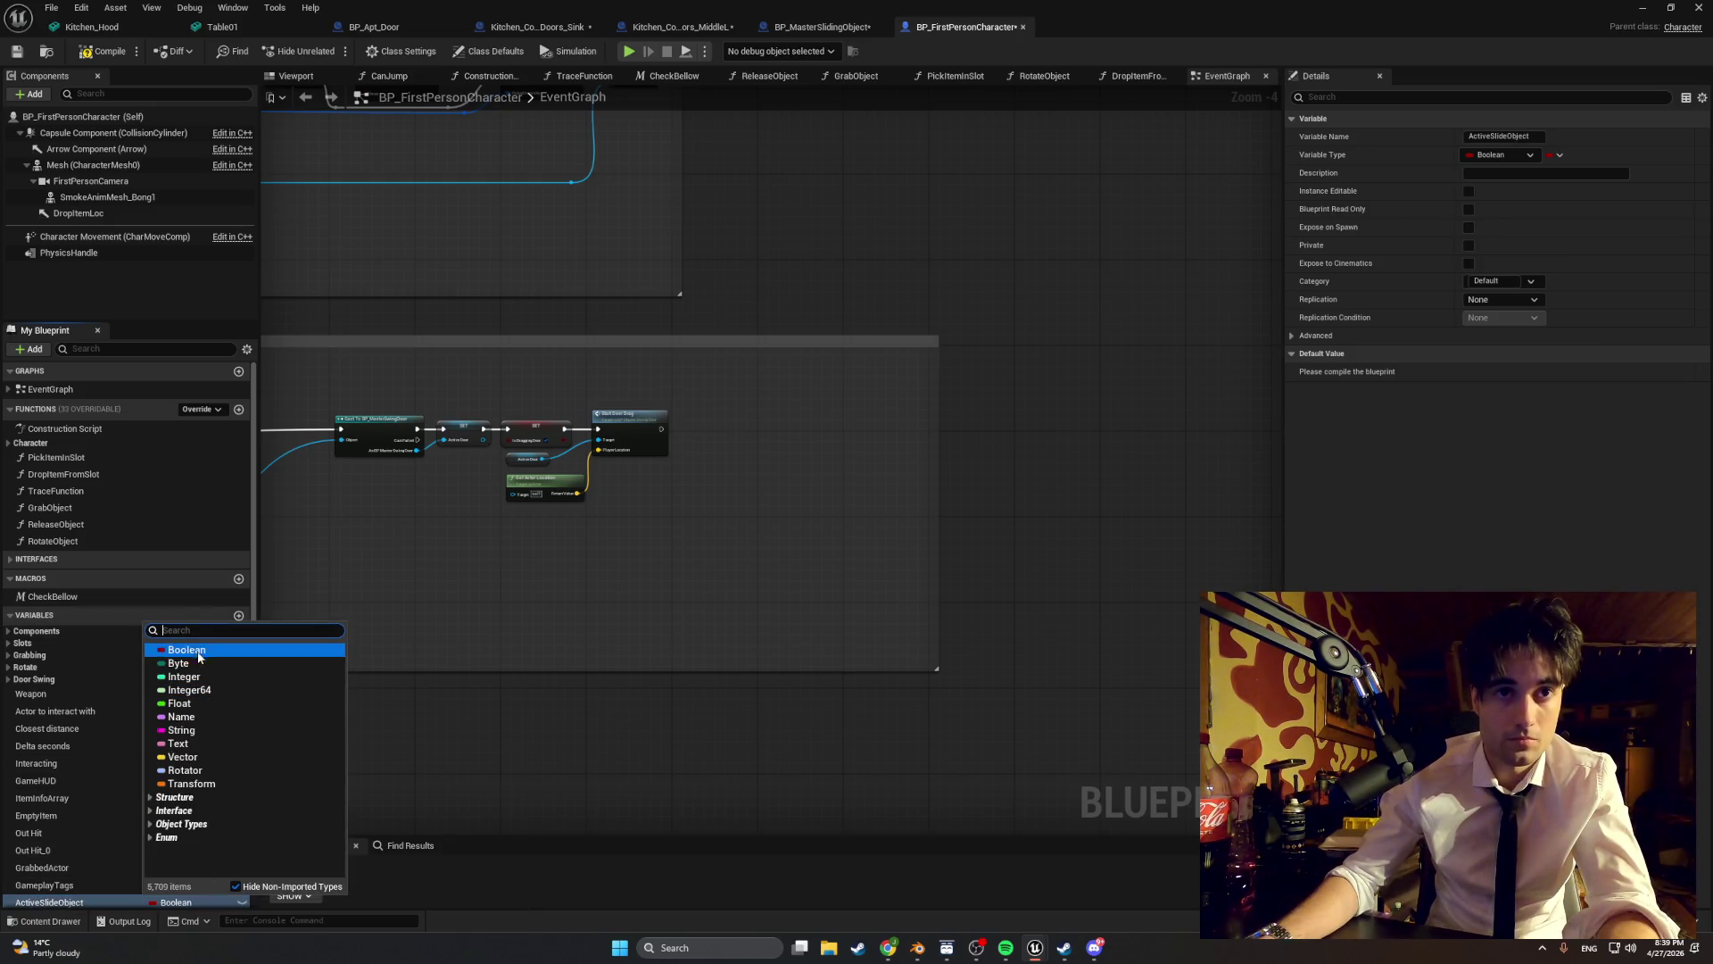
{"action": "type", "text": "BP_M"}
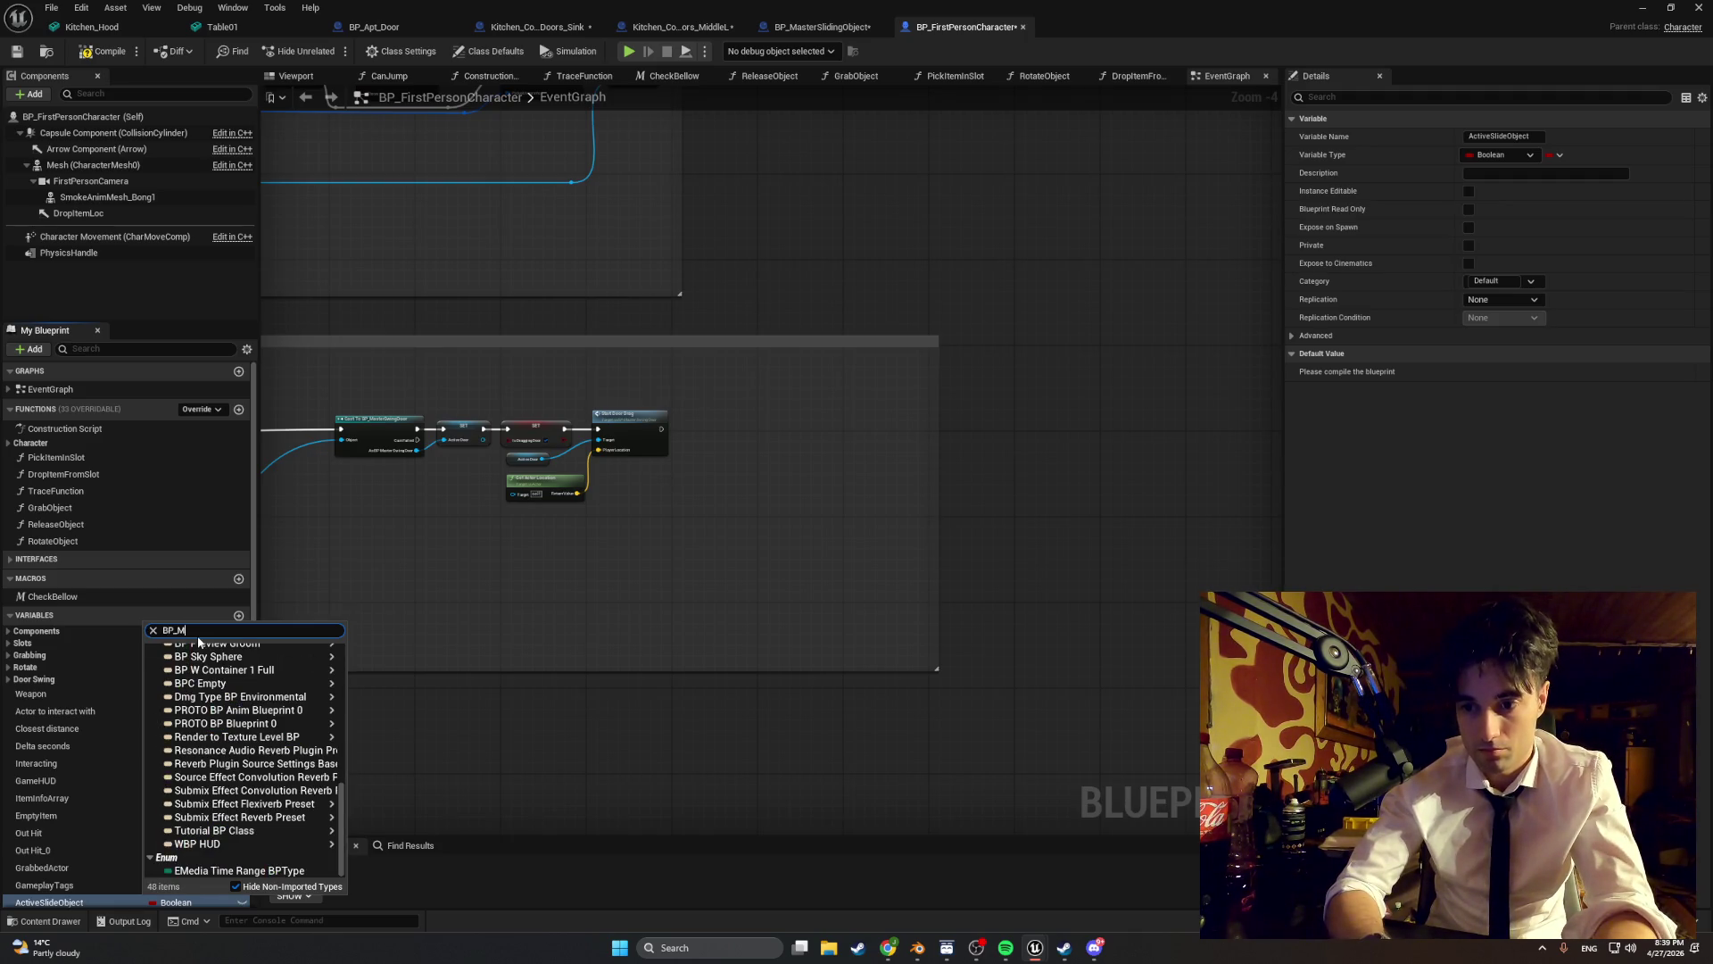
{"action": "type", "text": "asterS"}
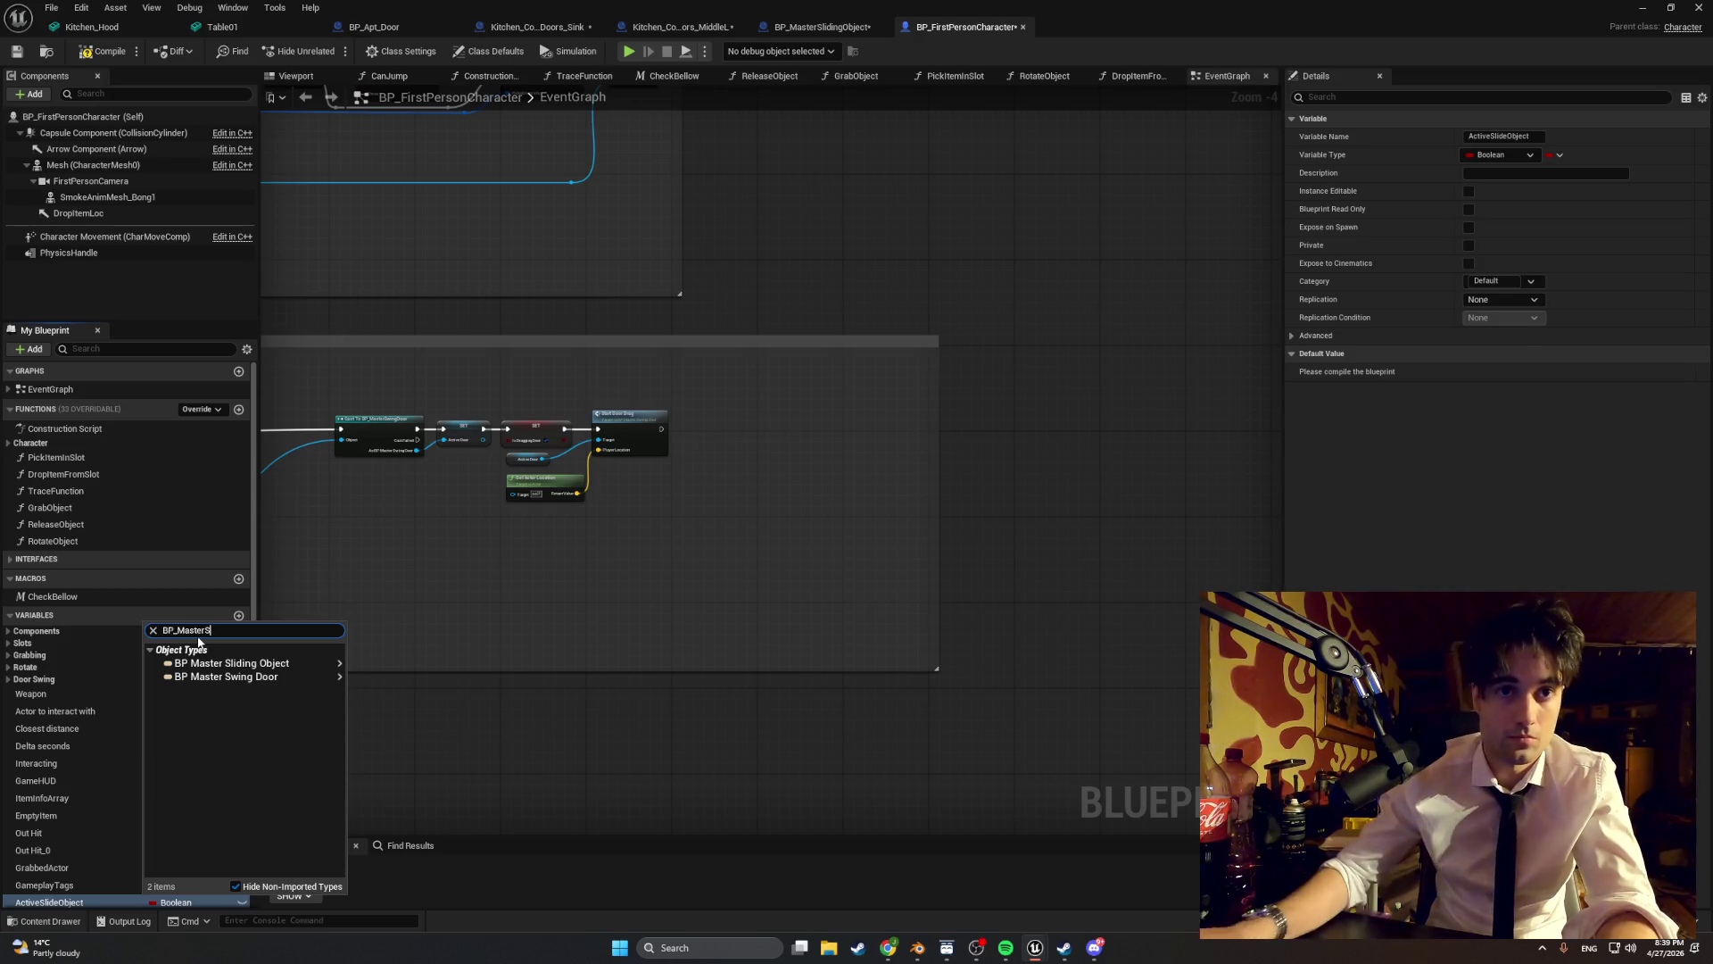
{"action": "mouse_move", "coordinate": [221, 670]}
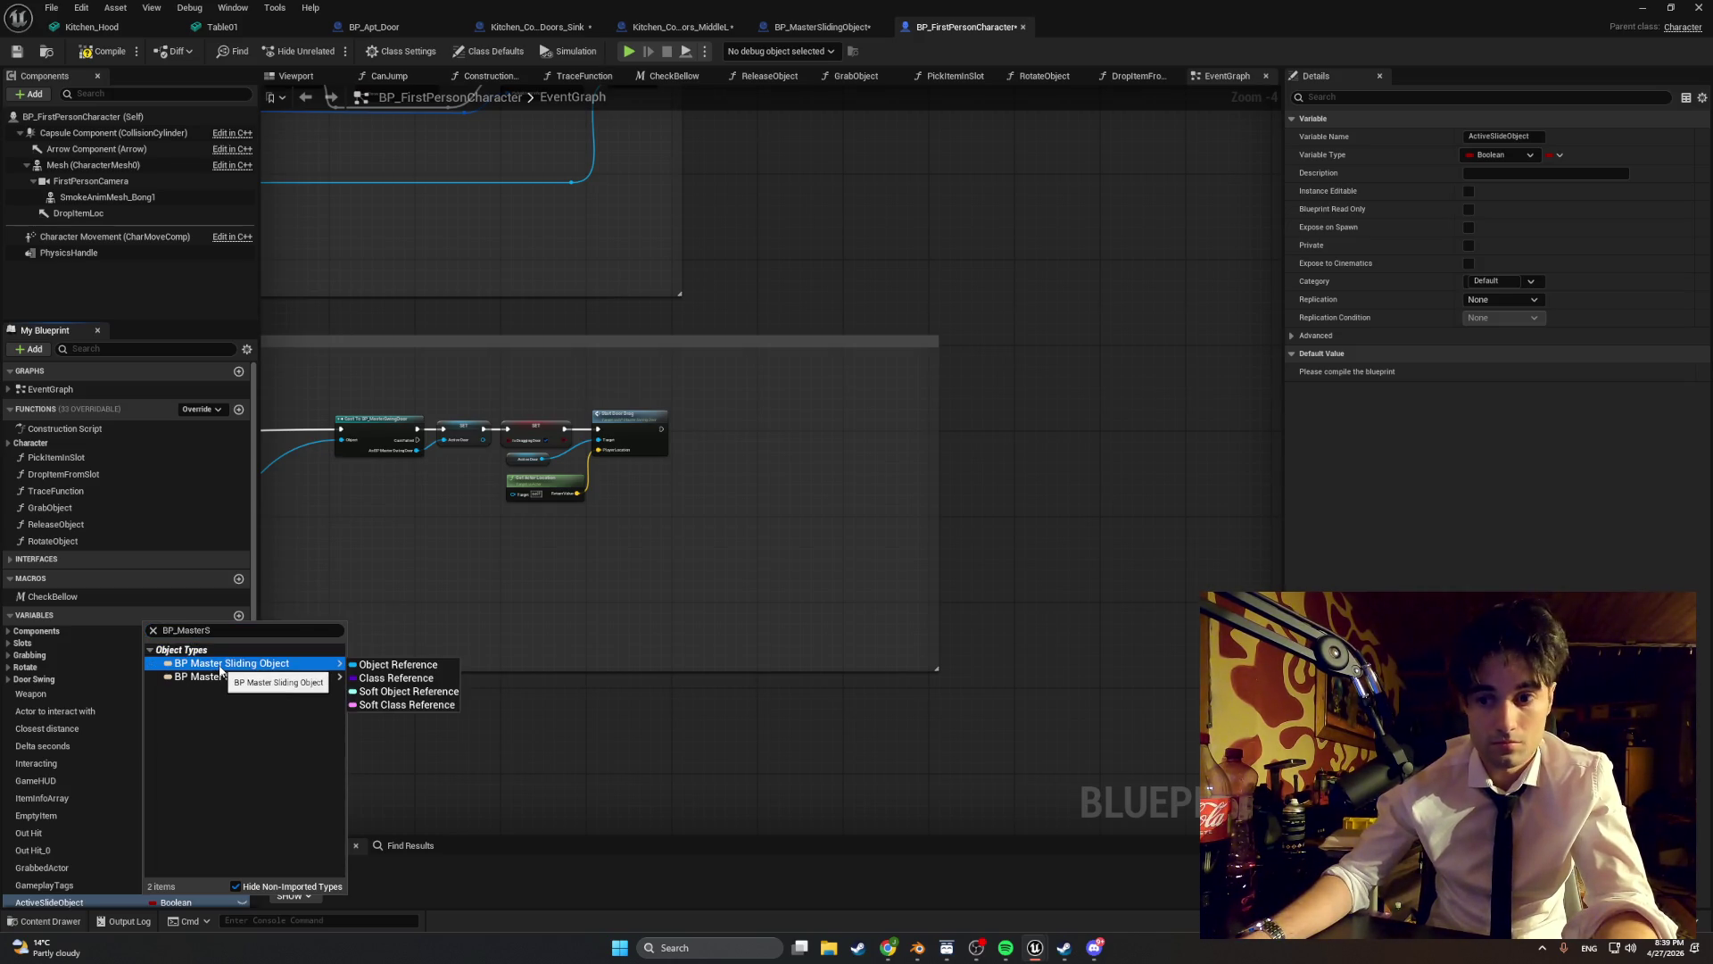
{"action": "left_click", "coordinate": [219, 665]}
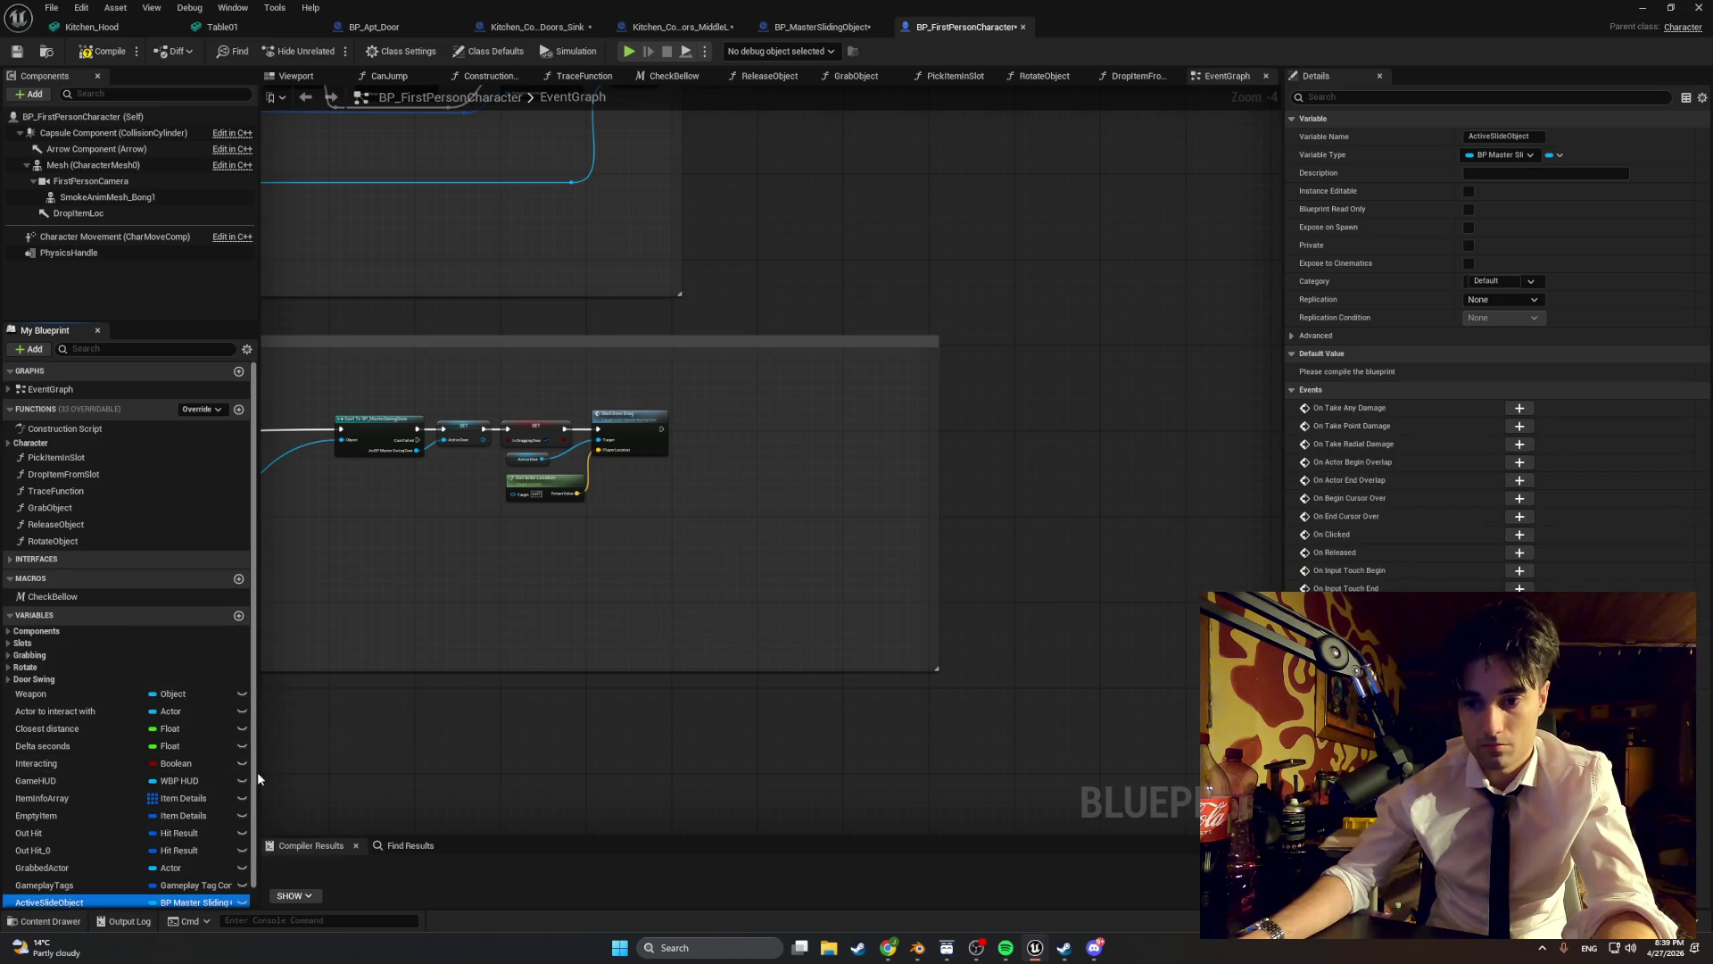
{"action": "left_click", "coordinate": [239, 615]}
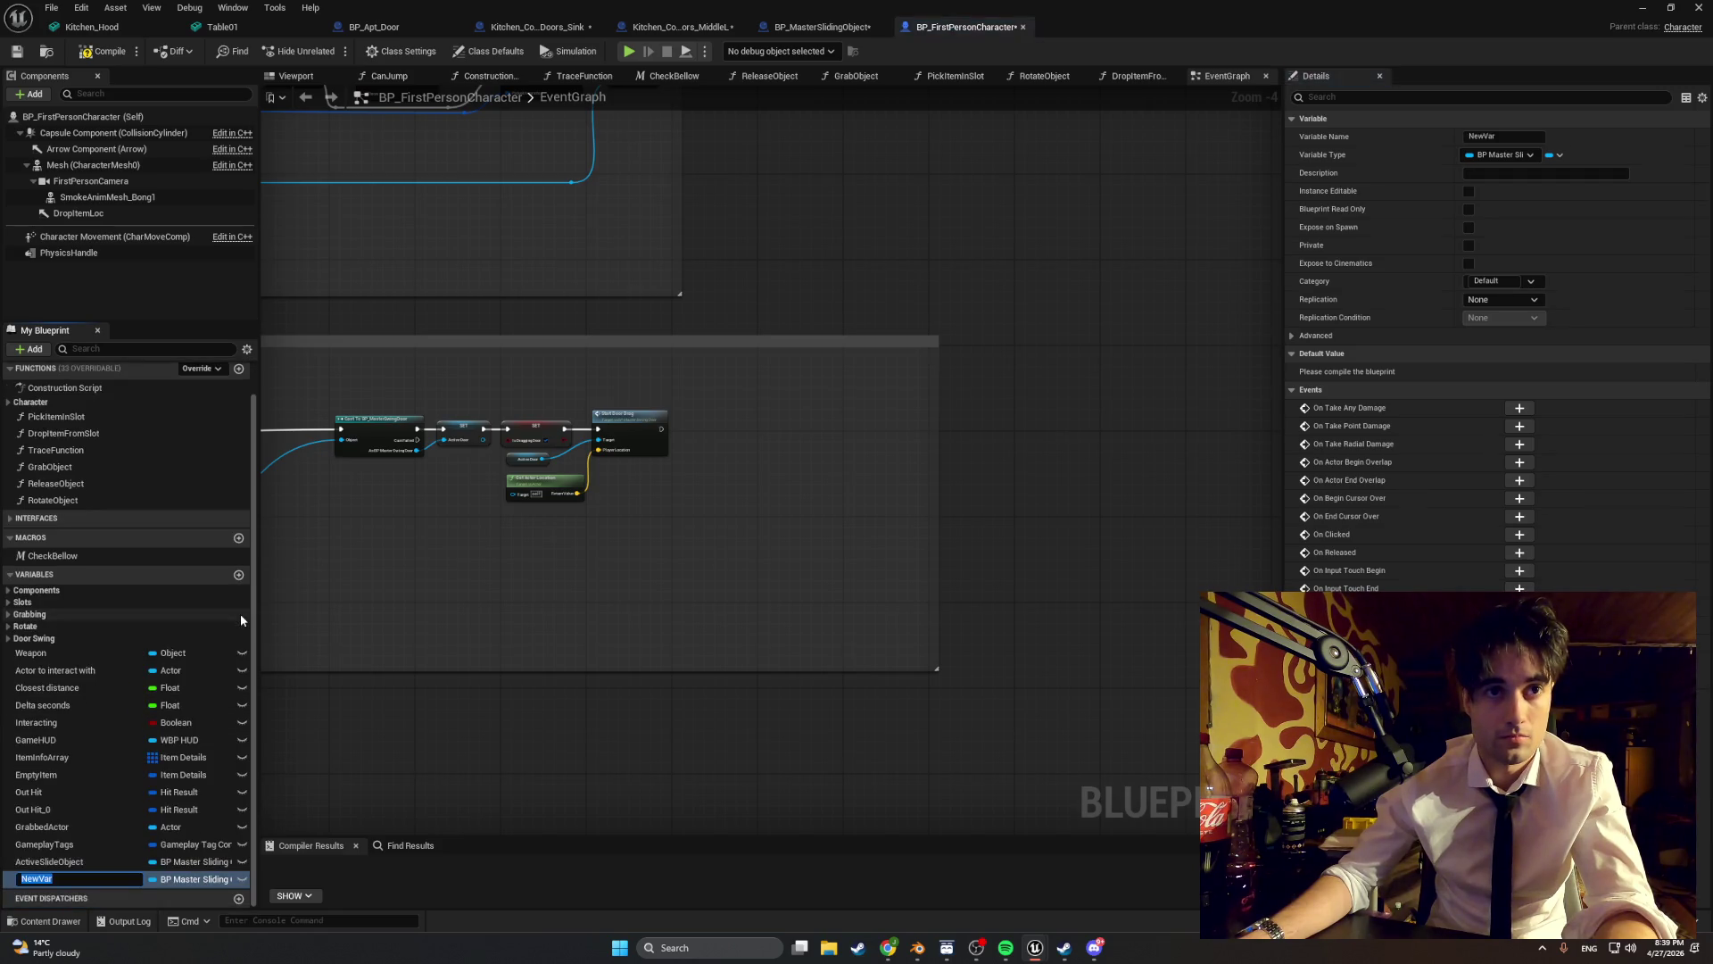
- Rename NewVar to IsDragginSlide, make it a Boolean, and compile the character blueprint
{"action": "key", "text": "BackSpace"}
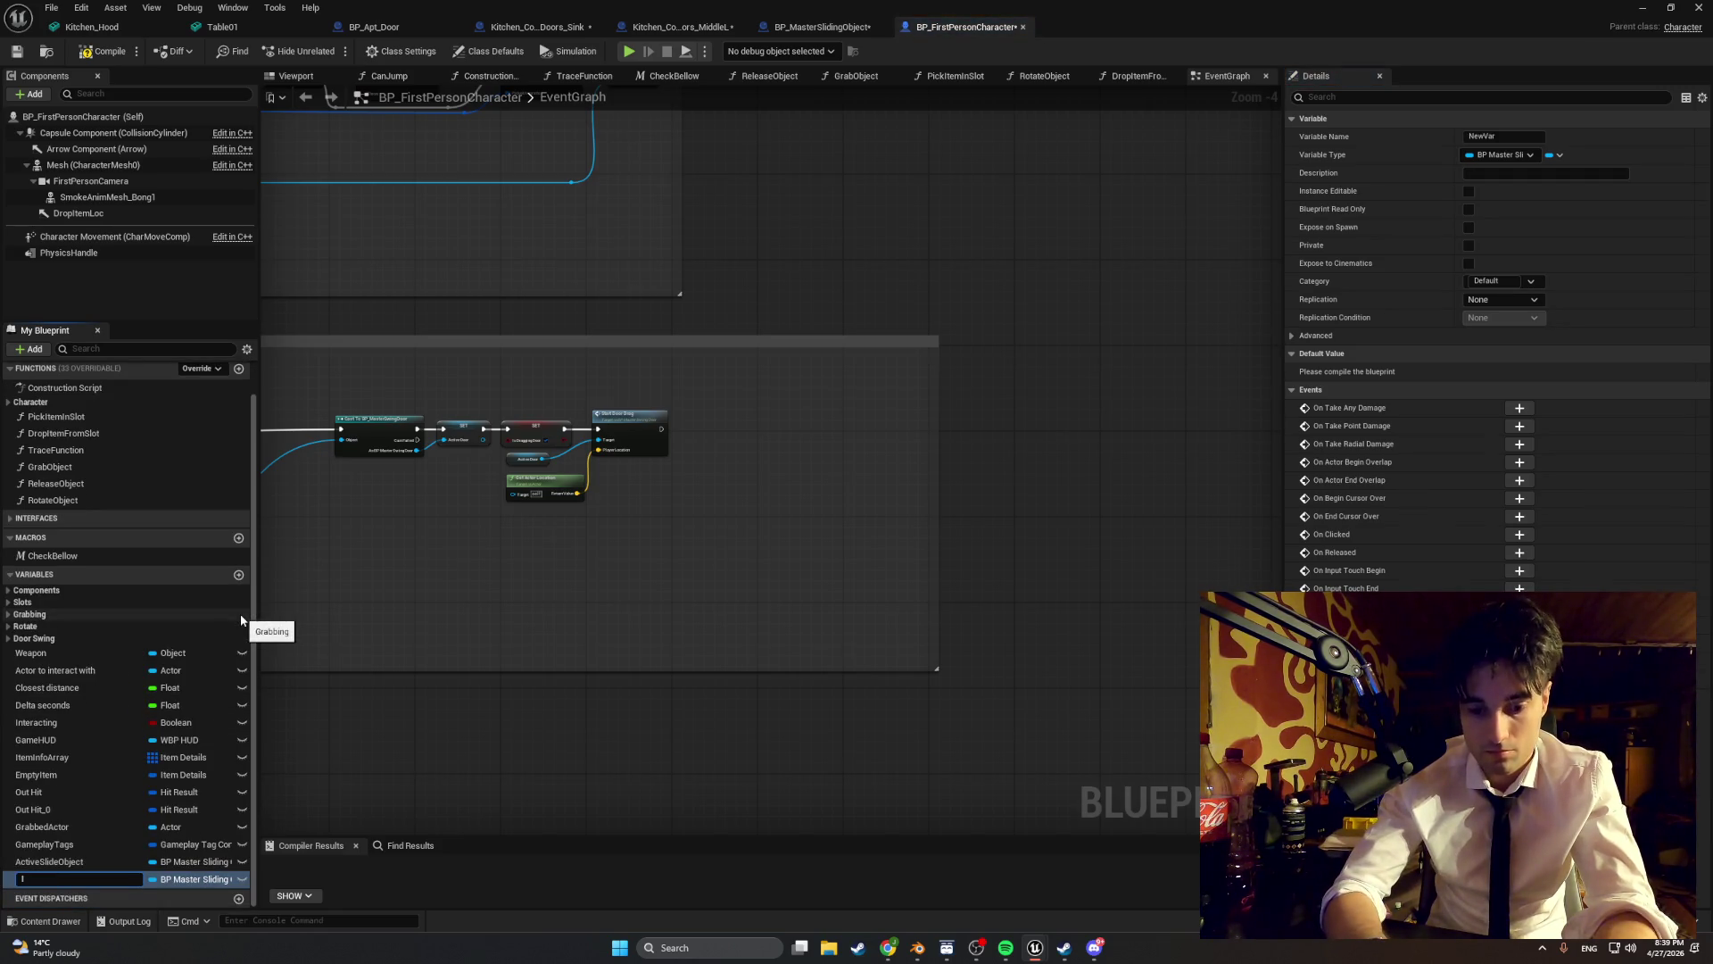
{"action": "type", "text": "IsDragginSl"}
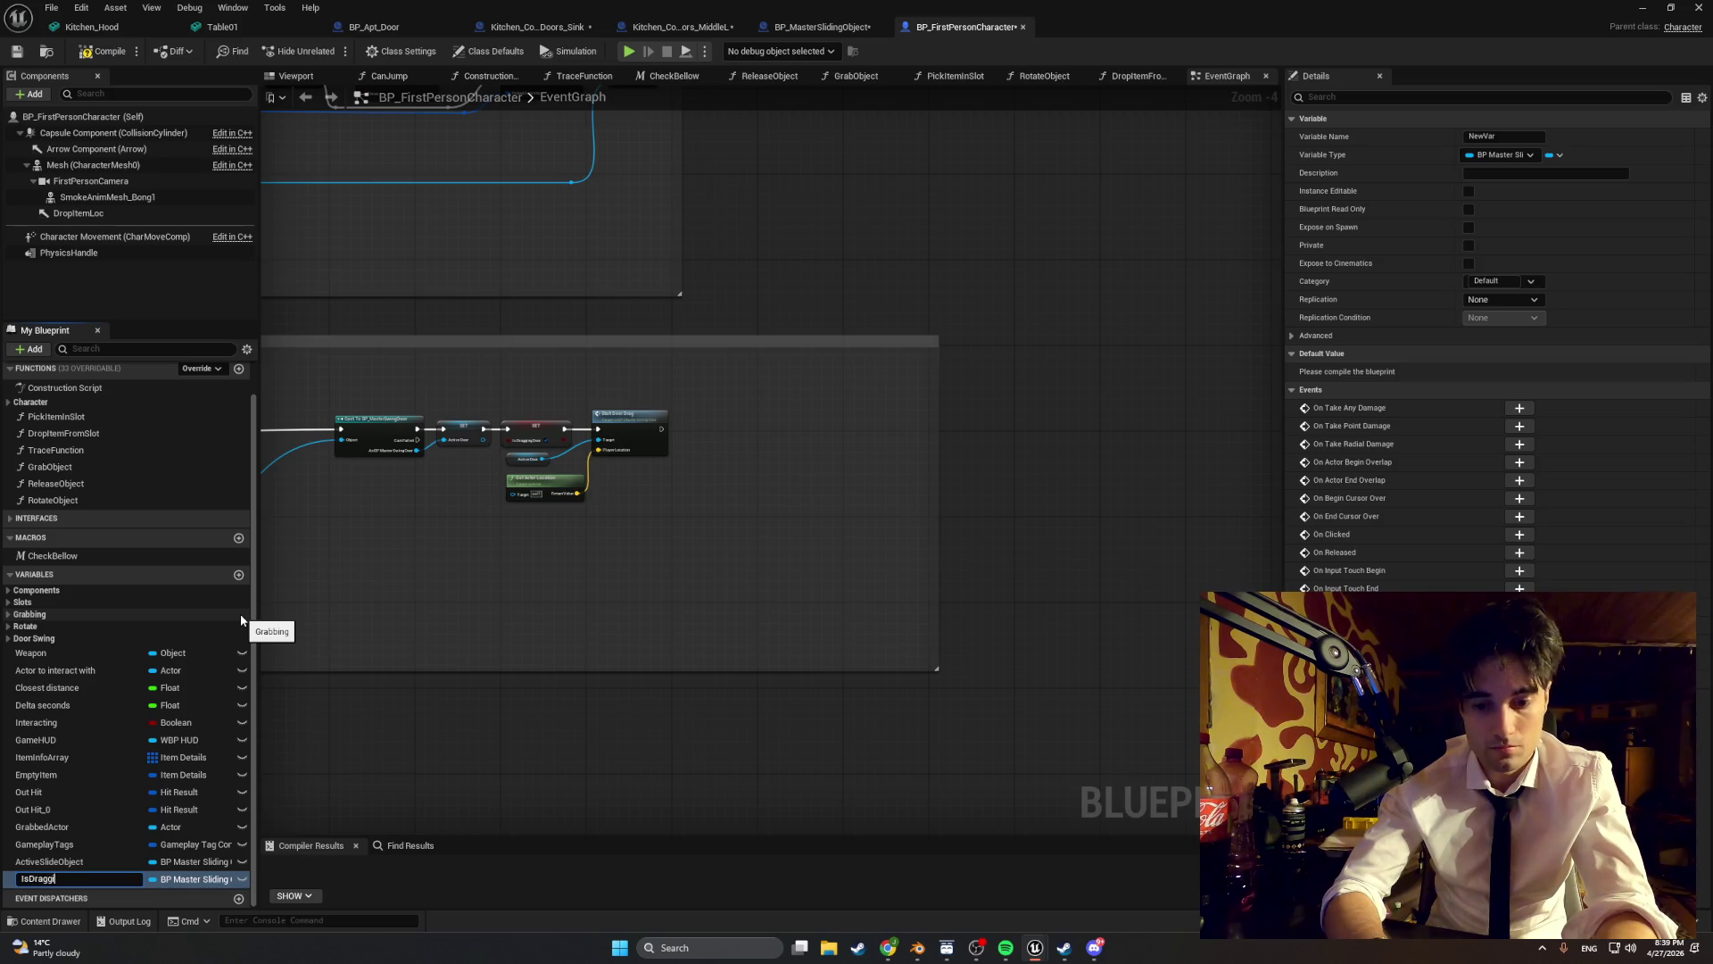
{"action": "type", "text": "ide"}
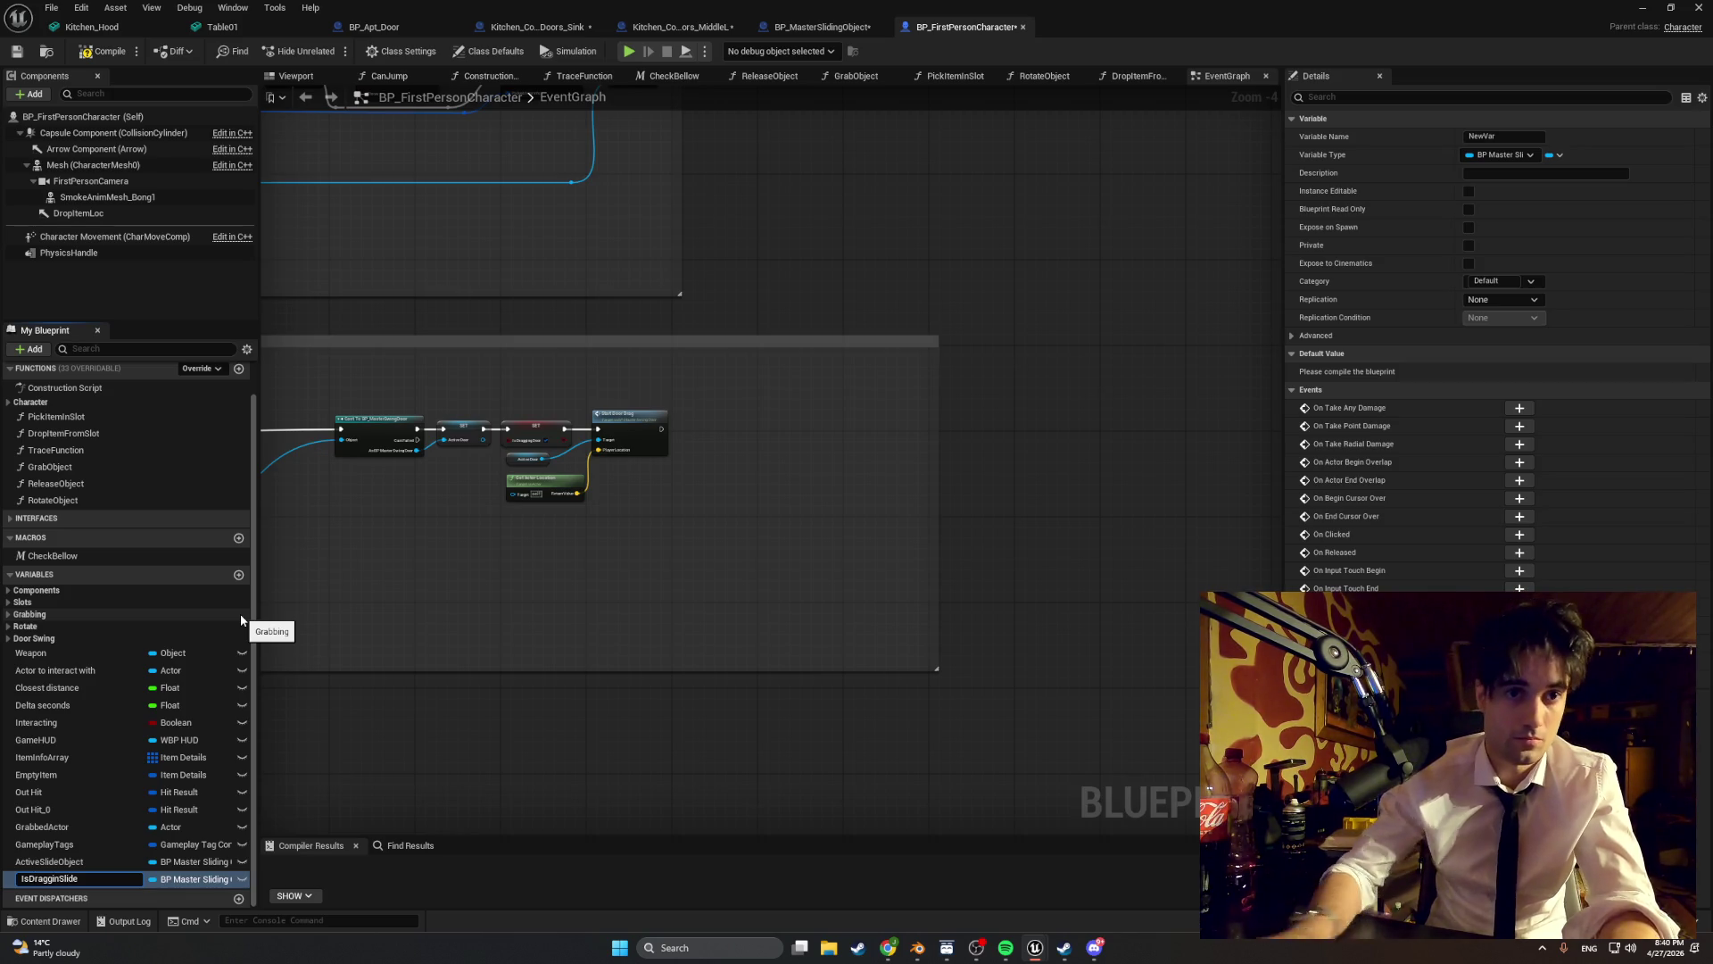
{"action": "left_click", "coordinate": [225, 876]}
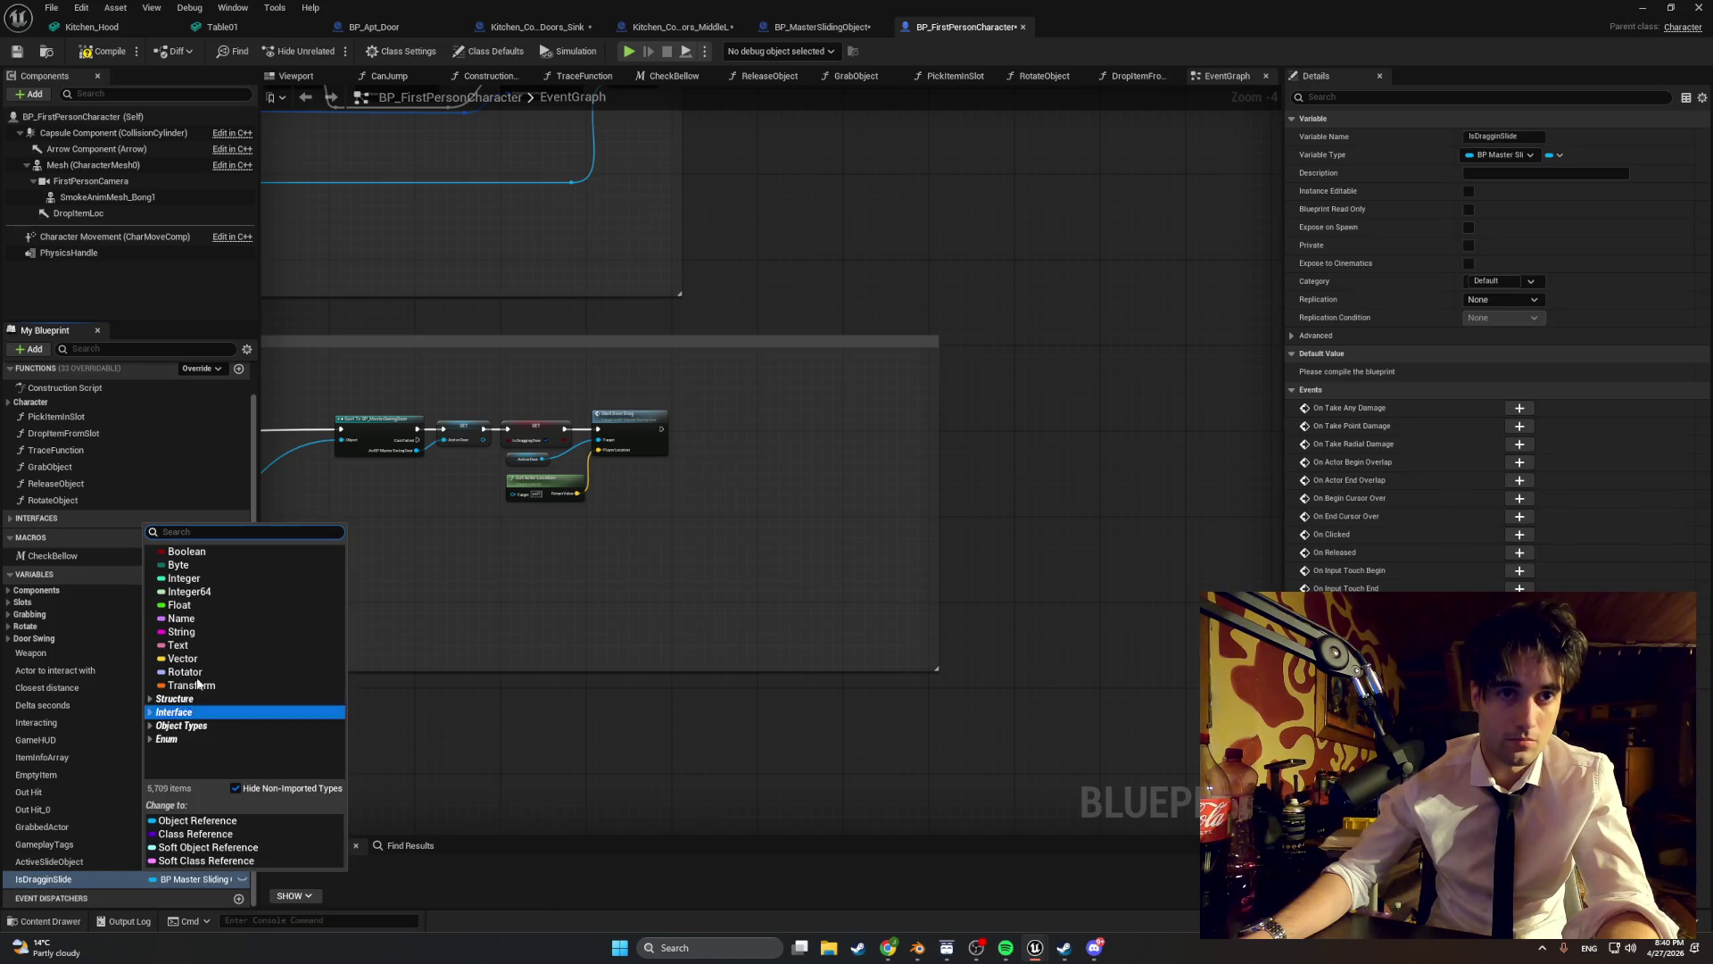
{"action": "left_click", "coordinate": [207, 555]}
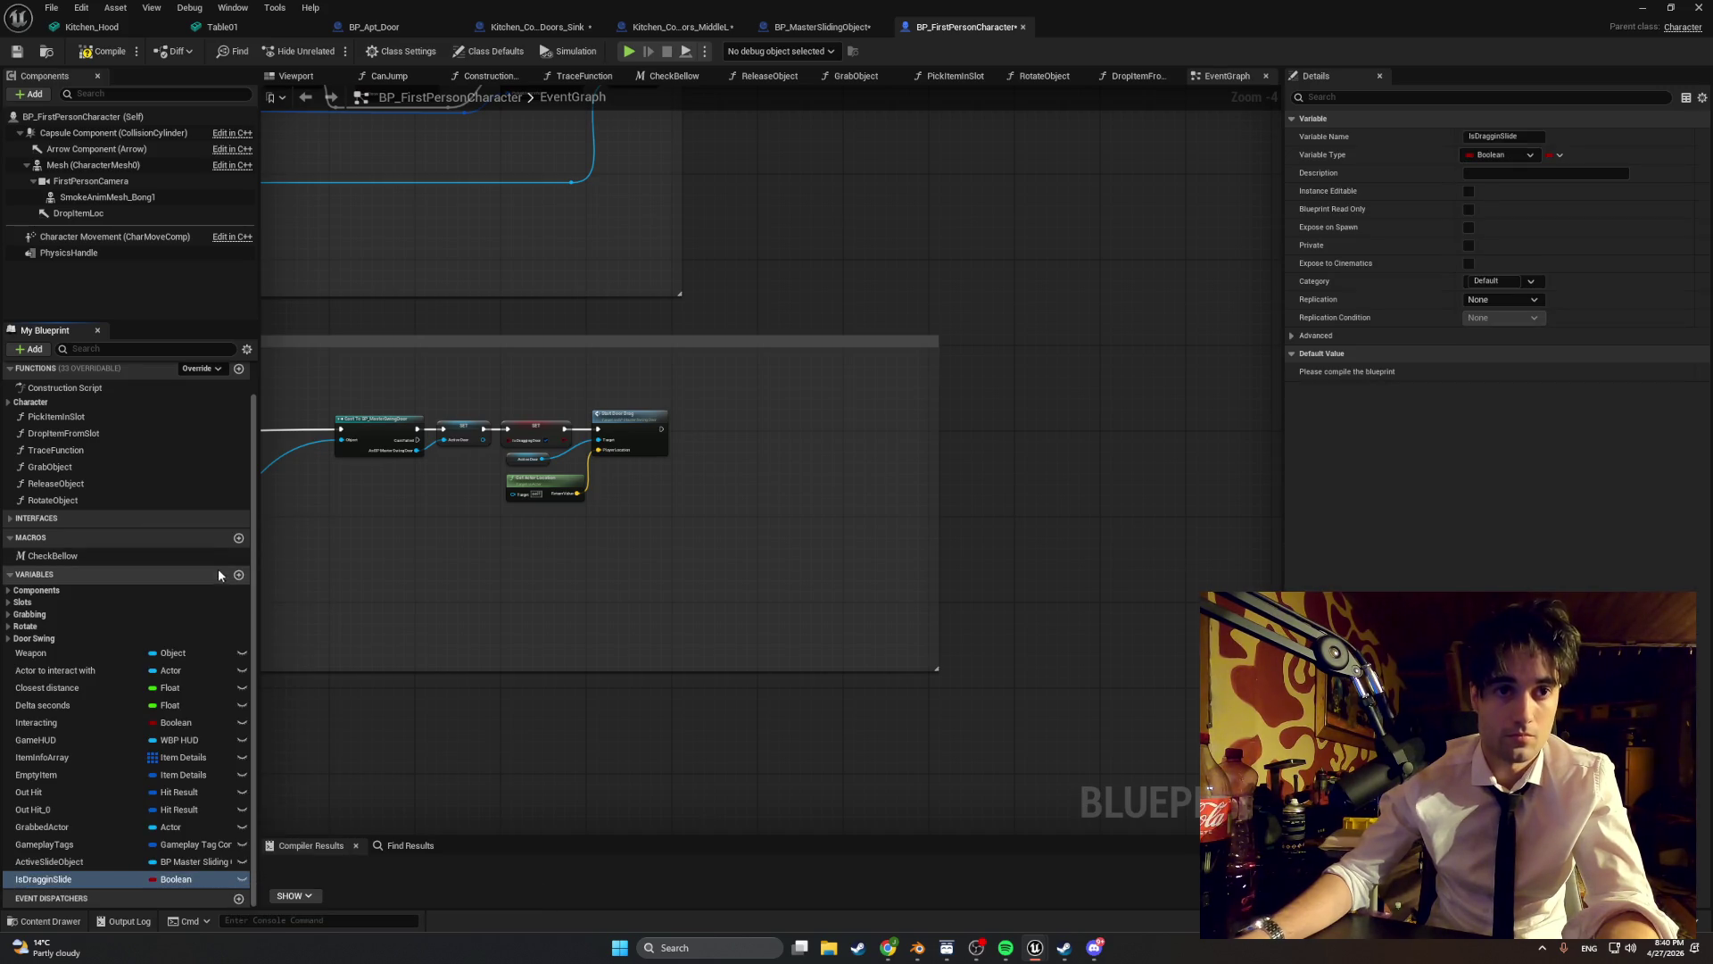
{"action": "left_click", "coordinate": [104, 53]}
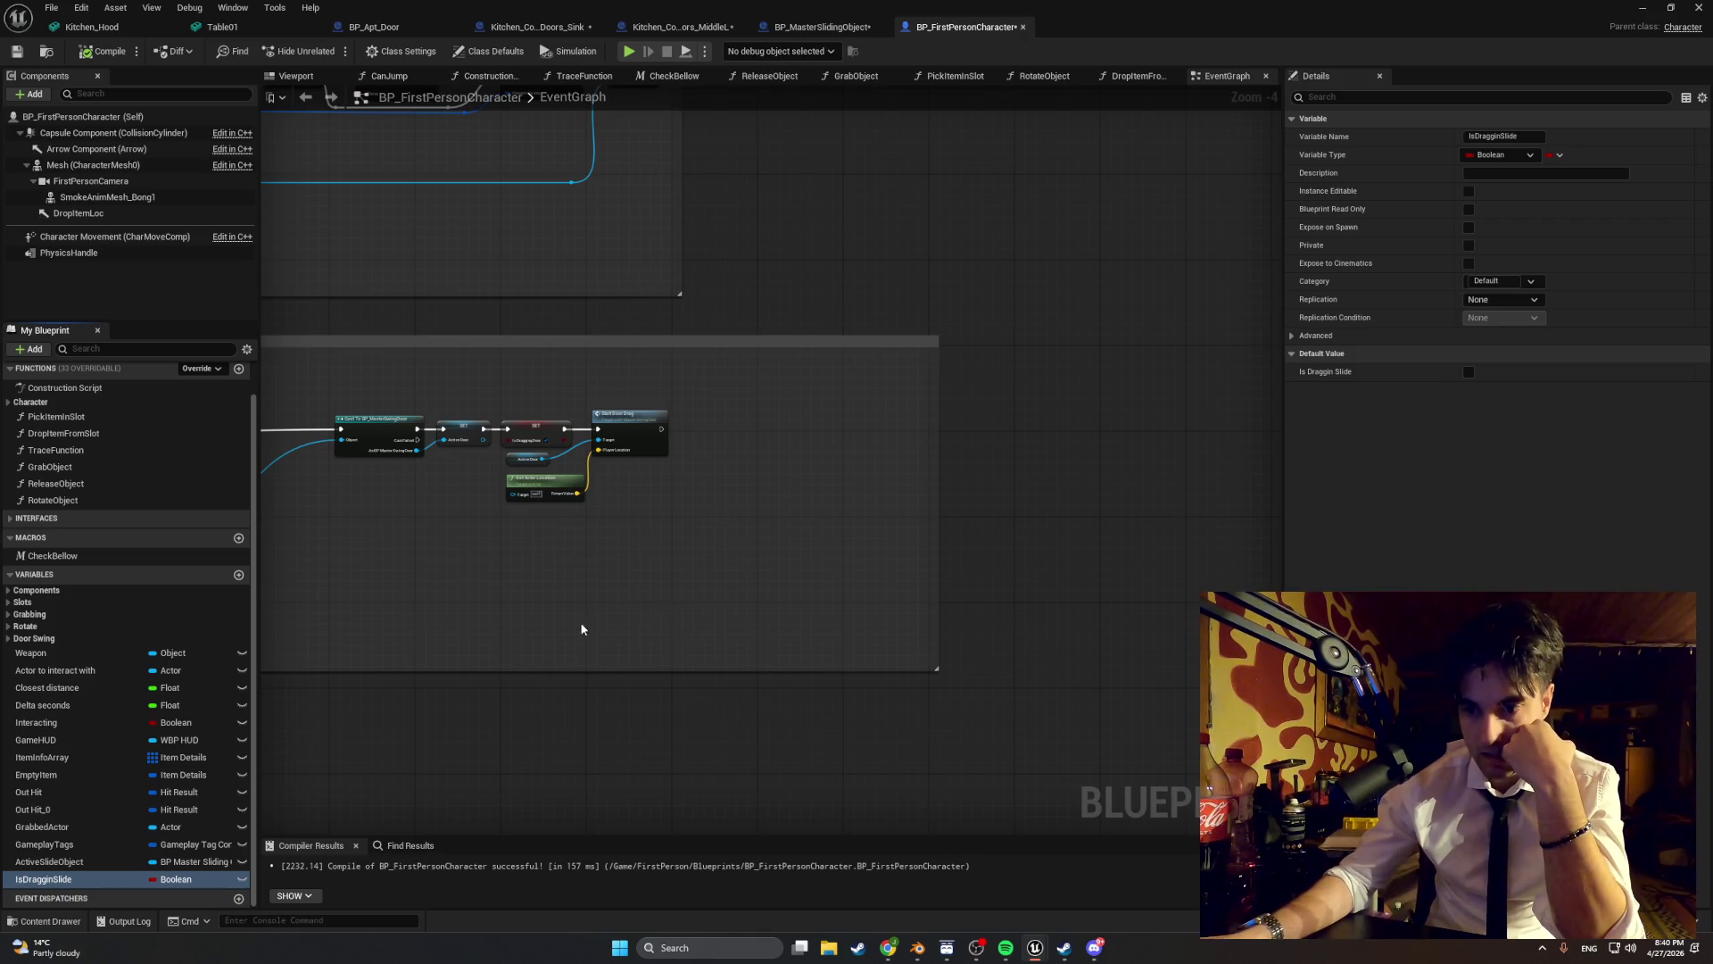
{"action": "scroll", "coordinate": [751, 656], "scroll_direction": "down", "scroll_amount": 3}
- Stretch the Swing Door comment's left edge outward, then view the Line Trace and Break Hit Result nodes
{"action": "scroll", "coordinate": [752, 656], "scroll_direction": "up", "scroll_amount": 5}
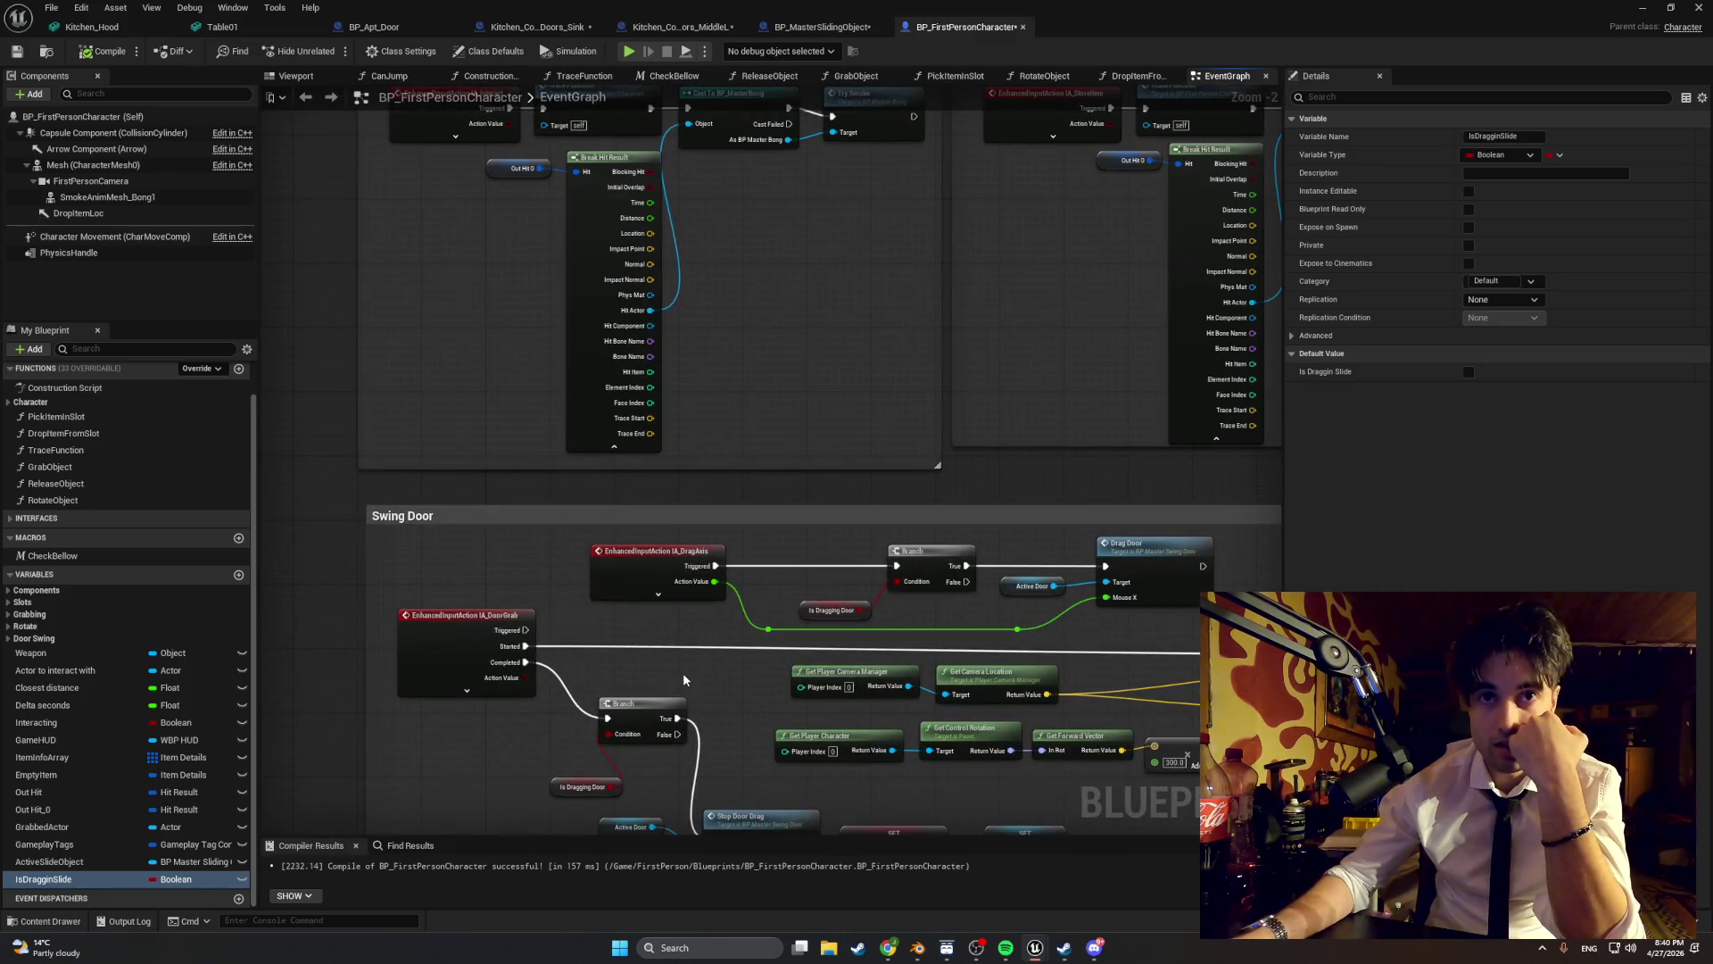
{"action": "scroll", "coordinate": [677, 678], "scroll_direction": "up", "scroll_amount": 2}
{"action": "mouse_move", "coordinate": [677, 681]}
{"action": "left_mouse_down"}
{"action": "mouse_move", "coordinate": [639, 634]}
{"action": "mouse_move", "coordinate": [1000, 578]}
{"action": "left_mouse_up"}
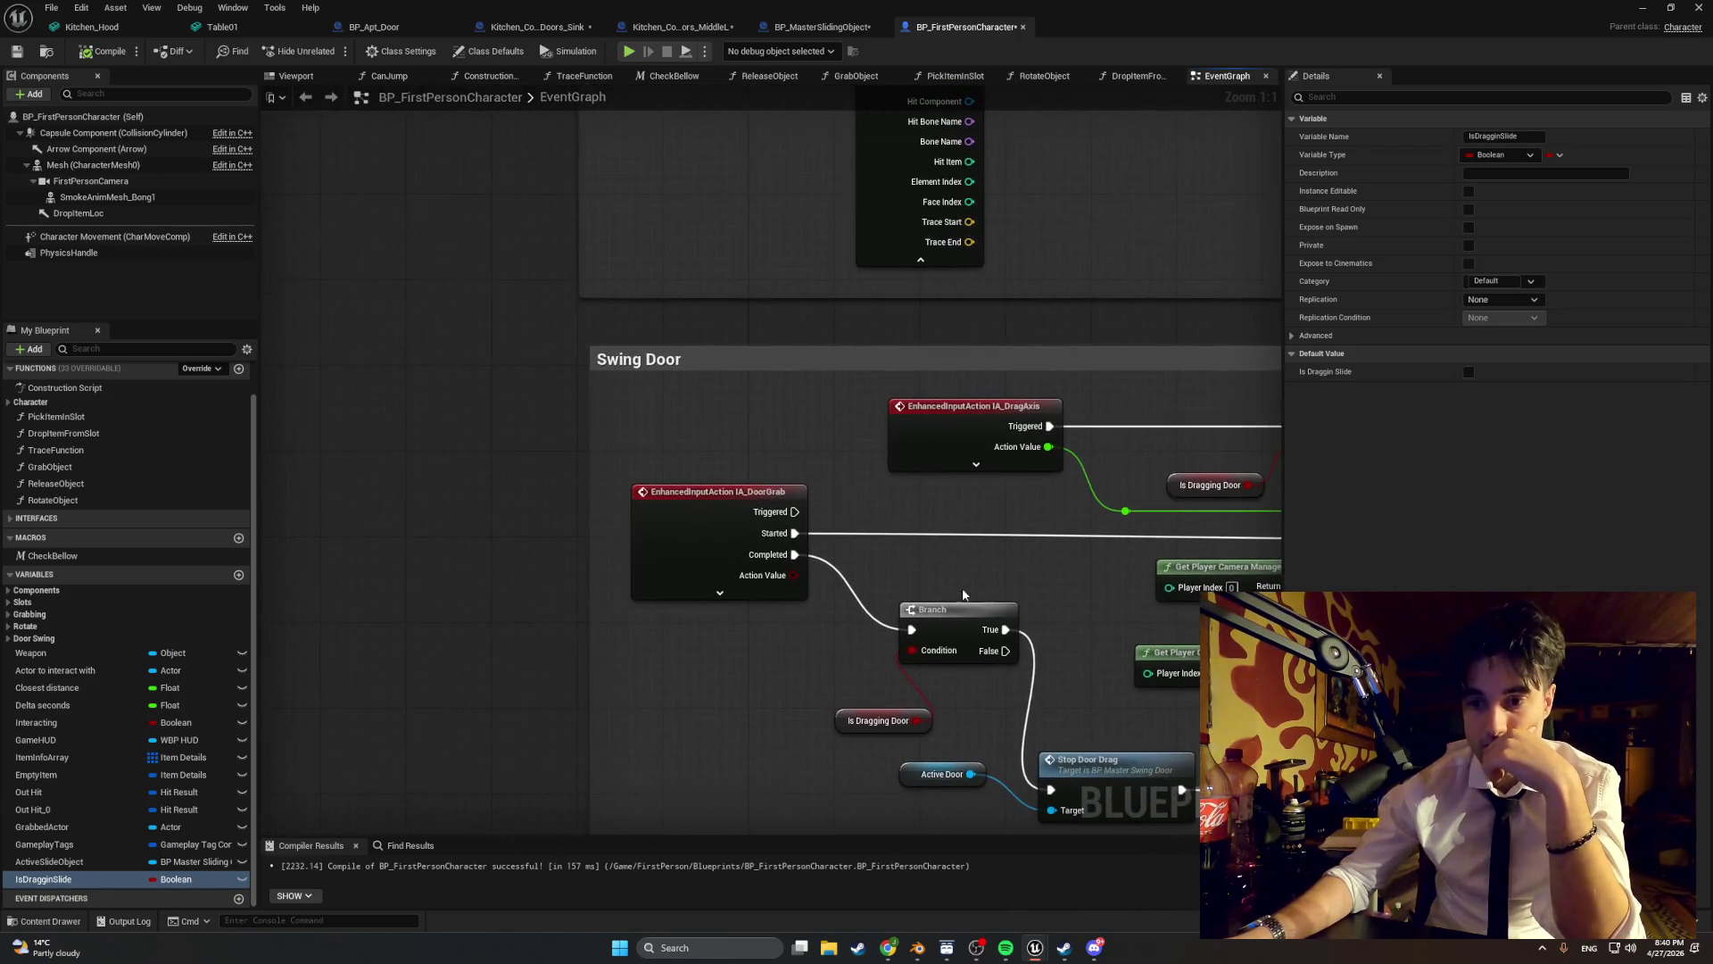
{"action": "mouse_move", "coordinate": [592, 543]}
{"action": "left_mouse_down"}
{"action": "mouse_move", "coordinate": [259, 542]}
{"action": "mouse_move", "coordinate": [334, 543]}
{"action": "left_mouse_up"}
{"action": "left_click_drag", "start_coordinate": [801, 614], "coordinate": [427, 473]}
{"action": "scroll", "coordinate": [438, 486], "scroll_direction": "down", "scroll_amount": 1}
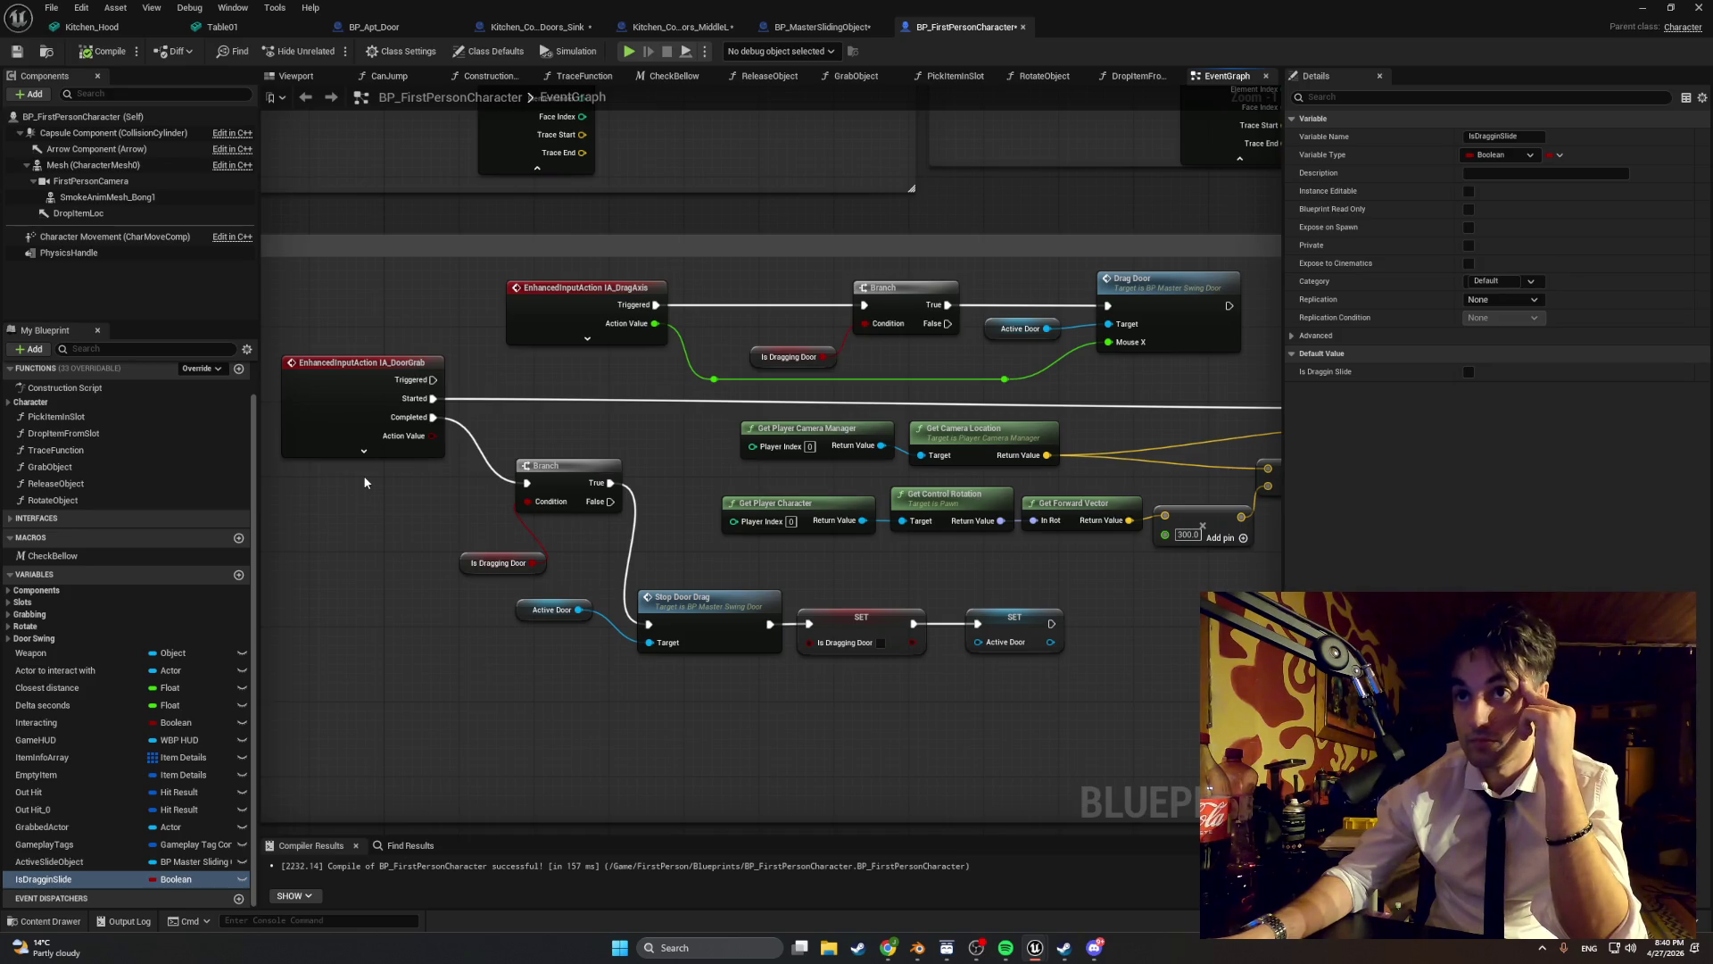
{"action": "left_click_drag", "start_coordinate": [664, 543], "coordinate": [9, 498]}
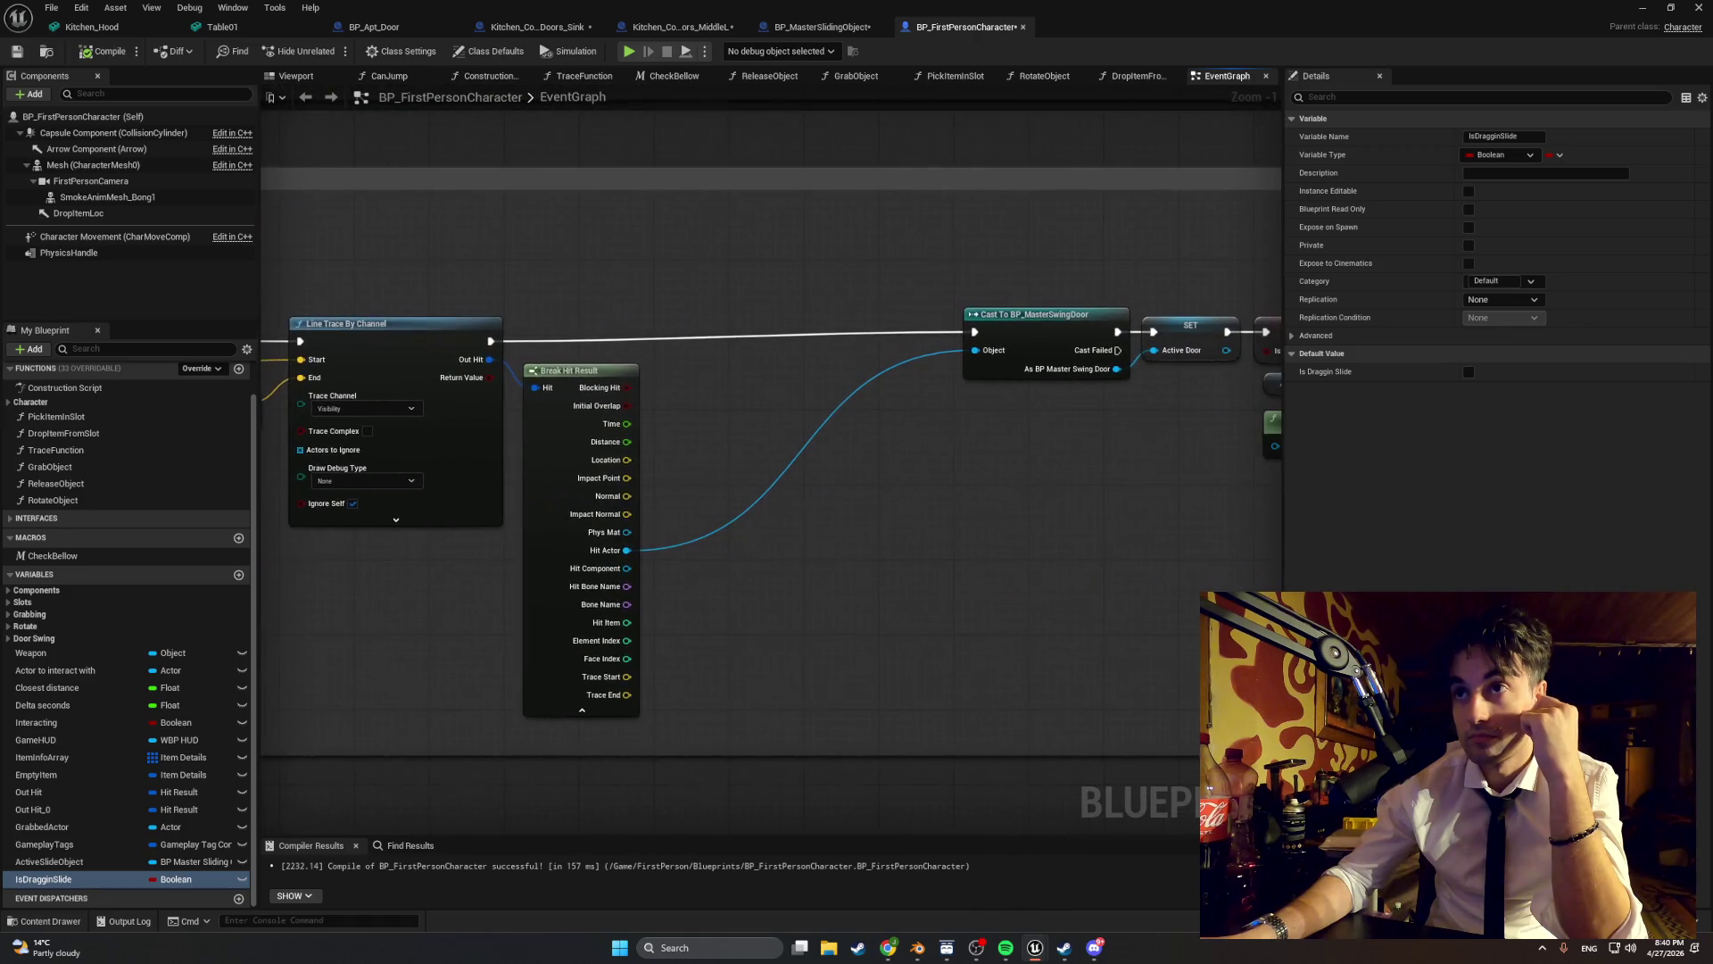
{"action": "left_click_drag", "start_coordinate": [731, 507], "coordinate": [597, 508]}
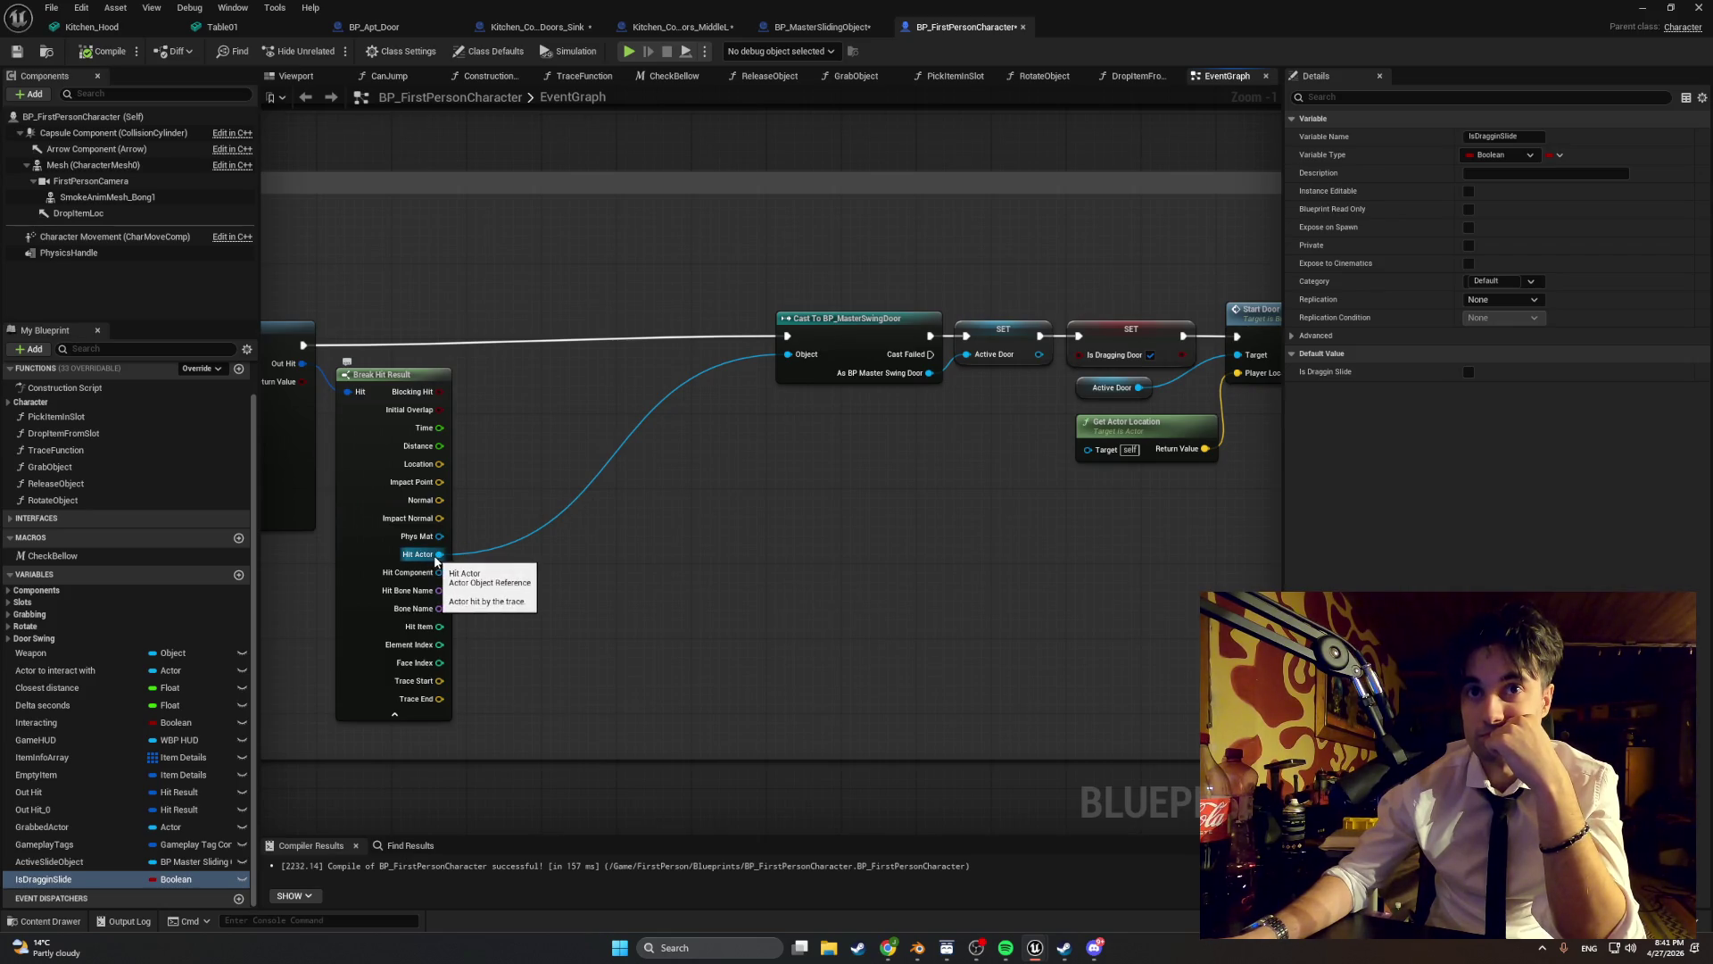
- Add a Cast To BP_MasterSlidingObject node from Hit Actor, placed below the swing-door cast
{"action": "left_click_drag", "start_coordinate": [436, 558], "coordinate": [654, 567]}
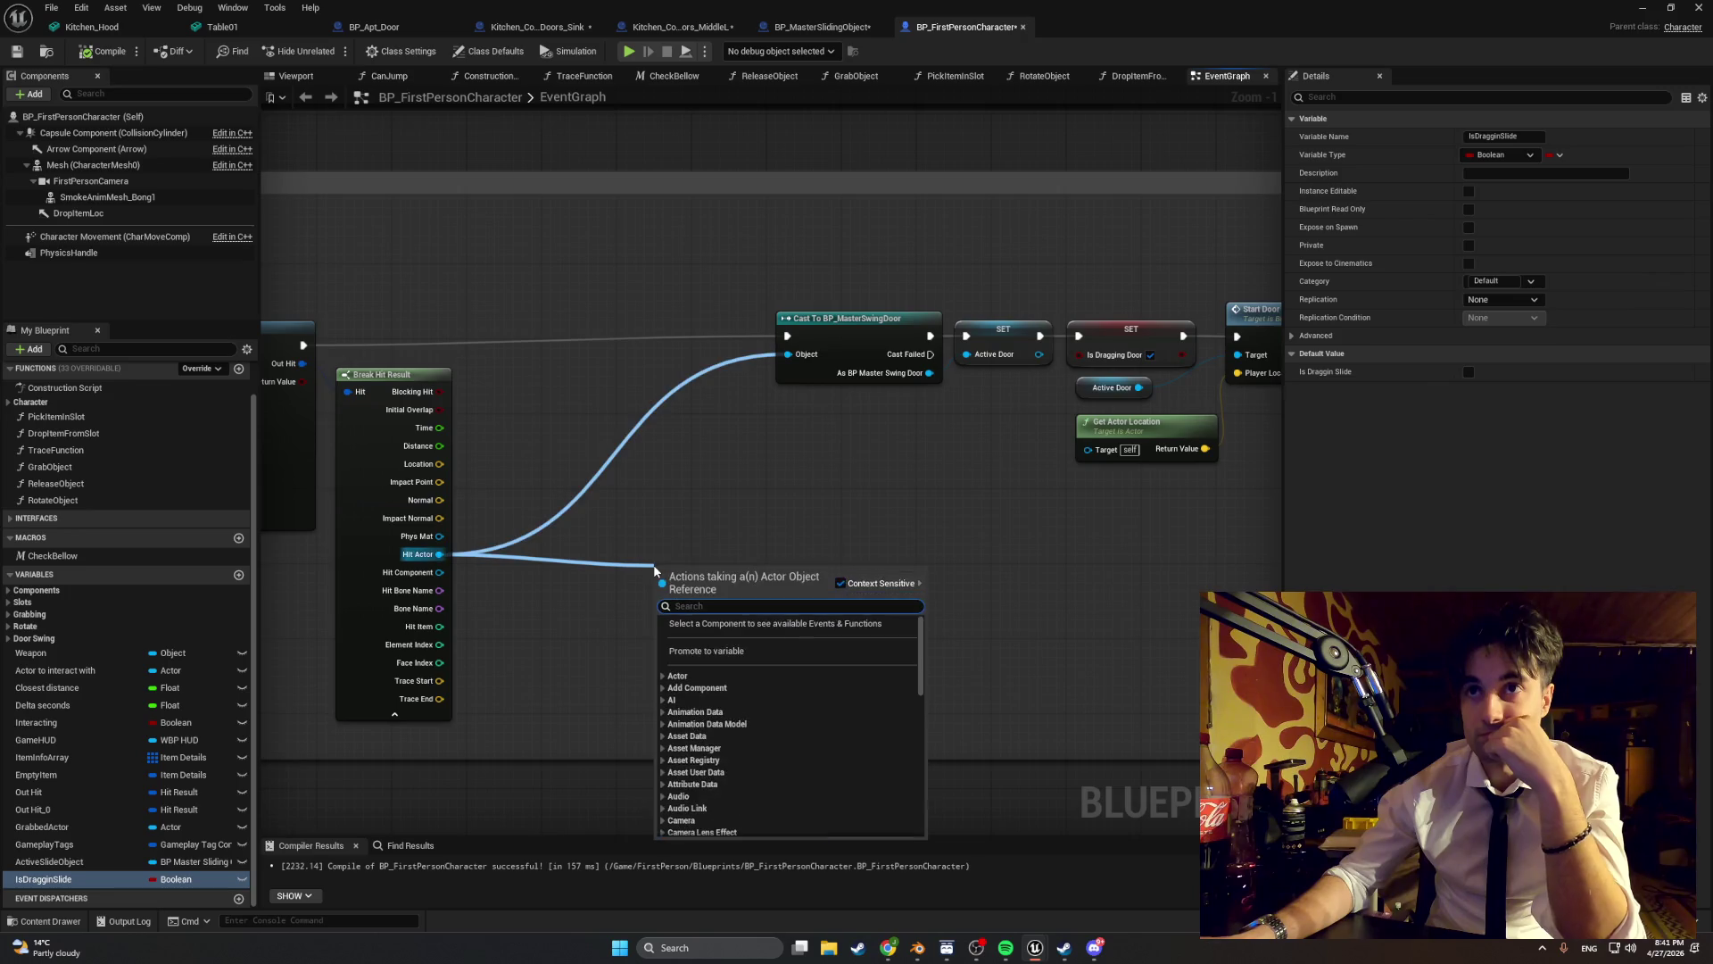
{"action": "type", "text": "cas"}
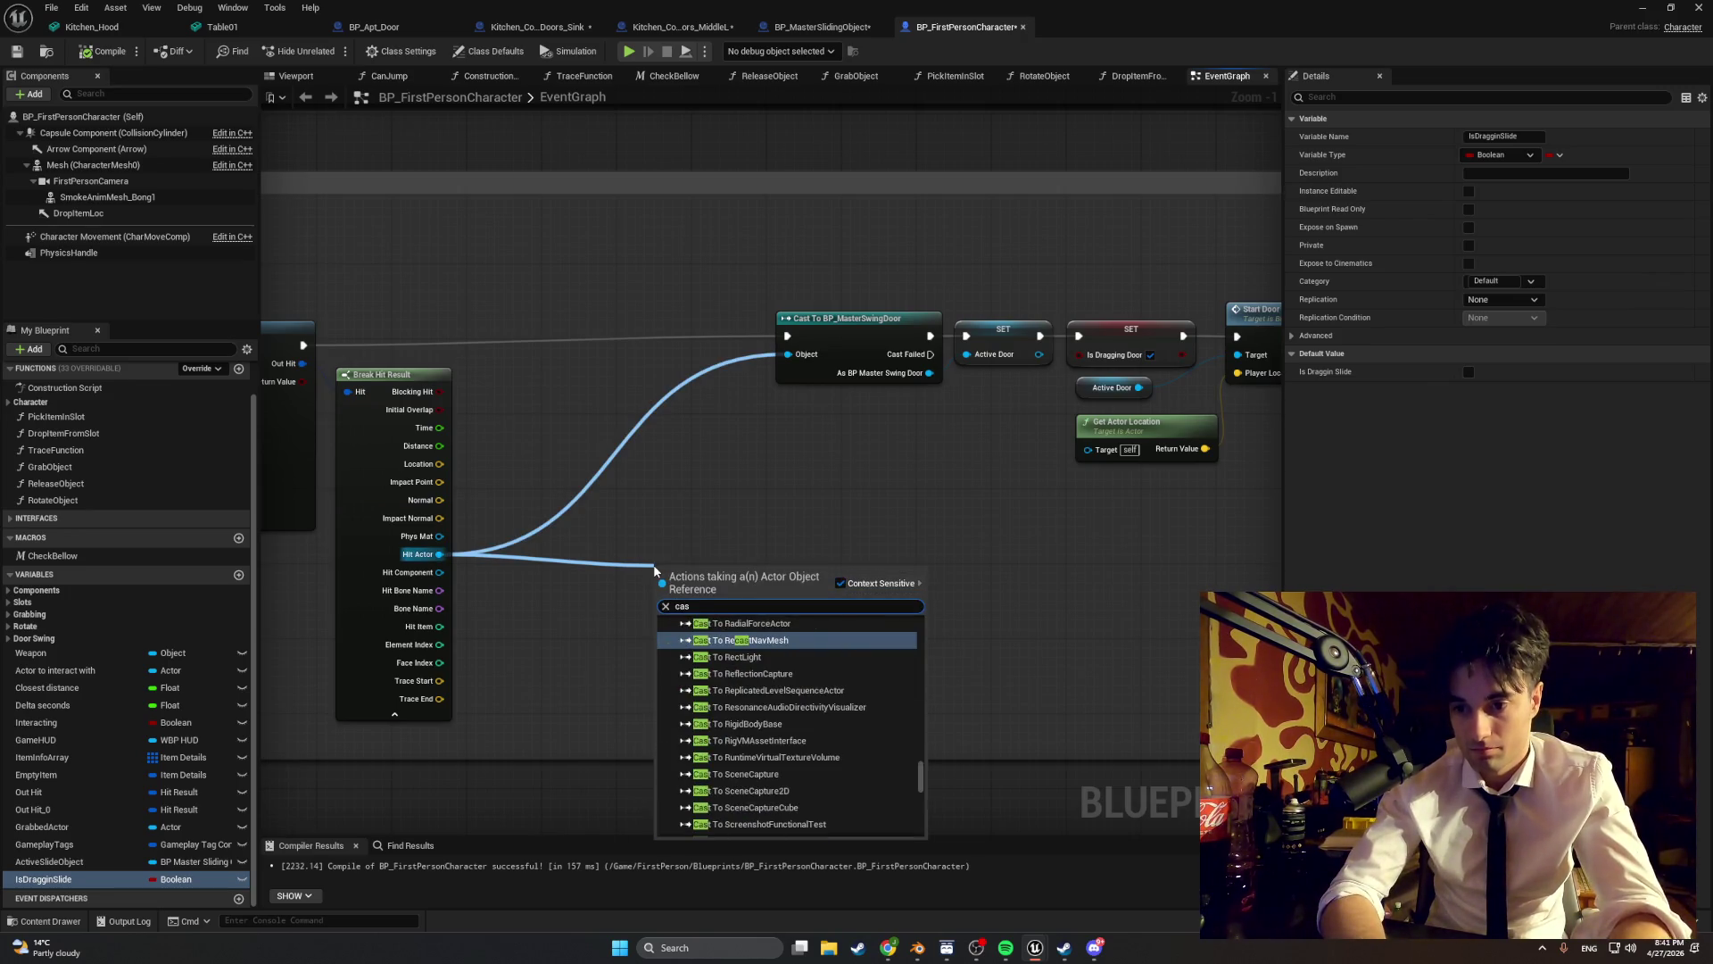
{"action": "type", "text": "t to "}
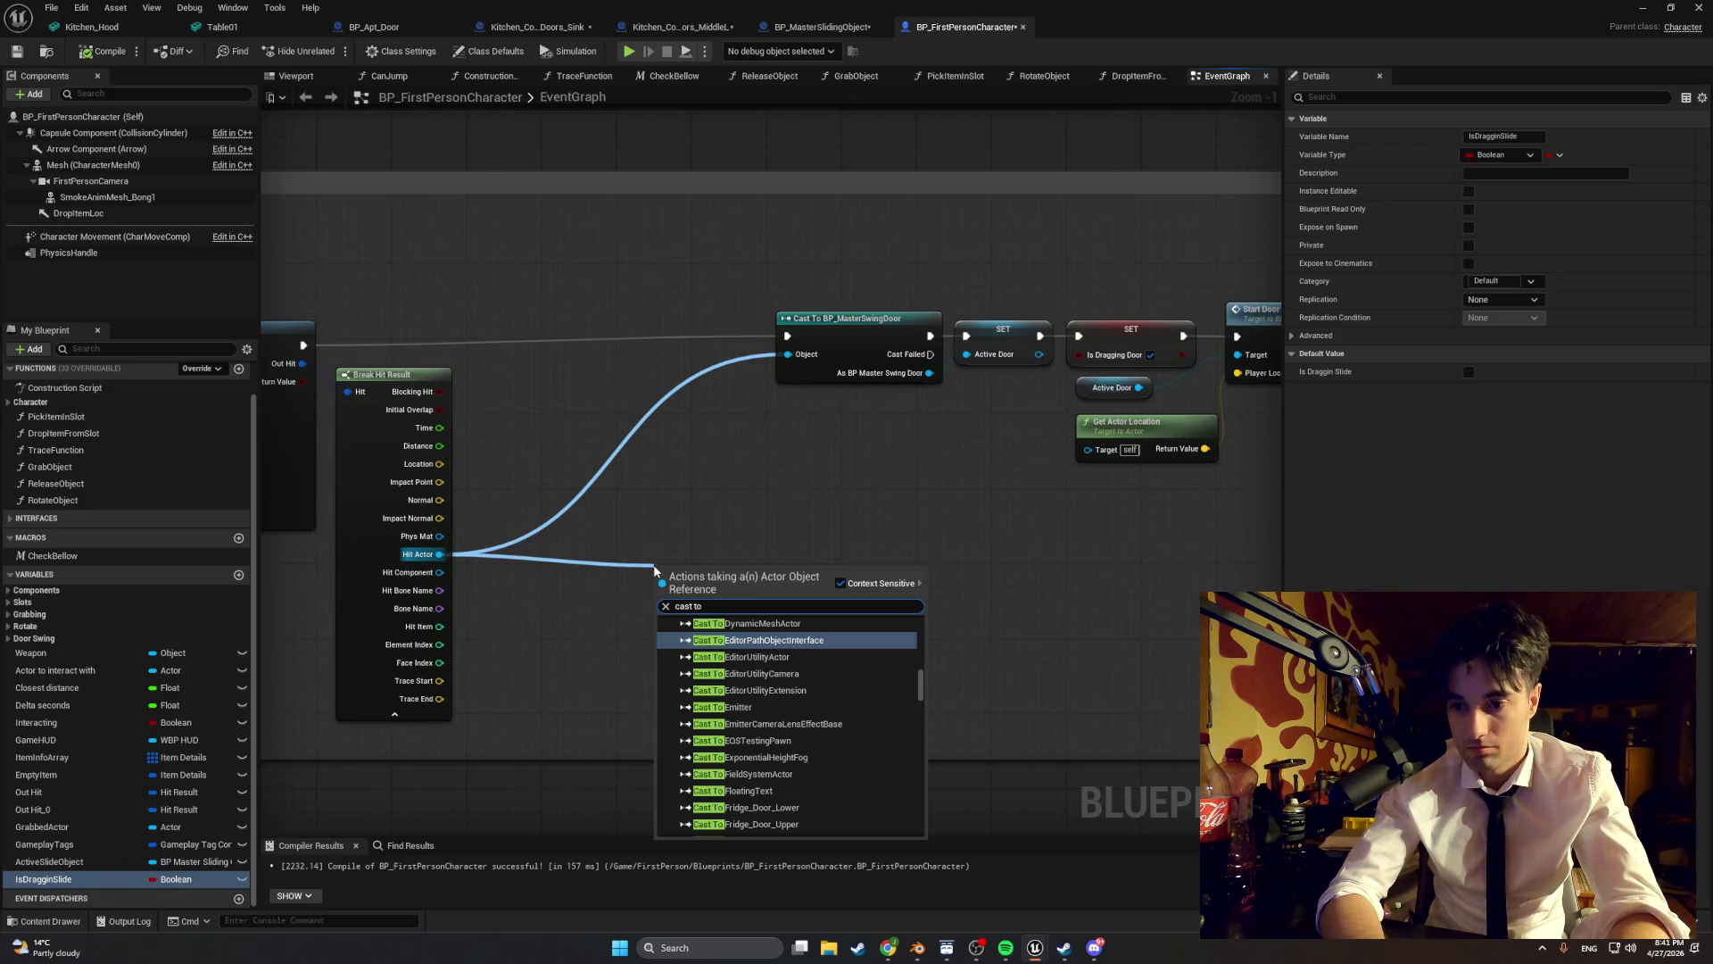
{"action": "type", "text": "BP_mas"}
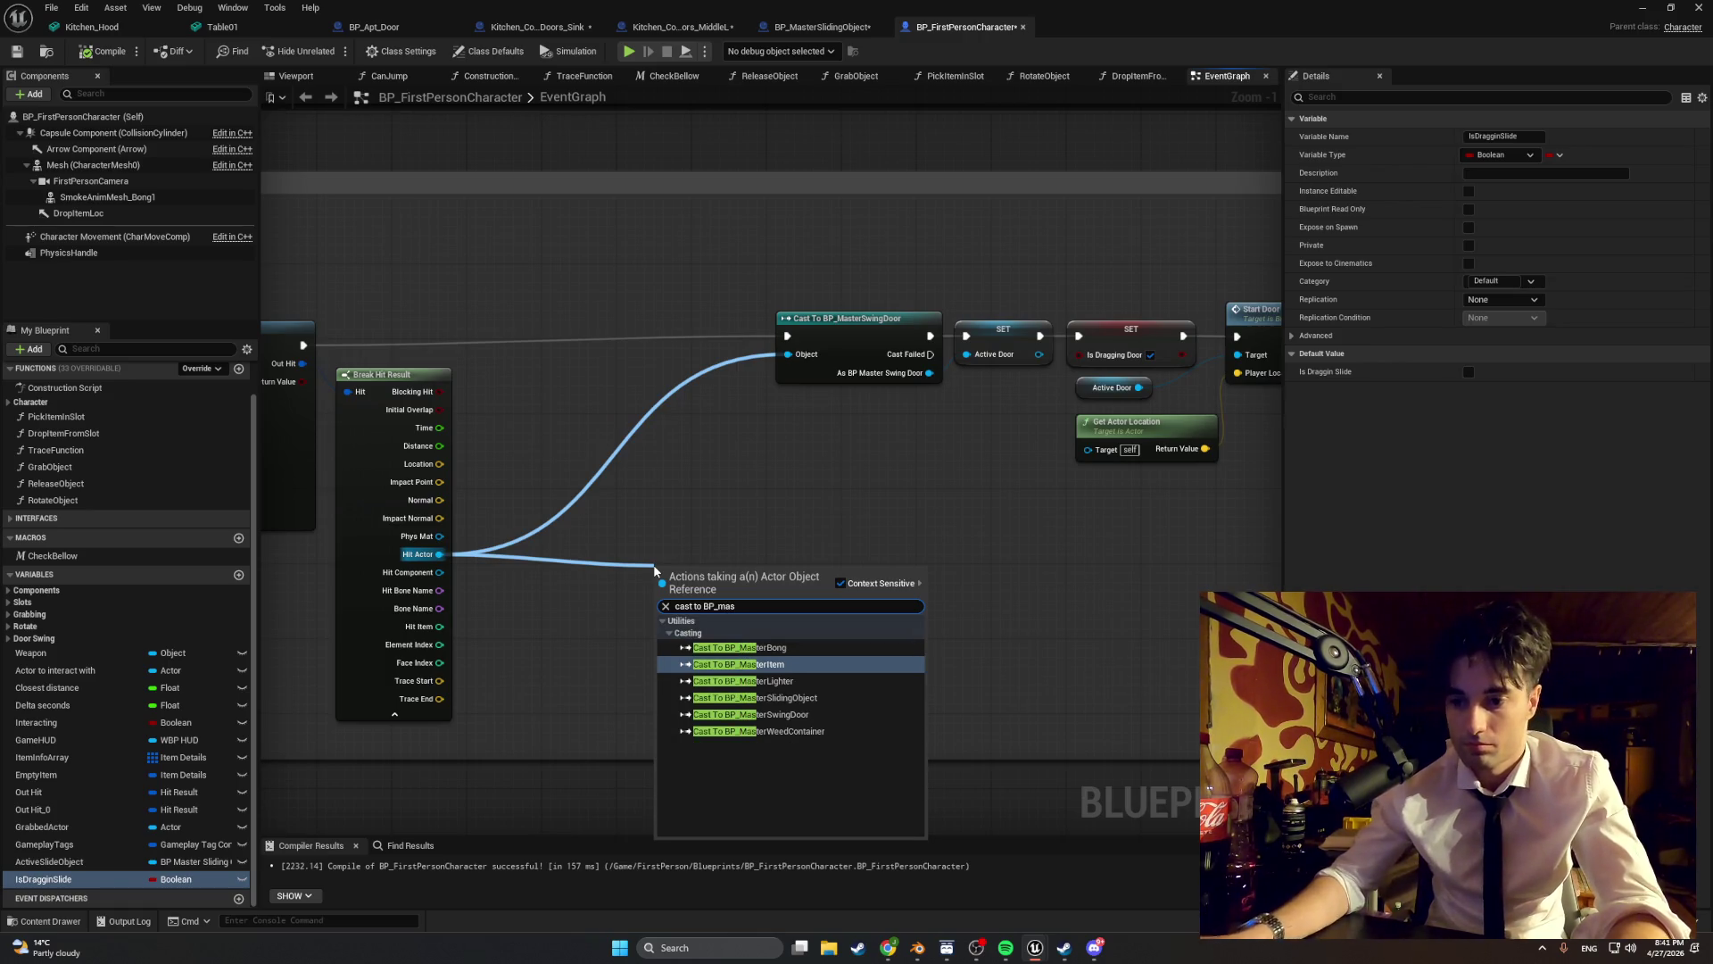
{"action": "left_click", "coordinate": [754, 697]}
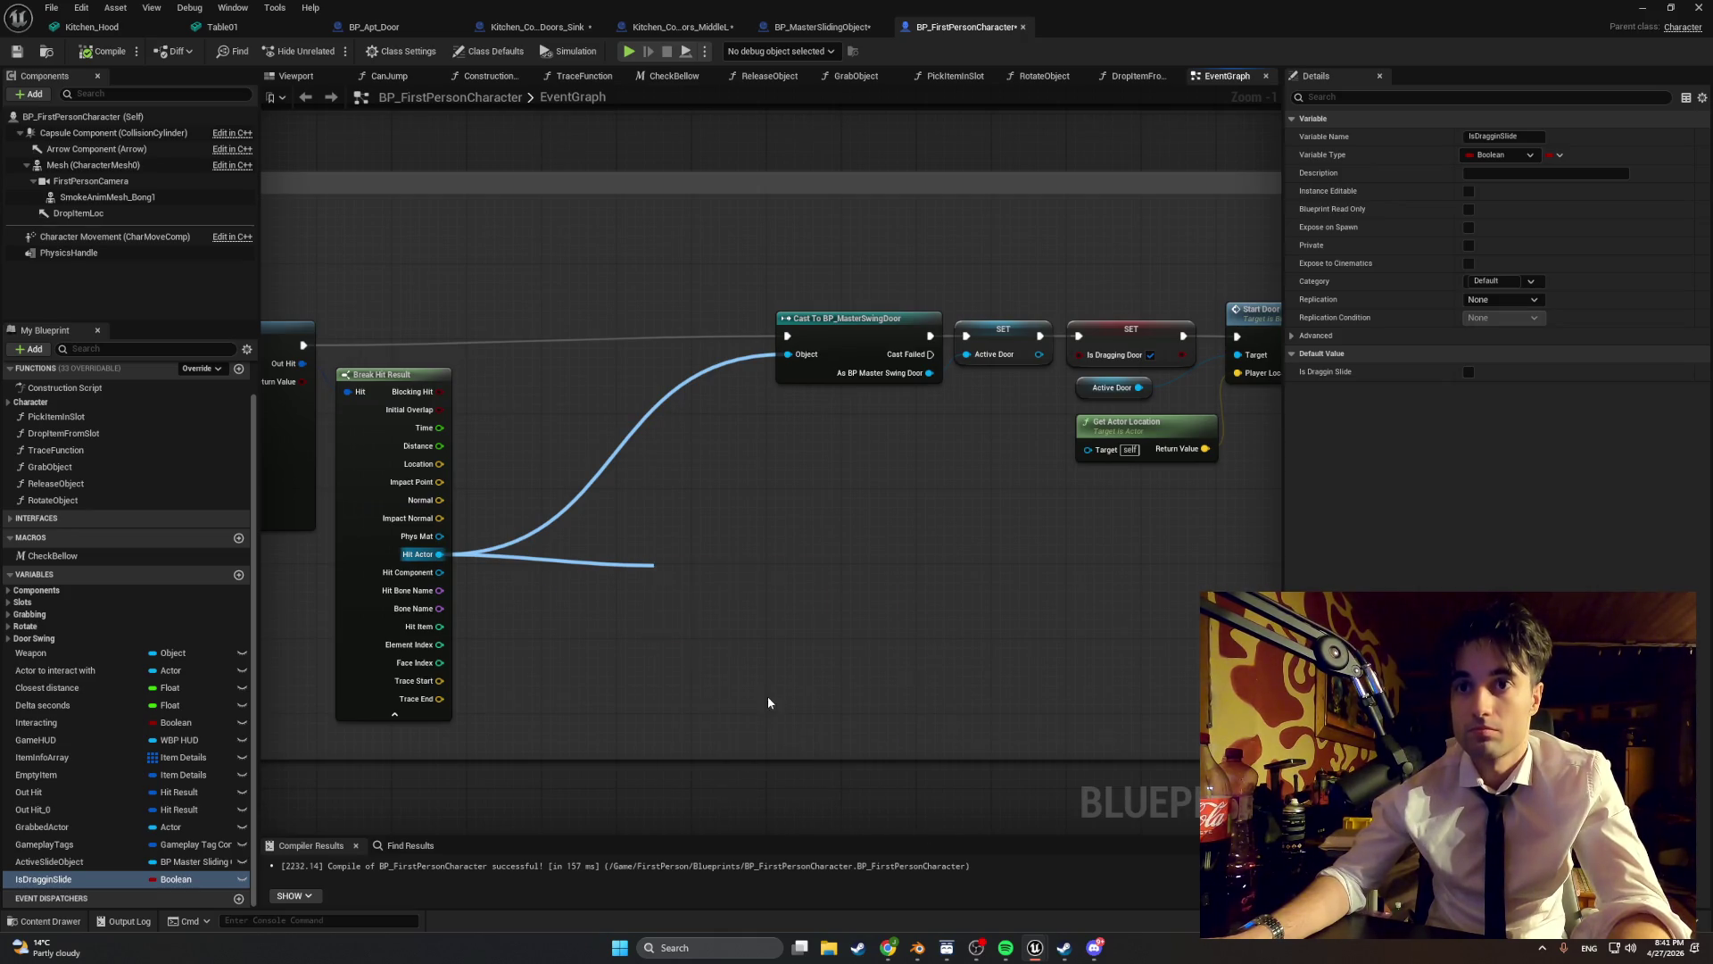
{"action": "mouse_move", "coordinate": [733, 586]}
{"action": "left_mouse_down"}
{"action": "mouse_move", "coordinate": [861, 532]}
{"action": "mouse_move", "coordinate": [846, 539]}
{"action": "left_mouse_up"}
- Store the cast result in an ActiveSlideObject setter and bring IsDragginSlide into the graph
{"action": "left_click_drag", "start_coordinate": [989, 580], "coordinate": [833, 564]}
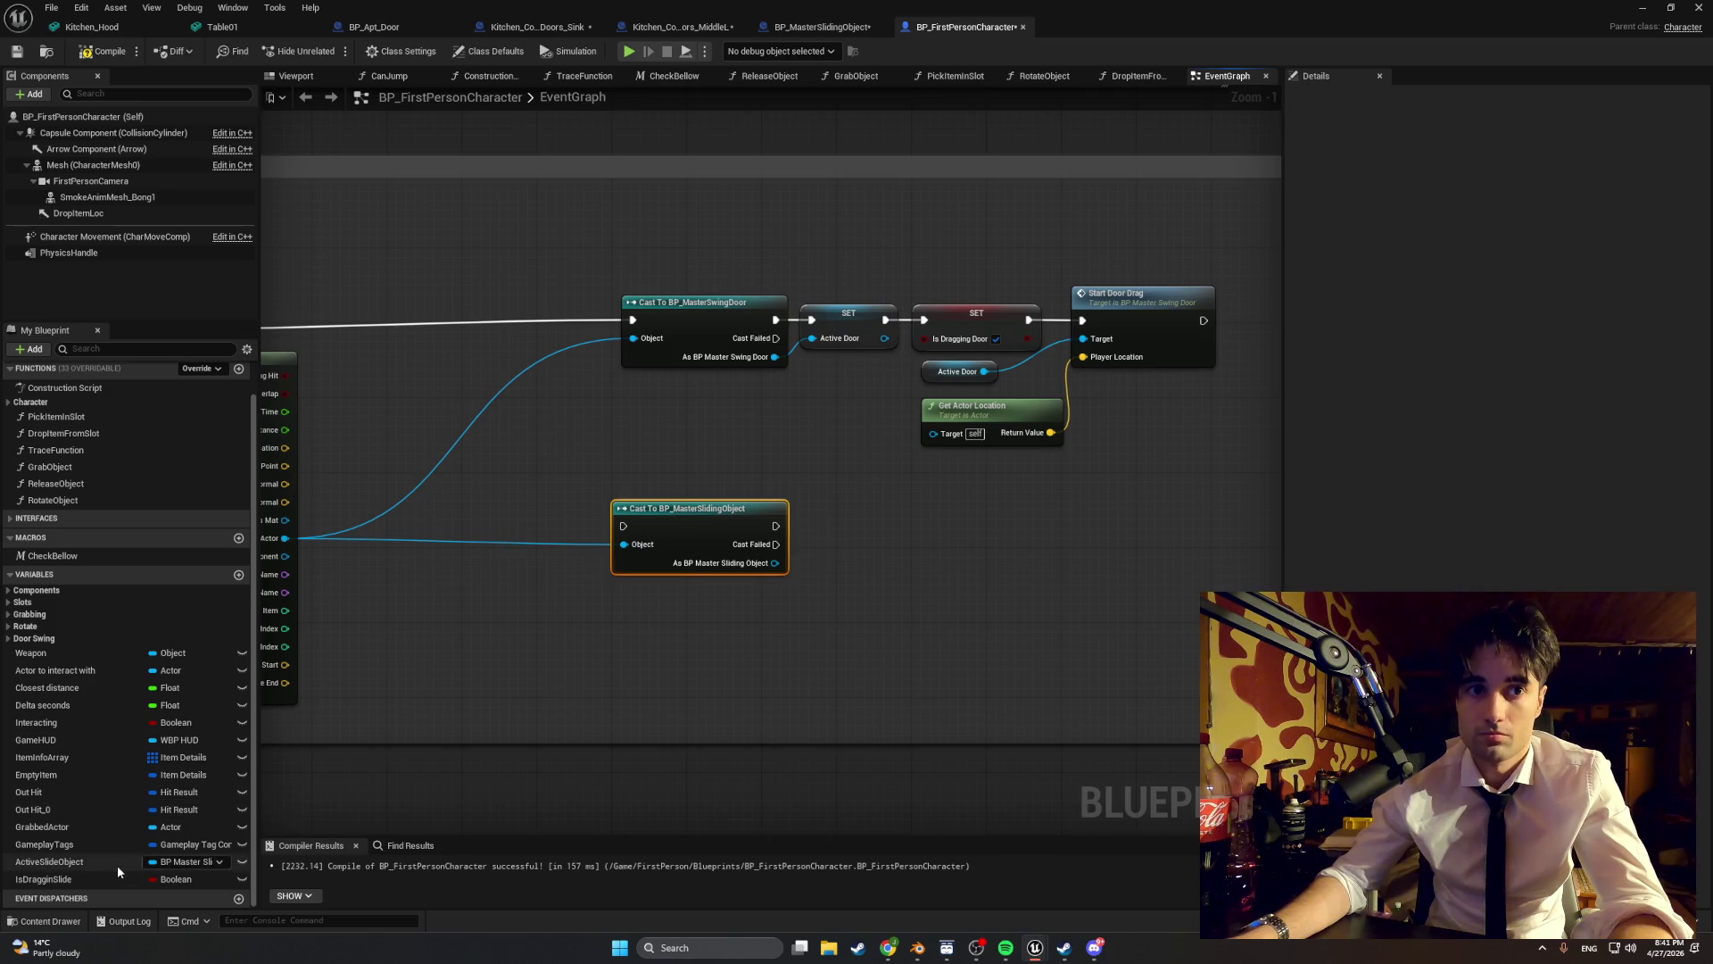
{"action": "mouse_move", "coordinate": [118, 871]}
{"action": "left_mouse_down"}
{"action": "mouse_move", "coordinate": [785, 651]}
{"action": "mouse_move", "coordinate": [773, 637]}
{"action": "mouse_move", "coordinate": [858, 528]}
{"action": "mouse_move", "coordinate": [821, 525]}
{"action": "mouse_move", "coordinate": [822, 546]}
{"action": "left_mouse_up"}
{"action": "left_click", "coordinate": [788, 671]}
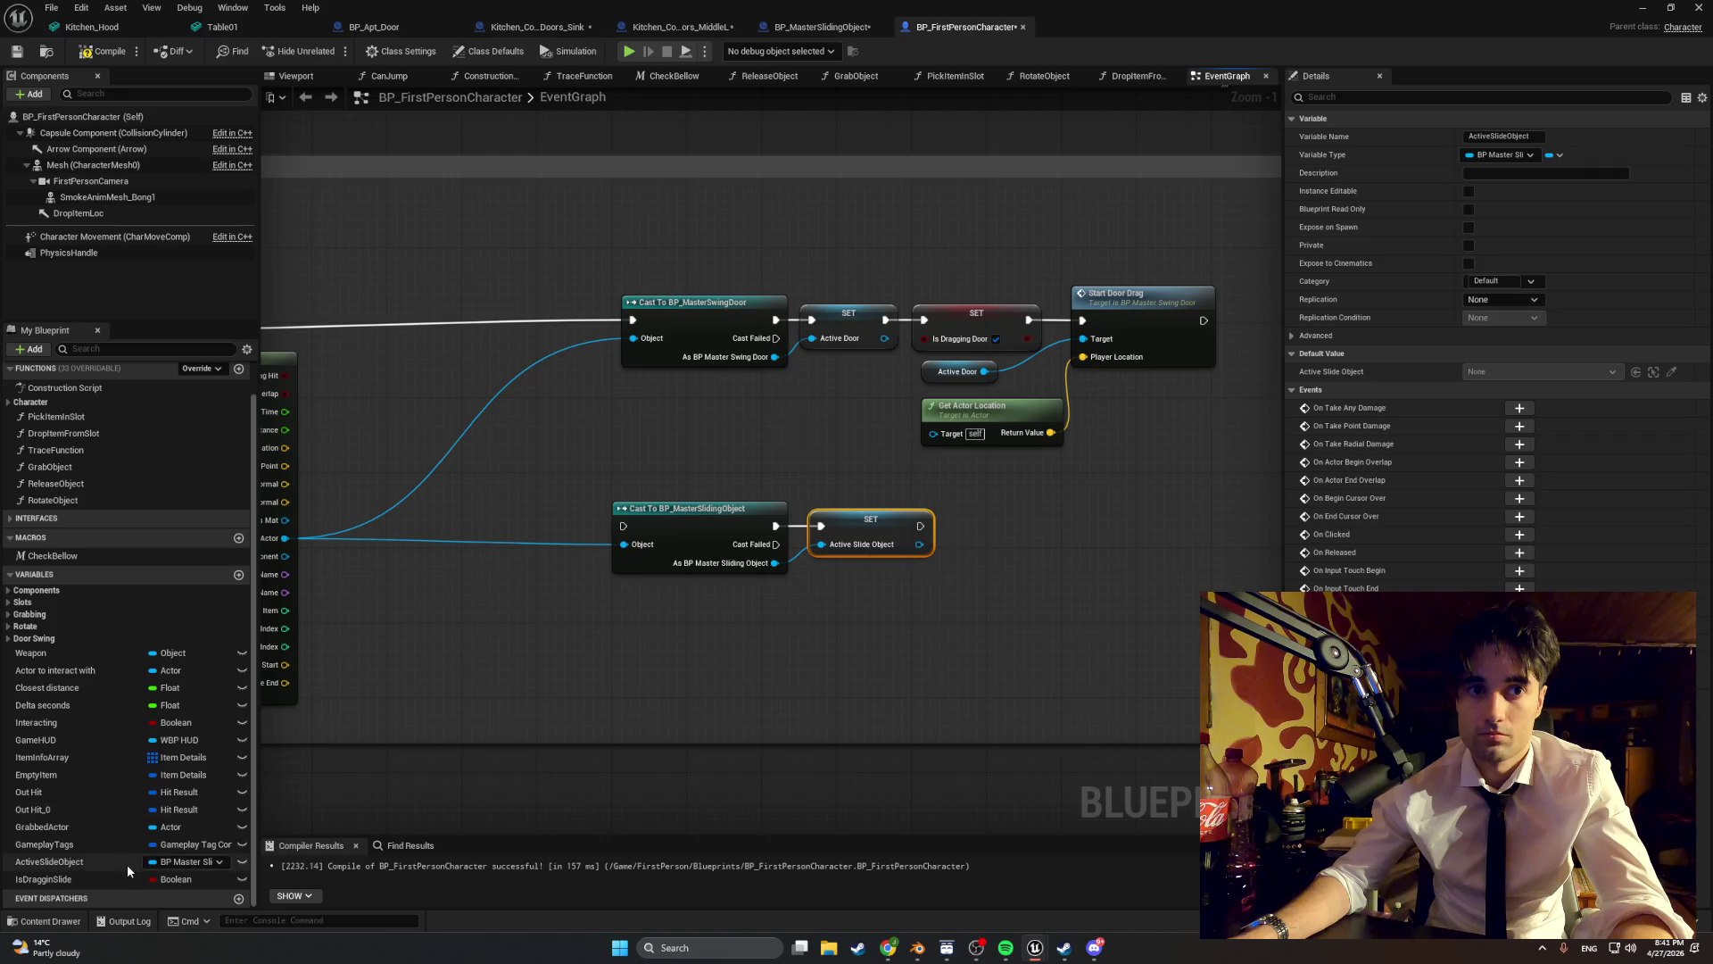
{"action": "left_click_drag", "start_coordinate": [121, 876], "coordinate": [1008, 542]}
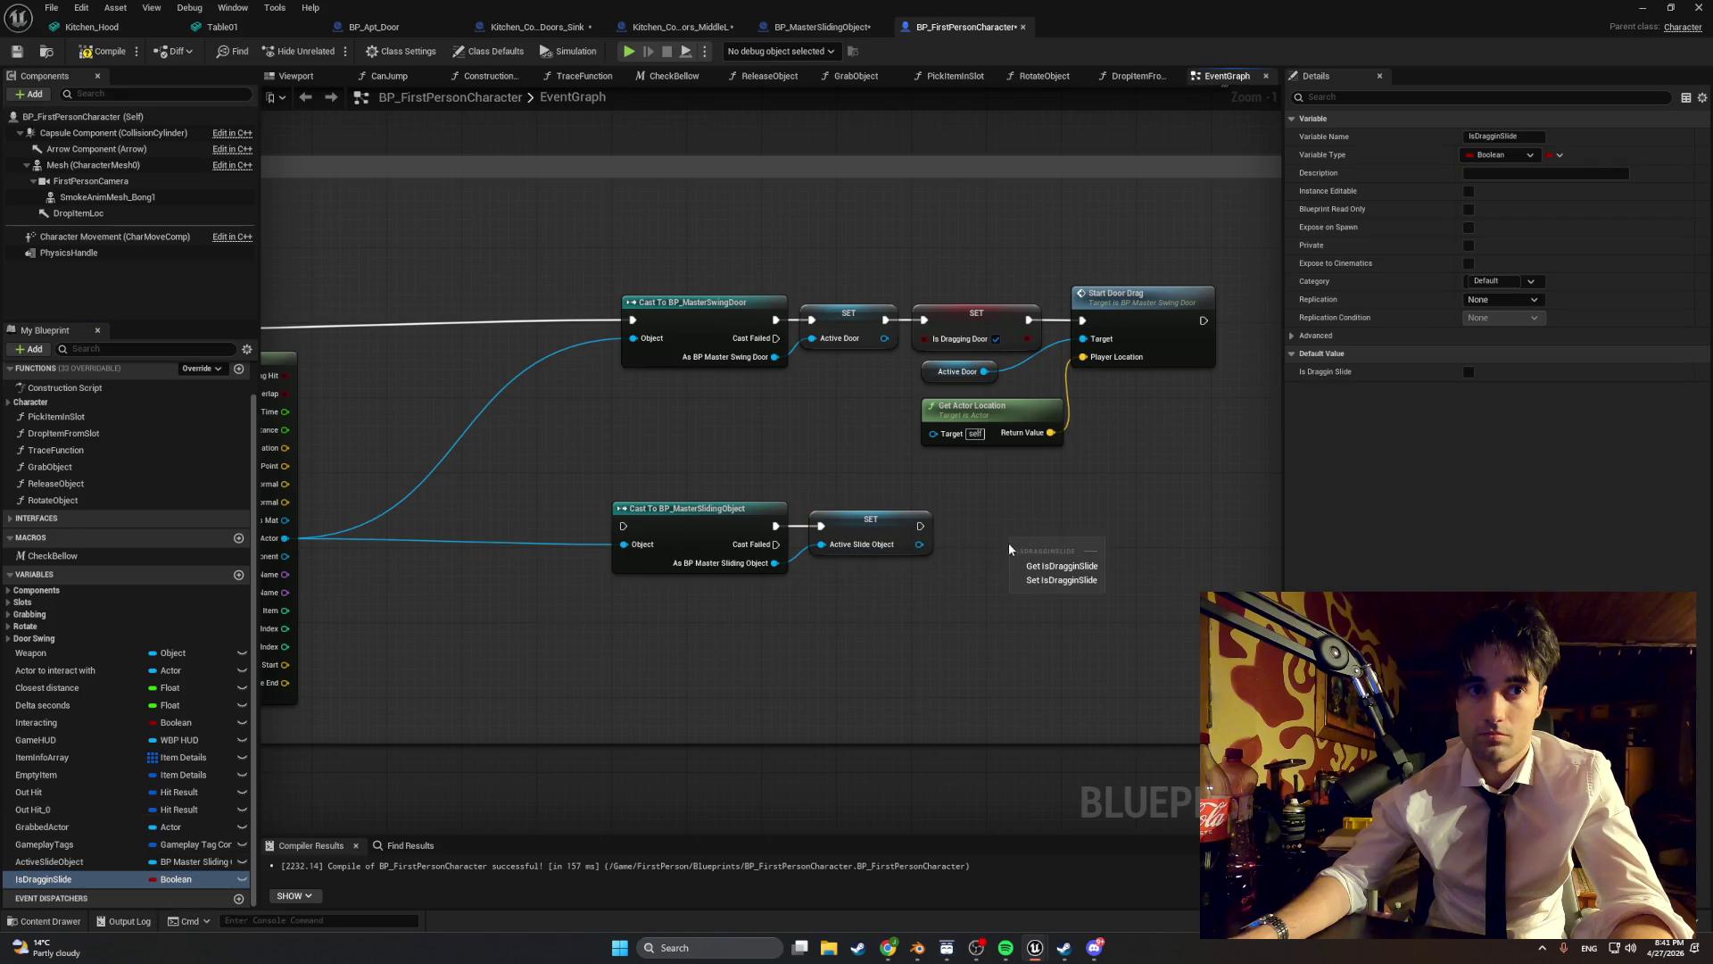
- Add an IsDragginSlide setter after the ActiveSlideObject setter and tick it to true
{"action": "left_click", "coordinate": [1035, 581]}
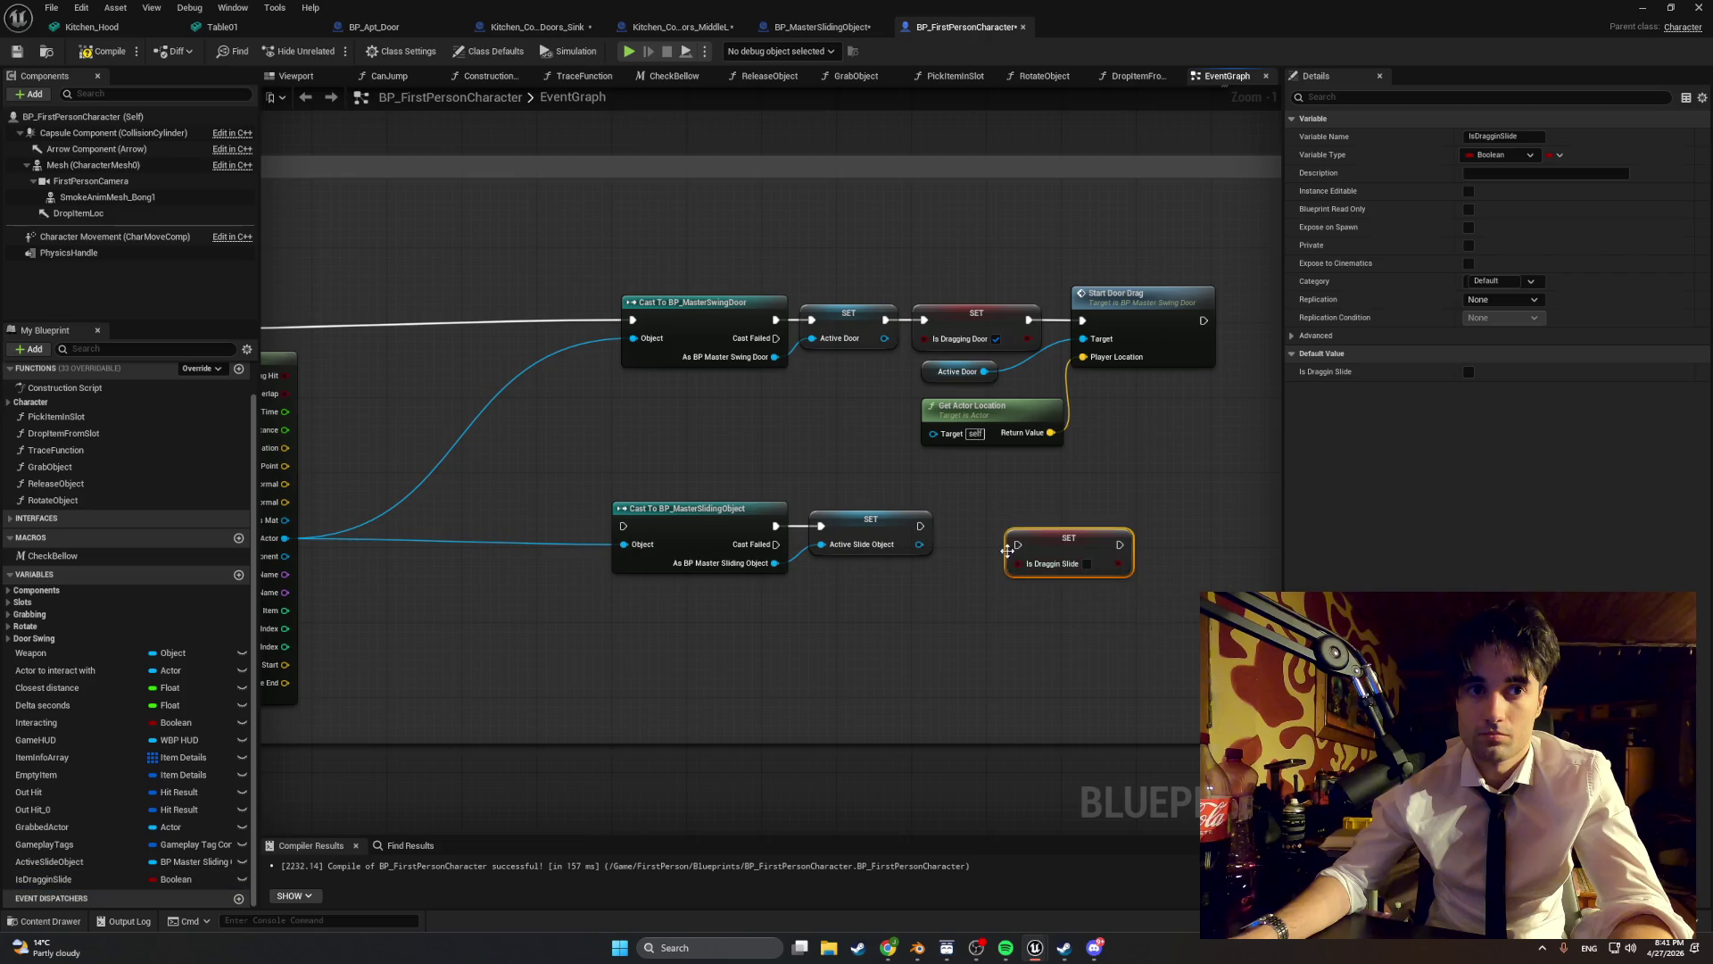
{"action": "mouse_move", "coordinate": [992, 550]}
{"action": "left_mouse_down"}
{"action": "mouse_move", "coordinate": [948, 534]}
{"action": "mouse_move", "coordinate": [970, 525]}
{"action": "left_mouse_up"}
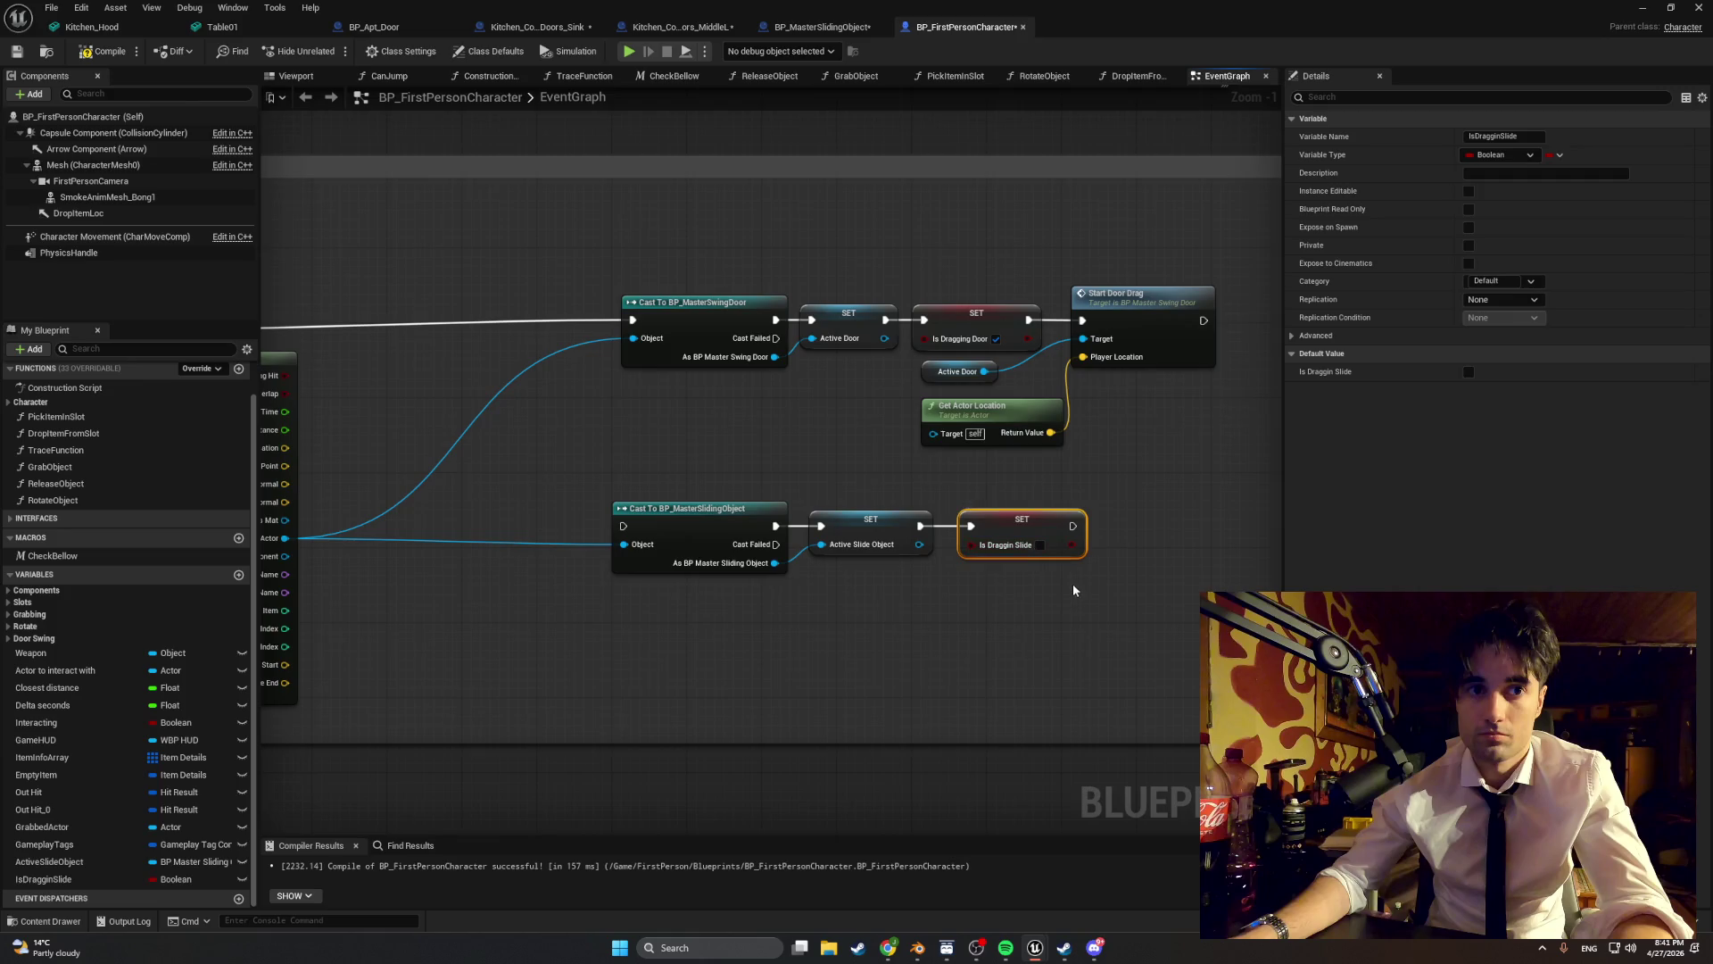
{"action": "left_click", "coordinate": [1039, 546]}
{"action": "mouse_move", "coordinate": [792, 669]}
{"action": "left_mouse_down"}
{"action": "mouse_move", "coordinate": [849, 654]}
{"action": "mouse_move", "coordinate": [1189, 675]}
{"action": "left_mouse_up"}
{"action": "left_click_drag", "start_coordinate": [1031, 673], "coordinate": [1193, 677]}
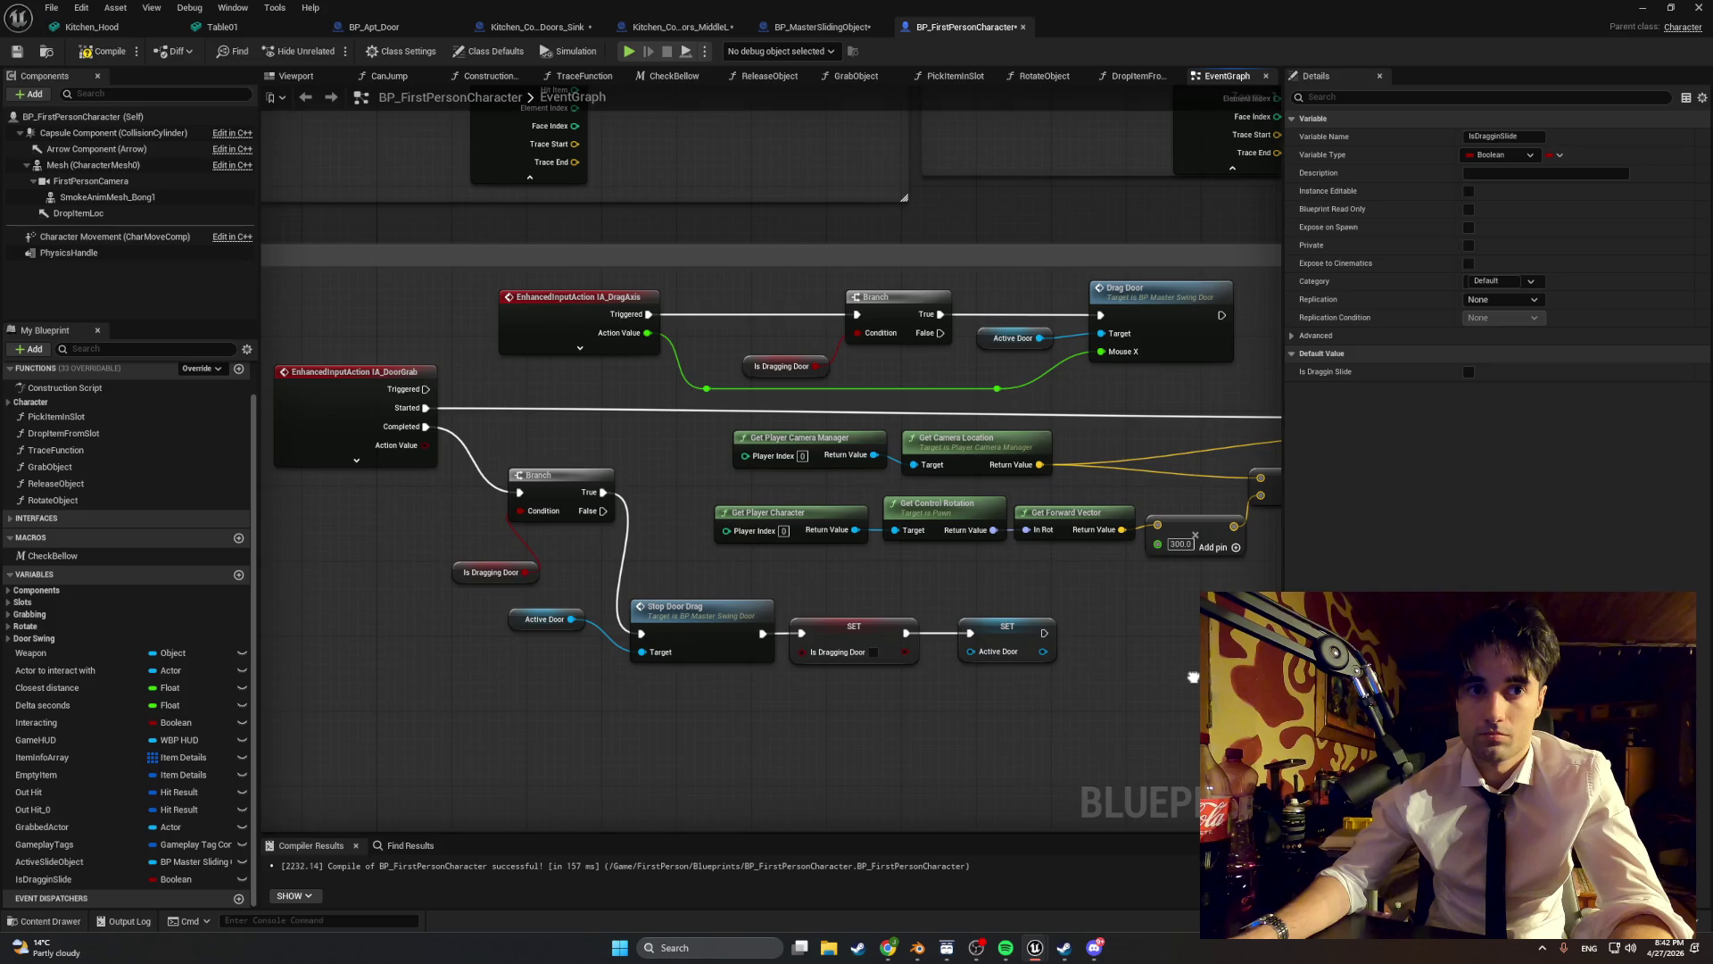
{"action": "left_click_drag", "start_coordinate": [1193, 678], "coordinate": [474, 600]}
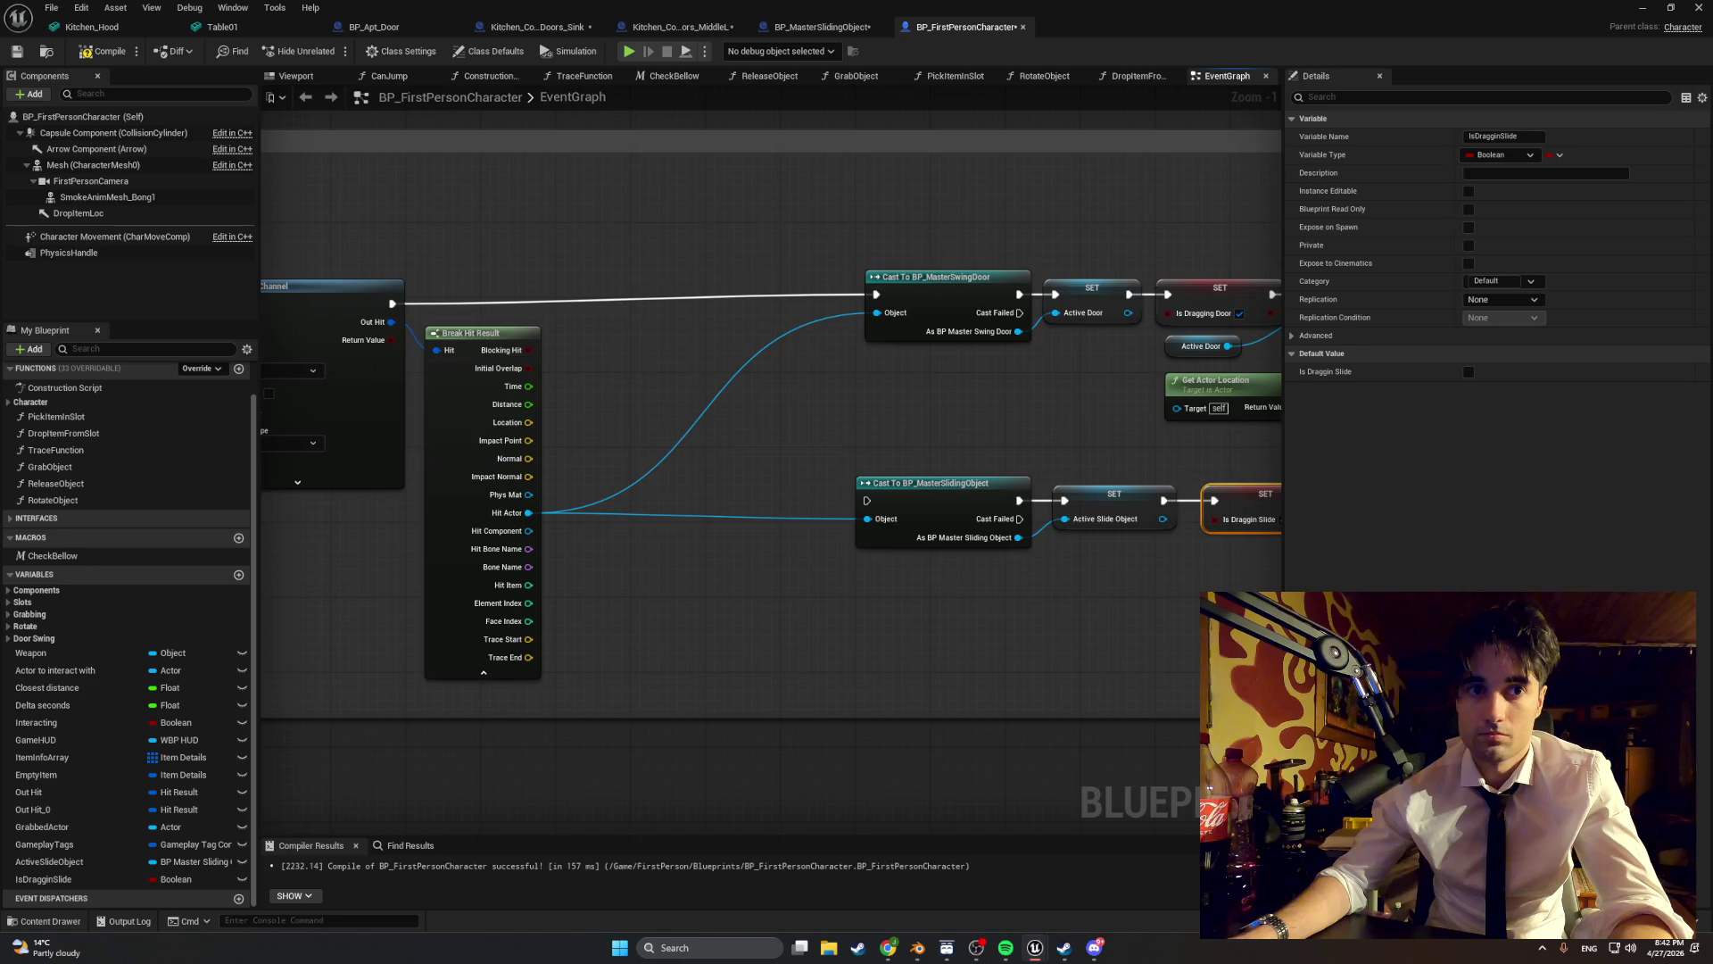
{"action": "mouse_move", "coordinate": [1038, 673]}
{"action": "left_mouse_down"}
{"action": "mouse_move", "coordinate": [733, 652]}
{"action": "mouse_move", "coordinate": [841, 623]}
{"action": "mouse_move", "coordinate": [1176, 667]}
{"action": "mouse_move", "coordinate": [673, 680]}
{"action": "mouse_move", "coordinate": [412, 639]}
{"action": "left_mouse_up"}
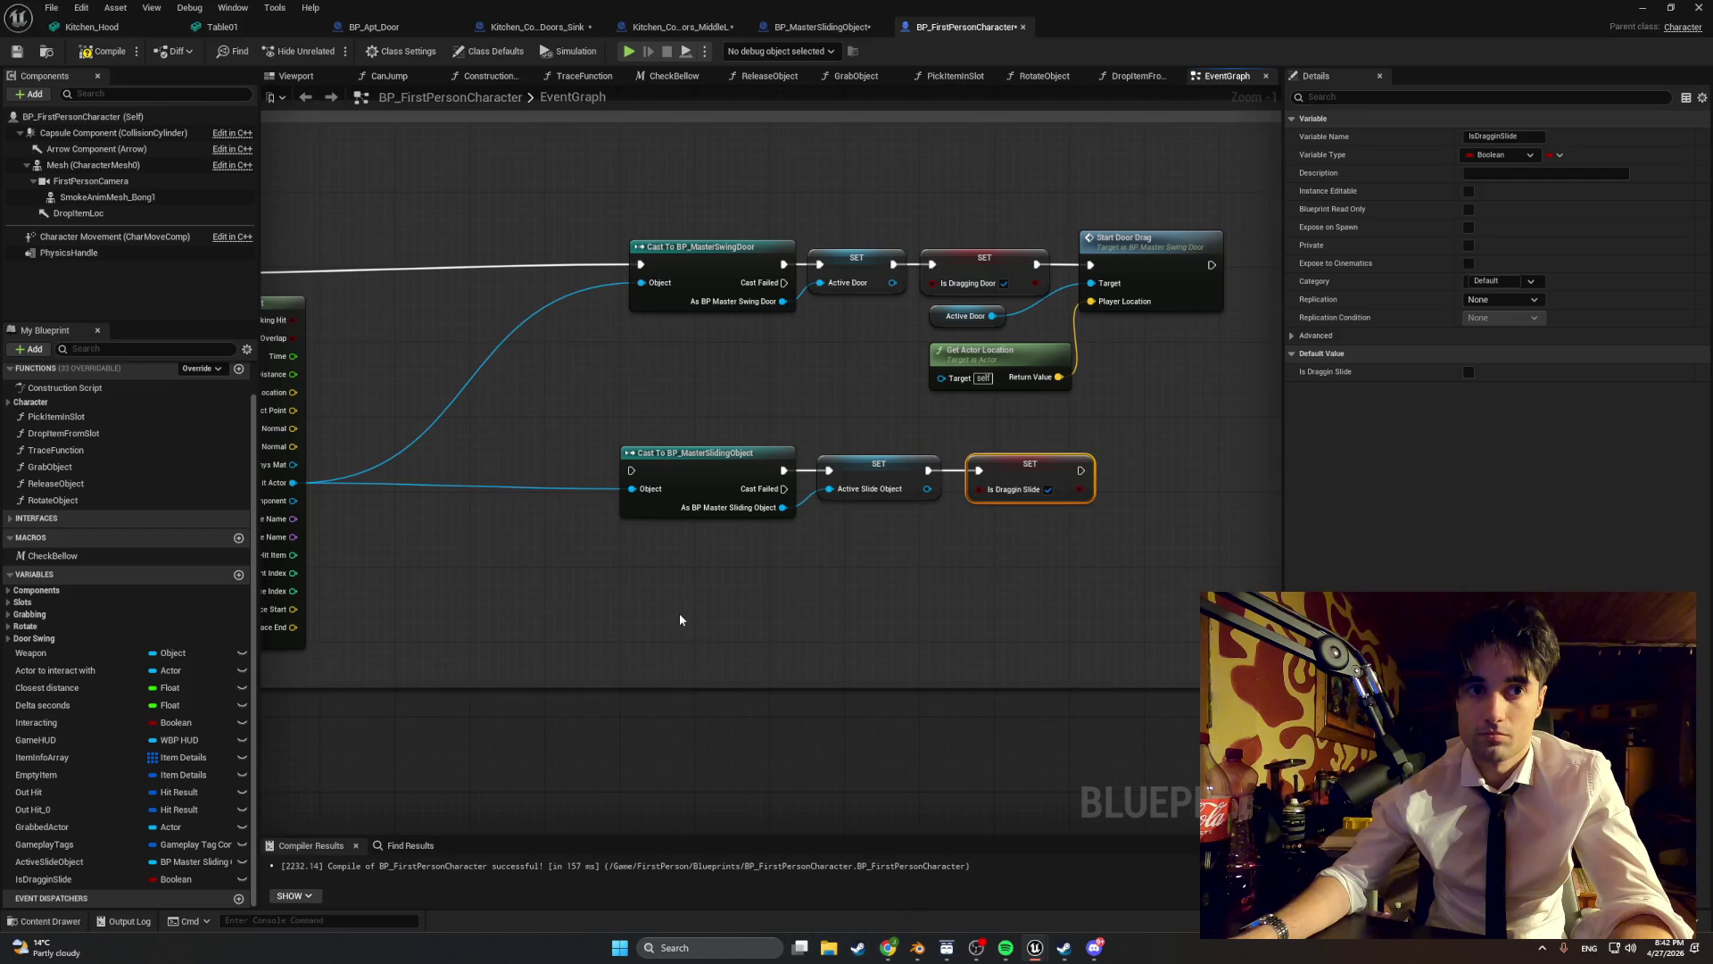
- Rewire Line Trace By Channel's execution output into Cast To BP_MasterSwingDoor
{"action": "mouse_move", "coordinate": [680, 614]}
{"action": "left_mouse_down"}
{"action": "mouse_move", "coordinate": [701, 612]}
{"action": "mouse_move", "coordinate": [608, 609]}
{"action": "left_mouse_up"}
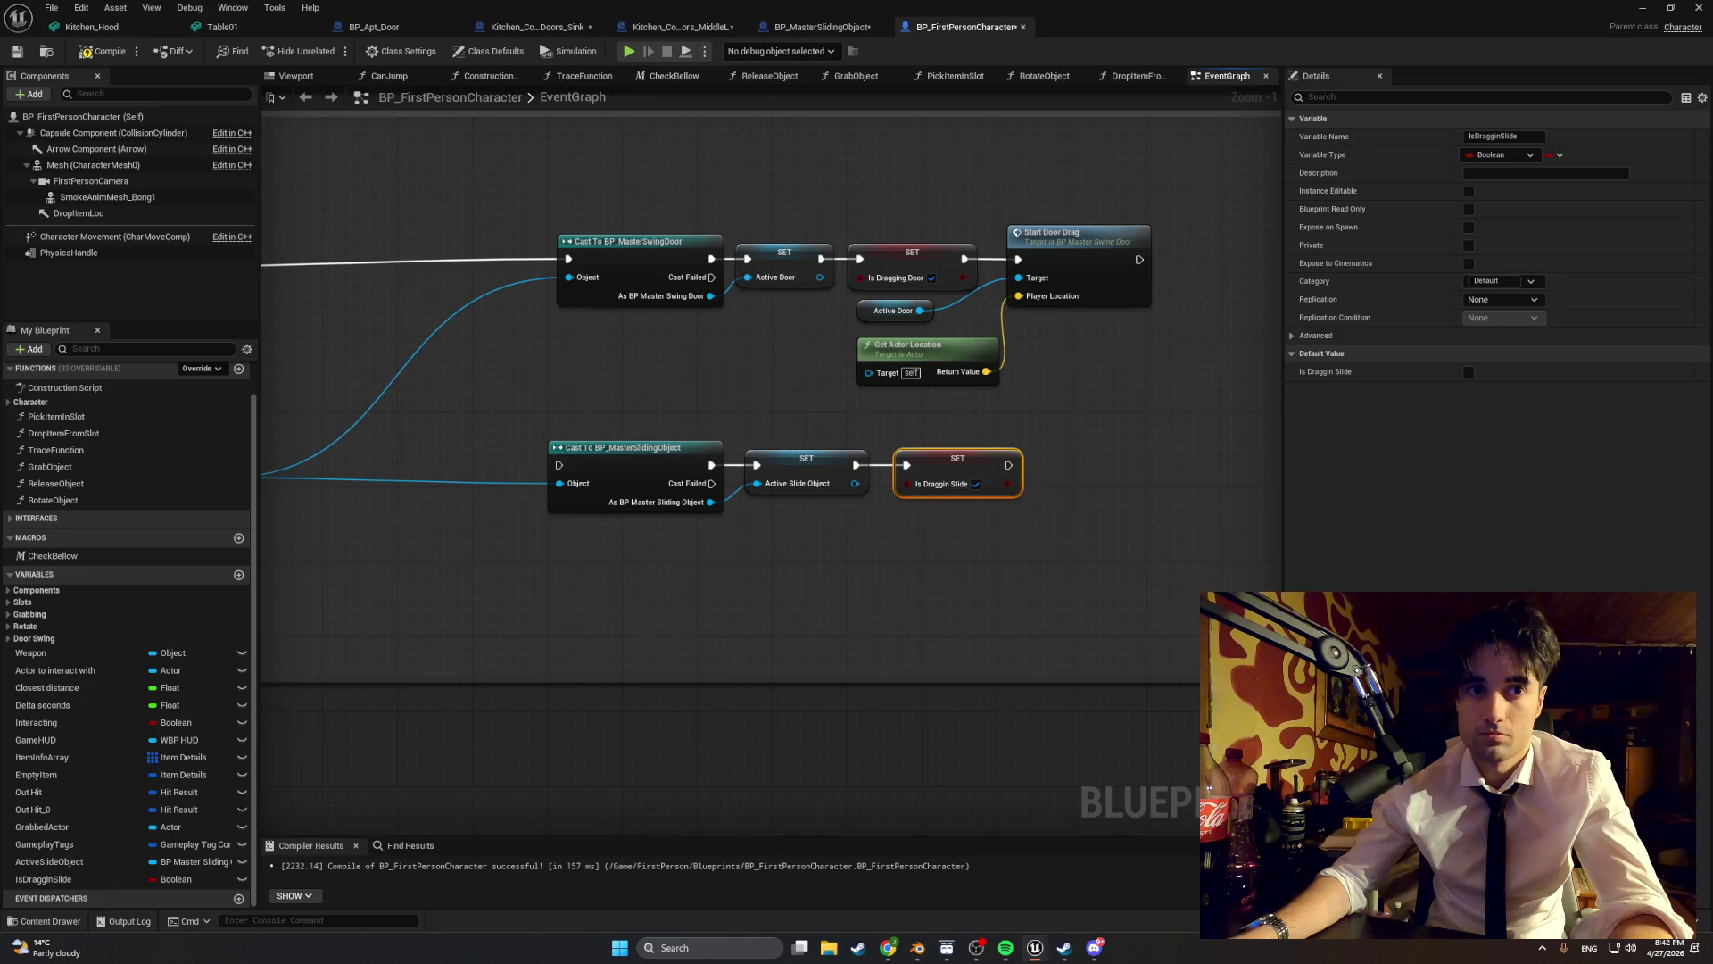
{"action": "mouse_move", "coordinate": [660, 555]}
{"action": "left_mouse_down"}
{"action": "mouse_move", "coordinate": [1262, 562]}
{"action": "mouse_move", "coordinate": [1712, 645]}
{"action": "left_mouse_up"}
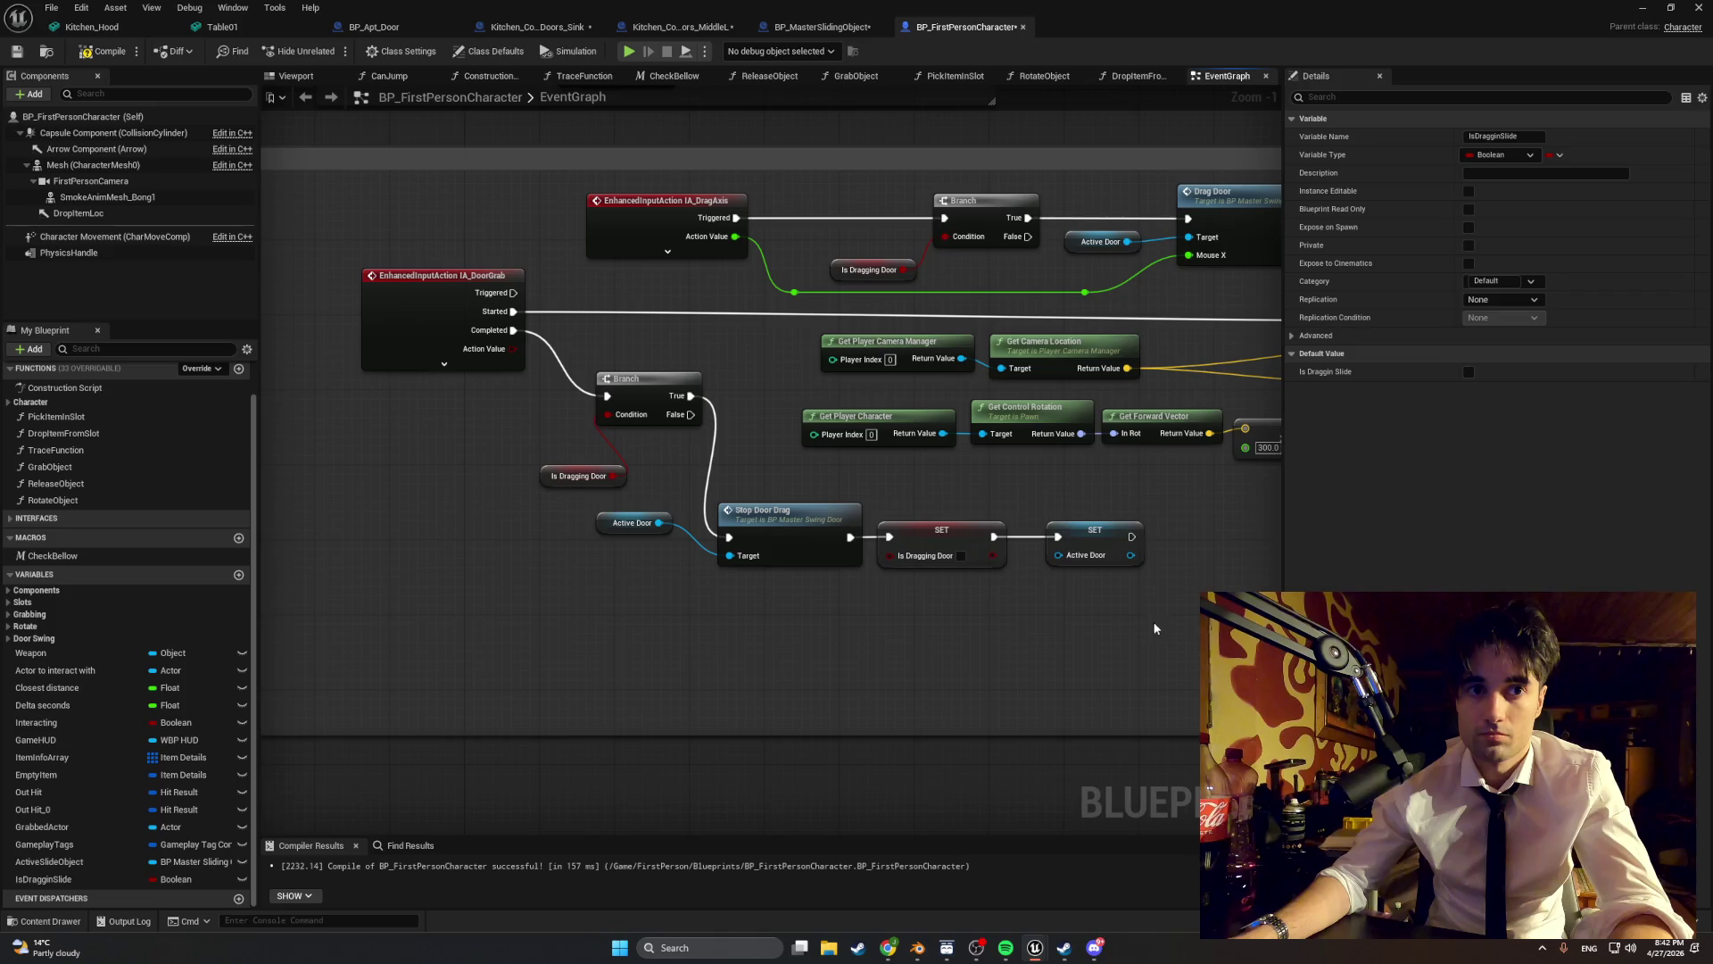
{"action": "left_click_drag", "start_coordinate": [748, 385], "coordinate": [660, 470]}
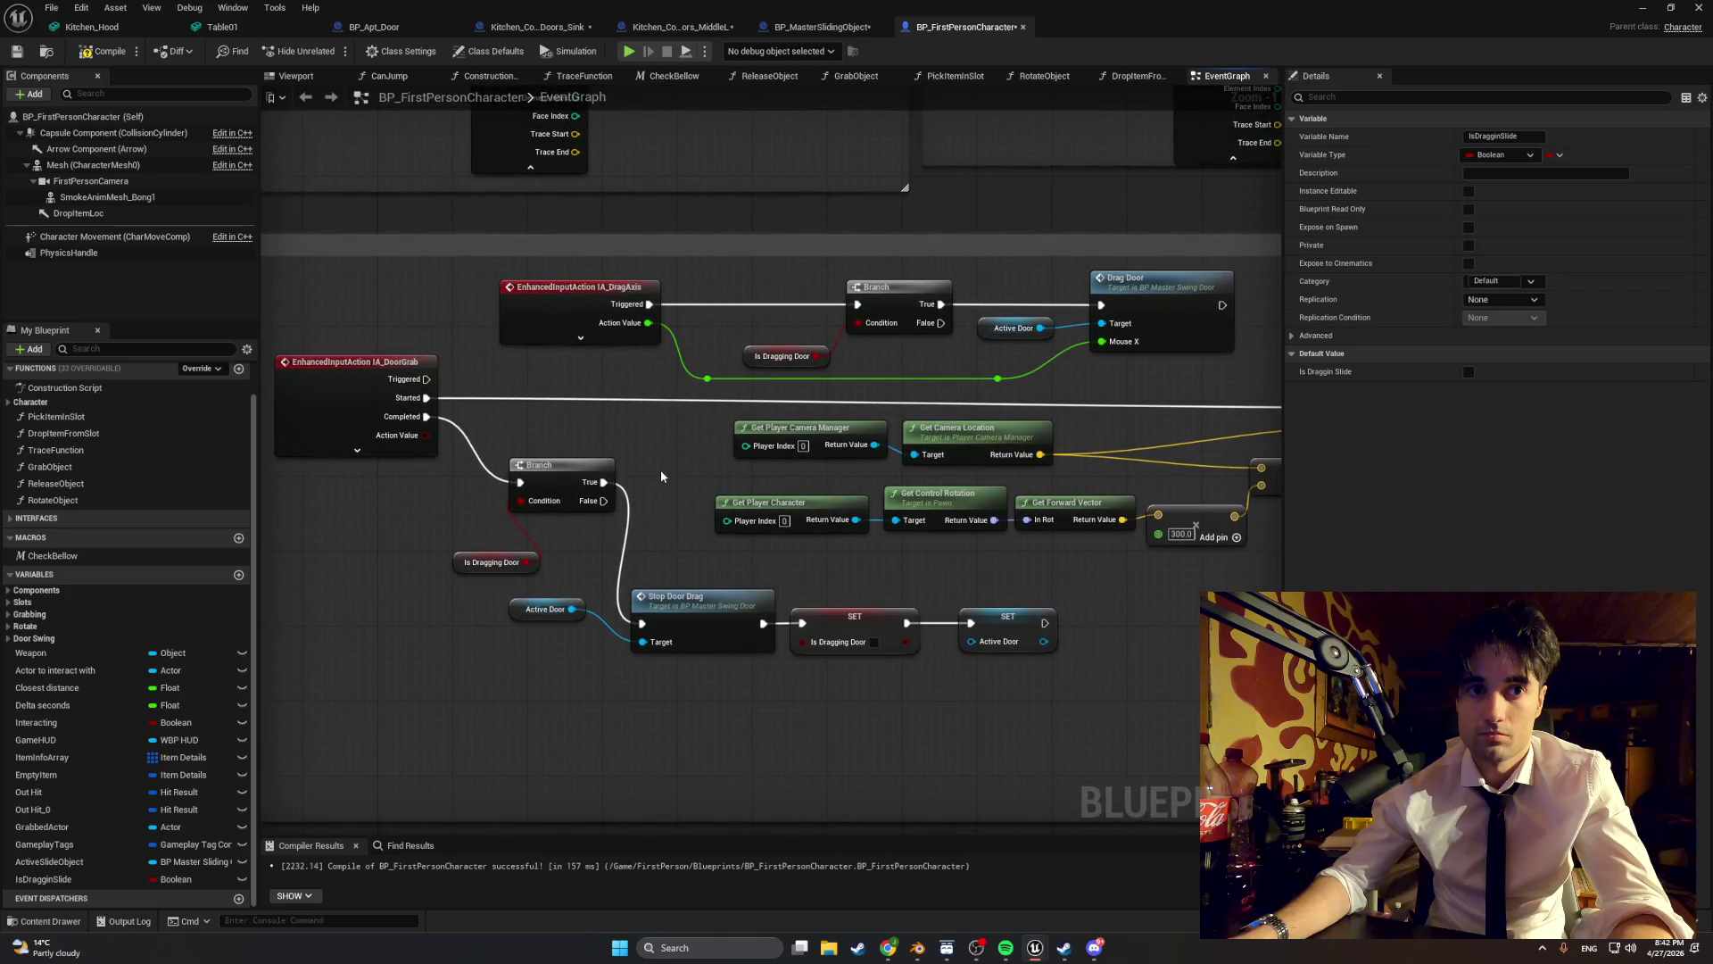
{"action": "scroll", "coordinate": [661, 476], "scroll_direction": "down", "scroll_amount": 2}
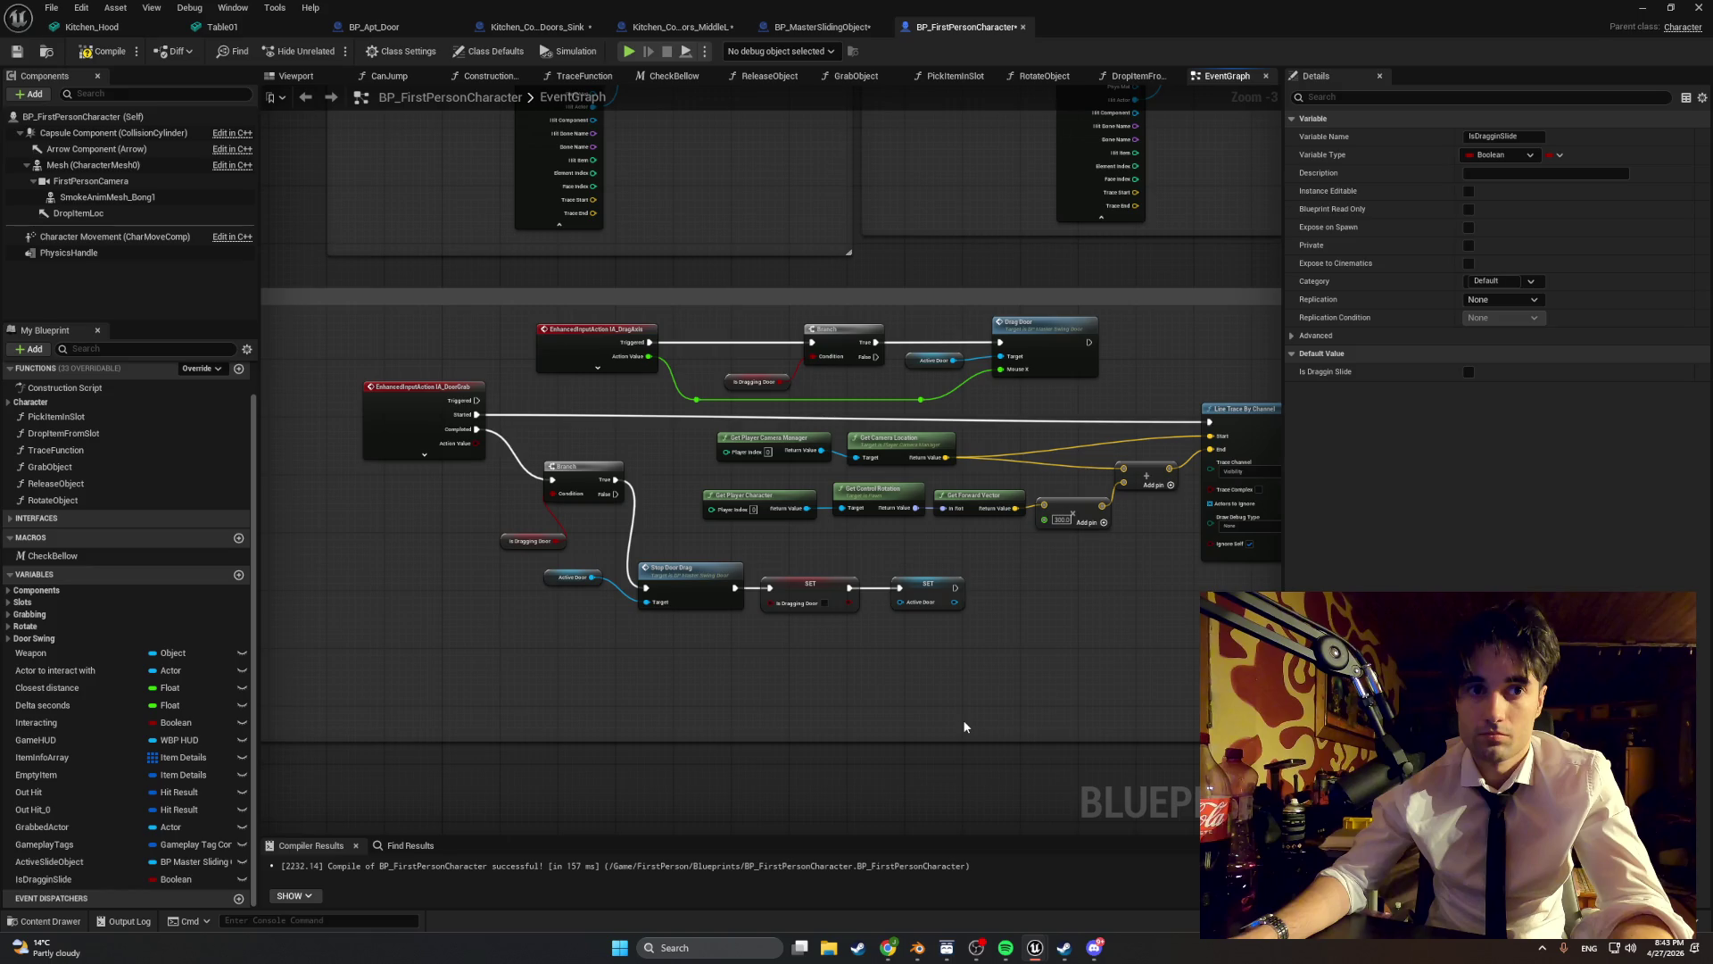
{"action": "scroll", "coordinate": [689, 526], "scroll_direction": "down", "scroll_amount": 2}
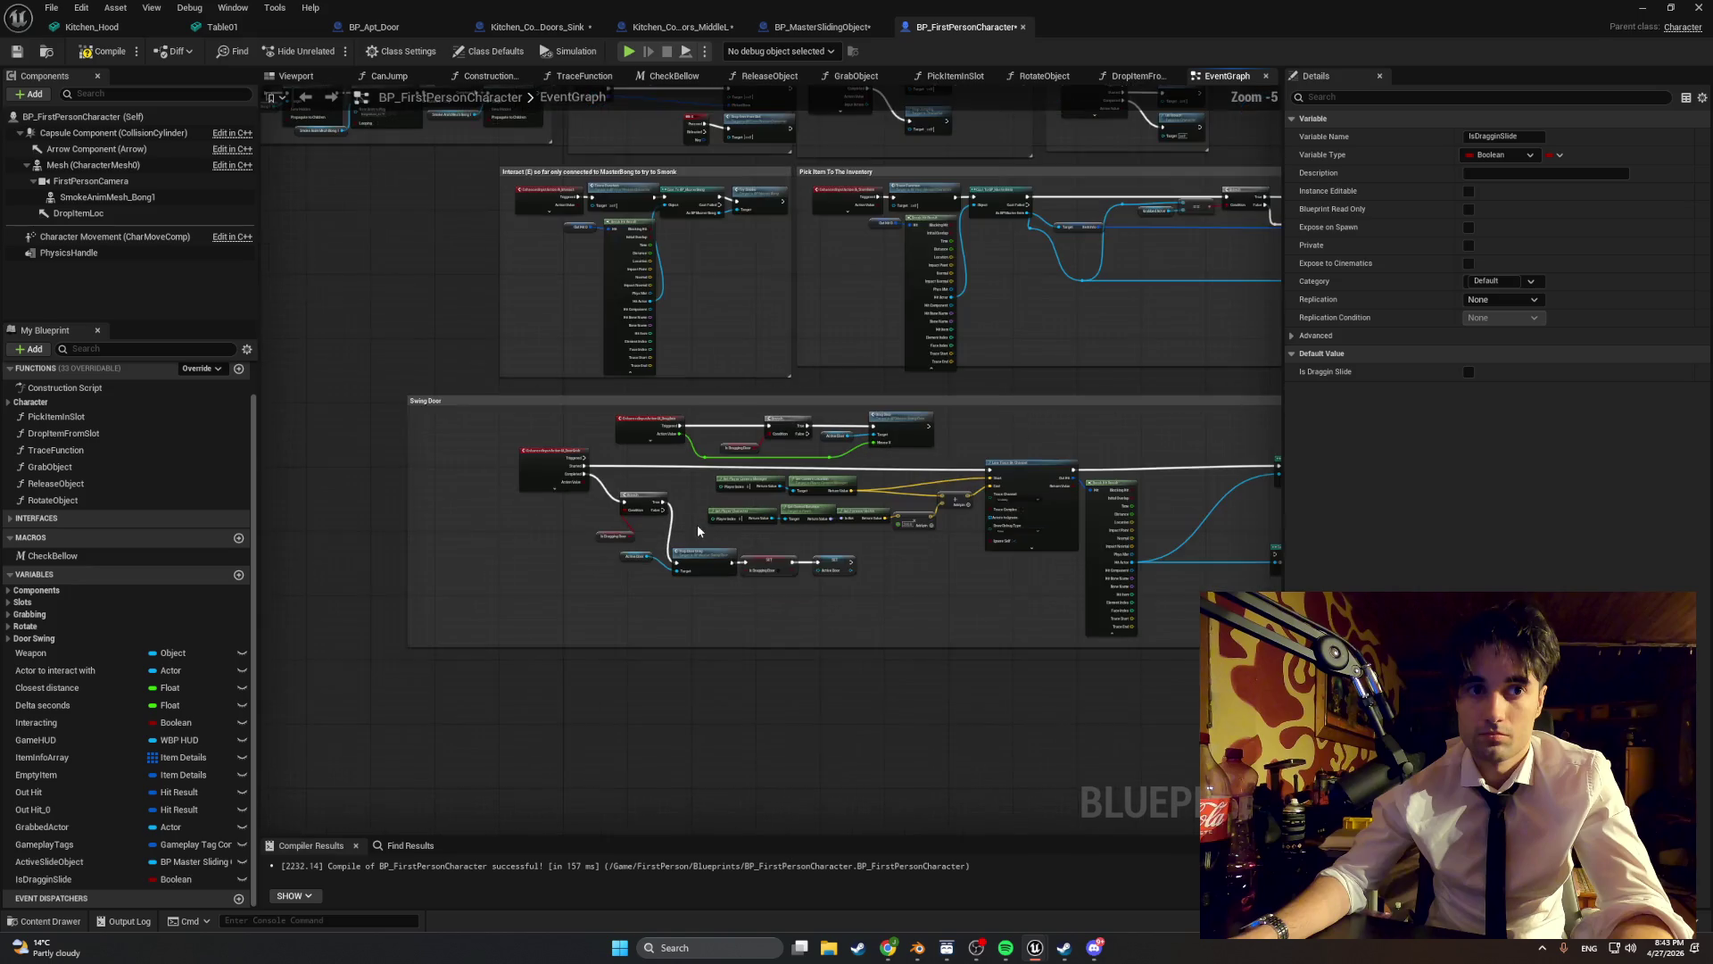
{"action": "left_click_drag", "start_coordinate": [687, 526], "coordinate": [525, 474]}
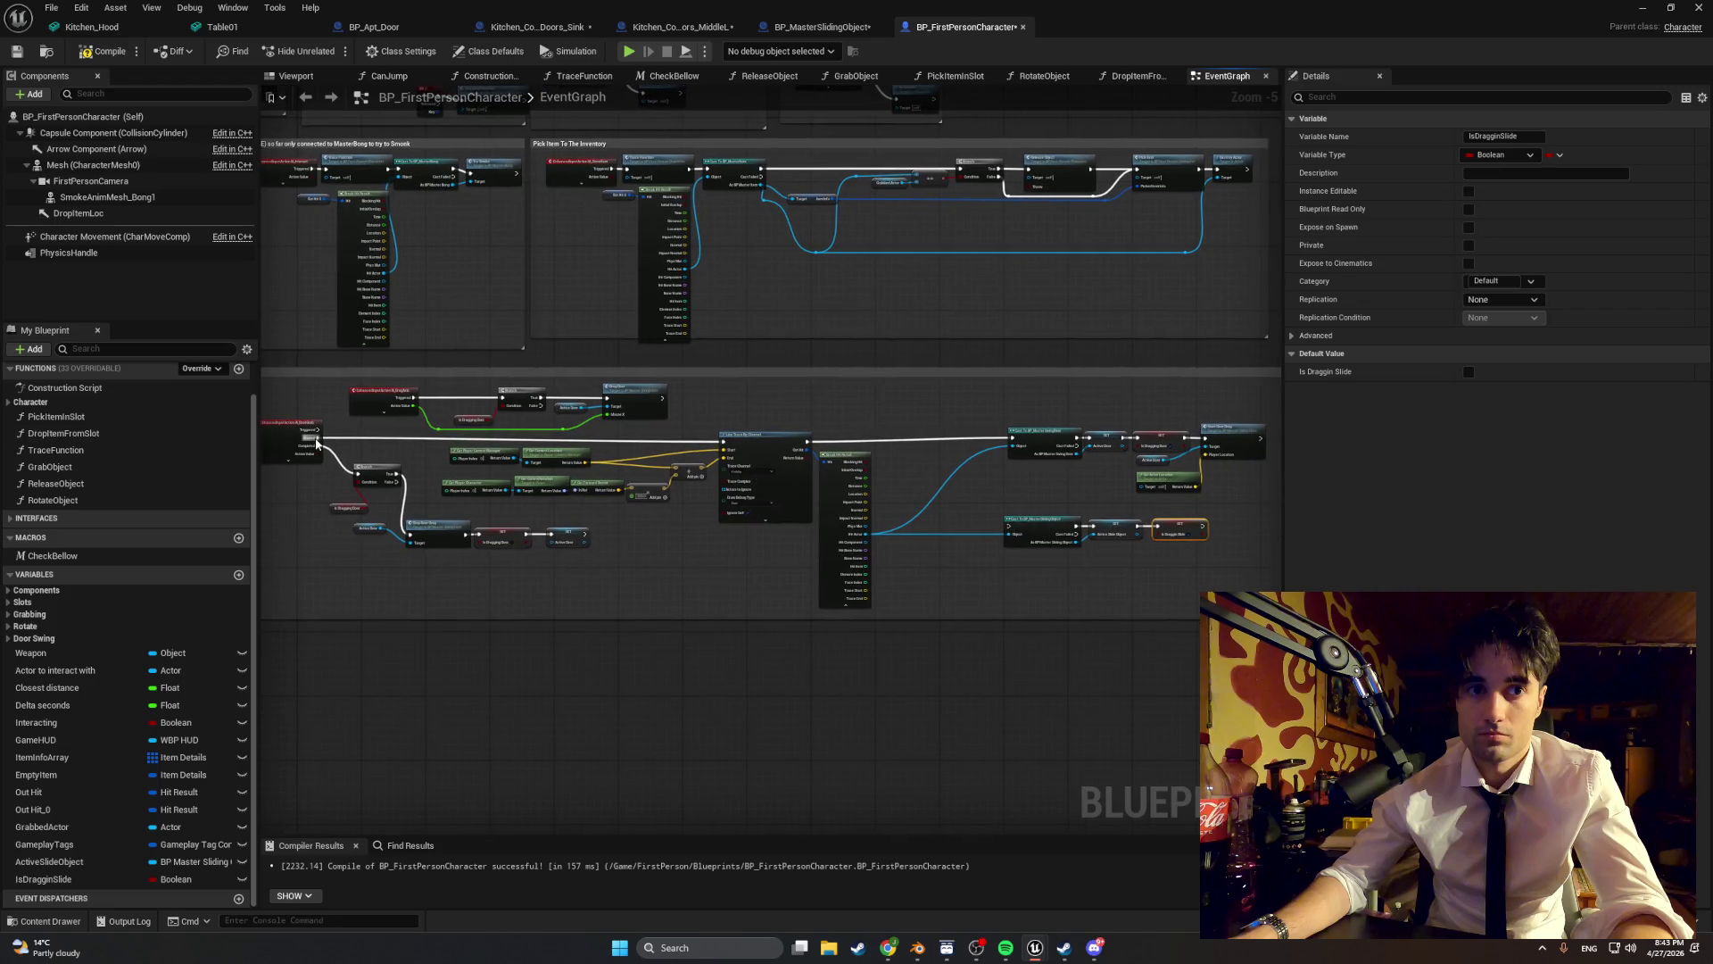
{"action": "mouse_move", "coordinate": [316, 437]}
{"action": "left_mouse_down"}
{"action": "mouse_move", "coordinate": [1026, 517]}
{"action": "mouse_move", "coordinate": [1009, 527]}
{"action": "left_mouse_up"}
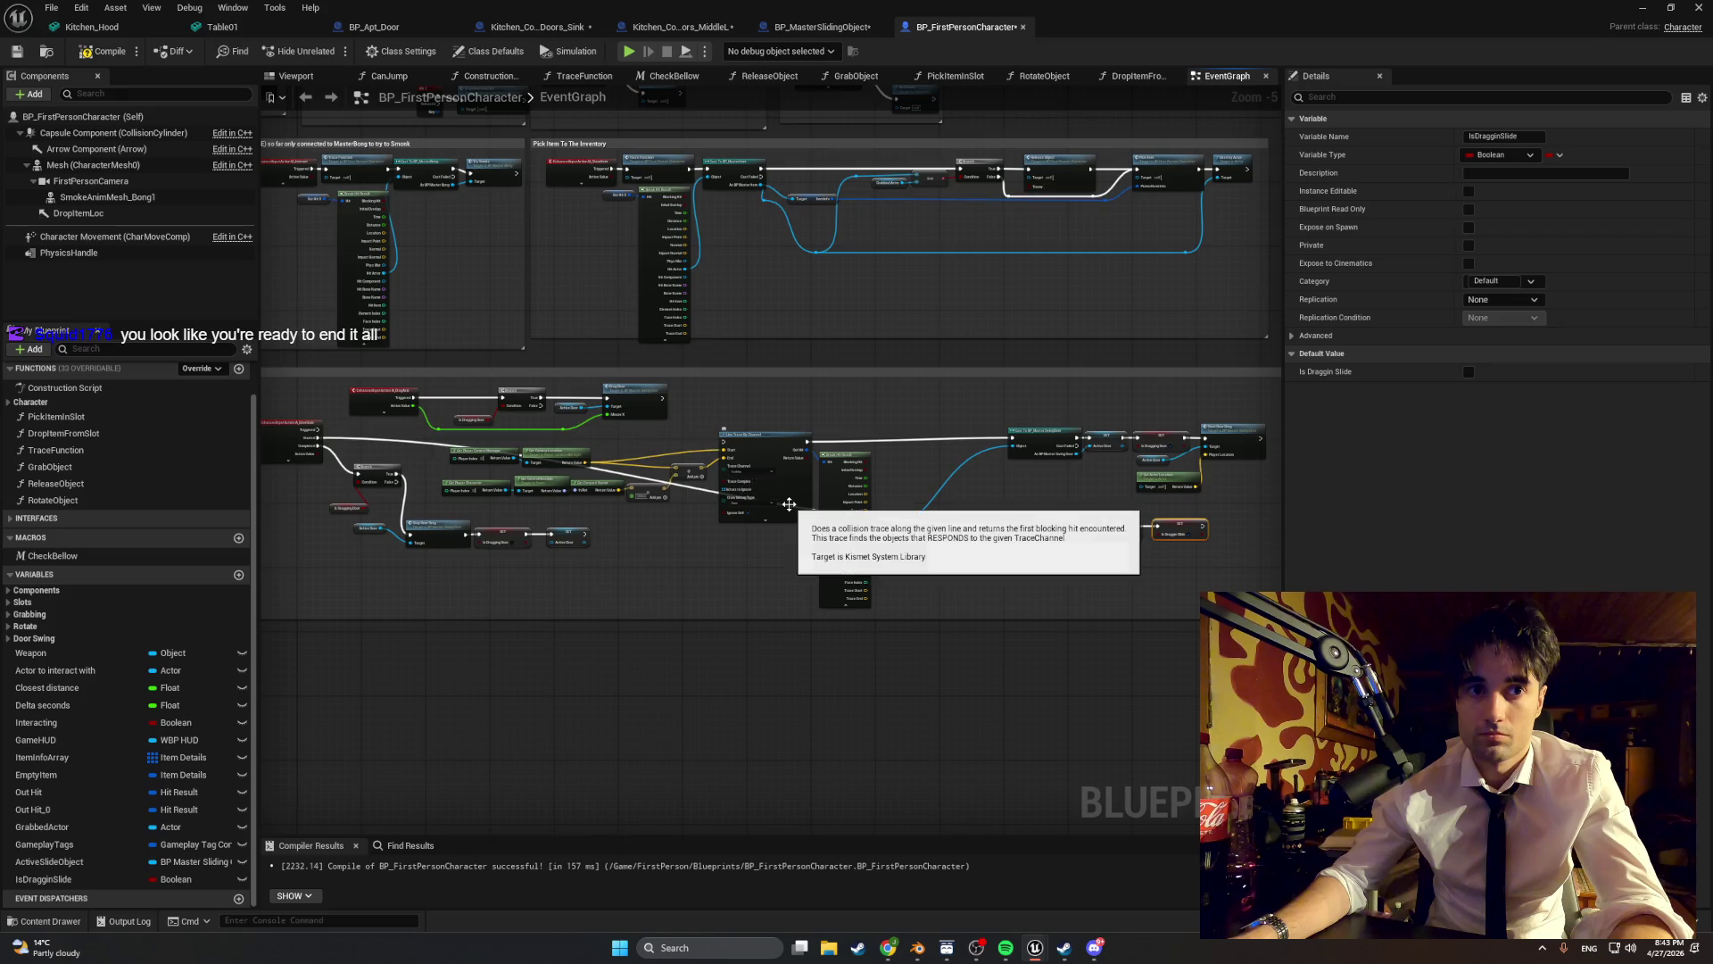
{"action": "left_click", "coordinate": [475, 443]}
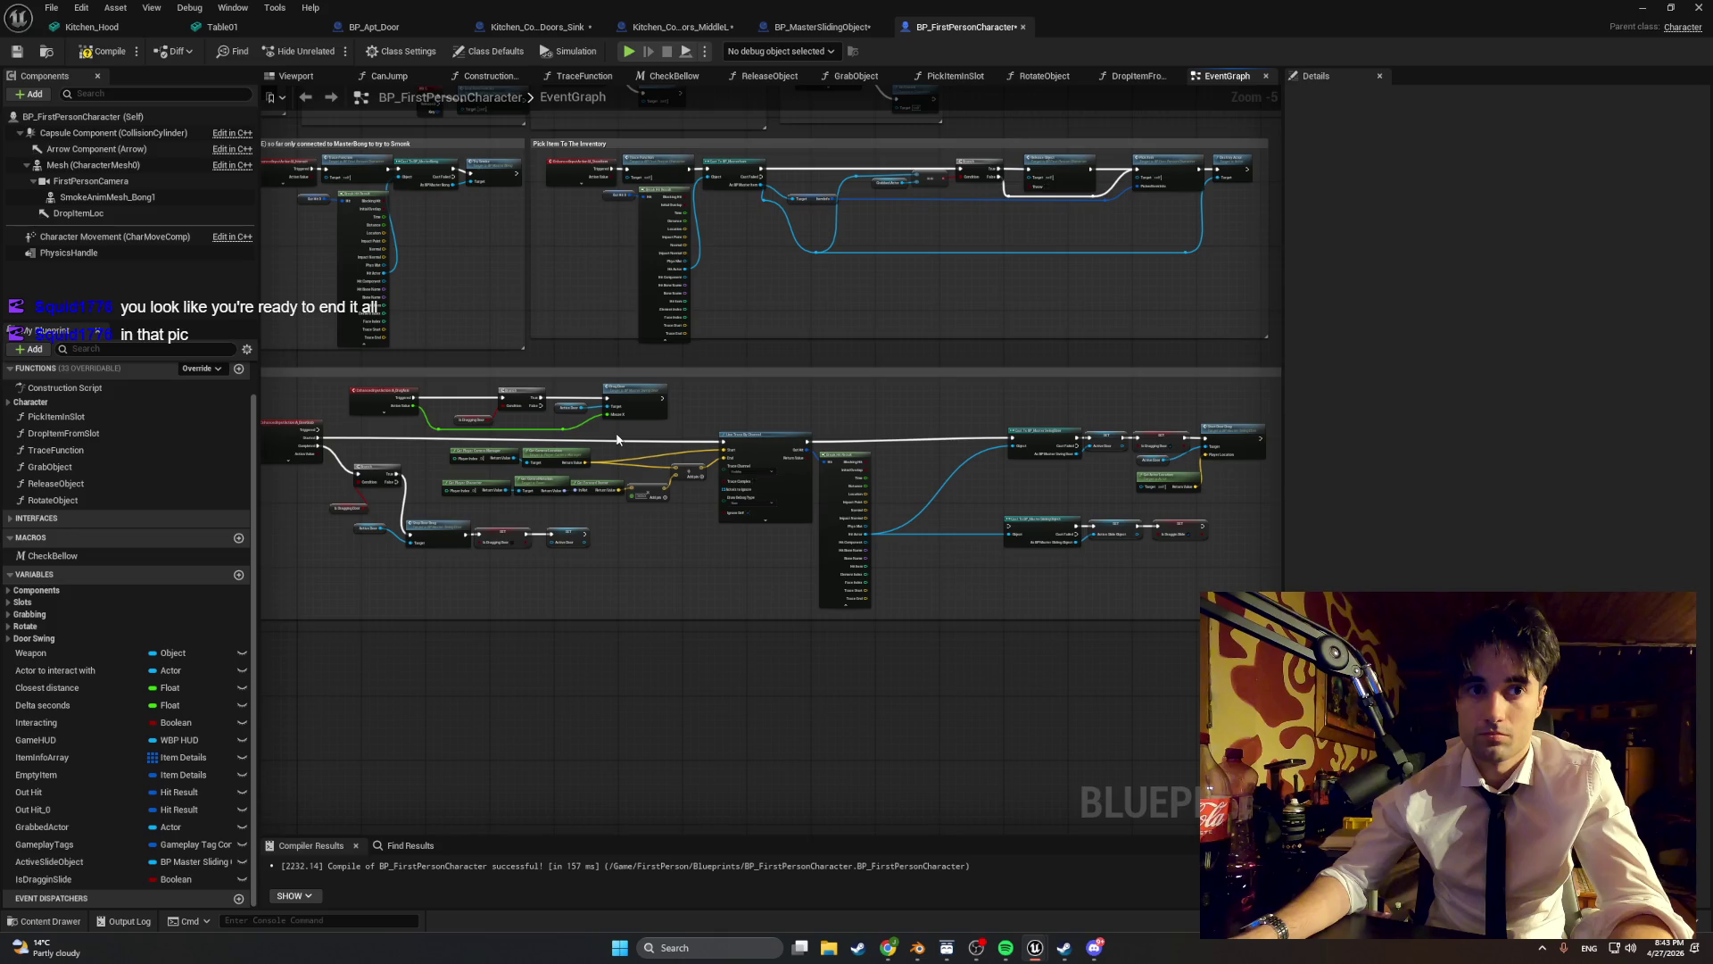
{"action": "left_click_drag", "start_coordinate": [808, 441], "coordinate": [1010, 527]}
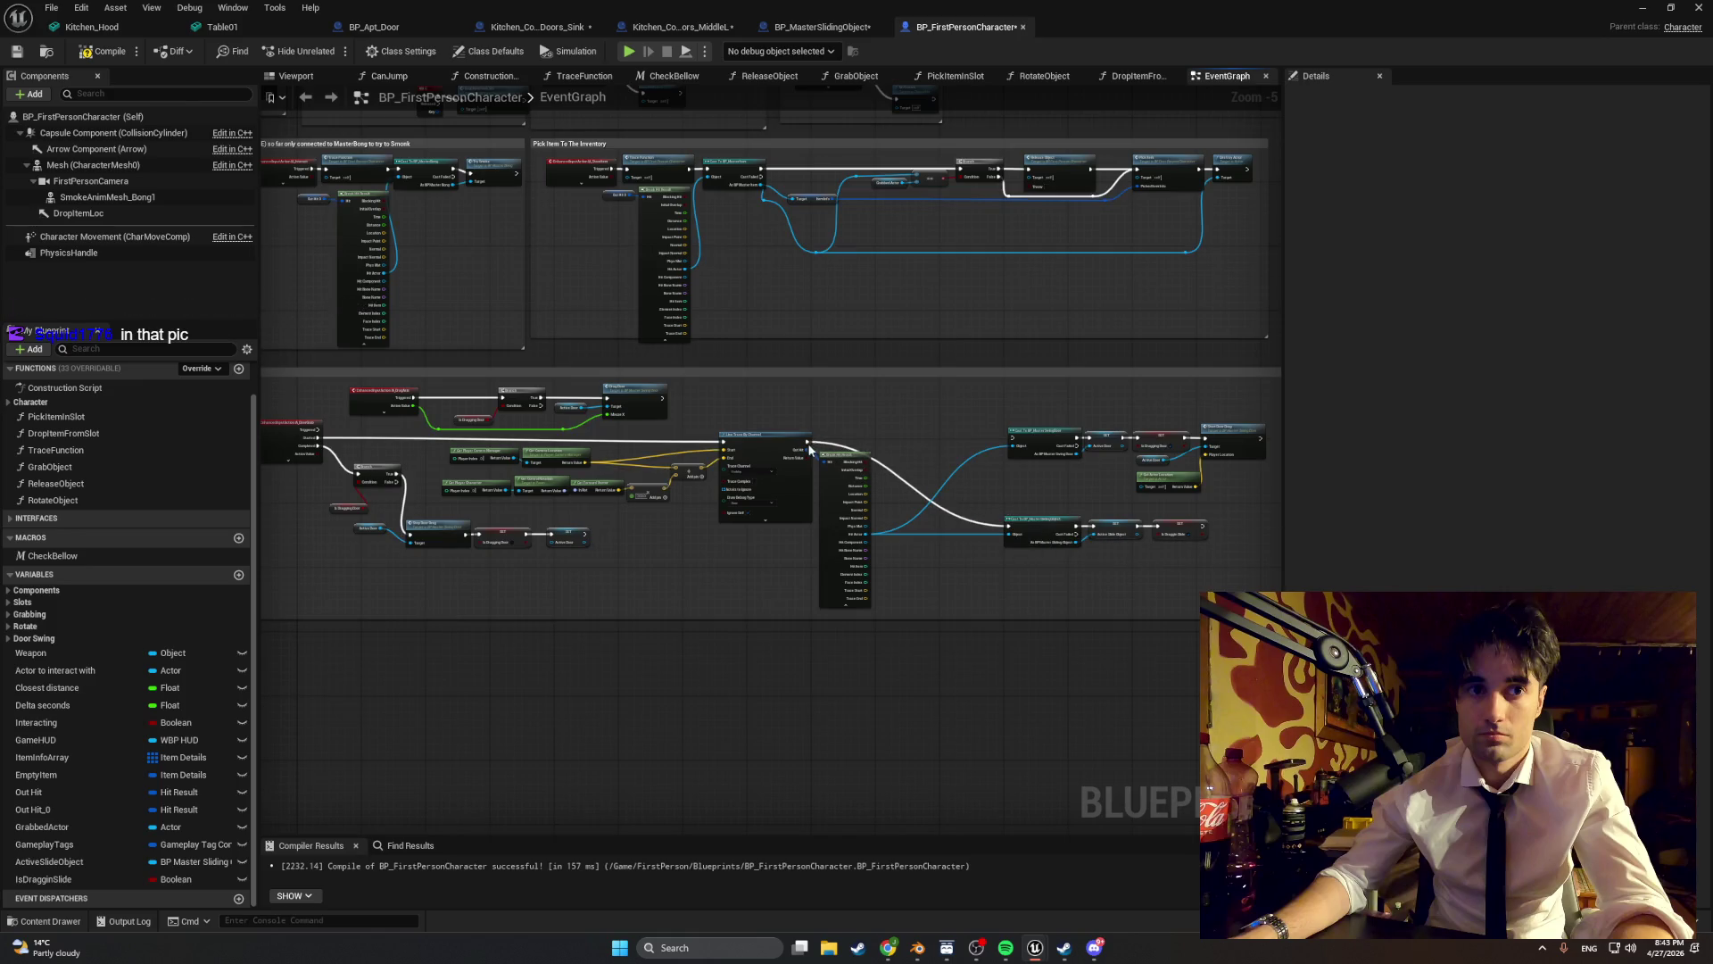
{"action": "mouse_move", "coordinate": [808, 441]}
{"action": "left_mouse_down"}
{"action": "mouse_move", "coordinate": [1011, 439]}
{"action": "mouse_move", "coordinate": [921, 501]}
{"action": "left_mouse_up"}
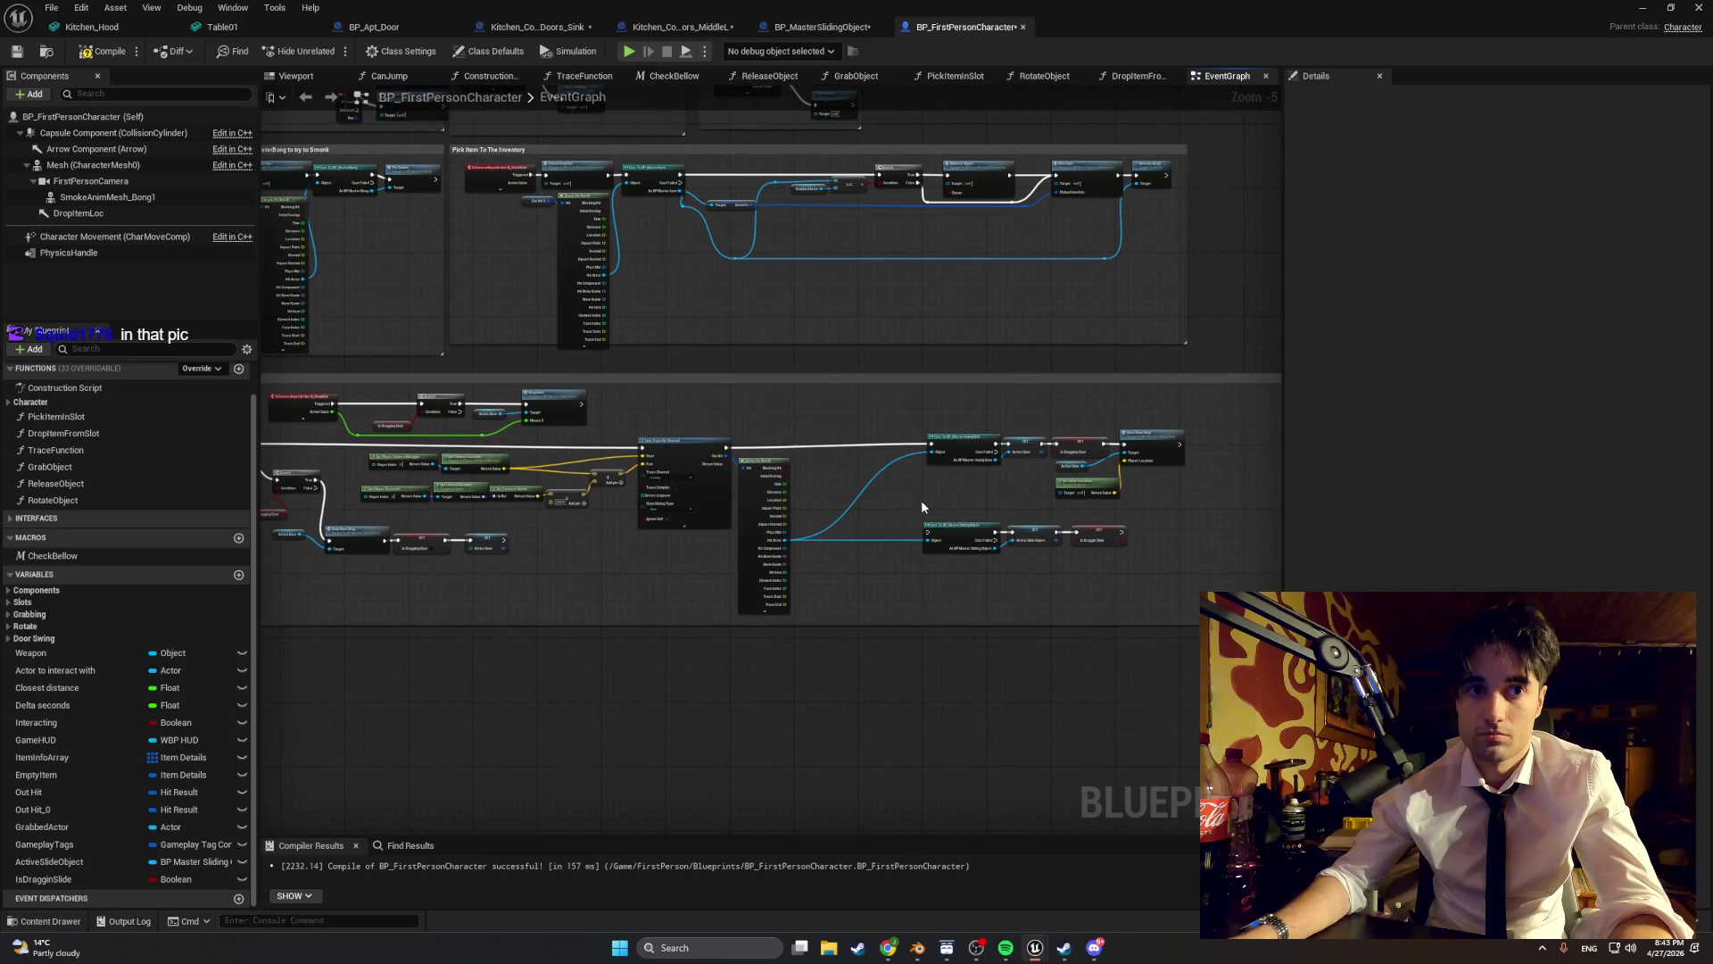
{"action": "scroll", "coordinate": [920, 500], "scroll_direction": "up", "scroll_amount": 2}
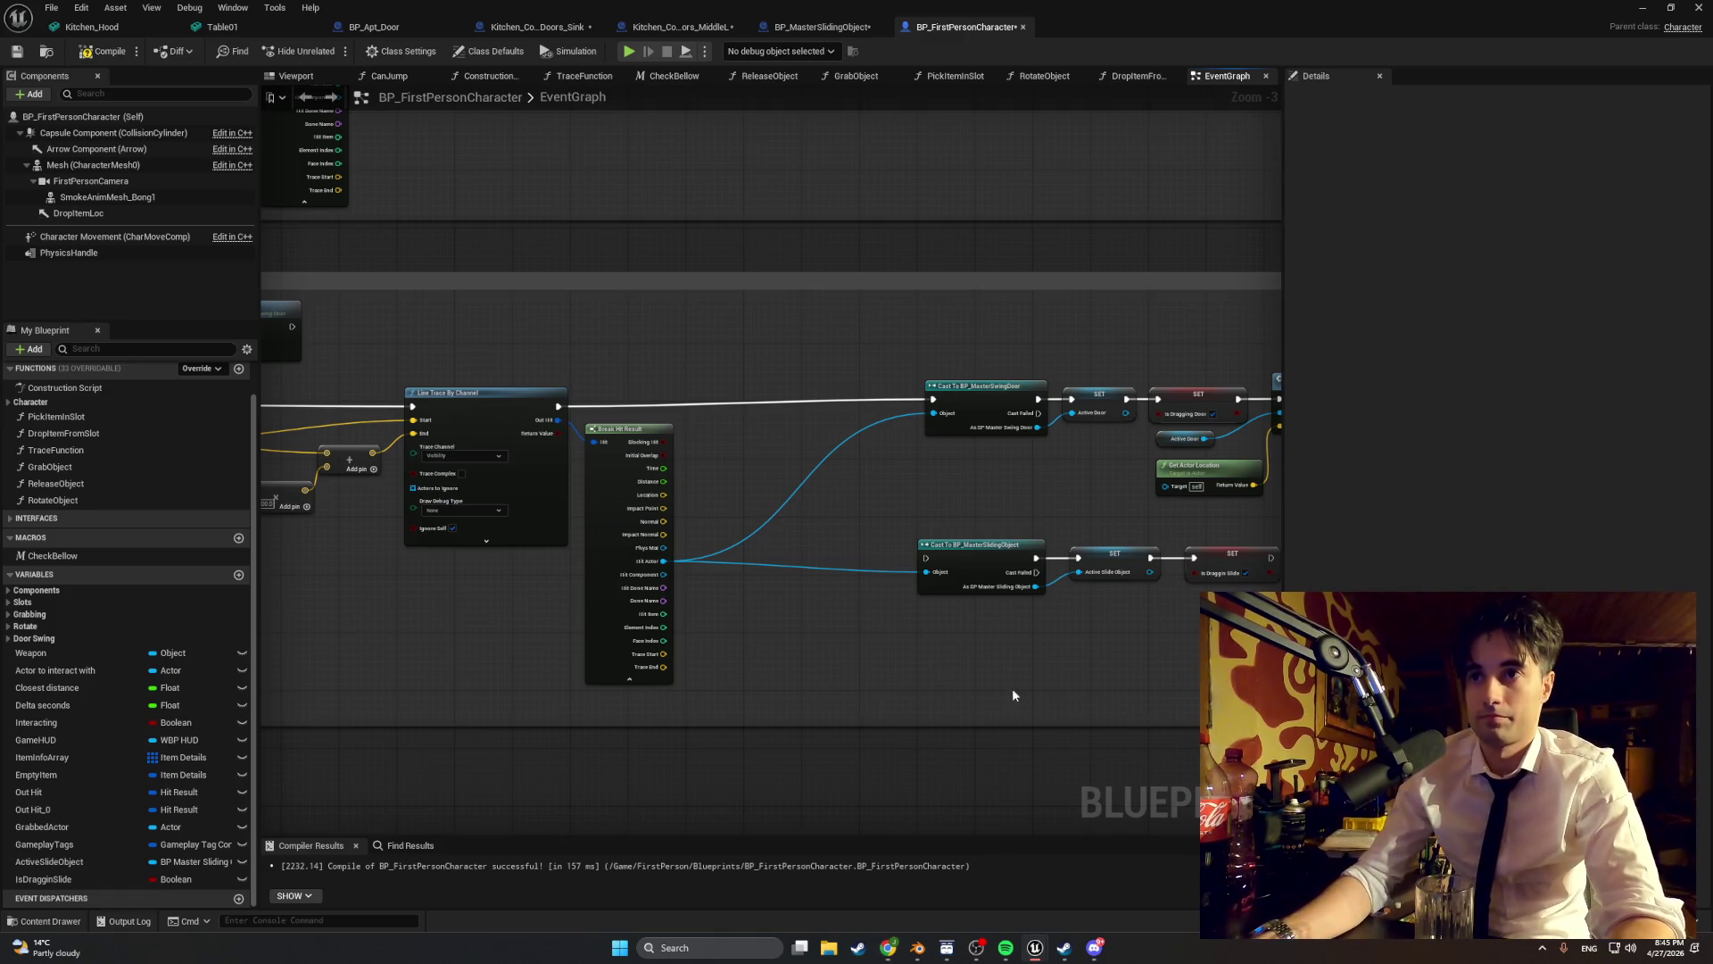
- Take a screen capture of the cast node chain
{"action": "left_click_drag", "start_coordinate": [1044, 686], "coordinate": [850, 685]}
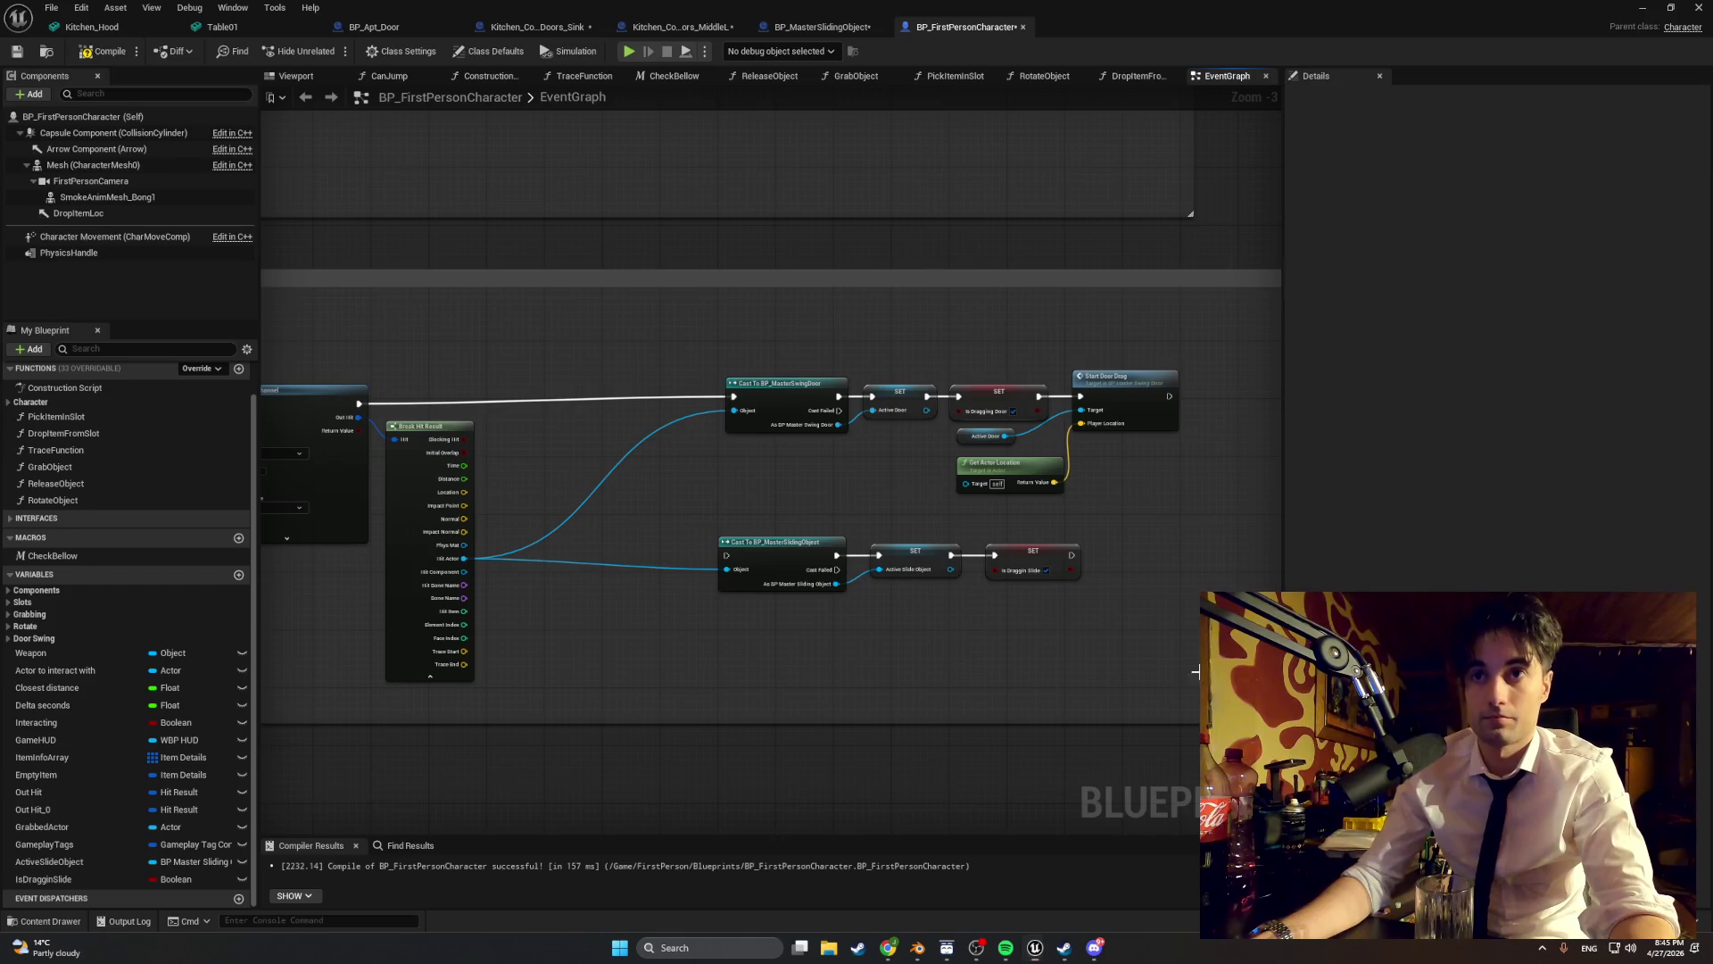
{"action": "key", "text": "super+shift+s"}
{"action": "left_click_drag", "start_coordinate": [1037, 486], "coordinate": [1243, 706]}
{"action": "left_click_drag", "start_coordinate": [997, 465], "coordinate": [369, 320]}
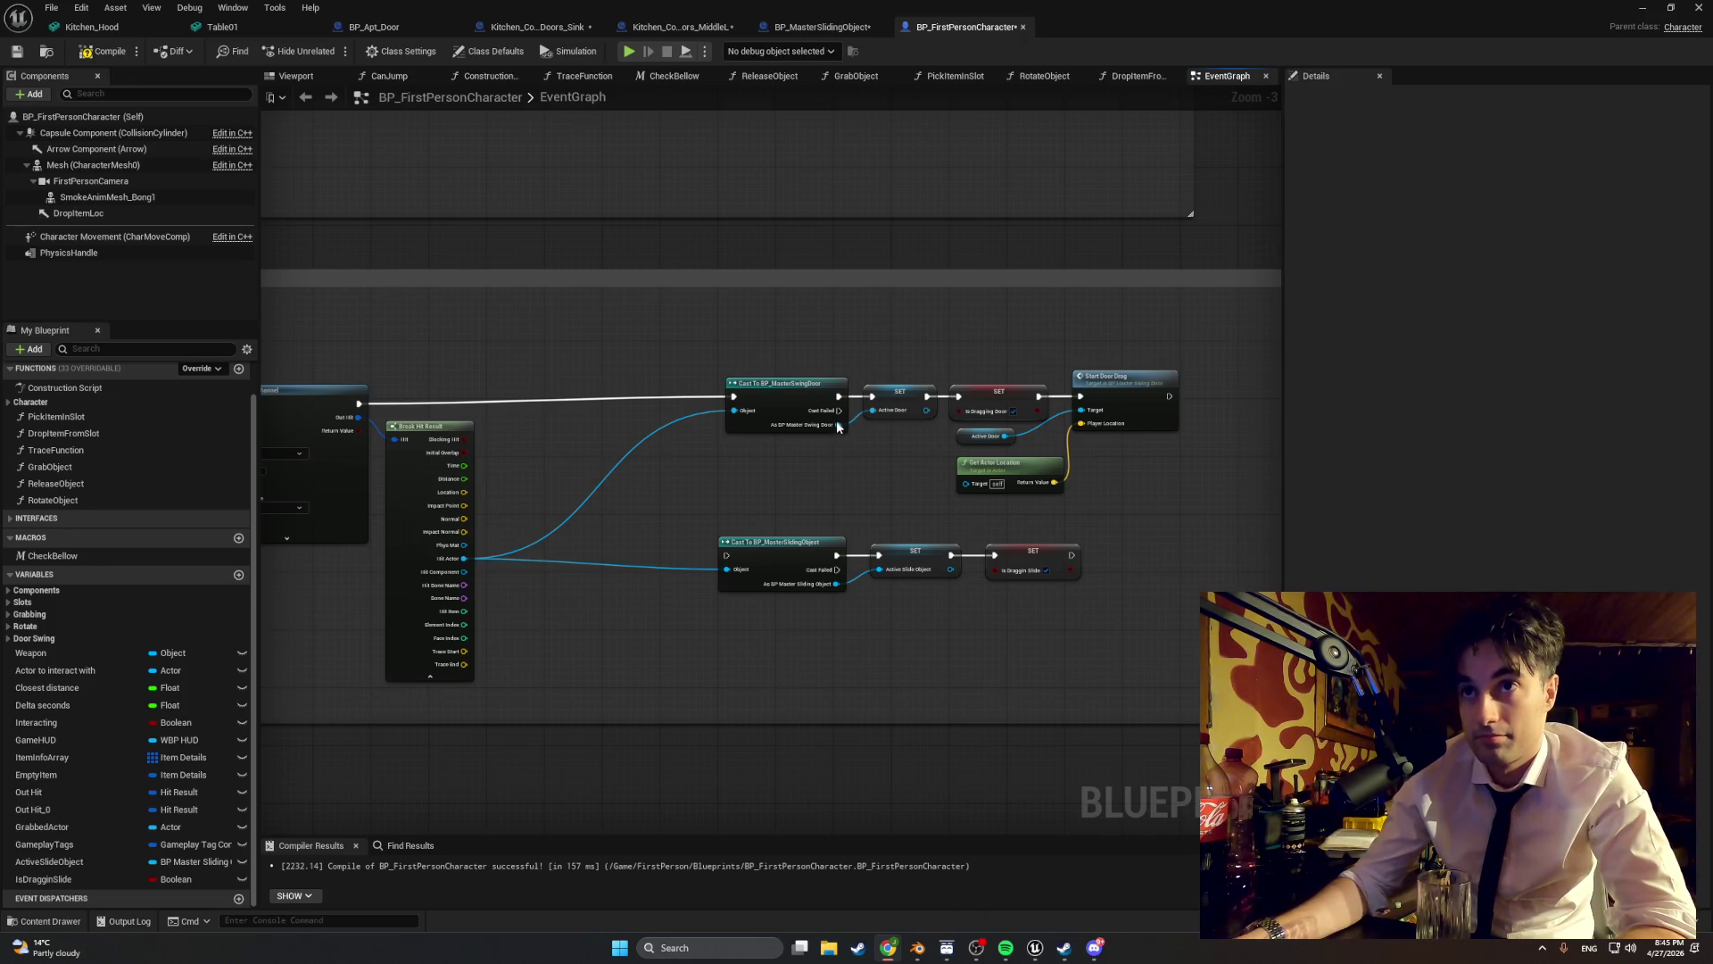
- Wire the swing-door Cast Failed pin into the sliding-object cast and place that group alongside
{"action": "left_click", "coordinate": [854, 441]}
{"action": "mouse_move", "coordinate": [839, 411]}
{"action": "left_mouse_down"}
{"action": "mouse_move", "coordinate": [730, 491]}
{"action": "mouse_move", "coordinate": [701, 536]}
{"action": "mouse_move", "coordinate": [726, 555]}
{"action": "left_mouse_up"}
{"action": "mouse_move", "coordinate": [1023, 608]}
{"action": "left_mouse_down"}
{"action": "mouse_move", "coordinate": [830, 571]}
{"action": "mouse_move", "coordinate": [912, 540]}
{"action": "left_mouse_up"}
{"action": "mouse_move", "coordinate": [844, 470]}
{"action": "left_mouse_down"}
{"action": "mouse_move", "coordinate": [658, 444]}
{"action": "mouse_move", "coordinate": [675, 471]}
{"action": "left_mouse_up"}
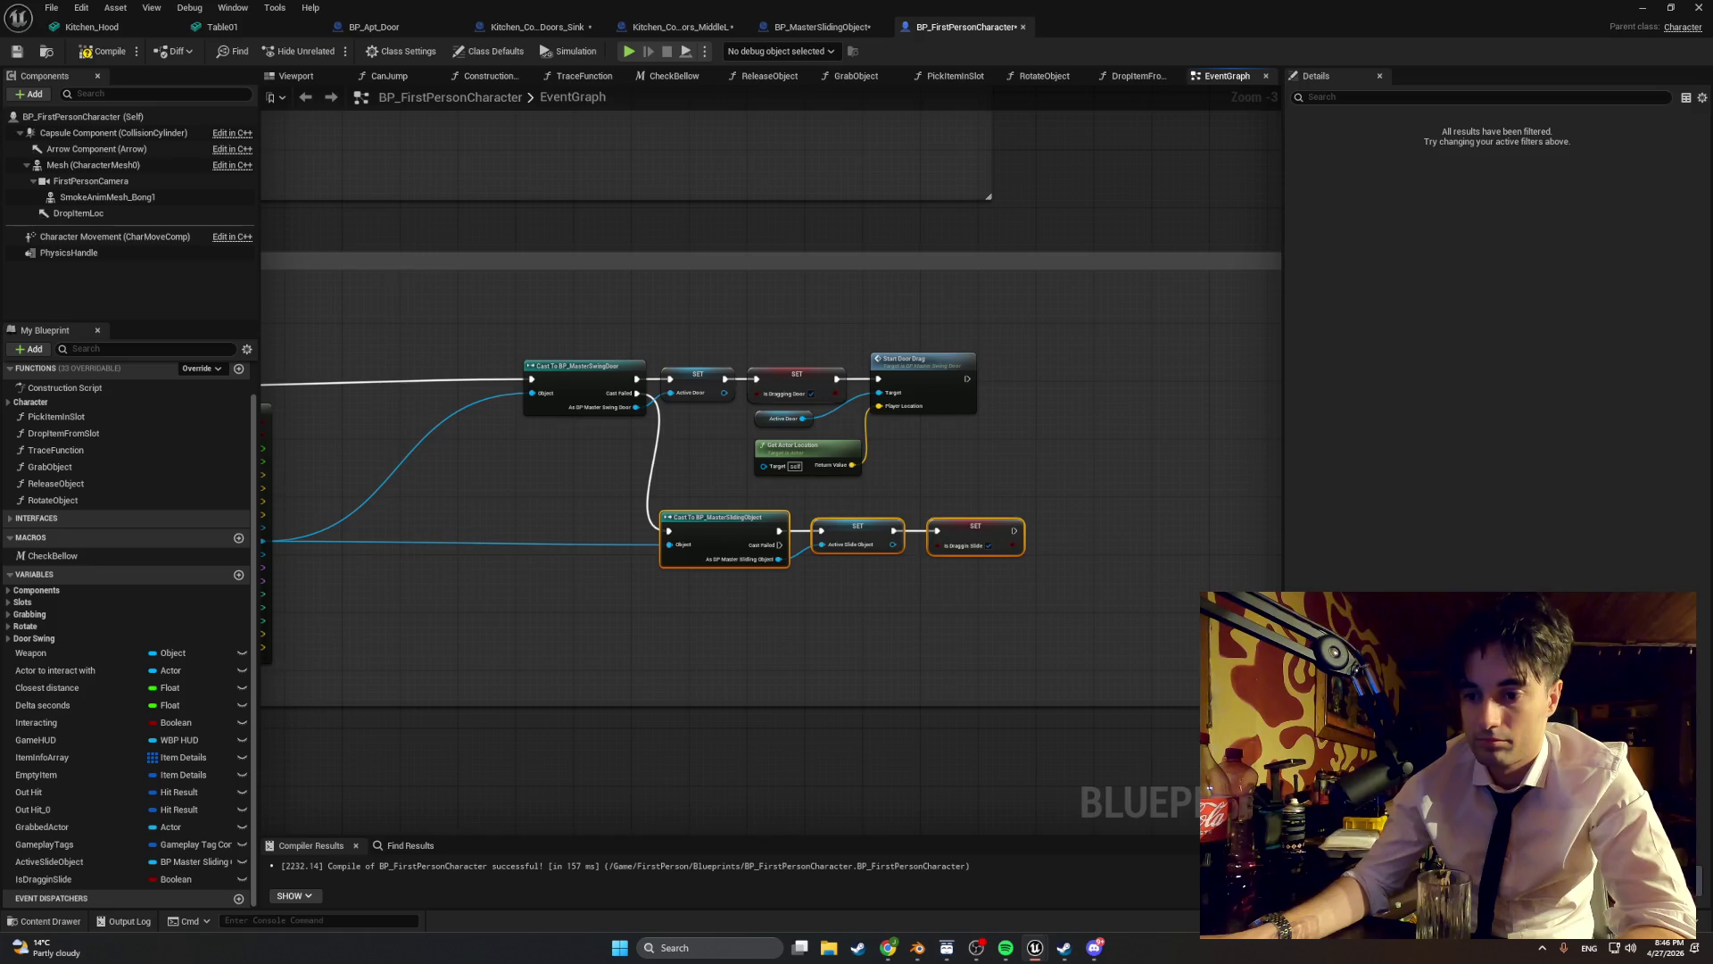
{"action": "key", "text": "alt+Tab"}
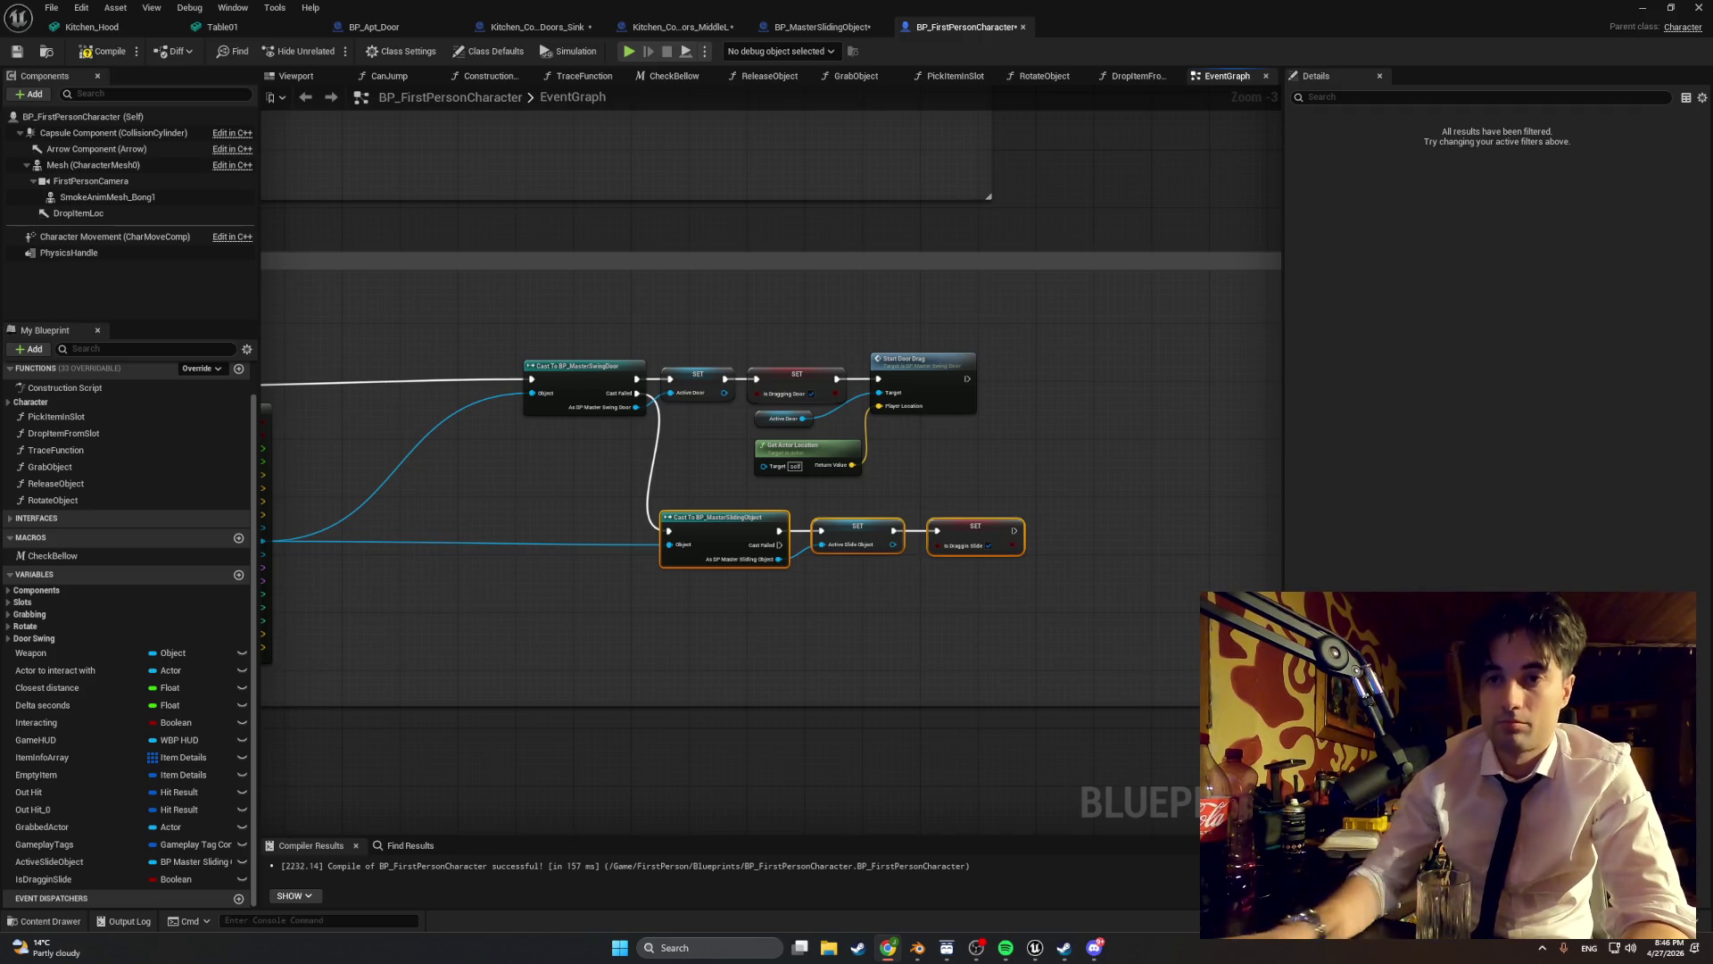
{"action": "mouse_move", "coordinate": [95, 662]}
{"action": "left_mouse_down"}
{"action": "mouse_move", "coordinate": [805, 685]}
{"action": "mouse_move", "coordinate": [1244, 728]}
{"action": "left_mouse_up"}
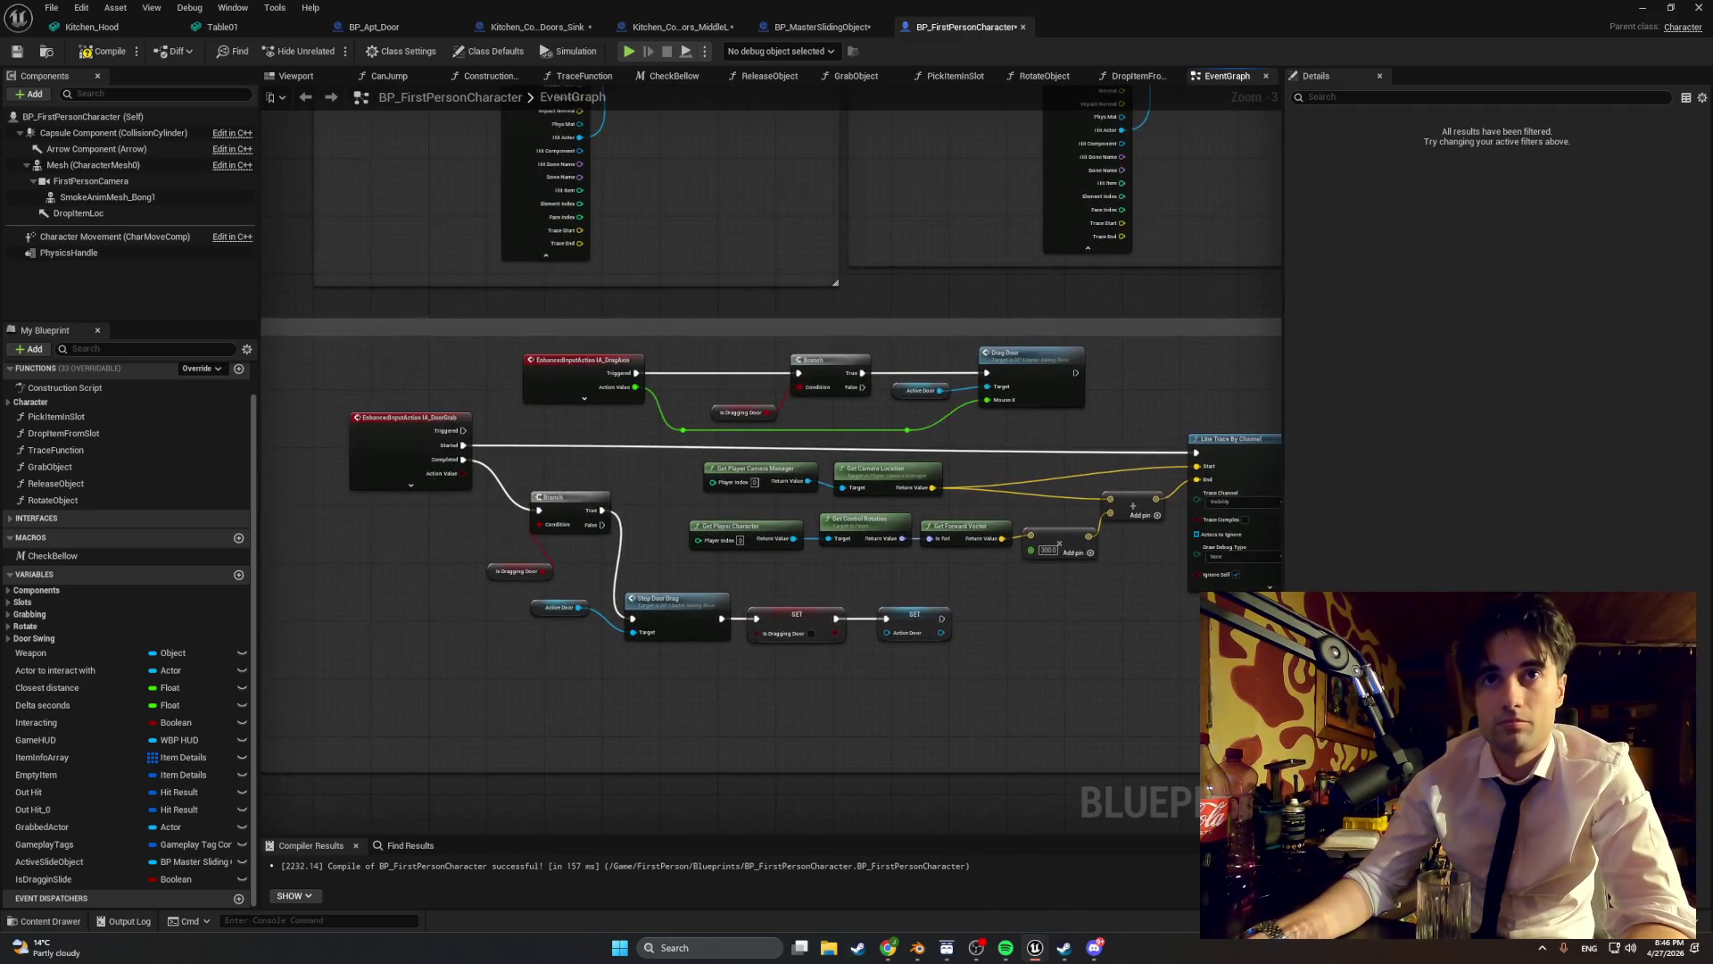
- Capture a screenshot of the drag nodes
{"action": "key", "text": "alt+Tab"}
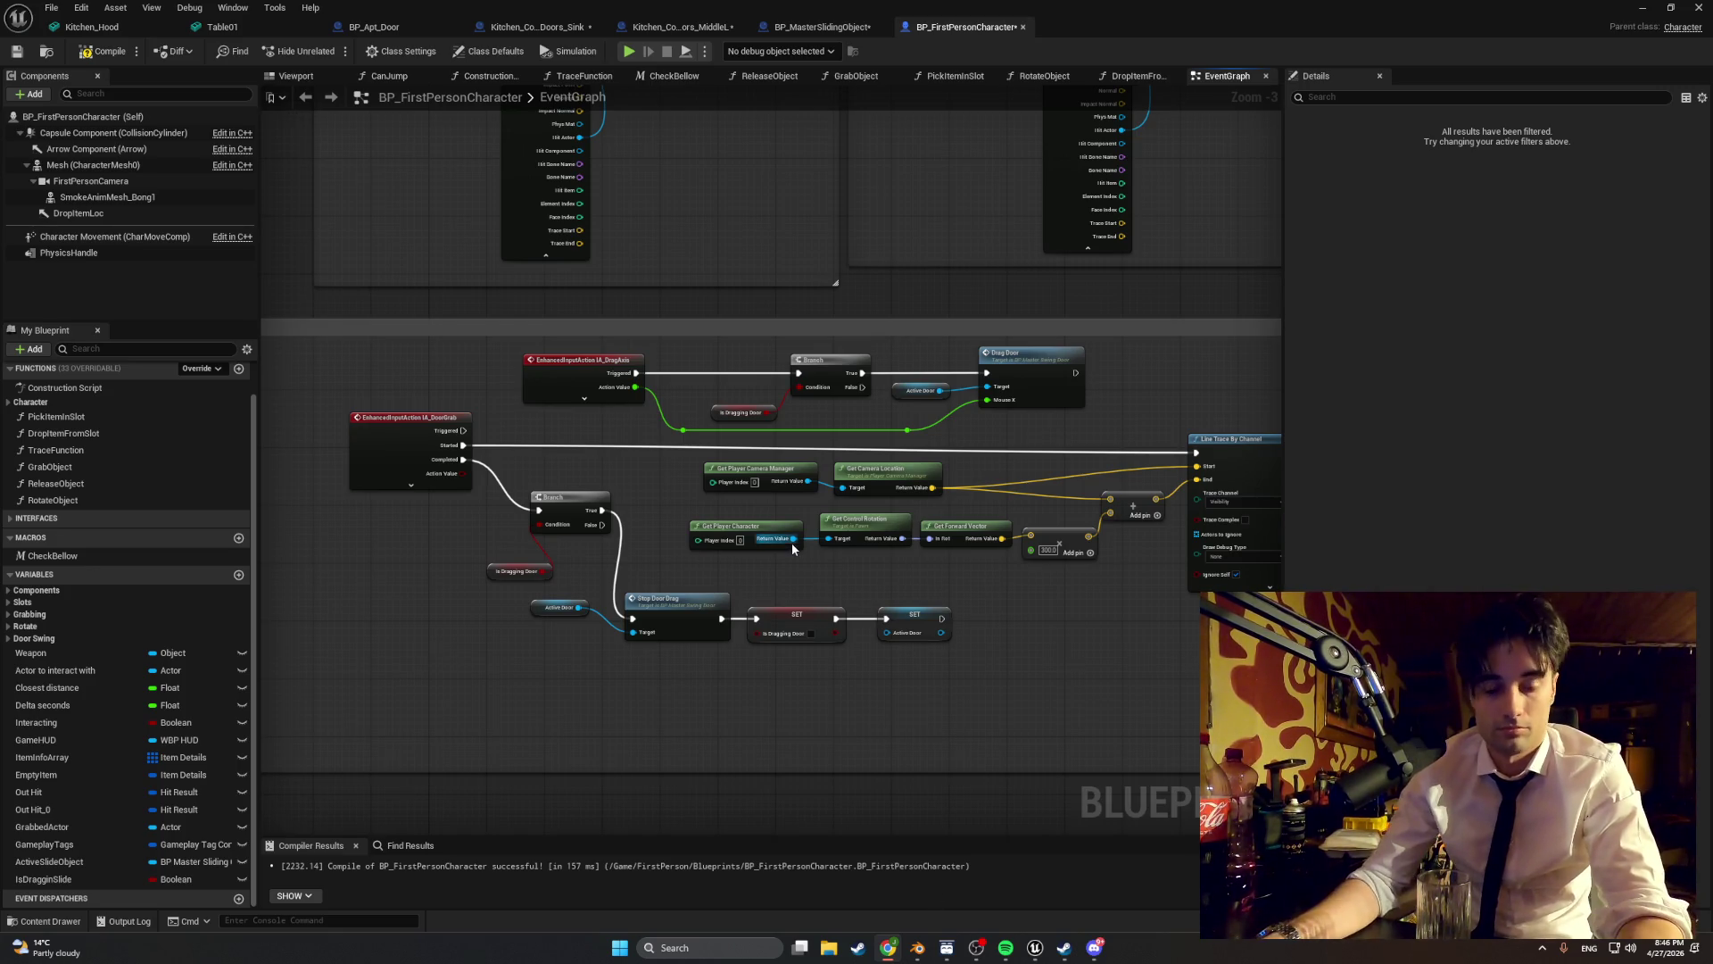
{"action": "left_click_drag", "start_coordinate": [501, 325], "coordinate": [1090, 447]}
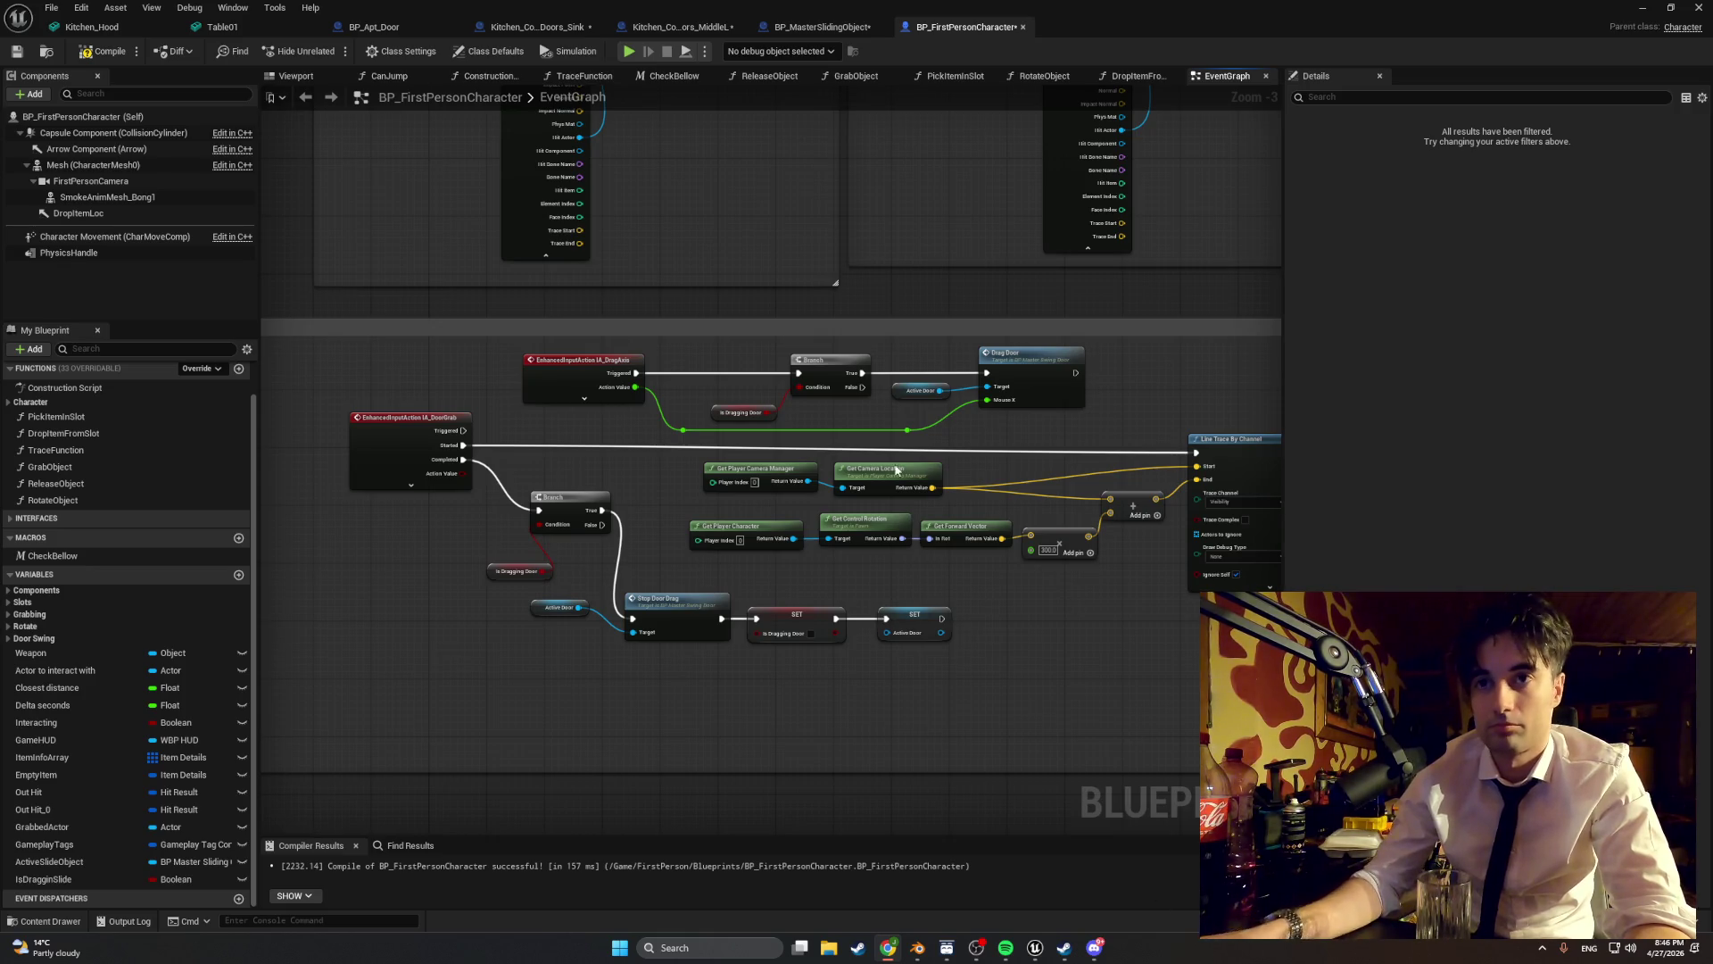
{"action": "scroll", "coordinate": [972, 565], "scroll_direction": "down", "scroll_amount": 1}
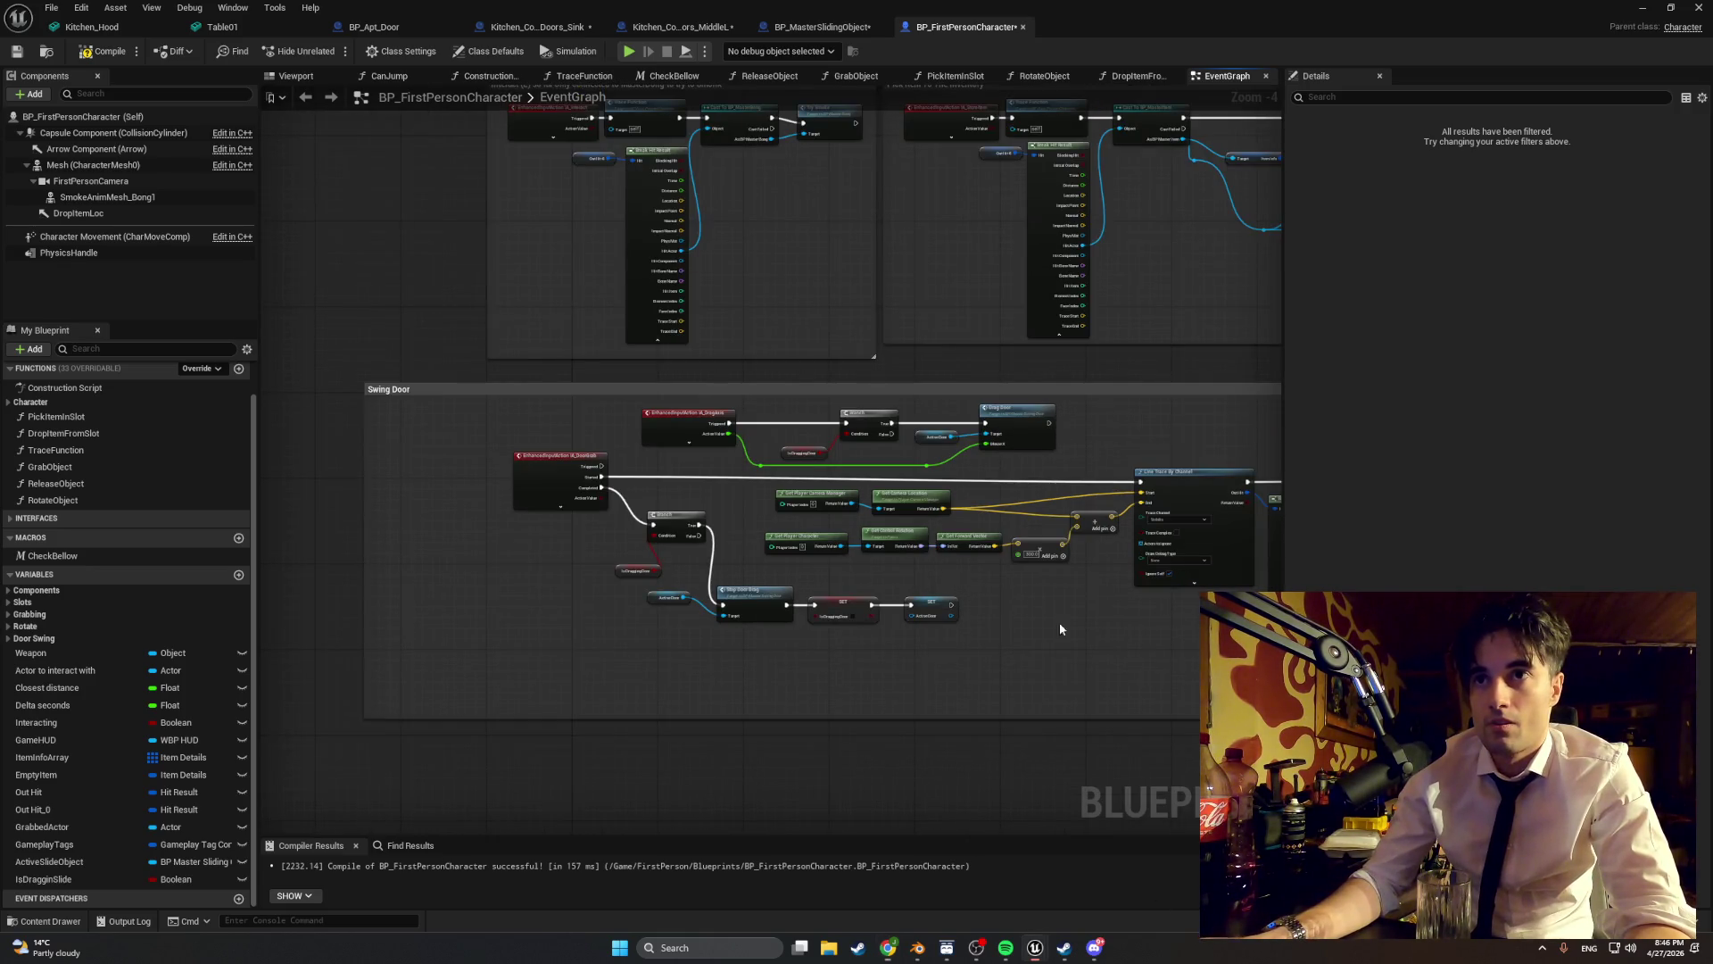
{"action": "left_click_drag", "start_coordinate": [1026, 612], "coordinate": [851, 552]}
- Reposition the door grab node group so it lines up with the line trace
{"action": "mouse_move", "coordinate": [883, 456]}
{"action": "left_mouse_down"}
{"action": "mouse_move", "coordinate": [470, 397]}
{"action": "mouse_move", "coordinate": [557, 587]}
{"action": "mouse_move", "coordinate": [530, 762]}
{"action": "left_mouse_up"}
{"action": "mouse_move", "coordinate": [581, 585]}
{"action": "left_mouse_down"}
{"action": "mouse_move", "coordinate": [383, 571]}
{"action": "mouse_move", "coordinate": [523, 557]}
{"action": "mouse_move", "coordinate": [943, 598]}
{"action": "left_mouse_up"}
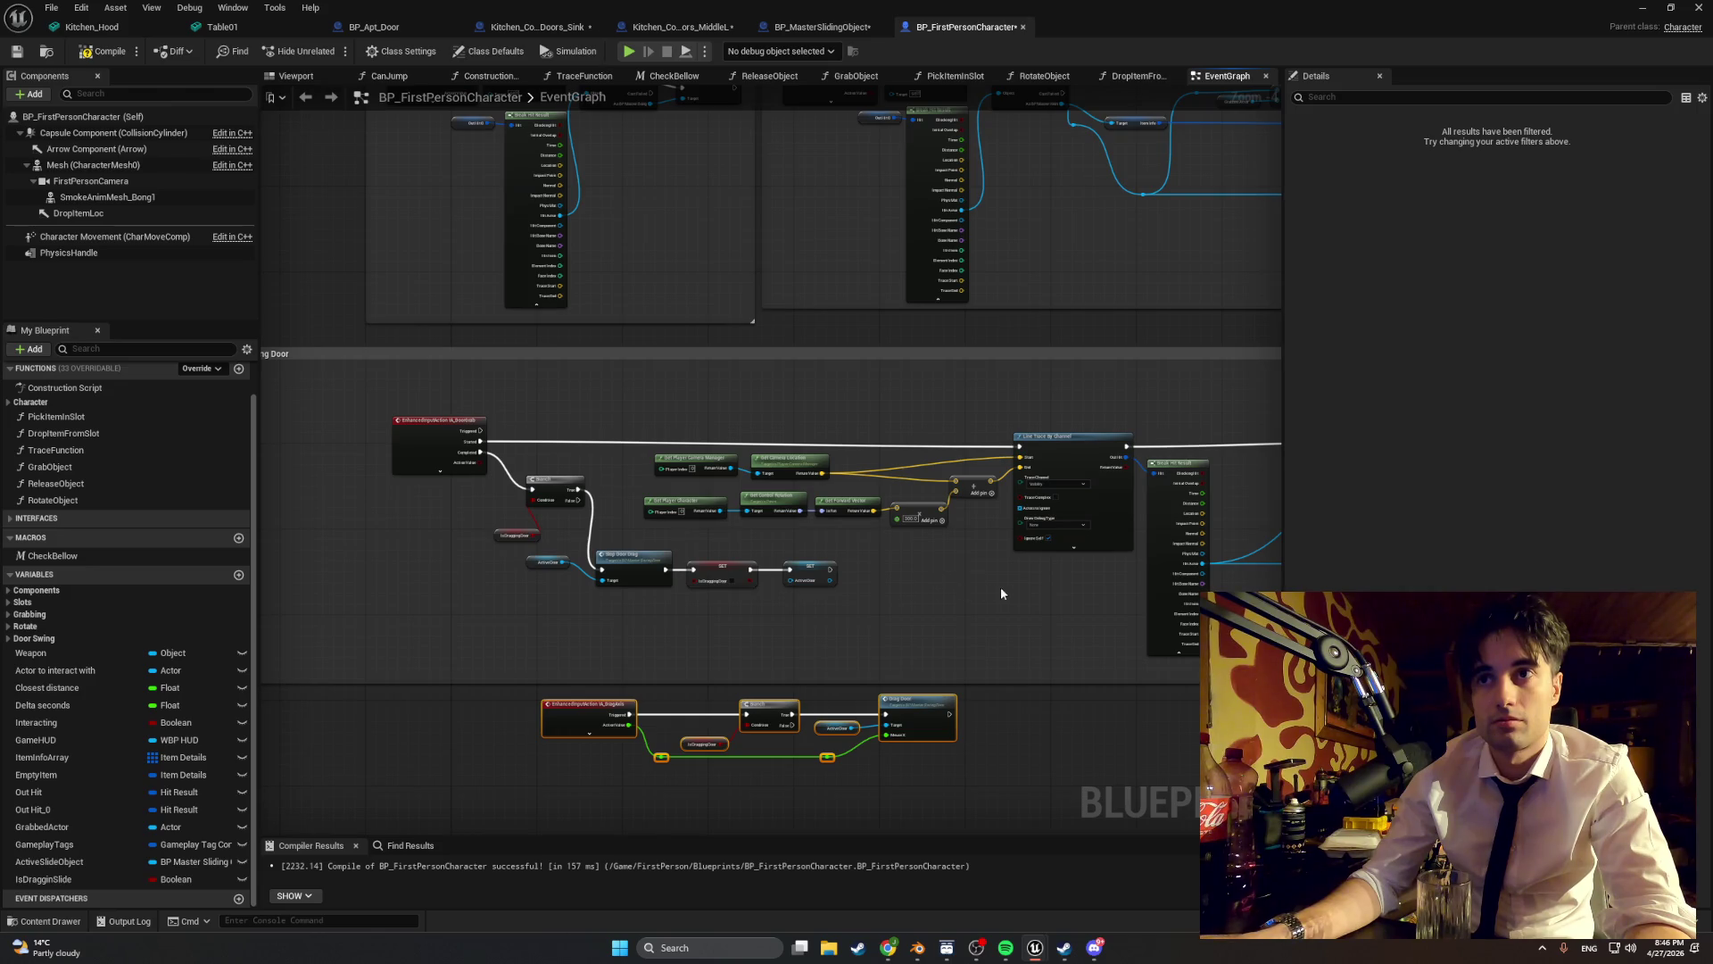
{"action": "mouse_move", "coordinate": [1076, 600]}
{"action": "left_mouse_down"}
{"action": "mouse_move", "coordinate": [999, 437]}
{"action": "mouse_move", "coordinate": [399, 375]}
{"action": "left_mouse_up"}
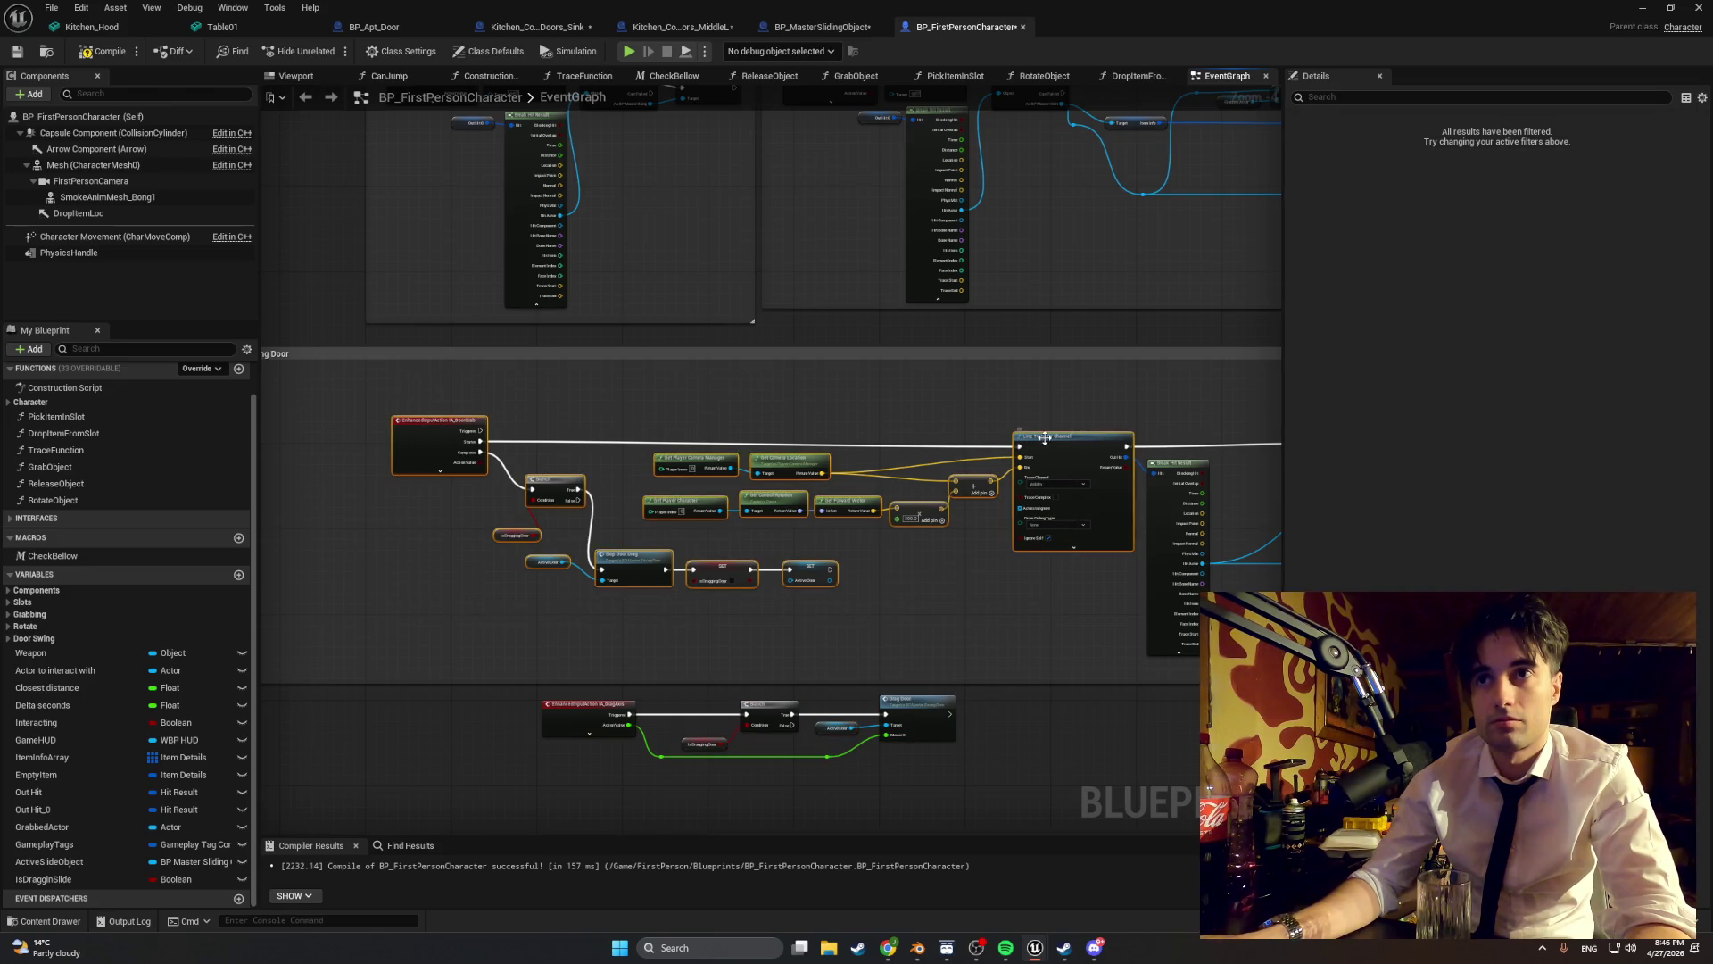
{"action": "mouse_move", "coordinate": [1044, 438]}
{"action": "left_mouse_down"}
{"action": "mouse_move", "coordinate": [1132, 432]}
{"action": "mouse_move", "coordinate": [1077, 396]}
{"action": "left_mouse_up"}
{"action": "mouse_move", "coordinate": [1111, 560]}
{"action": "left_mouse_down"}
{"action": "mouse_move", "coordinate": [755, 435]}
{"action": "mouse_move", "coordinate": [732, 404]}
{"action": "mouse_move", "coordinate": [625, 393]}
{"action": "left_mouse_up"}
{"action": "left_click_drag", "start_coordinate": [929, 466], "coordinate": [710, 462]}
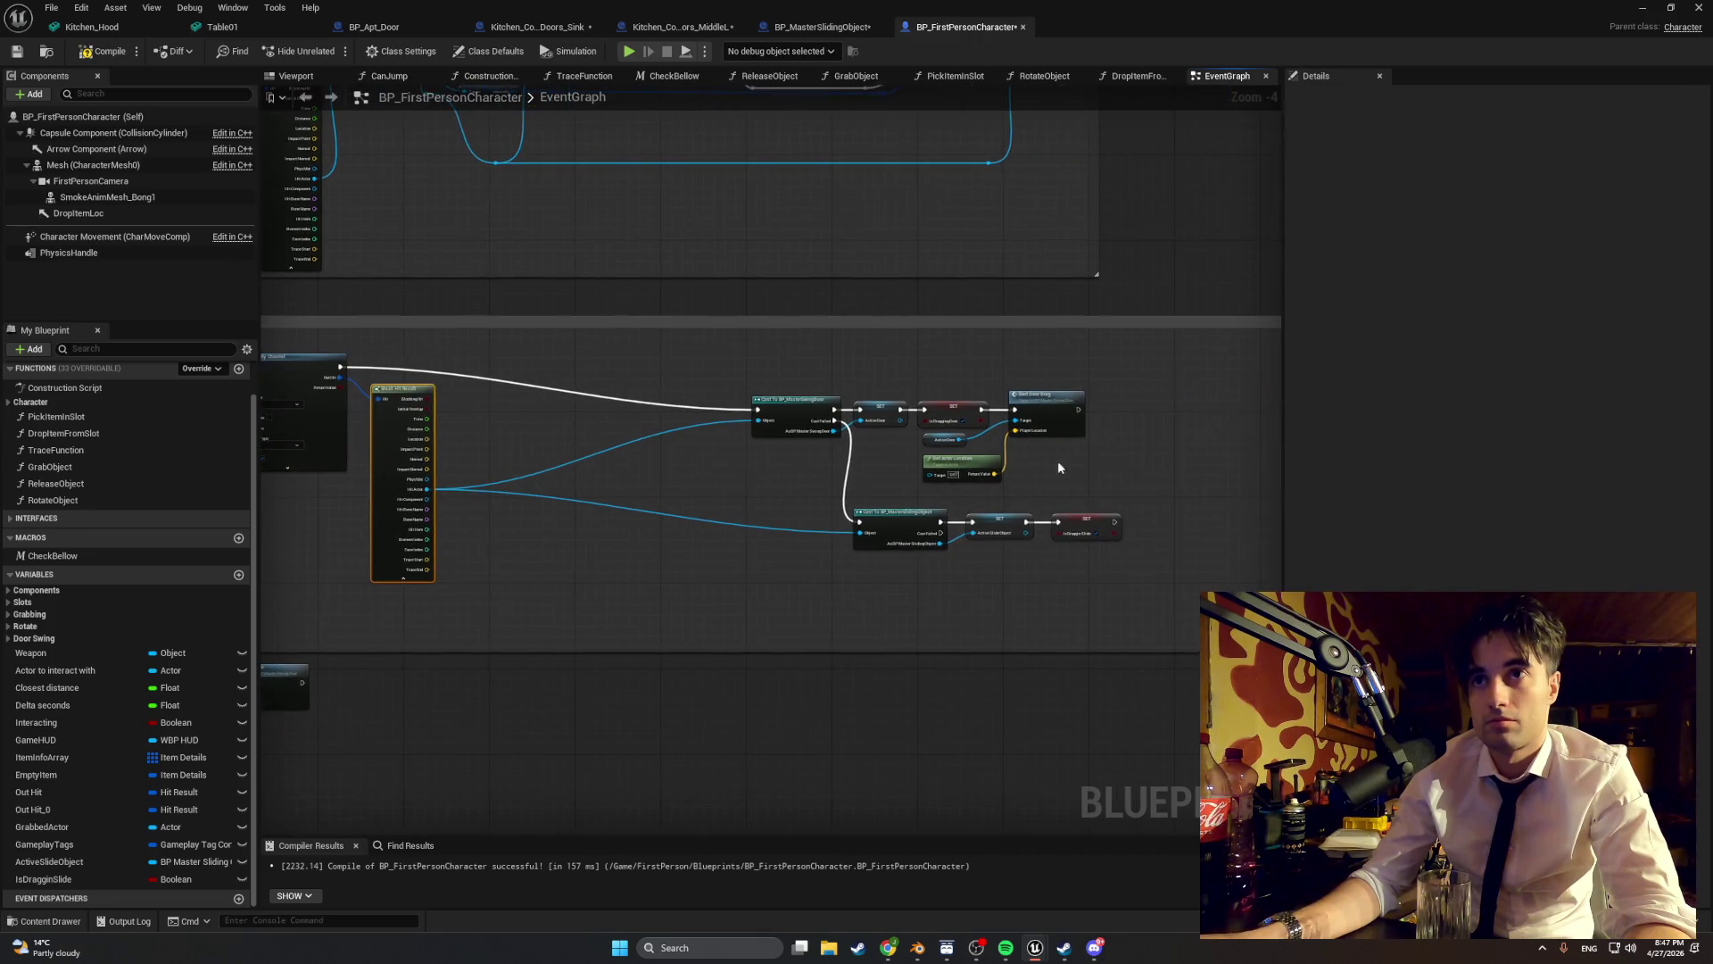
{"action": "mouse_move", "coordinate": [1058, 460]}
{"action": "left_mouse_down"}
{"action": "mouse_move", "coordinate": [741, 379]}
{"action": "mouse_move", "coordinate": [529, 370]}
{"action": "left_mouse_up"}
- Move the sliding-object cast group up and tidy the Swing Door comment's door-stop nodes
{"action": "left_click_drag", "start_coordinate": [1119, 576], "coordinate": [732, 472]}
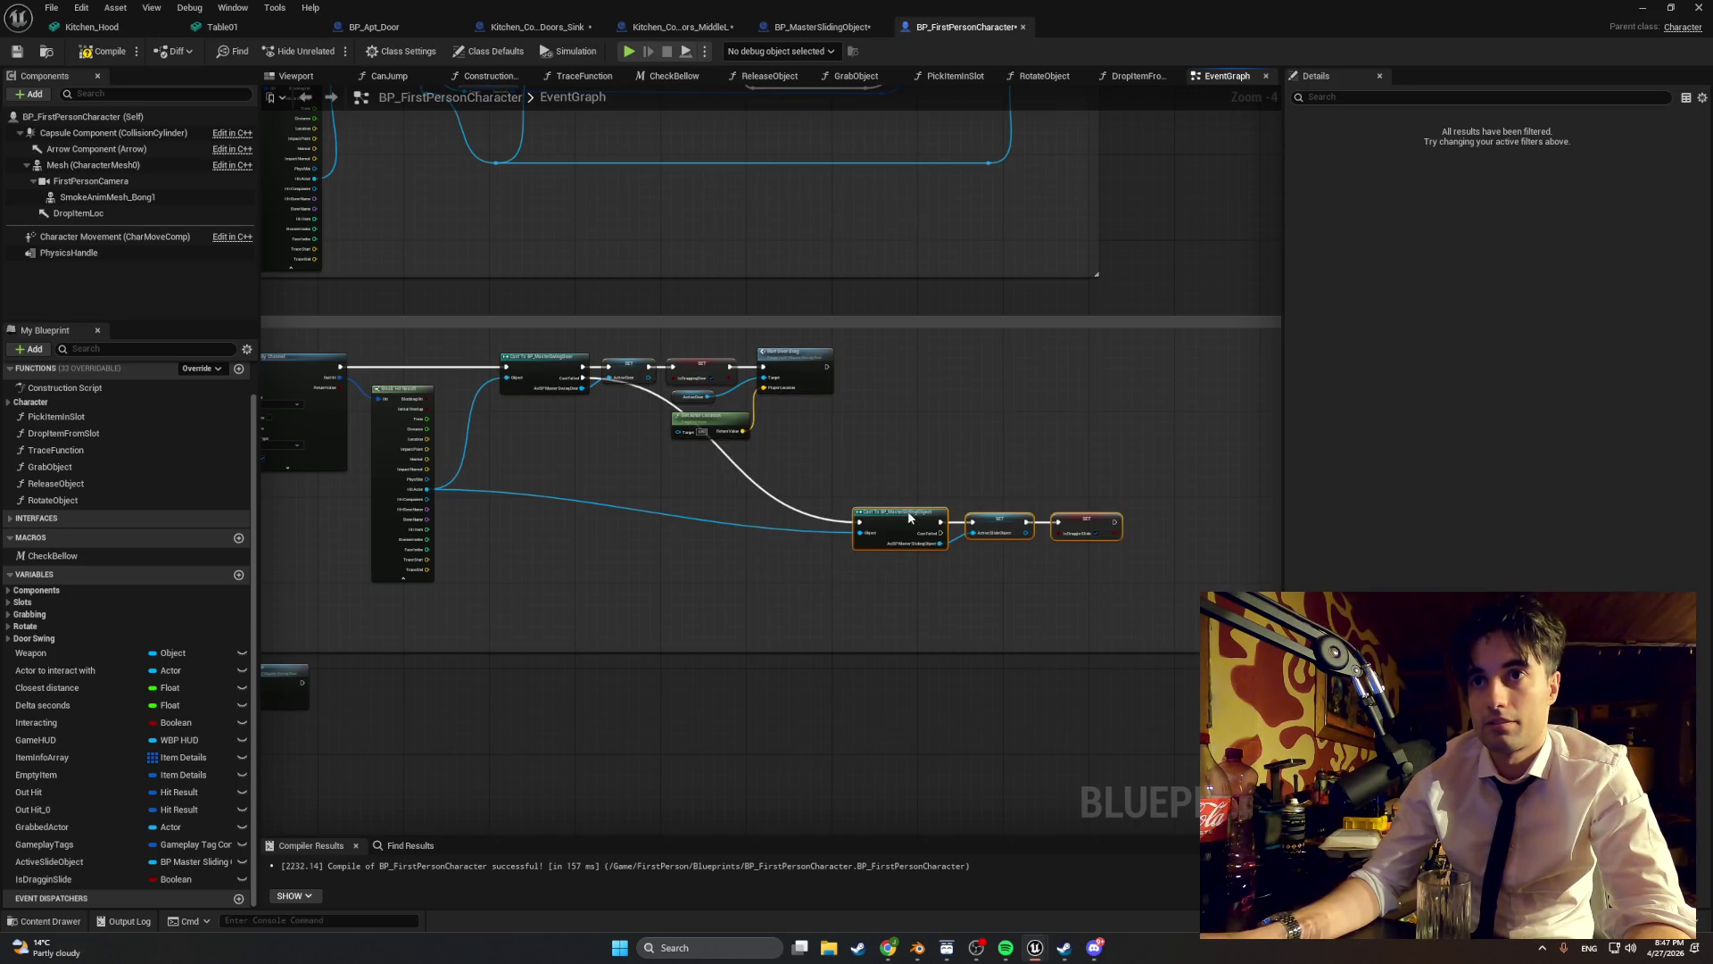
{"action": "mouse_move", "coordinate": [912, 508]}
{"action": "left_mouse_down"}
{"action": "mouse_move", "coordinate": [710, 494]}
{"action": "mouse_move", "coordinate": [662, 462]}
{"action": "left_mouse_up"}
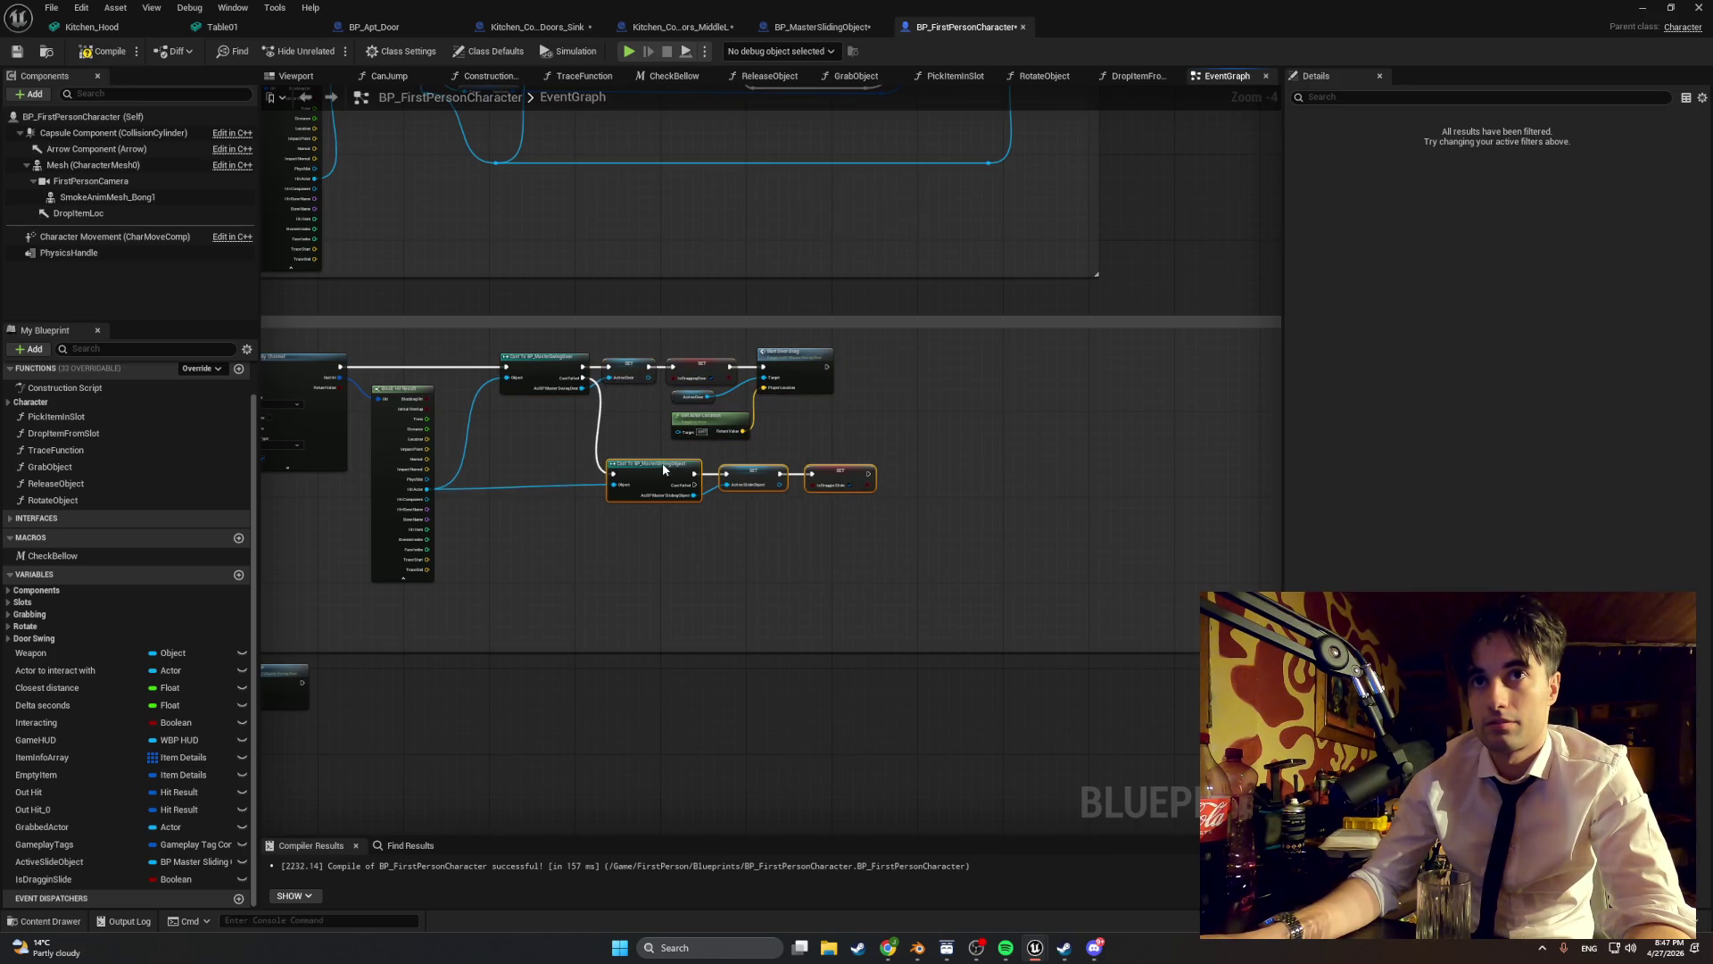
{"action": "left_click", "coordinate": [619, 554]}
{"action": "left_click_drag", "start_coordinate": [620, 554], "coordinate": [1186, 574]}
{"action": "mouse_move", "coordinate": [767, 568]}
{"action": "left_mouse_down"}
{"action": "mouse_move", "coordinate": [955, 568]}
{"action": "mouse_move", "coordinate": [640, 500]}
{"action": "mouse_move", "coordinate": [571, 504]}
{"action": "left_mouse_up"}
{"action": "left_click_drag", "start_coordinate": [678, 510], "coordinate": [702, 487]}
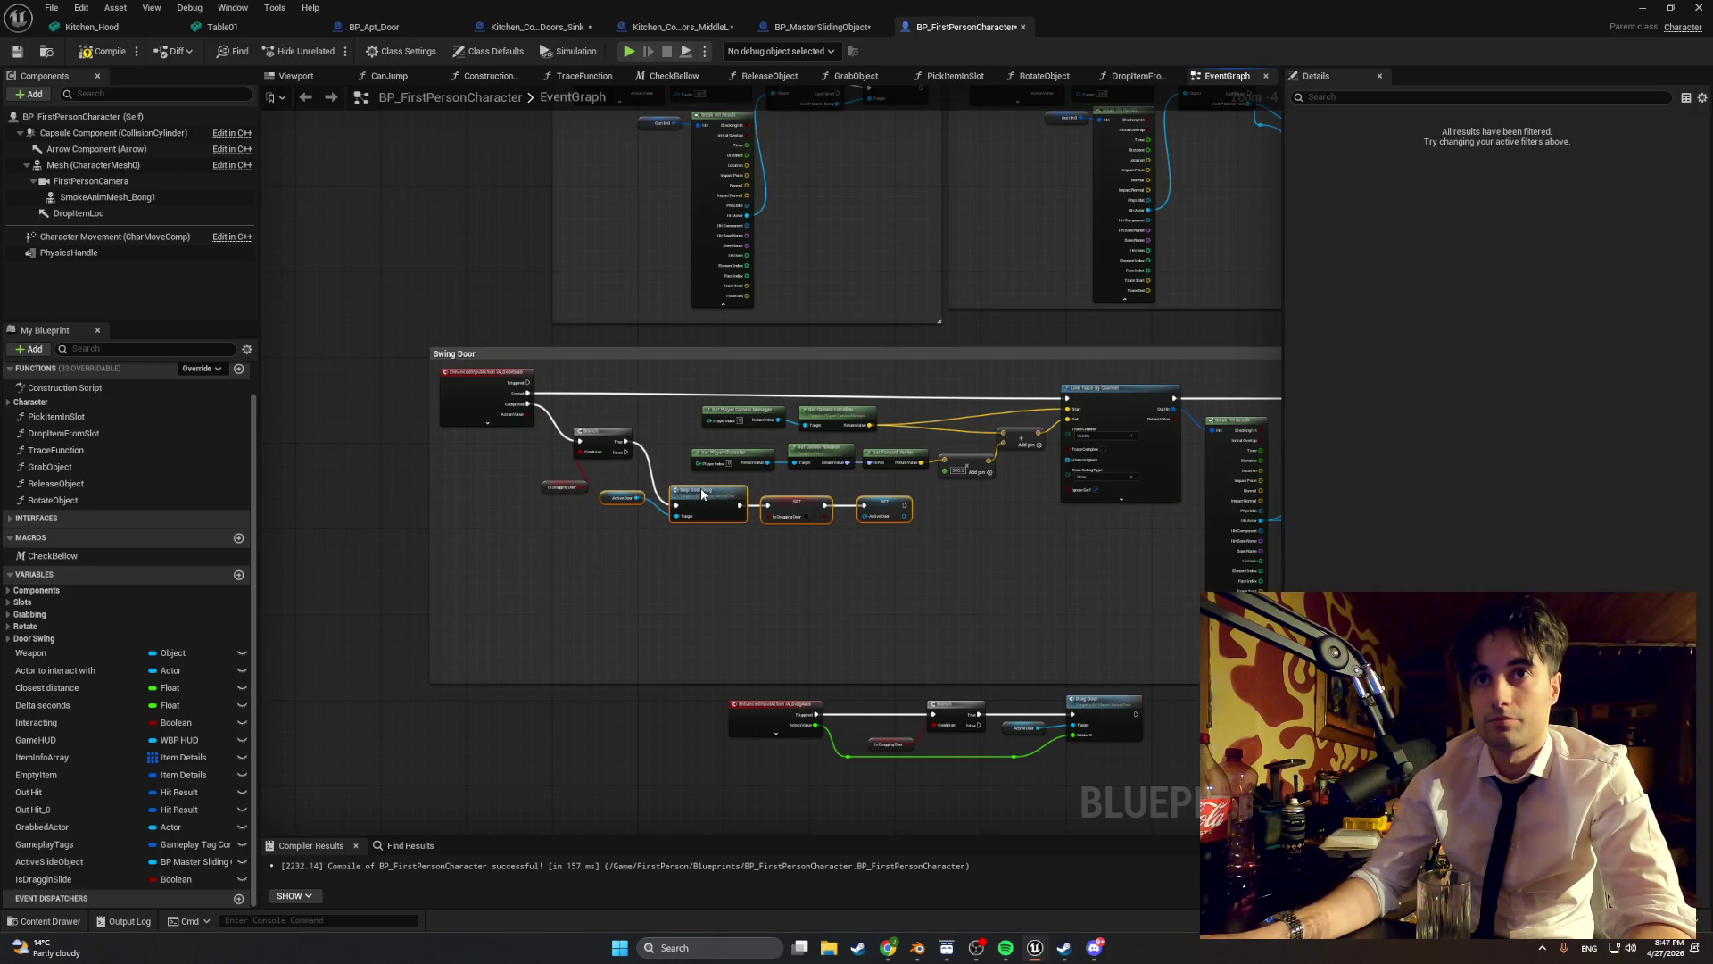
{"action": "left_click_drag", "start_coordinate": [542, 487], "coordinate": [509, 455]}
- Compile the character blueprint and select the drag axis node group
{"action": "left_click", "coordinate": [106, 51]}
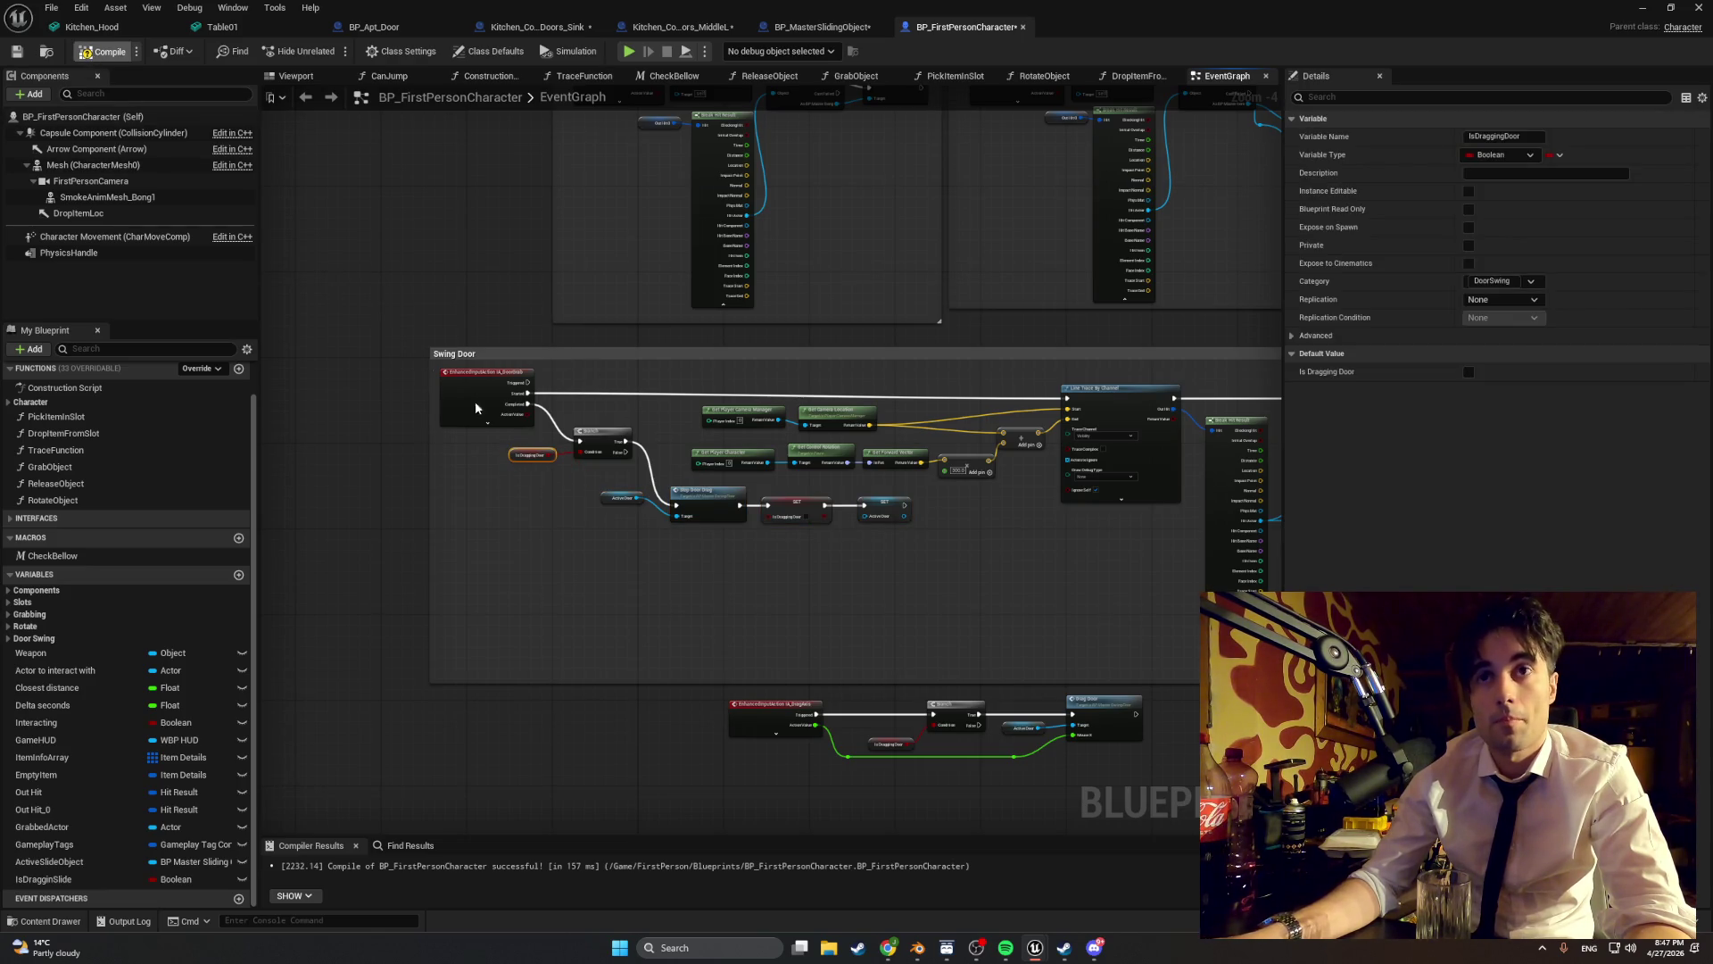
{"action": "mouse_move", "coordinate": [973, 719]}
{"action": "left_mouse_down"}
{"action": "mouse_move", "coordinate": [643, 656]}
{"action": "mouse_move", "coordinate": [545, 499]}
{"action": "left_mouse_up"}
{"action": "scroll", "coordinate": [490, 457], "scroll_direction": "down", "scroll_amount": 8}
{"action": "scroll", "coordinate": [371, 361], "scroll_direction": "up", "scroll_amount": 1}
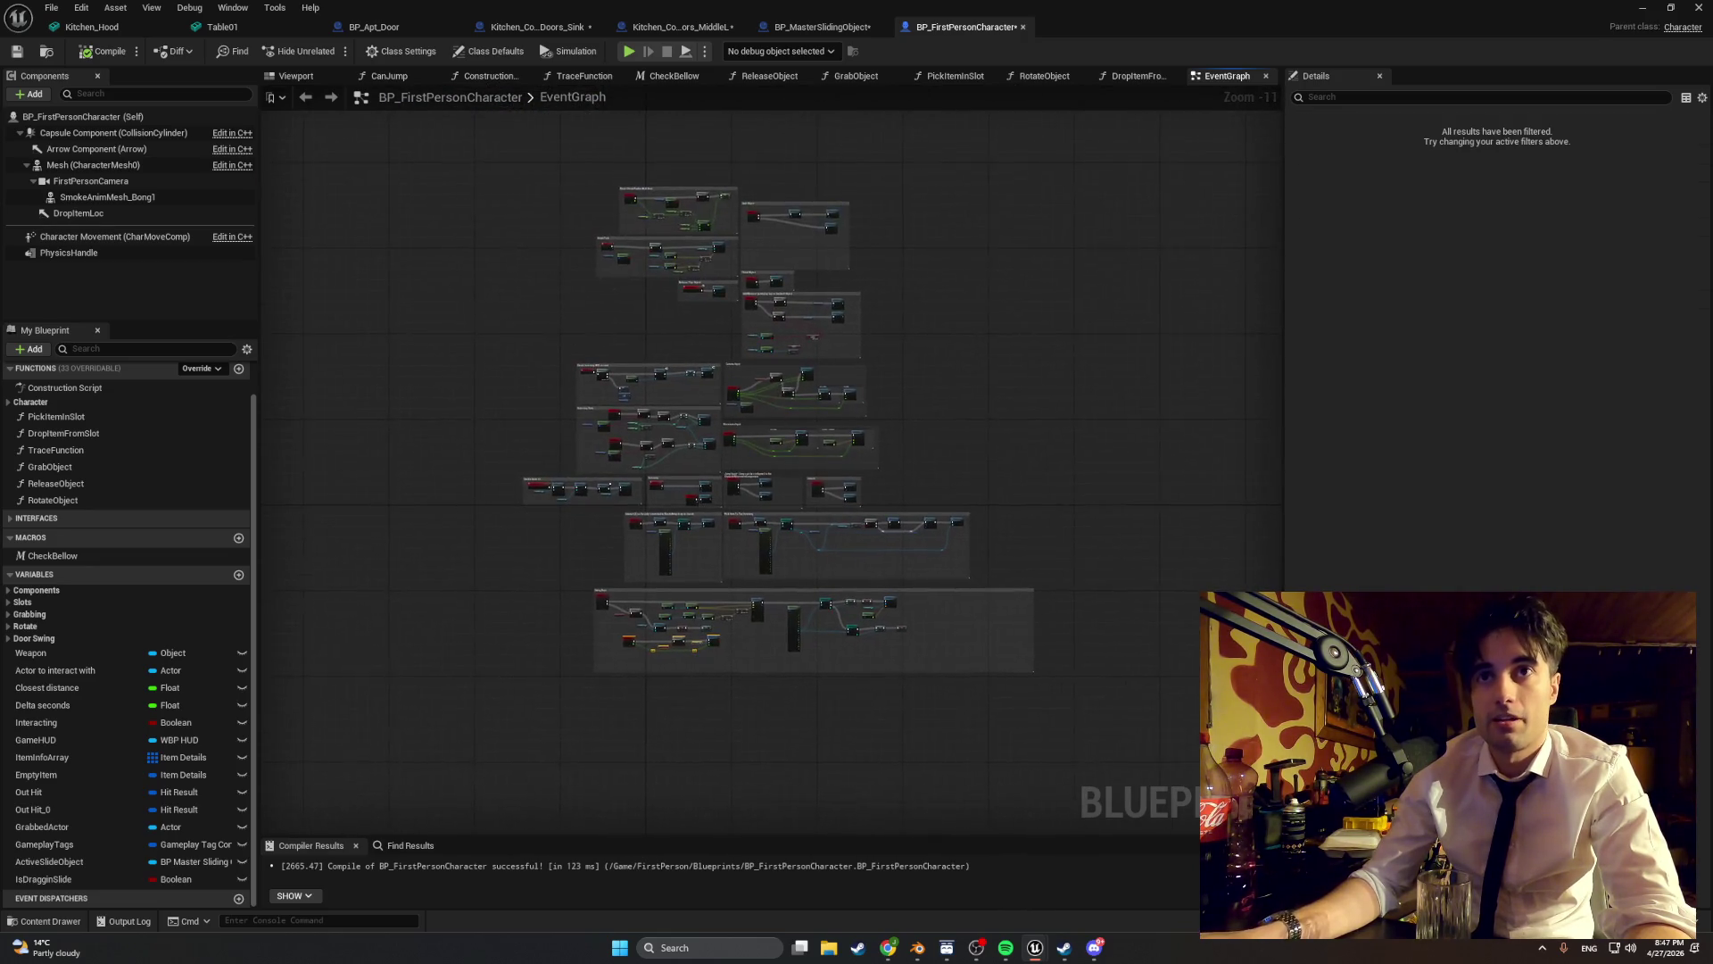
{"action": "scroll", "coordinate": [587, 576], "scroll_direction": "up", "scroll_amount": 4}
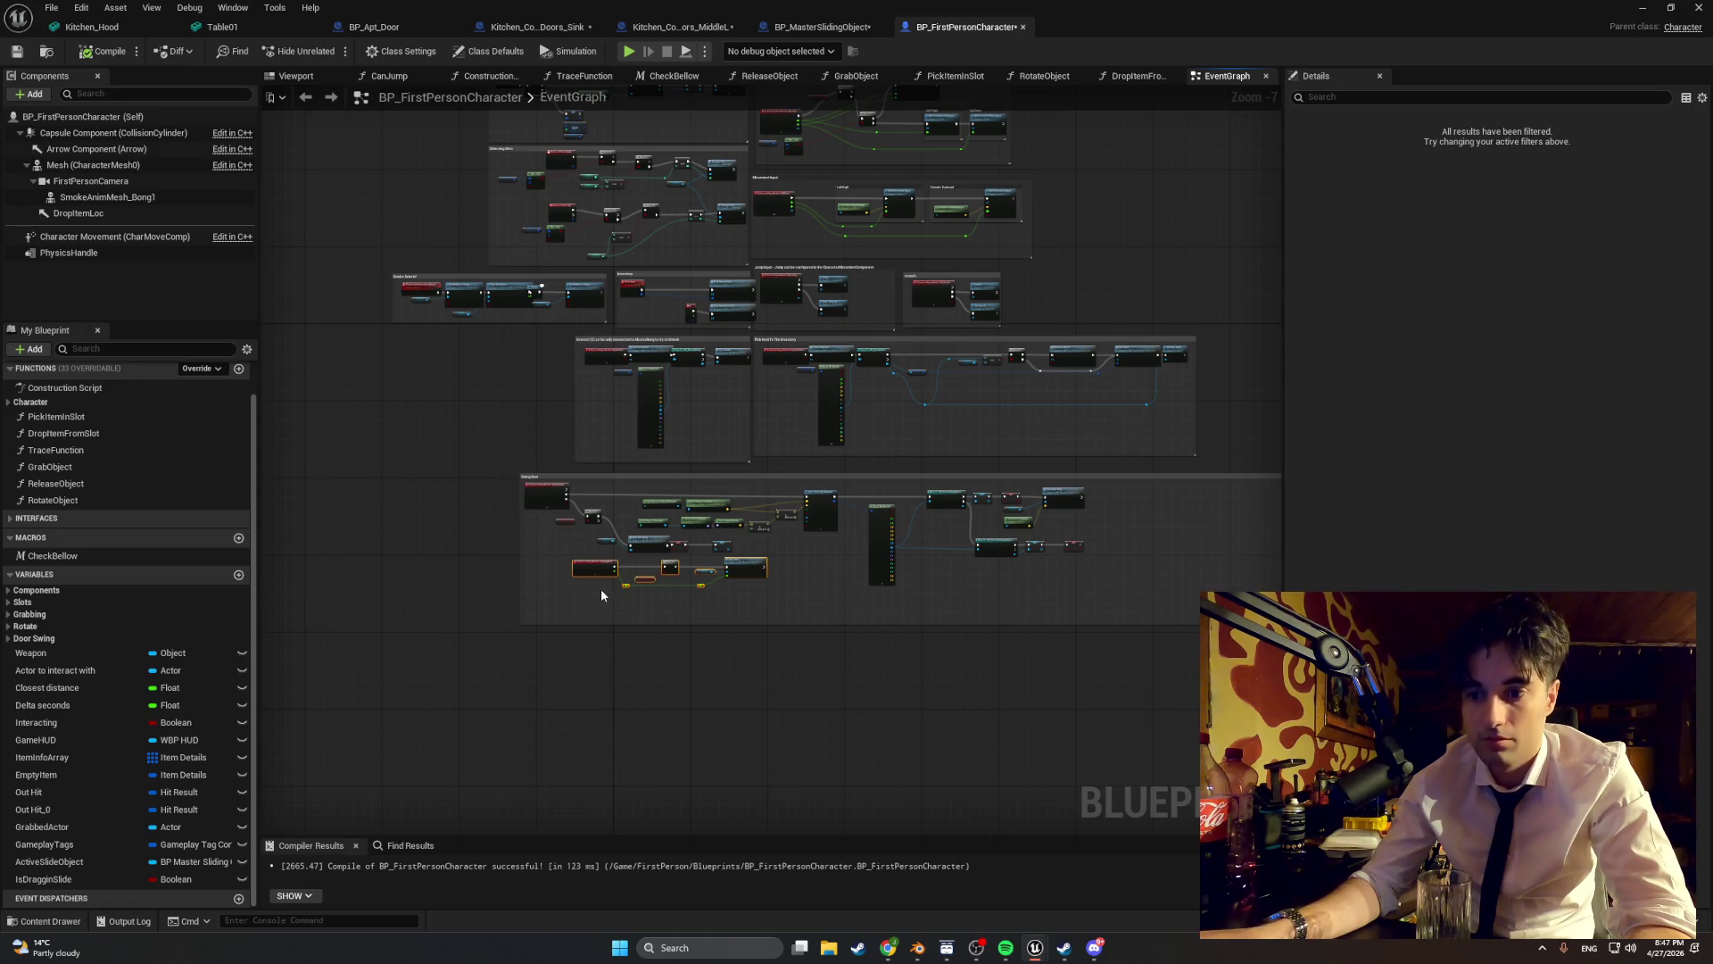
{"action": "scroll", "coordinate": [605, 598], "scroll_direction": "up", "scroll_amount": 6}
{"action": "left_click_drag", "start_coordinate": [671, 597], "coordinate": [616, 611]}
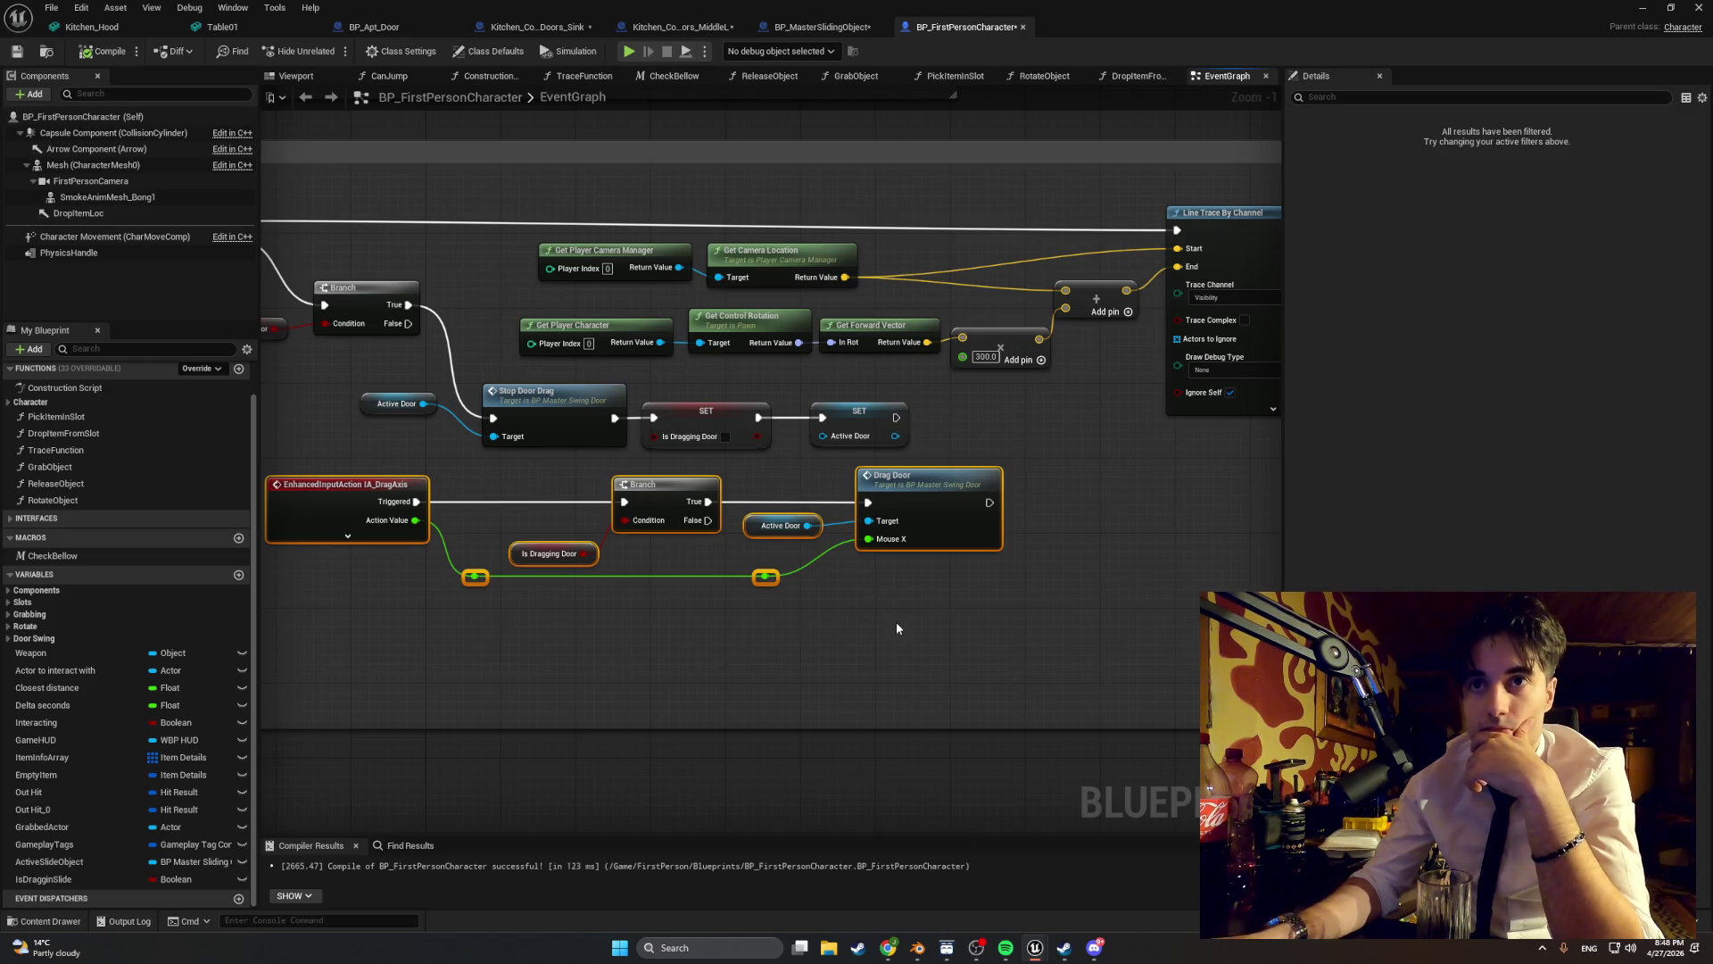
- Add a Branch on the Is Dragging Door False path, conditioned on an Is Draggin Slide getter
{"action": "left_click_drag", "start_coordinate": [896, 621], "coordinate": [762, 616]}
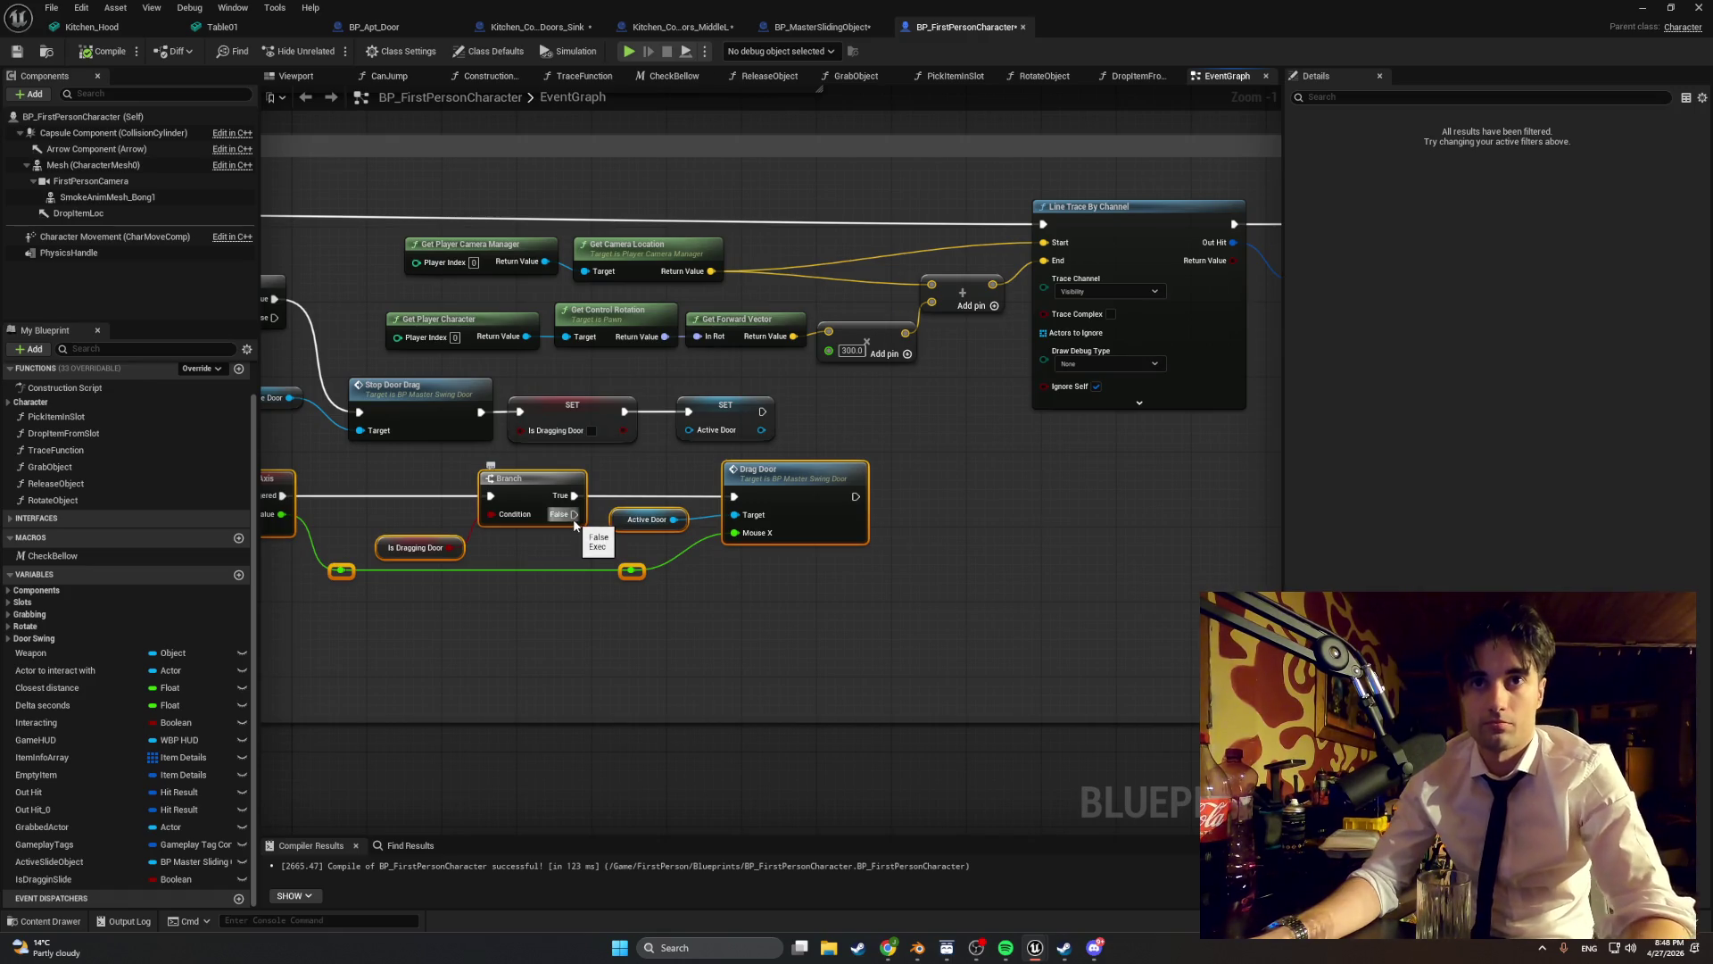
{"action": "mouse_move", "coordinate": [574, 514]}
{"action": "left_mouse_down"}
{"action": "mouse_move", "coordinate": [603, 572]}
{"action": "mouse_move", "coordinate": [685, 626]}
{"action": "mouse_move", "coordinate": [573, 515]}
{"action": "left_mouse_up"}
{"action": "left_click", "coordinate": [772, 592]}
{"action": "left_click", "coordinate": [696, 616]}
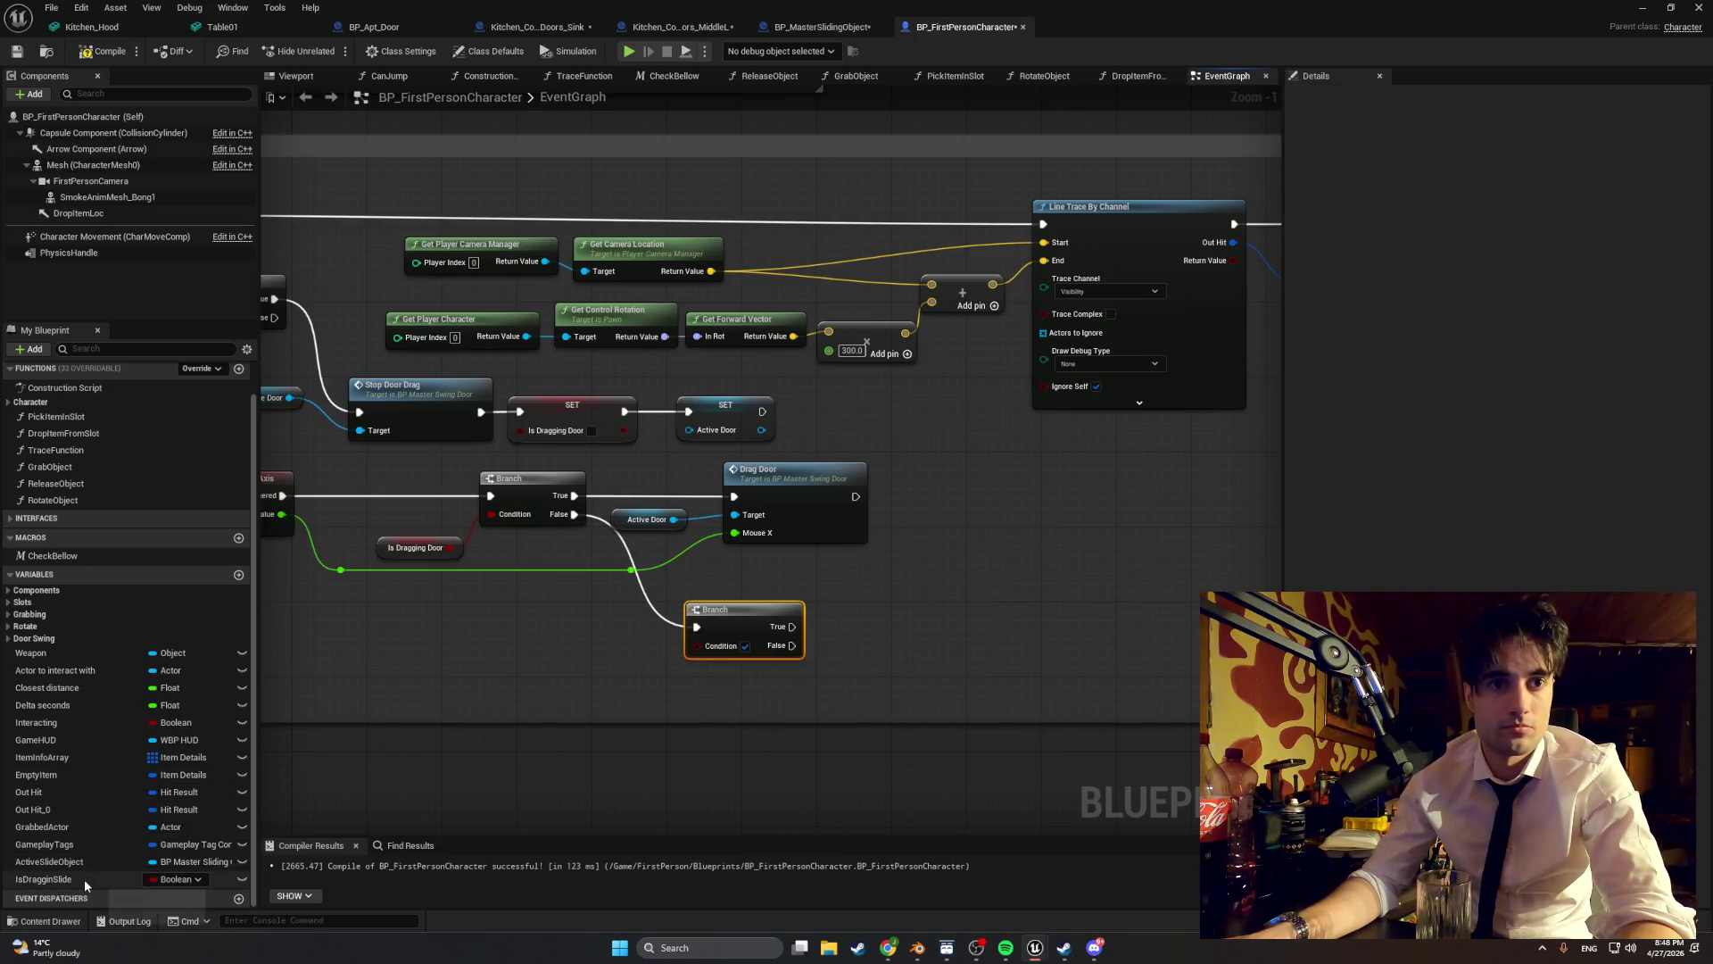
{"action": "mouse_move", "coordinate": [84, 879]}
{"action": "left_mouse_down"}
{"action": "mouse_move", "coordinate": [371, 683]}
{"action": "mouse_move", "coordinate": [464, 689]}
{"action": "mouse_move", "coordinate": [696, 645]}
{"action": "left_mouse_up"}
{"action": "left_click", "coordinate": [471, 692]}
{"action": "mouse_move", "coordinate": [455, 670]}
{"action": "left_mouse_down"}
{"action": "mouse_move", "coordinate": [583, 639]}
{"action": "mouse_move", "coordinate": [683, 715]}
{"action": "left_mouse_up"}
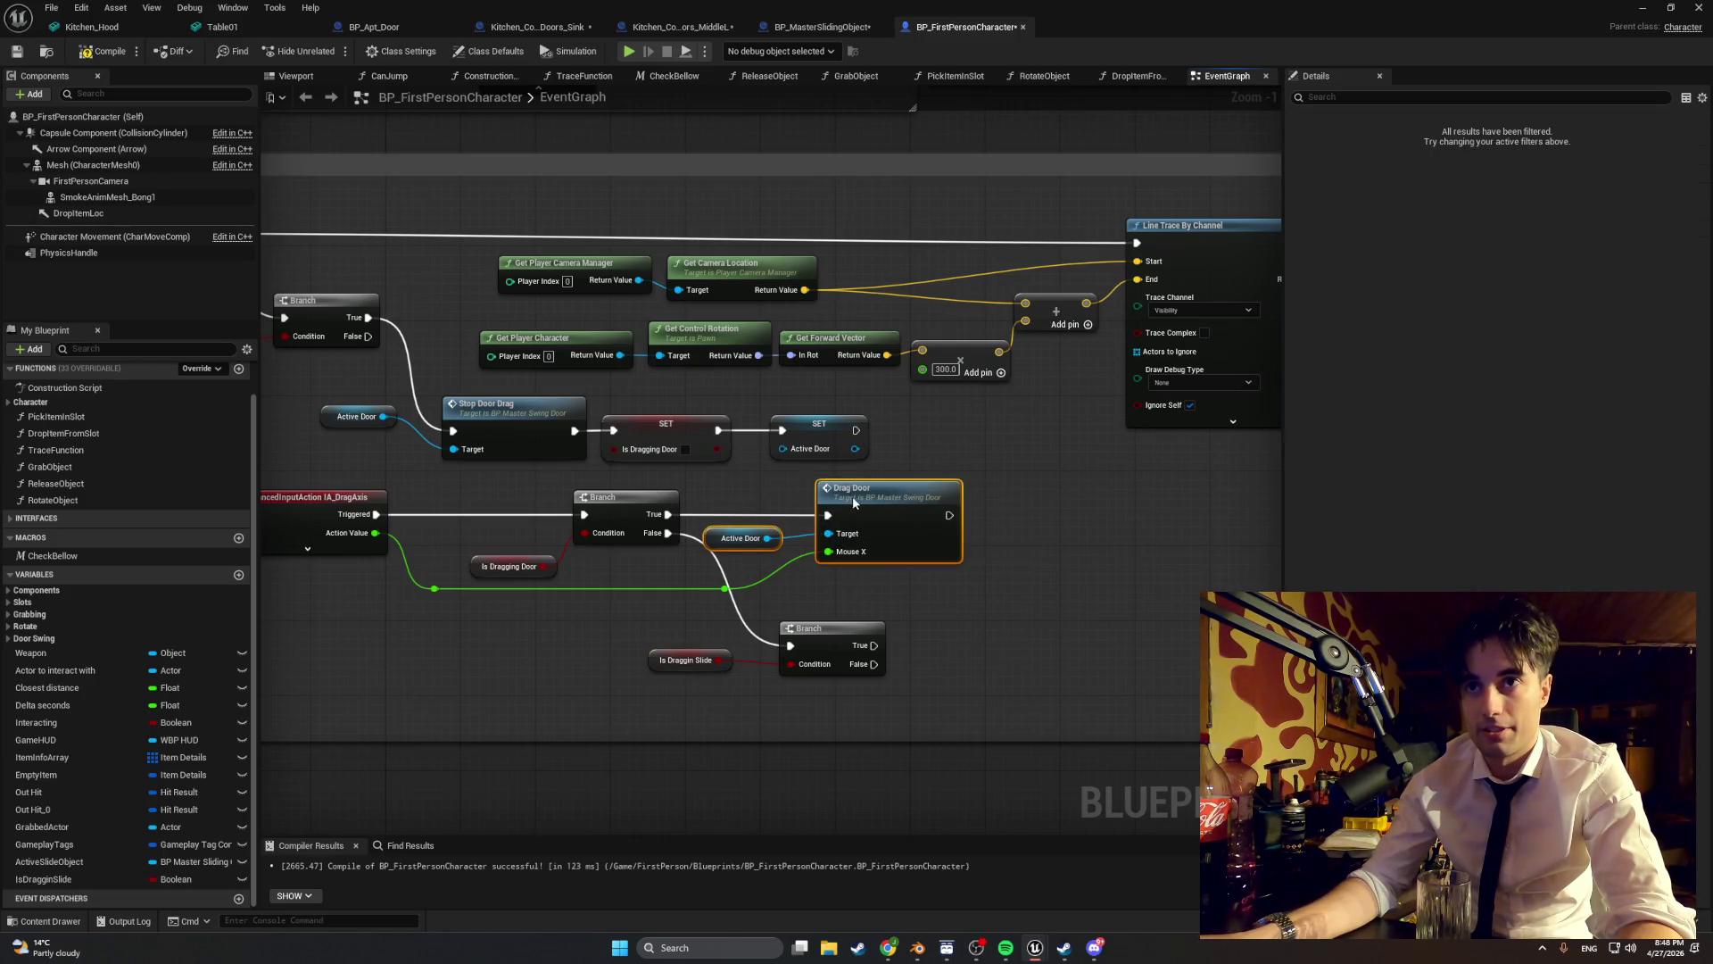
- Shift Drag Door and Active Door right and tuck the green wire's reroute knots lower
{"action": "left_click_drag", "start_coordinate": [846, 498], "coordinate": [912, 498]}
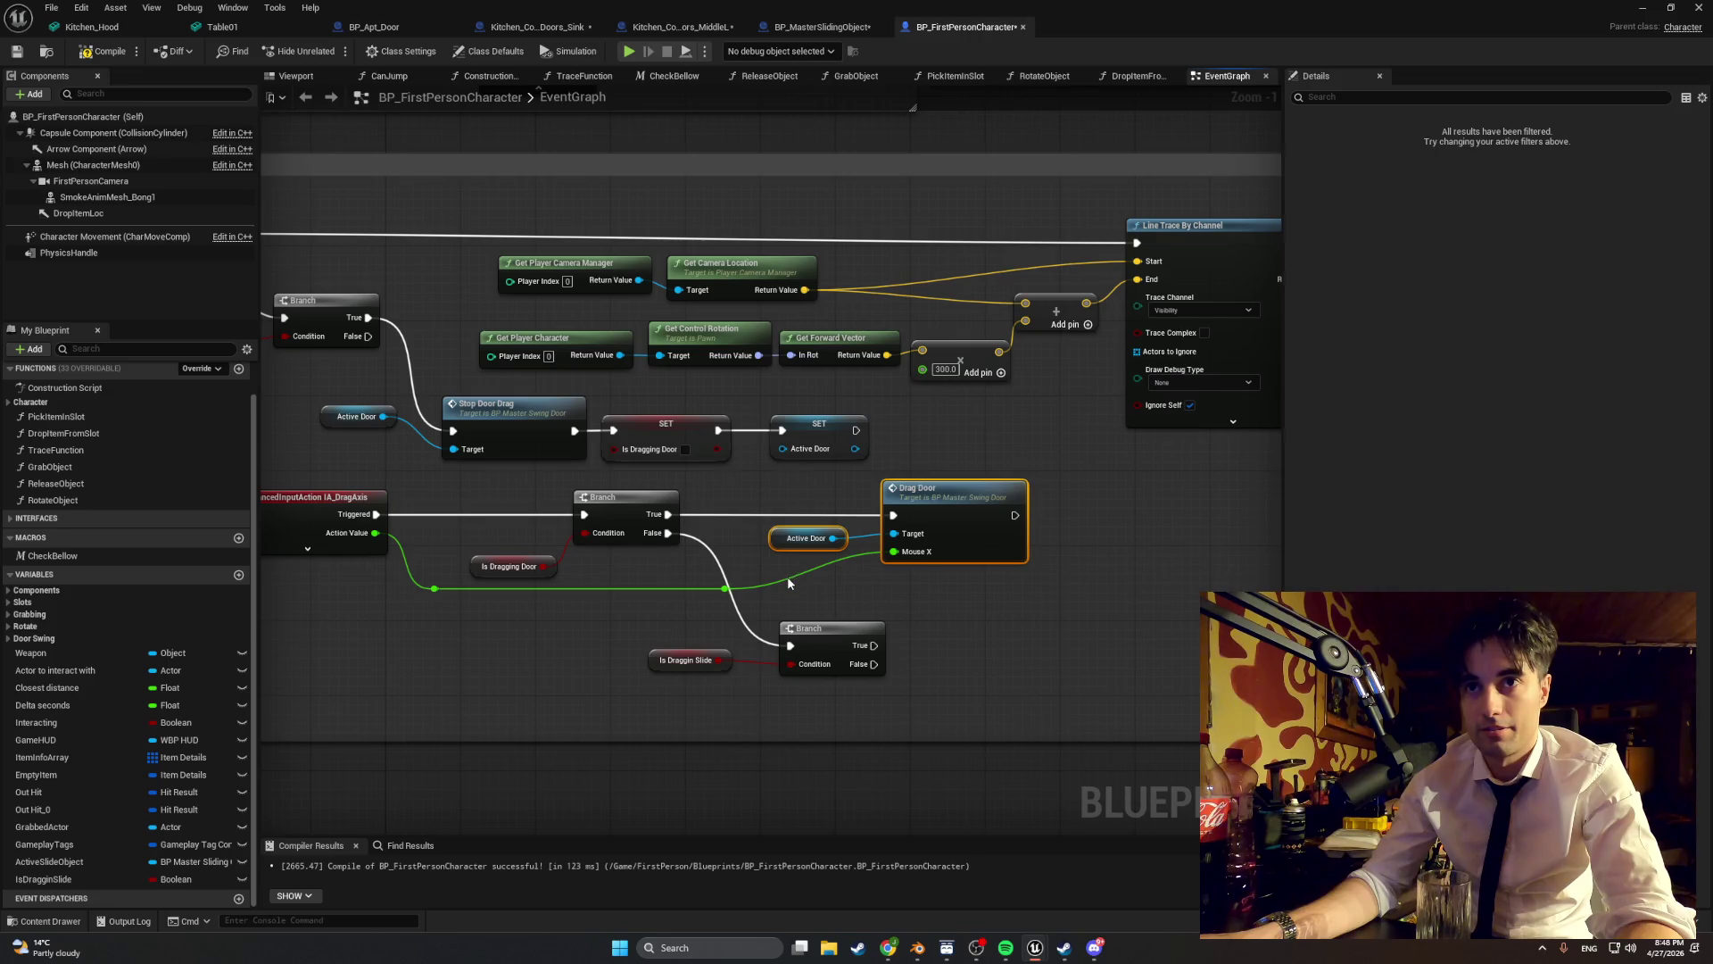
{"action": "mouse_move", "coordinate": [1002, 624]}
{"action": "left_mouse_down"}
{"action": "mouse_move", "coordinate": [815, 601]}
{"action": "mouse_move", "coordinate": [913, 586]}
{"action": "left_mouse_up"}
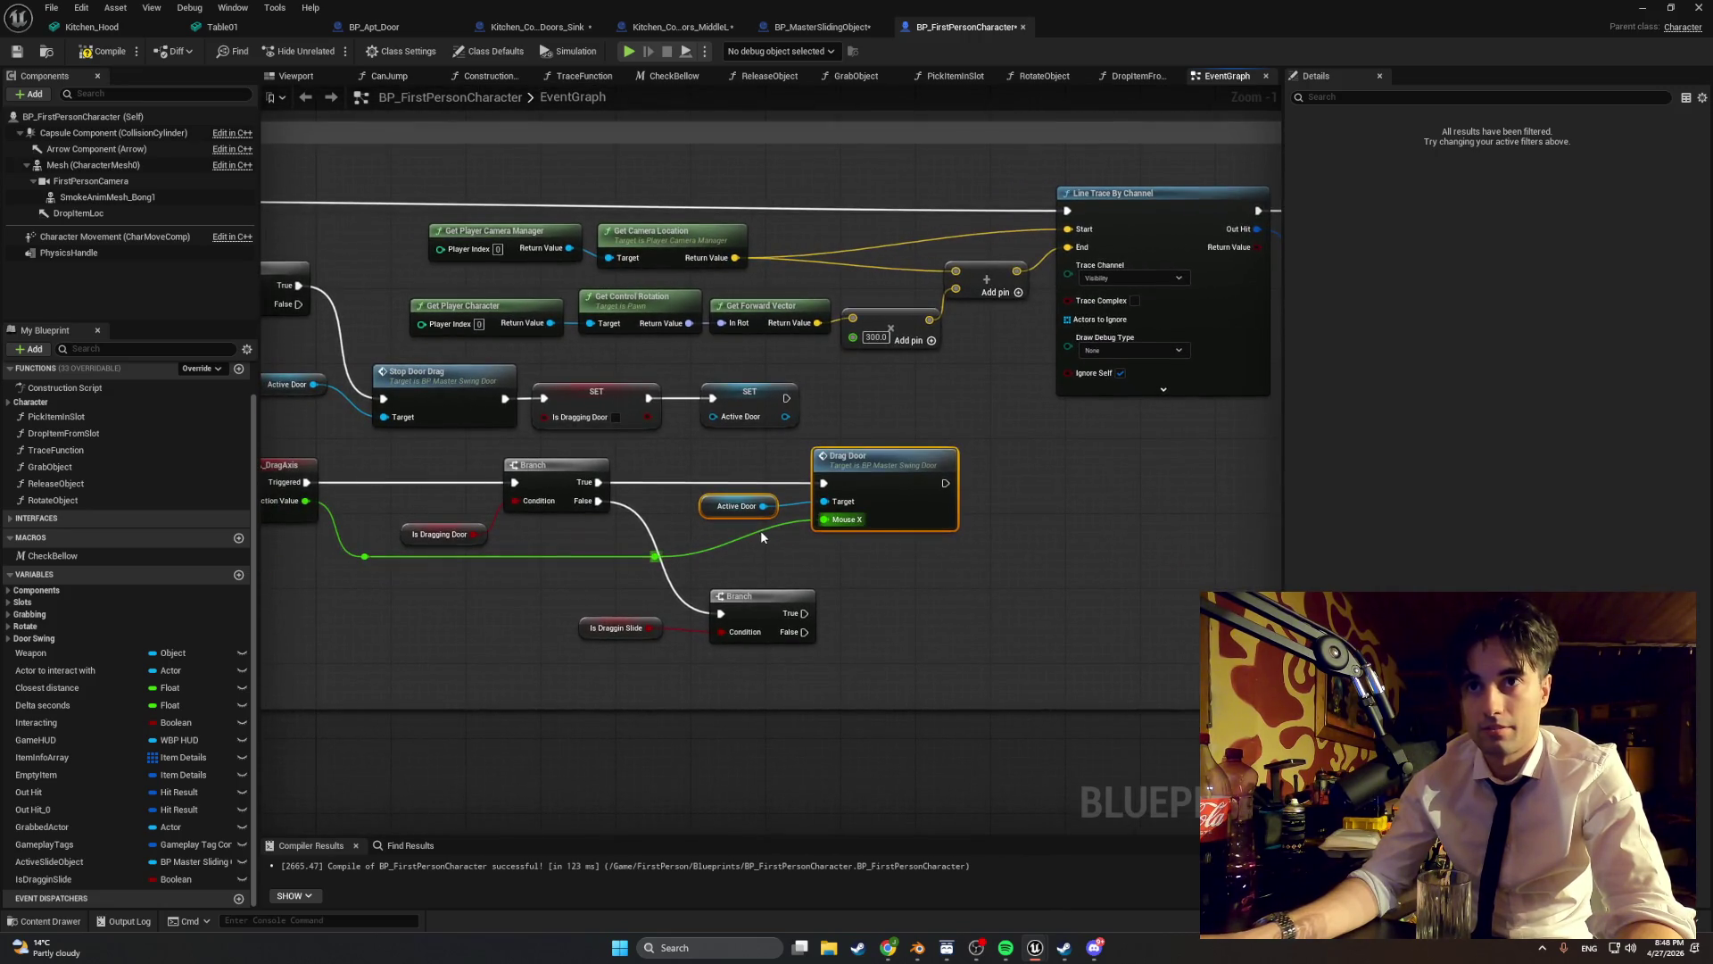
{"action": "left_click", "coordinate": [671, 561]}
{"action": "left_click_drag", "start_coordinate": [856, 460], "coordinate": [1043, 449]}
{"action": "left_click_drag", "start_coordinate": [848, 542], "coordinate": [909, 544]}
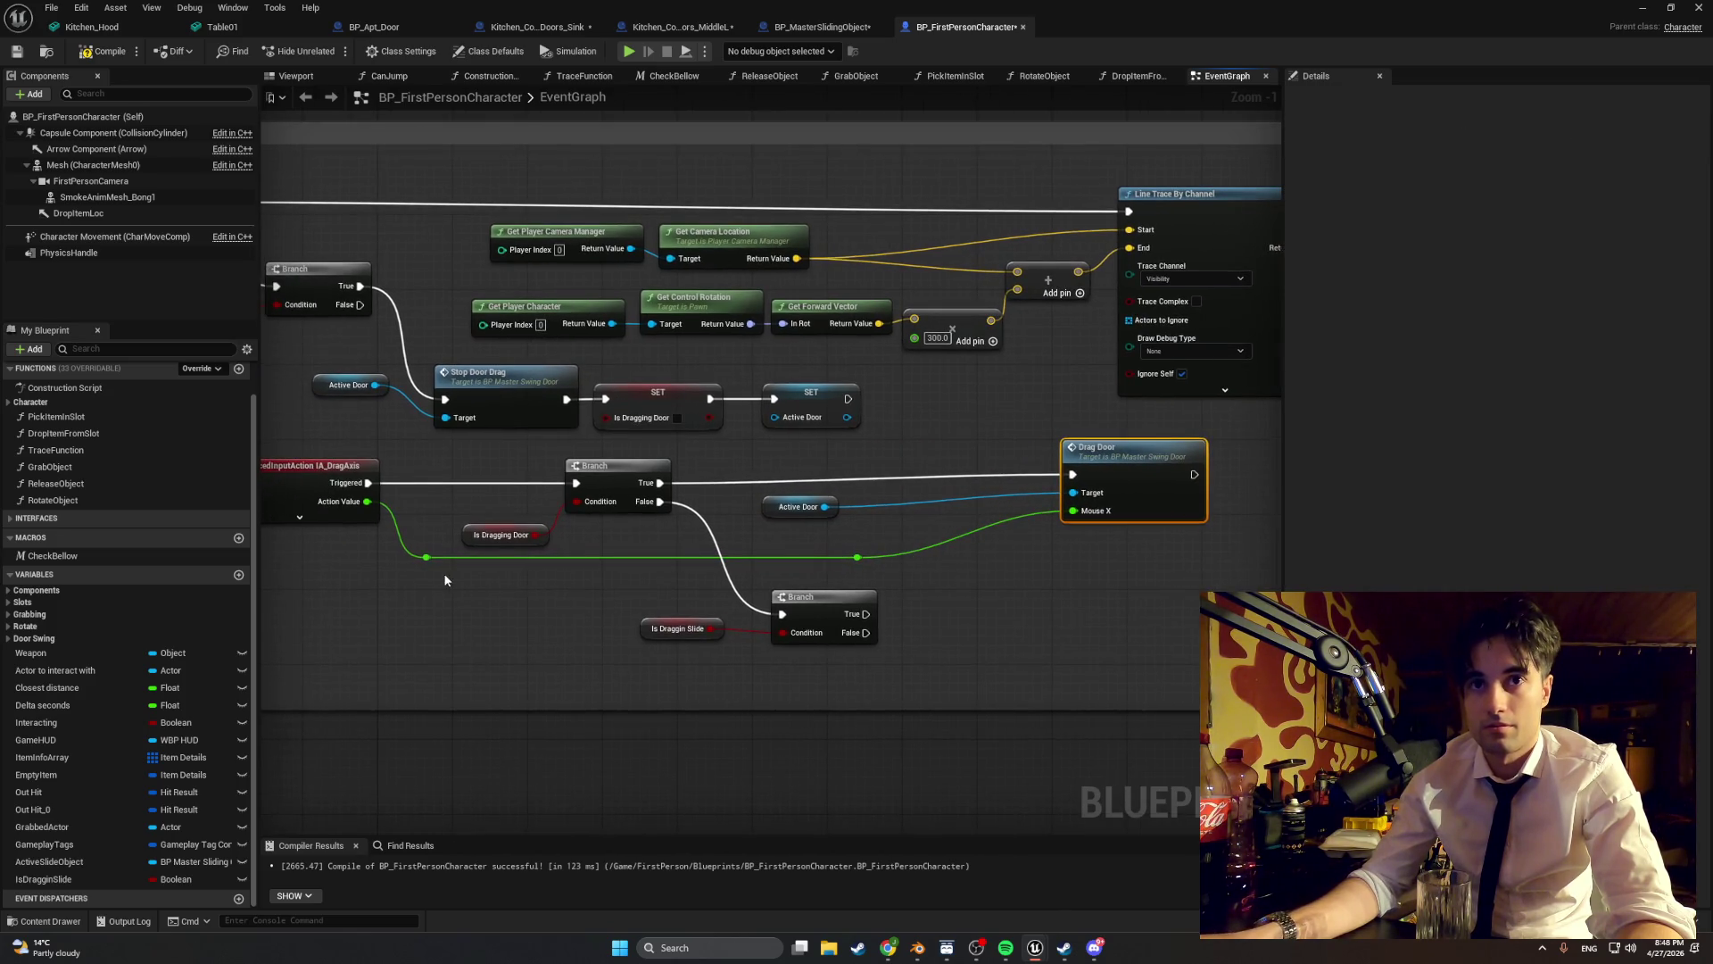
{"action": "left_click_drag", "start_coordinate": [427, 556], "coordinate": [438, 604]}
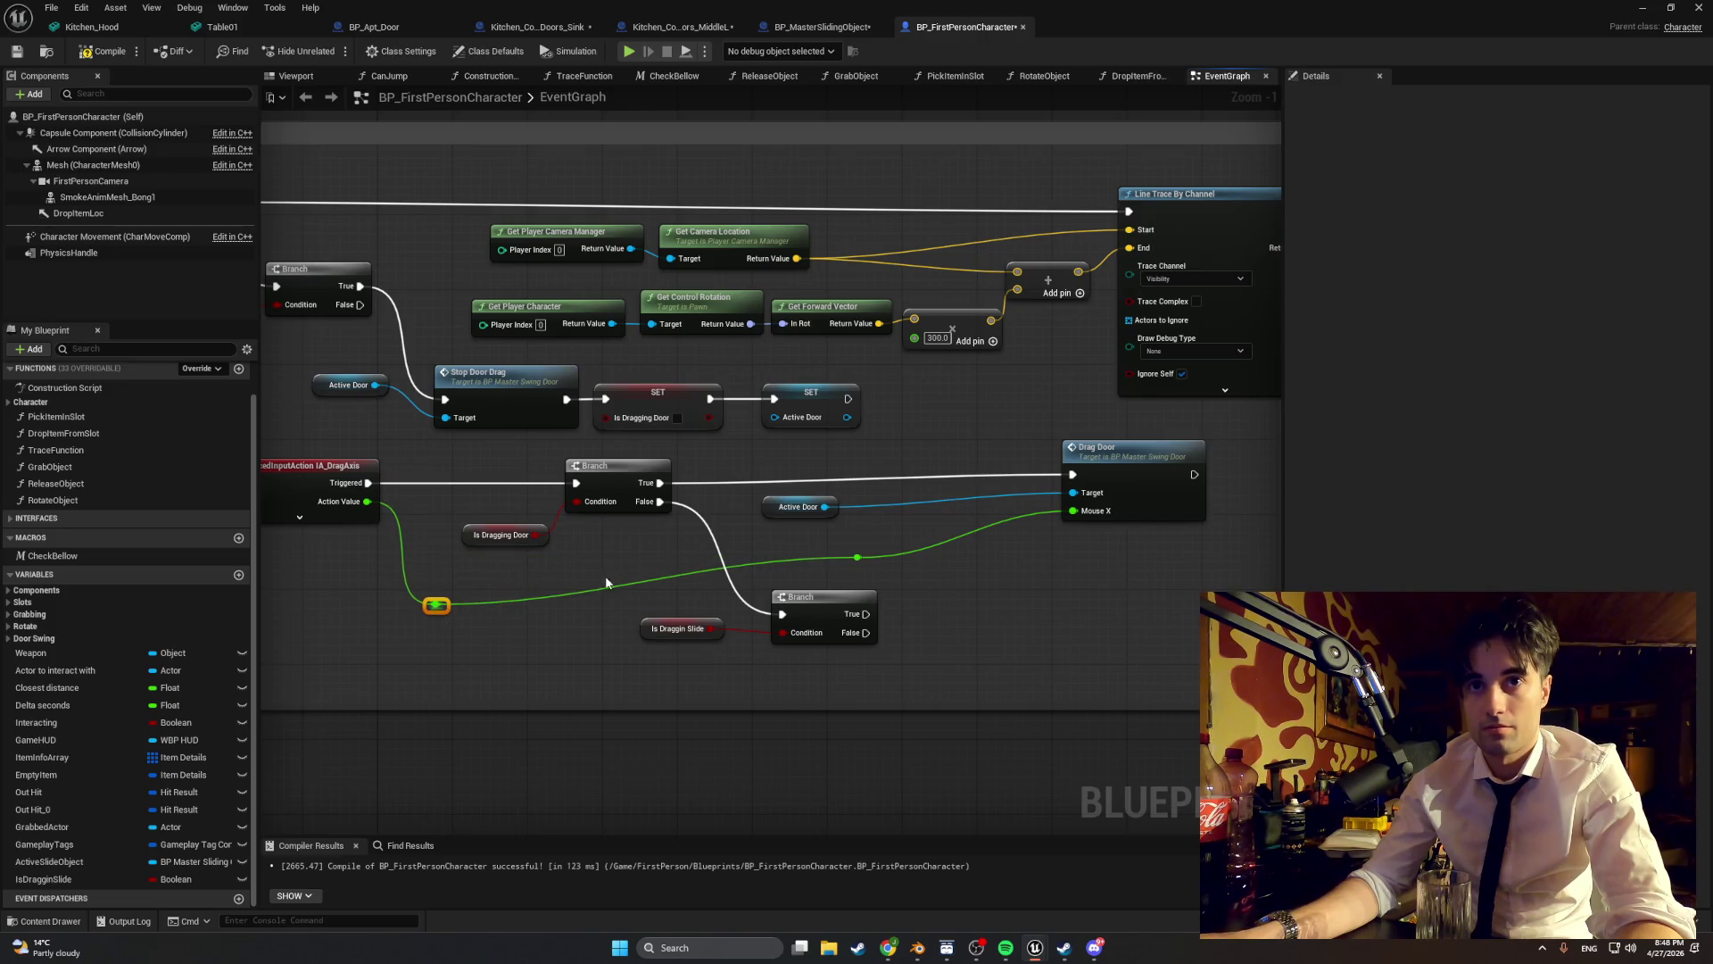
{"action": "left_click_drag", "start_coordinate": [857, 557], "coordinate": [881, 617]}
- Align the slide branch and both getters beside the door branch, then recompile
{"action": "left_click_drag", "start_coordinate": [787, 697], "coordinate": [696, 624]}
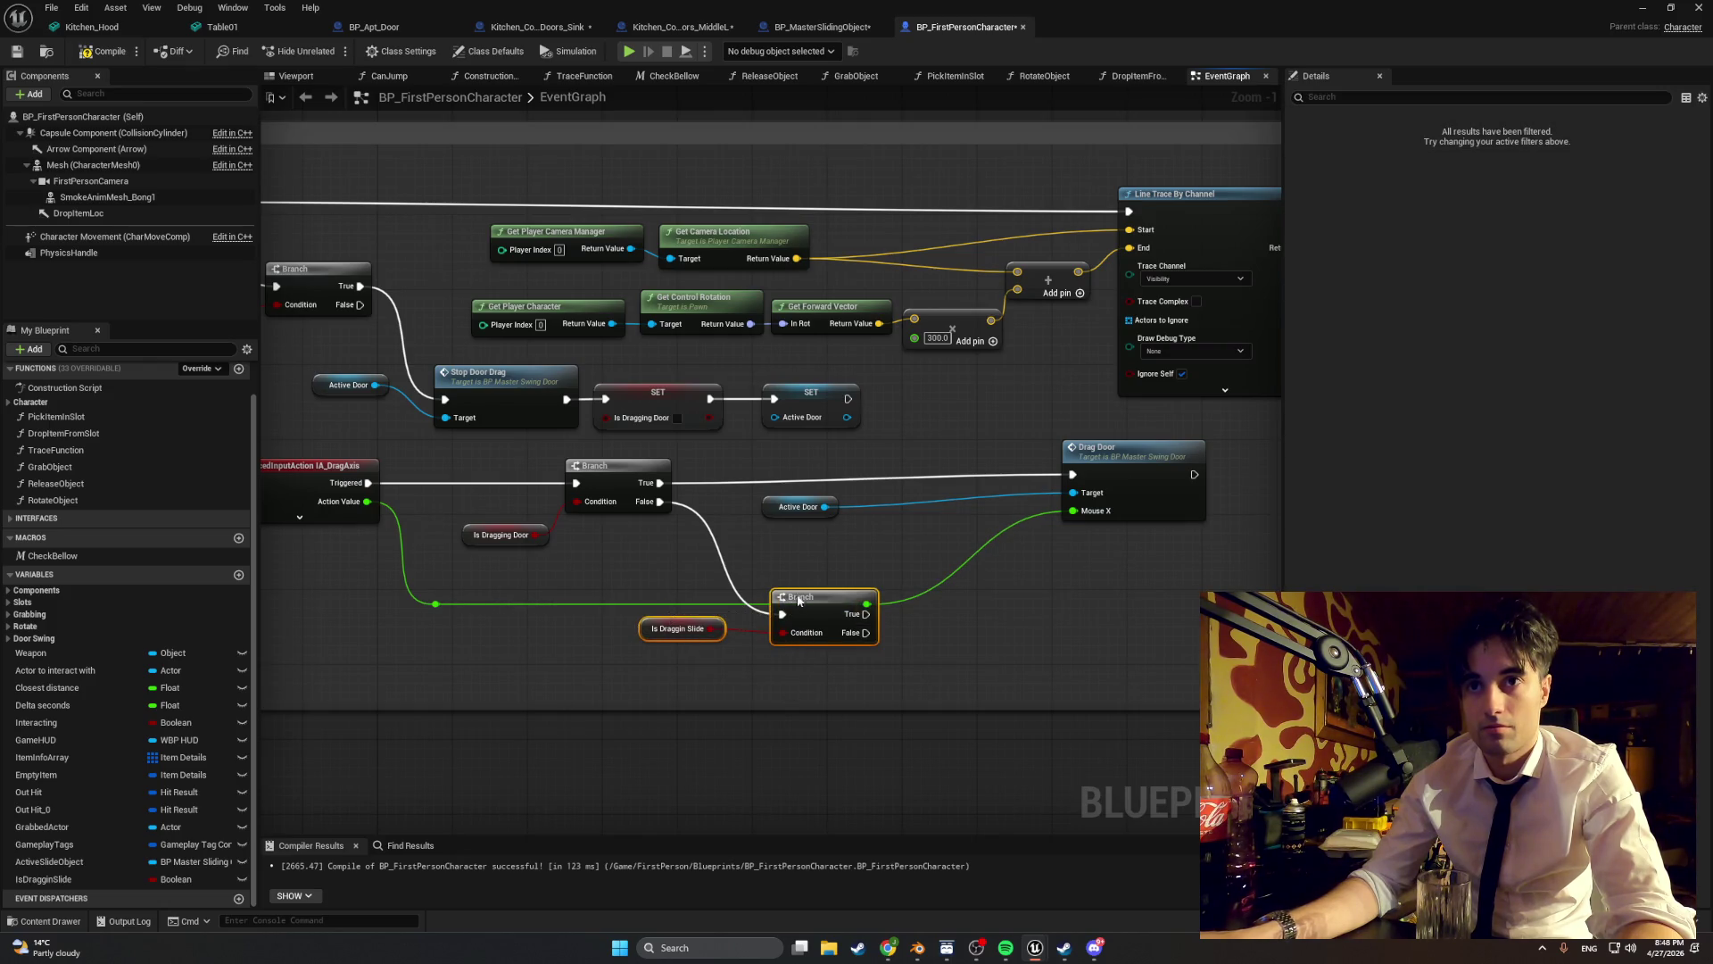
{"action": "mouse_move", "coordinate": [795, 605]}
{"action": "left_mouse_down"}
{"action": "mouse_move", "coordinate": [746, 534]}
{"action": "mouse_move", "coordinate": [729, 539]}
{"action": "mouse_move", "coordinate": [963, 500]}
{"action": "left_mouse_up"}
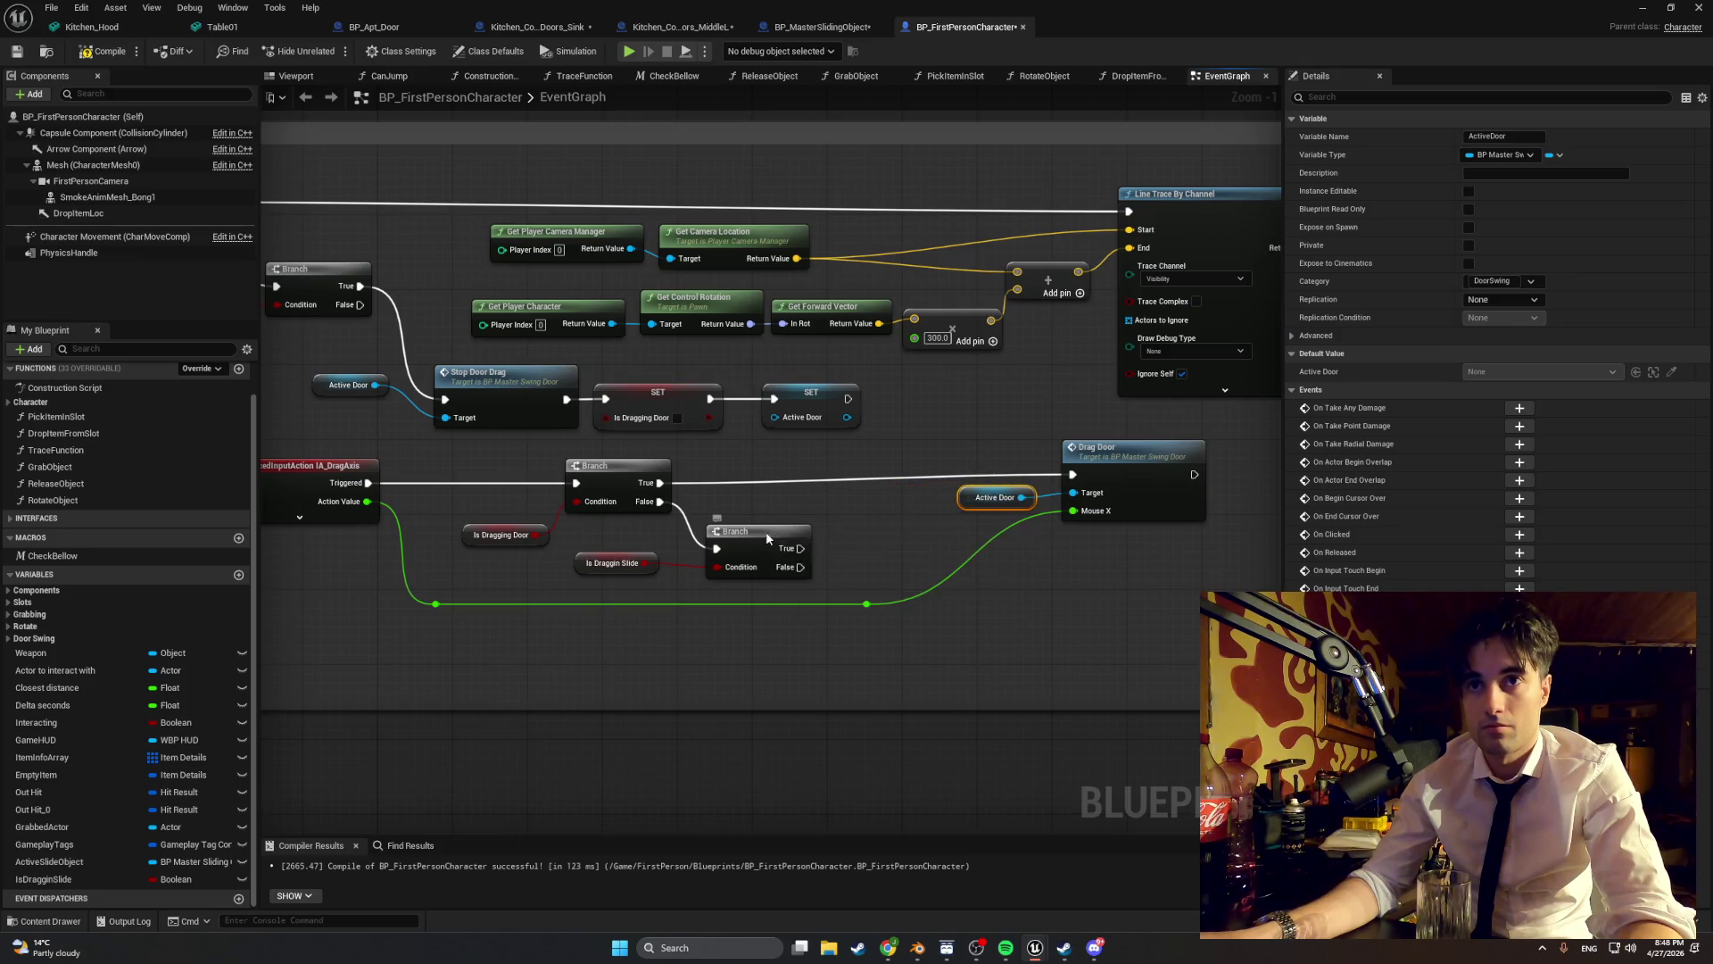
{"action": "left_click_drag", "start_coordinate": [766, 532], "coordinate": [762, 507]}
{"action": "left_click_drag", "start_coordinate": [588, 569], "coordinate": [597, 549]}
{"action": "left_click_drag", "start_coordinate": [465, 535], "coordinate": [456, 515]}
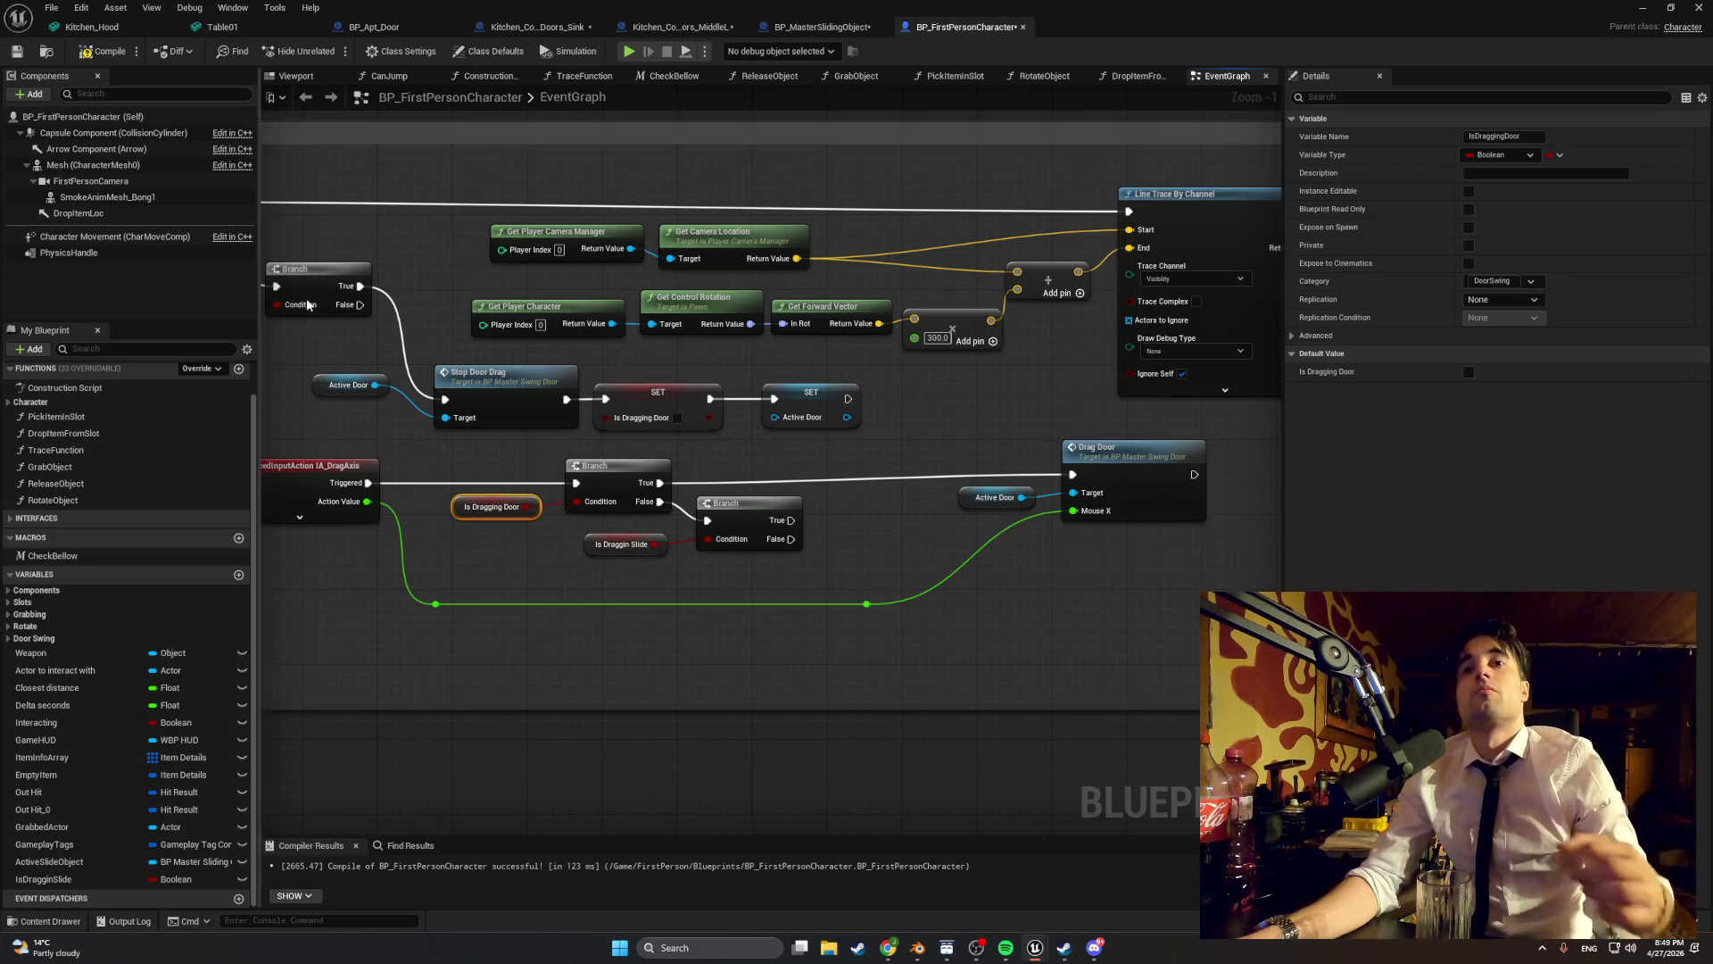
{"action": "left_click", "coordinate": [93, 51]}
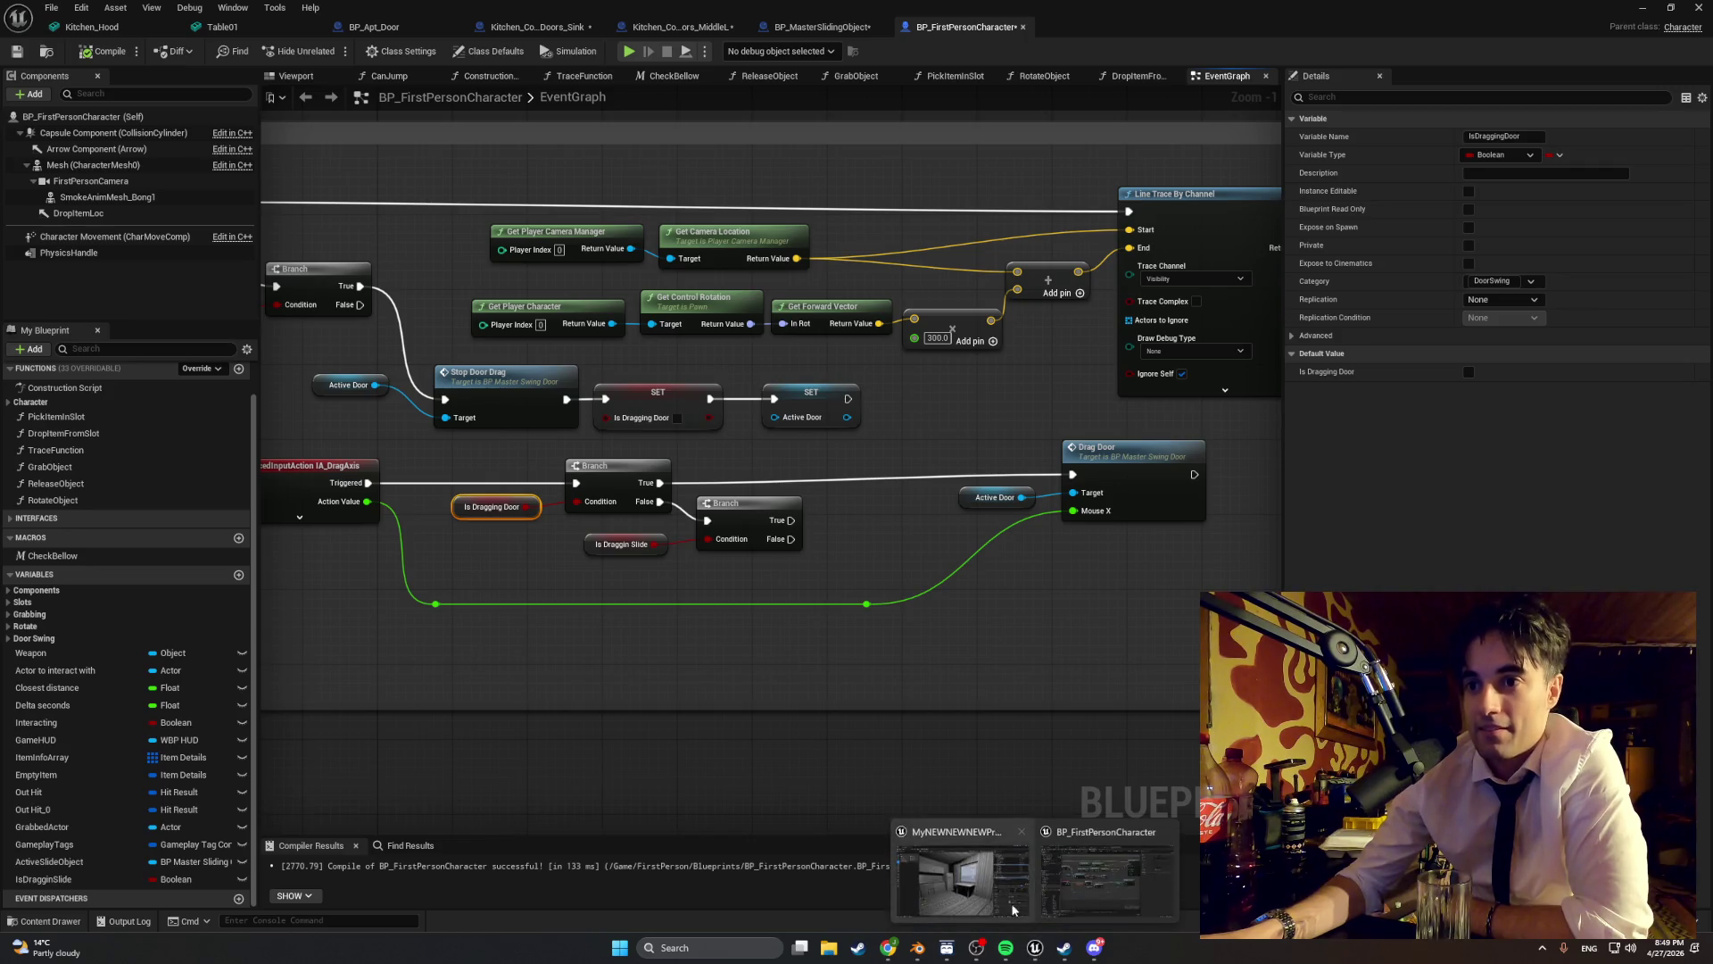
- Playtest: pick up the green jar from the window sill and put it on the fridge door shelf
{"action": "left_click", "coordinate": [1642, 8]}
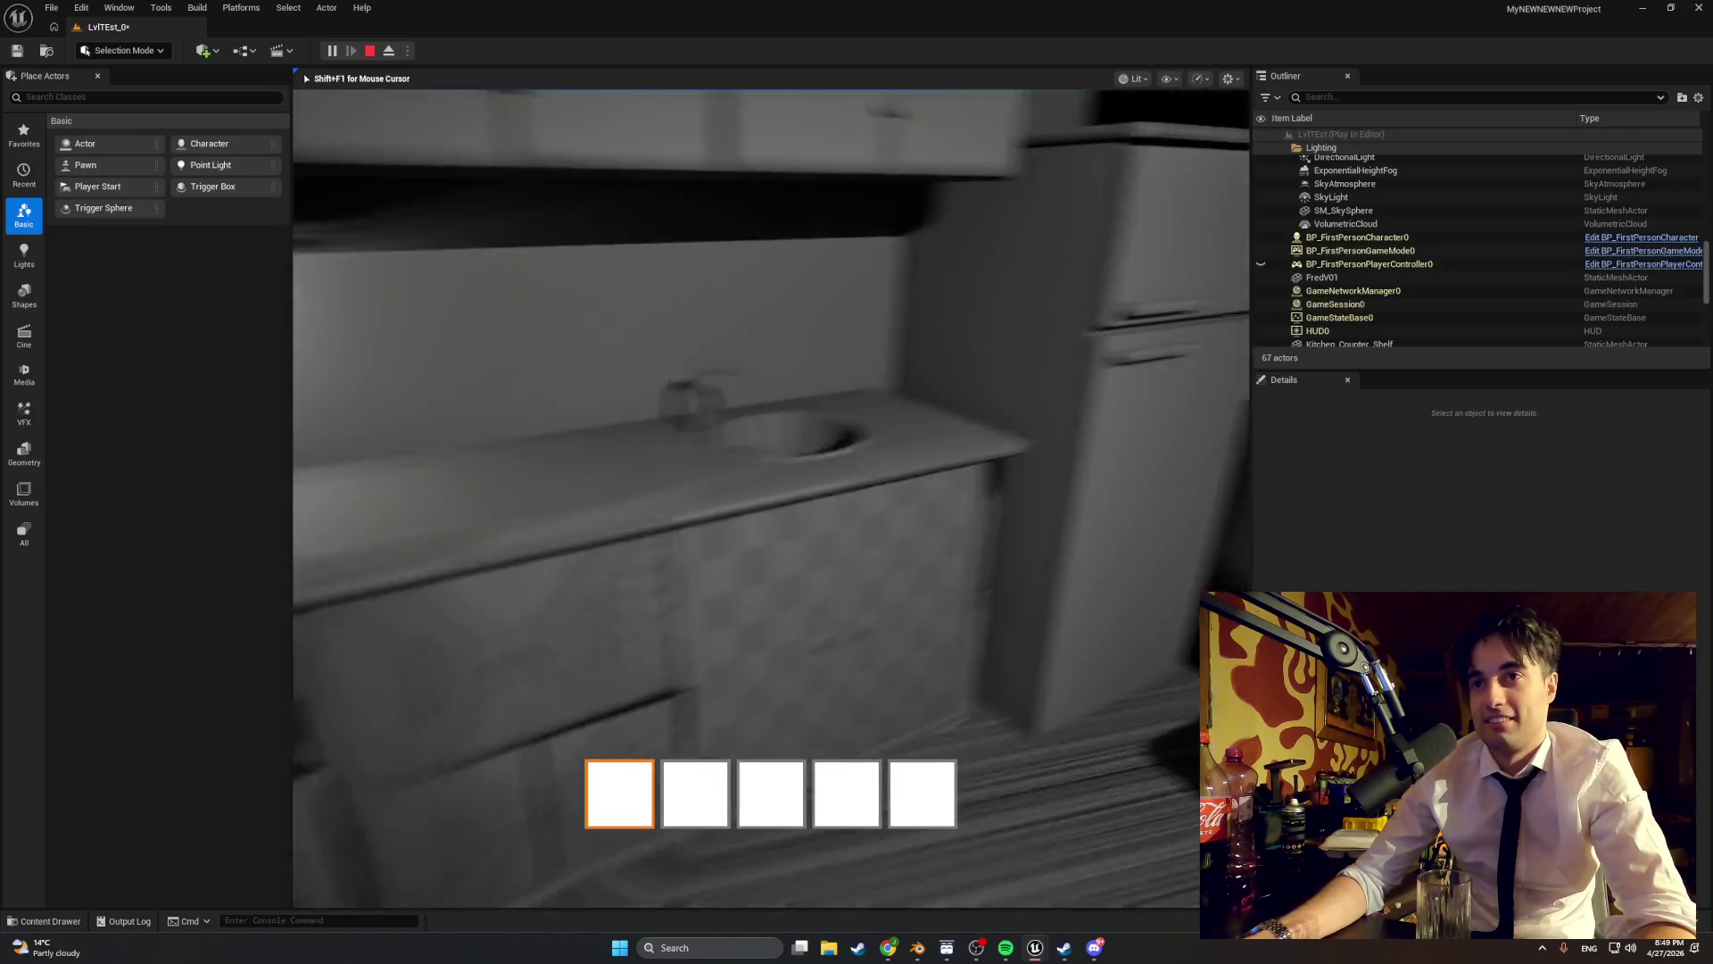
{"action": "key", "text": "w"}
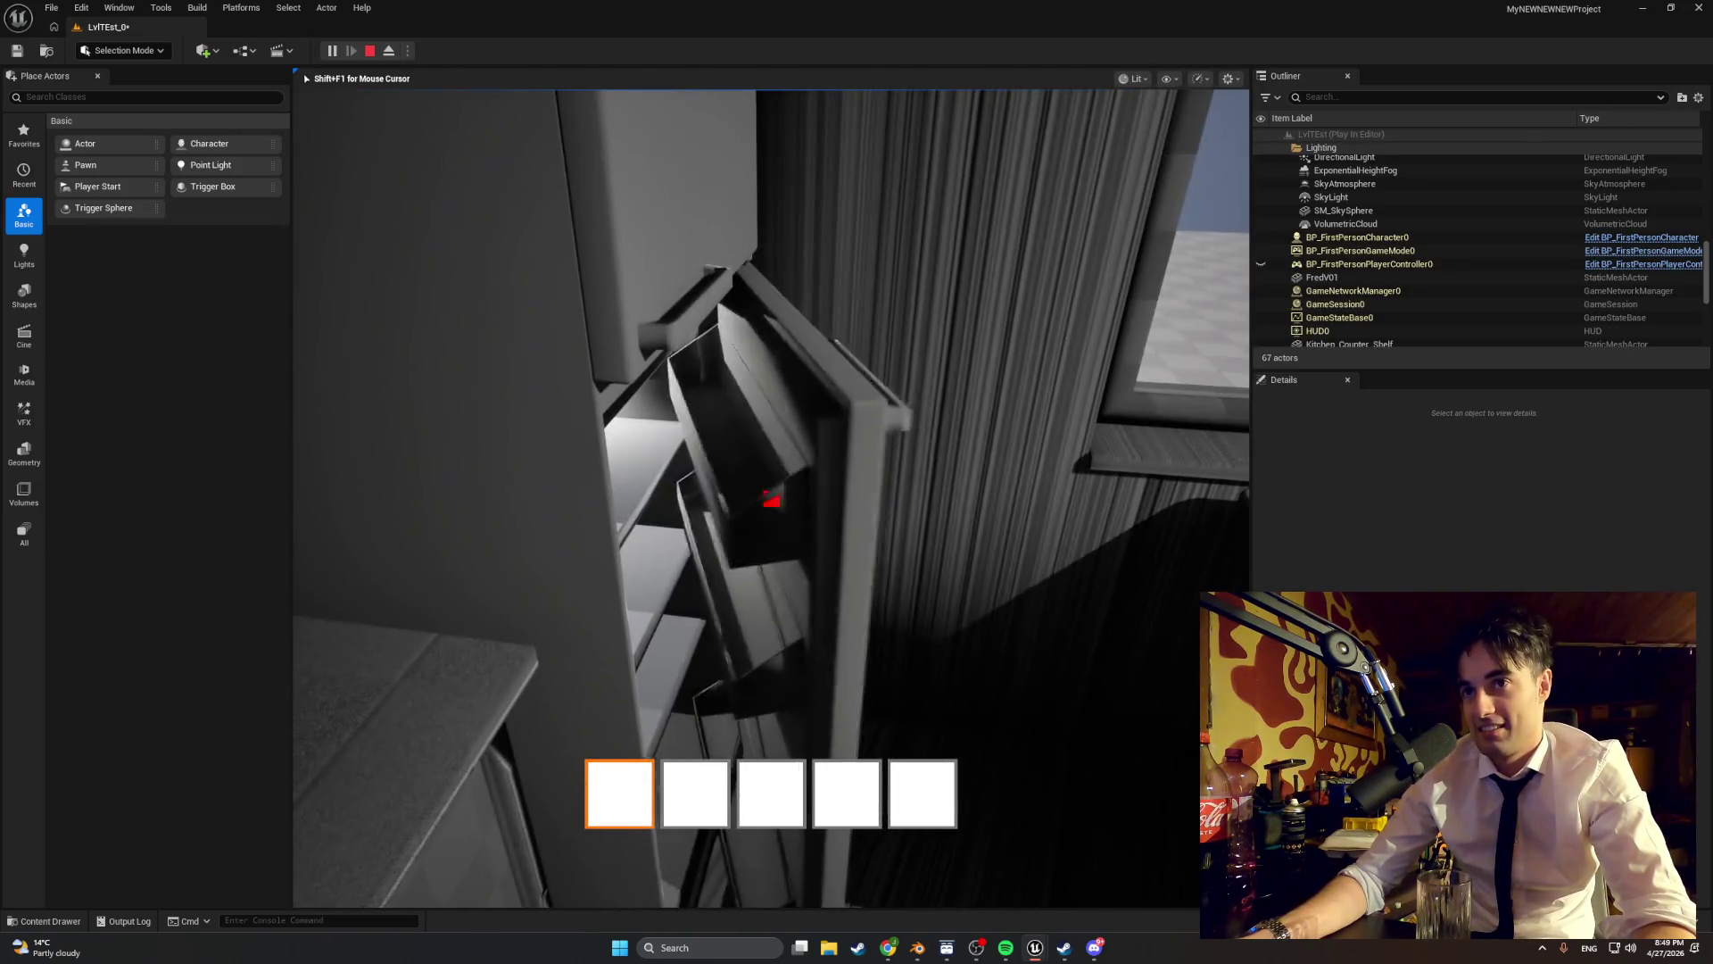
{"action": "key", "text": "w"}
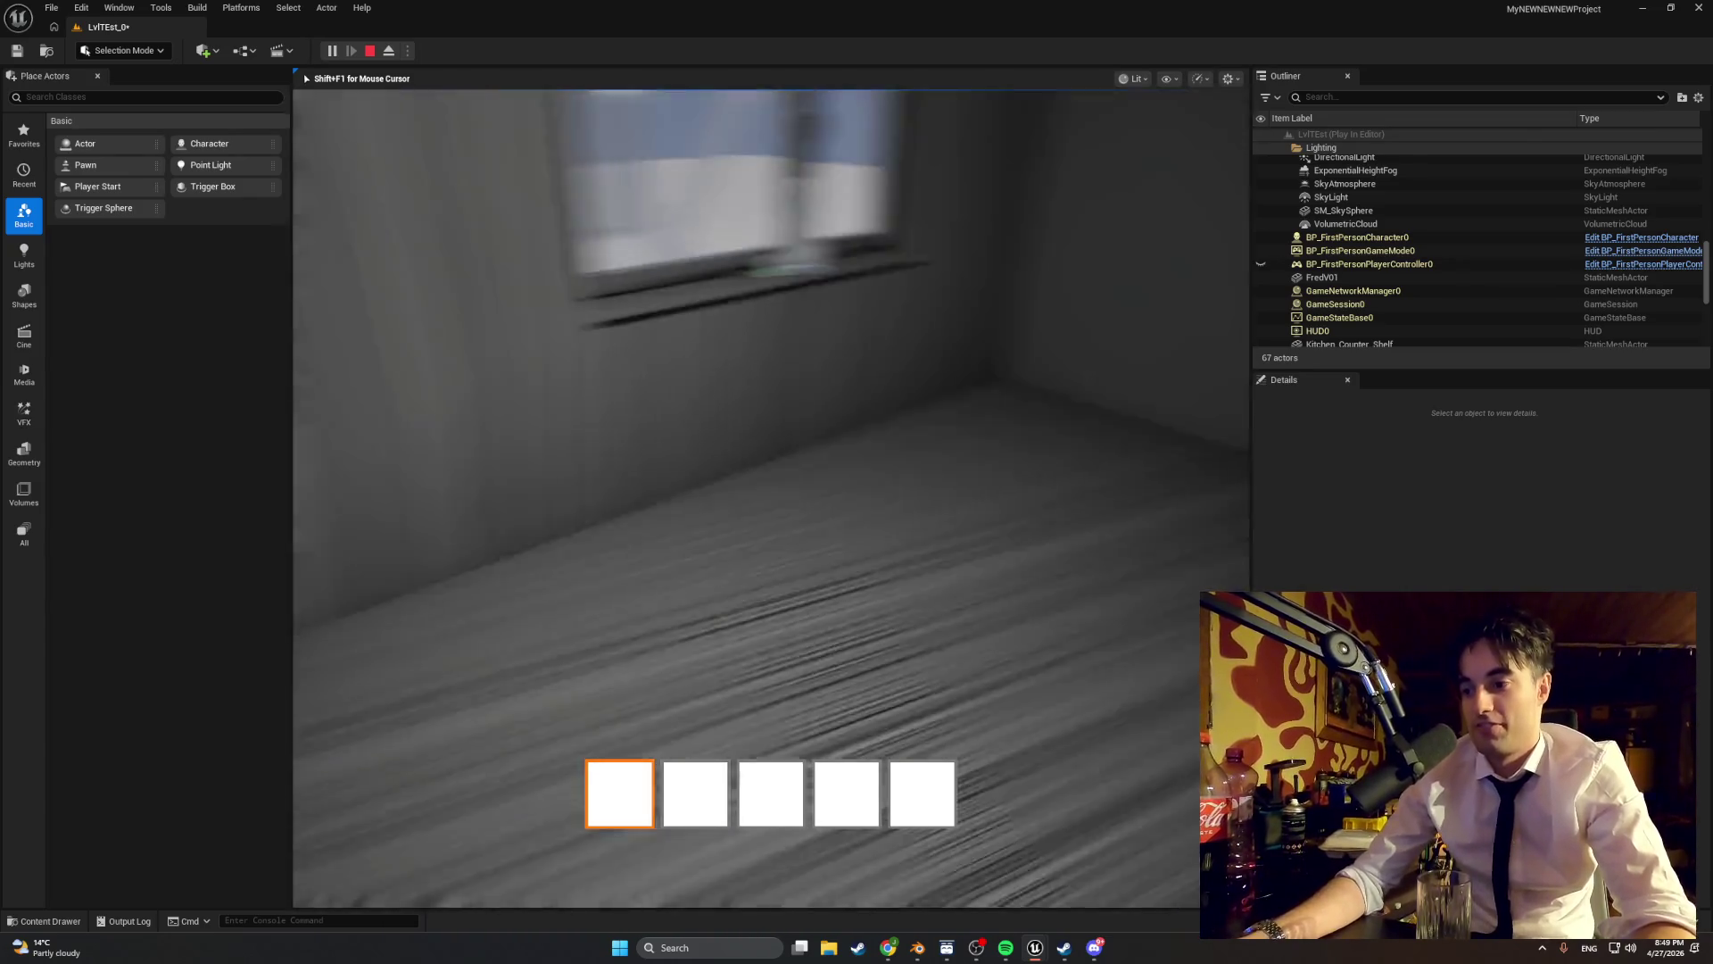
{"action": "key", "text": "w"}
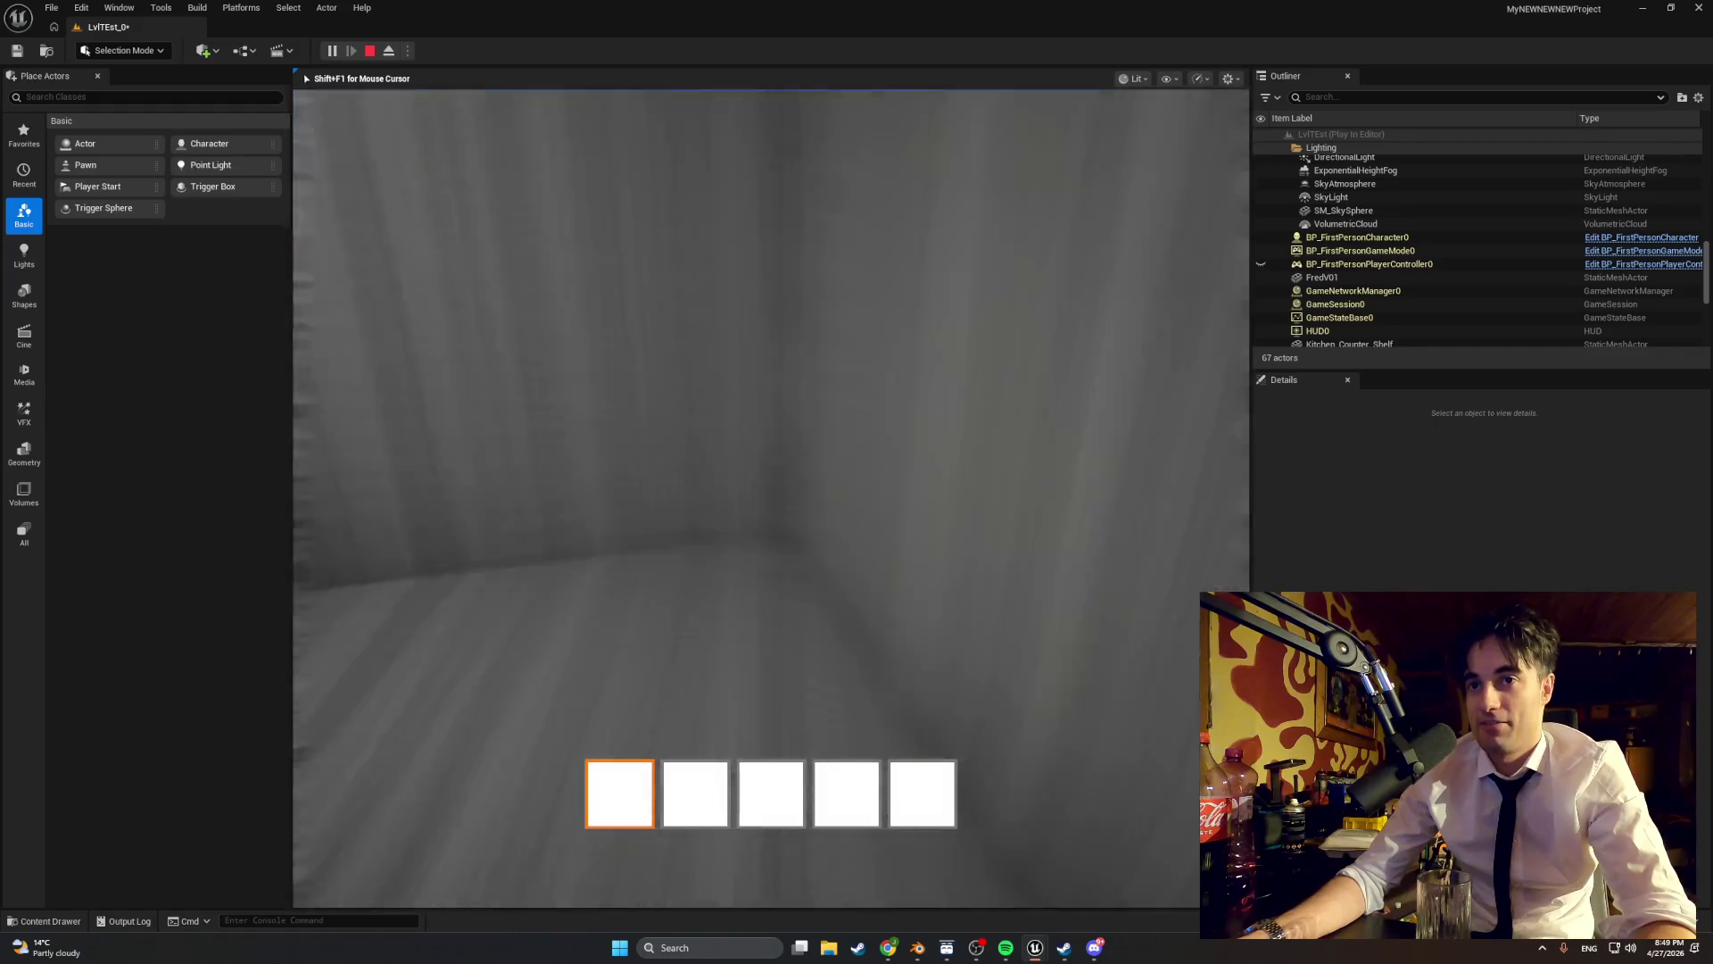
{"action": "key", "text": "e"}
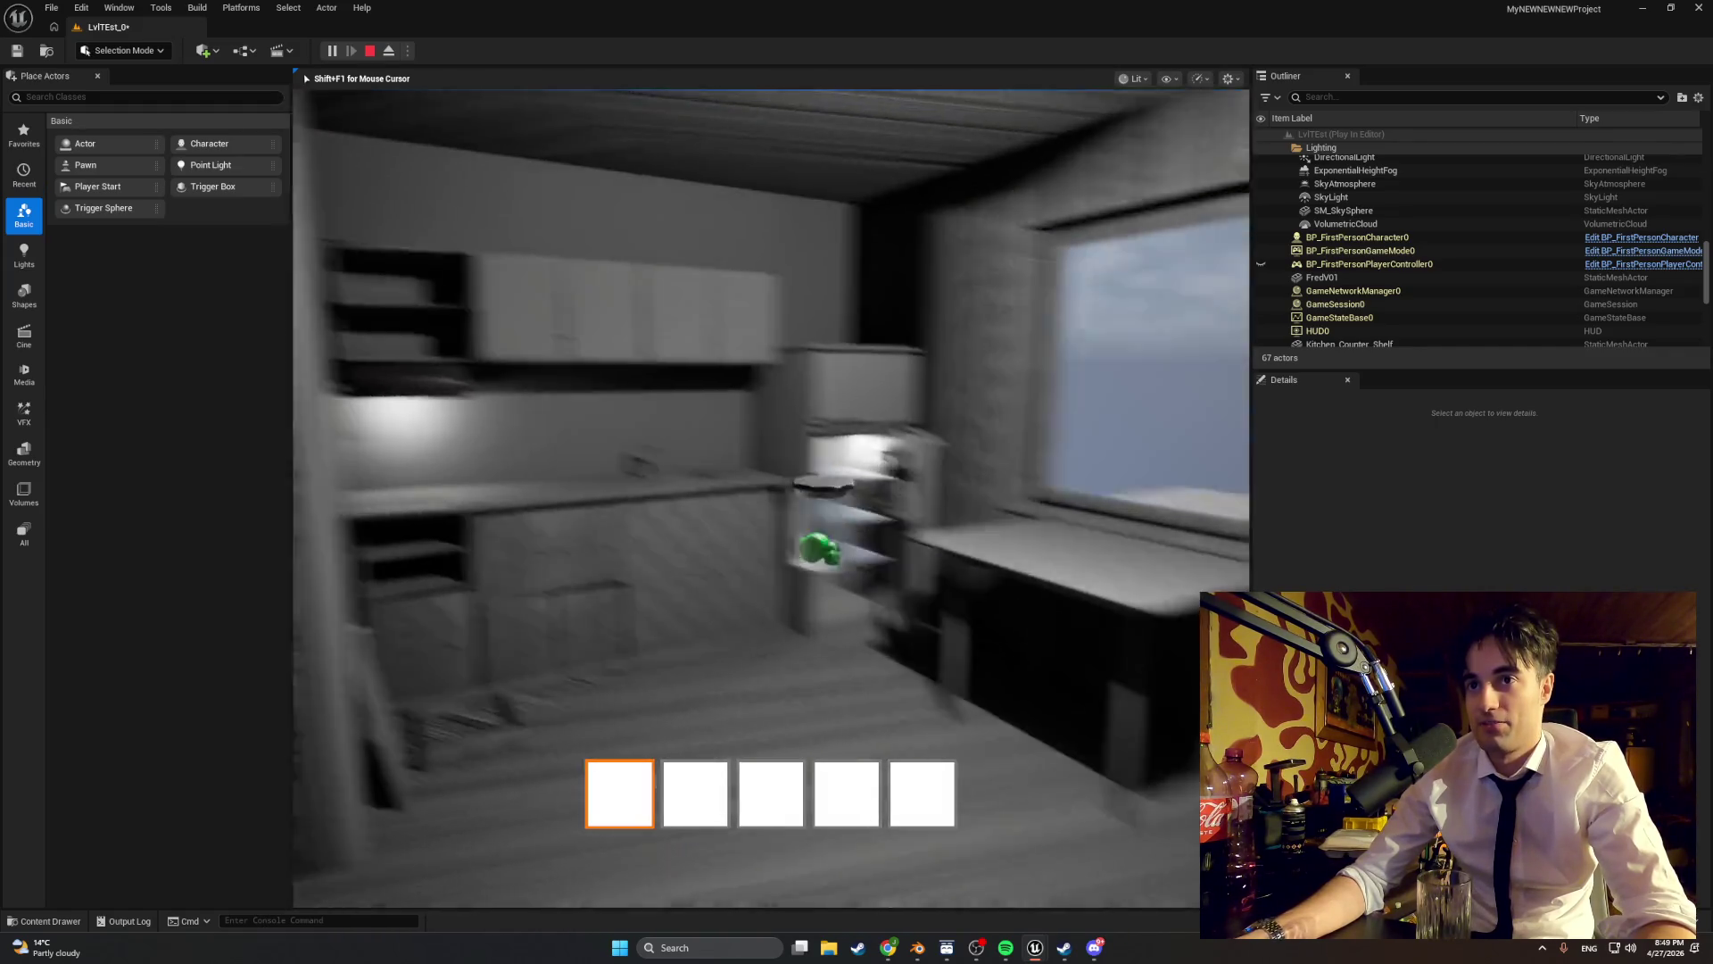
{"action": "key", "text": "w"}
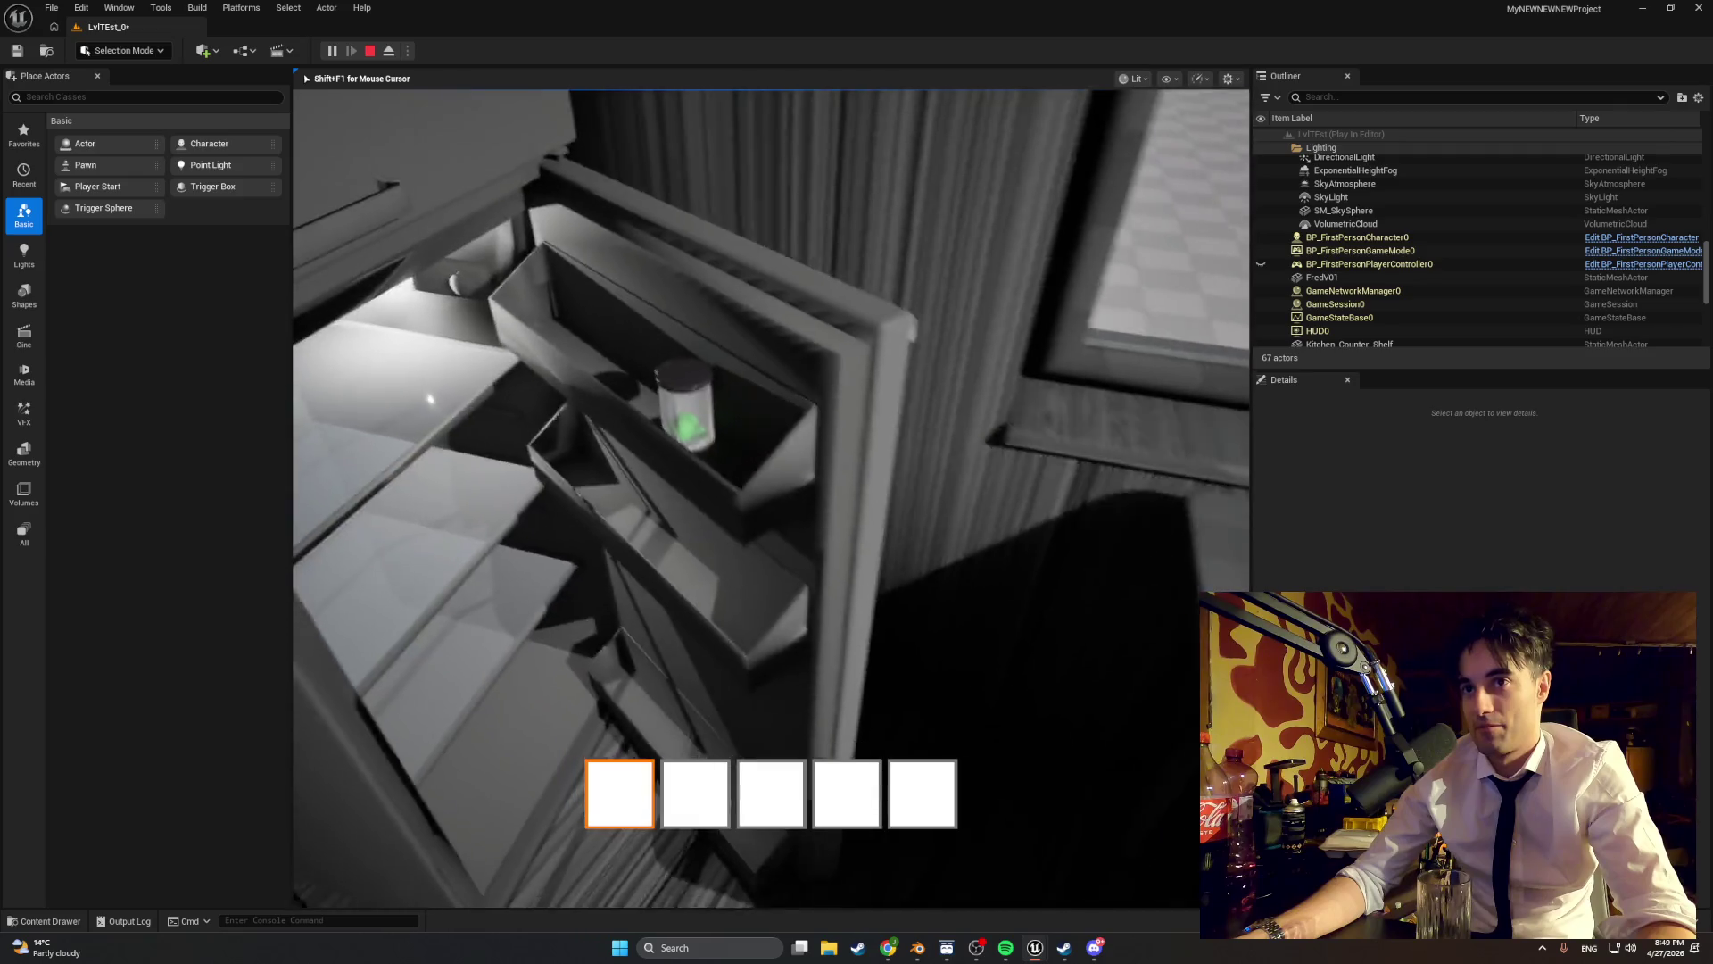
- Approach the upper cabinets and open the closed cabinet's doors
{"action": "key", "text": "s"}
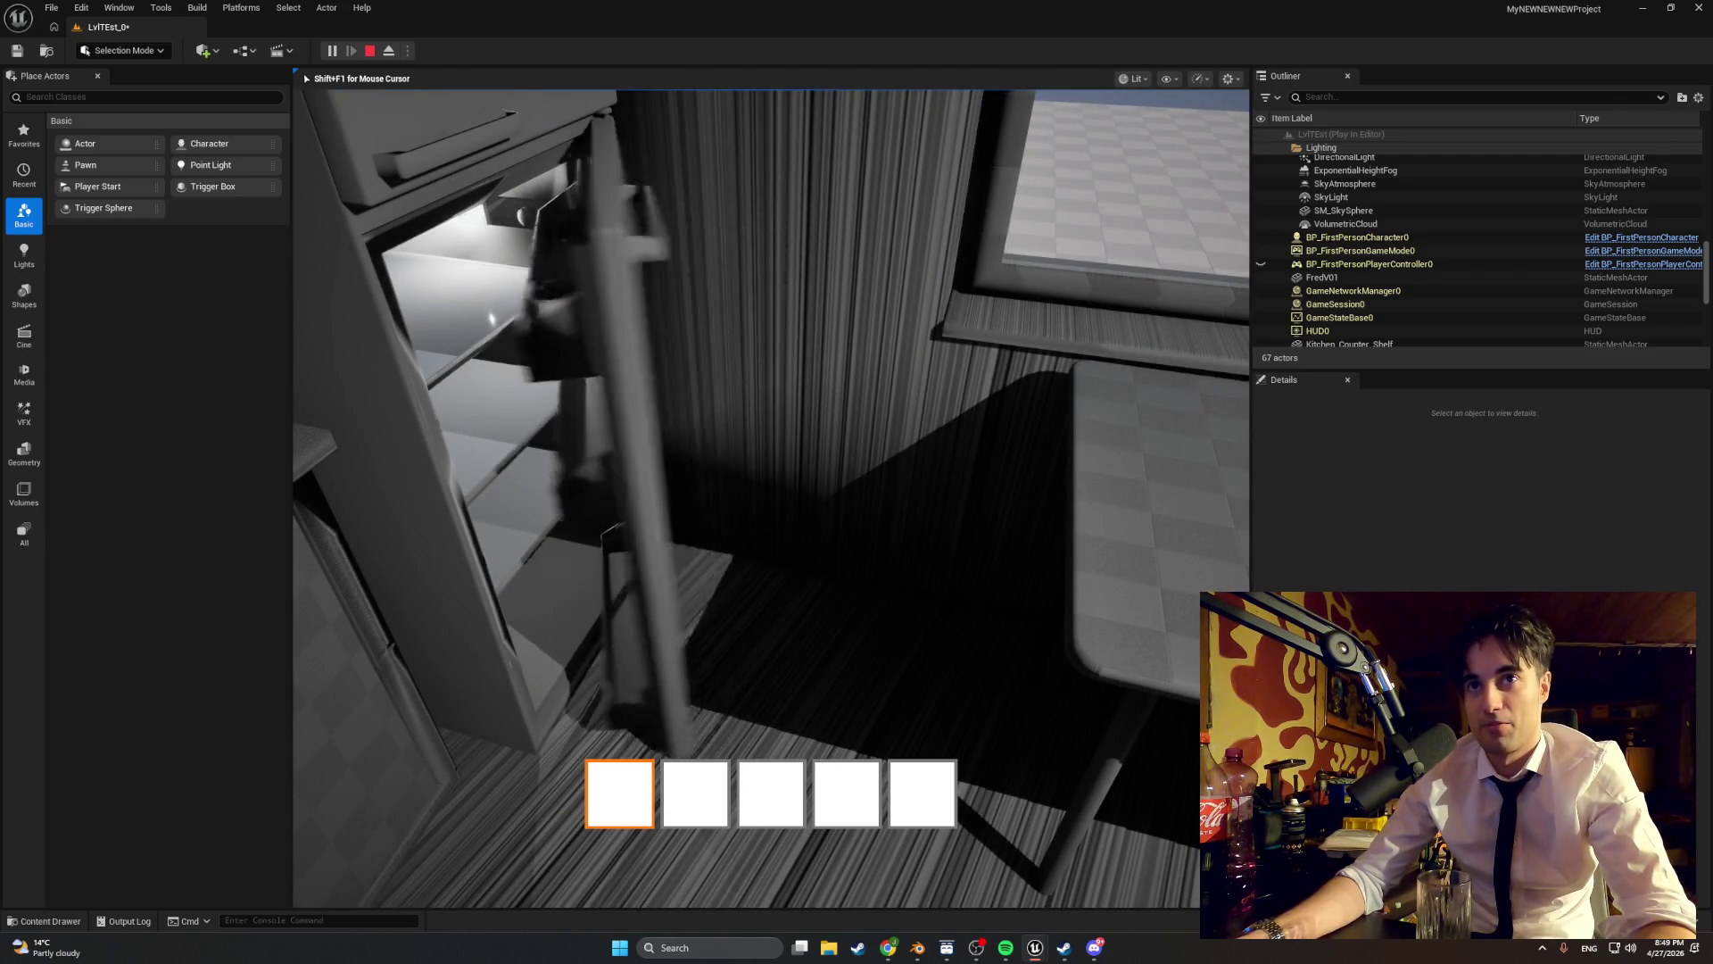
{"action": "key", "text": "w"}
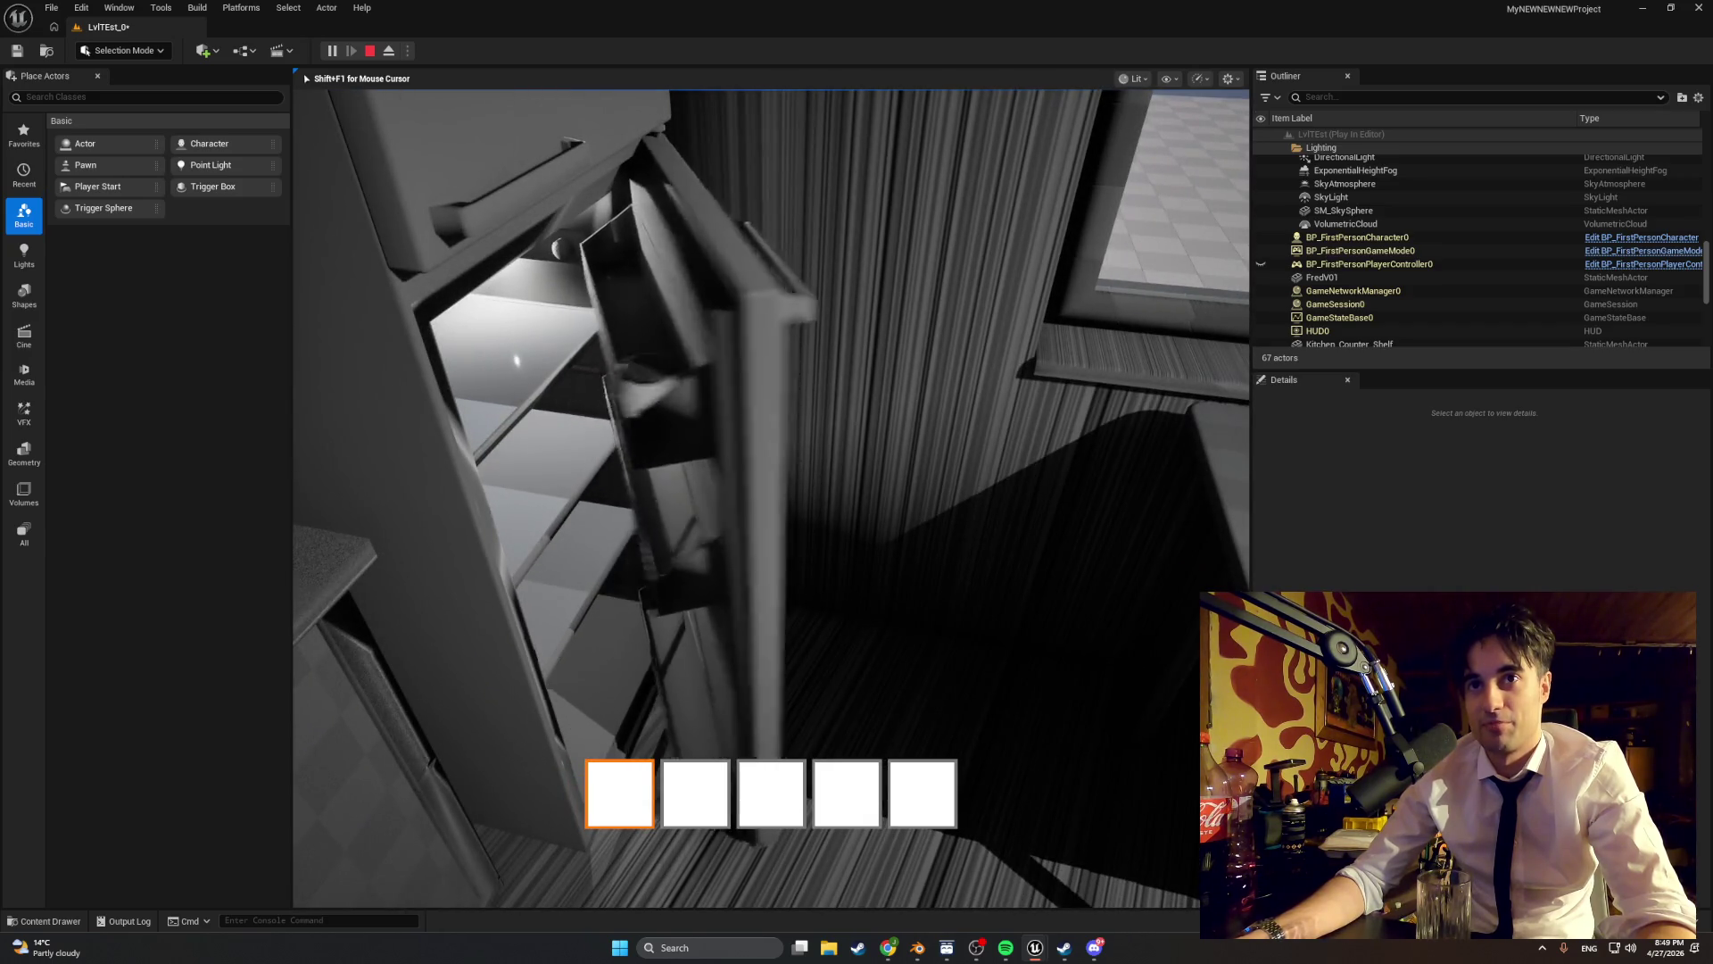
{"action": "key", "text": "w"}
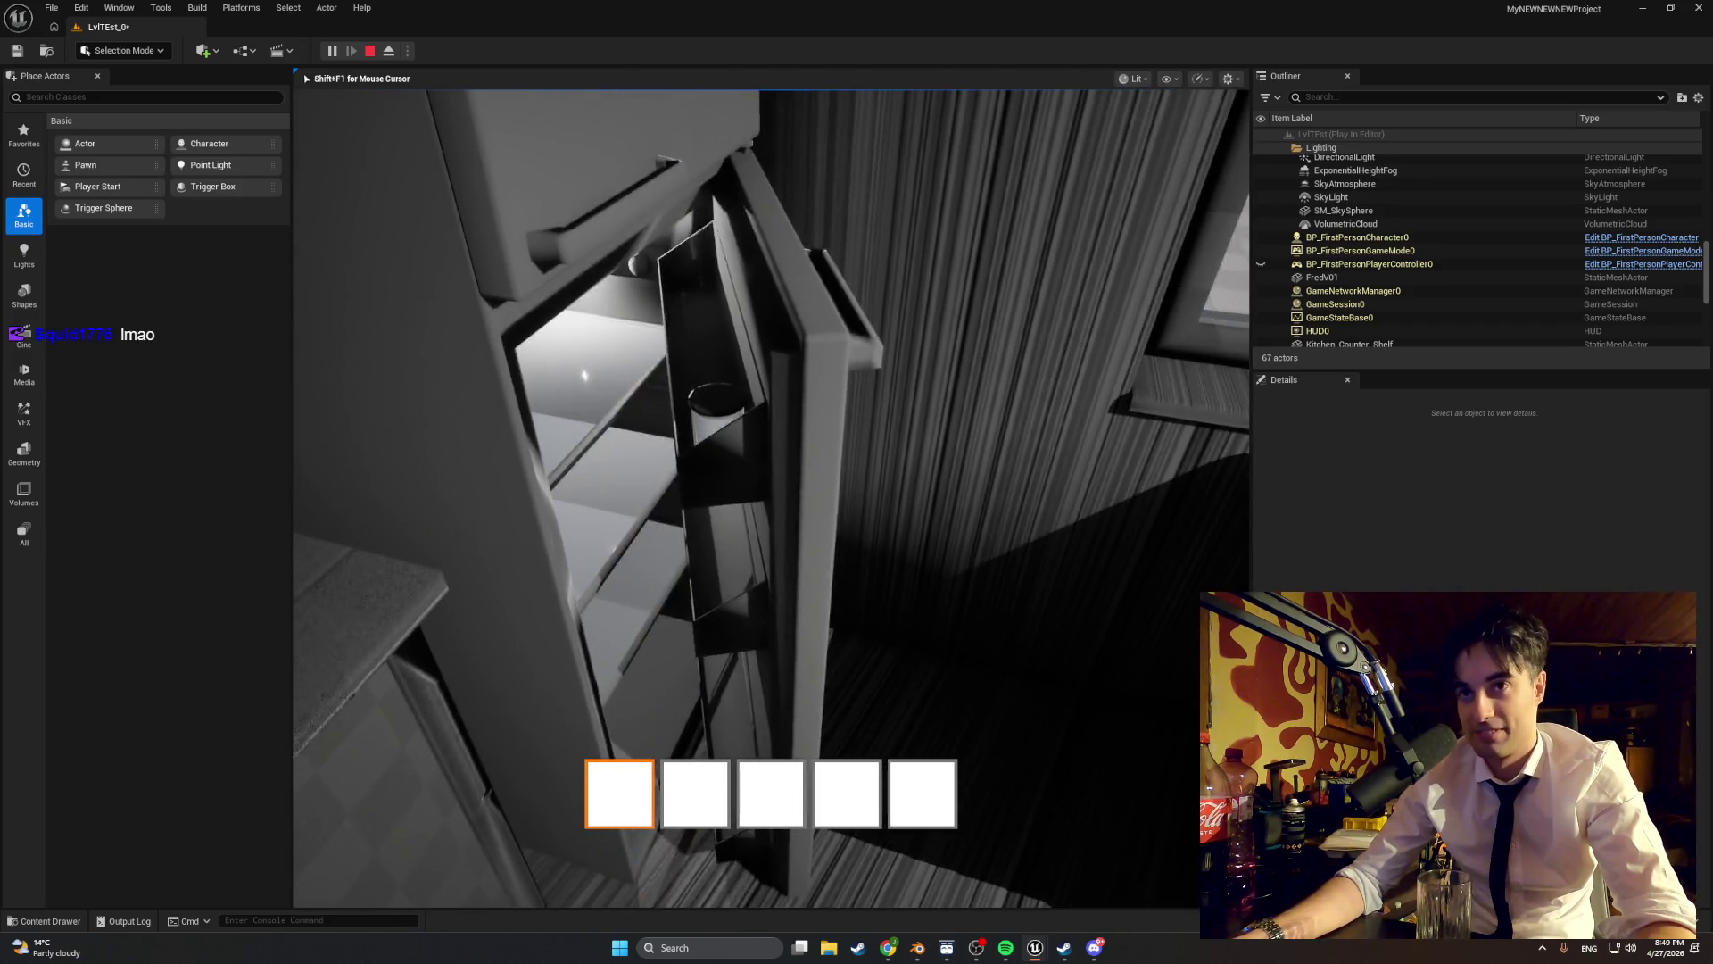
{"action": "key", "text": "s"}
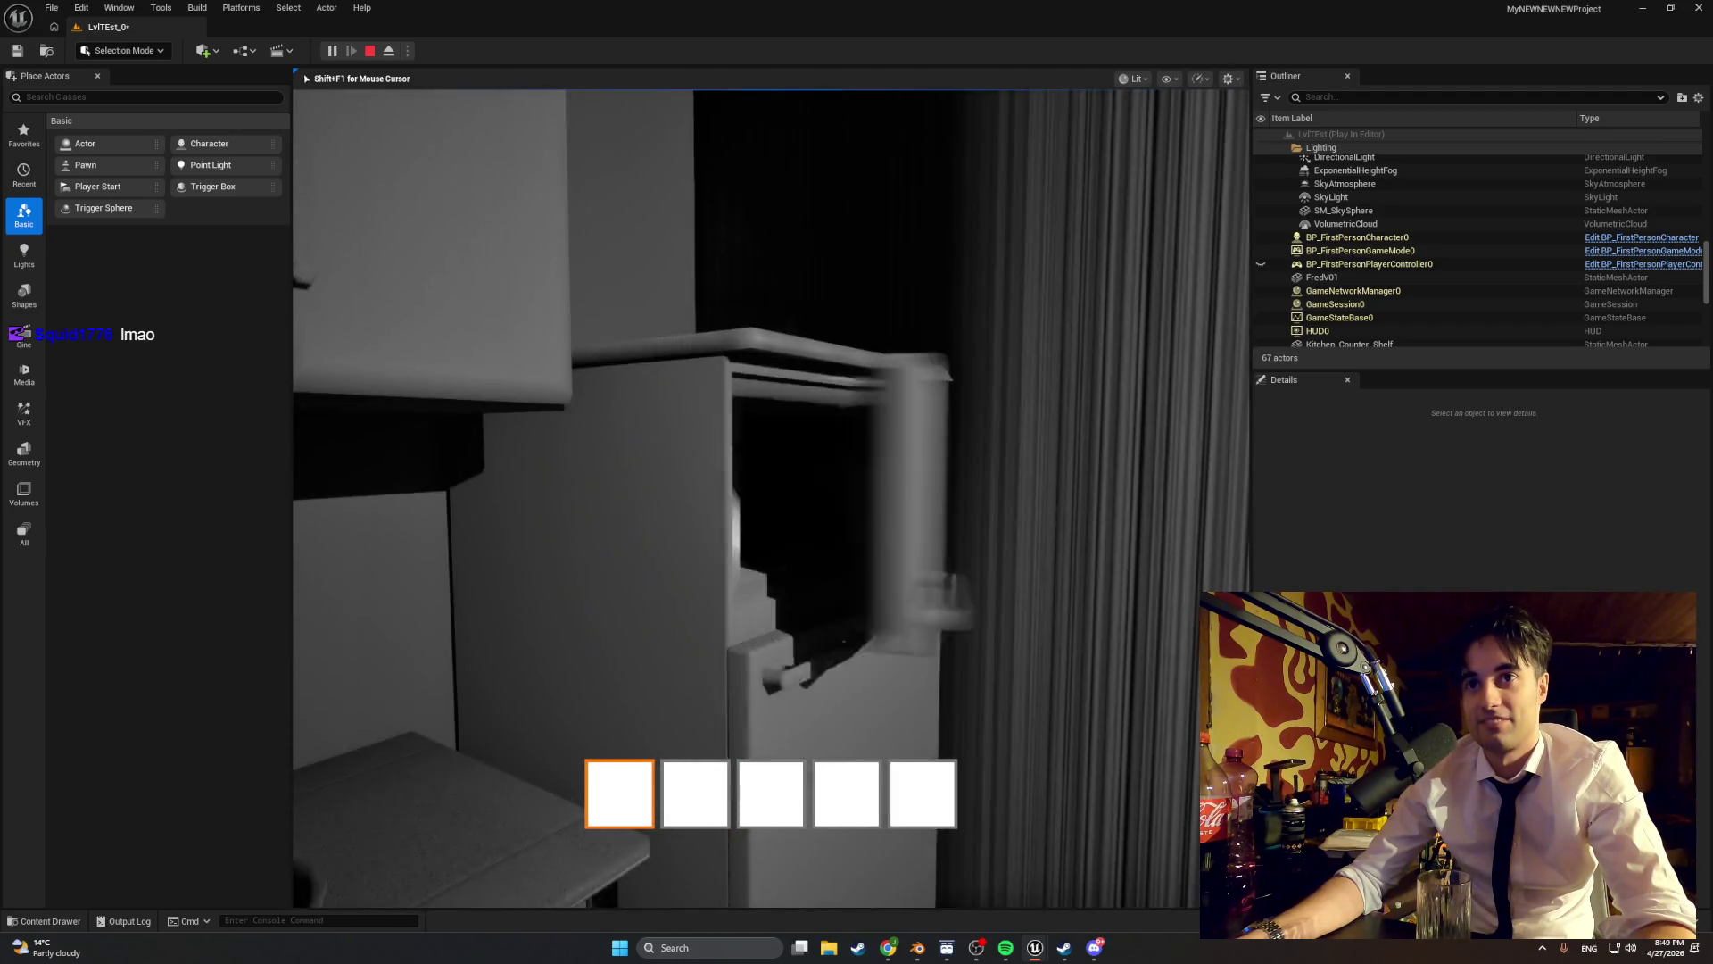
{"action": "key", "text": "w"}
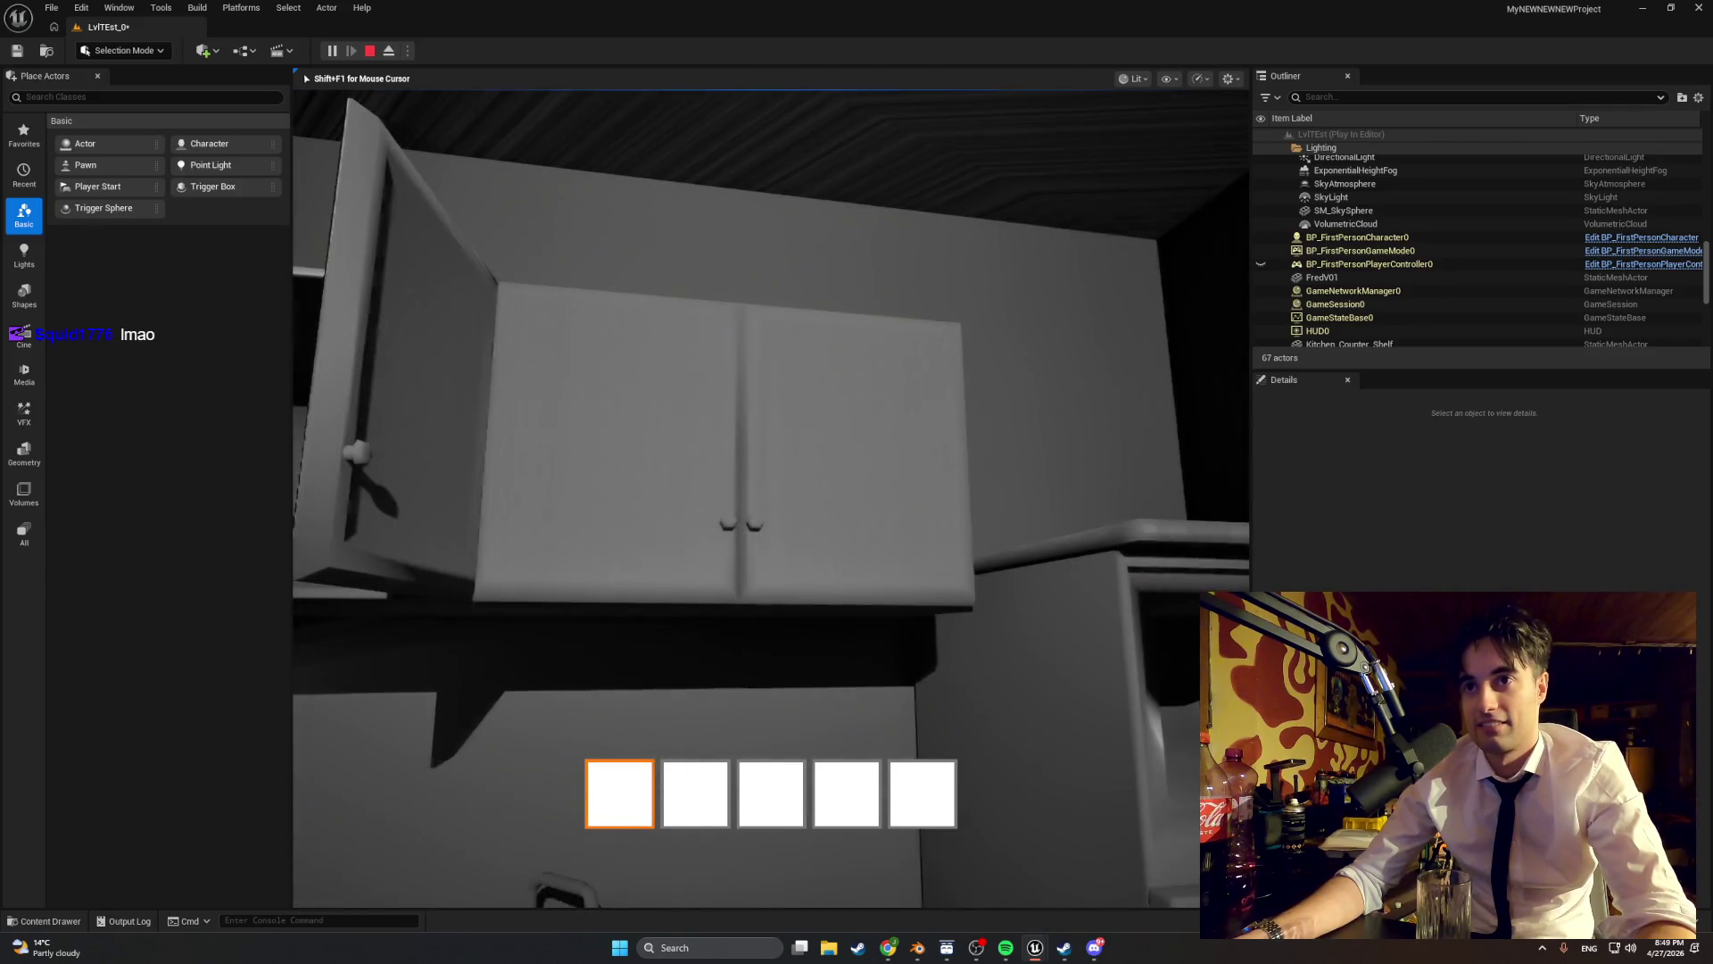
{"action": "key", "text": "e"}
- Walk around the sink cabinets and window, then stop the playtest with Escape
{"action": "key", "text": "s"}
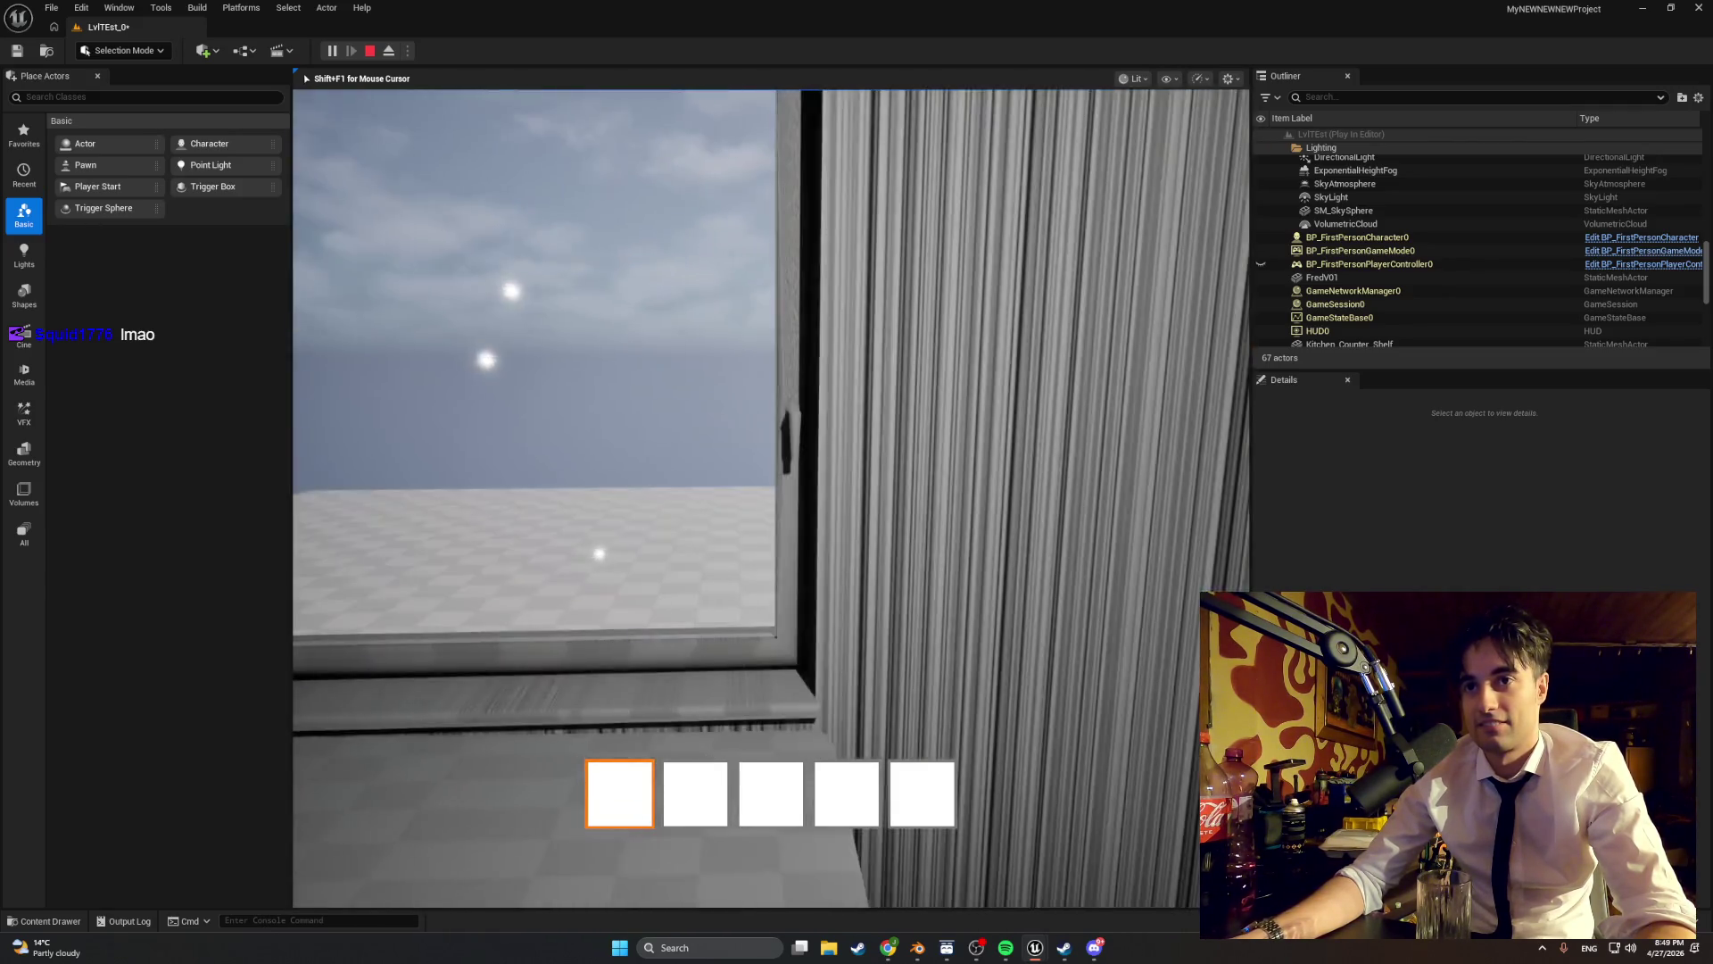
{"action": "key", "text": "w"}
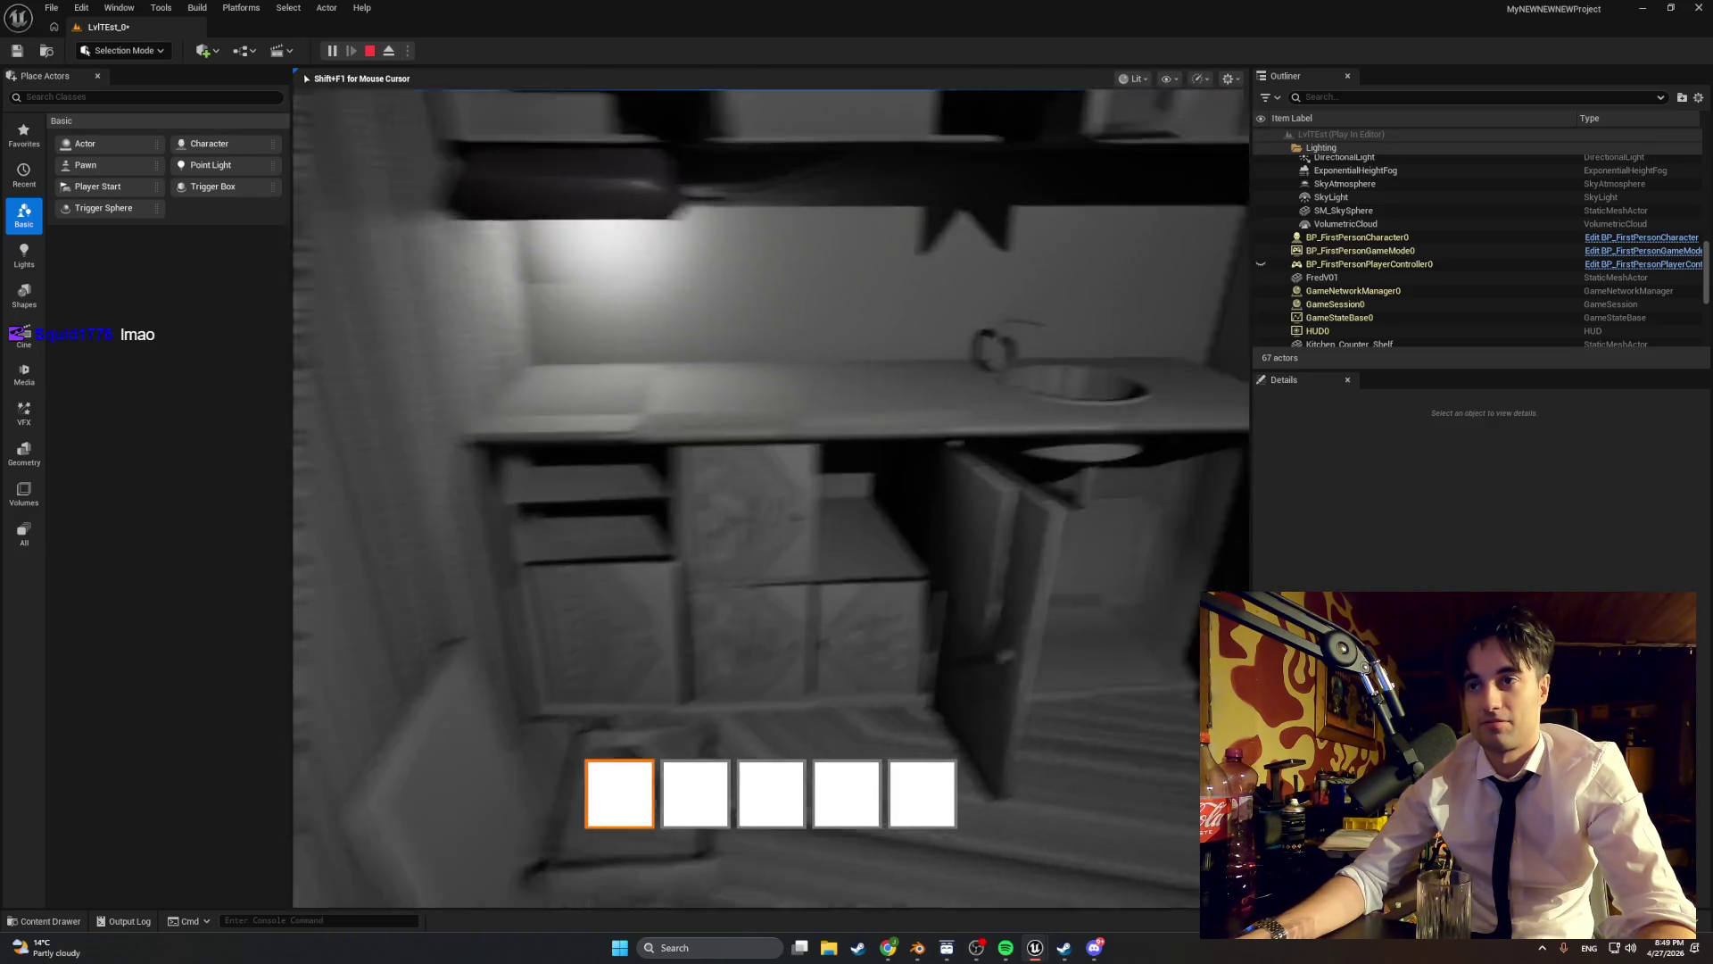
{"action": "key", "text": "w"}
{"action": "key", "text": "s"}
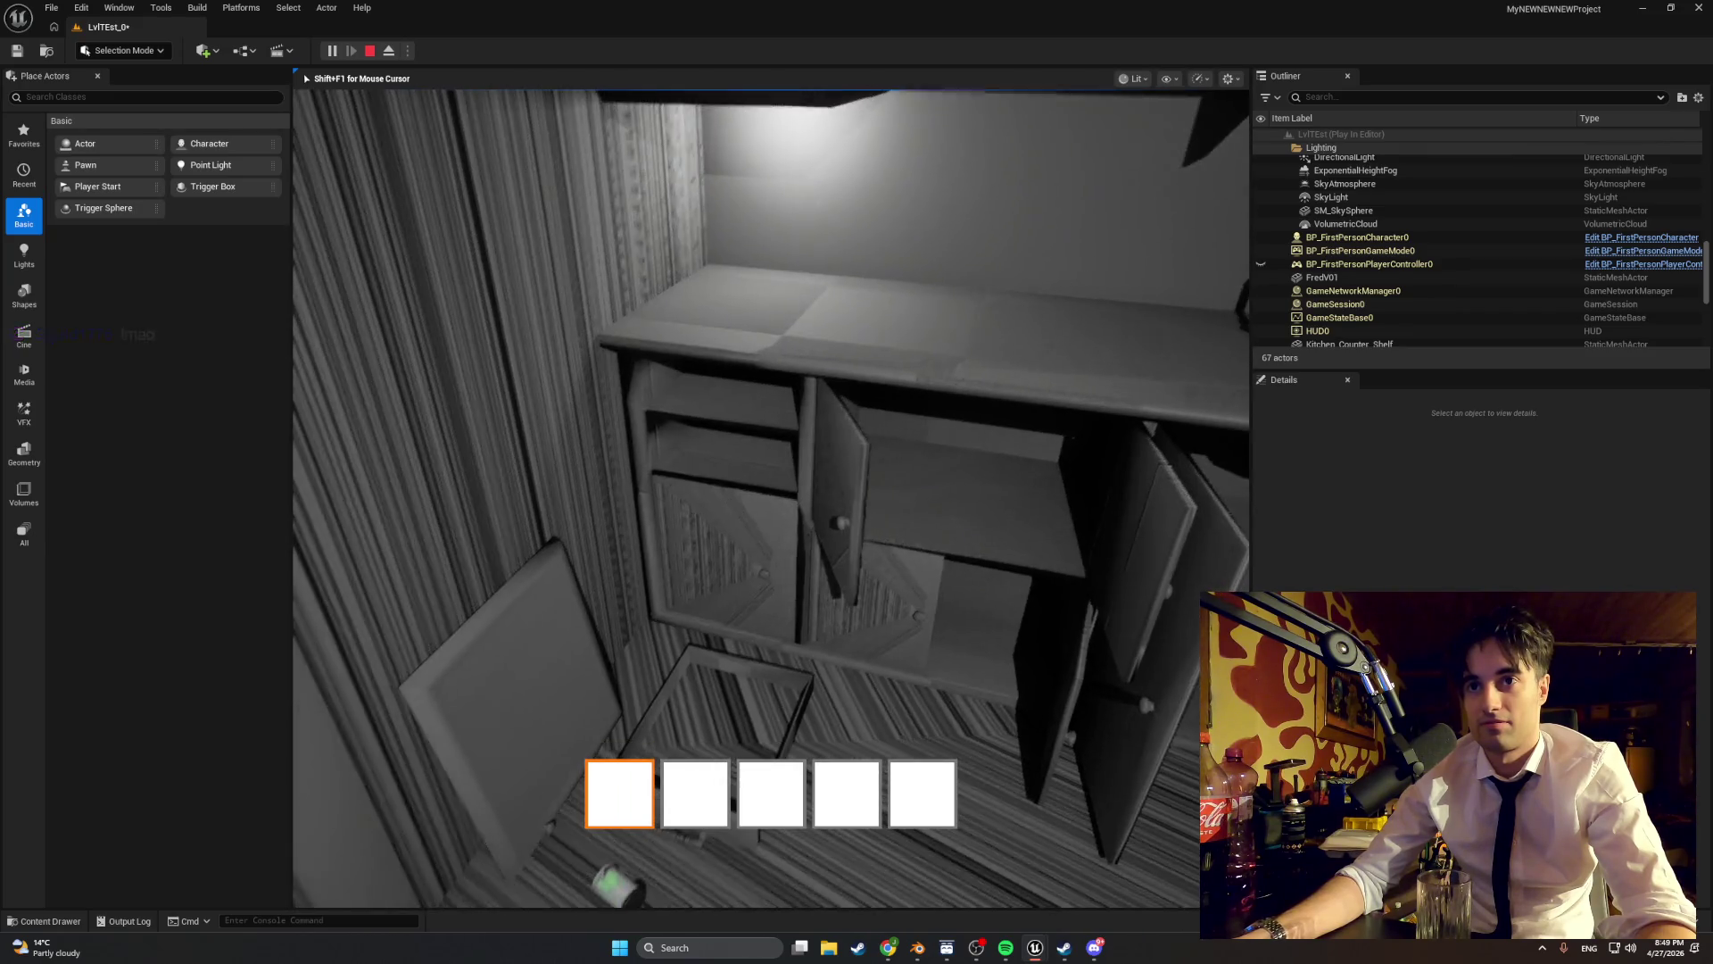
{"action": "key", "text": "w"}
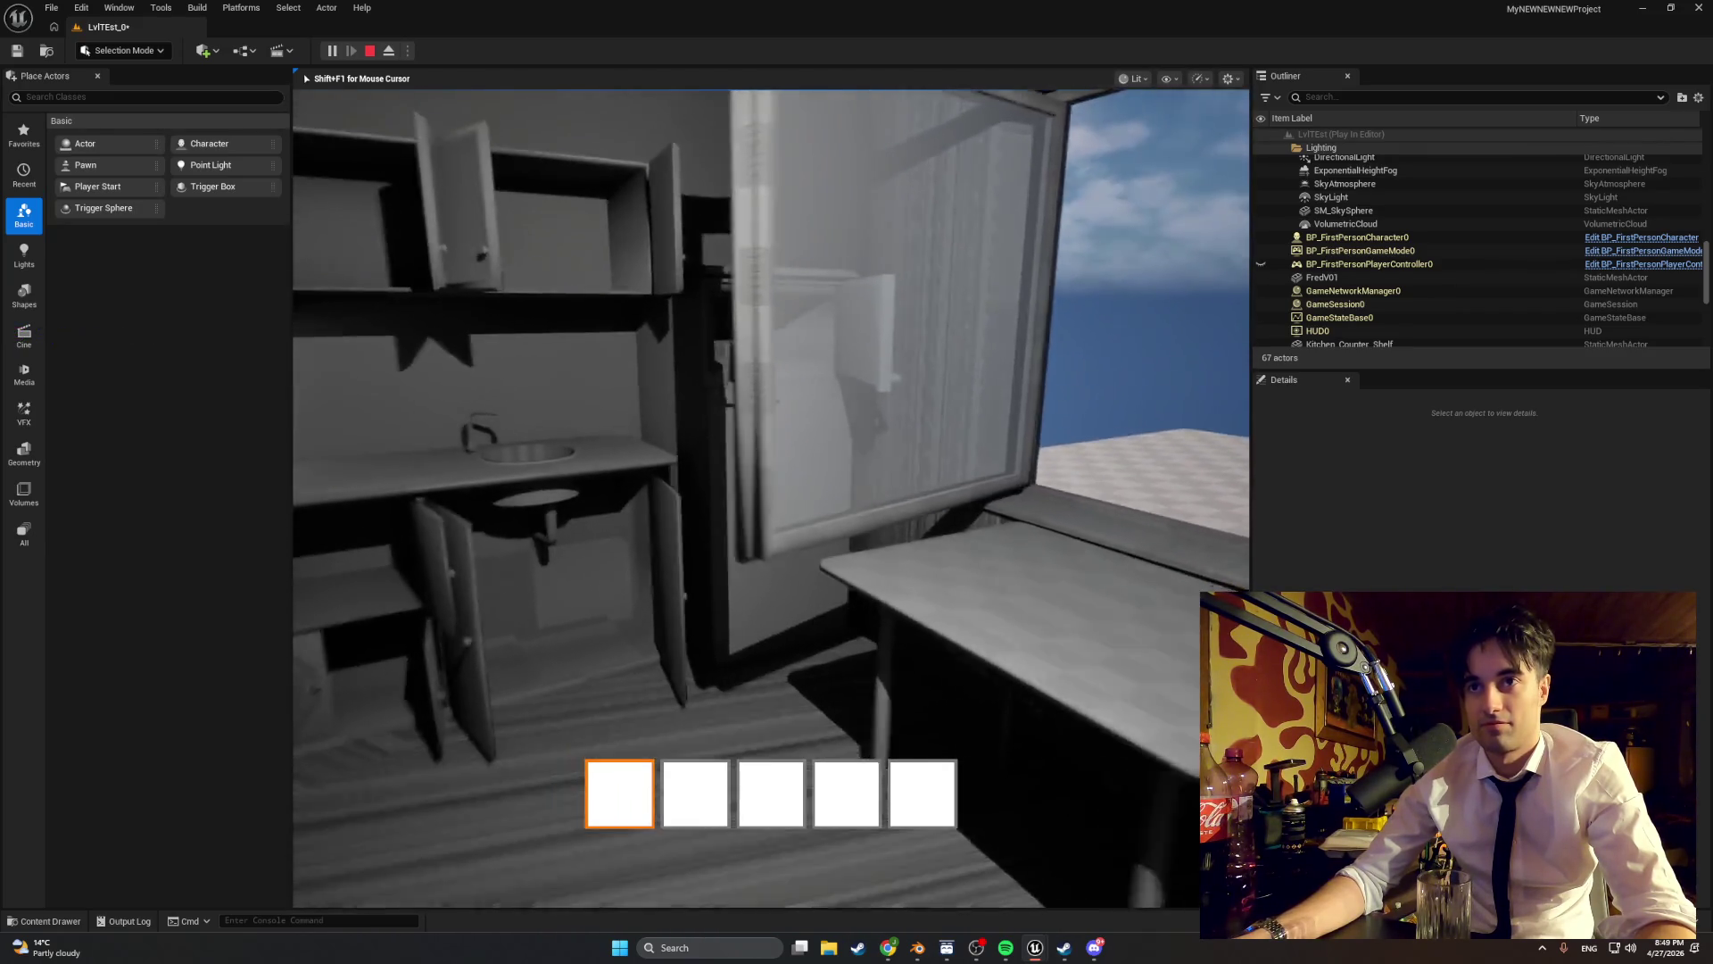
{"action": "key", "text": "w"}
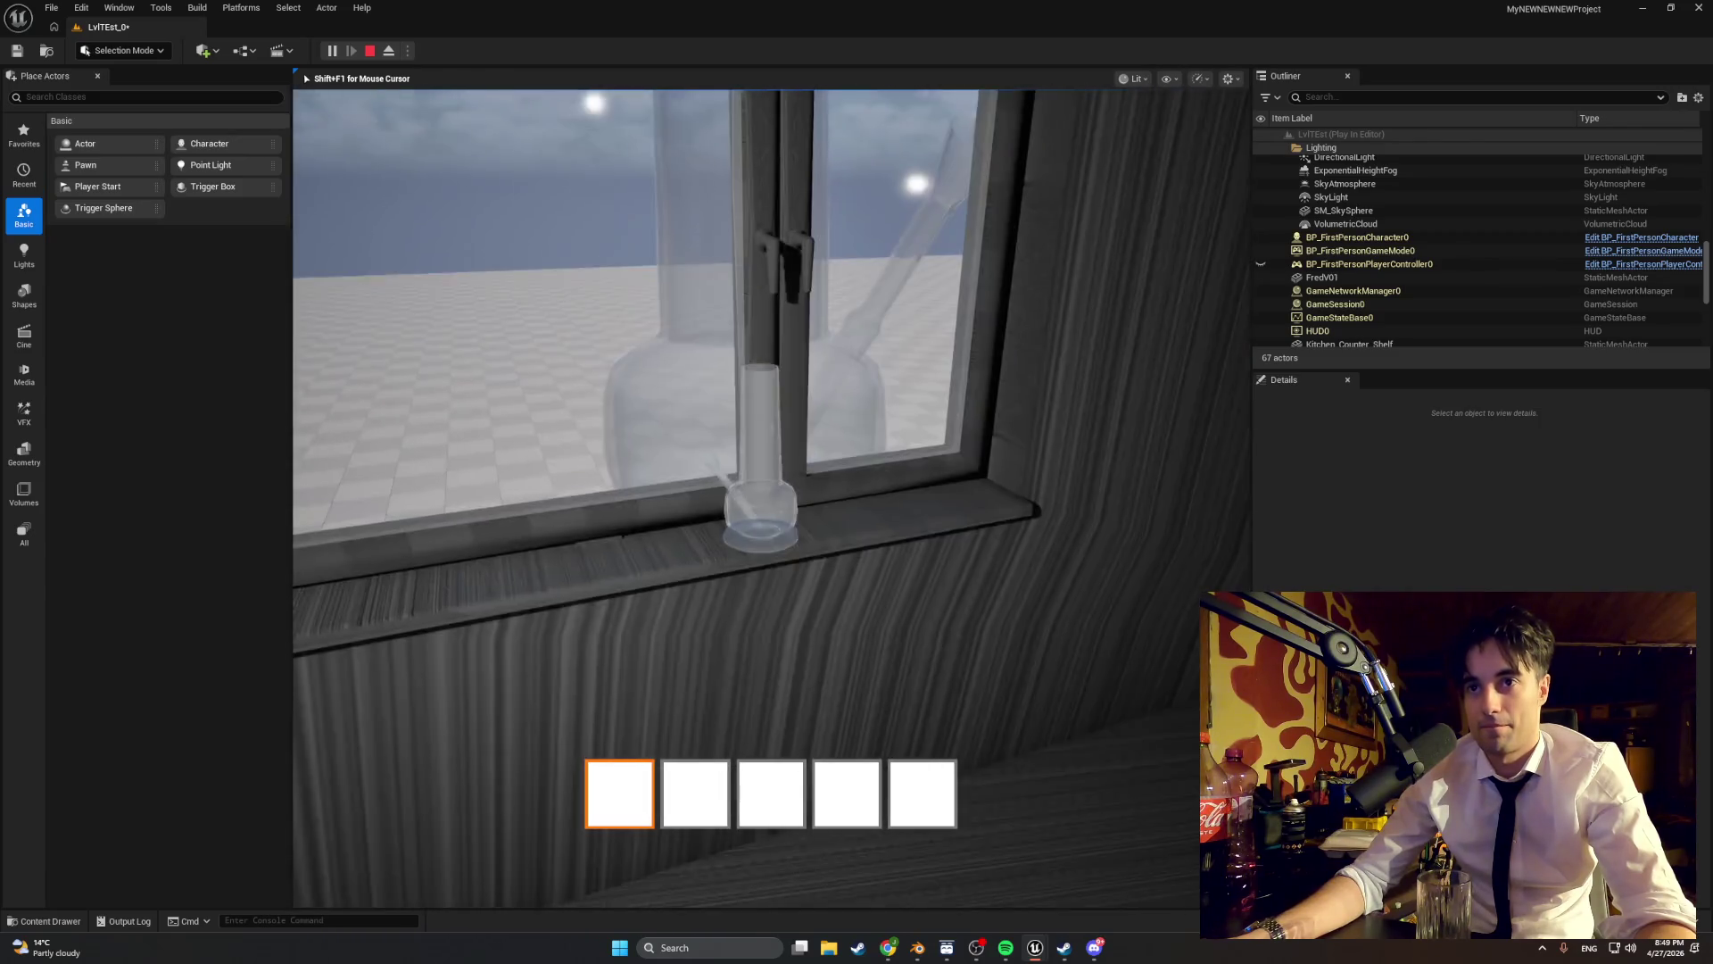
{"action": "key", "text": "w"}
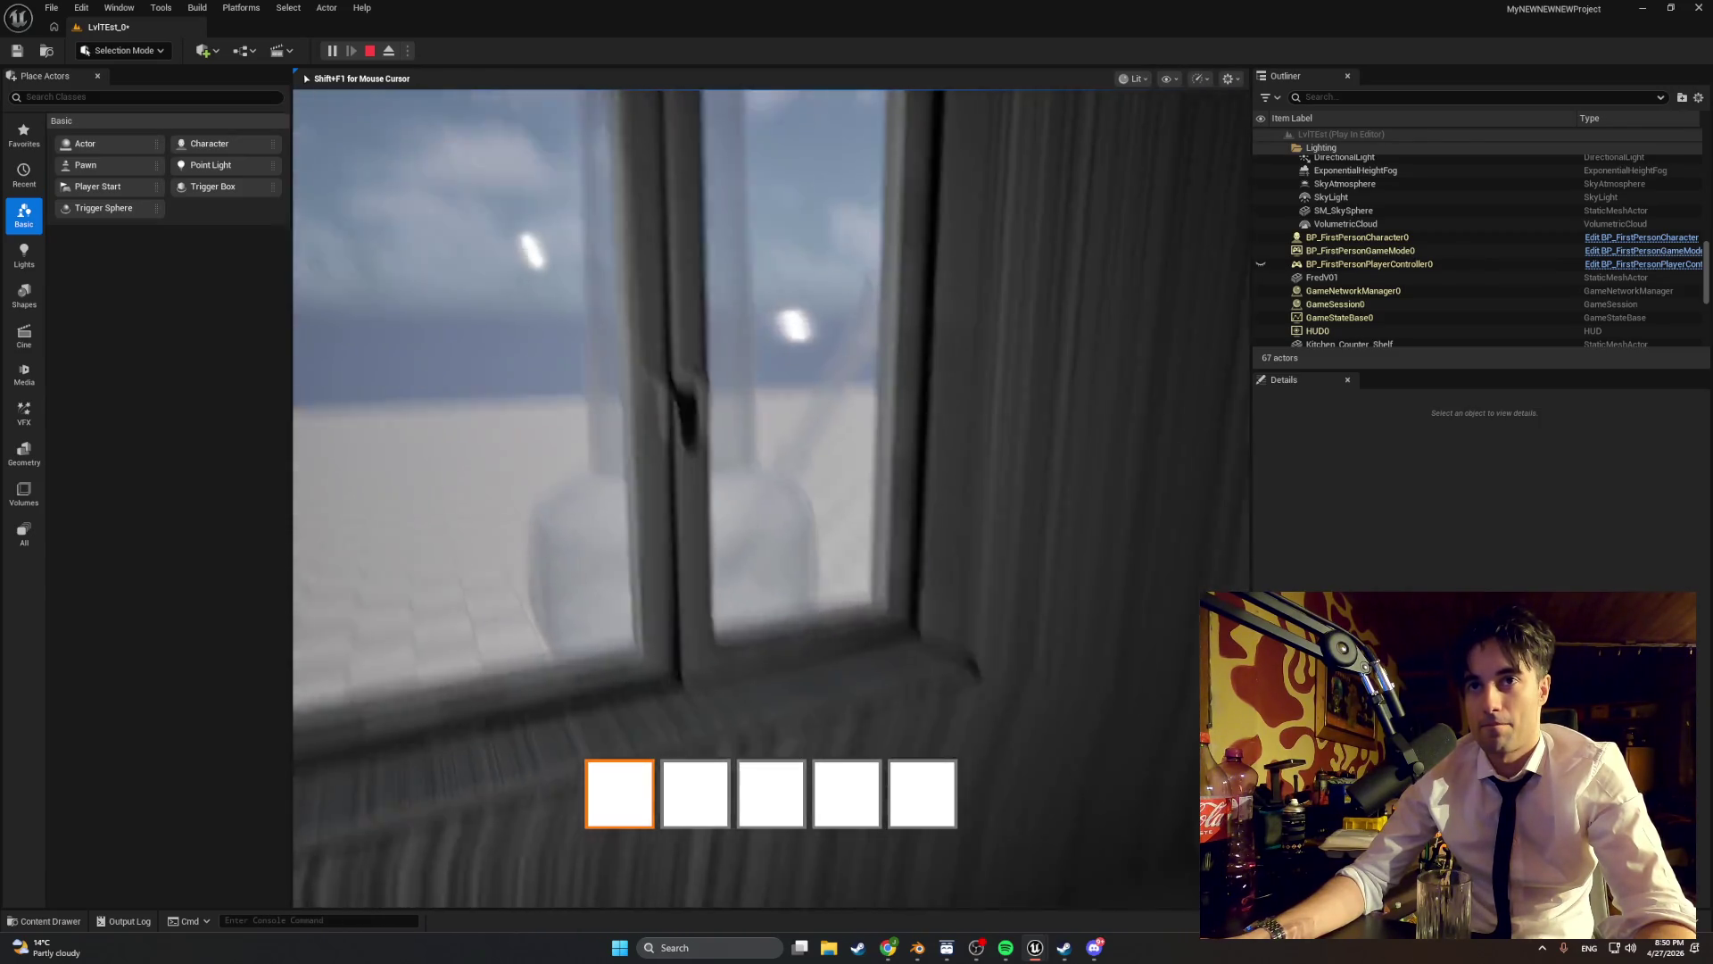
{"action": "key", "text": "w"}
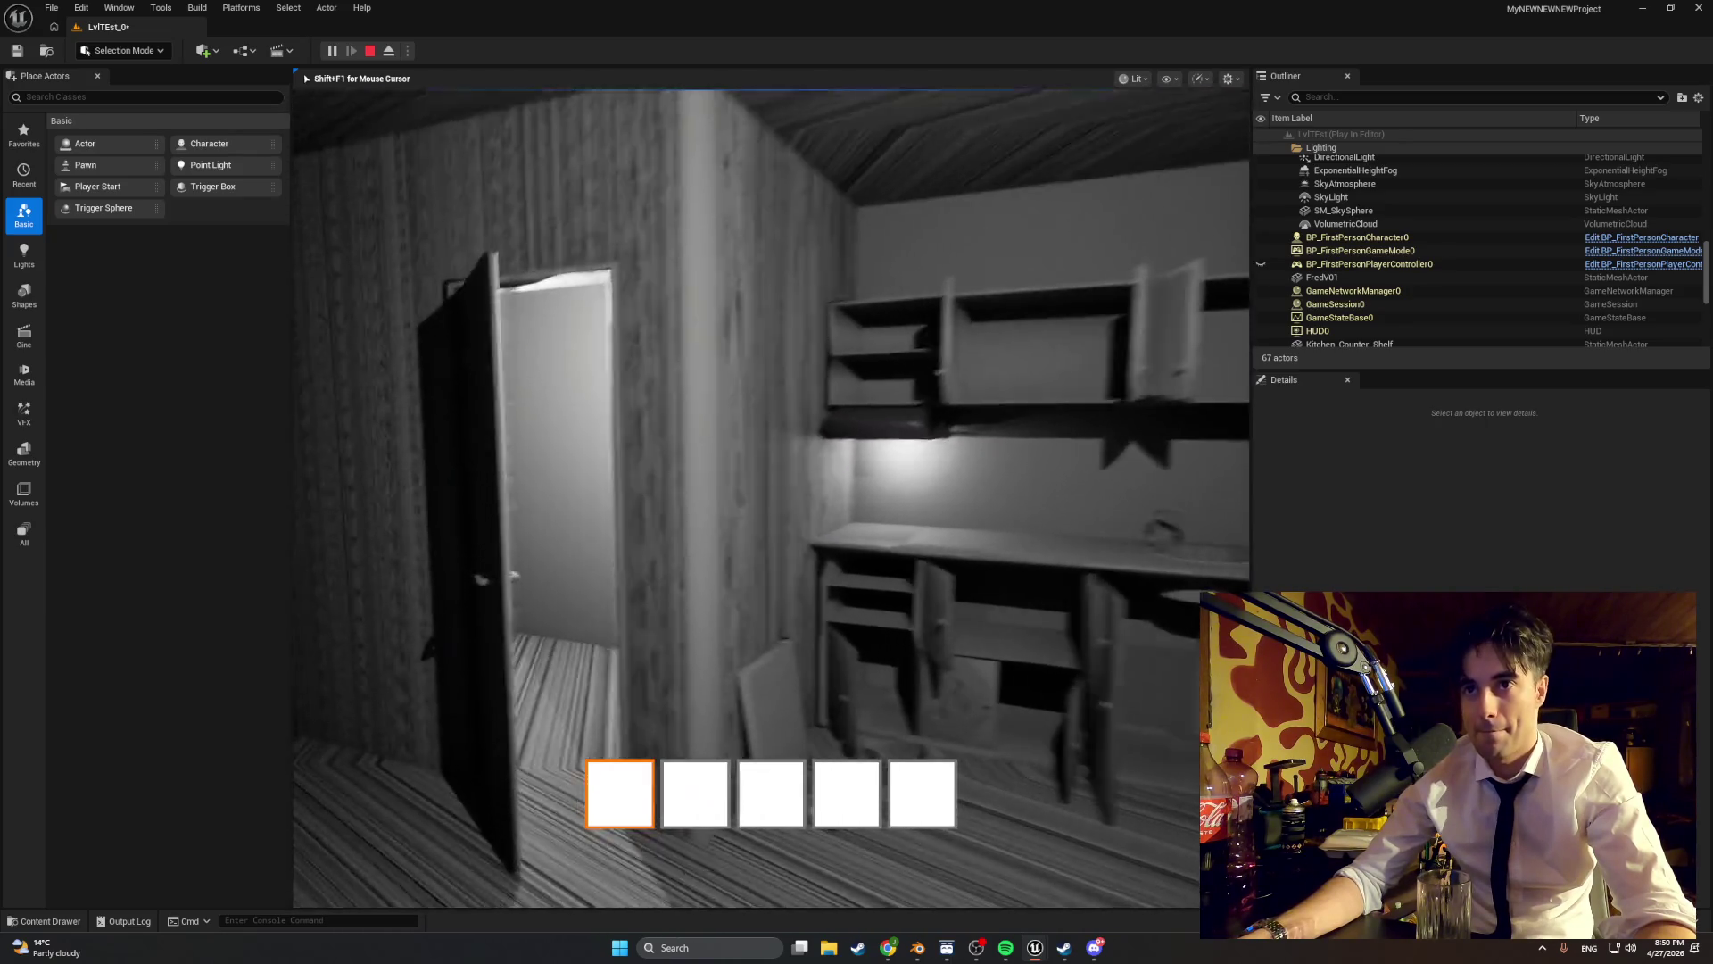
{"action": "key", "text": "Escape"}
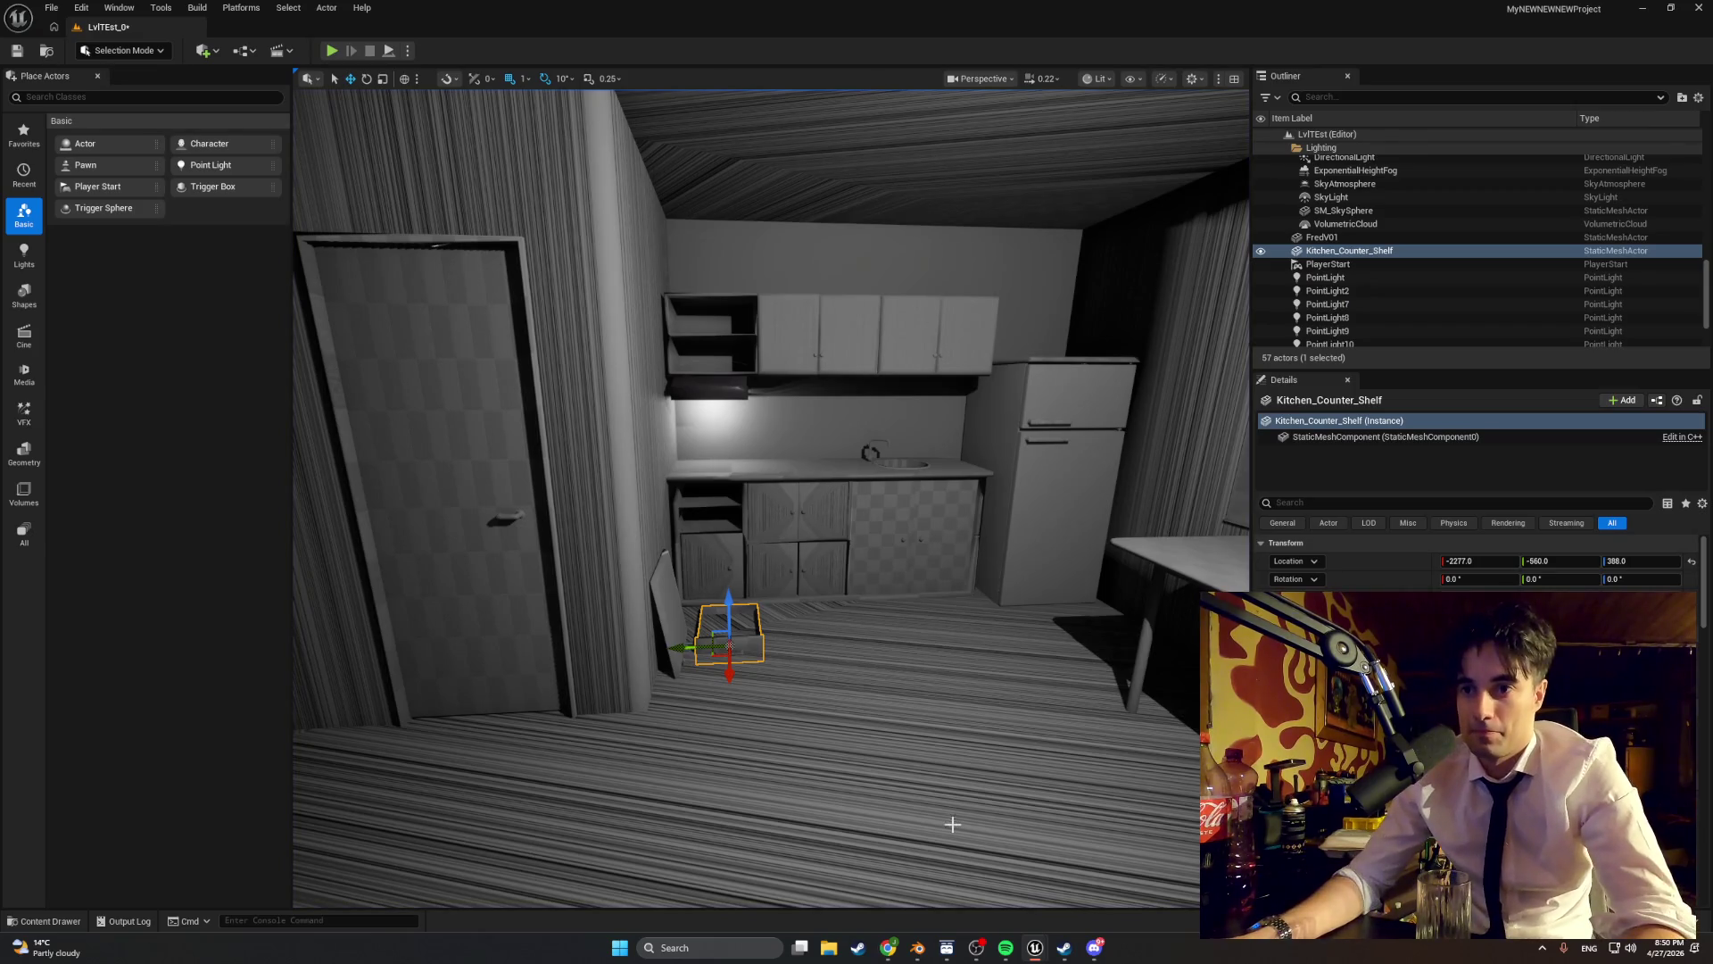
- Back in BP_FirstPersonCharacter, frame the Line Trace By Channel node and drag ActiveSlideObject into the graph
{"action": "key", "text": "alt+Tab"}
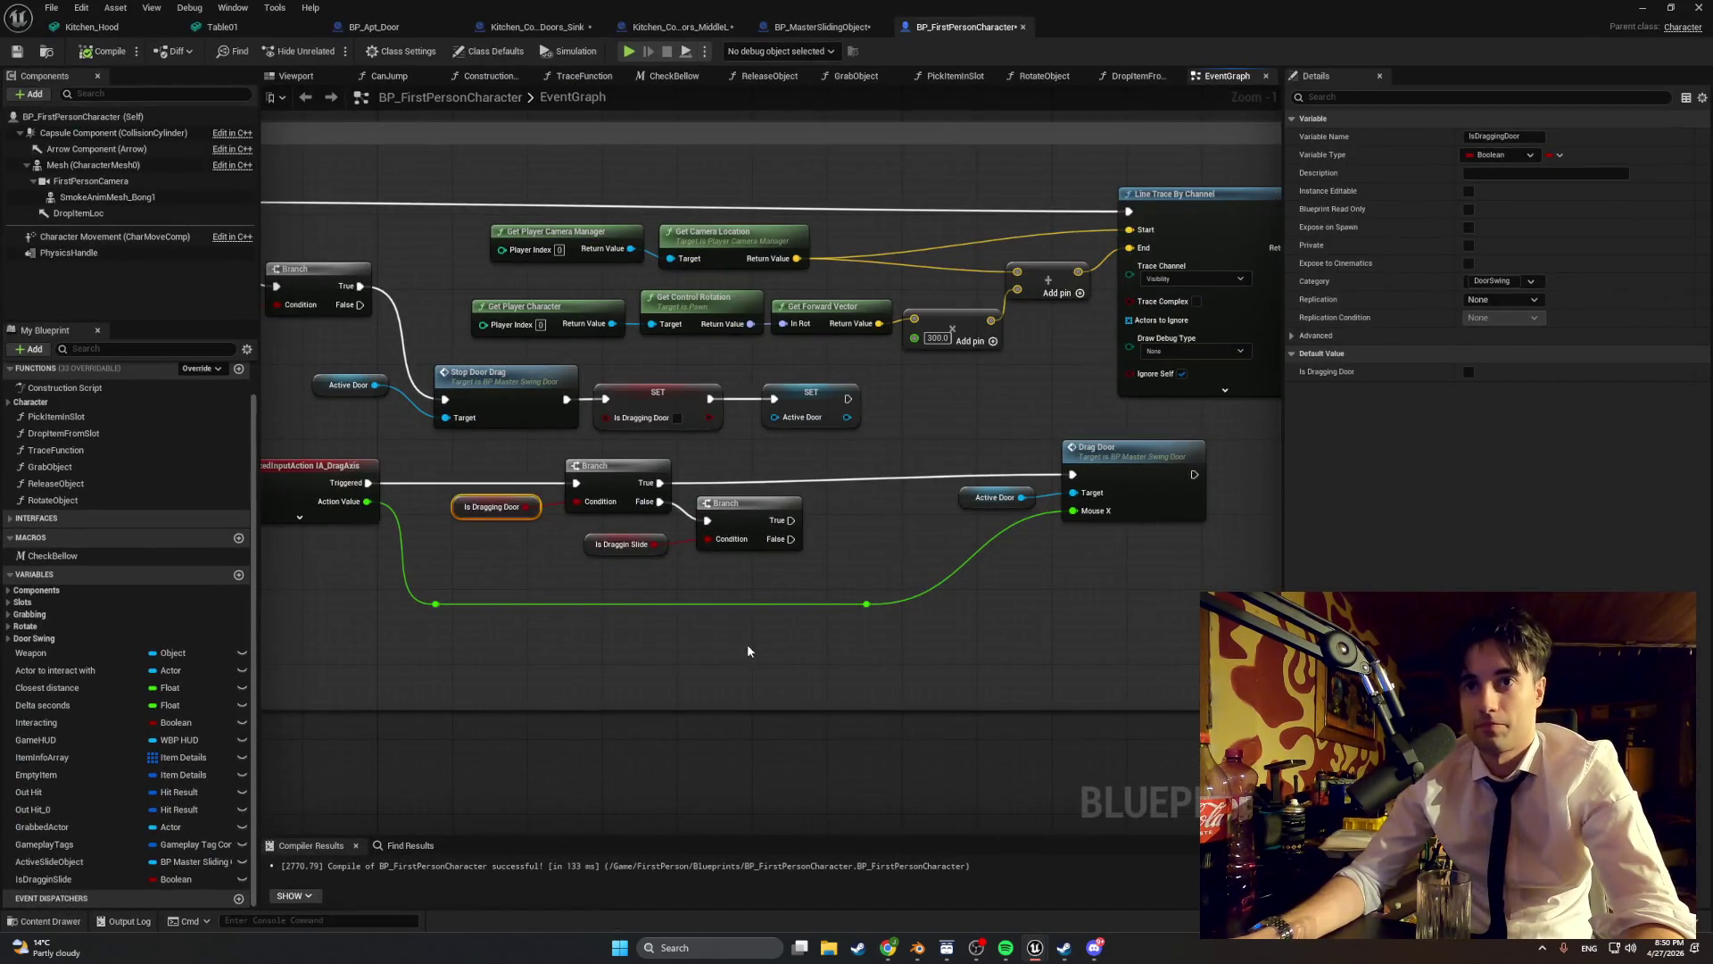
{"action": "left_click_drag", "start_coordinate": [746, 644], "coordinate": [882, 672]}
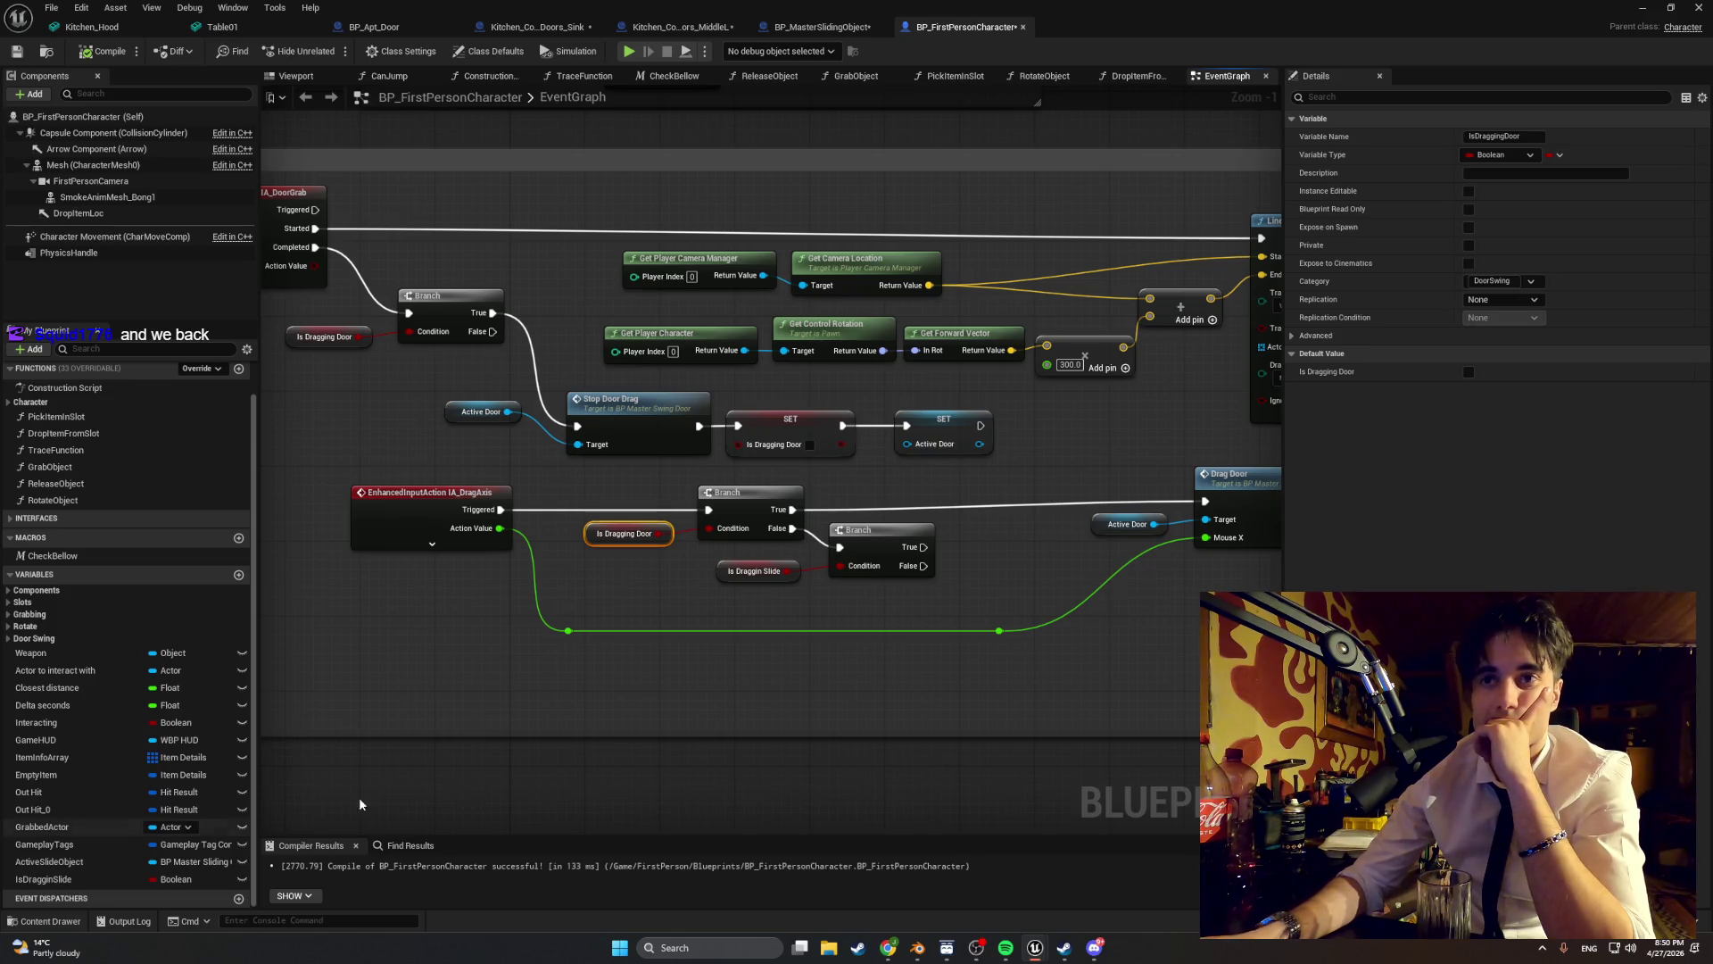
{"action": "left_click_drag", "start_coordinate": [832, 681], "coordinate": [661, 681]}
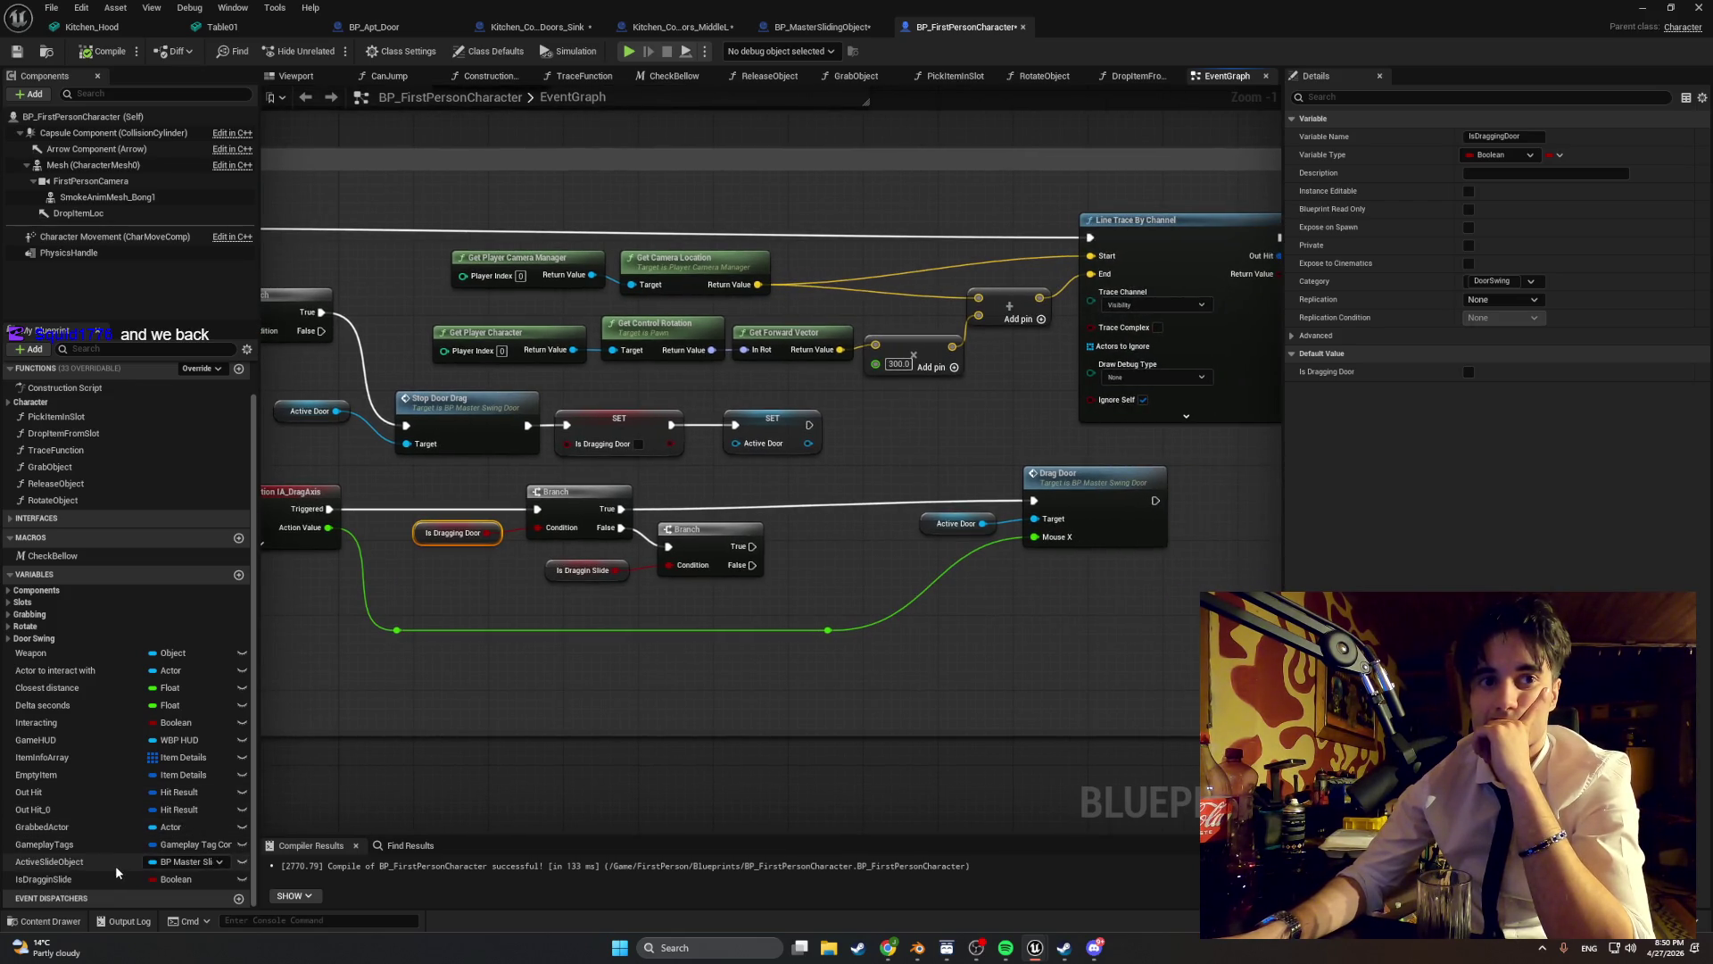
{"action": "left_click_drag", "start_coordinate": [117, 865], "coordinate": [735, 606]}
- Add an Active Slide Object getter with a Drag Slide call driven by the slide branch
{"action": "left_click", "coordinate": [757, 617]}
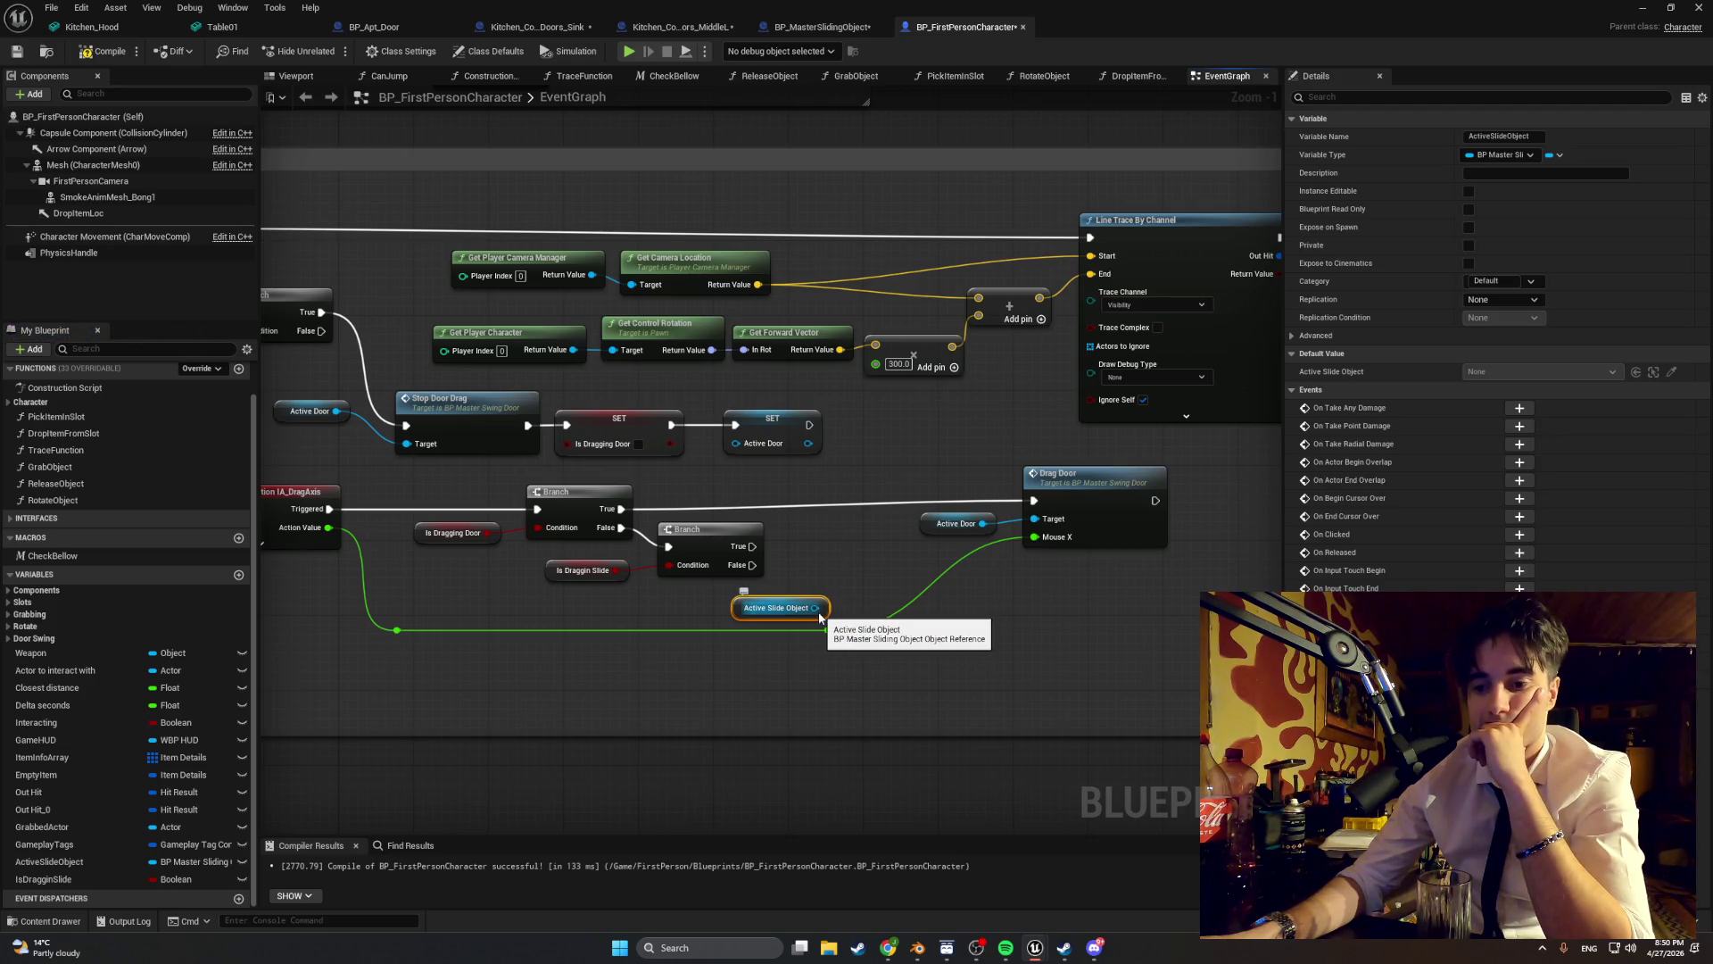
{"action": "left_click_drag", "start_coordinate": [819, 617], "coordinate": [869, 590]}
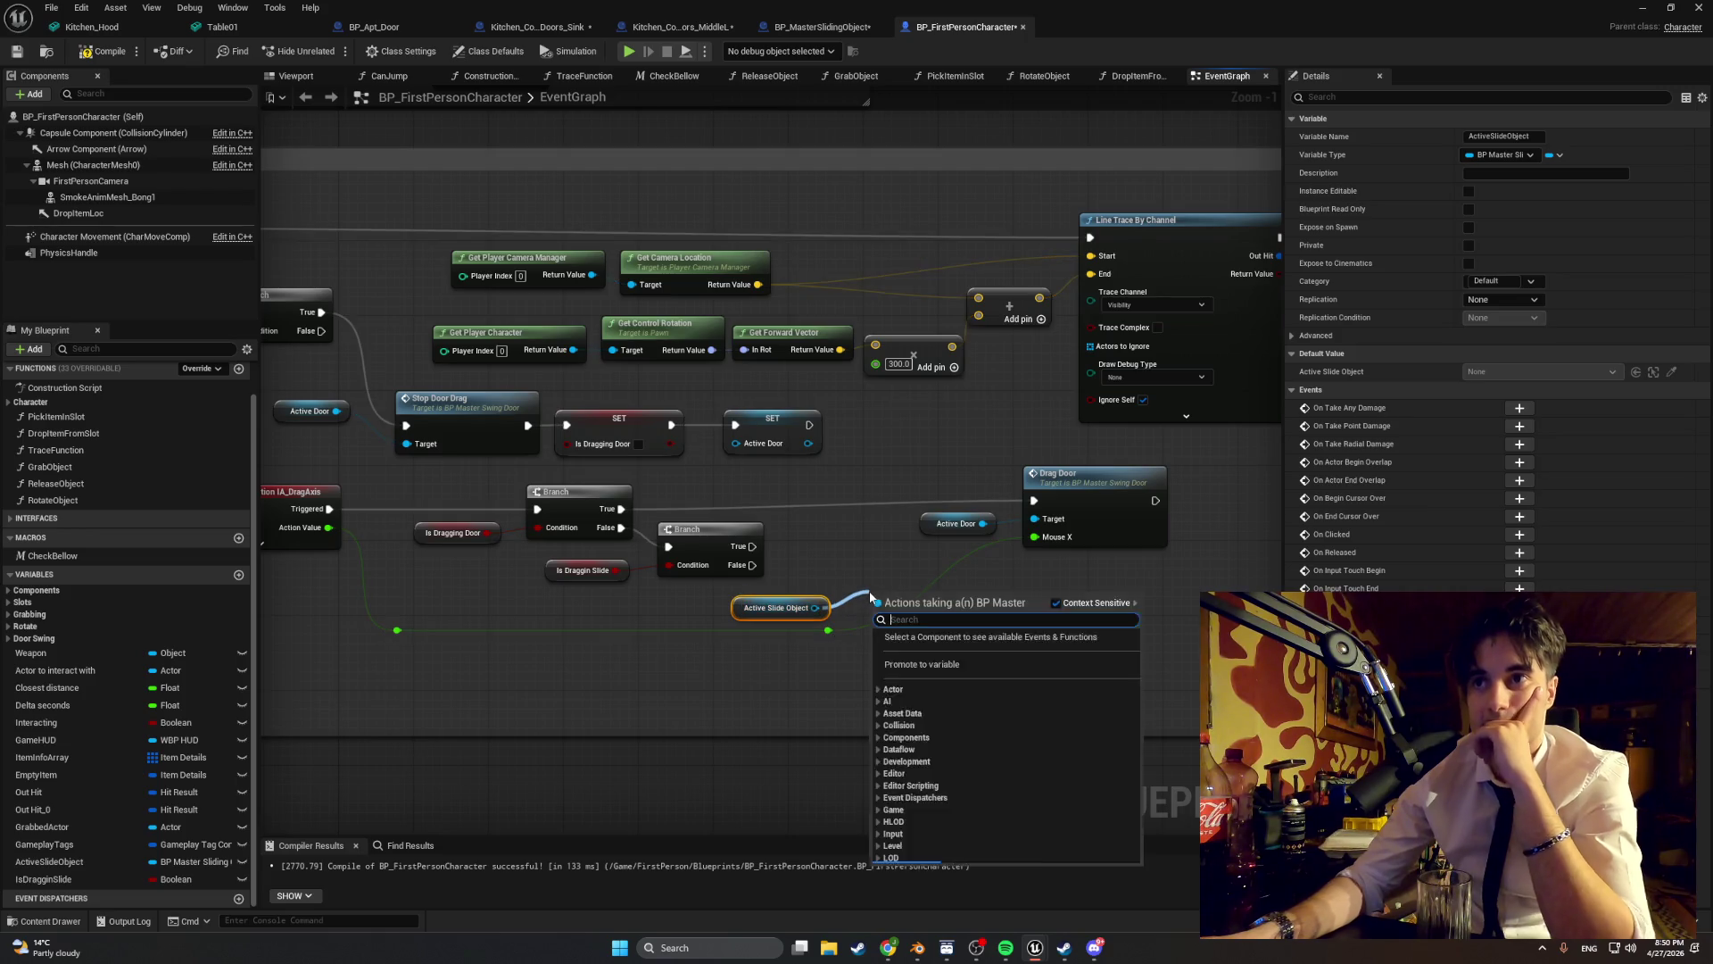
{"action": "type", "text": "dra"}
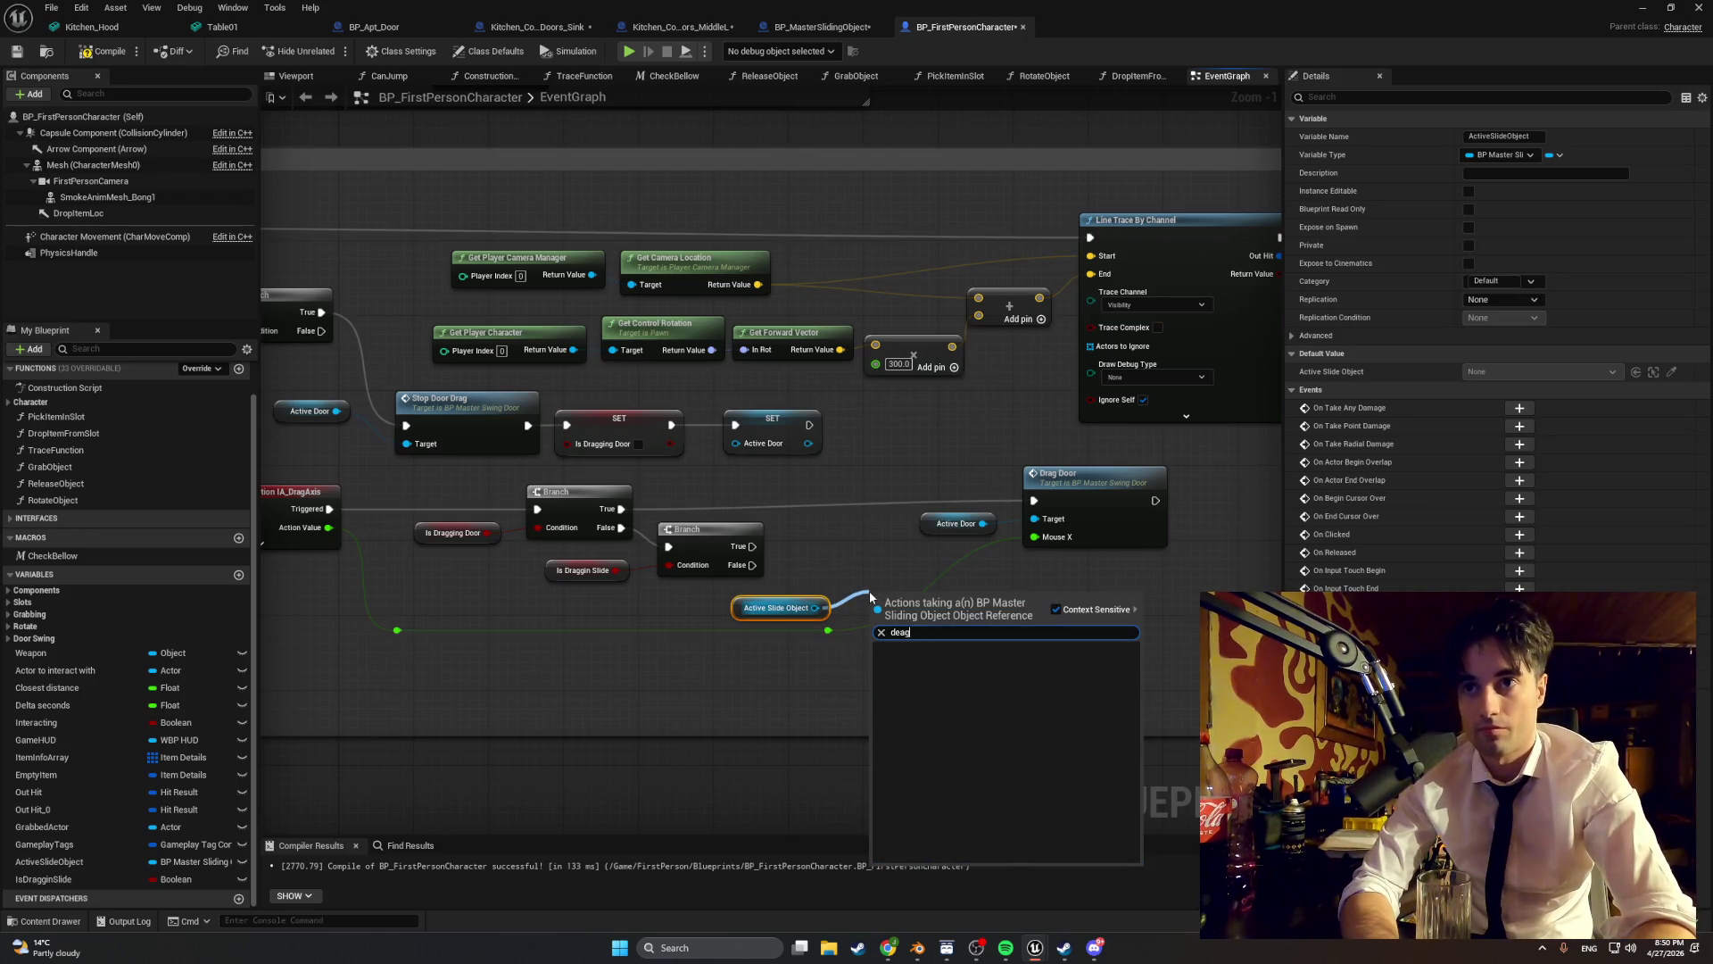
{"action": "type", "text": "g"}
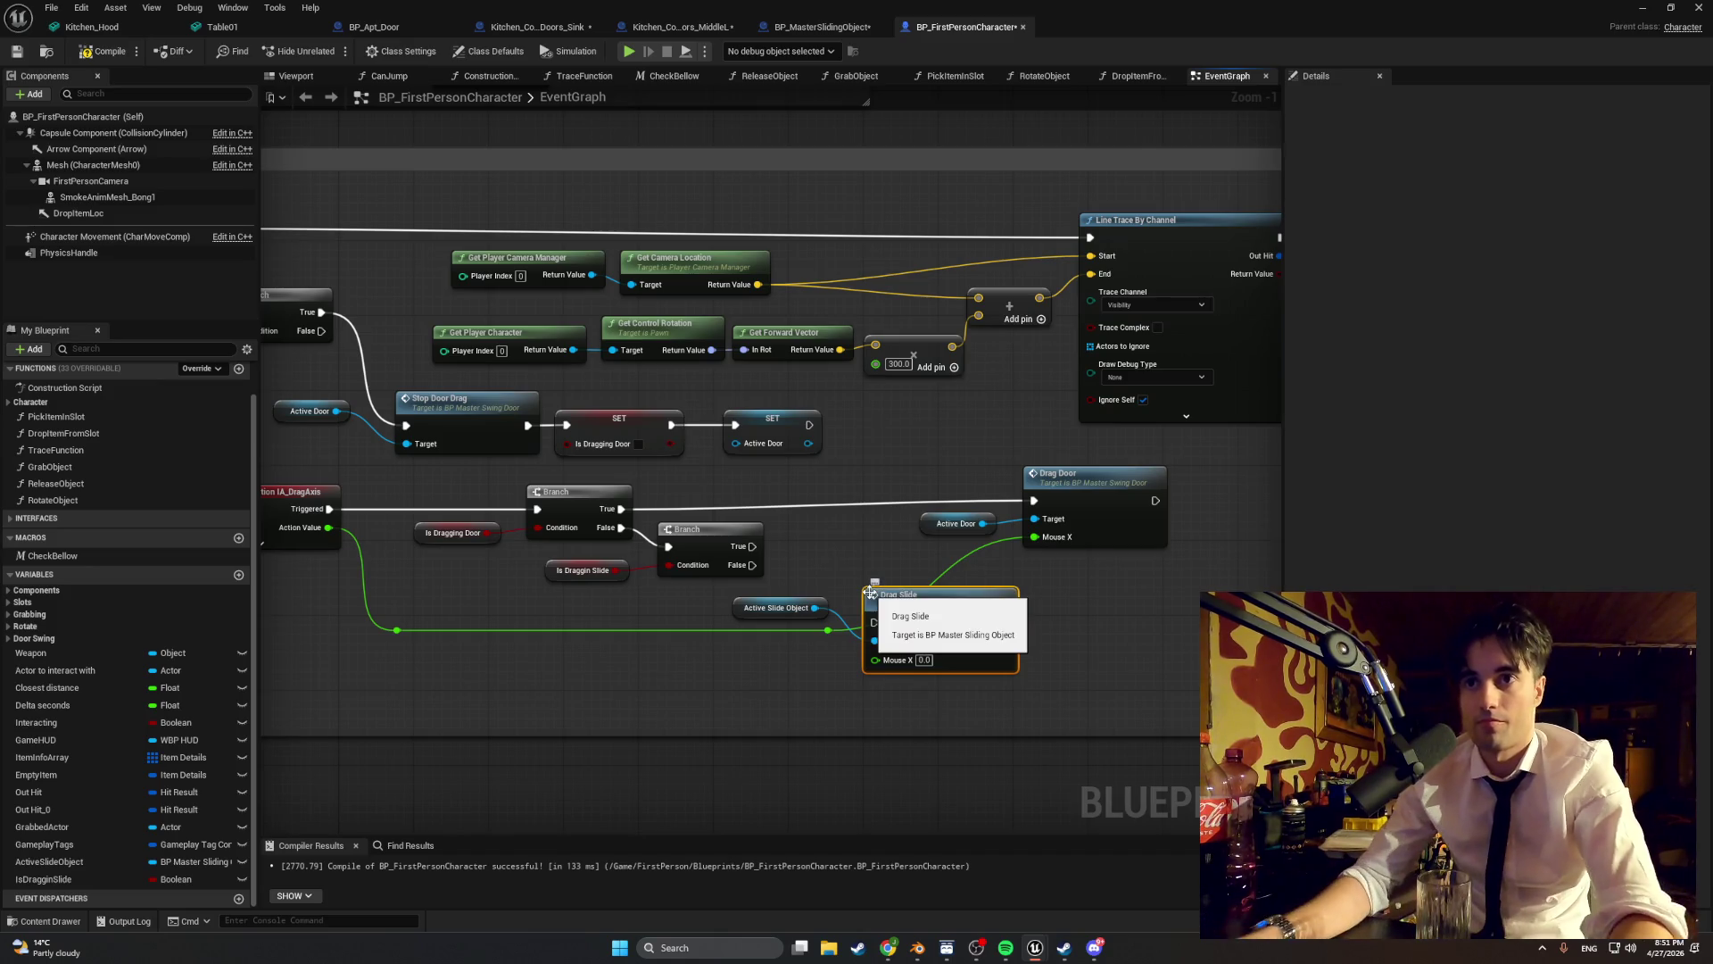
{"action": "key", "text": "Return"}
{"action": "mouse_move", "coordinate": [752, 565]}
{"action": "left_mouse_down"}
{"action": "mouse_move", "coordinate": [856, 584]}
{"action": "mouse_move", "coordinate": [827, 533]}
{"action": "left_mouse_up"}
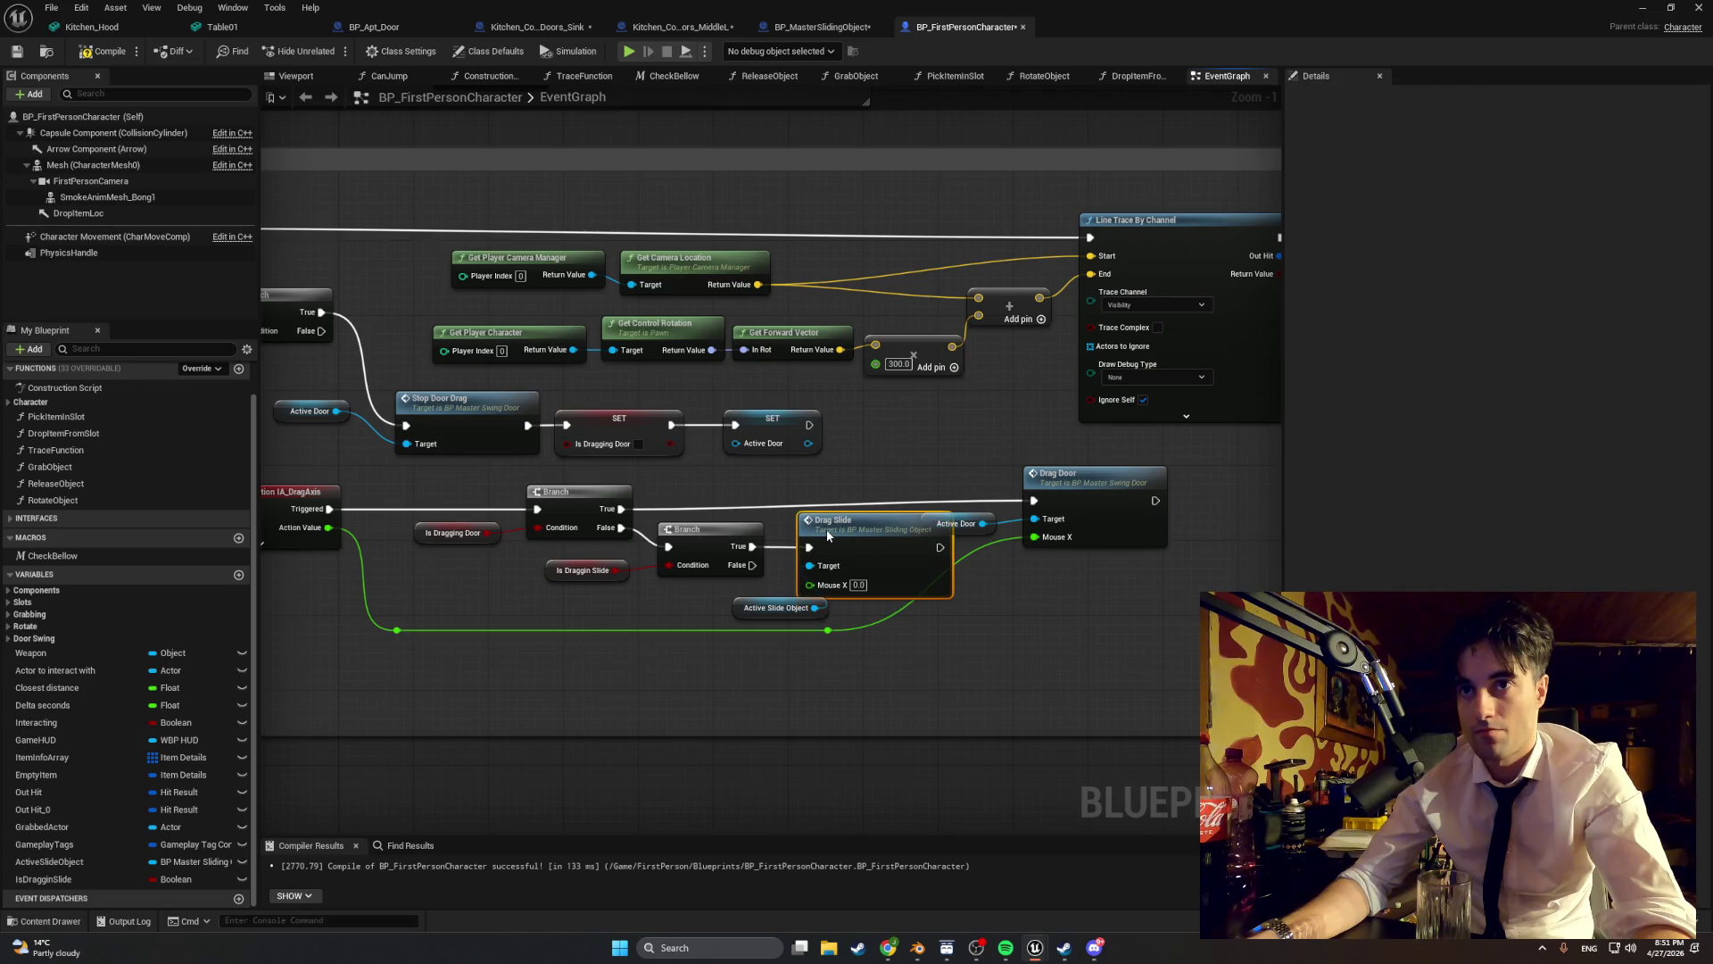
- Align Drag Door and Drag Slide and add a reroute point on the Action Value wire
{"action": "left_click_drag", "start_coordinate": [1098, 492], "coordinate": [1098, 502]}
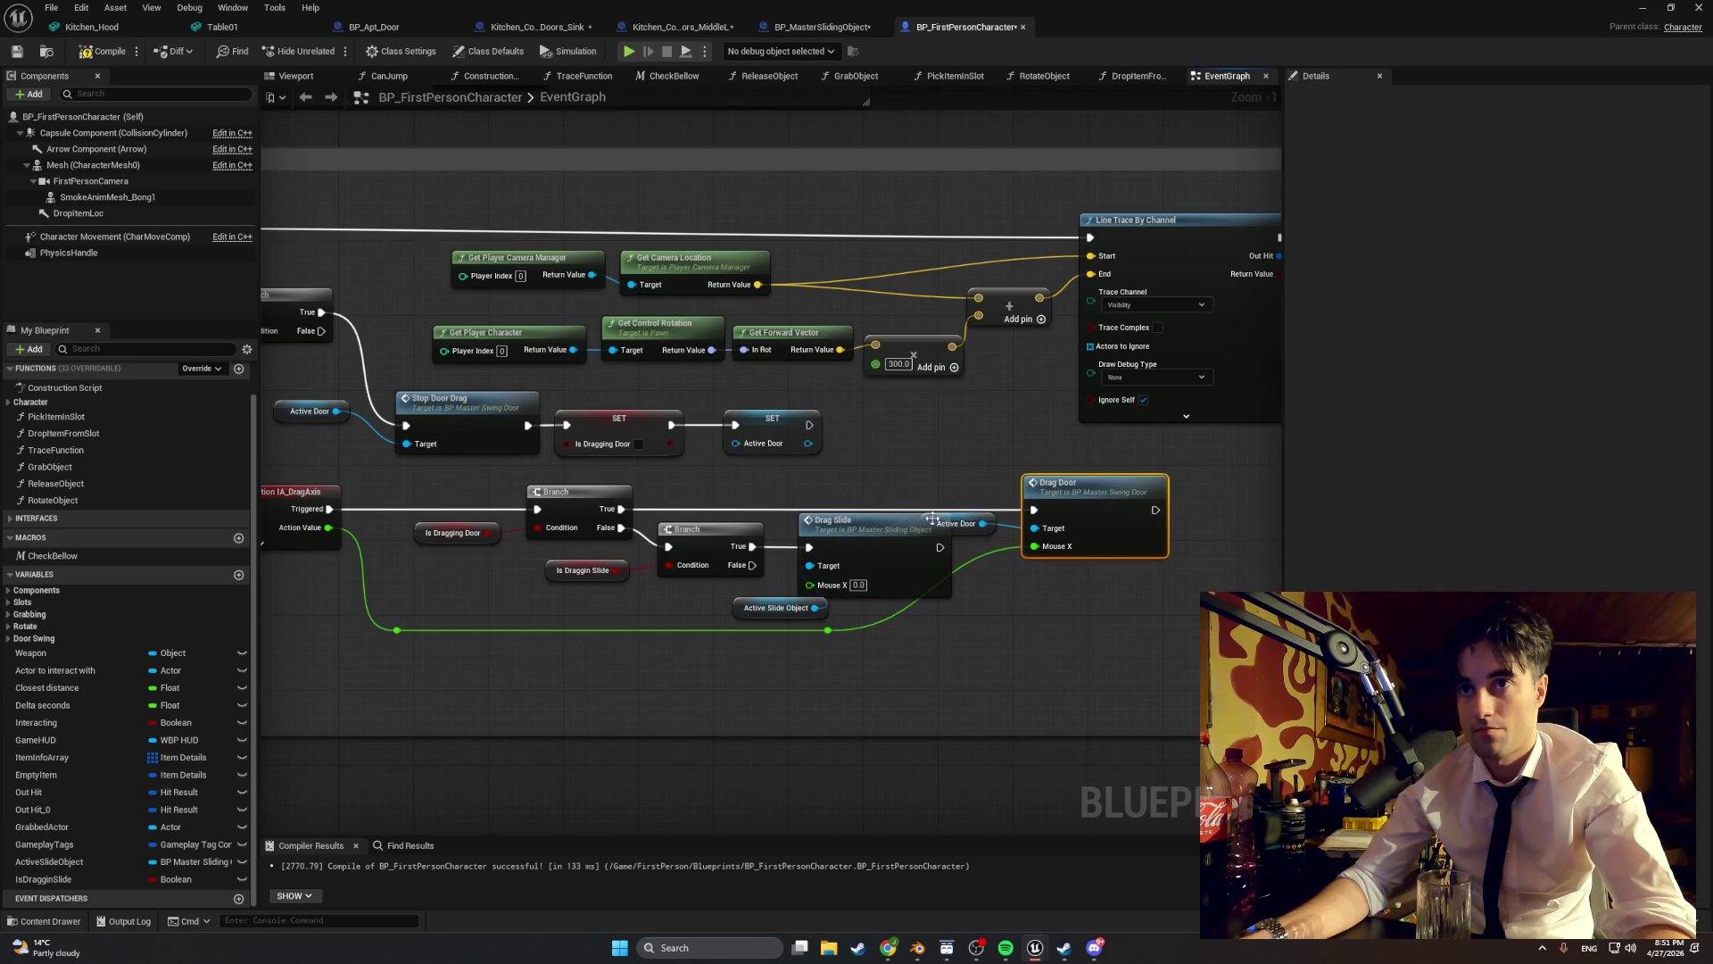
{"action": "left_click_drag", "start_coordinate": [882, 525], "coordinate": [882, 535]}
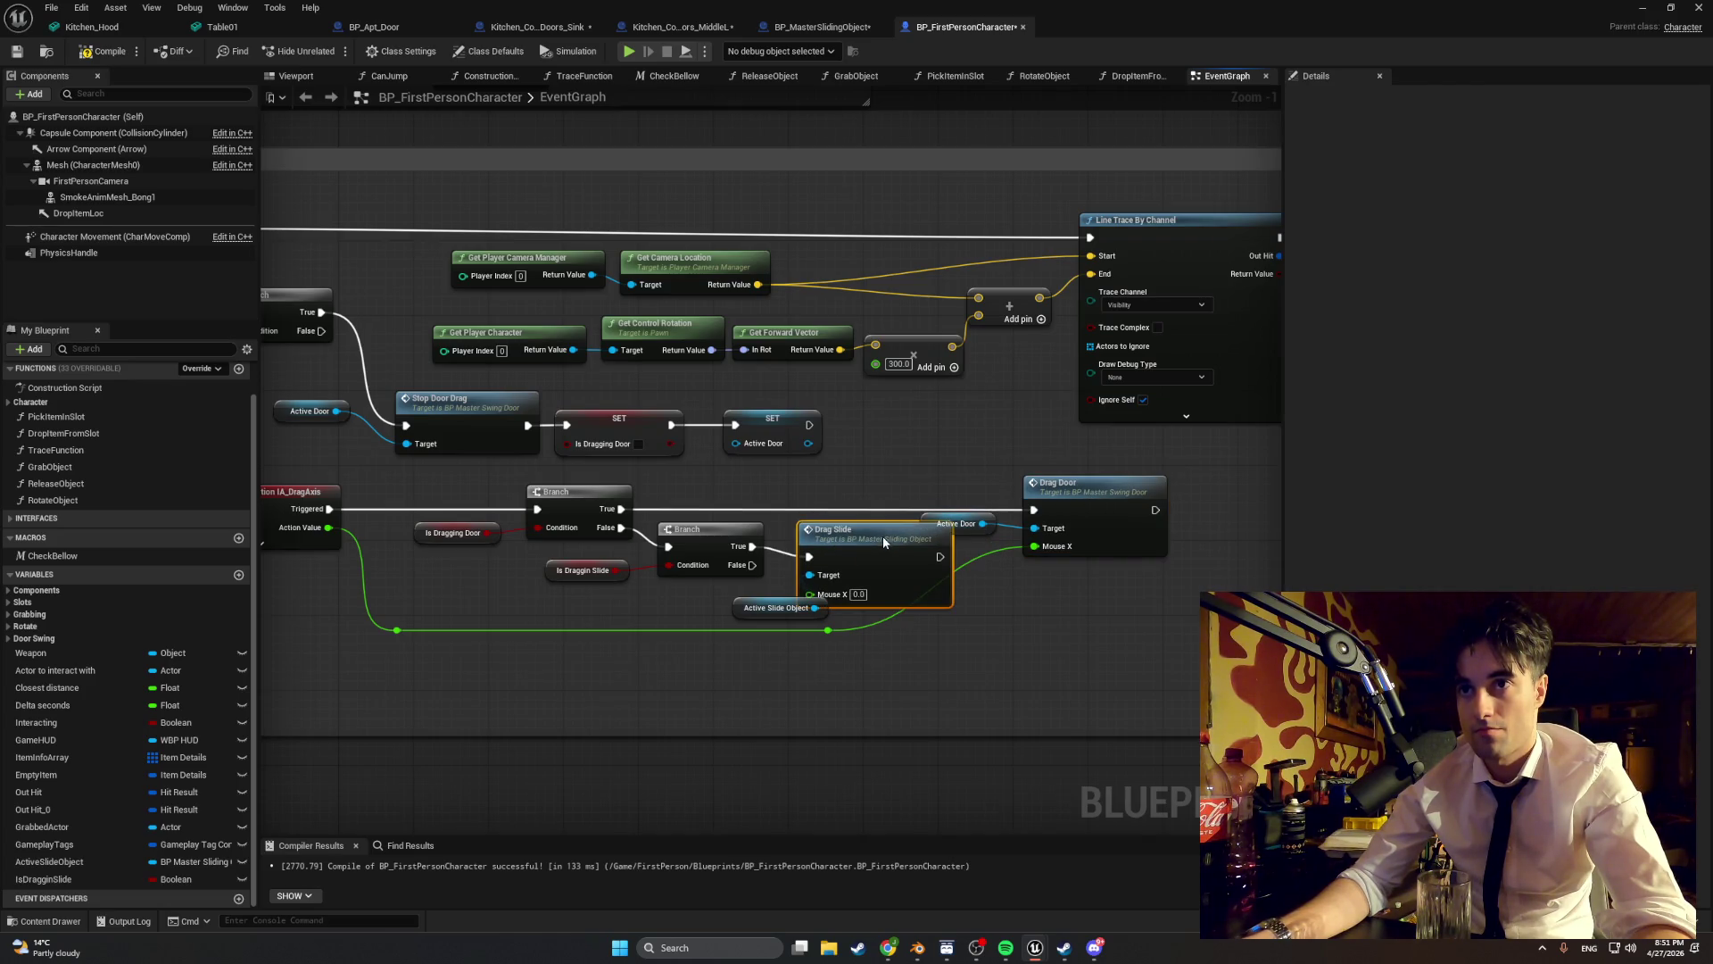
{"action": "double_click", "coordinate": [837, 632]}
{"action": "left_click_drag", "start_coordinate": [843, 629], "coordinate": [991, 624]}
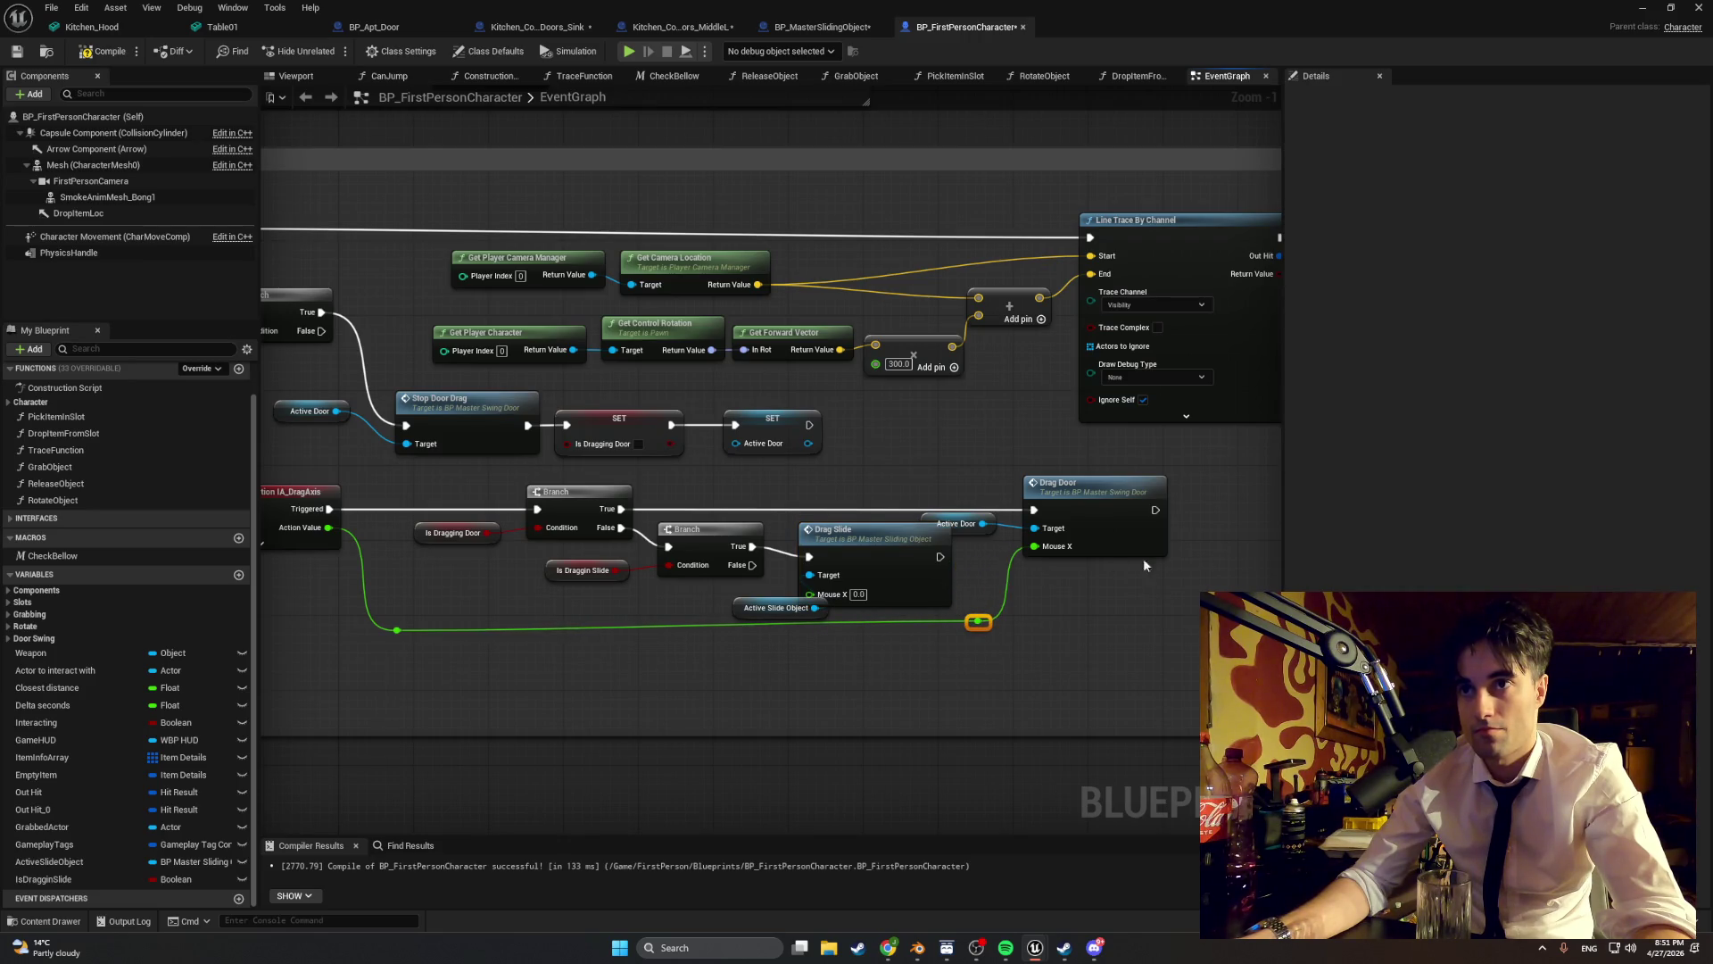
{"action": "mouse_move", "coordinate": [1144, 562]}
{"action": "left_mouse_down"}
{"action": "mouse_move", "coordinate": [1017, 508]}
{"action": "mouse_move", "coordinate": [982, 470]}
{"action": "left_mouse_up"}
{"action": "left_click_drag", "start_coordinate": [1067, 506], "coordinate": [1132, 496]}
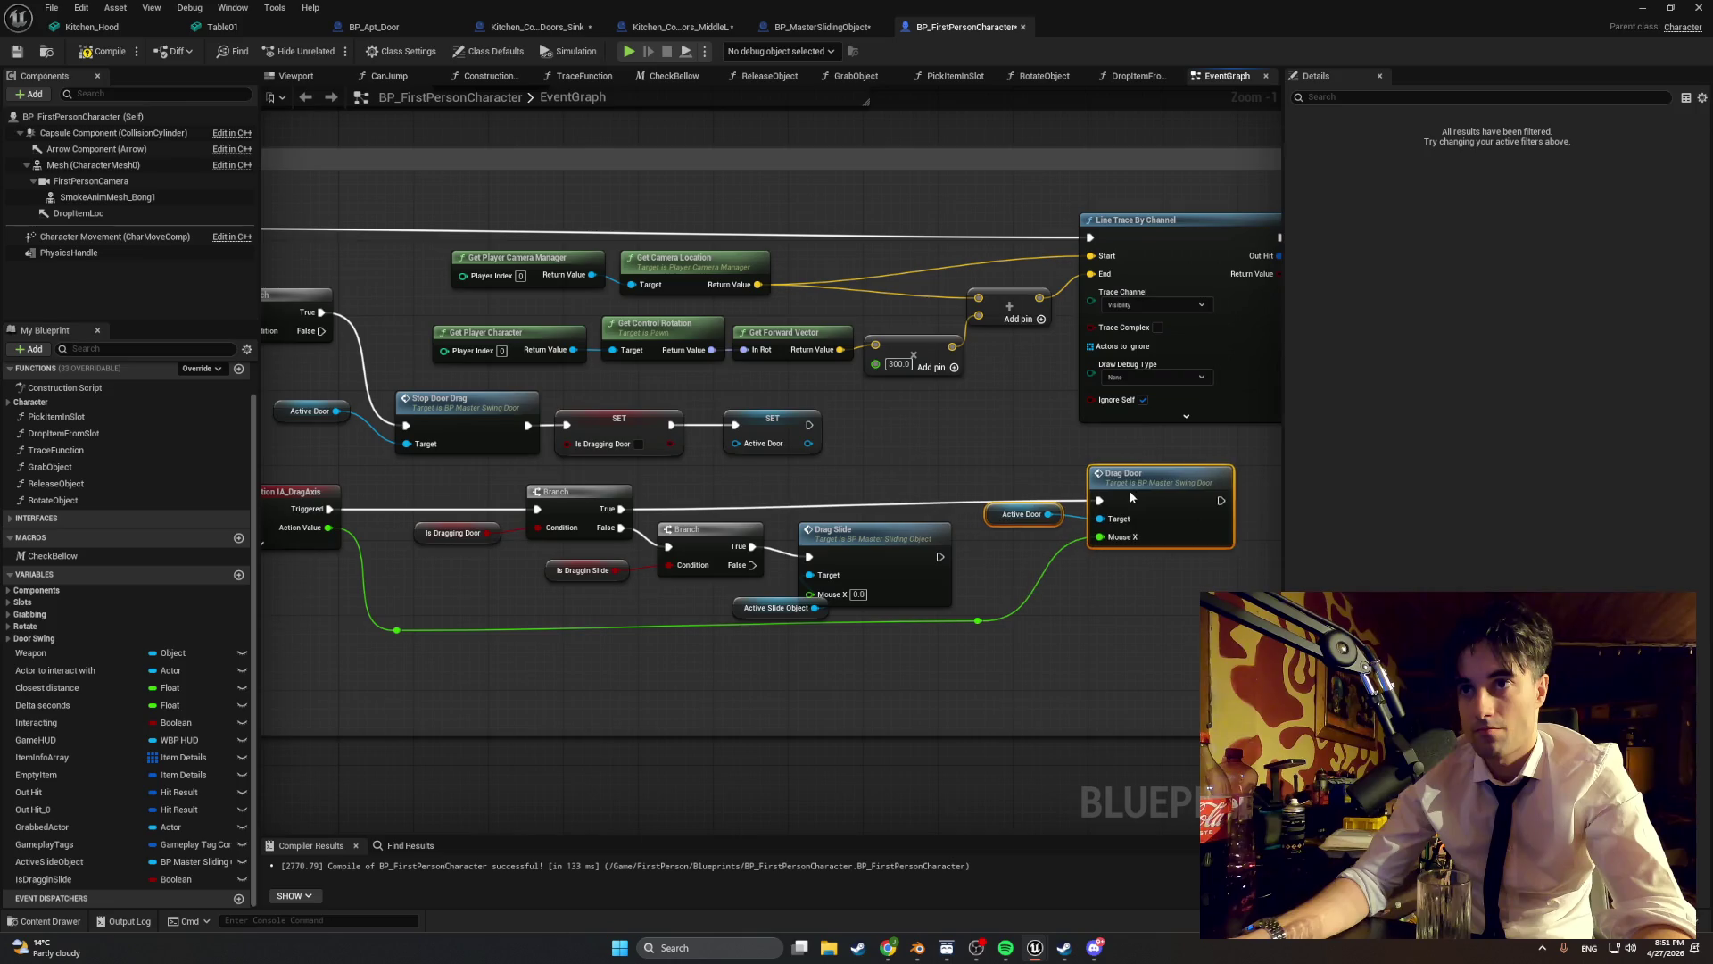
{"action": "left_click_drag", "start_coordinate": [992, 522], "coordinate": [995, 533]}
{"action": "left_click", "coordinate": [996, 529]}
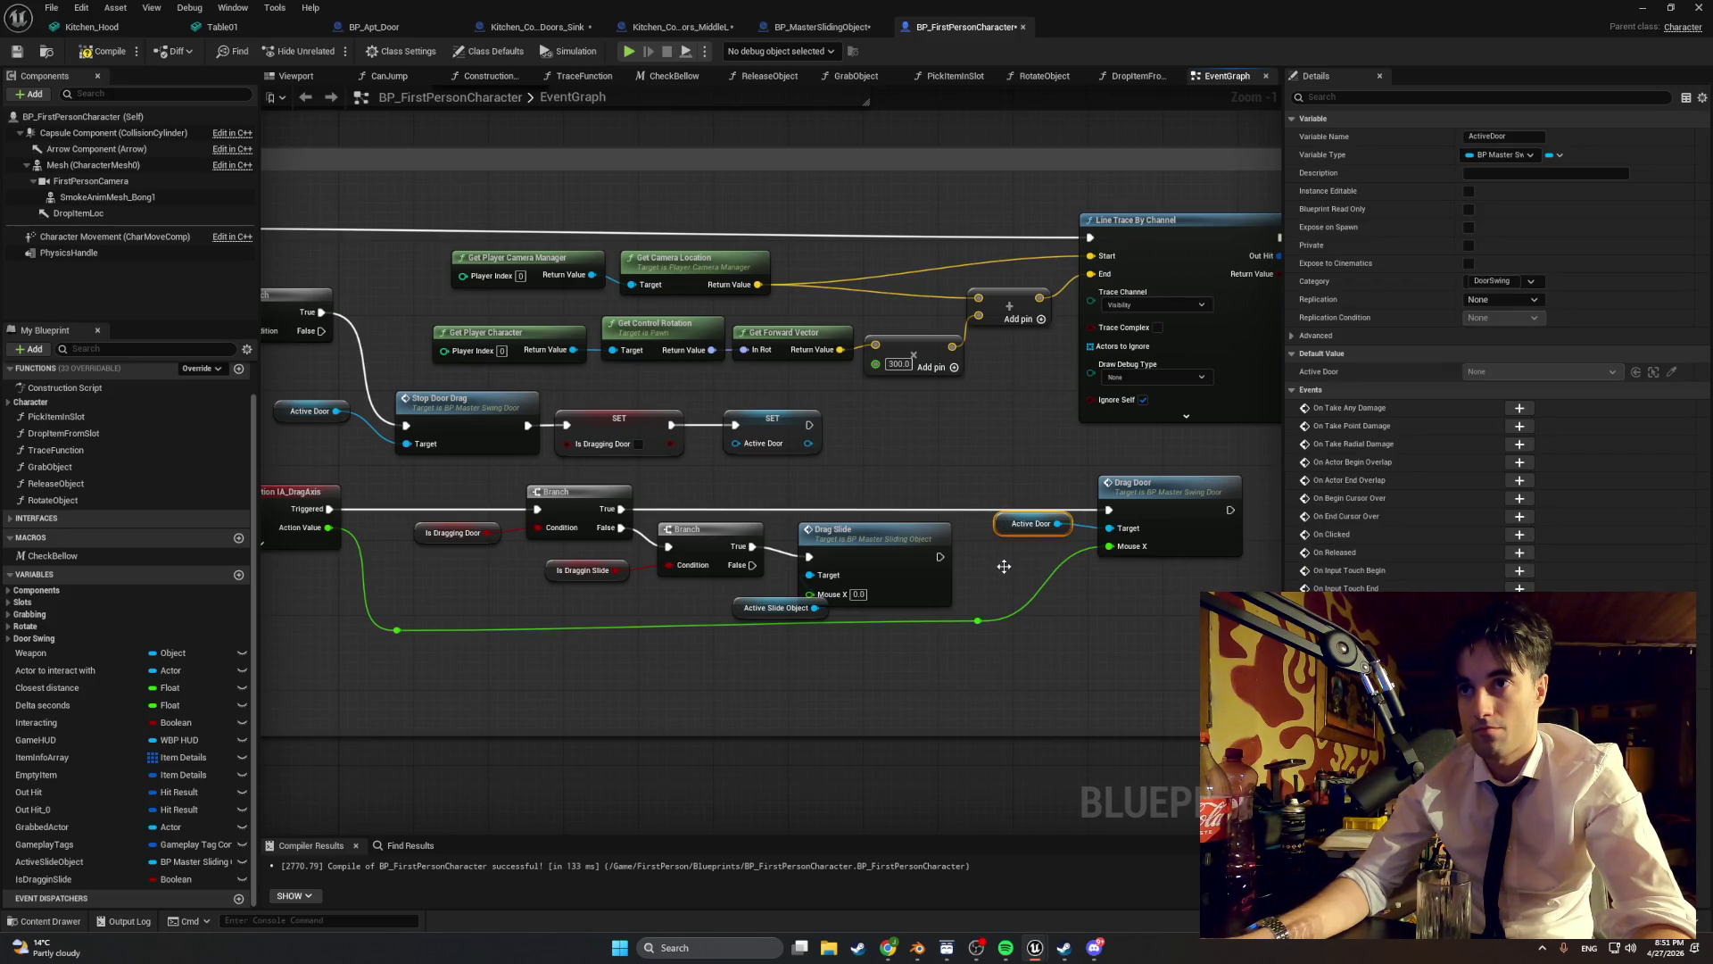
{"action": "left_click_drag", "start_coordinate": [1000, 528], "coordinate": [1010, 537]}
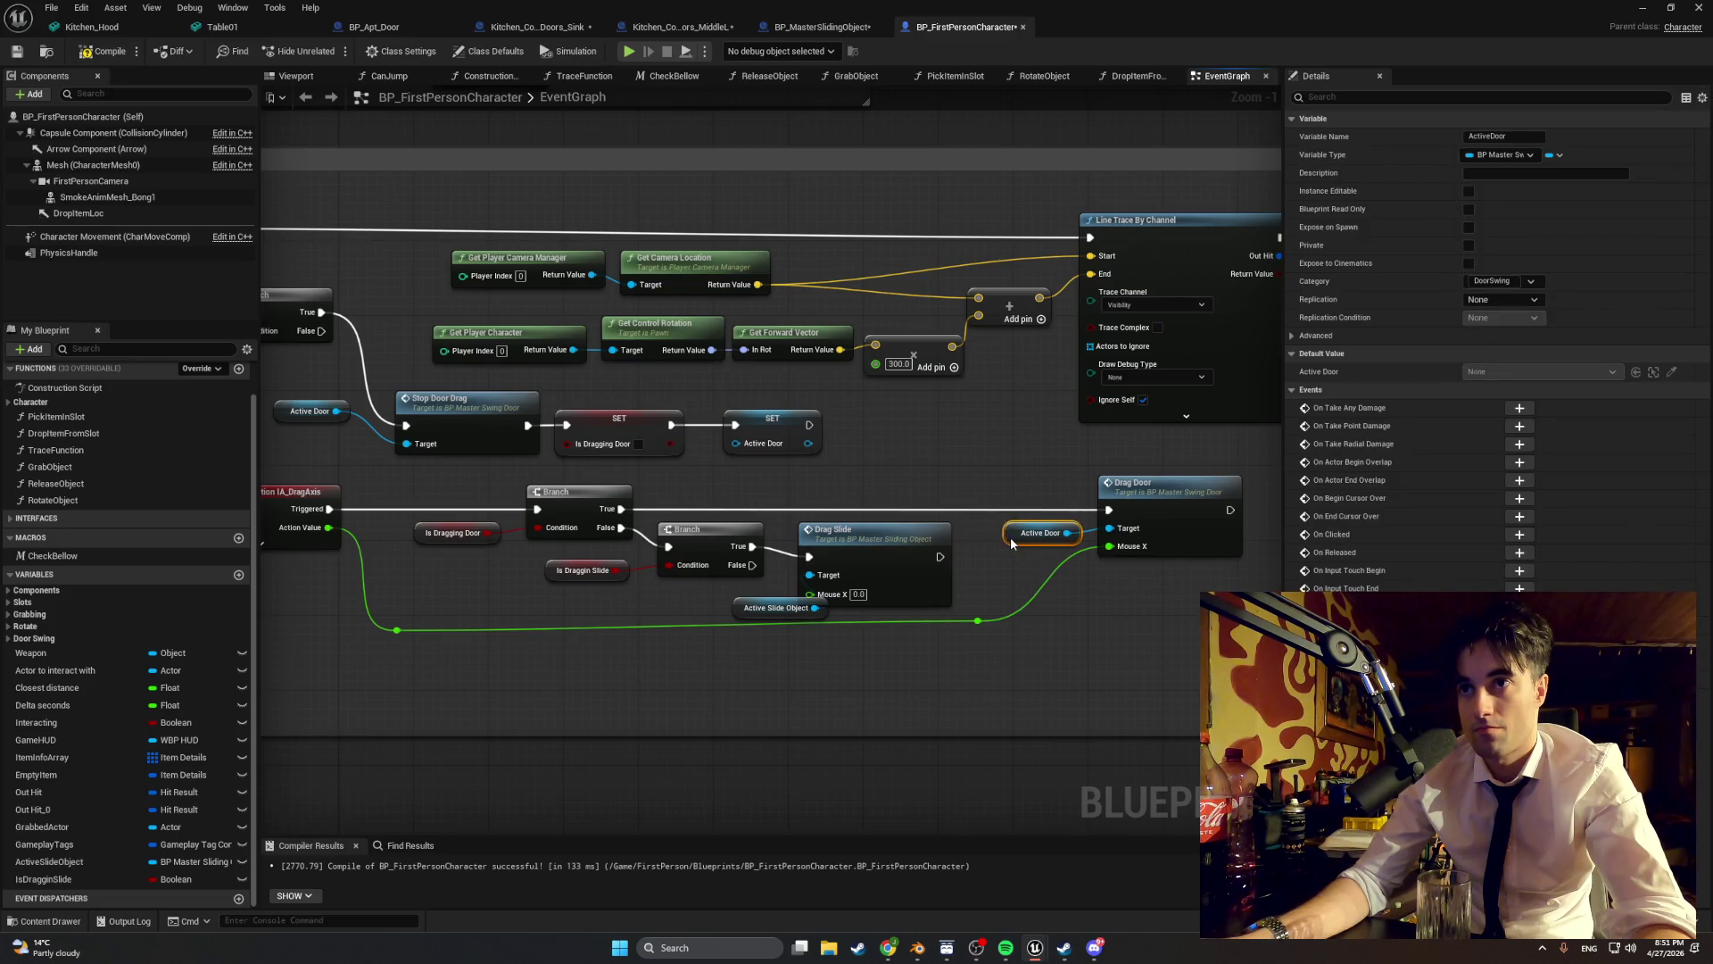
- Fine-tune positions of Drag Slide, its getter, the second Branch and the reroute point
{"action": "left_click_drag", "start_coordinate": [885, 538], "coordinate": [913, 528]}
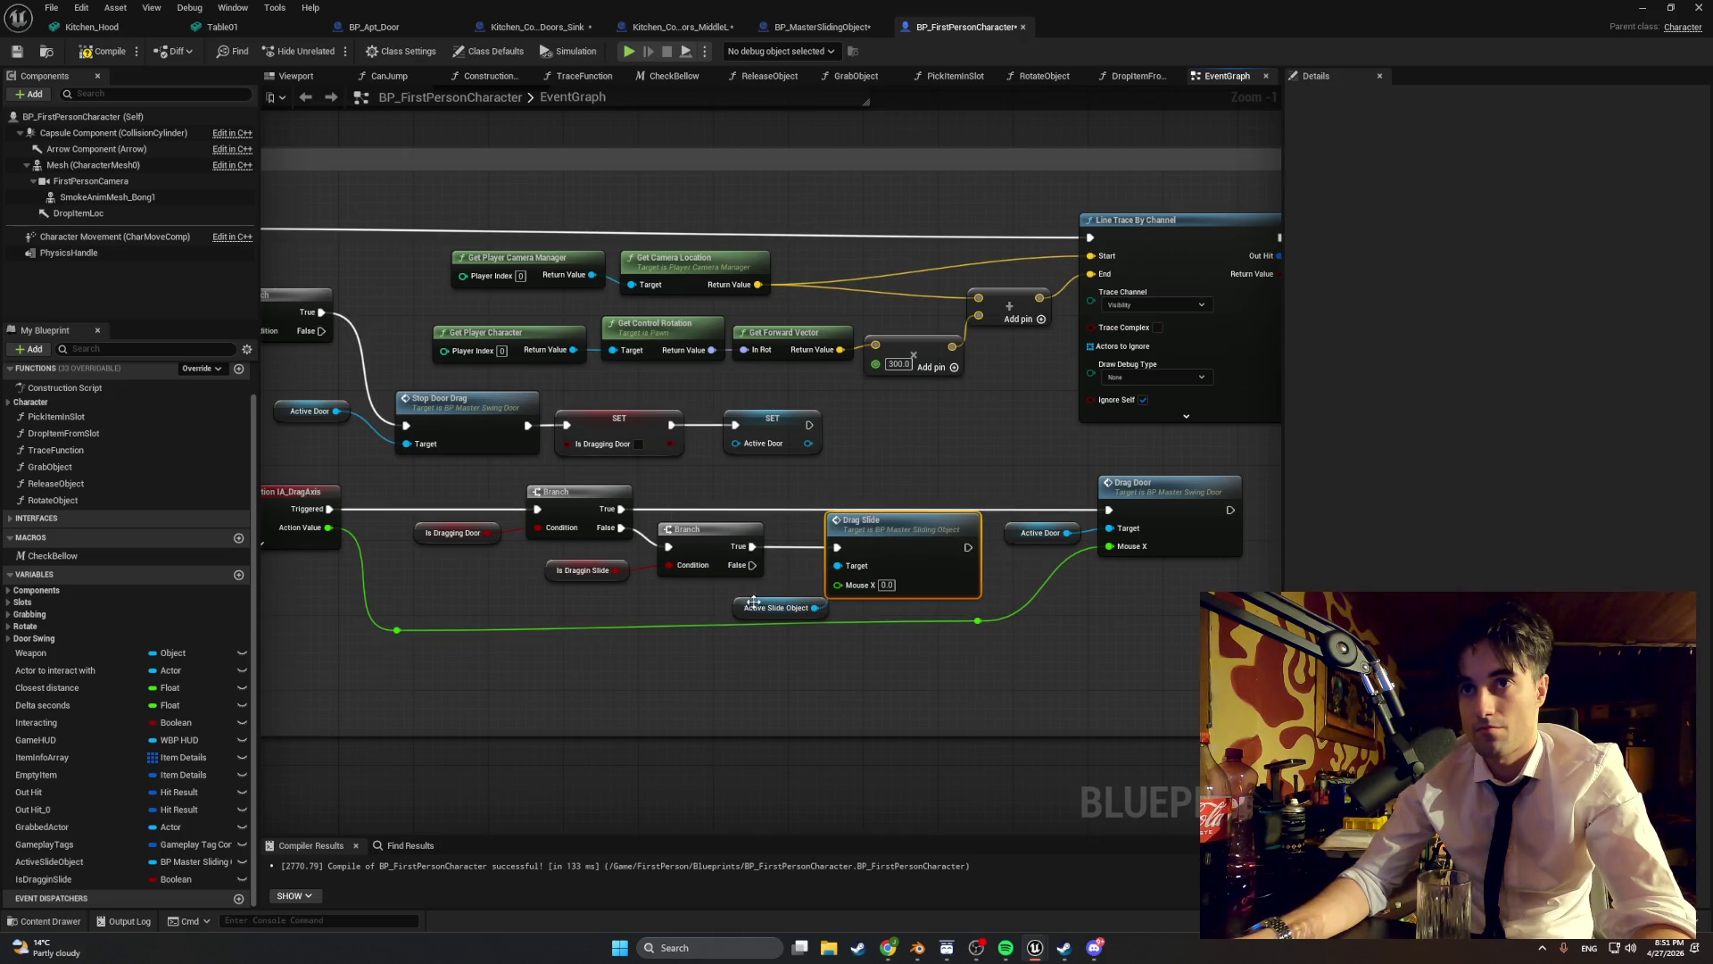
{"action": "left_click_drag", "start_coordinate": [741, 608], "coordinate": [706, 607]}
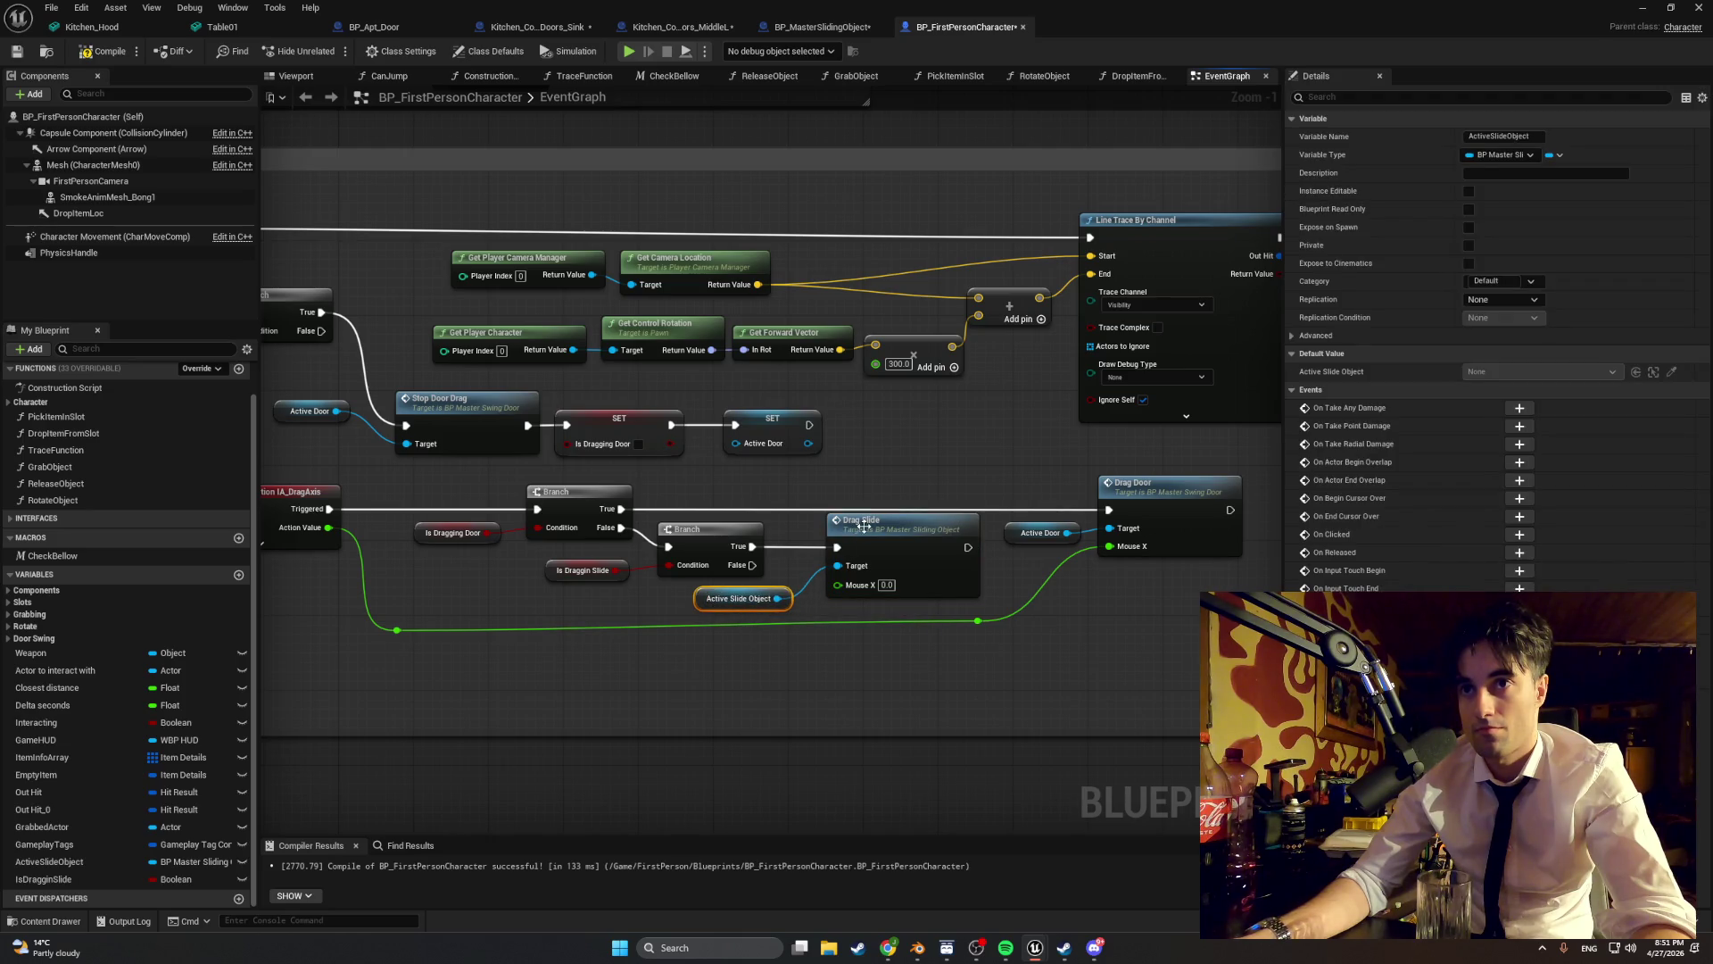
{"action": "left_click_drag", "start_coordinate": [864, 526], "coordinate": [868, 539]}
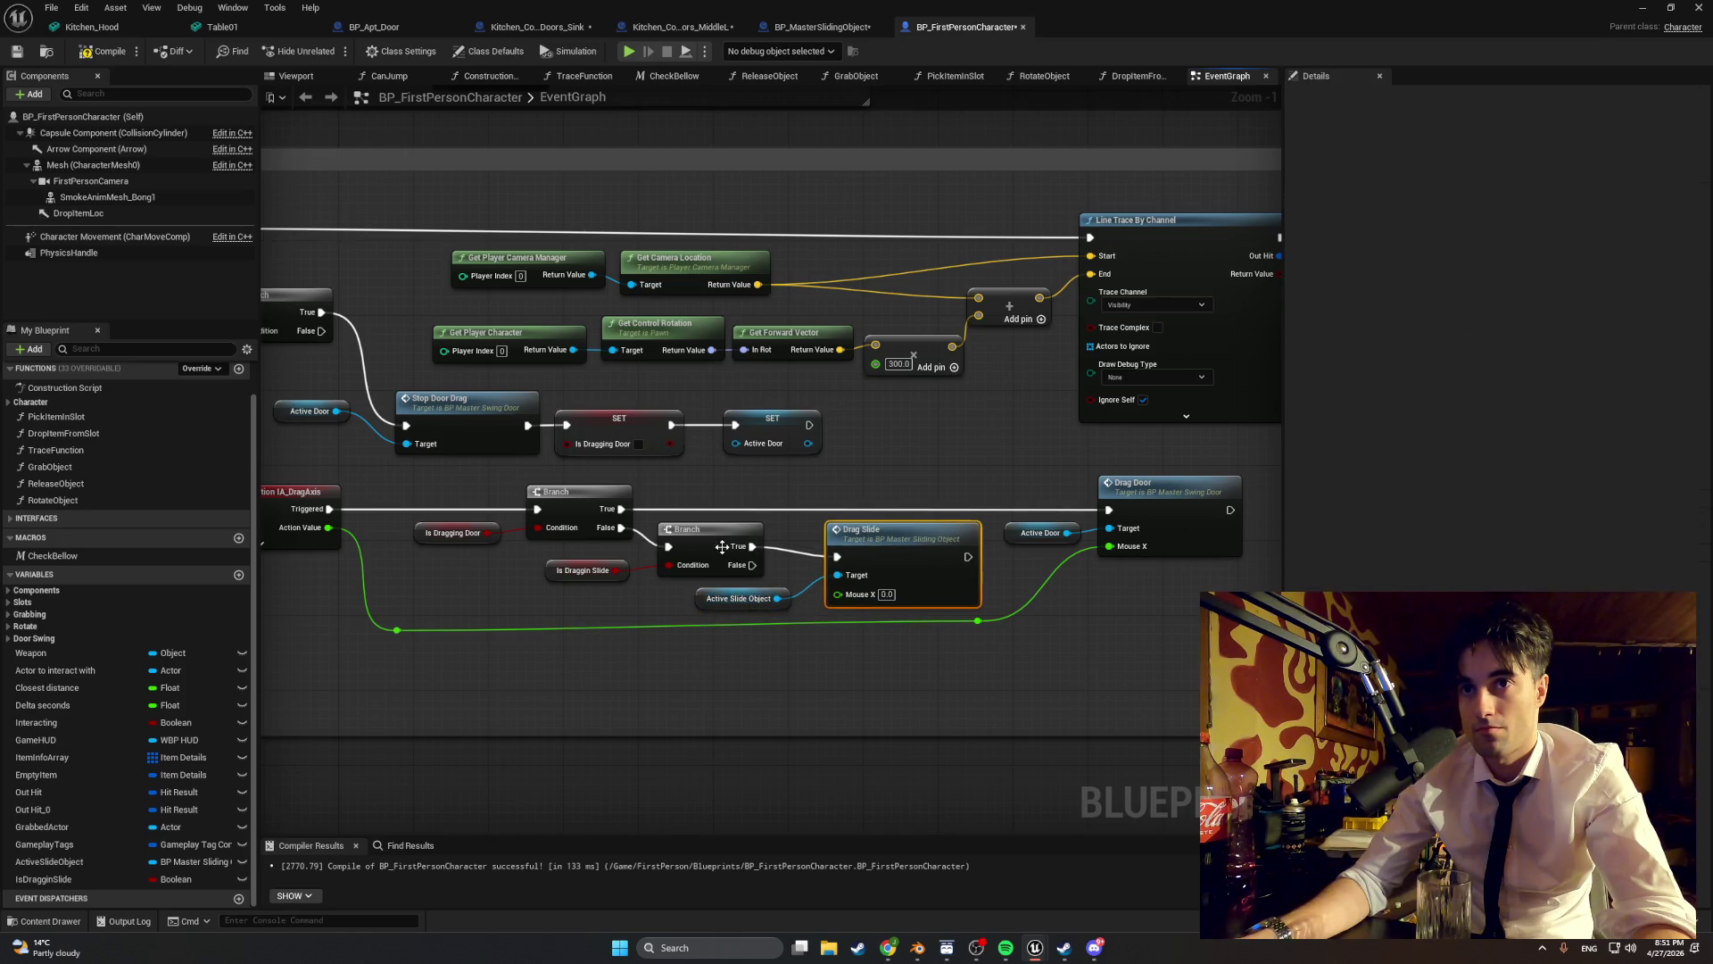
{"action": "left_click_drag", "start_coordinate": [718, 574], "coordinate": [721, 607]}
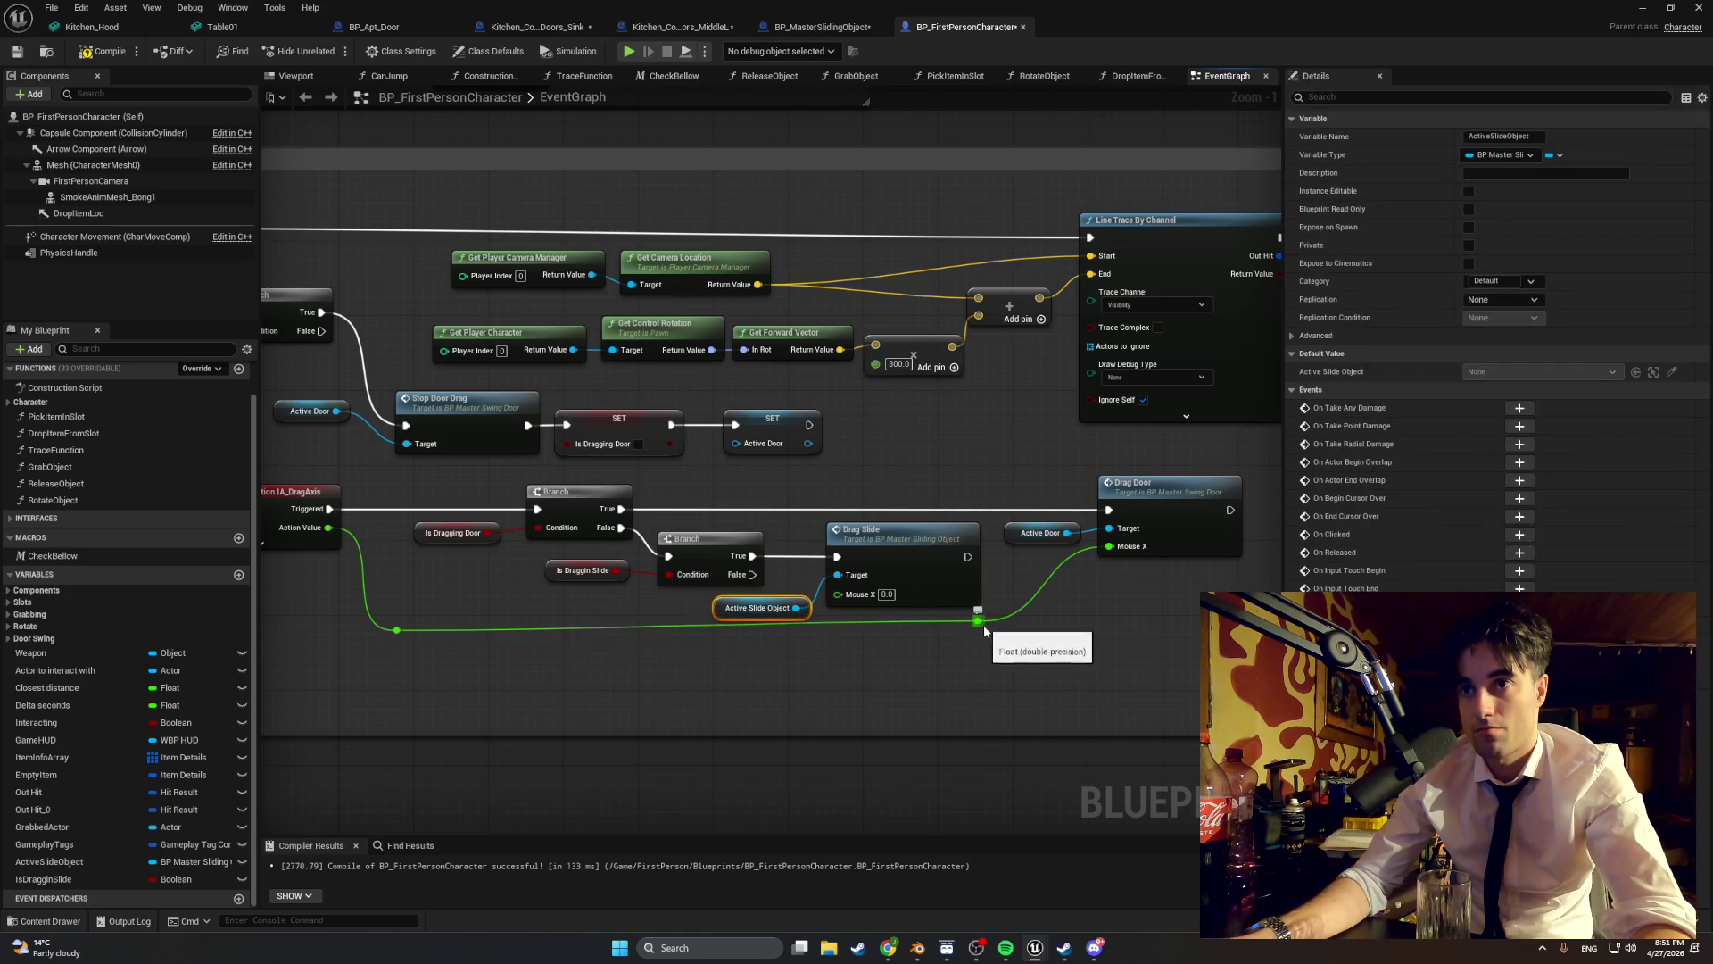
{"action": "left_click_drag", "start_coordinate": [978, 620], "coordinate": [978, 631]}
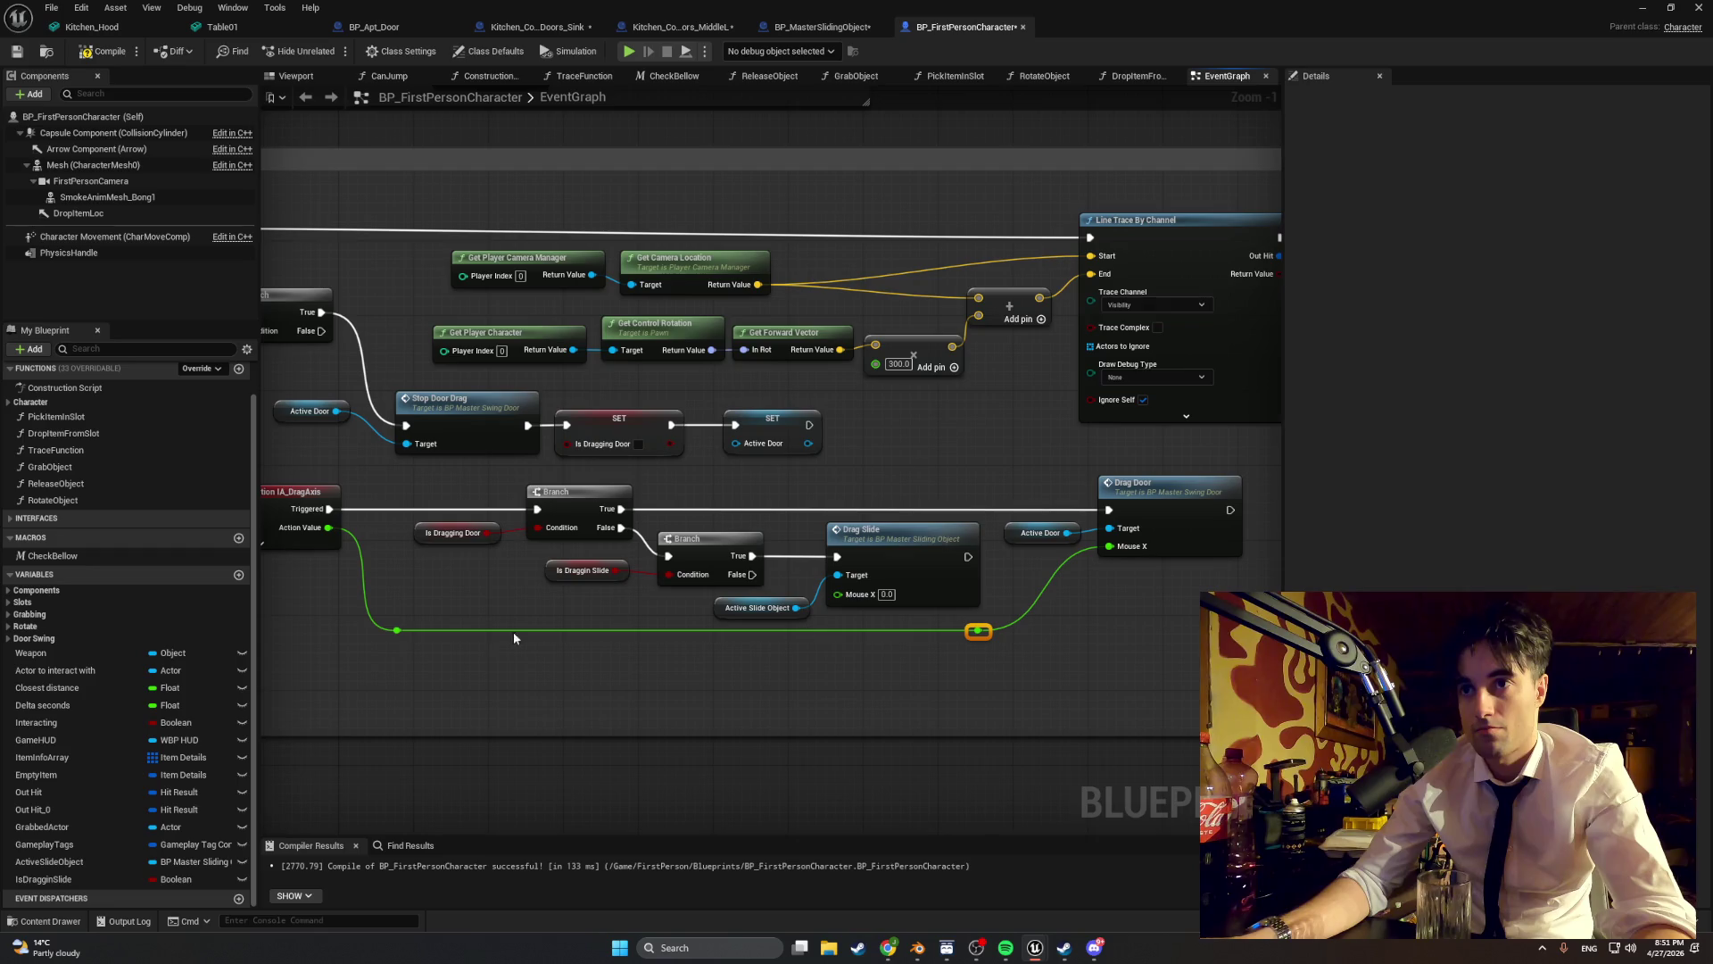
{"action": "left_click", "coordinate": [403, 645]}
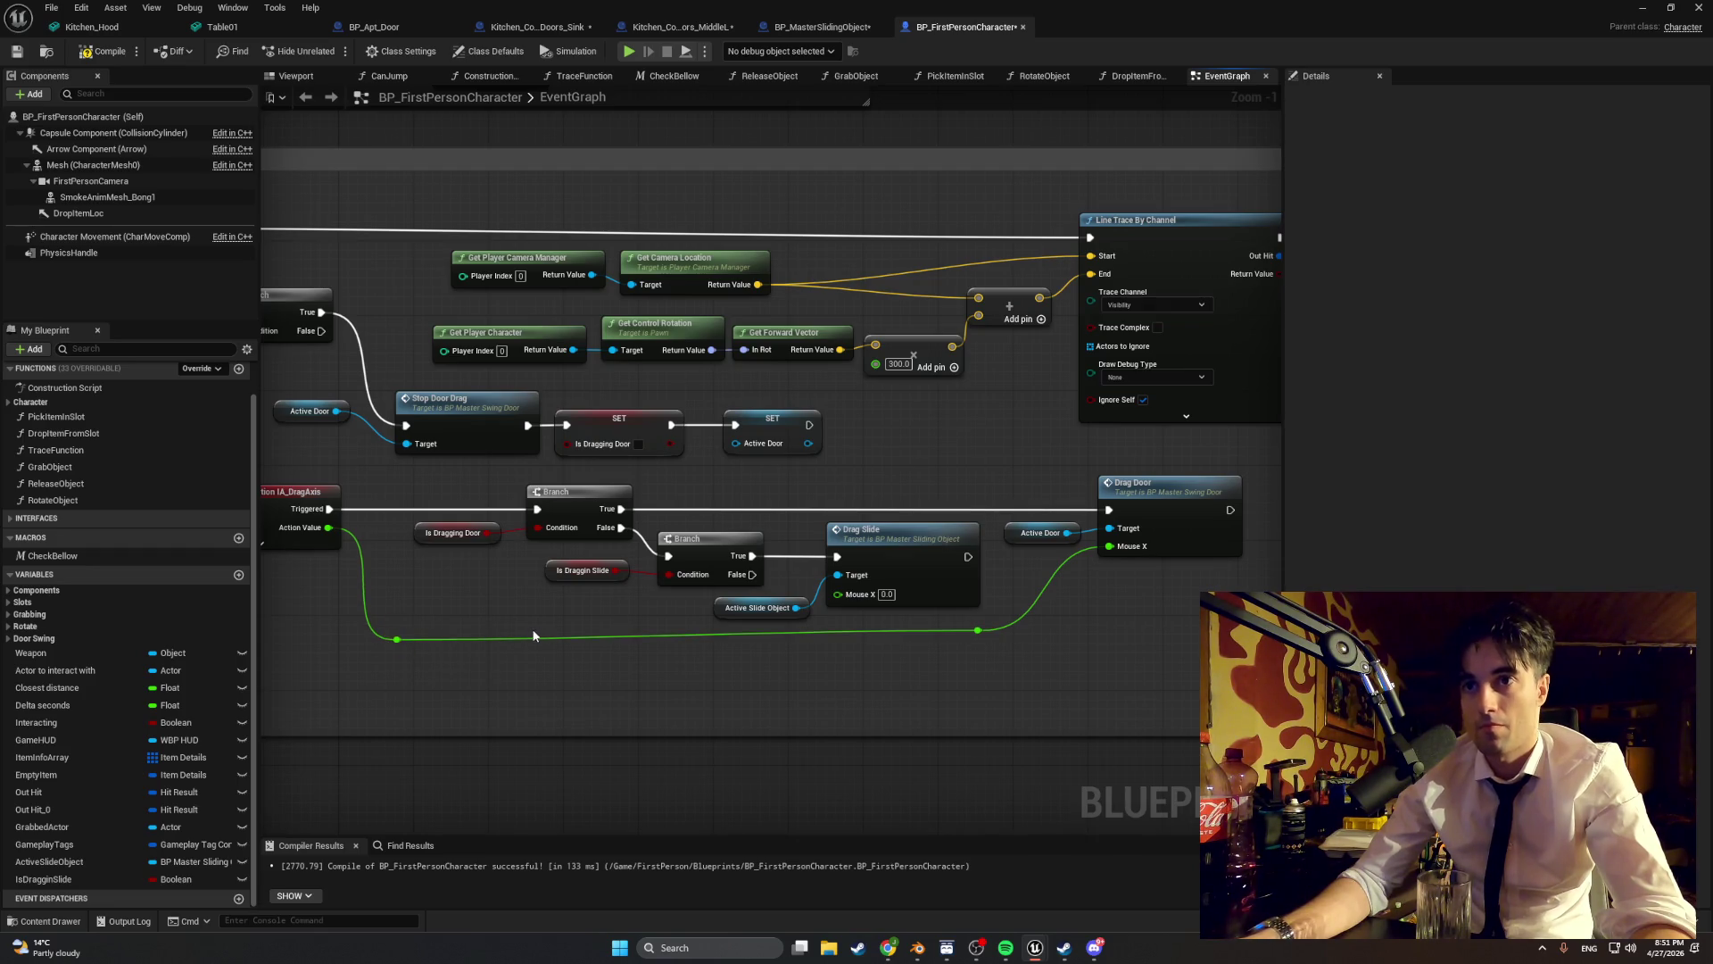
{"action": "scroll", "coordinate": [585, 605], "scroll_direction": "down", "scroll_amount": 1}
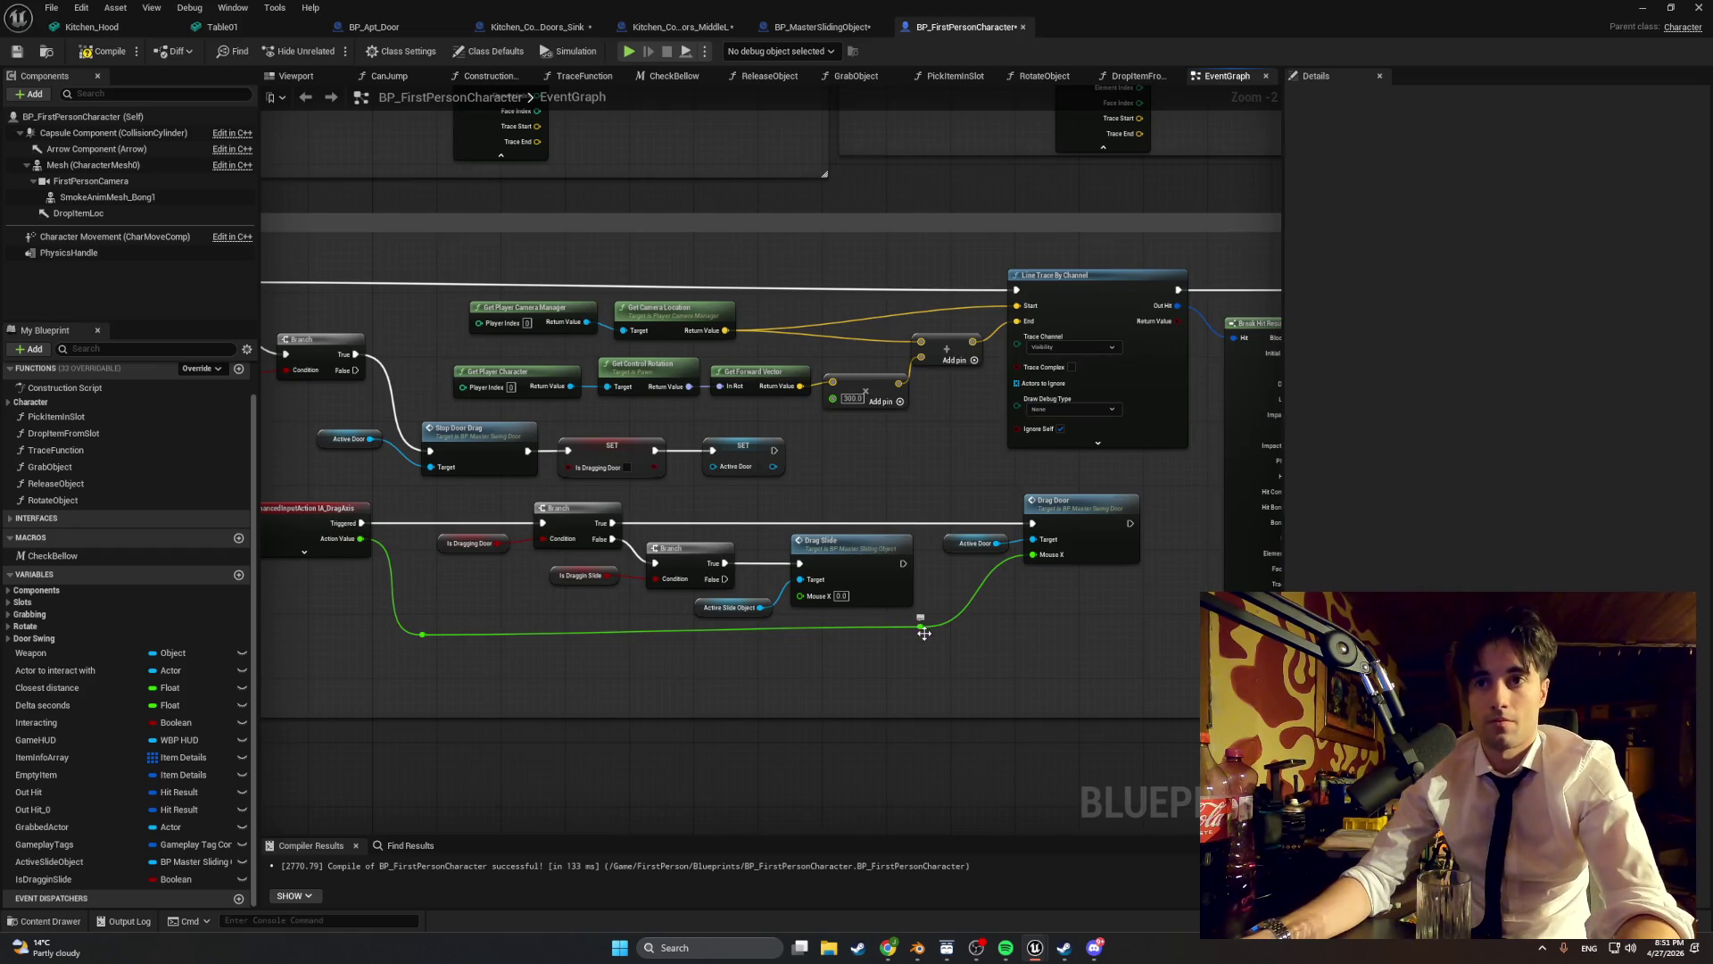
- Feed Action Value into Drag Slide's Mouse X through a straightened reroute point, then compile
{"action": "left_click_drag", "start_coordinate": [920, 626], "coordinate": [920, 634]}
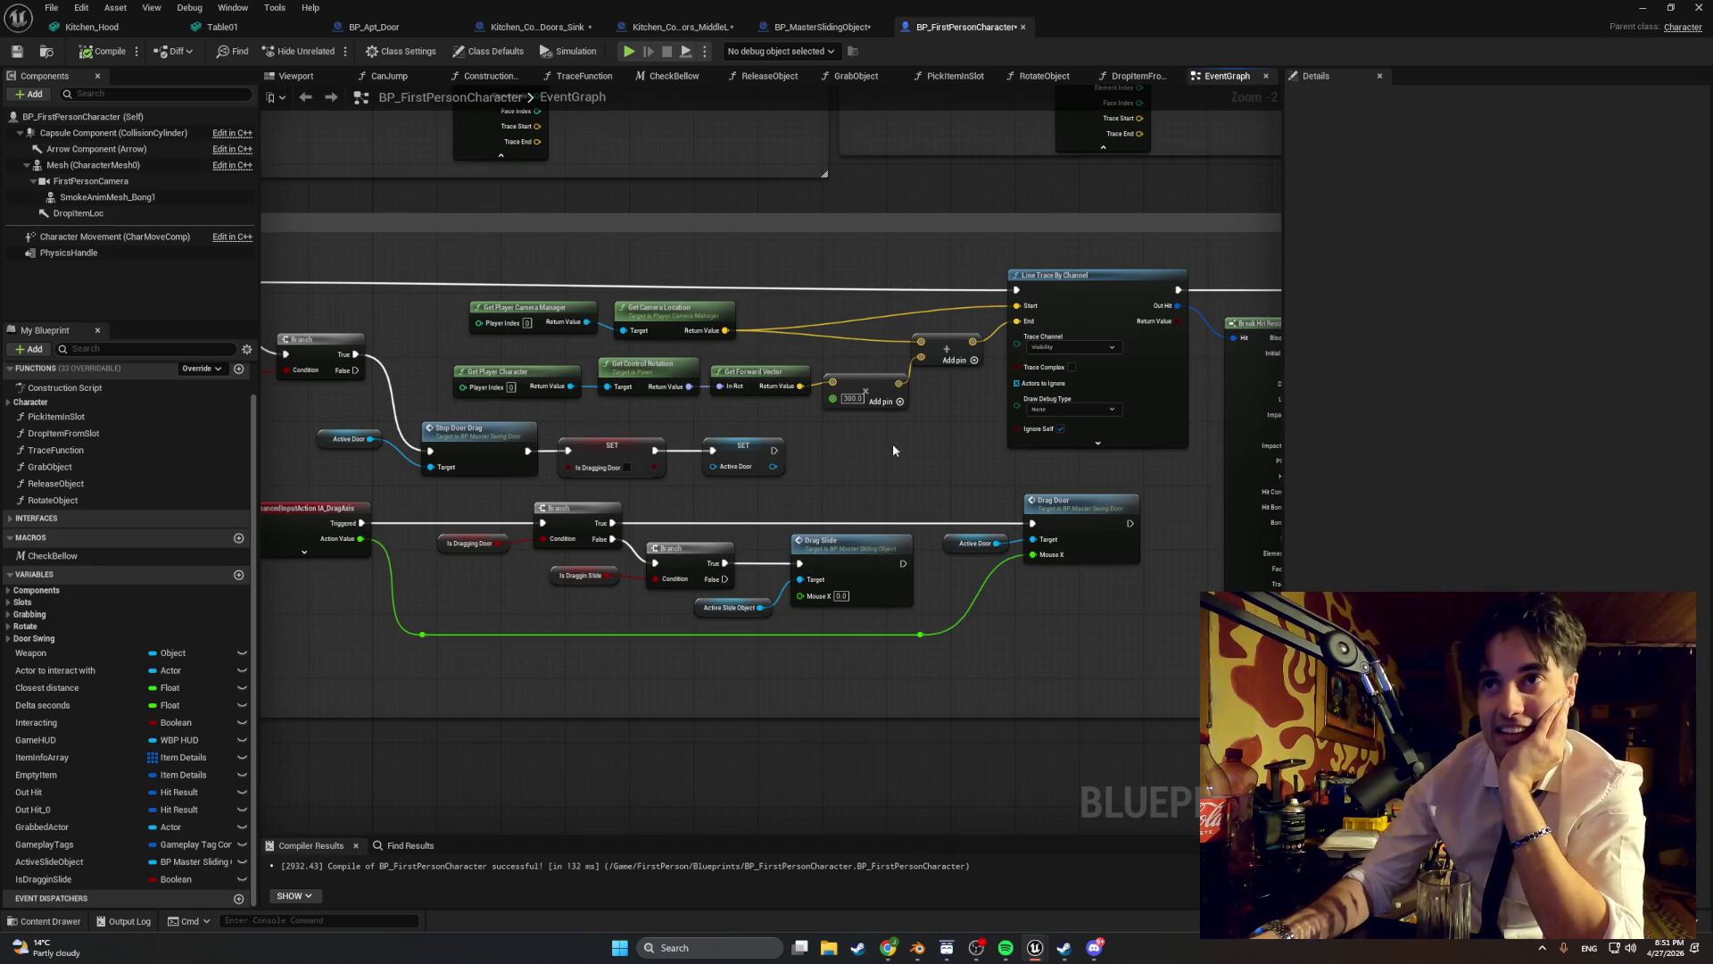
{"action": "mouse_move", "coordinate": [892, 449]}
{"action": "left_mouse_down"}
{"action": "mouse_move", "coordinate": [791, 447]}
{"action": "mouse_move", "coordinate": [849, 455]}
{"action": "left_mouse_up"}
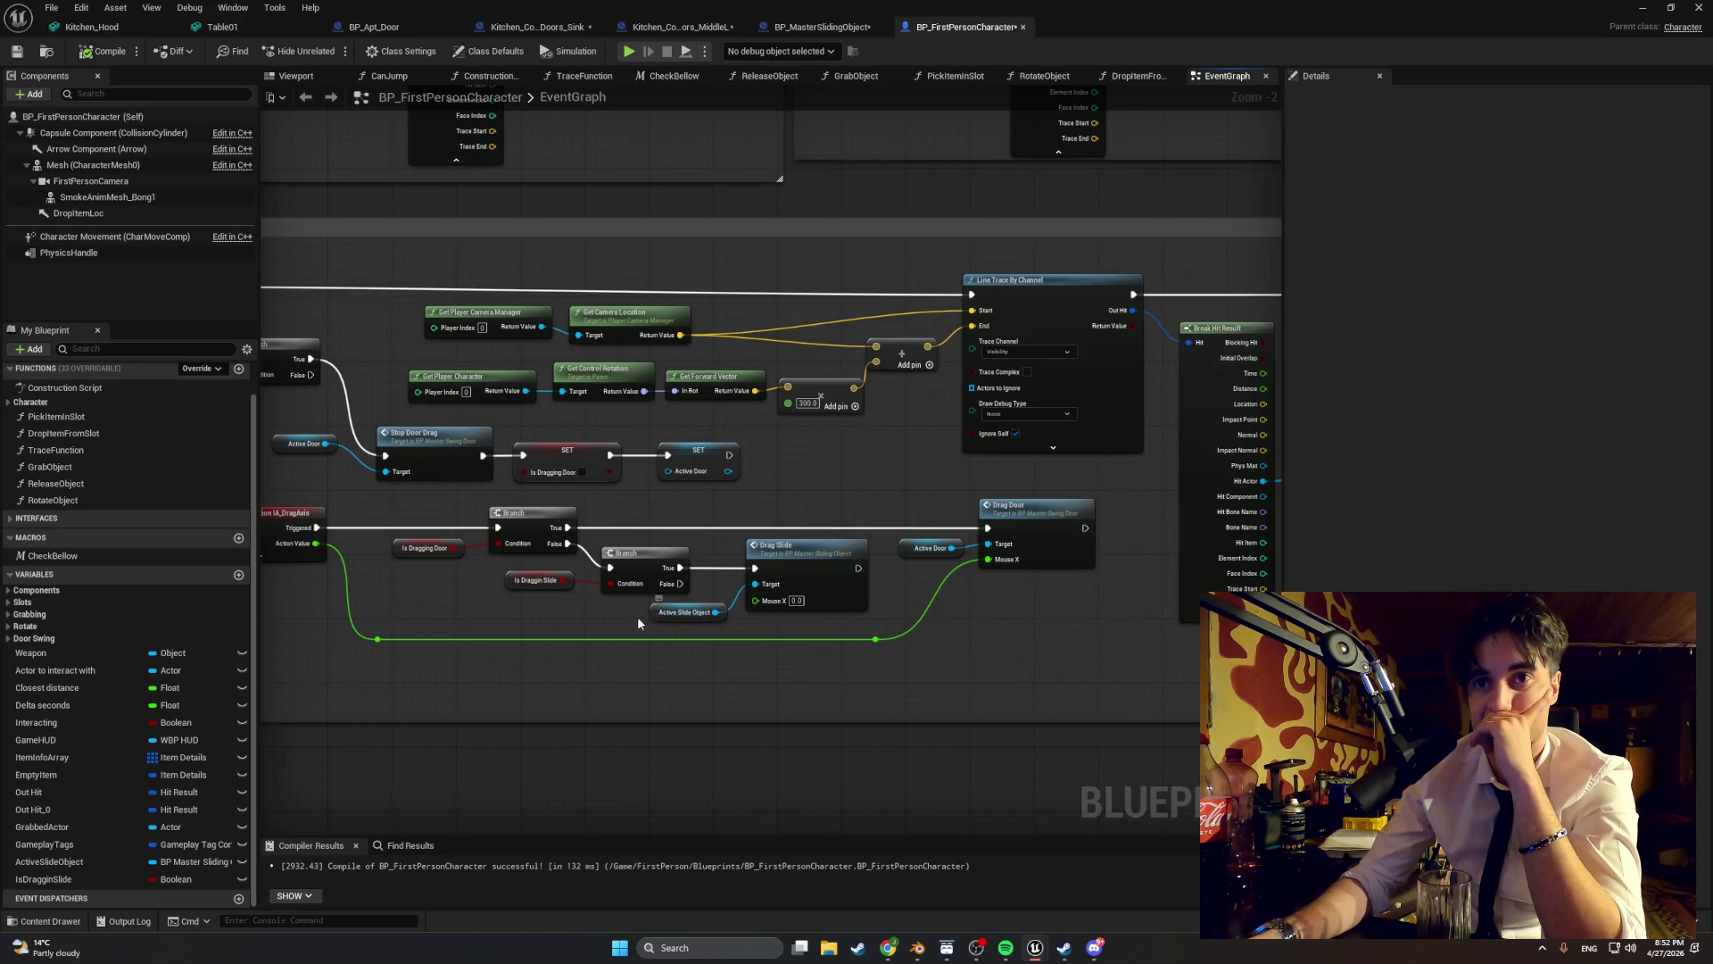
{"action": "left_click_drag", "start_coordinate": [651, 623], "coordinate": [582, 626]}
{"action": "double_click", "coordinate": [688, 640]}
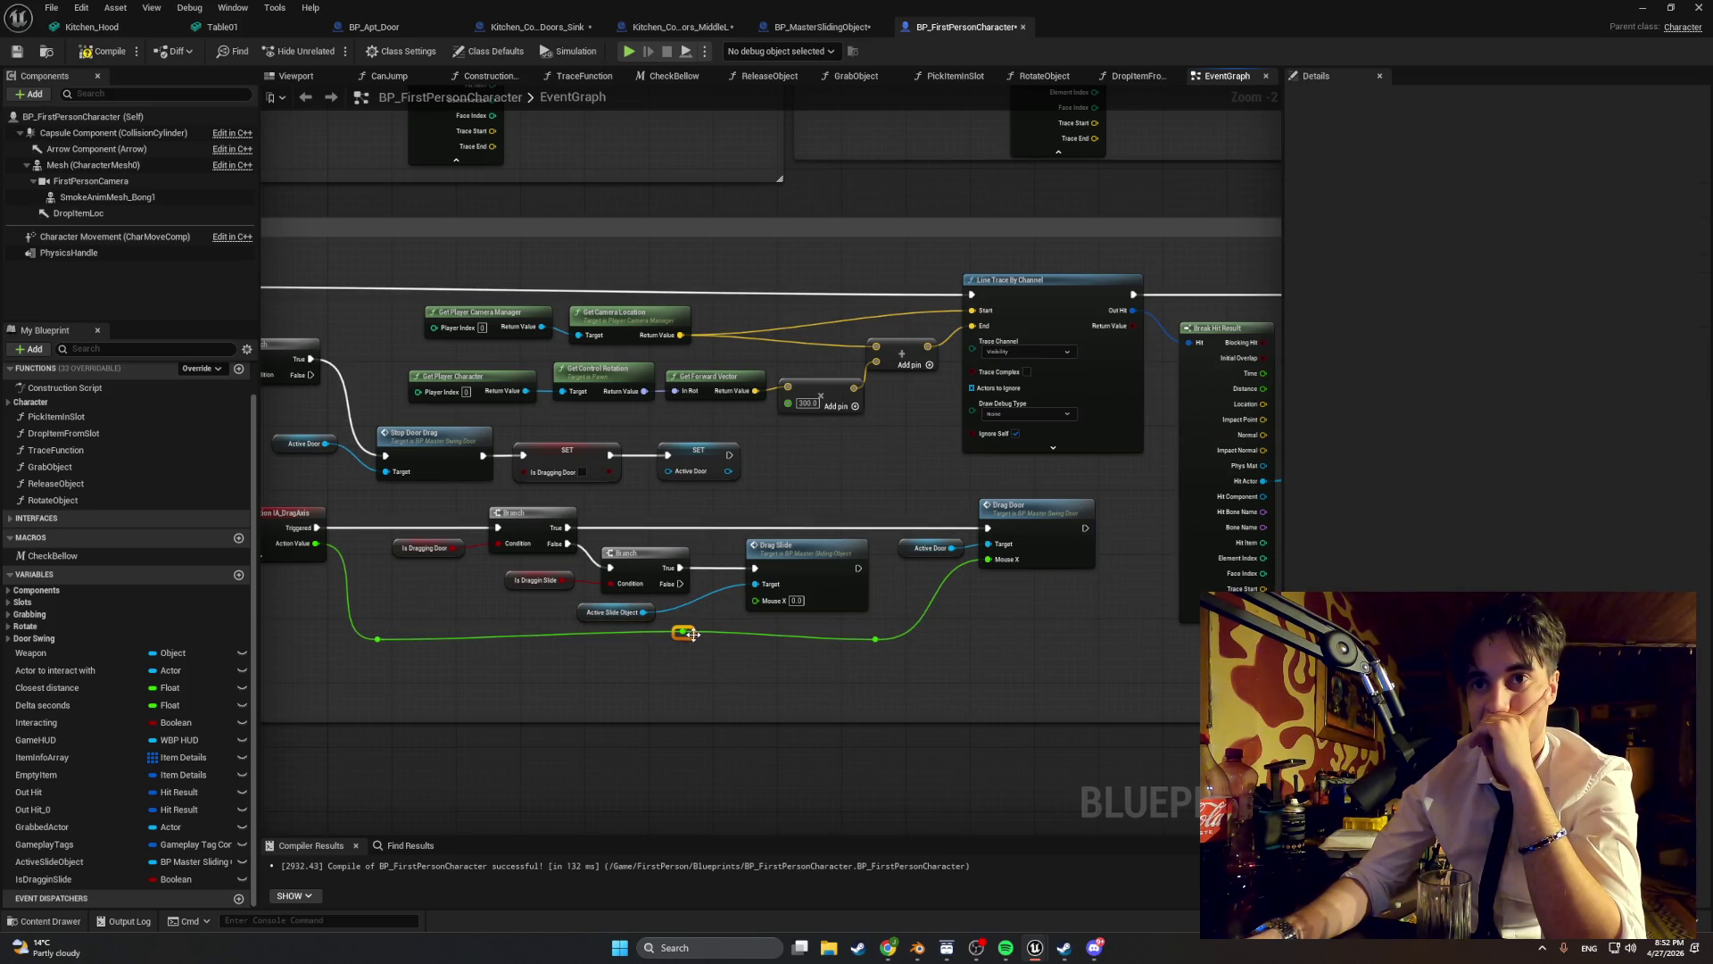
{"action": "mouse_move", "coordinate": [694, 634]}
{"action": "left_mouse_down"}
{"action": "mouse_move", "coordinate": [714, 647]}
{"action": "mouse_move", "coordinate": [757, 599]}
{"action": "left_mouse_up"}
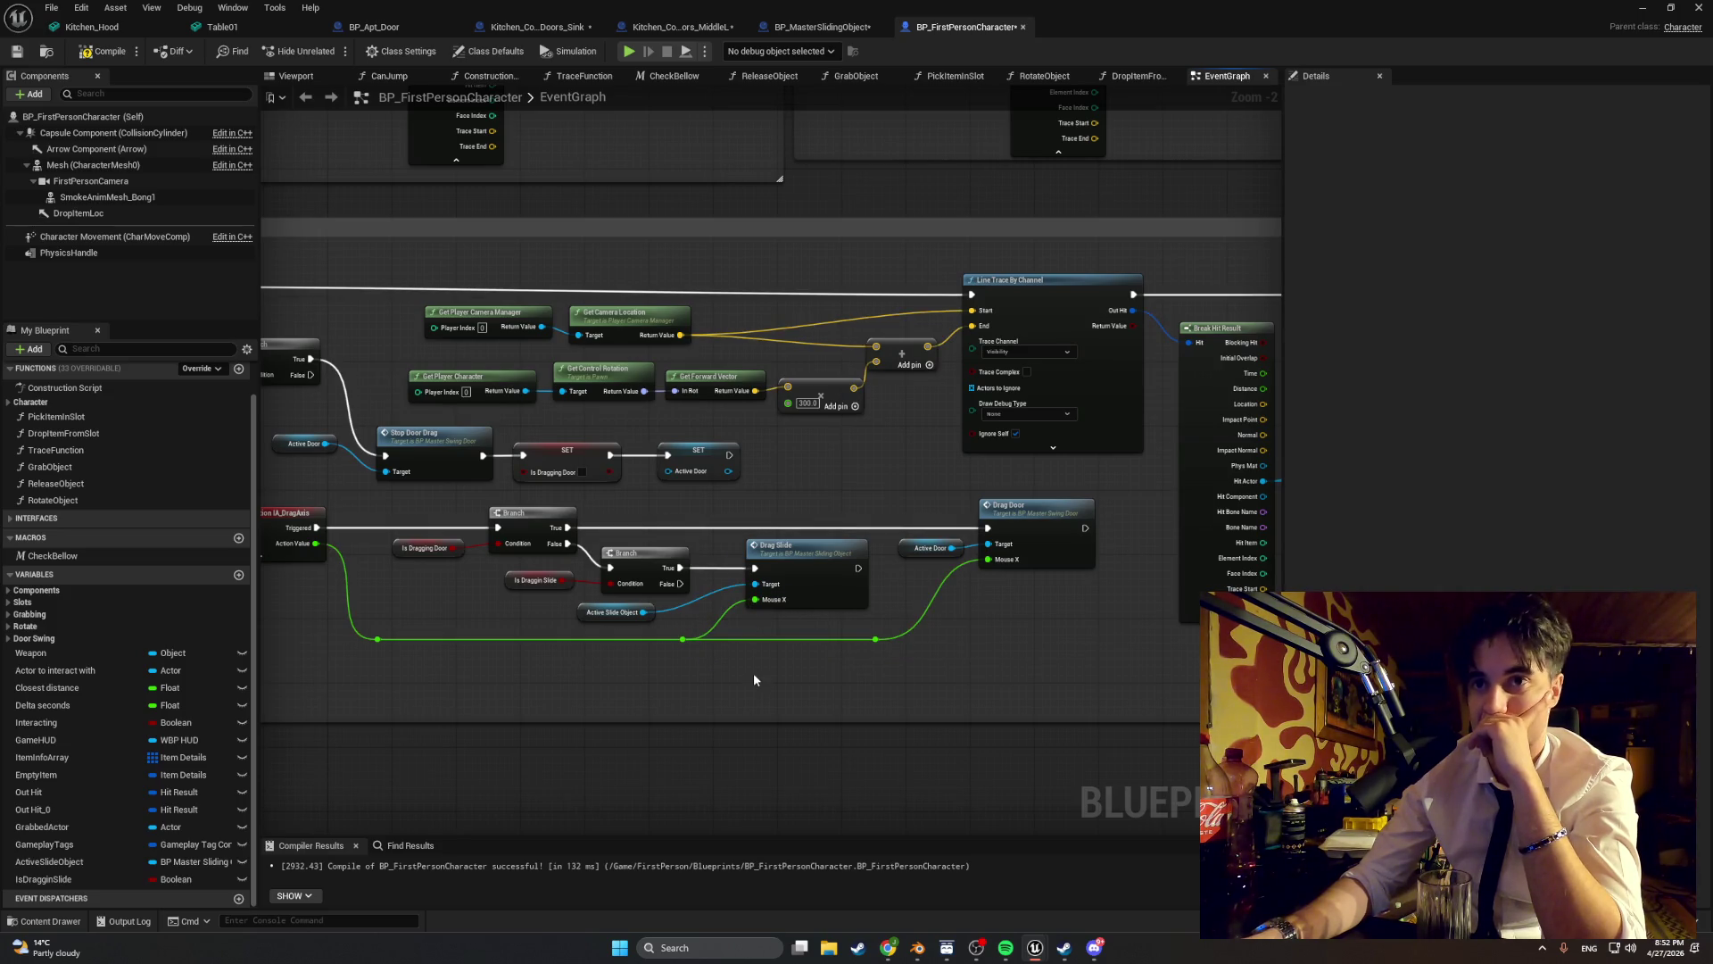
{"action": "left_click", "coordinate": [92, 56]}
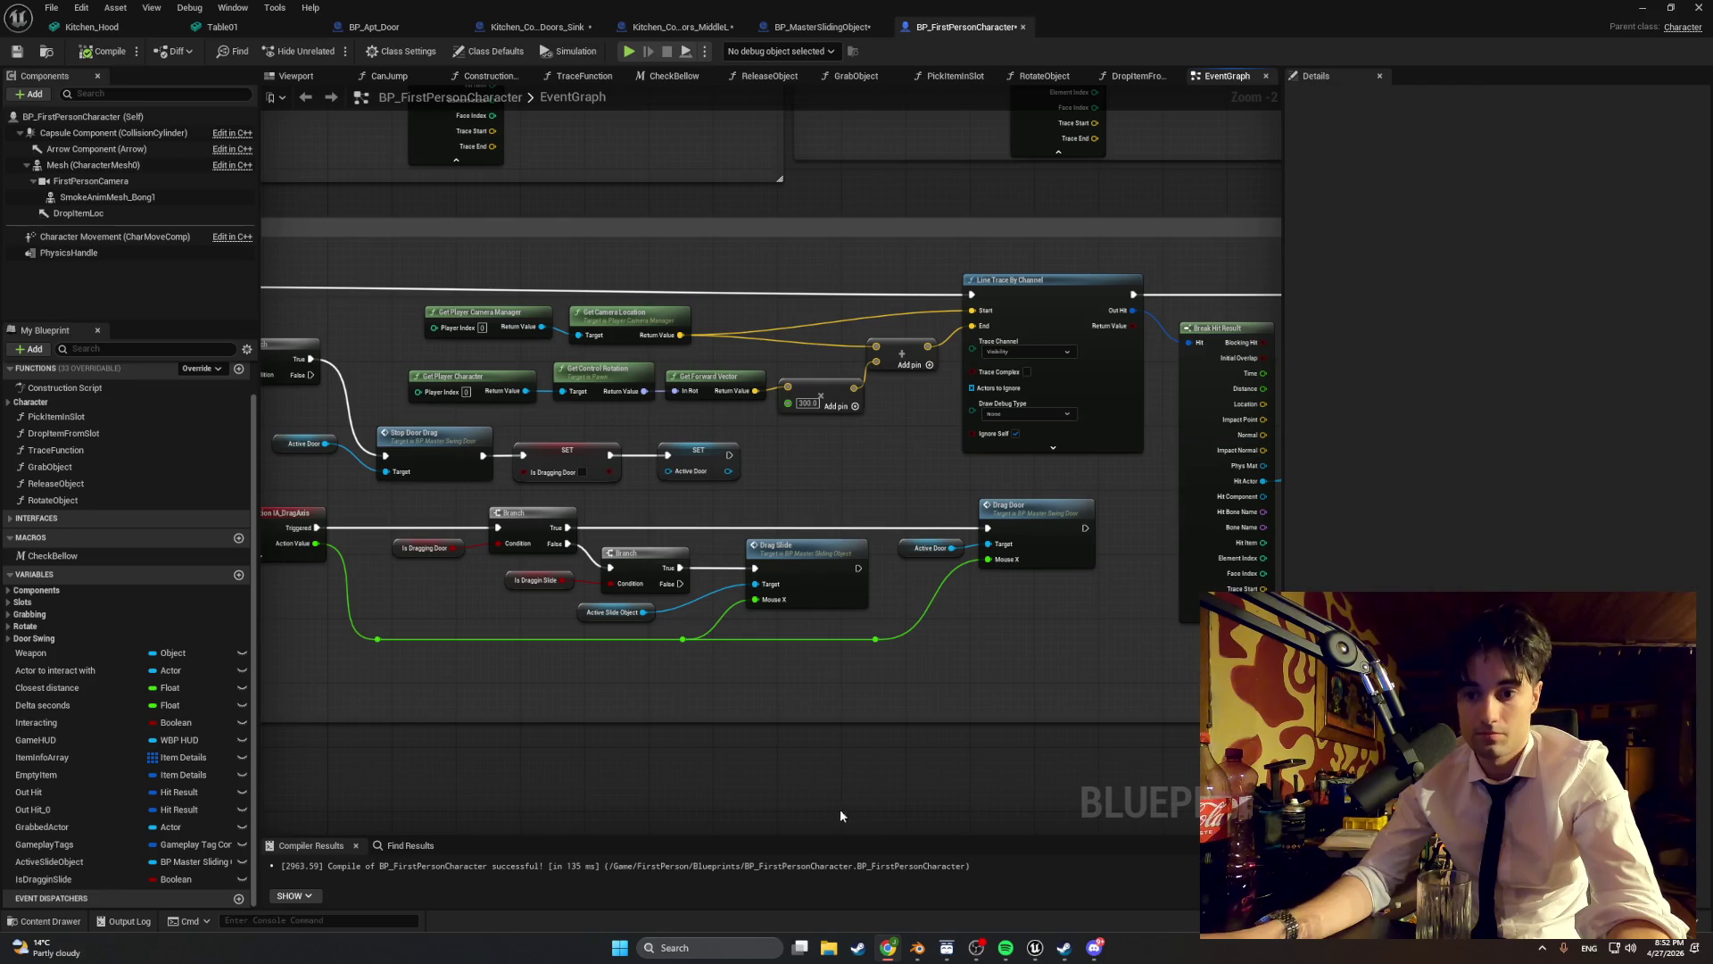
{"action": "mouse_move", "coordinate": [483, 768]}
{"action": "left_mouse_down"}
{"action": "mouse_move", "coordinate": [719, 769]}
{"action": "mouse_move", "coordinate": [836, 837]}
{"action": "mouse_move", "coordinate": [728, 804]}
{"action": "left_mouse_up"}
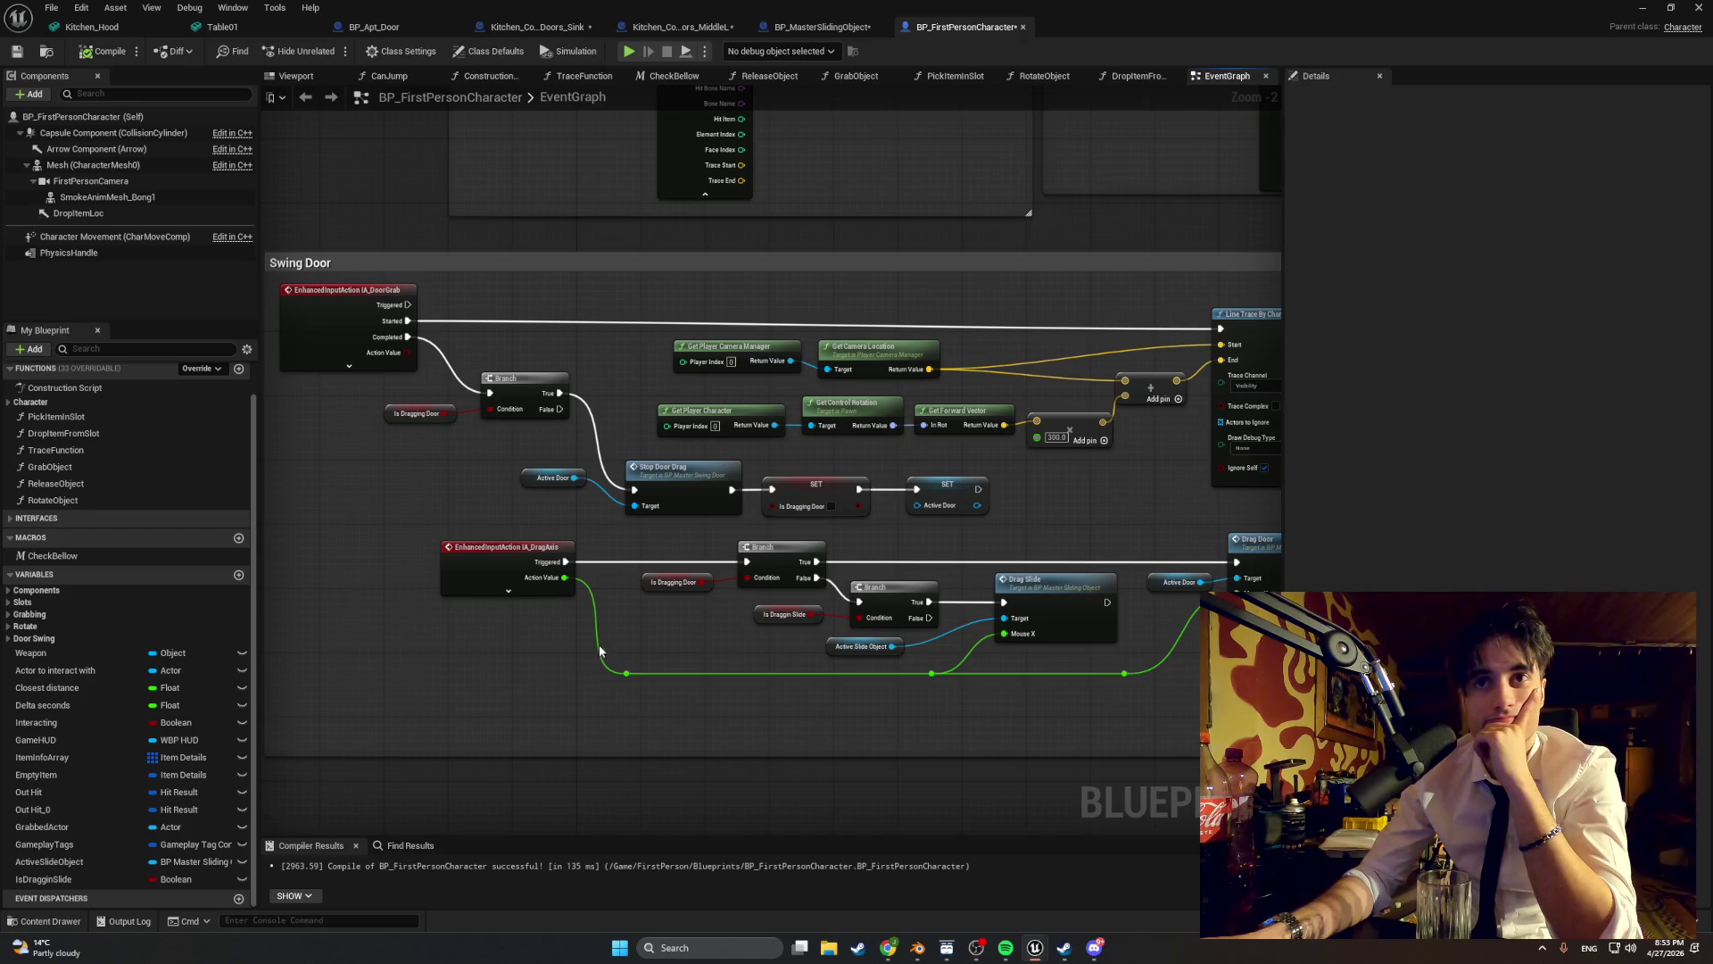
{"action": "scroll", "coordinate": [817, 664], "scroll_direction": "down", "scroll_amount": 2}
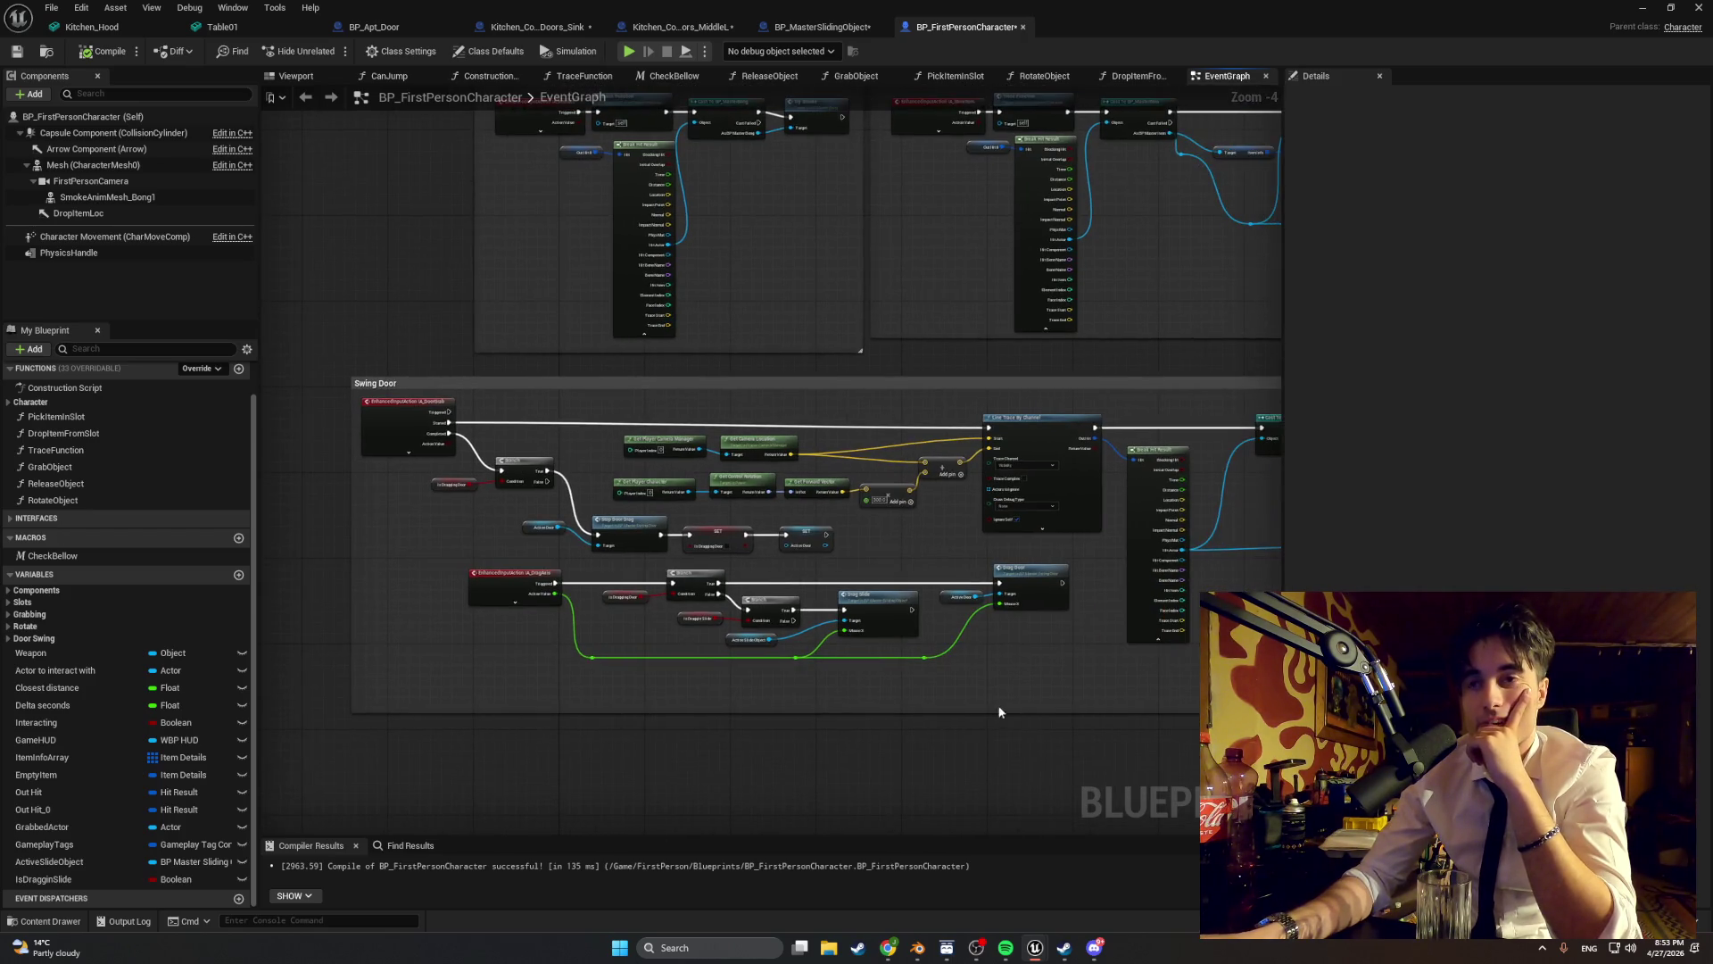
- Rearrange the graph: move the drag-axis nodes down and shift the door-grab Branch and getters
{"action": "mouse_move", "coordinate": [1047, 695]}
{"action": "left_mouse_down"}
{"action": "mouse_move", "coordinate": [741, 612]}
{"action": "mouse_move", "coordinate": [423, 578]}
{"action": "left_mouse_up"}
{"action": "left_click_drag", "start_coordinate": [529, 580], "coordinate": [493, 780]}
{"action": "scroll", "coordinate": [490, 586], "scroll_direction": "up", "scroll_amount": 3}
{"action": "left_click", "coordinate": [496, 580]}
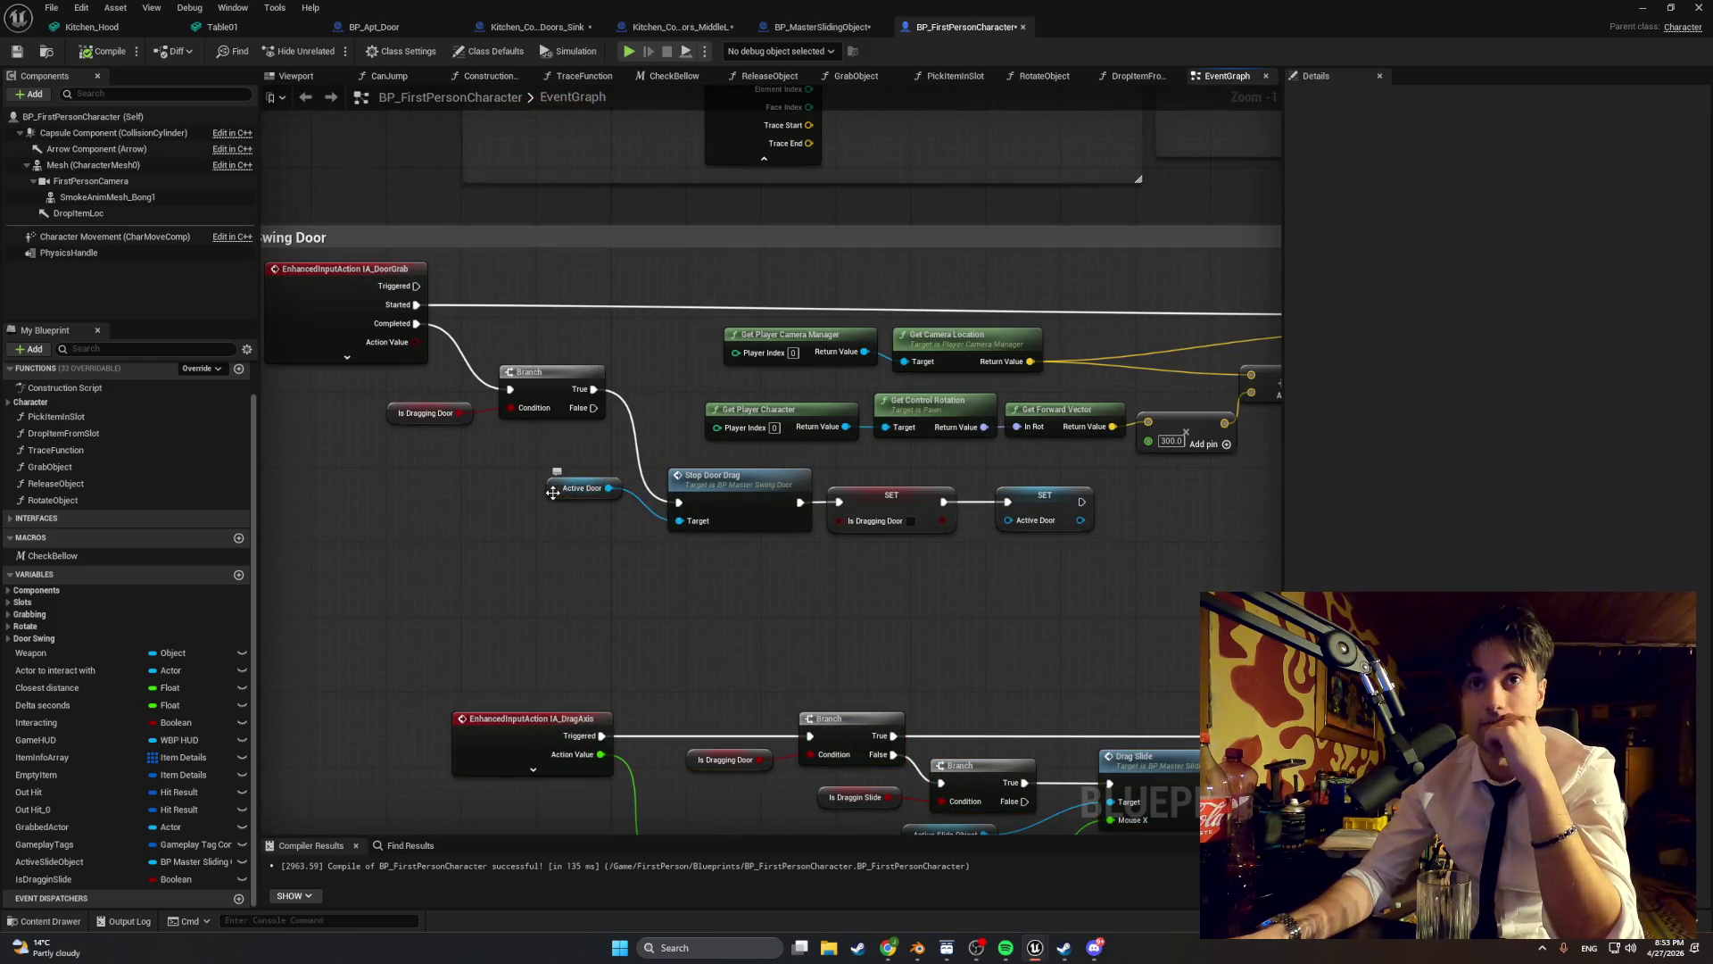
{"action": "left_click_drag", "start_coordinate": [550, 495], "coordinate": [579, 528]}
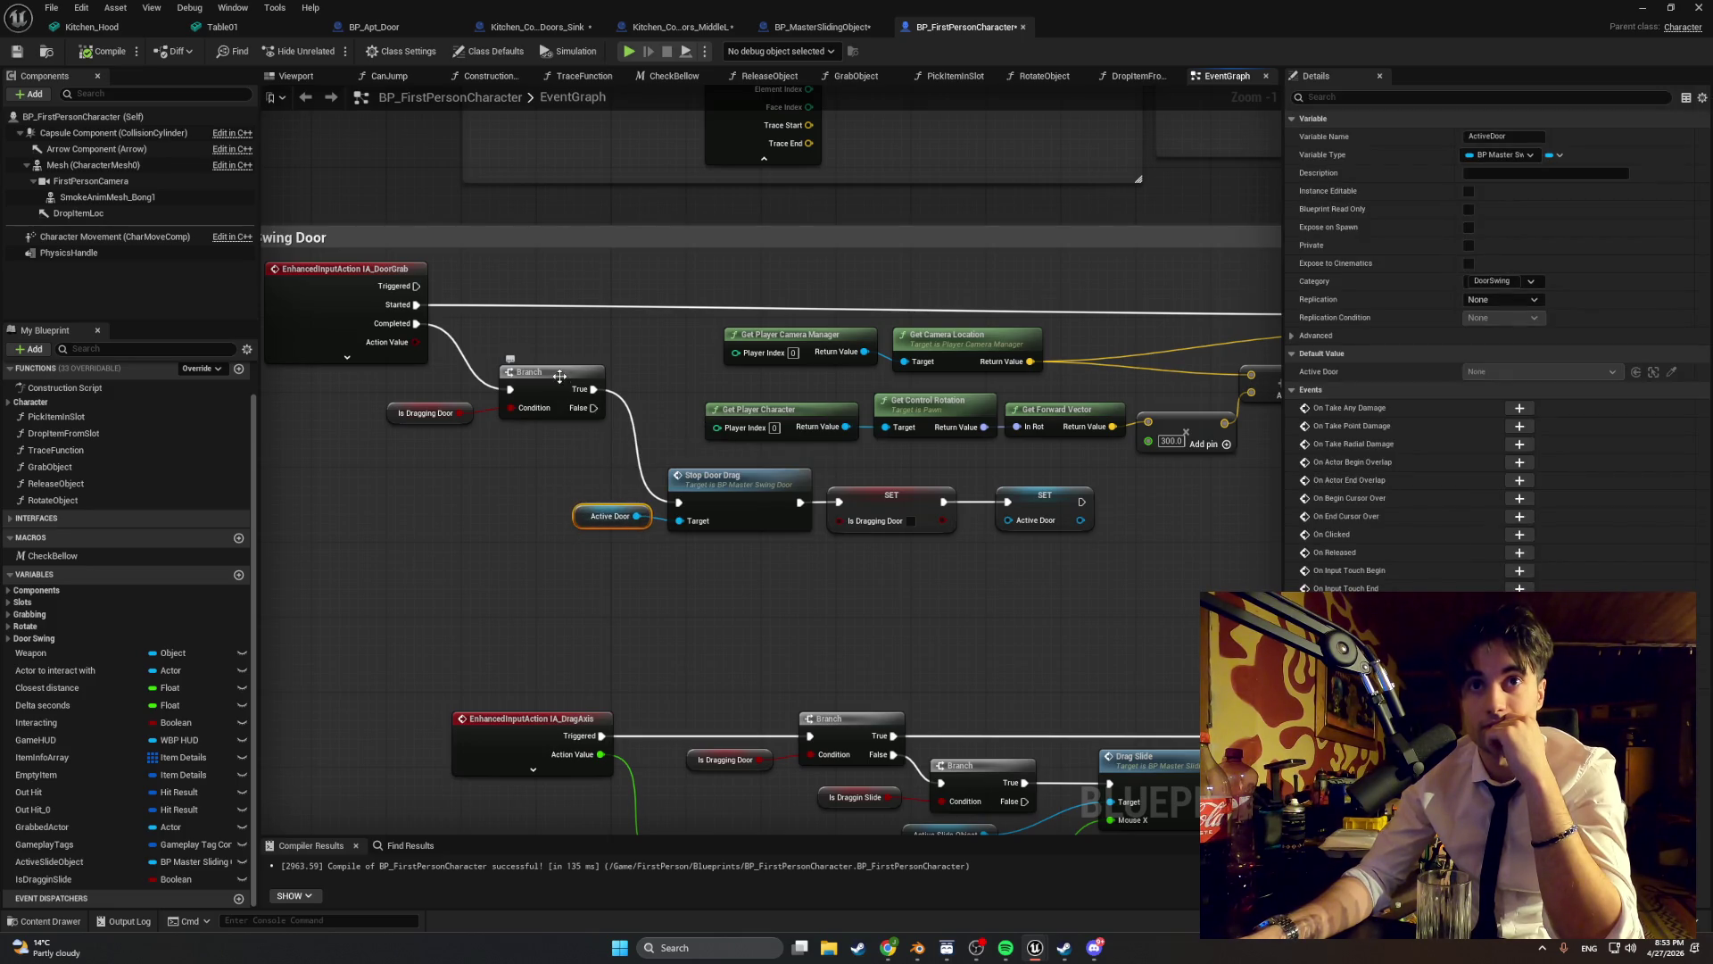
{"action": "left_click_drag", "start_coordinate": [560, 378], "coordinate": [522, 378]}
{"action": "left_click_drag", "start_coordinate": [394, 419], "coordinate": [366, 423]}
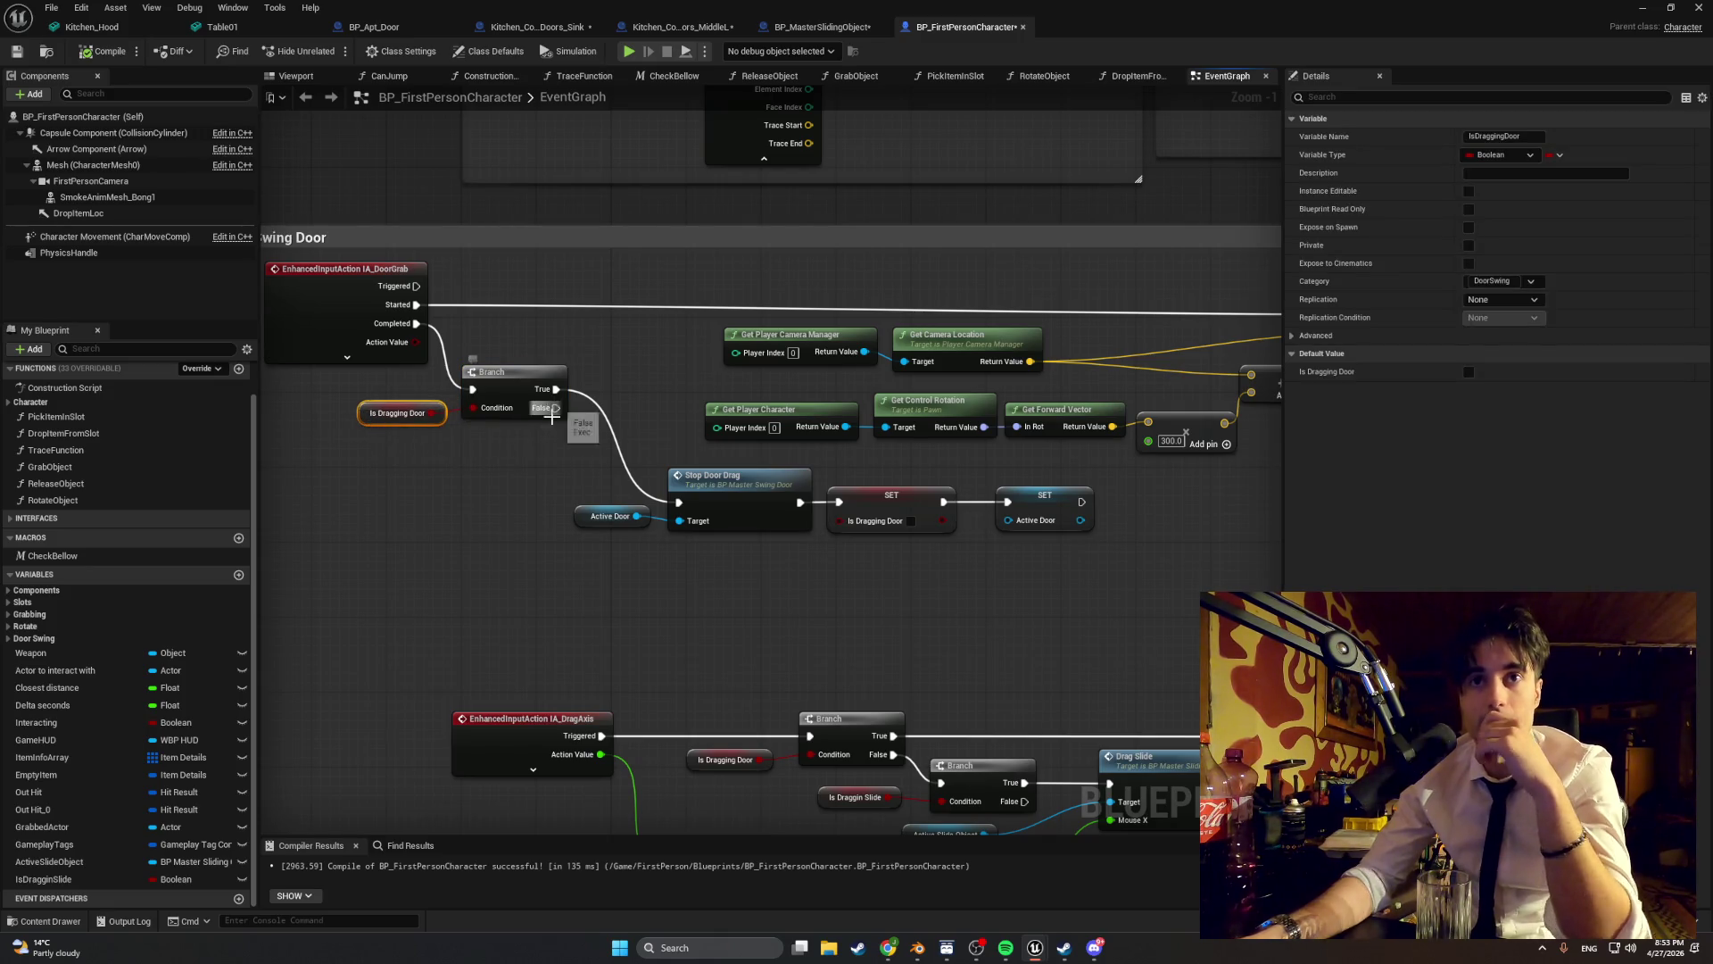
- Add a Branch off the door-grab Branch's False output, with an Is Draggin Slide getter as Condition
{"action": "left_click", "coordinate": [485, 542]}
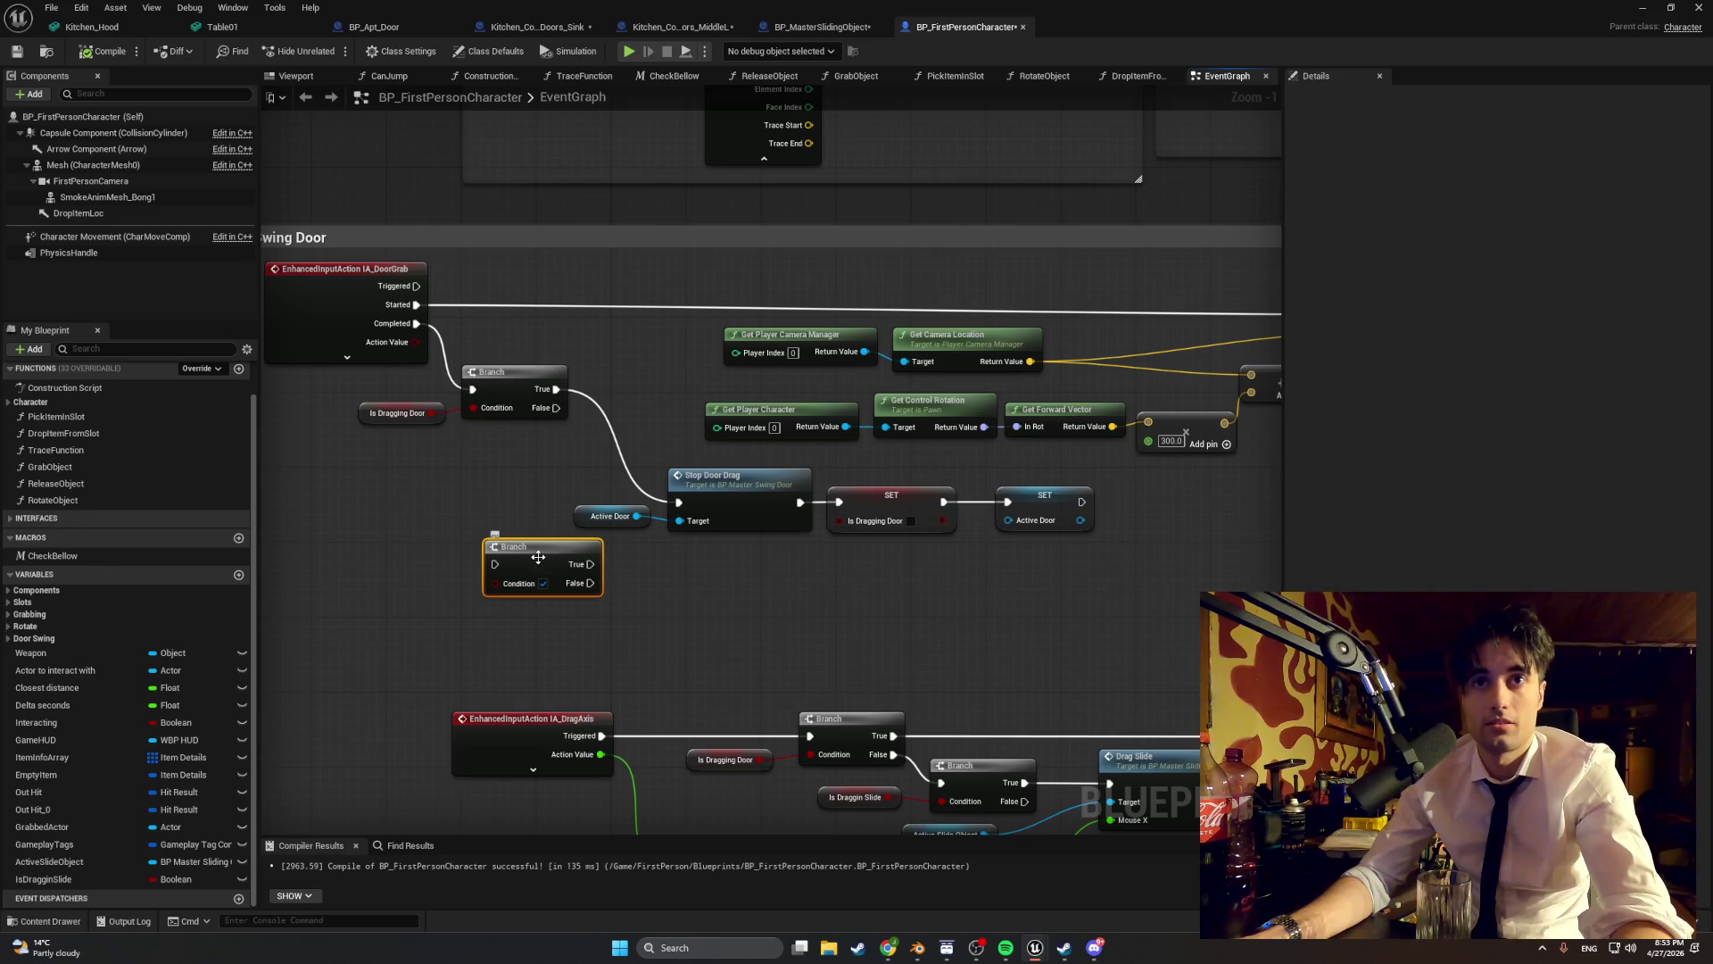
{"action": "left_click_drag", "start_coordinate": [556, 408], "coordinate": [495, 564]}
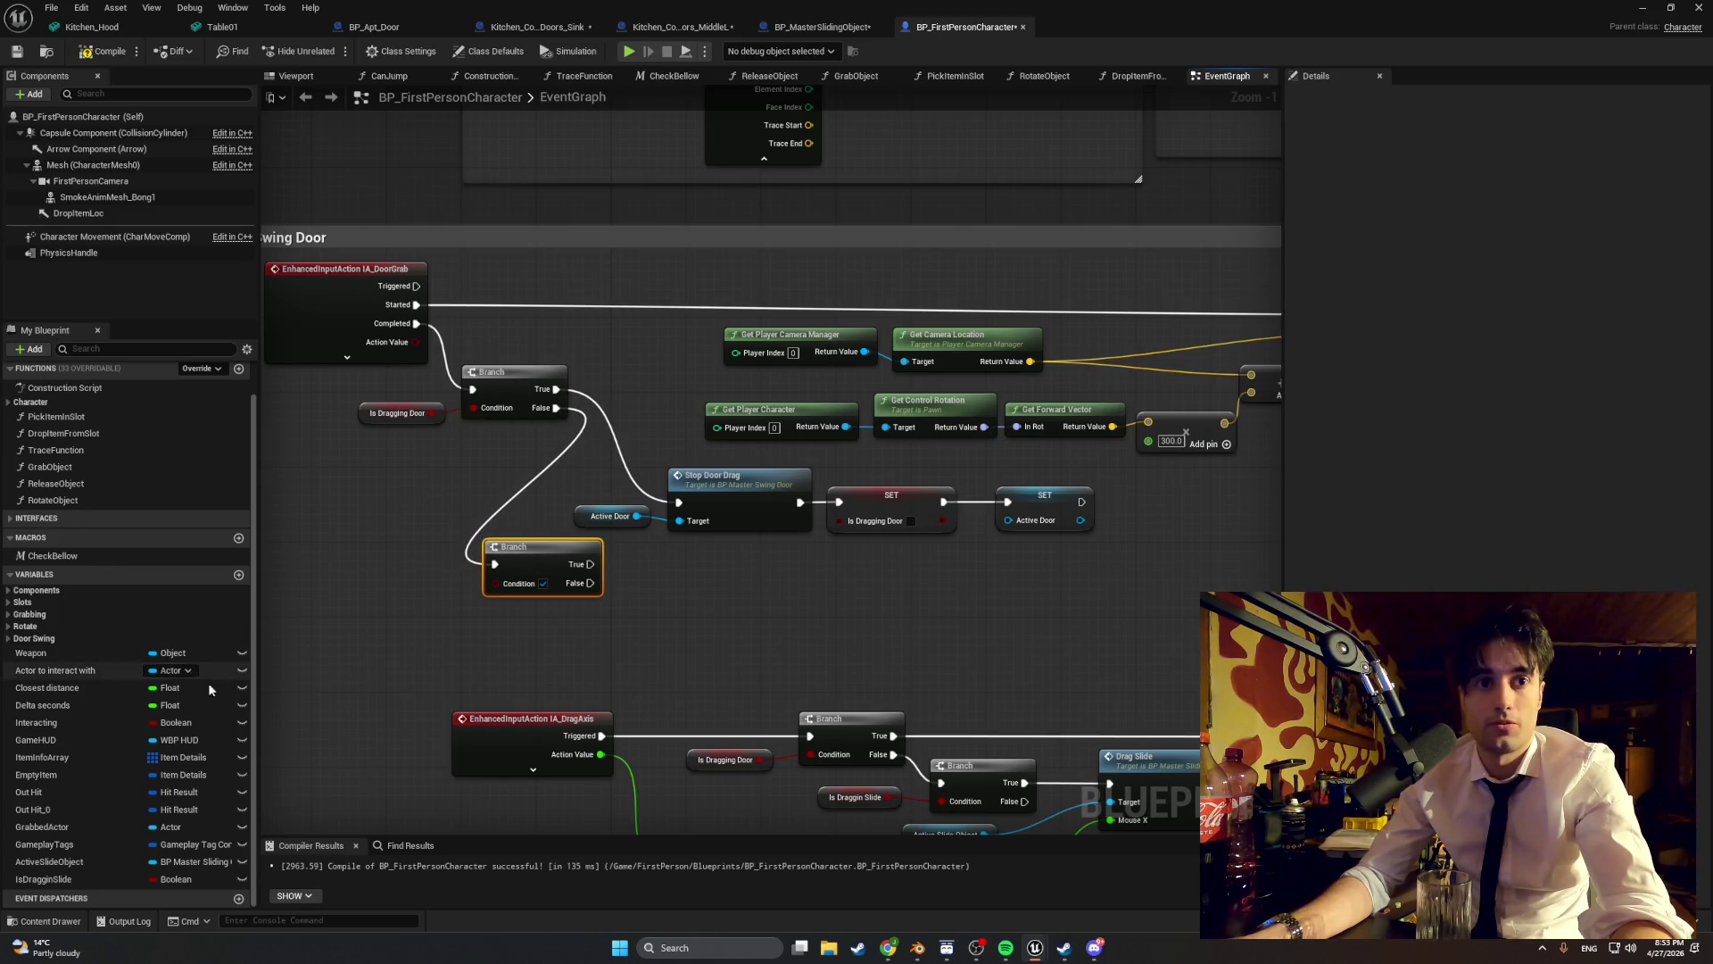
{"action": "mouse_move", "coordinate": [116, 880]}
{"action": "left_mouse_down"}
{"action": "mouse_move", "coordinate": [343, 613]}
{"action": "mouse_move", "coordinate": [497, 585]}
{"action": "left_mouse_up"}
{"action": "left_click", "coordinate": [379, 625]}
{"action": "left_click_drag", "start_coordinate": [378, 619], "coordinate": [386, 590]}
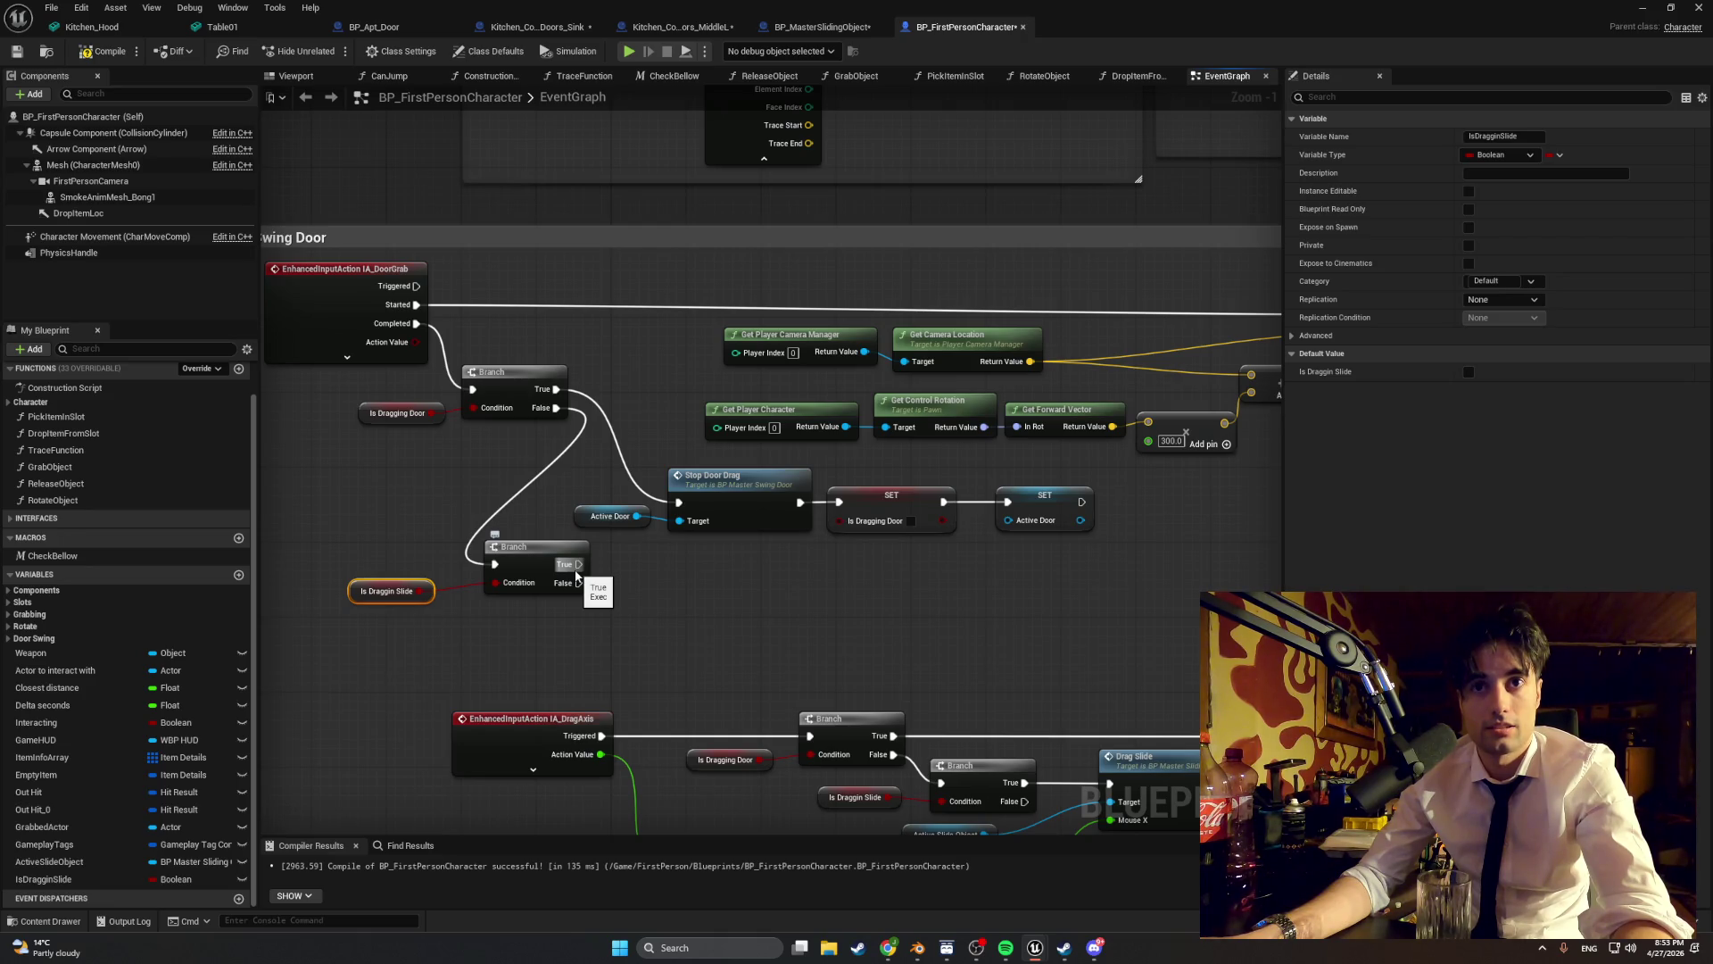
{"action": "mouse_move", "coordinate": [577, 564]}
{"action": "left_mouse_down"}
{"action": "mouse_move", "coordinate": [701, 620]}
{"action": "mouse_move", "coordinate": [690, 611]}
{"action": "left_mouse_up"}
{"action": "left_click", "coordinate": [480, 697]}
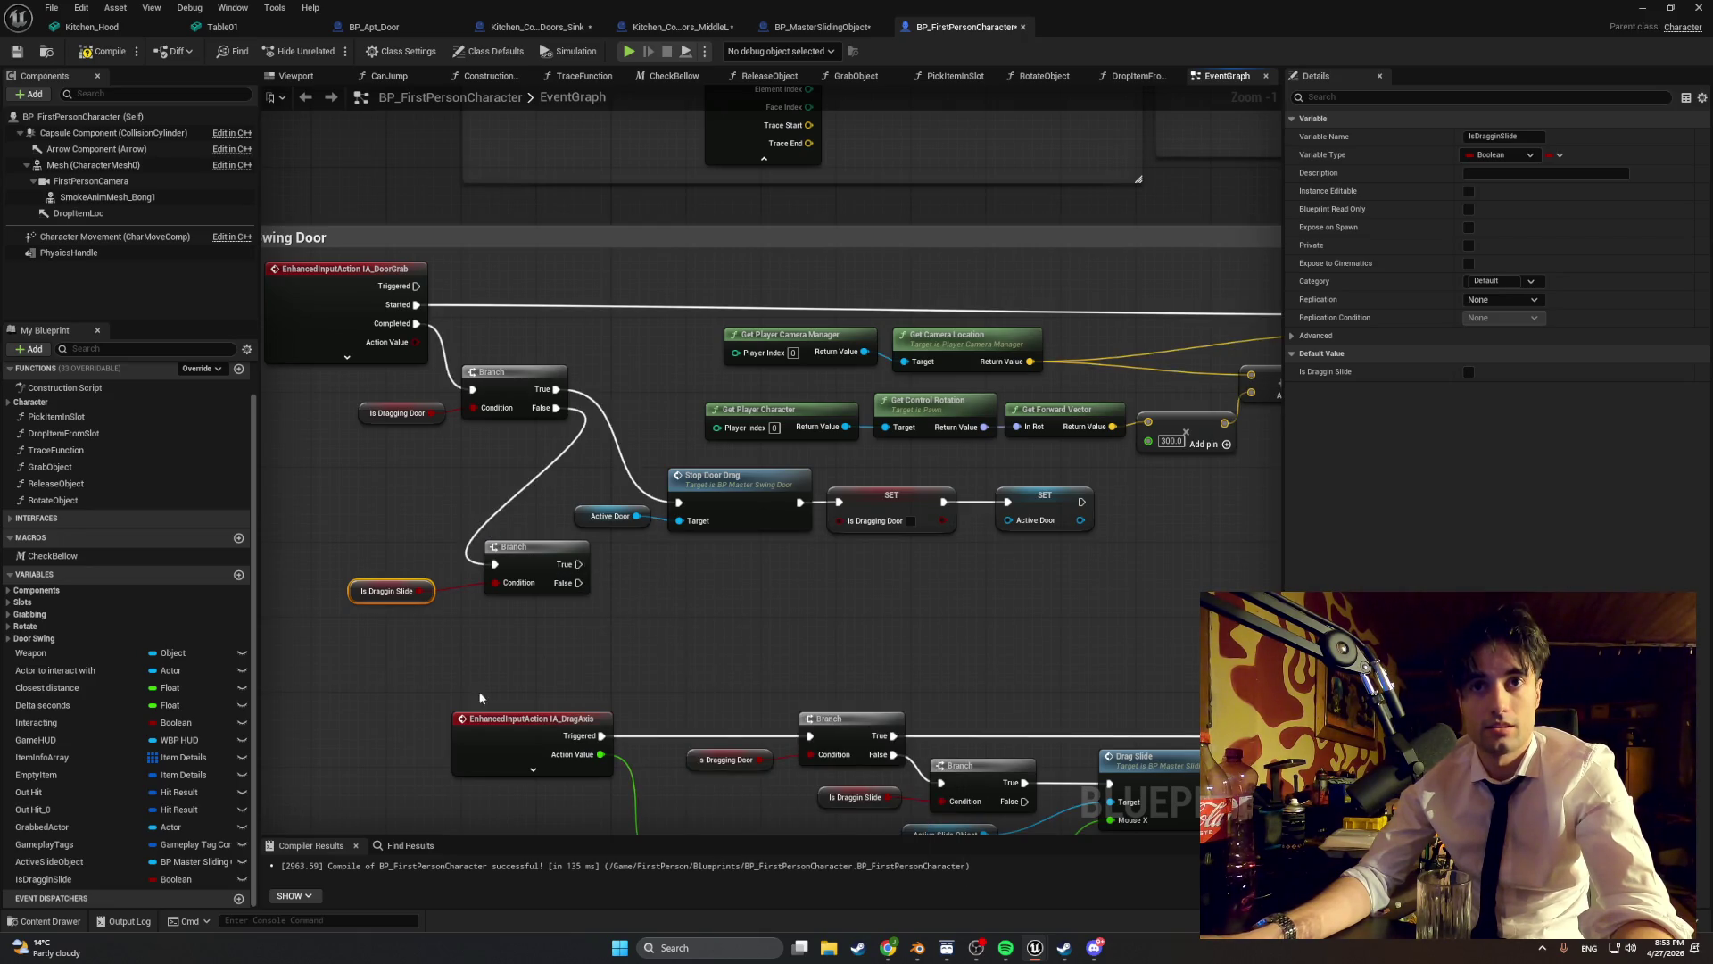
- Create an ObjectSlide category for the ActiveSlideObject variable
{"action": "left_click", "coordinate": [109, 862]}
{"action": "left_click", "coordinate": [1502, 281]}
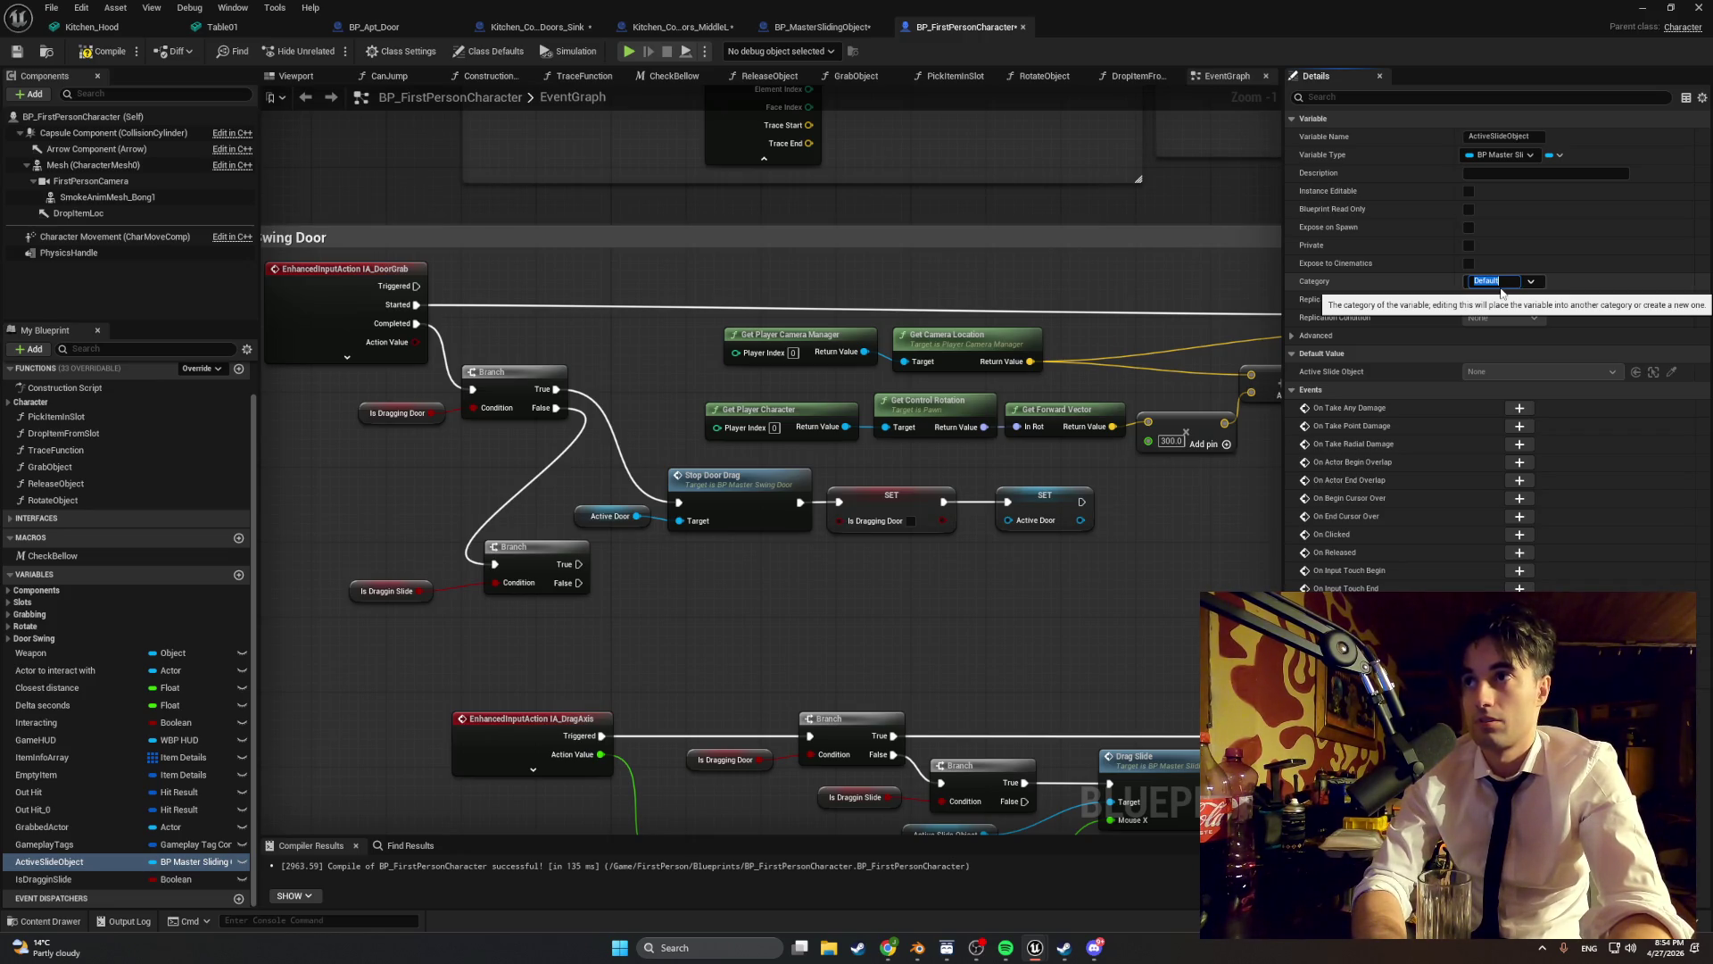
{"action": "type", "text": "DojectSlide"}
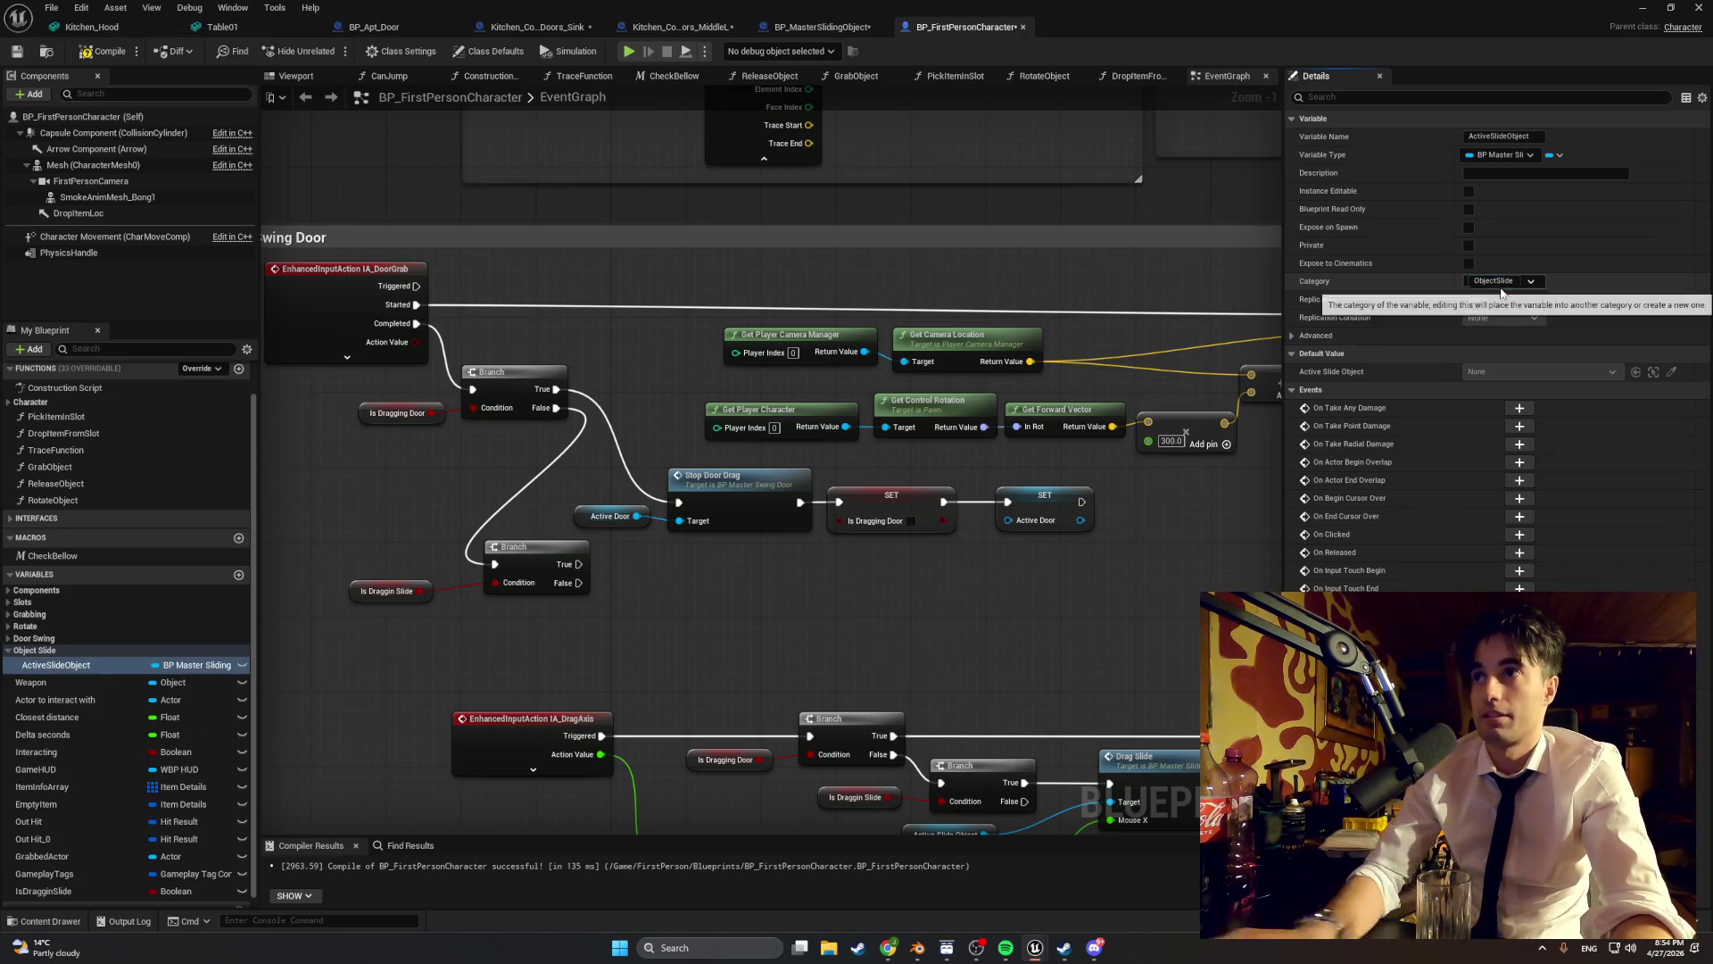
{"action": "key", "text": "Return"}
- Assign IsDragginSlide to the ObjectSlide category and drop an Active Slide Object getter into the graph
{"action": "left_click", "coordinate": [70, 880]}
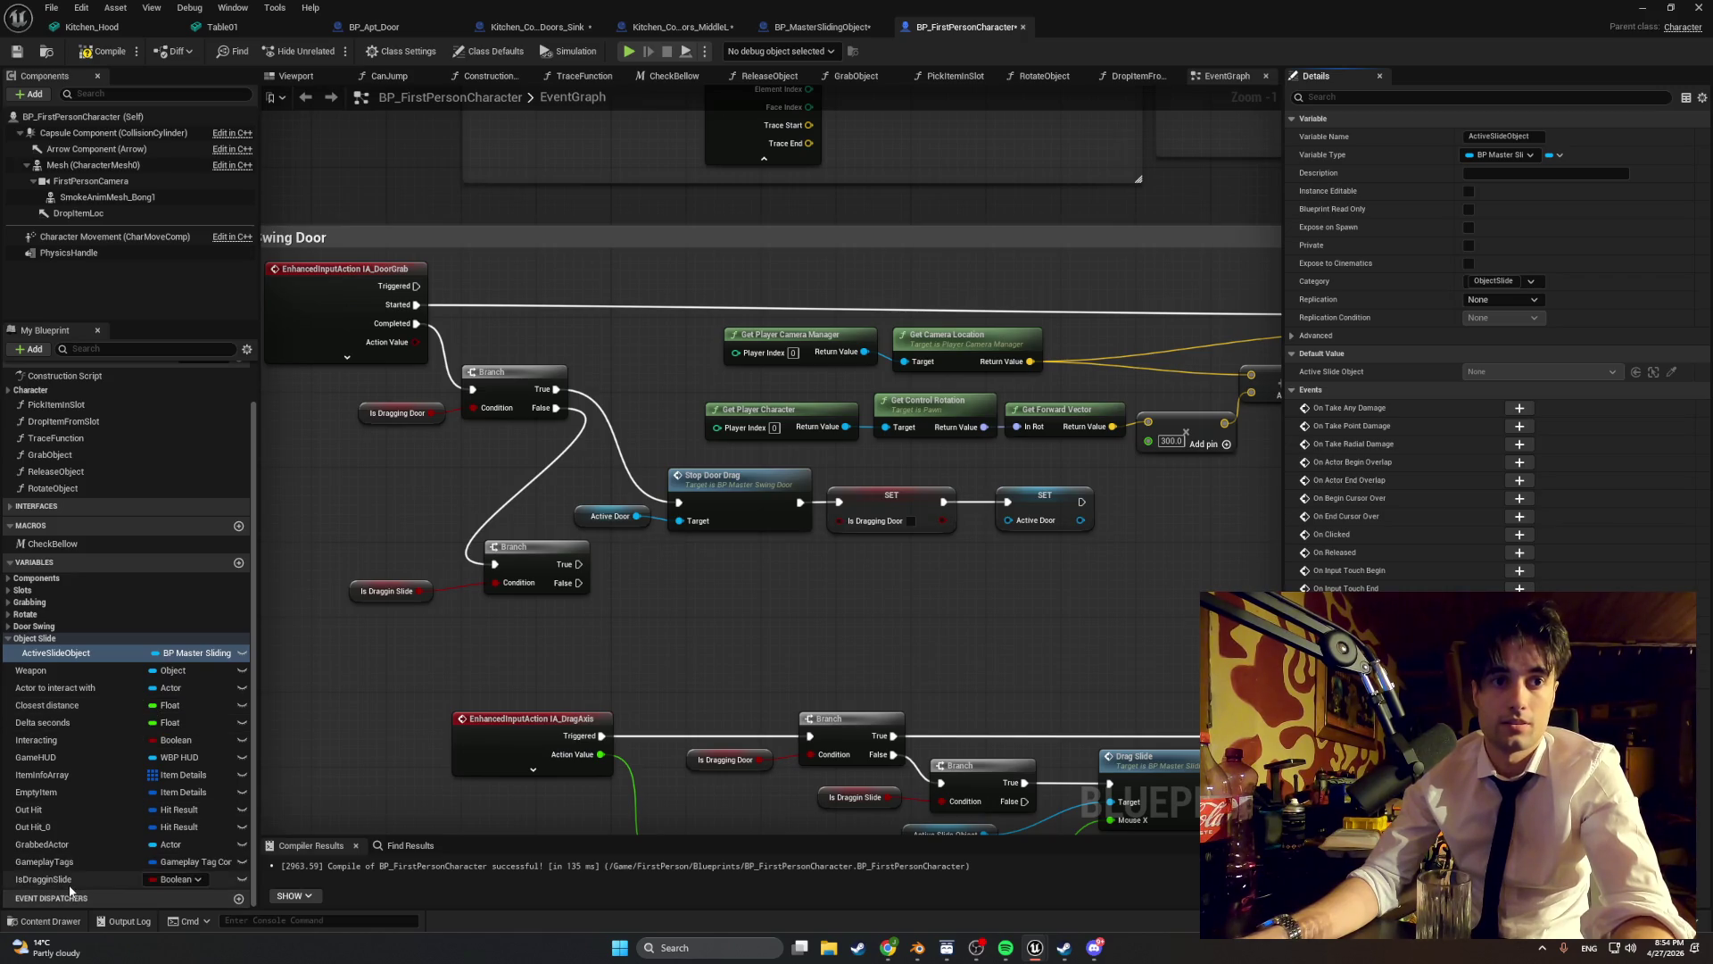
{"action": "left_click", "coordinate": [1531, 281]}
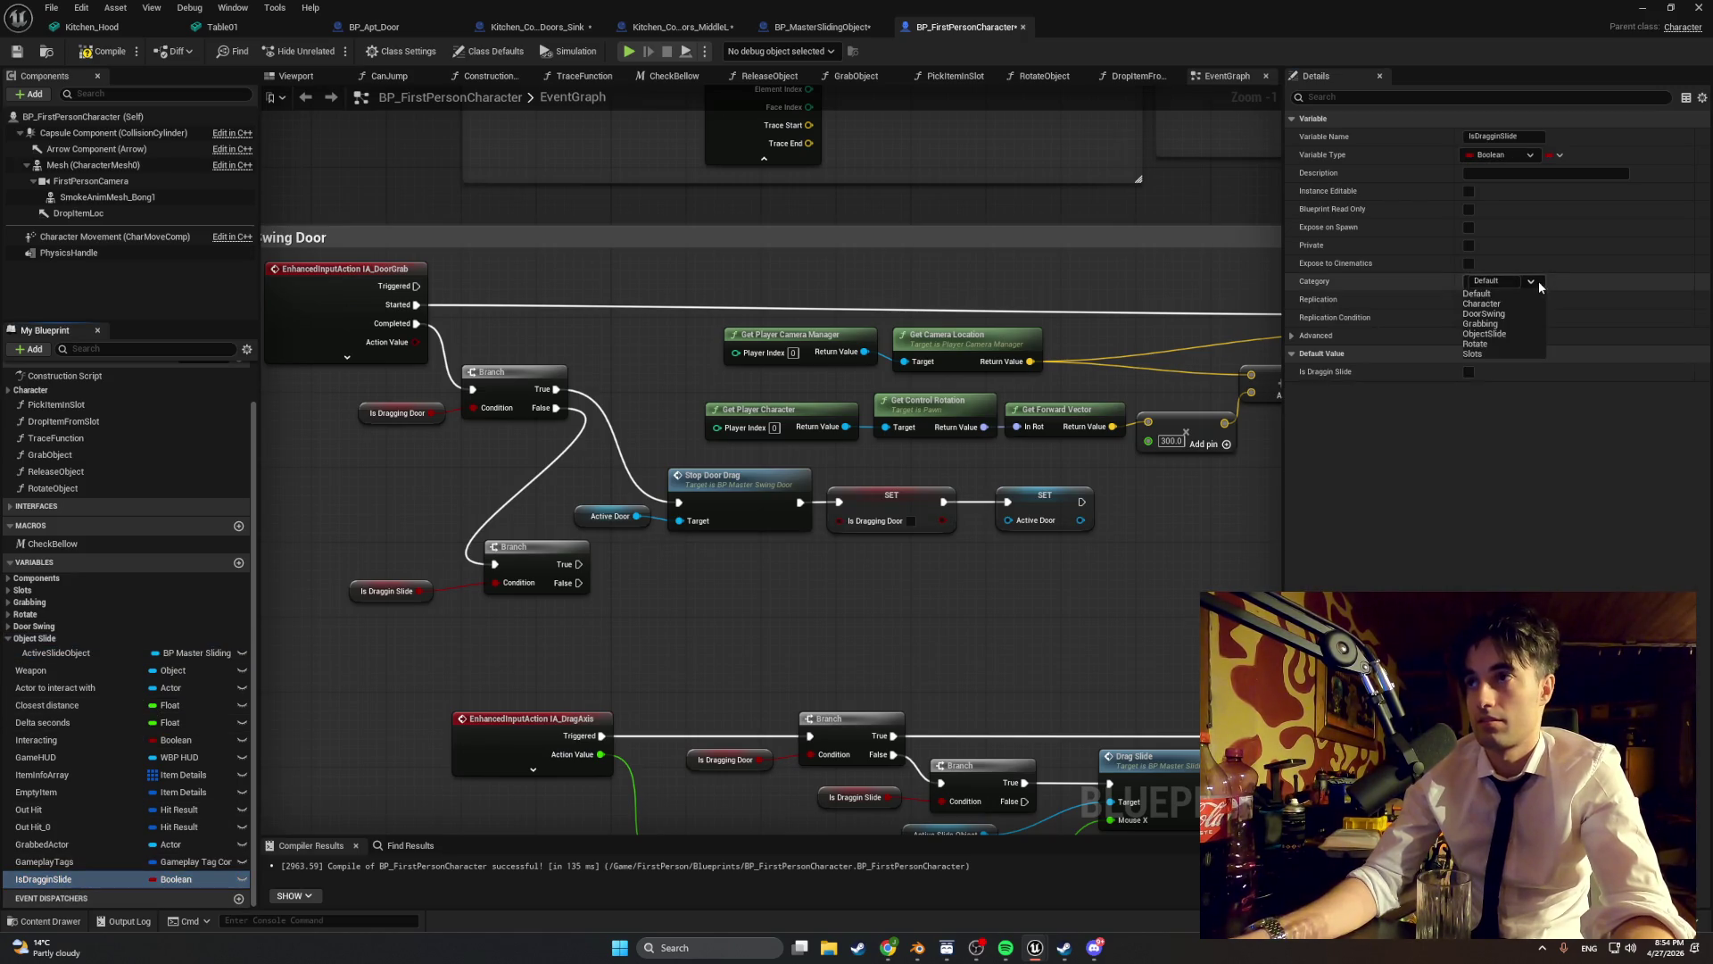
{"action": "left_click", "coordinate": [1513, 334]}
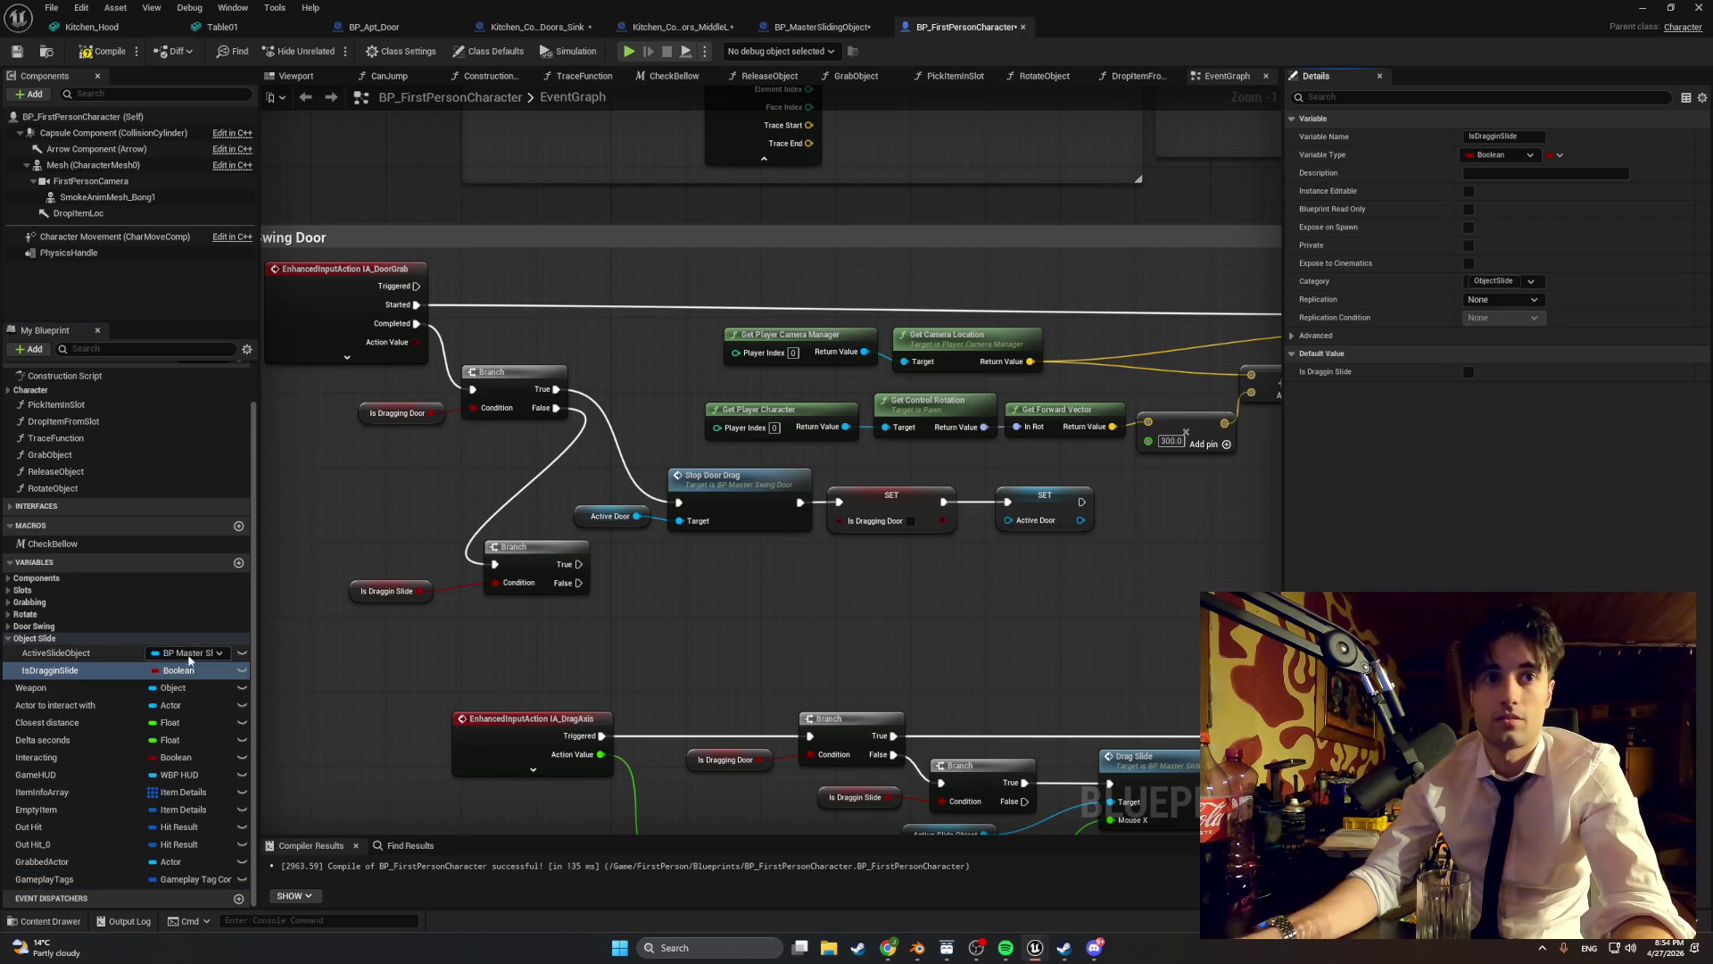
{"action": "mouse_move", "coordinate": [57, 652]}
{"action": "left_mouse_down"}
{"action": "mouse_move", "coordinate": [593, 636]}
{"action": "mouse_move", "coordinate": [742, 606]}
{"action": "left_mouse_up"}
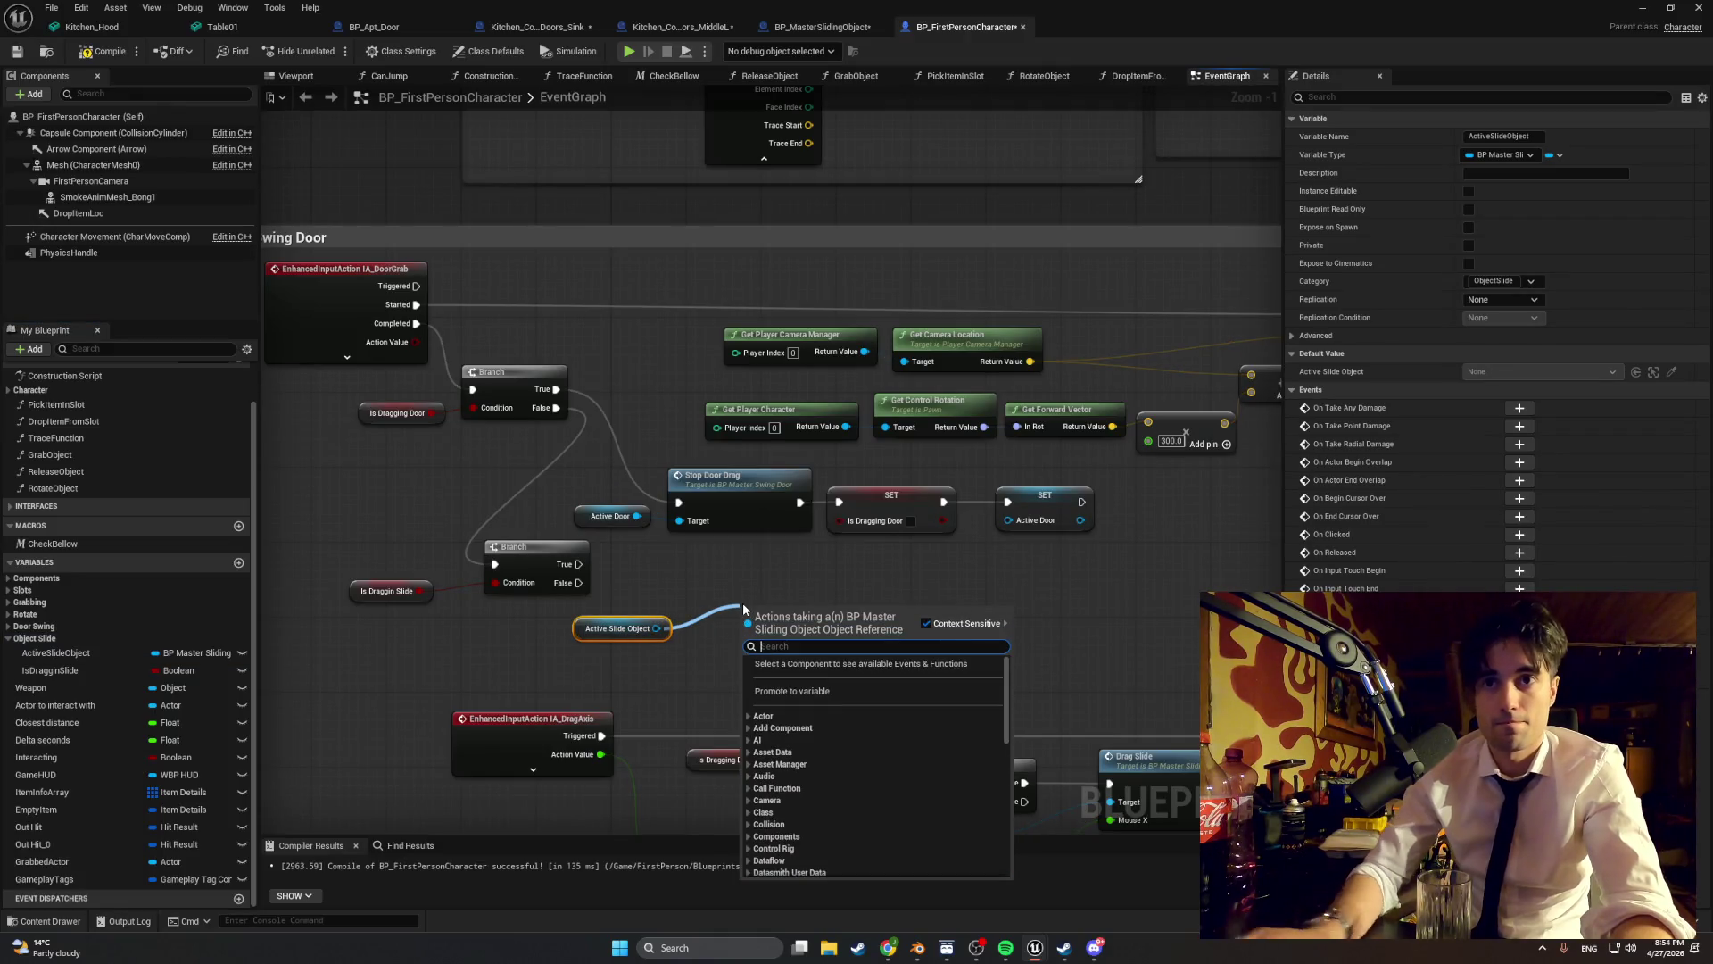
- Add a Drag Slide node from the Active Slide Object, then delete it as a mistake
{"action": "type", "text": "drag slide"}
{"action": "key", "text": "Return"}
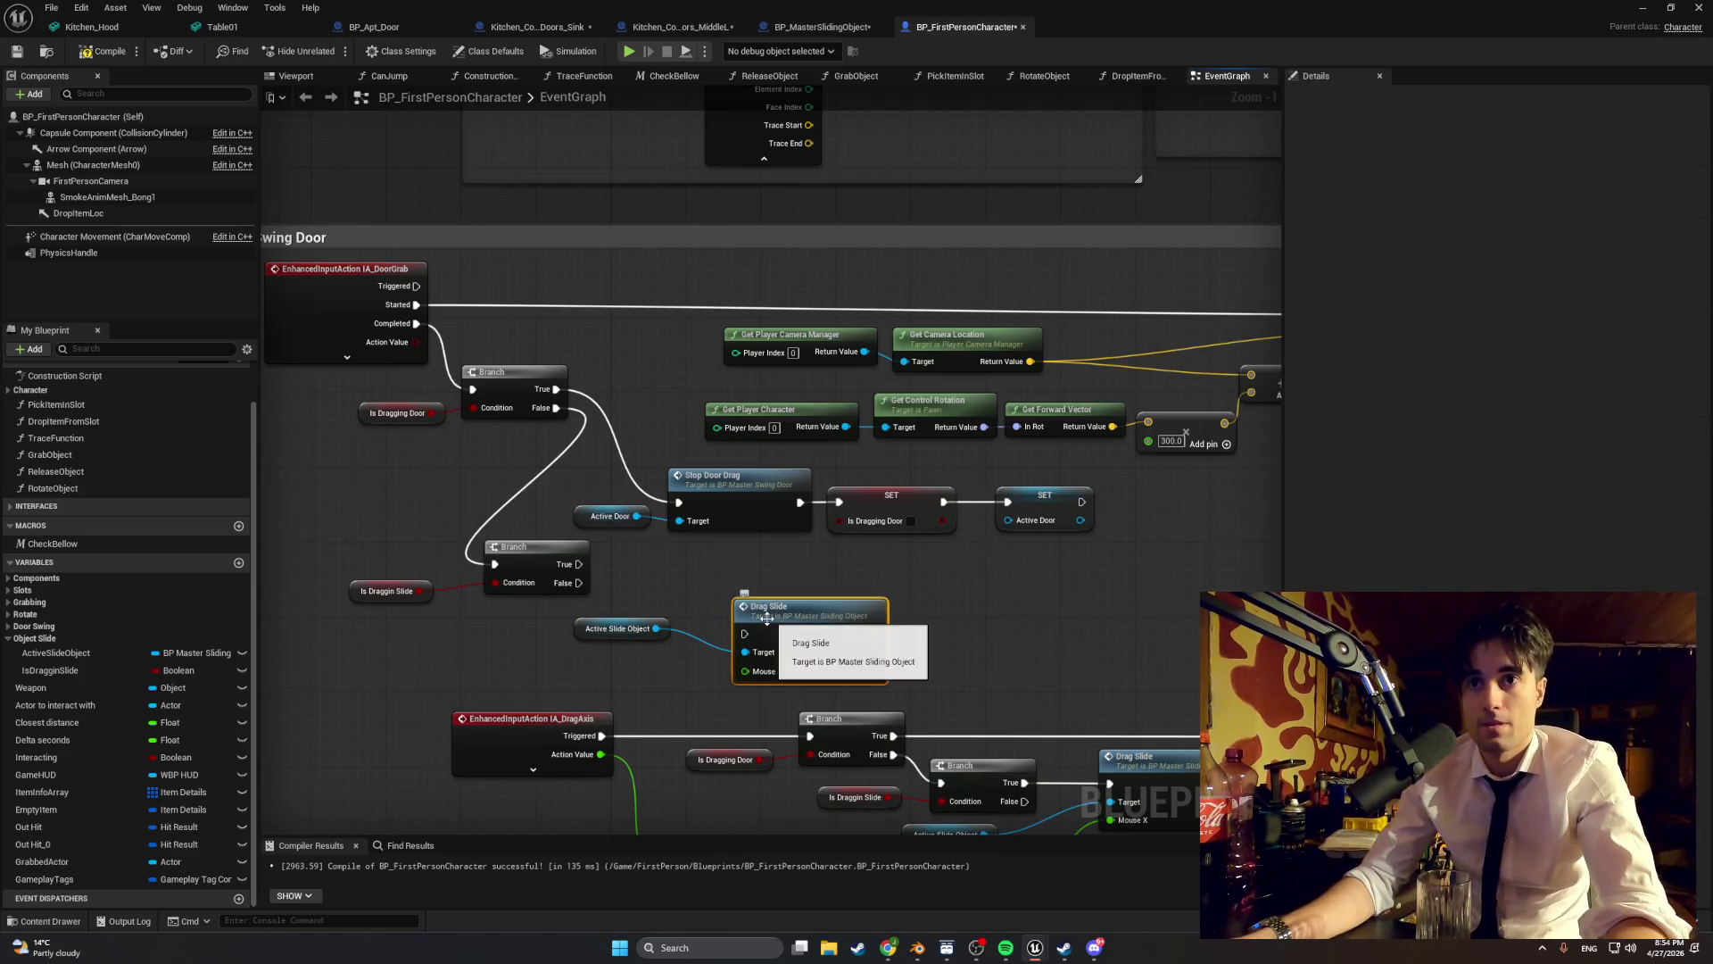
{"action": "key", "text": "Delete"}
- Search the slide object's actions for 'stop' without adding a node, then capture a screenshot region
{"action": "left_click_drag", "start_coordinate": [657, 628], "coordinate": [755, 630]}
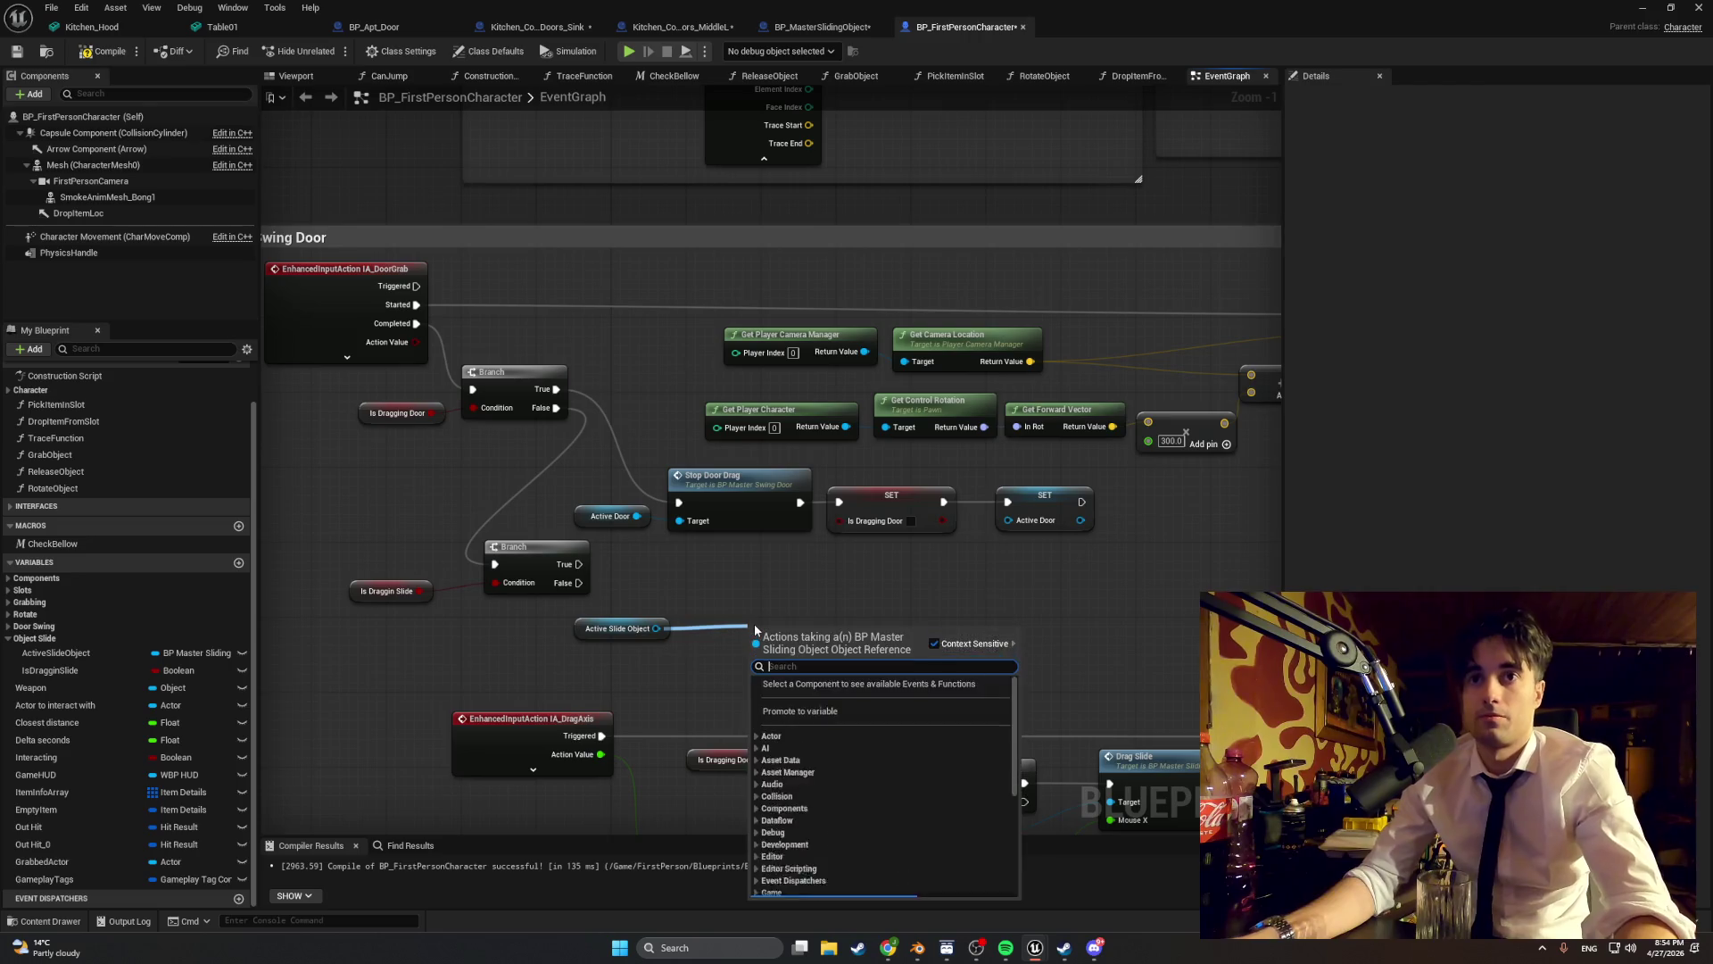
{"action": "type", "text": "stop"}
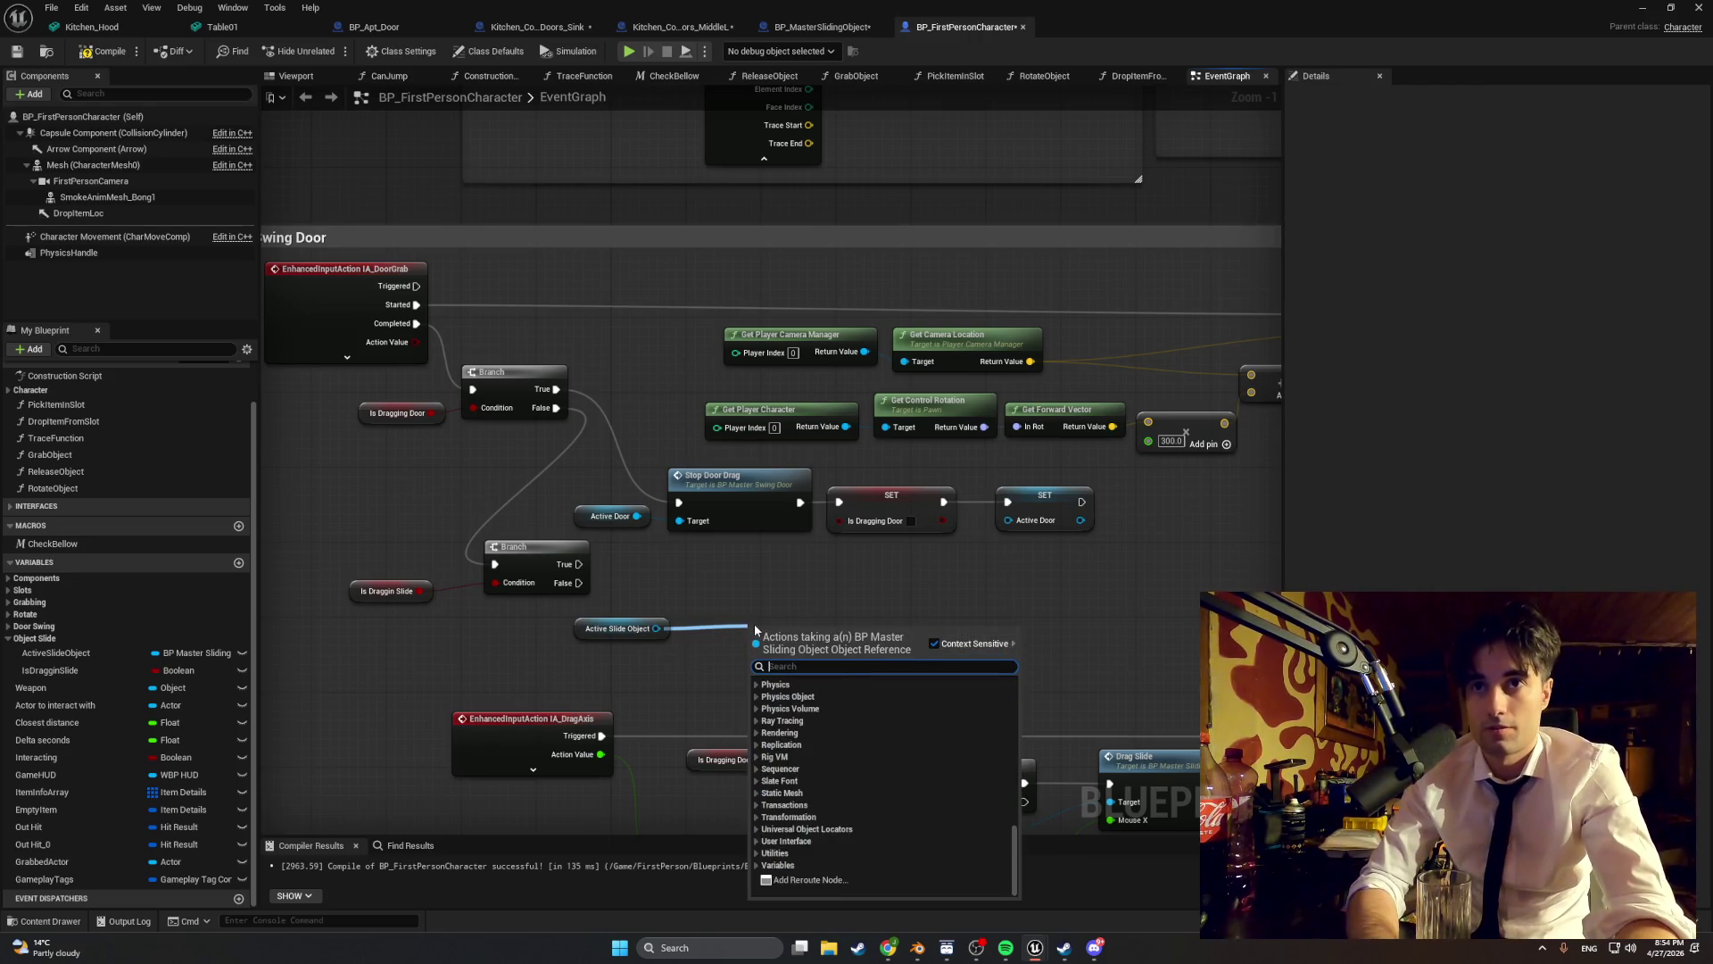
{"action": "left_click", "coordinate": [741, 582]}
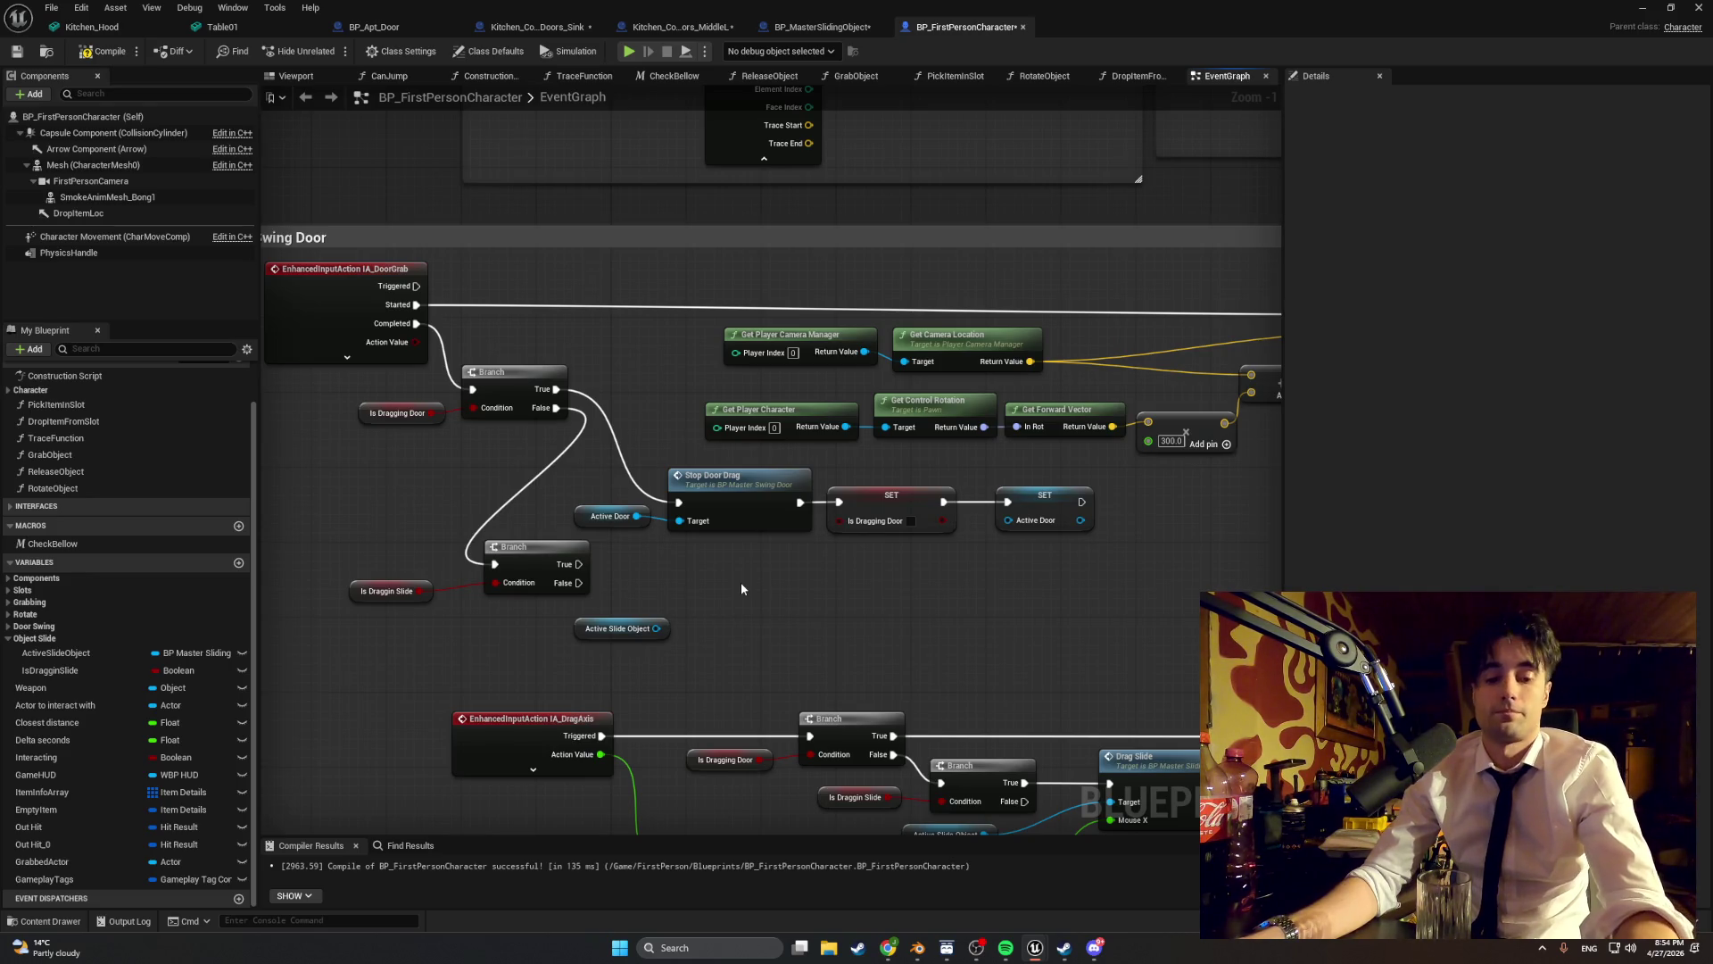
{"action": "key", "text": "super+shift+s"}
{"action": "mouse_move", "coordinate": [1060, 697]}
{"action": "left_mouse_down"}
{"action": "mouse_move", "coordinate": [277, 289]}
{"action": "mouse_move", "coordinate": [238, 235]}
{"action": "left_mouse_up"}
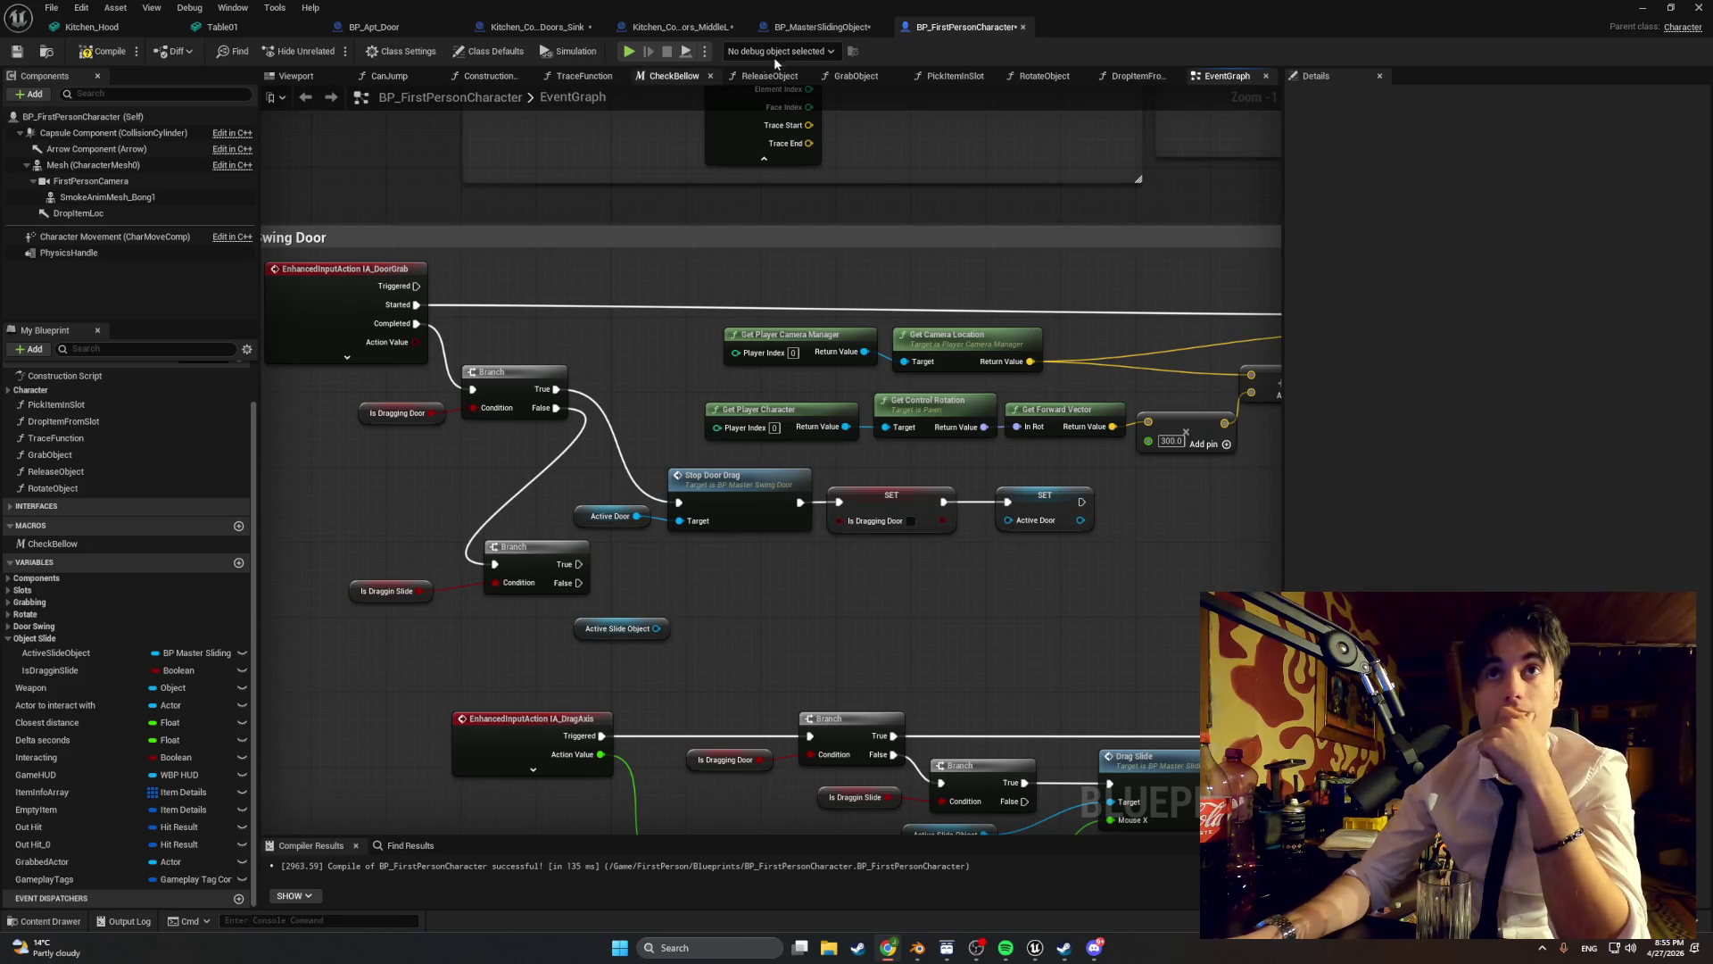
{"action": "left_click", "coordinate": [730, 27]}
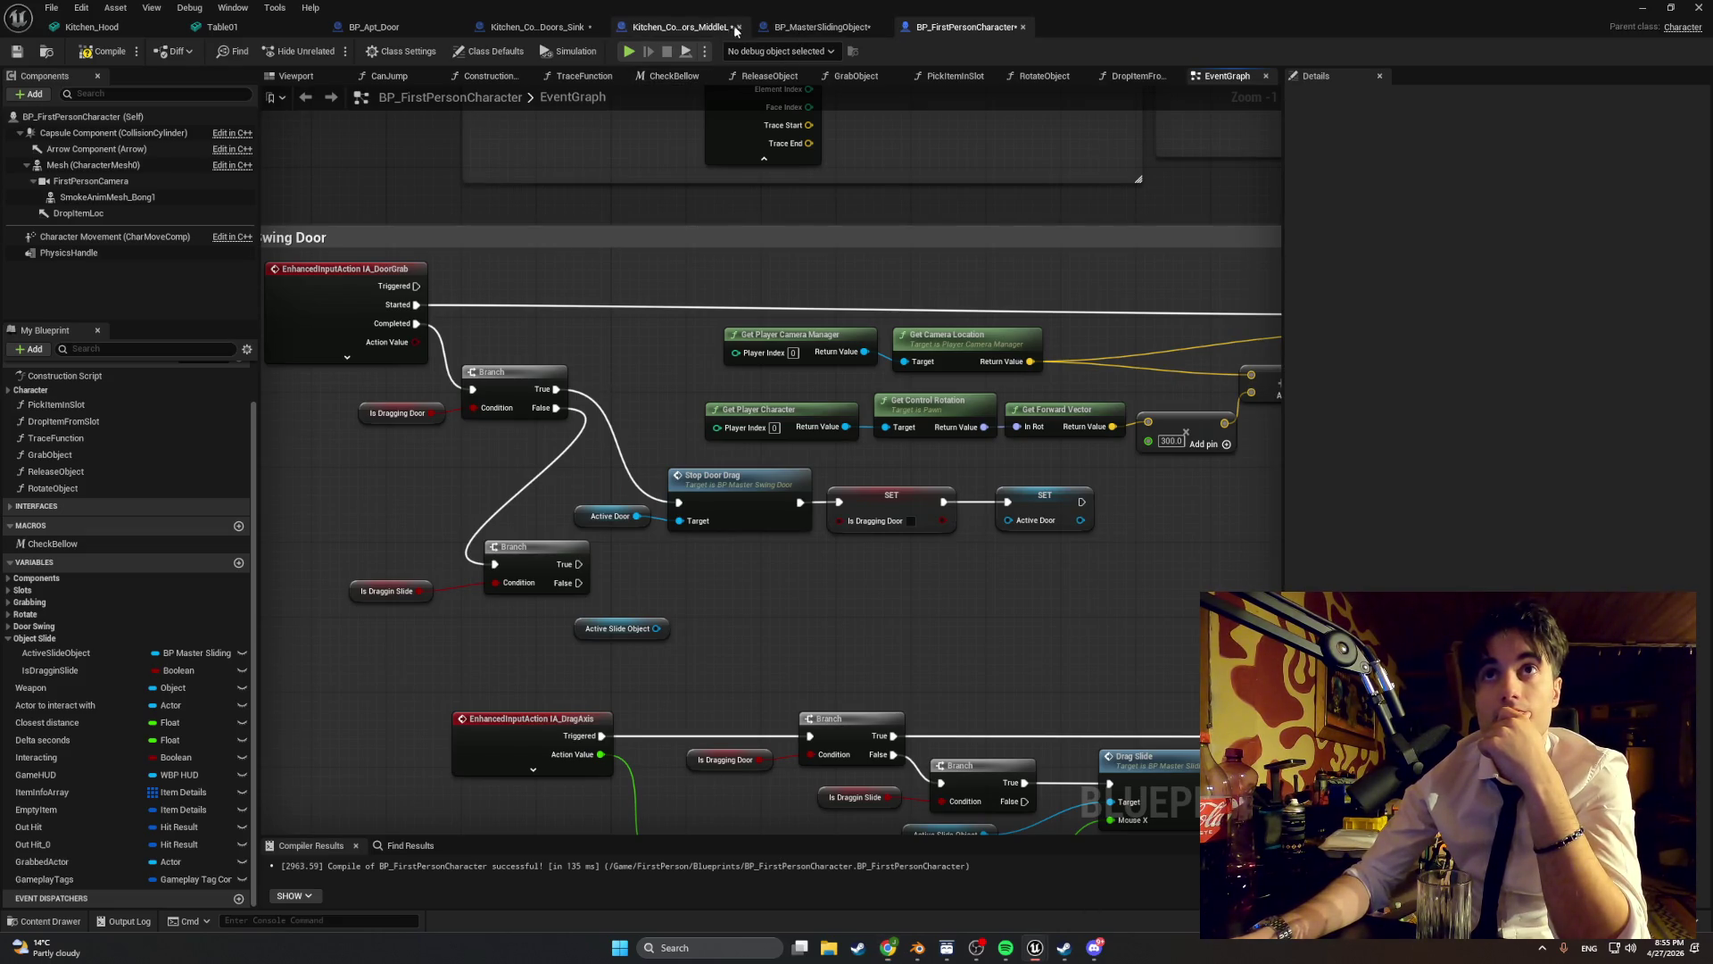
- Close the kitchen sink doors, BP_Apt_Door, Table01 and Kitchen_Hood editors, returning to BP_MasterSlidingObject
{"action": "left_click", "coordinate": [595, 27]}
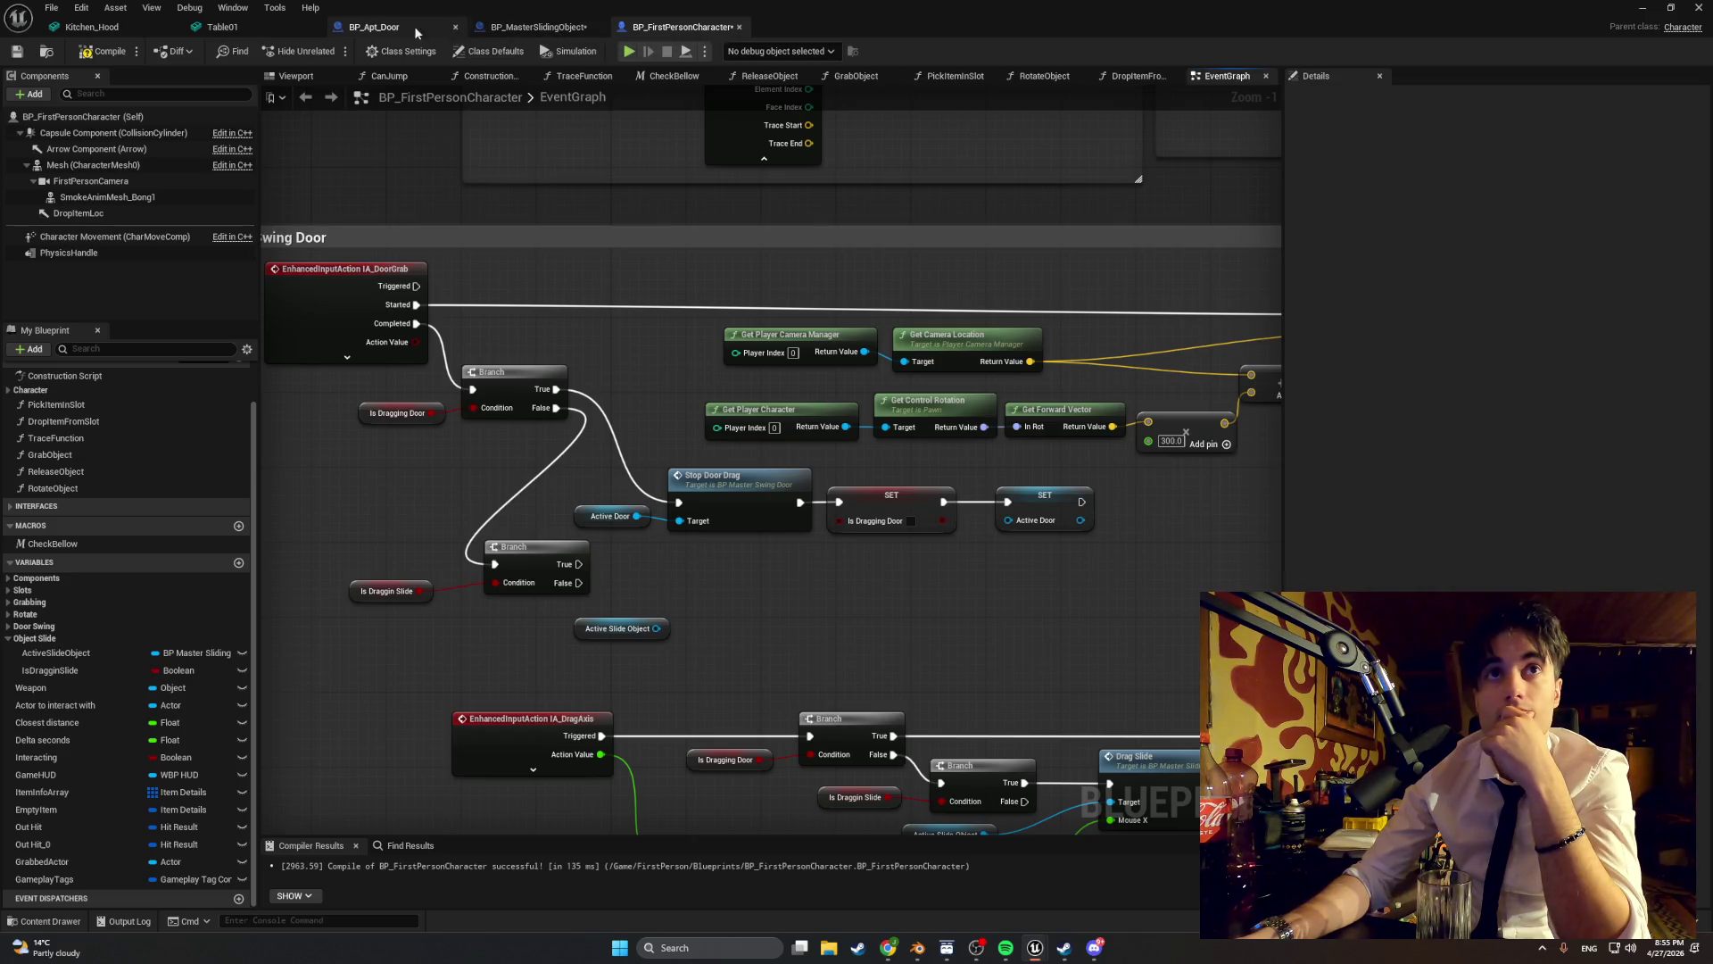
{"action": "left_click", "coordinate": [455, 27]}
{"action": "left_click", "coordinate": [316, 27]}
{"action": "left_click", "coordinate": [170, 27]}
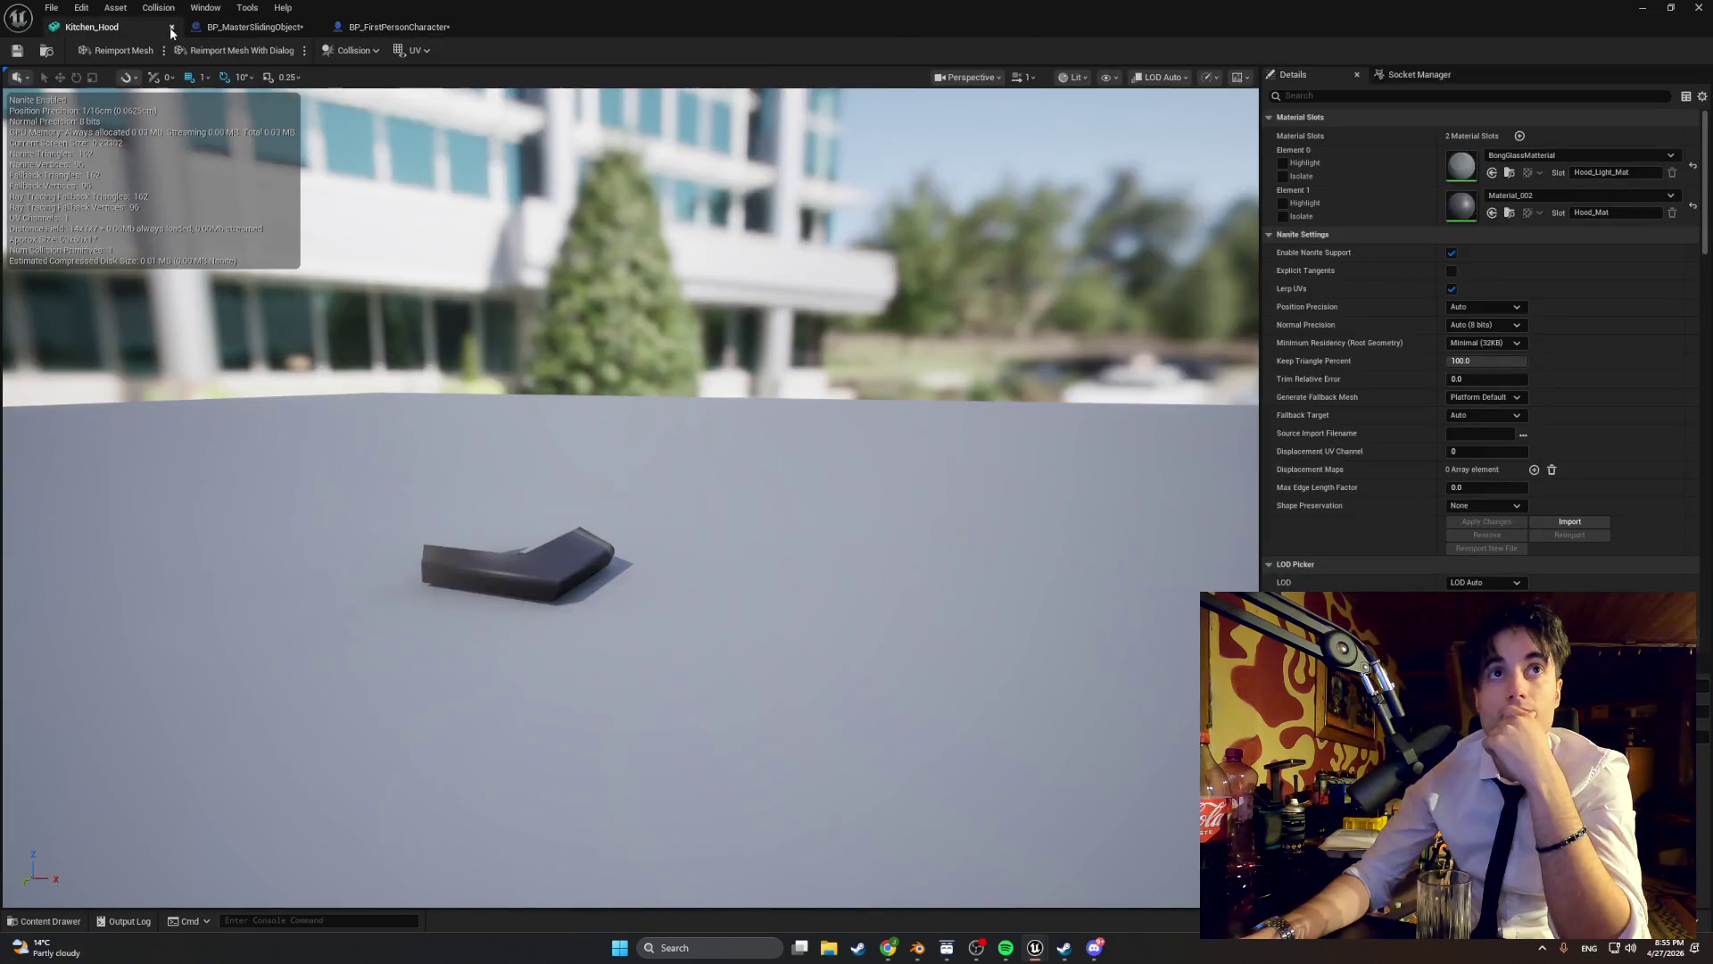
{"action": "left_click", "coordinate": [170, 27]}
{"action": "left_click", "coordinate": [250, 27]}
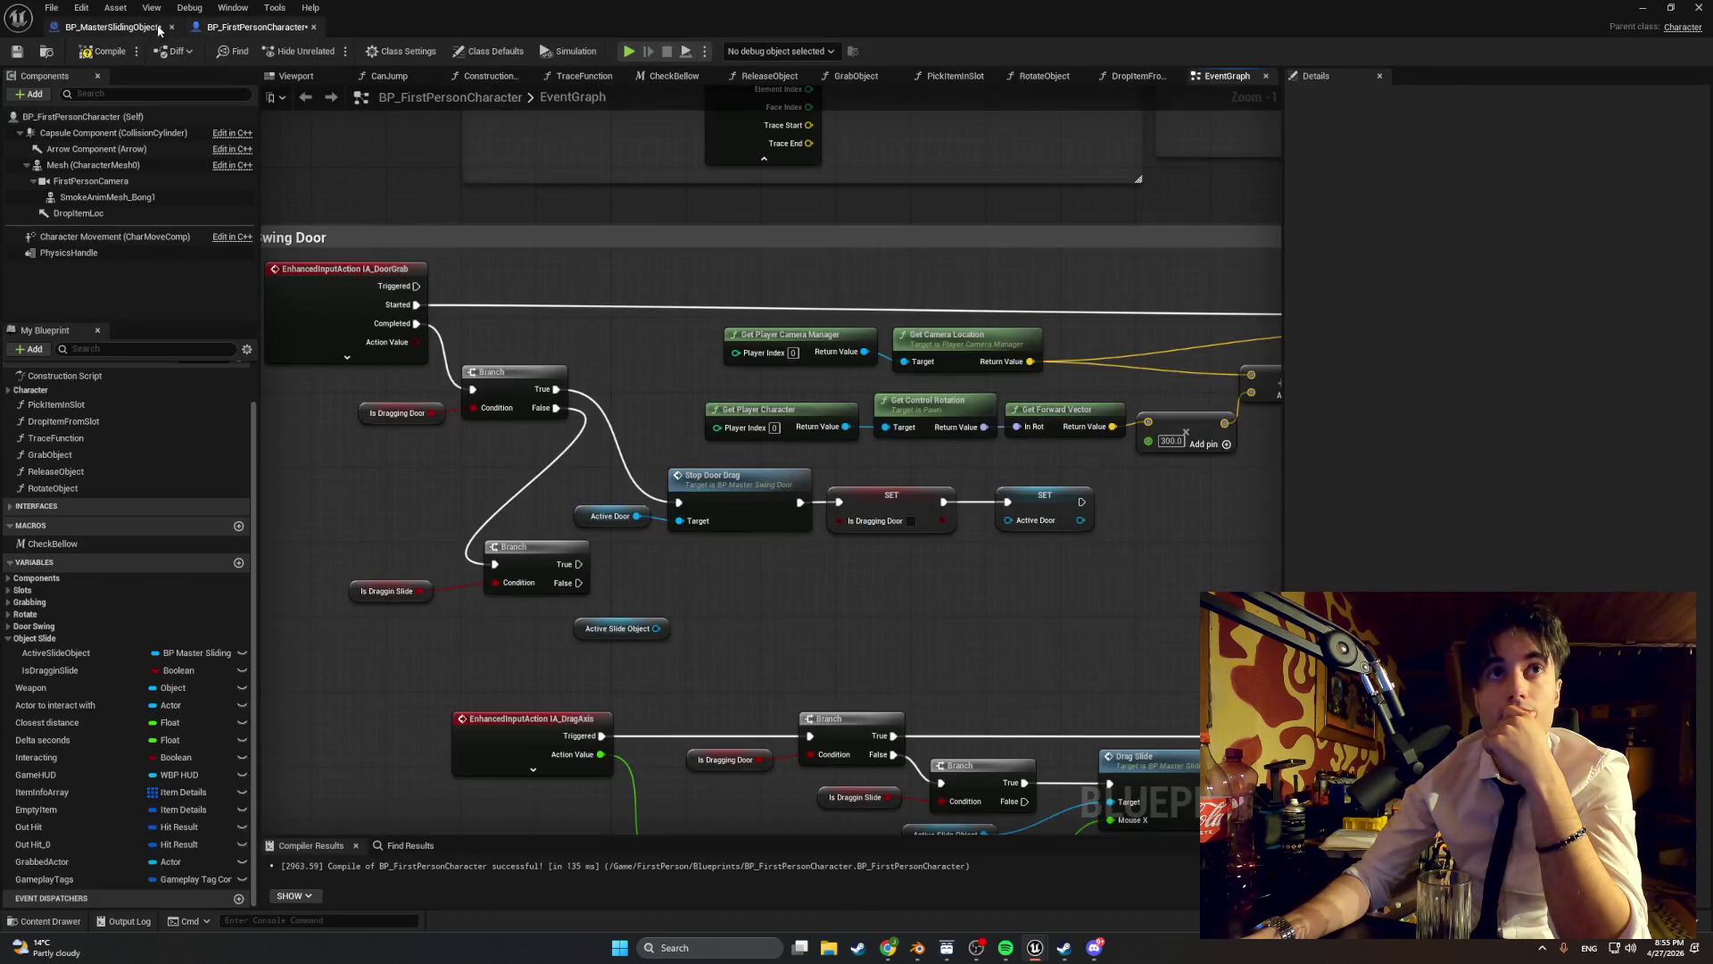
{"action": "left_click", "coordinate": [102, 28]}
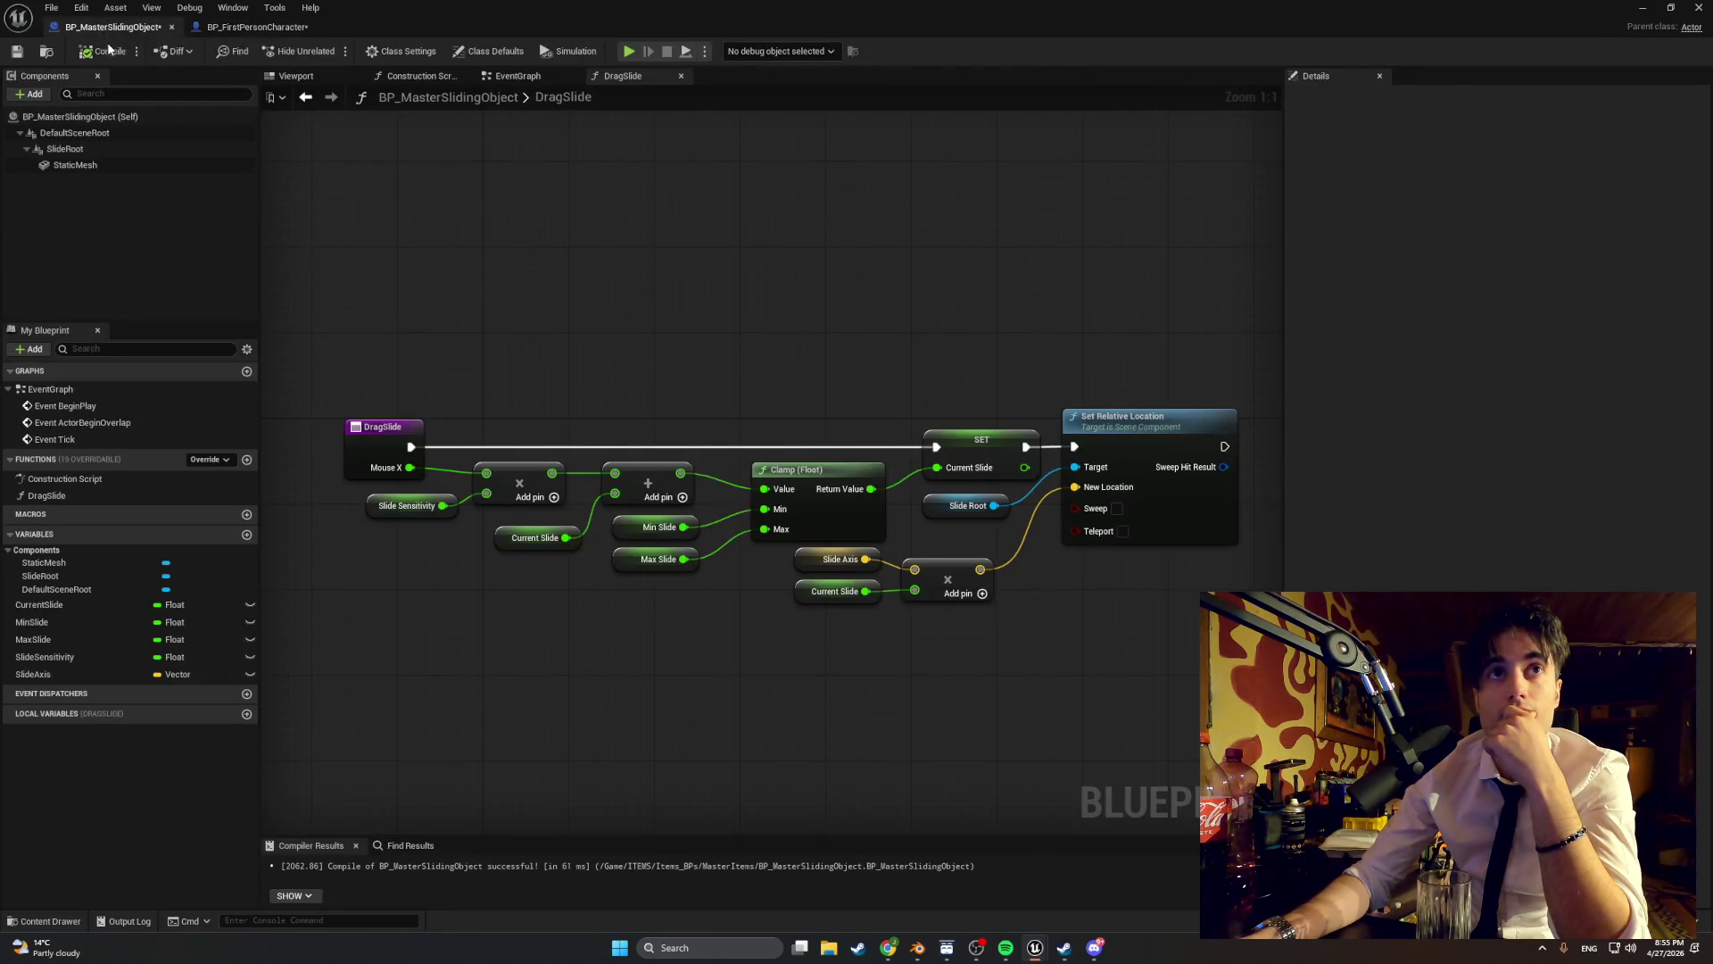
- Add a new function named StopSlideDrag to BP_MasterSlidingObject
{"action": "left_click", "coordinate": [246, 459]}
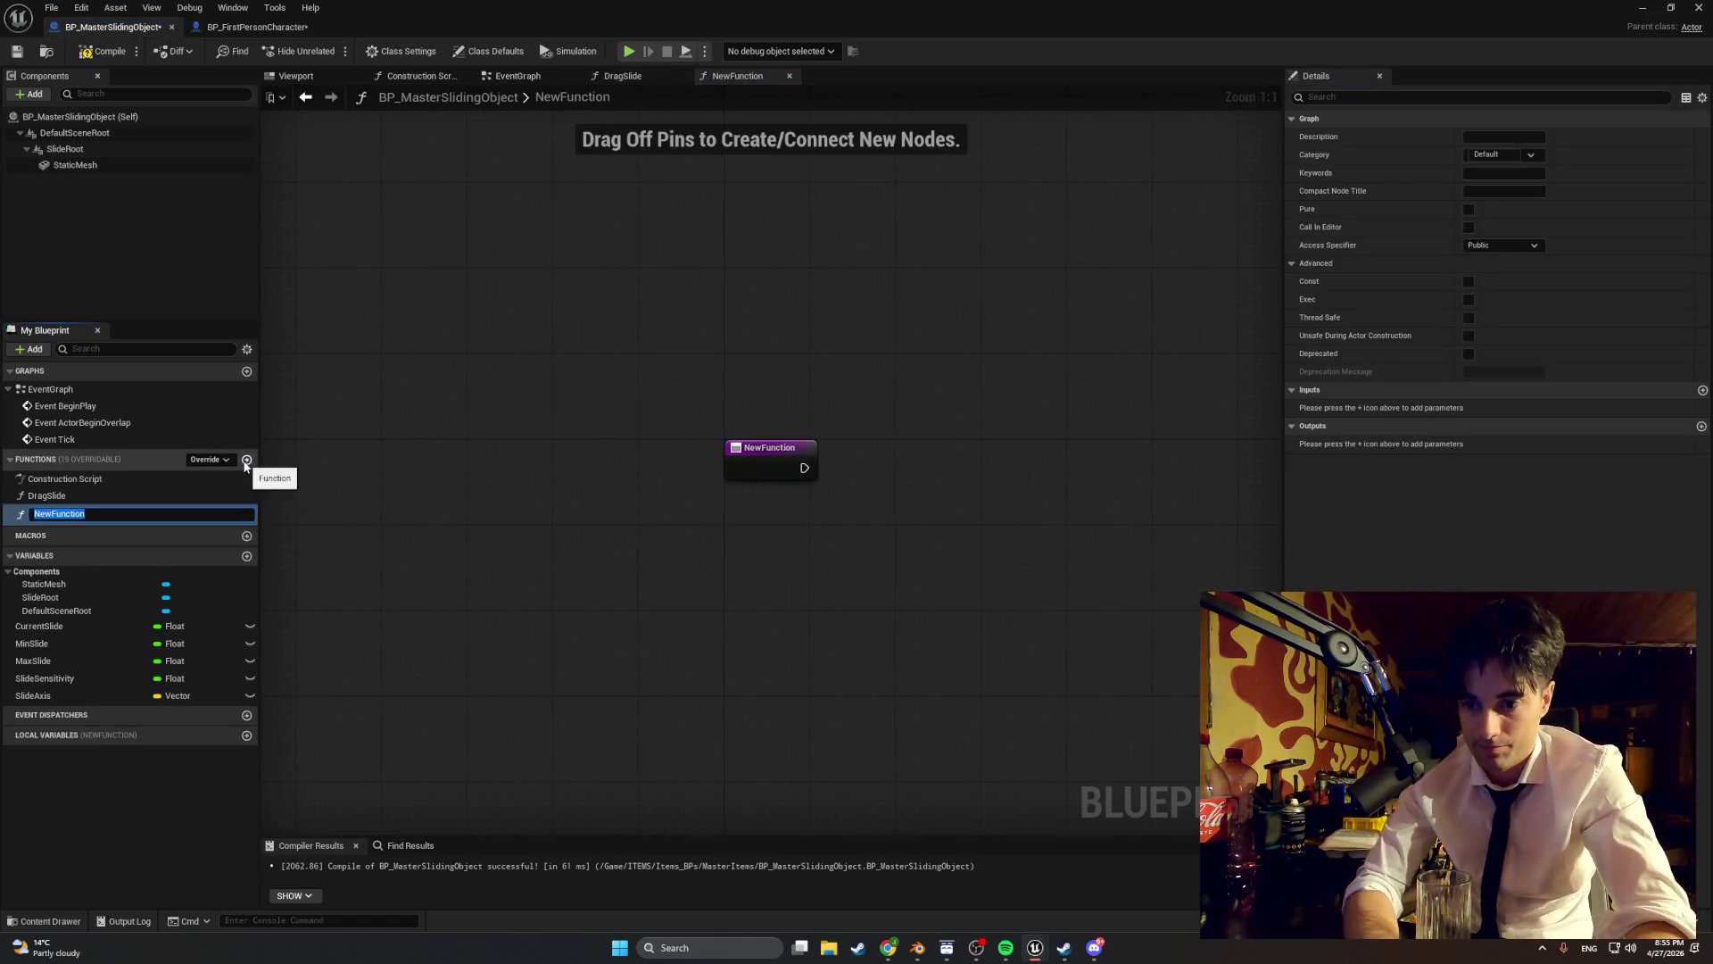
{"action": "type", "text": "StopSlide"}
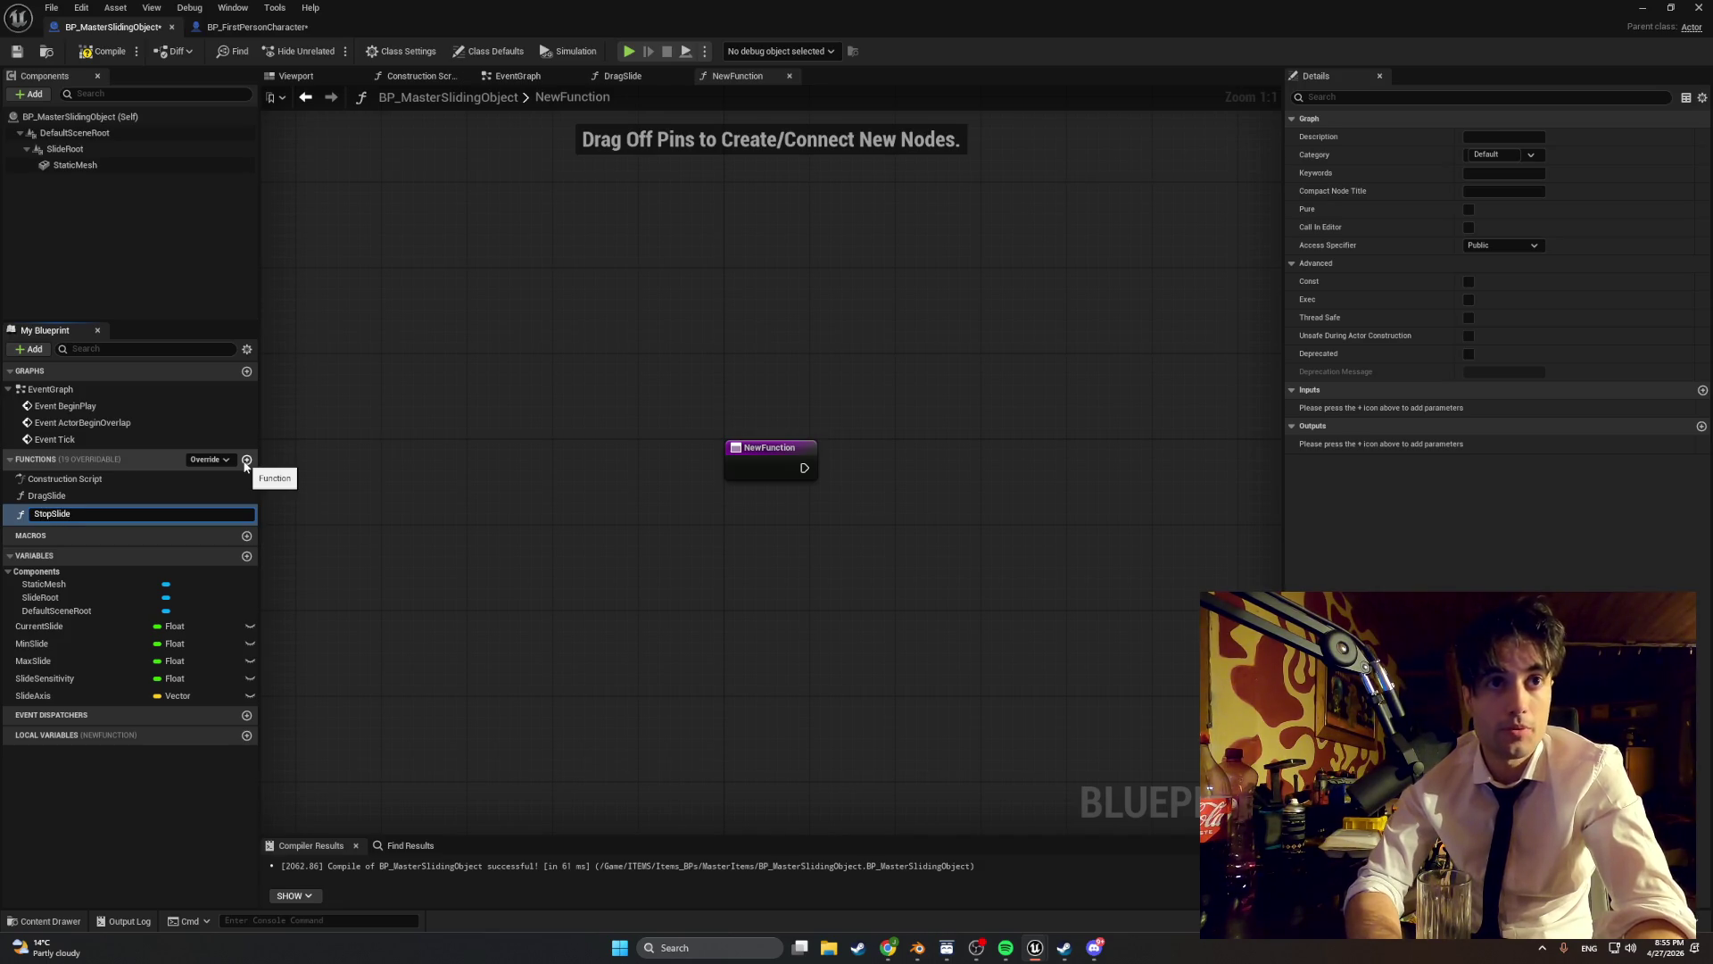
{"action": "type", "text": "Drag"}
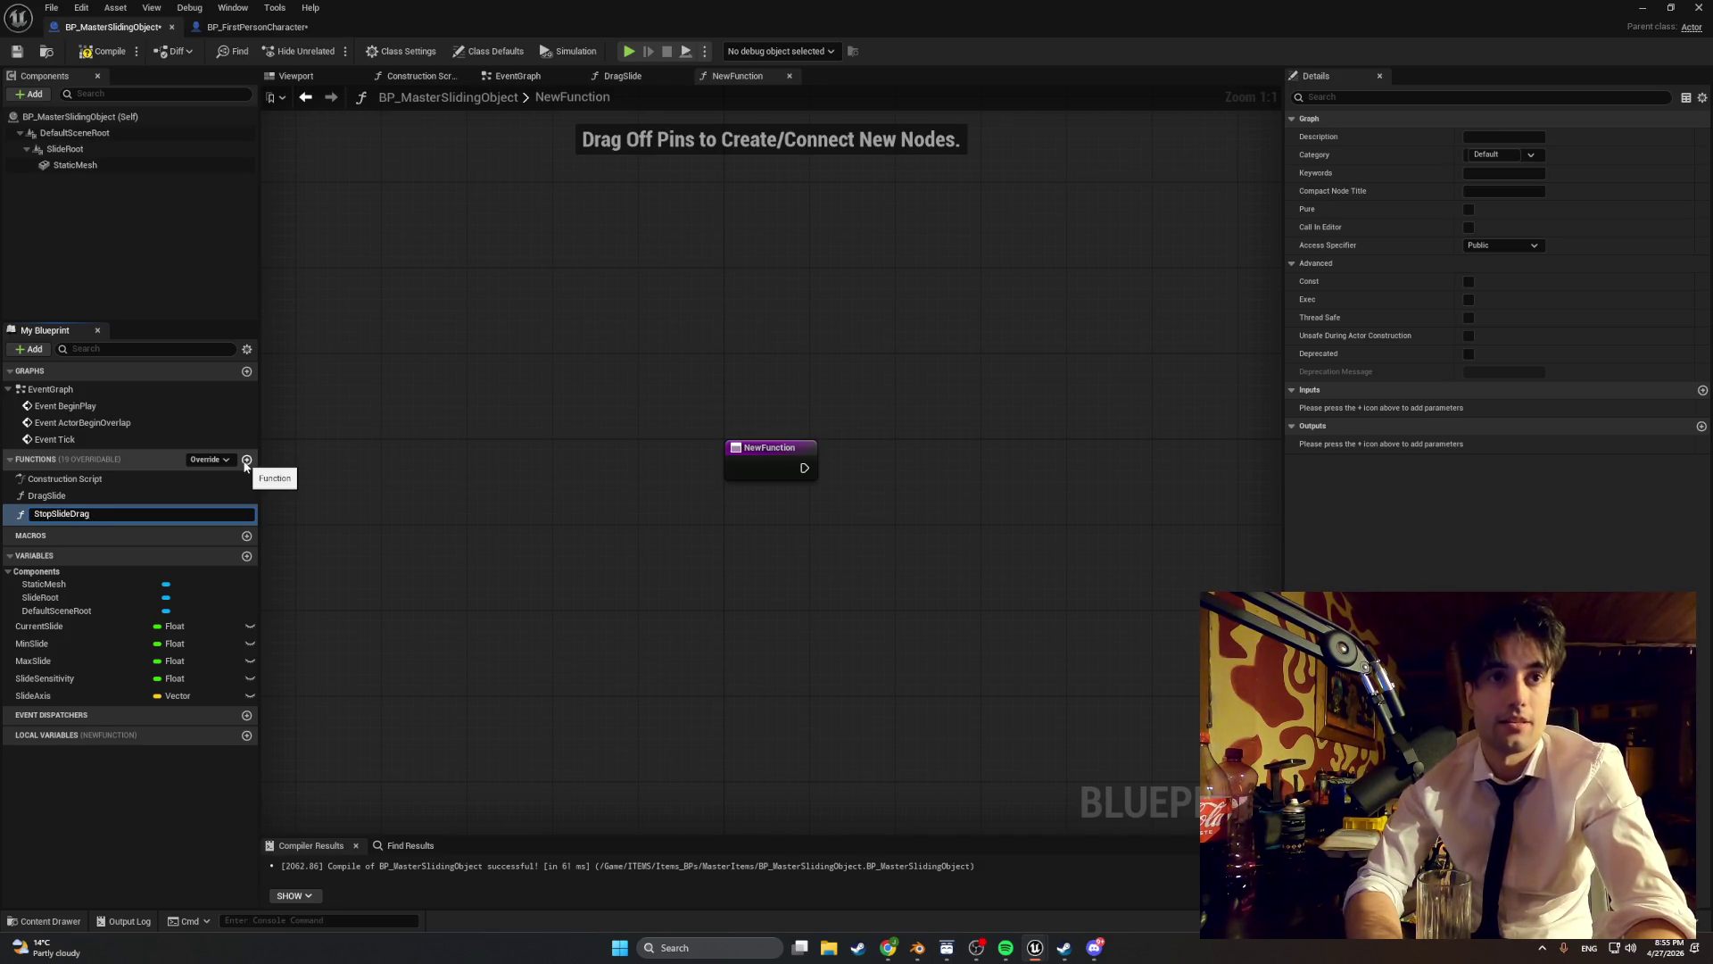
{"action": "key", "text": "Return"}
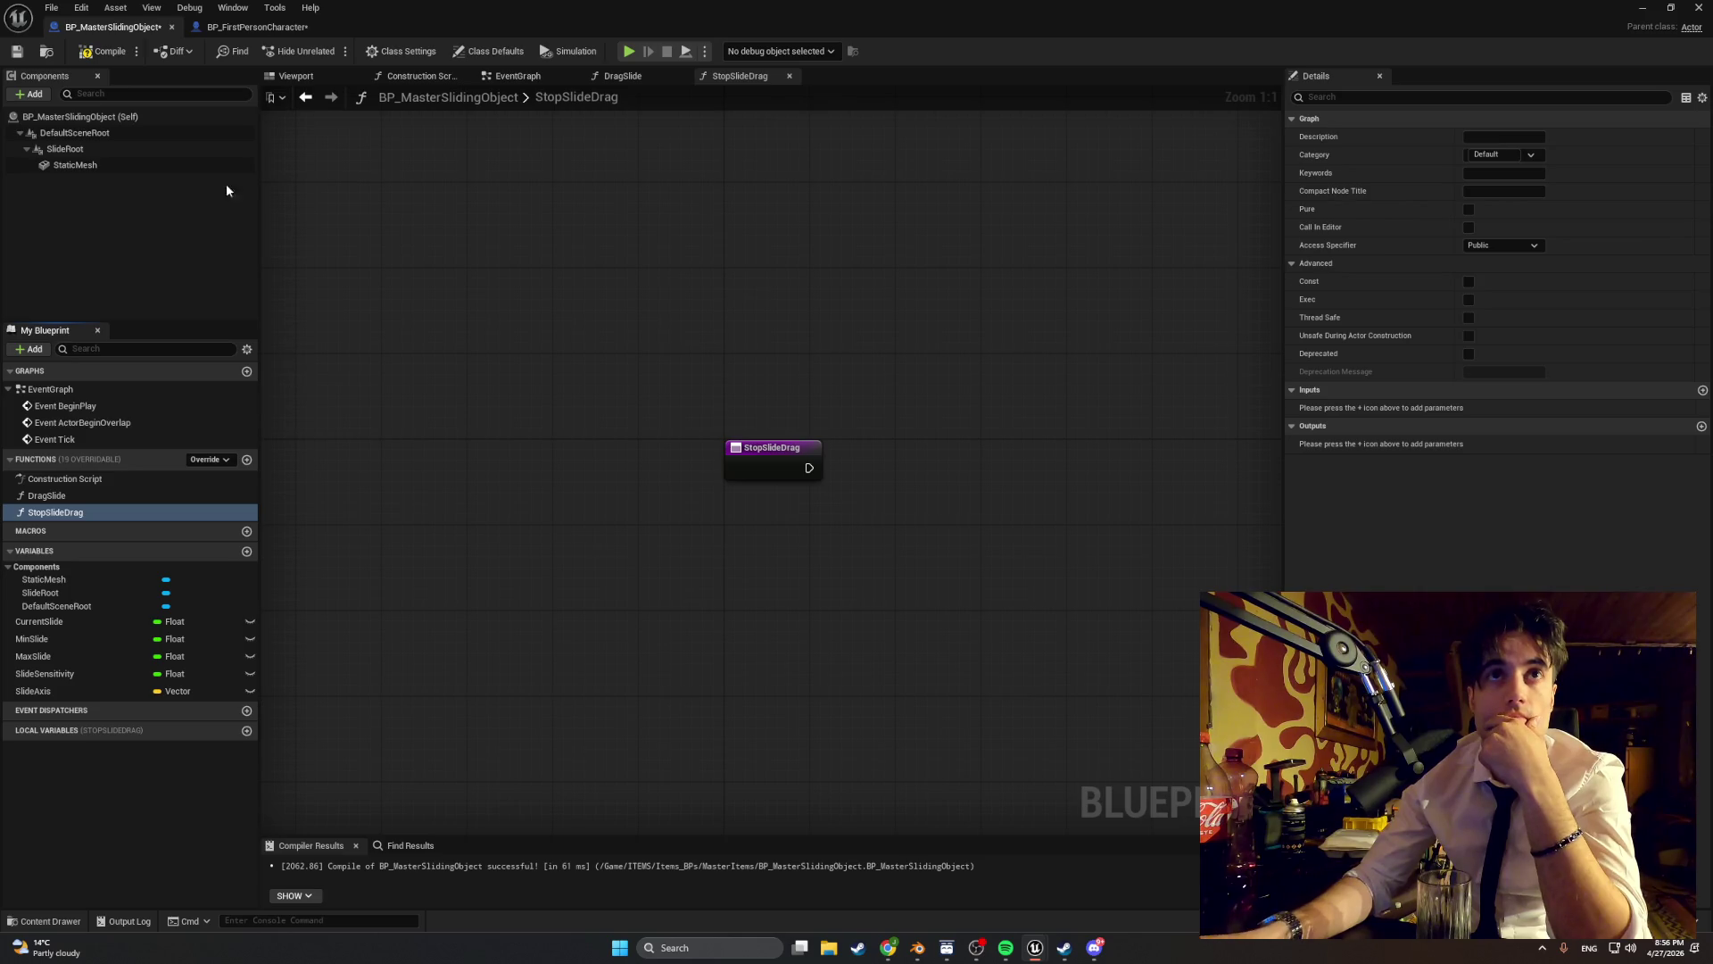
- Compile BP_MasterSlidingObject and browse the Content Drawer into SeparateItems > Apartment_Interactables > Kitchen
{"action": "left_click", "coordinate": [95, 54]}
{"action": "left_click", "coordinate": [50, 920]}
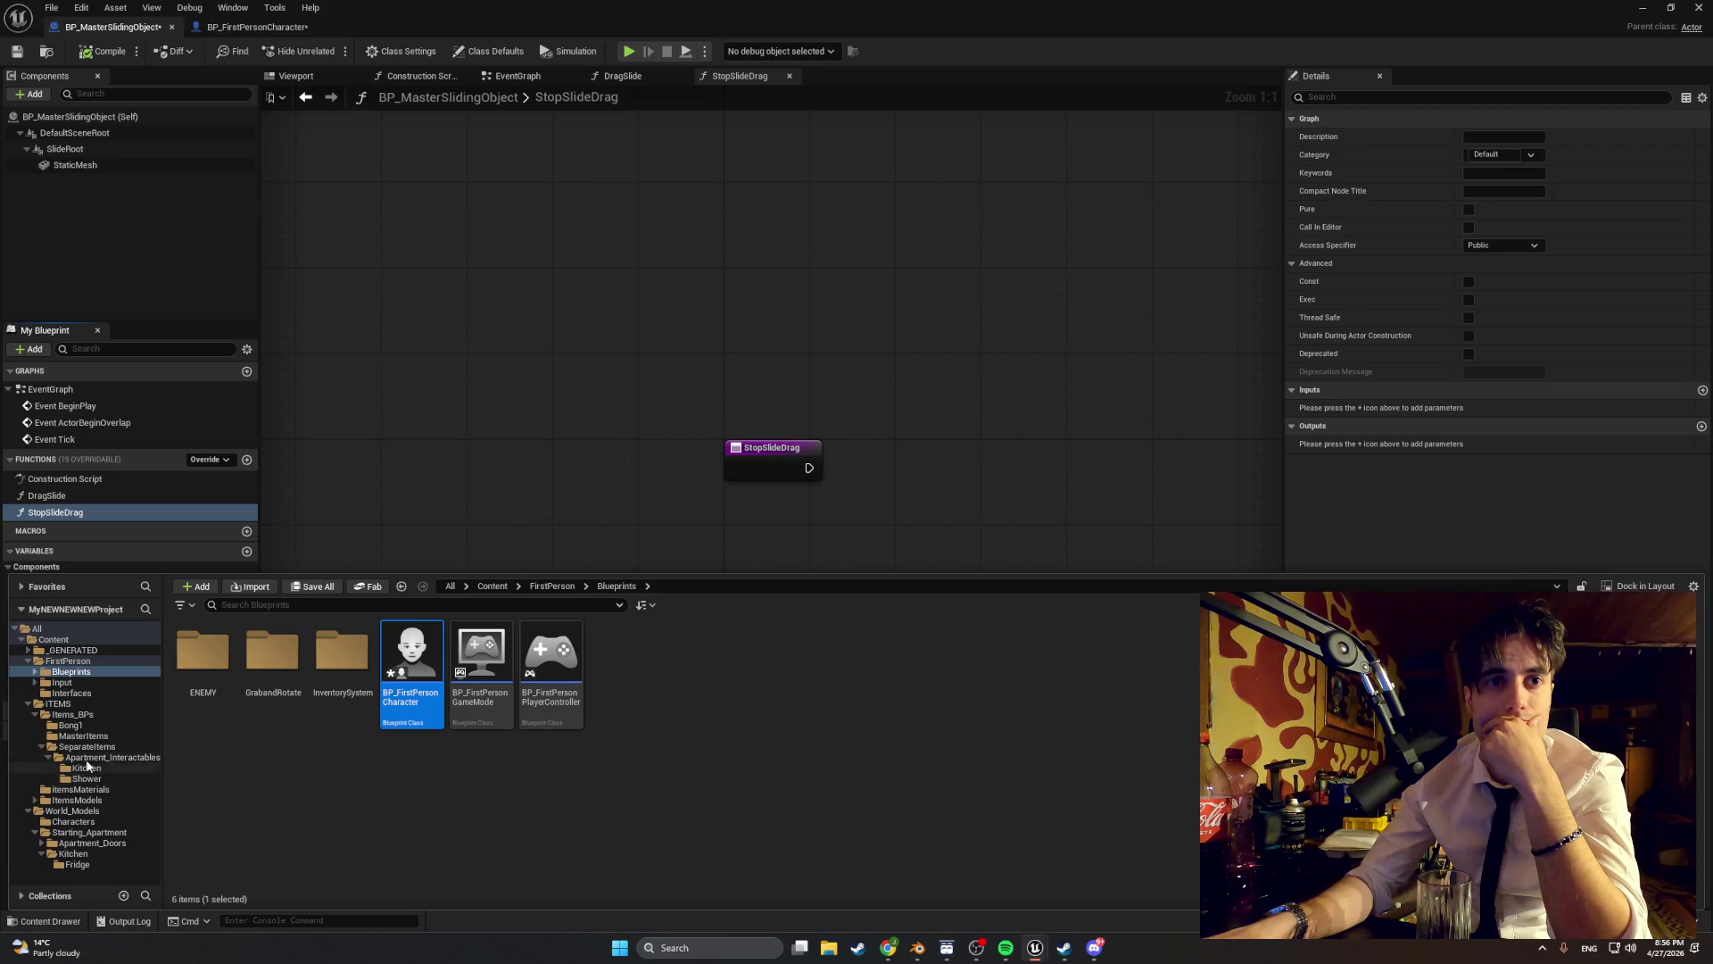
{"action": "left_click", "coordinate": [96, 747]}
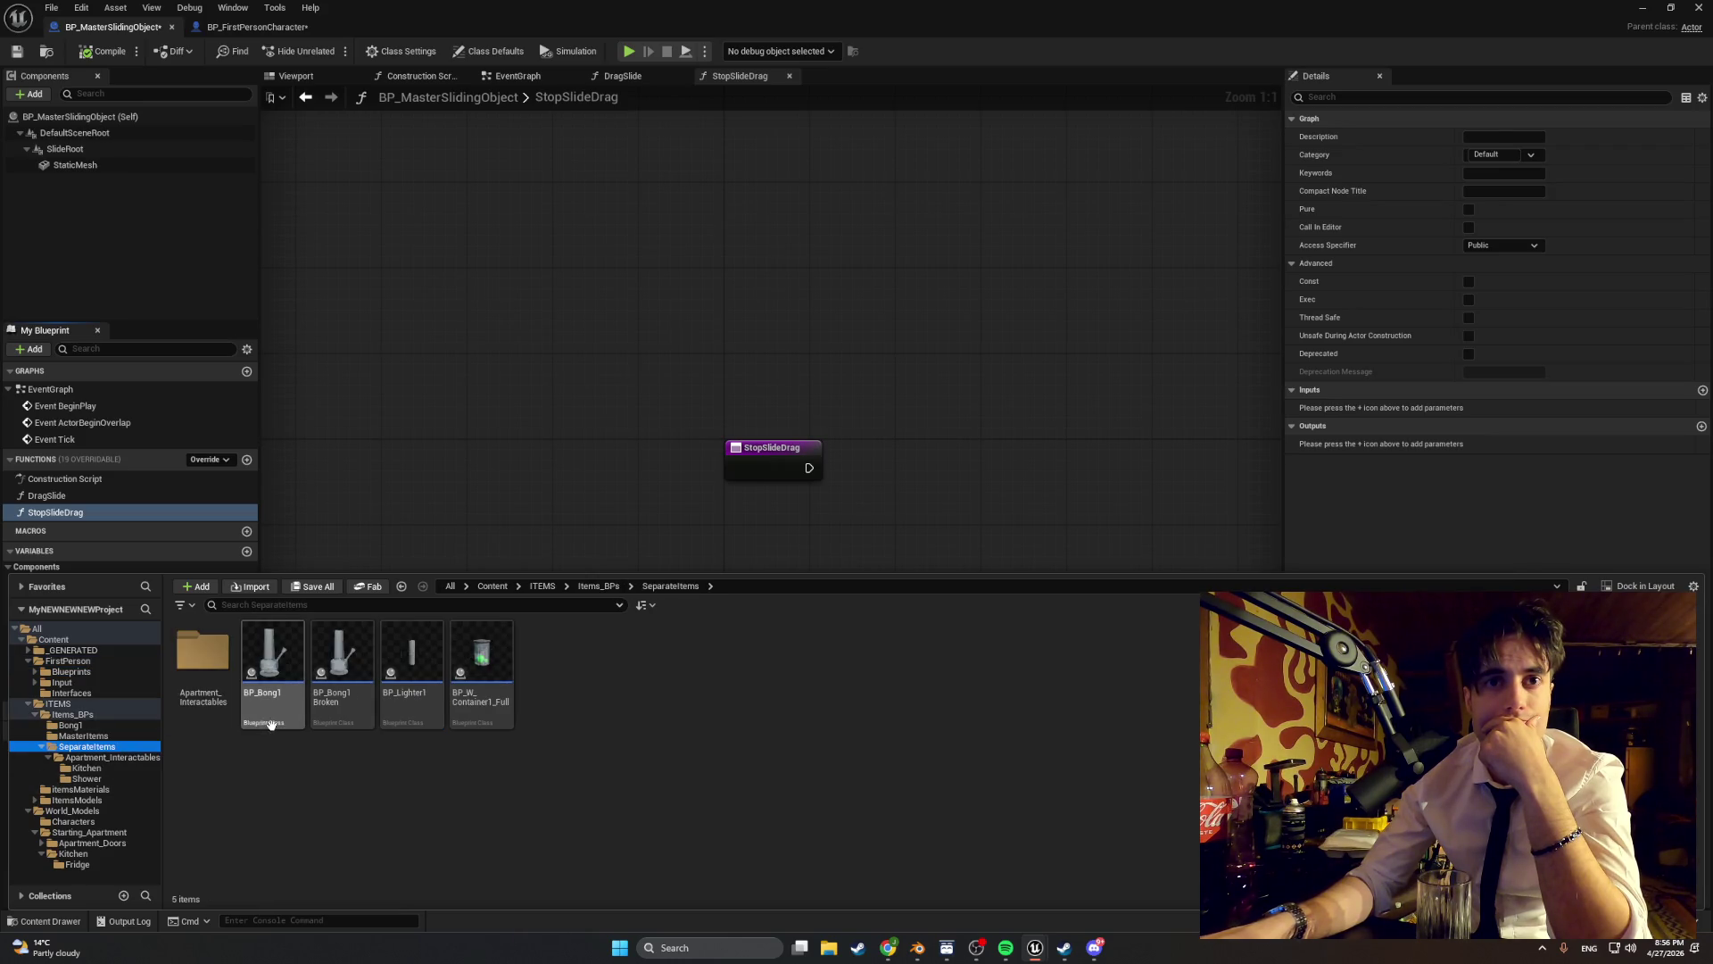
{"action": "double_click", "coordinate": [204, 656]}
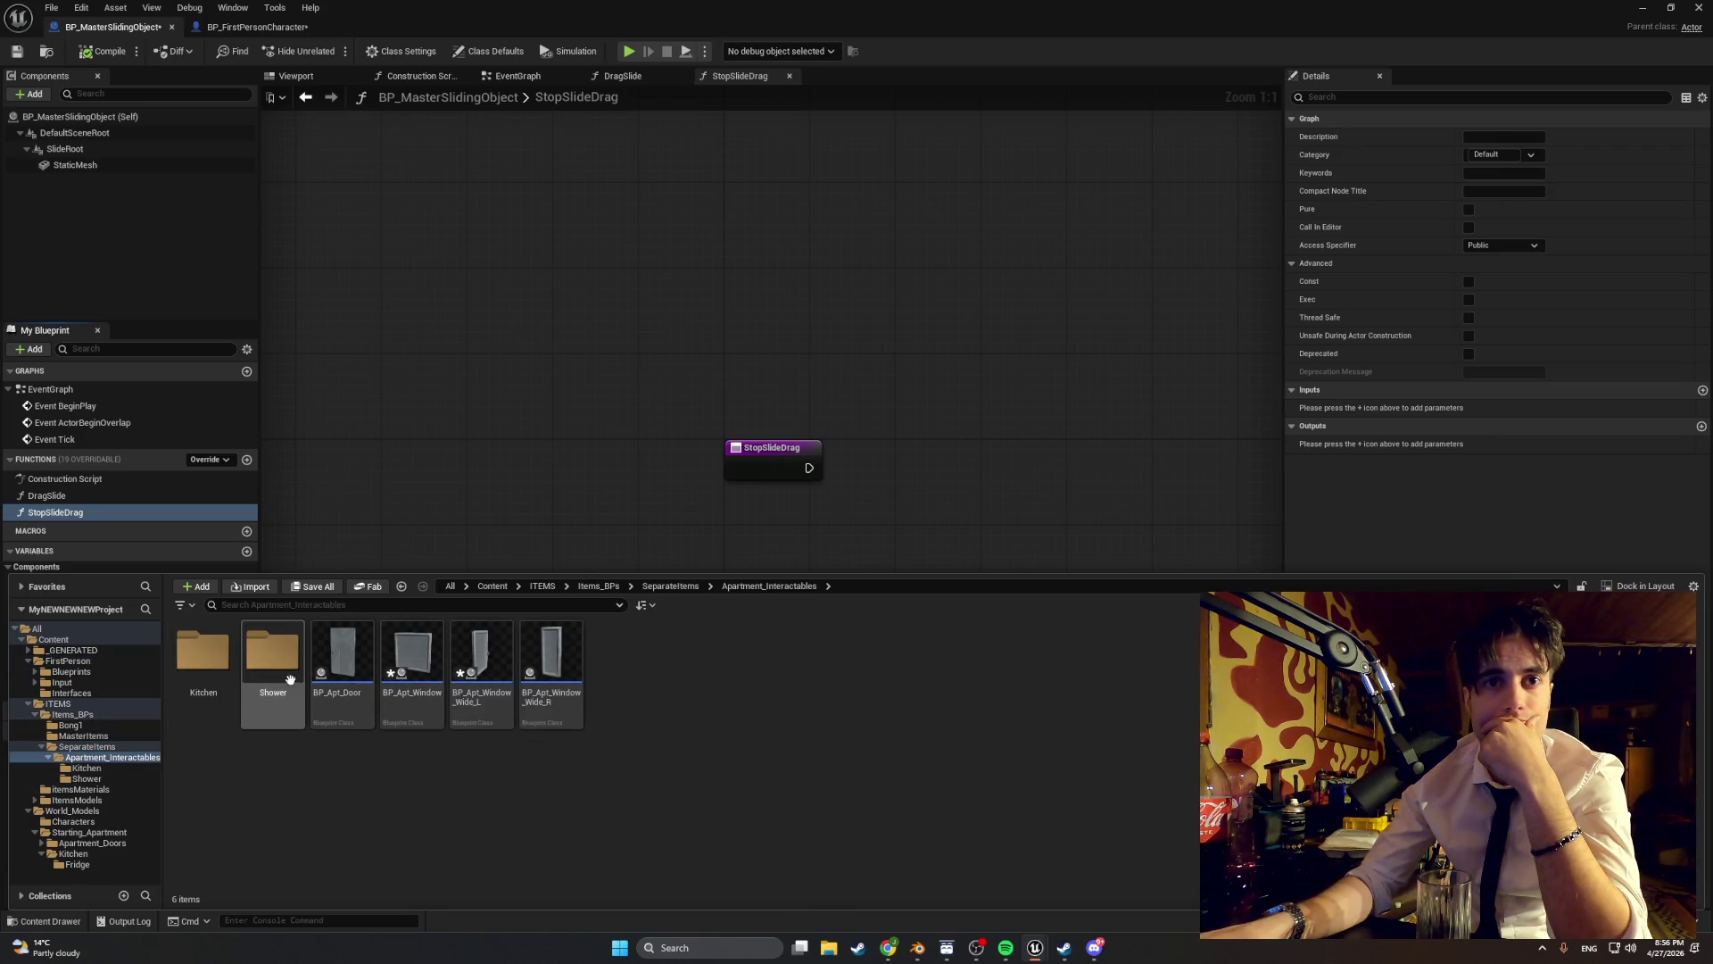
{"action": "double_click", "coordinate": [203, 651]}
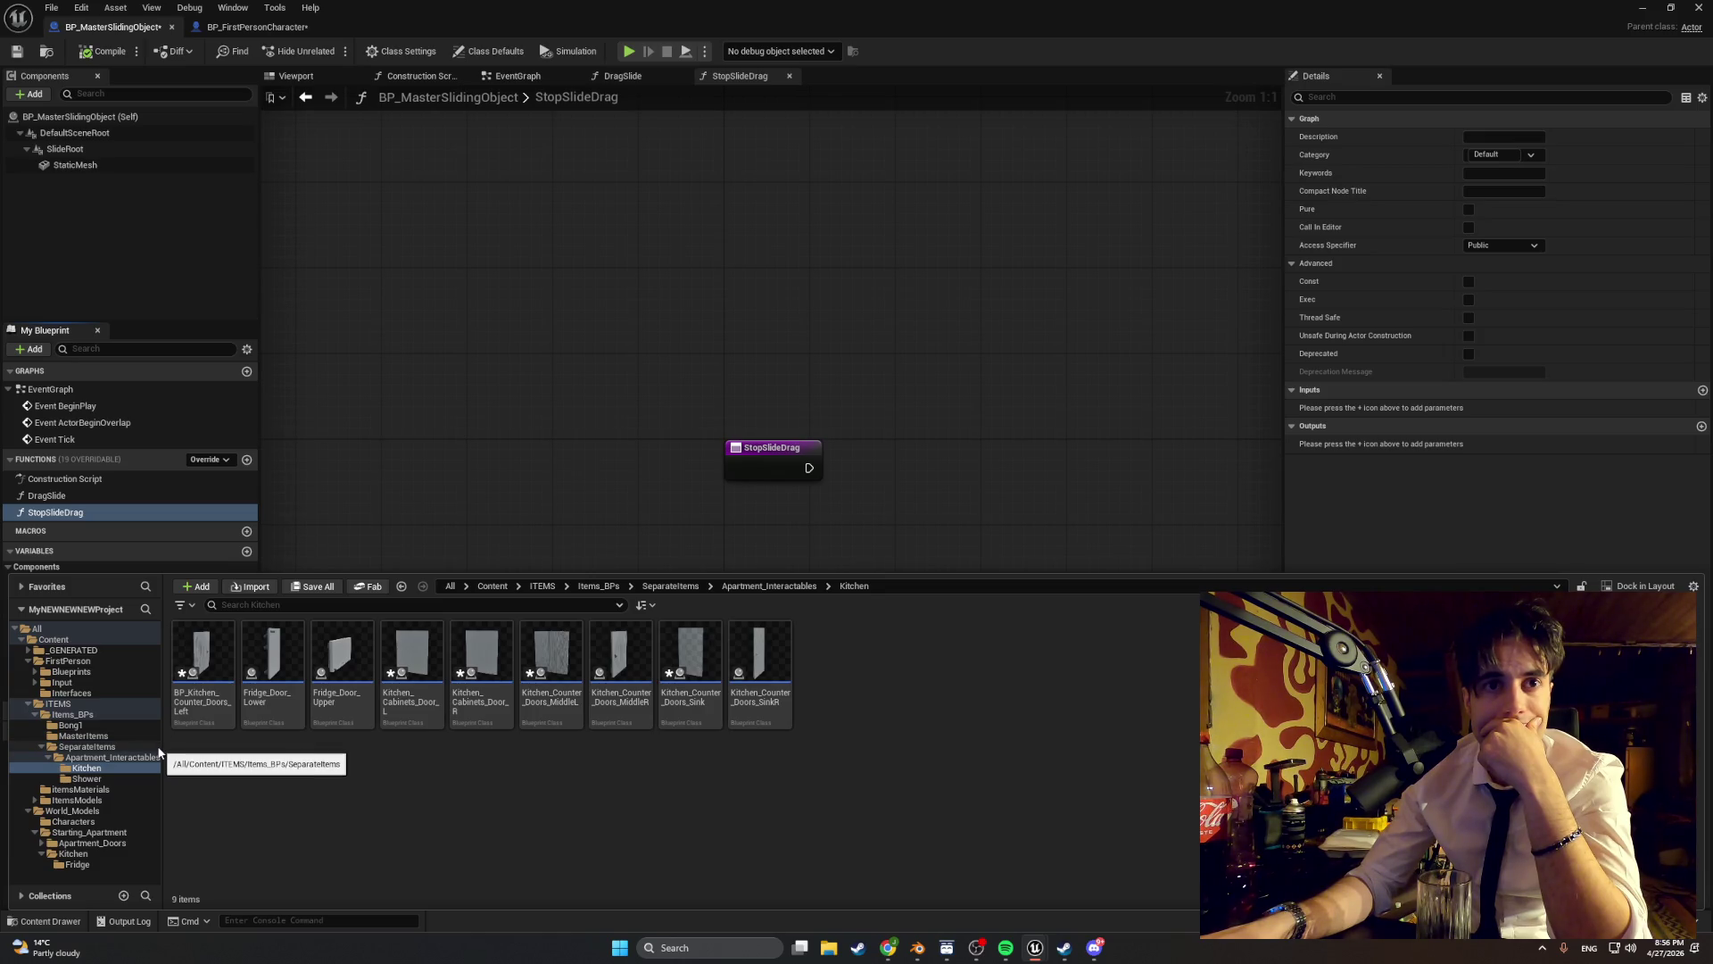
{"action": "left_click", "coordinate": [204, 665]}
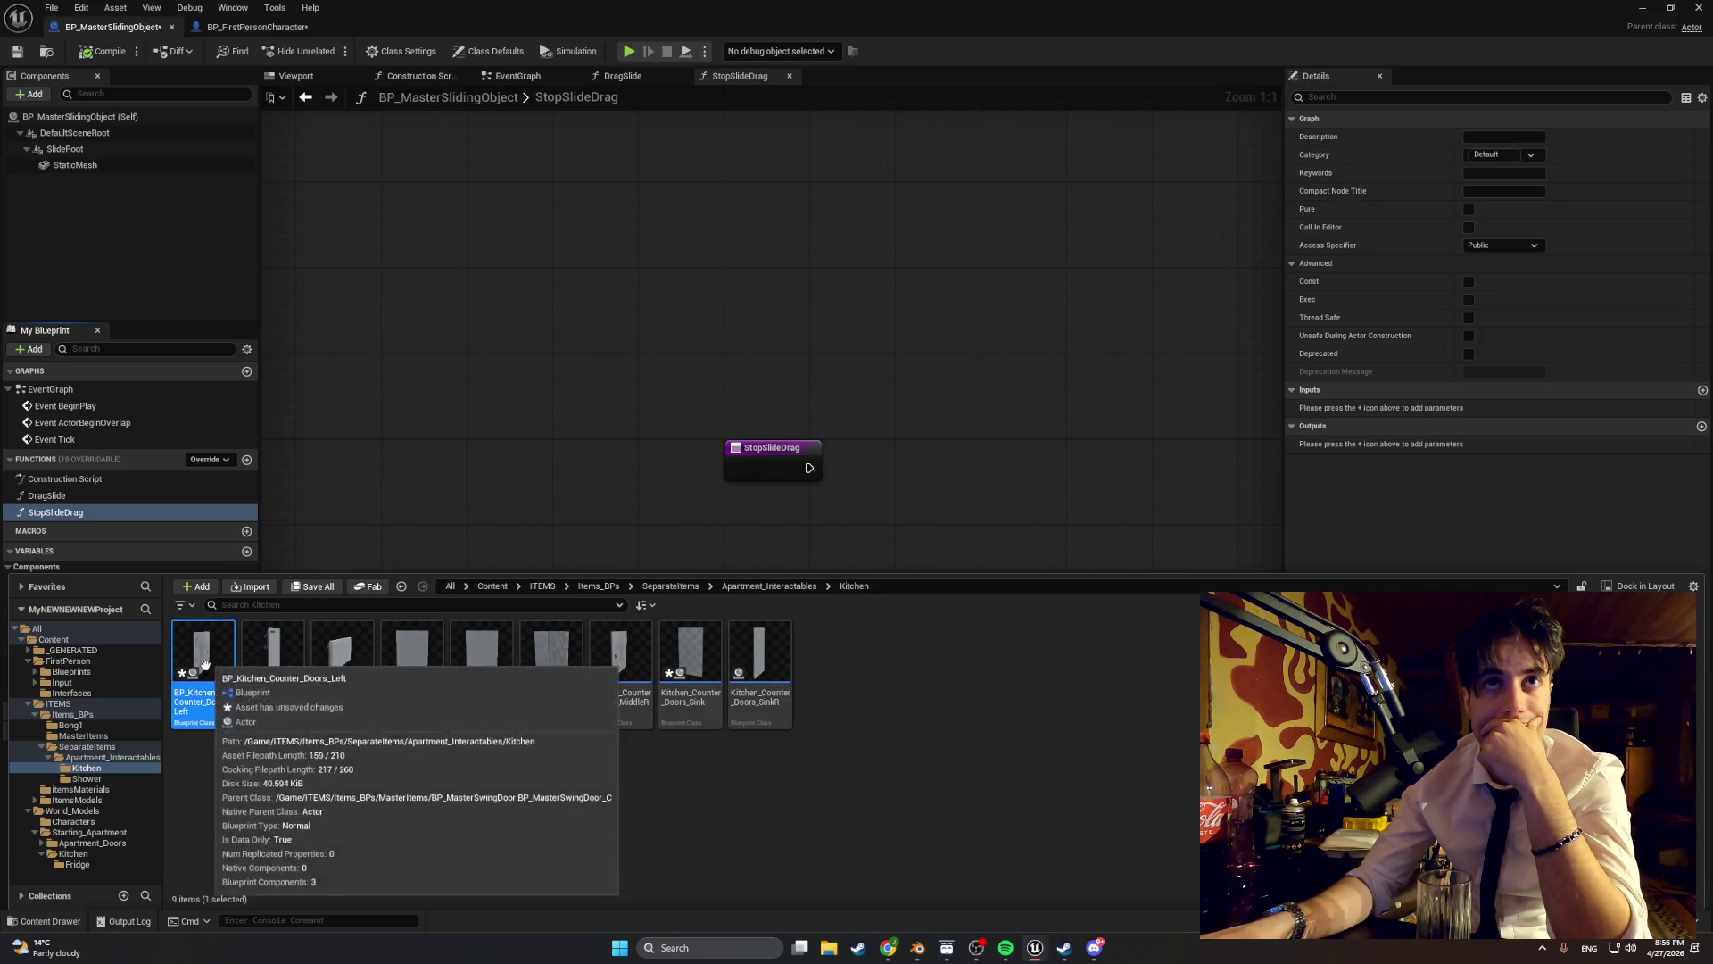
- Open BP_MasterSwingDoor from MasterItems and view its StopDoorDrag function
{"action": "left_click", "coordinate": [85, 735]}
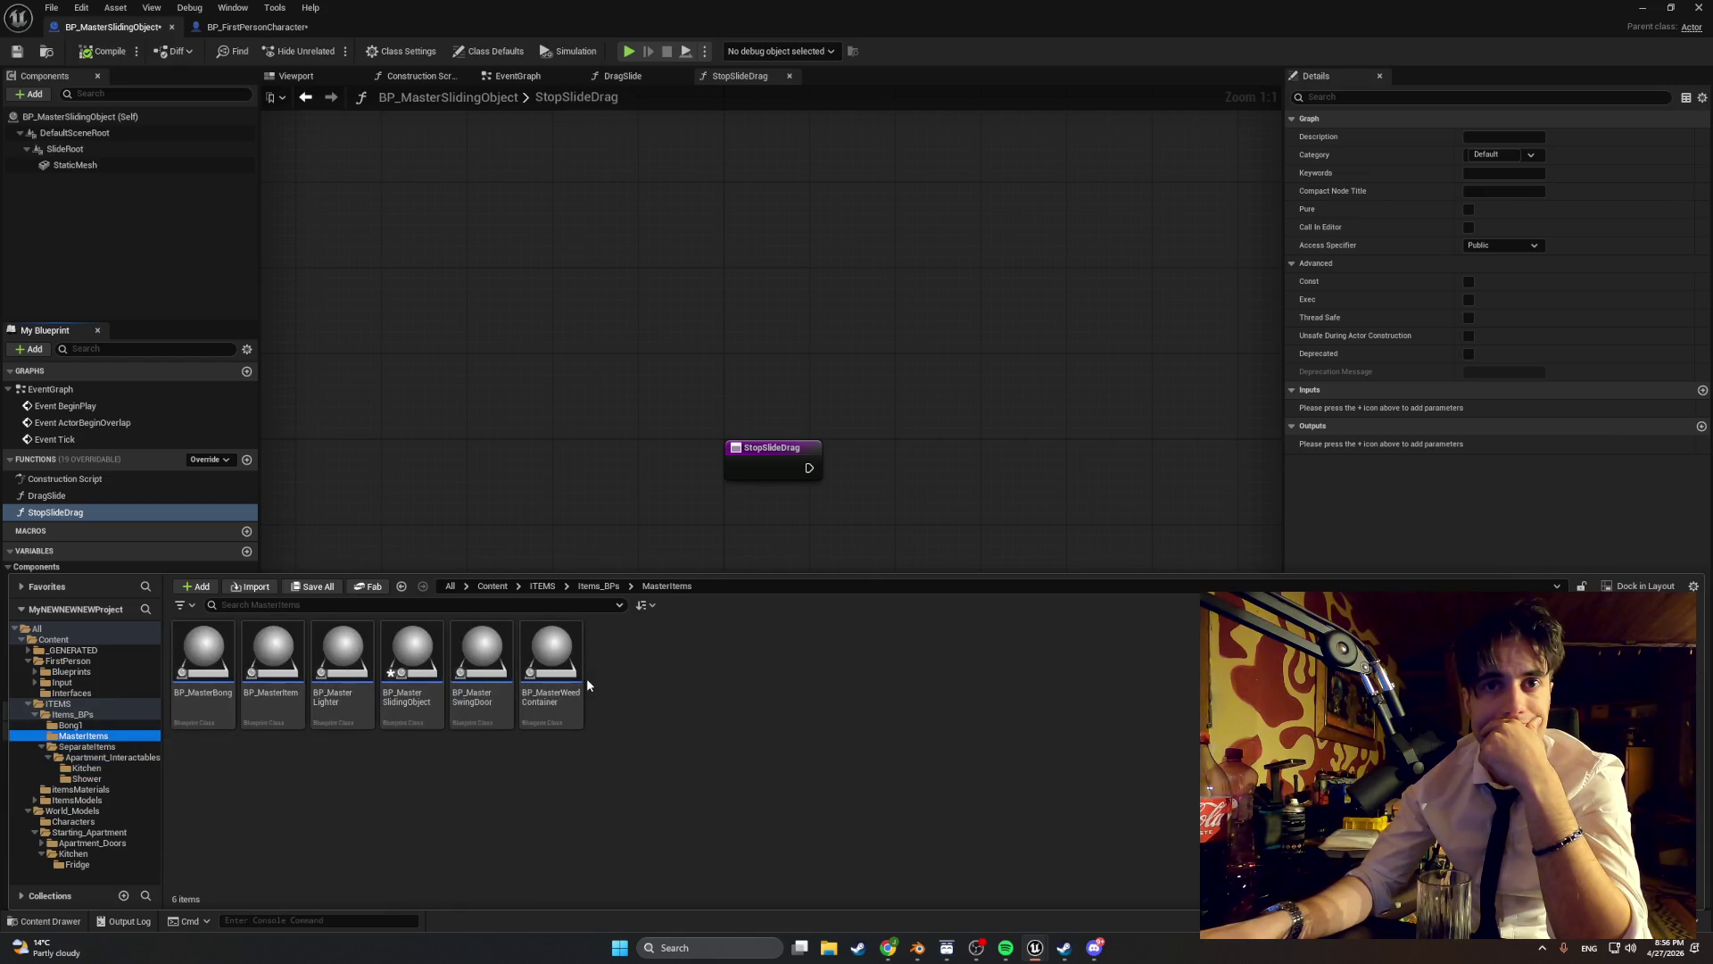
{"action": "double_click", "coordinate": [491, 664]}
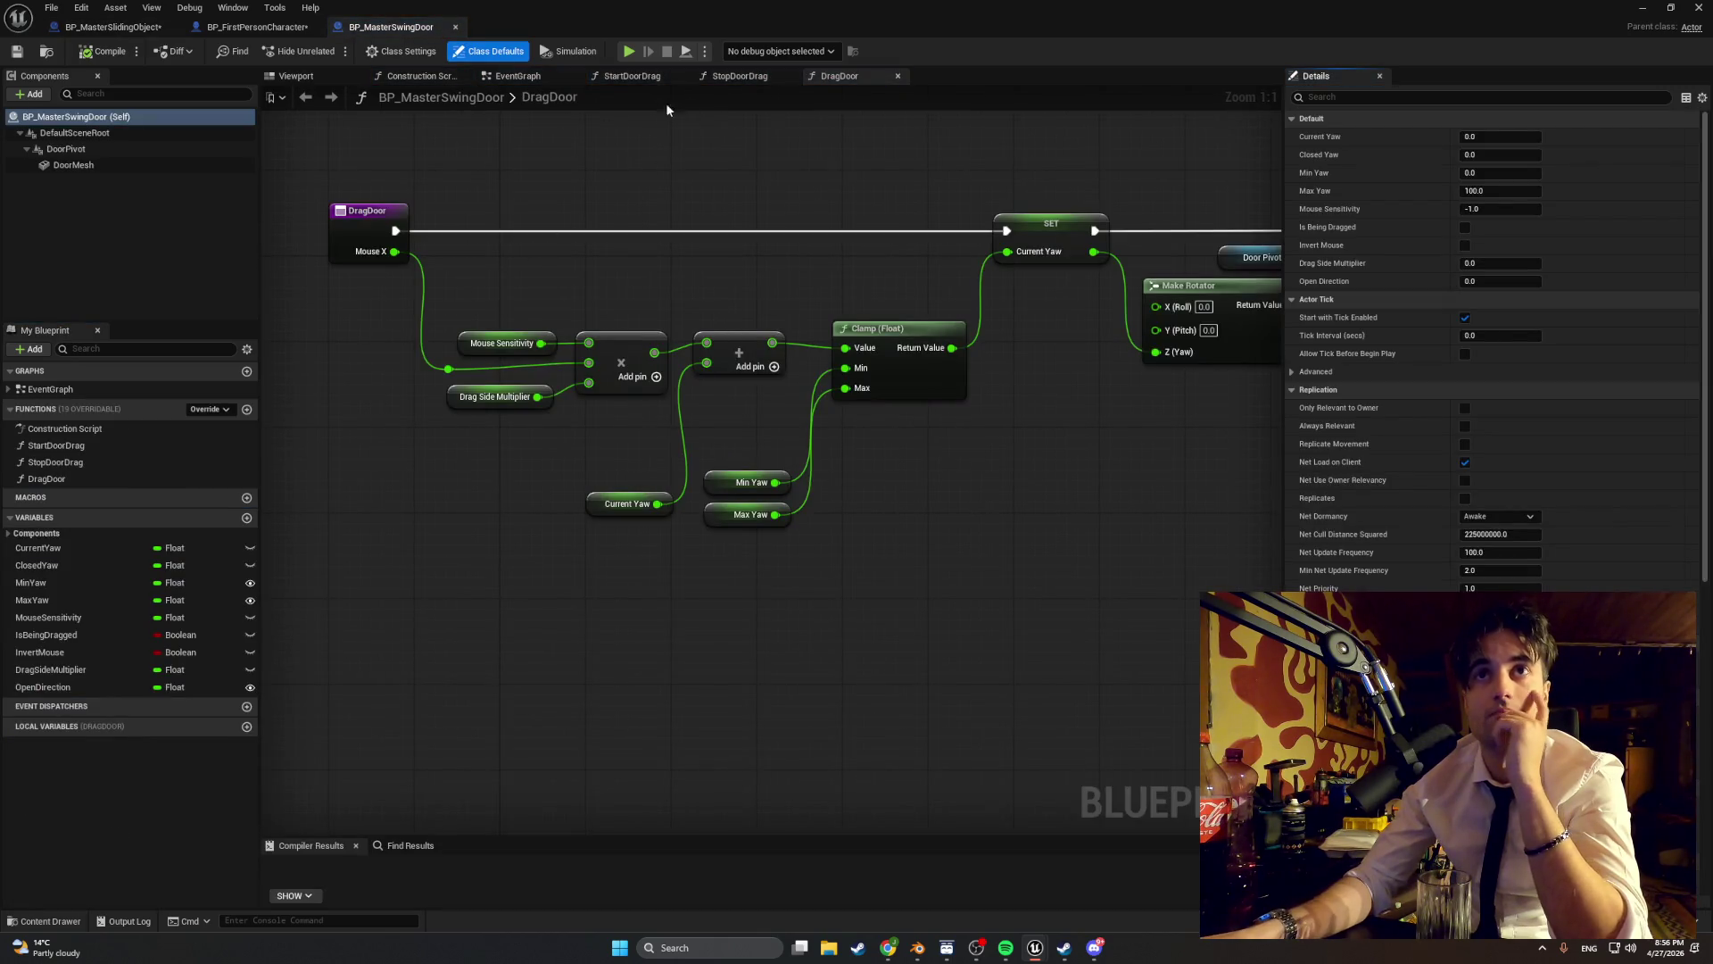
{"action": "left_click", "coordinate": [741, 78]}
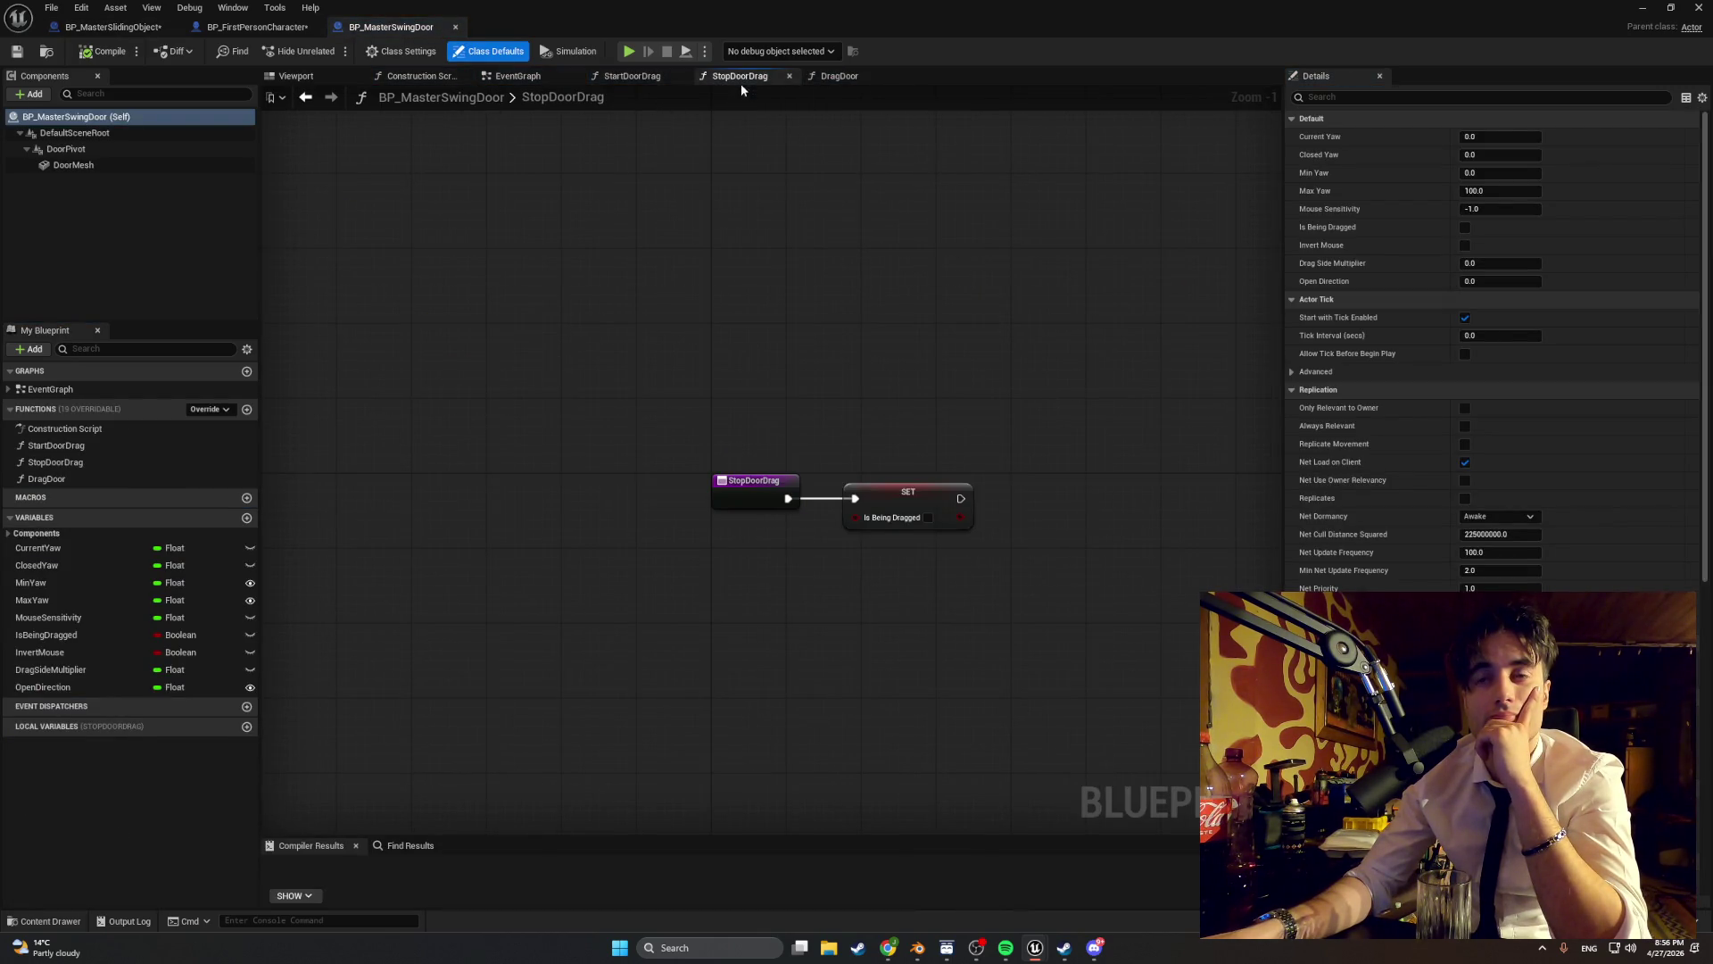
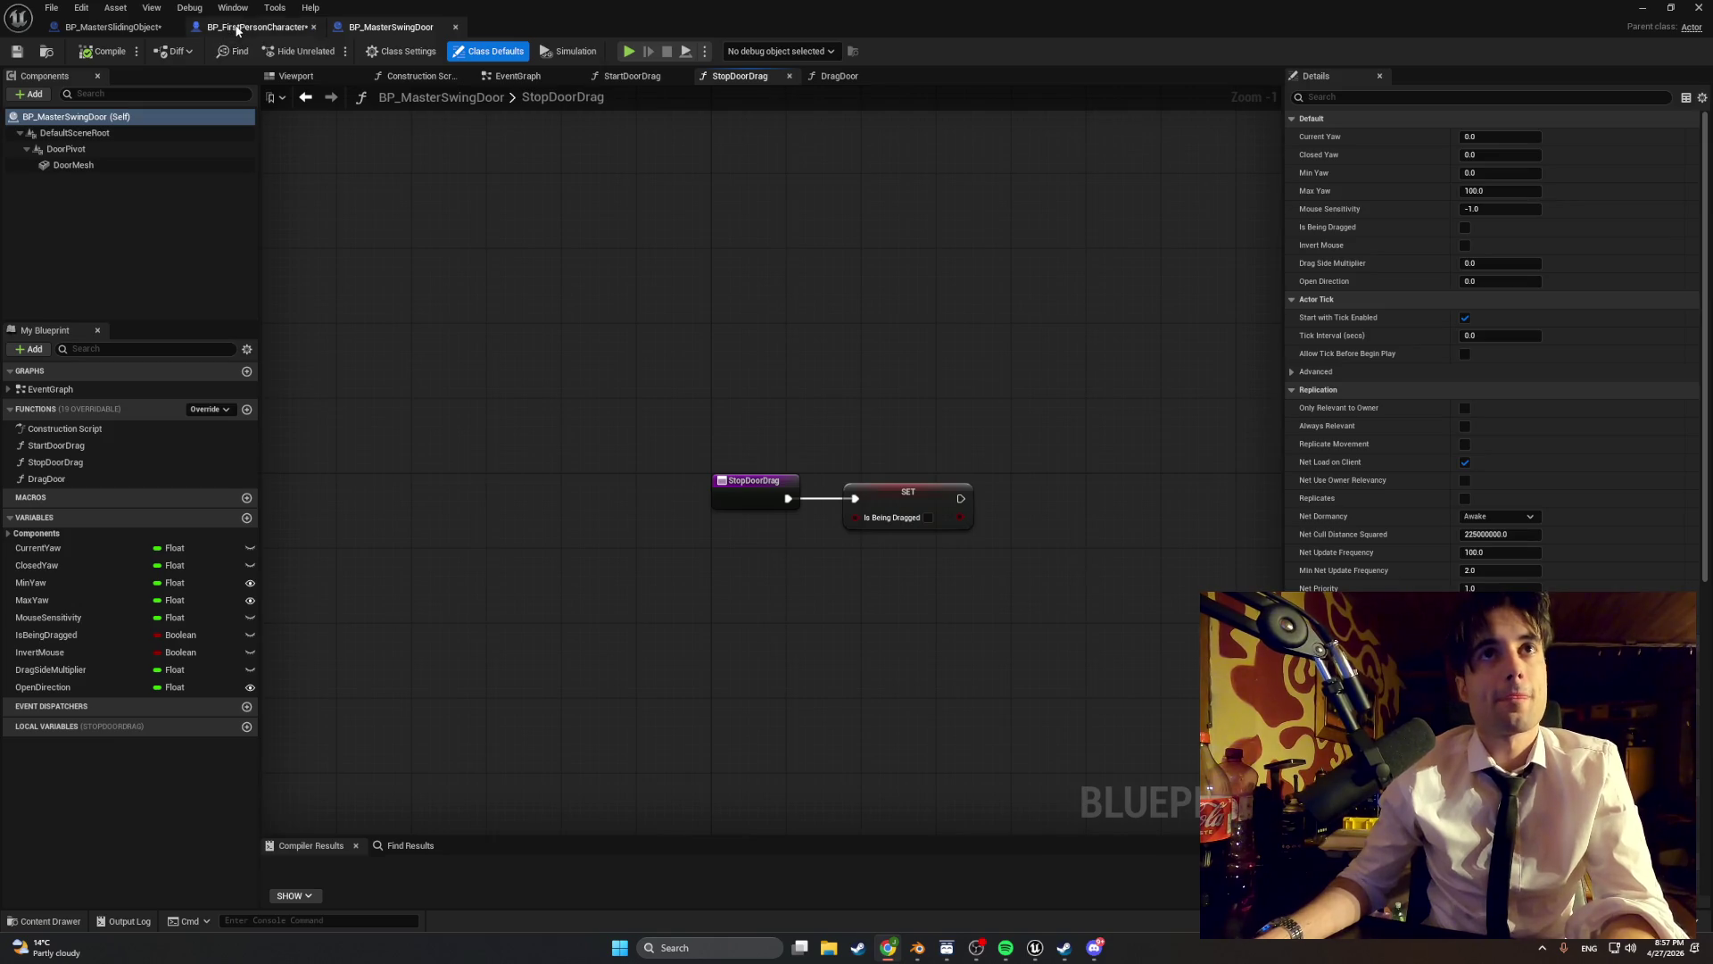
- Add a variable named IsBeingDragged to BP_MasterSlidingObject, checking the swing door blueprint for reference
{"action": "left_click", "coordinate": [111, 27]}
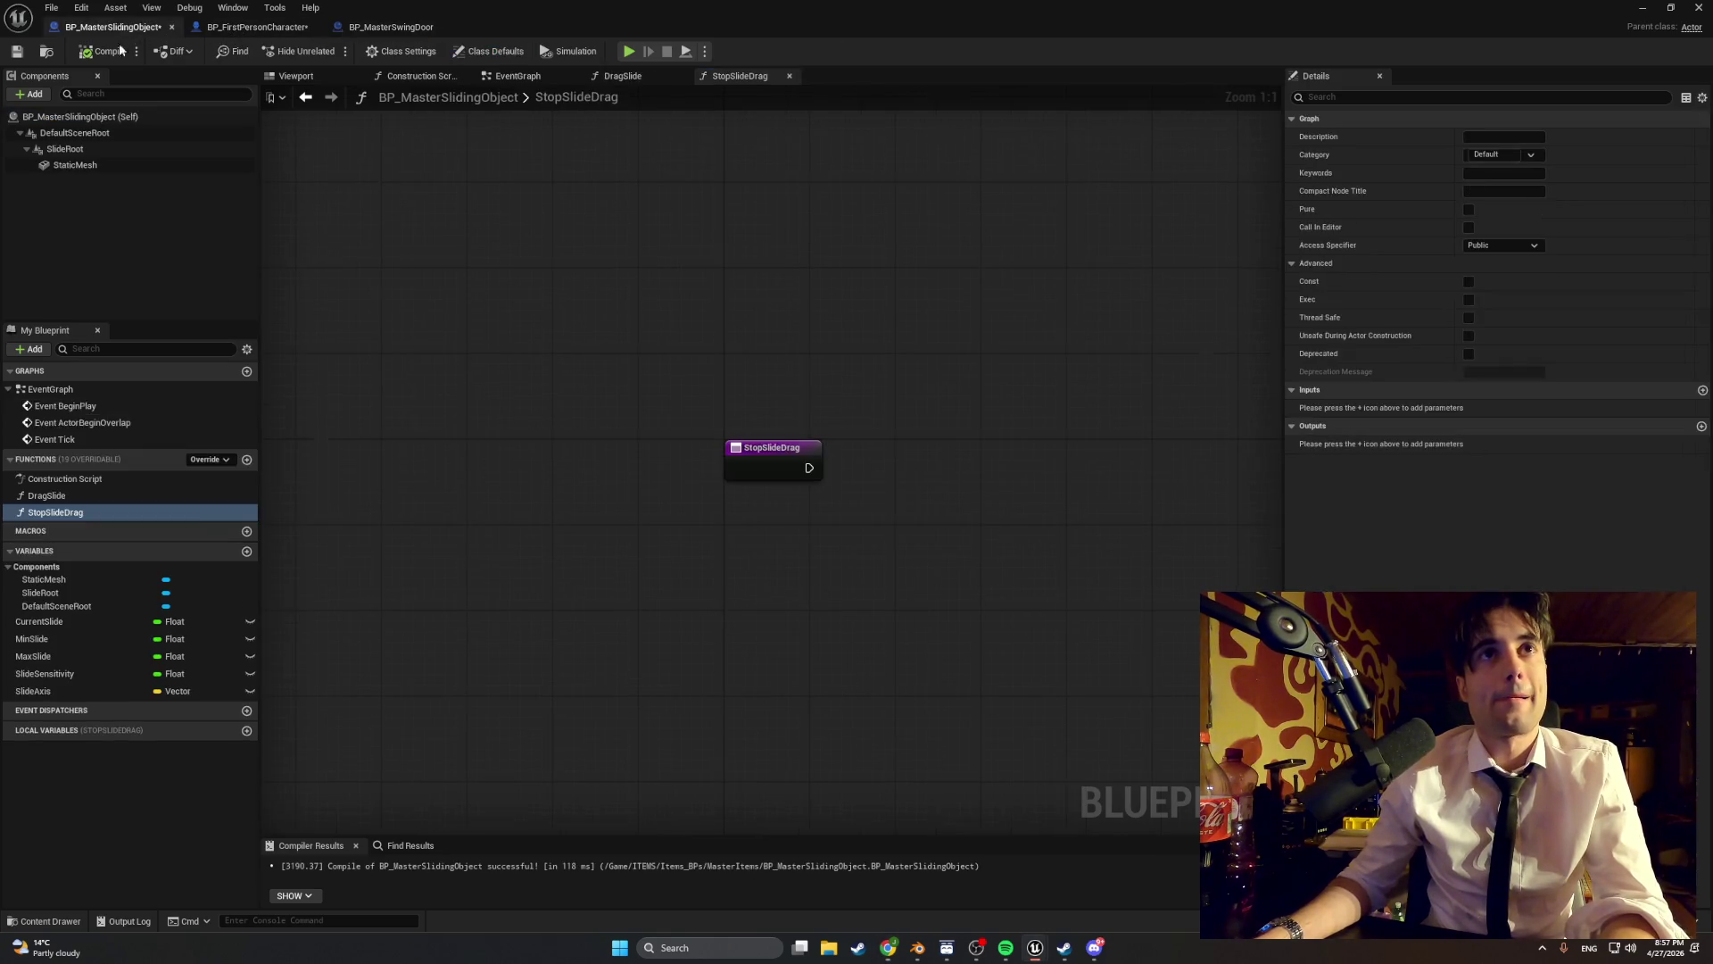
{"action": "left_click", "coordinate": [247, 551]}
{"action": "type", "text": "sBeing"}
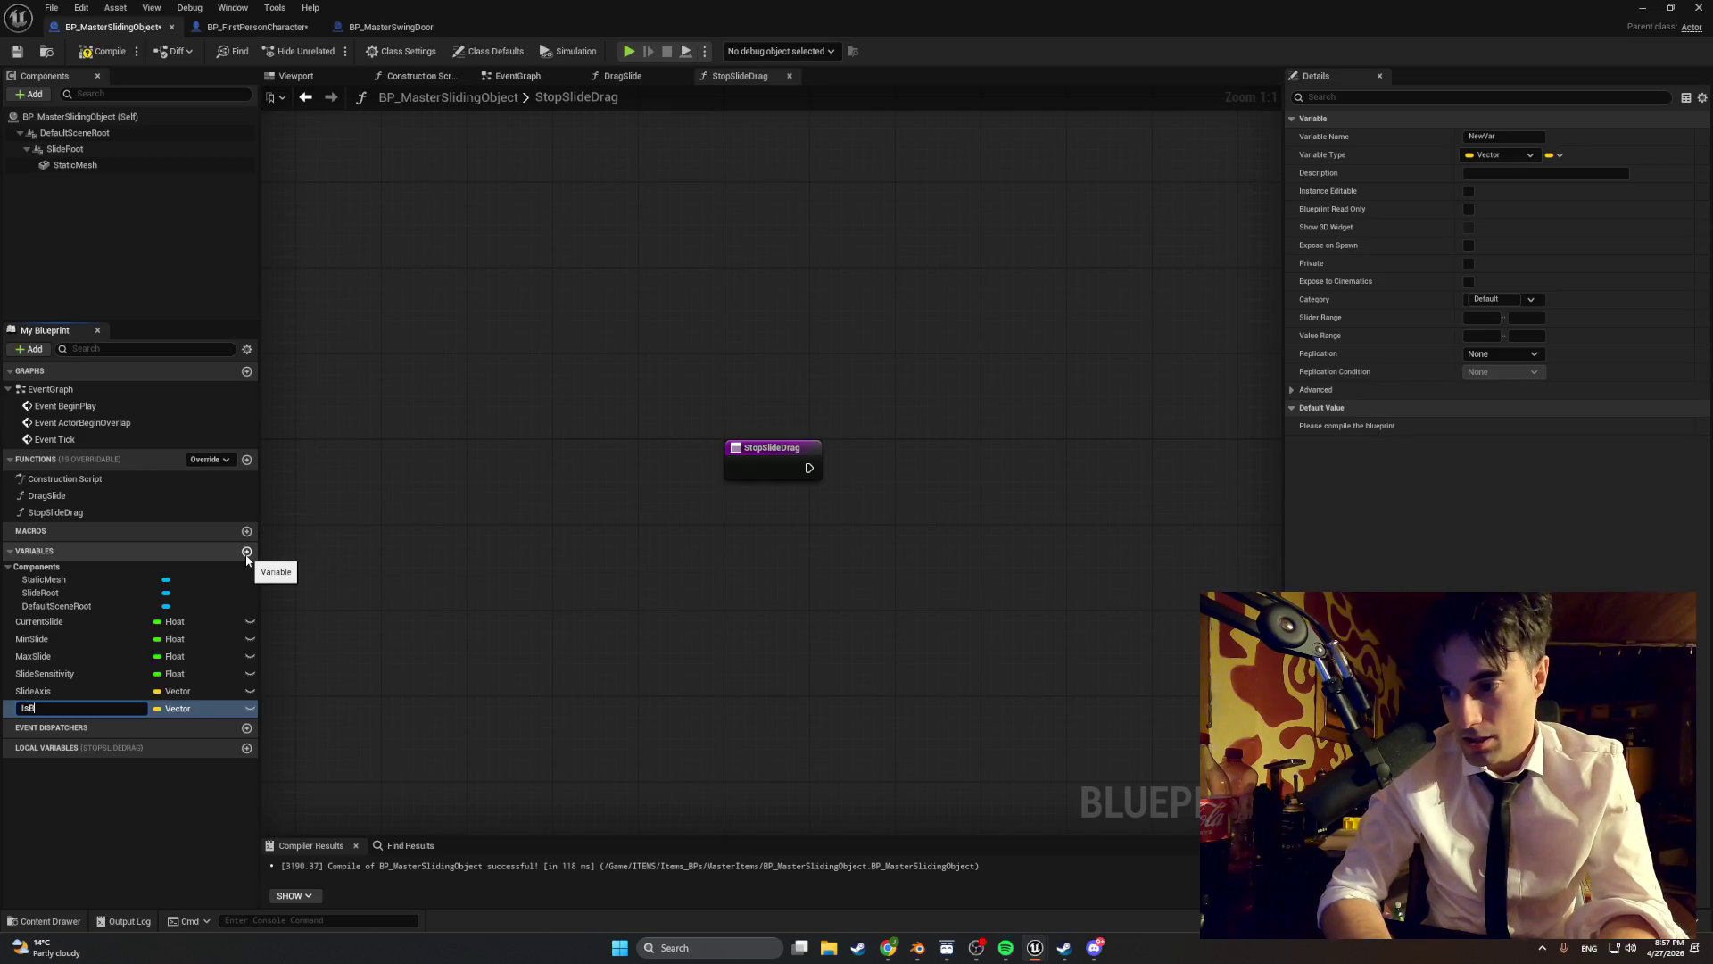
{"action": "type", "text": "Dragged"}
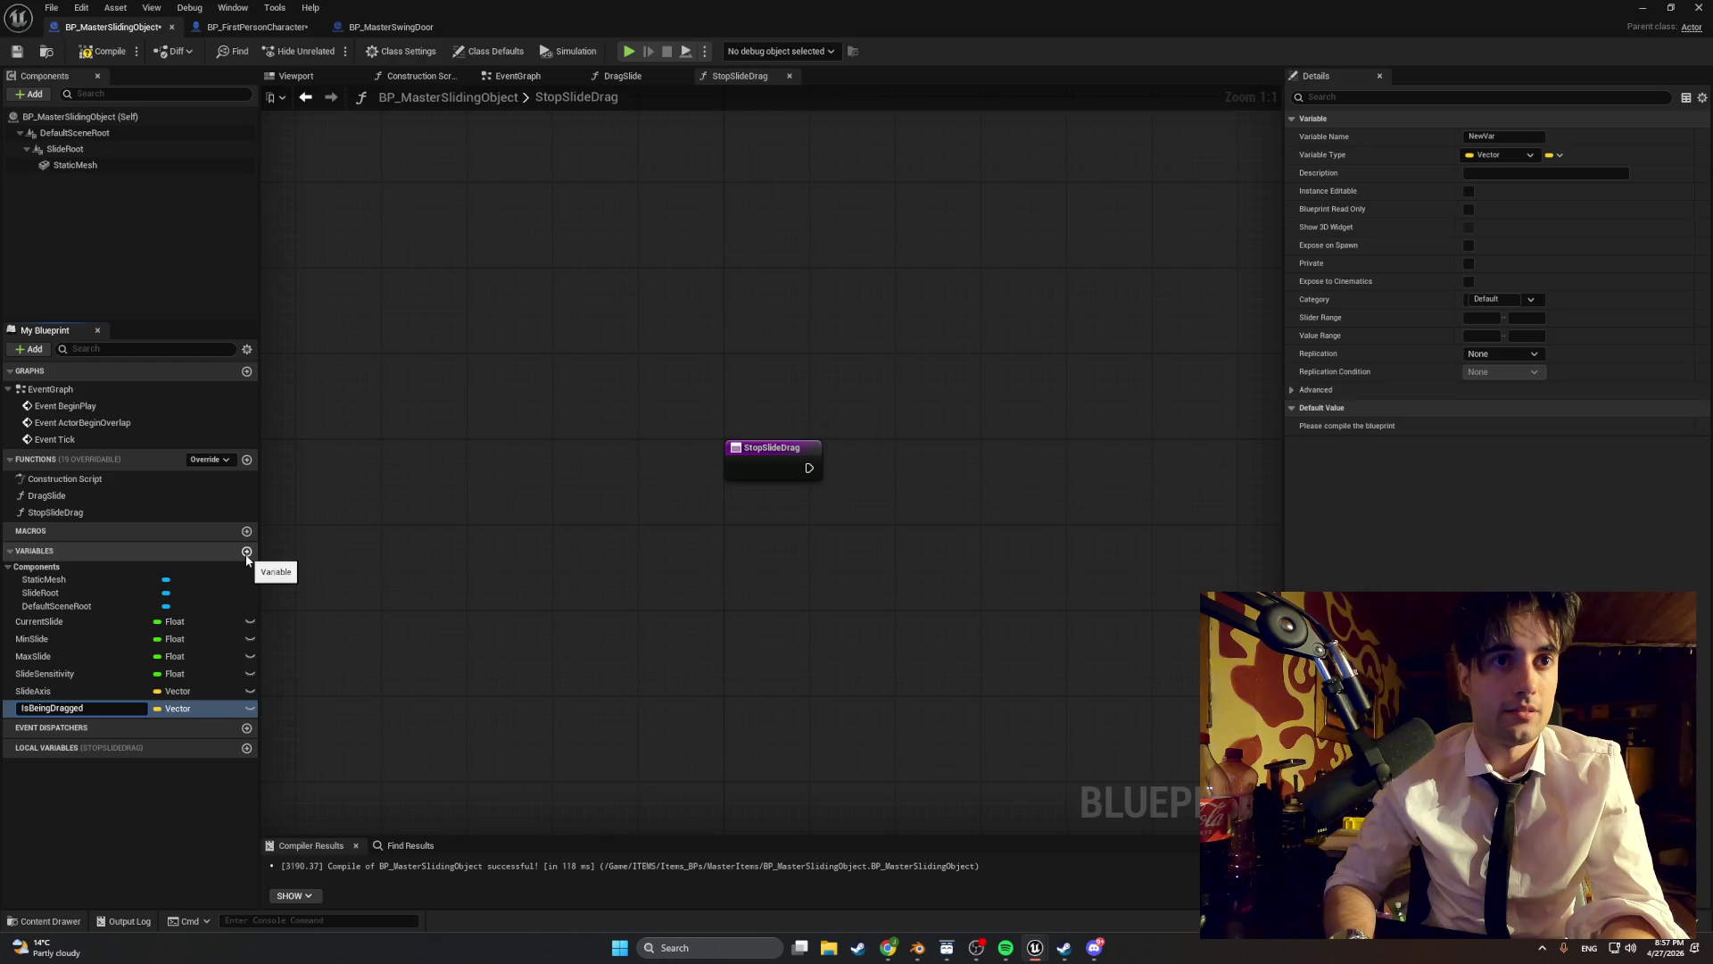
{"action": "left_click", "coordinate": [357, 30]}
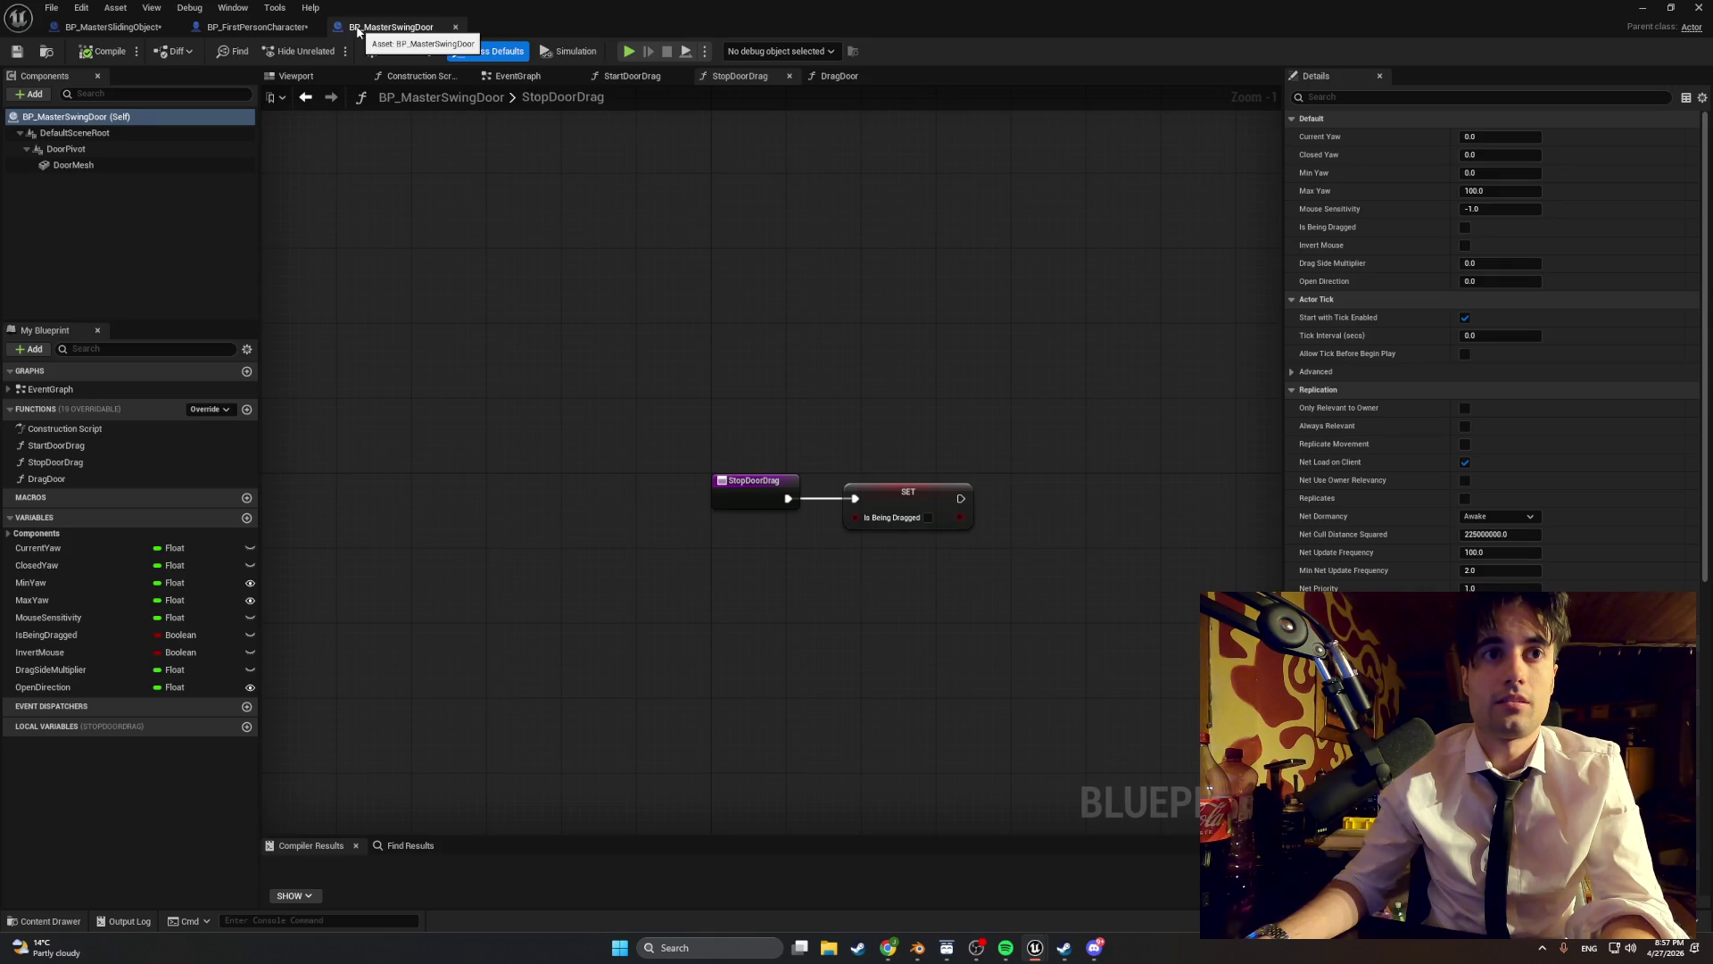
{"action": "left_click", "coordinate": [268, 30]}
- Change IsBeingDragged to a Boolean and drag it into the StopSlideDrag graph
{"action": "left_click", "coordinate": [140, 31]}
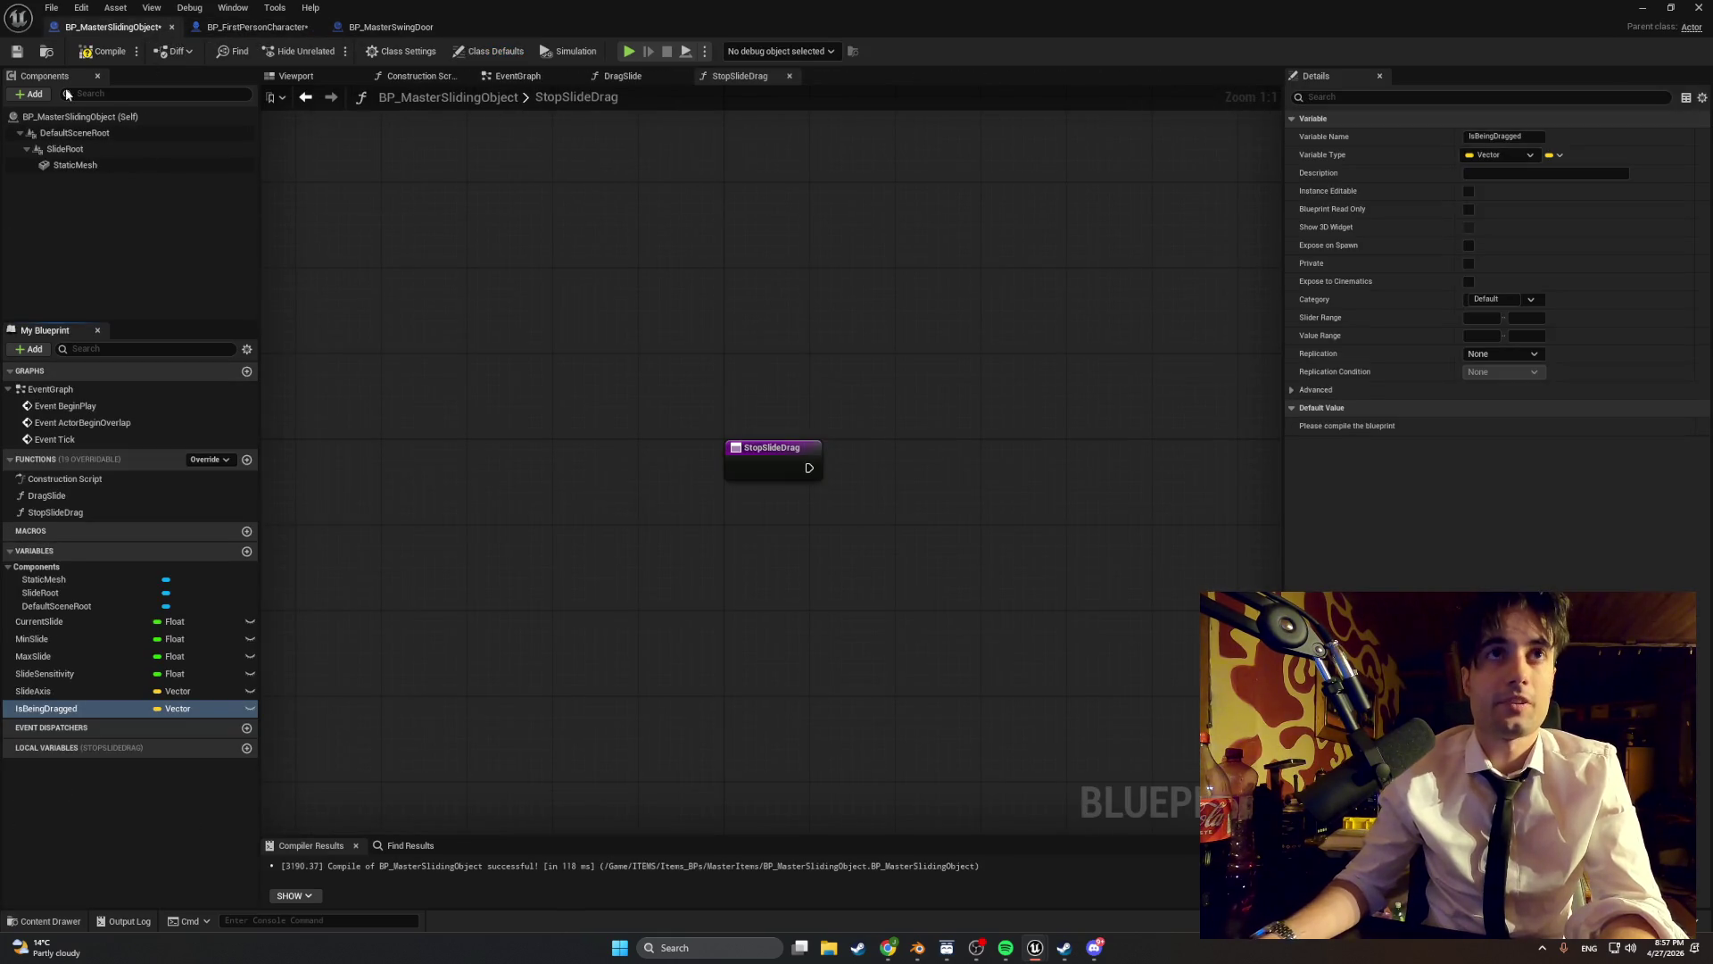
{"action": "left_click", "coordinate": [104, 51]}
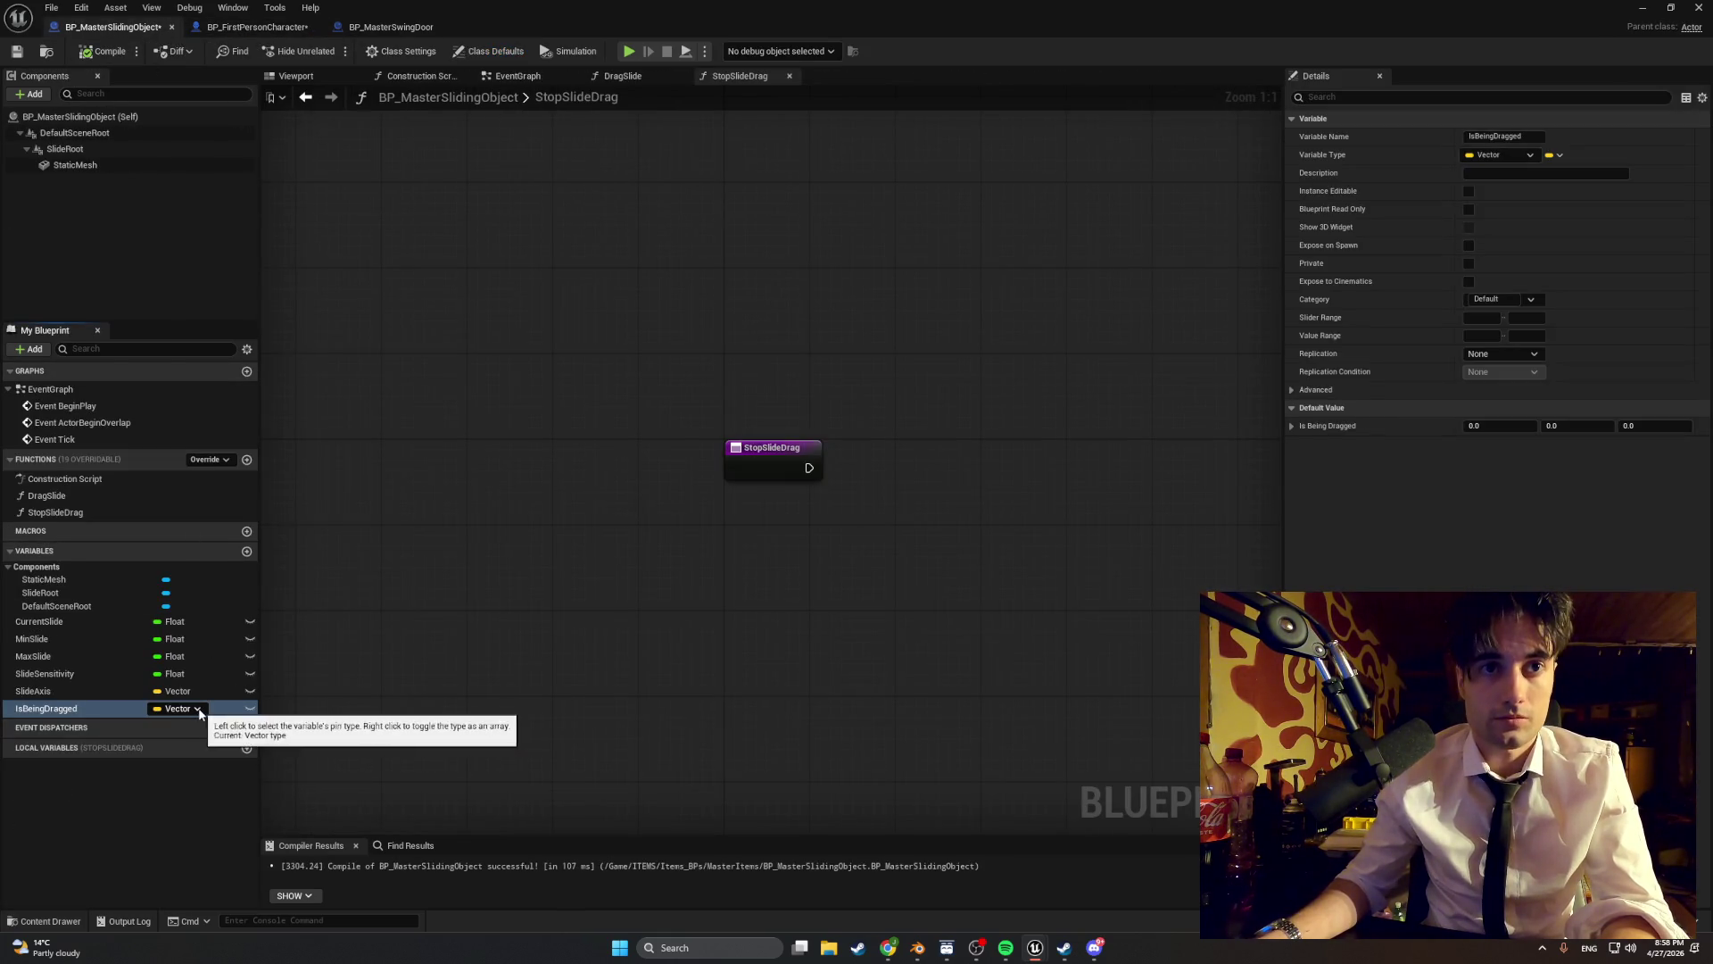
{"action": "left_click", "coordinate": [198, 709]}
{"action": "type", "text": "b"}
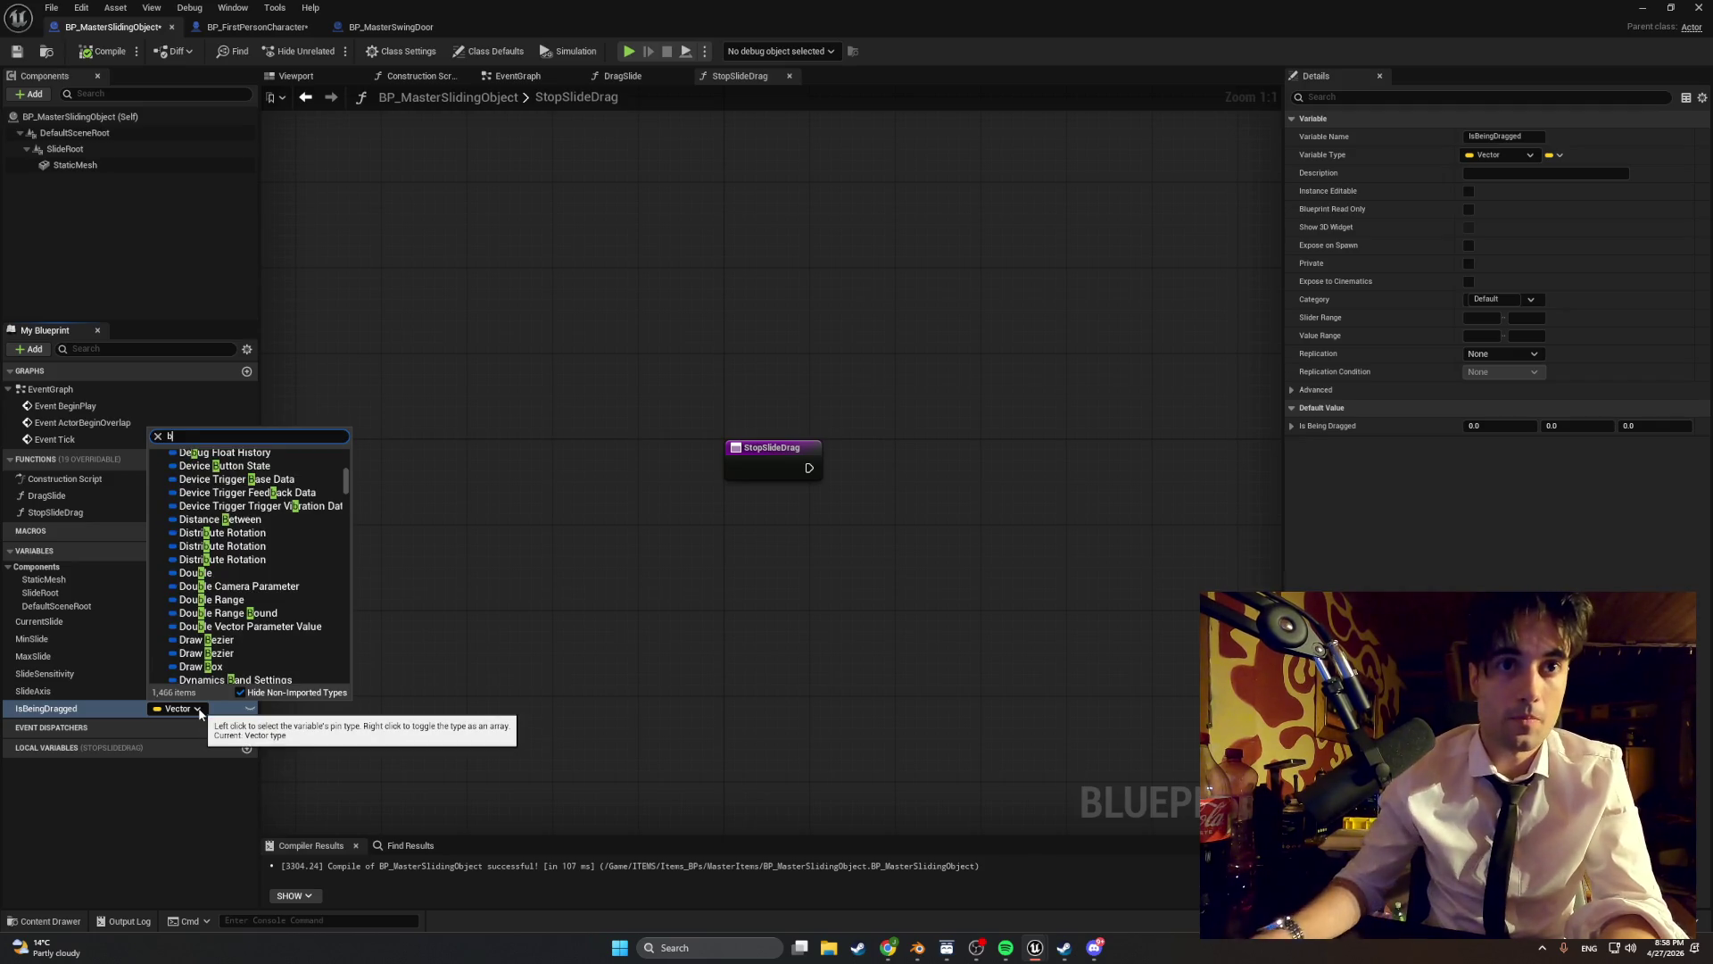
{"action": "left_click", "coordinate": [241, 464]}
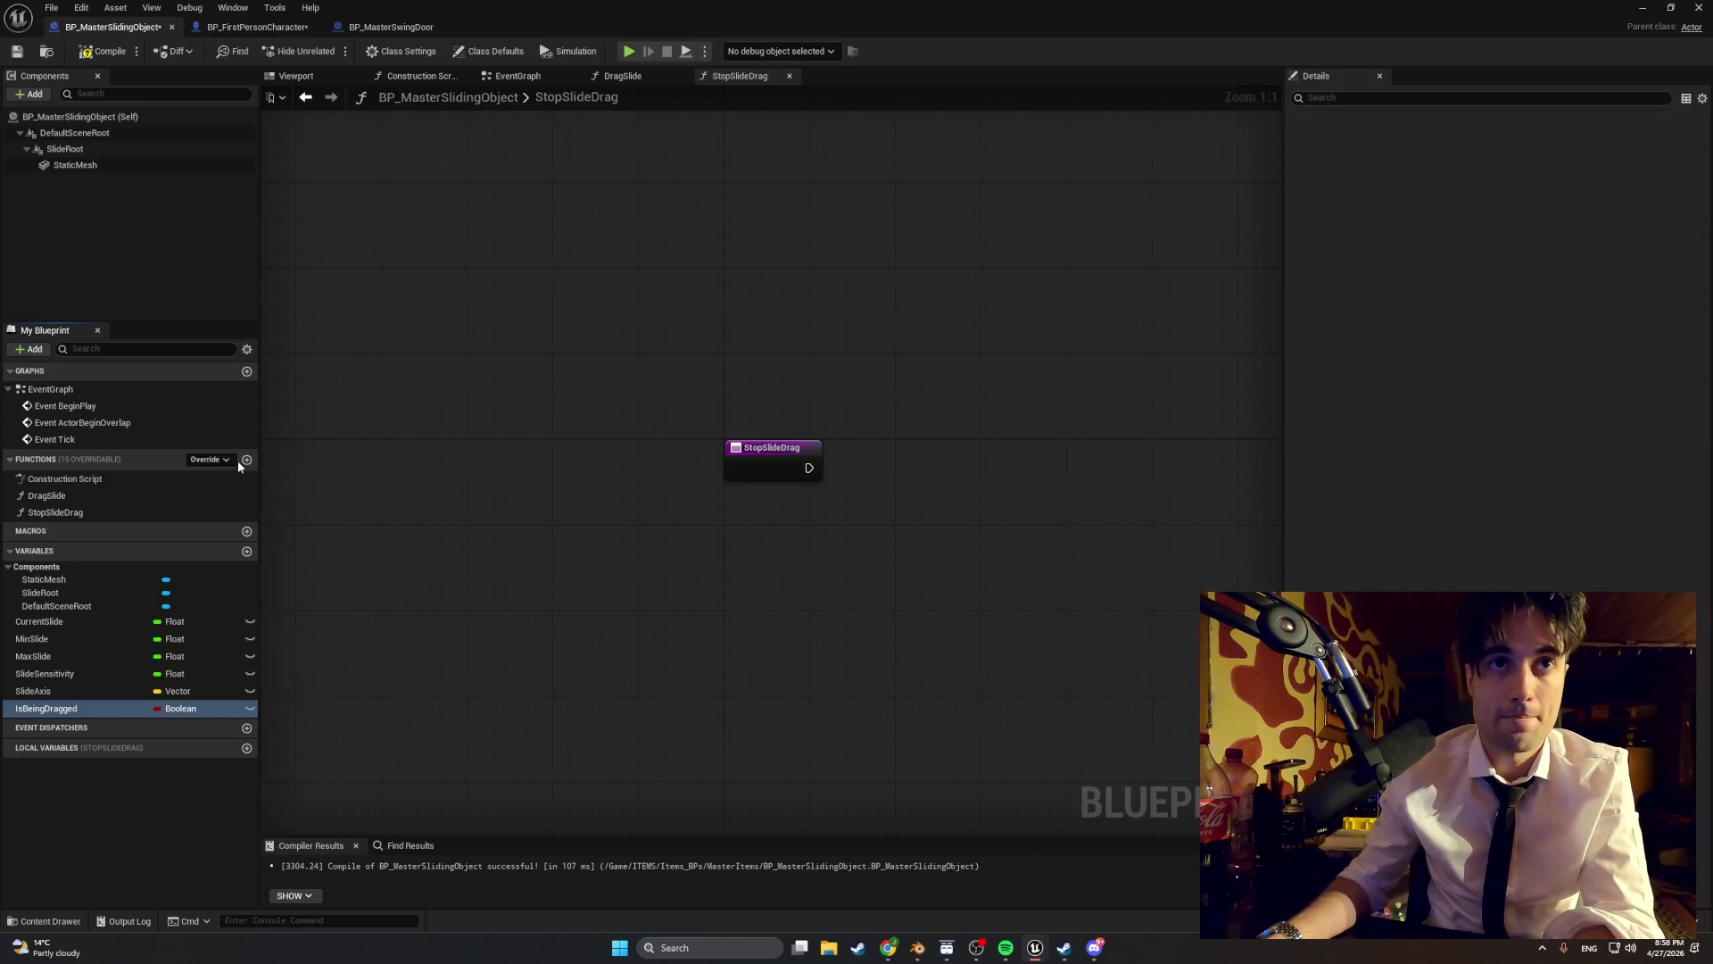
{"action": "mouse_move", "coordinate": [93, 709]}
{"action": "left_mouse_down"}
{"action": "mouse_move", "coordinate": [783, 575]}
{"action": "mouse_move", "coordinate": [868, 507]}
{"action": "mouse_move", "coordinate": [887, 455]}
{"action": "mouse_move", "coordinate": [878, 468]}
{"action": "left_mouse_up"}
- Place a SET IsBeingDragged node in StopSlideDrag, compile BP_MasterSlidingObject, and add another variable
{"action": "left_click", "coordinate": [877, 527]}
{"action": "left_click", "coordinate": [889, 444]}
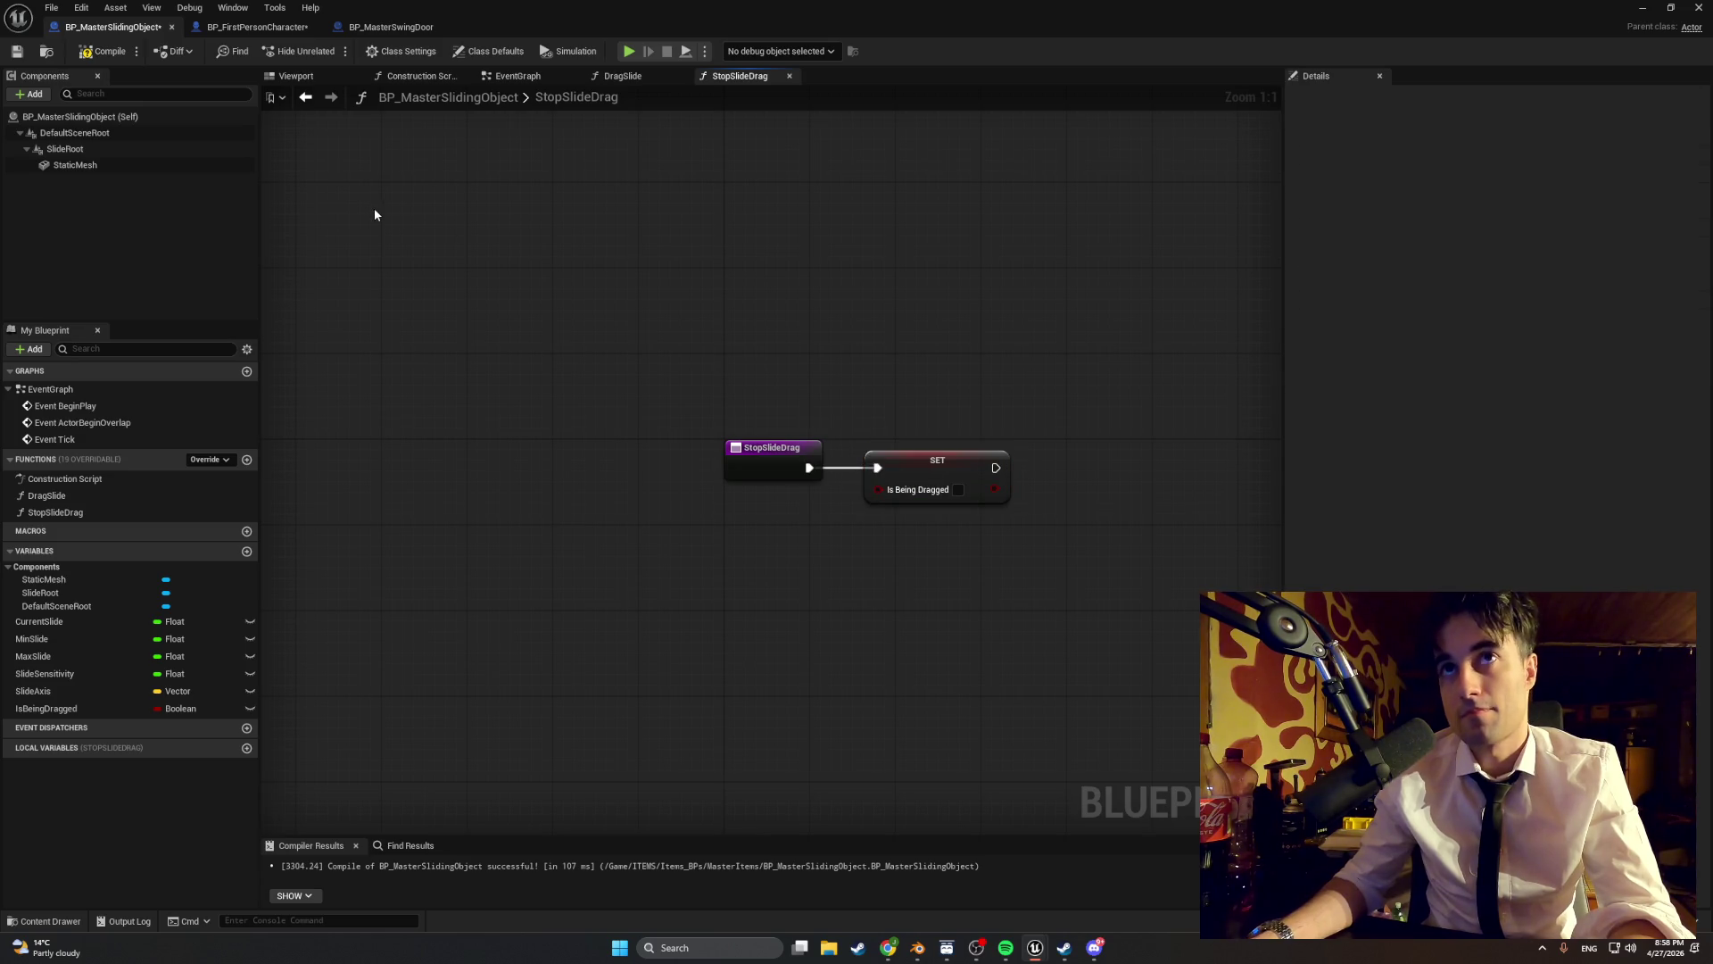
{"action": "left_click", "coordinate": [130, 52]}
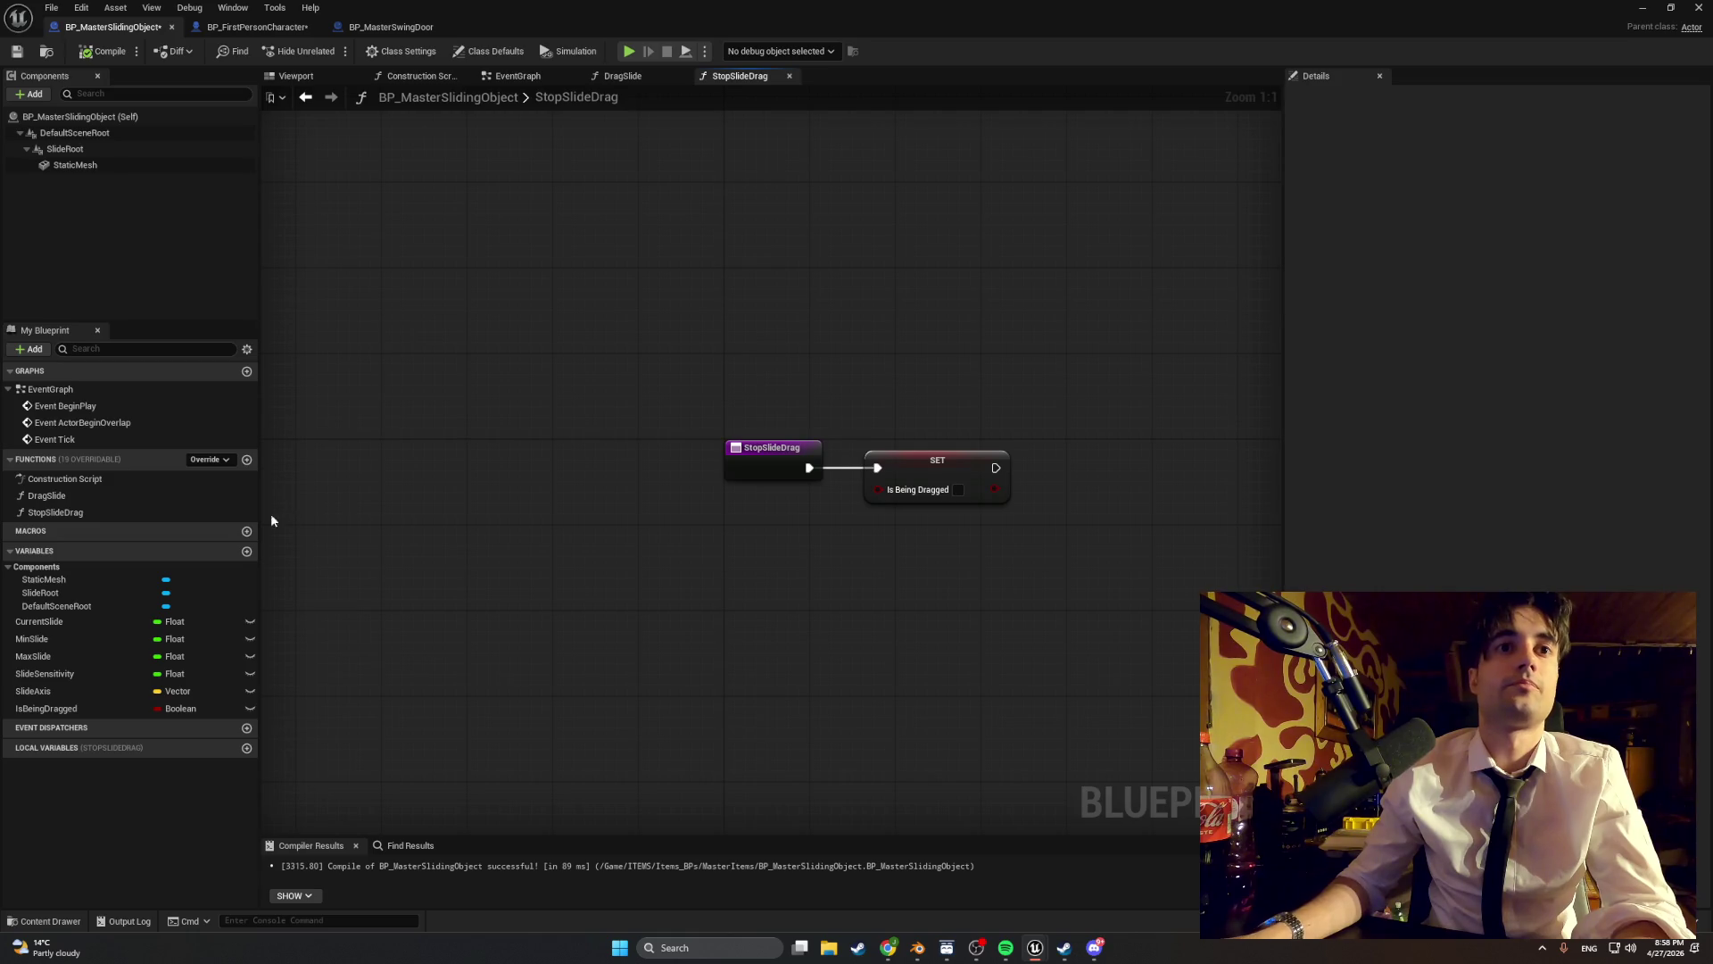
{"action": "left_click", "coordinate": [247, 551]}
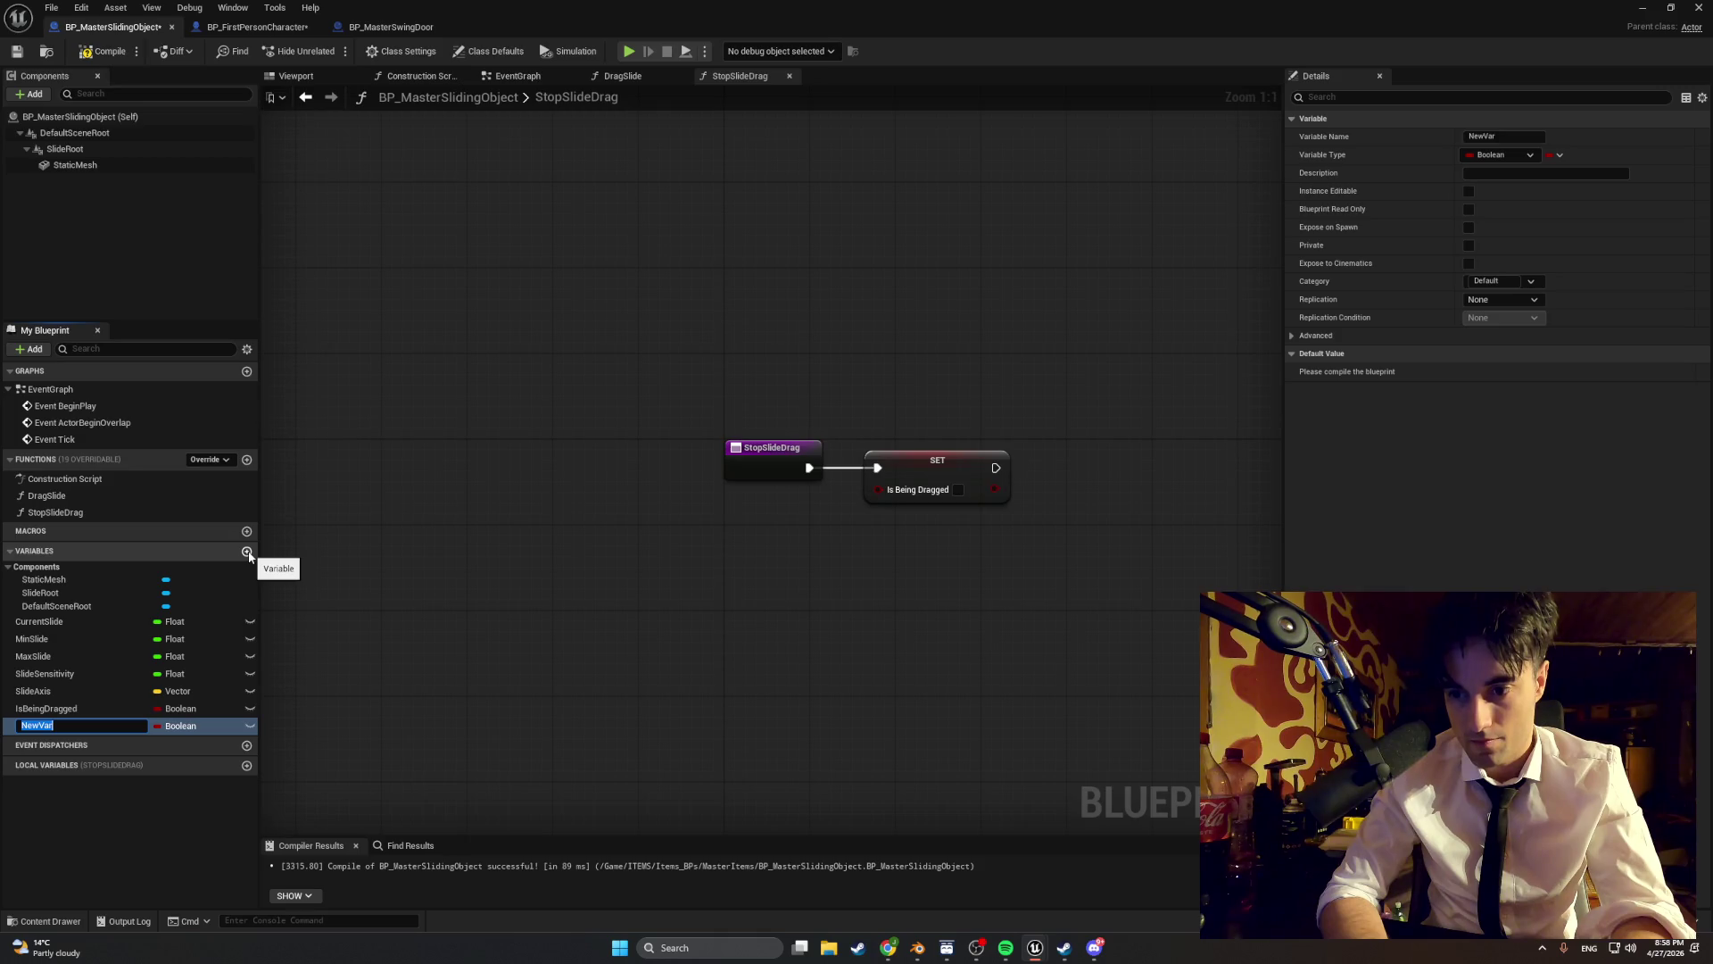
- Delete the unneeded NewVar variable
{"action": "left_click", "coordinate": [116, 811]}
{"action": "left_click", "coordinate": [120, 726]}
{"action": "key", "text": "Delete"}
- Create a StartSlideDrag function with a SET IsBeingDragged node checked true
{"action": "left_click", "coordinate": [248, 459]}
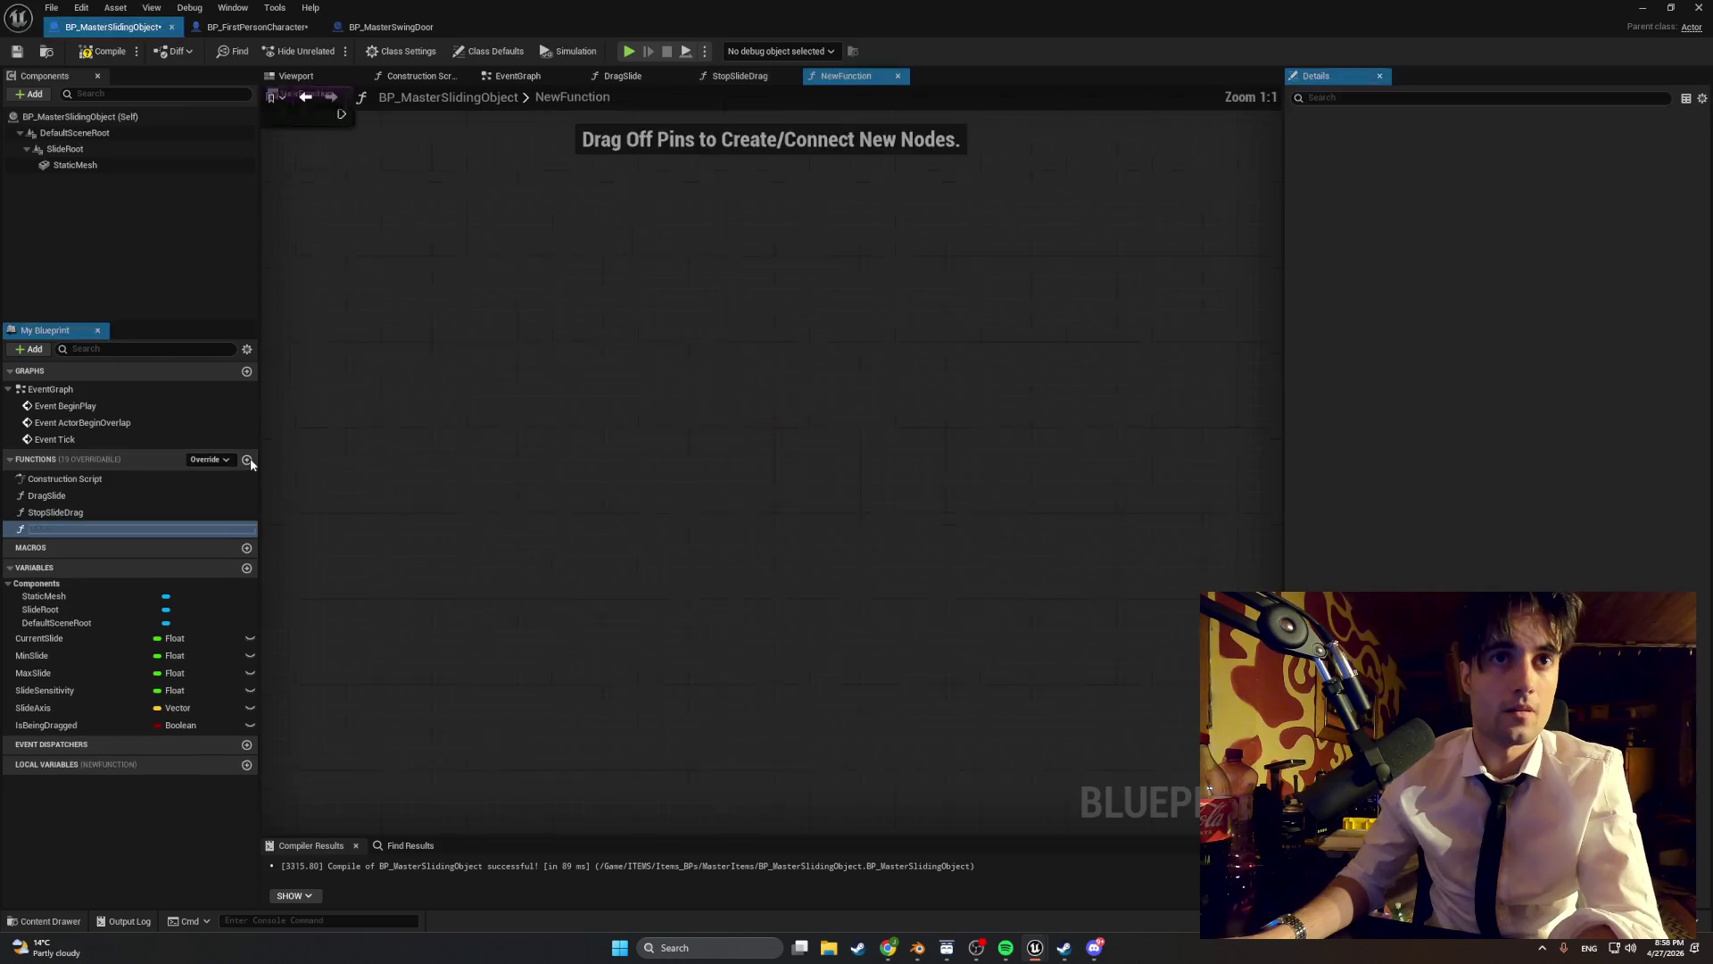
{"action": "type", "text": "StartSlideDrag"}
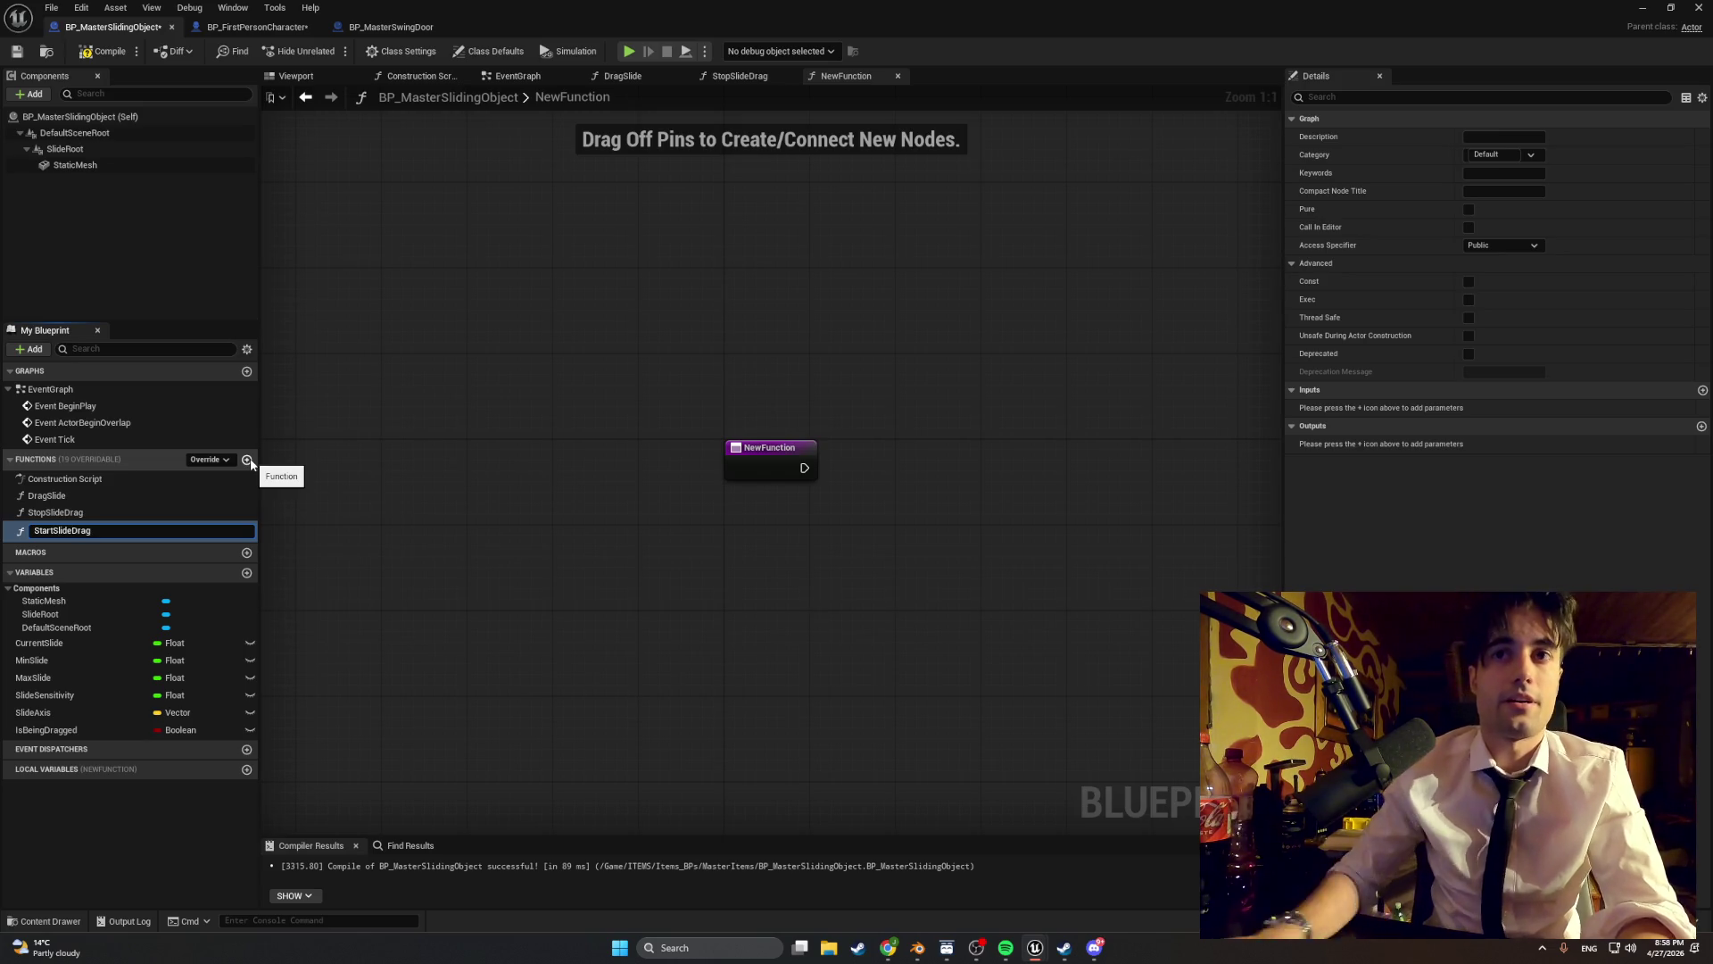
{"action": "key", "text": "Return"}
{"action": "mouse_move", "coordinate": [54, 724]}
{"action": "left_mouse_down"}
{"action": "mouse_move", "coordinate": [833, 459]}
{"action": "mouse_move", "coordinate": [876, 479]}
{"action": "mouse_move", "coordinate": [889, 446]}
{"action": "mouse_move", "coordinate": [922, 450]}
{"action": "mouse_move", "coordinate": [910, 460]}
{"action": "left_mouse_up"}
{"action": "left_click", "coordinate": [928, 475]}
{"action": "left_click", "coordinate": [948, 489]}
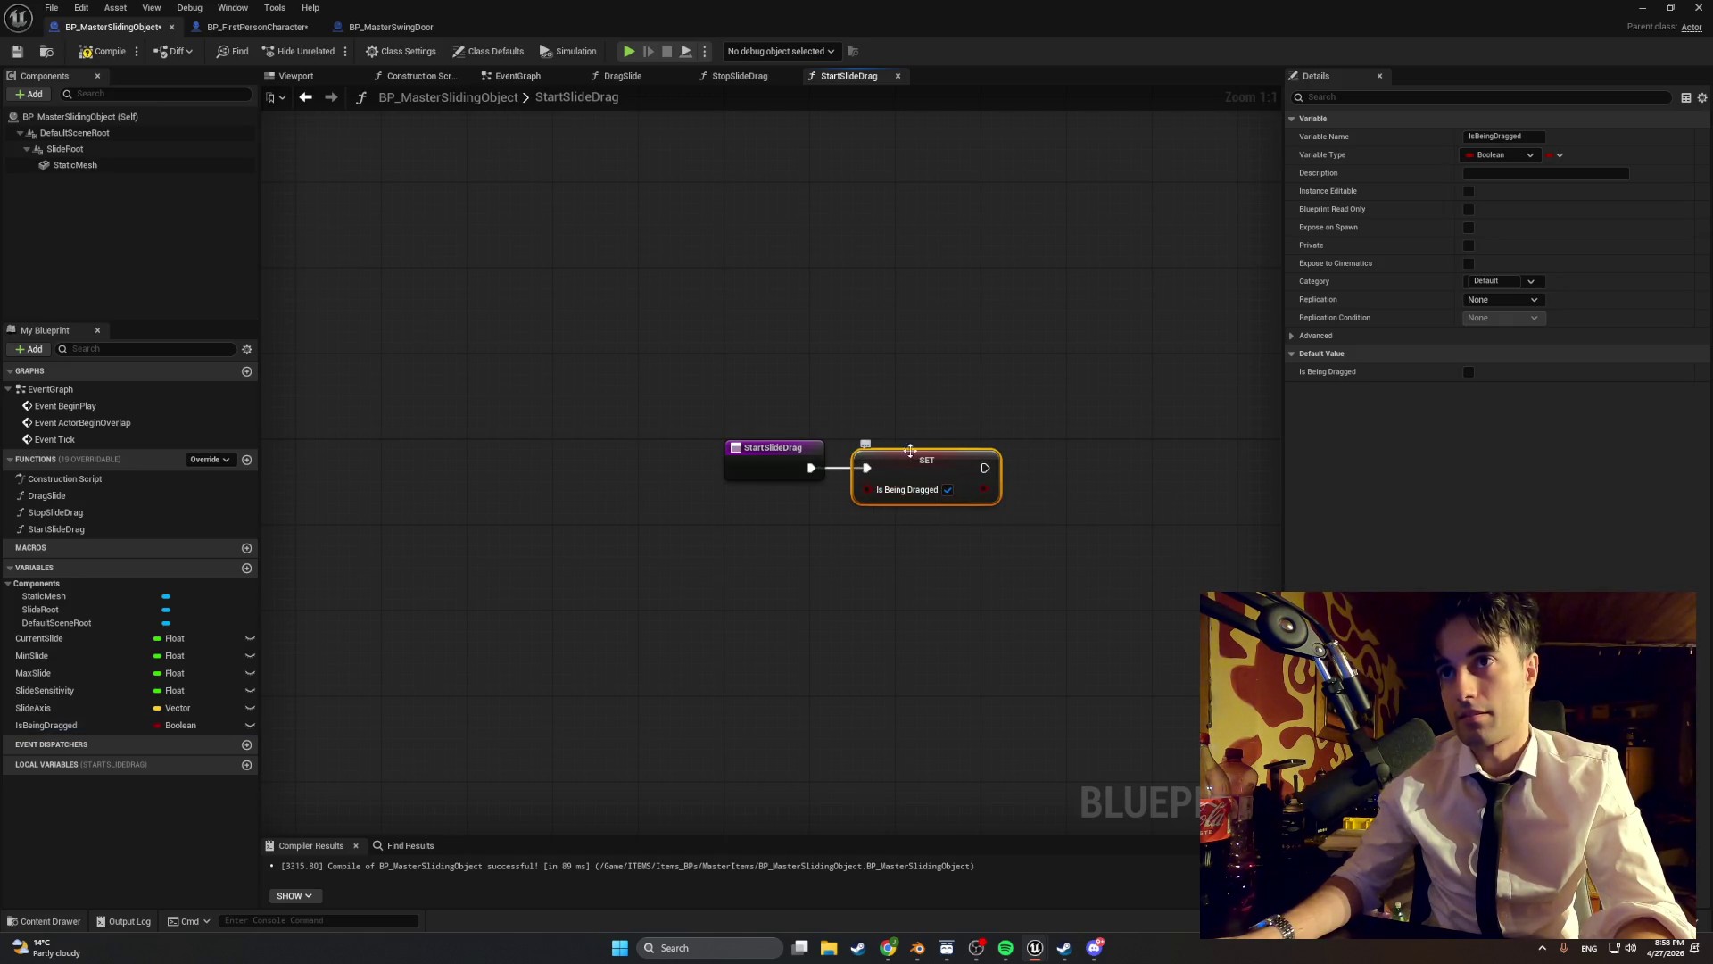
{"action": "left_click", "coordinate": [254, 27]}
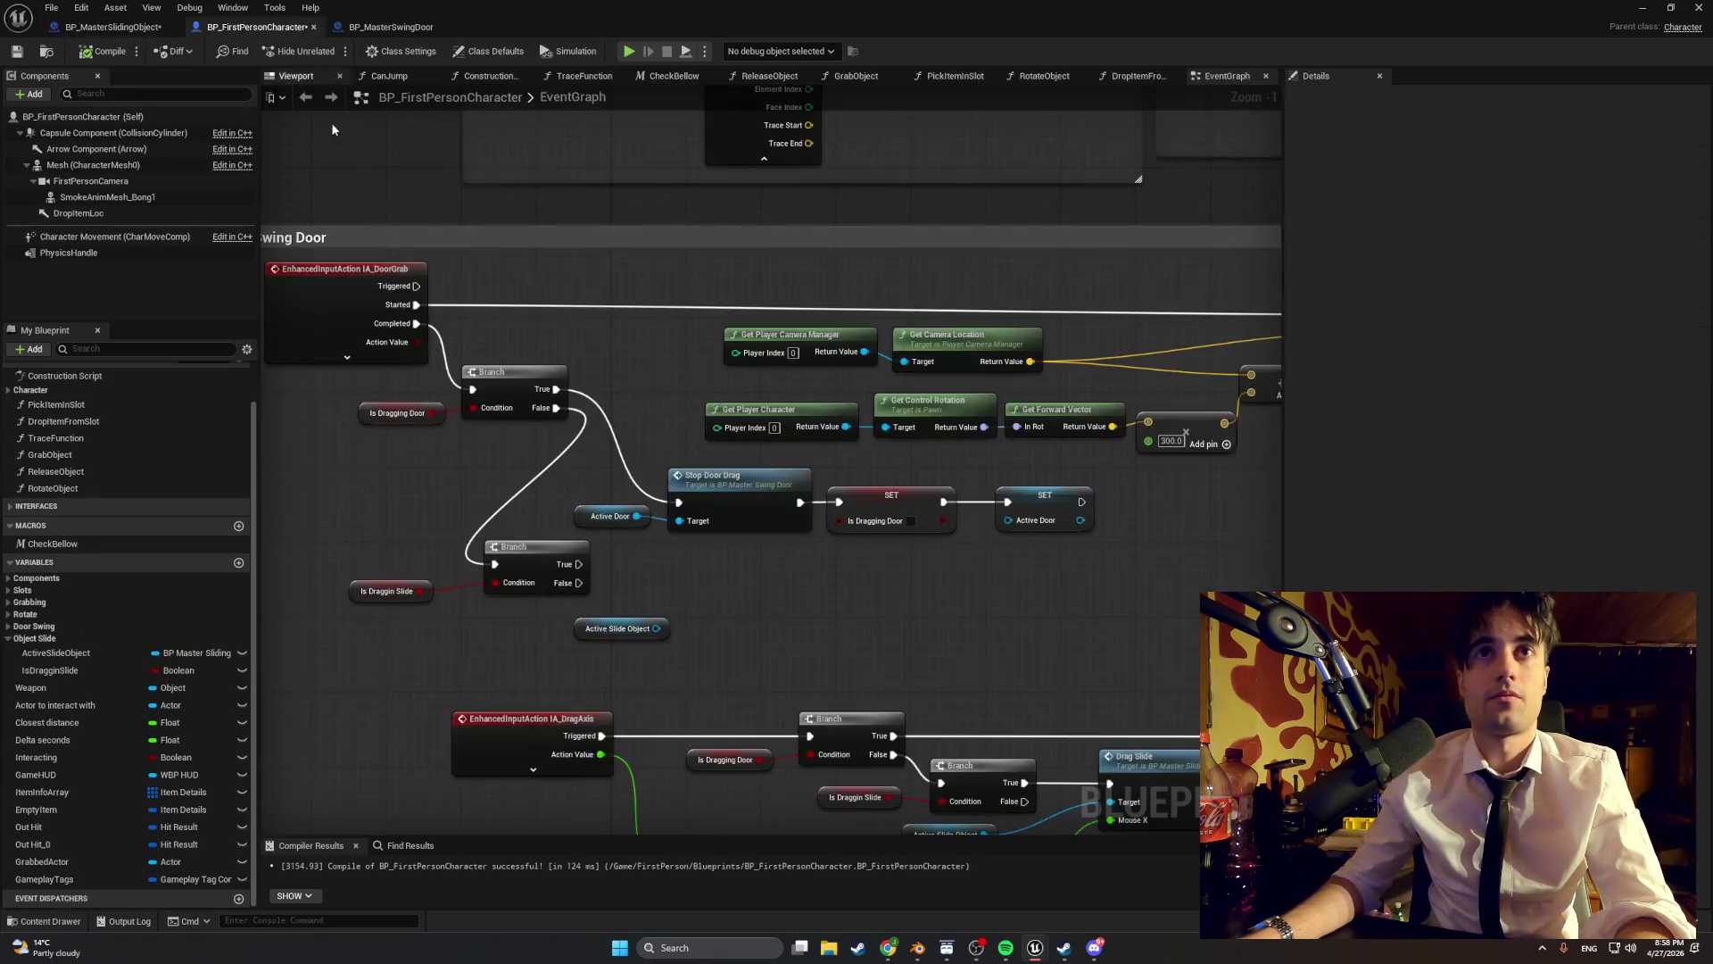
- Add a Start Slide Drag call on an ActiveSlideObject getter after SET Is Draggin Slide
{"action": "mouse_move", "coordinate": [694, 382]}
{"action": "left_mouse_down"}
{"action": "mouse_move", "coordinate": [267, 339]}
{"action": "mouse_move", "coordinate": [665, 405]}
{"action": "left_mouse_up"}
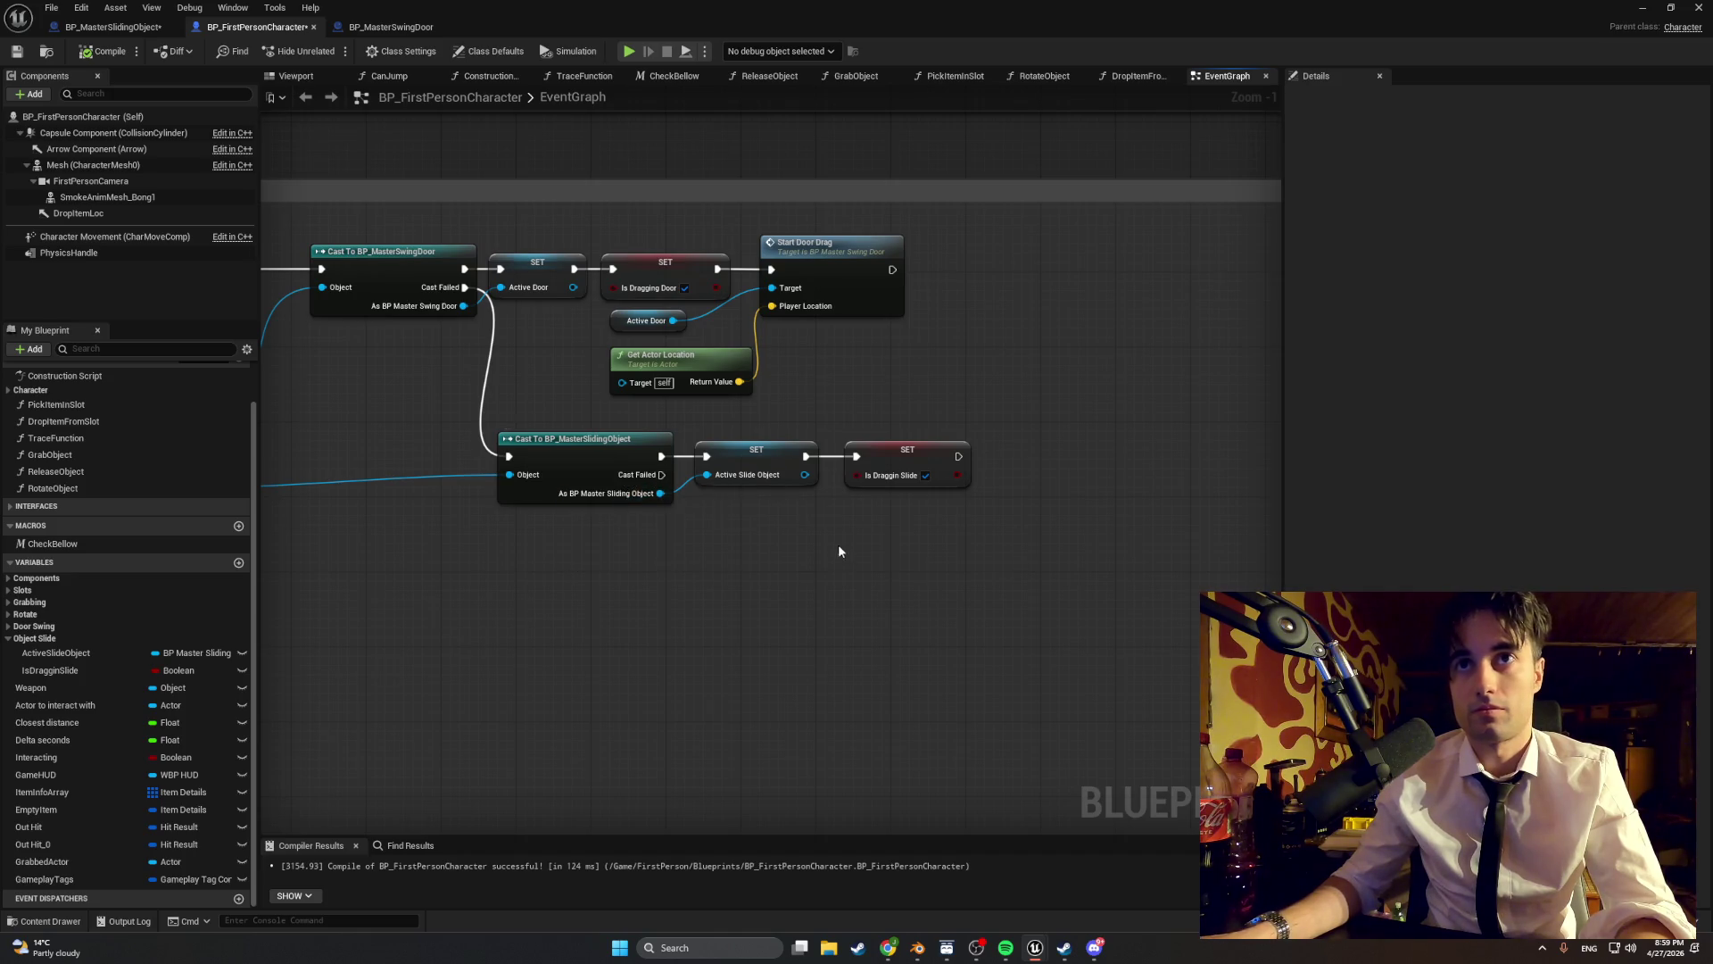
{"action": "left_click_drag", "start_coordinate": [839, 550], "coordinate": [711, 563]}
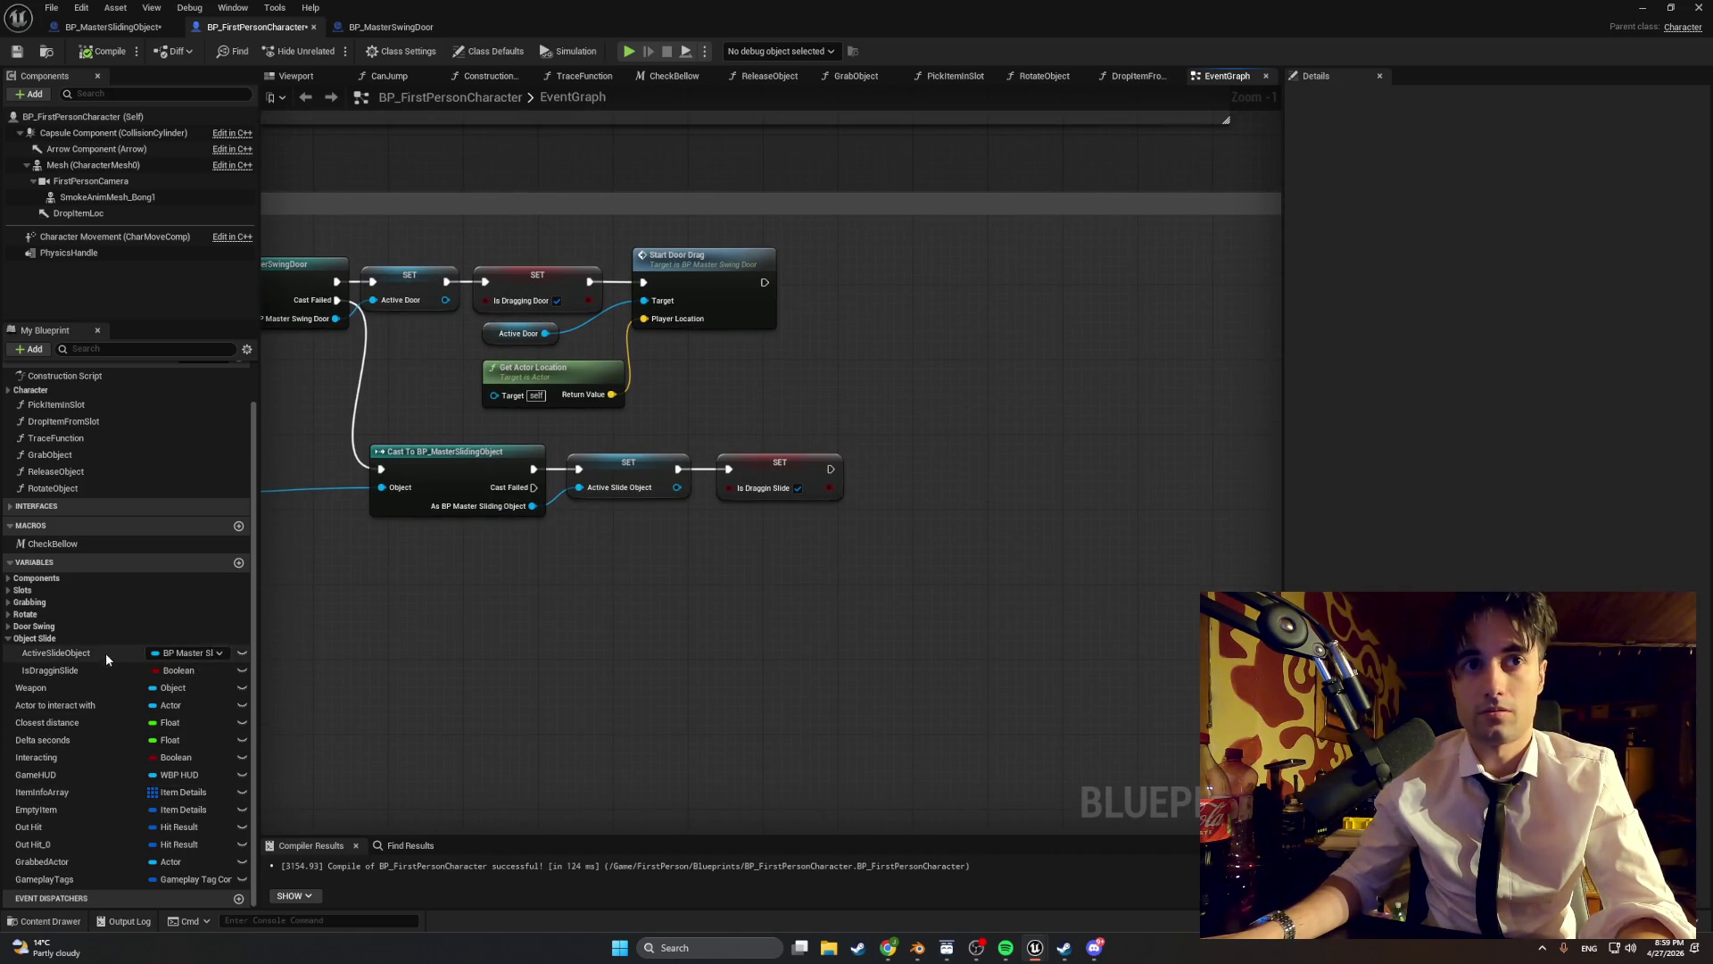
{"action": "mouse_move", "coordinate": [106, 651]}
{"action": "left_mouse_down"}
{"action": "mouse_move", "coordinate": [942, 548]}
{"action": "mouse_move", "coordinate": [959, 528]}
{"action": "left_mouse_up"}
{"action": "left_click", "coordinate": [848, 578]}
{"action": "type", "text": "st"}
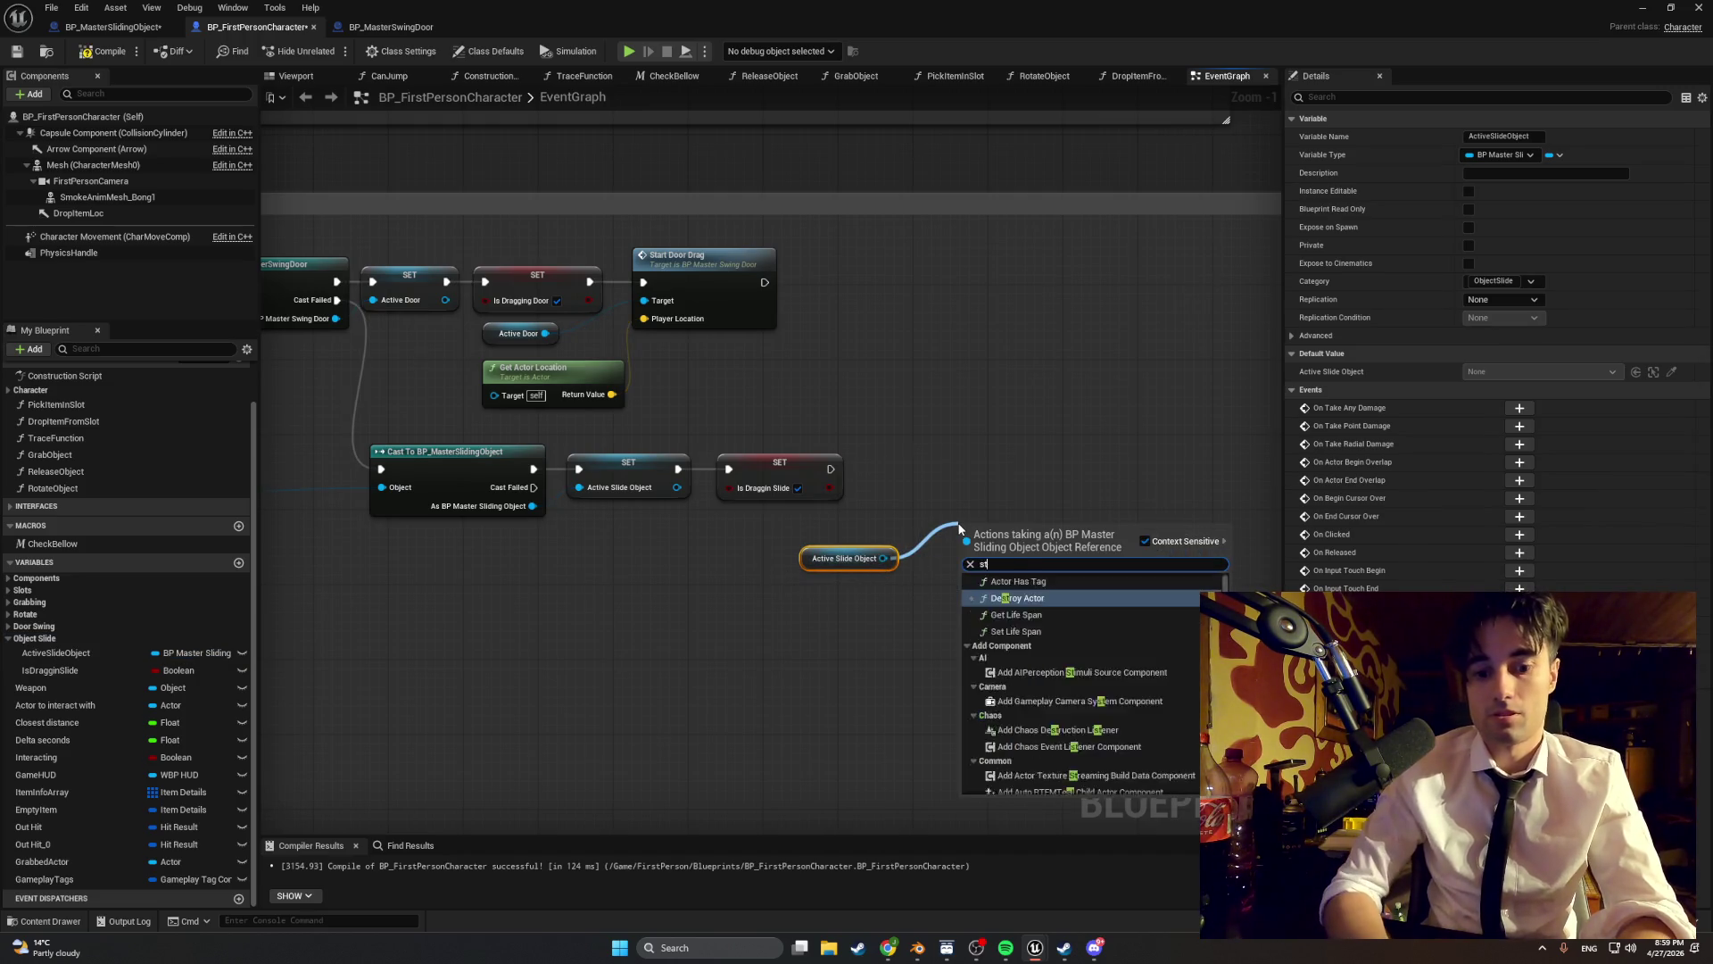
{"action": "type", "text": "art slide"}
{"action": "key", "text": "Return"}
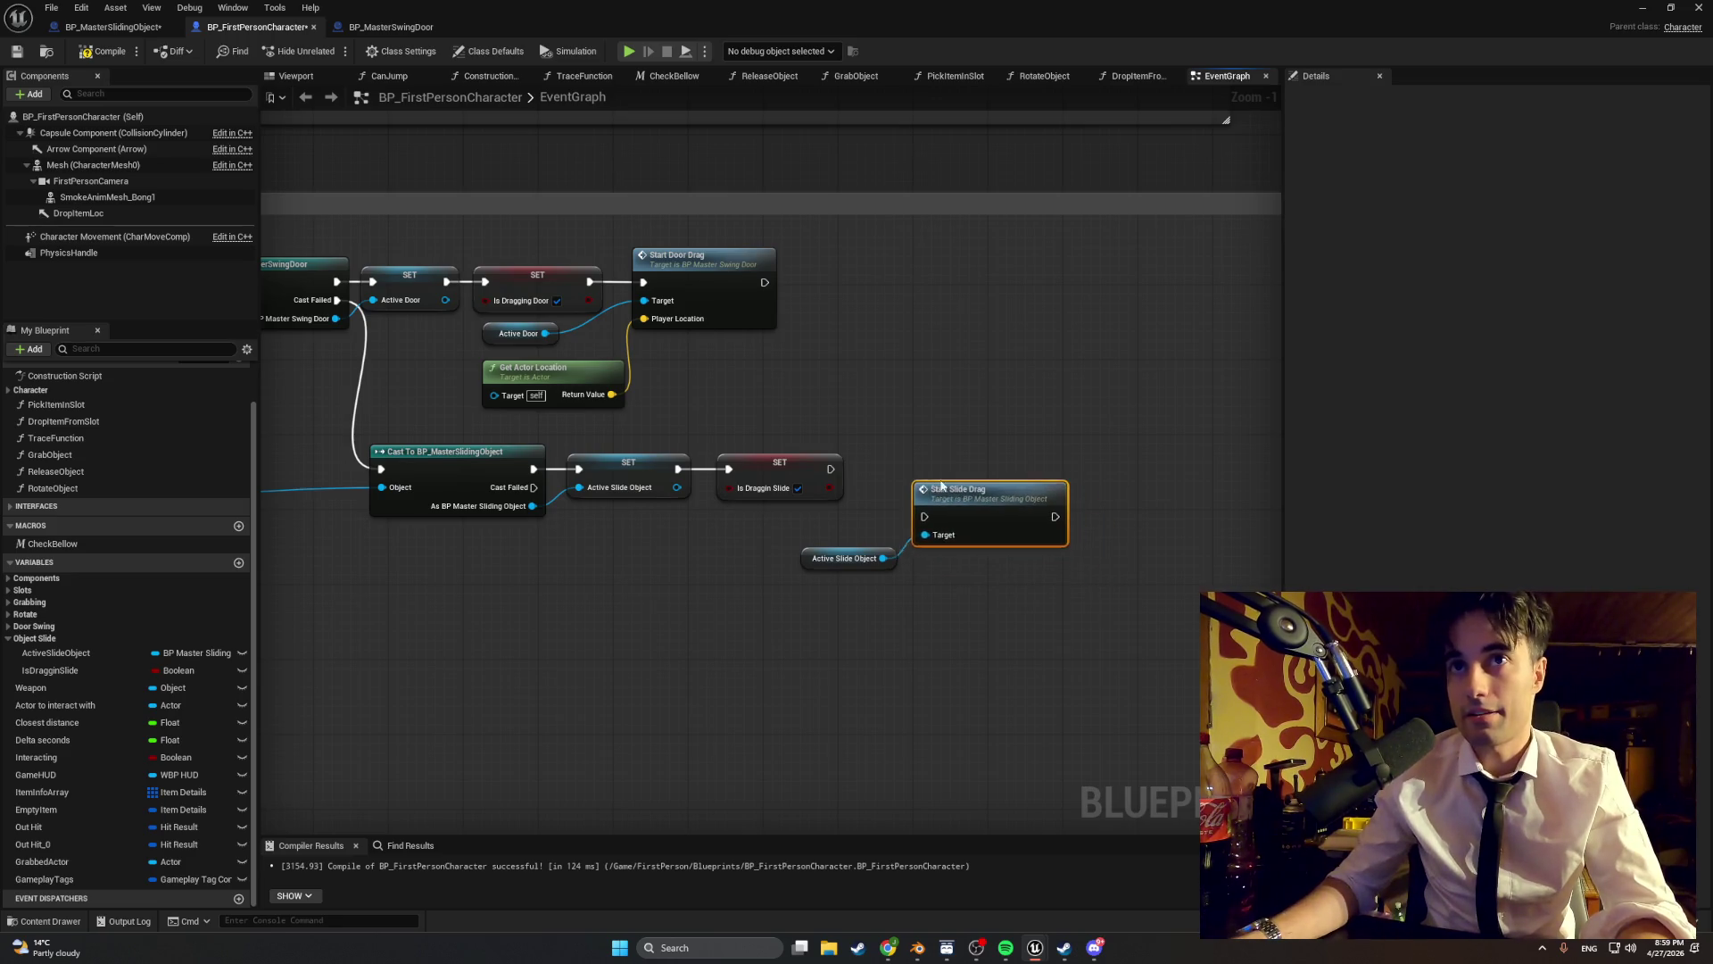
{"action": "mouse_move", "coordinate": [941, 485]}
{"action": "left_mouse_down"}
{"action": "mouse_move", "coordinate": [923, 447]}
{"action": "mouse_move", "coordinate": [897, 476]}
{"action": "mouse_move", "coordinate": [915, 482]}
{"action": "mouse_move", "coordinate": [883, 558]}
{"action": "mouse_move", "coordinate": [784, 545]}
{"action": "left_mouse_up"}
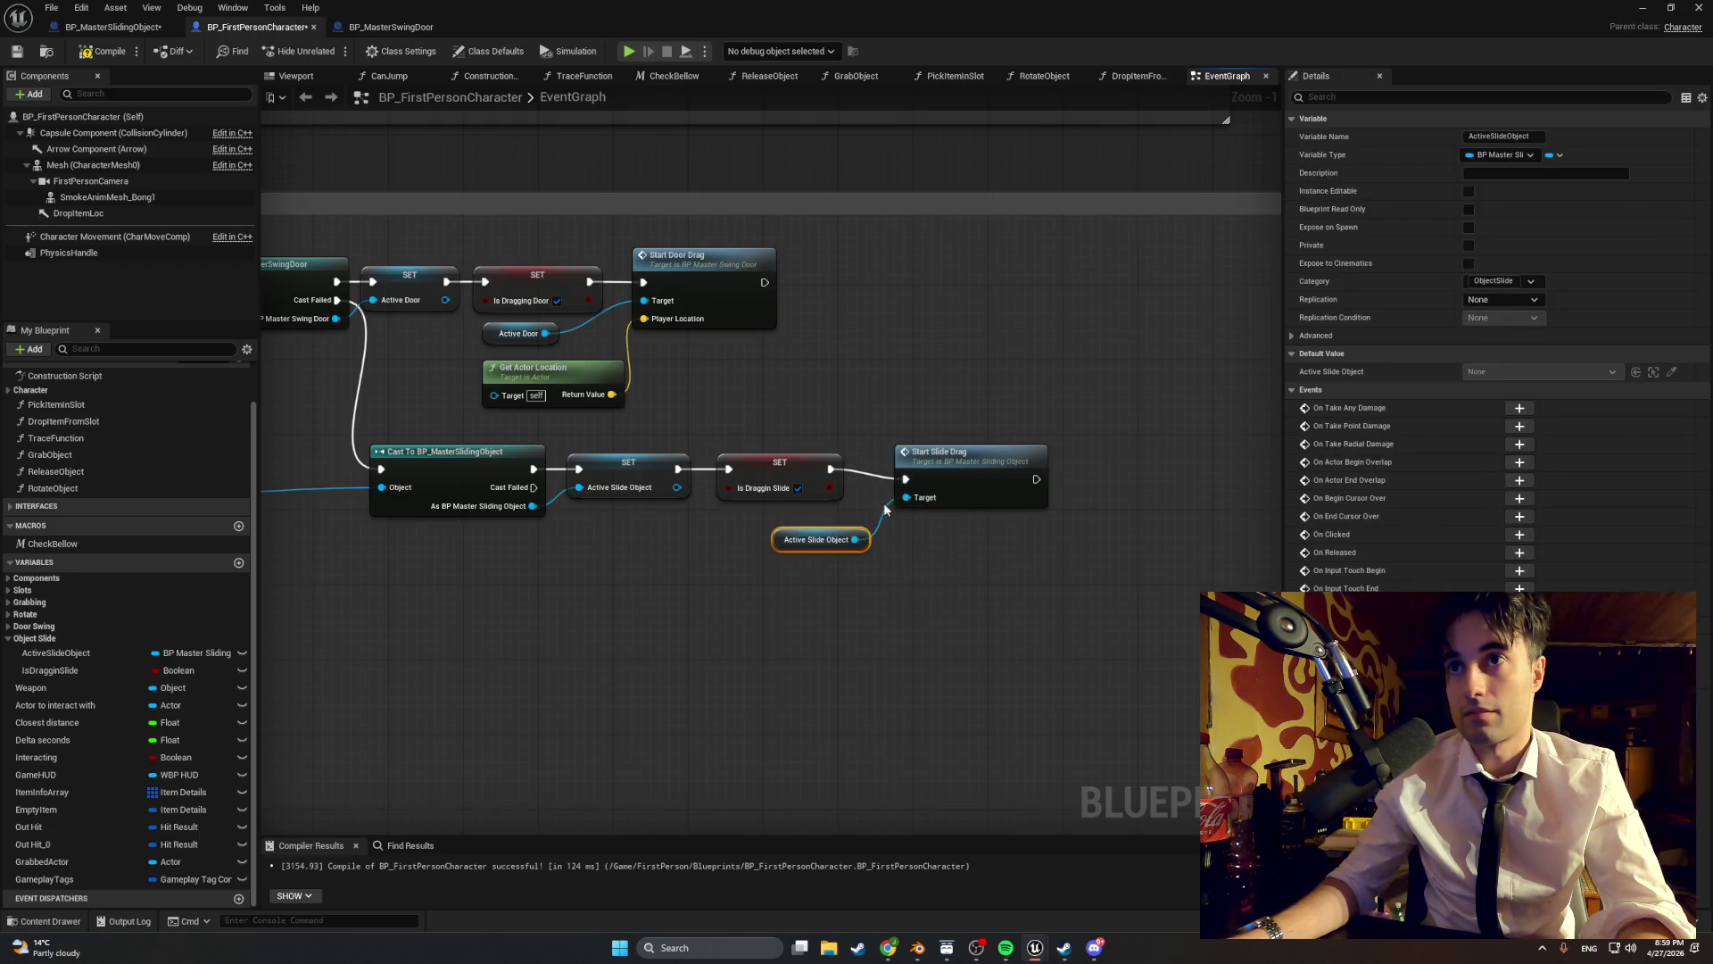
{"action": "left_click_drag", "start_coordinate": [946, 452], "coordinate": [945, 444]}
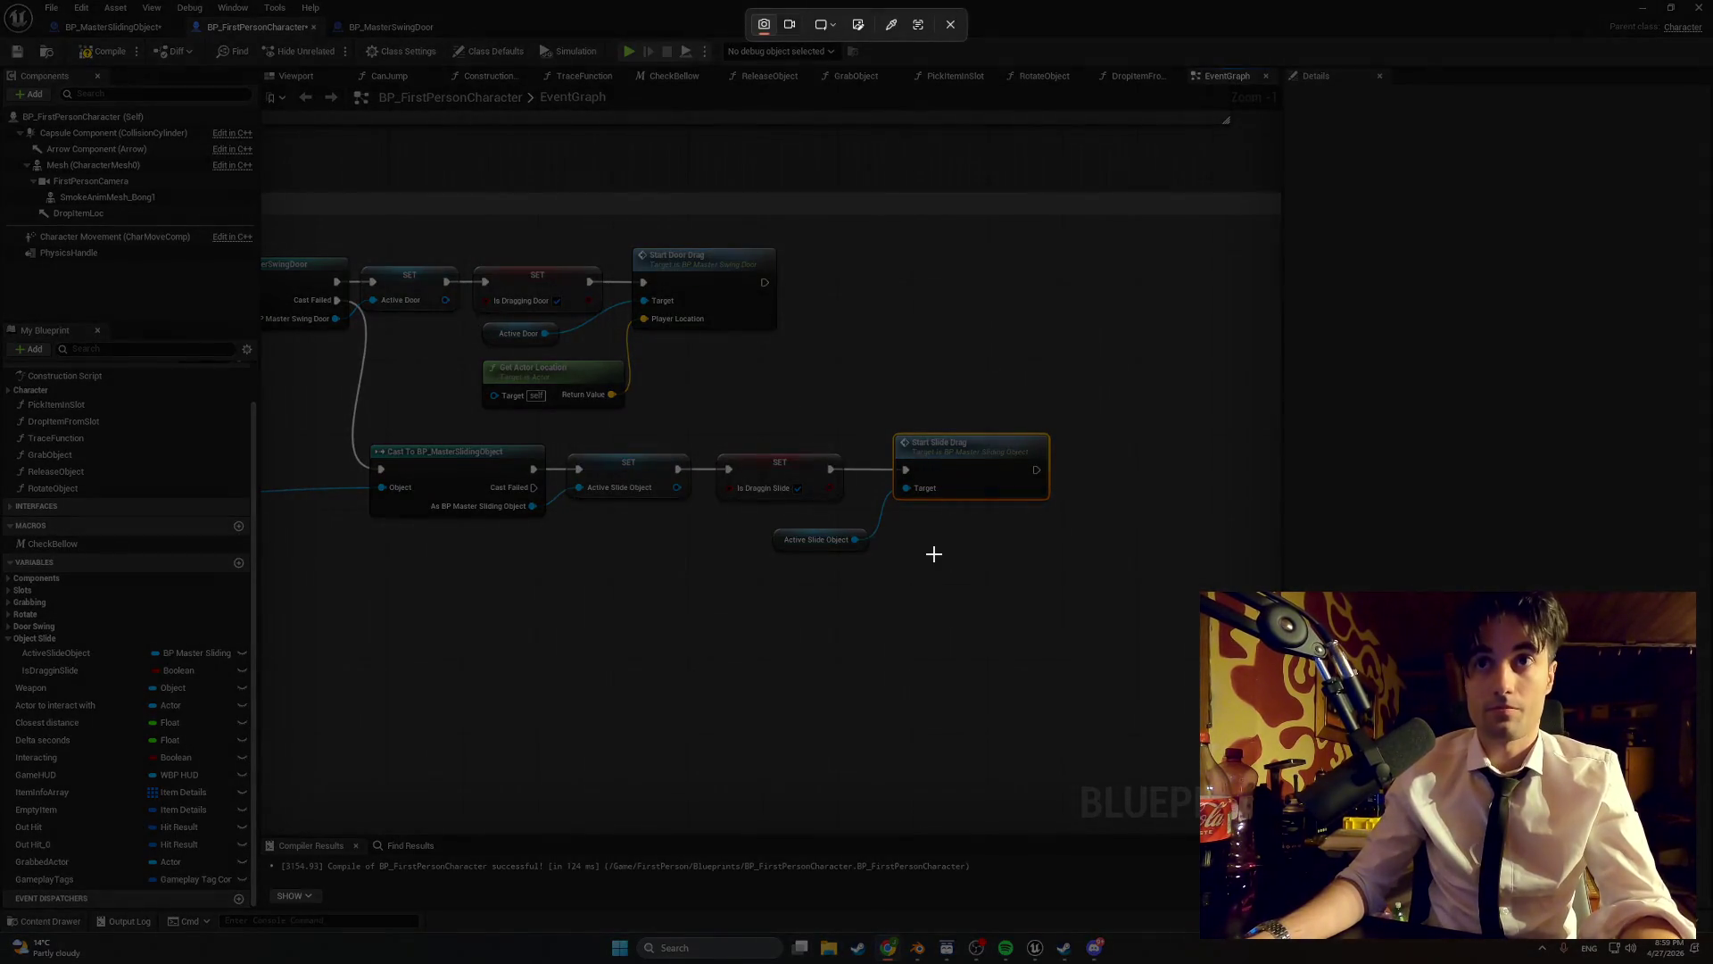
{"action": "mouse_move", "coordinate": [1149, 635]}
{"action": "left_mouse_down"}
{"action": "mouse_move", "coordinate": [833, 413]}
{"action": "mouse_move", "coordinate": [264, 203]}
{"action": "left_mouse_up"}
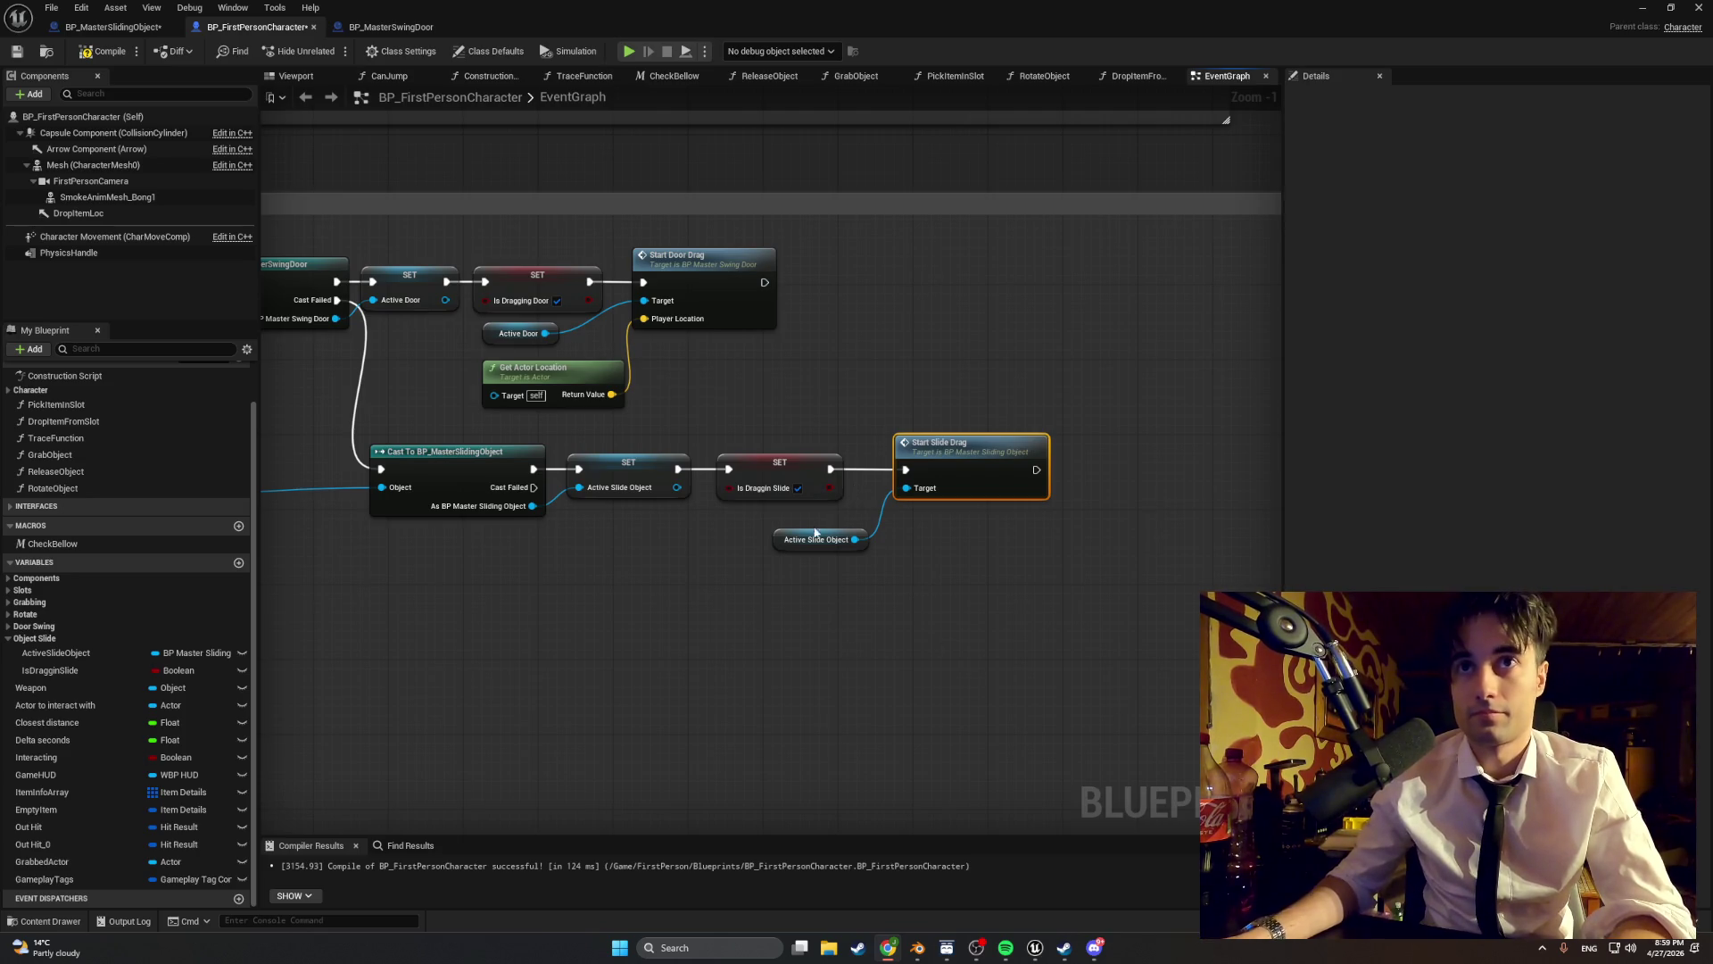
{"action": "left_click_drag", "start_coordinate": [779, 542], "coordinate": [769, 524]}
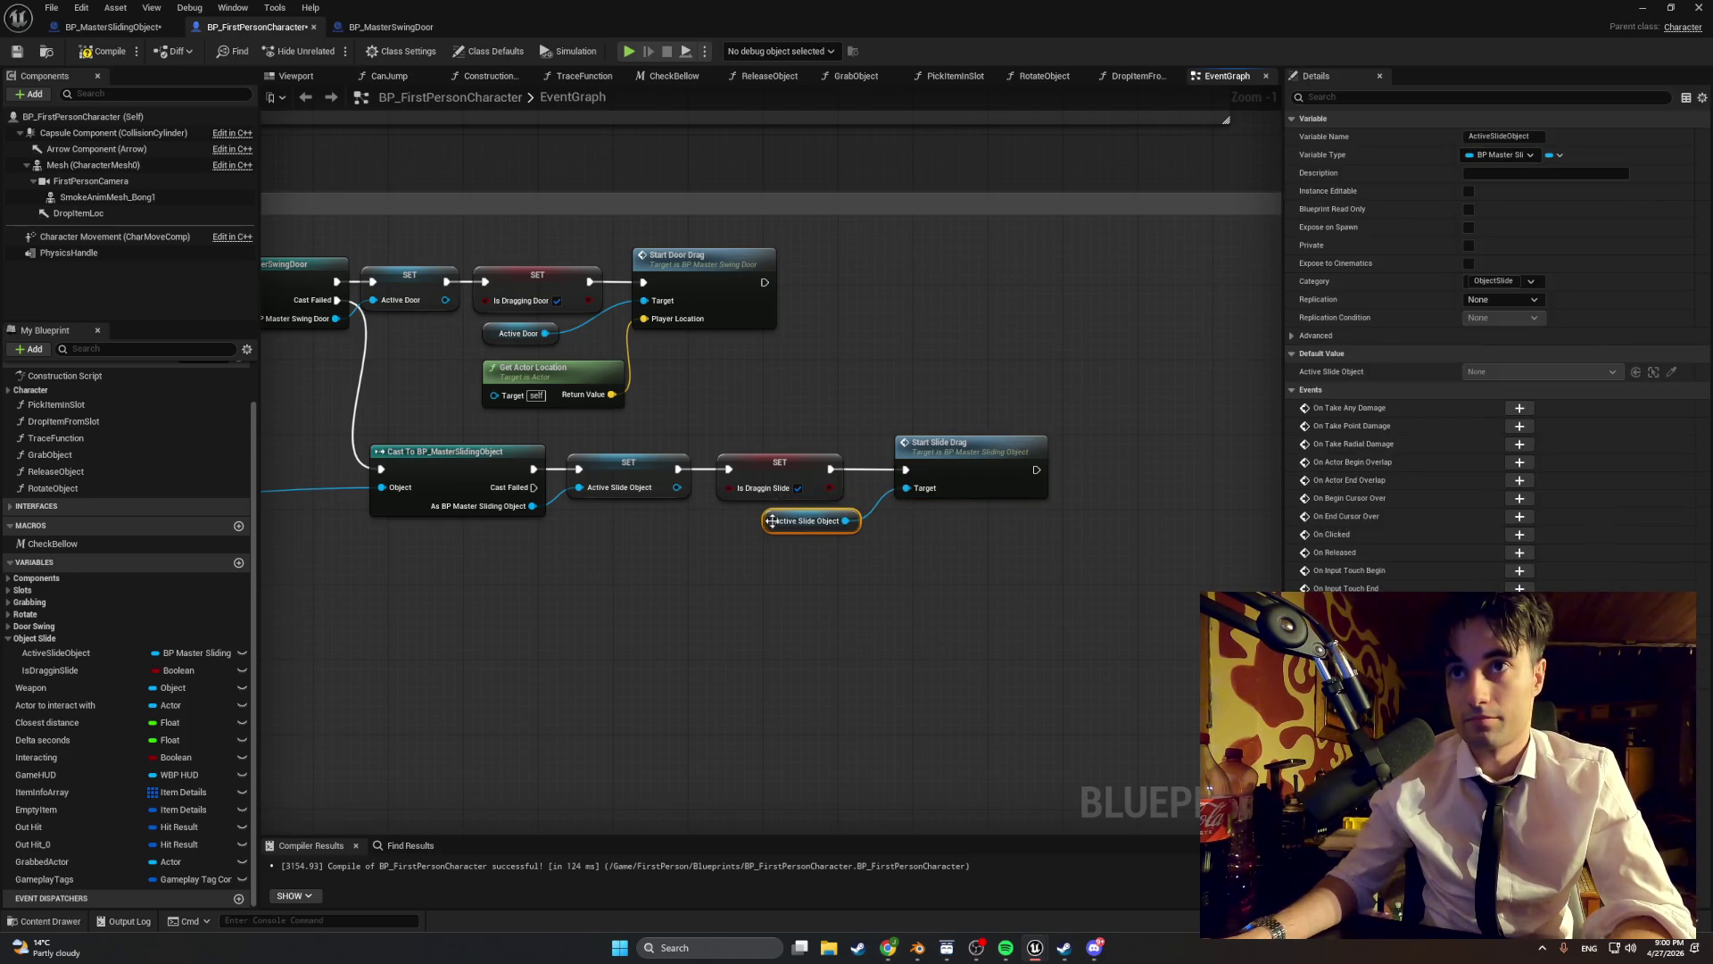
- Line up SET, Start Slide Drag and Active Slide Object in a row, undoing one stray shift
{"action": "left_click_drag", "start_coordinate": [909, 453], "coordinate": [877, 452]}
{"action": "left_click_drag", "start_coordinate": [936, 398], "coordinate": [763, 457]}
{"action": "left_click_drag", "start_coordinate": [884, 455], "coordinate": [866, 455]}
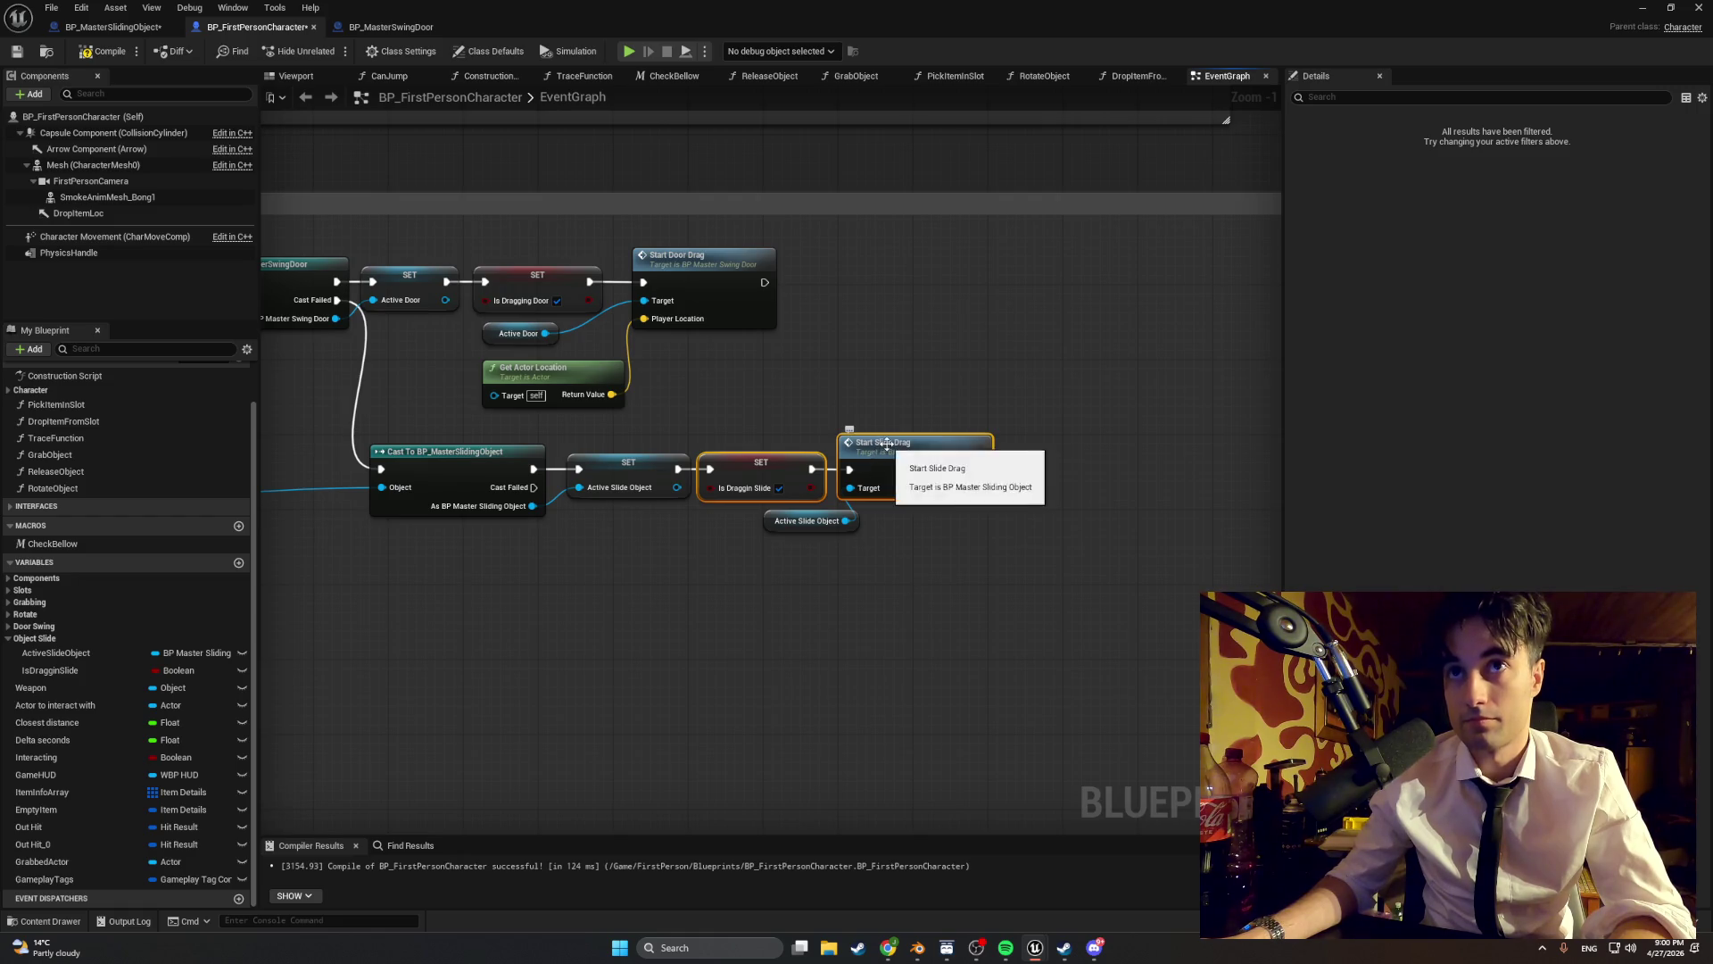
{"action": "left_click_drag", "start_coordinate": [886, 443], "coordinate": [893, 455]}
{"action": "key", "text": "ctrl+z"}
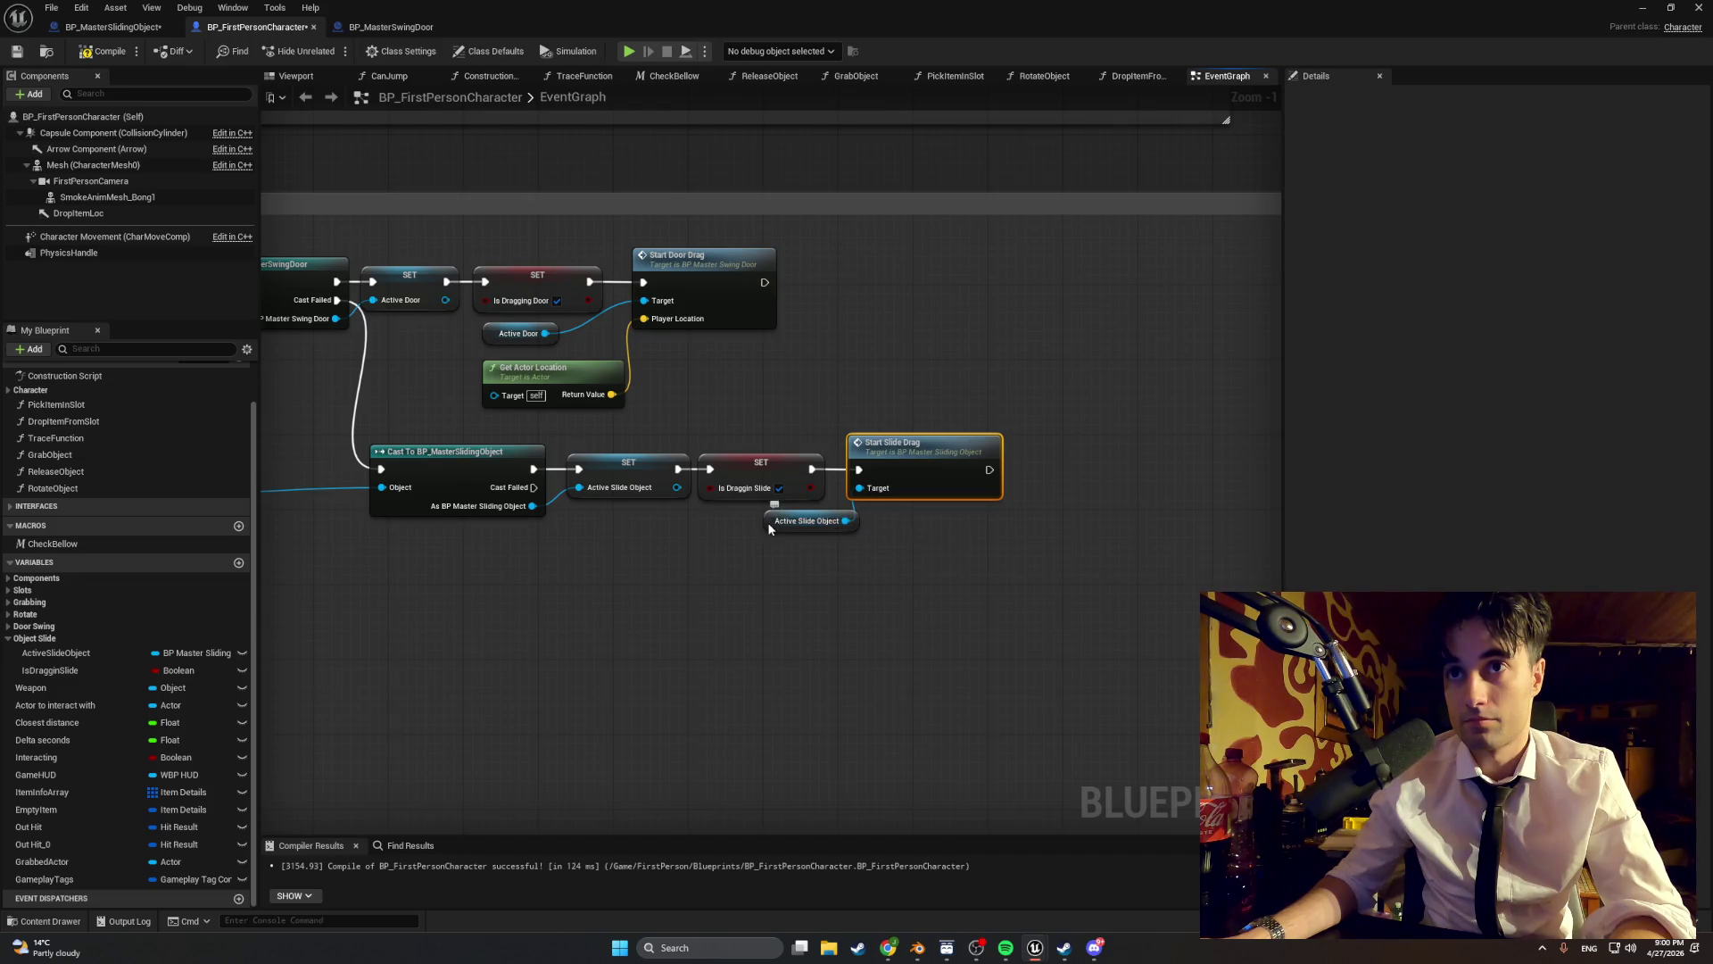
{"action": "left_click_drag", "start_coordinate": [770, 529], "coordinate": [743, 527]}
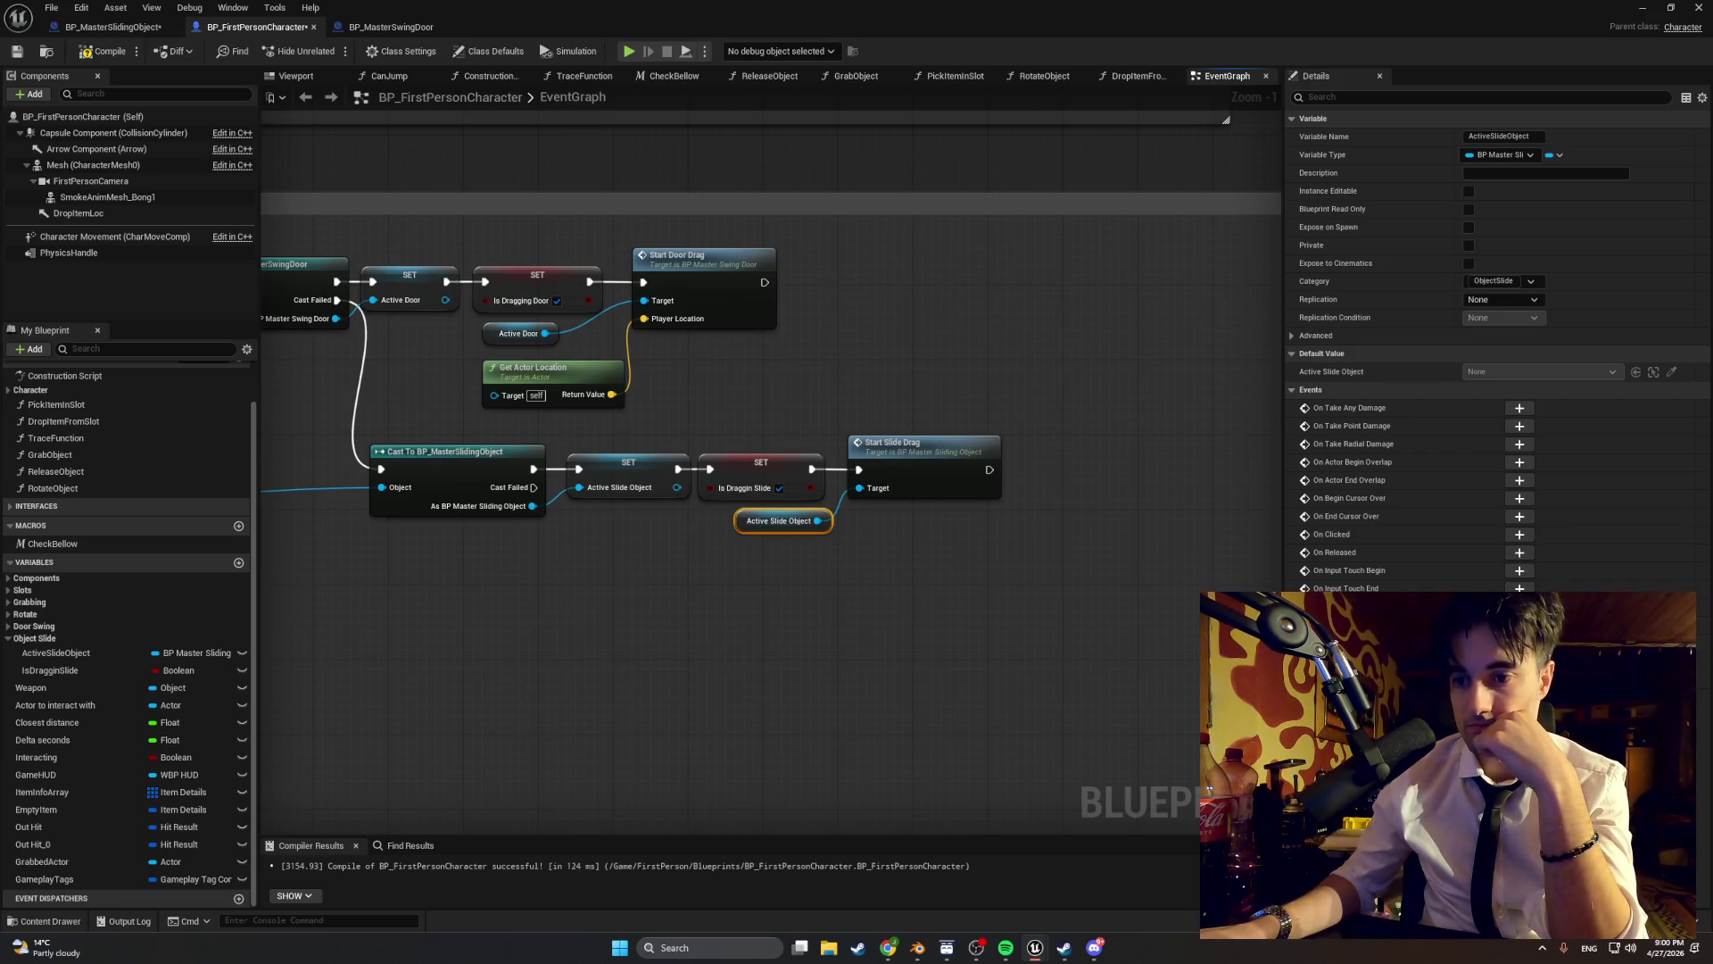
- Add a Stop Slide Drag call on Active Slide Object in the Swing Door section
{"action": "scroll", "coordinate": [650, 711], "scroll_direction": "down", "scroll_amount": 1}
{"action": "mouse_move", "coordinate": [650, 711]}
{"action": "left_mouse_down"}
{"action": "mouse_move", "coordinate": [961, 709]}
{"action": "mouse_move", "coordinate": [926, 702]}
{"action": "mouse_move", "coordinate": [928, 662]}
{"action": "mouse_move", "coordinate": [972, 644]}
{"action": "left_mouse_up"}
{"action": "scroll", "coordinate": [926, 702], "scroll_direction": "down", "scroll_amount": 2}
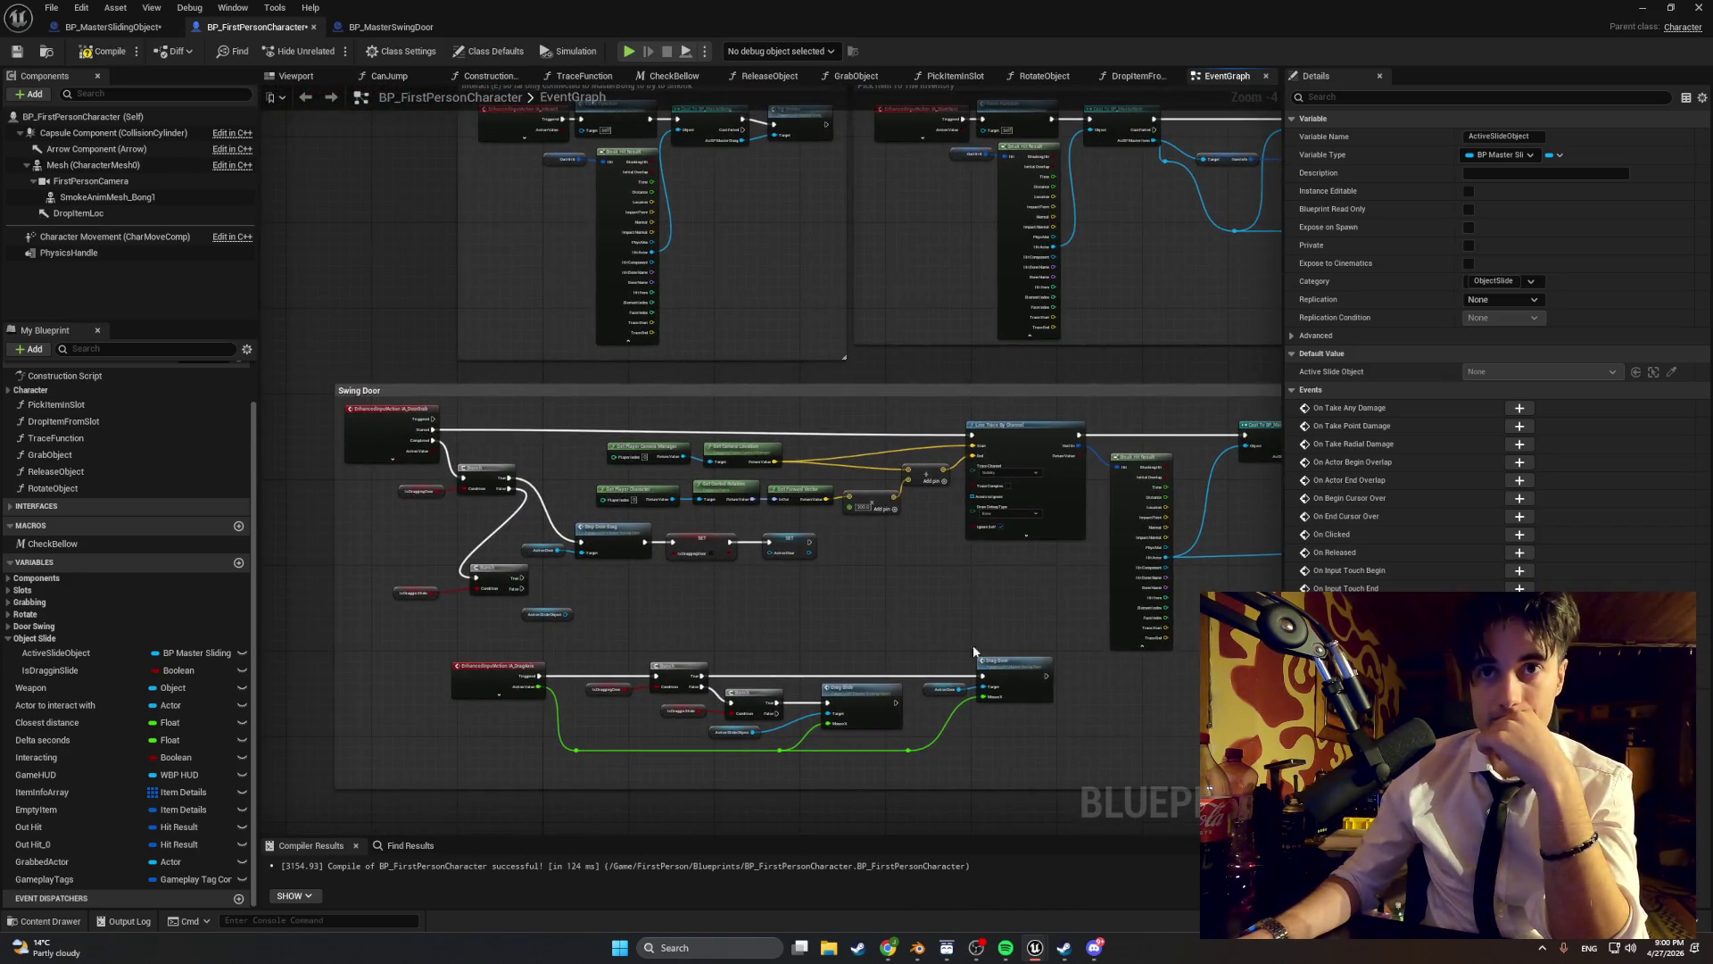
{"action": "scroll", "coordinate": [741, 603], "scroll_direction": "up", "scroll_amount": 2}
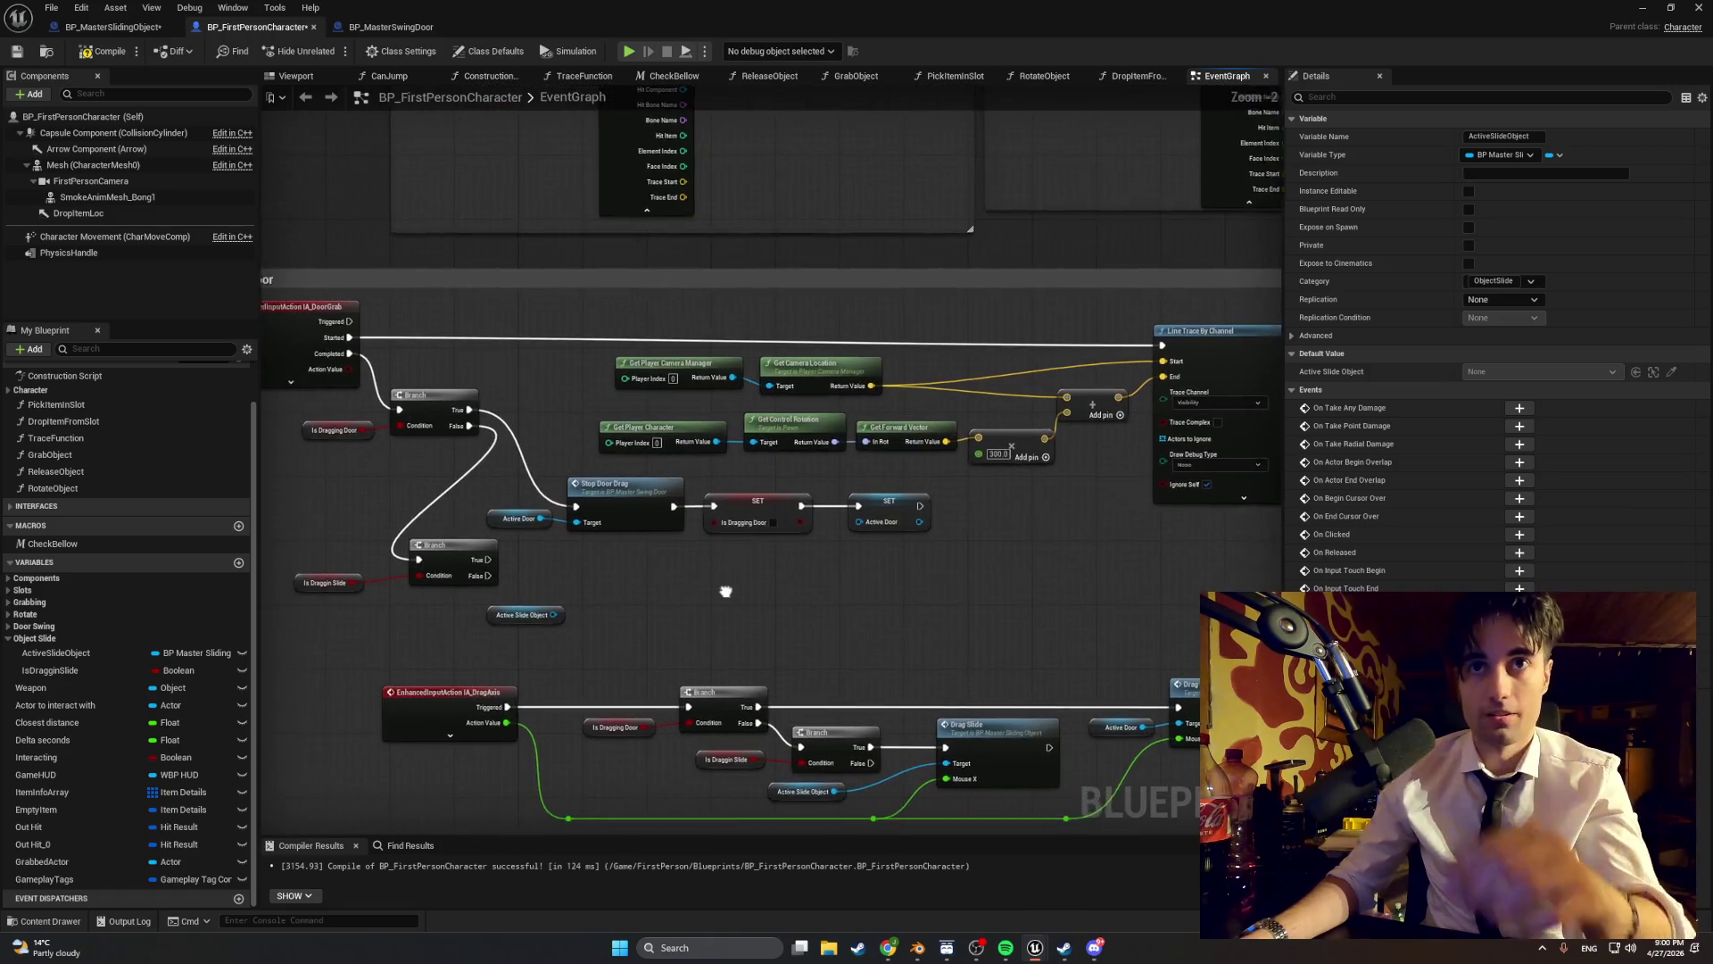
{"action": "left_click_drag", "start_coordinate": [656, 589], "coordinate": [718, 588]}
{"action": "left_click_drag", "start_coordinate": [629, 617], "coordinate": [684, 592]}
{"action": "type", "text": "sto"}
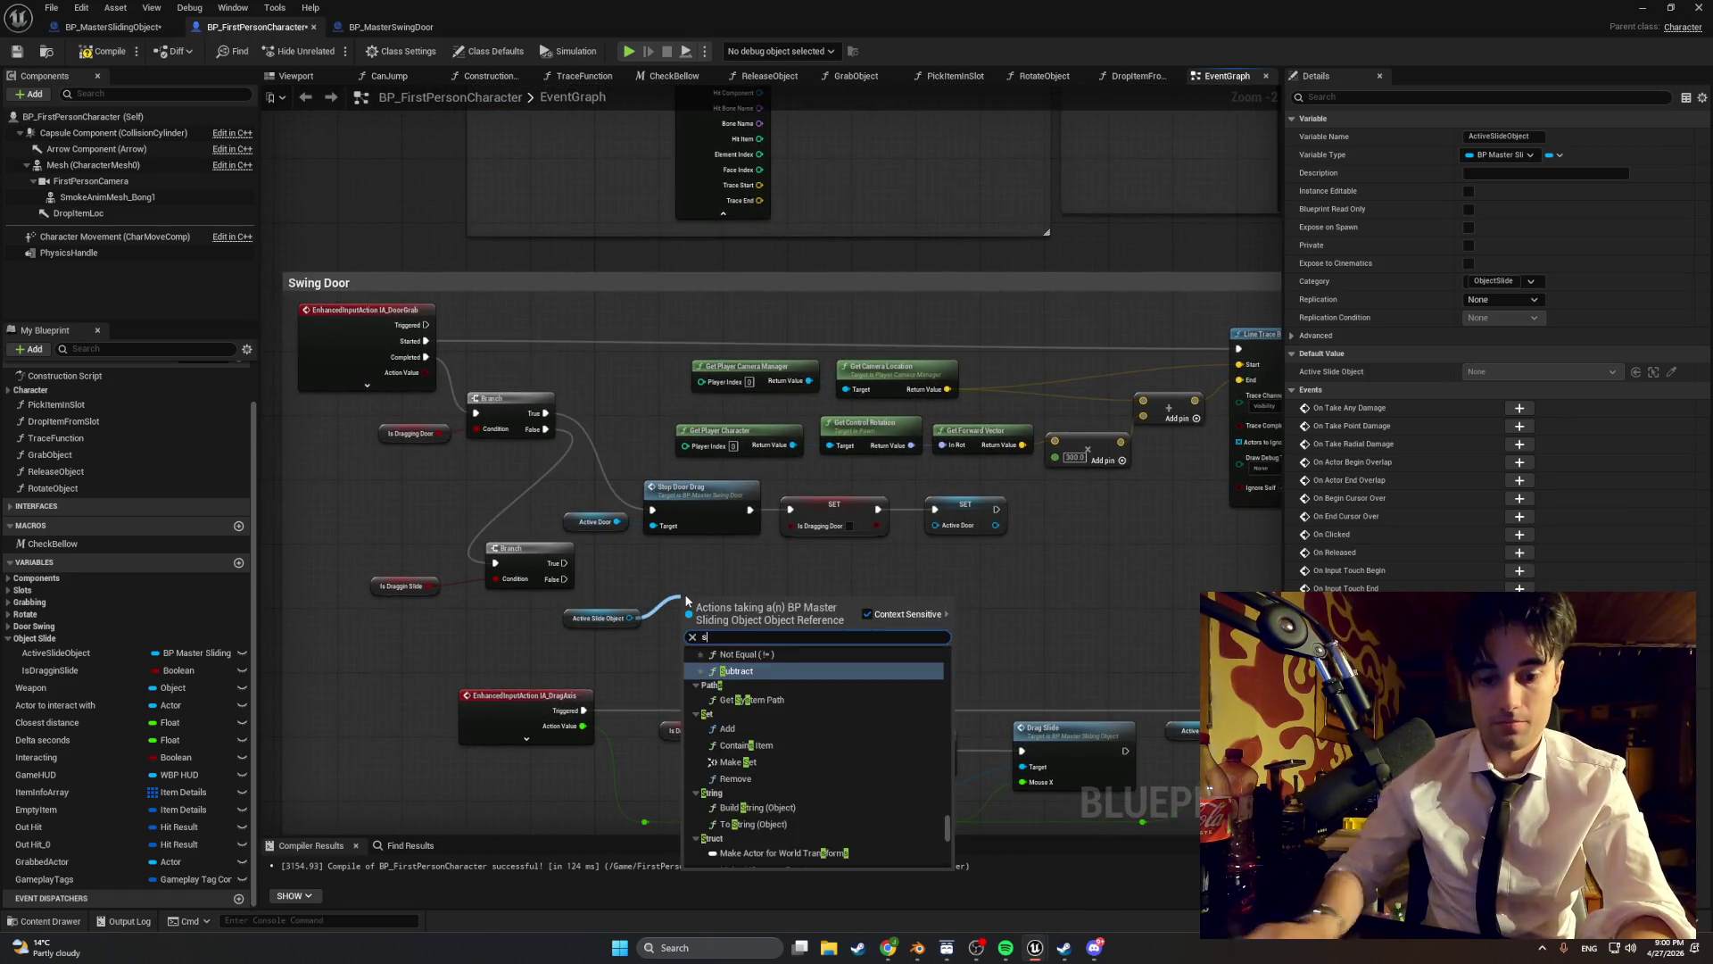
{"action": "key", "text": "Return"}
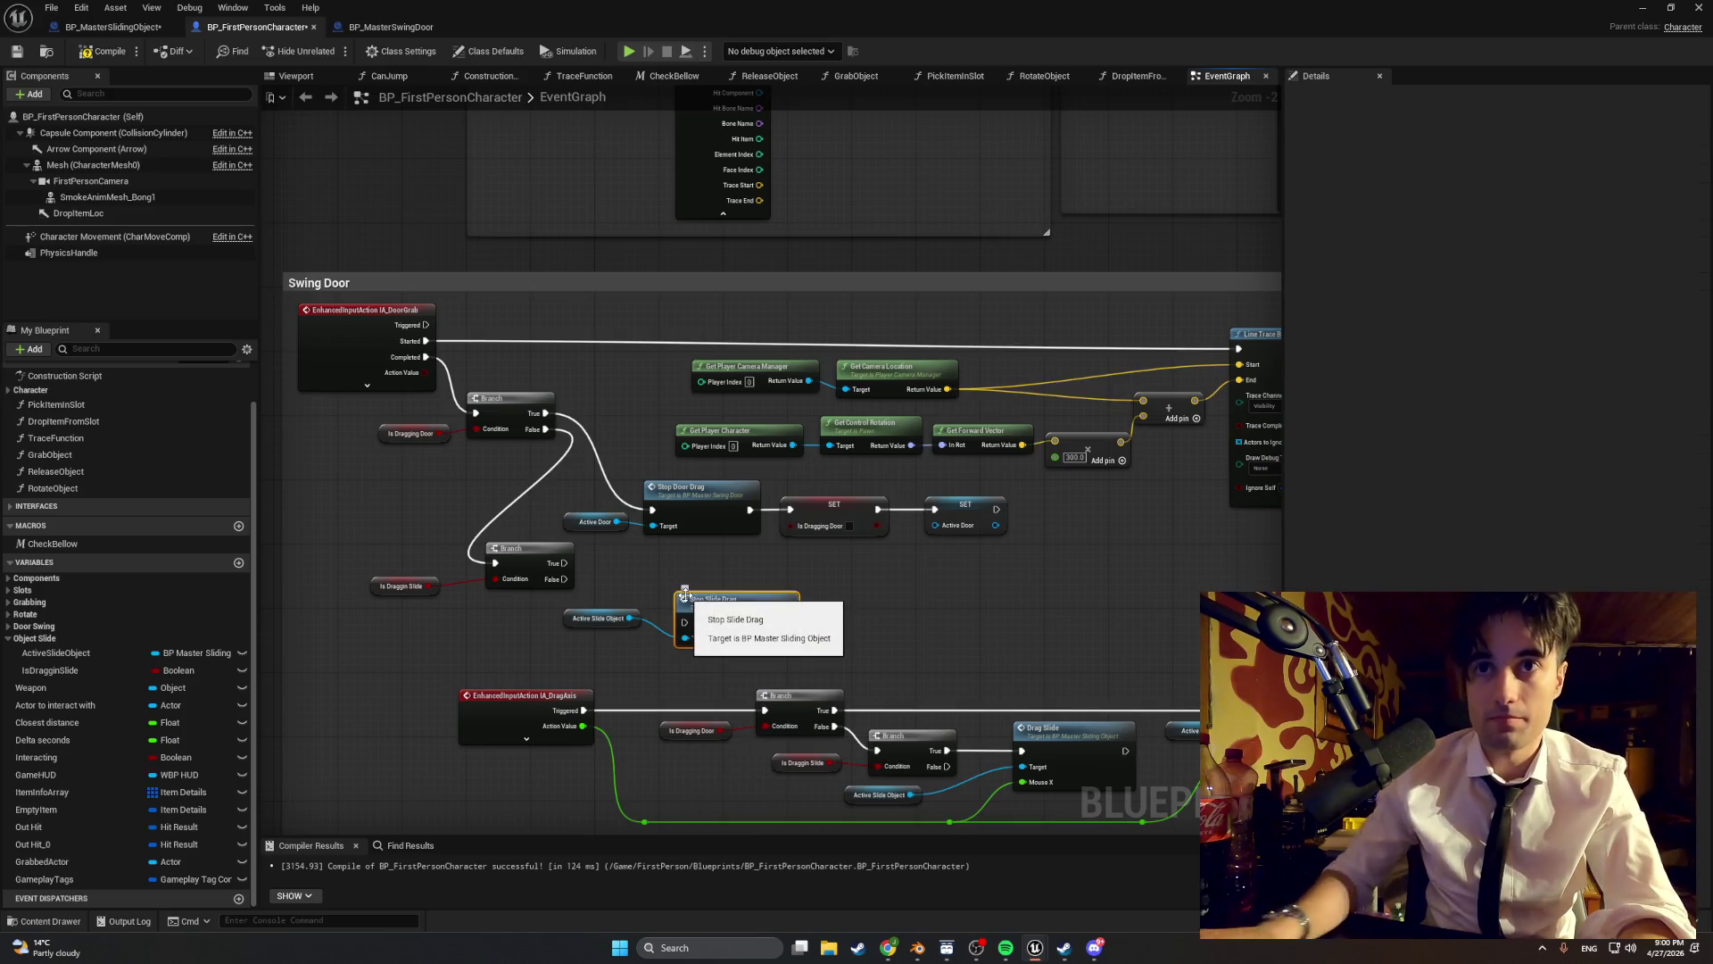
{"action": "mouse_move", "coordinate": [713, 597]}
{"action": "left_mouse_down"}
{"action": "mouse_move", "coordinate": [689, 579]}
{"action": "mouse_move", "coordinate": [868, 601]}
{"action": "left_mouse_up"}
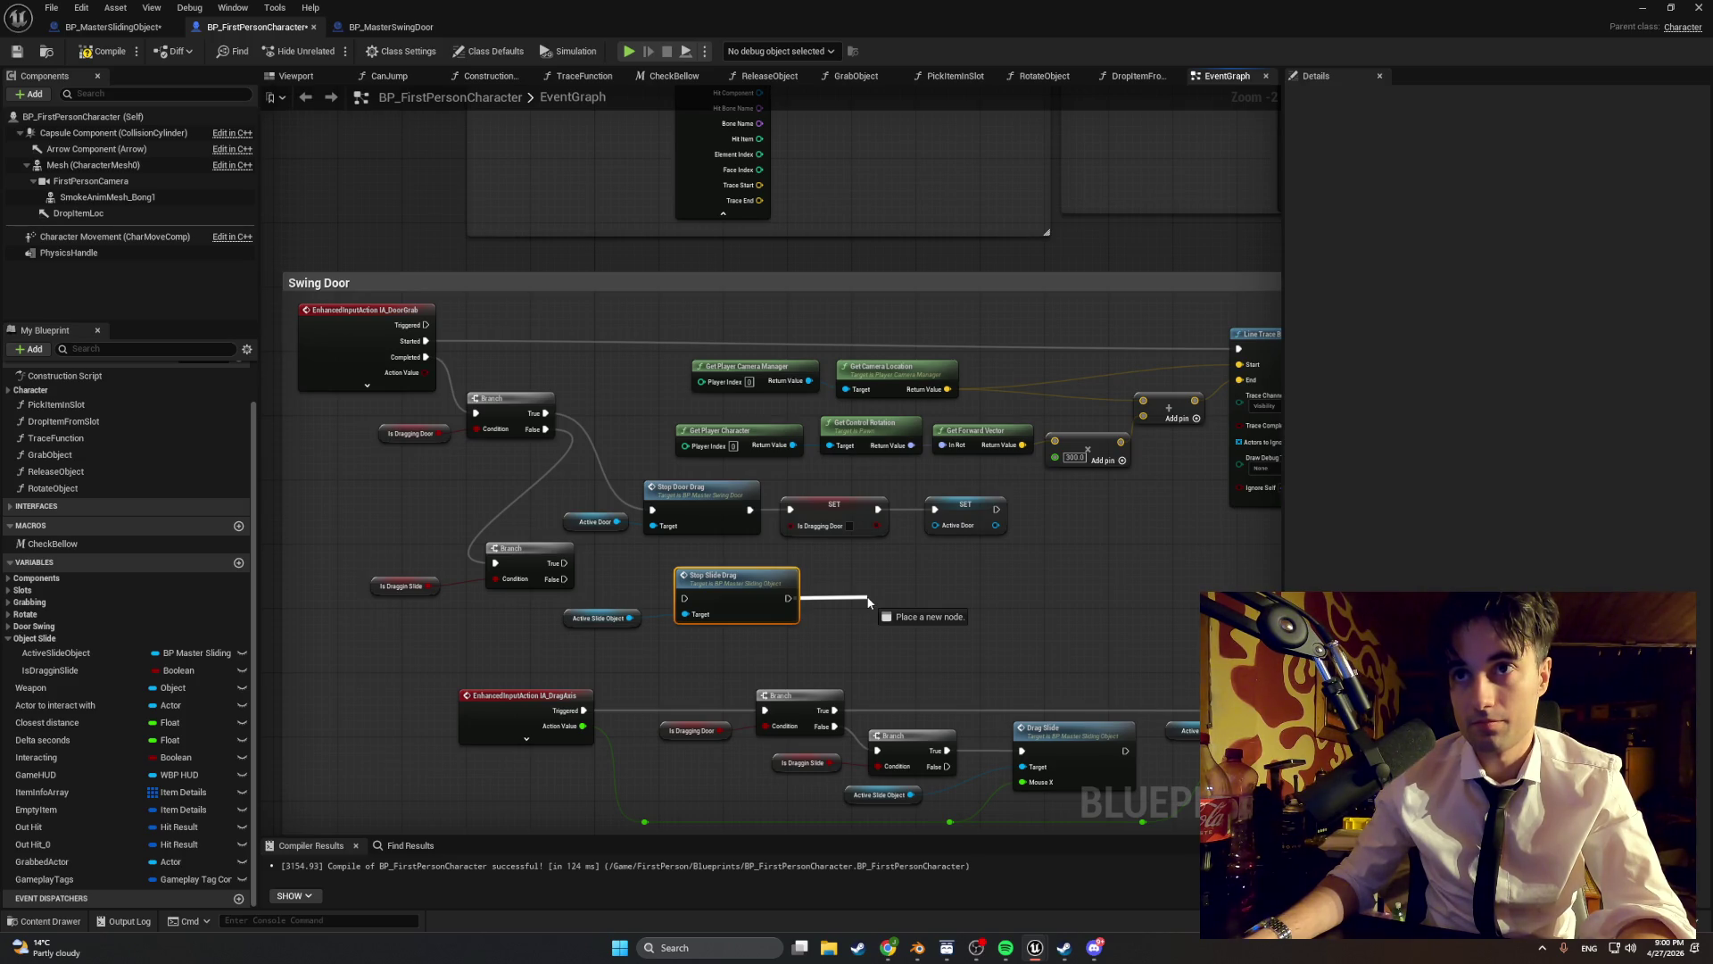
{"action": "left_click_drag", "start_coordinate": [868, 601], "coordinate": [870, 602]}
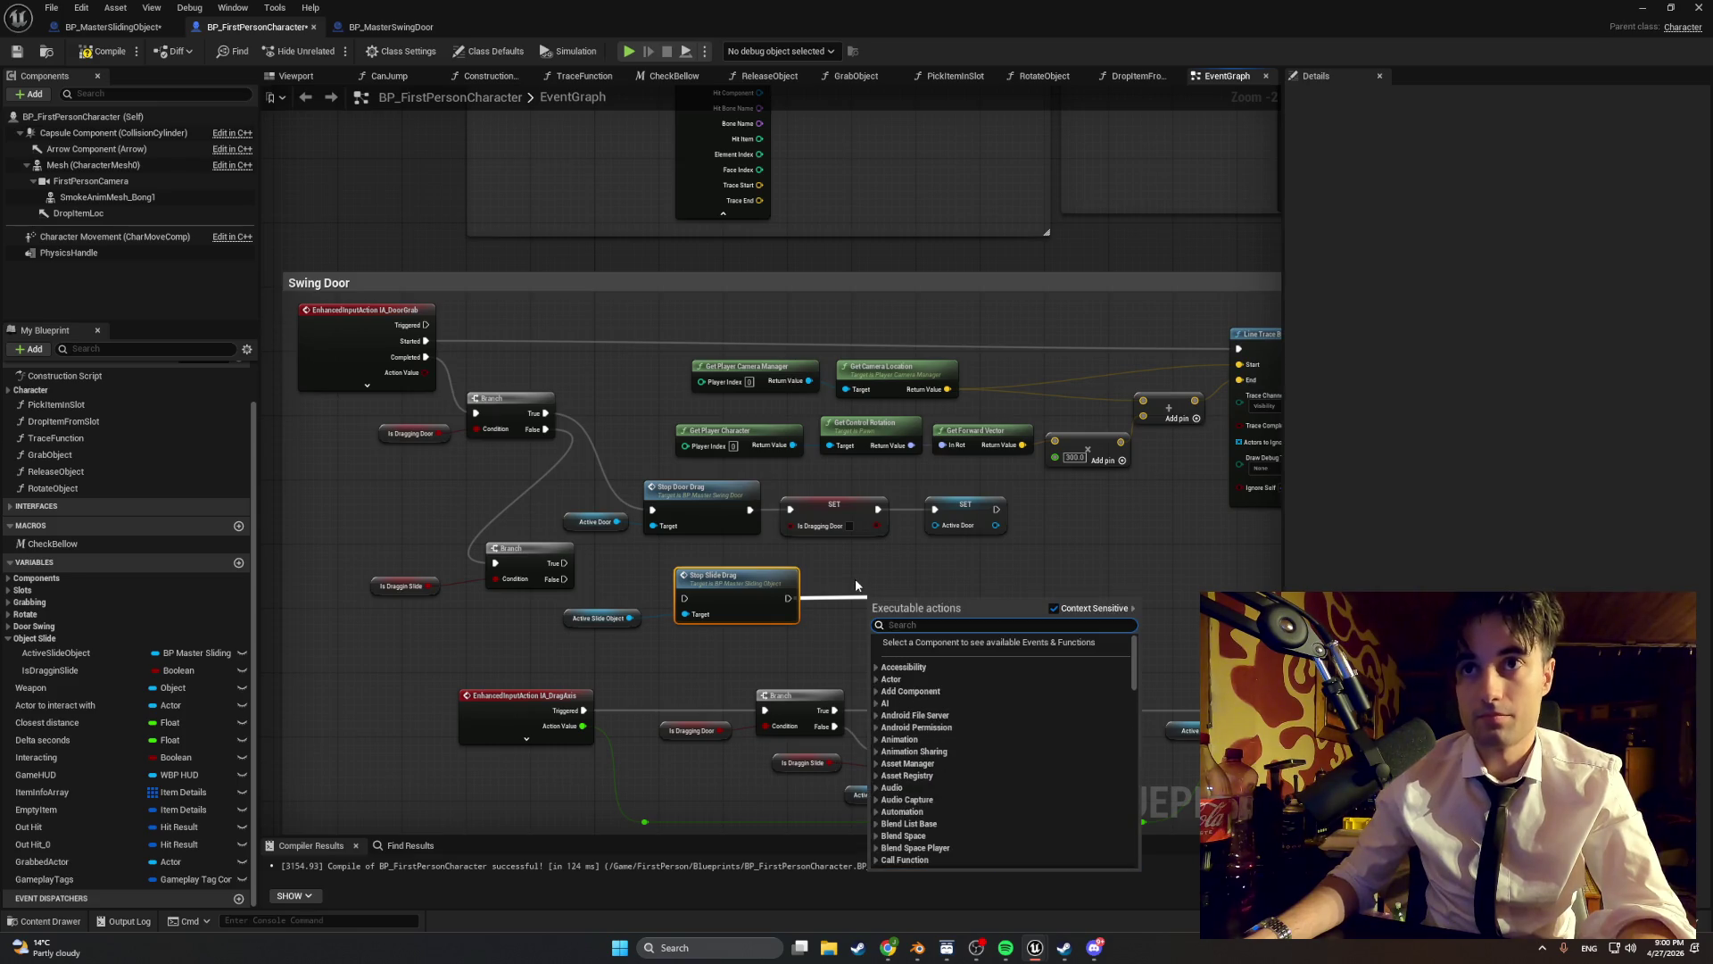
{"action": "left_click", "coordinate": [855, 578]}
- Add a SET Is Draggin Slide node, then open the Stop Door Drag function
{"action": "mouse_move", "coordinate": [111, 665]}
{"action": "left_mouse_down"}
{"action": "mouse_move", "coordinate": [446, 618]}
{"action": "mouse_move", "coordinate": [889, 591]}
{"action": "mouse_move", "coordinate": [868, 604]}
{"action": "left_mouse_up"}
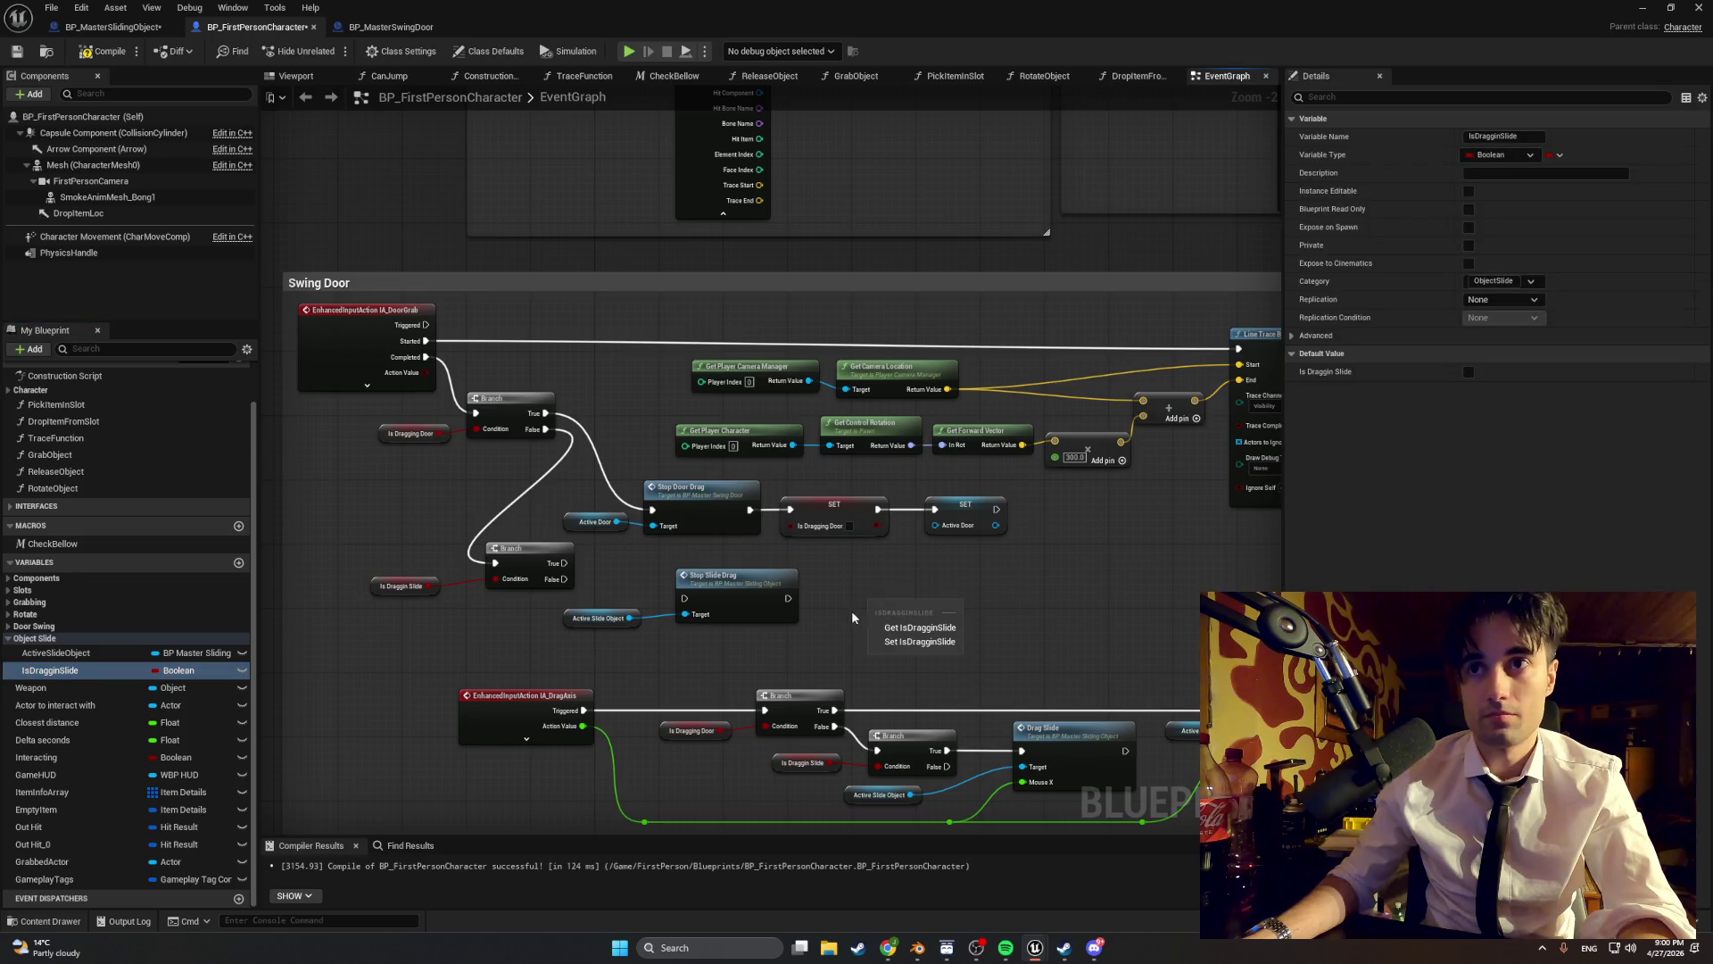
{"action": "left_click", "coordinate": [902, 634]}
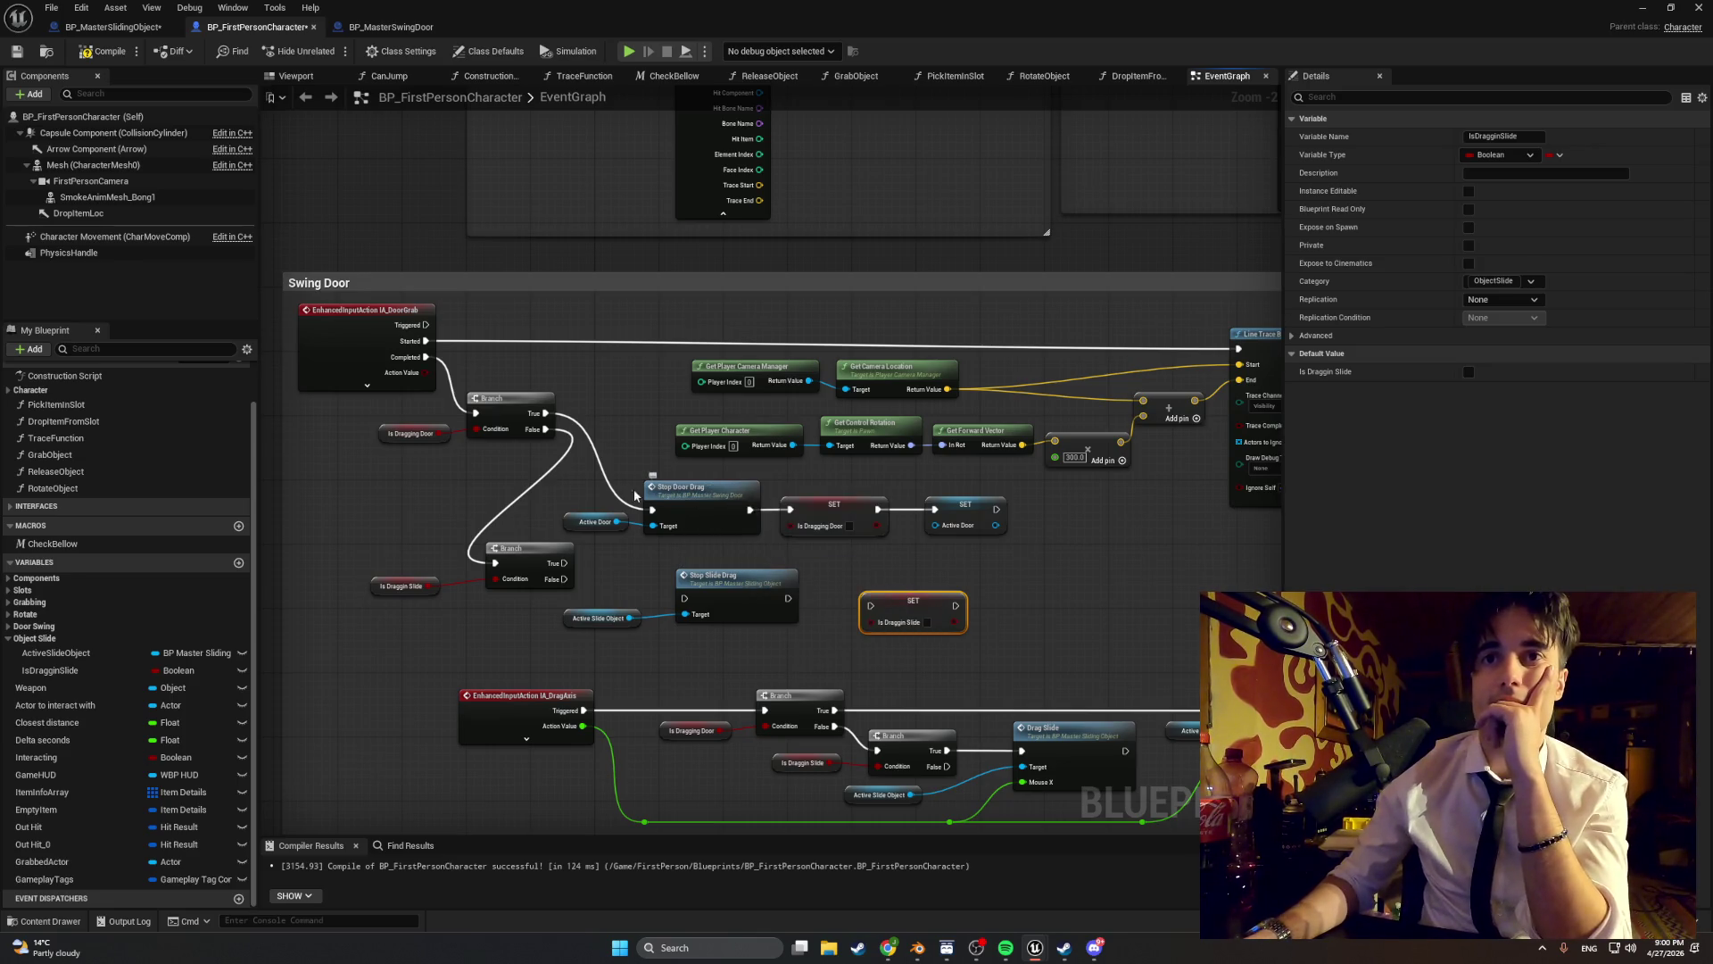
{"action": "scroll", "coordinate": [771, 541], "scroll_direction": "up", "scroll_amount": 1}
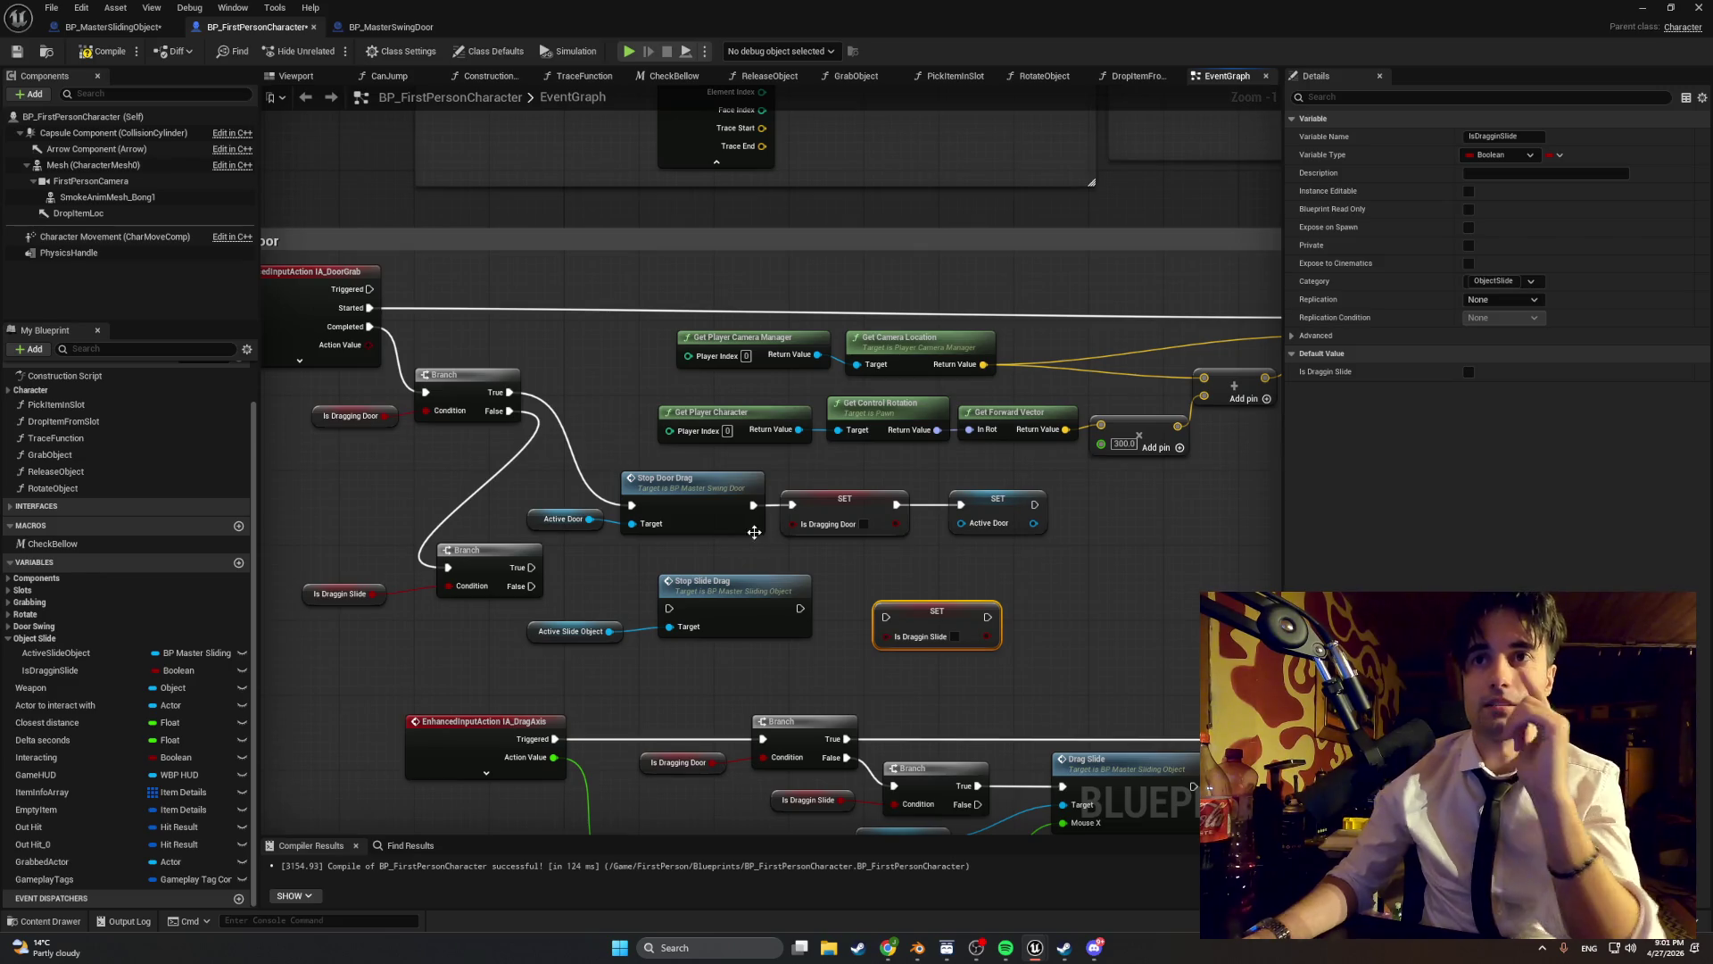
{"action": "double_click", "coordinate": [683, 485]}
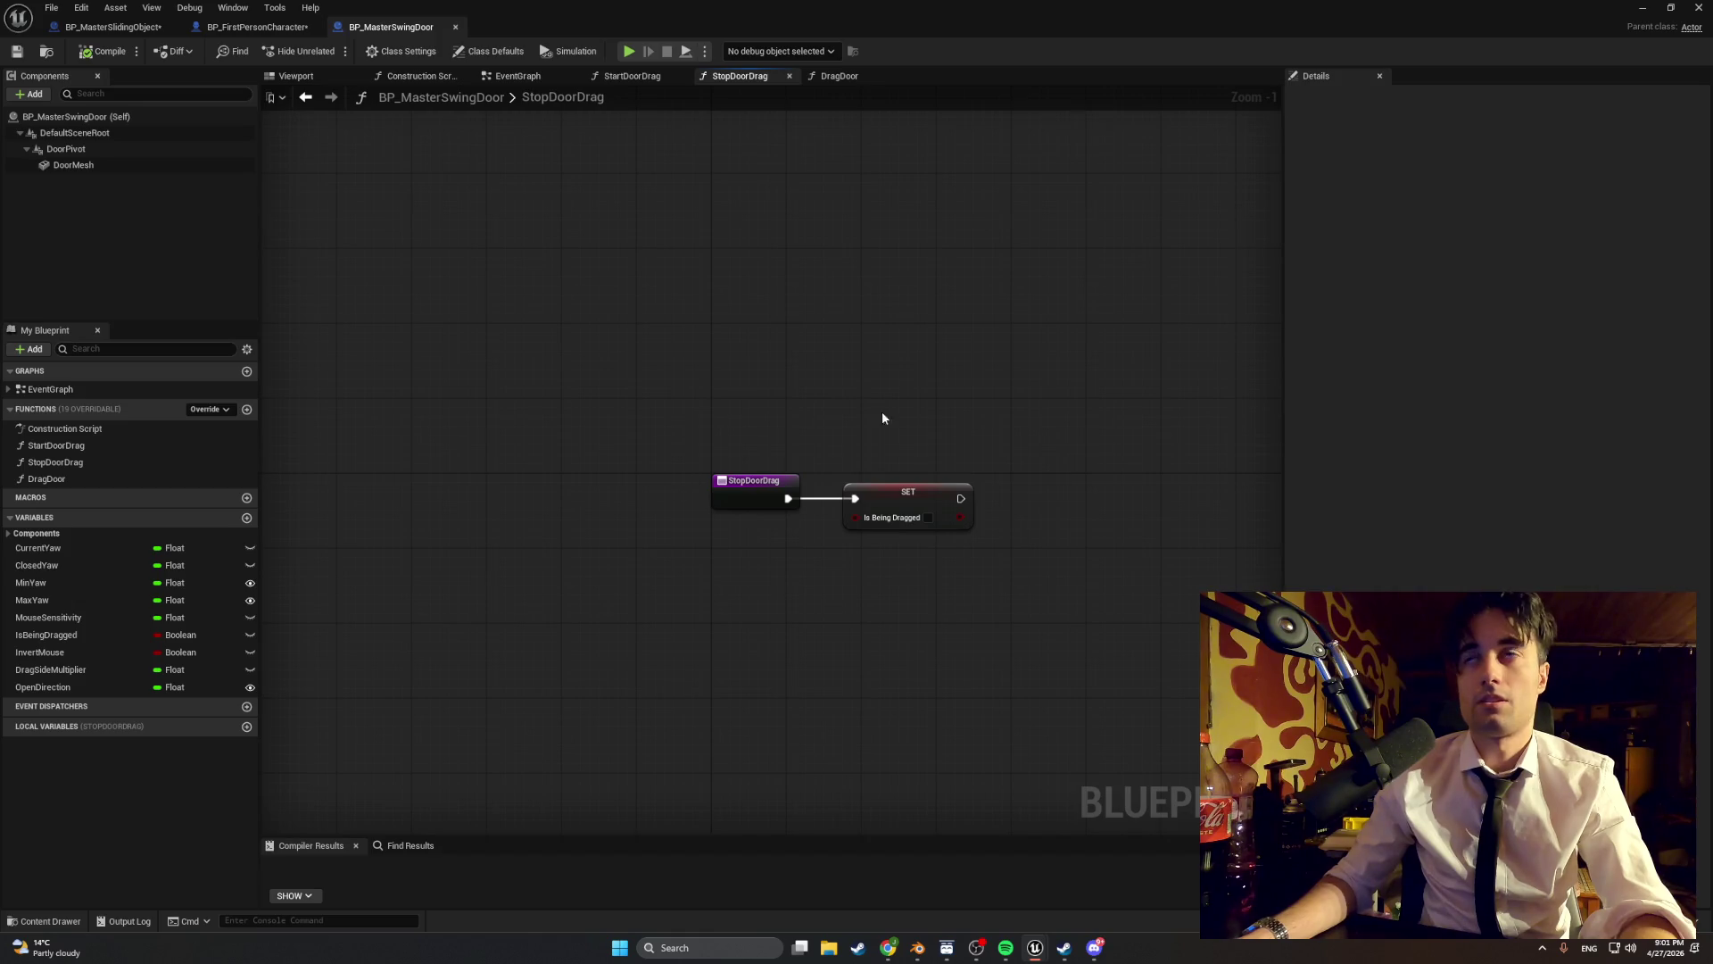
- Return to BP_FirstPersonCharacter's Swing Door section and screenshot that region of the graph
{"action": "left_click", "coordinate": [1640, 9]}
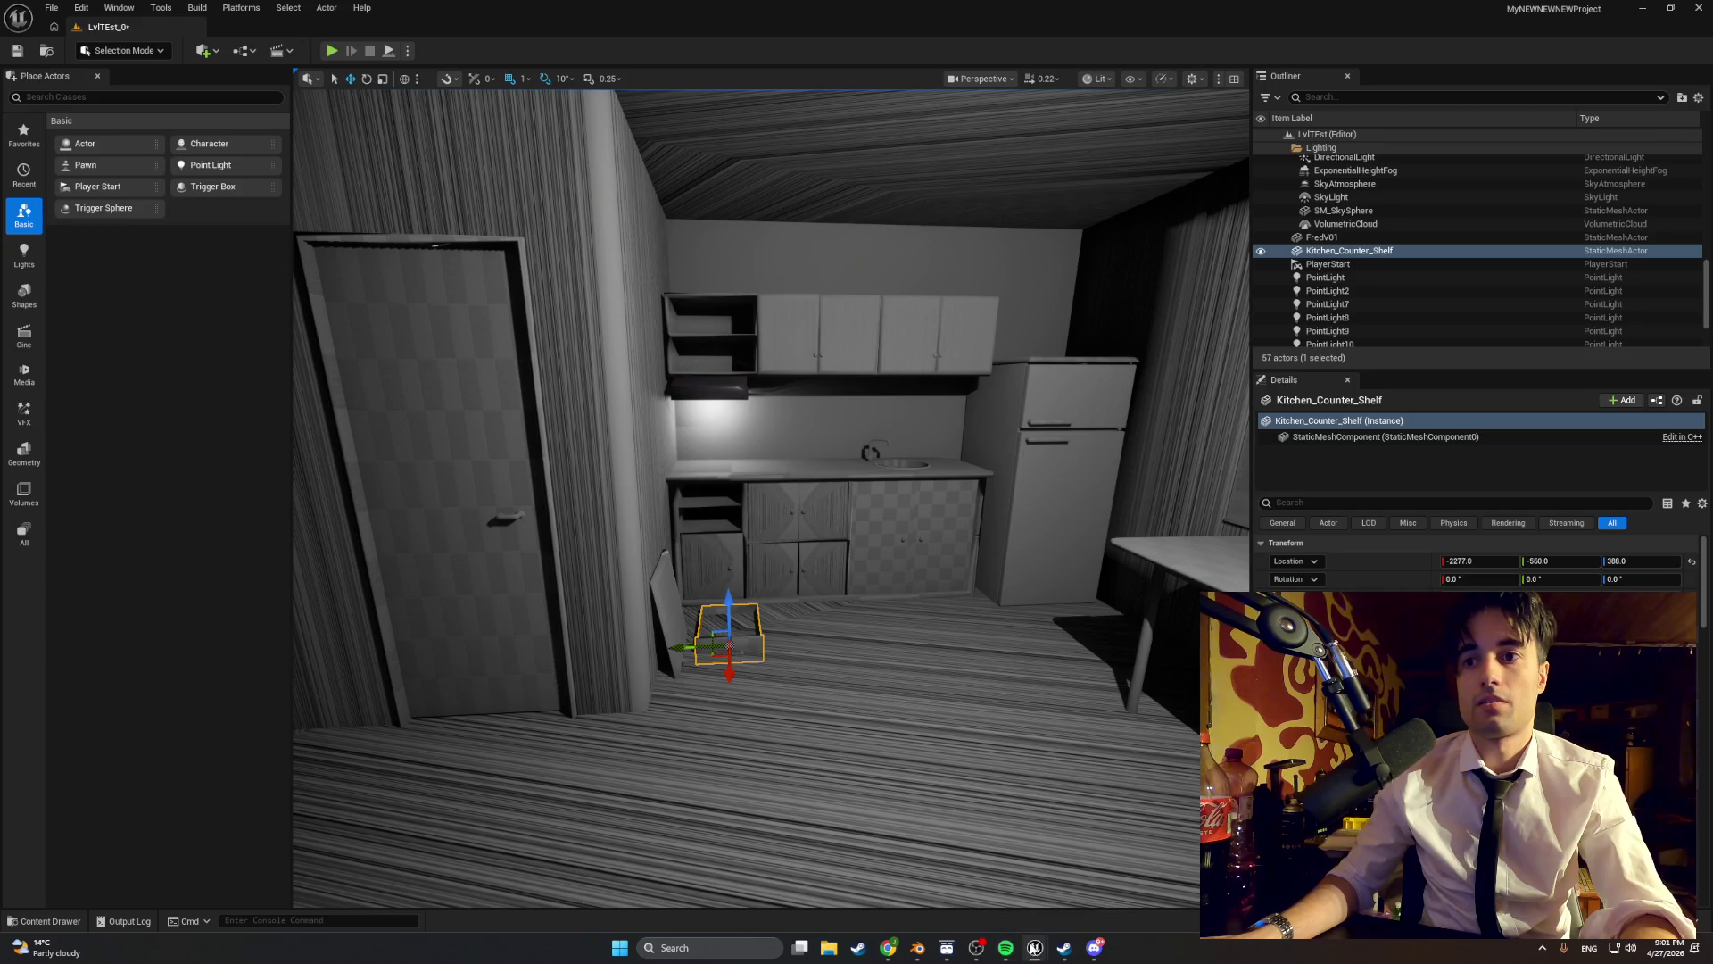
{"action": "mouse_move", "coordinate": [1035, 948]}
{"action": "left_click", "coordinate": [1021, 834]}
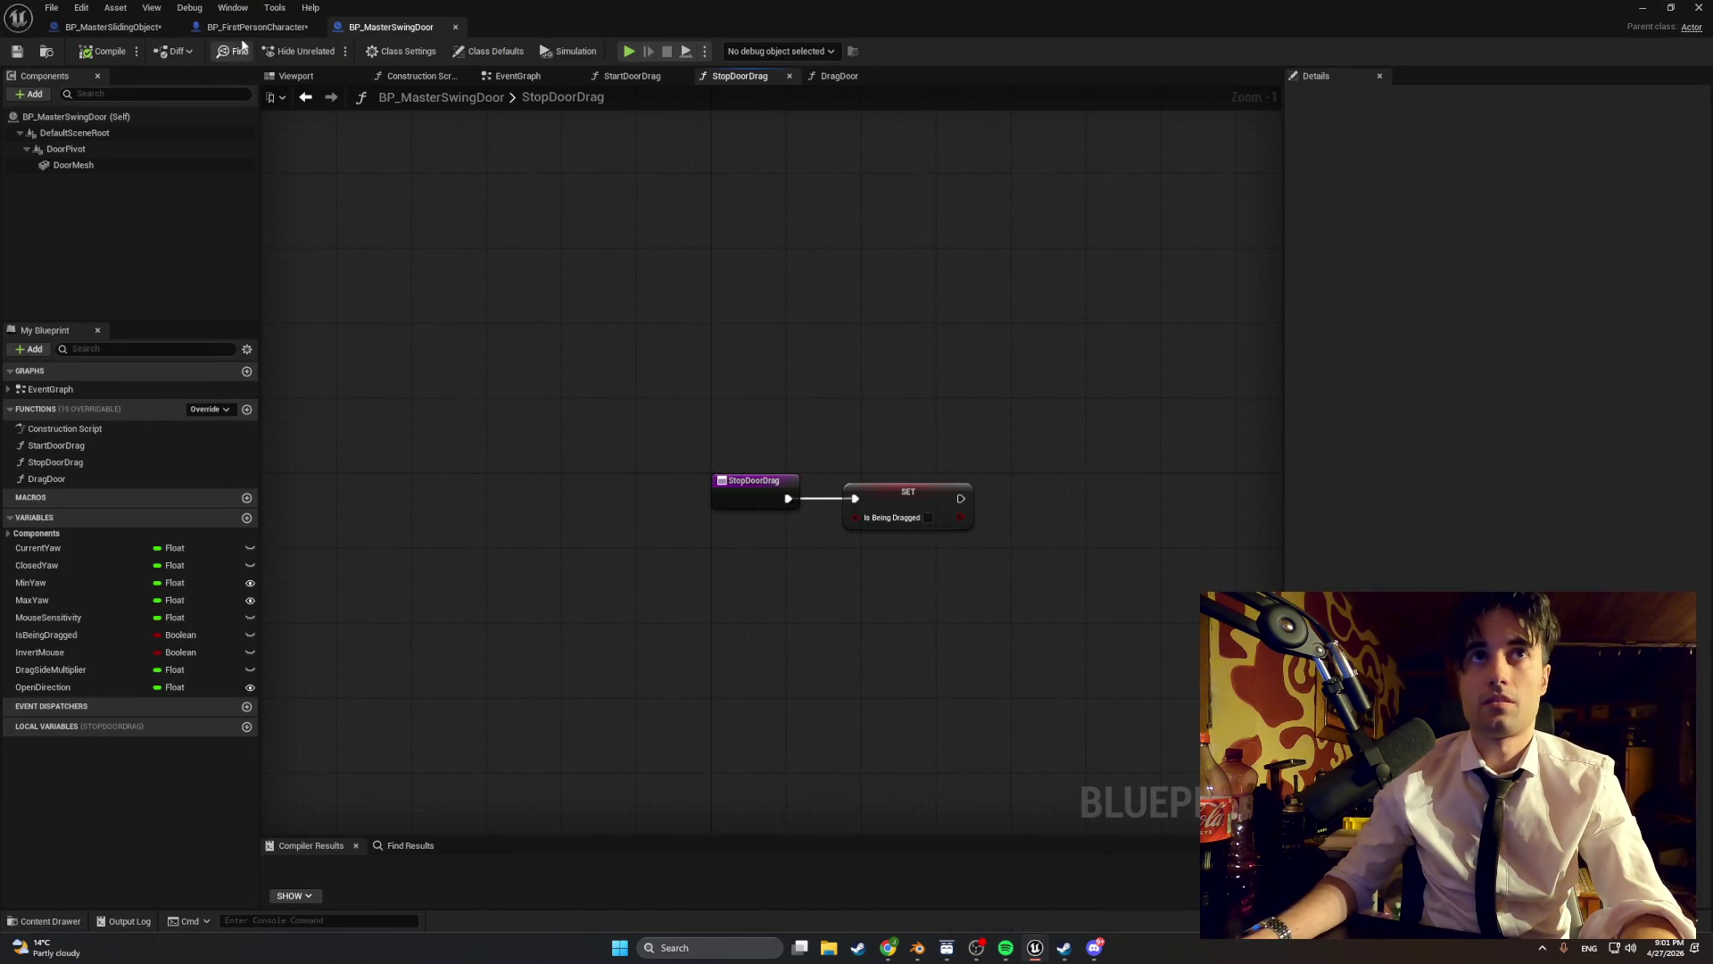
{"action": "left_click", "coordinate": [255, 27]}
{"action": "left_click_drag", "start_coordinate": [614, 525], "coordinate": [663, 526]}
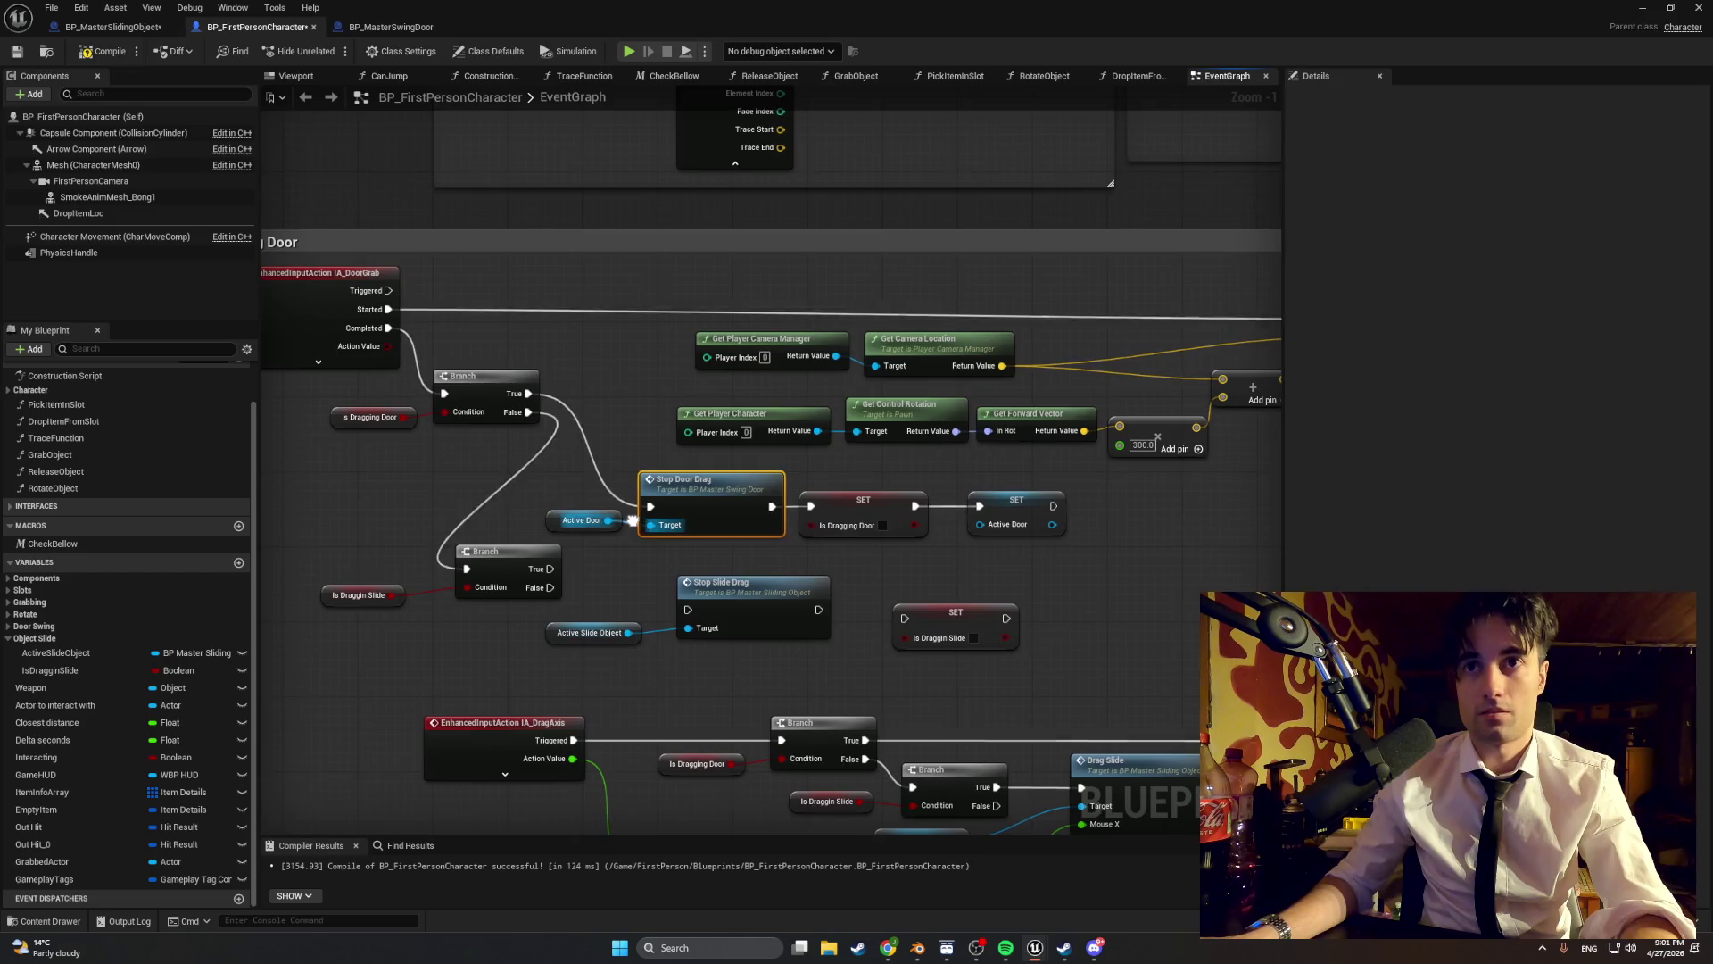
{"action": "key", "text": "super+shift+s"}
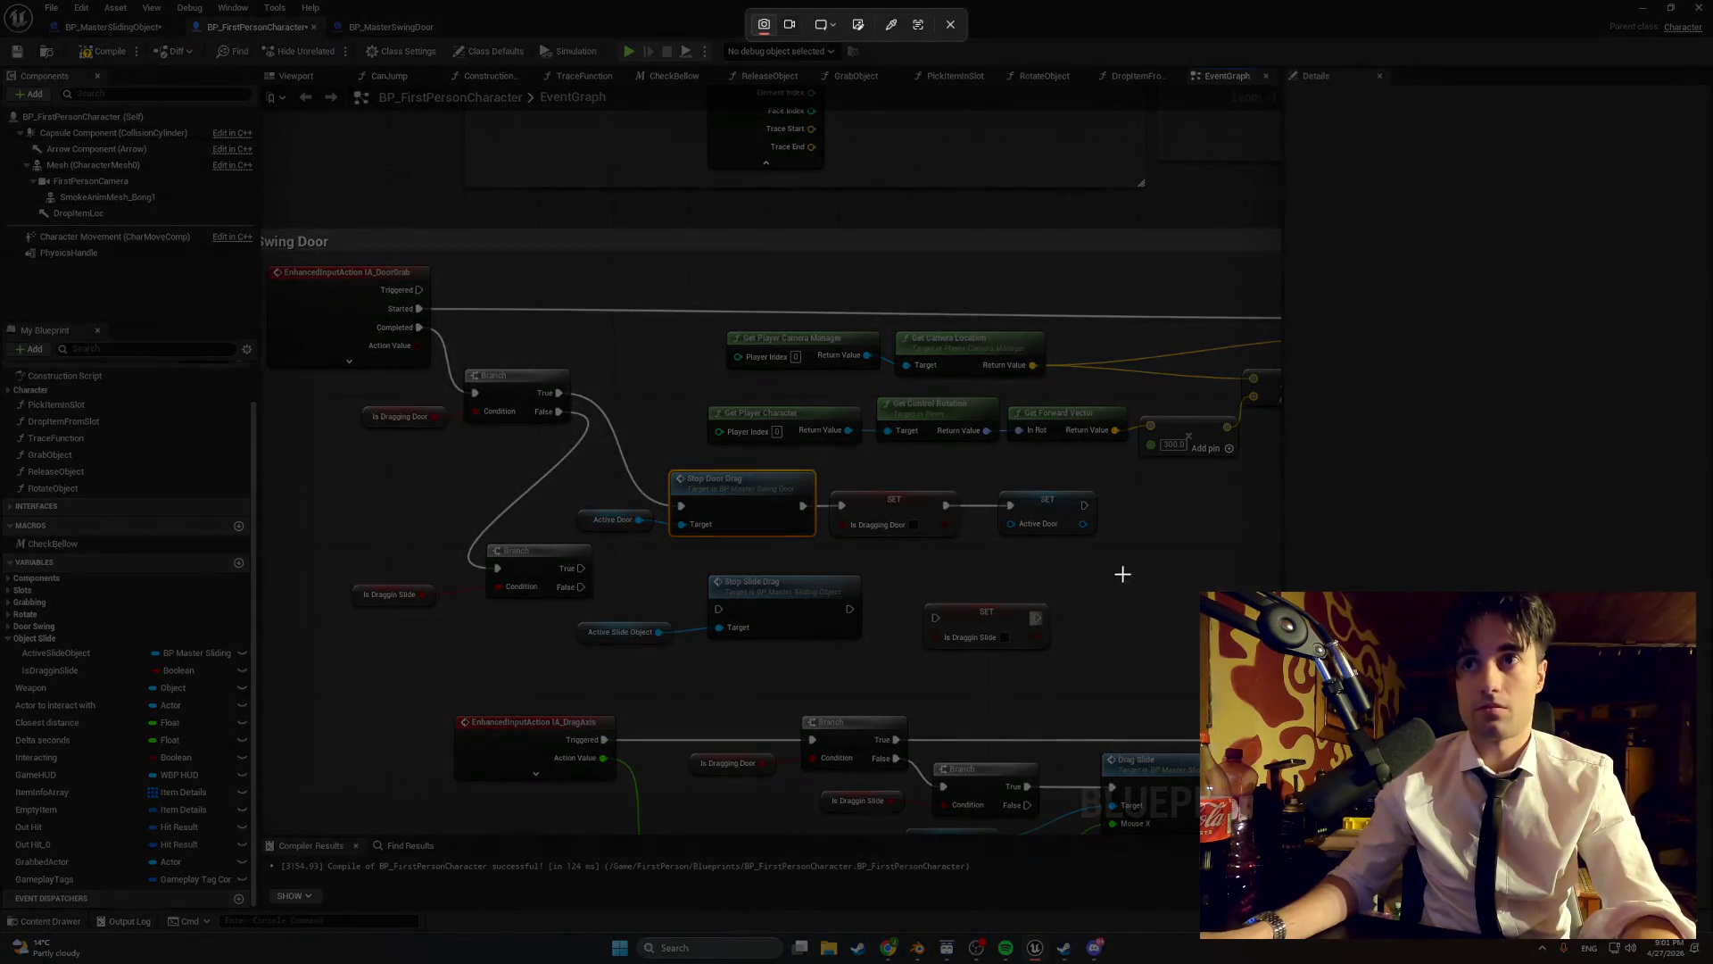
{"action": "left_click_drag", "start_coordinate": [1127, 578], "coordinate": [268, 219]}
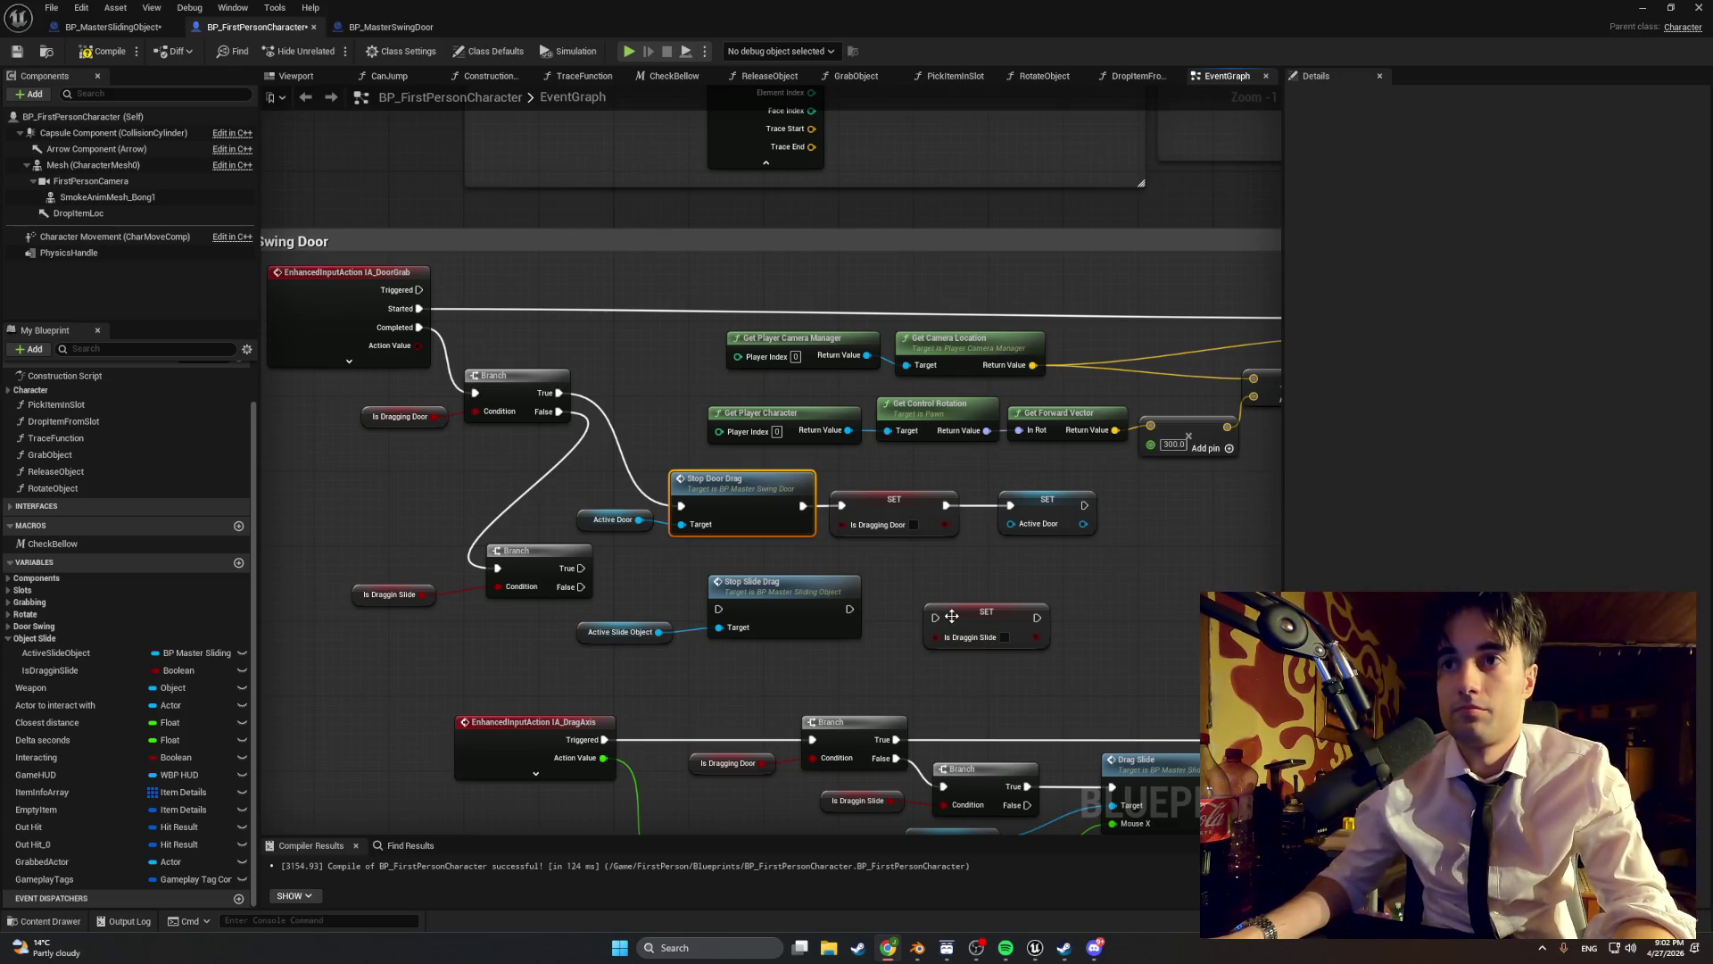
- Wire Branch True into Stop Slide Drag and on into SET Is Draggin Slide
{"action": "left_click_drag", "start_coordinate": [946, 622], "coordinate": [898, 610]}
{"action": "left_click_drag", "start_coordinate": [1041, 625], "coordinate": [993, 633]}
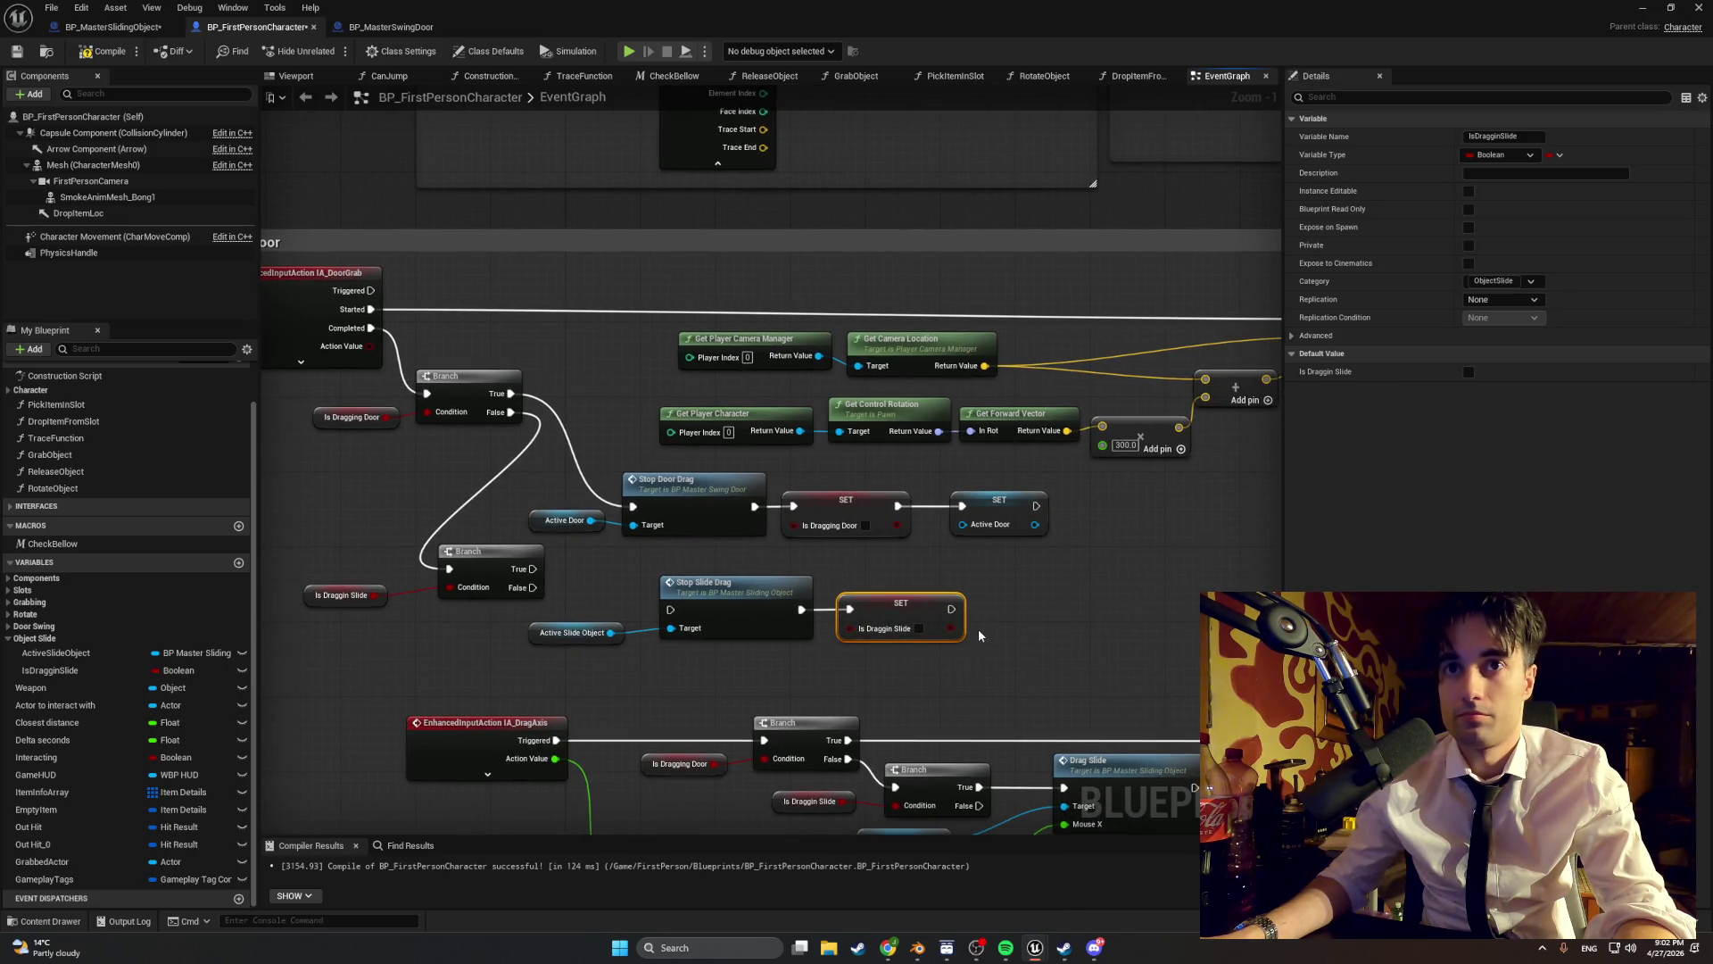
{"action": "left_click_drag", "start_coordinate": [533, 568], "coordinate": [673, 613]}
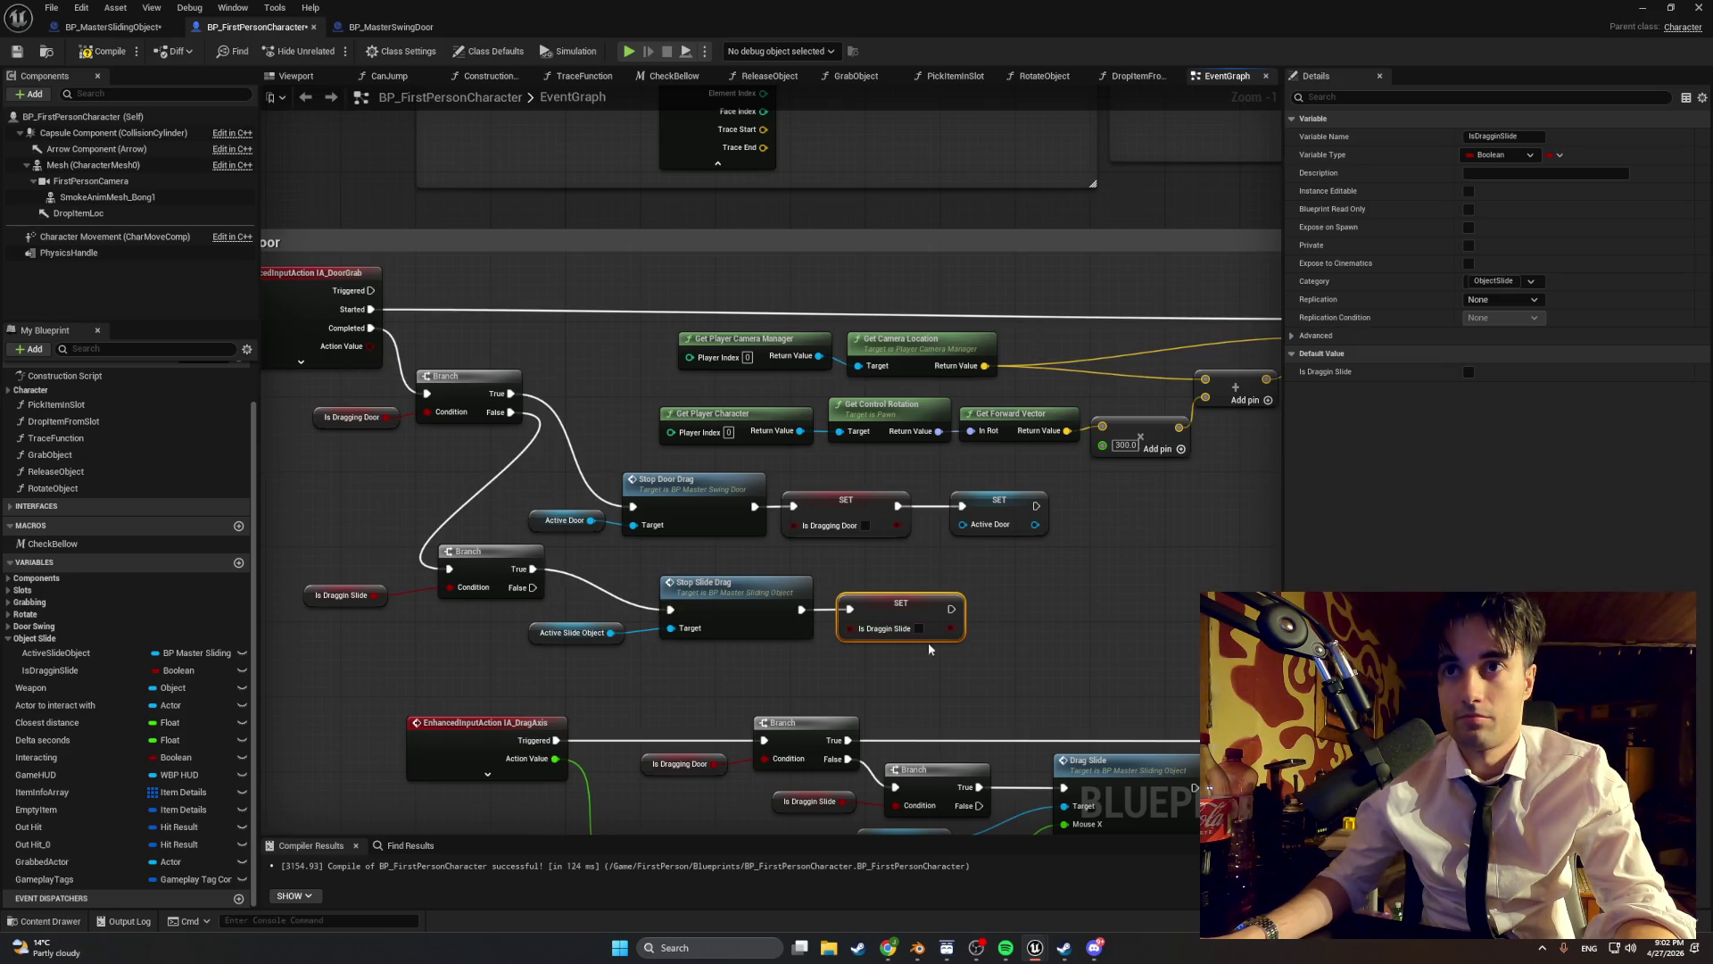
{"action": "left_click_drag", "start_coordinate": [968, 663], "coordinate": [678, 565]}
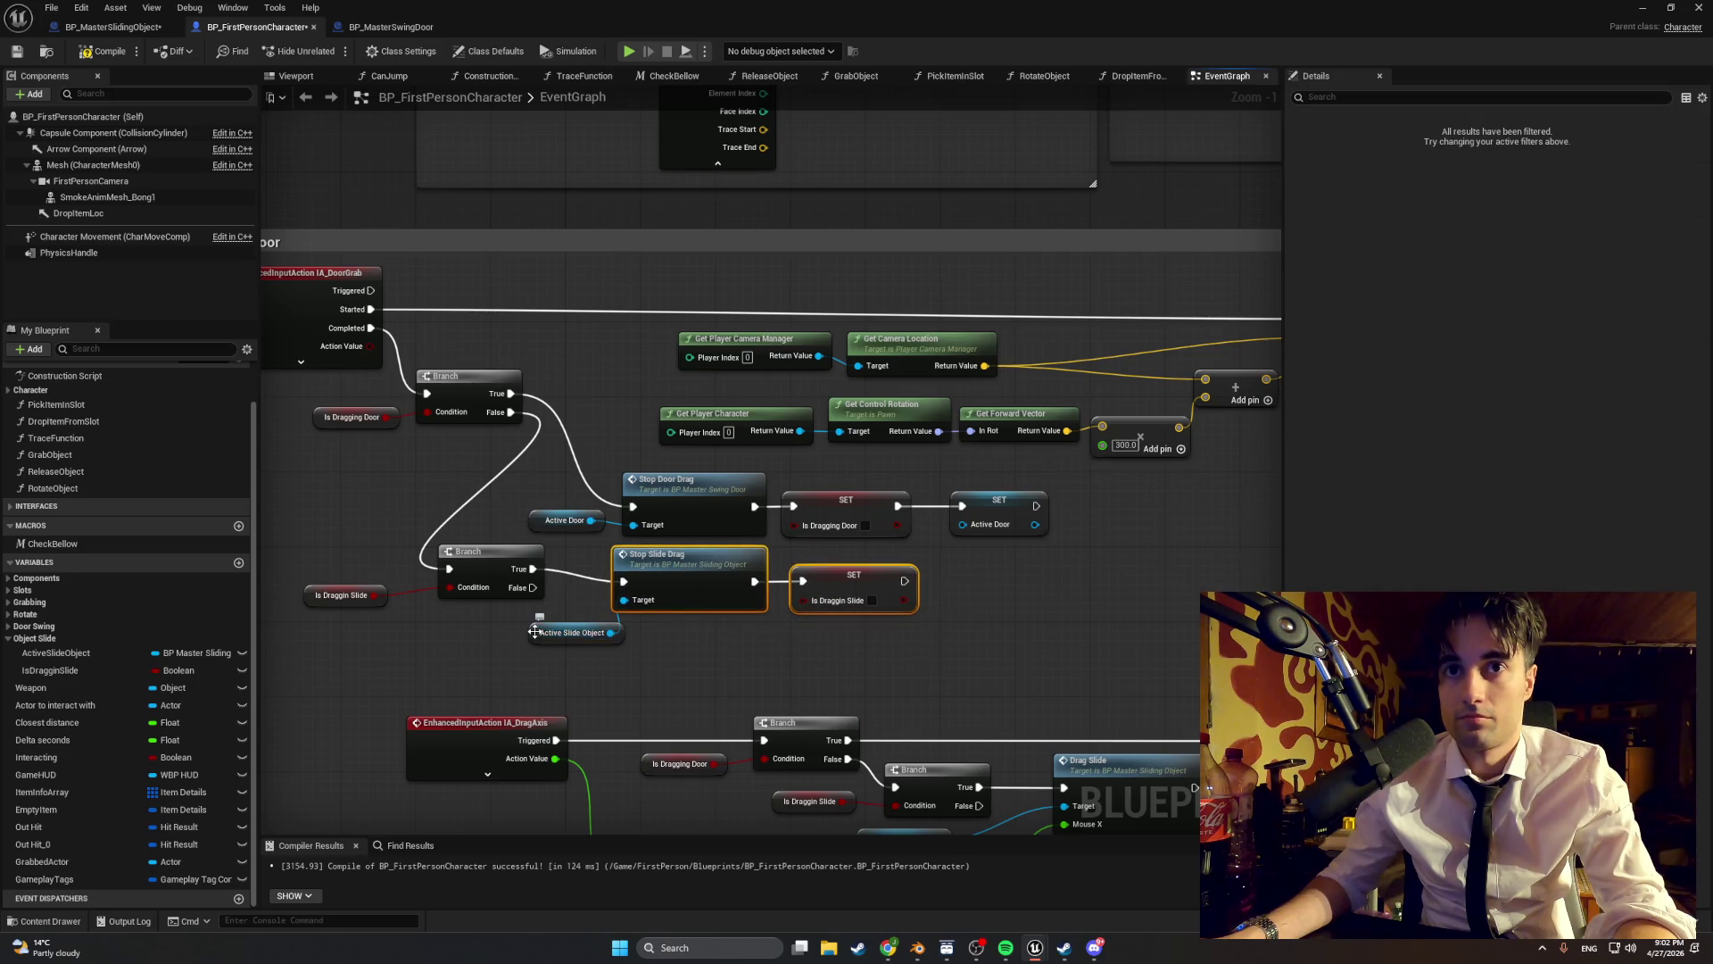
- Reposition the slide-stop node group and the upper Branch with Is Dragging Door
{"action": "left_click_drag", "start_coordinate": [536, 639], "coordinate": [499, 629]}
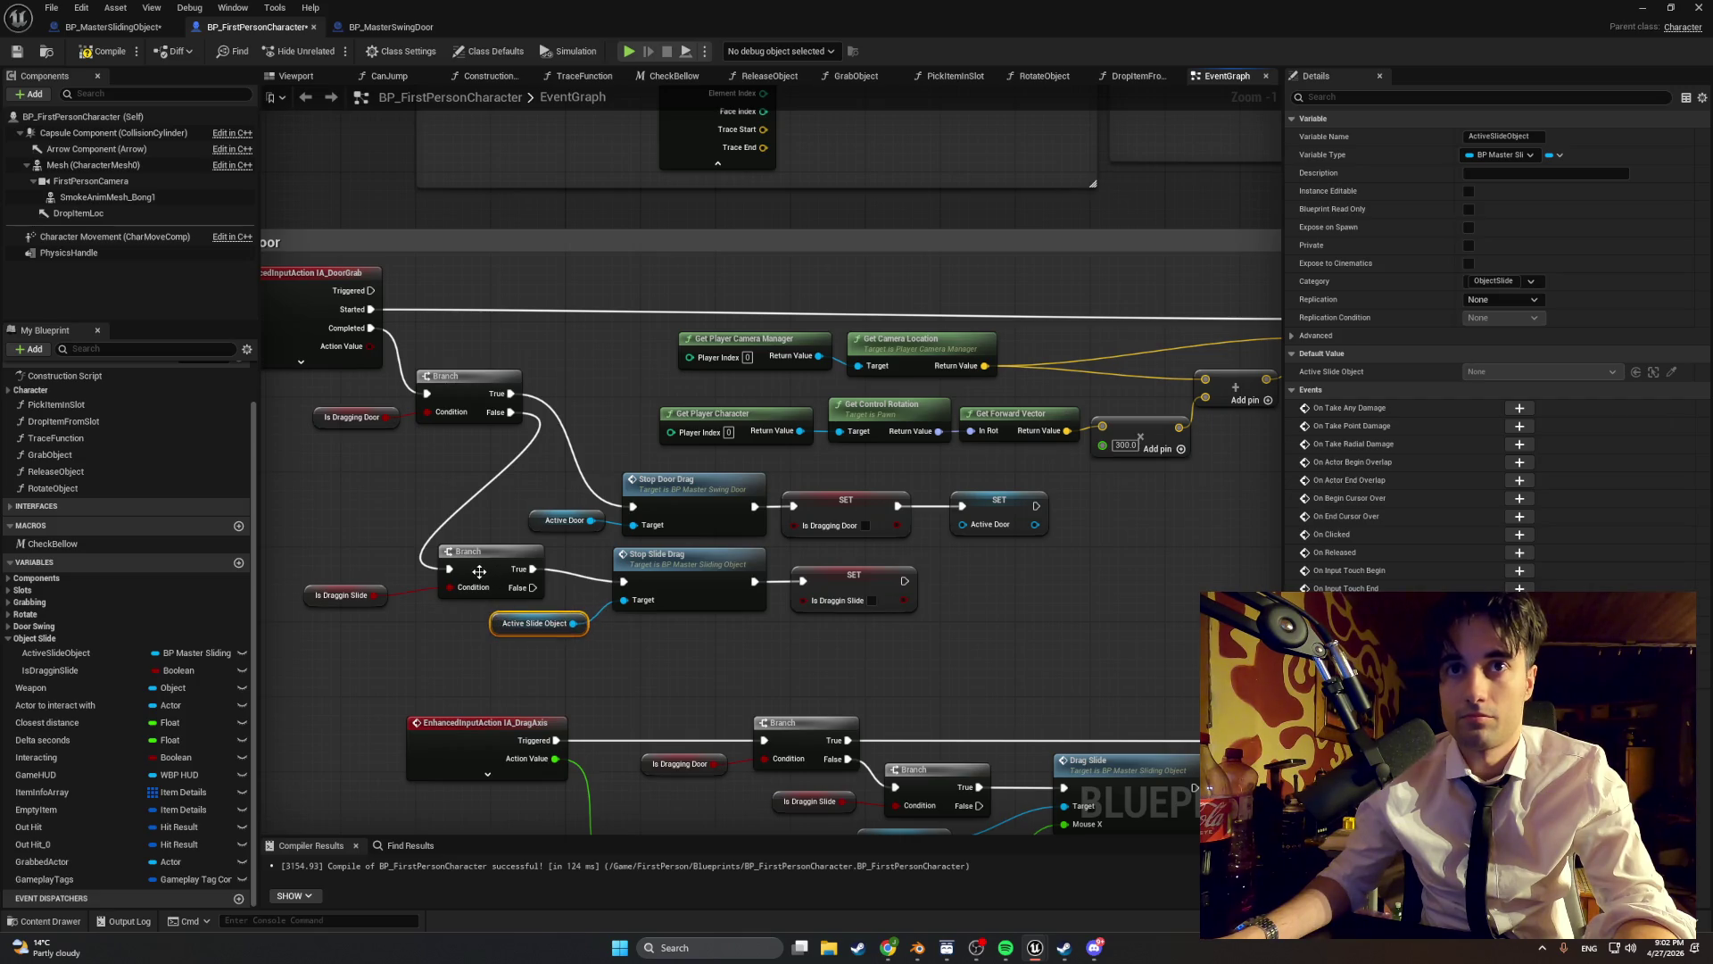
{"action": "mouse_move", "coordinate": [412, 443]}
{"action": "left_mouse_down"}
{"action": "mouse_move", "coordinate": [393, 397]}
{"action": "mouse_move", "coordinate": [449, 380]}
{"action": "left_mouse_up"}
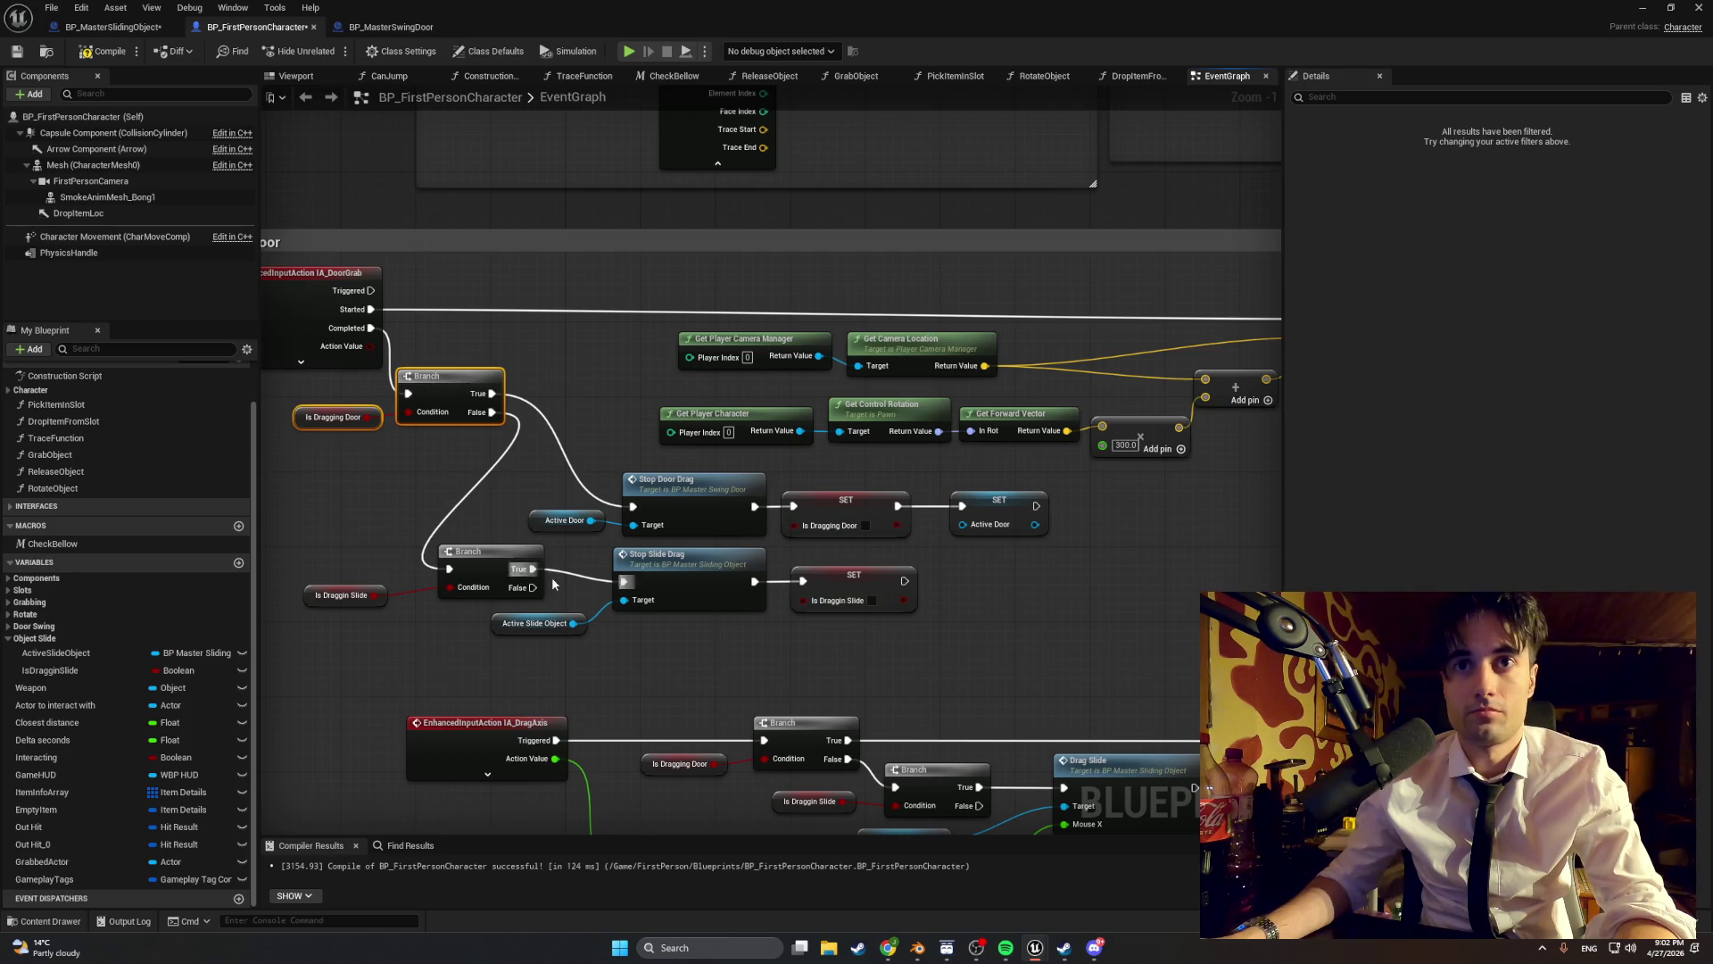
{"action": "left_click_drag", "start_coordinate": [900, 652], "coordinate": [361, 565]}
{"action": "left_click_drag", "start_coordinate": [493, 556], "coordinate": [575, 558]}
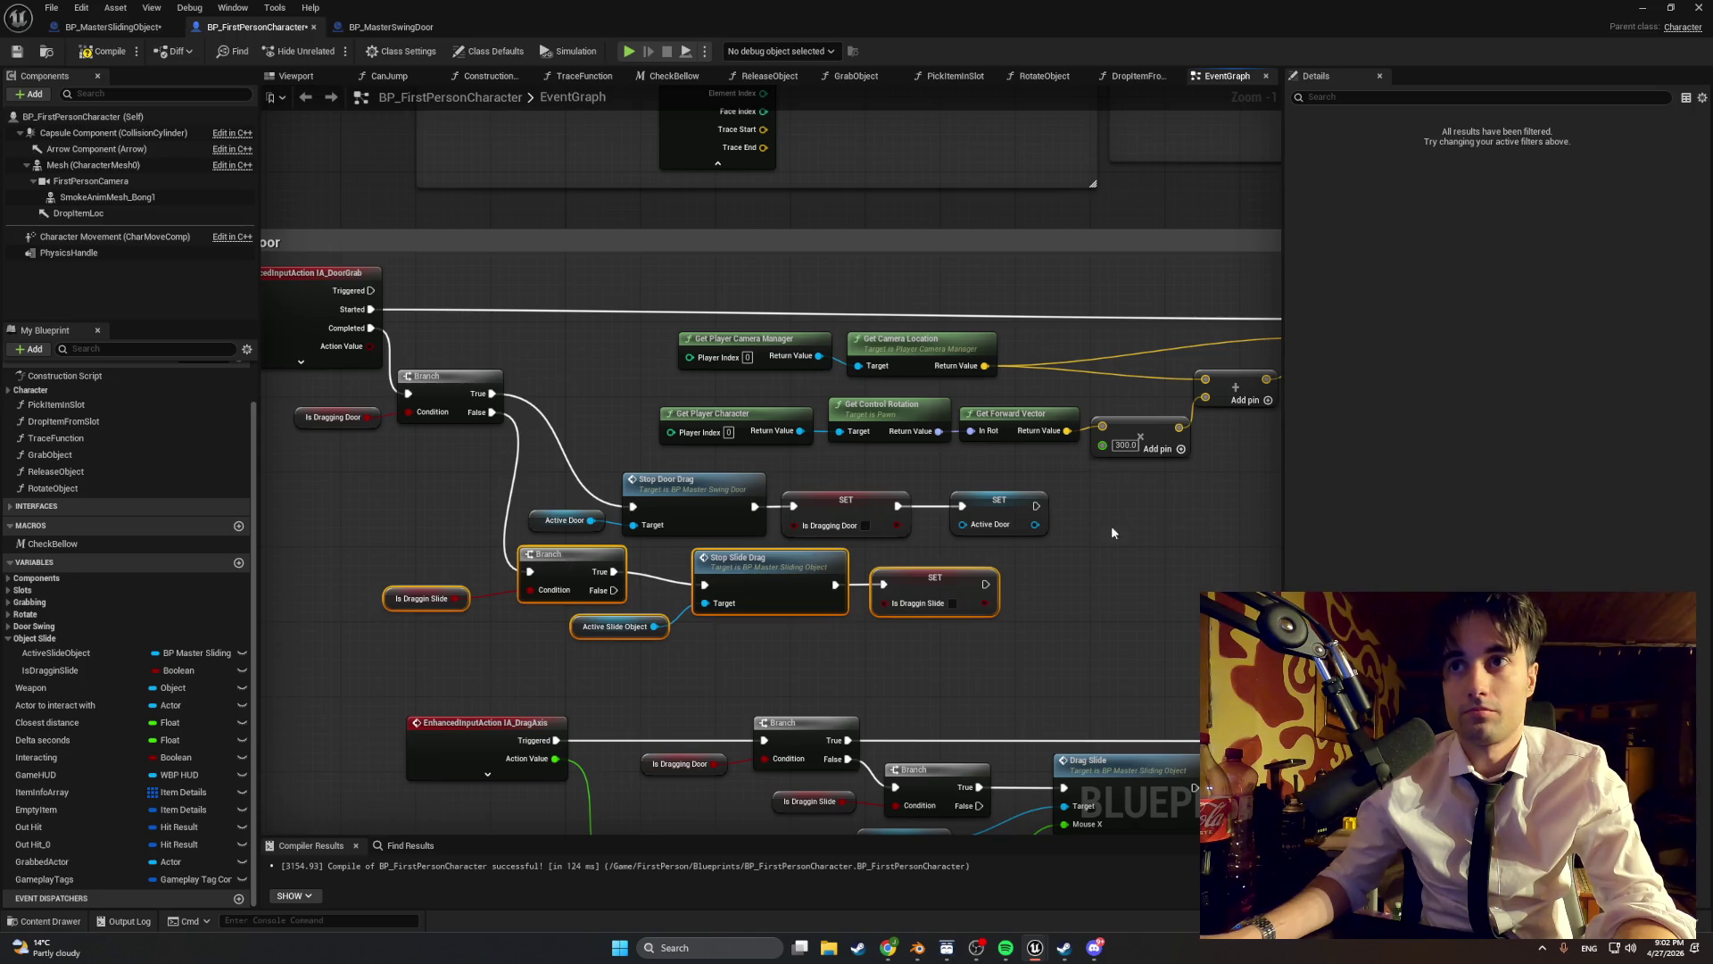
{"action": "mouse_move", "coordinate": [1106, 526]}
{"action": "left_mouse_down"}
{"action": "mouse_move", "coordinate": [678, 471]}
{"action": "mouse_move", "coordinate": [559, 475]}
{"action": "mouse_move", "coordinate": [726, 482]}
{"action": "left_mouse_up"}
{"action": "left_click_drag", "start_coordinate": [1008, 643], "coordinate": [432, 555]}
{"action": "mouse_move", "coordinate": [558, 560]}
{"action": "left_mouse_down"}
{"action": "mouse_move", "coordinate": [613, 559]}
{"action": "mouse_move", "coordinate": [545, 559]}
{"action": "left_mouse_up"}
- Move the lower Branch left and bring the upper Branch and Is Dragging Door down
{"action": "left_click", "coordinate": [498, 622]}
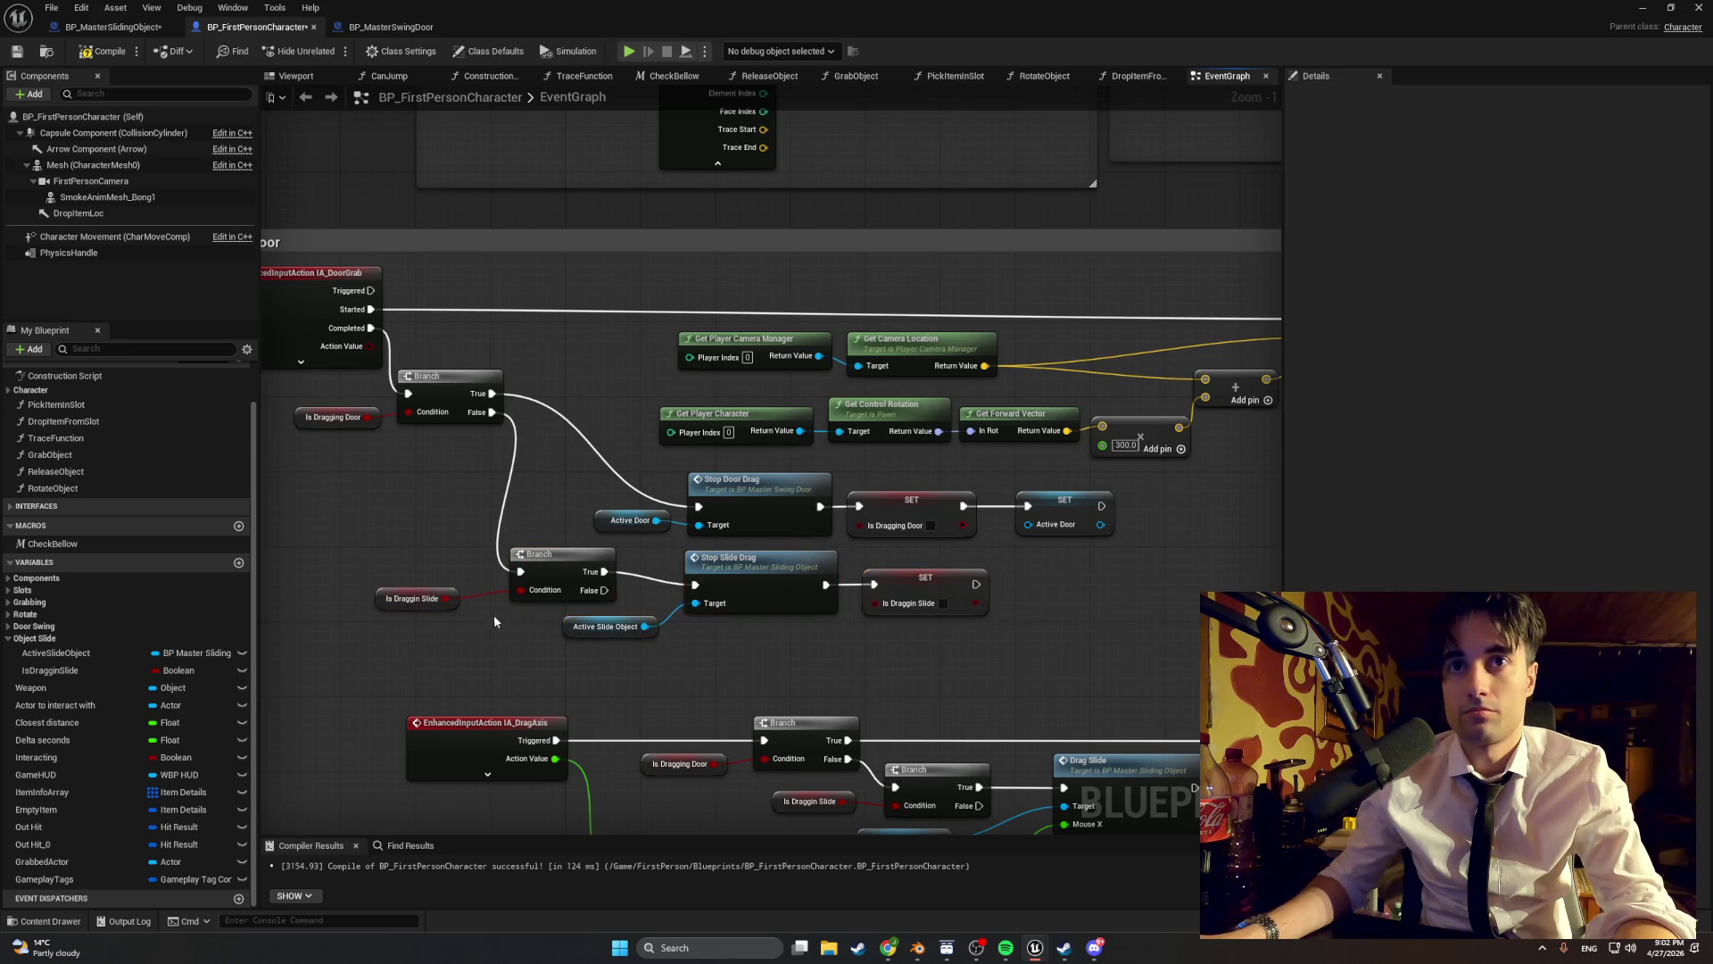
{"action": "left_click_drag", "start_coordinate": [625, 612], "coordinate": [393, 533]}
{"action": "left_click_drag", "start_coordinate": [552, 553], "coordinate": [482, 560]}
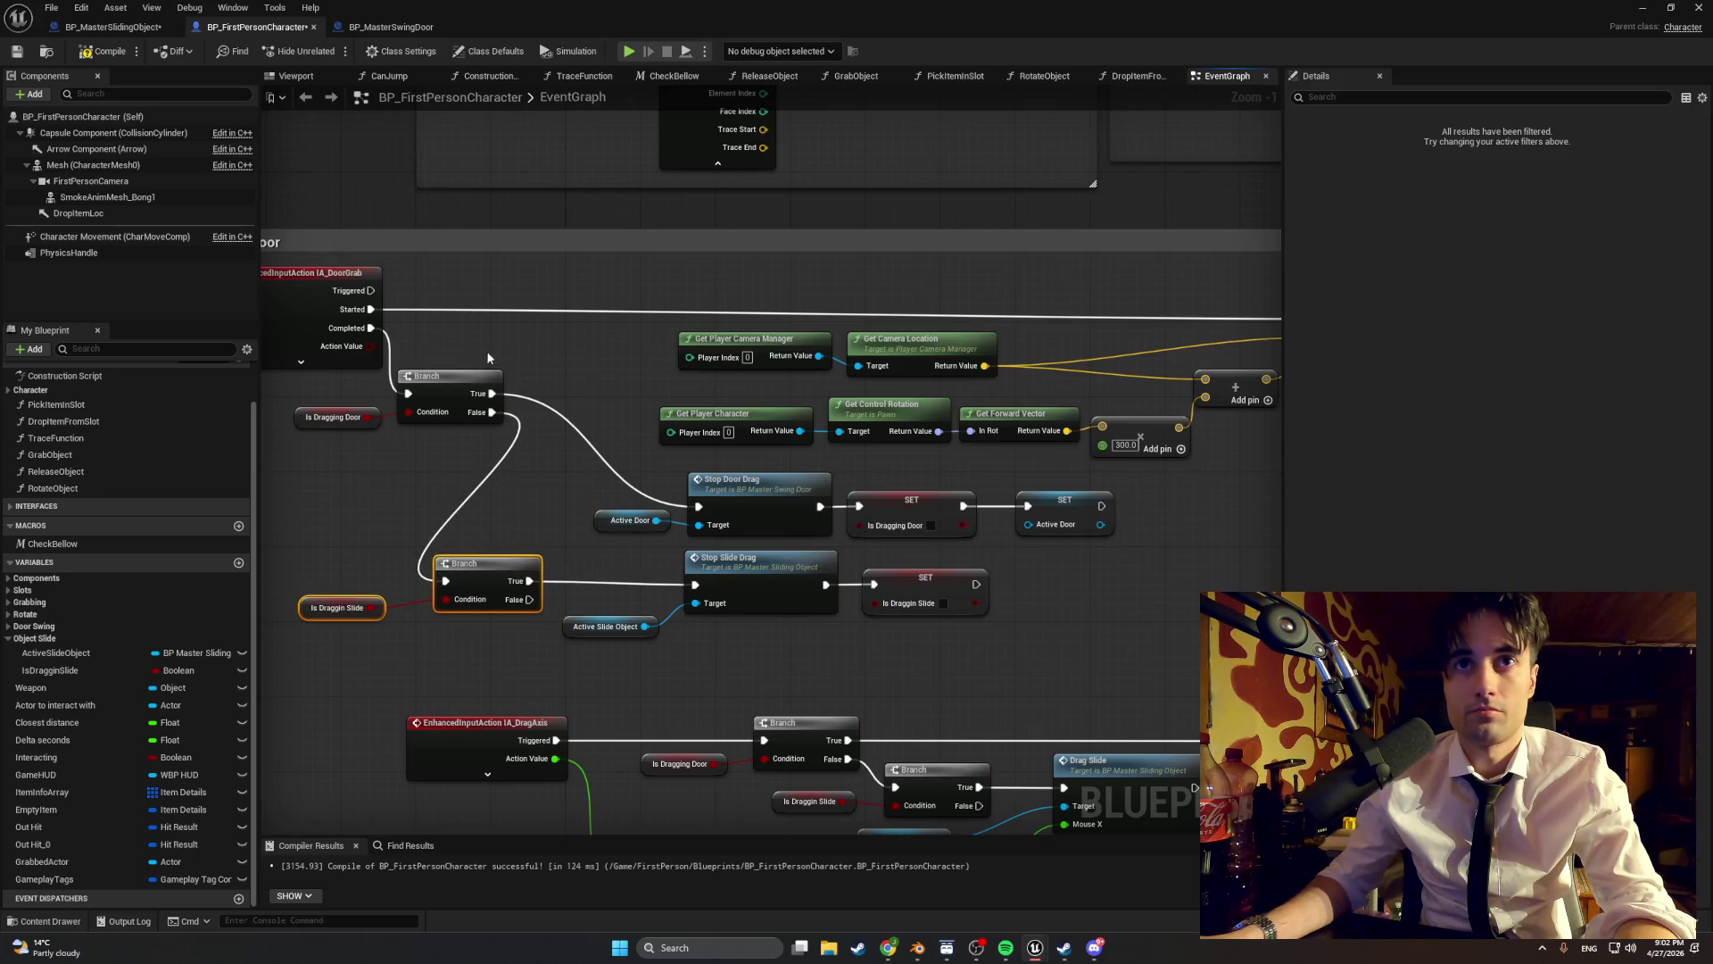
{"action": "mouse_move", "coordinate": [489, 357]}
{"action": "left_mouse_down"}
{"action": "mouse_move", "coordinate": [366, 443]}
{"action": "mouse_move", "coordinate": [393, 447]}
{"action": "mouse_move", "coordinate": [394, 421]}
{"action": "left_mouse_up"}
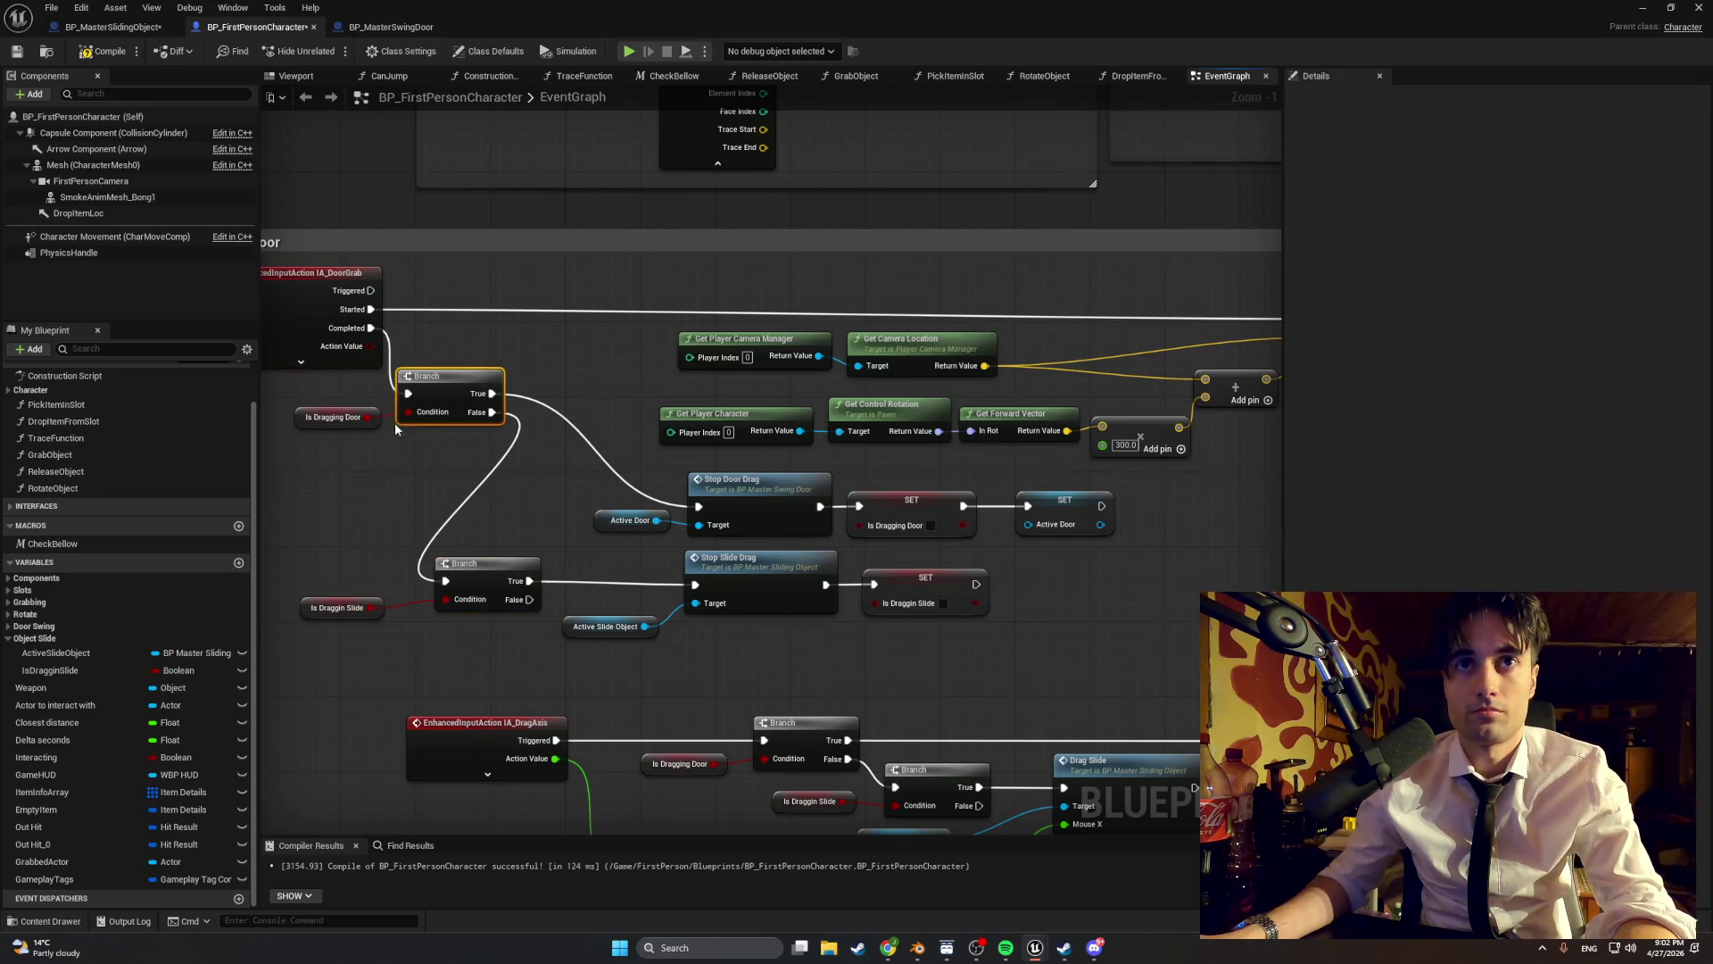
{"action": "left_click", "coordinate": [303, 417]}
{"action": "left_click", "coordinate": [446, 375], "text": "ctrl"}
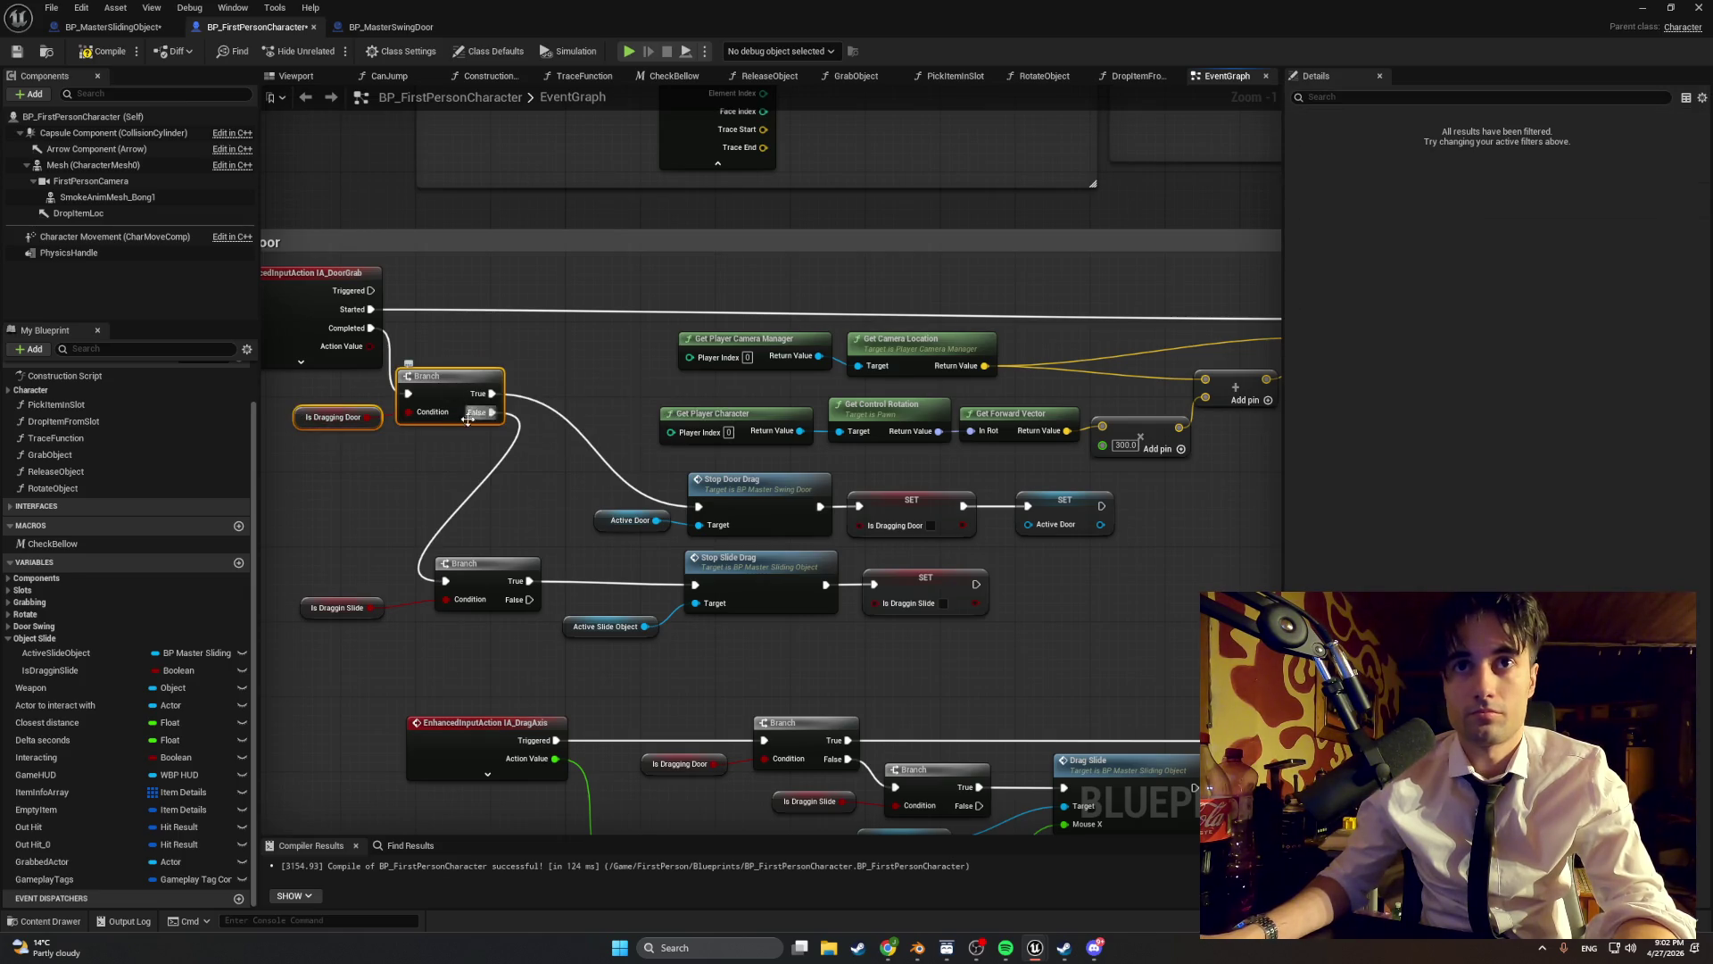
{"action": "mouse_move", "coordinate": [464, 382]}
{"action": "left_mouse_down"}
{"action": "mouse_move", "coordinate": [507, 468]}
{"action": "mouse_move", "coordinate": [393, 477]}
{"action": "mouse_move", "coordinate": [389, 495]}
{"action": "mouse_move", "coordinate": [585, 457]}
{"action": "mouse_move", "coordinate": [614, 383]}
{"action": "mouse_move", "coordinate": [464, 499]}
{"action": "mouse_move", "coordinate": [330, 562]}
{"action": "left_mouse_up"}
{"action": "left_click", "coordinate": [591, 454]}
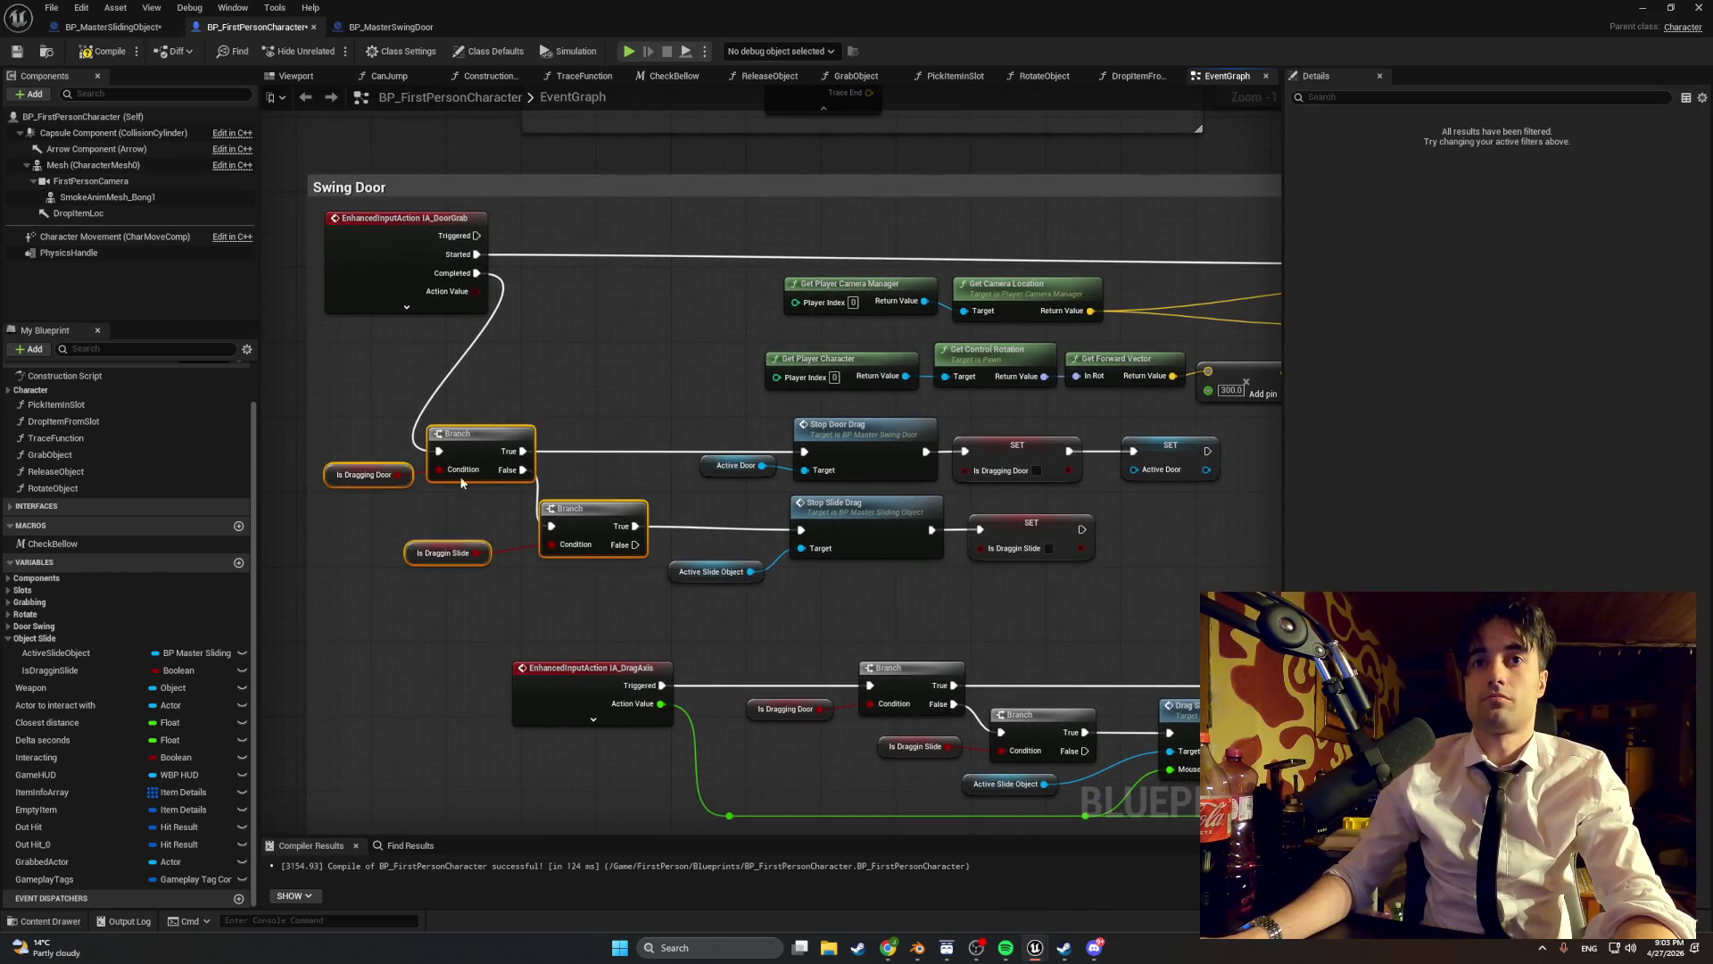
- Fine-tune alignment of both Branch nodes, their conditions and Active Slide Object
{"action": "mouse_move", "coordinate": [491, 442]}
{"action": "left_mouse_down"}
{"action": "mouse_move", "coordinate": [603, 439]}
{"action": "mouse_move", "coordinate": [556, 440]}
{"action": "left_mouse_up"}
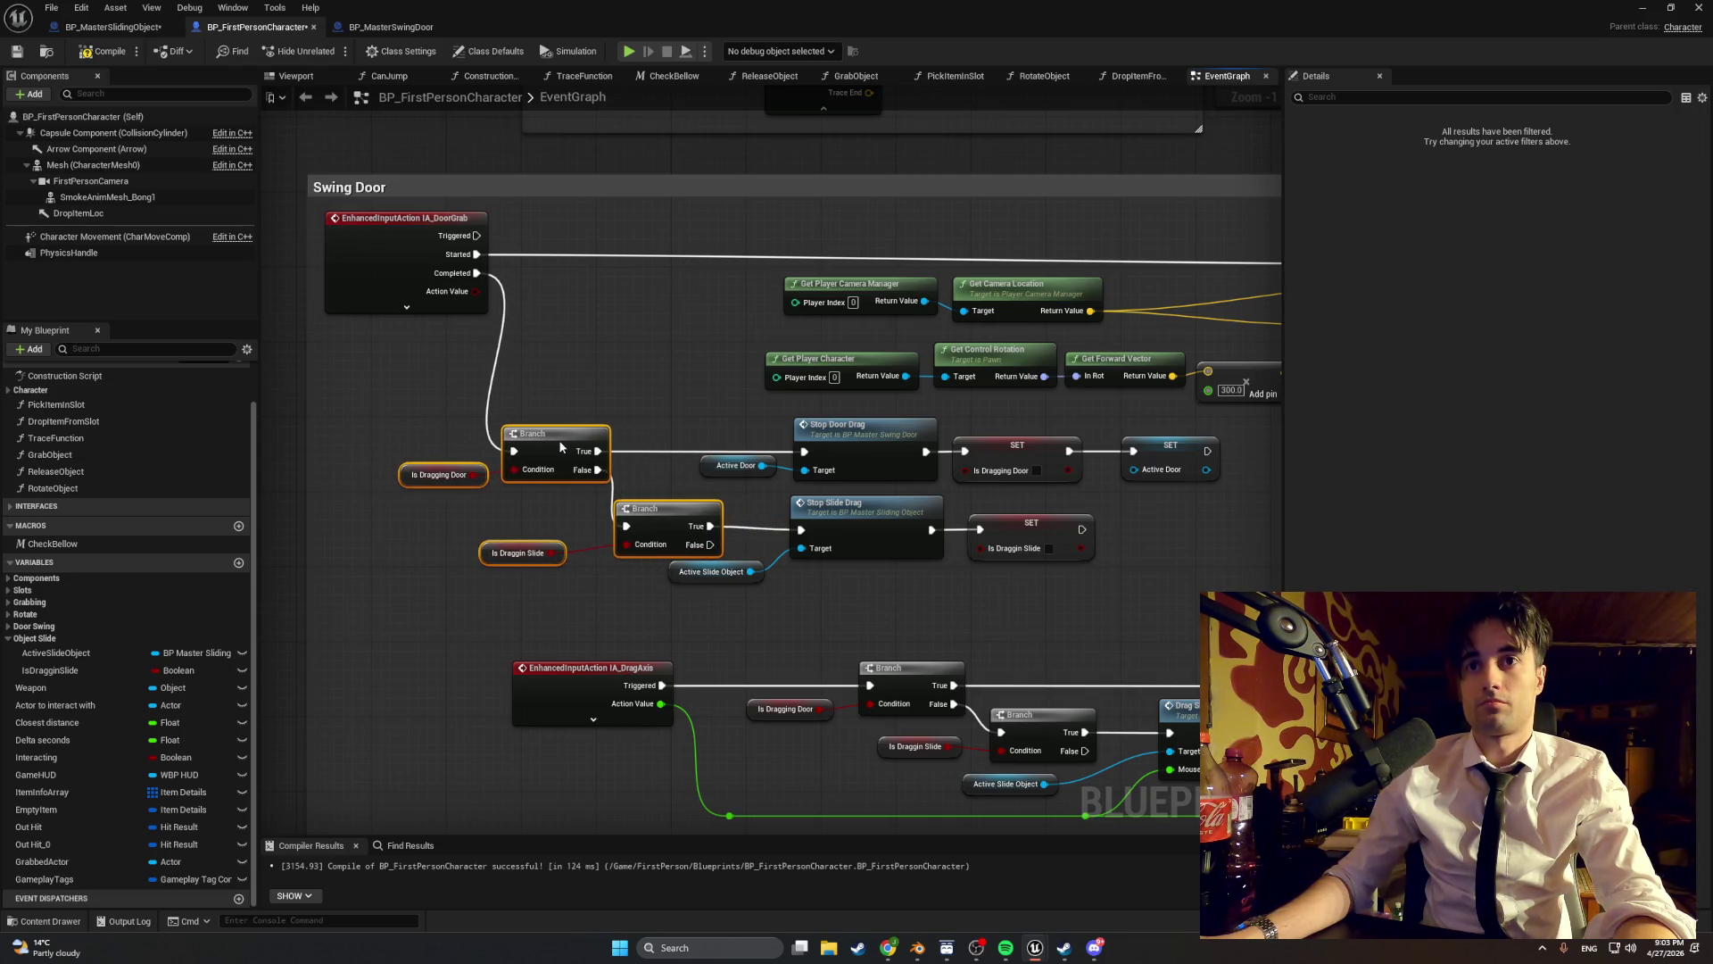
{"action": "left_click", "coordinate": [672, 571]}
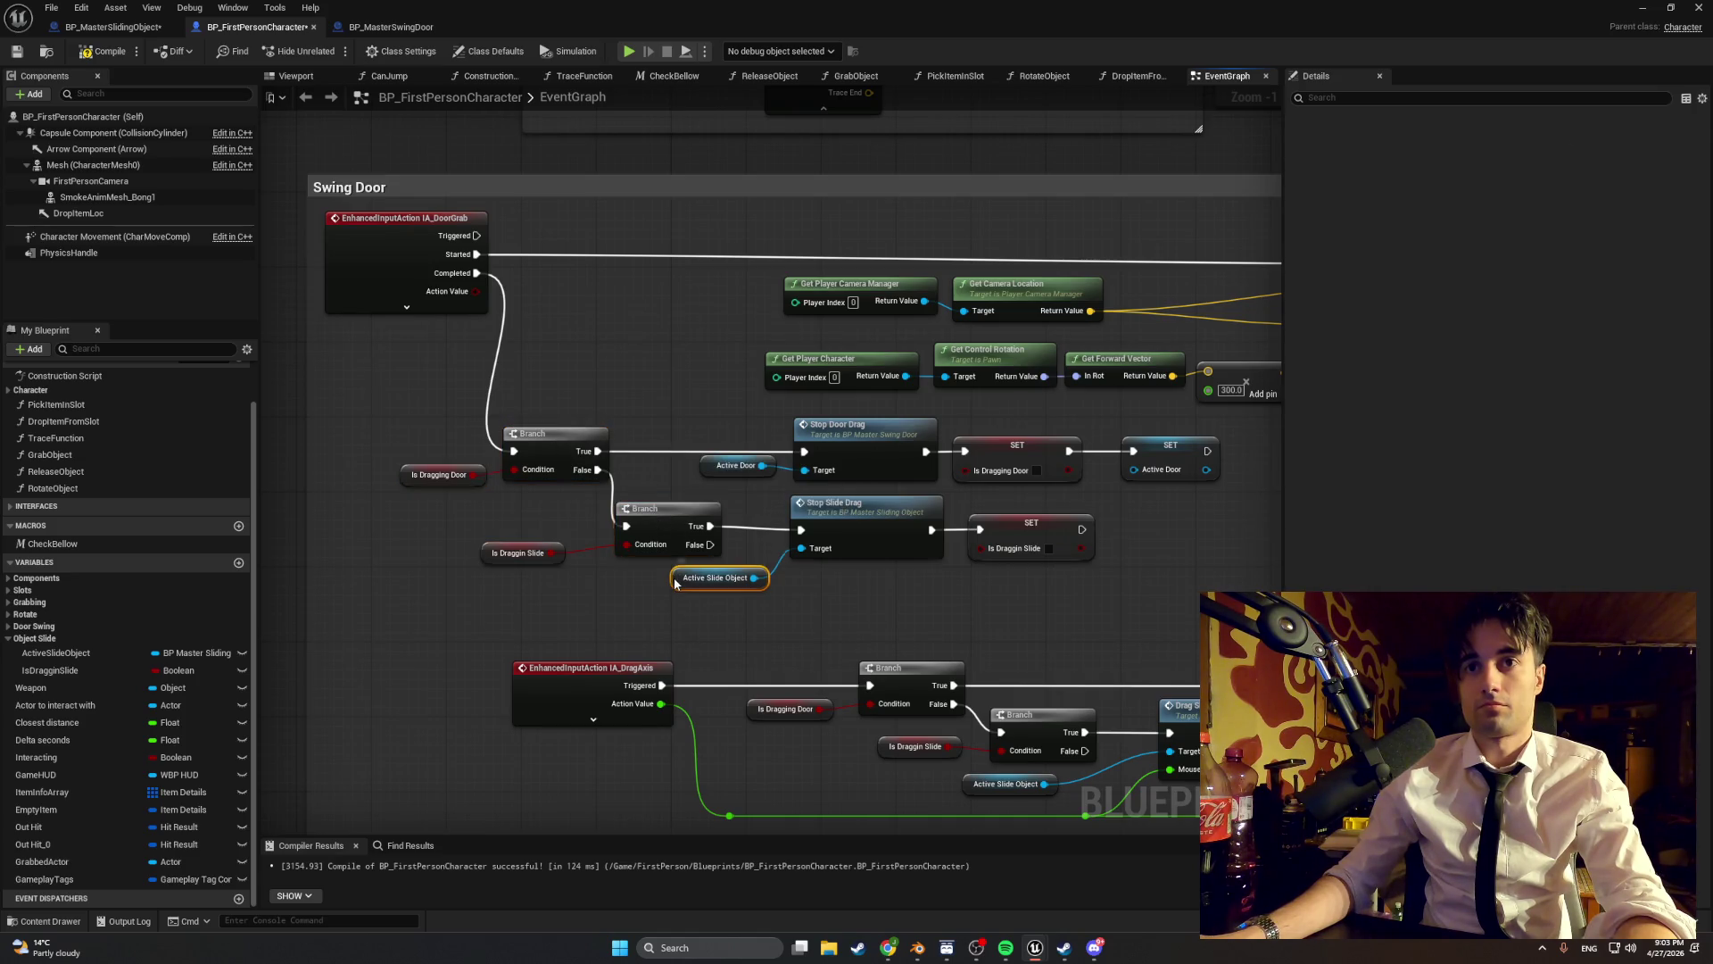
{"action": "left_click_drag", "start_coordinate": [672, 572], "coordinate": [677, 586]}
{"action": "left_click", "coordinate": [677, 517]}
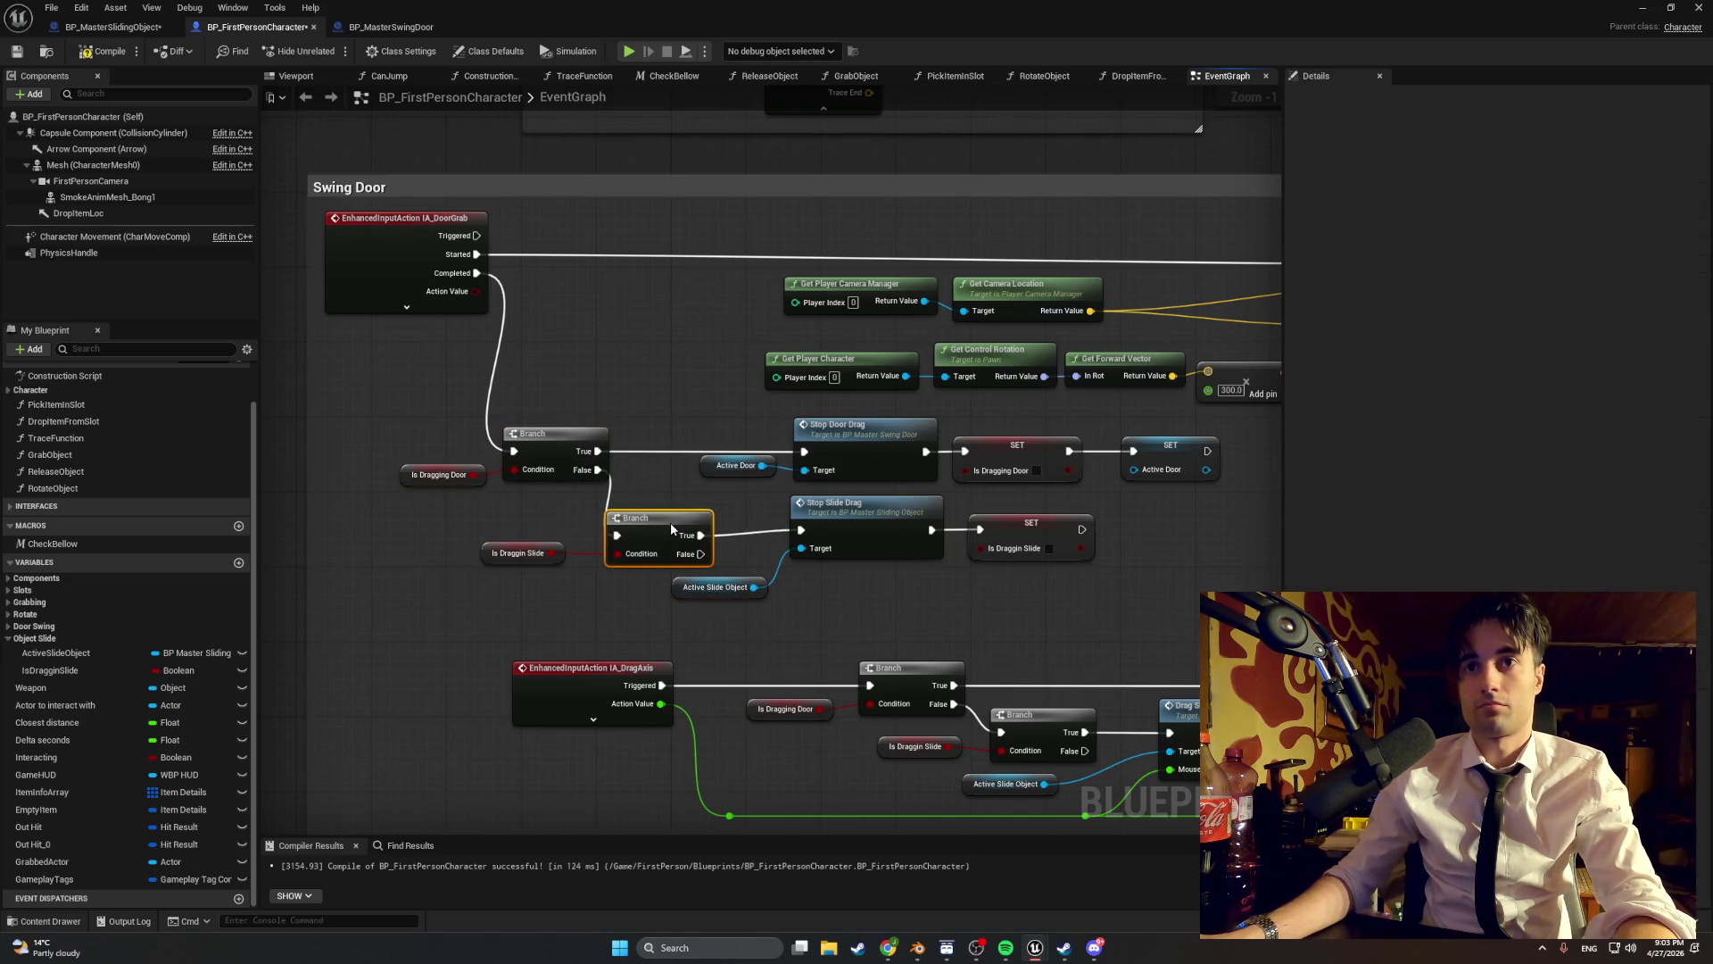
{"action": "left_click_drag", "start_coordinate": [482, 553], "coordinate": [520, 546]}
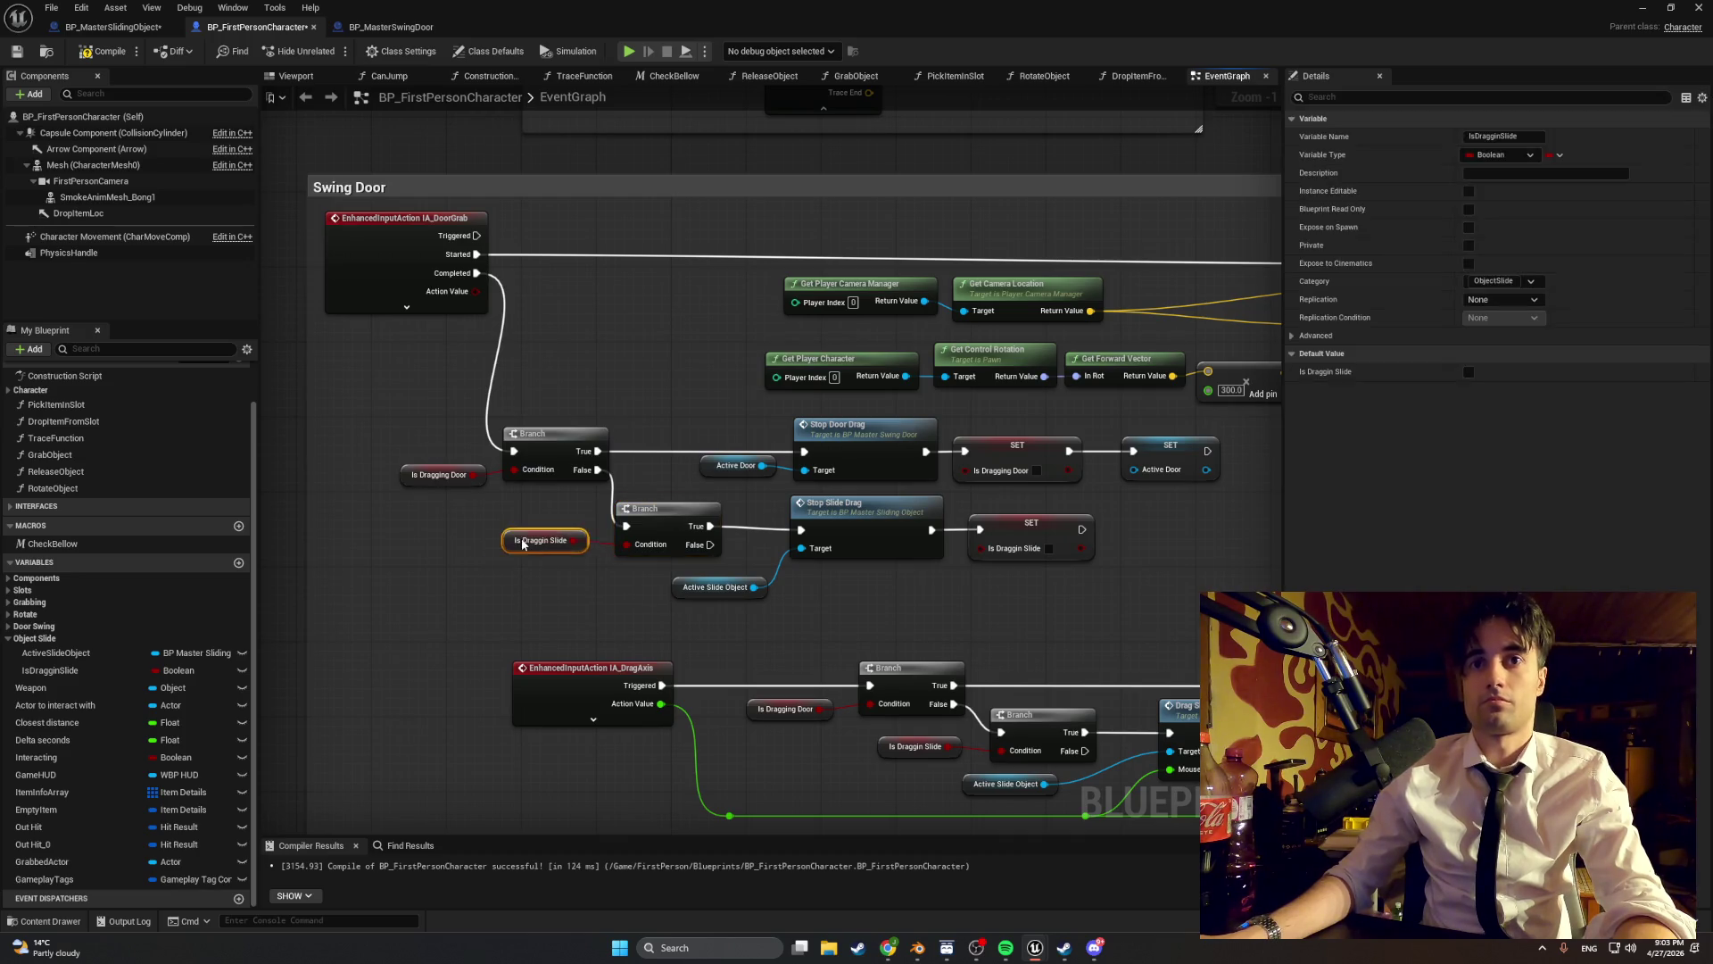
{"action": "left_click", "coordinate": [621, 382]}
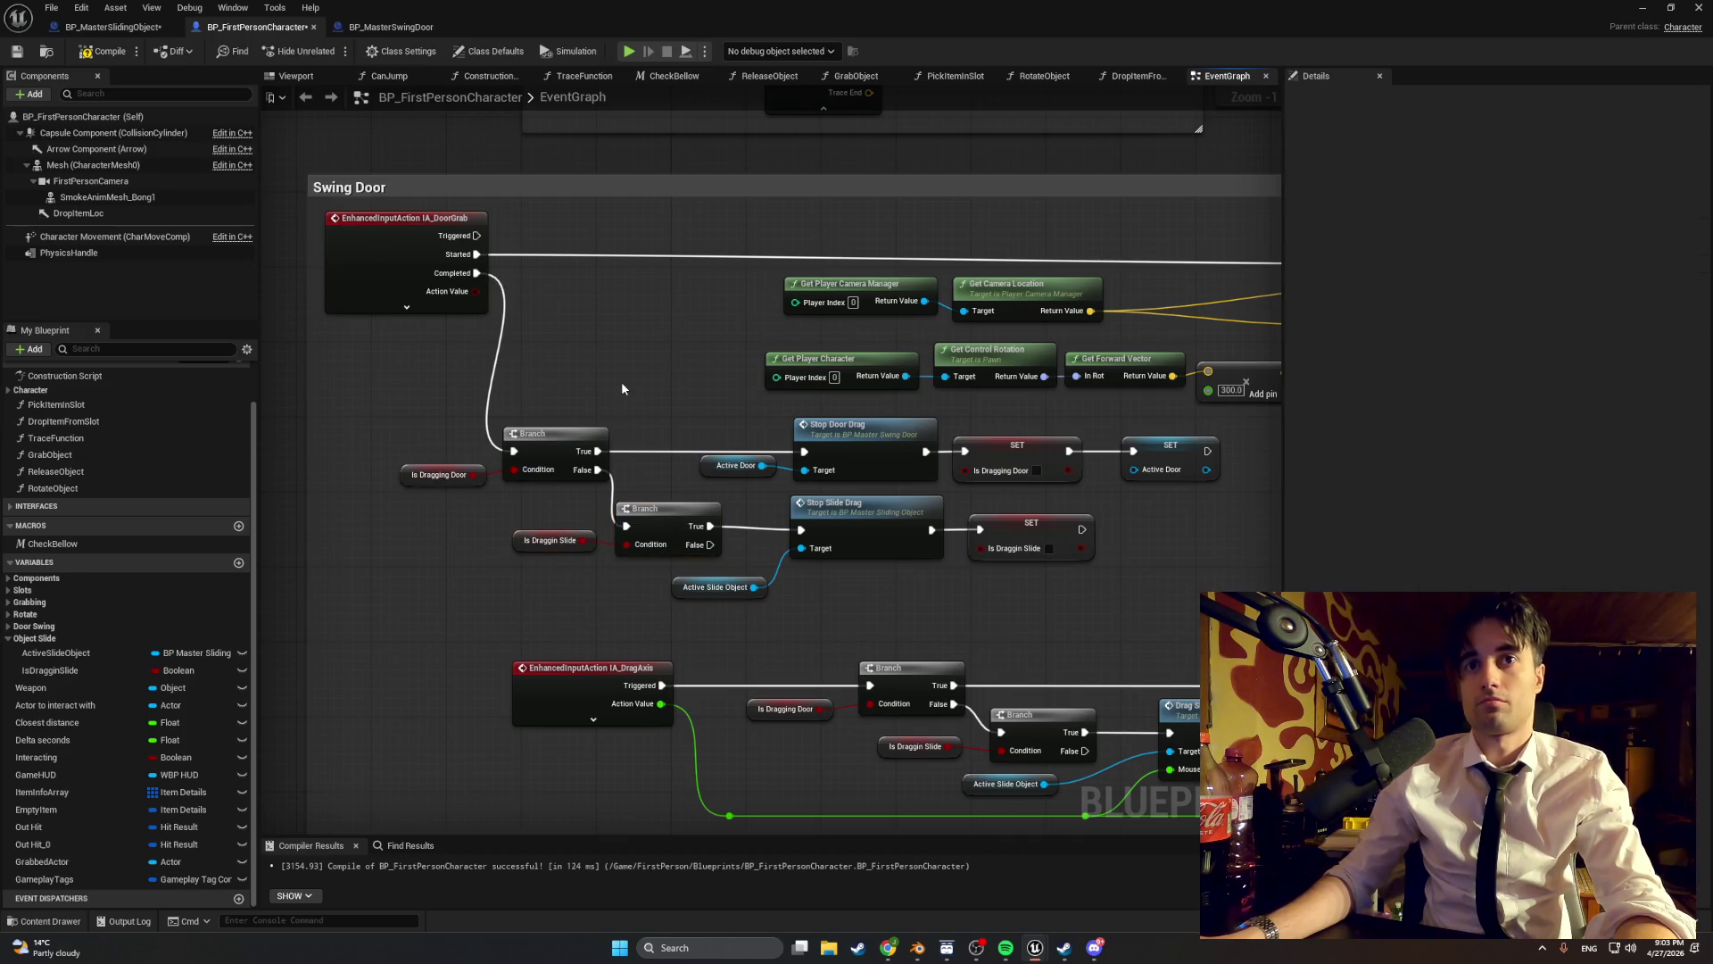
{"action": "left_click", "coordinate": [404, 475]}
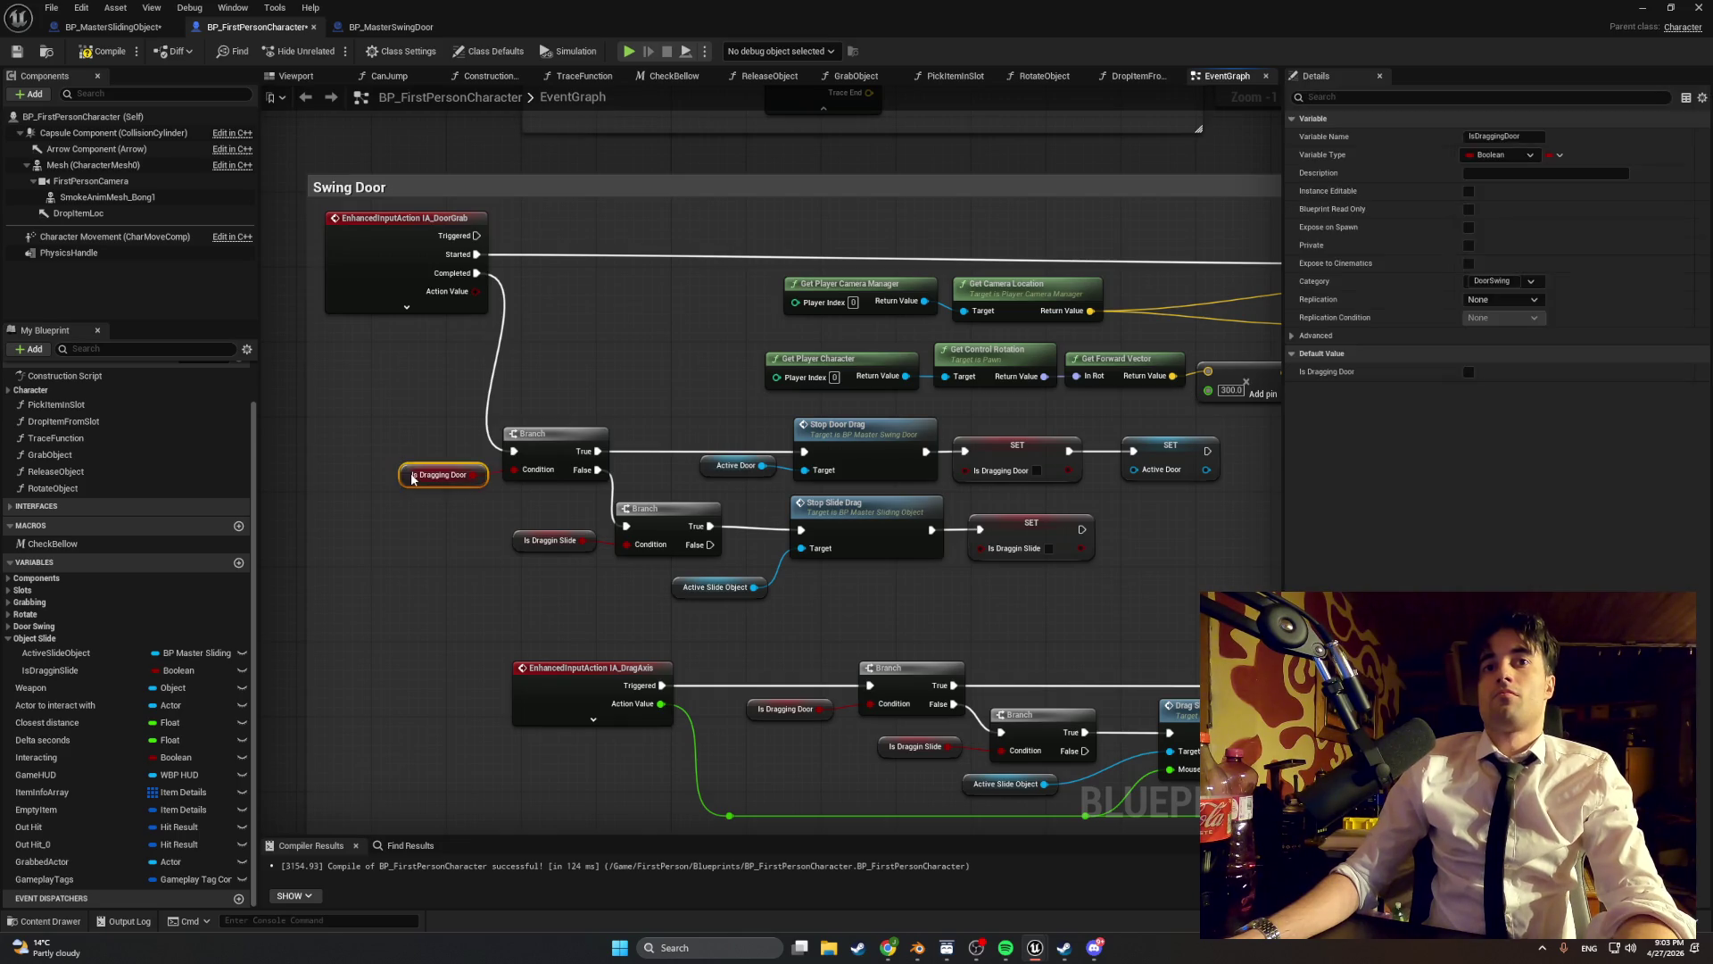
{"action": "left_click_drag", "start_coordinate": [404, 475], "coordinate": [404, 464]}
{"action": "left_click", "coordinate": [406, 419]}
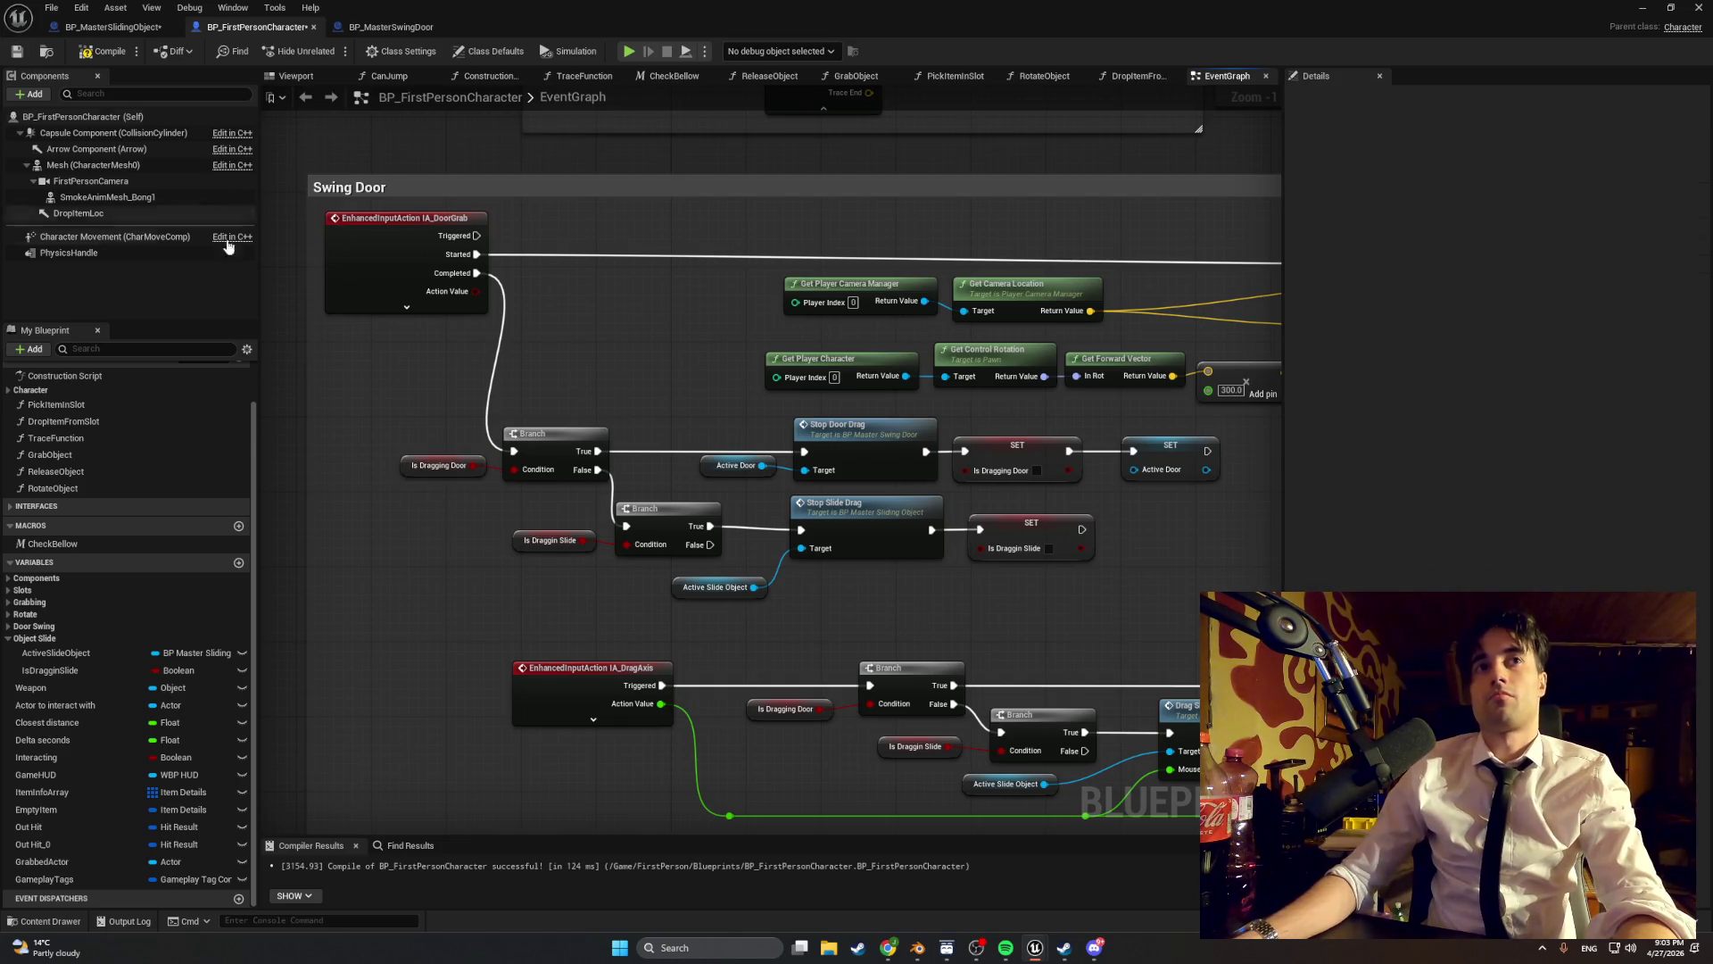
- Compile, add a SET ActiveSlideObject node after Is Draggin Slide, and recompile
{"action": "left_click", "coordinate": [104, 50]}
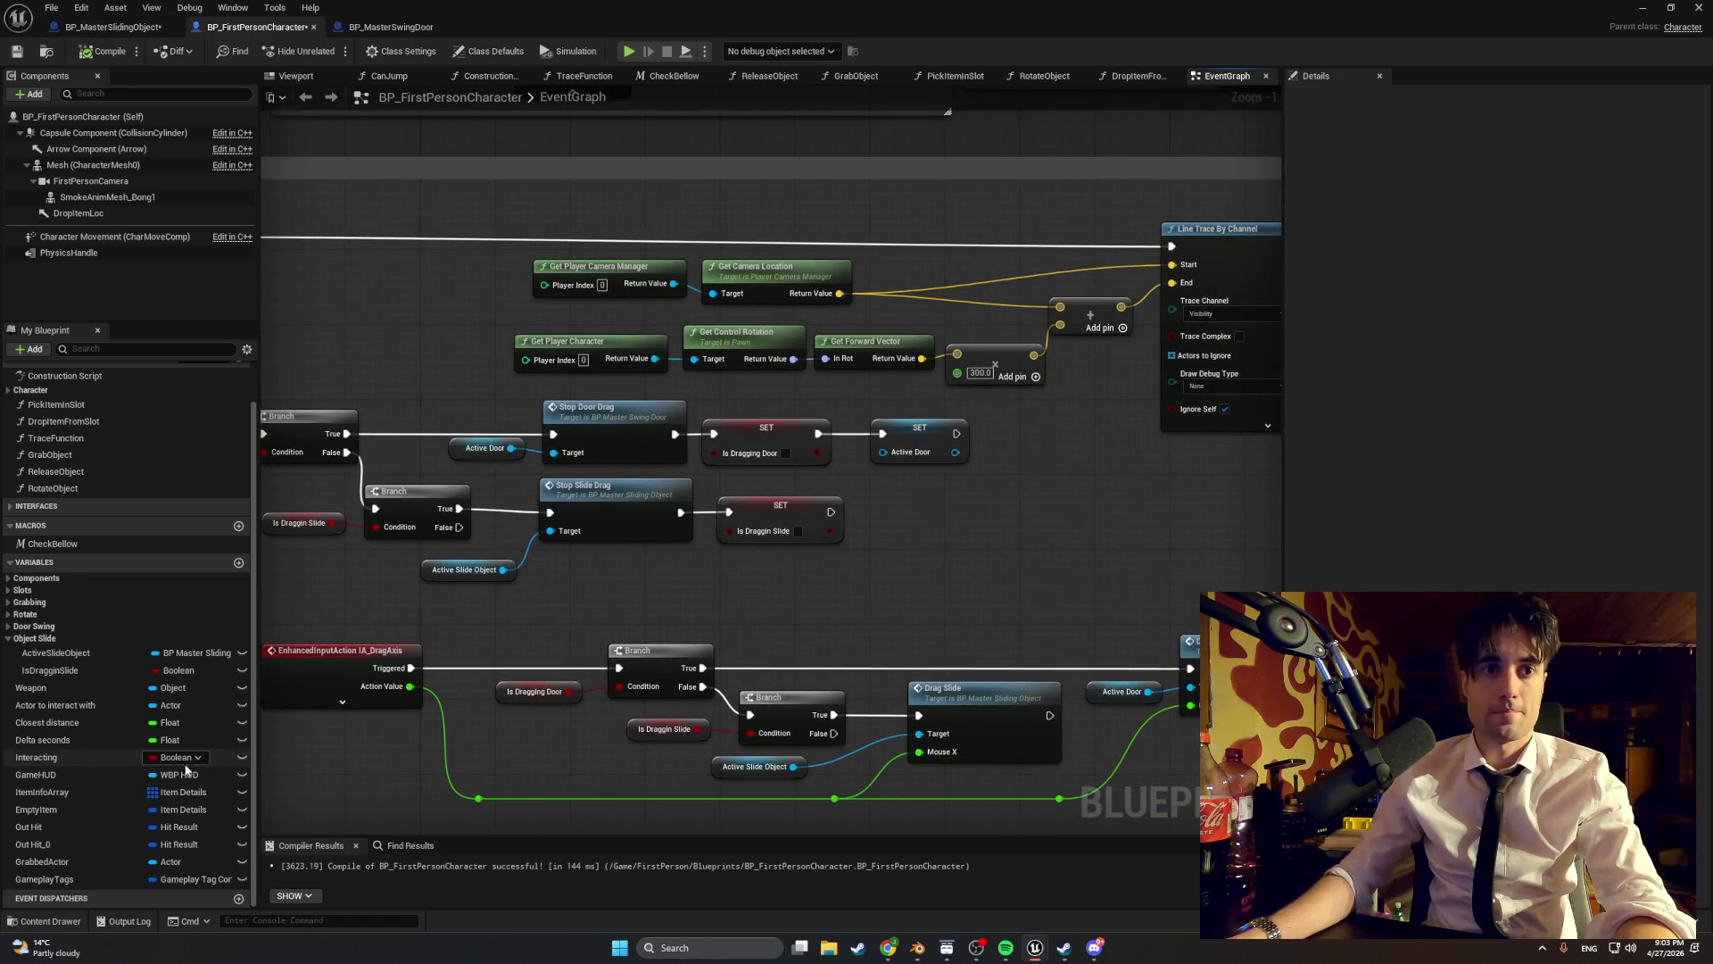
{"action": "mouse_move", "coordinate": [55, 652]}
{"action": "left_mouse_down"}
{"action": "mouse_move", "coordinate": [923, 508]}
{"action": "mouse_move", "coordinate": [920, 527]}
{"action": "mouse_move", "coordinate": [912, 510]}
{"action": "left_mouse_up"}
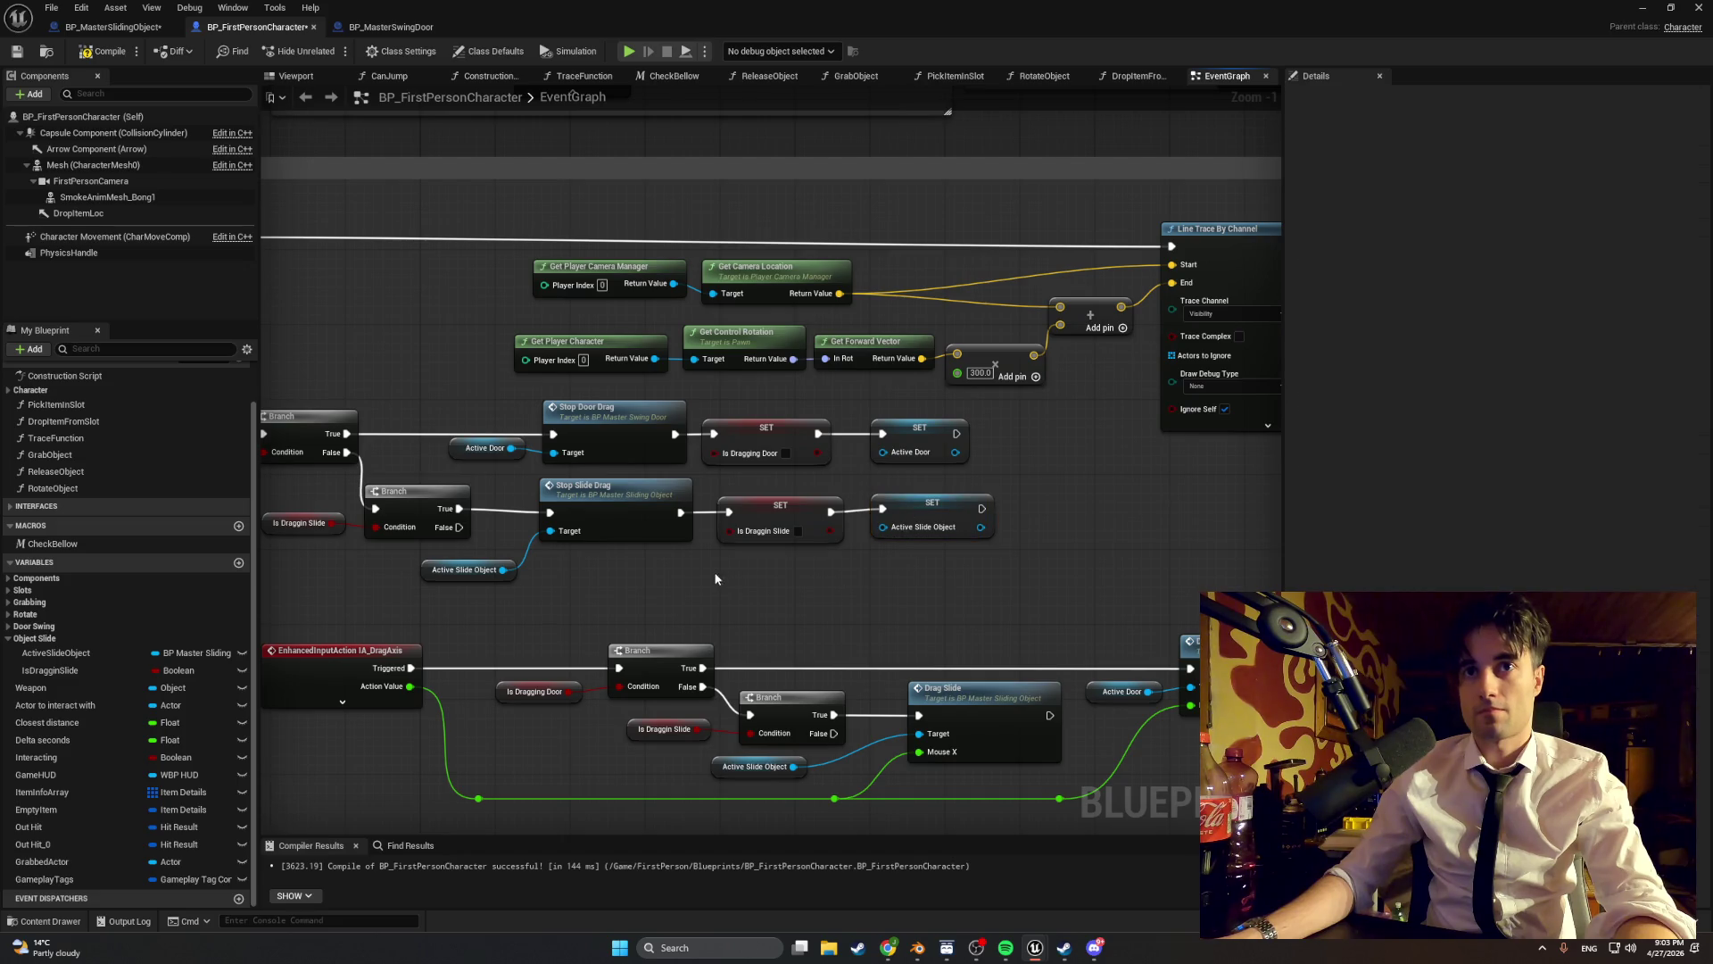
{"action": "scroll", "coordinate": [765, 555], "scroll_direction": "down", "scroll_amount": 3}
{"action": "mouse_move", "coordinate": [515, 532]}
{"action": "left_mouse_down"}
{"action": "mouse_move", "coordinate": [413, 516]}
{"action": "mouse_move", "coordinate": [897, 519]}
{"action": "left_mouse_up"}
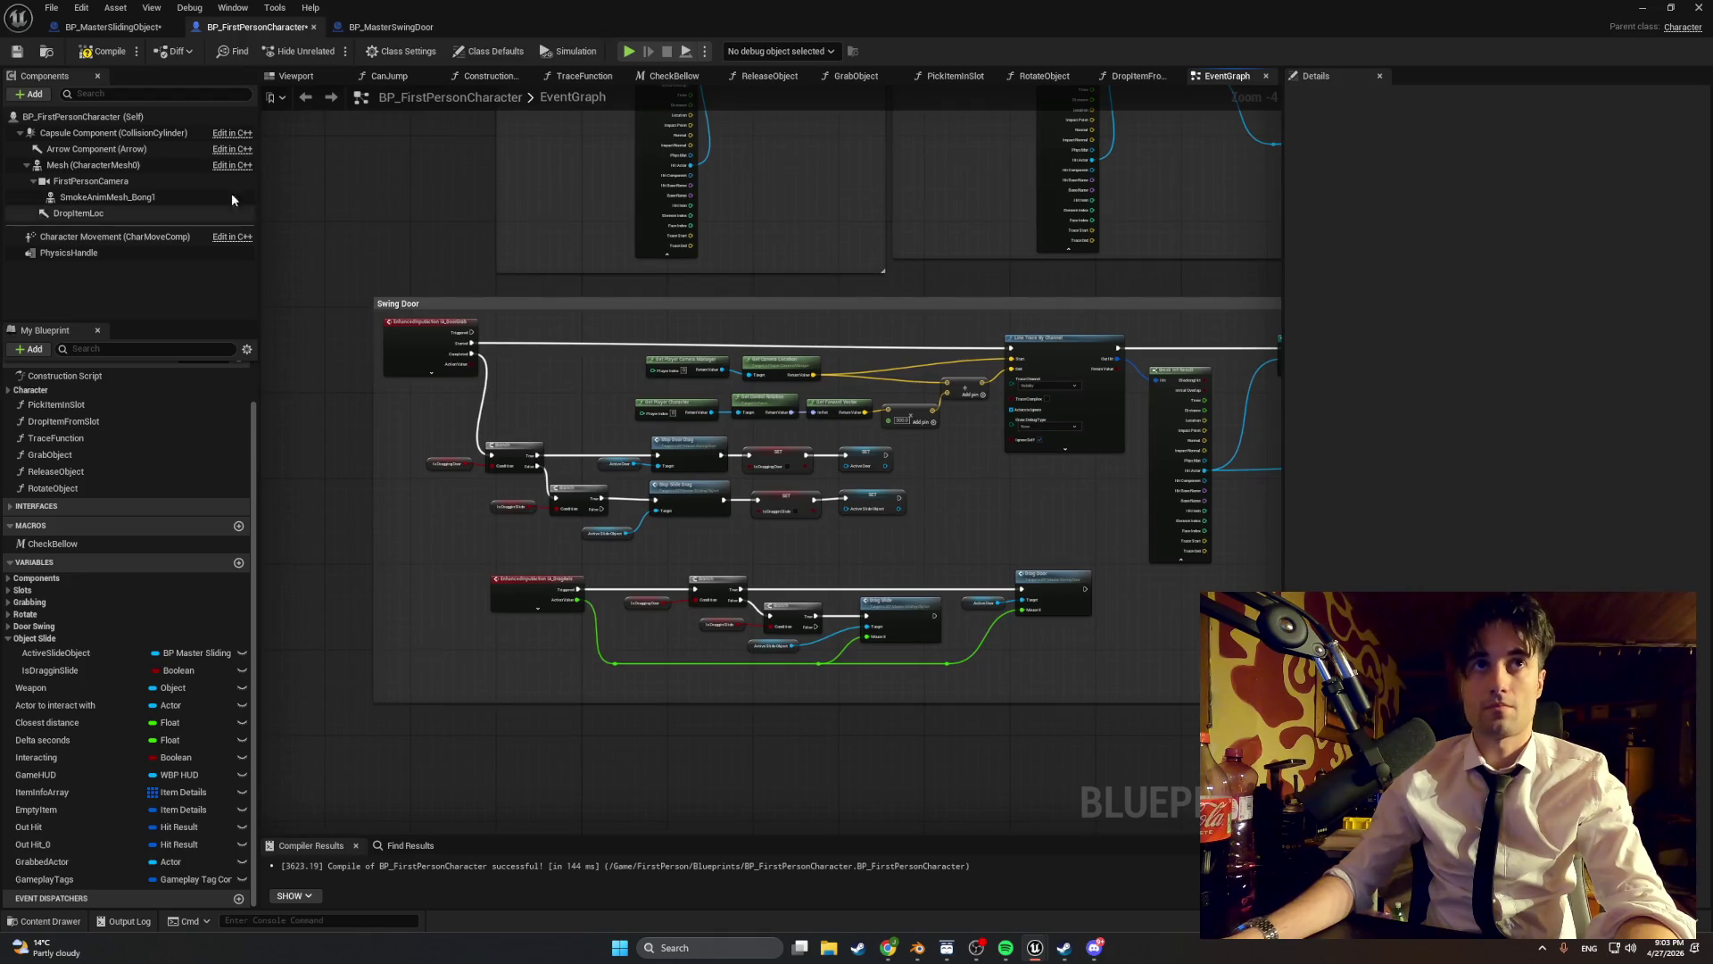
{"action": "left_click", "coordinate": [103, 51]}
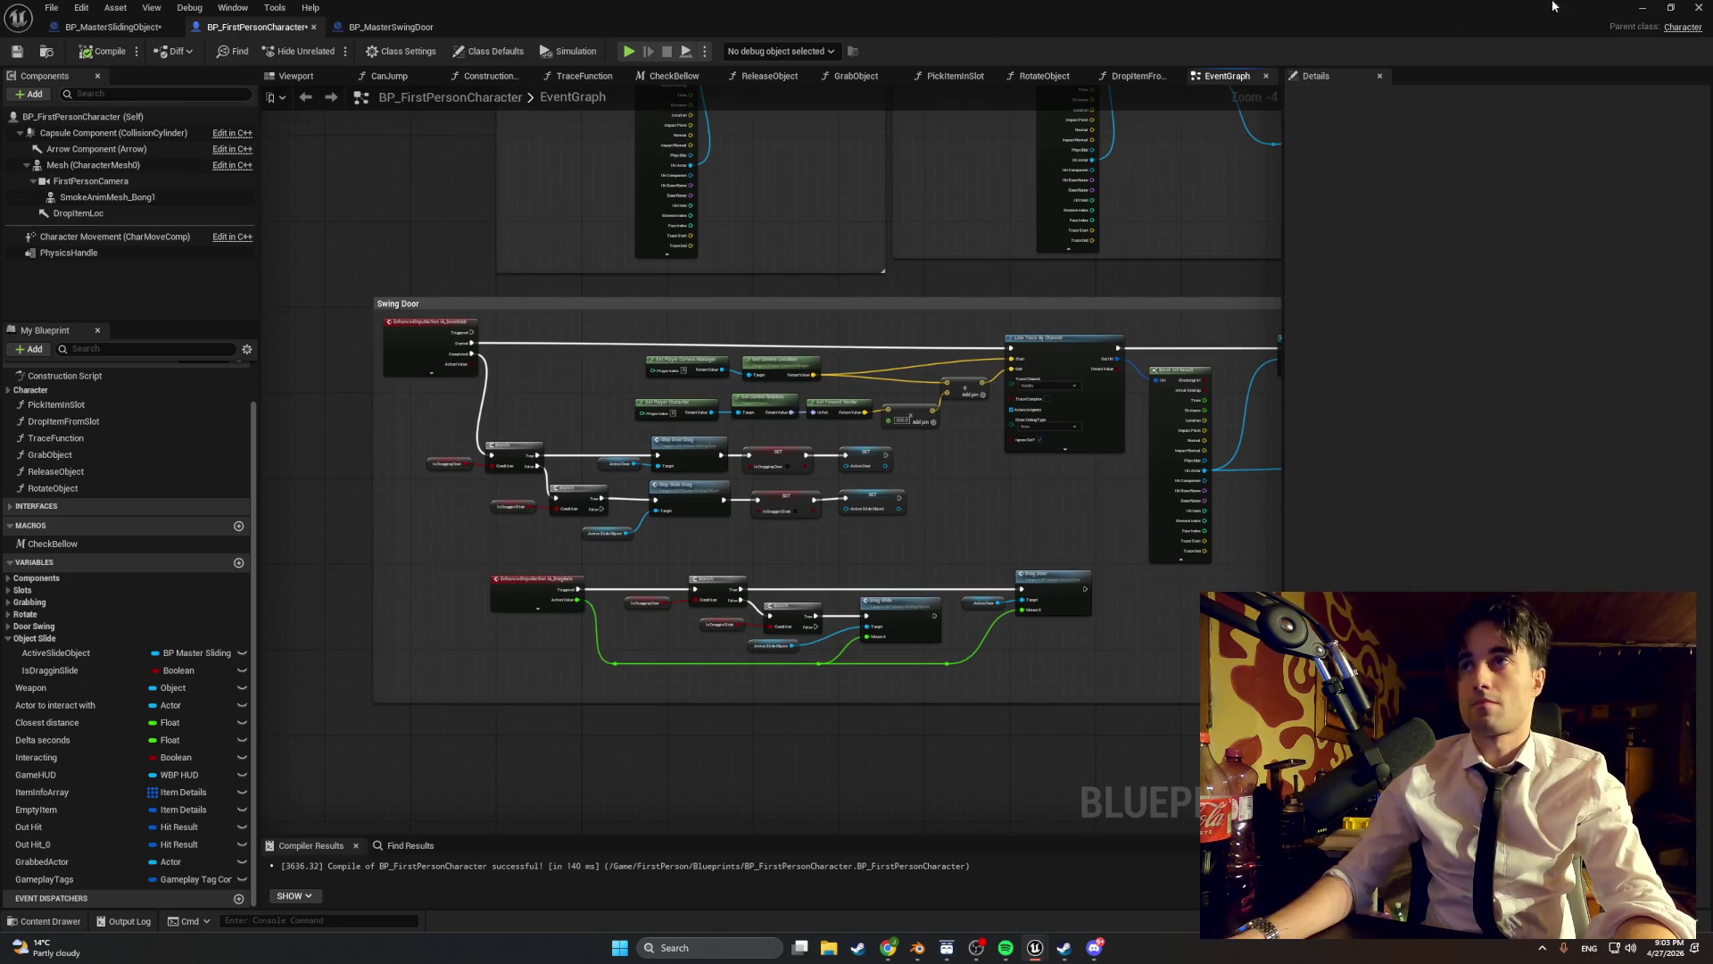
{"action": "left_click", "coordinate": [1643, 9]}
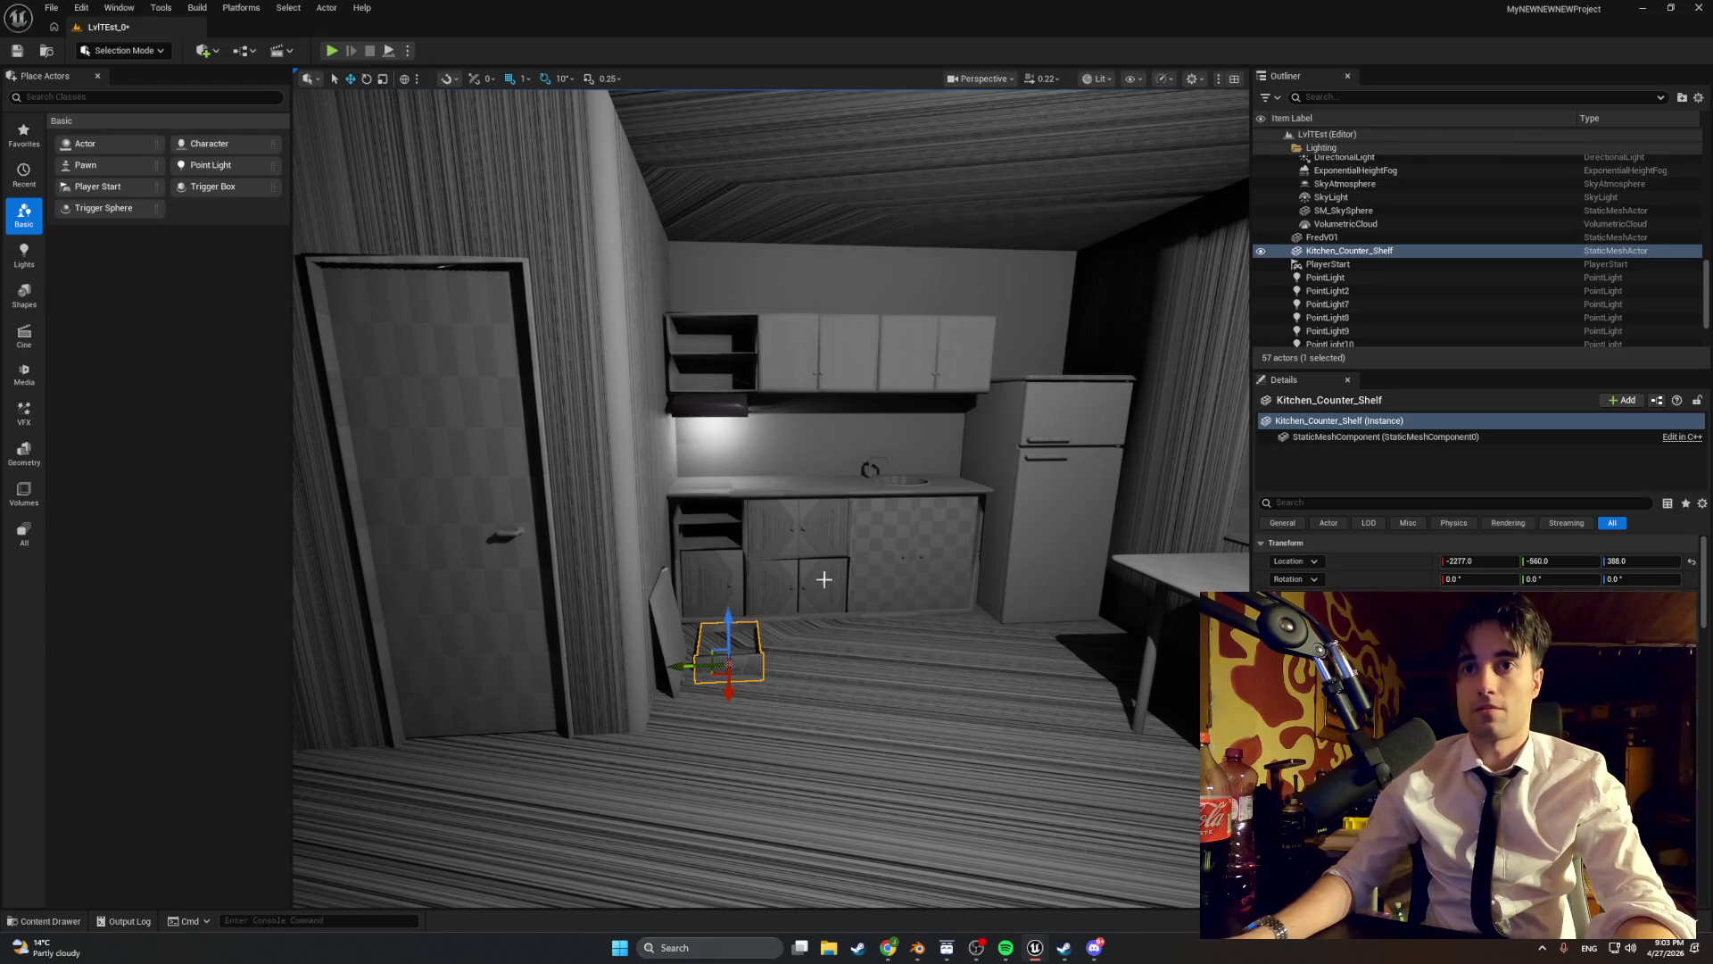
- Raise the kitchen counter shelf to Z 423 and browse the content folders back to MasterItems
{"action": "left_click_drag", "start_coordinate": [730, 630], "coordinate": [730, 589]}
{"action": "key", "text": "ctrl+space"}
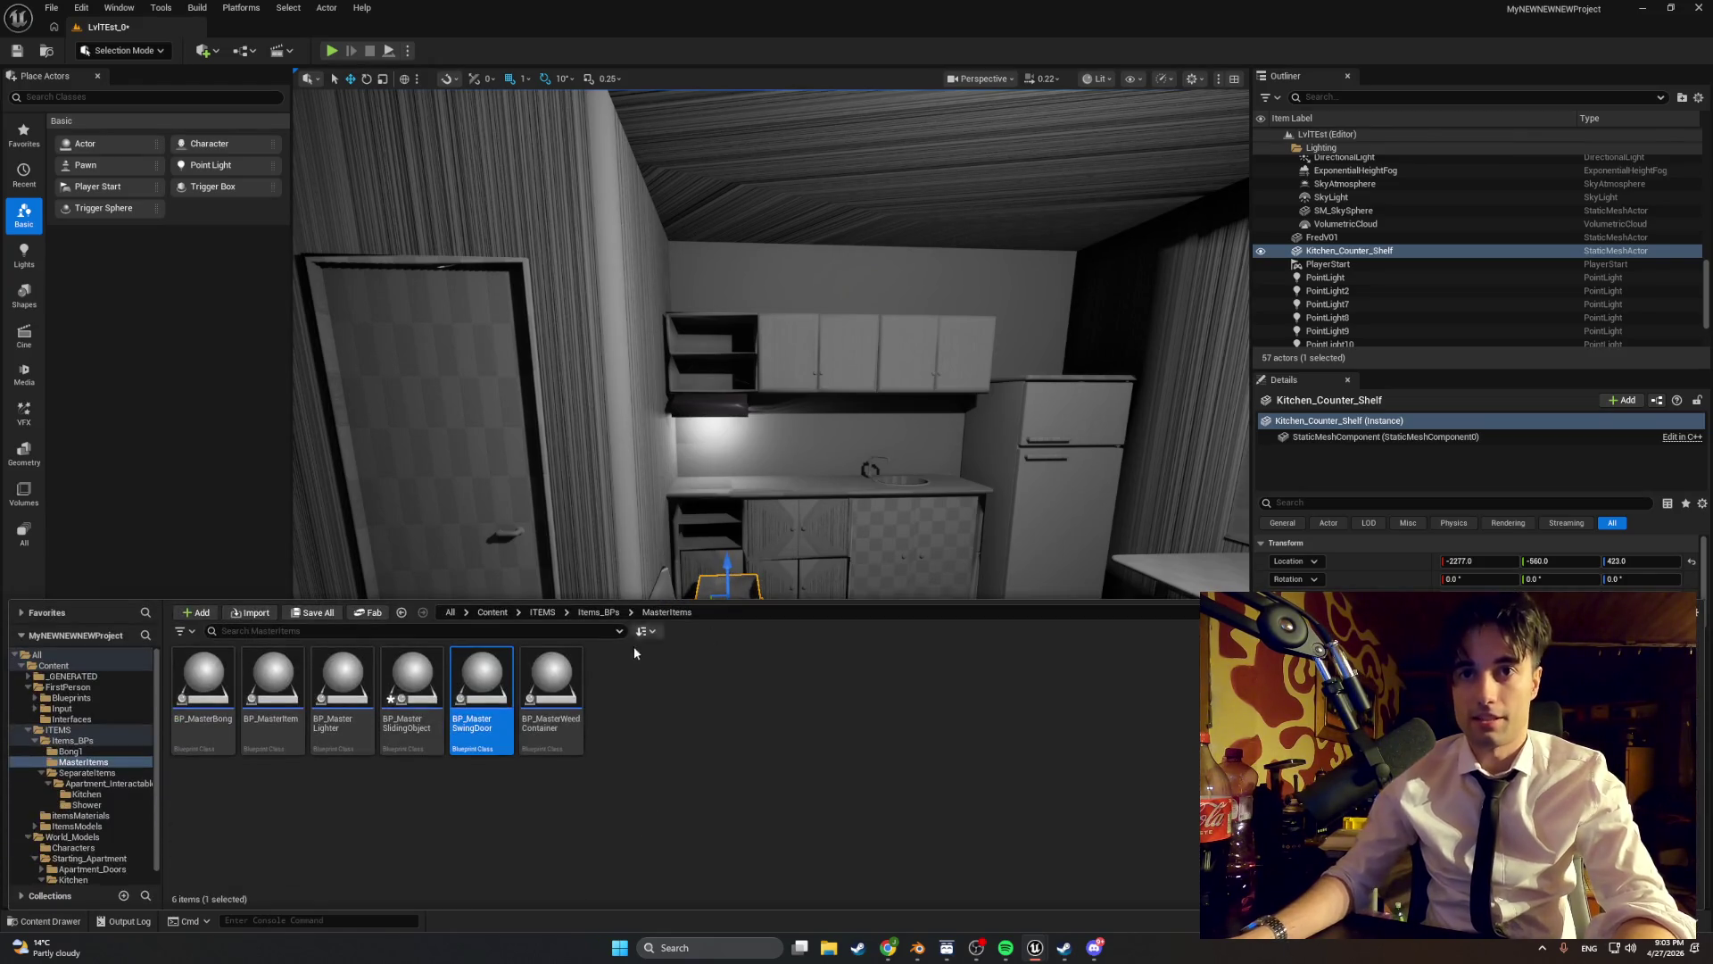
{"action": "left_click", "coordinate": [674, 698]}
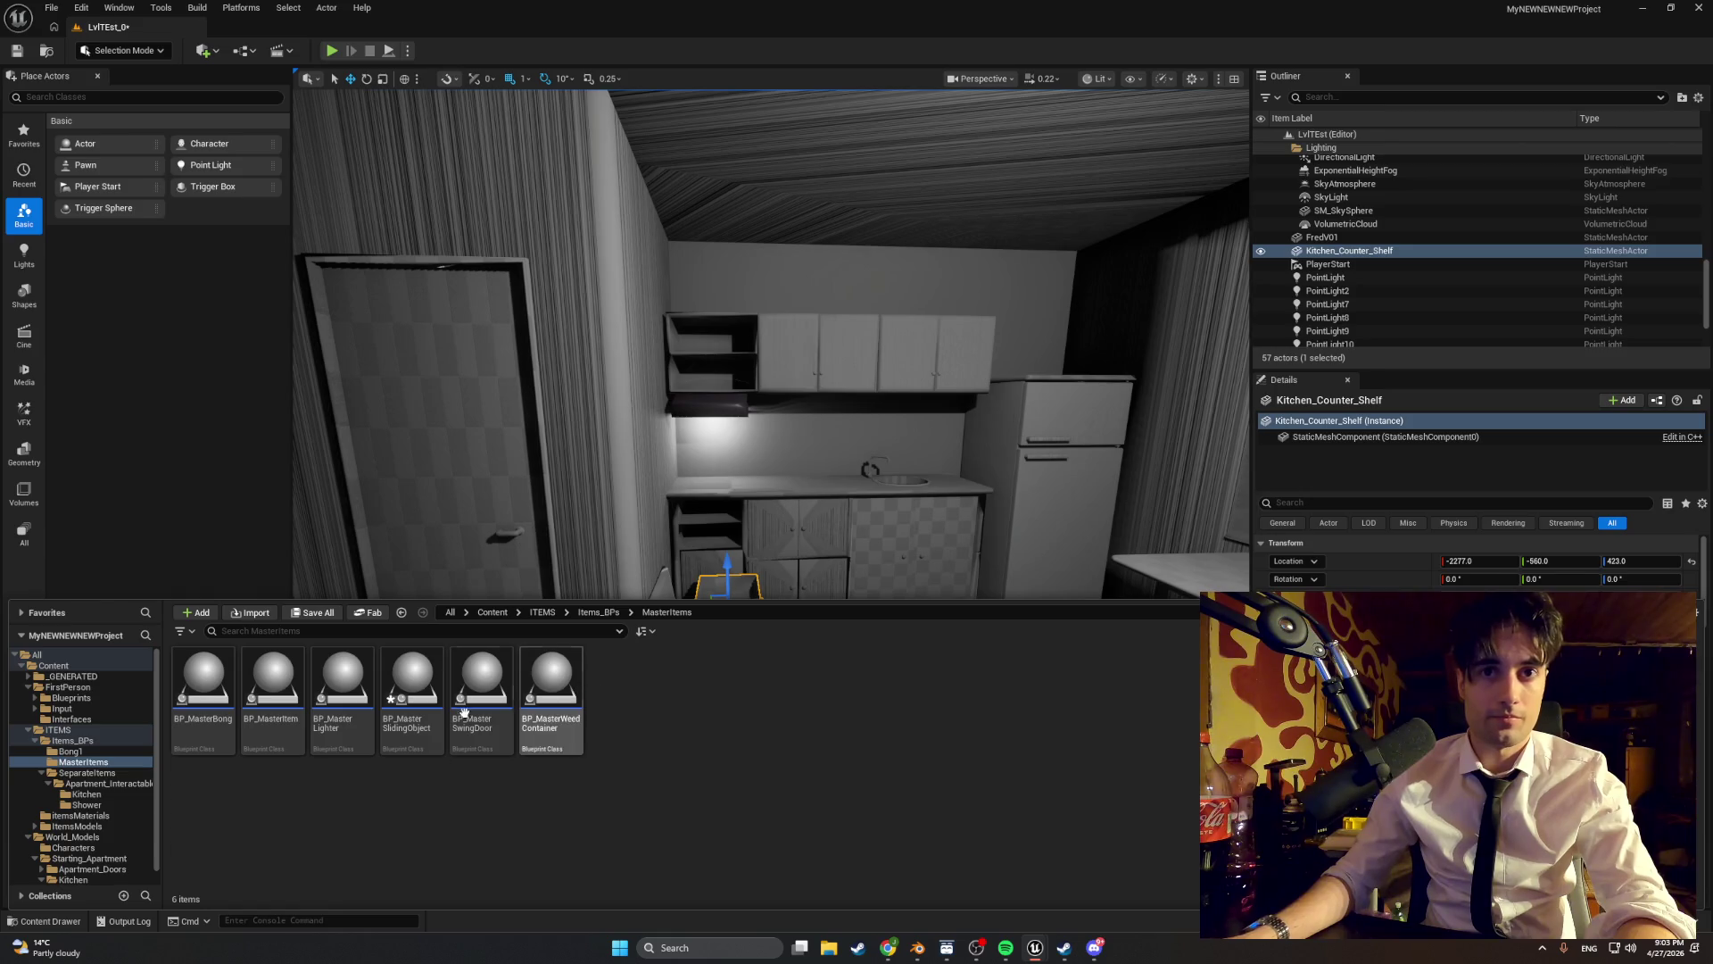
{"action": "left_click", "coordinate": [87, 773]}
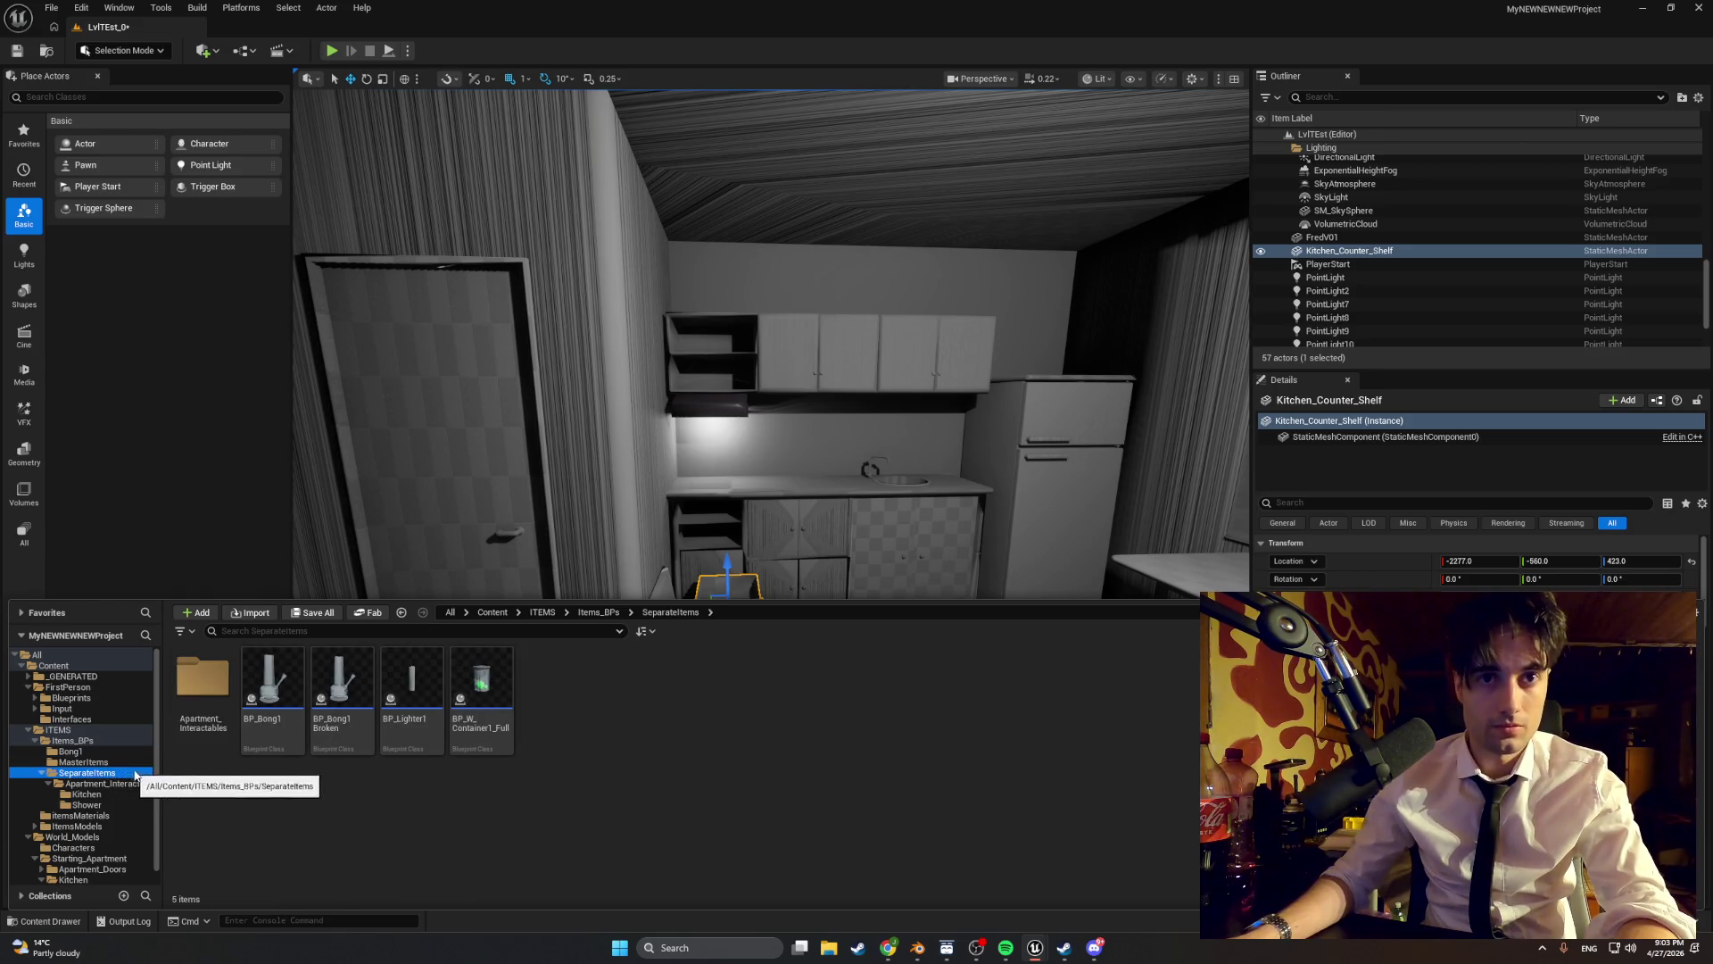
{"action": "double_click", "coordinate": [225, 695]}
{"action": "double_click", "coordinate": [214, 689]}
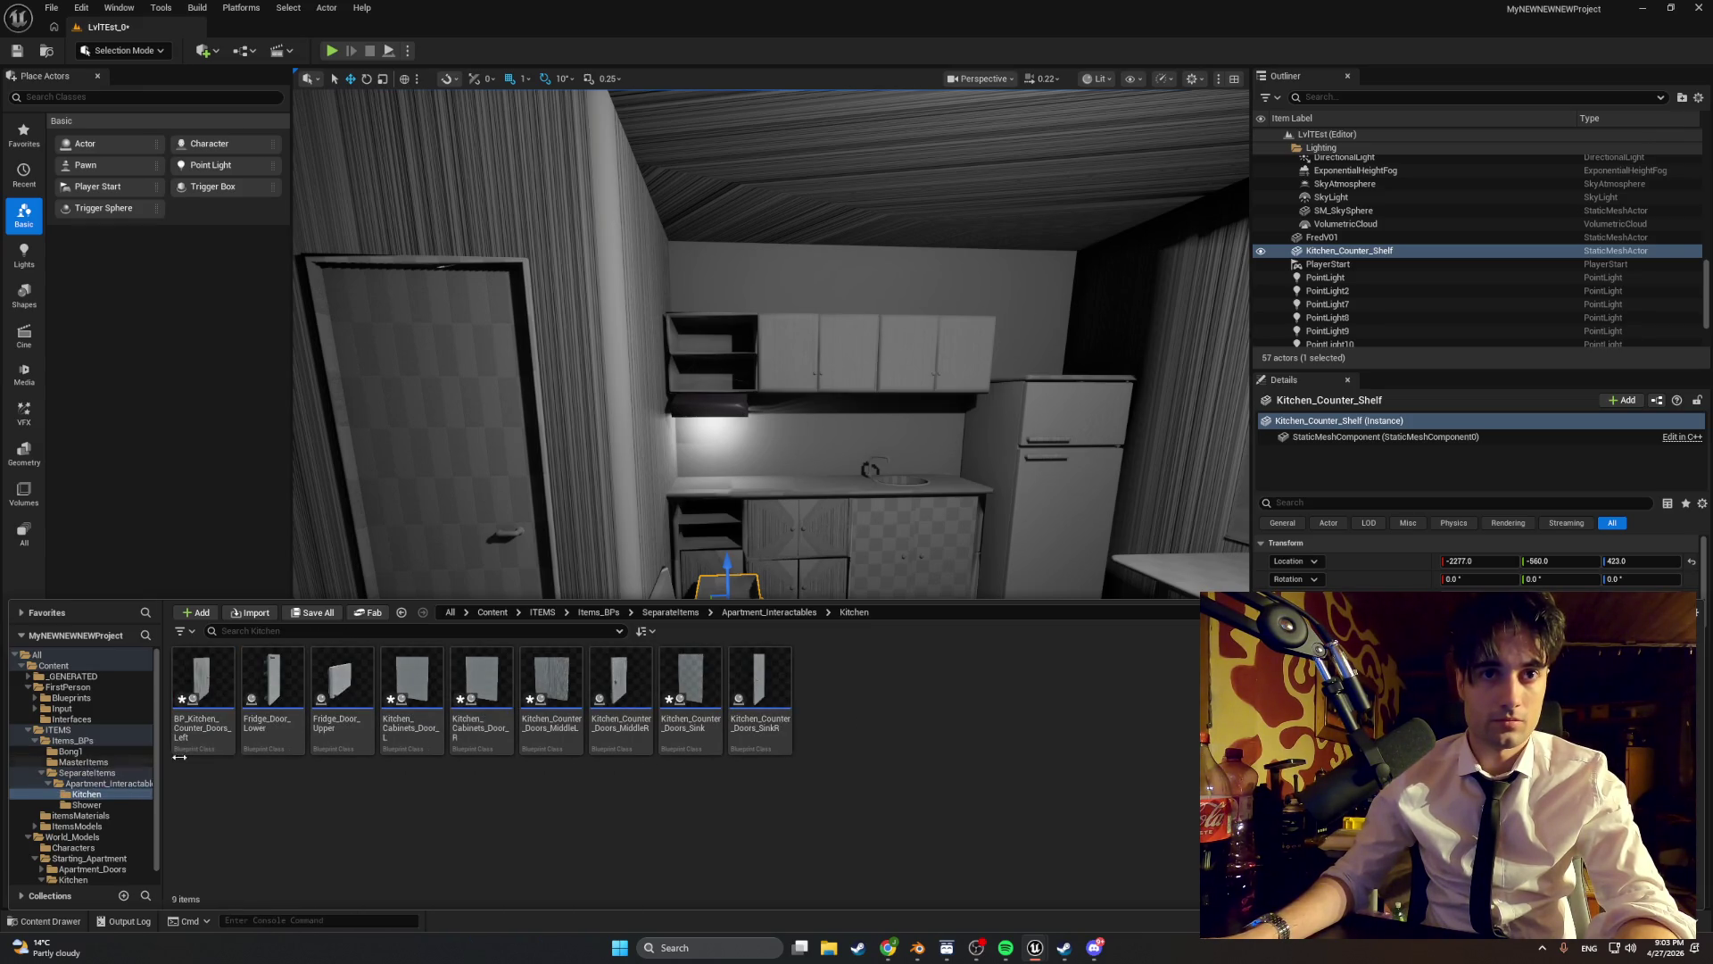
{"action": "left_click", "coordinate": [85, 763]}
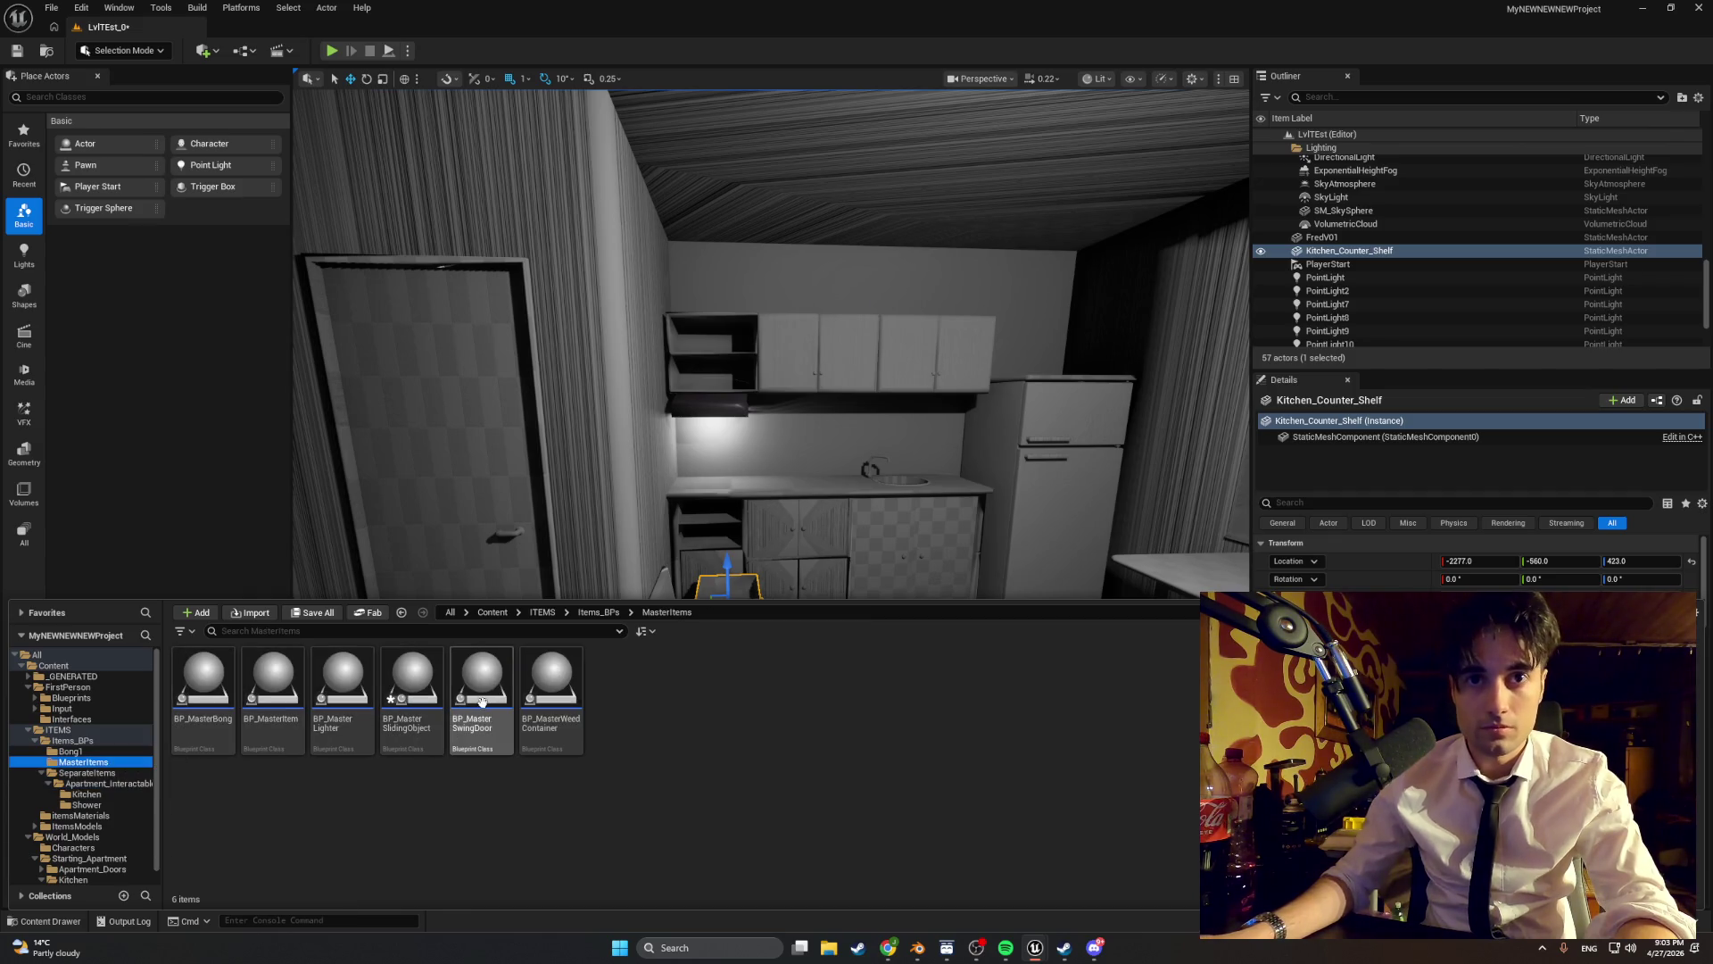
{"action": "right_click", "coordinate": [428, 705]}
- Create a child blueprint of BP_MasterSlidingObject and move it into the Kitchen folder
{"action": "left_click", "coordinate": [493, 302]}
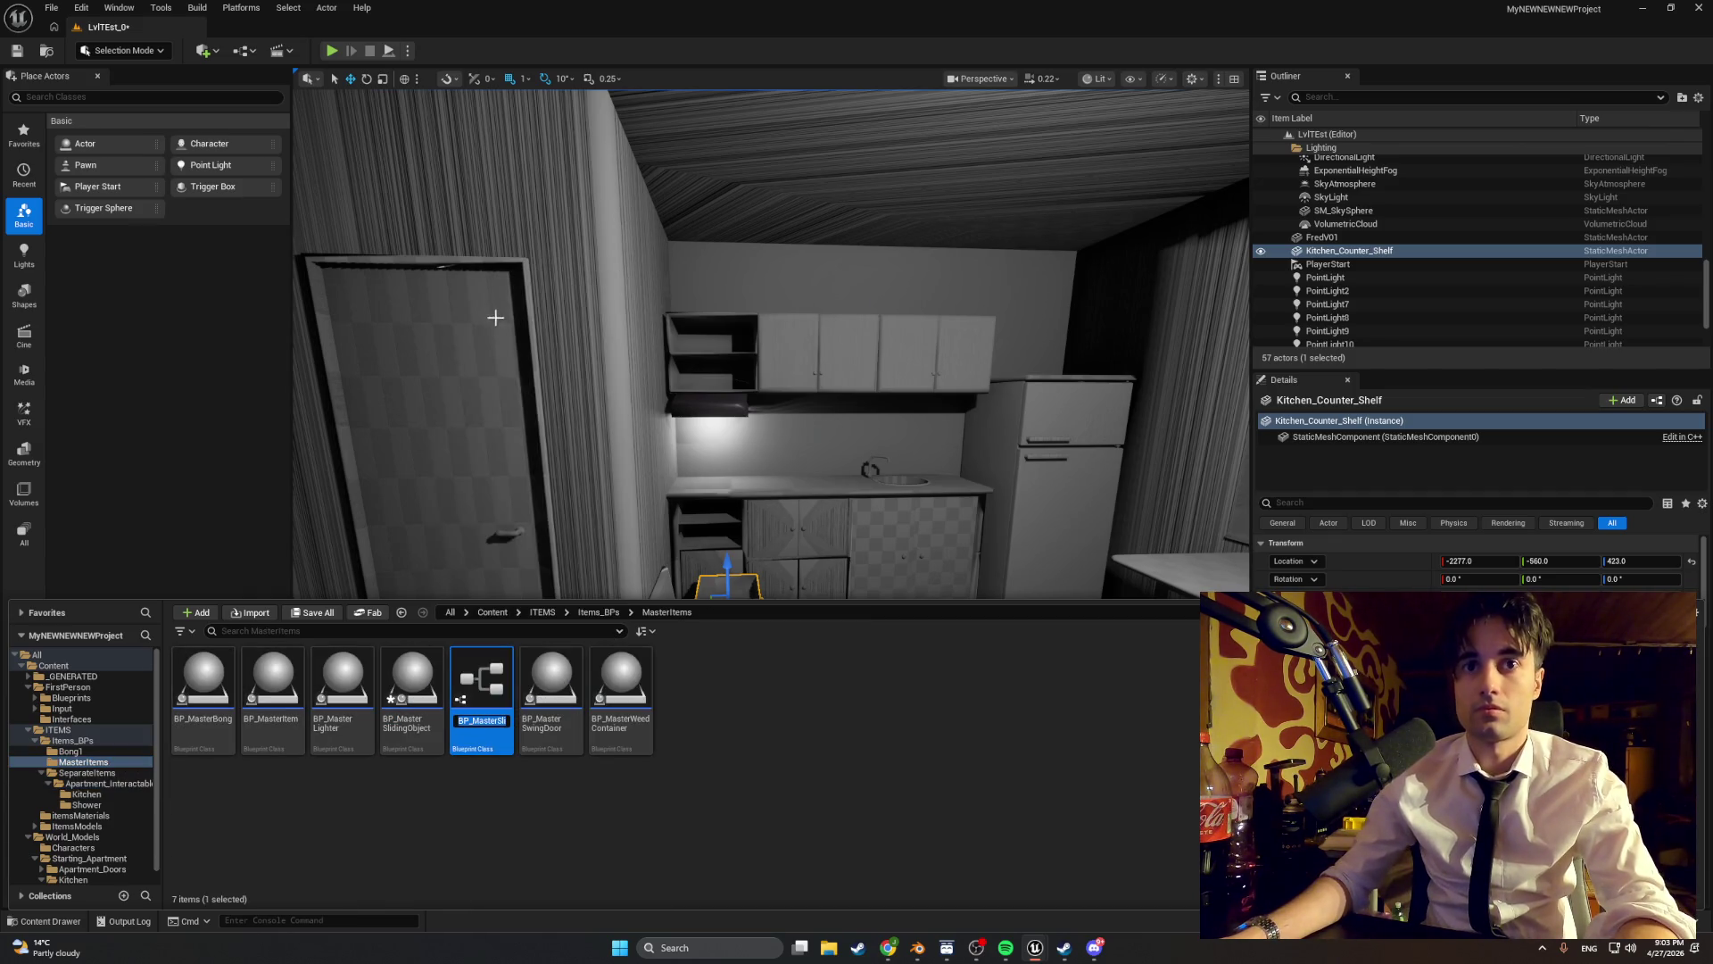
{"action": "key", "text": "Return"}
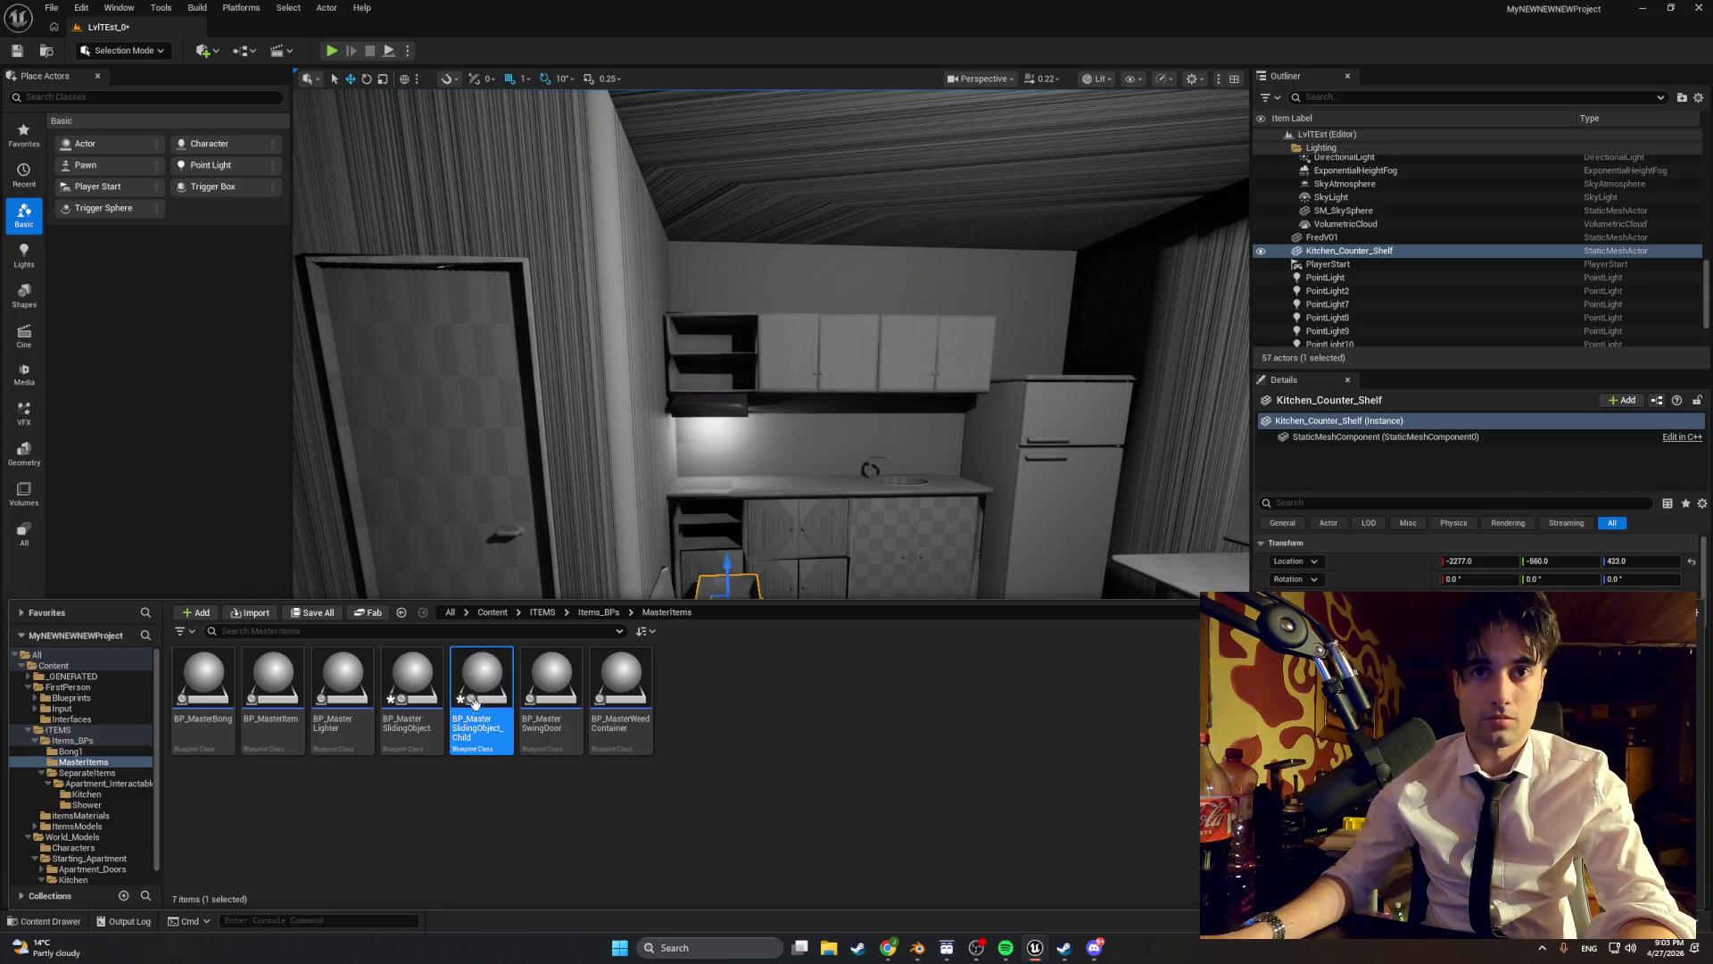
{"action": "mouse_move", "coordinate": [482, 687]}
{"action": "left_mouse_down"}
{"action": "mouse_move", "coordinate": [153, 774]}
{"action": "mouse_move", "coordinate": [85, 775]}
{"action": "mouse_move", "coordinate": [109, 797]}
{"action": "left_mouse_up"}
{"action": "left_click", "coordinate": [145, 822]}
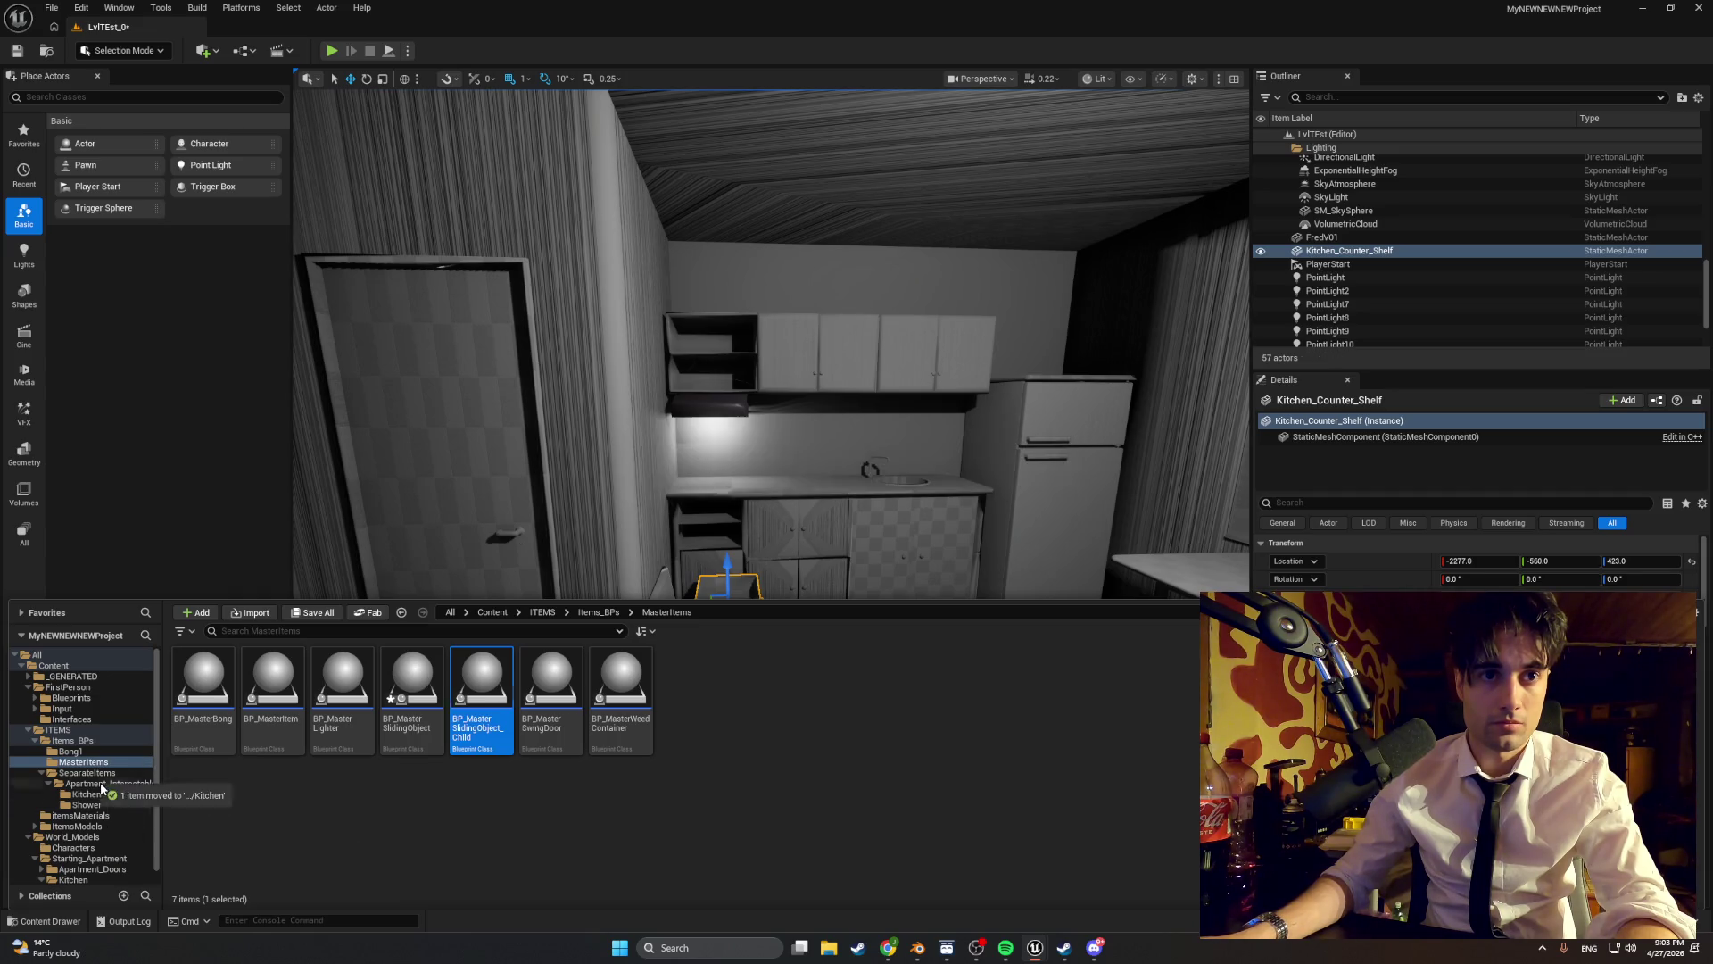
{"action": "left_click", "coordinate": [87, 794]}
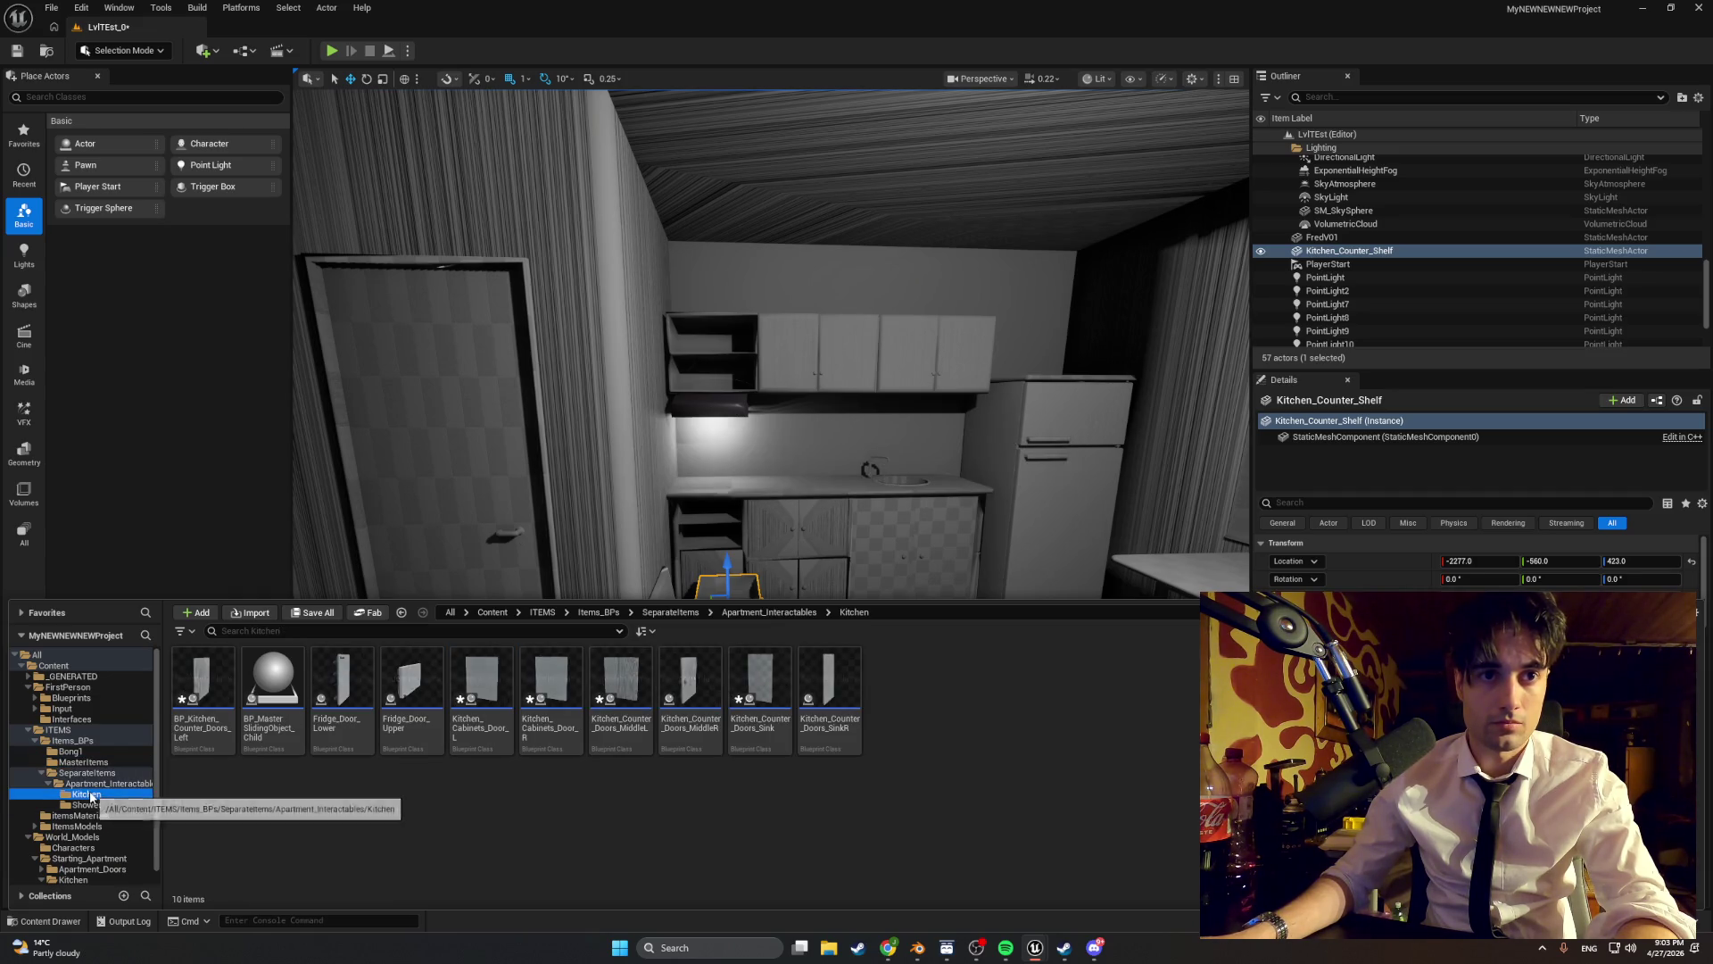
{"action": "left_click", "coordinate": [272, 692]}
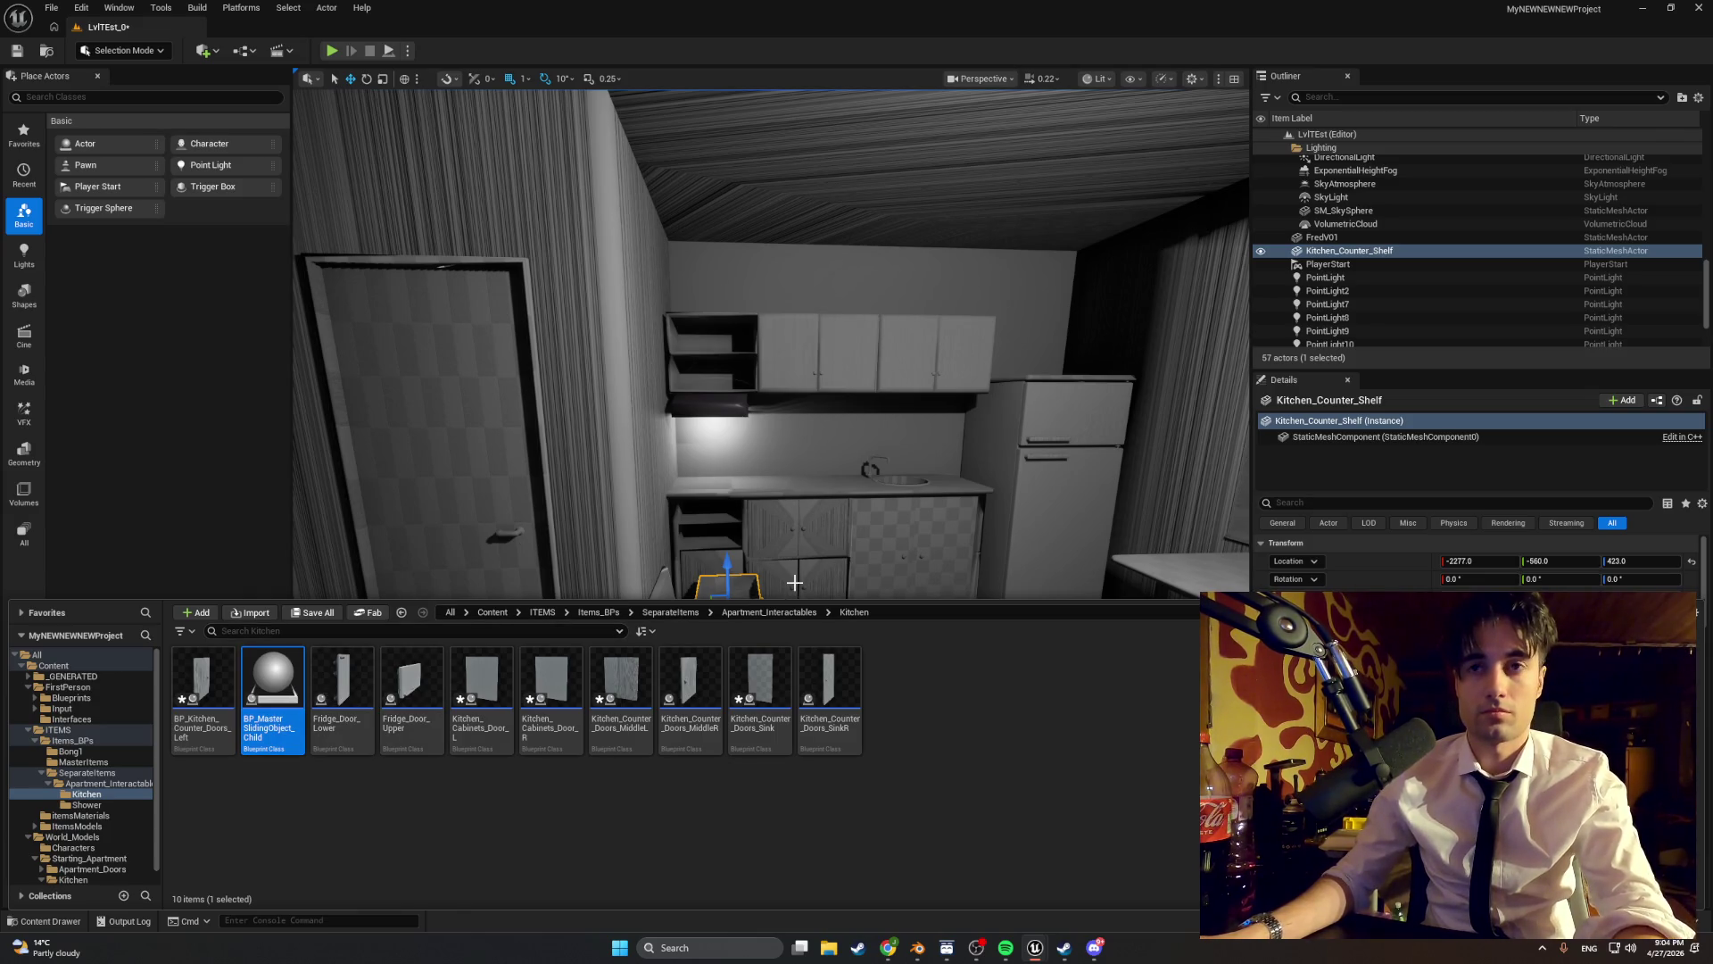
- Copy the kitchen counter shelf mesh's name to reuse for the new child blueprint
{"action": "scroll", "coordinate": [701, 611], "scroll_direction": "up", "scroll_amount": 3}
{"action": "right_click", "coordinate": [700, 612]}
{"action": "left_click", "coordinate": [701, 611]}
{"action": "right_click", "coordinate": [703, 614]}
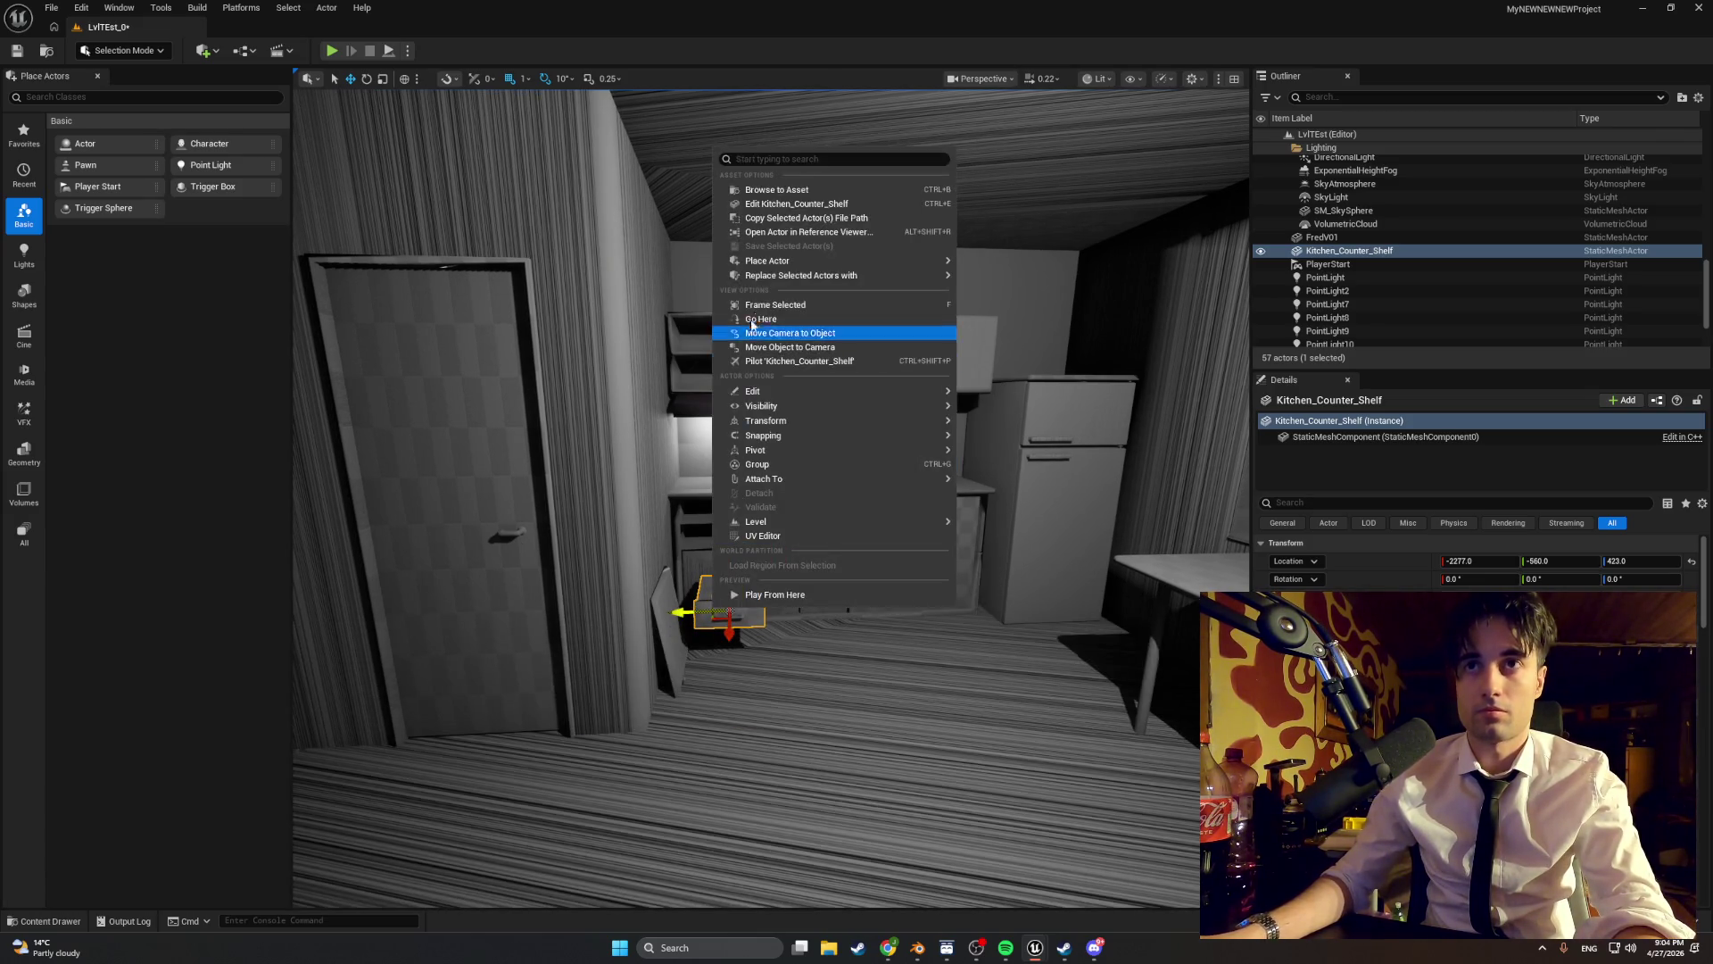
{"action": "left_click", "coordinate": [786, 190]}
{"action": "key", "text": "F2"}
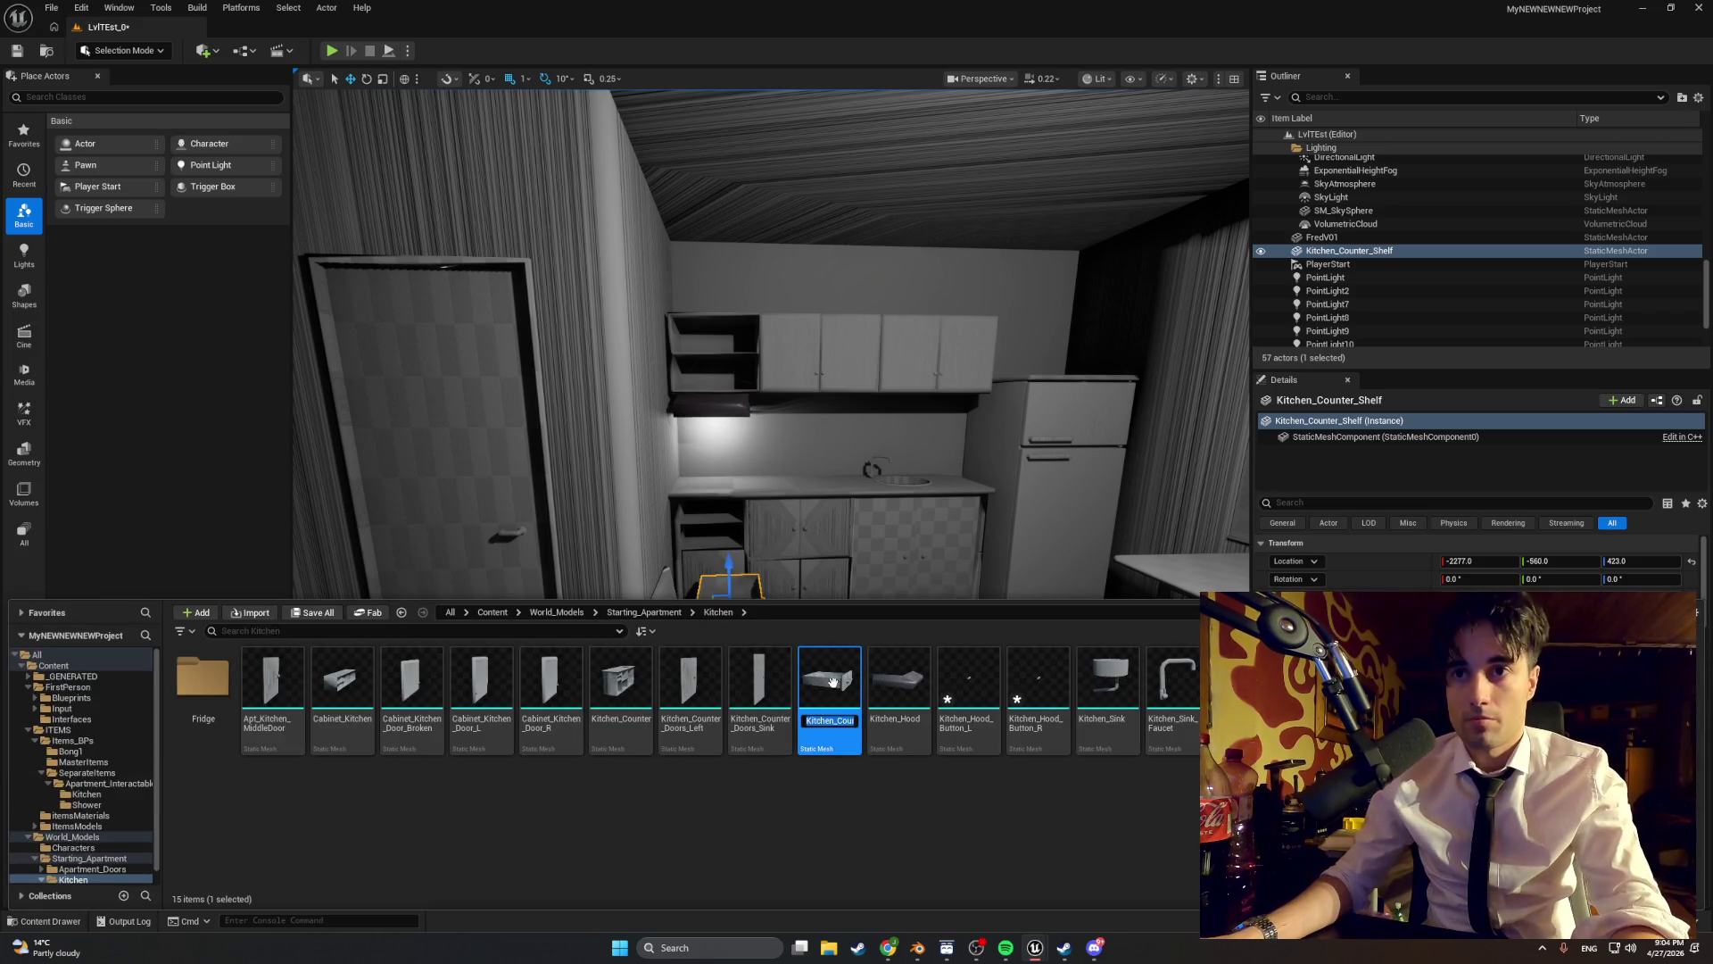
{"action": "left_click", "coordinate": [105, 794]}
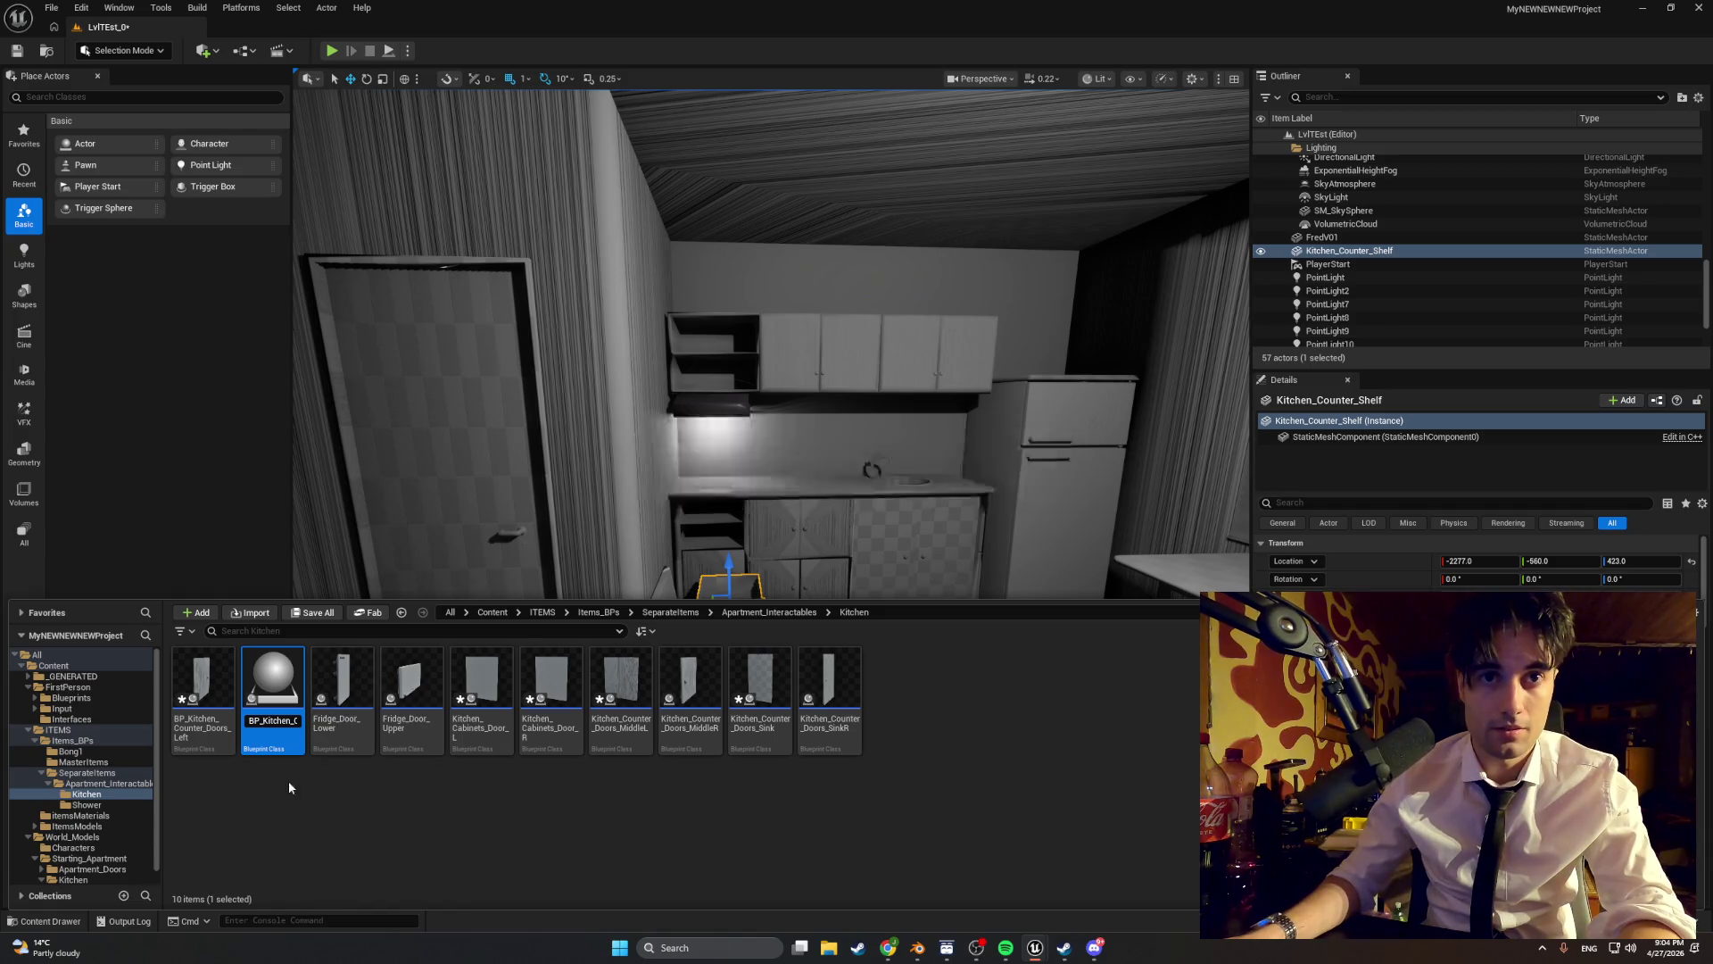
- Confirm BP_Kitchen_Counter_Shelf, then rename the fridge doors BP_Fridge_Door_Lower and BP_Fridge_Door_Upper
{"action": "key", "text": "Return"}
{"action": "left_click", "coordinate": [361, 736]}
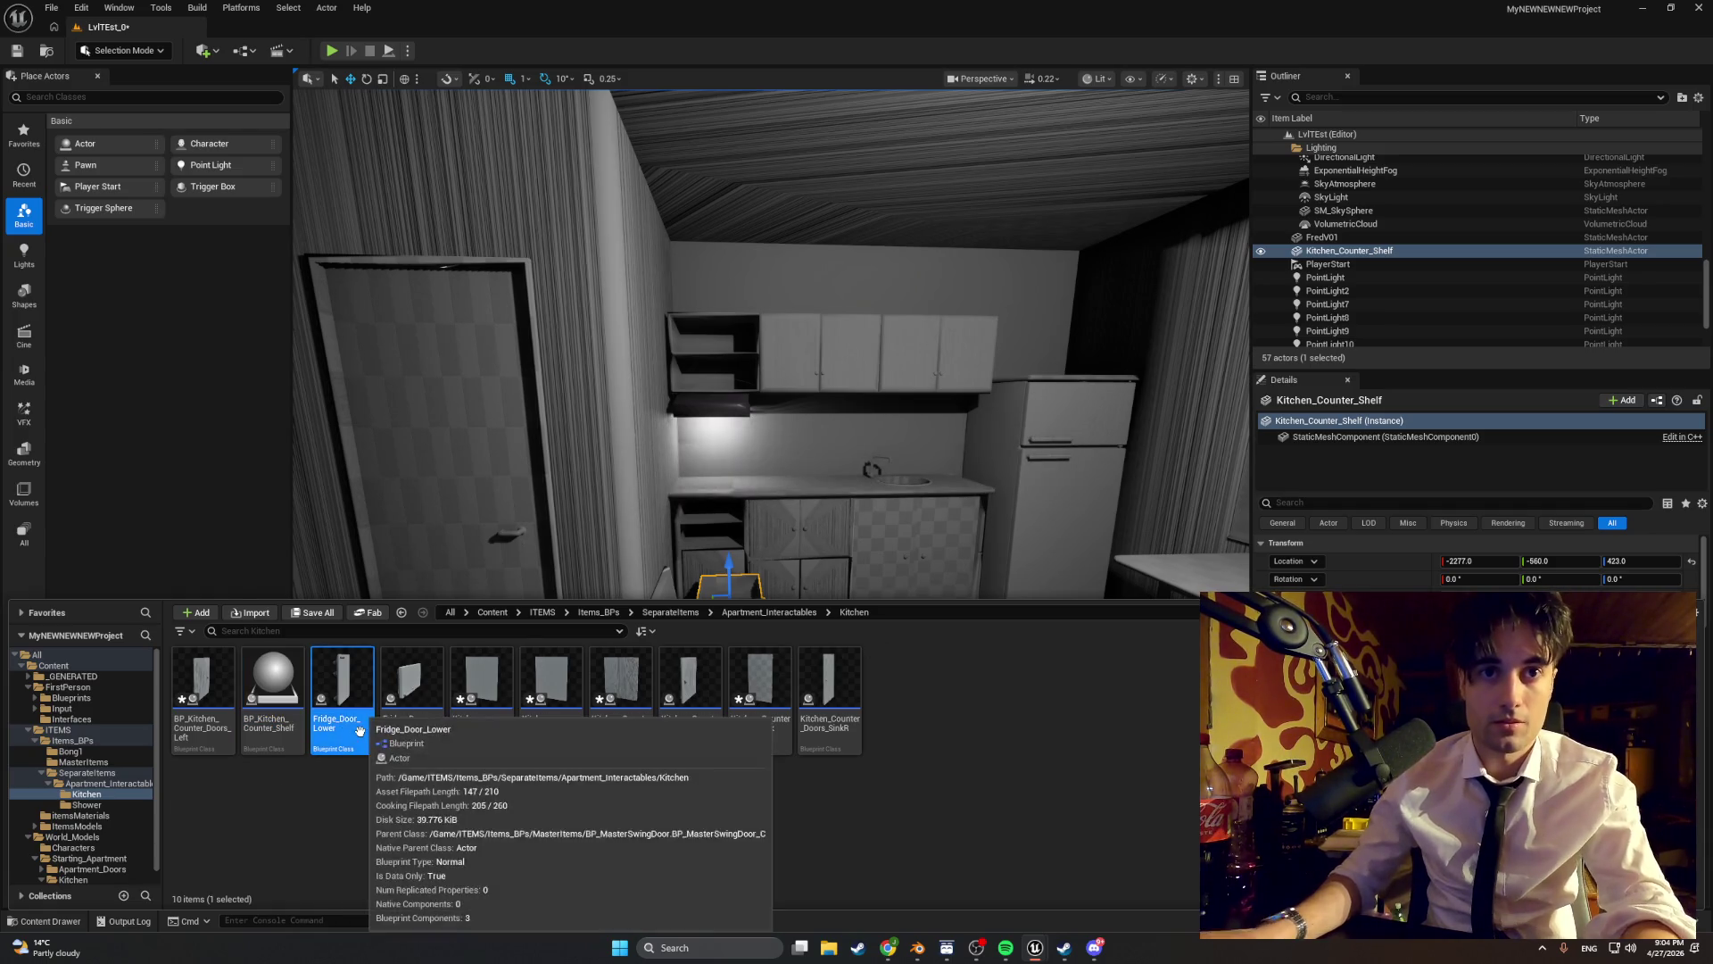
{"action": "left_click", "coordinate": [360, 729]}
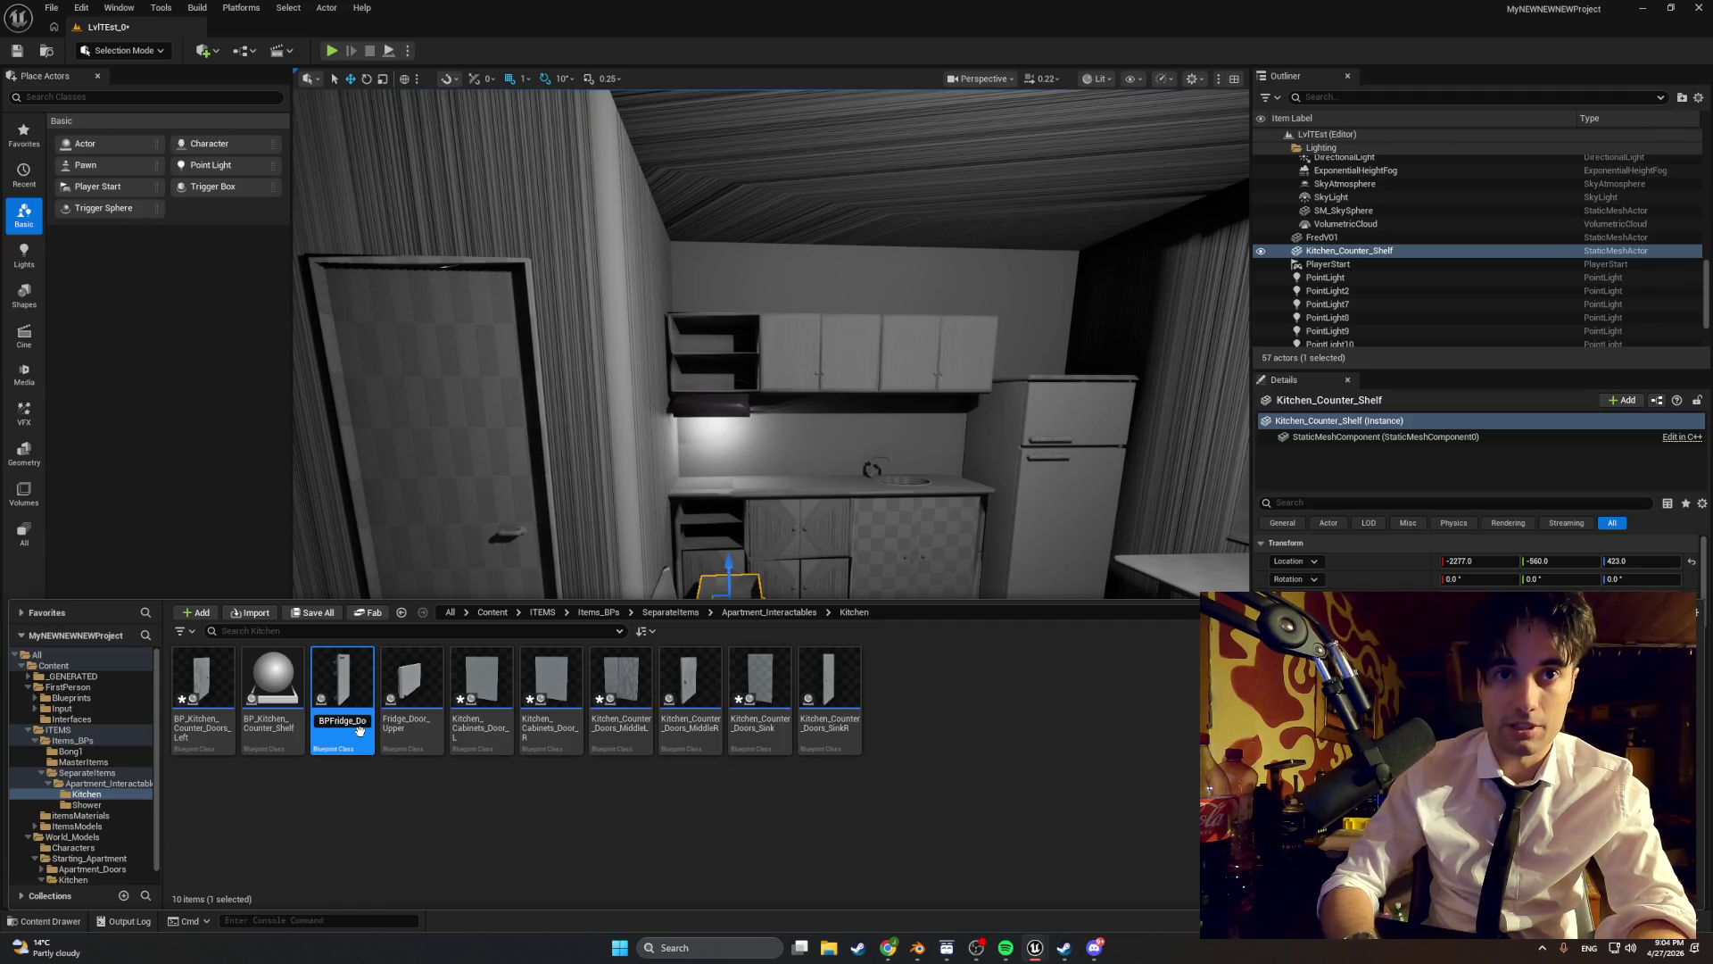
{"action": "key", "text": "Return"}
{"action": "left_click", "coordinate": [411, 705]}
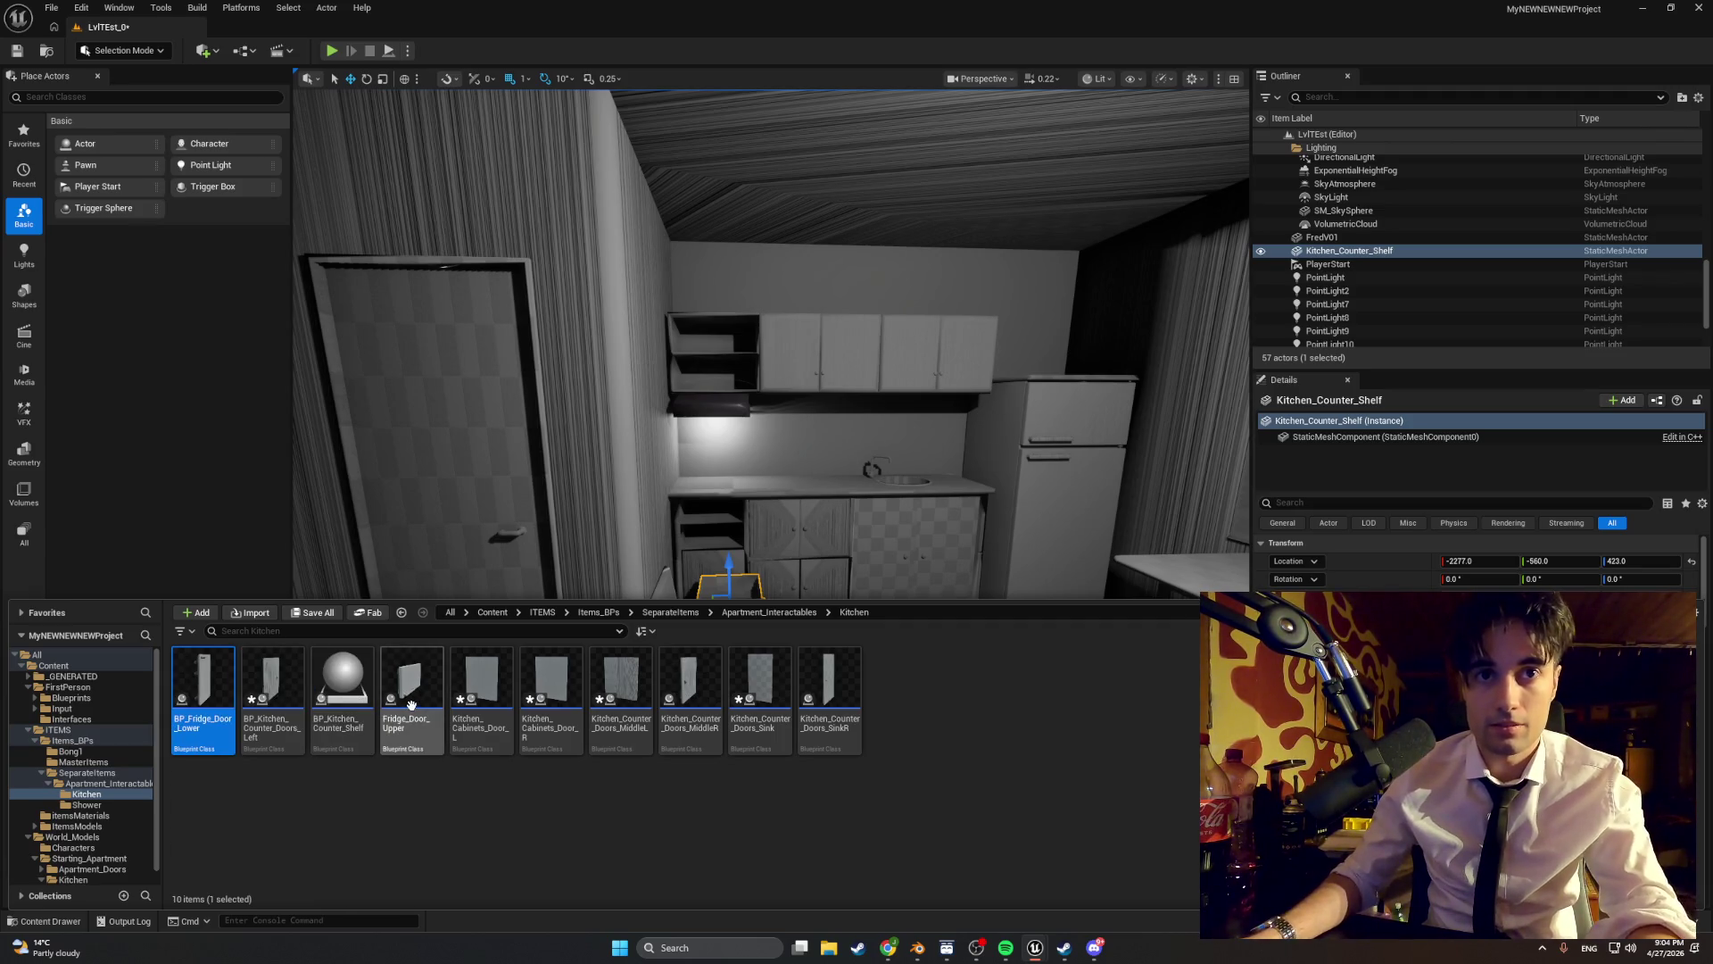
{"action": "left_click", "coordinate": [411, 705]}
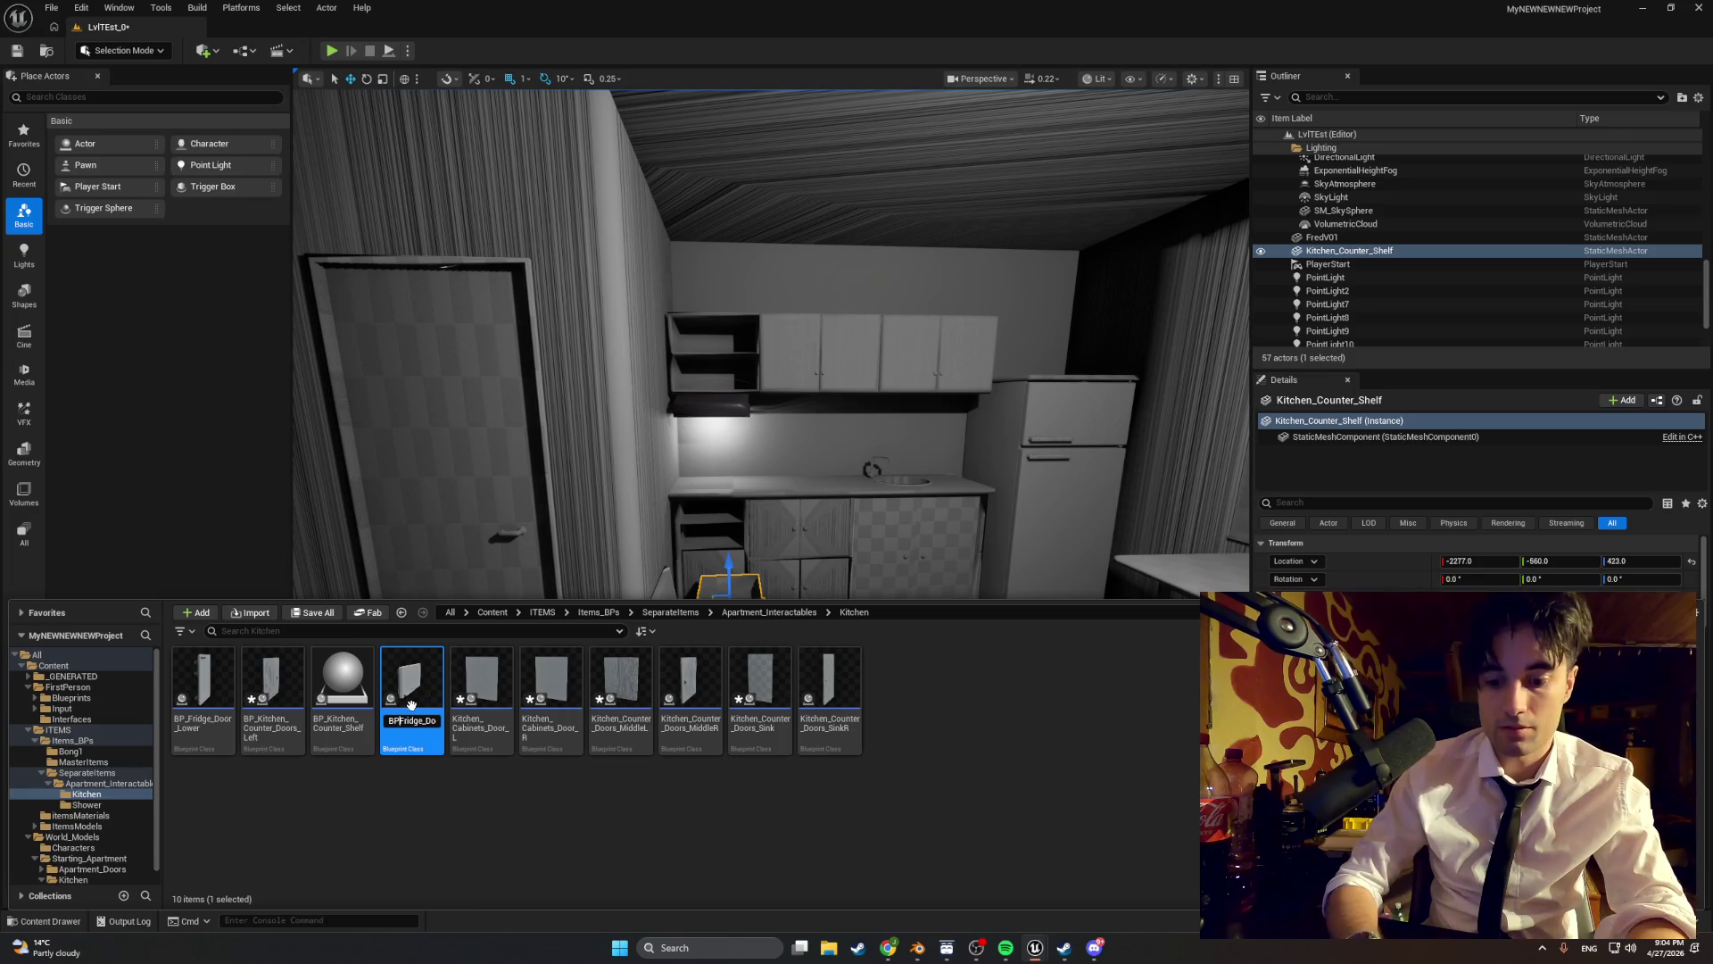
{"action": "key", "text": "Return"}
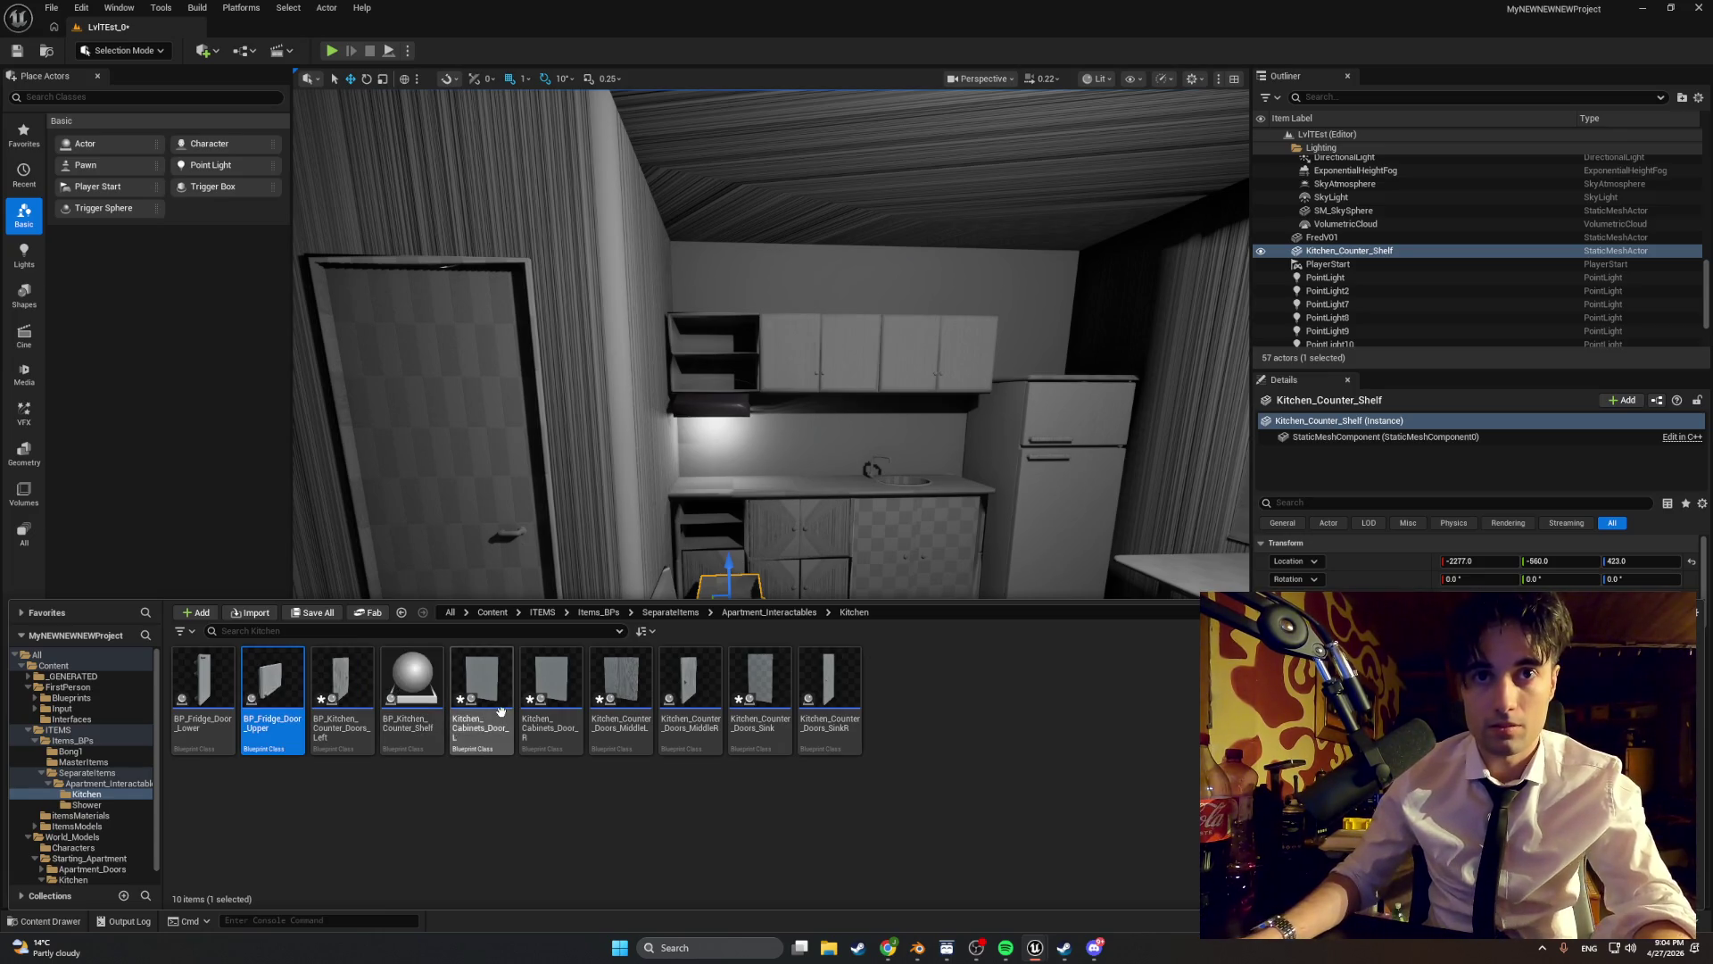
- Rename the cabinet doors to BP_Kitchen_Cabinets_Door_L and BP_Kitchen_Cabinets_Door_R
{"action": "left_click", "coordinate": [500, 712]}
{"action": "left_click", "coordinate": [500, 712]}
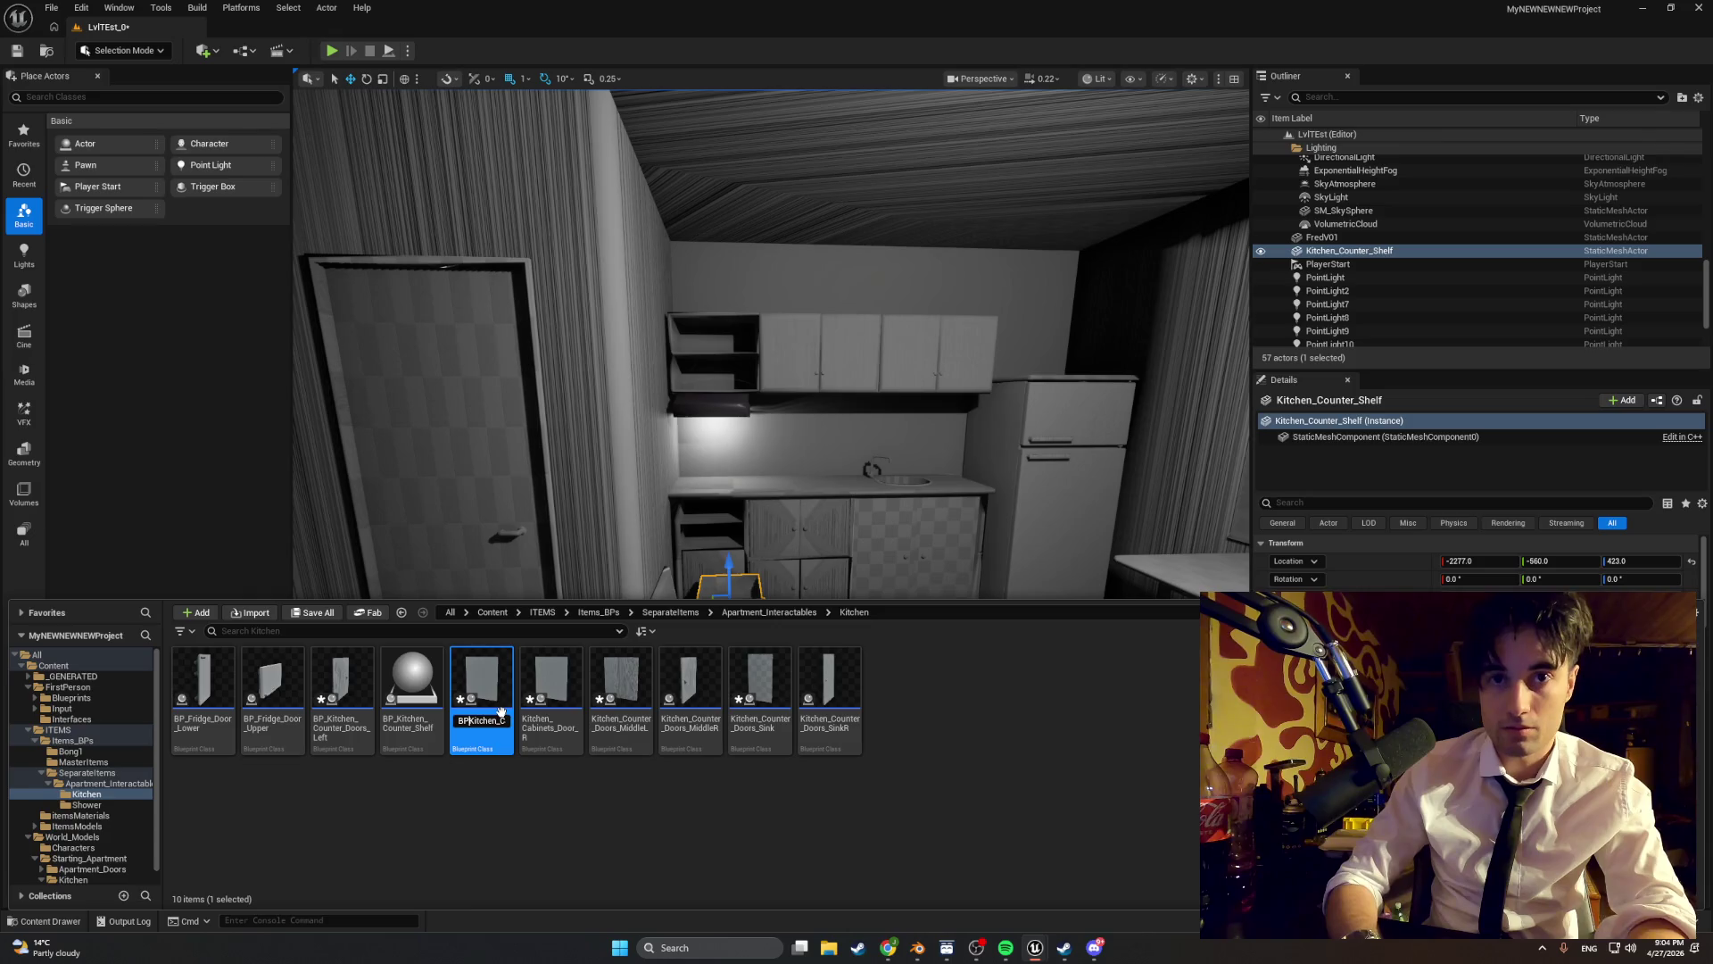
{"action": "key", "text": "Return"}
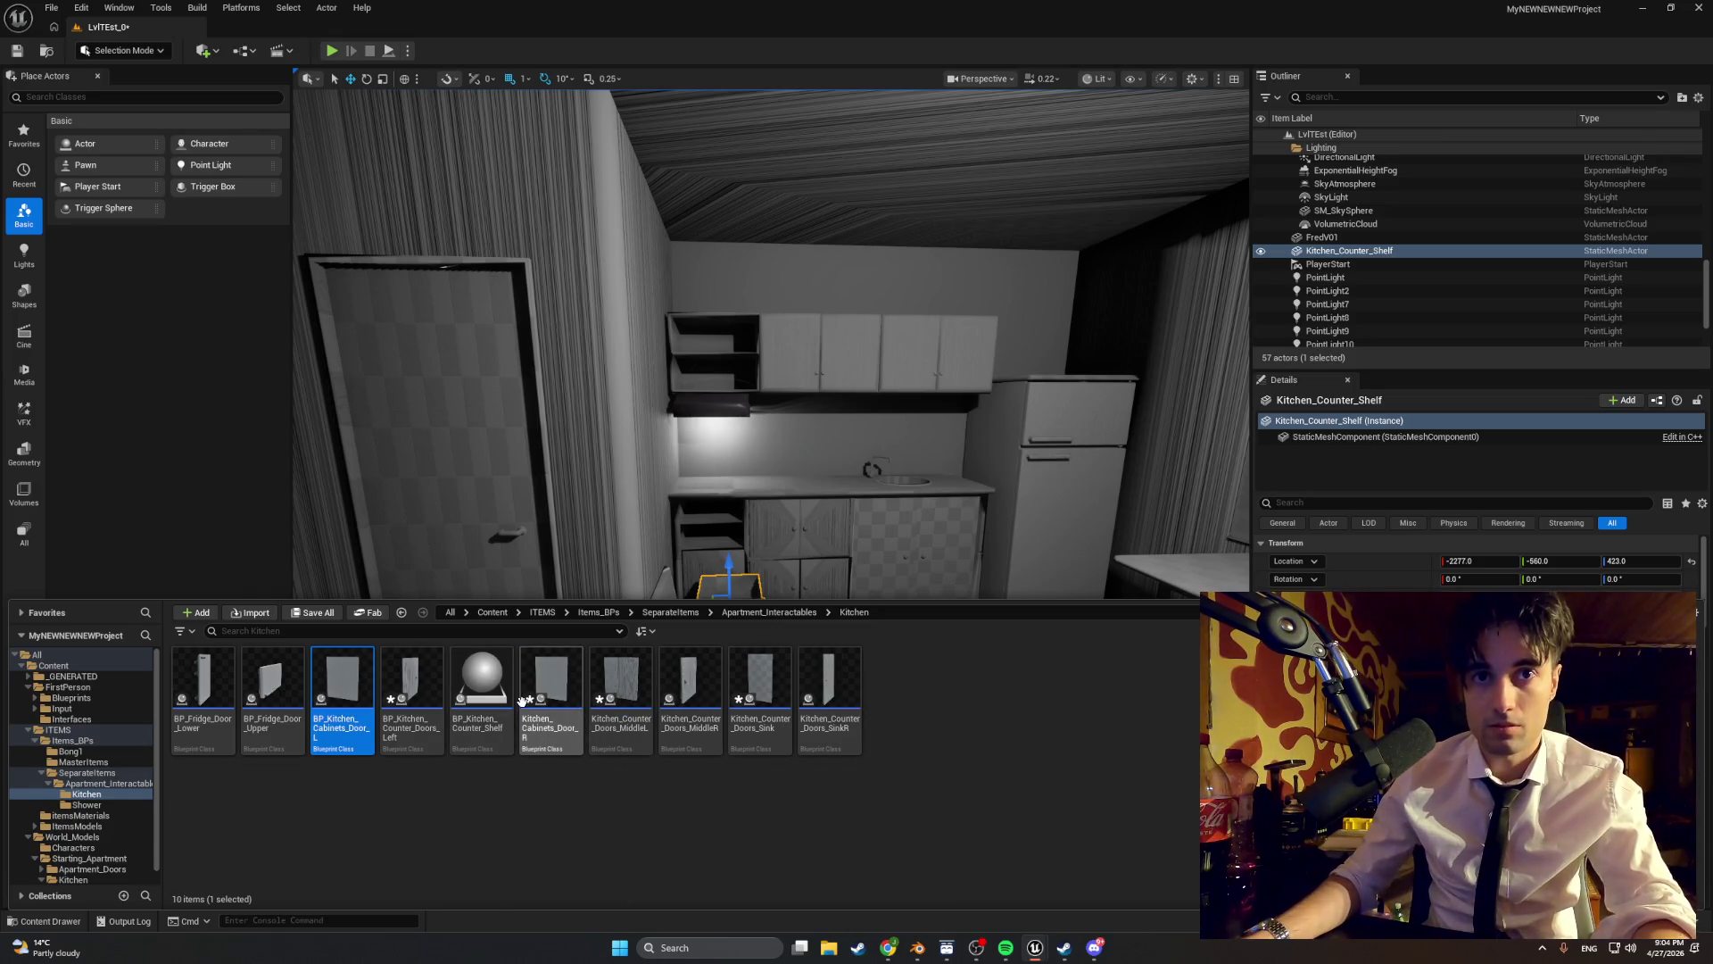
{"action": "left_click", "coordinate": [539, 701]}
{"action": "left_click", "coordinate": [544, 705]}
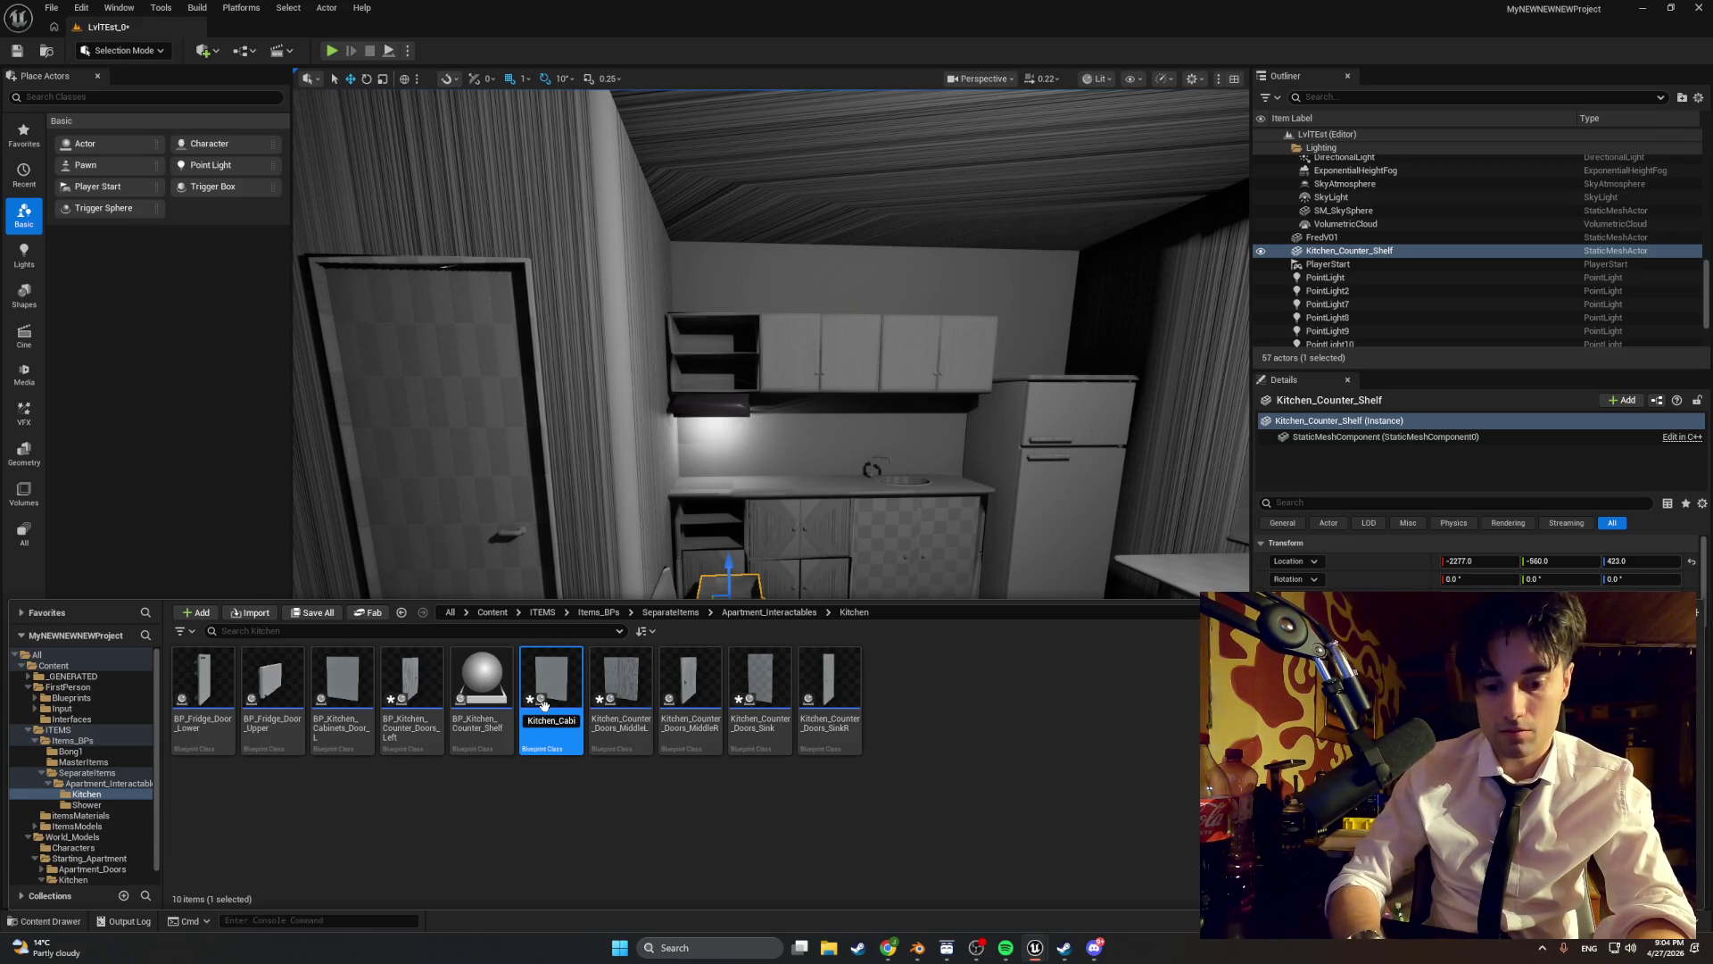
{"action": "key", "text": "Return"}
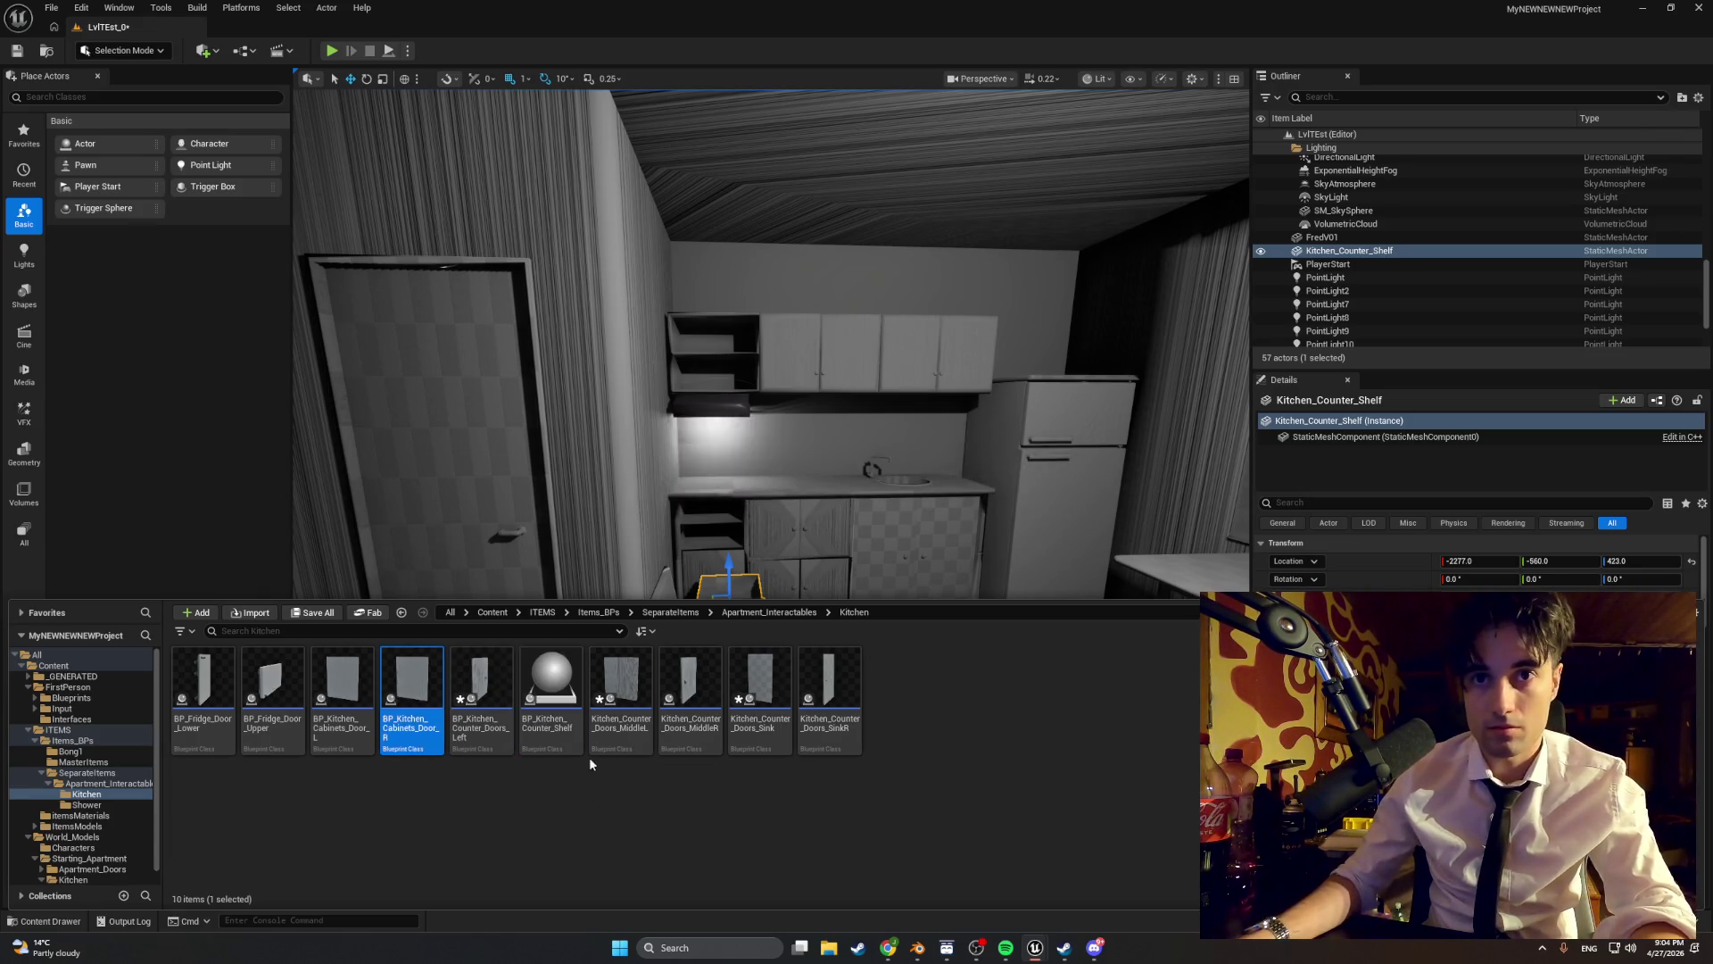
- Rename the counter doors BP_Kitchen_Counter_Doors_MiddleL, BP_Kitchen_Counter_Doors_MiddleR and BP_Kitchen_Counter_Doors_Sink
{"action": "left_click", "coordinate": [598, 698]}
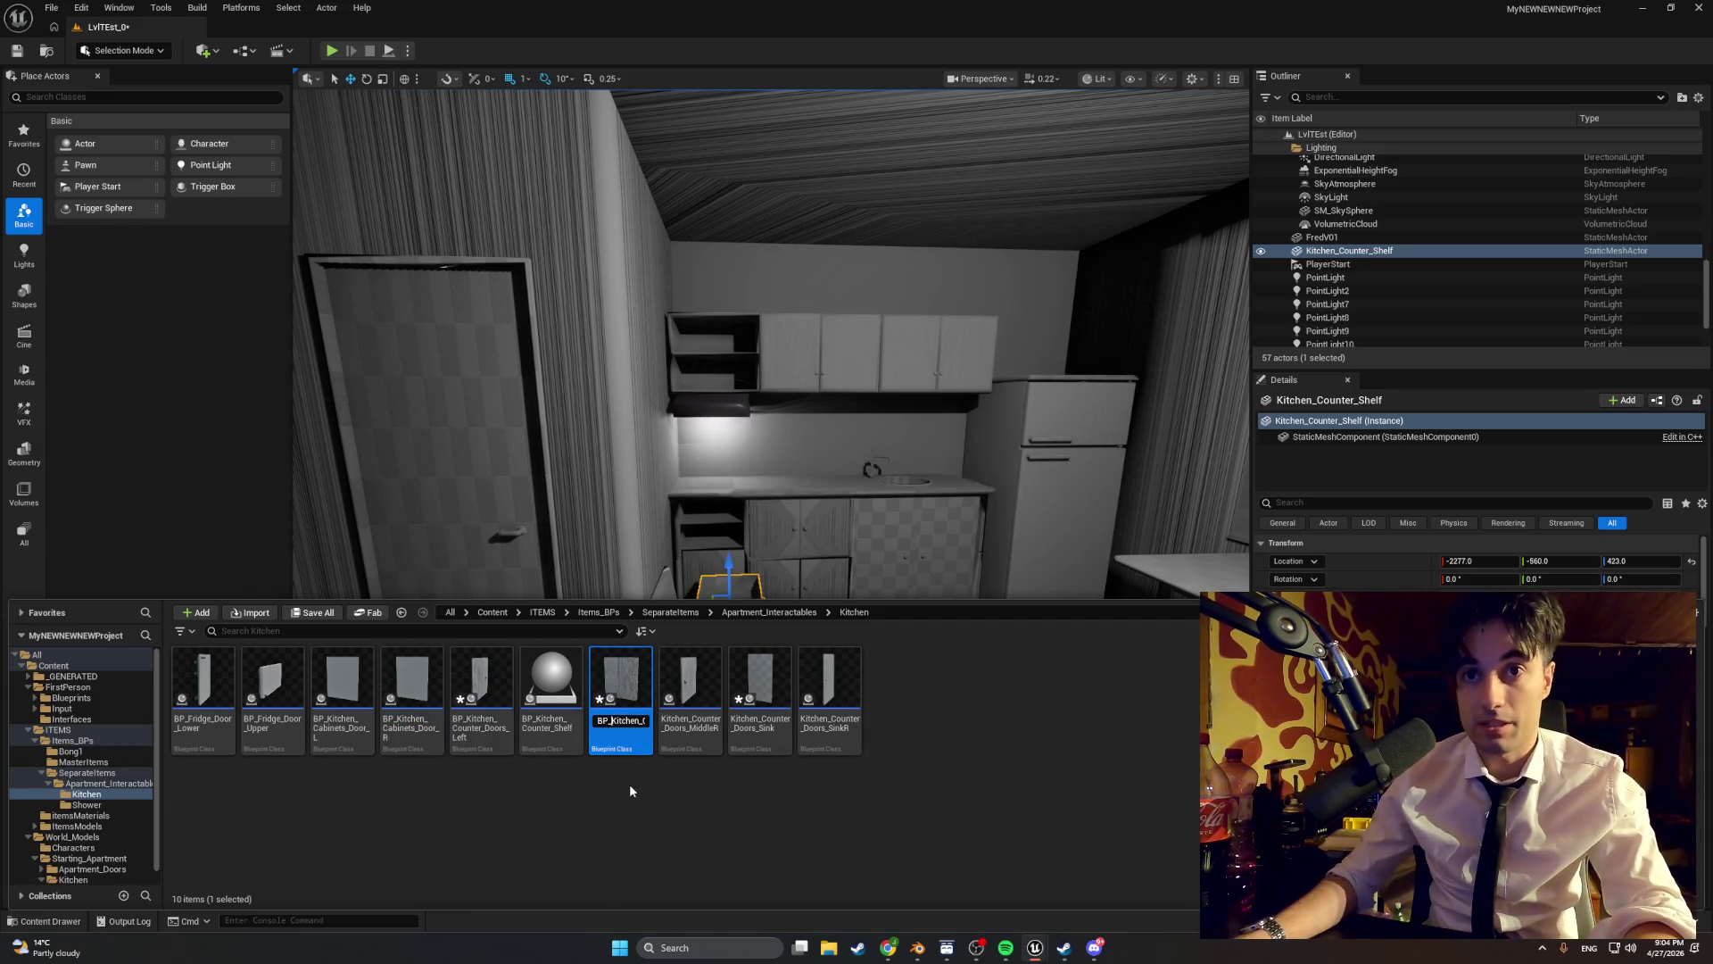
{"action": "key", "text": "Return"}
{"action": "left_click", "coordinate": [674, 698]}
{"action": "key", "text": "F2"}
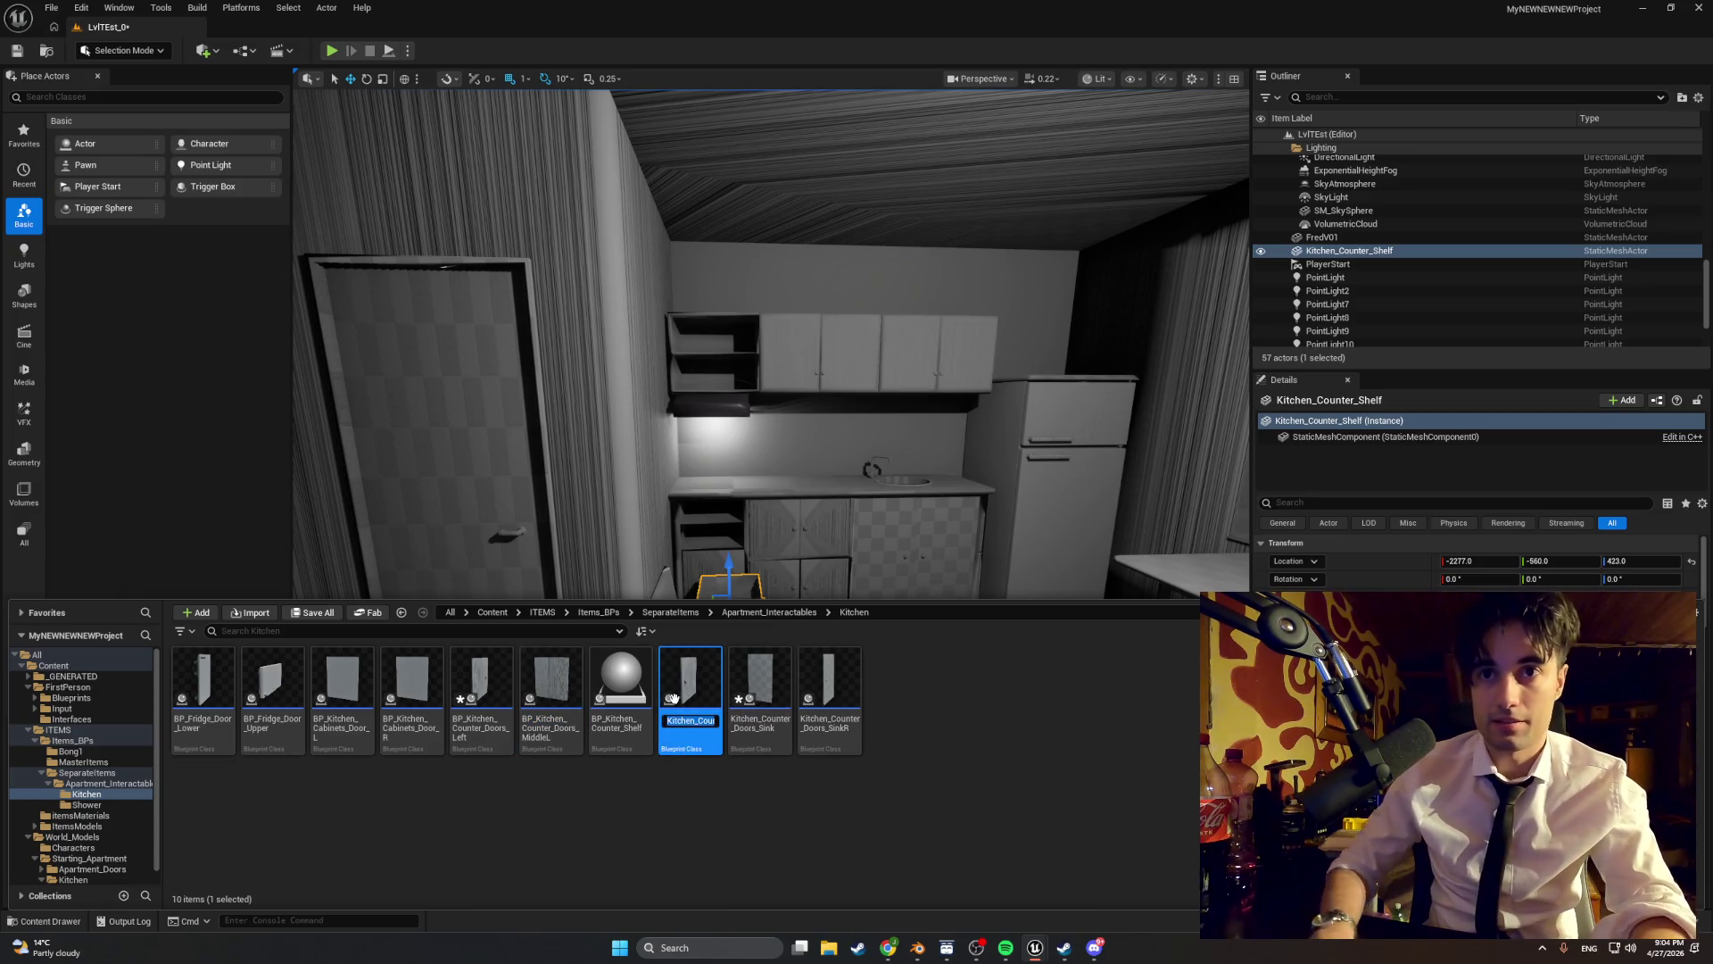
{"action": "key", "text": "Return"}
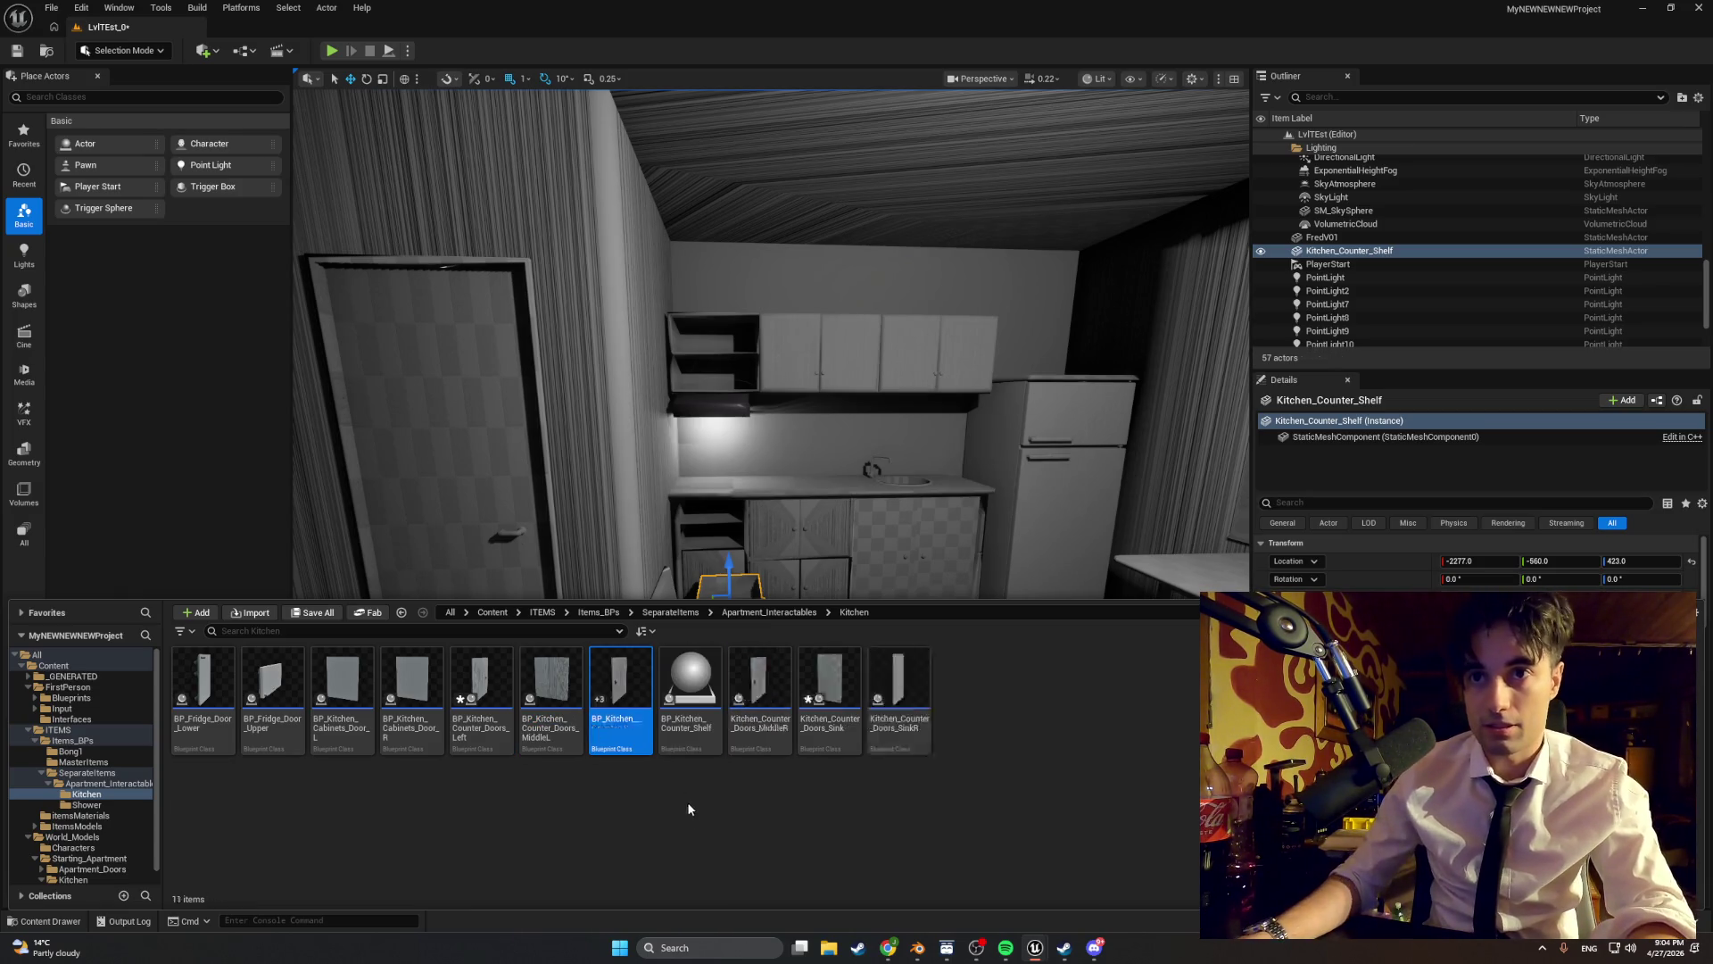
{"action": "left_click", "coordinate": [749, 694]}
{"action": "key", "text": "F2"}
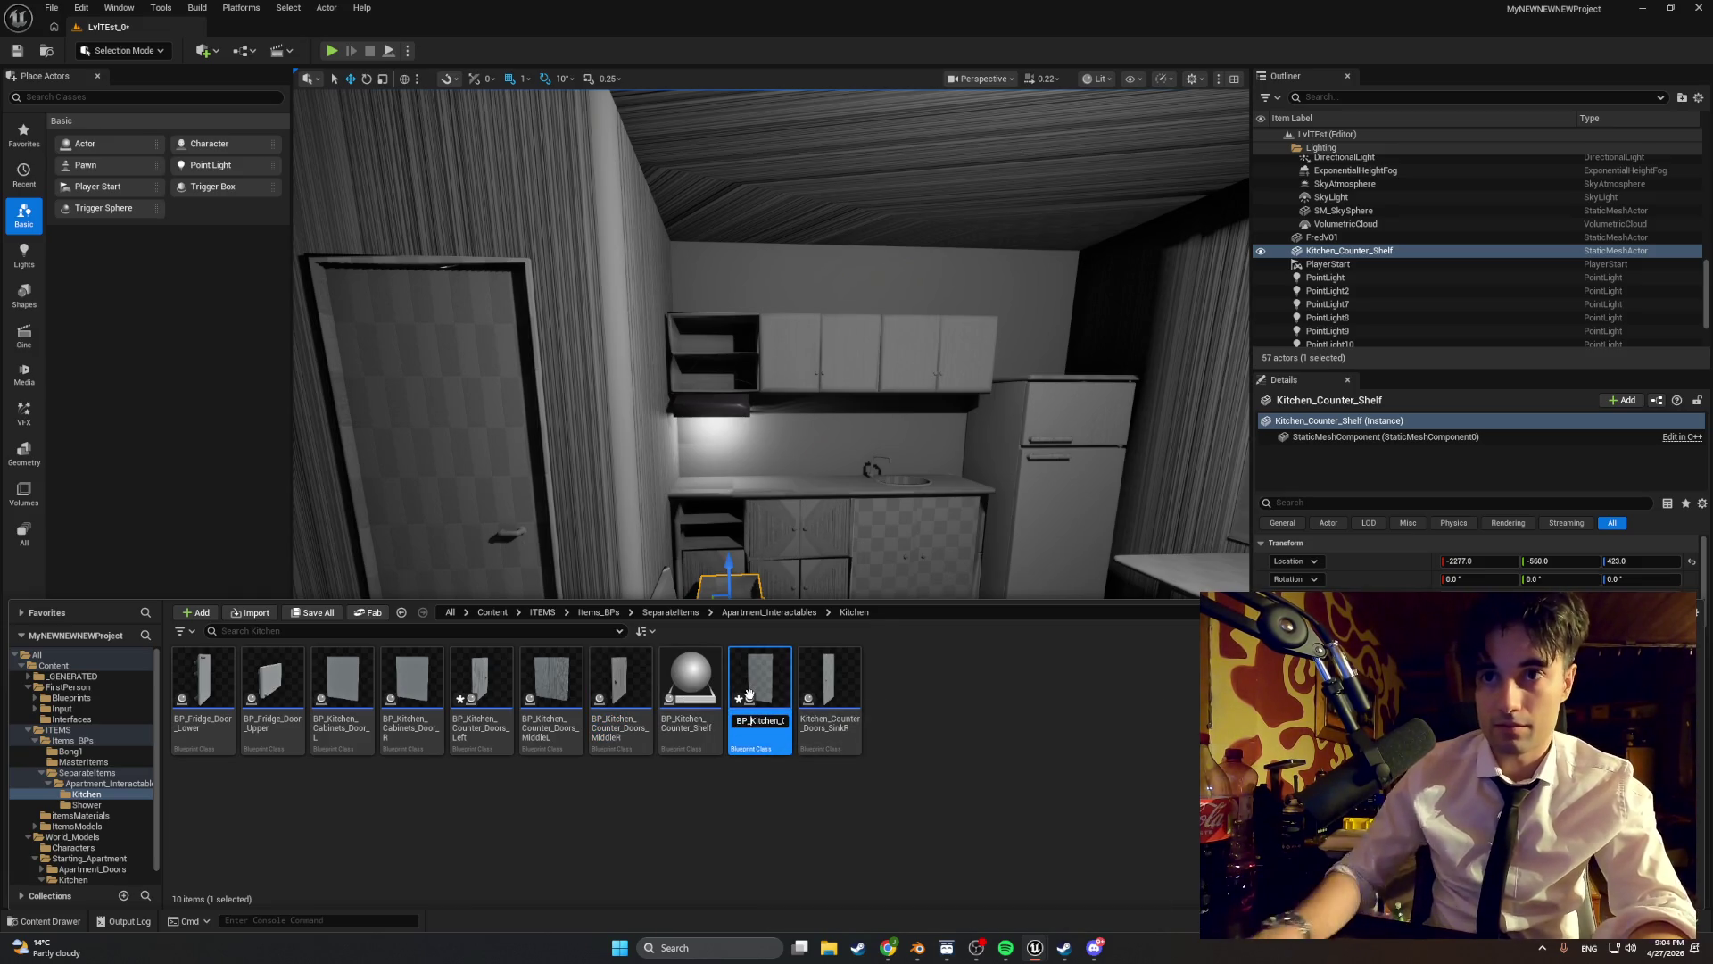
{"action": "key", "text": "Return"}
- Rename the right sink door BP_Kitchen_Counter_Doors_SinkR and open BP_Kitchen_Counter_Shelf
{"action": "left_click", "coordinate": [821, 704]}
{"action": "key", "text": "F2"}
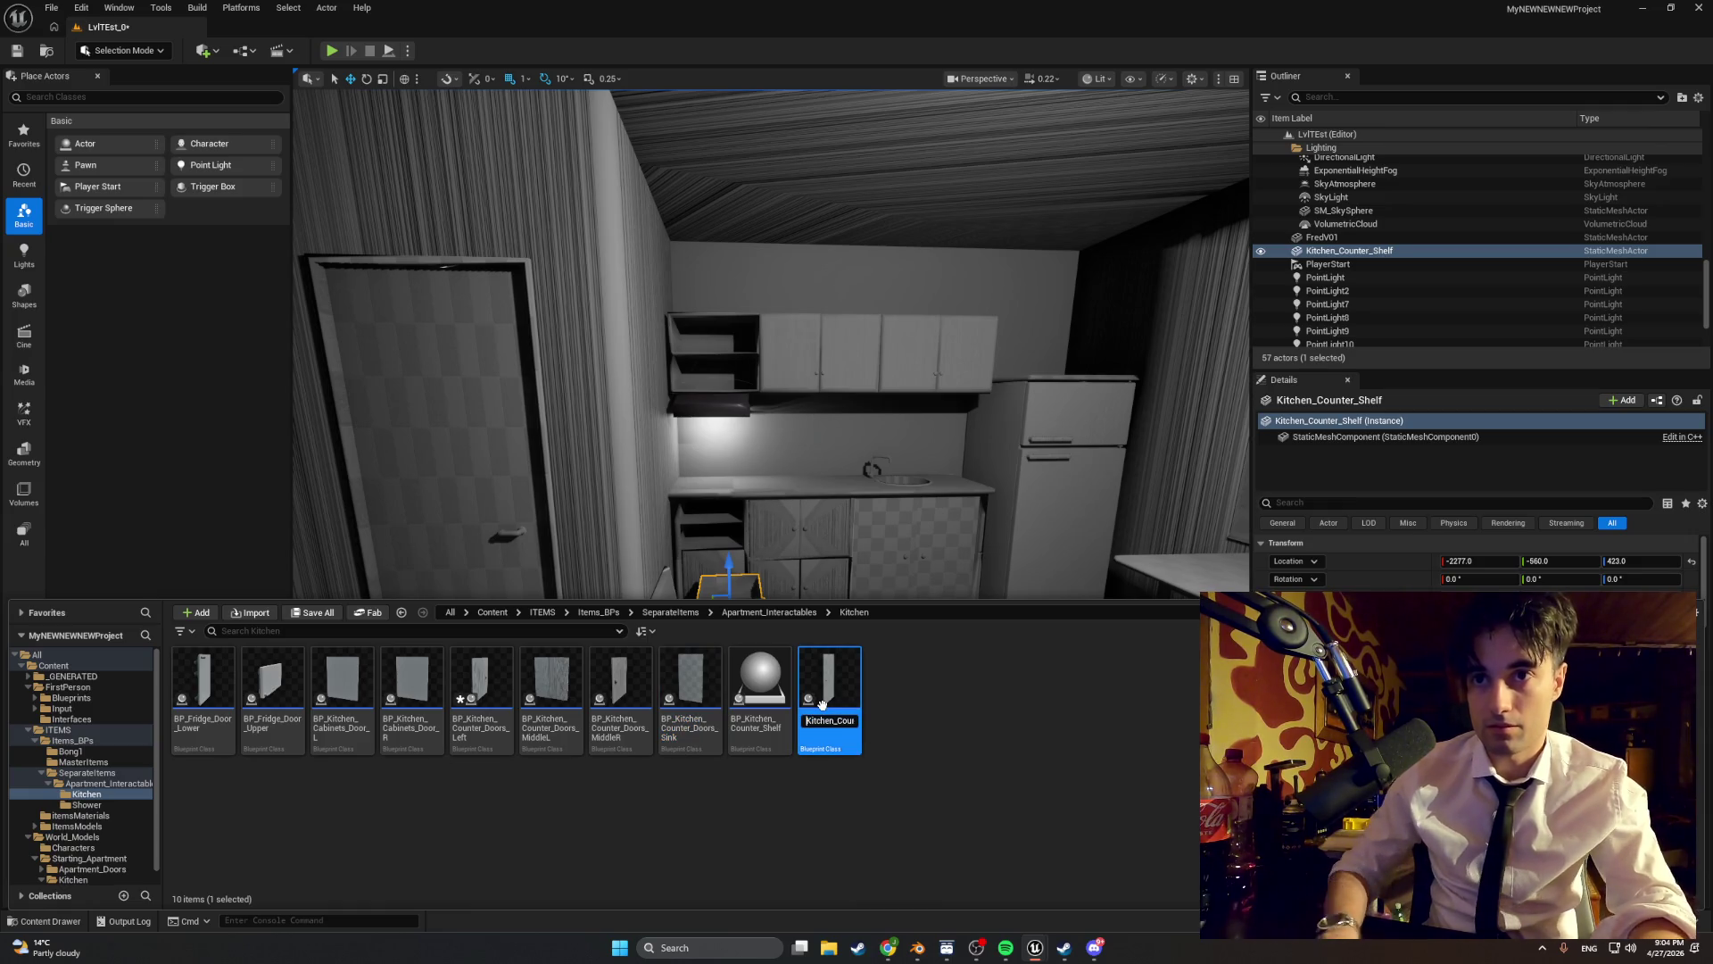
{"action": "type", "text": "BP_"}
{"action": "key", "text": "Return"}
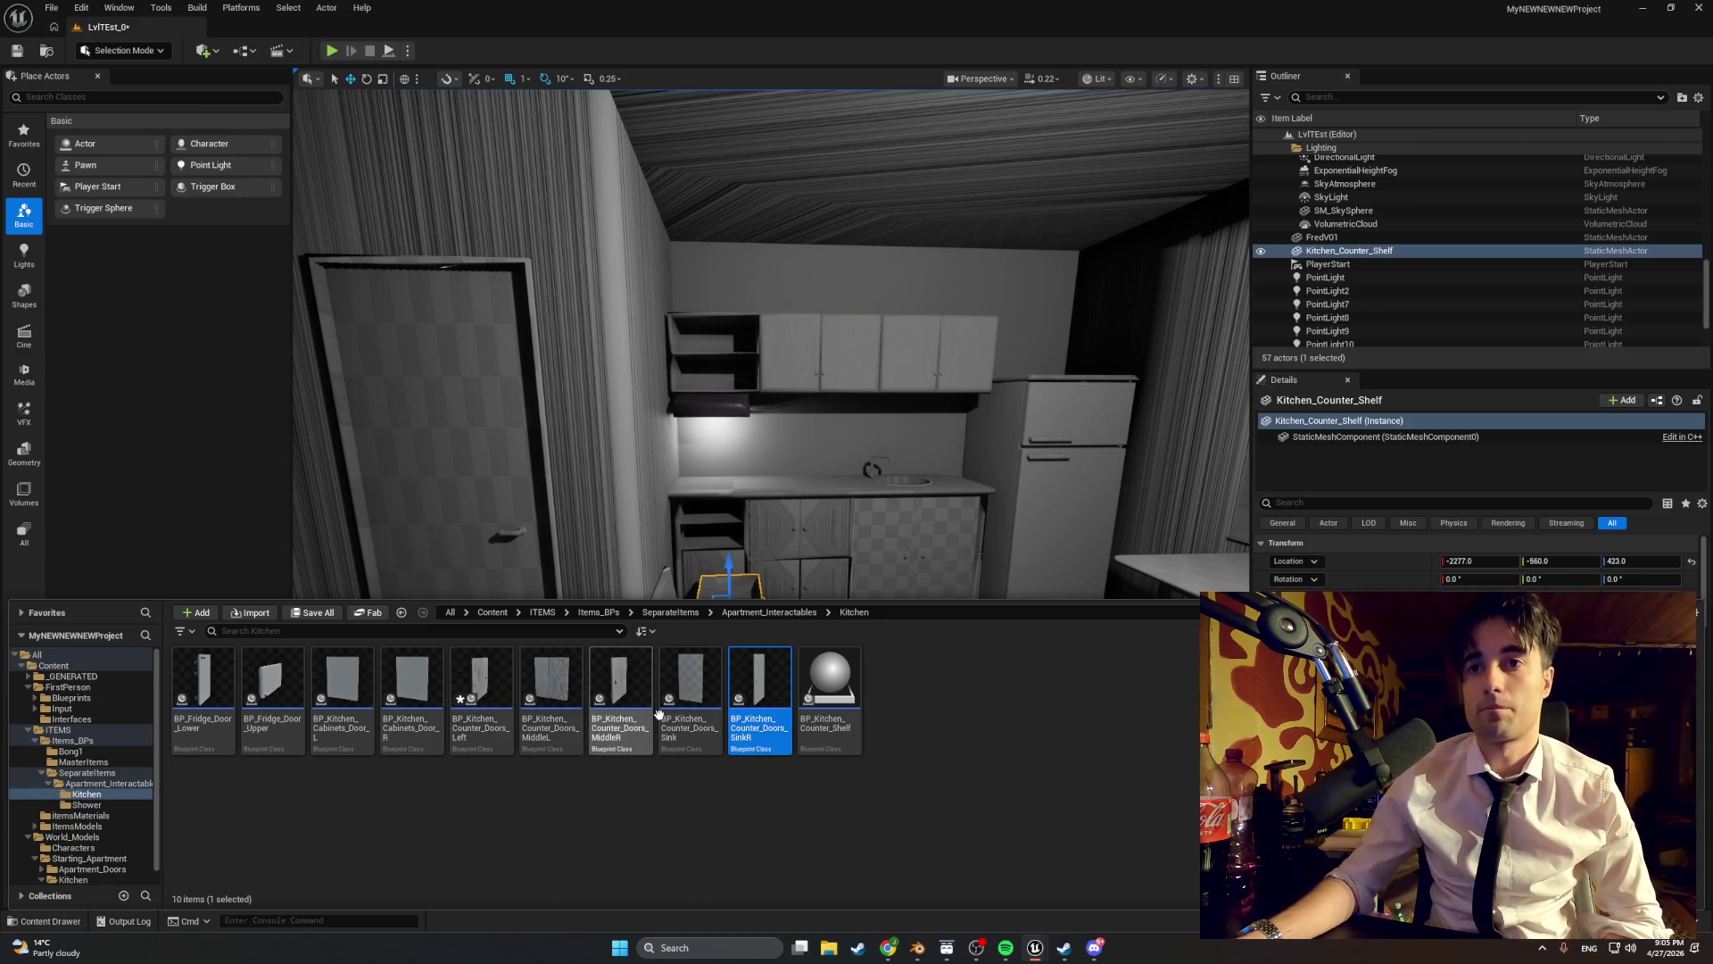
{"action": "double_click", "coordinate": [818, 685]}
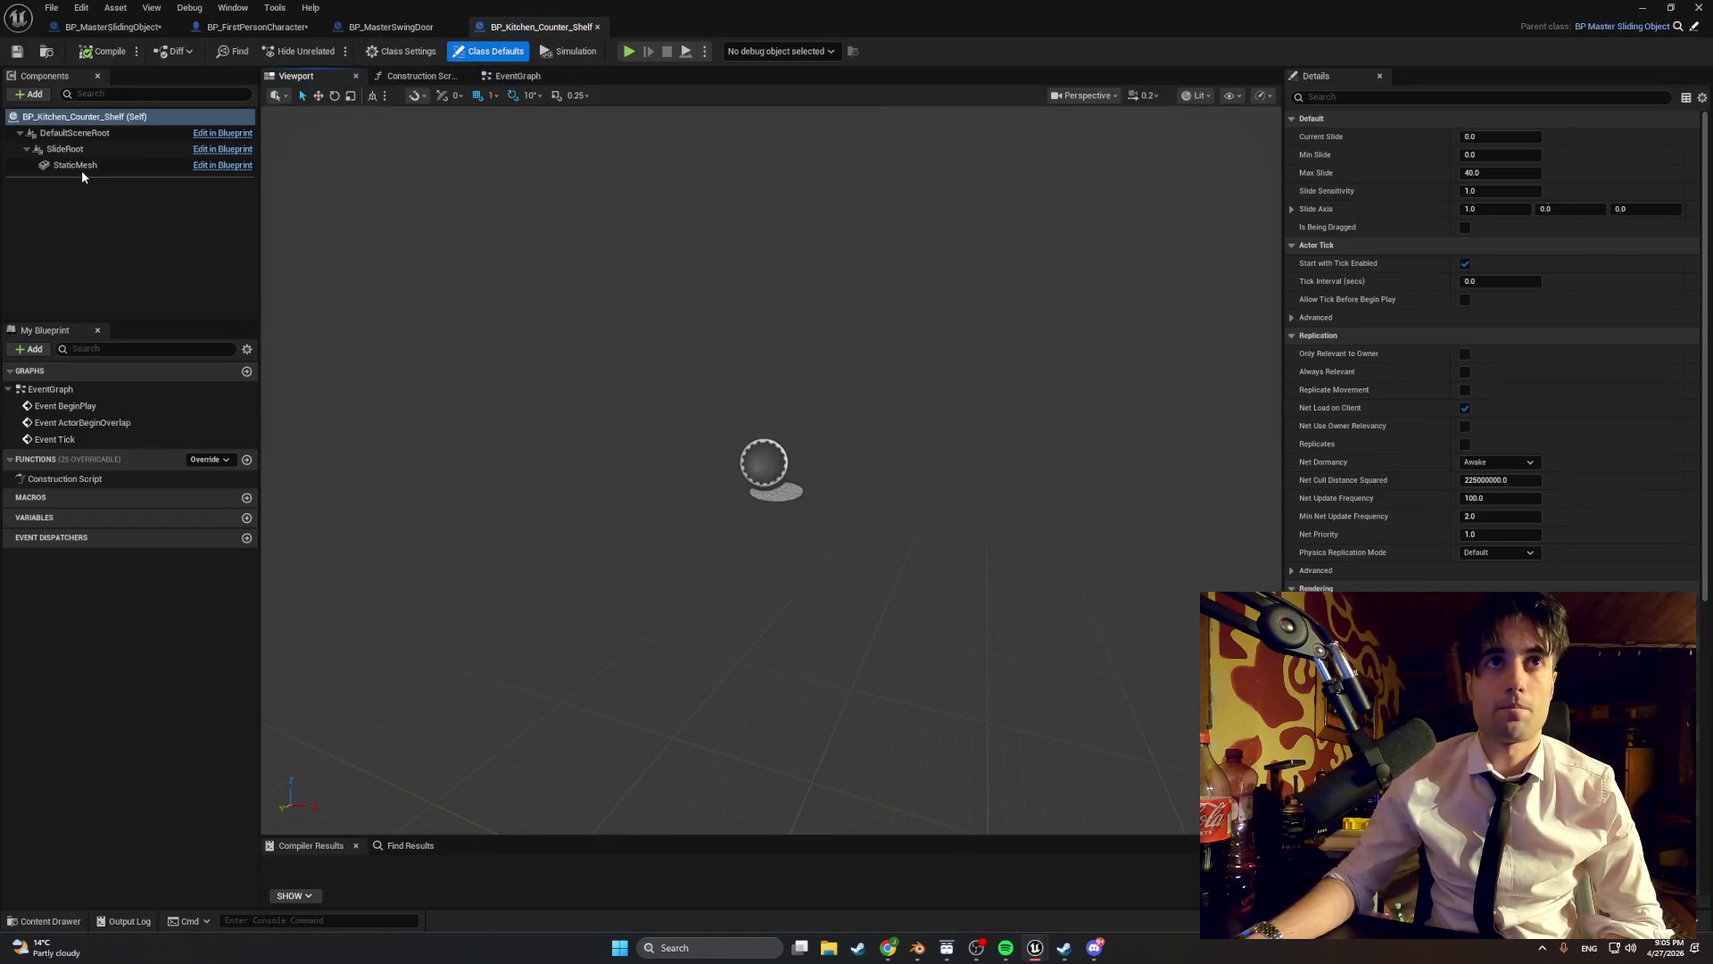
- Assign the Kitchen_Counter_Shelf mesh to the StaticMesh component and compile the Blueprint
{"action": "left_click", "coordinate": [79, 166]}
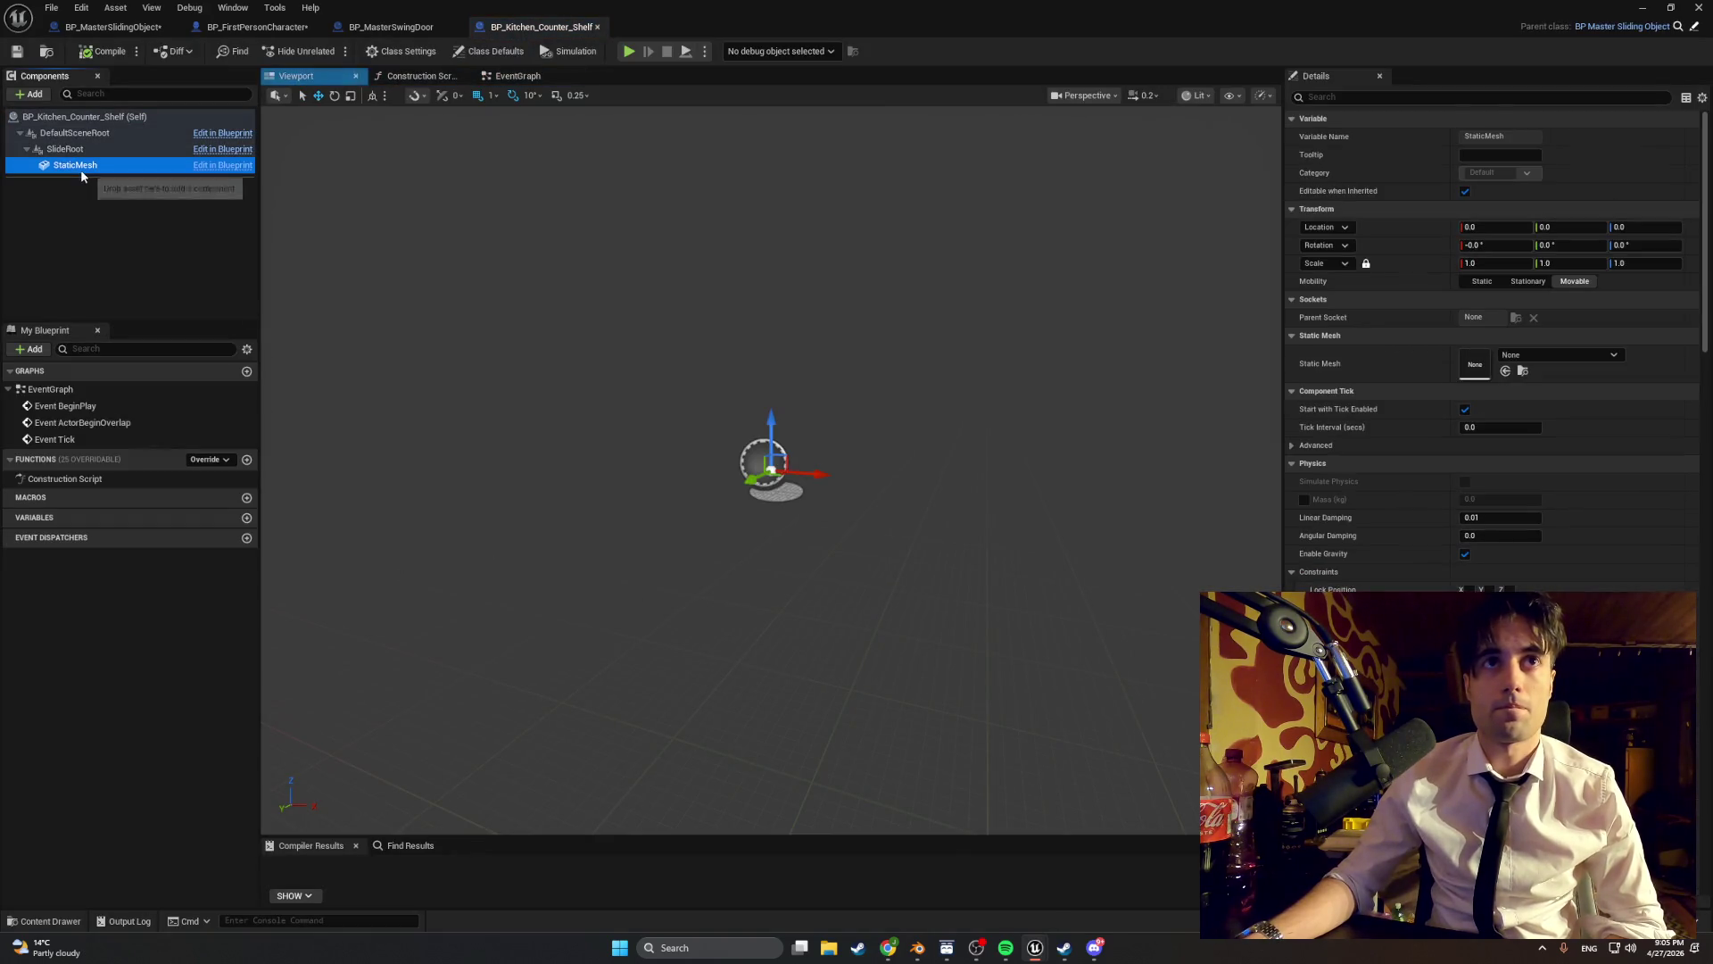
{"action": "left_click", "coordinate": [1549, 352]}
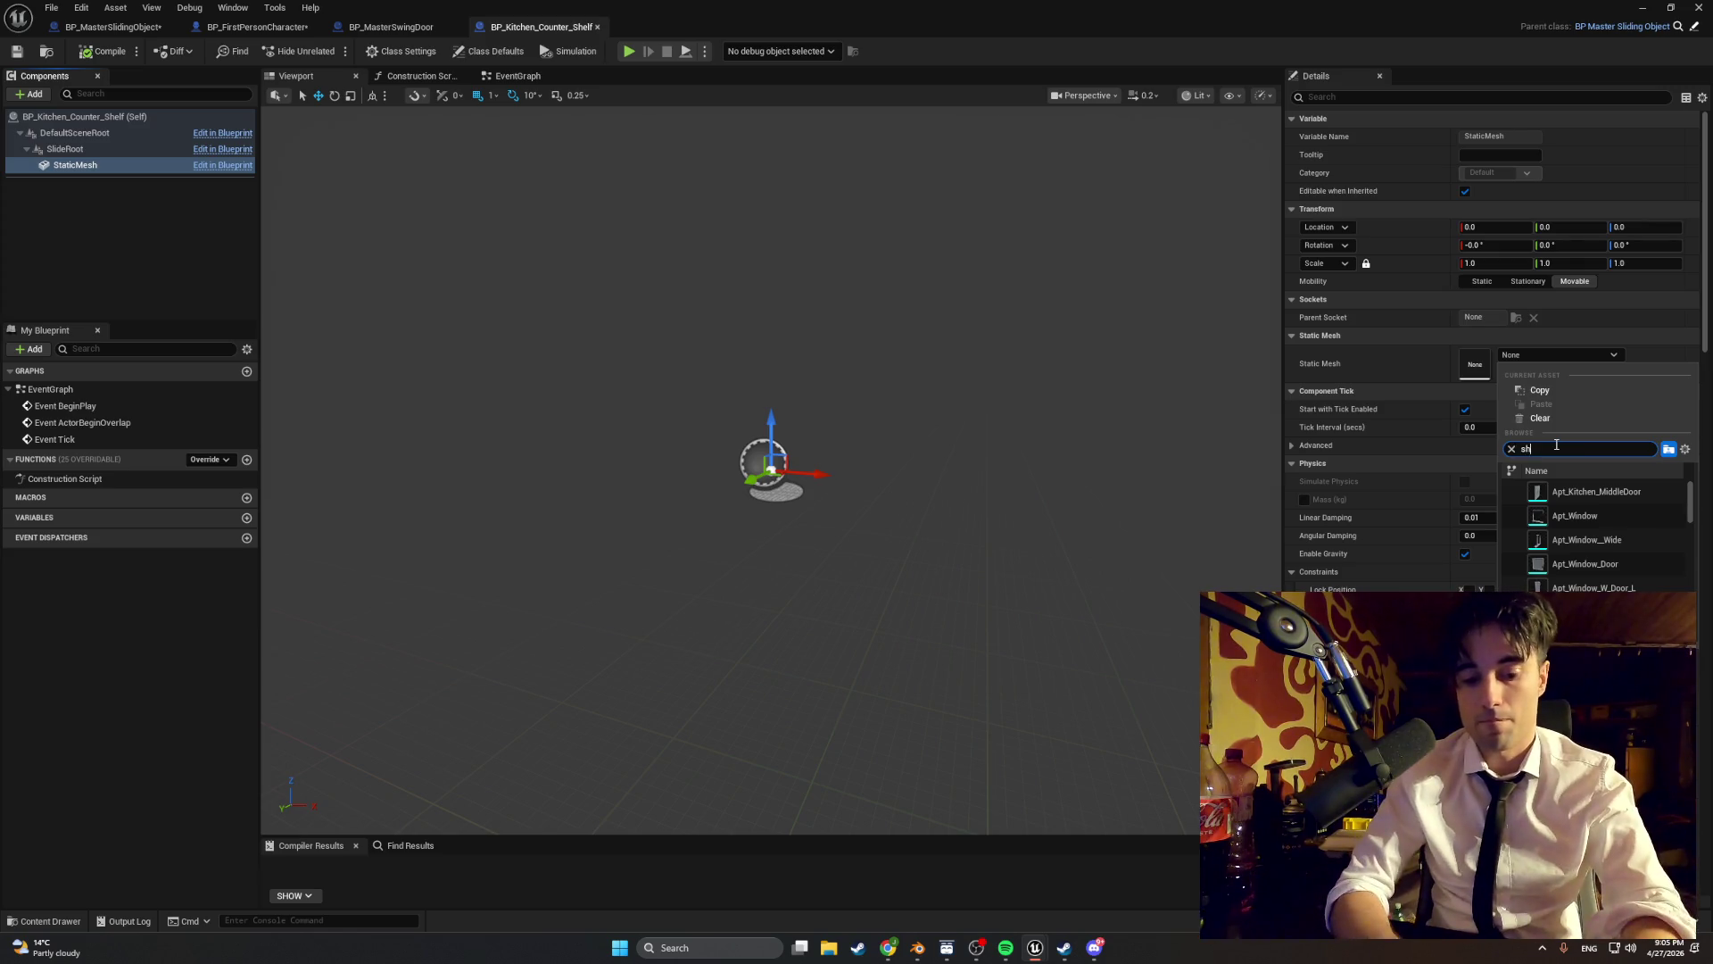
{"action": "type", "text": "elf"}
{"action": "left_click", "coordinate": [1590, 494]}
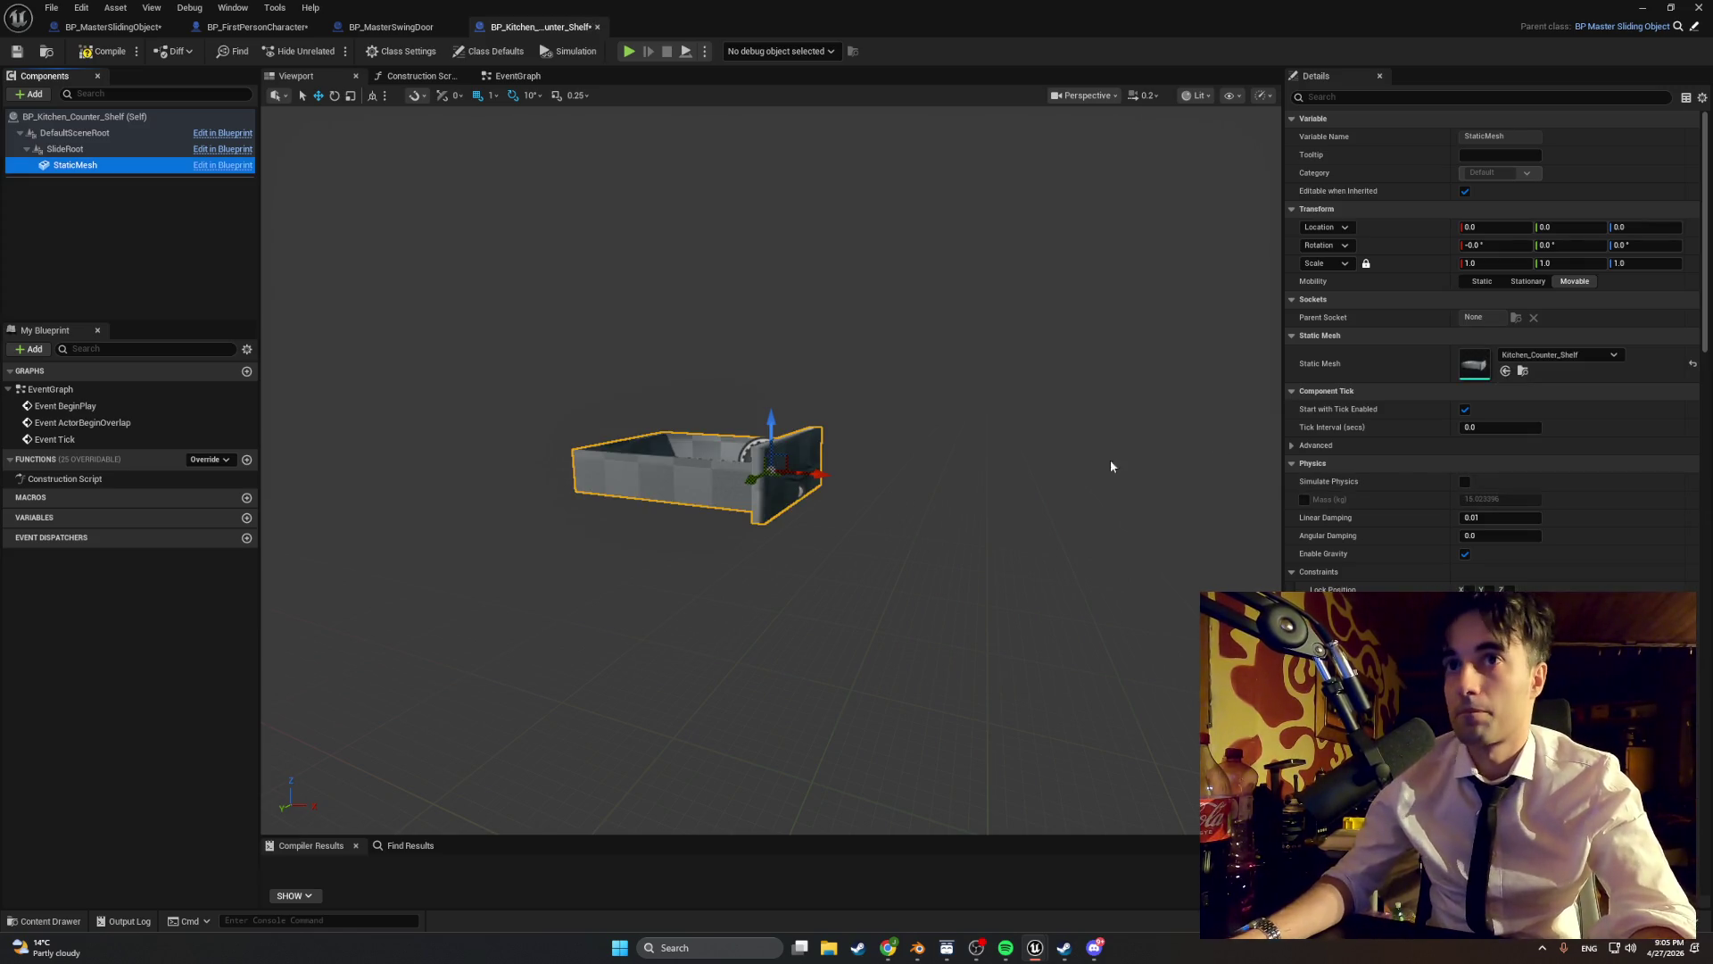
{"action": "left_click", "coordinate": [103, 51]}
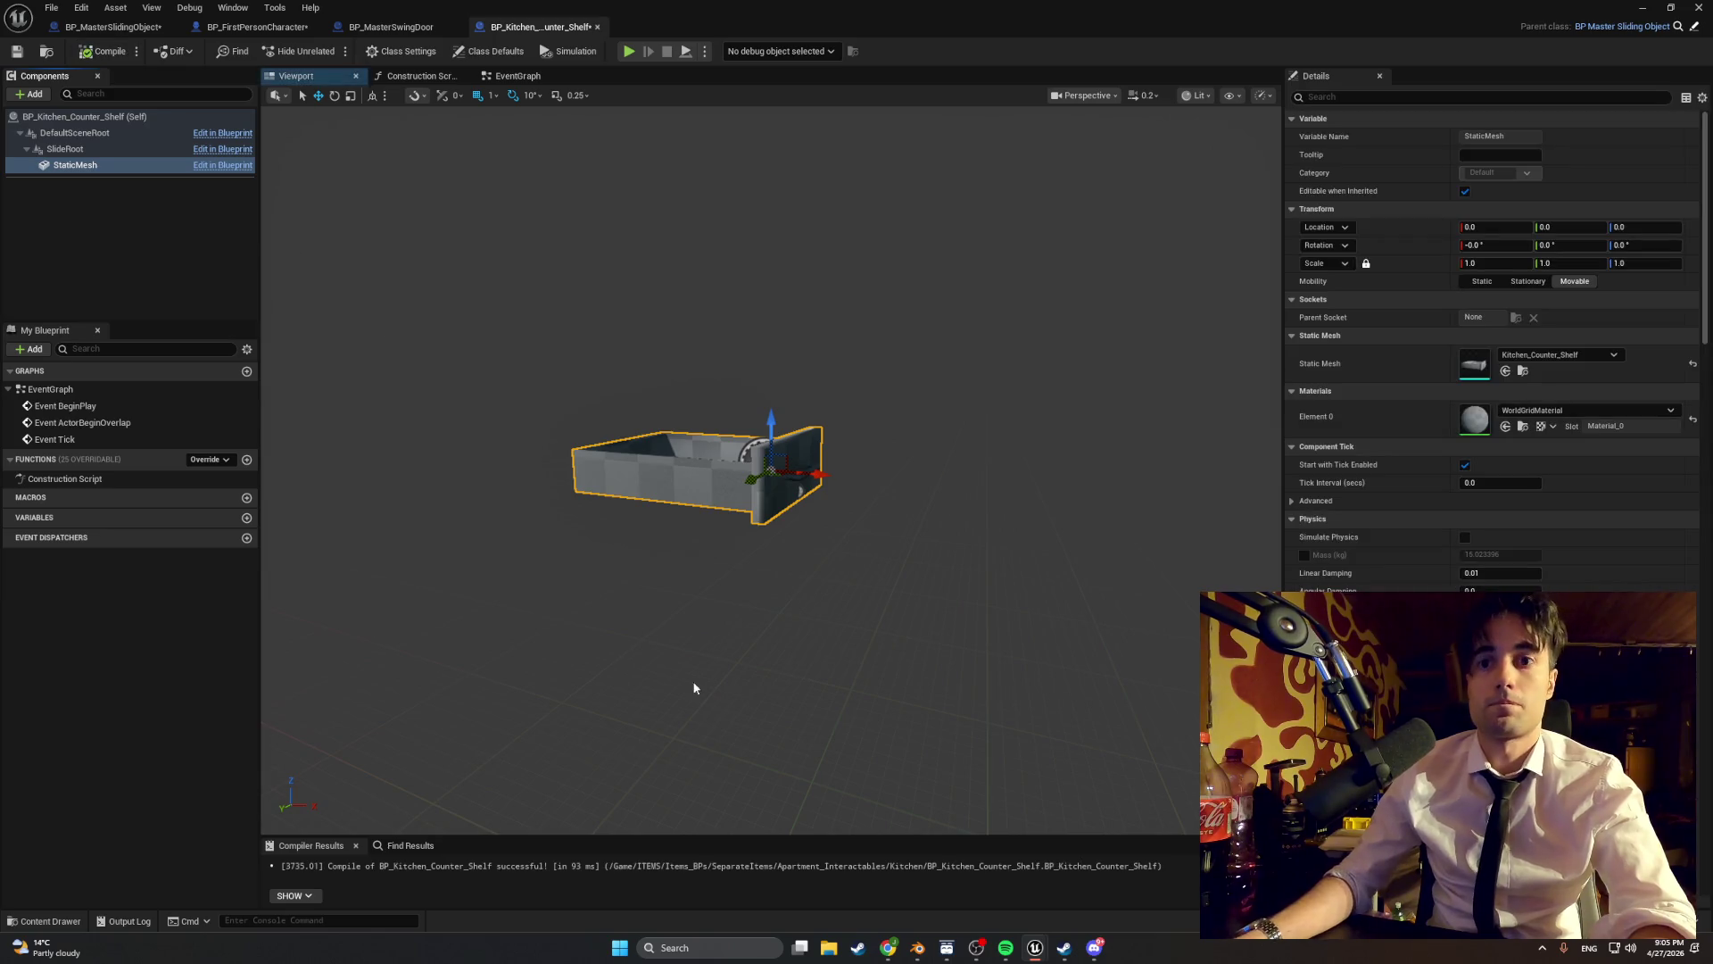
- Glance at the apartment scene in Blender, then return to the Unreal Blueprint editor
{"action": "mouse_move", "coordinate": [928, 953]}
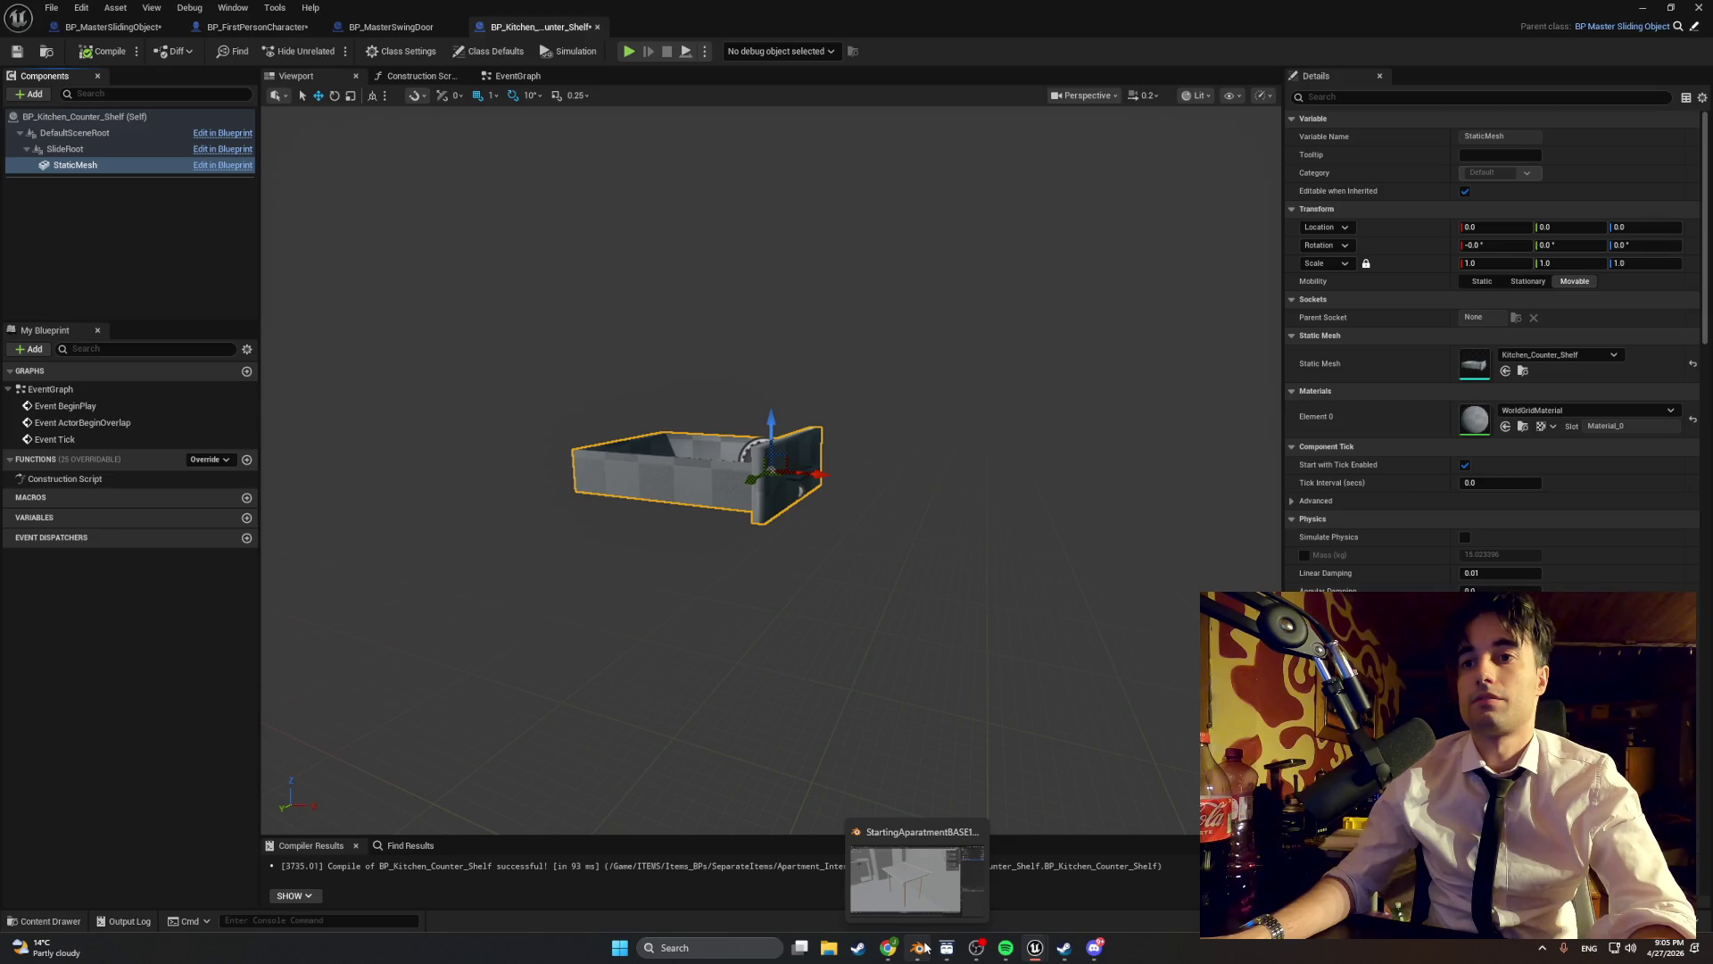
{"action": "left_click", "coordinate": [920, 948]}
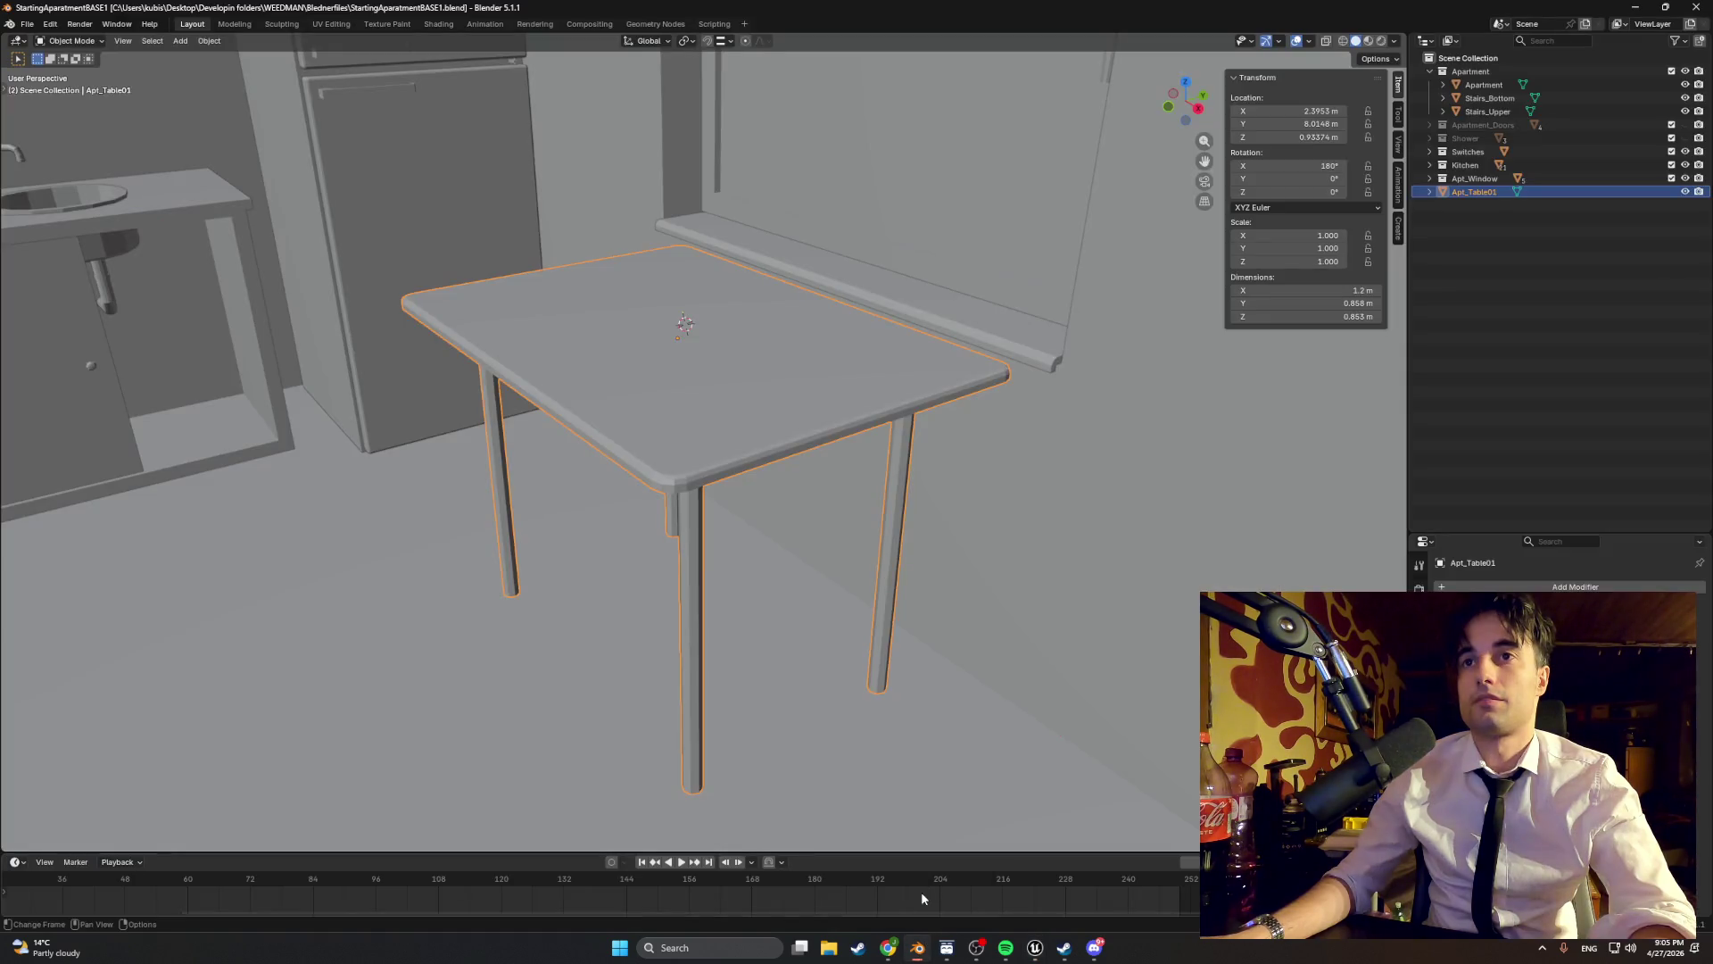
{"action": "mouse_move", "coordinate": [1031, 949]}
{"action": "left_click", "coordinate": [990, 908]}
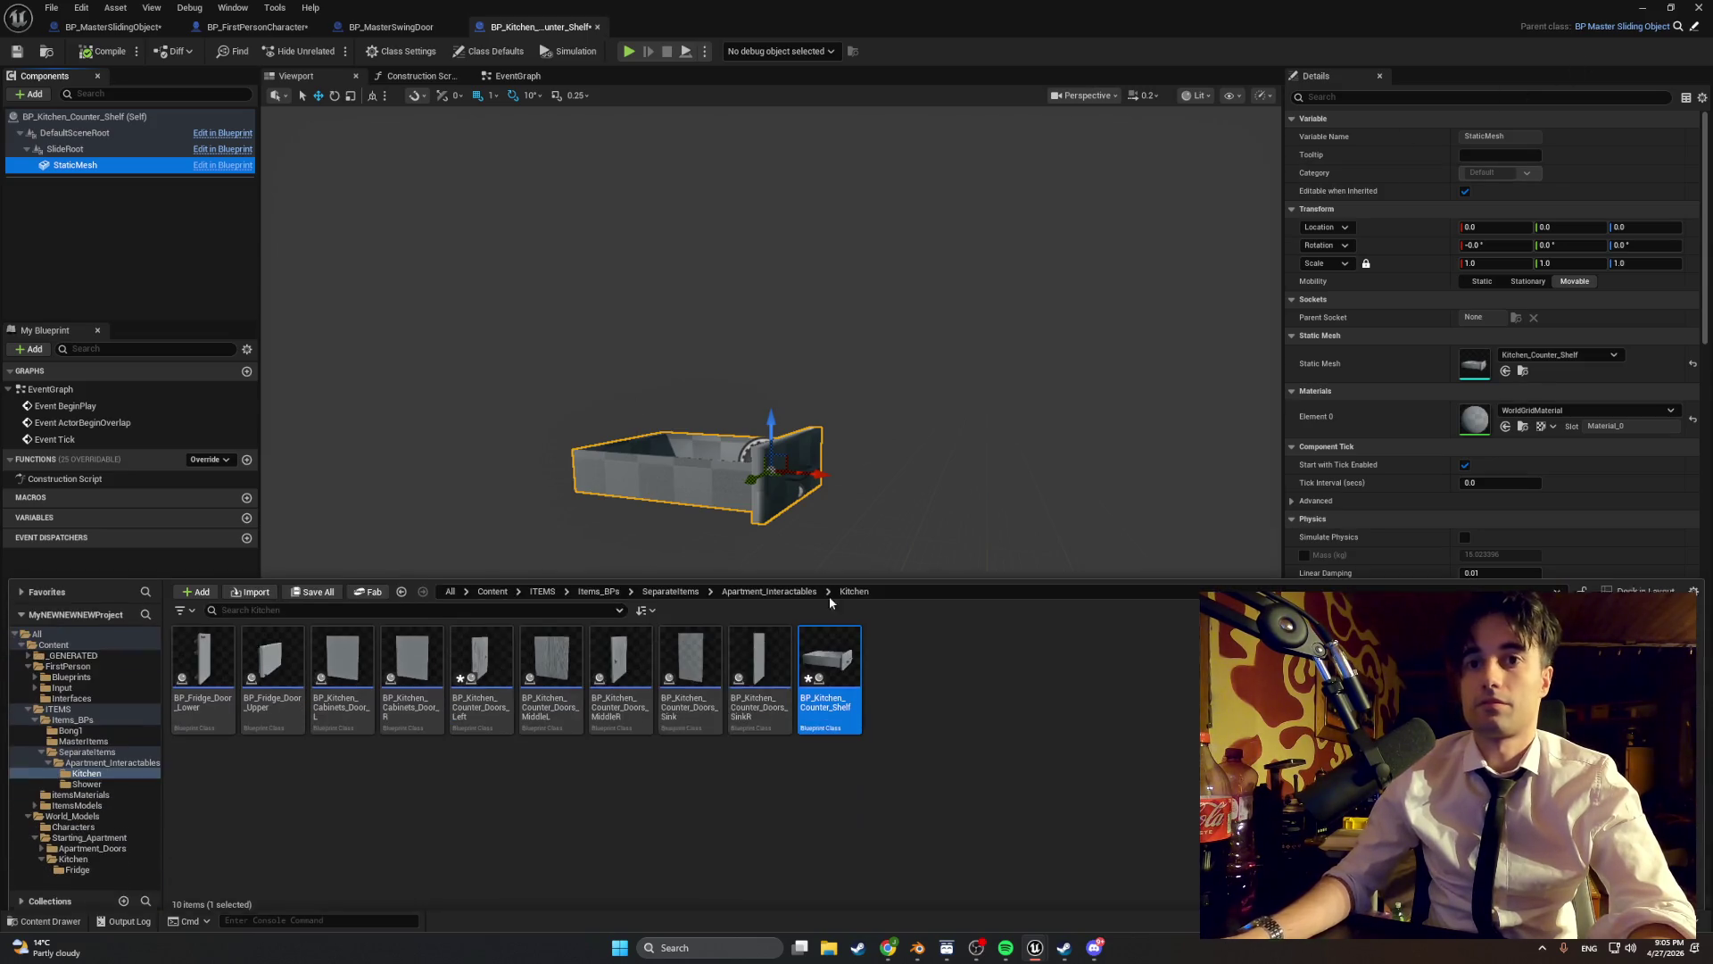
- Set the Kitchen_Counter_Shelf mesh's Collision Complexity to Use Complex Collision As Simple and save it
{"action": "key", "text": "ctrl+space"}
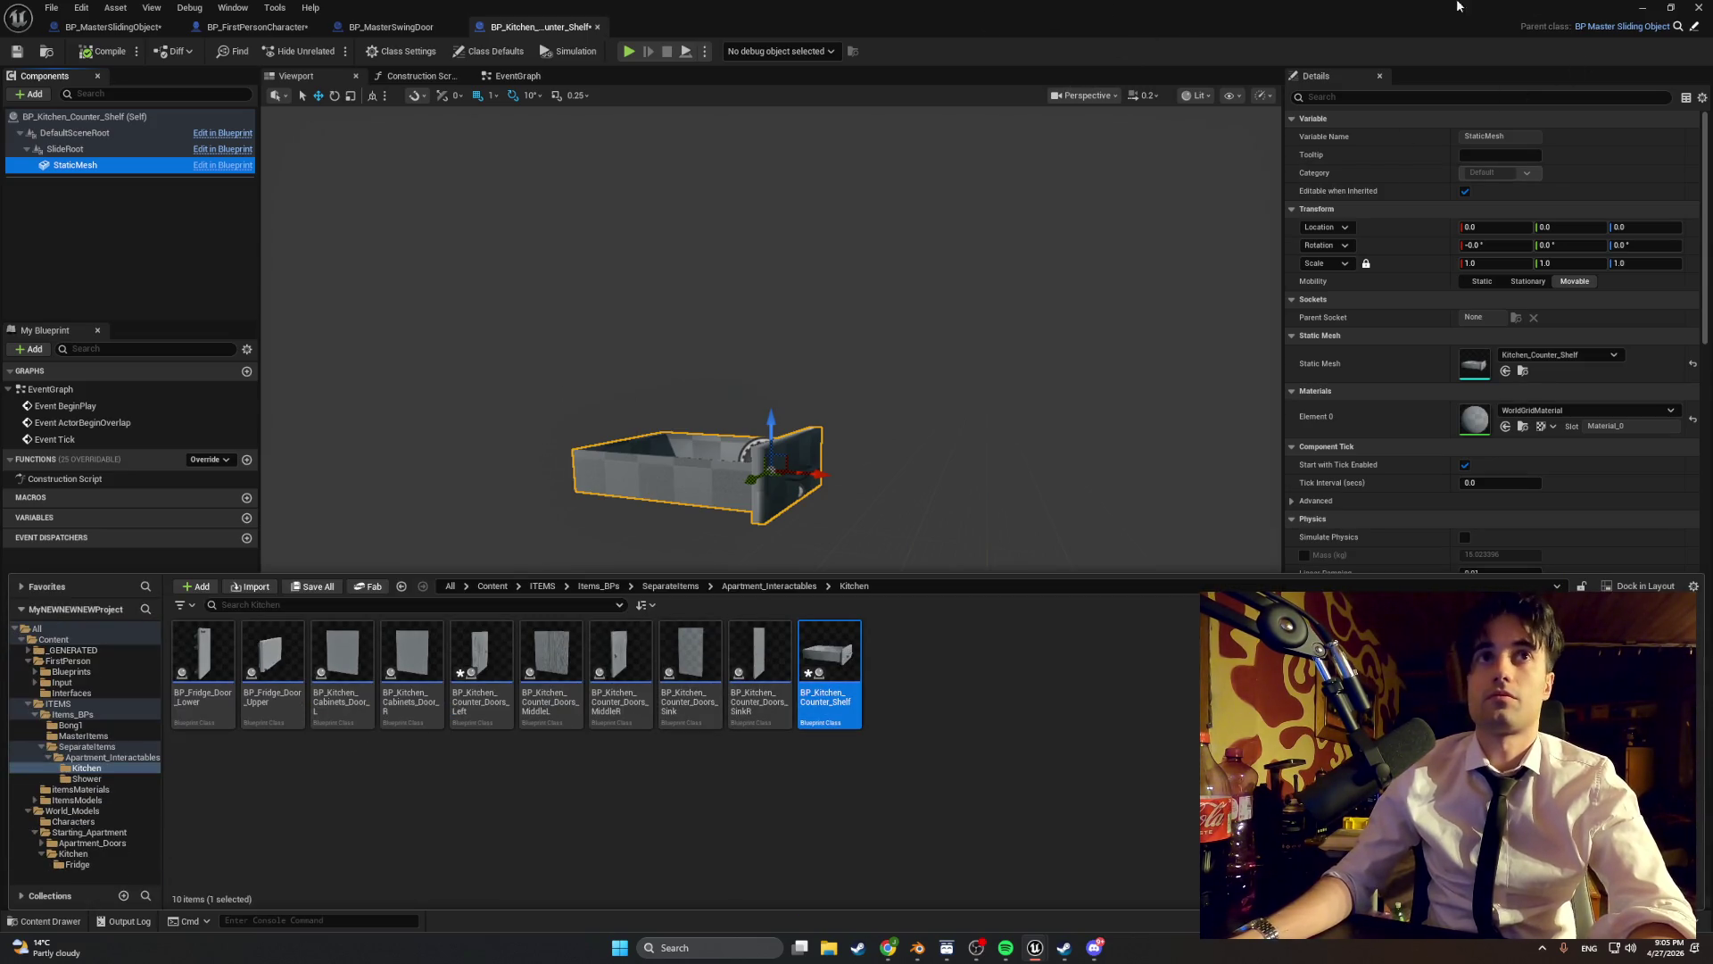
{"action": "left_click", "coordinate": [1642, 8]}
{"action": "right_click", "coordinate": [761, 614]}
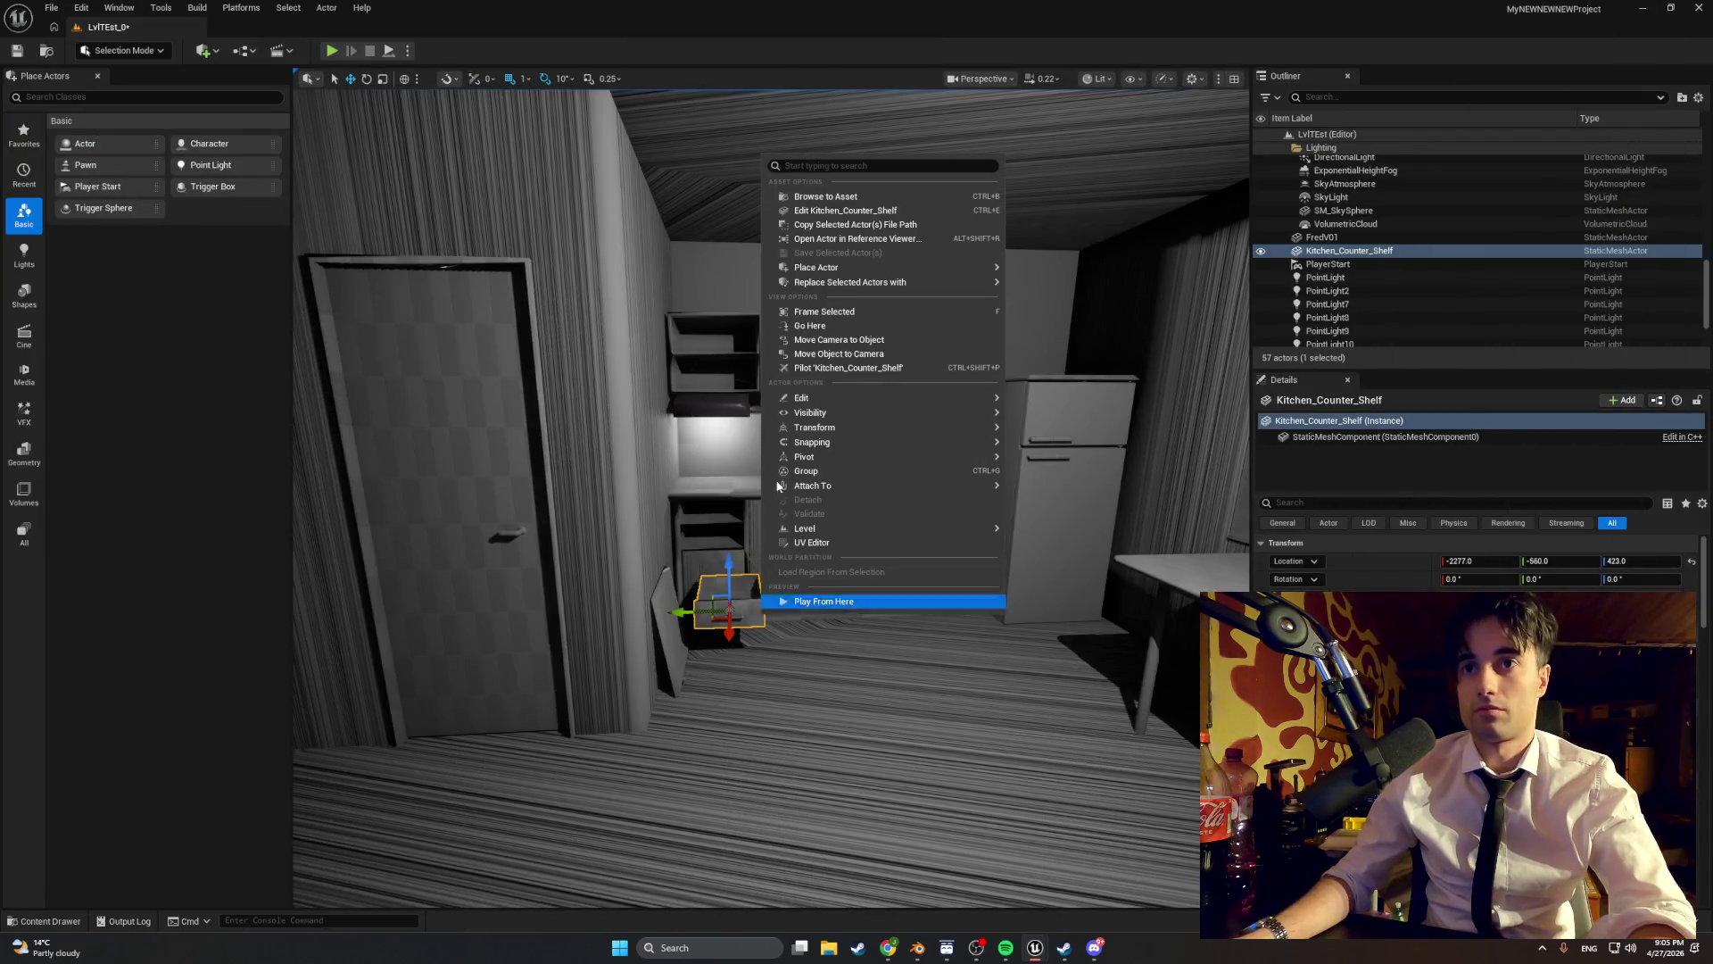
{"action": "left_click", "coordinate": [839, 195]}
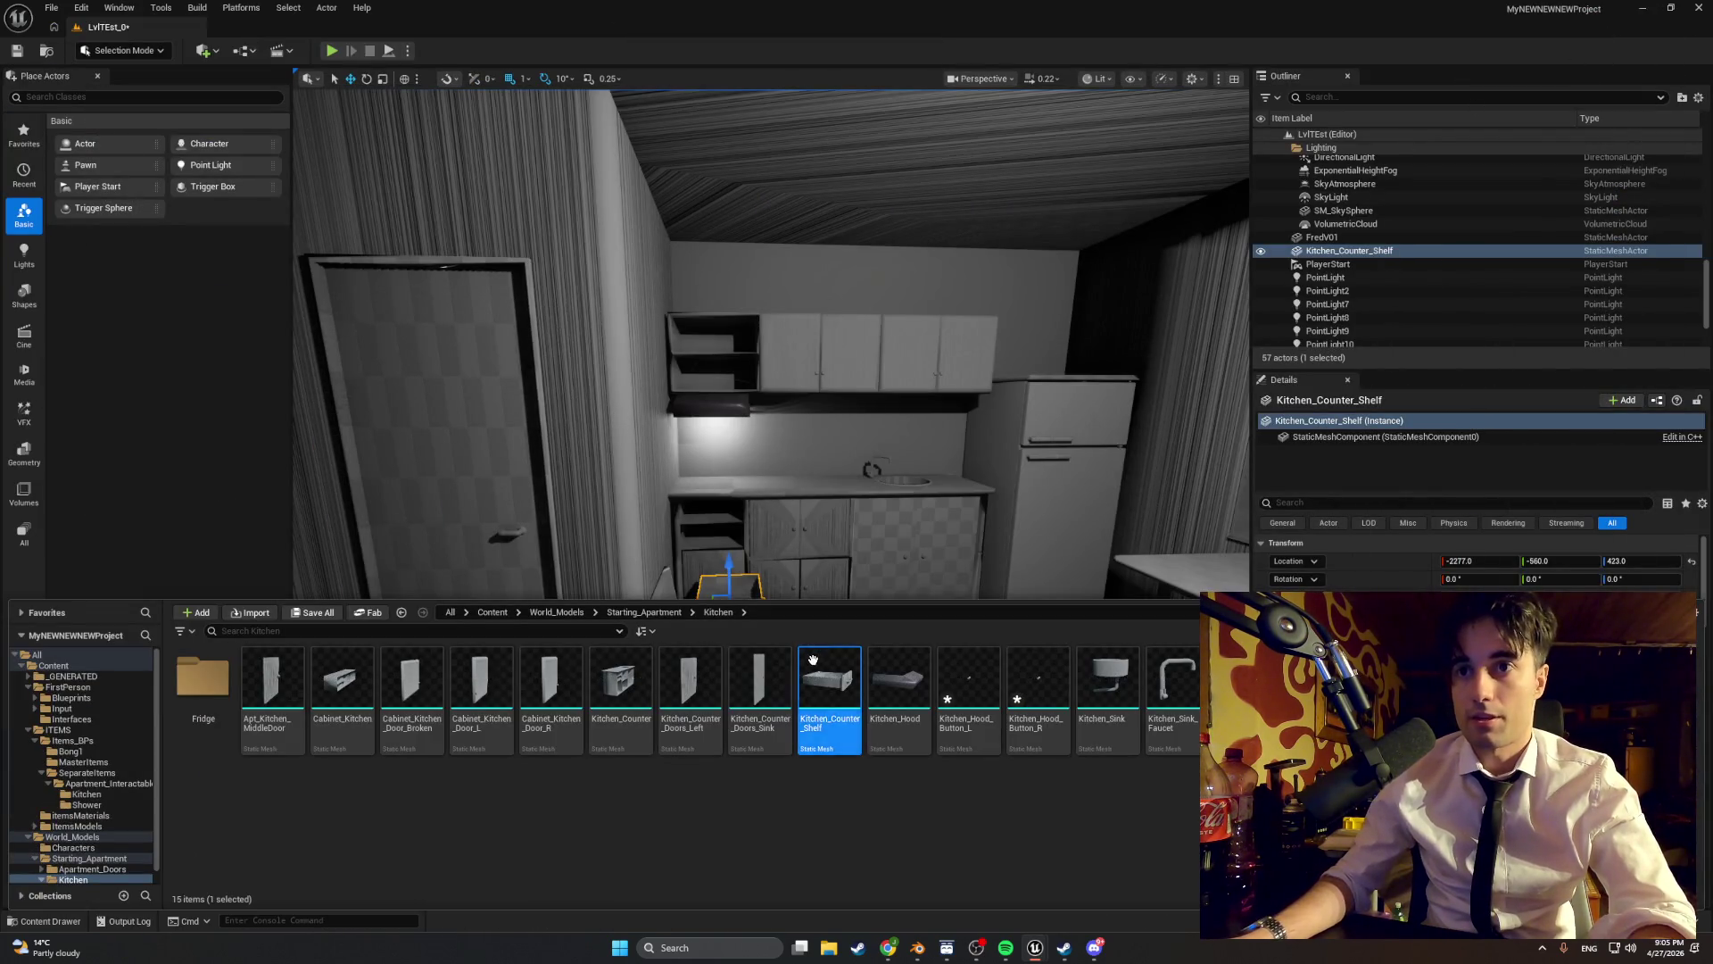
{"action": "double_click", "coordinate": [829, 678]}
{"action": "scroll", "coordinate": [1399, 389], "scroll_direction": "down", "scroll_amount": 10}
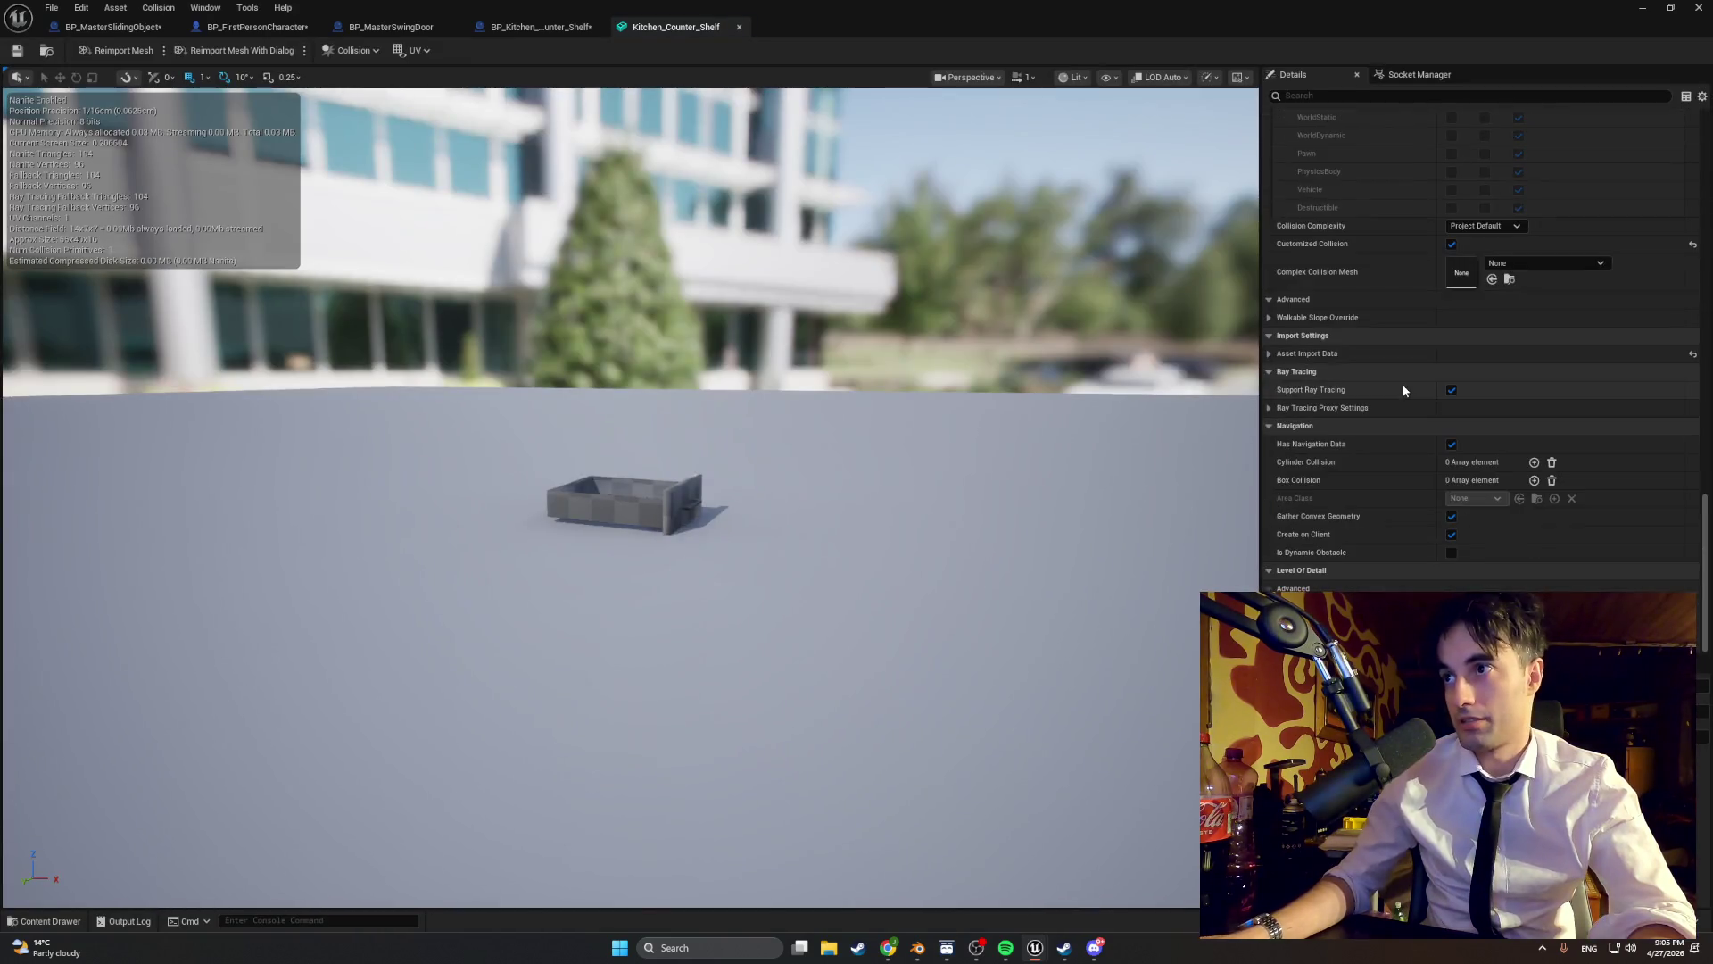
{"action": "left_click", "coordinate": [1485, 226]}
{"action": "left_click", "coordinate": [1508, 279]}
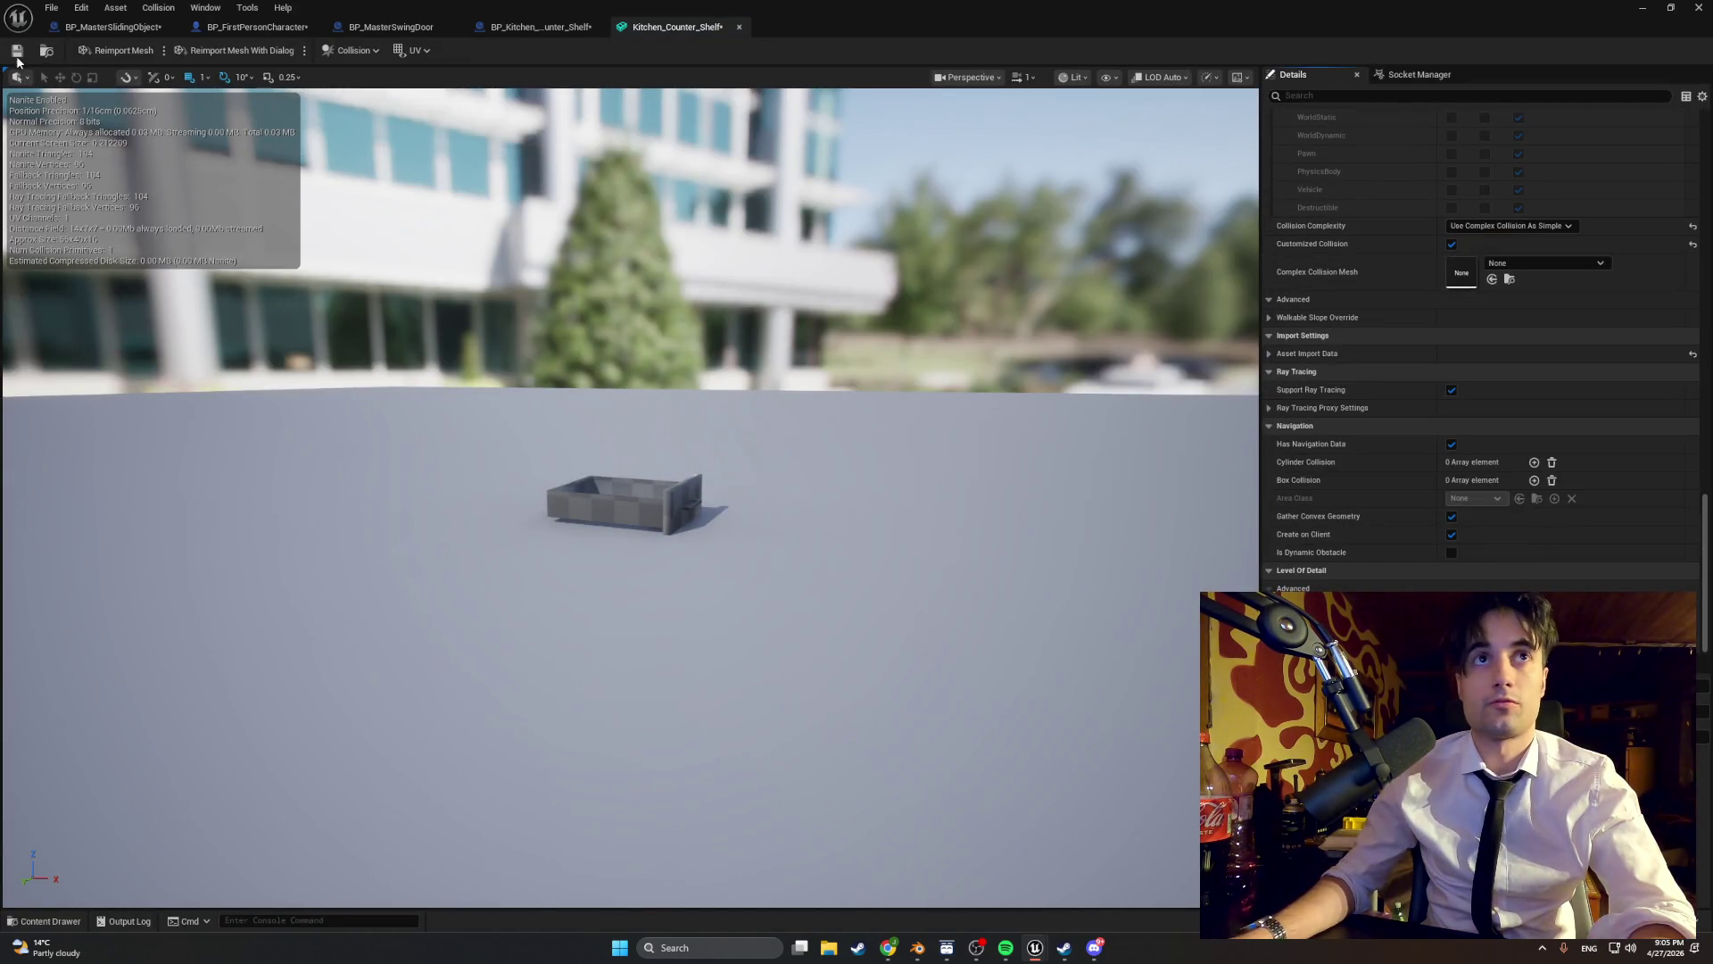
{"action": "left_click", "coordinate": [17, 53]}
- Replace the placed static shelf with BP_Kitchen_Counter_Shelf and start a play-test
{"action": "left_click", "coordinate": [1641, 9]}
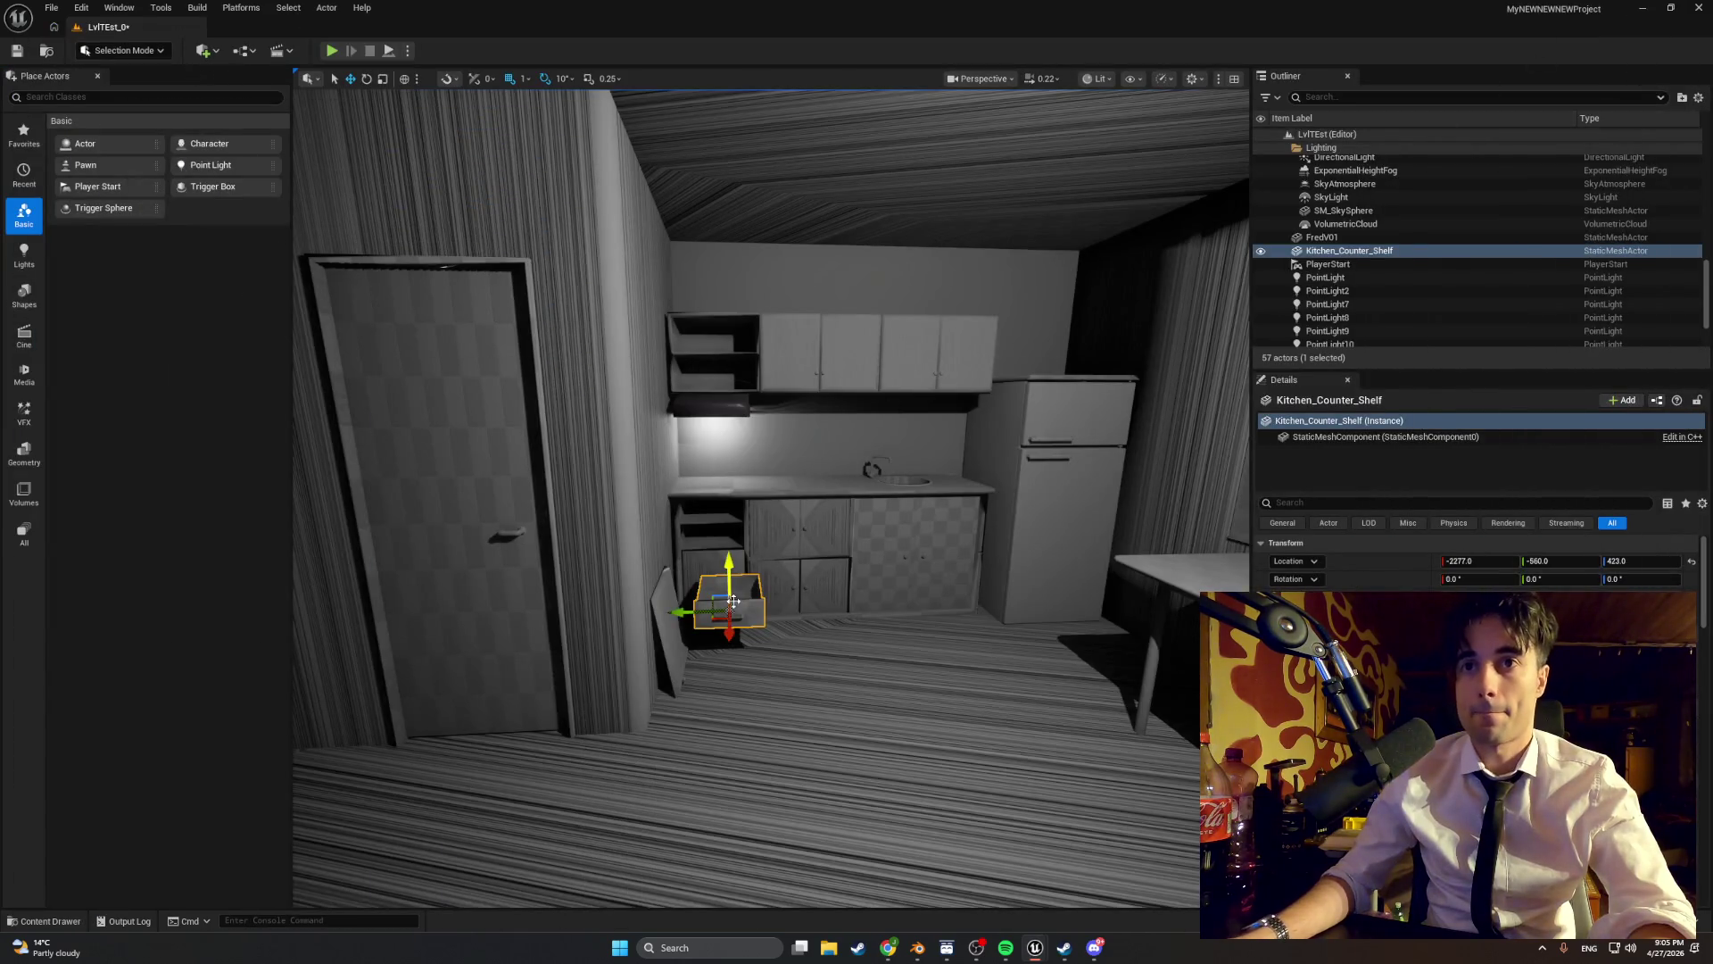
{"action": "key", "text": "Delete"}
{"action": "key", "text": "ctrl+space"}
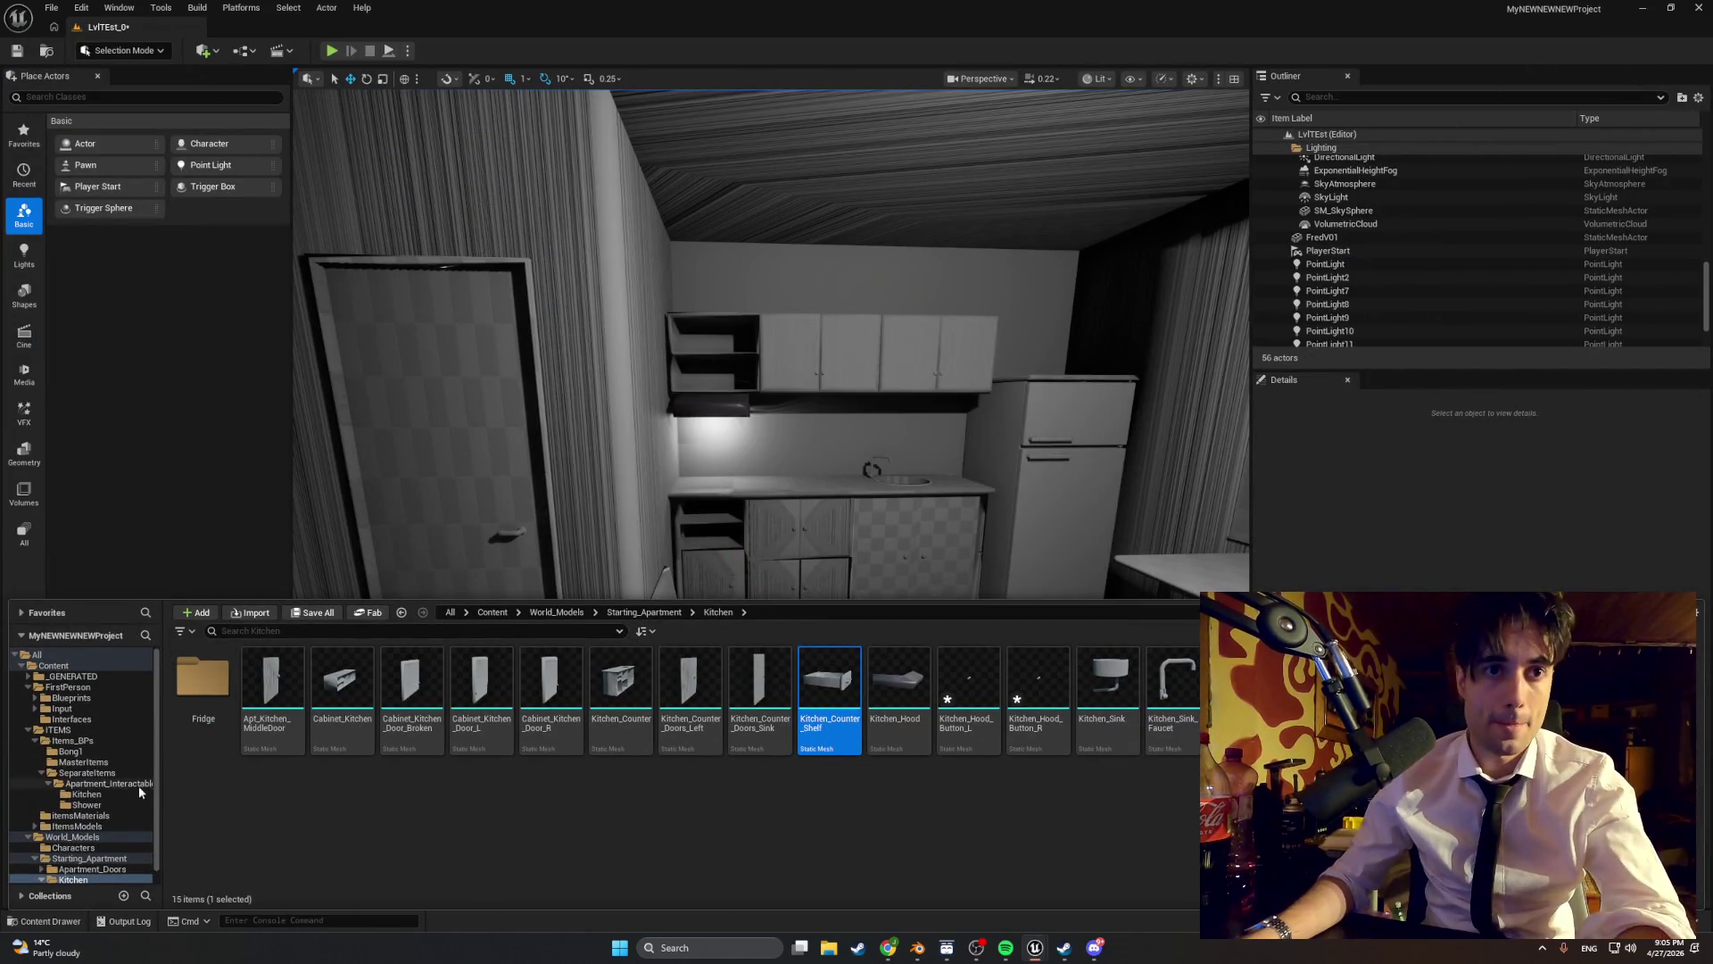
{"action": "left_click", "coordinate": [87, 795]}
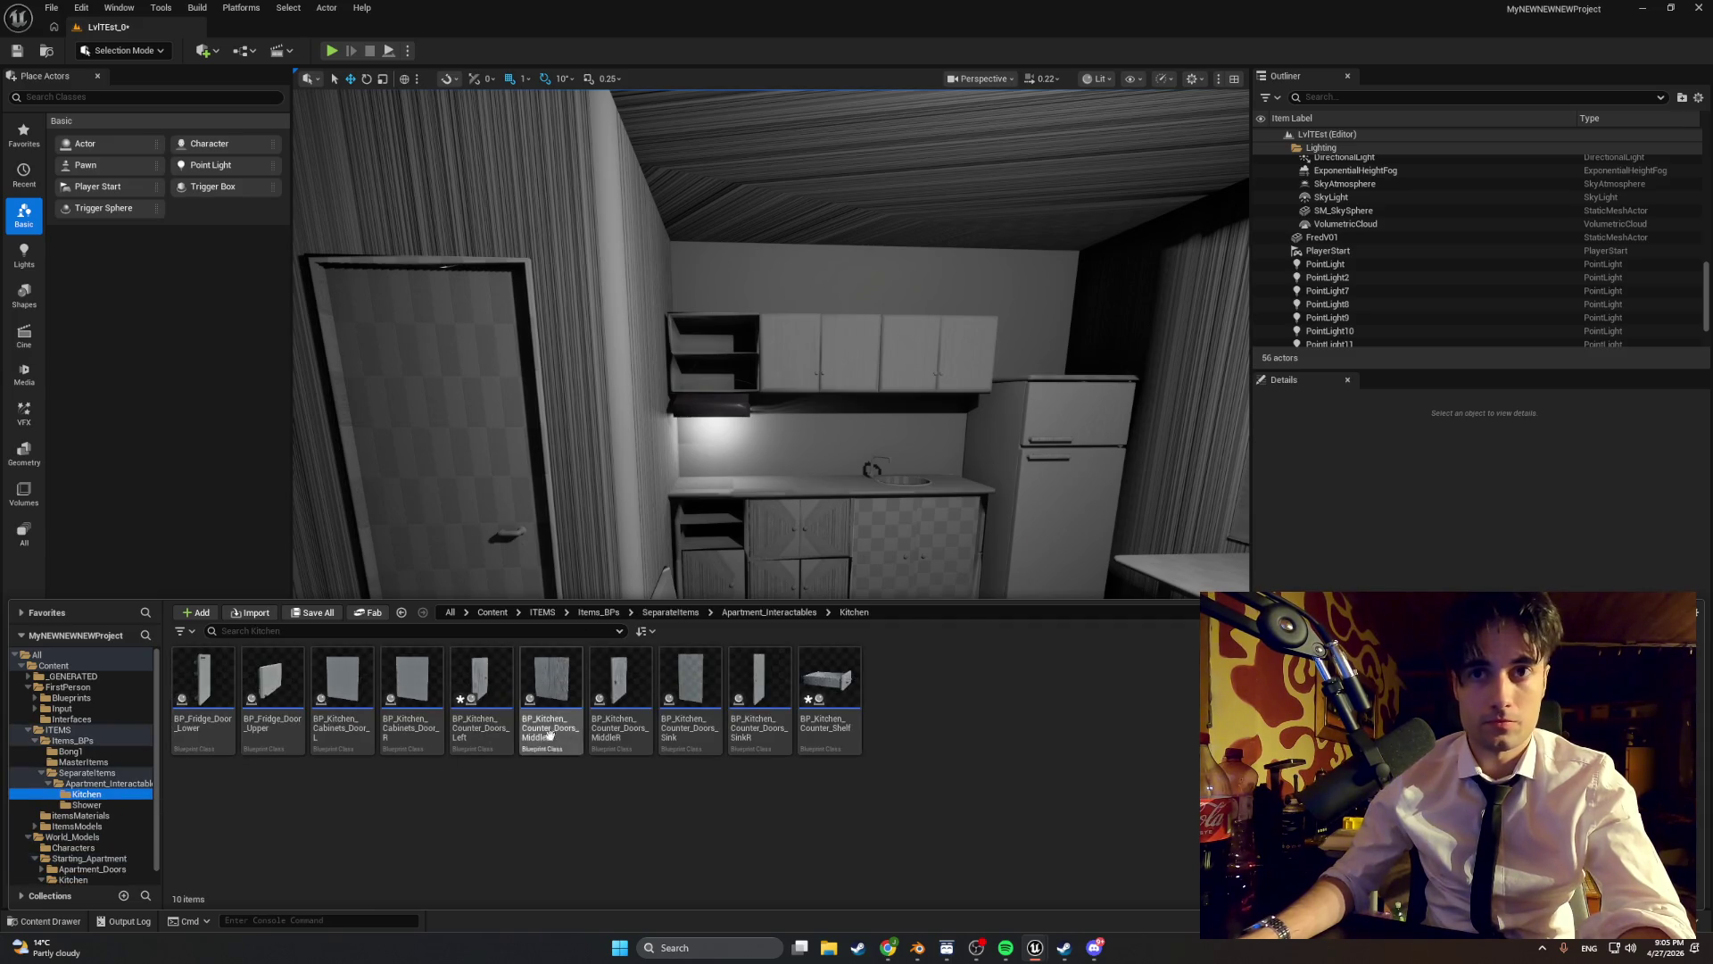
{"action": "left_click", "coordinate": [830, 670]}
{"action": "mouse_move", "coordinate": [870, 650]}
{"action": "left_mouse_down"}
{"action": "mouse_move", "coordinate": [803, 680]}
{"action": "mouse_move", "coordinate": [804, 615]}
{"action": "left_mouse_up"}
{"action": "left_click", "coordinate": [330, 51]}
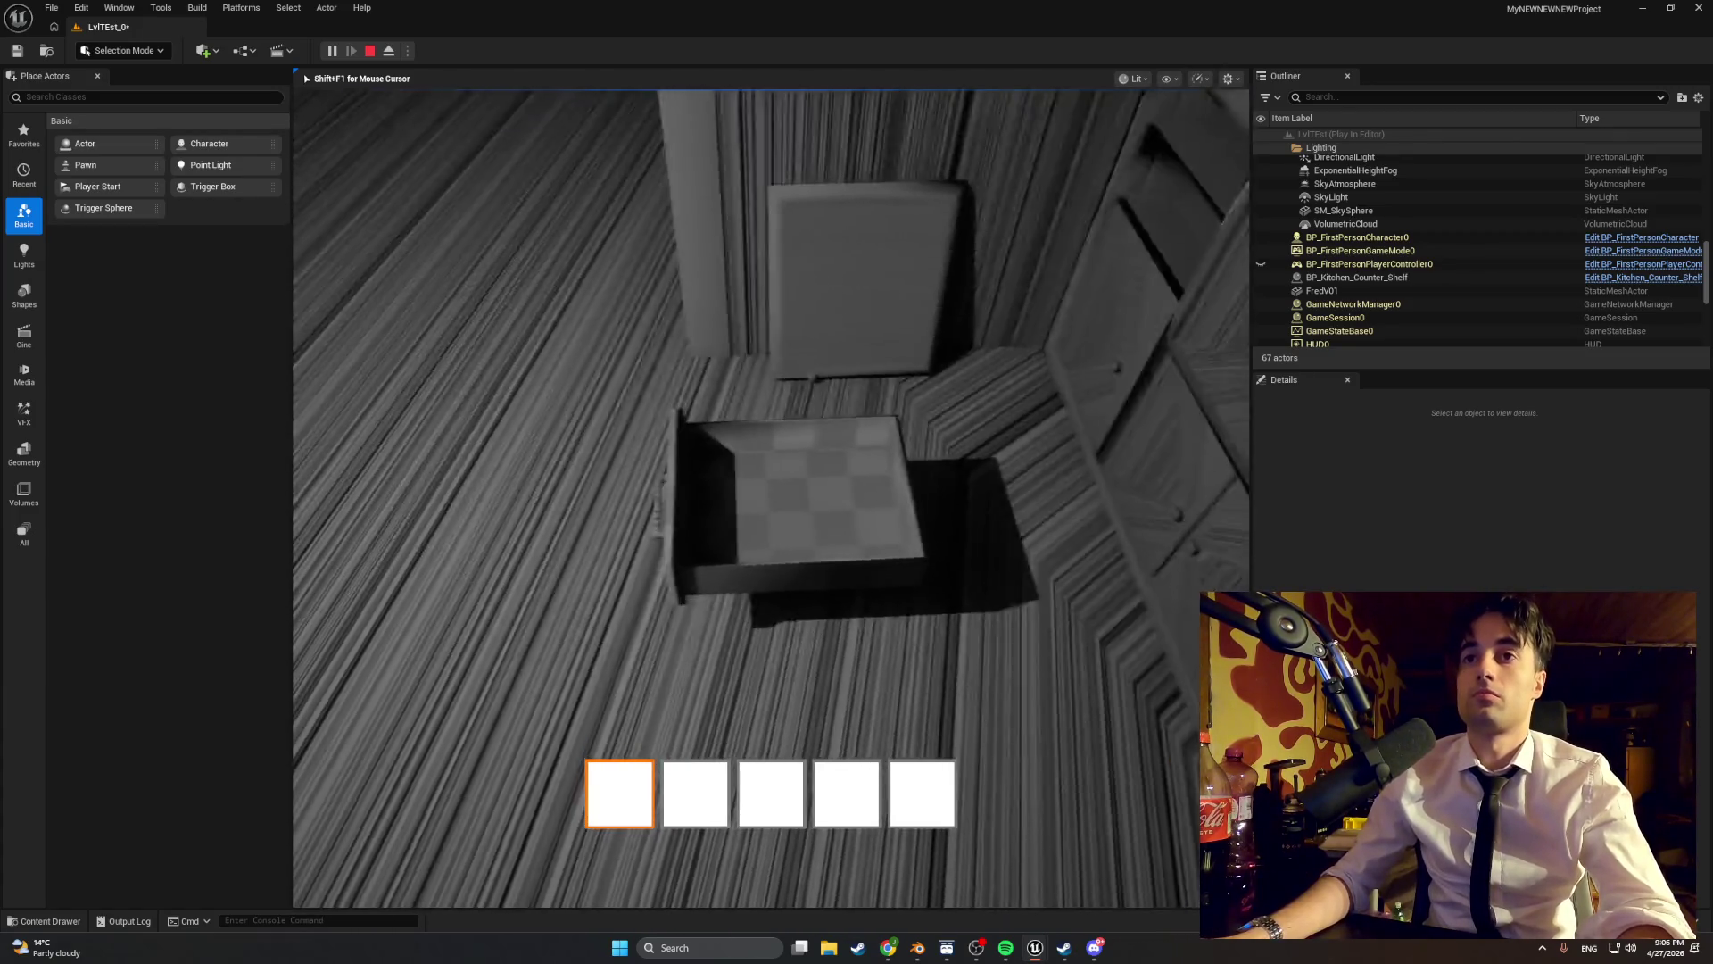
- Stop the drawer play-test, run the level a second time, and stop again
{"action": "key", "text": "Escape"}
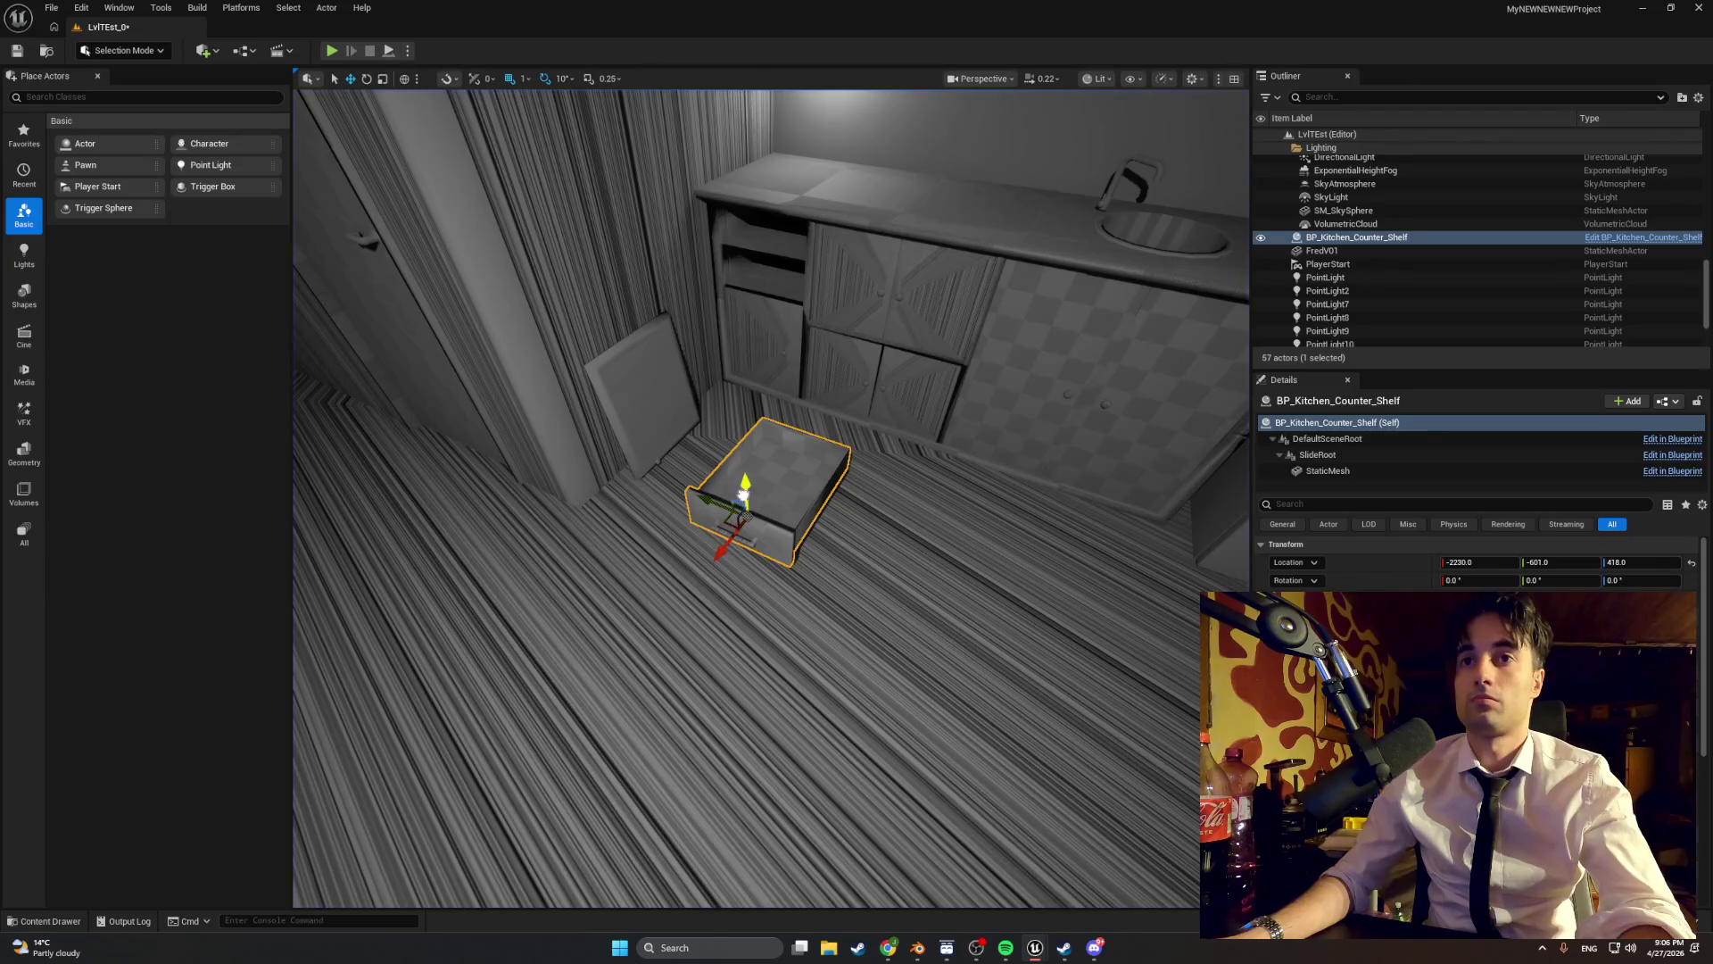
{"action": "left_click", "coordinate": [331, 50]}
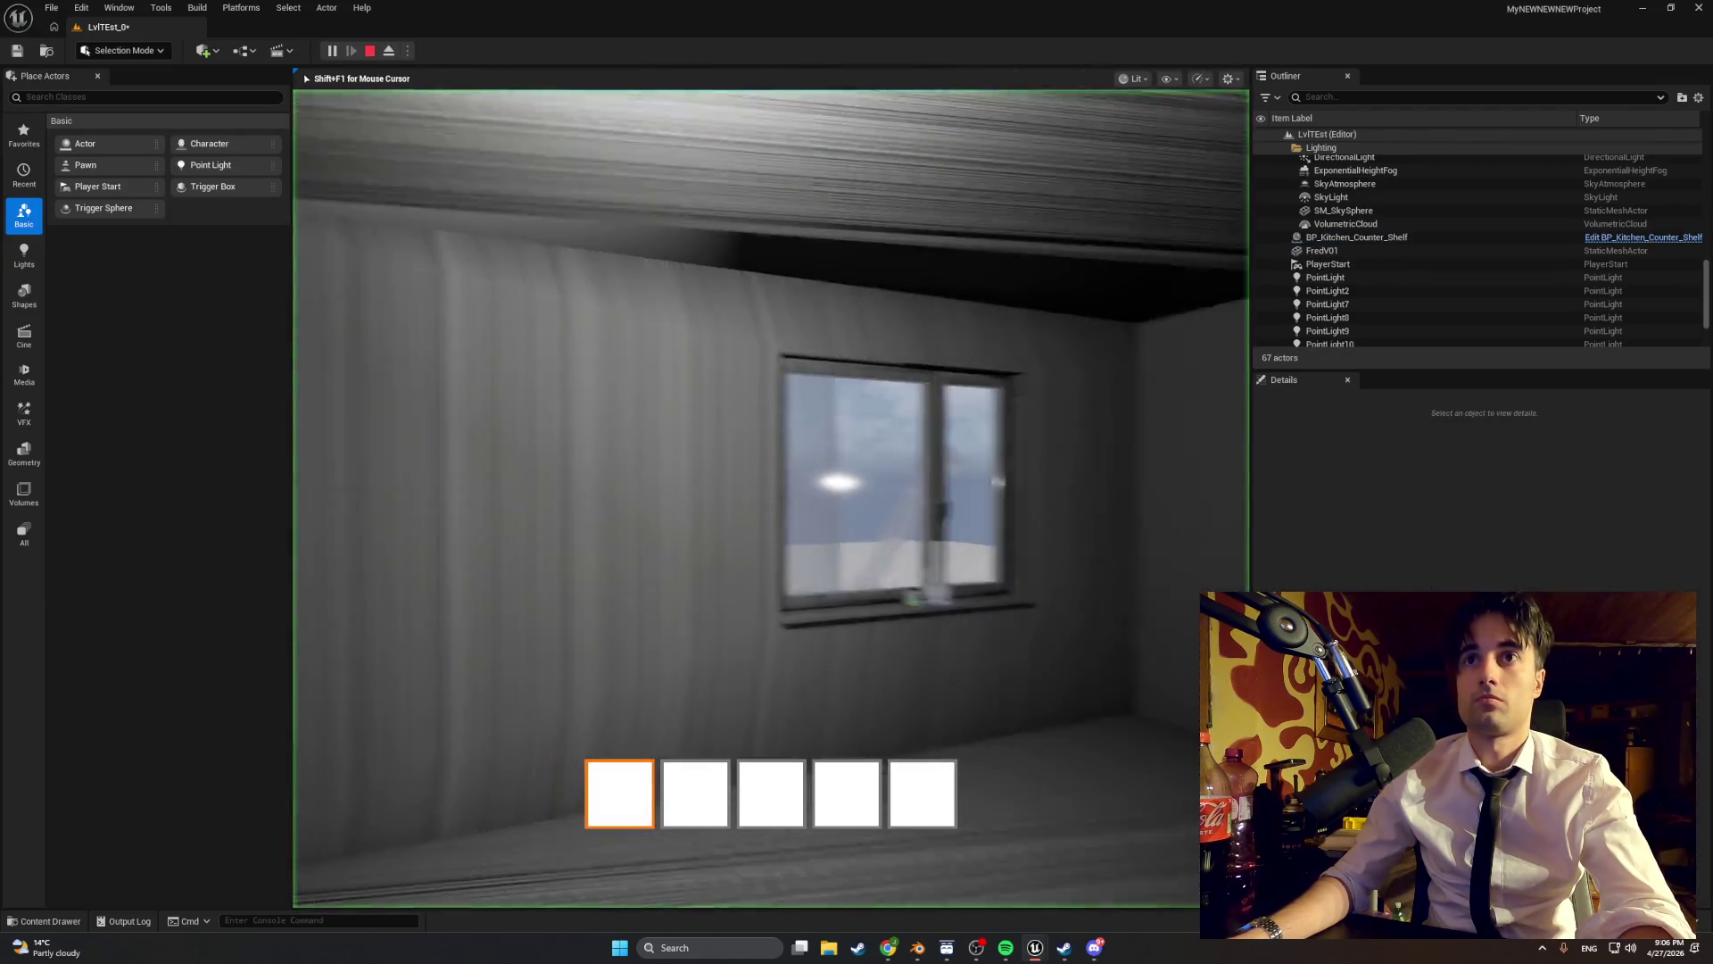
{"action": "key", "text": "Escape"}
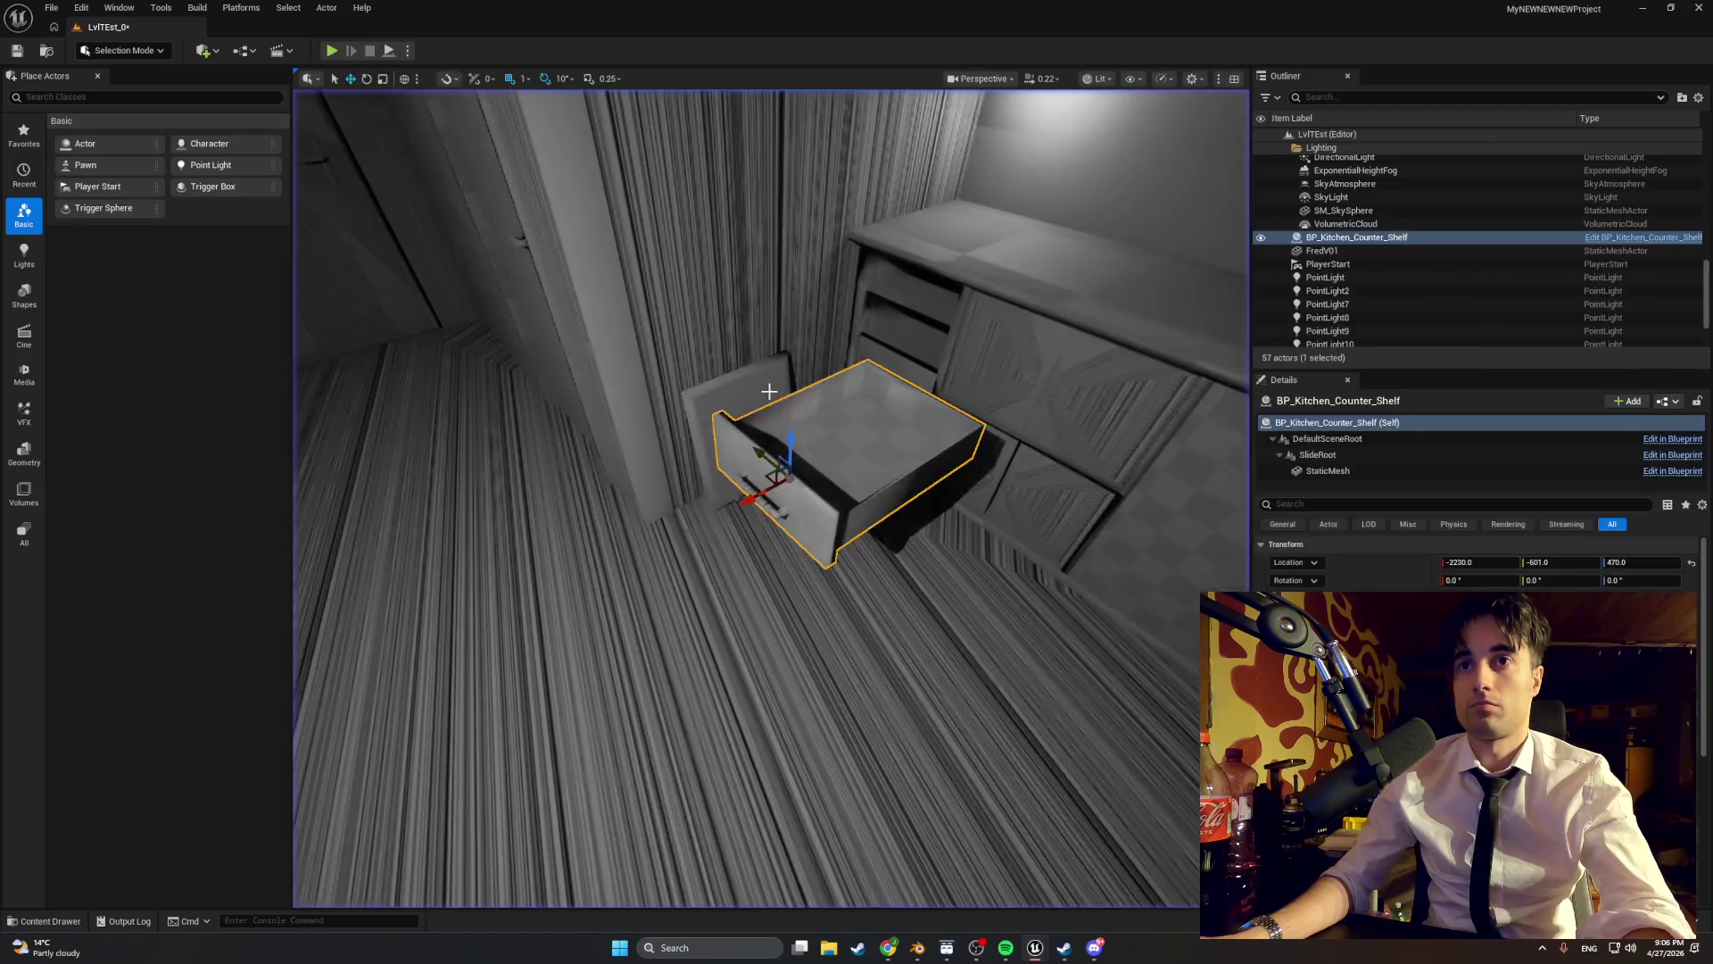
{"action": "key", "text": "ctrl+space"}
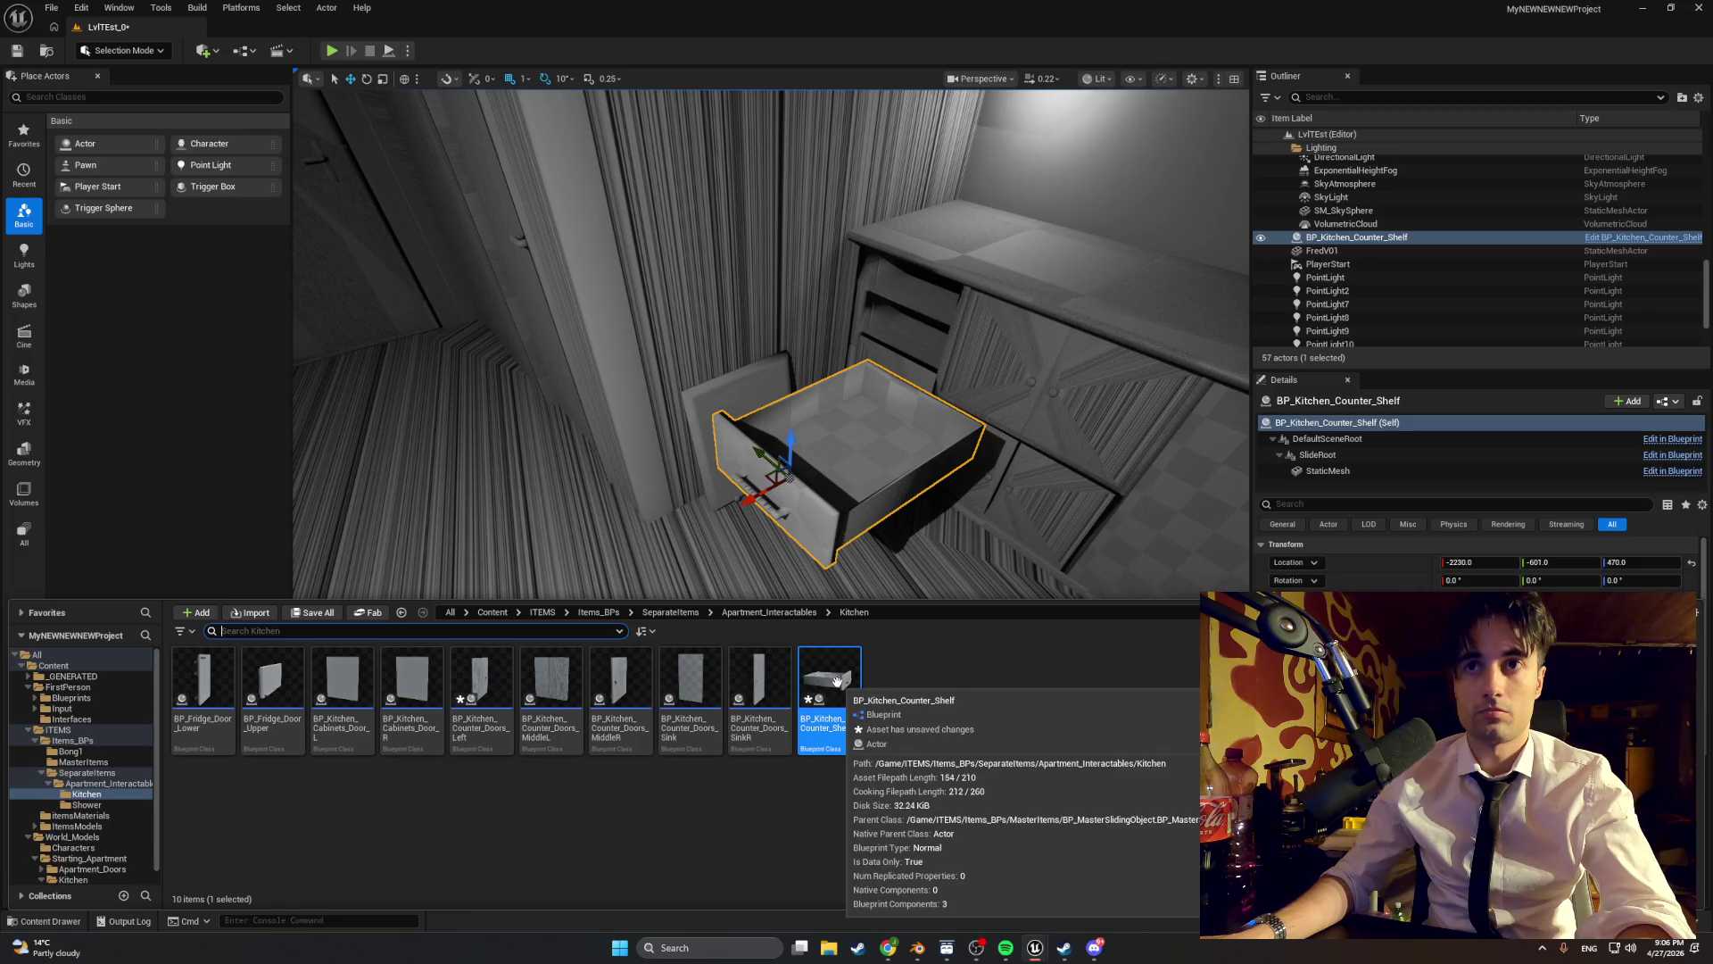
- Open BP_Kitchen_Counter_Shelf, check its EventGraph and Viewport, then show its Class Defaults
{"action": "right_click", "coordinate": [834, 513]}
{"action": "left_click", "coordinate": [891, 114]}
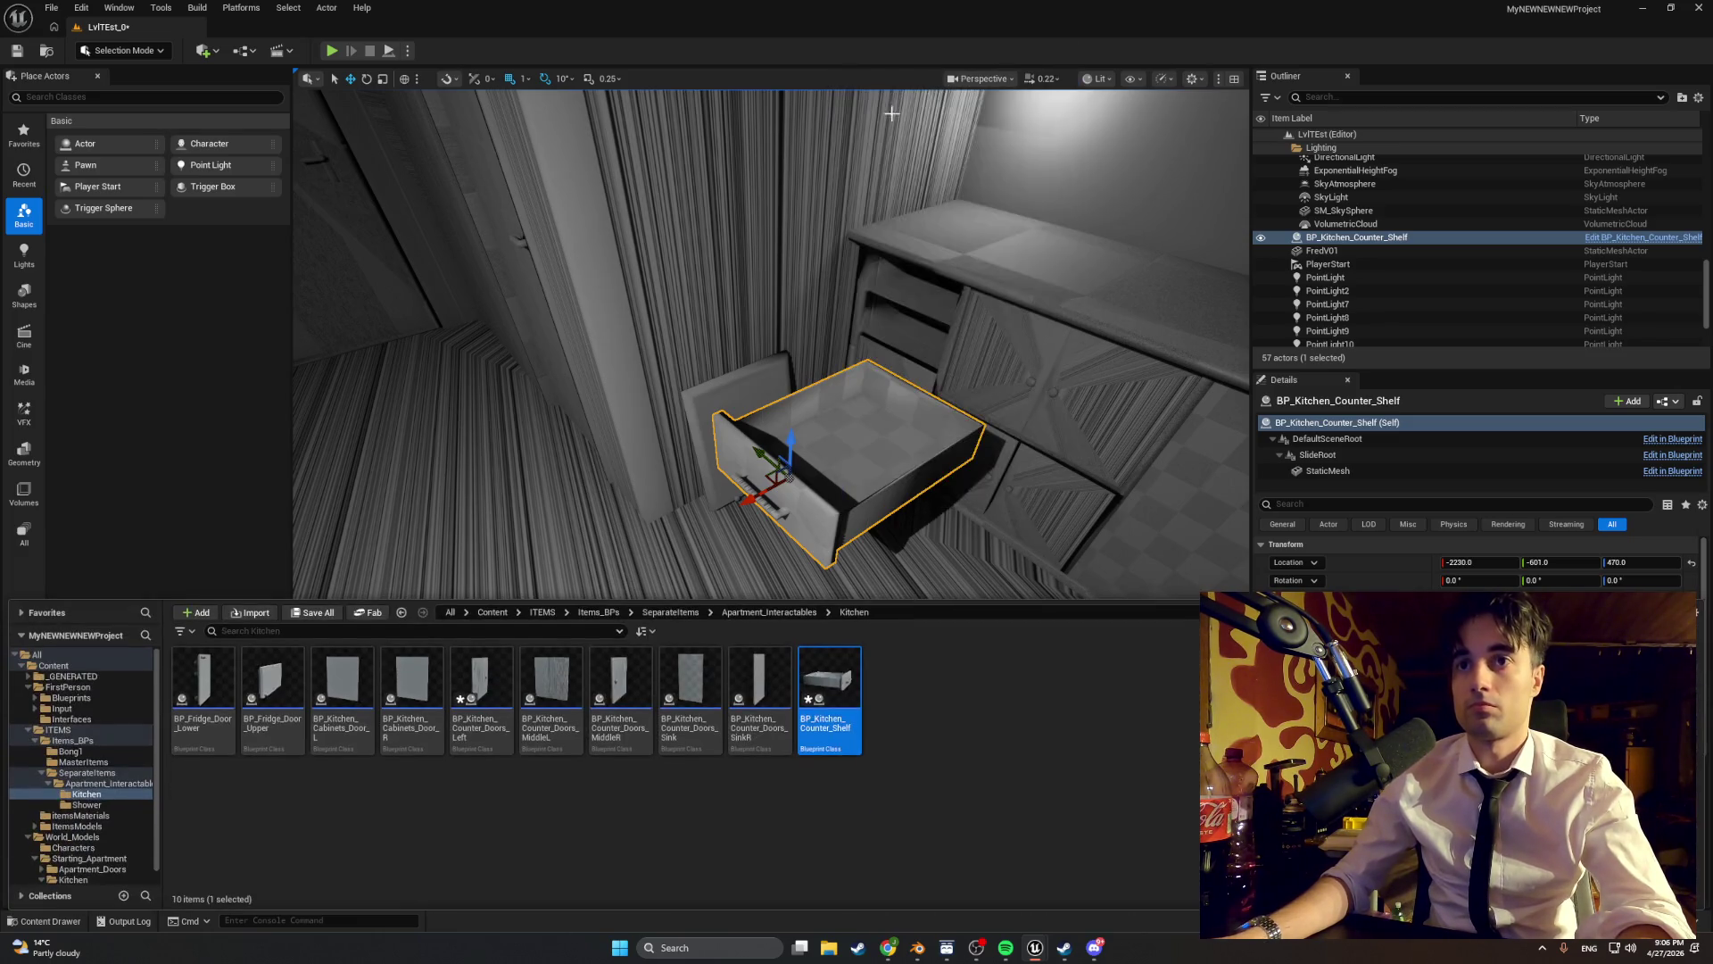
{"action": "double_click", "coordinate": [834, 687]}
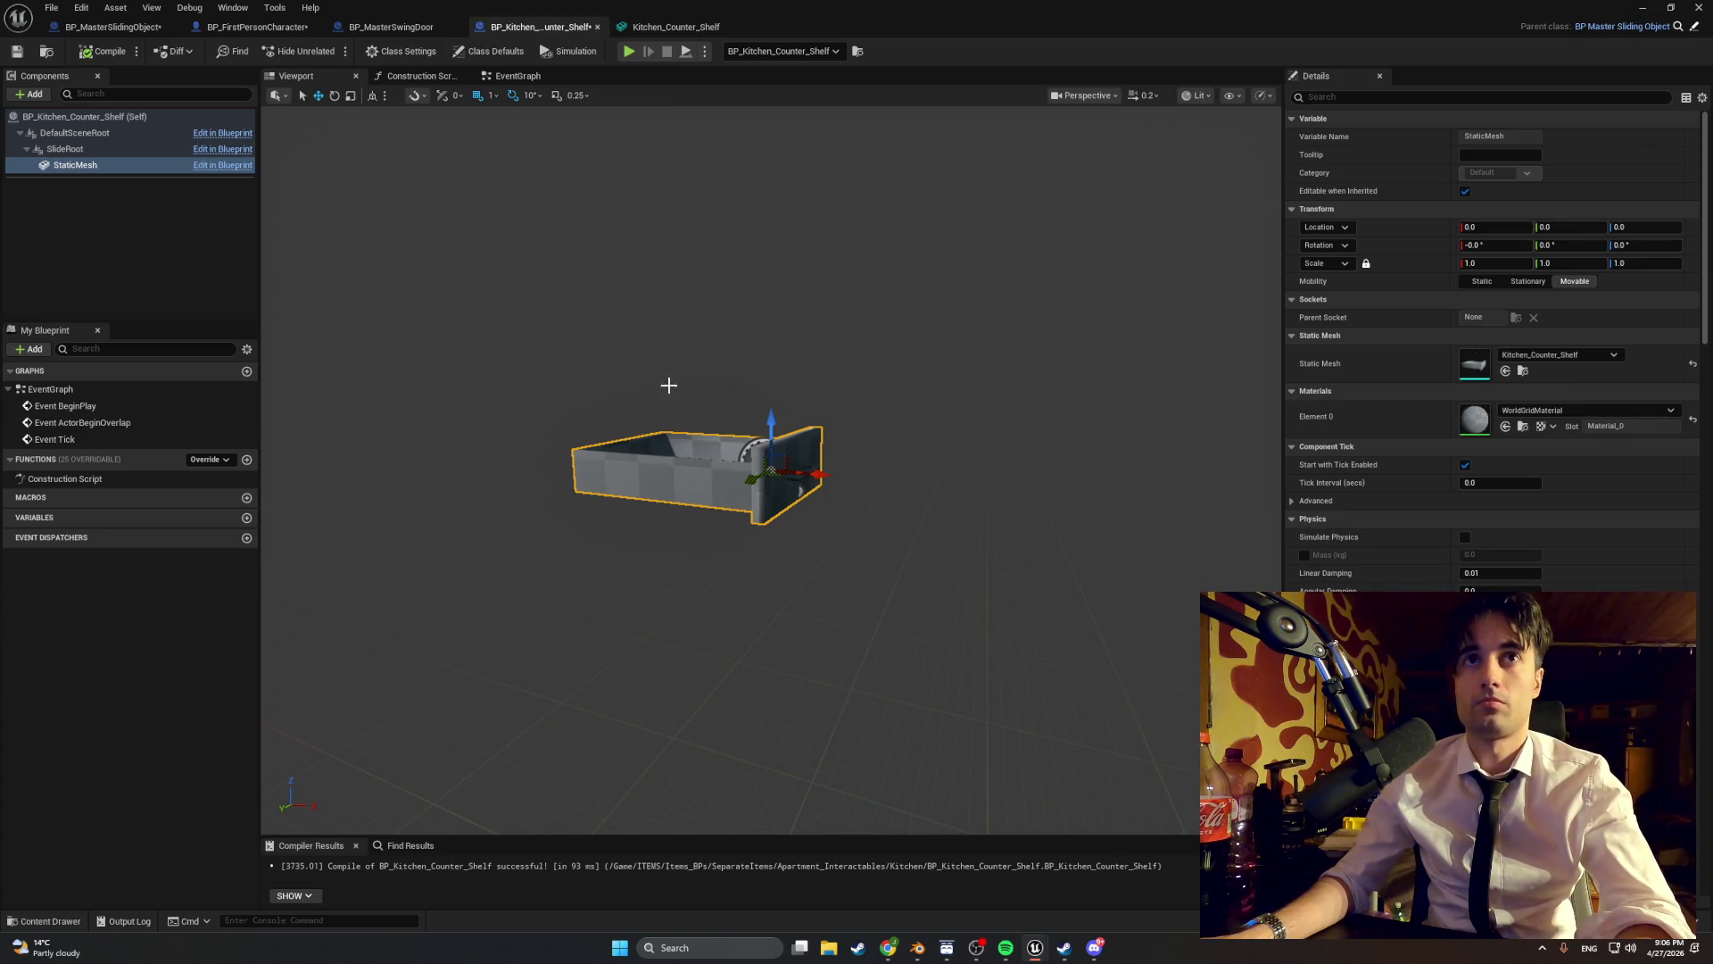
{"action": "left_click", "coordinate": [513, 76]}
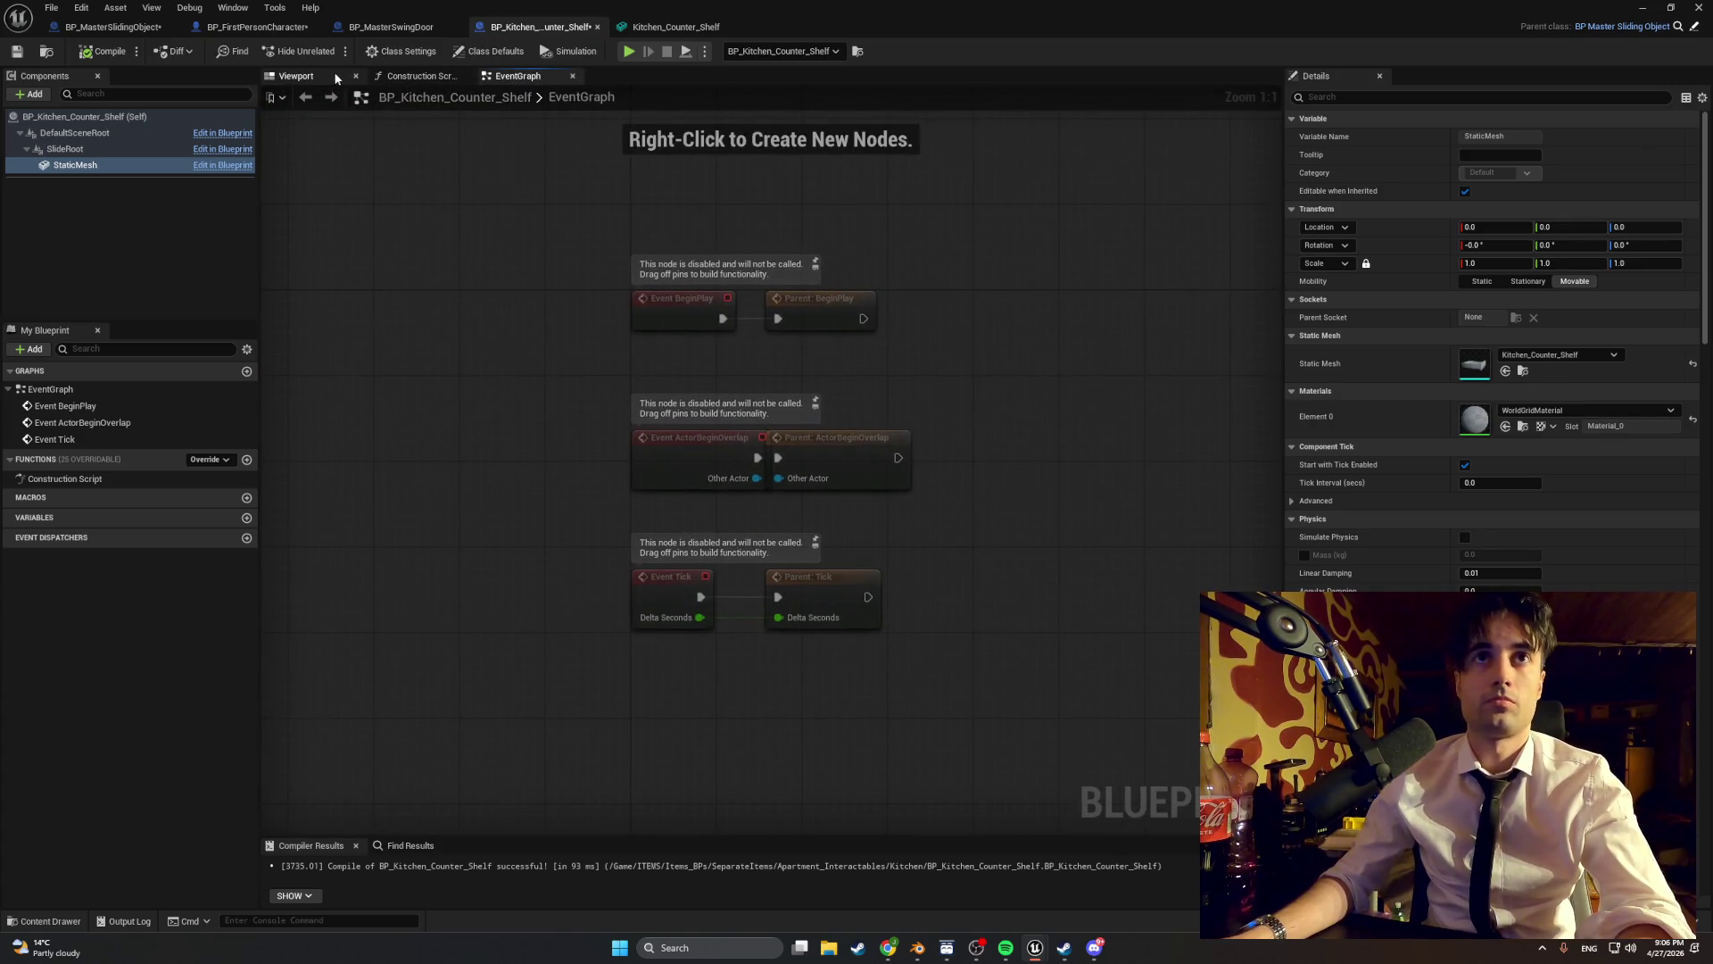
{"action": "left_click", "coordinate": [332, 77]}
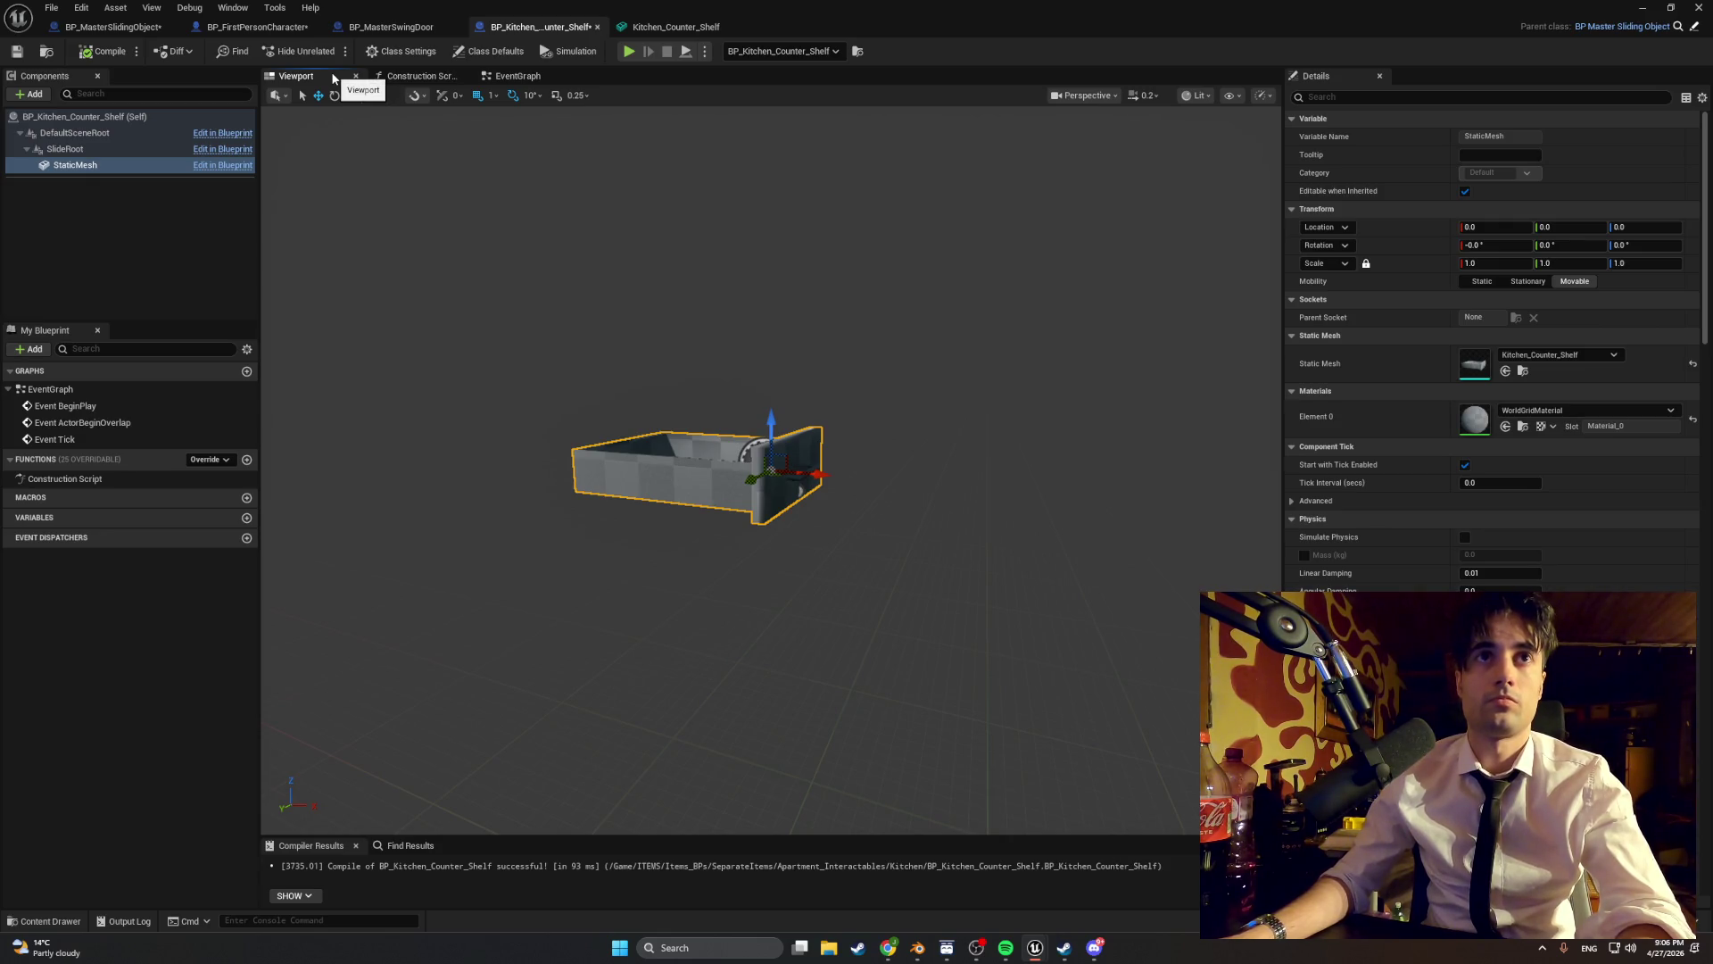
{"action": "left_click", "coordinate": [473, 52]}
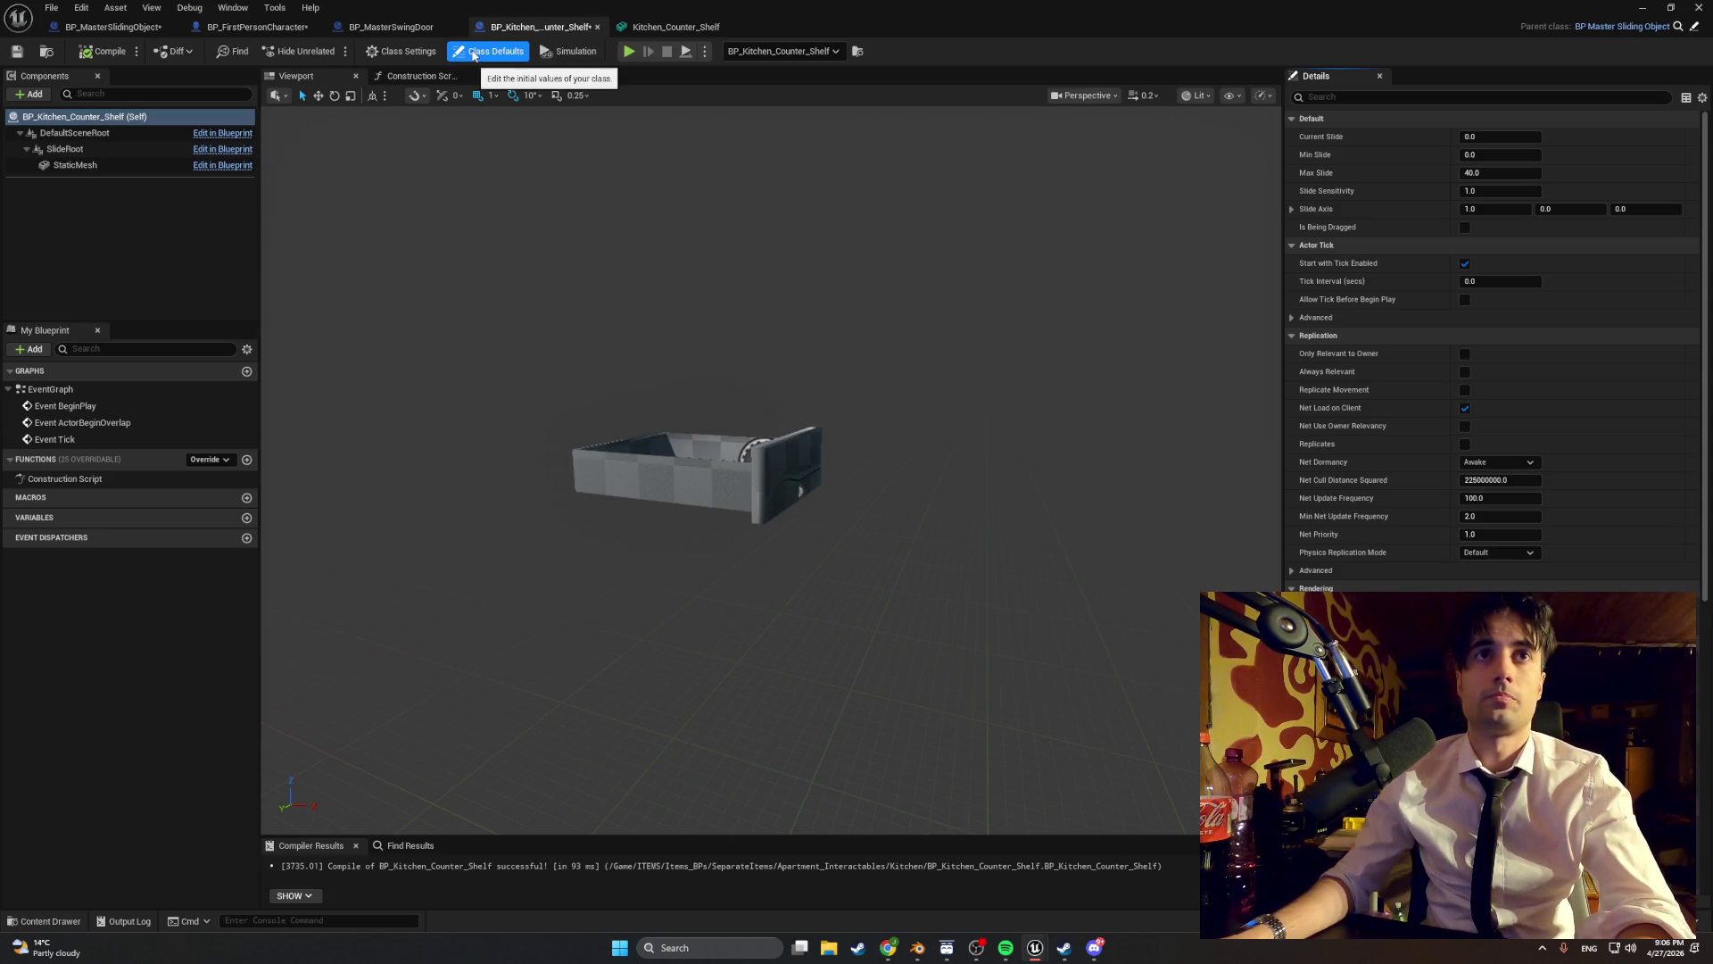
{"action": "left_click", "coordinate": [113, 27]}
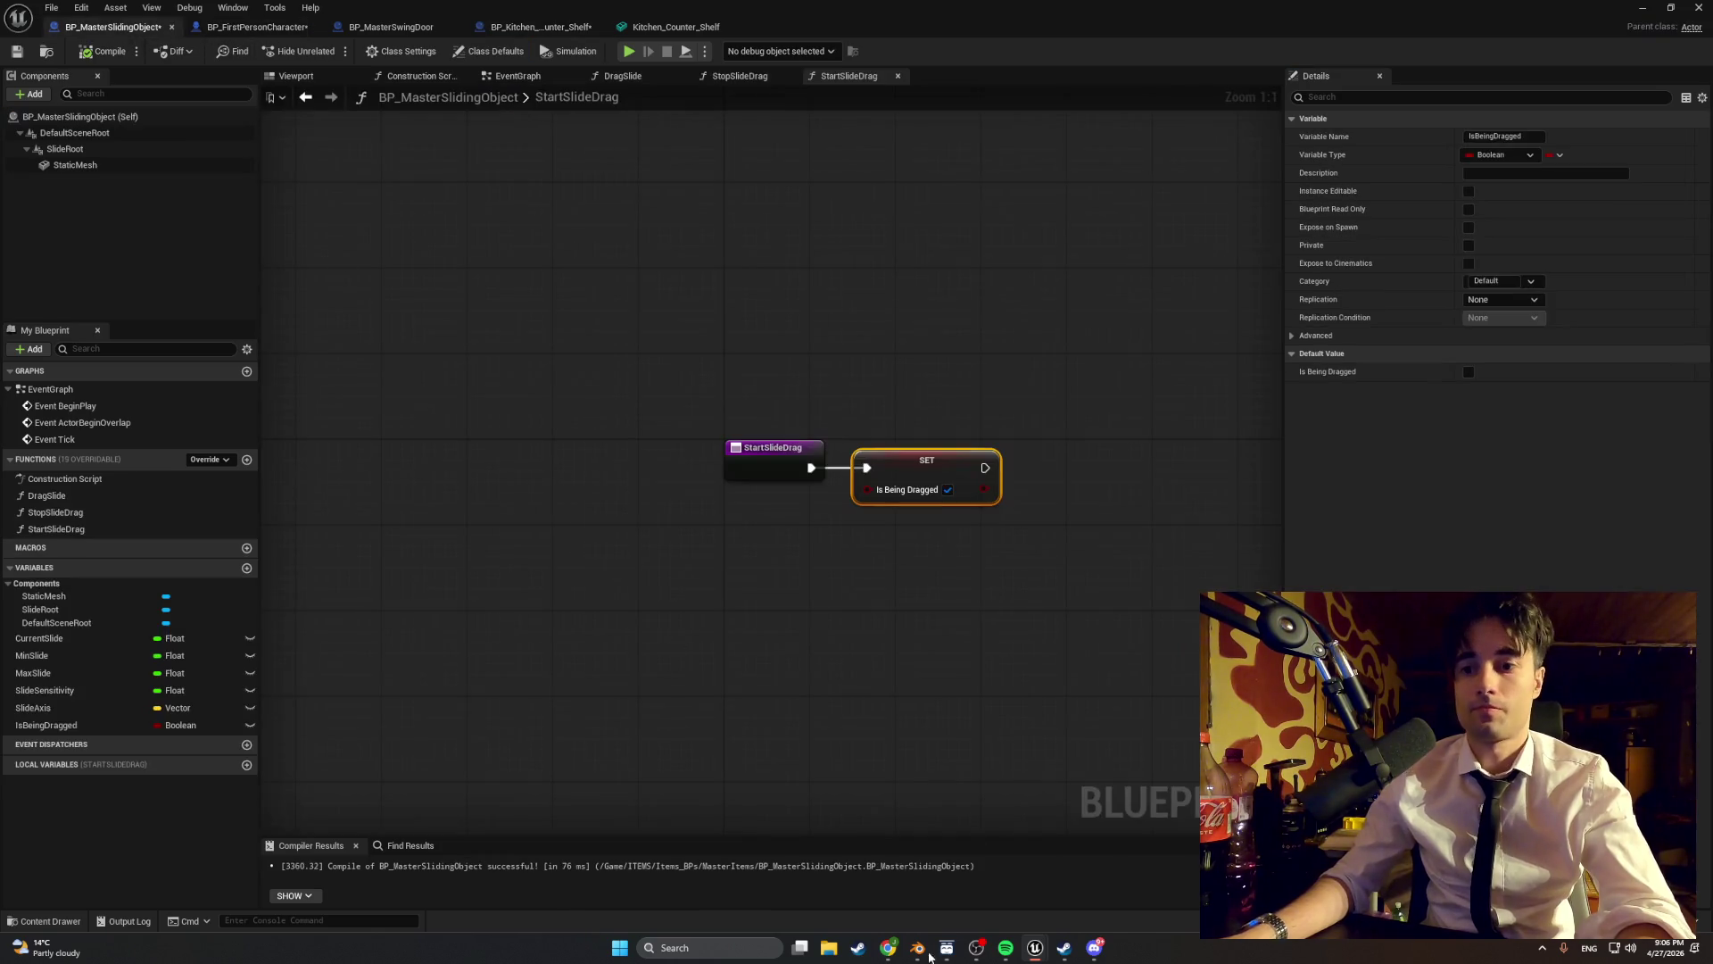
- In BP_FirstPersonCharacter, zoom and pan the EventGraph onto the Camera Input comment
{"action": "left_click", "coordinate": [259, 29]}
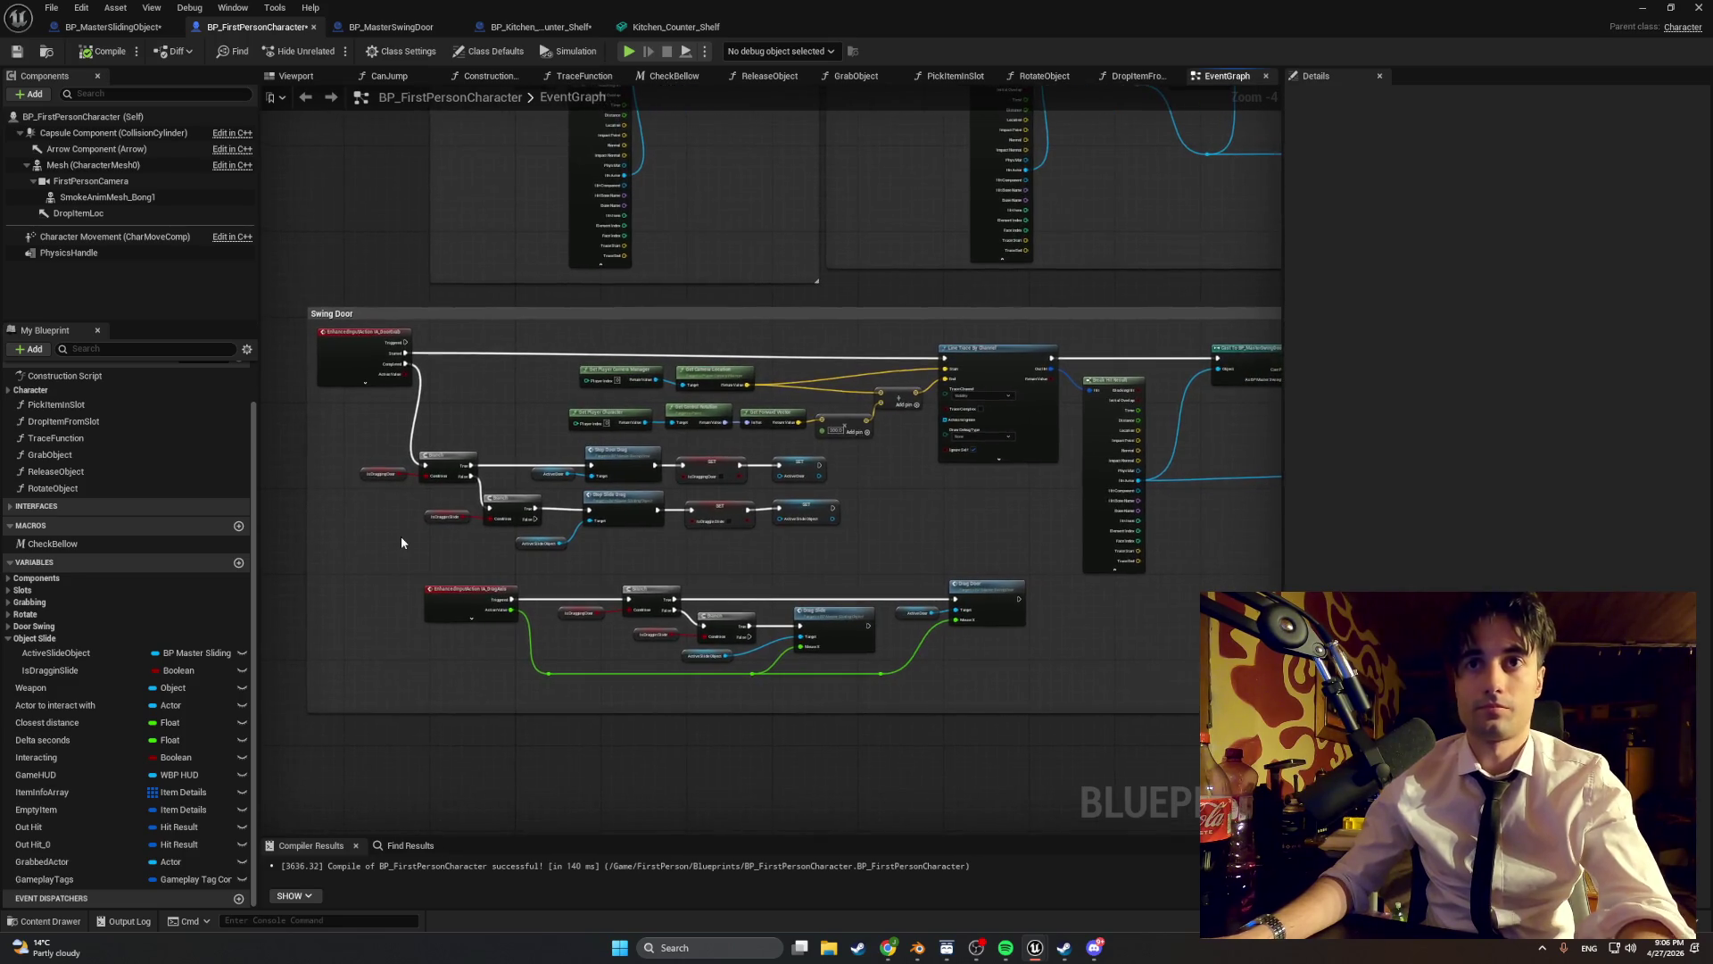
{"action": "scroll", "coordinate": [405, 538], "scroll_direction": "down", "scroll_amount": 4}
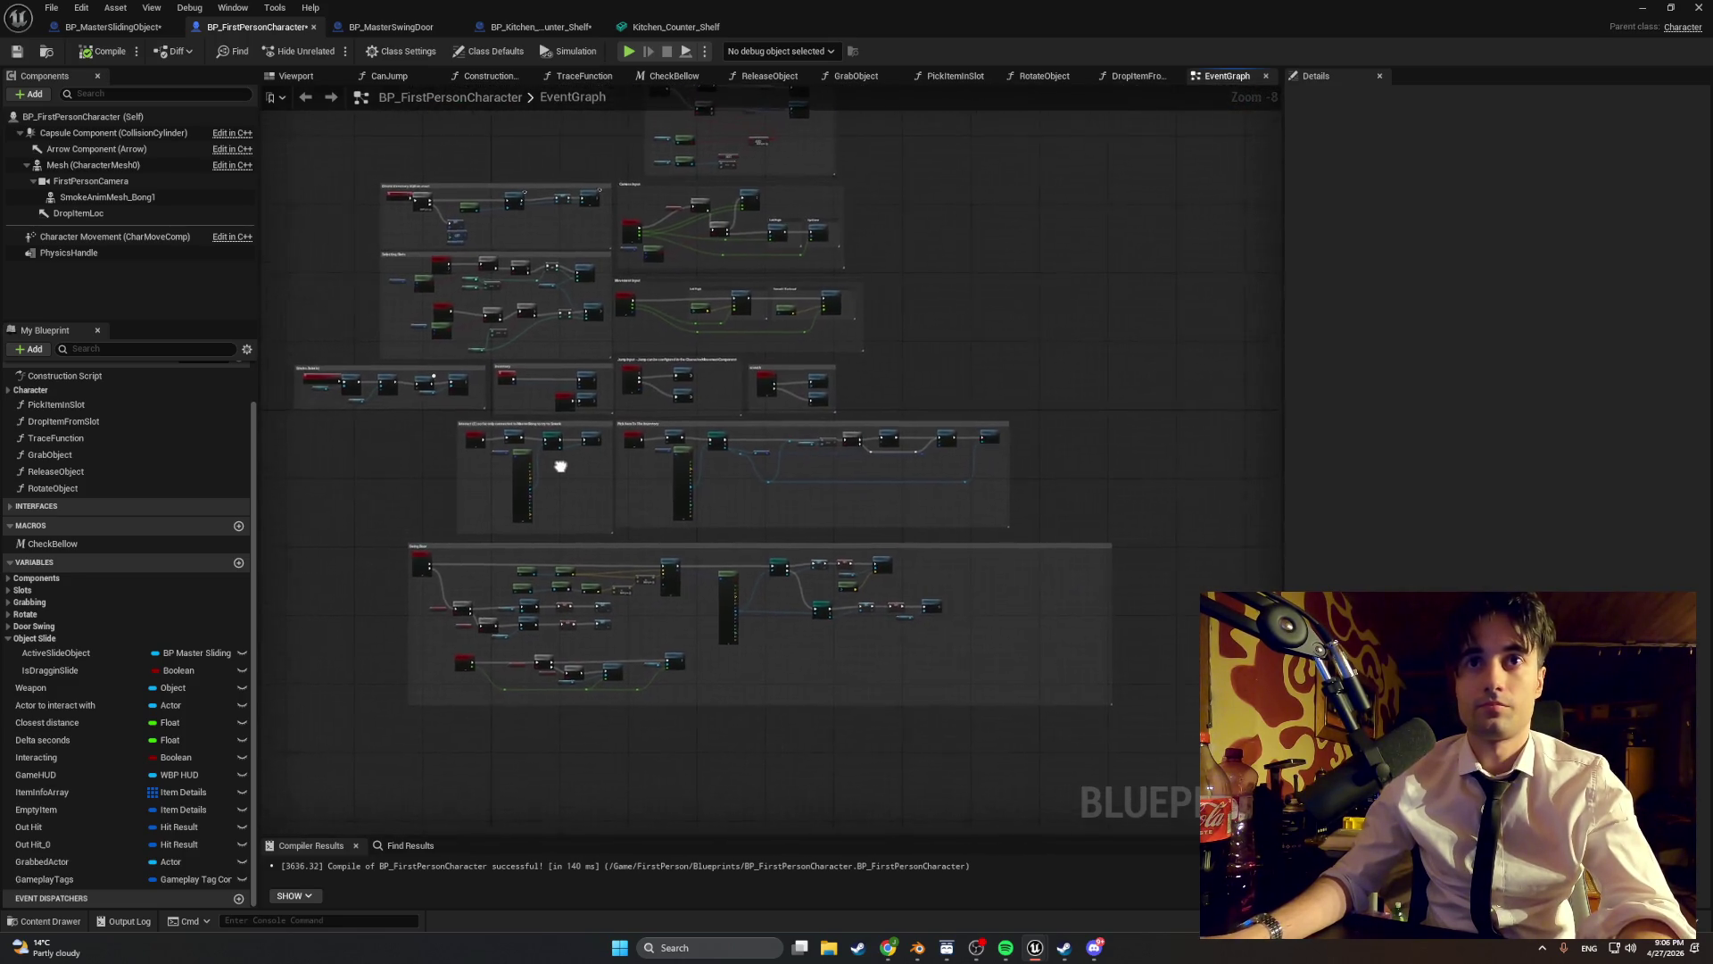
{"action": "scroll", "coordinate": [724, 283], "scroll_direction": "up", "scroll_amount": 3}
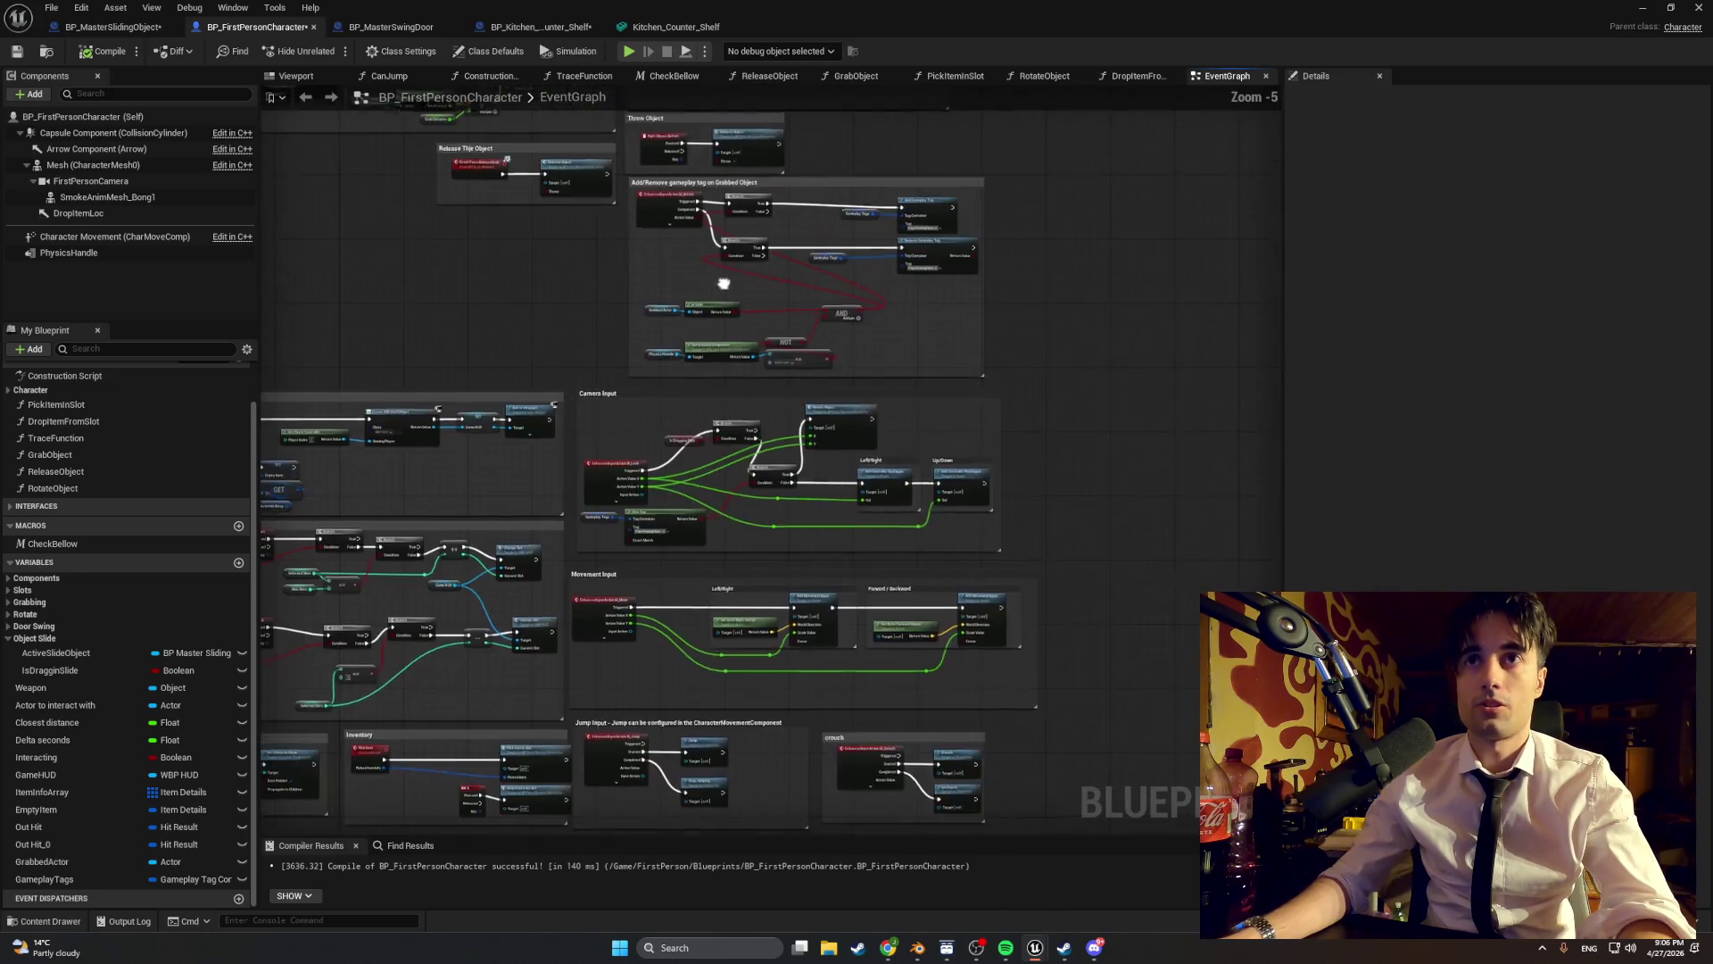
{"action": "scroll", "coordinate": [699, 383], "scroll_direction": "up", "scroll_amount": 3}
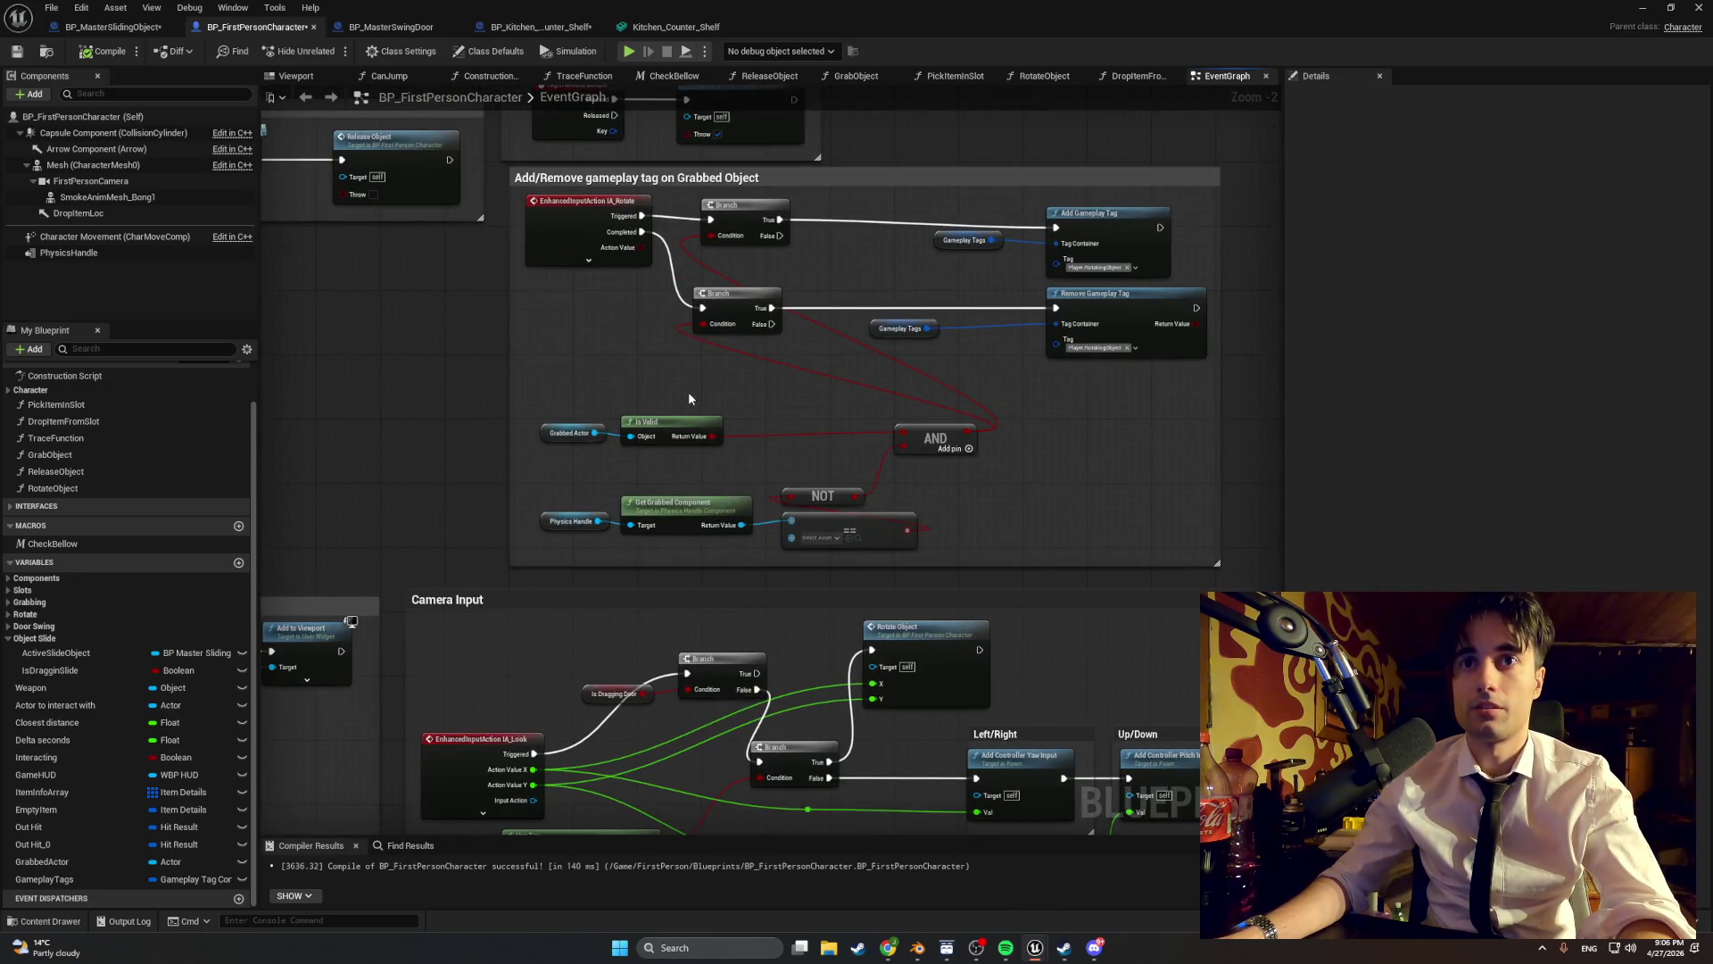
{"action": "scroll", "coordinate": [688, 392], "scroll_direction": "down", "scroll_amount": 5}
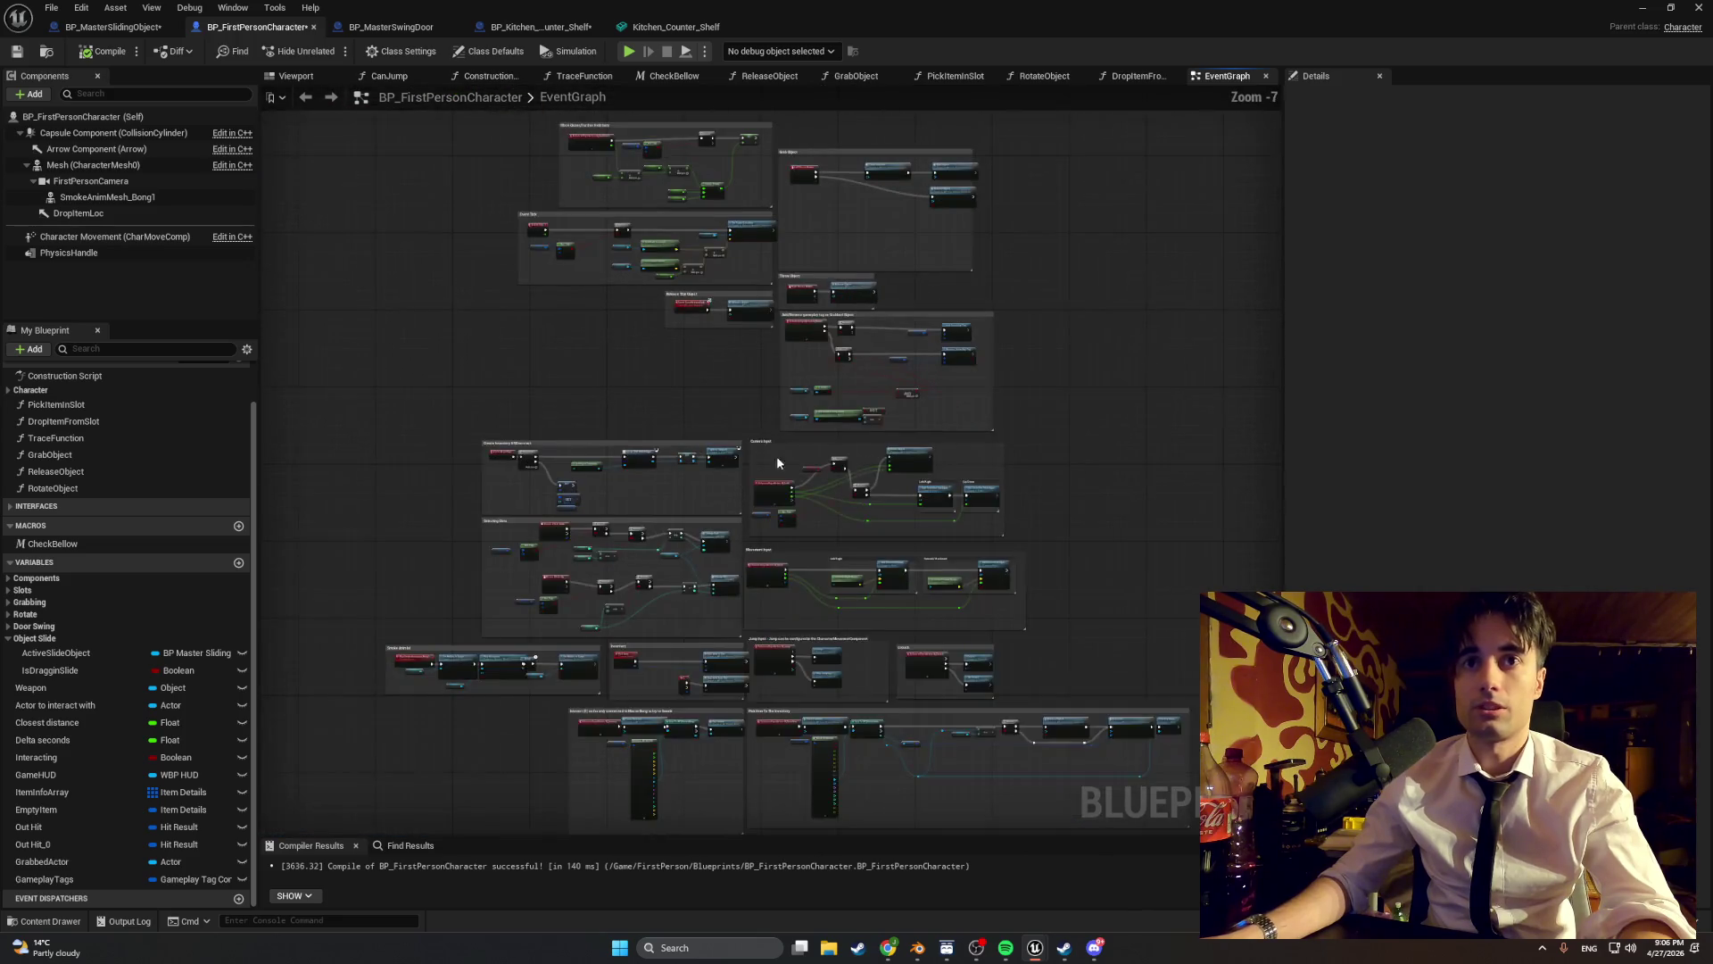
{"action": "scroll", "coordinate": [694, 409], "scroll_direction": "up", "scroll_amount": 4}
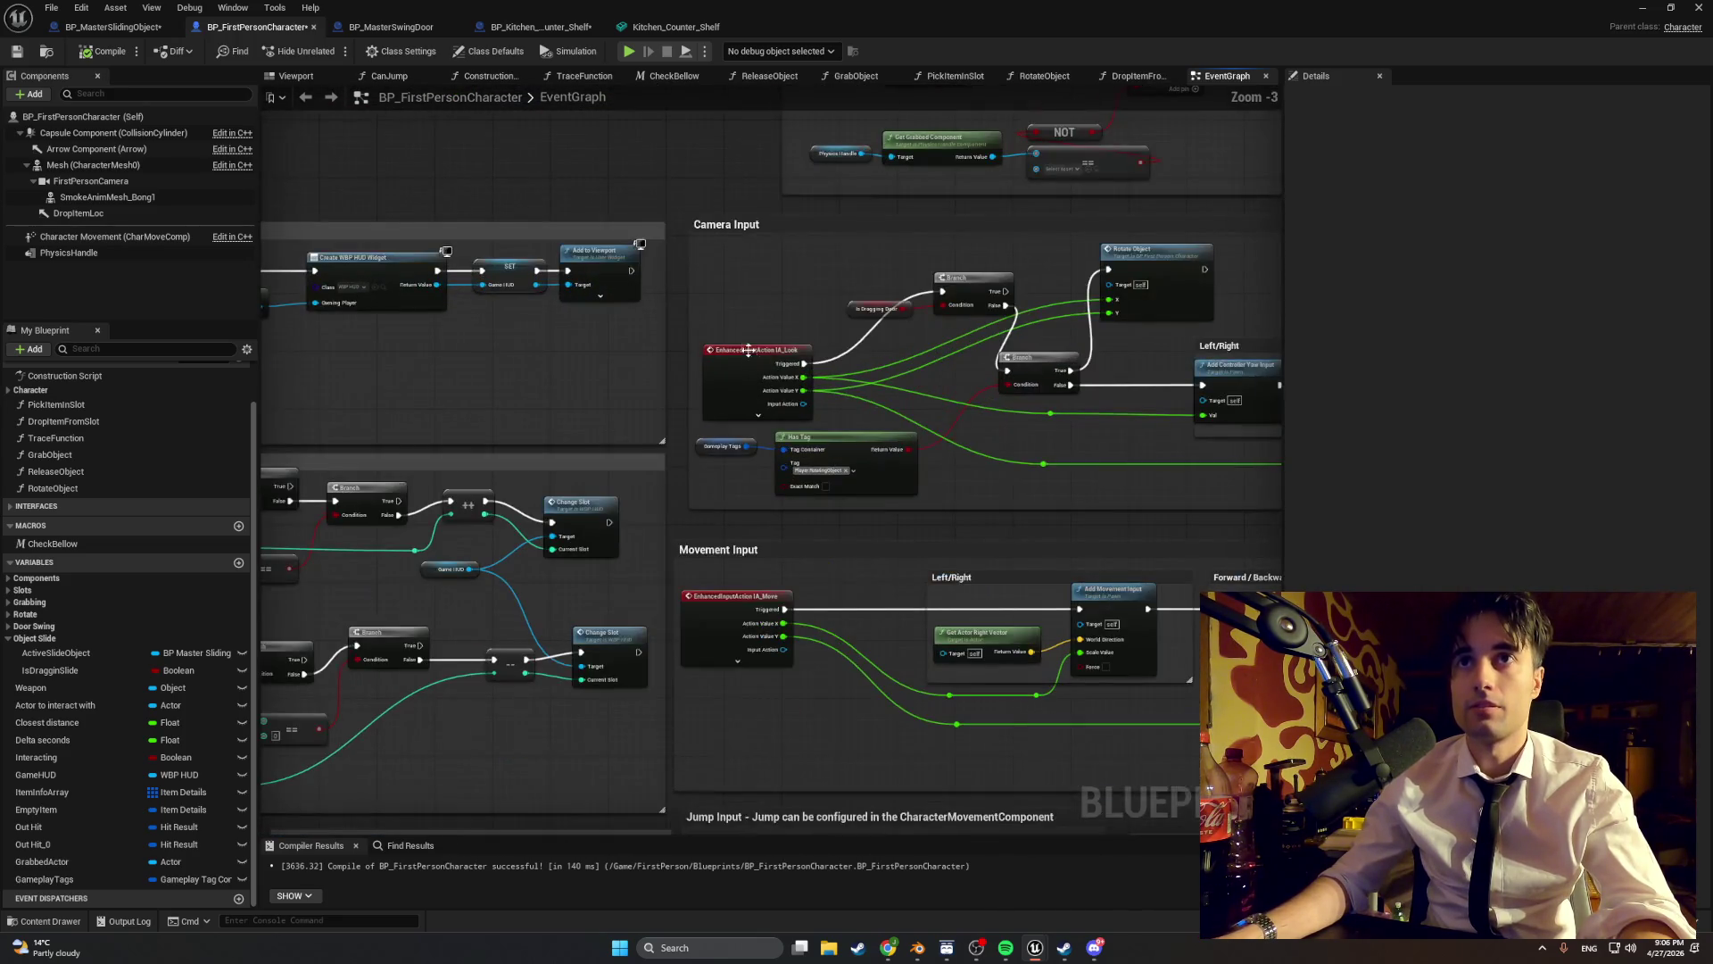
{"action": "scroll", "coordinate": [695, 409], "scroll_direction": "up", "scroll_amount": 2}
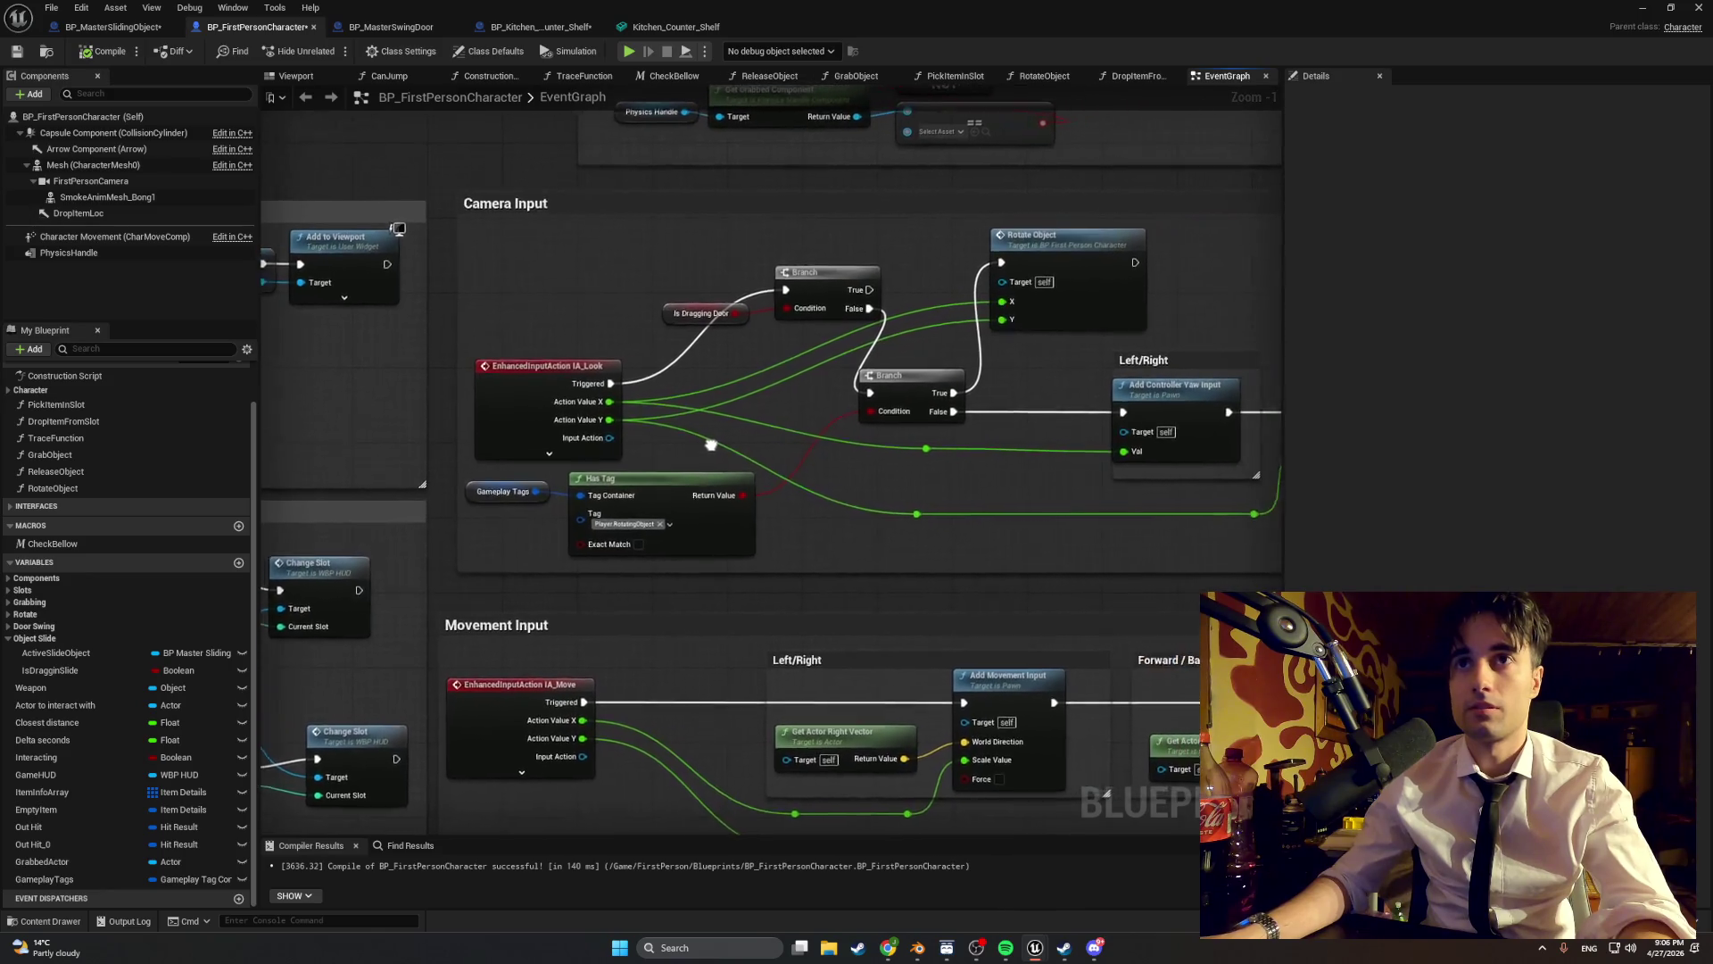
{"action": "left_click_drag", "start_coordinate": [669, 467], "coordinate": [639, 506]}
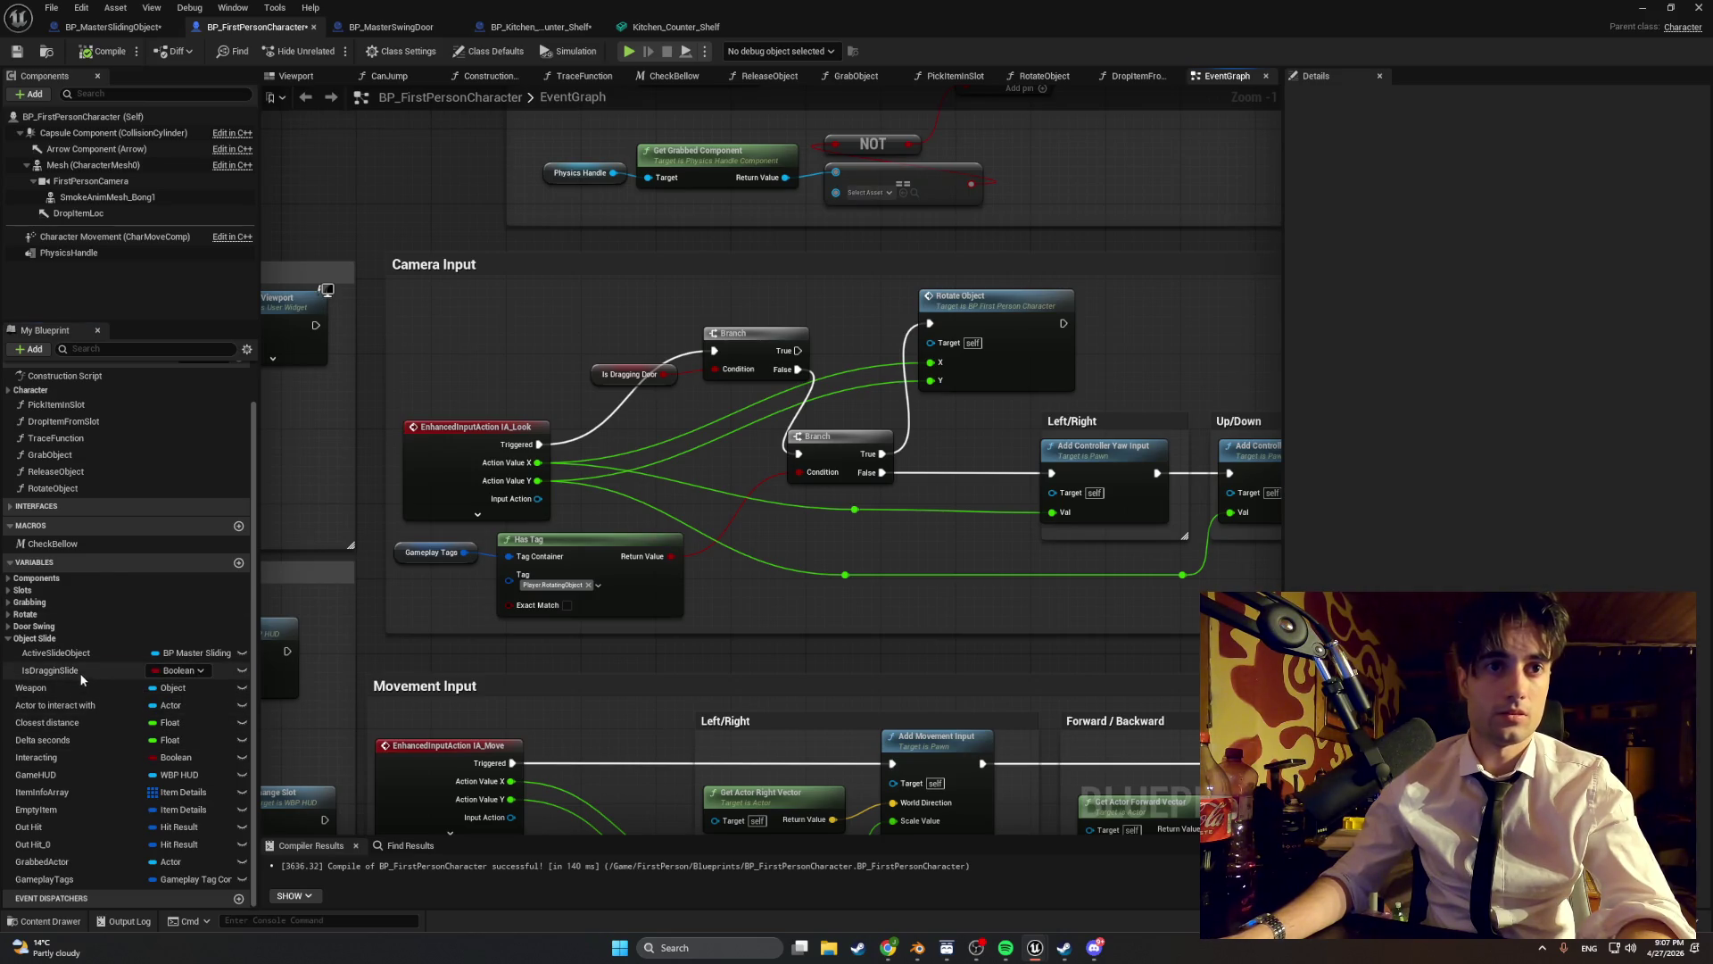
- Add an Is Draggin Slide getter and a new Branch right after the door Branch
{"action": "left_click_drag", "start_coordinate": [53, 670], "coordinate": [495, 373]}
{"action": "left_click", "coordinate": [498, 379]}
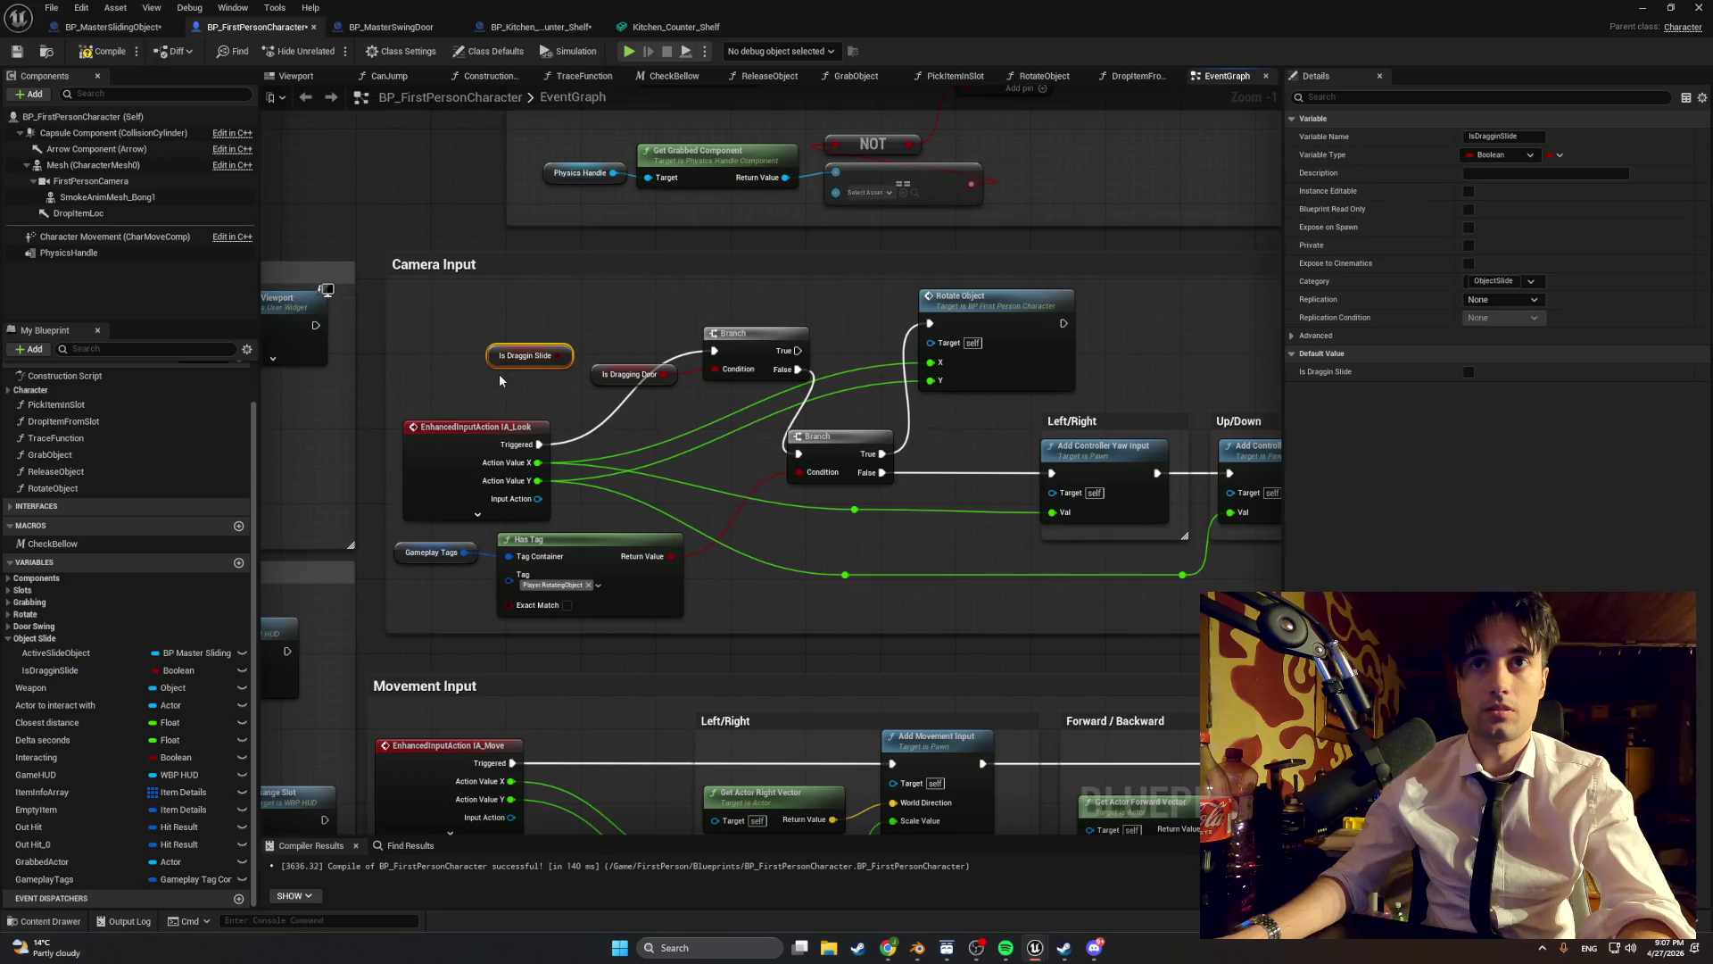
{"action": "left_click", "coordinate": [616, 323]}
{"action": "mouse_move", "coordinate": [616, 323]}
{"action": "left_mouse_down"}
{"action": "mouse_move", "coordinate": [595, 303]}
{"action": "mouse_move", "coordinate": [624, 366]}
{"action": "mouse_move", "coordinate": [596, 403]}
{"action": "left_mouse_up"}
{"action": "left_click_drag", "start_coordinate": [727, 335], "coordinate": [638, 314]}
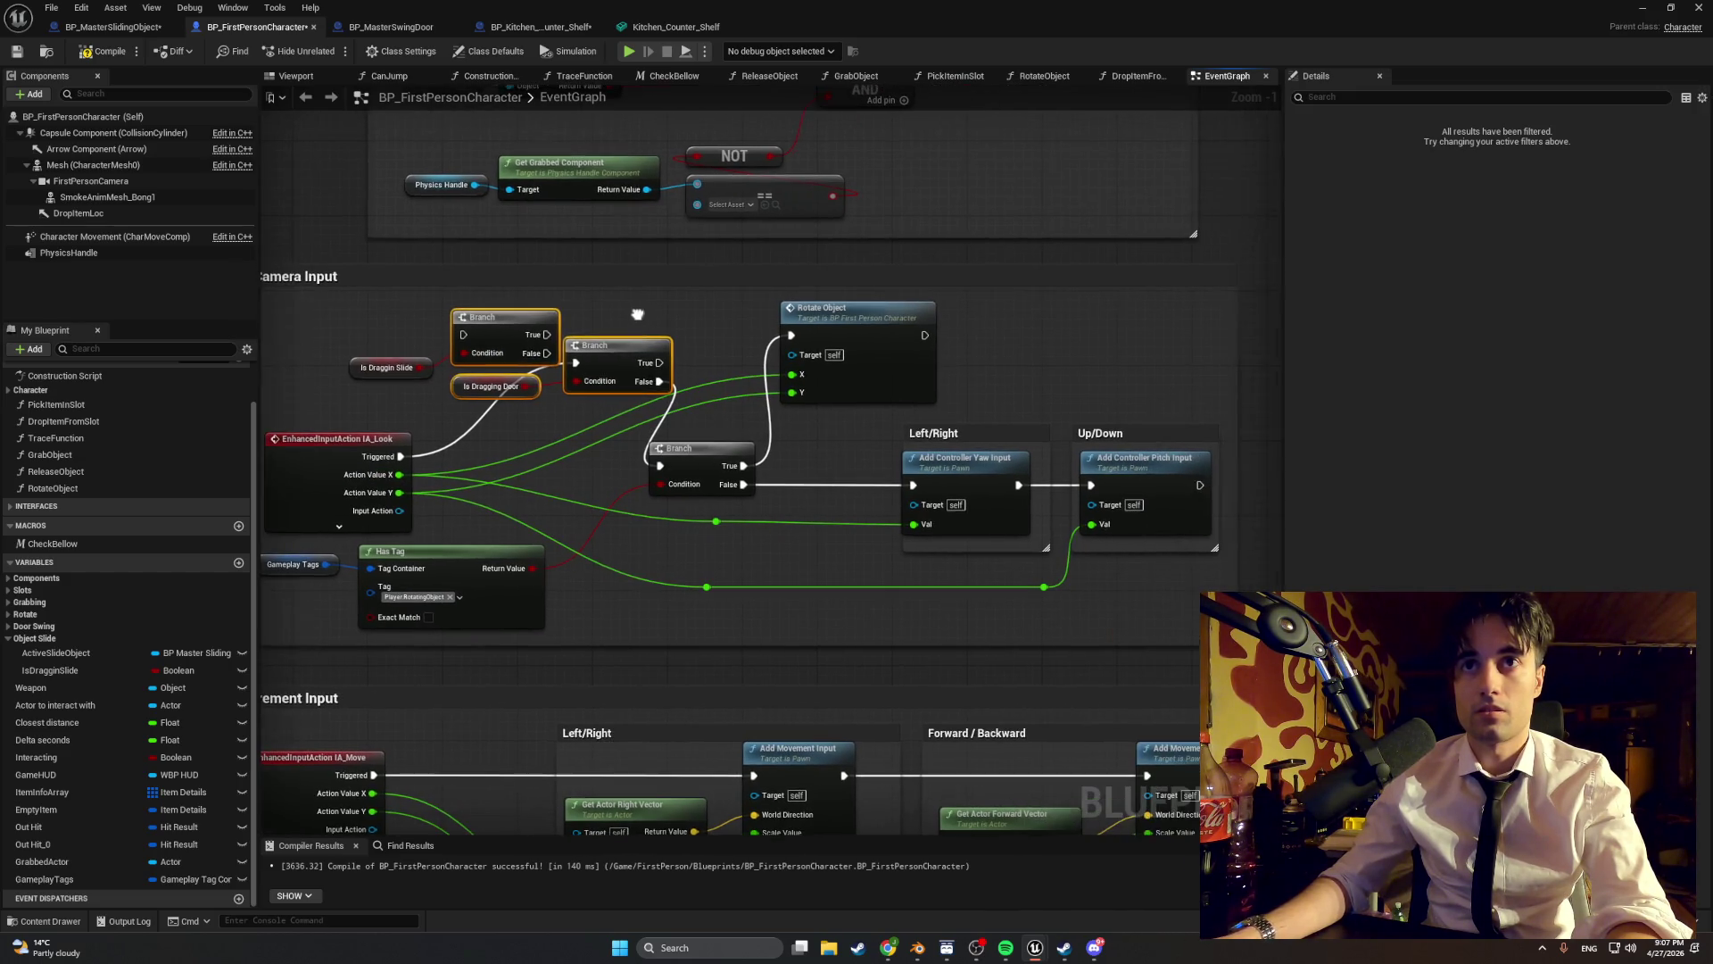
{"action": "left_click", "coordinate": [511, 316]}
{"action": "left_click", "coordinate": [389, 367], "text": "ctrl"}
{"action": "mouse_move", "coordinate": [511, 316]}
{"action": "left_mouse_down"}
{"action": "mouse_move", "coordinate": [811, 268]}
{"action": "mouse_move", "coordinate": [1101, 249]}
{"action": "mouse_move", "coordinate": [1186, 297]}
{"action": "left_mouse_up"}
{"action": "left_click_drag", "start_coordinate": [450, 326], "coordinate": [674, 406]}
{"action": "mouse_move", "coordinate": [603, 351]}
{"action": "left_mouse_down"}
{"action": "mouse_move", "coordinate": [530, 361]}
{"action": "mouse_move", "coordinate": [403, 330]}
{"action": "left_mouse_up"}
{"action": "mouse_move", "coordinate": [1146, 296]}
{"action": "left_mouse_down"}
{"action": "mouse_move", "coordinate": [1070, 319]}
{"action": "mouse_move", "coordinate": [573, 322]}
{"action": "left_mouse_up"}
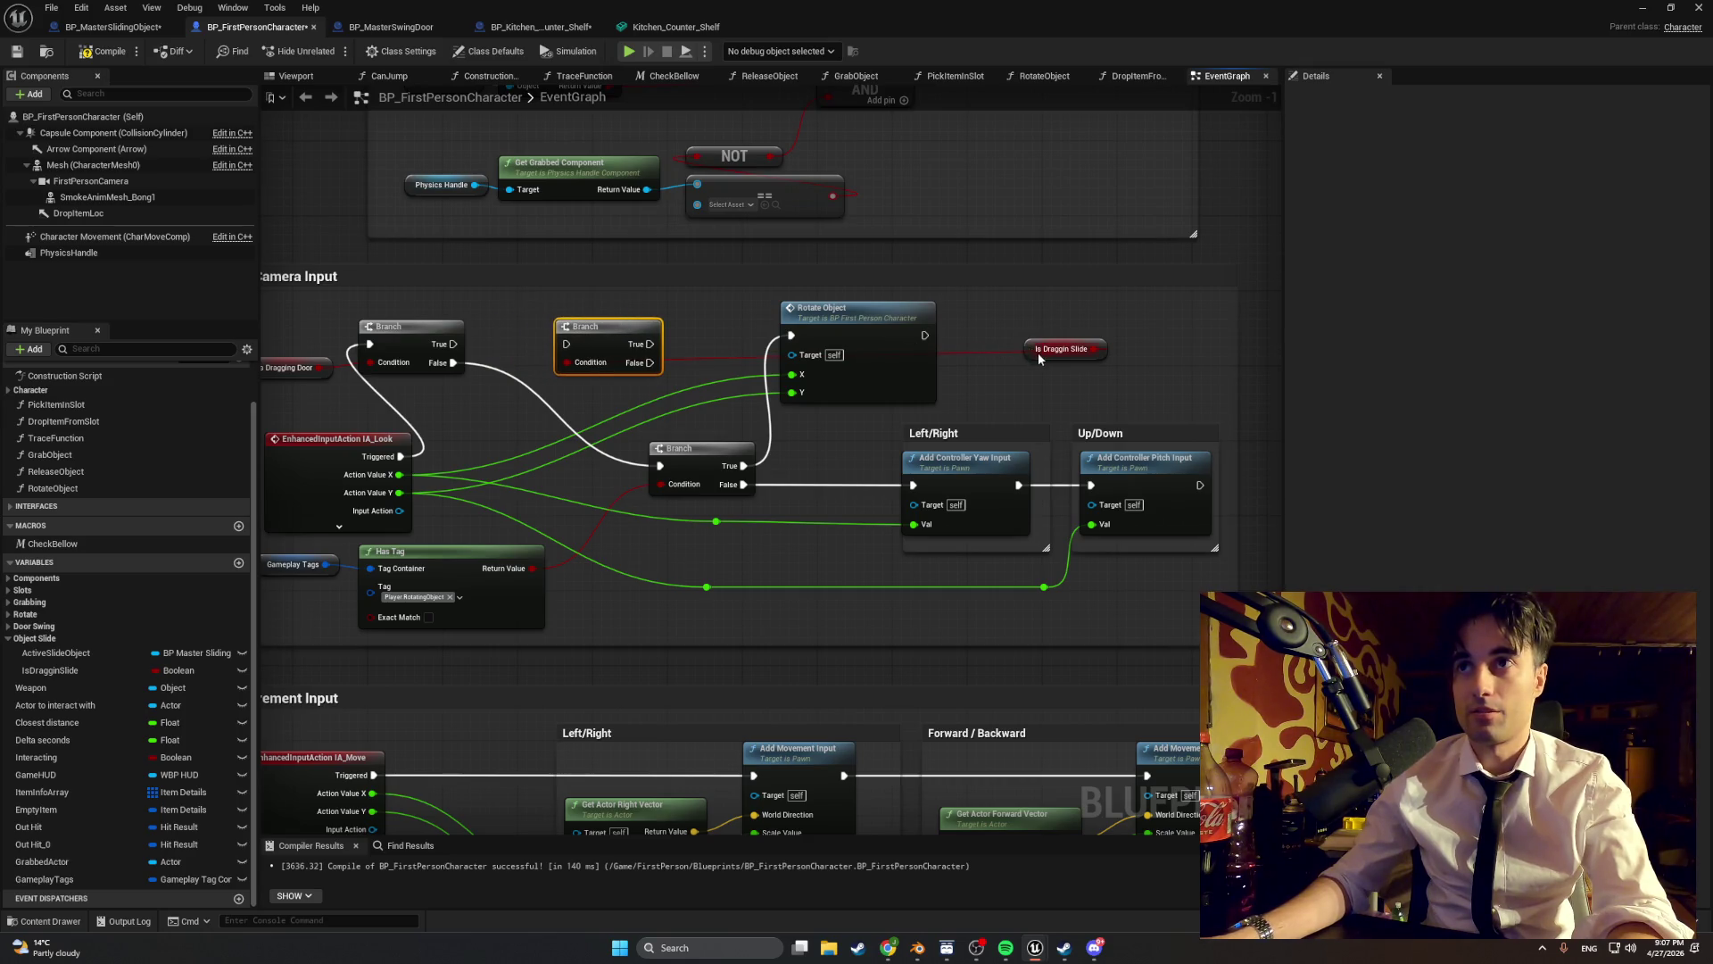
- Enlarge the Camera Input comment and rearrange Rotate Object, Has Tag and getter nodes
{"action": "left_click_drag", "start_coordinate": [1049, 693], "coordinate": [849, 597]}
{"action": "scroll", "coordinate": [849, 597], "scroll_direction": "down", "scroll_amount": 1}
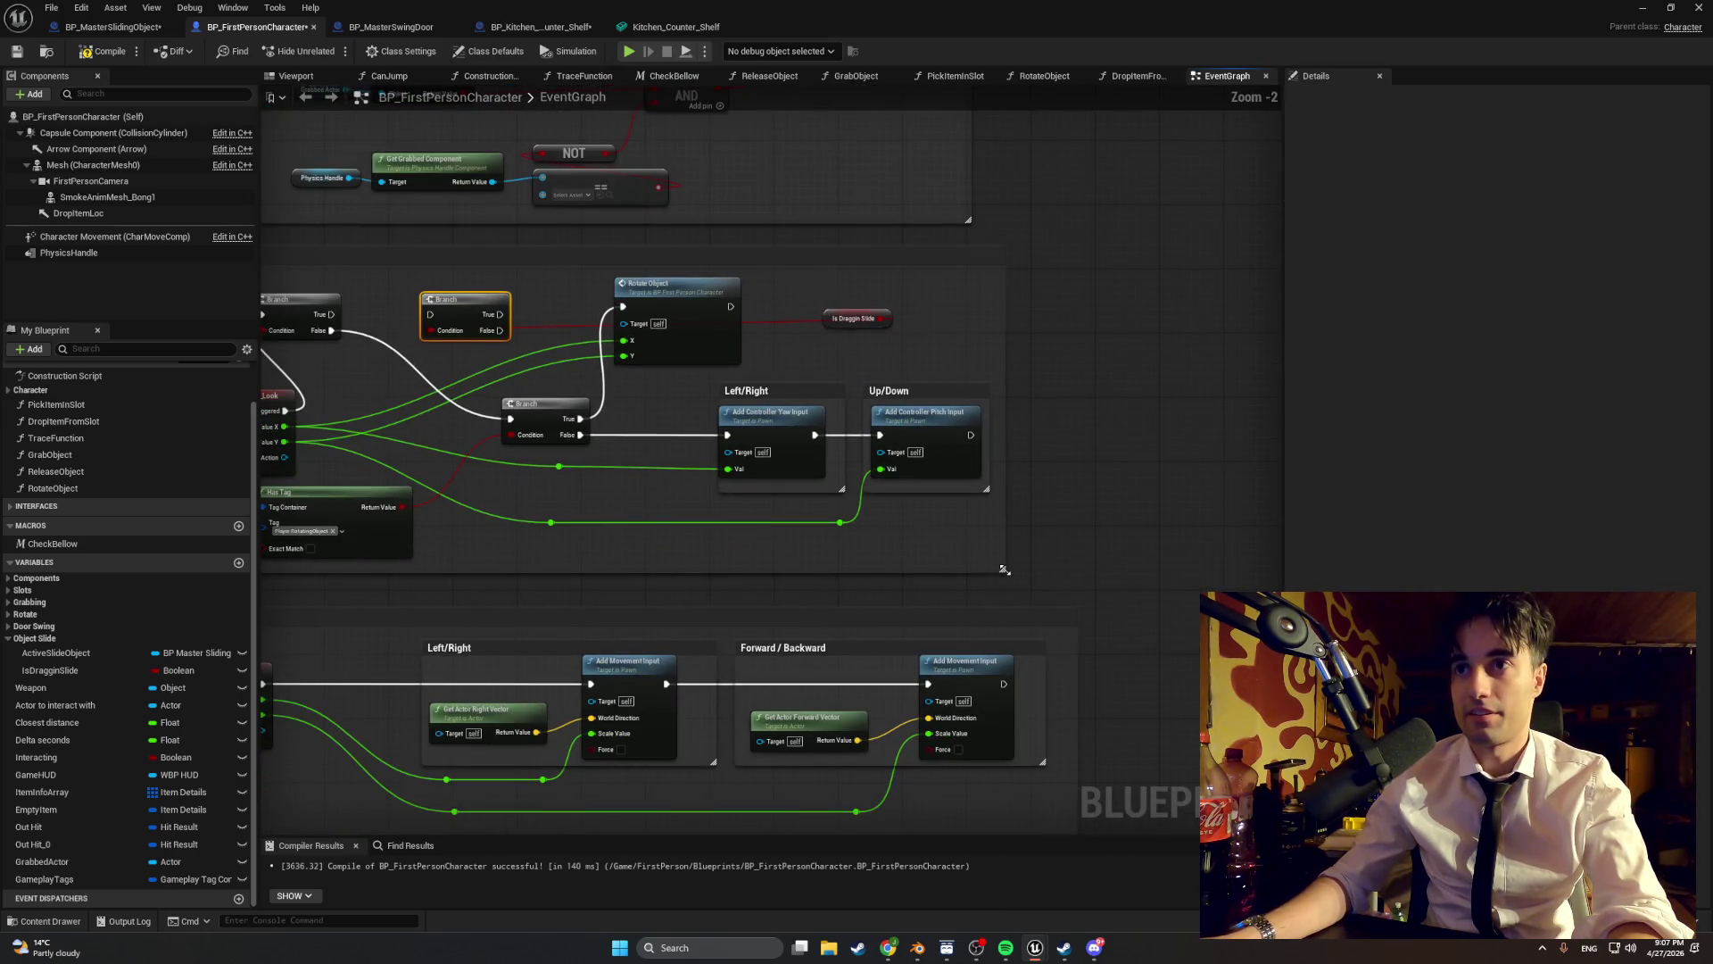
{"action": "left_click_drag", "start_coordinate": [1118, 579], "coordinate": [1160, 605]}
{"action": "mouse_move", "coordinate": [653, 527]}
{"action": "left_mouse_down"}
{"action": "mouse_move", "coordinate": [892, 553]}
{"action": "mouse_move", "coordinate": [774, 528]}
{"action": "left_mouse_up"}
{"action": "mouse_move", "coordinate": [995, 544]}
{"action": "left_mouse_down"}
{"action": "mouse_move", "coordinate": [711, 268]}
{"action": "mouse_move", "coordinate": [674, 265]}
{"action": "left_mouse_up"}
{"action": "left_click_drag", "start_coordinate": [779, 299], "coordinate": [935, 301]}
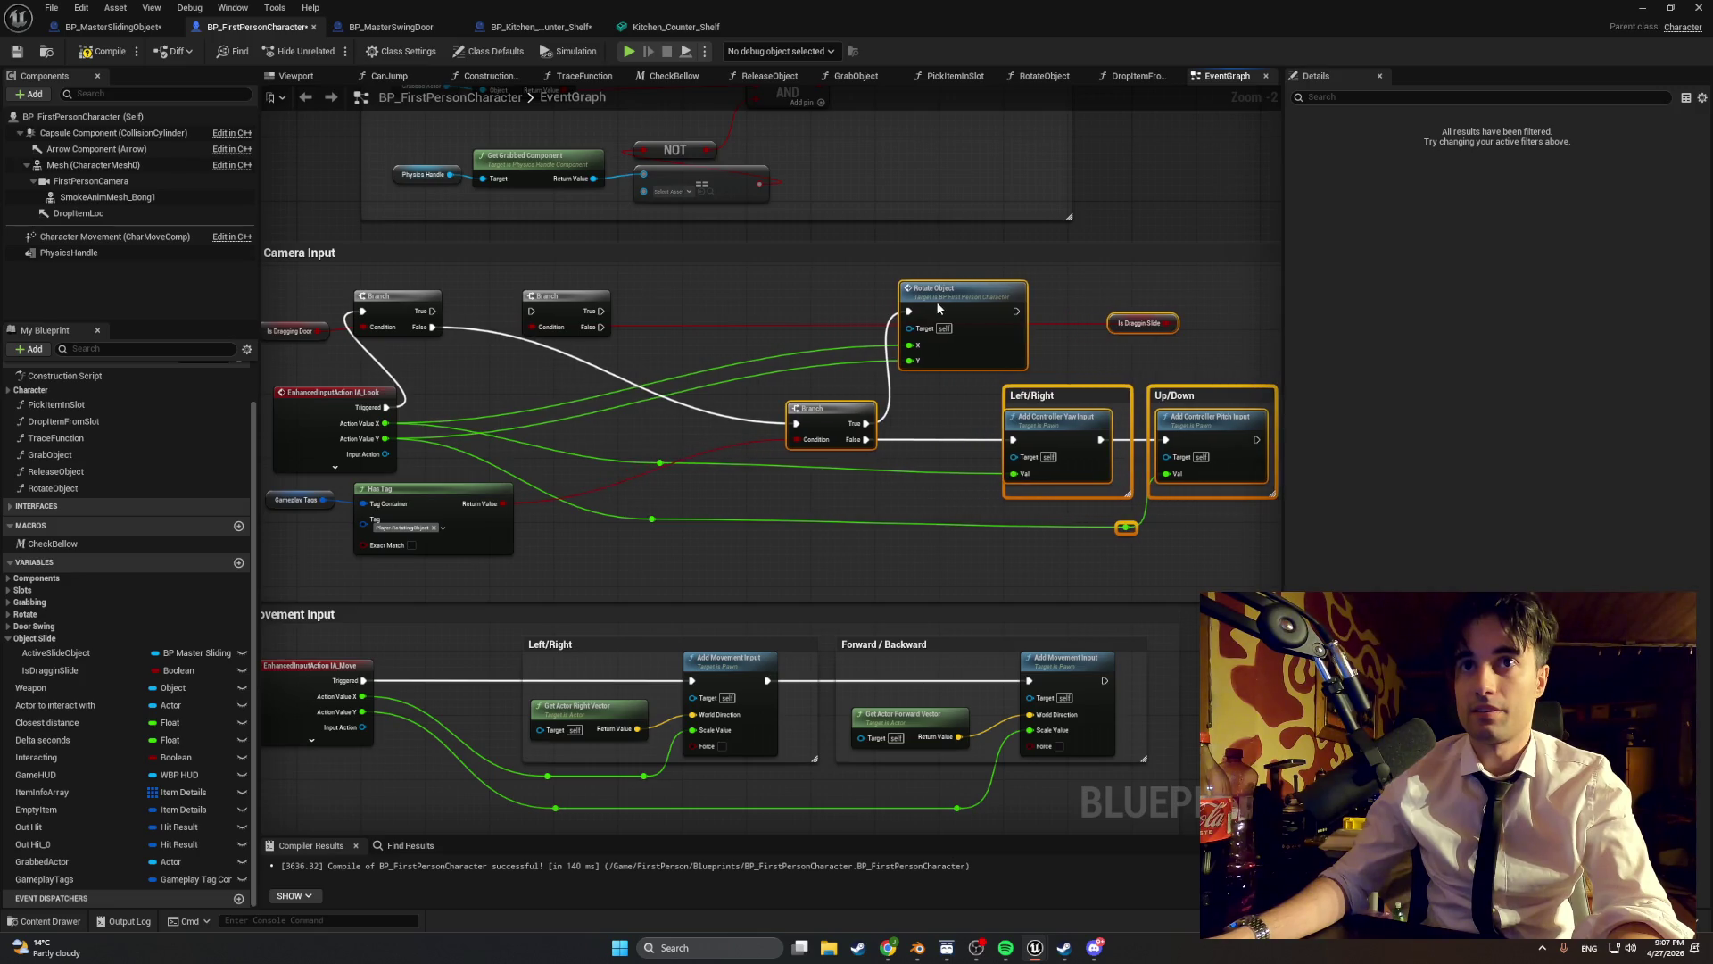
{"action": "left_click_drag", "start_coordinate": [455, 565], "coordinate": [286, 490]}
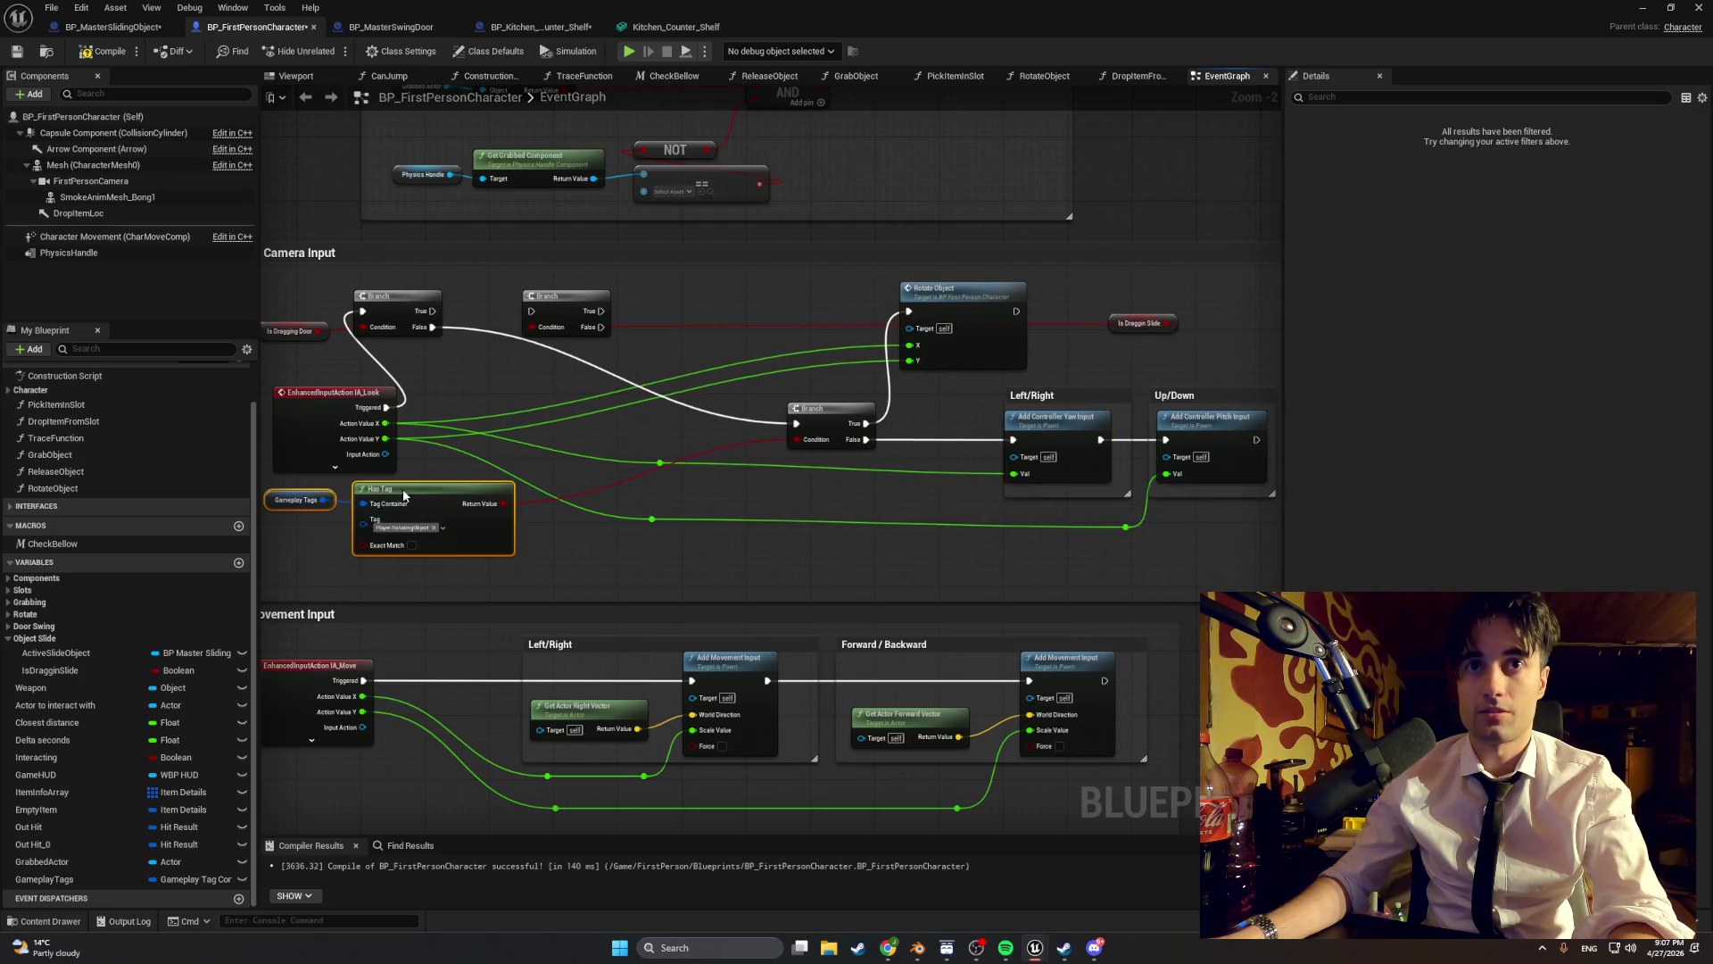
{"action": "mouse_move", "coordinate": [399, 497]}
{"action": "left_mouse_down"}
{"action": "mouse_move", "coordinate": [527, 497]}
{"action": "mouse_move", "coordinate": [616, 529]}
{"action": "mouse_move", "coordinate": [412, 517]}
{"action": "left_mouse_up"}
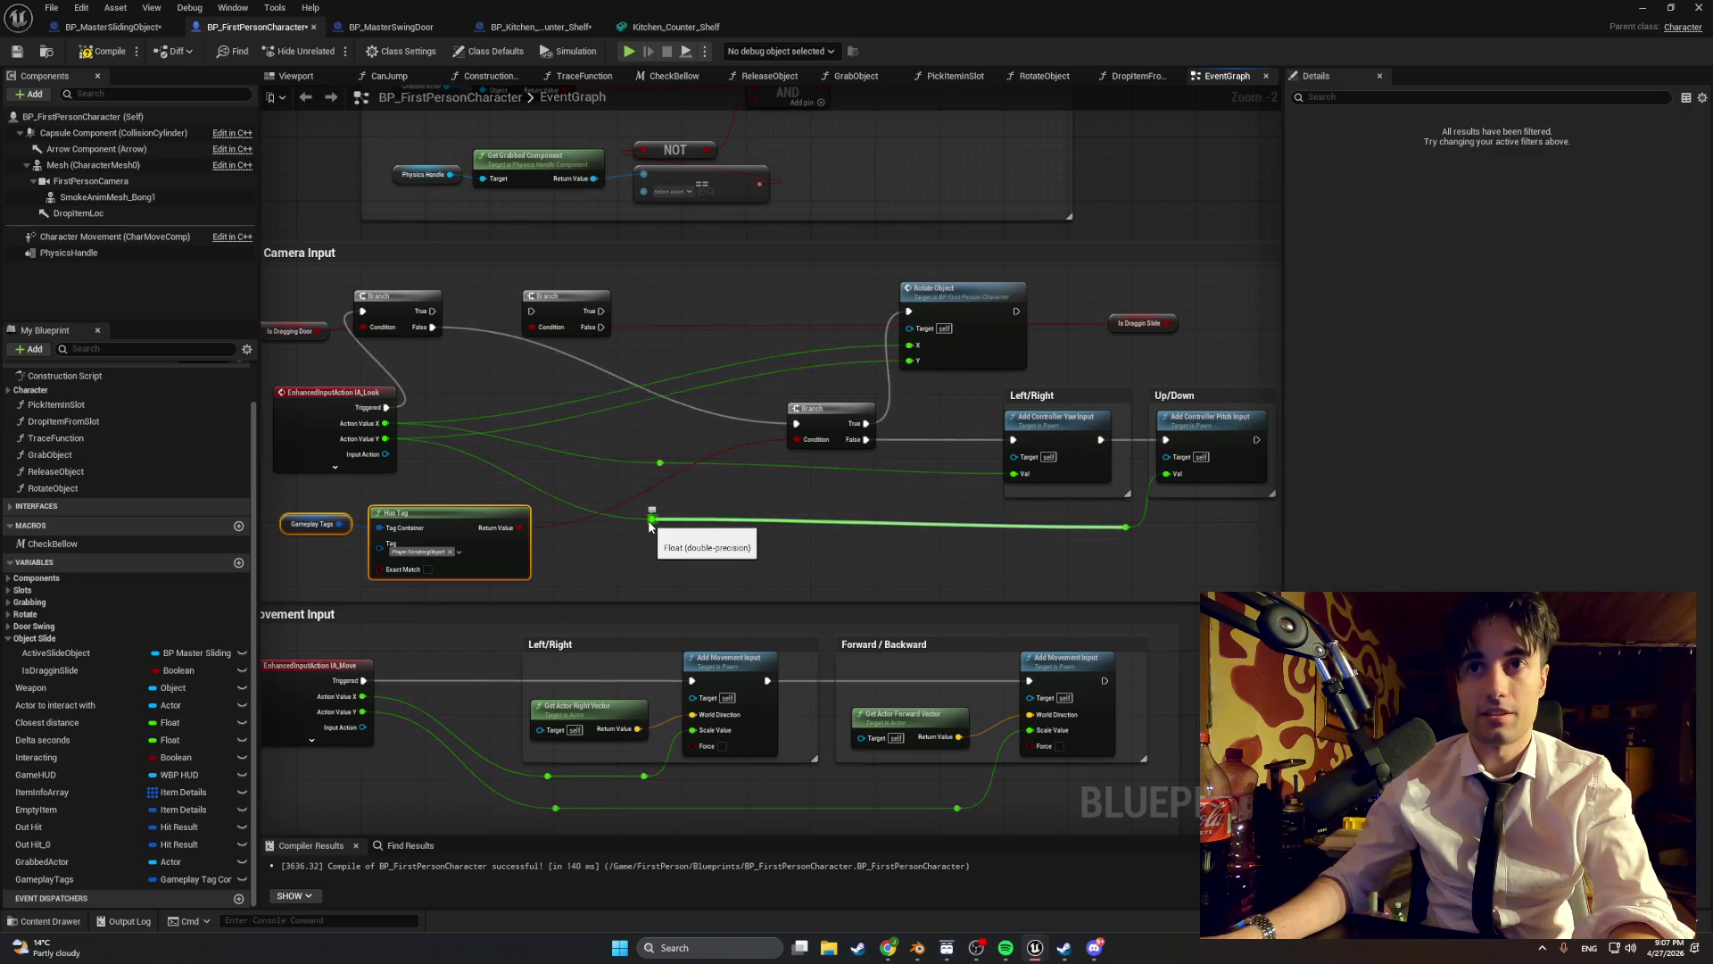
{"action": "left_click_drag", "start_coordinate": [649, 521], "coordinate": [645, 528]}
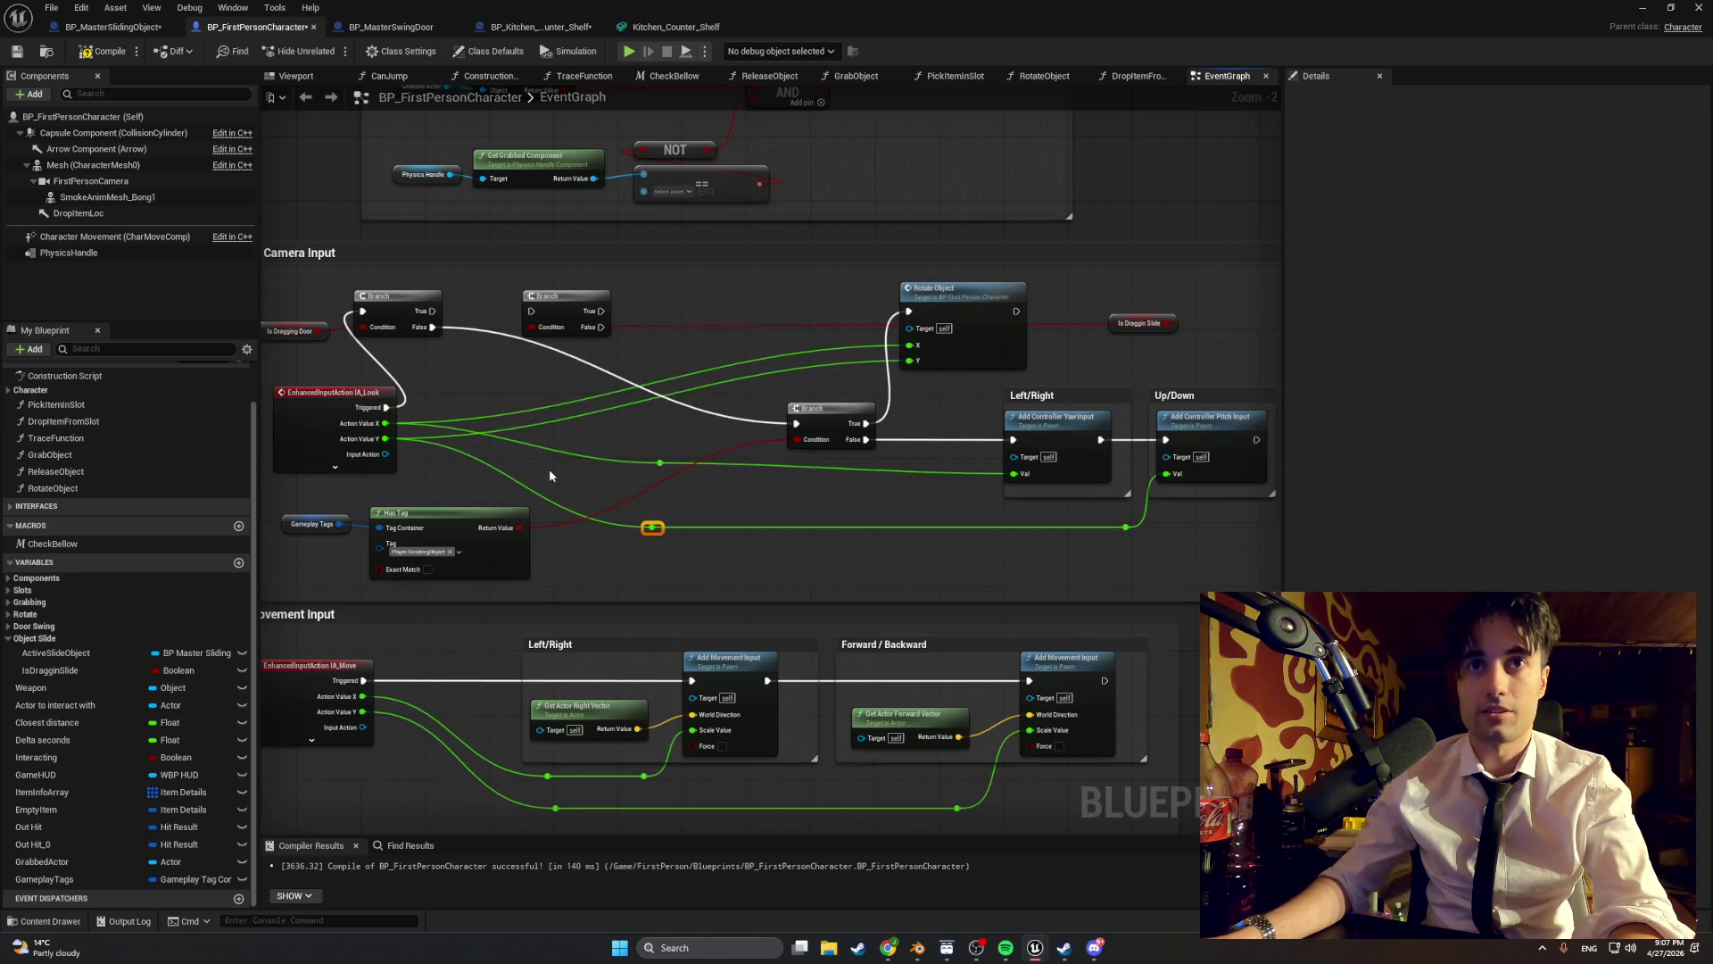
{"action": "mouse_move", "coordinate": [1142, 323]}
{"action": "left_mouse_down"}
{"action": "mouse_move", "coordinate": [464, 339]}
{"action": "mouse_move", "coordinate": [456, 361]}
{"action": "left_mouse_up"}
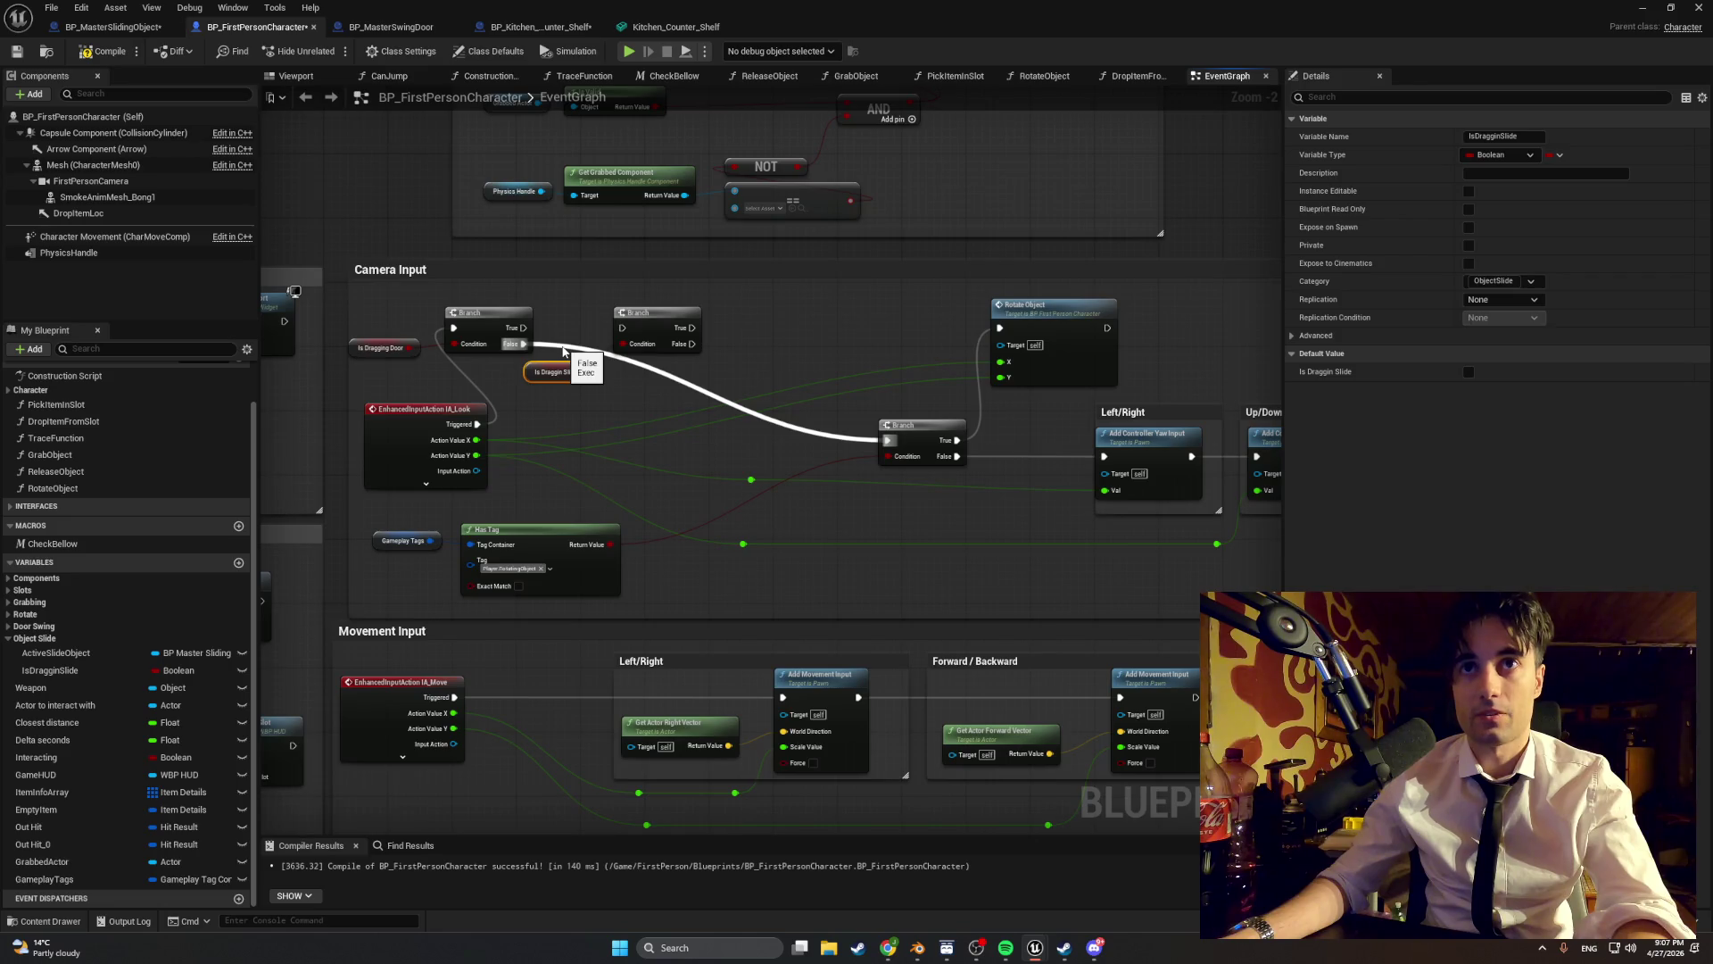
- Route the door Branch's False through the slide Branch into the tag Branch, tidy, and compile
{"action": "left_click", "coordinate": [564, 351], "text": "alt"}
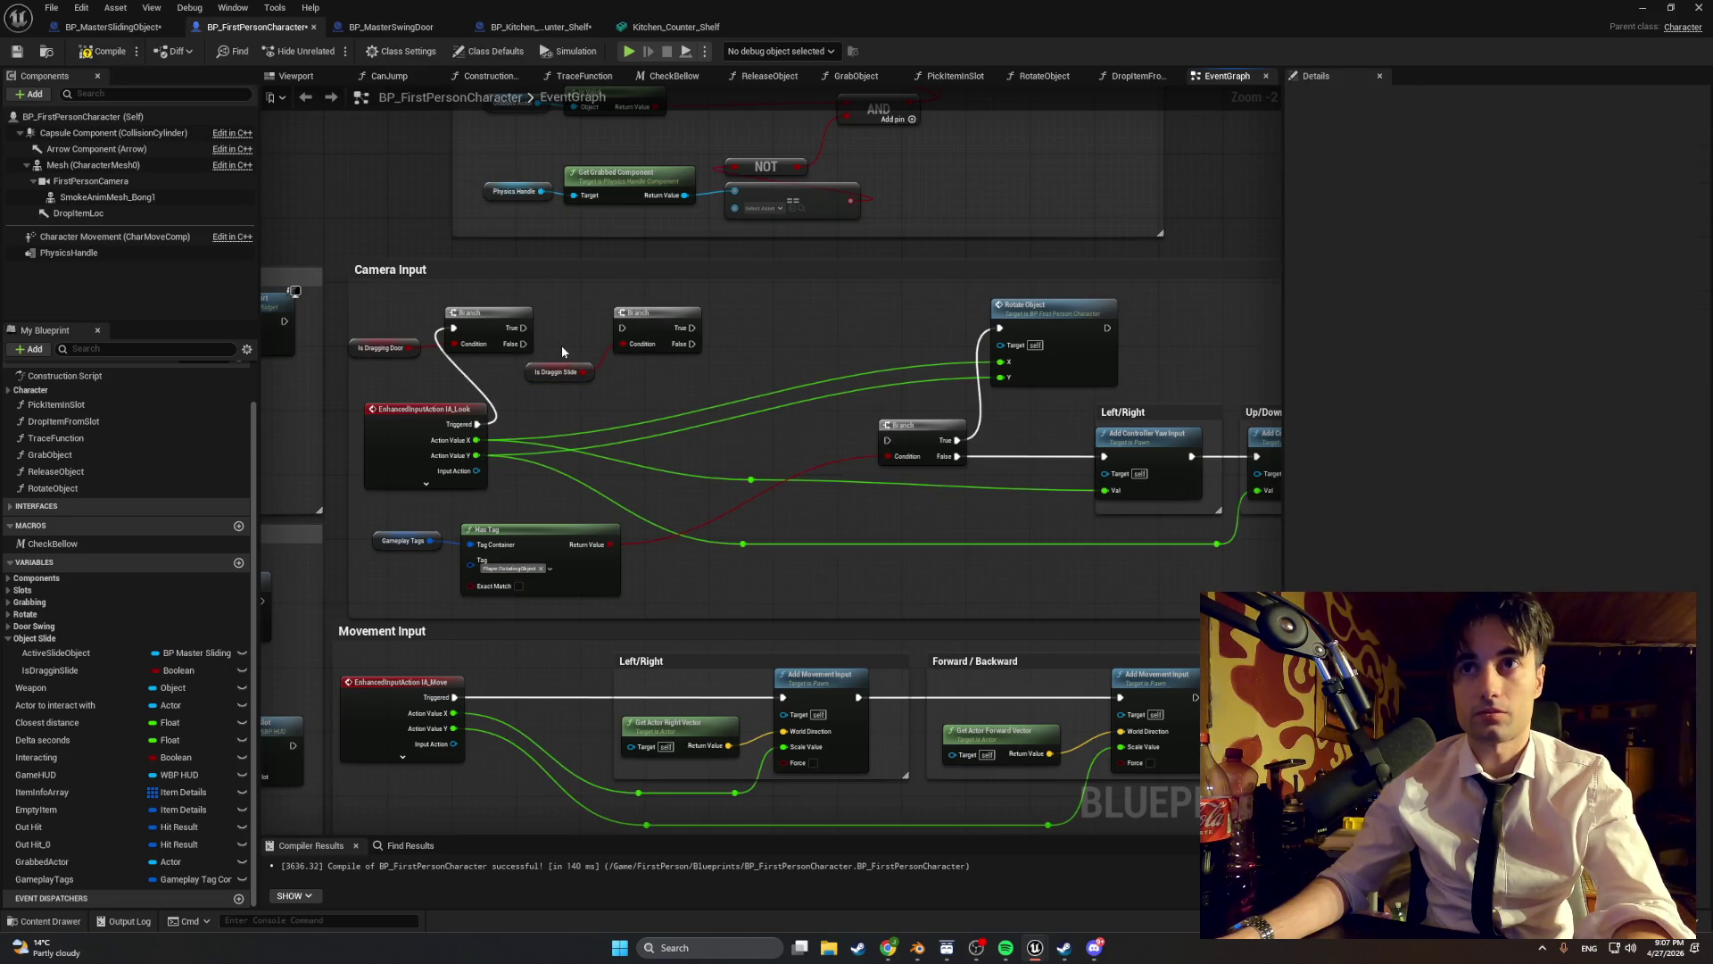
{"action": "mouse_move", "coordinate": [523, 343]}
{"action": "left_mouse_down"}
{"action": "mouse_move", "coordinate": [622, 327]}
{"action": "mouse_move", "coordinate": [886, 440]}
{"action": "left_mouse_up"}
{"action": "left_click_drag", "start_coordinate": [642, 334], "coordinate": [730, 341]}
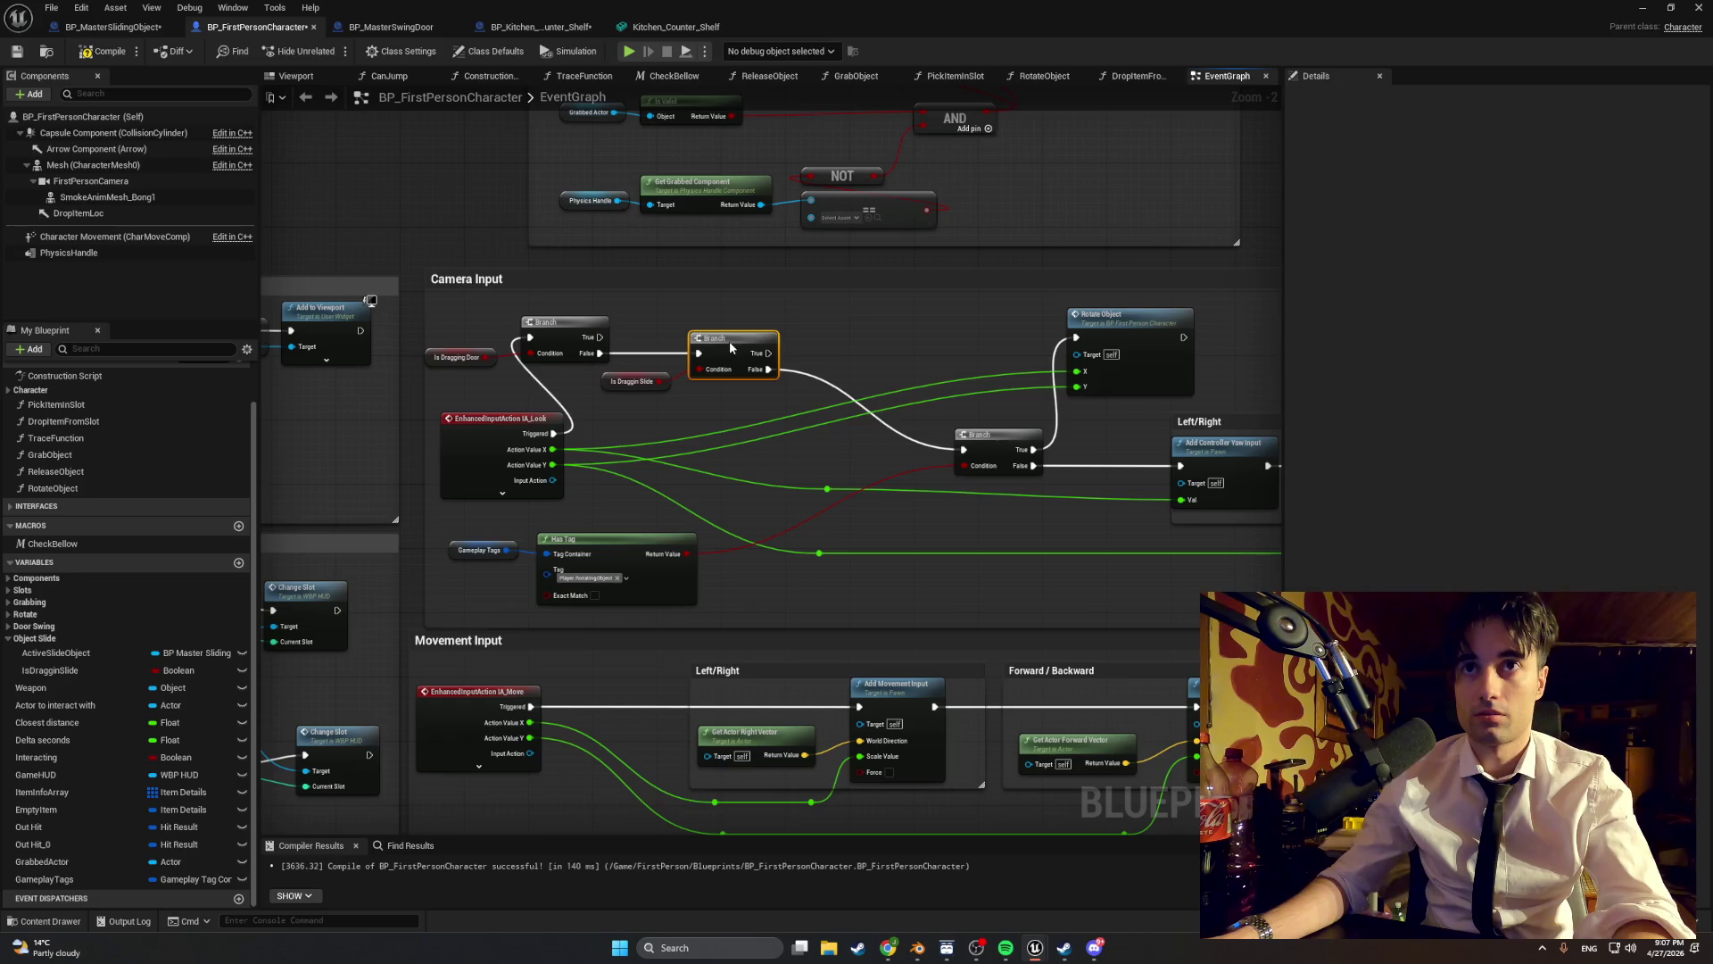
{"action": "left_click_drag", "start_coordinate": [605, 384], "coordinate": [612, 407]}
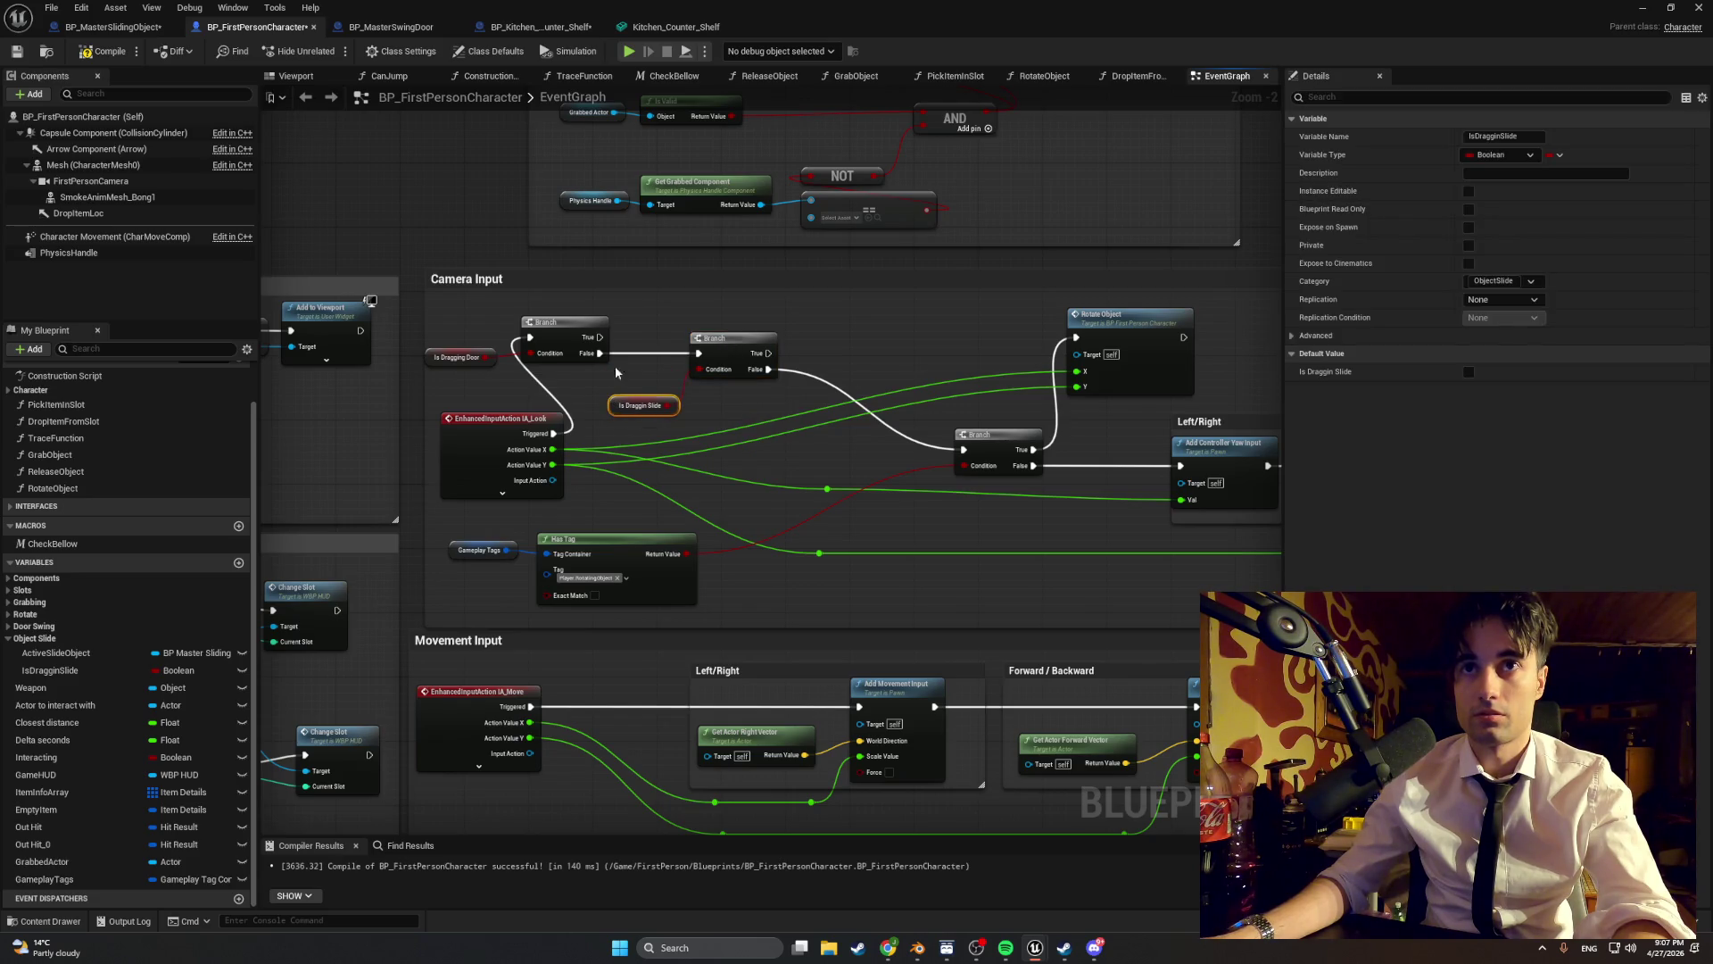
{"action": "left_click_drag", "start_coordinate": [564, 325], "coordinate": [629, 332]}
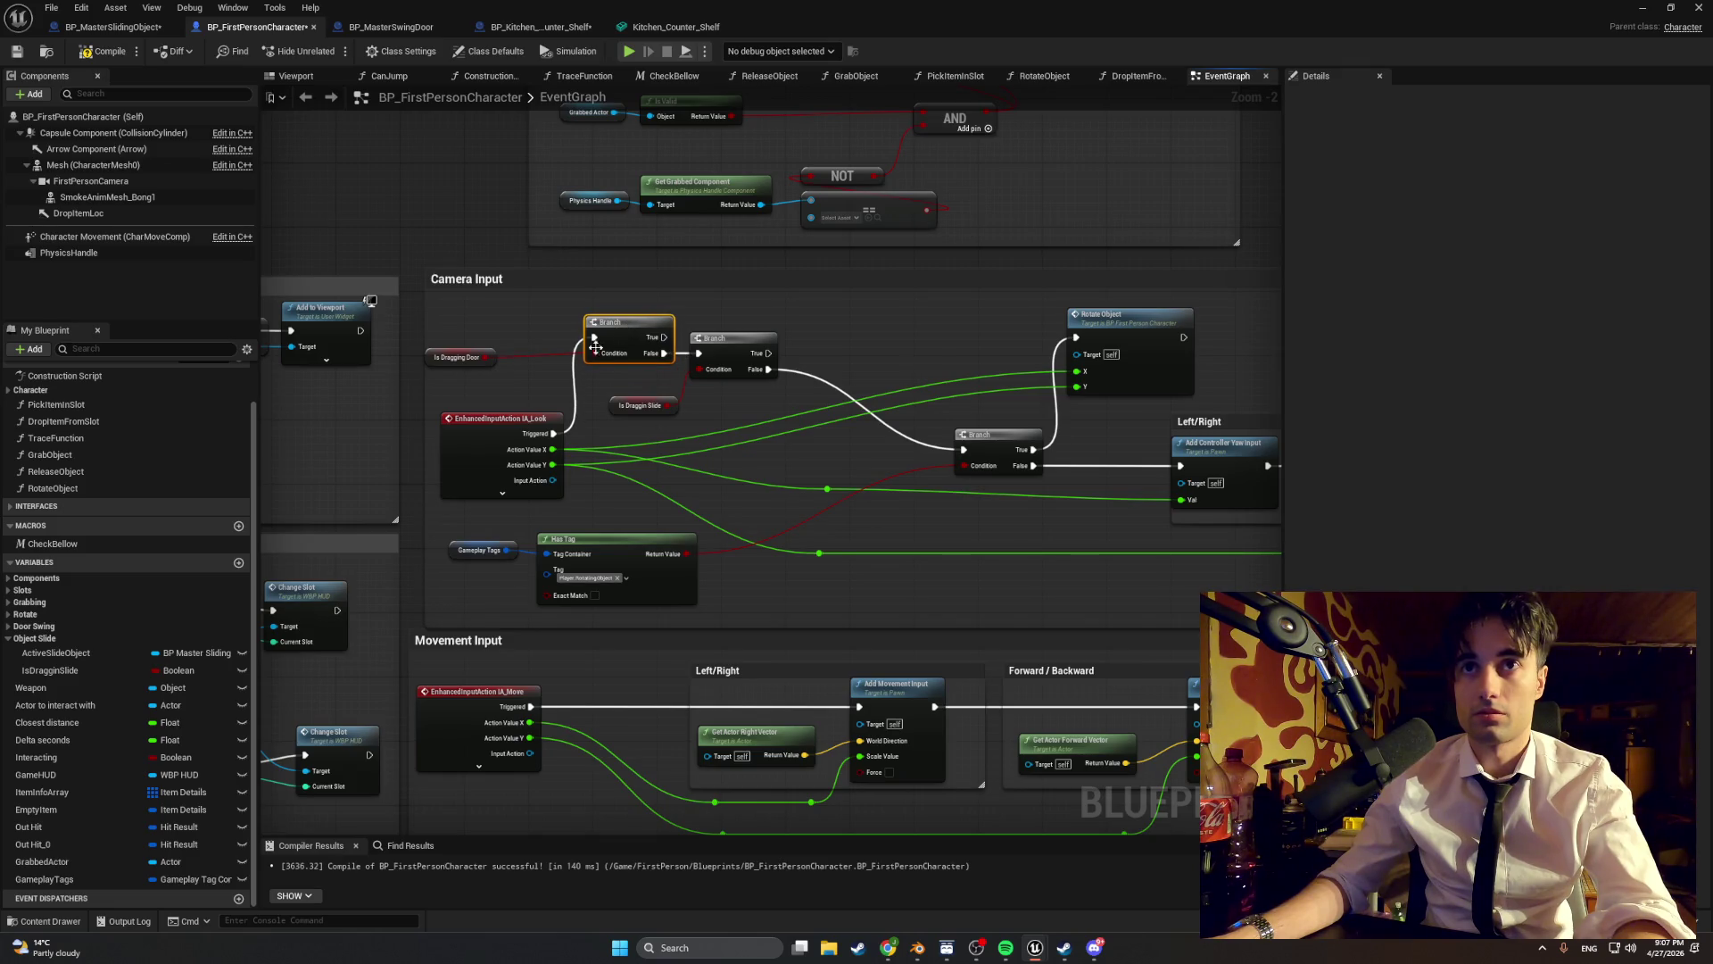
{"action": "left_click_drag", "start_coordinate": [773, 376], "coordinate": [821, 382]}
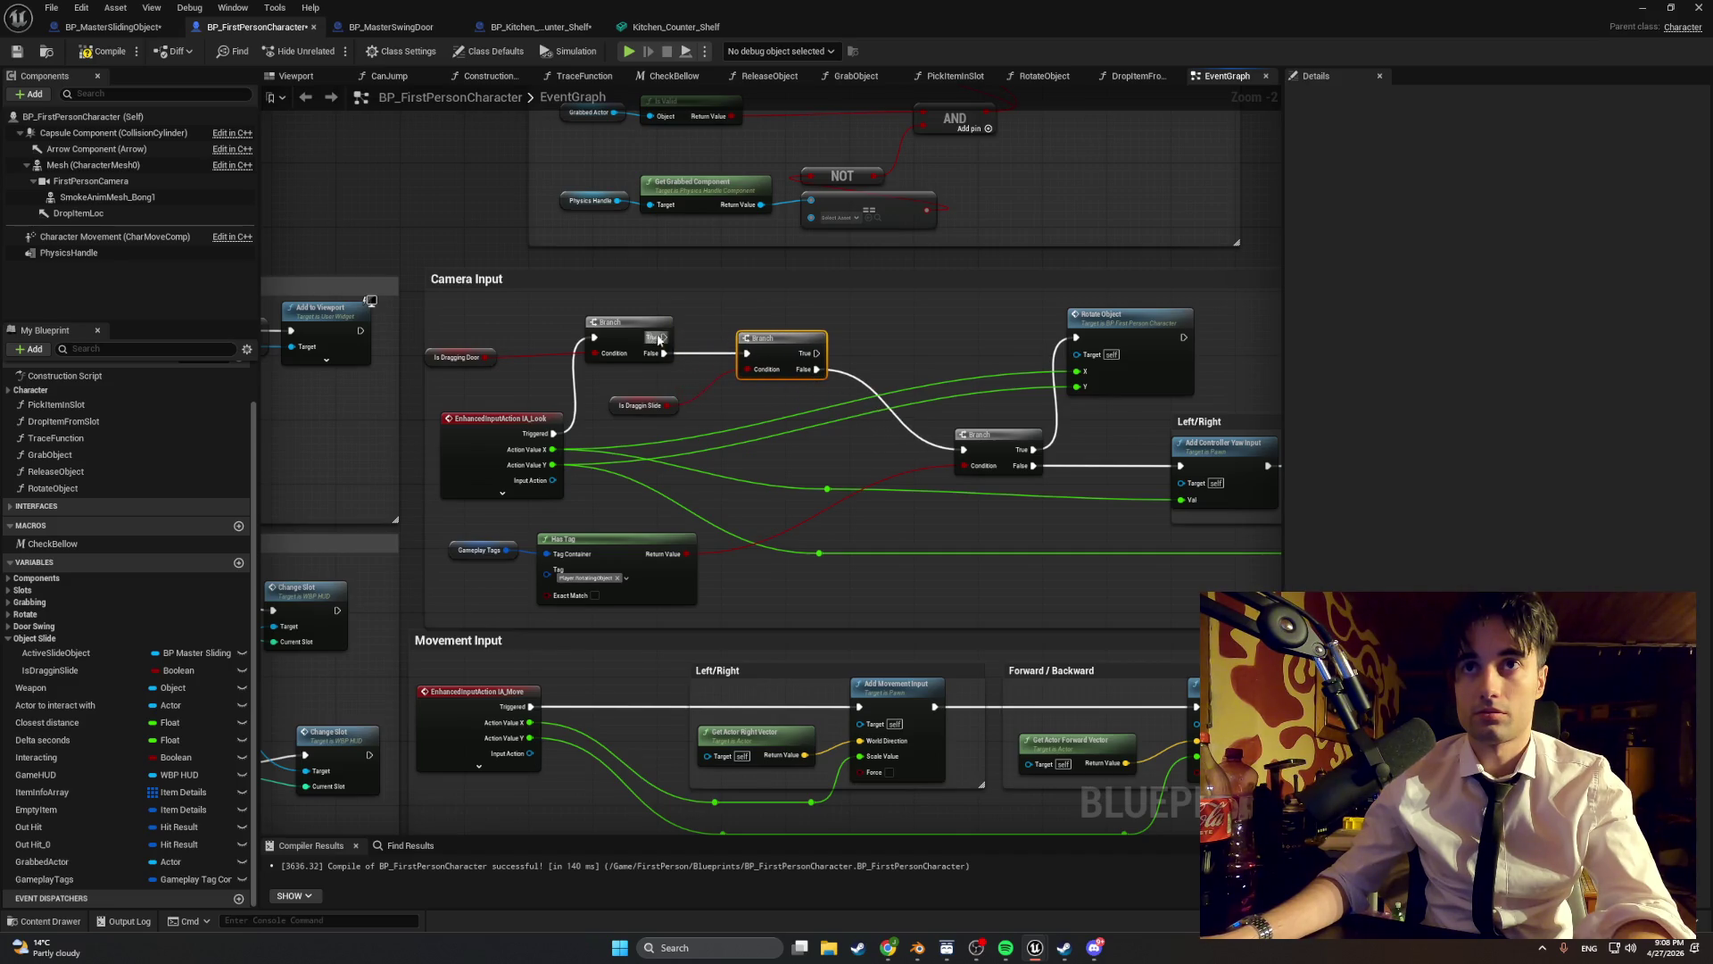
{"action": "left_click_drag", "start_coordinate": [628, 323], "coordinate": [673, 325]}
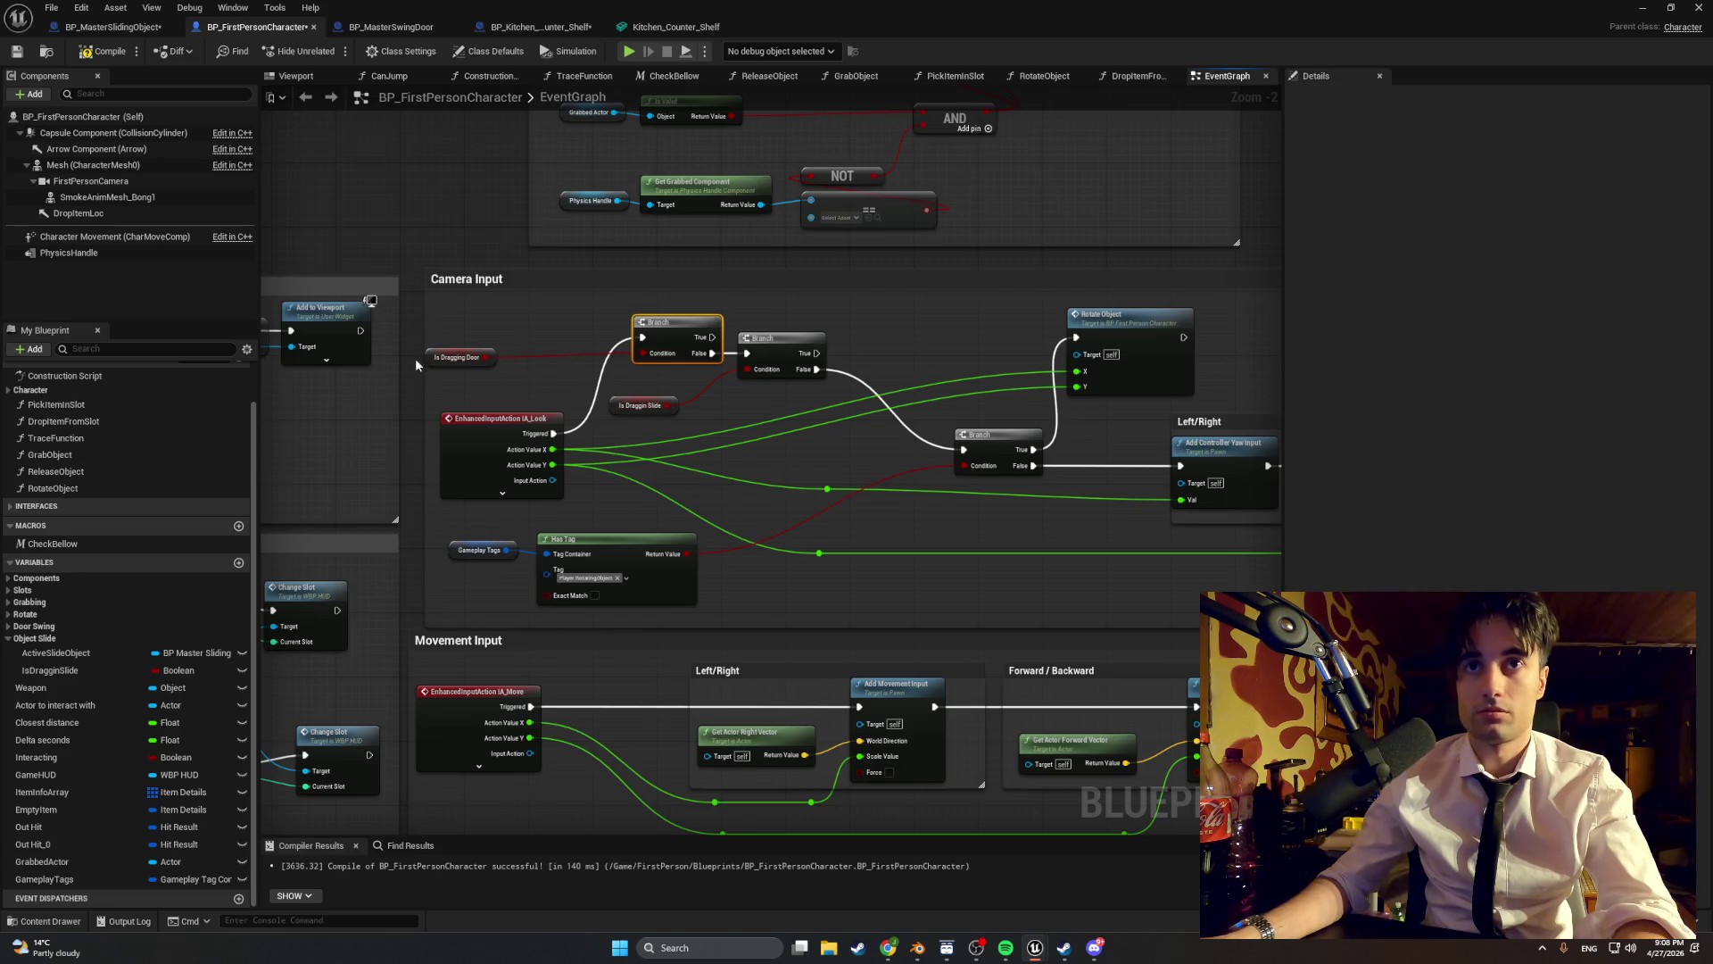
{"action": "mouse_move", "coordinate": [433, 361]}
{"action": "left_mouse_down"}
{"action": "mouse_move", "coordinate": [543, 360]}
{"action": "mouse_move", "coordinate": [518, 361]}
{"action": "left_mouse_up"}
{"action": "left_click", "coordinate": [105, 51]}
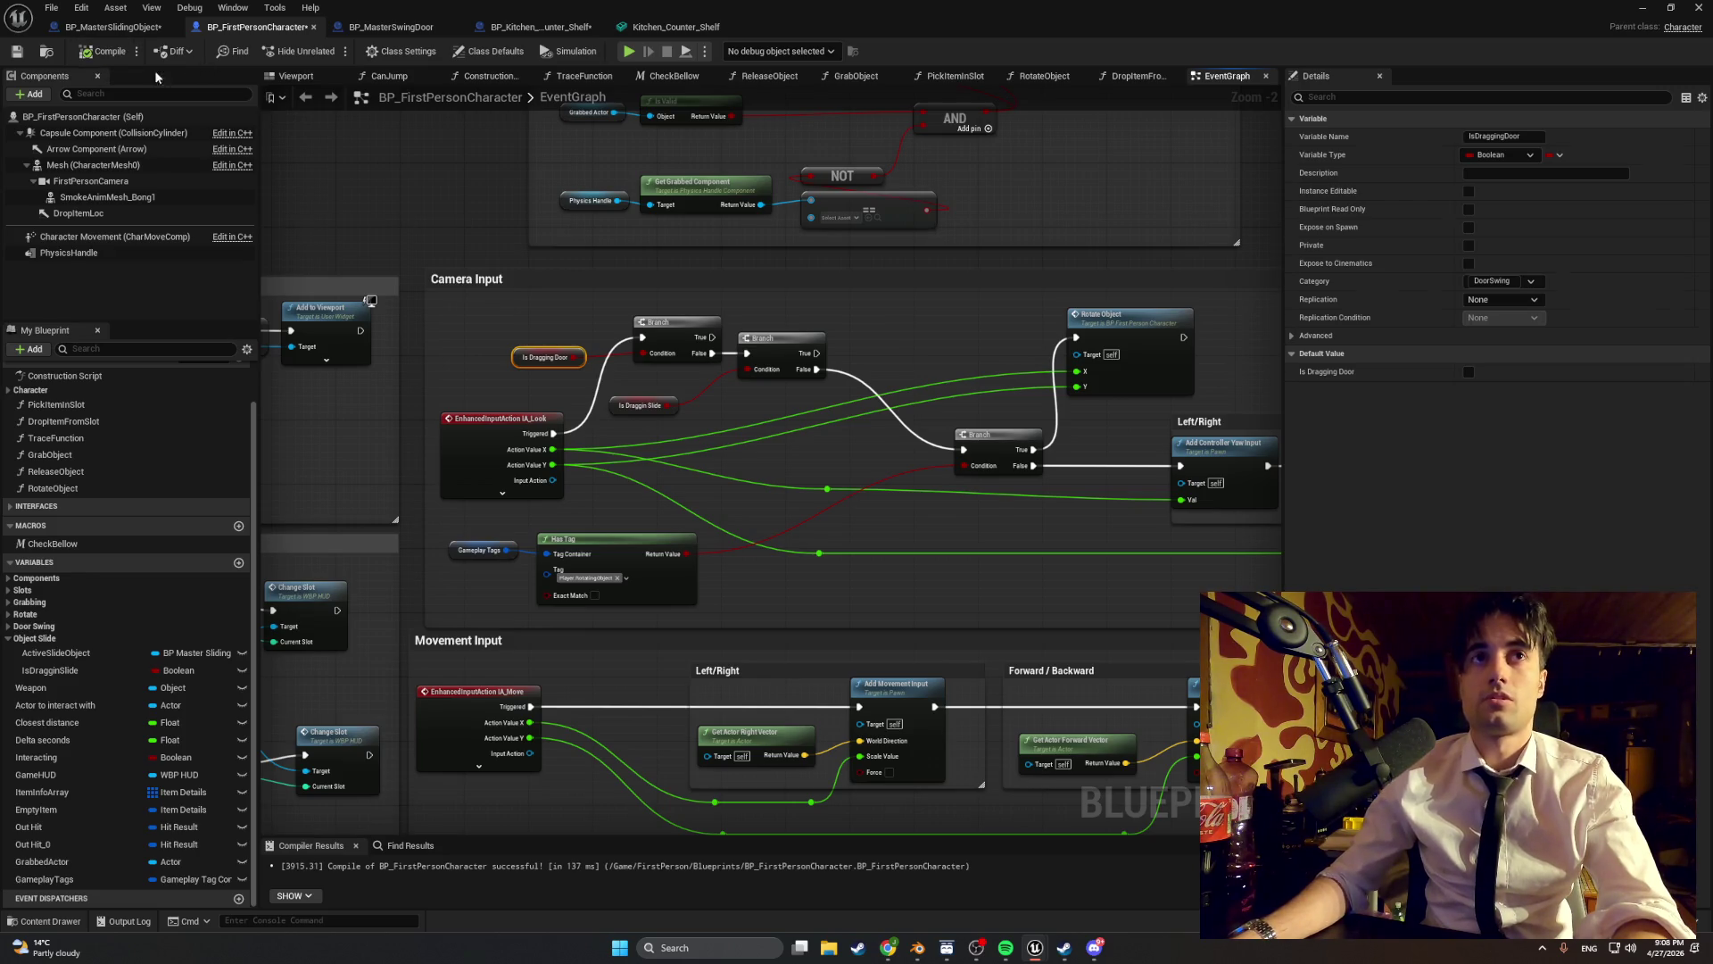
{"action": "left_click", "coordinate": [1640, 13]}
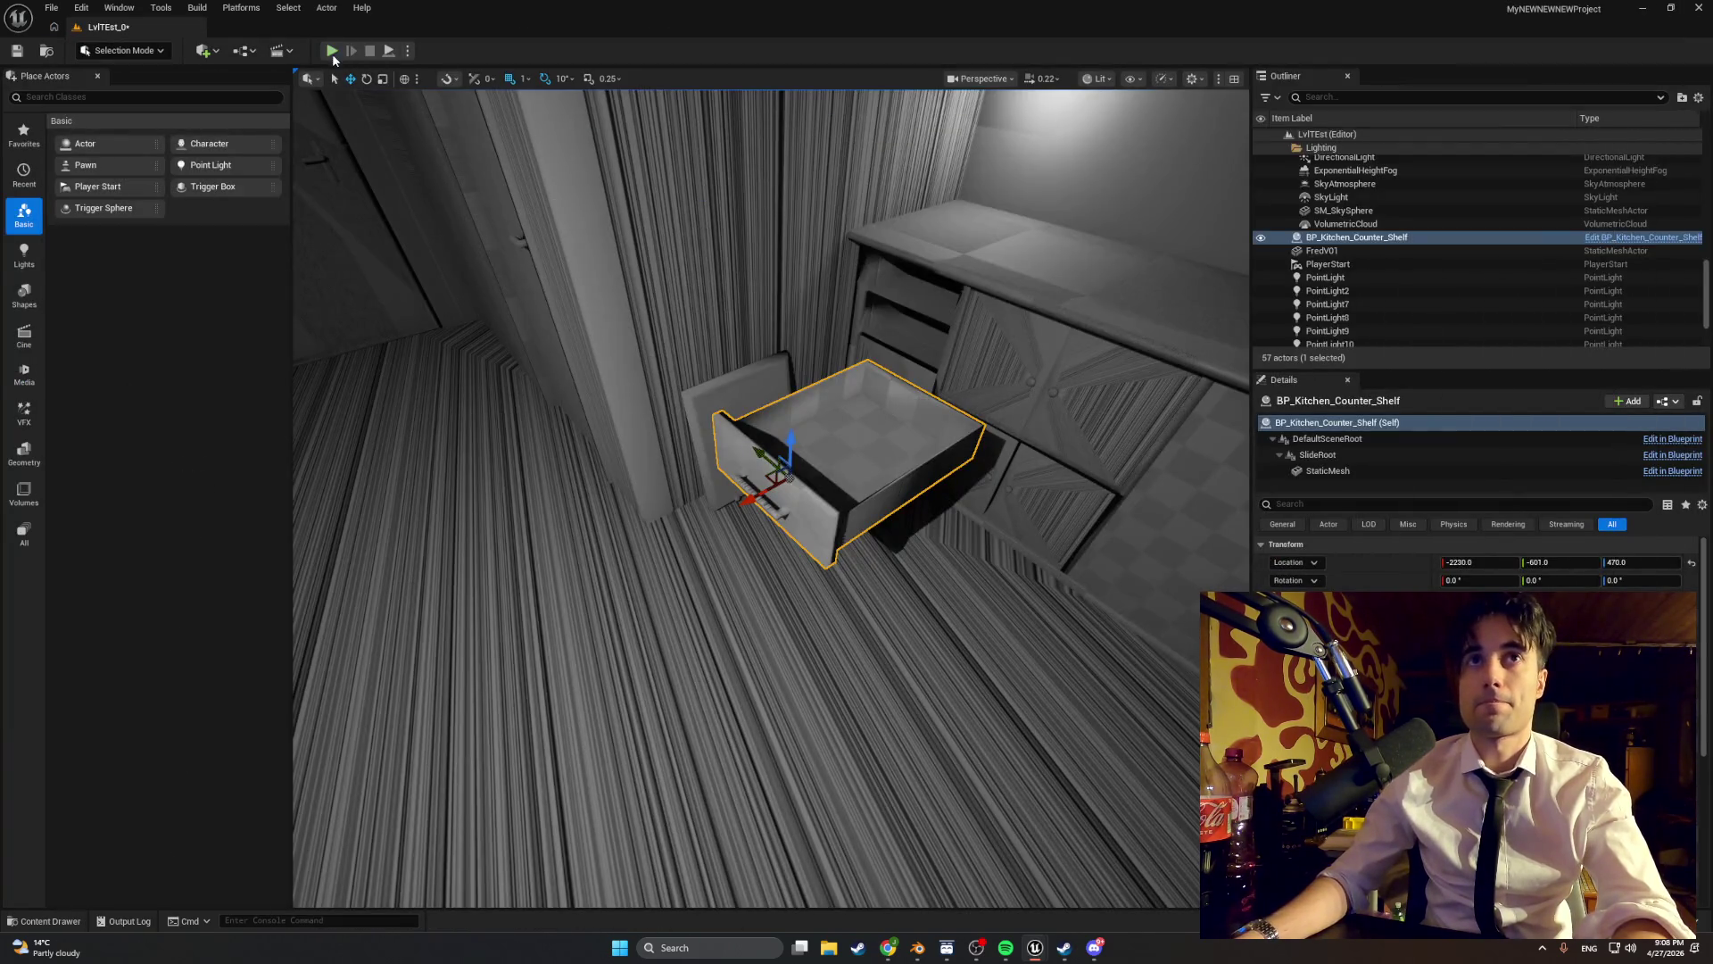
{"action": "left_click", "coordinate": [332, 53]}
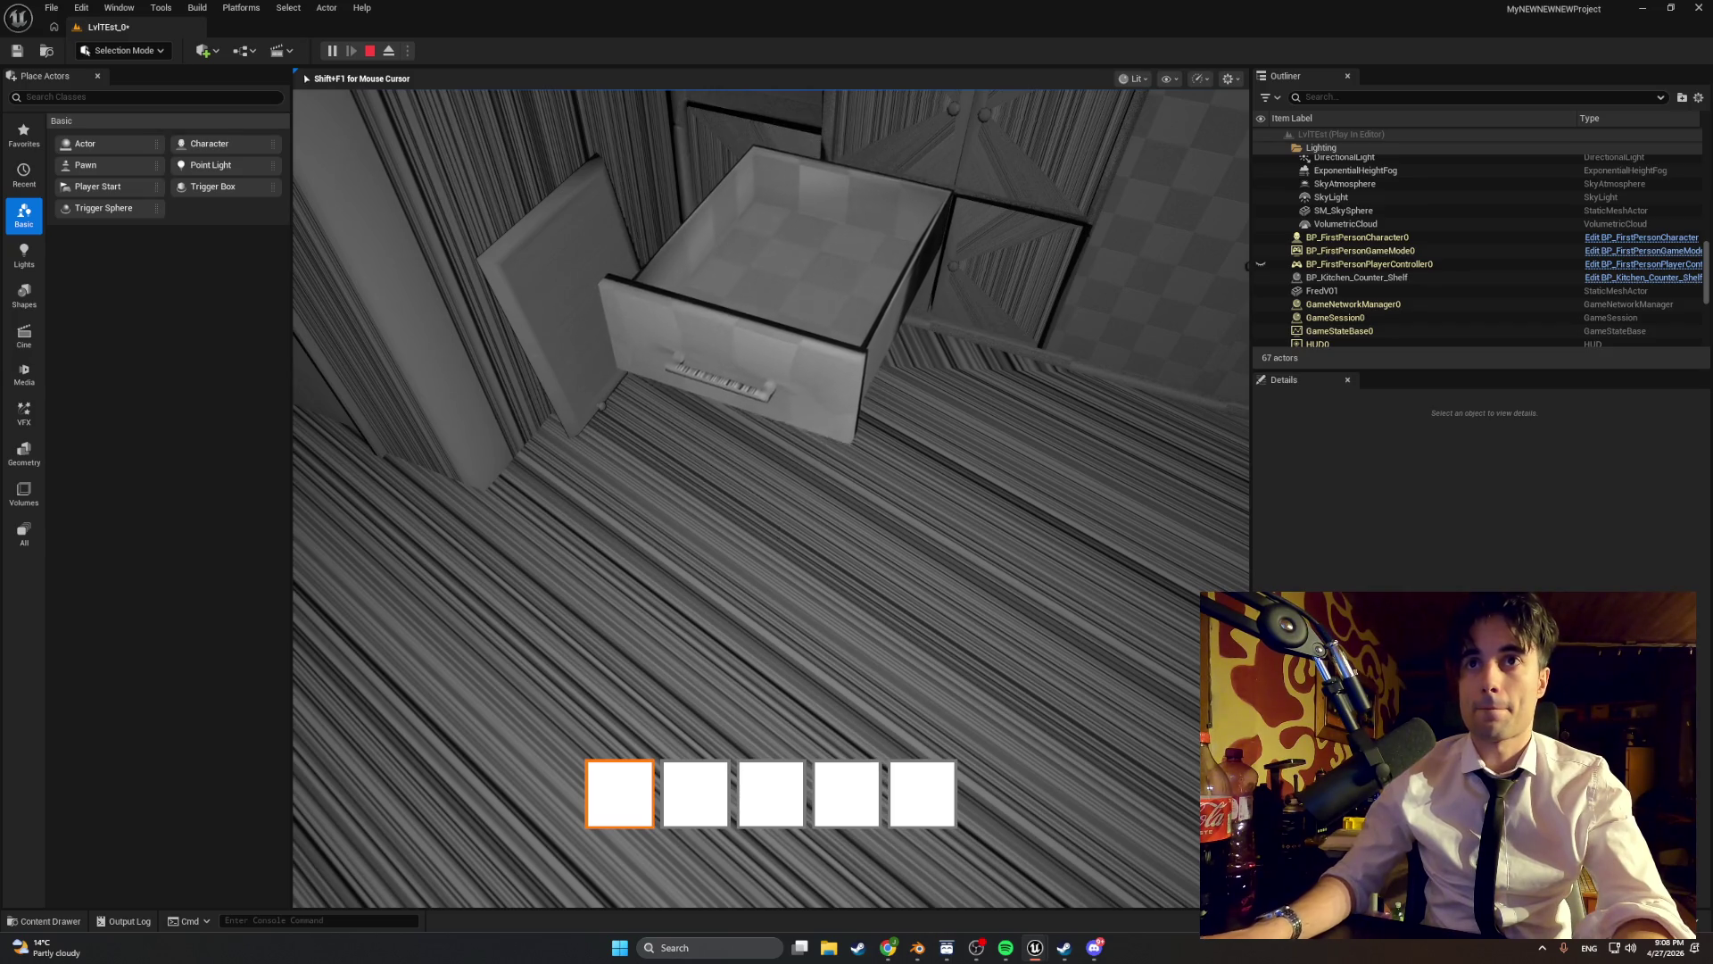
{"action": "key", "text": "s"}
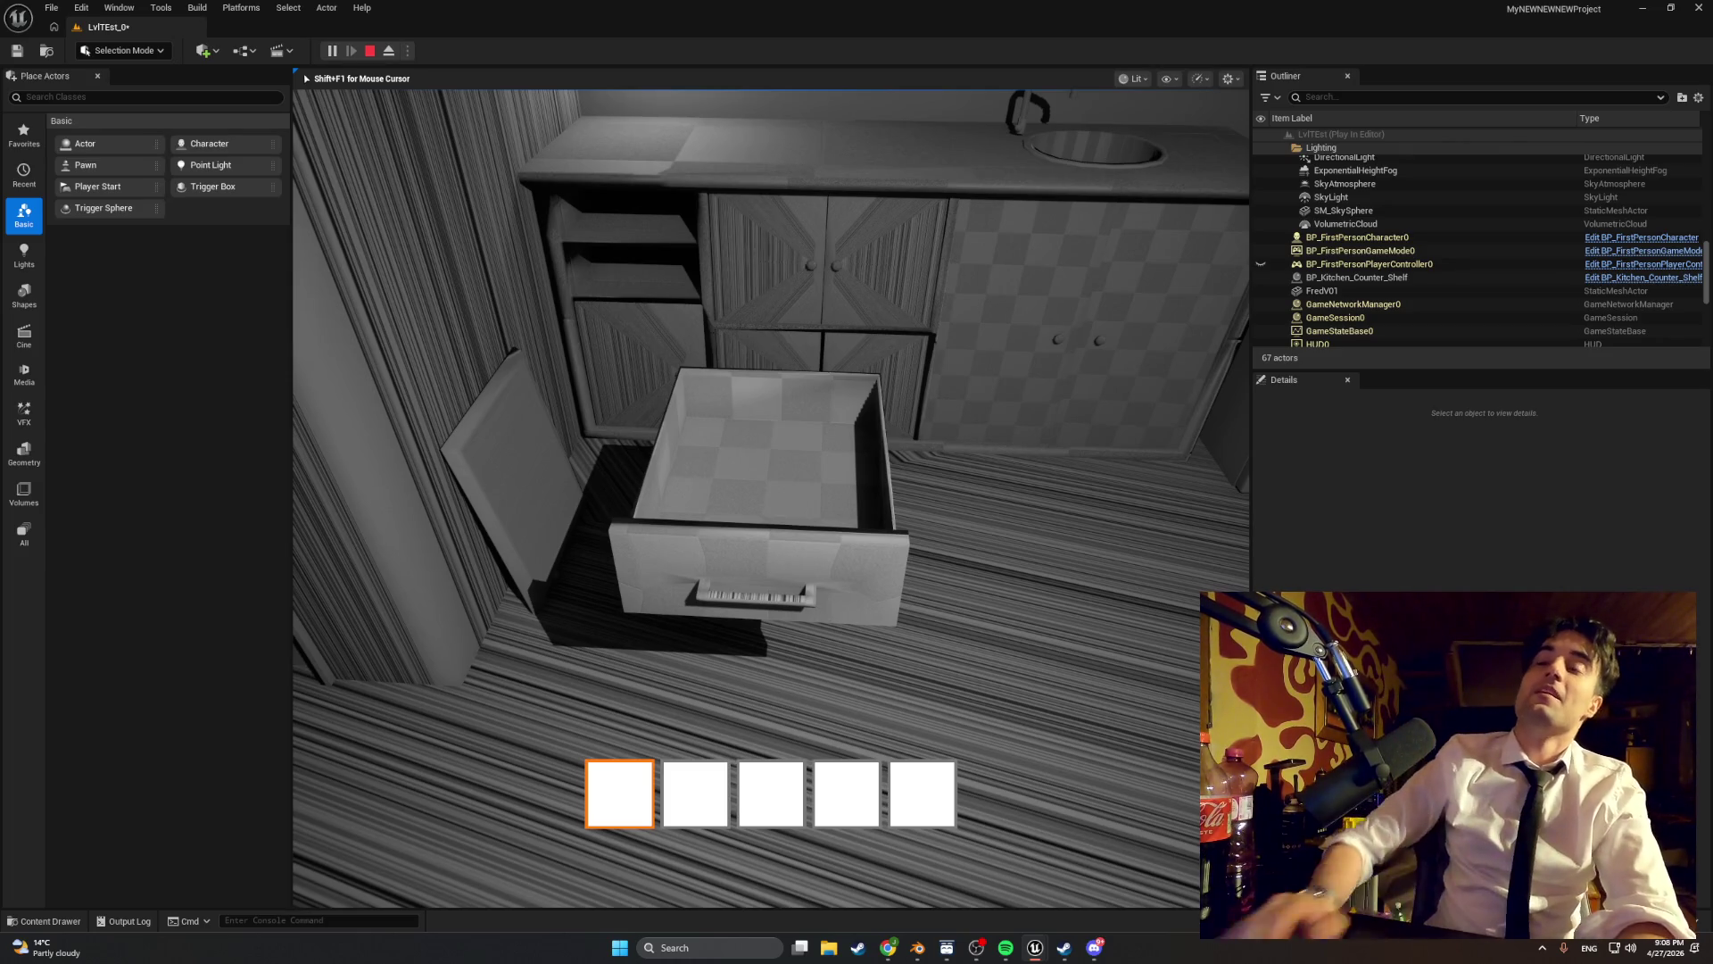
{"action": "key", "text": "Escape"}
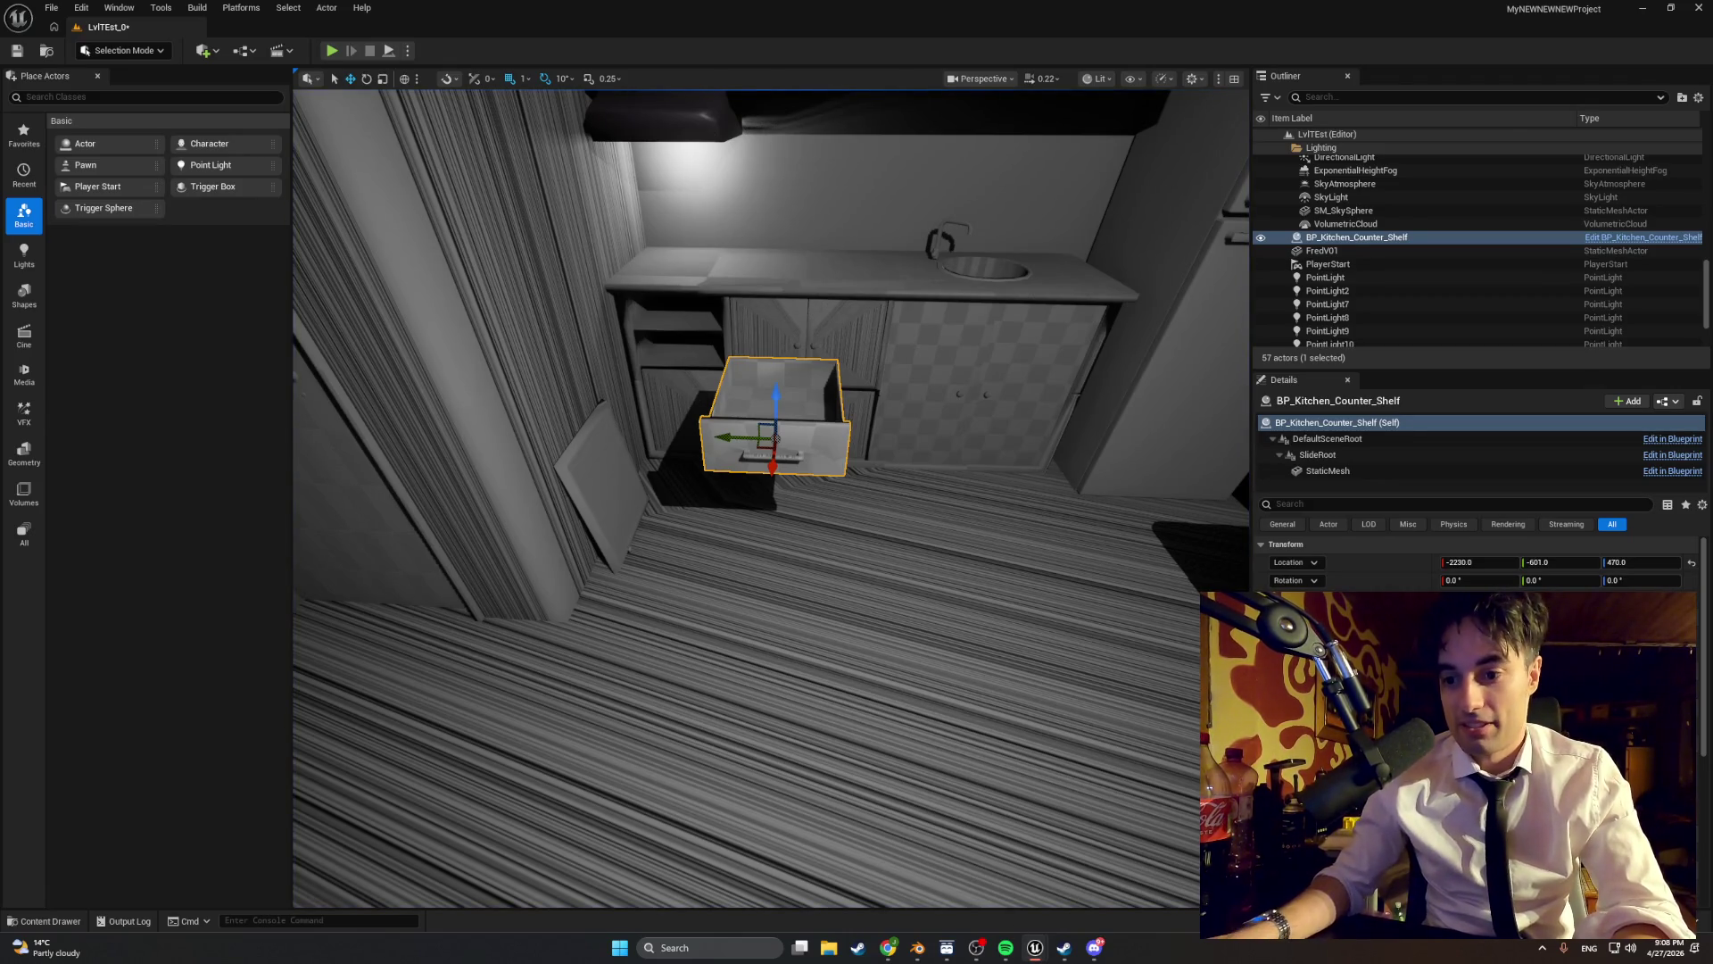
{"action": "key", "text": "alt+Tab"}
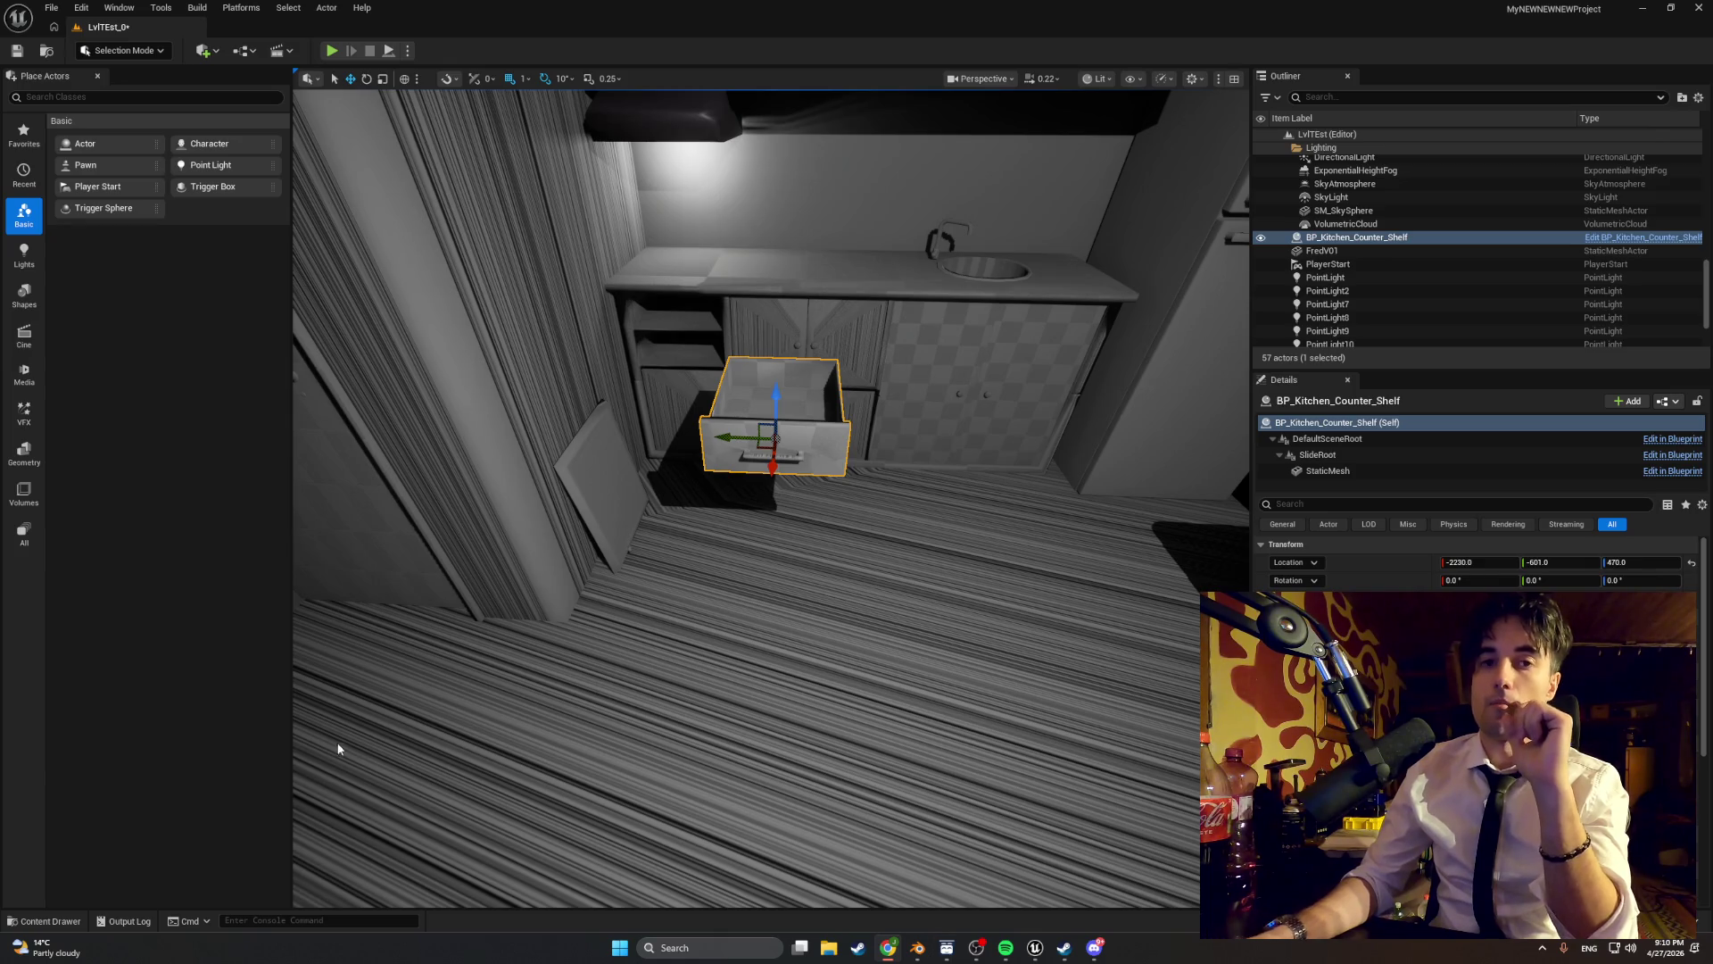
{"action": "left_click", "coordinate": [45, 920]}
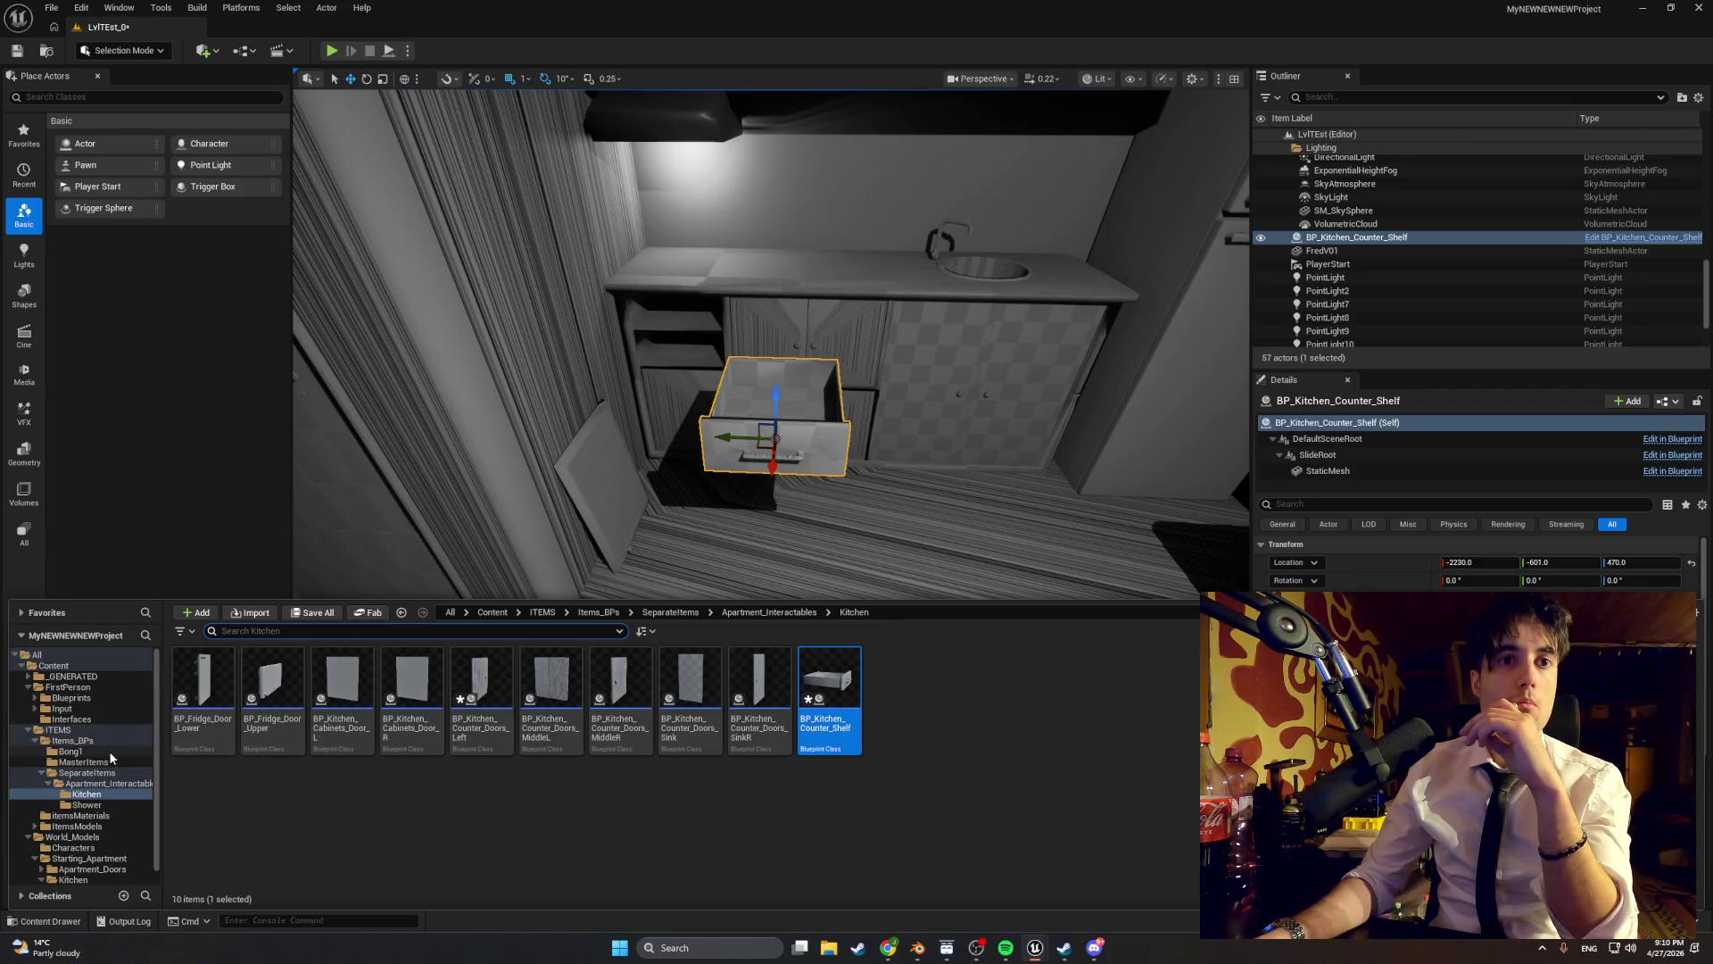
- Create a new input action named IA_DragAxisY in the FirstPerson Input Actions folder
{"action": "scroll", "coordinate": [107, 810], "scroll_direction": "down", "scroll_amount": 1}
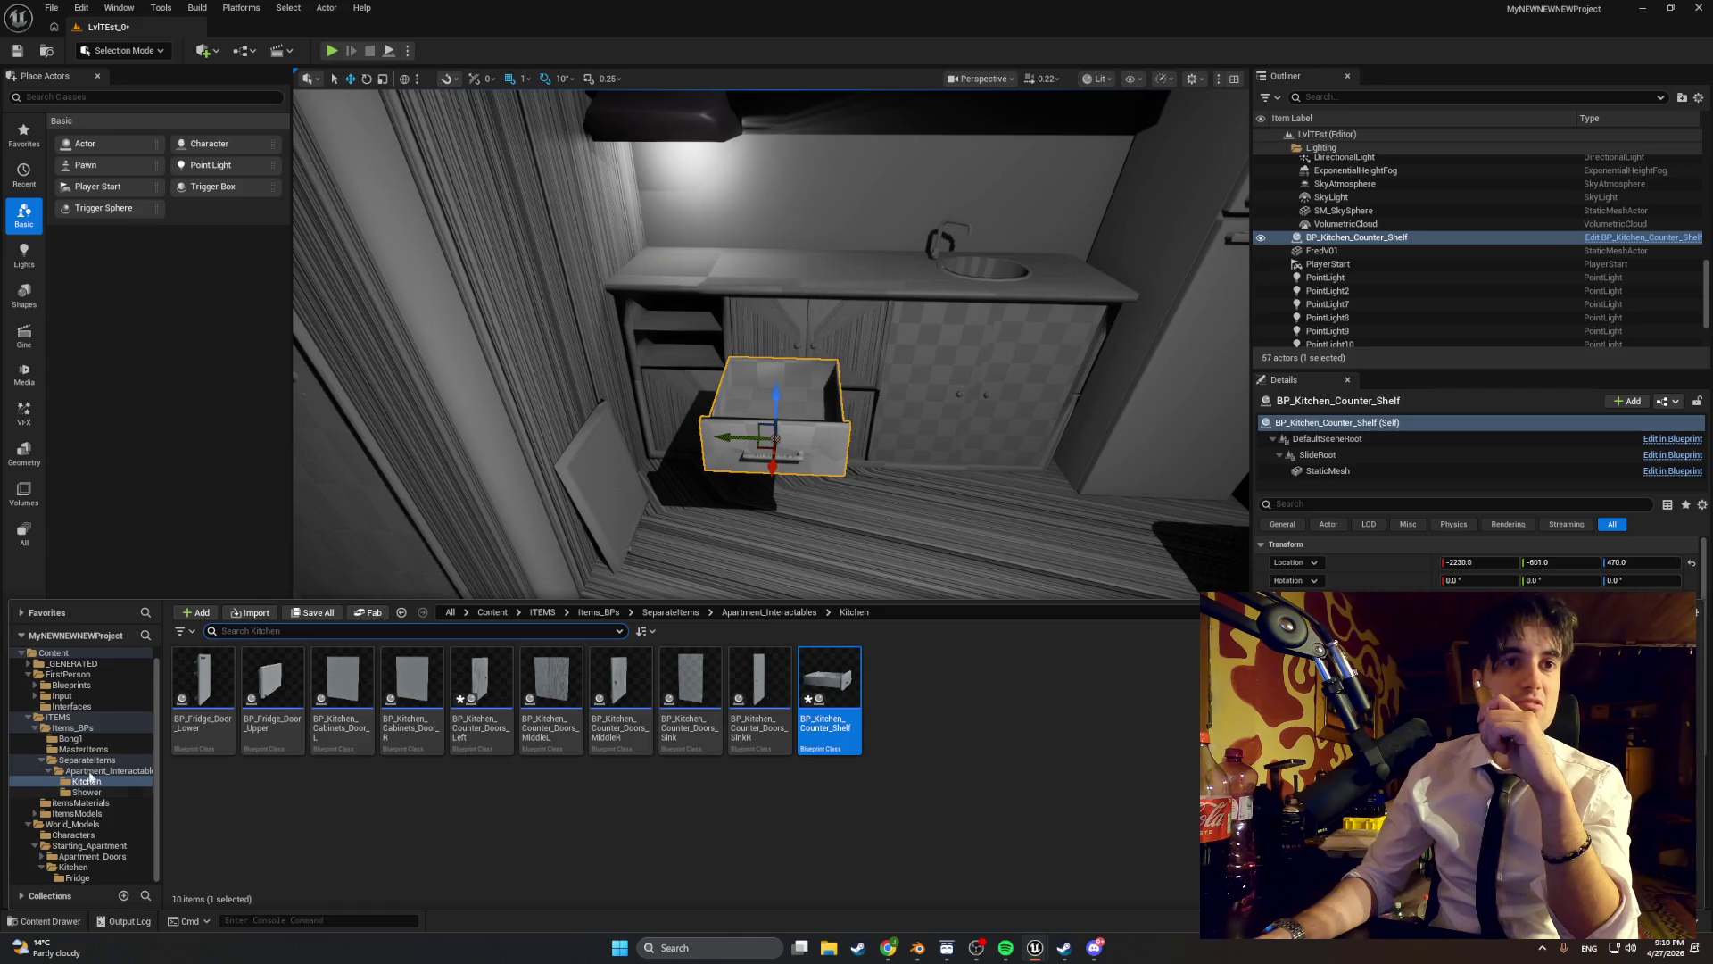
{"action": "scroll", "coordinate": [90, 777], "scroll_direction": "up", "scroll_amount": 1}
{"action": "left_click", "coordinate": [62, 709]}
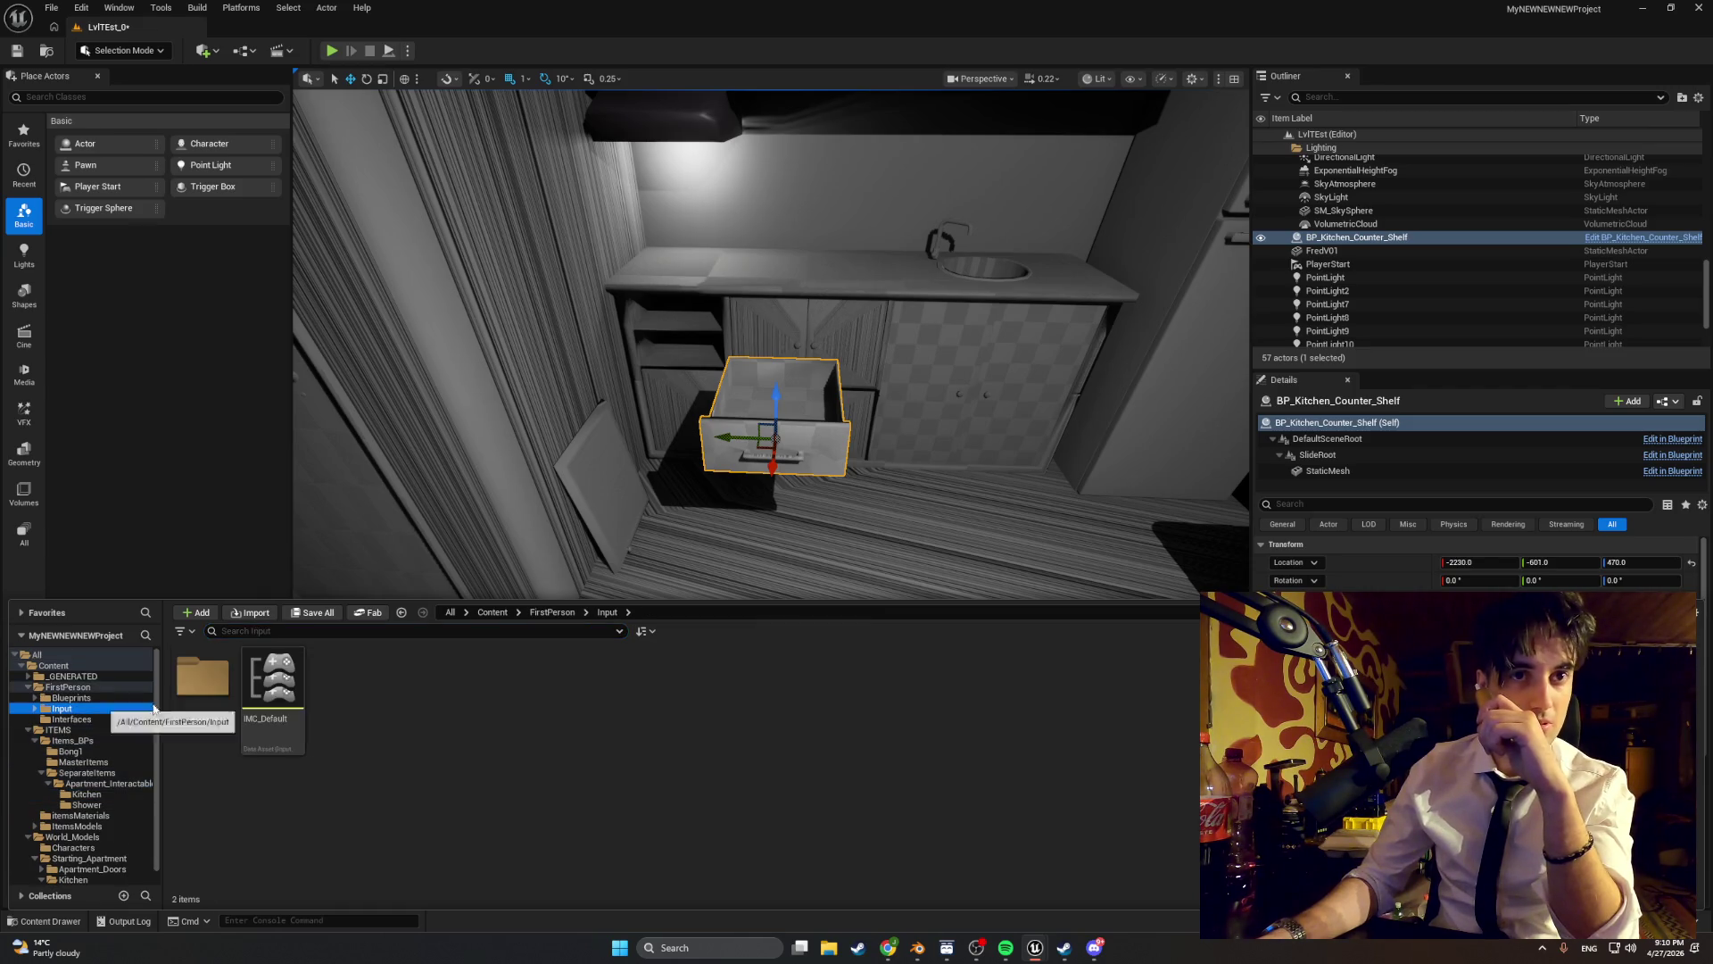
{"action": "double_click", "coordinate": [207, 685]}
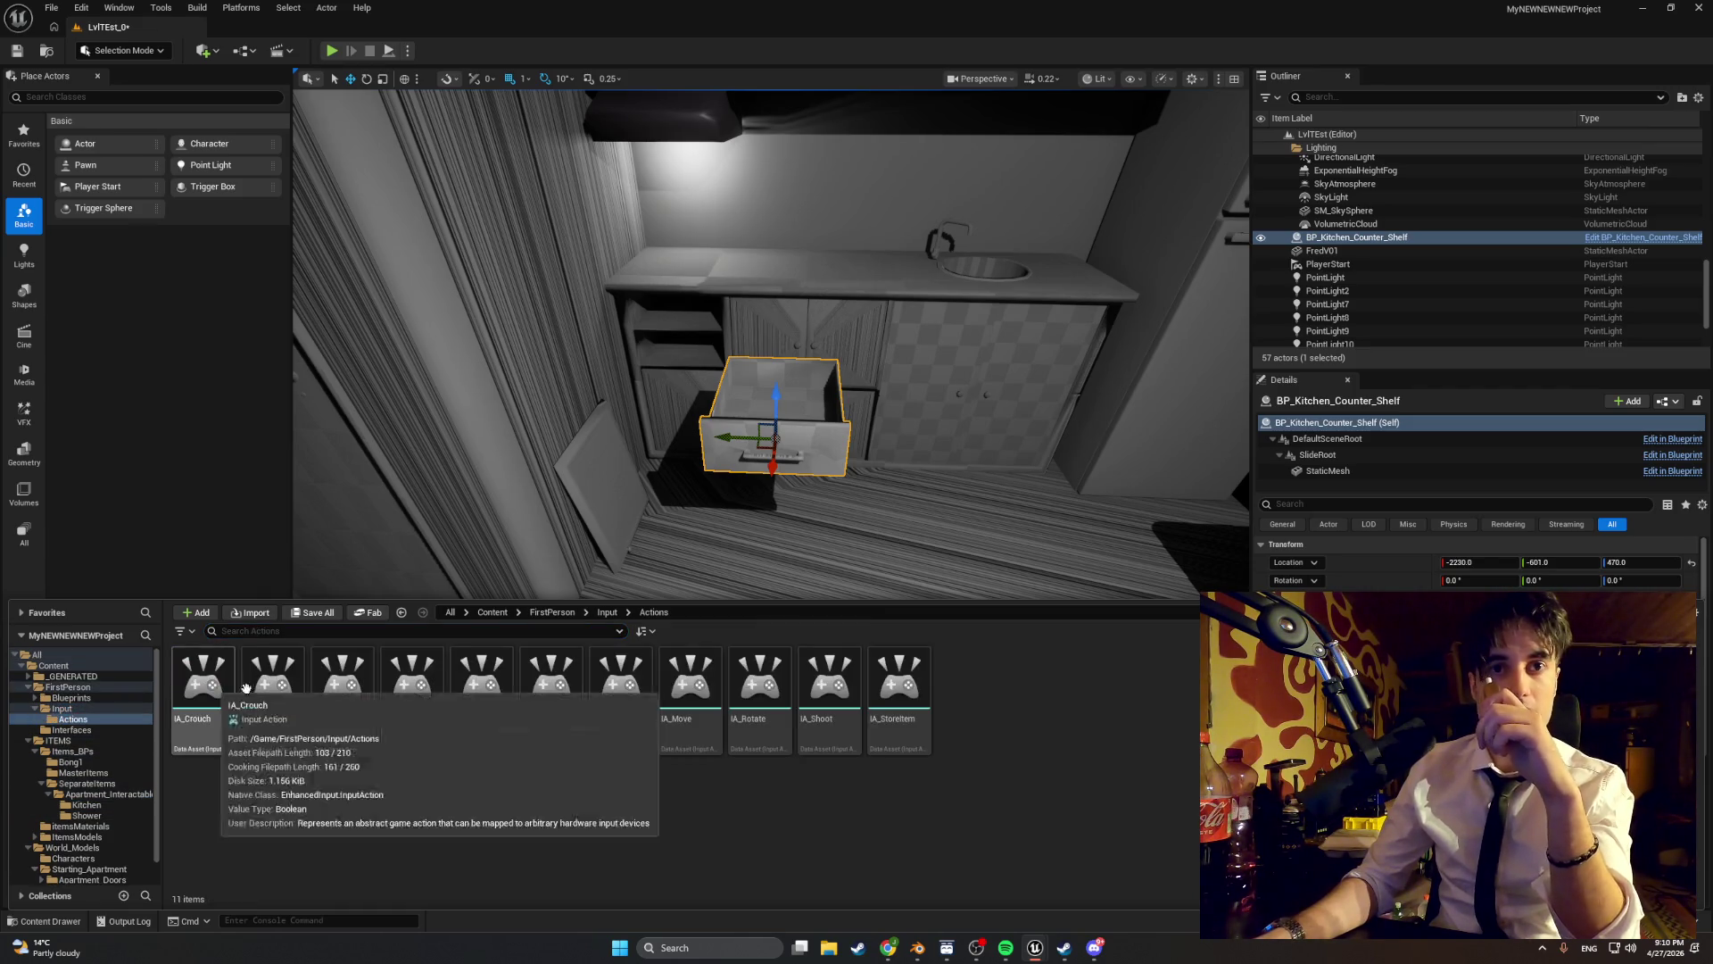
{"action": "right_click", "coordinate": [1037, 725]}
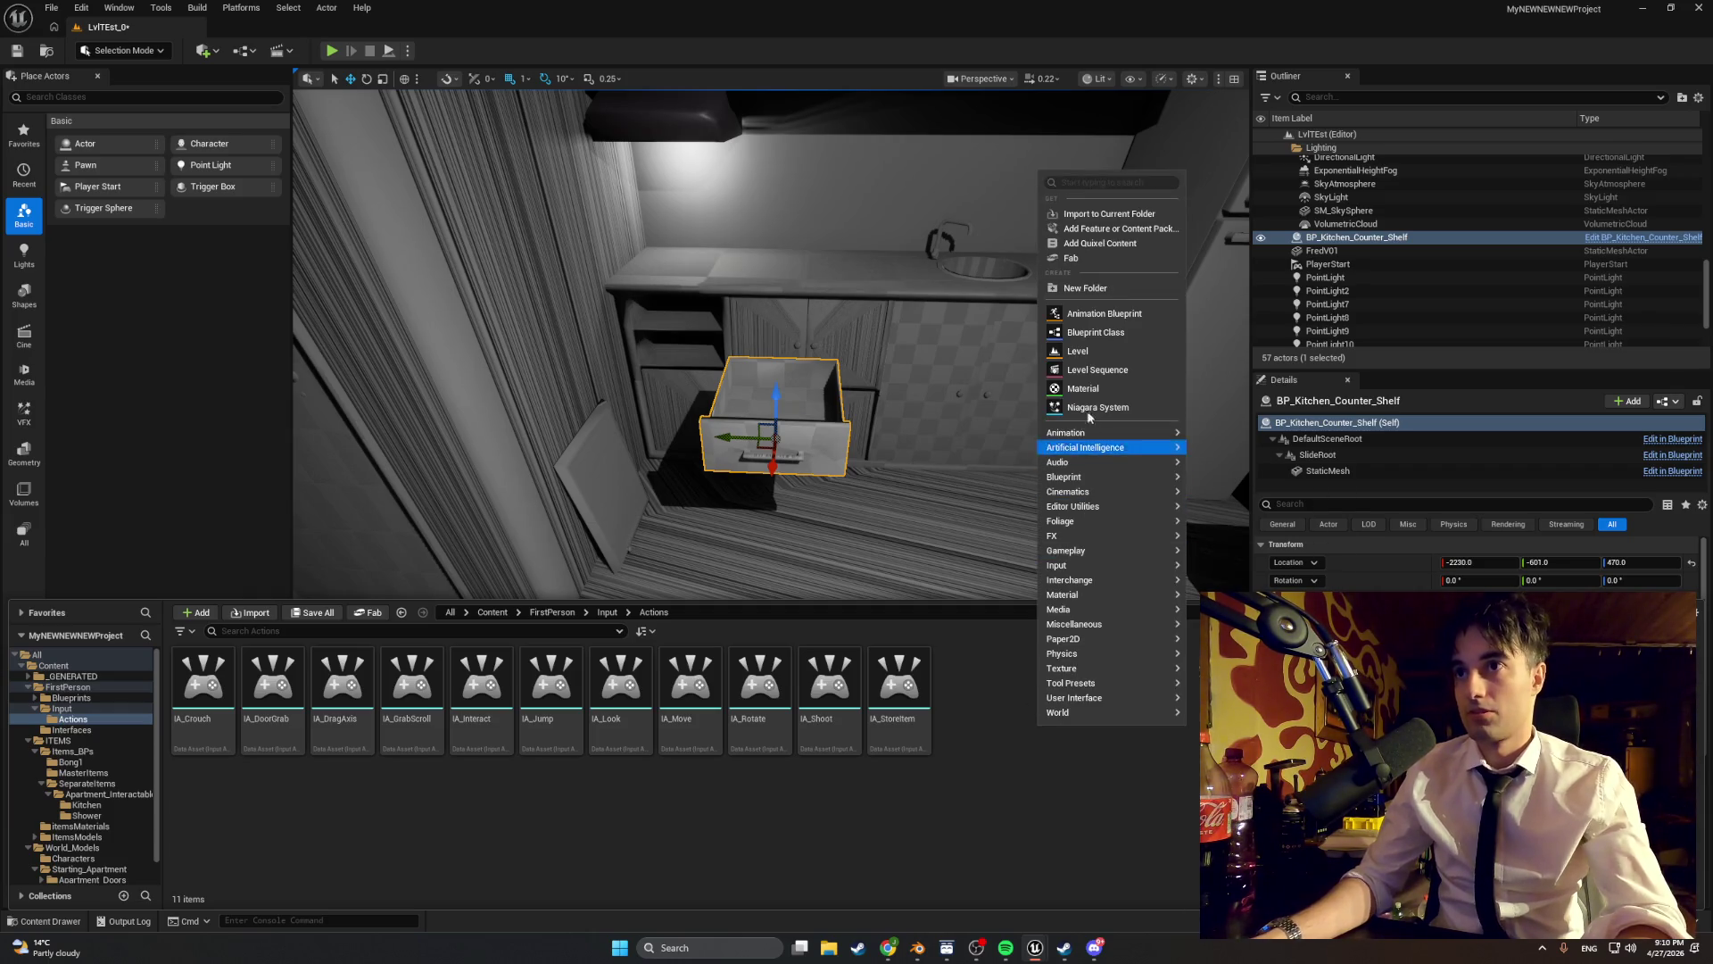
{"action": "mouse_move", "coordinate": [1122, 446]}
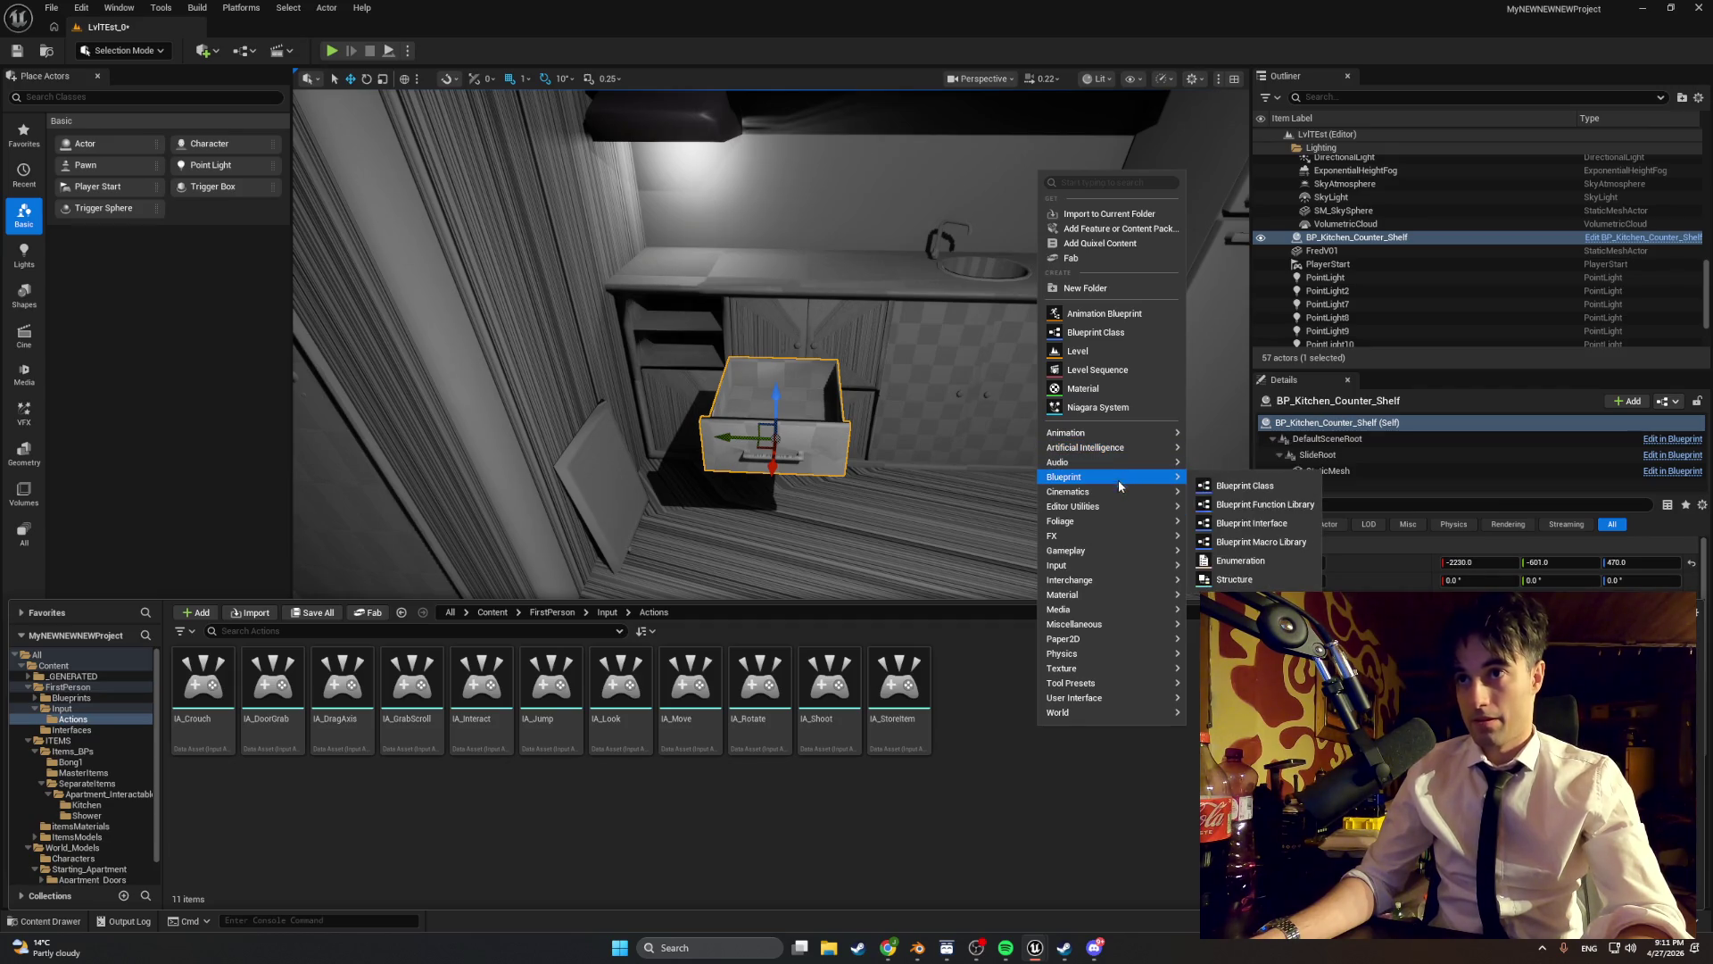
{"action": "mouse_move", "coordinate": [1104, 615]}
{"action": "mouse_move", "coordinate": [1111, 568]}
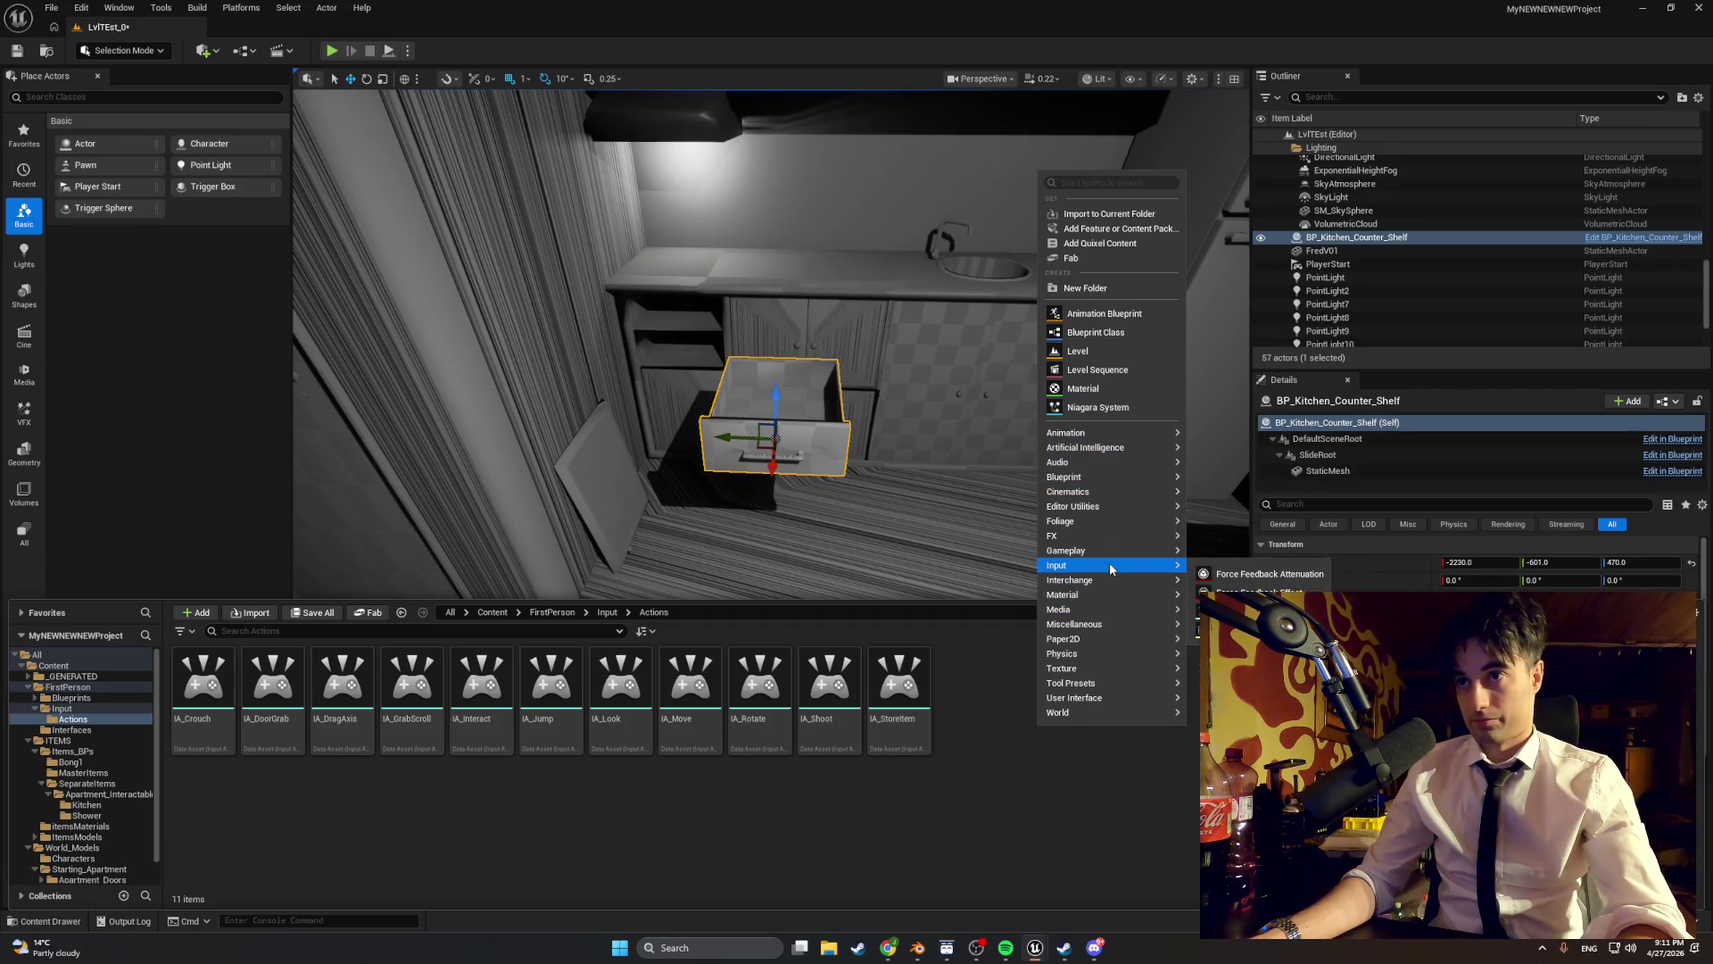
{"action": "left_click", "coordinate": [1245, 628]}
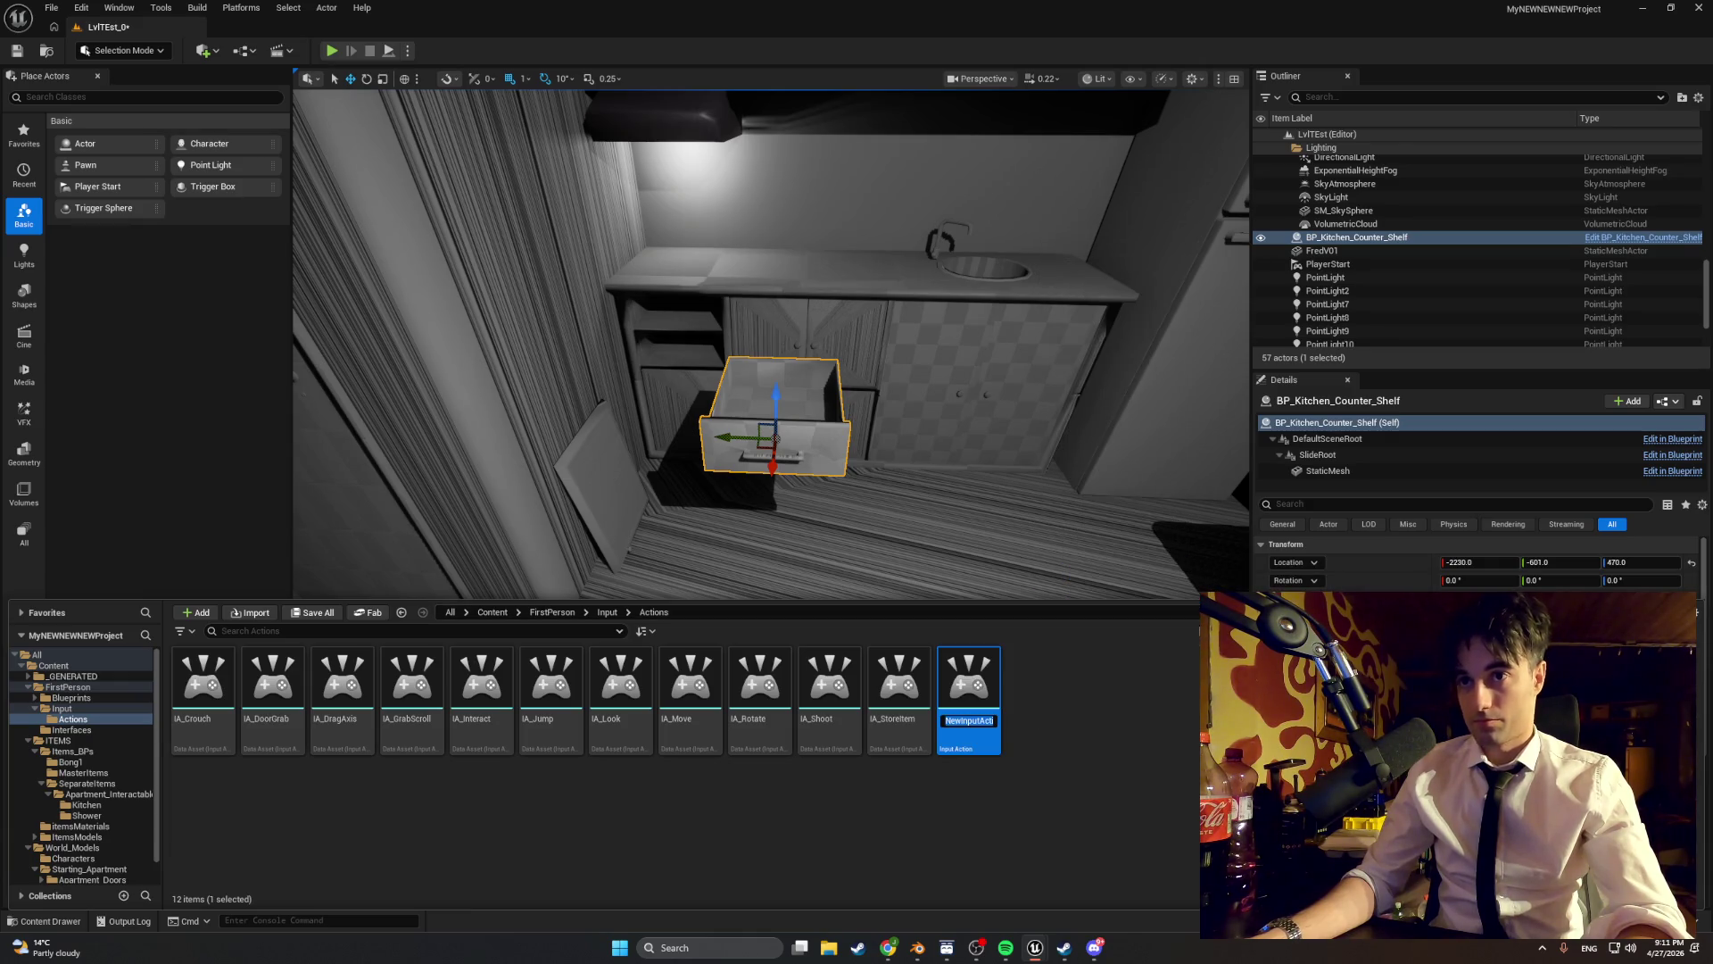
{"action": "type", "text": "IA_Drag"}
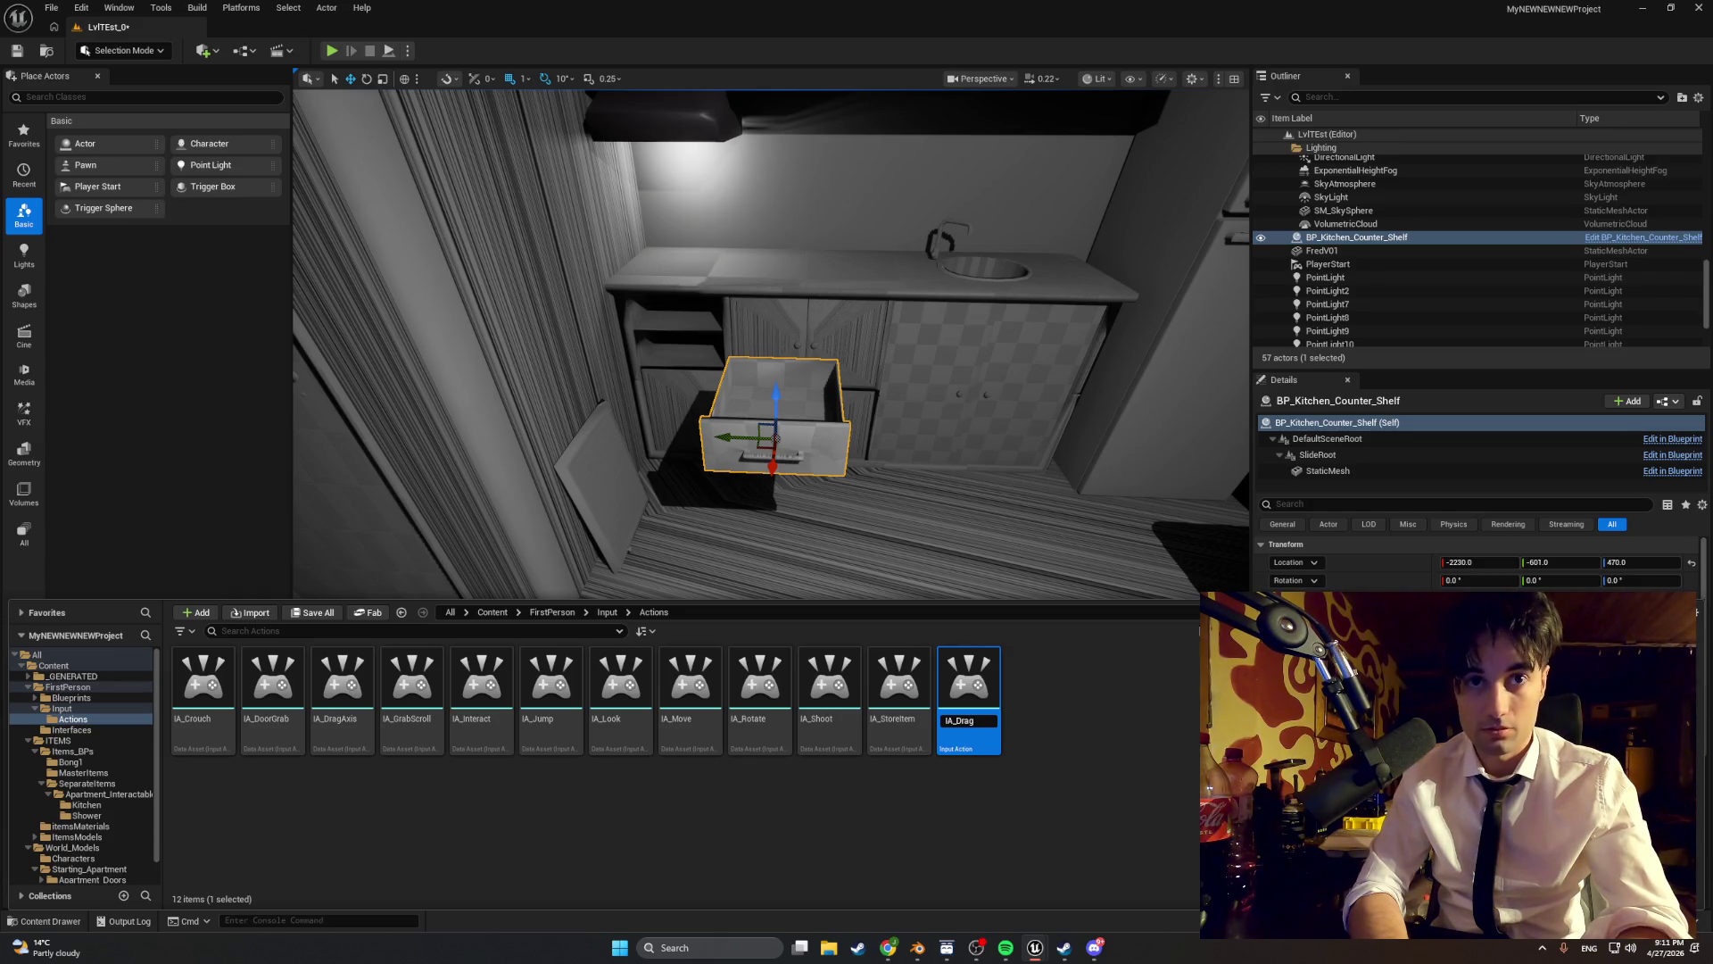
{"action": "type", "text": "Axis"}
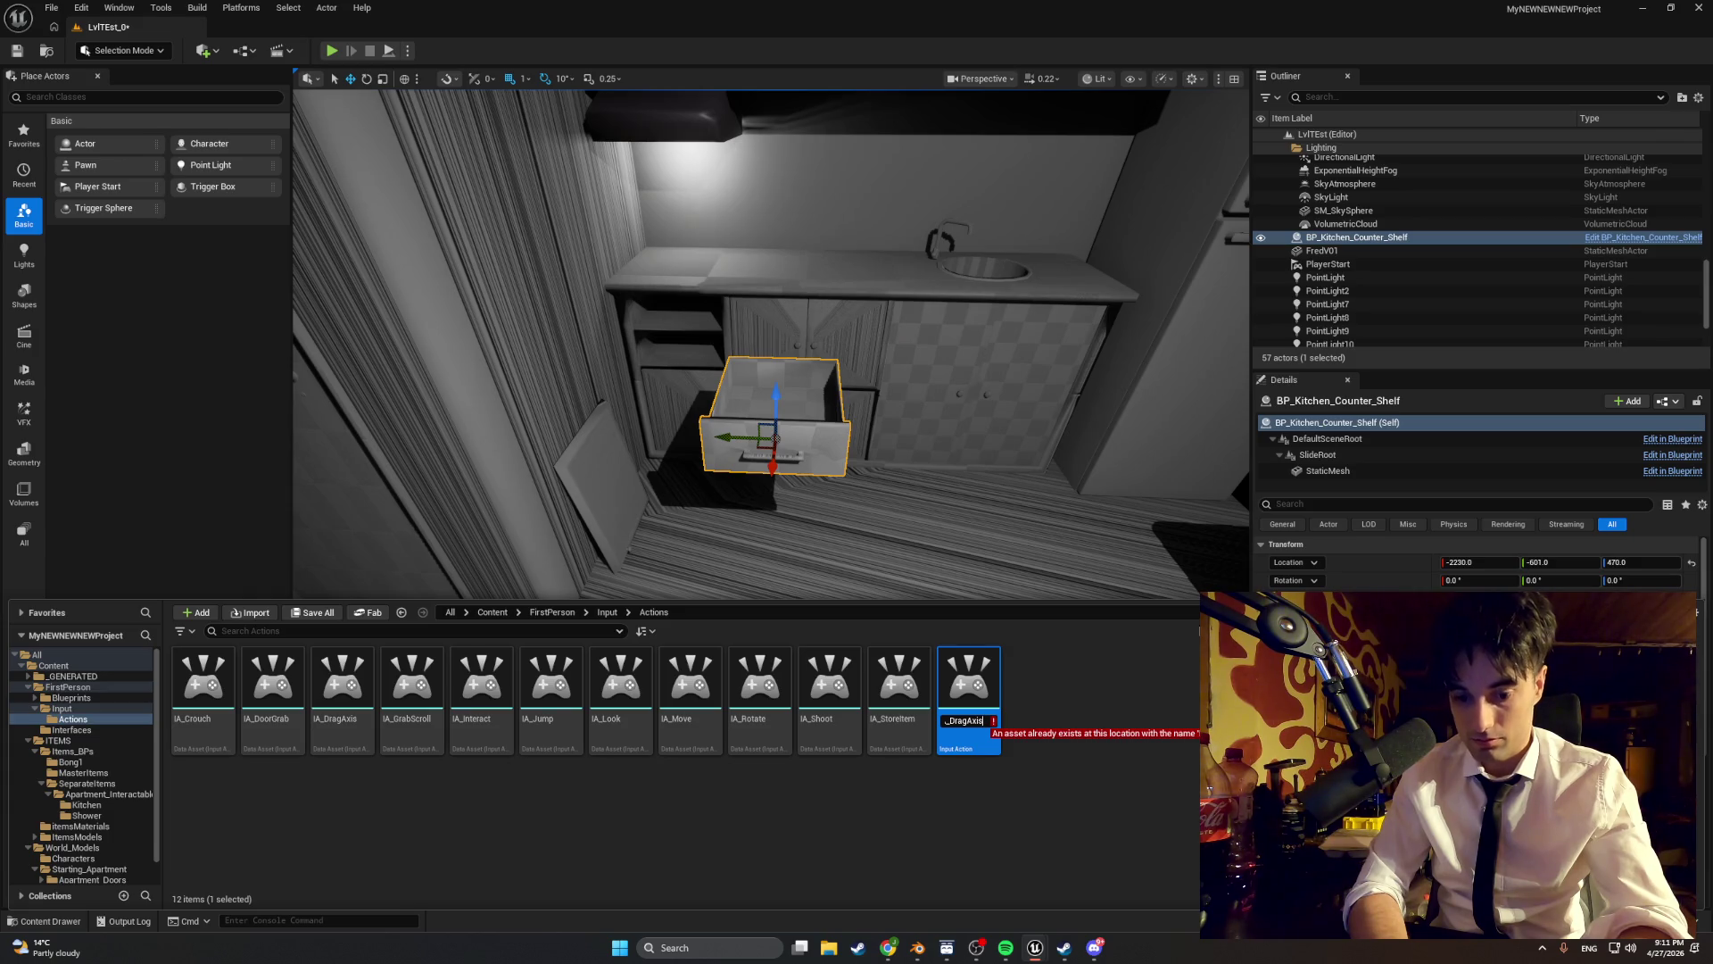
{"action": "type", "text": "Y"}
{"action": "key", "text": "Return"}
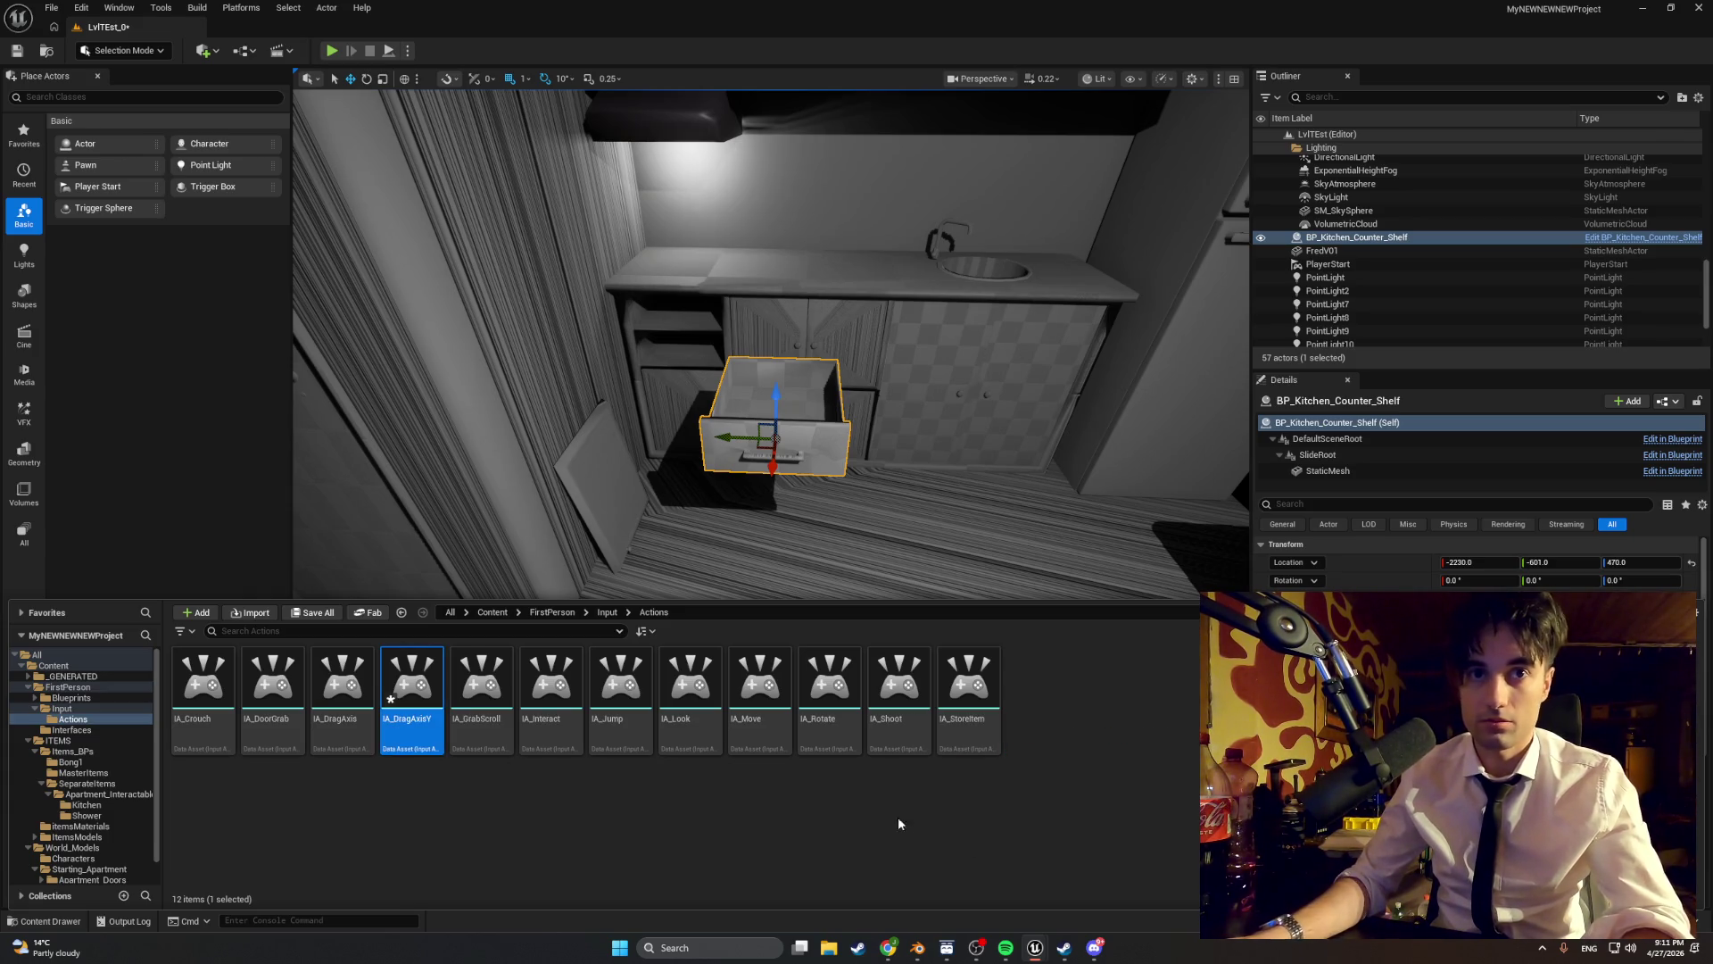
- Rename IA_DragAxis to IA_DragAxisX and save the level
{"action": "left_click", "coordinate": [342, 687]}
{"action": "key", "text": "F2"}
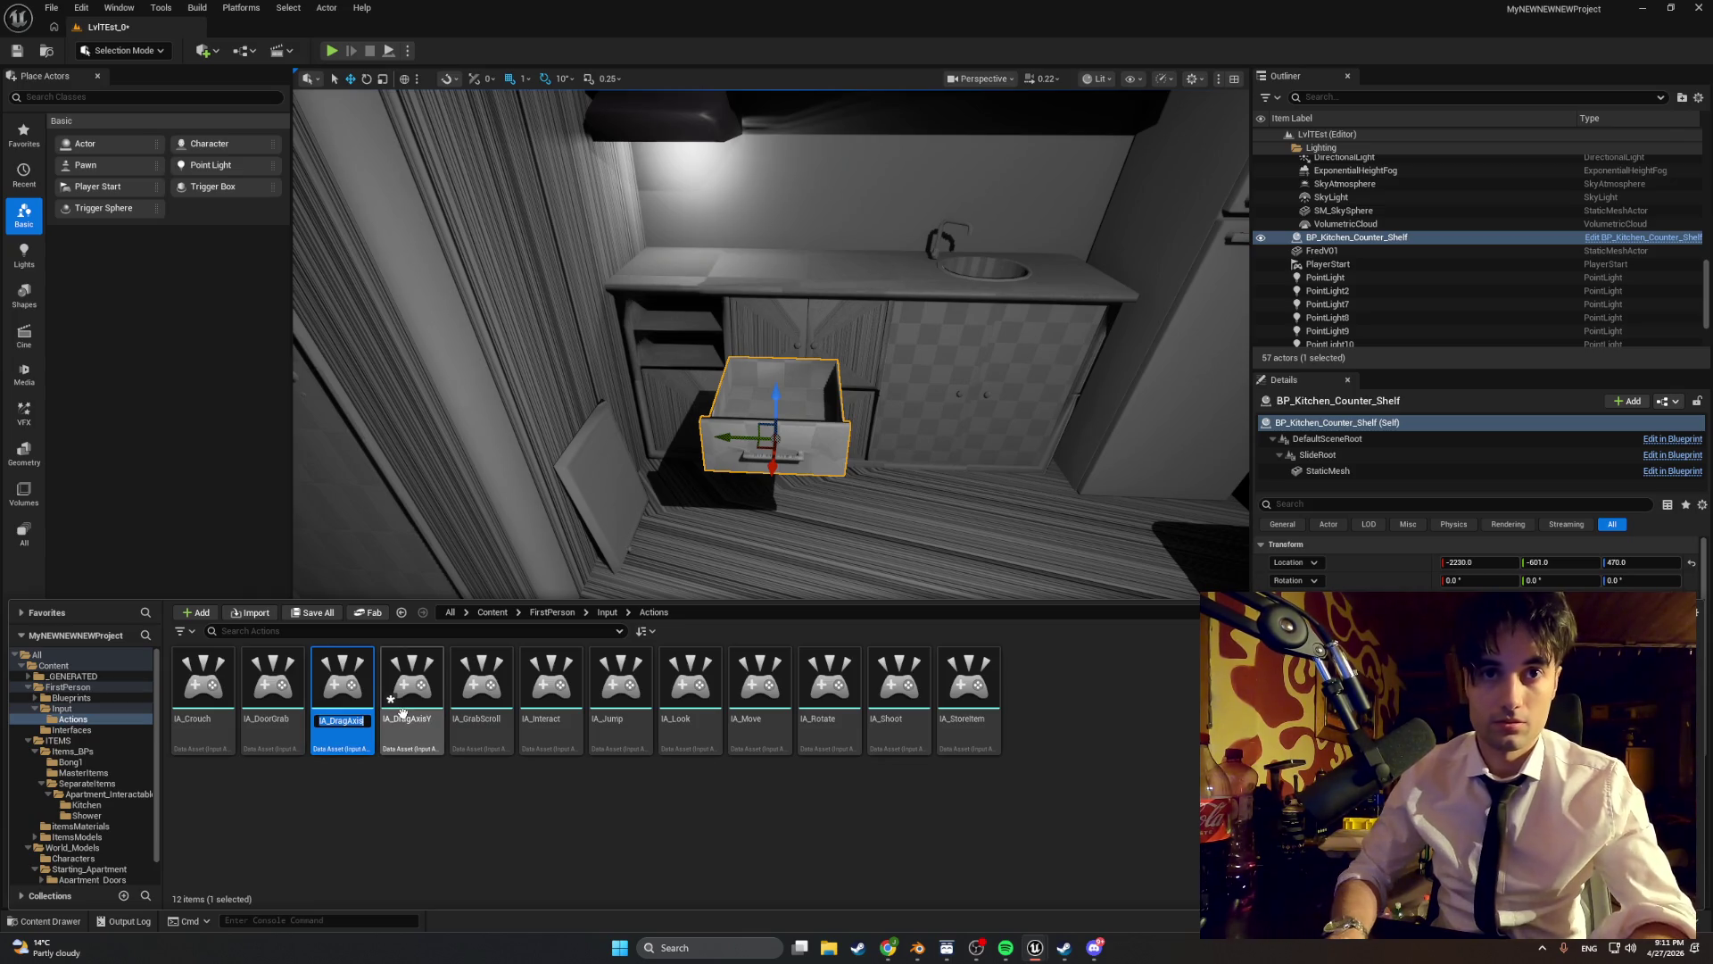
{"action": "key", "text": "End"}
{"action": "type", "text": "X"}
{"action": "key", "text": "Return"}
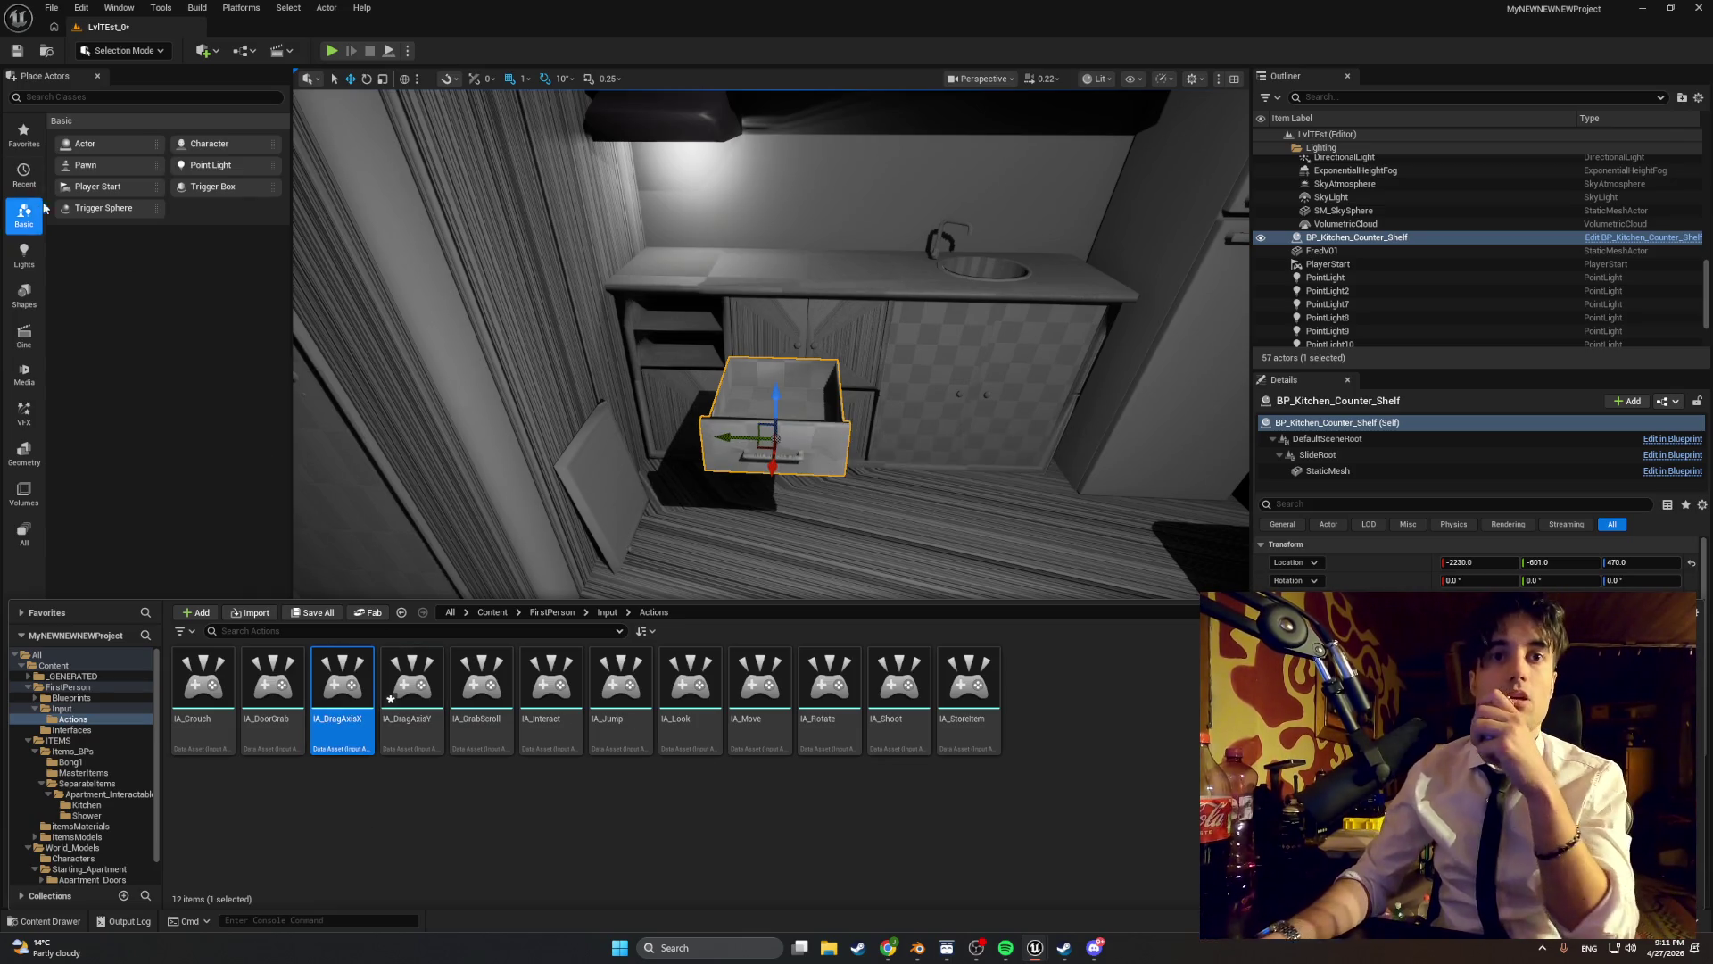
{"action": "left_click", "coordinate": [17, 50]}
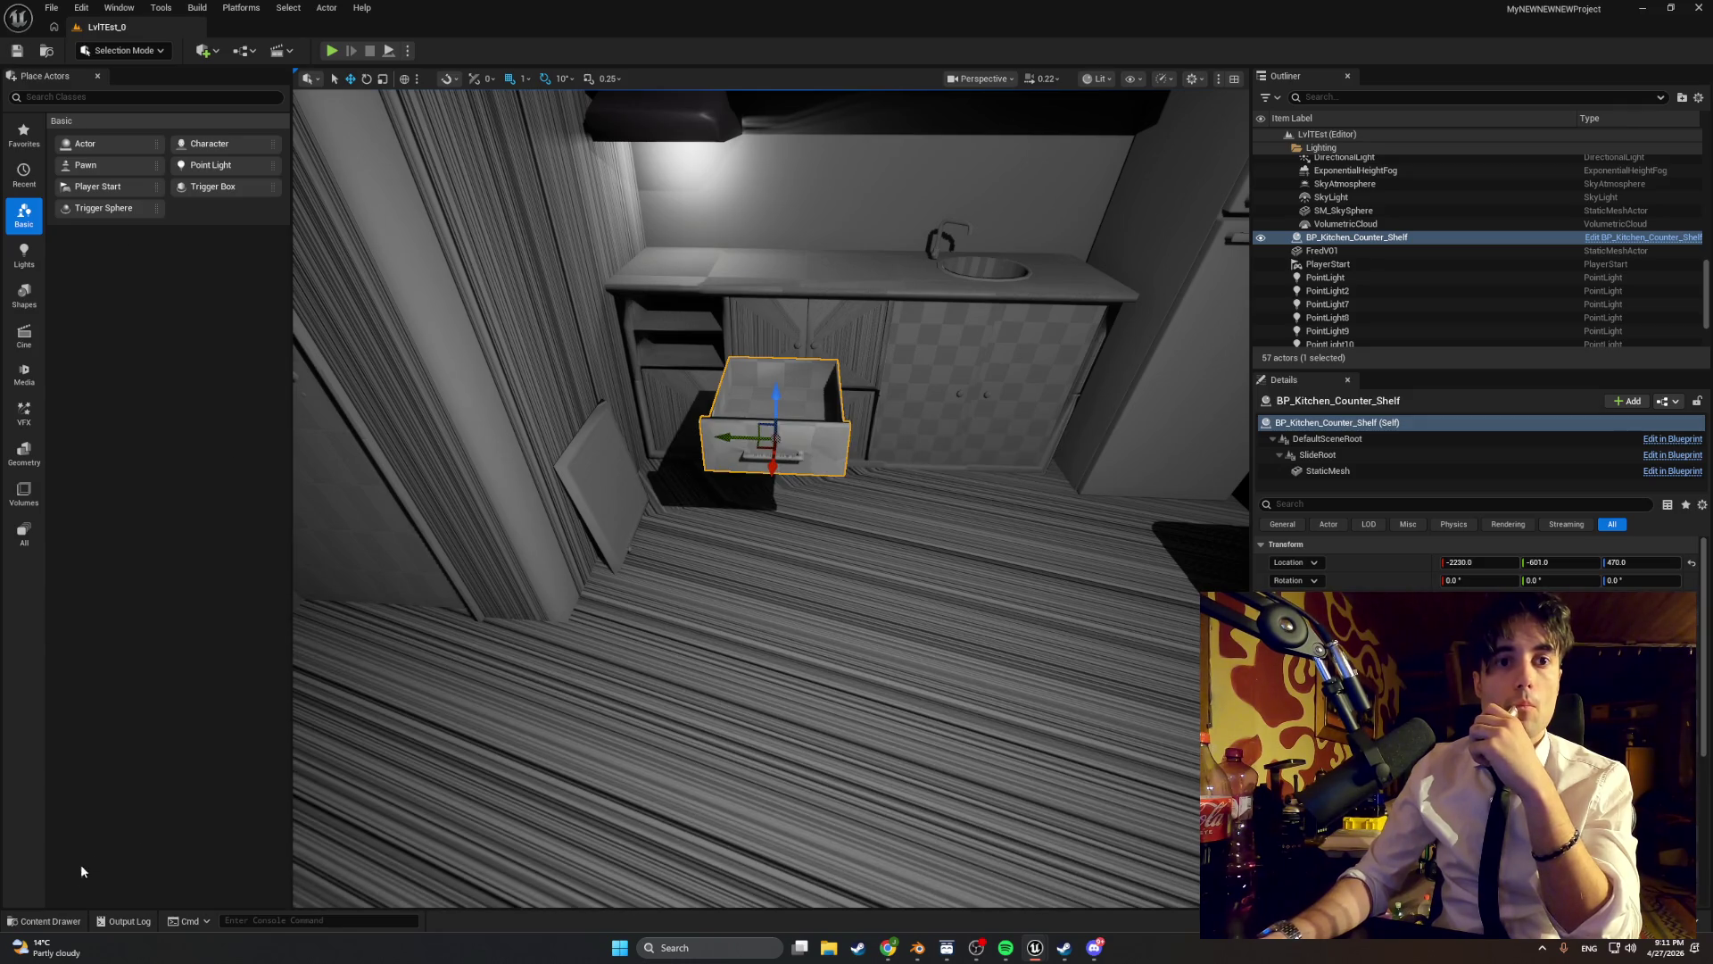
{"action": "left_click", "coordinate": [45, 921]}
- Set IA_DragAxisY's Value Type to Axis1D (float)
{"action": "double_click", "coordinate": [412, 700]}
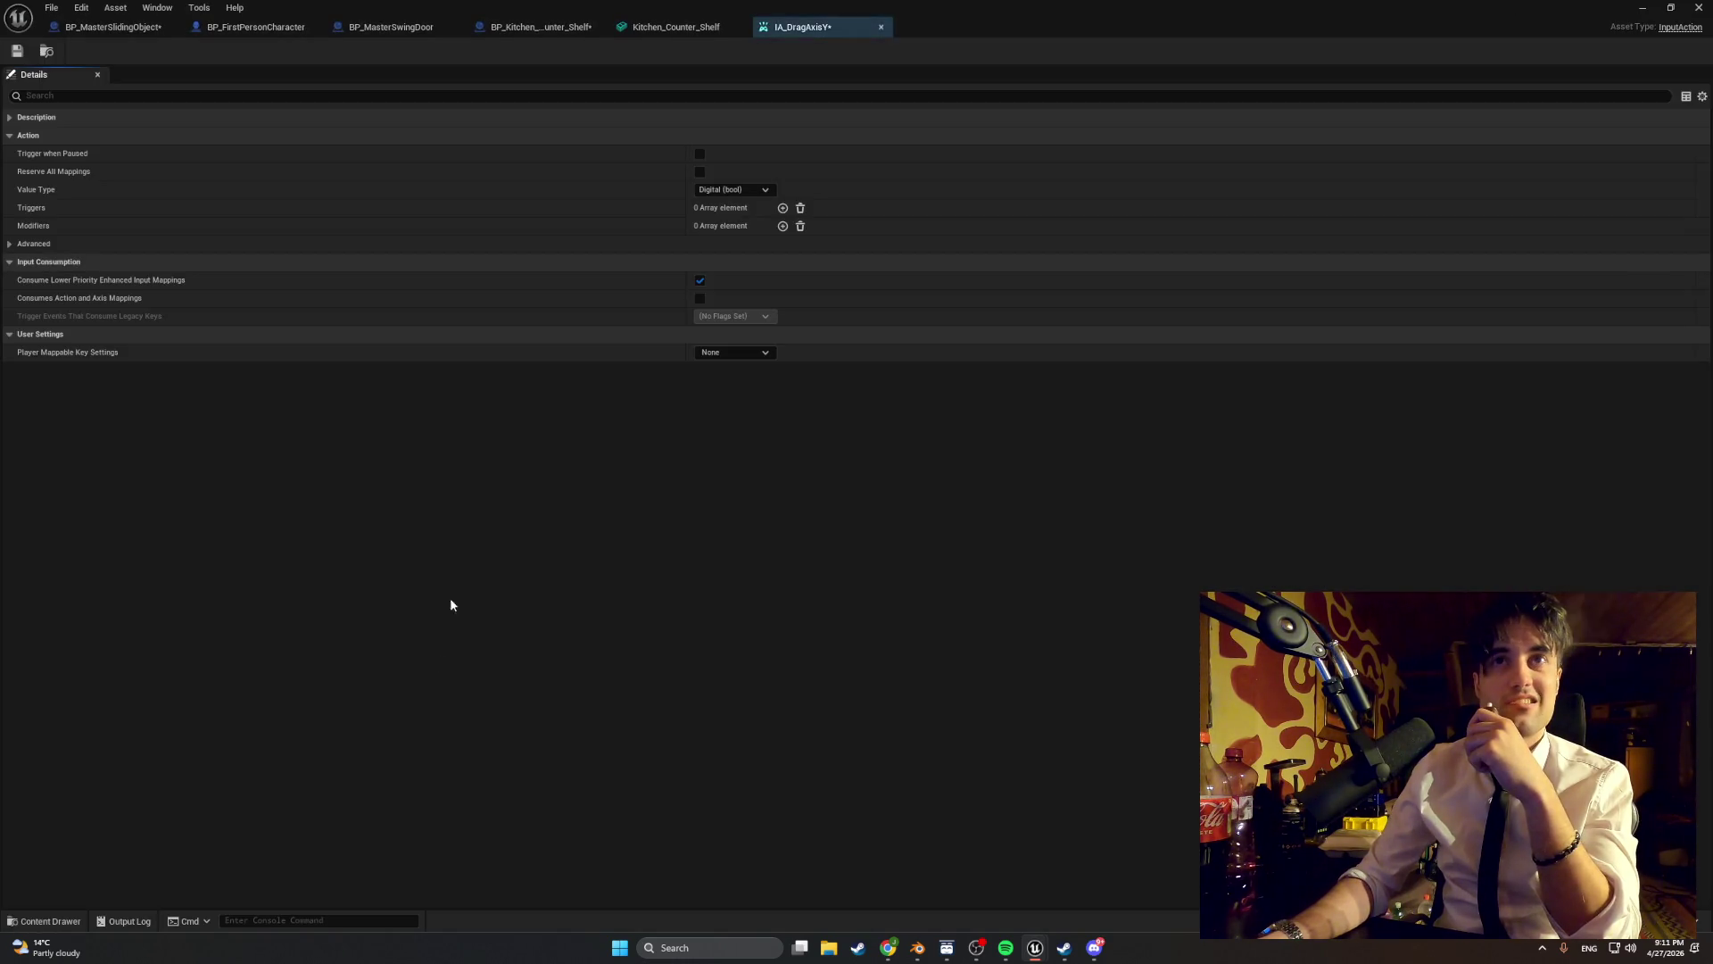
{"action": "left_click", "coordinate": [747, 191]}
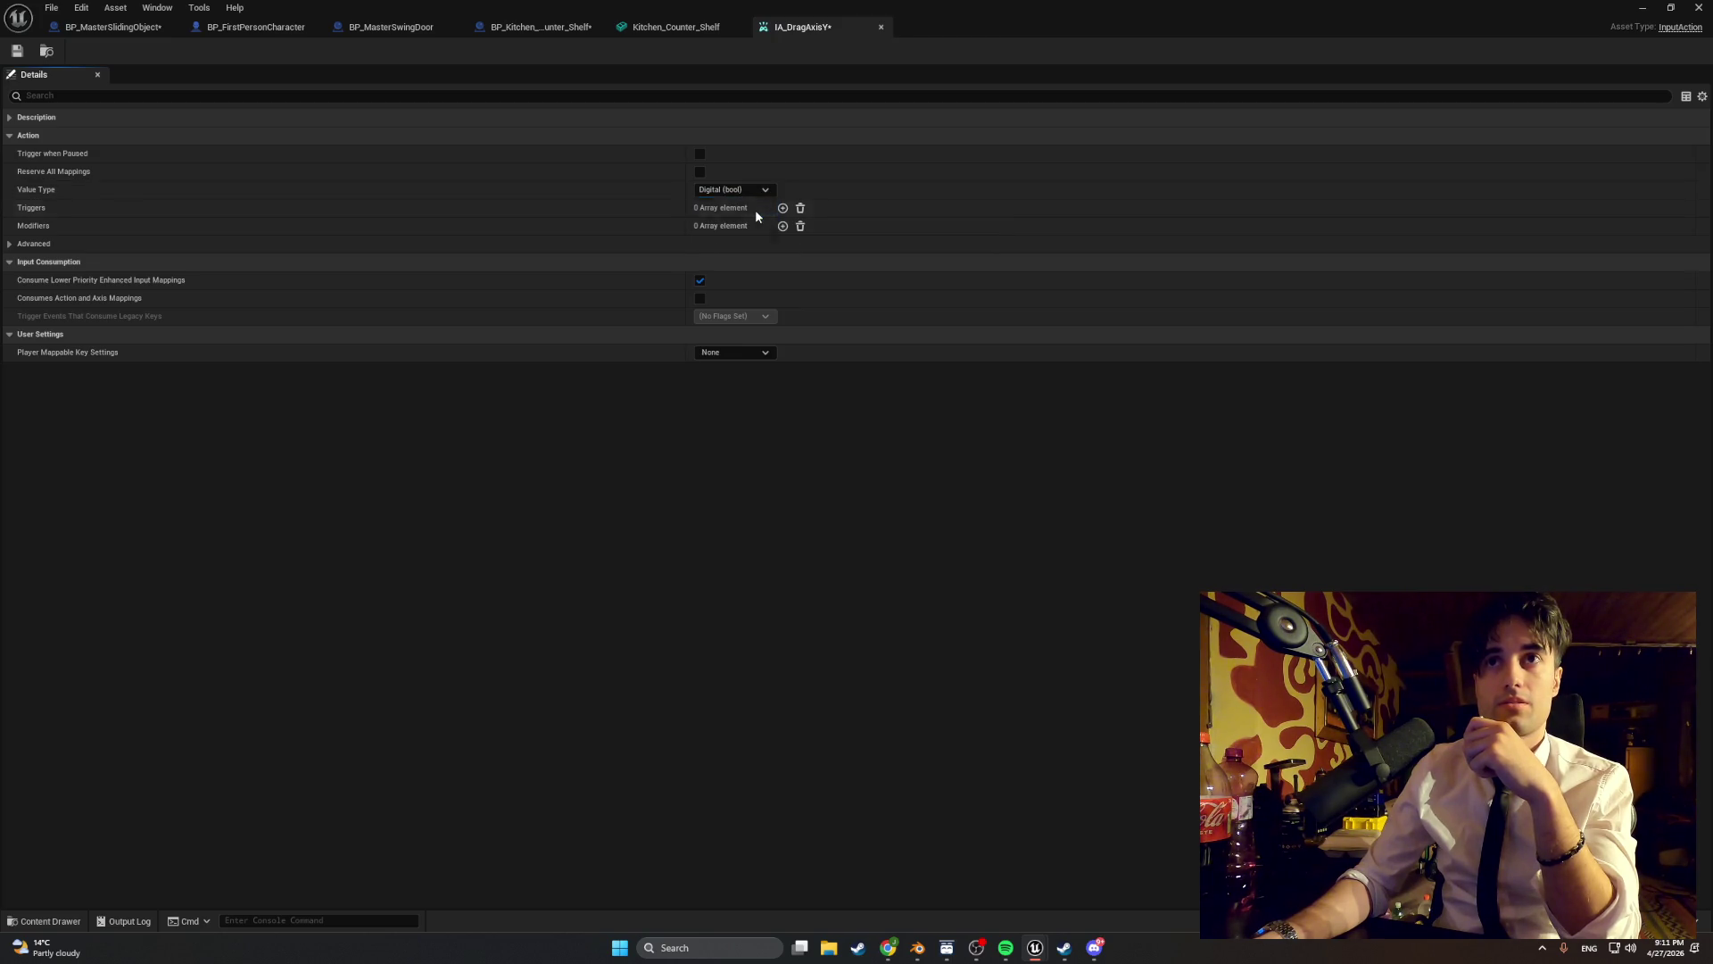
{"action": "left_click", "coordinate": [755, 210]}
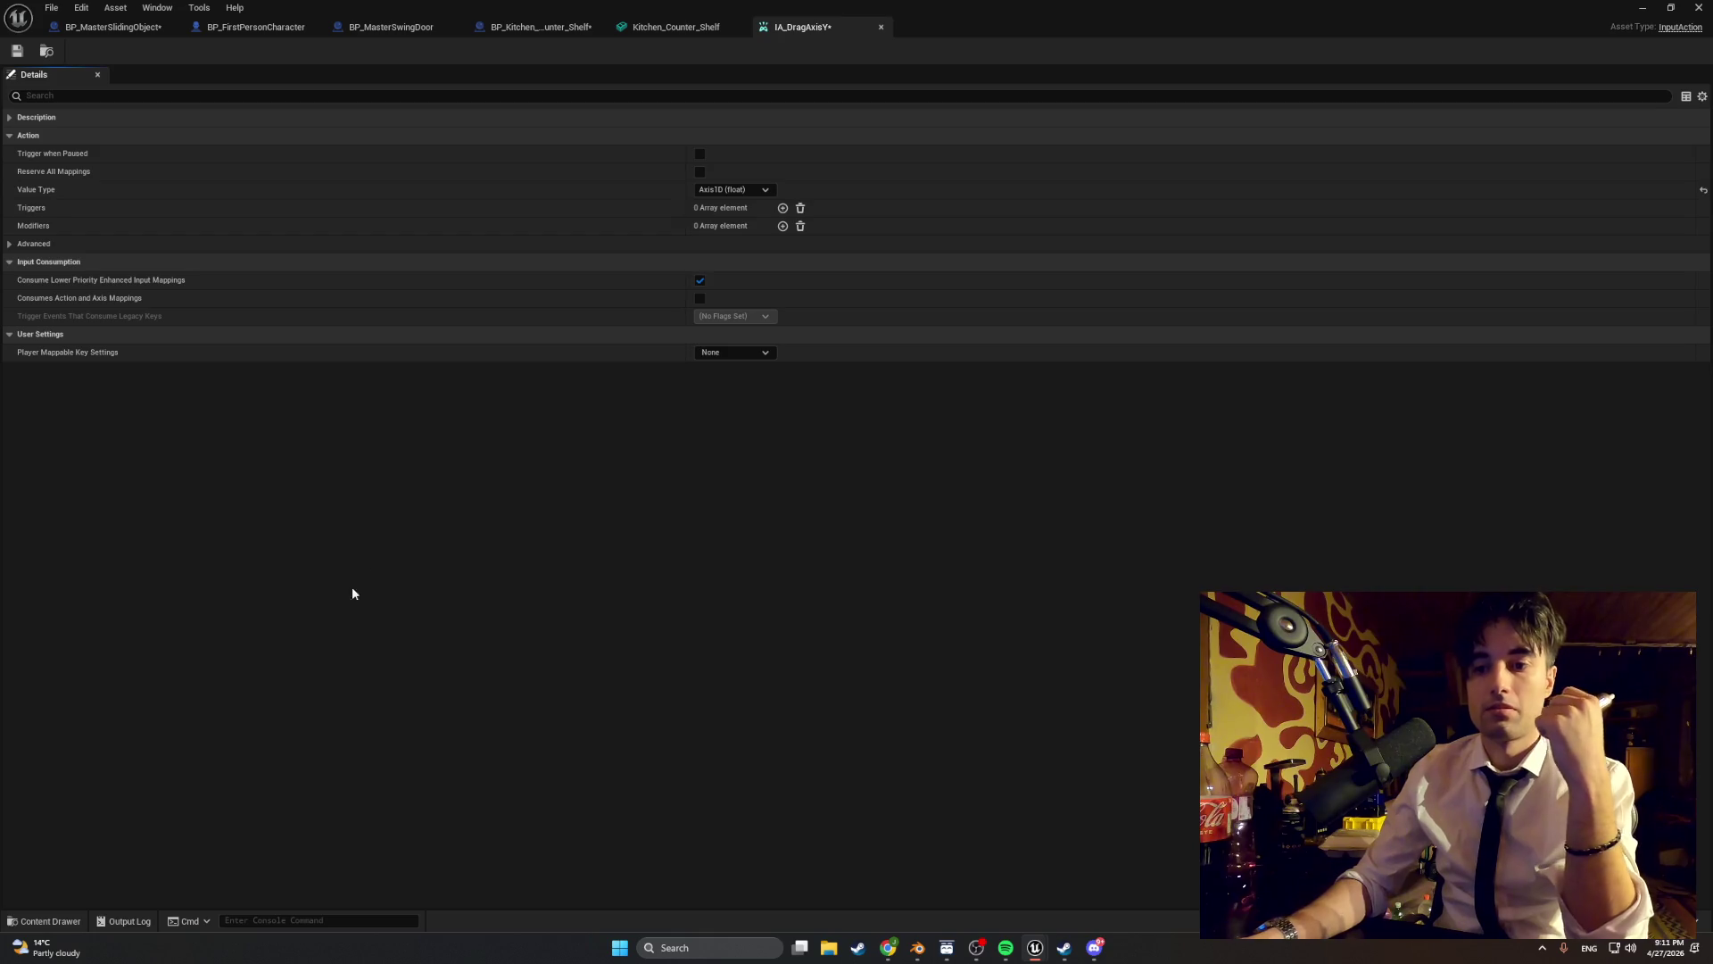
{"action": "left_click", "coordinate": [45, 920]}
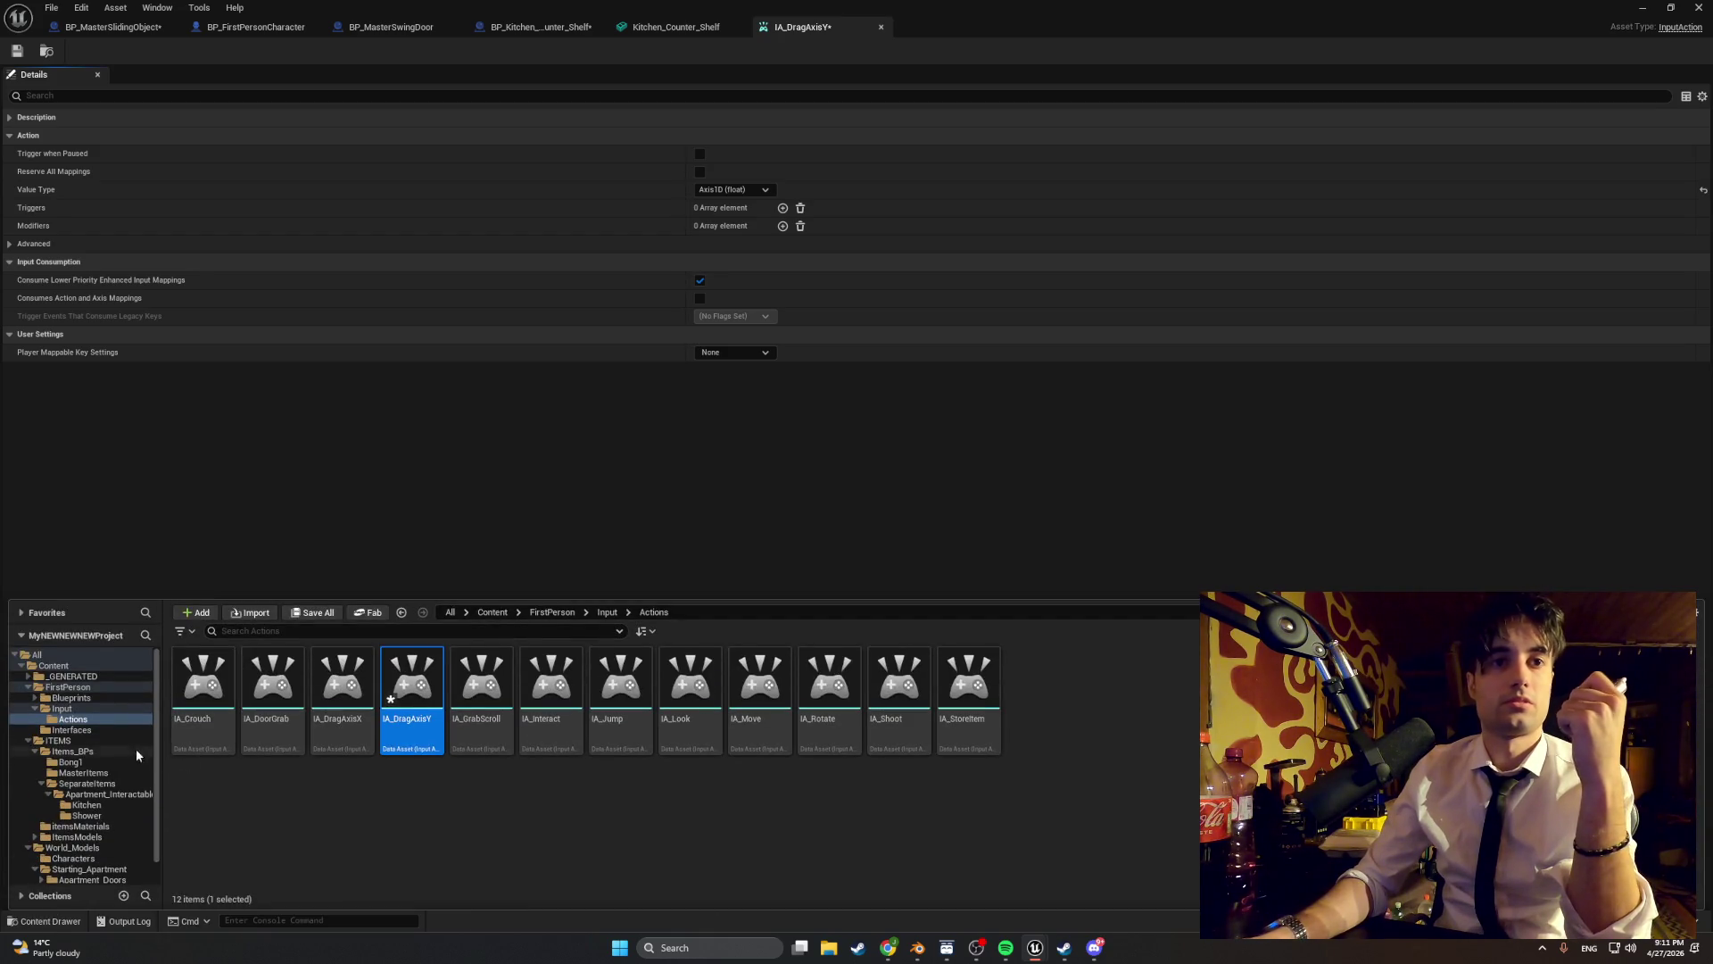
{"action": "left_click", "coordinate": [104, 705]}
- Add a new IMC_Default mapping entry using IA_DragAxisY
{"action": "double_click", "coordinate": [268, 687]}
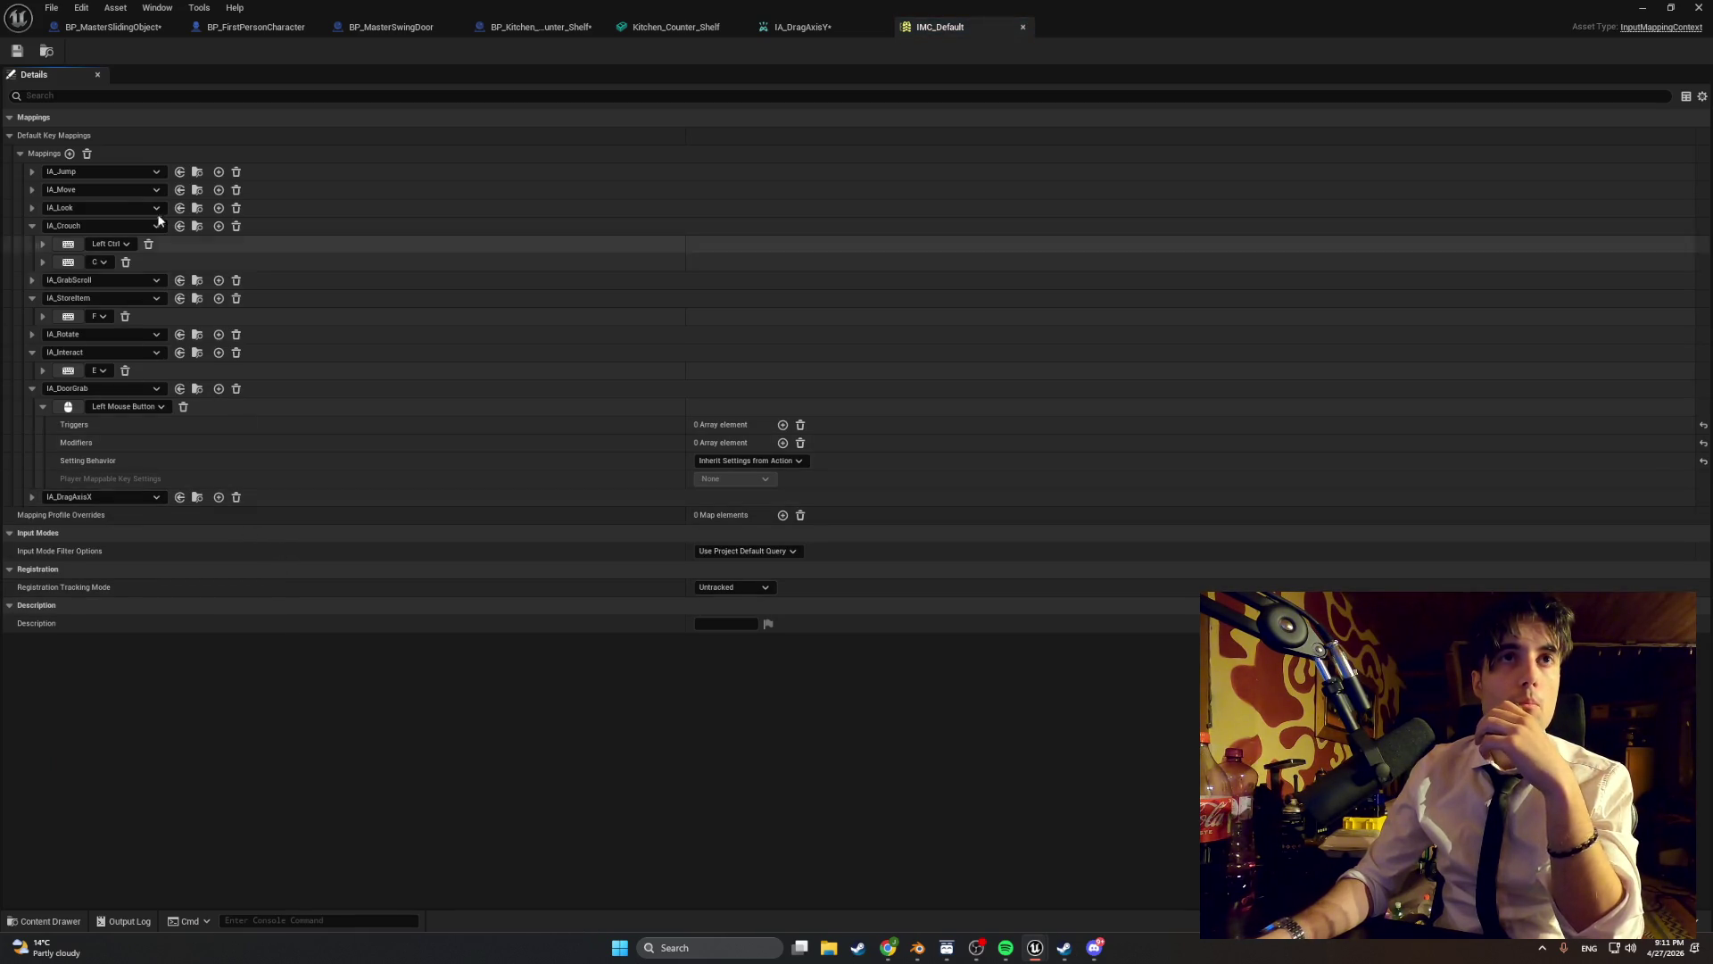
{"action": "left_click", "coordinate": [69, 154]}
{"action": "left_click", "coordinate": [101, 516]}
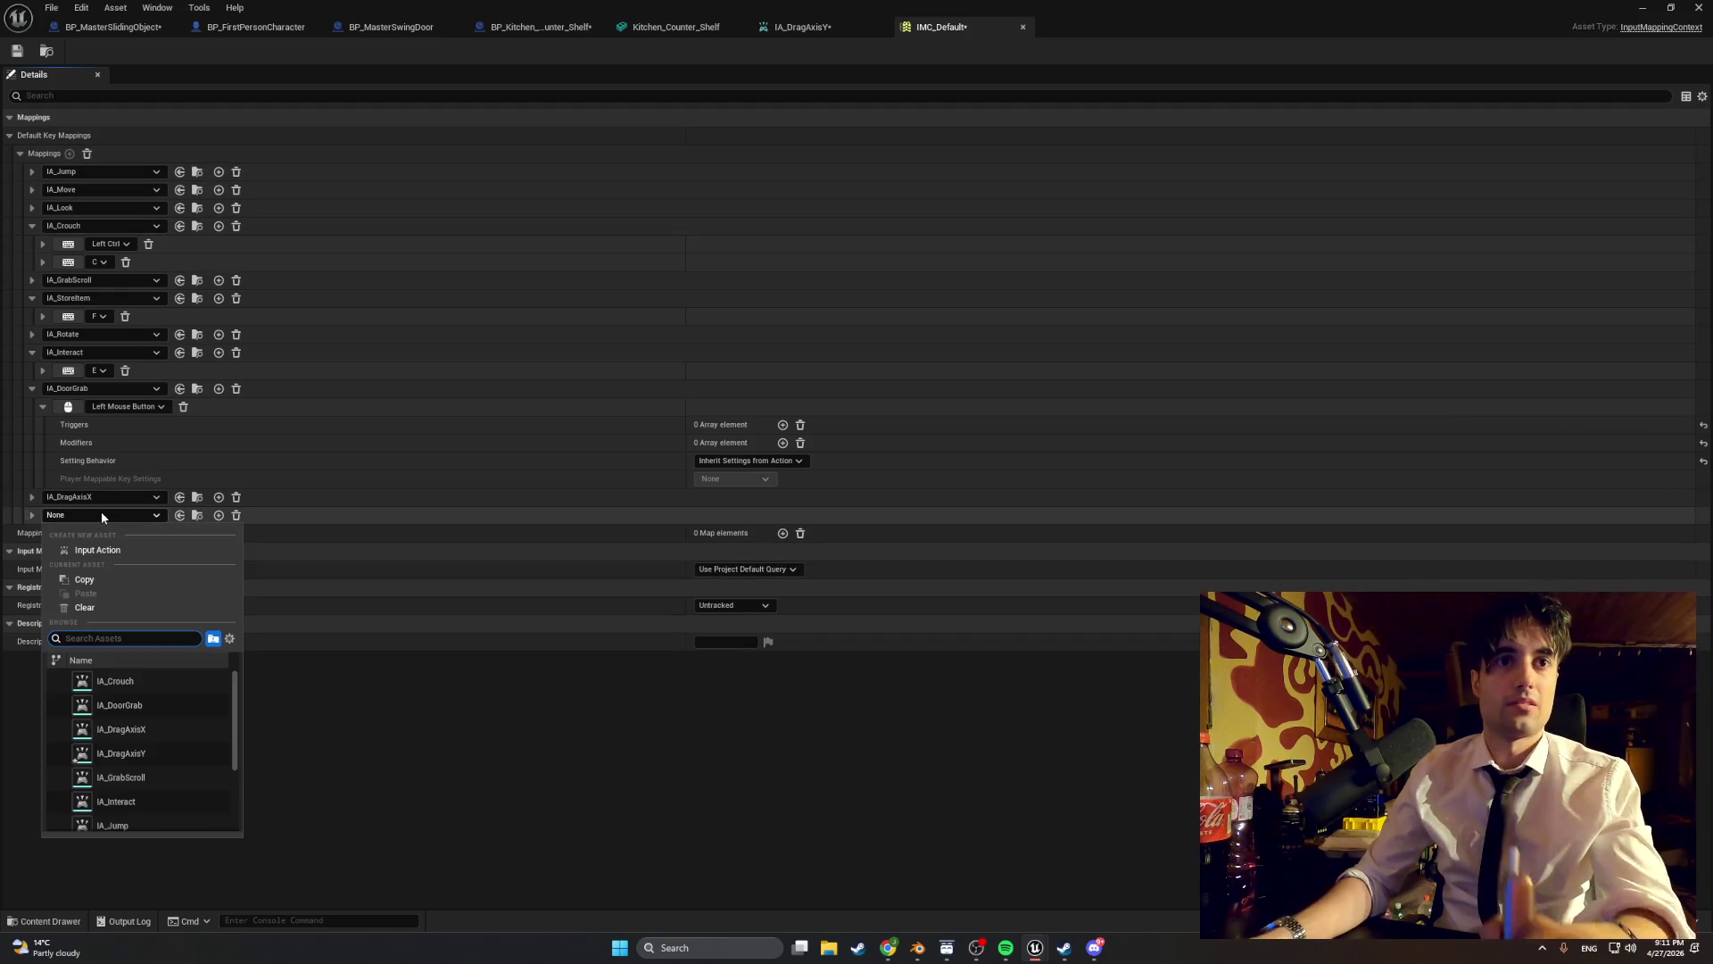
{"action": "type", "text": "drag"}
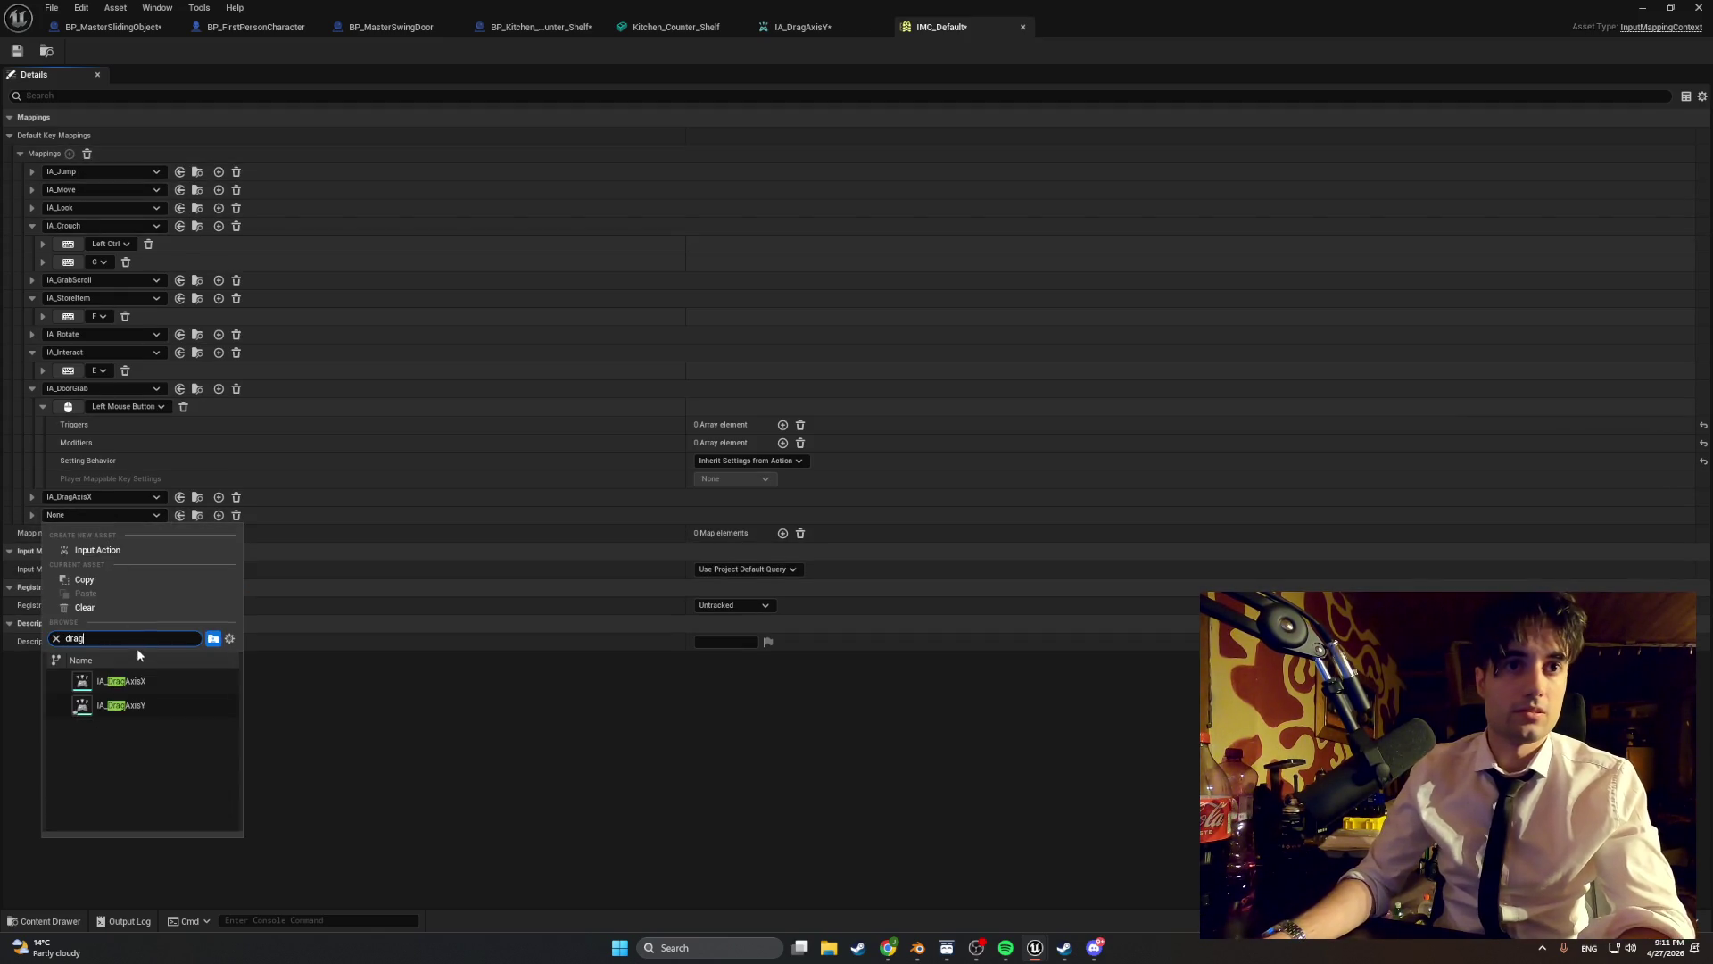
{"action": "left_click", "coordinate": [125, 705]}
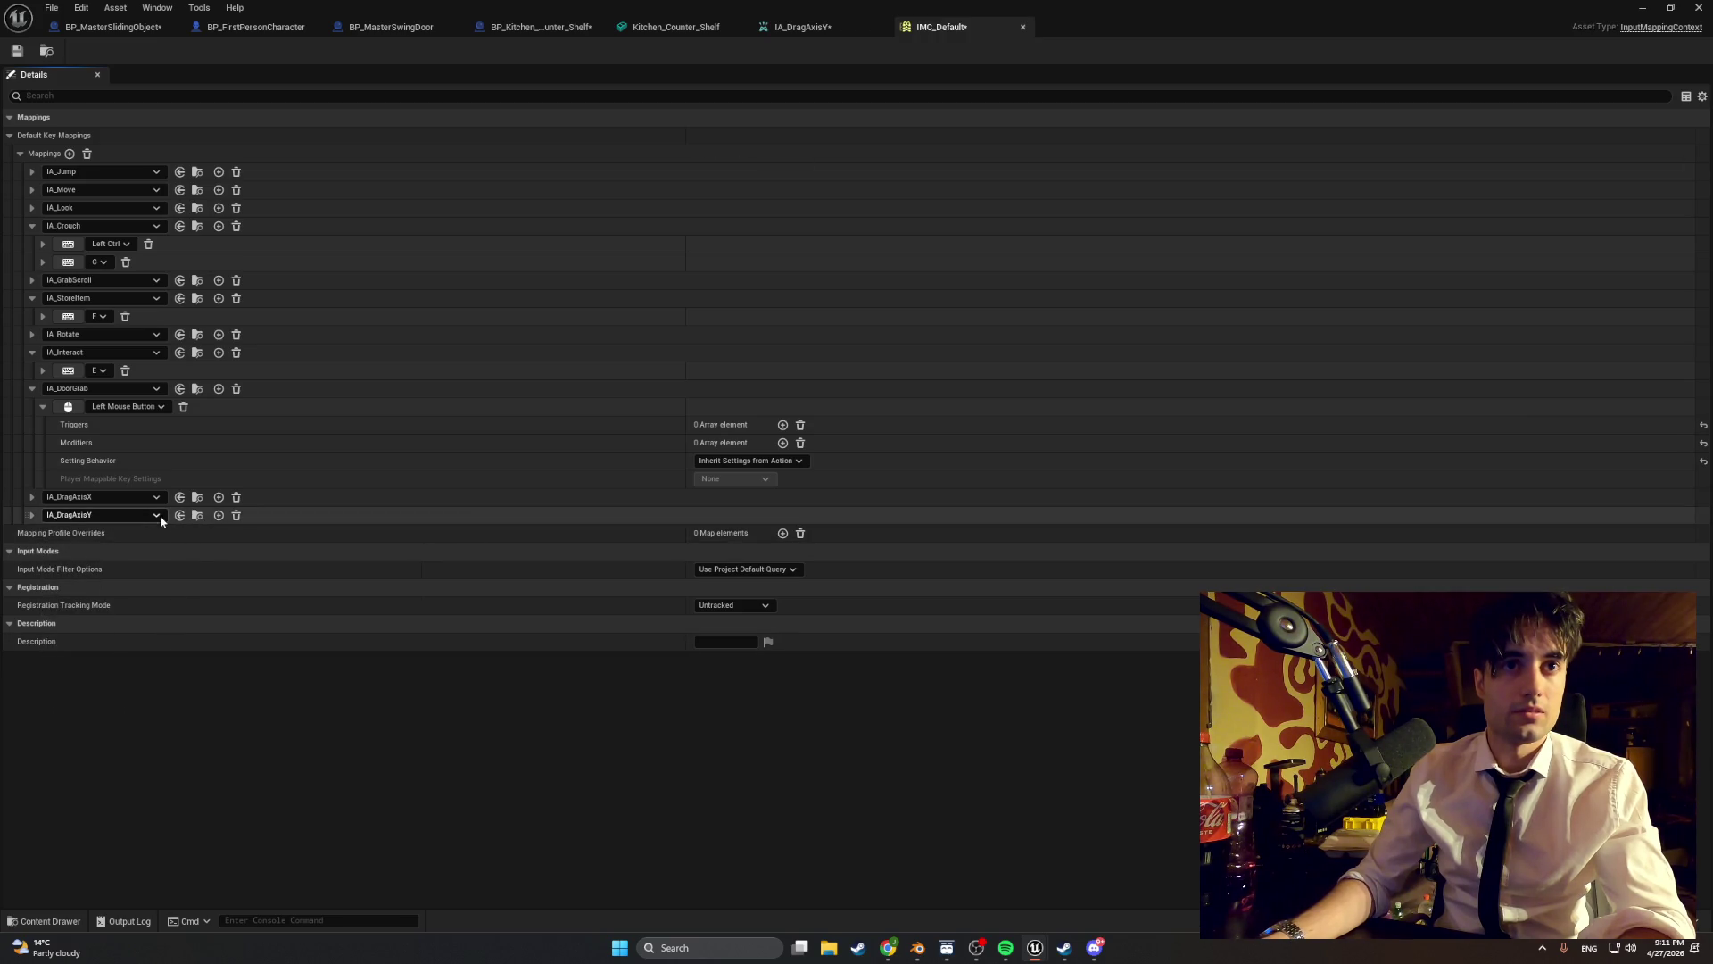
- Bind IA_DragAxisY to Mouse Y, then save and close IMC_Default
{"action": "left_click", "coordinate": [31, 497]}
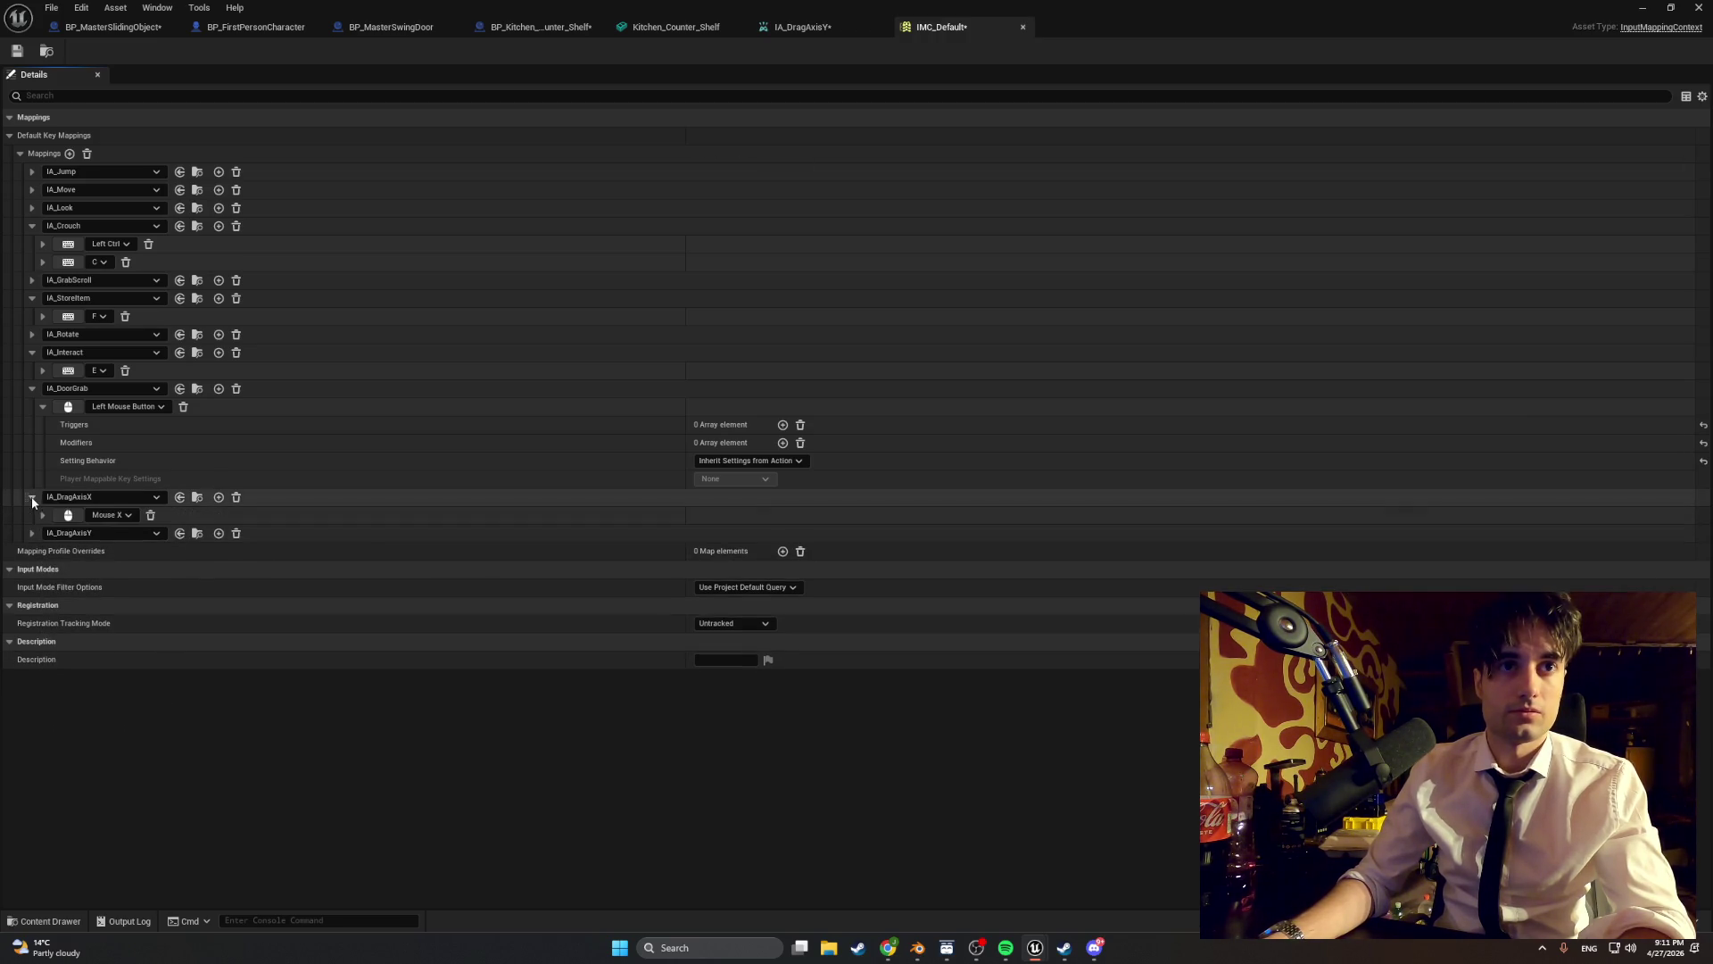
{"action": "left_click", "coordinate": [31, 533]}
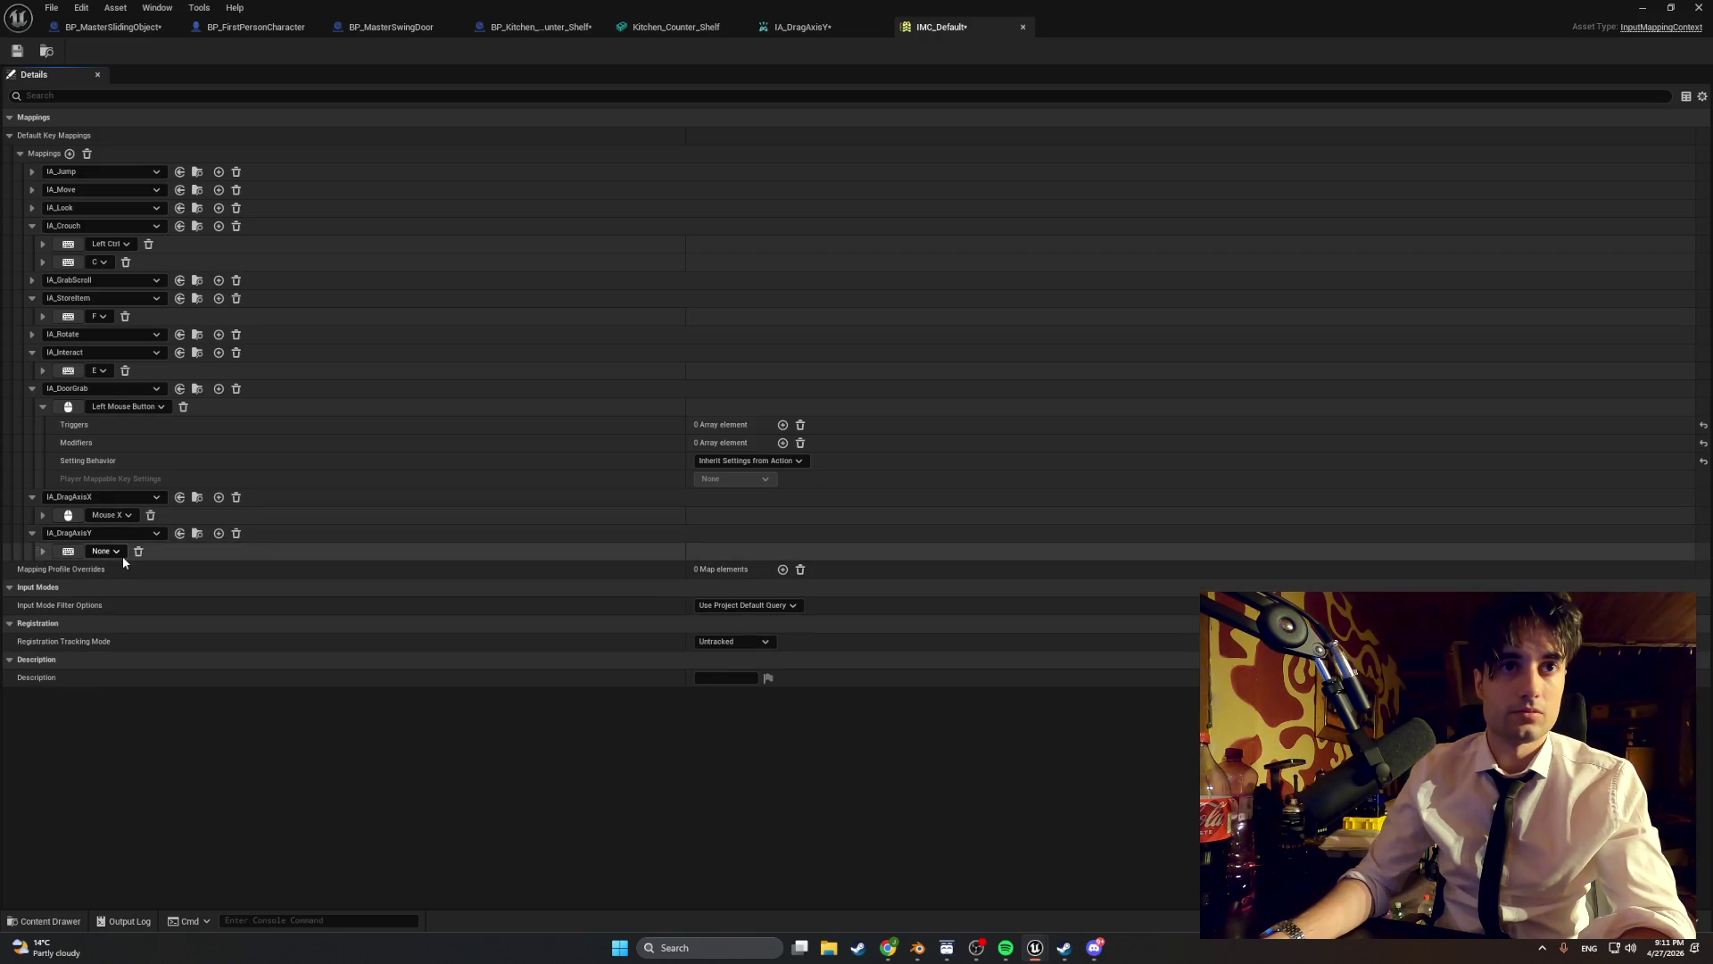
{"action": "left_click", "coordinate": [118, 551]}
{"action": "type", "text": "mouse"}
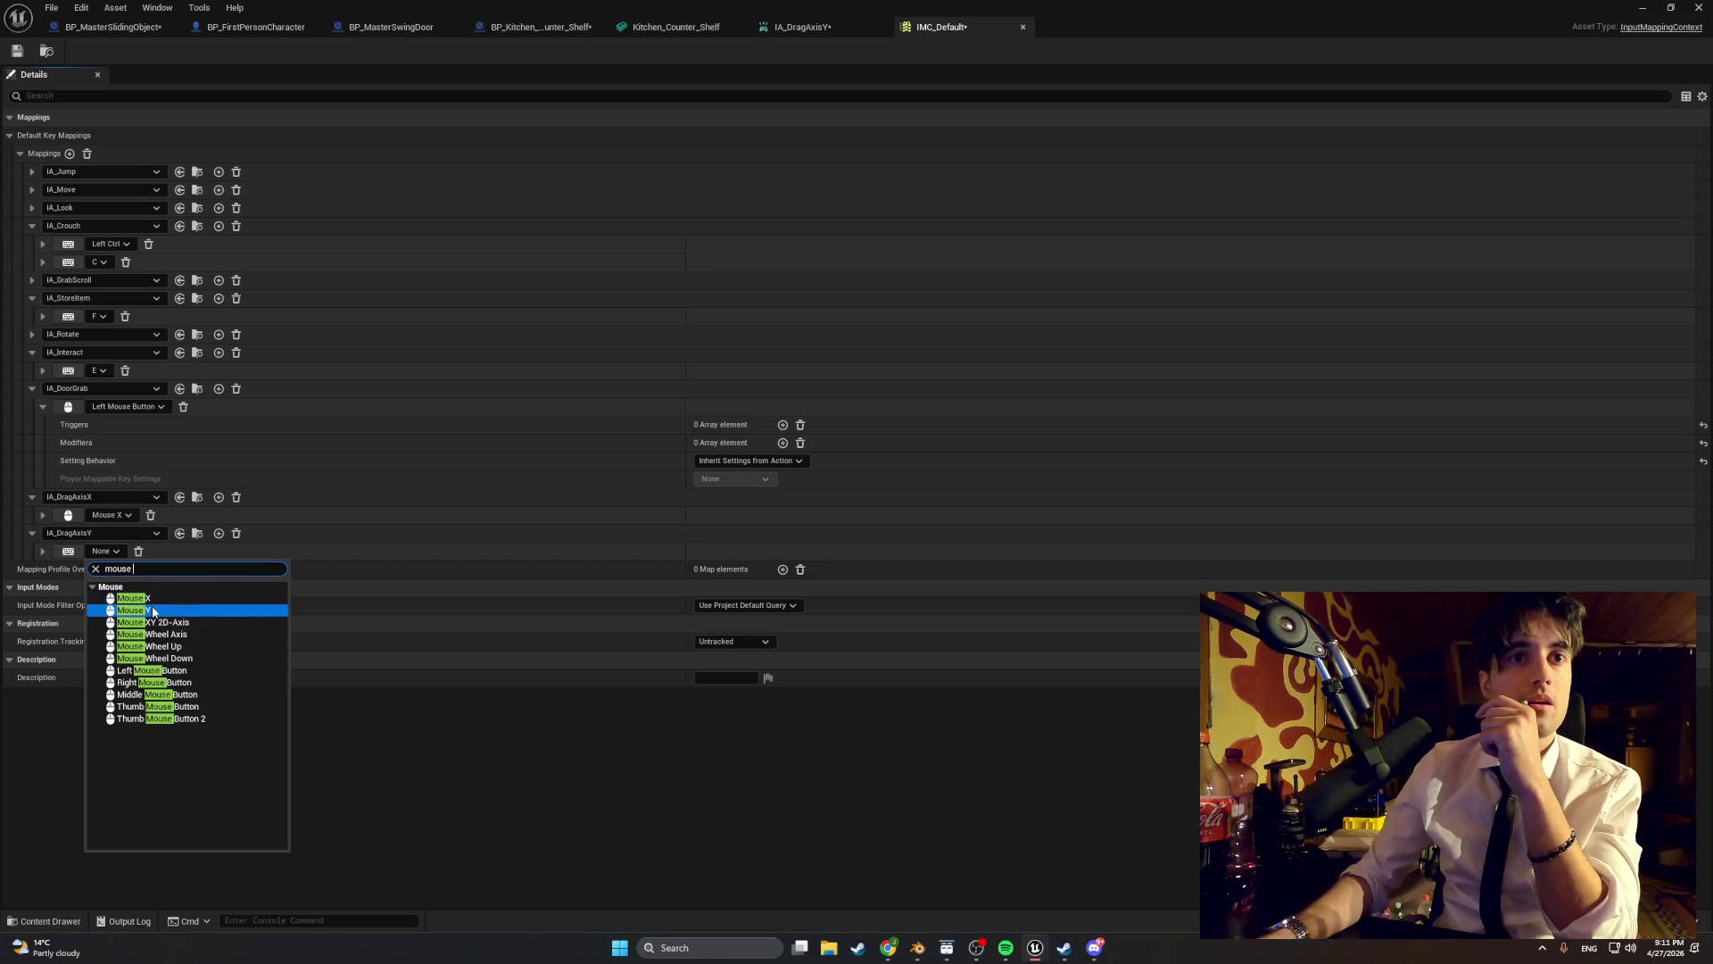
{"action": "left_click", "coordinate": [153, 612]}
{"action": "left_click", "coordinate": [17, 51]}
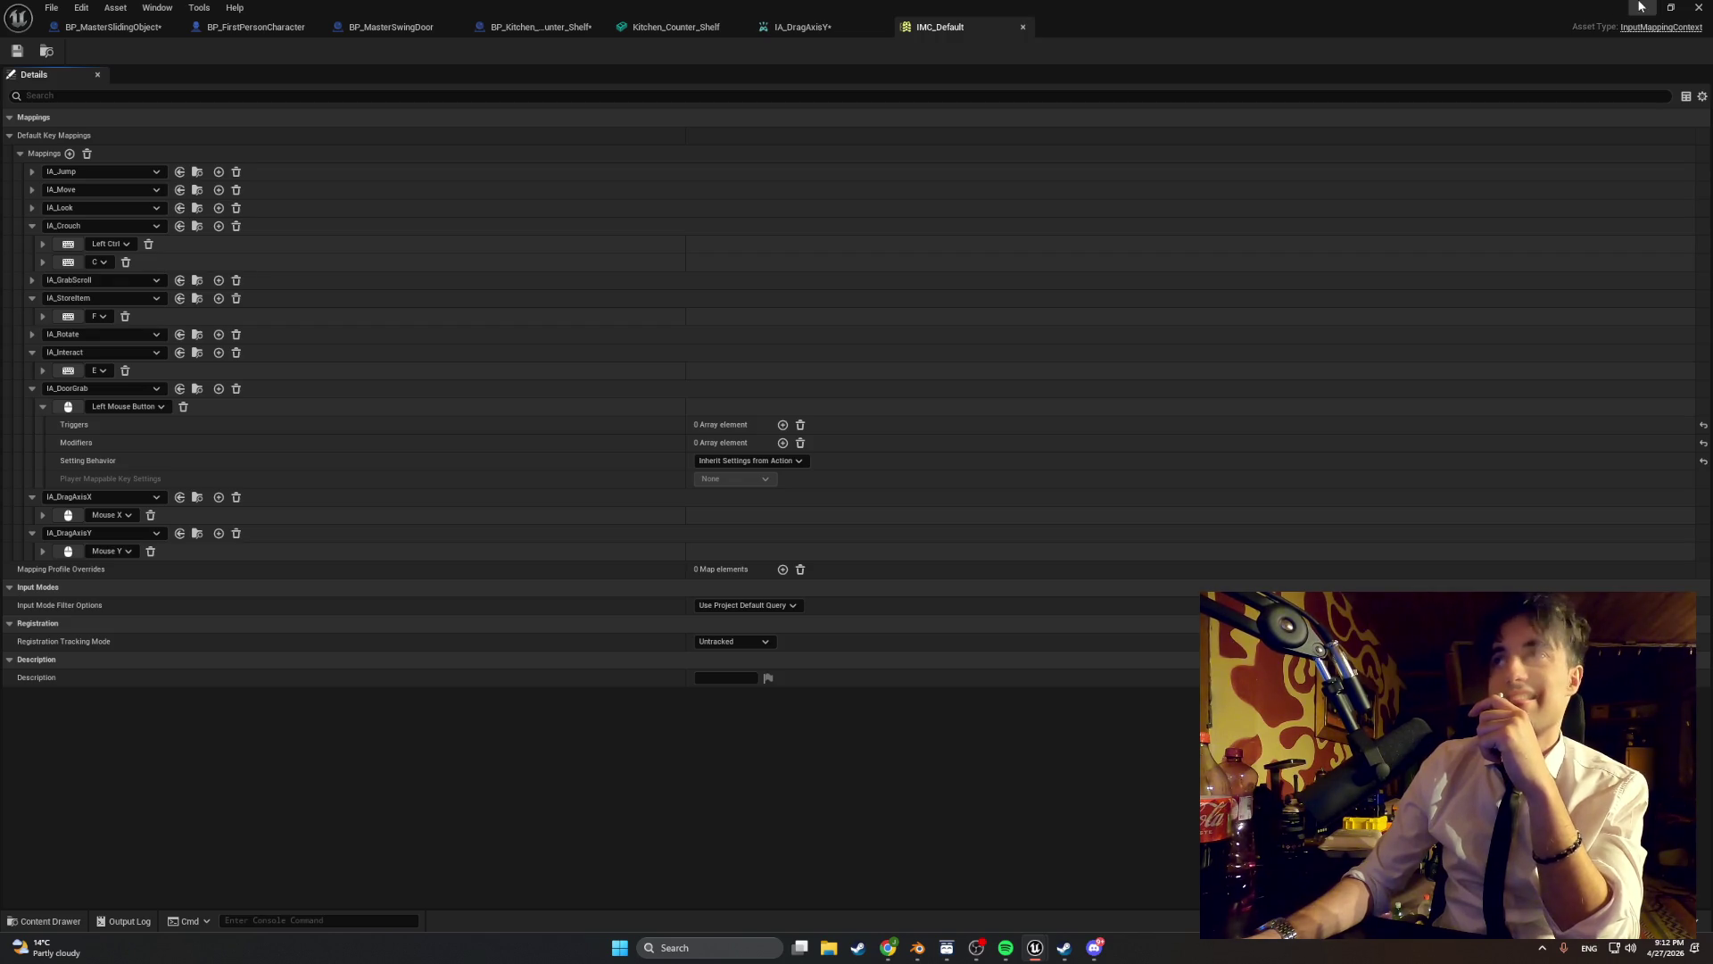
{"action": "left_click", "coordinate": [1698, 7]}
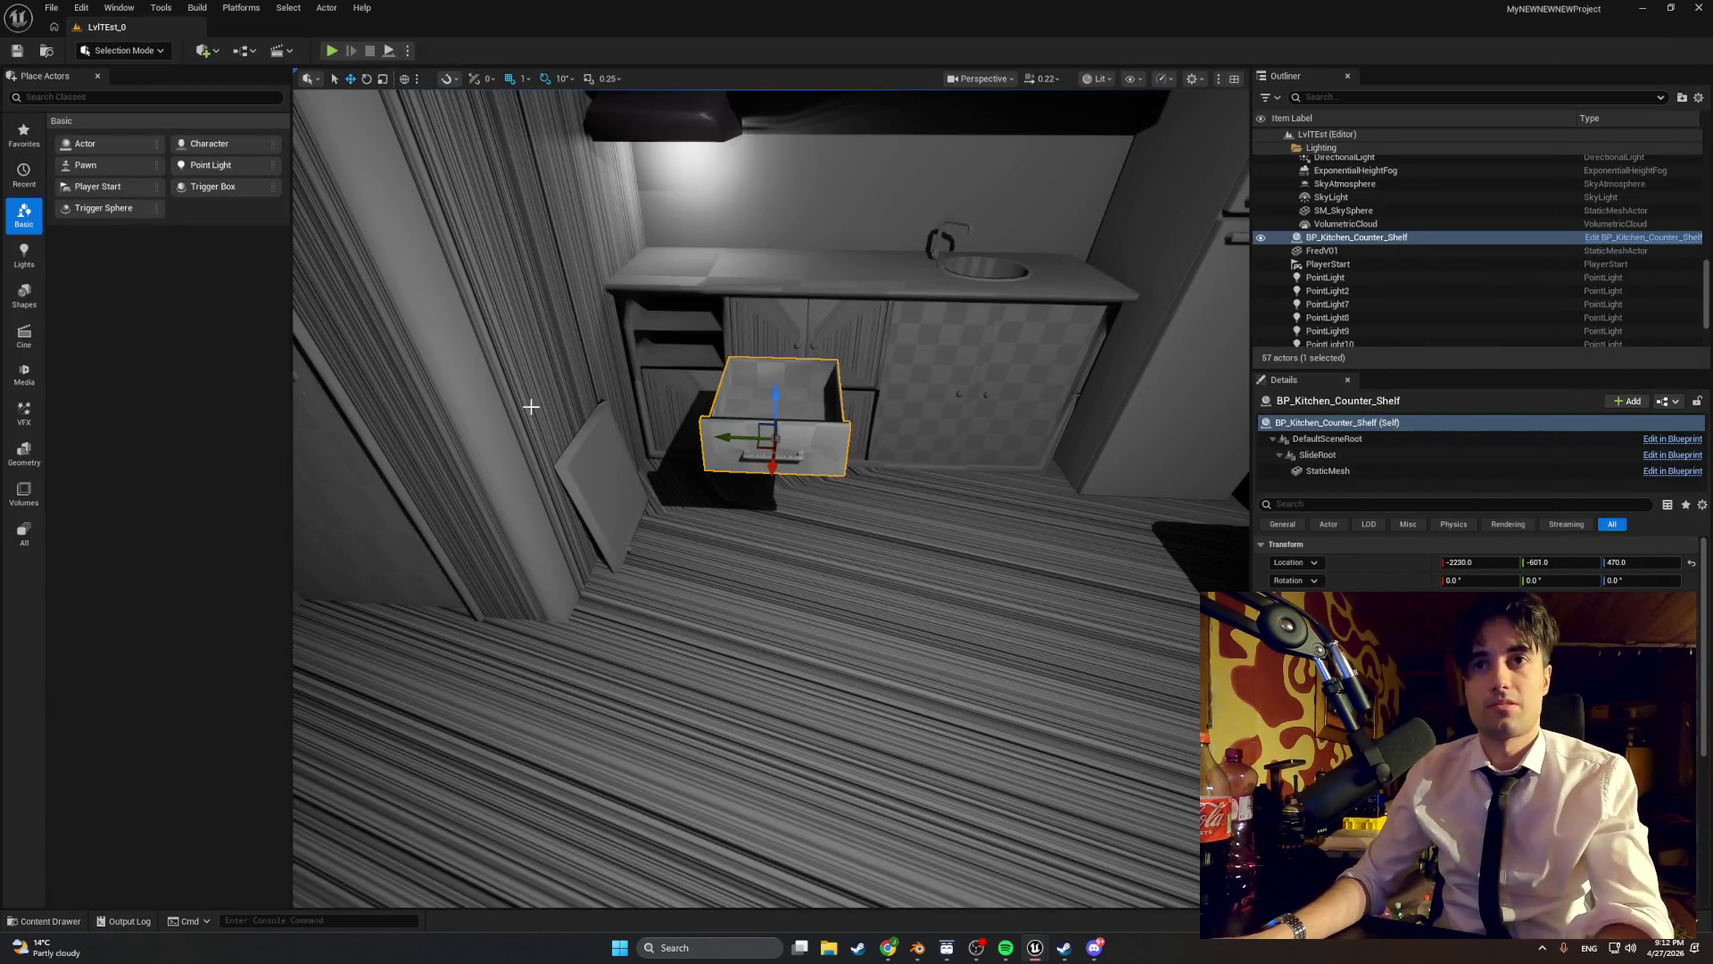
- Compile the BP_MasterSlidingObject blueprint
{"action": "key", "text": "ctrl+space"}
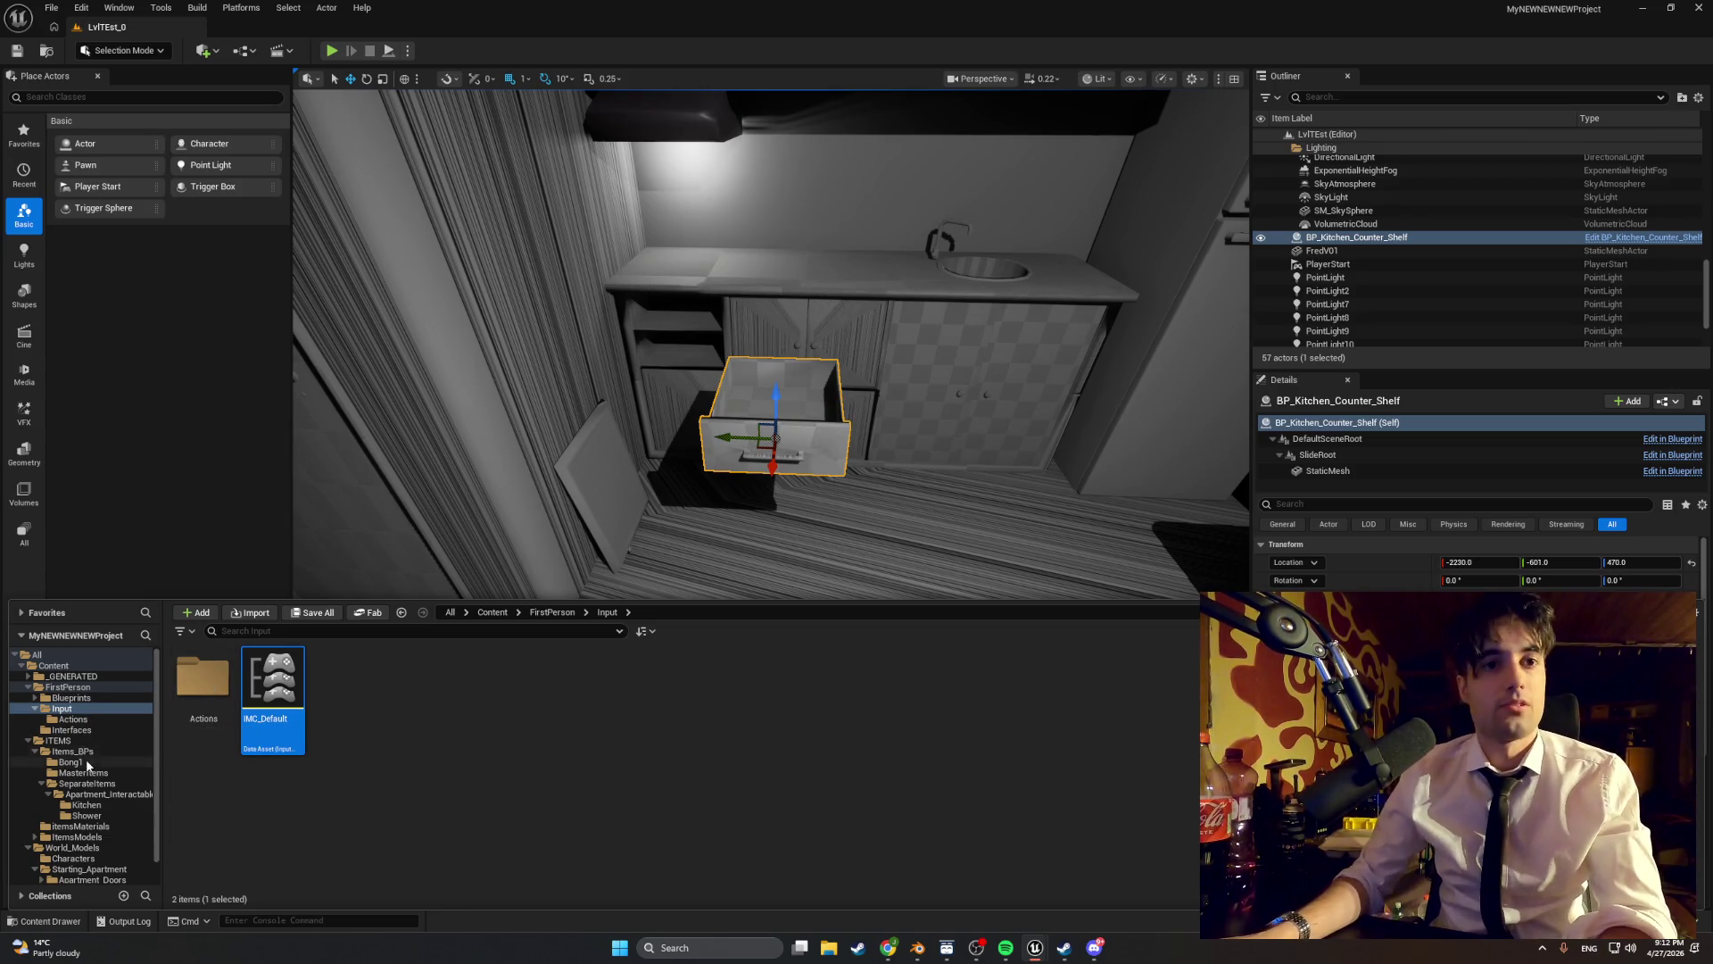
{"action": "mouse_move", "coordinate": [1034, 946]}
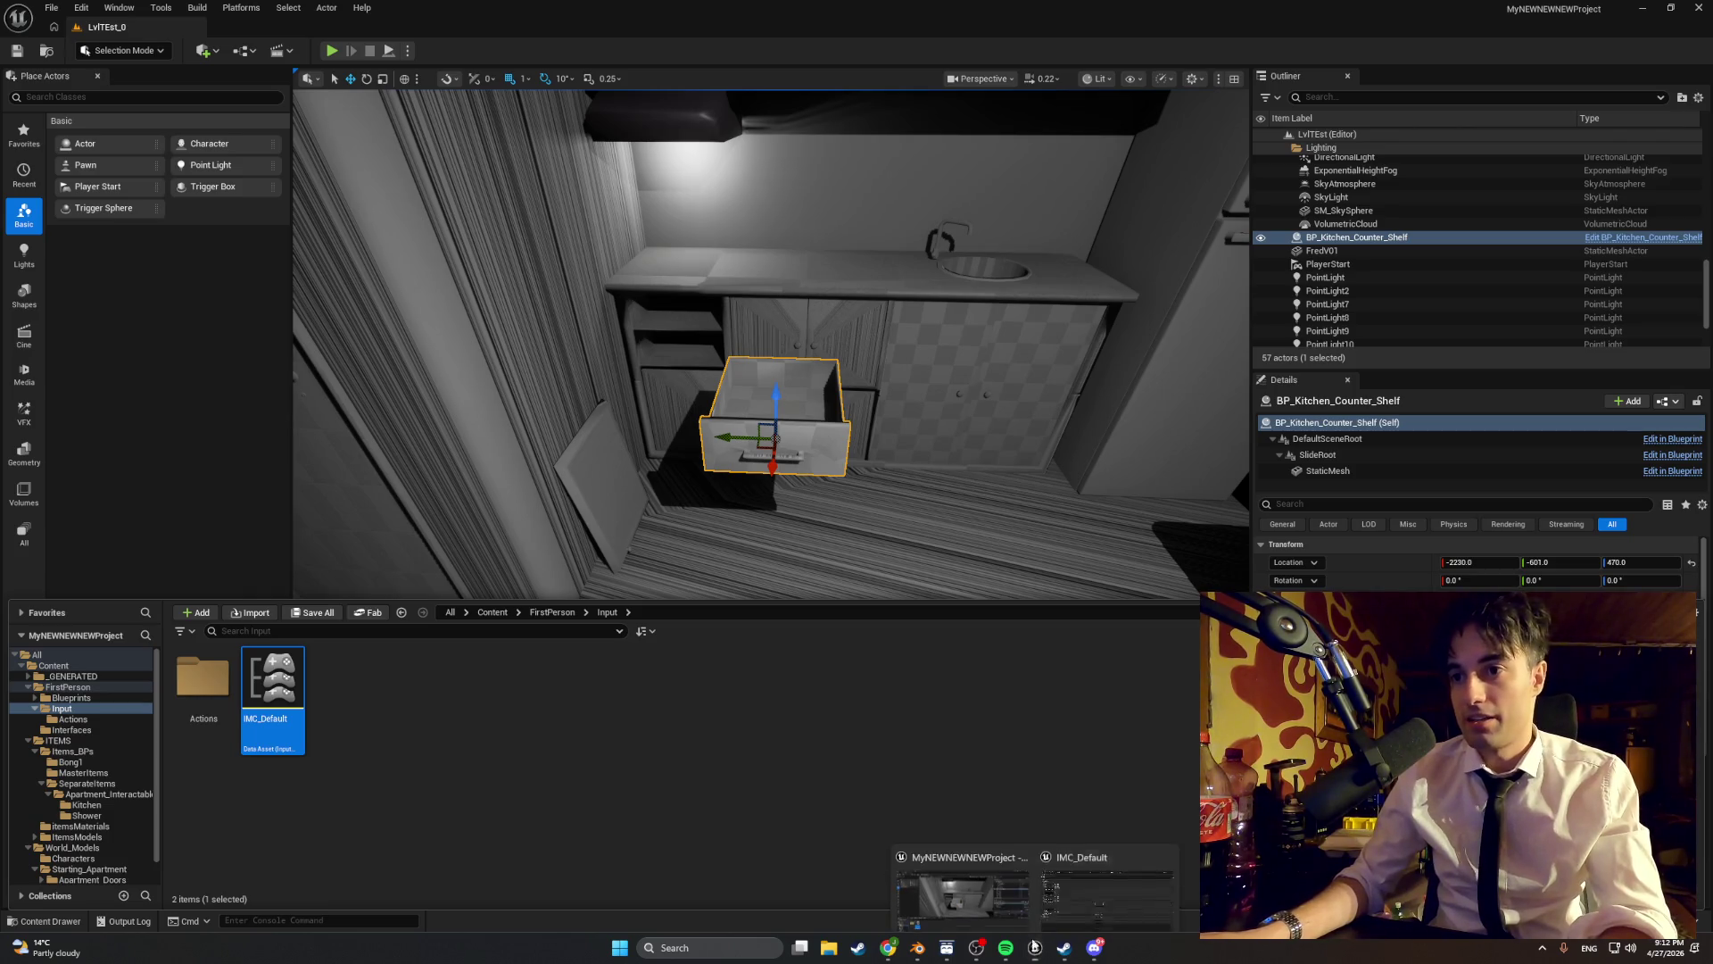
{"action": "left_click", "coordinate": [1083, 887]}
{"action": "left_click", "coordinate": [134, 27]}
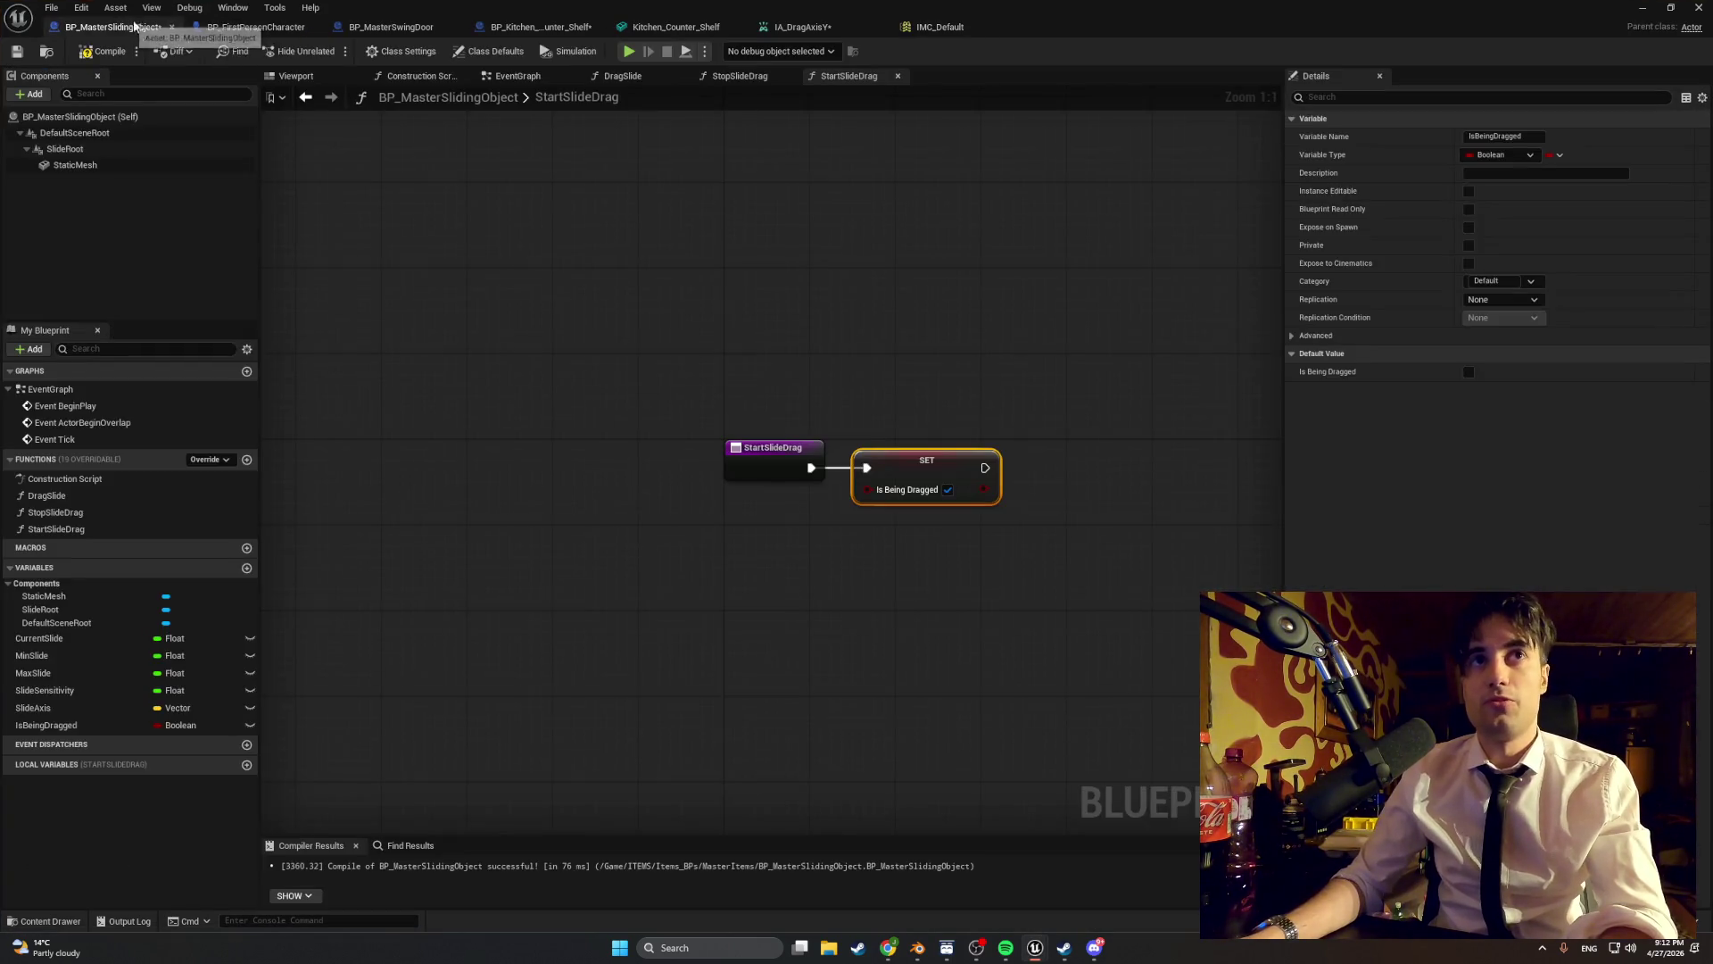
{"action": "left_click", "coordinate": [100, 51]}
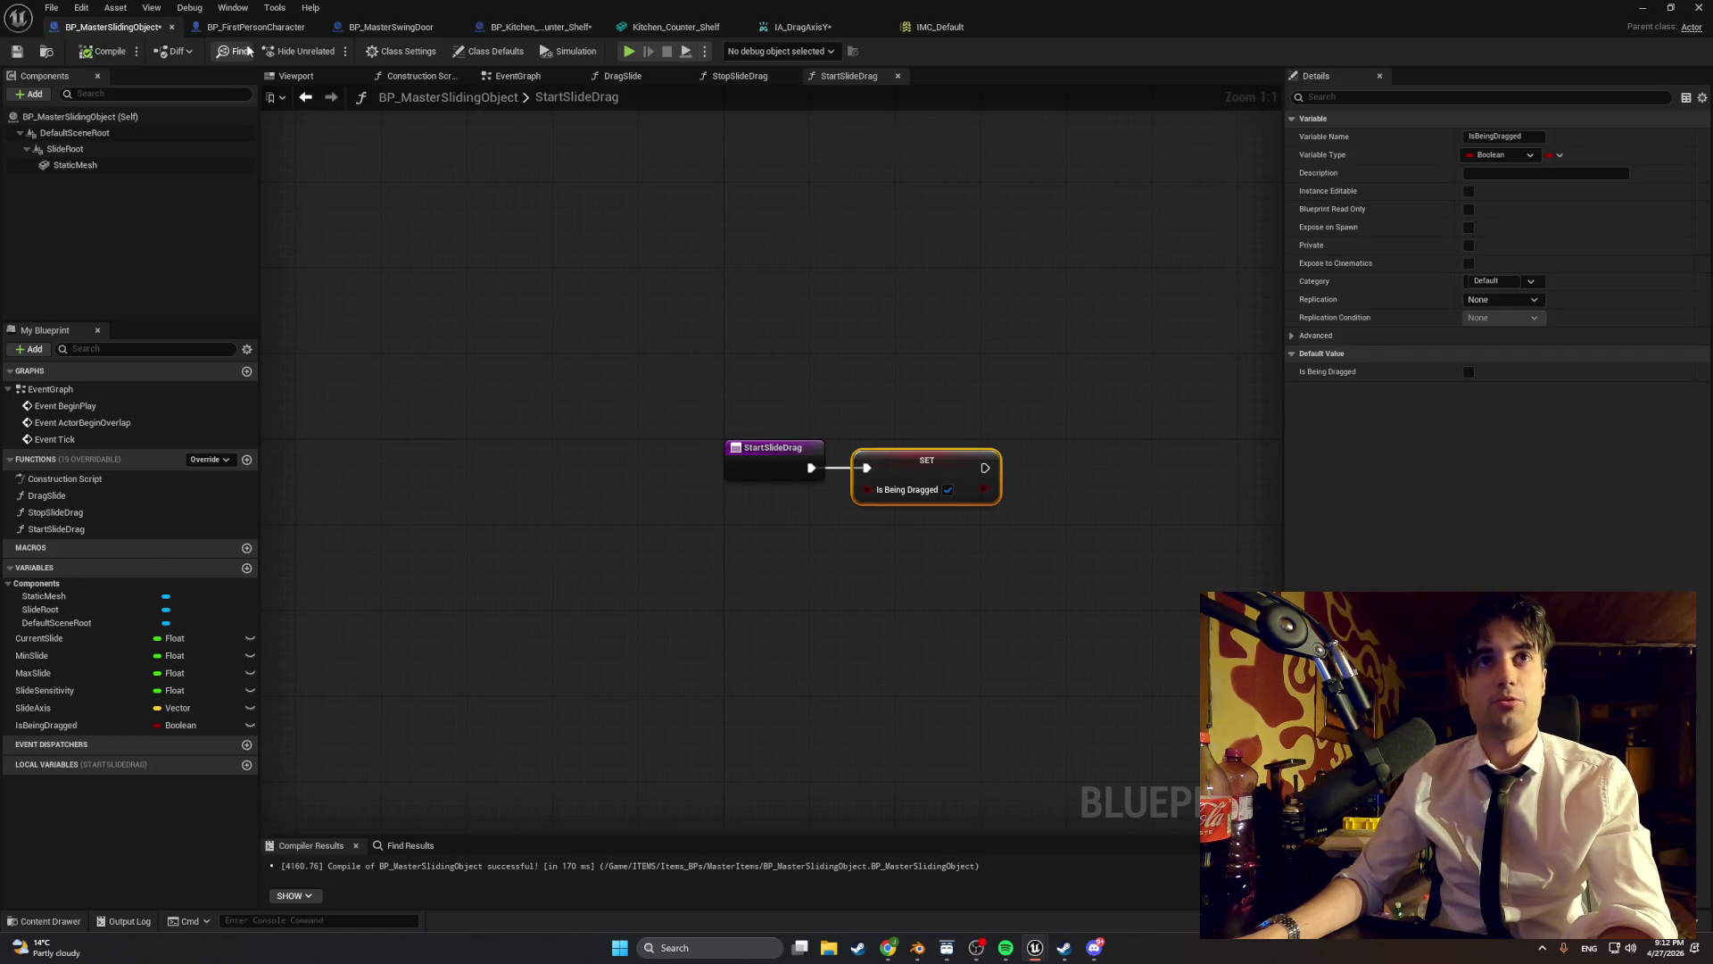
- Review the Swing Door and Drag Slide nodes in BP_FirstPersonCharacter's event graph
{"action": "left_click", "coordinate": [255, 26]}
{"action": "scroll", "coordinate": [758, 317], "scroll_direction": "down", "scroll_amount": 4}
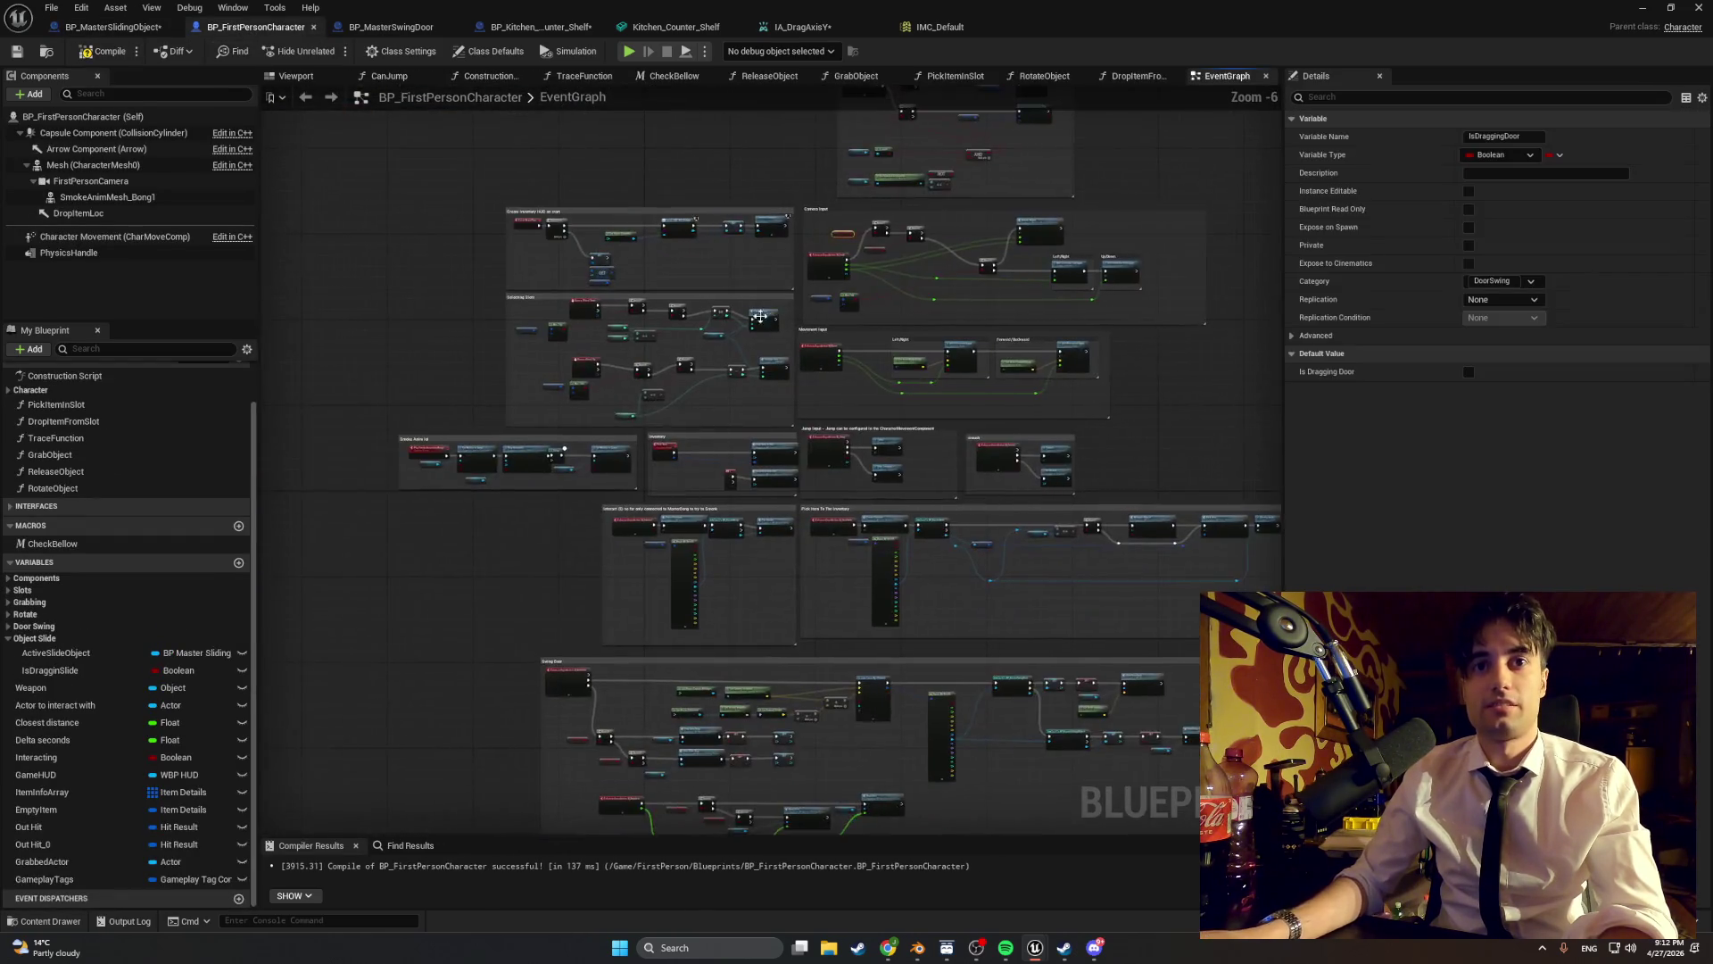
{"action": "scroll", "coordinate": [500, 397], "scroll_direction": "up", "scroll_amount": 4}
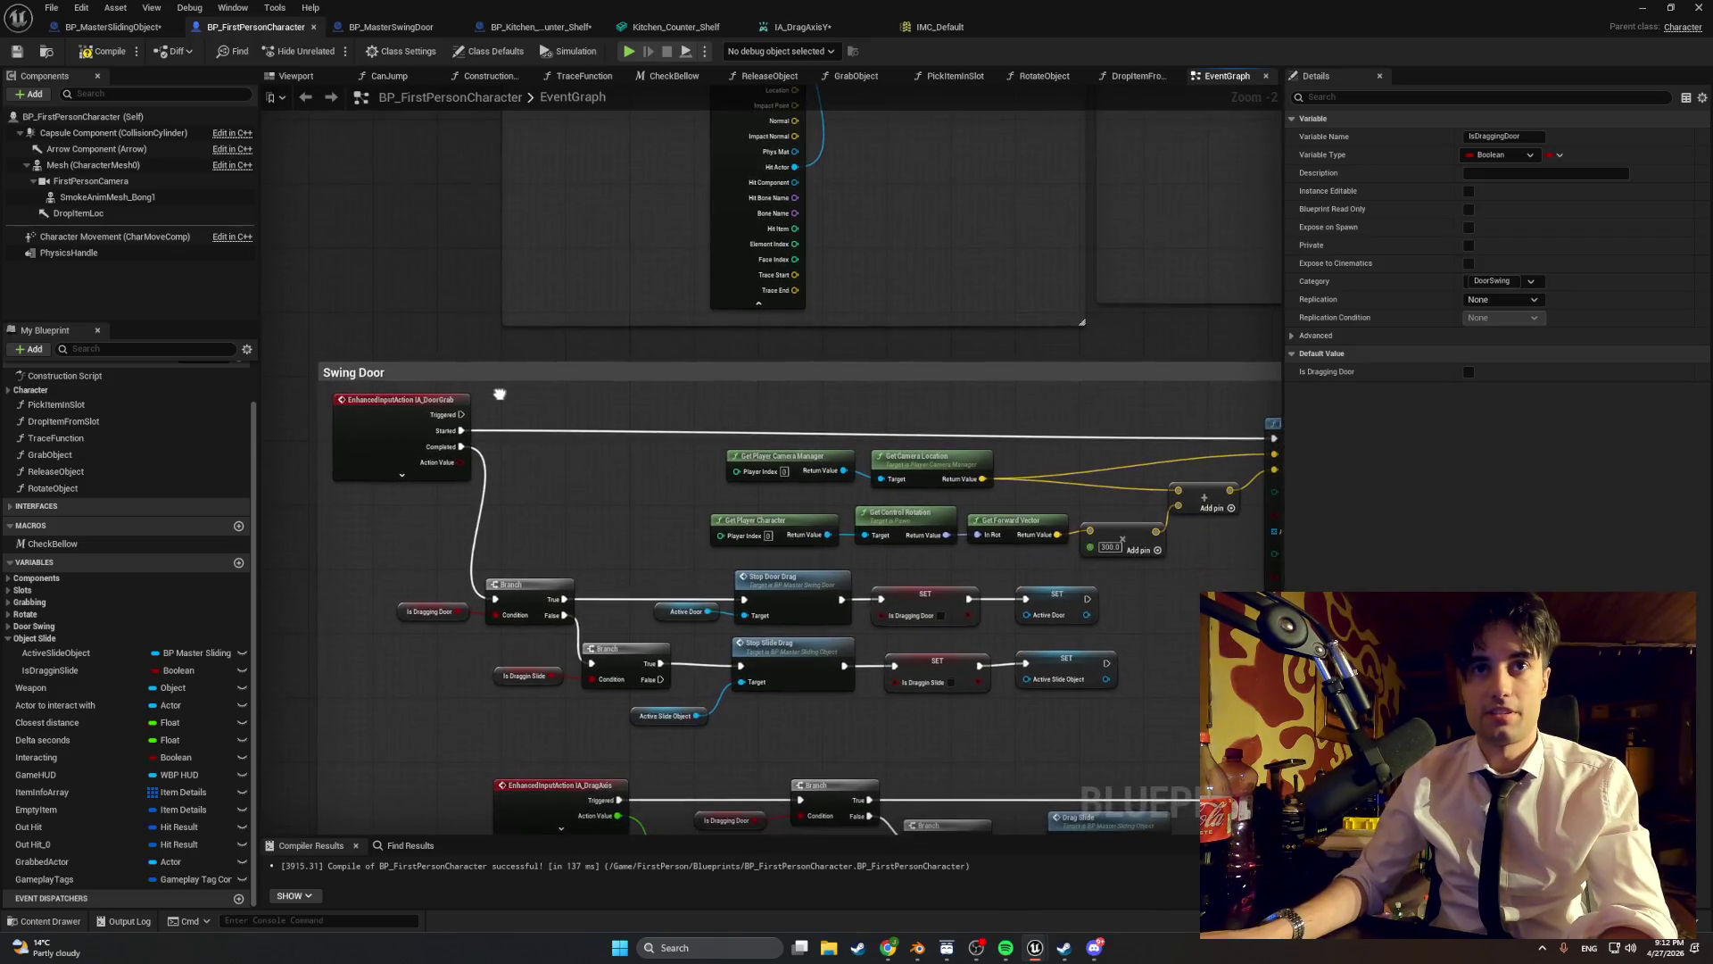
{"action": "left_click_drag", "start_coordinate": [500, 394], "coordinate": [510, 363]}
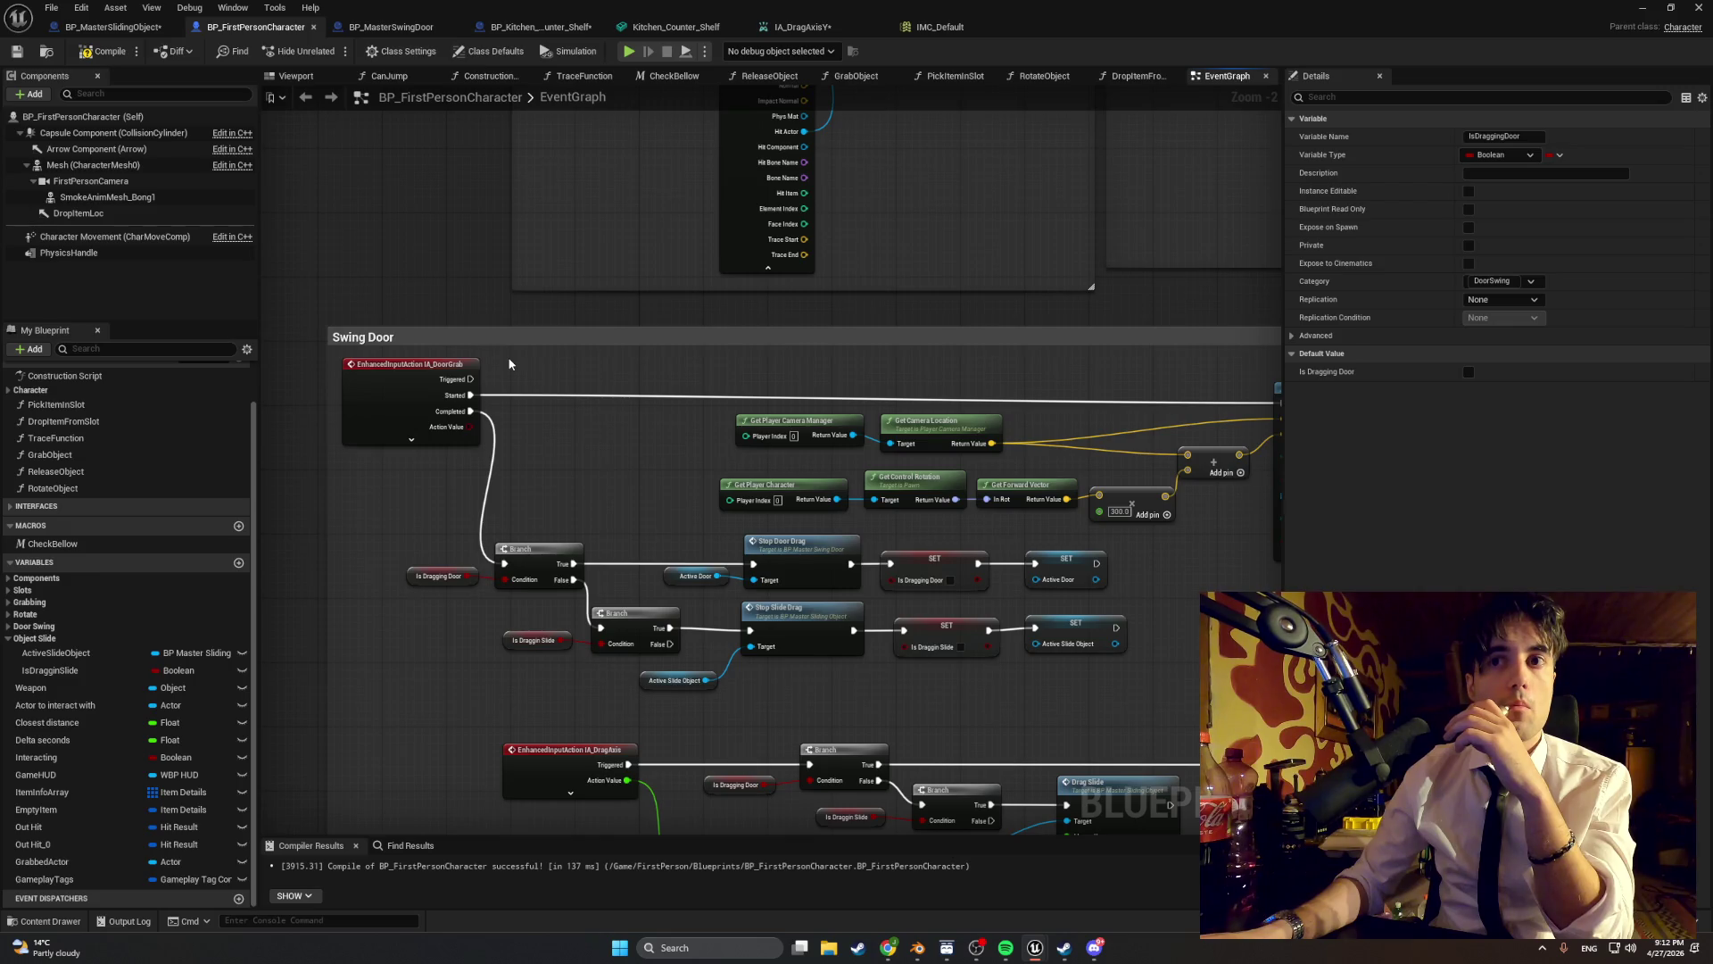
{"action": "mouse_move", "coordinate": [549, 419]}
{"action": "left_mouse_down"}
{"action": "mouse_move", "coordinate": [446, 314]}
{"action": "mouse_move", "coordinate": [324, 291]}
{"action": "mouse_move", "coordinate": [321, 306]}
{"action": "left_mouse_up"}
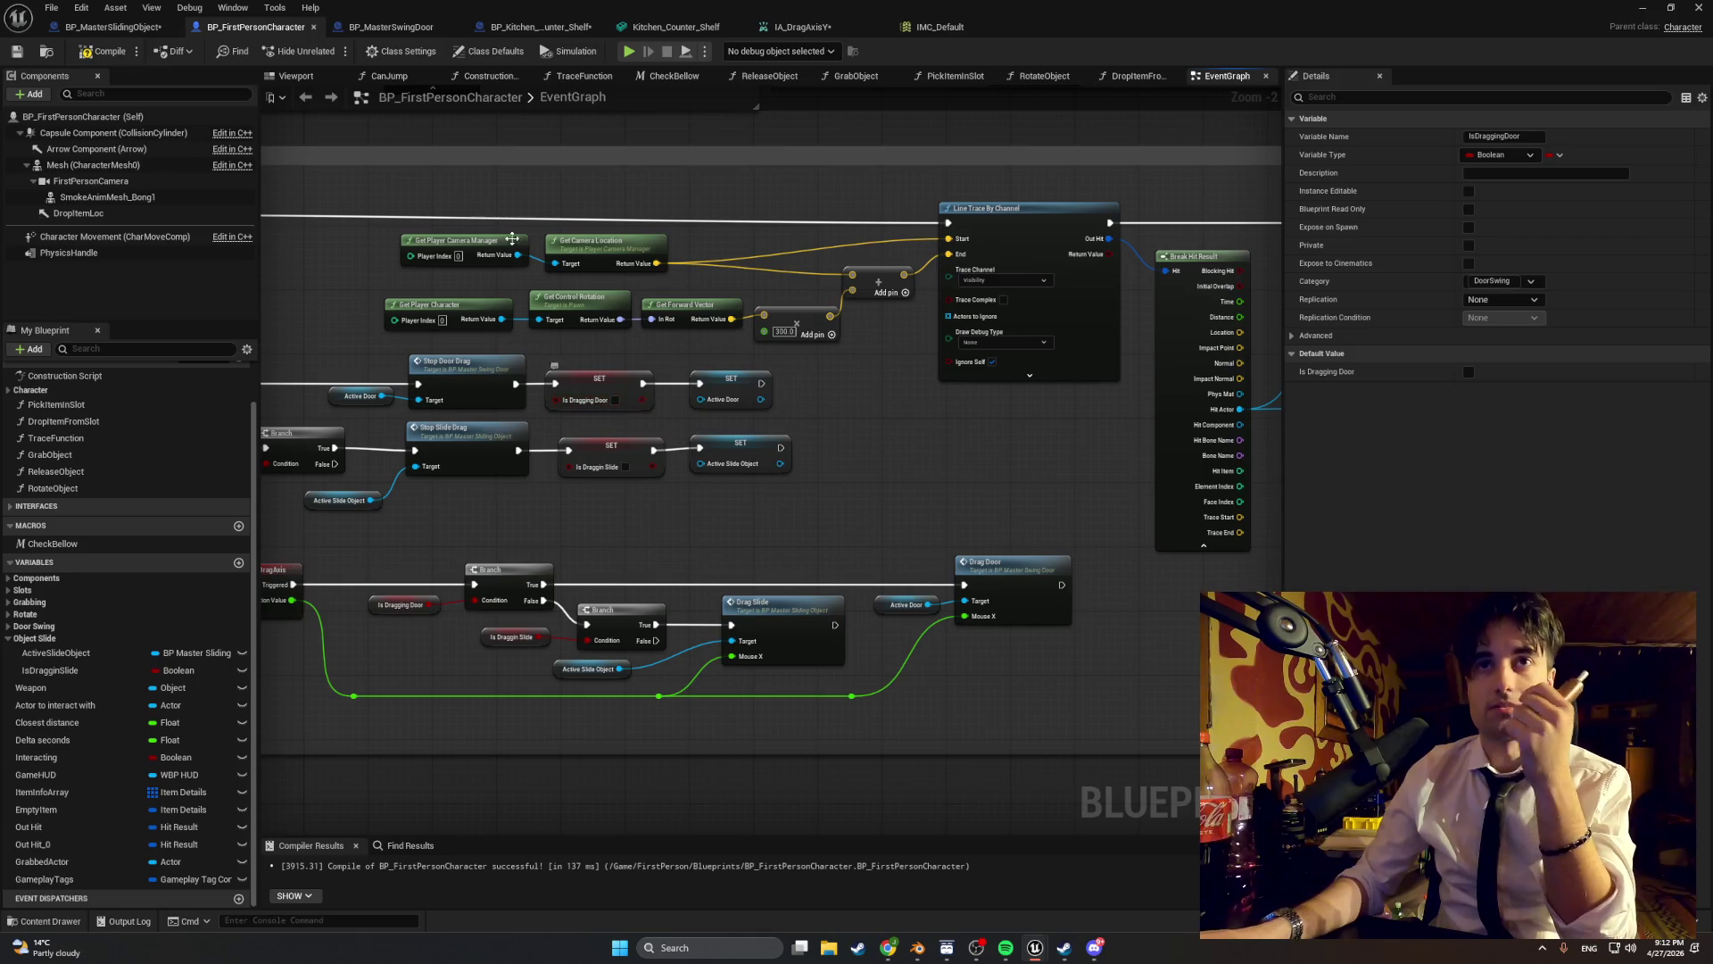
- Rename BP_MasterSwingDoor's DragDoor input from MouseX to MouseY and compile it
{"action": "left_click", "coordinate": [336, 27]}
{"action": "left_click", "coordinate": [535, 27]}
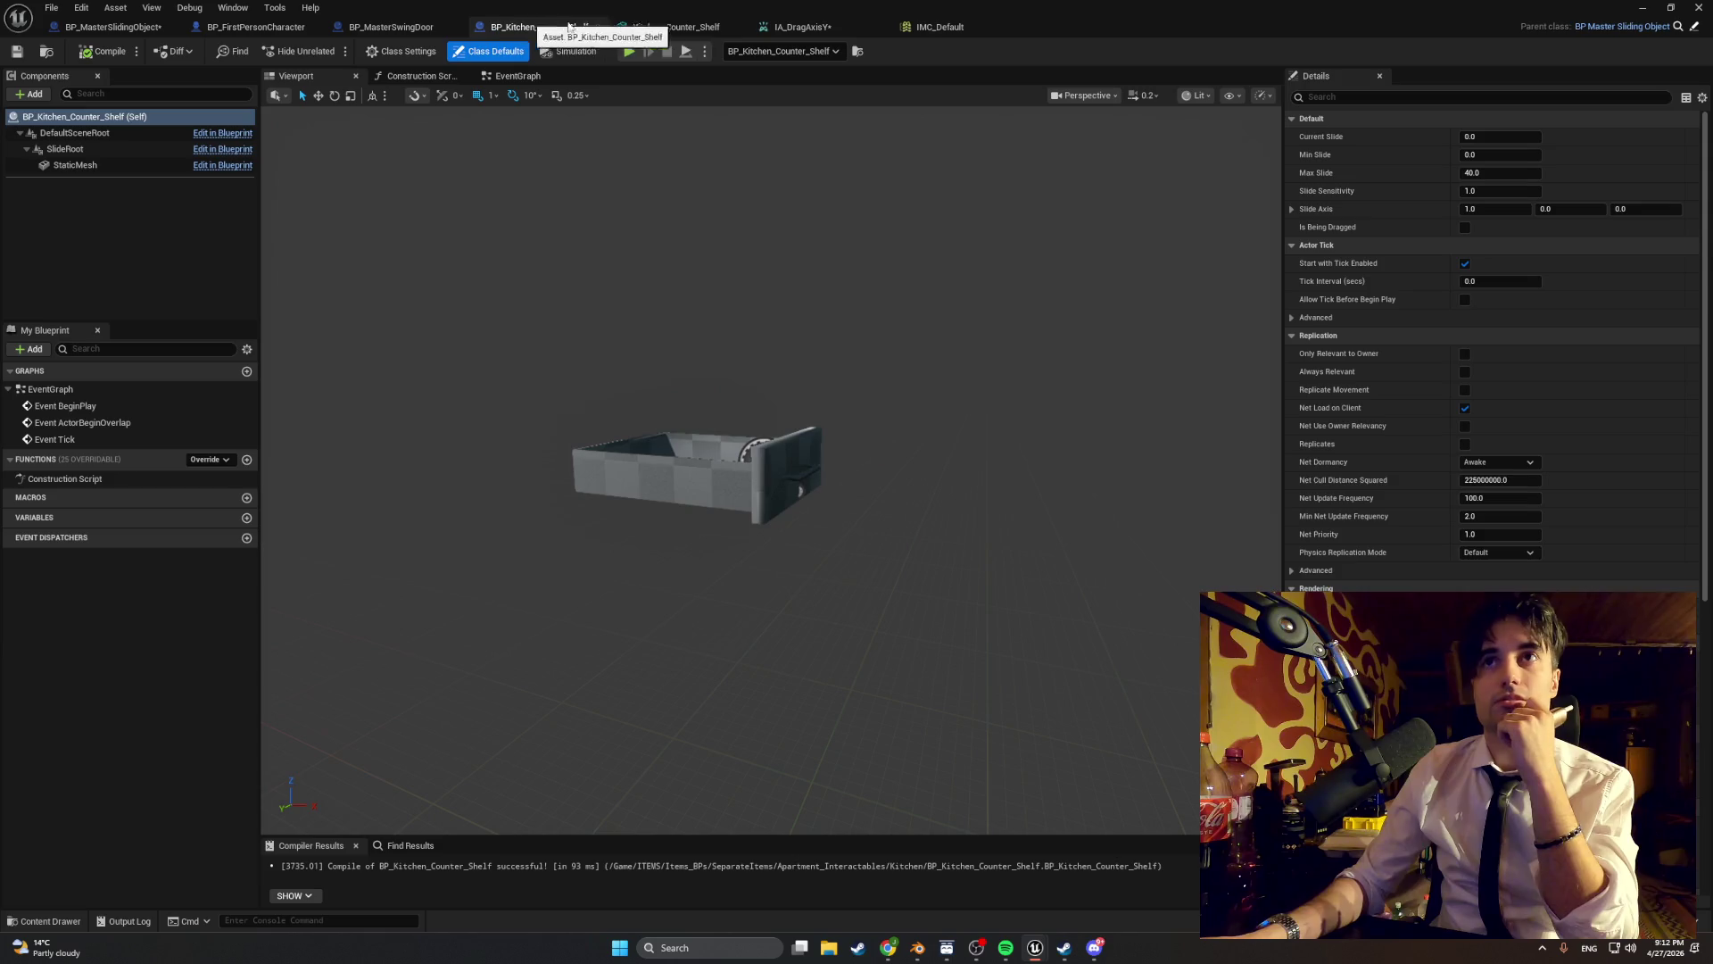
{"action": "left_click", "coordinate": [407, 28]}
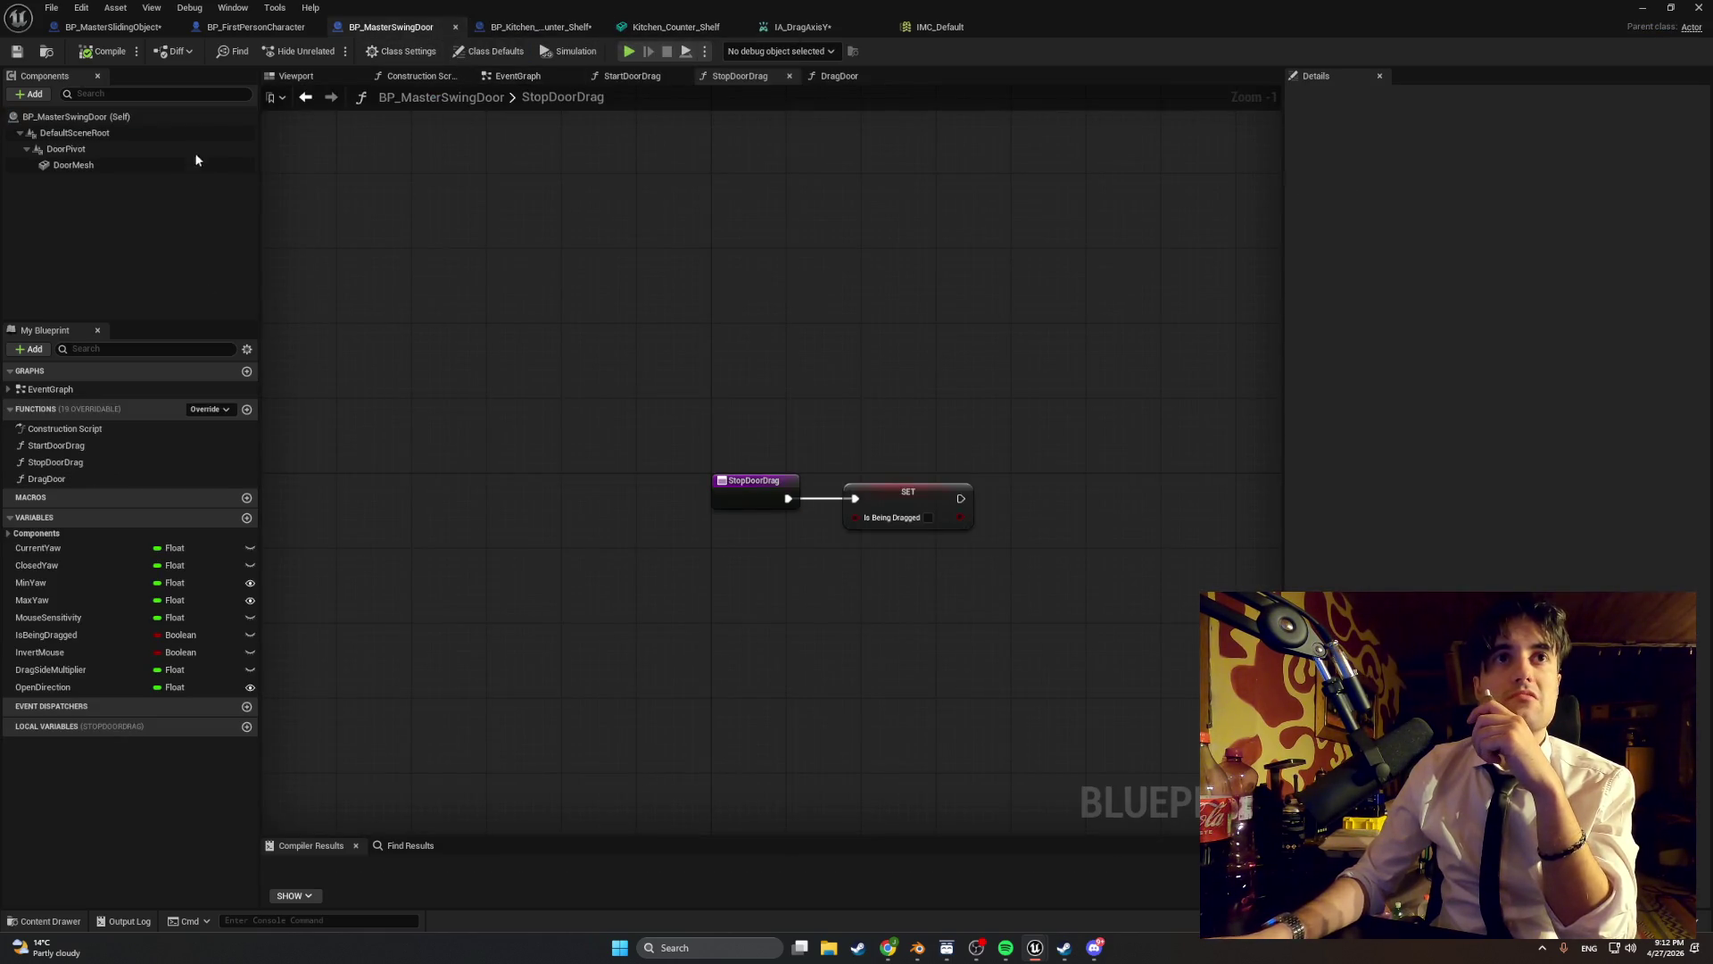
{"action": "left_click", "coordinate": [129, 117]}
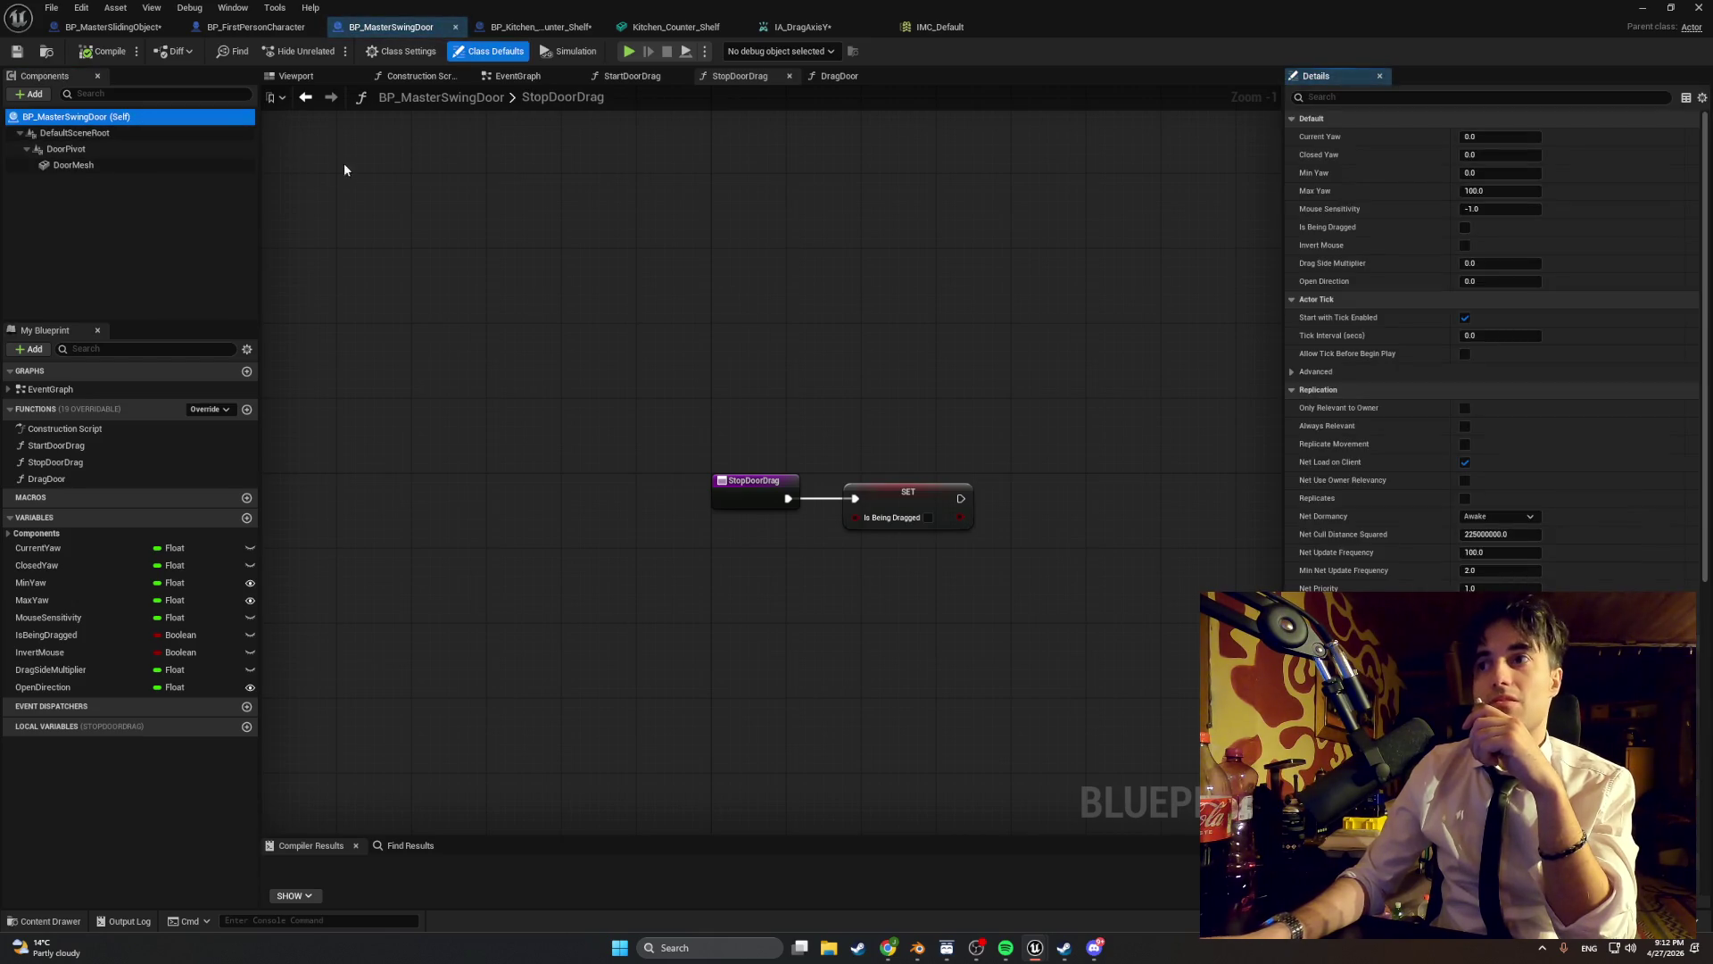
{"action": "left_click", "coordinate": [119, 445]}
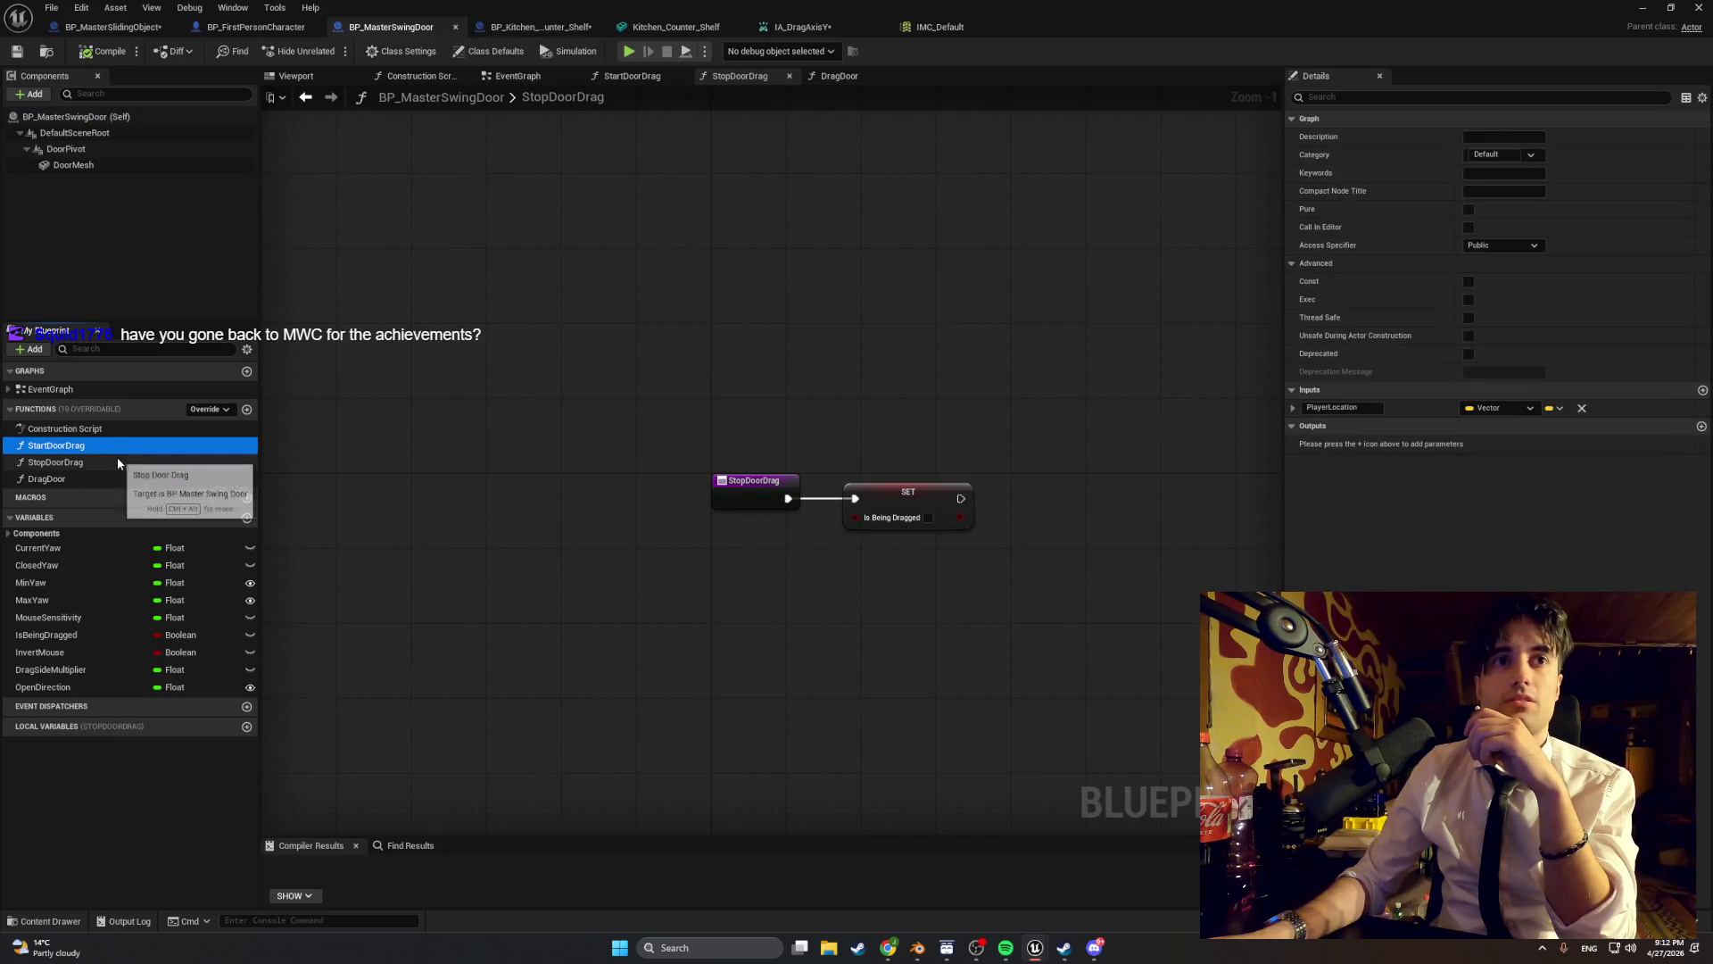
{"action": "left_click", "coordinate": [106, 475]}
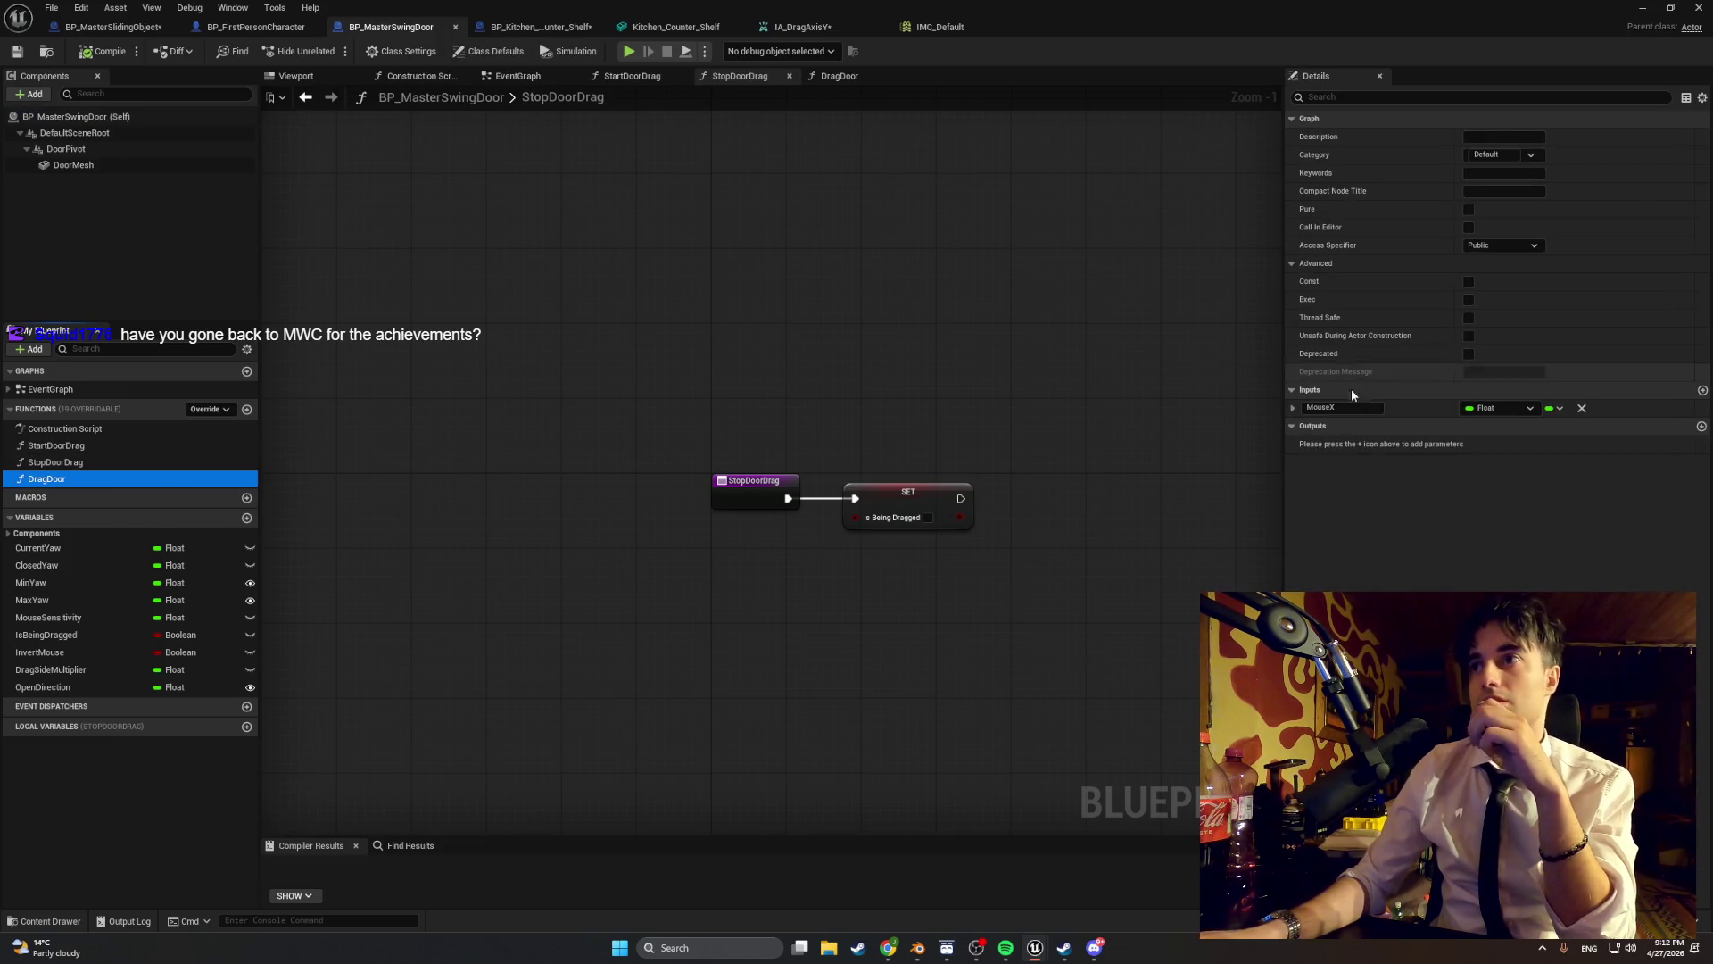
{"action": "type", "text": "MouseY"}
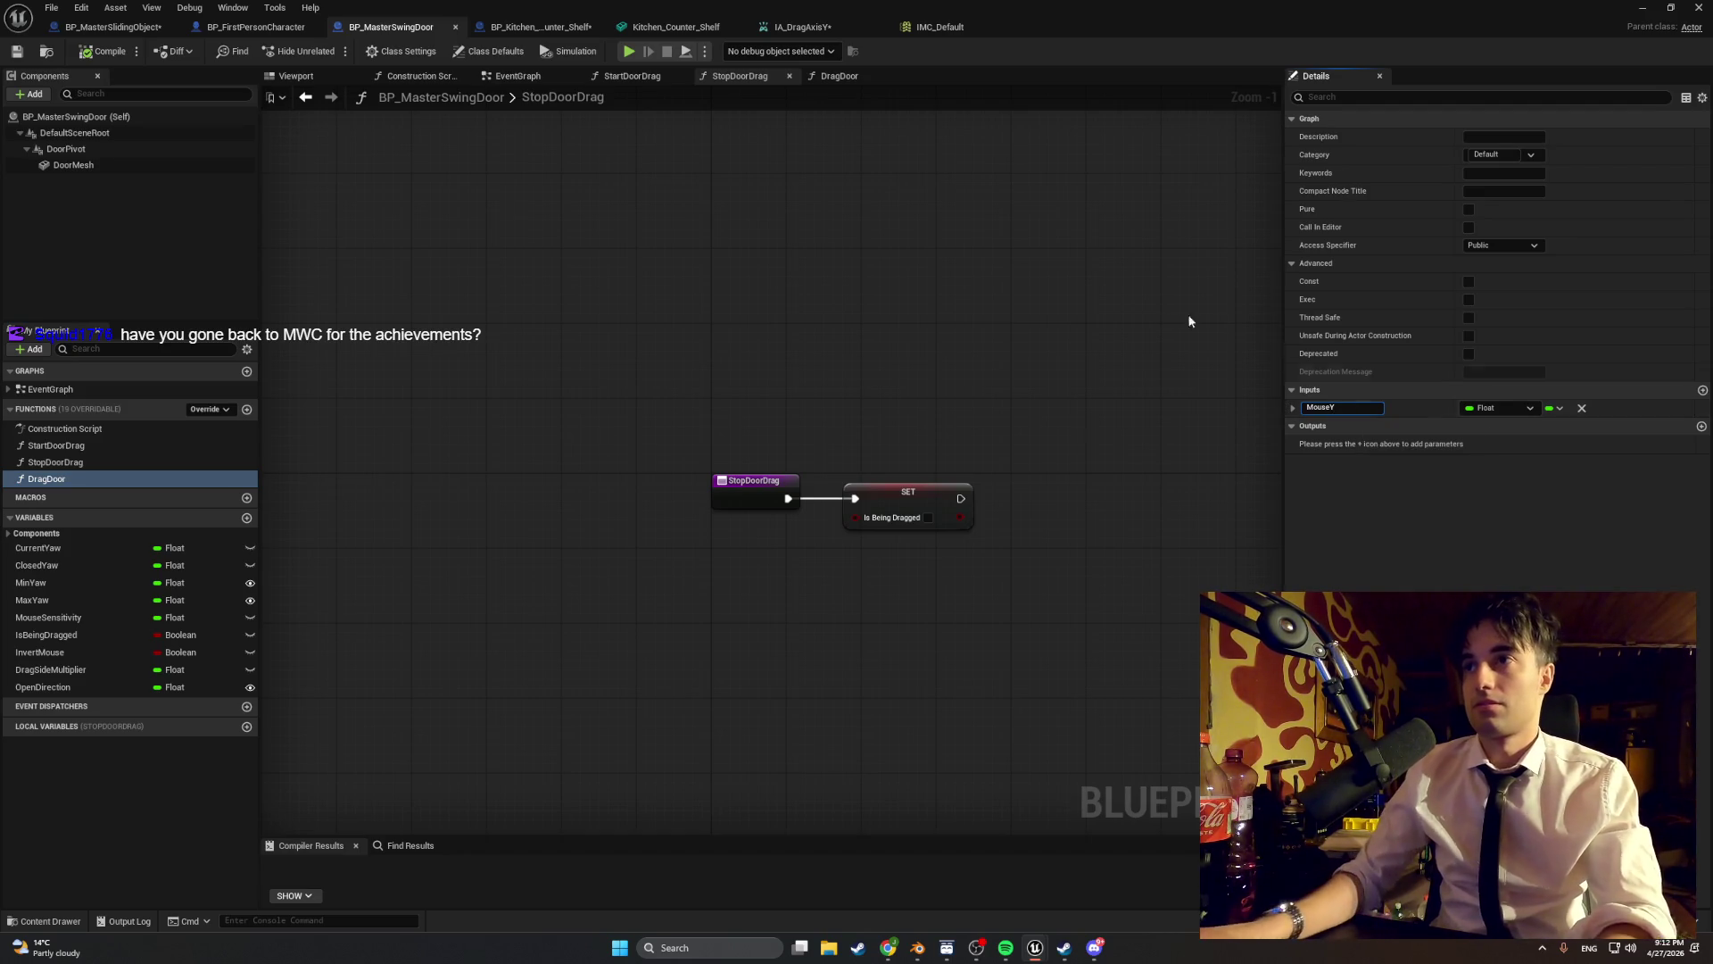
{"action": "left_click", "coordinate": [862, 262]}
{"action": "left_click", "coordinate": [104, 54]}
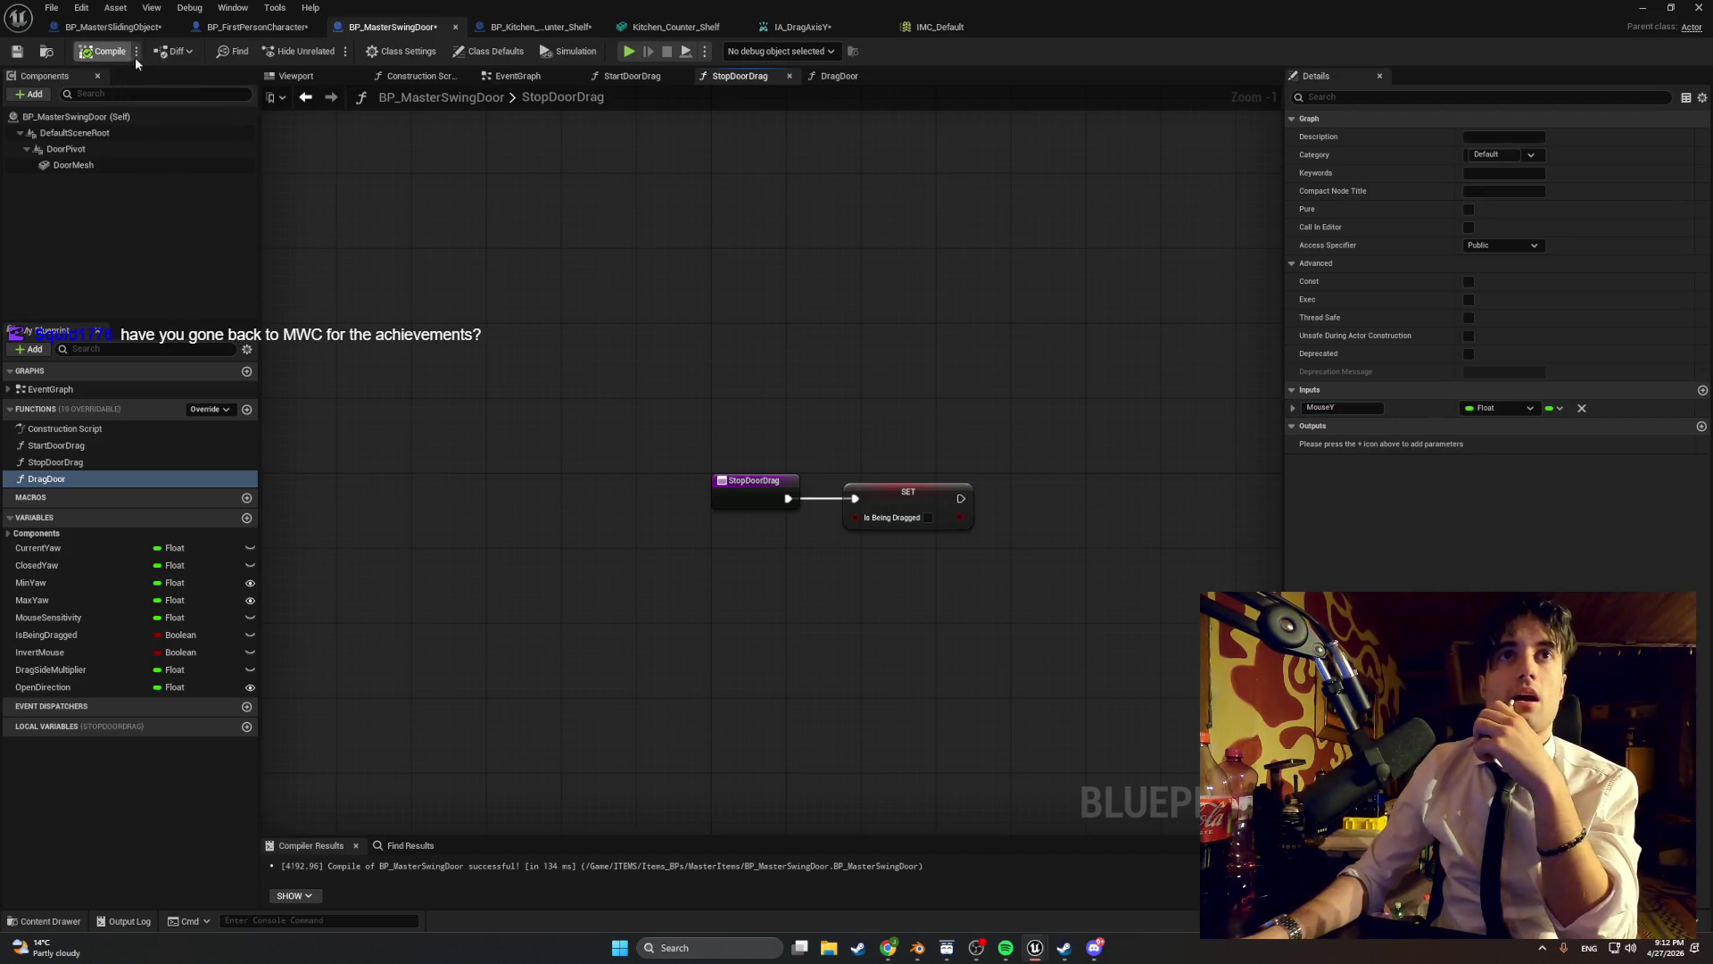
{"action": "left_click", "coordinate": [113, 29]}
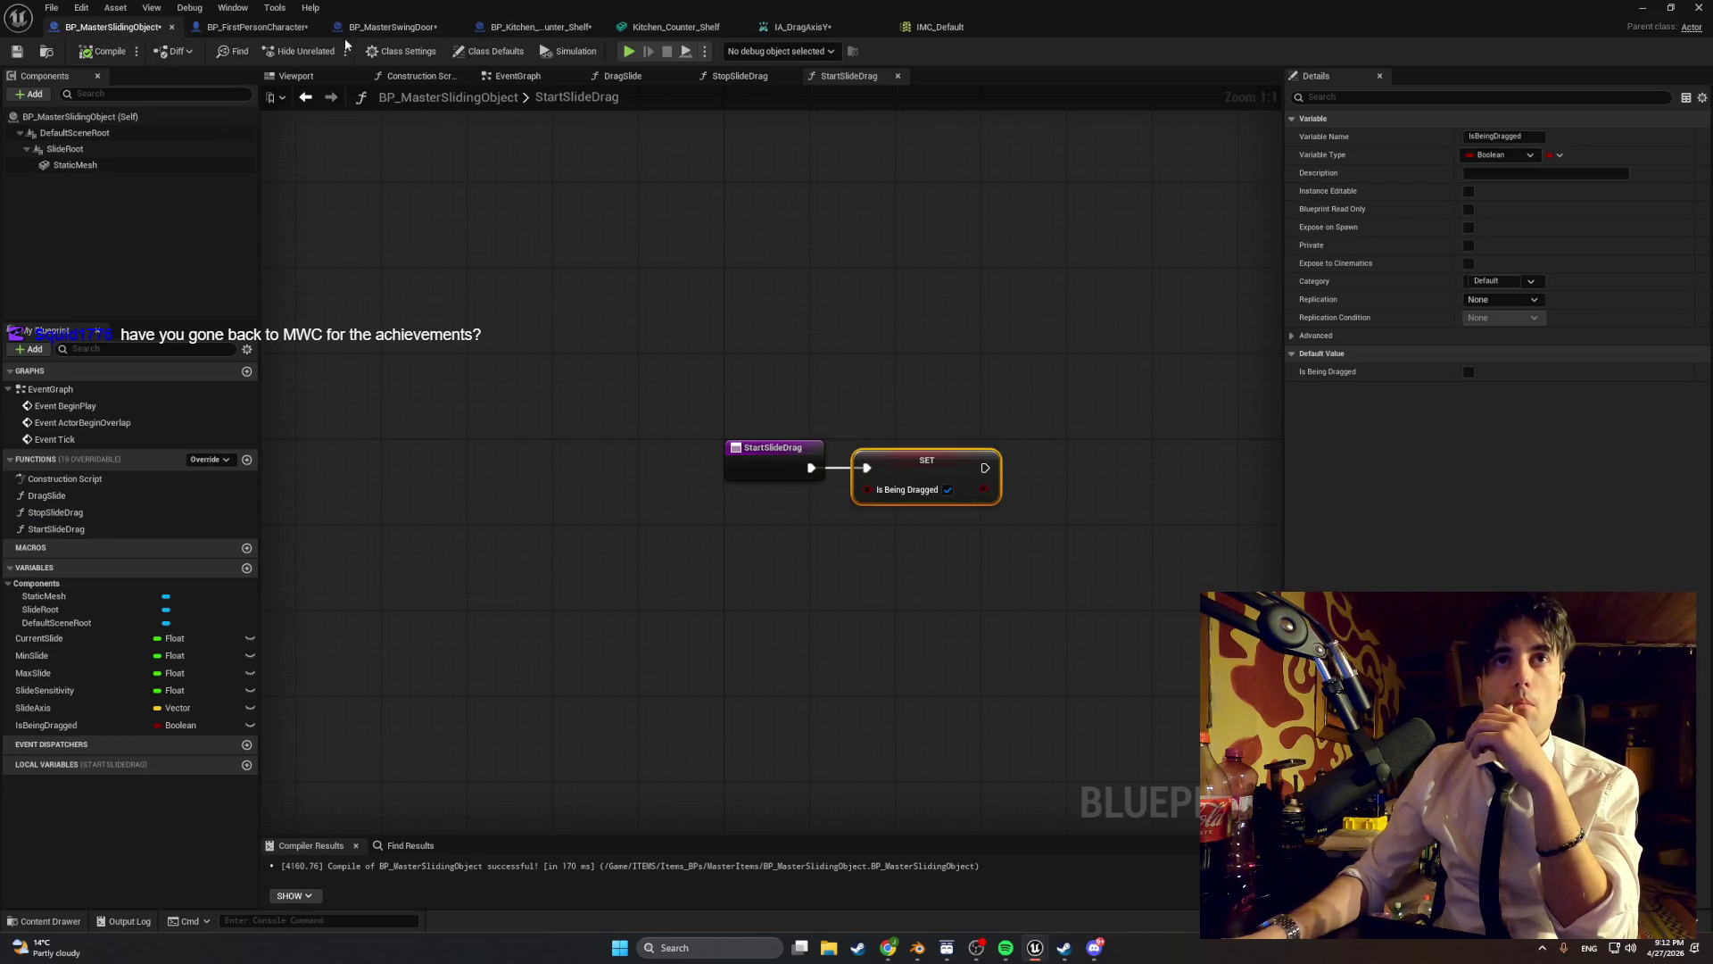
{"action": "left_click", "coordinate": [287, 29]}
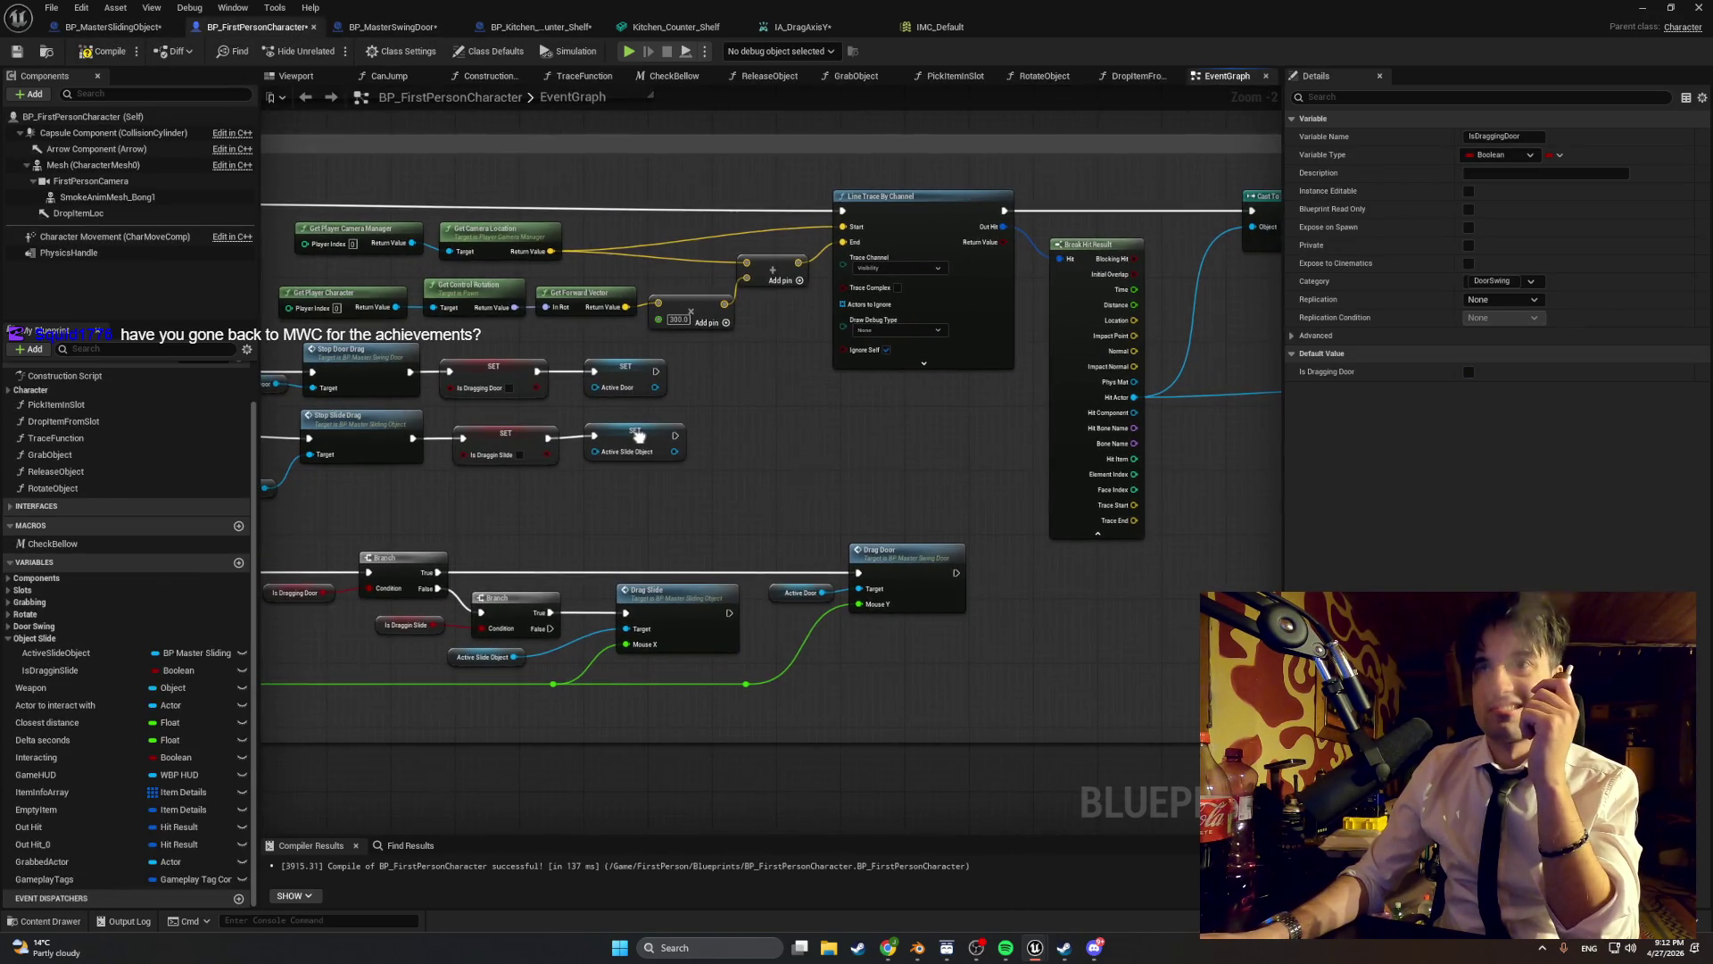
- Disconnect the Action Value wire from Drag Slide's Mouse X input
{"action": "mouse_move", "coordinate": [639, 437]}
{"action": "left_mouse_down"}
{"action": "mouse_move", "coordinate": [771, 373]}
{"action": "mouse_move", "coordinate": [949, 344]}
{"action": "mouse_move", "coordinate": [1139, 358]}
{"action": "left_mouse_up"}
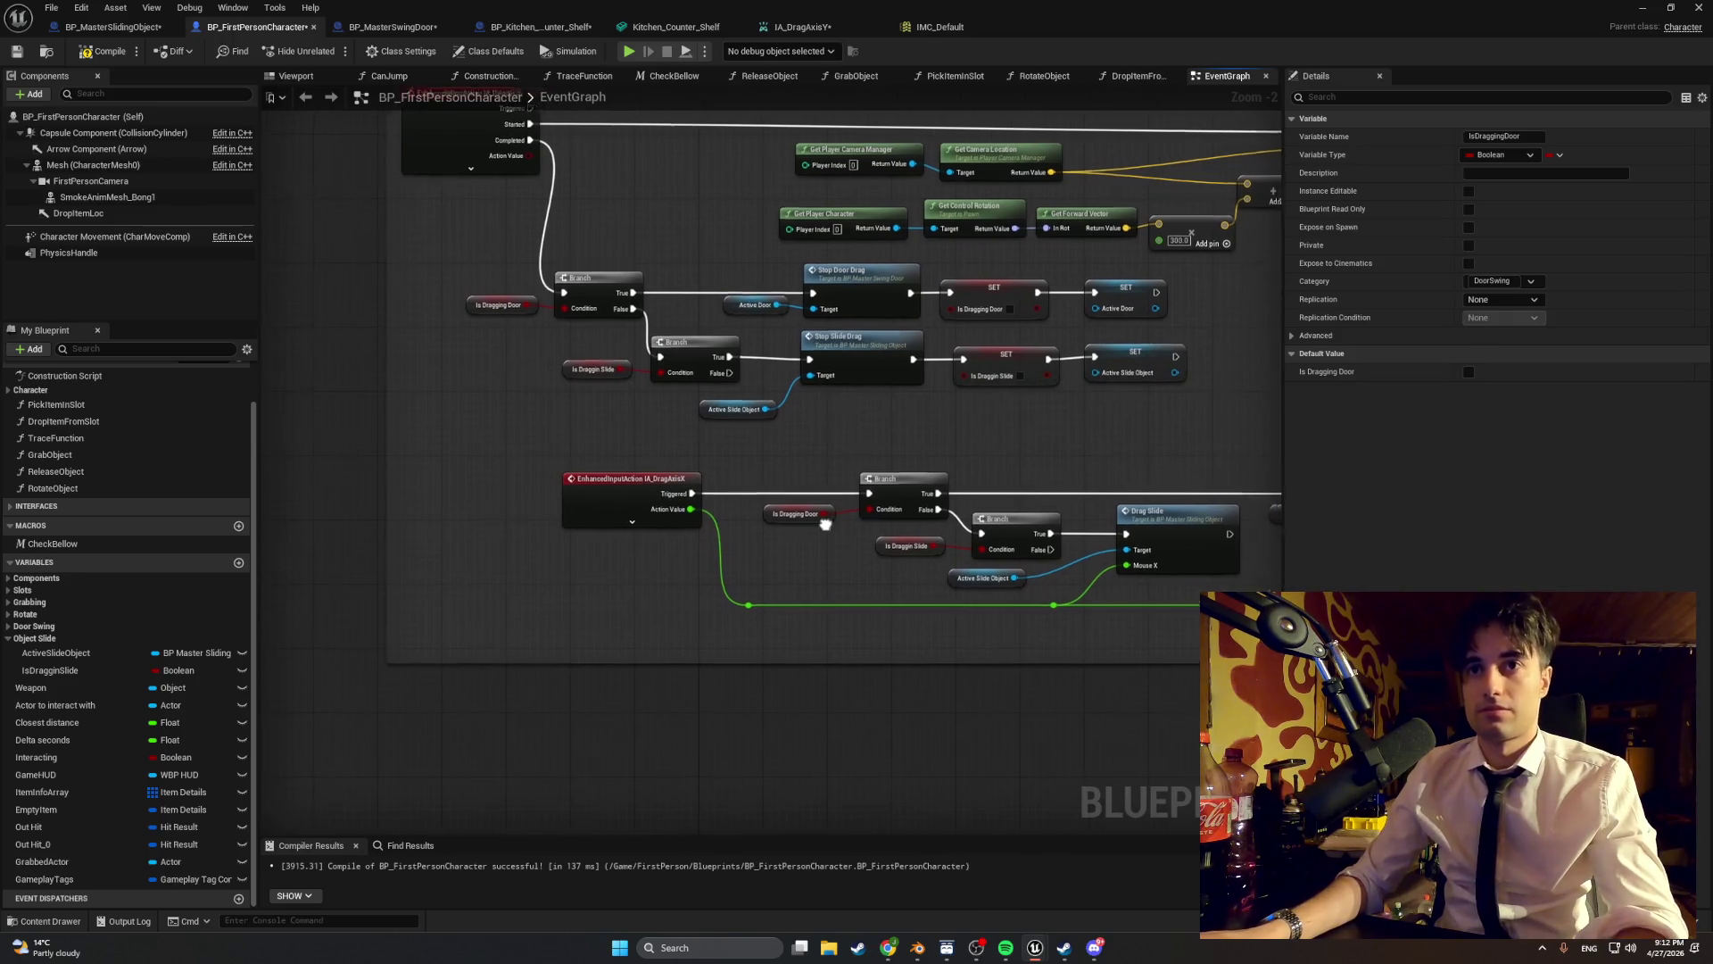
{"action": "mouse_move", "coordinate": [826, 524]}
{"action": "left_mouse_down"}
{"action": "mouse_move", "coordinate": [611, 523]}
{"action": "mouse_move", "coordinate": [630, 429]}
{"action": "left_mouse_up"}
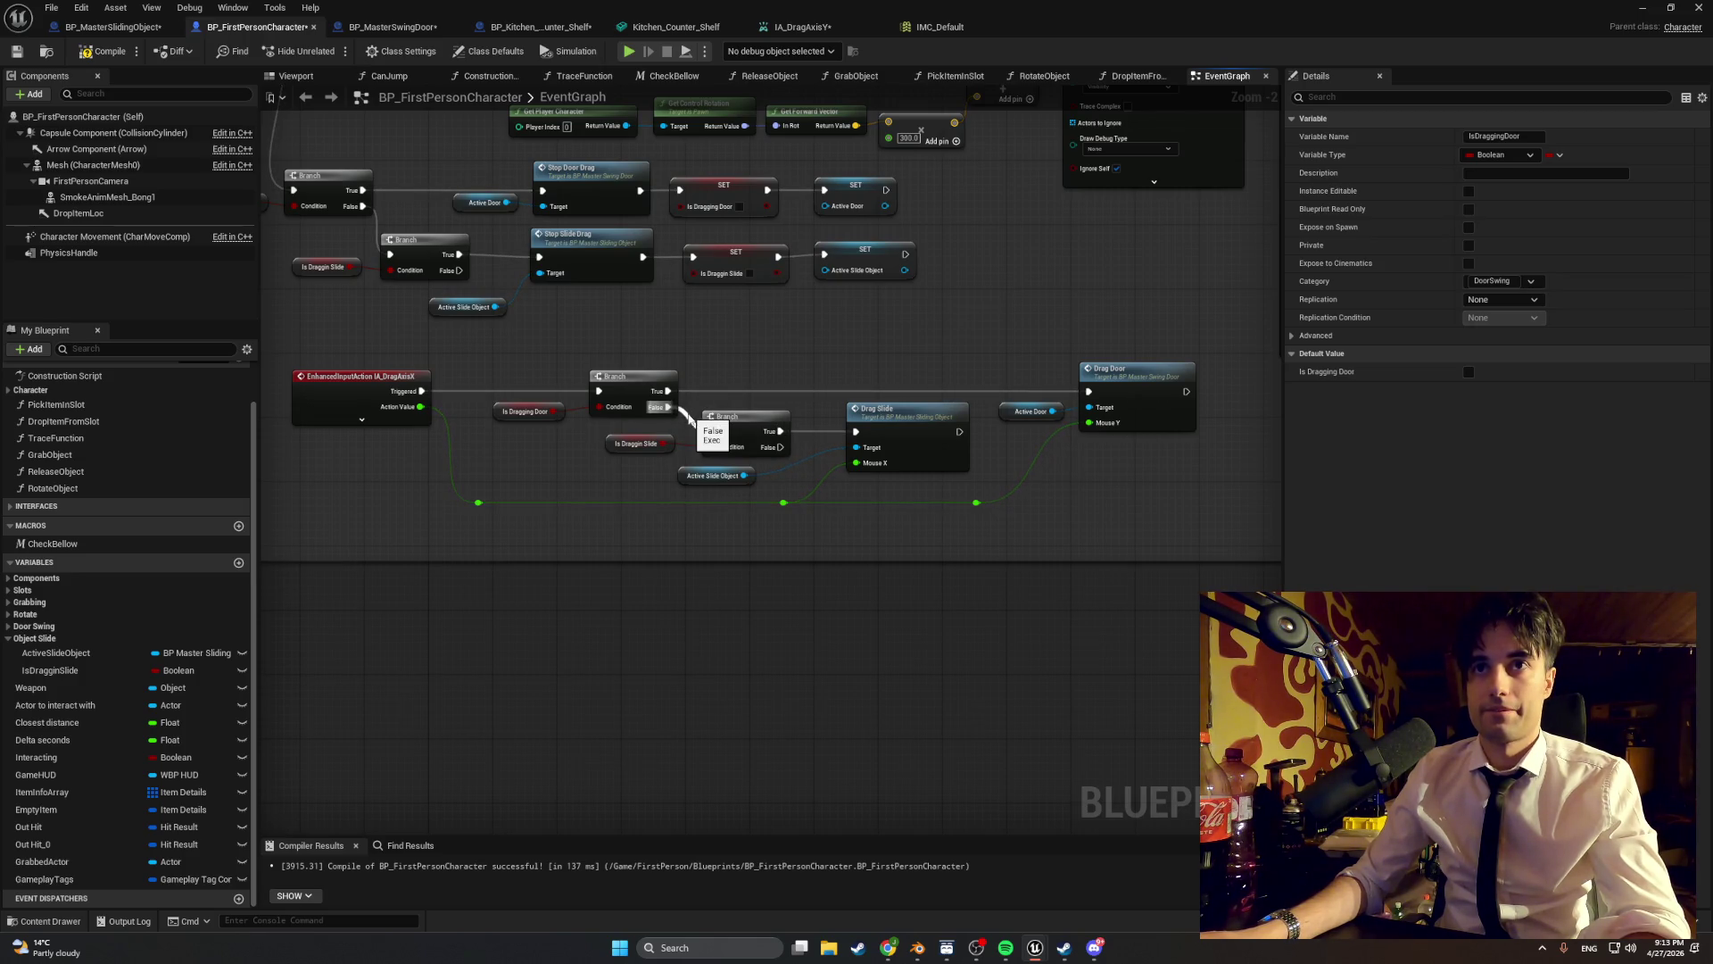
{"action": "left_click_drag", "start_coordinate": [688, 420], "coordinate": [690, 424]}
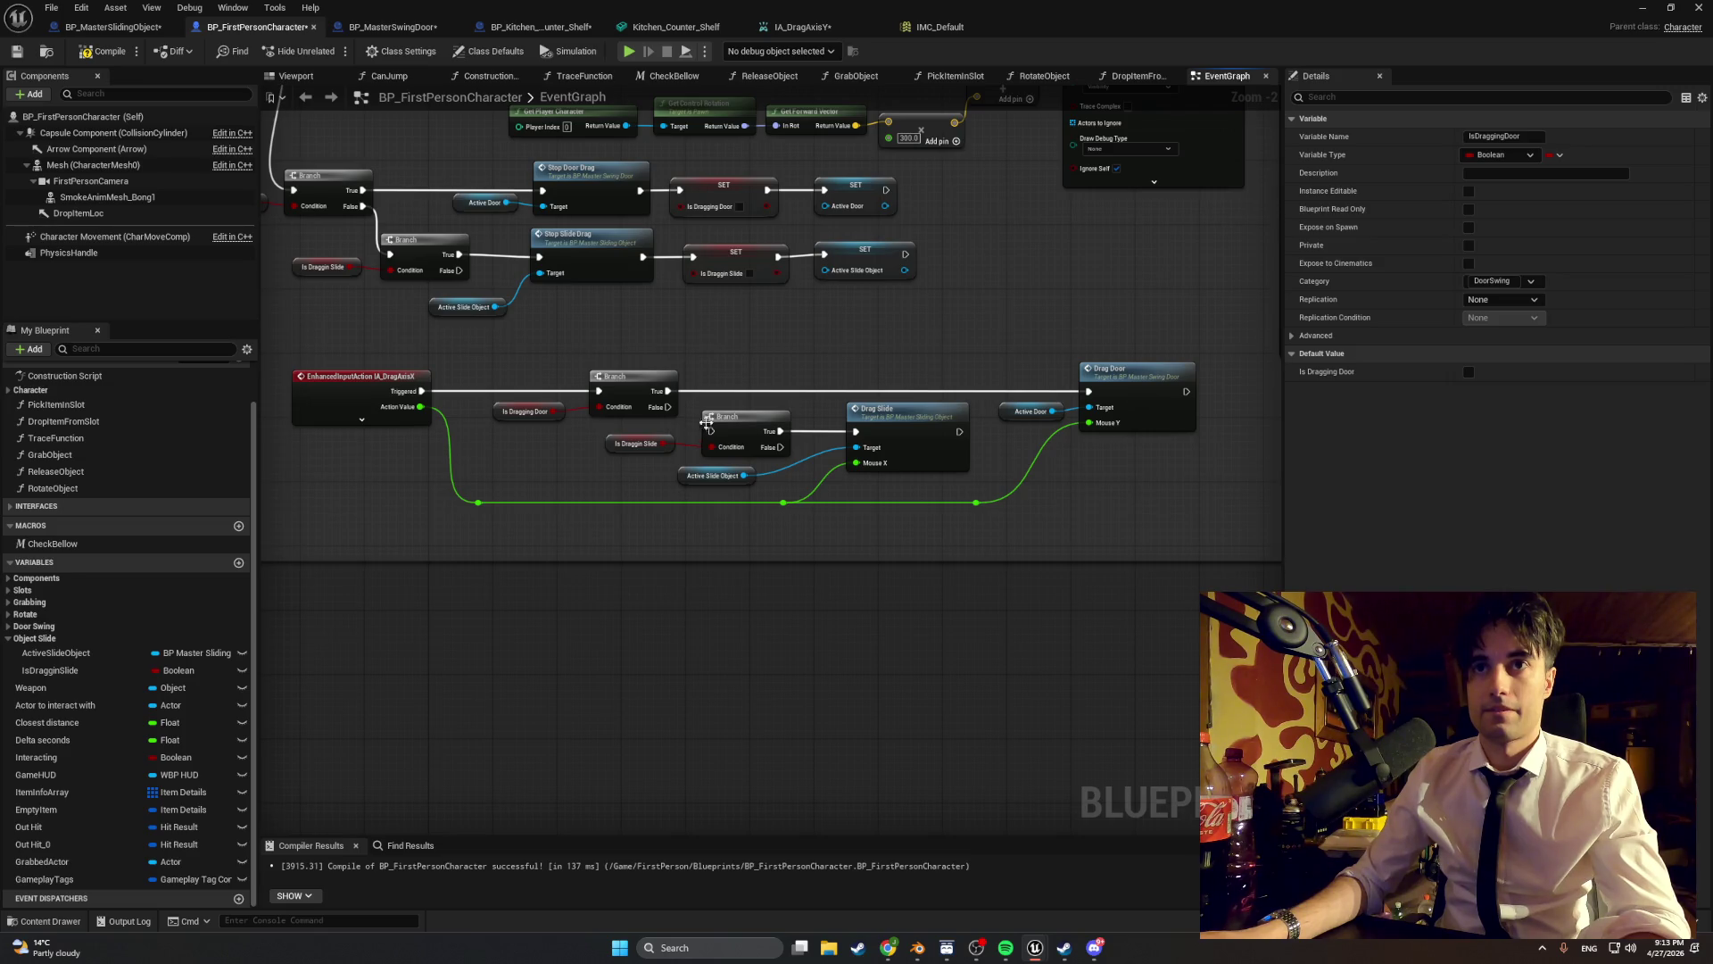
{"action": "left_click", "coordinate": [811, 490], "text": "alt"}
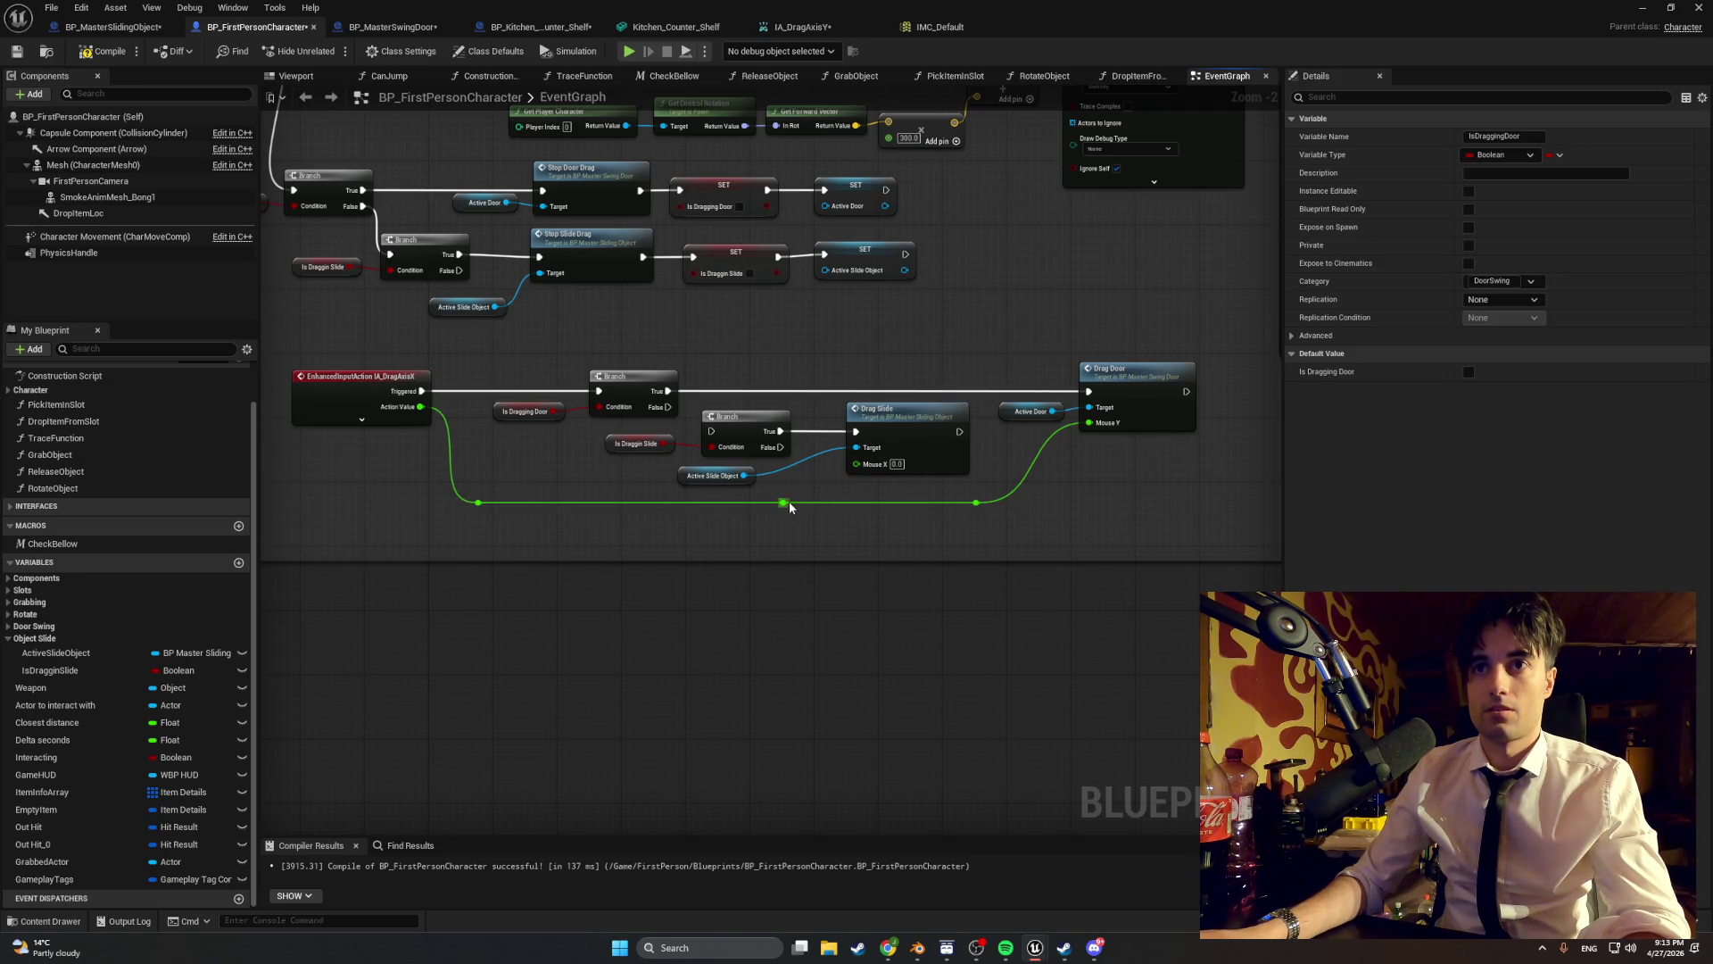
{"action": "mouse_move", "coordinate": [789, 504]}
{"action": "left_mouse_down"}
{"action": "mouse_move", "coordinate": [448, 497]}
{"action": "mouse_move", "coordinate": [977, 499]}
{"action": "left_mouse_up"}
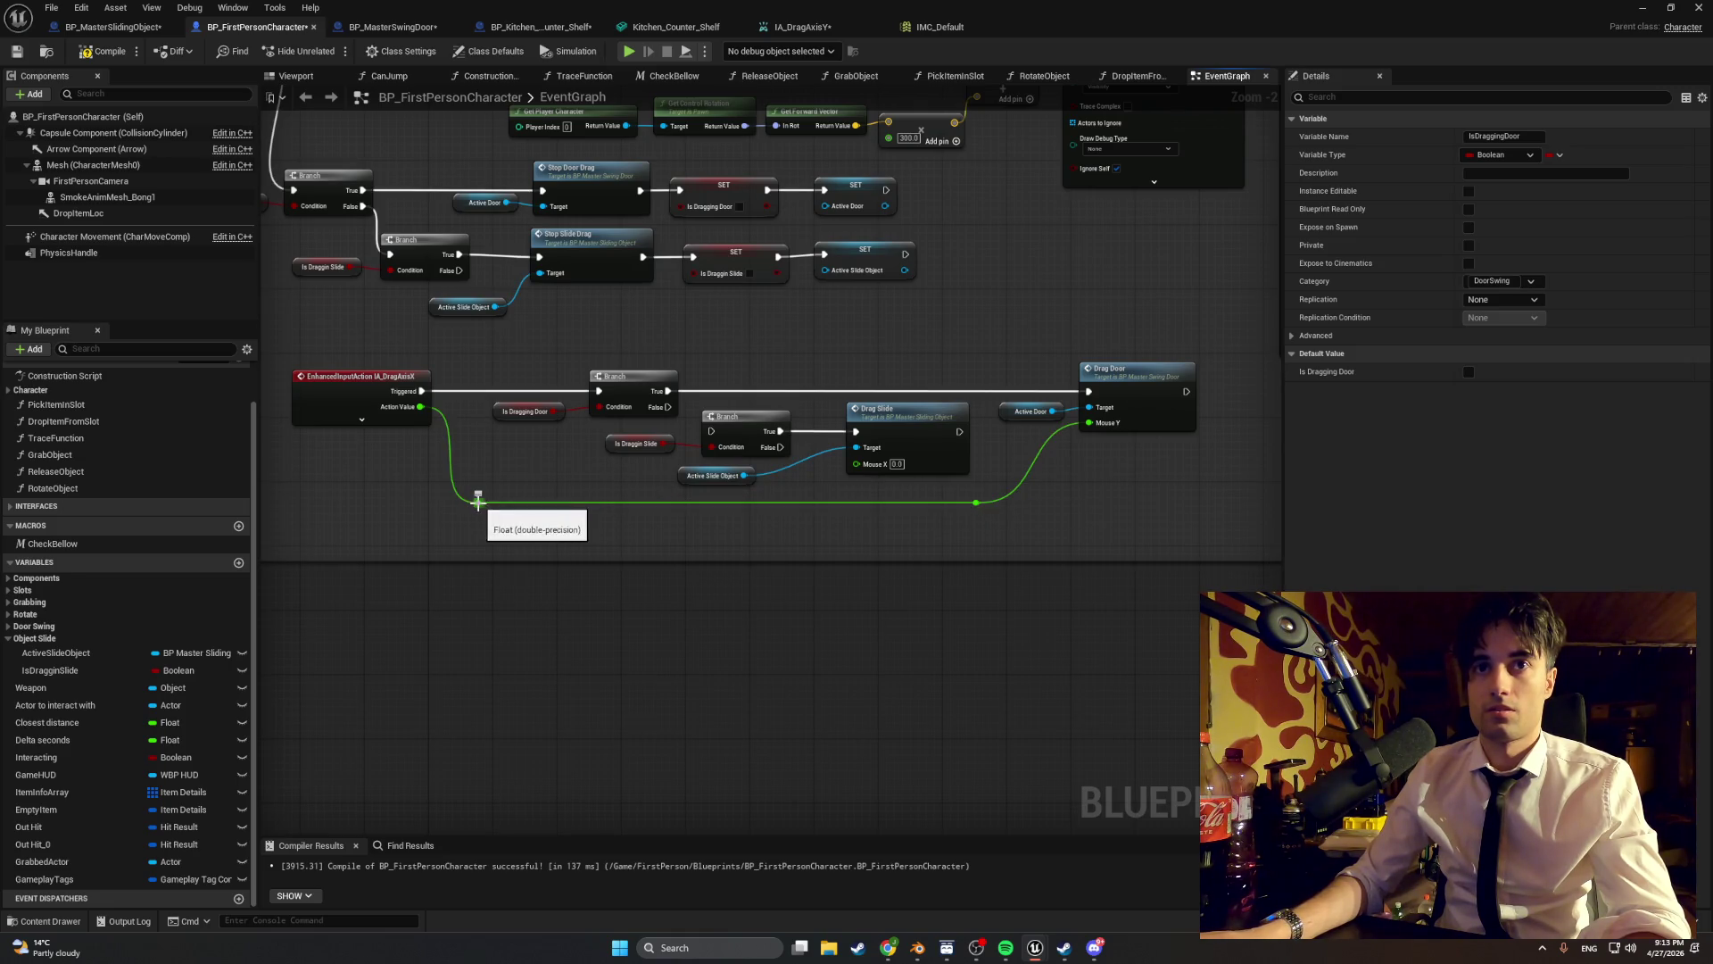
{"action": "left_click", "coordinate": [514, 459]}
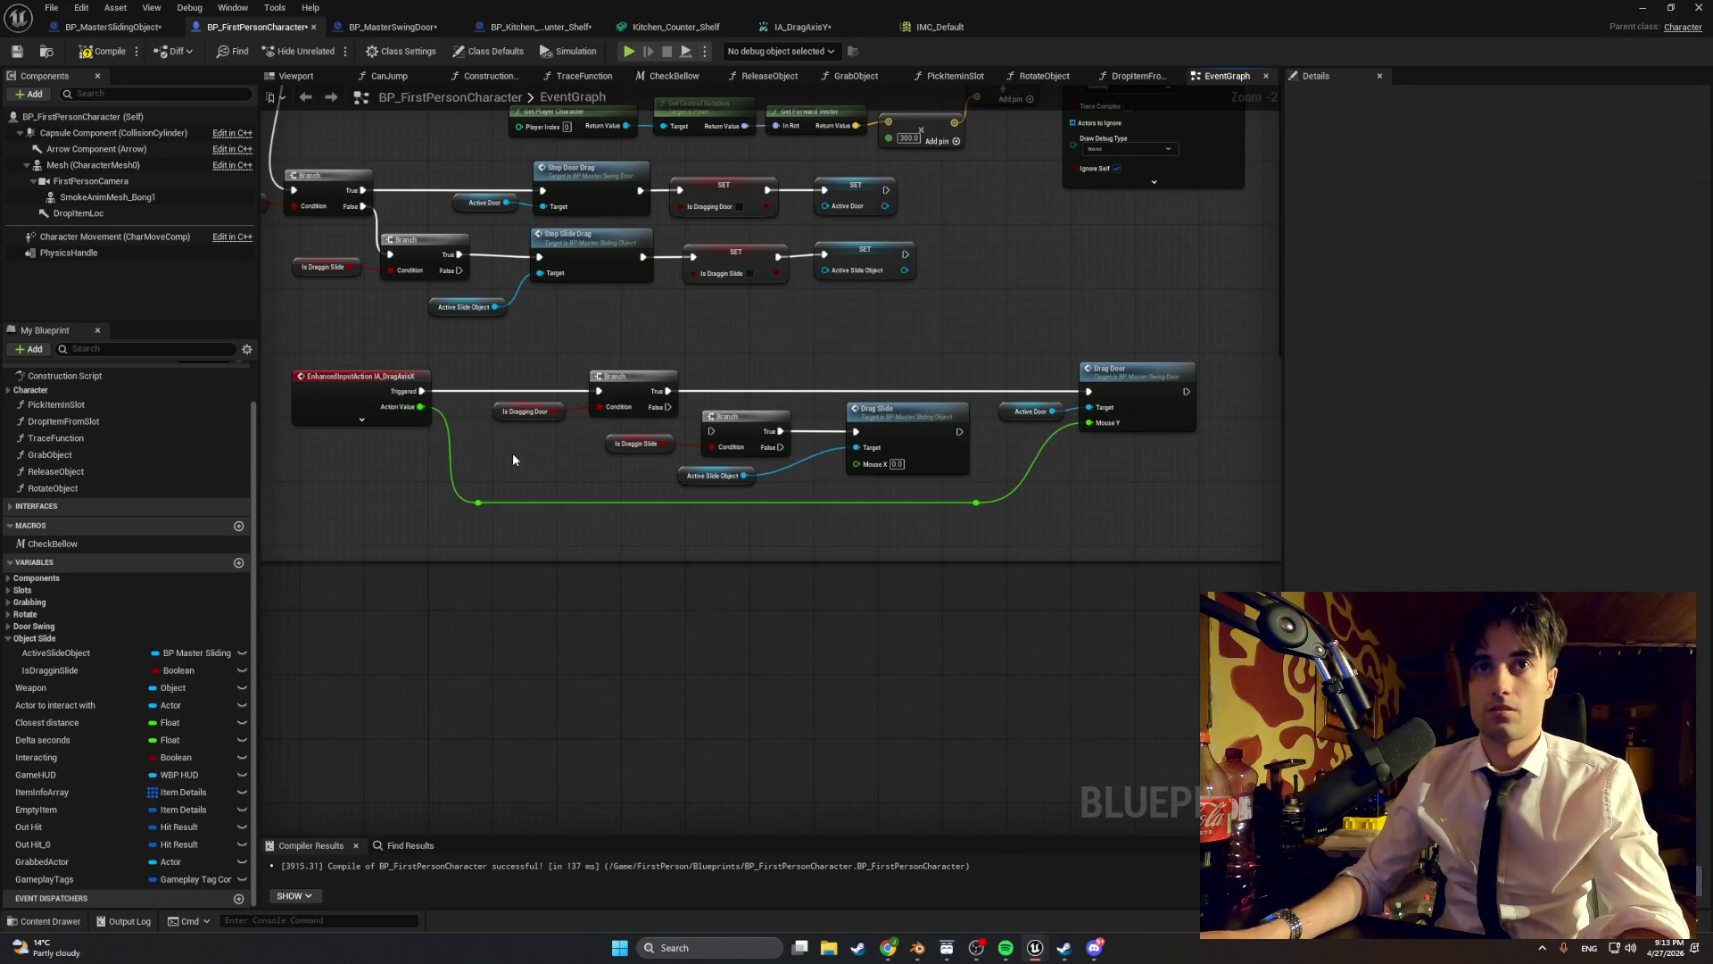
- Move the Drag Slide group down and shift the Drag Door and Active Door nodes left
{"action": "left_click_drag", "start_coordinate": [981, 487], "coordinate": [593, 402]}
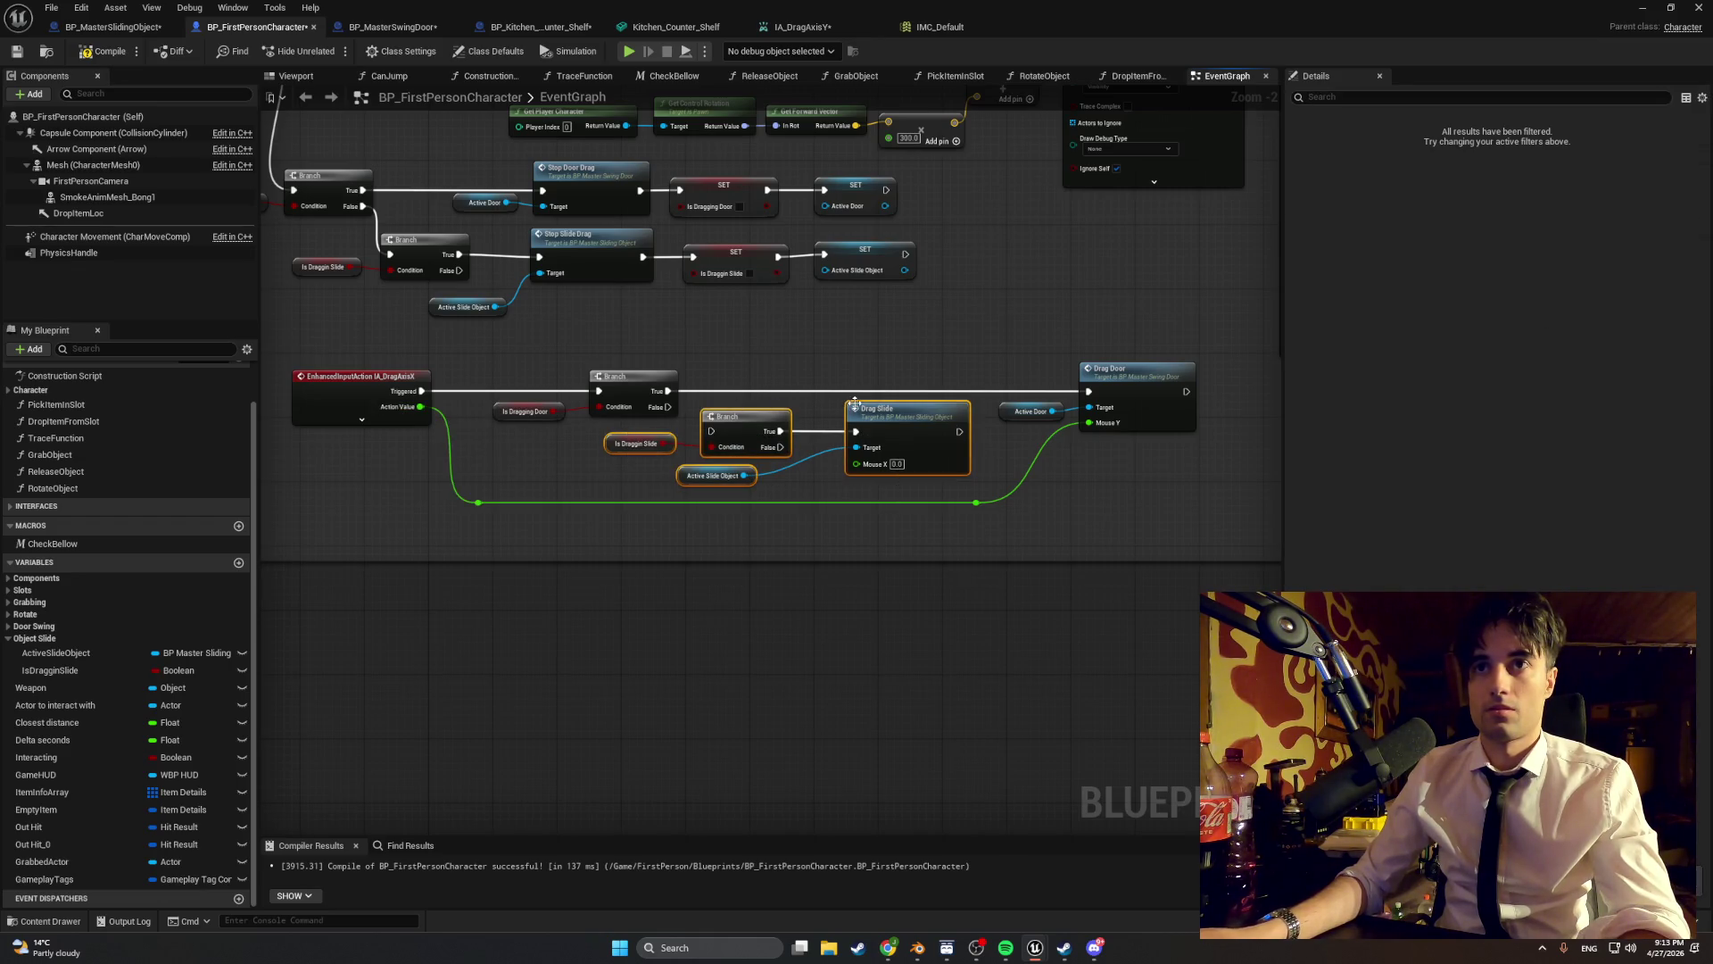
{"action": "left_click_drag", "start_coordinate": [730, 417], "coordinate": [706, 529]}
{"action": "left_click_drag", "start_coordinate": [520, 559], "coordinate": [525, 696]}
{"action": "mouse_move", "coordinate": [1151, 541]}
{"action": "left_mouse_down"}
{"action": "mouse_move", "coordinate": [1066, 360]}
{"action": "mouse_move", "coordinate": [1049, 377]}
{"action": "mouse_move", "coordinate": [1086, 365]}
{"action": "left_mouse_up"}
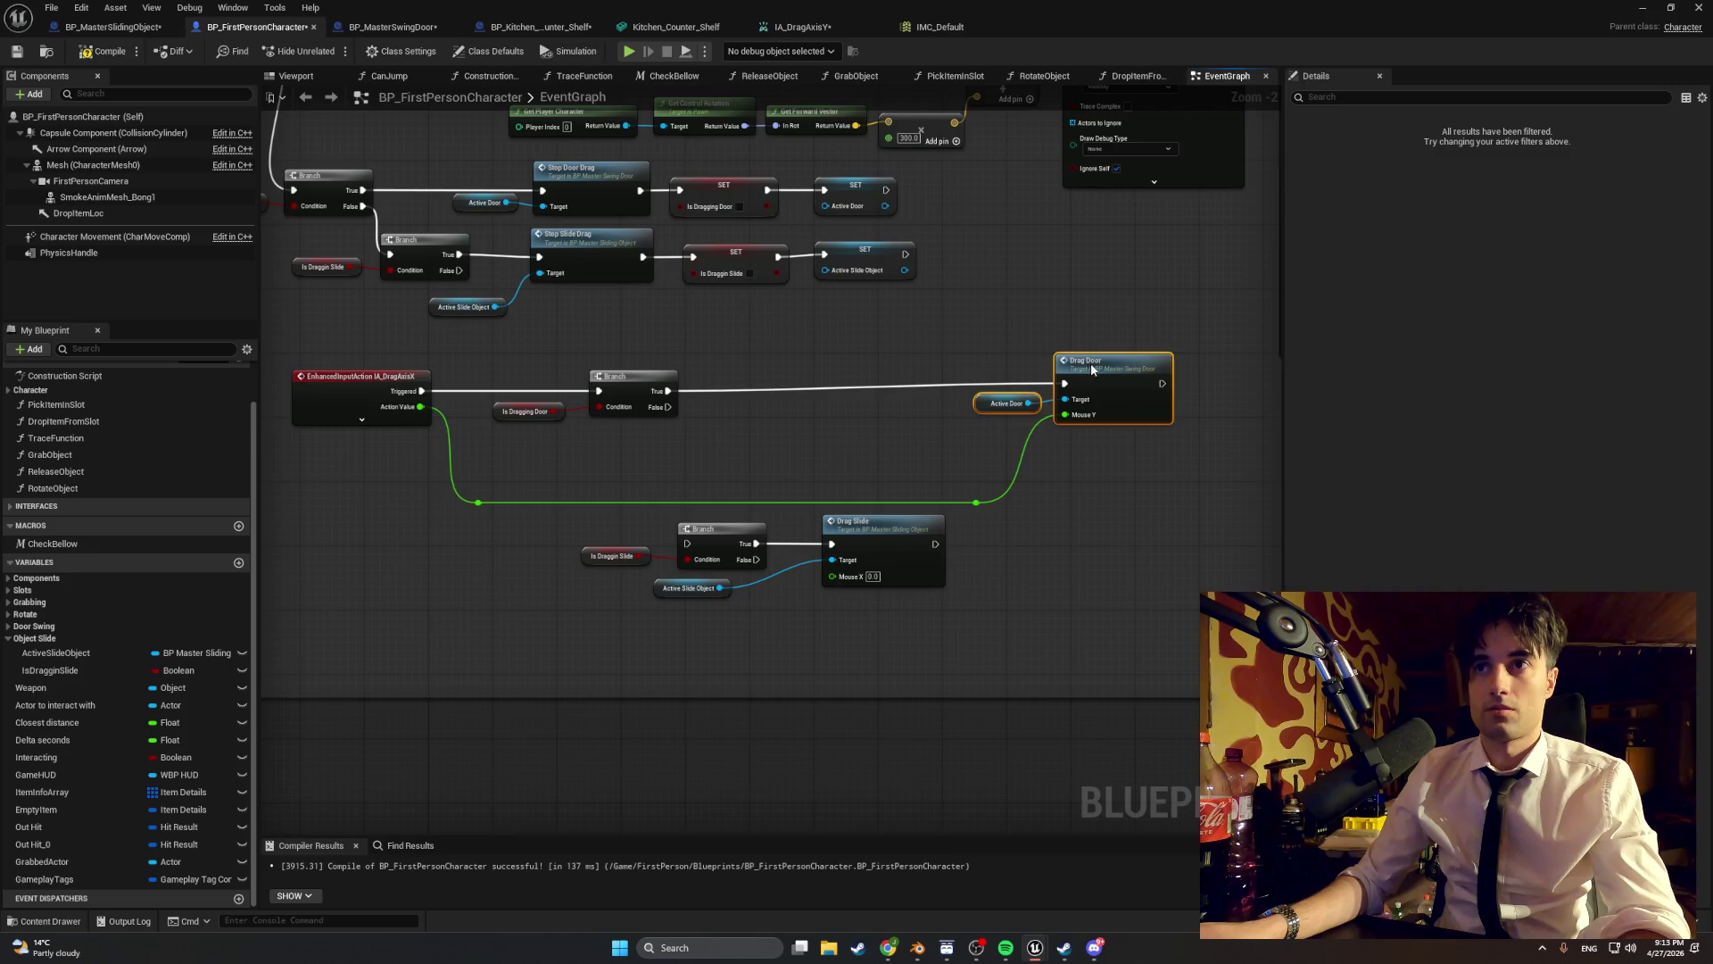
{"action": "left_click_drag", "start_coordinate": [1105, 533], "coordinate": [967, 321]}
{"action": "mouse_move", "coordinate": [1077, 371]}
{"action": "left_mouse_down"}
{"action": "mouse_move", "coordinate": [789, 378]}
{"action": "mouse_move", "coordinate": [806, 376]}
{"action": "left_mouse_up"}
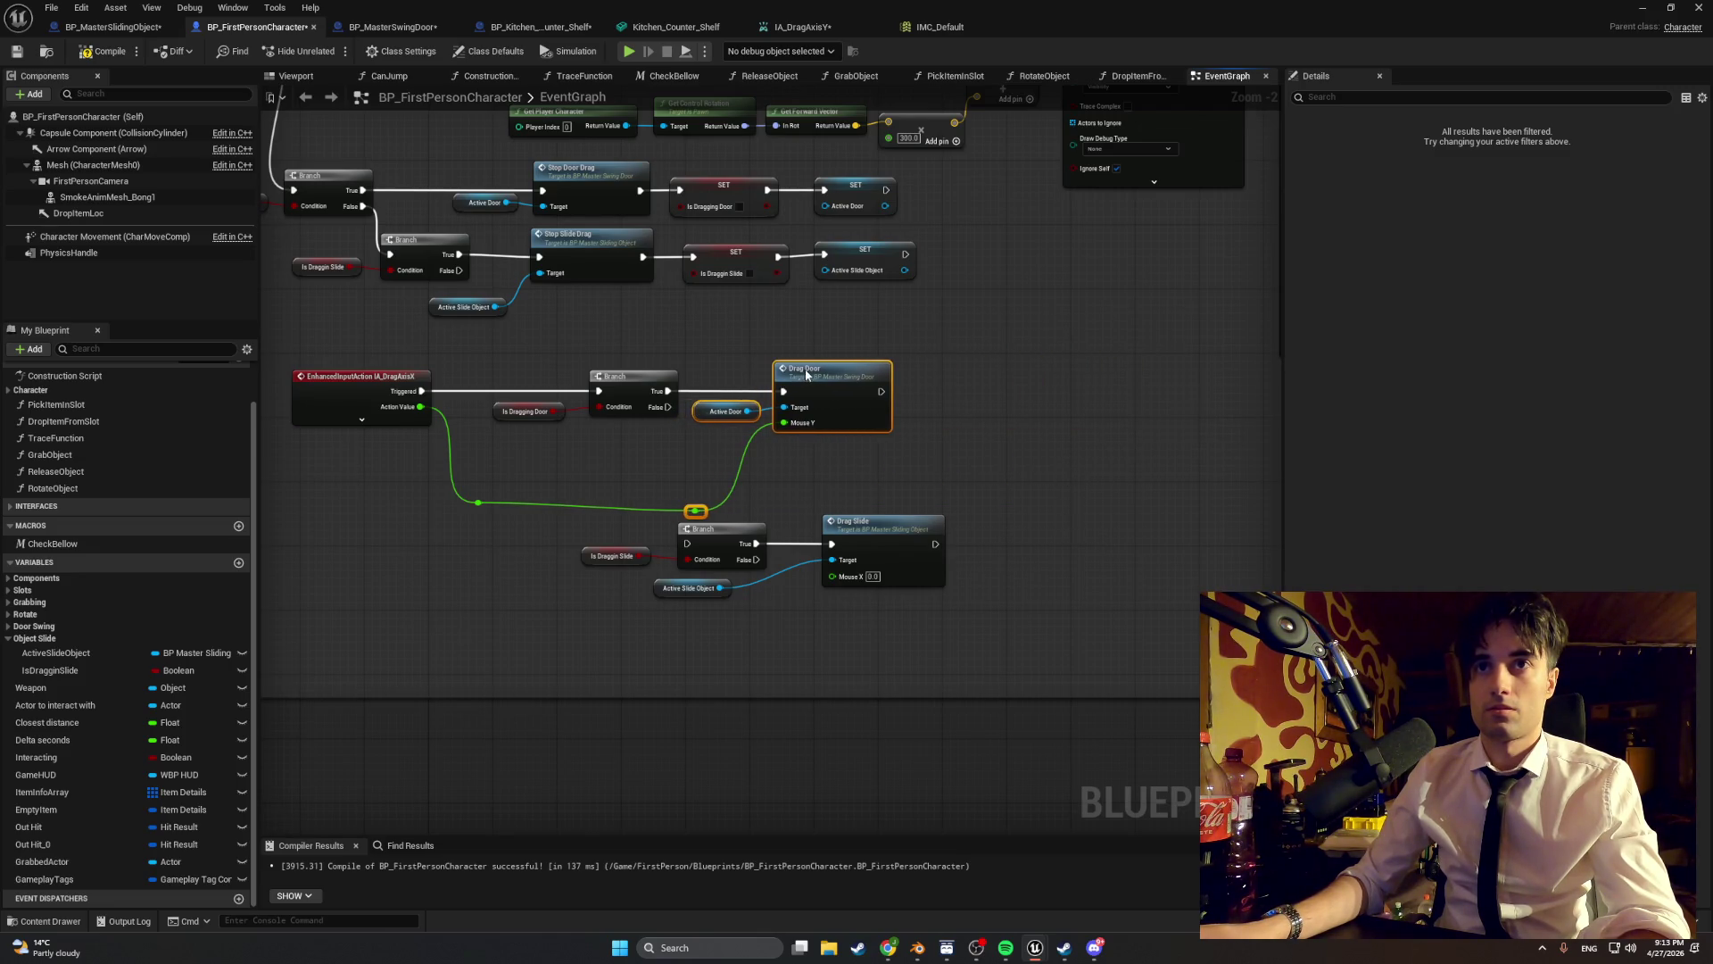
- Route the Action Value wire through a reroute point into Drag Door's Mouse Y
{"action": "left_click", "coordinate": [721, 518]}
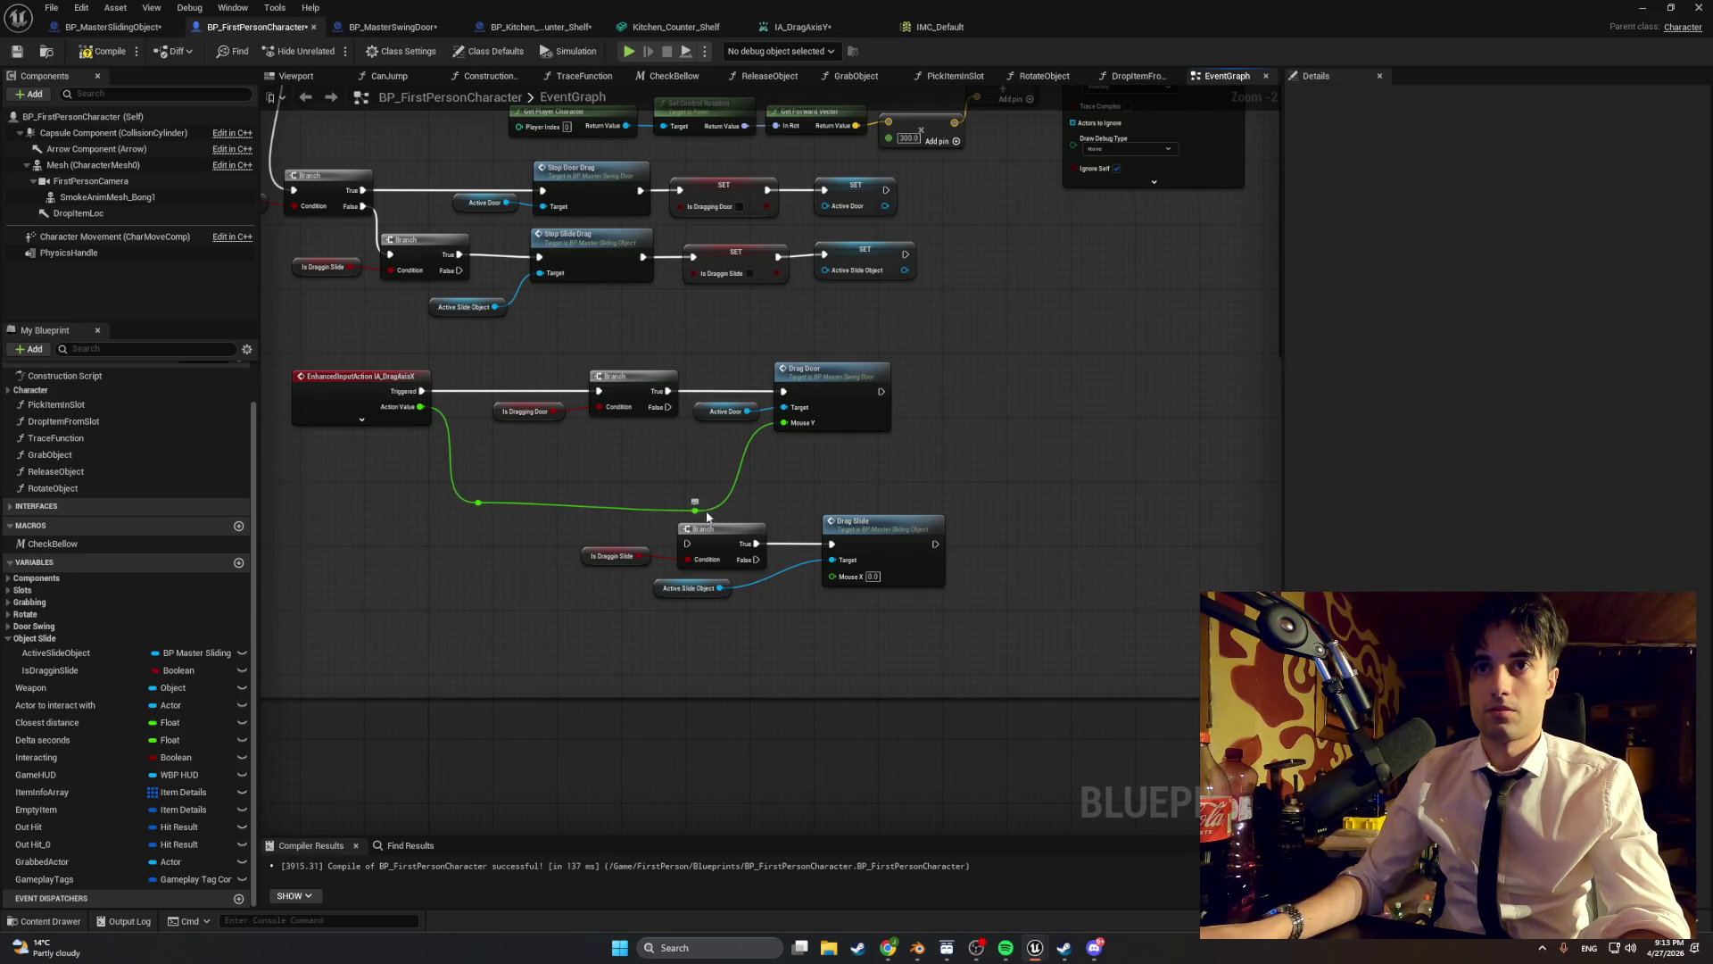
{"action": "left_click_drag", "start_coordinate": [706, 515], "coordinate": [707, 446]}
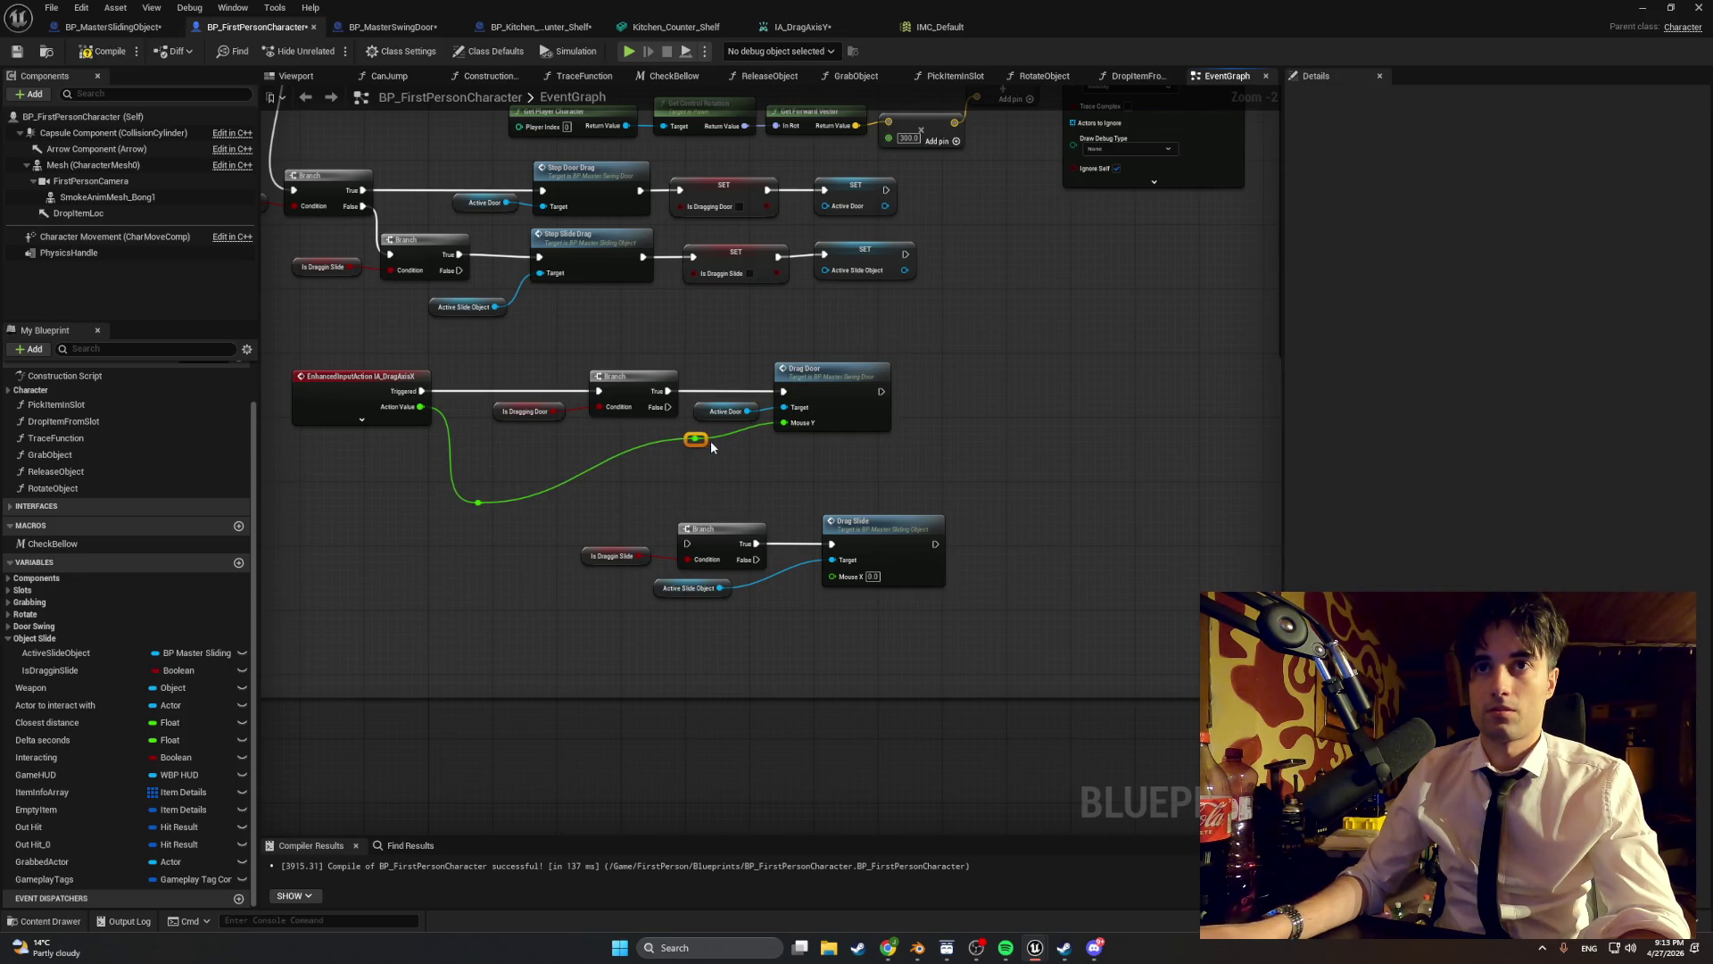
{"action": "left_click_drag", "start_coordinate": [703, 448], "coordinate": [752, 441]}
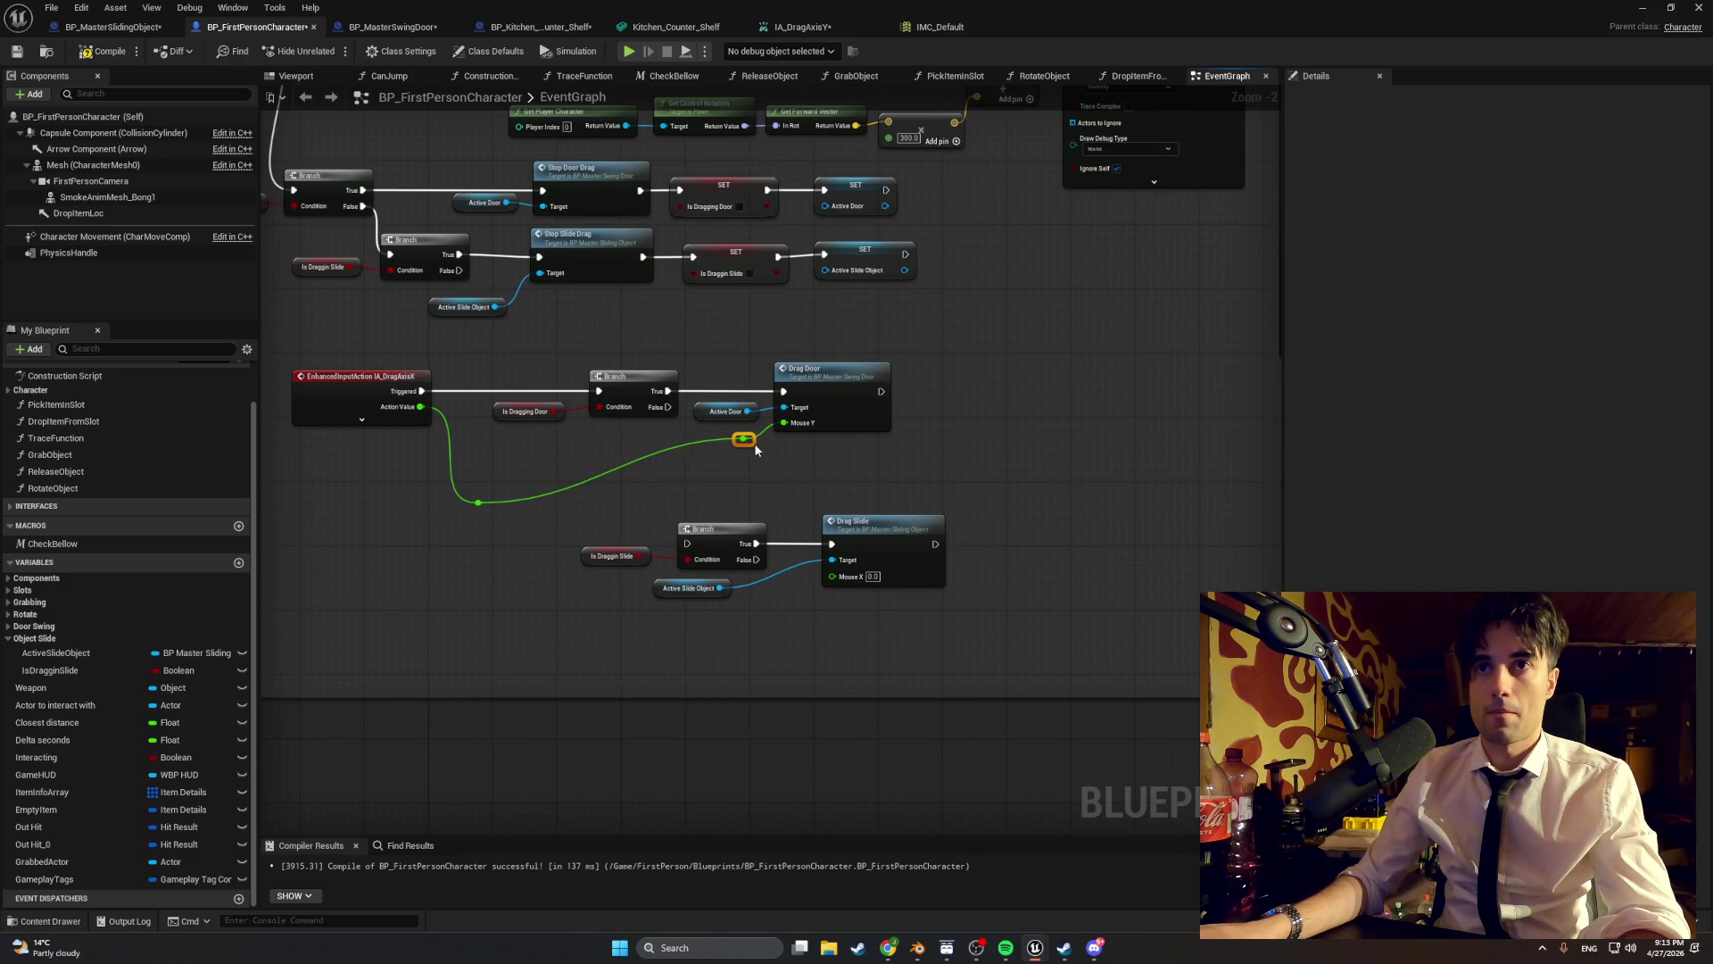
{"action": "left_click_drag", "start_coordinate": [476, 497], "coordinate": [484, 451]}
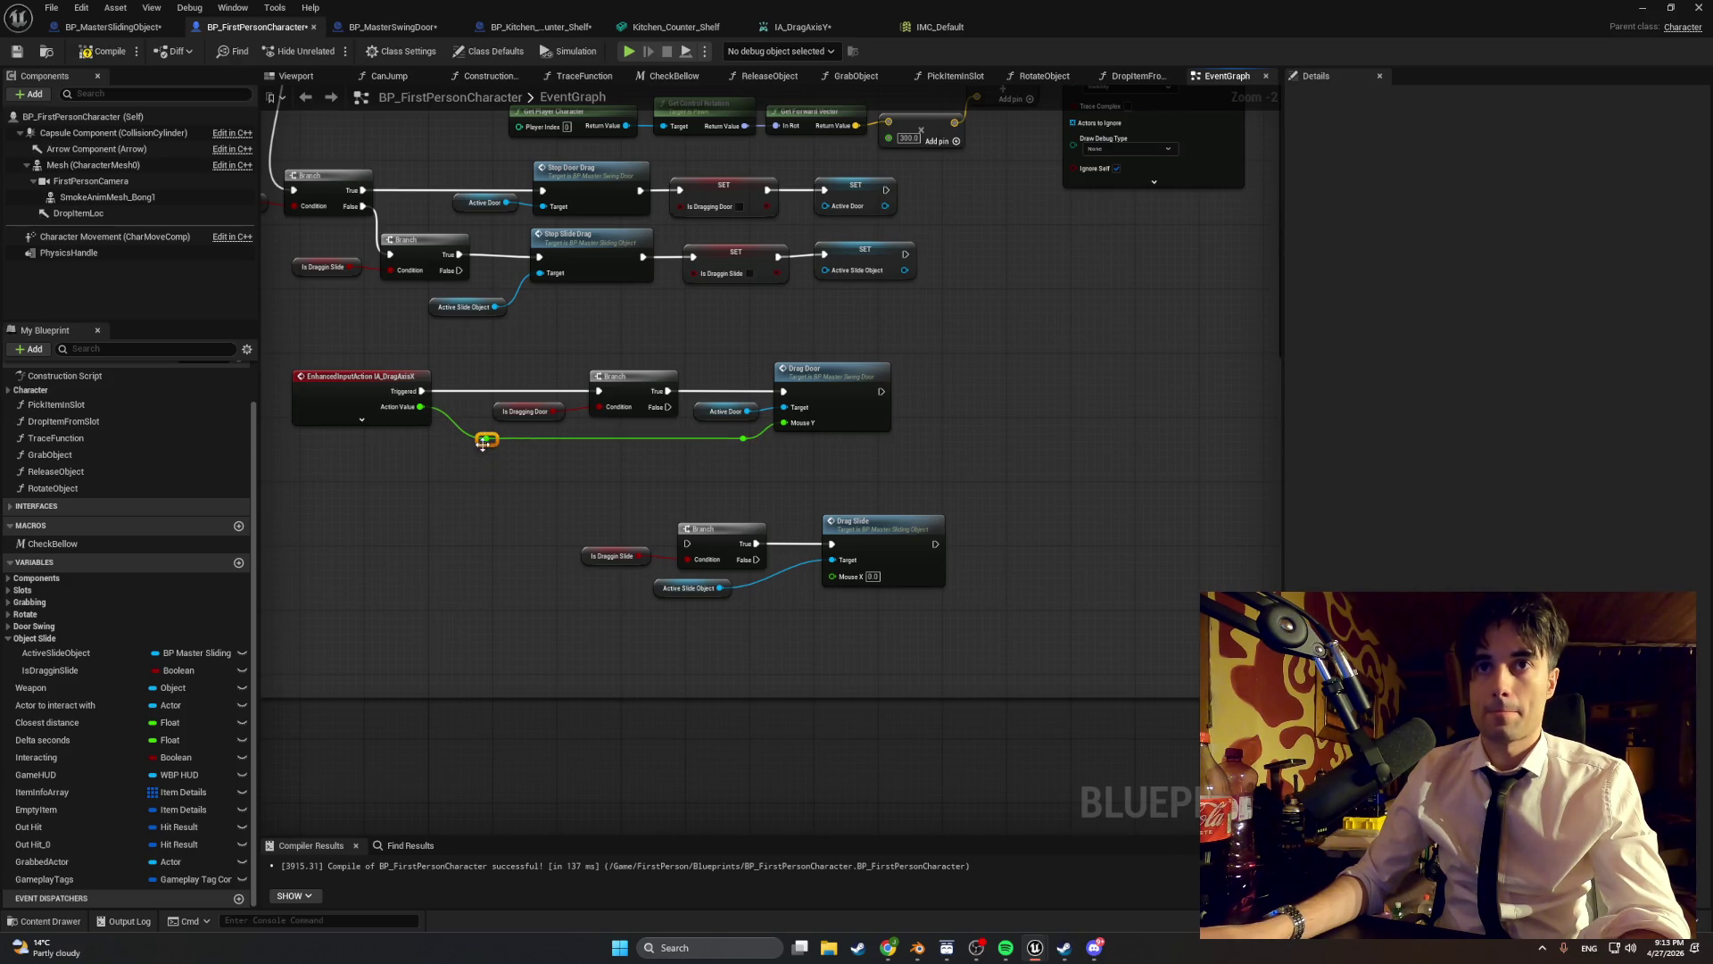
{"action": "mouse_move", "coordinate": [875, 328]}
{"action": "left_mouse_down"}
{"action": "mouse_move", "coordinate": [803, 419]}
{"action": "mouse_move", "coordinate": [511, 447]}
{"action": "left_mouse_up"}
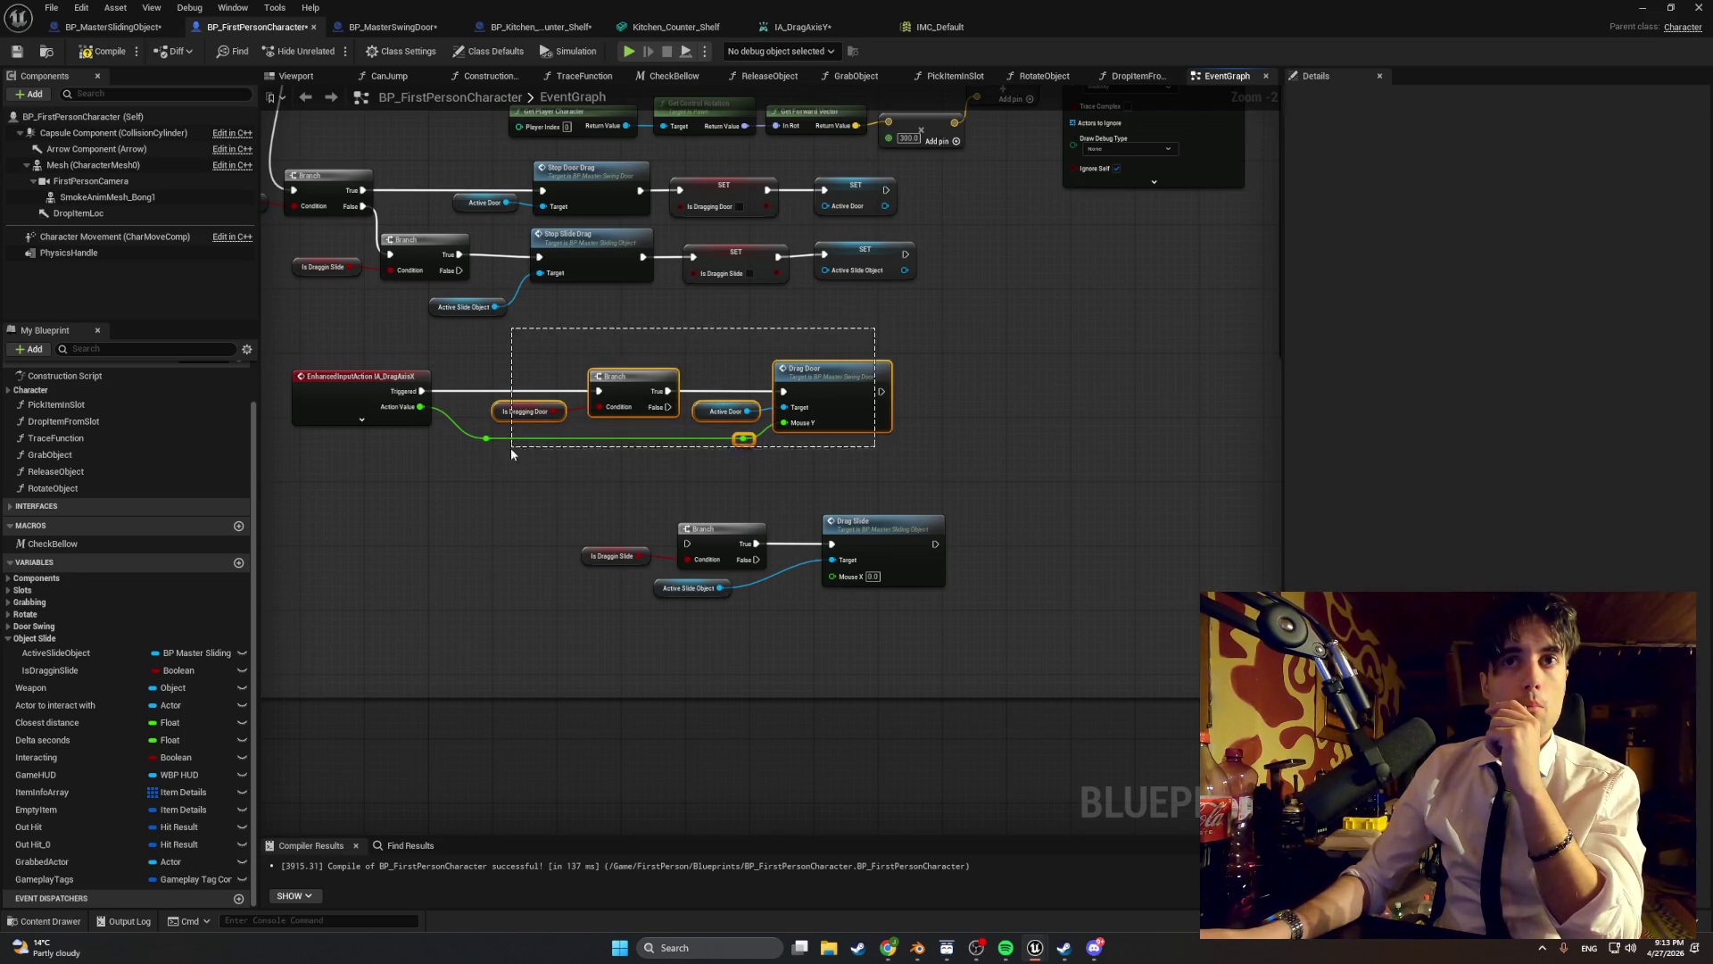
{"action": "left_click_drag", "start_coordinate": [613, 377], "coordinate": [582, 377]}
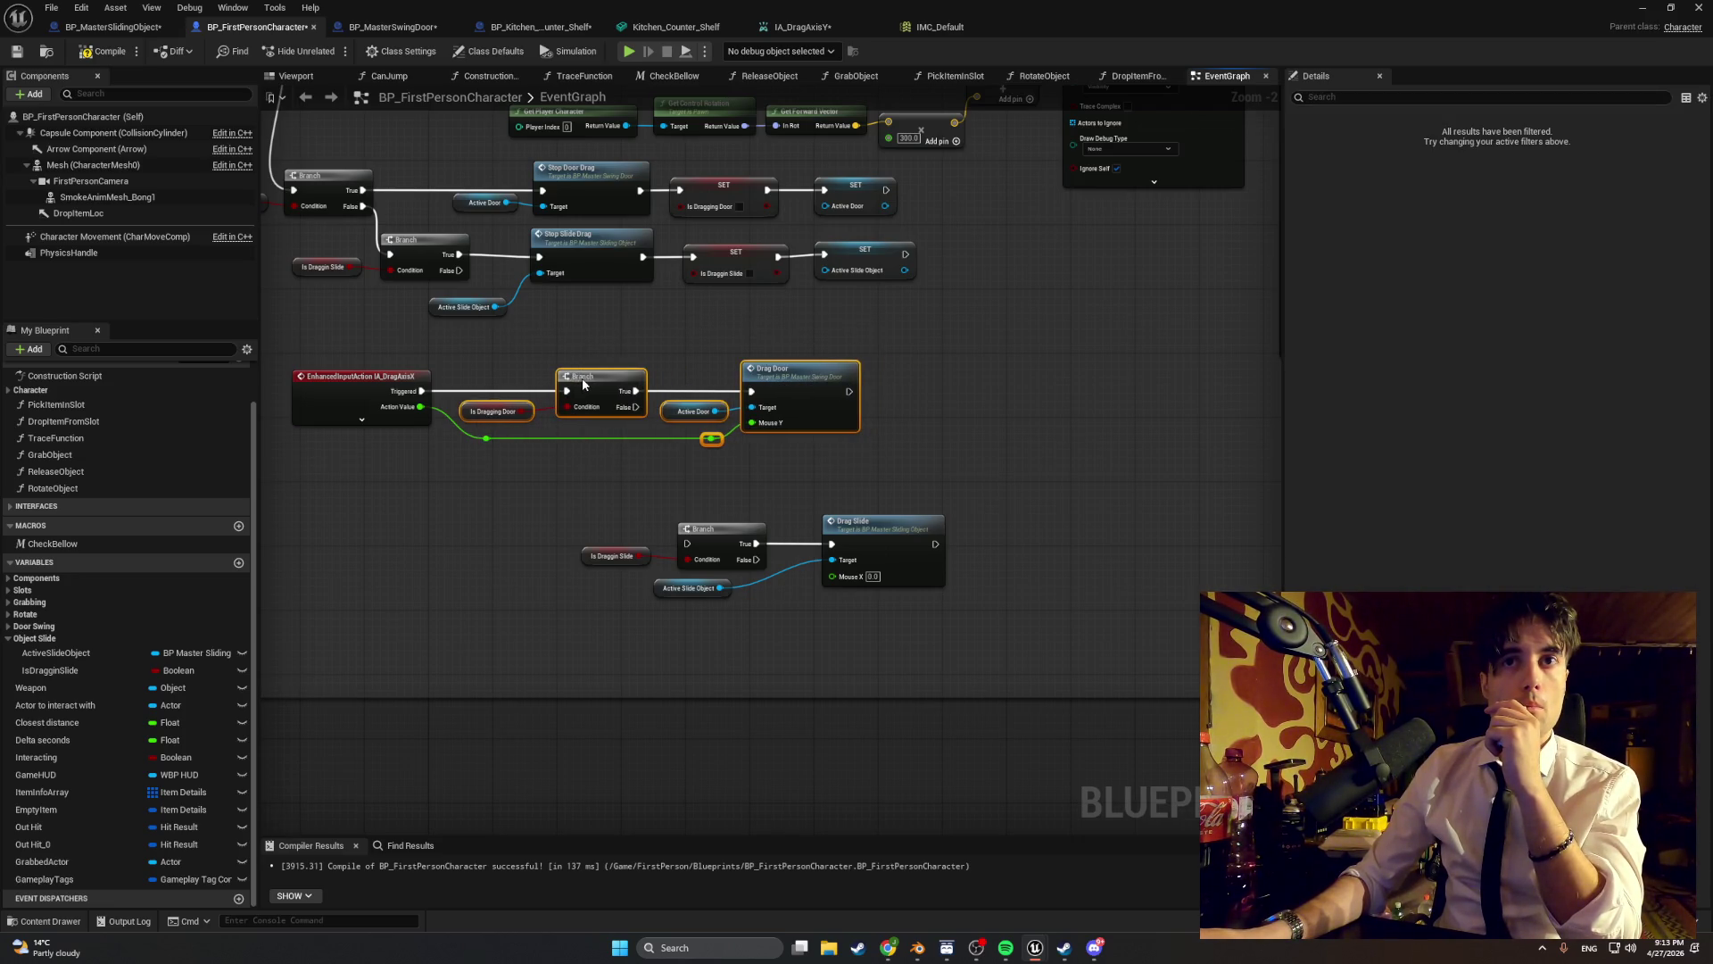
{"action": "mouse_move", "coordinate": [1007, 653]}
{"action": "left_mouse_down"}
{"action": "mouse_move", "coordinate": [675, 511]}
{"action": "mouse_move", "coordinate": [625, 518]}
{"action": "mouse_move", "coordinate": [681, 522]}
{"action": "mouse_move", "coordinate": [597, 490]}
{"action": "left_mouse_up"}
{"action": "left_click", "coordinate": [540, 574]}
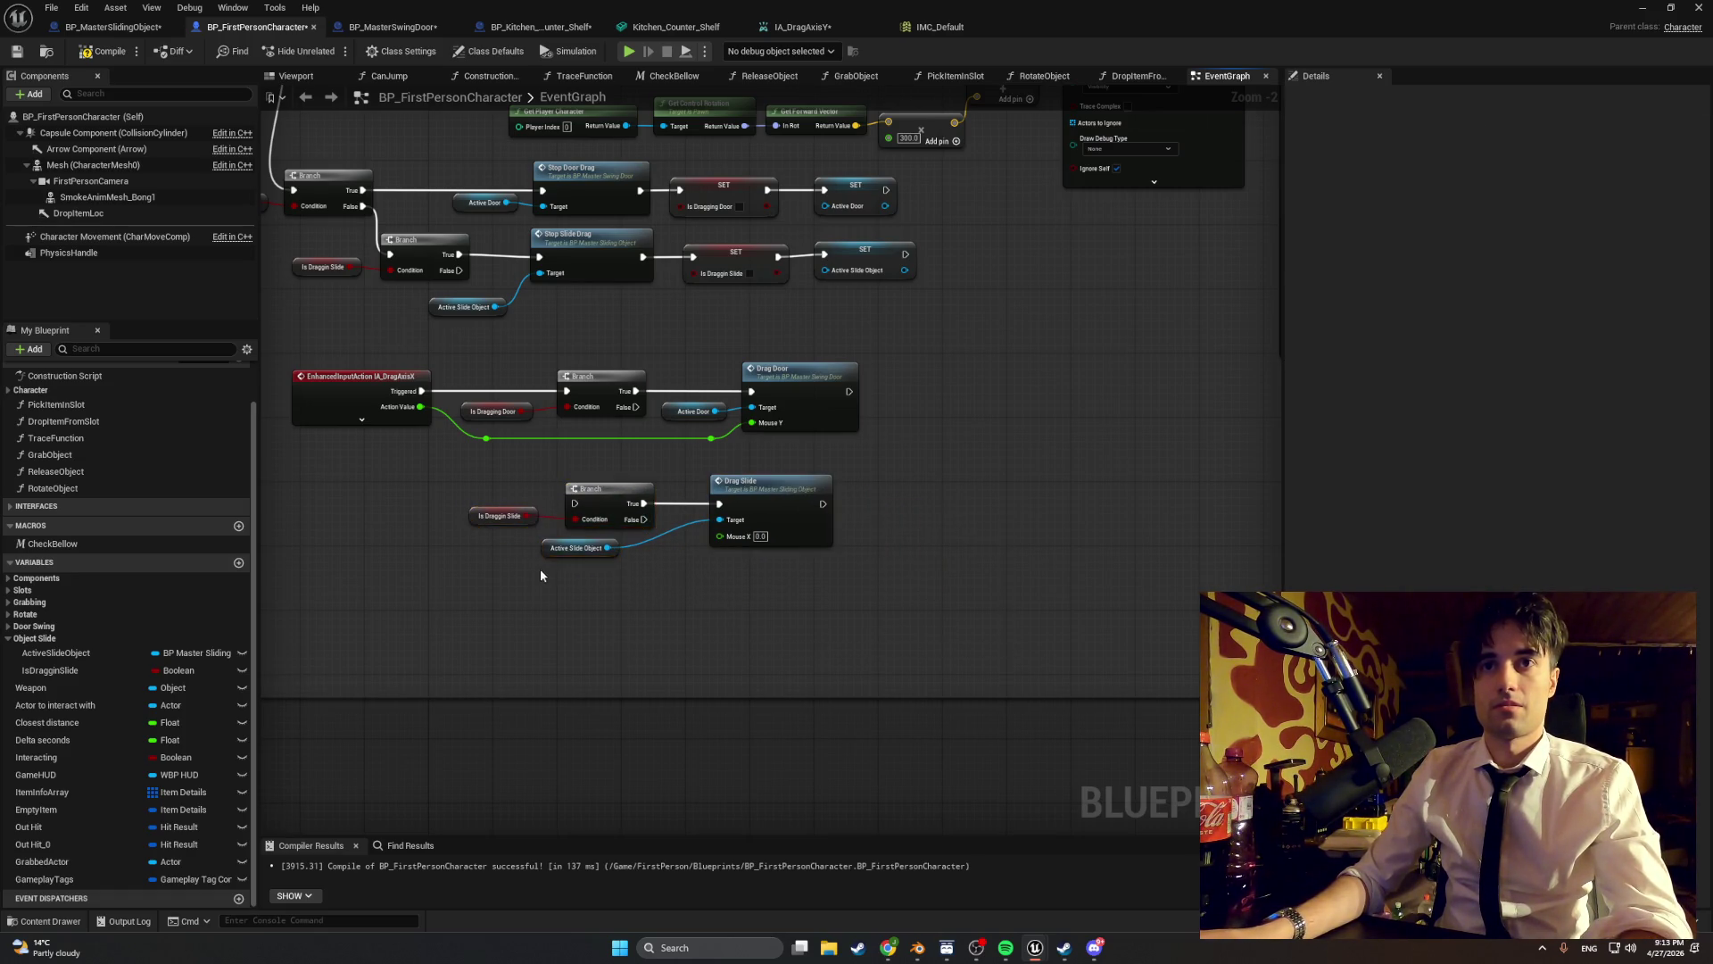
- Add two reroute points to square the Action Value wire into Drag Door
{"action": "left_click_drag", "start_coordinate": [551, 555], "coordinate": [607, 553]}
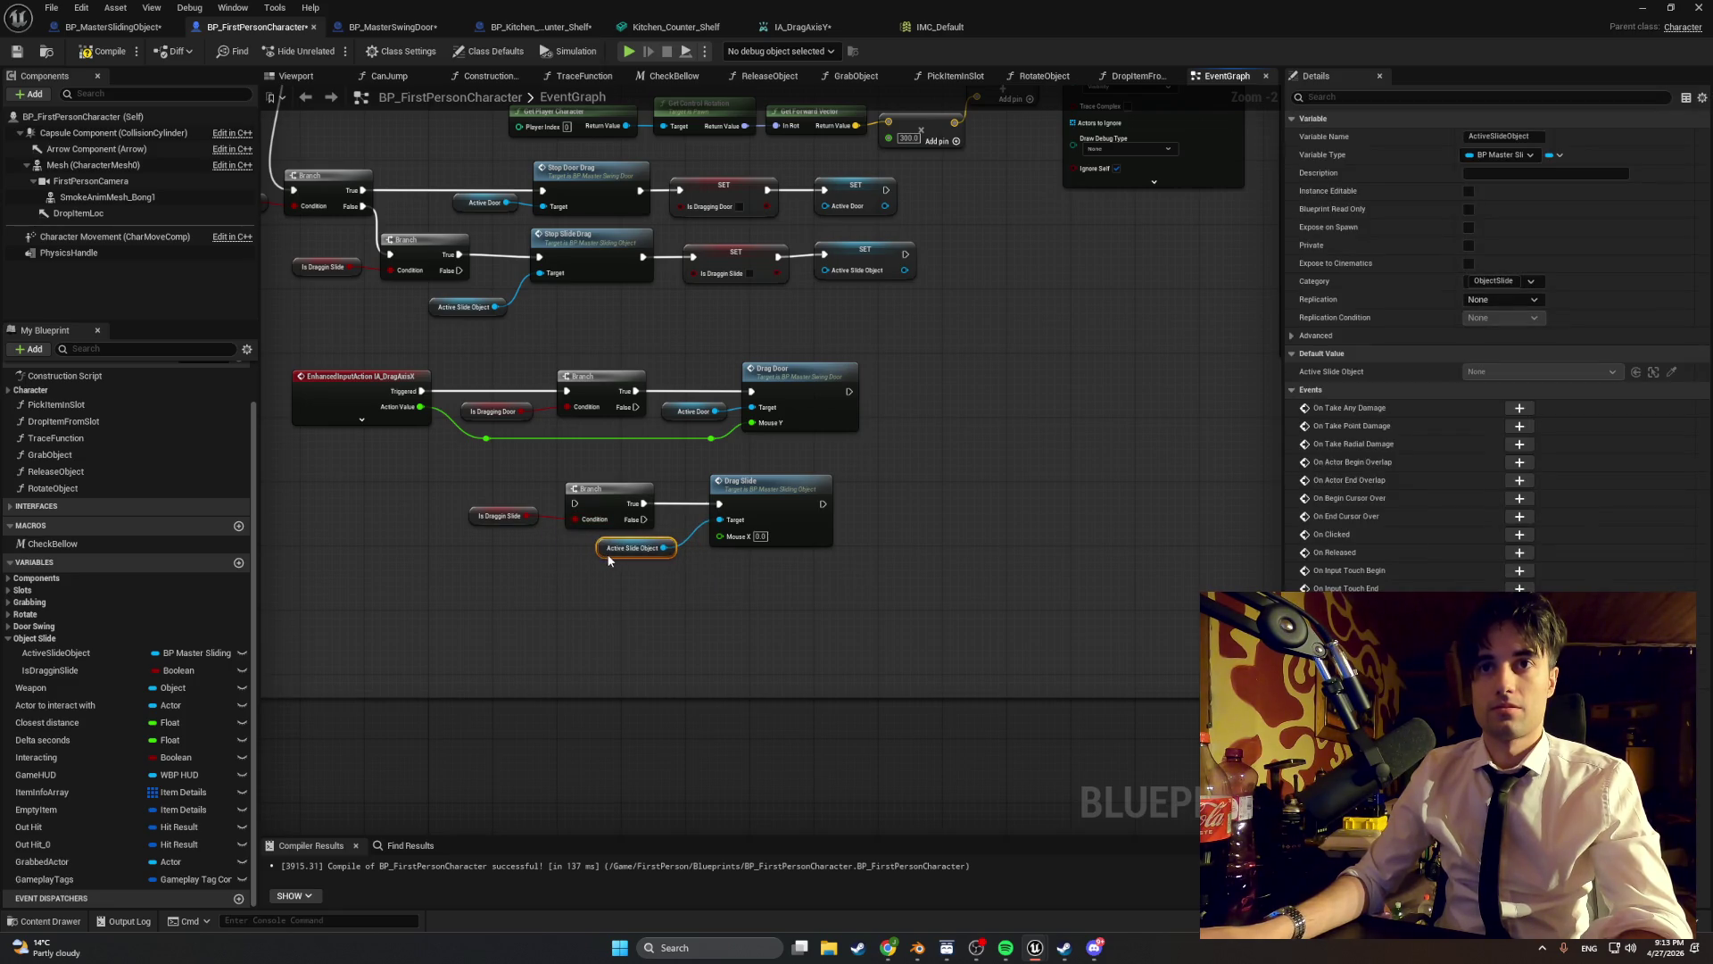
{"action": "double_click", "coordinate": [720, 443]}
{"action": "left_click_drag", "start_coordinate": [720, 443], "coordinate": [721, 453]}
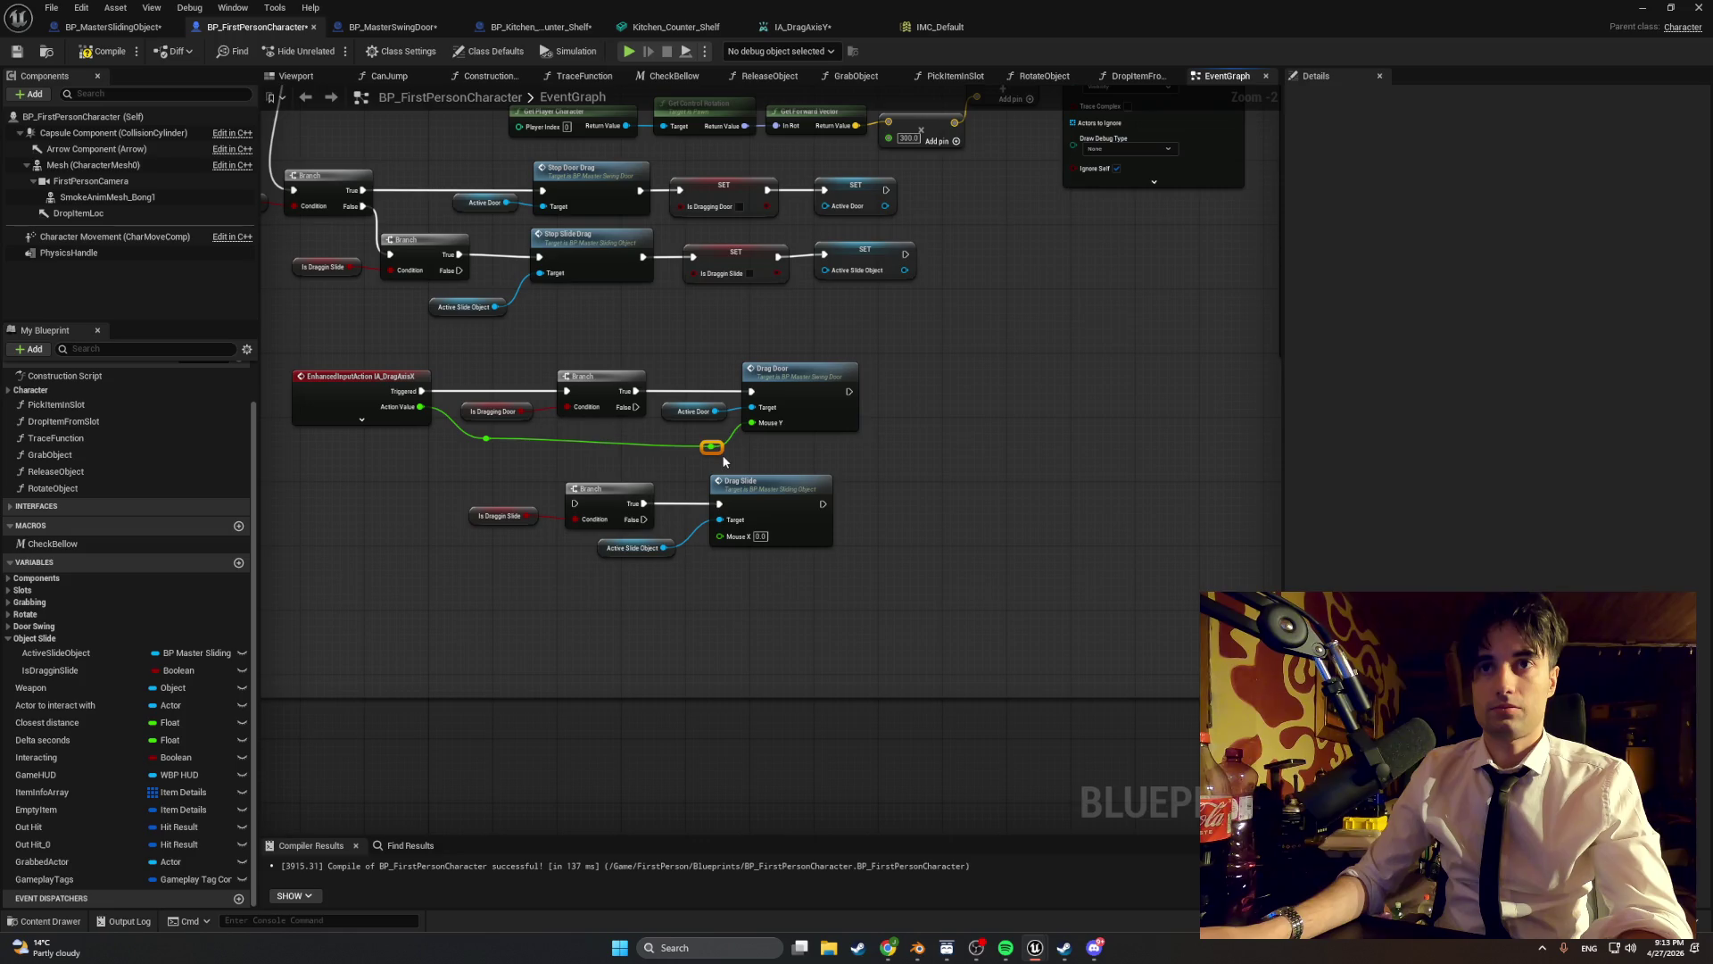
{"action": "double_click", "coordinate": [486, 446]}
{"action": "left_click_drag", "start_coordinate": [485, 447], "coordinate": [487, 454]}
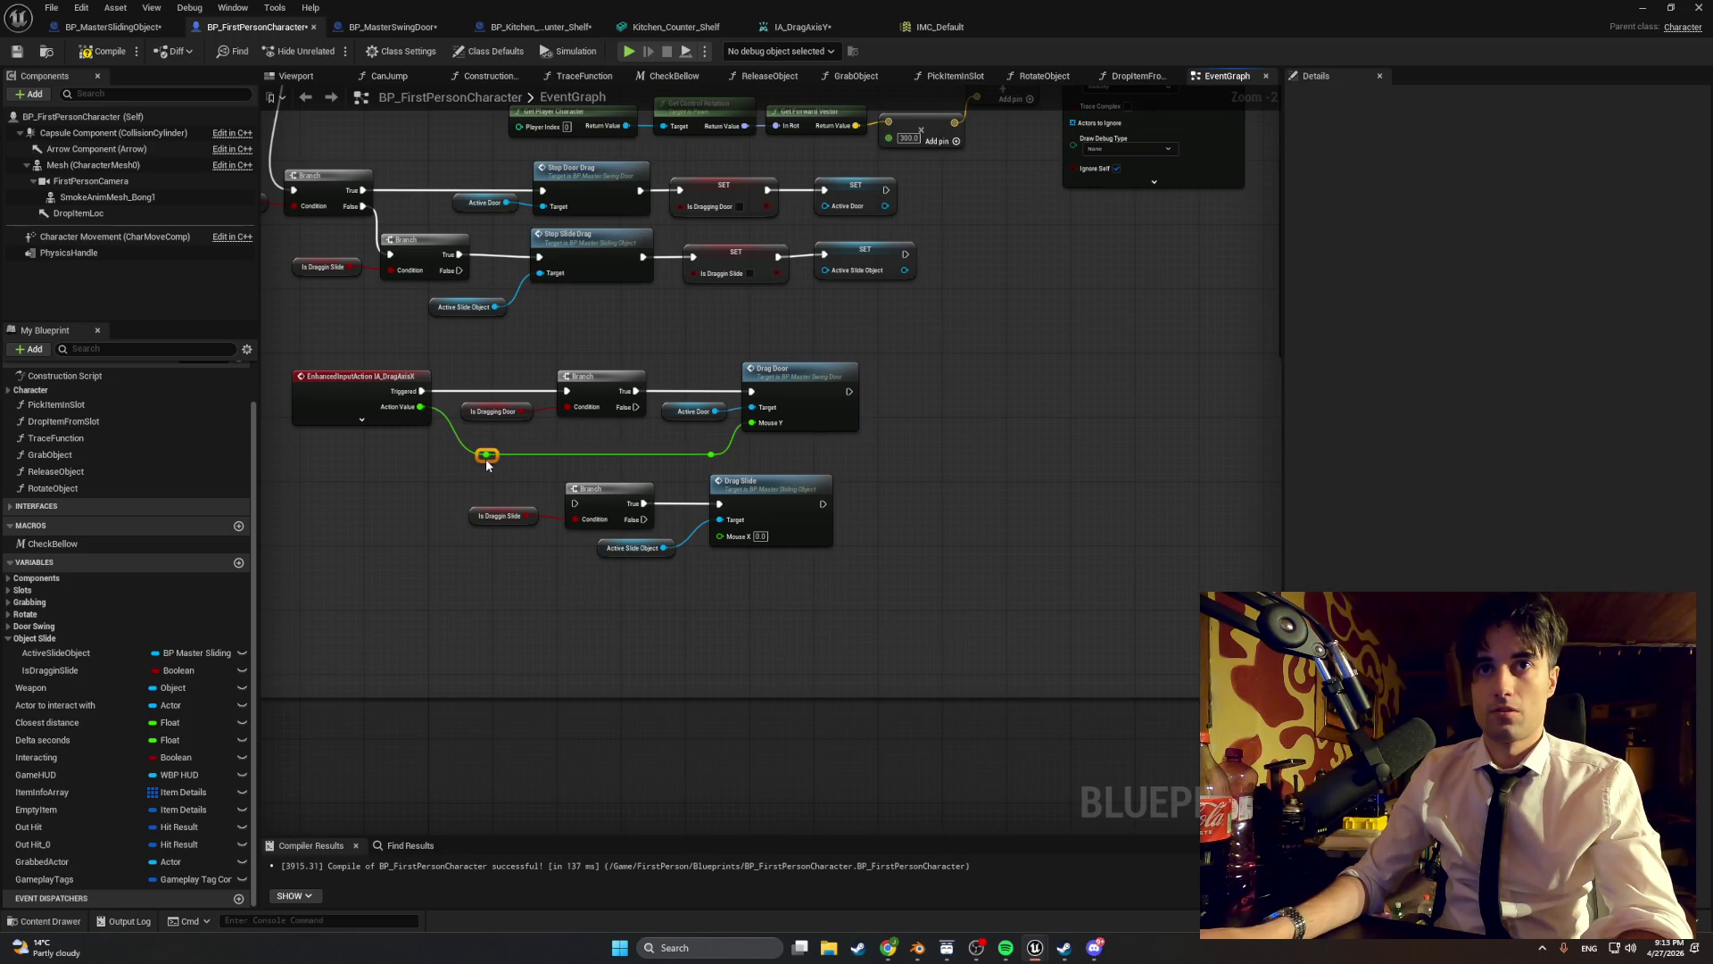
- Align the Active Door, slide Branch, Active Slide Object and Is Draggin Slide nodes
{"action": "left_click_drag", "start_coordinate": [687, 418], "coordinate": [655, 433]}
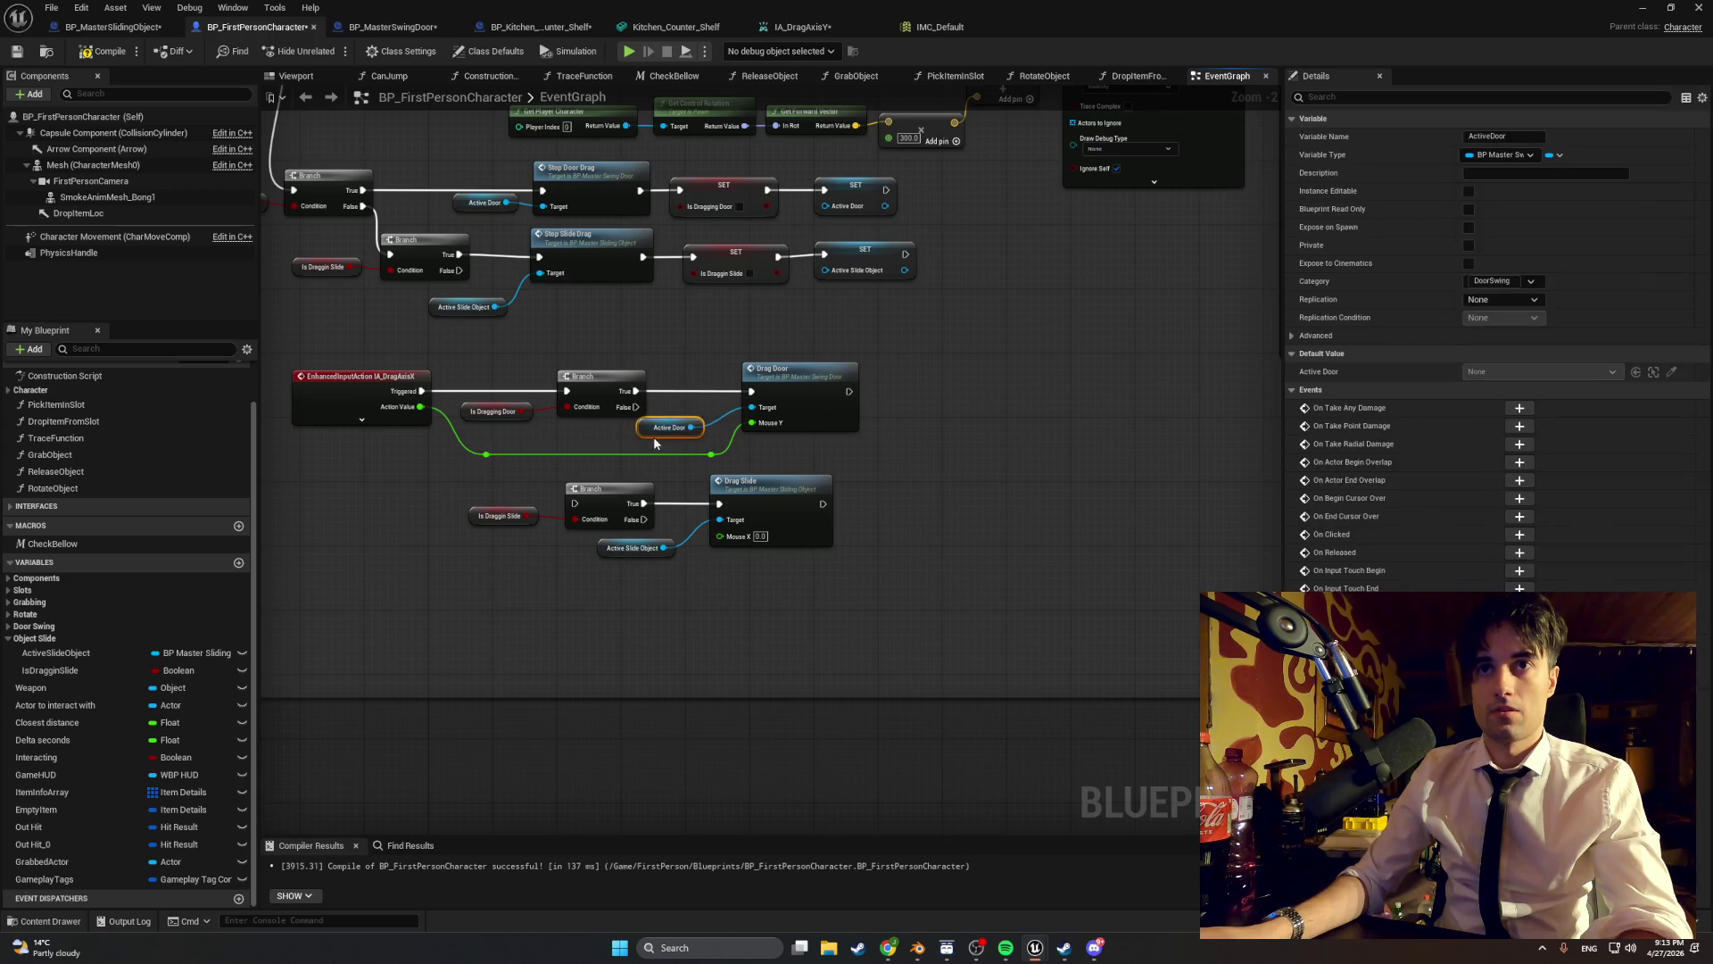
{"action": "left_click_drag", "start_coordinate": [667, 440], "coordinate": [667, 433]}
{"action": "left_click_drag", "start_coordinate": [616, 491], "coordinate": [601, 489]}
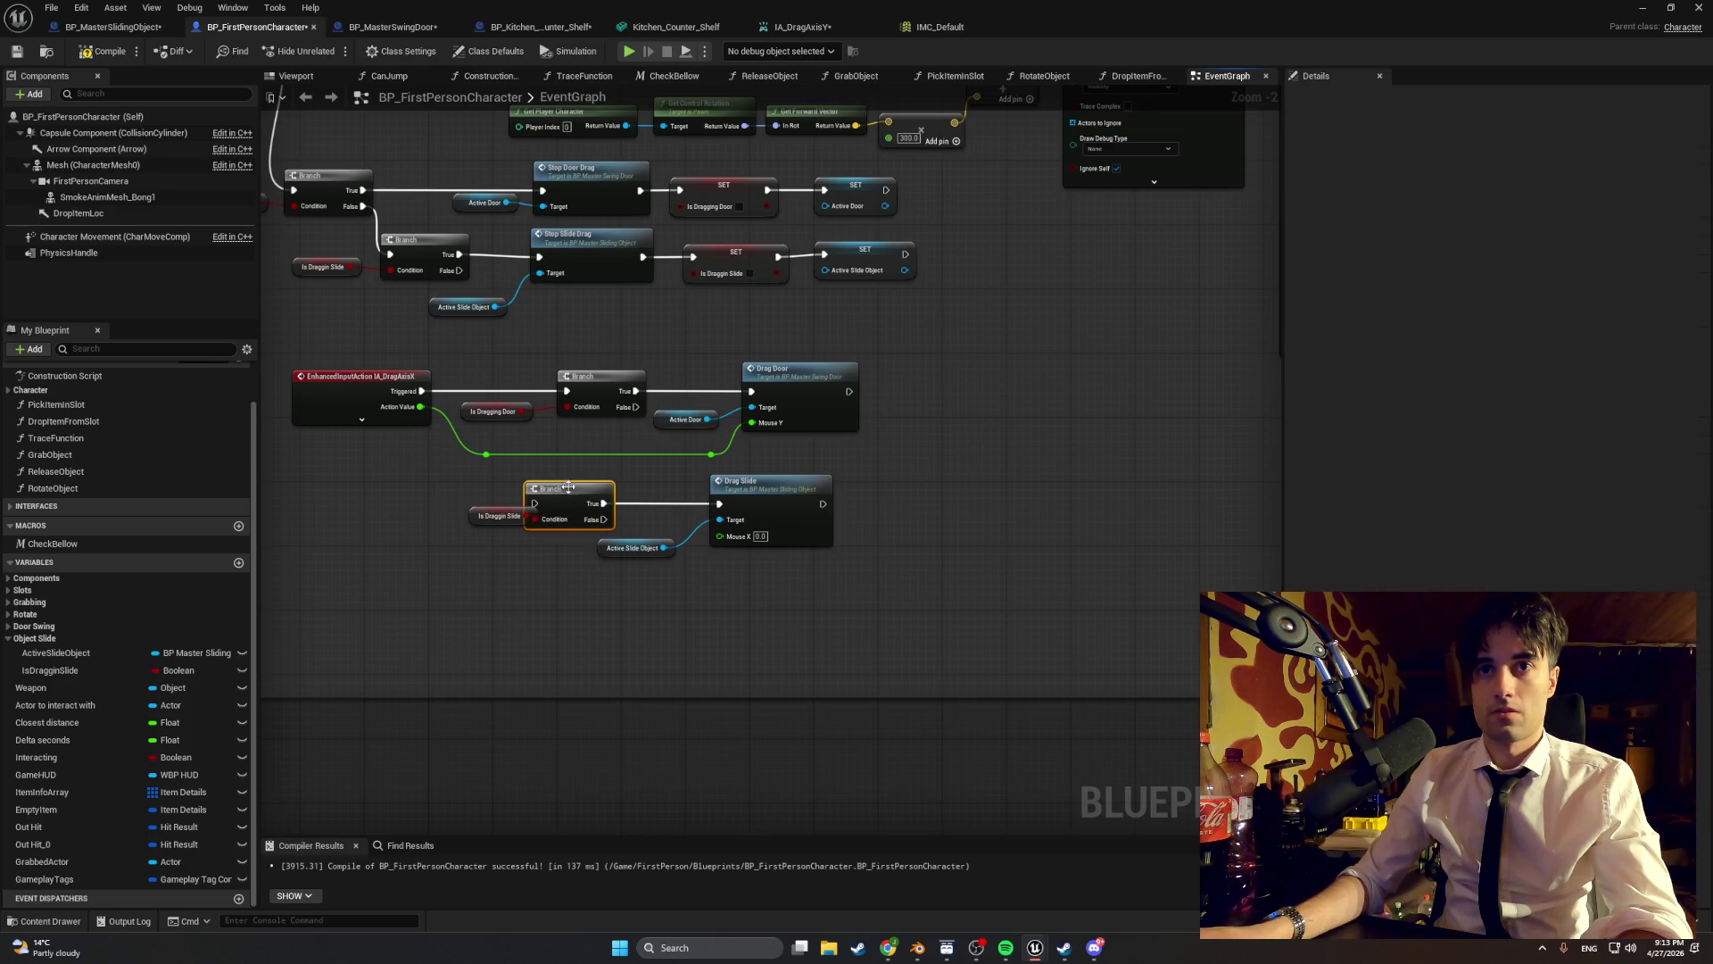
{"action": "mouse_move", "coordinate": [601, 549]}
{"action": "left_mouse_down"}
{"action": "mouse_move", "coordinate": [626, 536]}
{"action": "mouse_move", "coordinate": [562, 488]}
{"action": "left_mouse_up"}
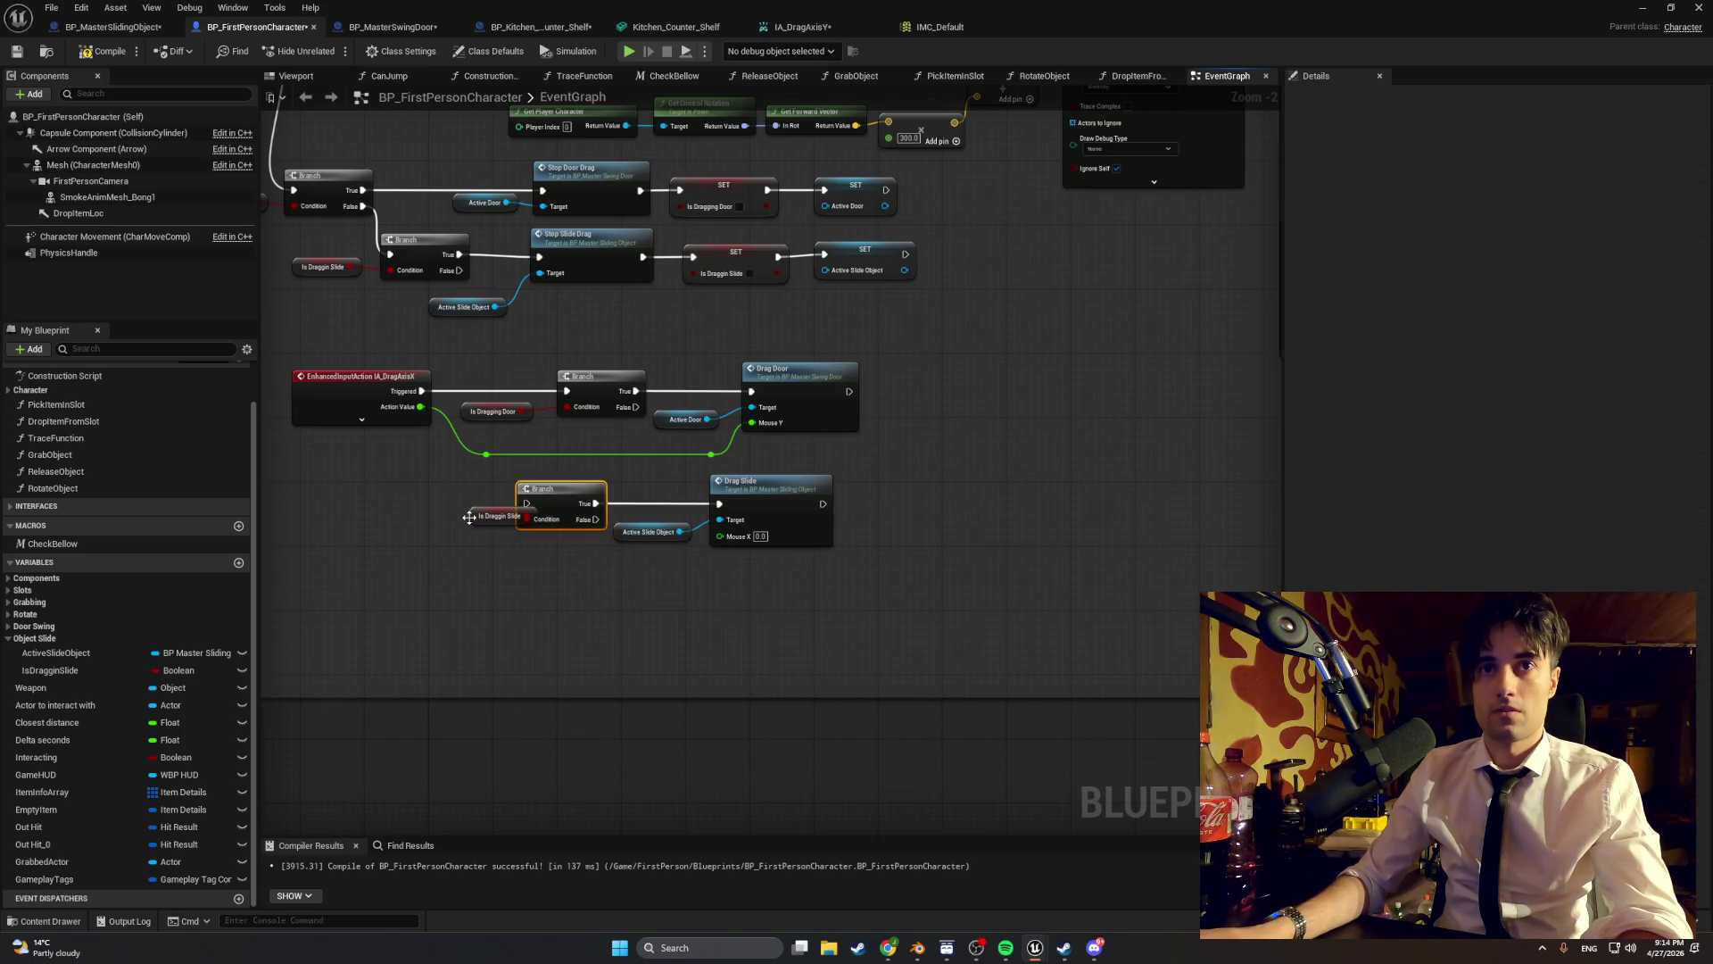
{"action": "left_click_drag", "start_coordinate": [469, 517], "coordinate": [437, 528]}
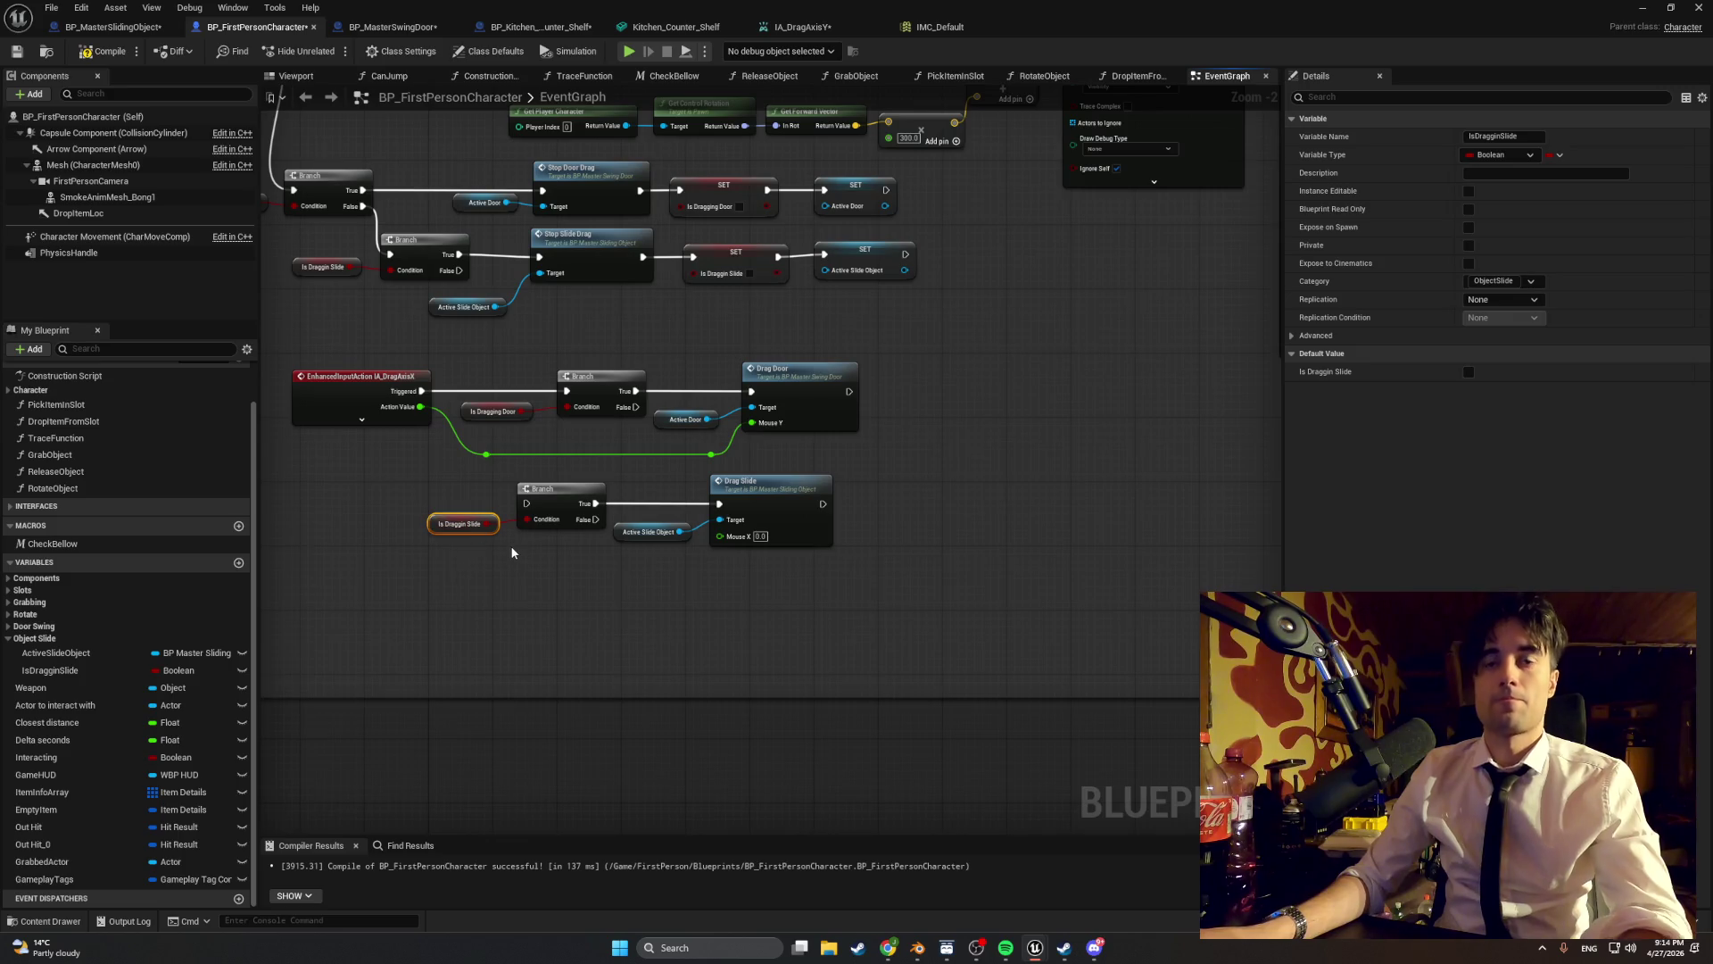
{"action": "left_click_drag", "start_coordinate": [337, 532], "coordinate": [412, 485]}
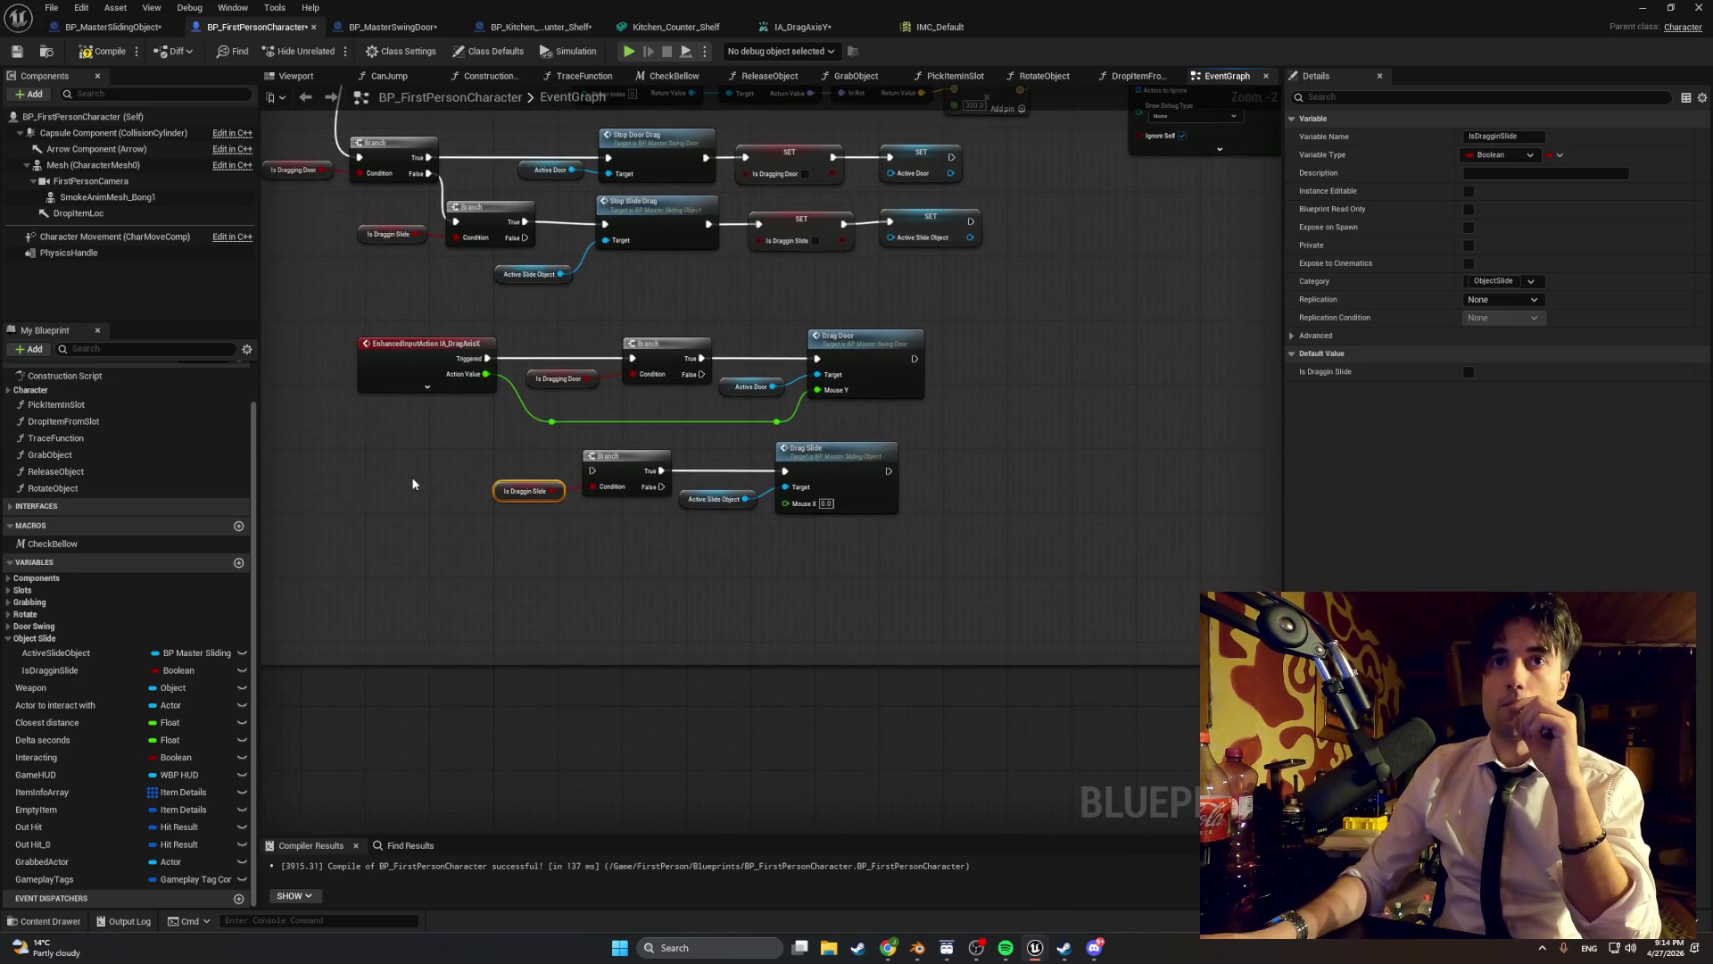
{"action": "left_click", "coordinate": [413, 485]}
- Add an IA_DragAxisY event feeding the slide Branch and Drag Slide's Mouse X, then compile
{"action": "right_click", "coordinate": [412, 490]}
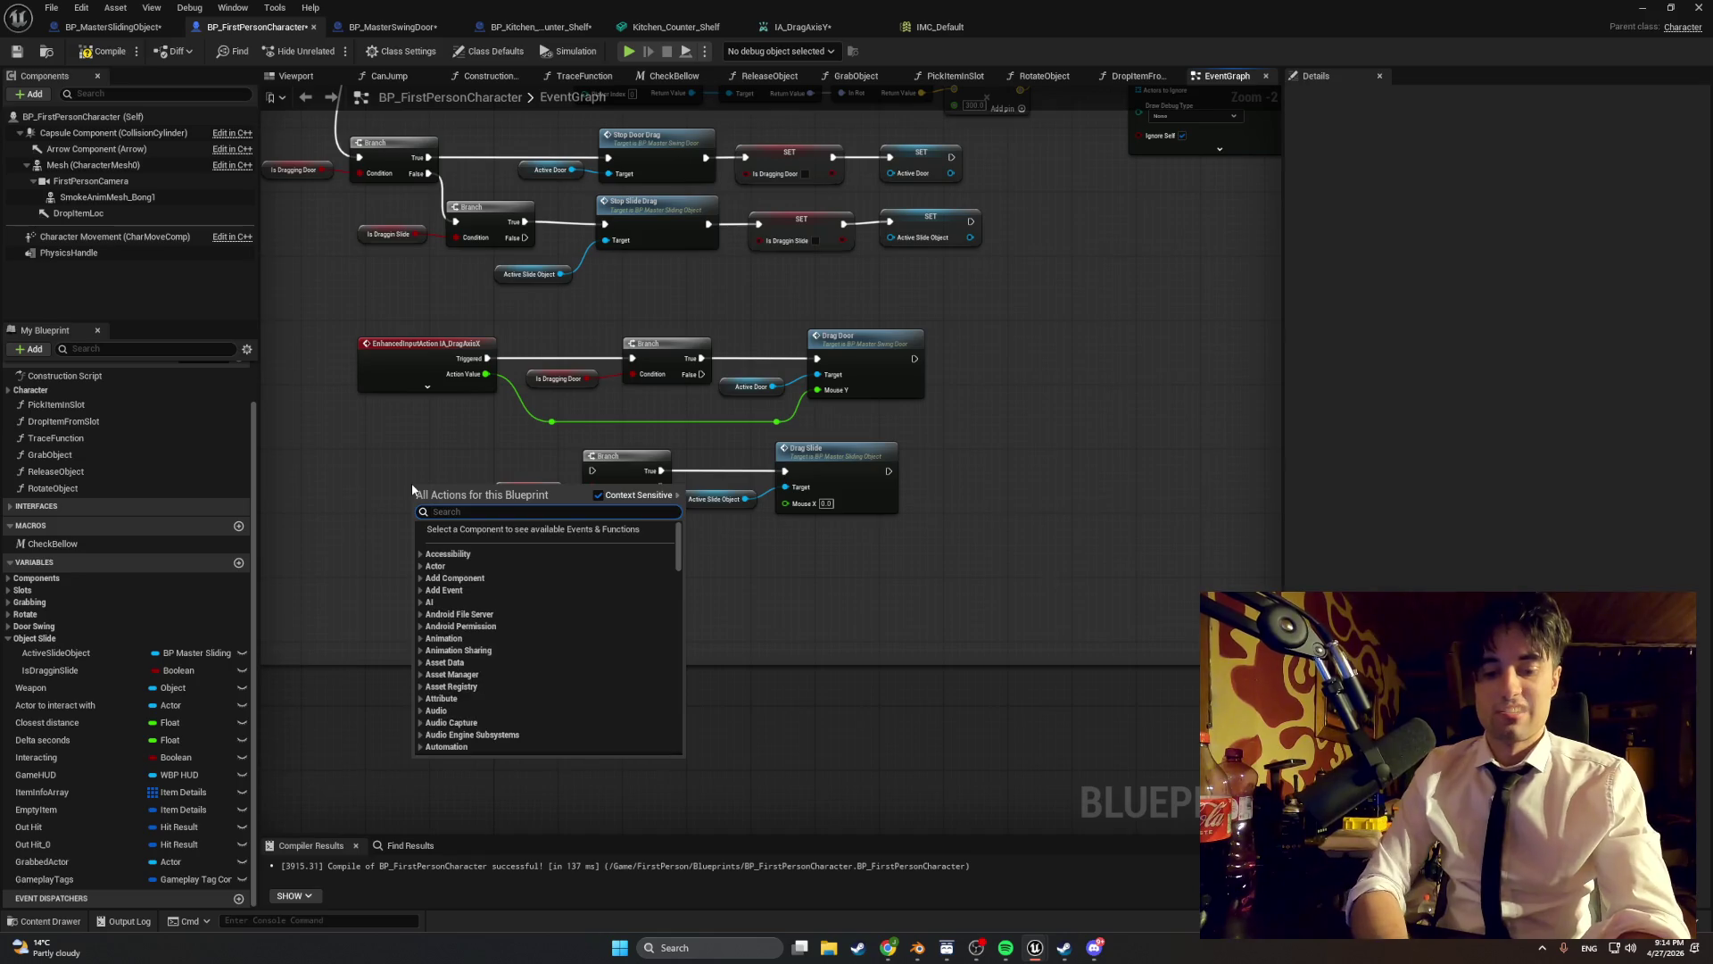
{"action": "type", "text": "IA_D"}
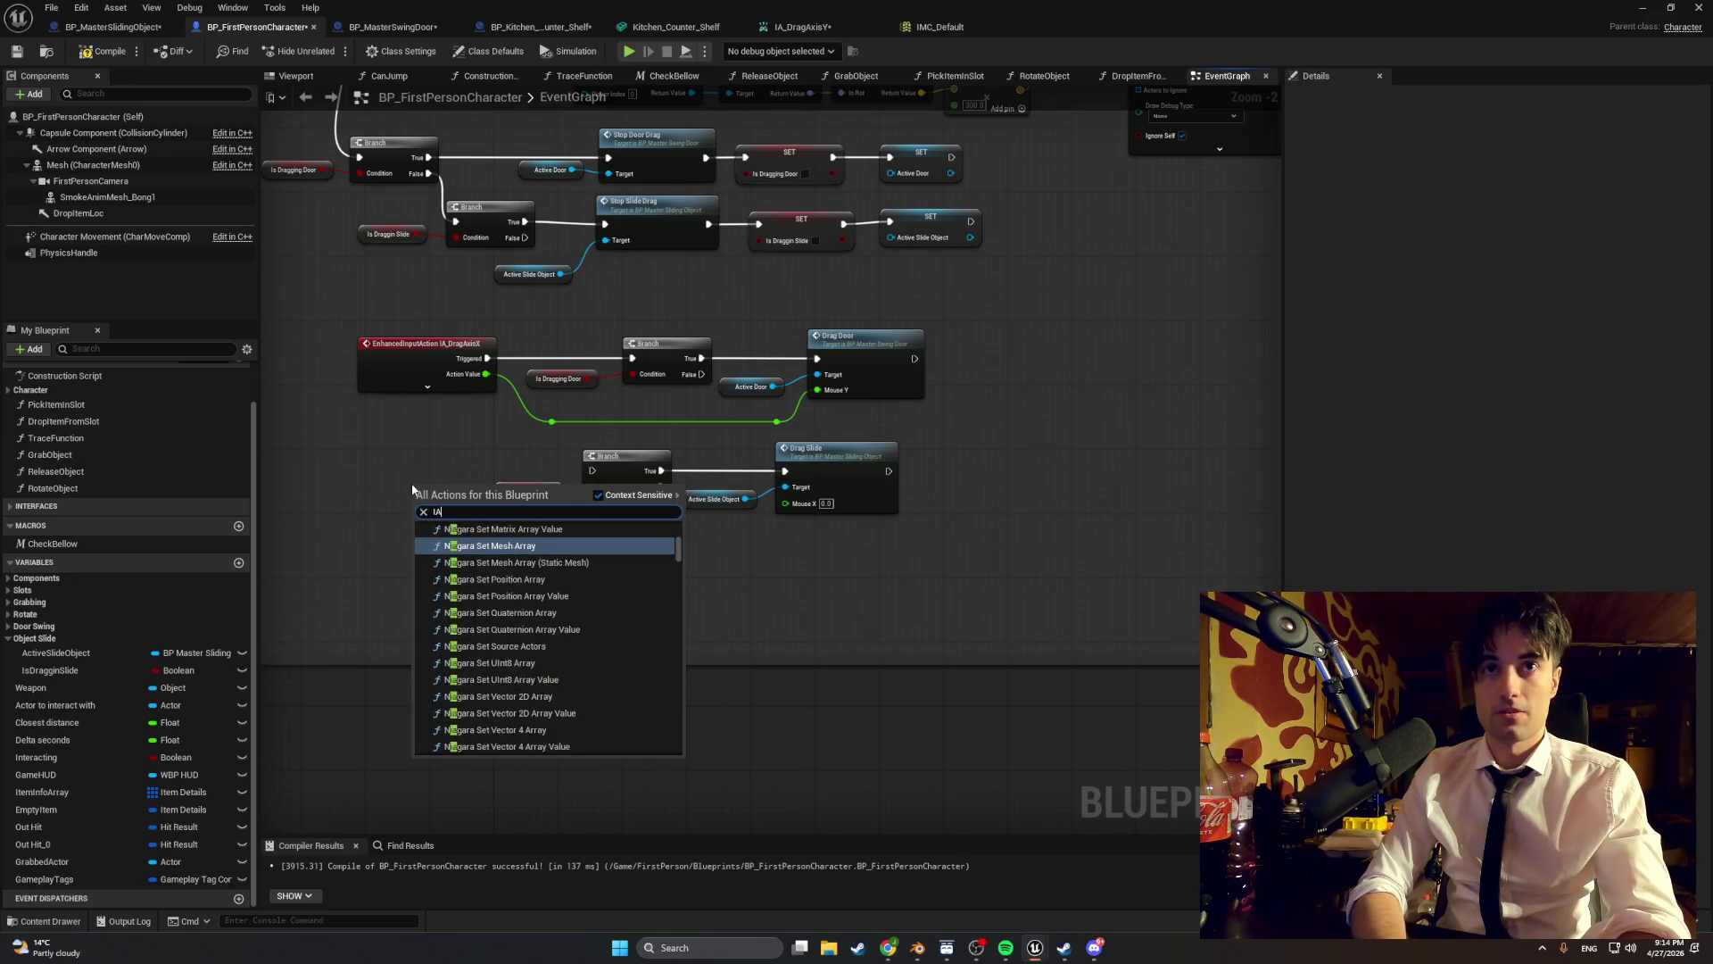
{"action": "left_click", "coordinate": [468, 586]}
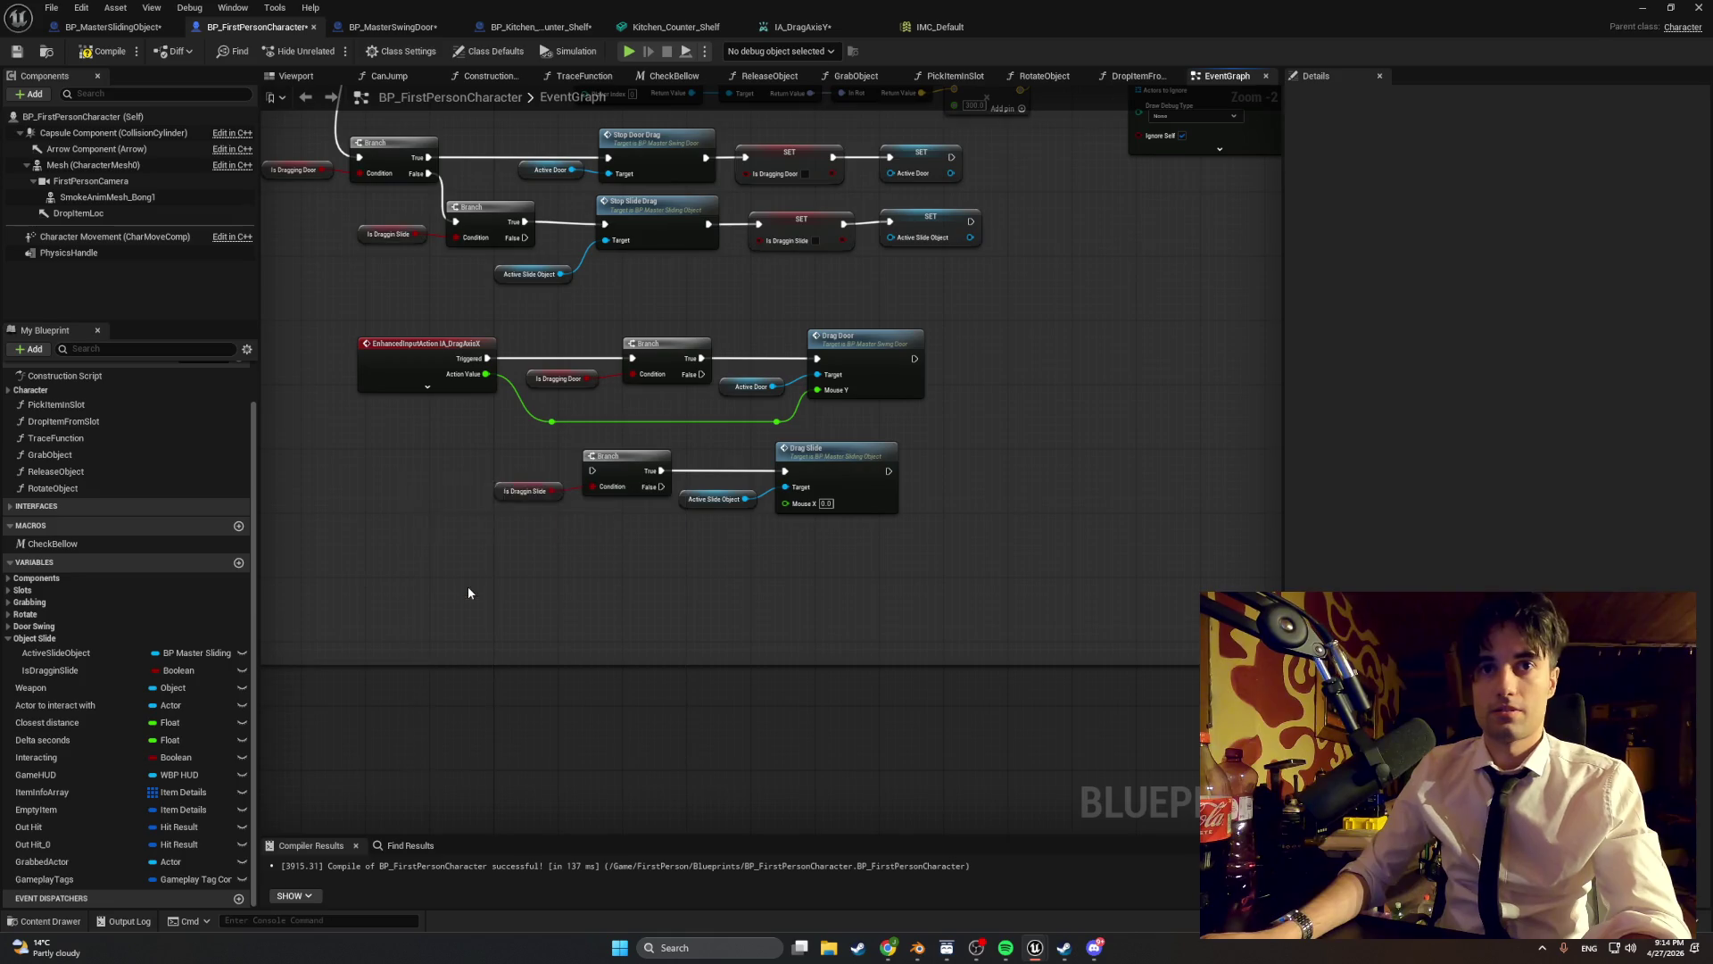
{"action": "mouse_move", "coordinate": [478, 493]}
{"action": "left_mouse_down"}
{"action": "mouse_move", "coordinate": [404, 458]}
{"action": "mouse_move", "coordinate": [591, 470]}
{"action": "left_mouse_up"}
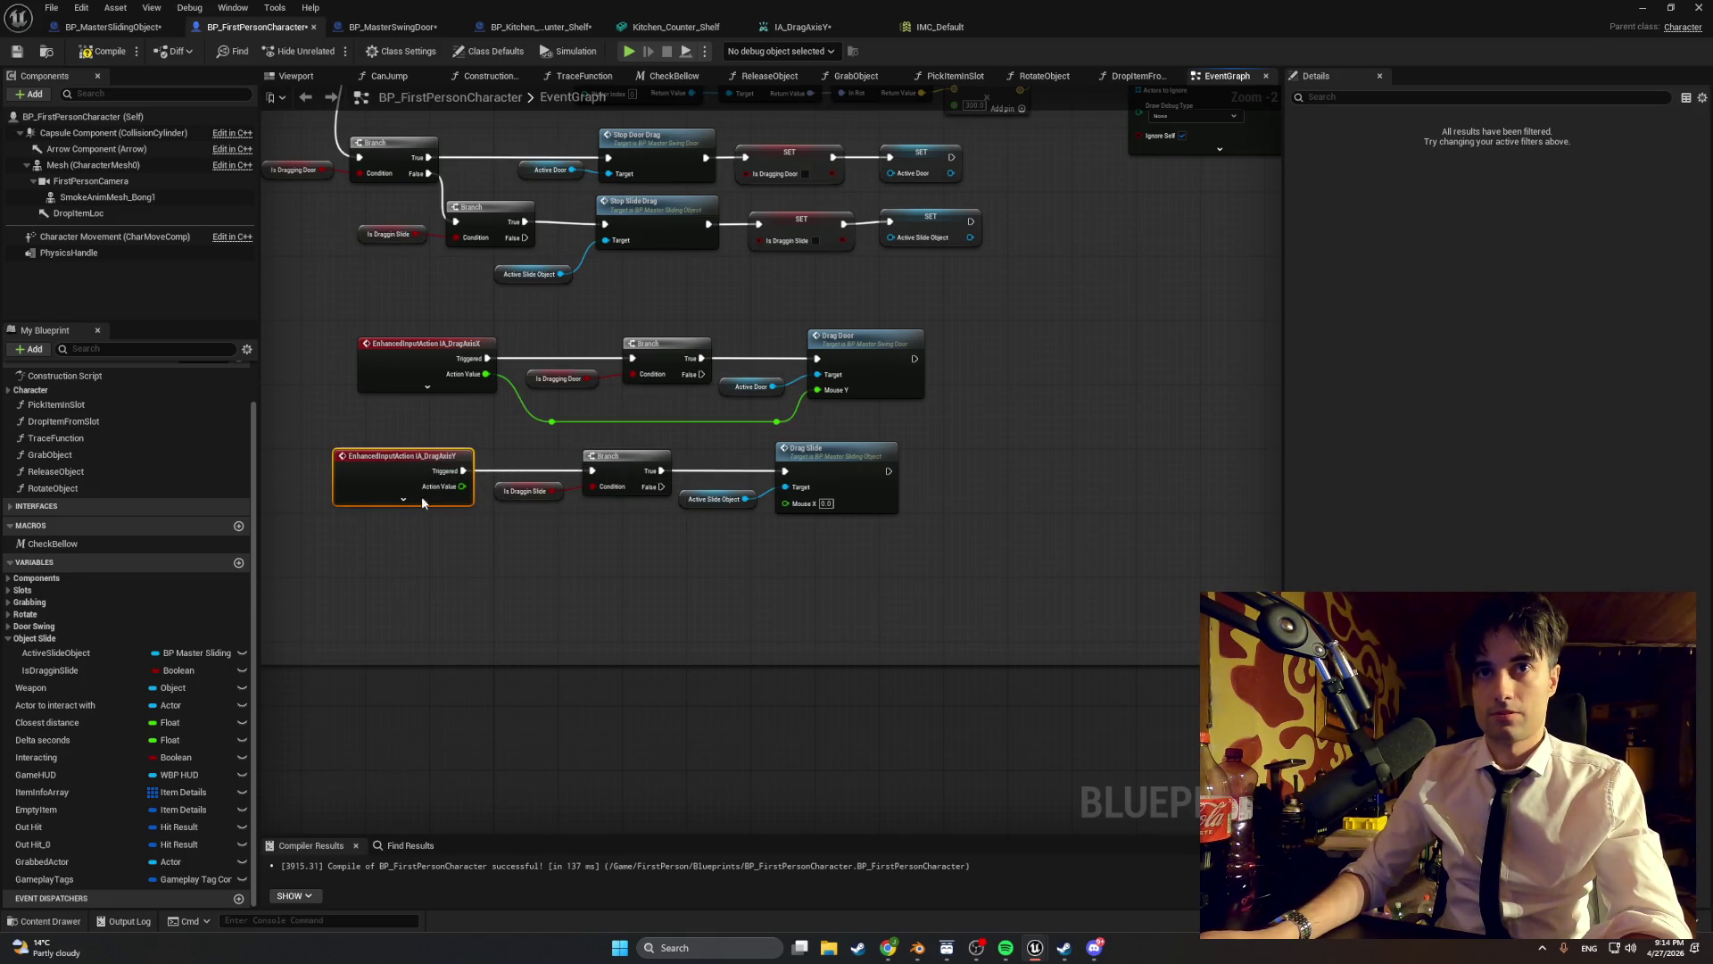
{"action": "mouse_move", "coordinate": [462, 486]}
{"action": "left_mouse_down"}
{"action": "mouse_move", "coordinate": [487, 534]}
{"action": "mouse_move", "coordinate": [510, 538]}
{"action": "mouse_move", "coordinate": [789, 503]}
{"action": "left_mouse_up"}
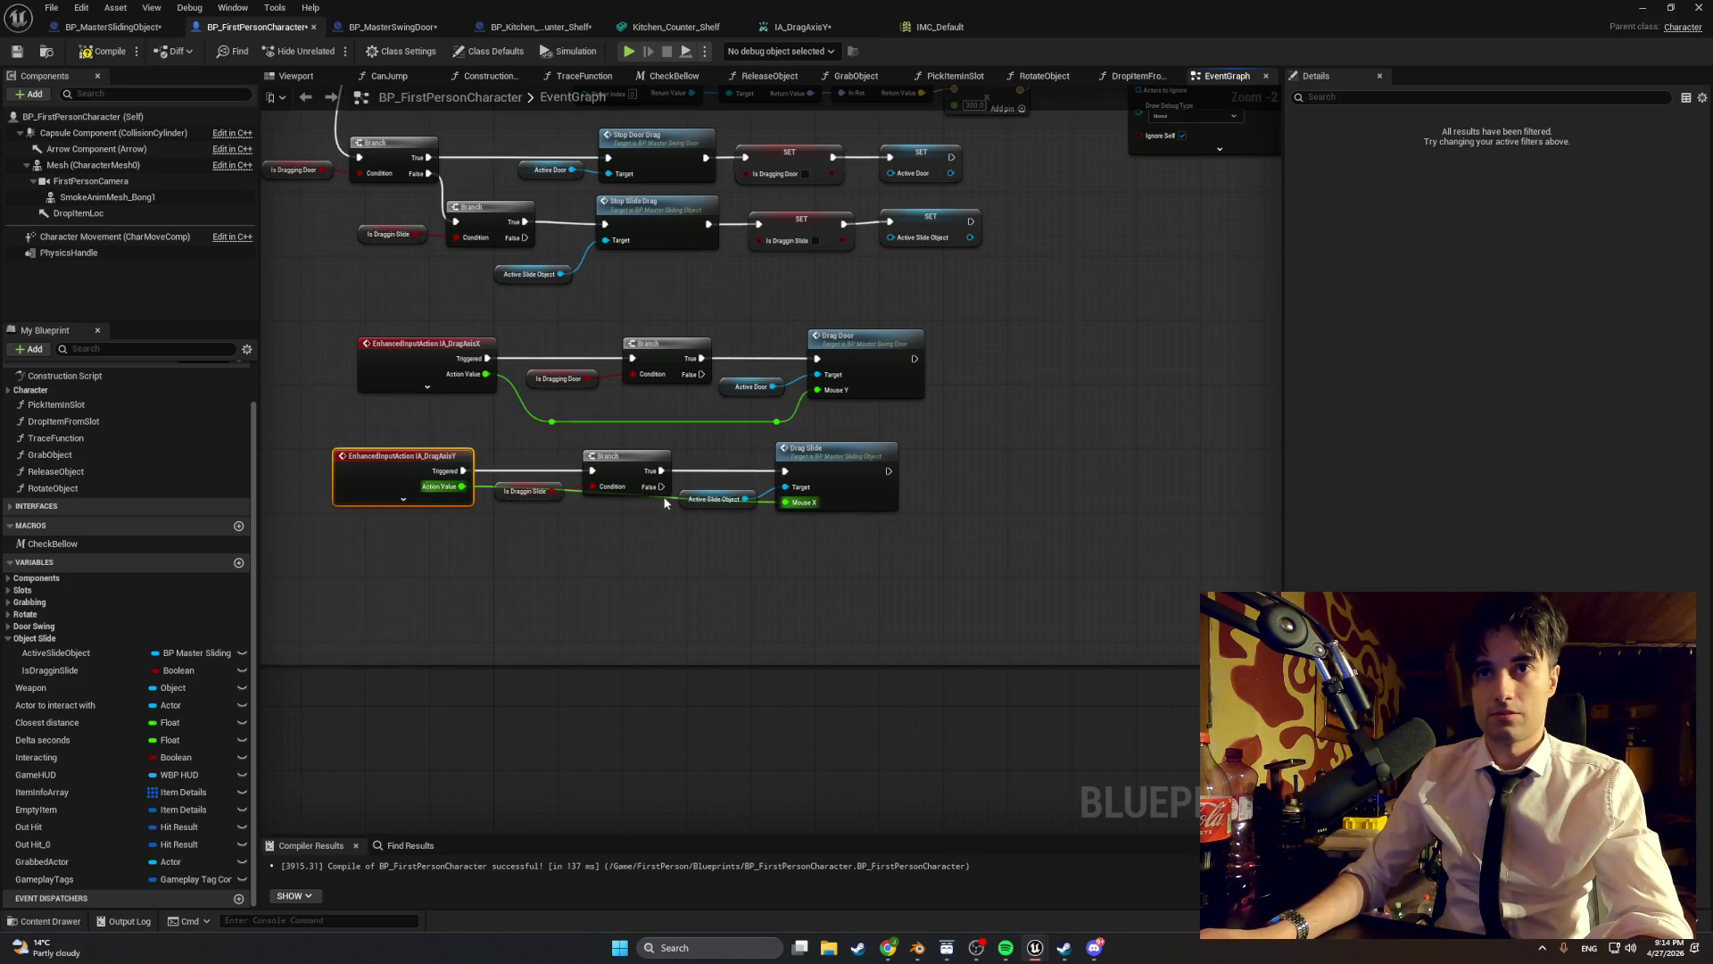
{"action": "left_click", "coordinate": [665, 498]}
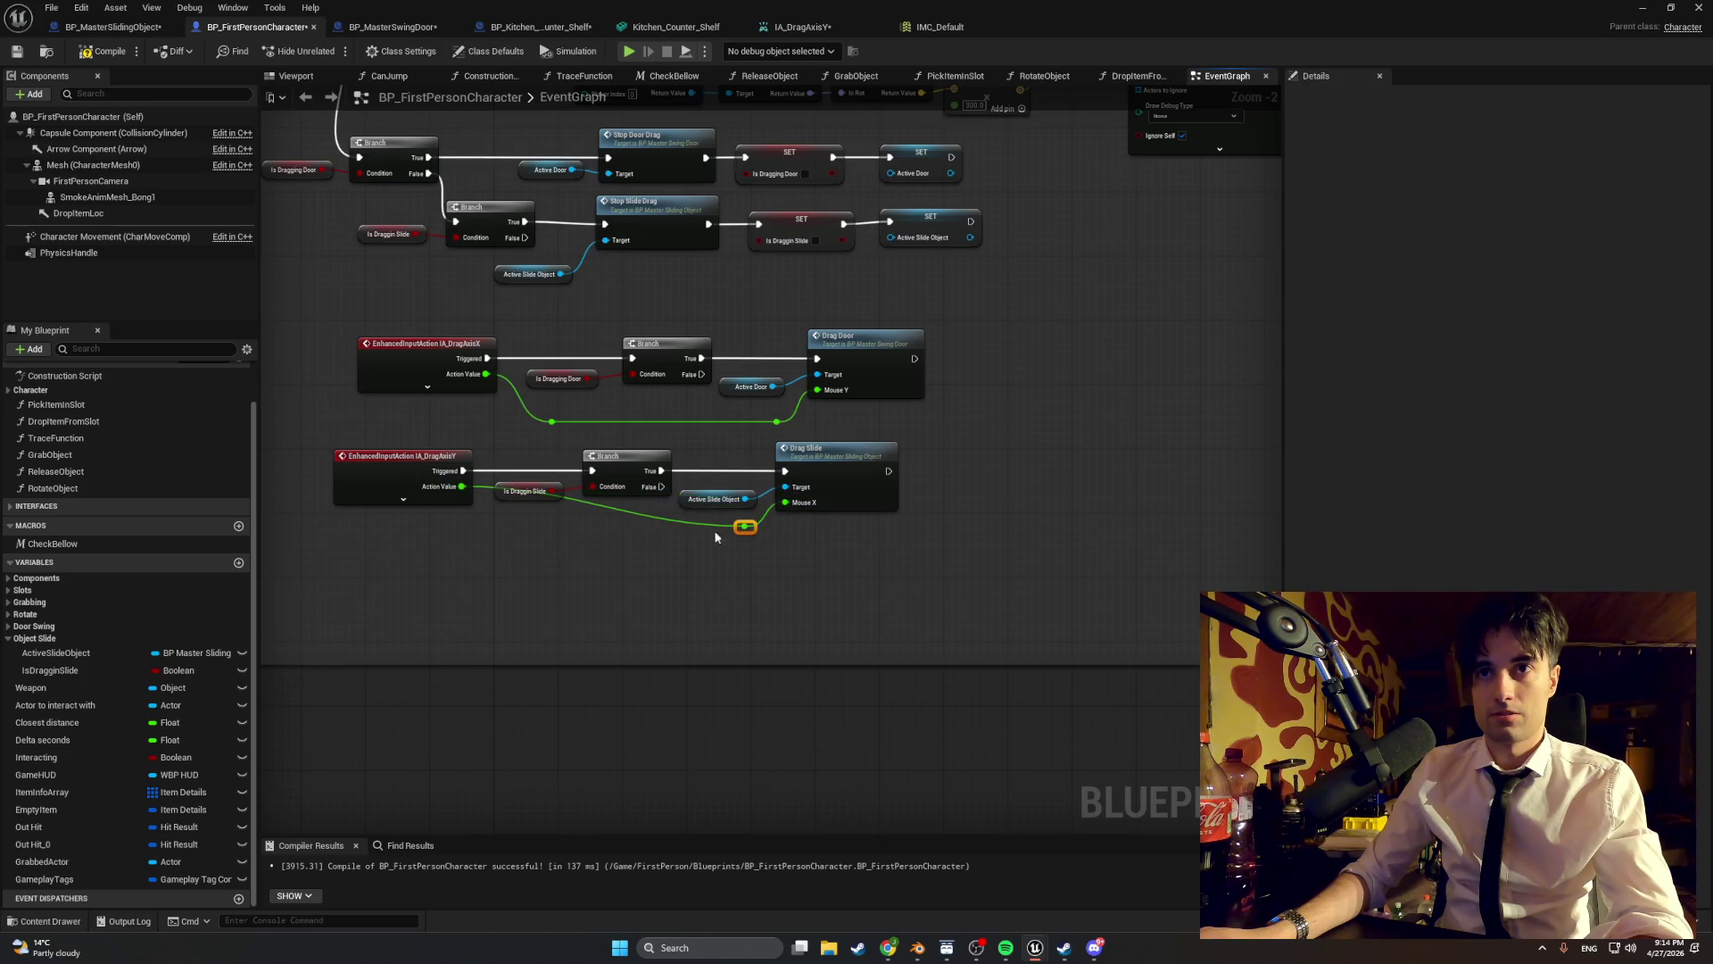
{"action": "double_click", "coordinate": [593, 504]}
{"action": "left_click_drag", "start_coordinate": [593, 504], "coordinate": [536, 519]}
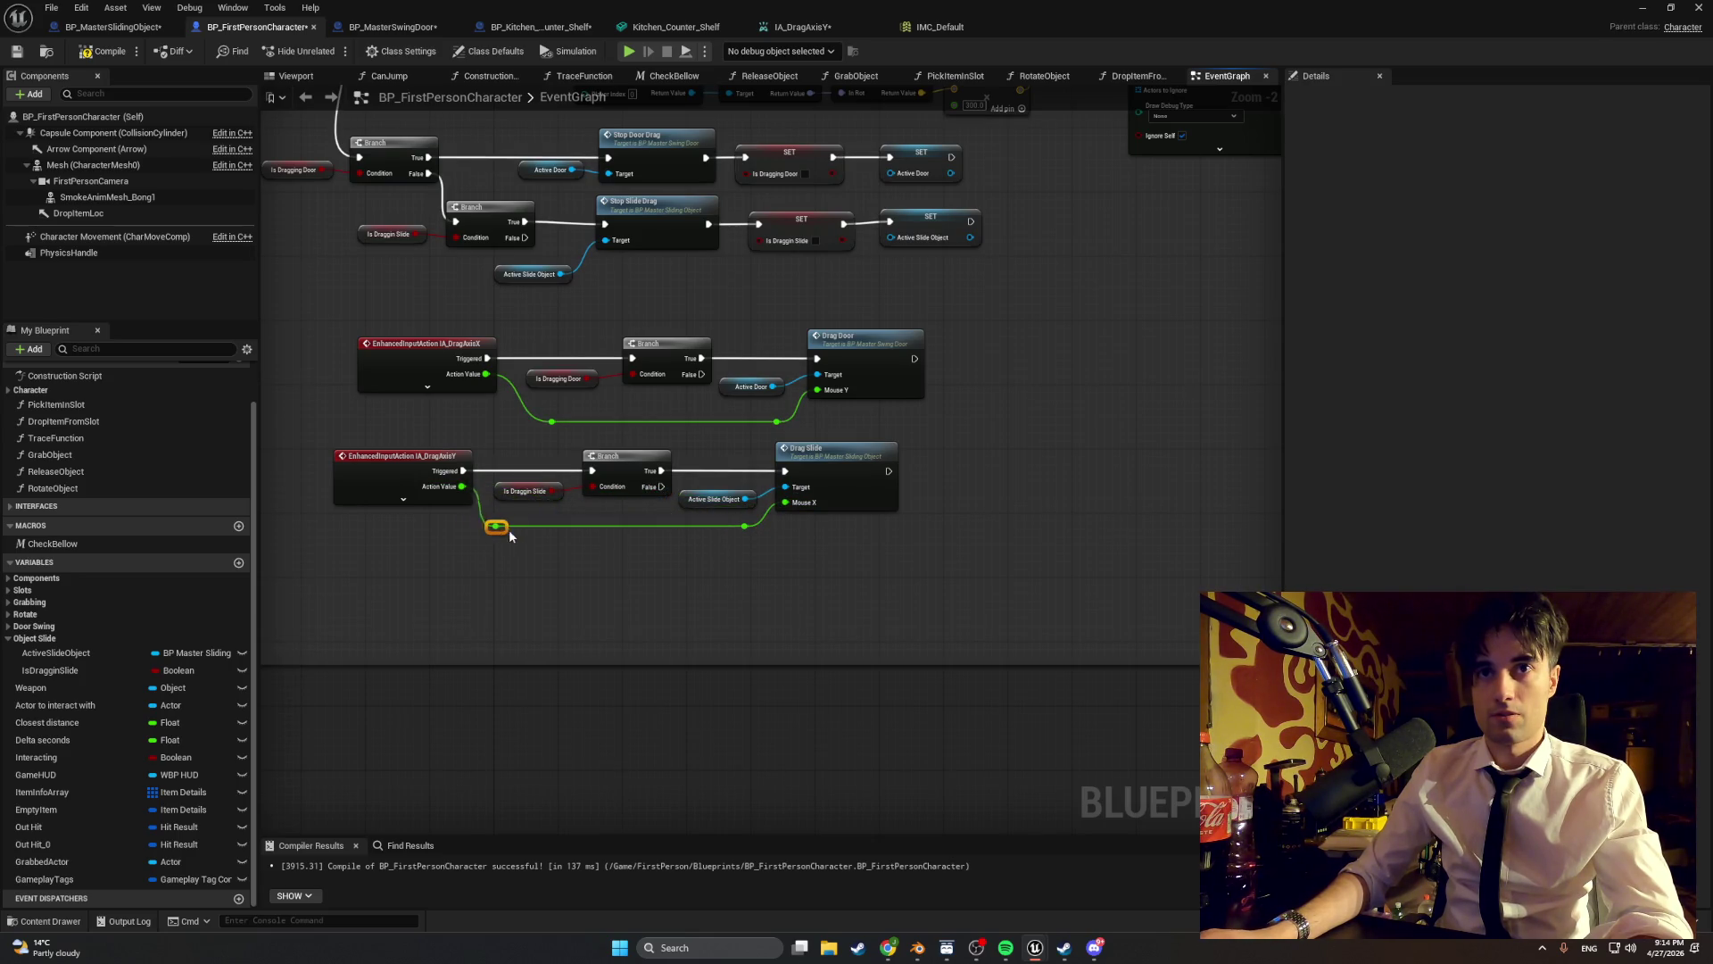
{"action": "left_click", "coordinate": [103, 51]}
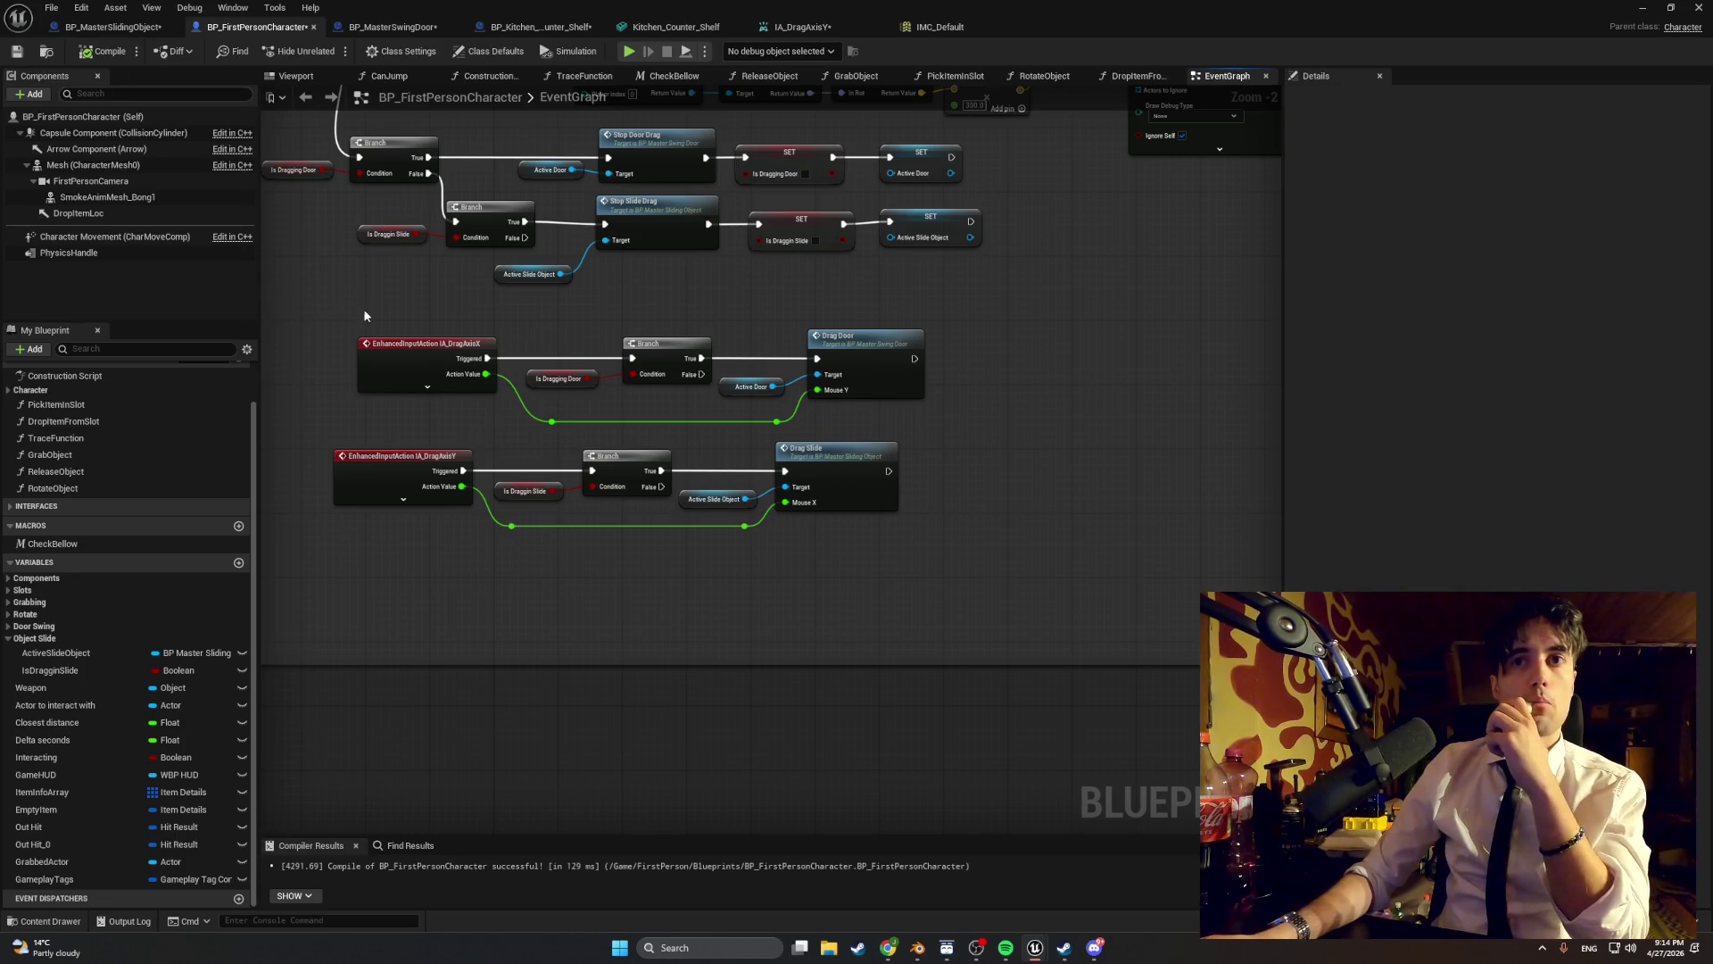
{"action": "left_click", "coordinate": [1644, 7]}
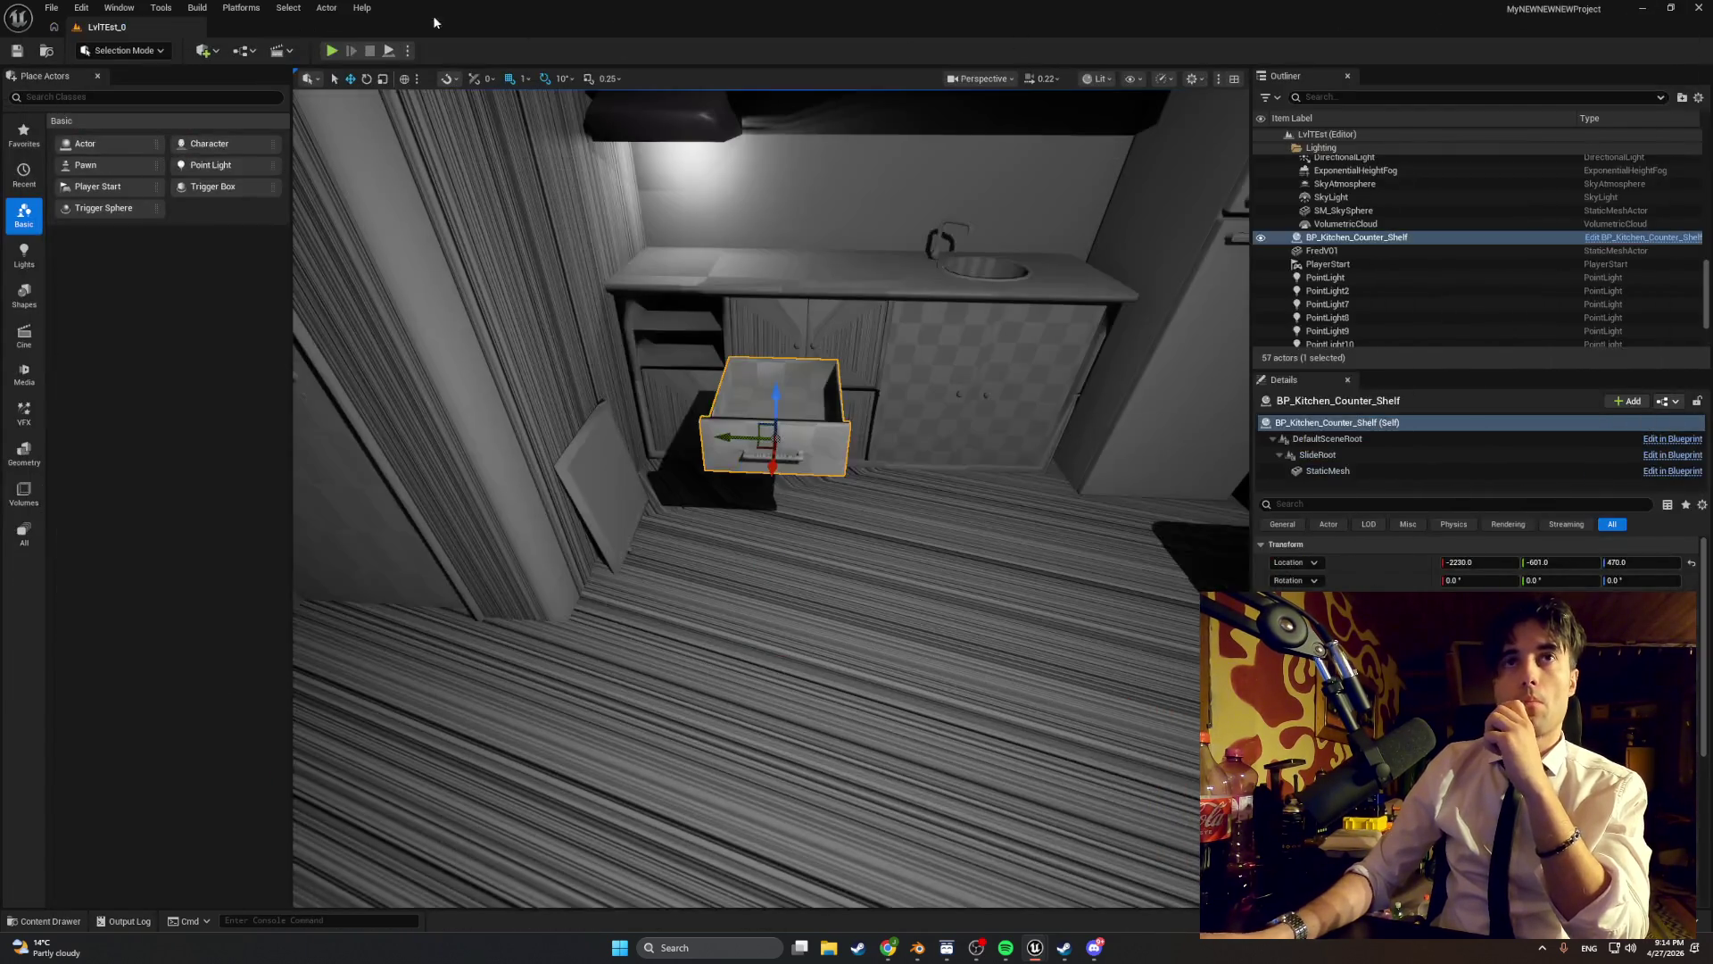
{"action": "left_click", "coordinate": [328, 51]}
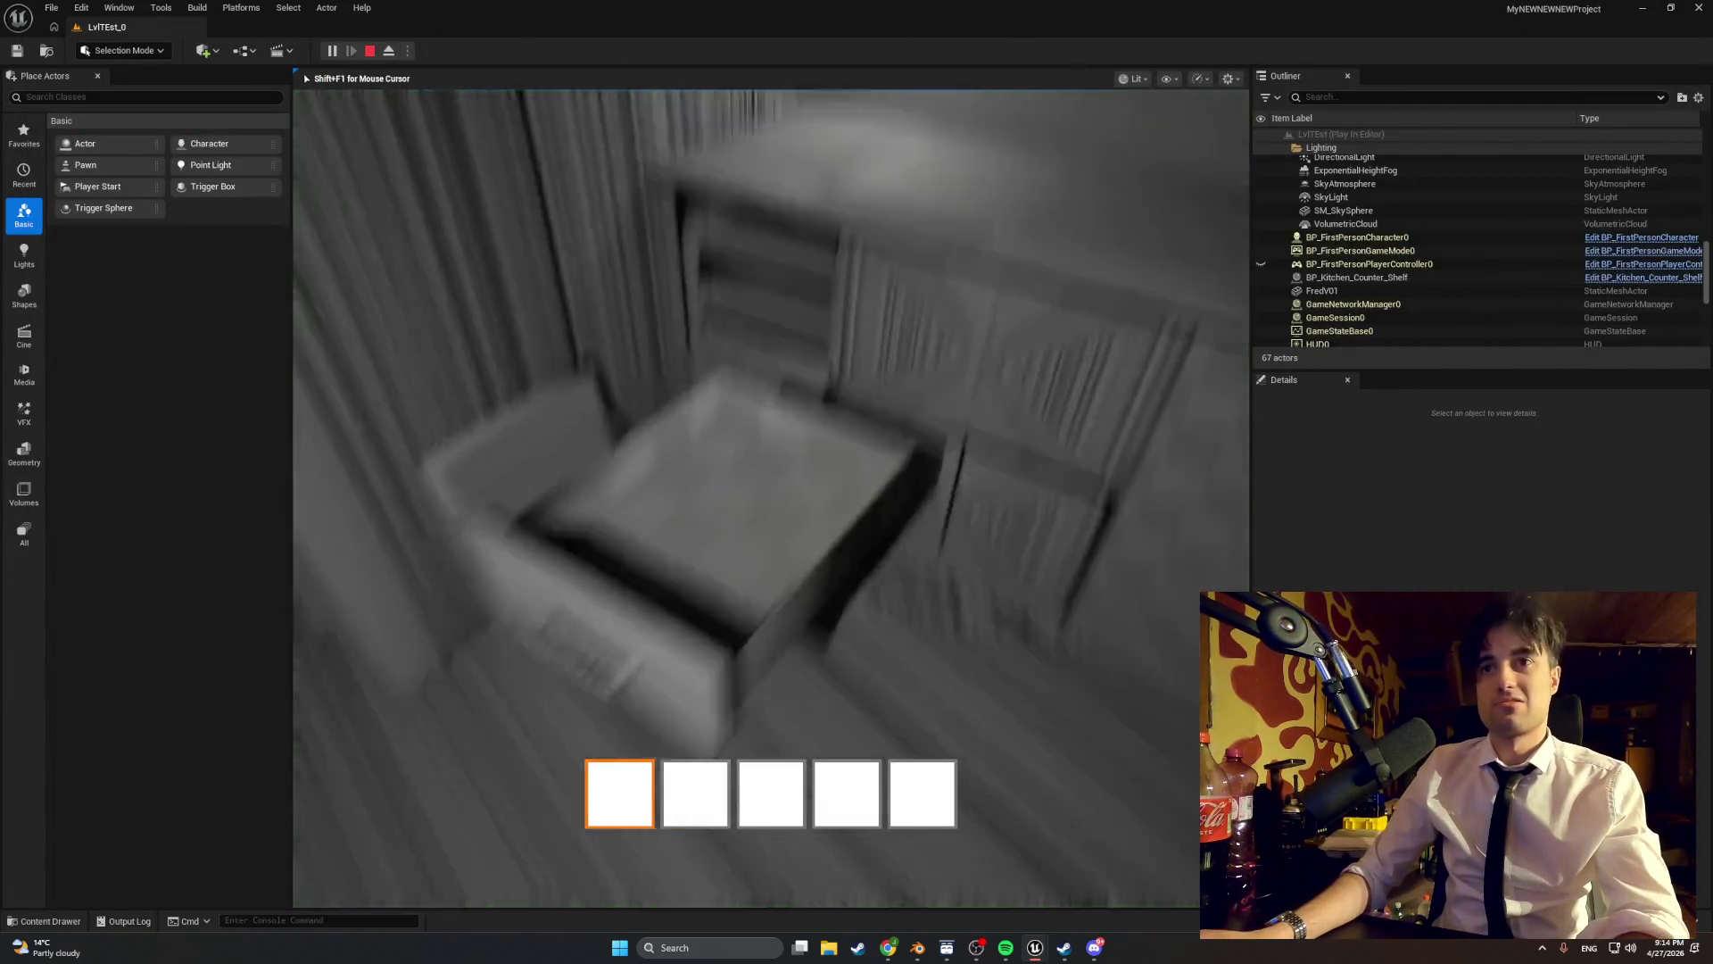
{"action": "left_click_drag", "start_coordinate": [771, 498], "coordinate": [771, 536]}
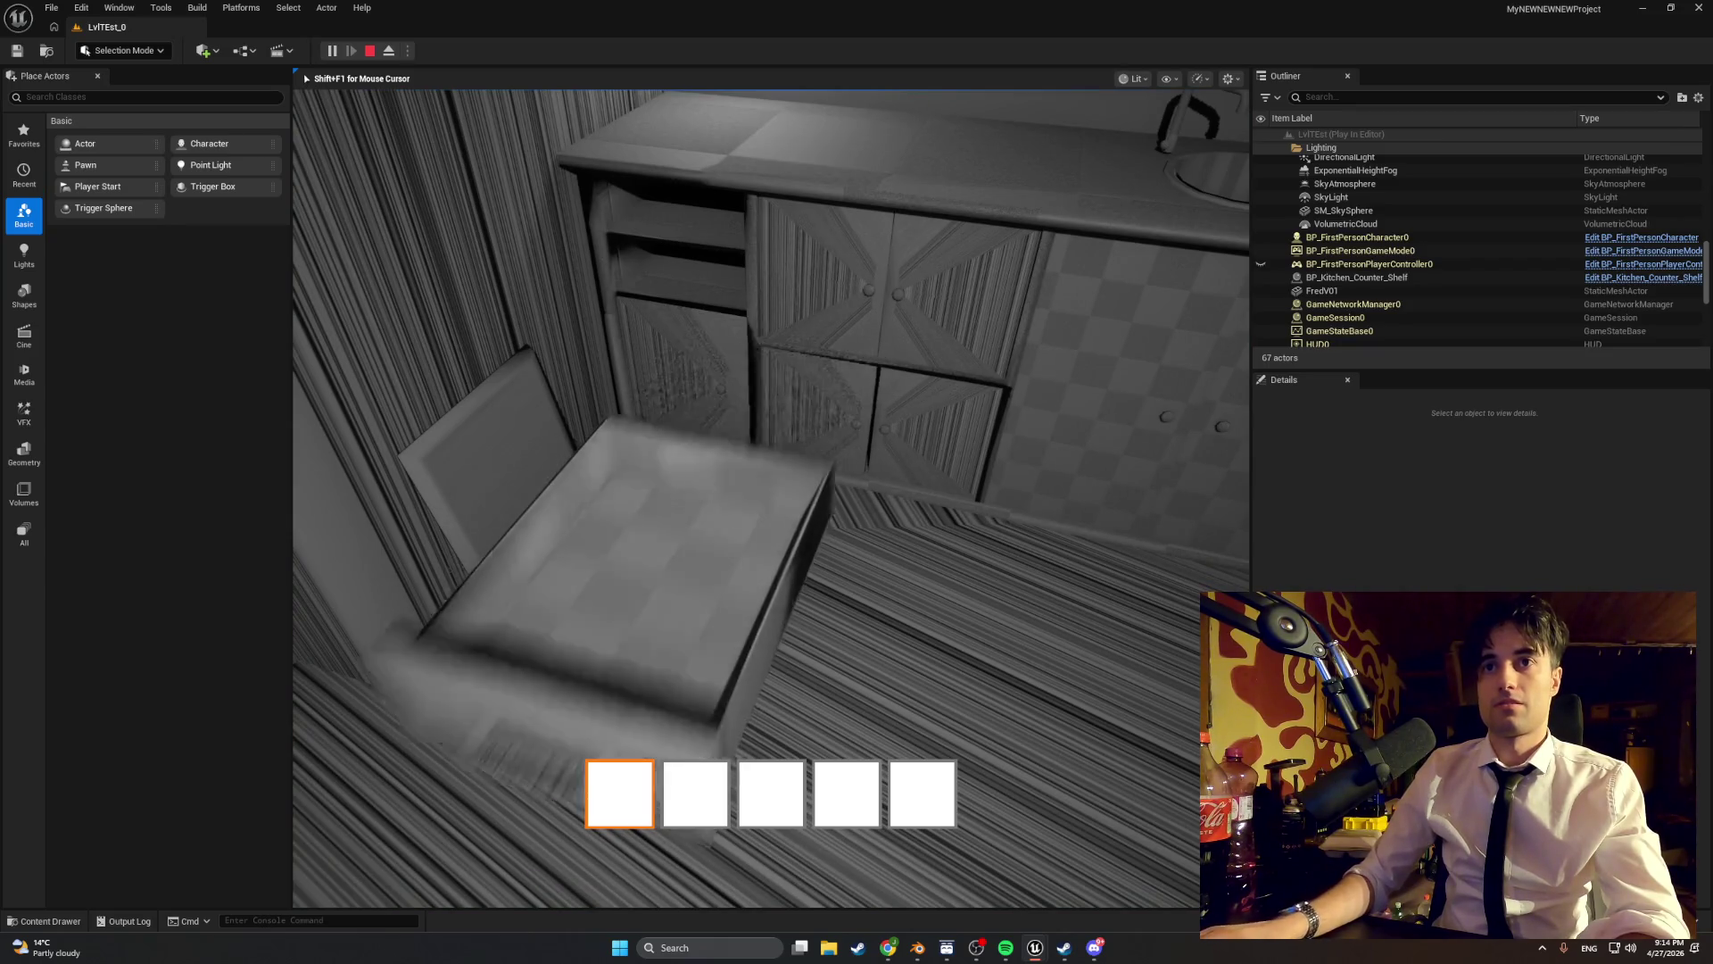
{"action": "key", "text": "s"}
{"action": "key", "text": "s"}
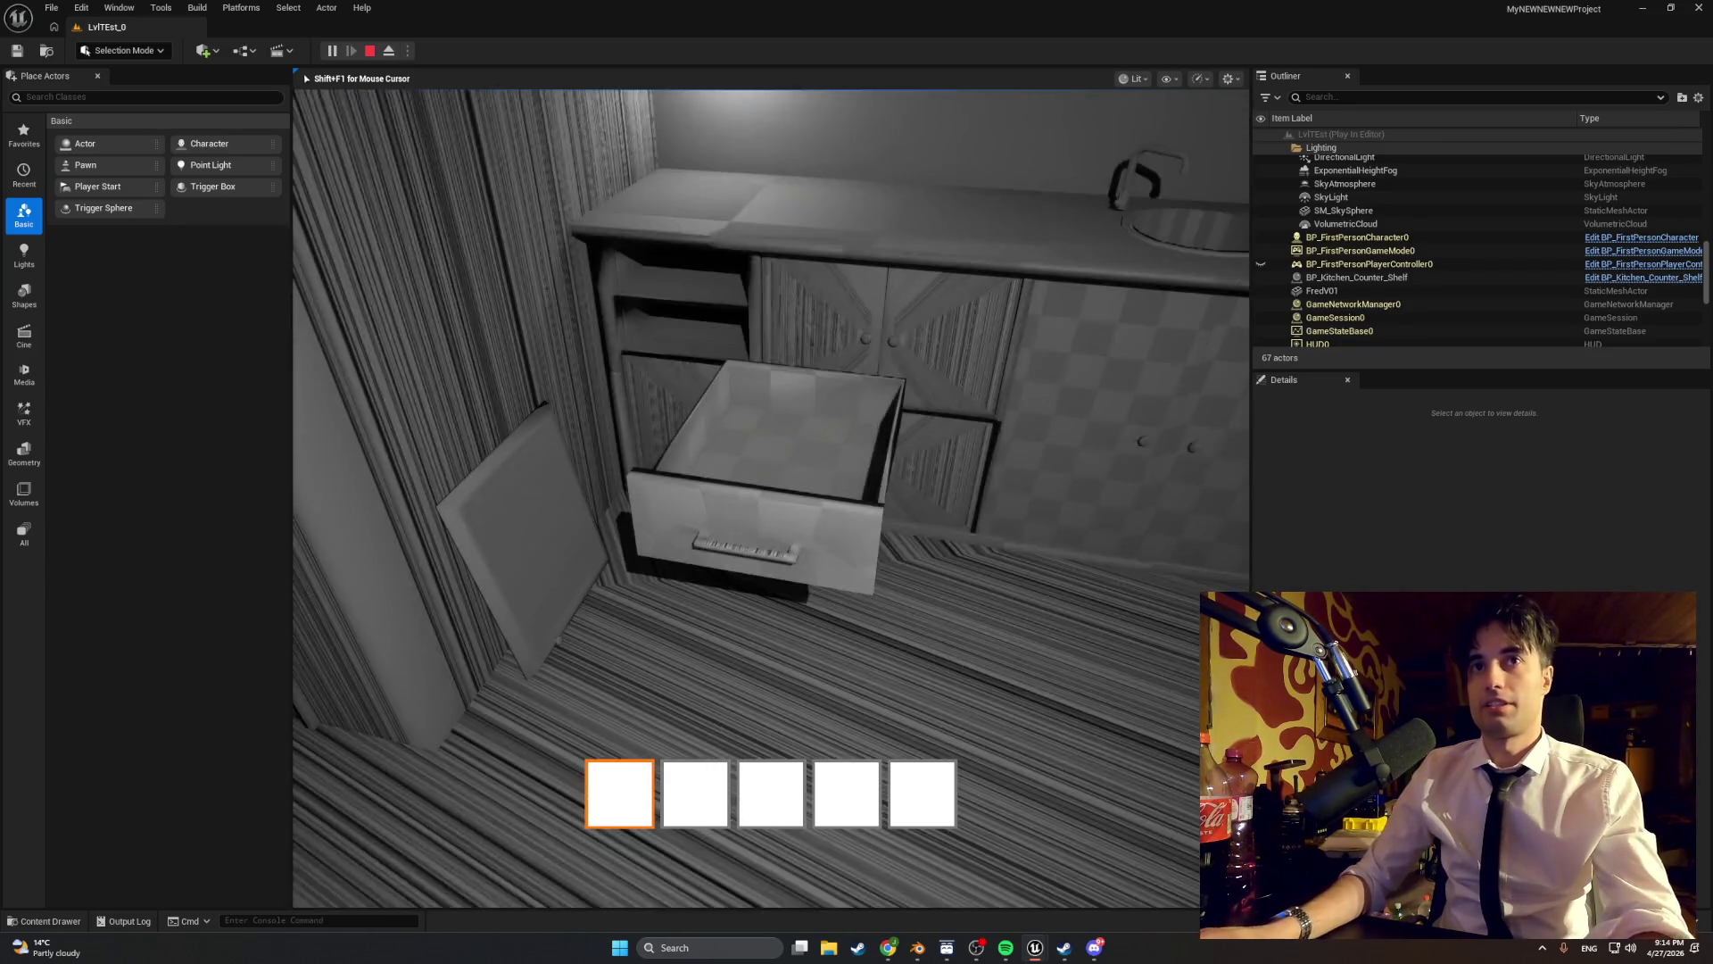
{"action": "key", "text": "s"}
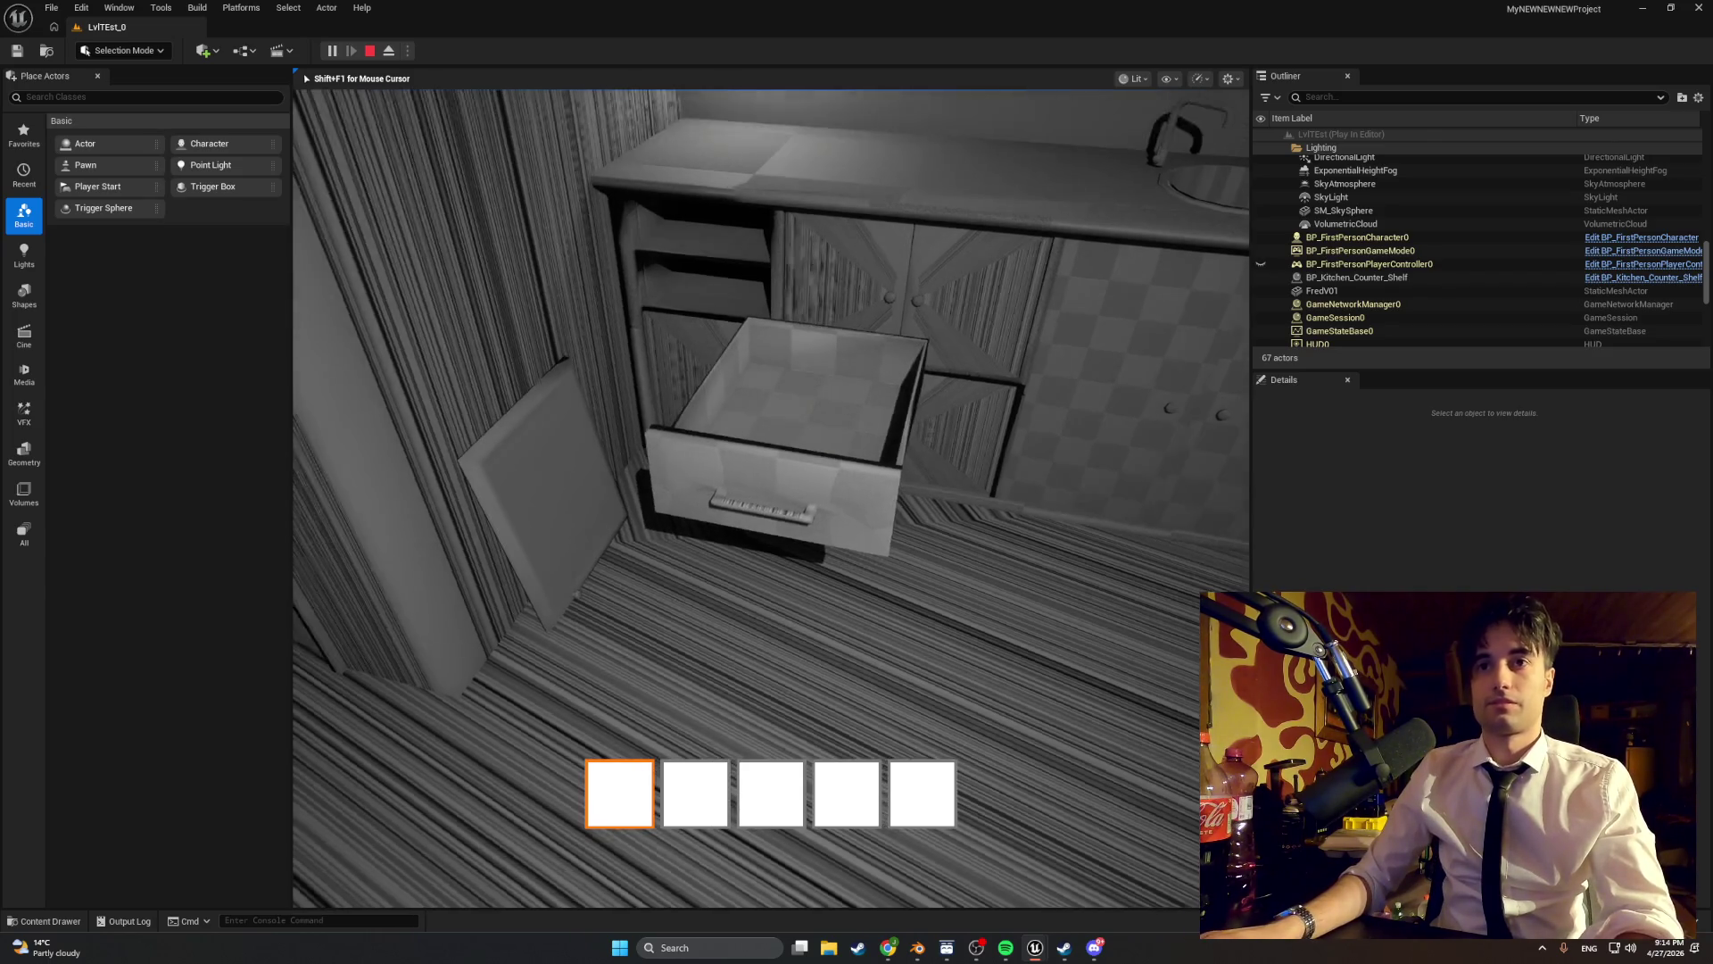
{"action": "key", "text": "Escape"}
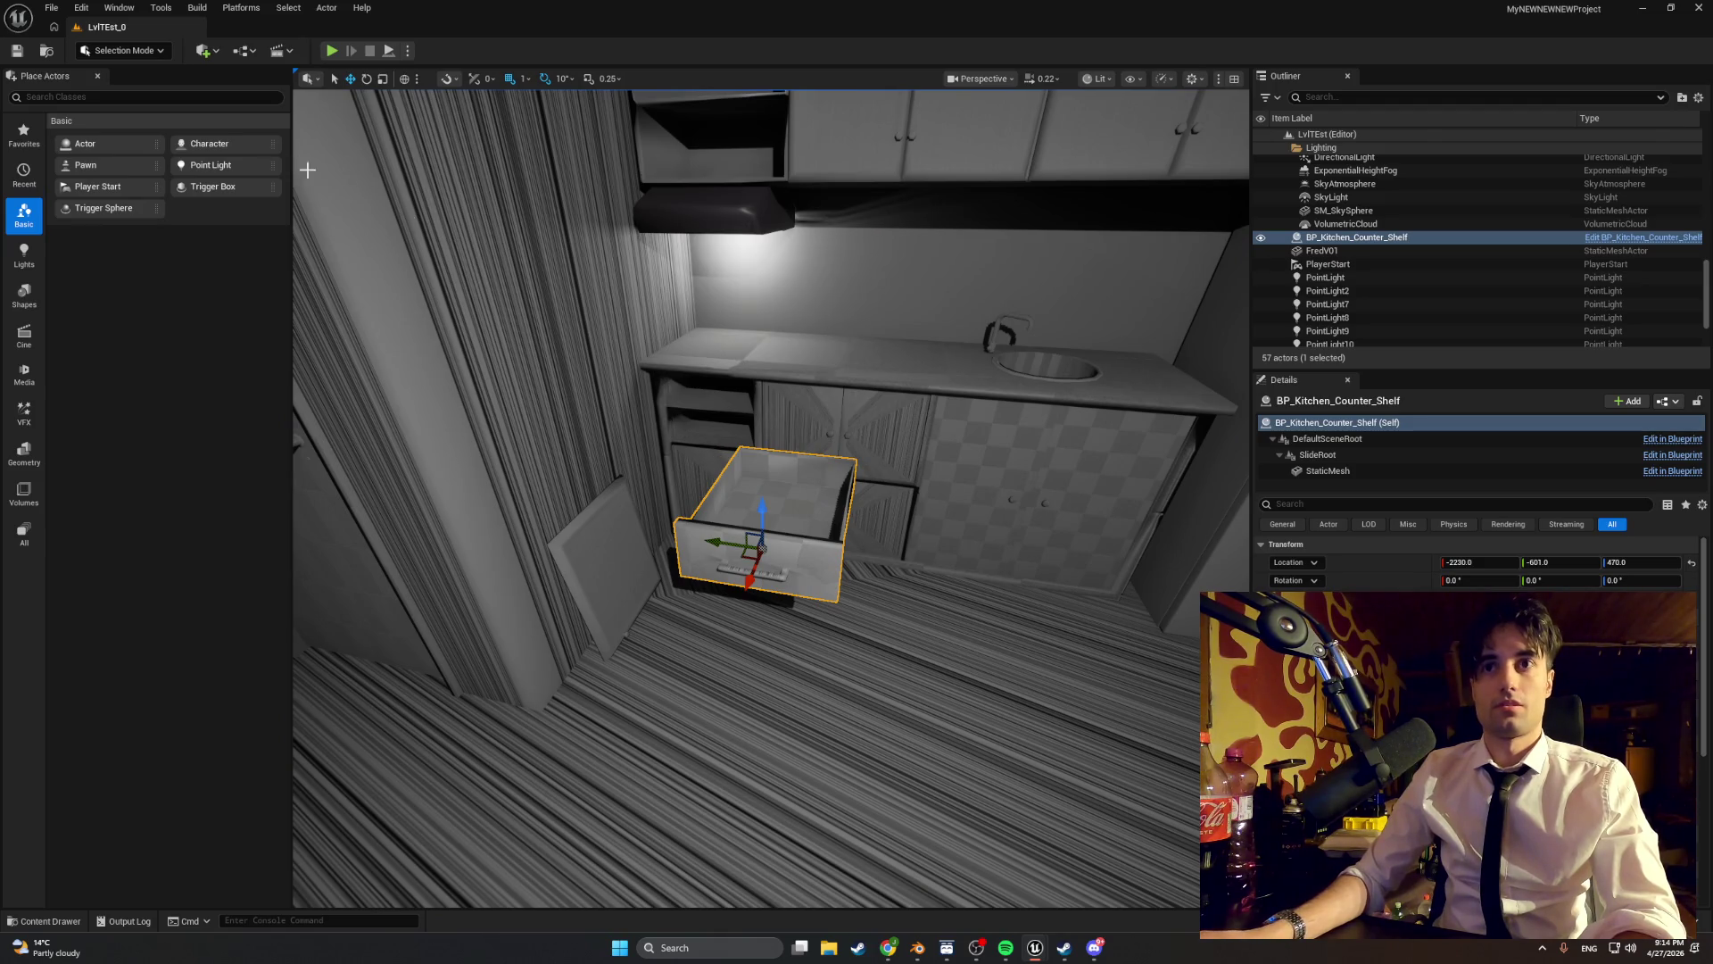
- Set BP_Kitchen_Counter_Shelf's Slide Sensitivity default to 1.0 and compile the blueprint
{"action": "right_click", "coordinate": [746, 481]}
{"action": "right_click", "coordinate": [721, 515]}
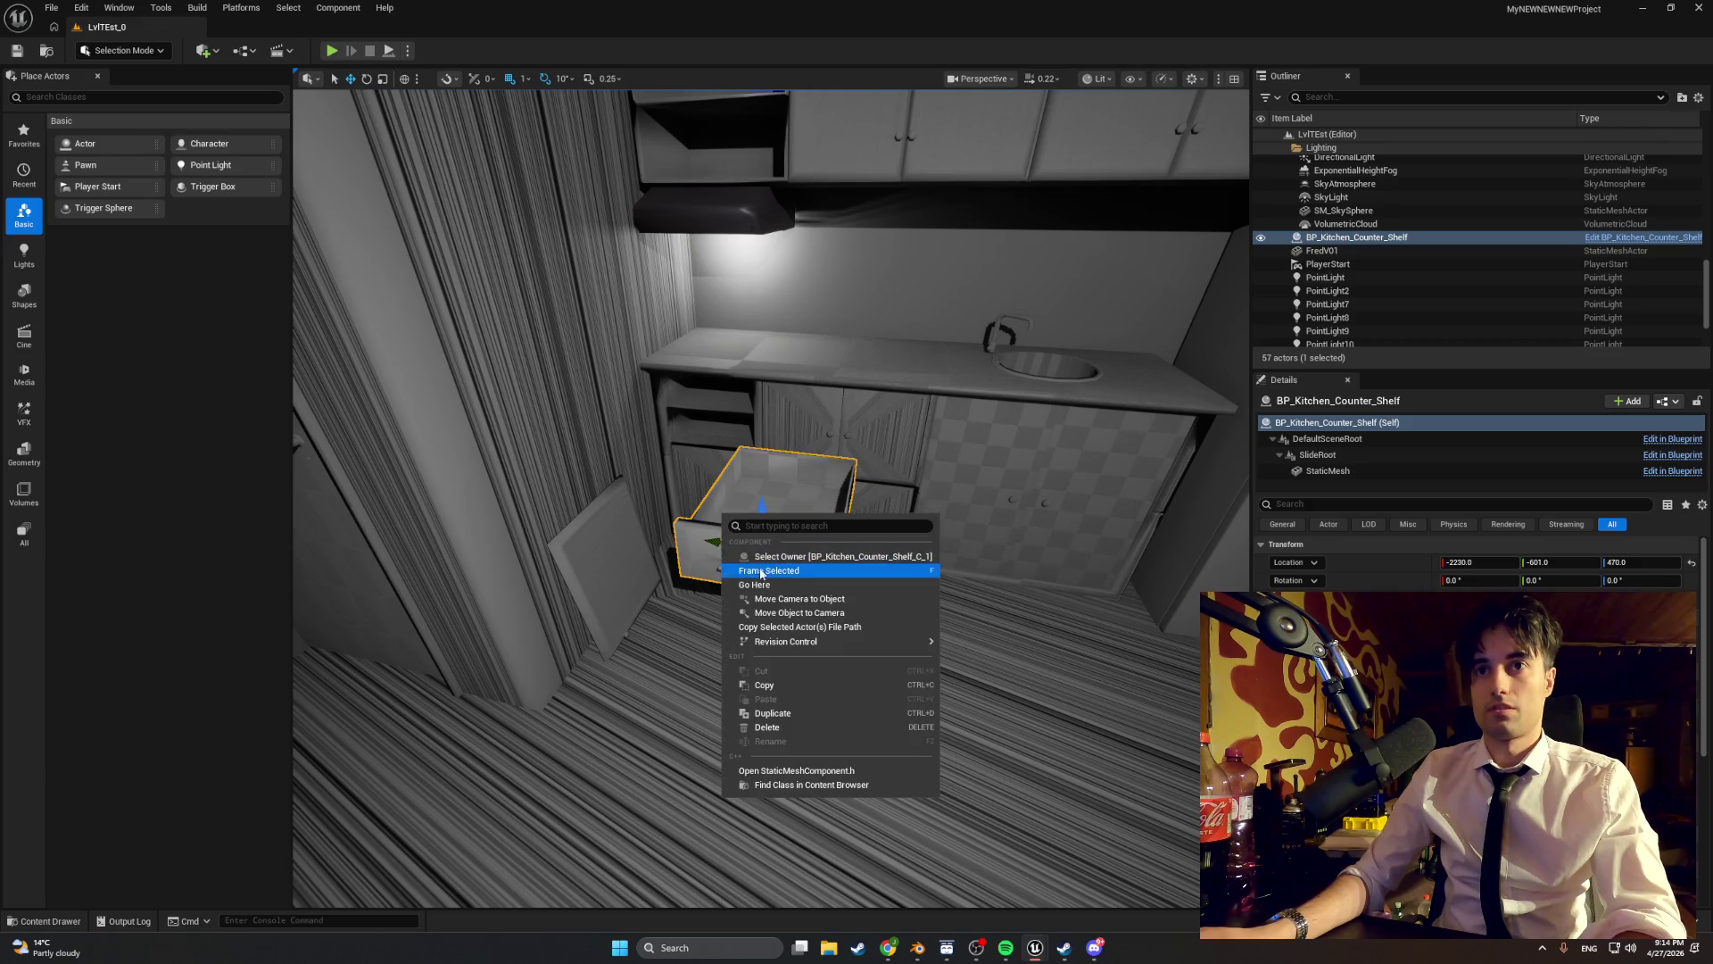
{"action": "left_click", "coordinate": [658, 517]}
{"action": "right_click", "coordinate": [807, 538]}
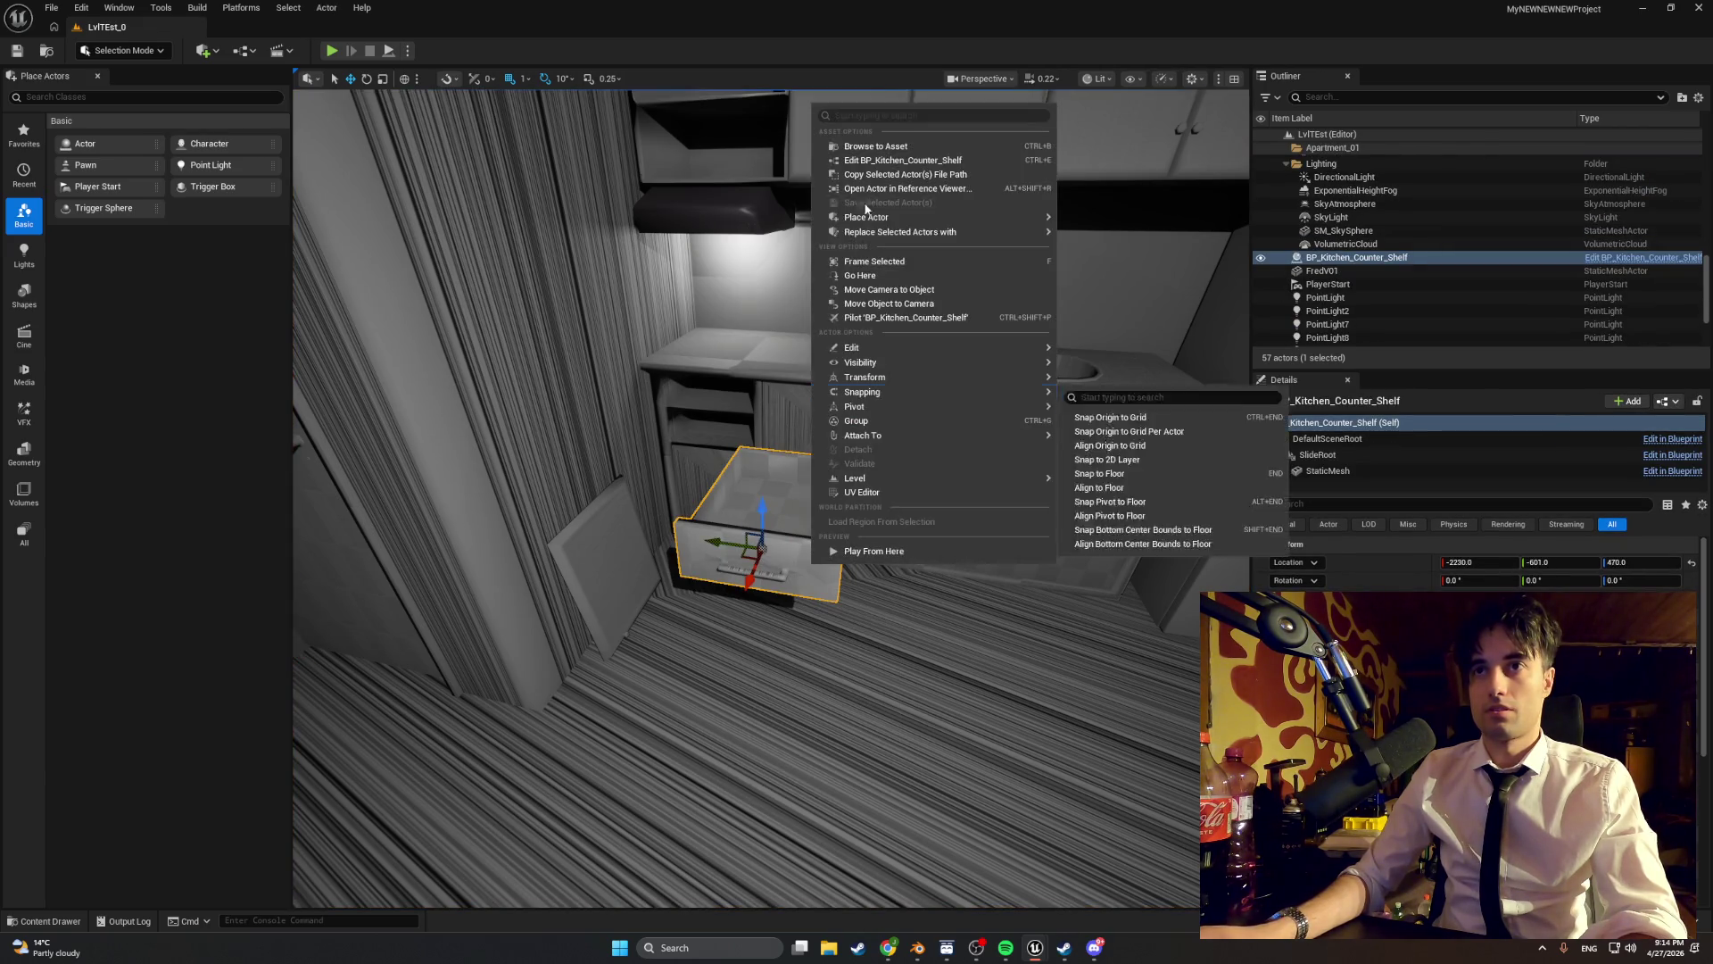
{"action": "left_click", "coordinate": [859, 154]}
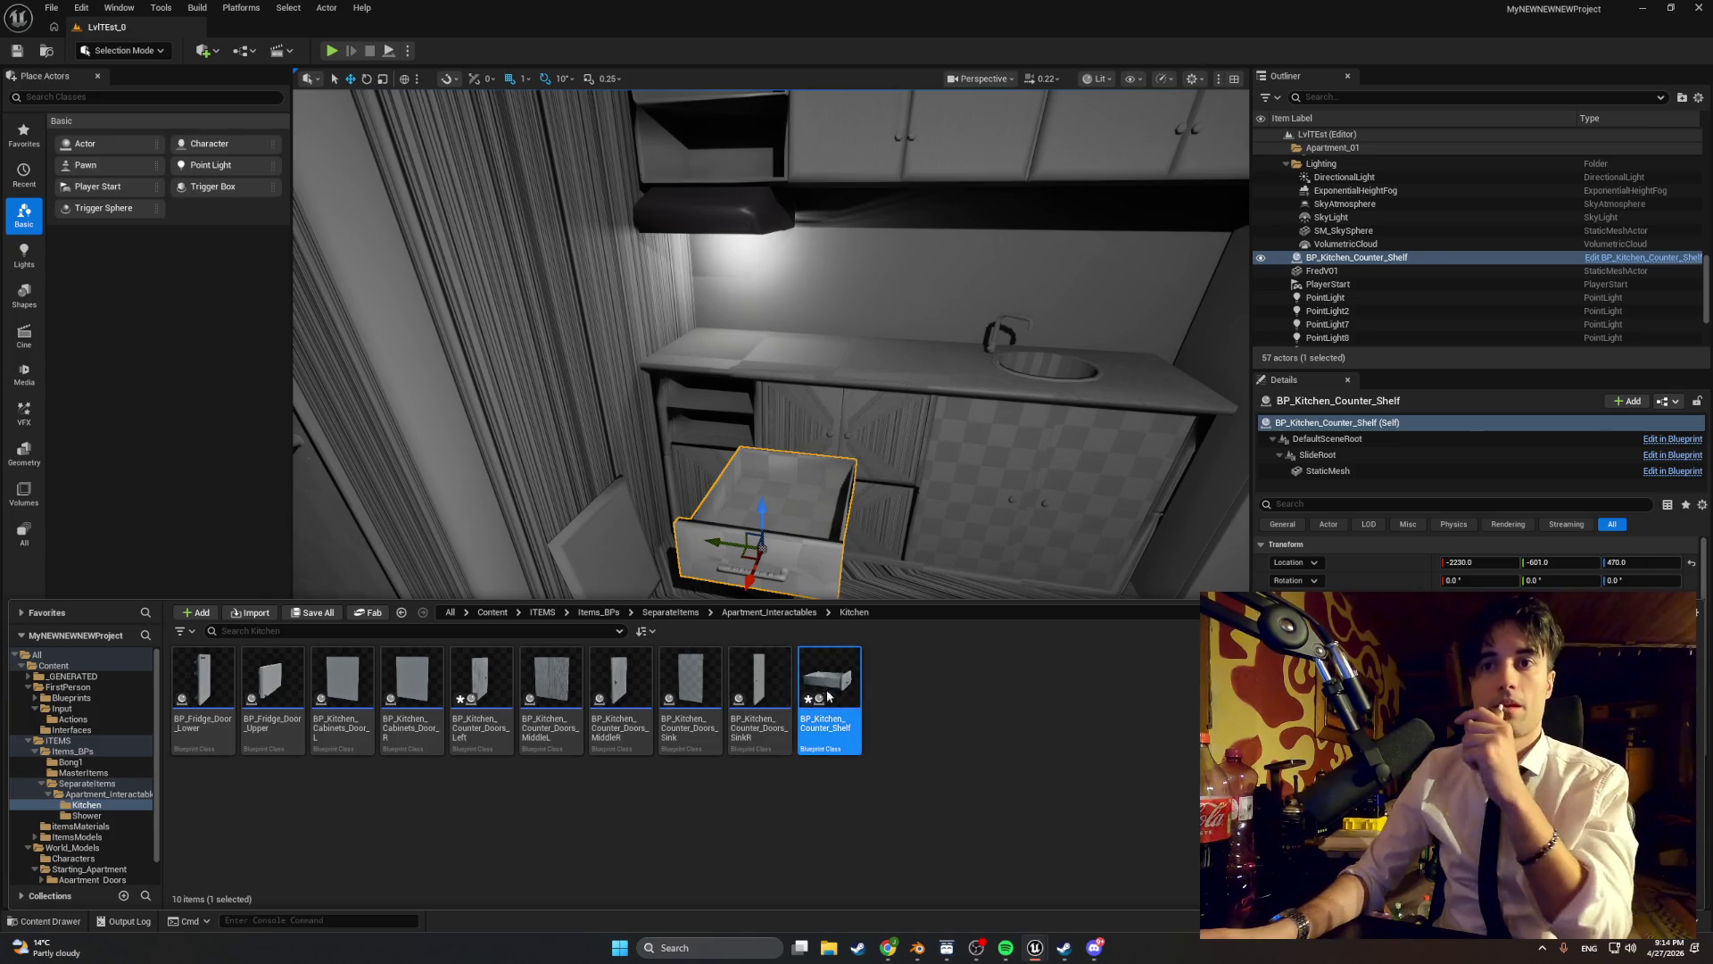
{"action": "double_click", "coordinate": [826, 694]}
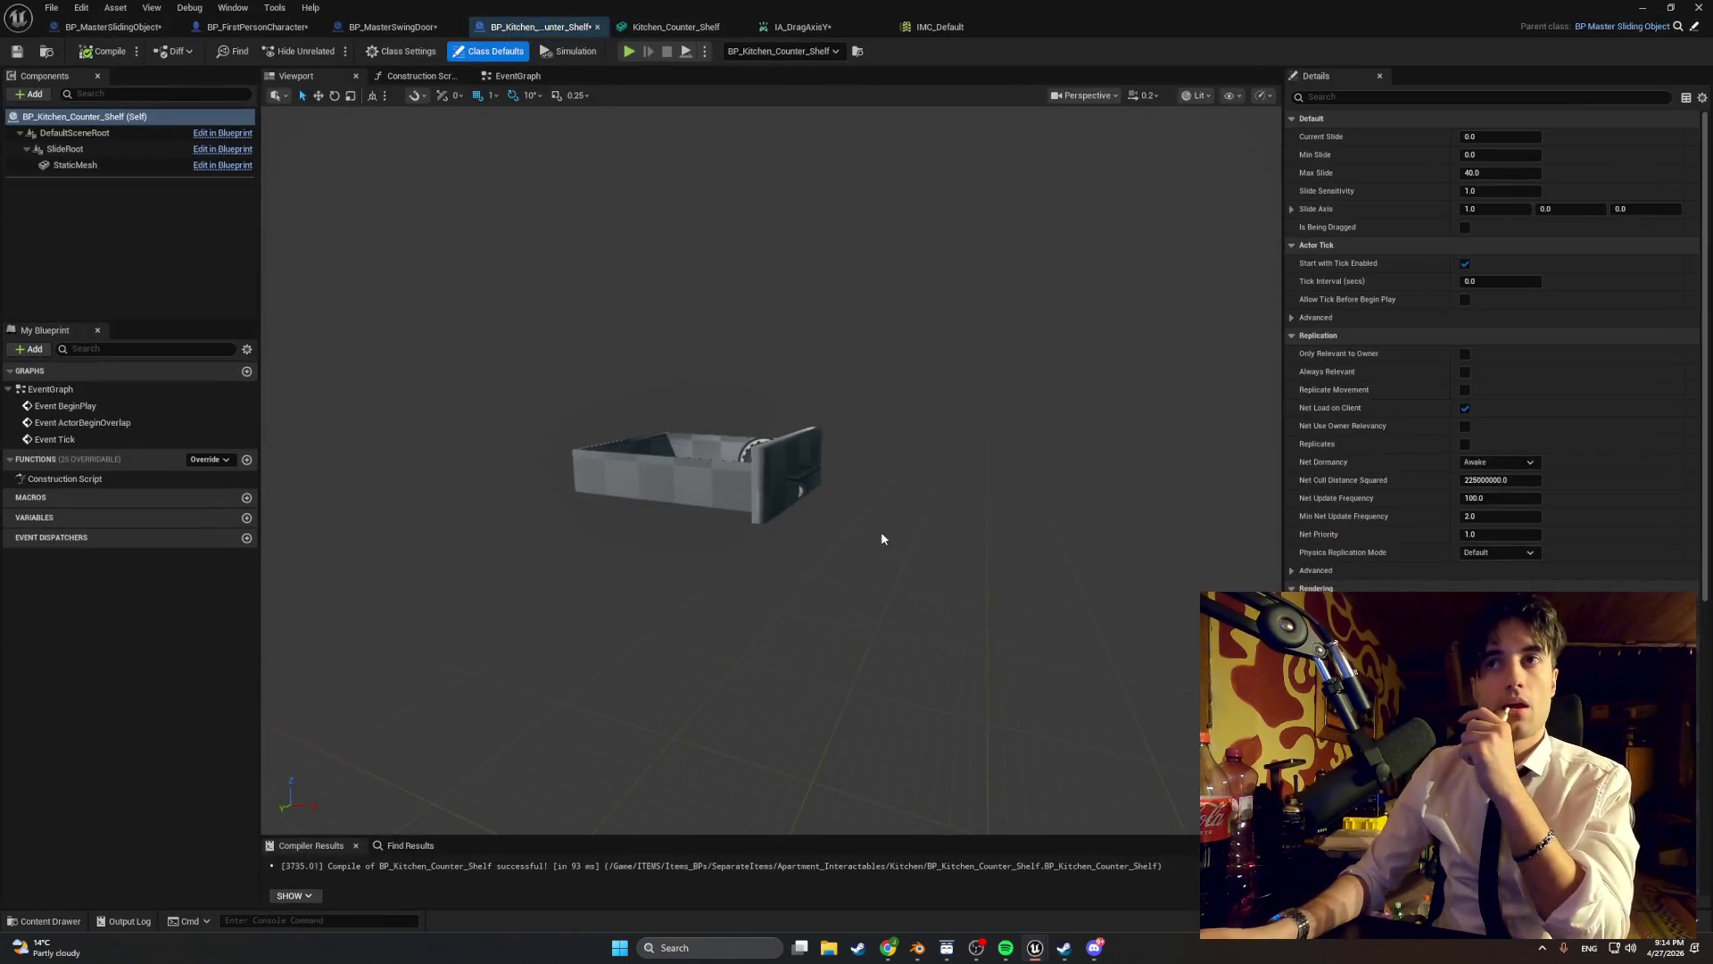
{"action": "left_click", "coordinate": [1486, 189]}
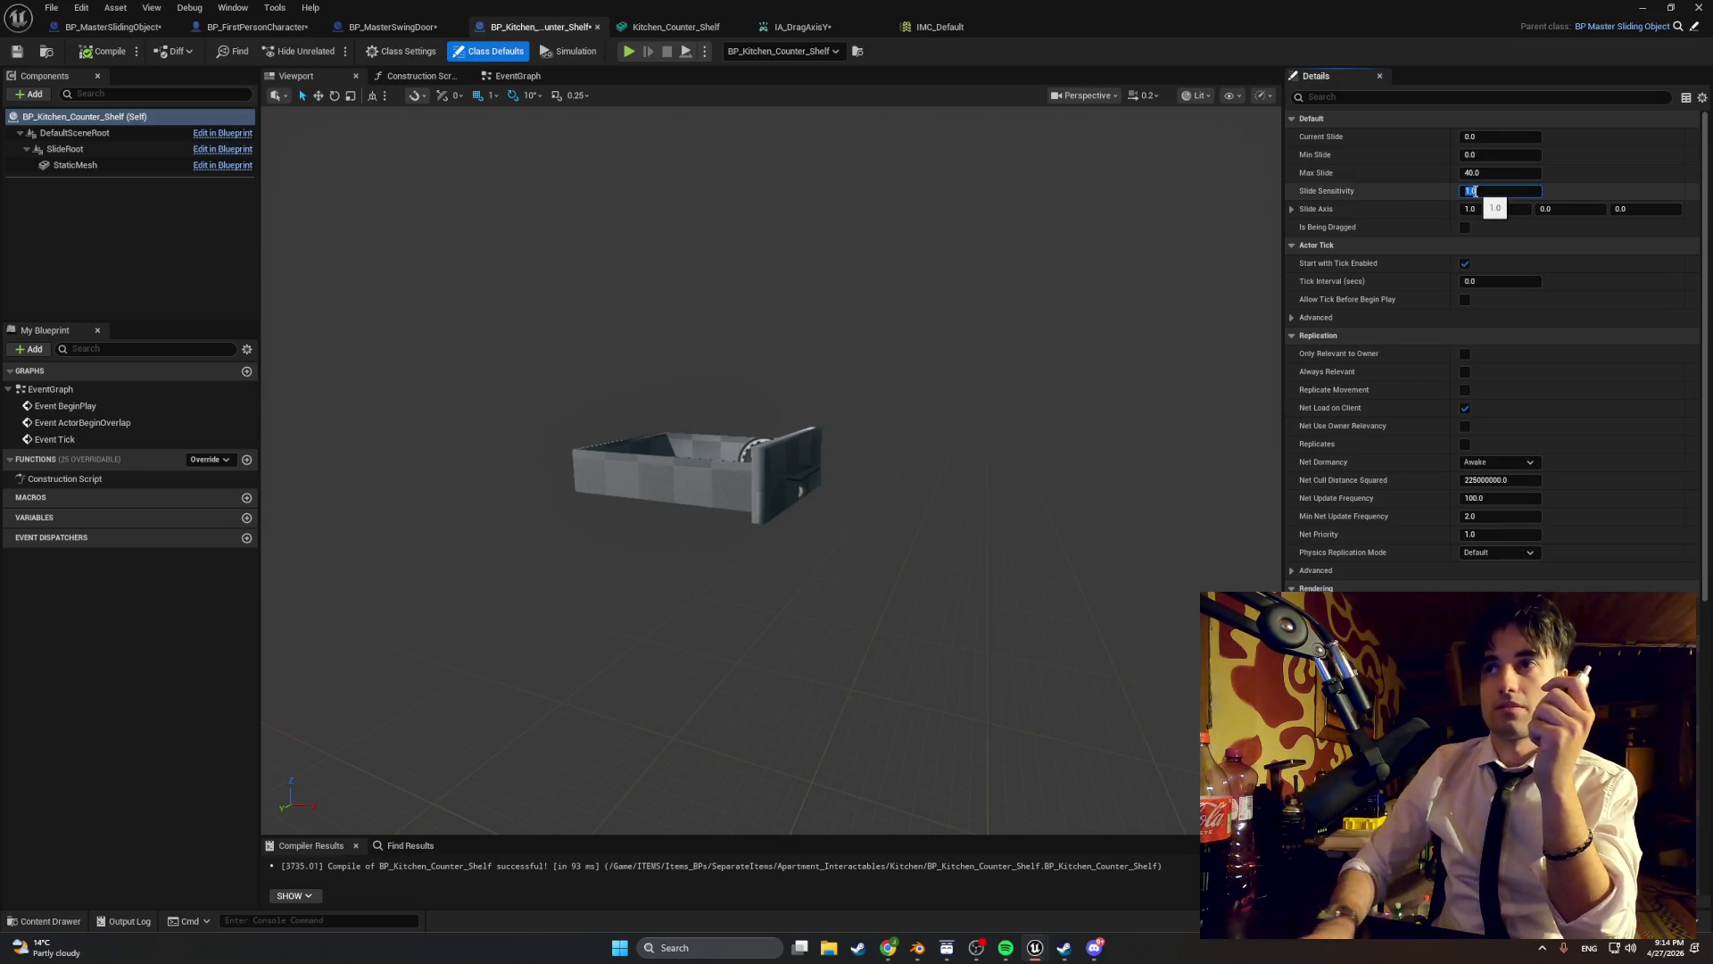
{"action": "type", "text": "-1"}
{"action": "left_click", "coordinate": [875, 248]}
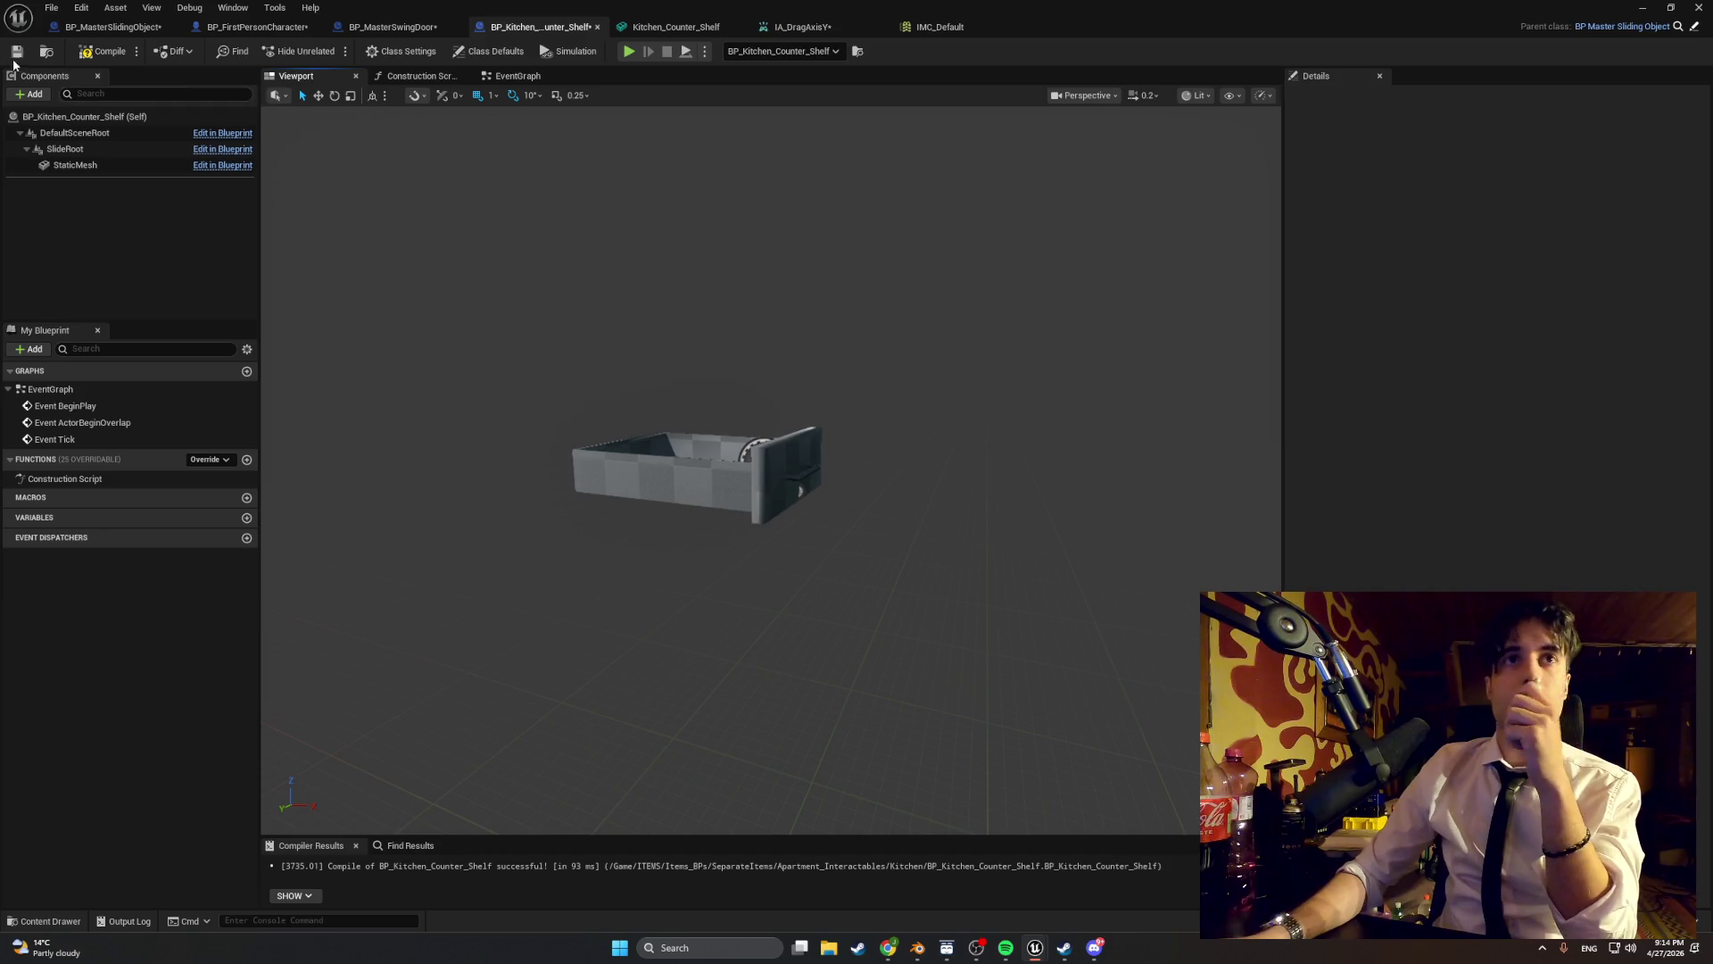
{"action": "left_click", "coordinate": [101, 51]}
{"action": "left_click", "coordinate": [1639, 8]}
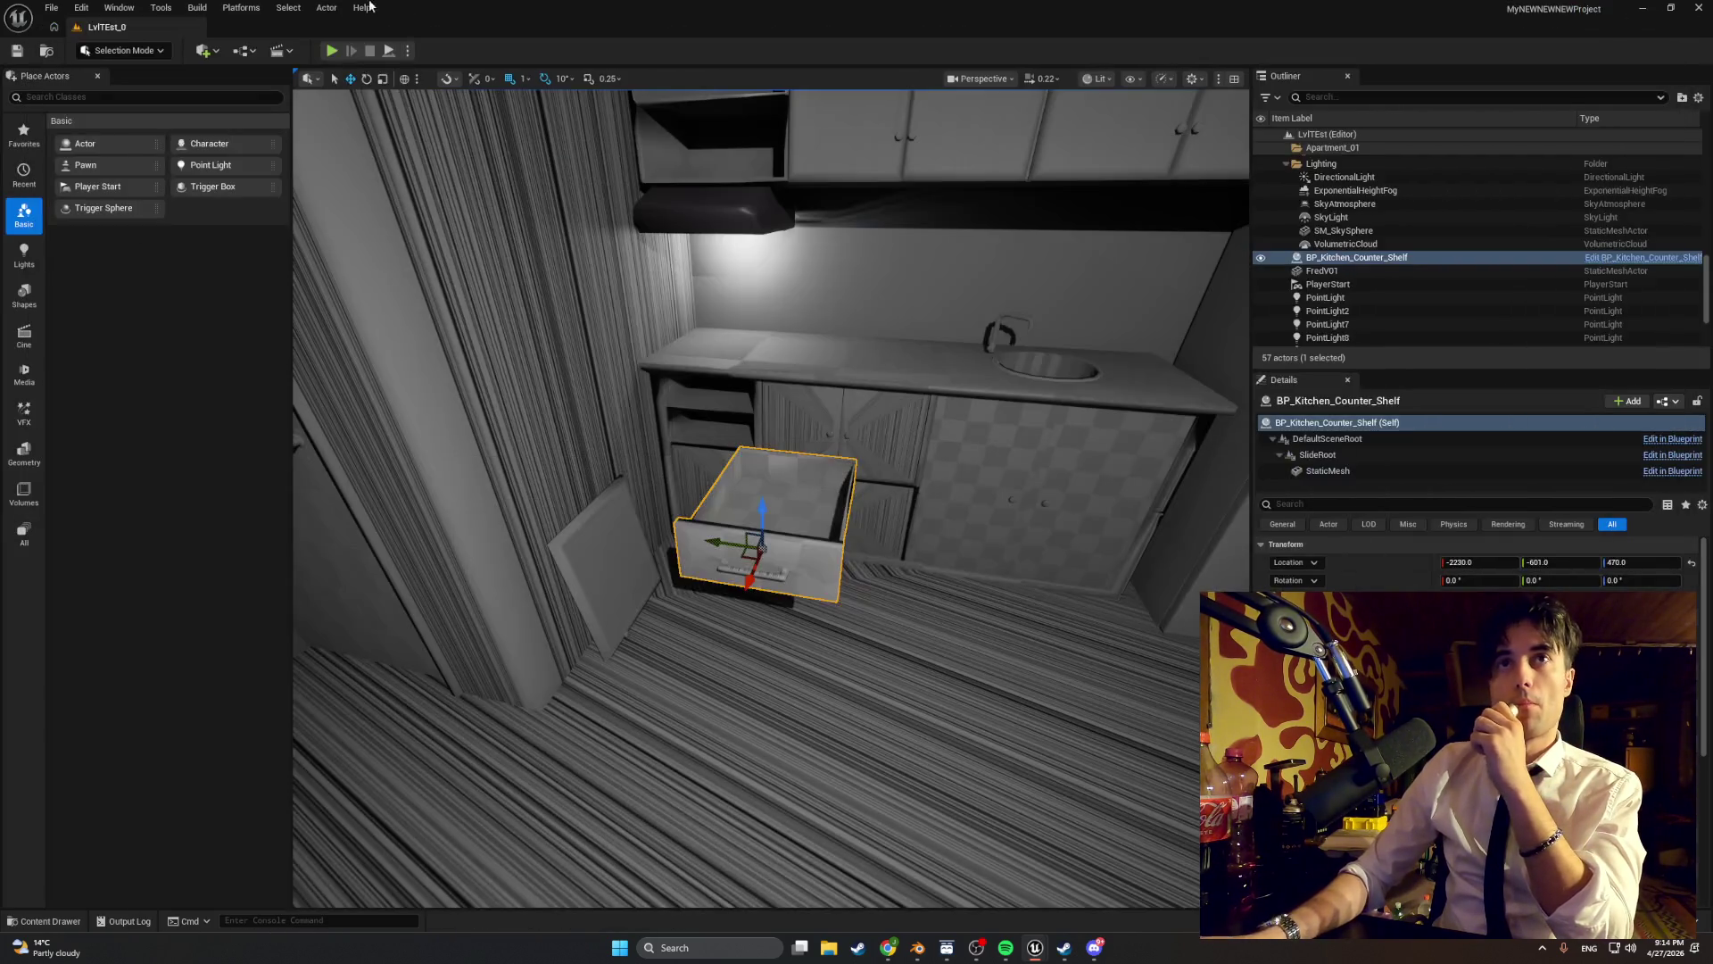
- Alt-drag a duplicate drawer into the upper-left cabinet opening at height 492, then play-test
{"action": "left_click", "coordinate": [331, 51]}
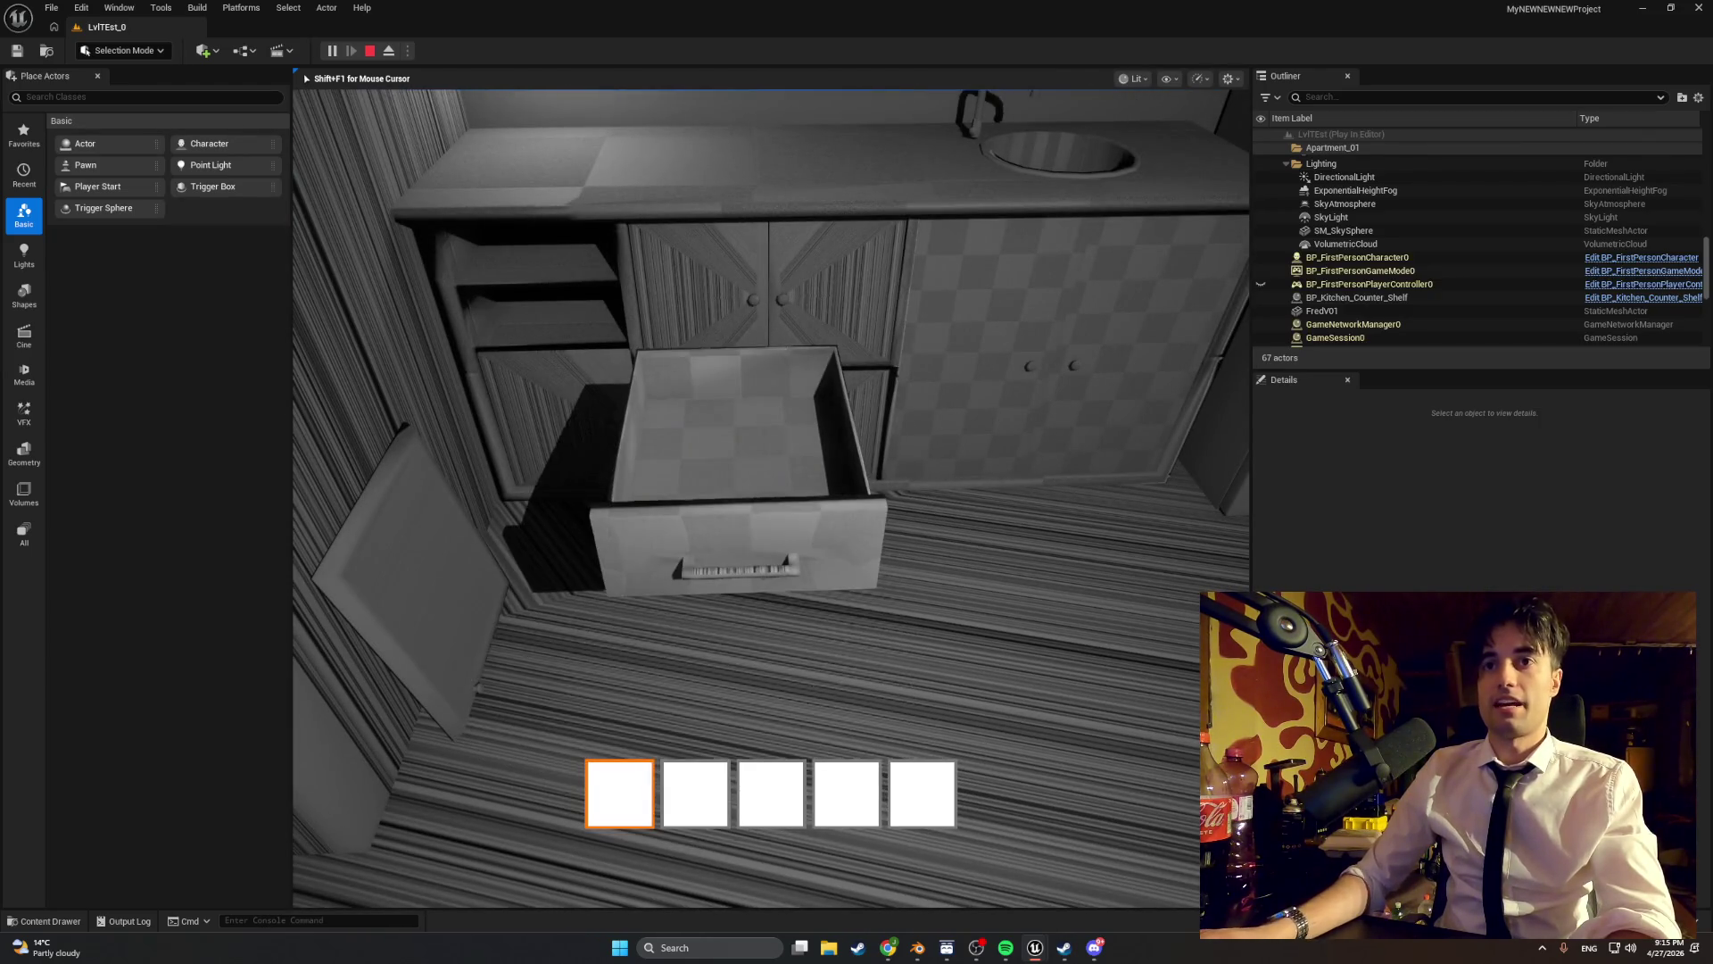
{"action": "key", "text": "Escape"}
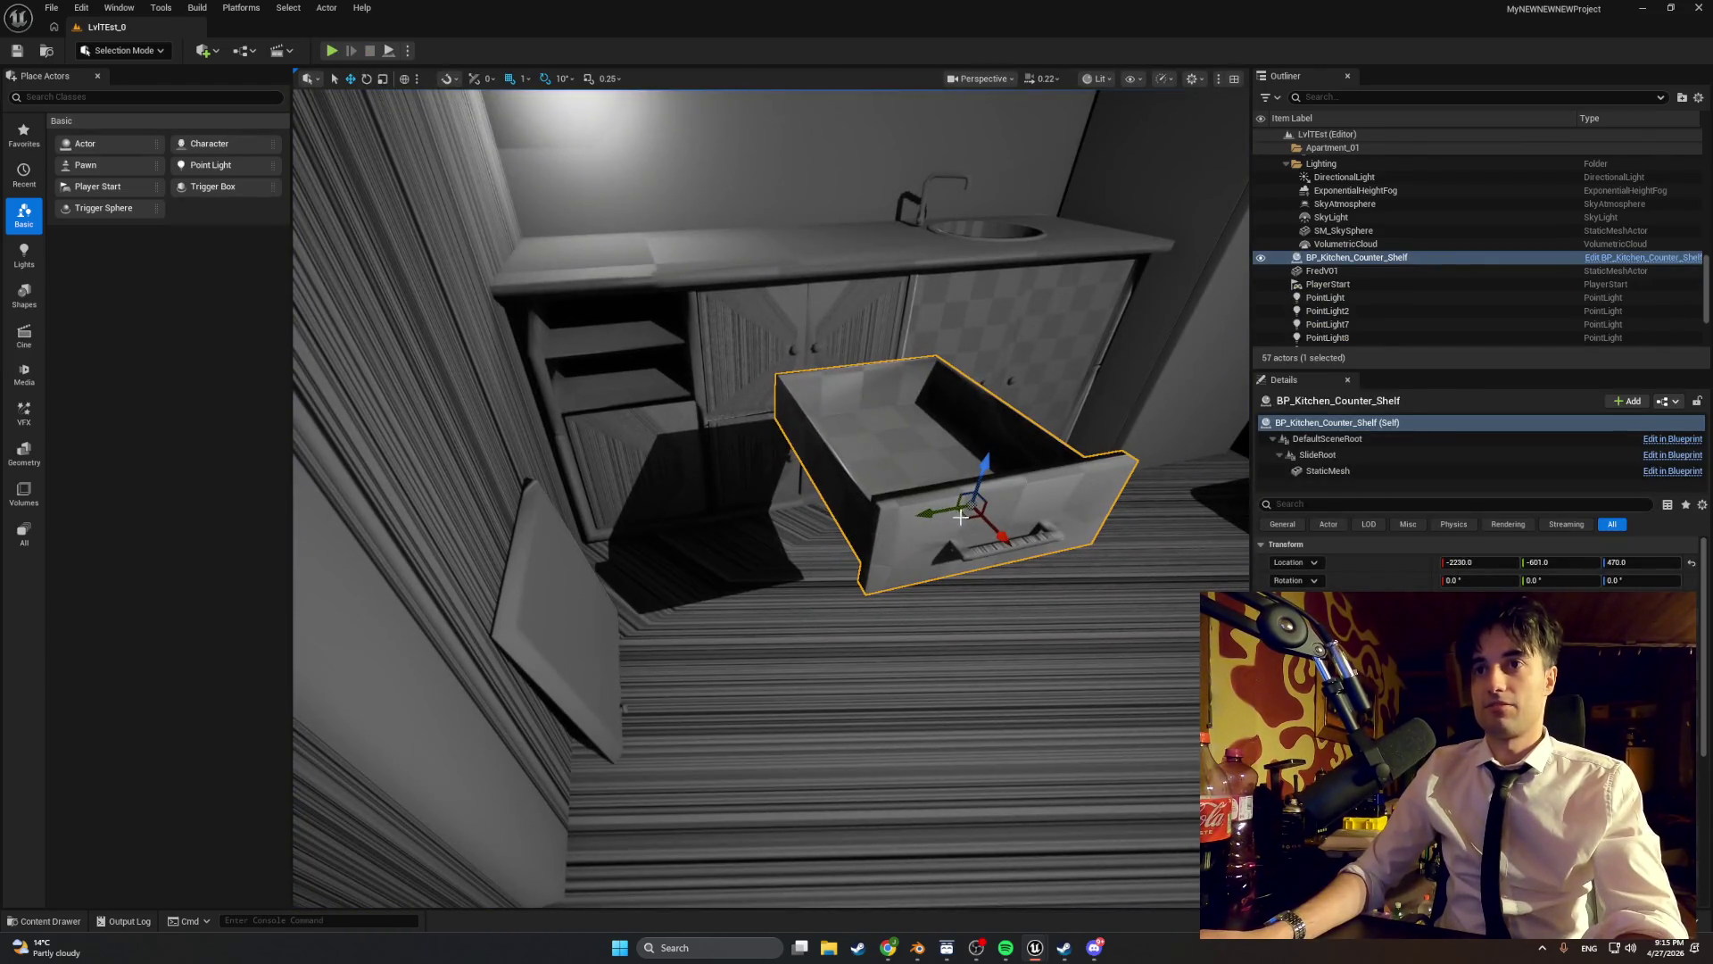
{"action": "mouse_move", "coordinate": [968, 493]}
{"action": "left_mouse_down"}
{"action": "mouse_move", "coordinate": [830, 448]}
{"action": "mouse_move", "coordinate": [604, 332]}
{"action": "mouse_move", "coordinate": [601, 287]}
{"action": "left_mouse_up"}
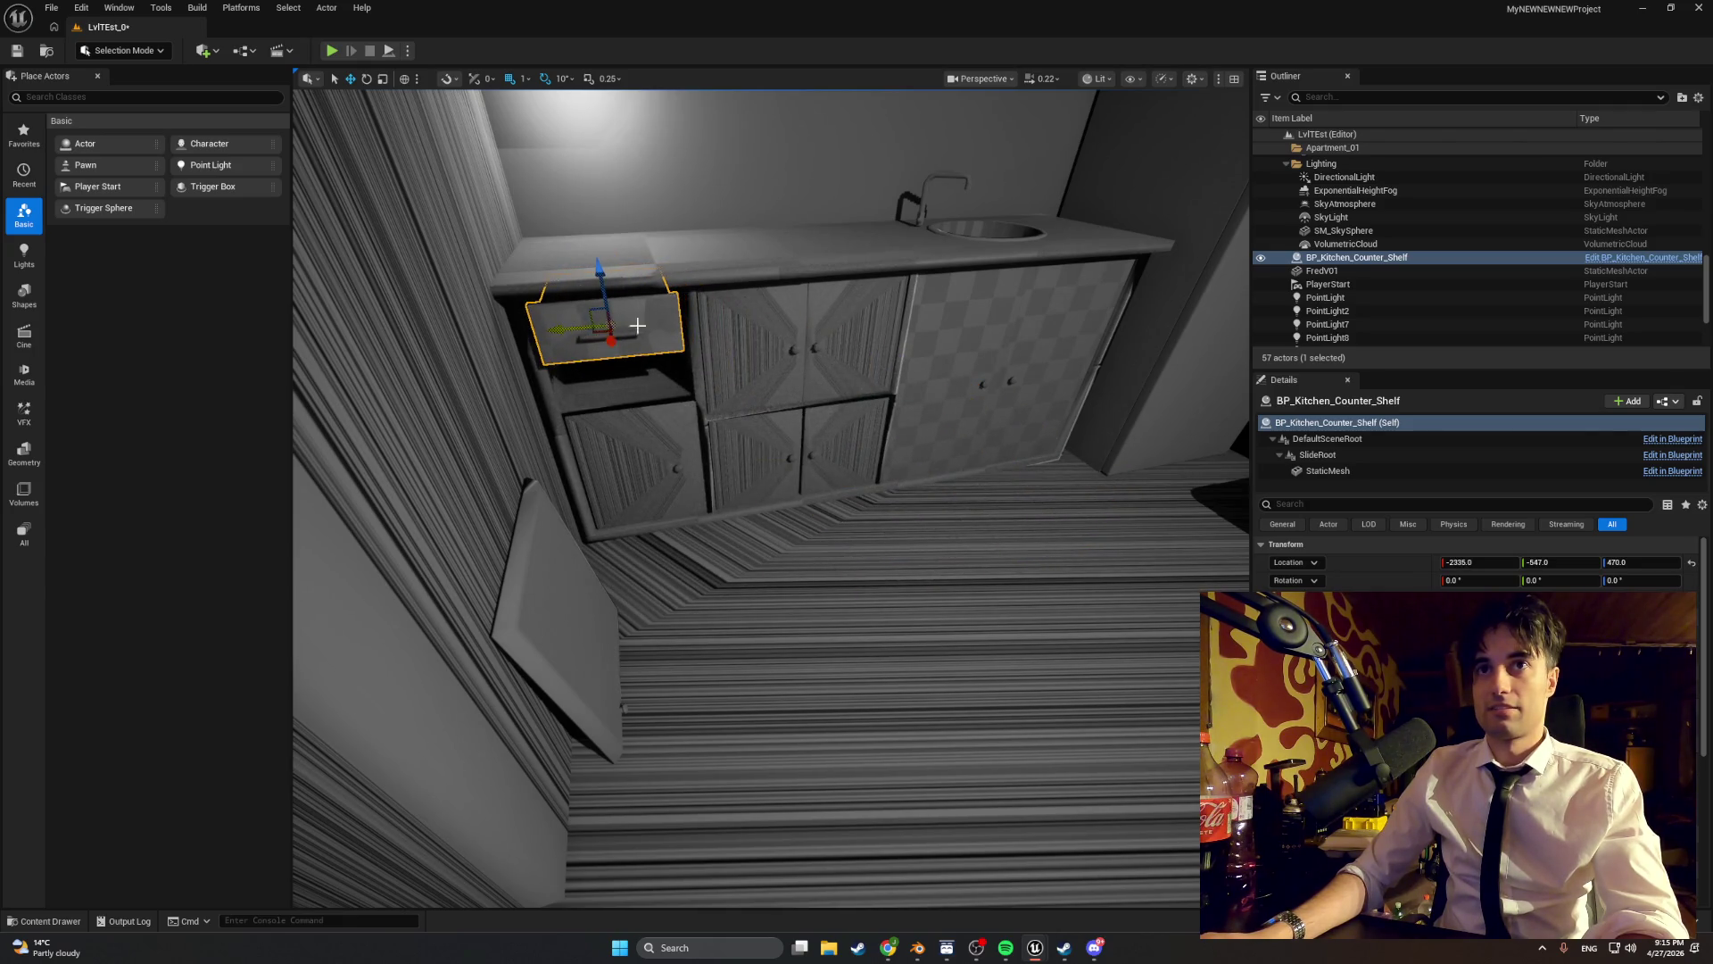
{"action": "scroll", "coordinate": [622, 393], "scroll_direction": "up", "scroll_amount": 3}
{"action": "scroll", "coordinate": [622, 393], "scroll_direction": "up", "scroll_amount": 5}
{"action": "scroll", "coordinate": [601, 356], "scroll_direction": "down", "scroll_amount": 2}
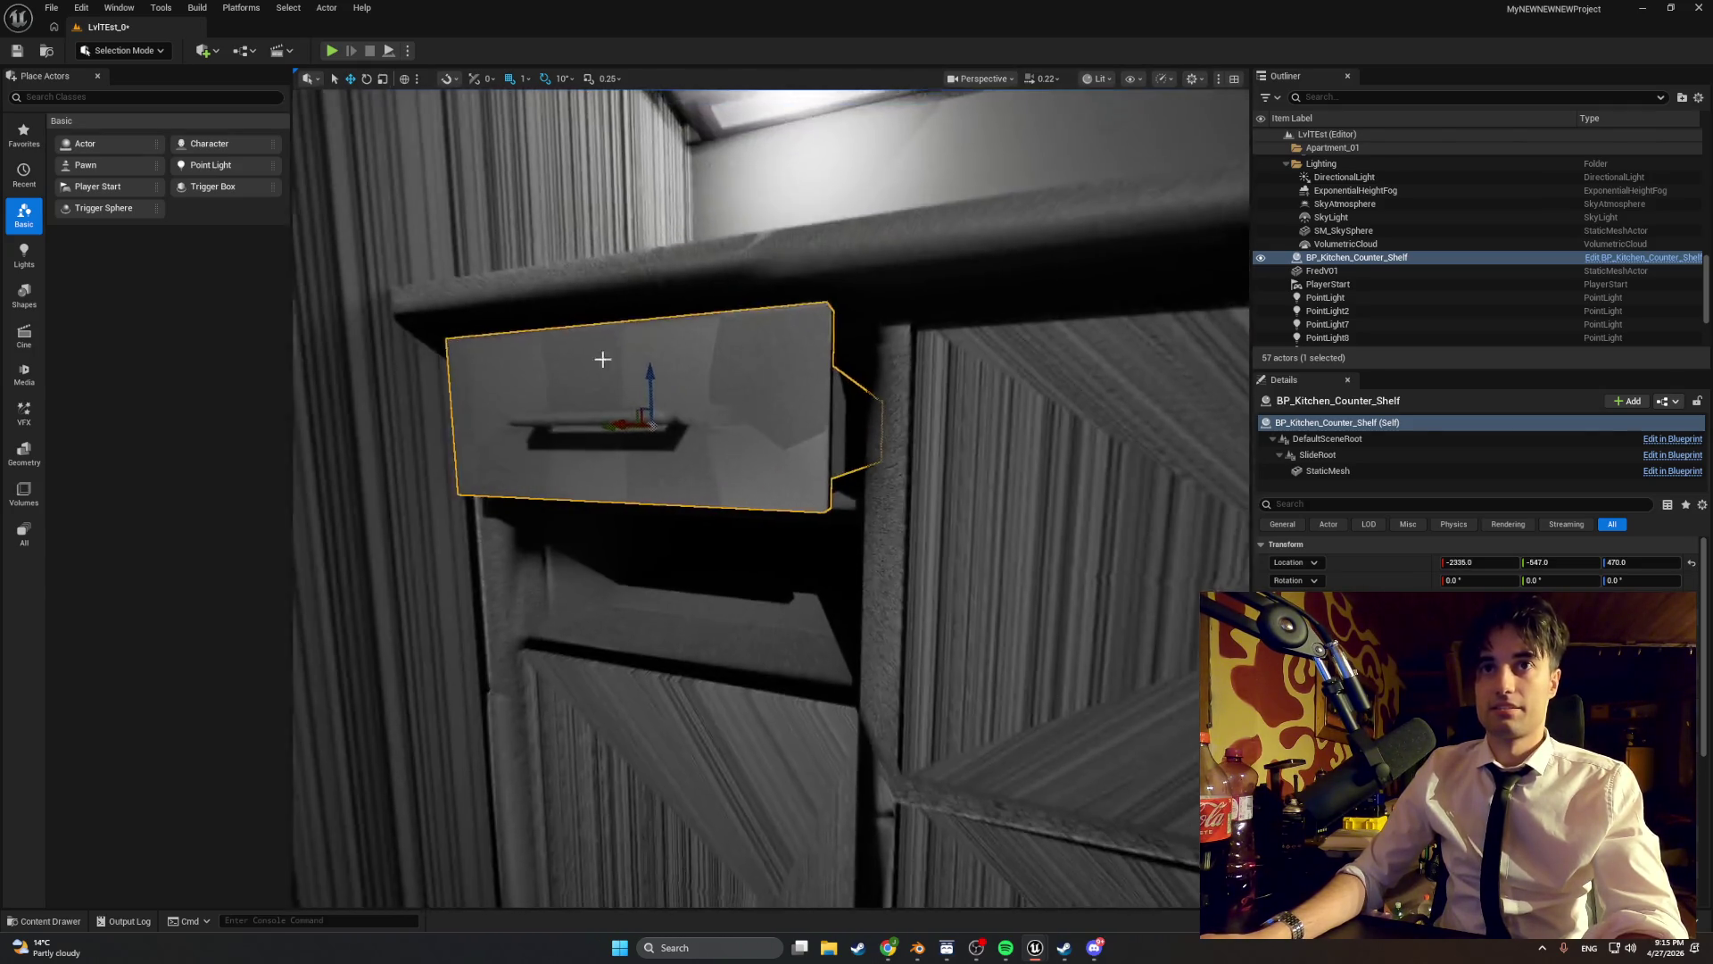
{"action": "mouse_move", "coordinate": [626, 431]}
{"action": "left_mouse_down"}
{"action": "mouse_move", "coordinate": [697, 465]}
{"action": "mouse_move", "coordinate": [658, 466]}
{"action": "mouse_move", "coordinate": [780, 454]}
{"action": "mouse_move", "coordinate": [769, 475]}
{"action": "mouse_move", "coordinate": [687, 459]}
{"action": "mouse_move", "coordinate": [795, 422]}
{"action": "mouse_move", "coordinate": [769, 446]}
{"action": "mouse_move", "coordinate": [783, 455]}
{"action": "mouse_move", "coordinate": [798, 427]}
{"action": "mouse_move", "coordinate": [788, 665]}
{"action": "left_mouse_up"}
{"action": "scroll", "coordinate": [786, 665], "scroll_direction": "down", "scroll_amount": 5}
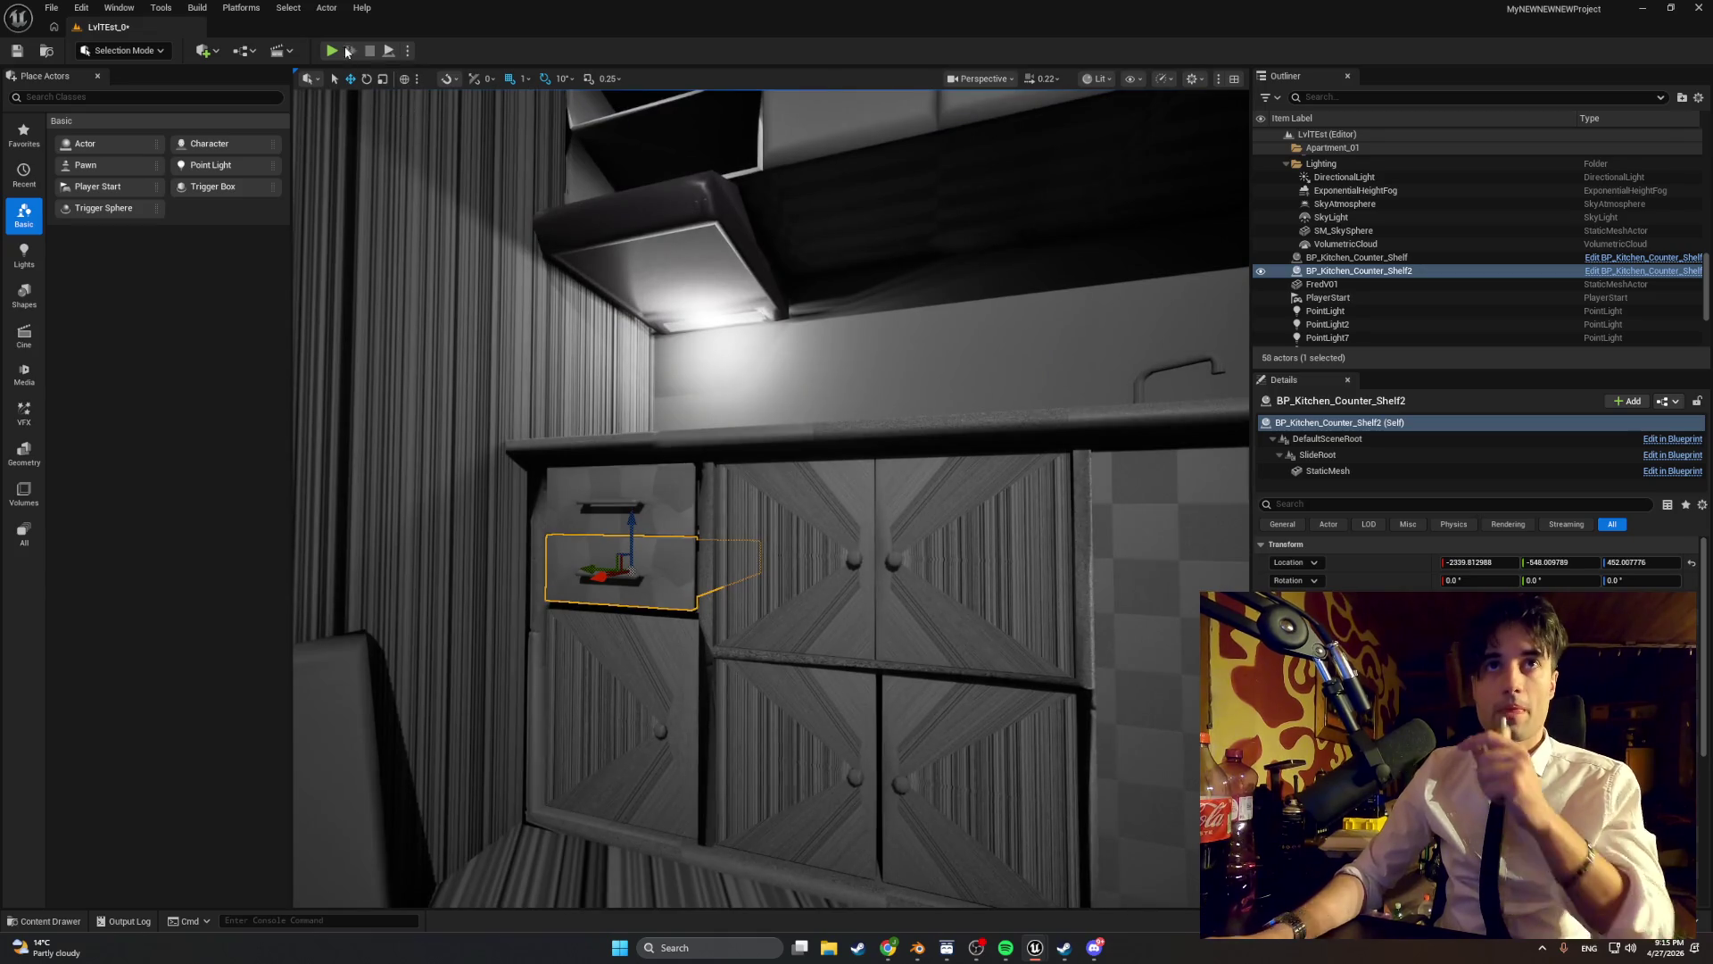
{"action": "left_click", "coordinate": [332, 51]}
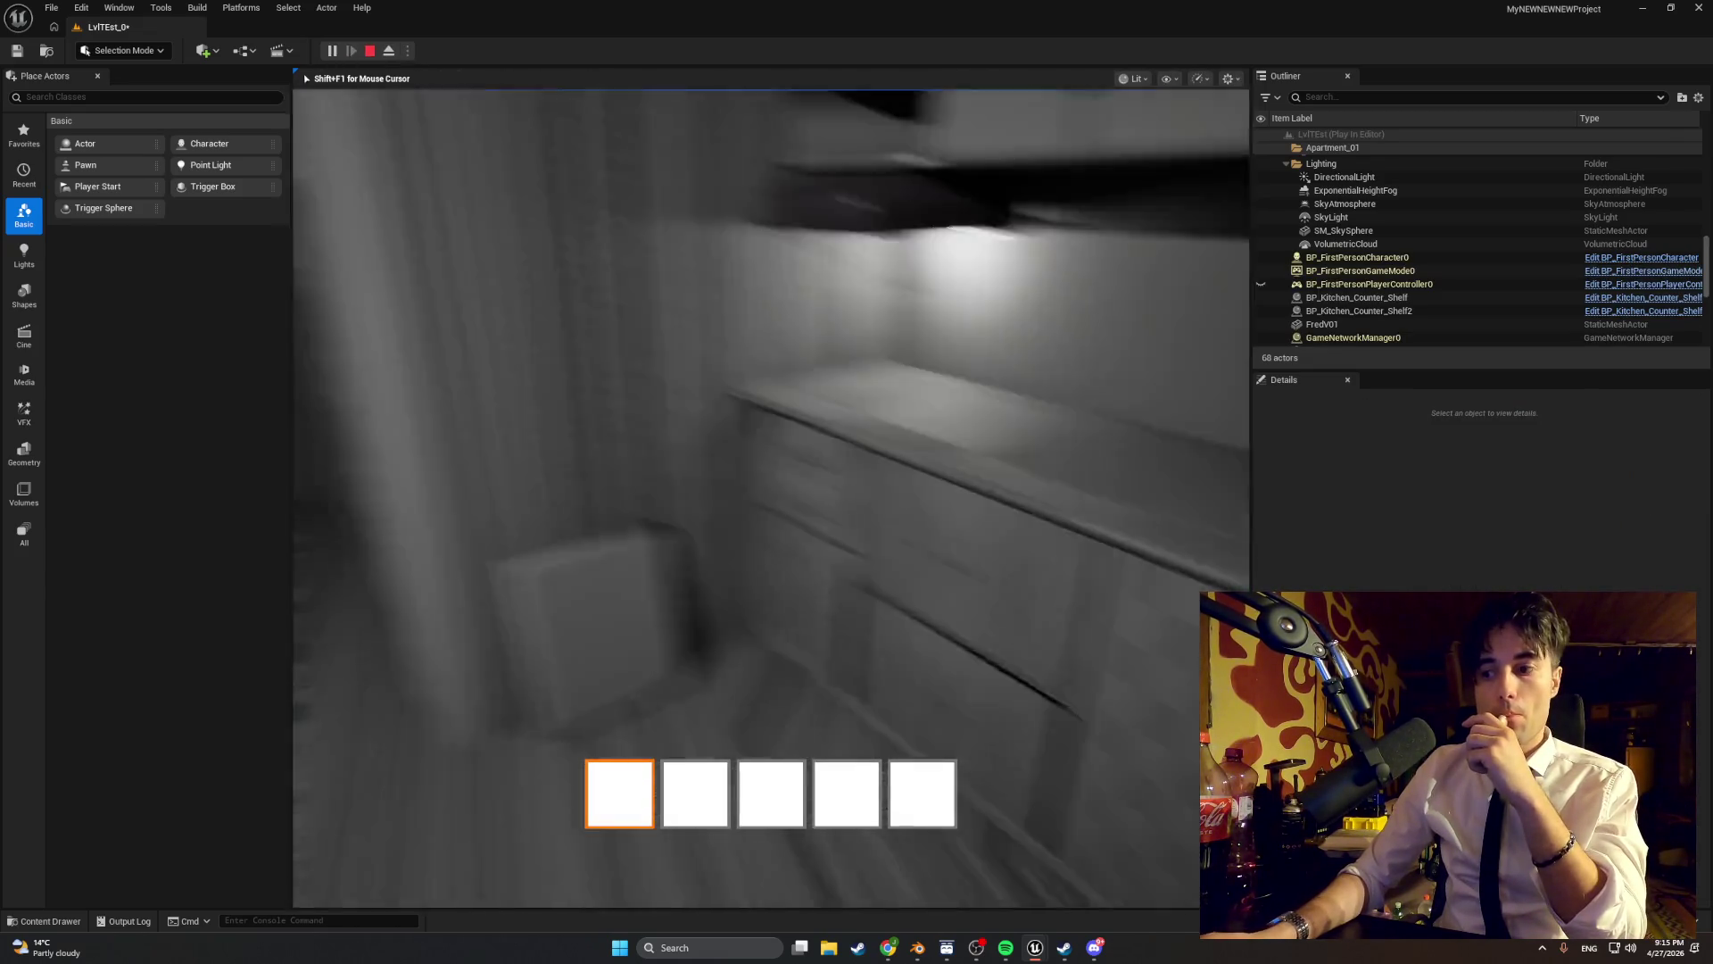
- Walk up to the counter to check the pulled-out upper drawer, then stop playing
{"action": "key", "text": "w"}
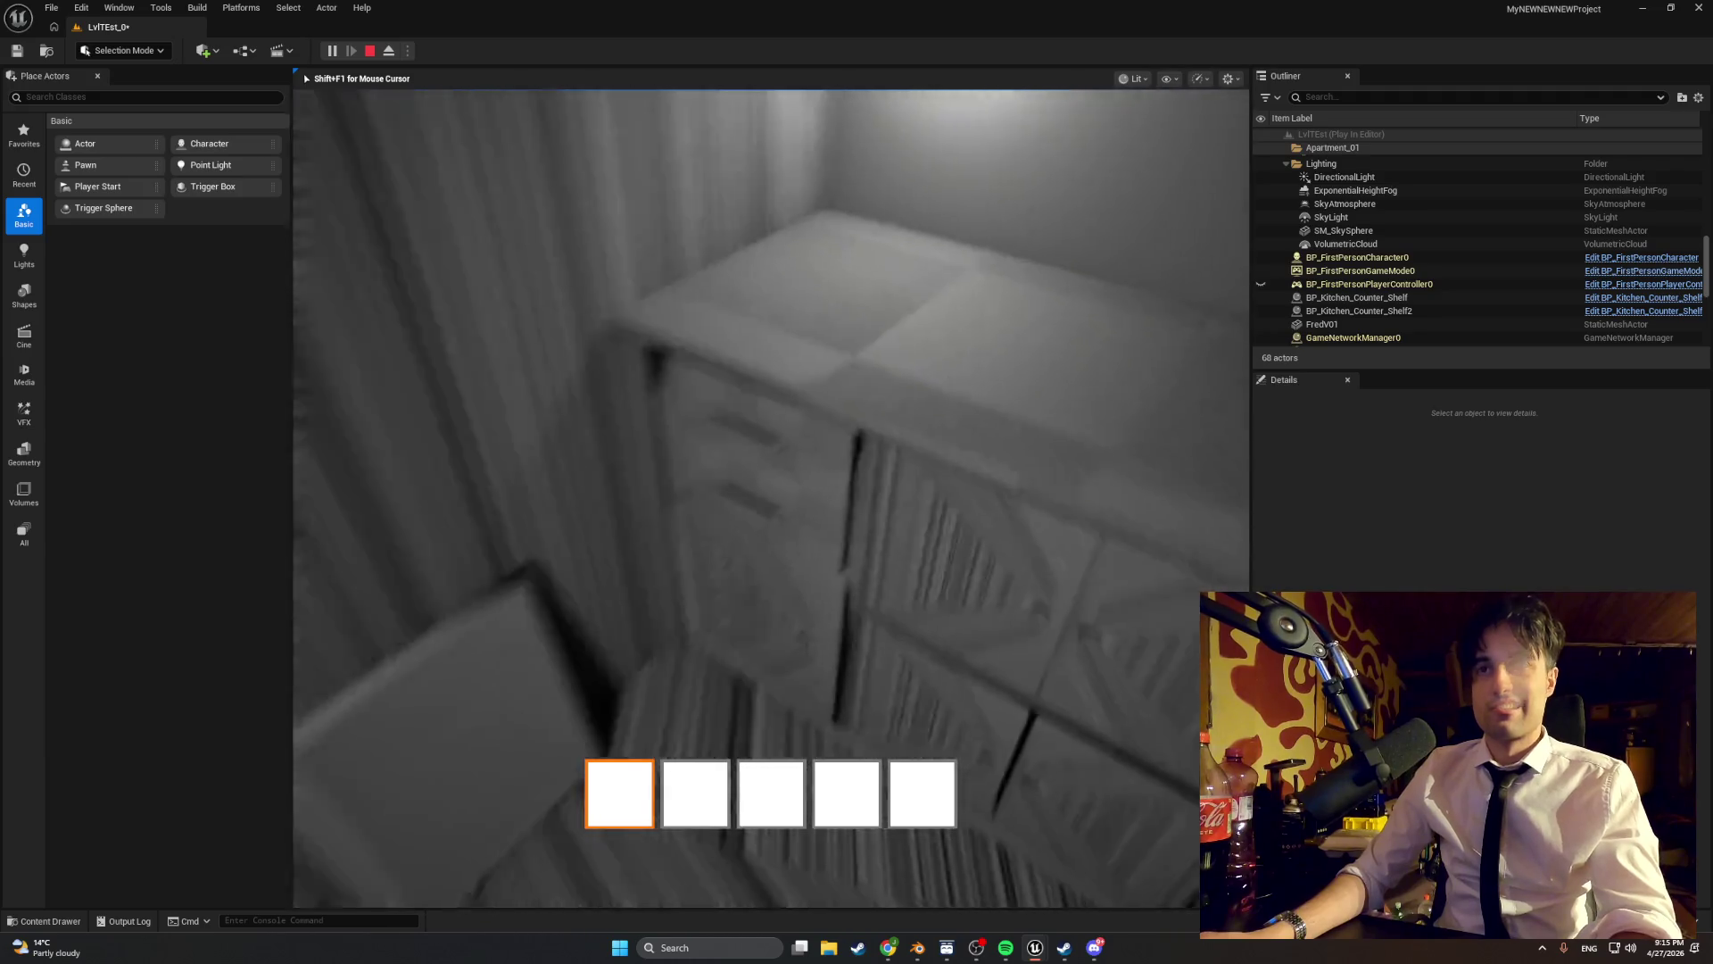
{"action": "key", "text": "e"}
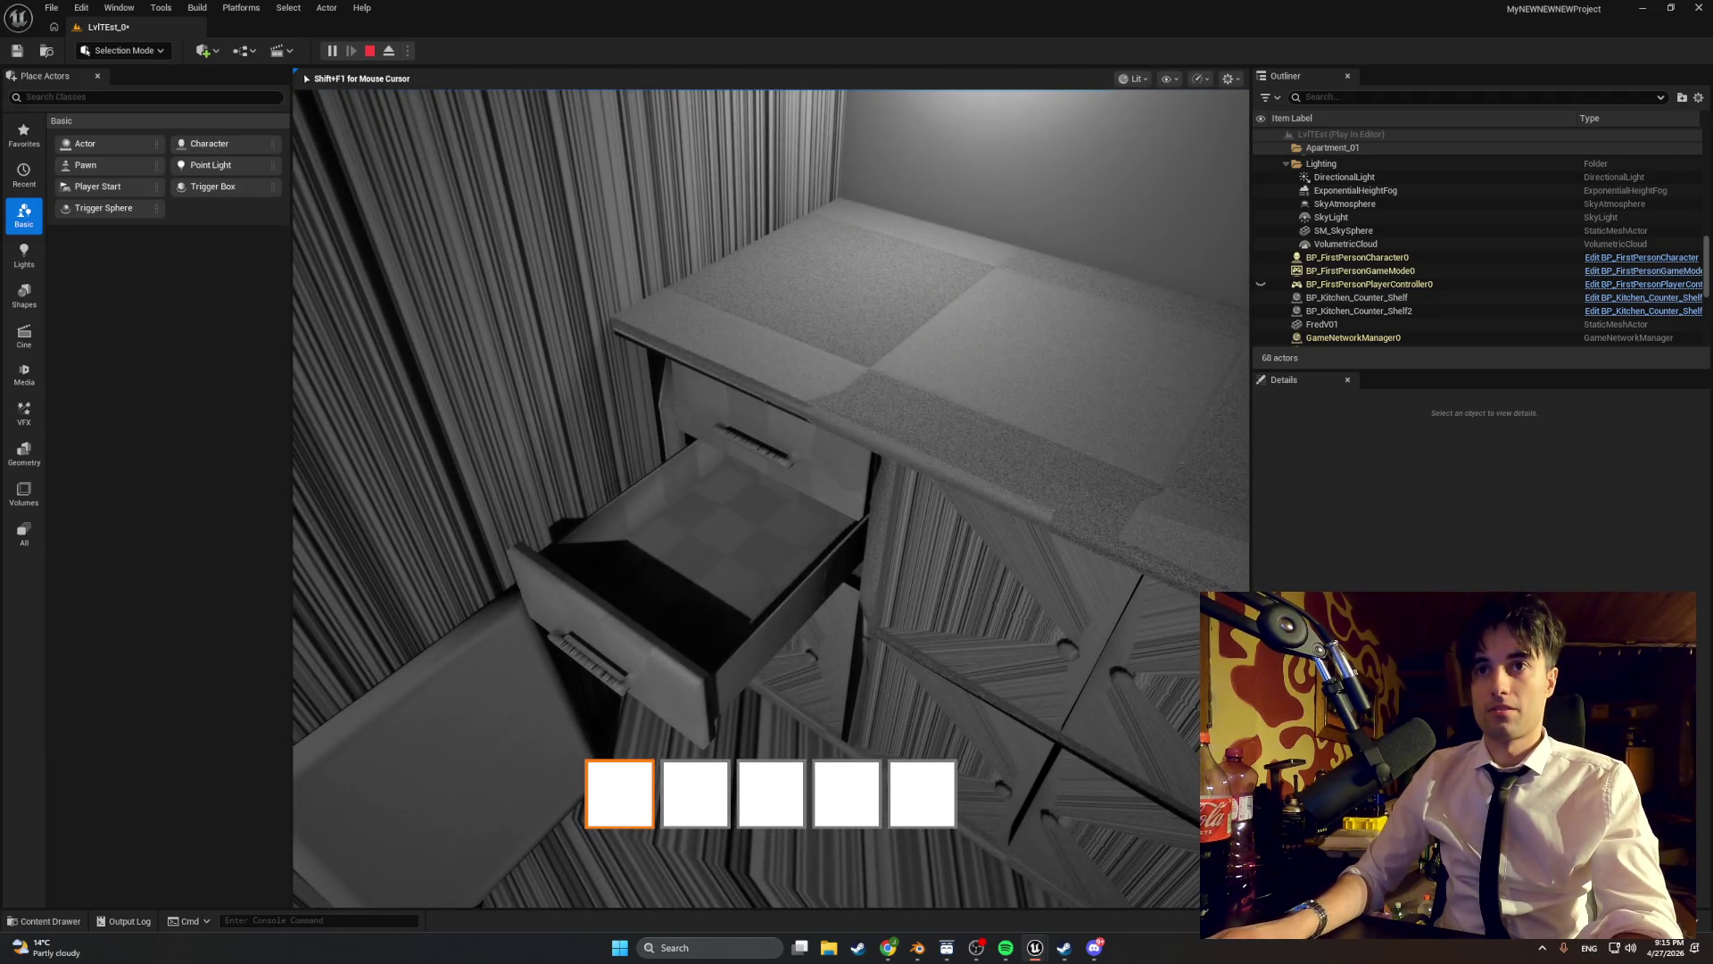
{"action": "key", "text": "s"}
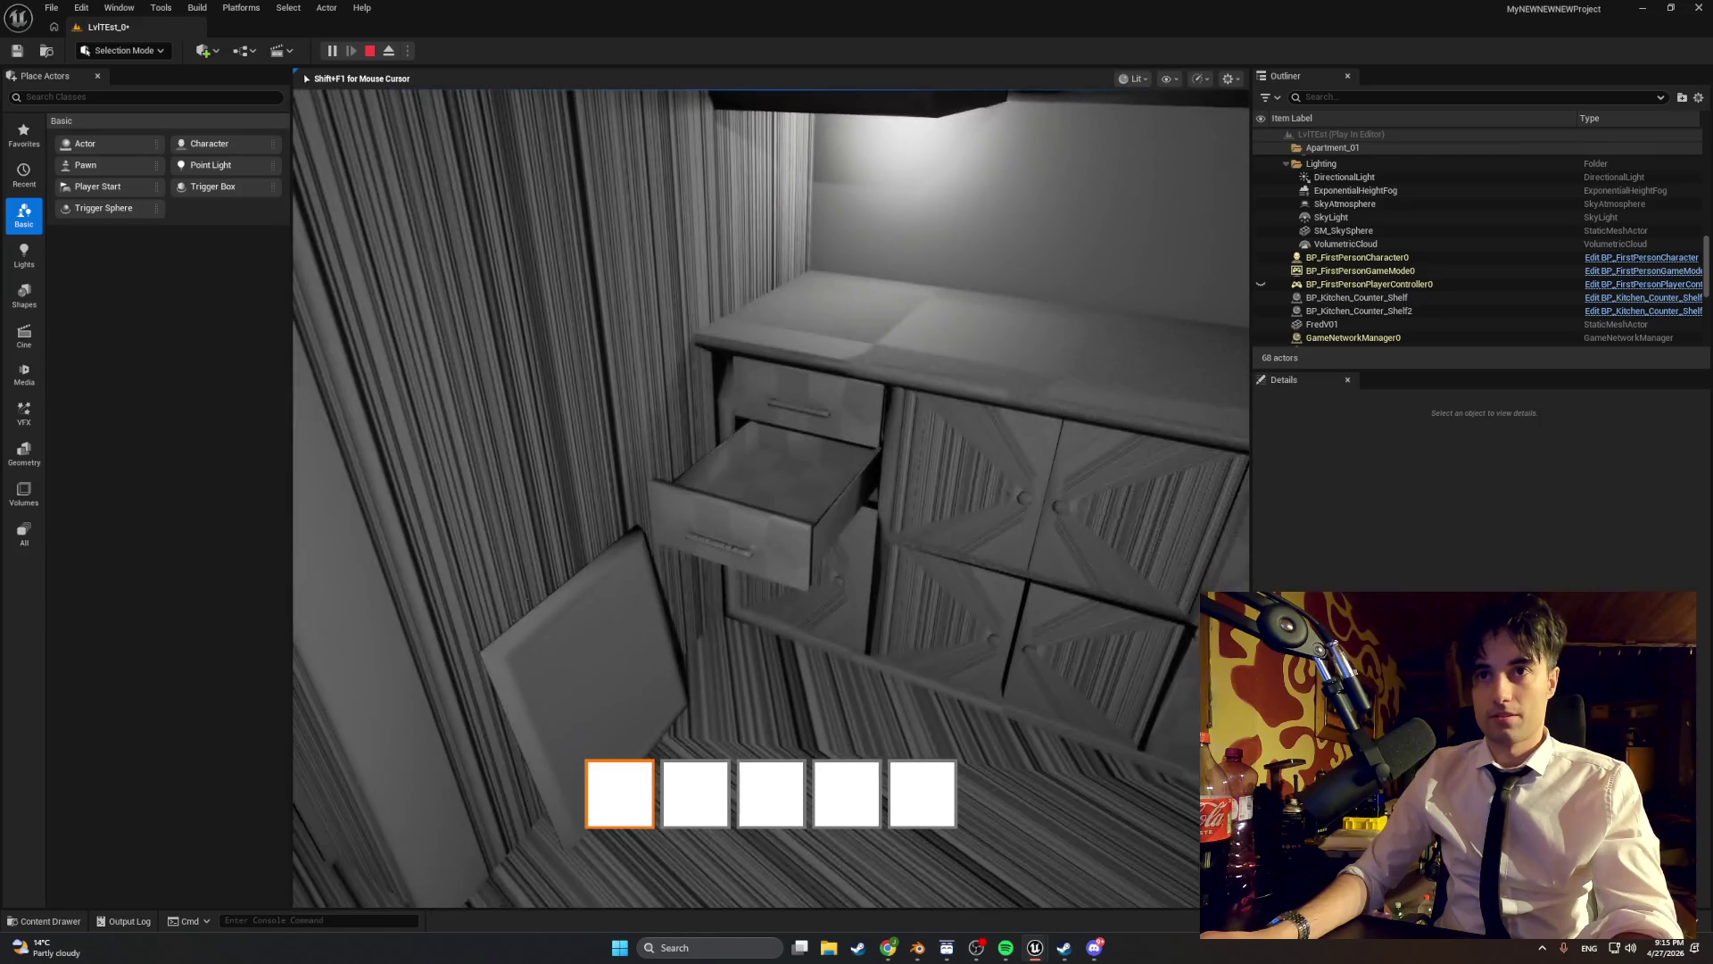
{"action": "key", "text": "w"}
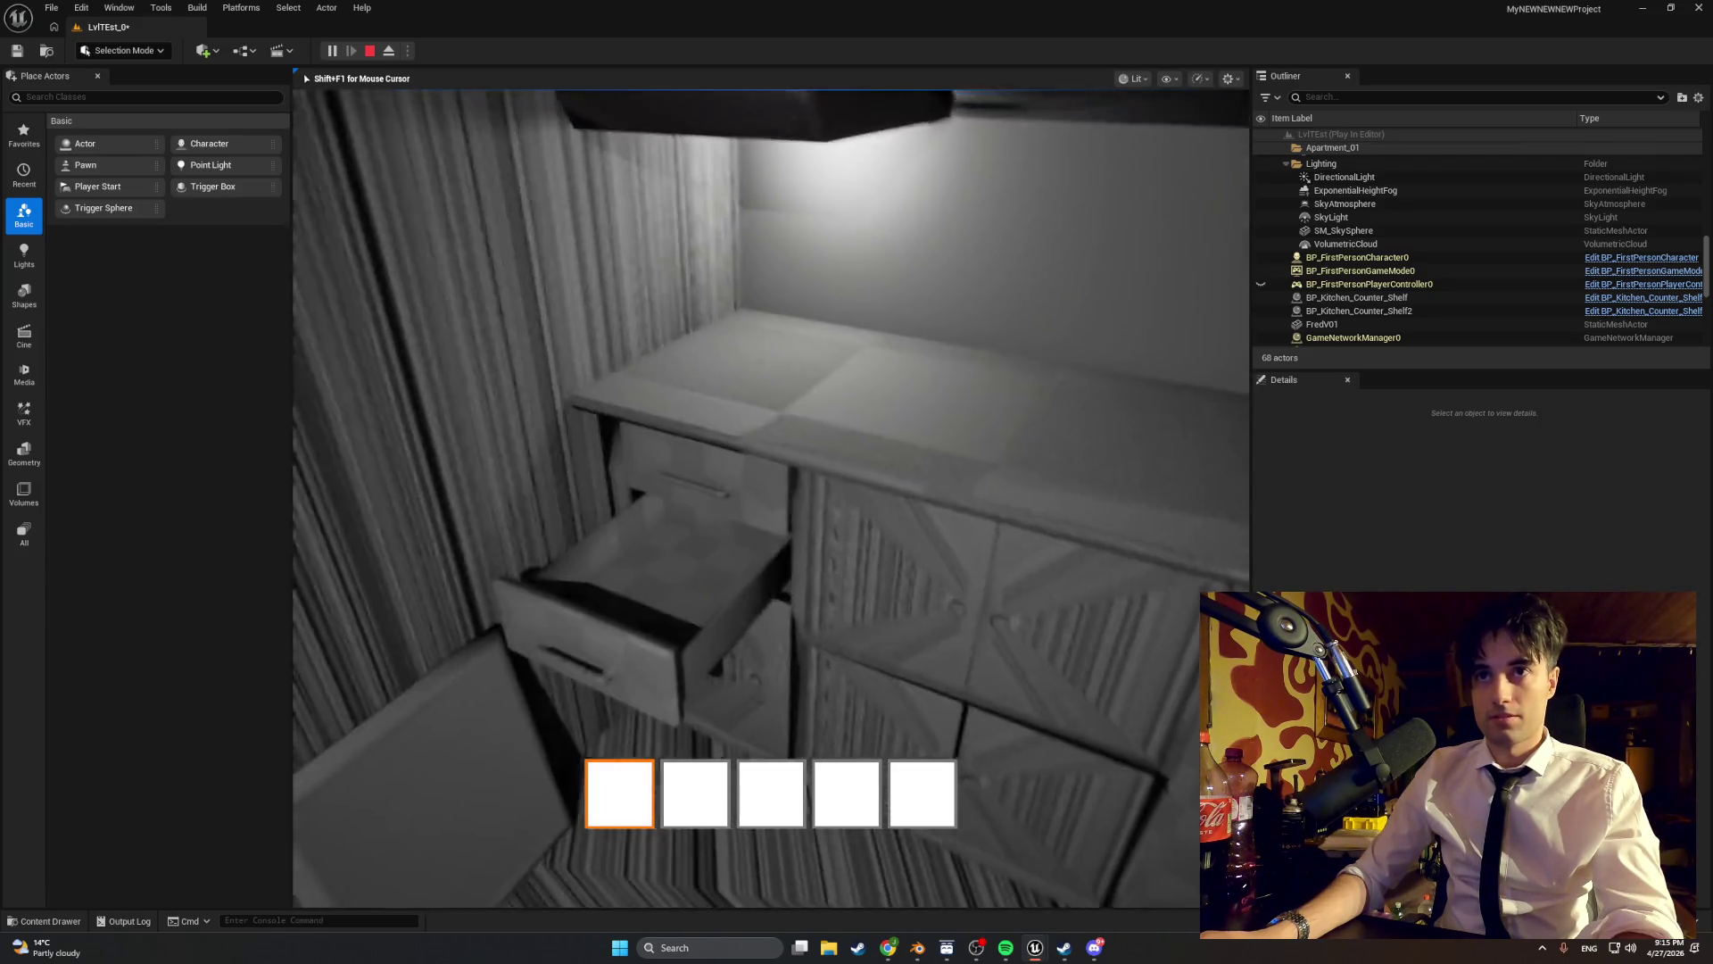
{"action": "key", "text": "e"}
{"action": "key", "text": "w"}
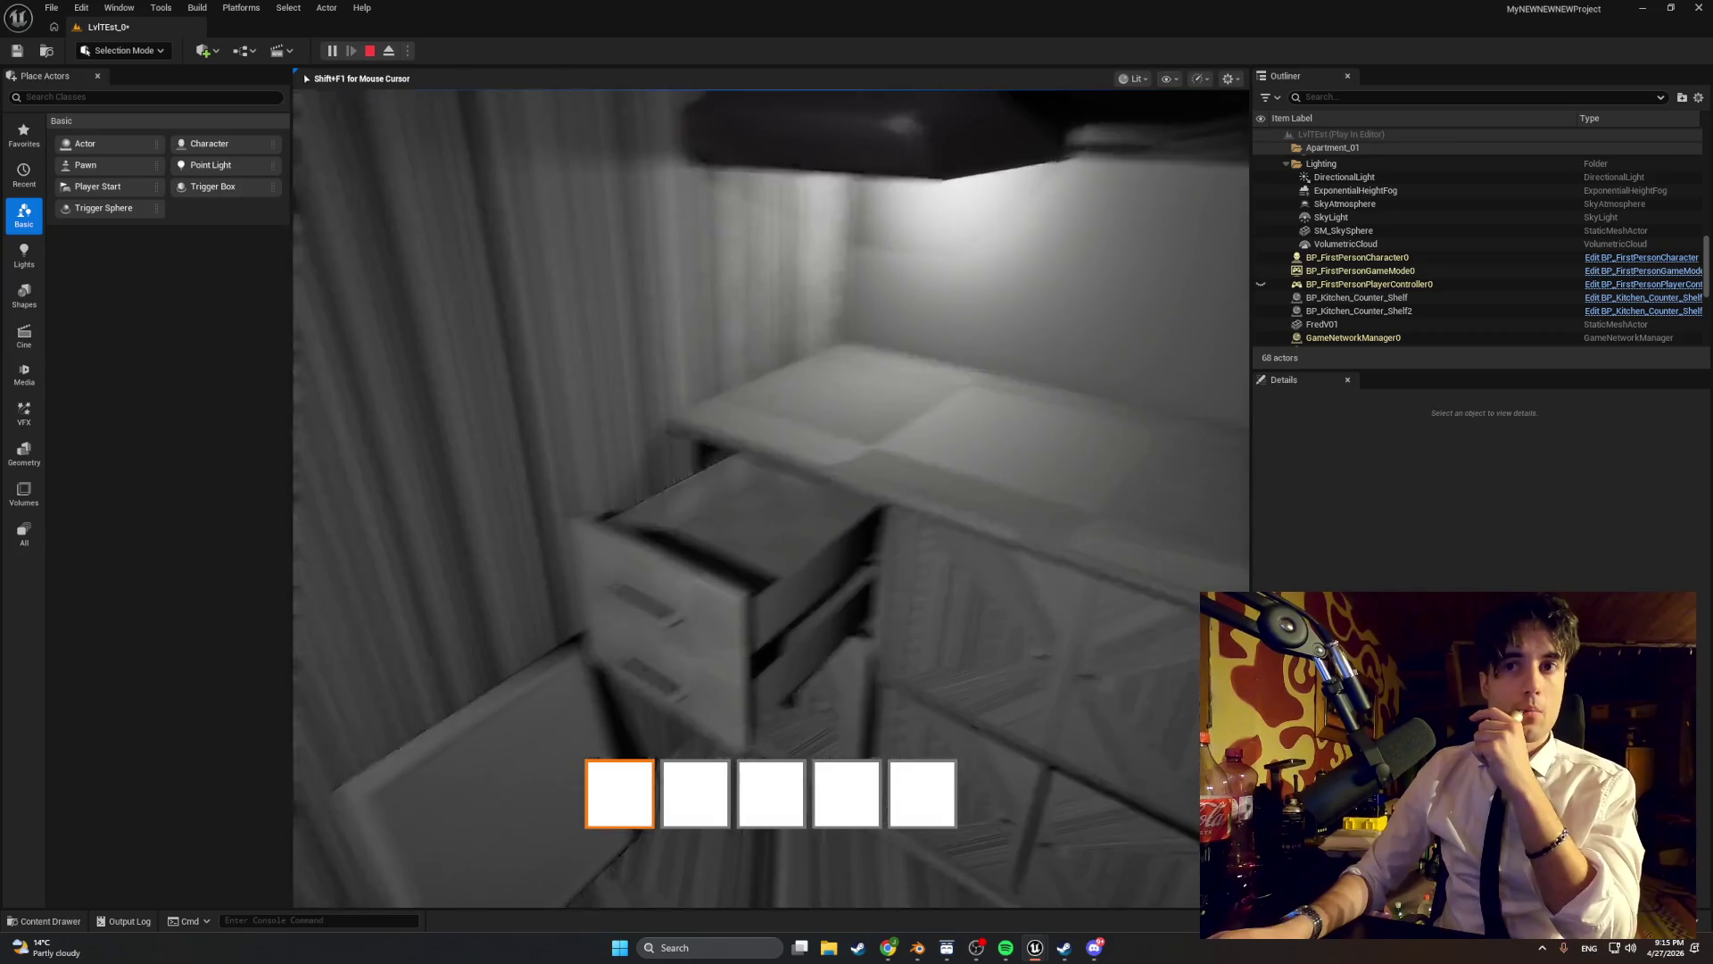
{"action": "key", "text": "s"}
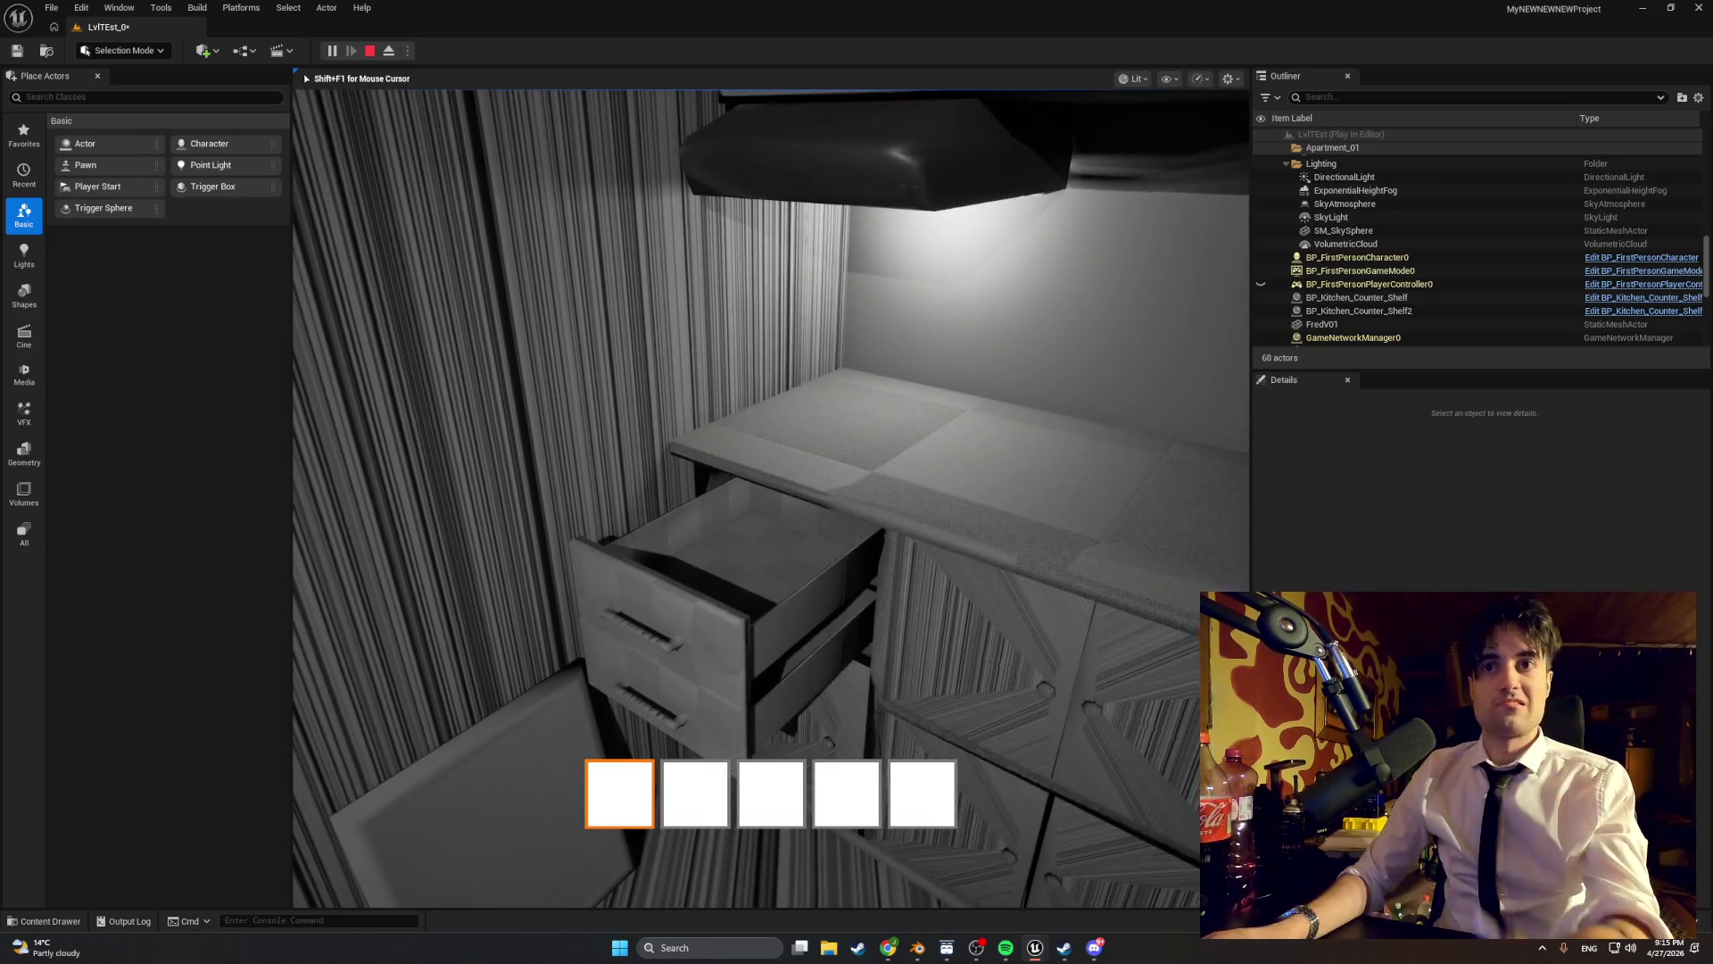
{"action": "key", "text": "Escape"}
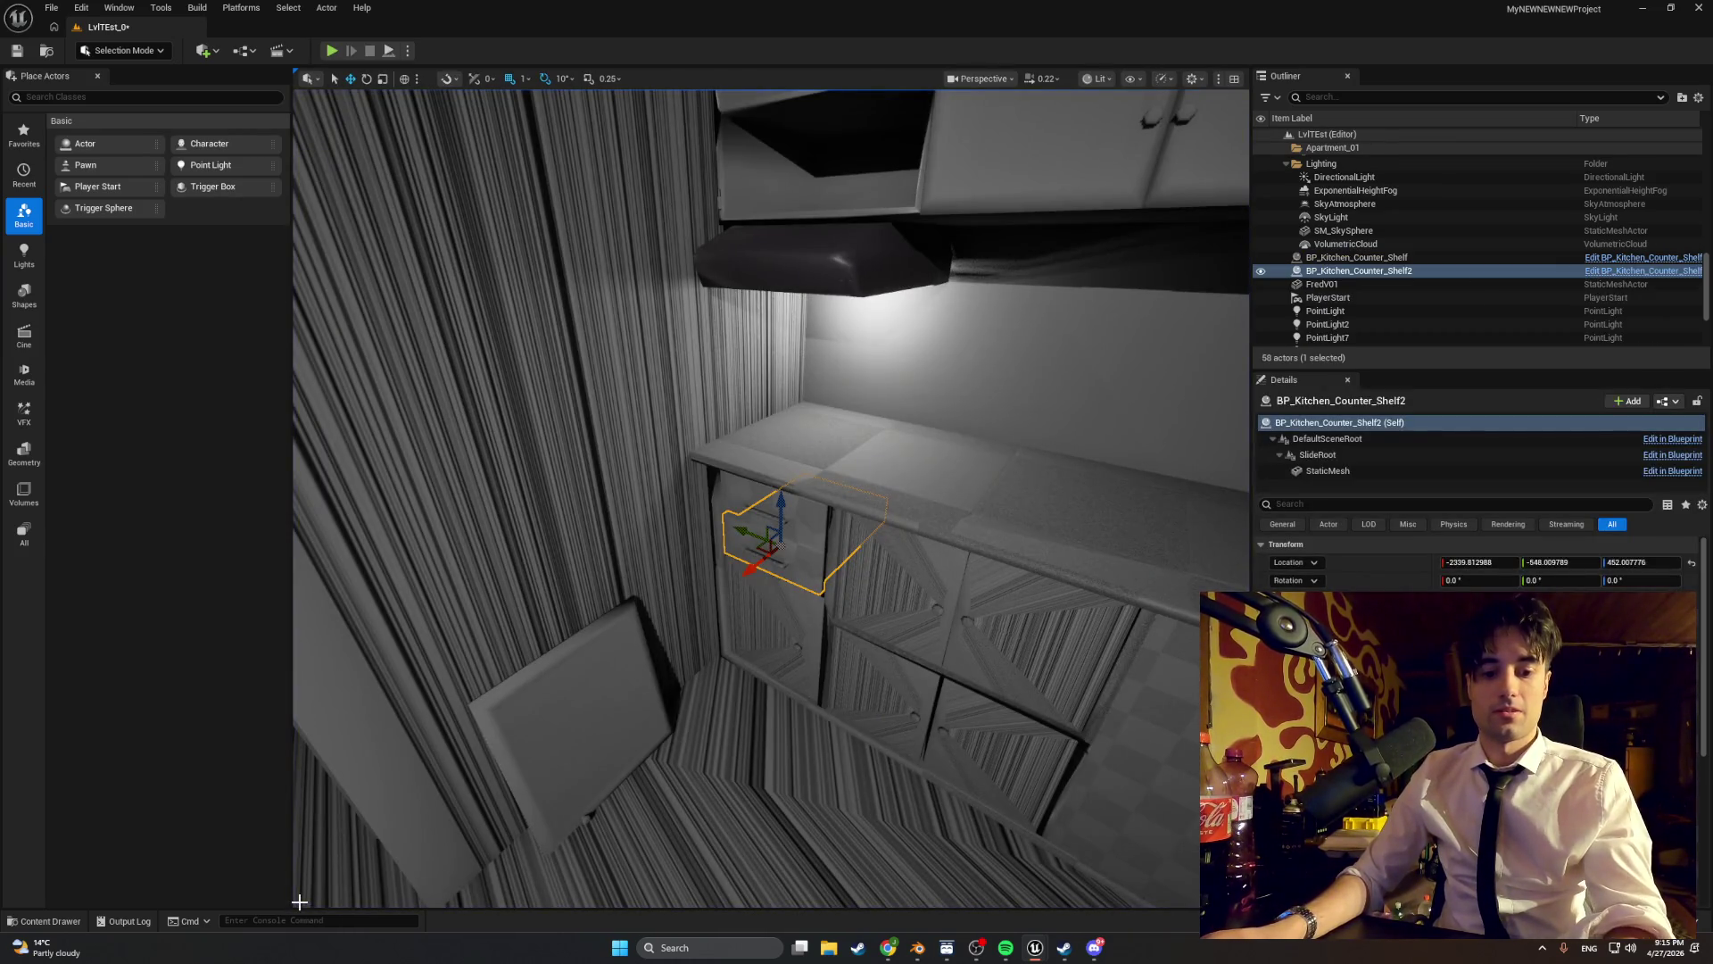
- Open the BP_Kitchen_Counter_Shelf blueprint from the placed shelf via Browse to Asset
{"action": "right_click", "coordinate": [796, 510]}
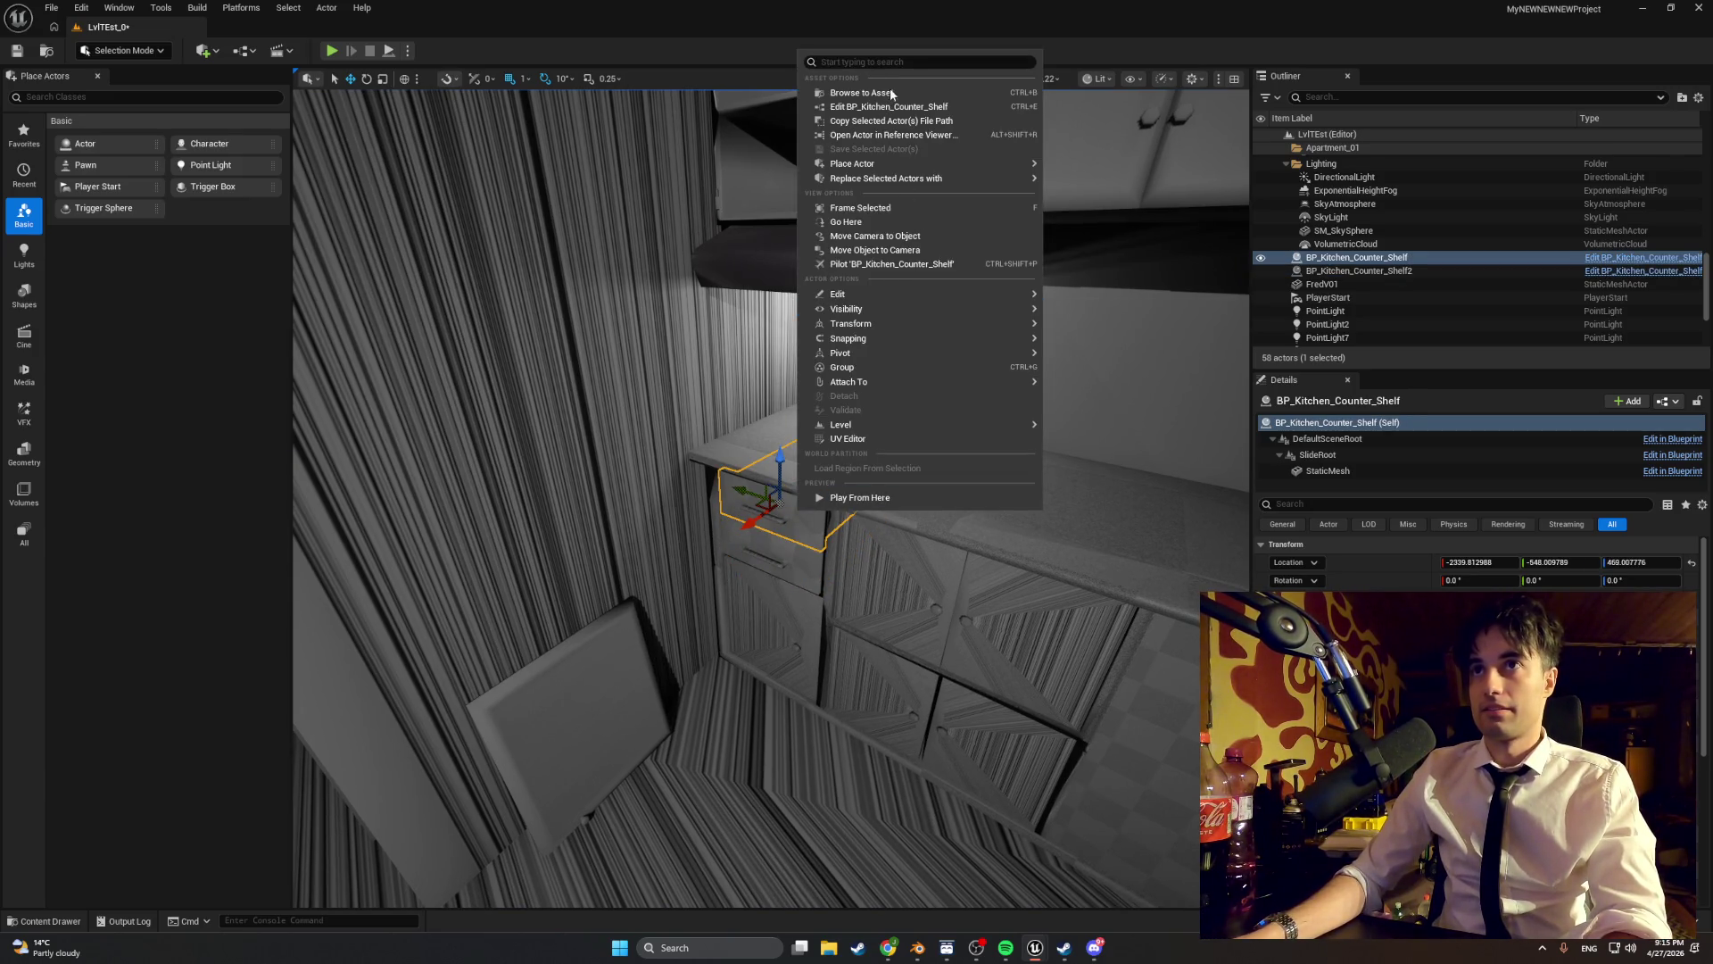
{"action": "mouse_move", "coordinate": [887, 178]}
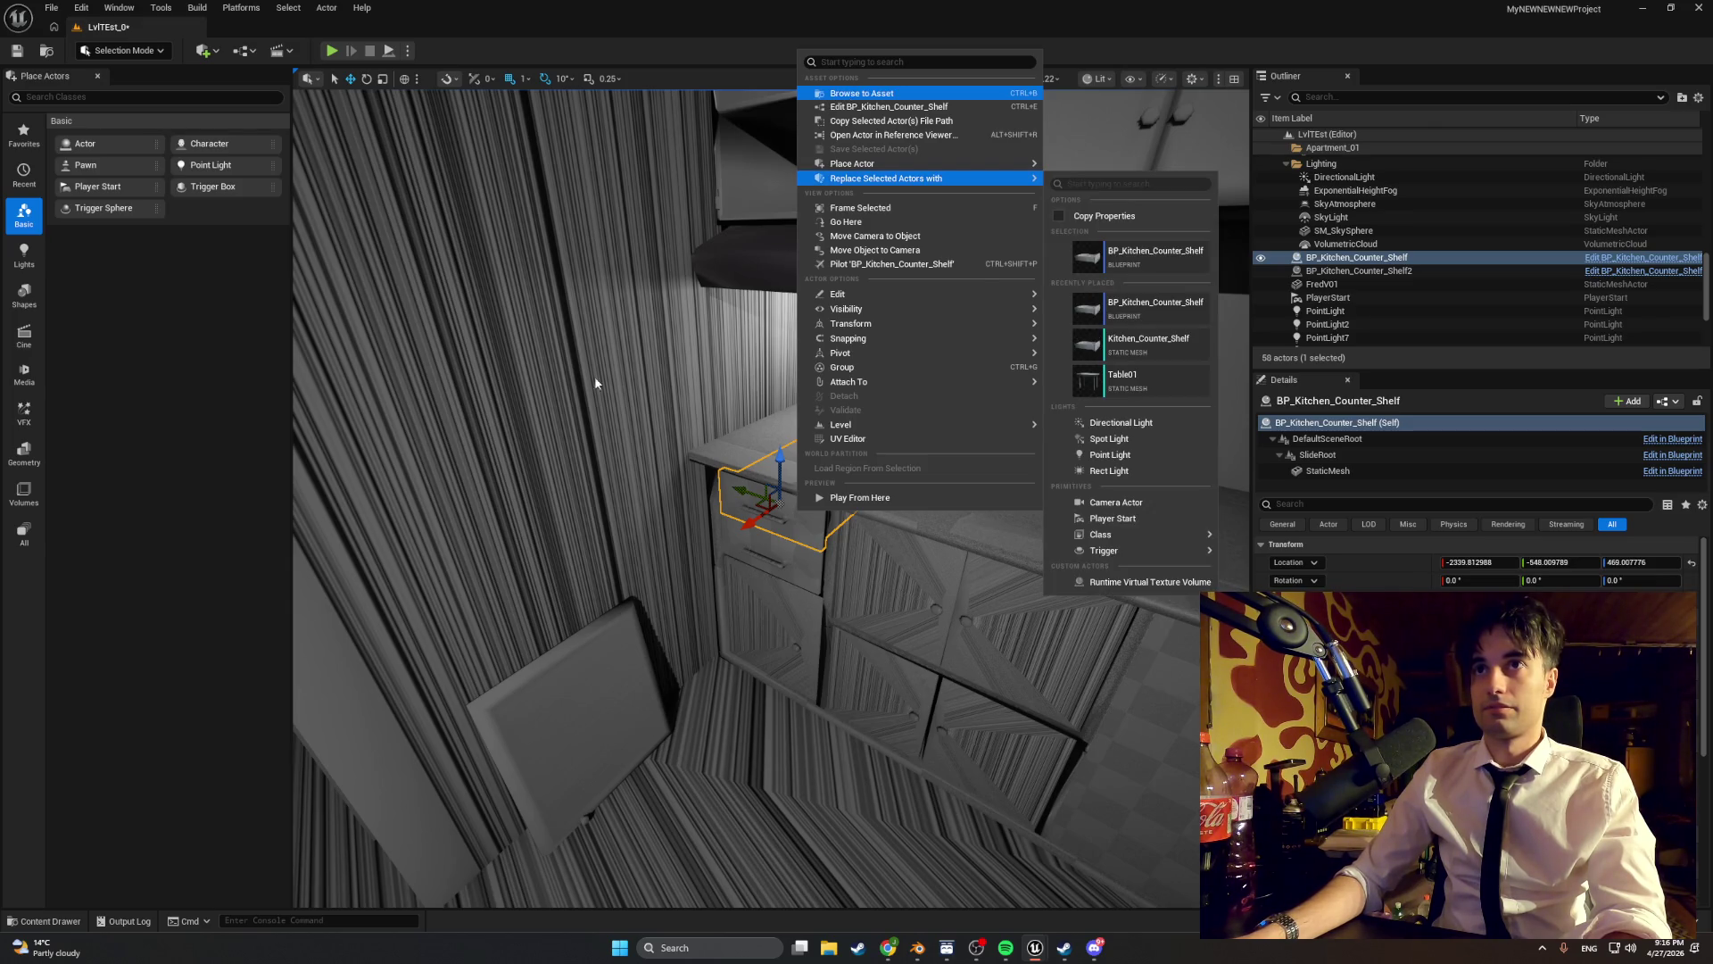
{"action": "left_click", "coordinate": [643, 366]}
{"action": "left_click", "coordinate": [801, 522]}
{"action": "right_click", "coordinate": [802, 522]}
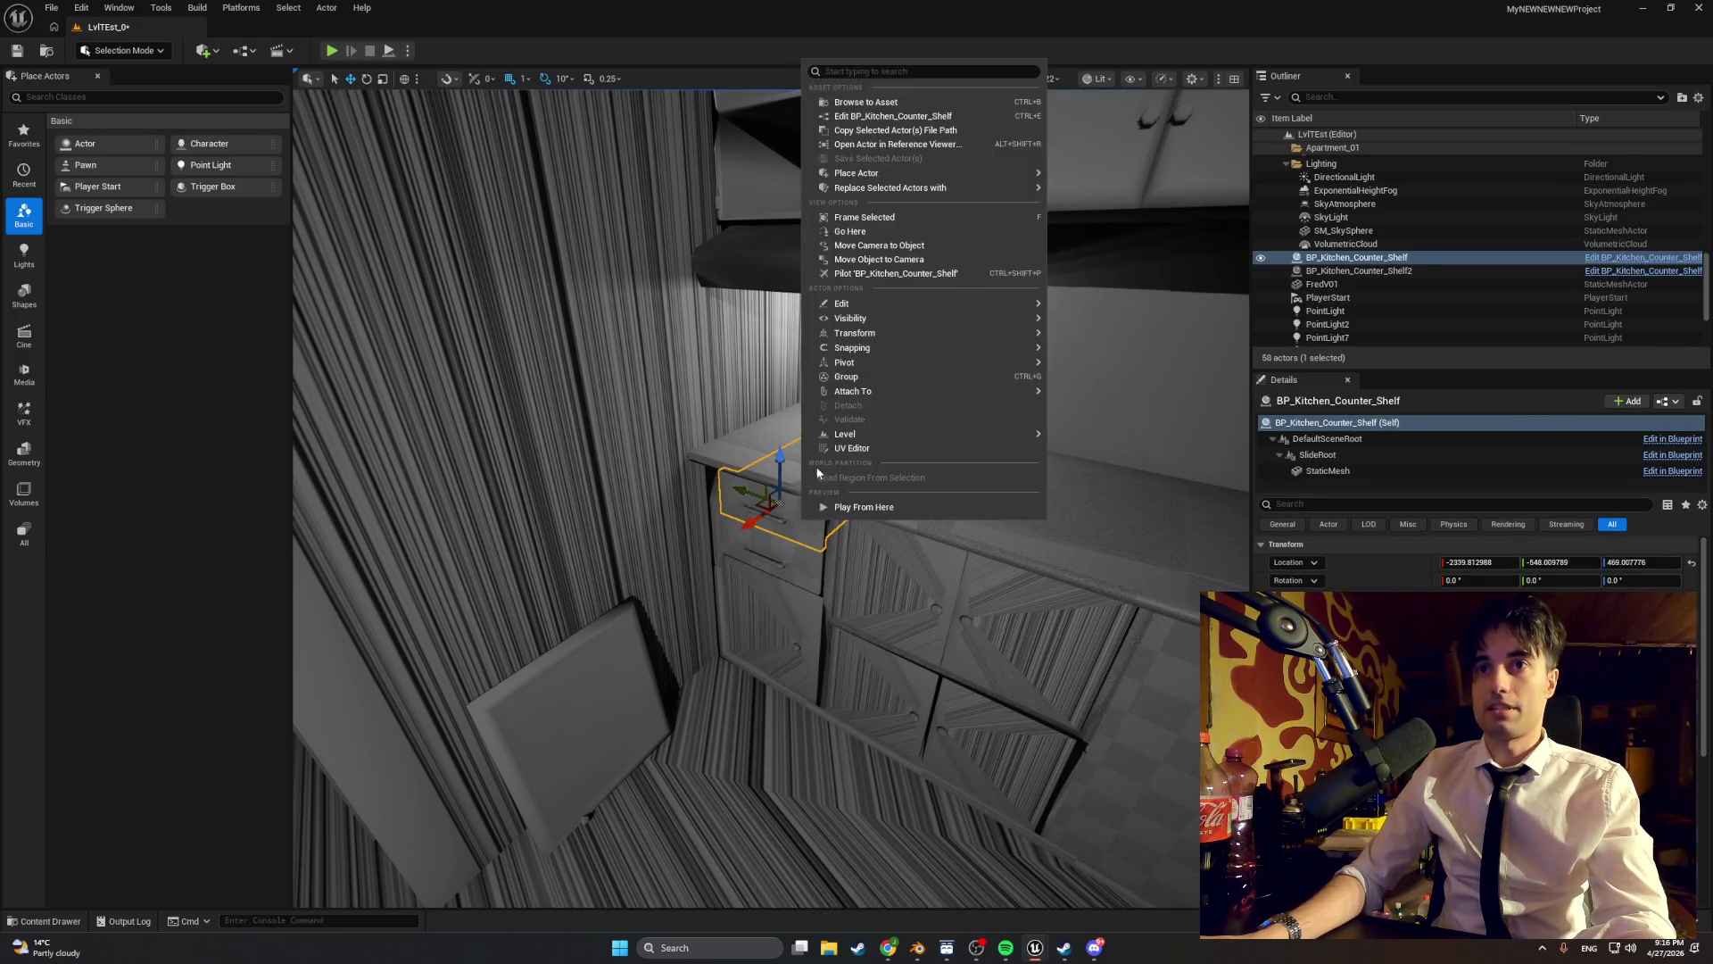
{"action": "left_click", "coordinate": [865, 102]}
{"action": "double_click", "coordinate": [855, 678]}
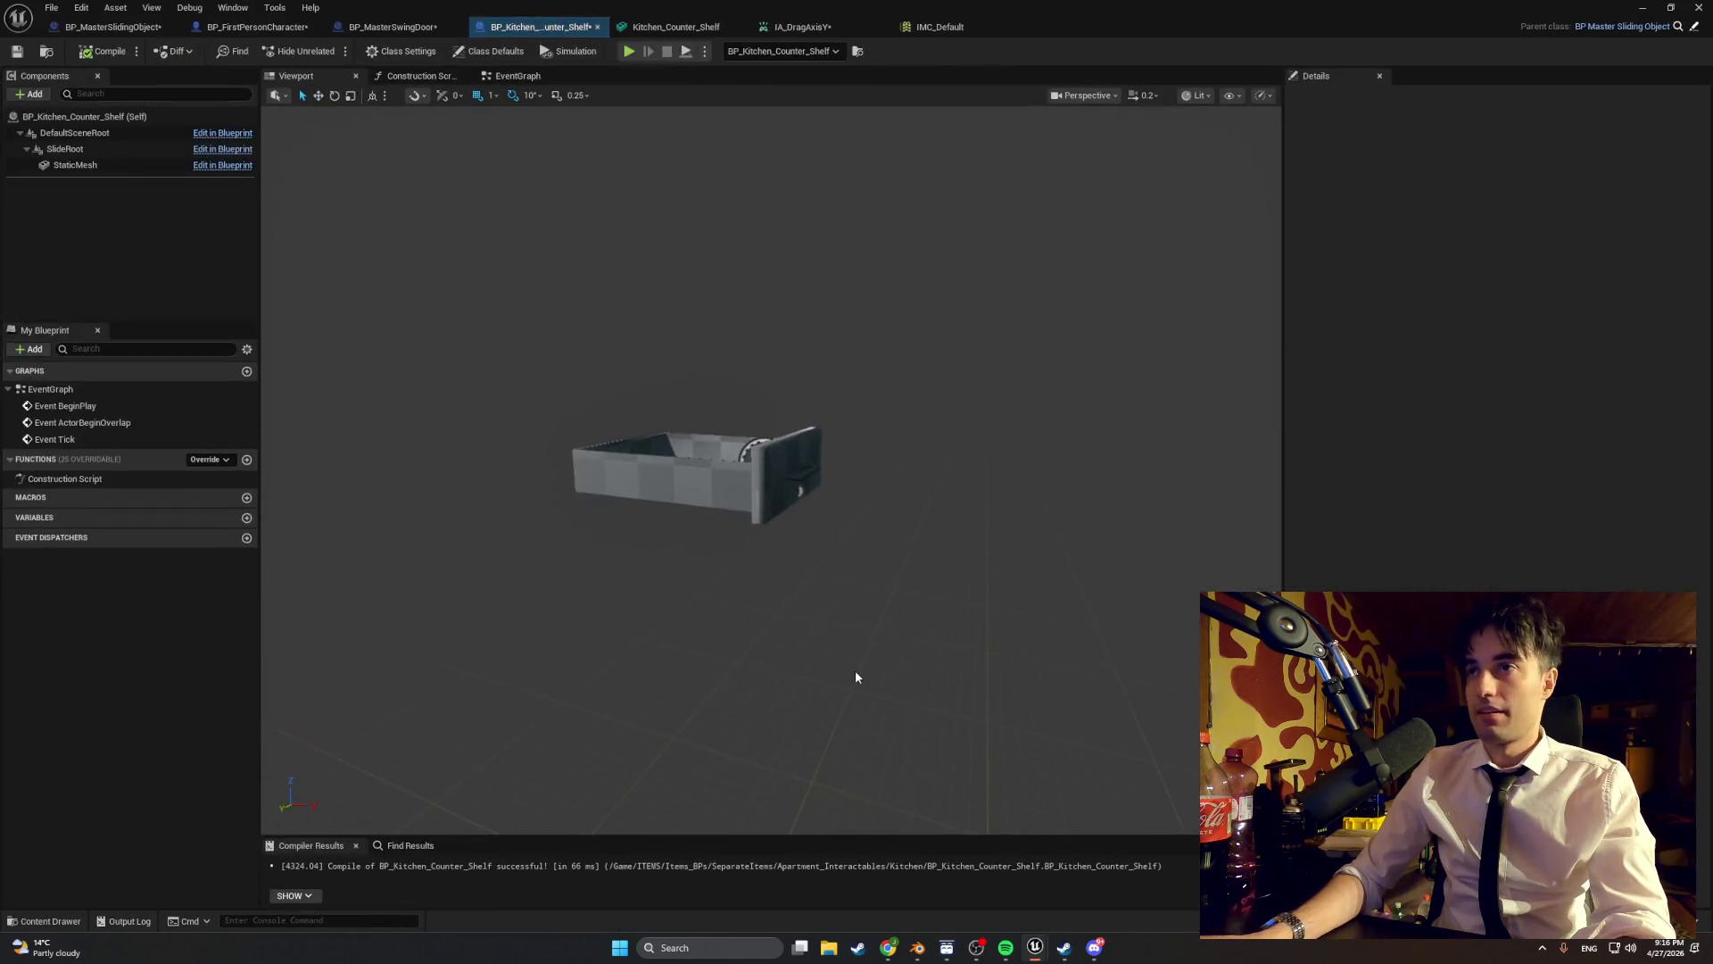
{"action": "left_click", "coordinate": [786, 473]}
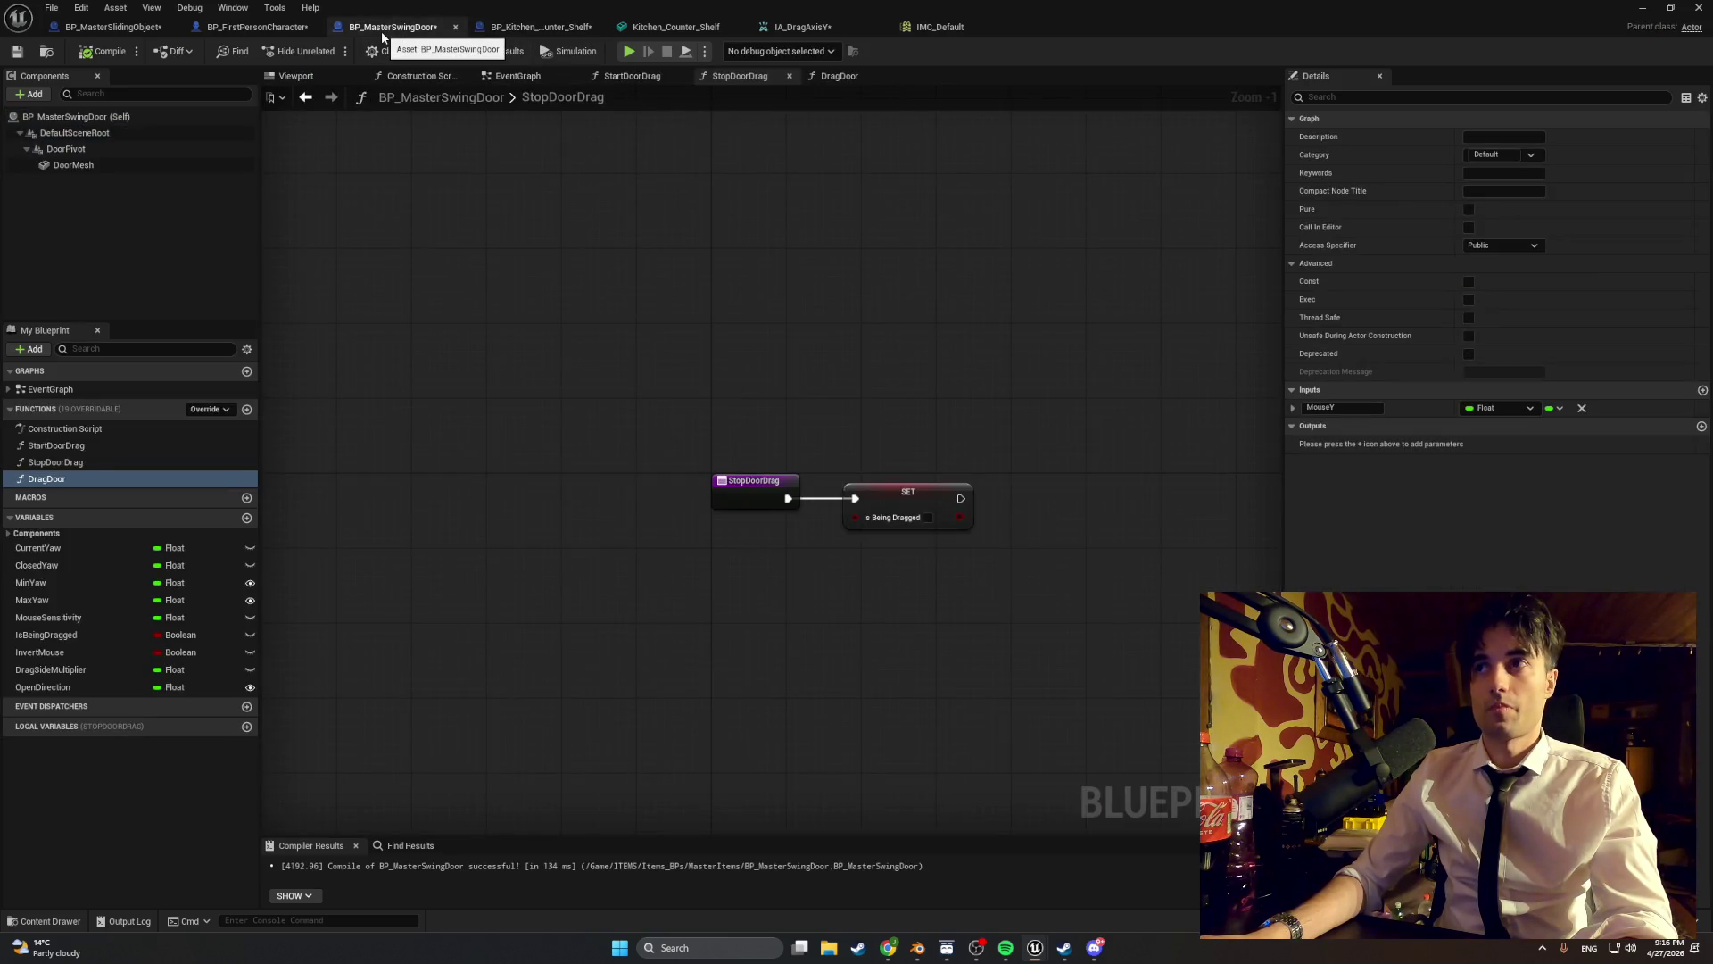
- Check the MaxYaw and MaxSlide variable defaults in the master swing door and sliding object blueprints
{"action": "left_click", "coordinate": [104, 598]}
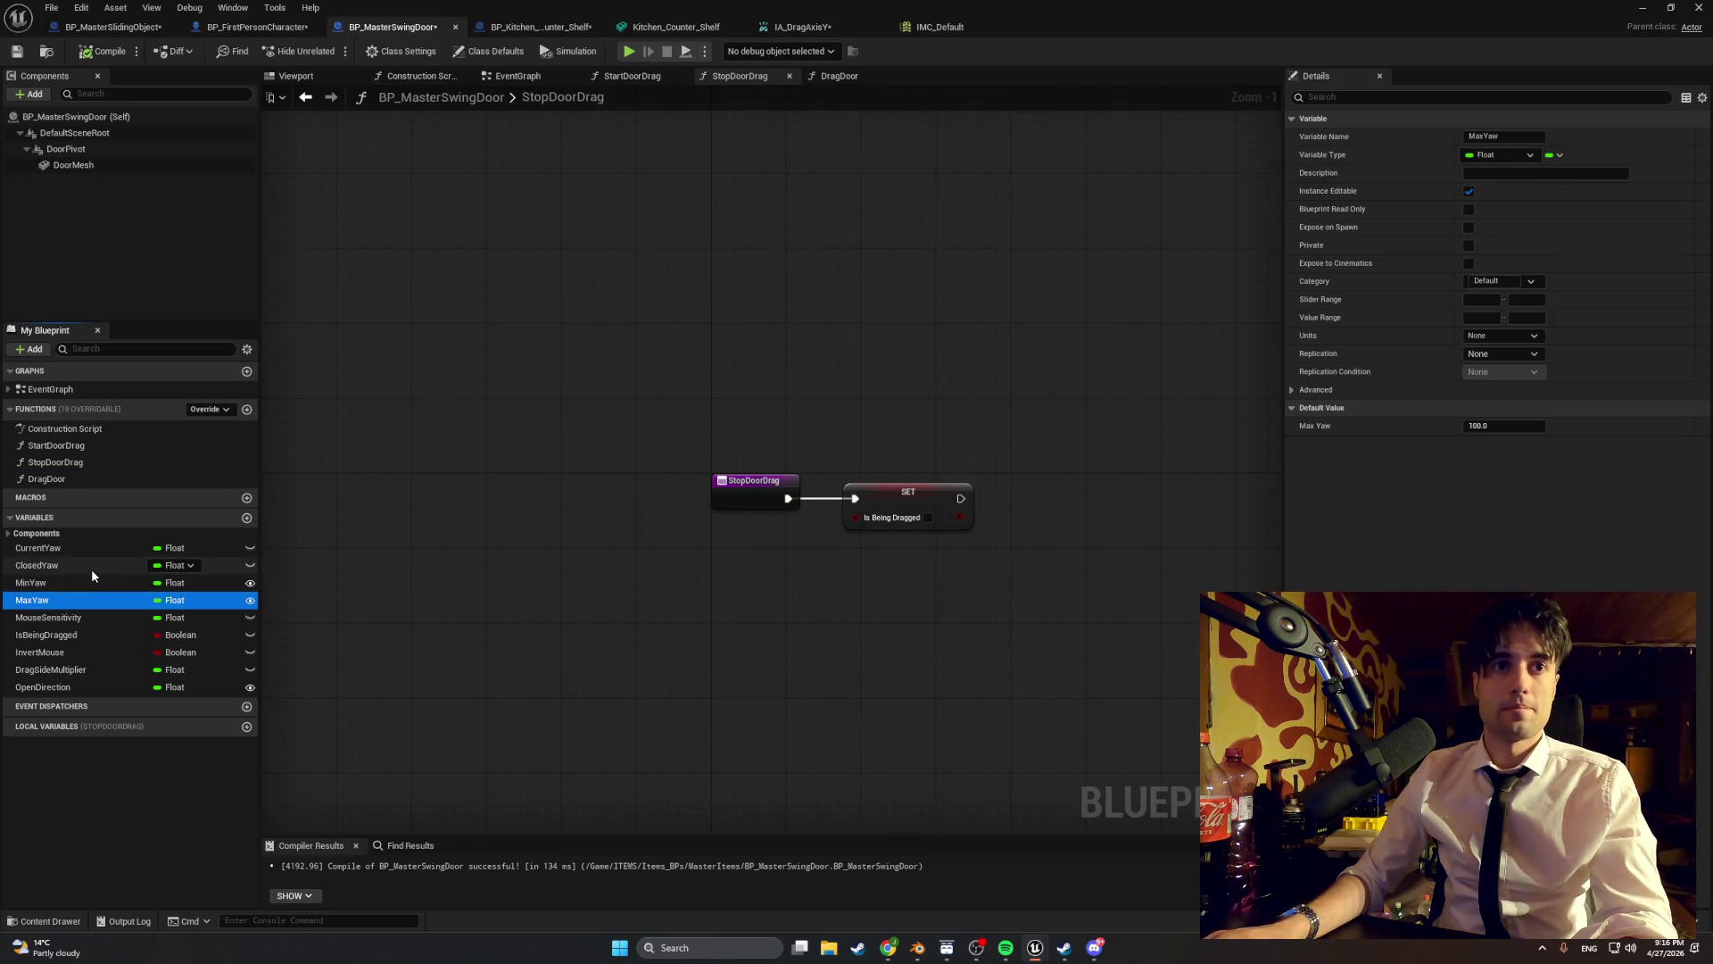
{"action": "left_click", "coordinate": [455, 27]}
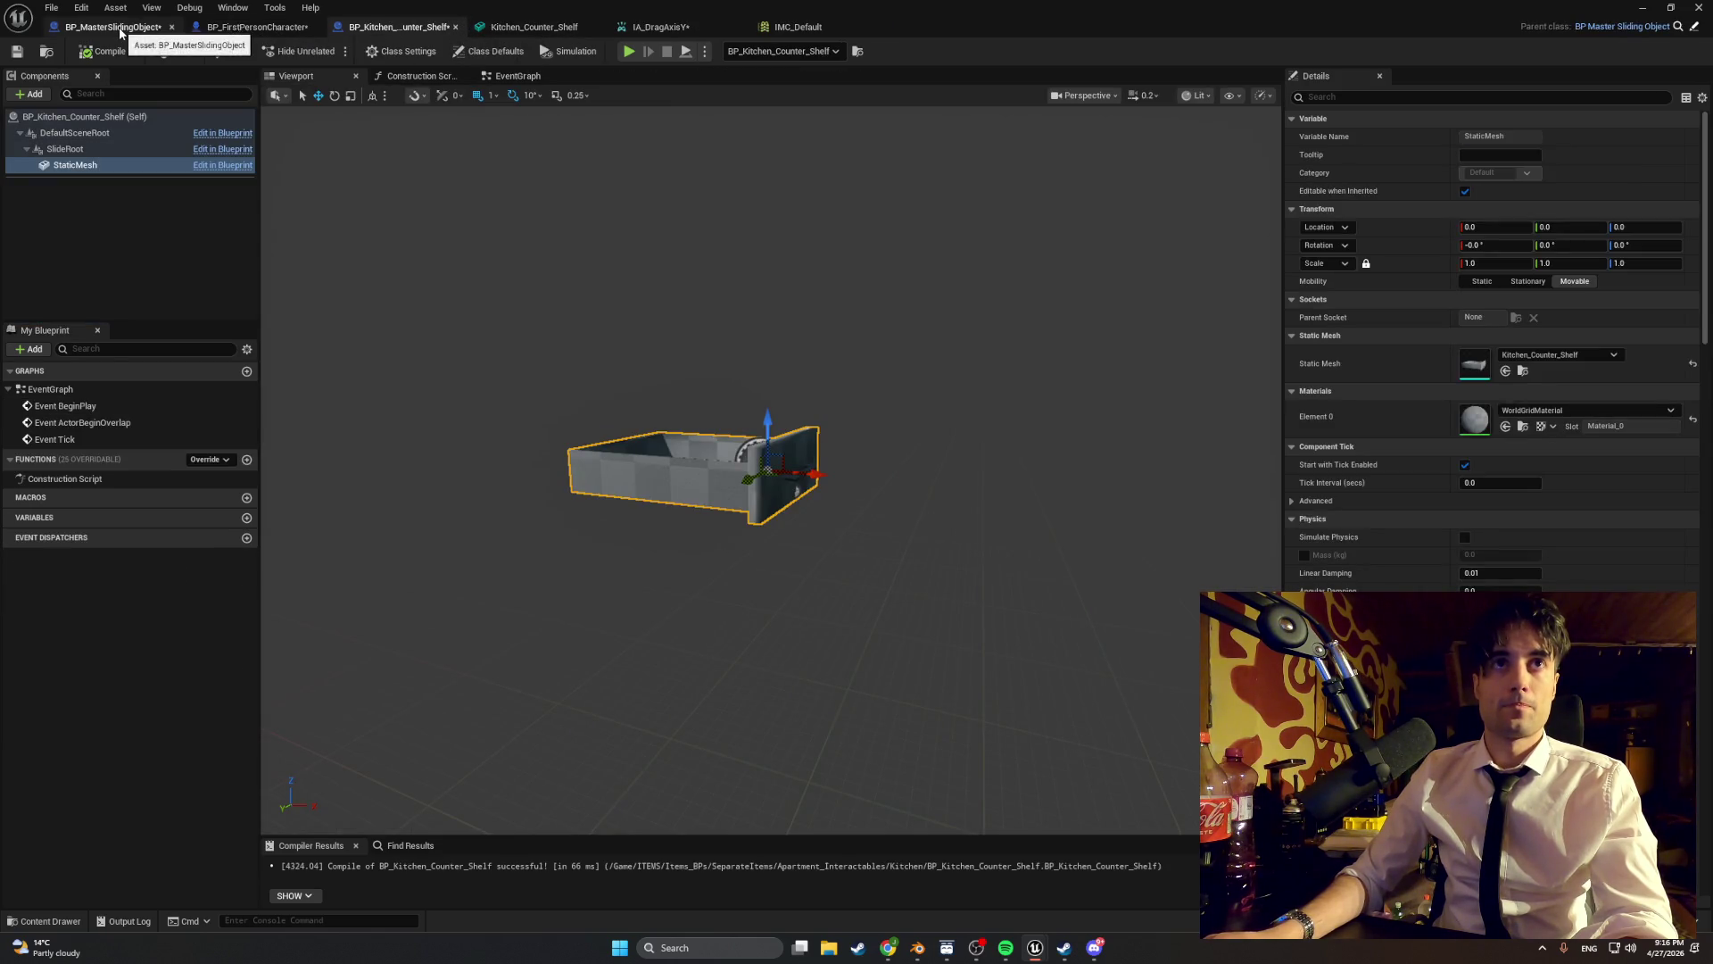
{"action": "left_click", "coordinate": [120, 30]}
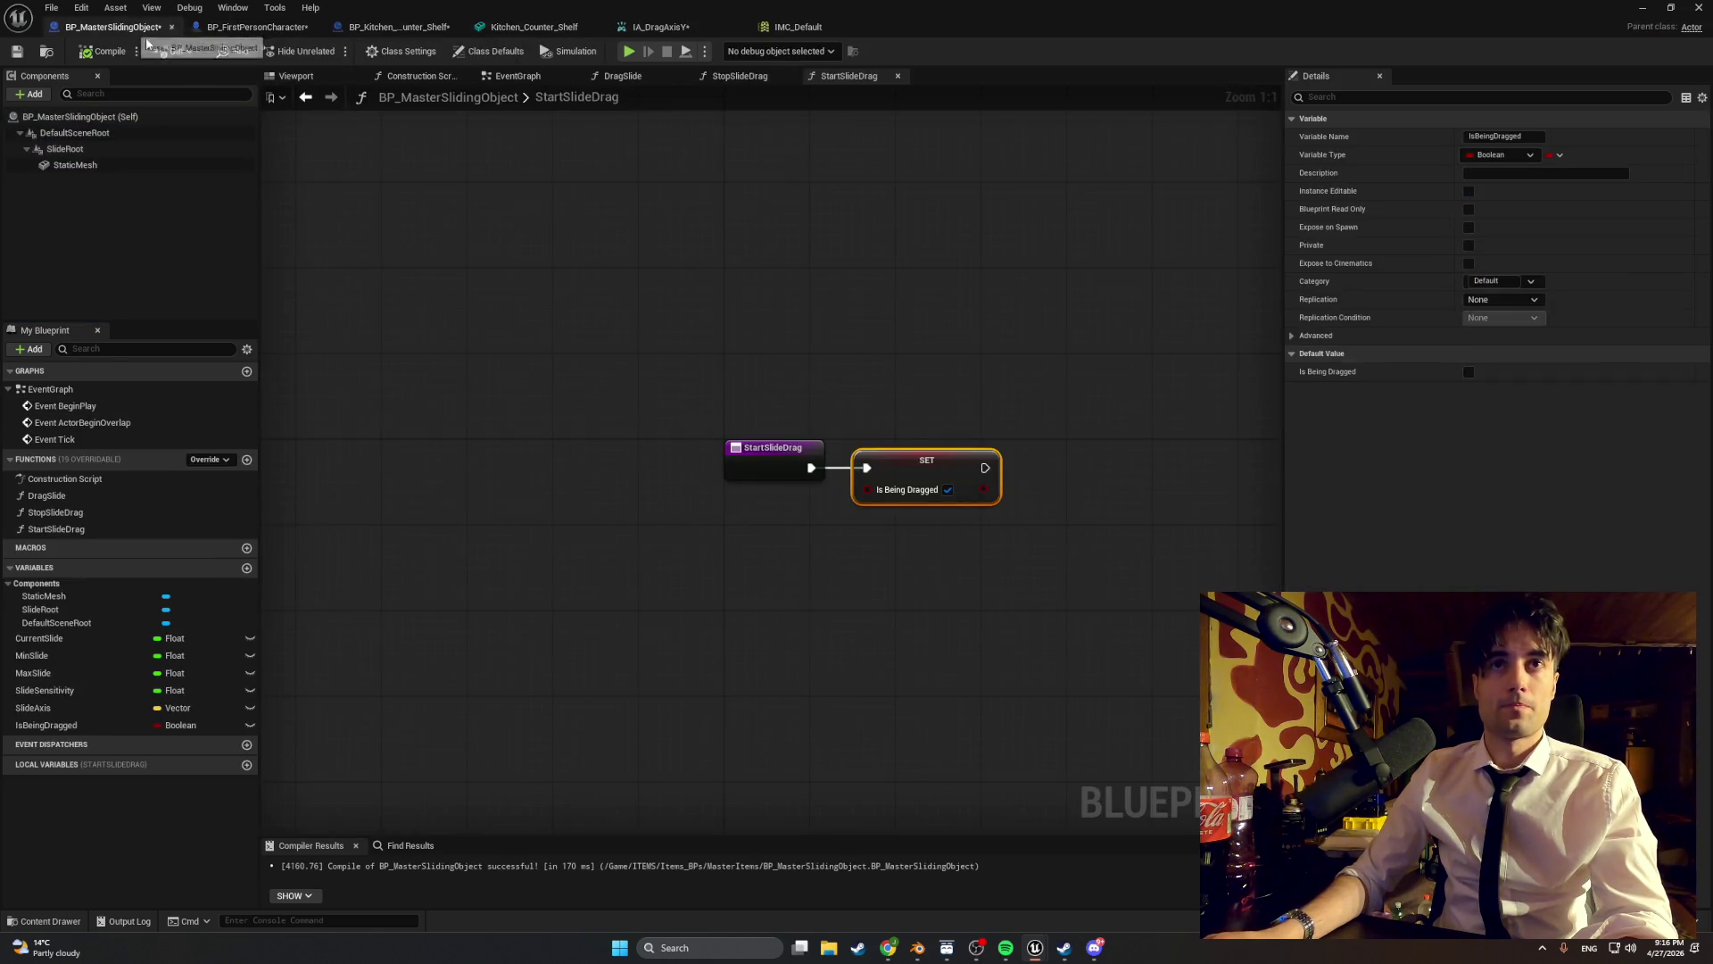
{"action": "left_click", "coordinate": [121, 680]}
{"action": "left_click", "coordinate": [1514, 425]}
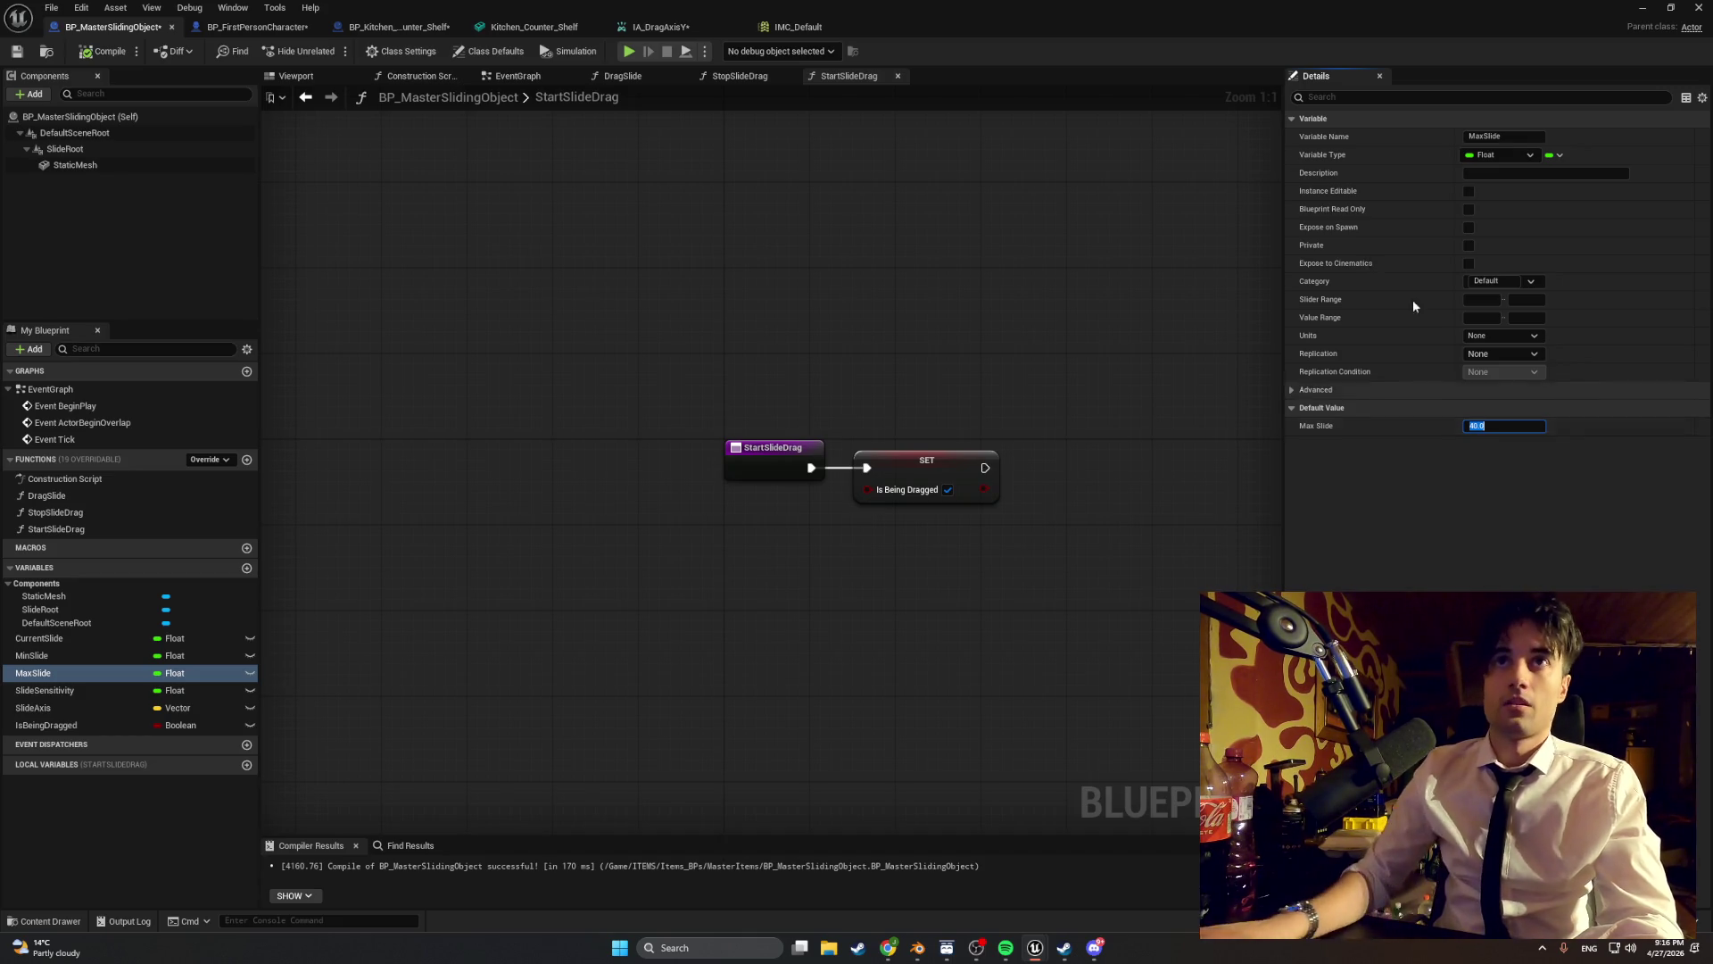
- Set the shelf's Max Slide class default to 40.0 and compile it
{"action": "left_click", "coordinate": [388, 30]}
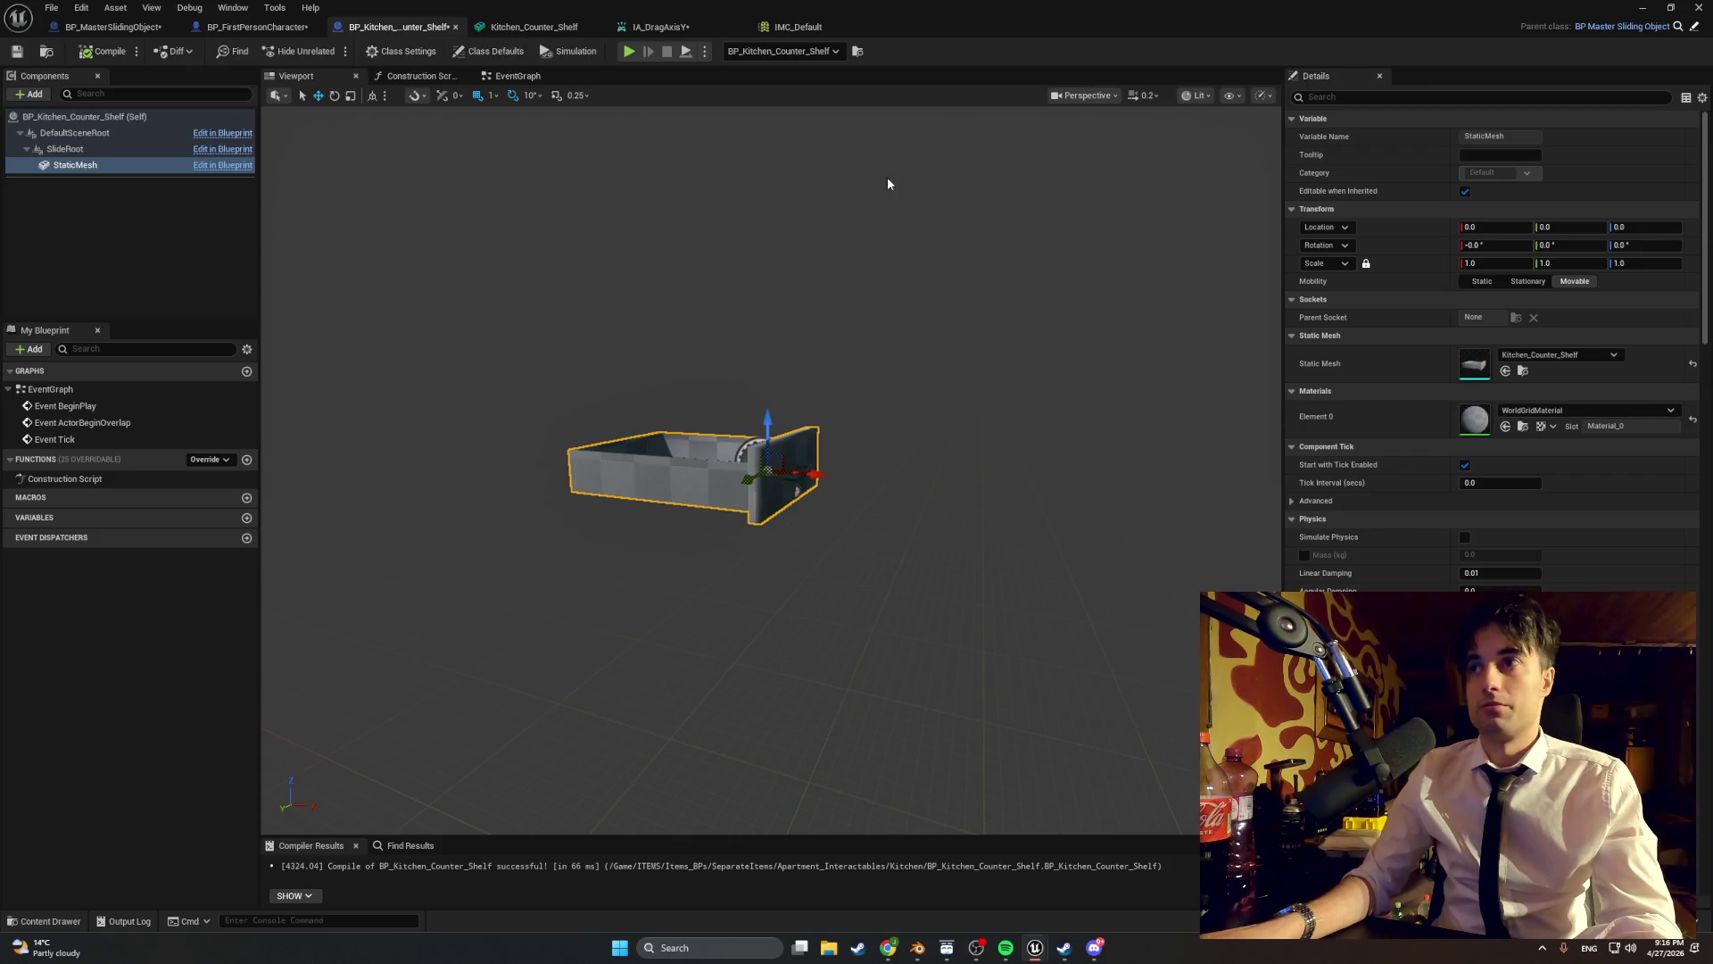
{"action": "left_click", "coordinate": [480, 54]}
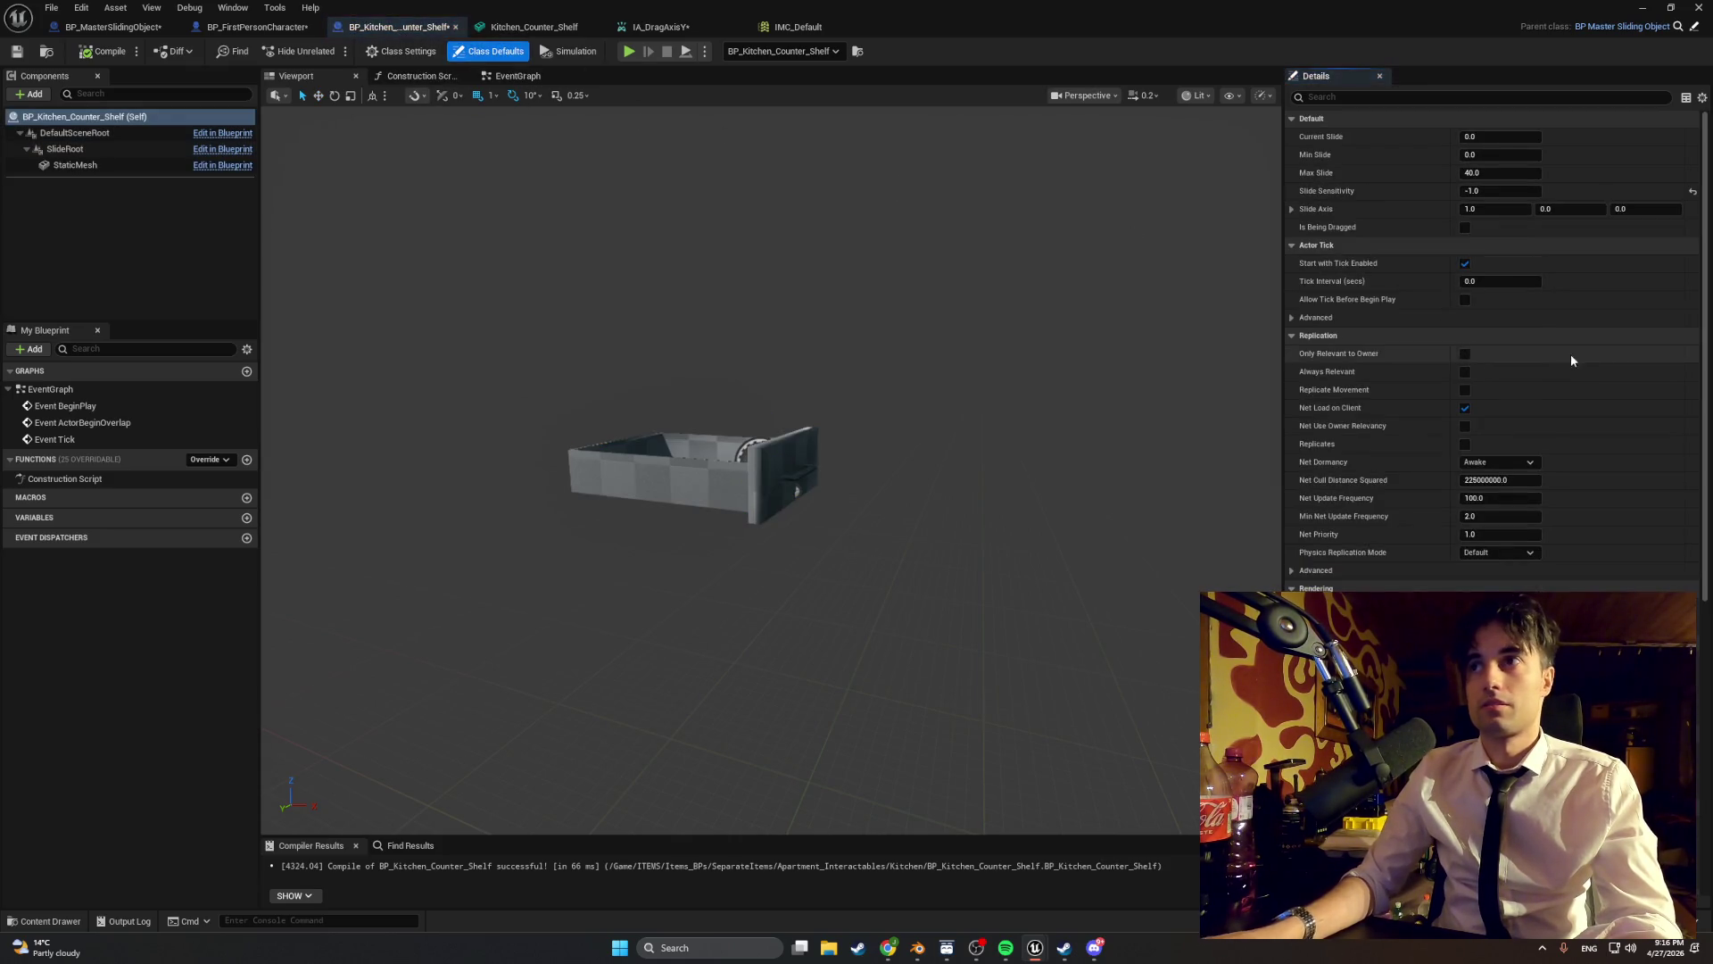
{"action": "left_click", "coordinate": [1486, 174]}
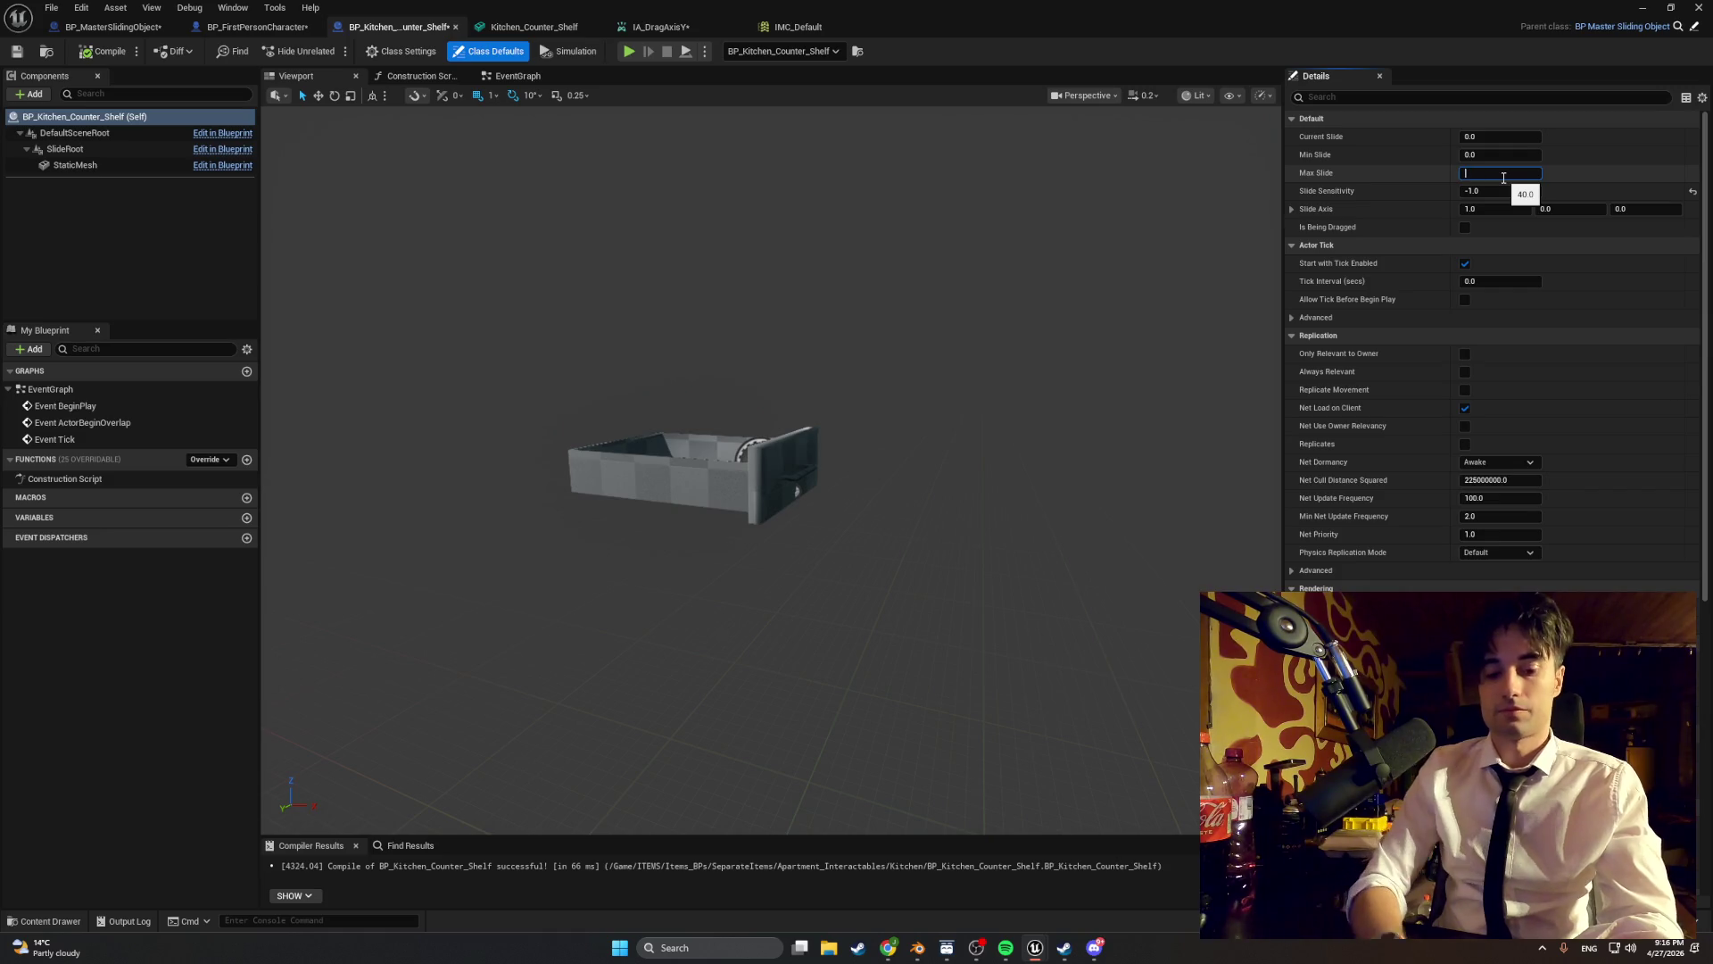
{"action": "type", "text": "30"}
{"action": "left_click", "coordinate": [1116, 199]}
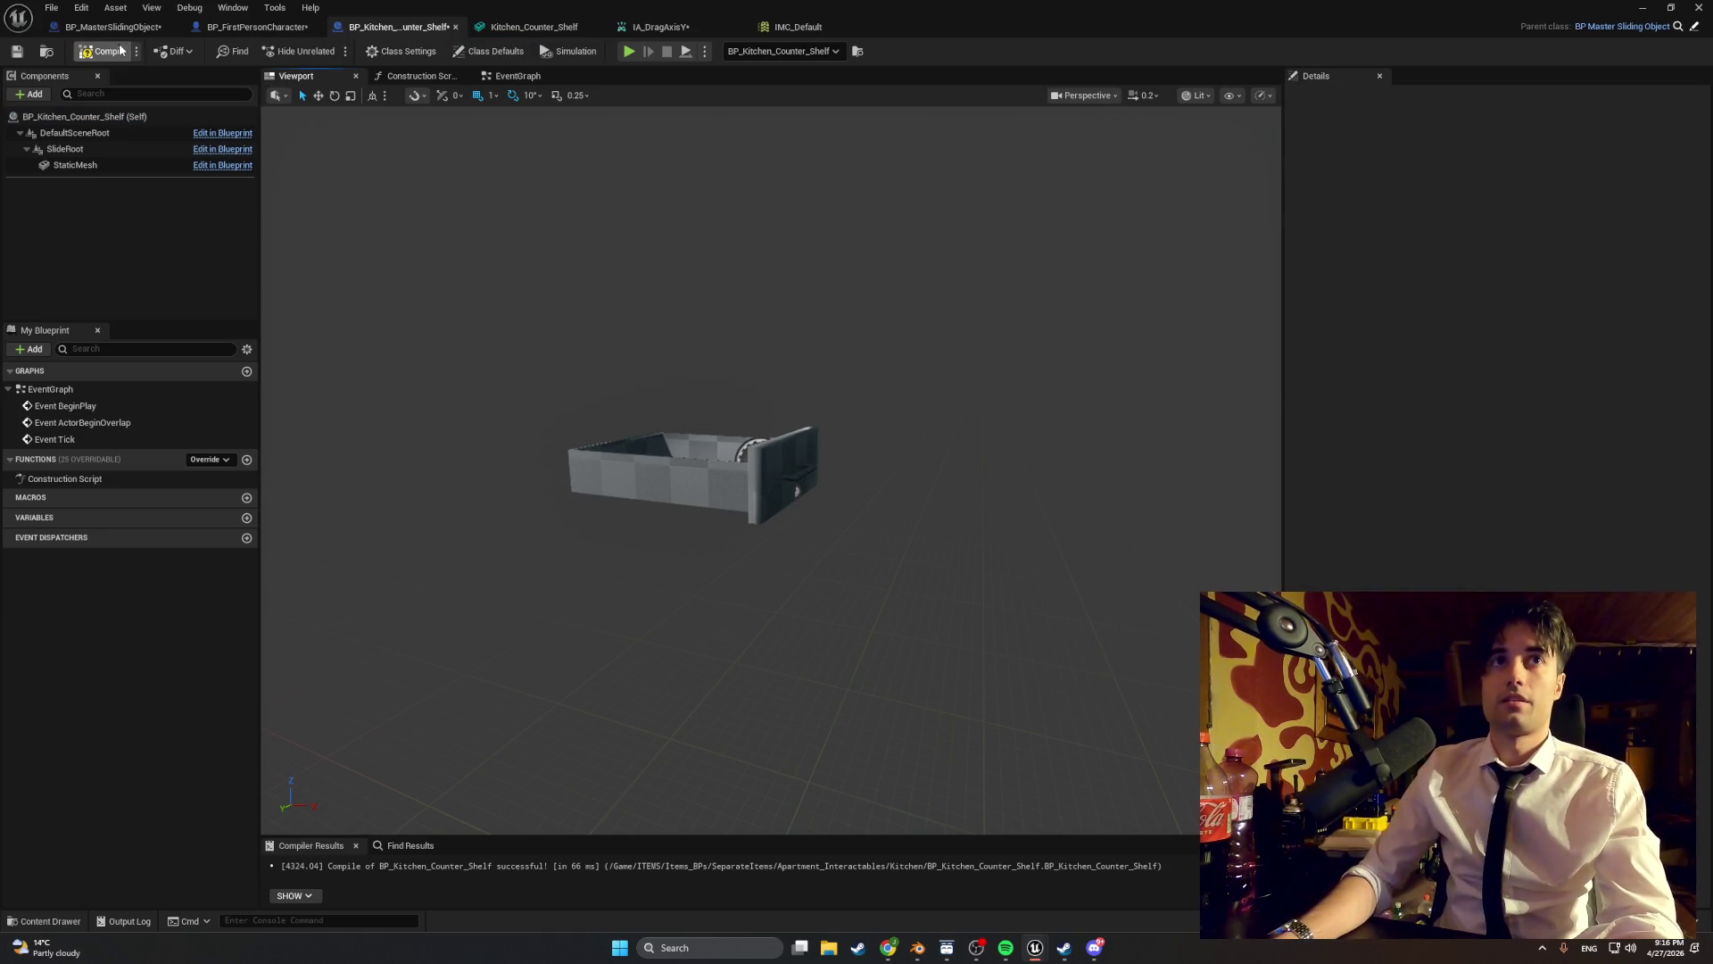
{"action": "left_click", "coordinate": [105, 51]}
{"action": "left_click", "coordinate": [1643, 8]}
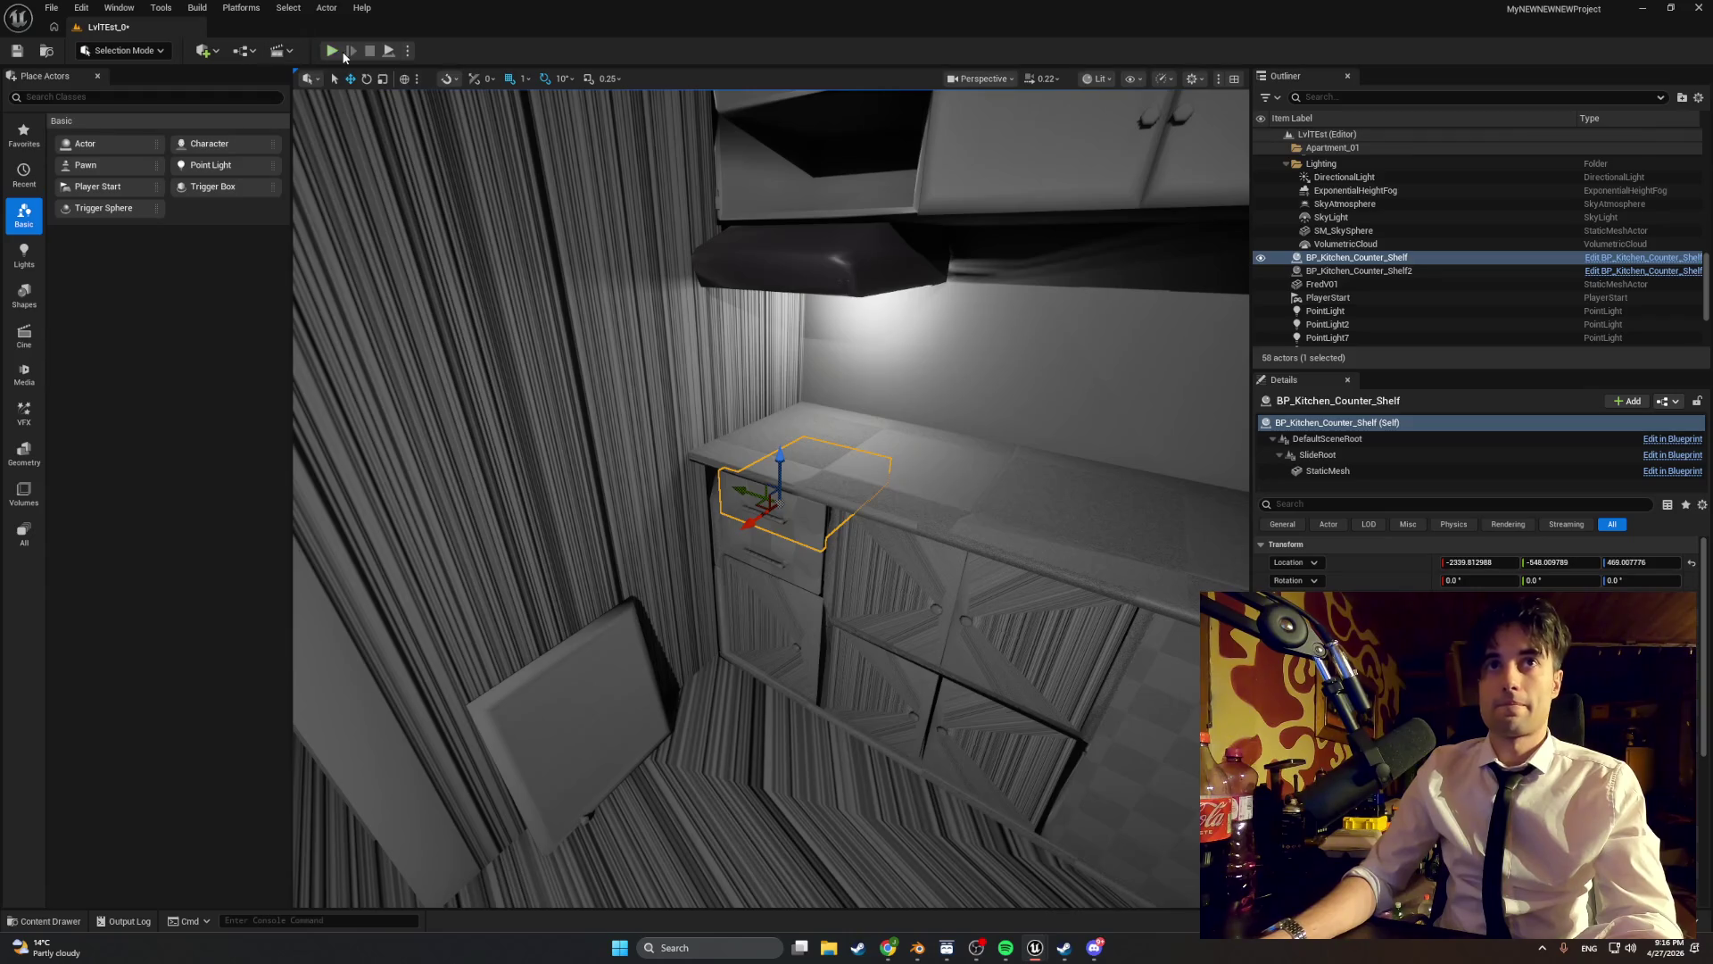
- Play-test by pulling both counter drawers open, then stop and view the room
{"action": "left_click", "coordinate": [335, 52]}
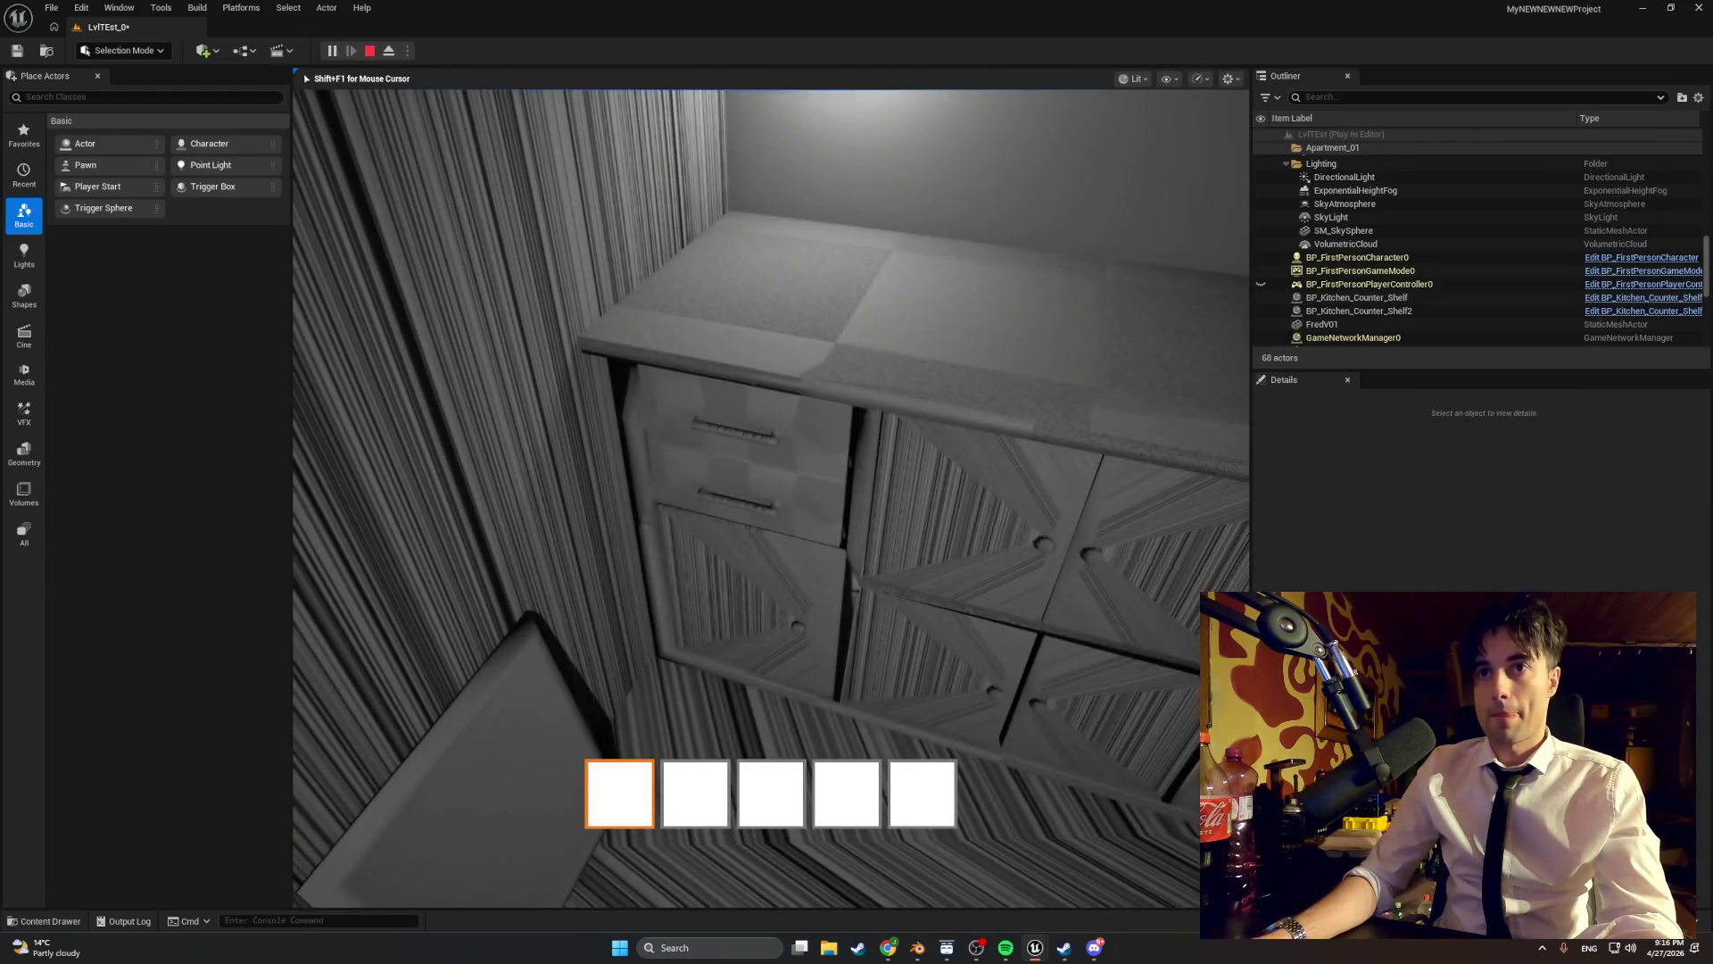
{"action": "key", "text": "e"}
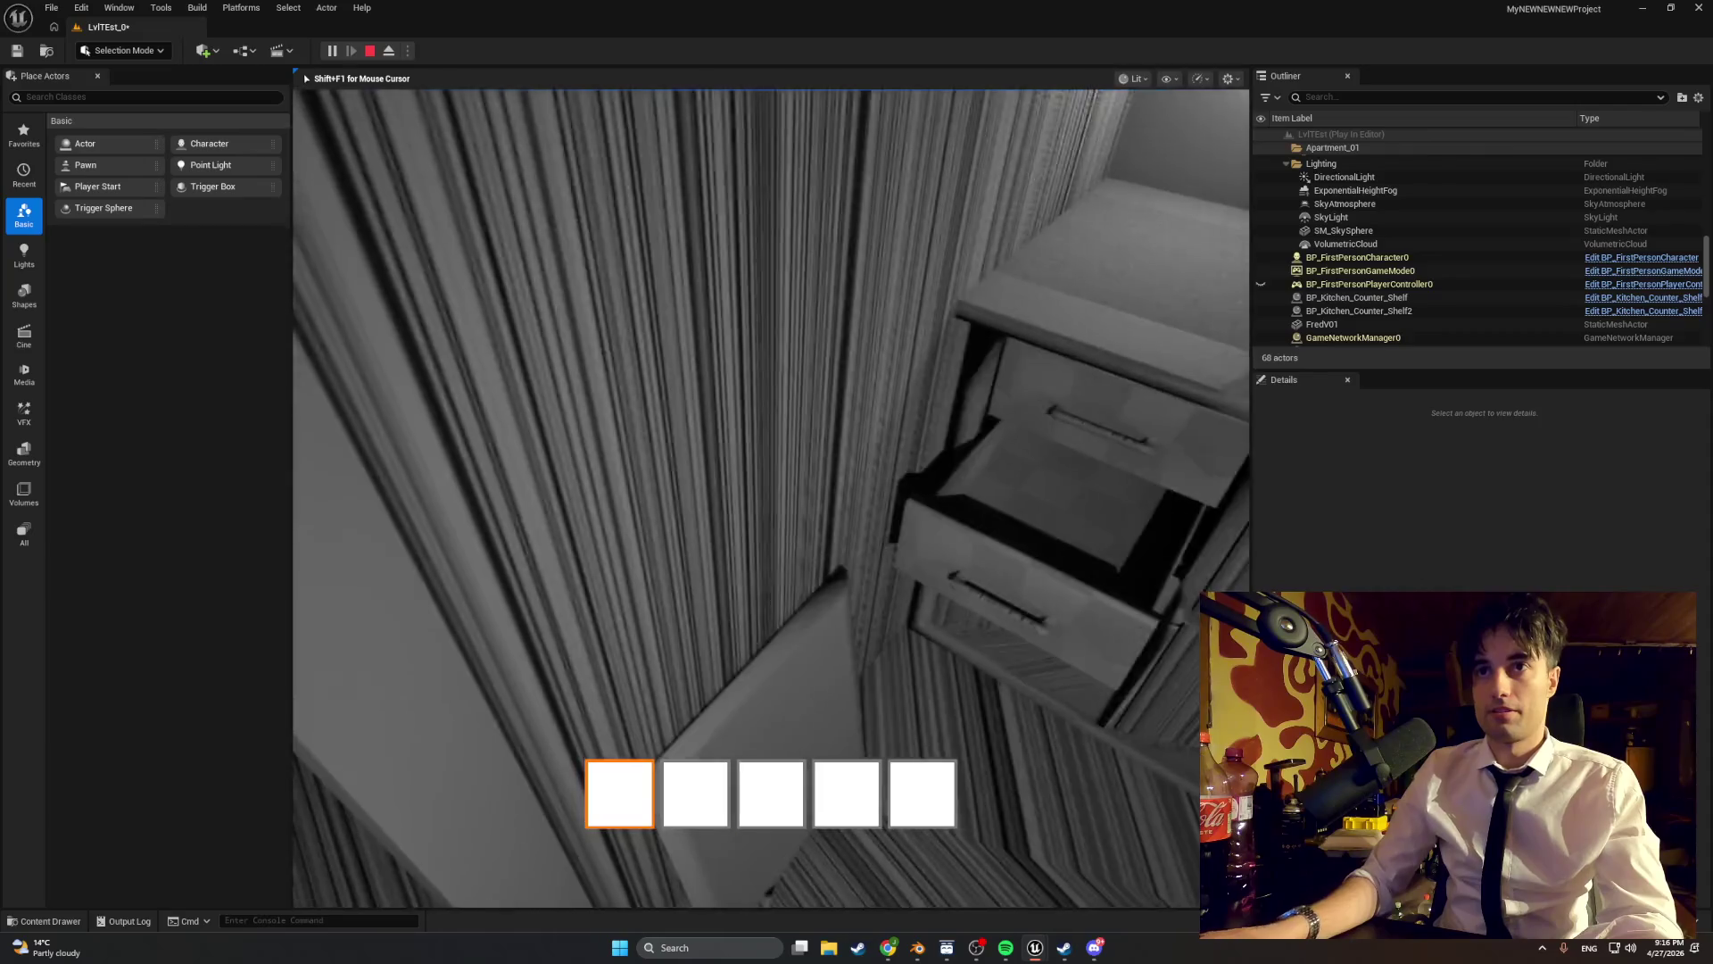
{"action": "key", "text": "e"}
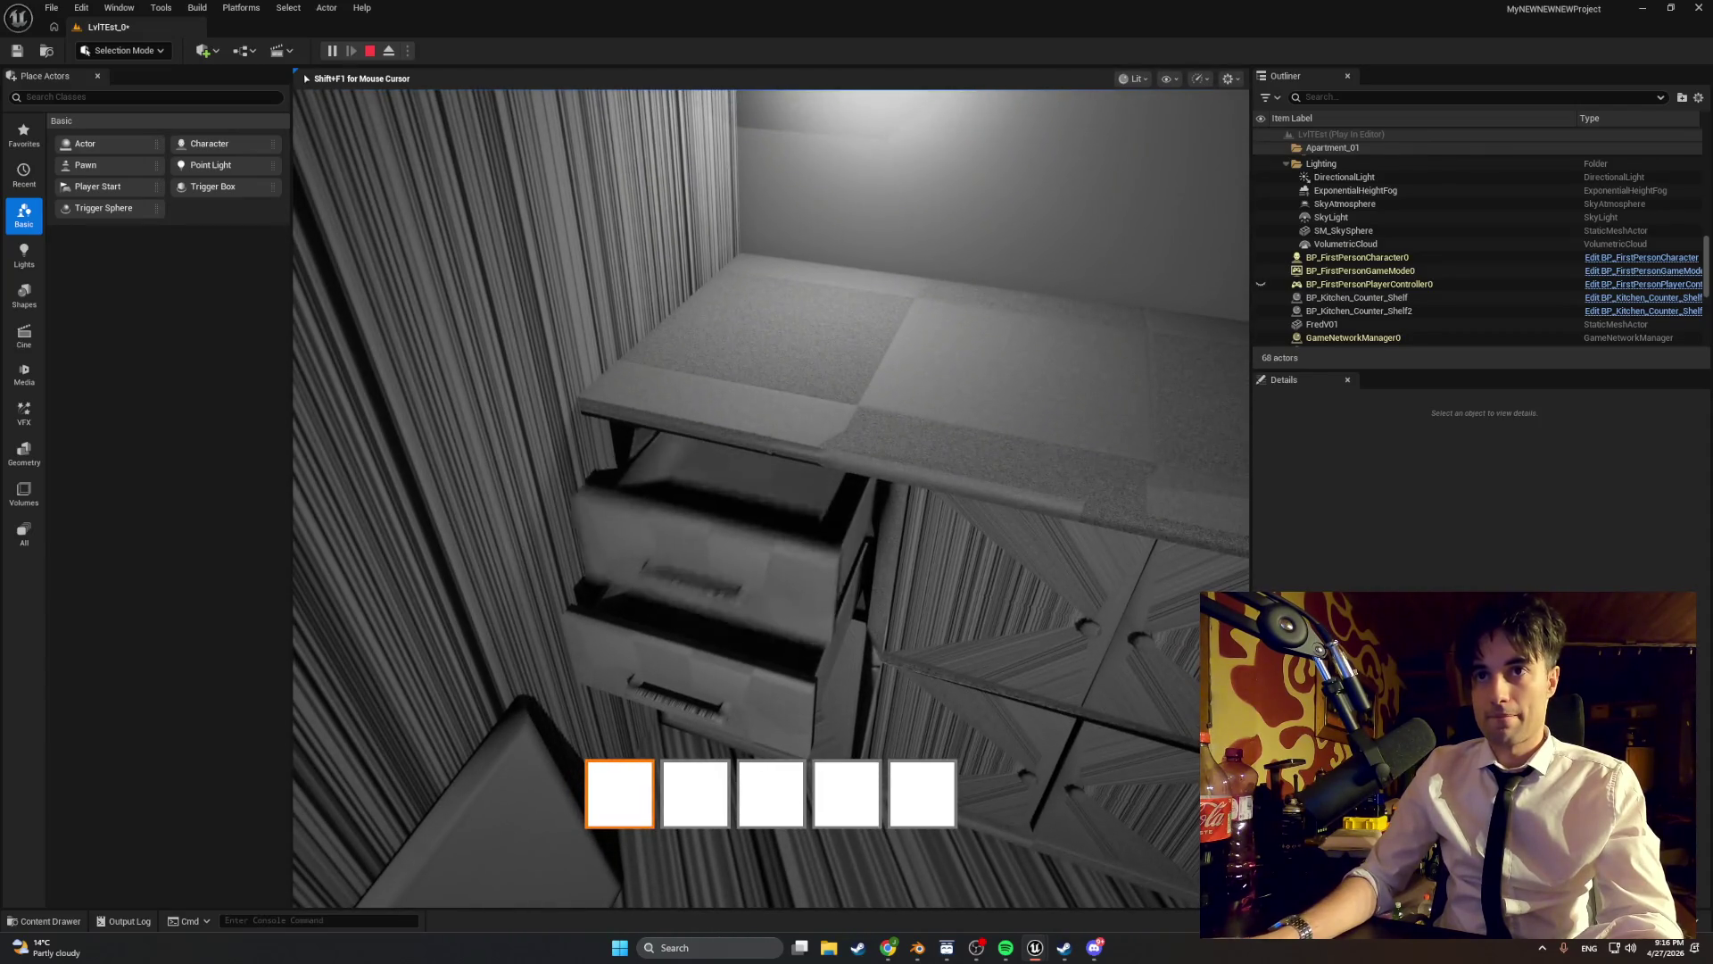
{"action": "key", "text": "s"}
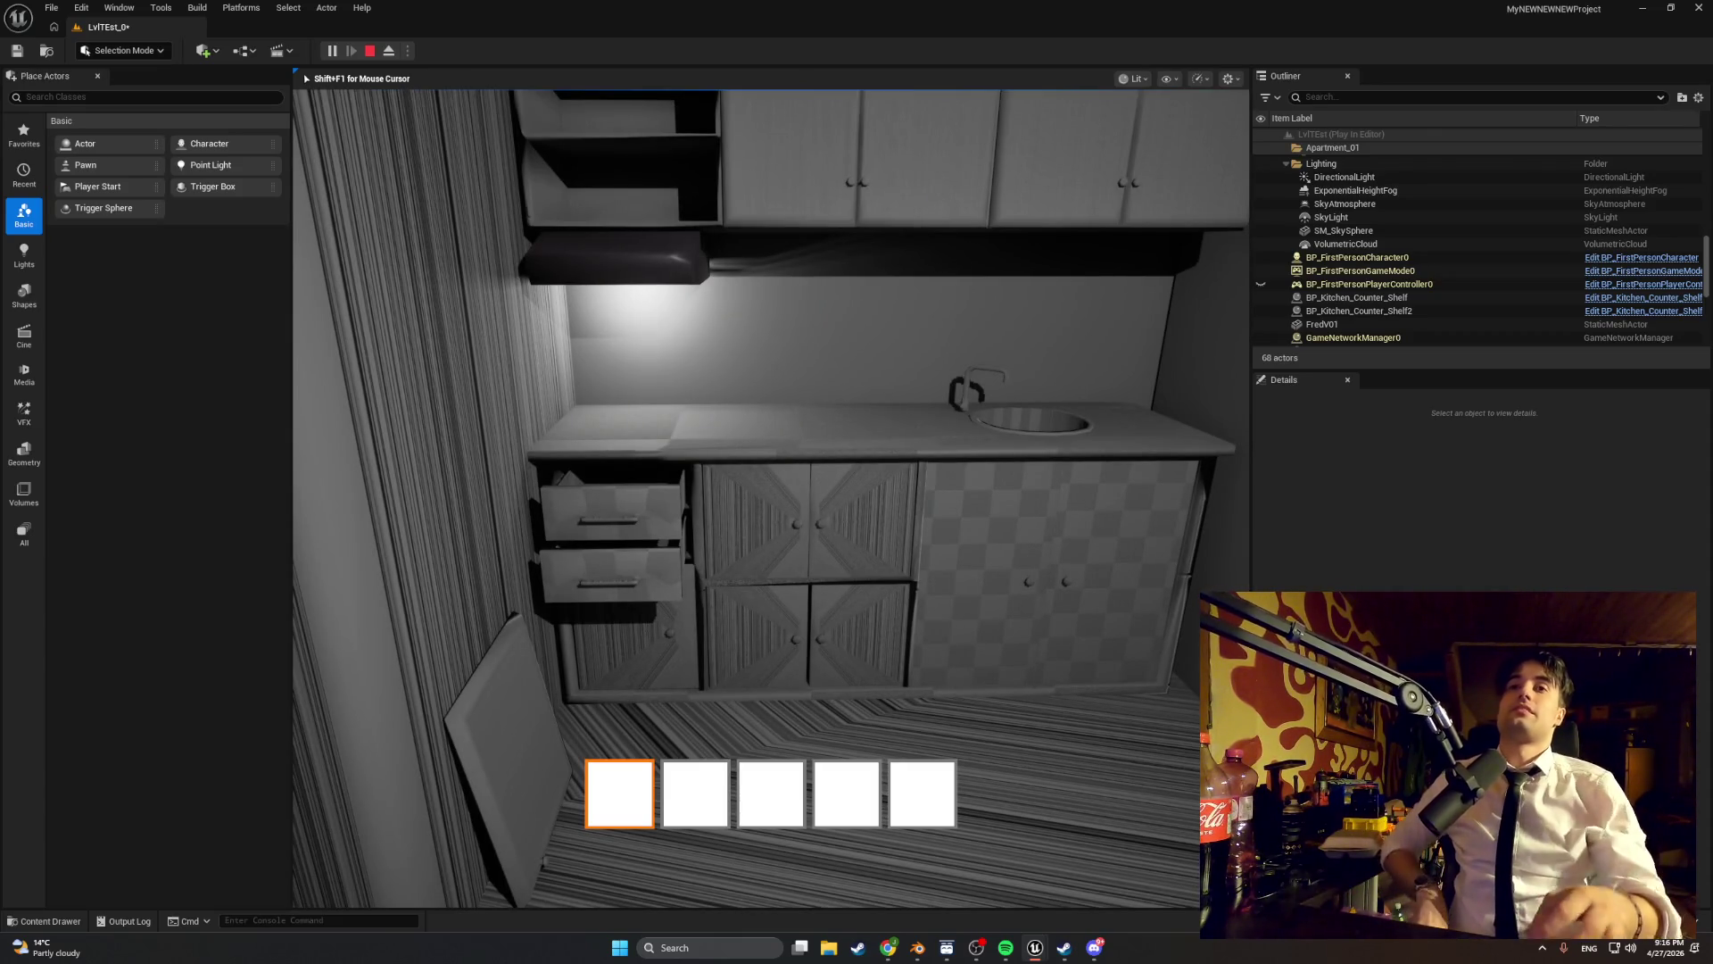
{"action": "key", "text": "d"}
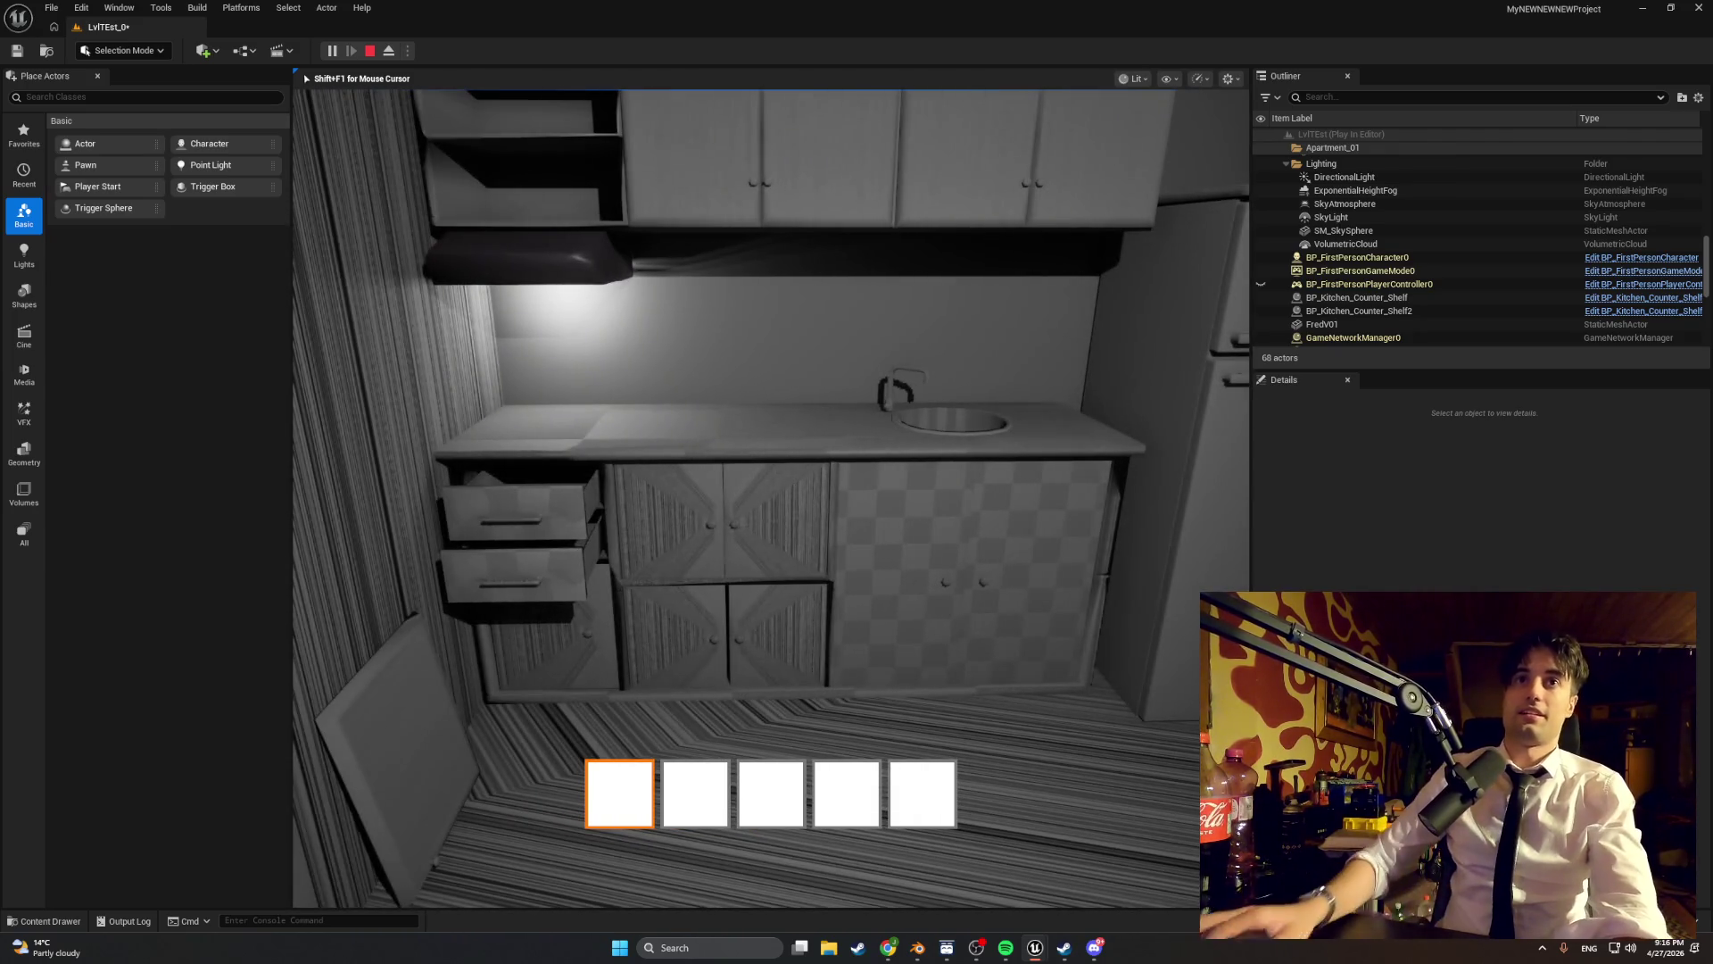
{"action": "key", "text": "Escape"}
{"action": "key", "text": "s"}
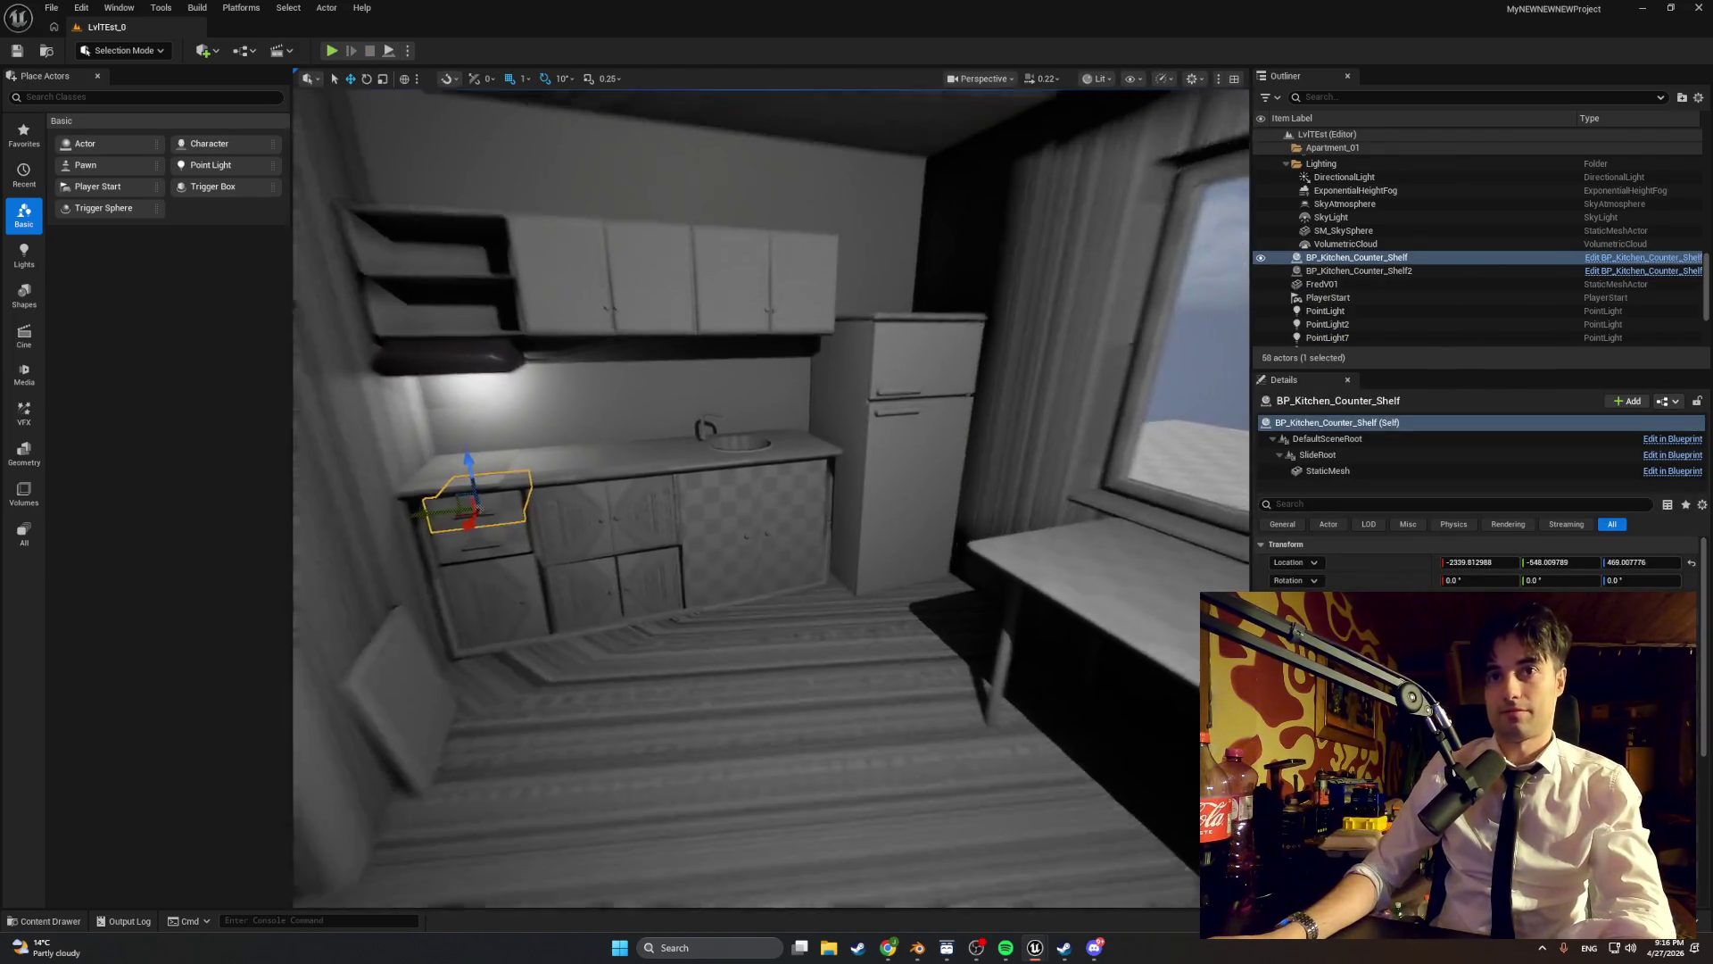
{"action": "key", "text": "a"}
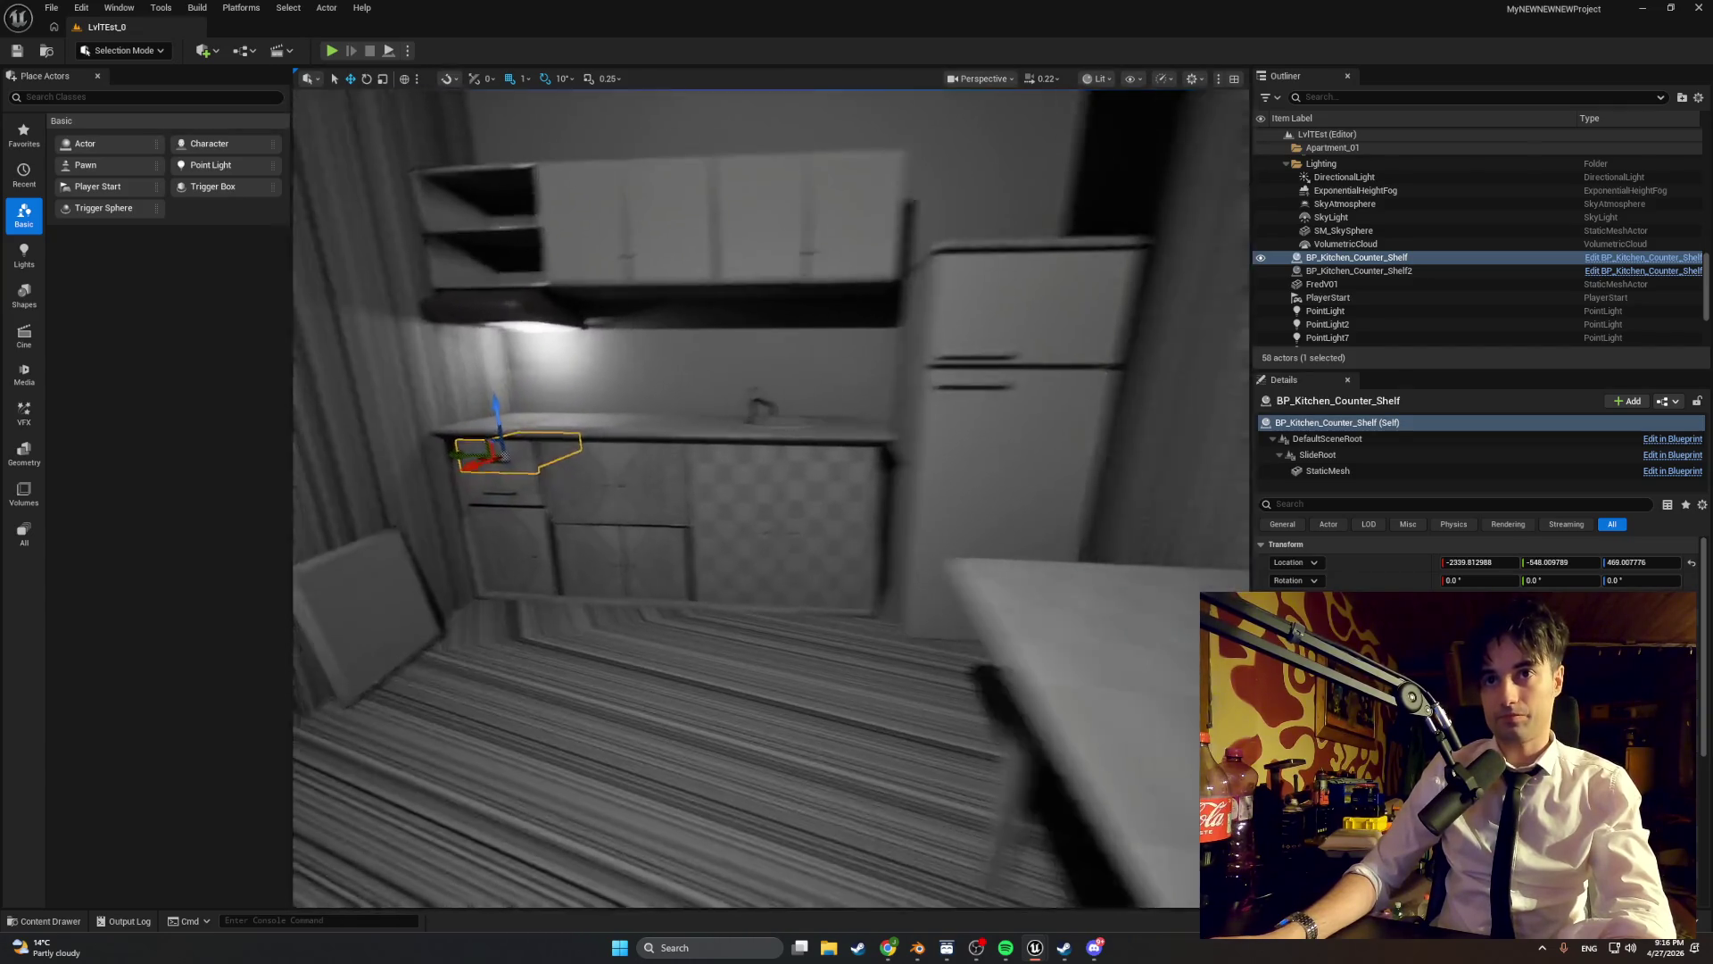
{"action": "key", "text": "w"}
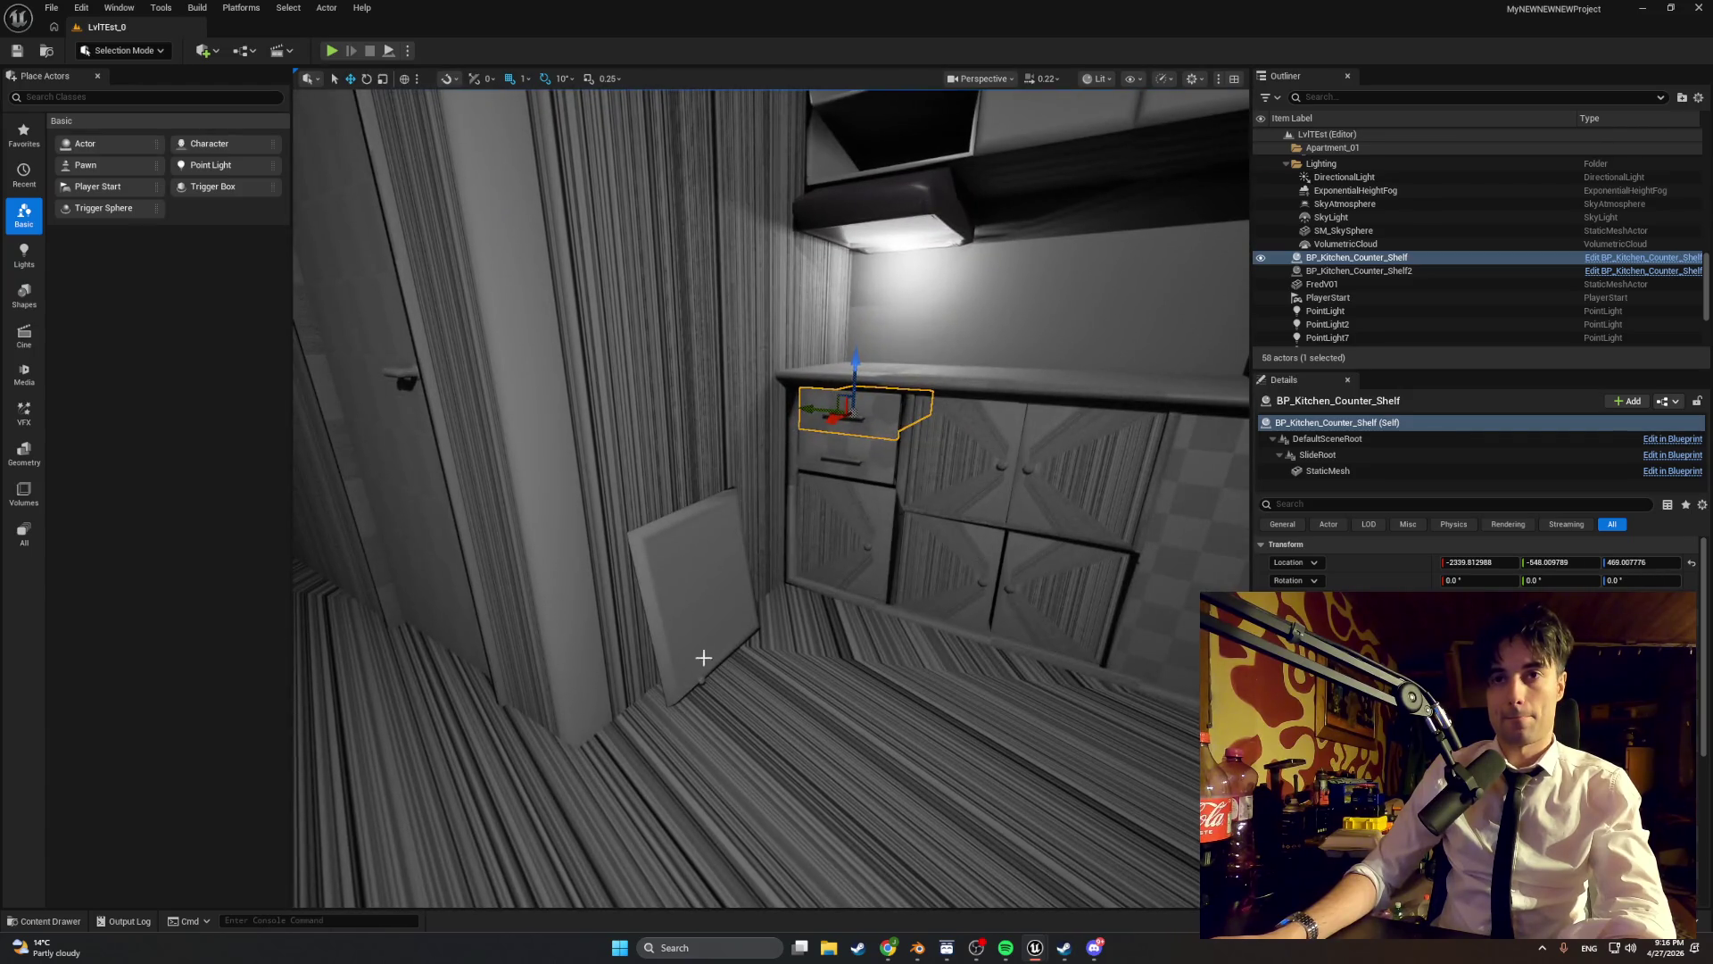
{"action": "left_click", "coordinate": [707, 647]}
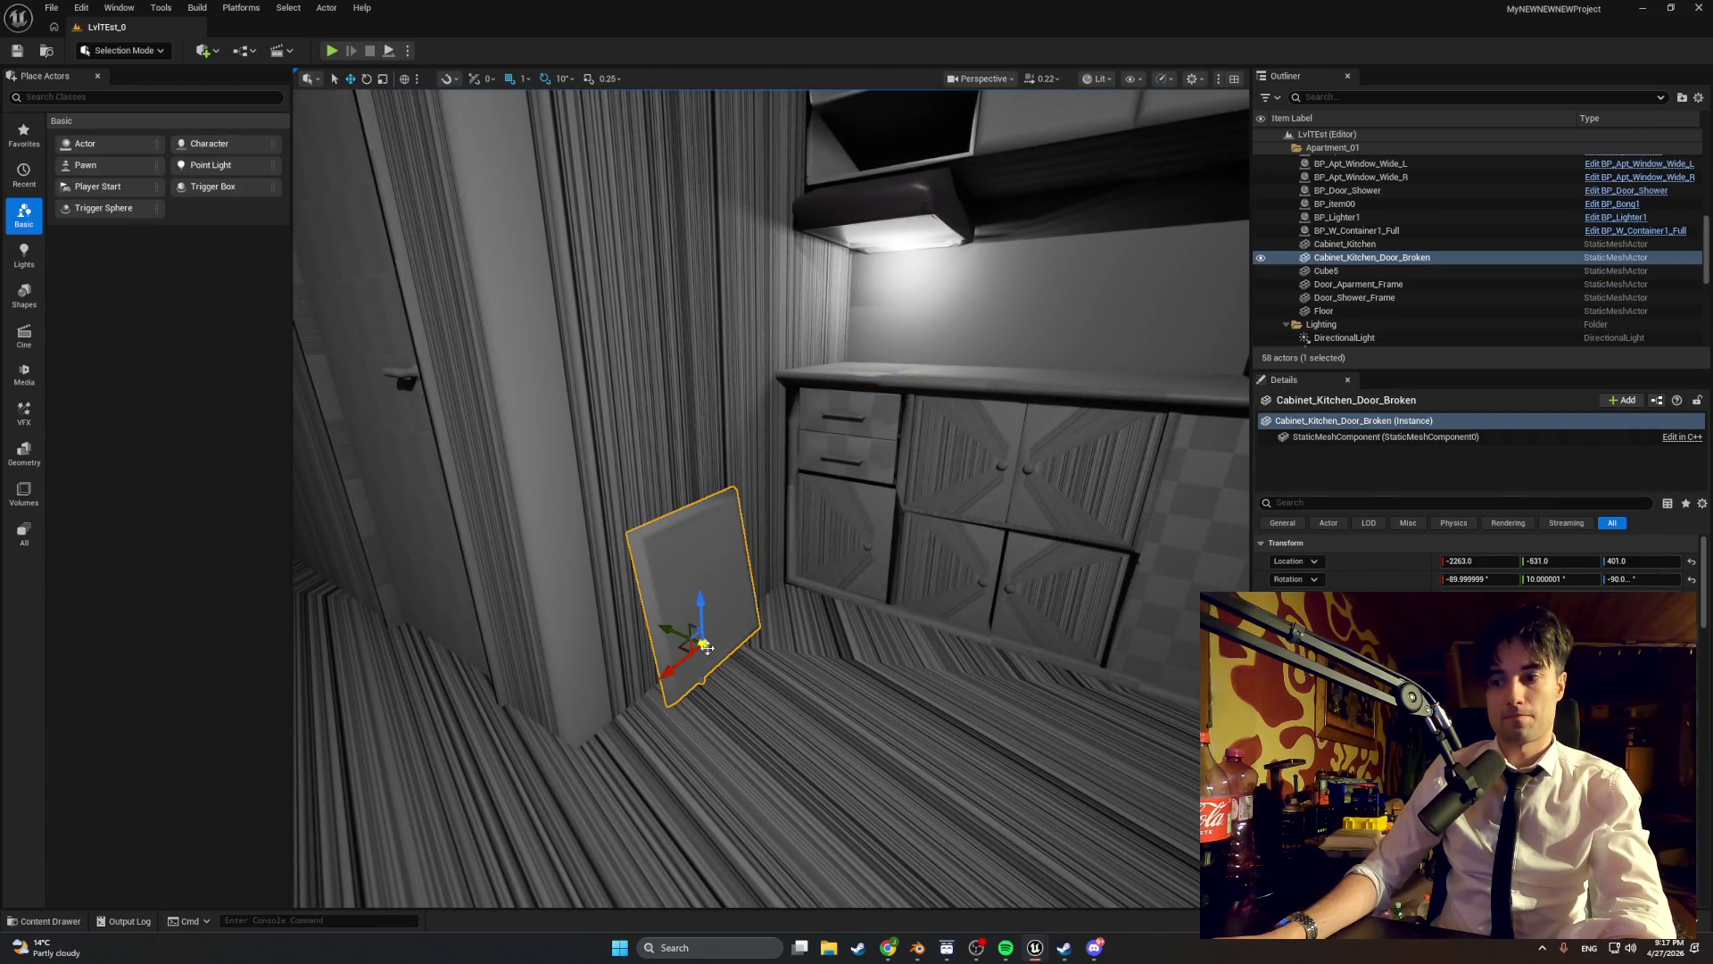
{"action": "left_click_drag", "start_coordinate": [834, 662], "coordinate": [563, 644]}
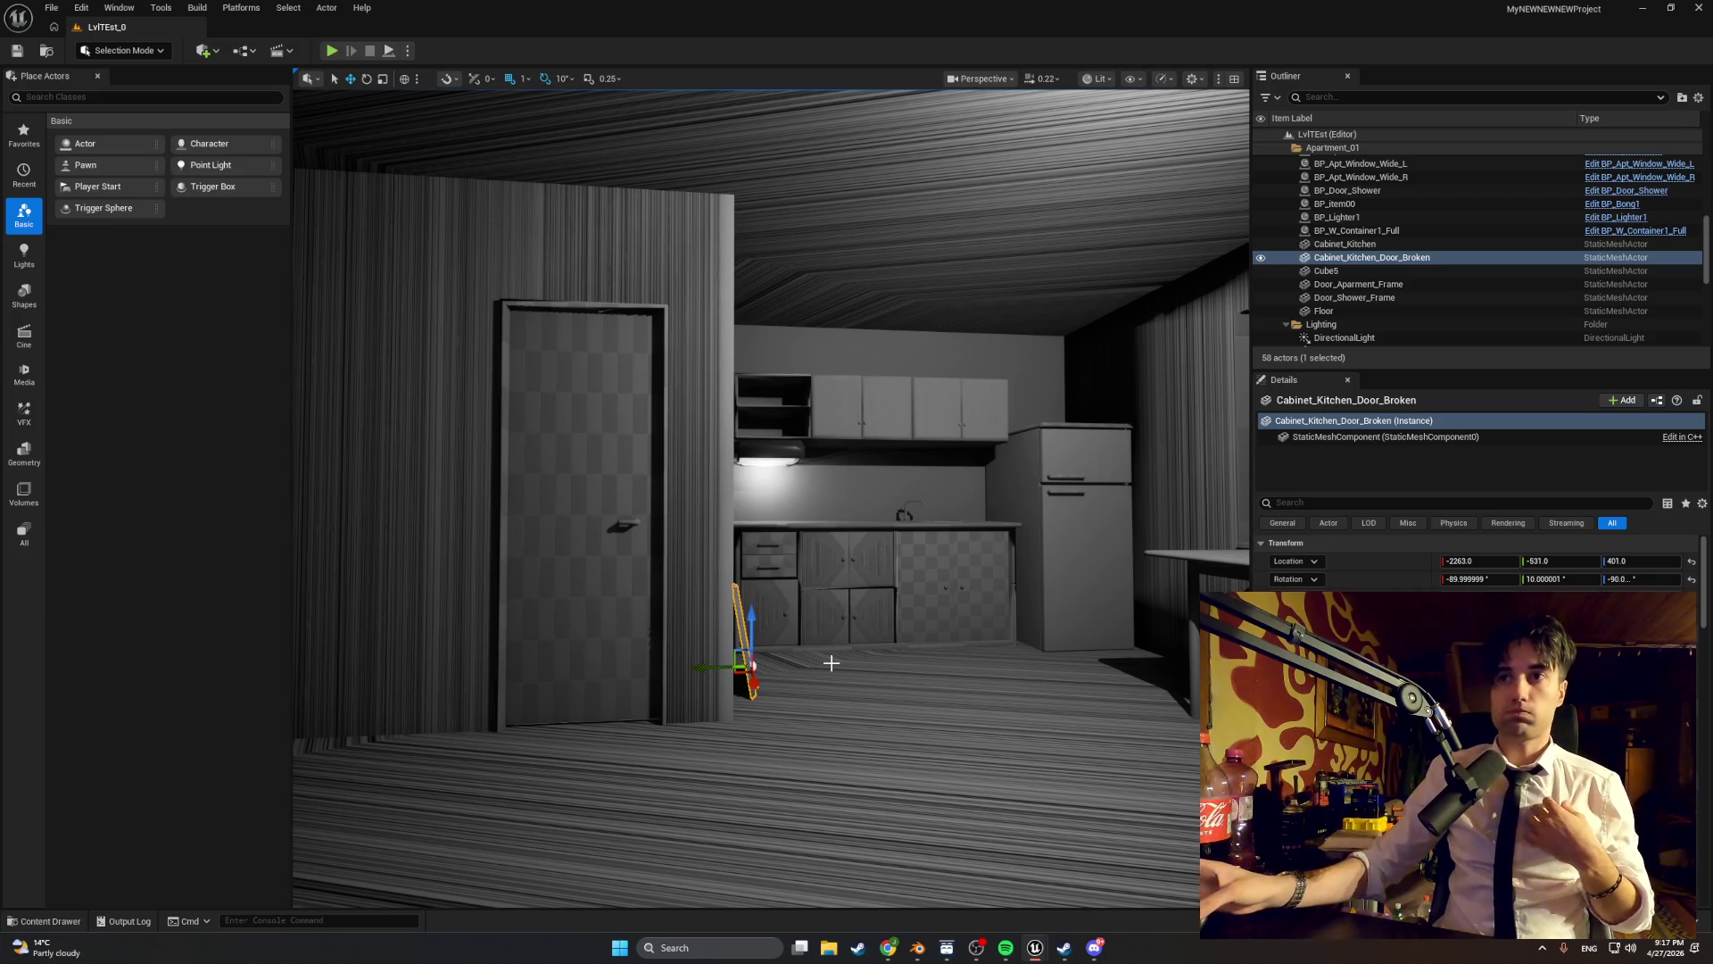
{"action": "left_click_drag", "start_coordinate": [831, 662], "coordinate": [857, 624]}
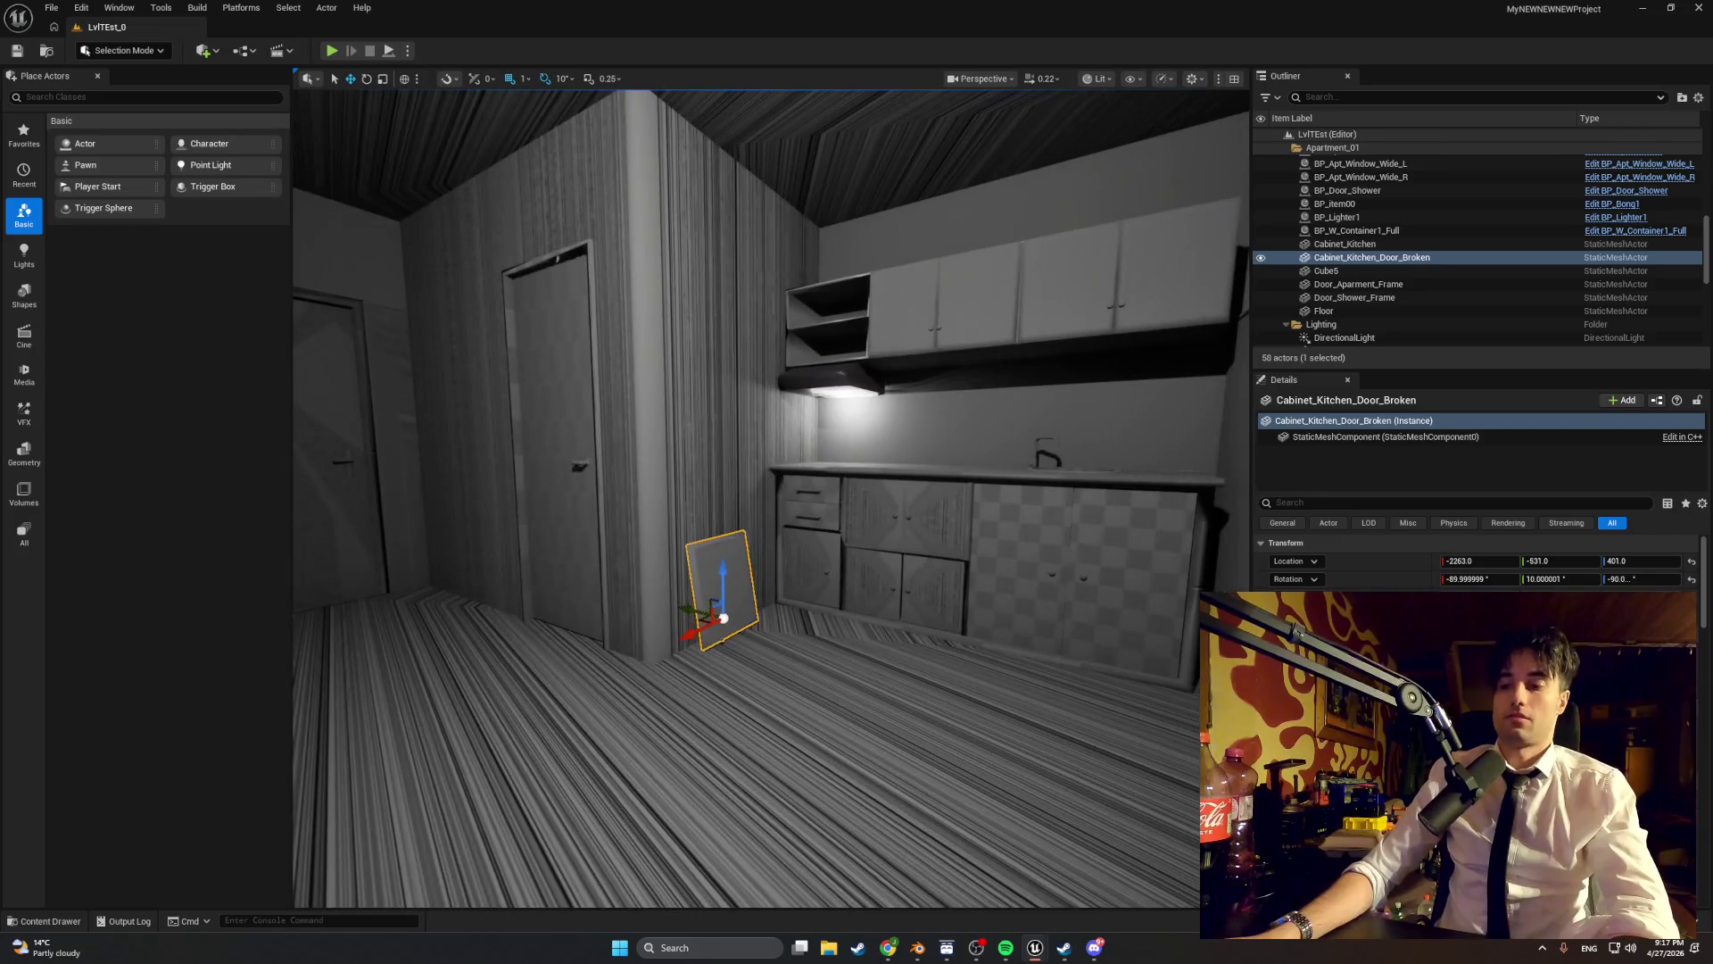
{"action": "left_click_drag", "start_coordinate": [895, 657], "coordinate": [803, 652]}
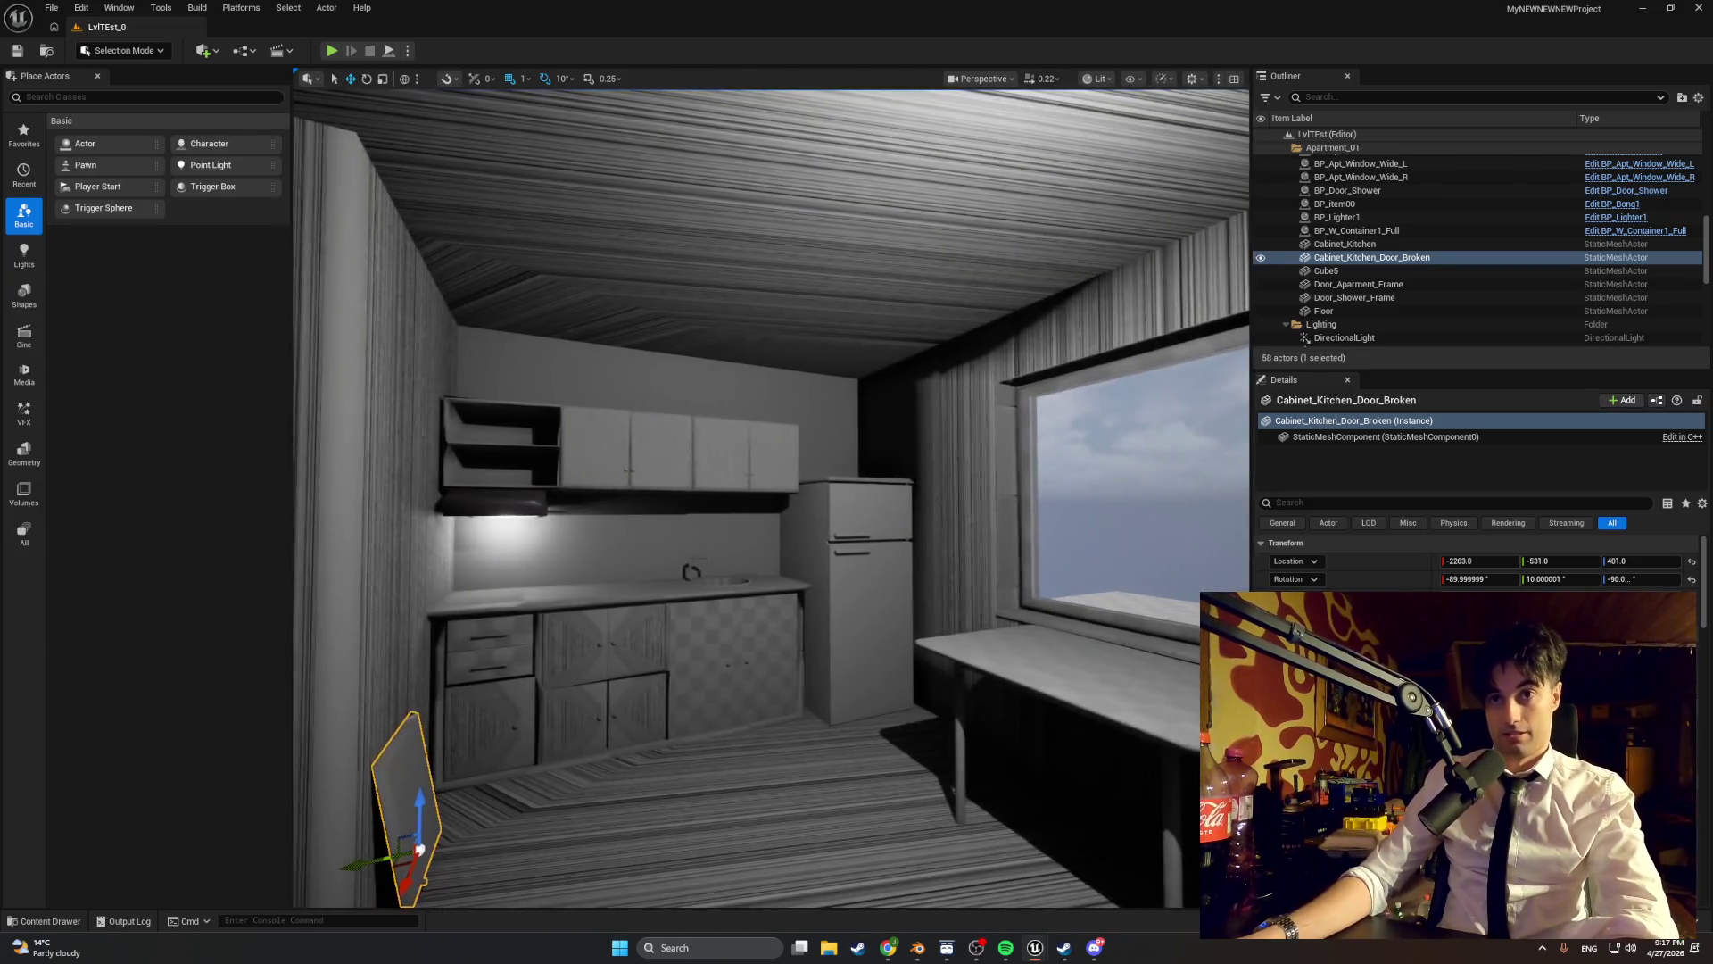
{"action": "key", "text": "w"}
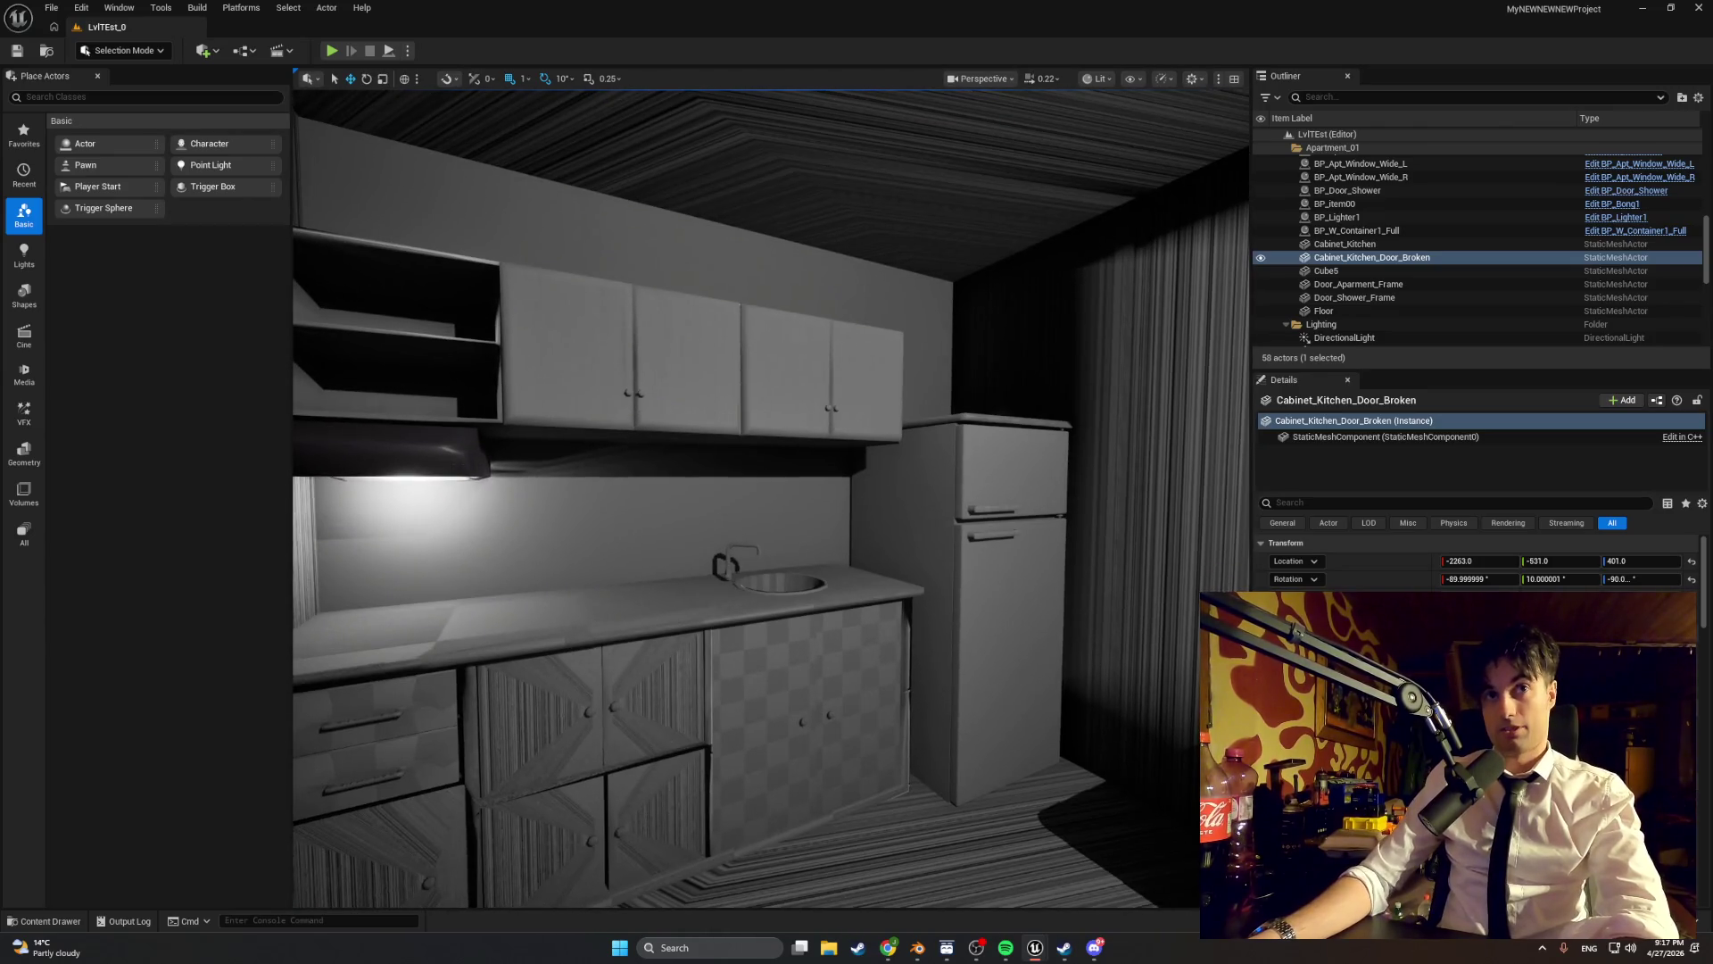
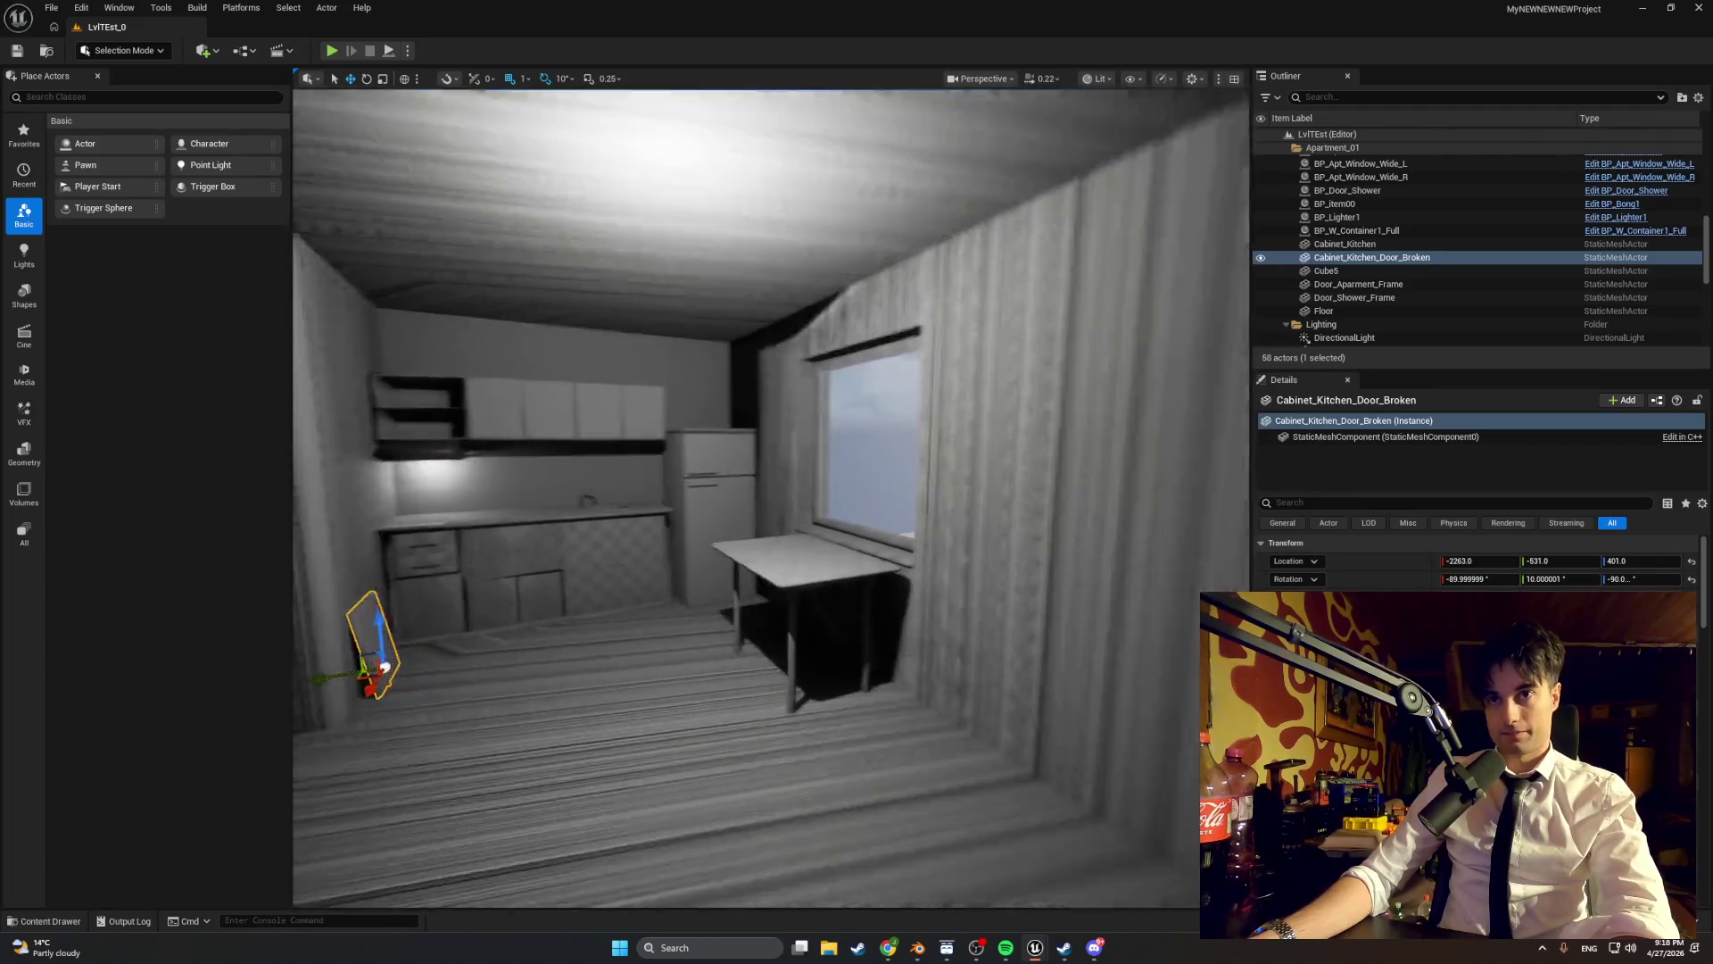
- Fly the editor view around the room to frame the door, kitchen counter and table
{"action": "key", "text": "s"}
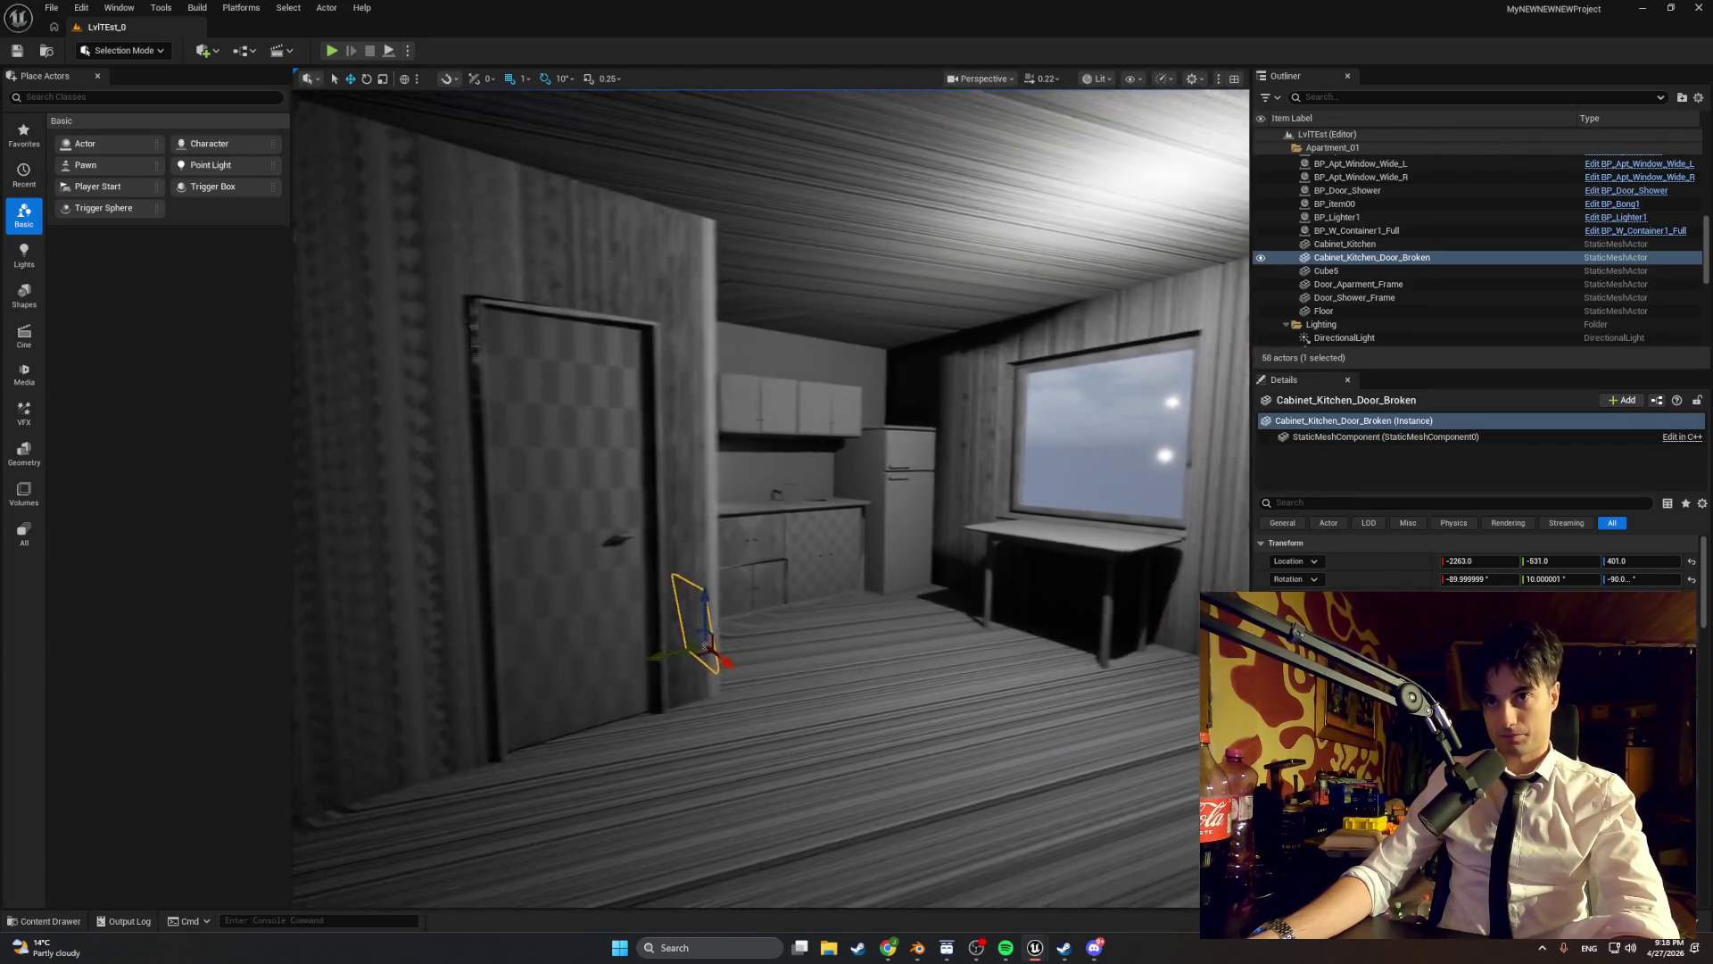
{"action": "key", "text": "w"}
{"action": "key", "text": "s"}
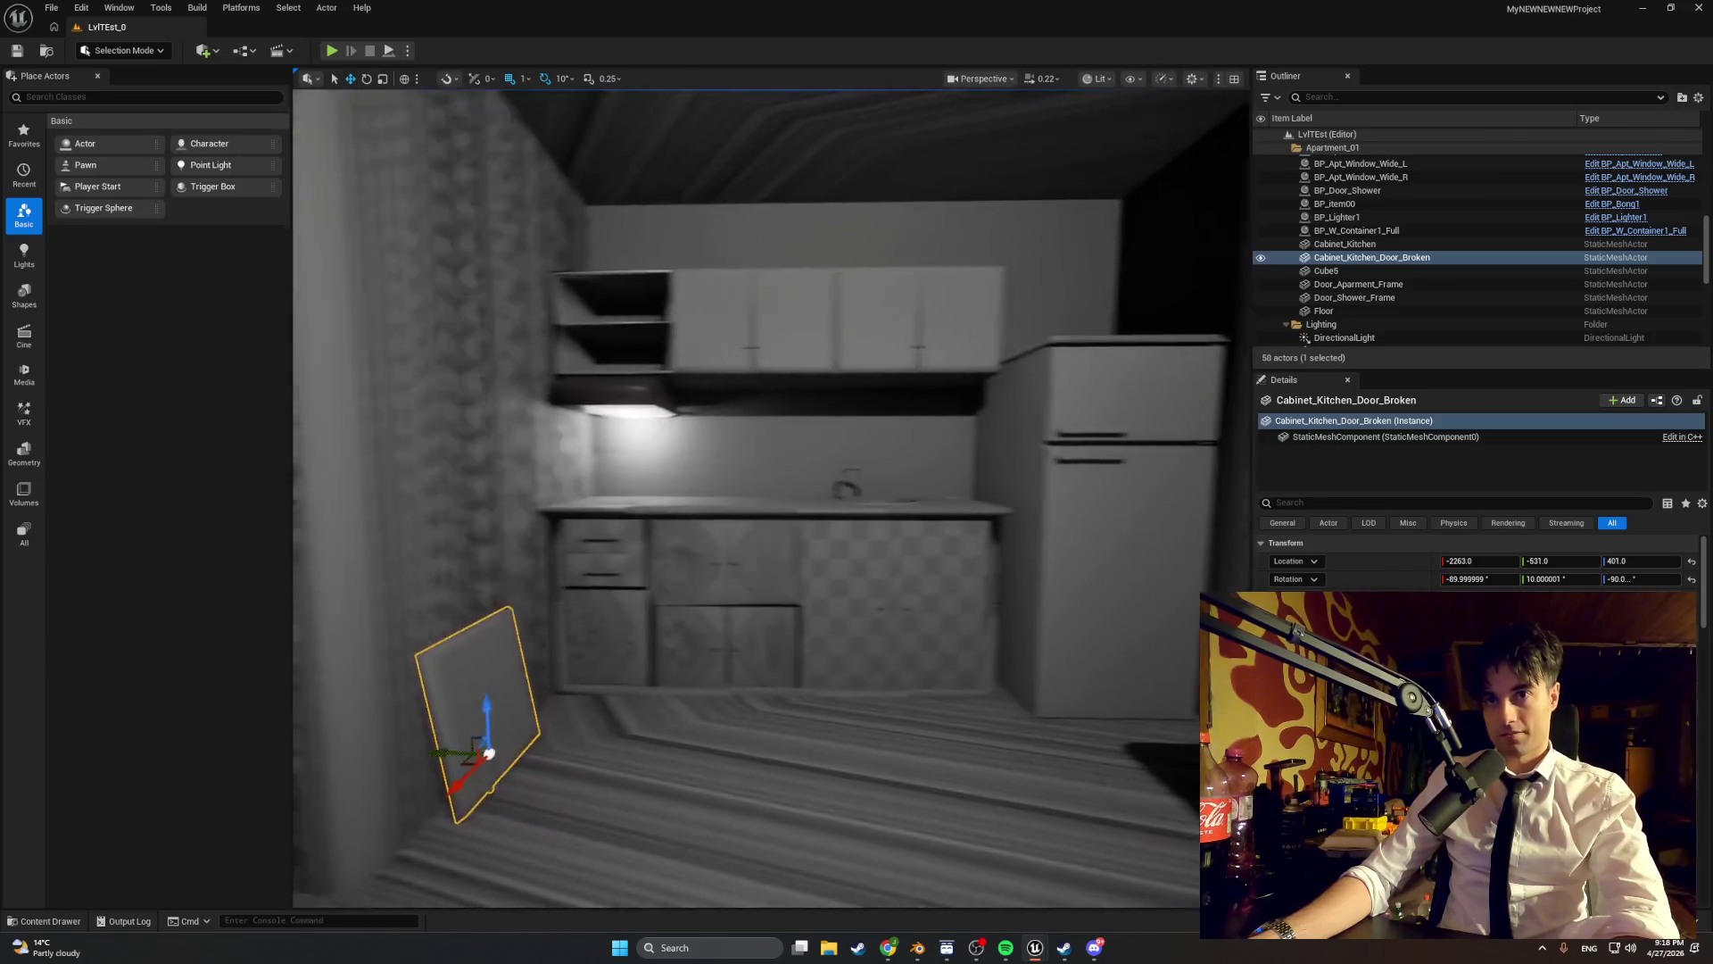
{"action": "key", "text": "a"}
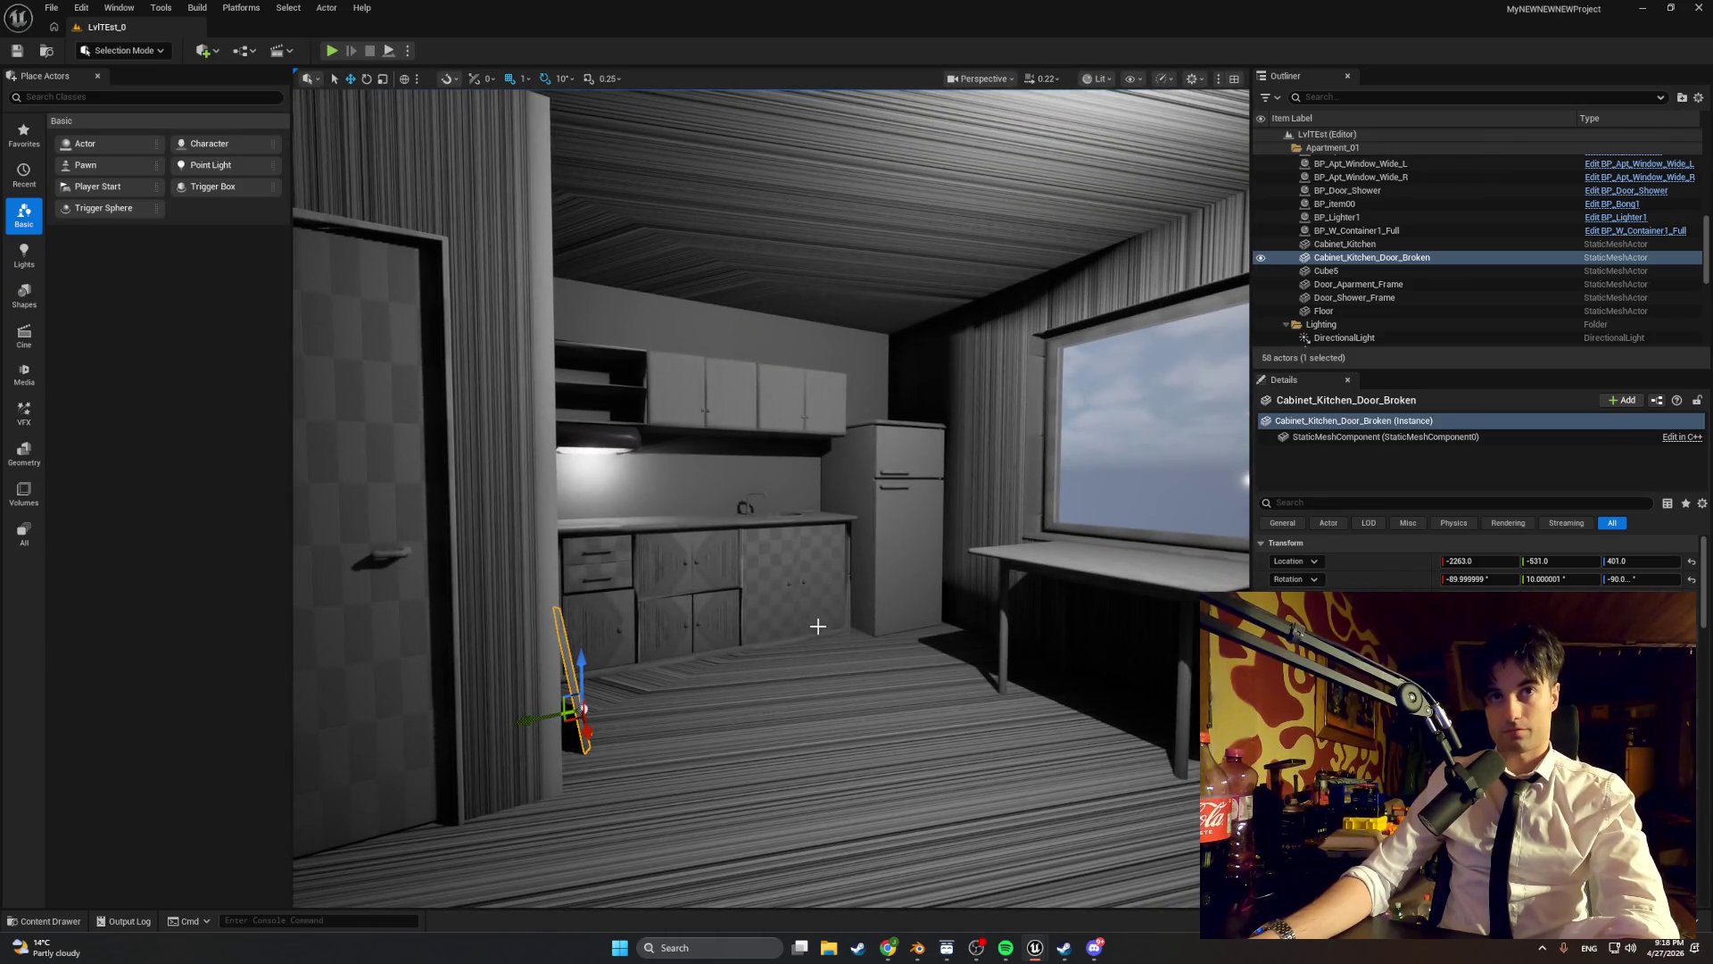
{"action": "key", "text": "s"}
{"action": "key", "text": "w"}
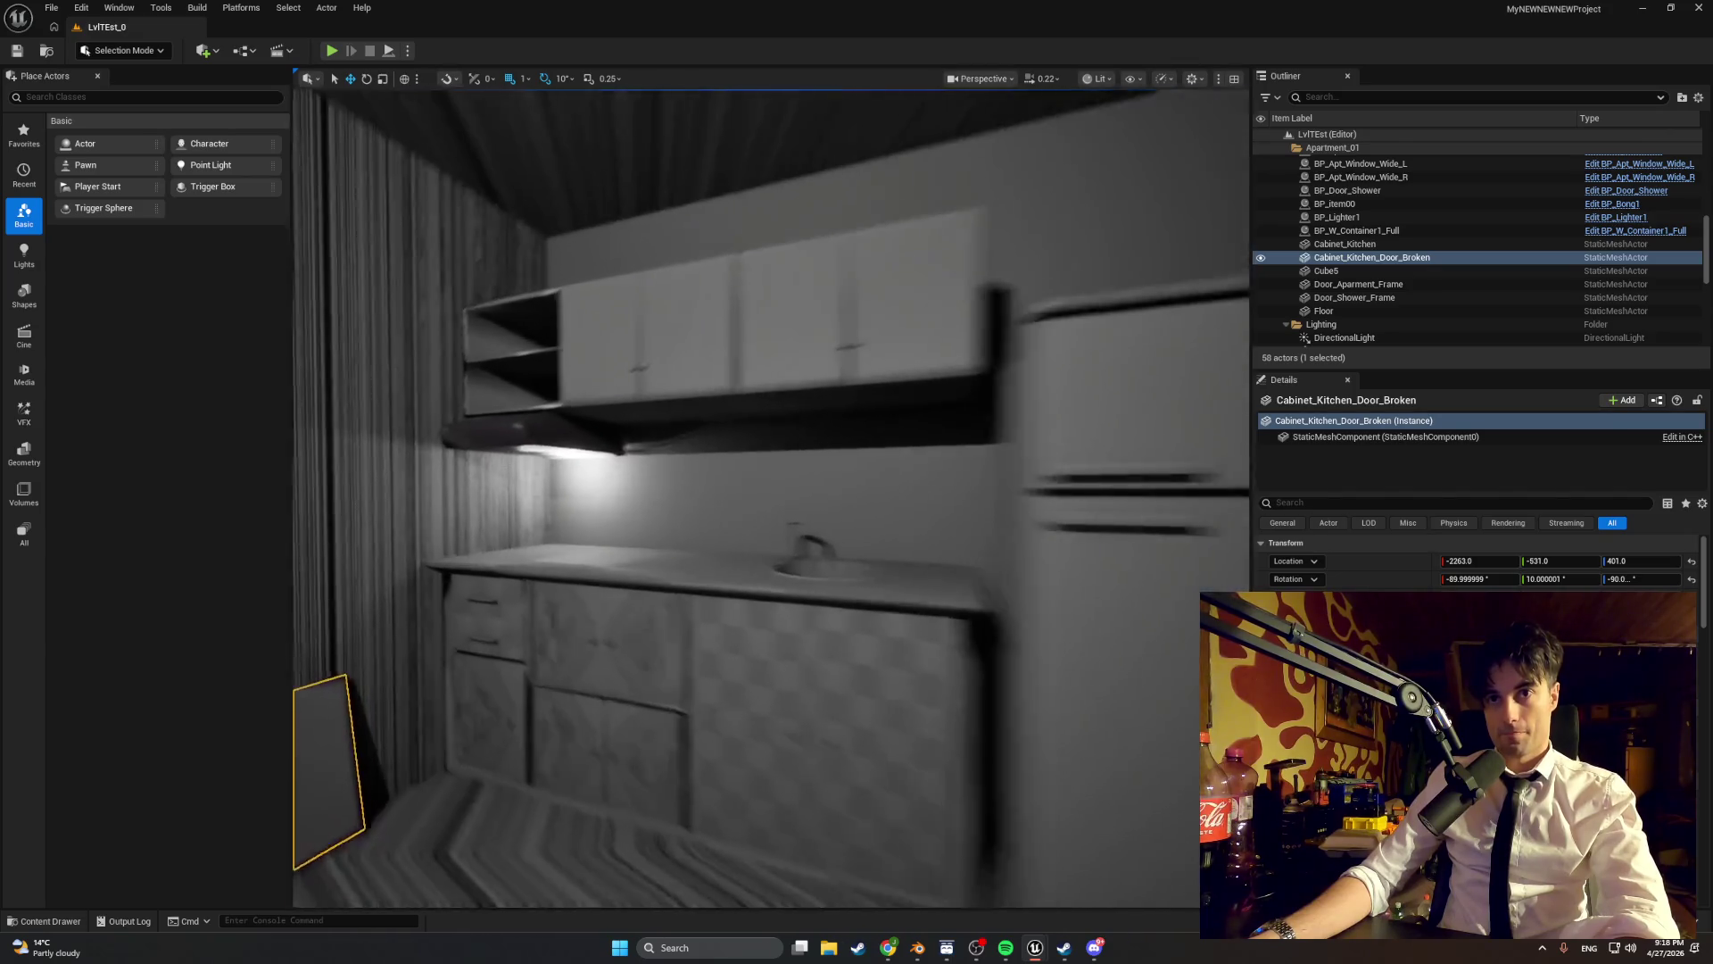
{"action": "key", "text": "s"}
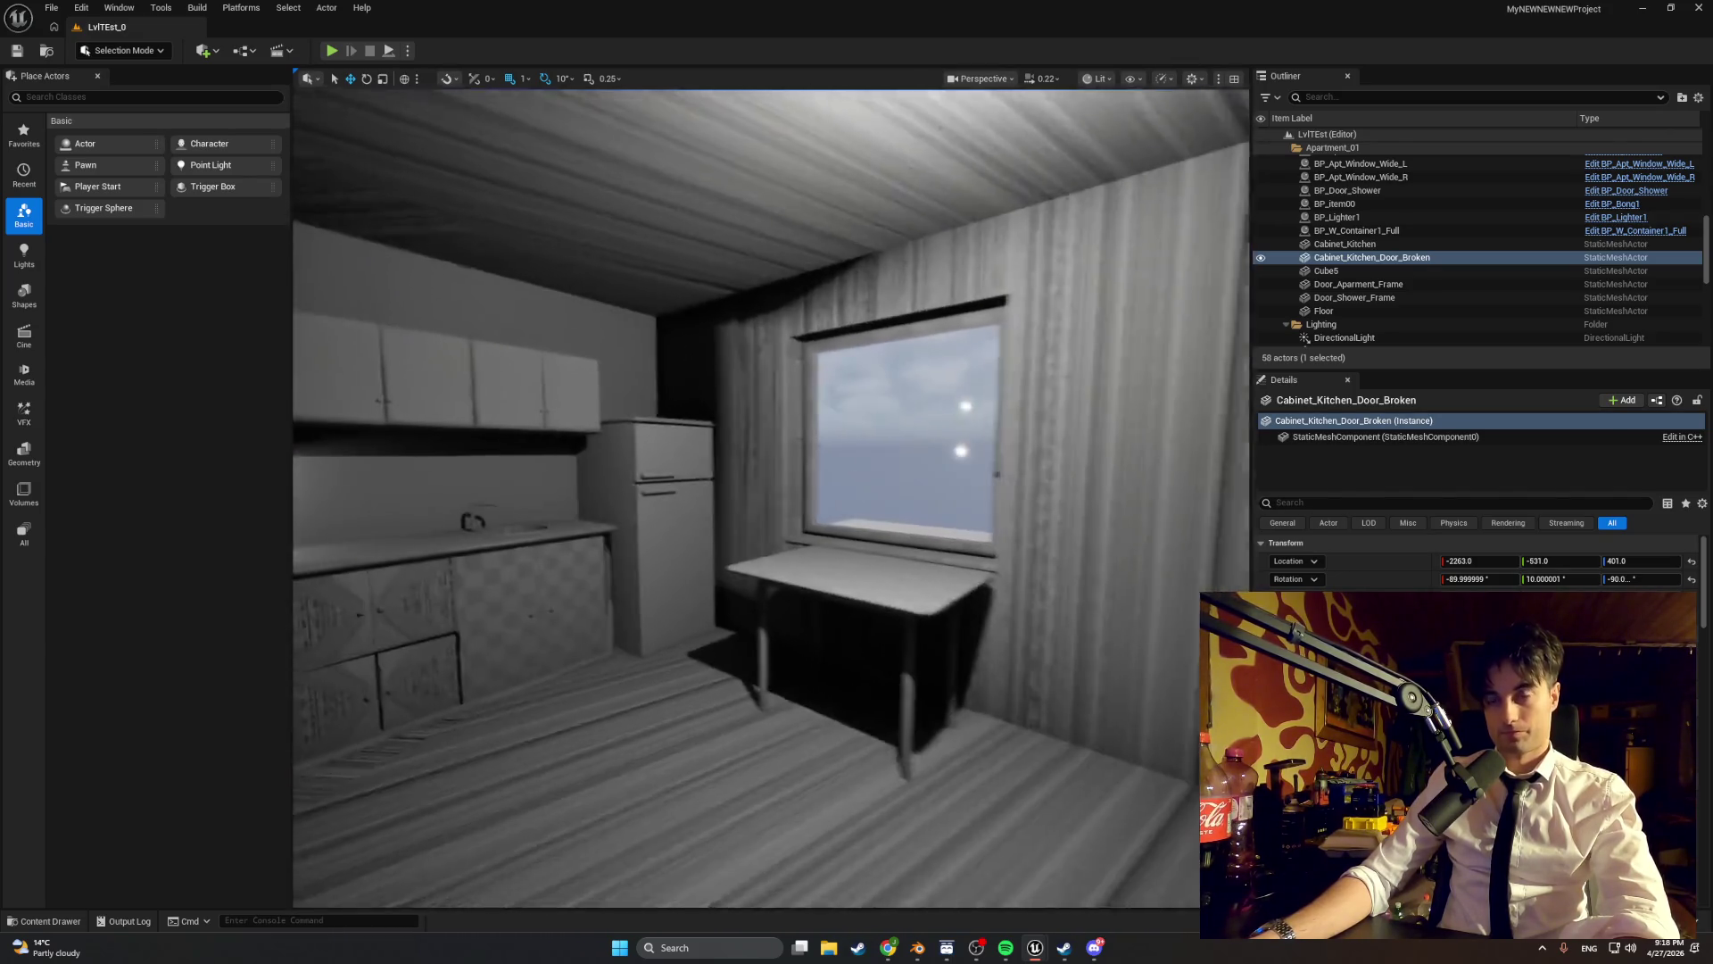
{"action": "key", "text": "w"}
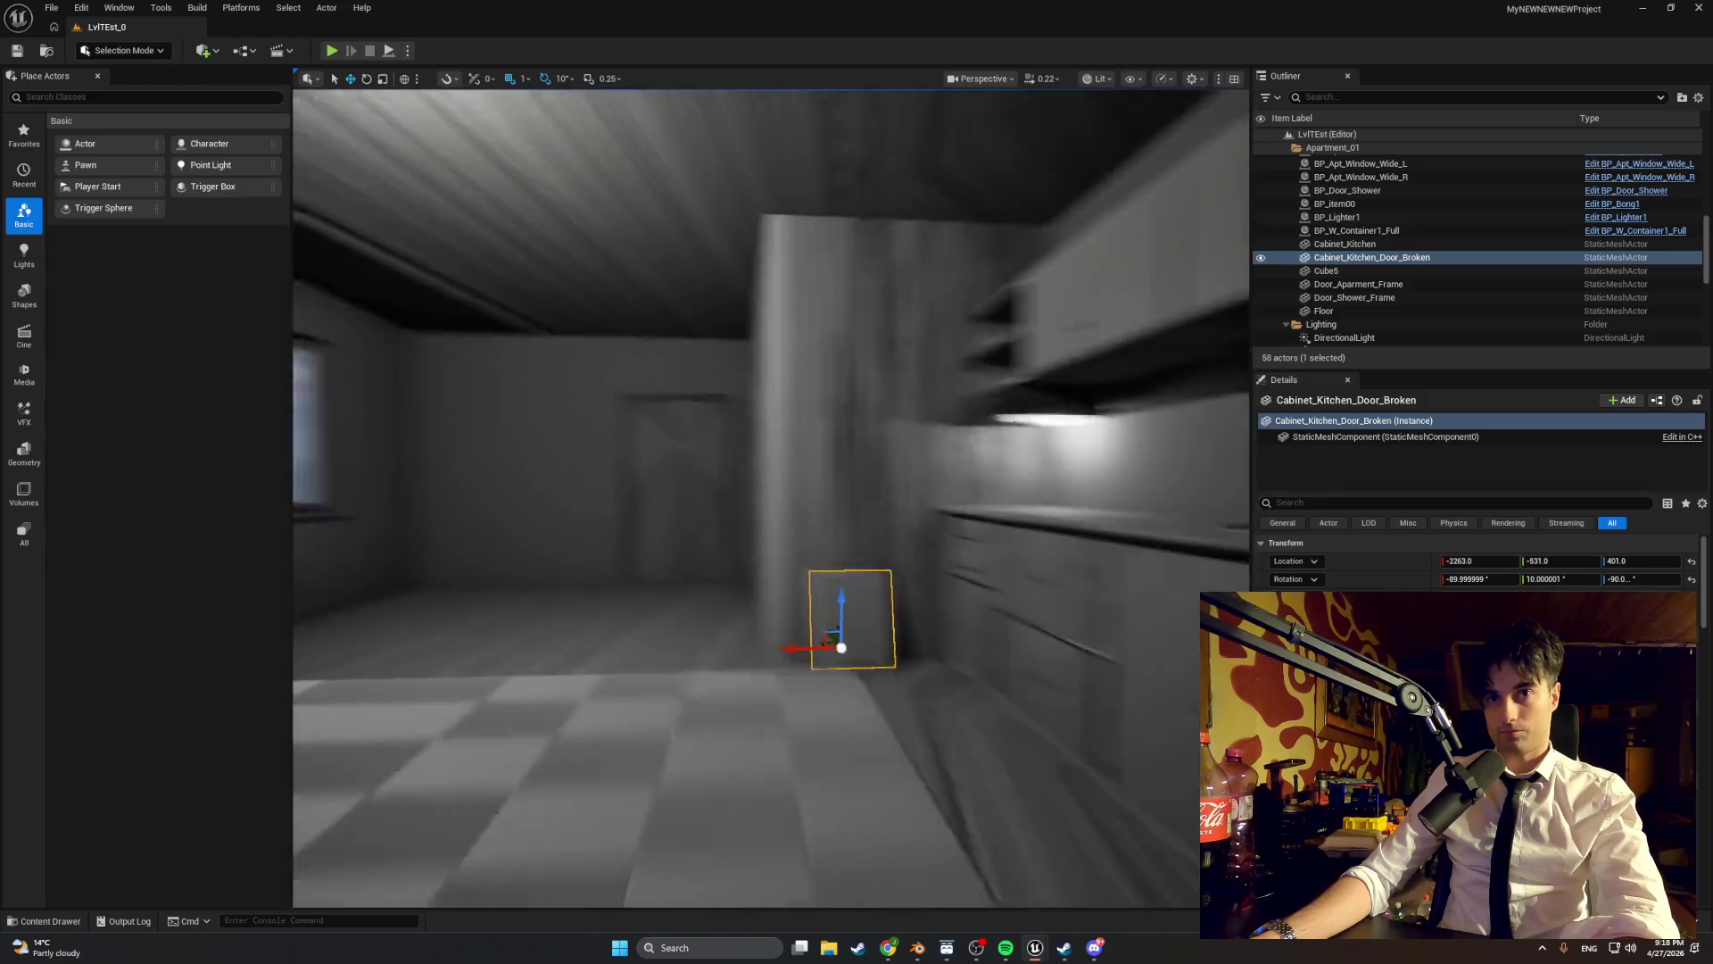
{"action": "key", "text": "s"}
{"action": "key", "text": "w"}
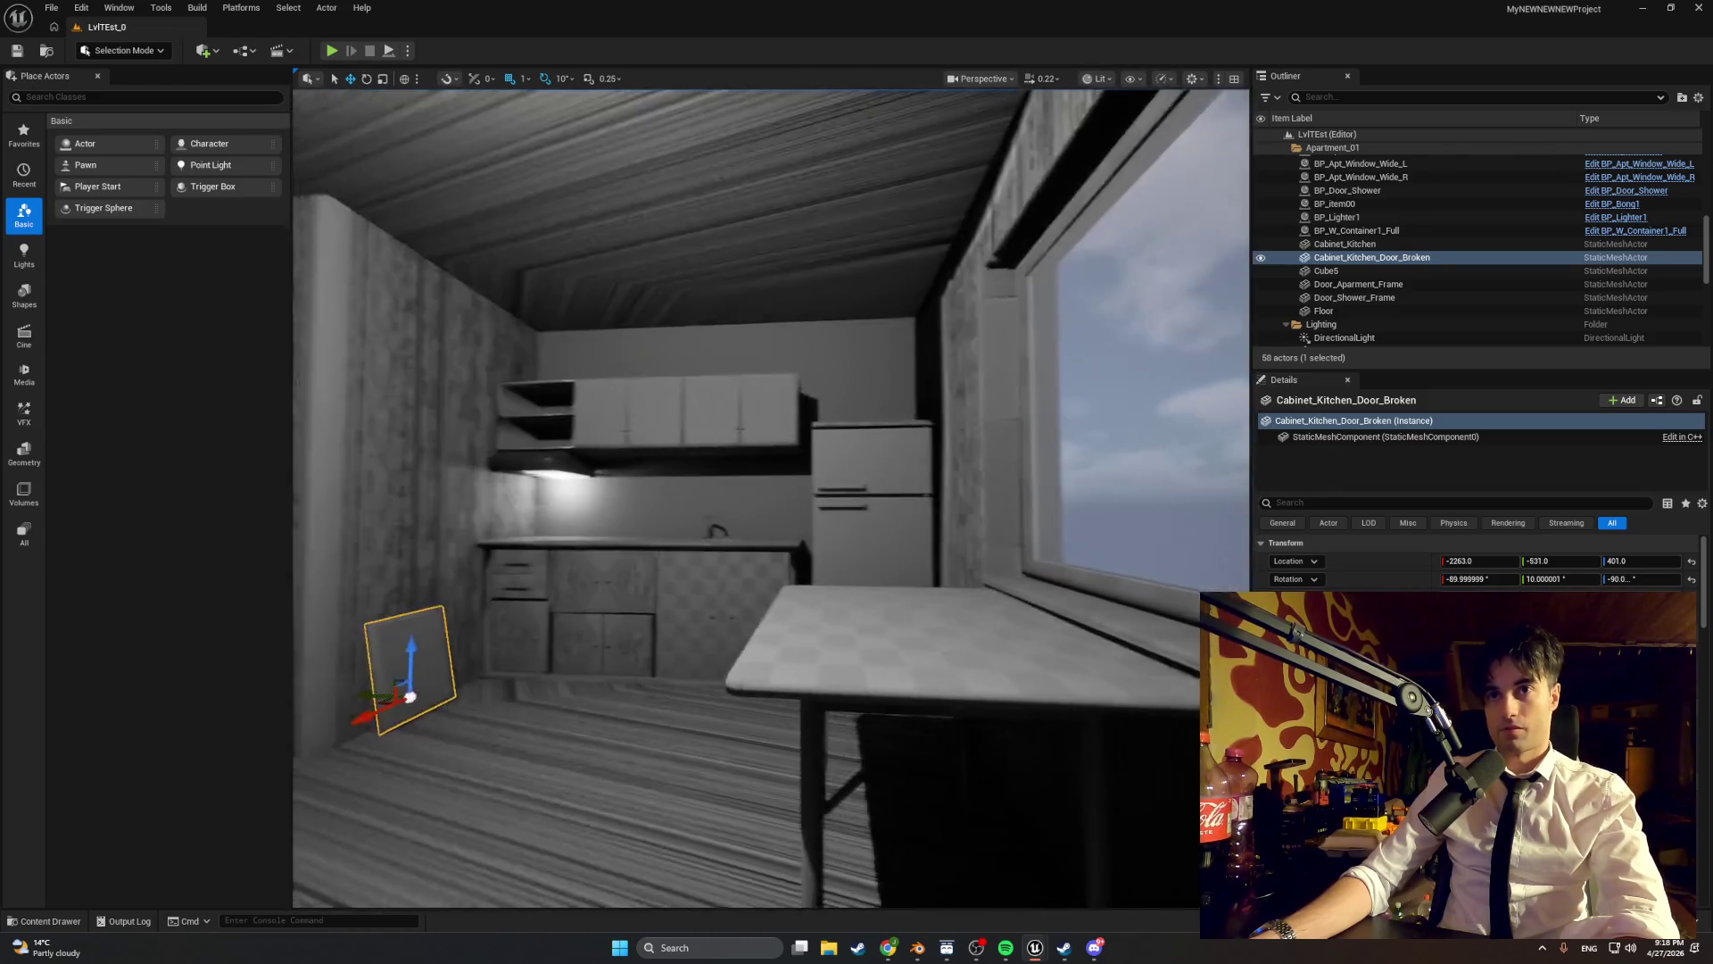
{"action": "key", "text": "w"}
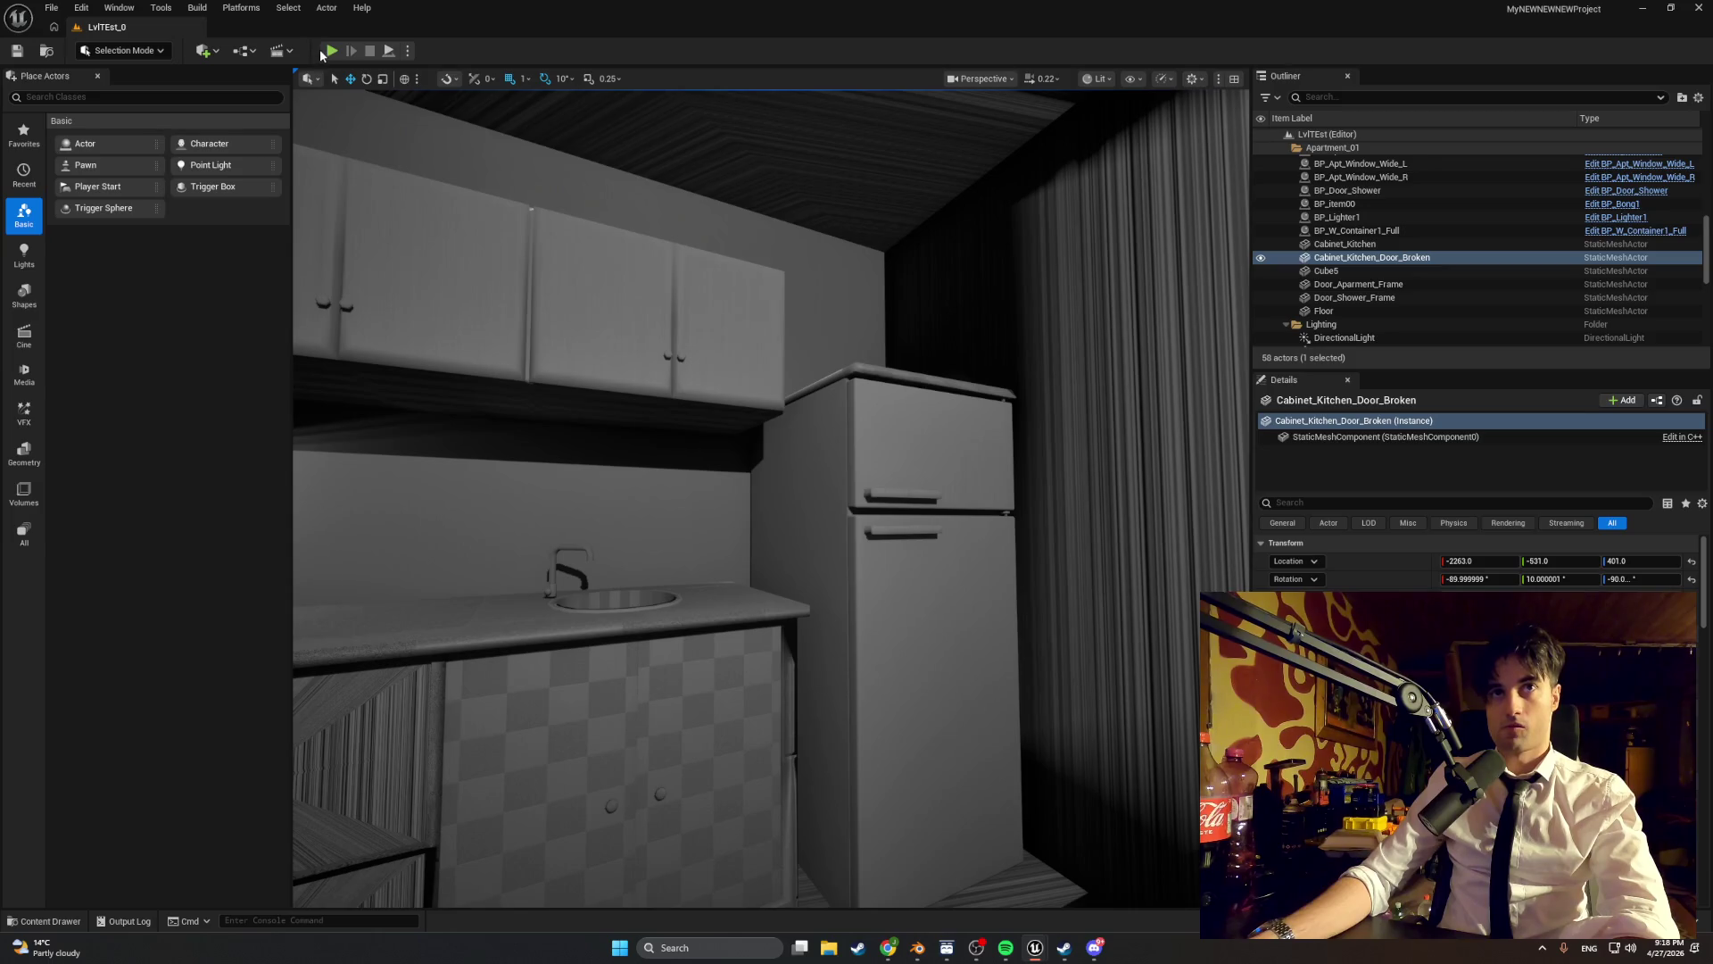
- Start Play-in-Editor and walk the player to the sink and counter, then step back
{"action": "left_click", "coordinate": [325, 51]}
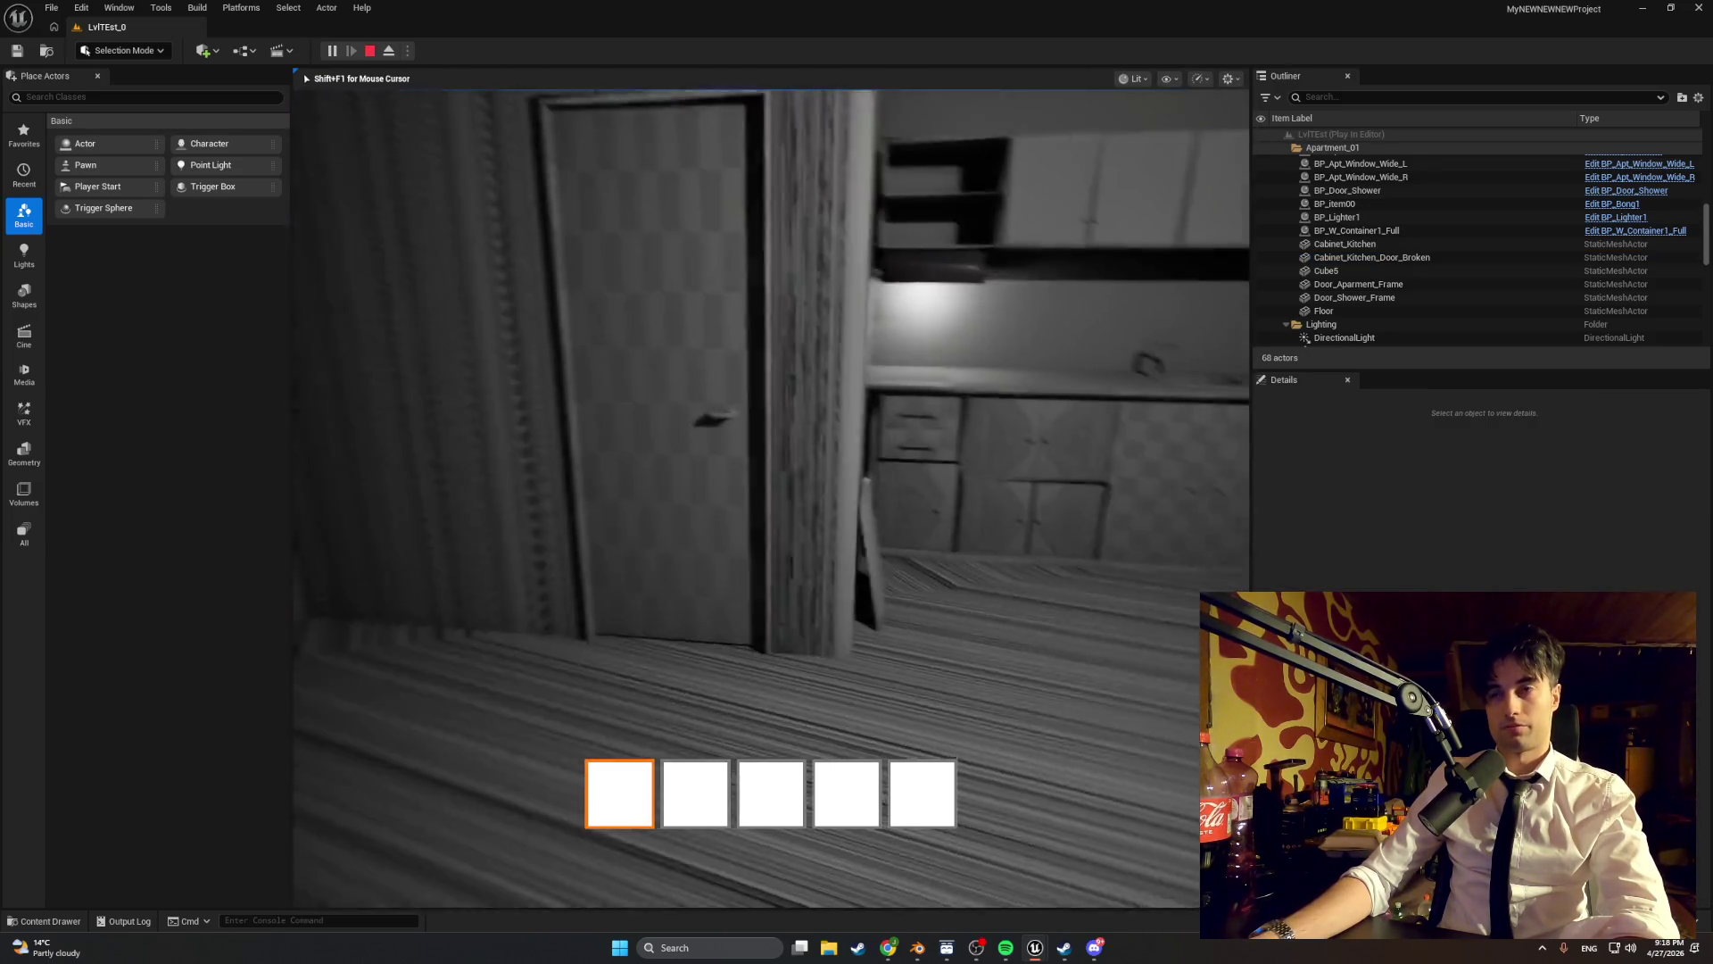
{"action": "key", "text": "w"}
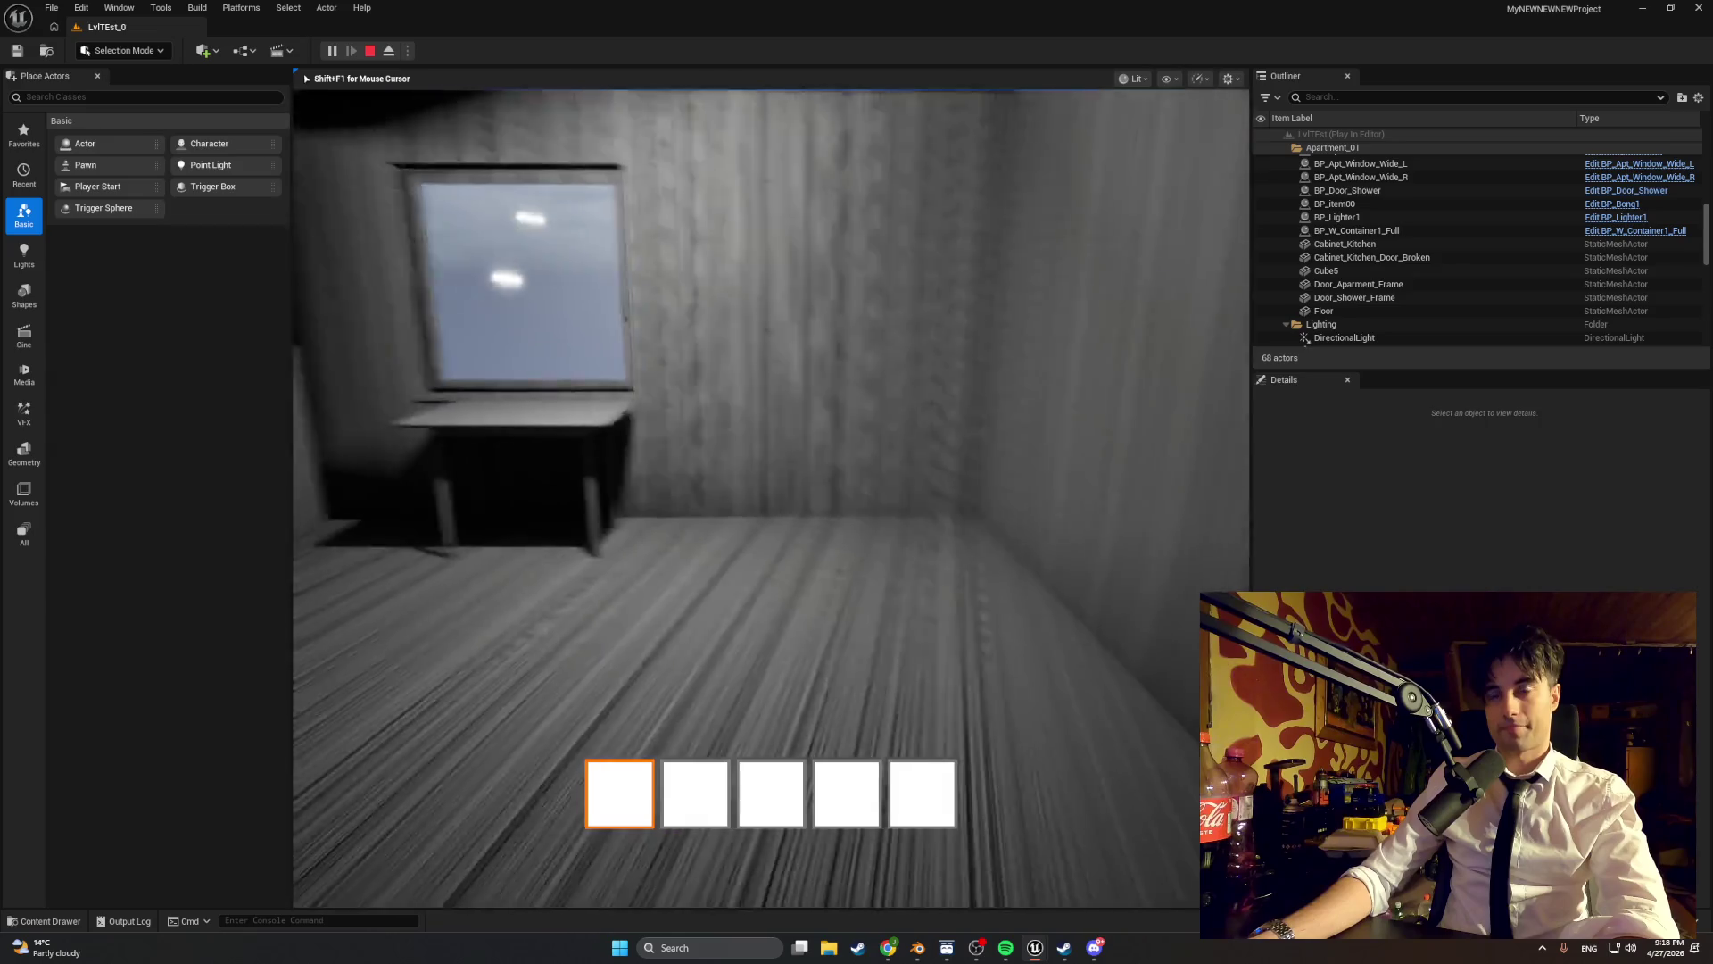
{"action": "key", "text": "w"}
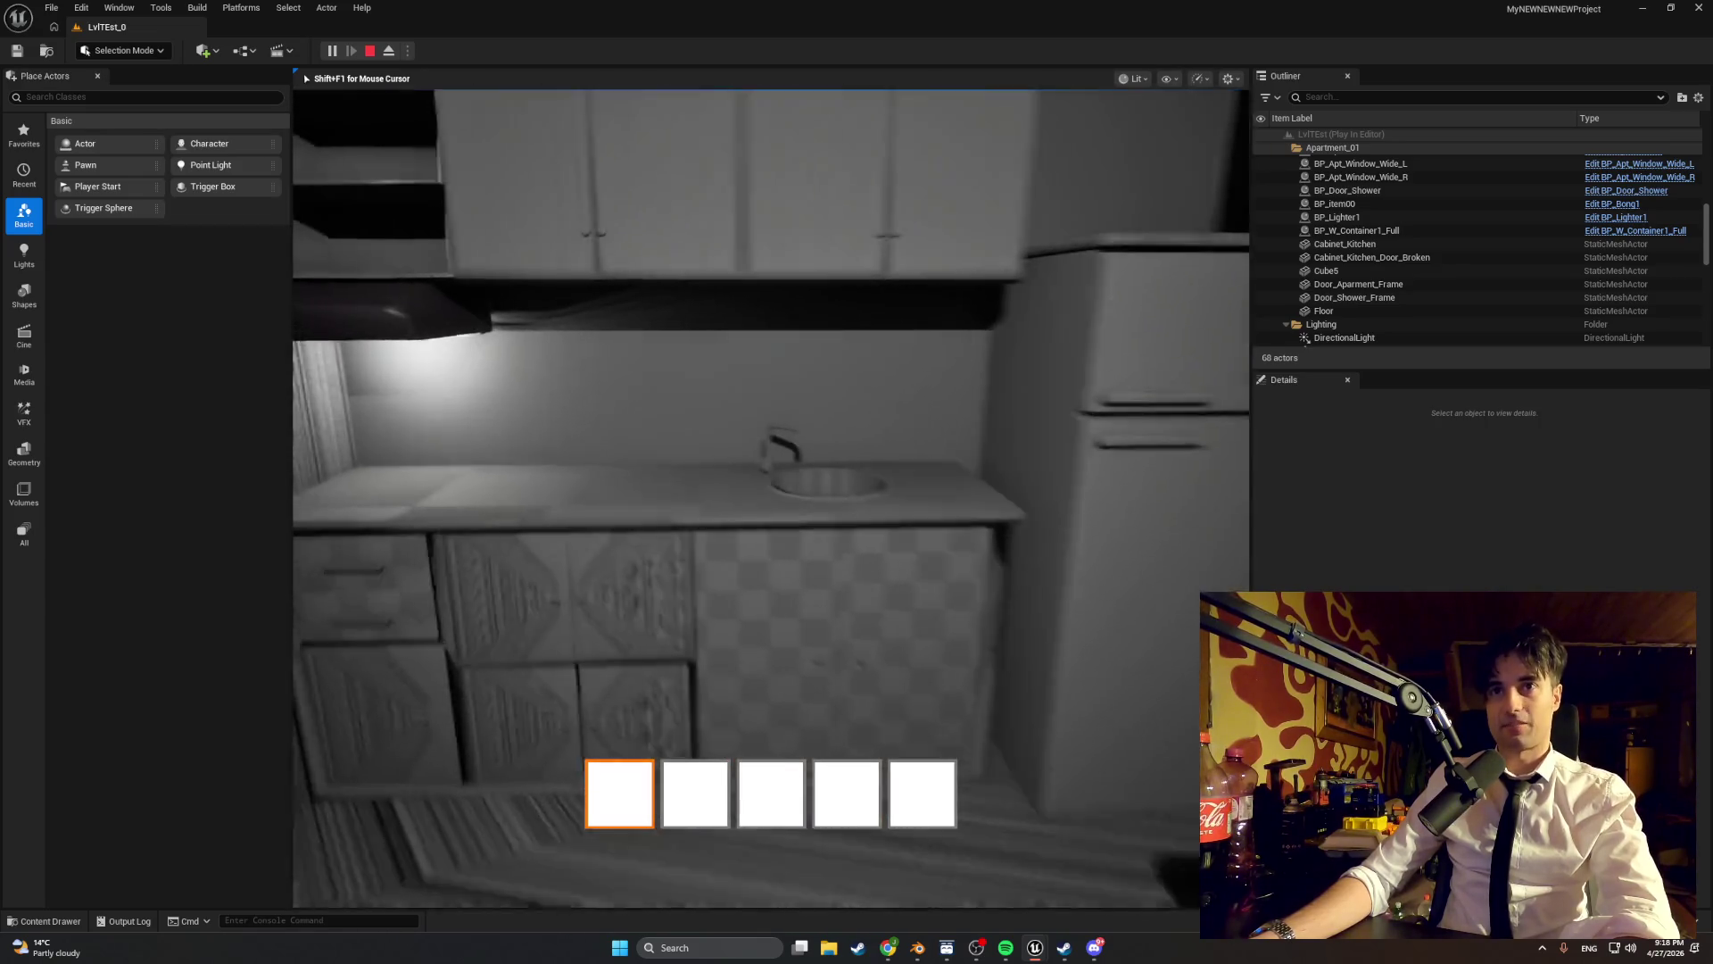
{"action": "key", "text": "s"}
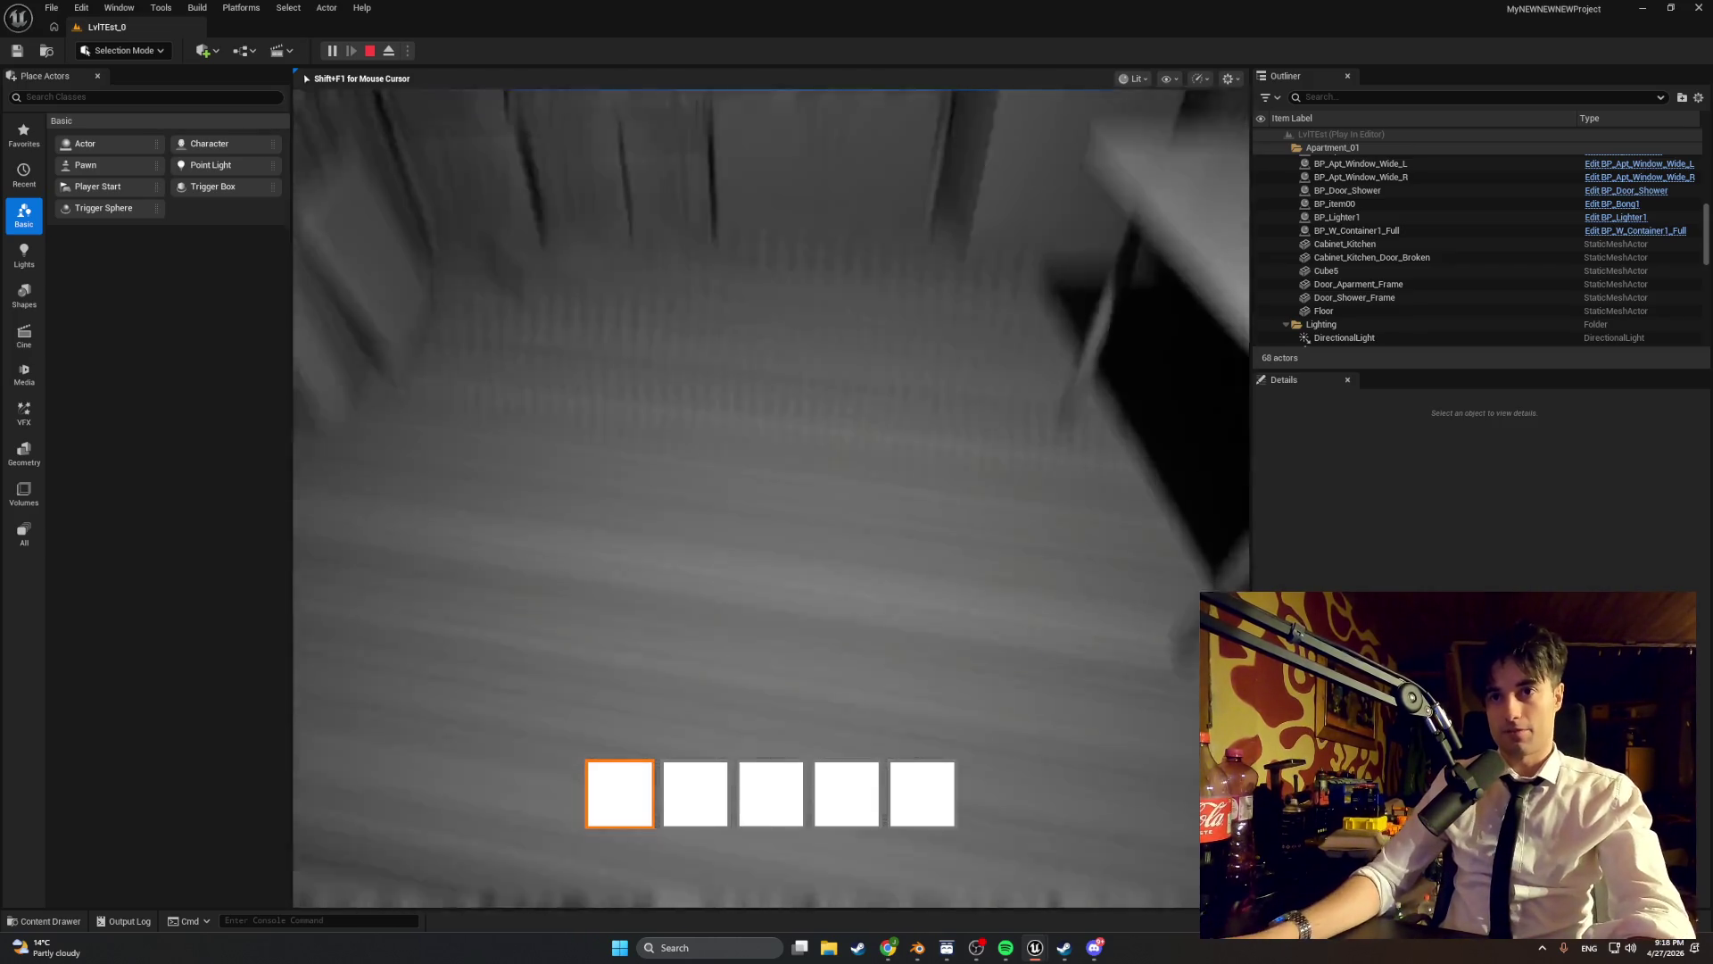
{"action": "key", "text": "w"}
{"action": "key", "text": "w"}
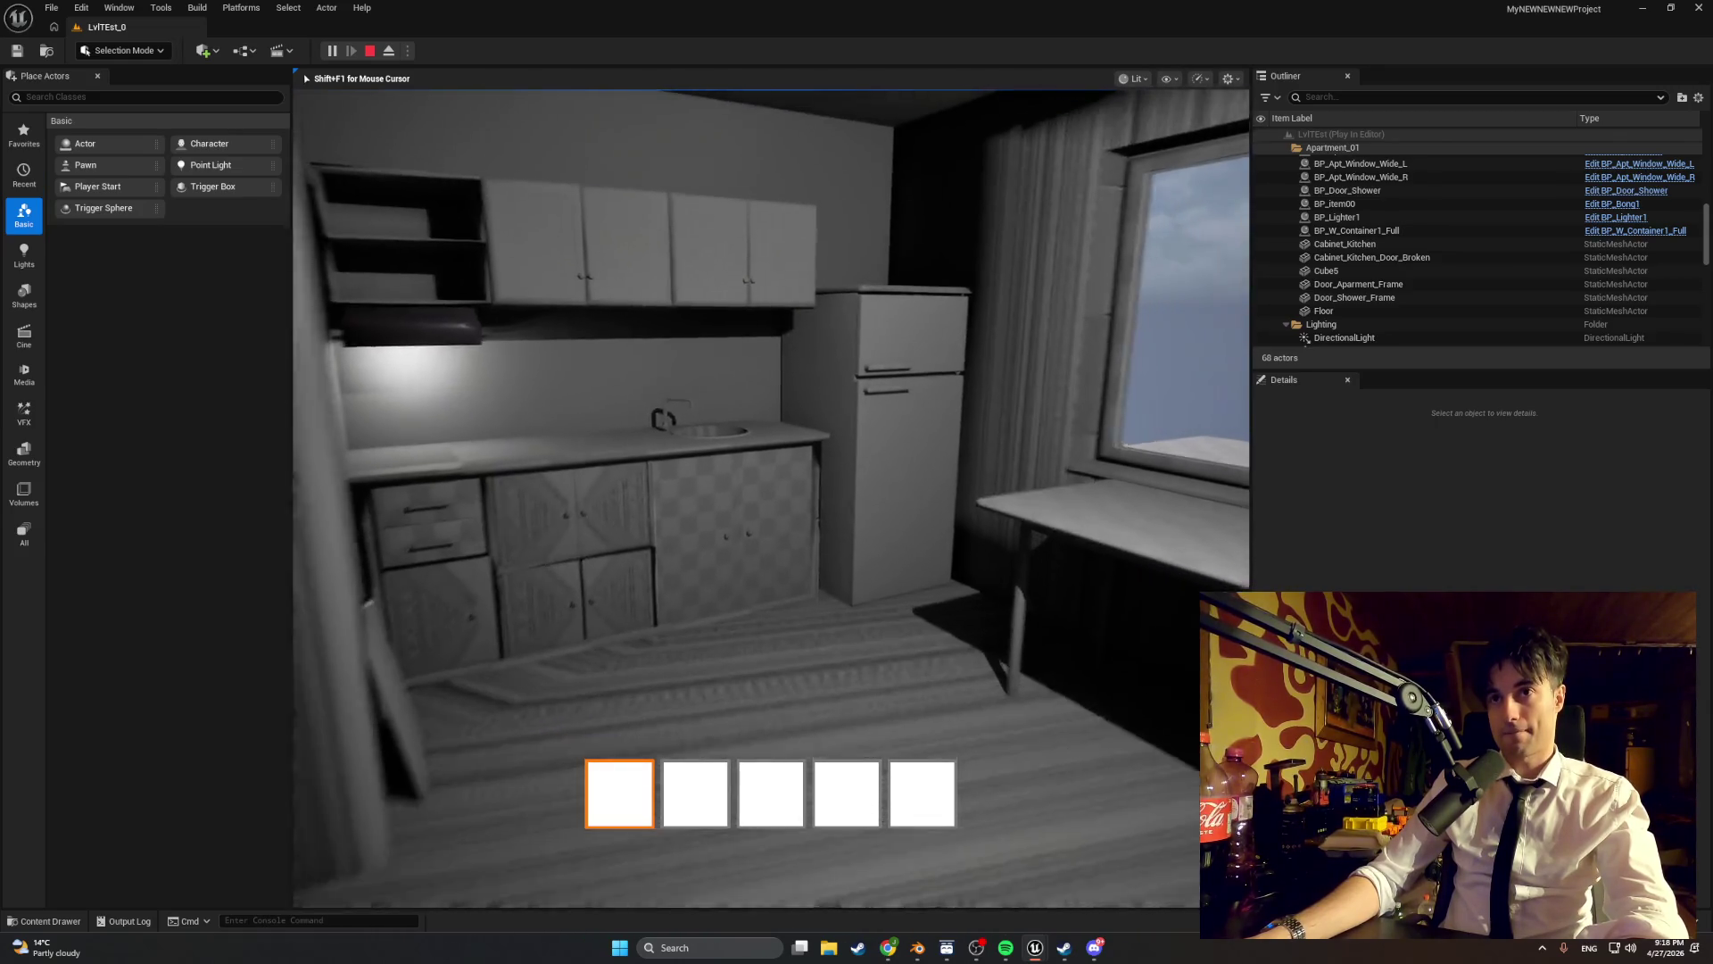
{"action": "key", "text": "s"}
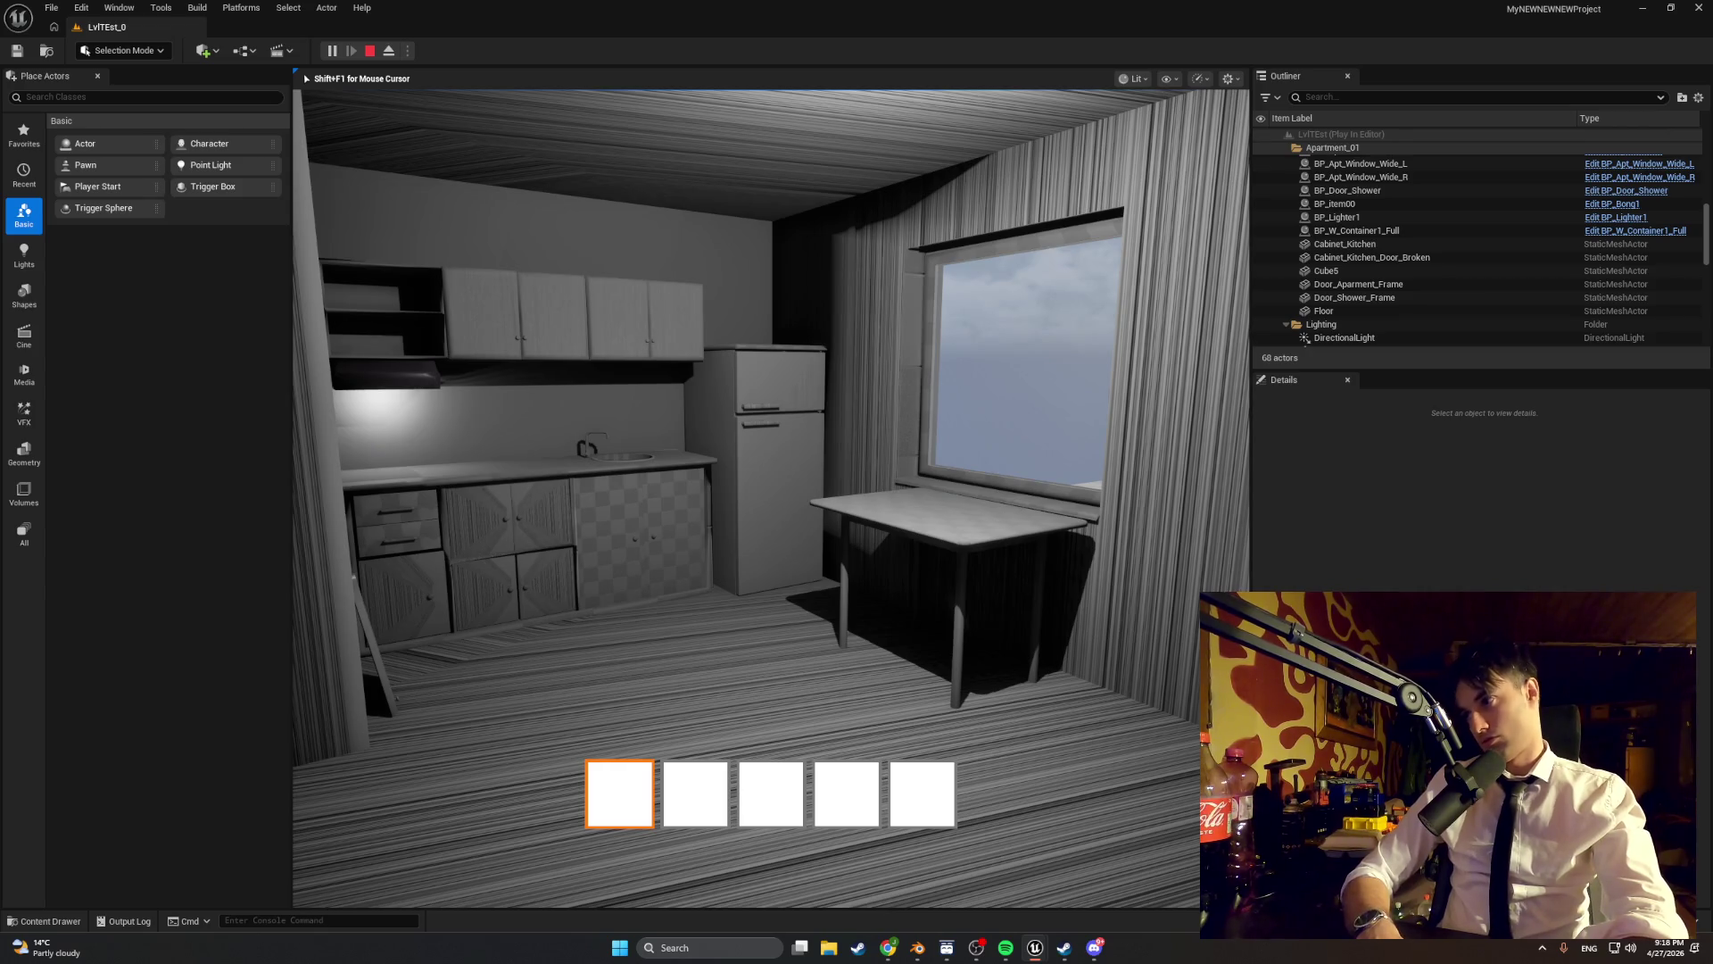
- Walk the player past the kitchen cabinets and fridge toward the hallway door
{"action": "key", "text": "w"}
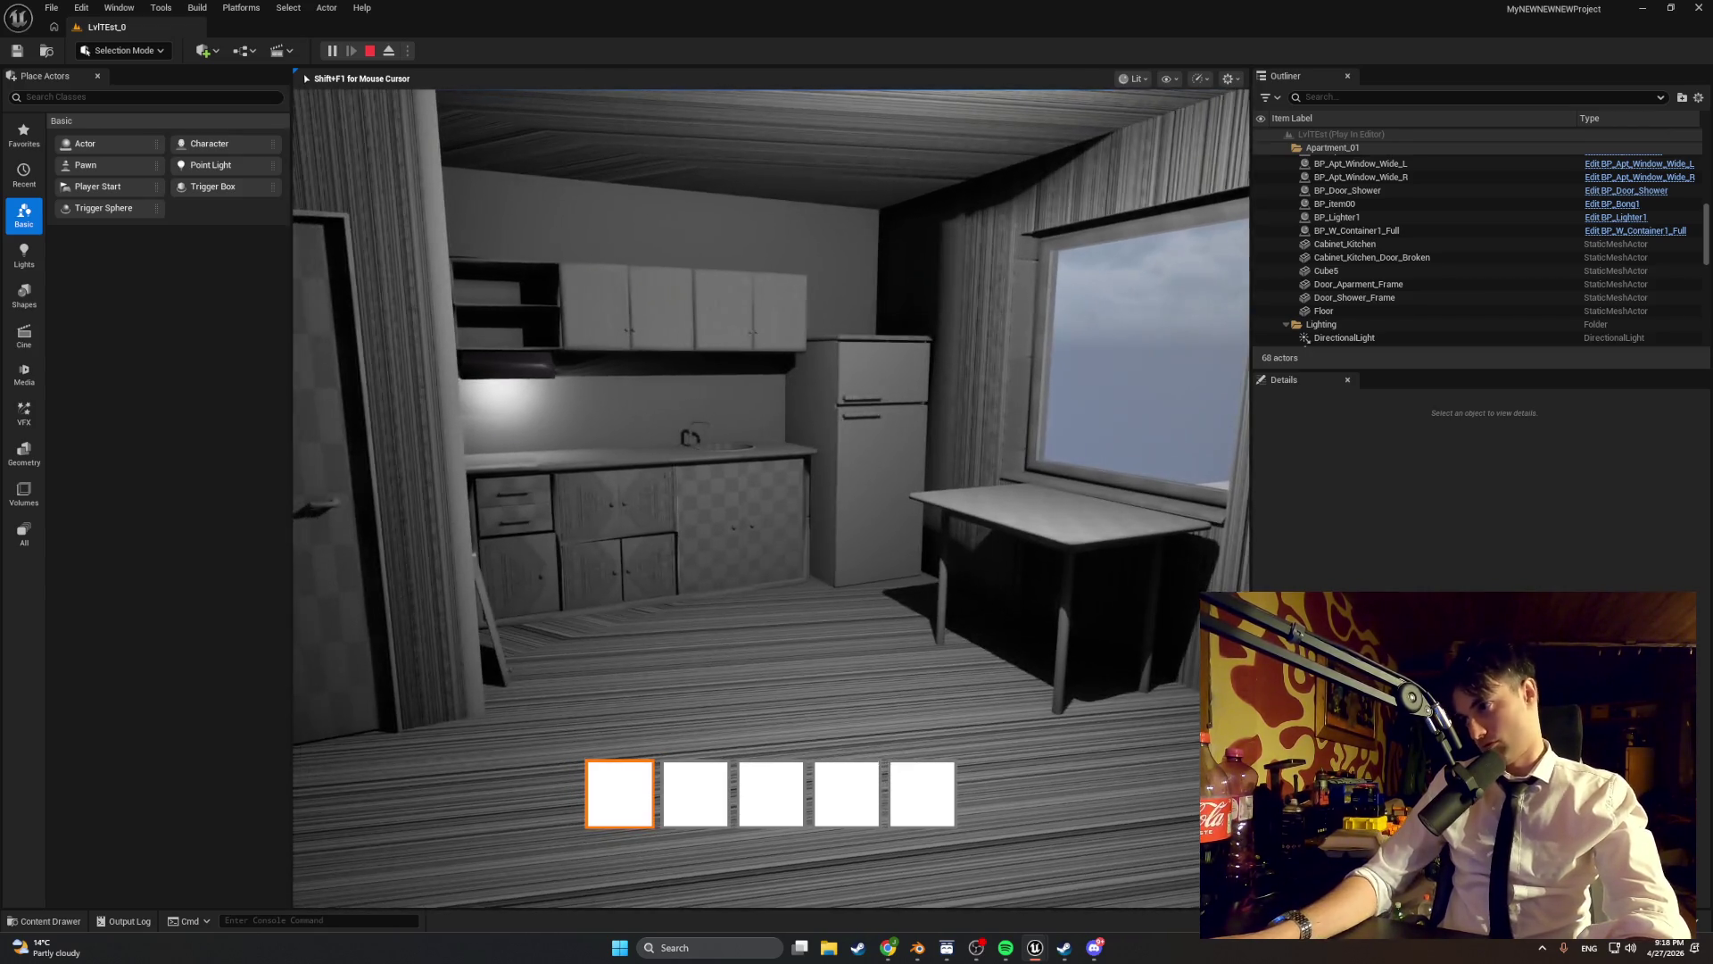
{"action": "key", "text": "w"}
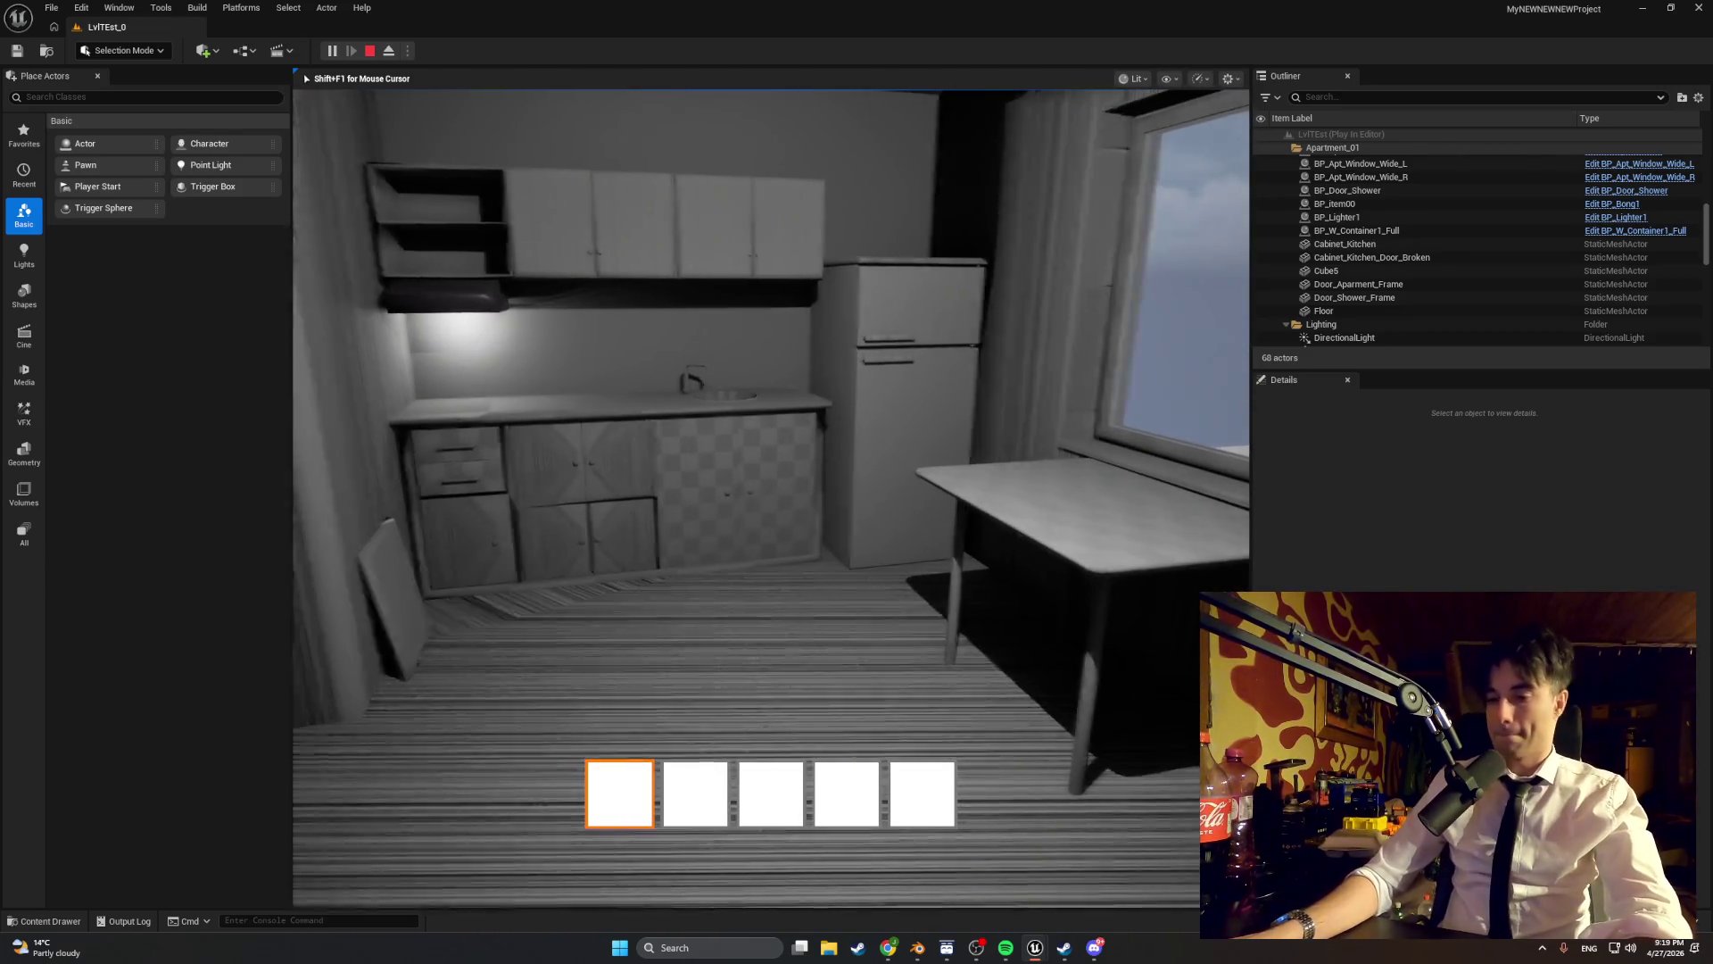
{"action": "key", "text": "w"}
{"action": "key", "text": "s"}
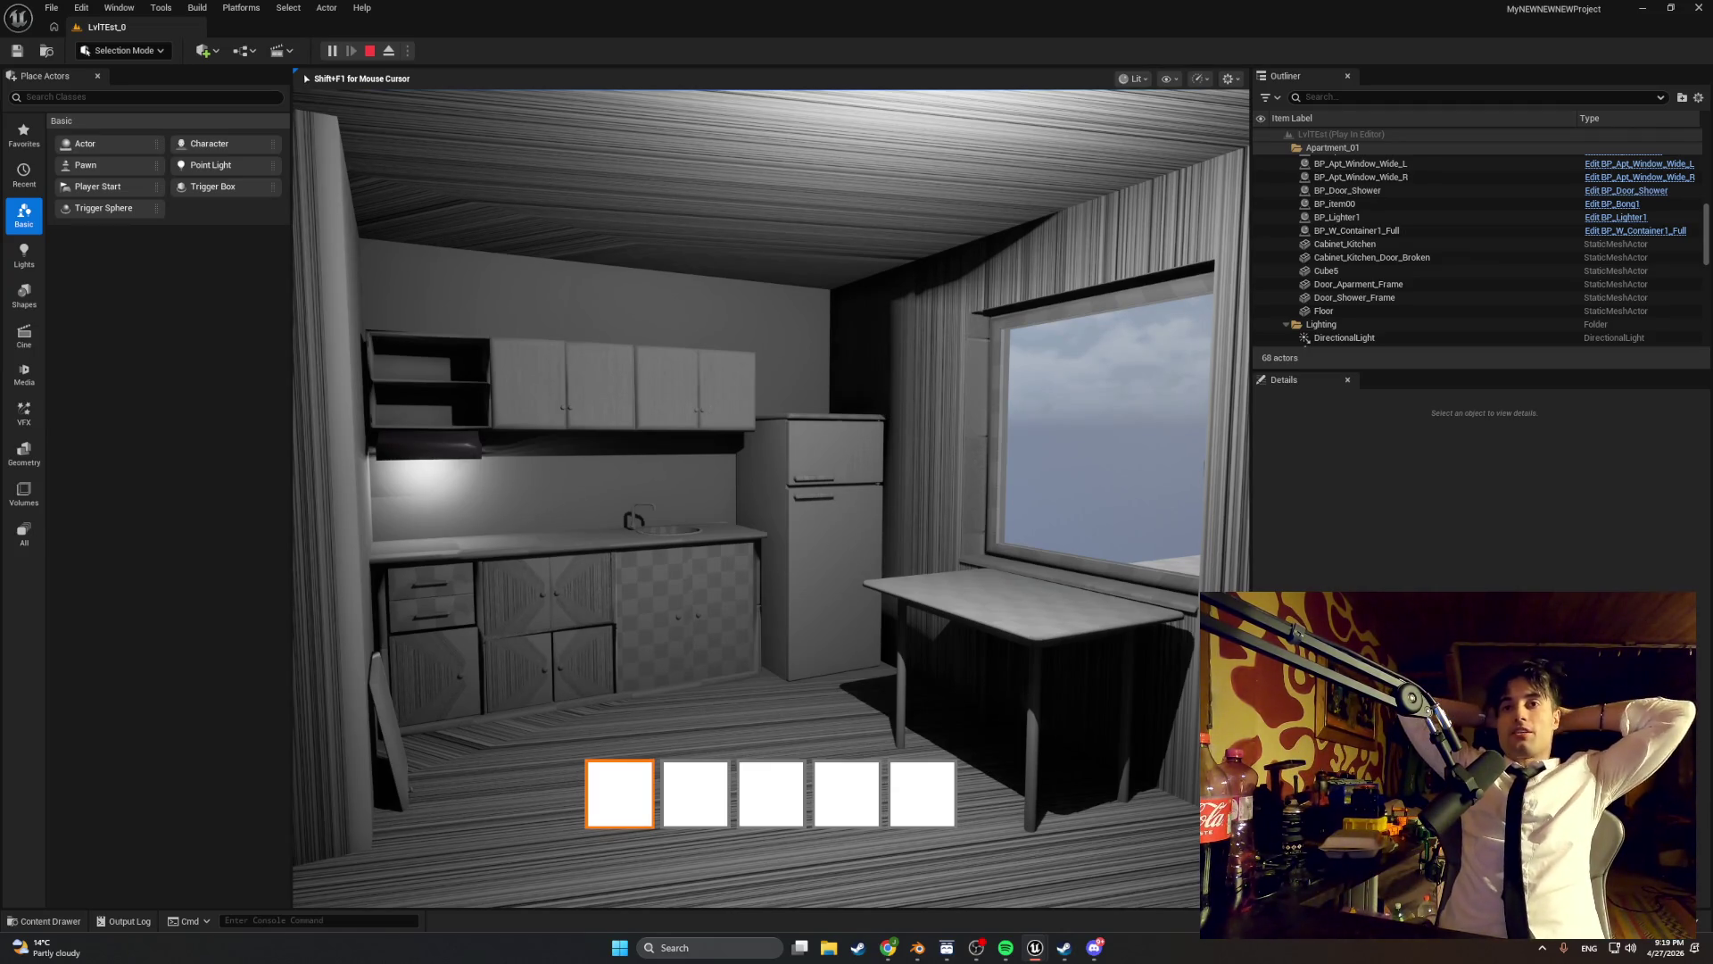
{"action": "mouse_move", "coordinate": [770, 498]}
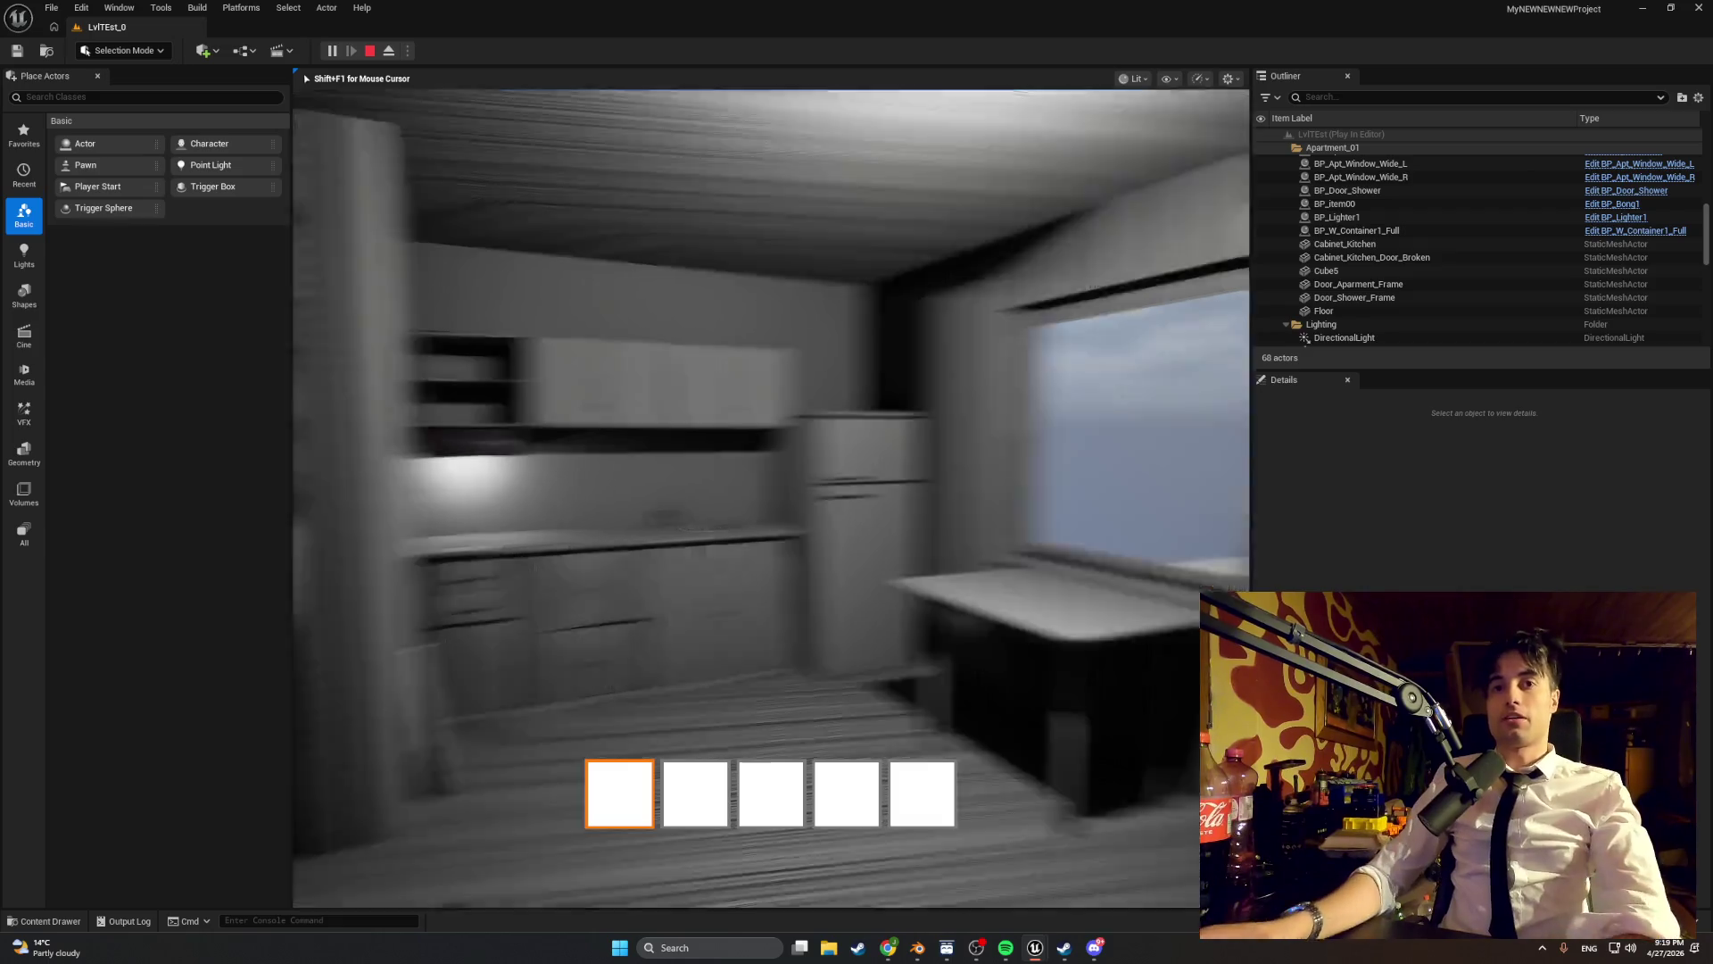
{"action": "key", "text": "w"}
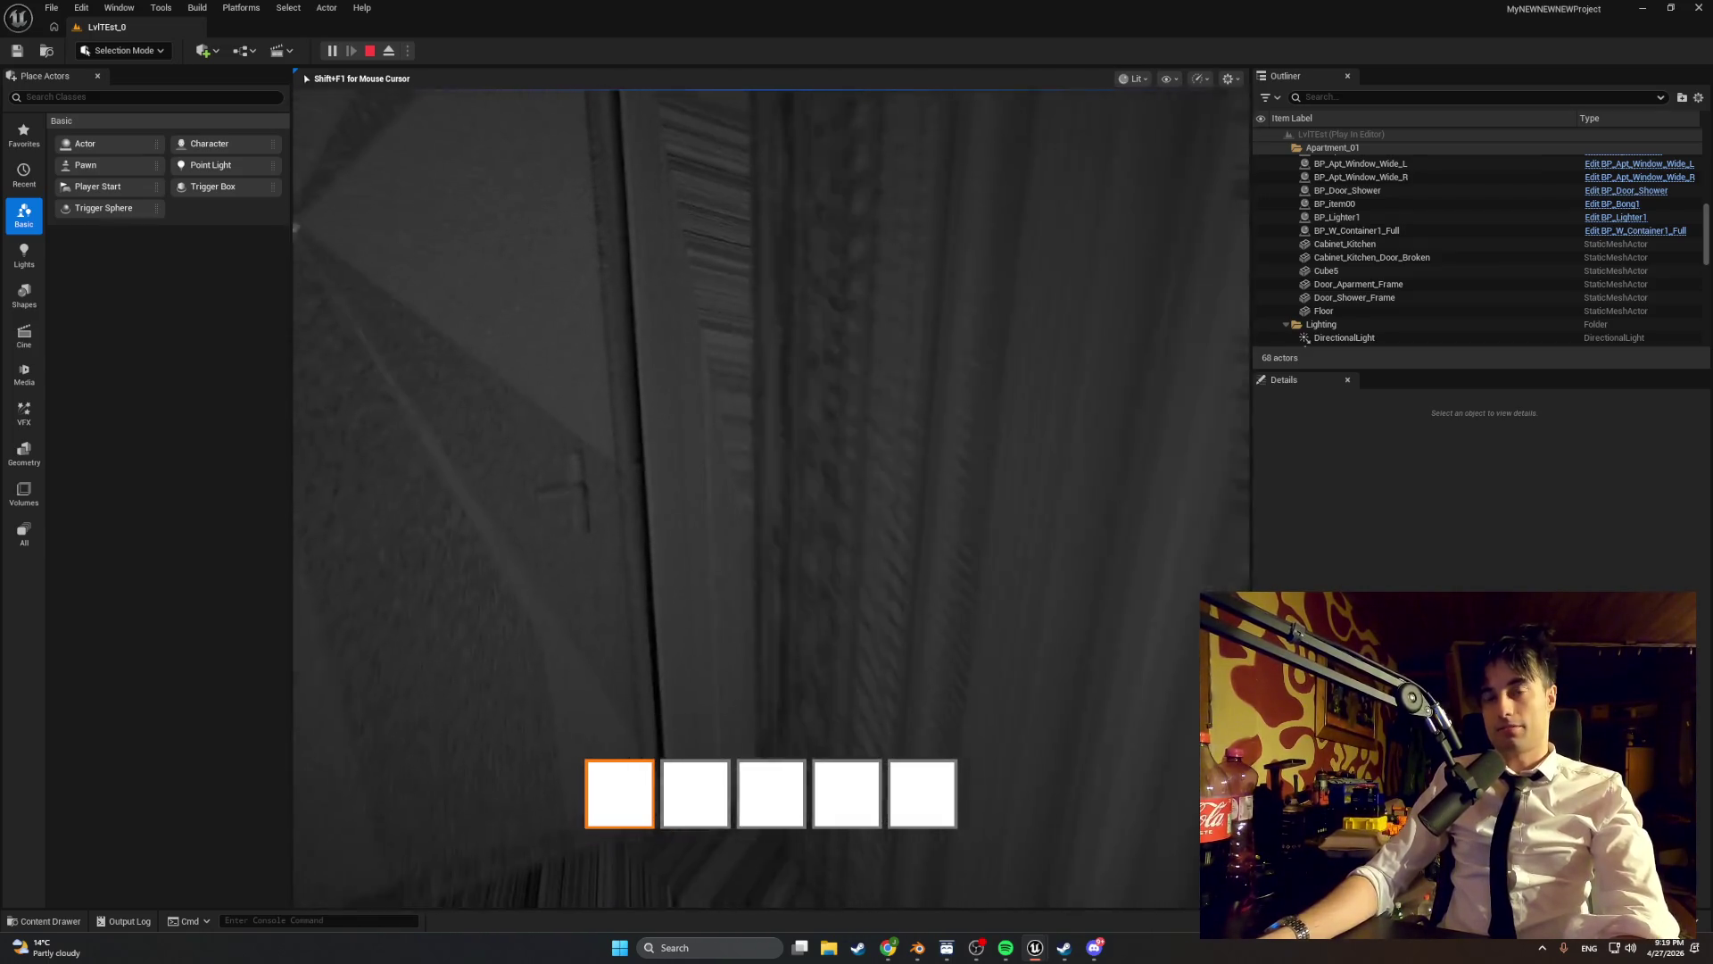
{"action": "key", "text": "w"}
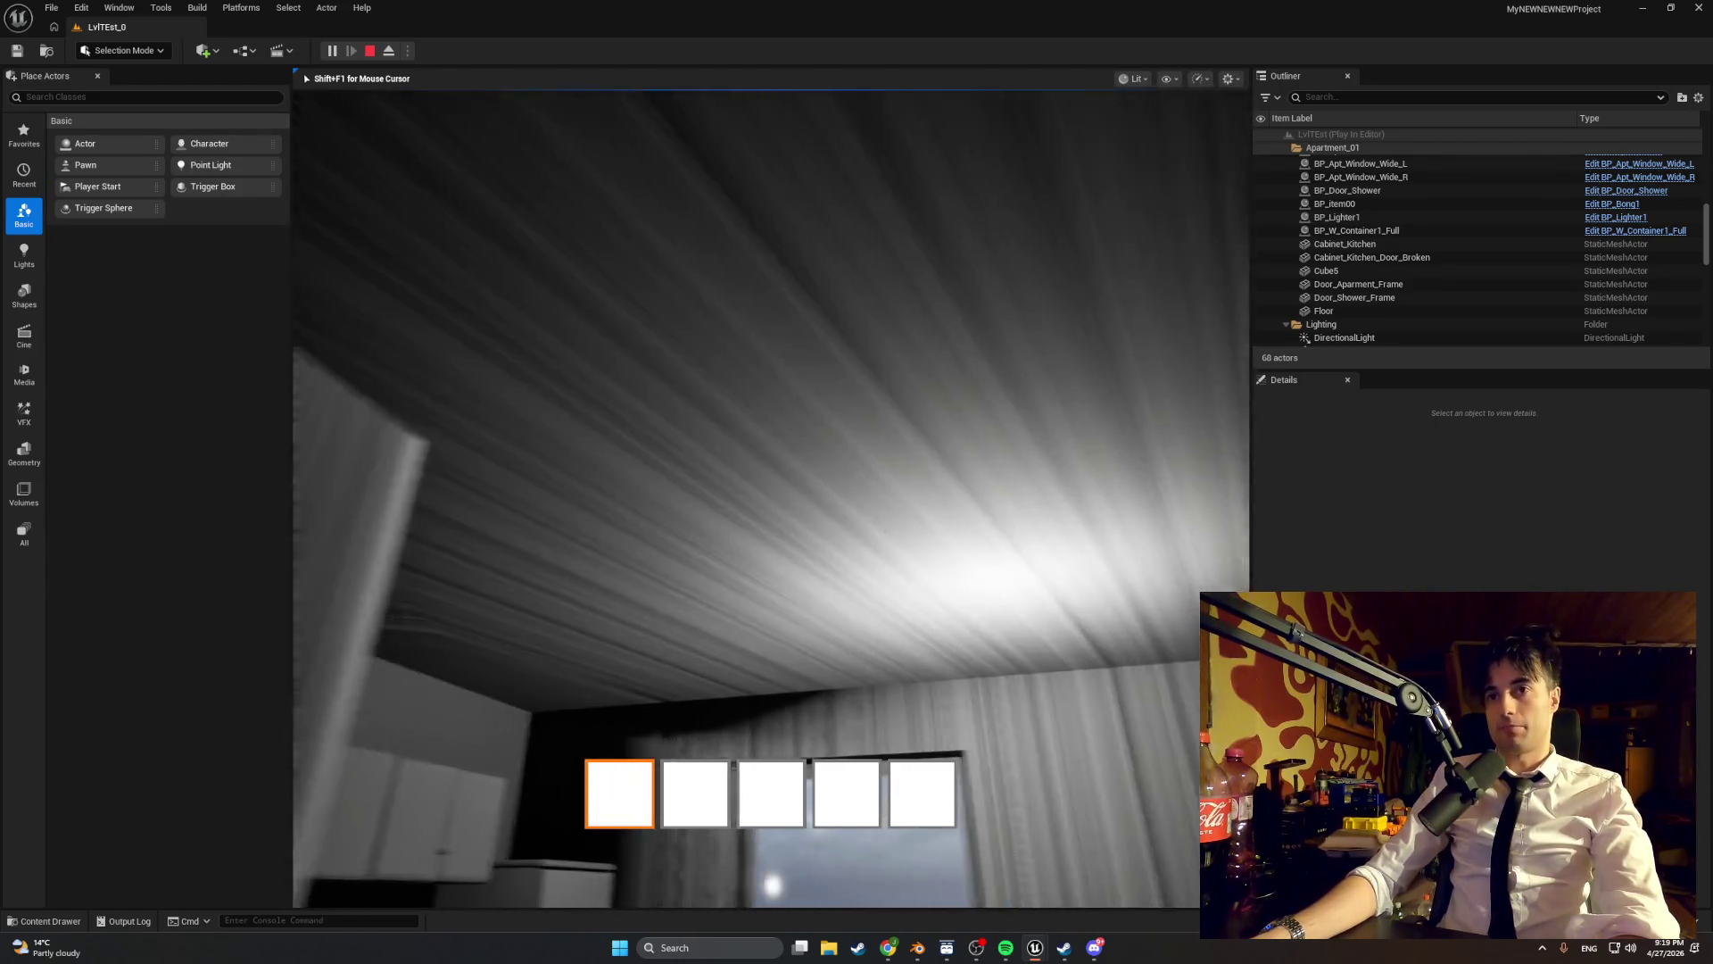
{"action": "key", "text": "w"}
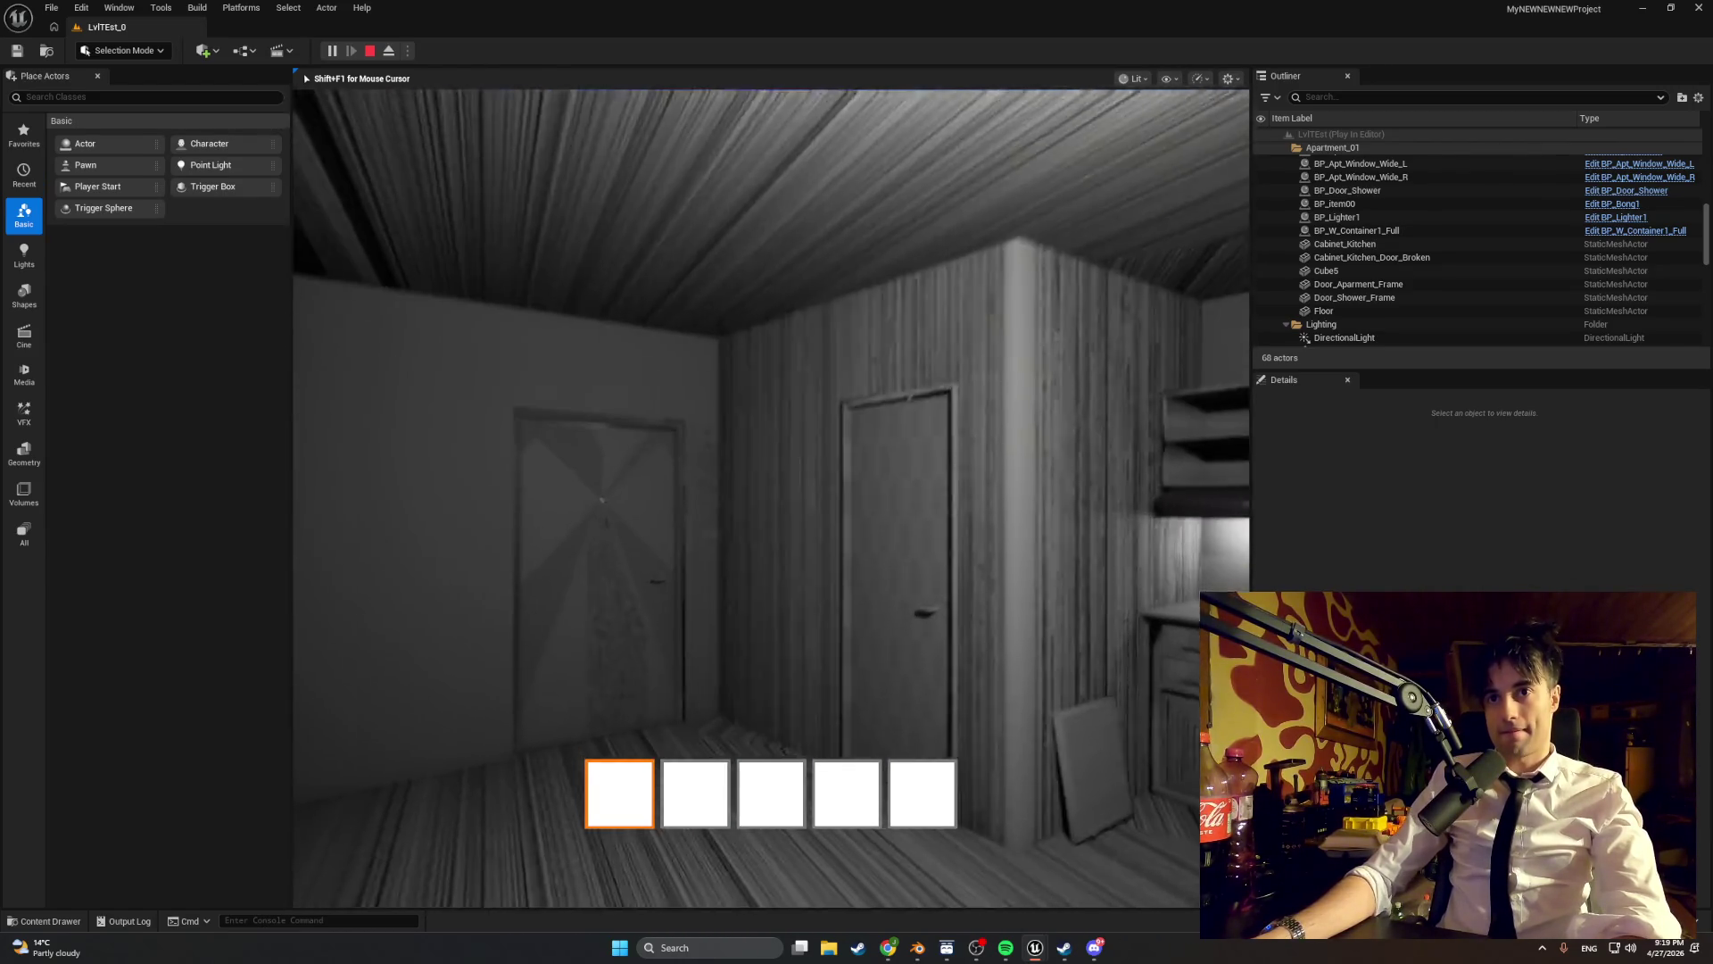
- Walk along the hallway and return to view the full kitchen counter and fridge
{"action": "key", "text": "w"}
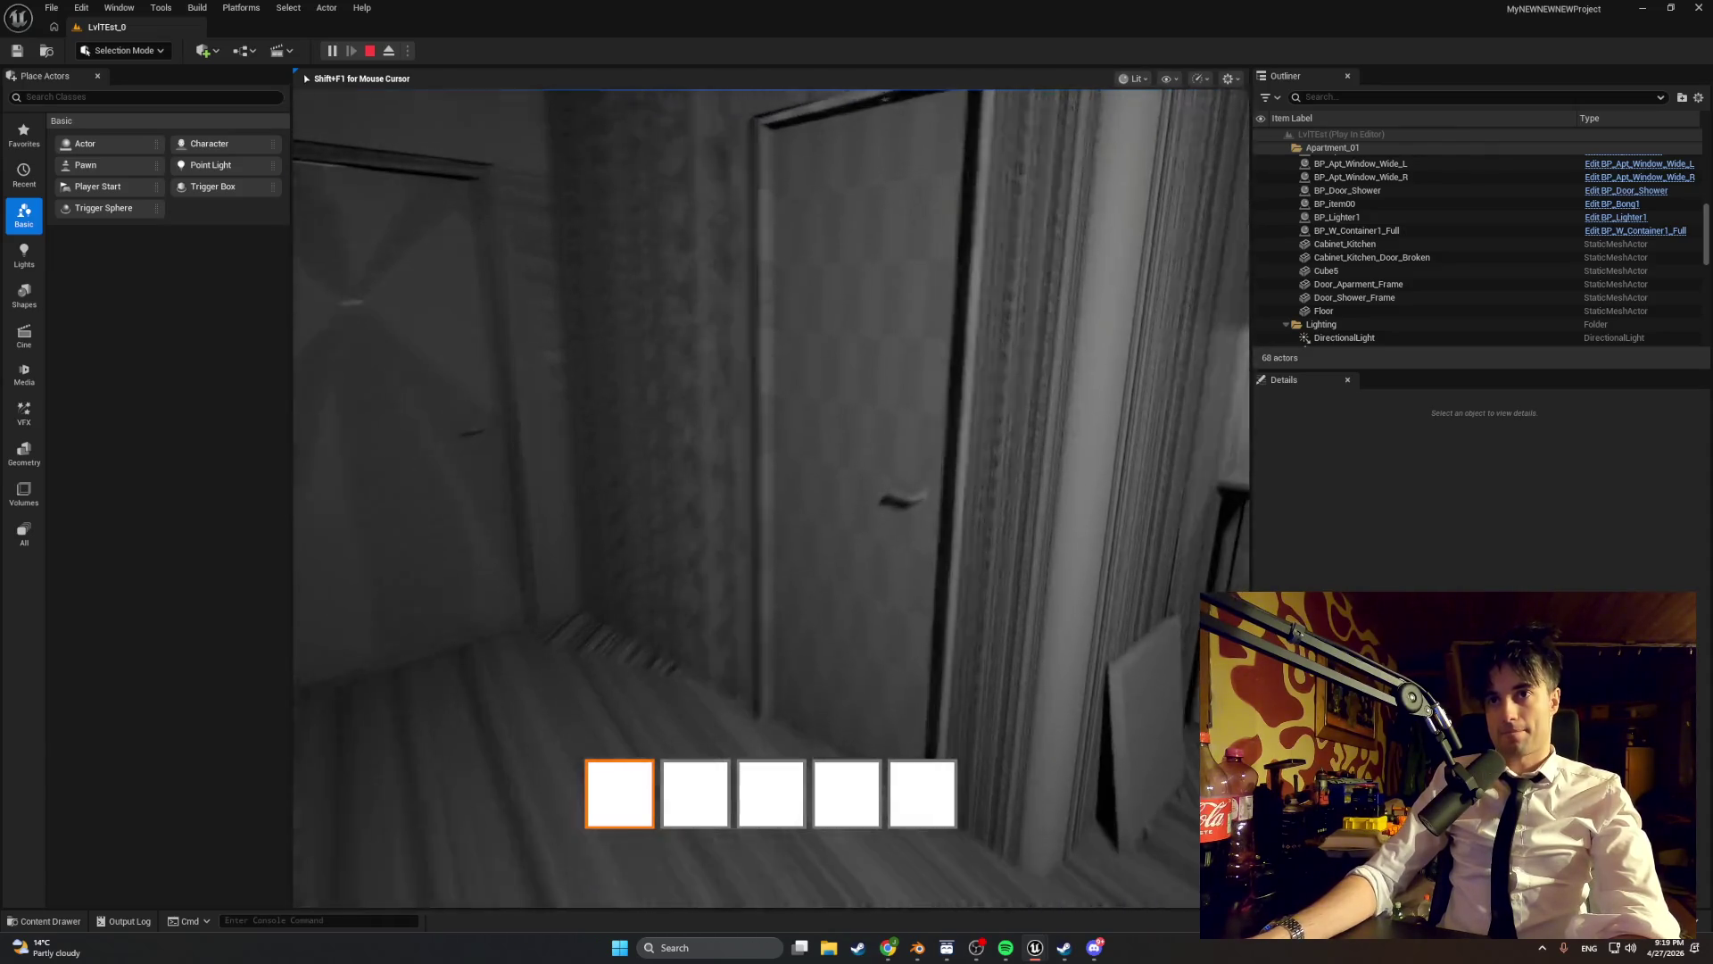
{"action": "key", "text": "w"}
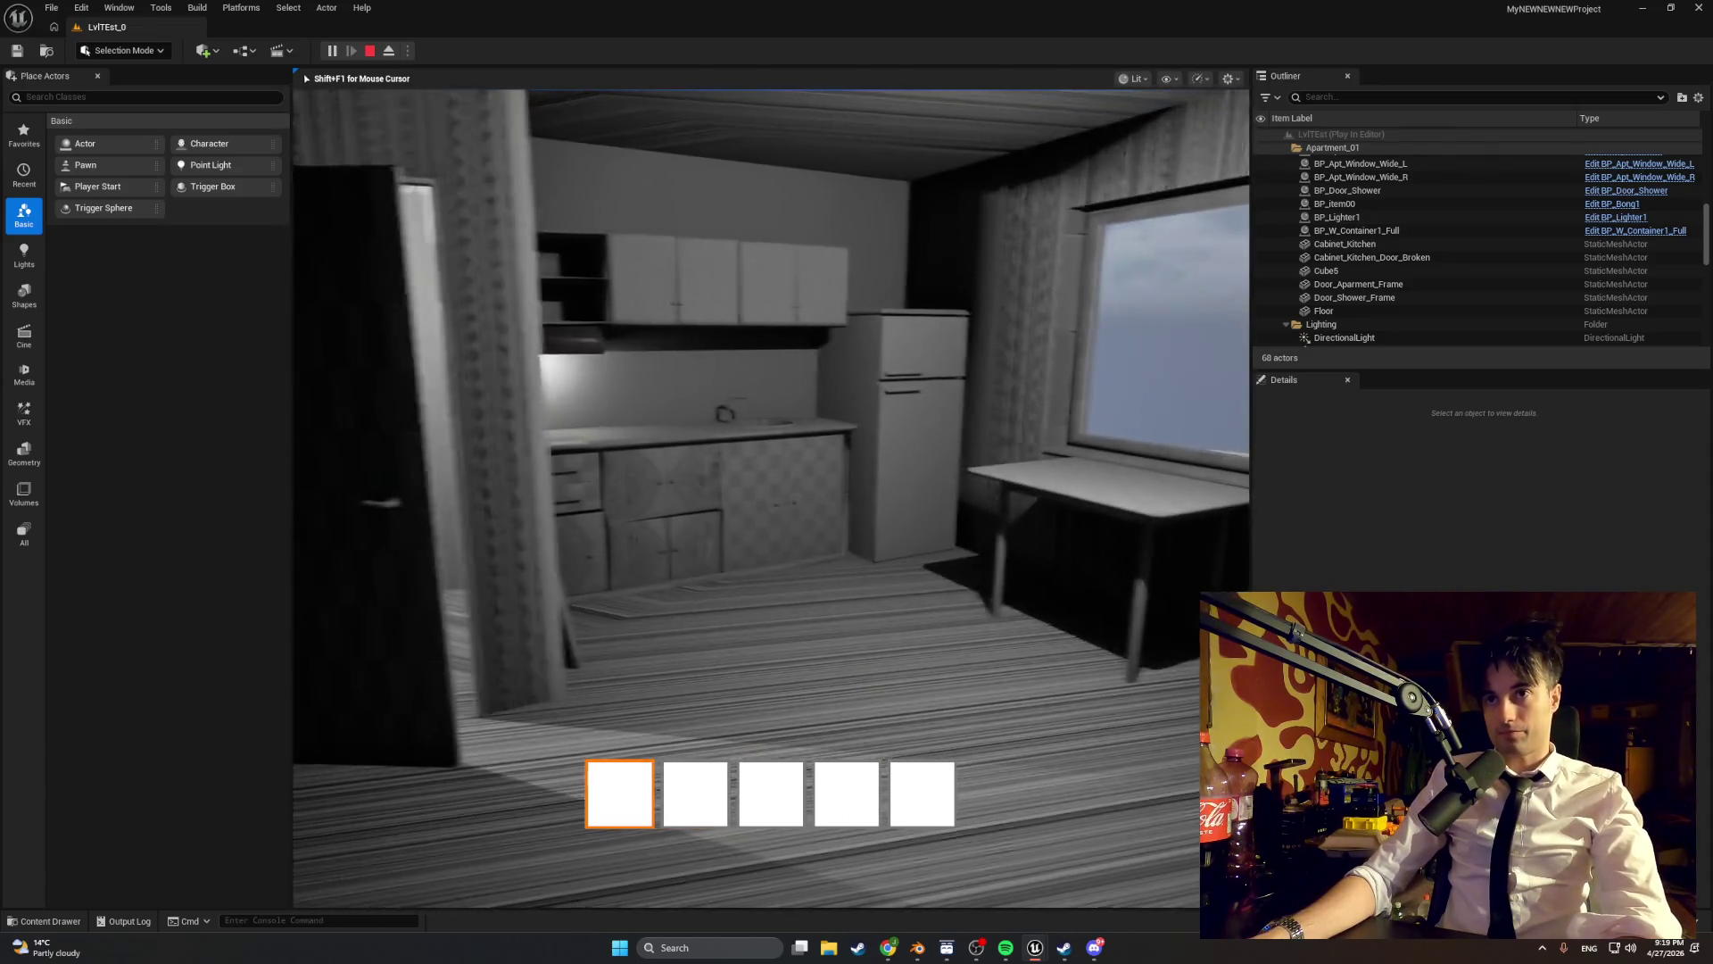
{"action": "key", "text": "w"}
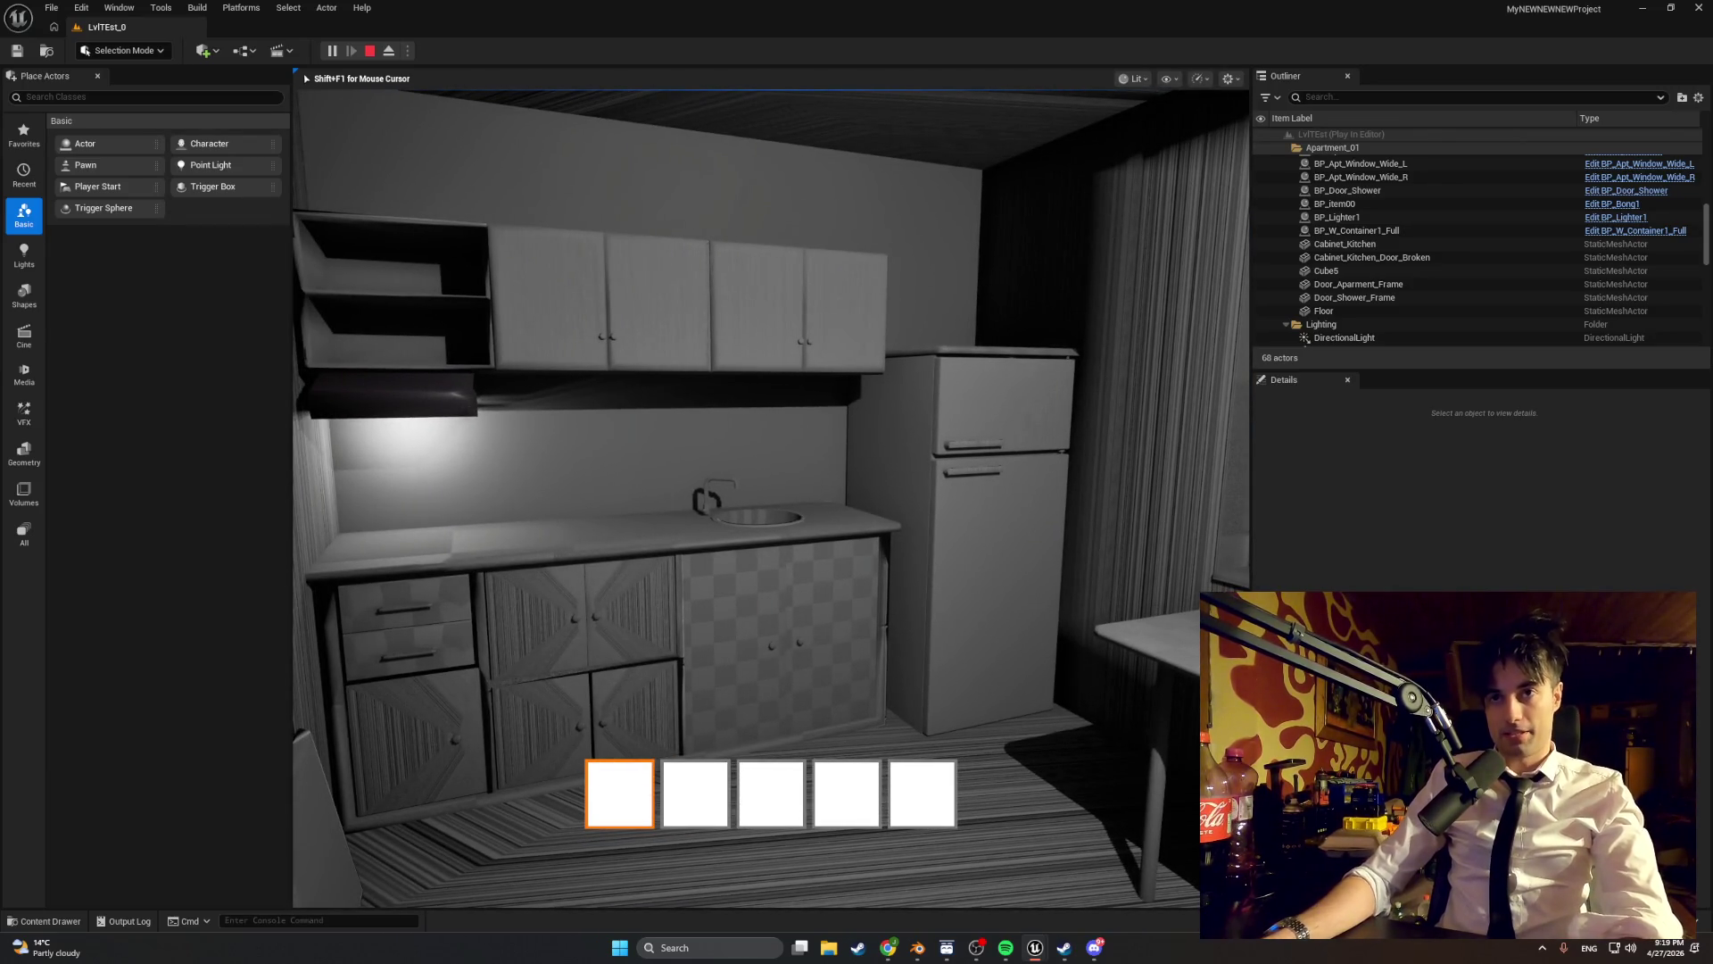
{"action": "key", "text": "s"}
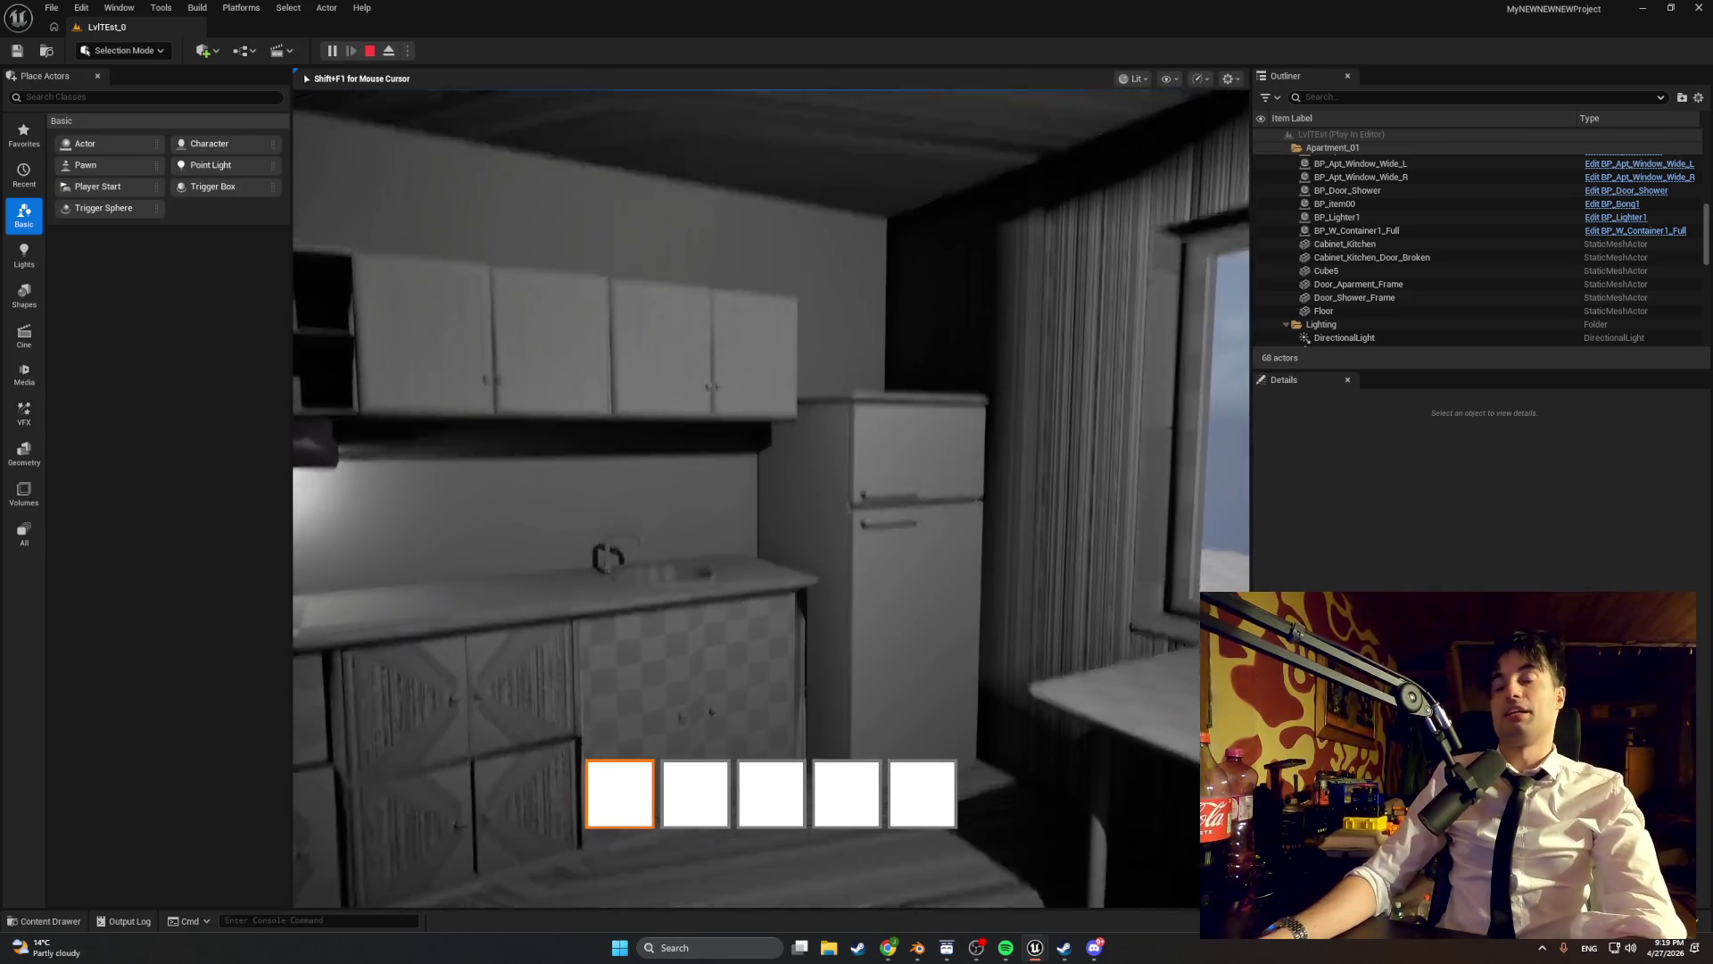
{"action": "key", "text": "w"}
{"action": "key", "text": "s"}
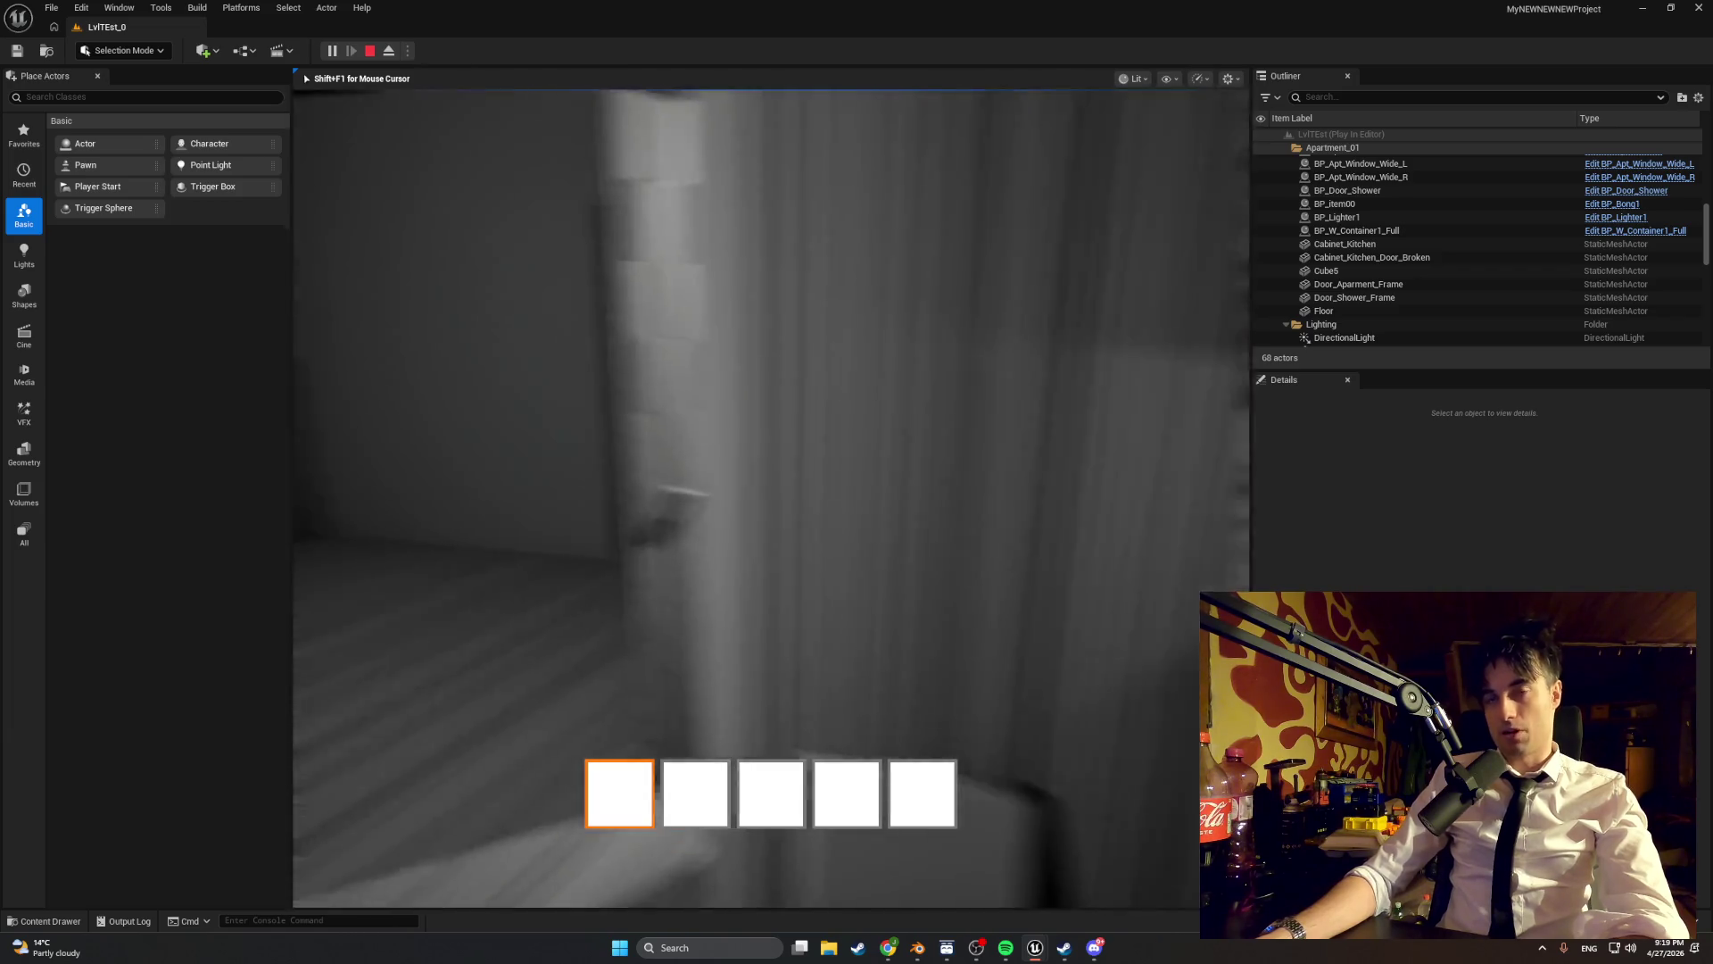
- Pick up the bong from the window sill and set it on the table by the jar
{"action": "key", "text": "w"}
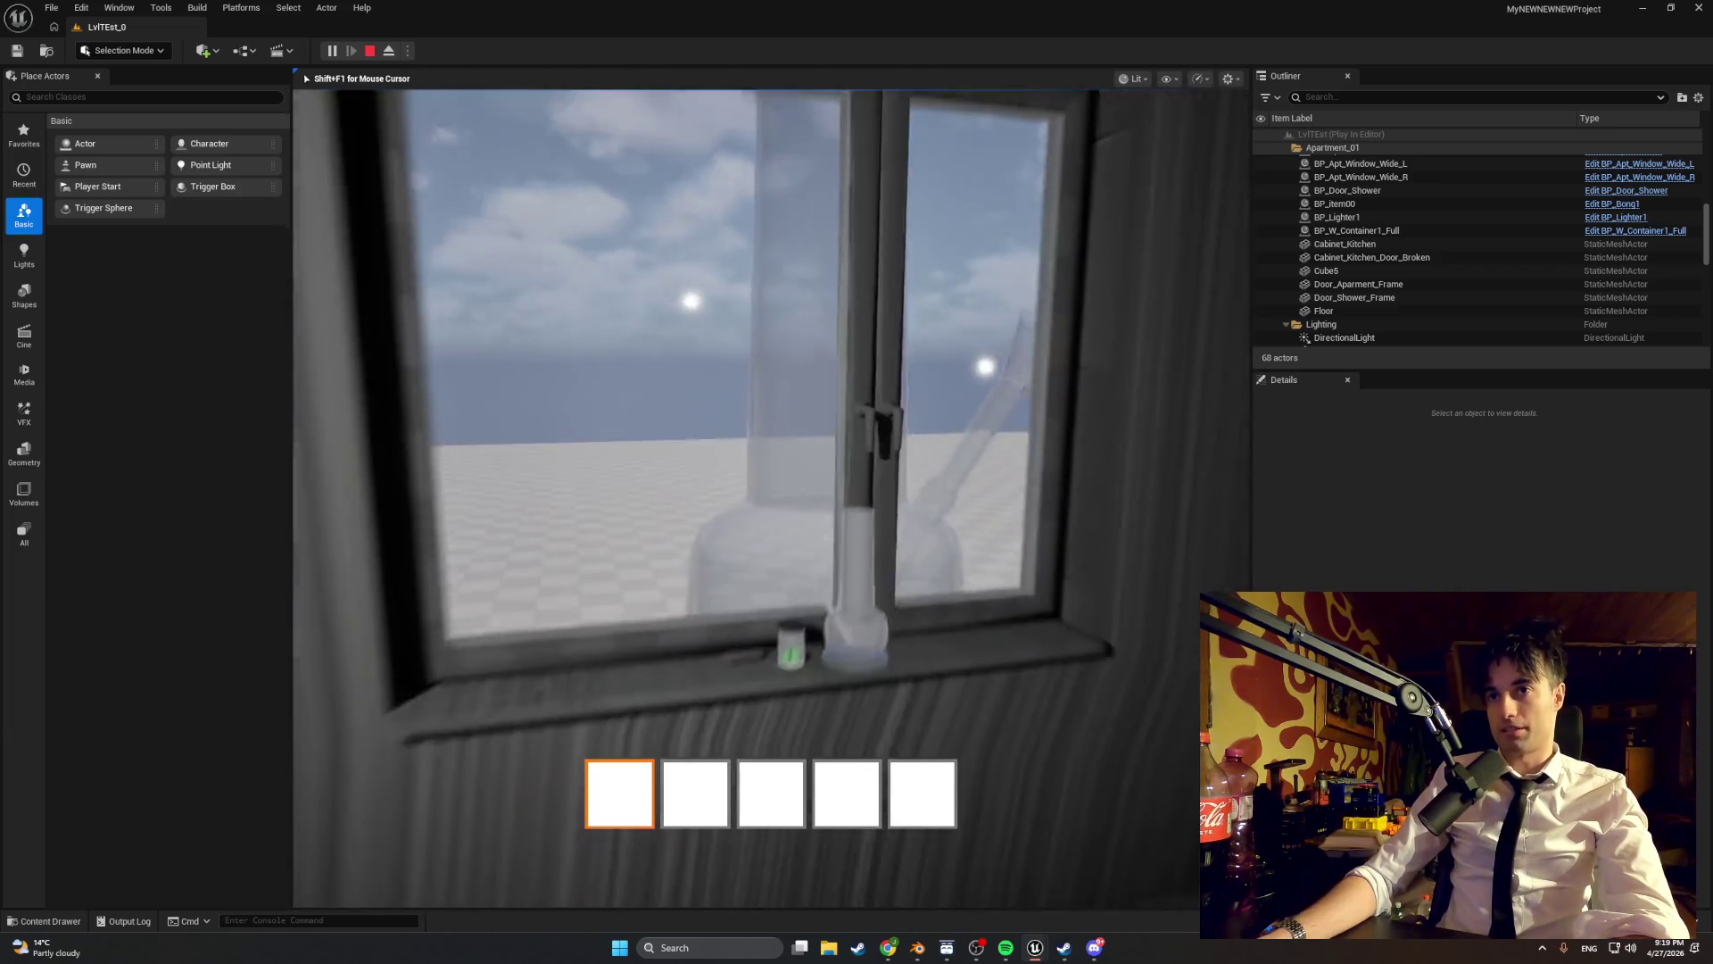
{"action": "key", "text": "e"}
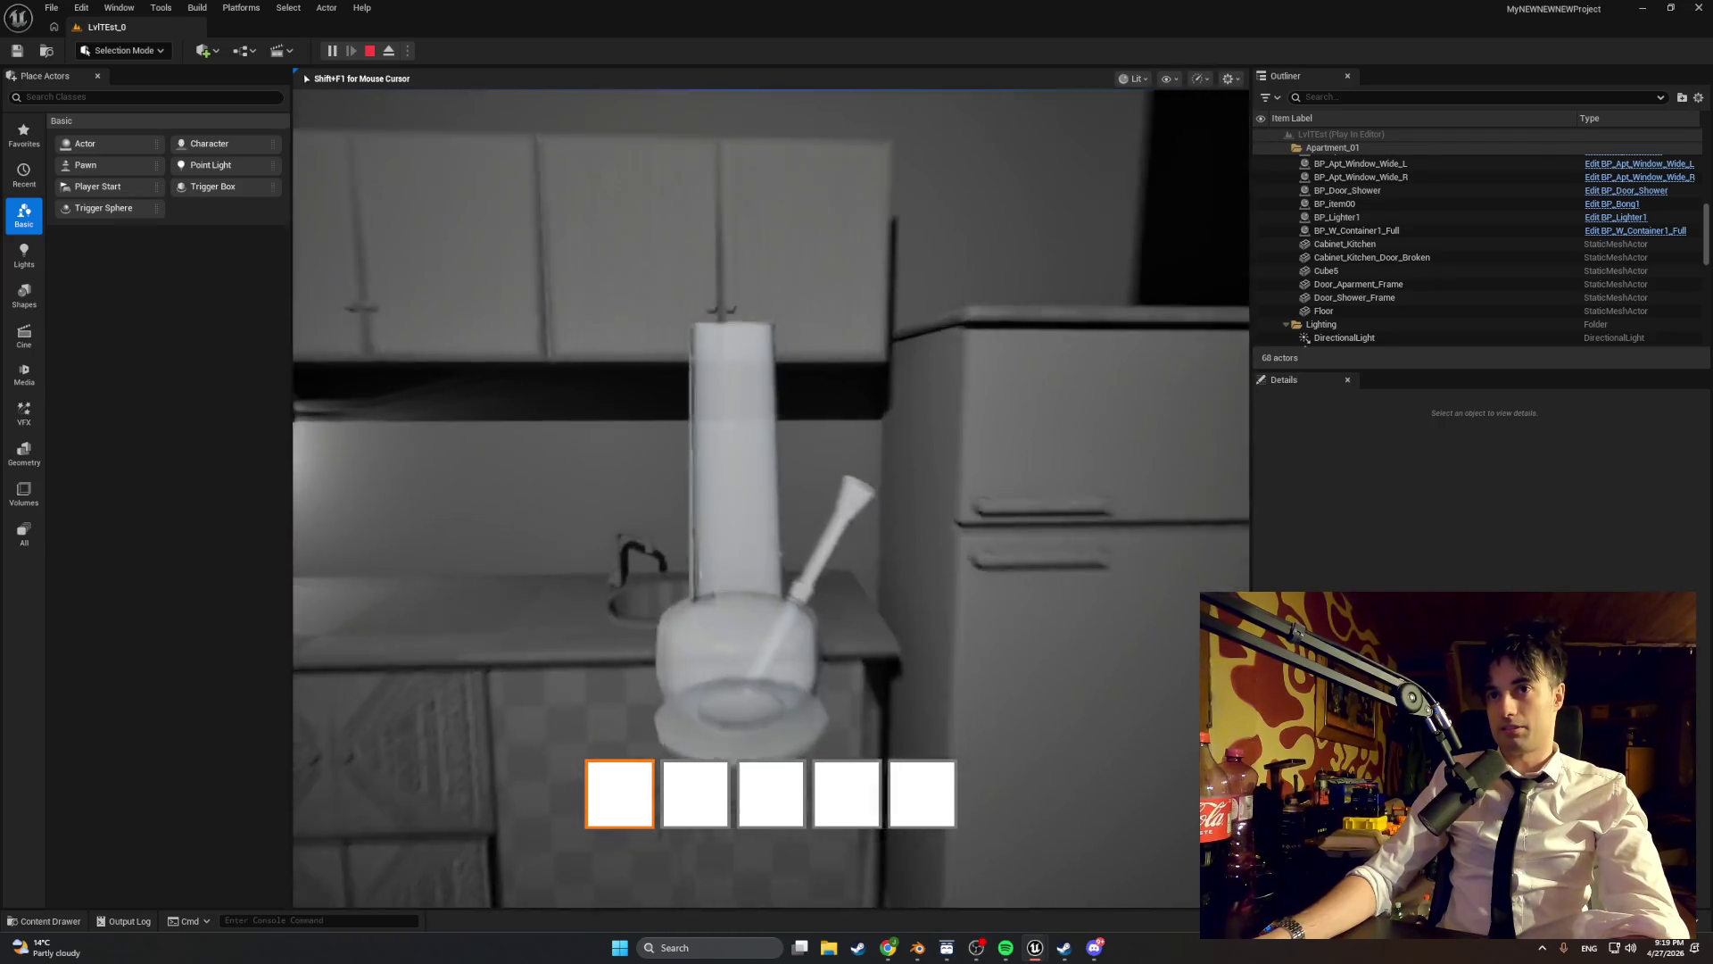
{"action": "key", "text": "w"}
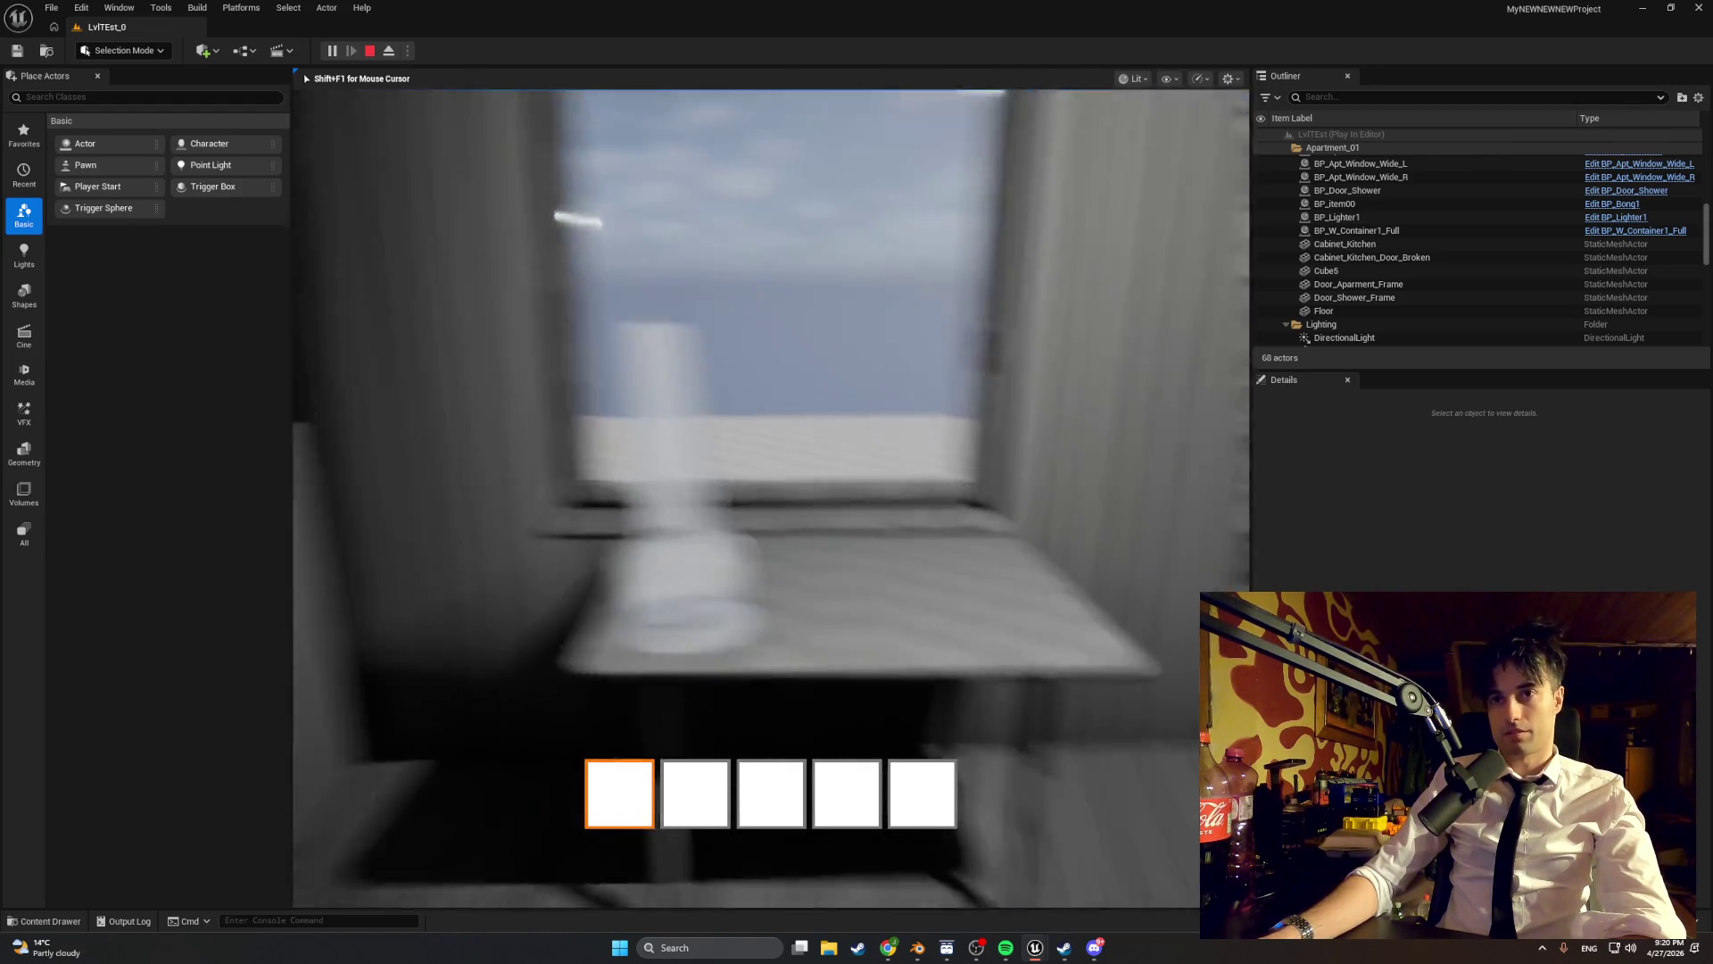
{"action": "key", "text": "e"}
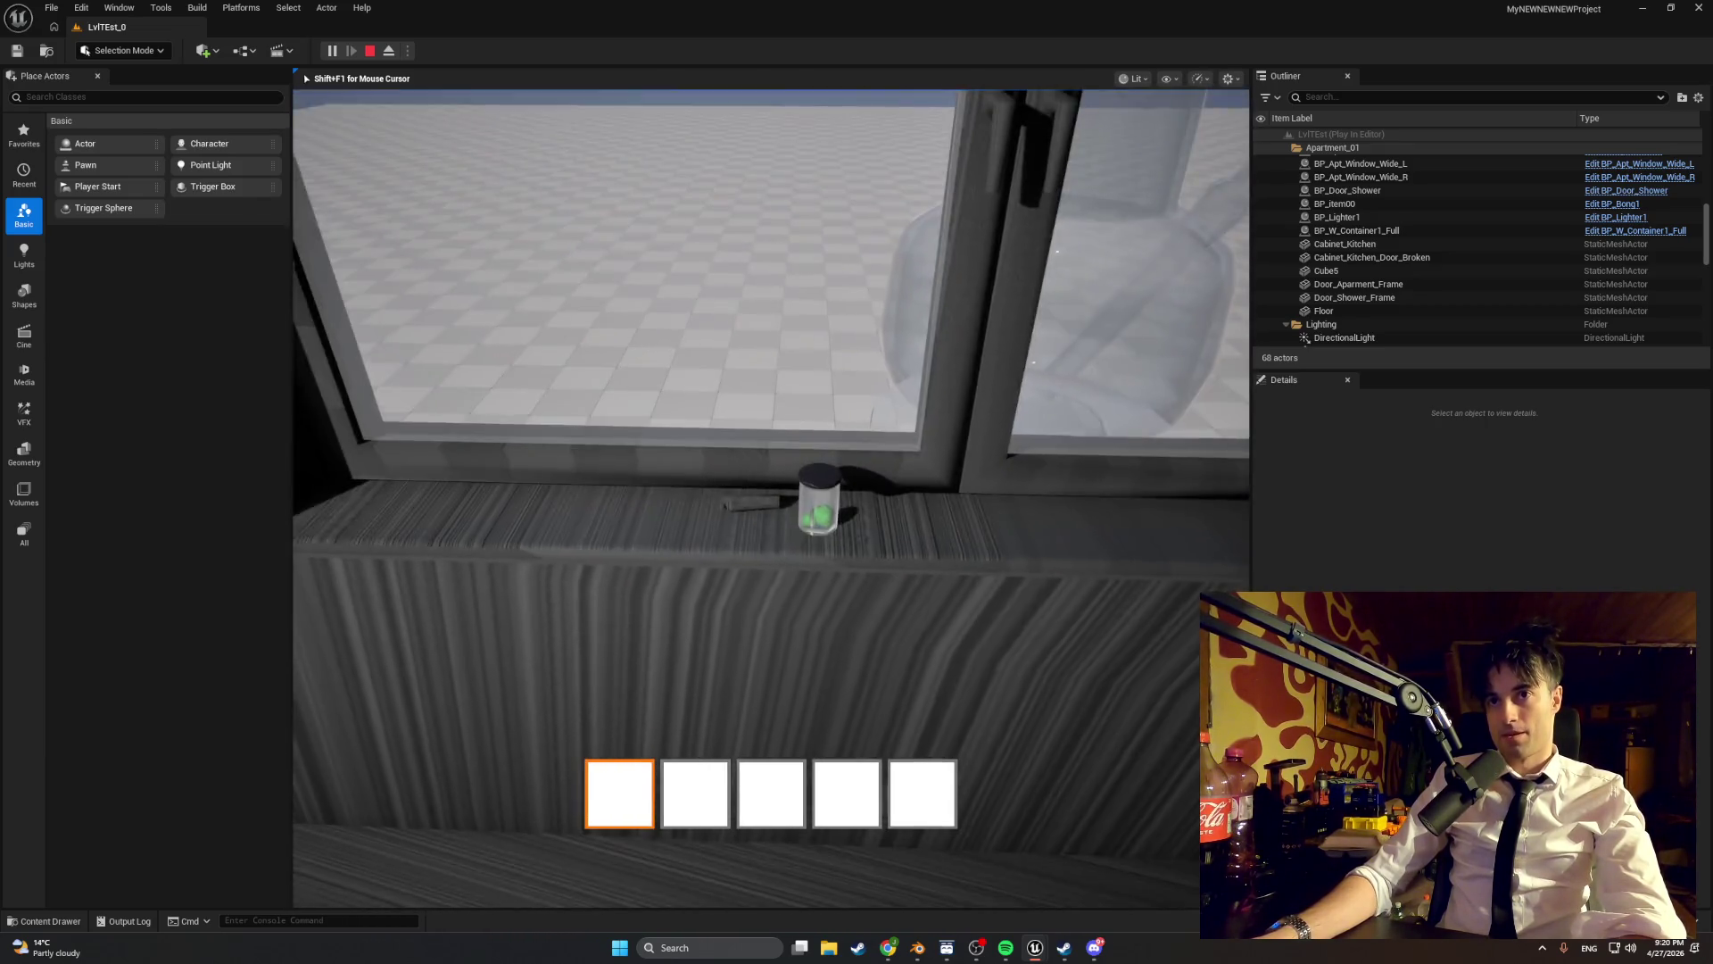
{"action": "key", "text": "e"}
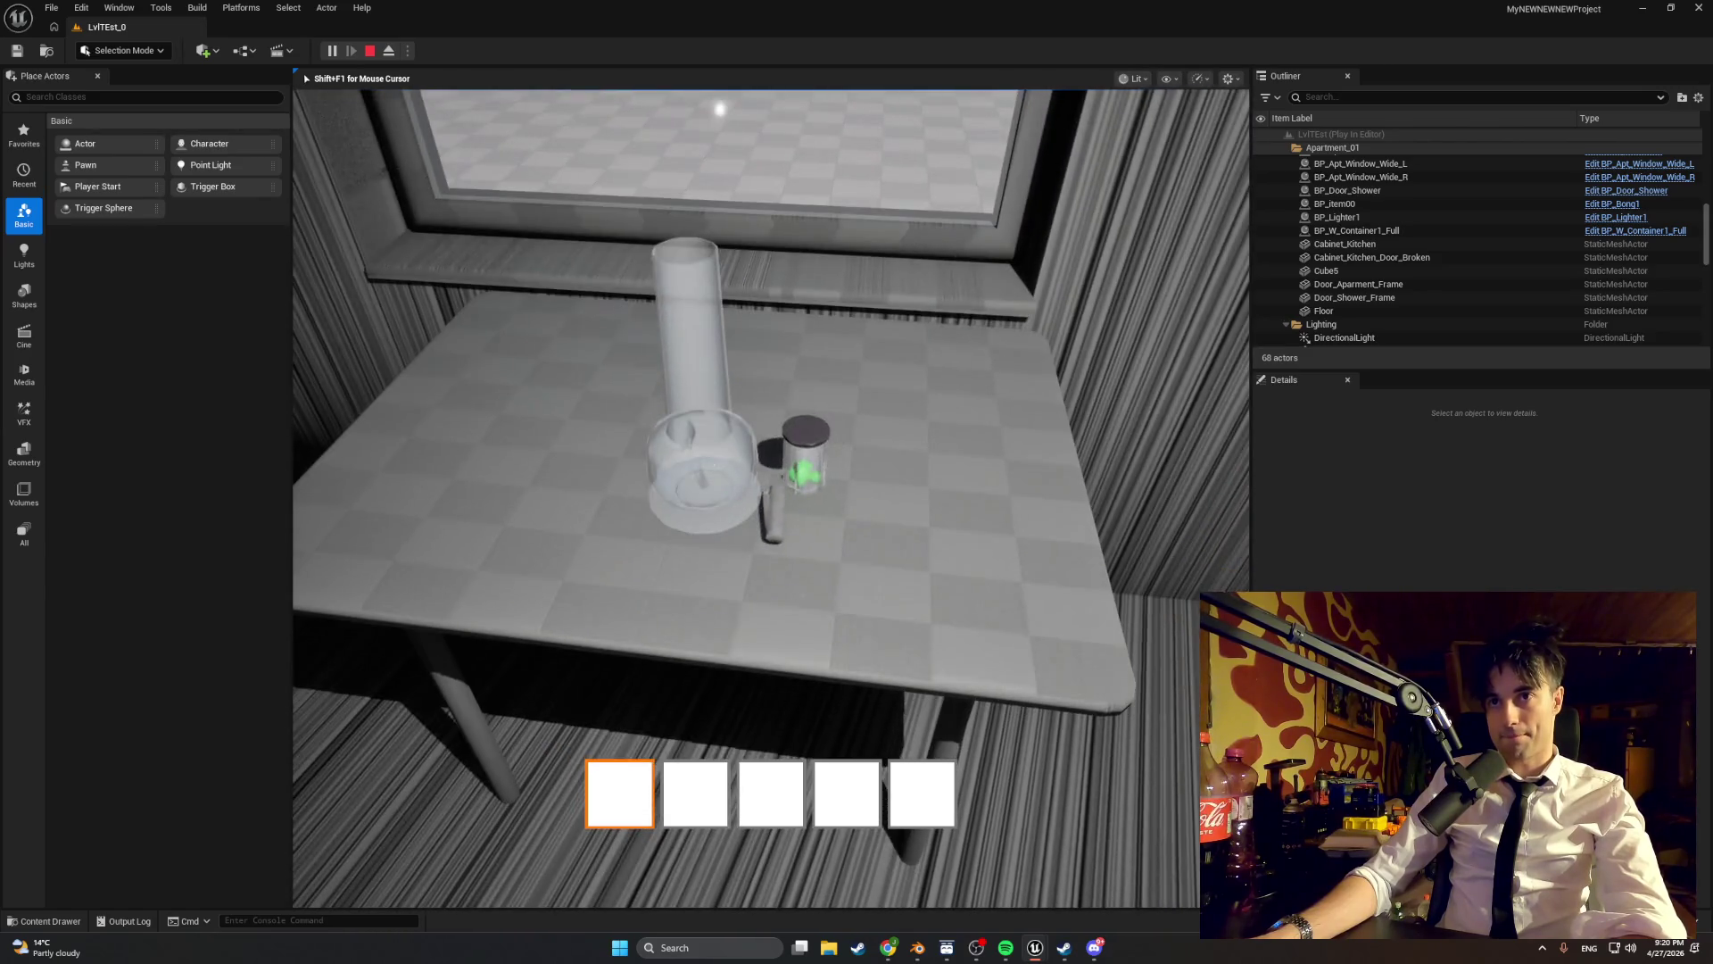
- Swing the window shut and open again, then walk over to inspect the lower cabinets
{"action": "key", "text": "e"}
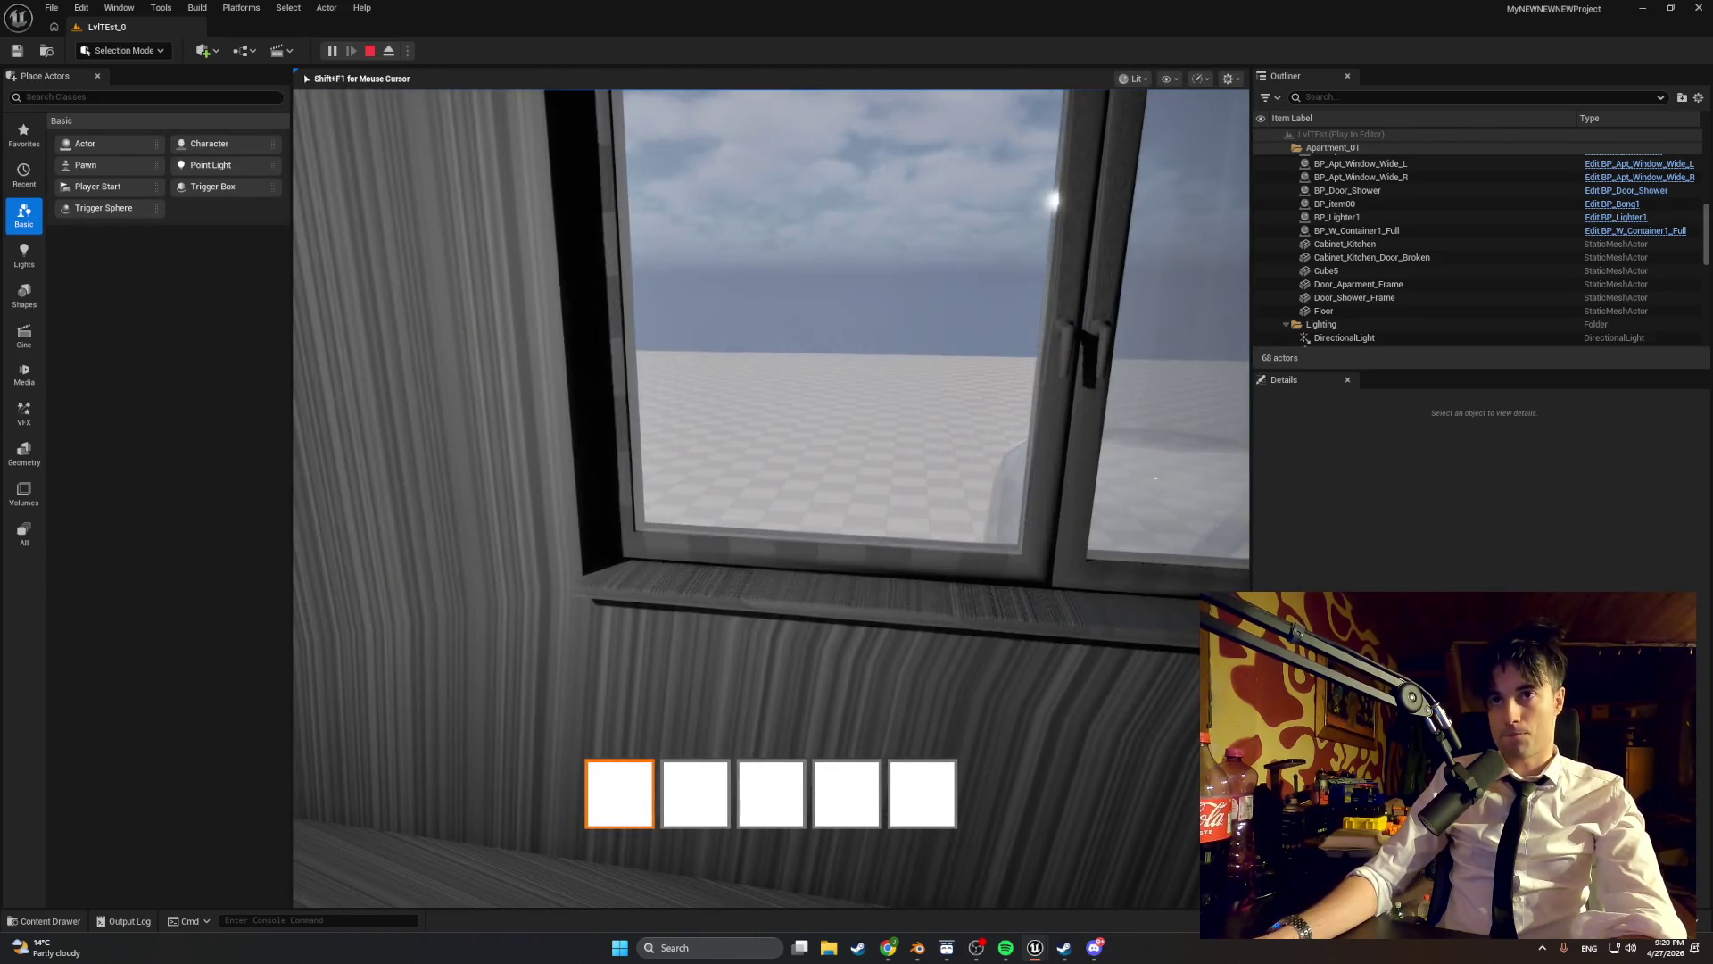
{"action": "key", "text": "e"}
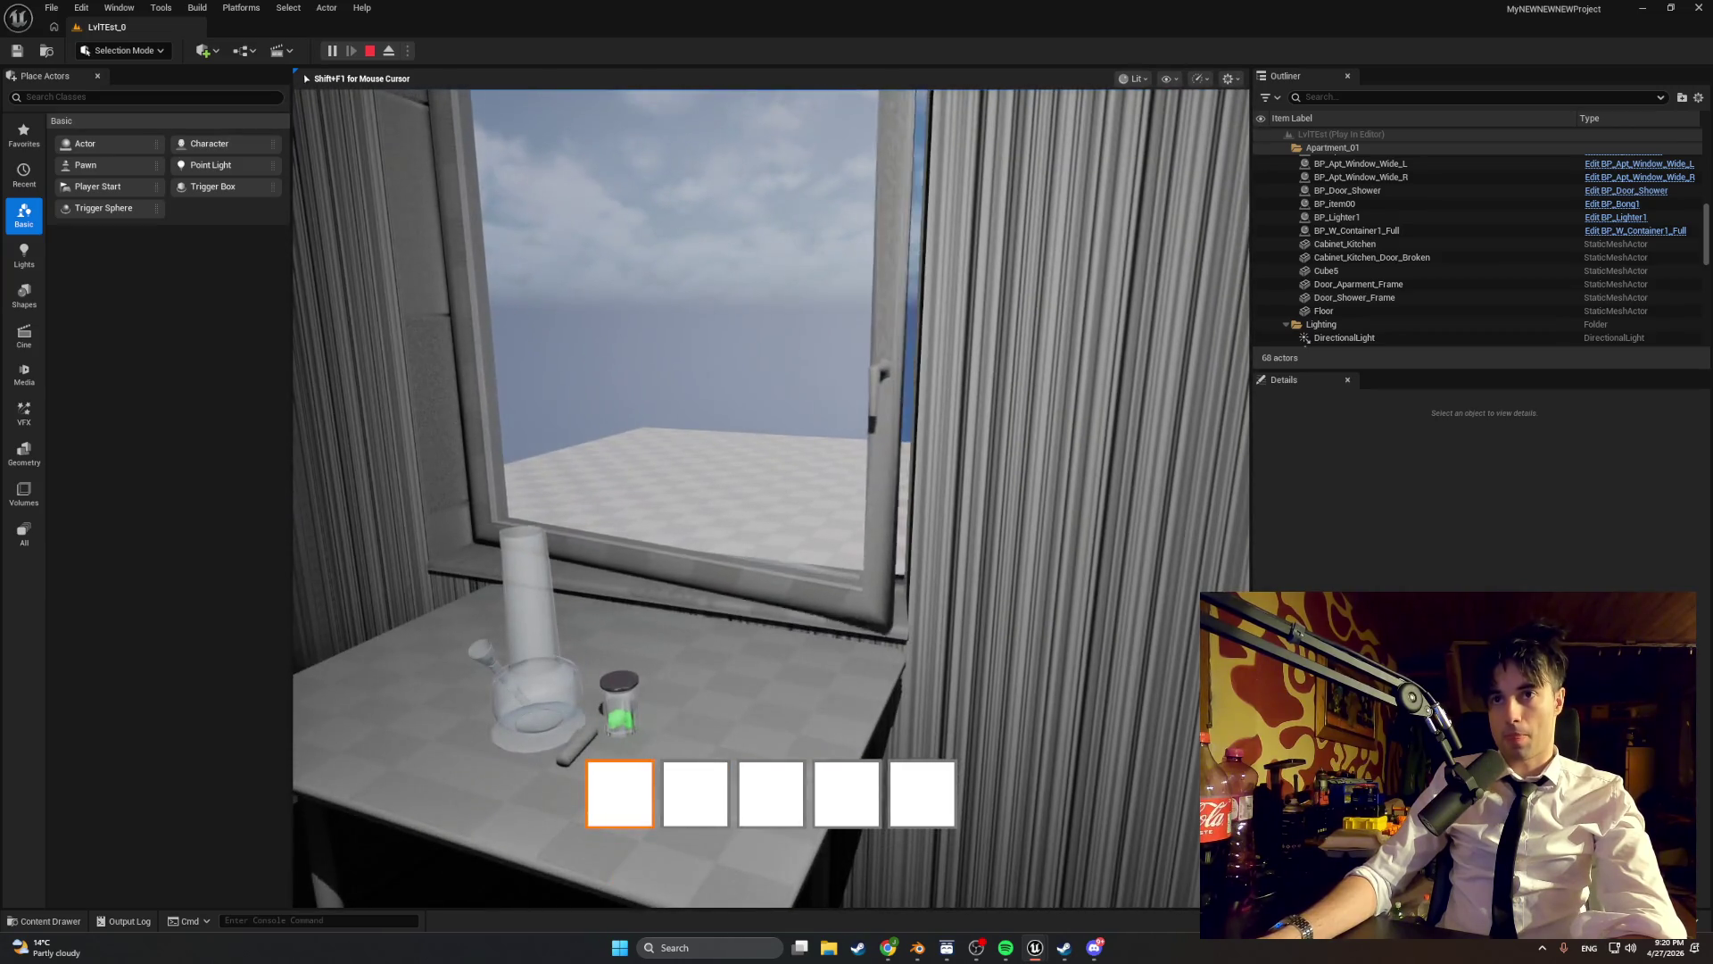
{"action": "key", "text": "s"}
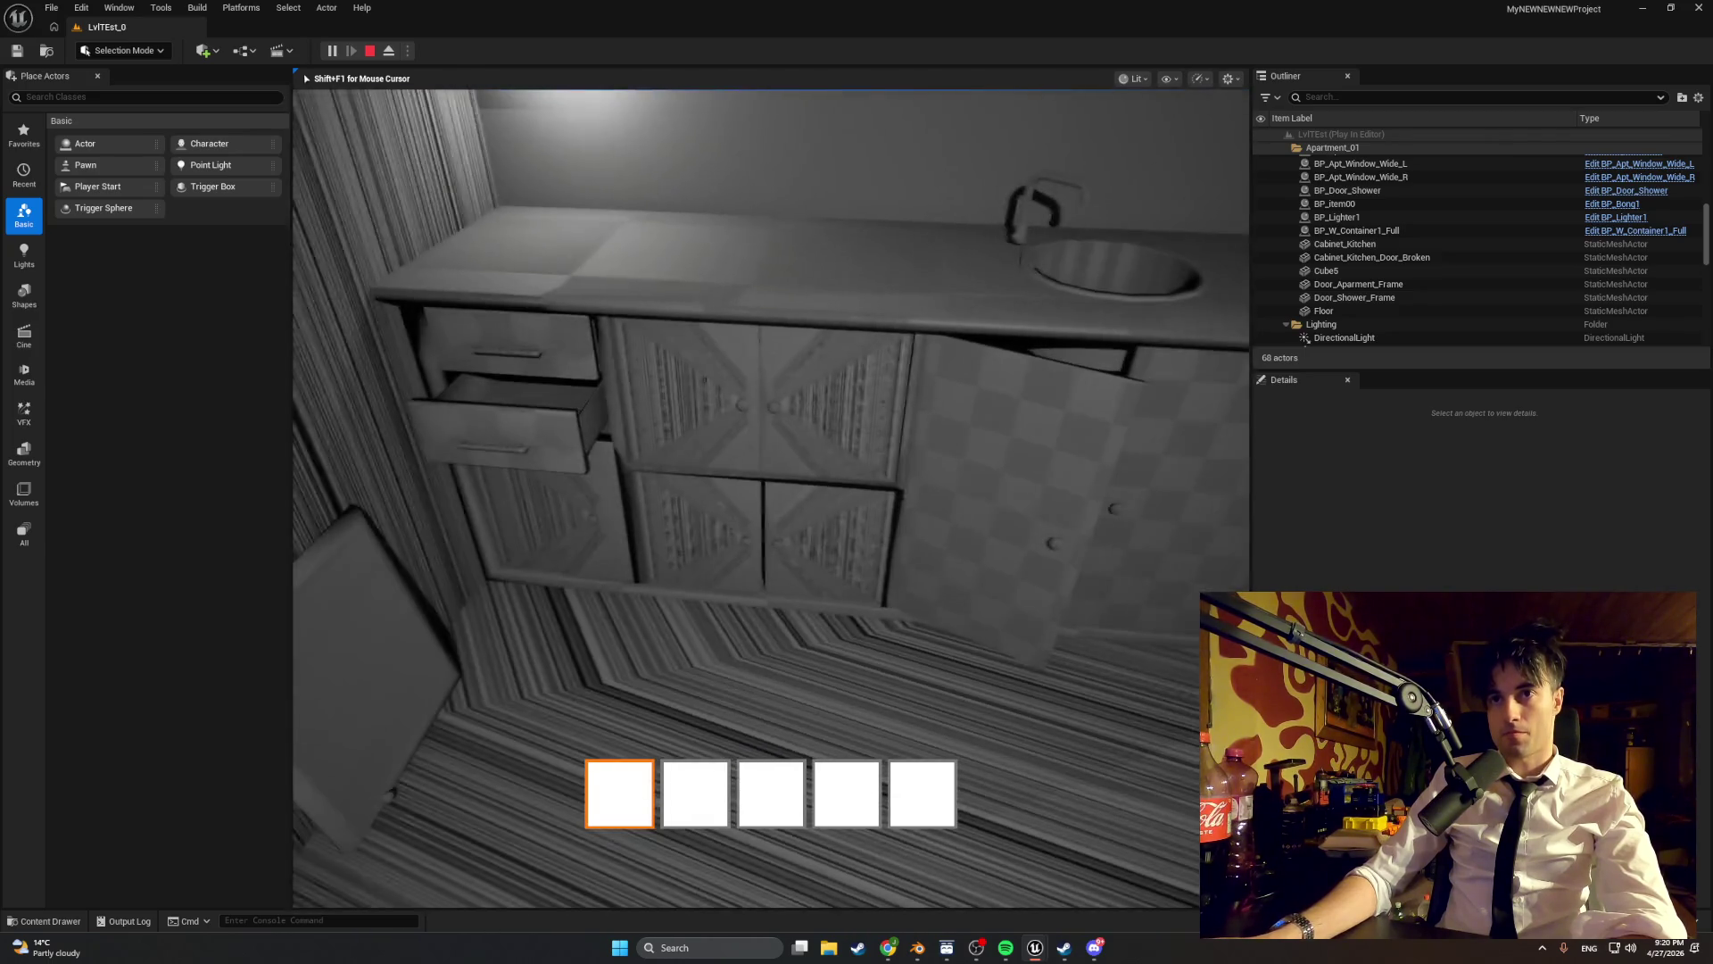
{"action": "key", "text": "a"}
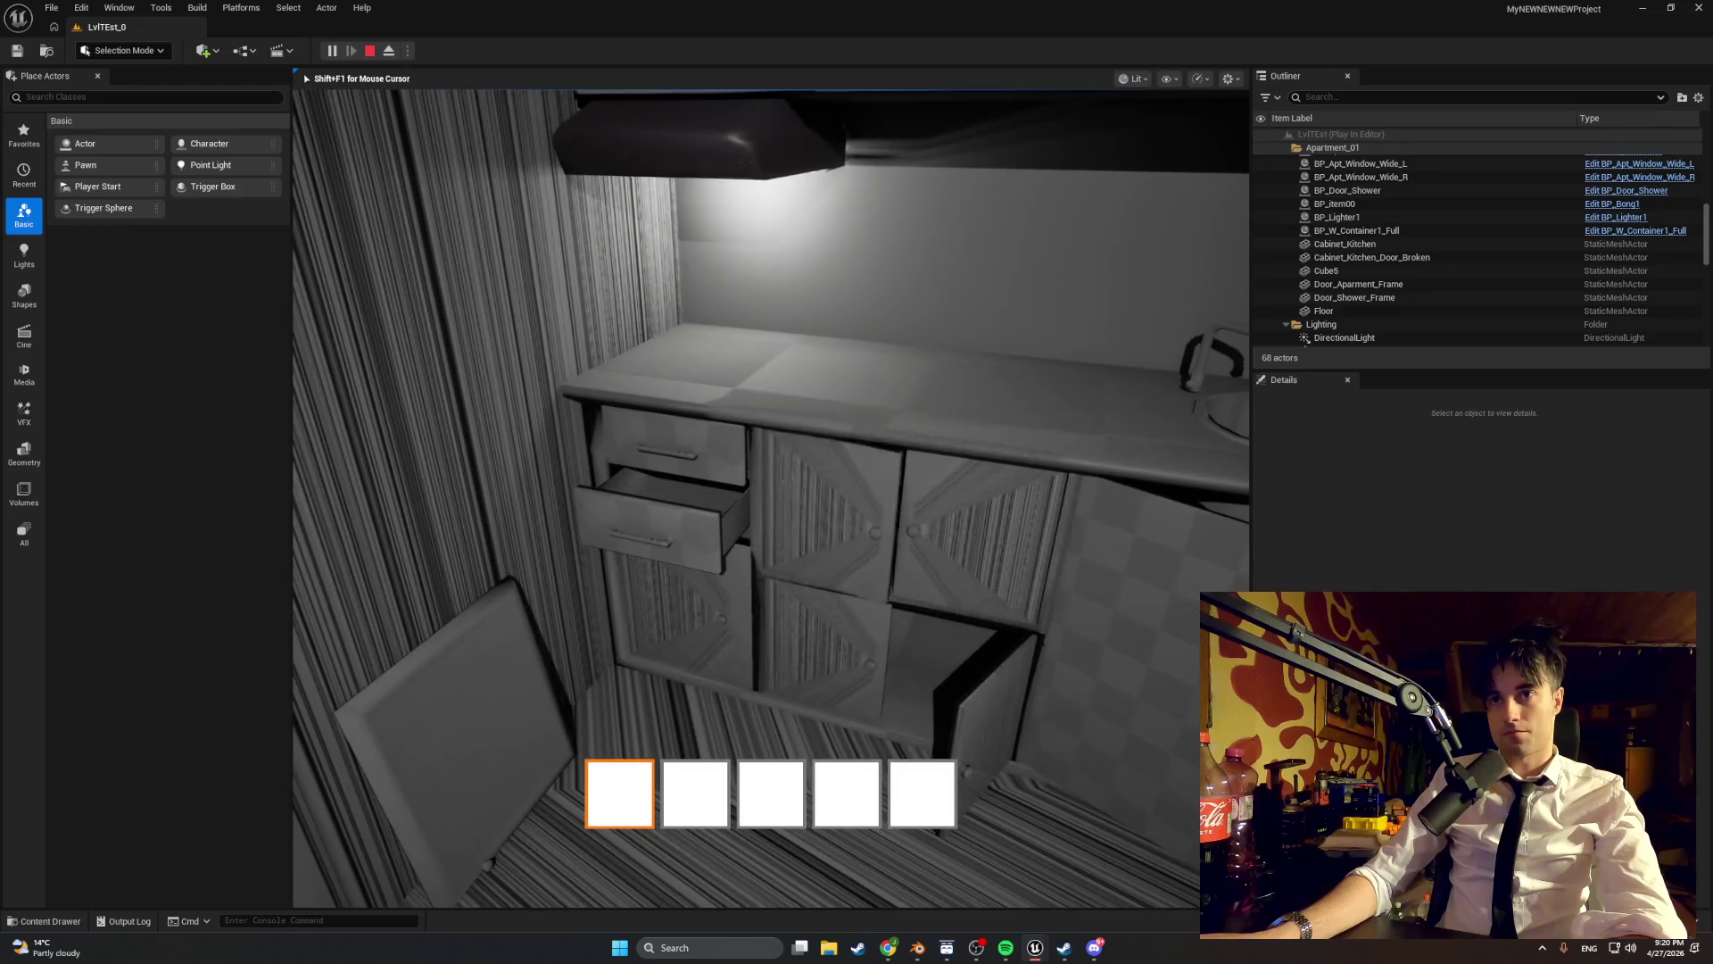
{"action": "key", "text": "s"}
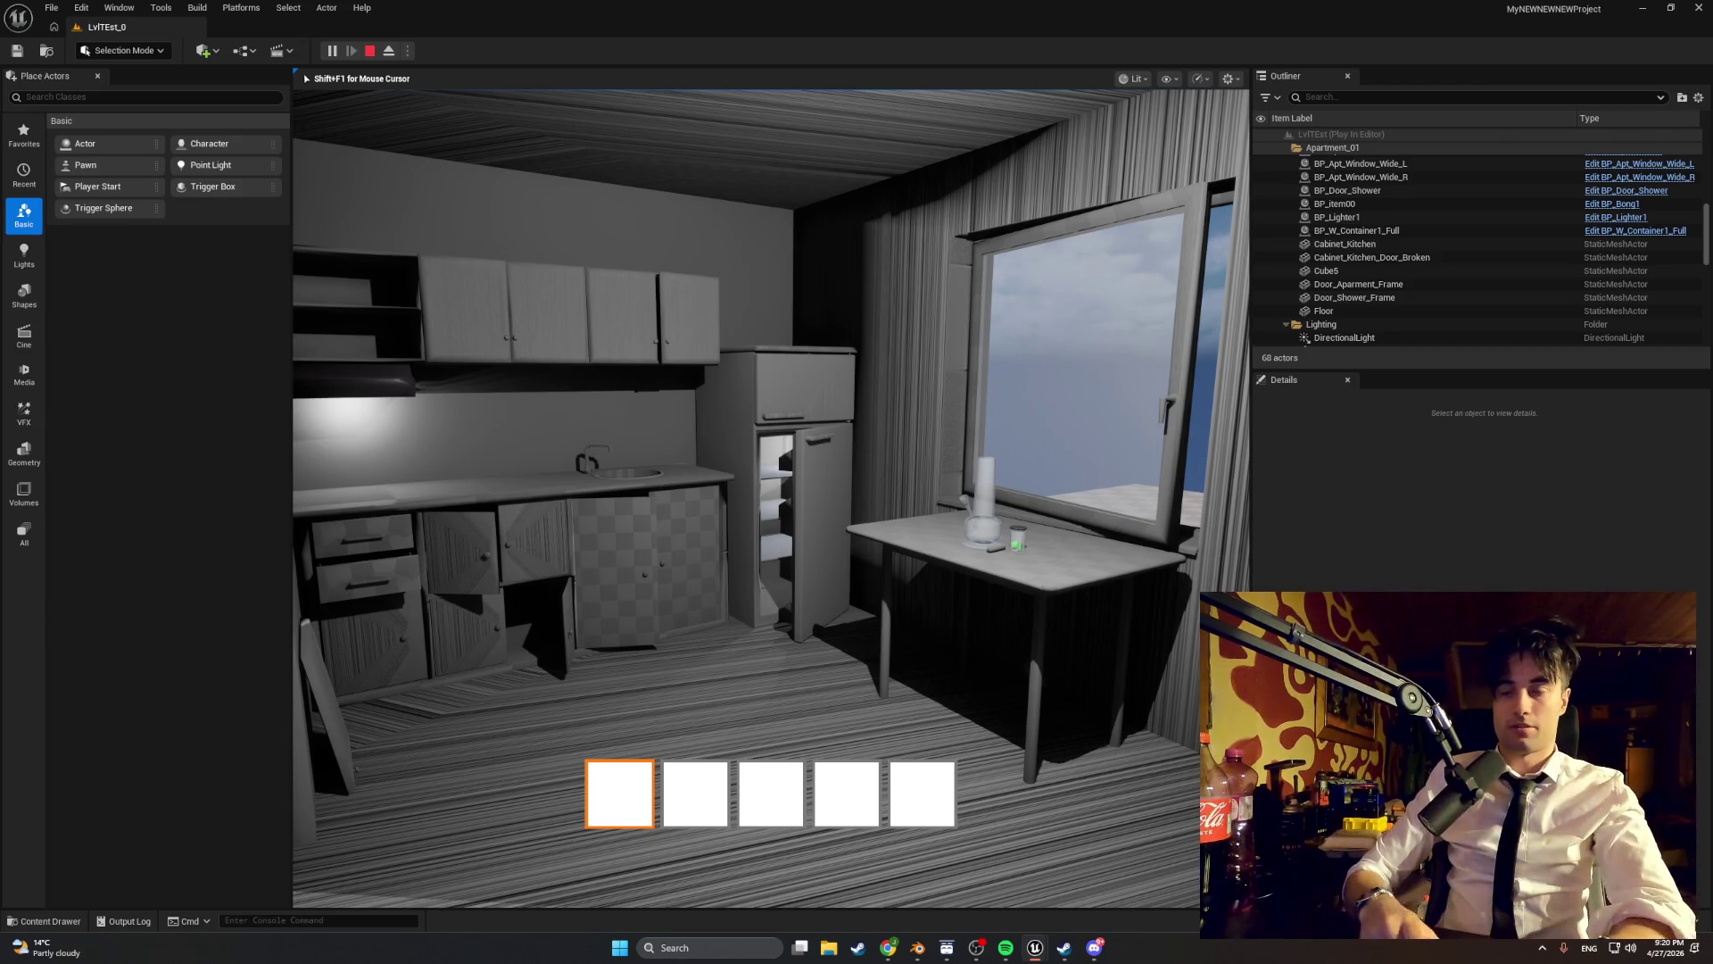
- Back up toward the entry door to frame the whole kitchen and start a Win+Shift+S capture
{"action": "key", "text": "s"}
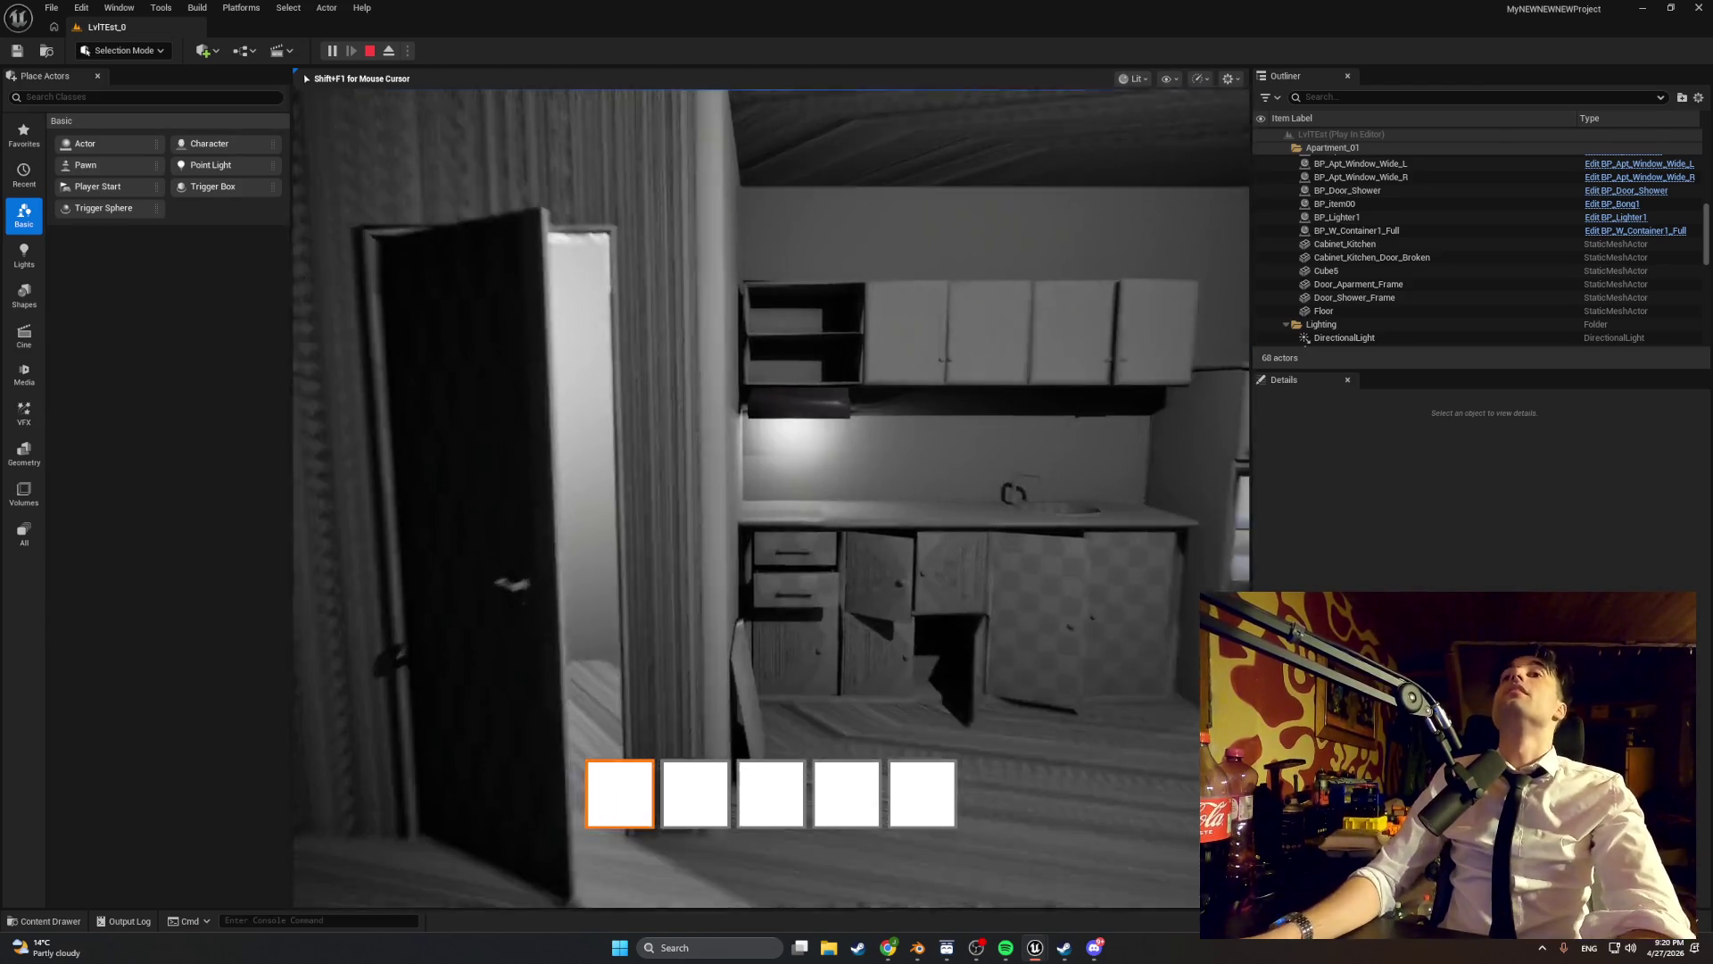
{"action": "key", "text": "s"}
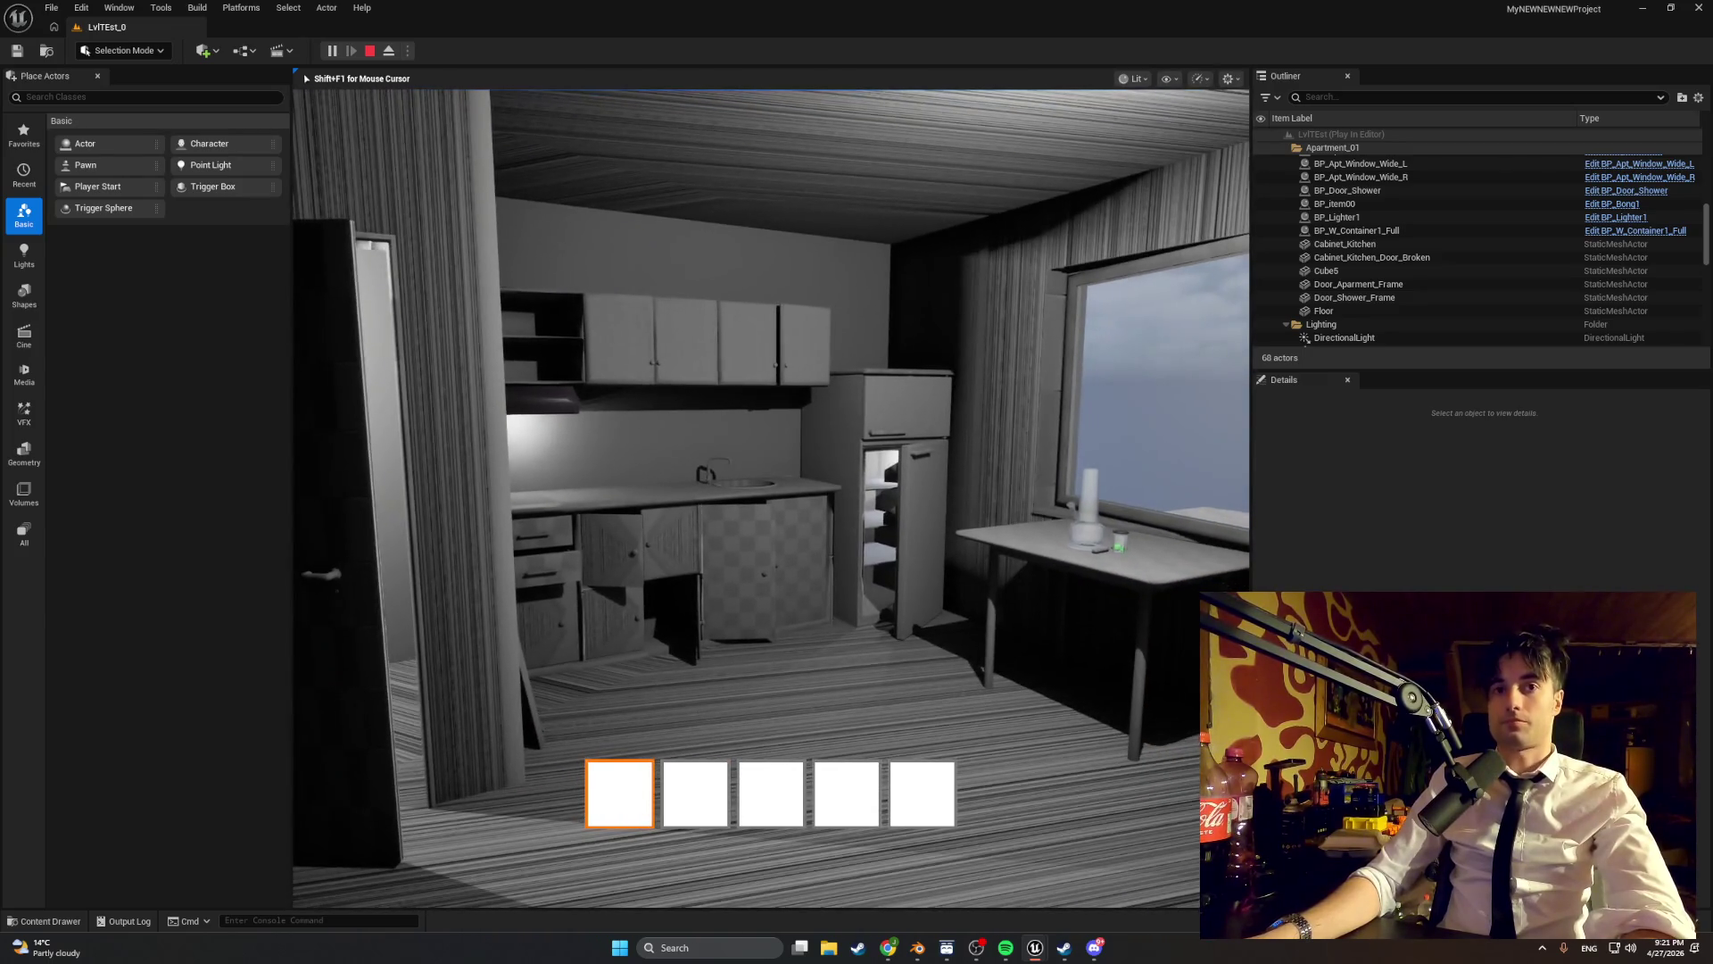
{"action": "key", "text": "s"}
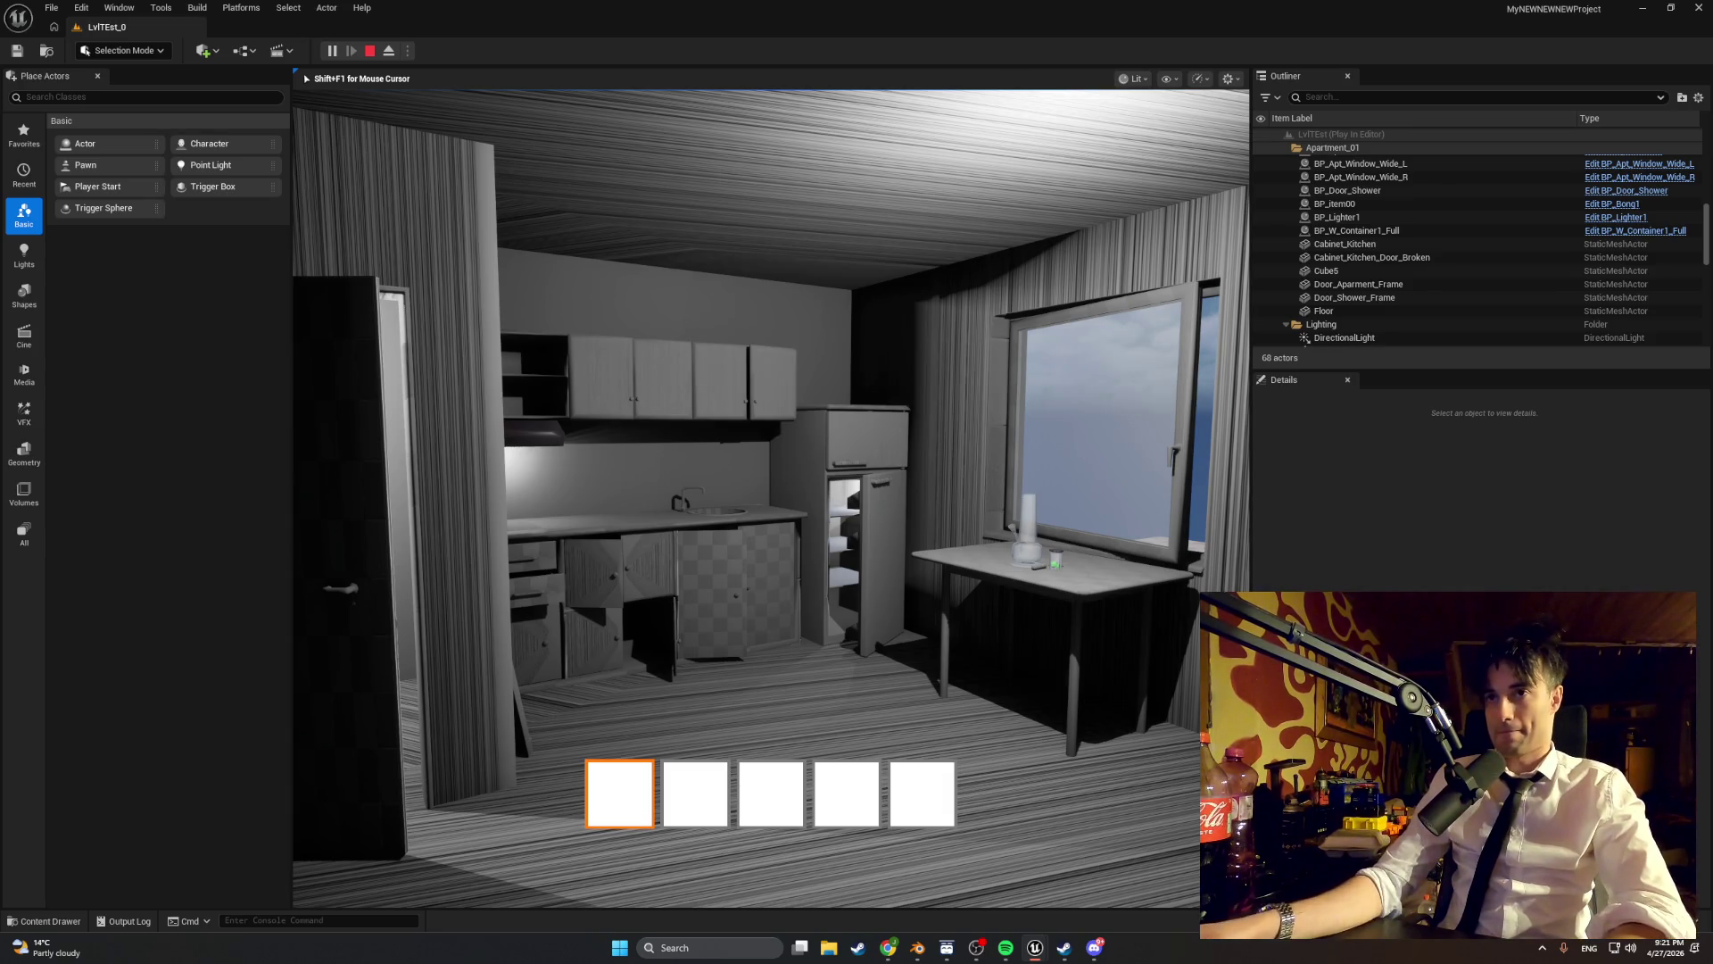
{"action": "key", "text": "w"}
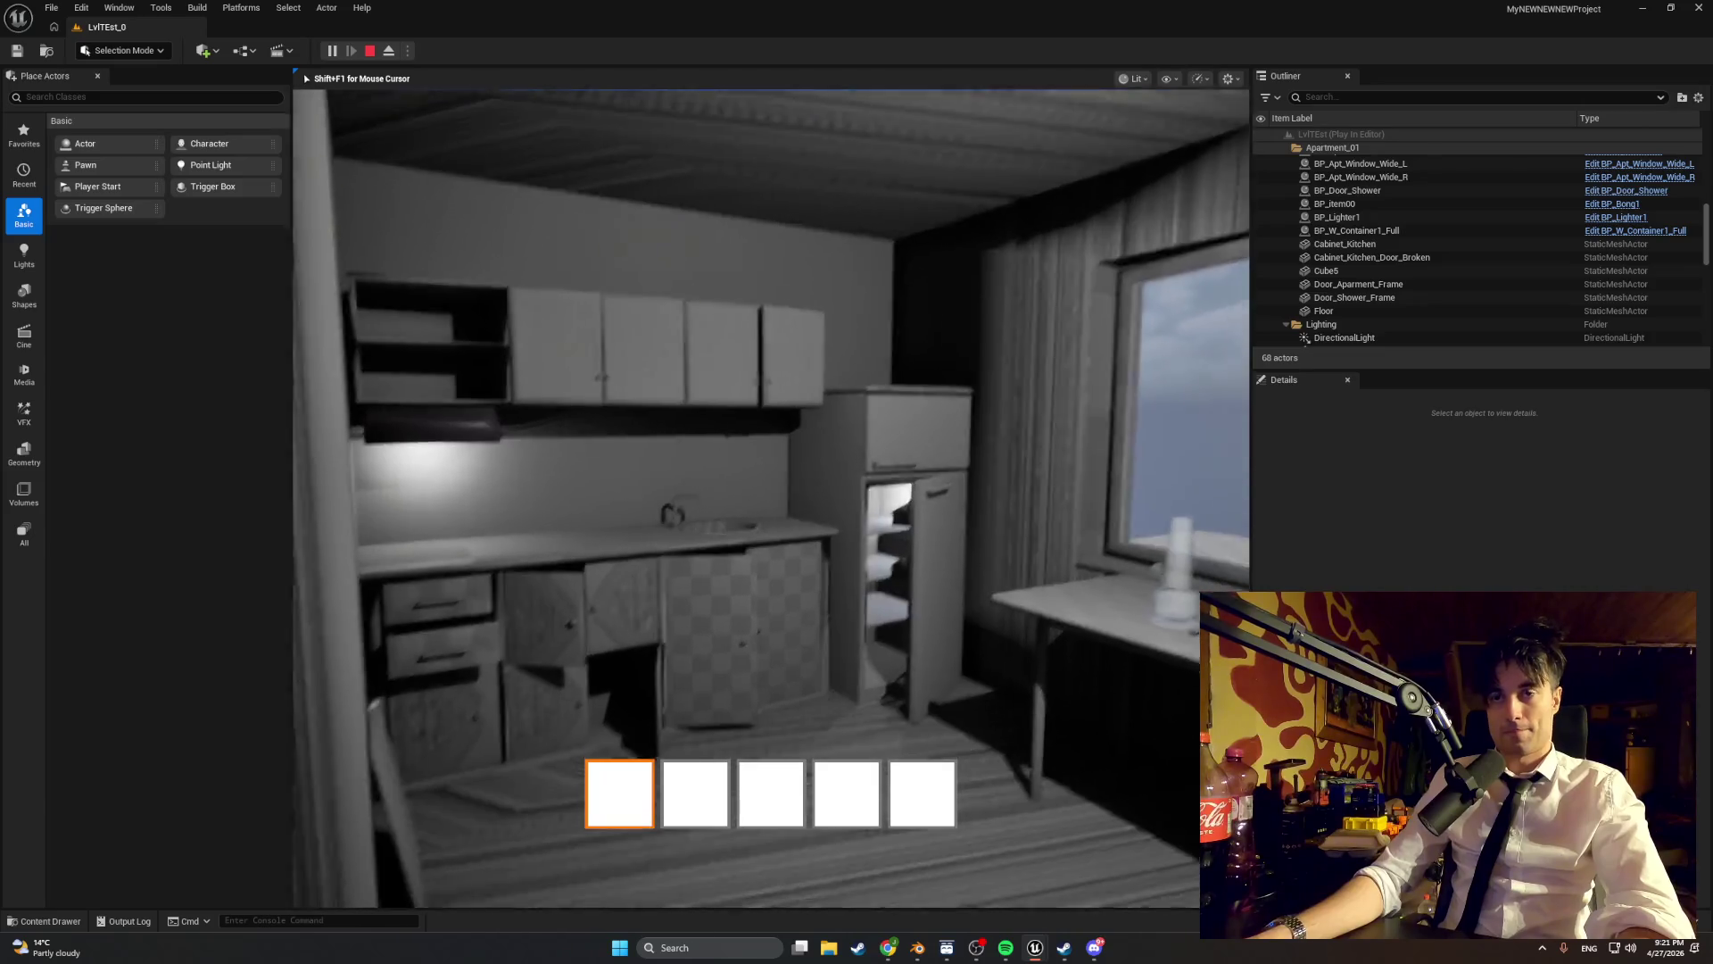
{"action": "key", "text": "s"}
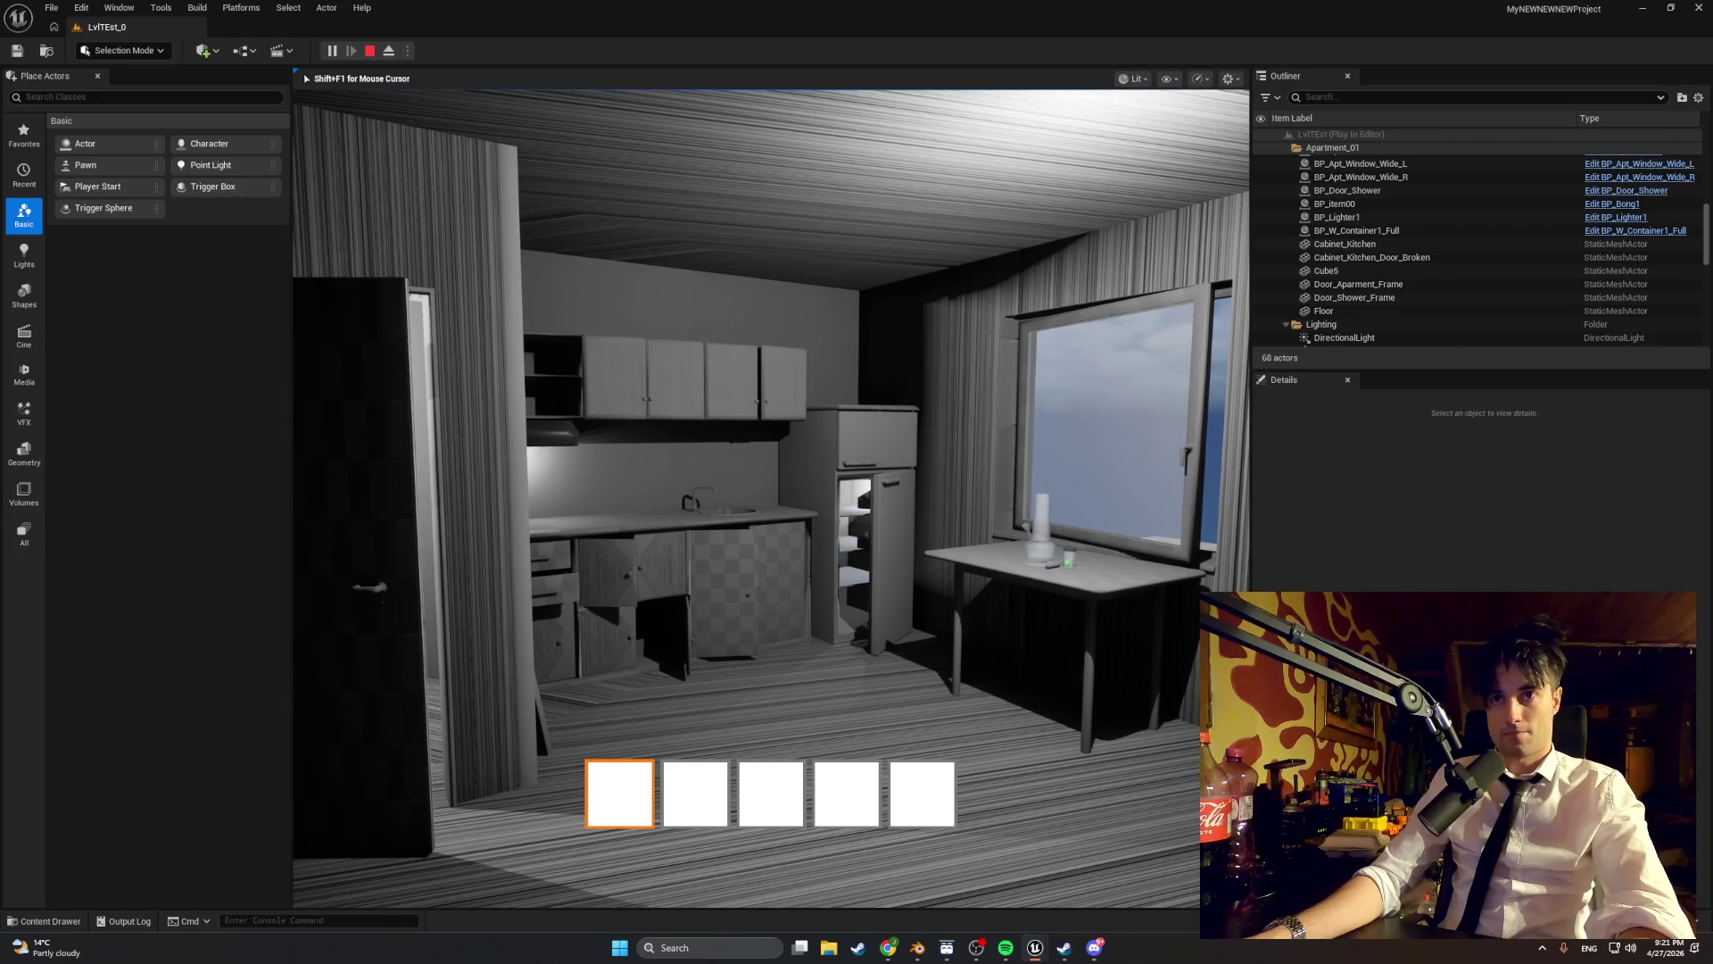
{"action": "key", "text": "super+shift+s"}
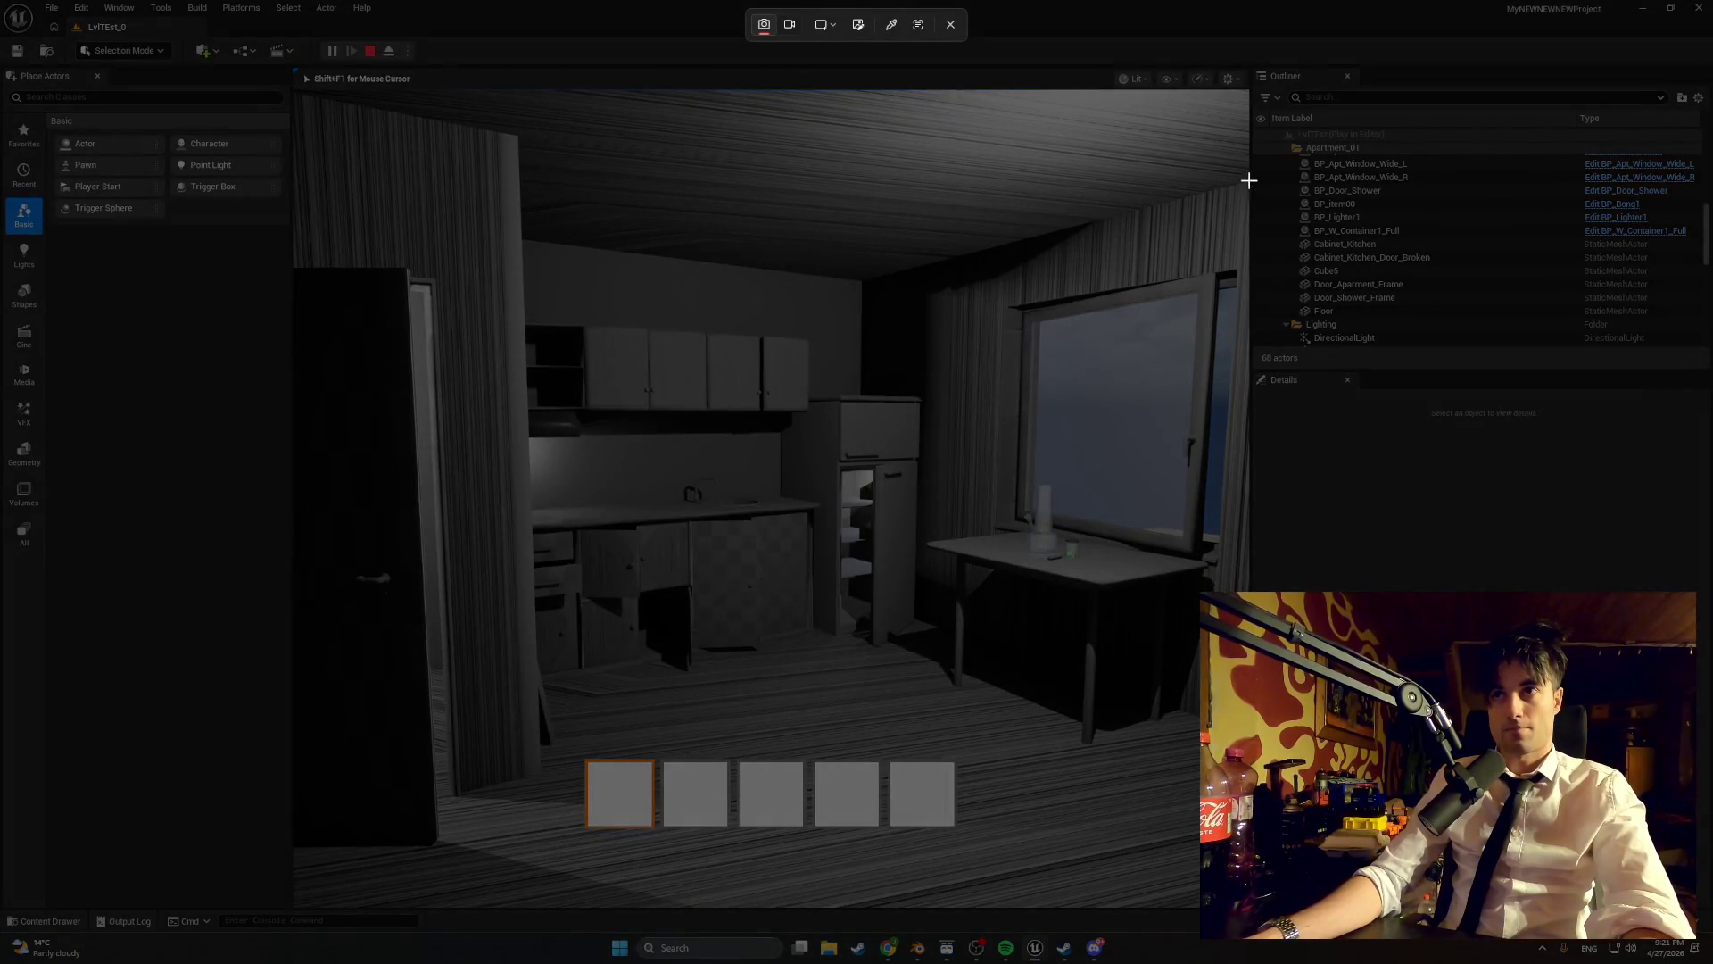
- Drag a rectangle over the game viewport to capture the kitchen, table and window
{"action": "mouse_move", "coordinate": [1246, 177]}
{"action": "left_mouse_down"}
{"action": "mouse_move", "coordinate": [760, 618]}
{"action": "mouse_move", "coordinate": [457, 727]}
{"action": "mouse_move", "coordinate": [234, 768]}
{"action": "mouse_move", "coordinate": [200, 851]}
{"action": "mouse_move", "coordinate": [225, 752]}
{"action": "mouse_move", "coordinate": [291, 753]}
{"action": "mouse_move", "coordinate": [295, 890]}
{"action": "left_mouse_up"}
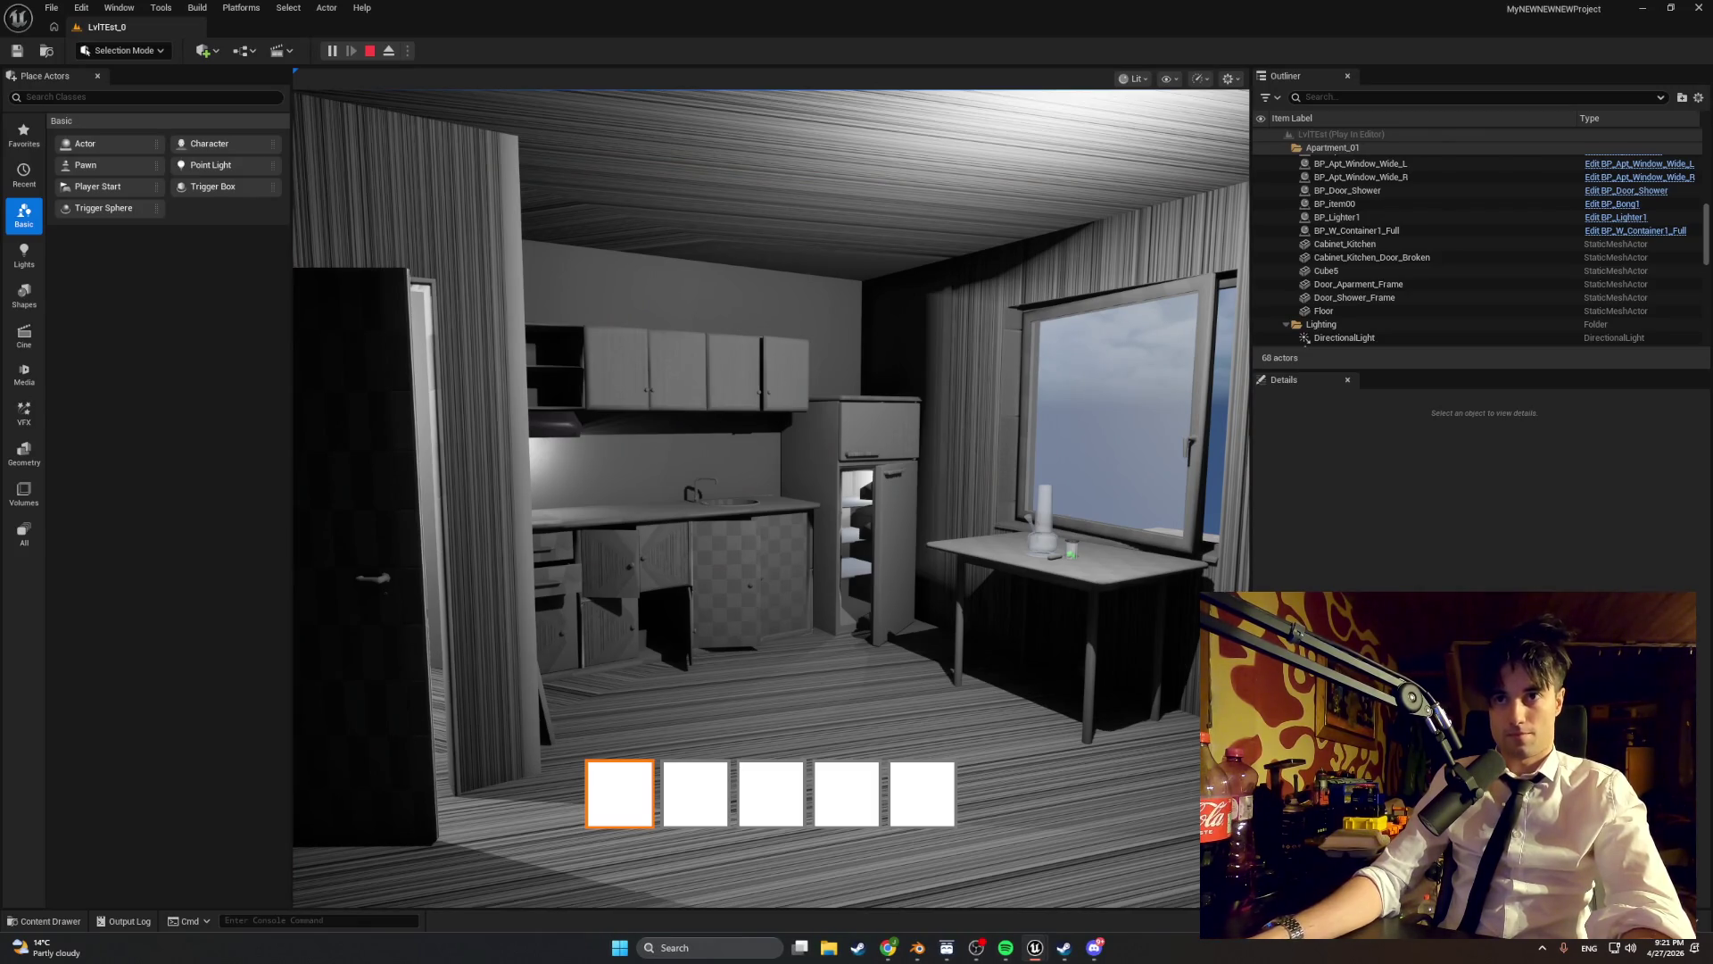
- Refocus the game, walk toward the counter, then stop Play-in-Editor with Esc
{"action": "left_click", "coordinate": [771, 498]}
{"action": "key", "text": "w"}
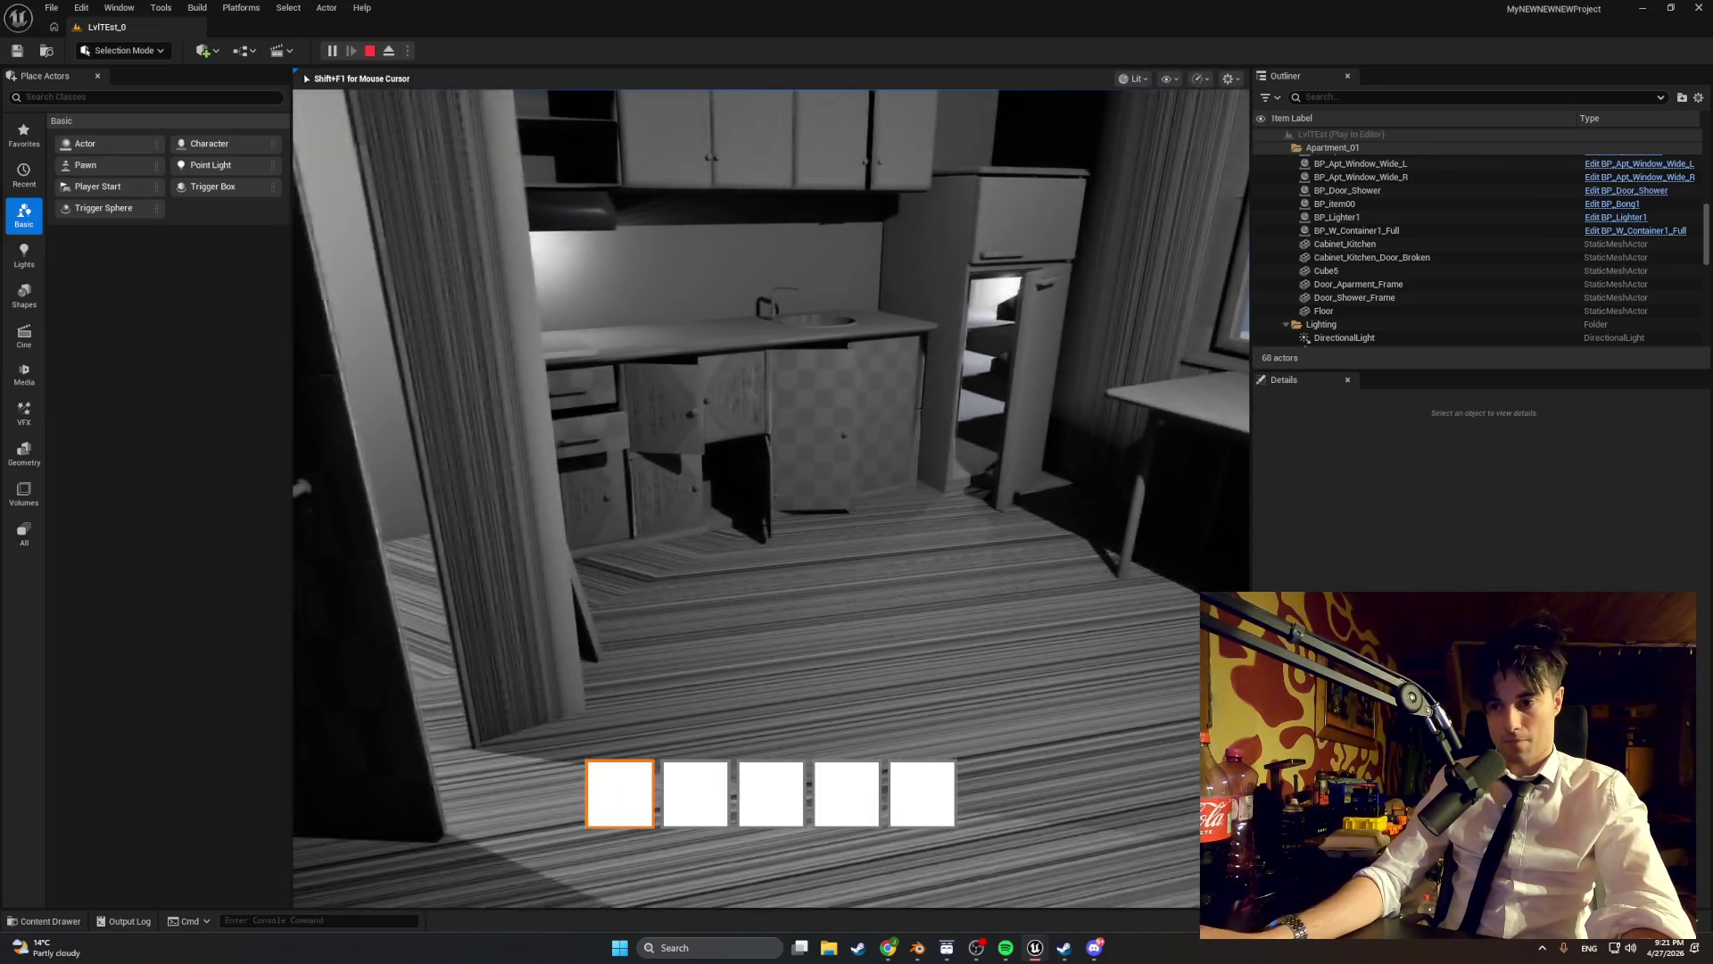
{"action": "key", "text": "Escape"}
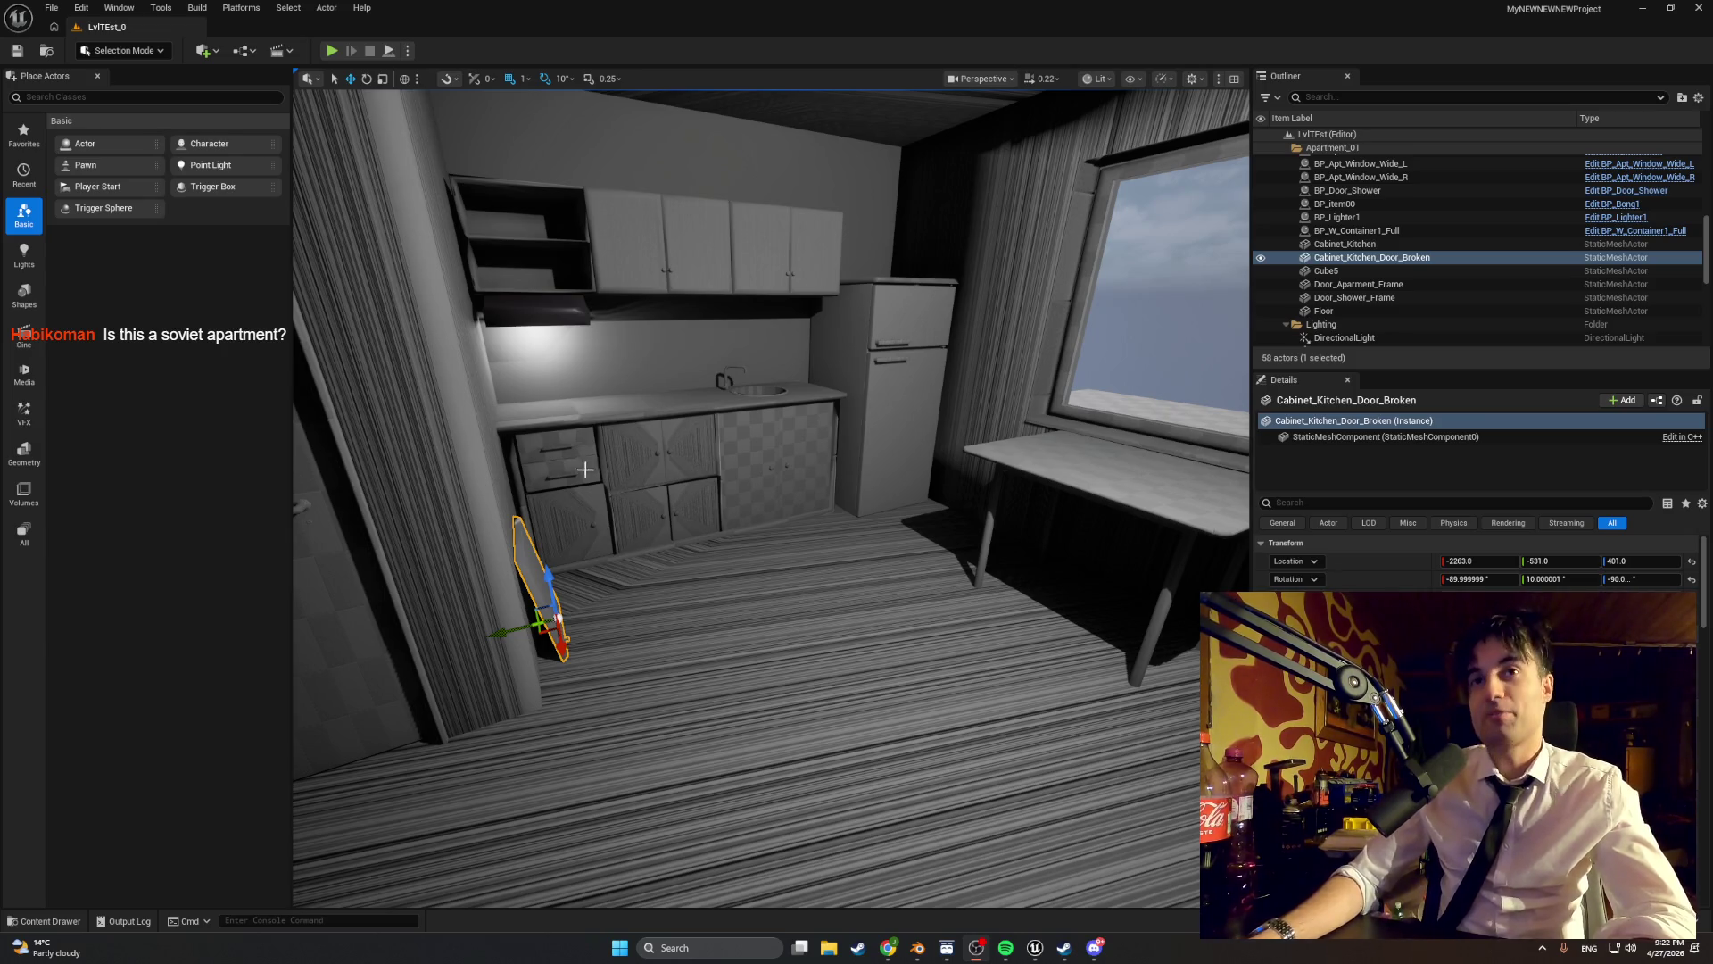
- Briefly start and stop the game test, then orbit the editor view around the kitchen
{"action": "left_click", "coordinate": [331, 51]}
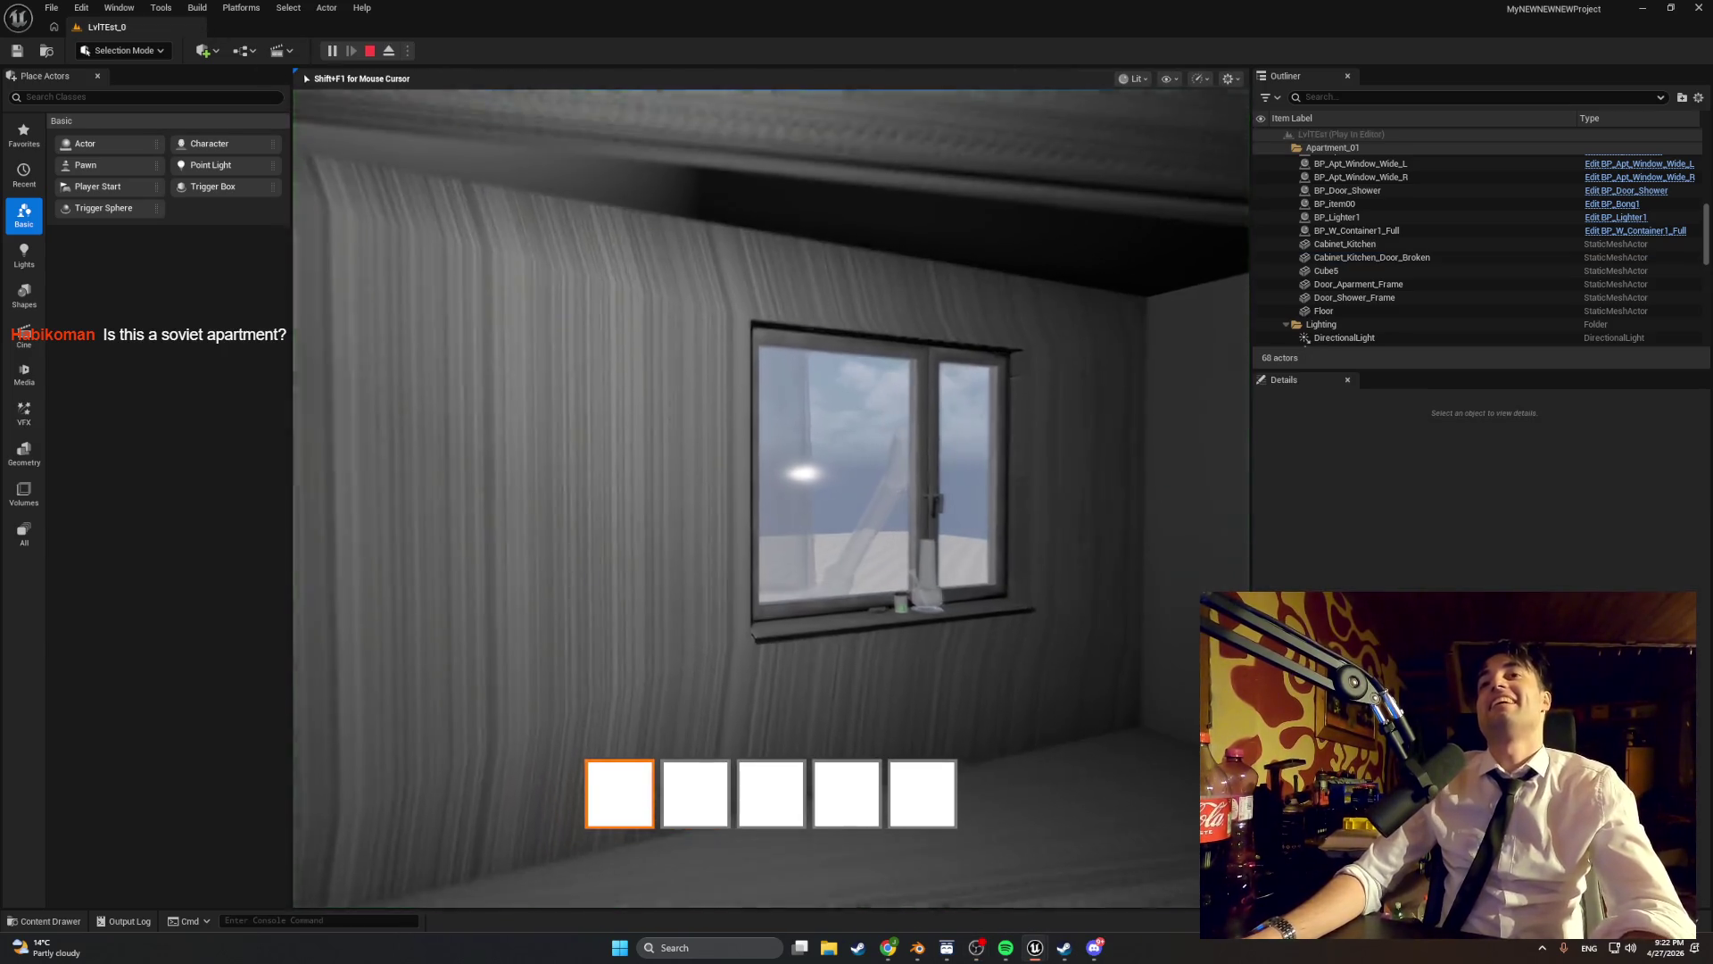
{"action": "key", "text": "Escape"}
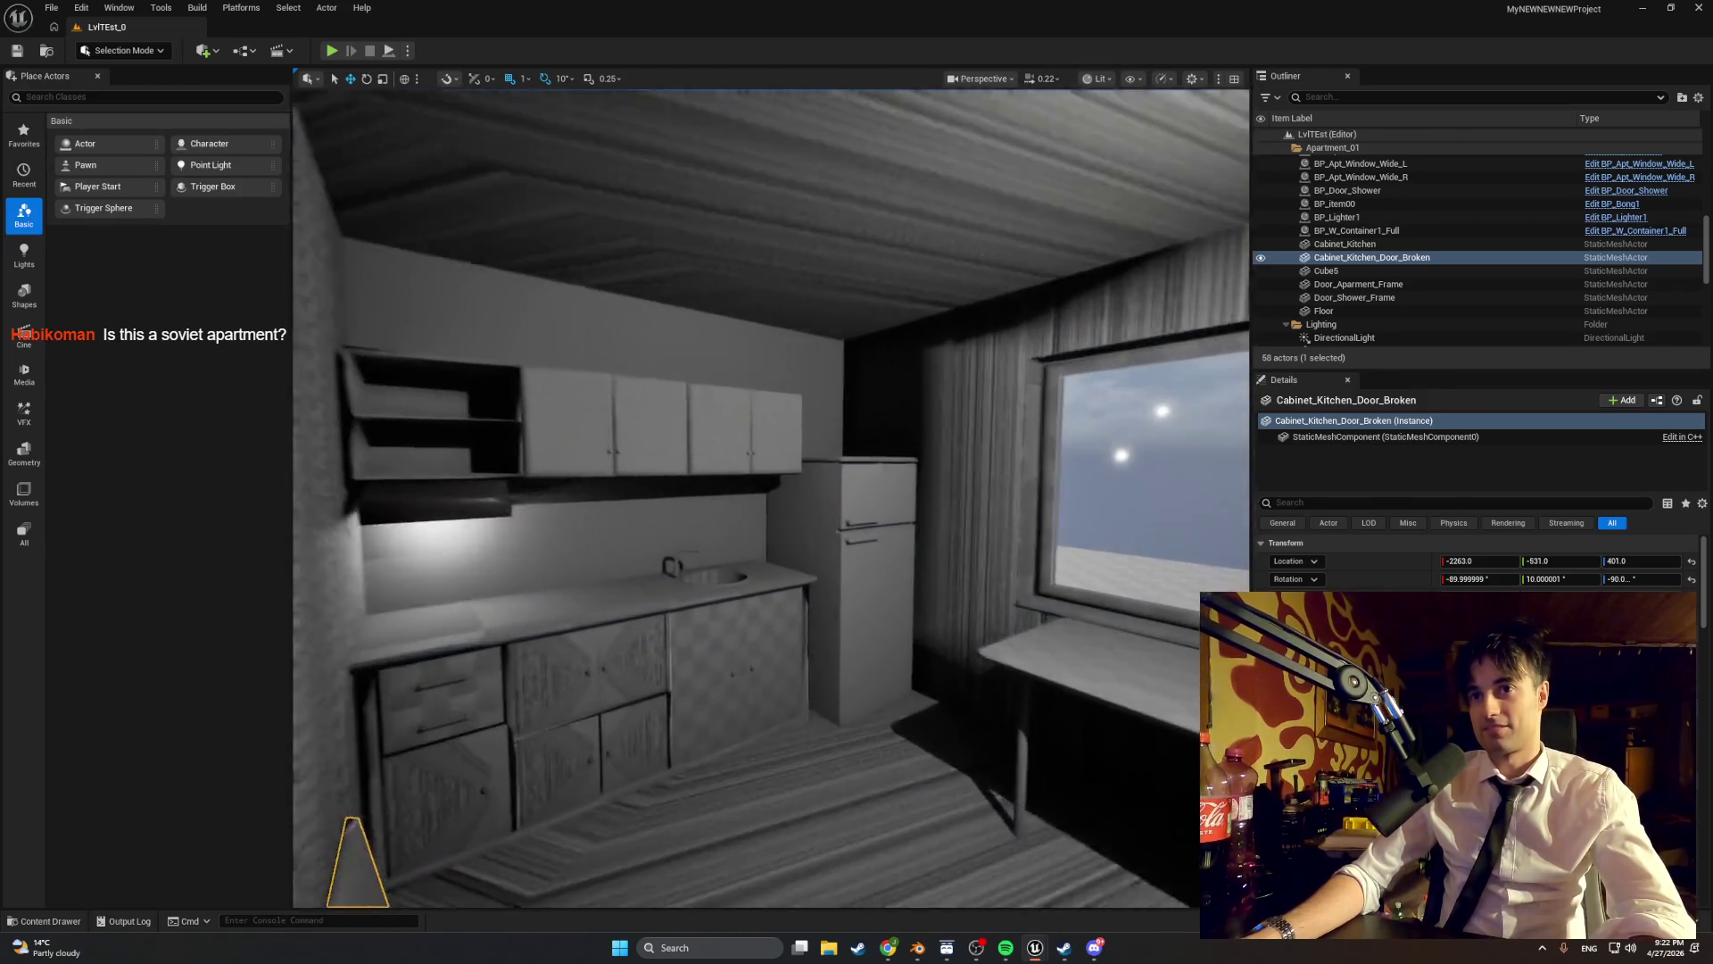
{"action": "mouse_move", "coordinate": [767, 500]}
{"action": "left_mouse_down"}
{"action": "mouse_move", "coordinate": [616, 500]}
{"action": "mouse_move", "coordinate": [803, 500]}
{"action": "mouse_move", "coordinate": [839, 392]}
{"action": "mouse_move", "coordinate": [911, 330]}
{"action": "mouse_move", "coordinate": [1070, 330]}
{"action": "mouse_move", "coordinate": [804, 330]}
{"action": "mouse_move", "coordinate": [963, 331]}
{"action": "mouse_move", "coordinate": [839, 339]}
{"action": "mouse_move", "coordinate": [946, 339]}
{"action": "mouse_move", "coordinate": [919, 375]}
{"action": "left_mouse_up"}
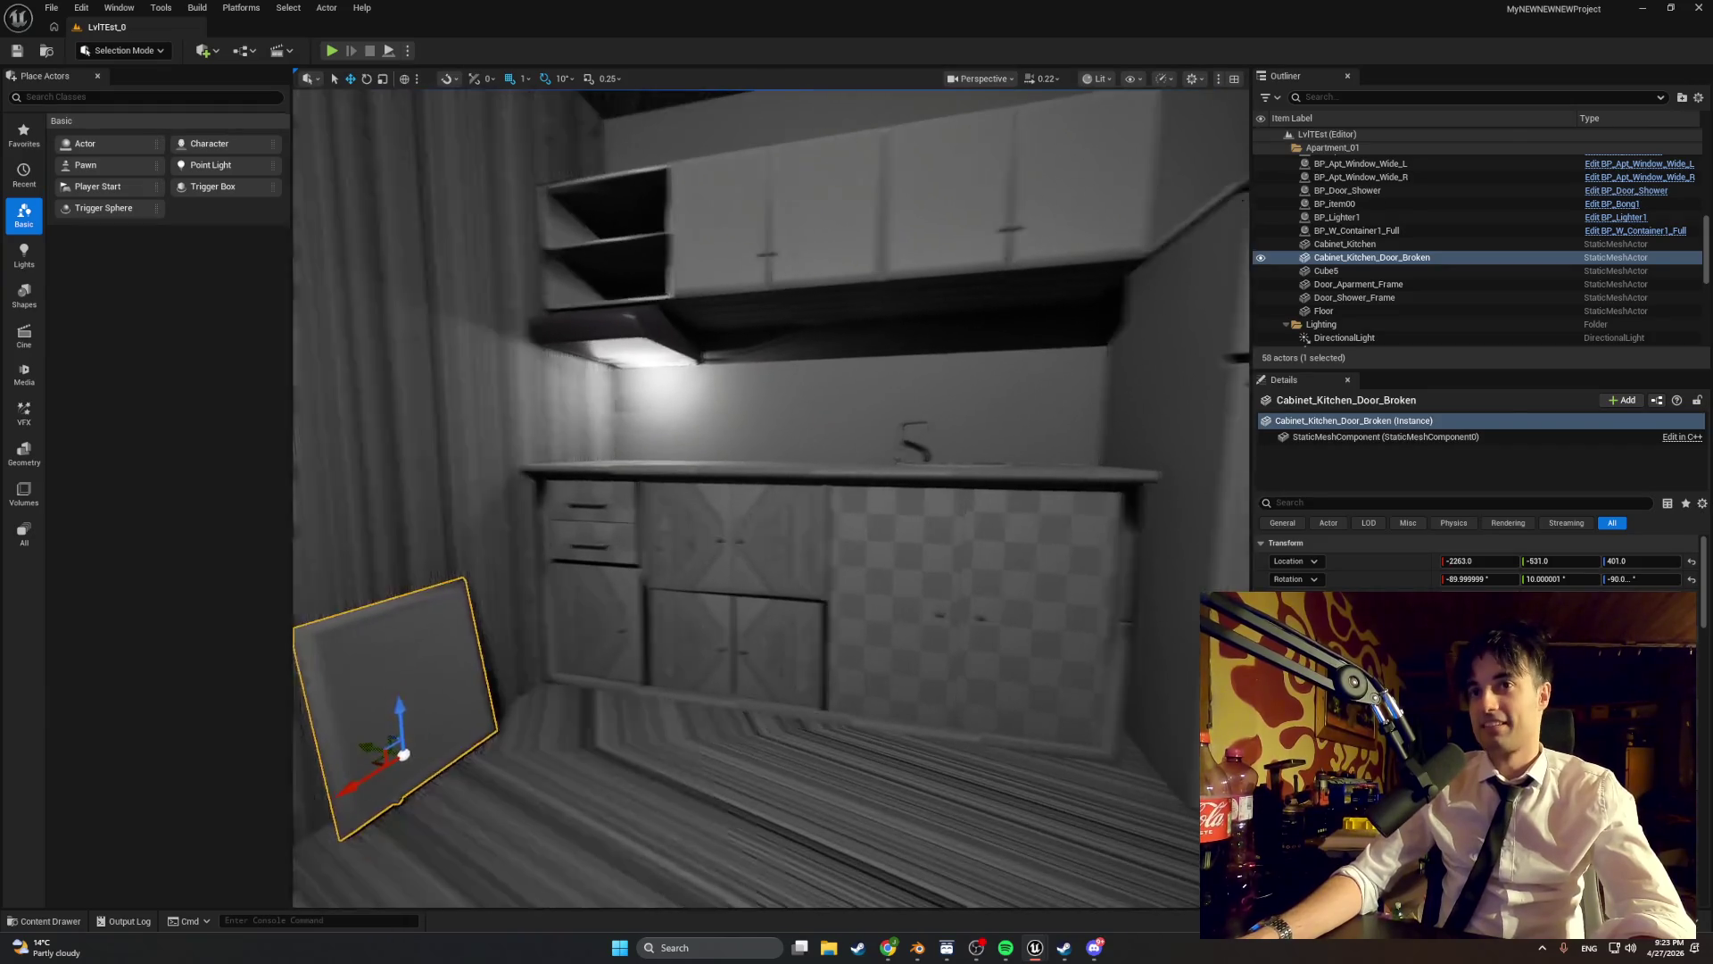
- Restart Play-in-Editor and walk the player to the window to push it open
{"action": "left_click", "coordinate": [331, 51]}
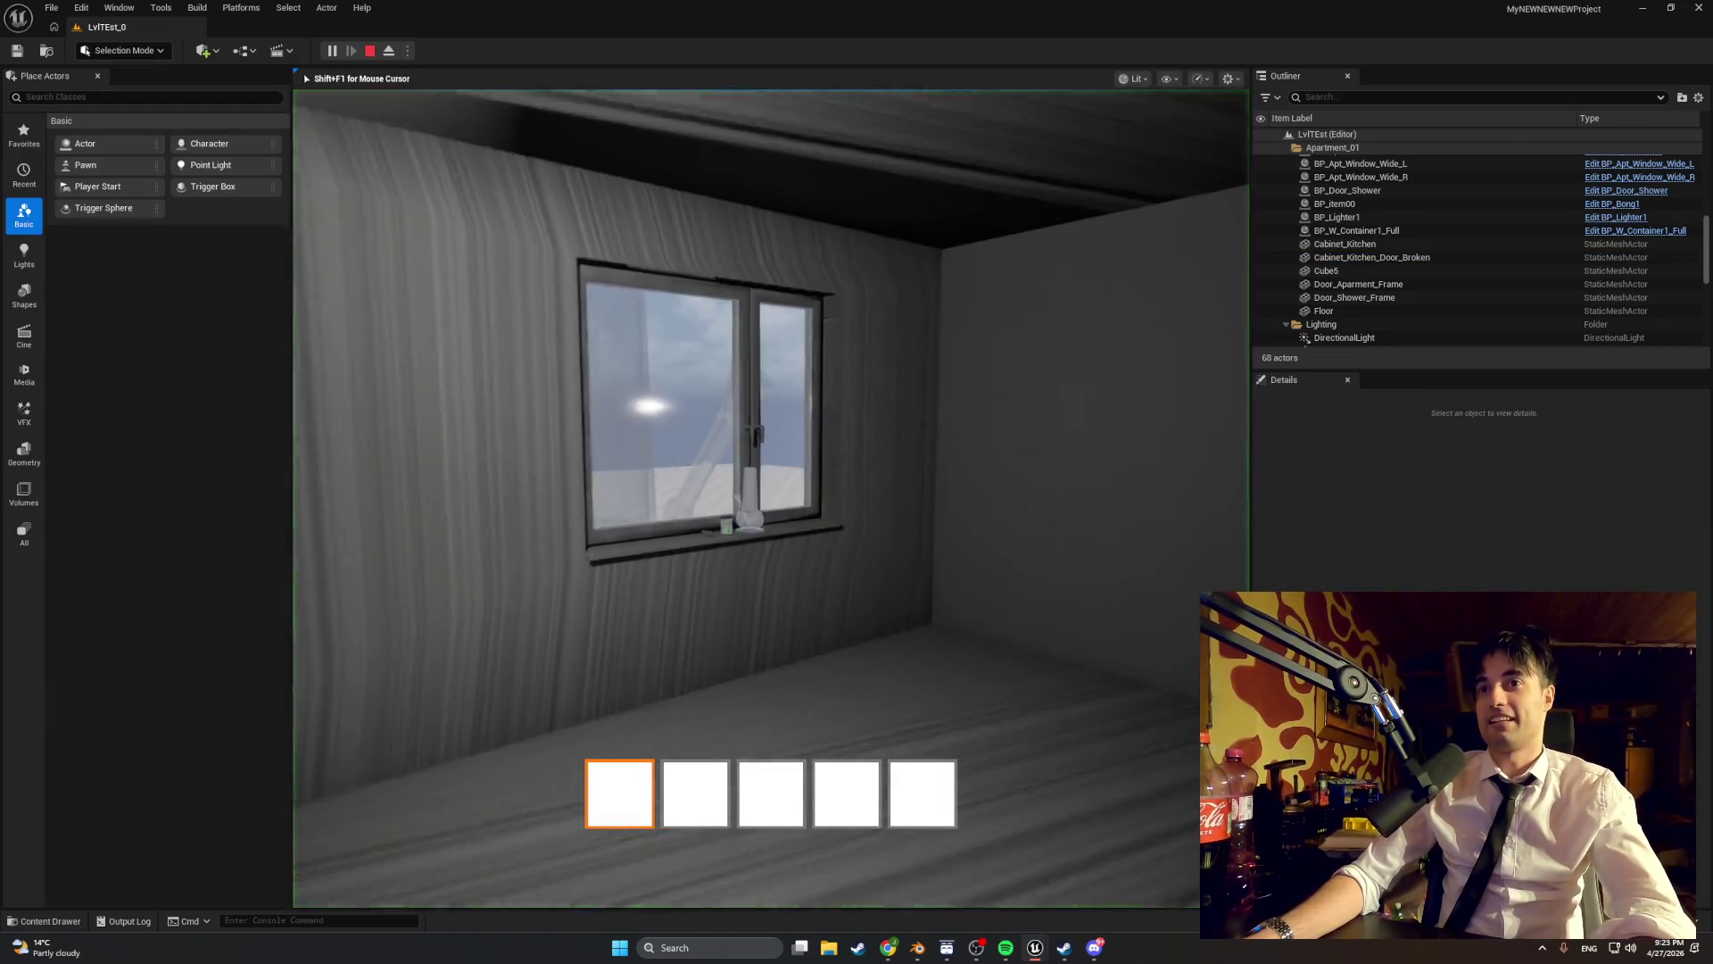
{"action": "key", "text": "w"}
{"action": "key", "text": "e"}
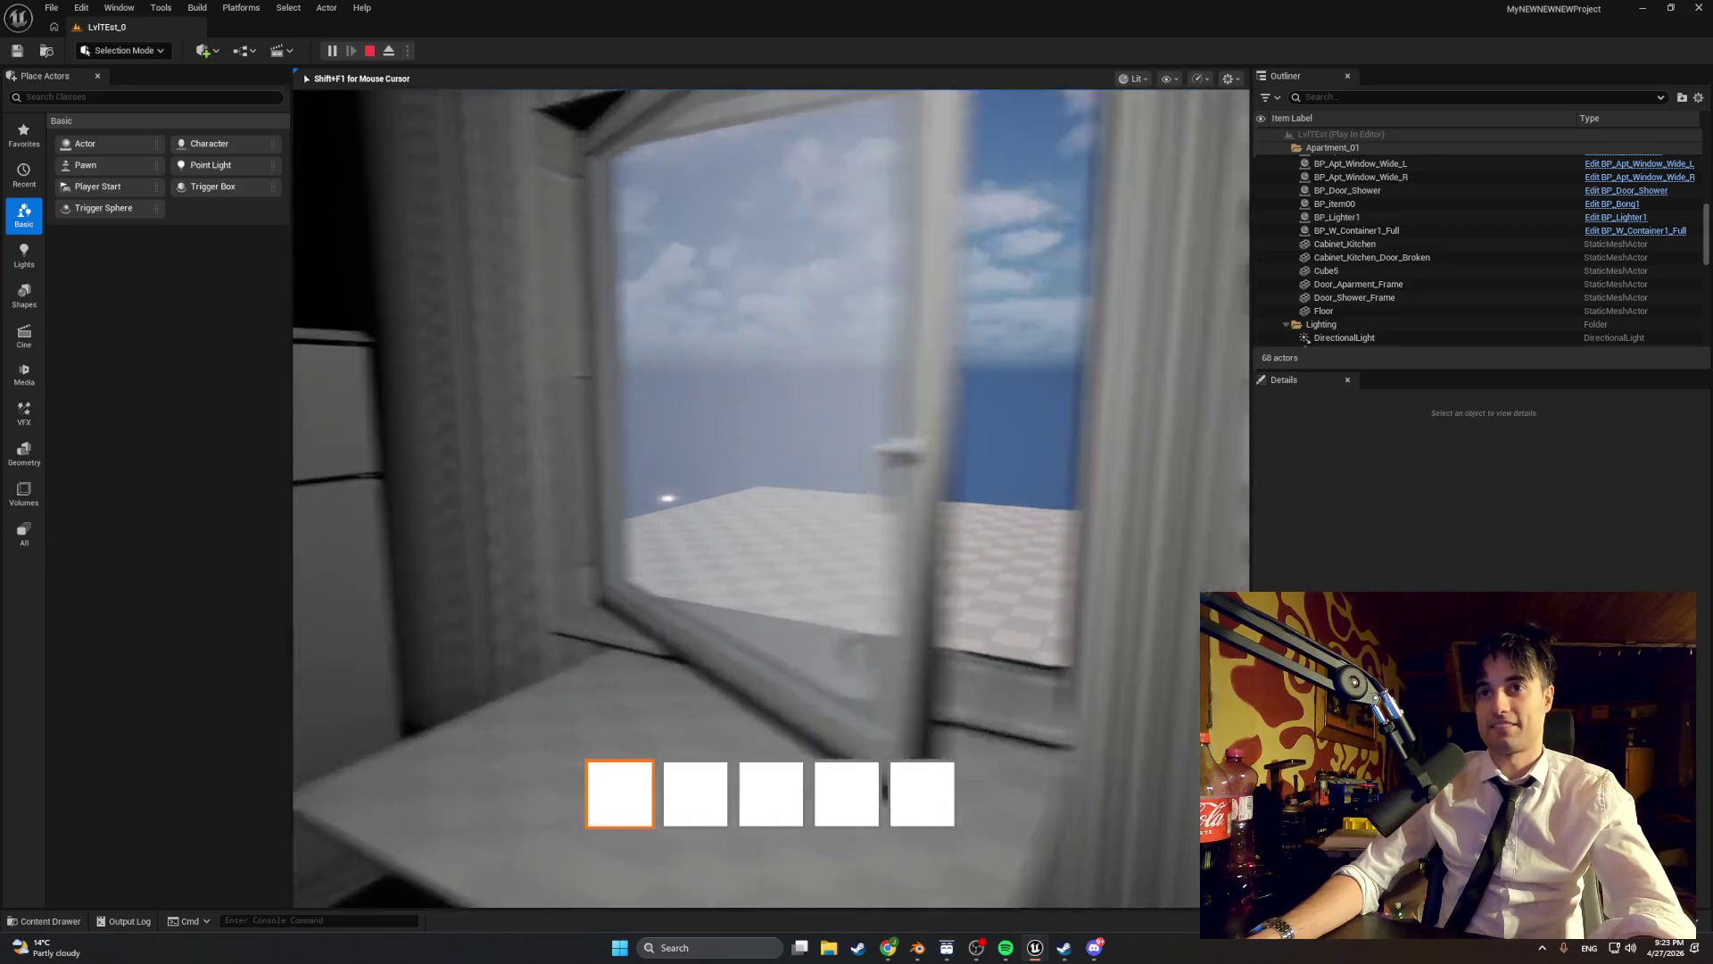